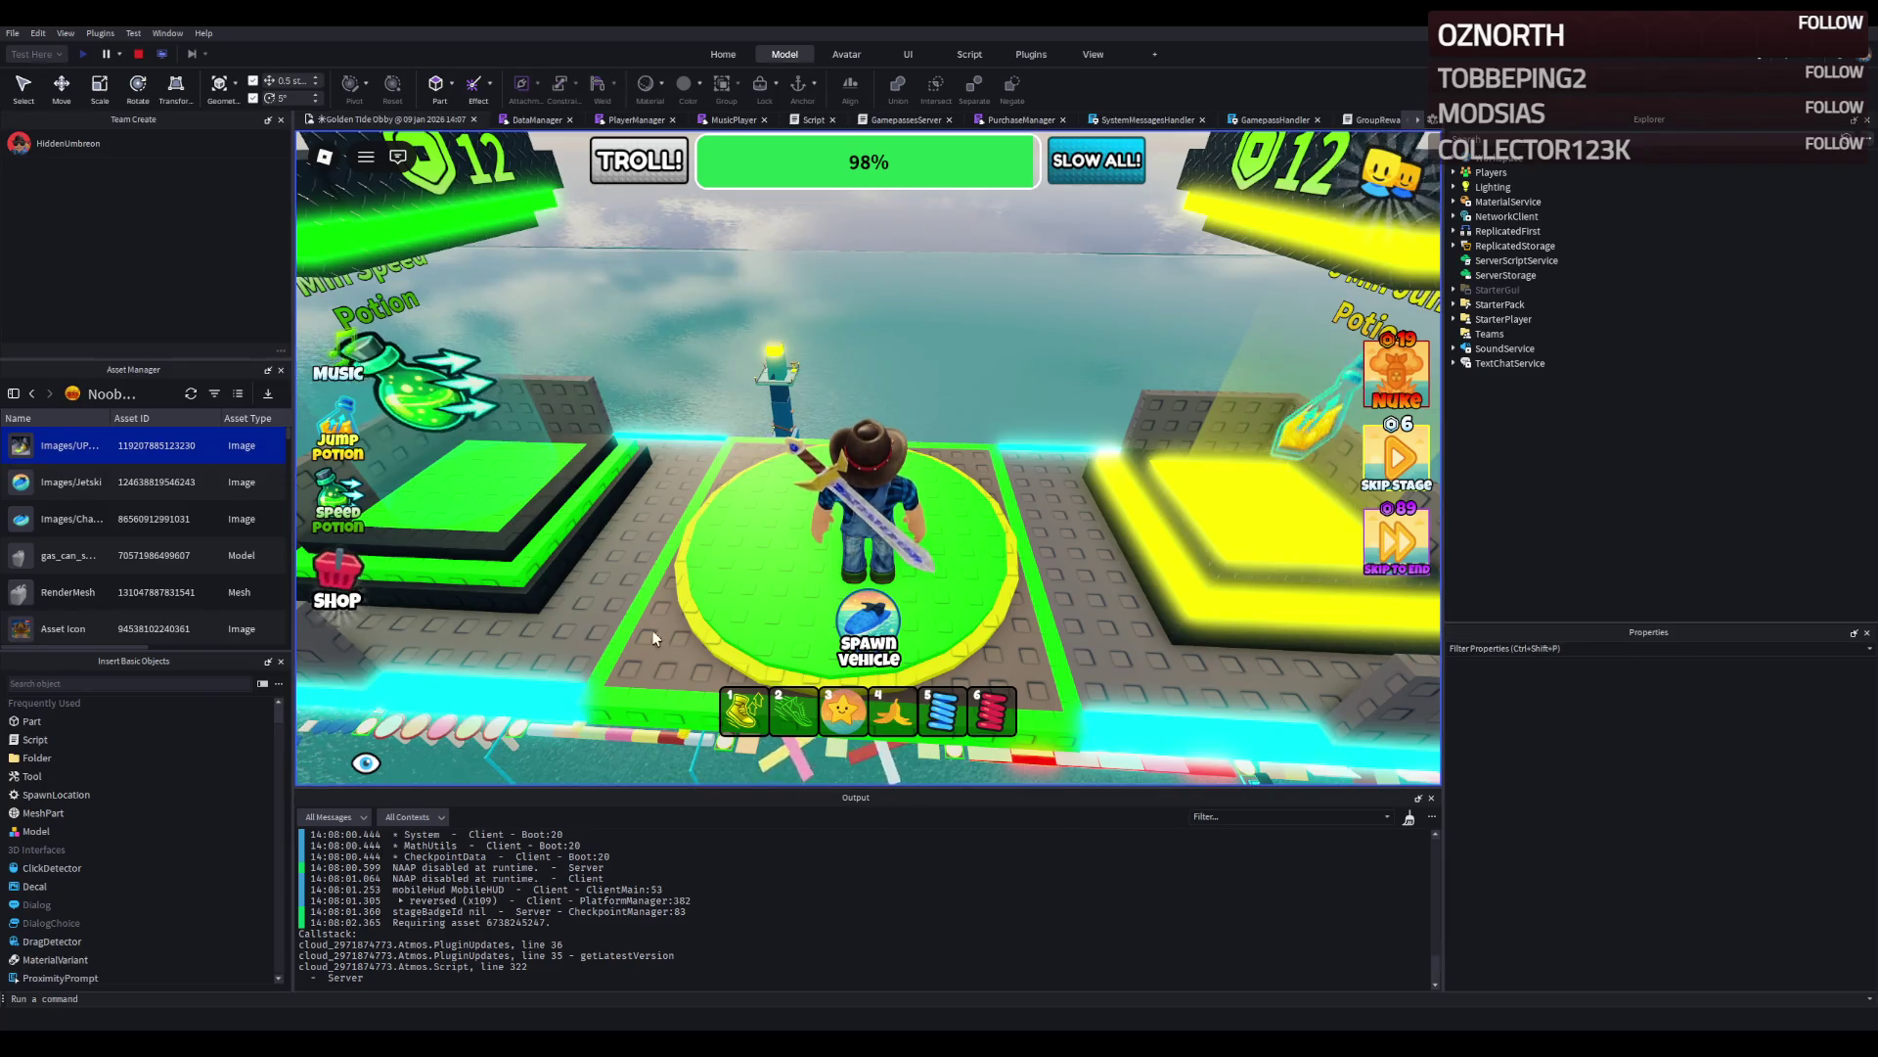
Run the avatar forward across the yellow platforms, then stop the playtest.
key("w")
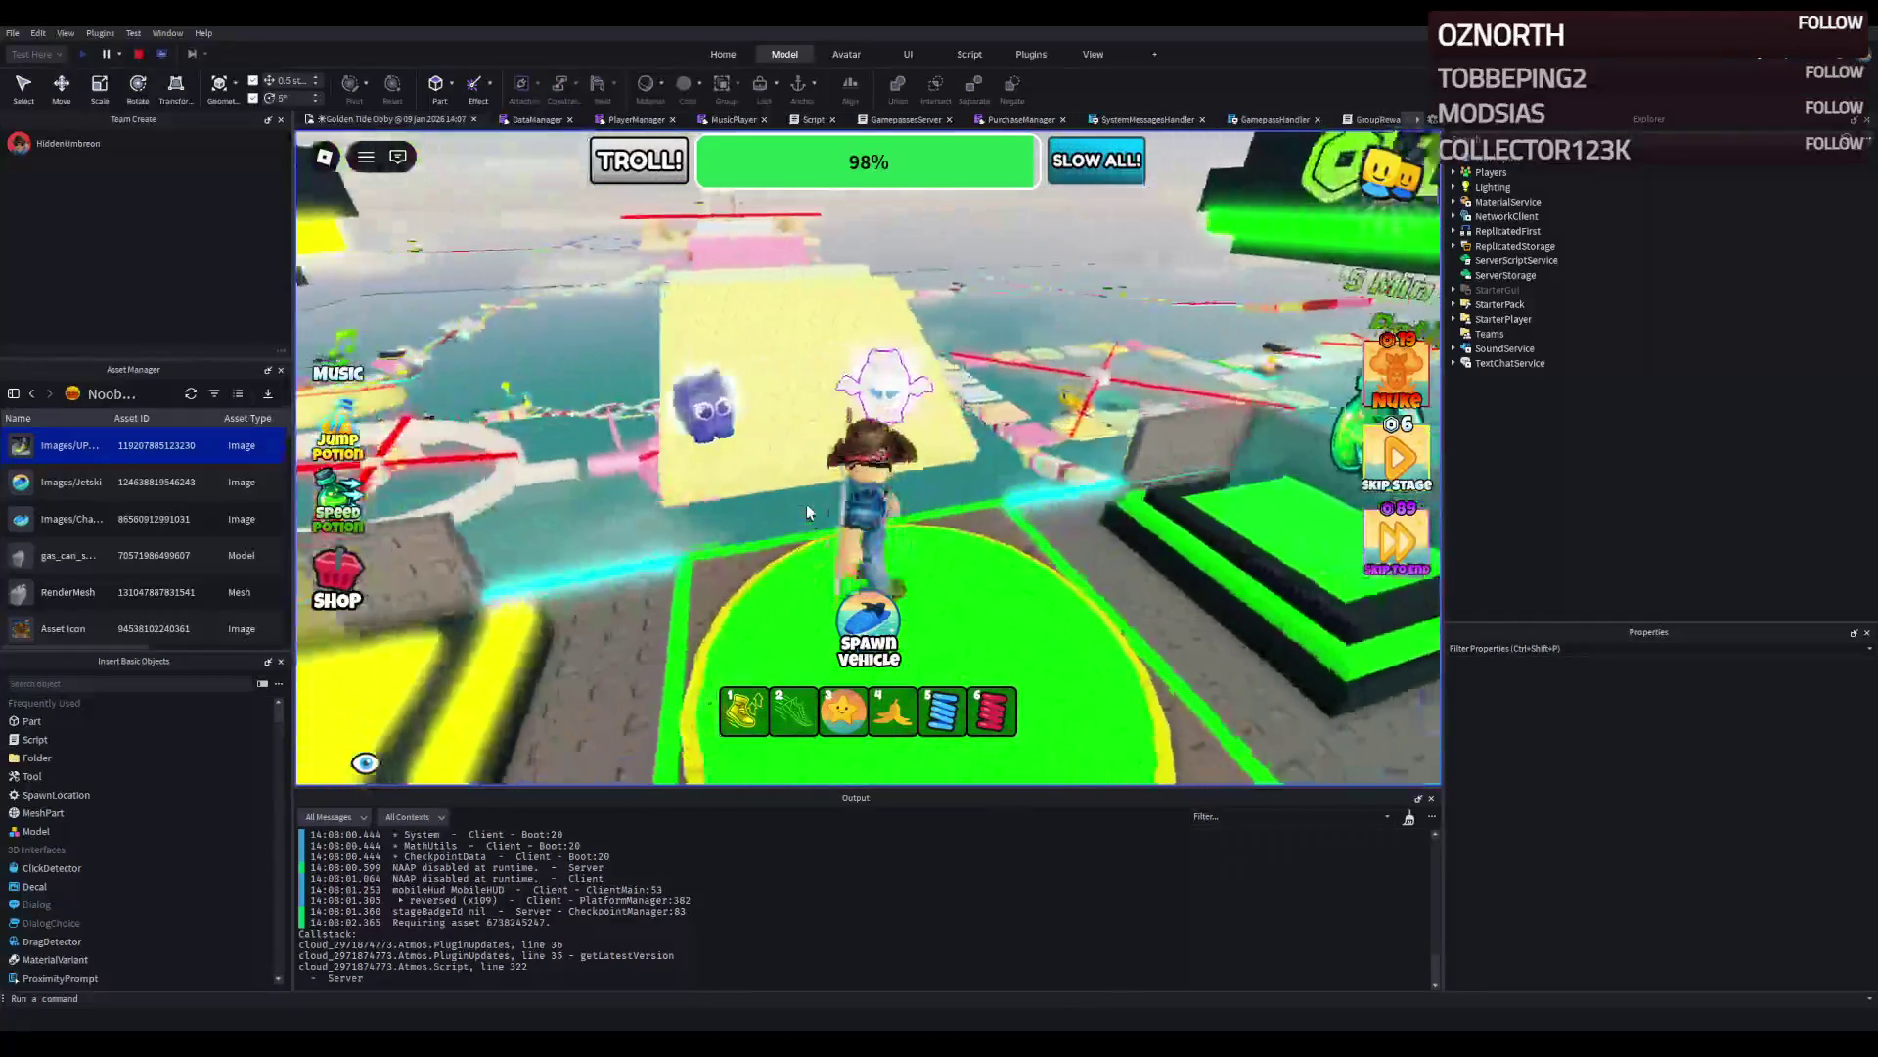
key("w")
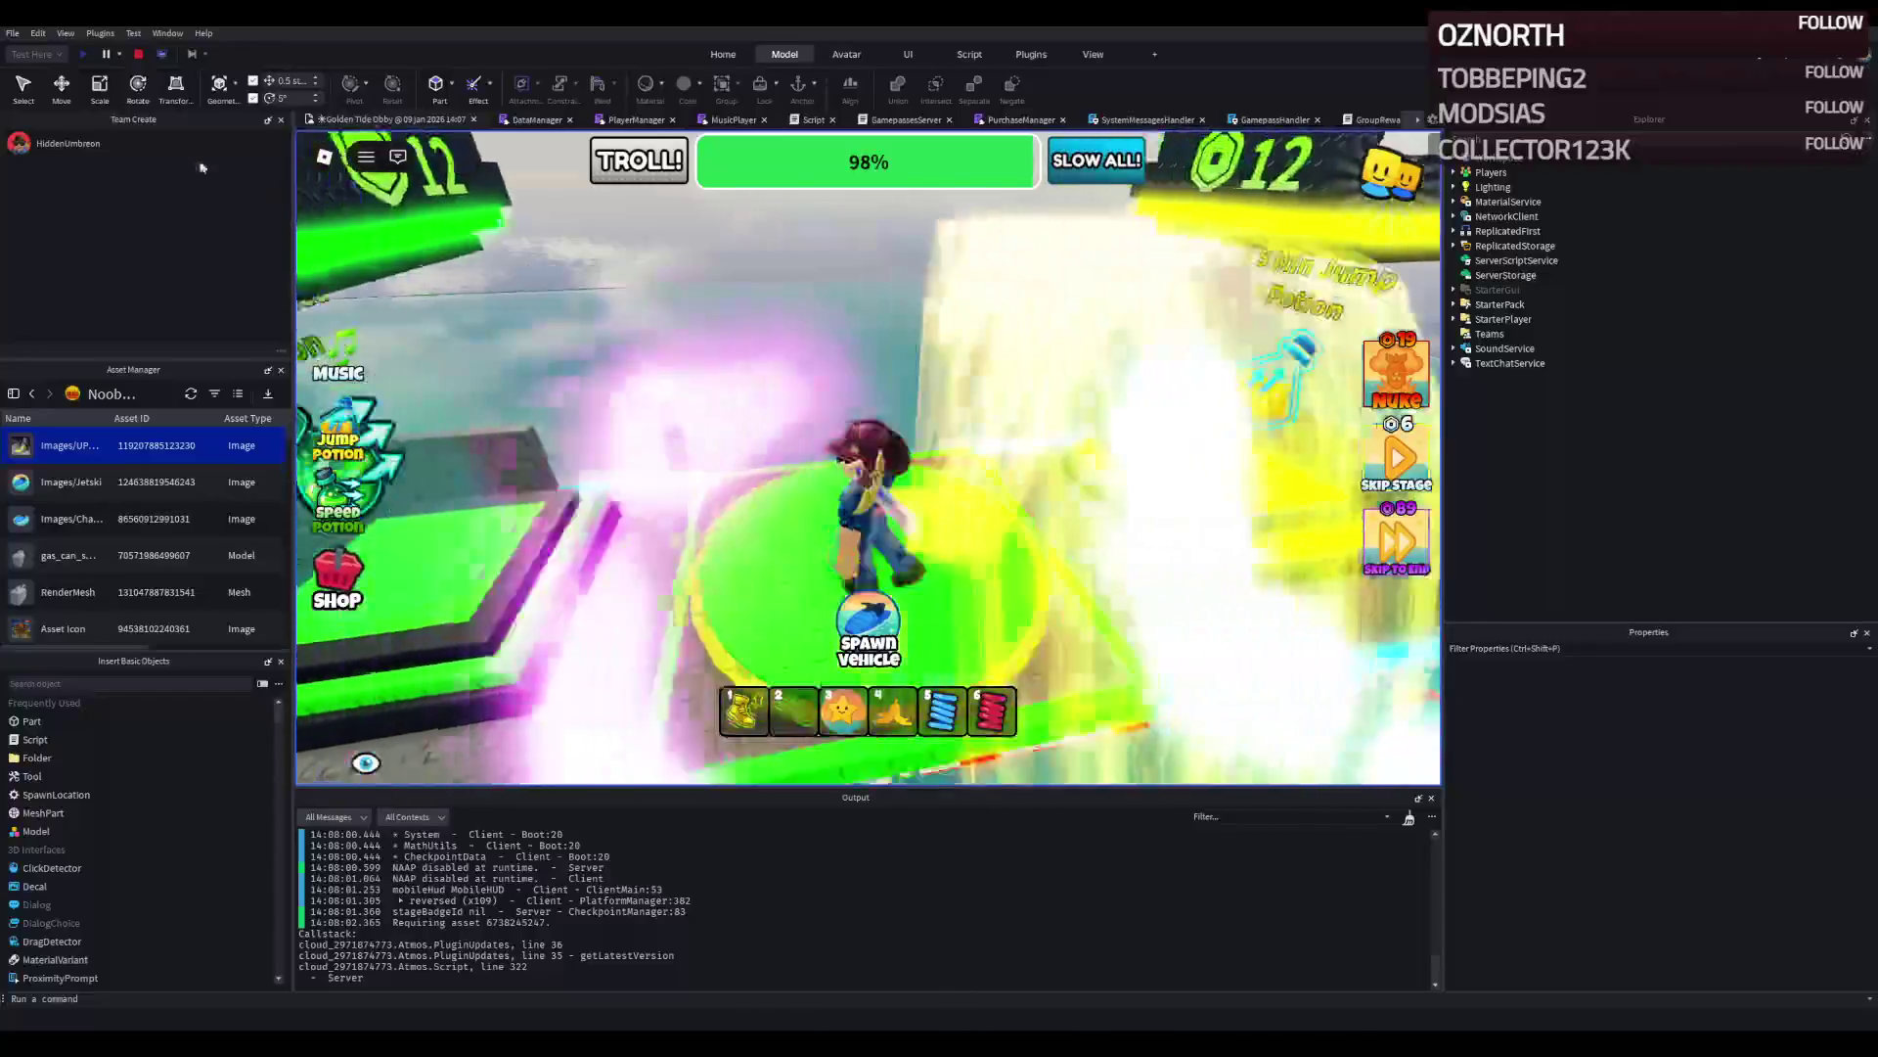
left_click(138, 54)
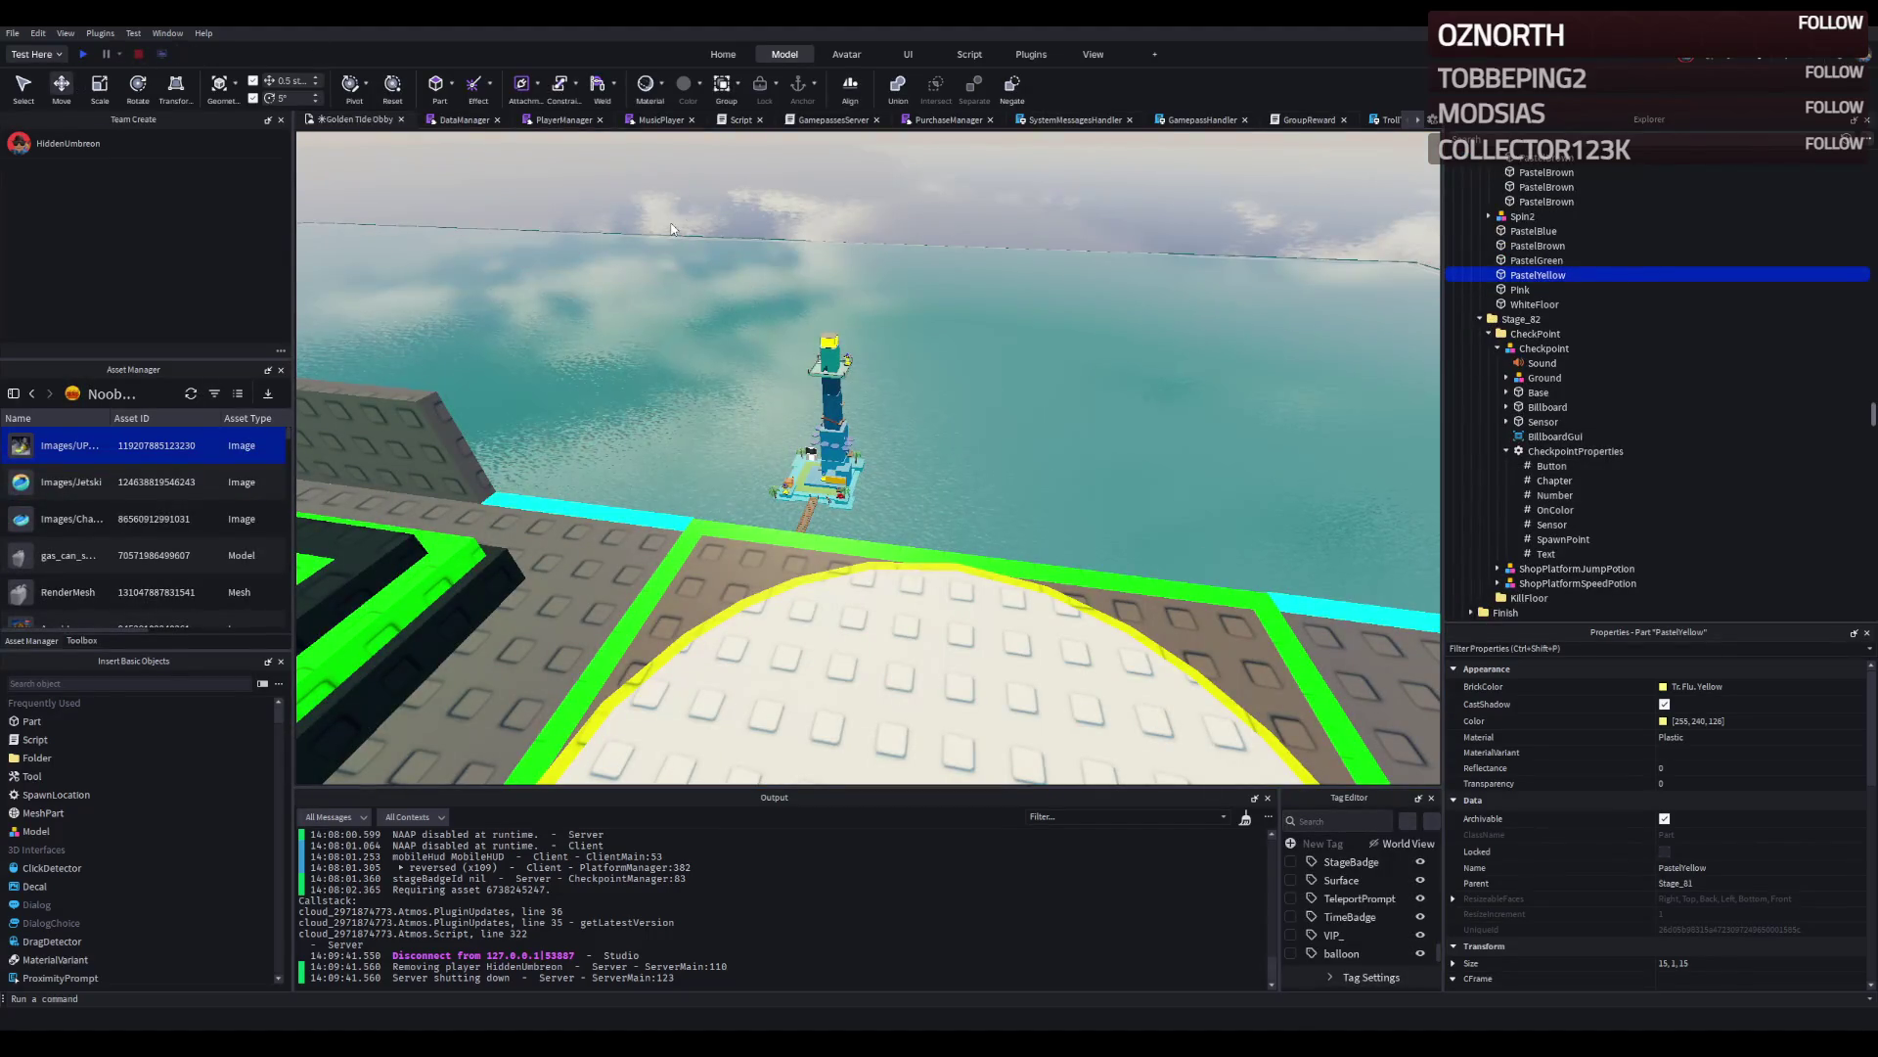
Select the Stage_82 Checkpoint model.
left_click(811, 411)
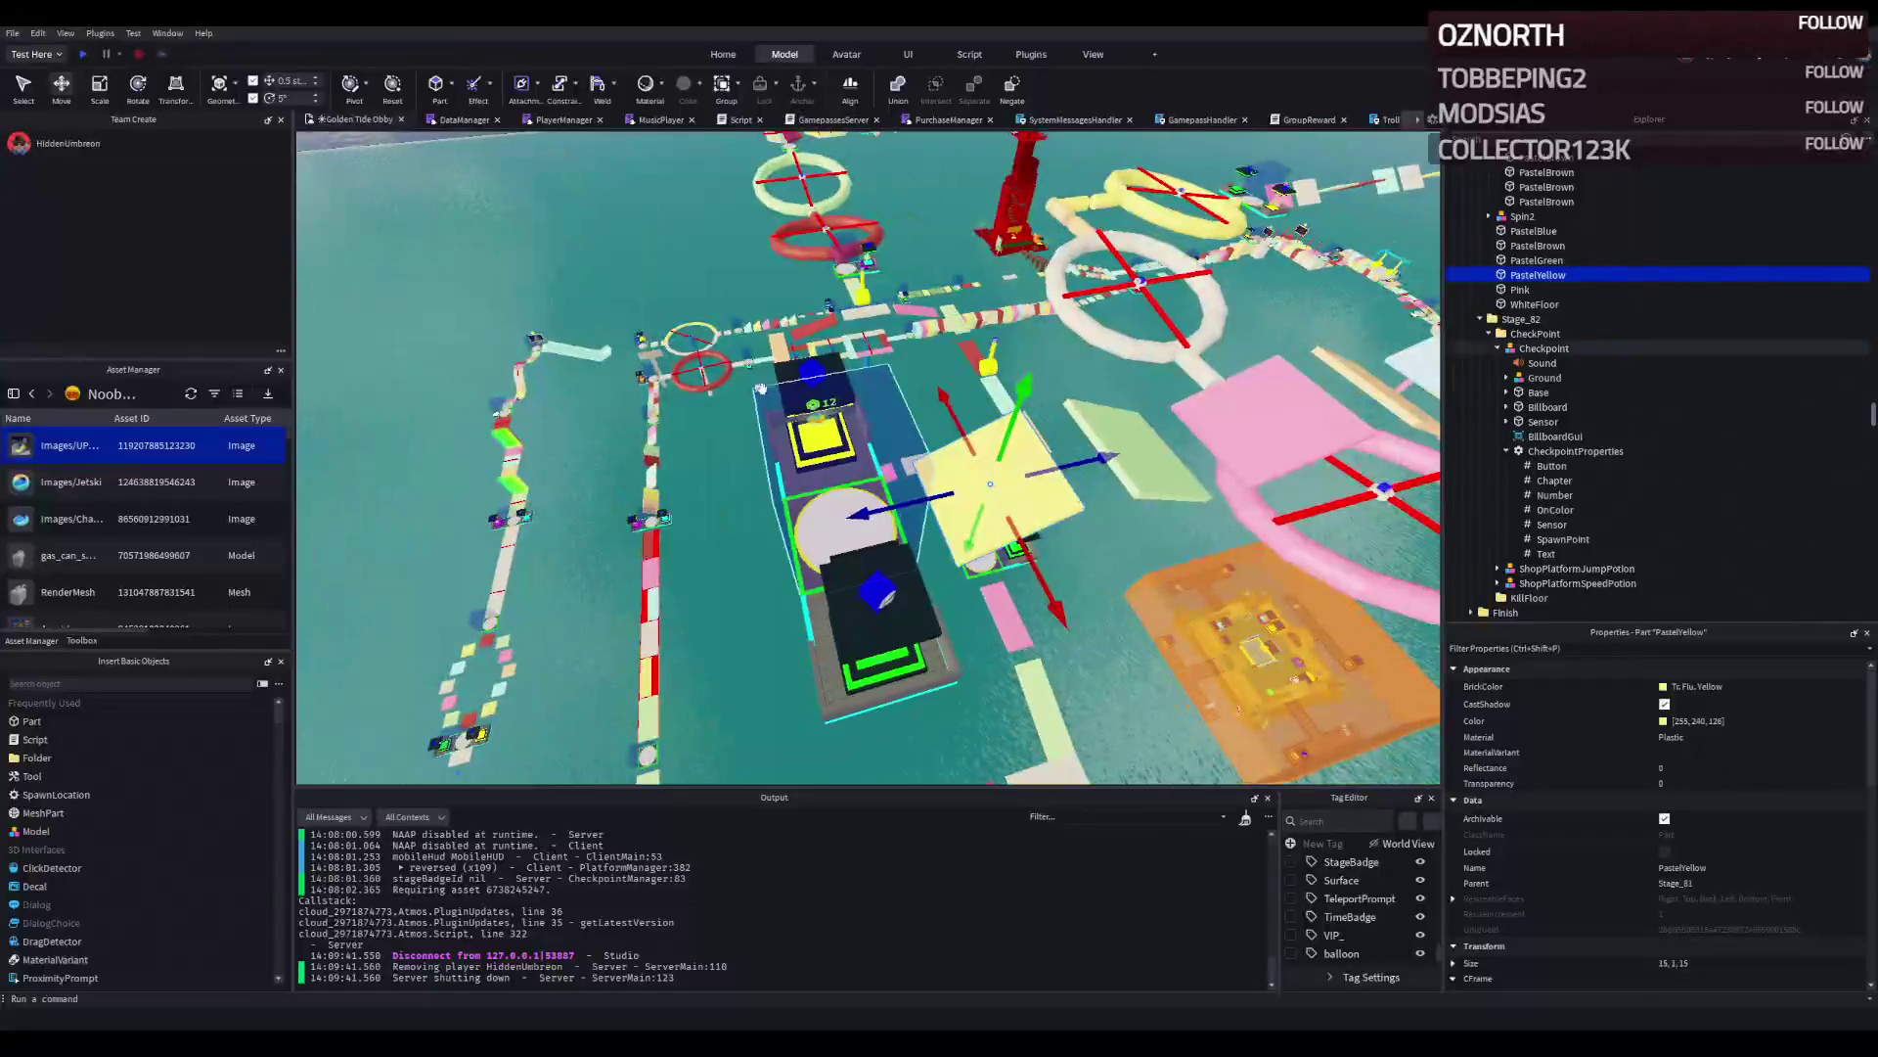
scroll("down", 3)
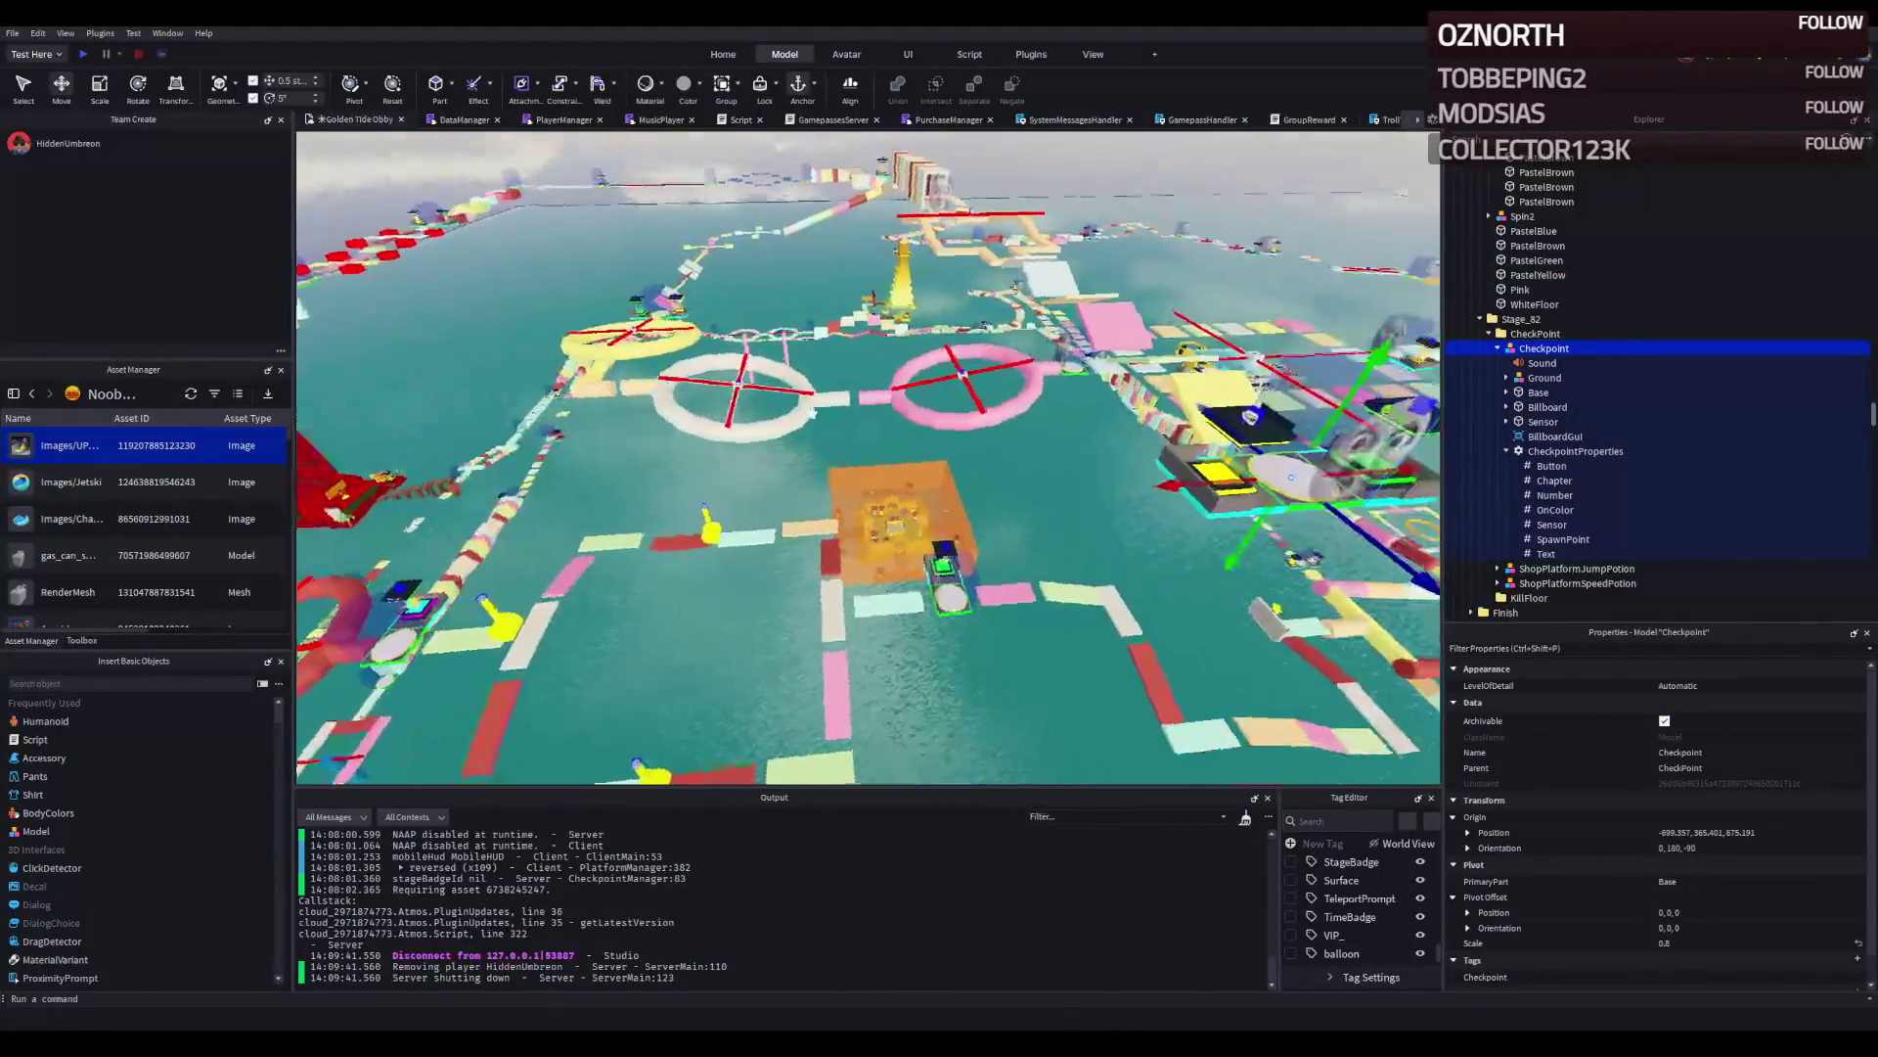
scroll("up", 3)
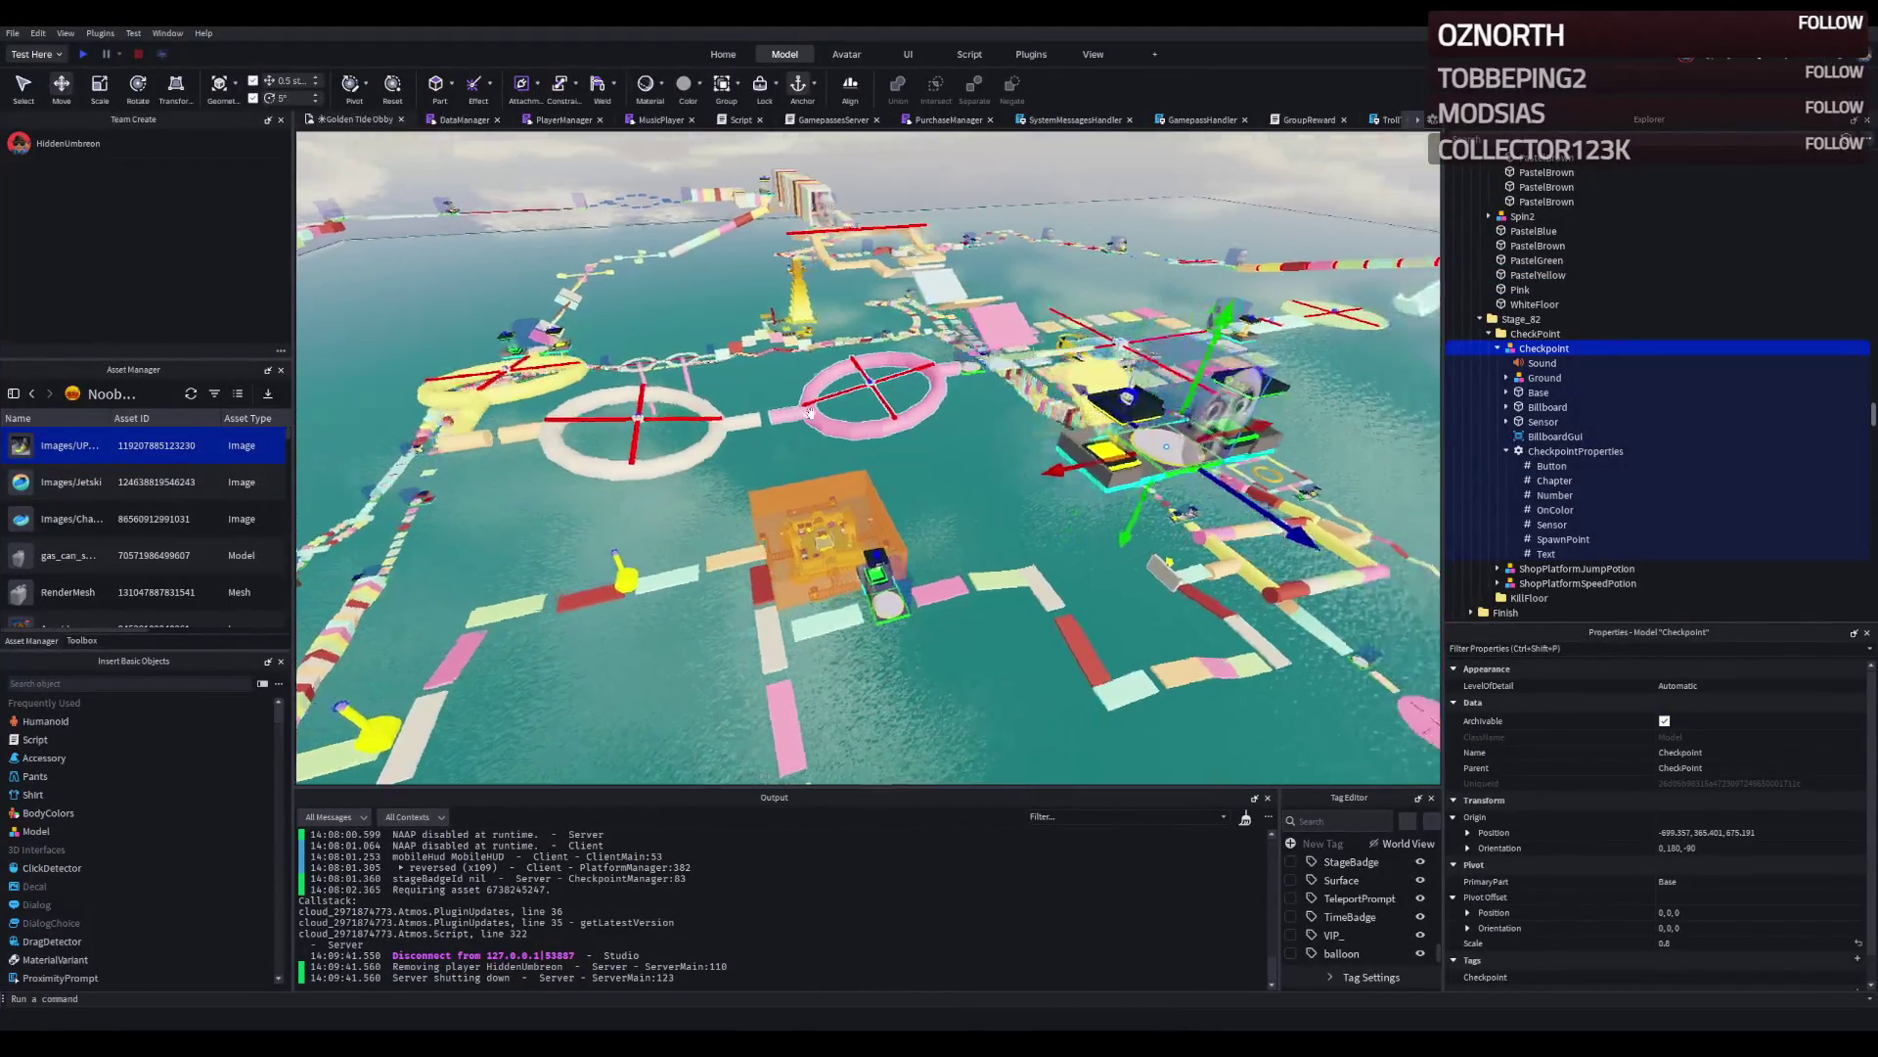
Fly the camera sideways across the obby and low over the water.
key("d")
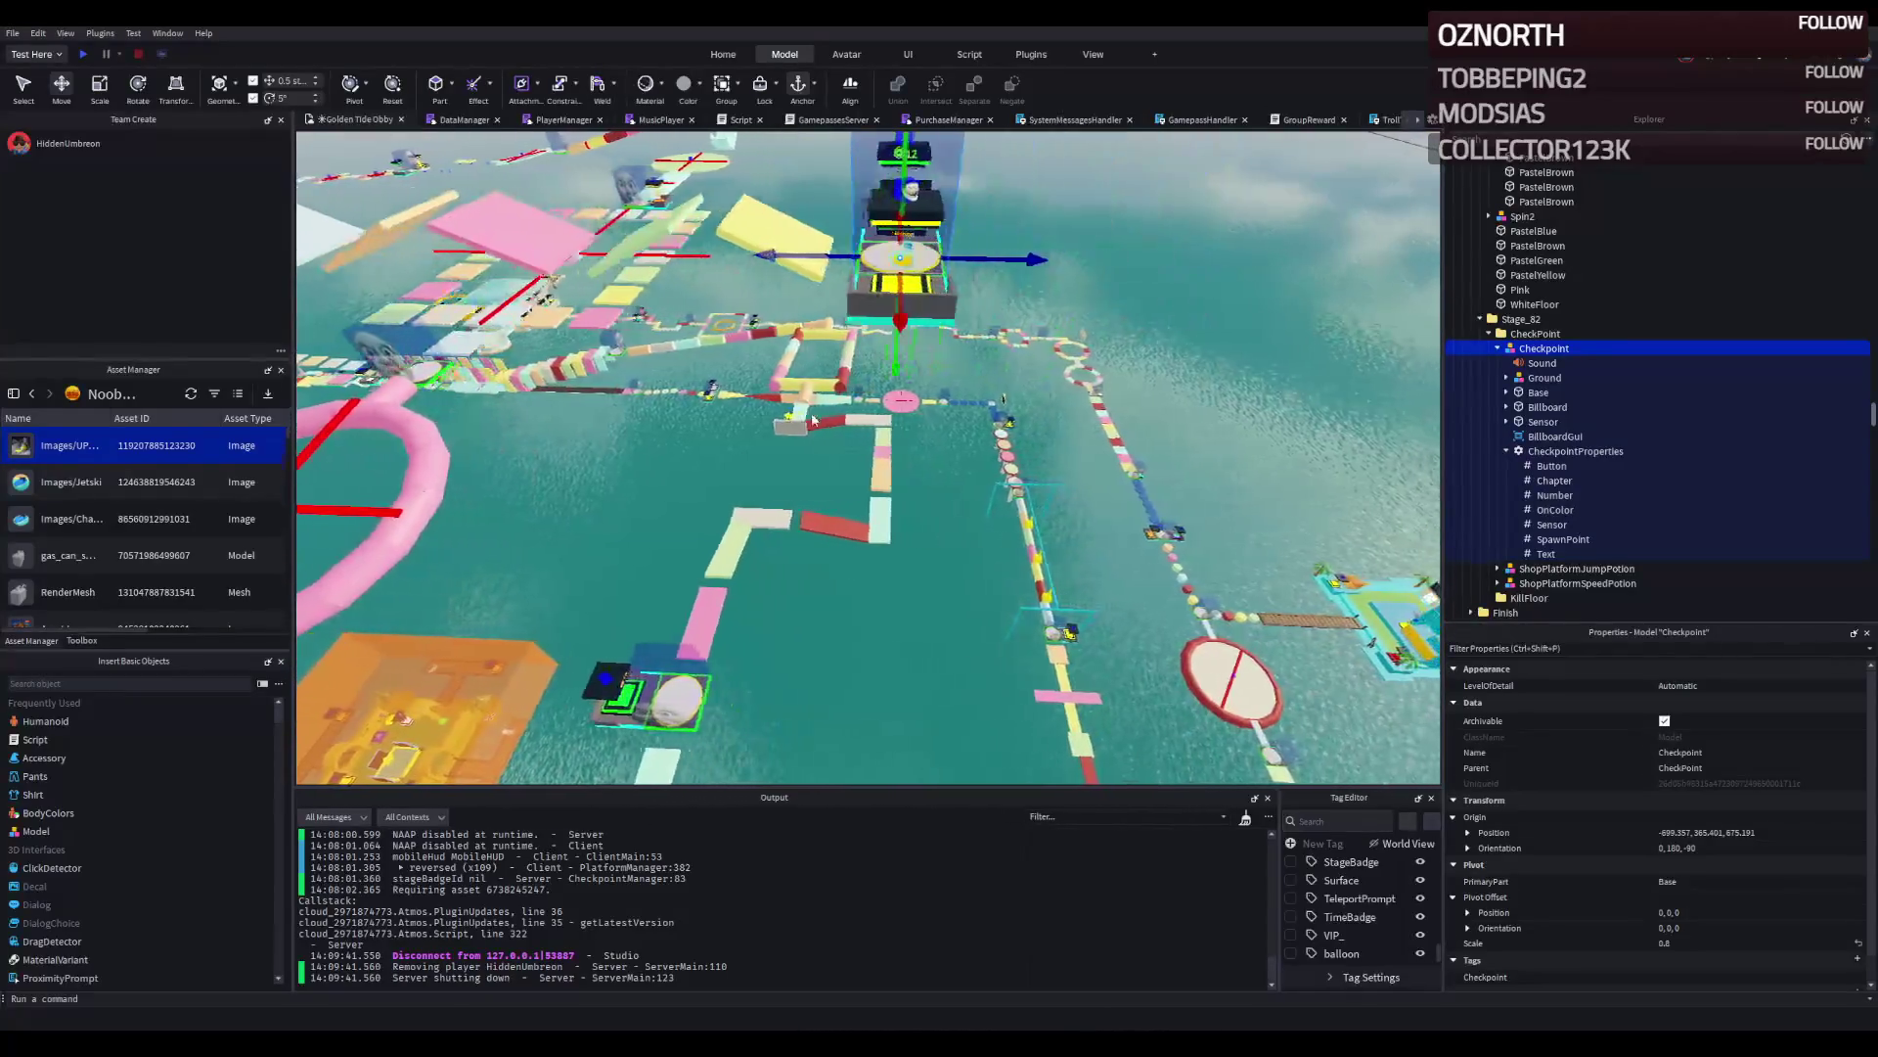
key("d")
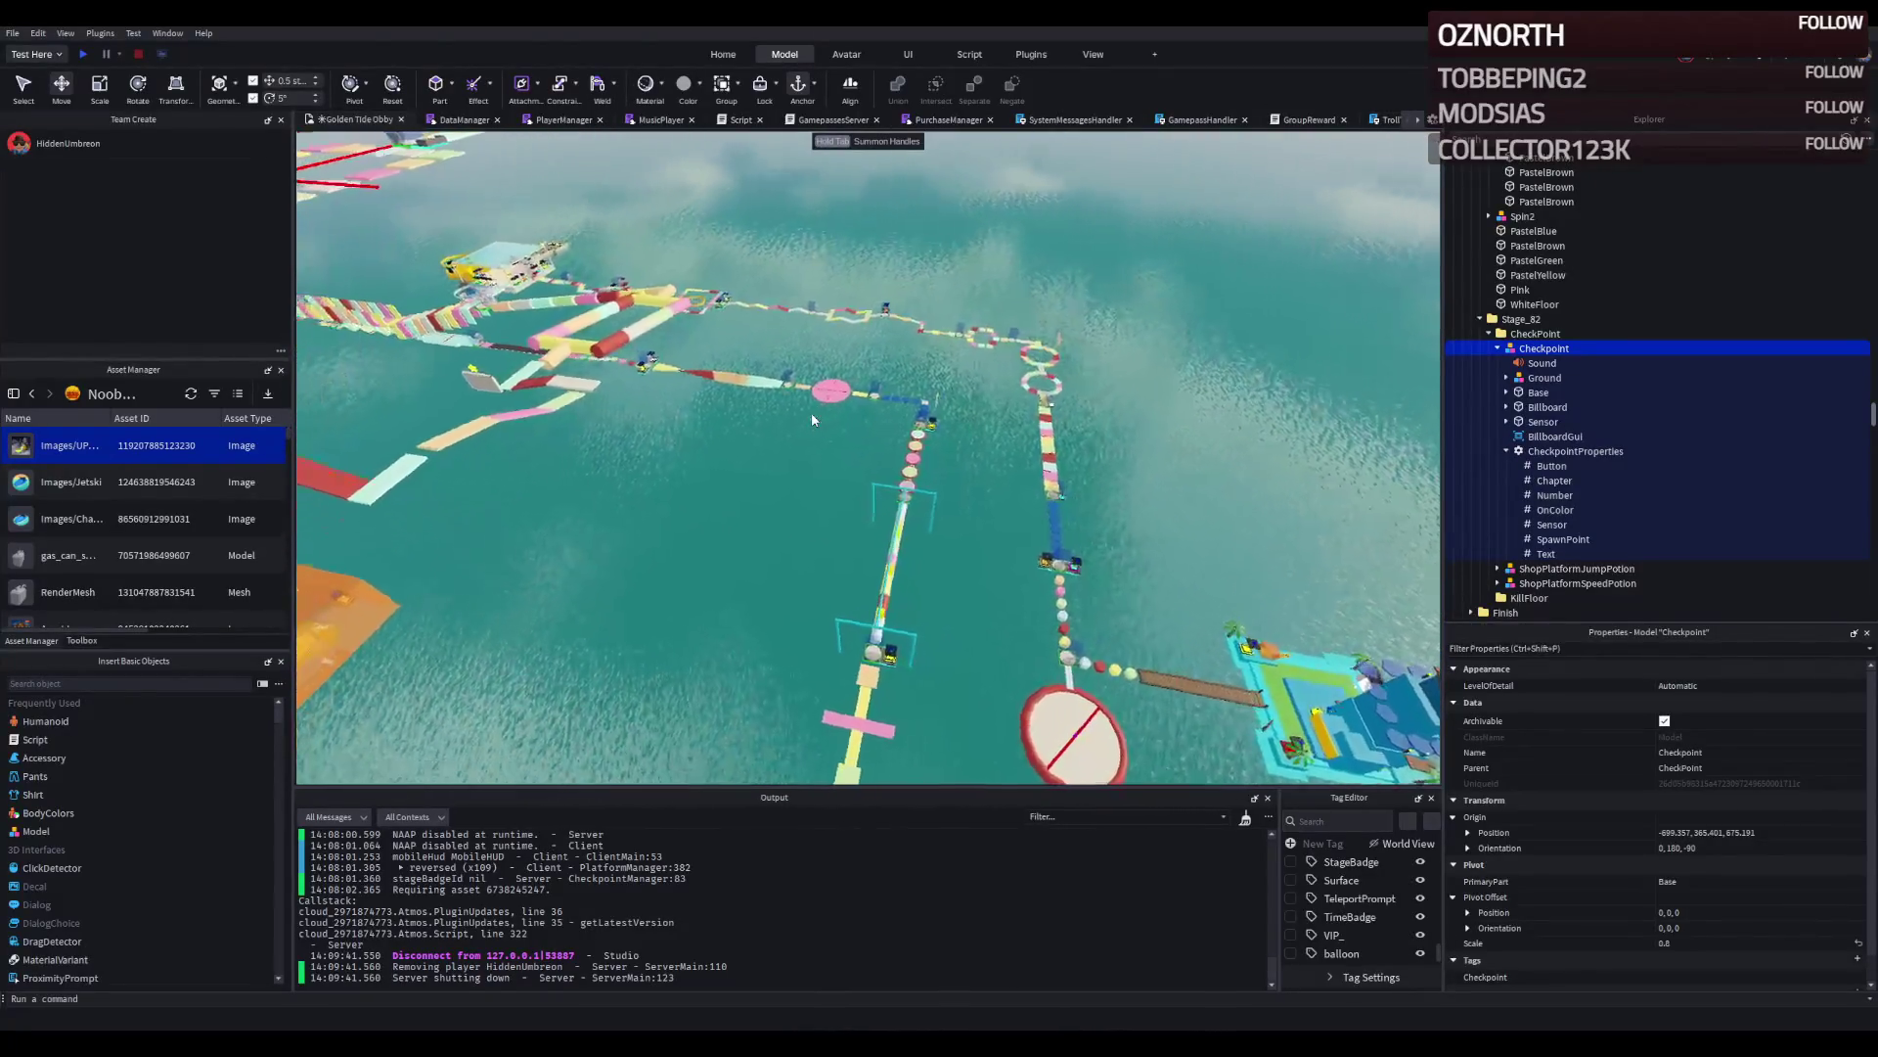
key("q")
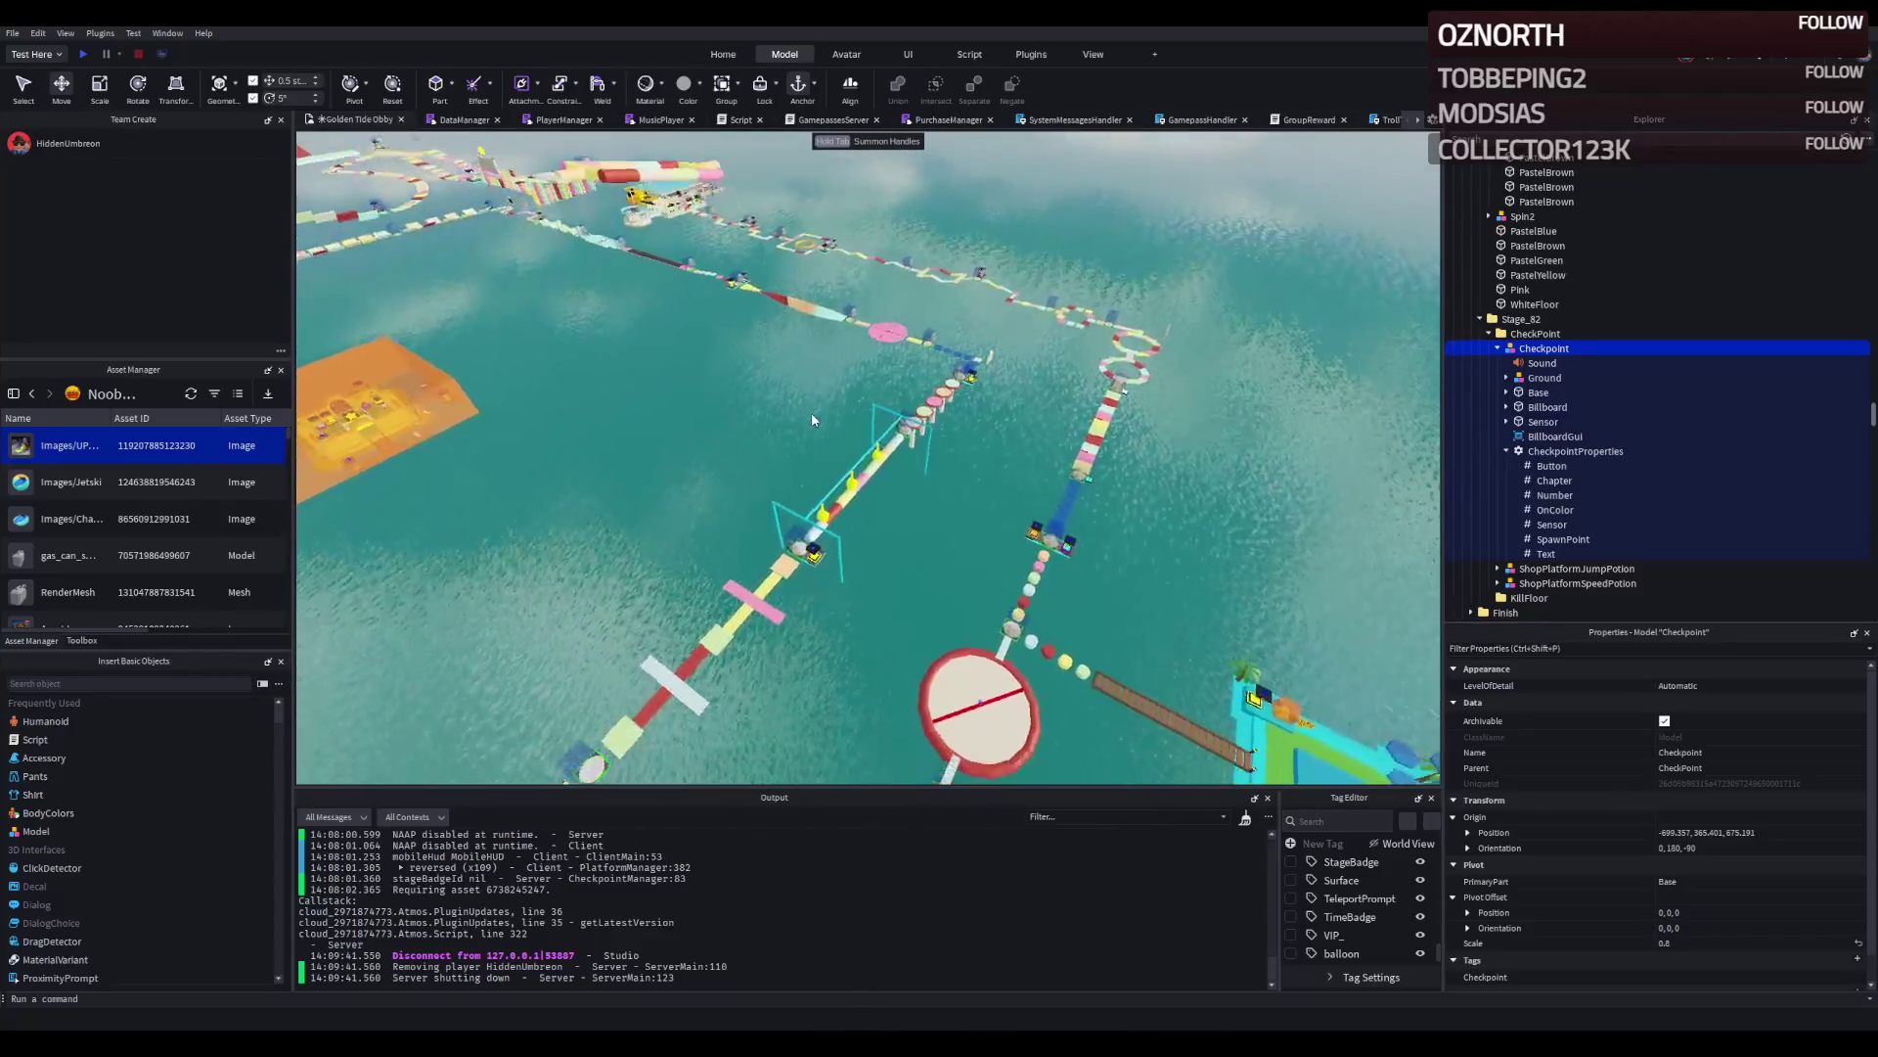
key("s")
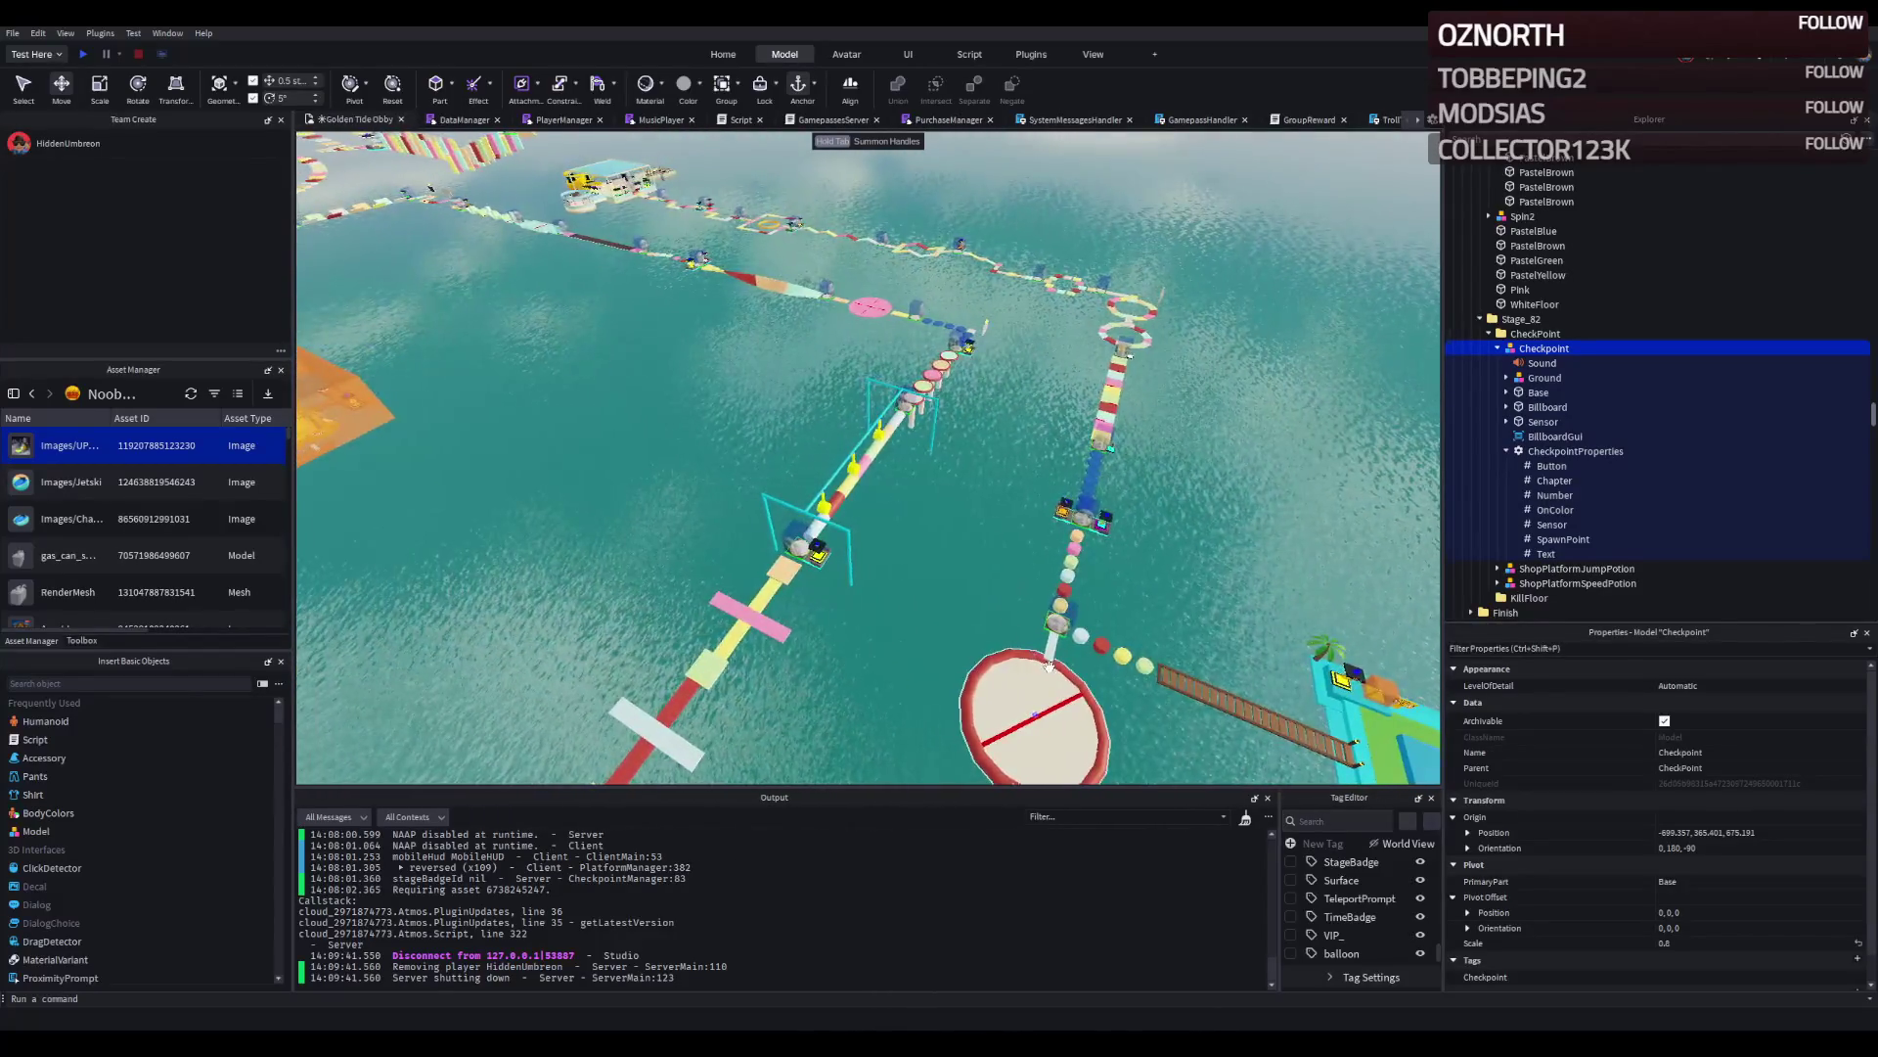
key("w")
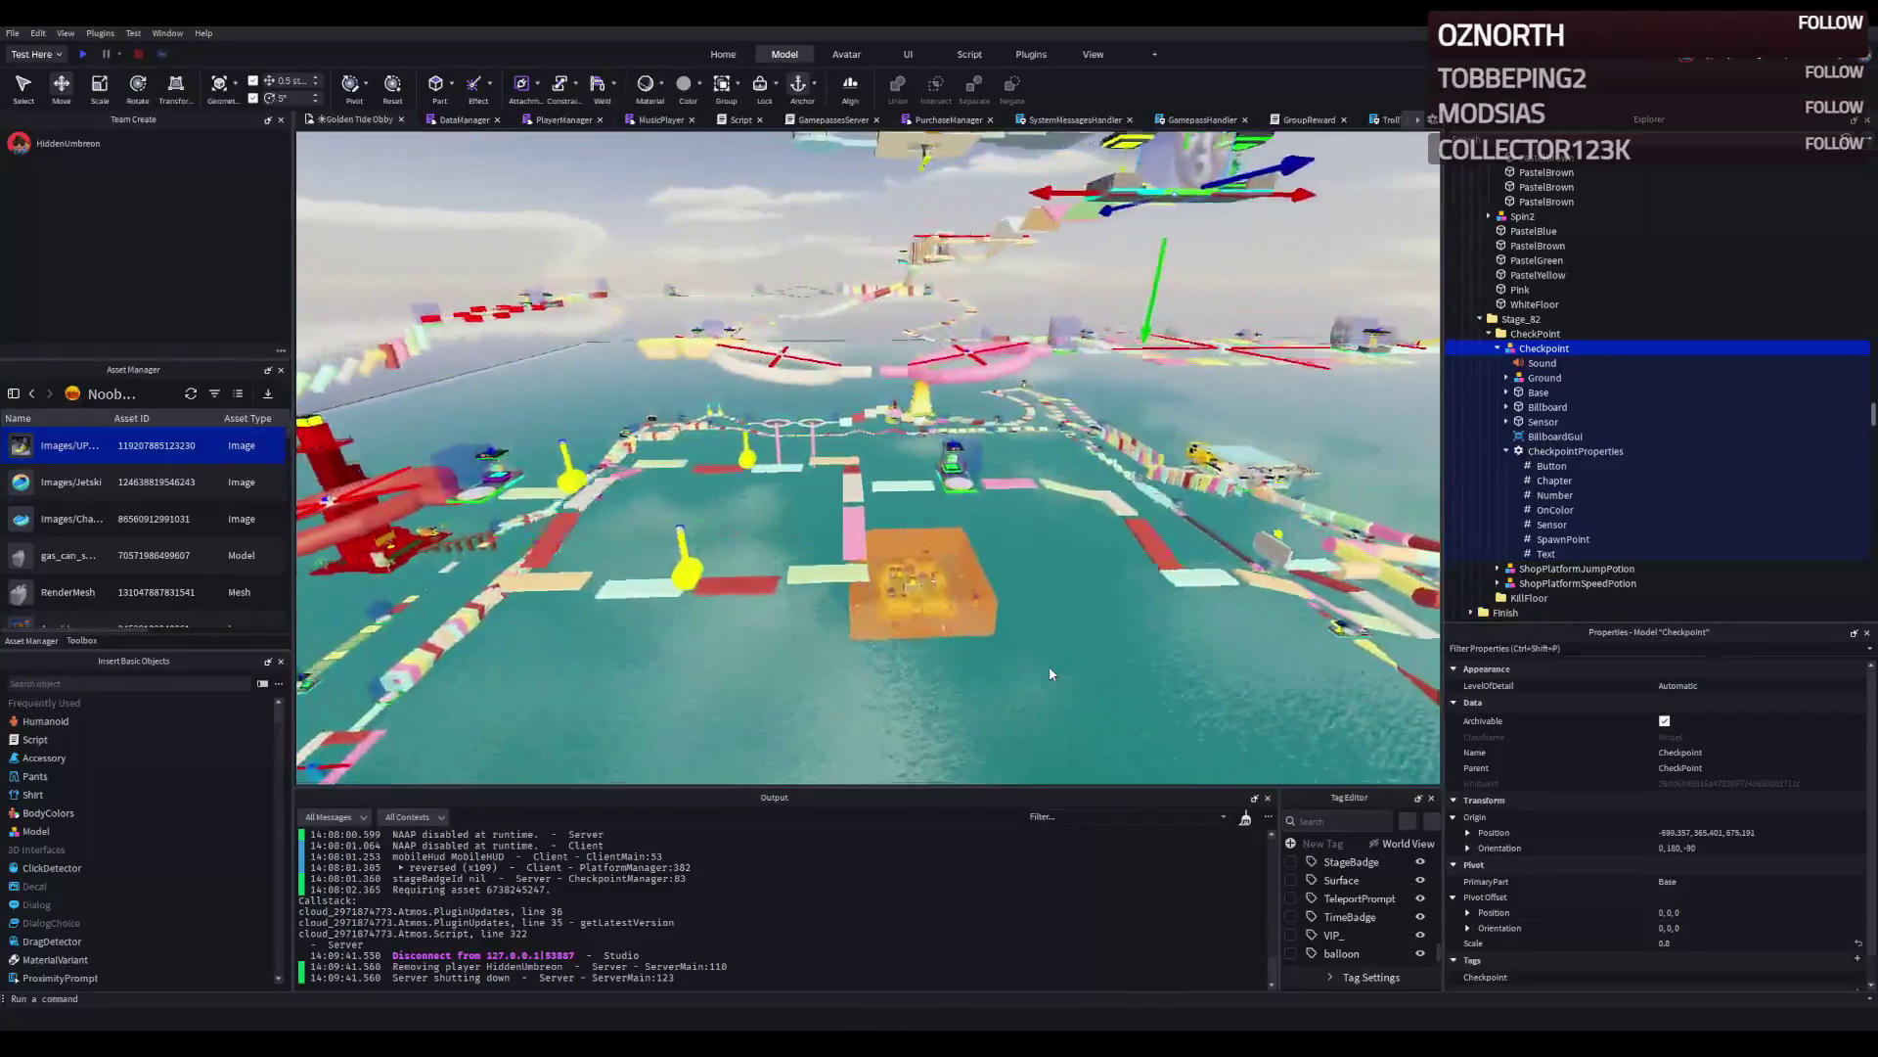
scroll("down", 3)
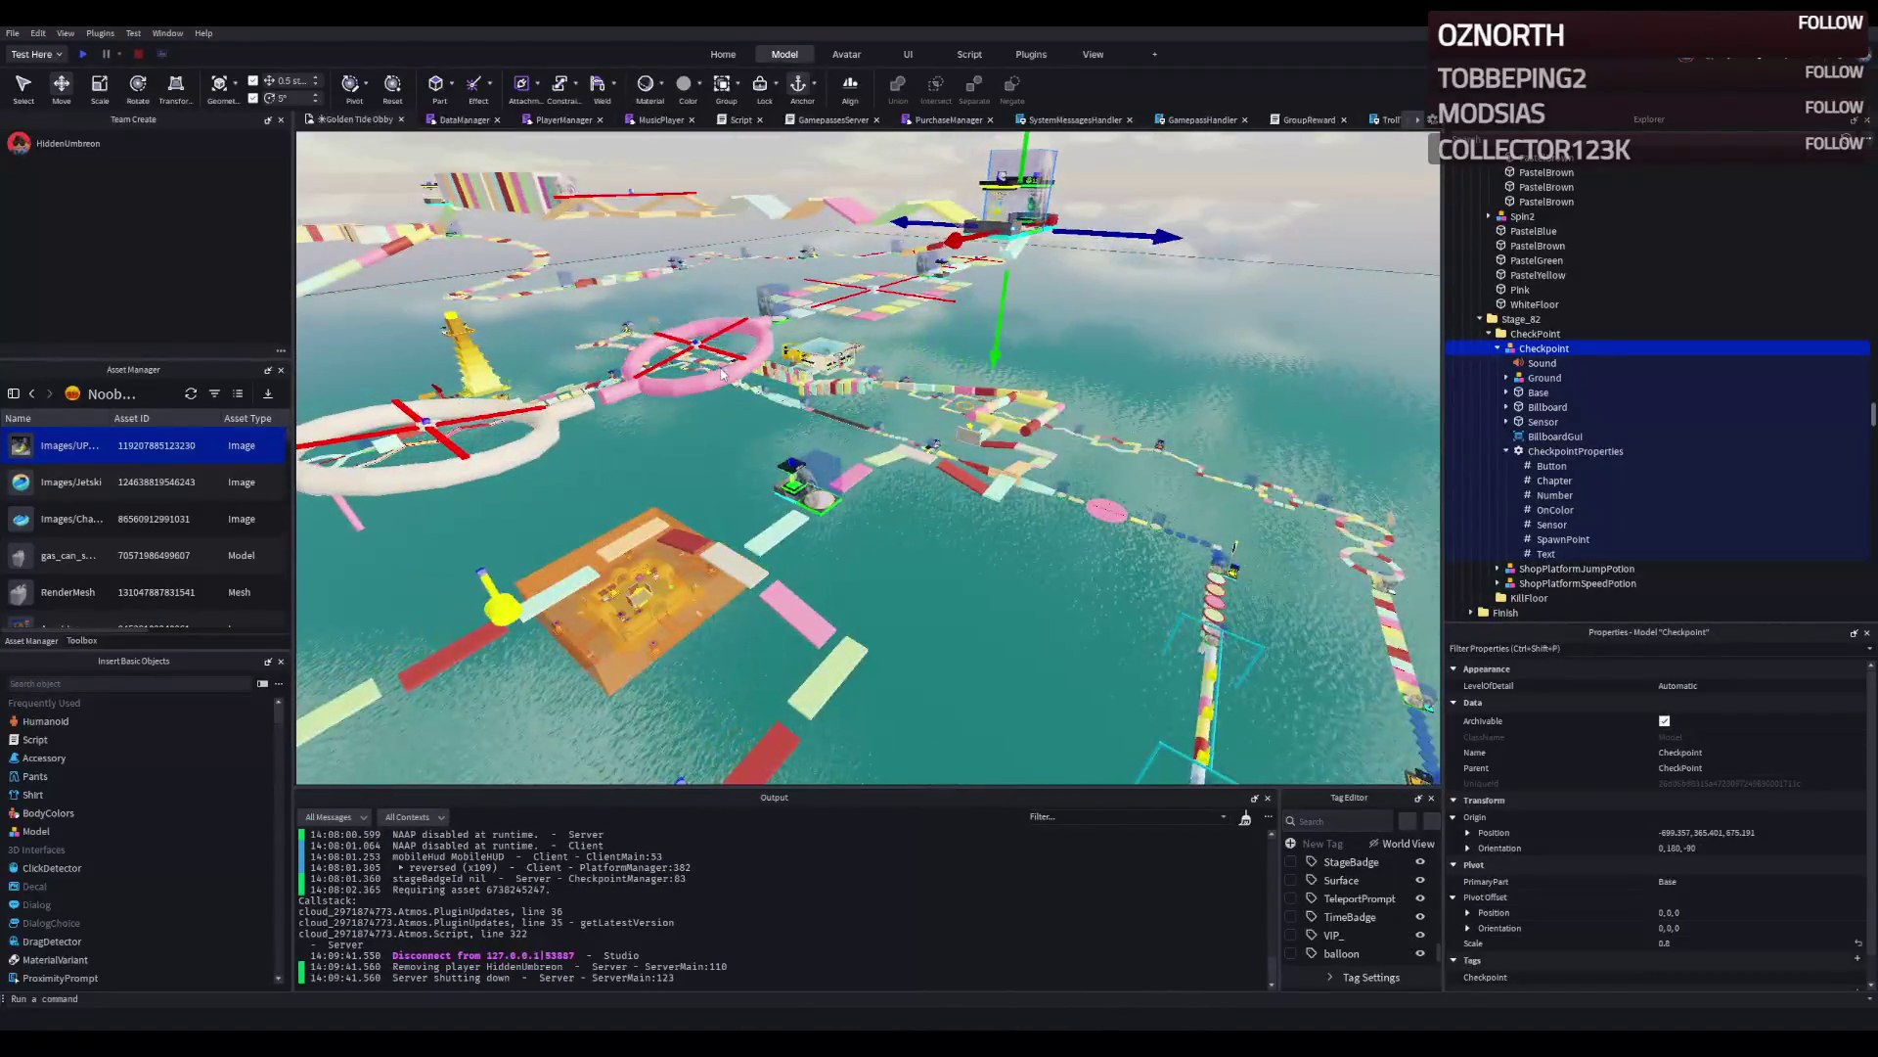
key("w")
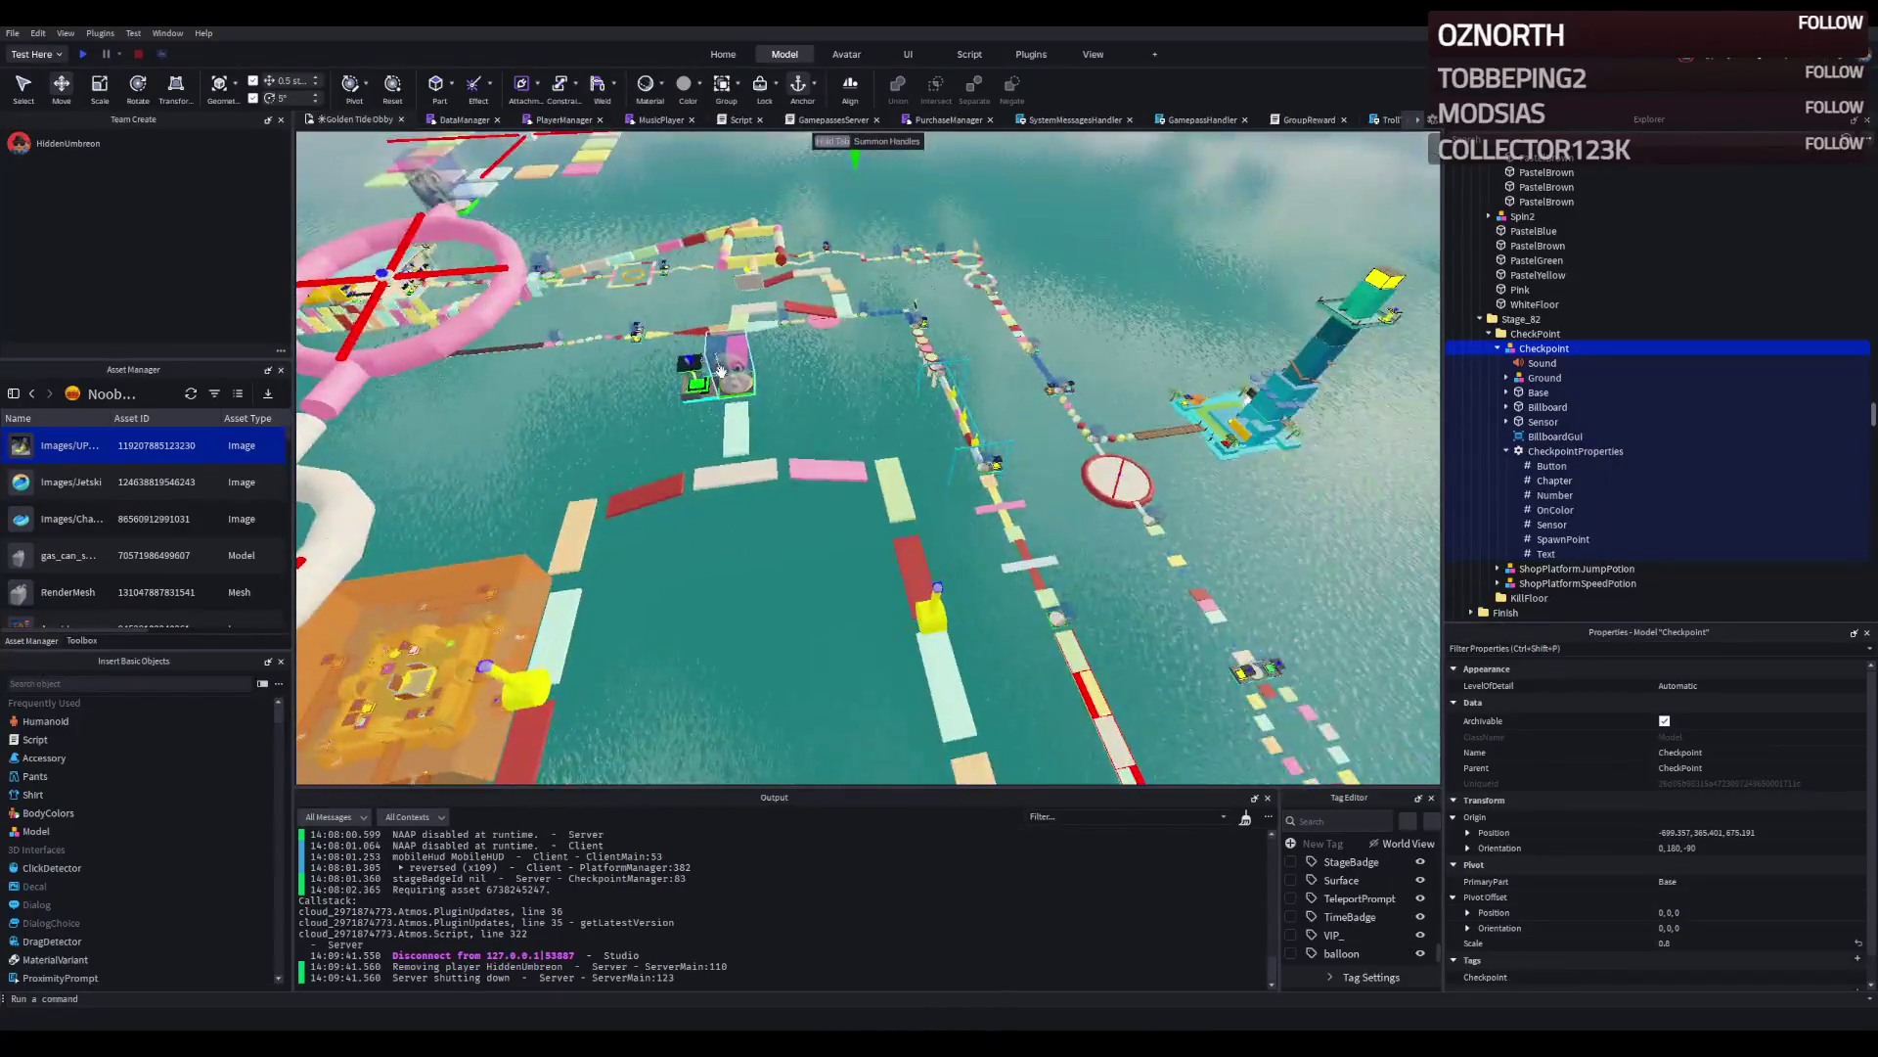
Fly forward past the pink ring until the pillar-mounted disc platforms are close up.
key("w")
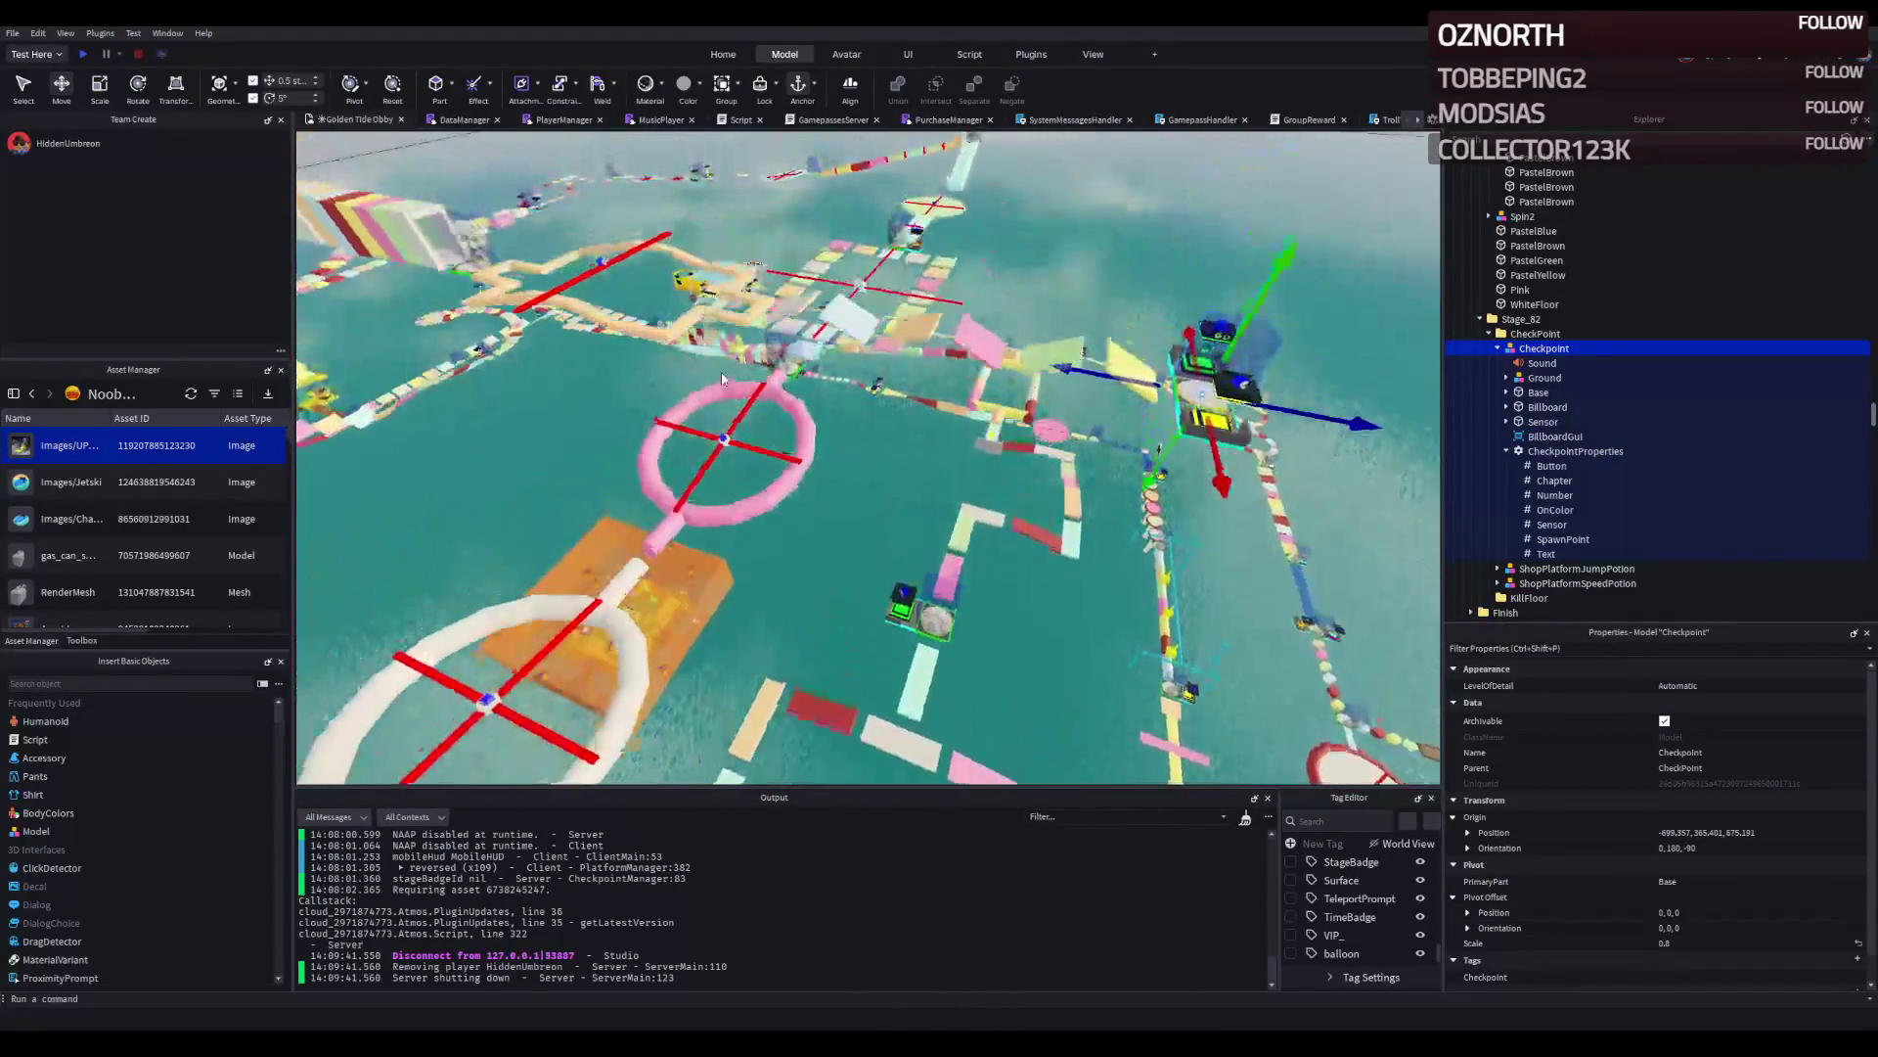
key("d")
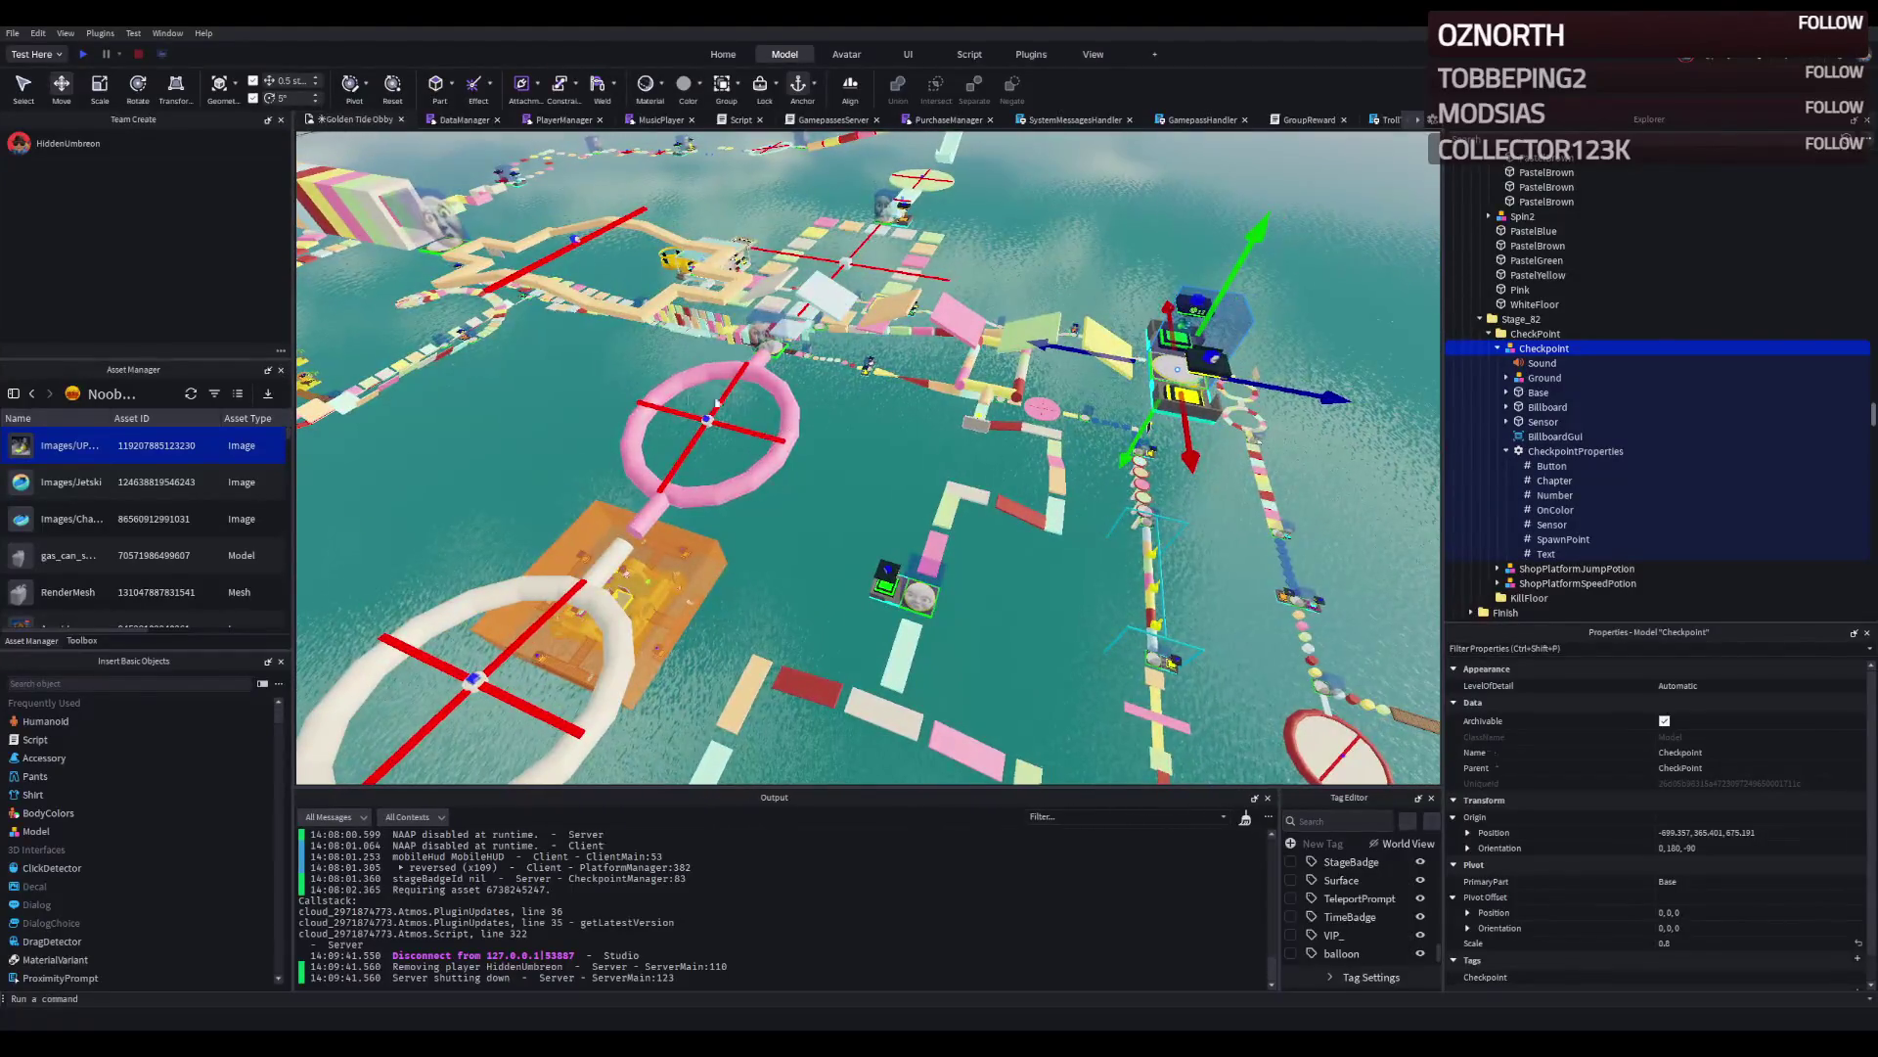
key("w")
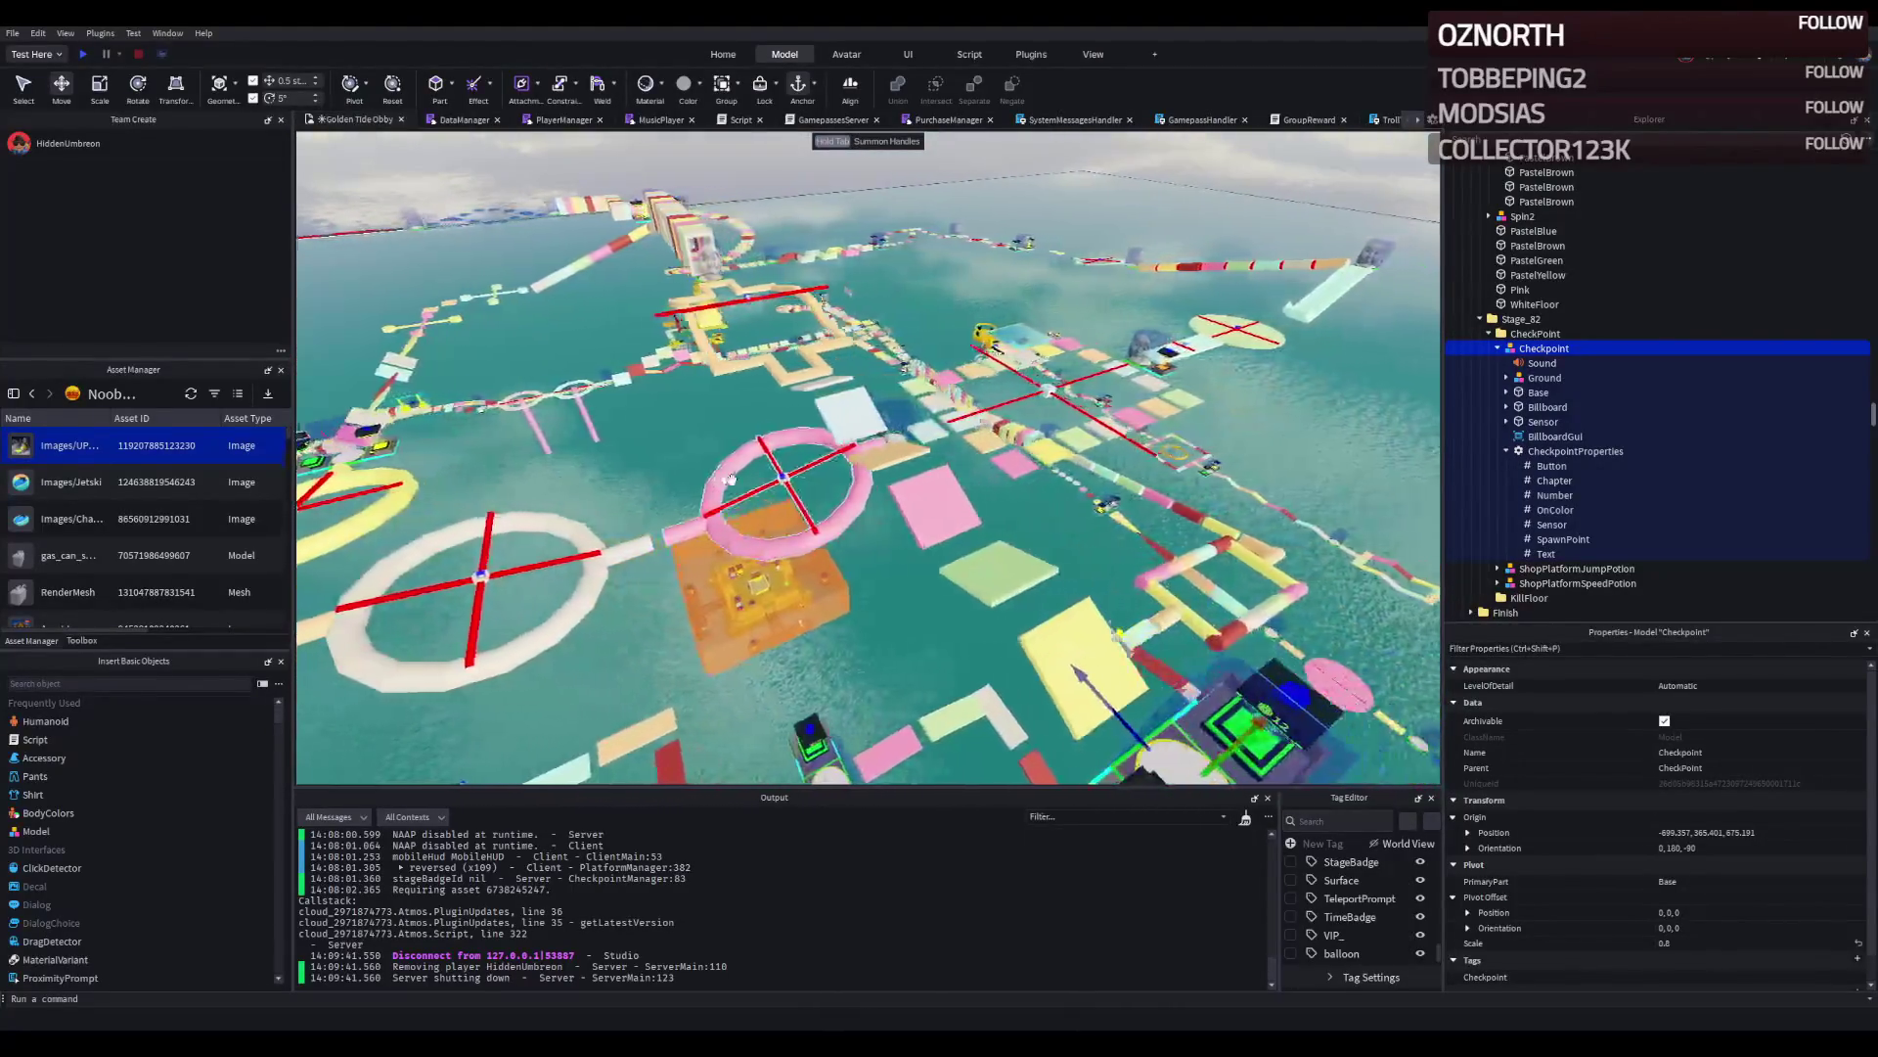
key("w")
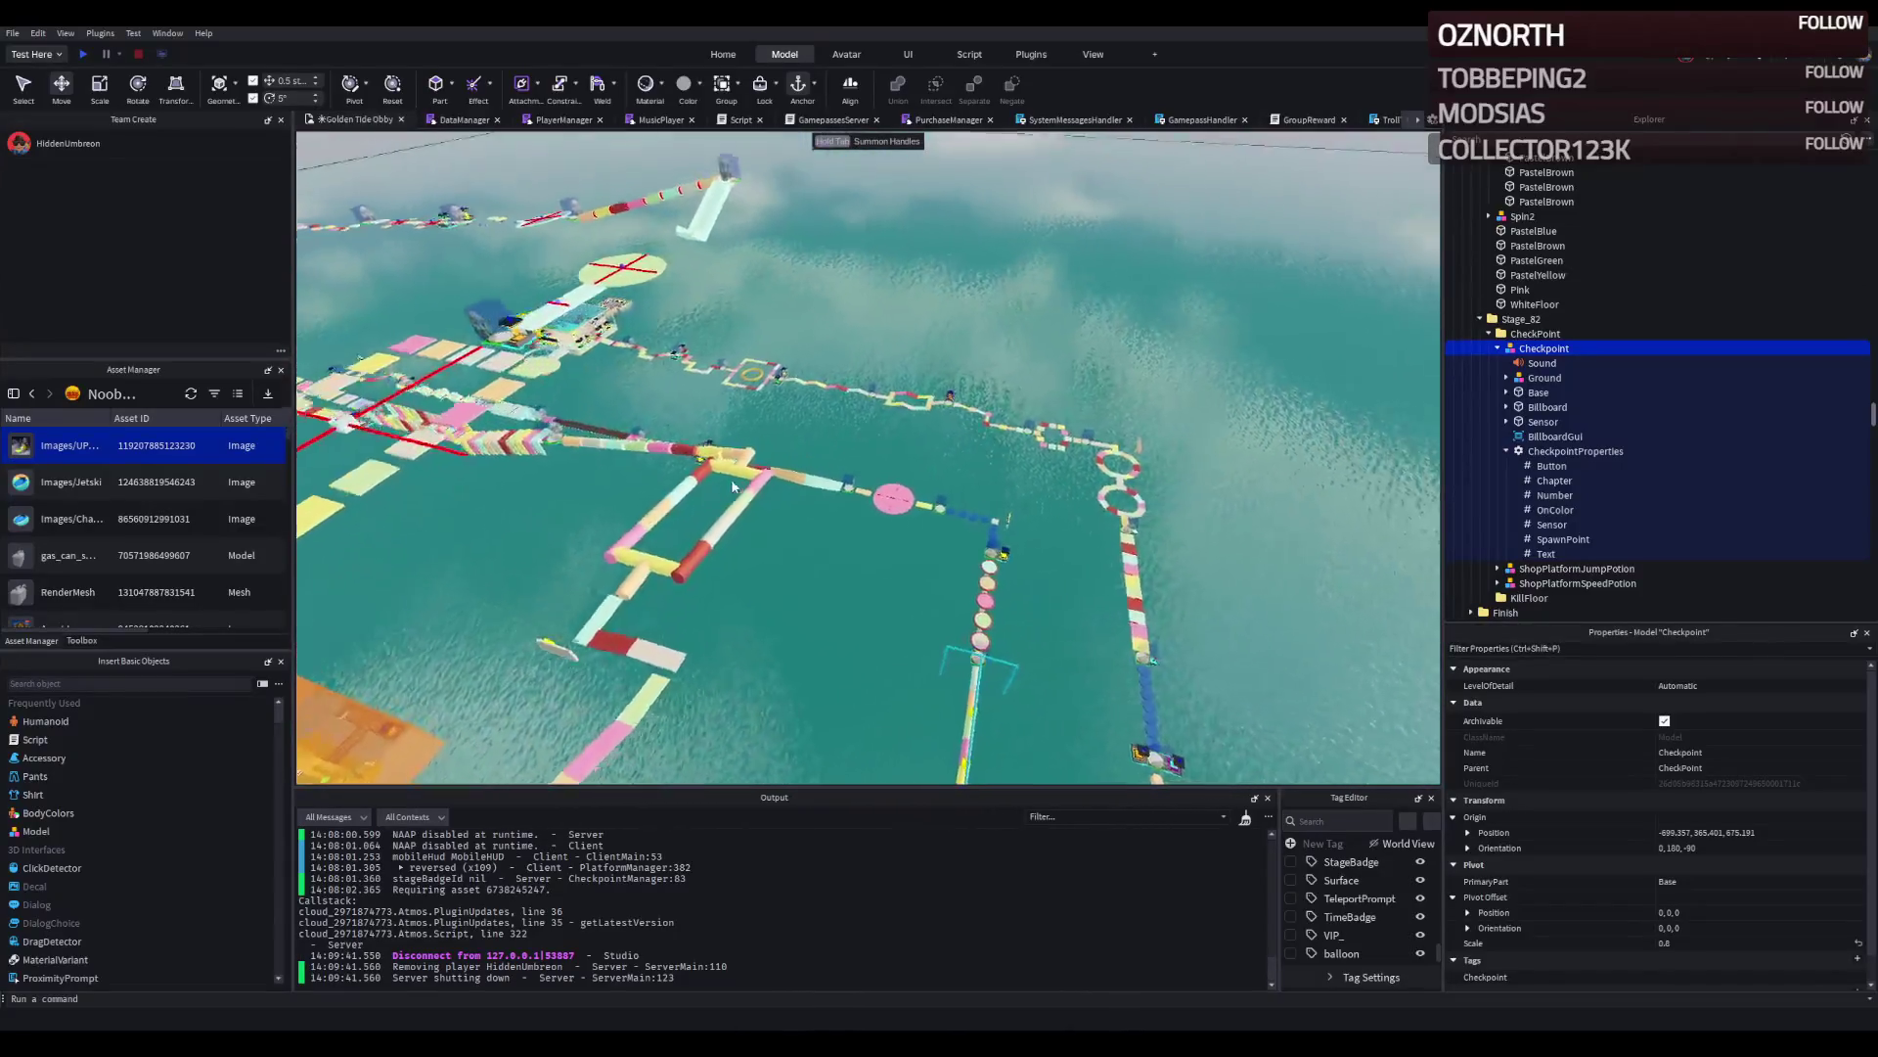
key("w")
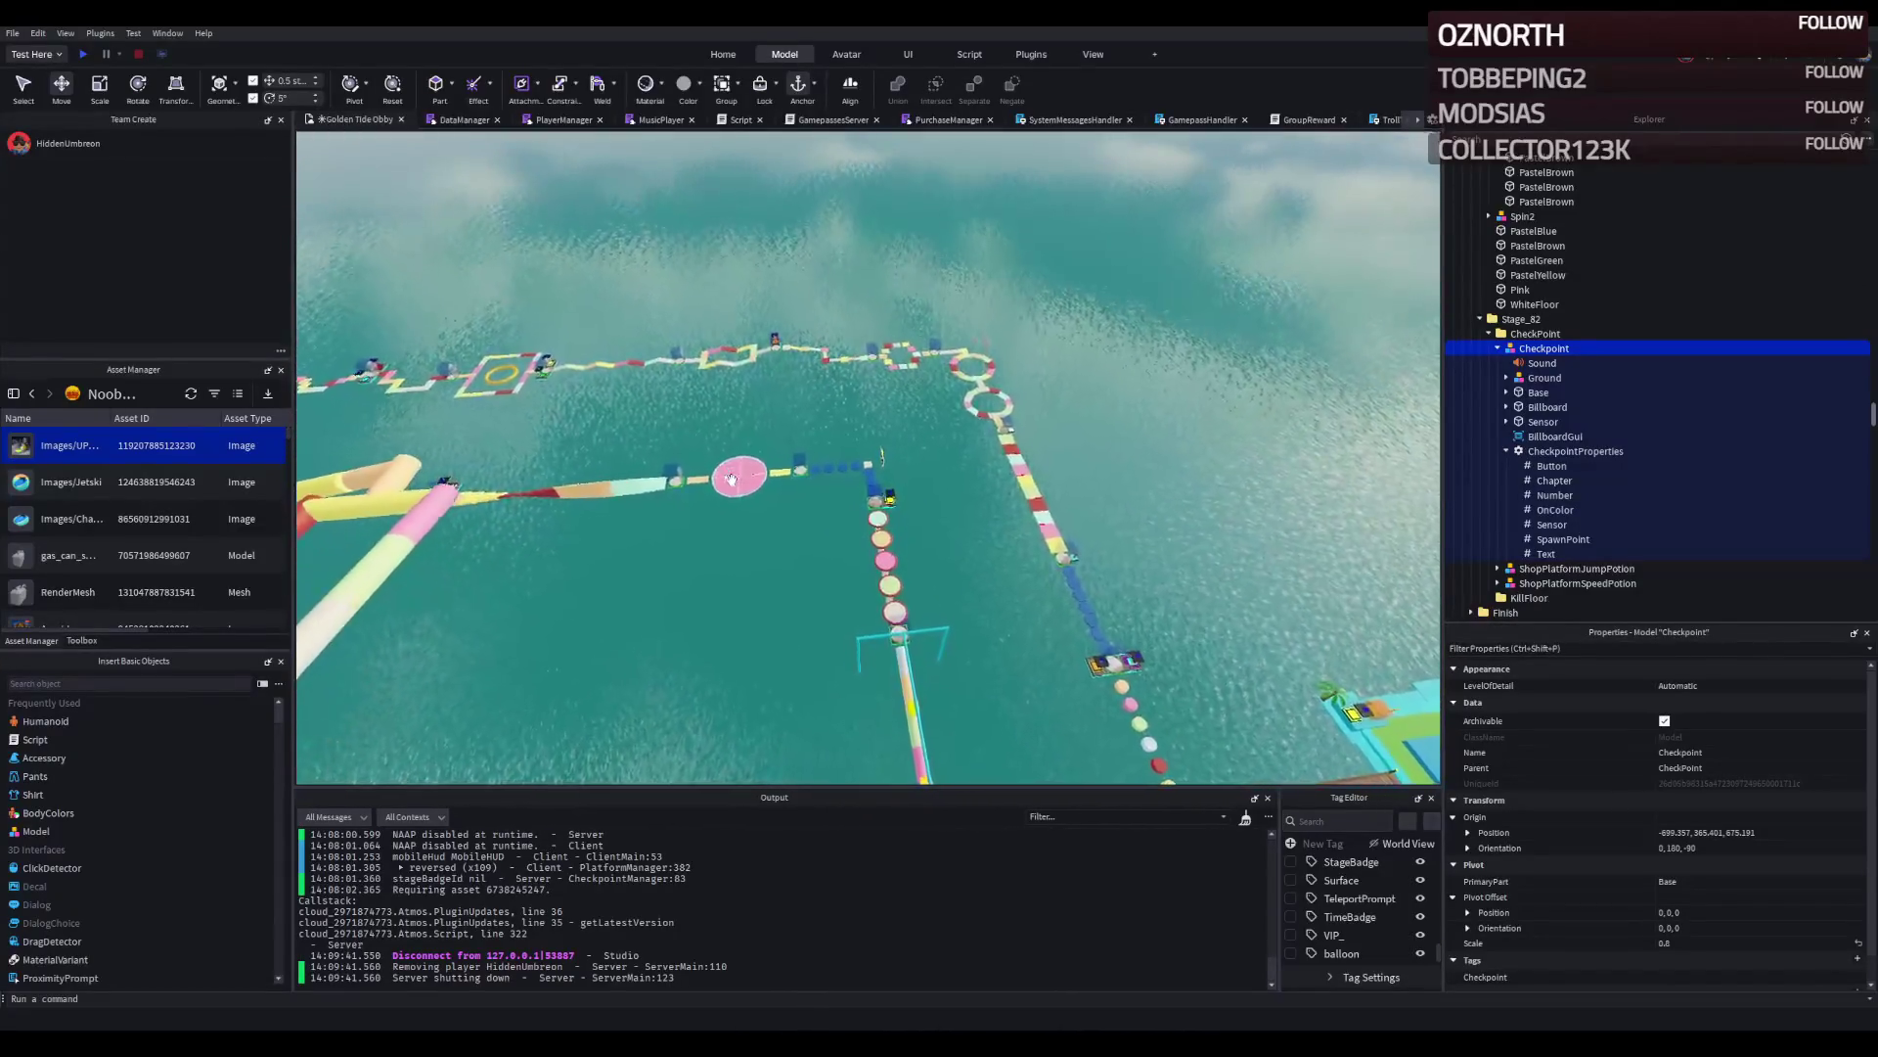
key("w")
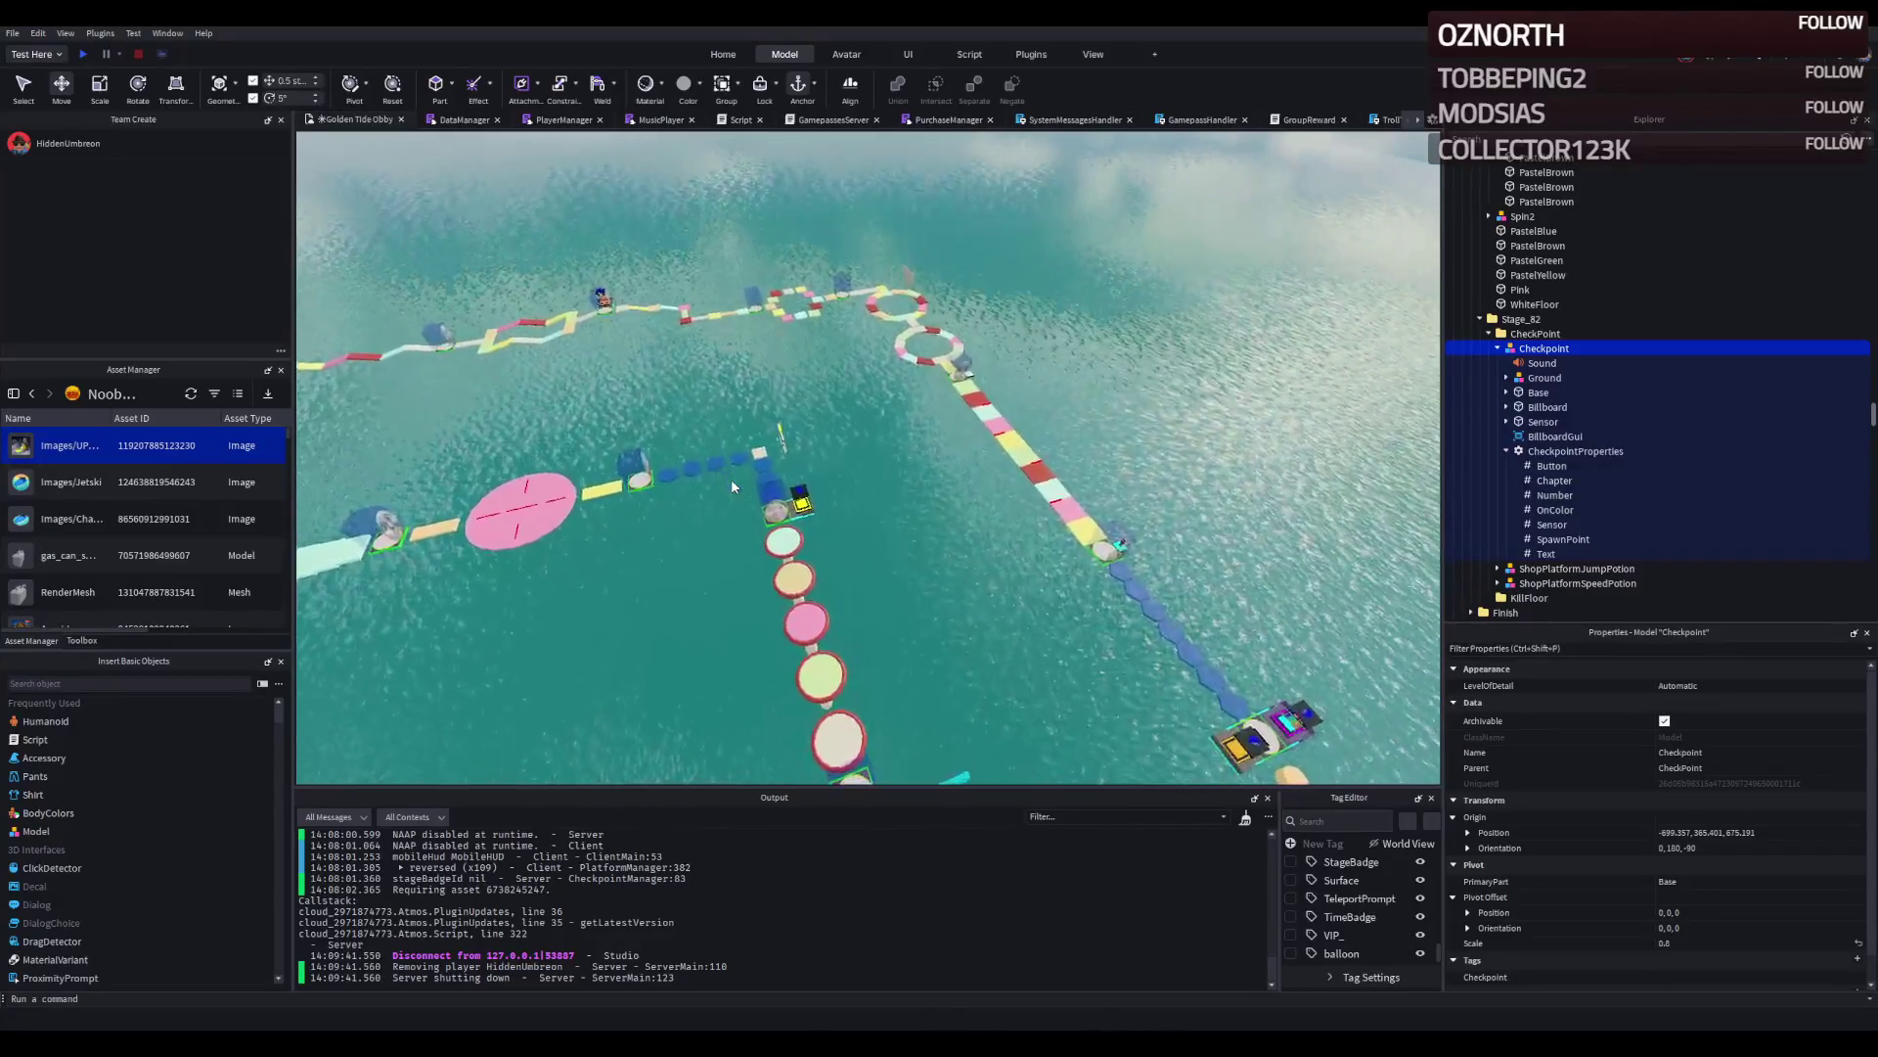
key("w")
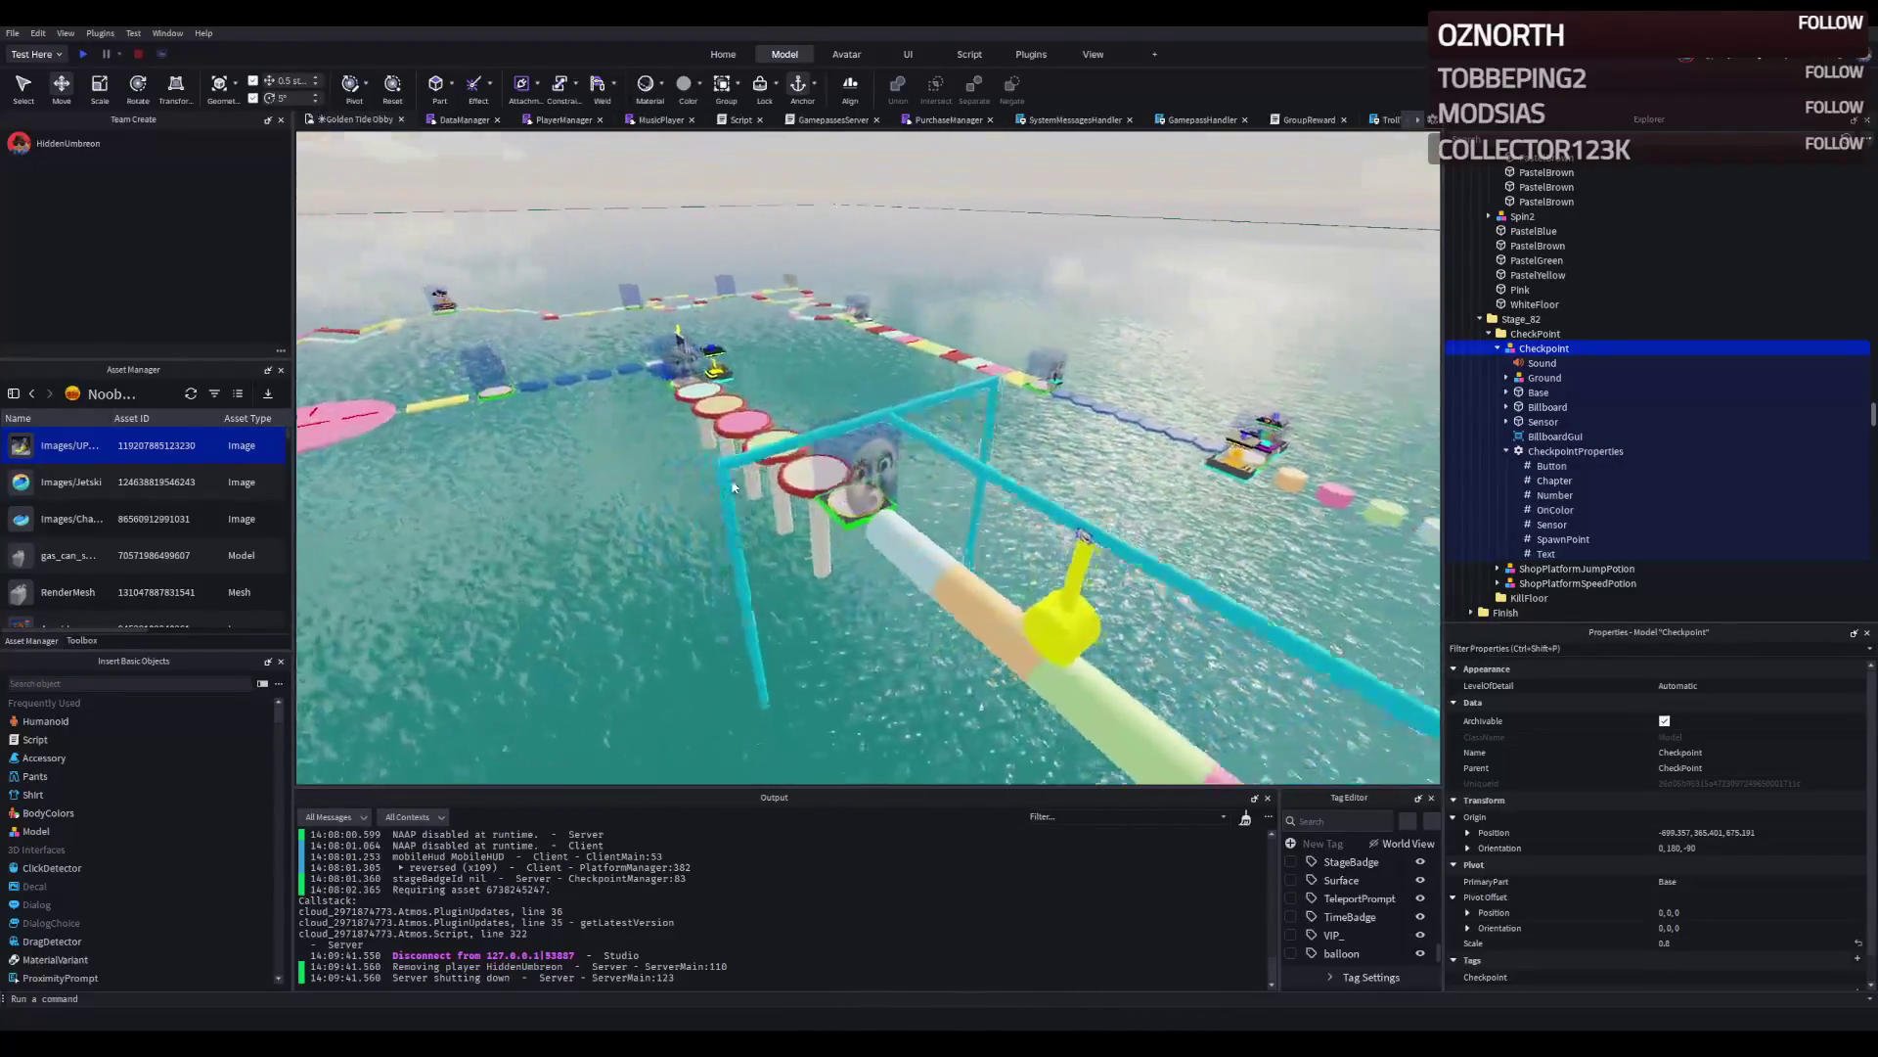
key("w")
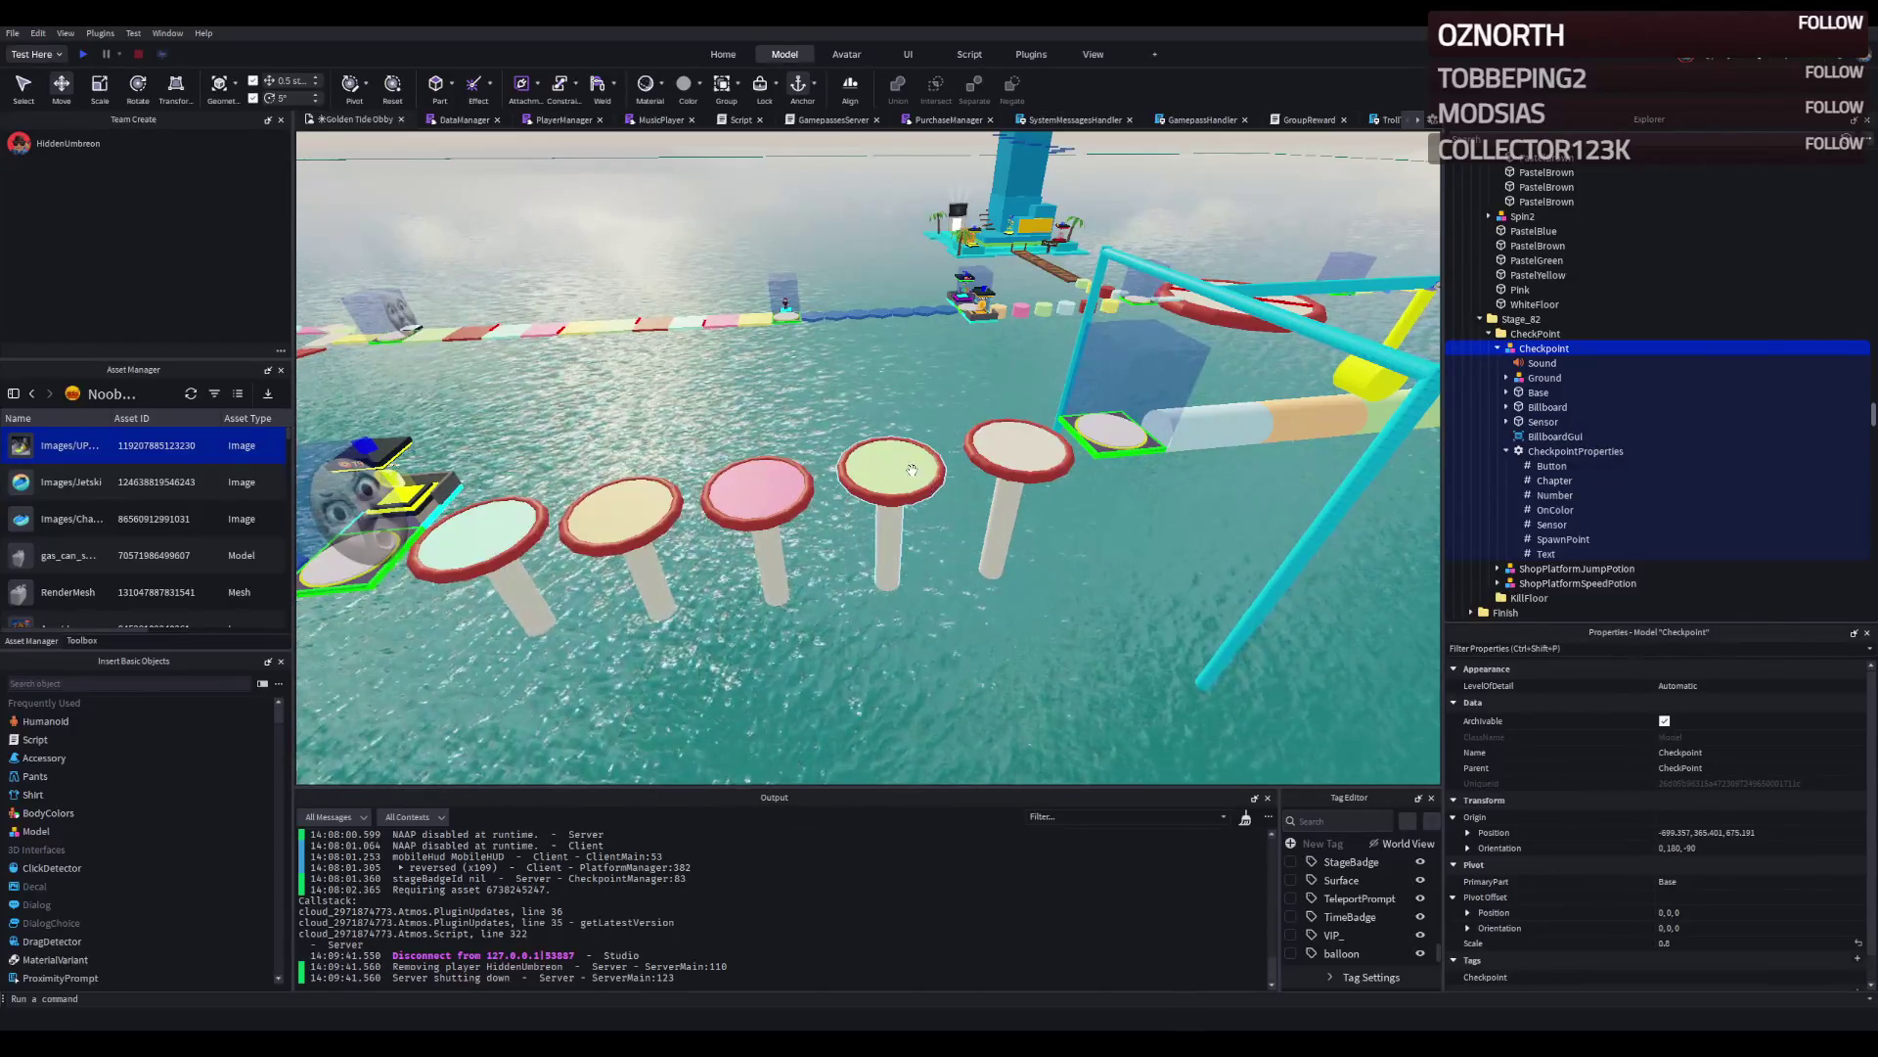
Duplicate the five Stage_41 disc platforms with Ctrl+D and drag the copies beside the Stage_82 checkpoint.
left_click(889, 472)
left_click(1007, 427)
left_click(758, 486)
left_click(624, 506)
left_click(479, 530)
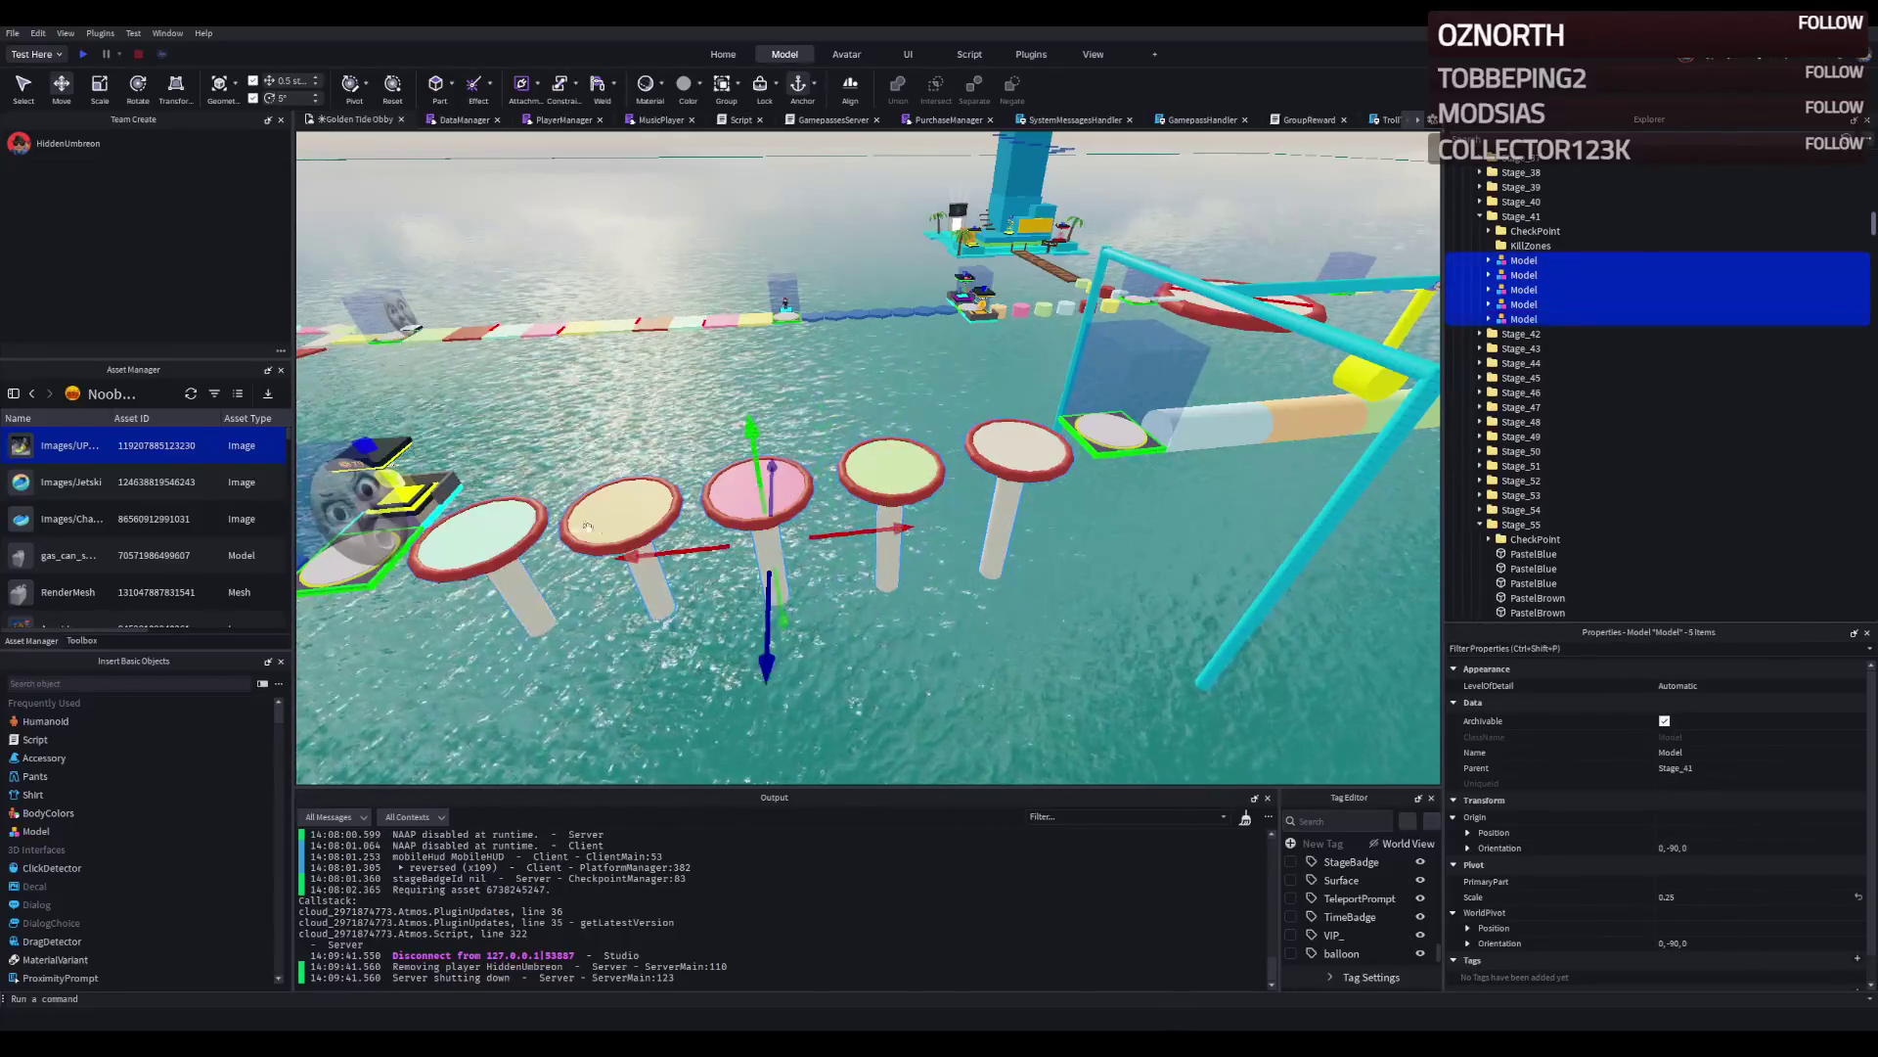
key("ctrl+d")
left_click_drag(648, 522, 959, 584)
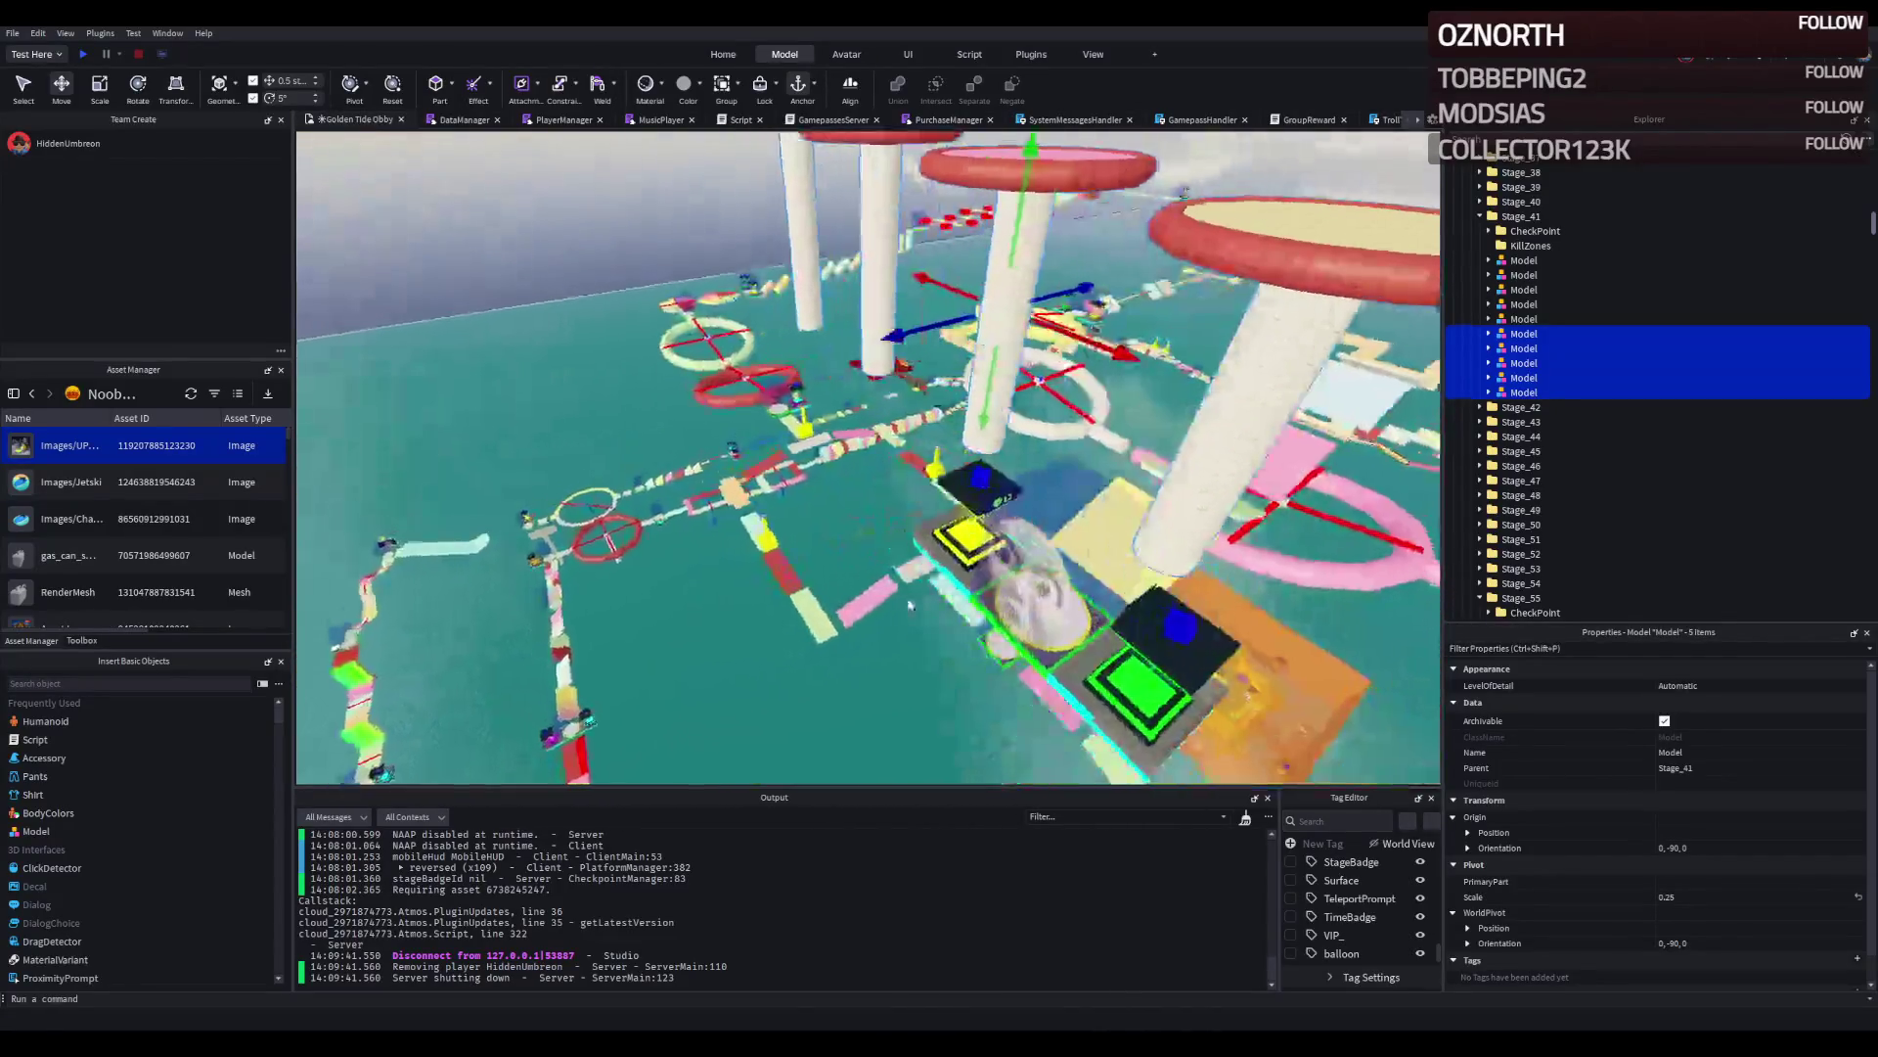
left_click(913, 577)
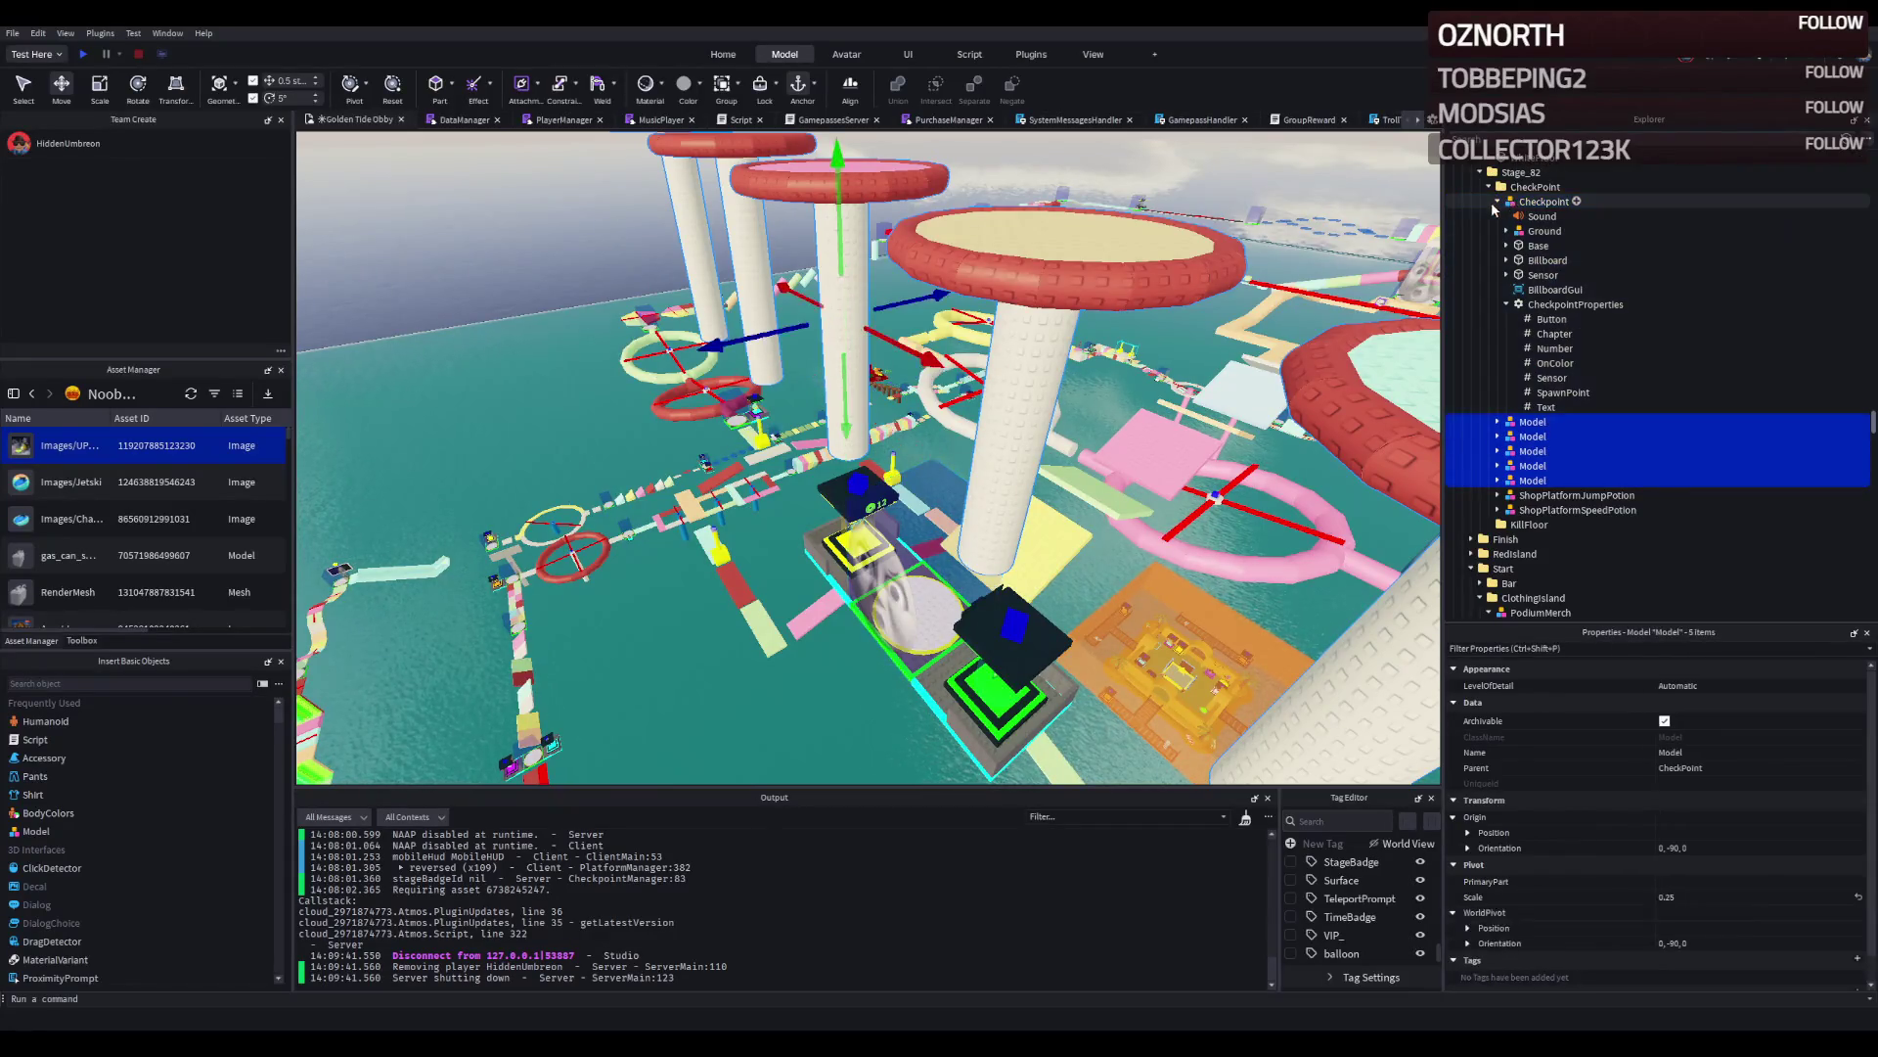
Move the five disc Models into Stage_82 and copy the Stage_82 Checkpoint's position.
left_click(1498, 201)
left_click(1504, 201)
left_click_drag(1507, 184, 1506, 179)
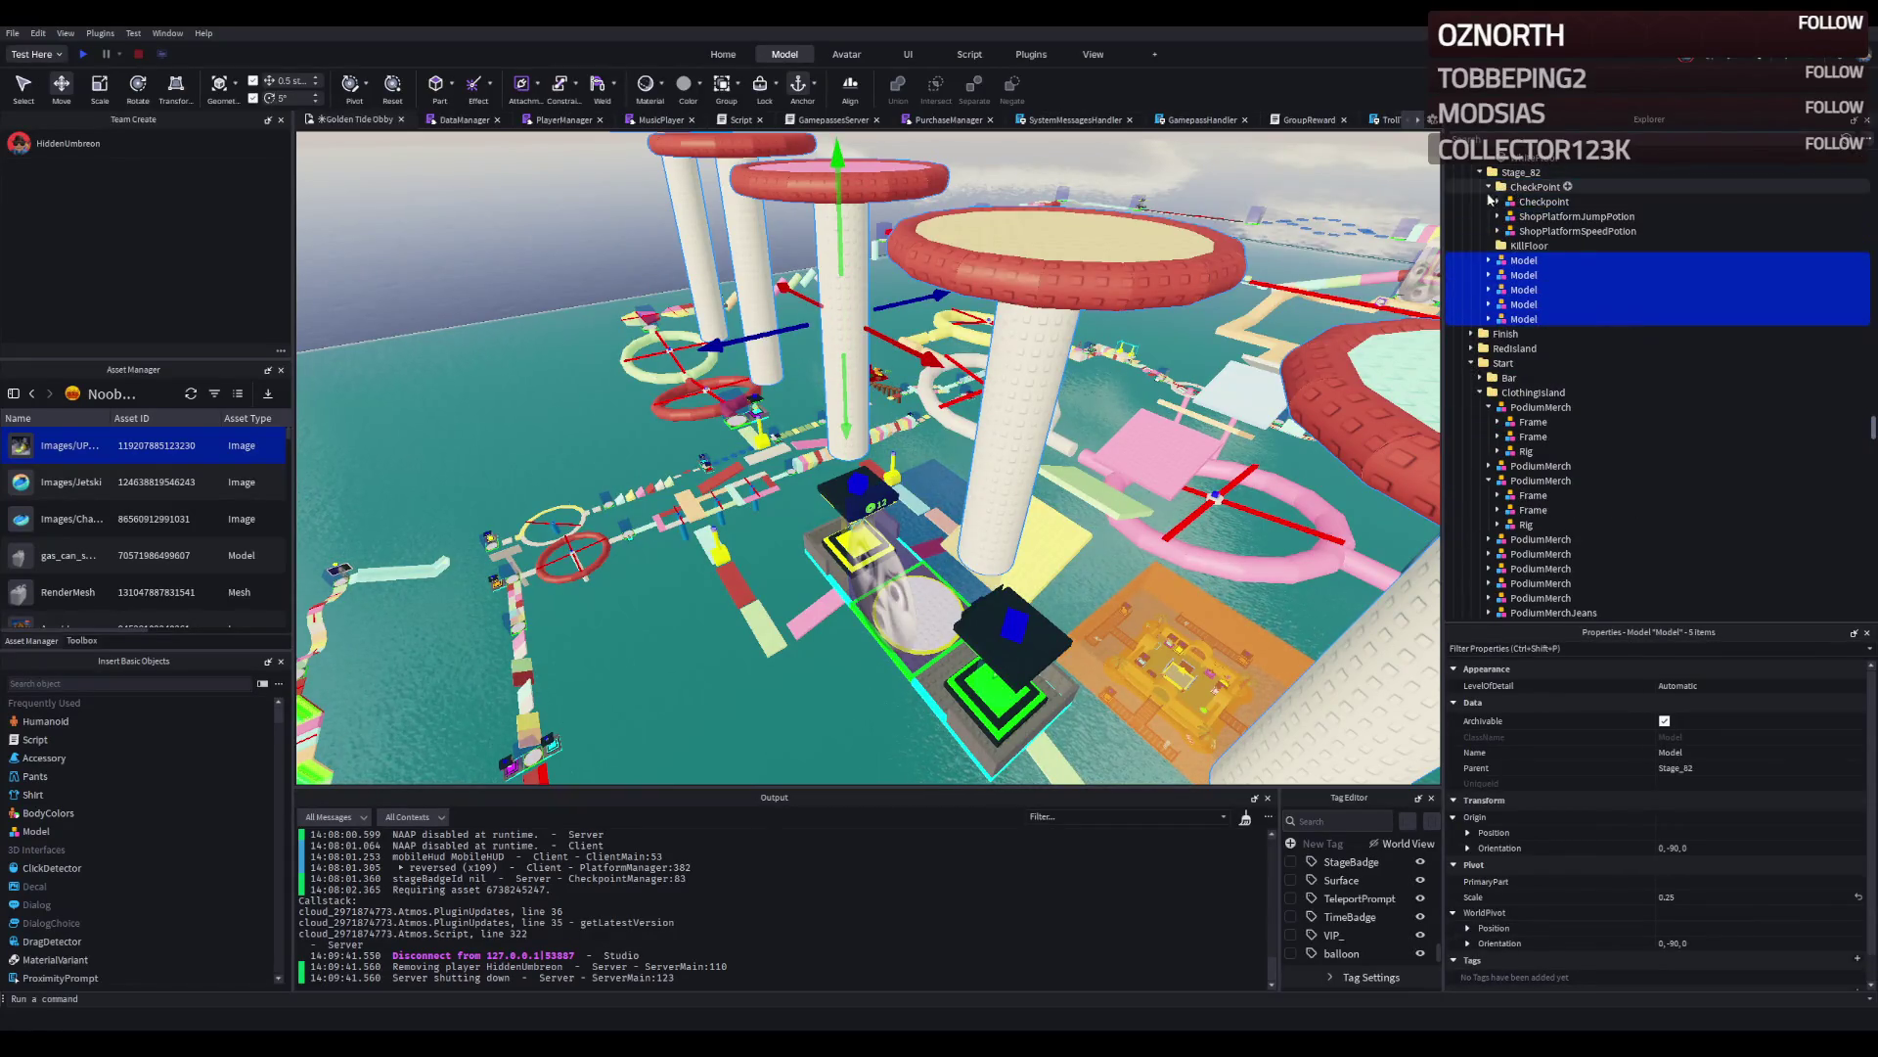
left_click(860, 293)
left_click(867, 294)
left_click(773, 294)
left_click(755, 277)
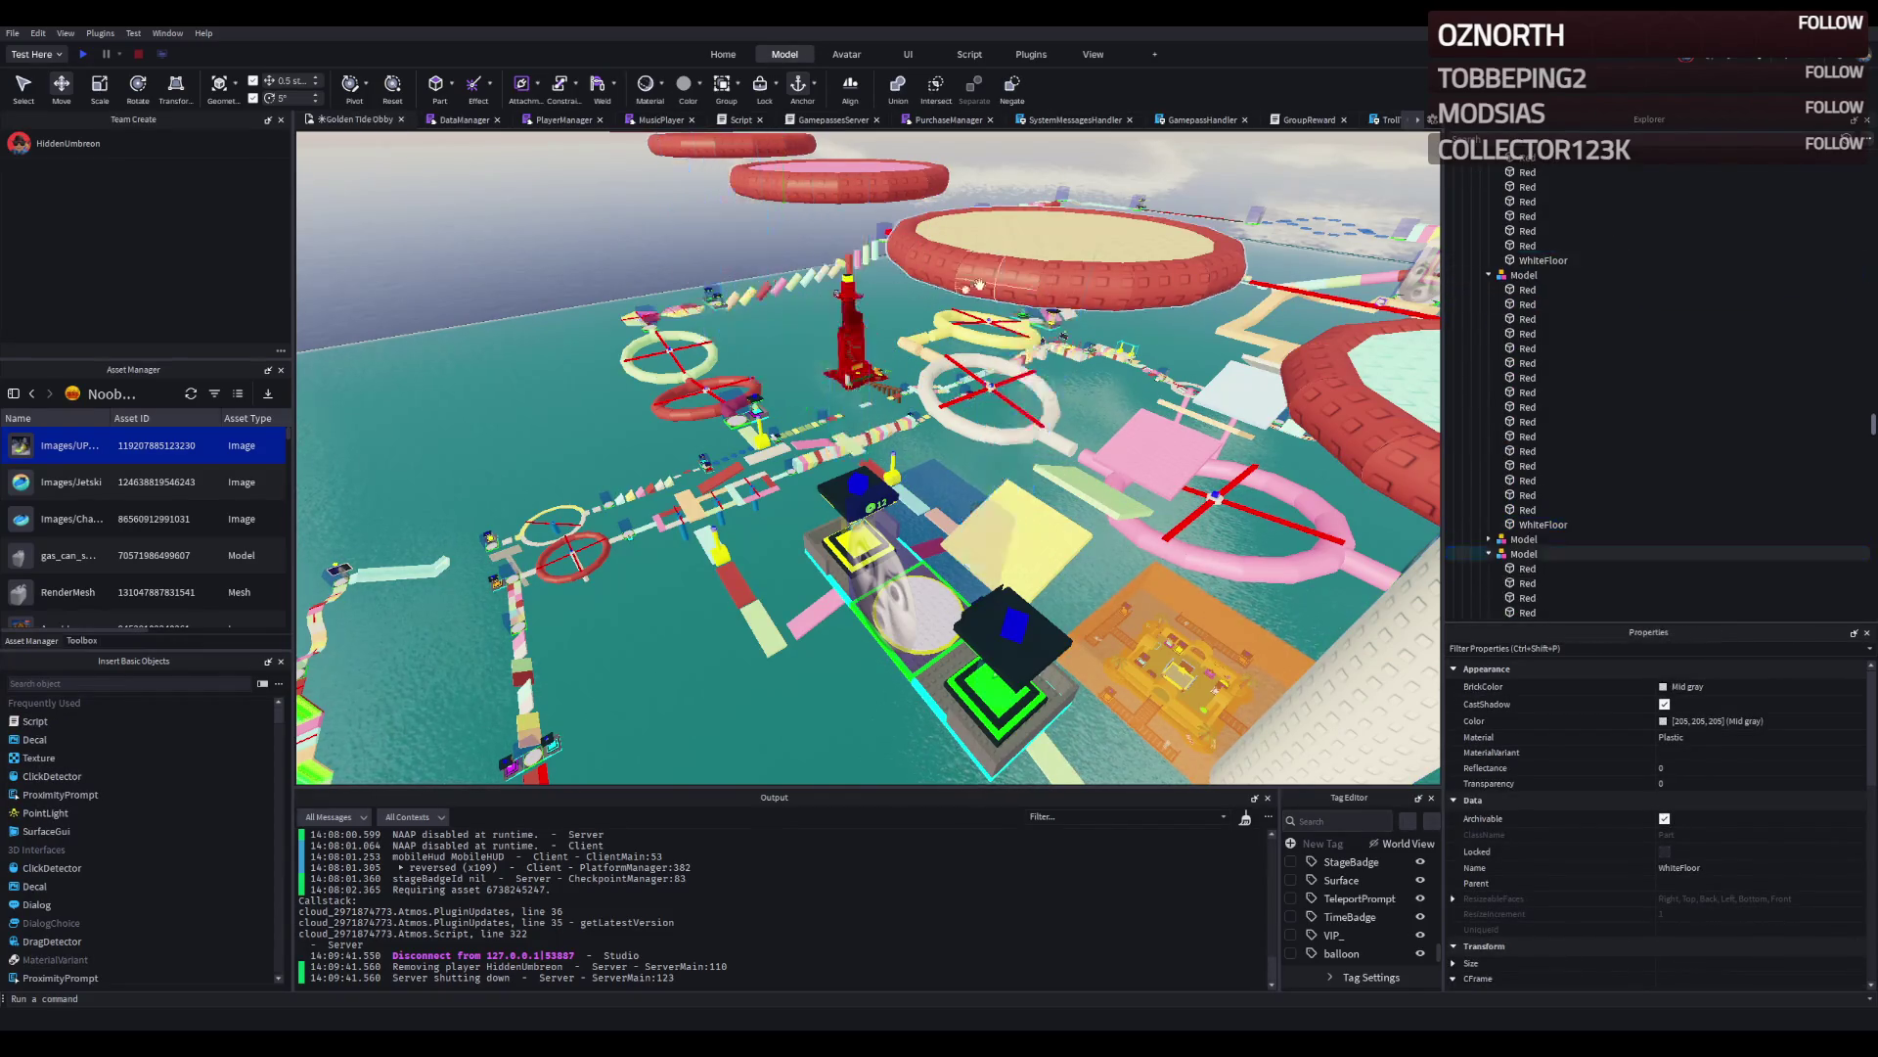
scroll("down", 3)
left_click(1072, 459)
left_click(1072, 458)
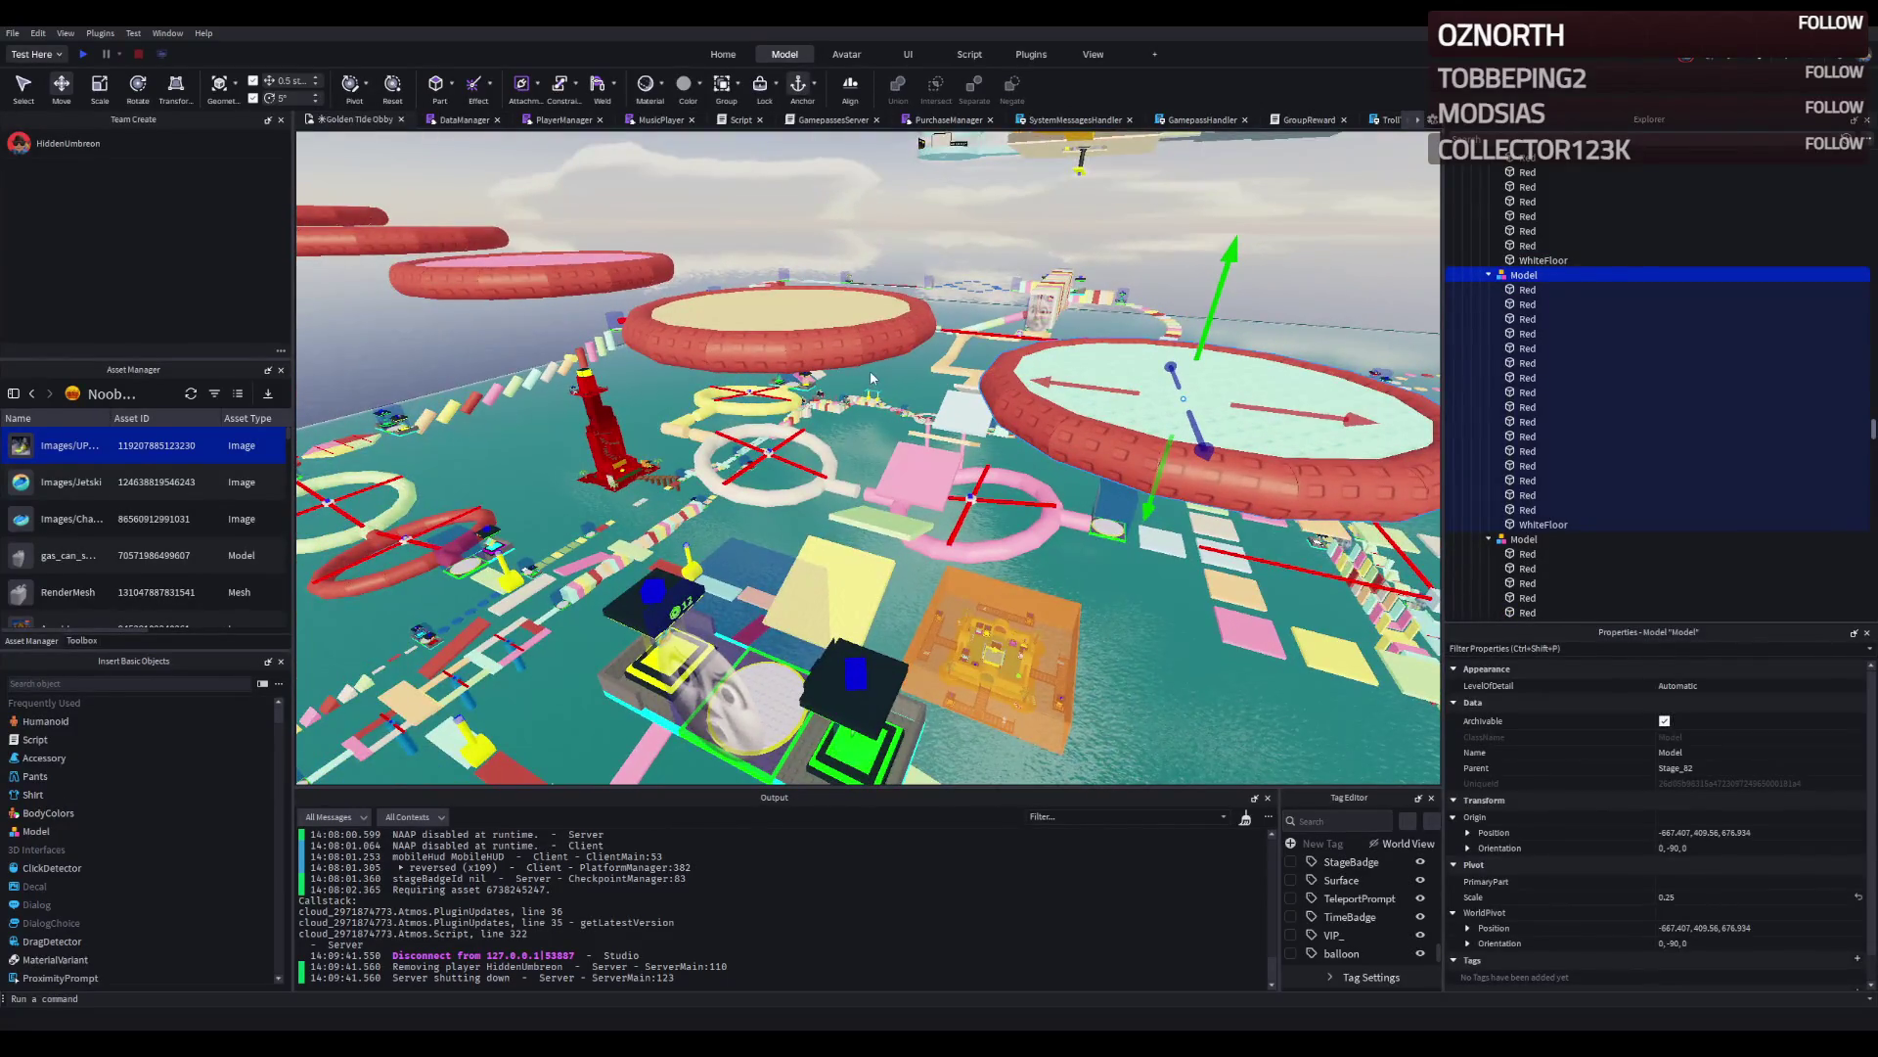
left_click(905, 581)
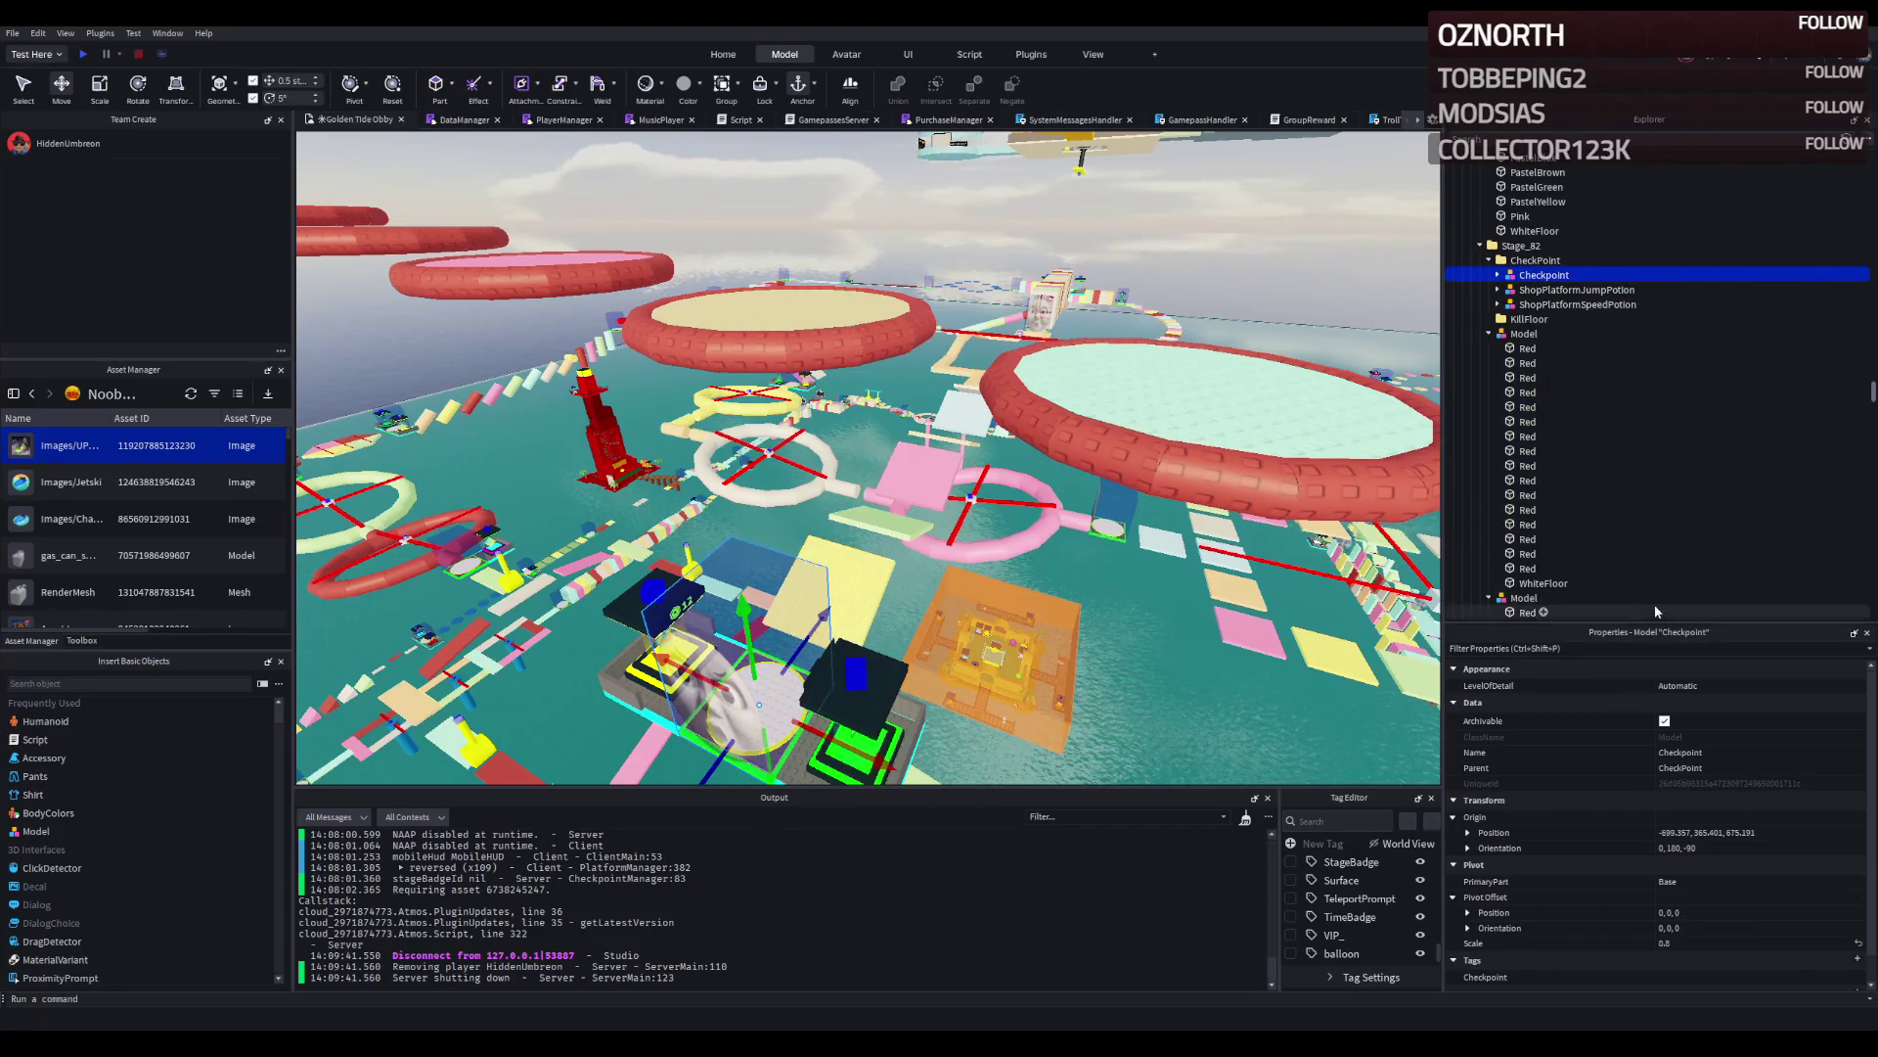
left_click(1722, 832)
Collapse and select all five Stage_82 platform models, then paste the Checkpoint position into their Origin Position.
left_click(1489, 334)
left_click(1489, 348)
left_click(1488, 363)
left_click(1489, 378)
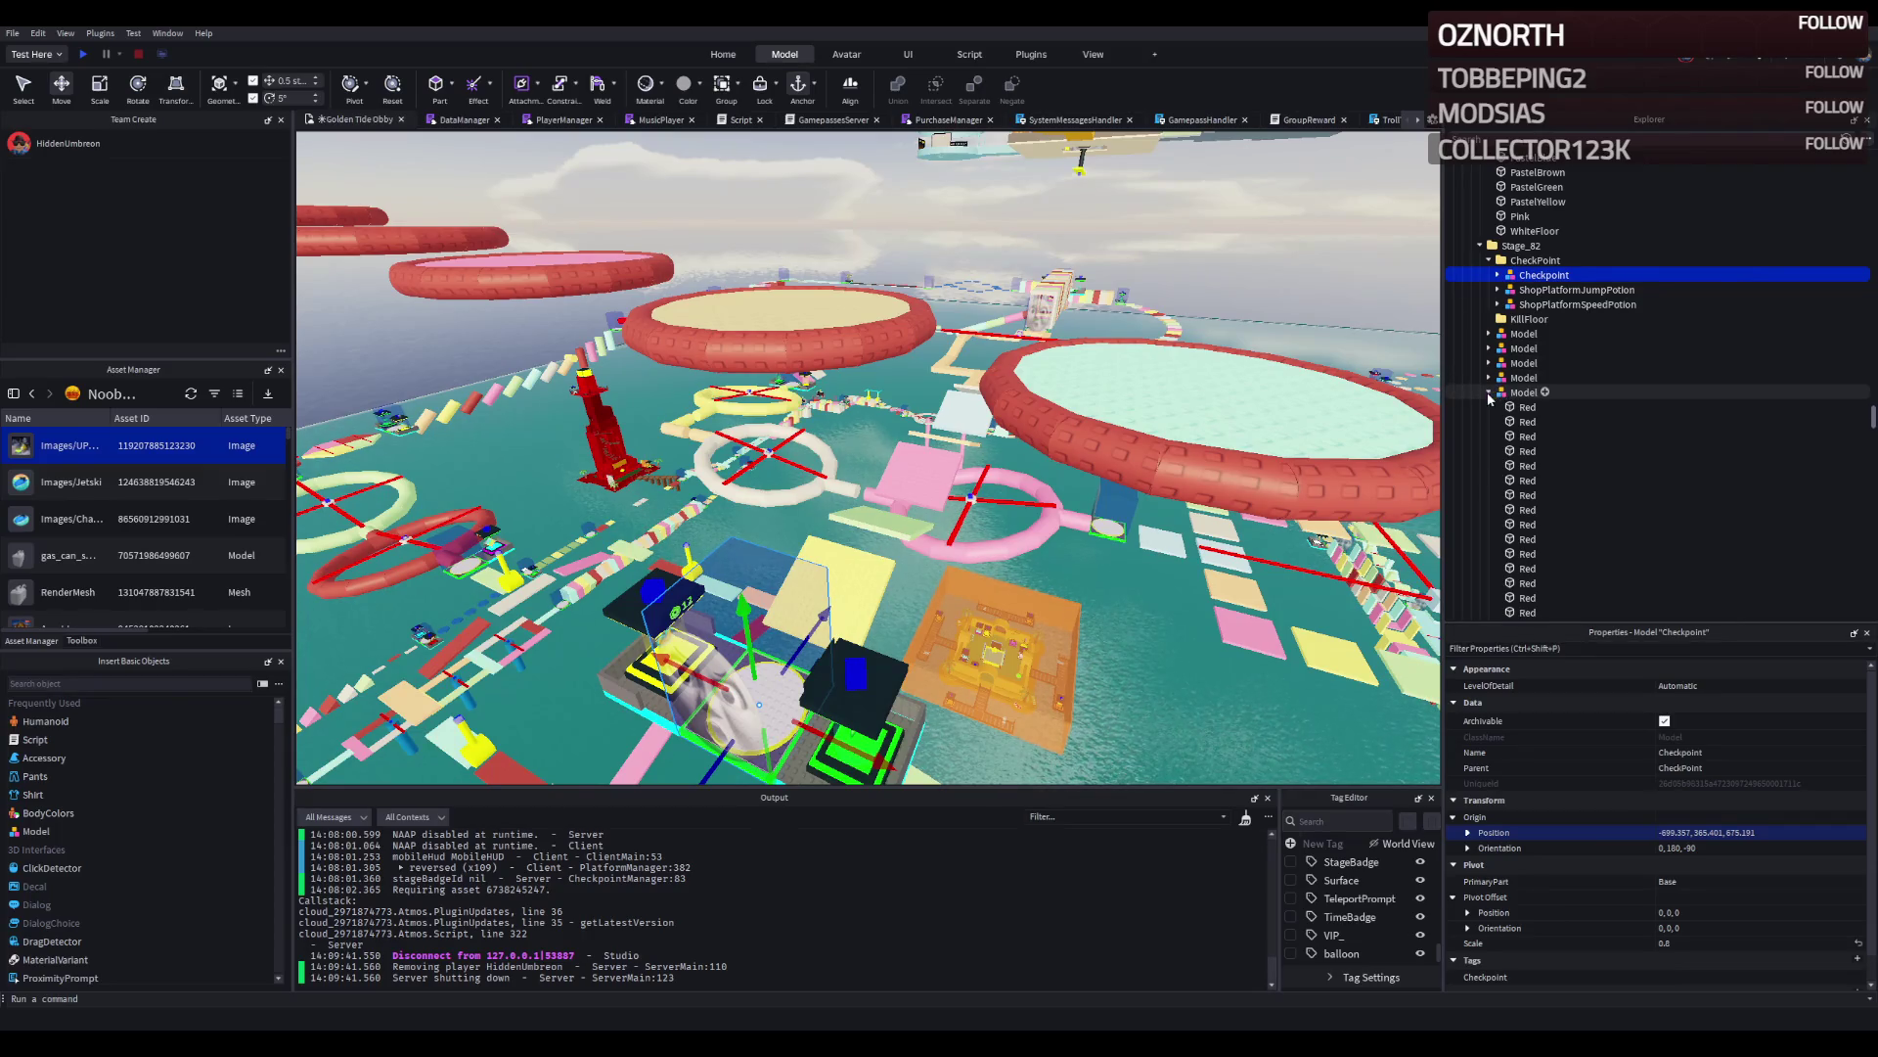
left_click(1489, 392)
left_click(1523, 334)
left_click(1523, 392)
left_click(1728, 832)
key("Return")
Slide the platforms 15.5 studs forward along Z and lower them 0.5 studs.
key("f")
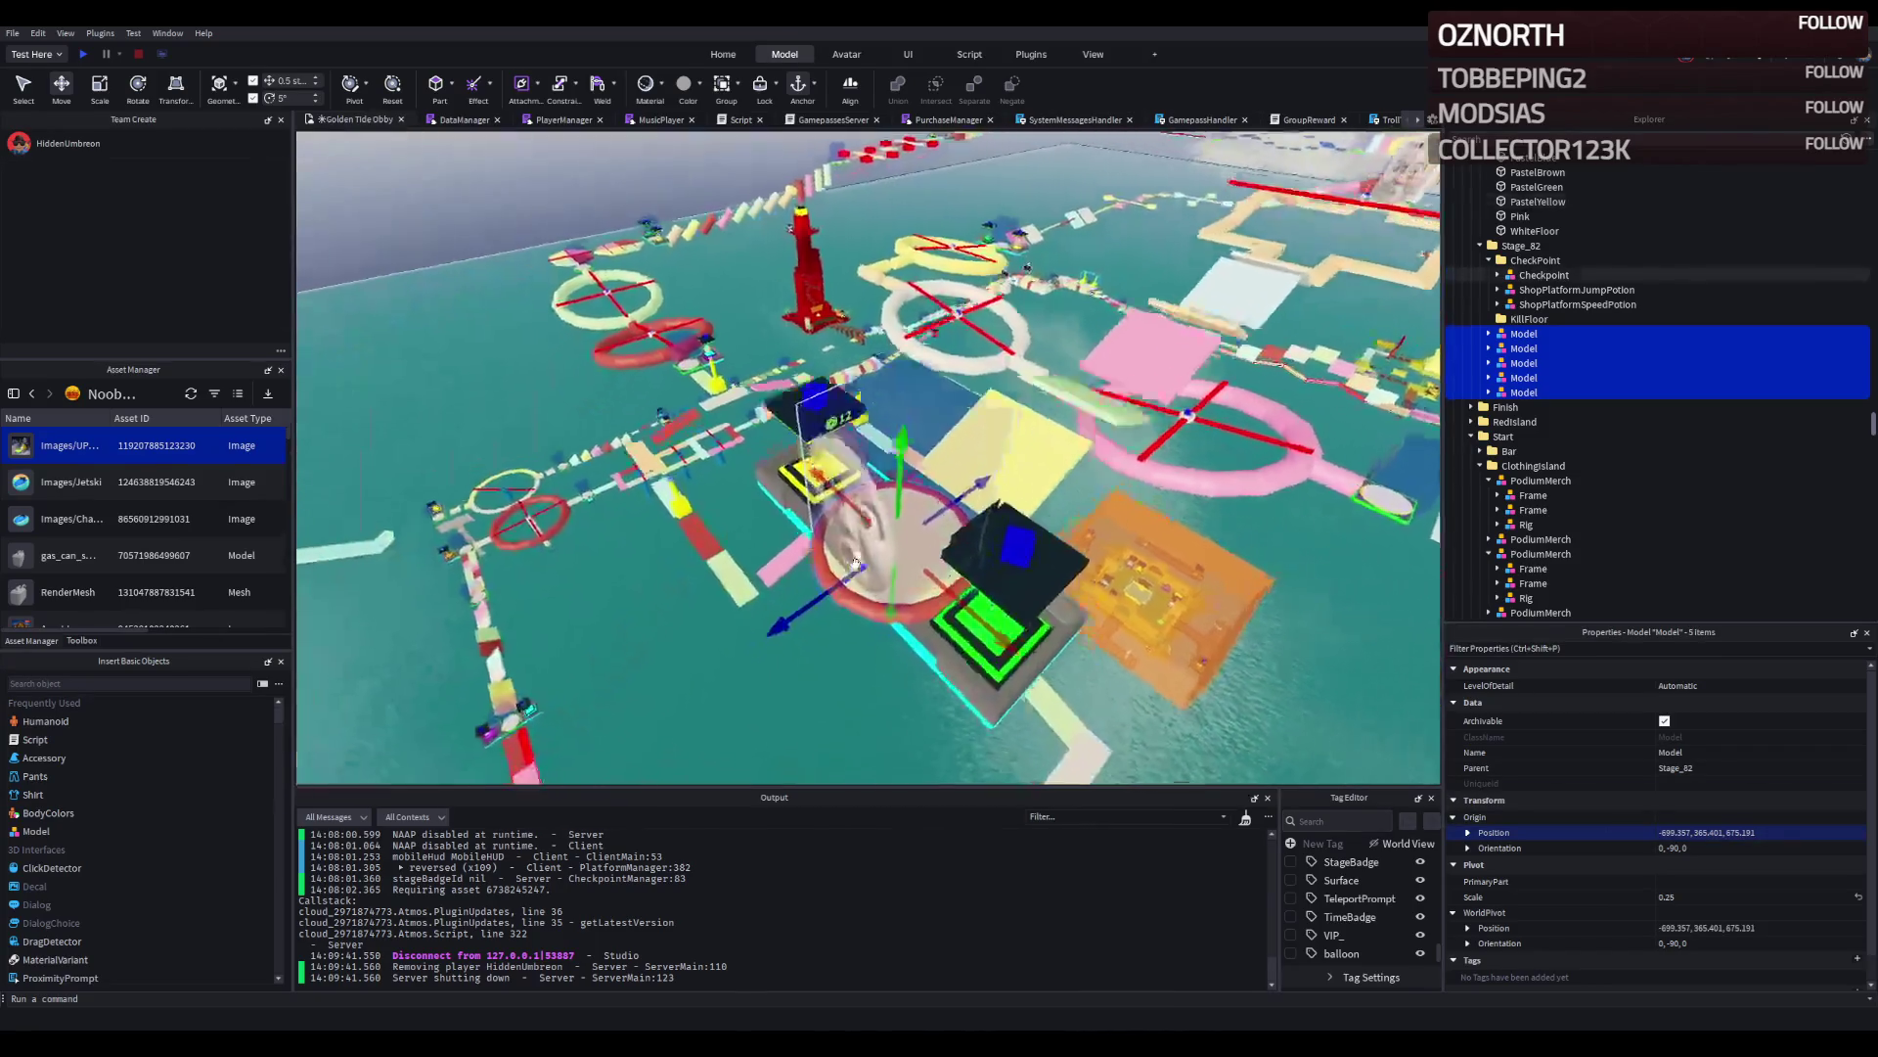
left_click_drag(802, 458, 344, 577)
scroll("down", 3)
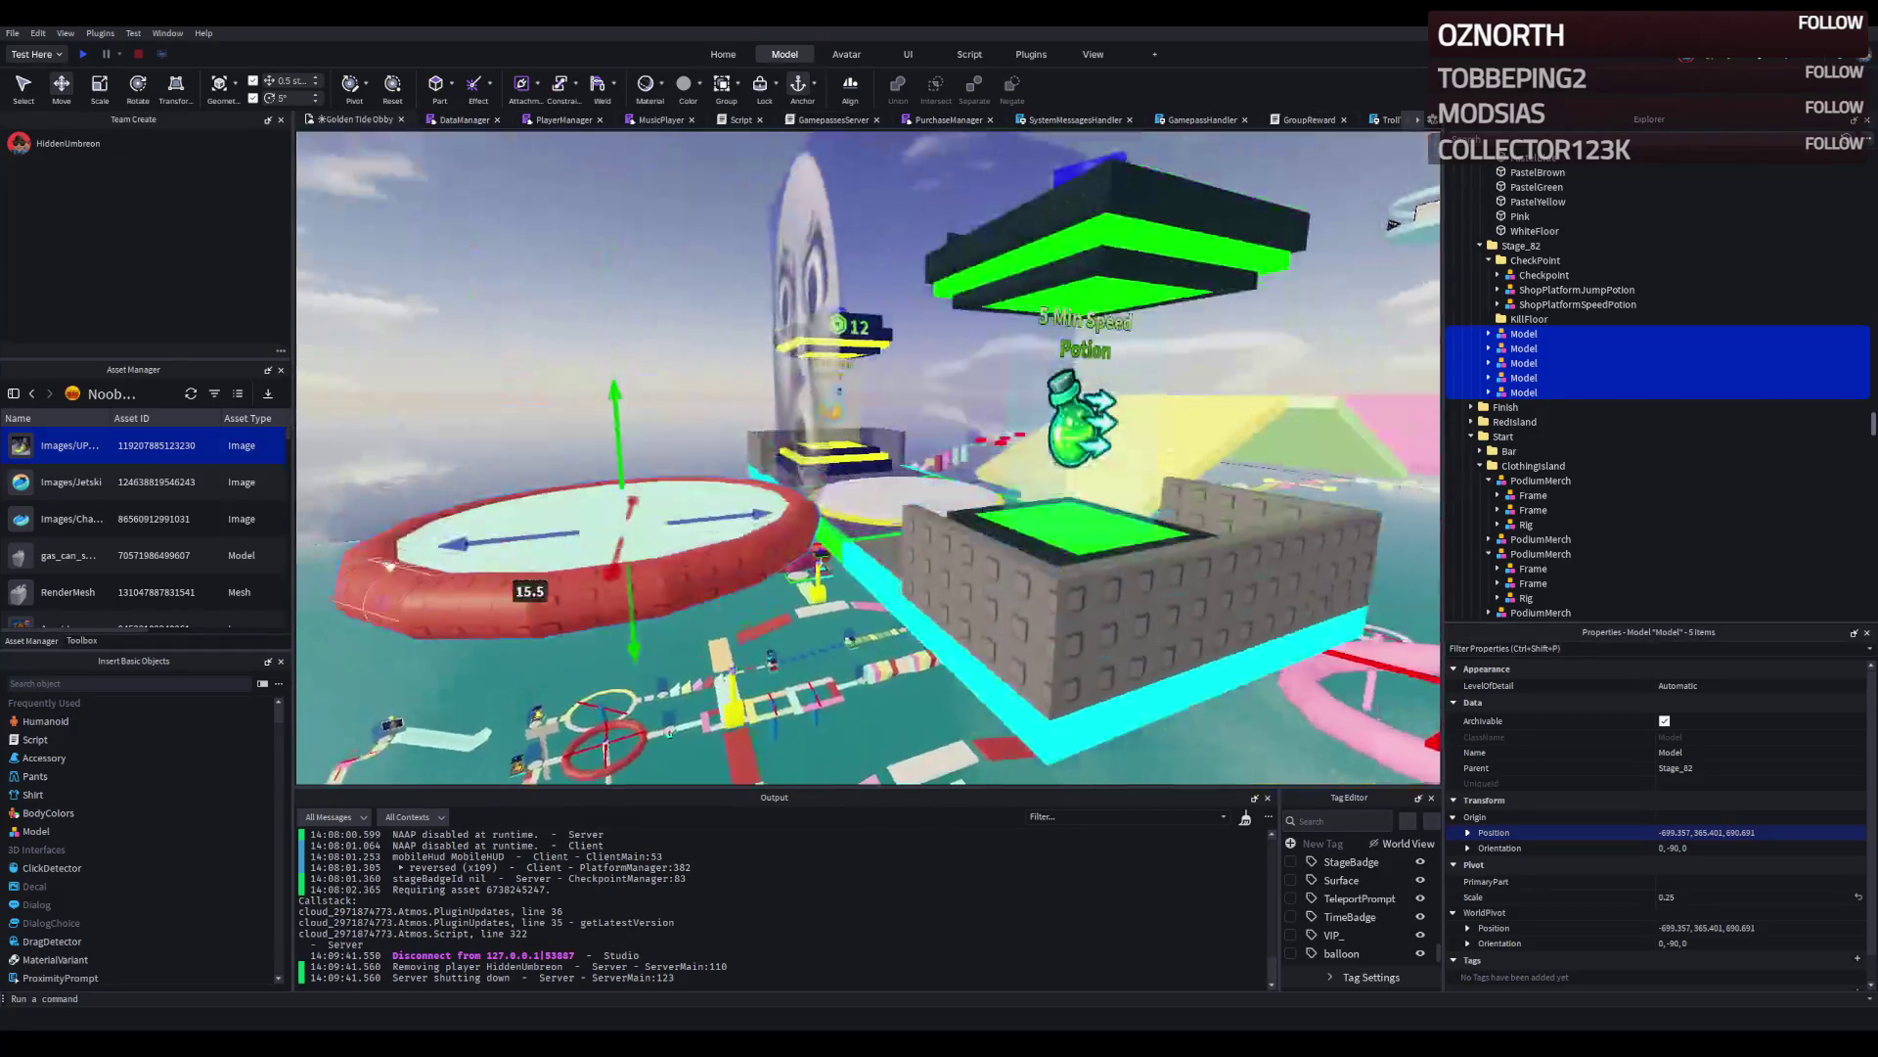
left_click_drag(529, 502, 533, 518)
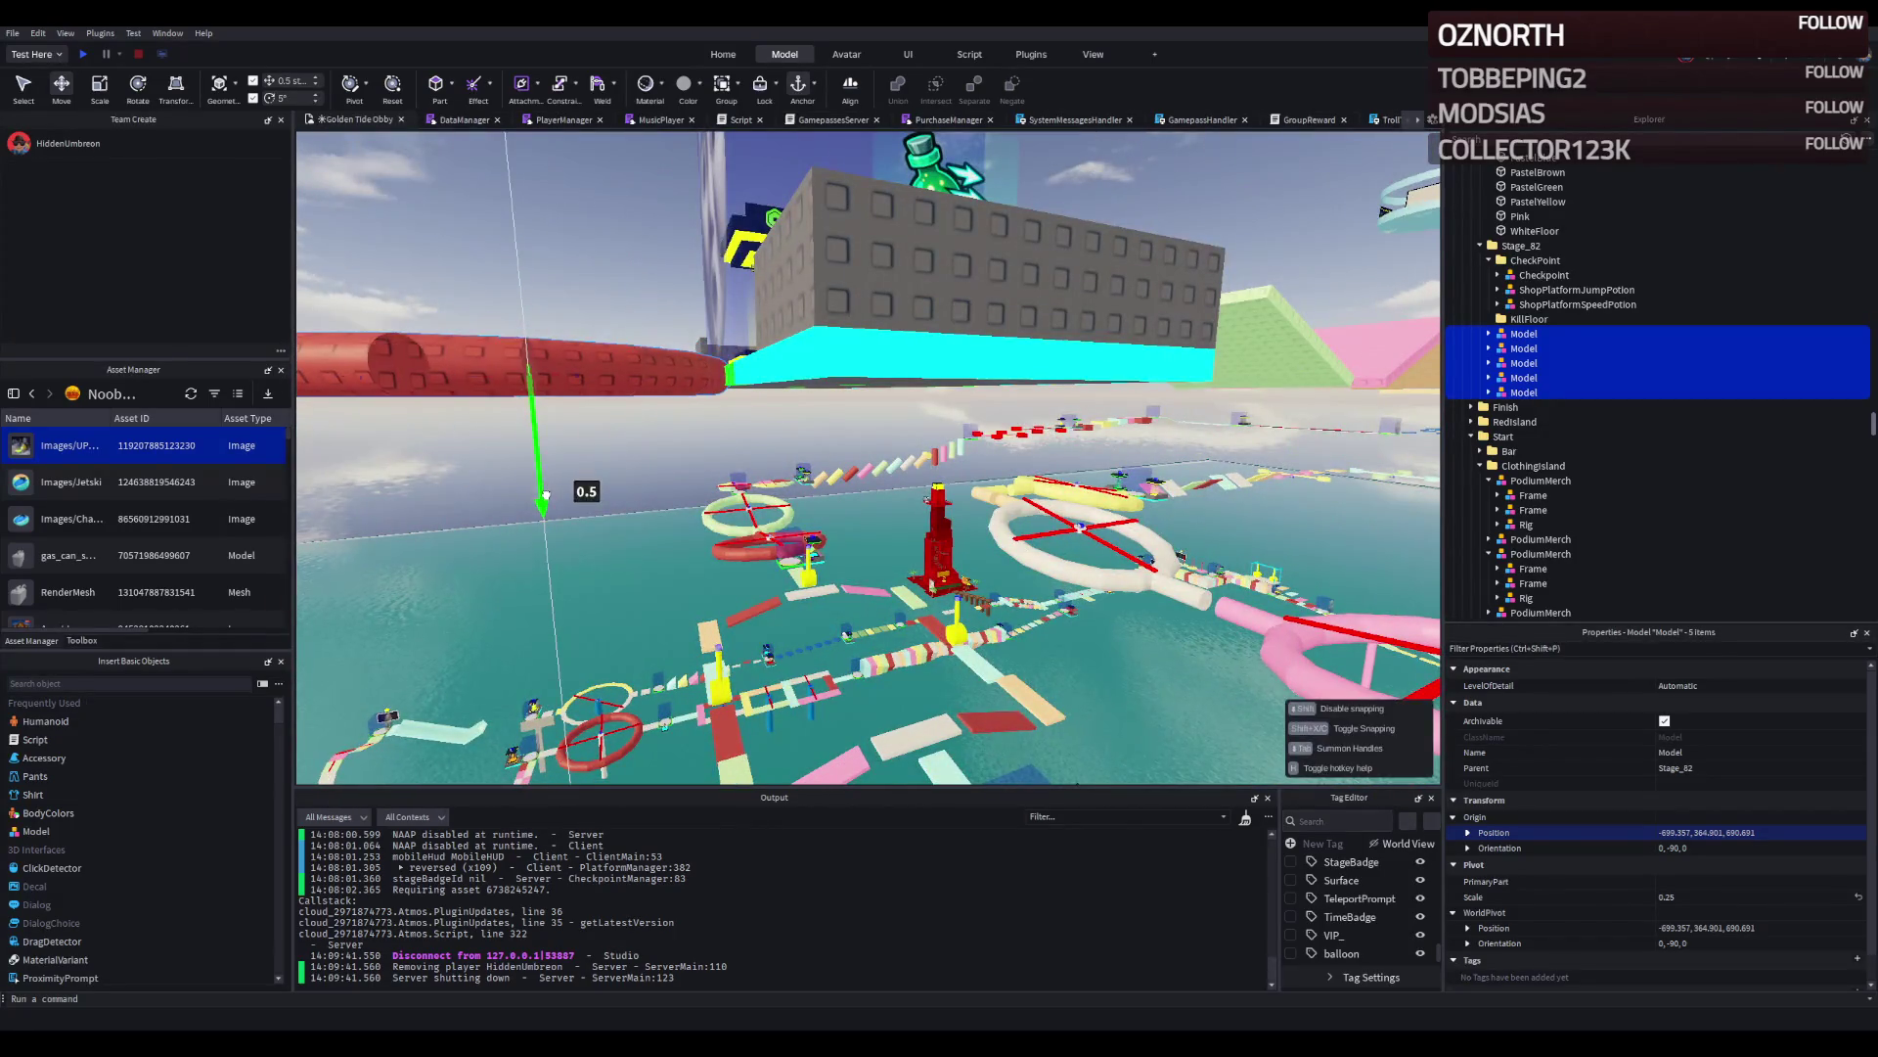
left_click_drag(843, 513, 772, 539)
right_click(772, 539)
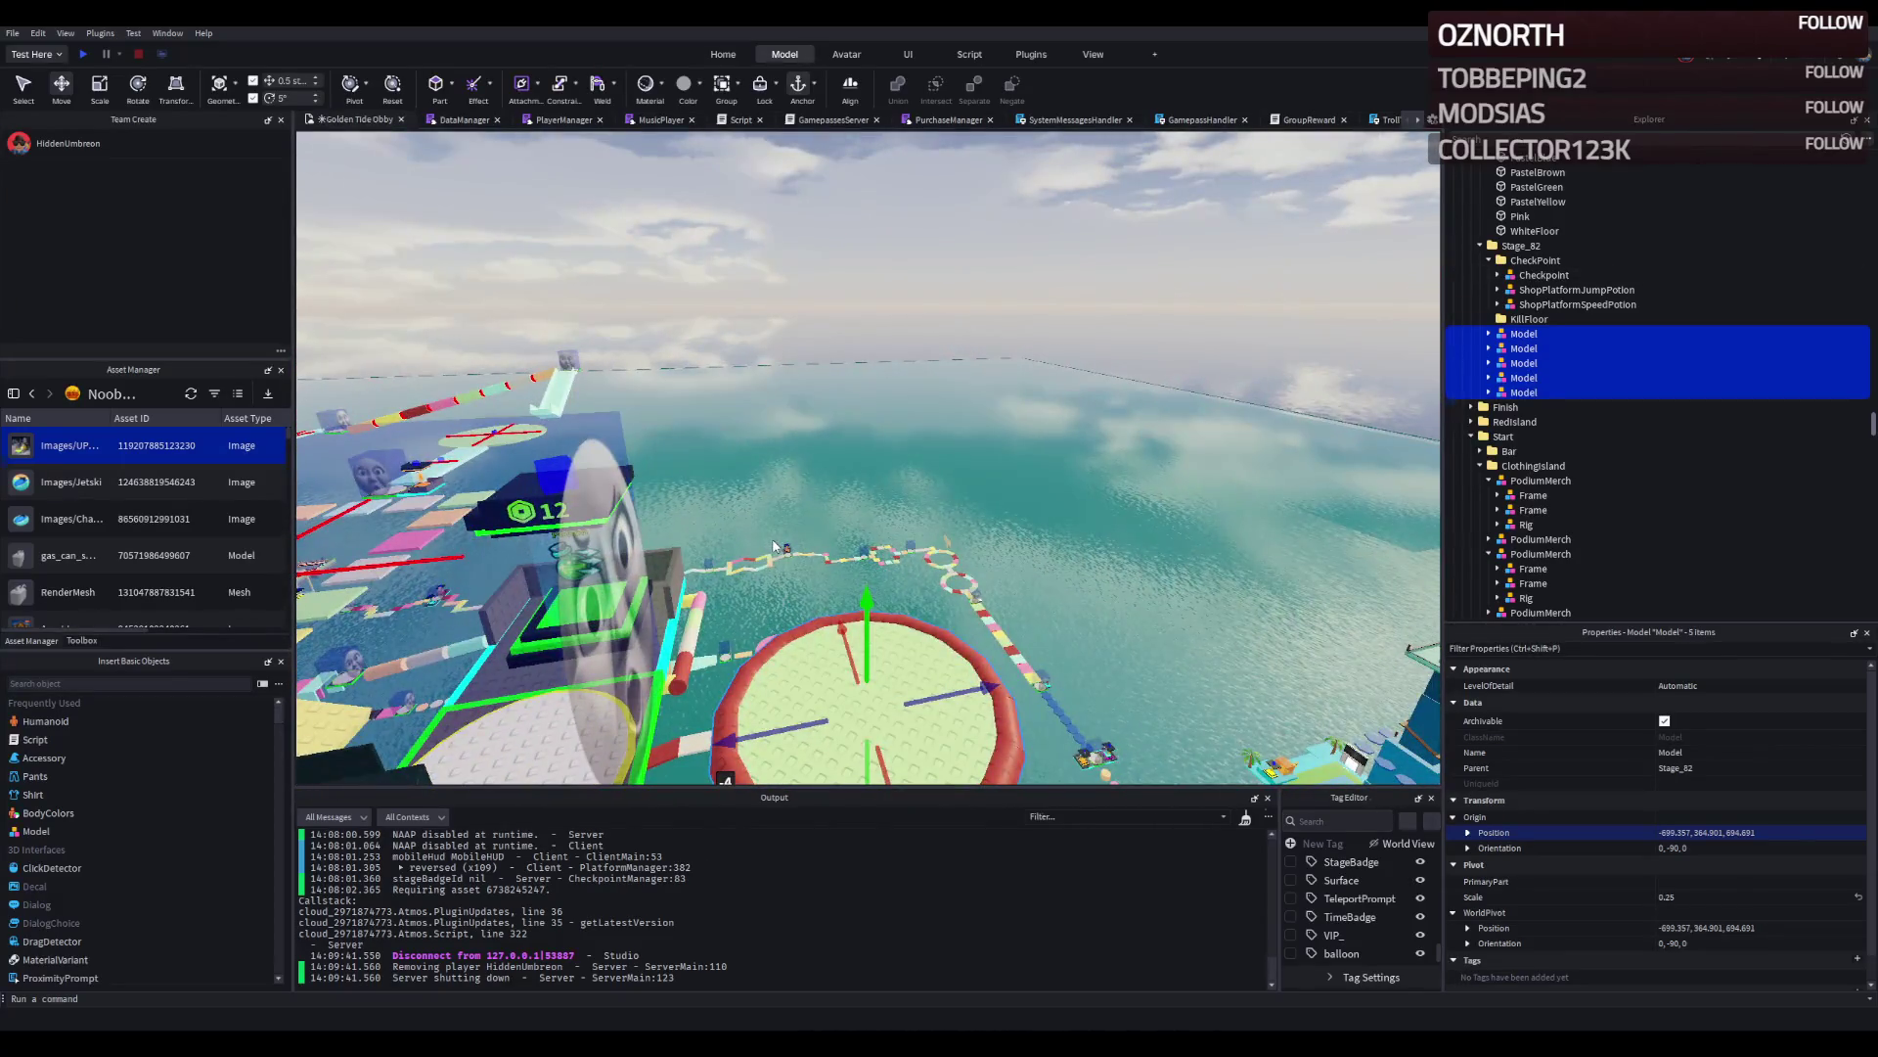
left_click(975, 704)
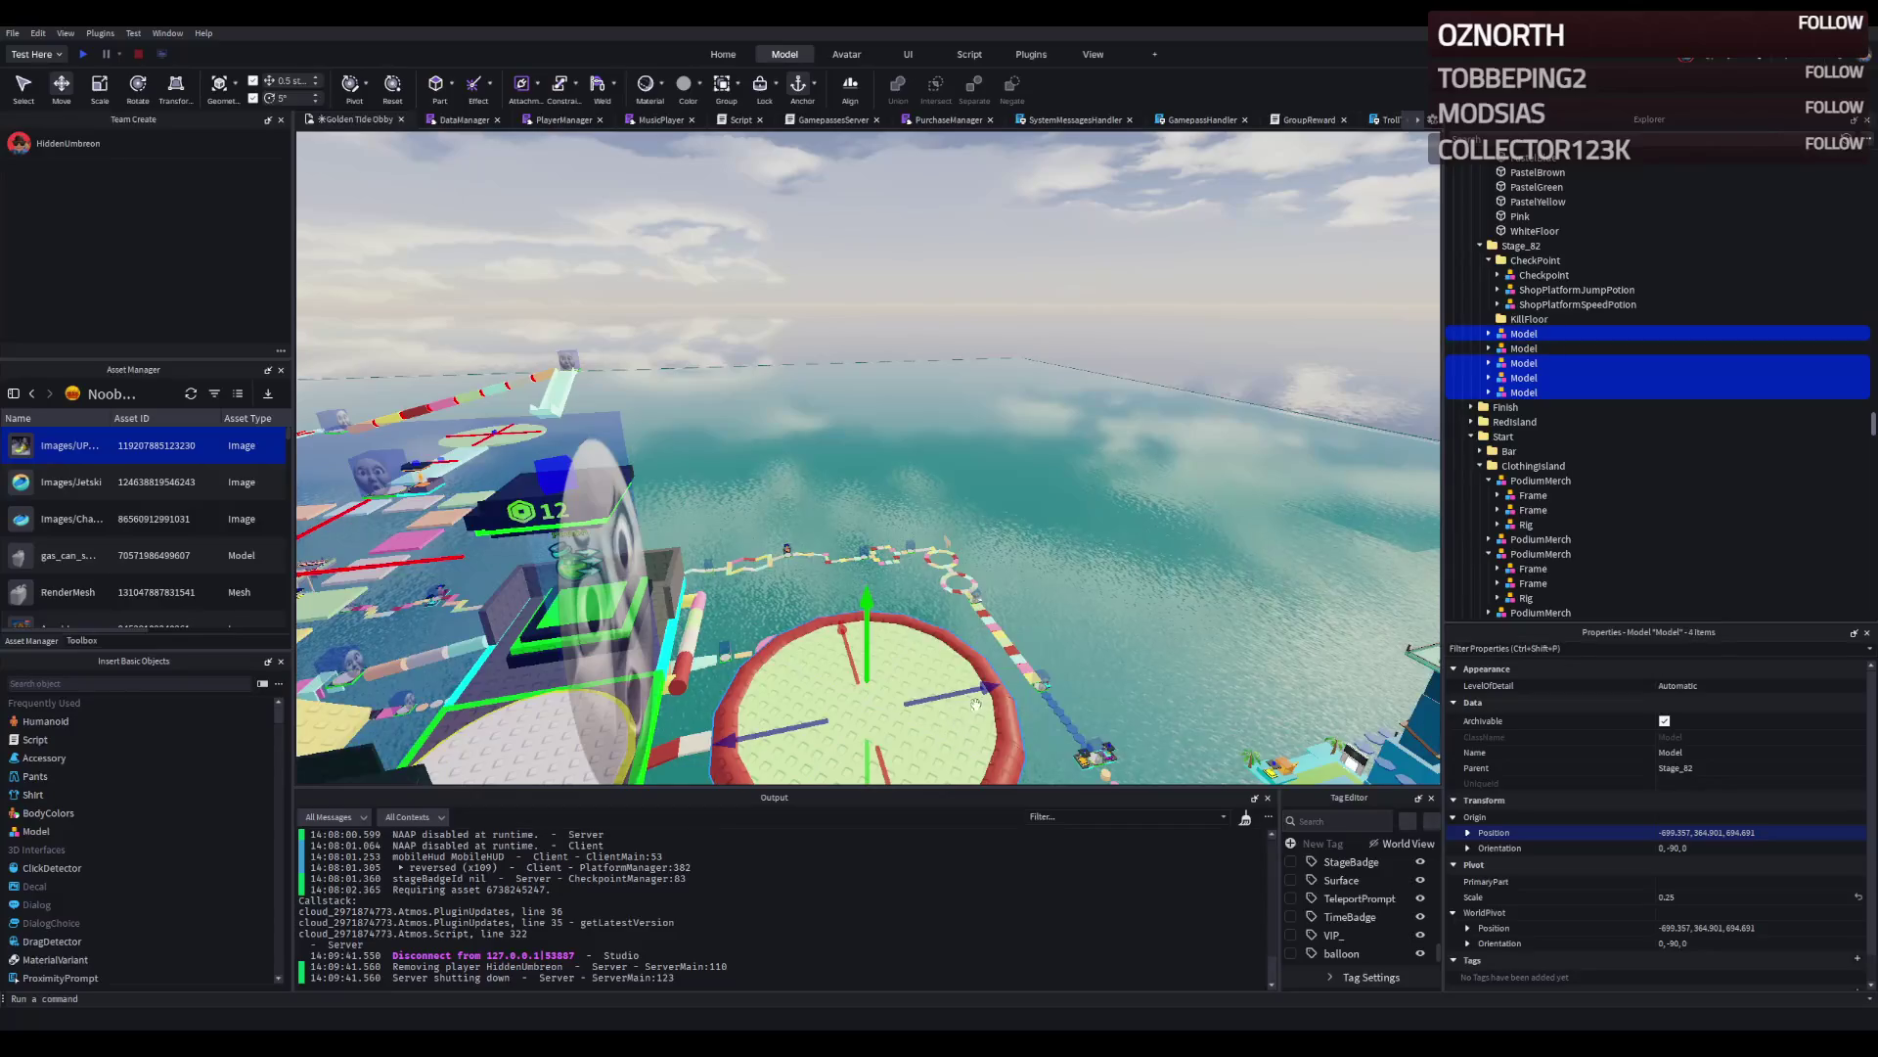
left_click_drag(981, 690, 1100, 682)
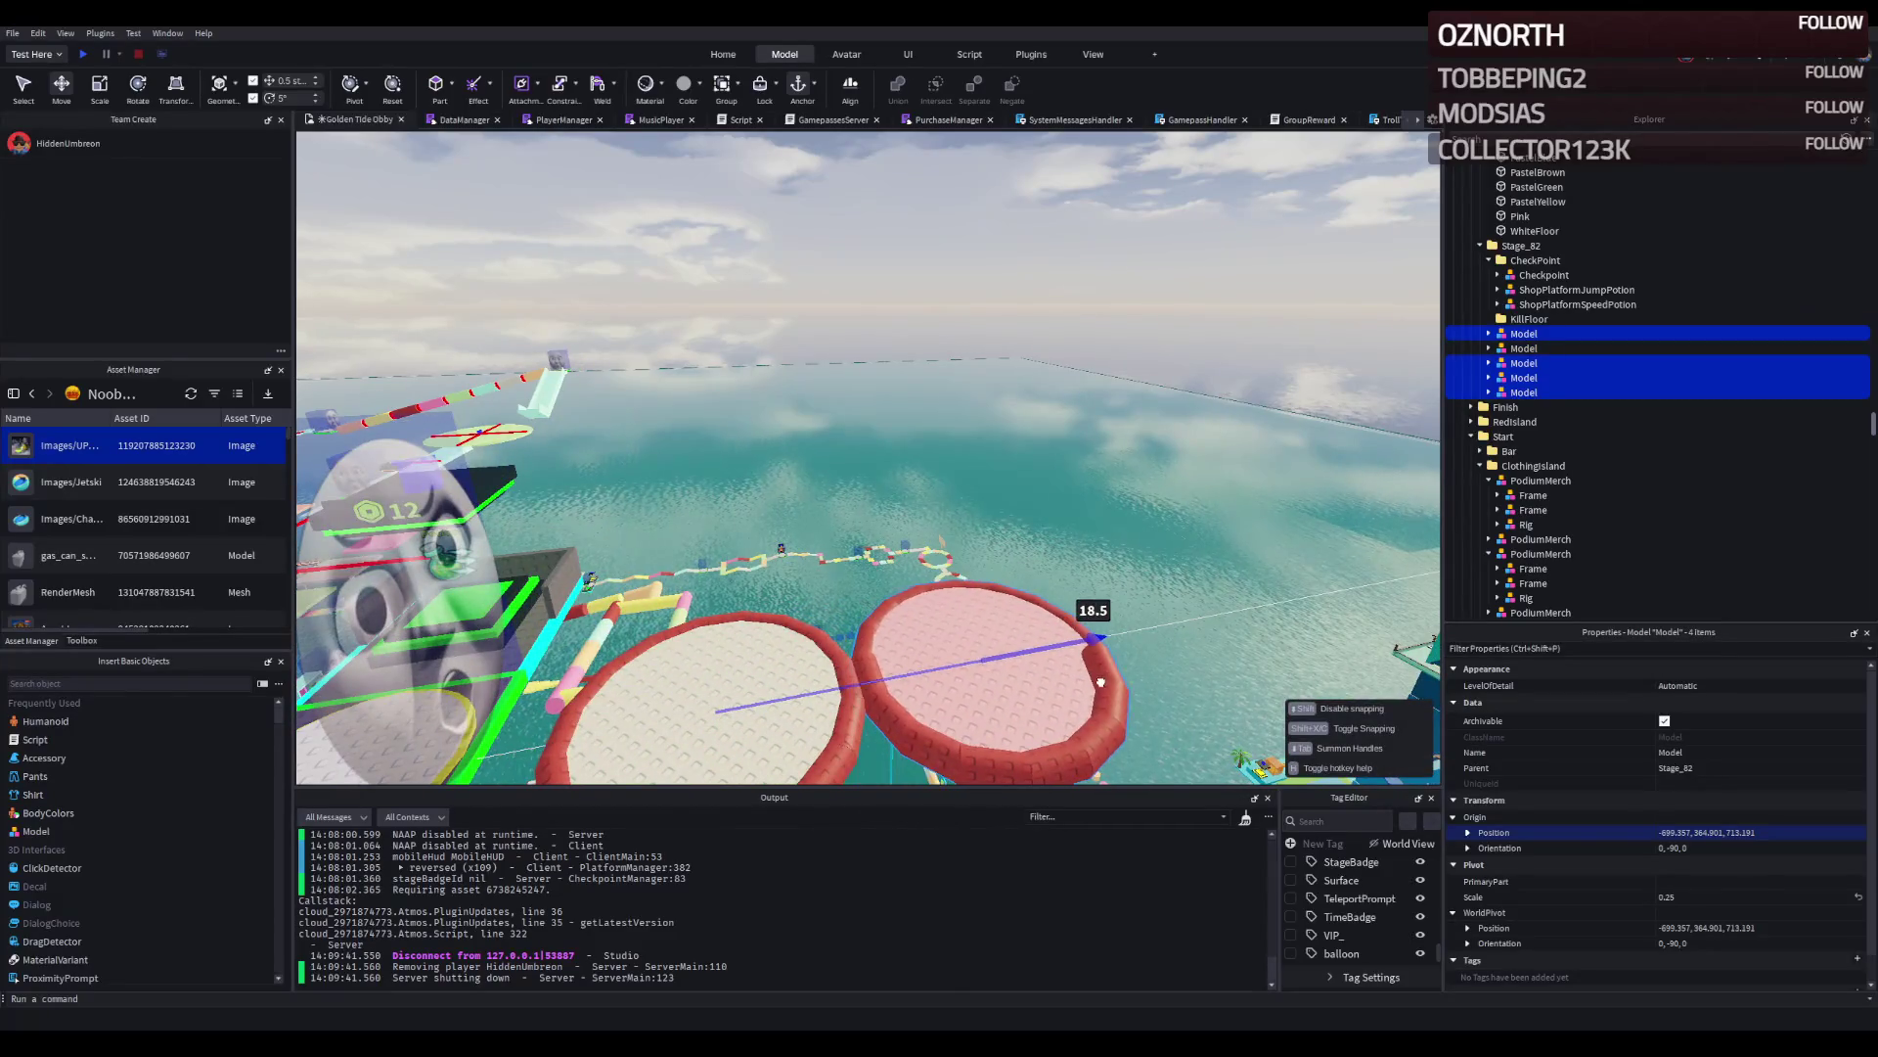
Undo the last Z move and slide the platforms along the X axis.
key("ctrl+z")
right_click(1101, 682)
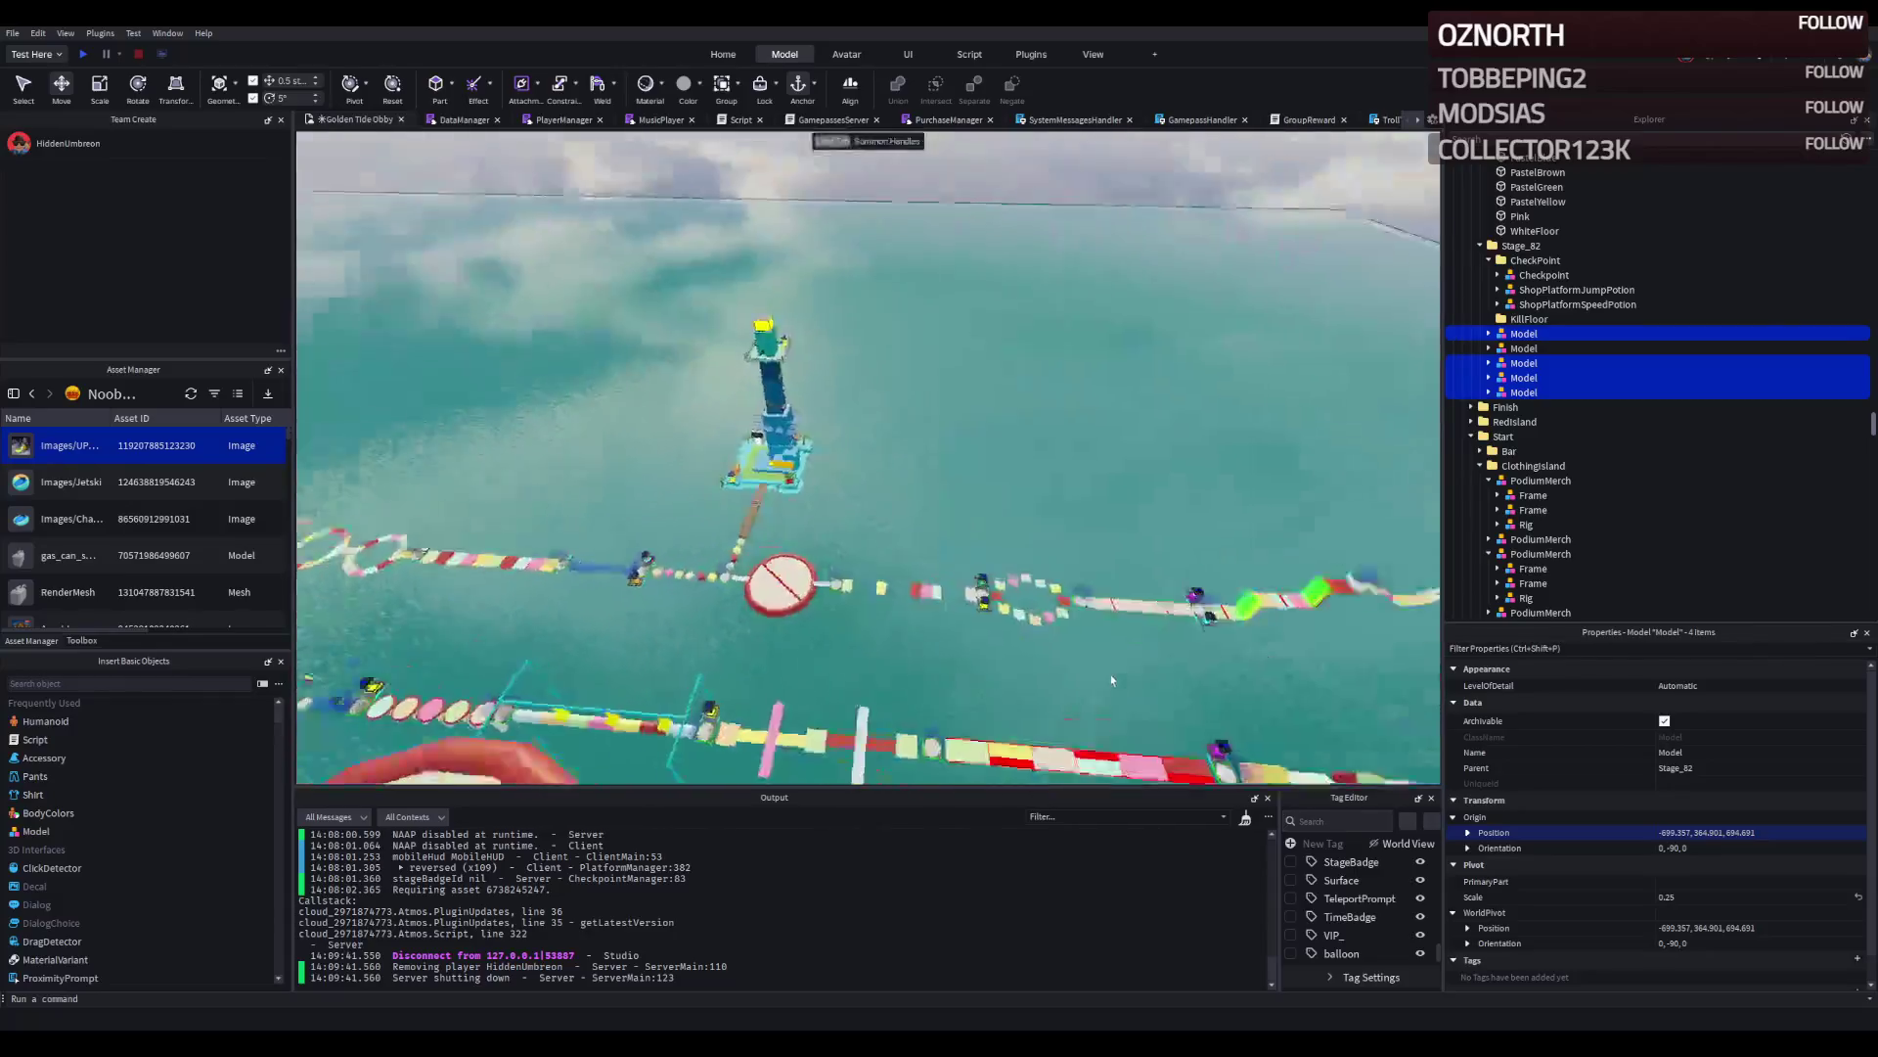
right_click(1107, 667)
left_click_drag(1059, 366, 975, 430)
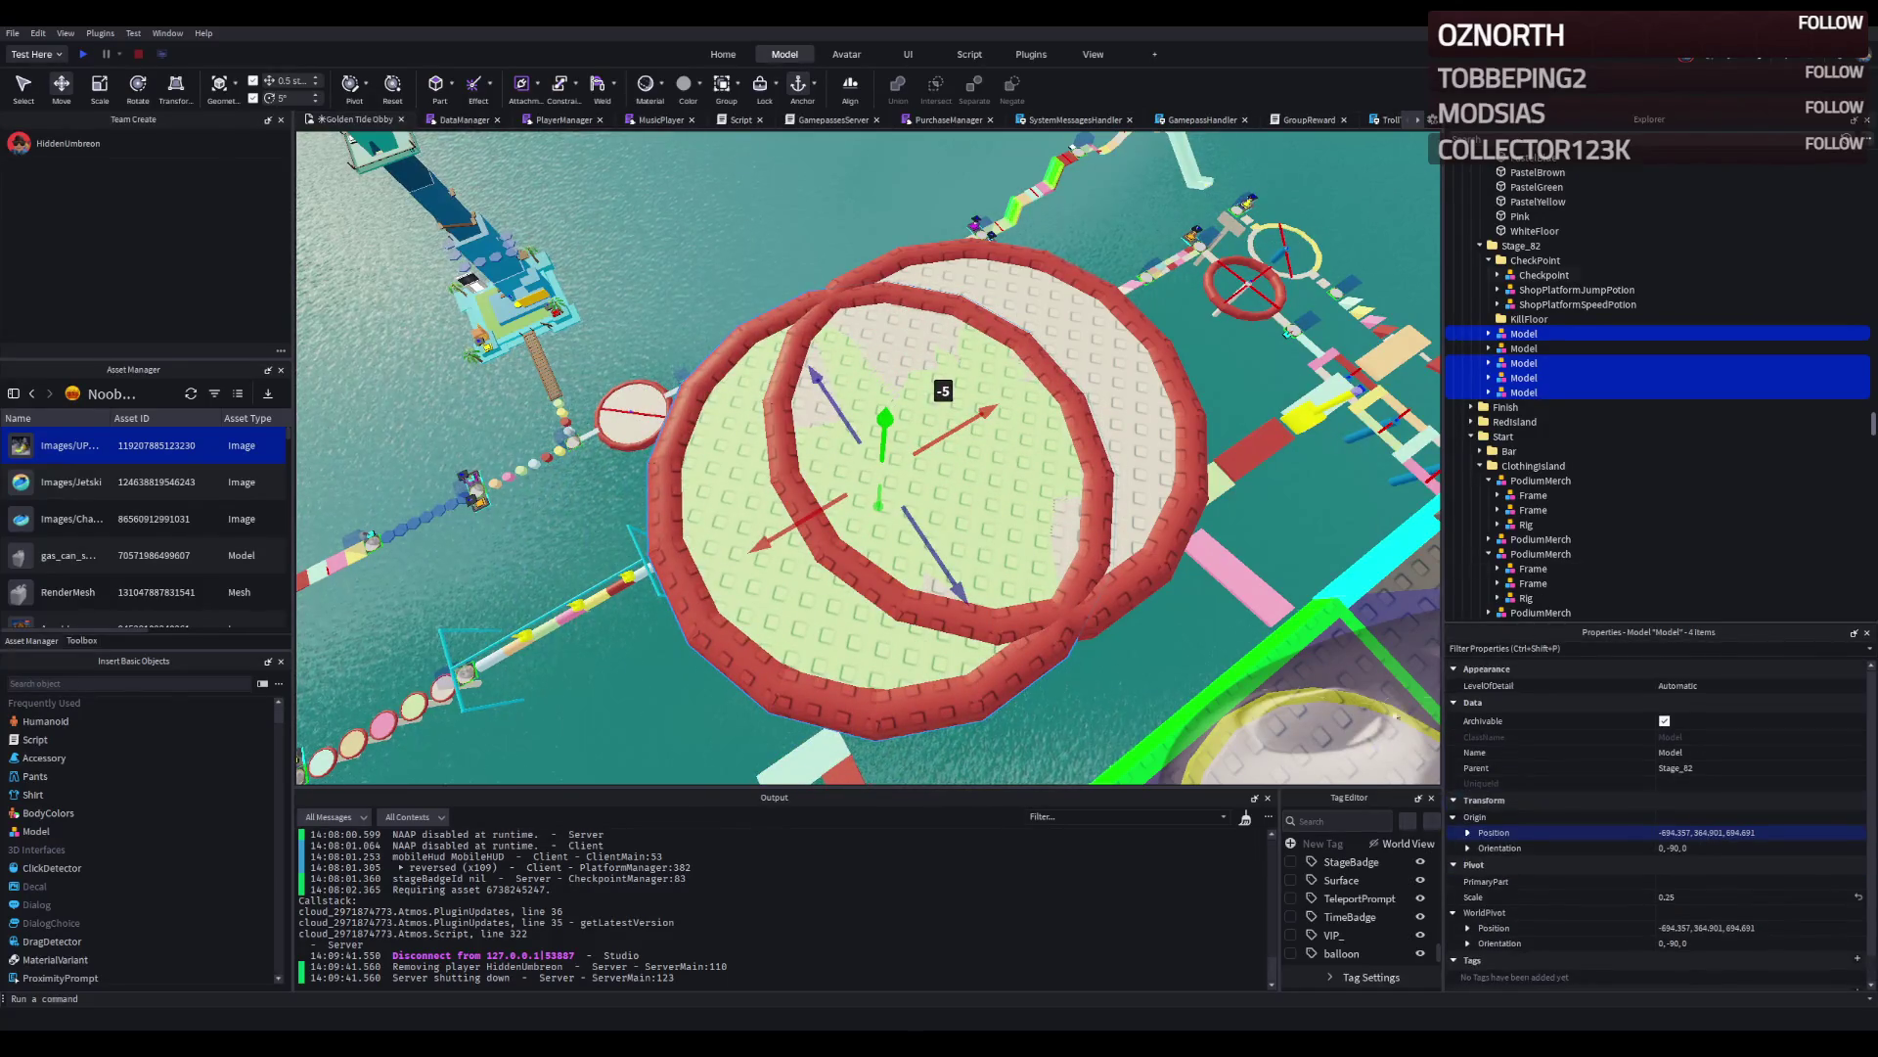
left_click_drag(957, 423, 631, 575)
Tilt the selected platforms about 45 degrees with the Rotate tool.
key("ctrl+4")
scroll("up", 3)
left_click_drag(840, 521, 690, 548)
key("ctrl+2")
Turn one disc platform 90 degrees and drag it along Z and about 10 studs along X.
left_click(878, 505)
key("ctrl+r")
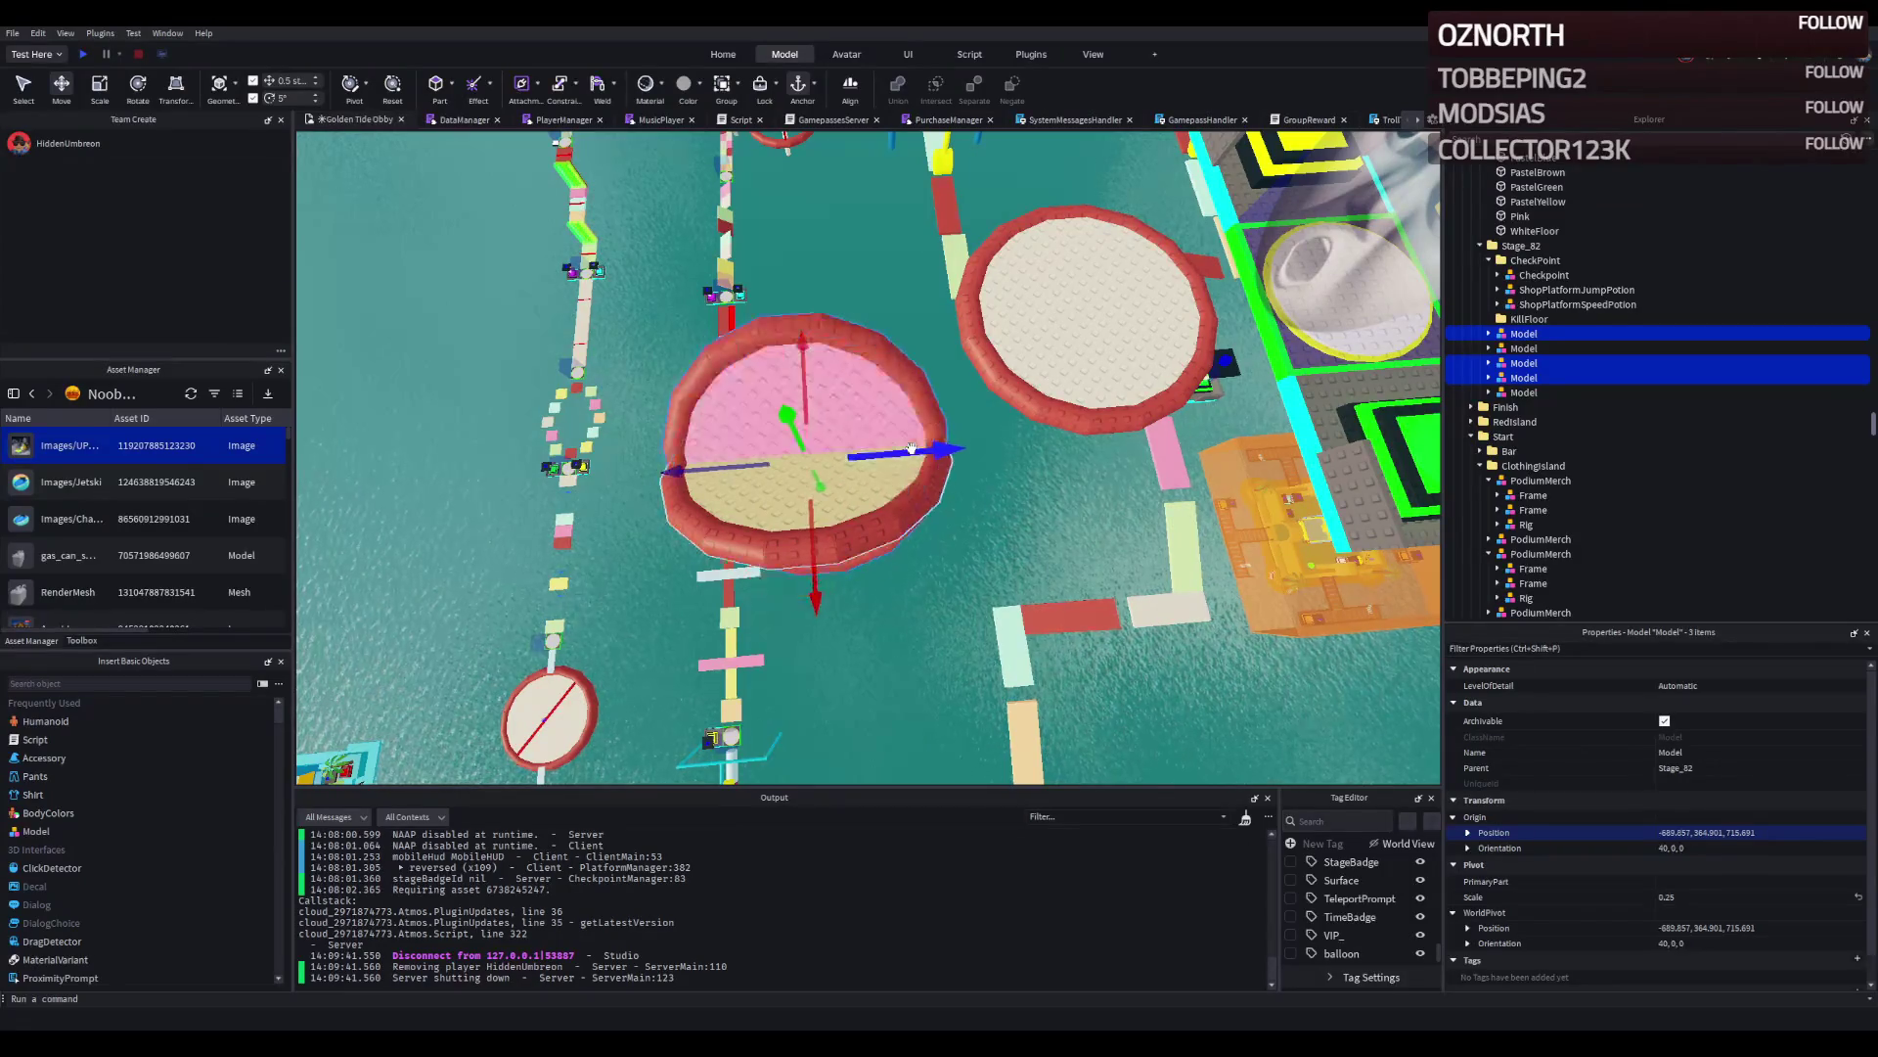
key("s")
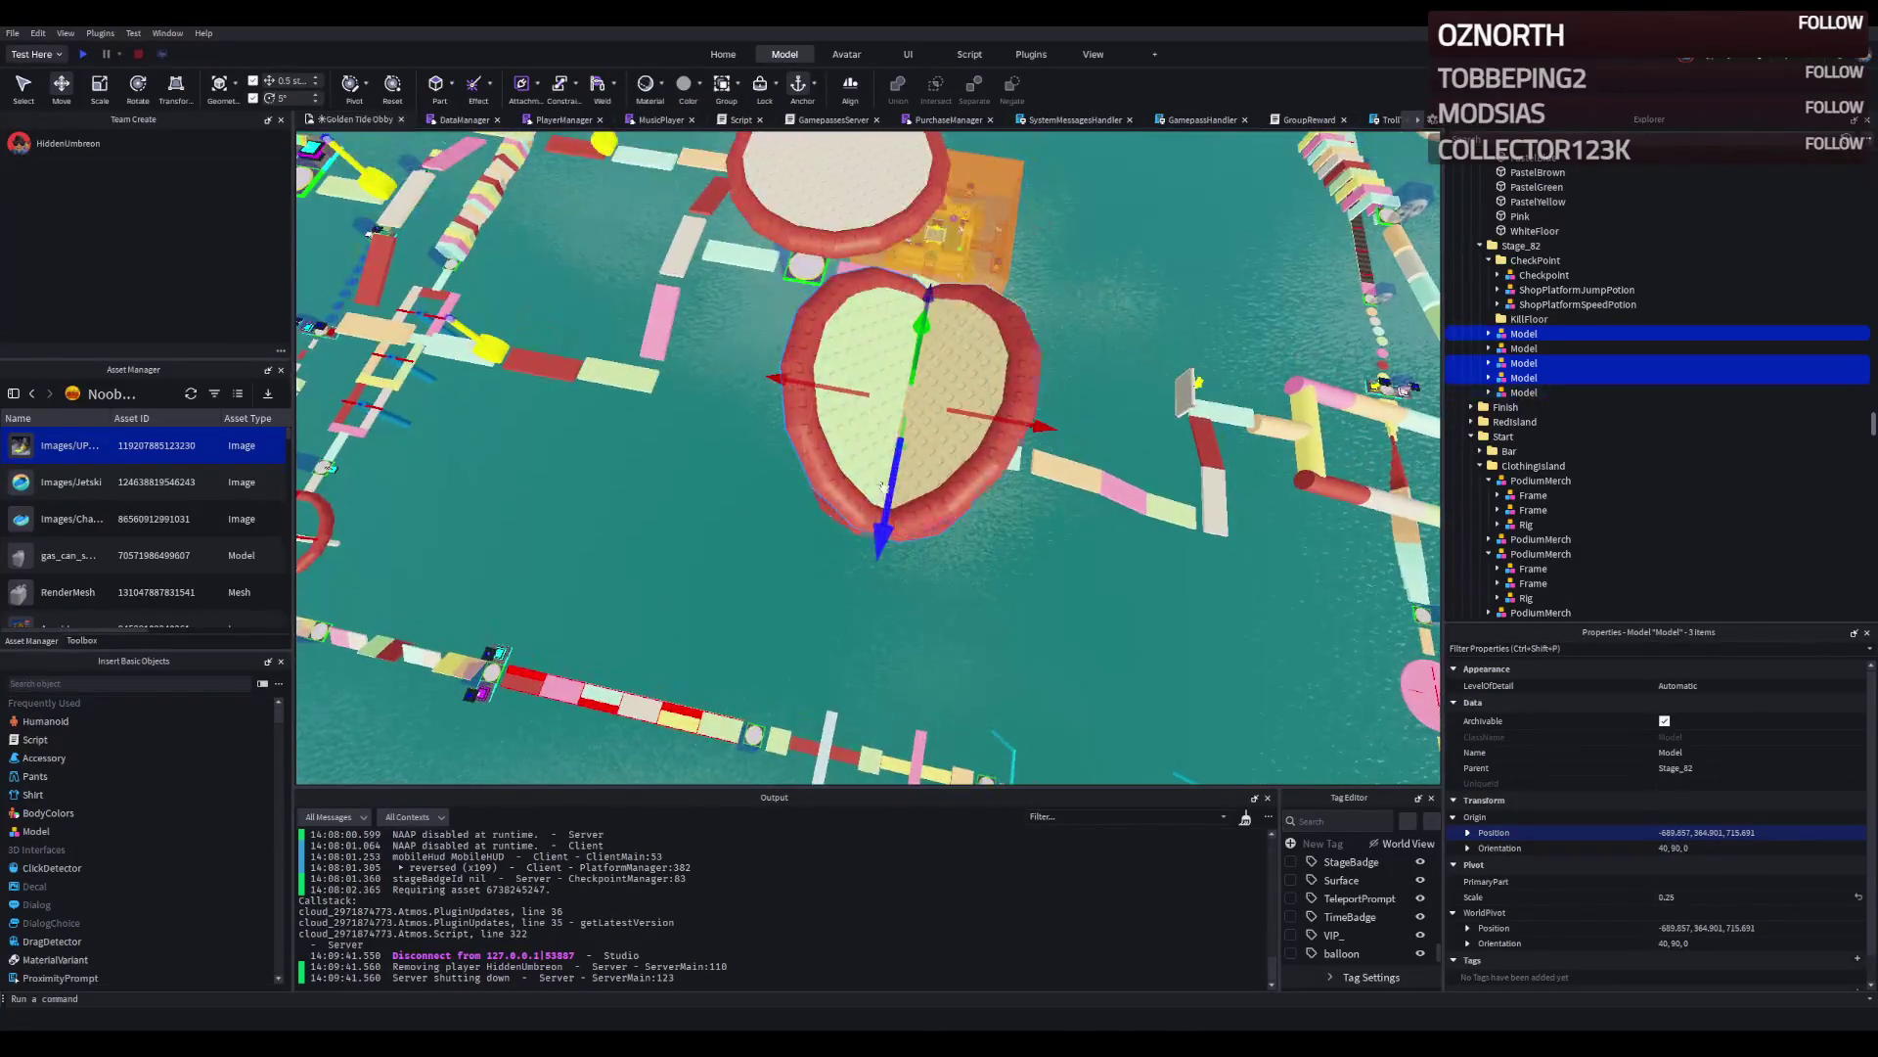
left_click_drag(880, 496, 839, 583)
left_click_drag(808, 607, 767, 682)
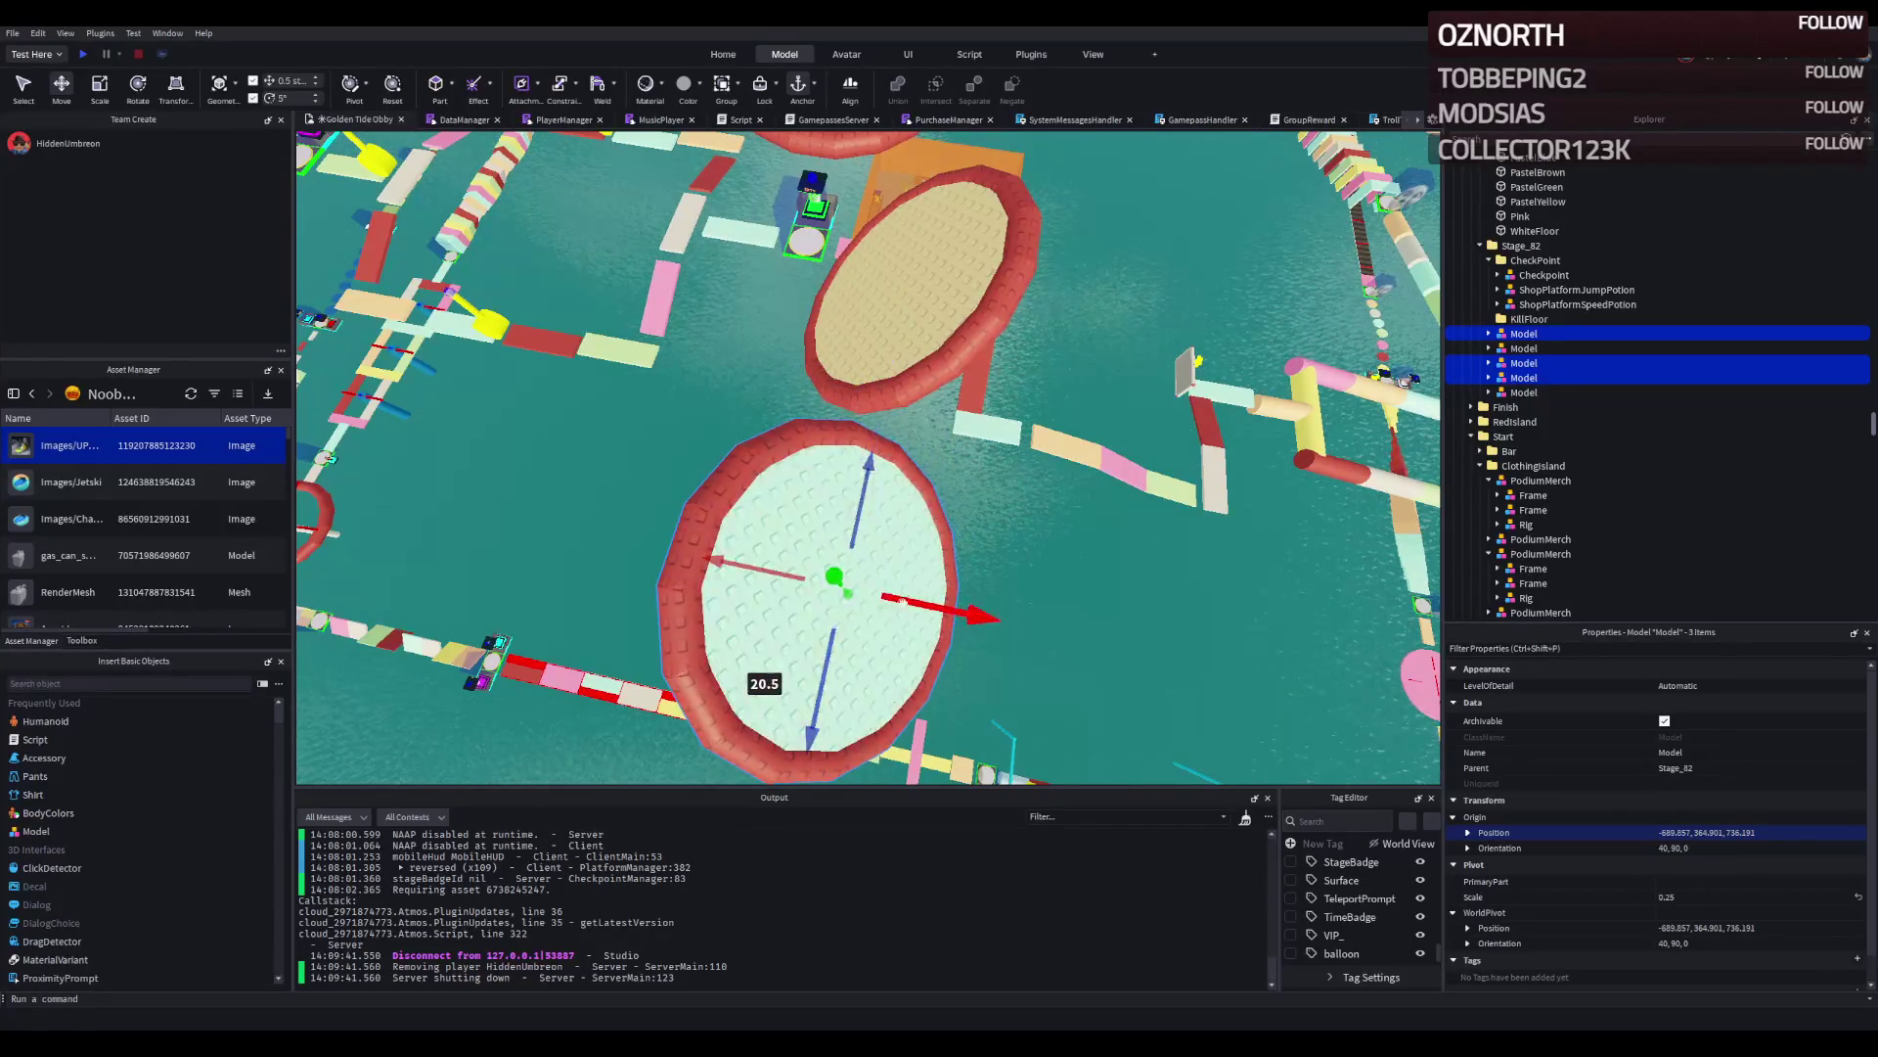
left_click_drag(937, 611, 1056, 571)
left_click_drag(1125, 633, 1136, 633)
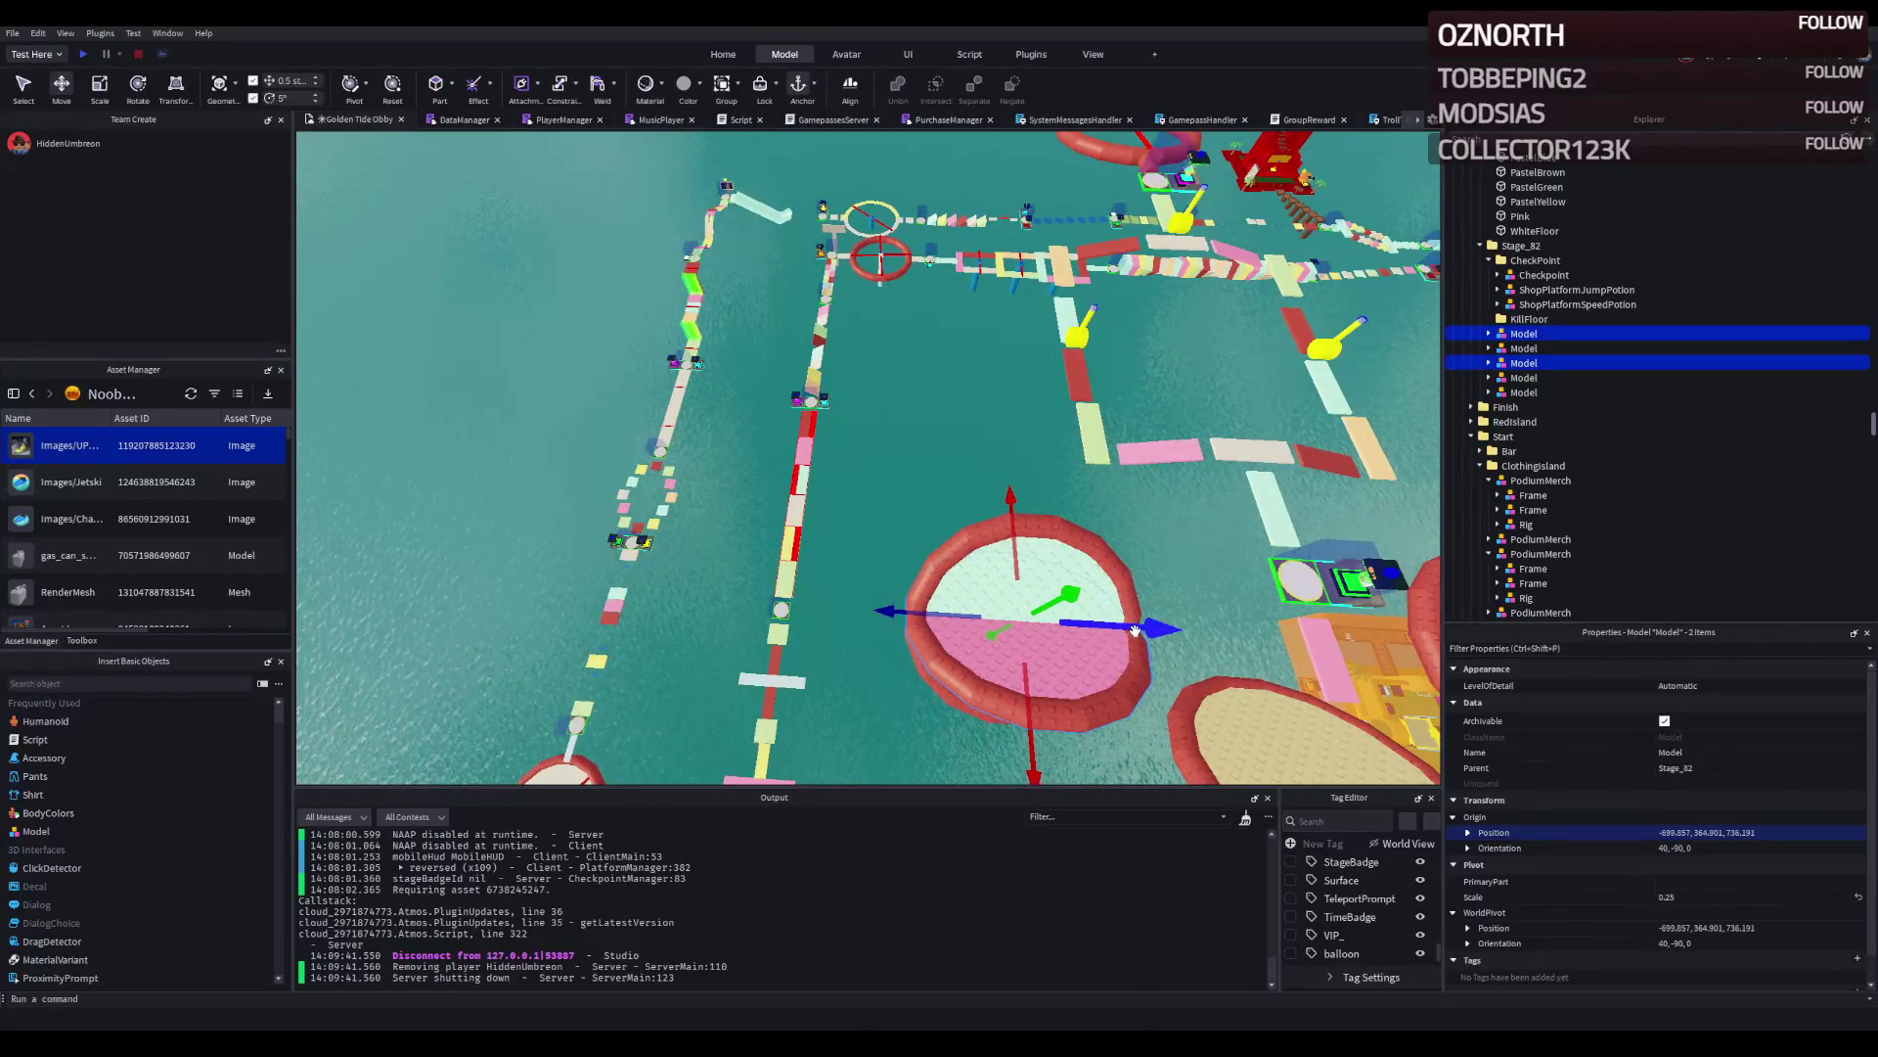
left_click_drag(1027, 646, 898, 430)
left_click_drag(1017, 509, 1130, 592)
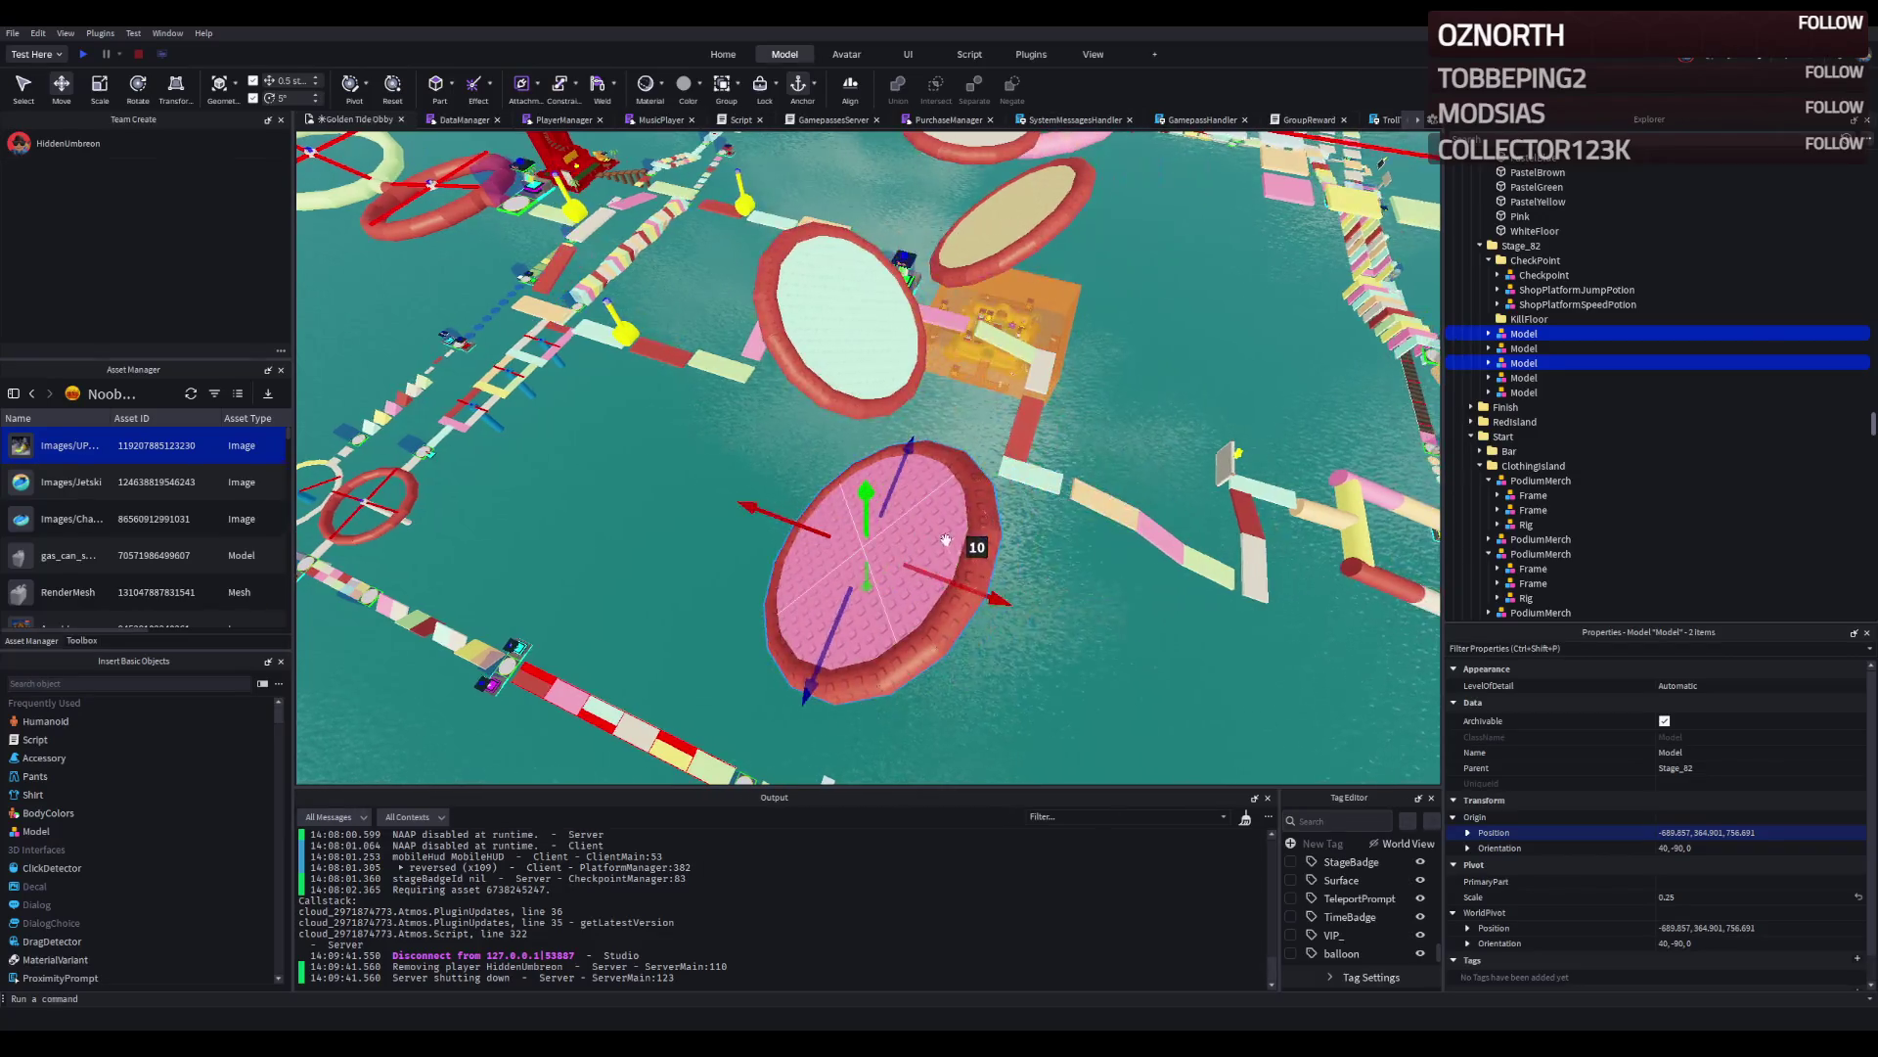
Move the ring platform 9 studs along Z and along X, then start a playtest.
left_click(939, 537)
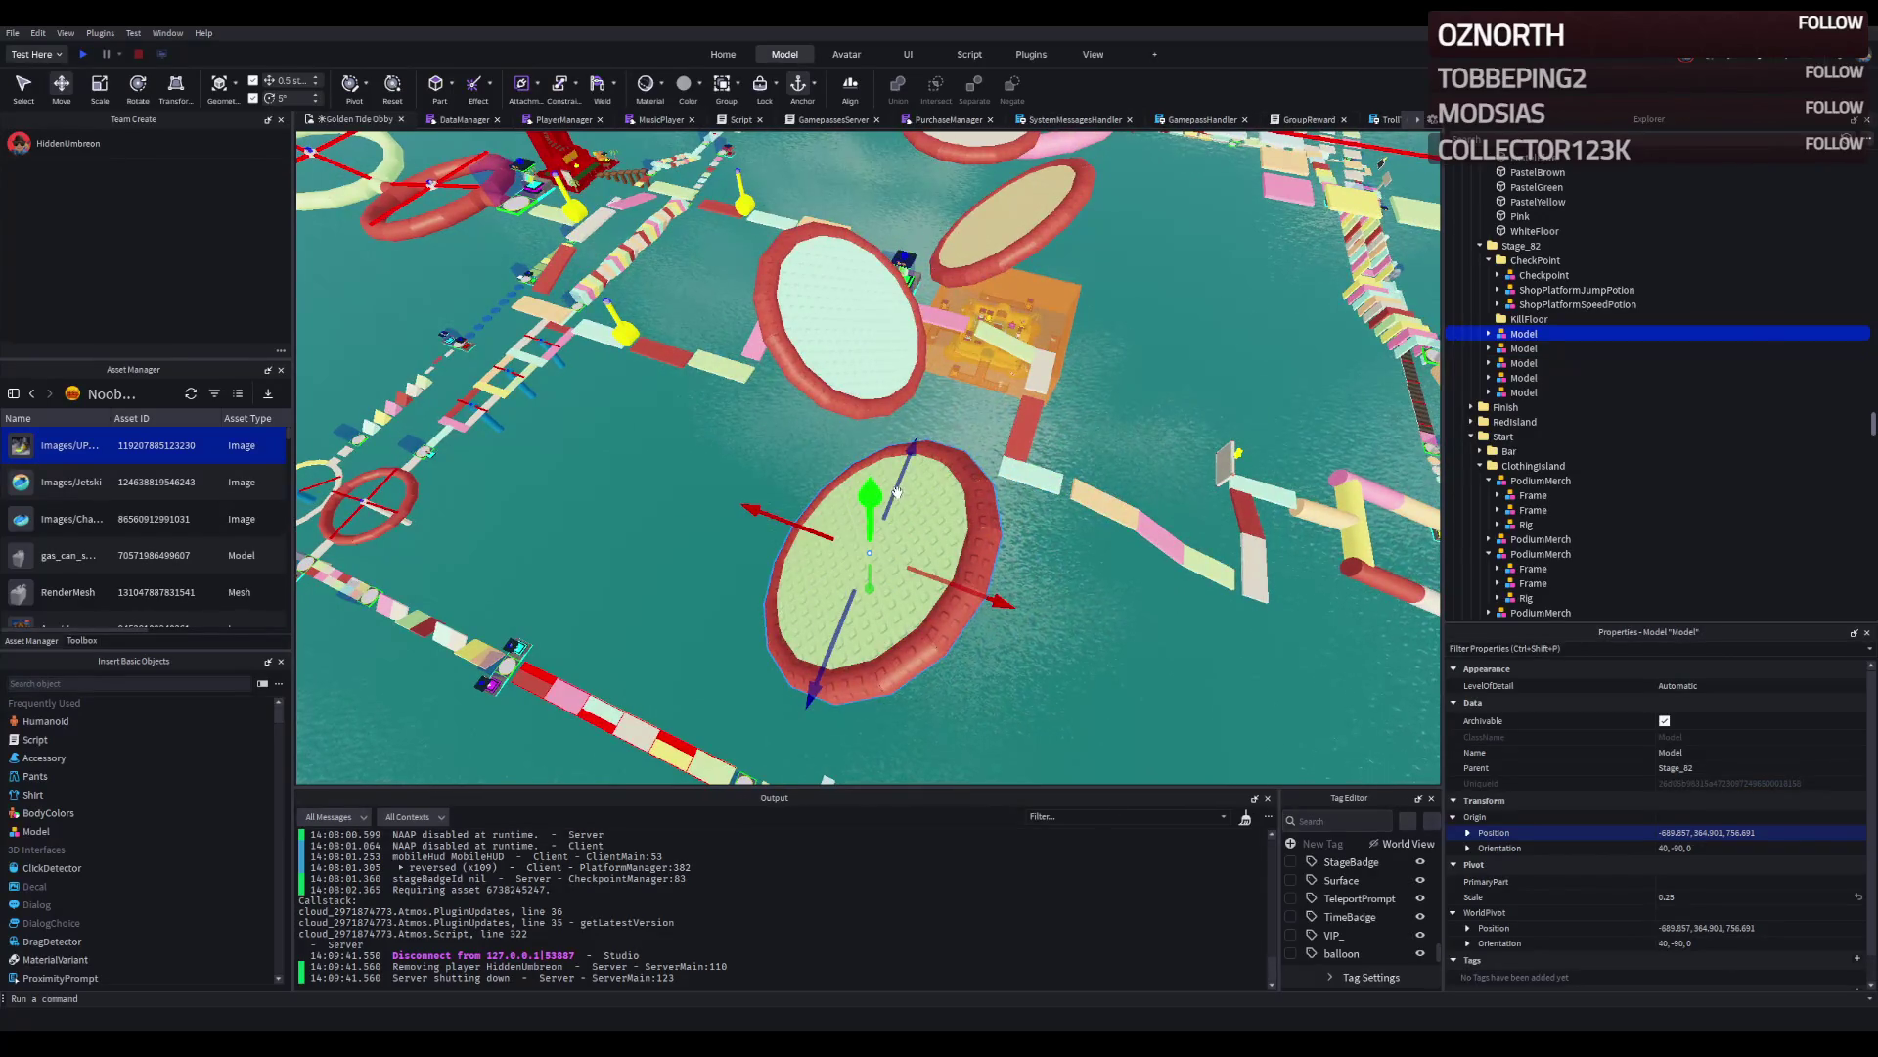
left_click_drag(897, 492, 696, 662)
left_click_drag(794, 706, 803, 649)
scroll("down", 3)
scroll("up", 3)
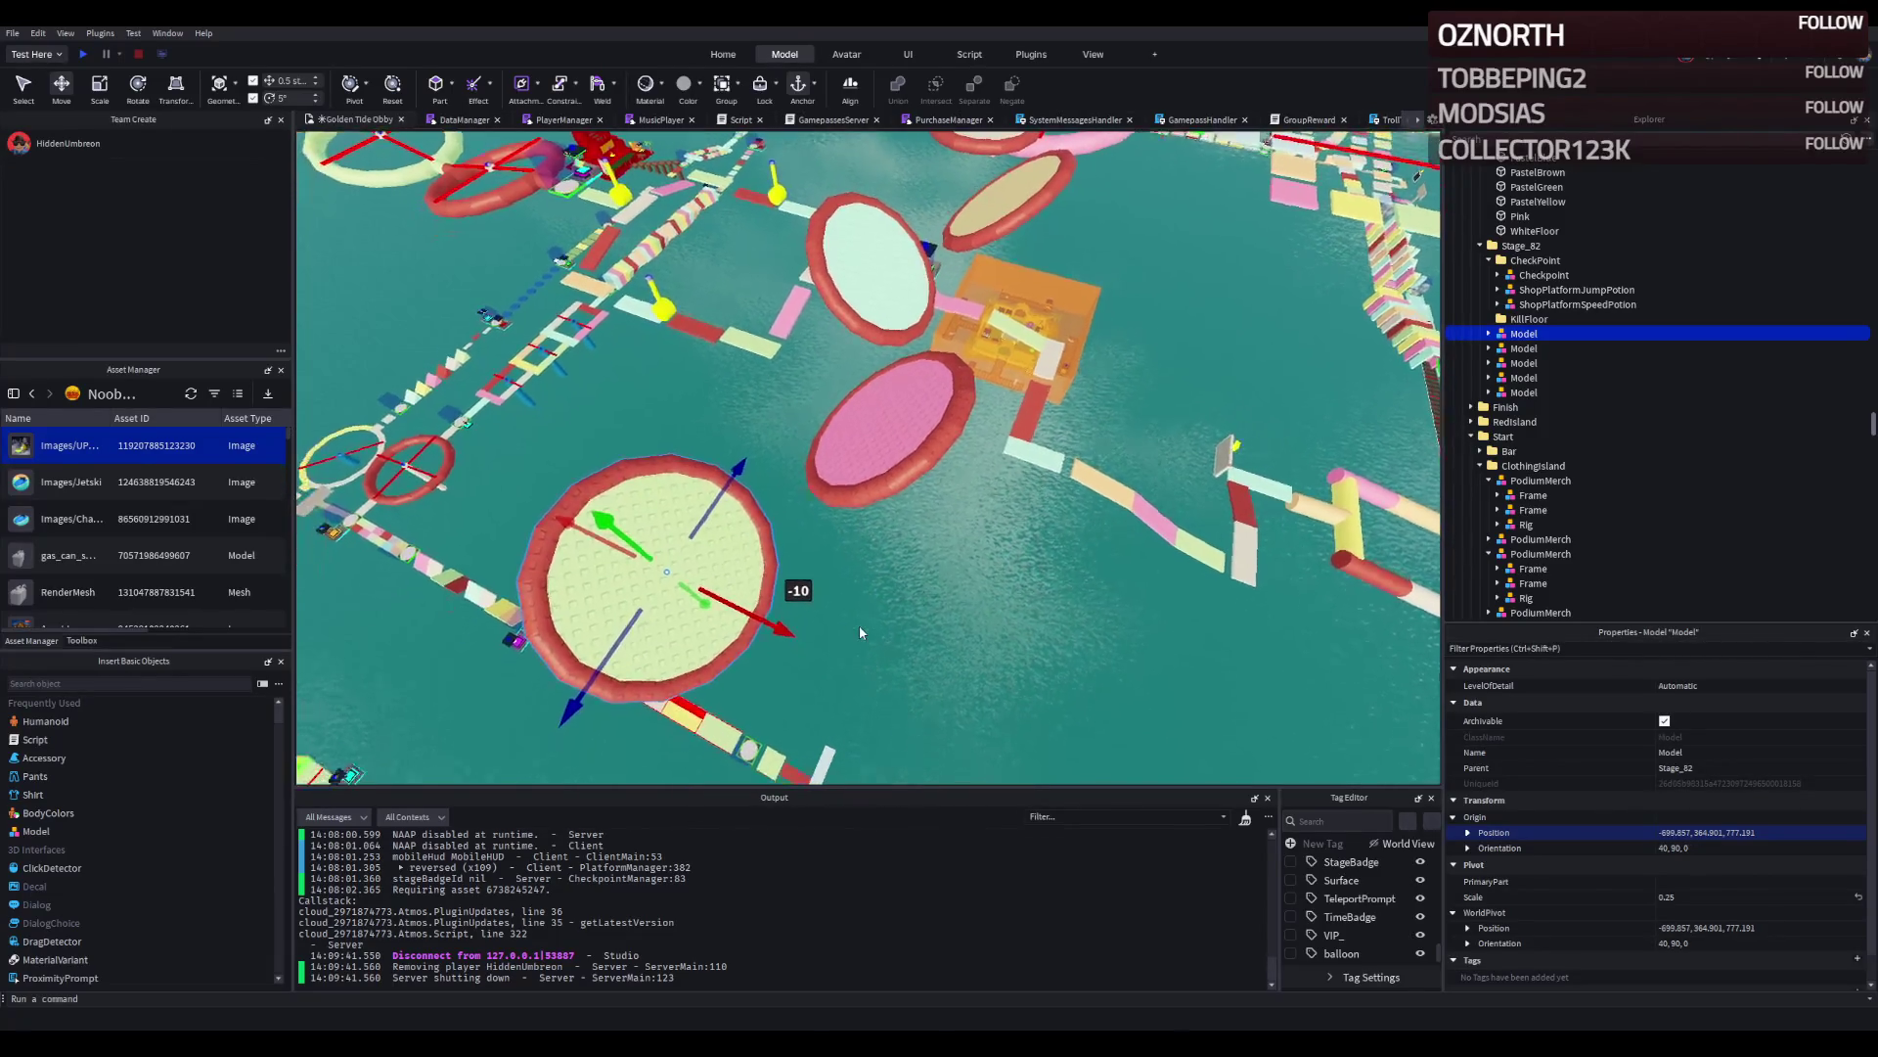
right_click(859, 626)
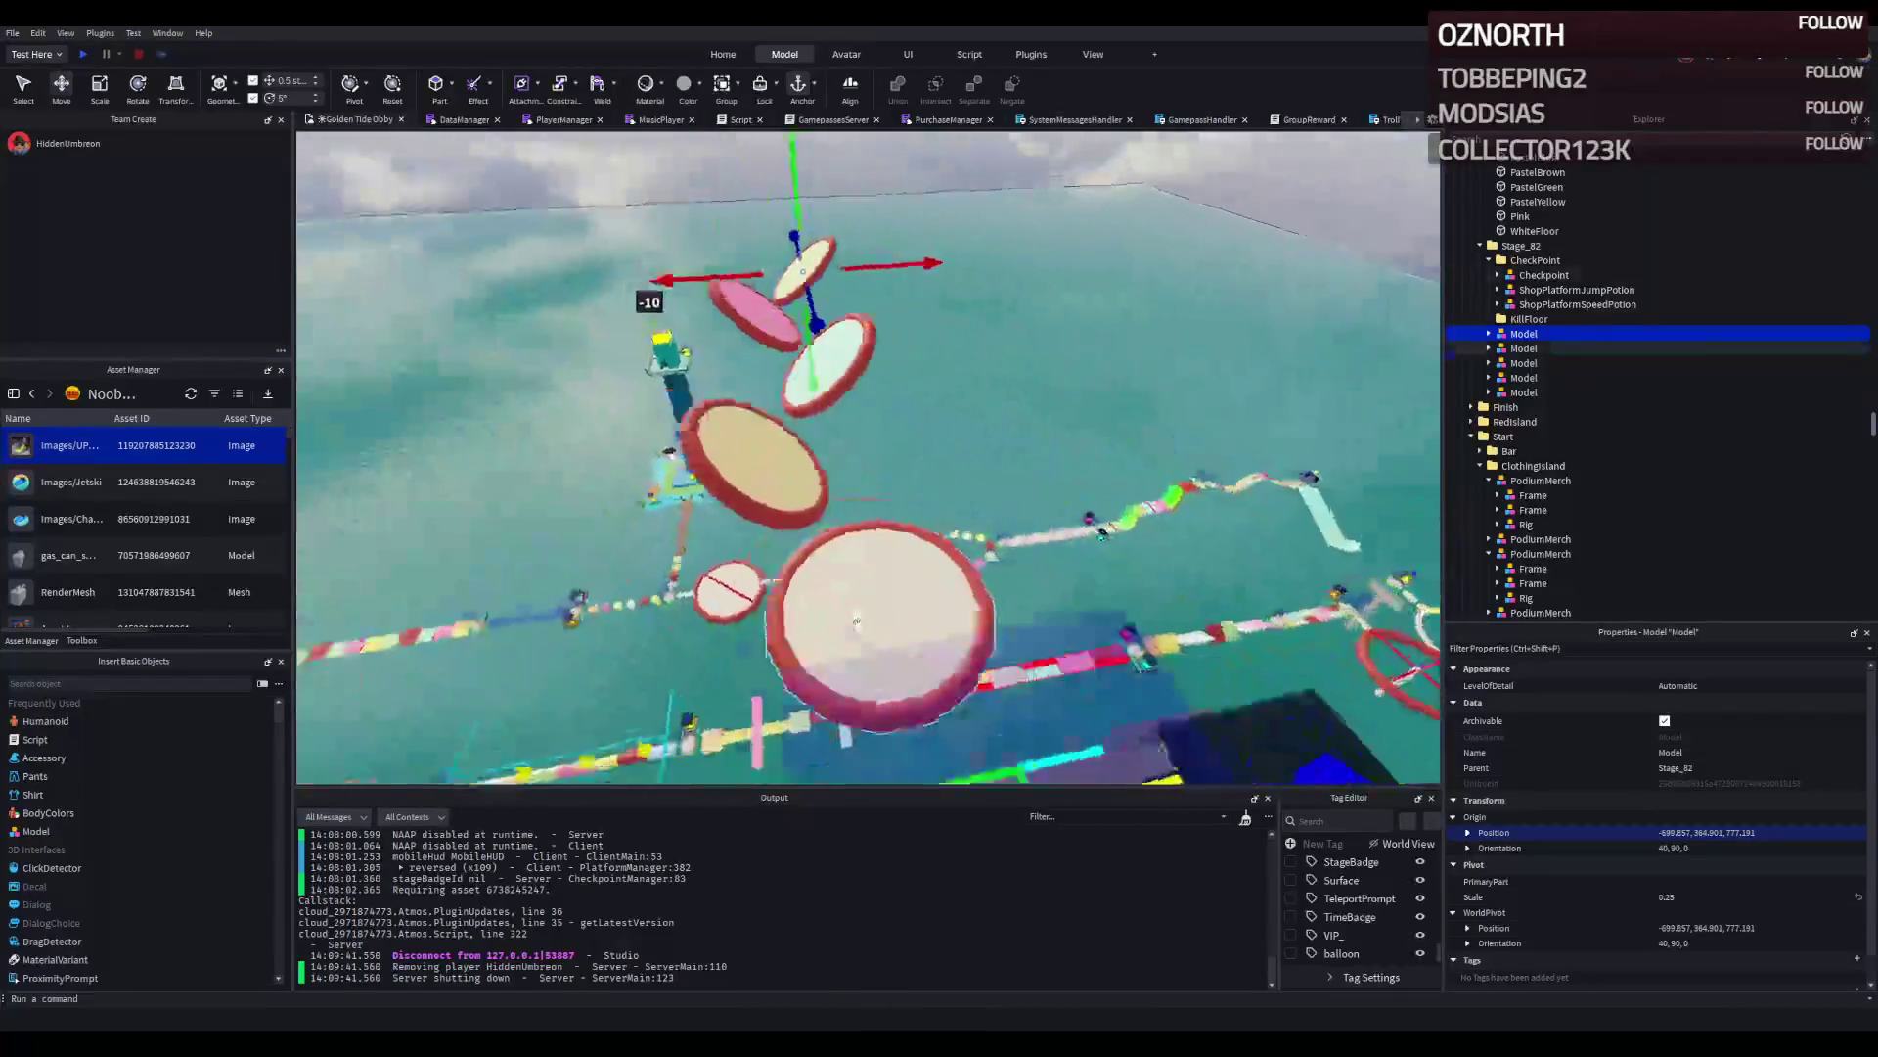
right_click(859, 625)
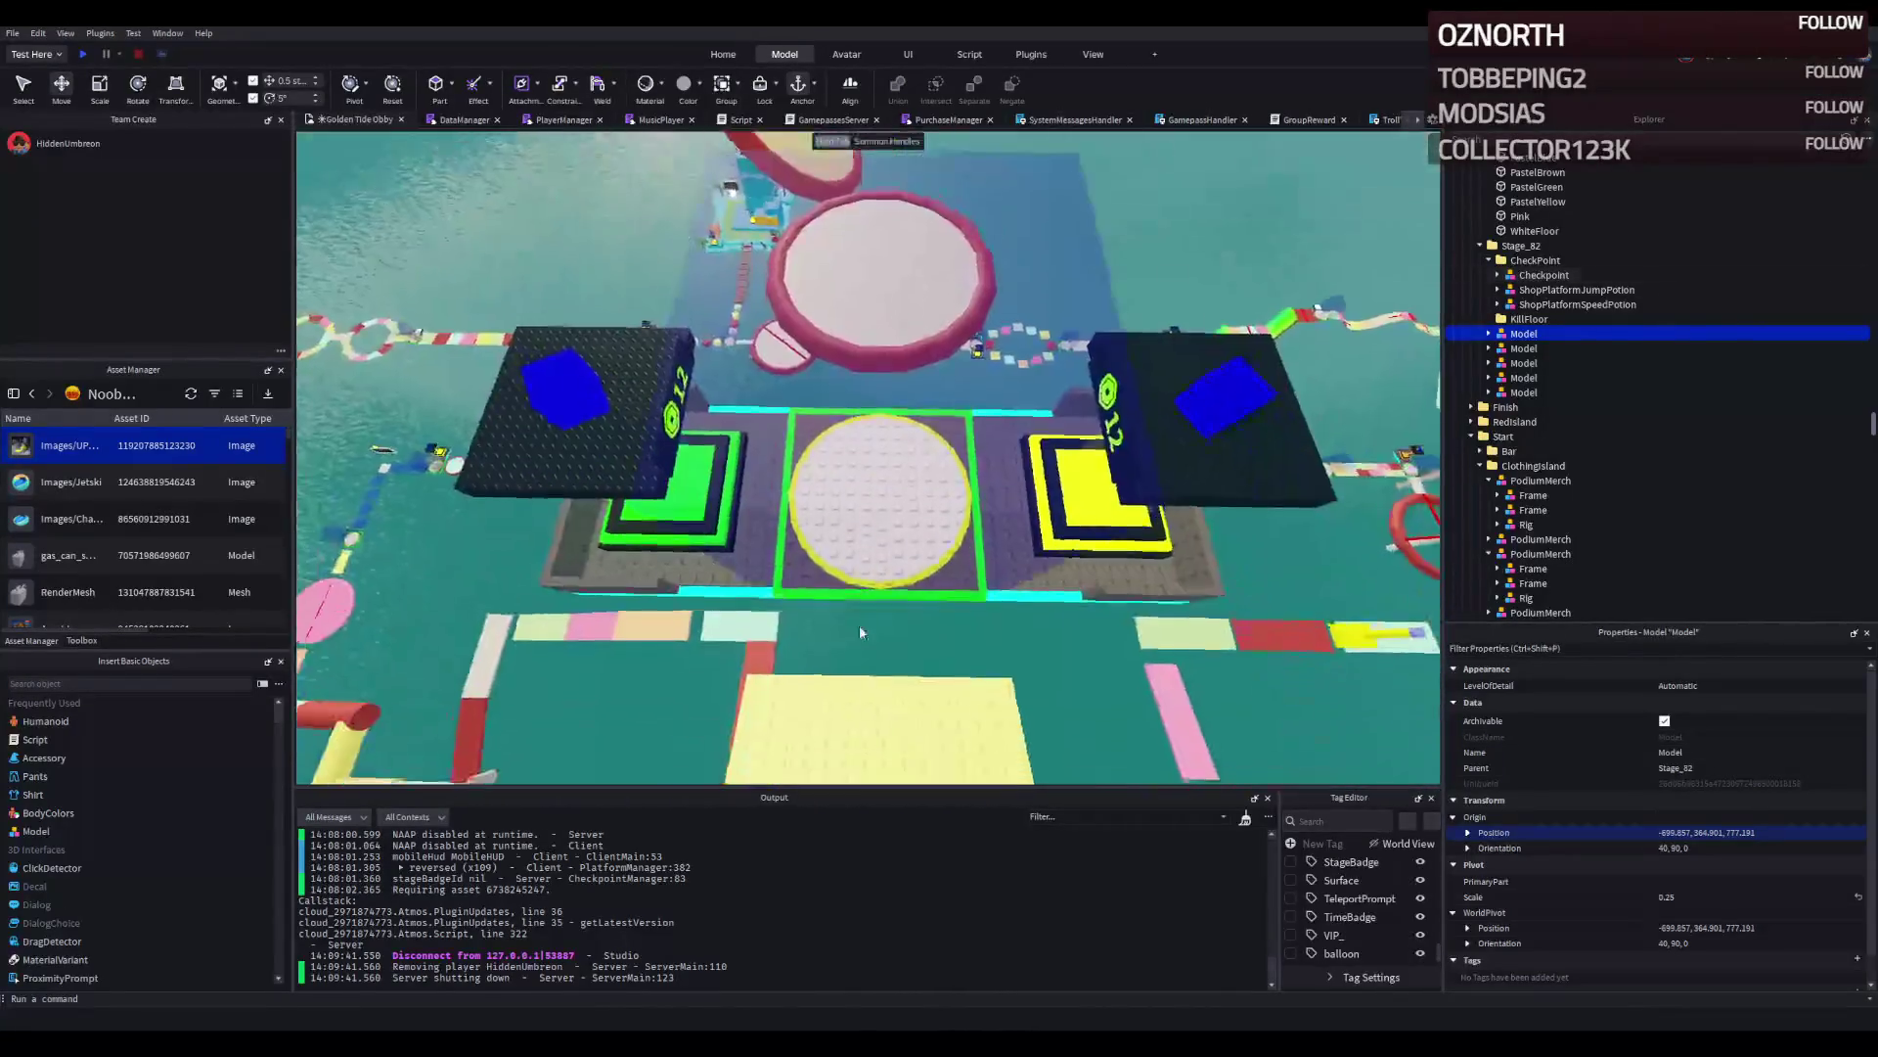
right_click(859, 626)
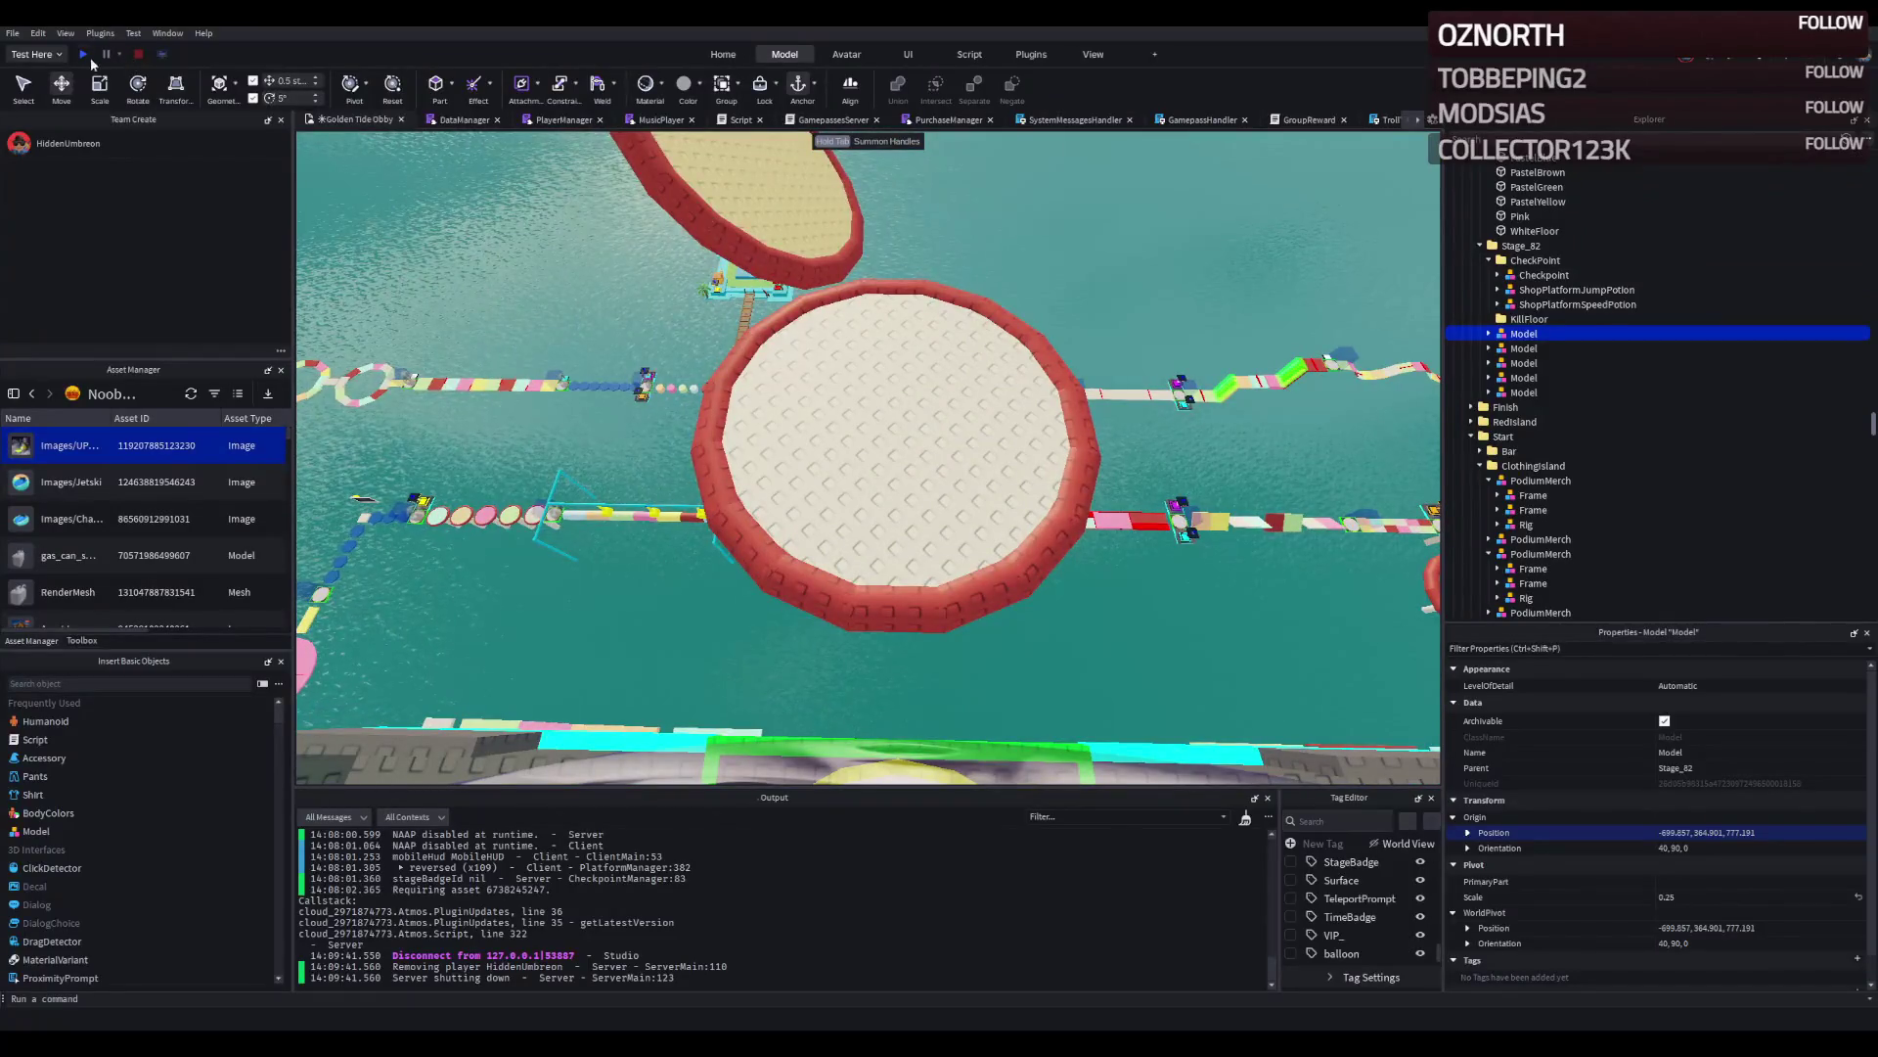
left_click(84, 55)
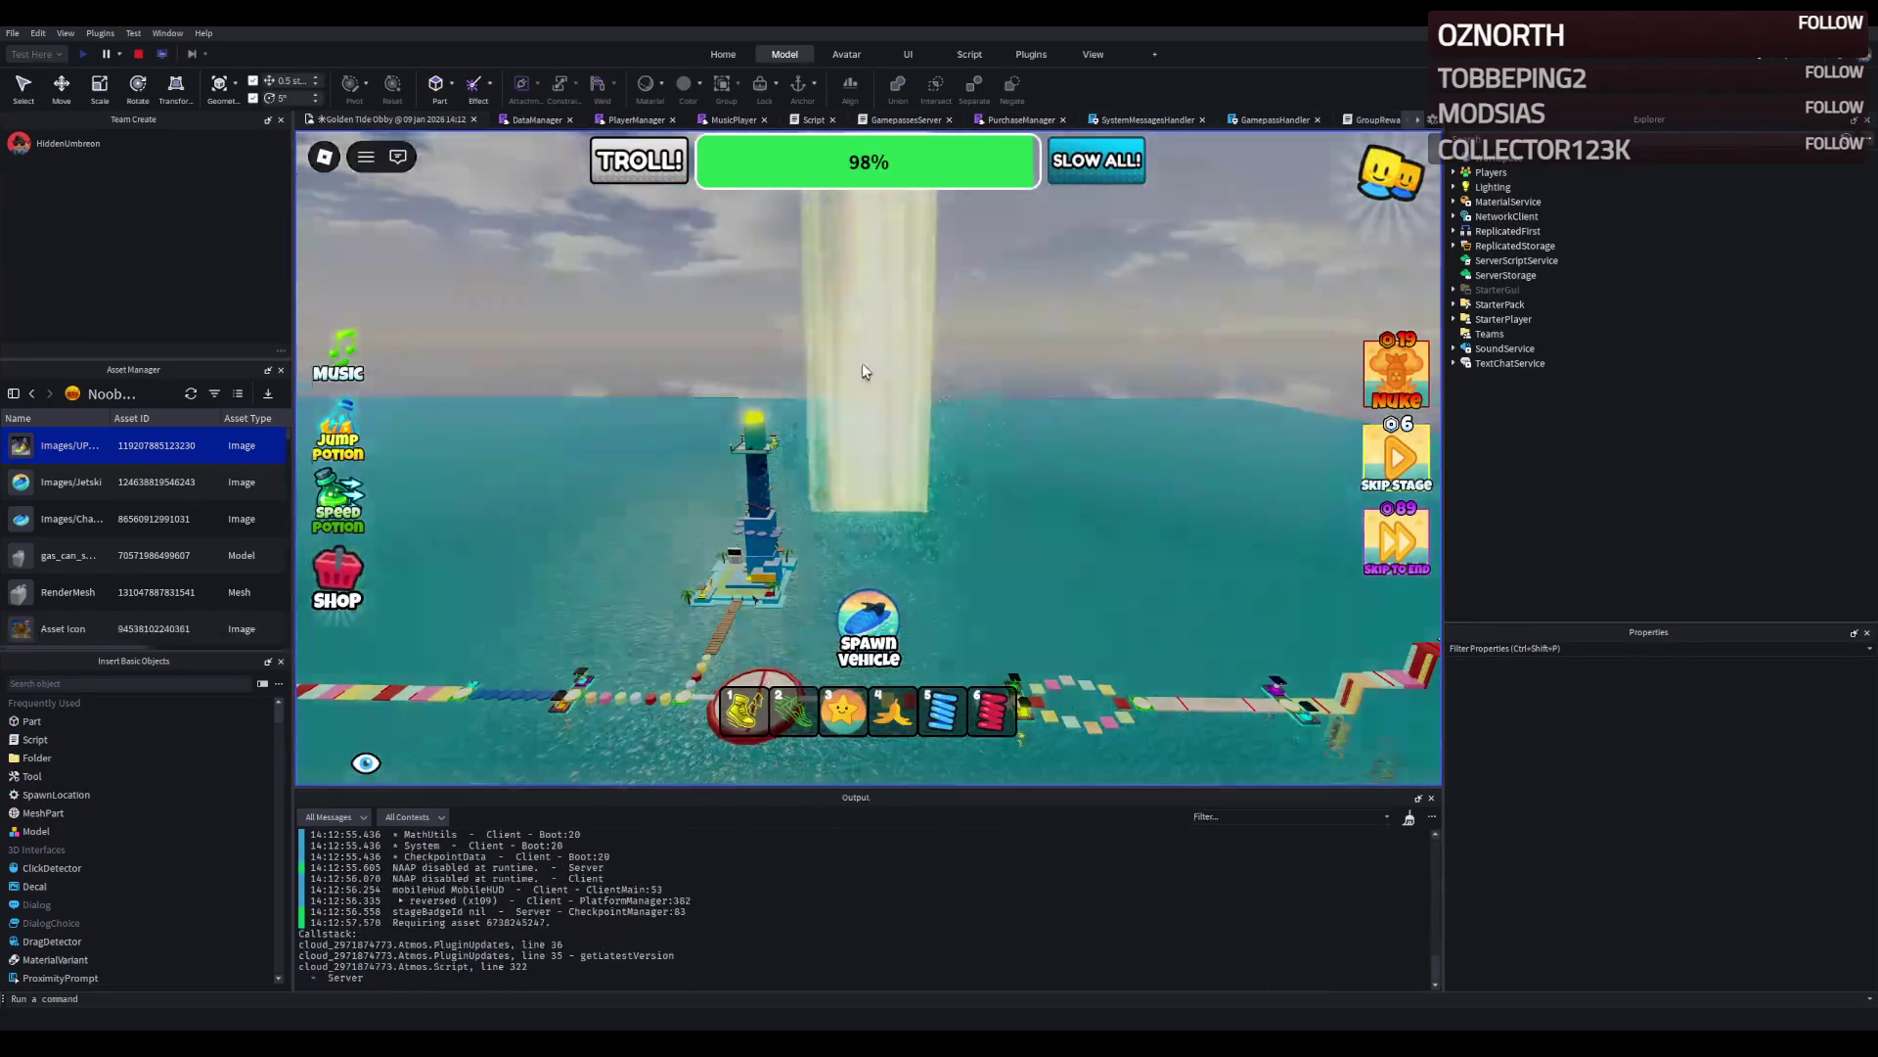
Run from the stage 12 spawn across the red, pink, tan and white disc platforms.
key("w")
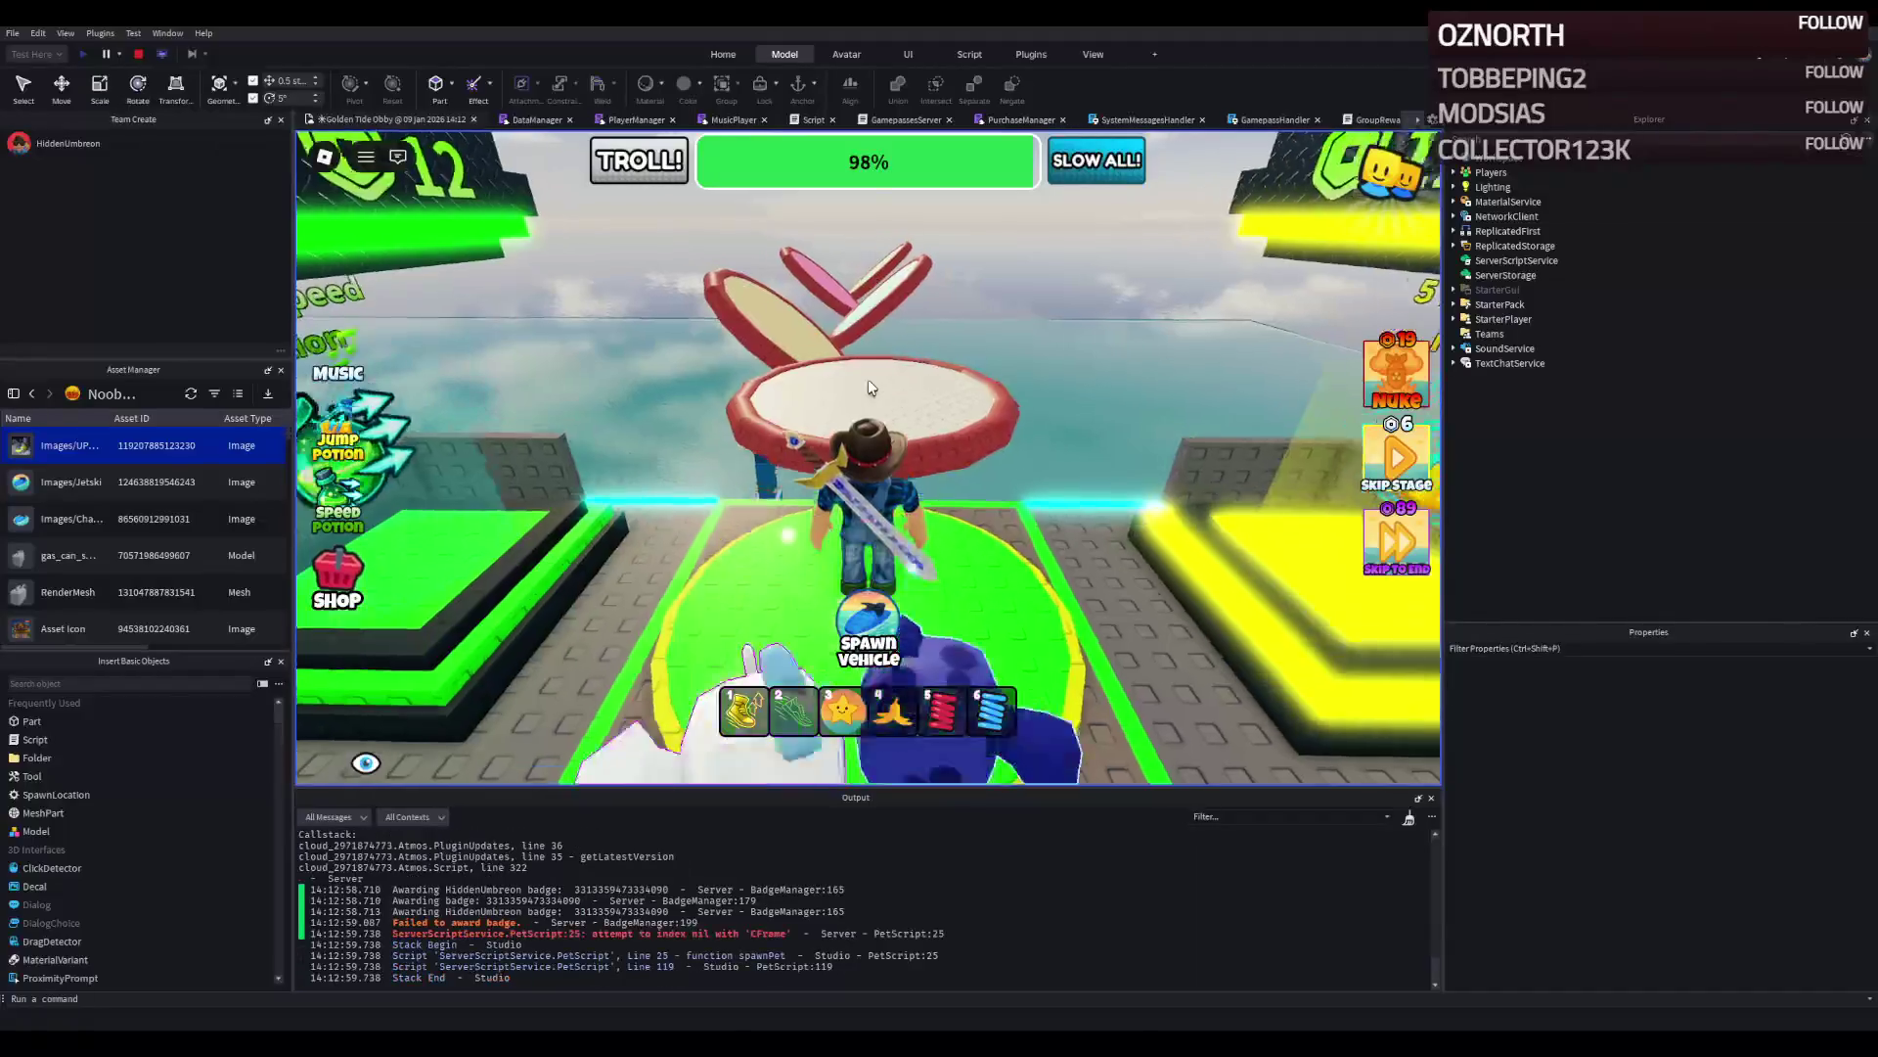
key("w")
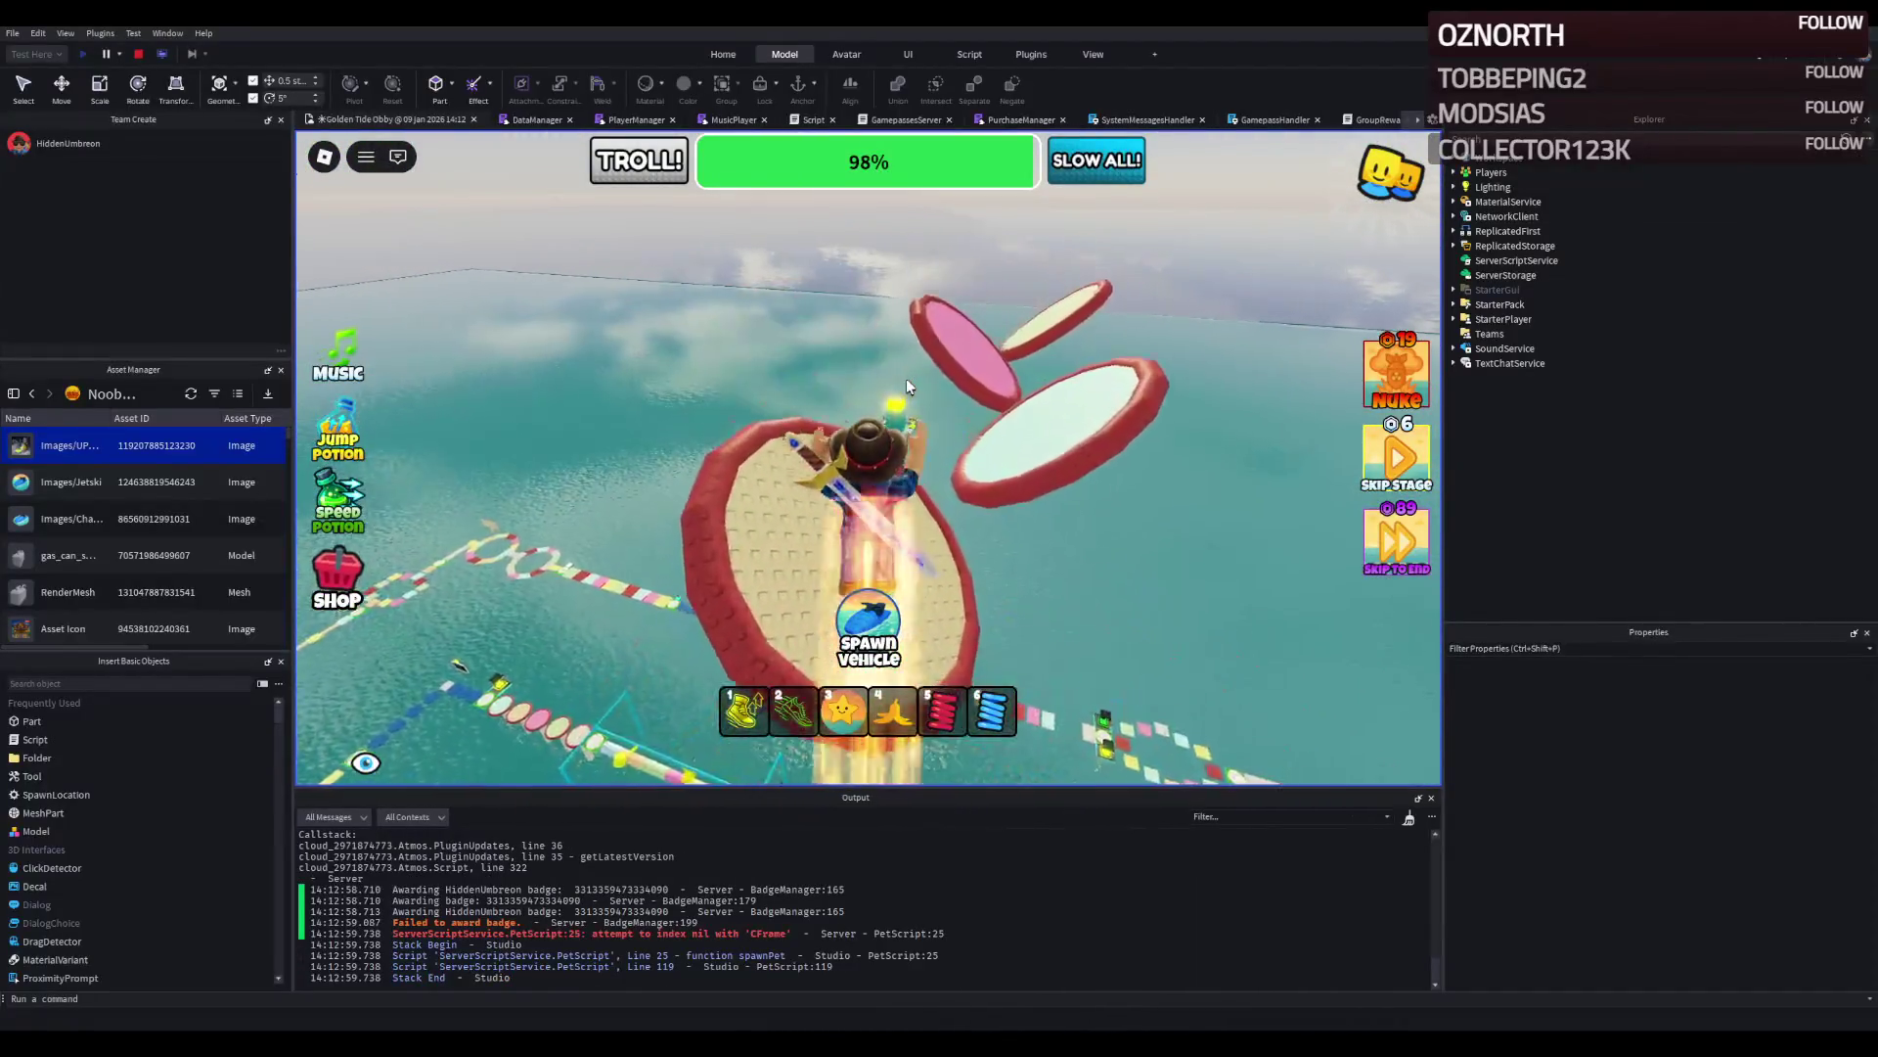
key("w")
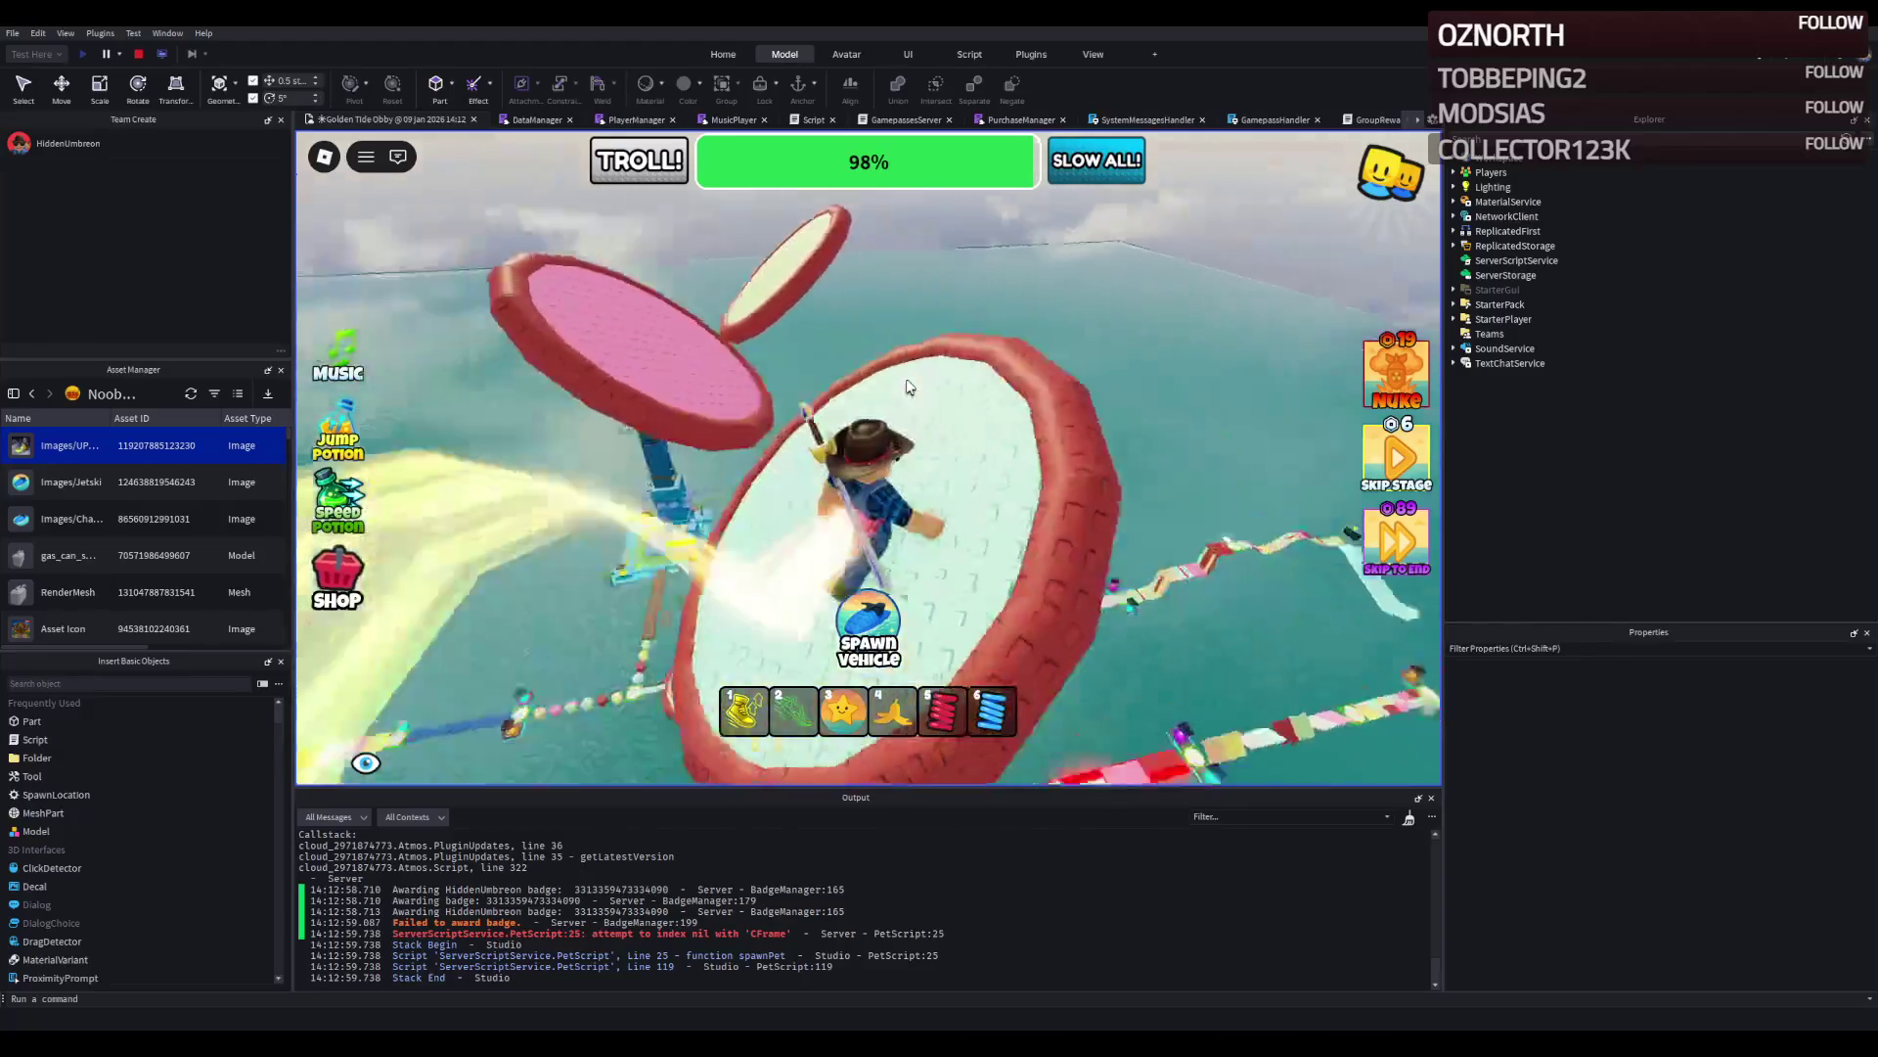
key("w")
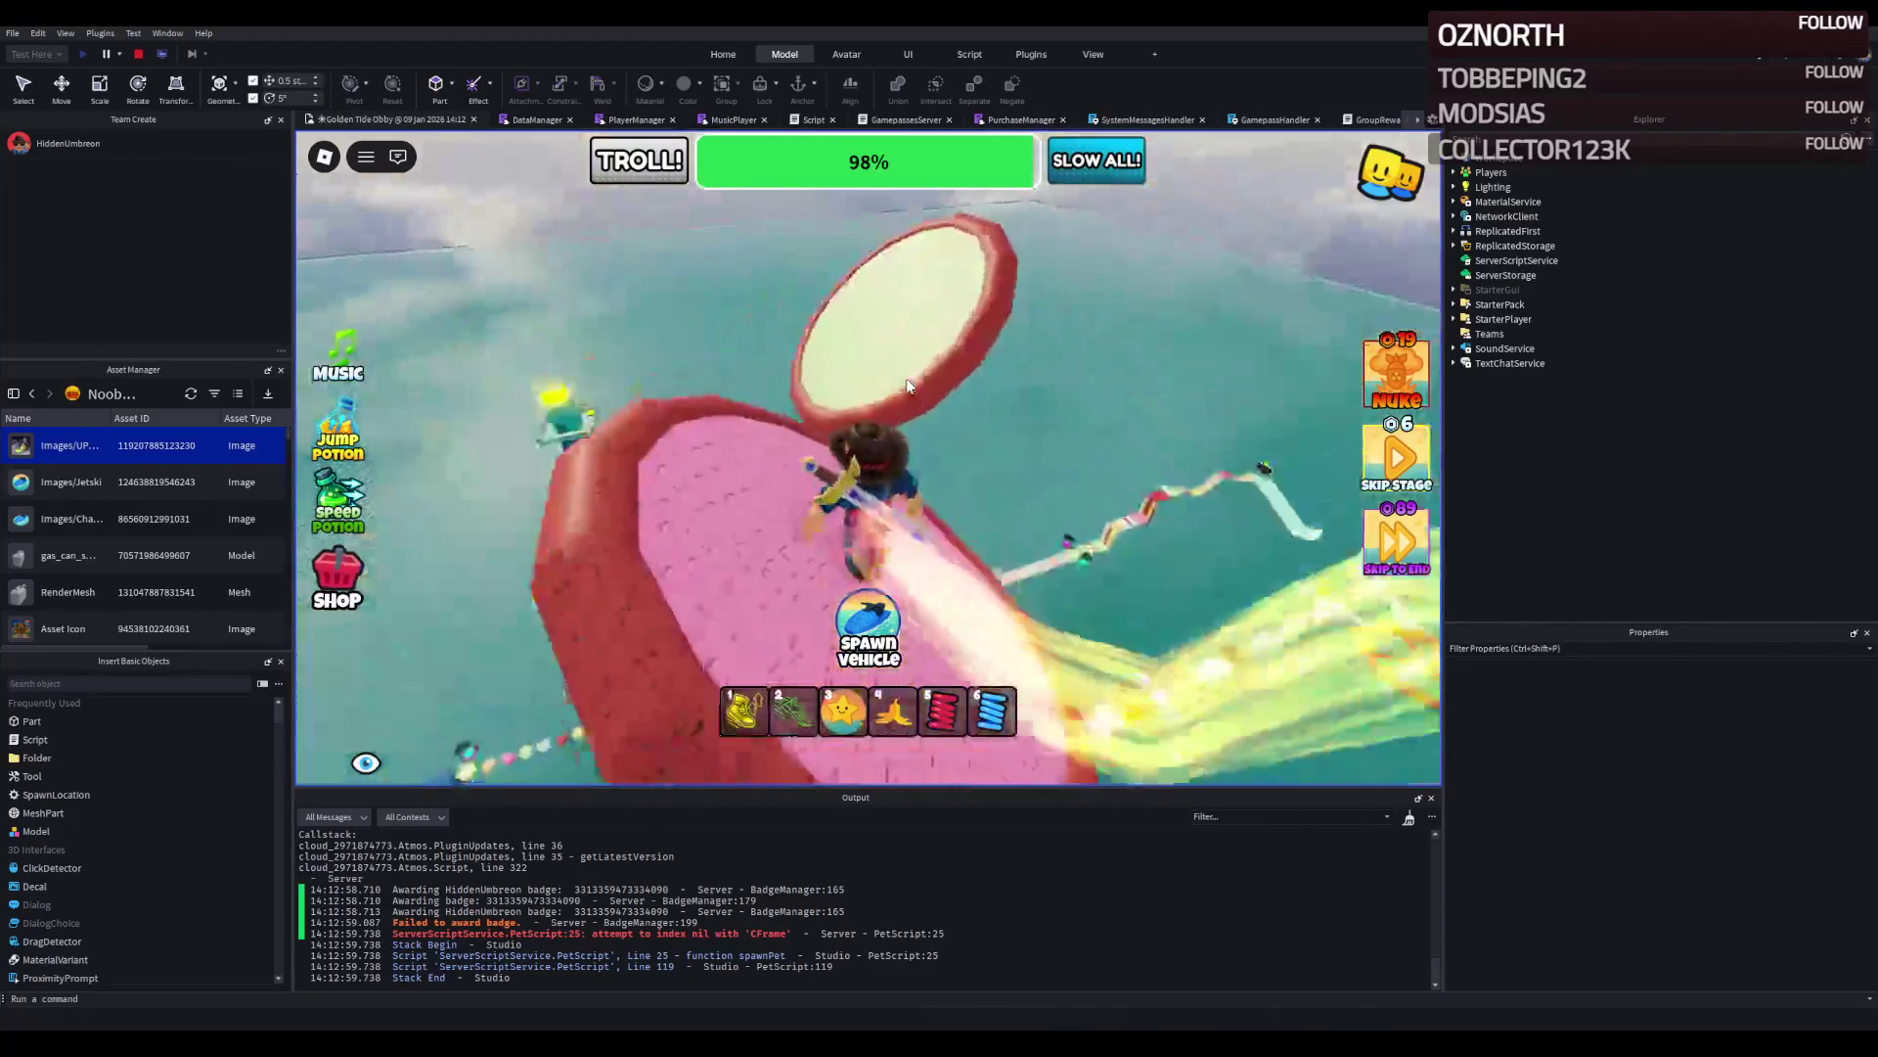
key("w")
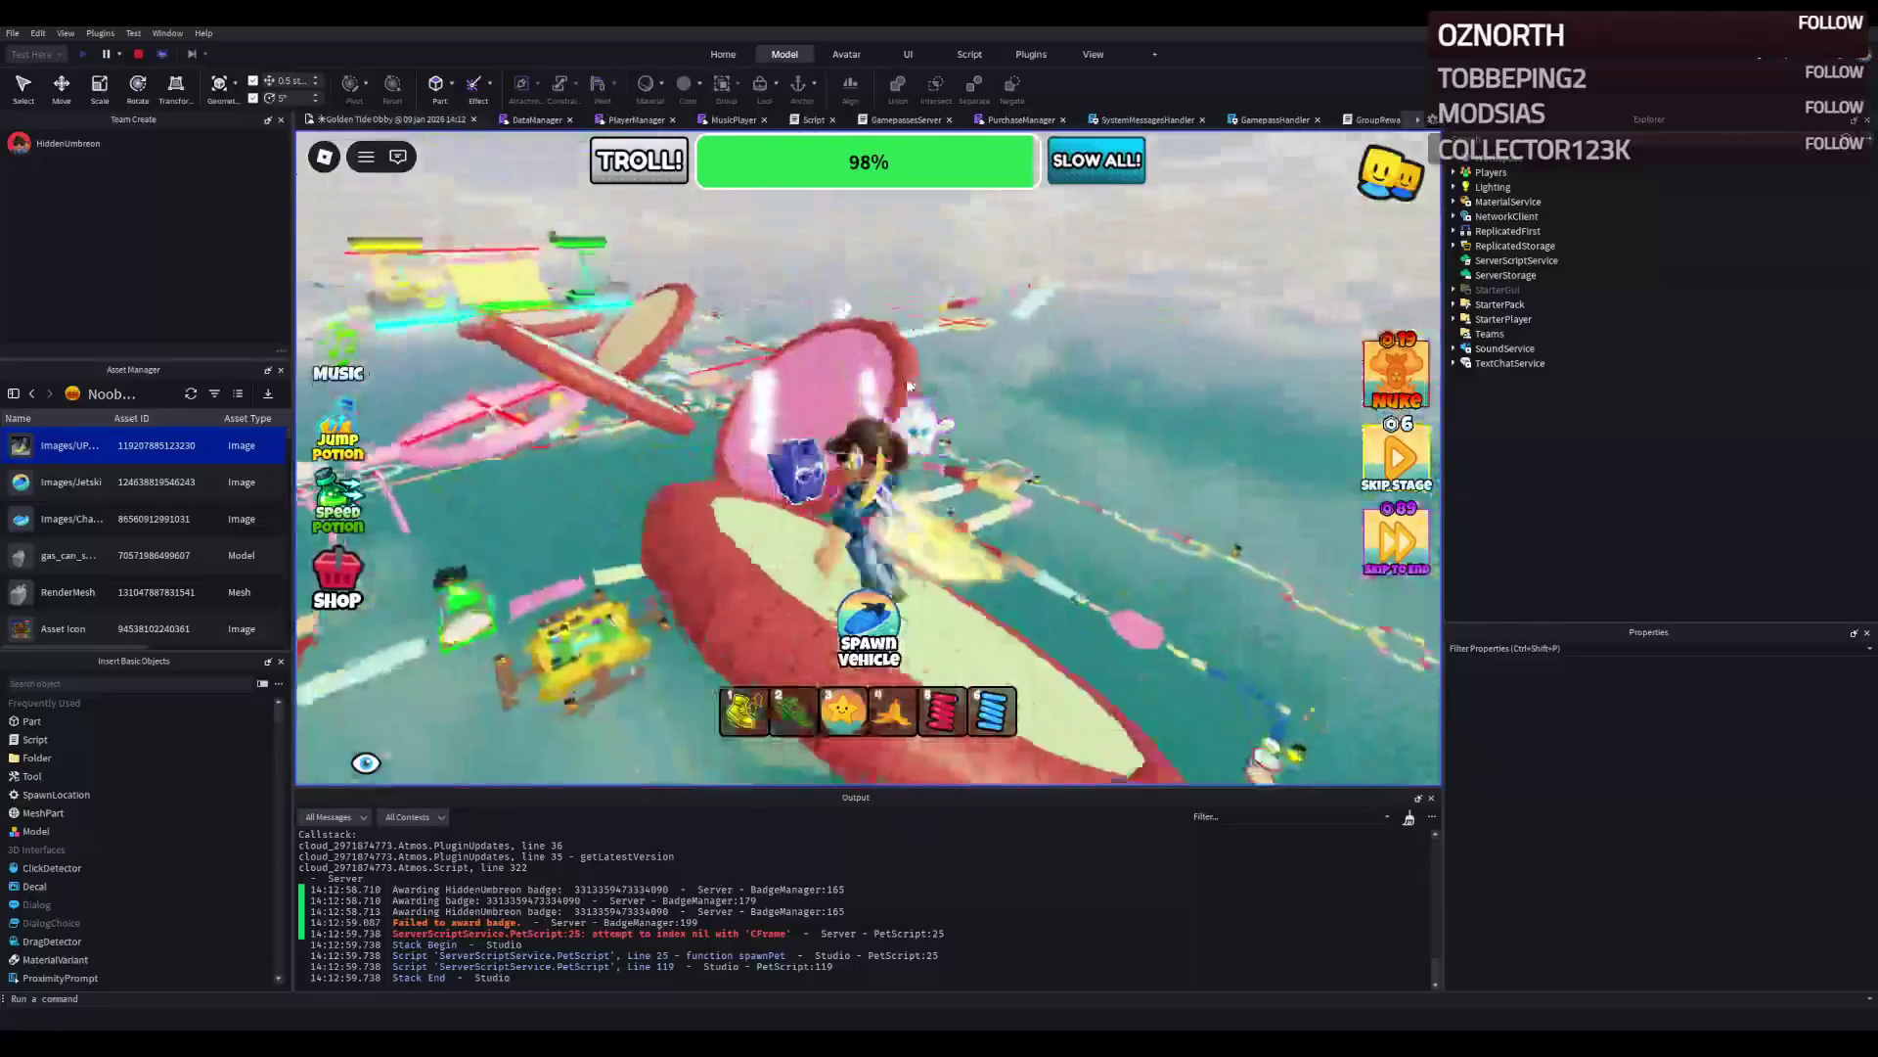
key("w")
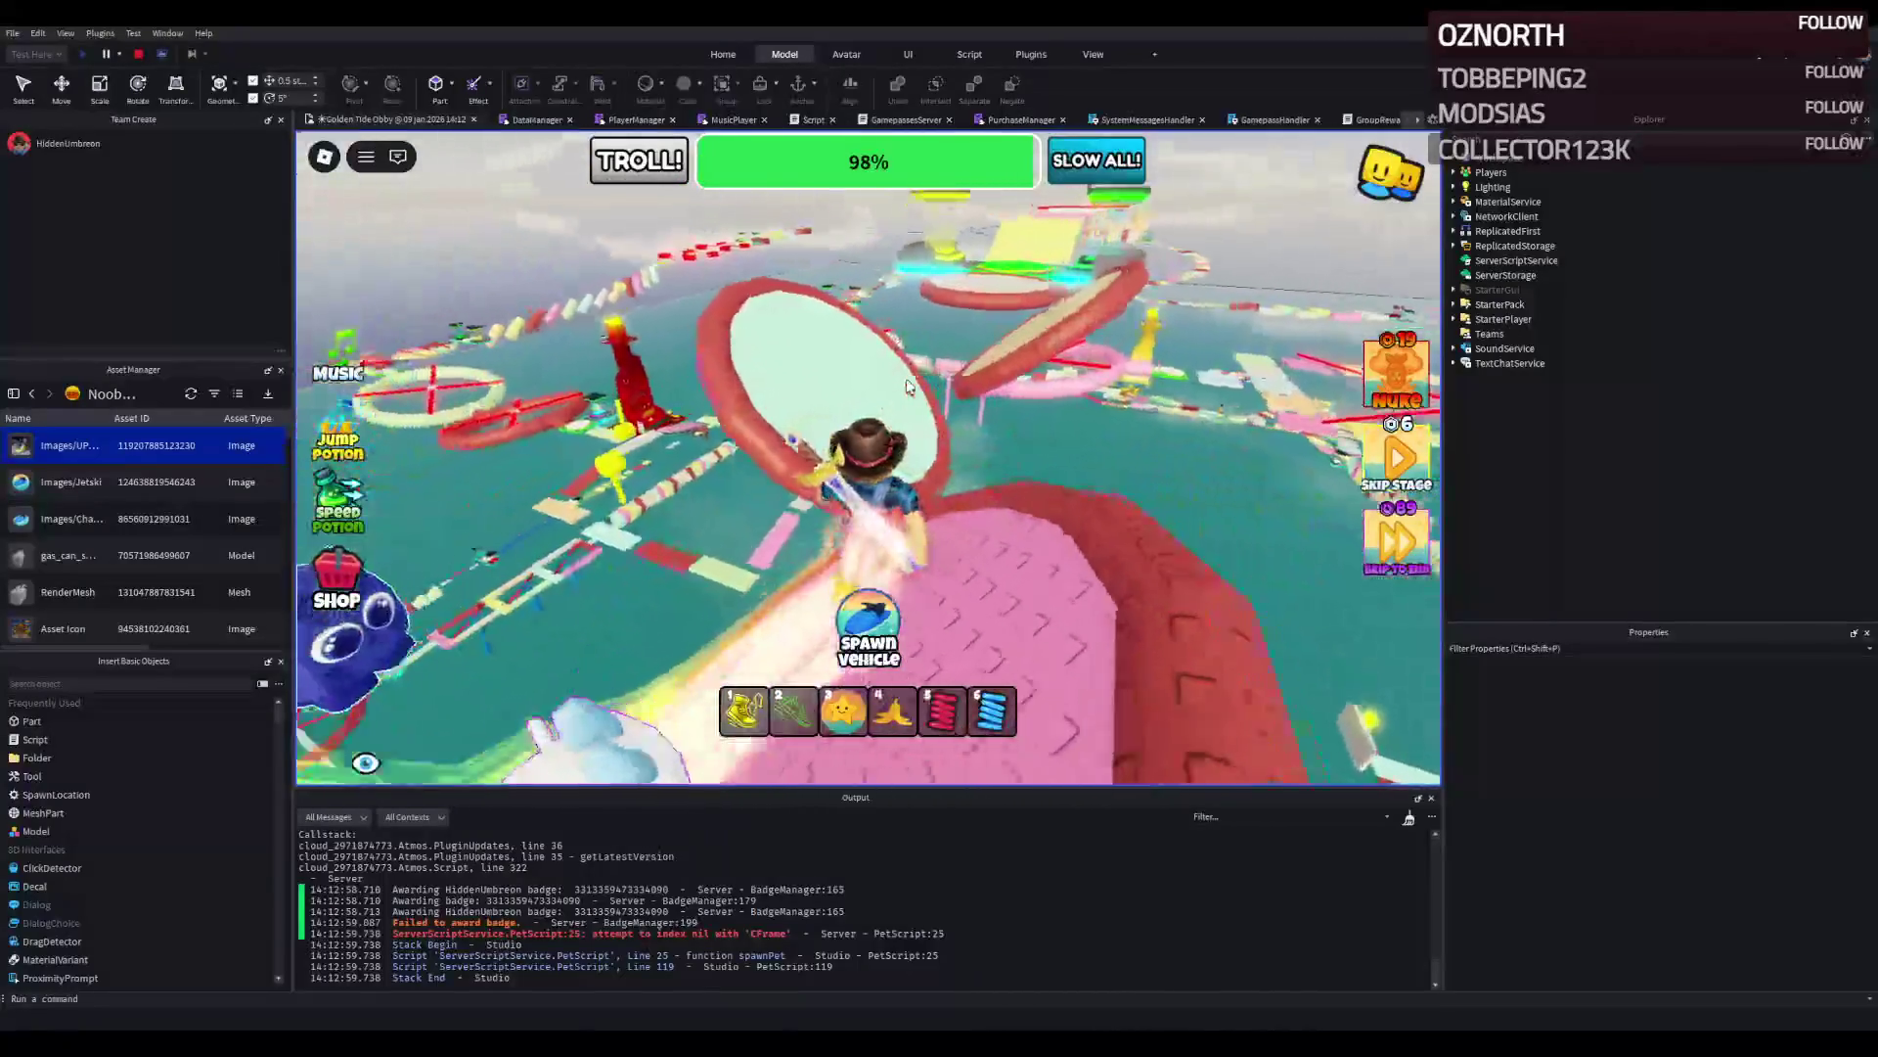
key("w")
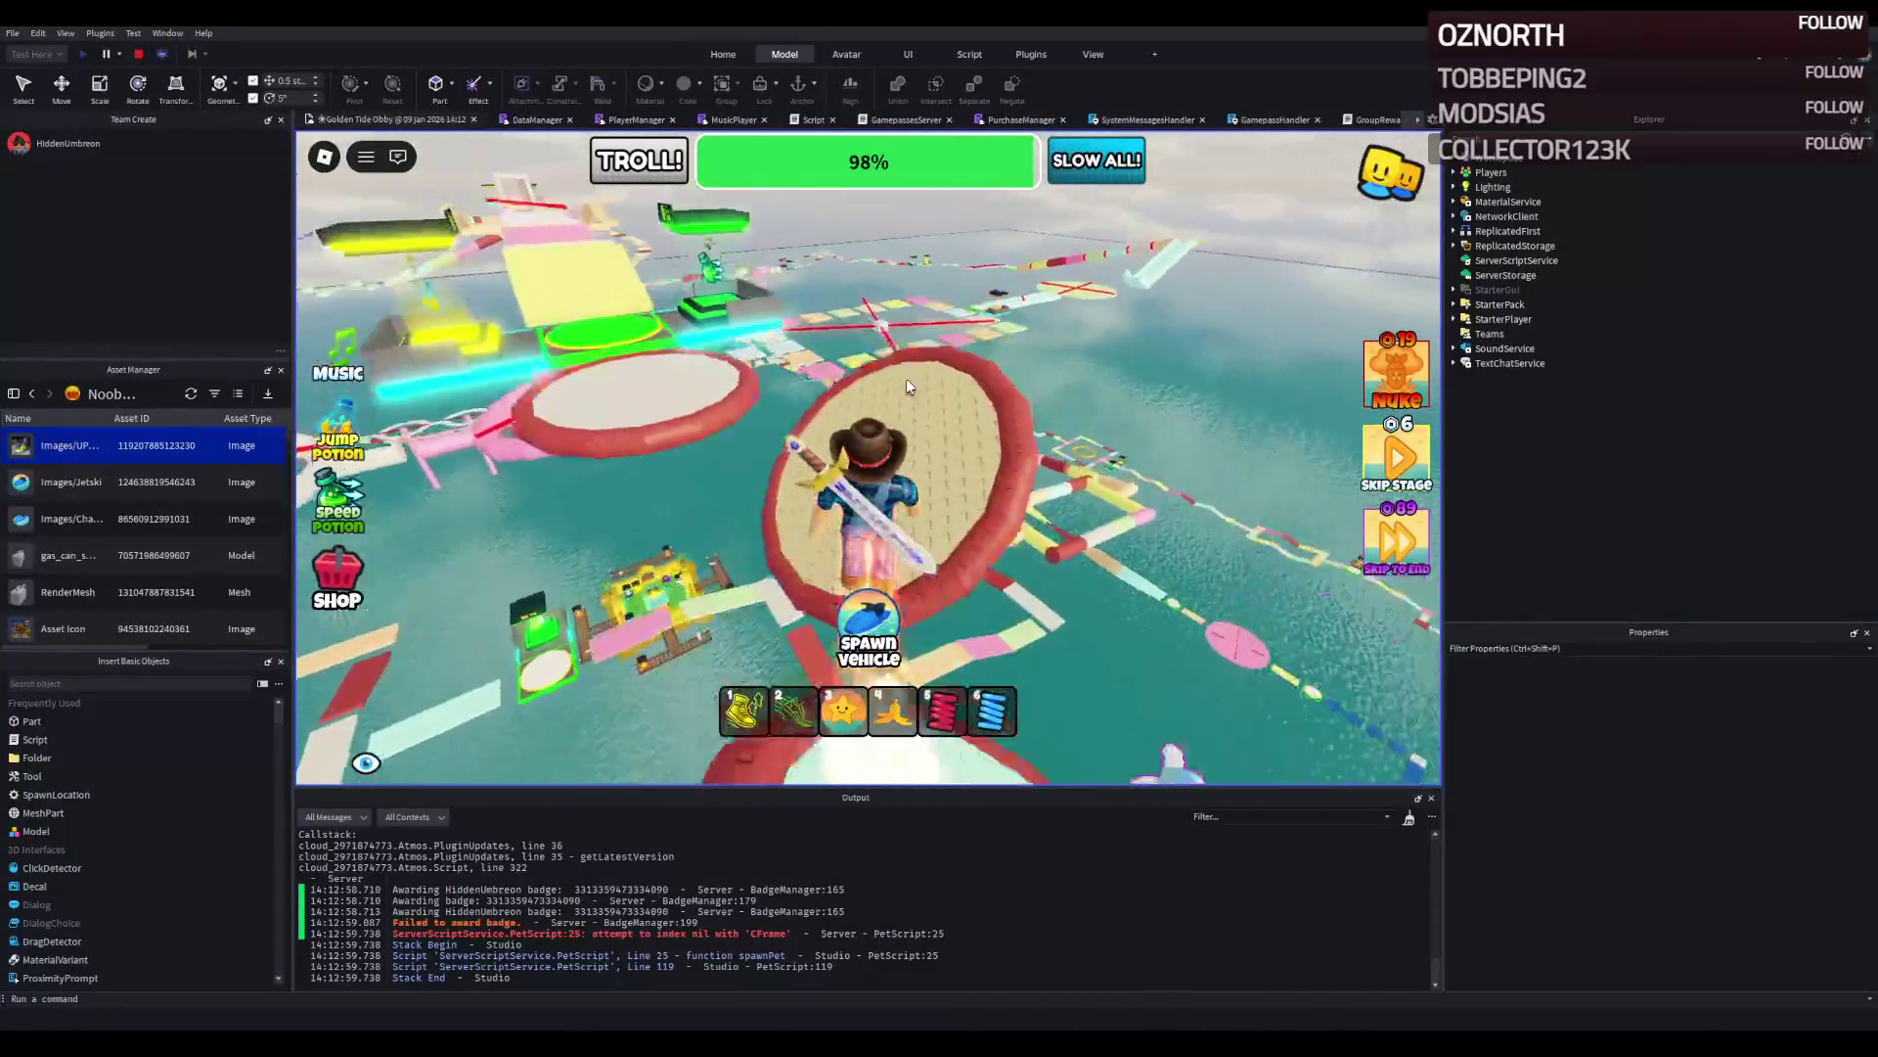
key("w")
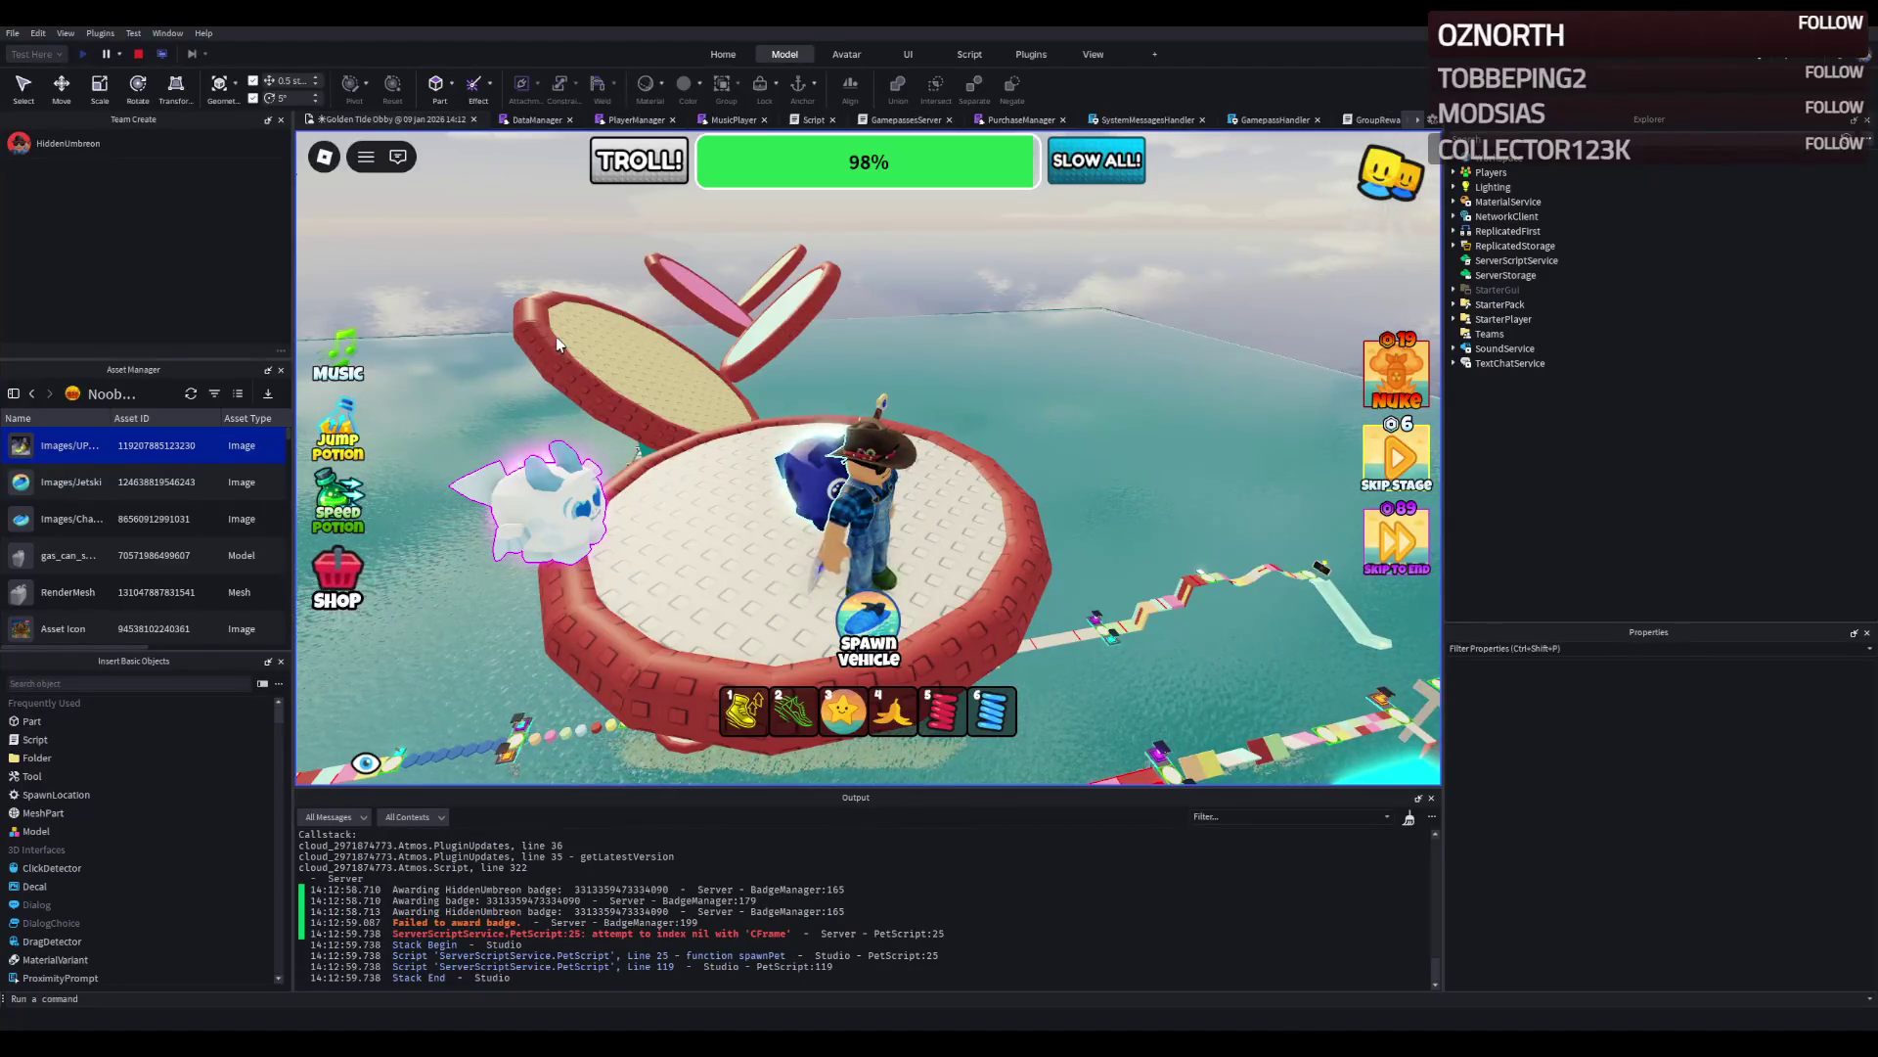
left_click_drag(556, 337, 753, 383)
Run the character through the rings over the pink and red discs, then stop the playtest.
key("w")
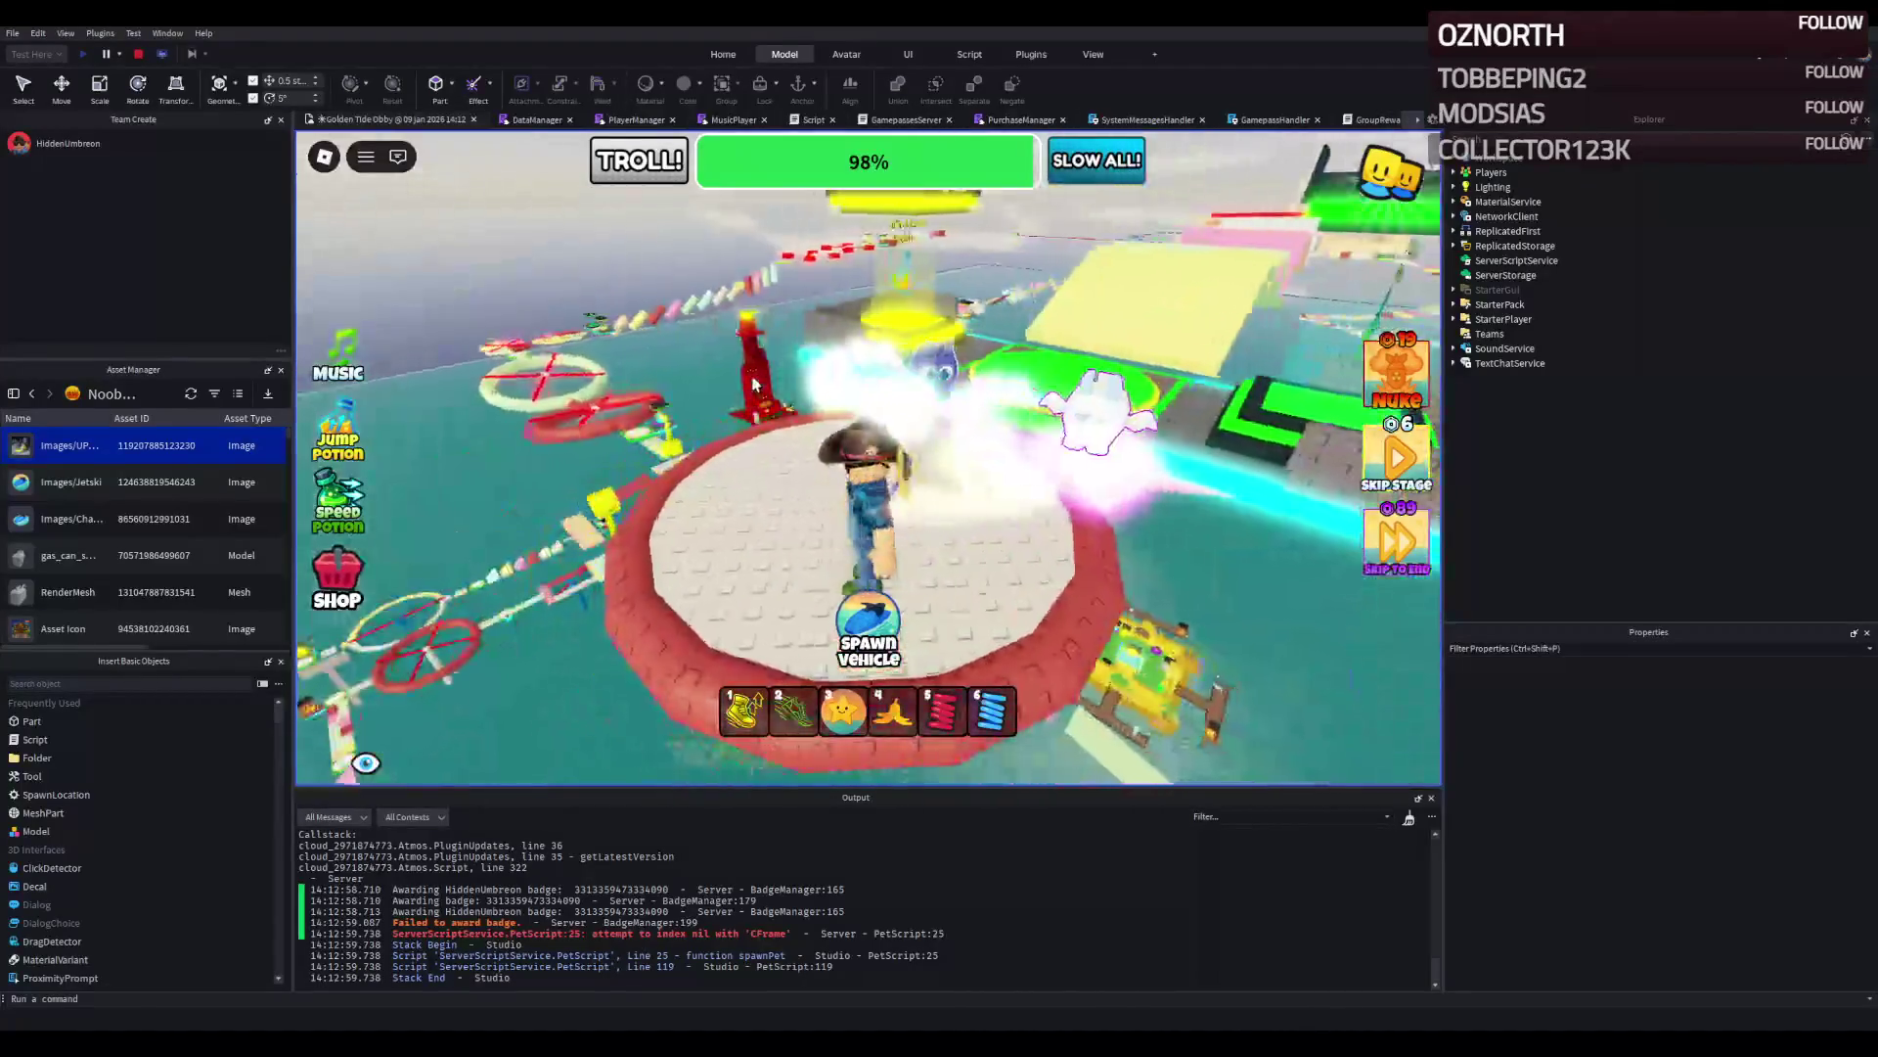
key("w")
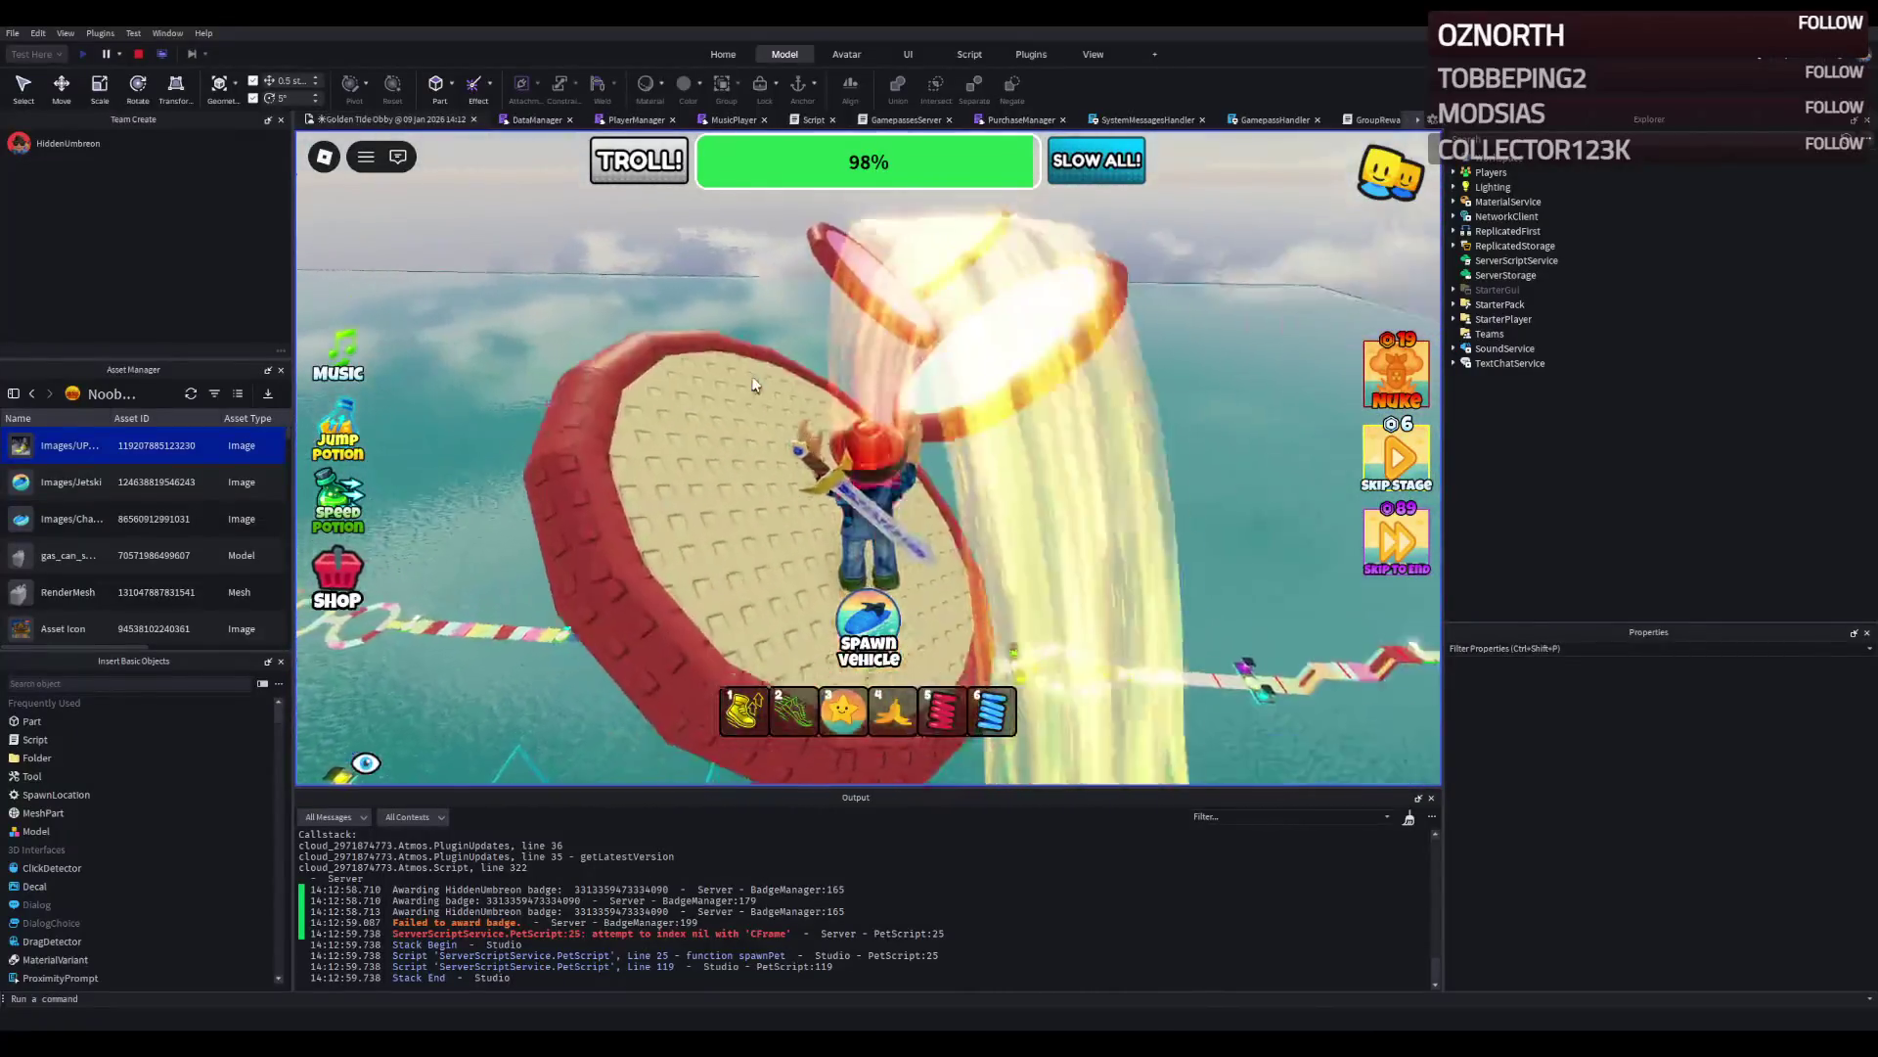
key("w")
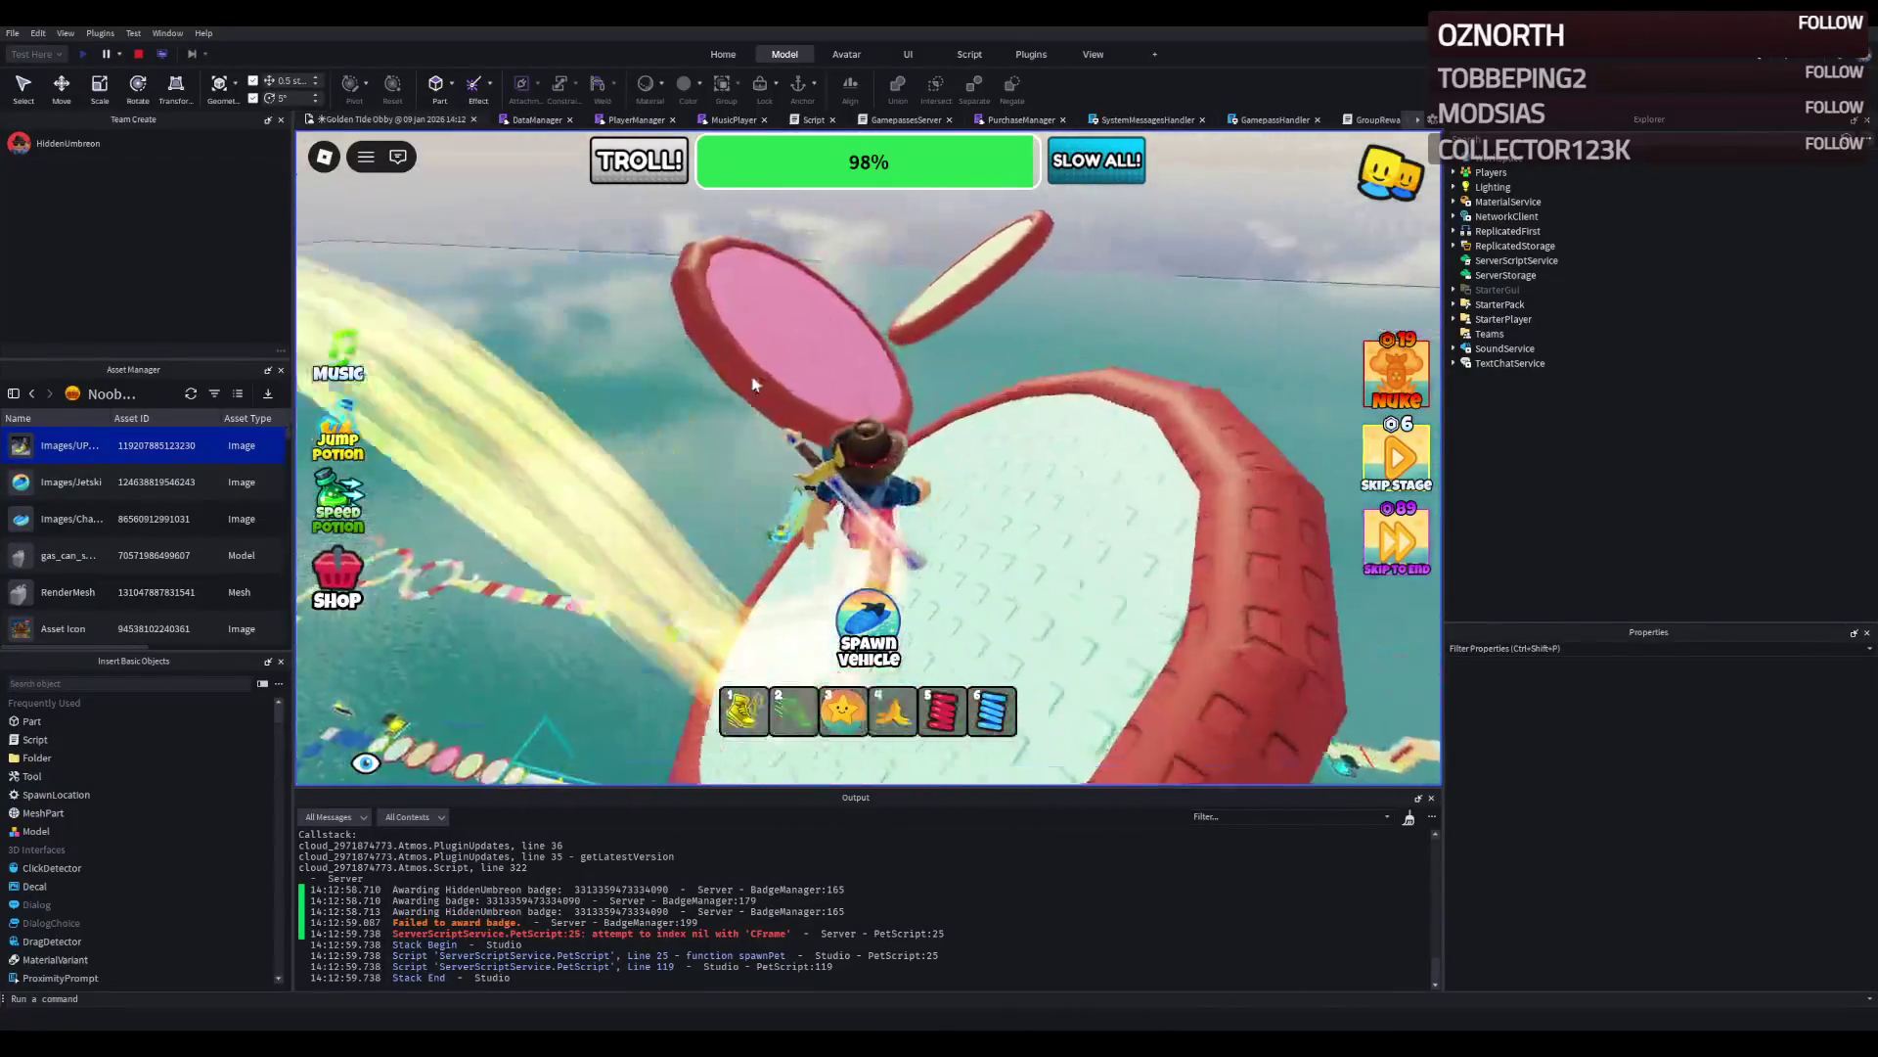
key("w")
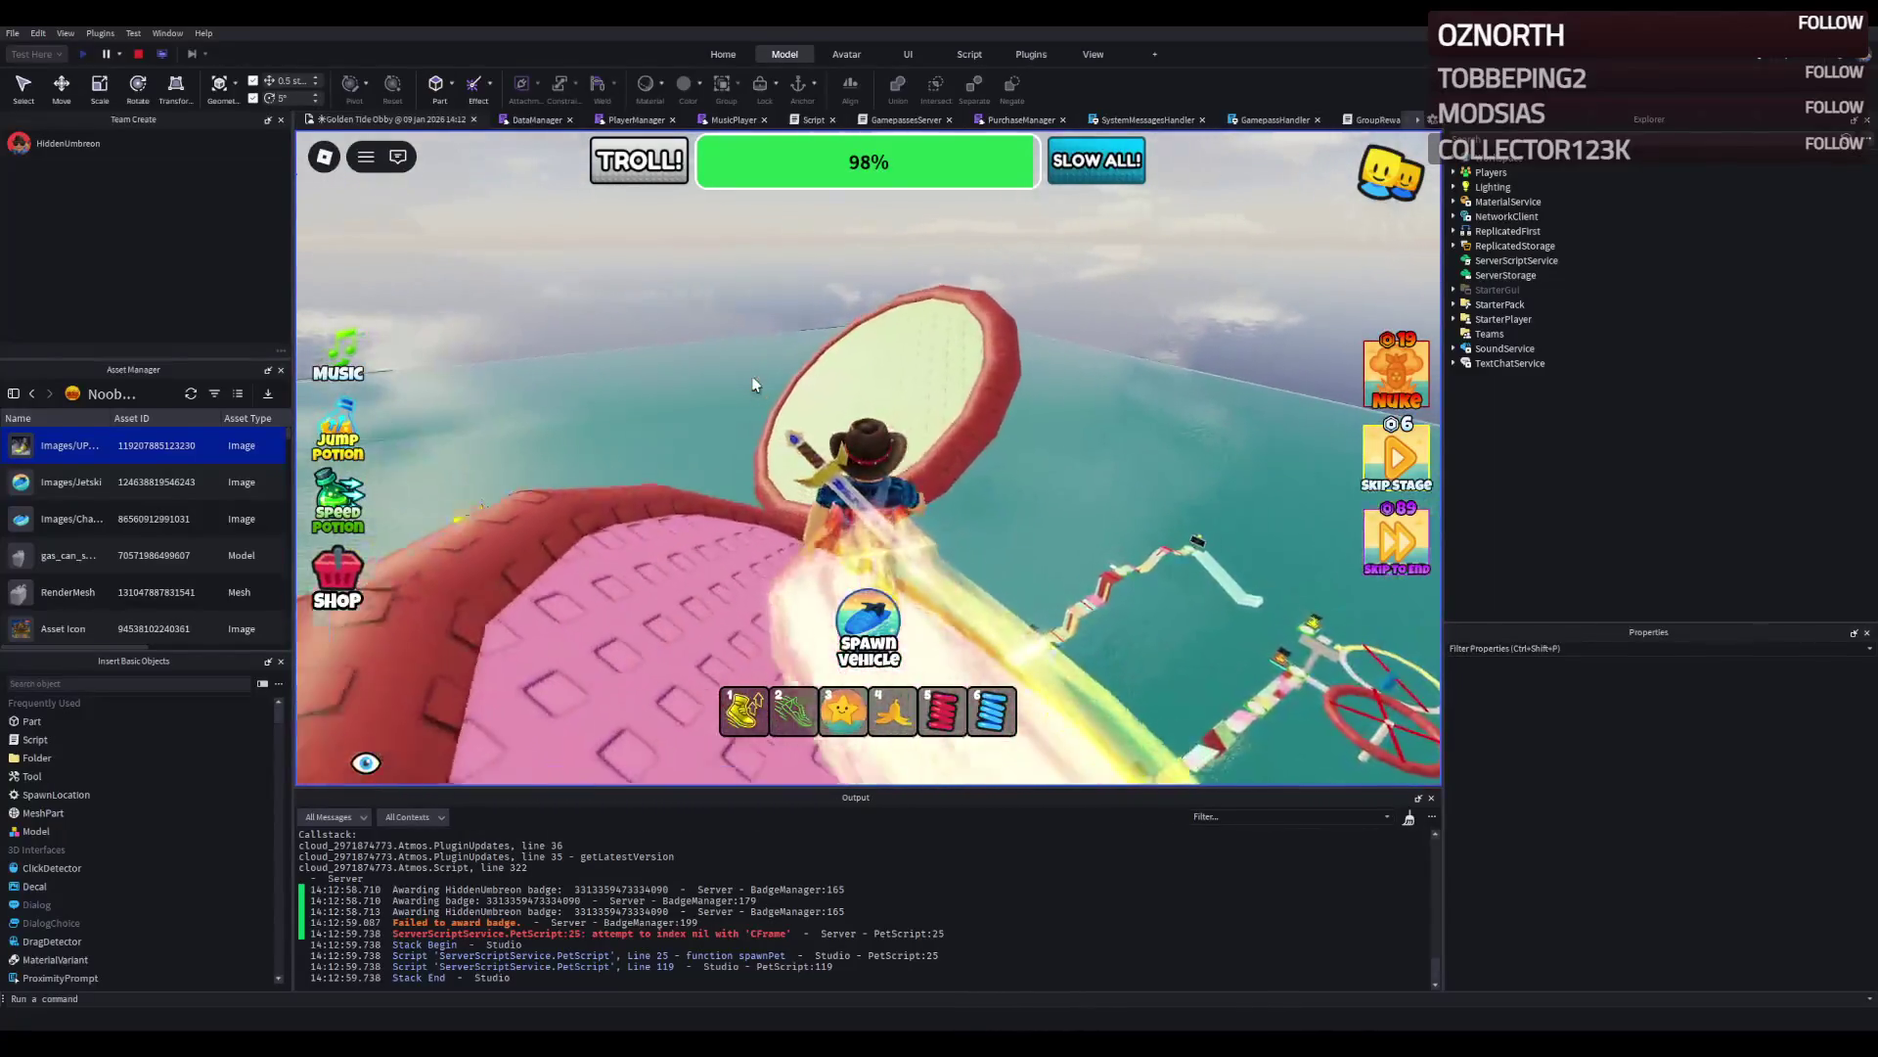
key("w")
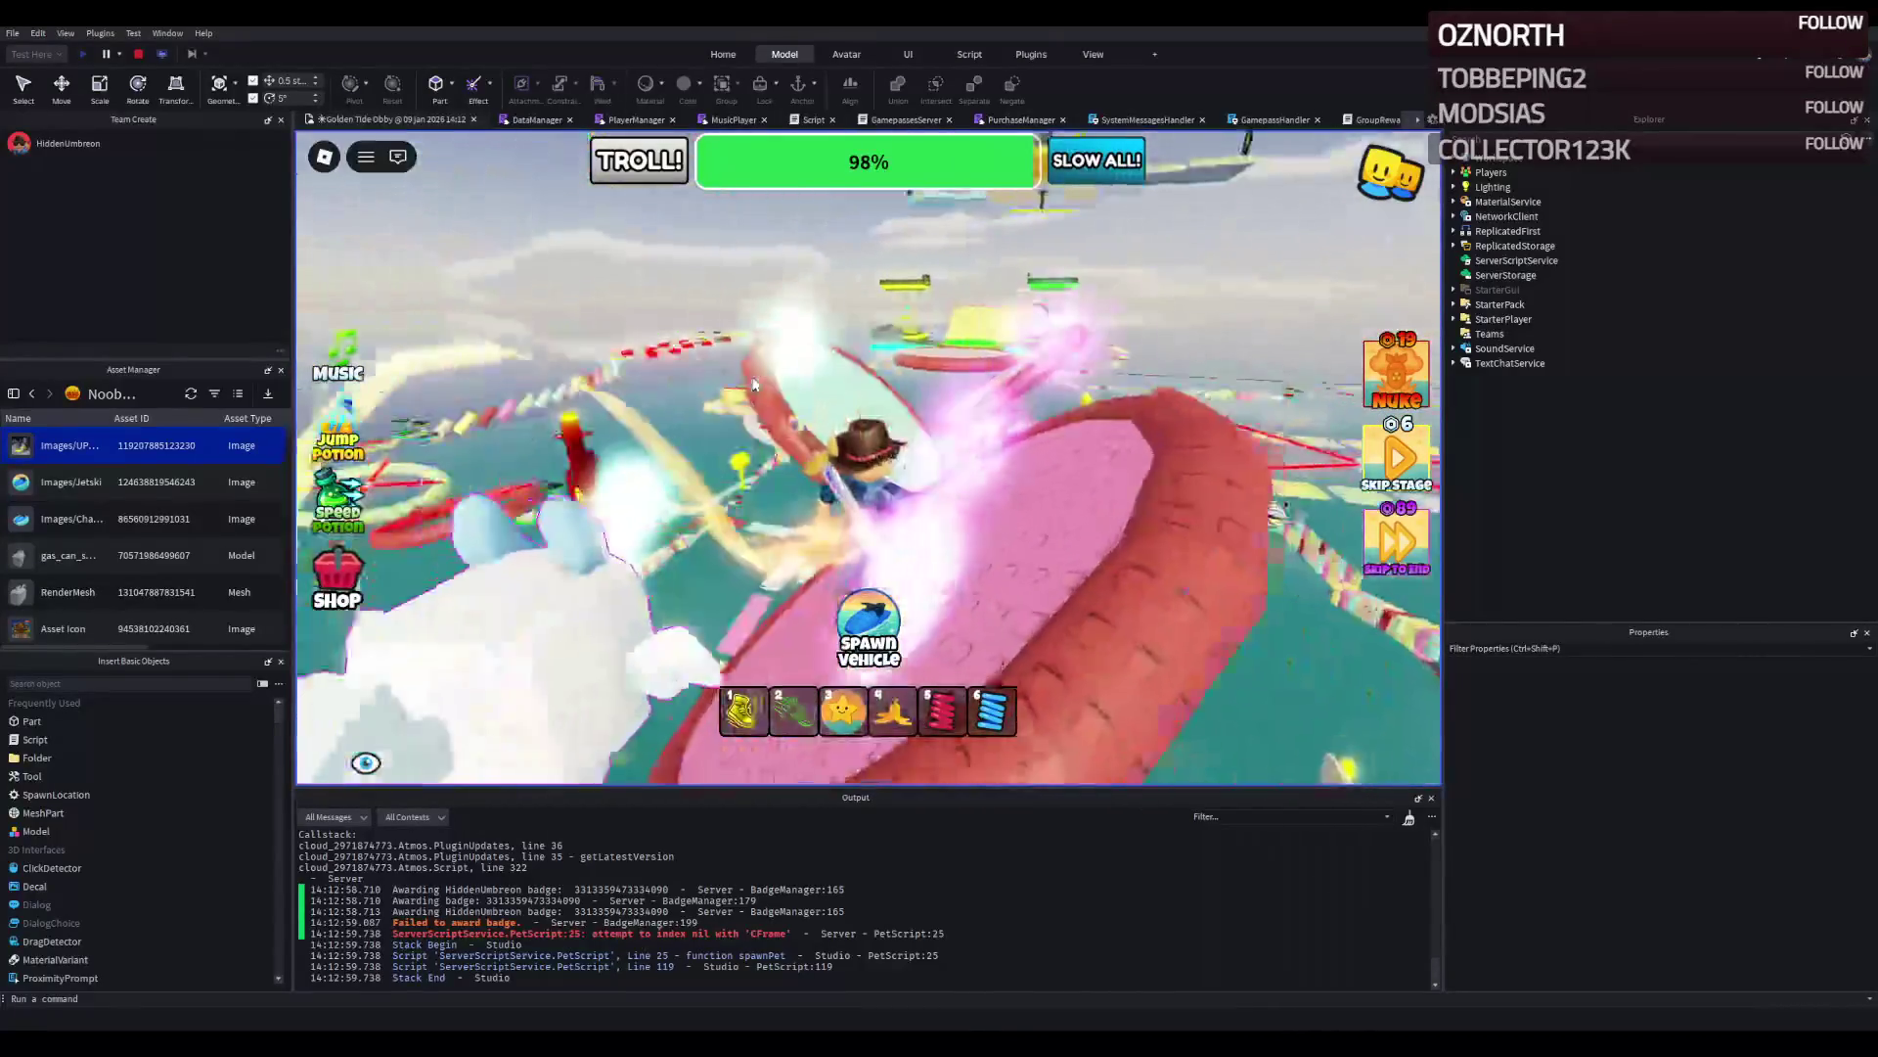
key("w")
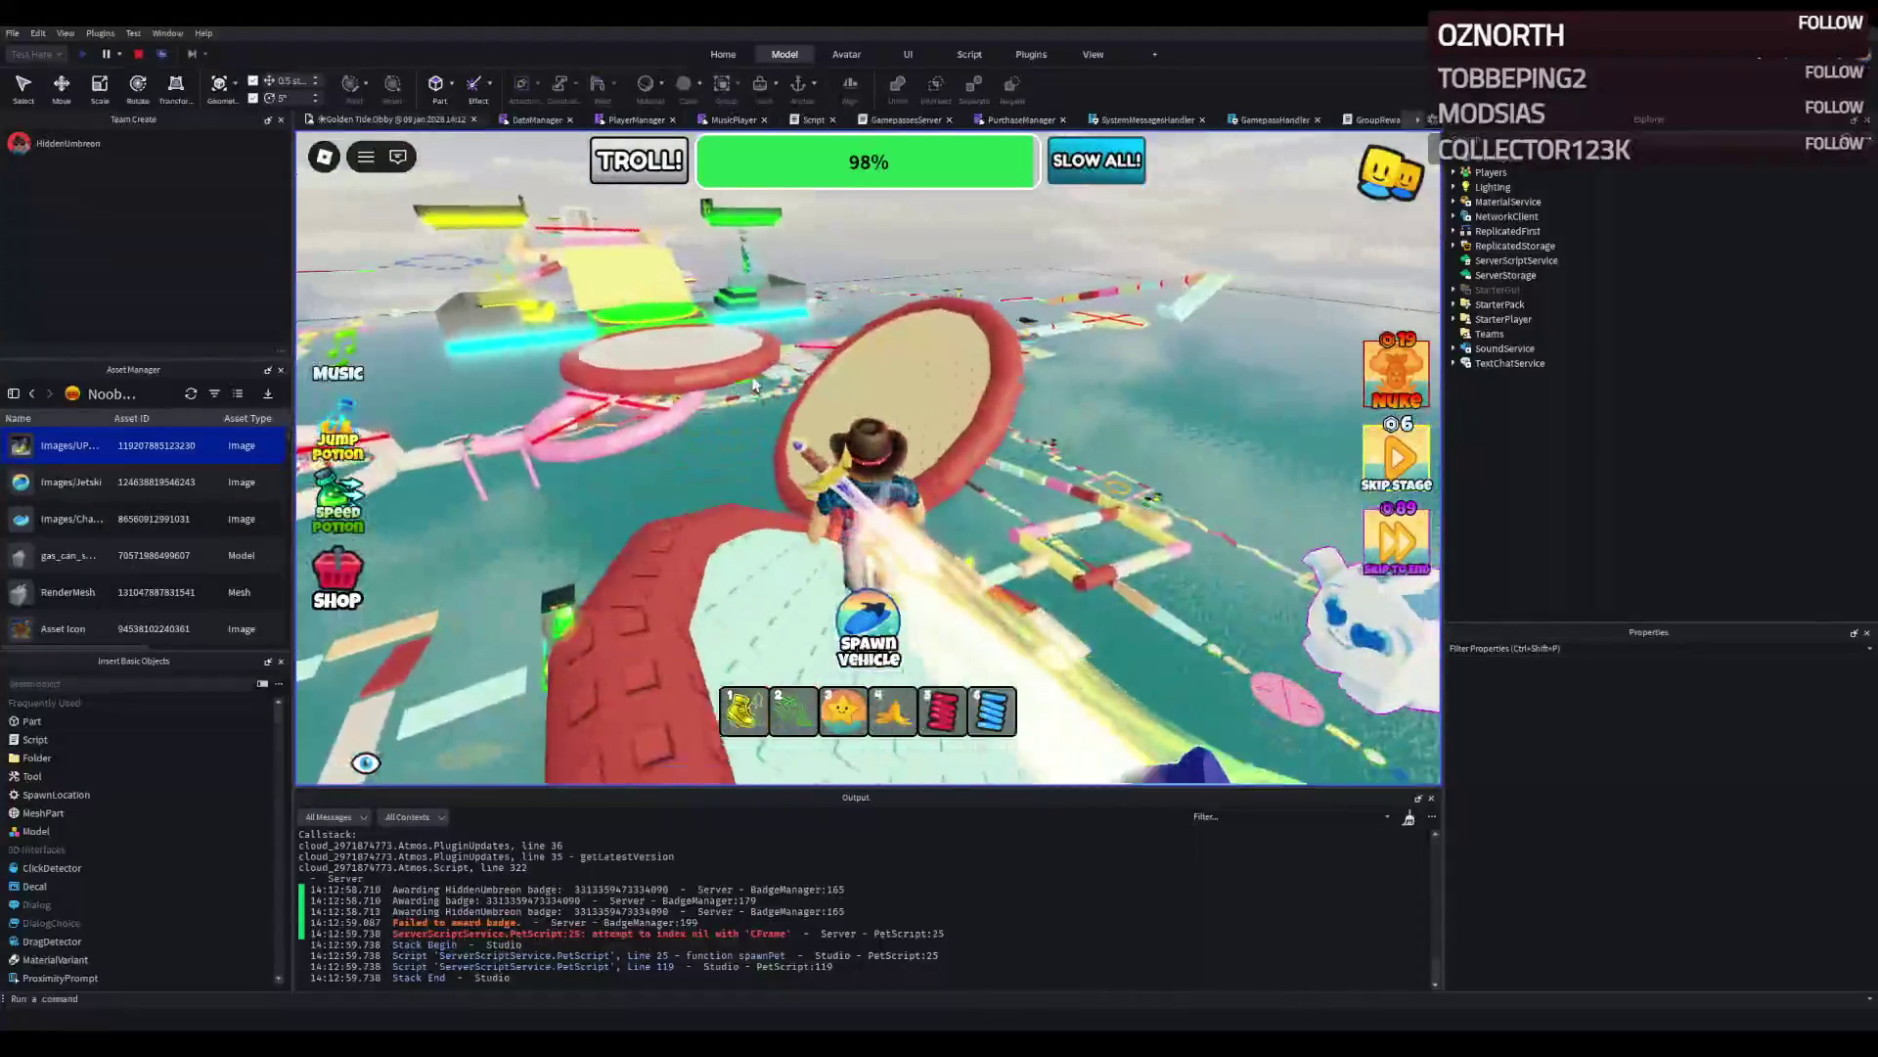
key("w")
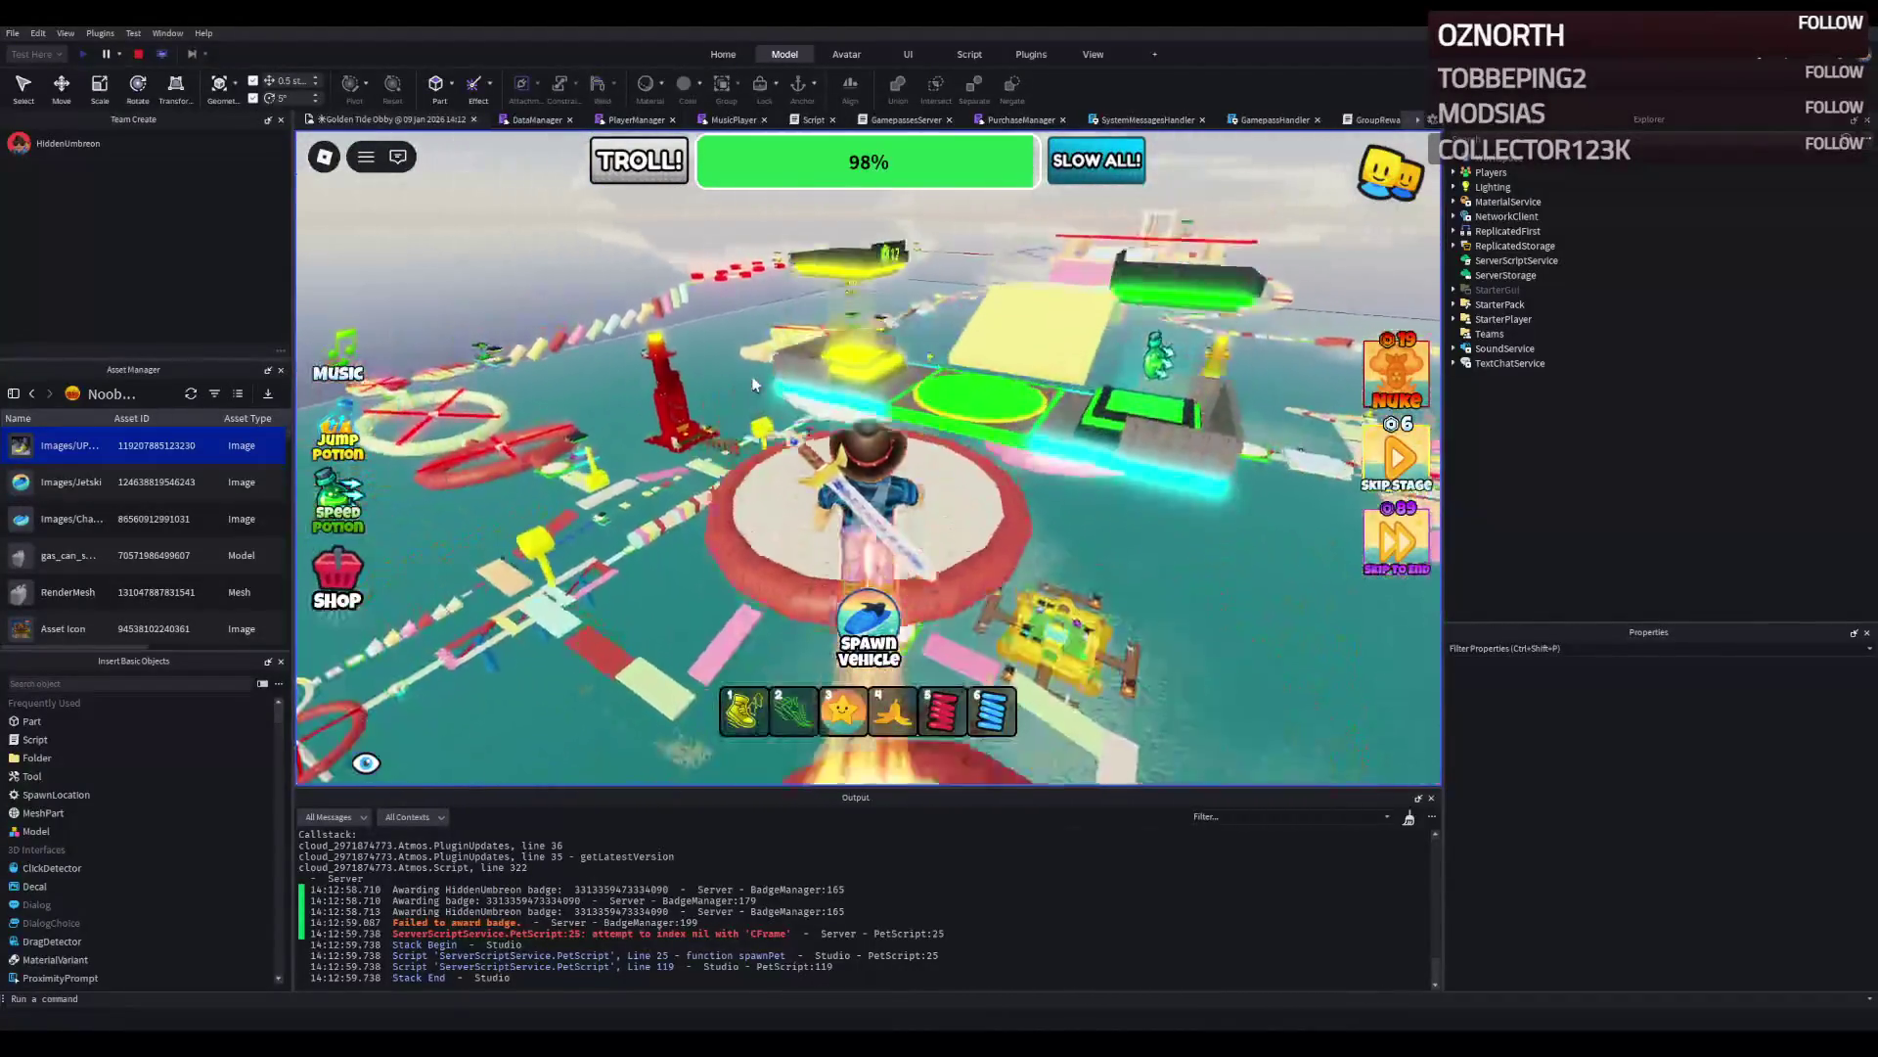
key("w")
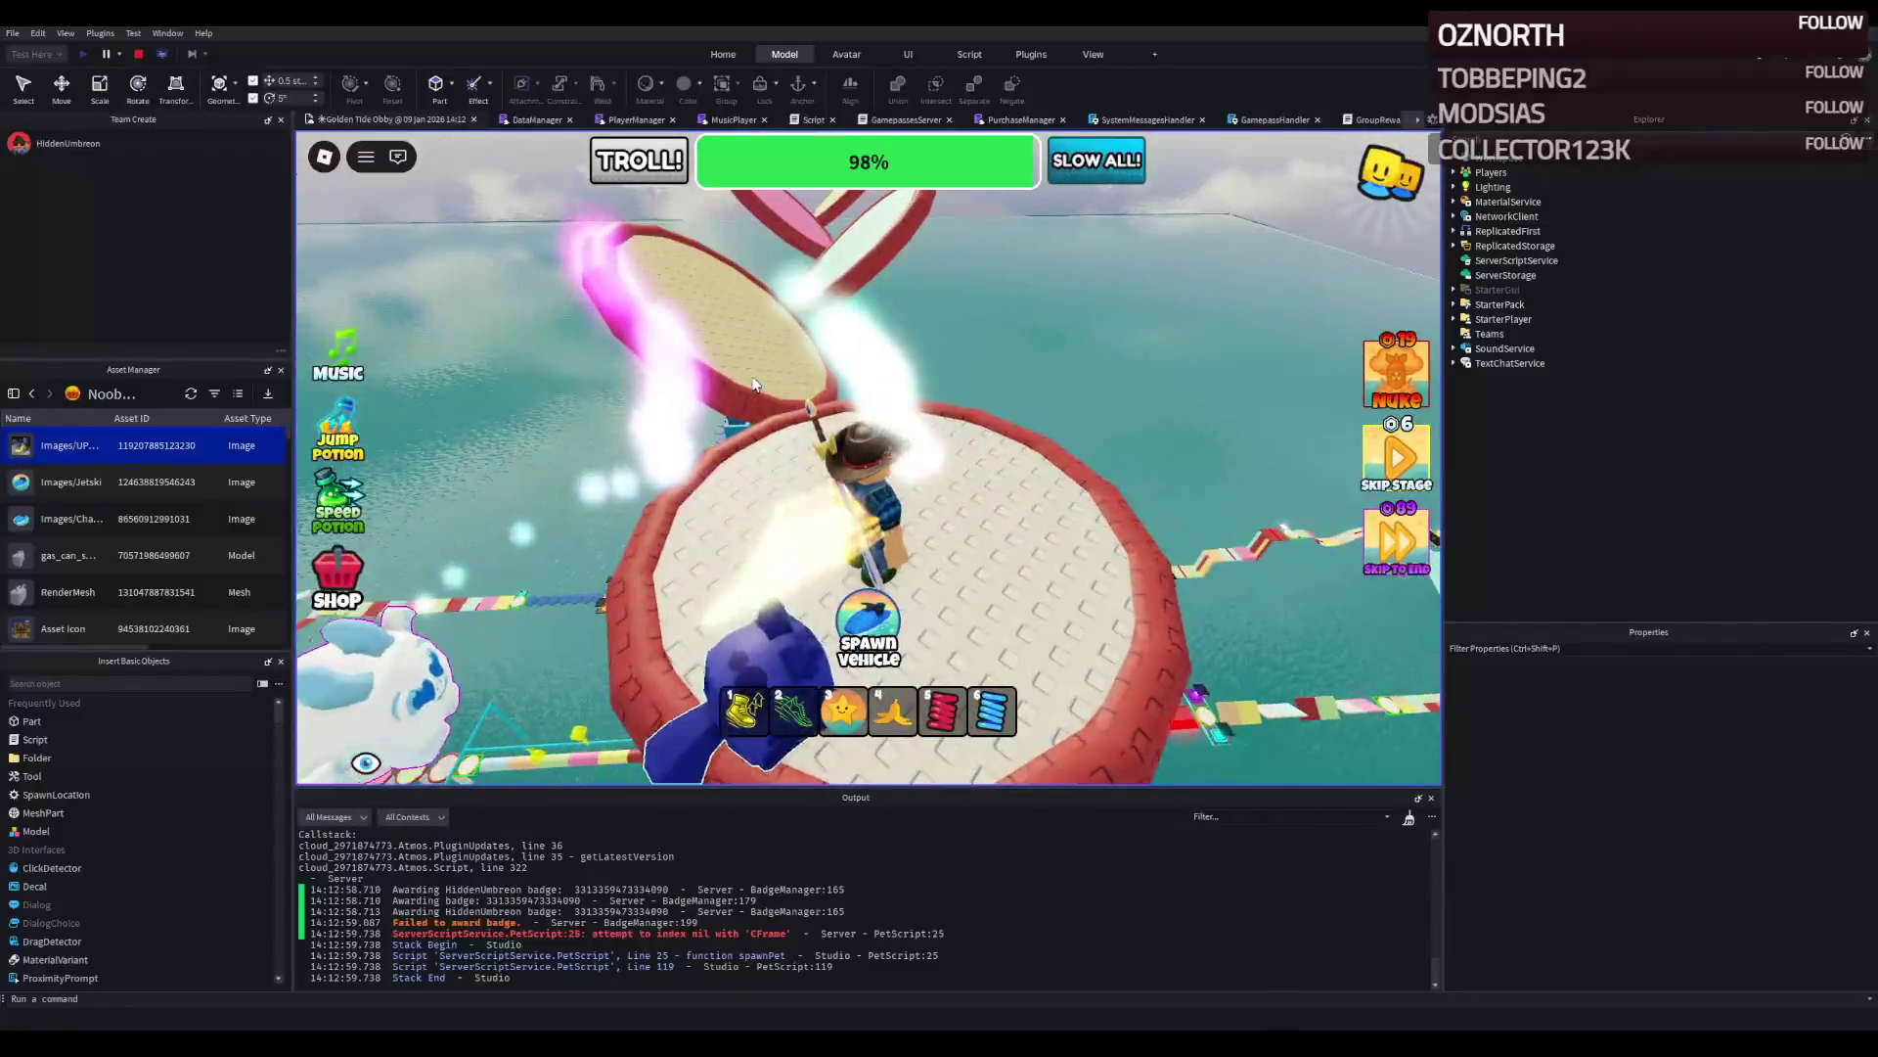
key("w")
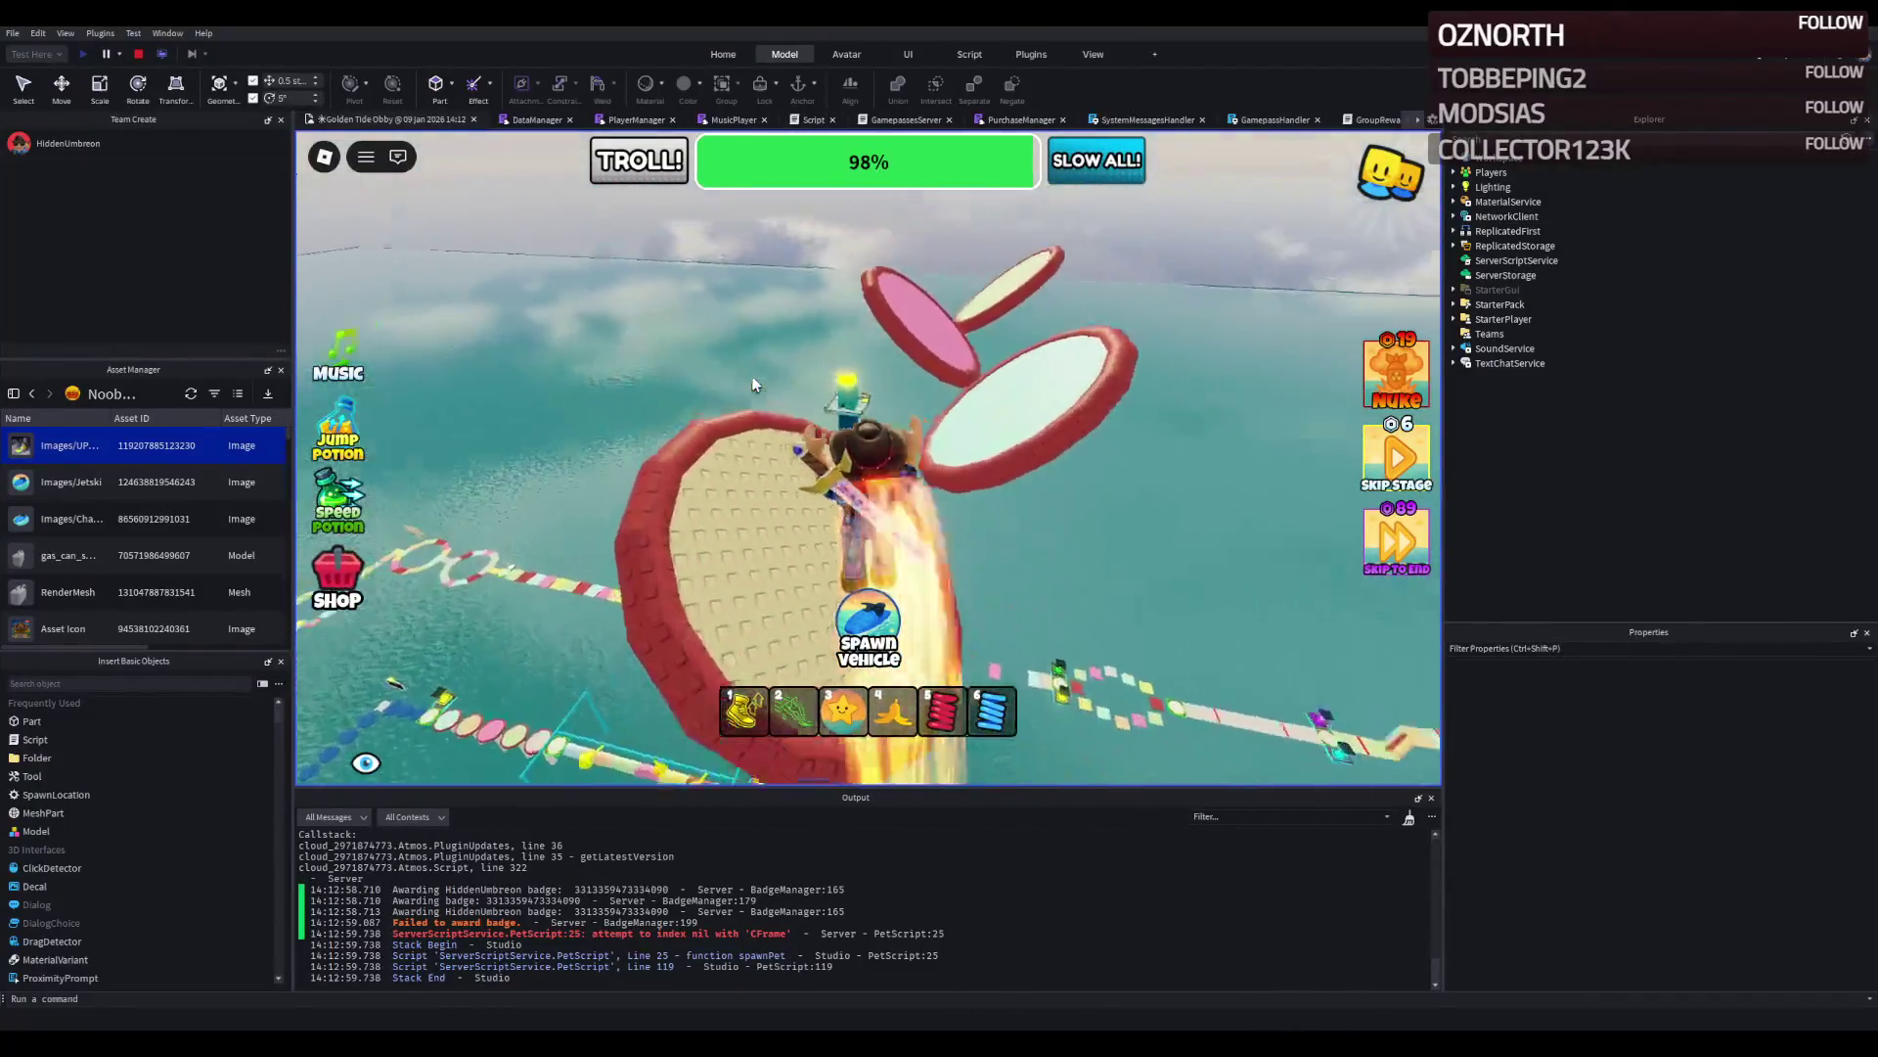
key("w")
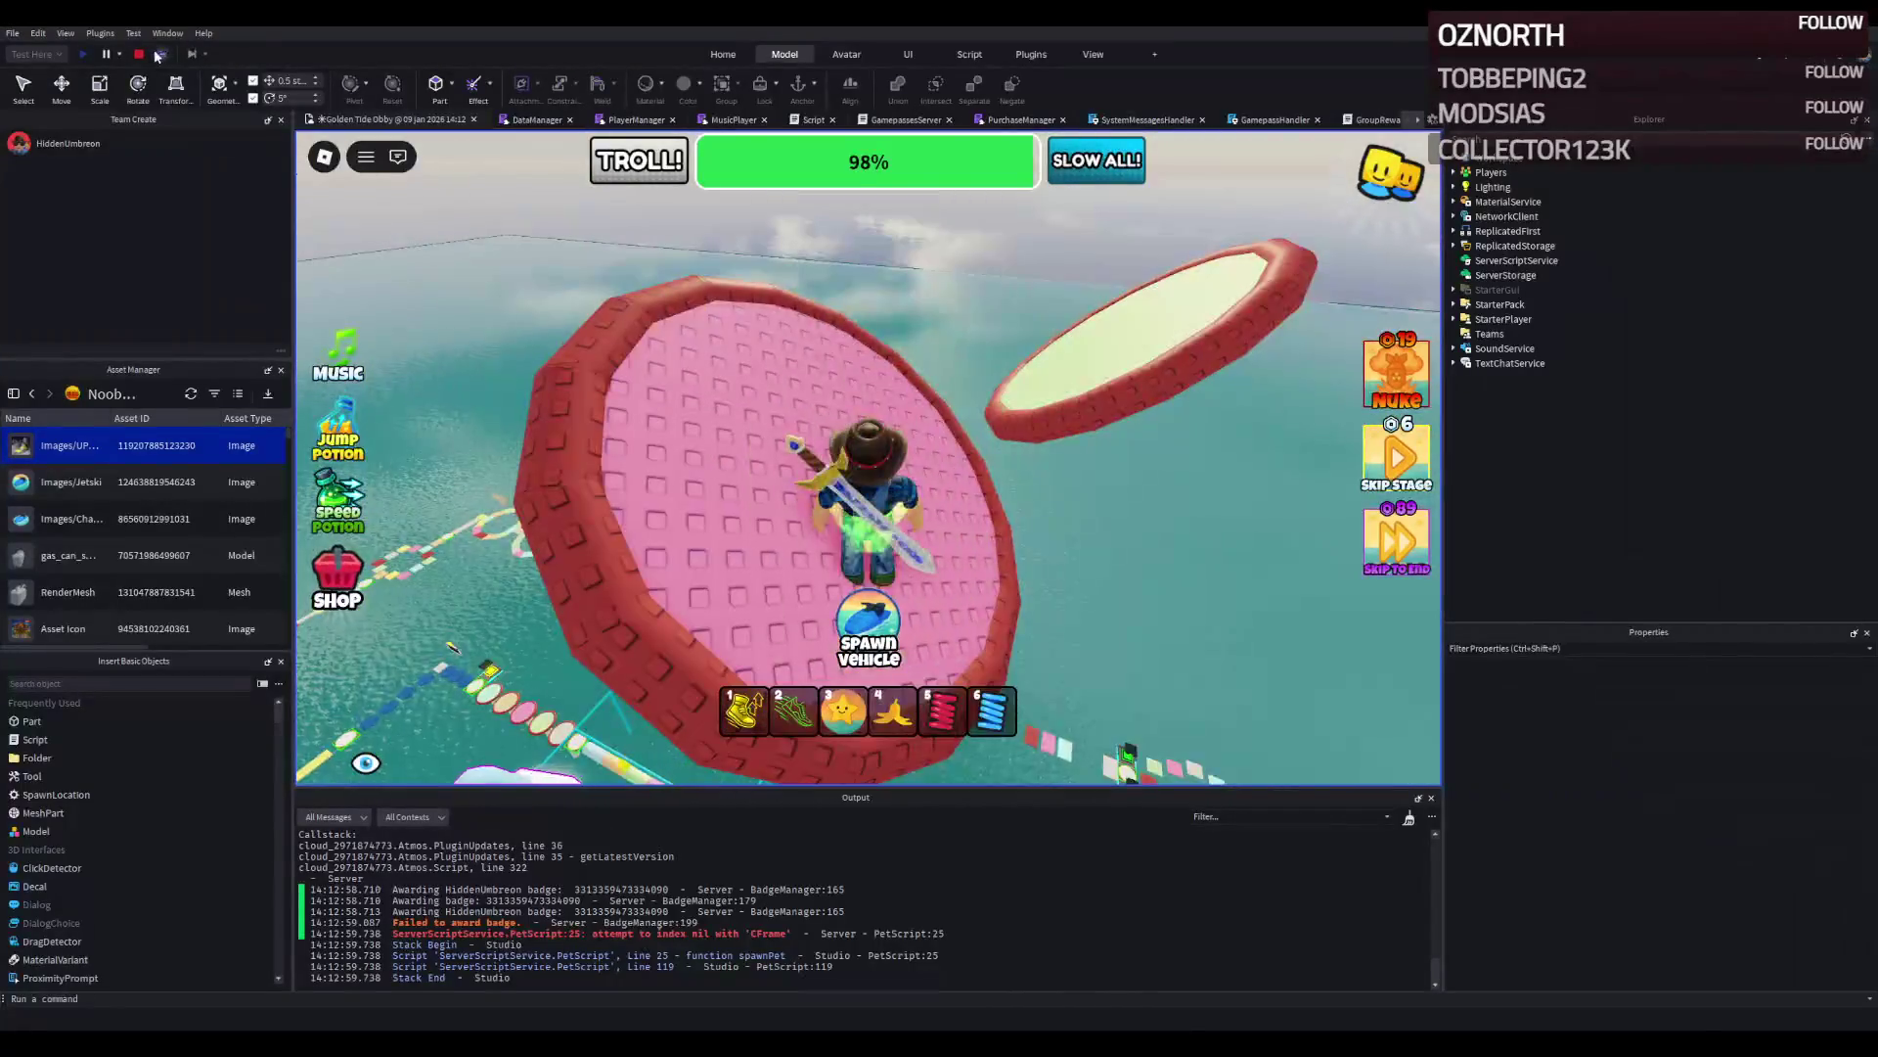
left_click(139, 56)
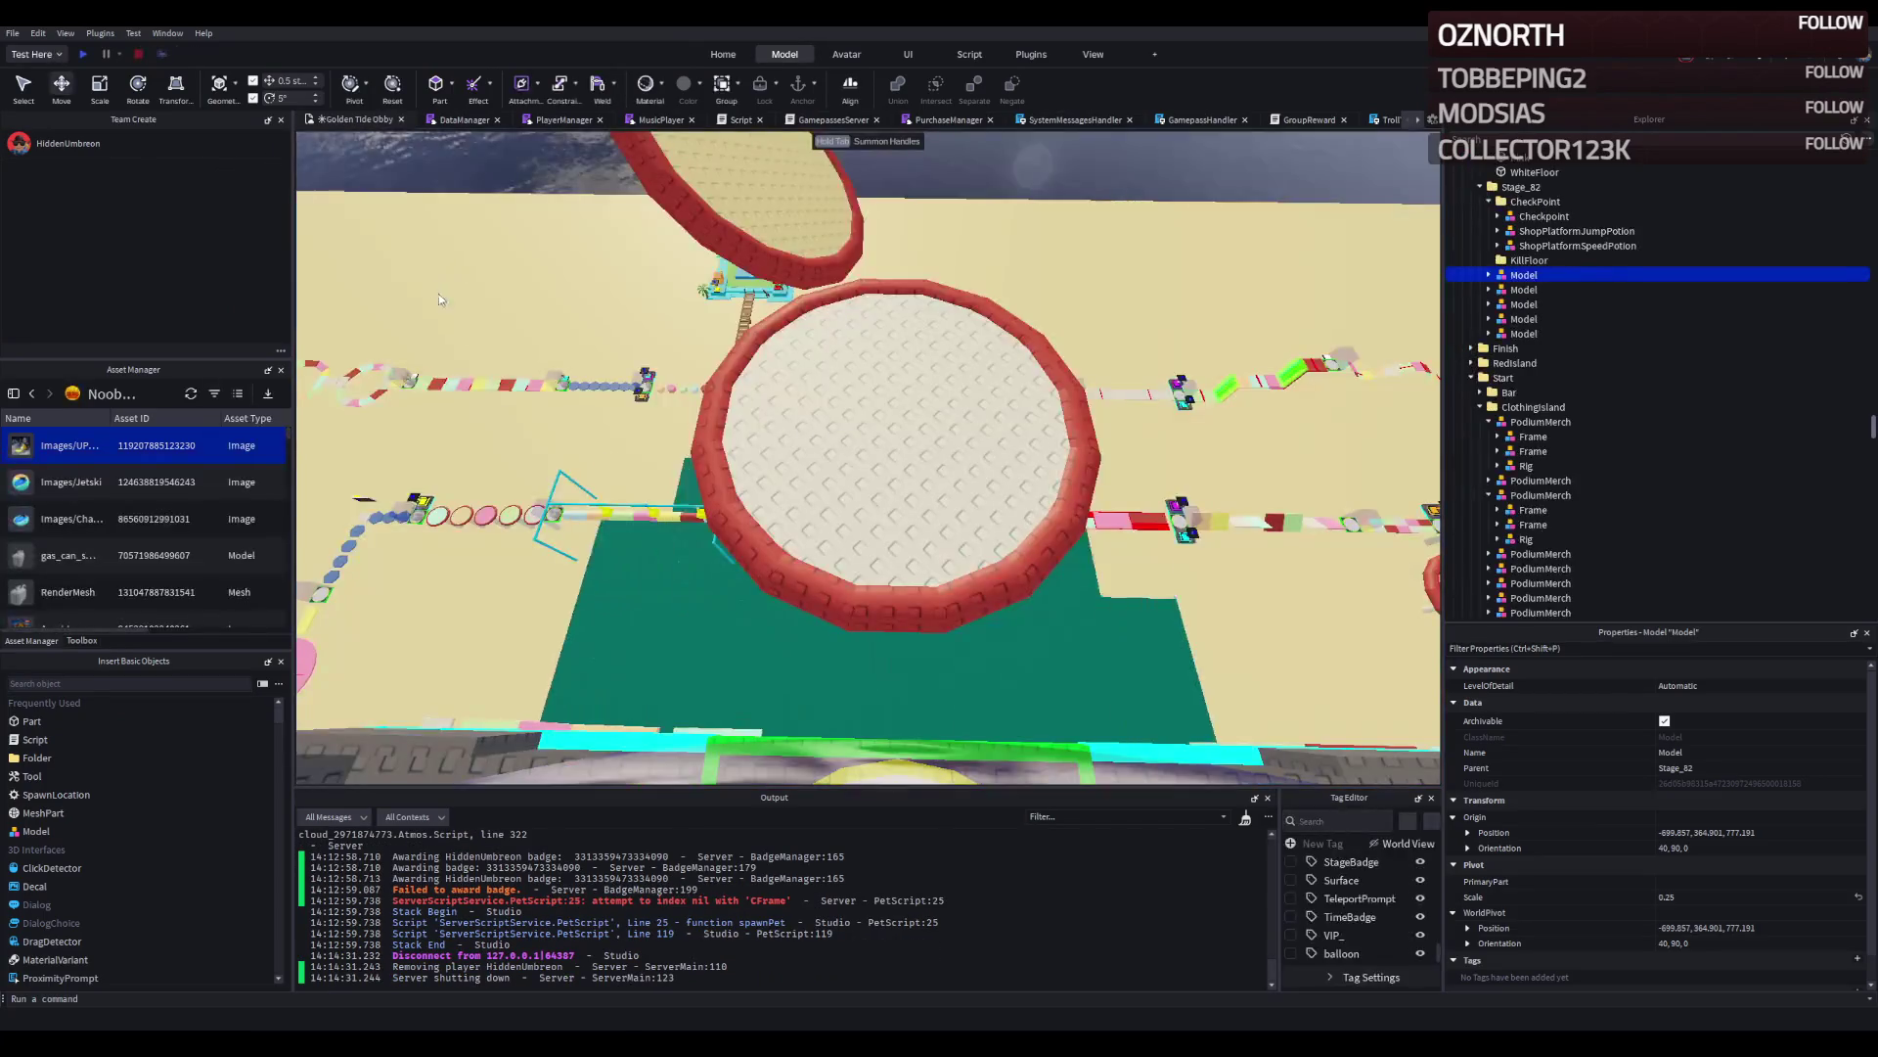
Duplicate a disc platform, turn it around with Ctrl+R, and slide it back and sideways into line.
scroll("up", 3)
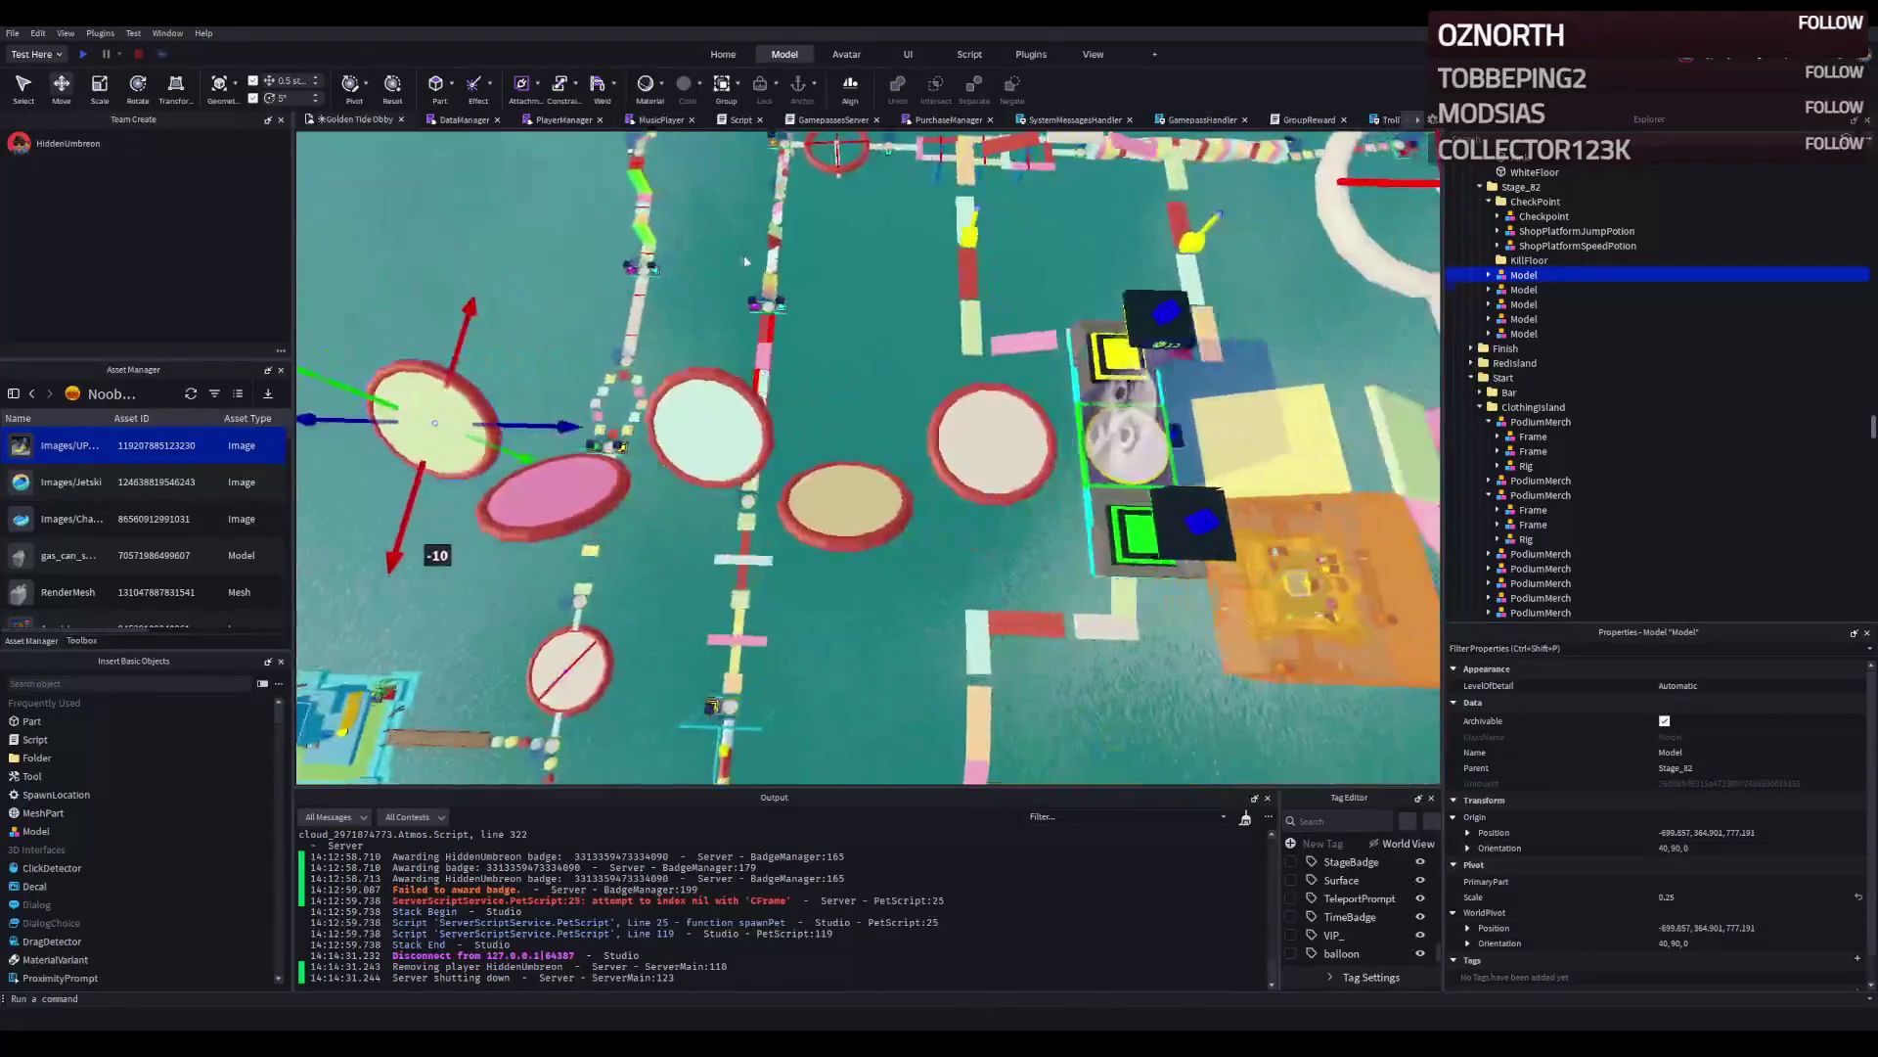
left_click(1063, 415)
key("ctrl+d")
left_click_drag(1070, 412, 927, 447)
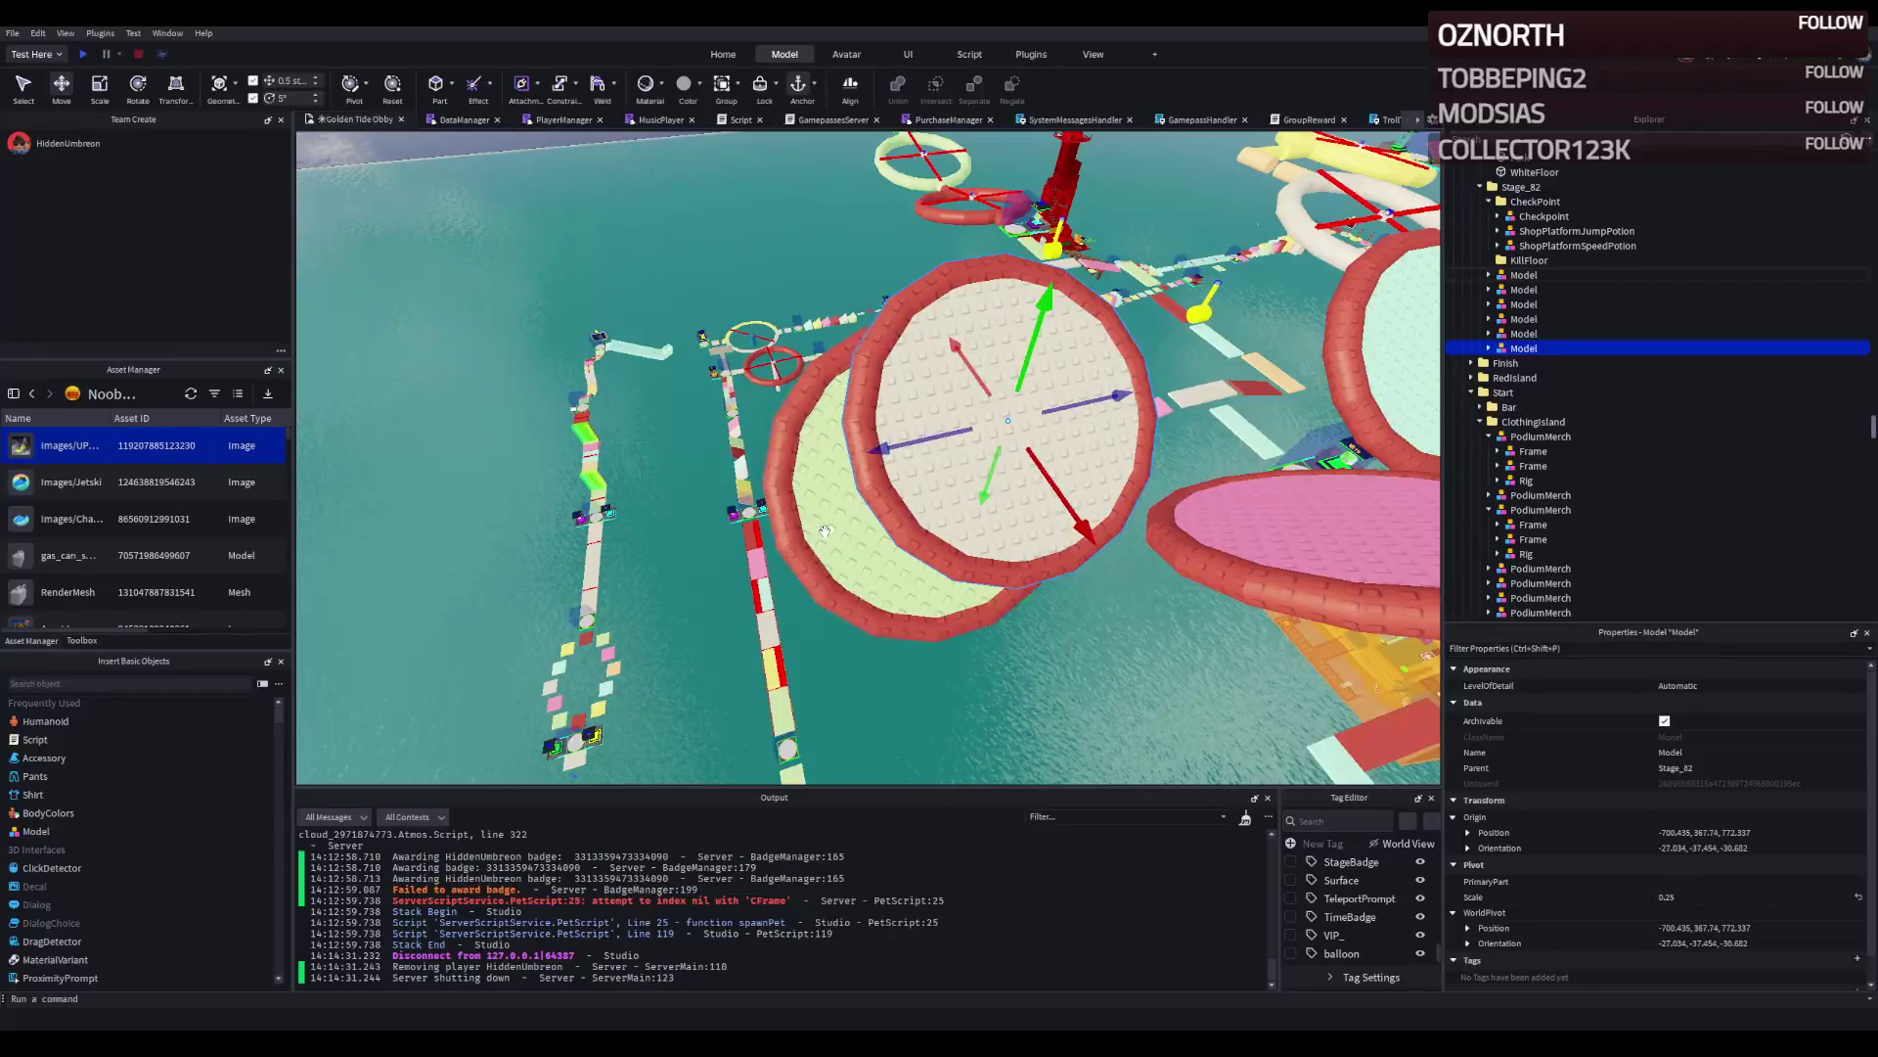
left_click(1712, 832)
key("ctrl+z")
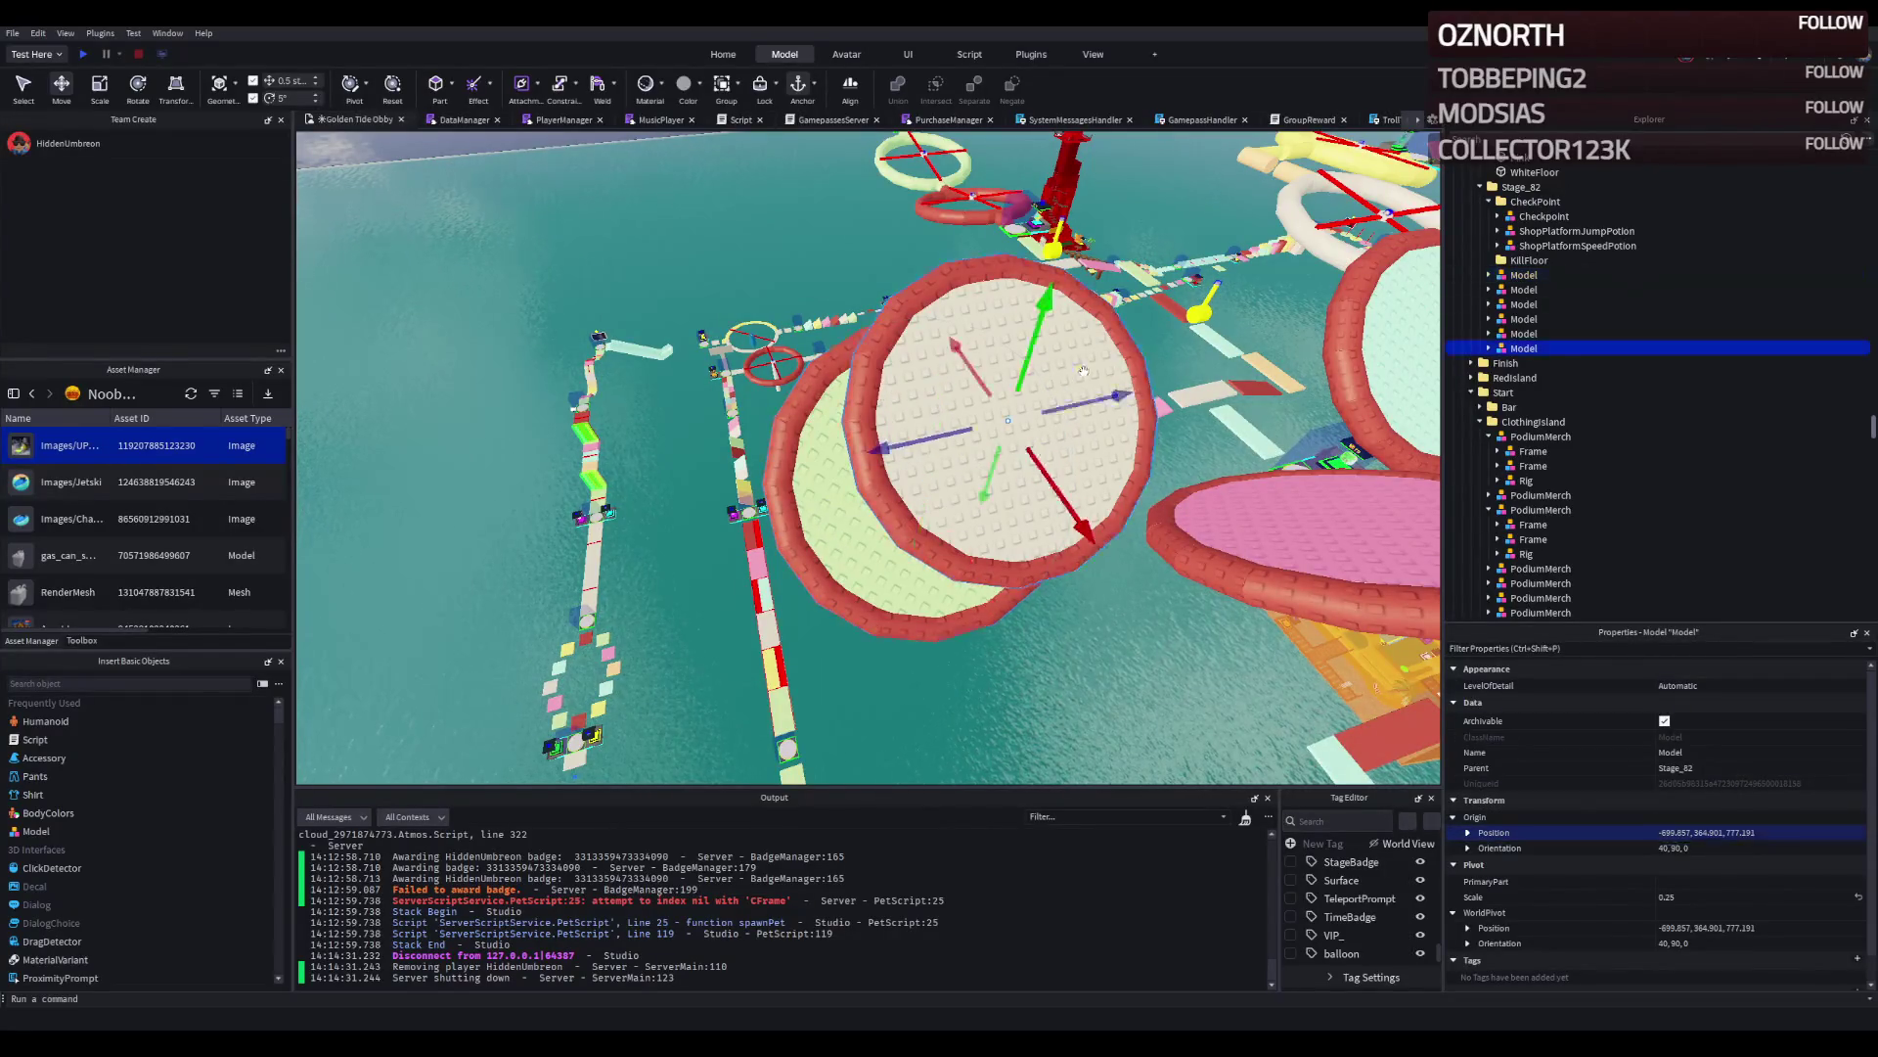
key("ctrl+r")
key("ctrl+r")
left_click_drag(1044, 450, 954, 537)
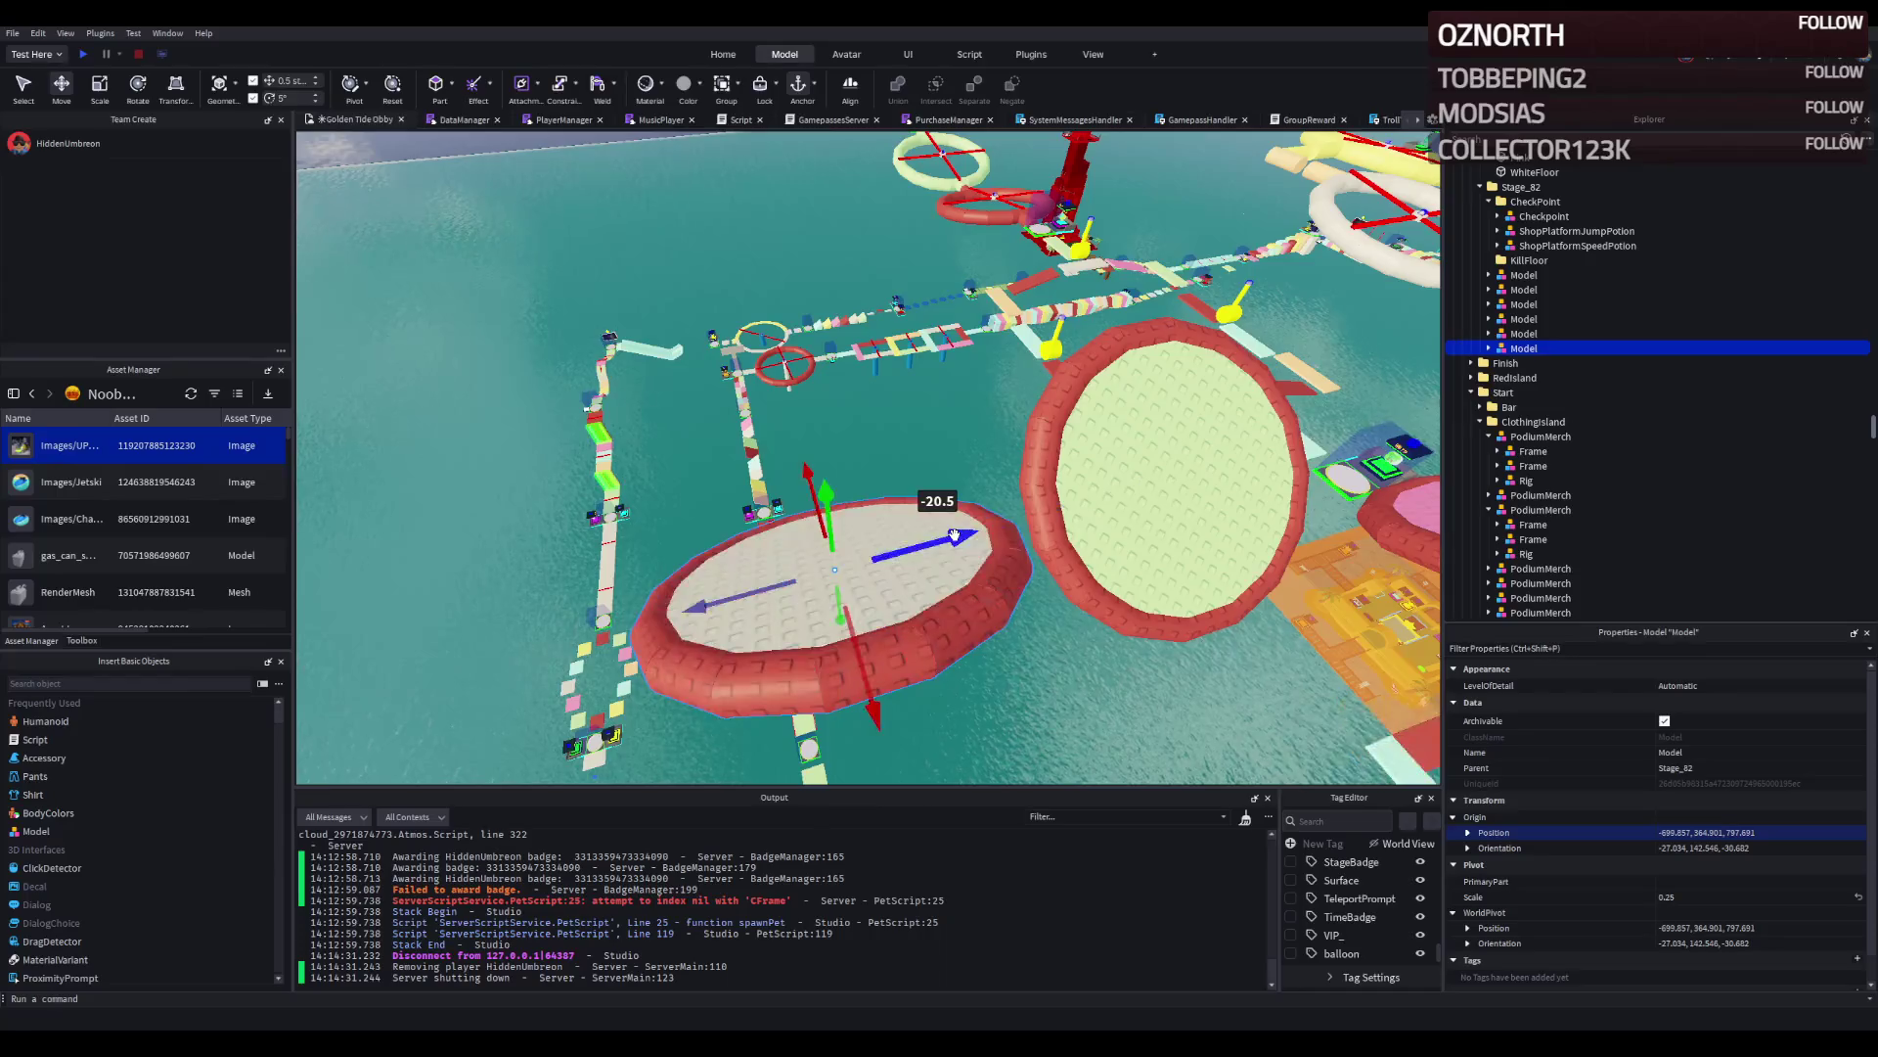
key("f")
left_click_drag(1006, 434, 662, 525)
key("f")
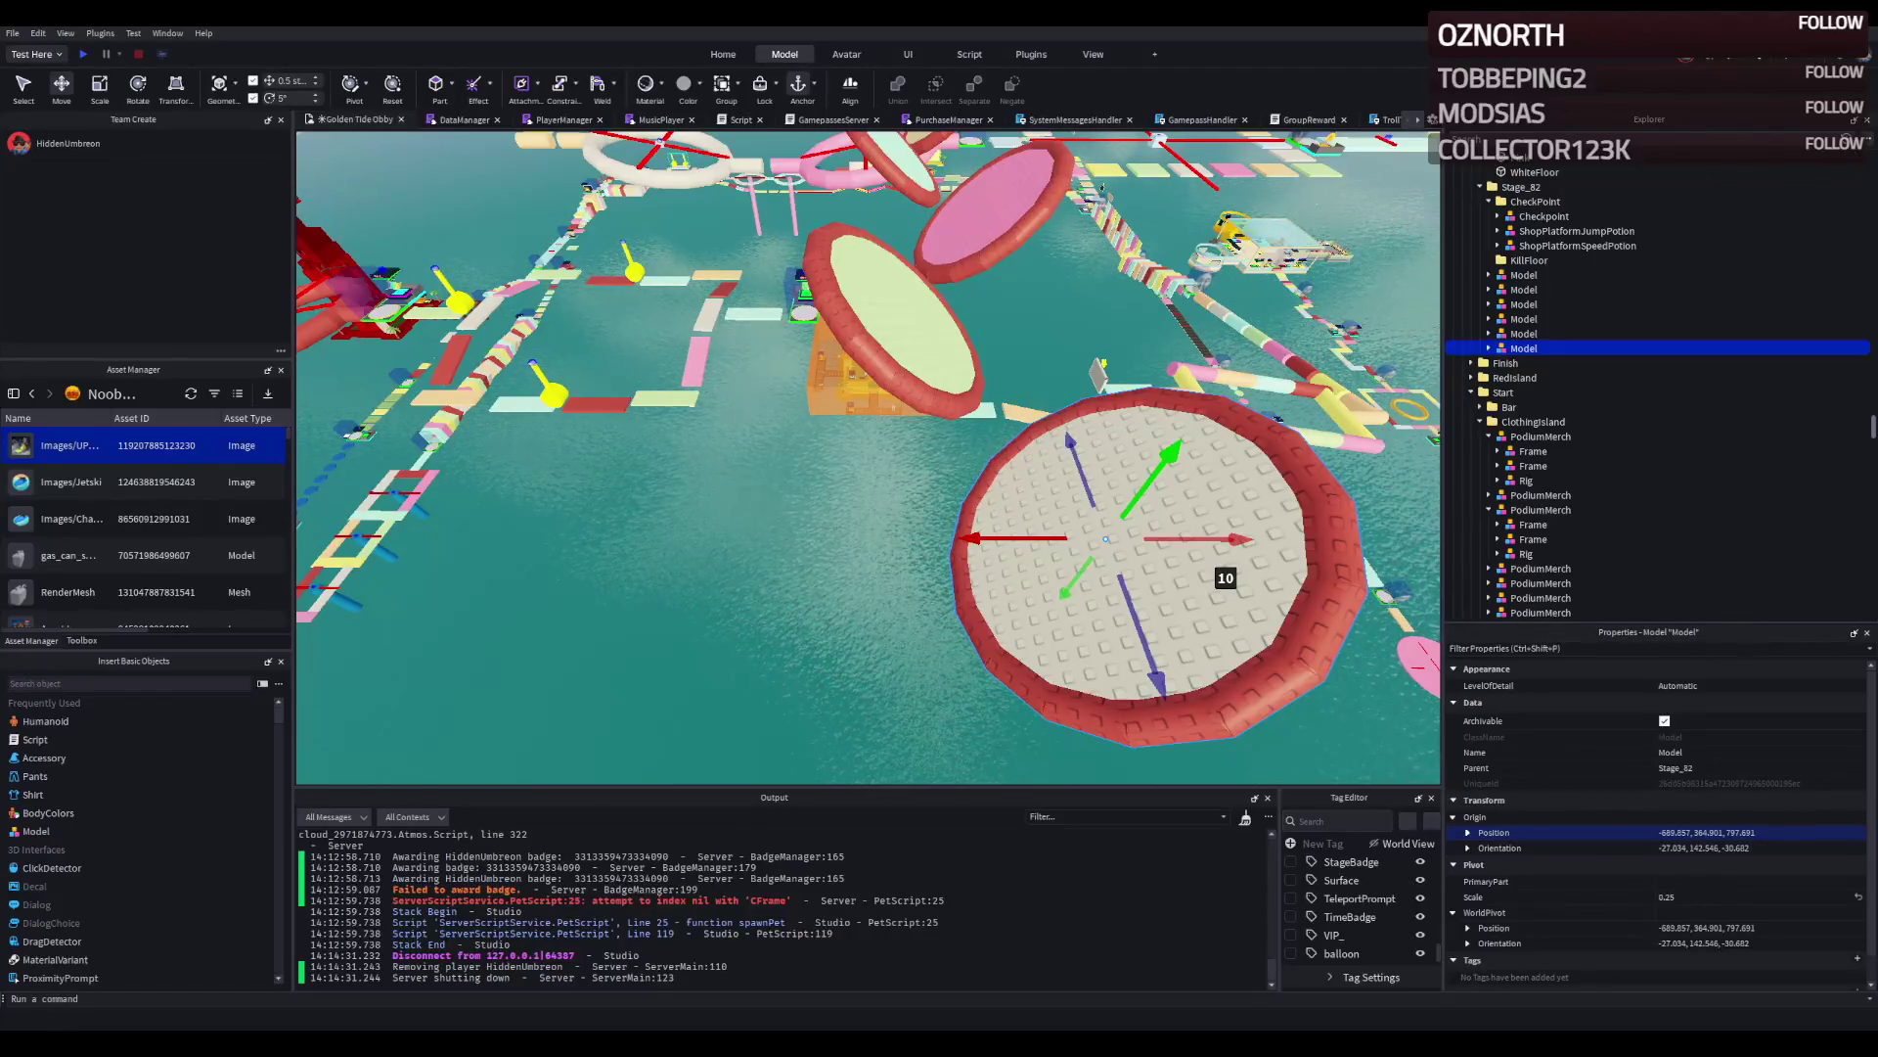
Select the adjacent beige round disc platform.
left_click_drag(795, 352, 795, 352)
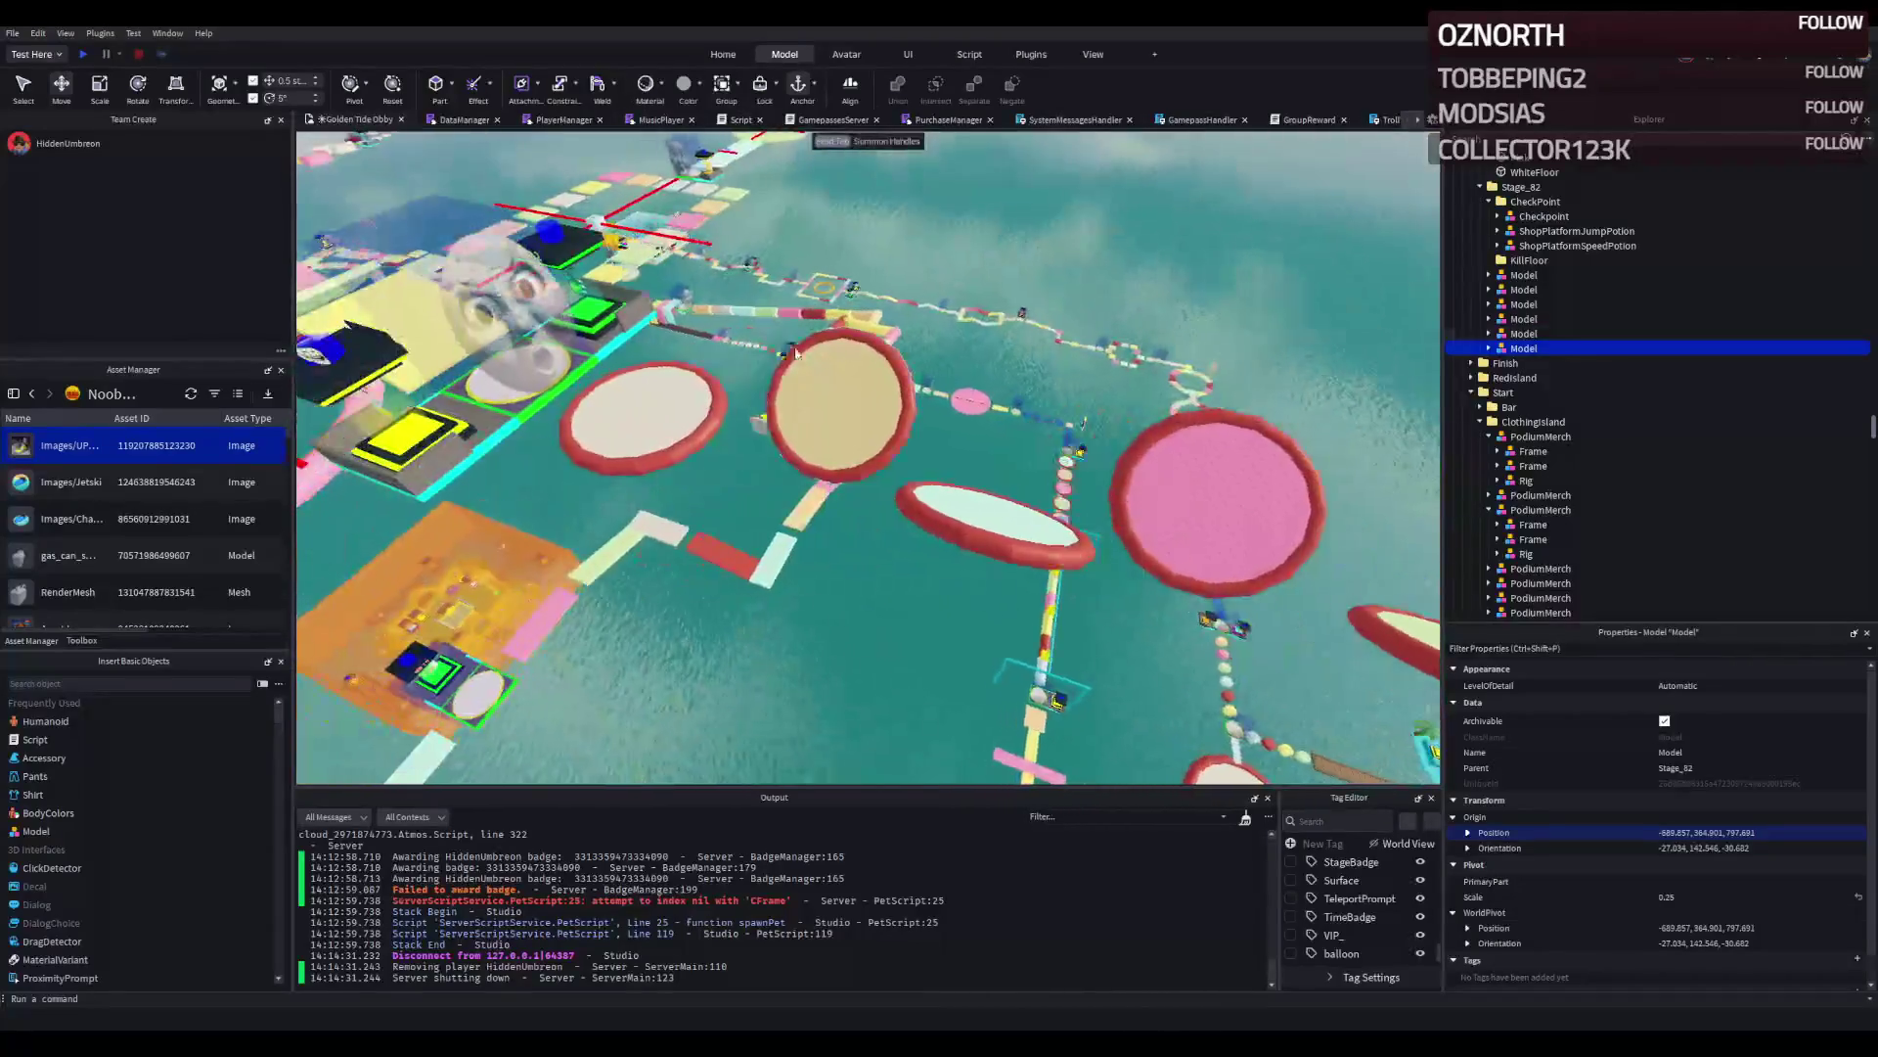
left_click(820, 370)
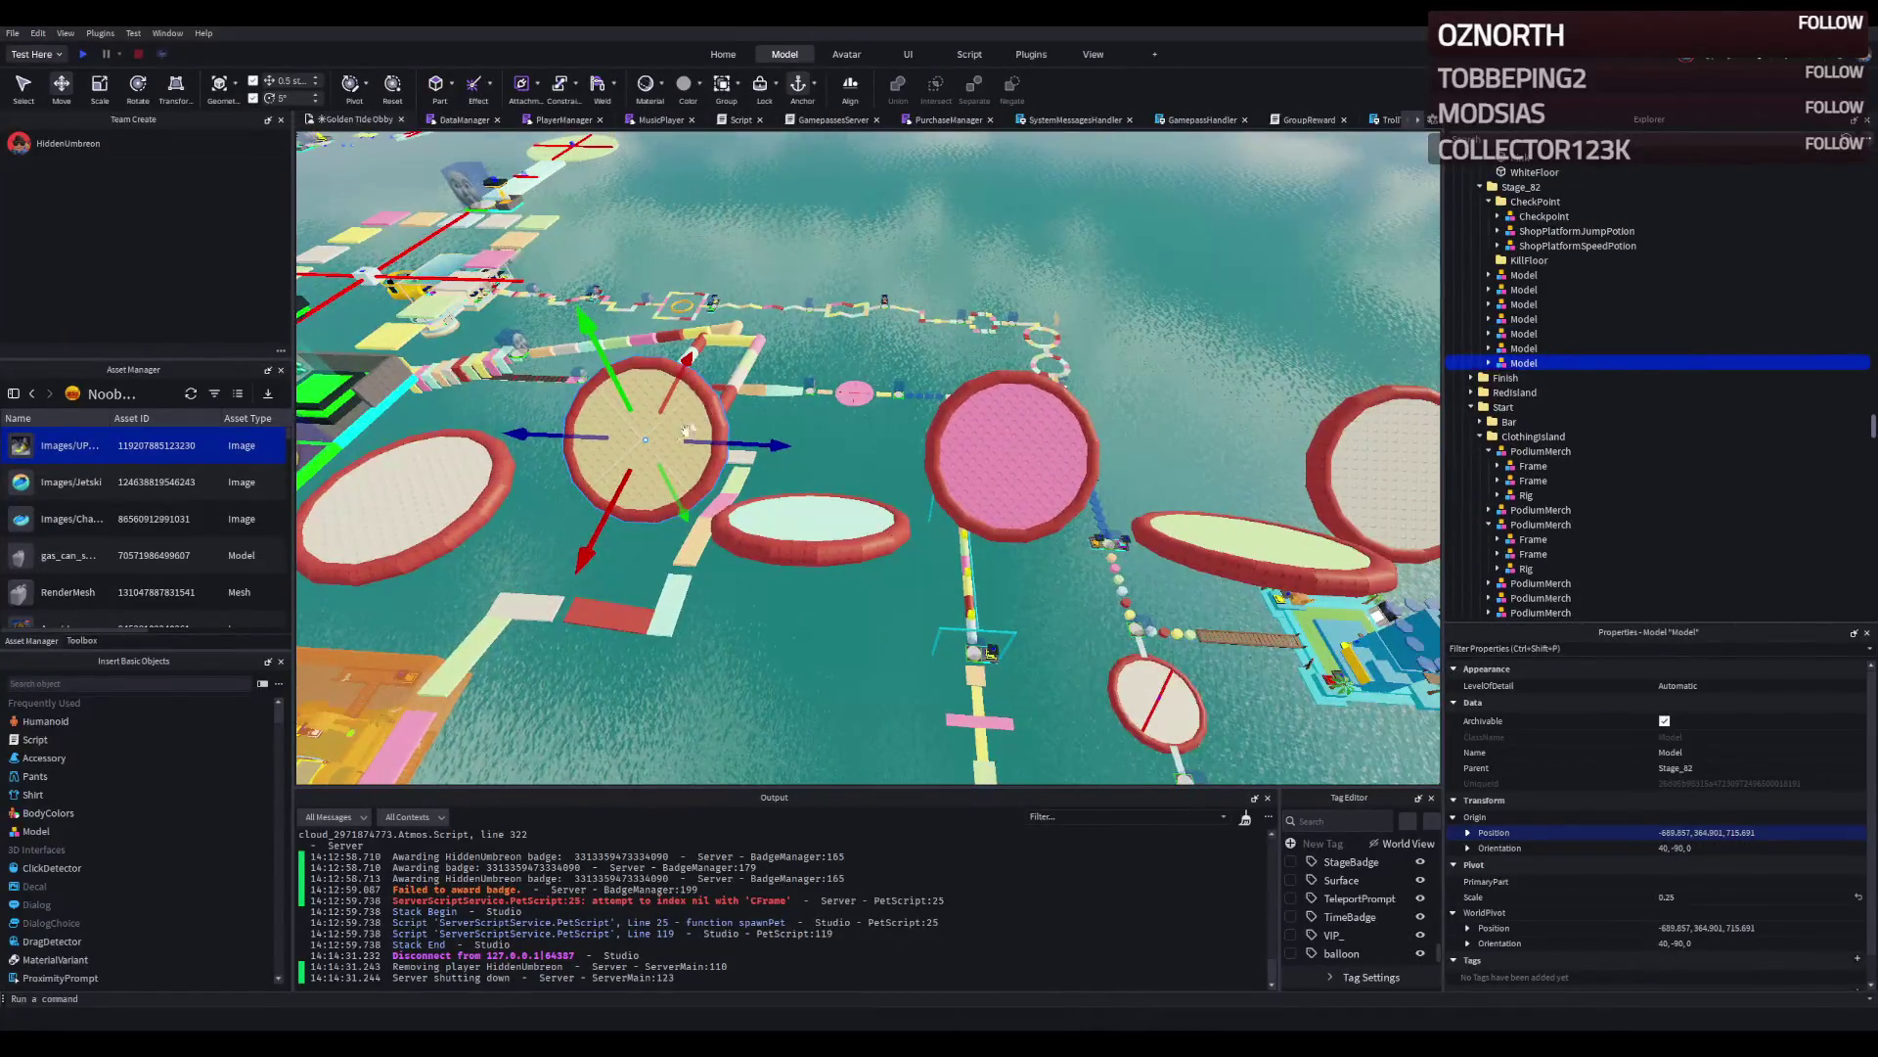
left_click(443, 455)
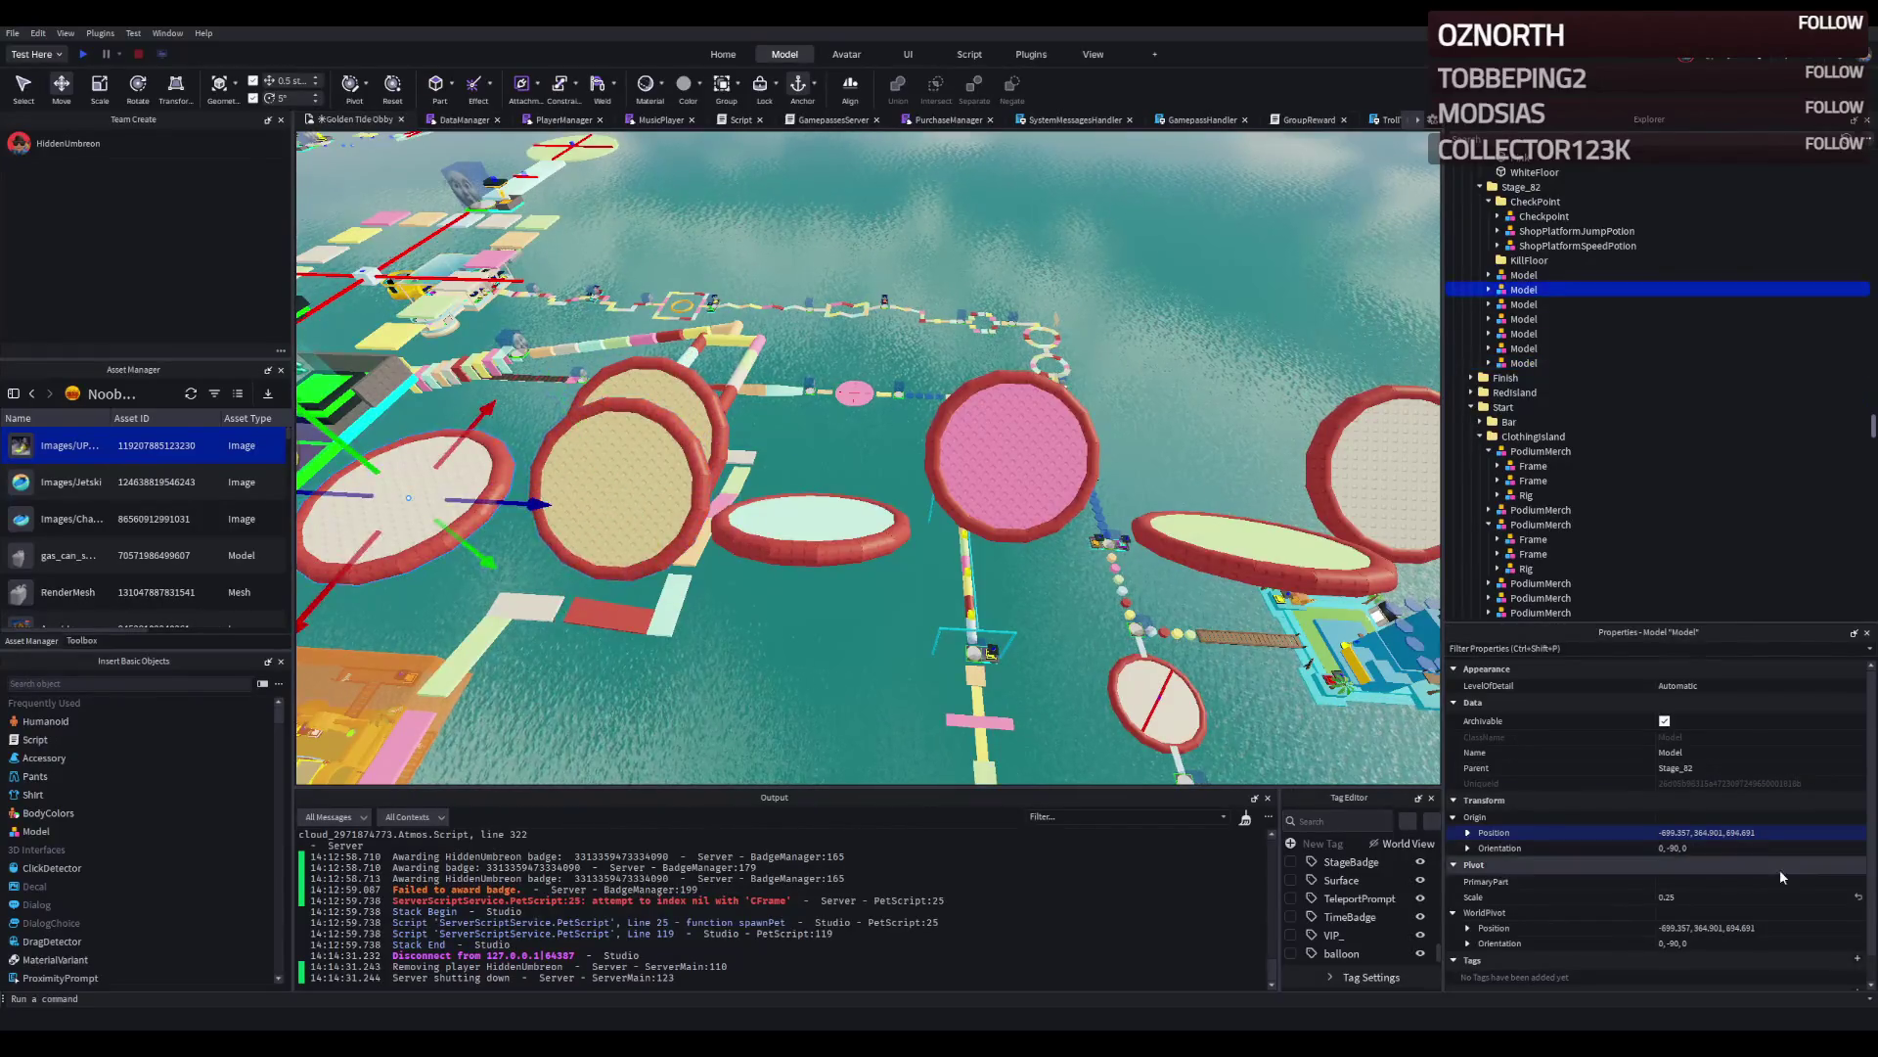
left_click(1794, 833)
left_click(640, 502)
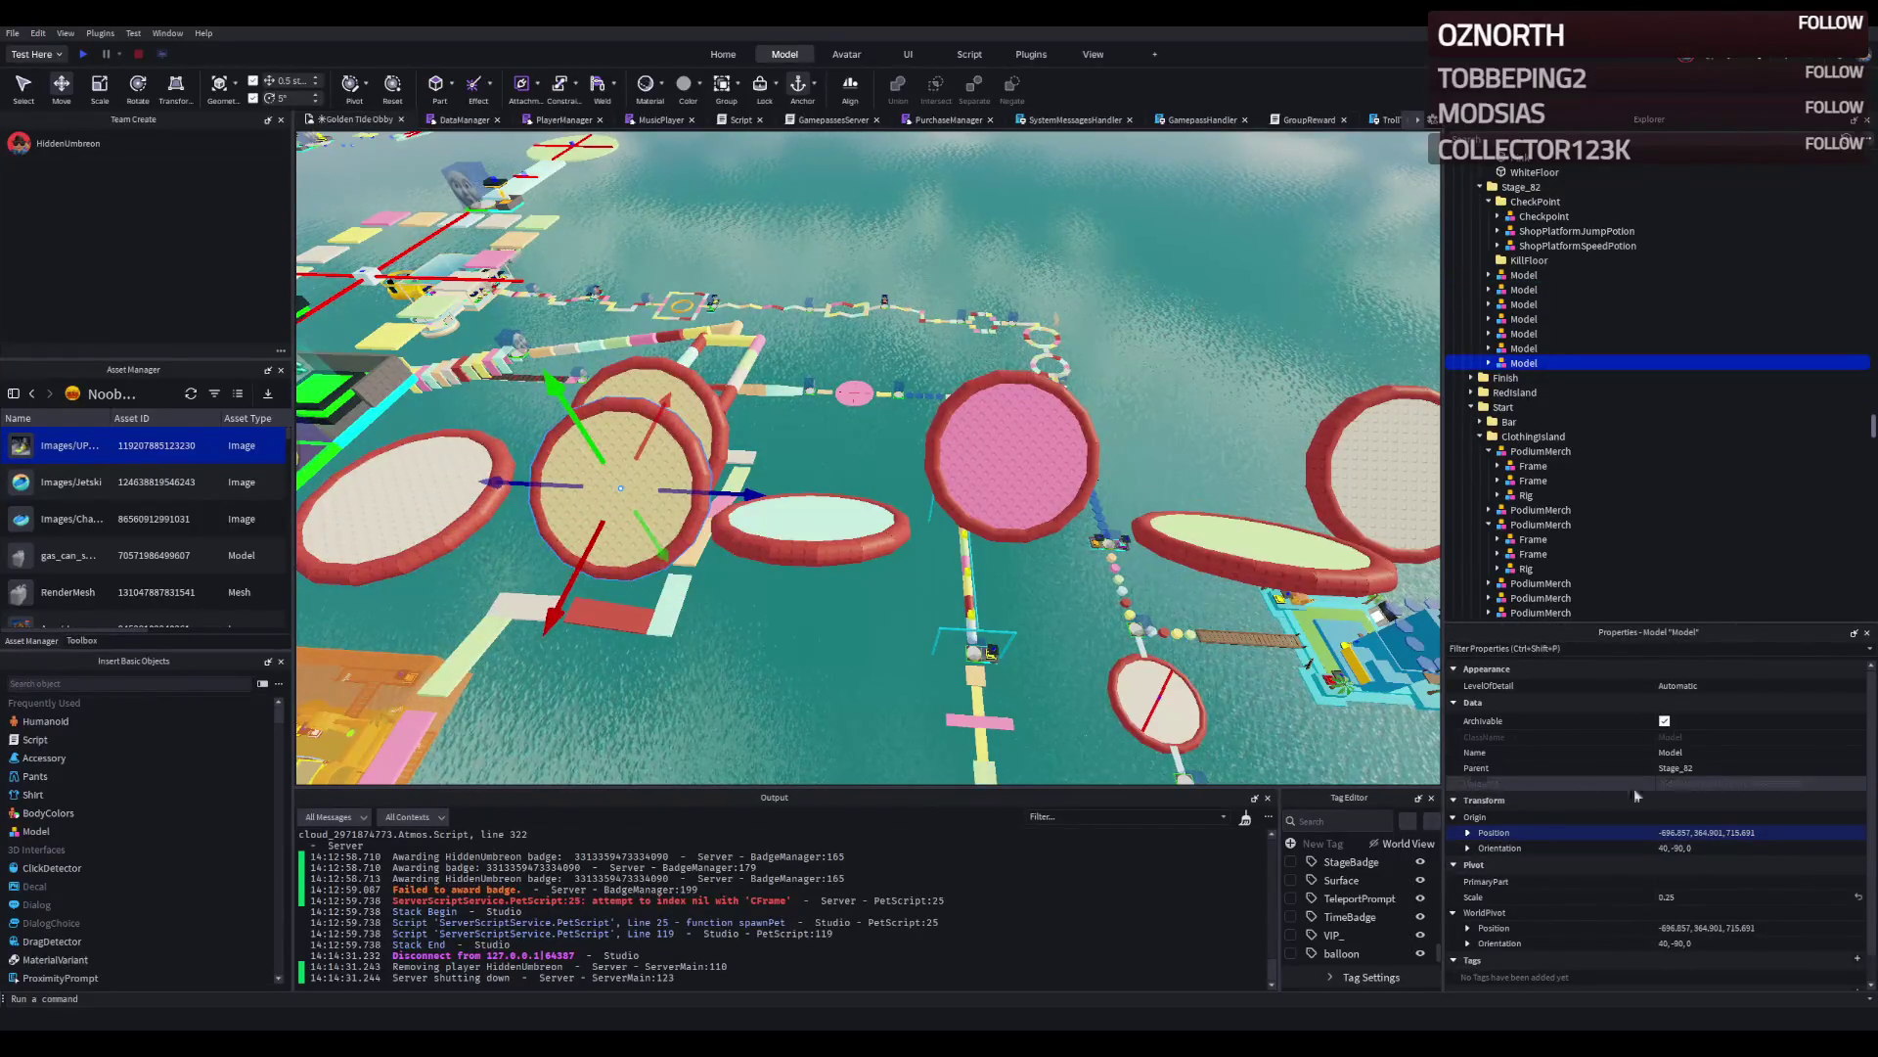
scroll("up", 3)
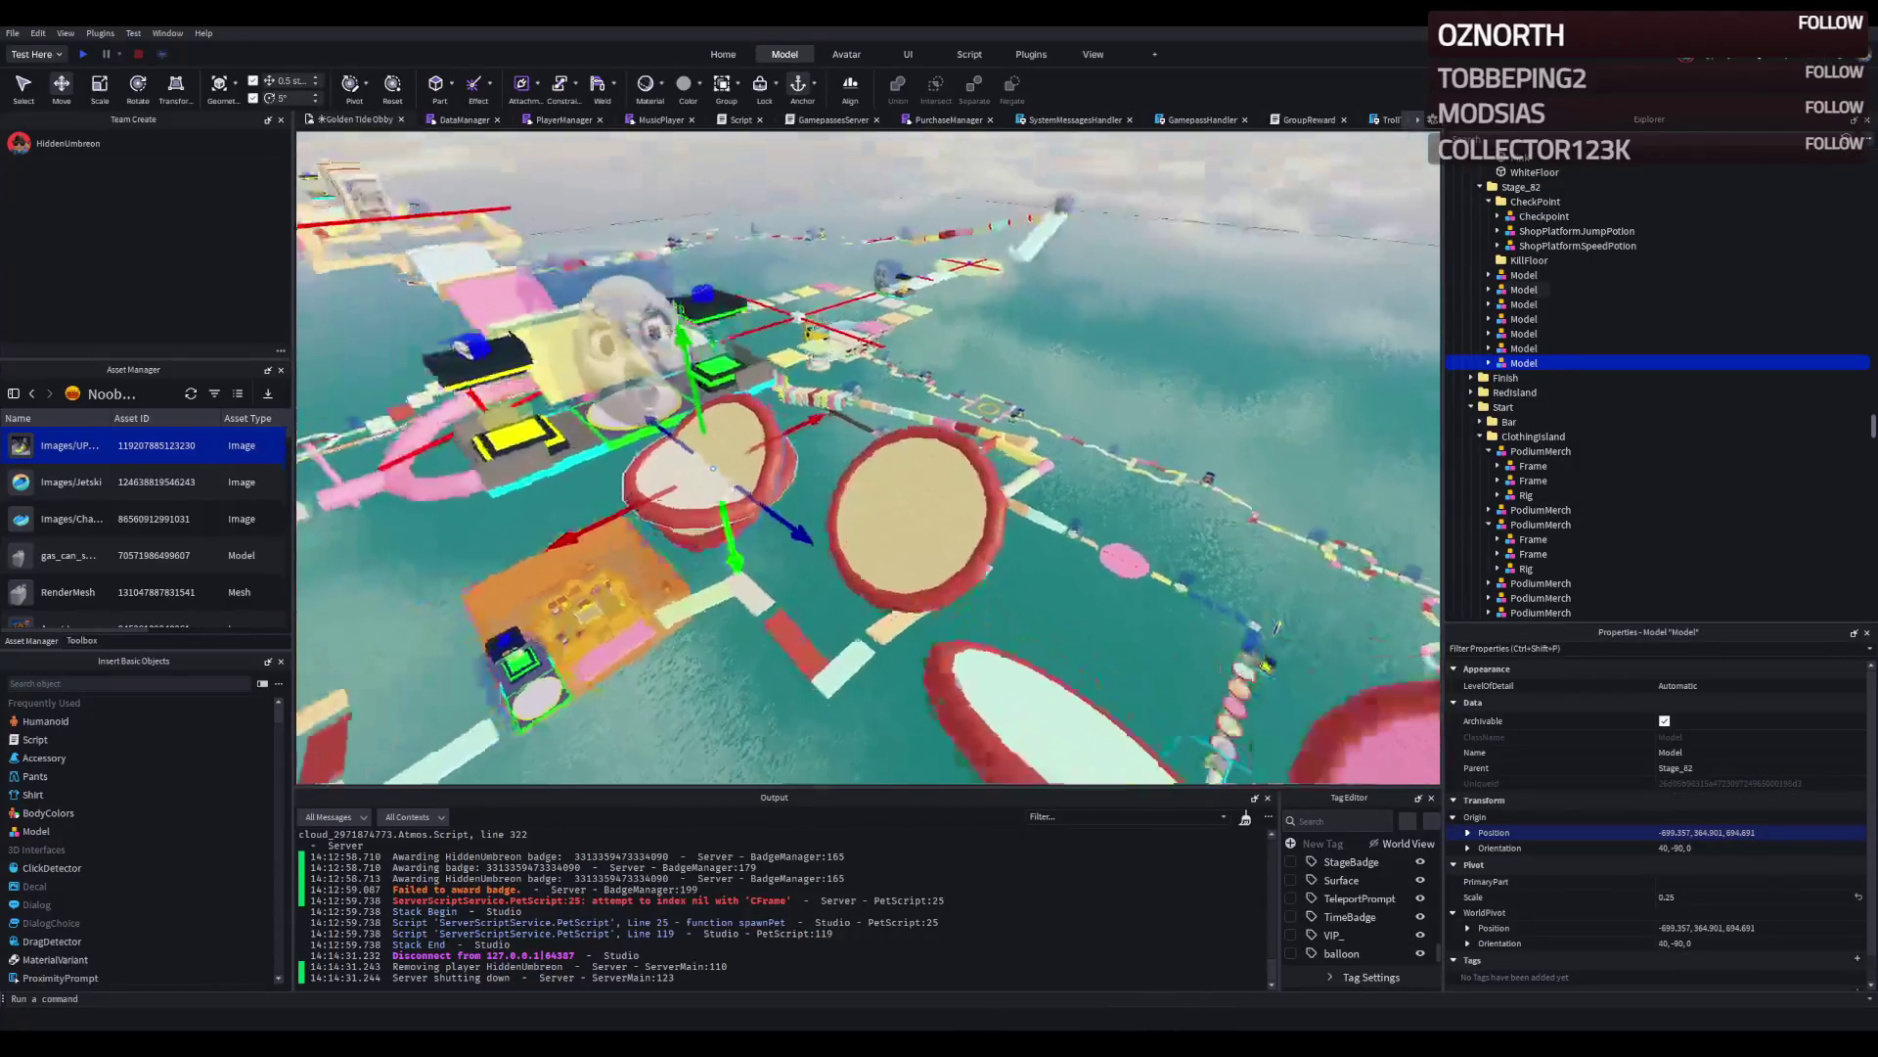
Tilt the disc 45° less steeply to -5, -90, 0 and push it 110 studs out.
key("ctrl+3")
left_click_drag(640, 412, 716, 405)
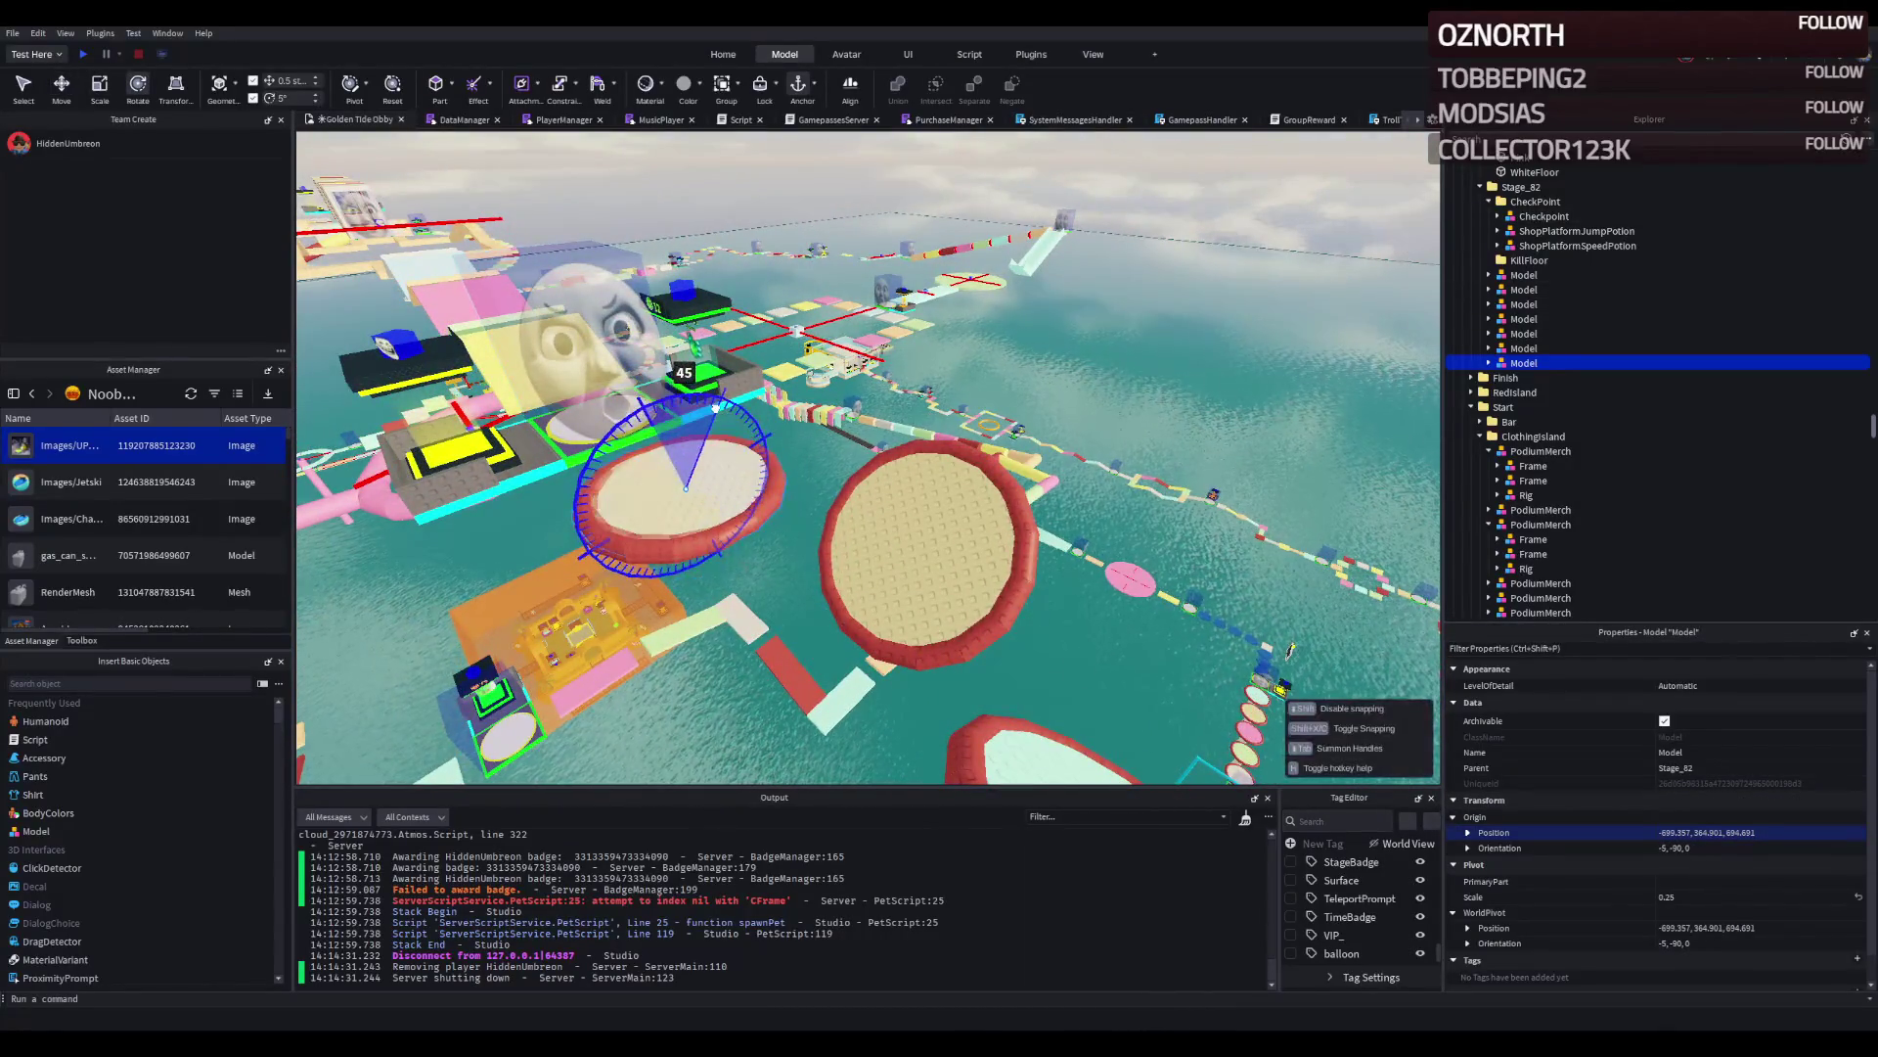
key("ctrl+2")
scroll("up", 3)
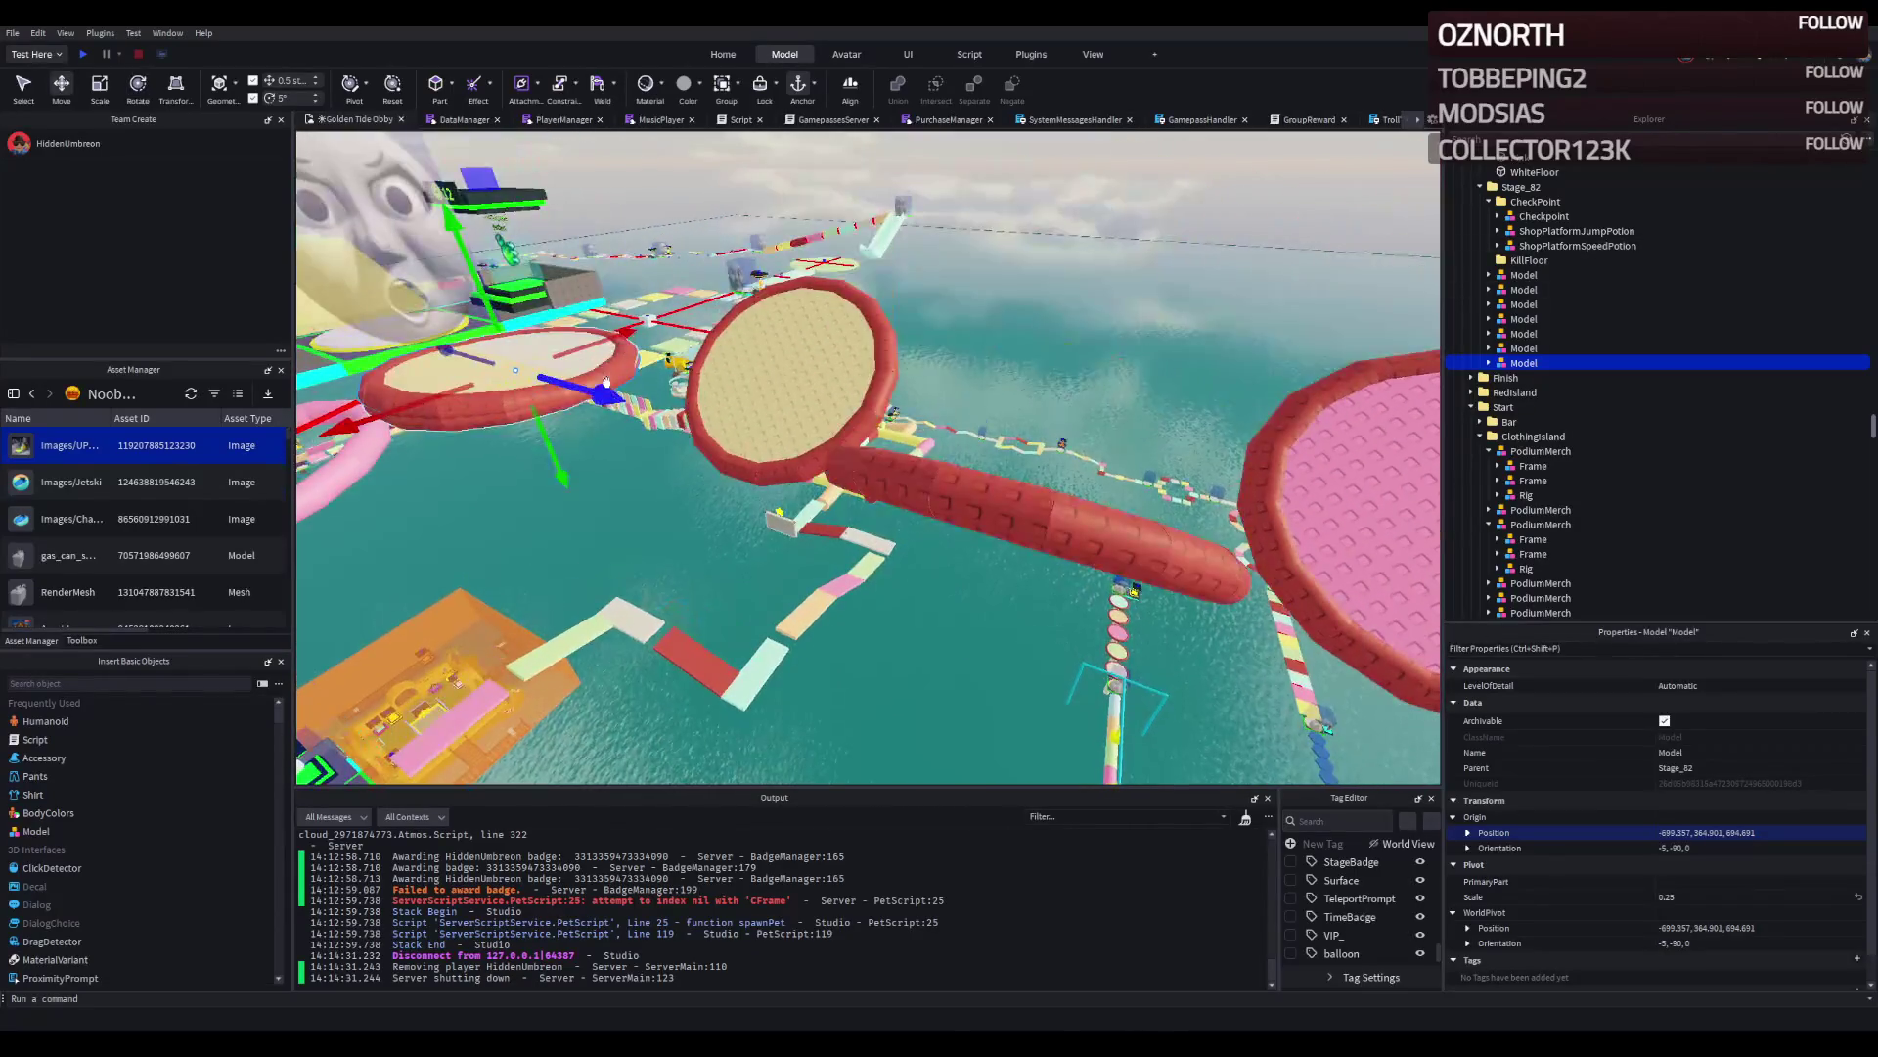
left_click_drag(600, 390, 1032, 427)
key("e")
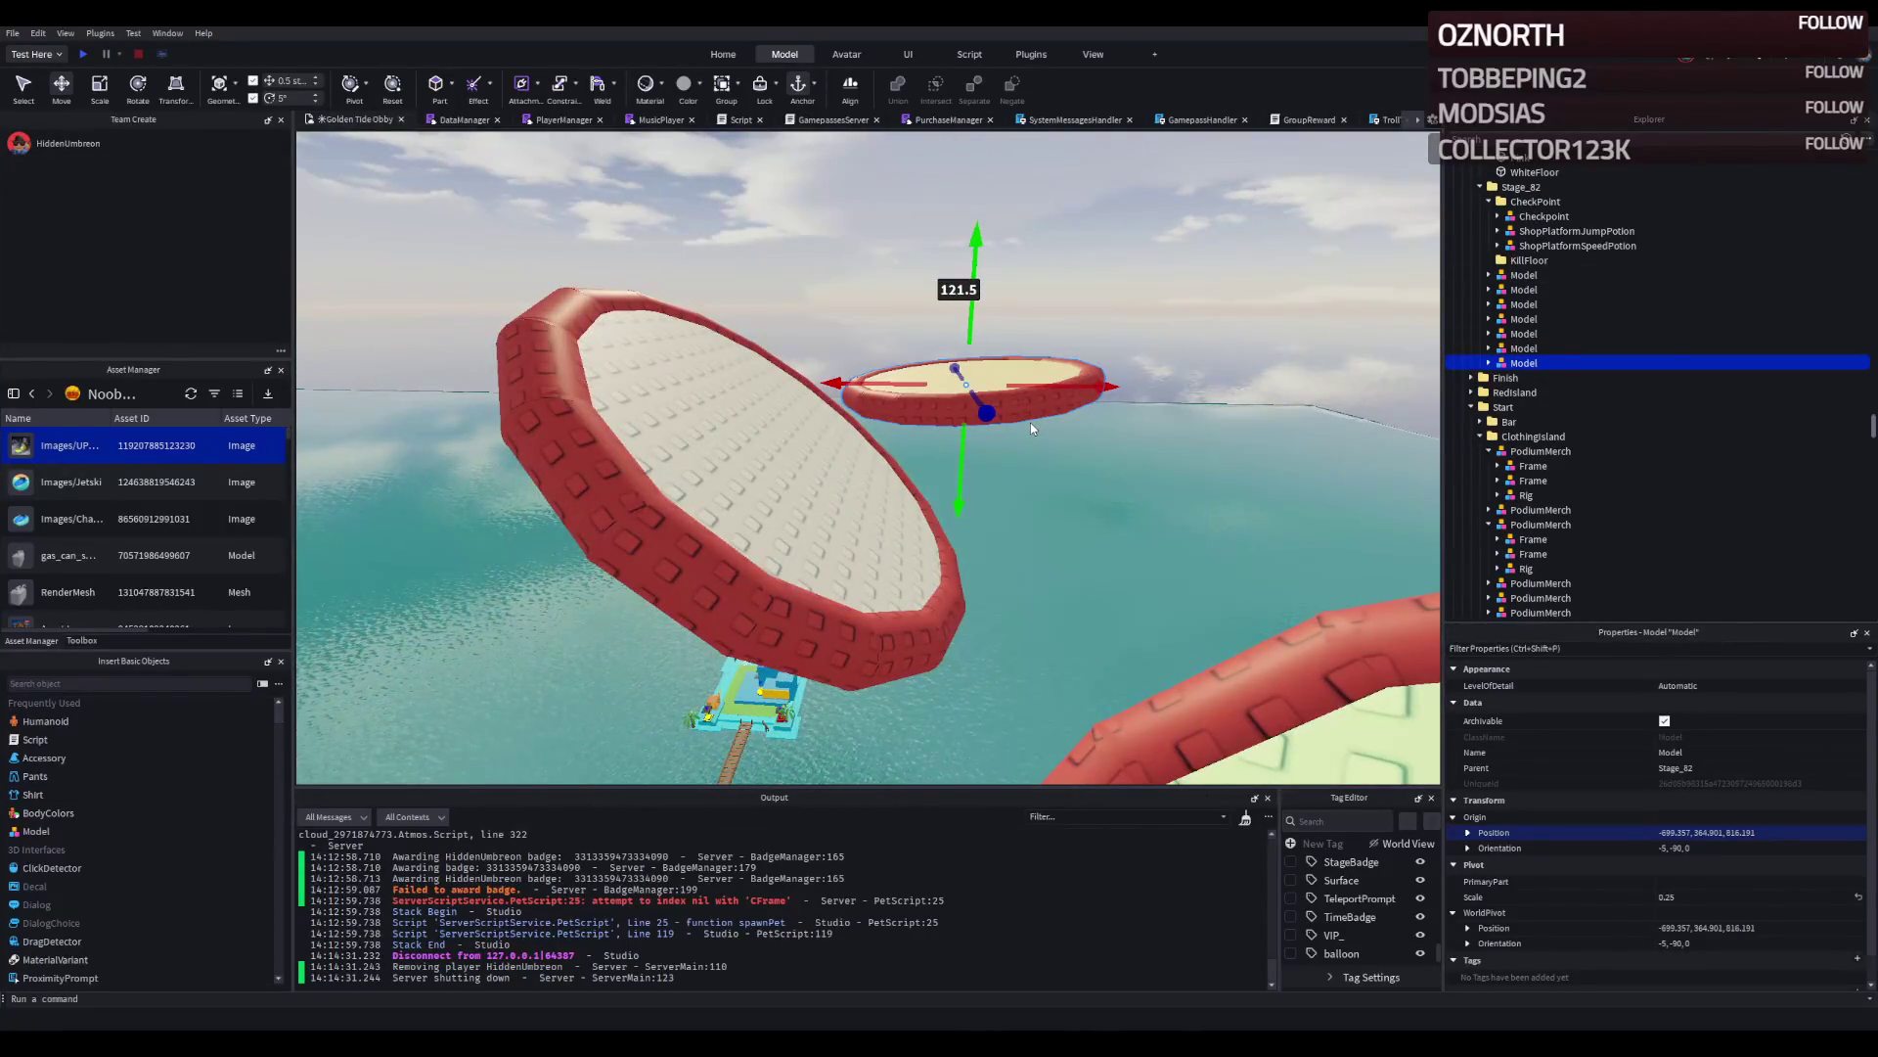
Level the selected ring by setting its pivot orientation to 0, 0, 0 and editing its origin orientation.
left_click(1745, 939)
left_click(1665, 943)
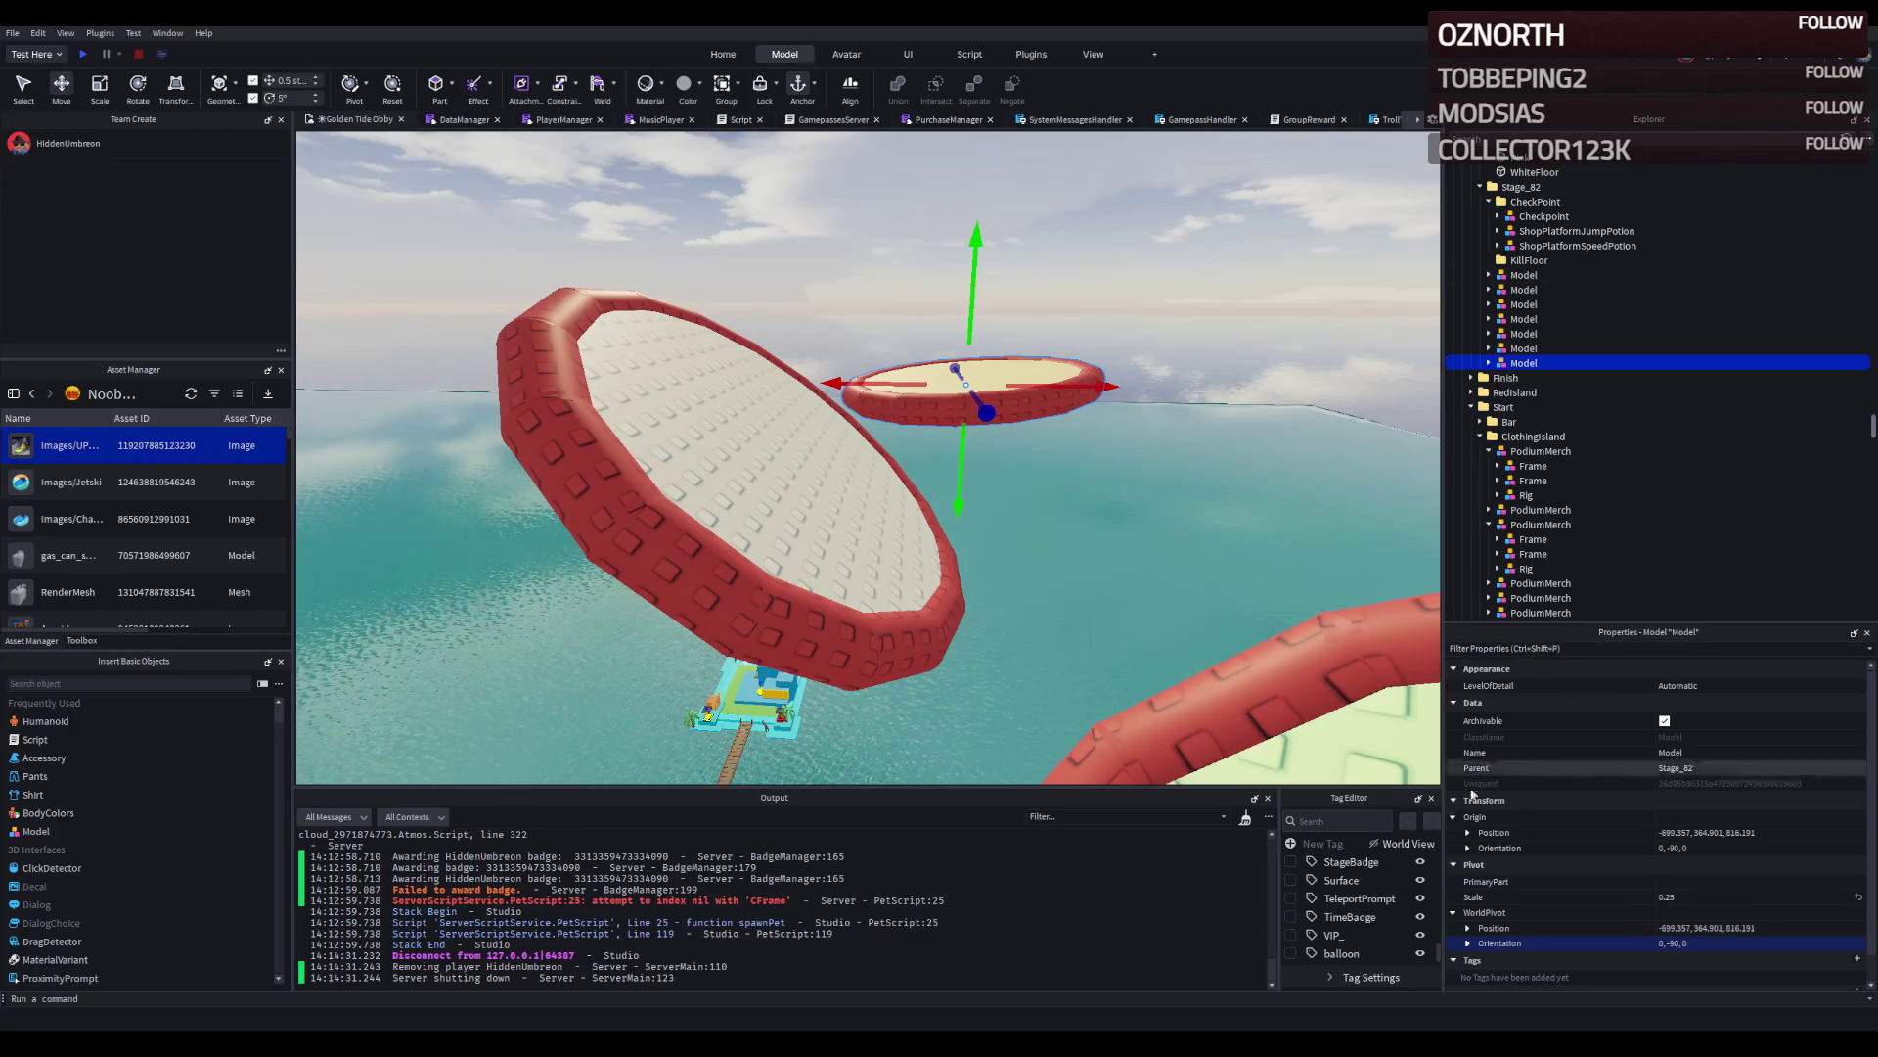
left_click_drag(1222, 602, 1223, 601)
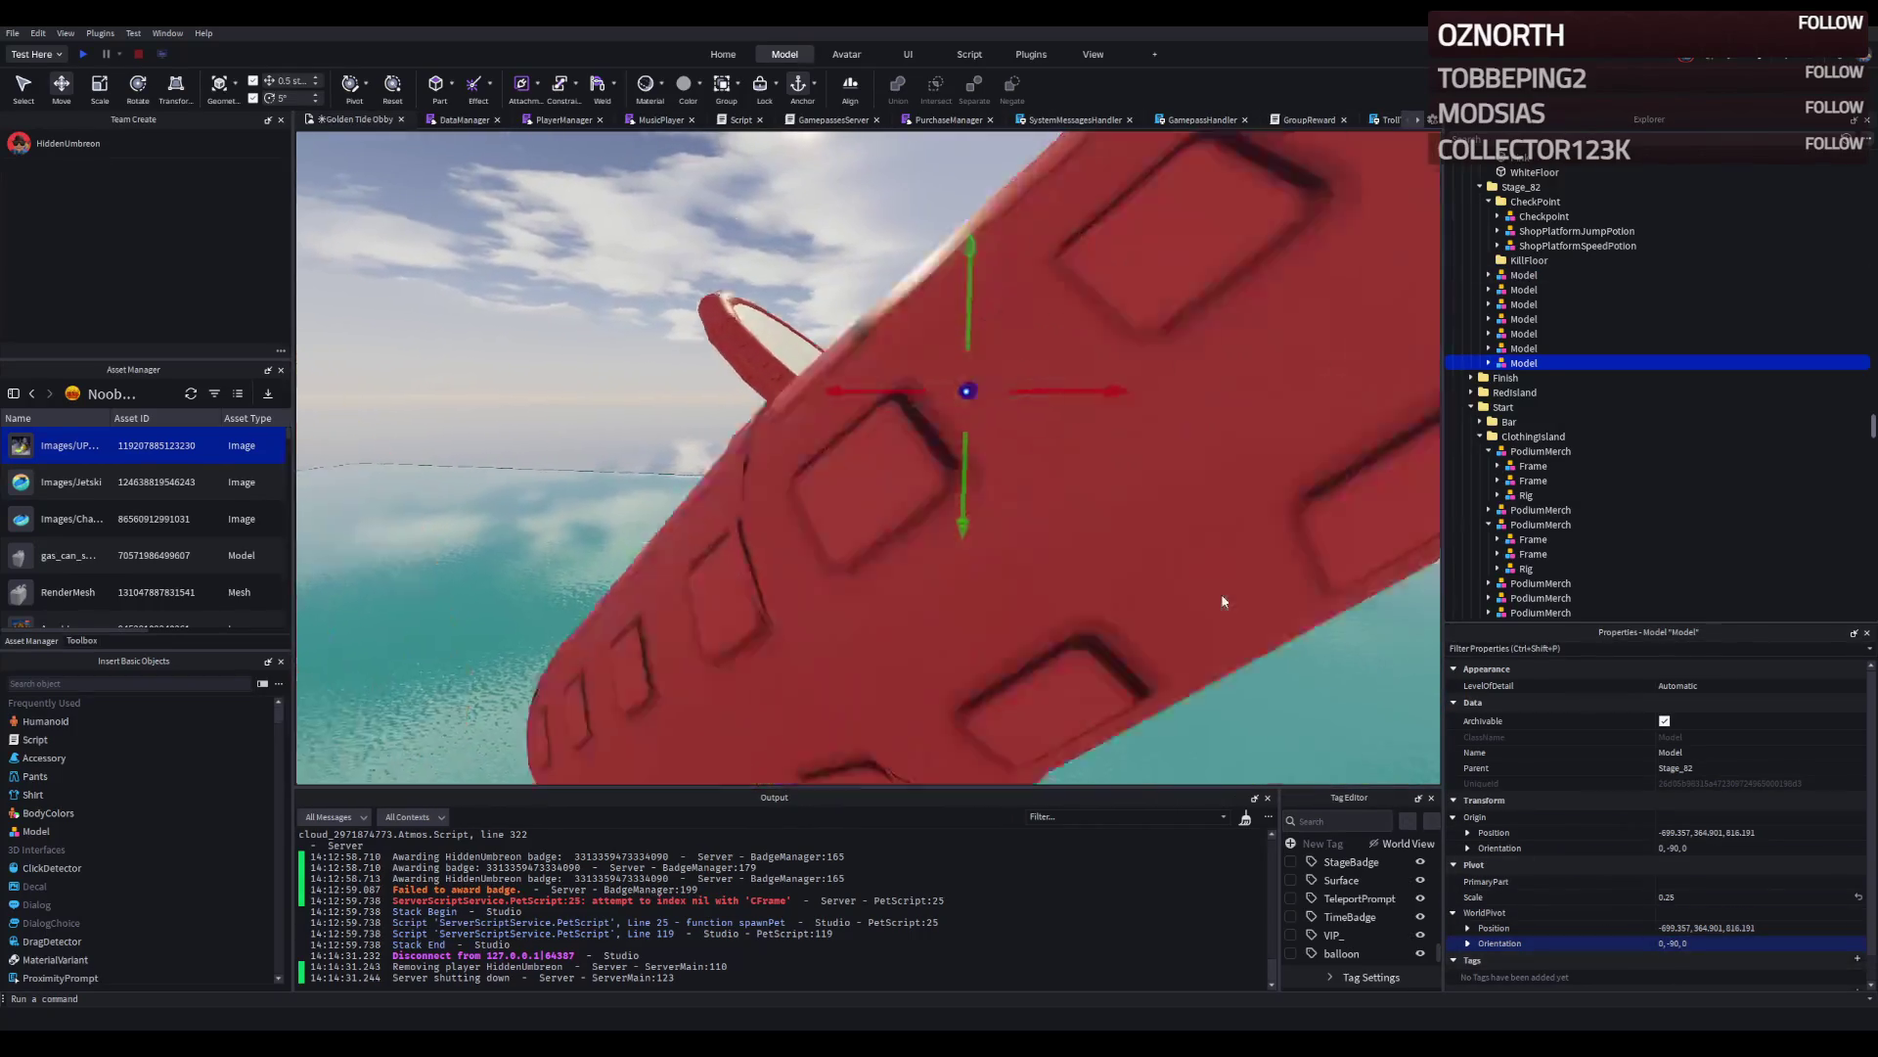
scroll("down", 3)
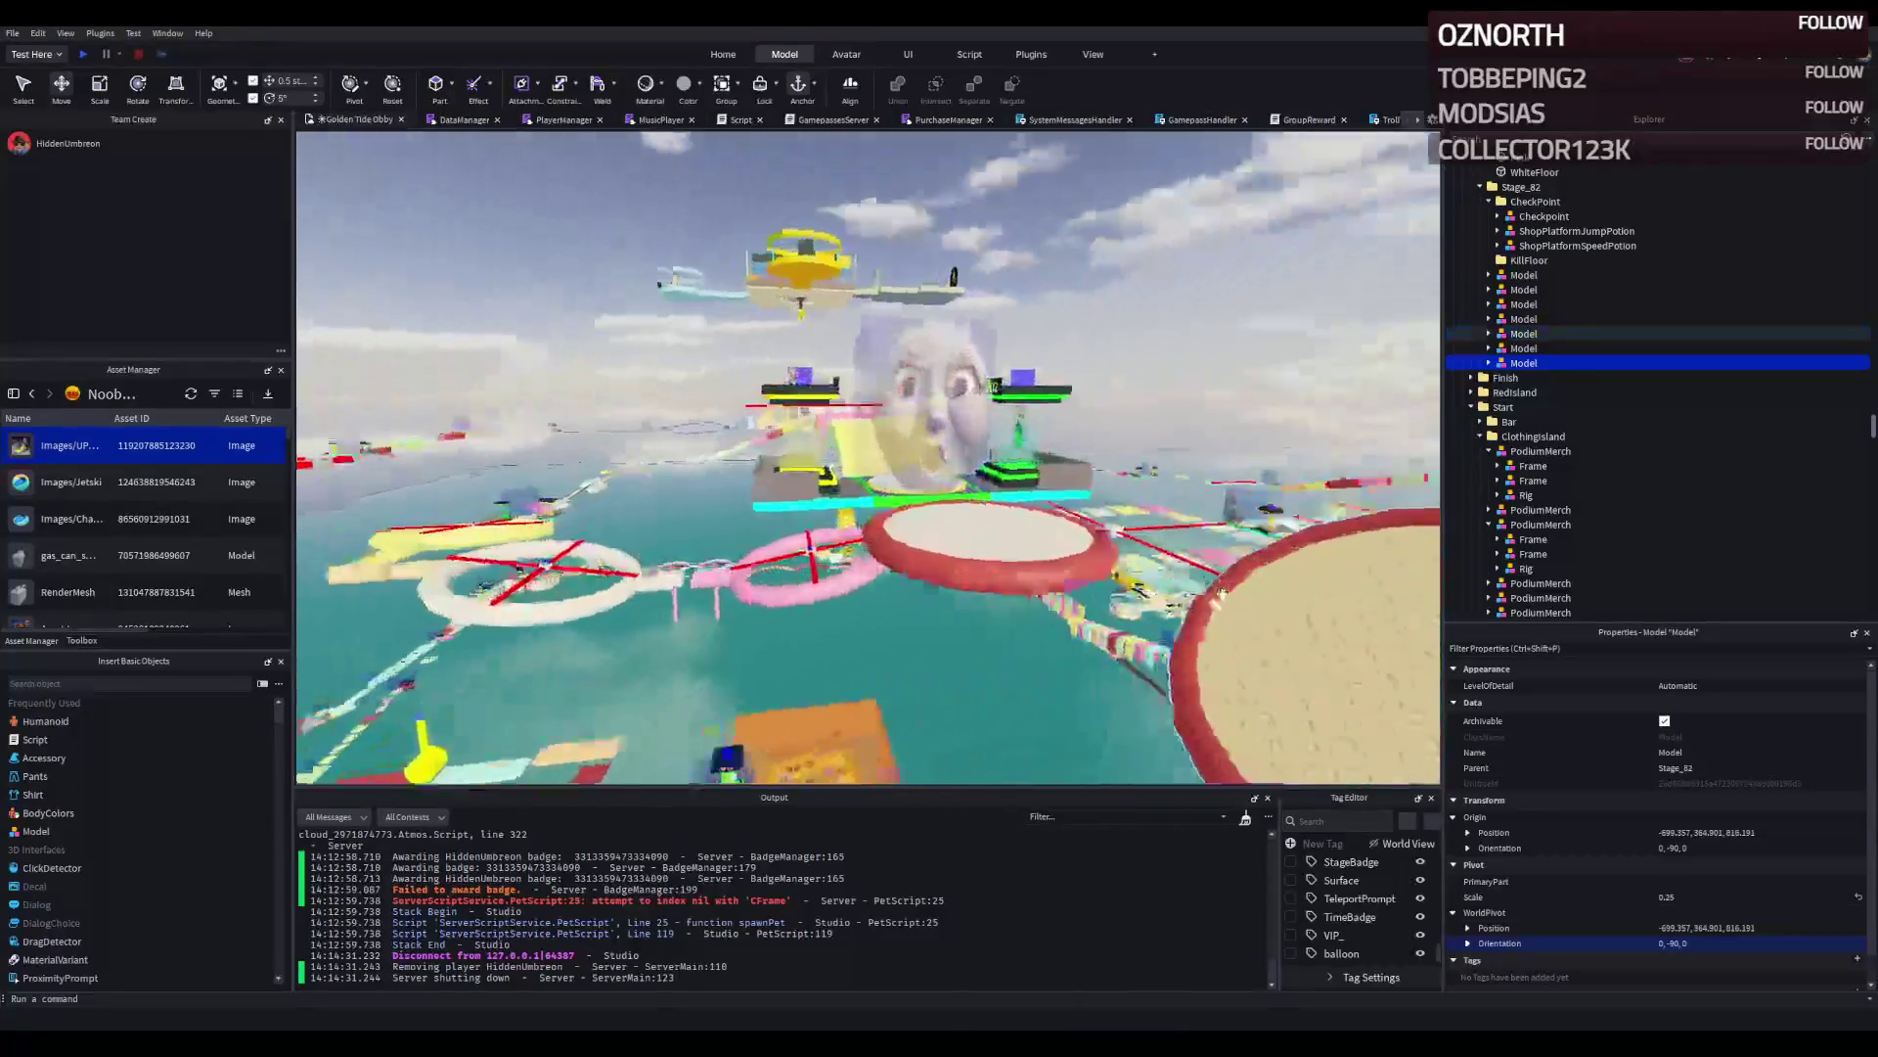
scroll("down", 3)
left_click_drag(1223, 602, 1399, 693)
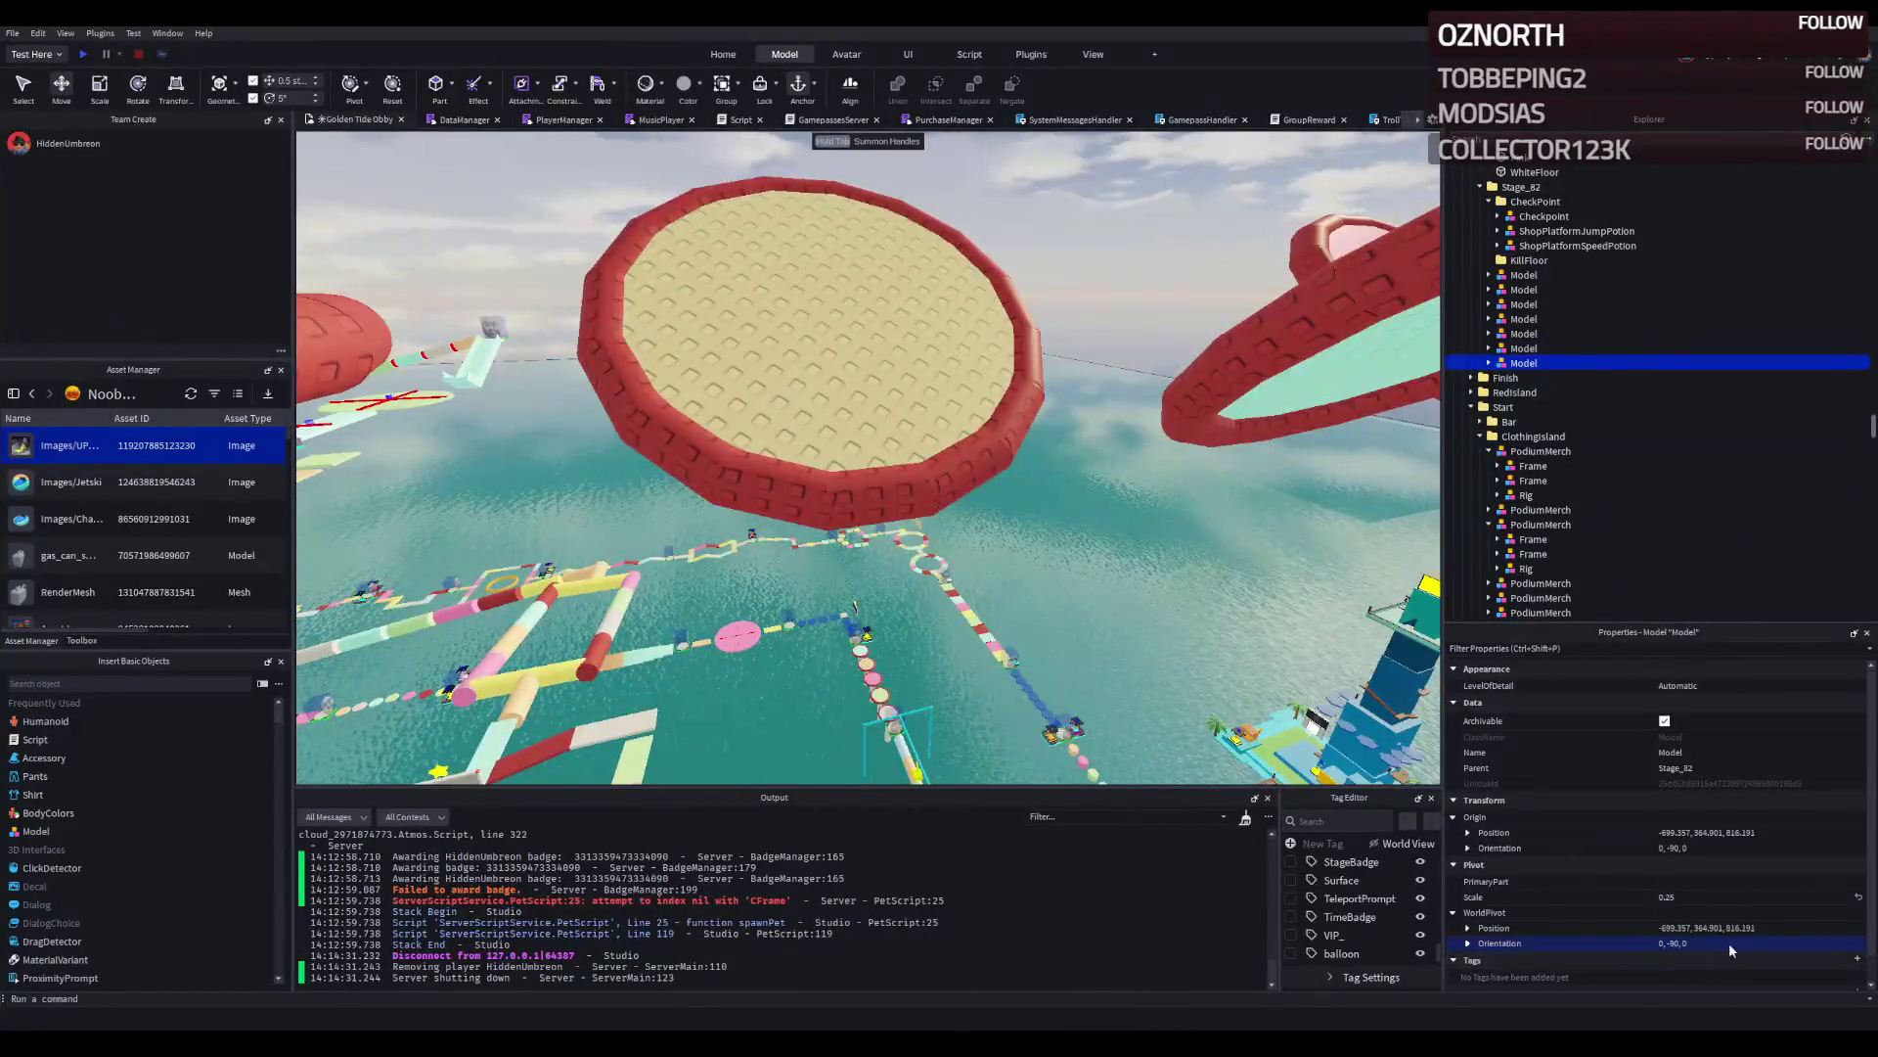
left_click(1720, 941)
type("0, 0, 0")
key("Return")
key("f")
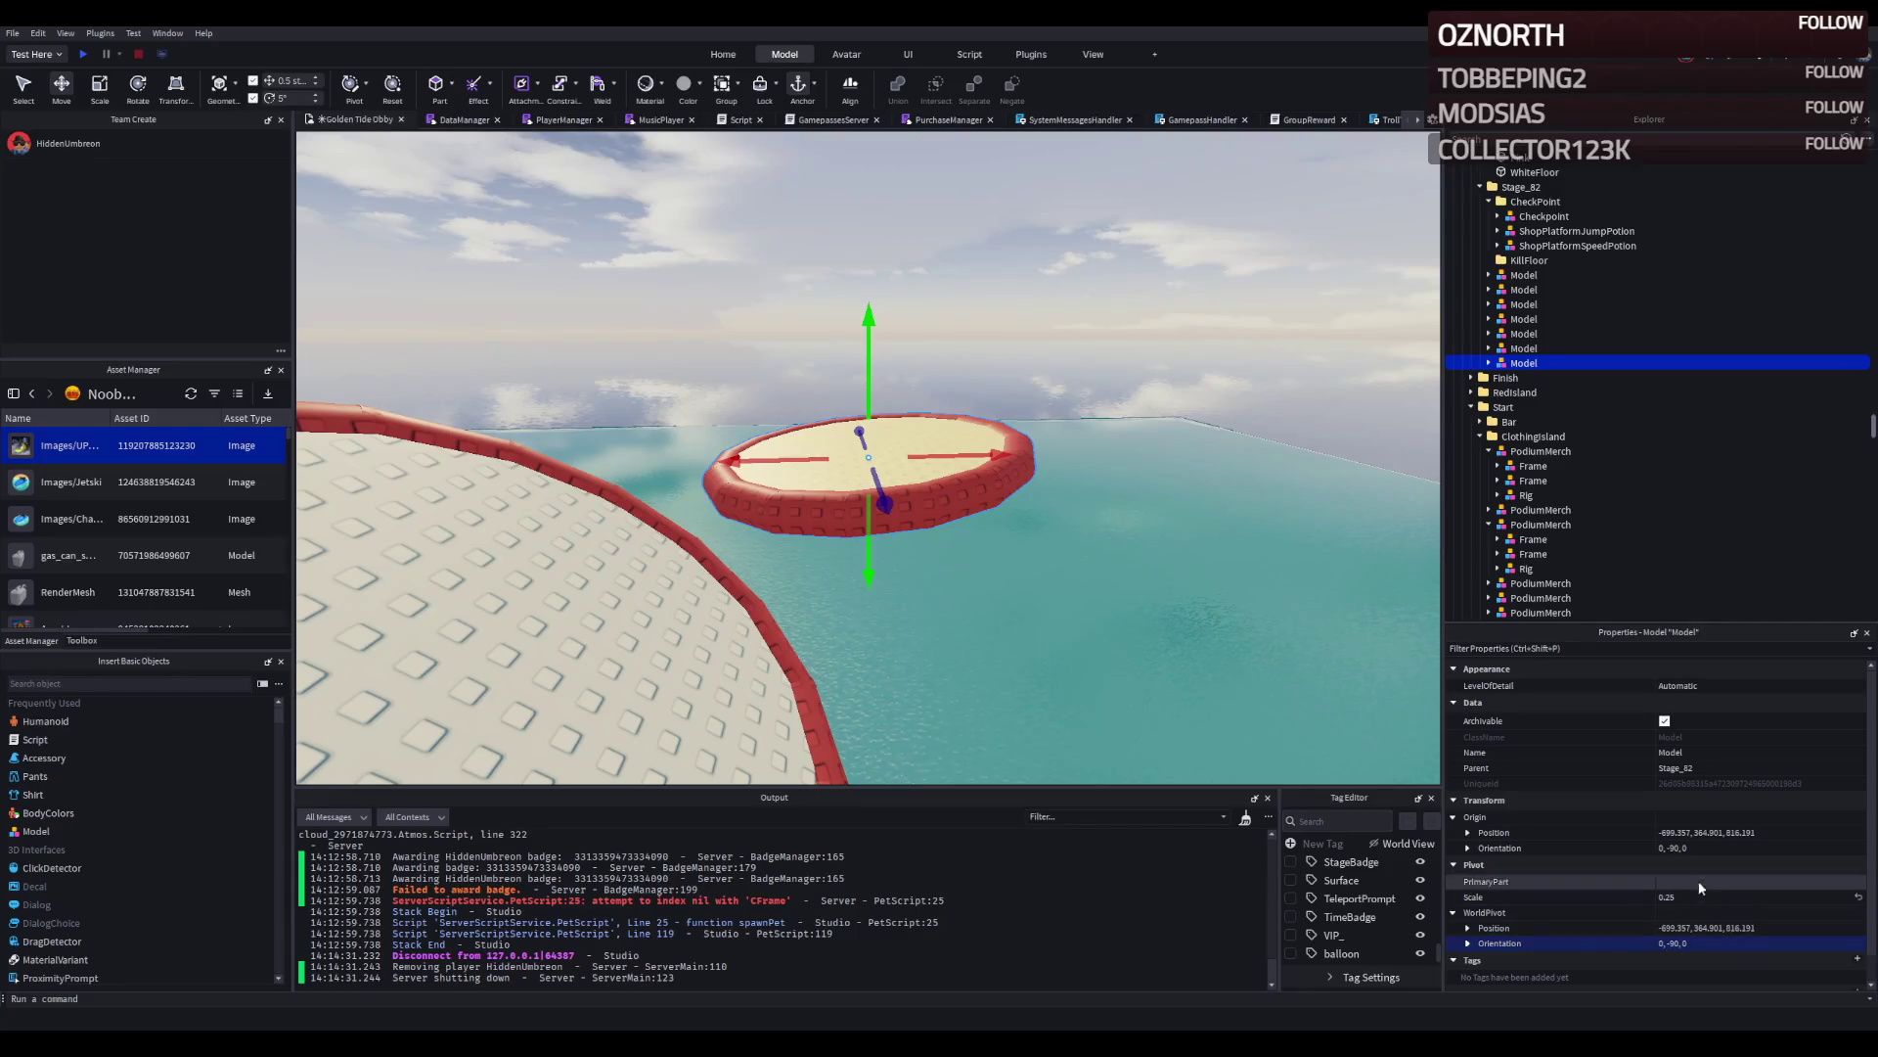
left_click(1704, 847)
type("0")
type("q")
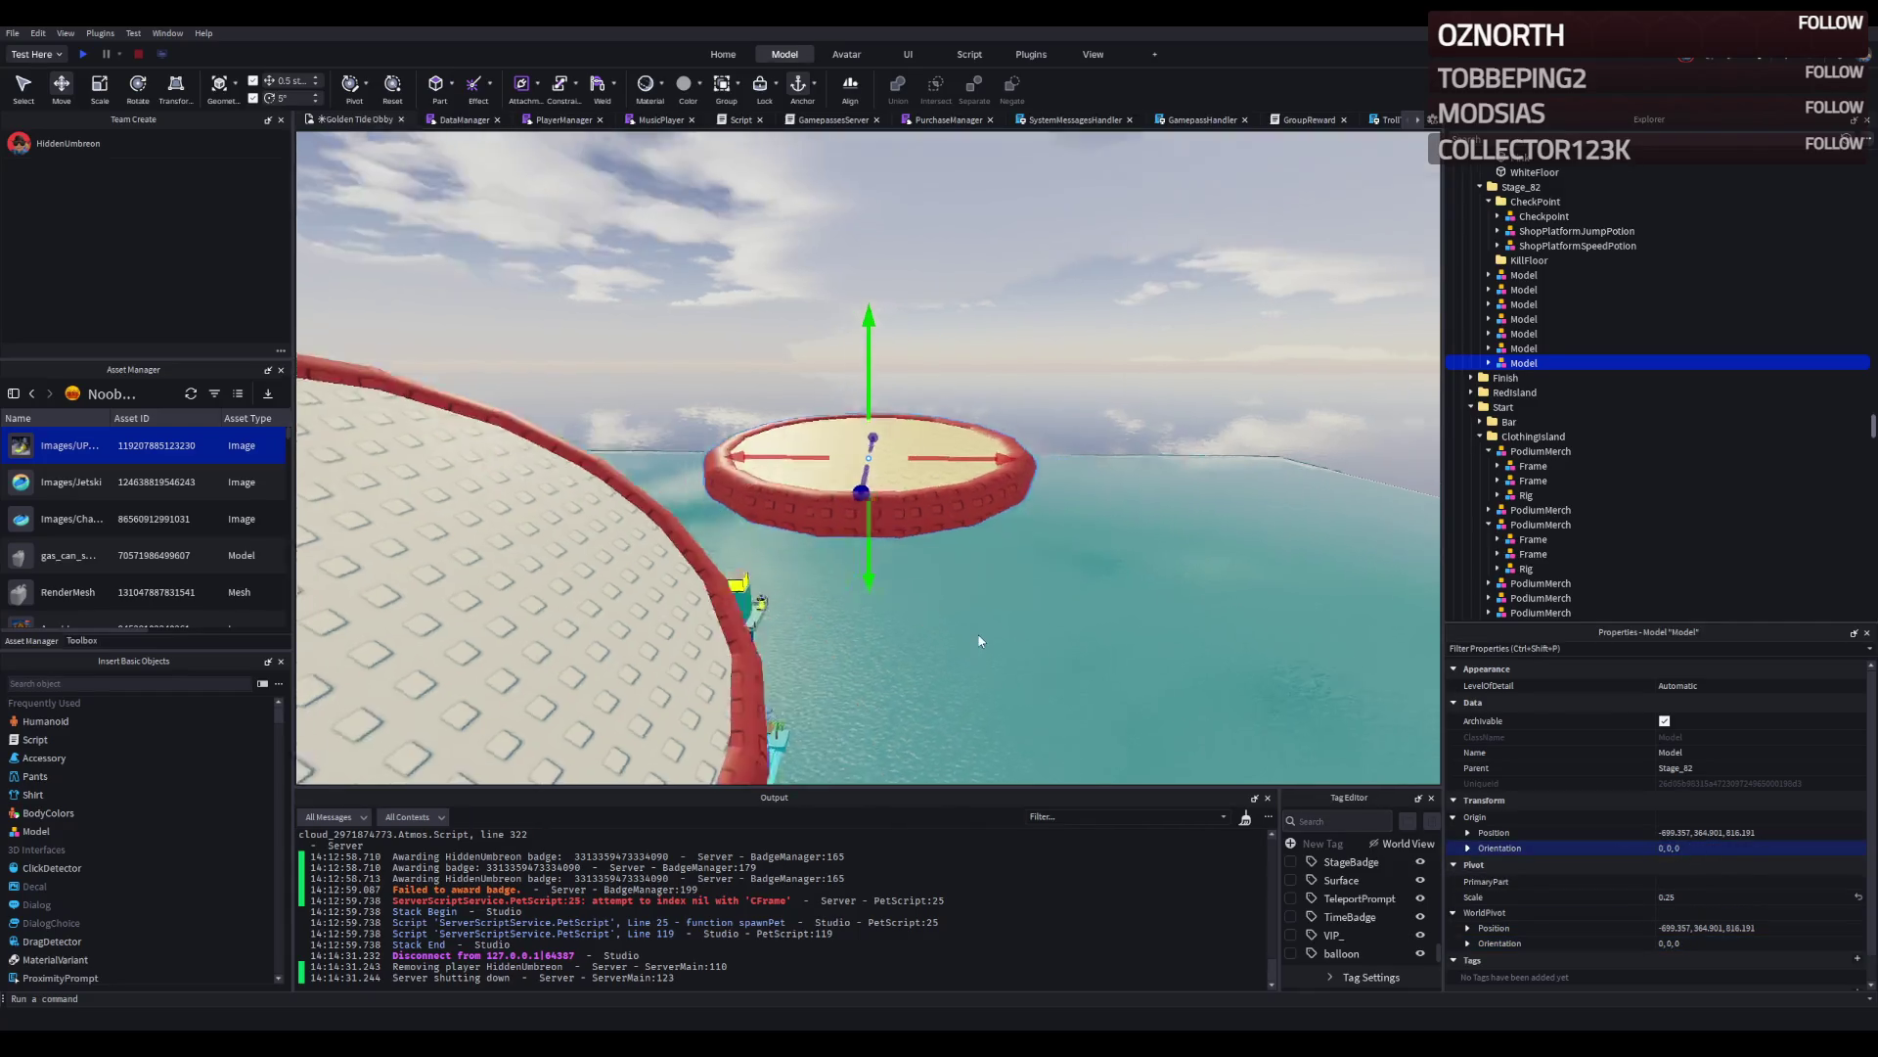
type("e")
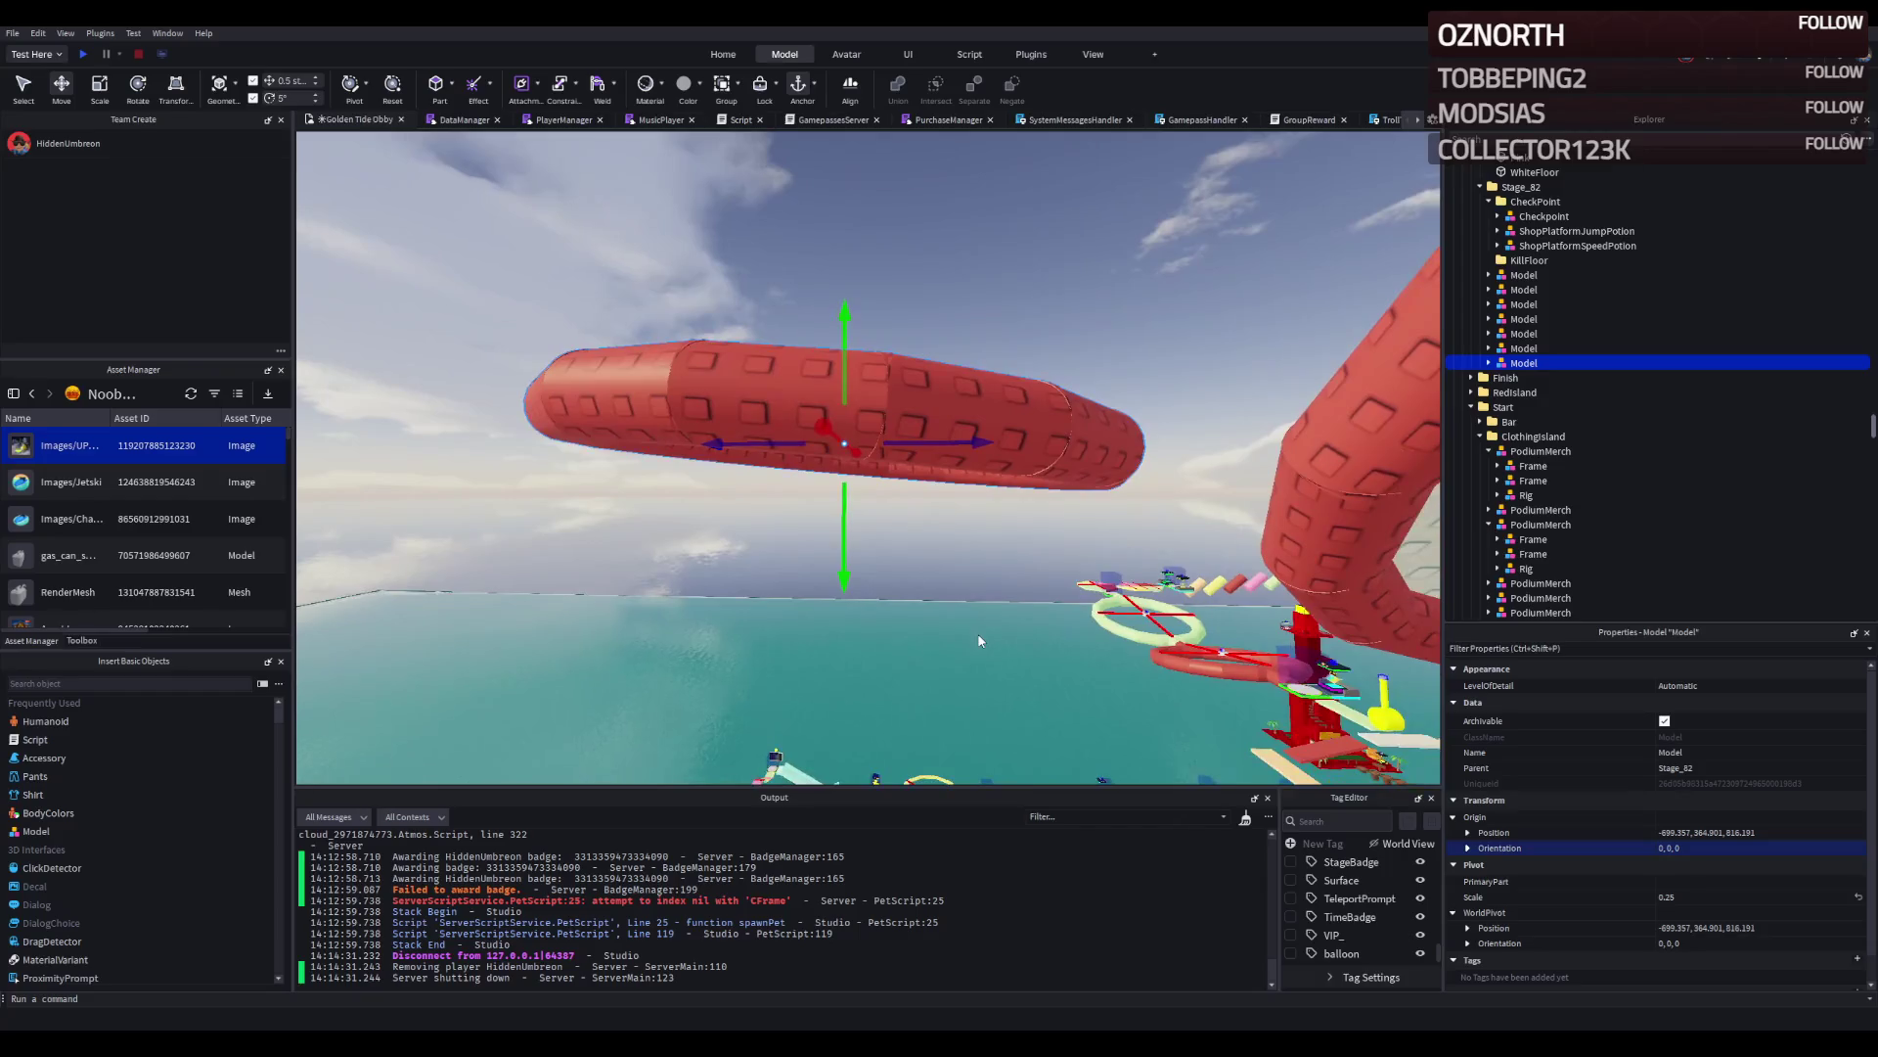
type("a")
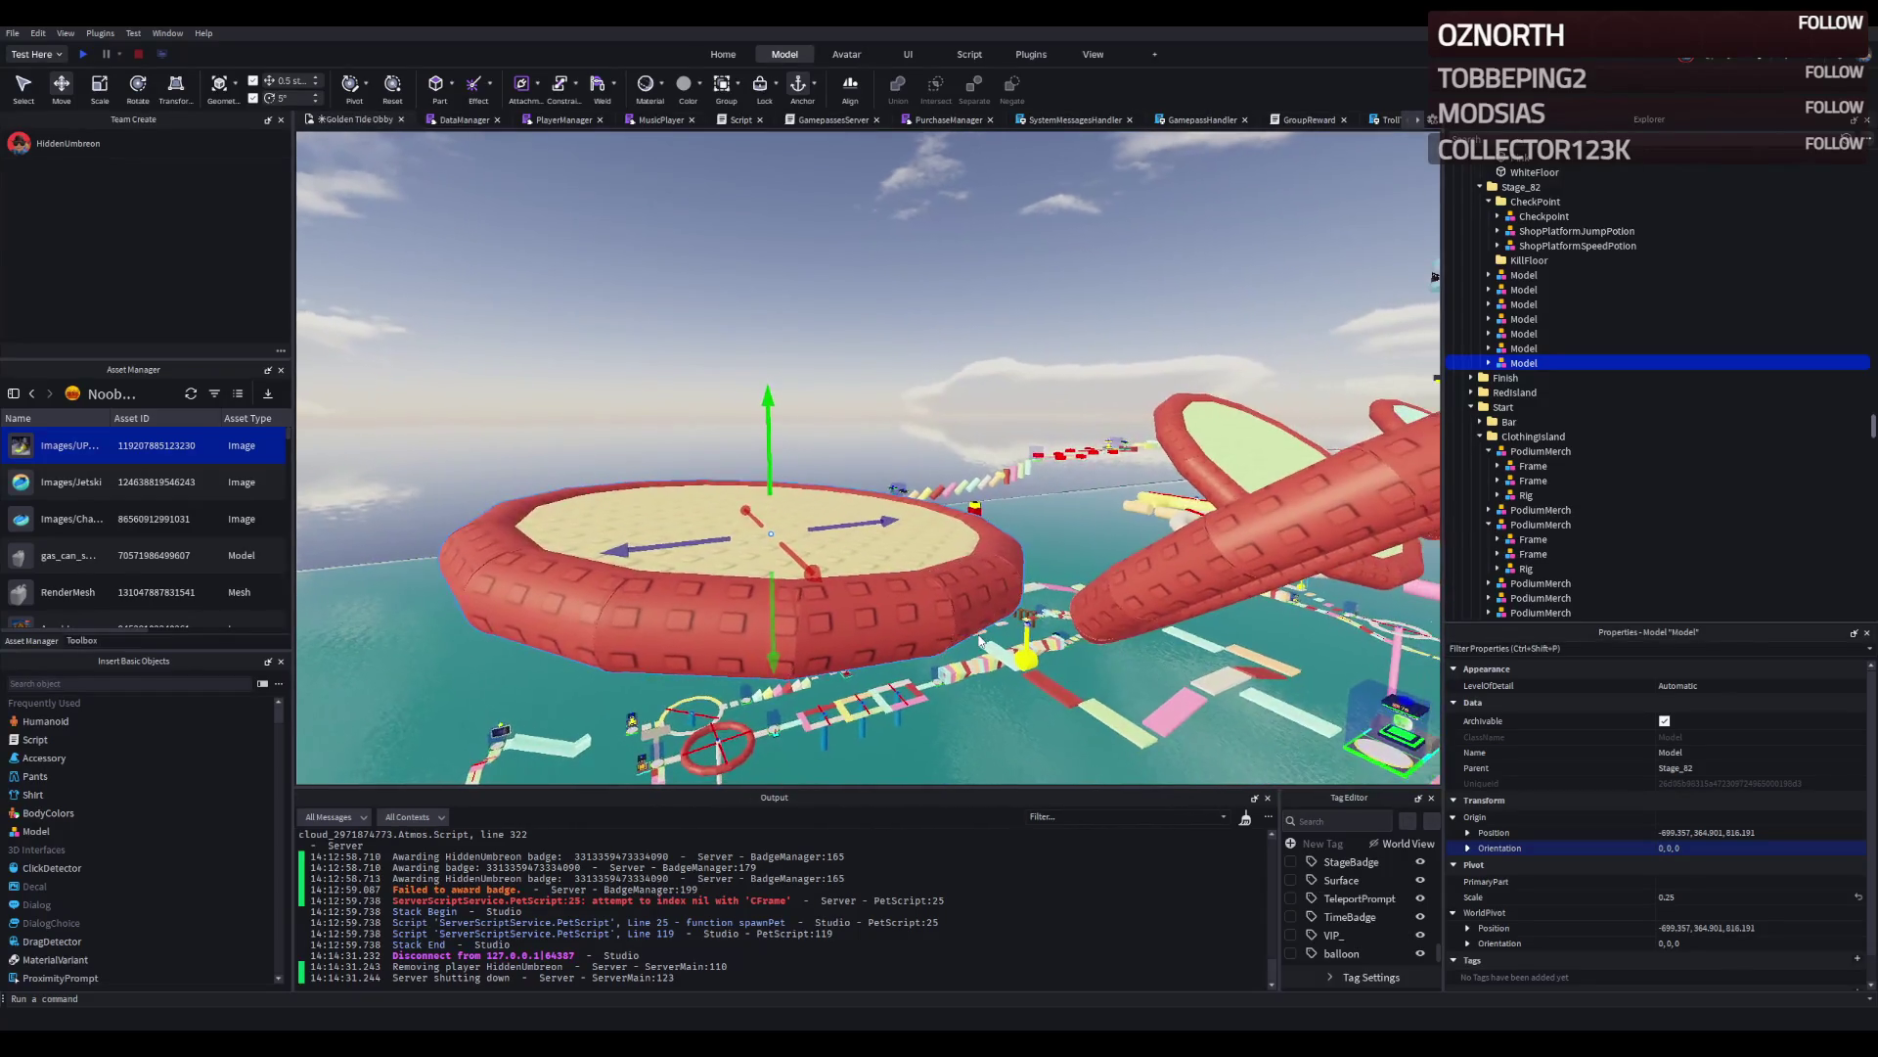
type("w")
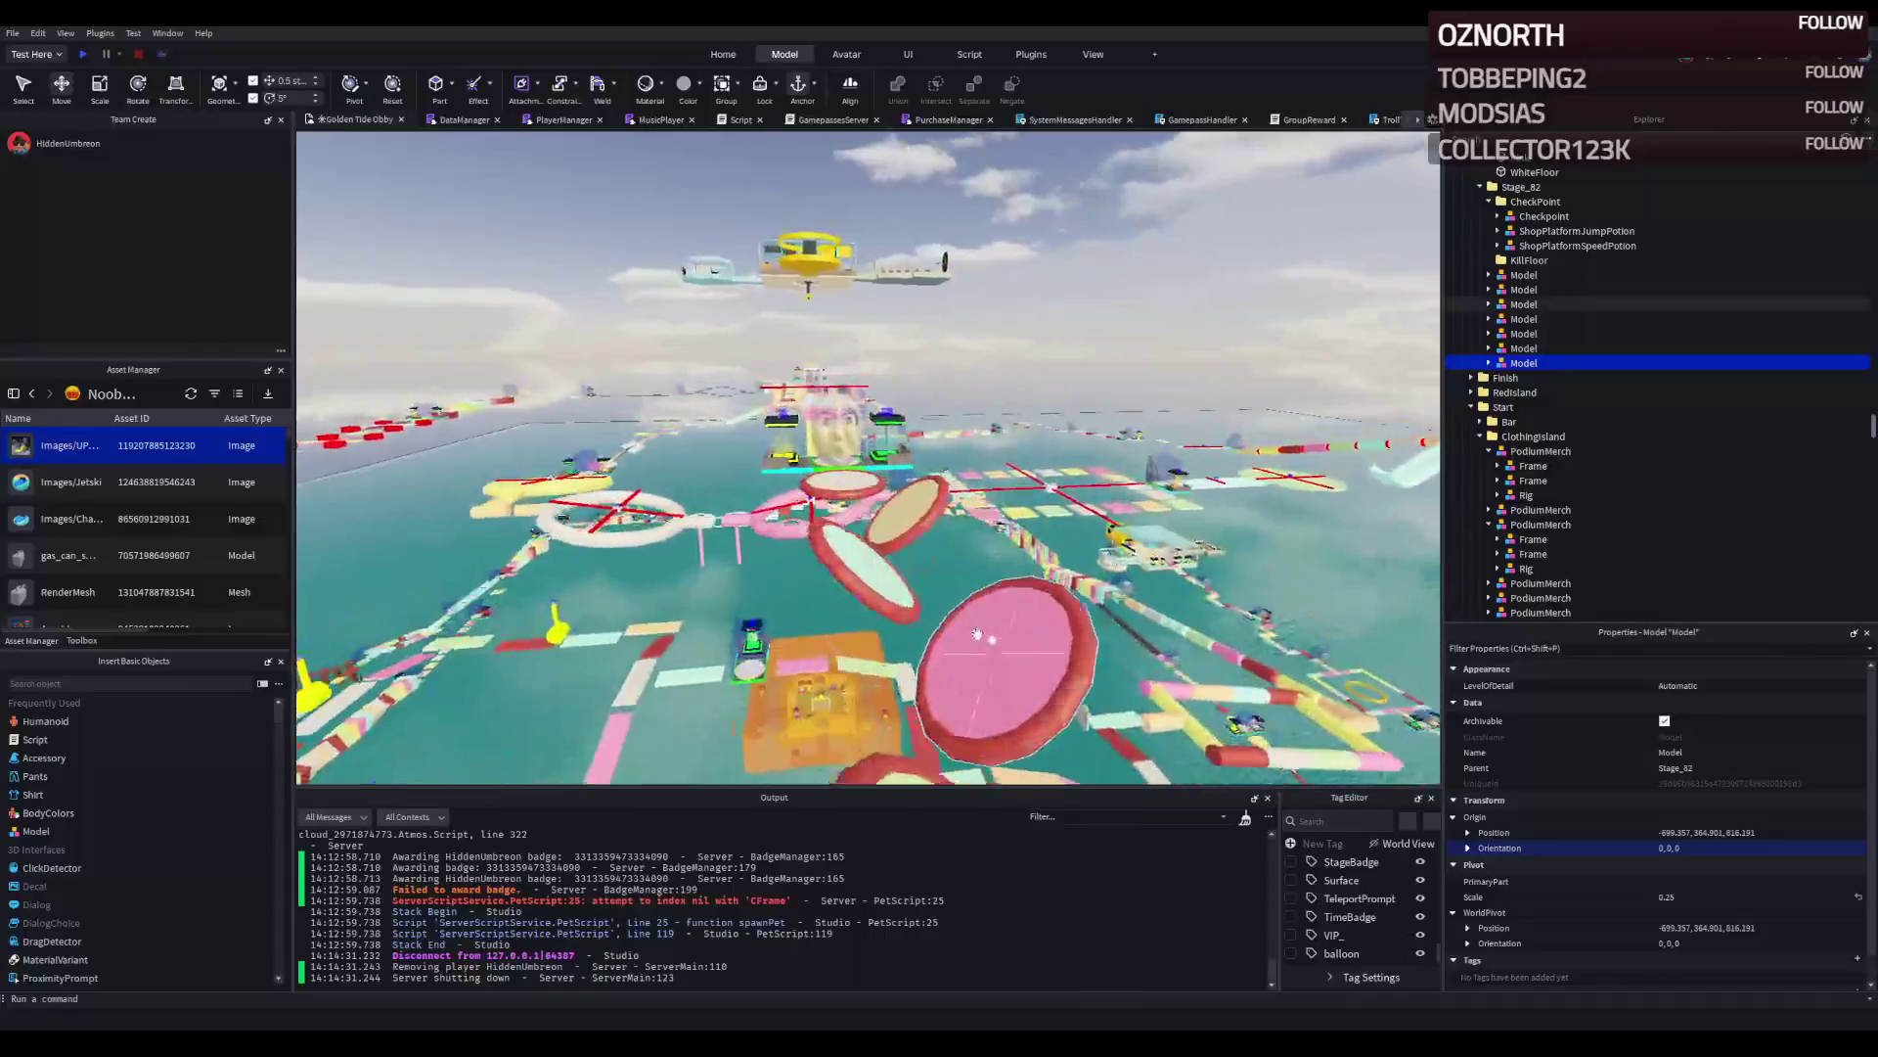
type("f")
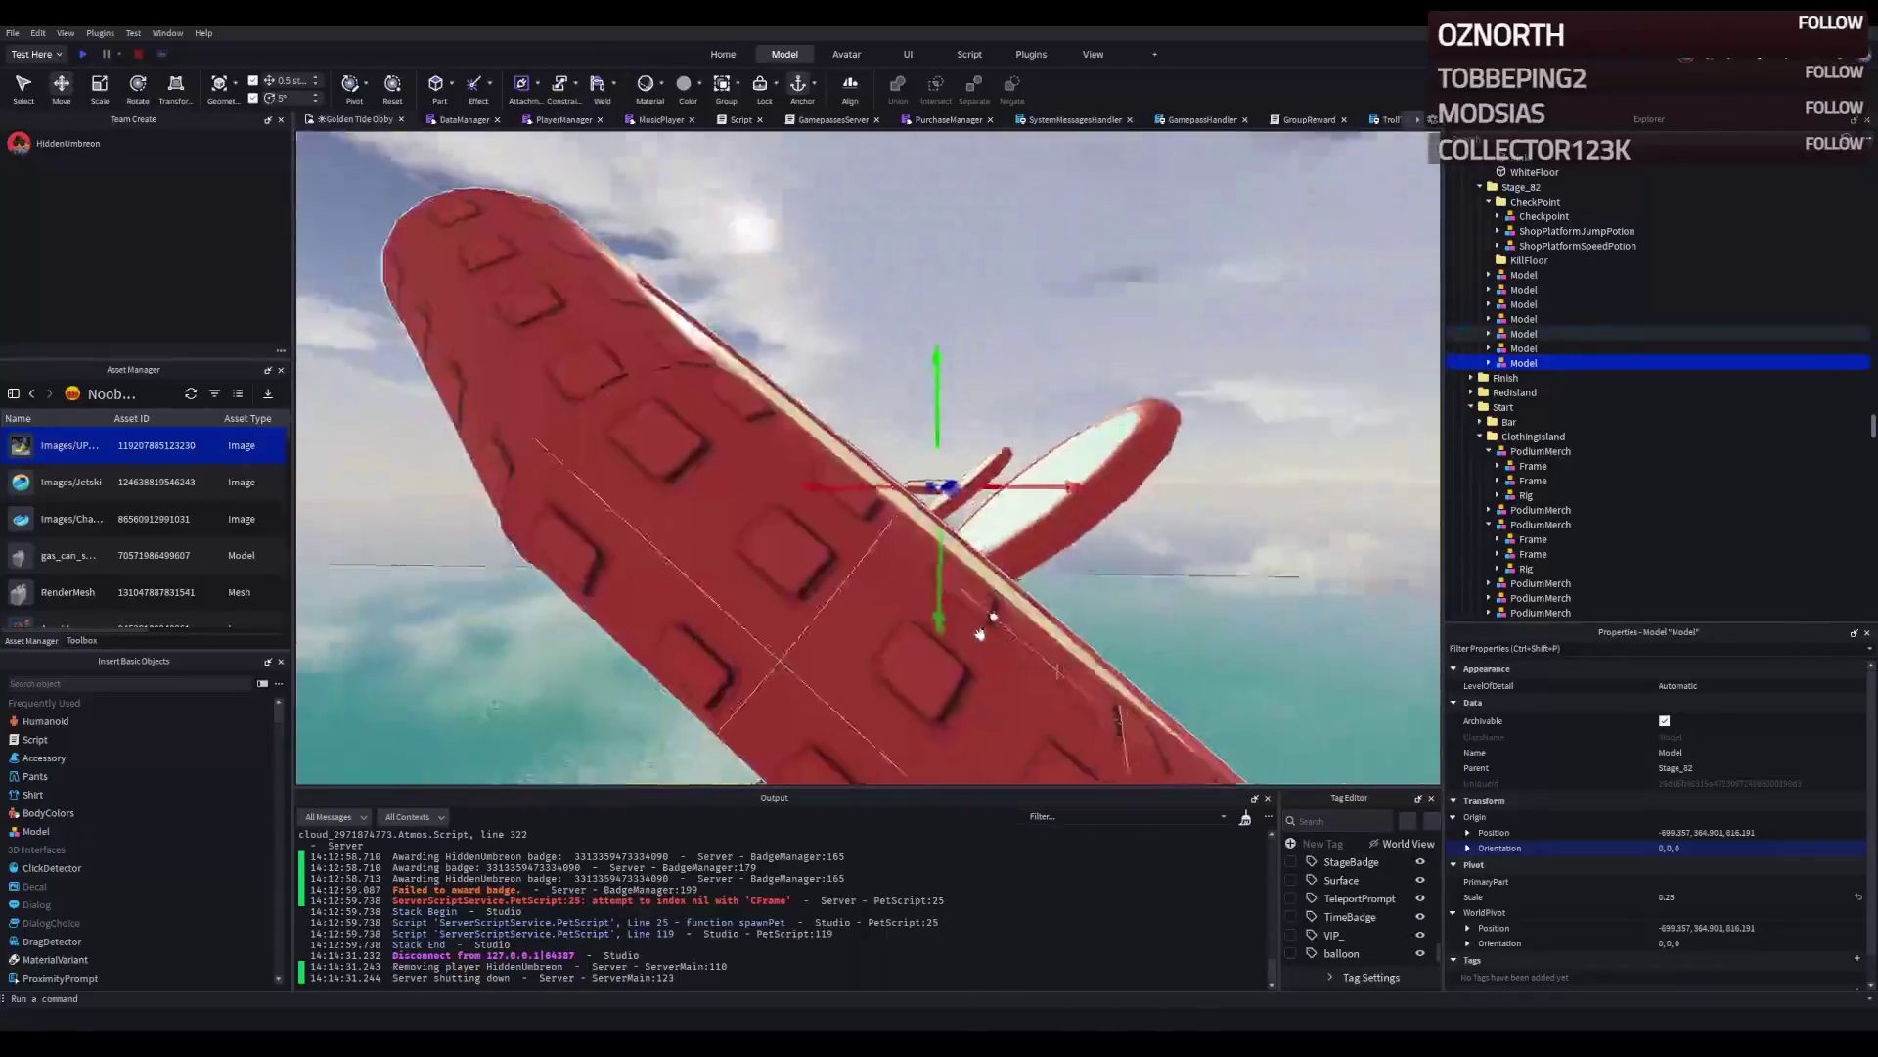
type("s")
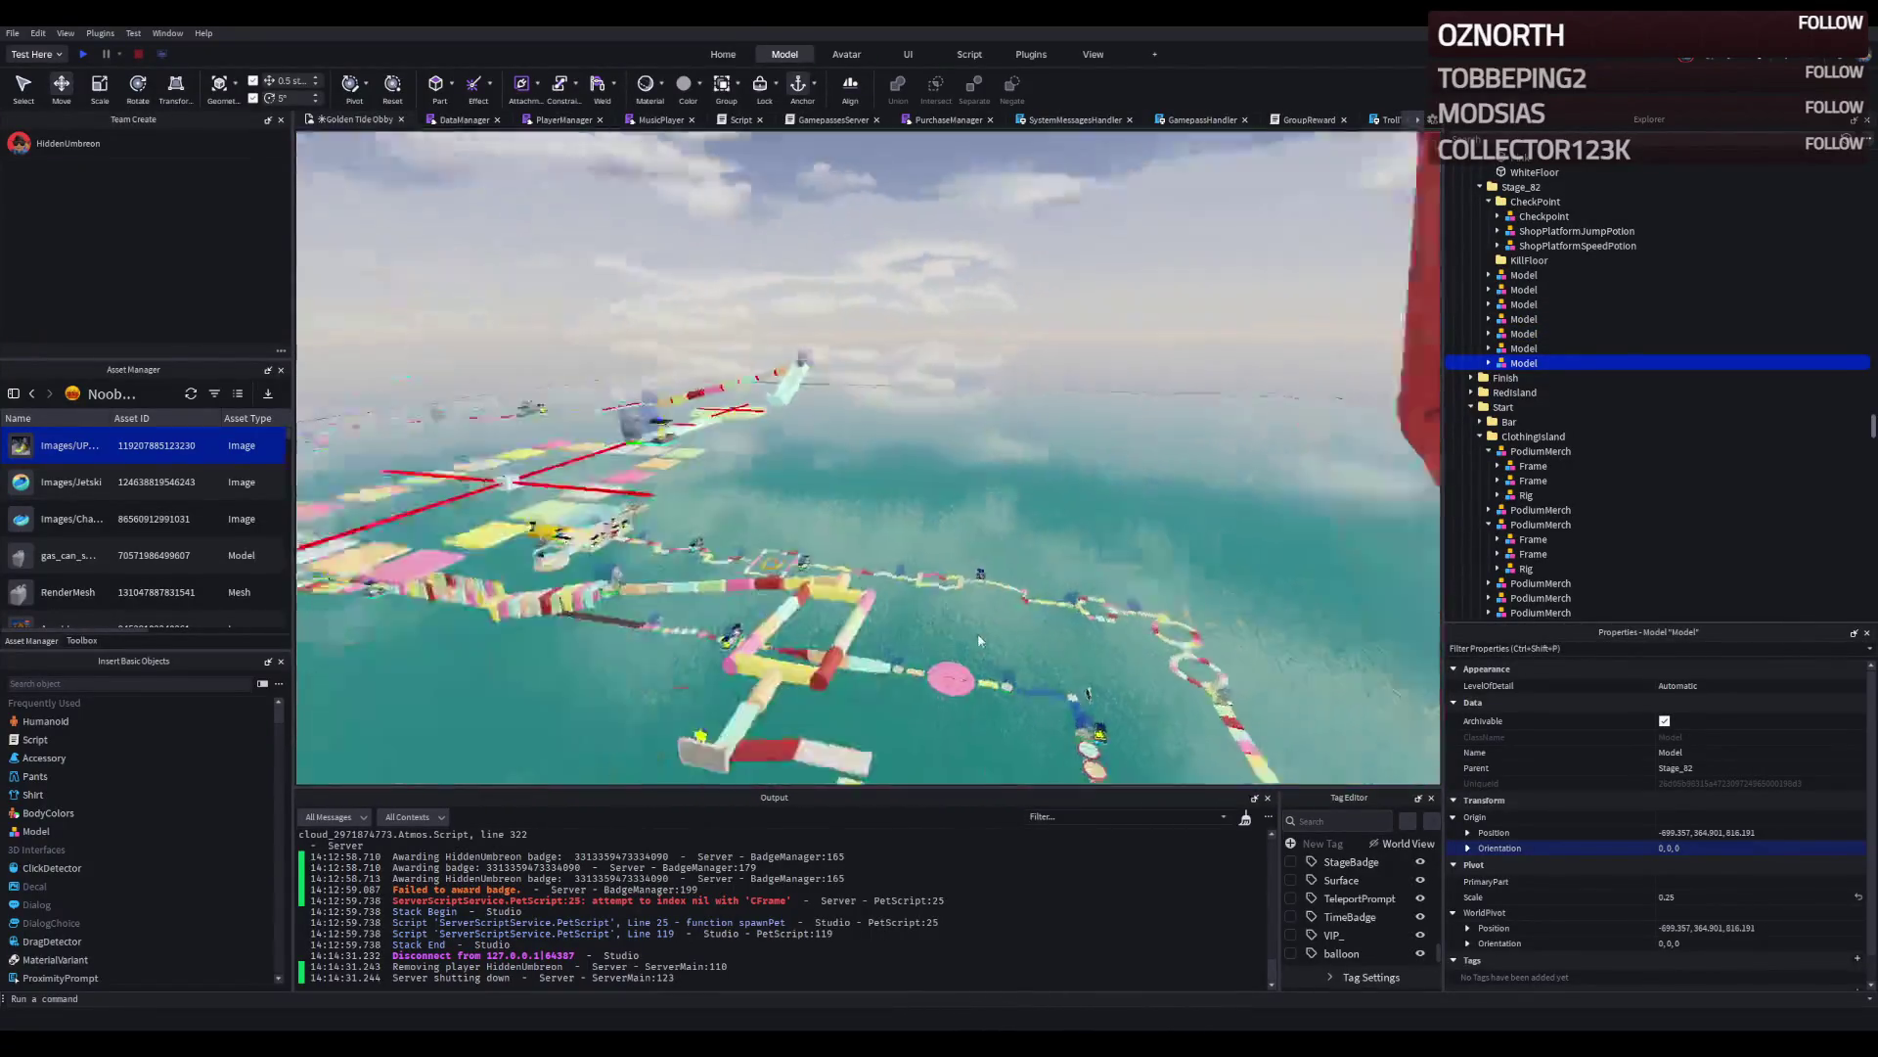
Duplicate the ring, turn it a quarter turn, stack it on the lower ring and reposition its pivot.
key("ctrl+d")
key("ctrl+r")
left_click_drag(977, 634, 932, 548)
key("s")
left_click_drag(1165, 404, 849, 322)
left_click(349, 99)
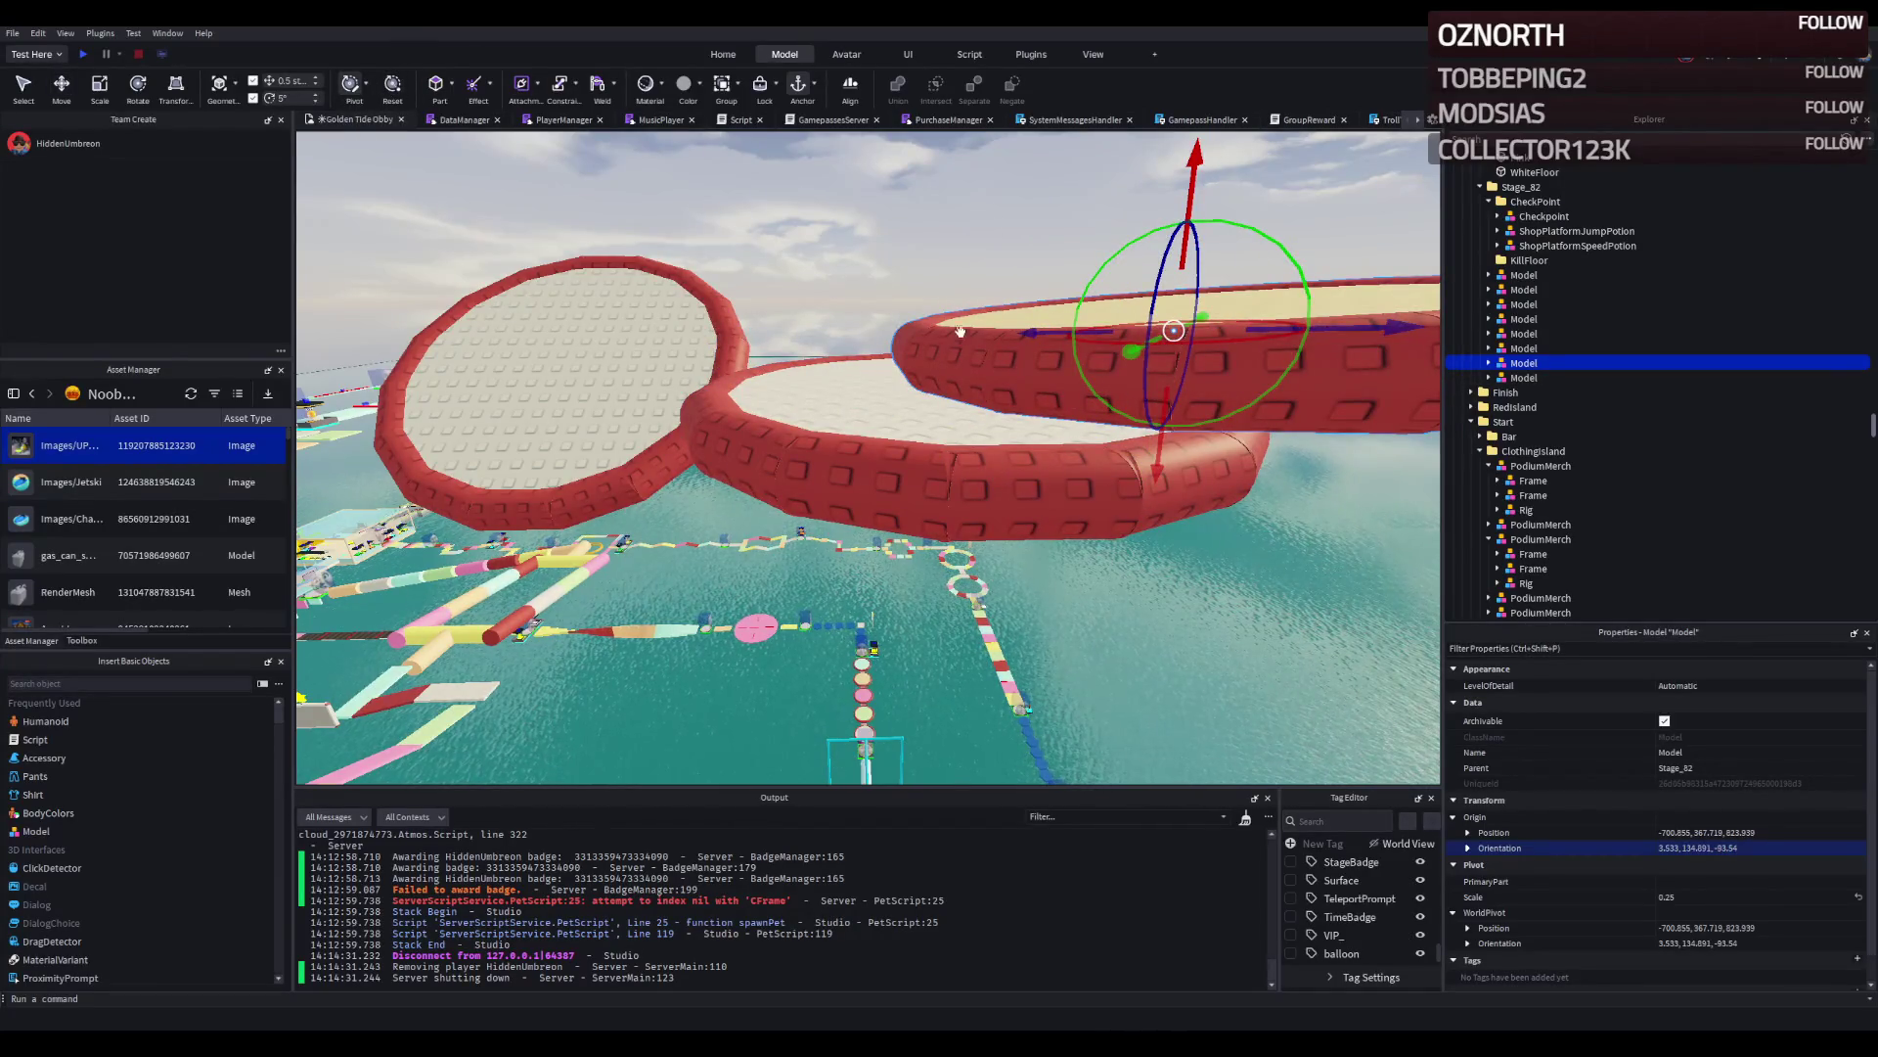
left_click_drag(960, 332, 1115, 360)
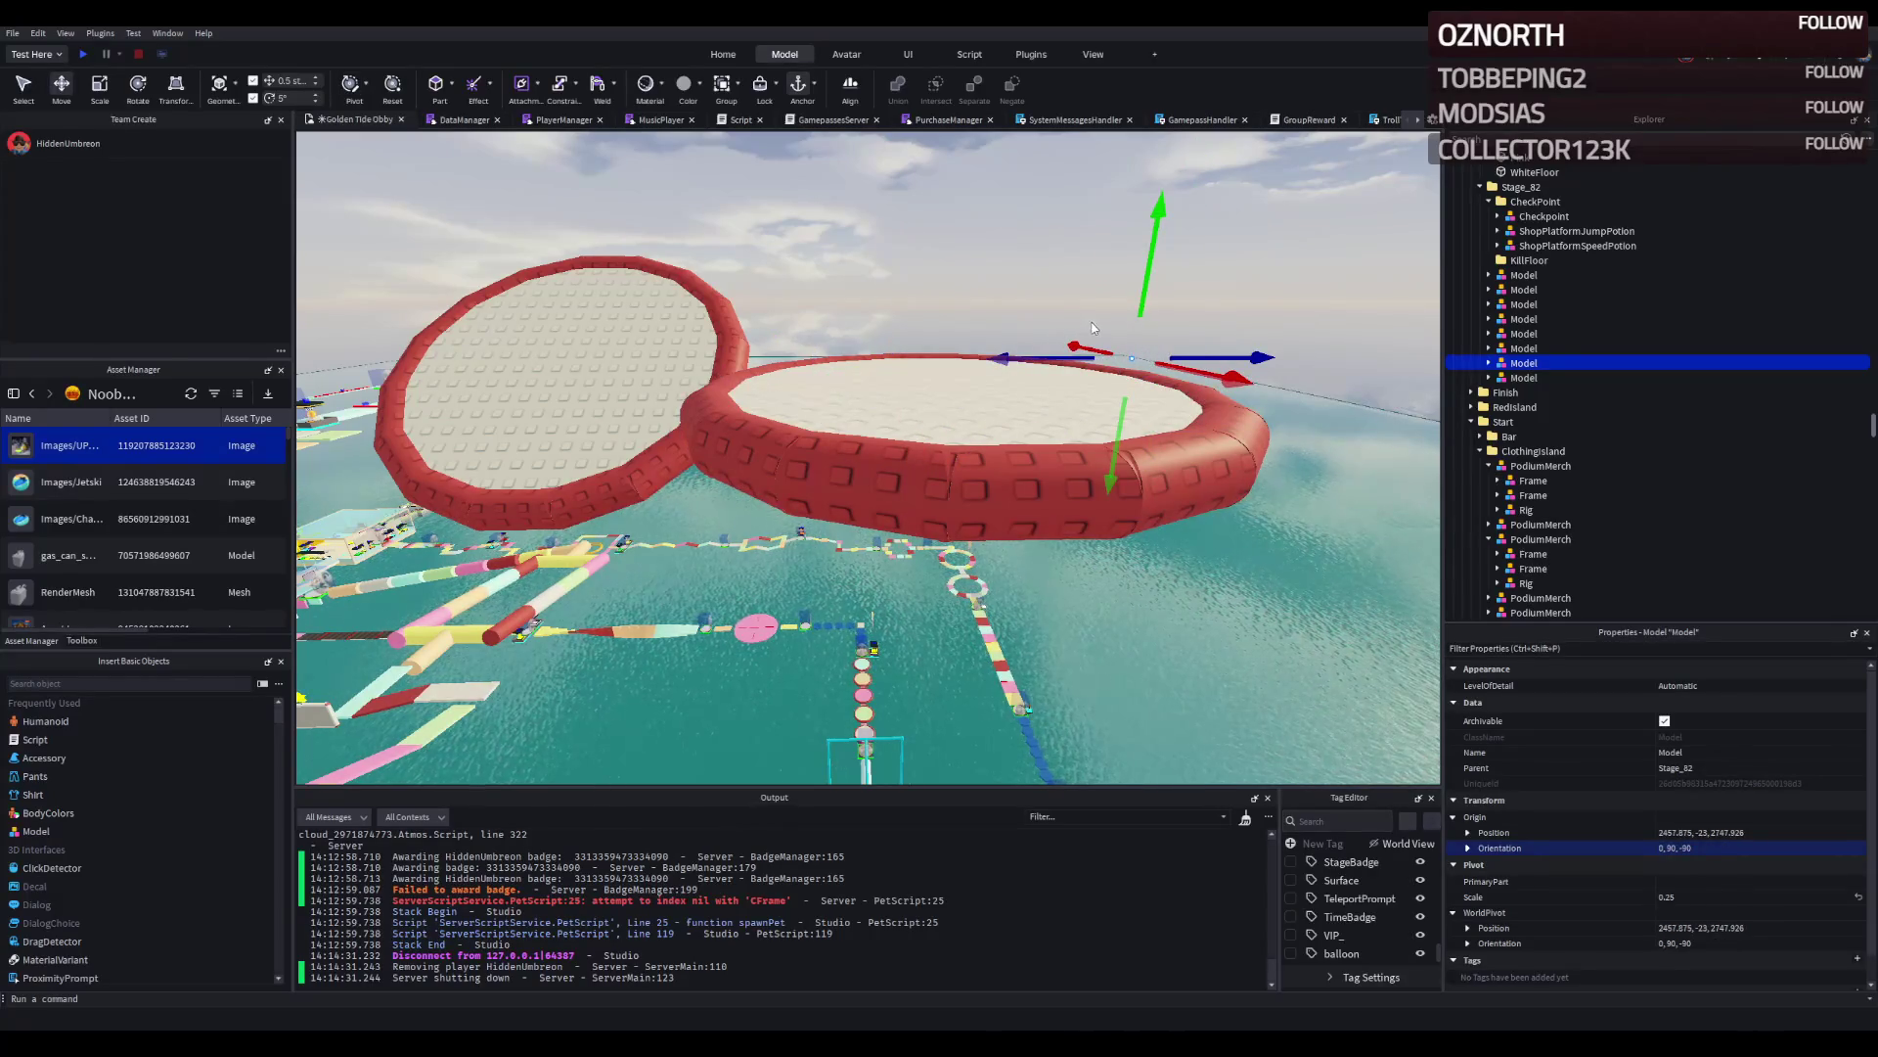
Undo the stray move, confirm the ring's origin position, then delete the extra ring.
key("ctrl+z")
key("f")
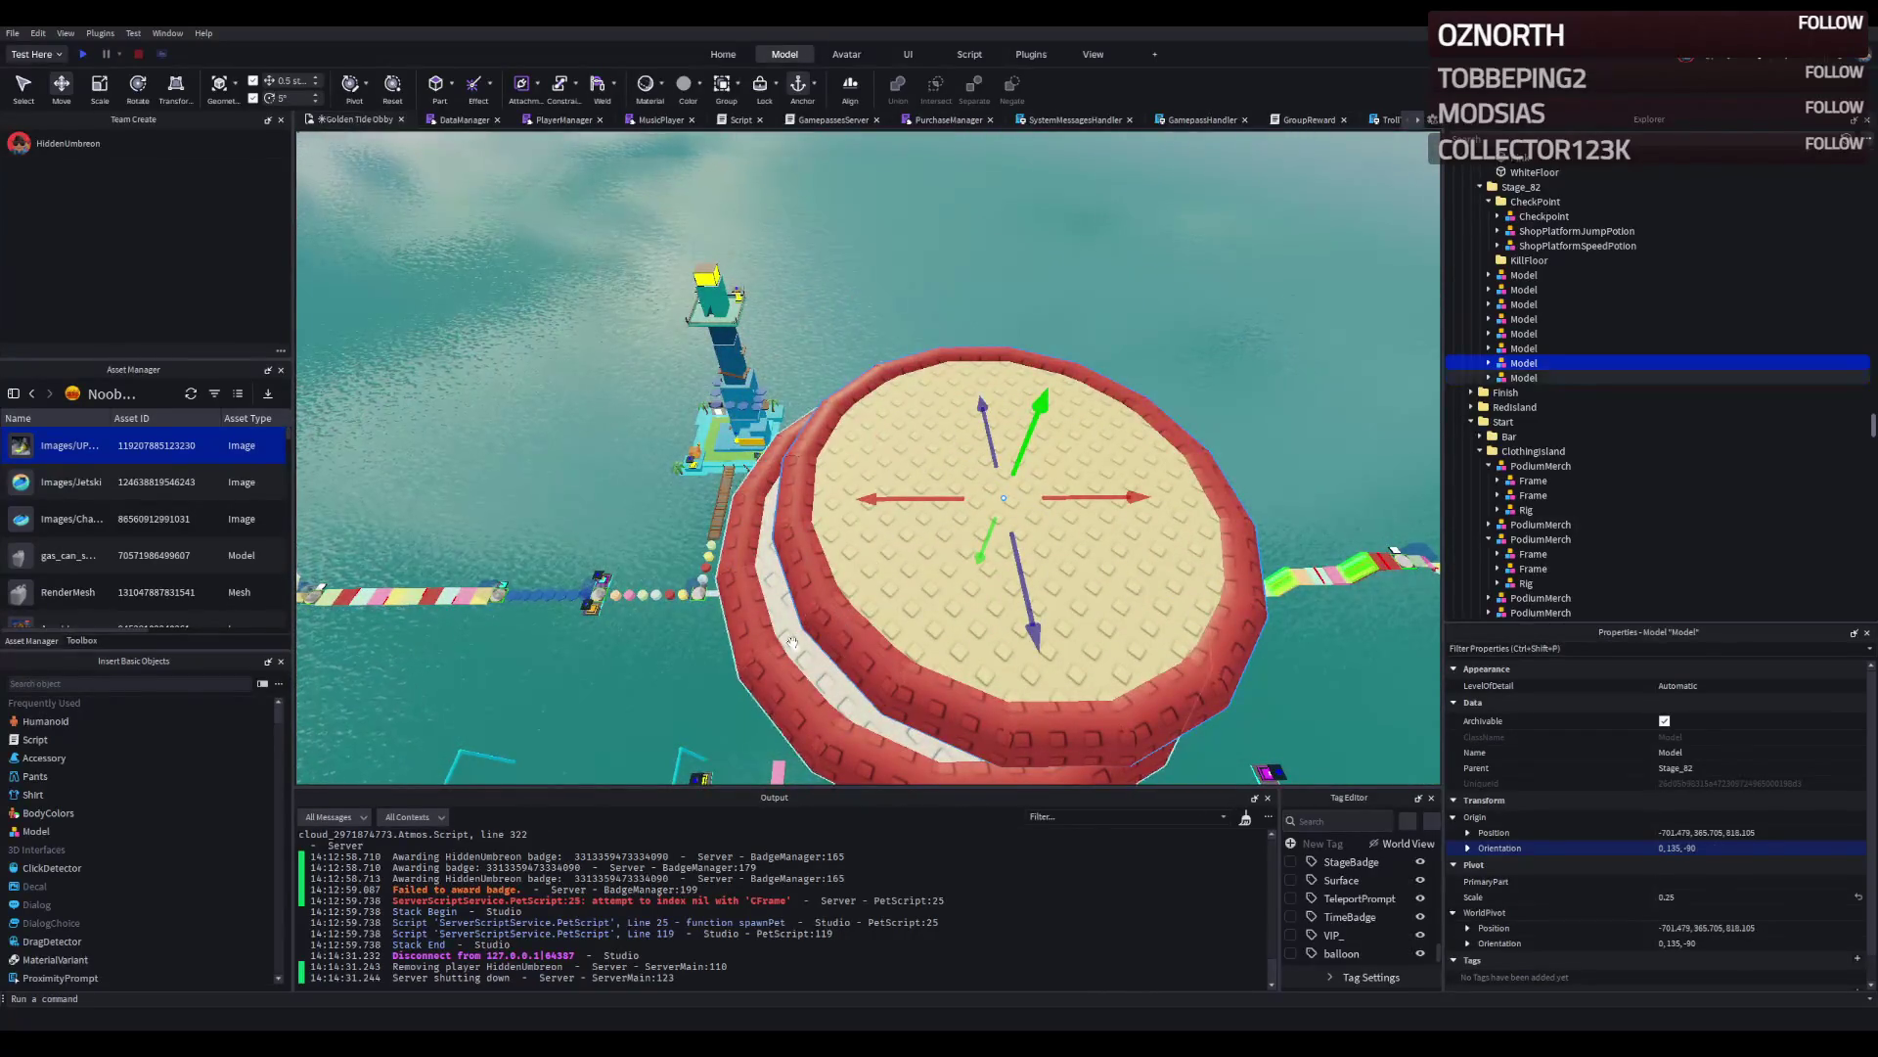
left_click(1614, 833)
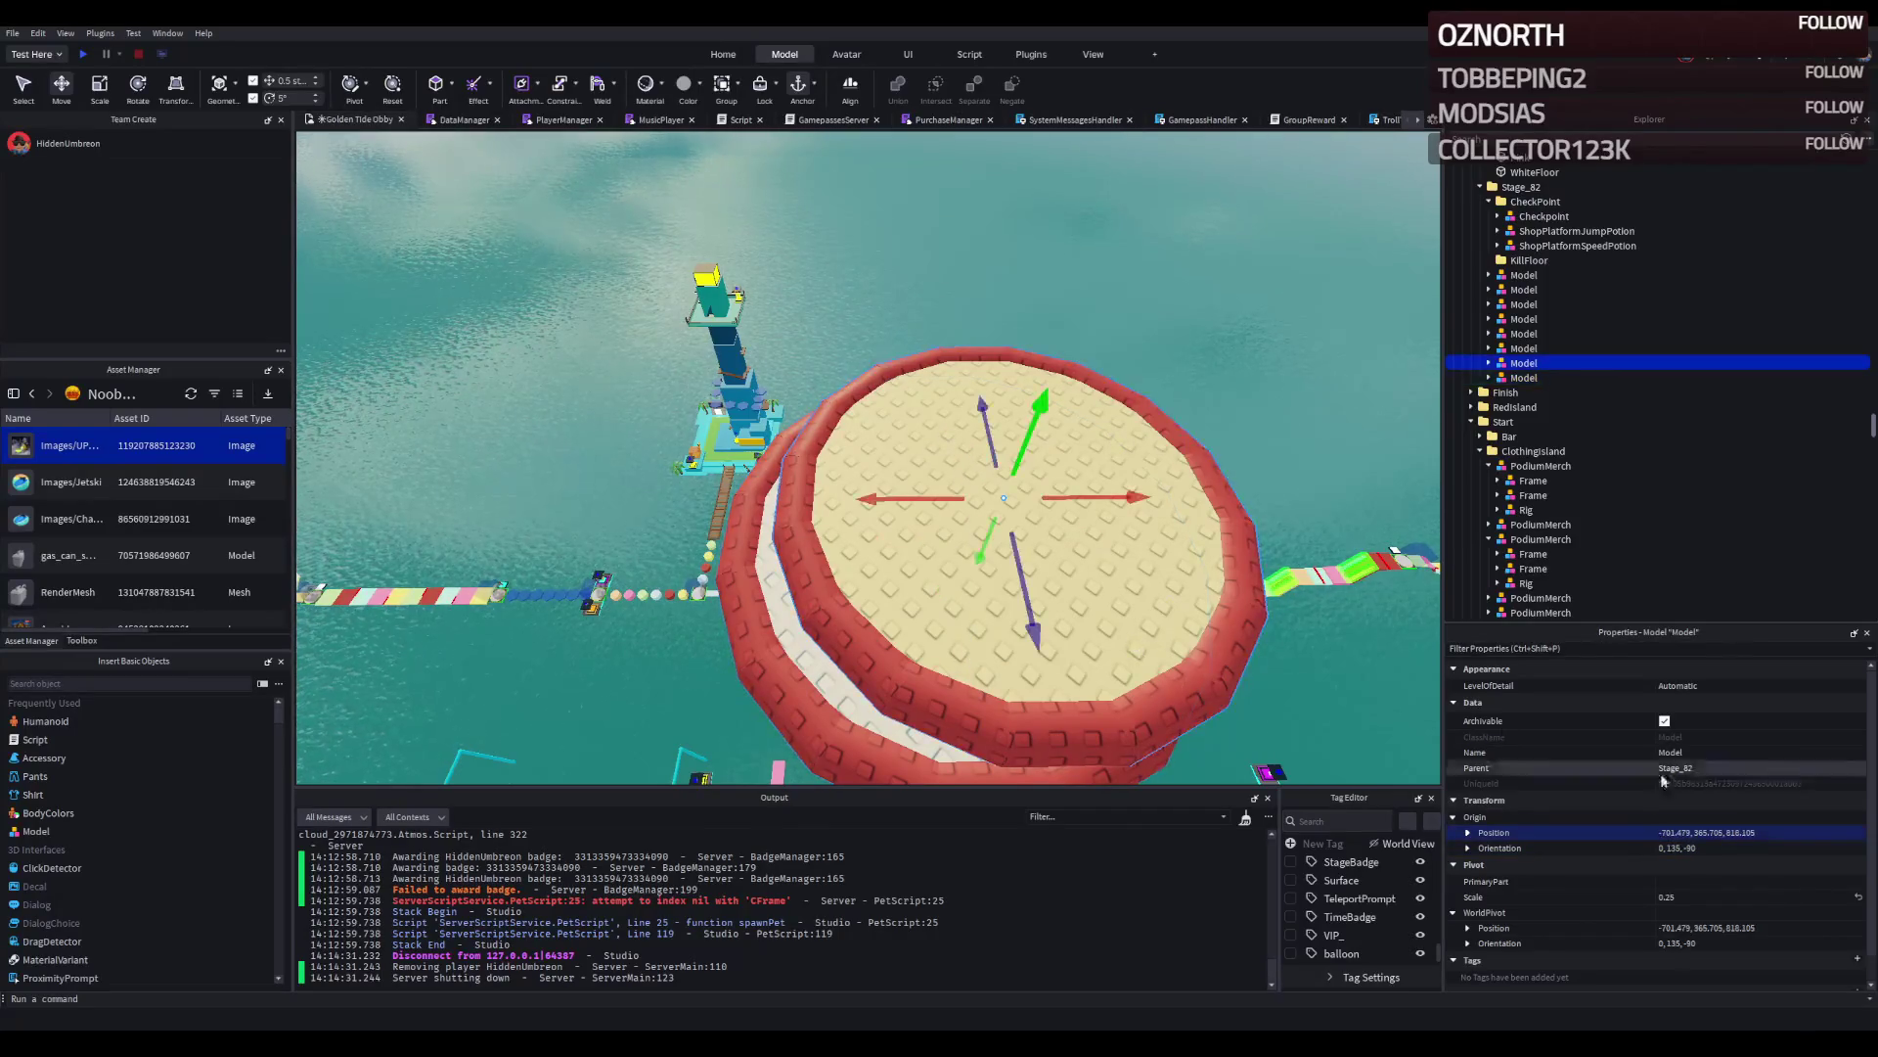
key("Return")
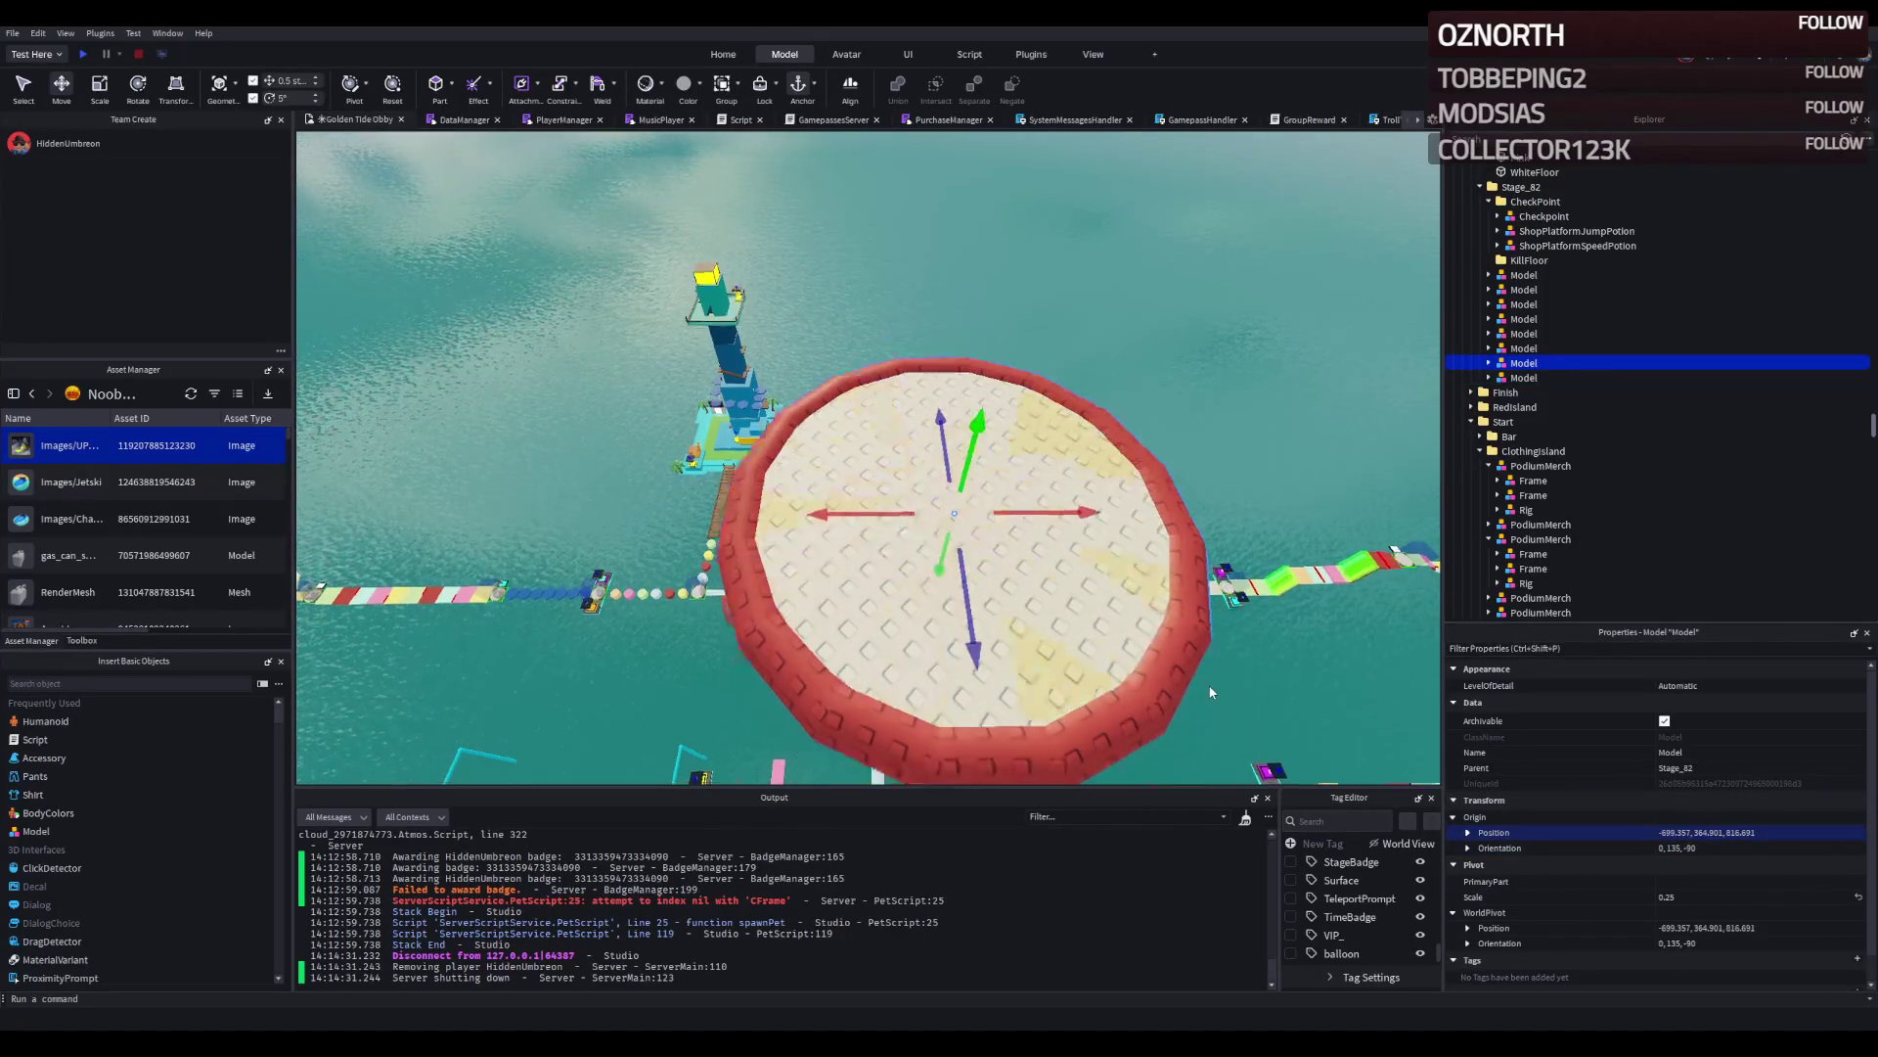
scroll("down", 3)
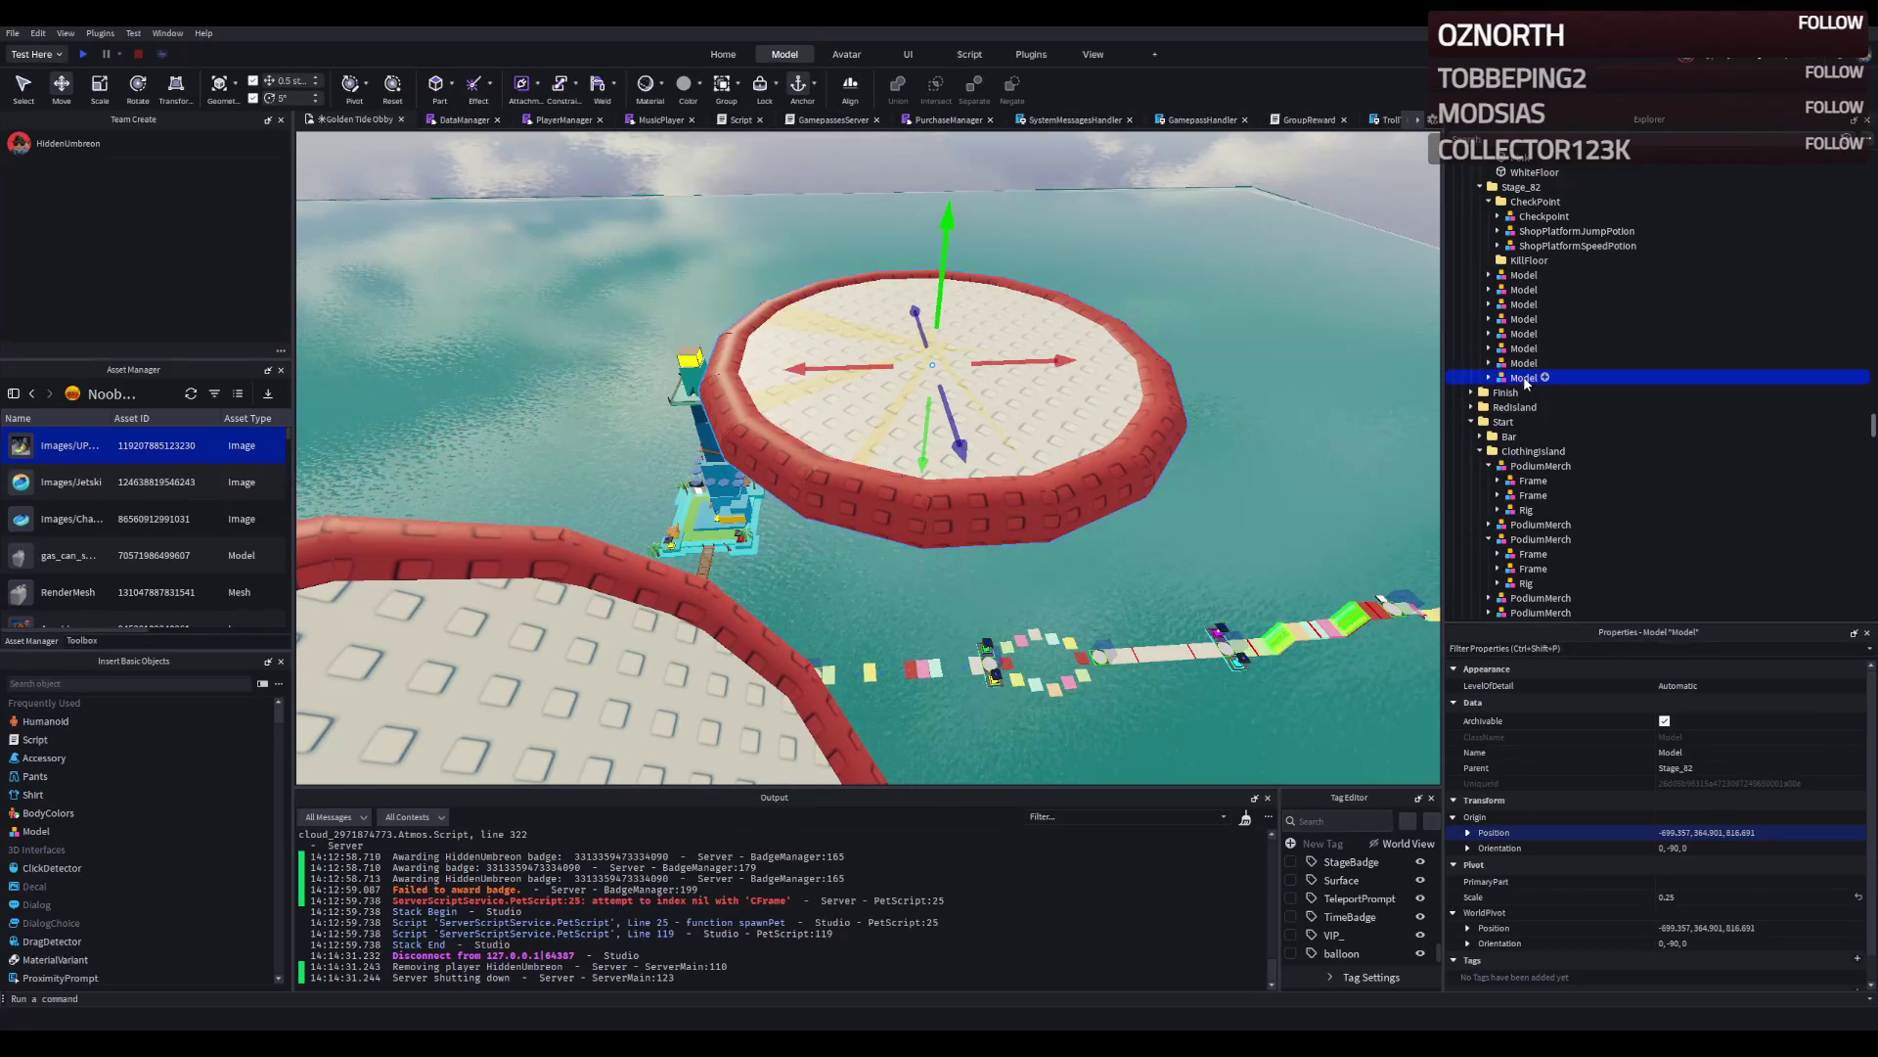
key("Delete")
scroll("up", 3)
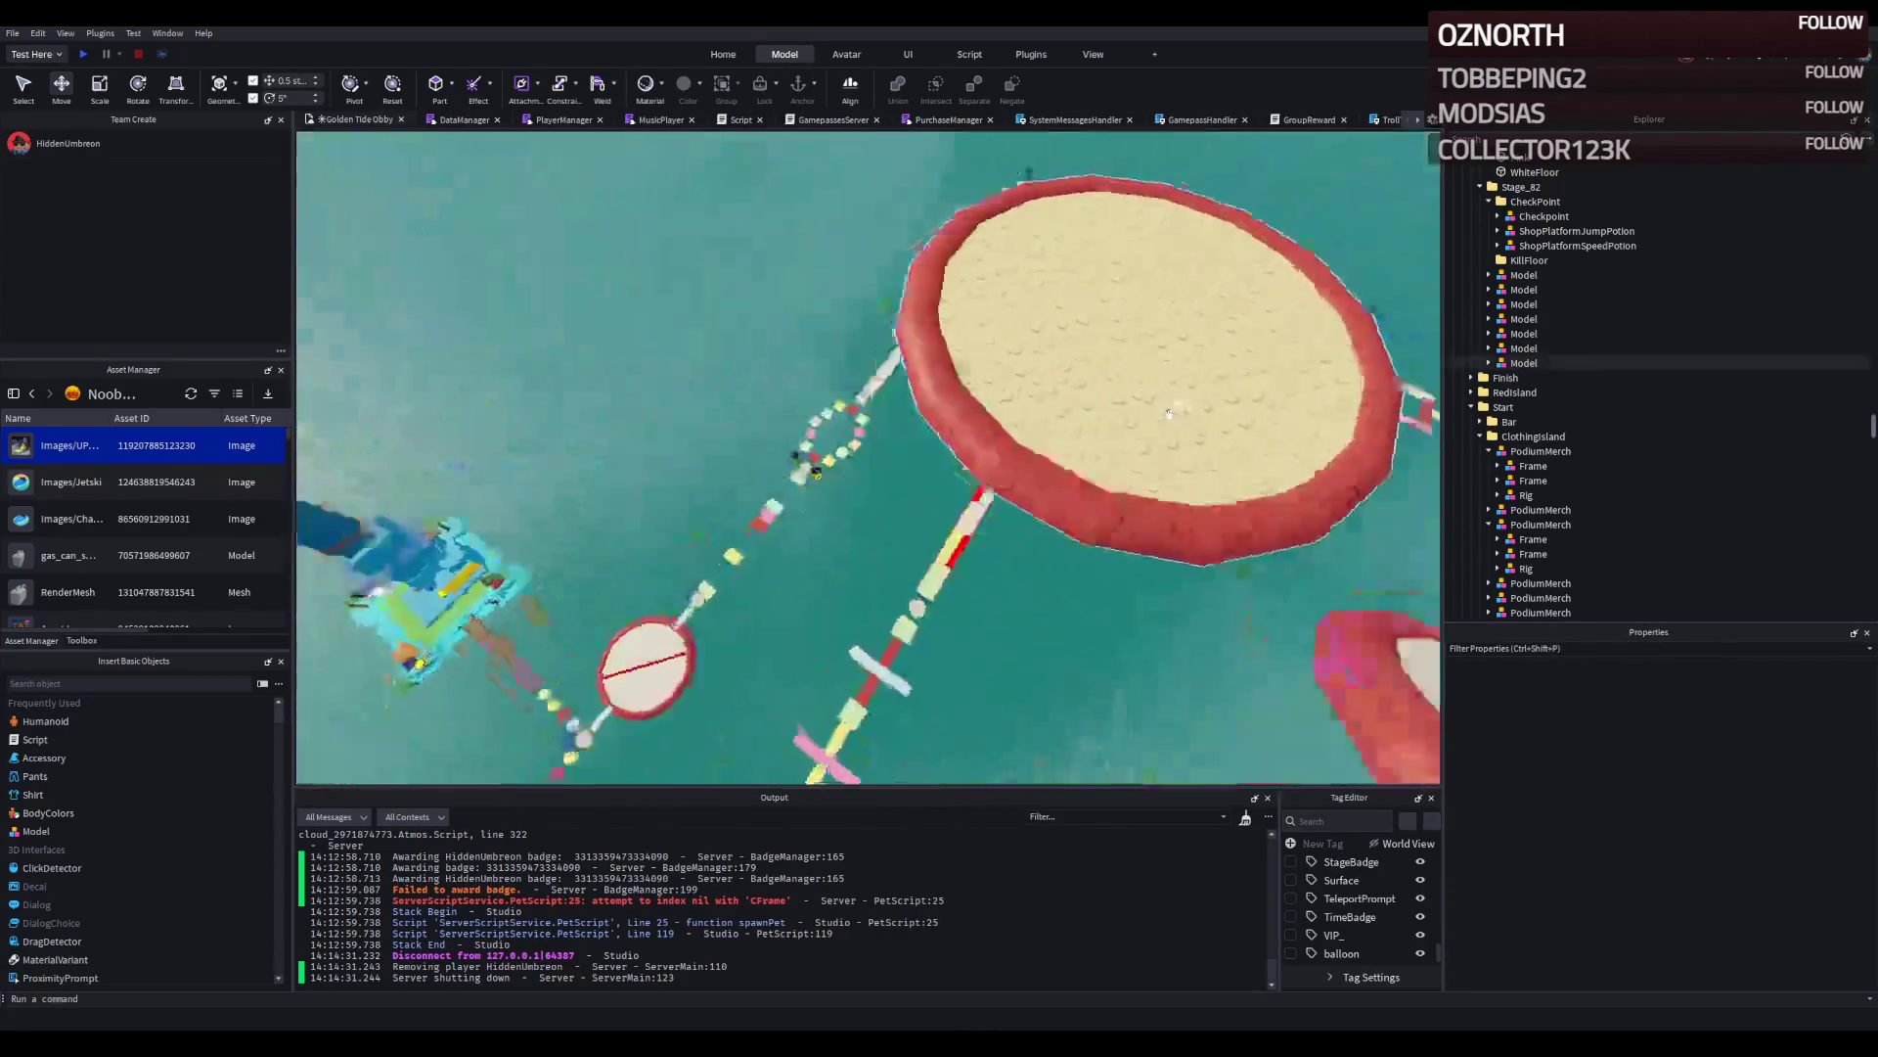
Nudge the pink disc platform slightly along its row of Stage_82 discs.
scroll("down", 3)
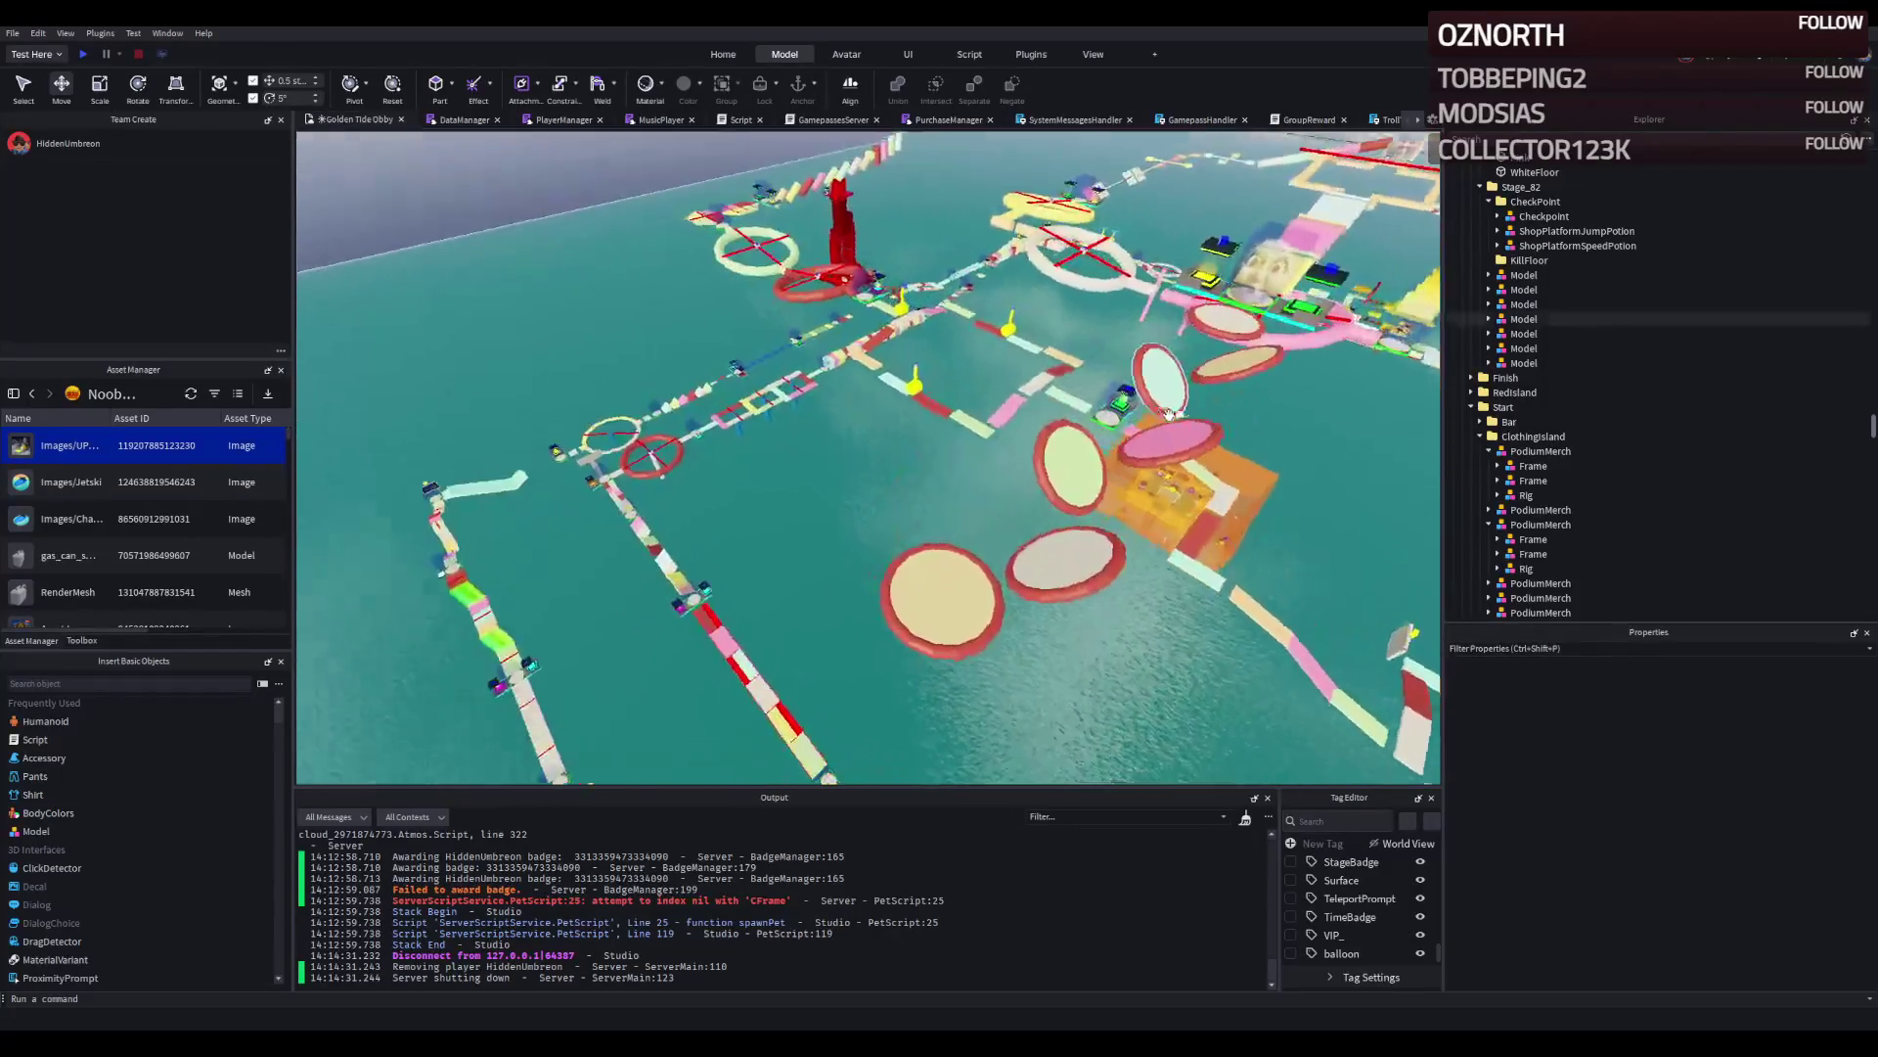
scroll("up", 3)
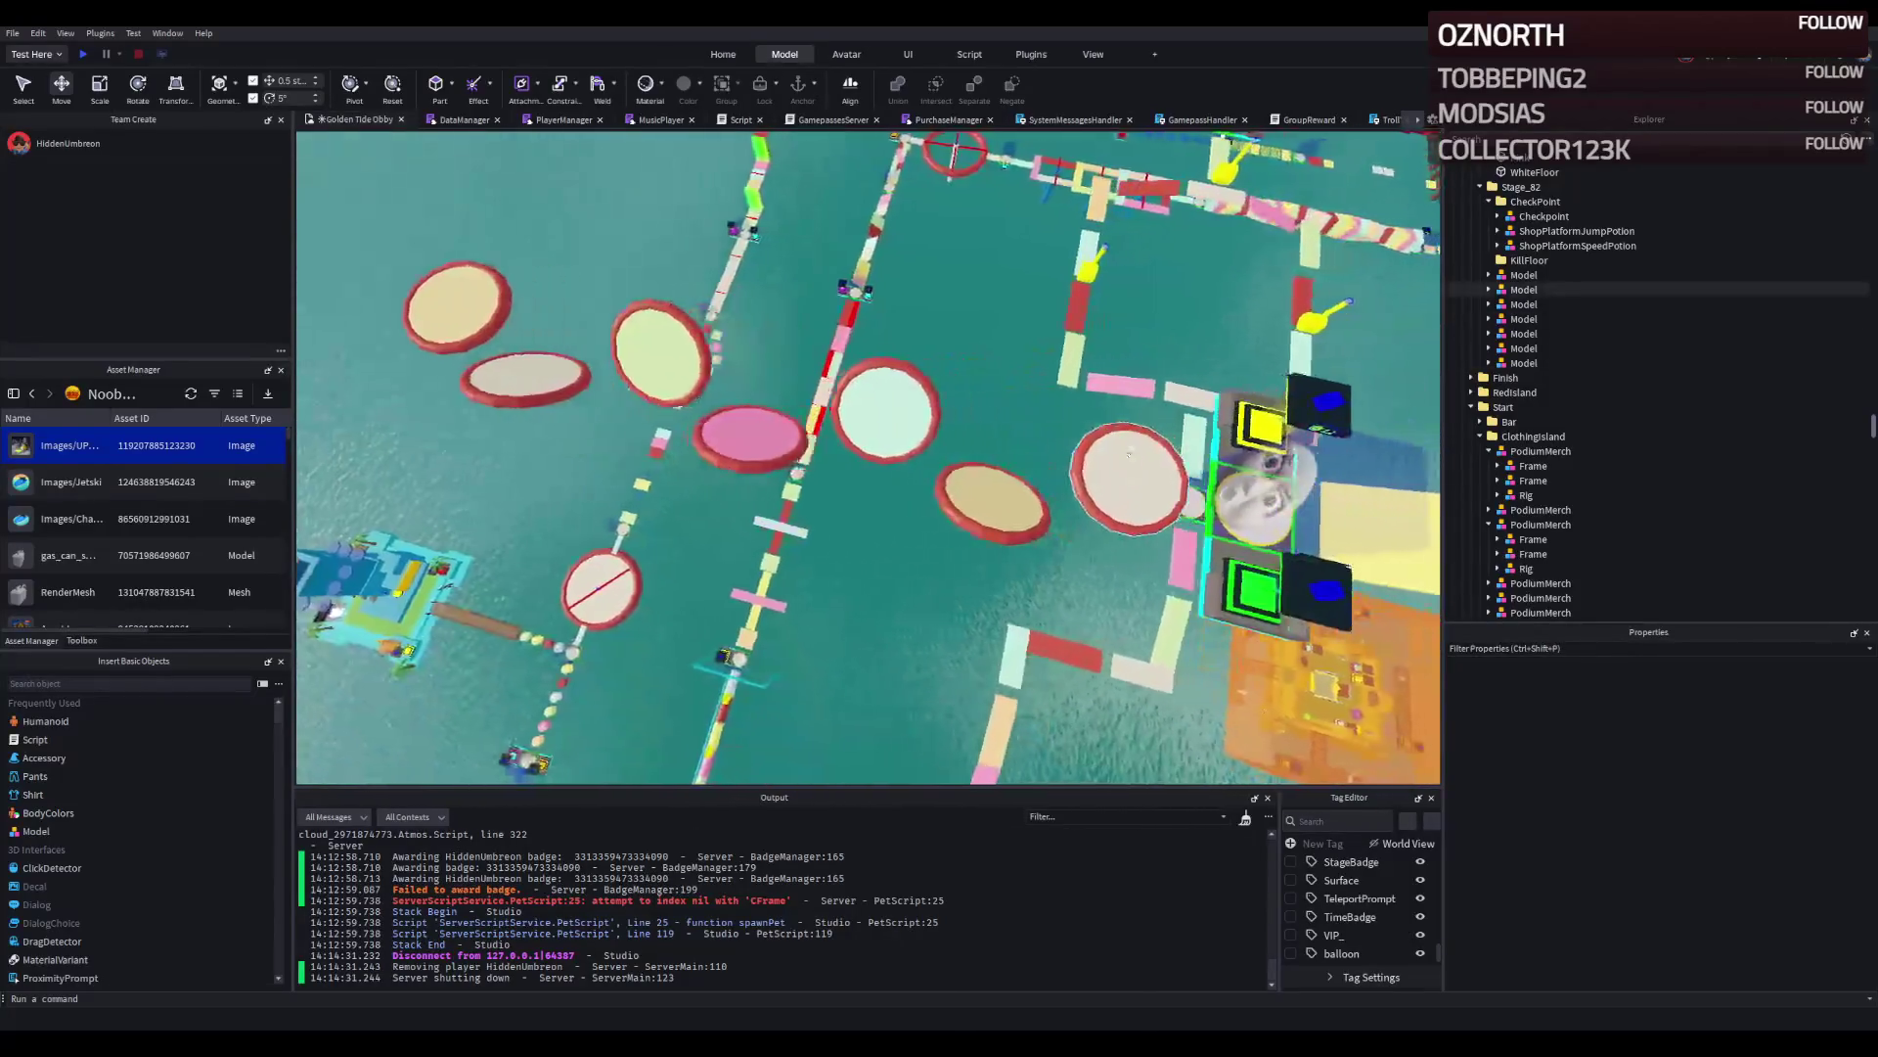
left_click(1125, 458)
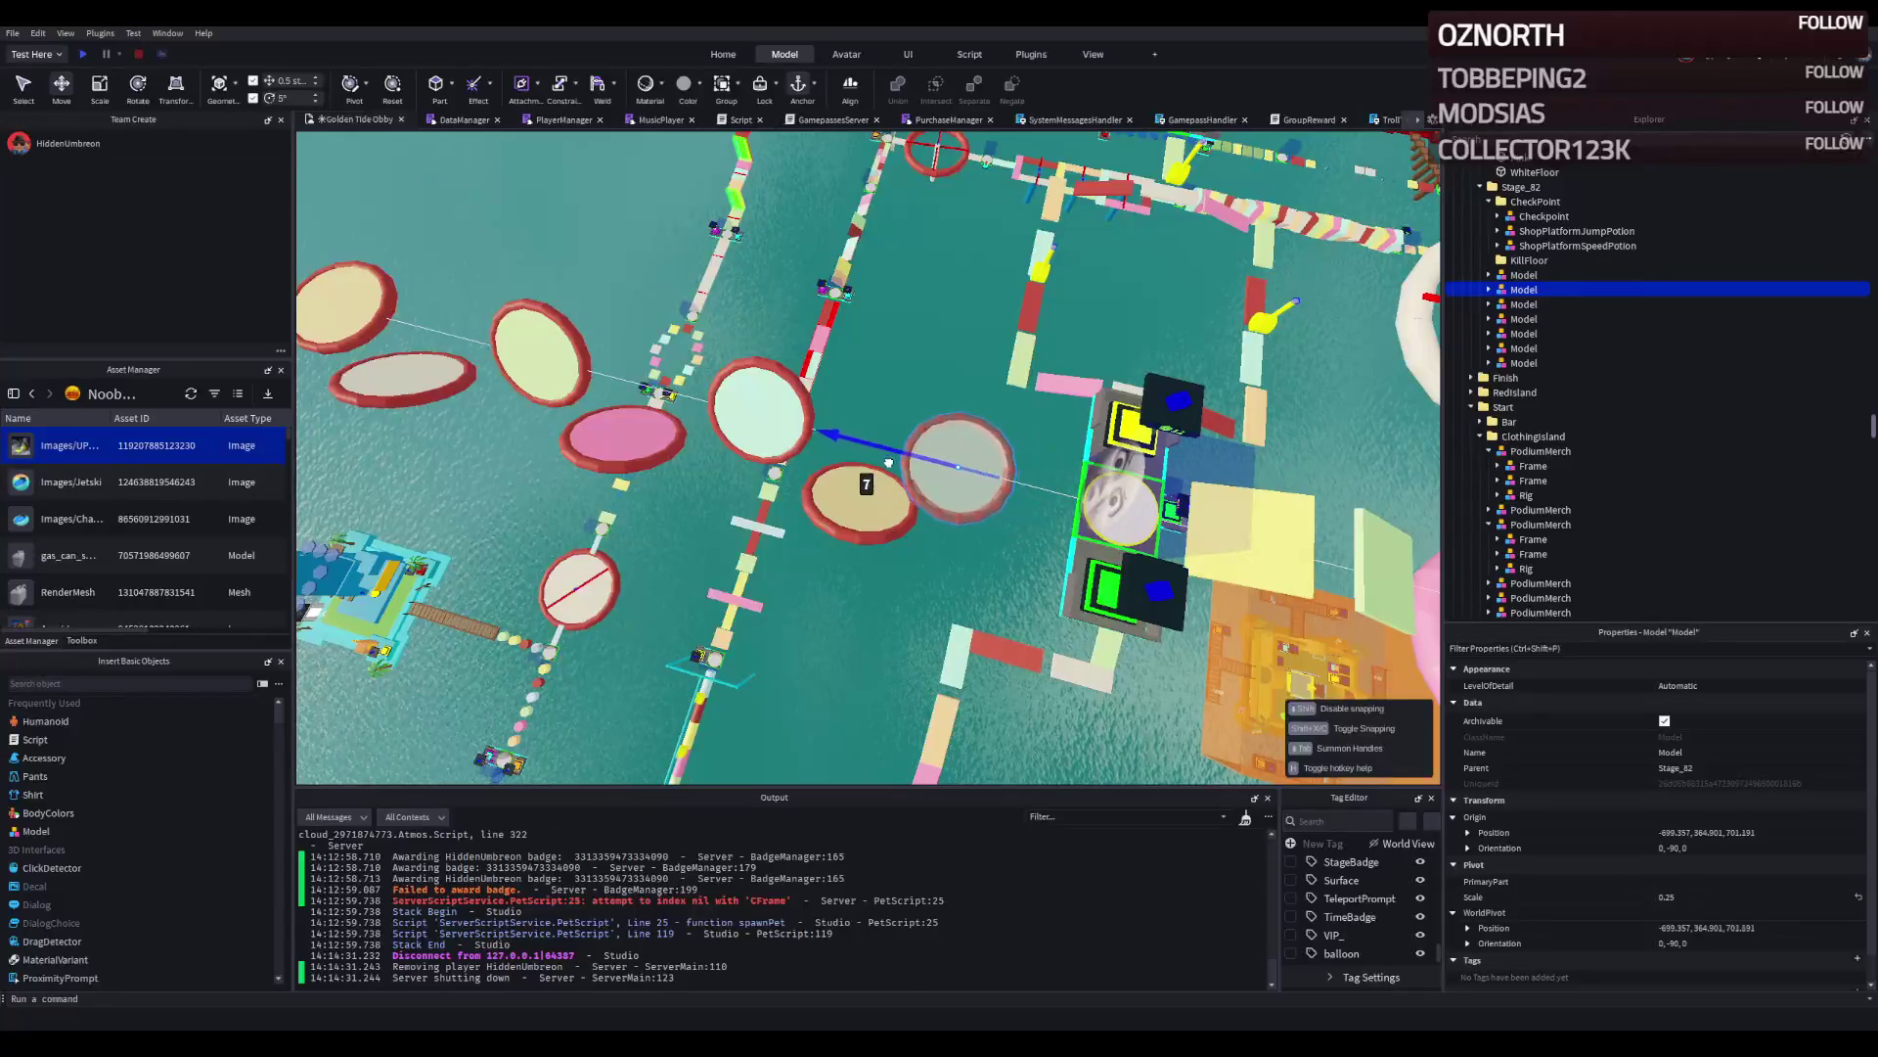
key("a")
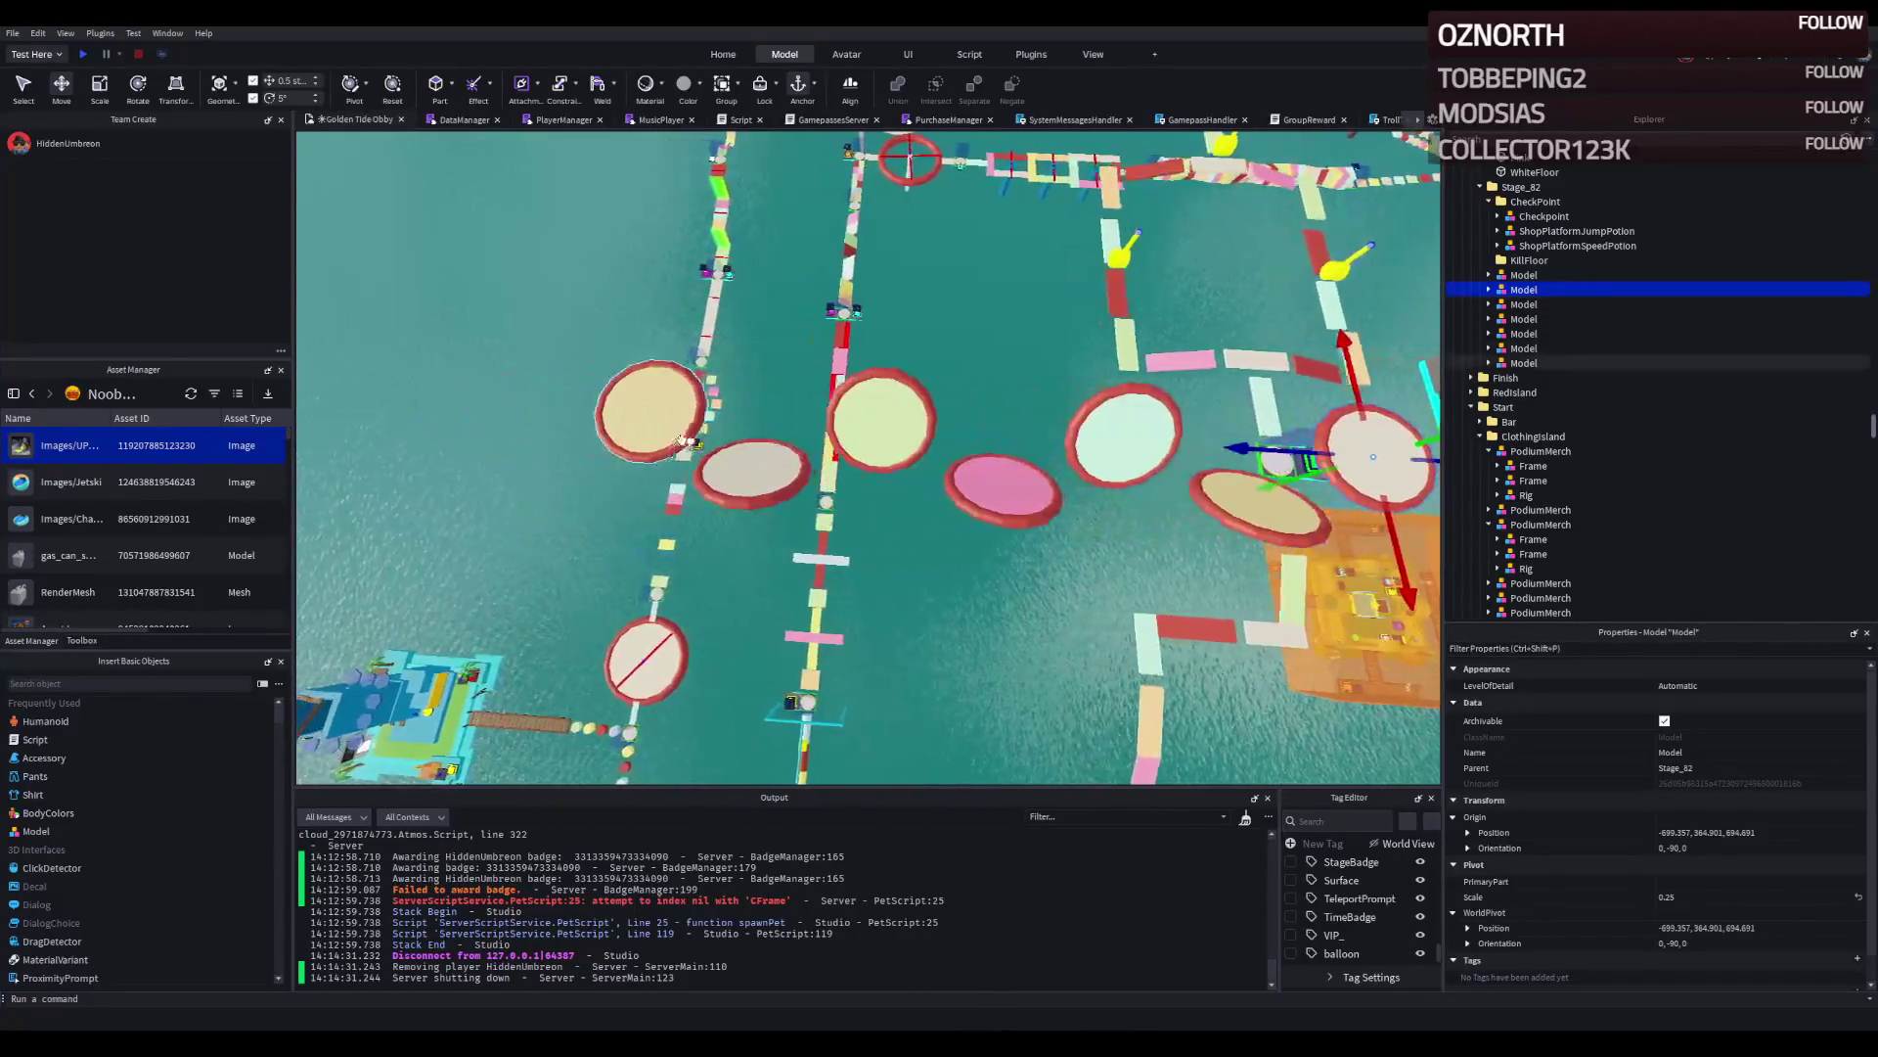
left_click(806, 459)
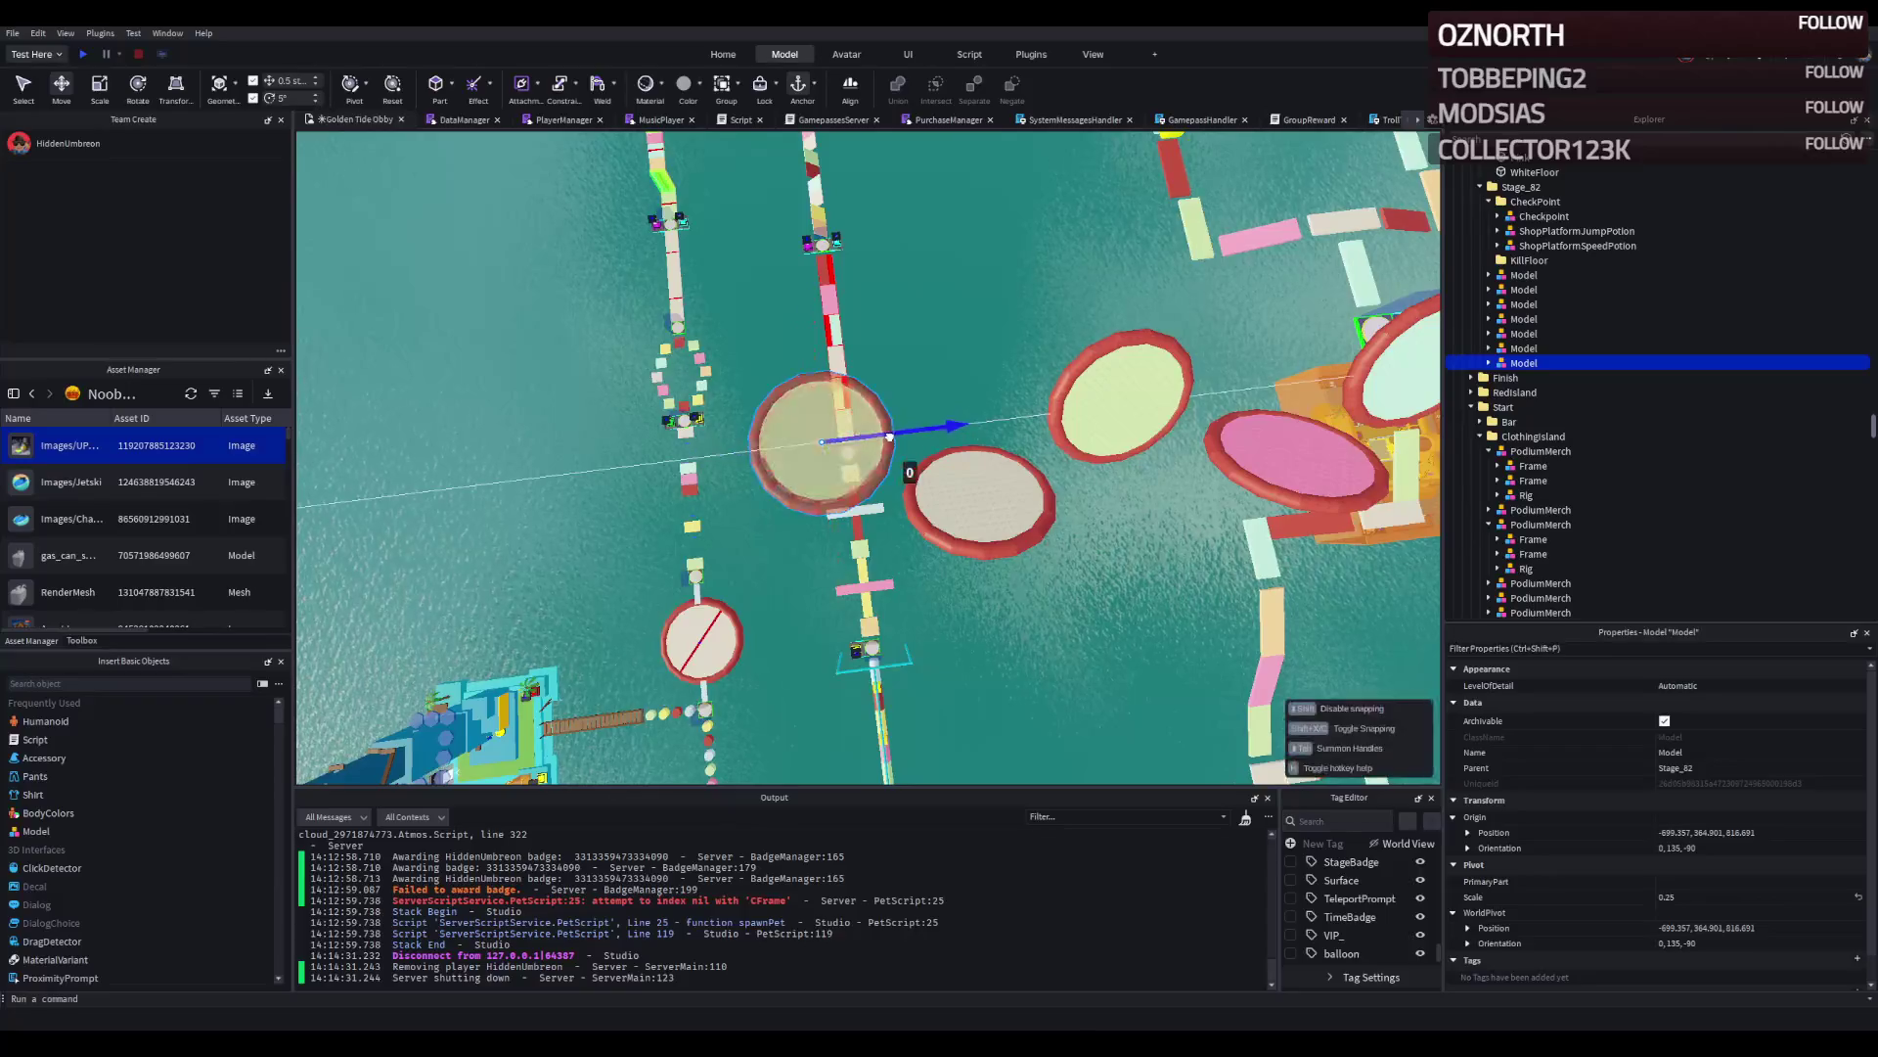
left_click_drag(928, 431, 919, 434)
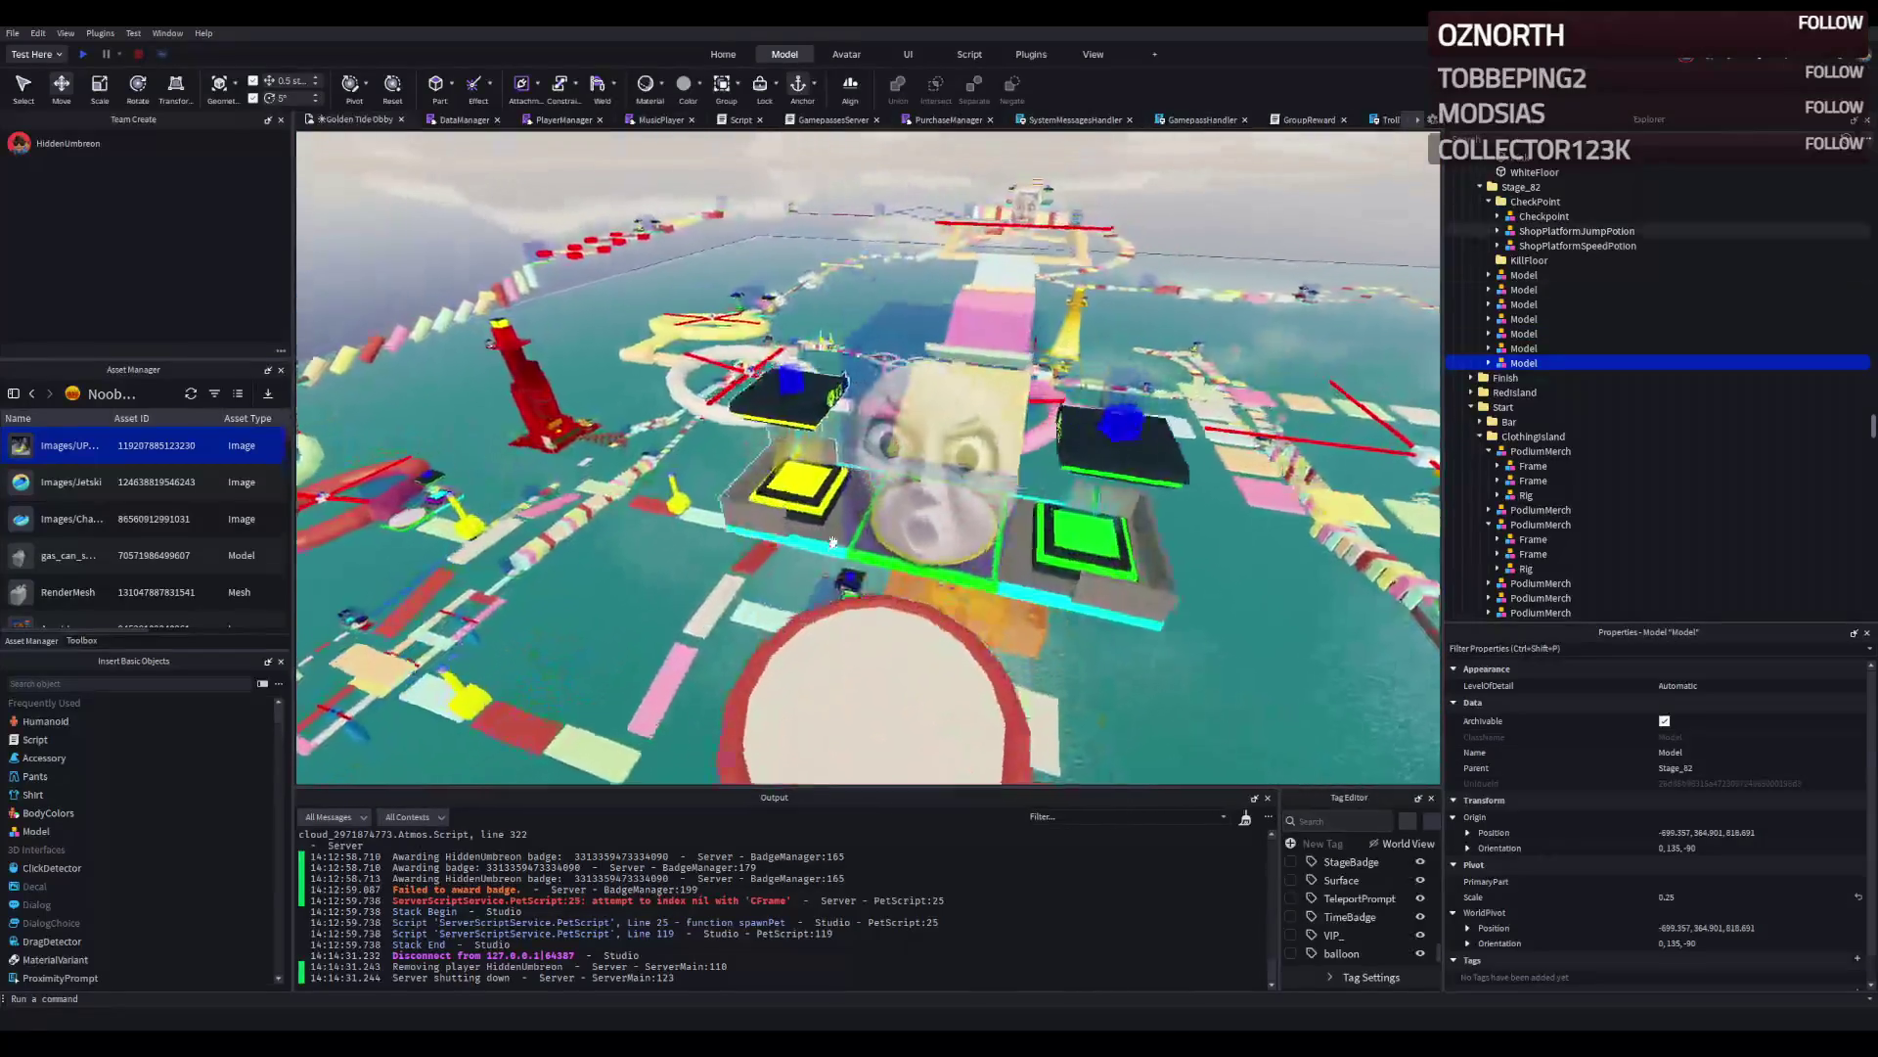
scroll("down", 3)
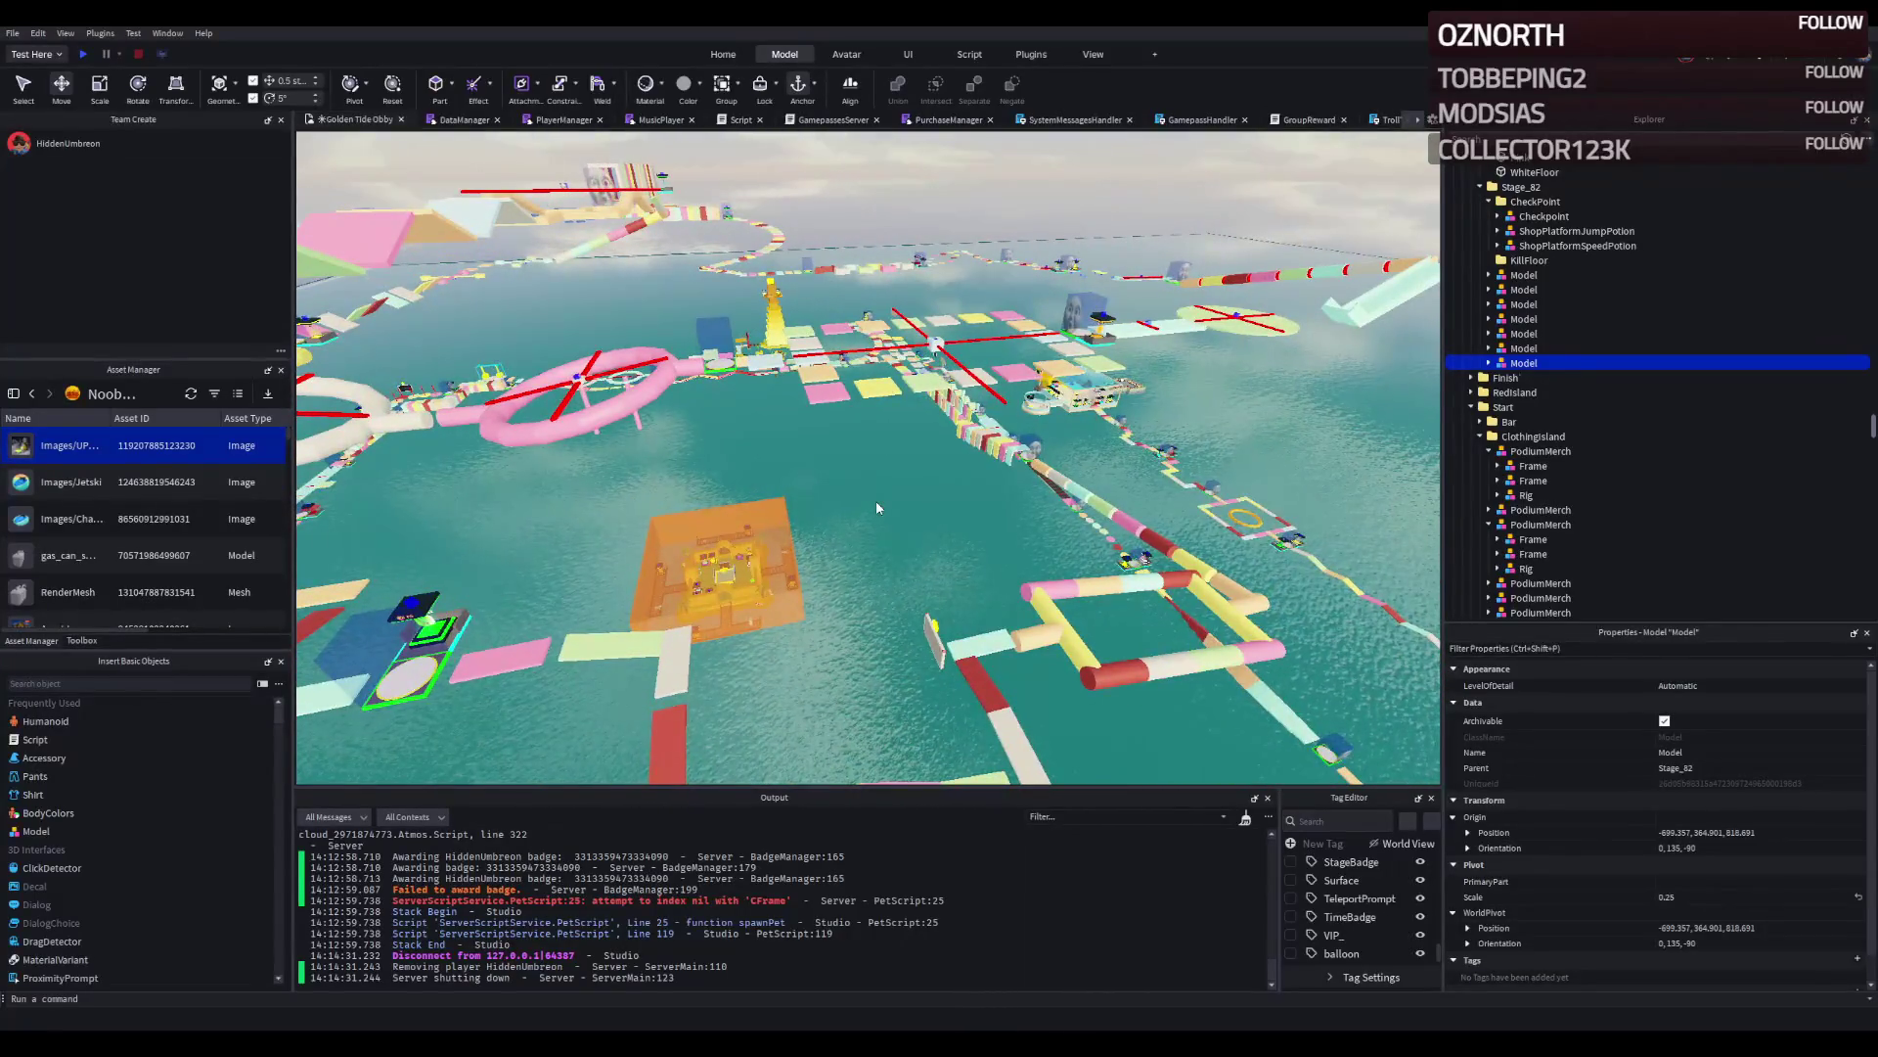
left_click(1547, 133)
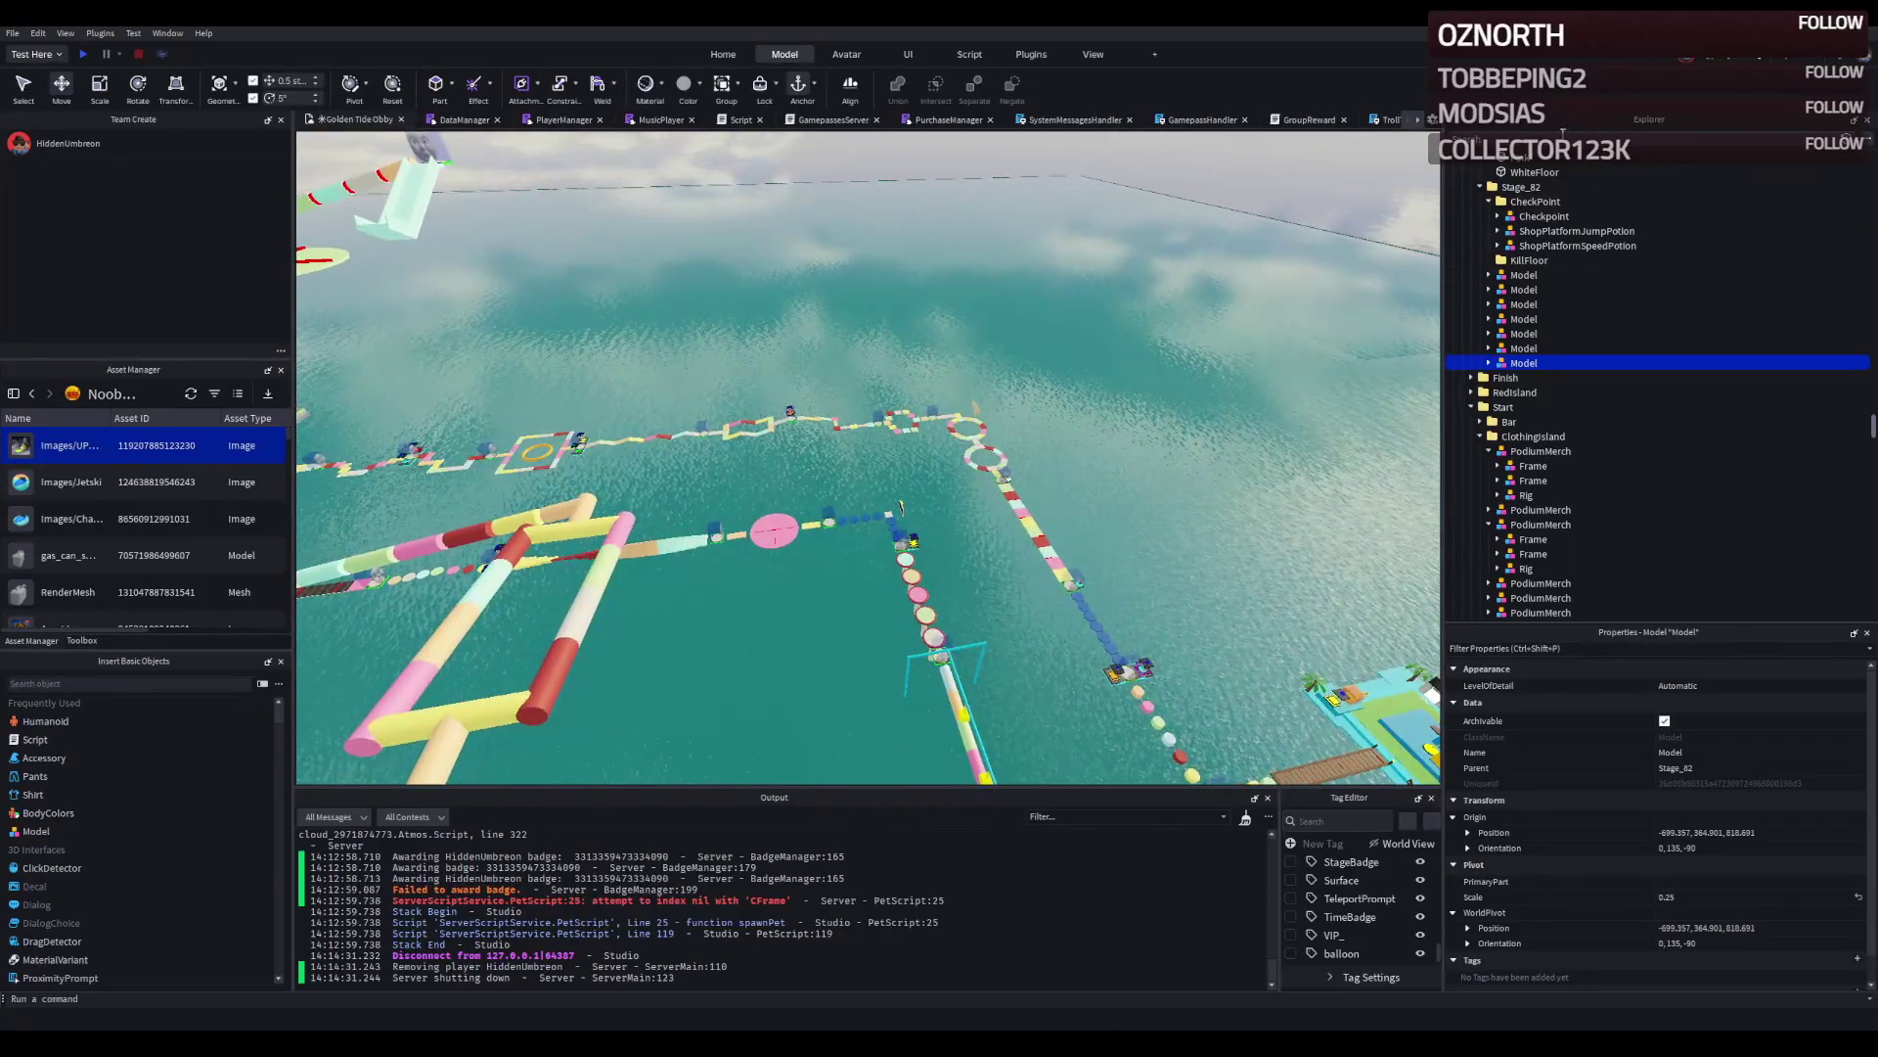
Find Stage_74's last MovingPlatform_Right with a 'MovingPlatform' Explorer search and duplicate it.
type("MovingPlatform")
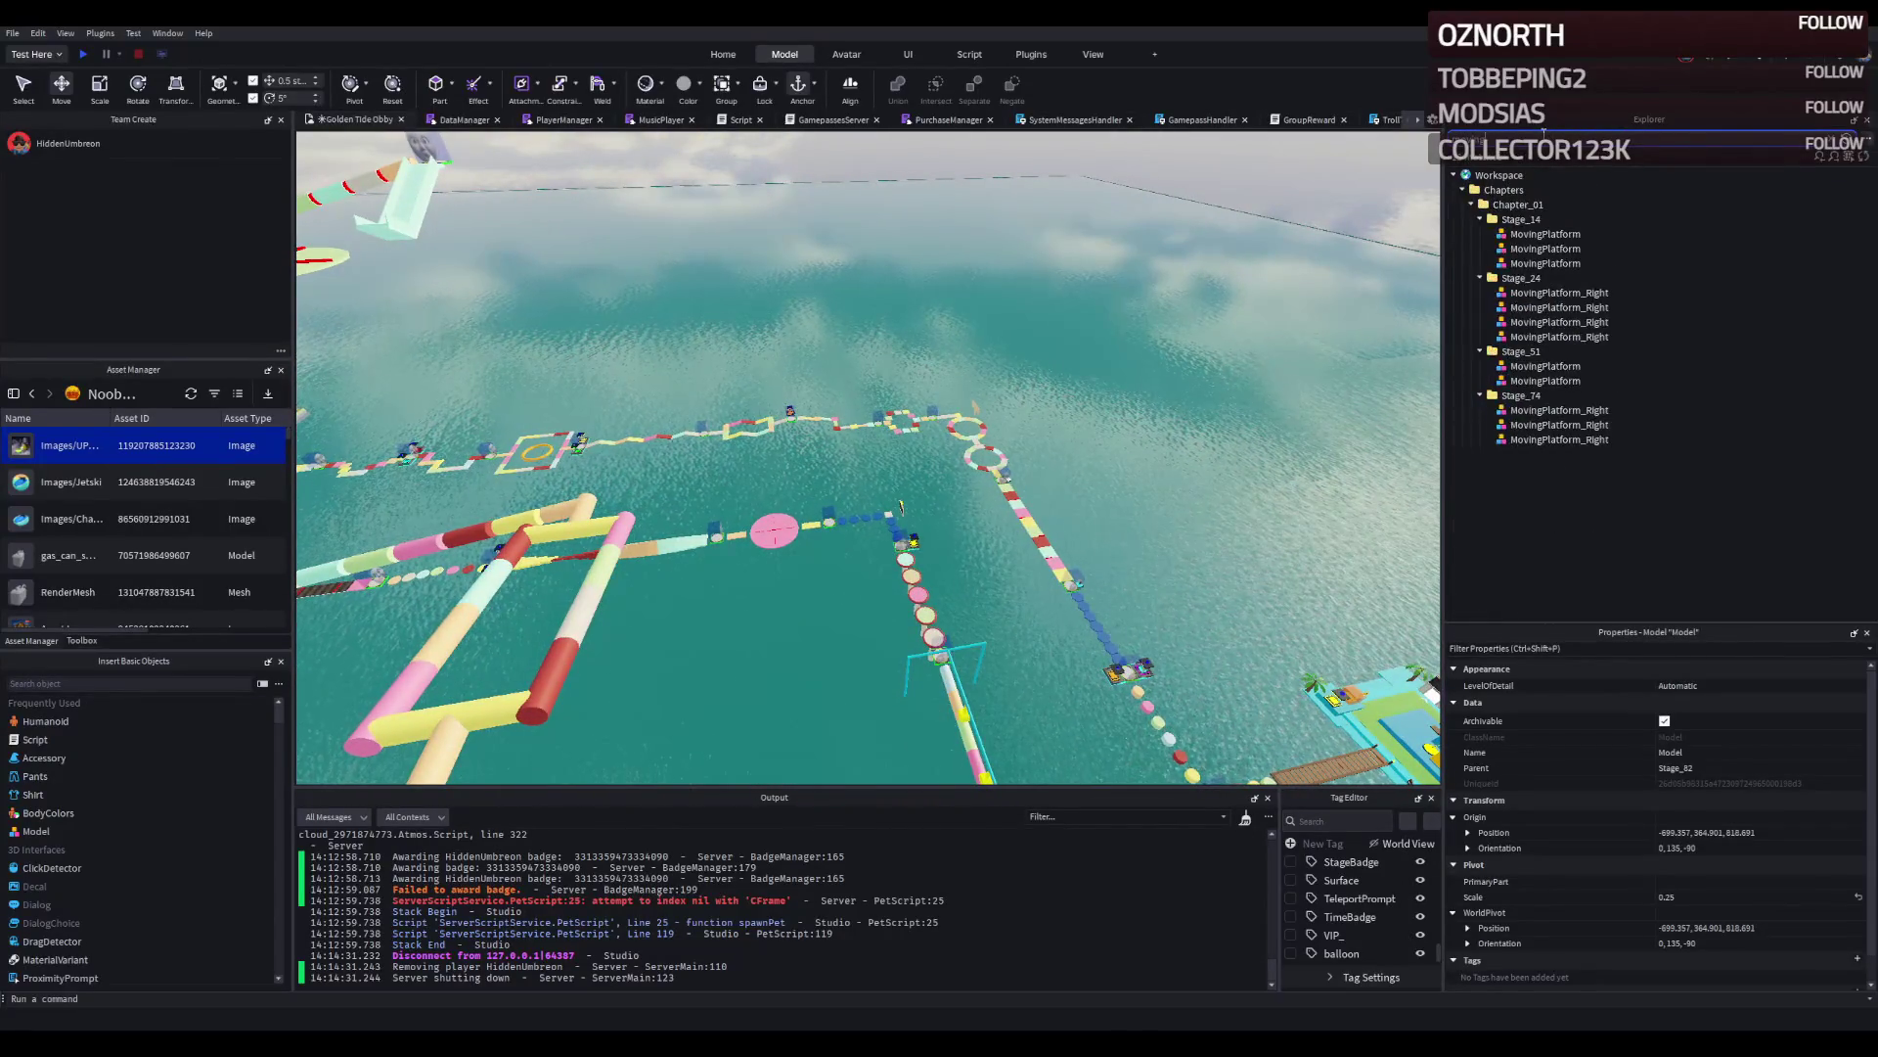
left_click(1559, 440)
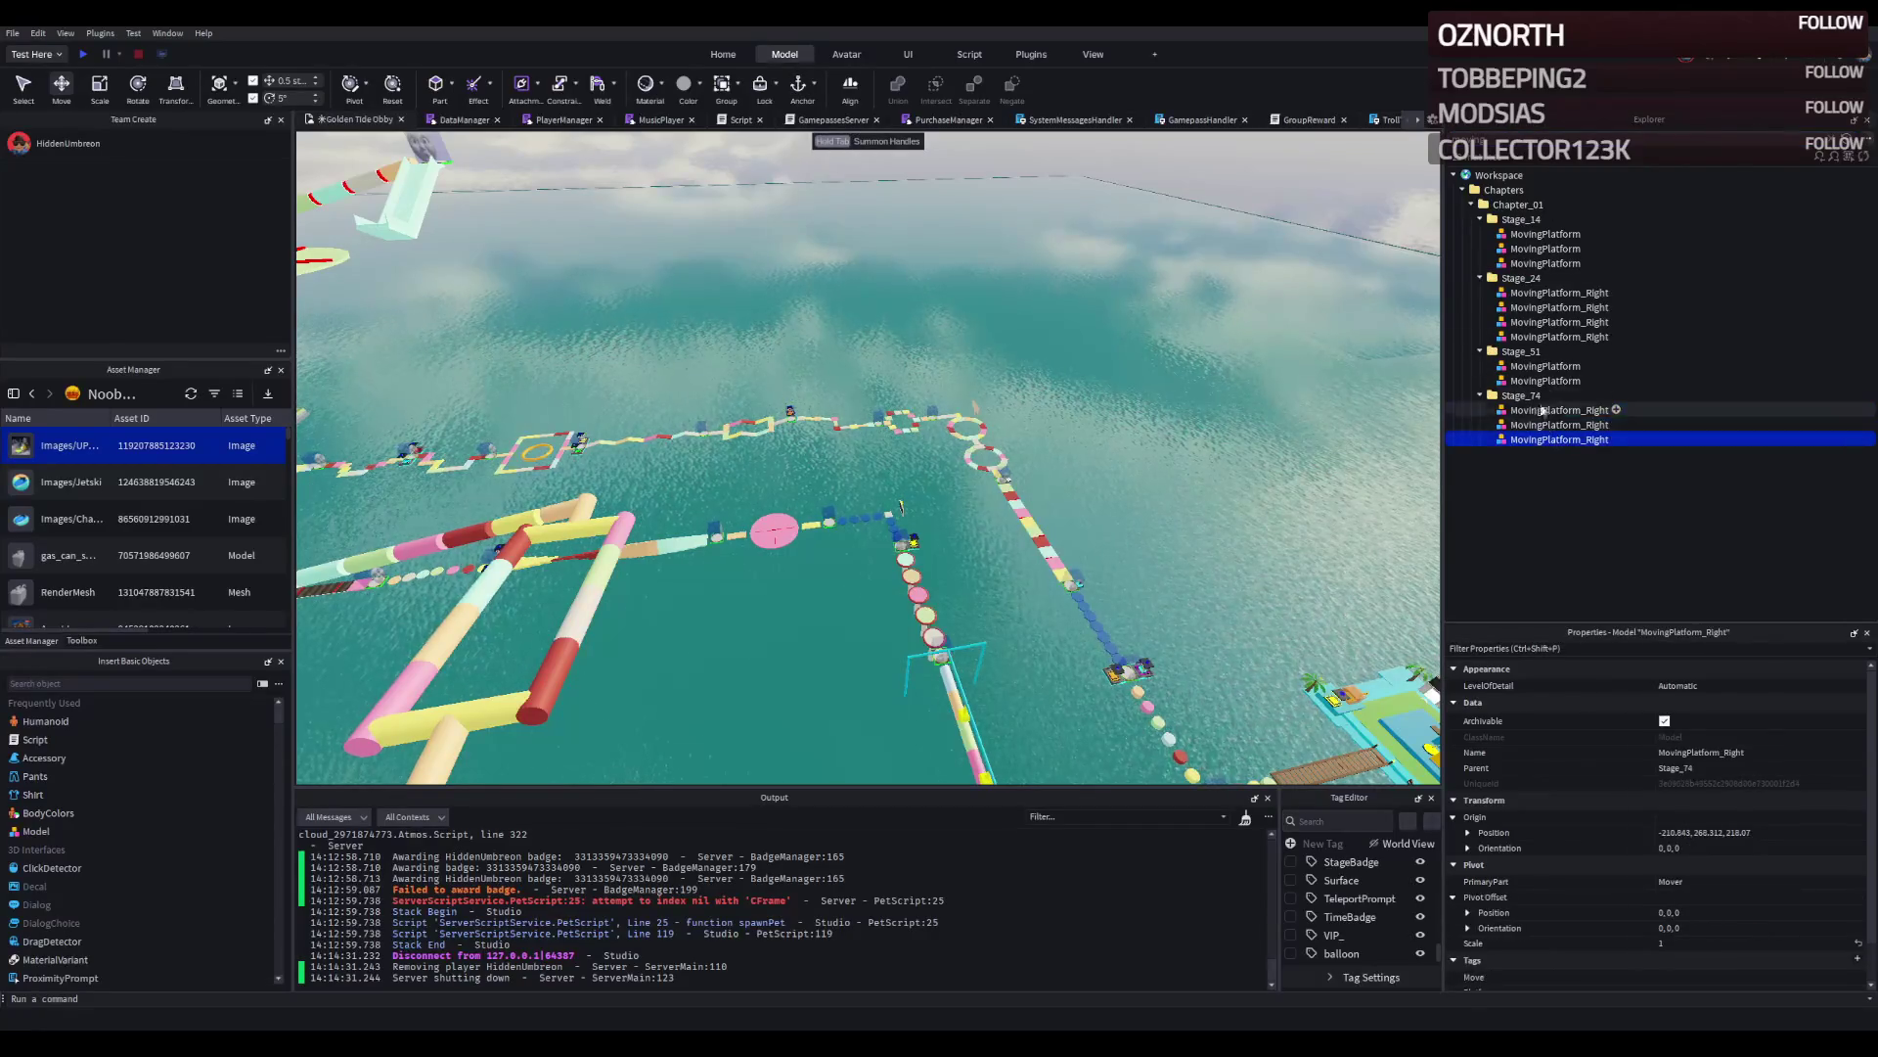
key("f")
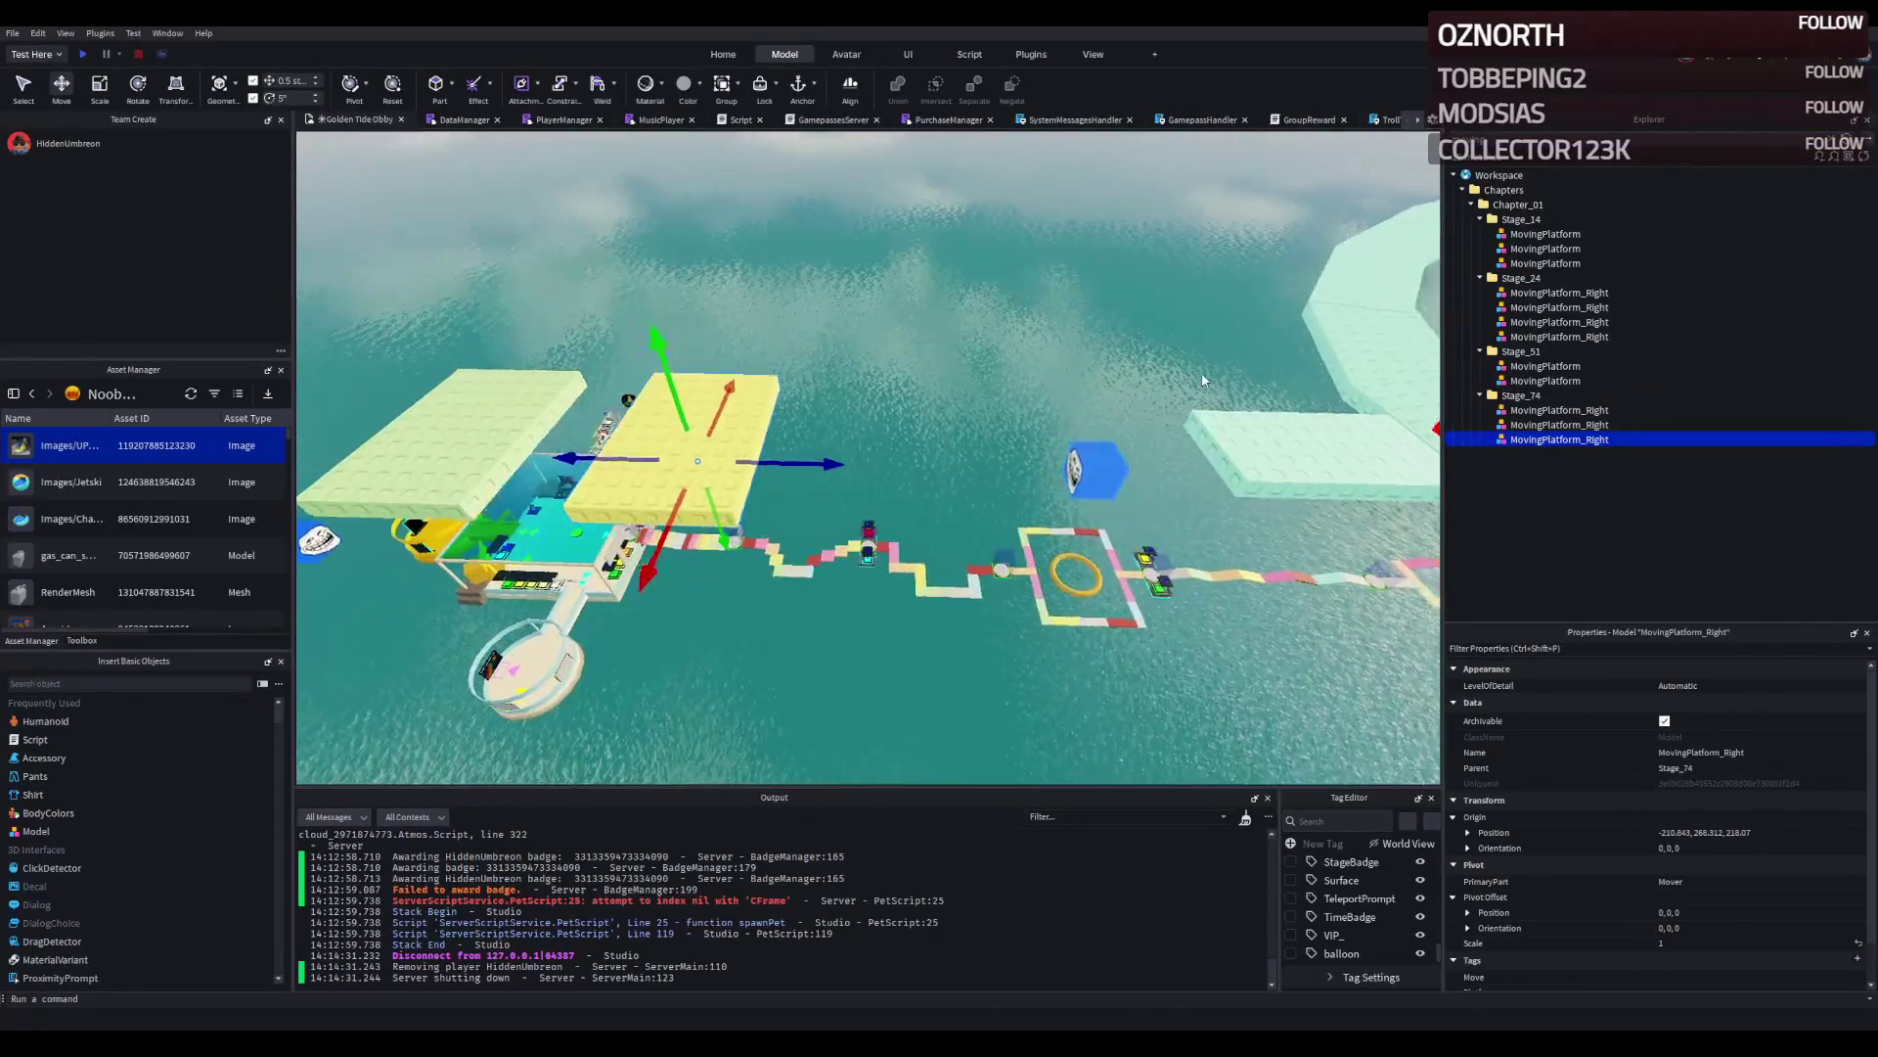
key("Escape")
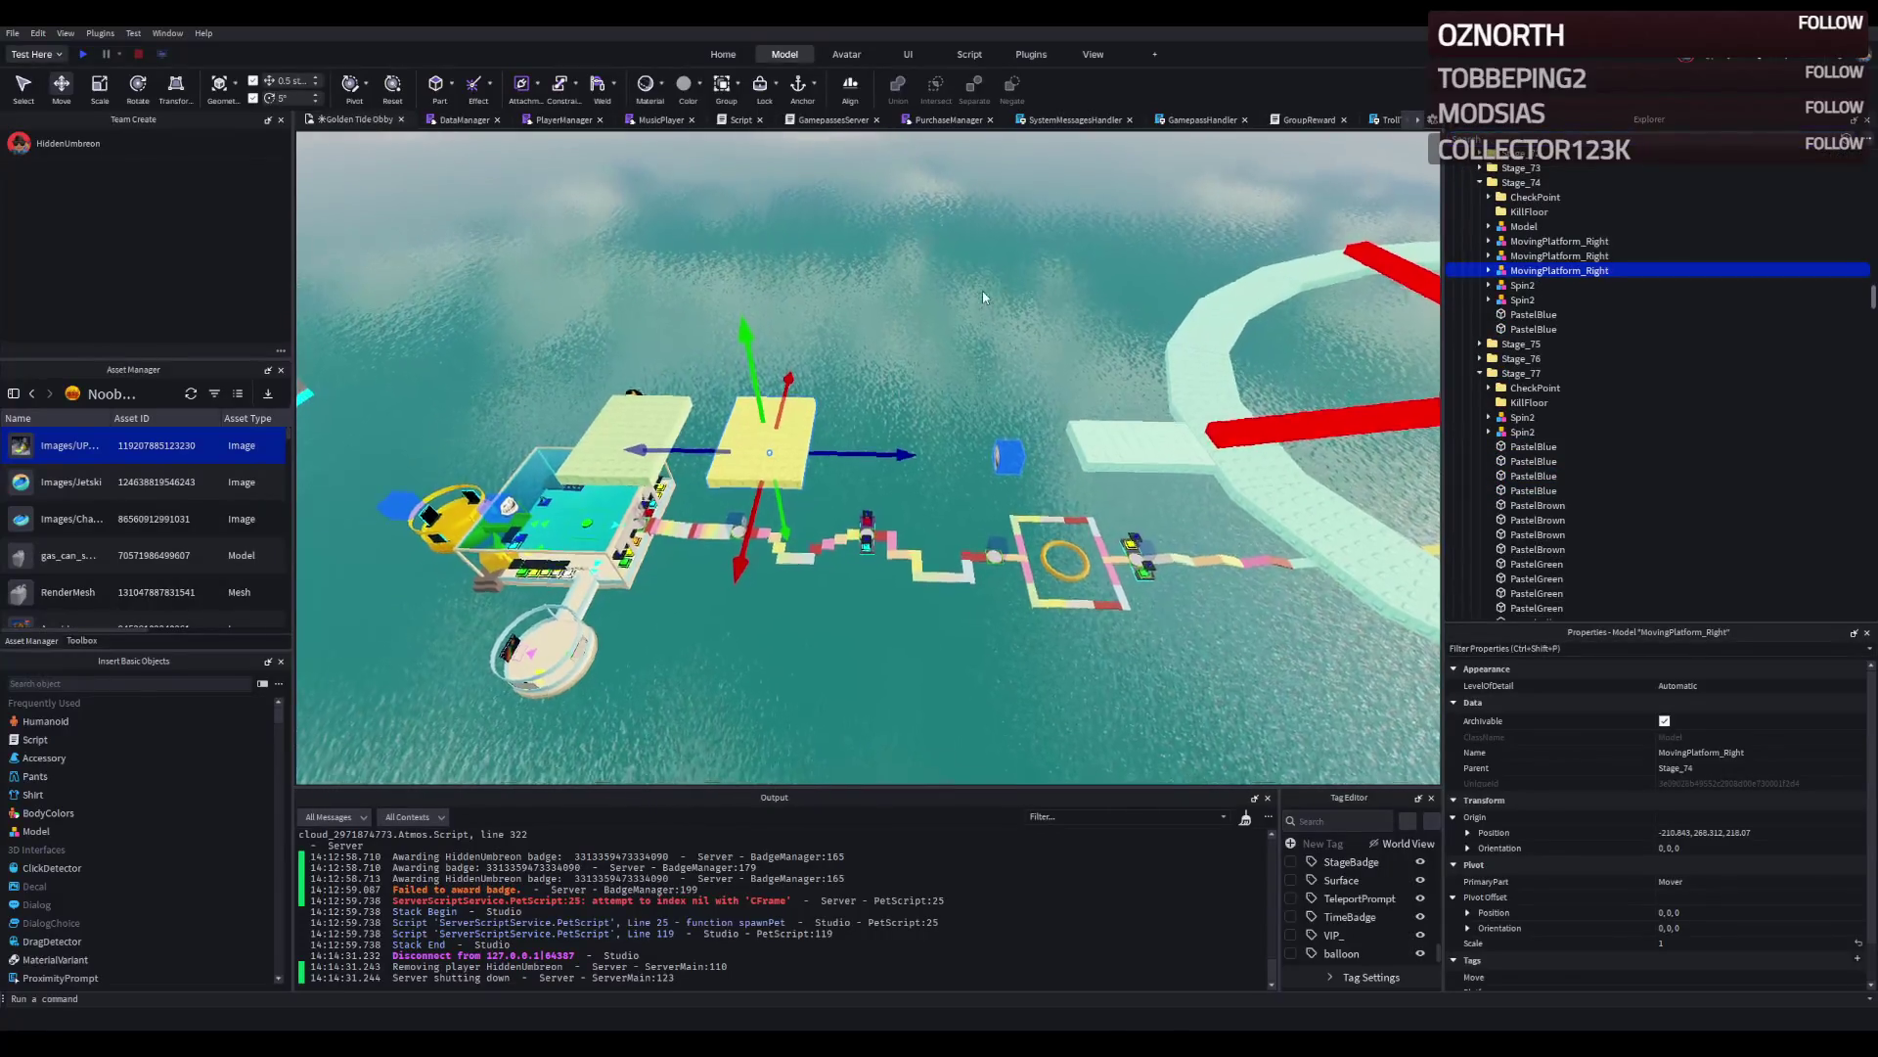
key("ctrl+d")
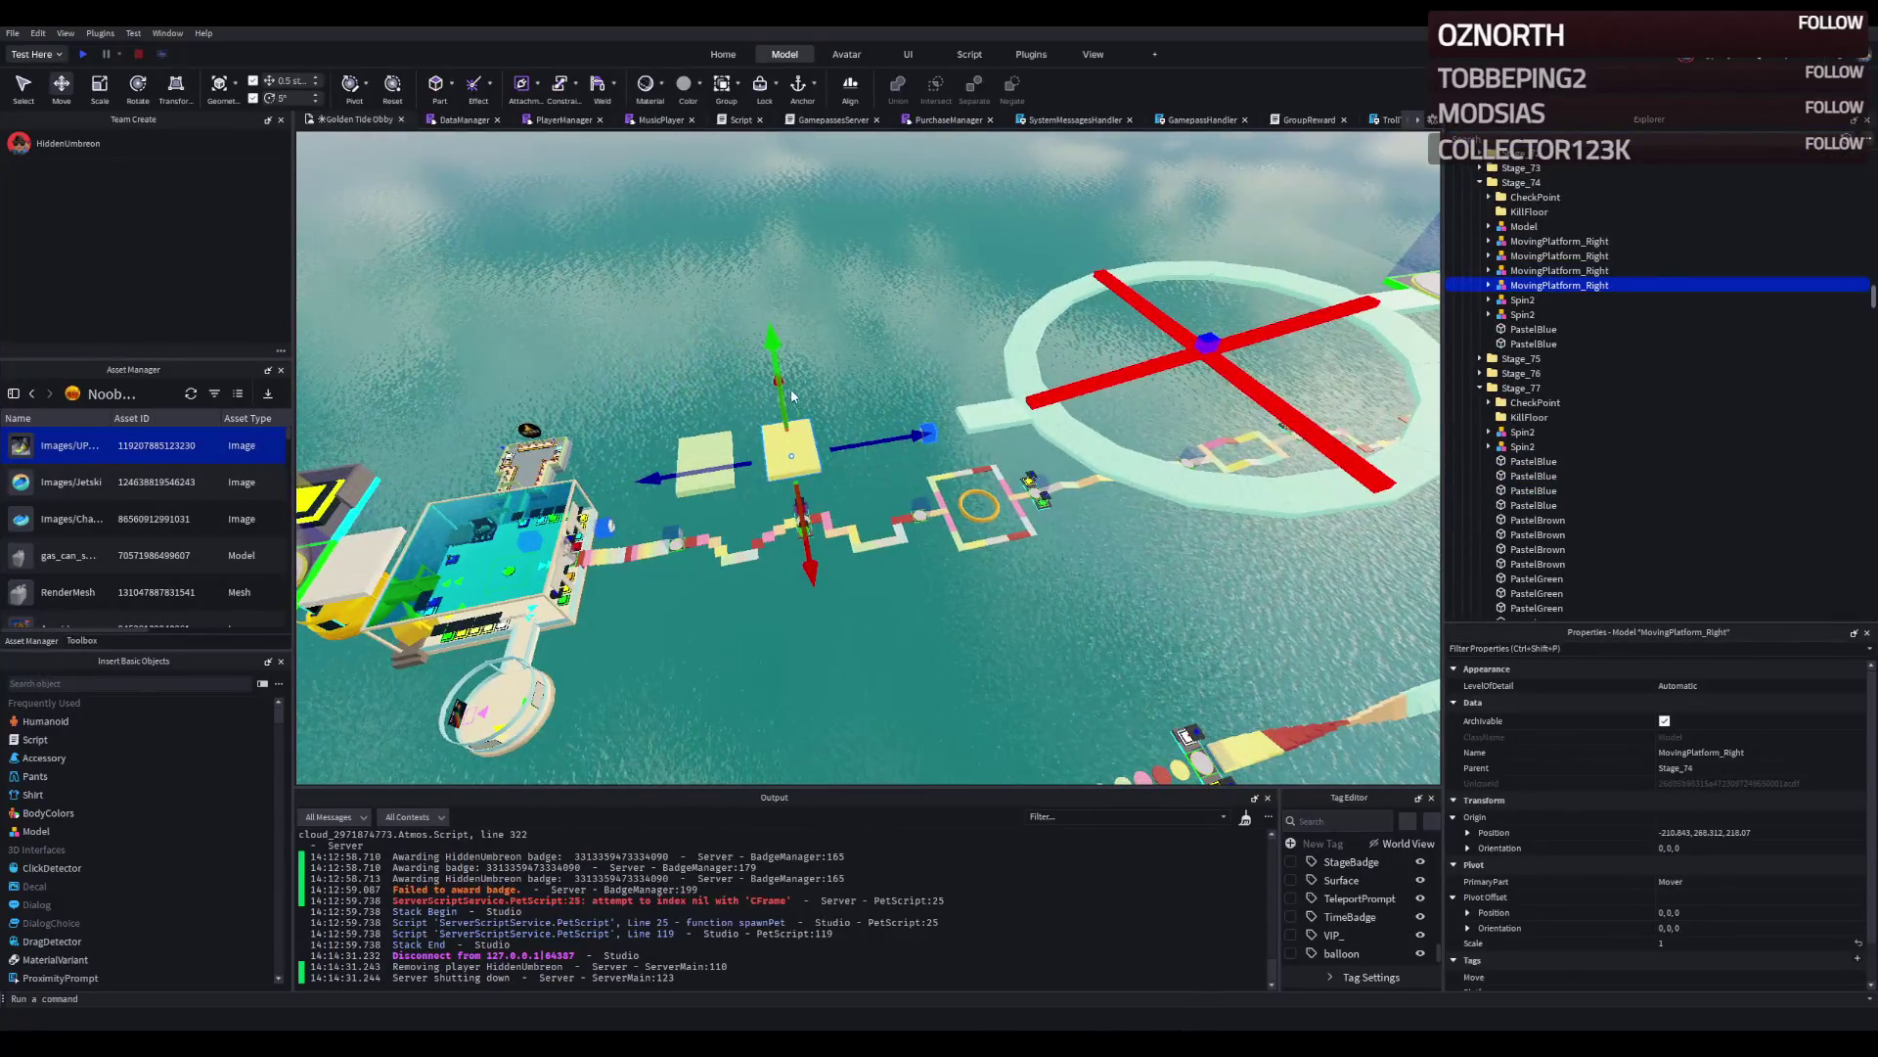
Move the copied platform out beside the level disc, to -699.357, 363.401, 831.691.
left_click_drag(783, 401, 772, 592)
key("f")
scroll("down", 3)
scroll("down", 3)
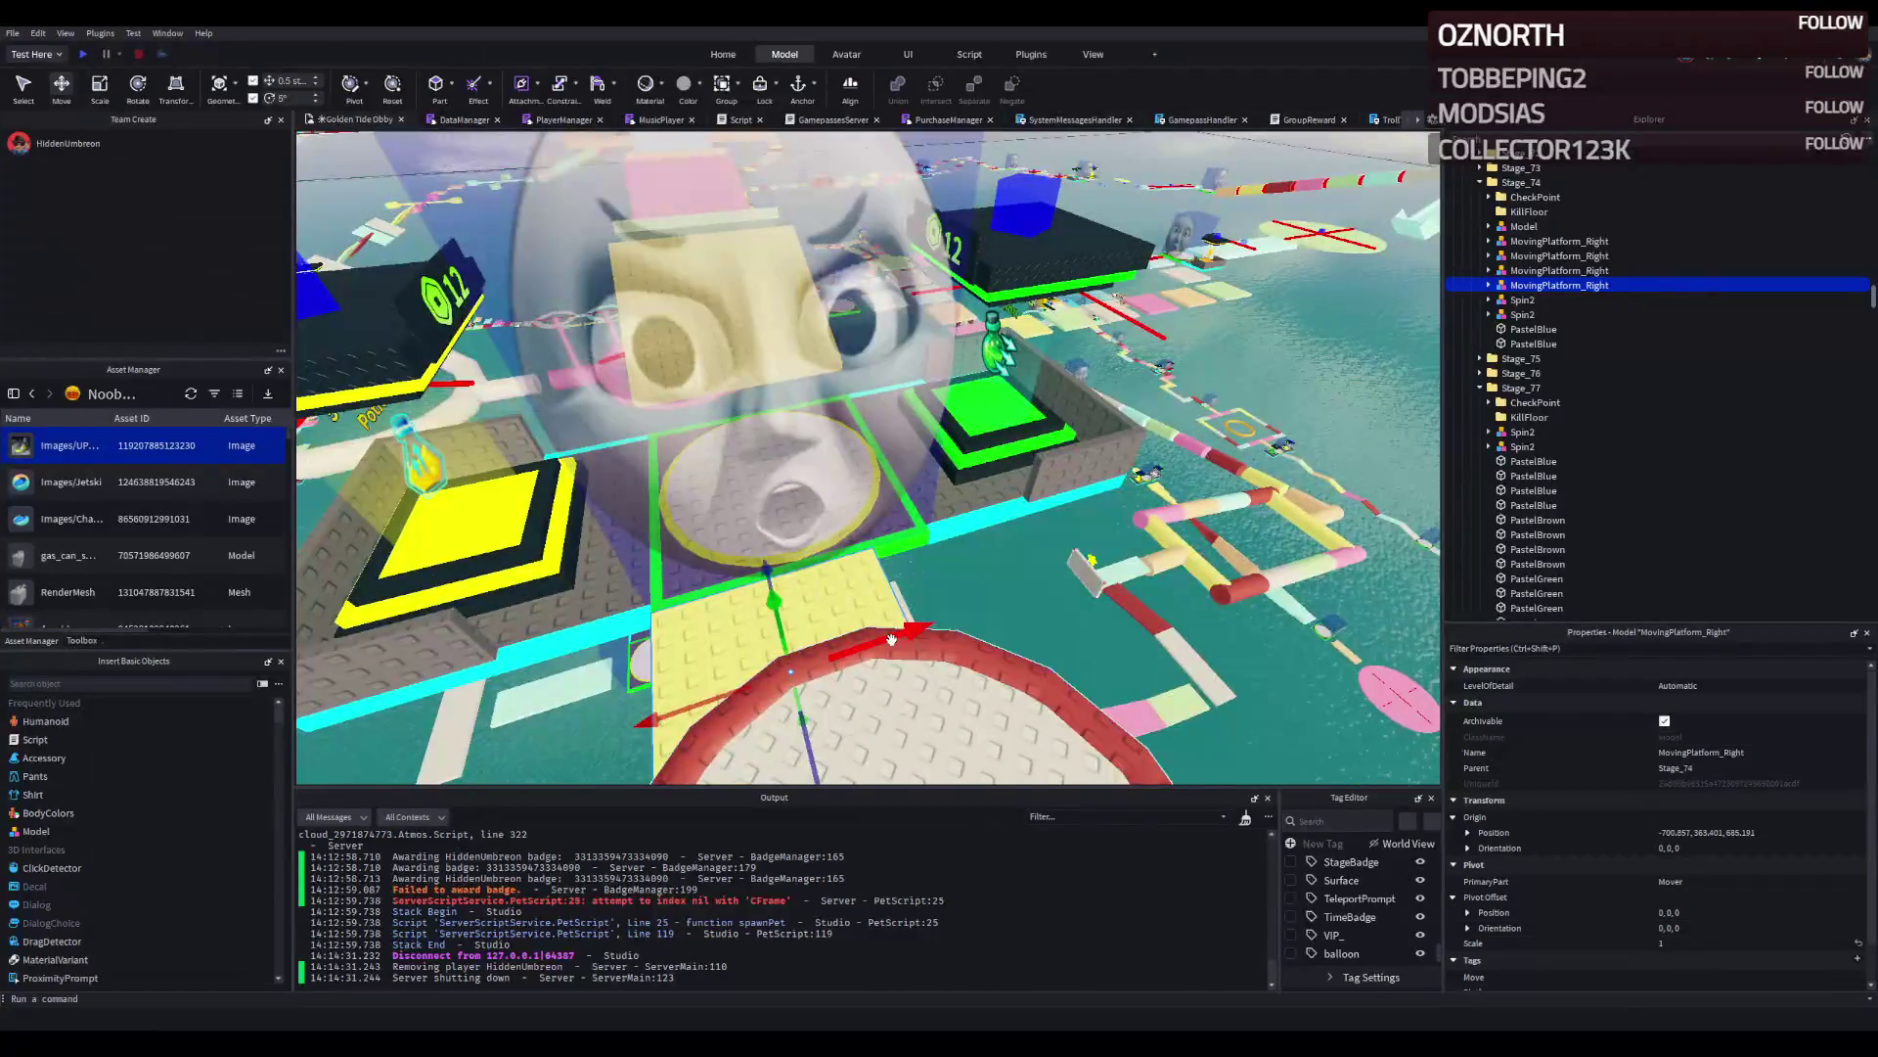
left_click_drag(922, 626, 919, 578)
scroll("up", 3)
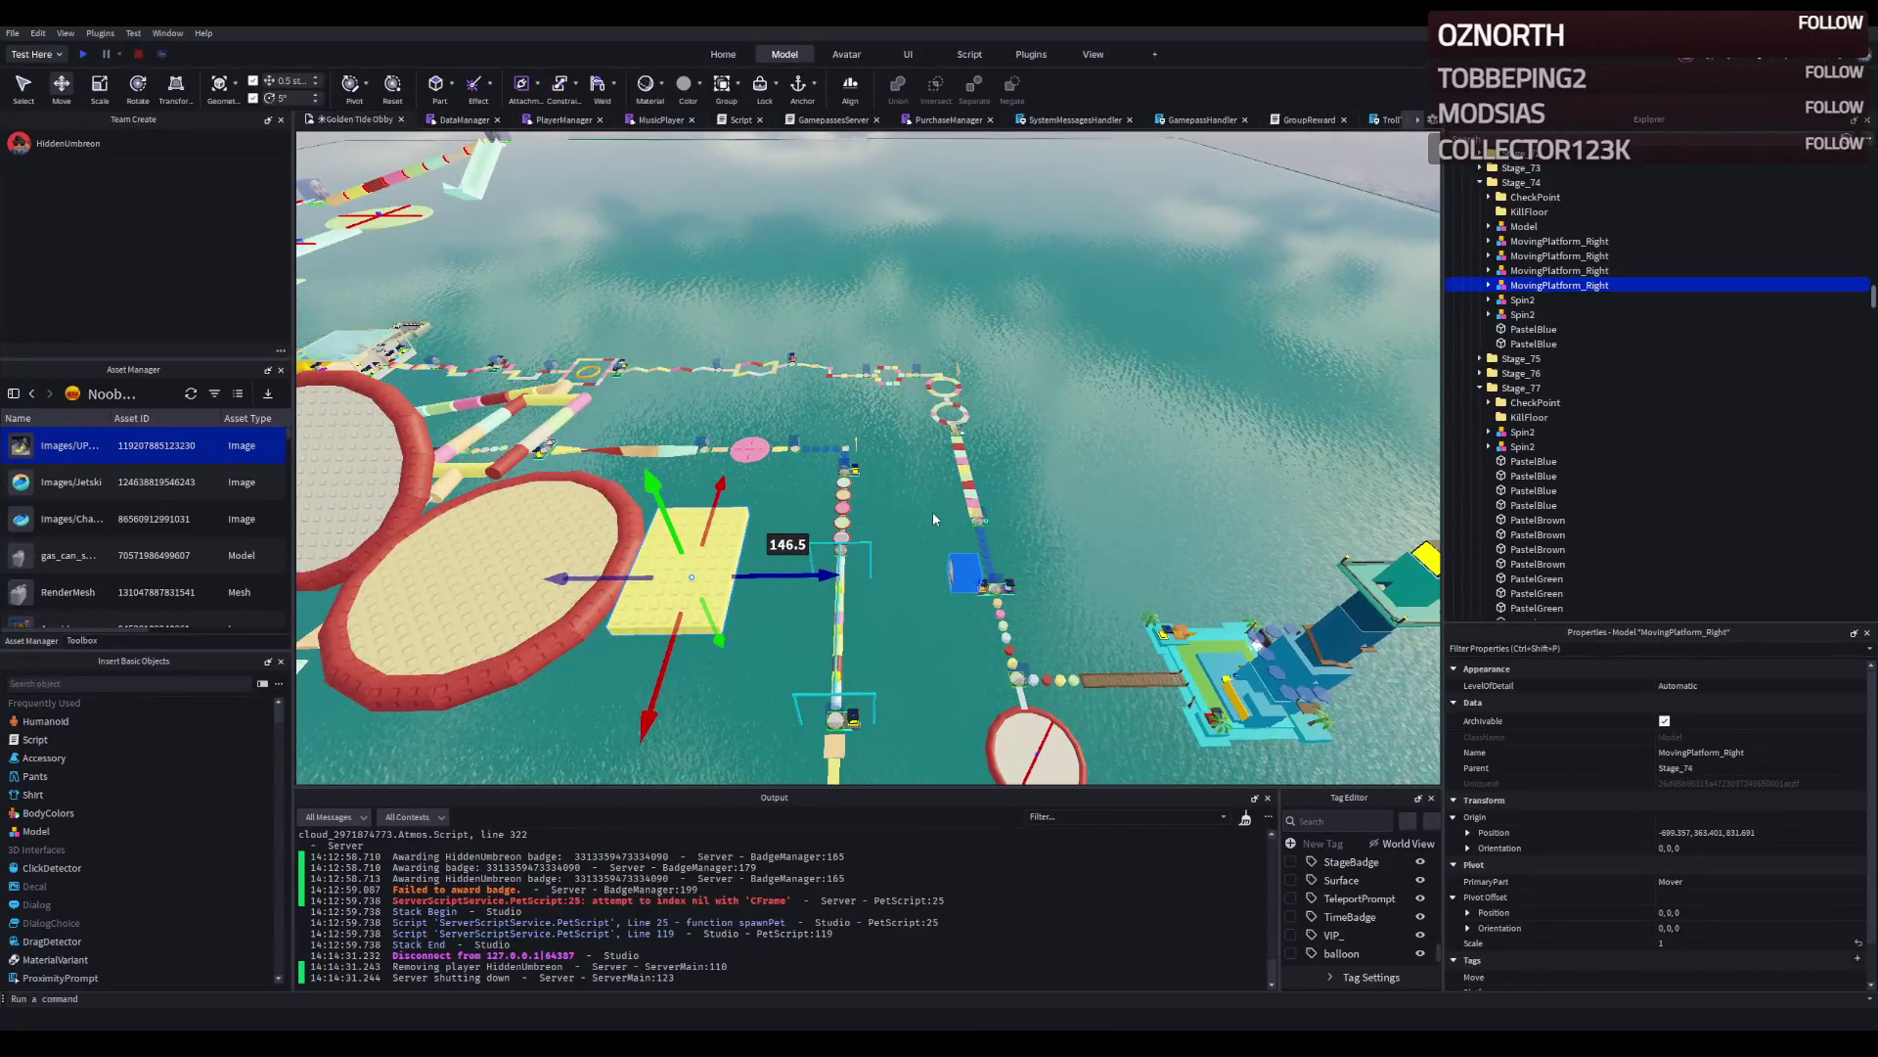
left_click(725, 550)
Resize the platform's yellow TestSurface from 14 to 15, 1, 15.
key("ctrl+3")
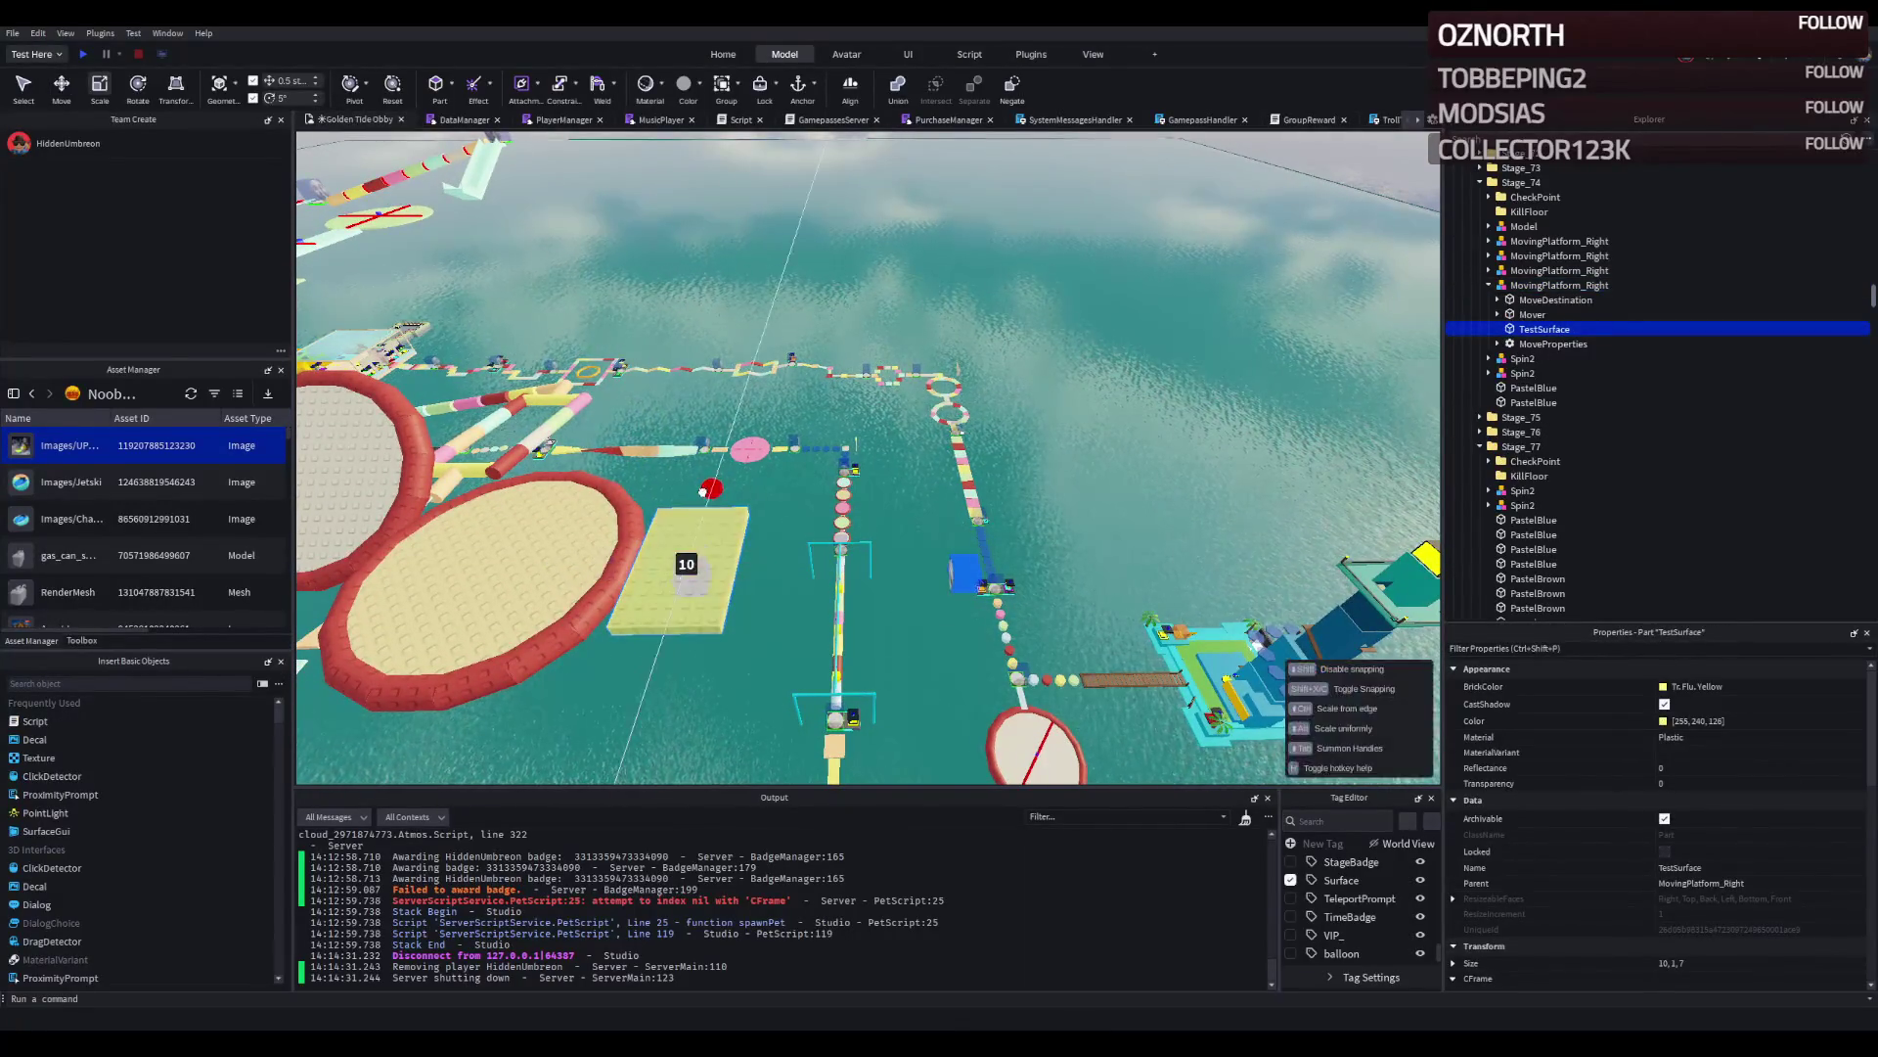
left_click_drag(723, 474, 731, 478)
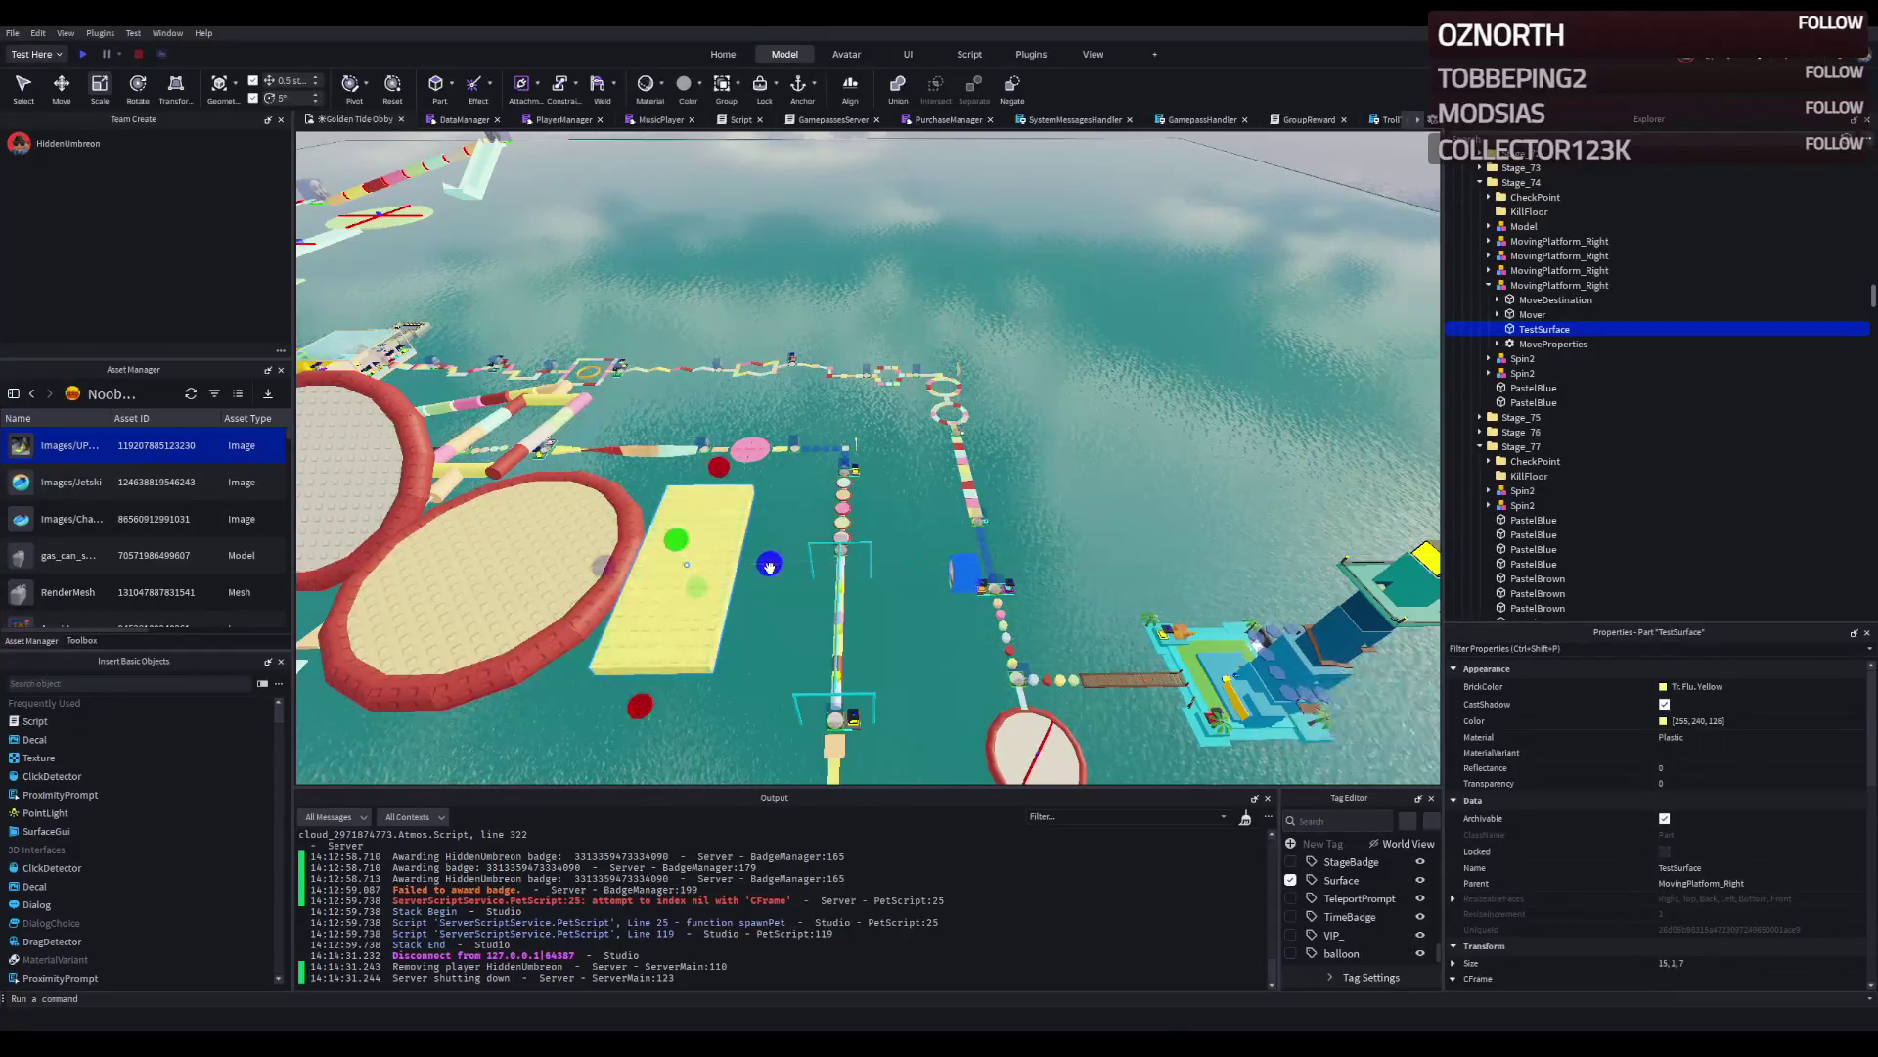
left_click_drag(769, 566, 789, 565)
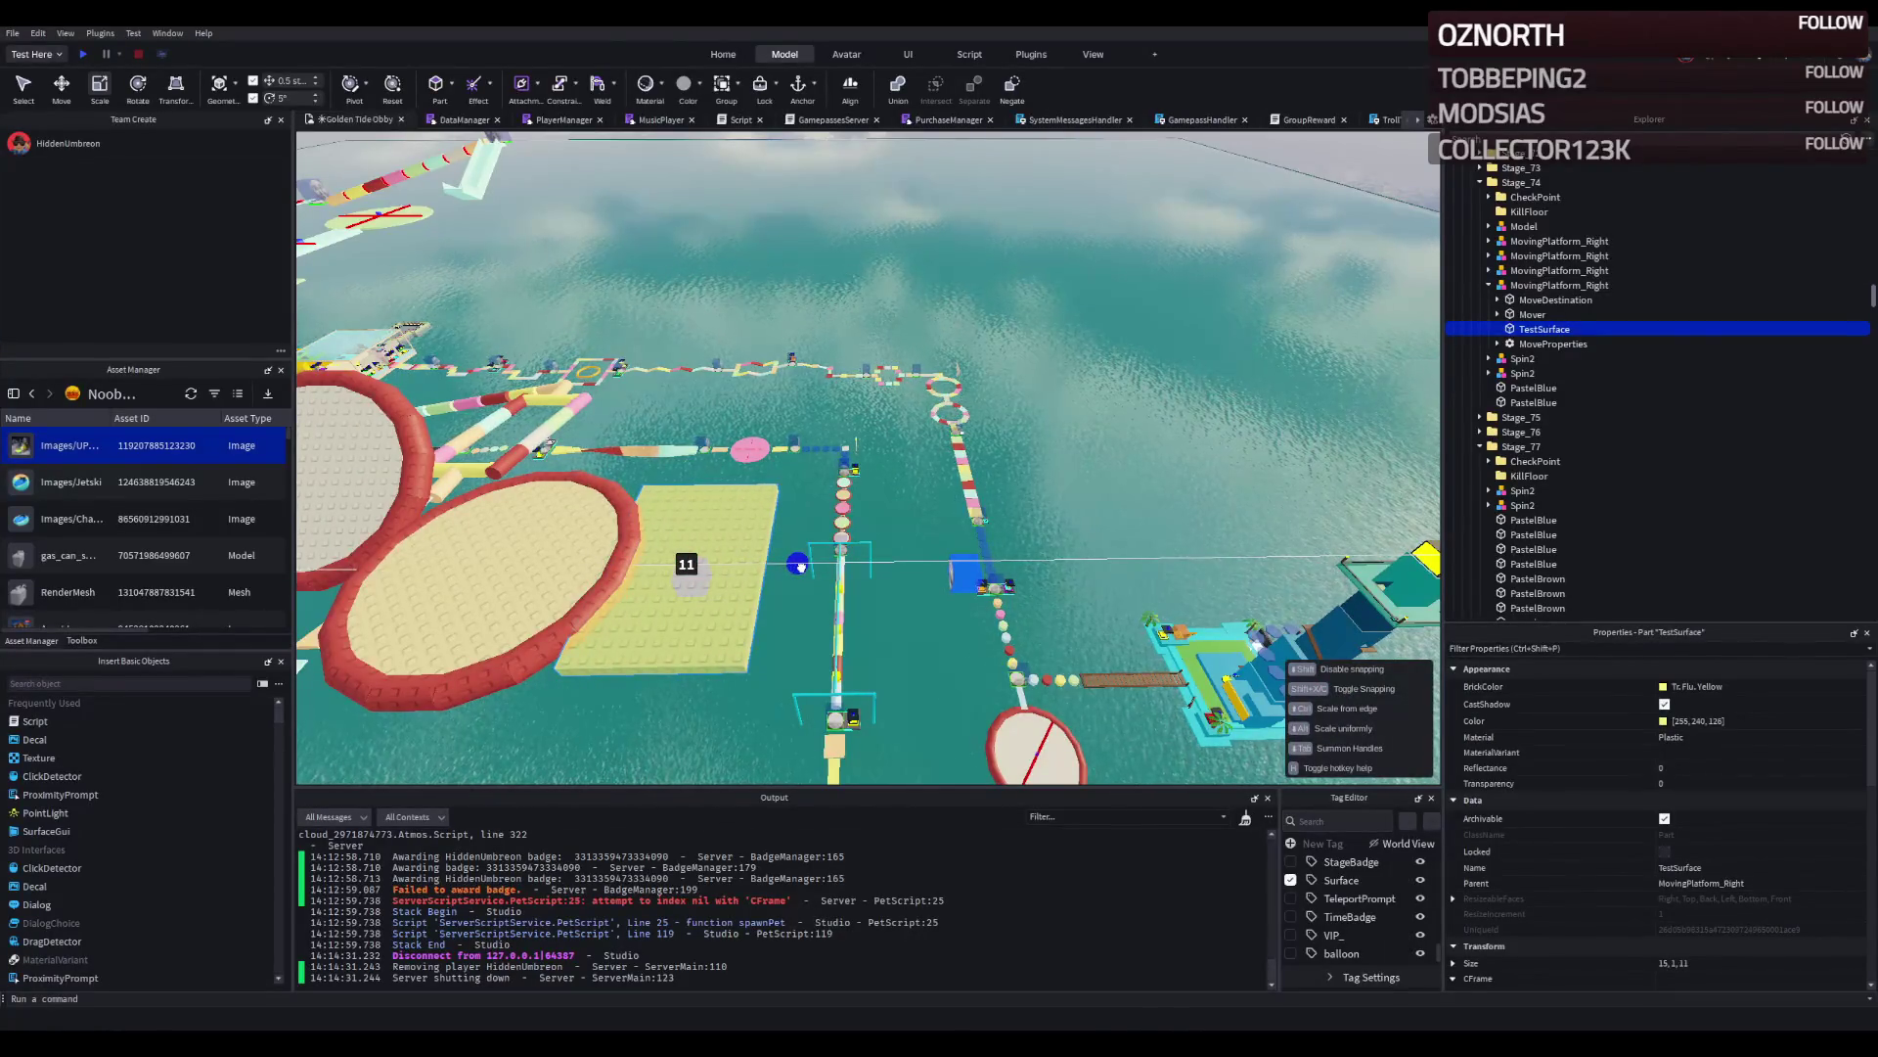
left_click_drag(826, 565, 839, 561)
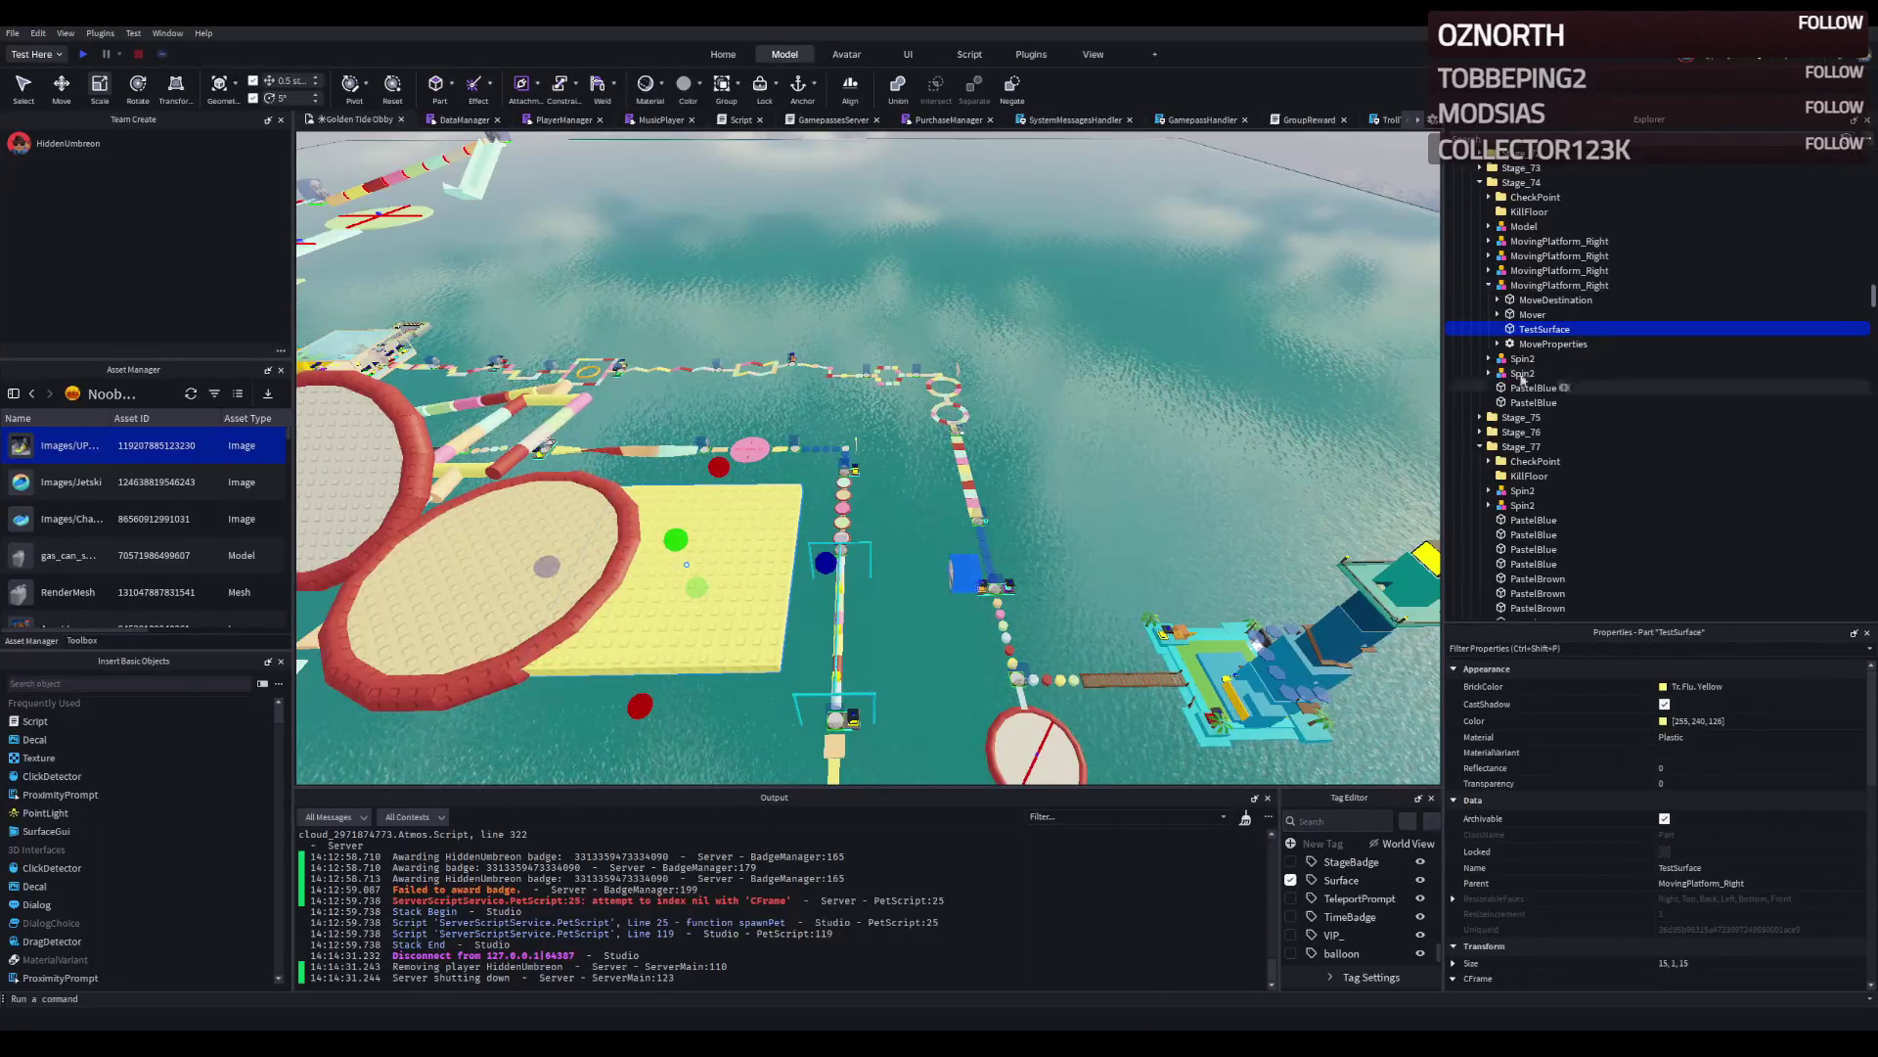
Move the MovingPlatform_Right model into the Stage_82 folder.
left_click(1545, 285)
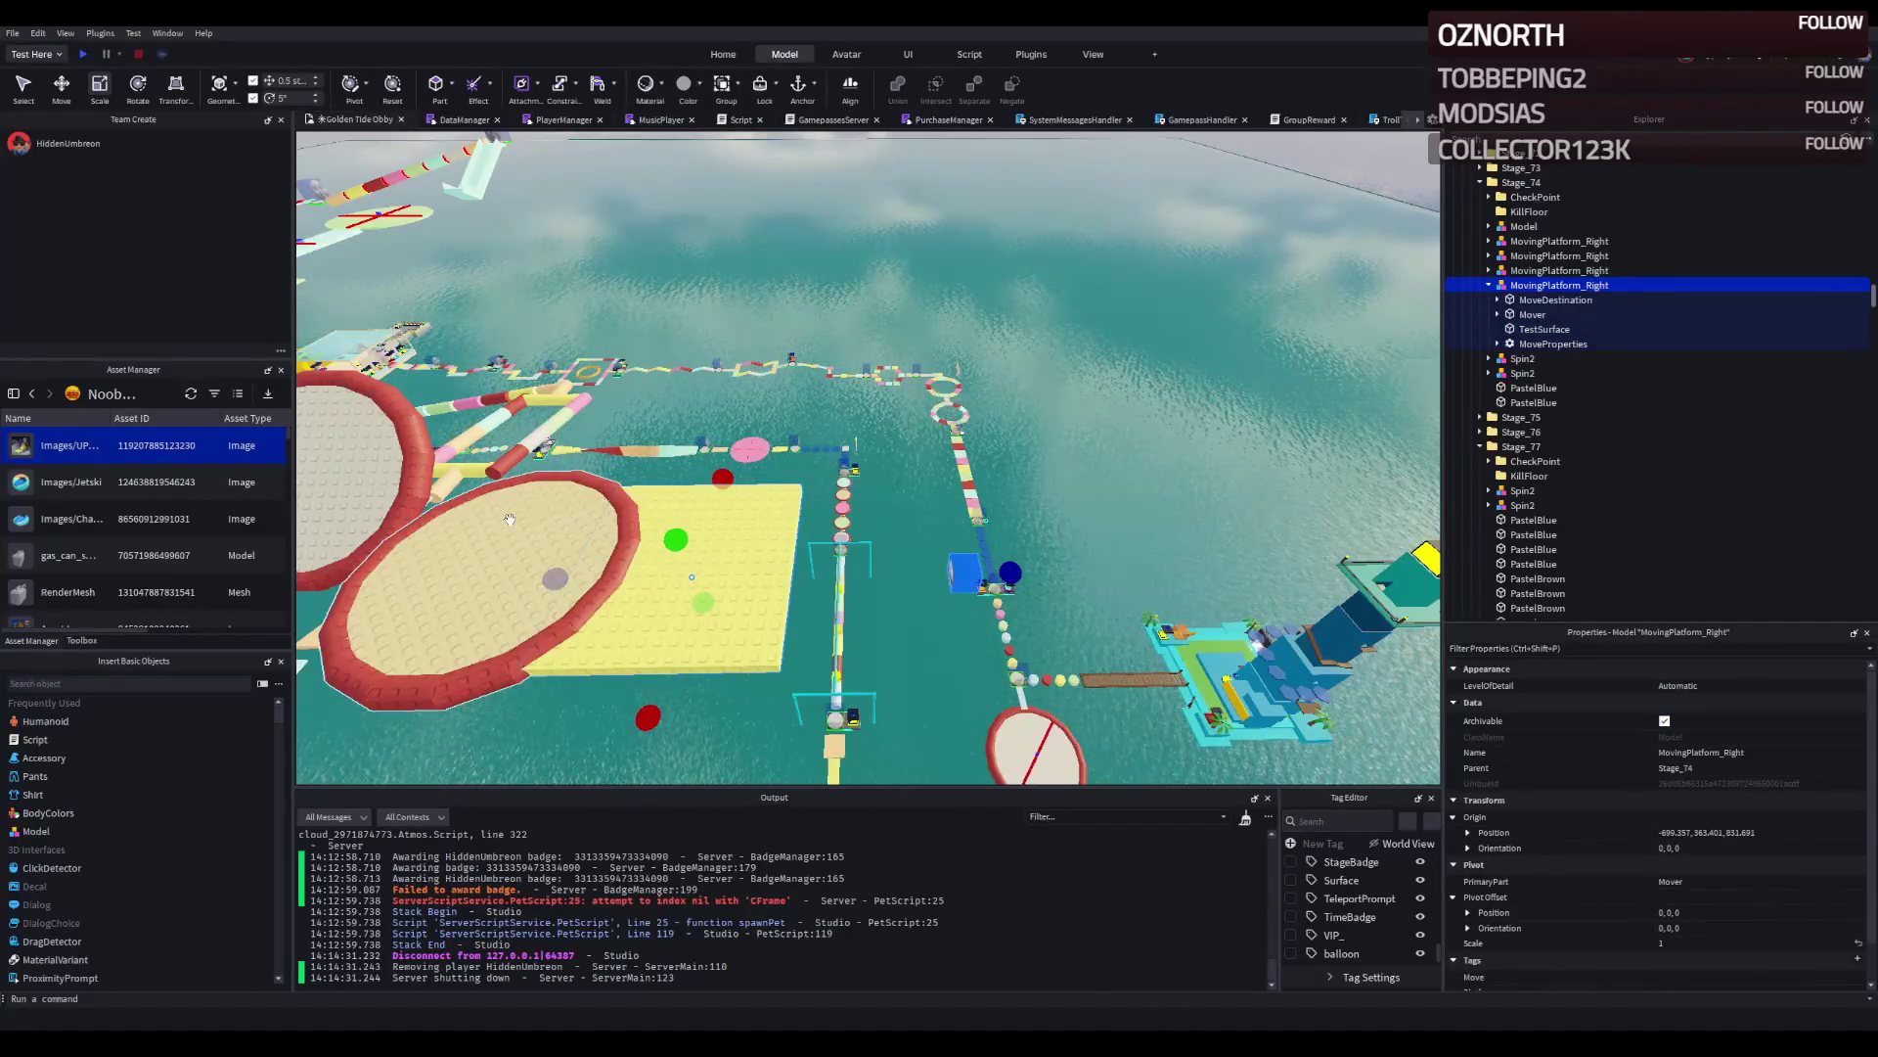
left_click(509, 519)
left_click_drag(1525, 279, 1521, 229)
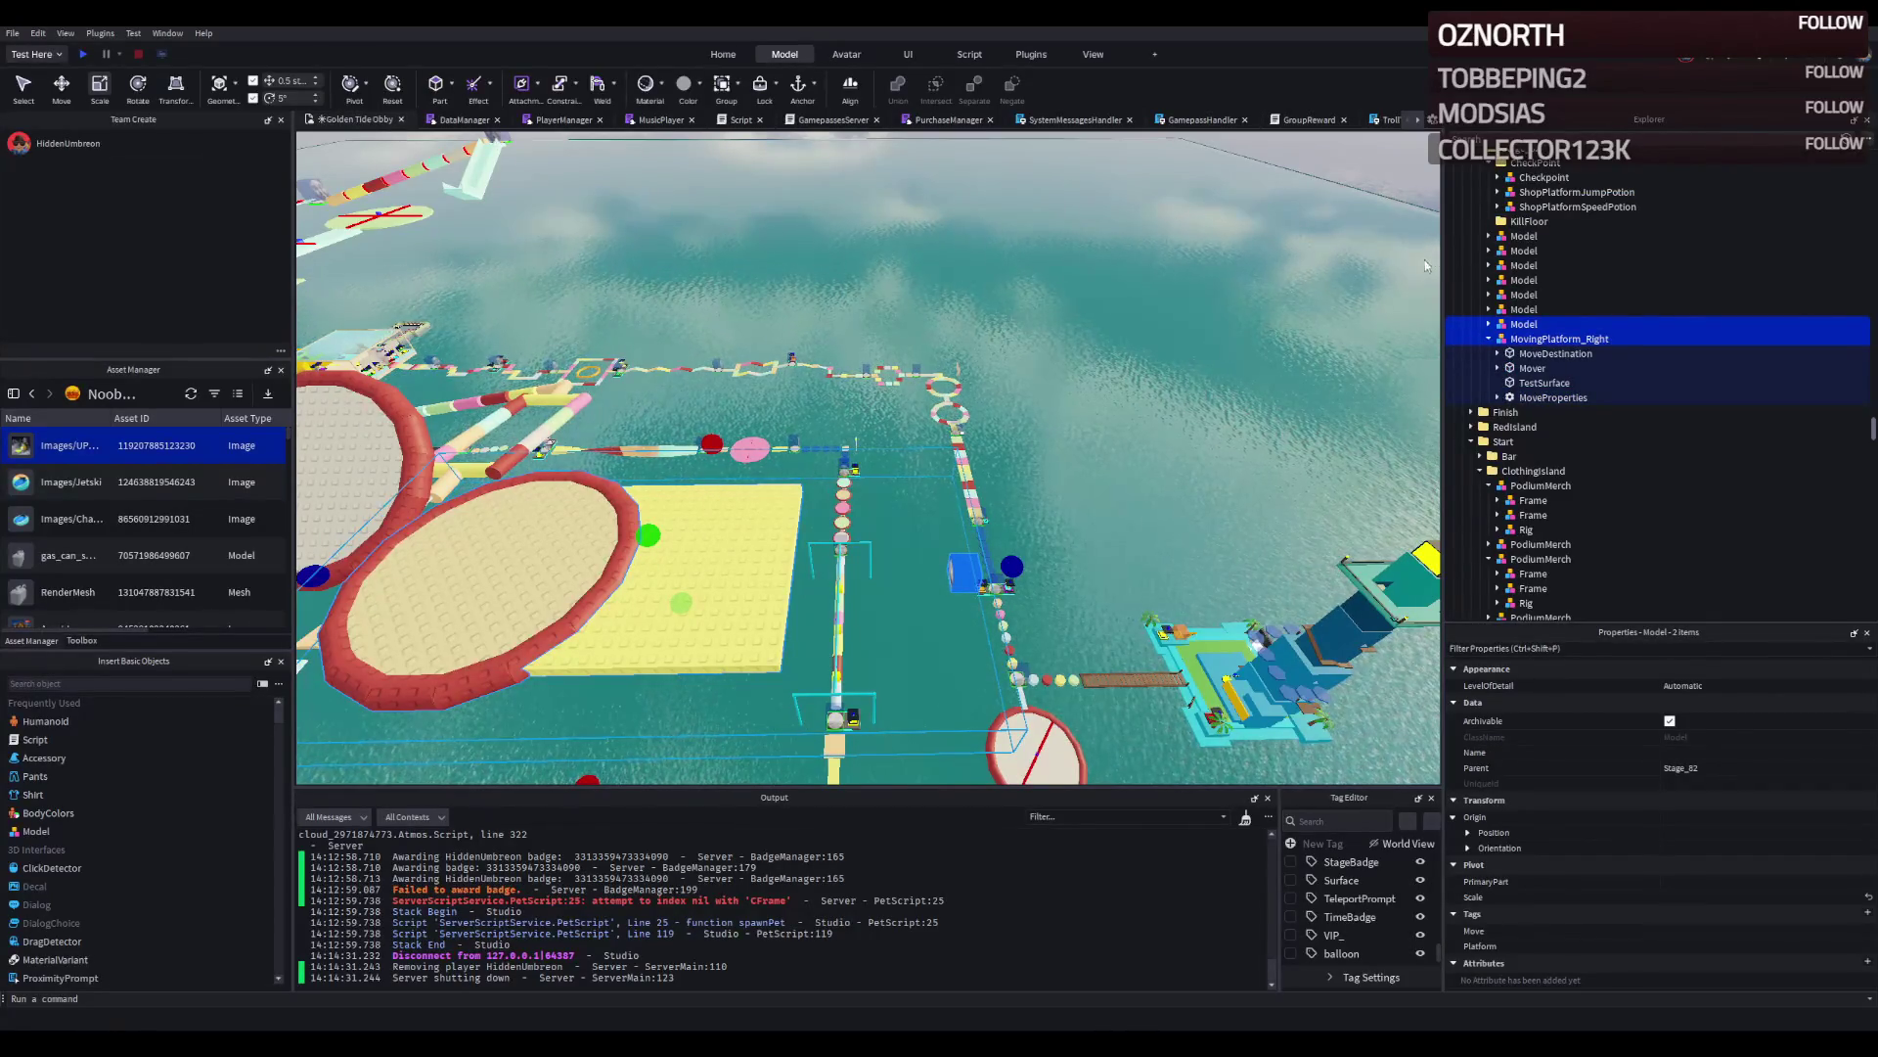
Slide MovingPlatform_Right about 4.5 studs farther along the blue axis.
left_click(1529, 340)
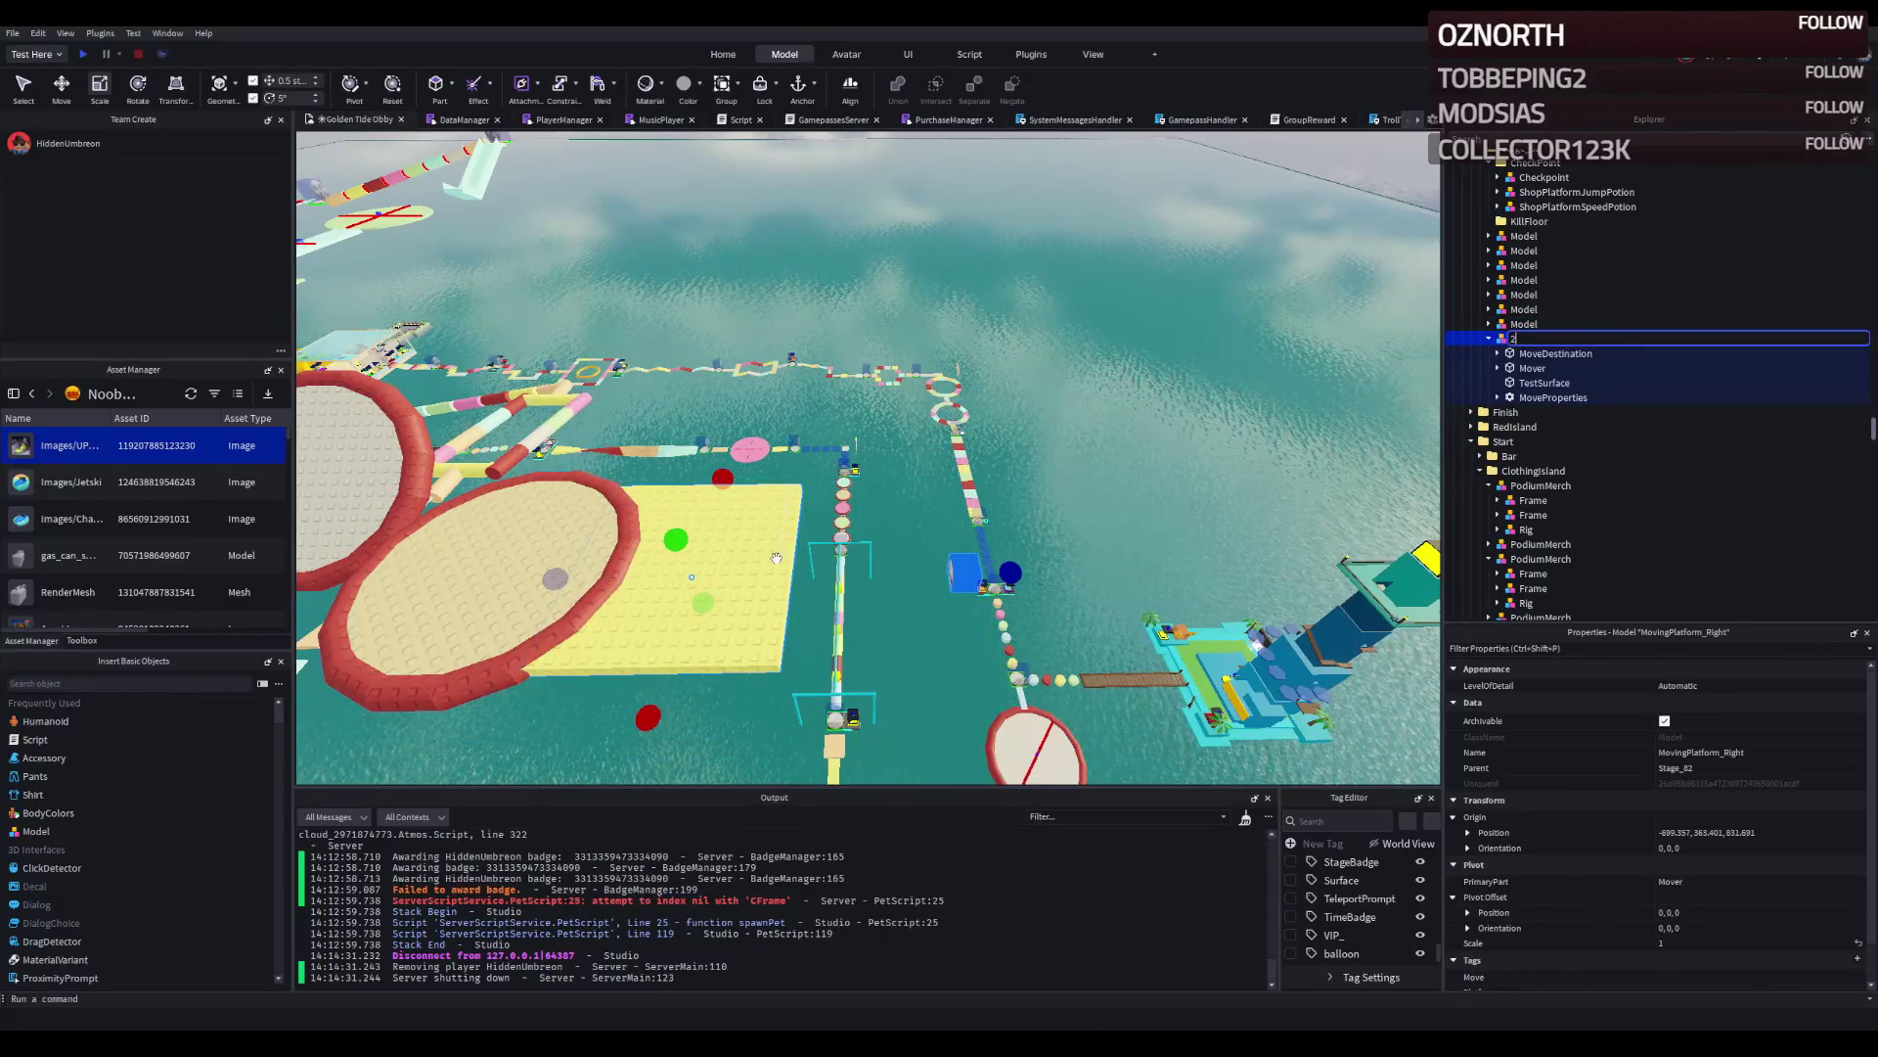
key("Escape")
key("ctrl+2")
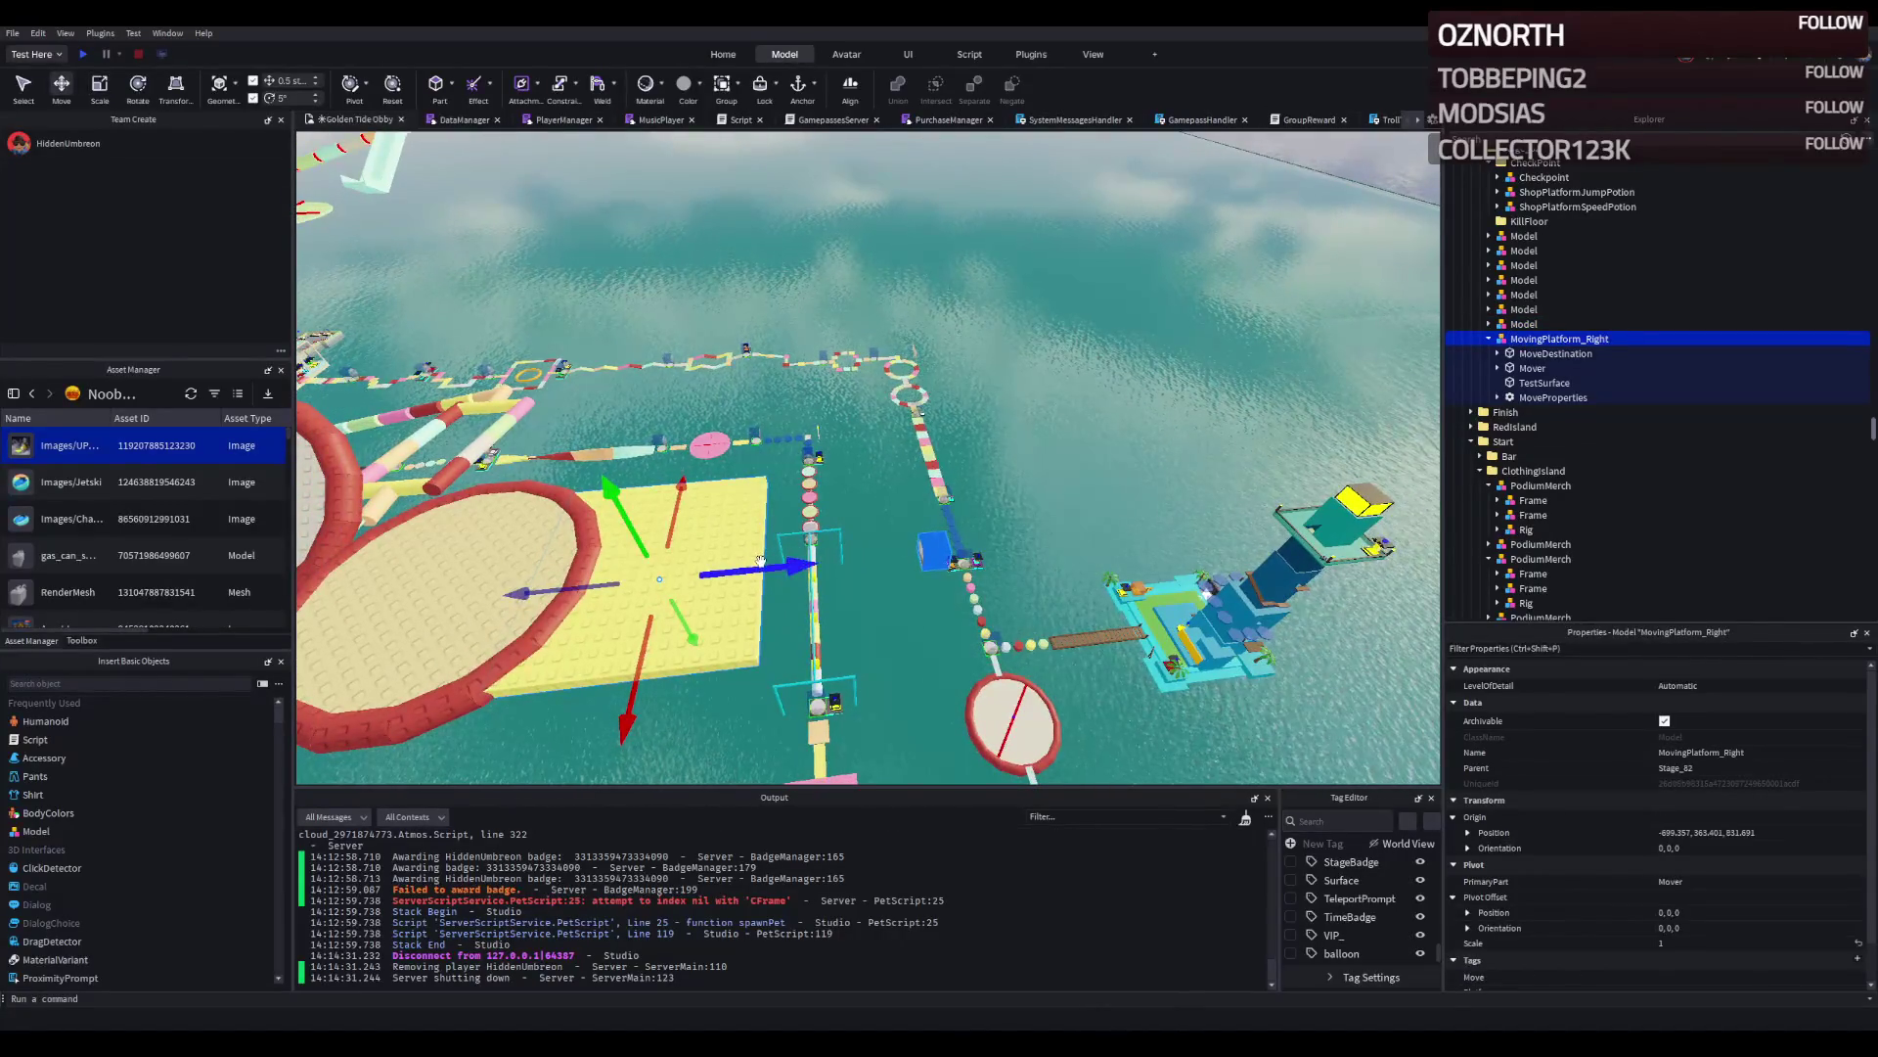
left_click_drag(760, 561, 805, 562)
key("f")
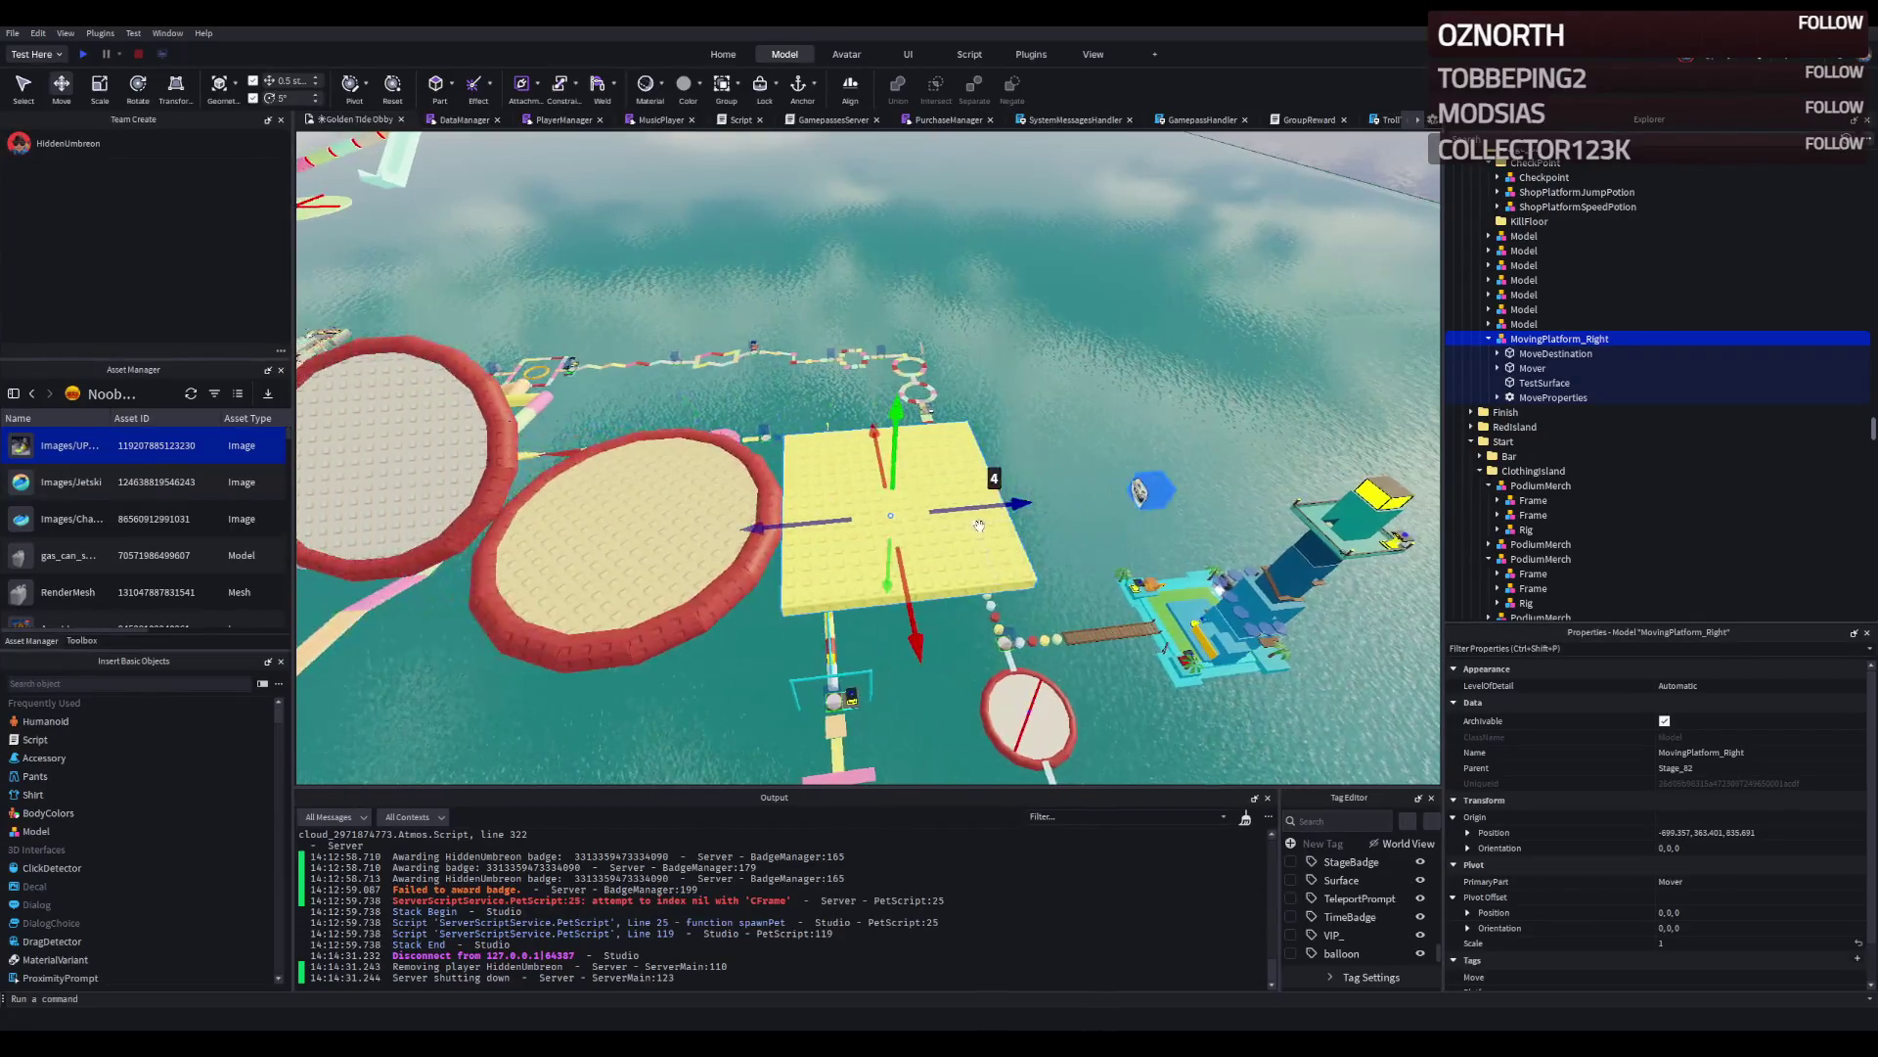
left_click_drag(975, 511, 1008, 506)
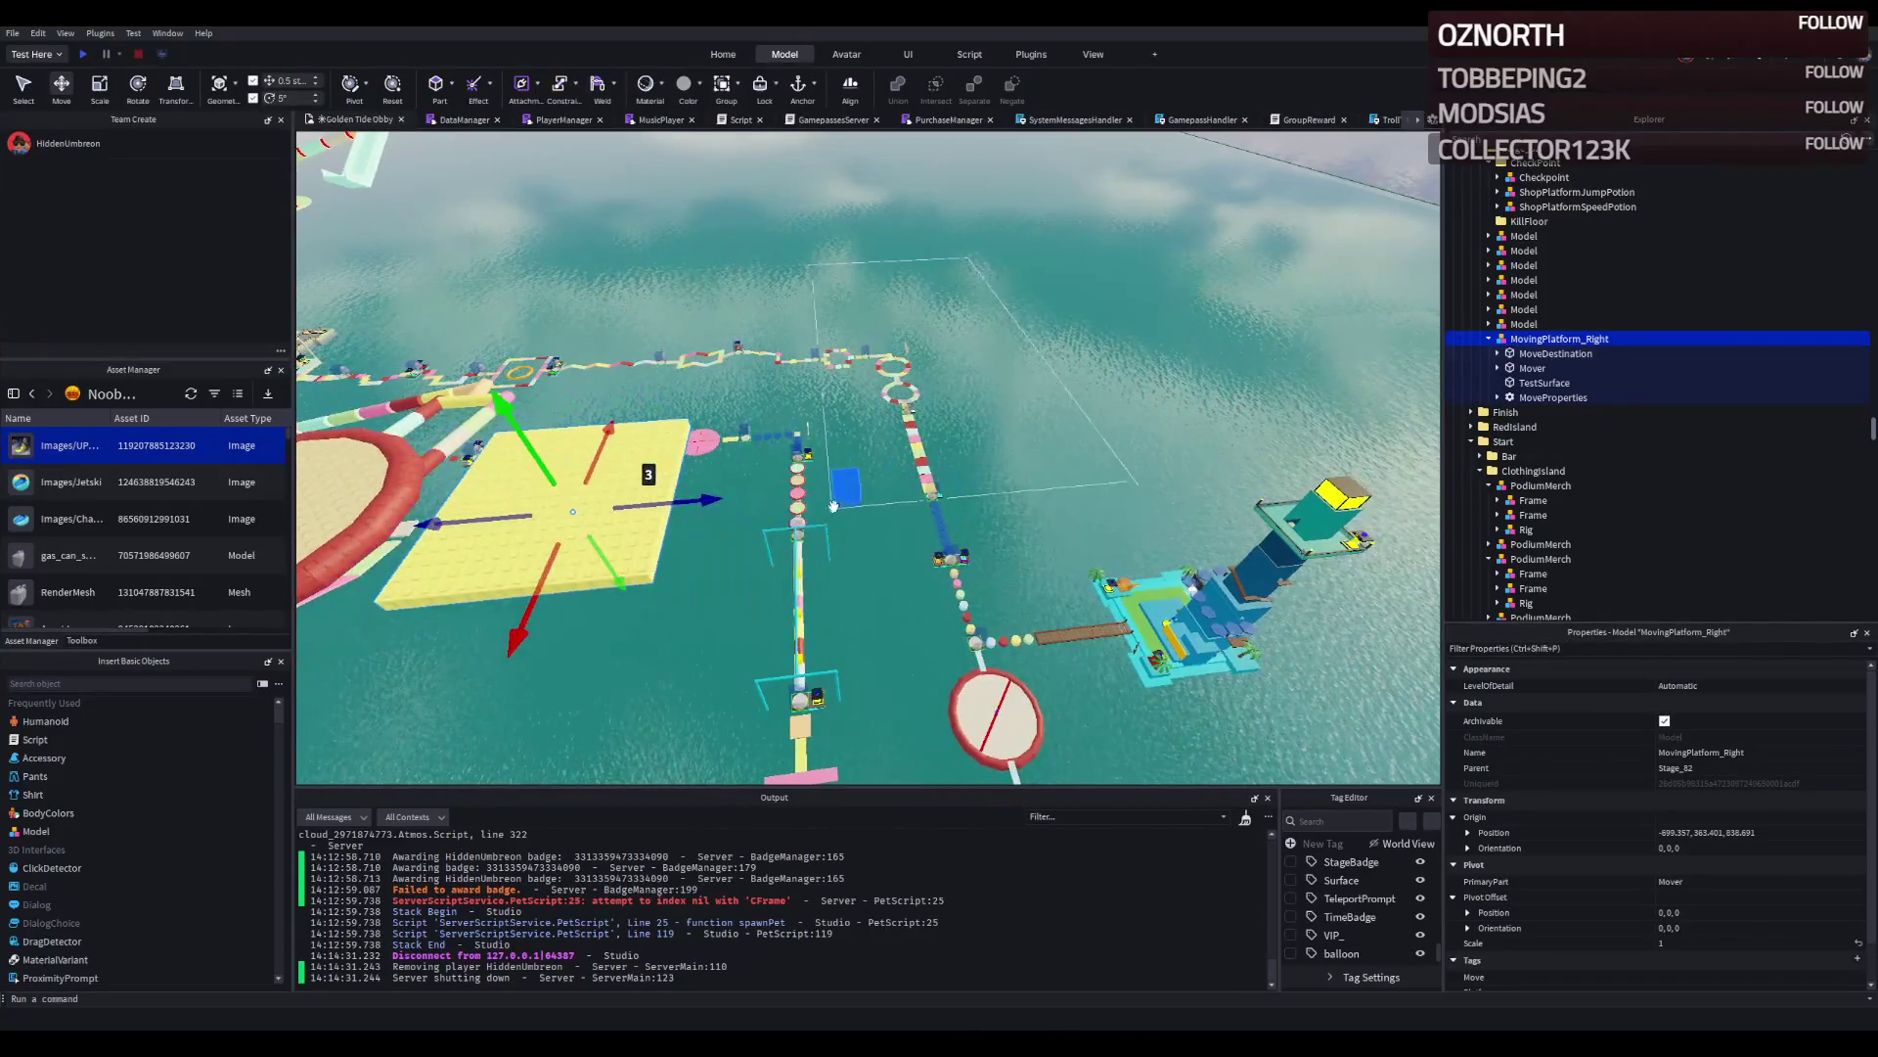
Push the platform's MoveDestination part about 22 studs further out.
left_click(844, 484)
key("f")
left_click_drag(881, 470, 919, 476)
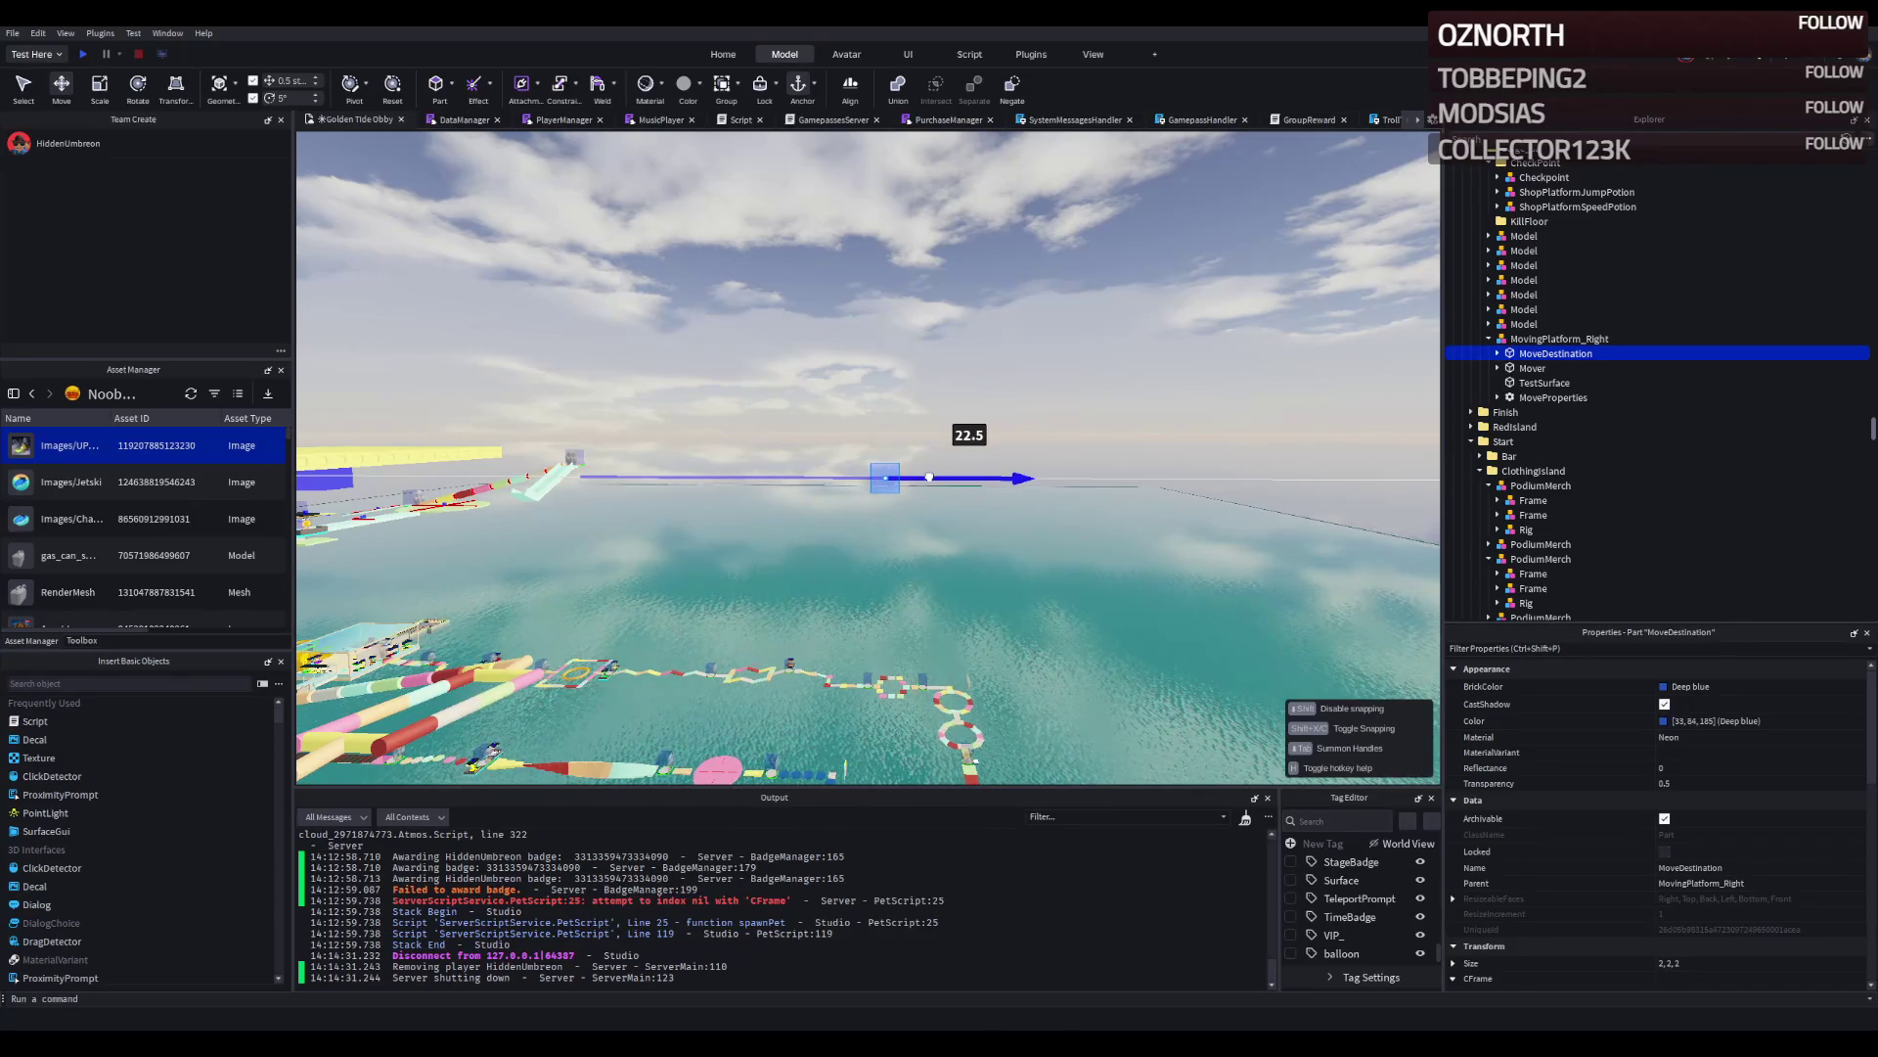
Move the Stage_81 Spin2 obstacle forward along the course to Z 863.47.
left_click_drag(949, 479, 949, 486)
key("a")
left_click_drag(949, 481, 892, 427)
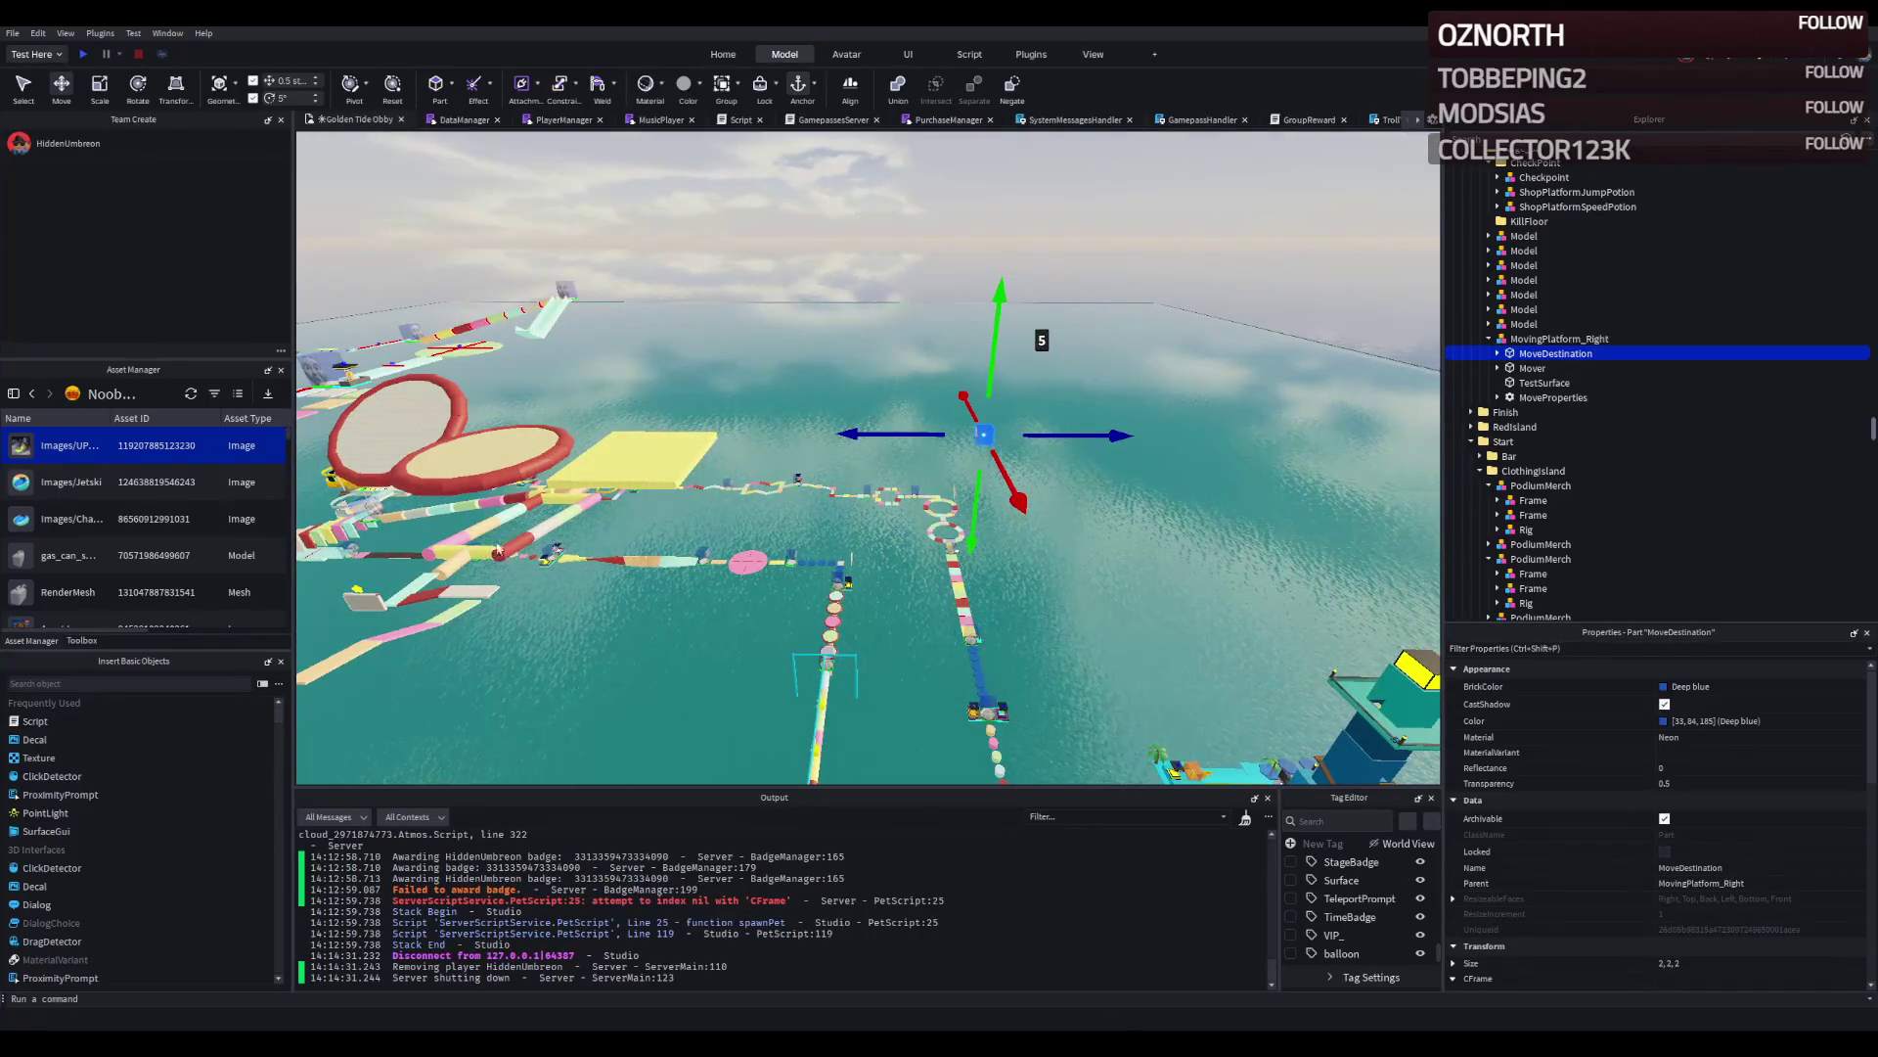
left_click_drag(499, 433, 530, 286)
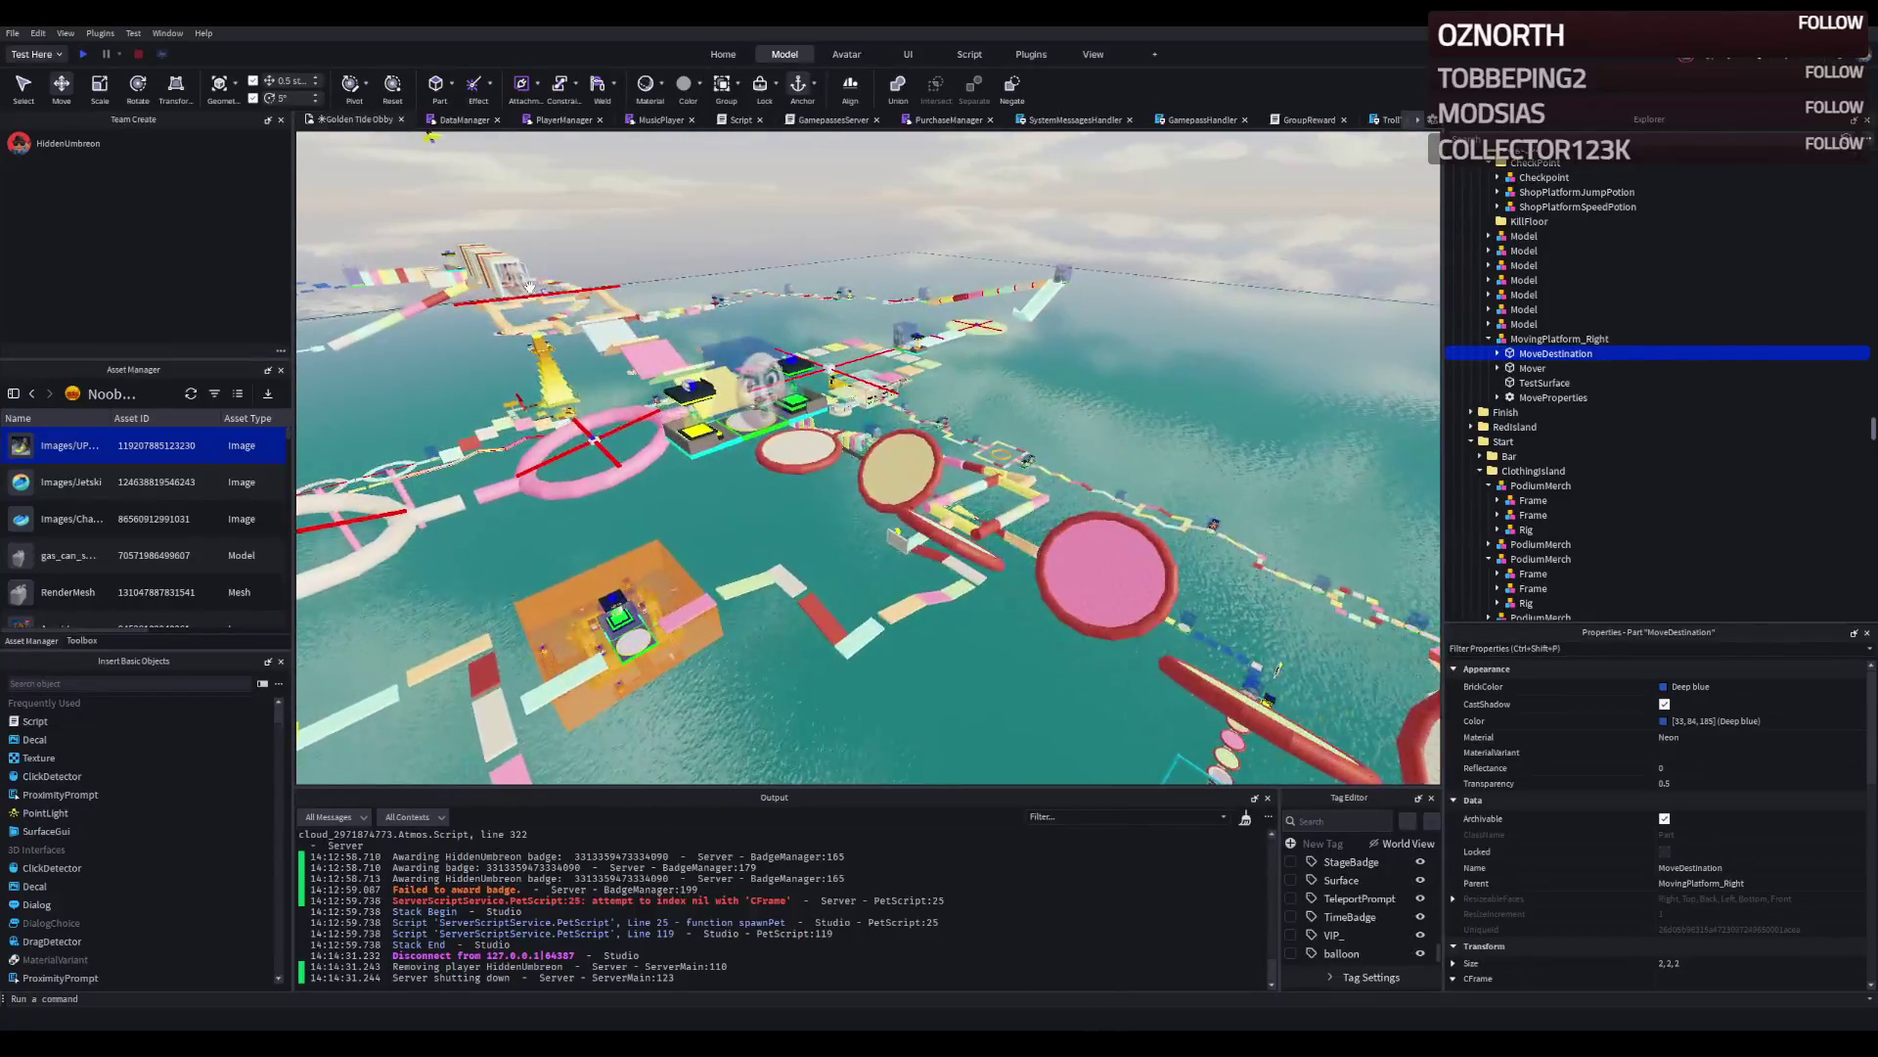
left_click(543, 288)
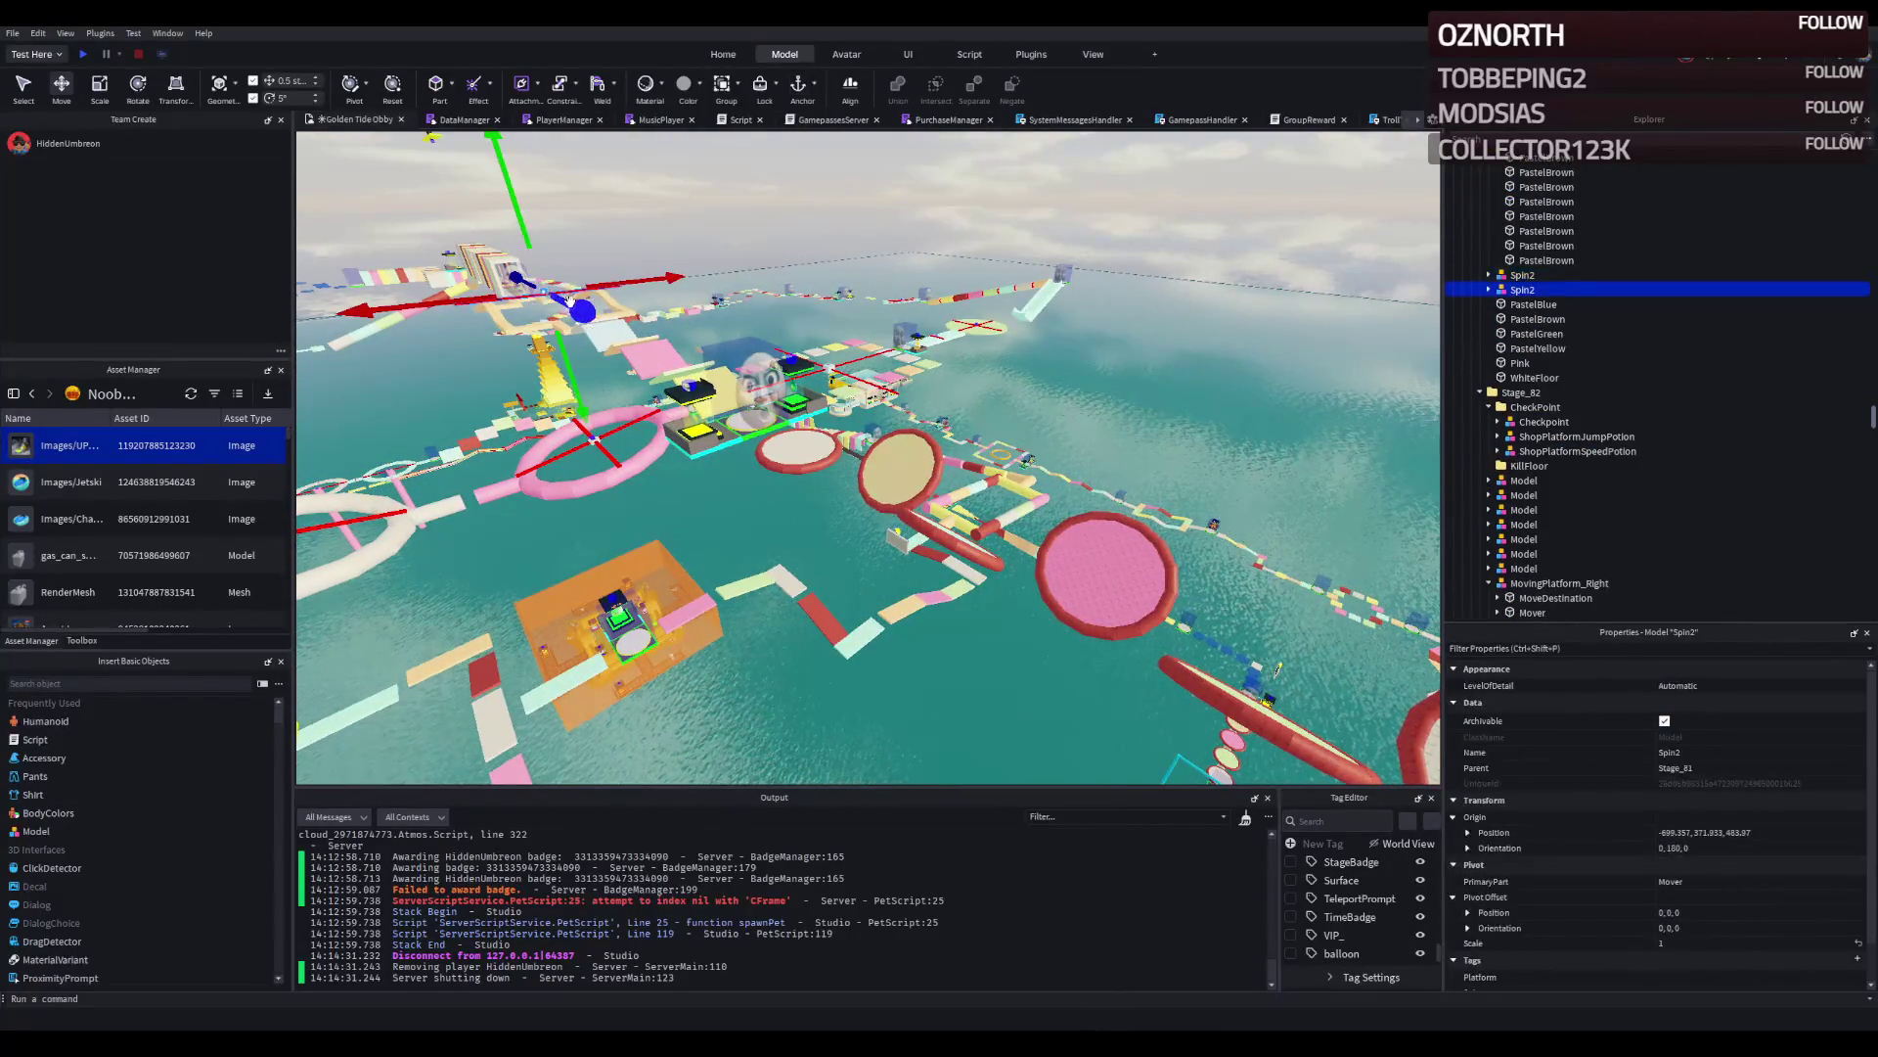
left_click_drag(543, 289, 571, 499)
left_click_drag(683, 356, 684, 354)
Start a playtest of the obby from the START area.
scroll("up", 3)
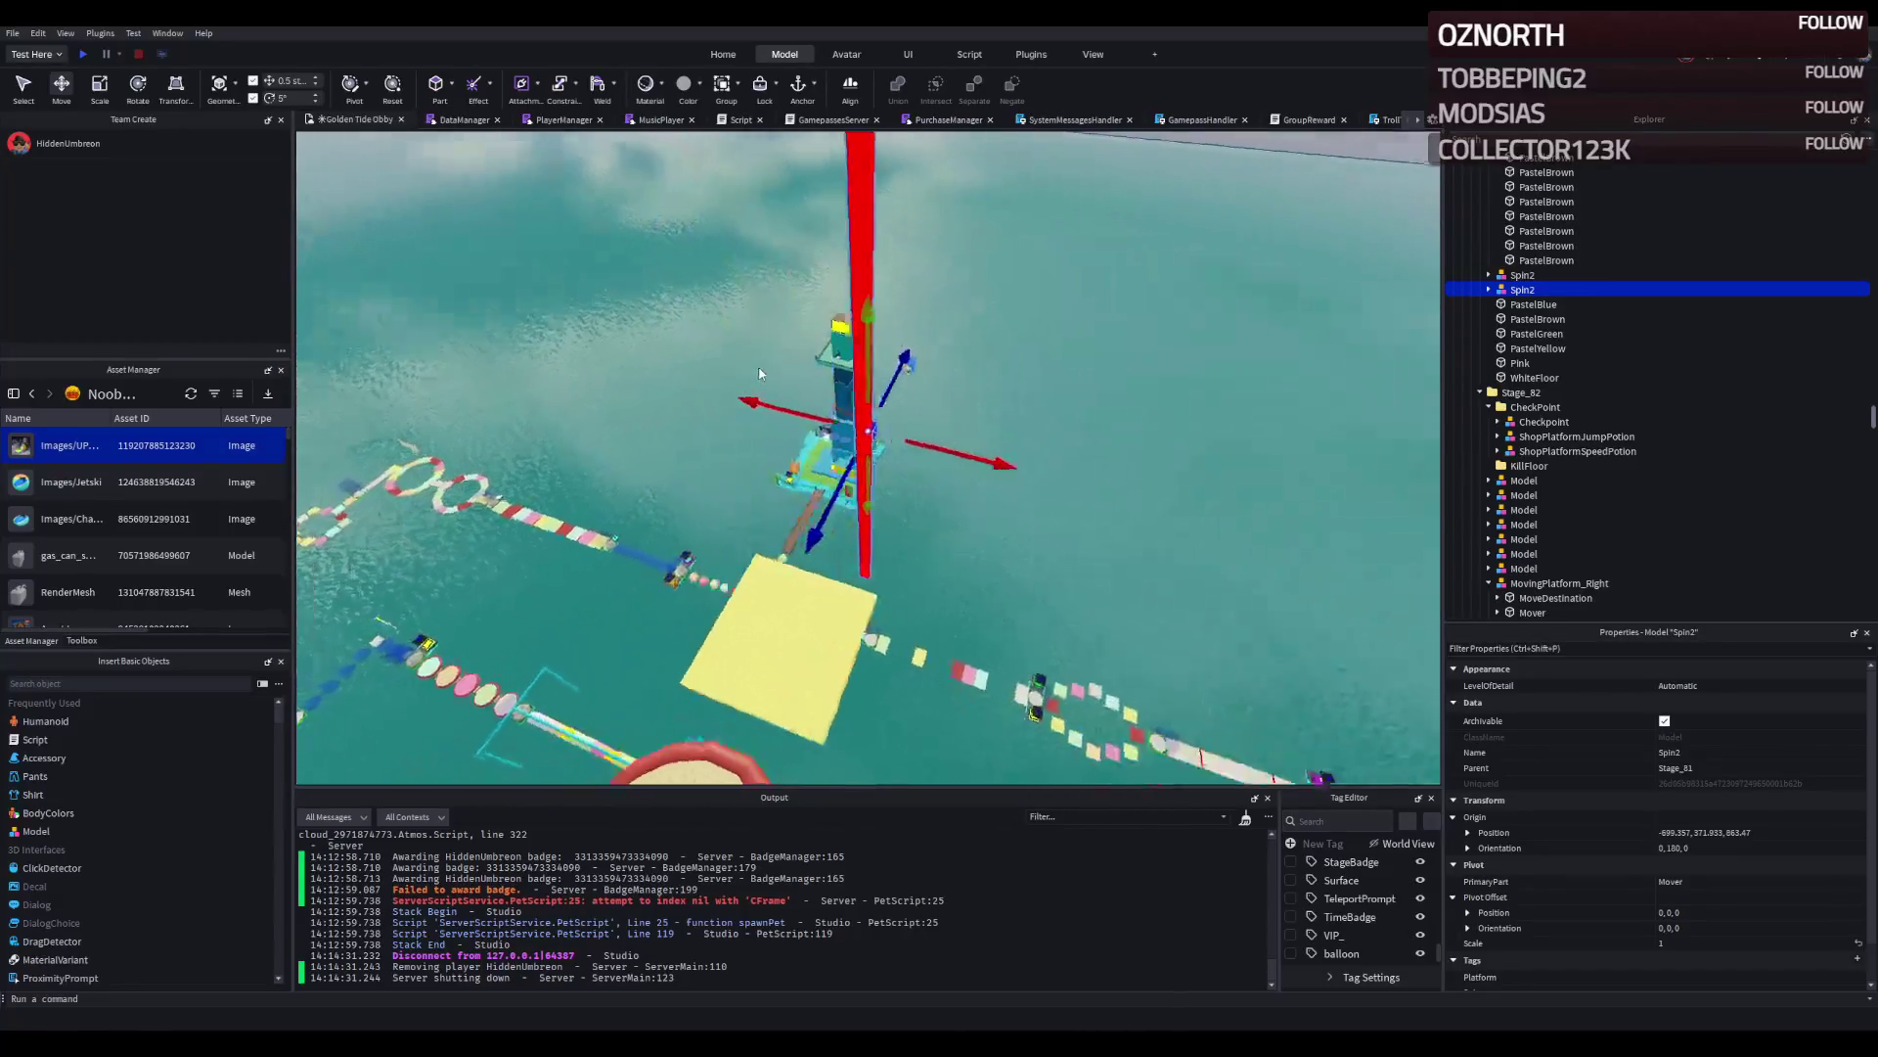
left_click_drag(759, 367, 536, 137)
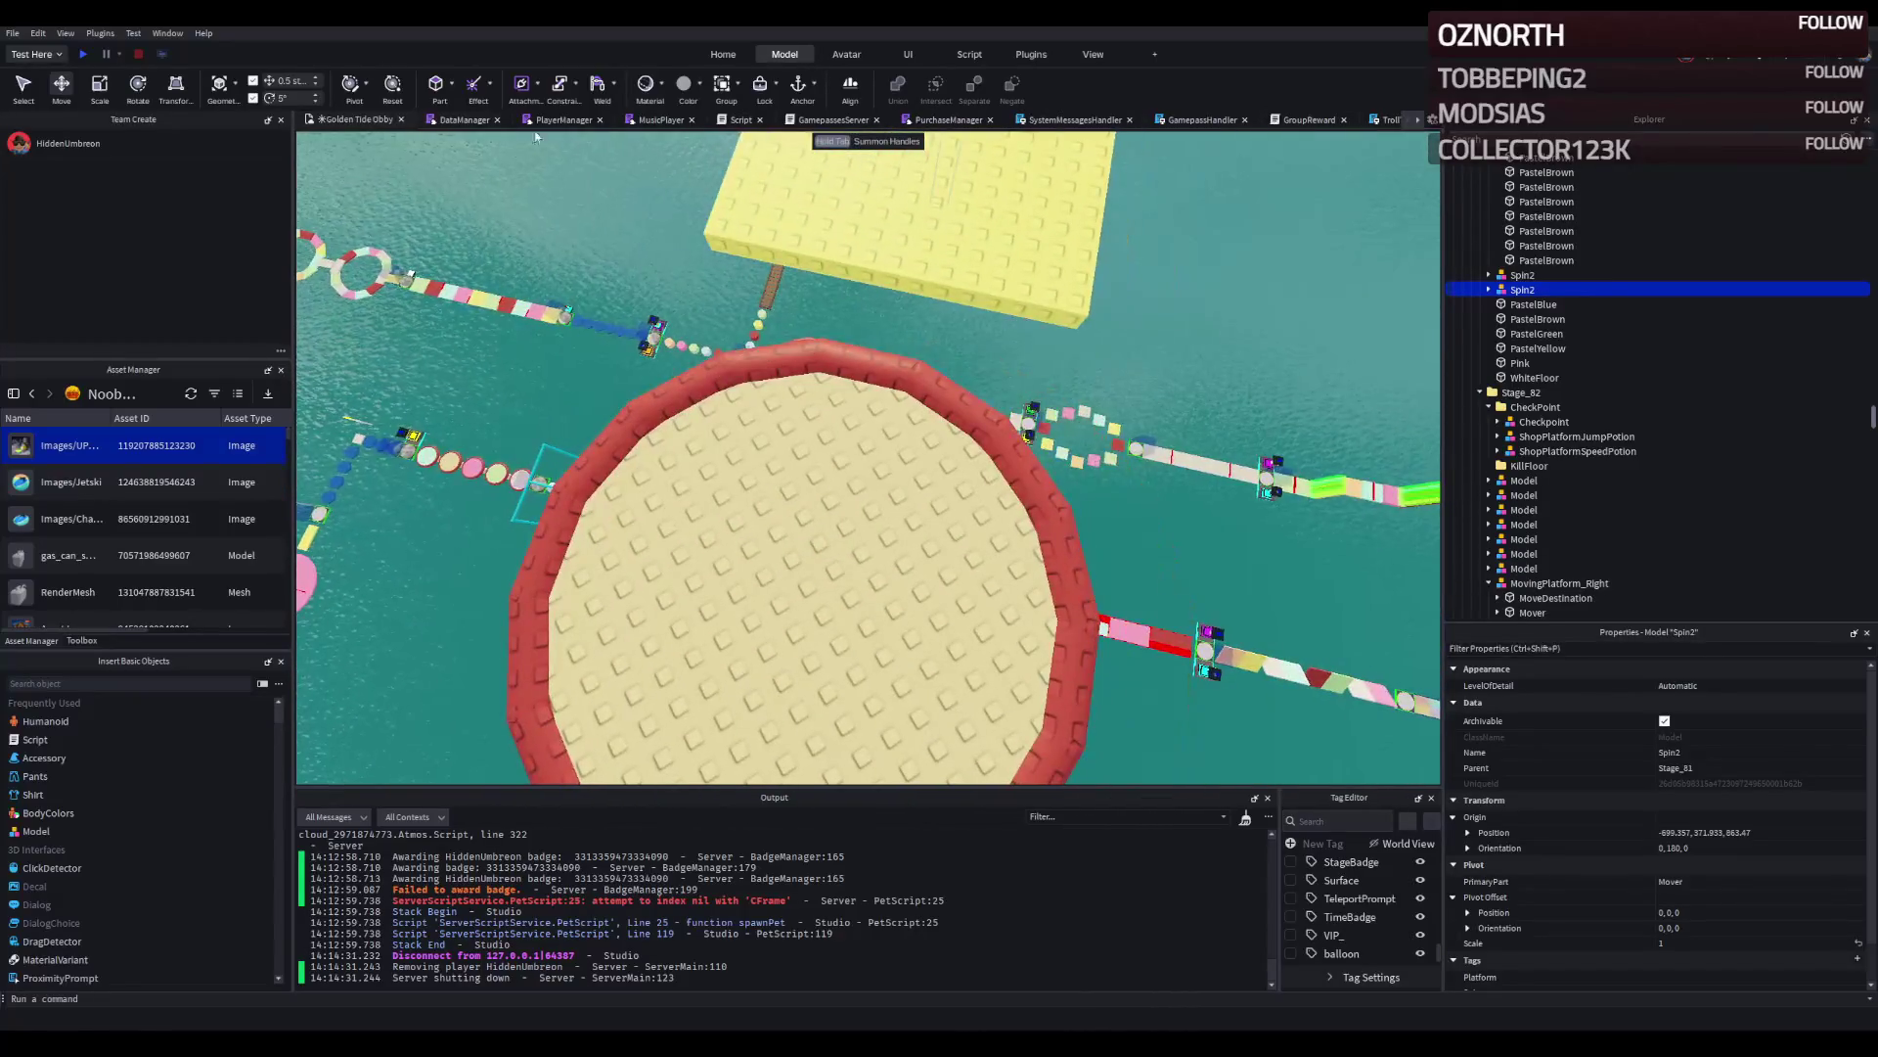
left_click(84, 55)
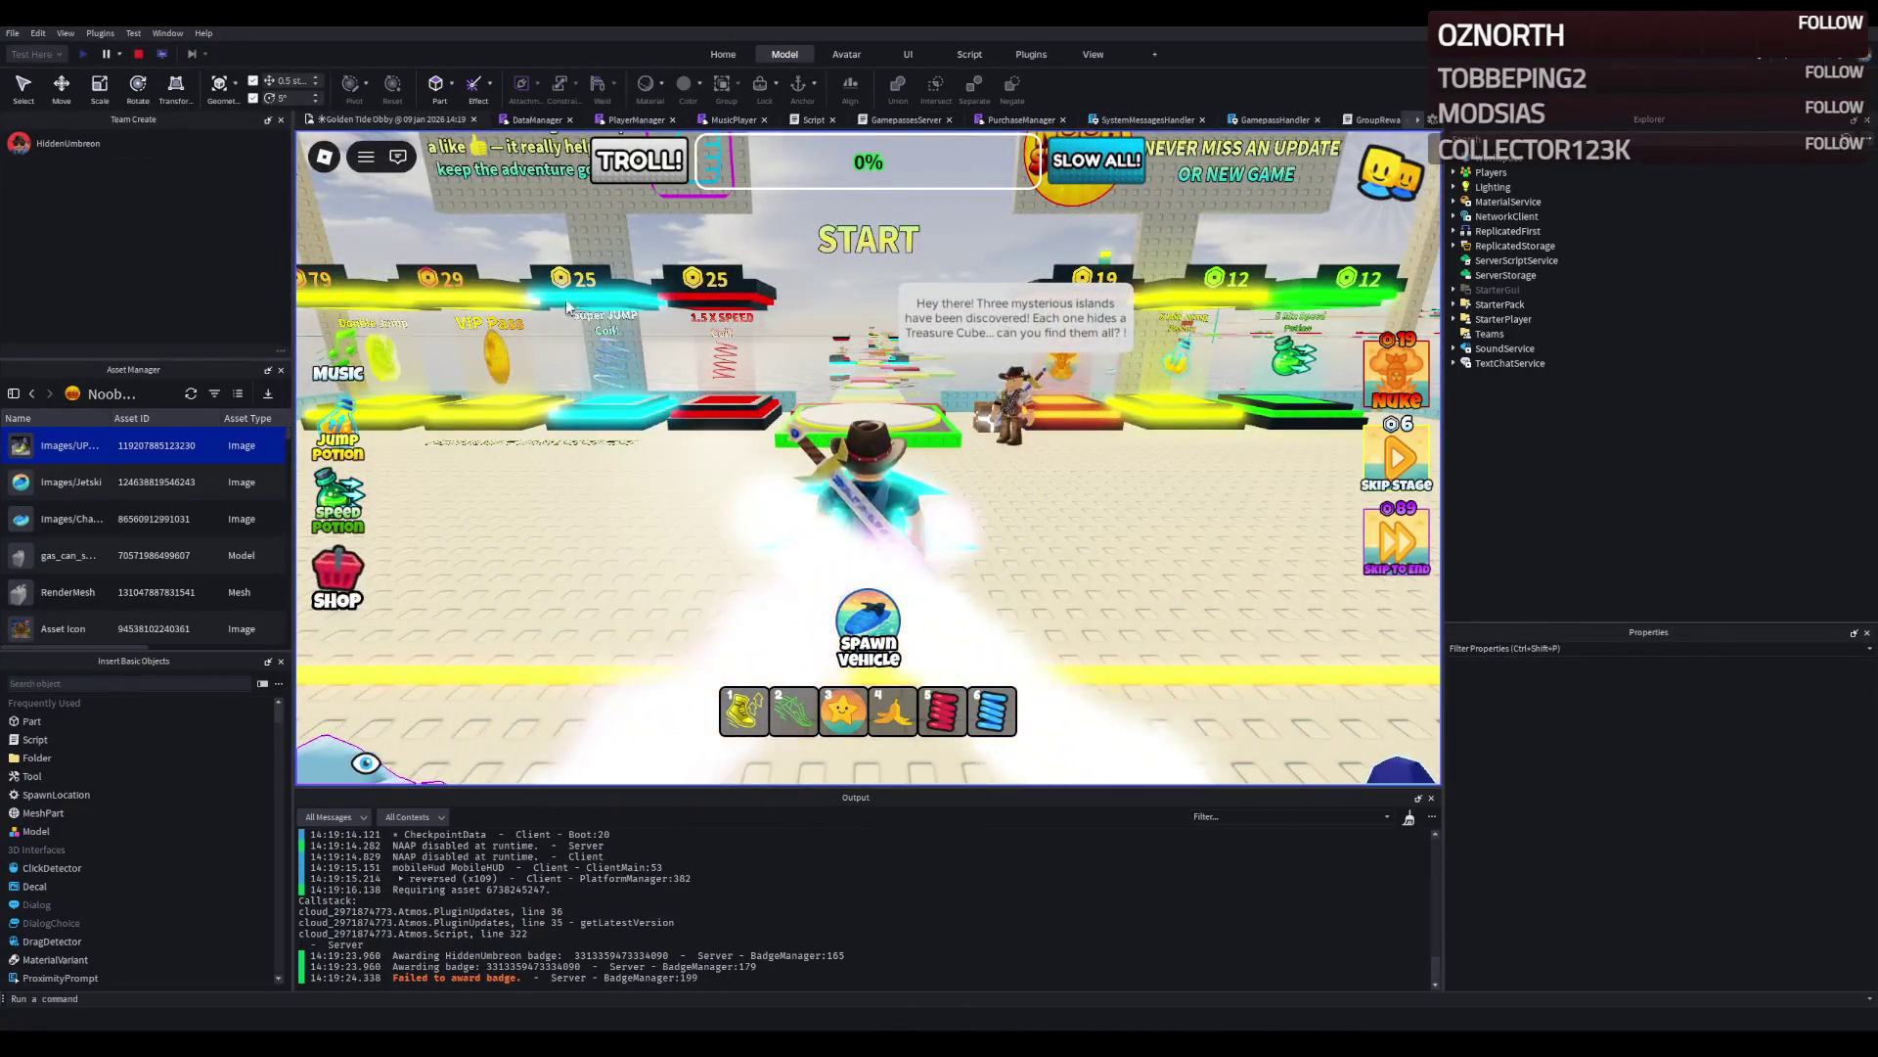
Stop the playtest to return to edit mode.
left_click(138, 54)
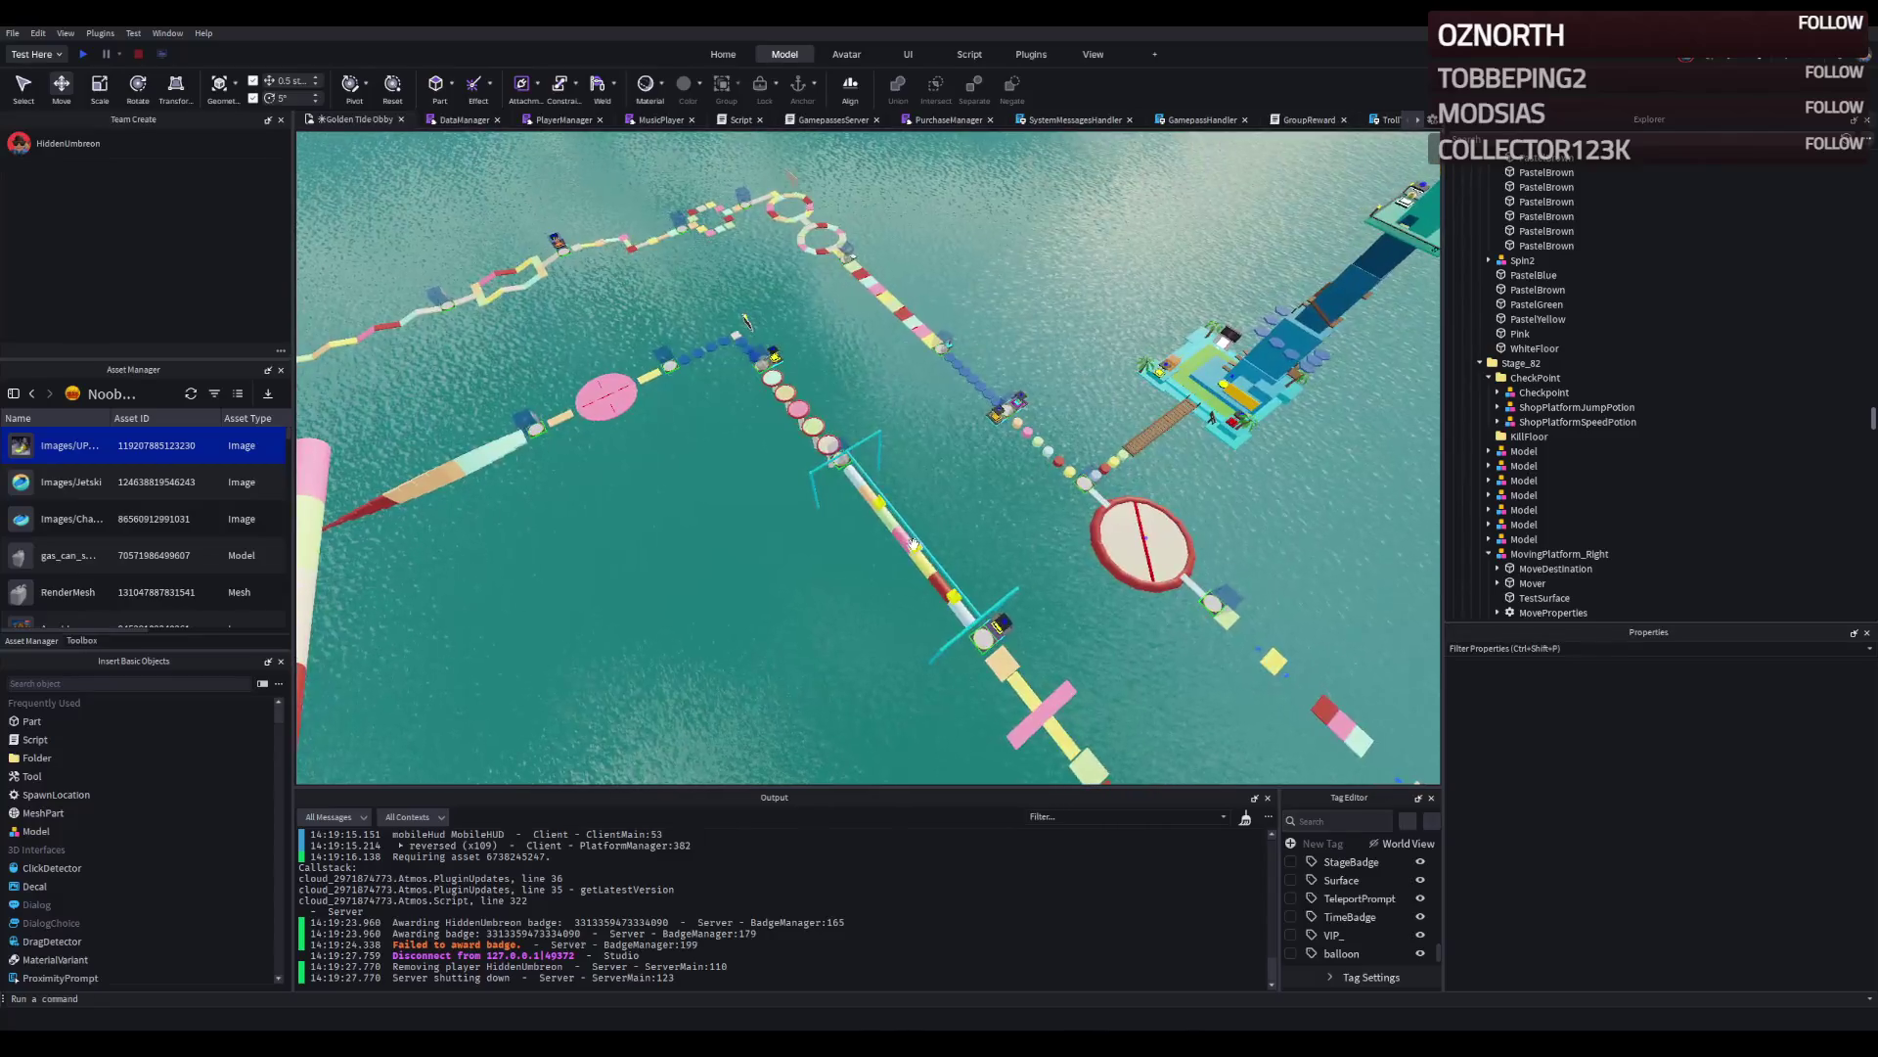
Move the Stage_42 Spin model onto the new platform and rotate its arm upright.
left_click(881, 529)
left_click_drag(745, 323, 917, 536)
key("ctrl+t")
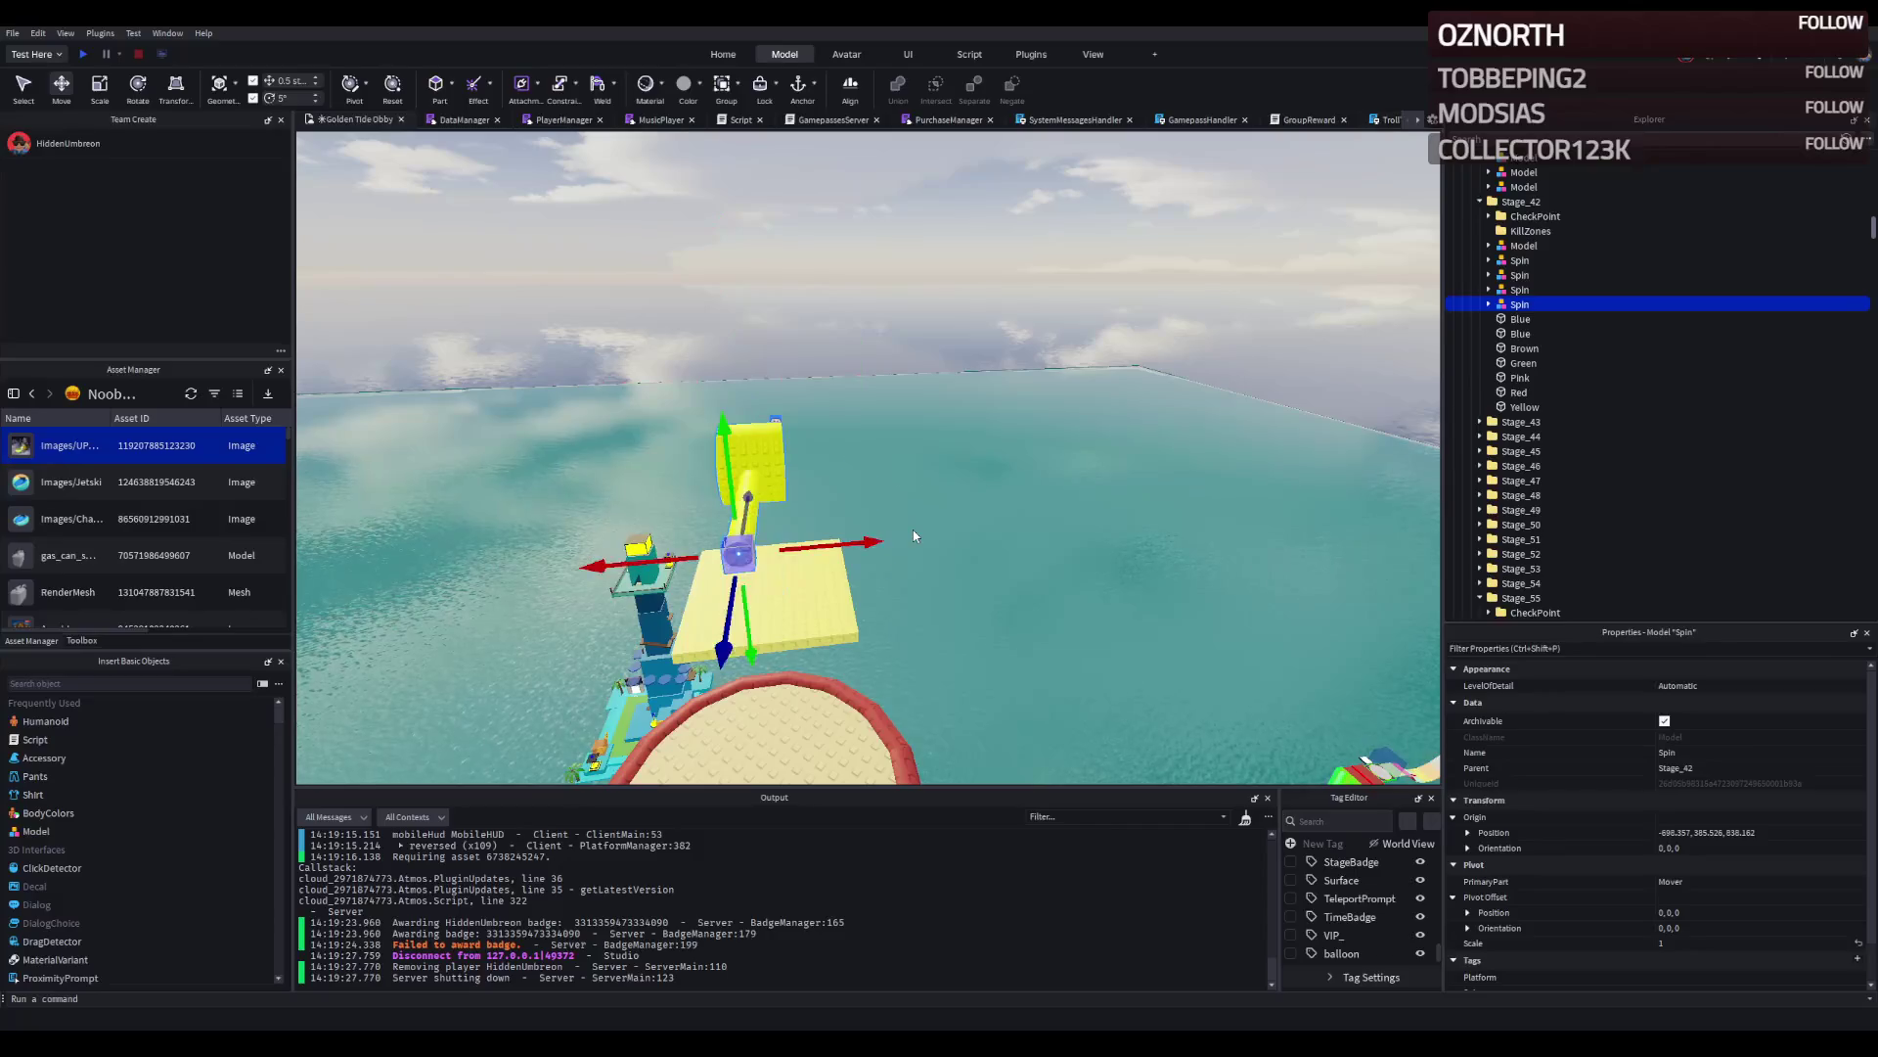
key("ctrl+r")
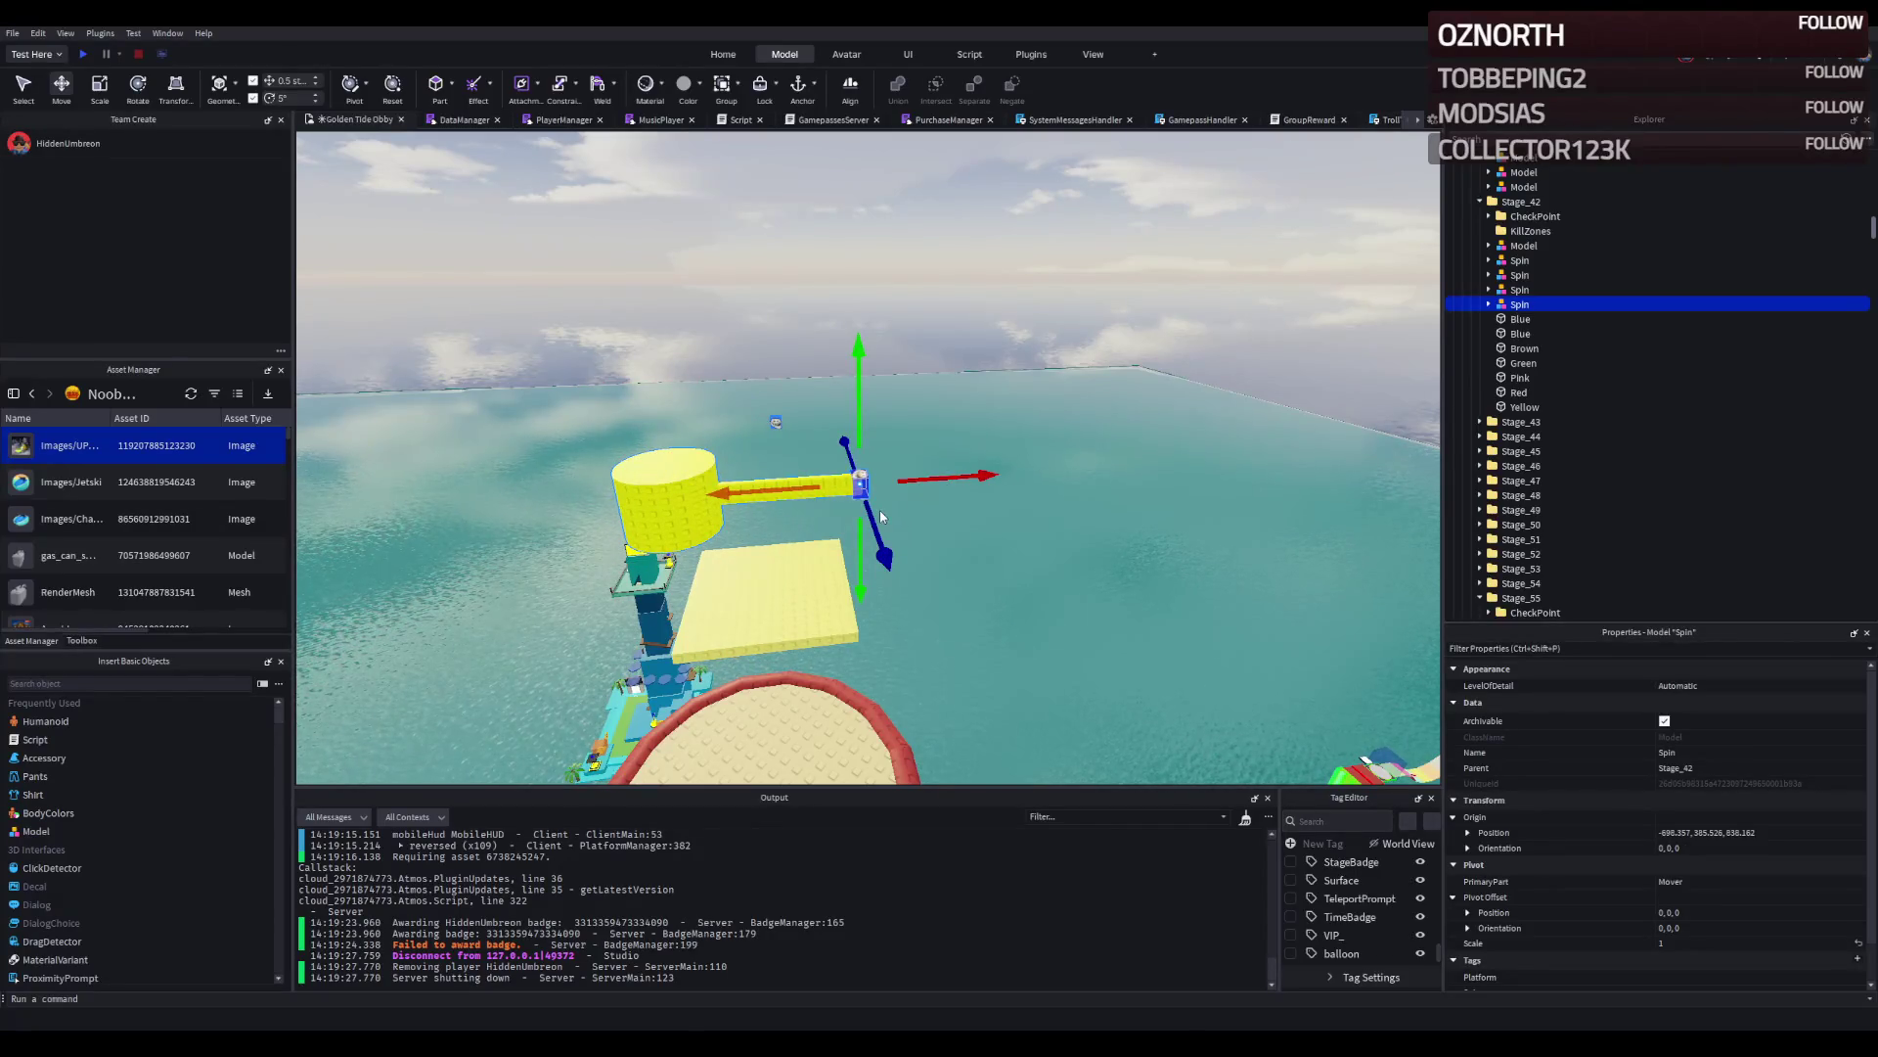
key("ctrl+t")
left_click_drag(838, 437, 700, 433)
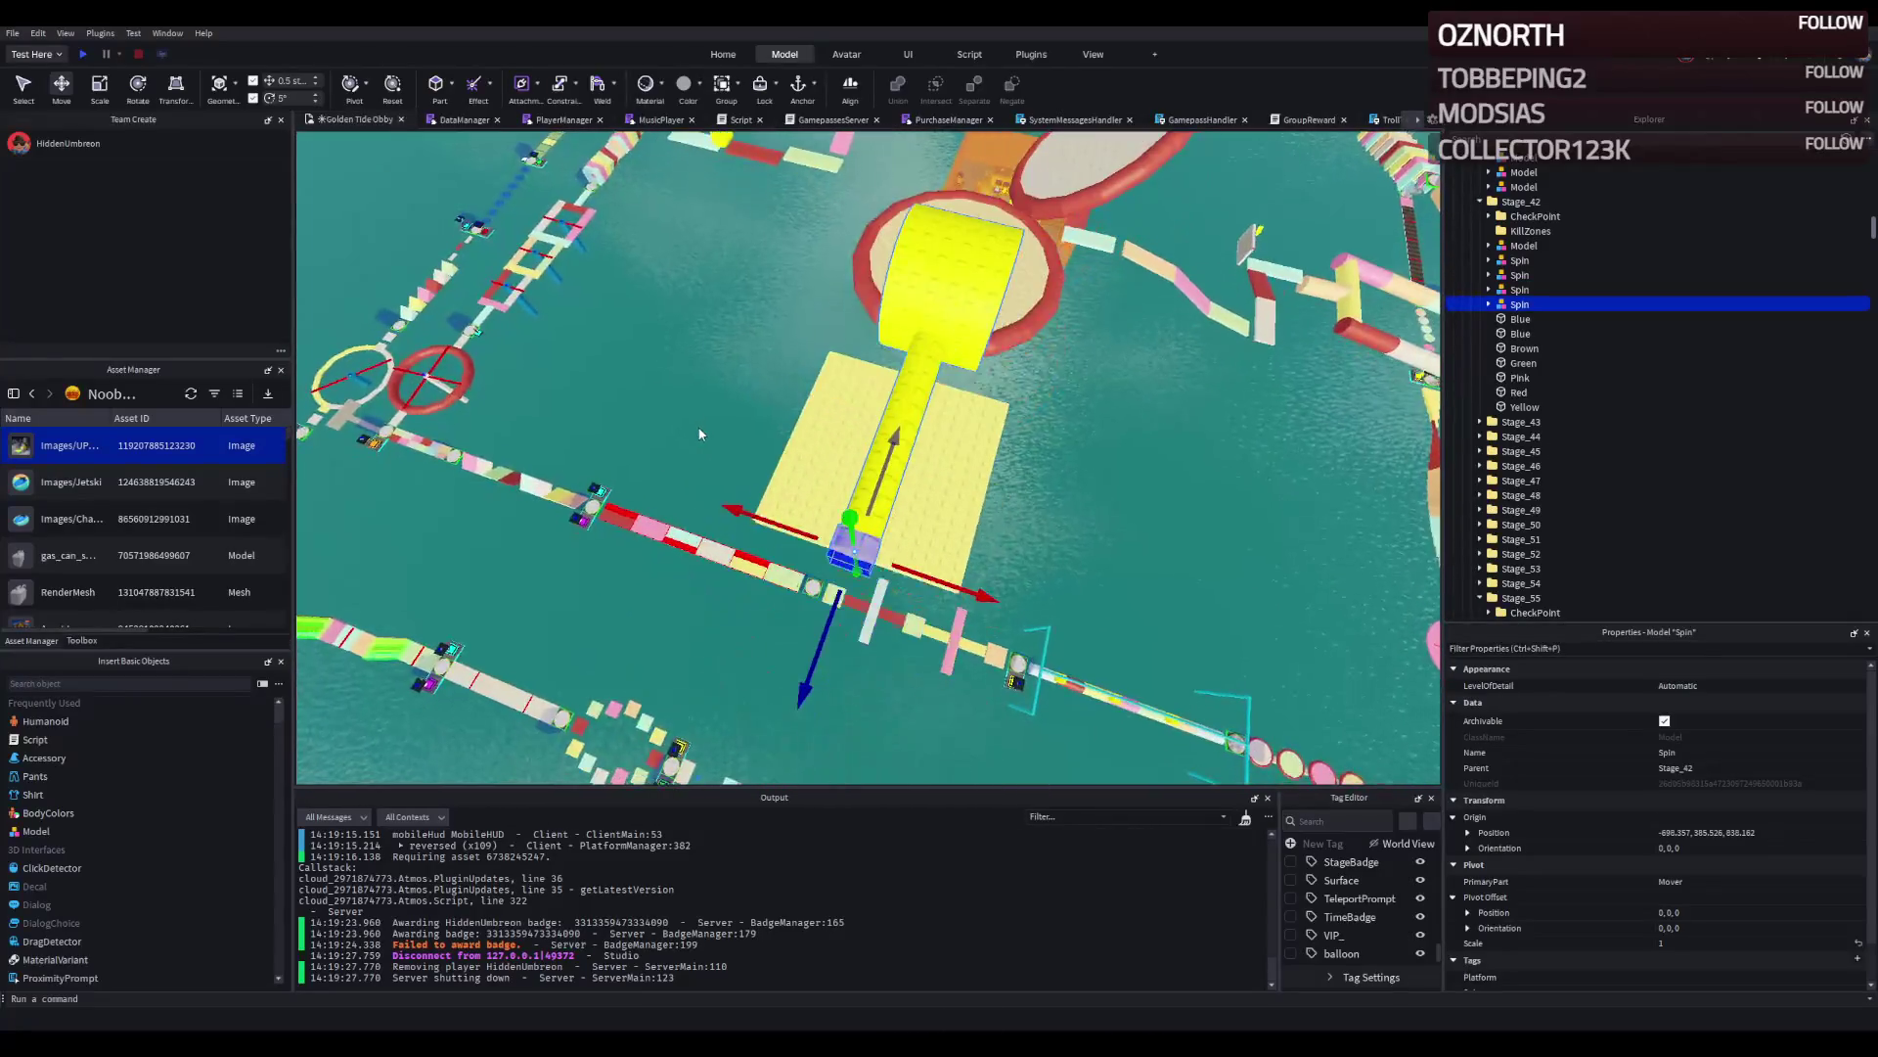
left_click_drag(882, 457, 799, 309)
key("ctrl+t")
key("ctrl+t")
key("ctrl+t")
Slide the Spin tower sideways over the platform, undoing the last 10.5-stud move.
key("f")
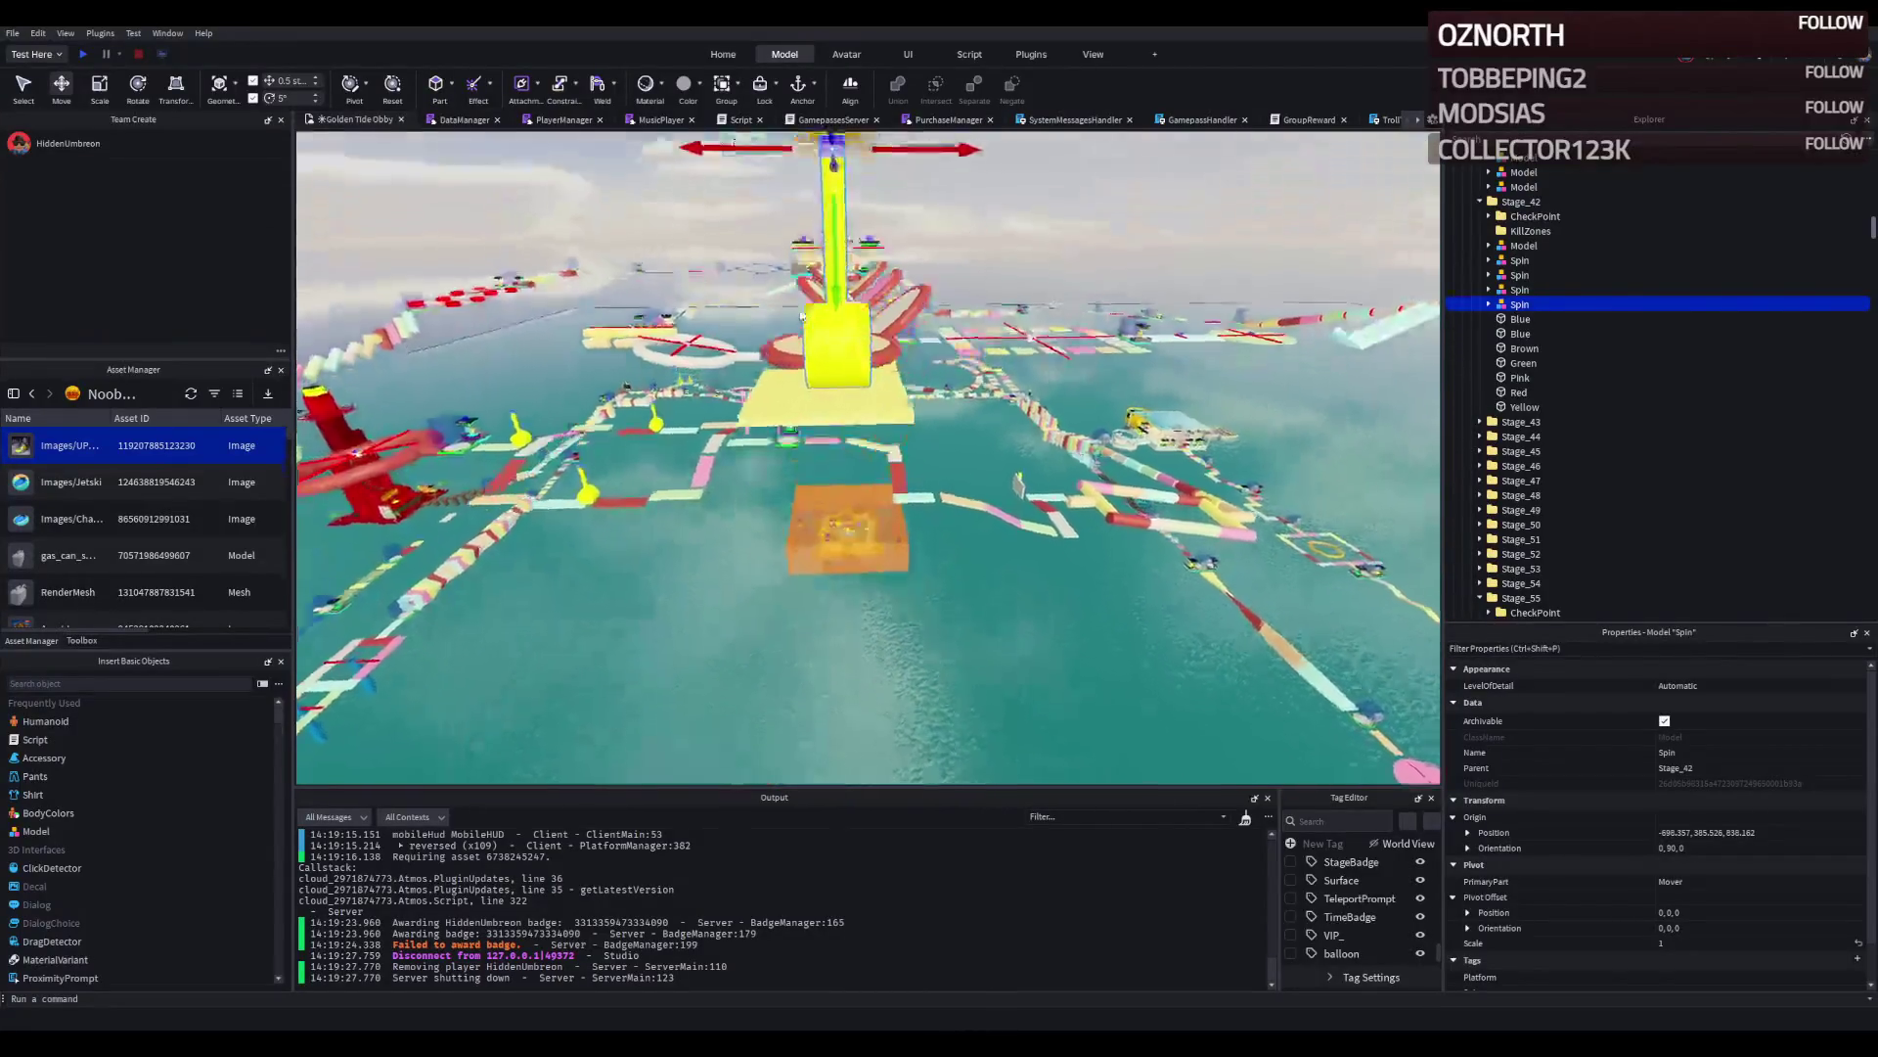
left_click_drag(843, 333, 835, 283)
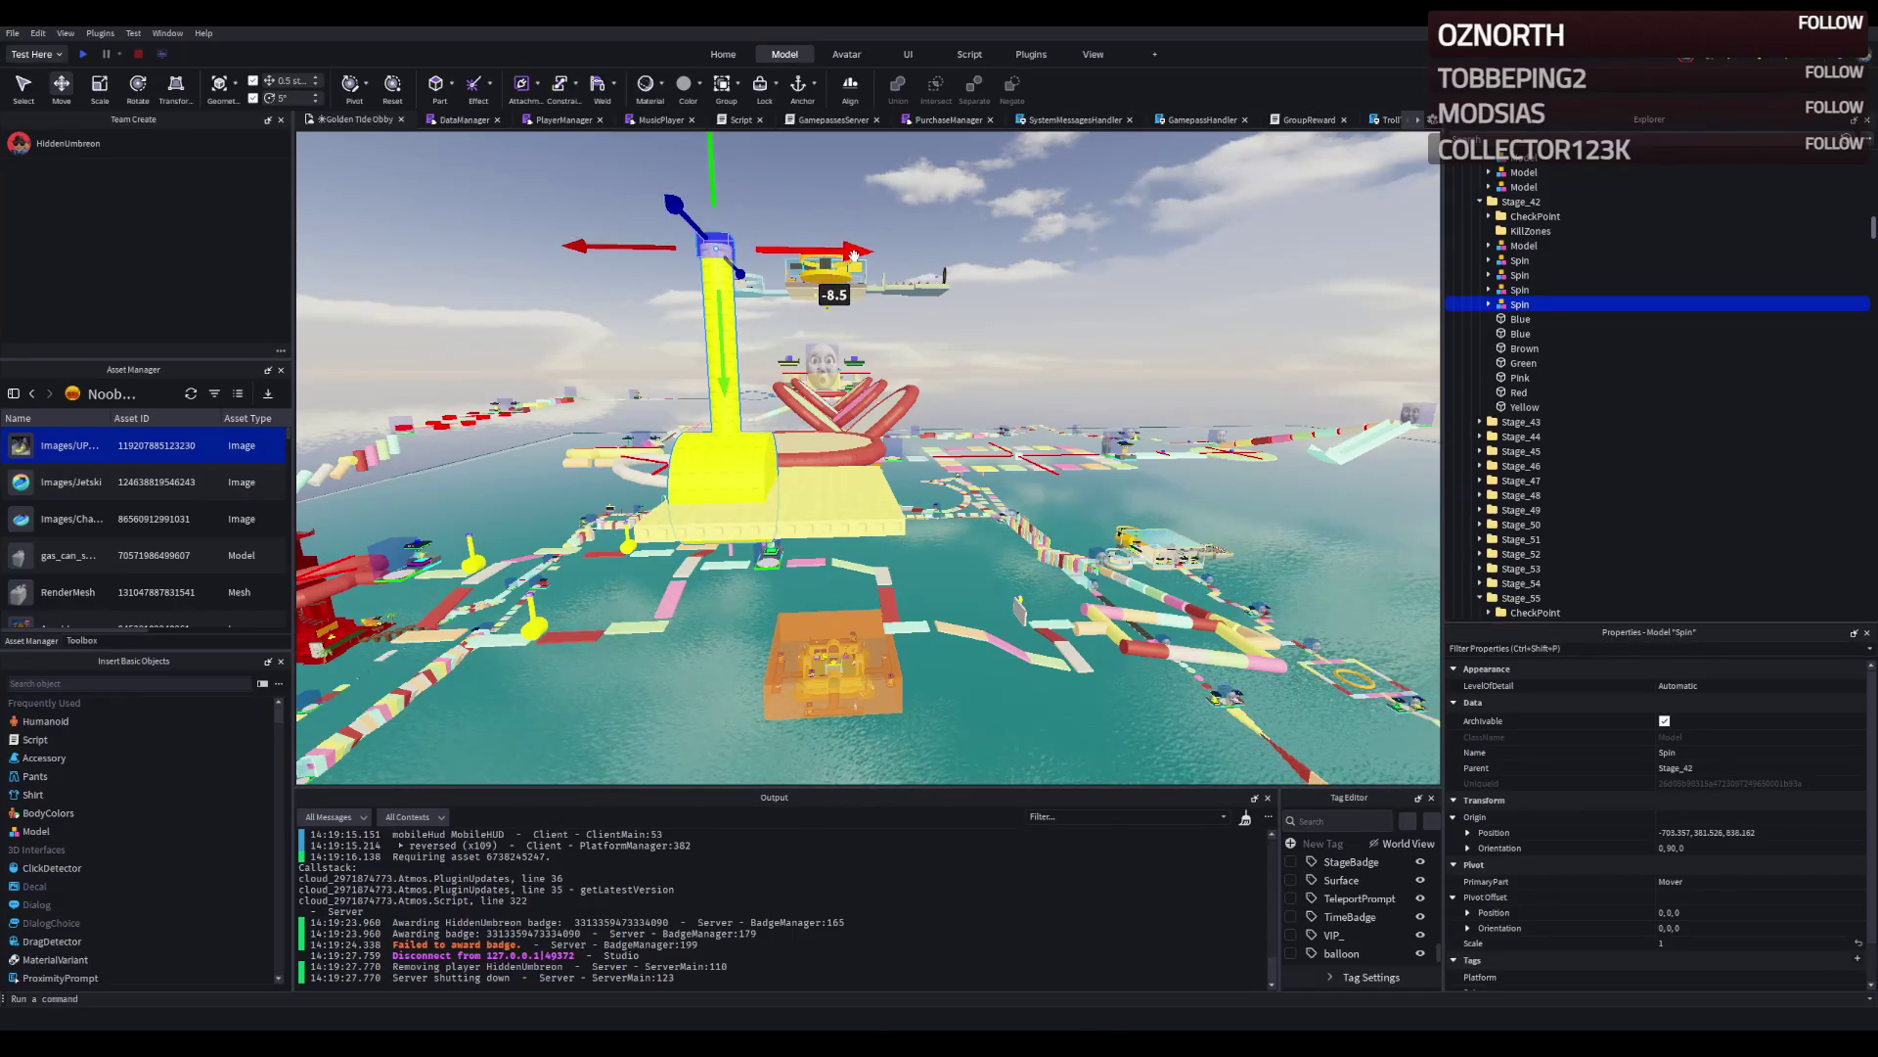
left_click_drag(853, 253, 936, 281)
key("f")
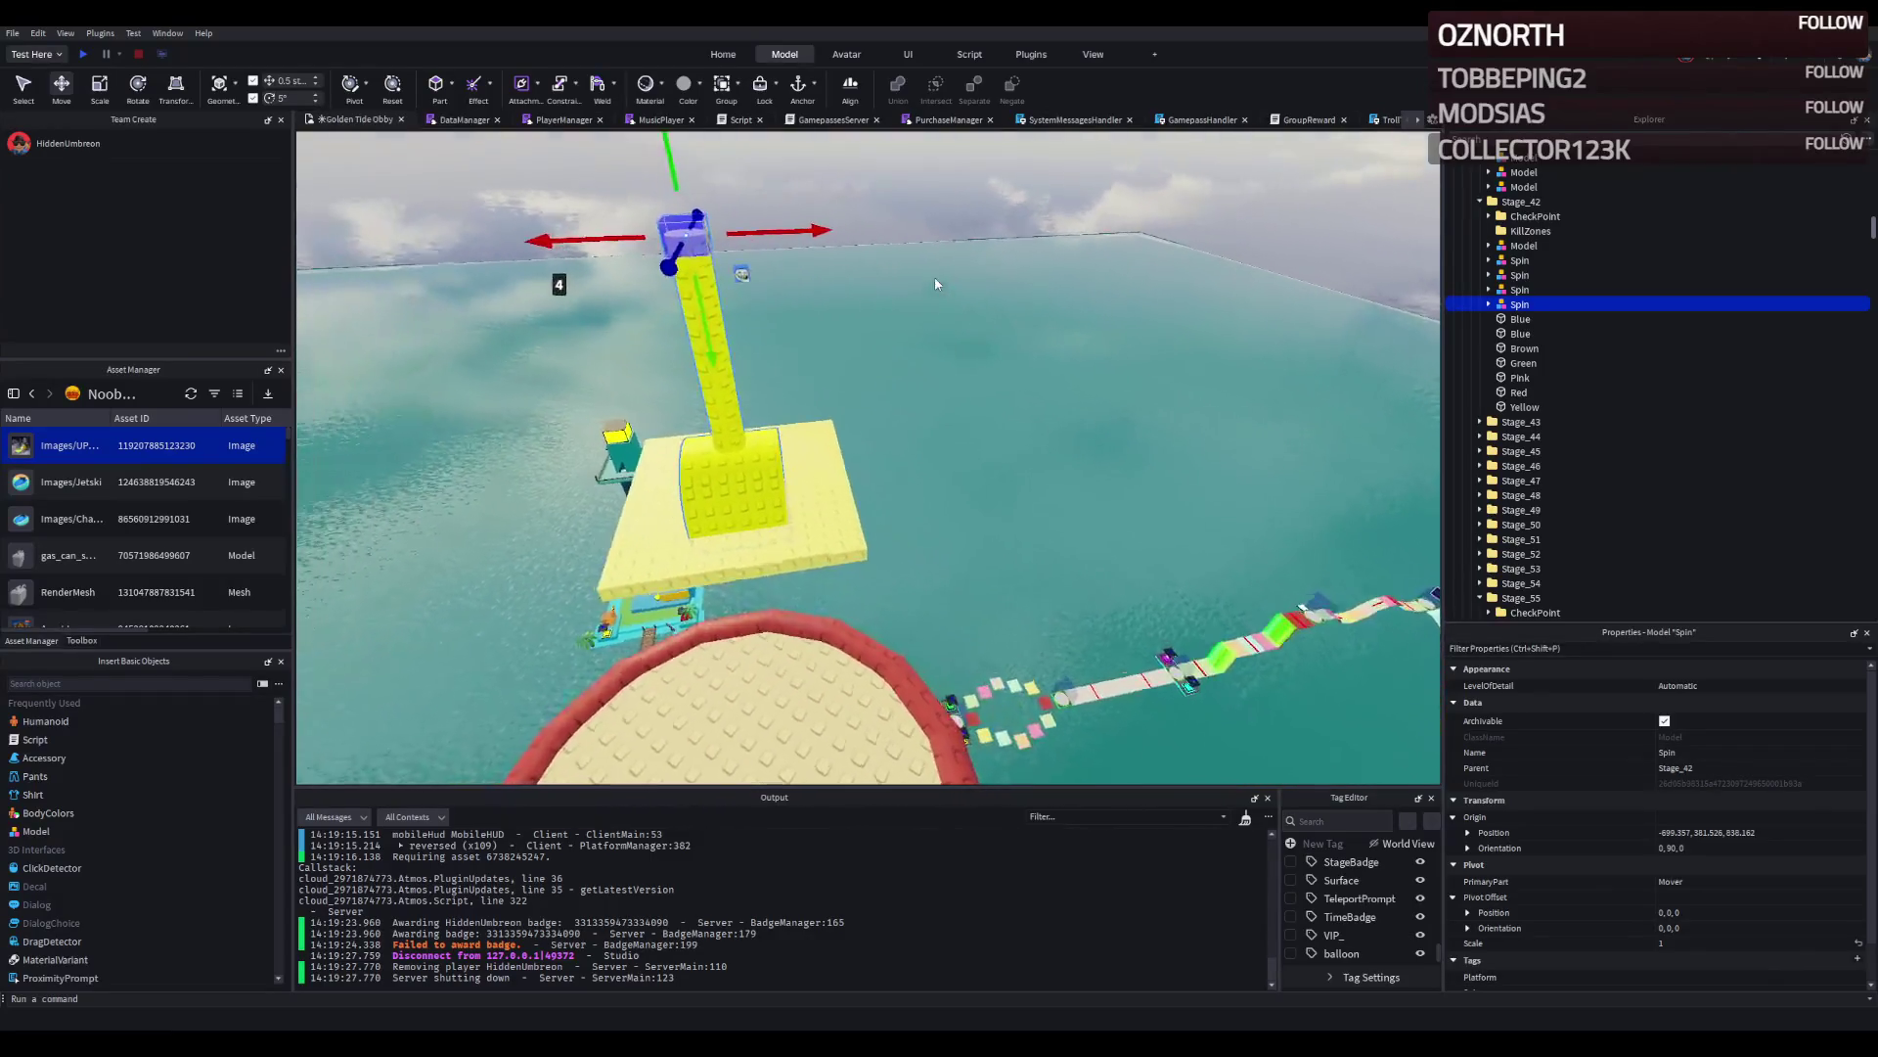
left_click_drag(782, 232, 769, 239)
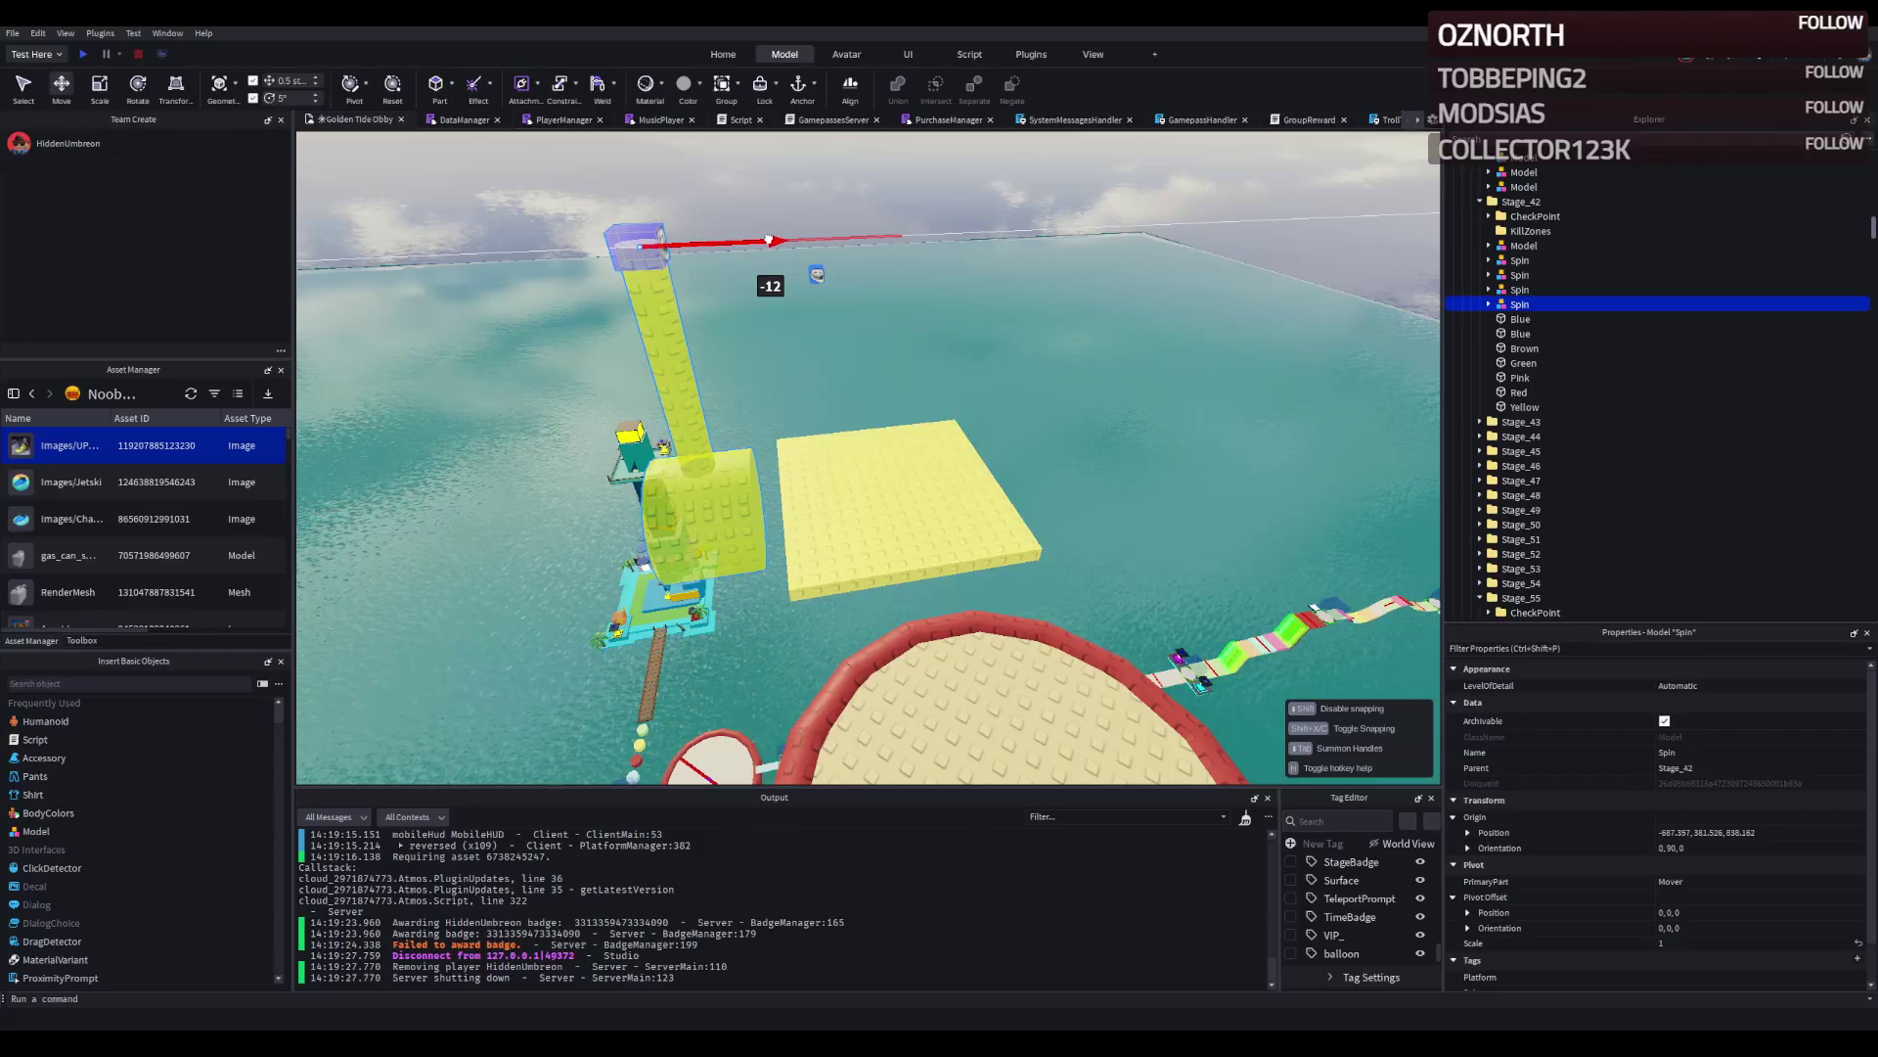
left_click_drag(792, 233, 819, 212)
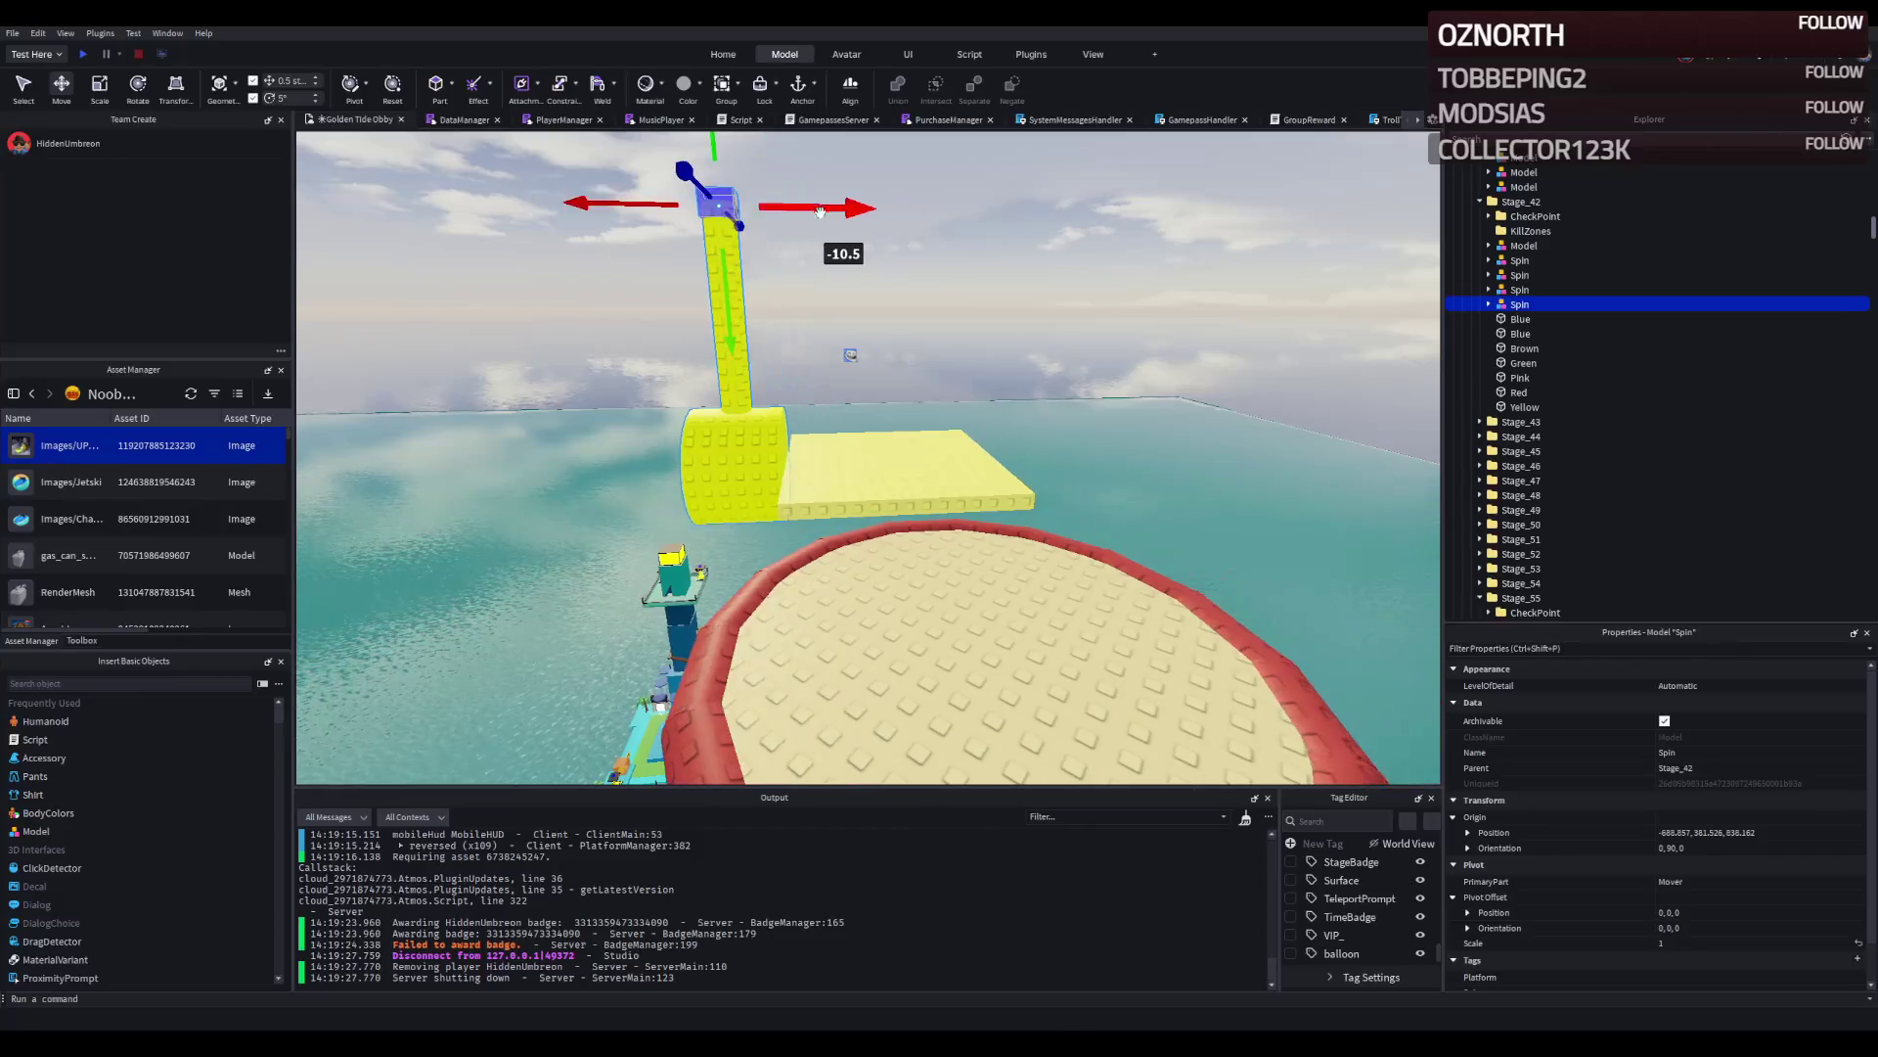
key("ctrl+z")
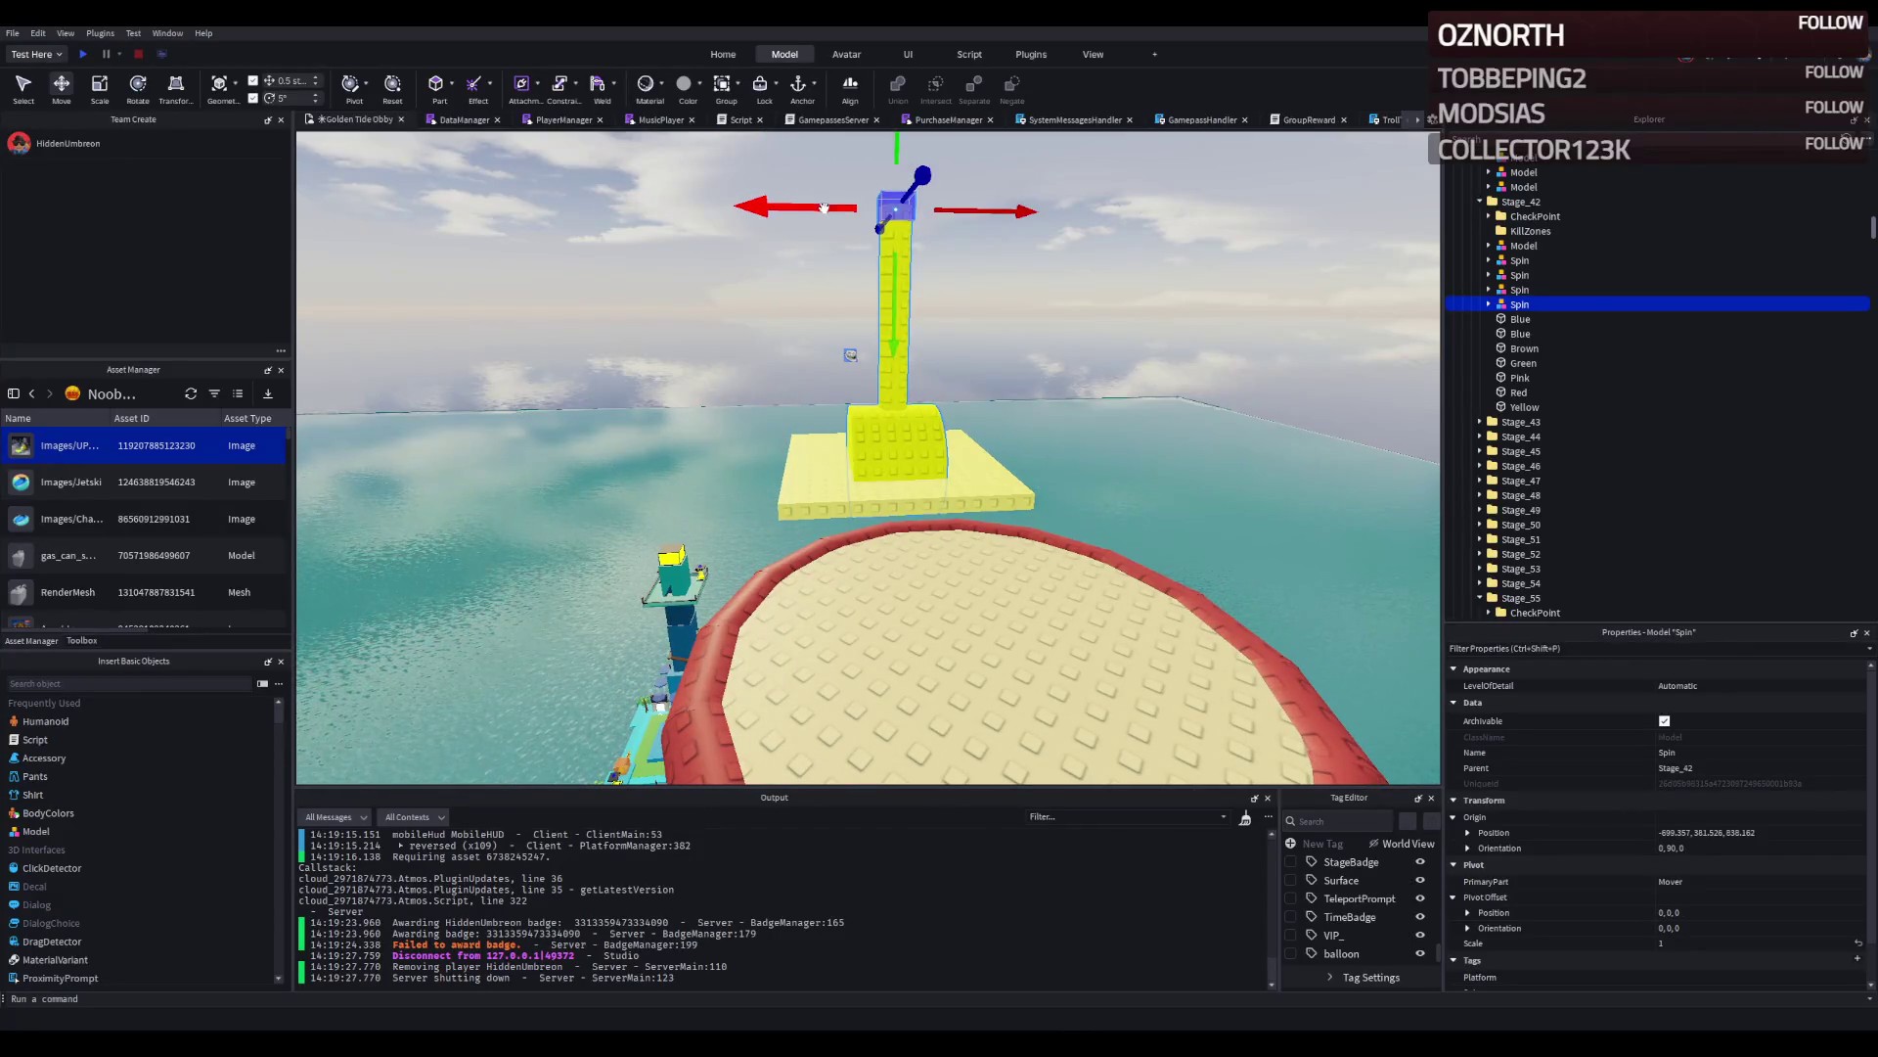
Place the Spin tower at the TestSurface position, raise it about 20 studs, and duplicate it.
left_click(830, 500)
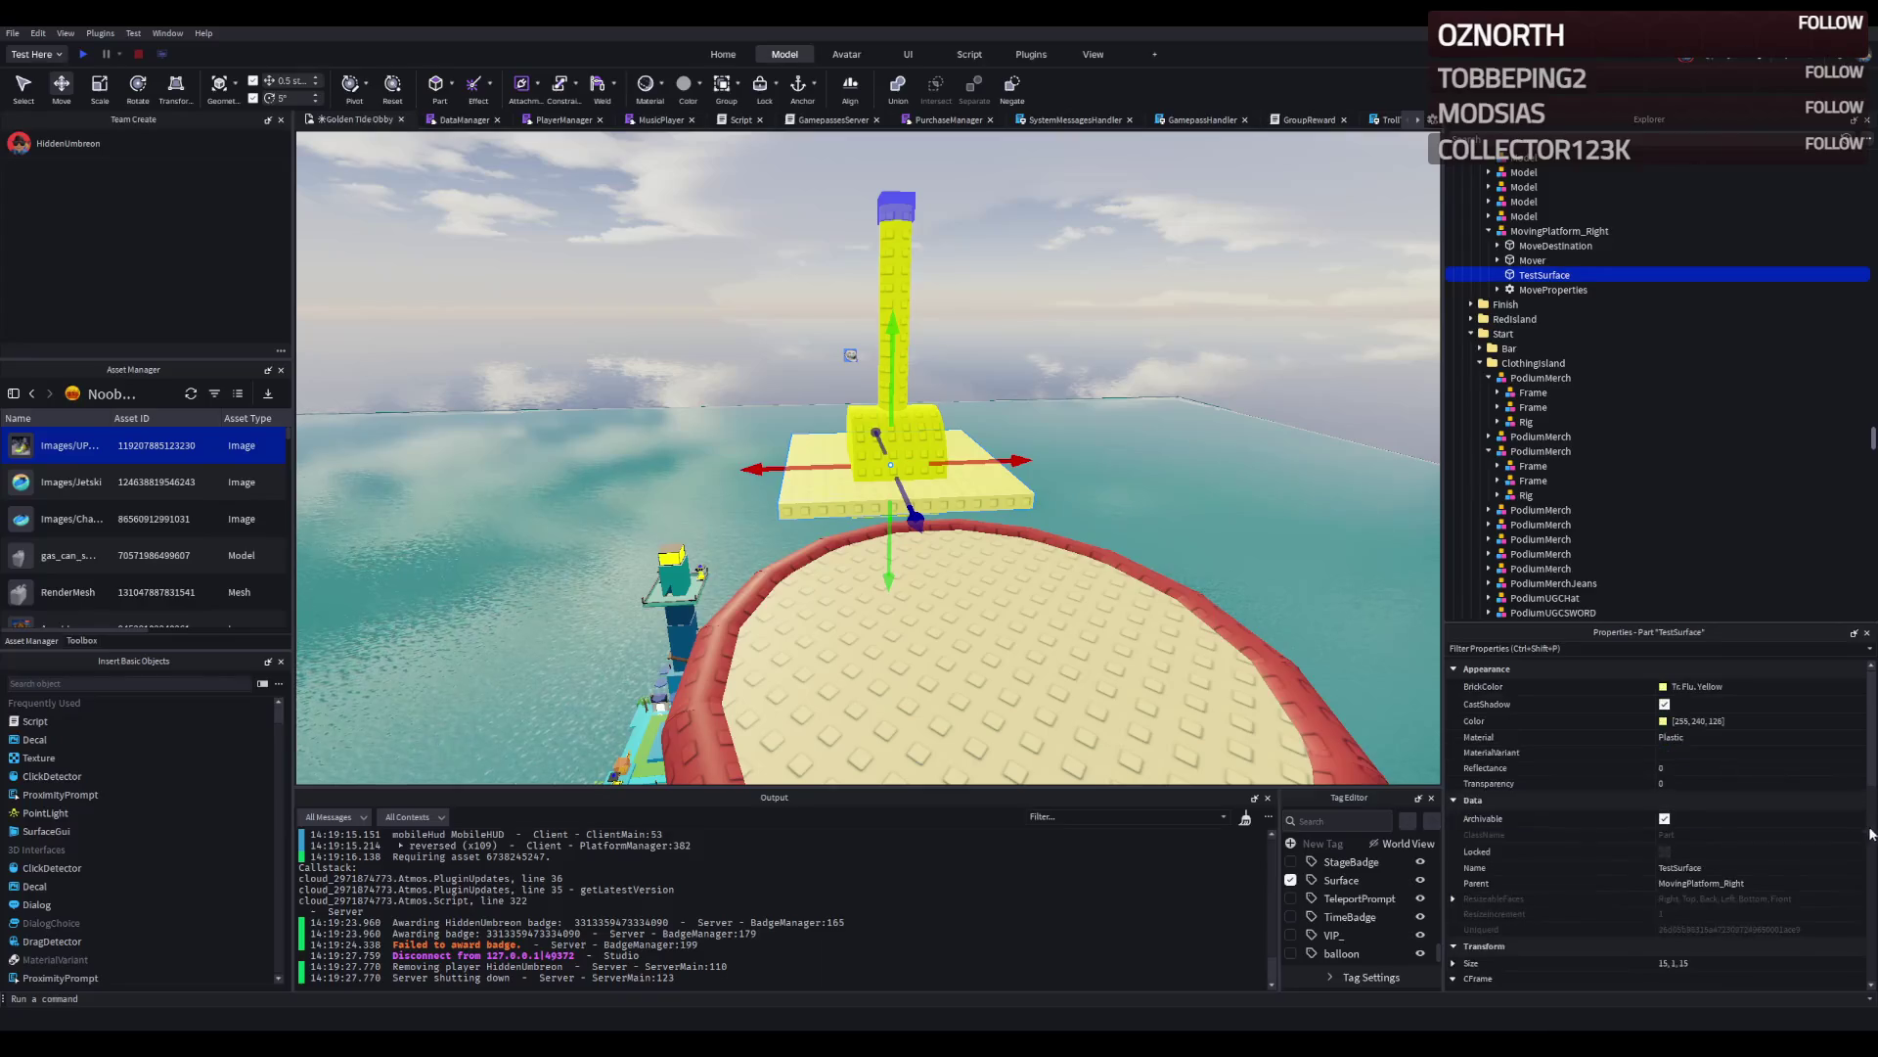
scroll("down", 3)
left_click(1753, 948)
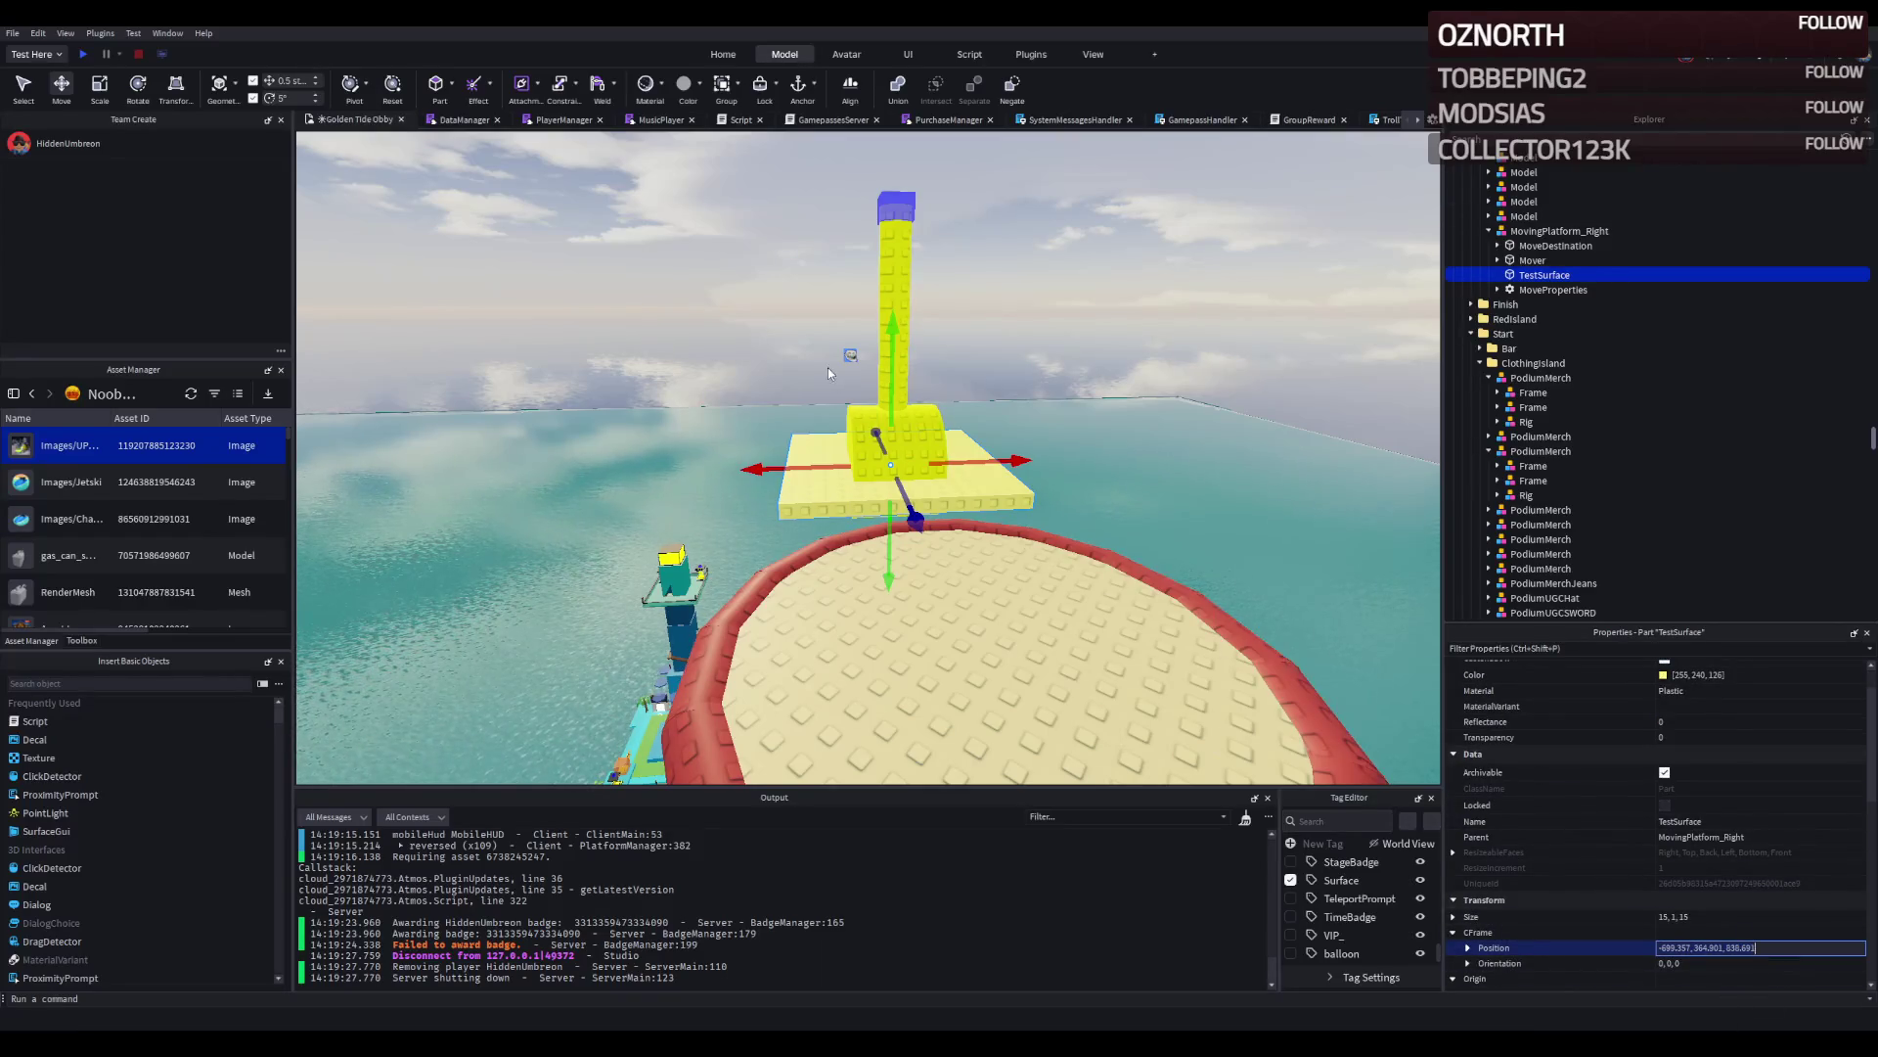
left_click(876, 418)
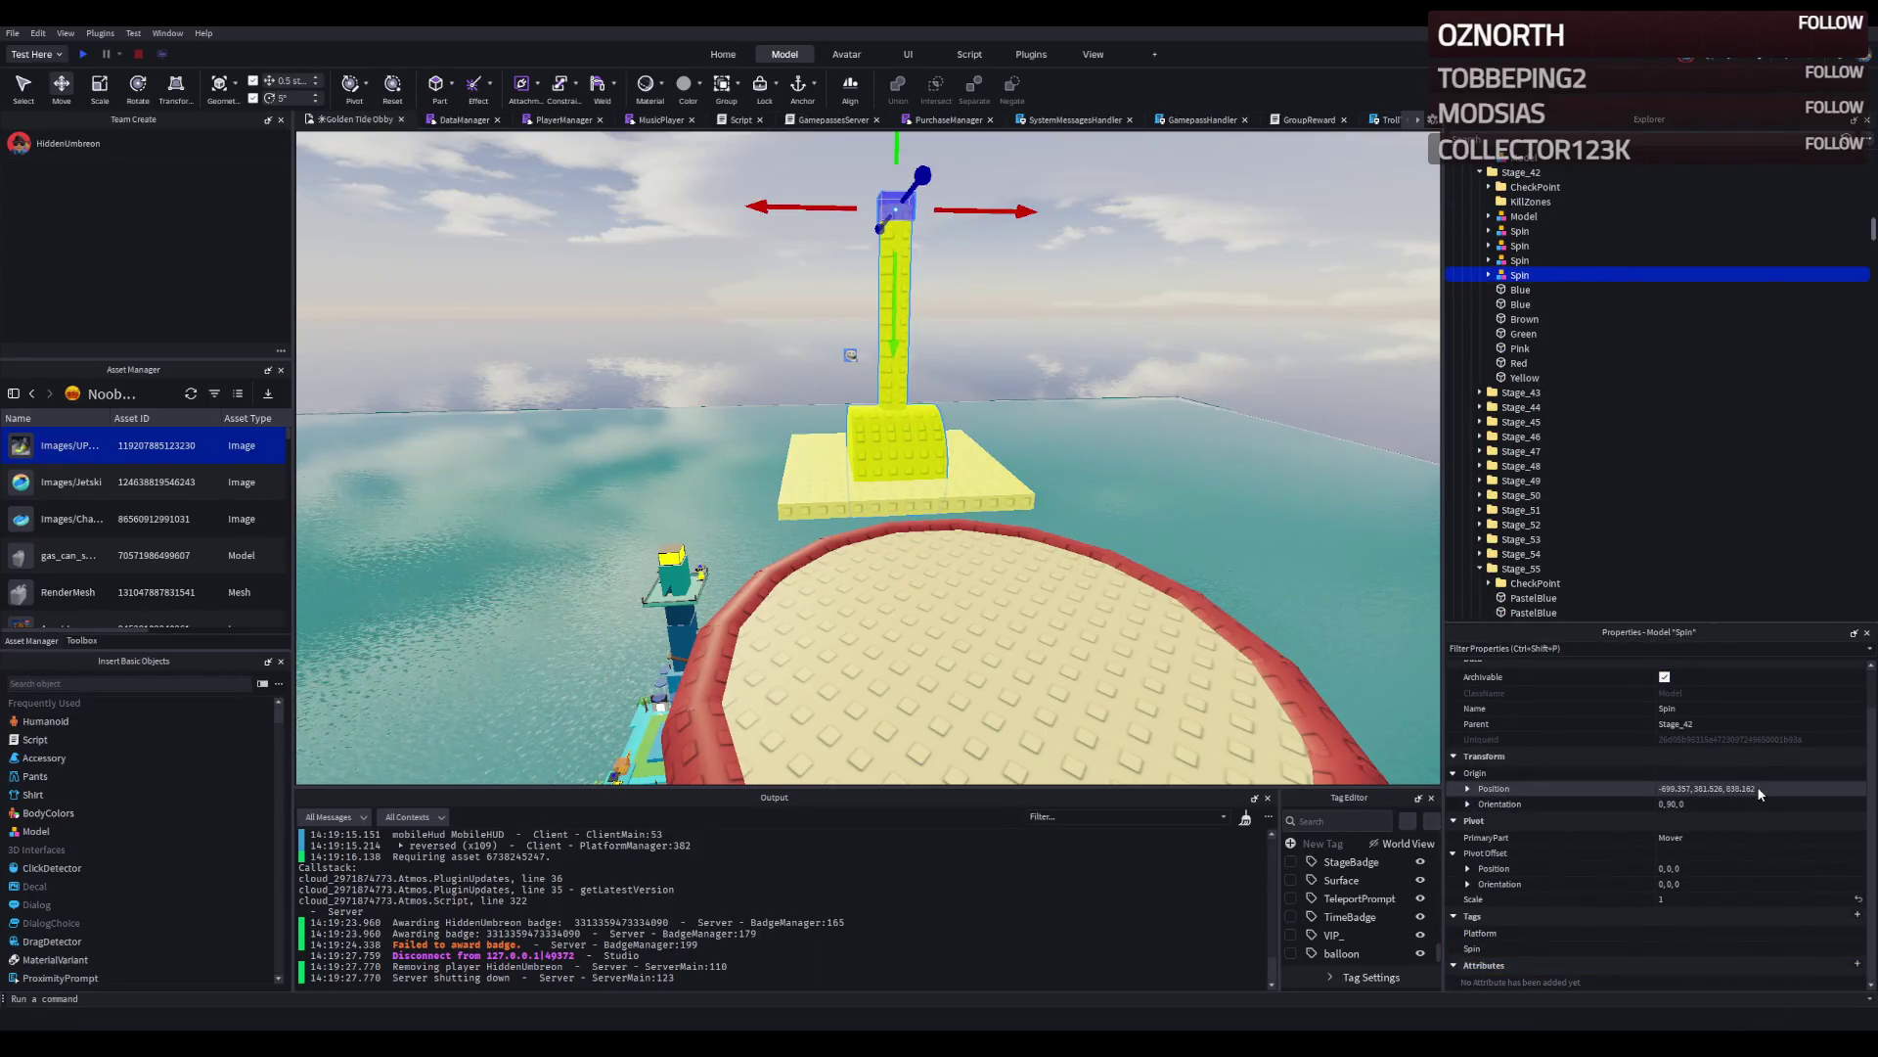
key("Return")
left_click_drag(884, 355, 883, 161)
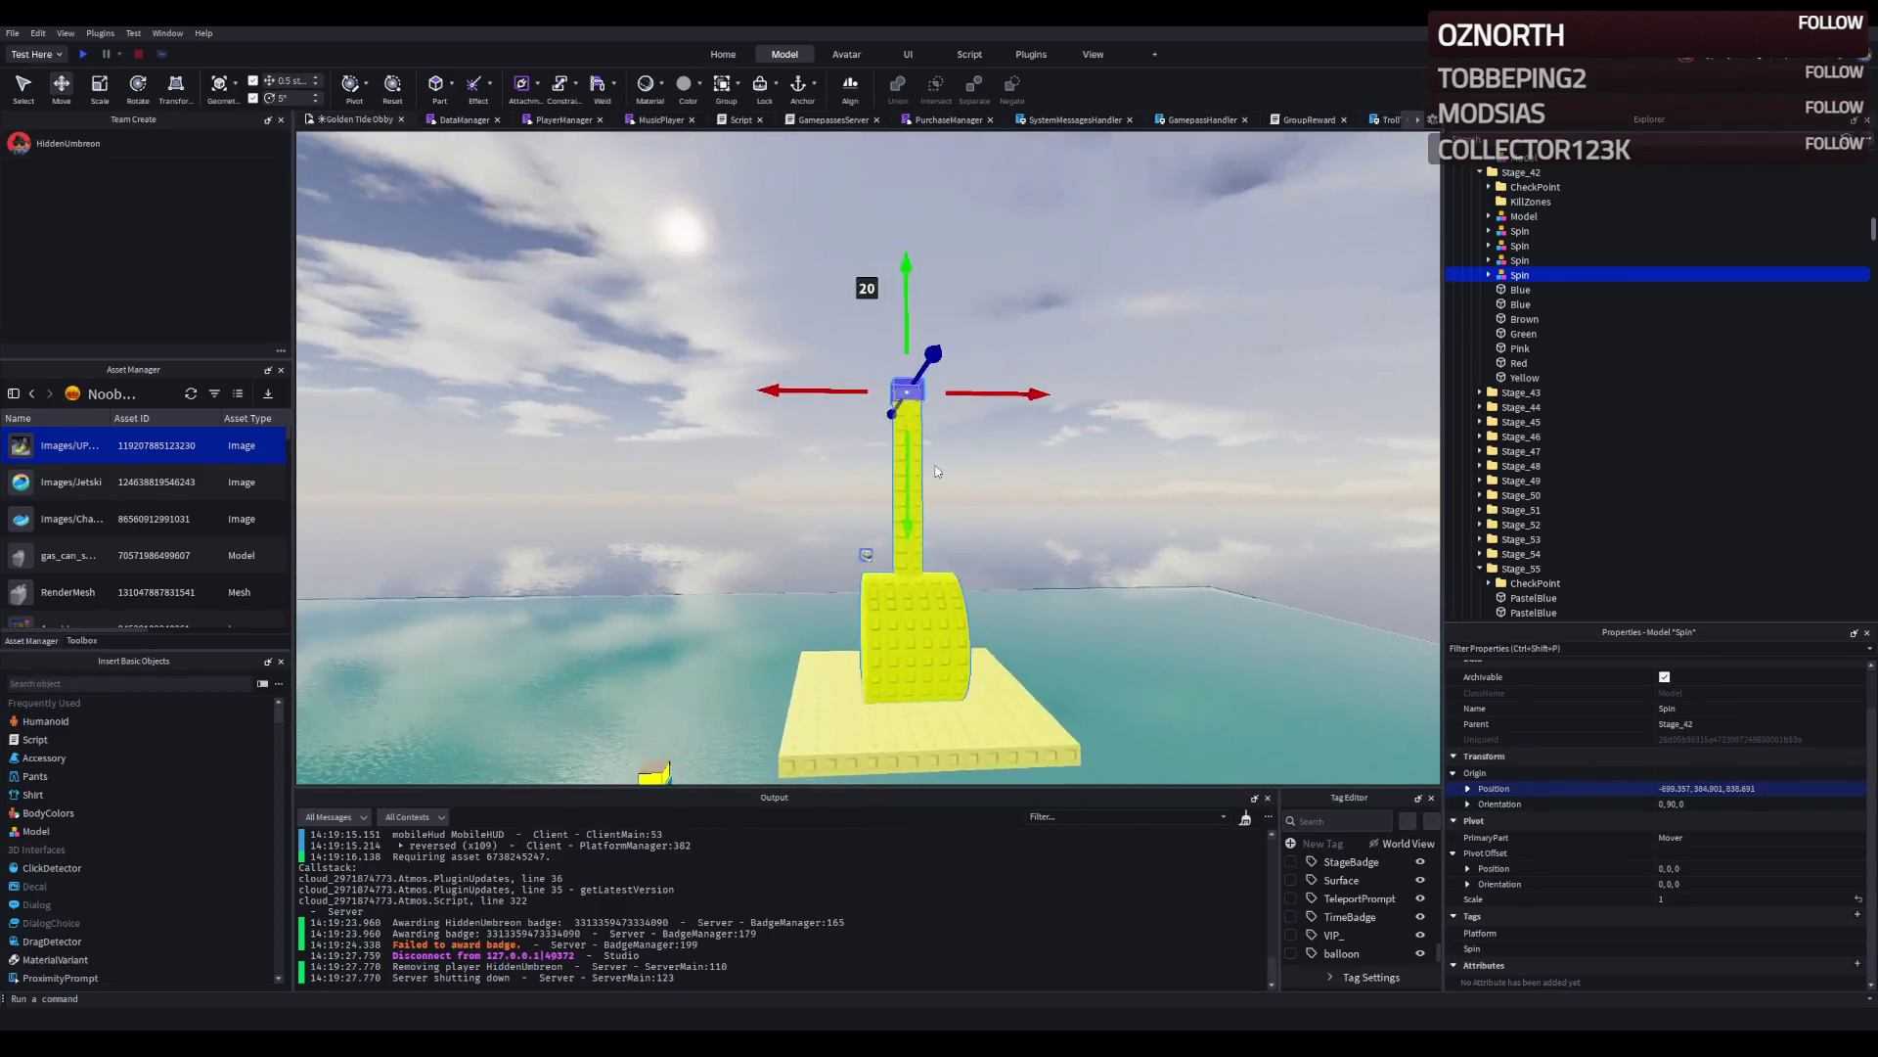
left_click_drag(906, 431, 907, 433)
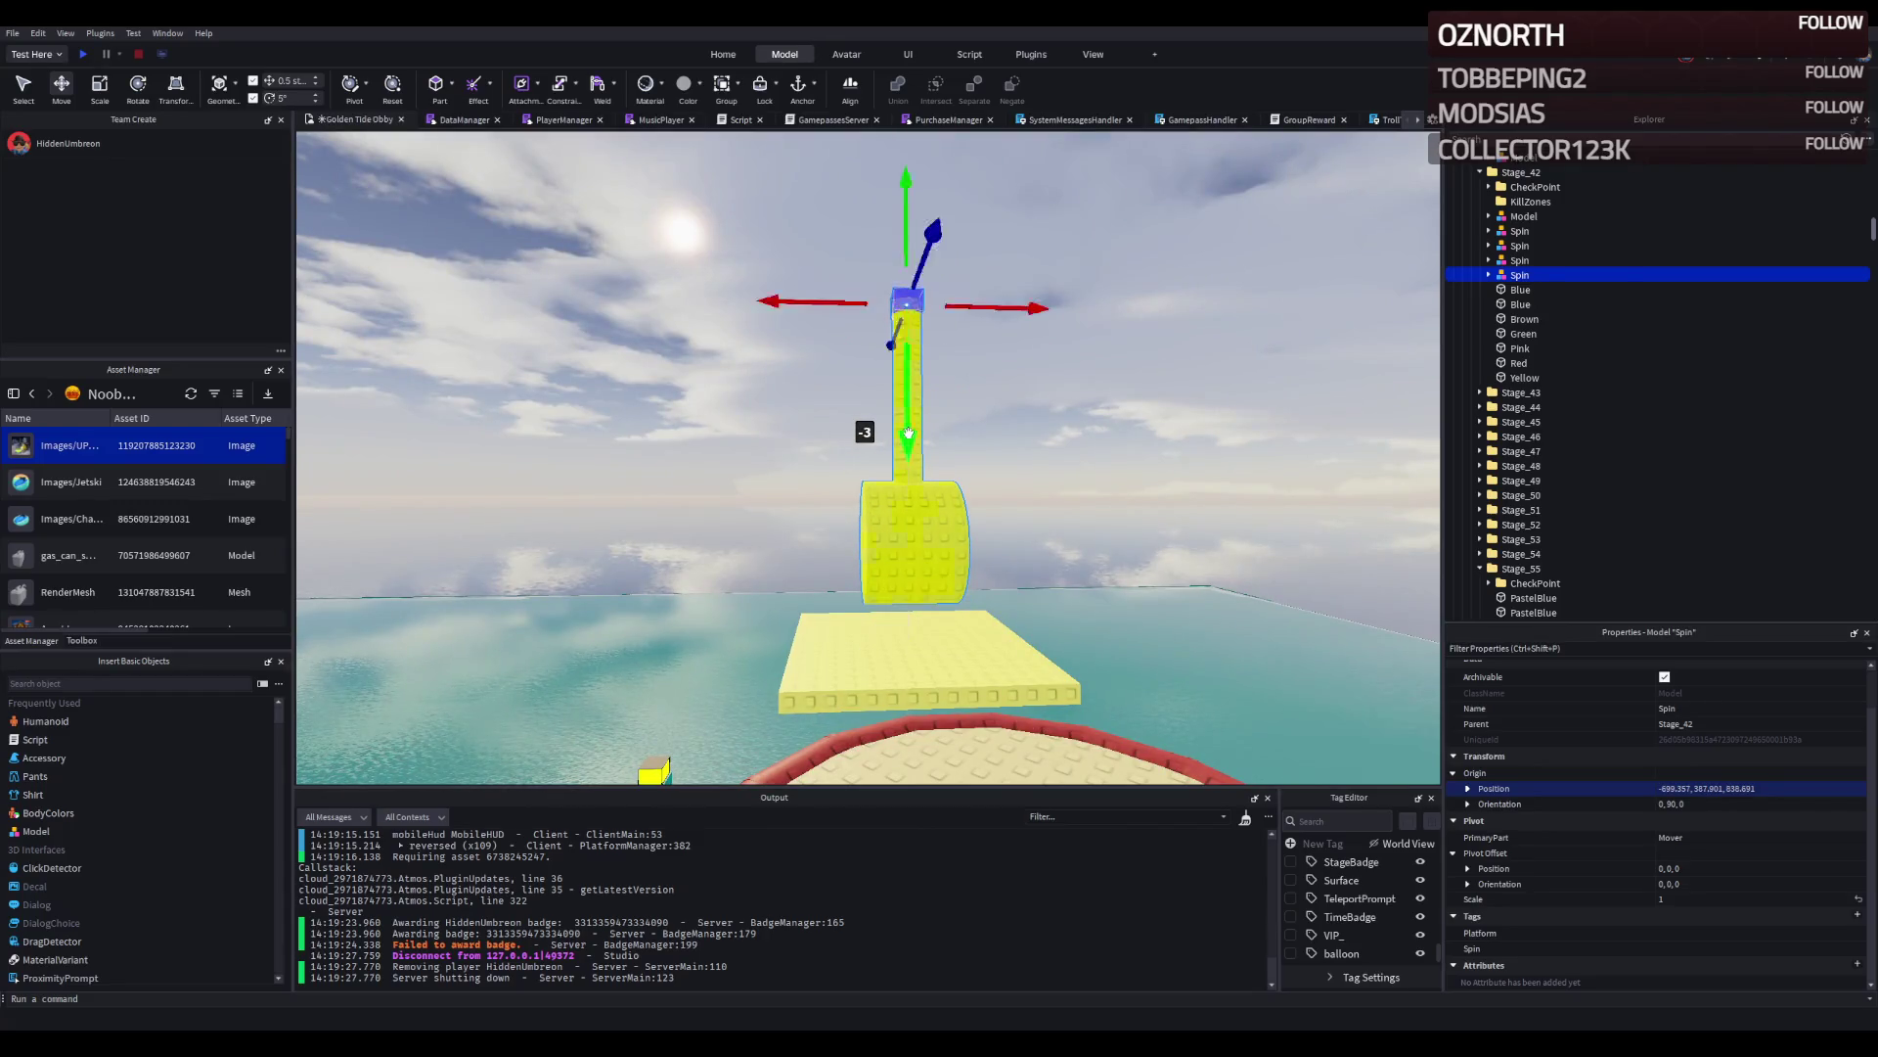
key("f")
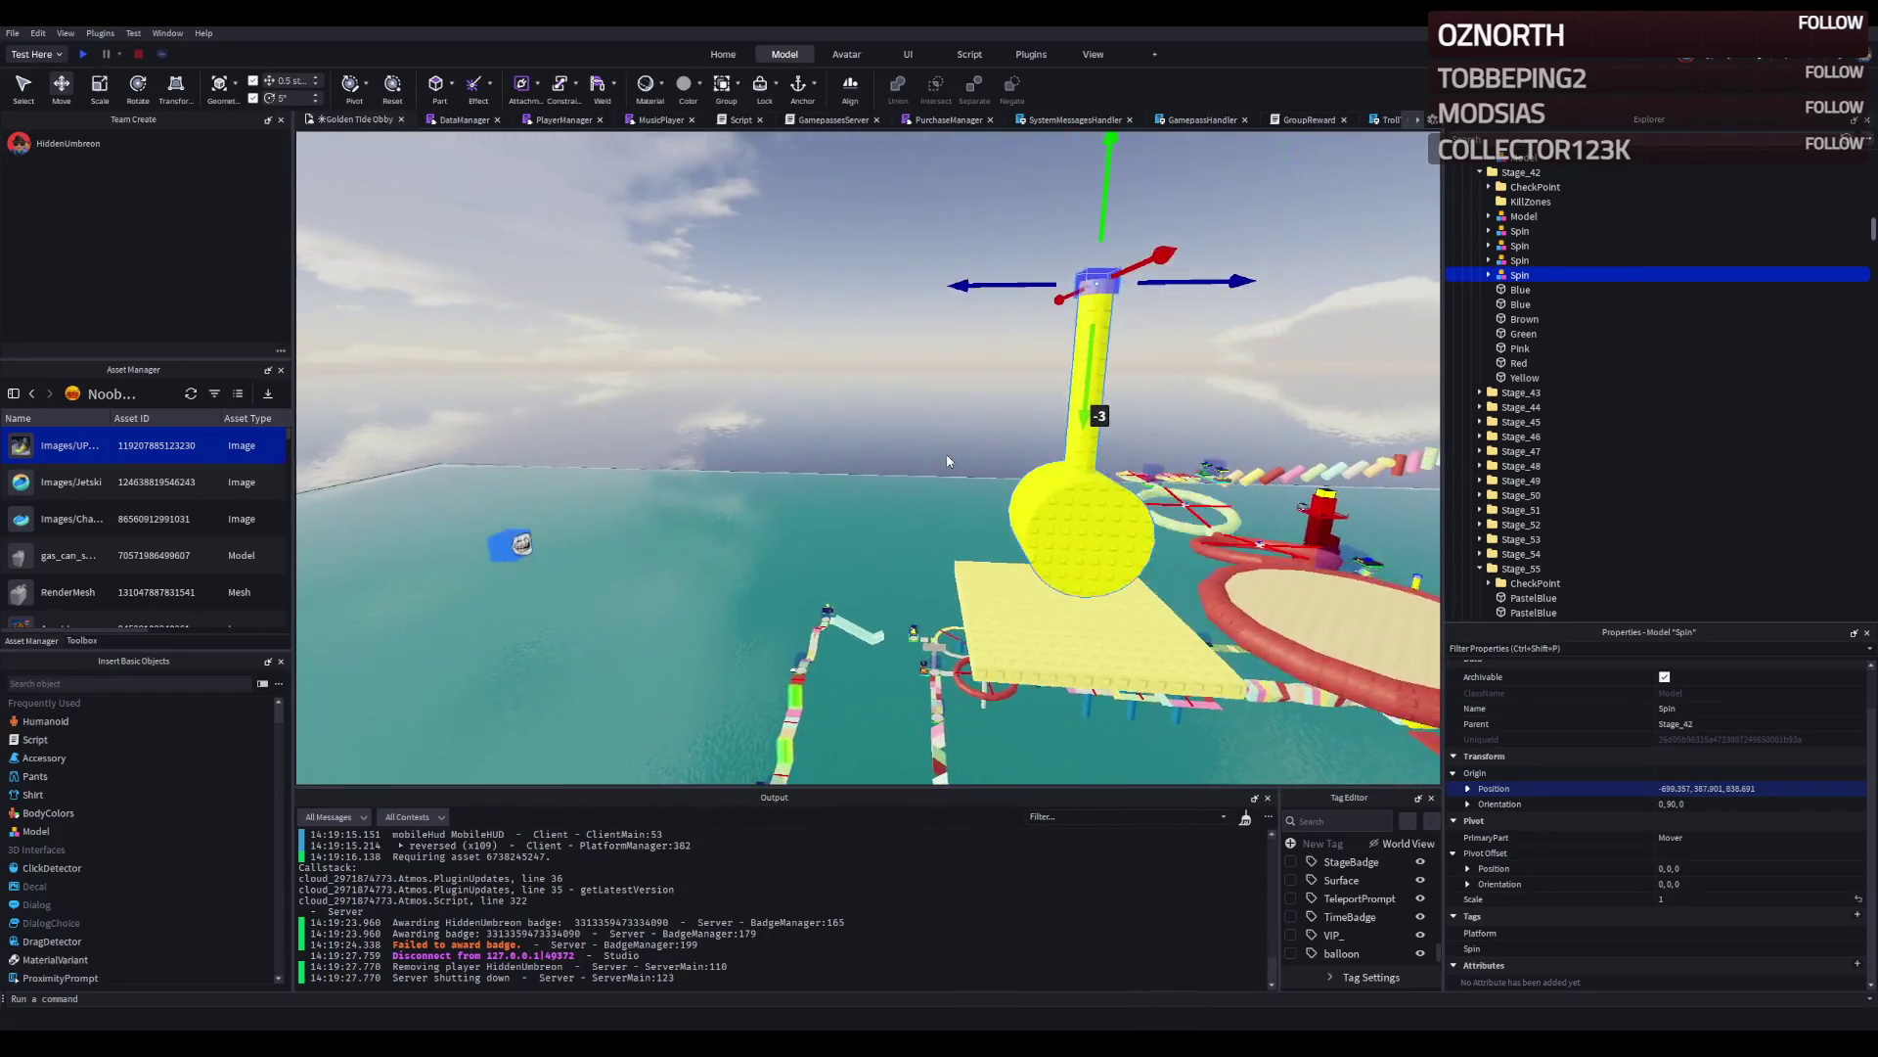
key("ctrl+d")
left_click_drag(1058, 293, 1013, 295)
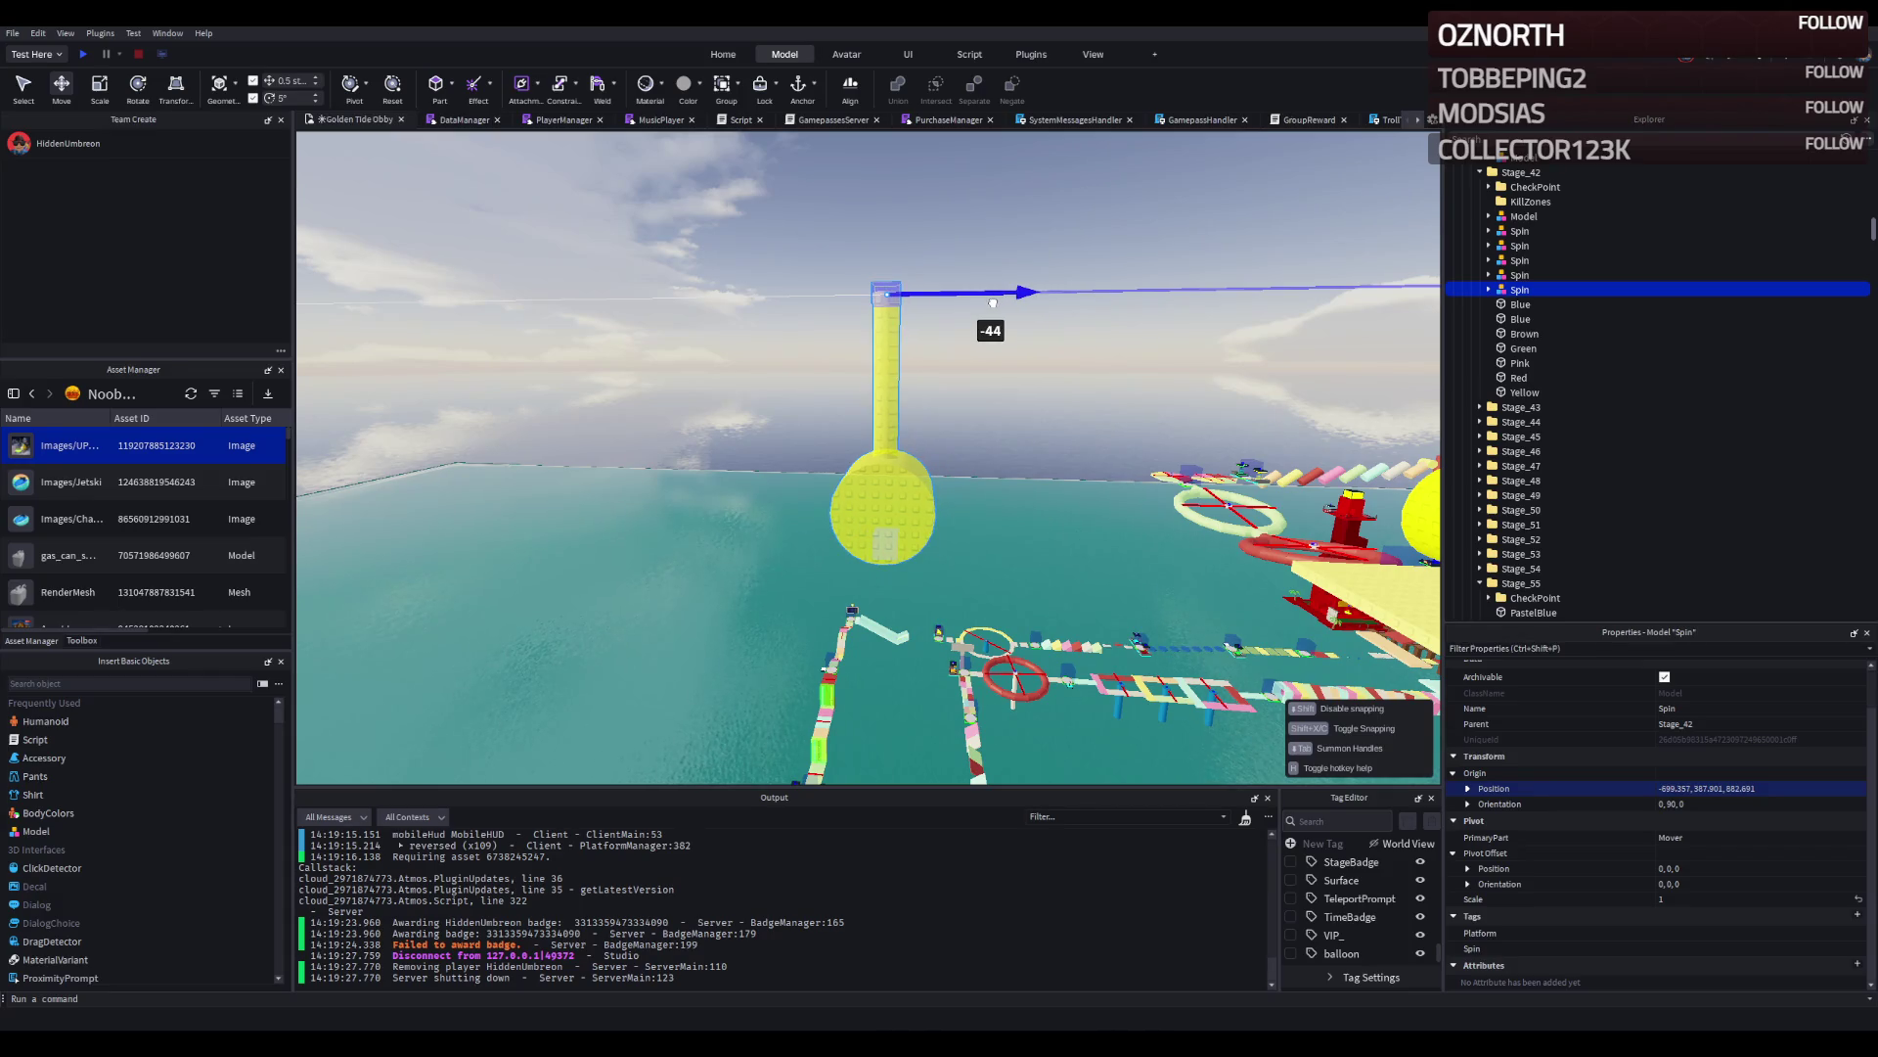
Place the copied hammer beside the original, about 5 studs higher and half a stud along Z.
left_click_drag(991, 303, 991, 304)
left_click_drag(889, 418, 901, 354)
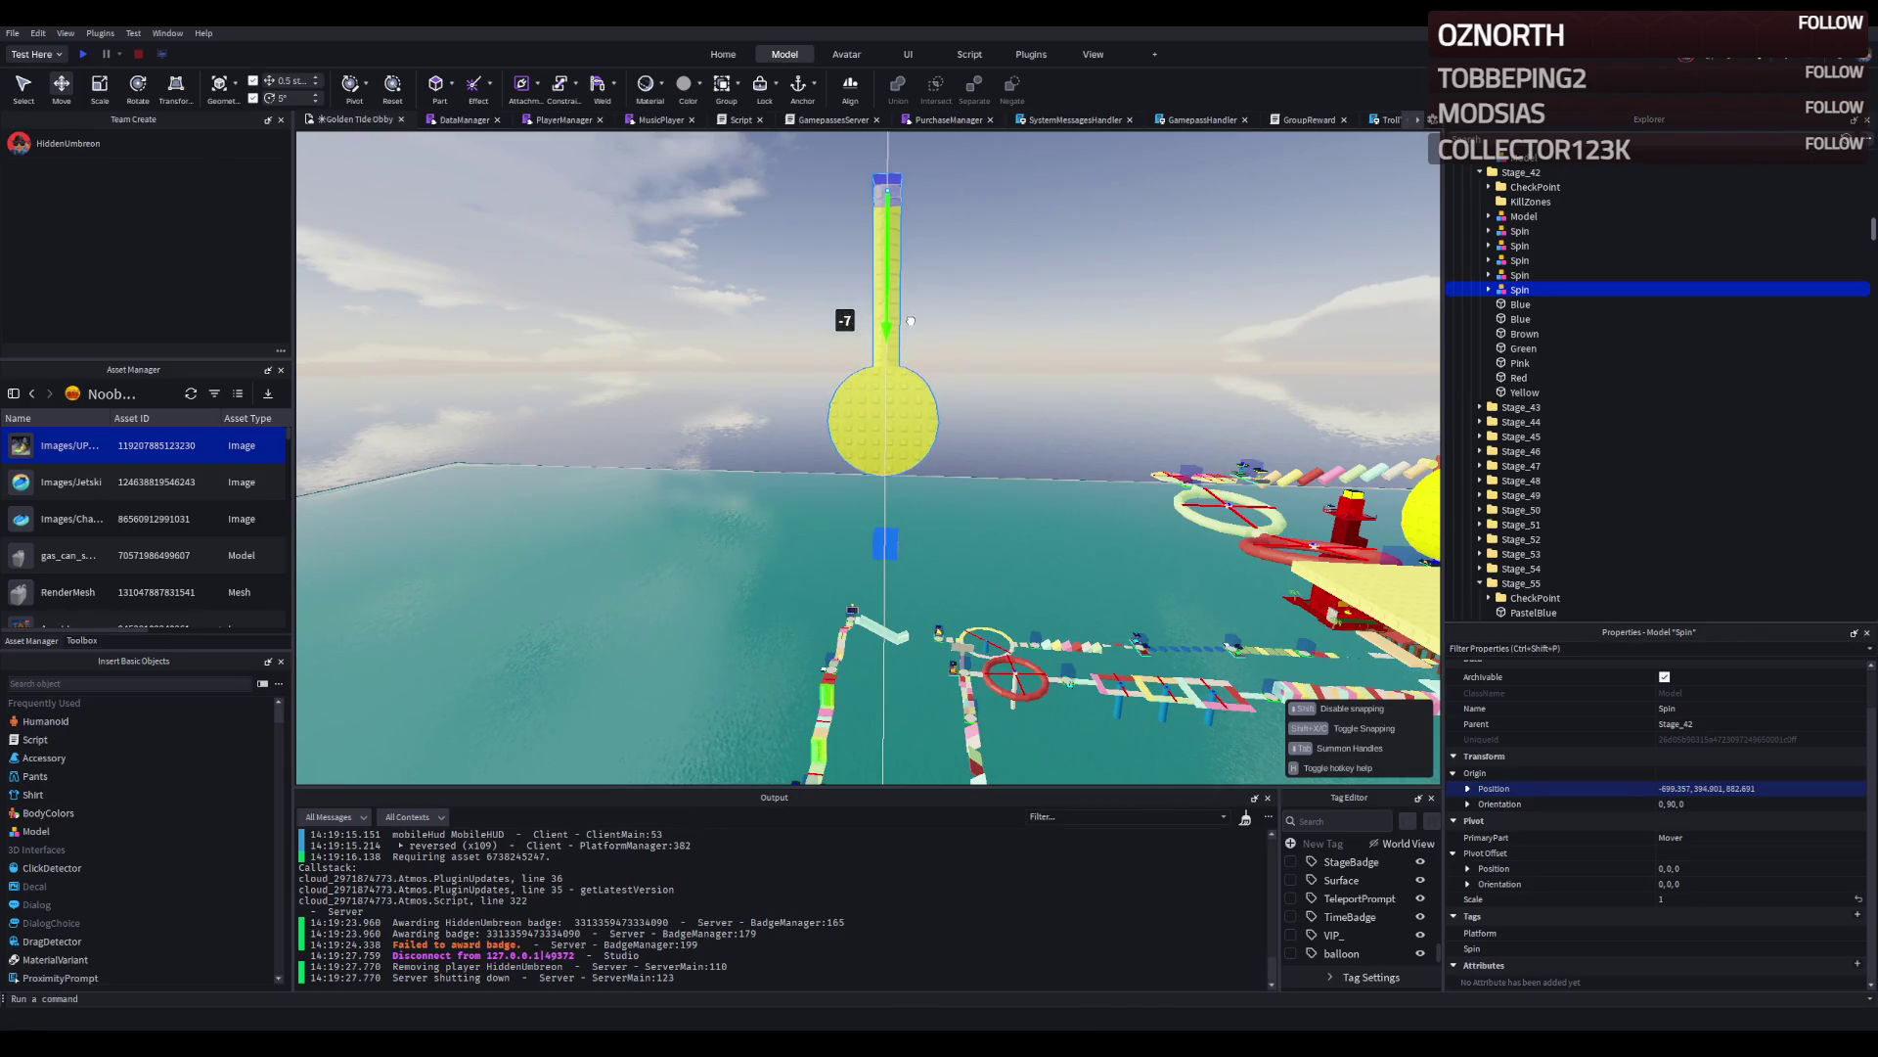
left_click_drag(905, 347, 905, 348)
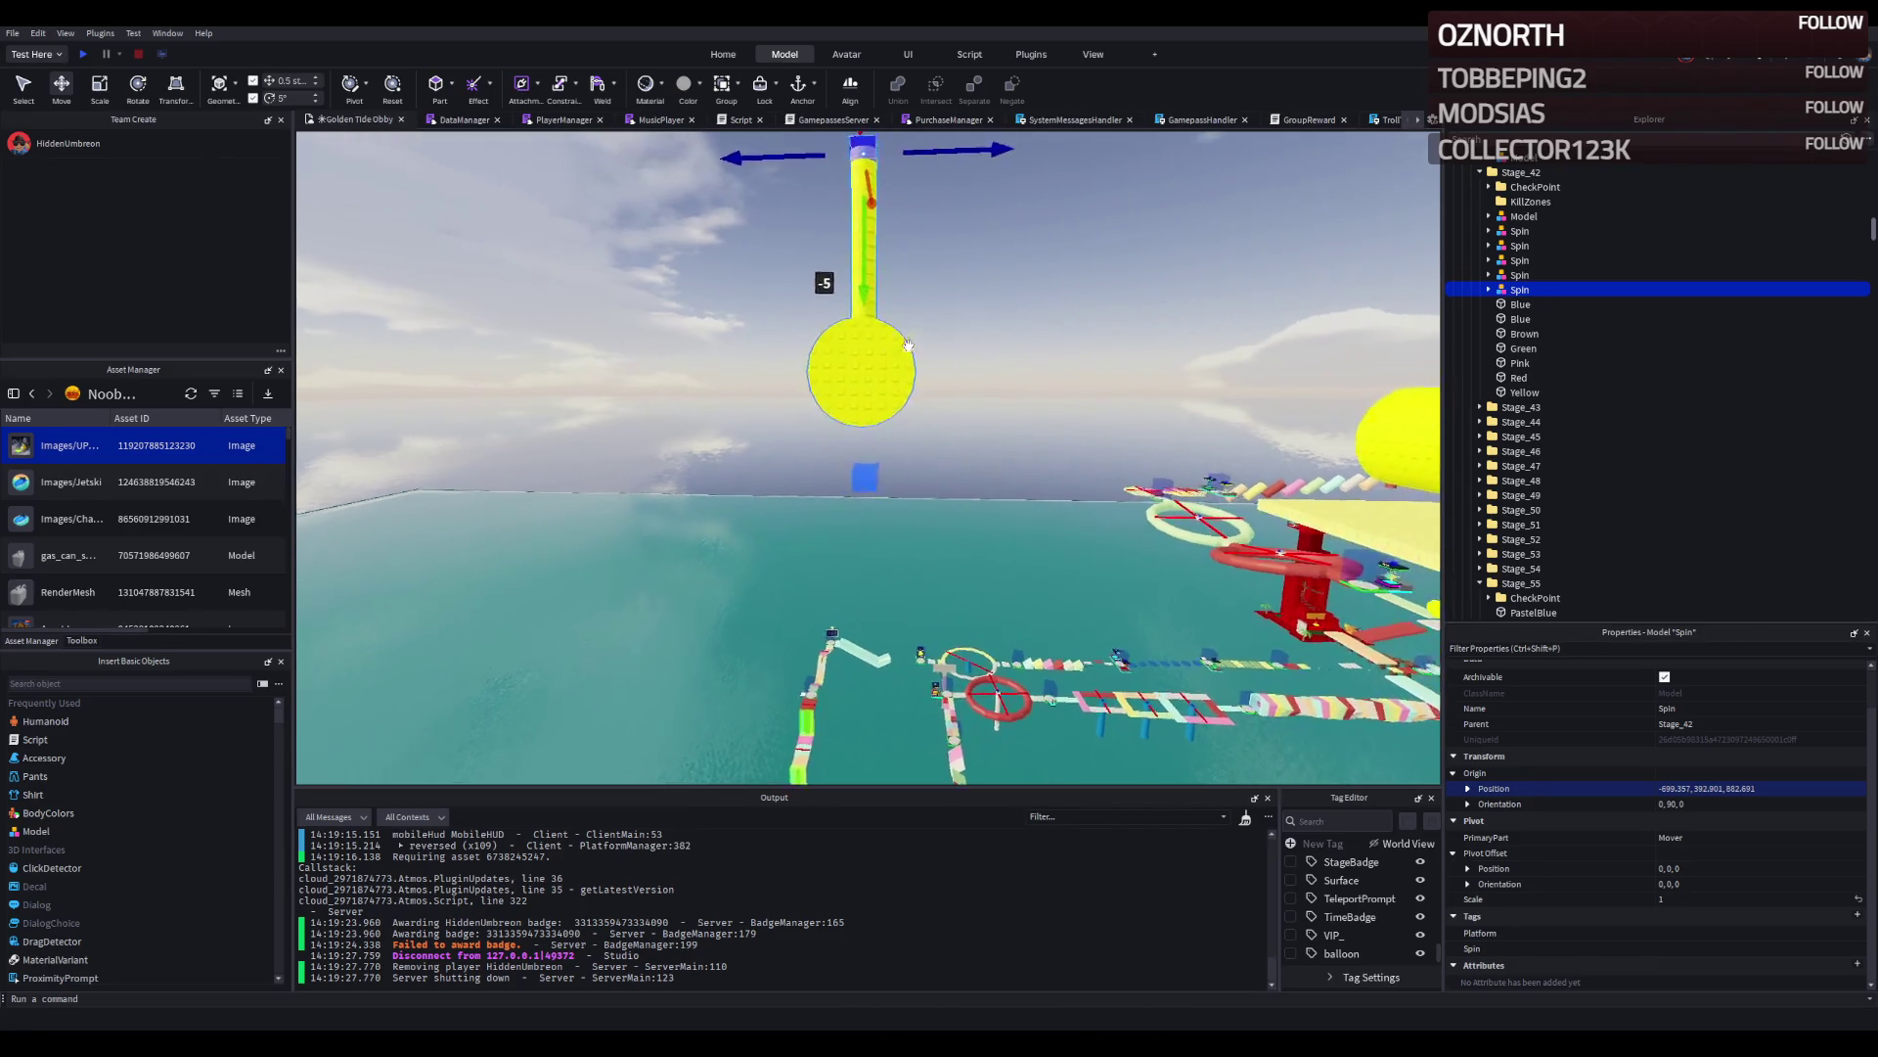
left_click_drag(976, 236, 984, 236)
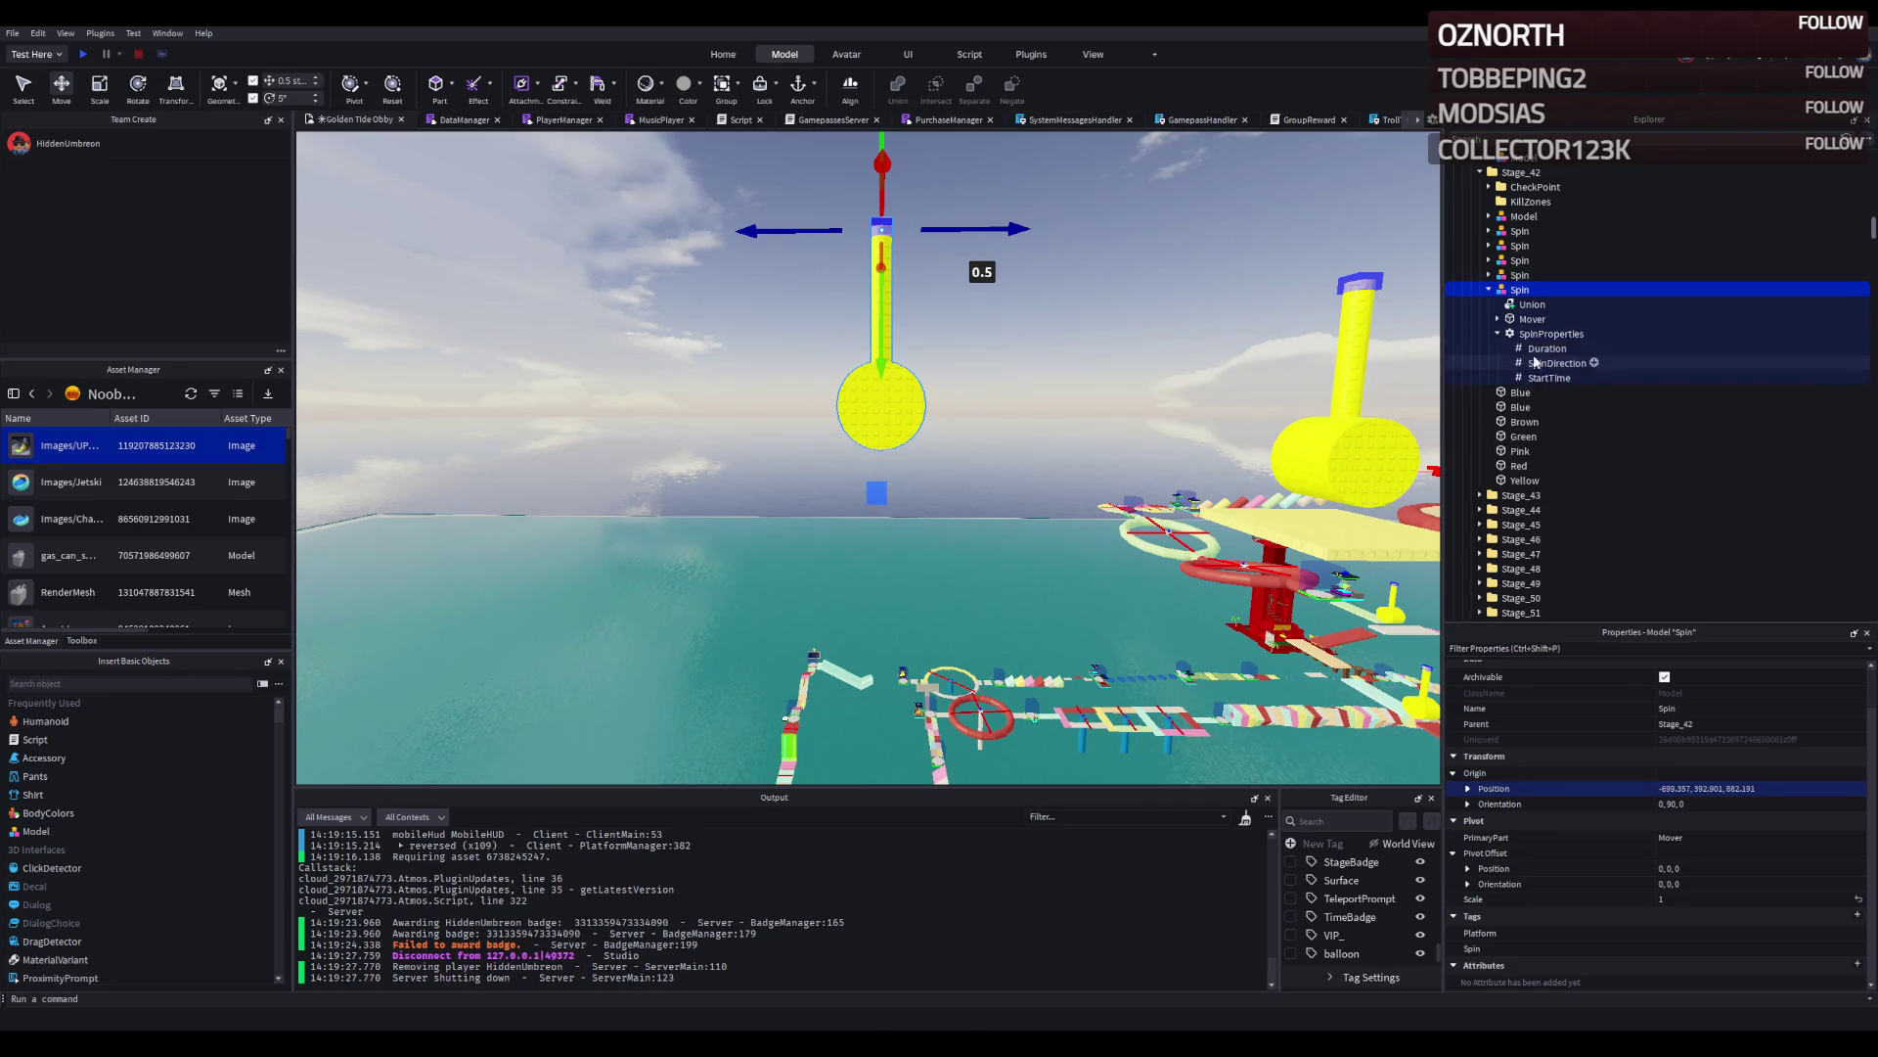
Reverse the copy's SpinDirection to -20, 0, 0.
left_click(1534, 362)
left_click(1543, 349)
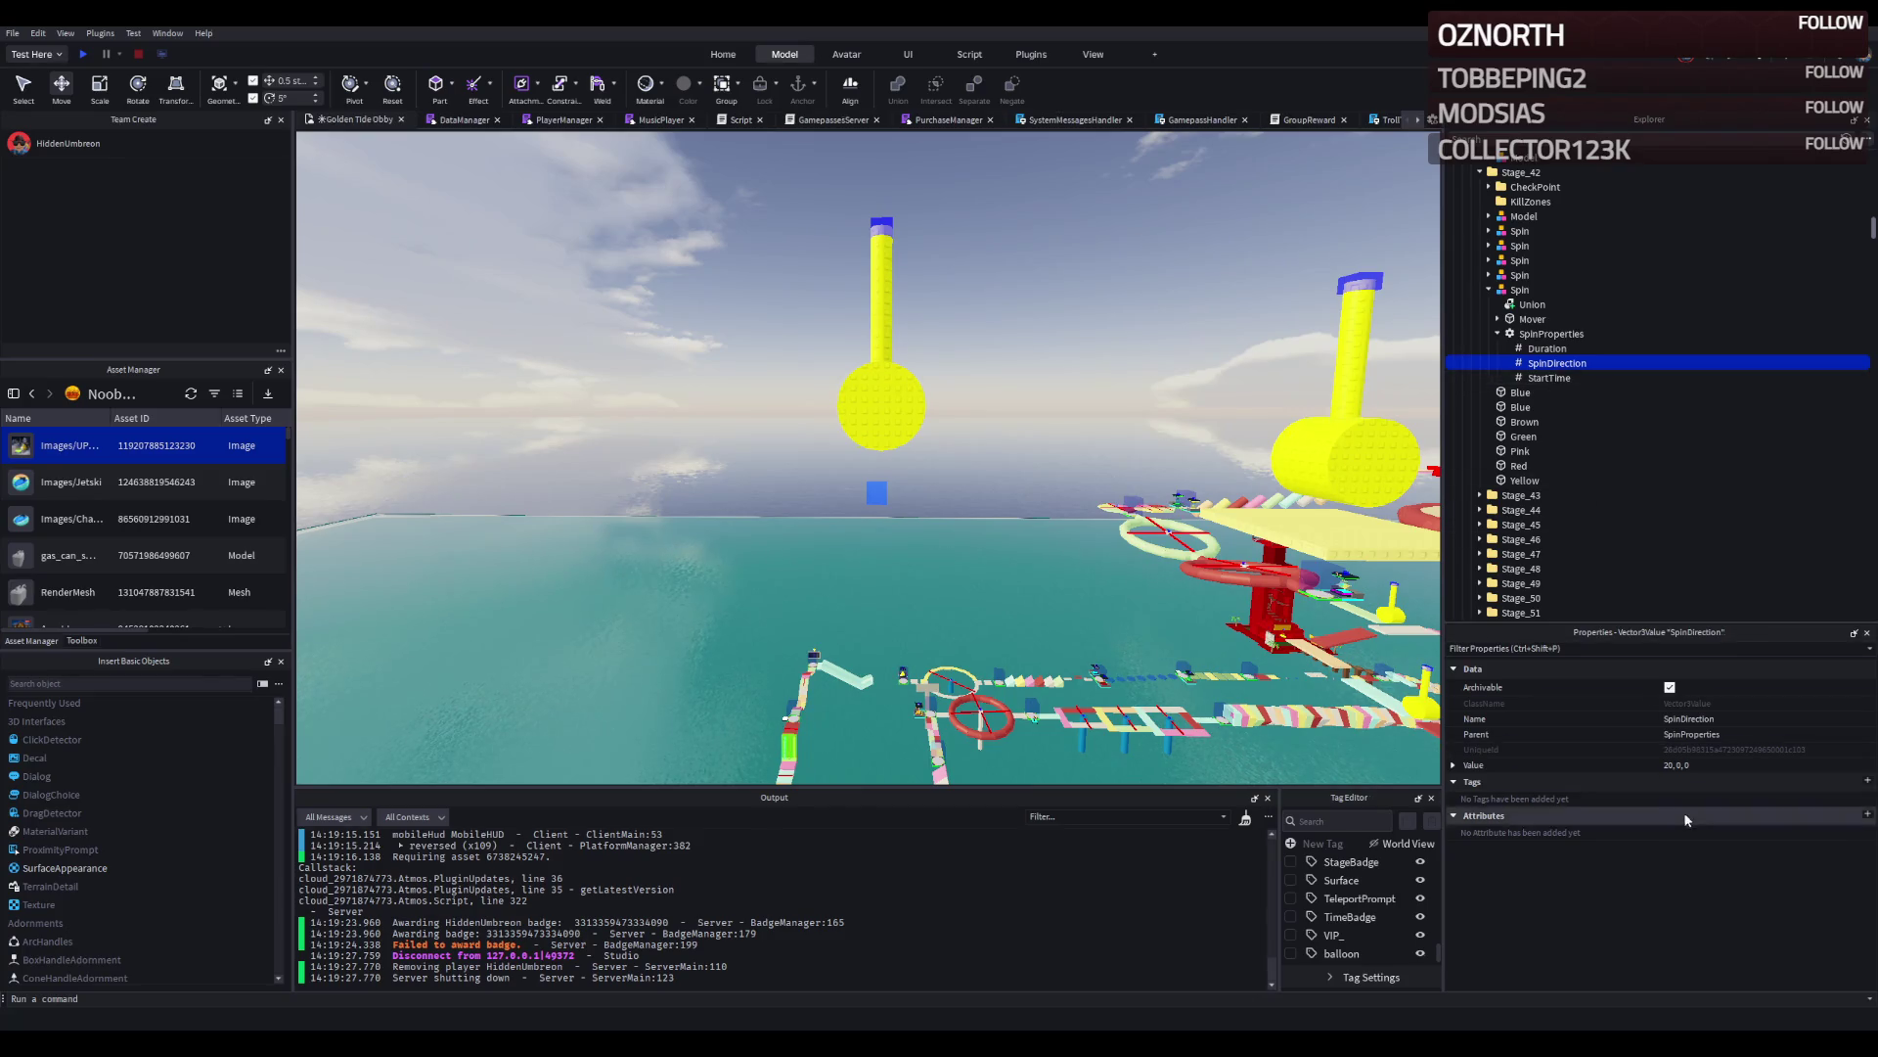
left_click(1454, 765)
left_click(1703, 779)
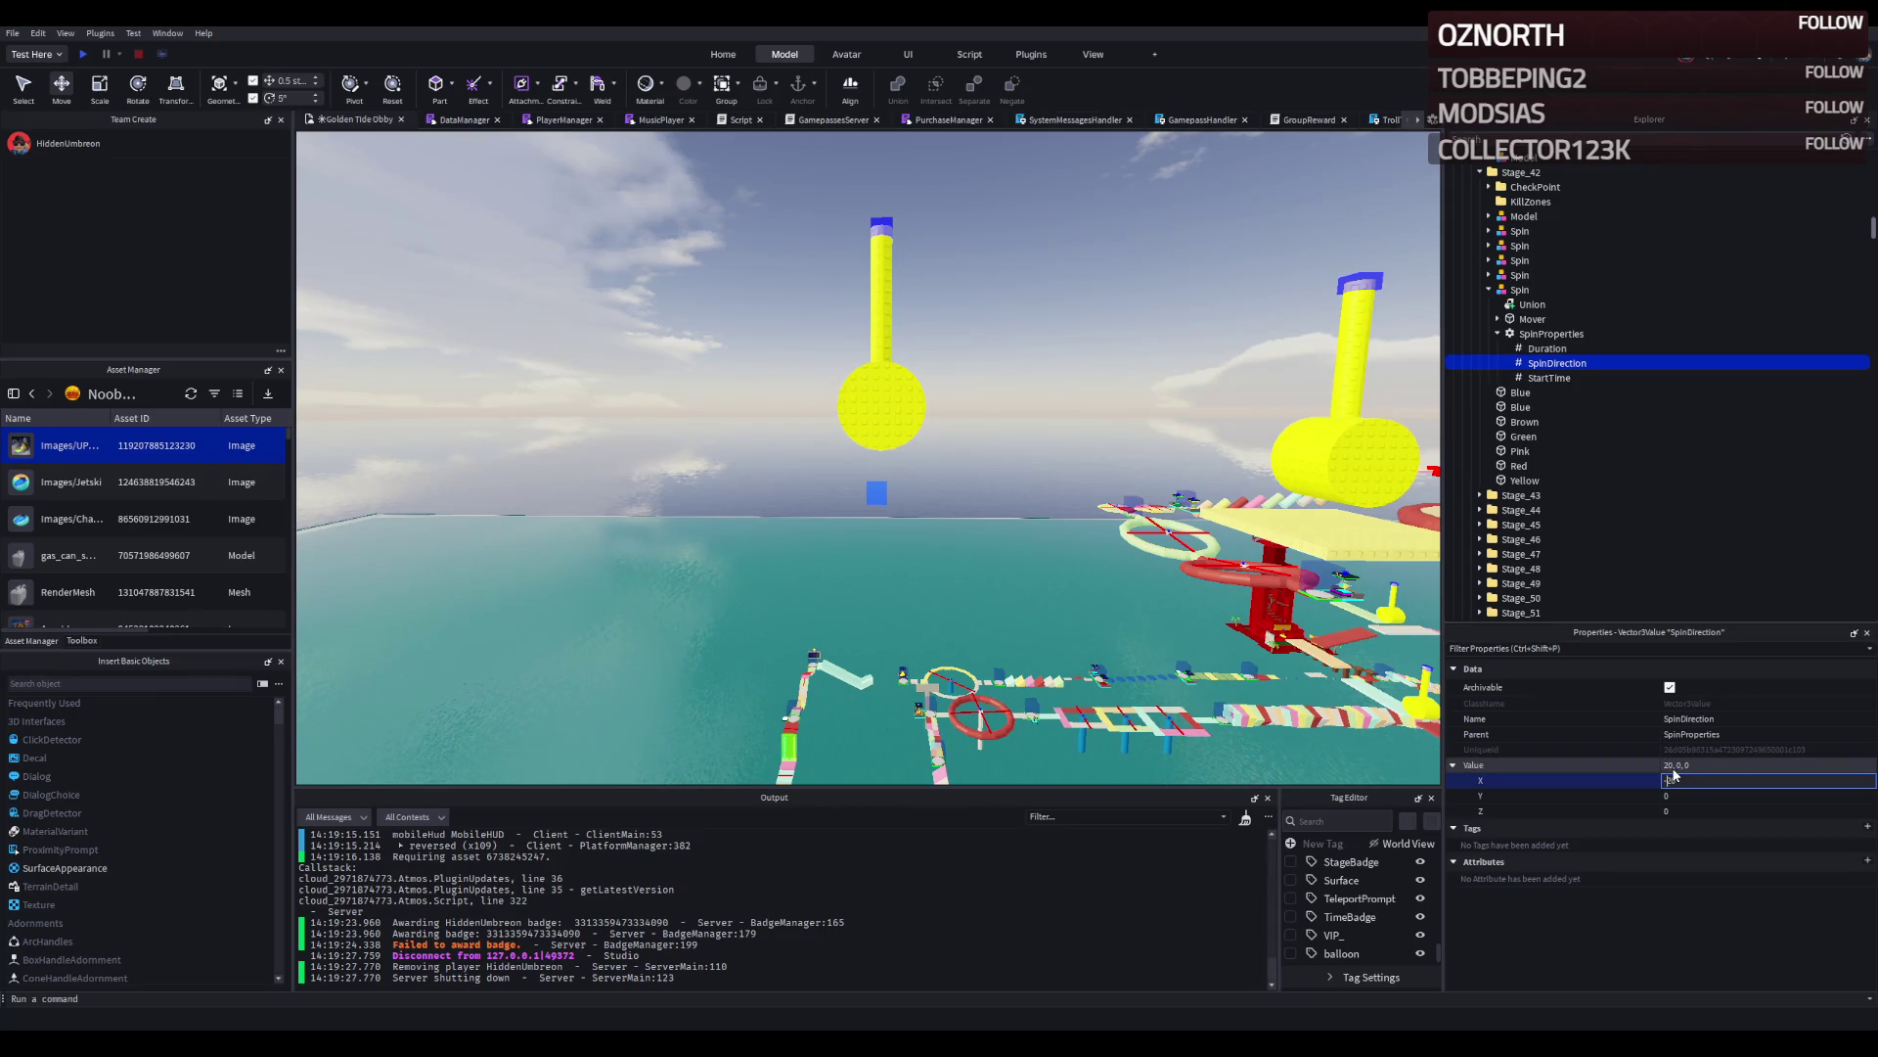
type("-20")
Start a new playtest of the game.
key("w")
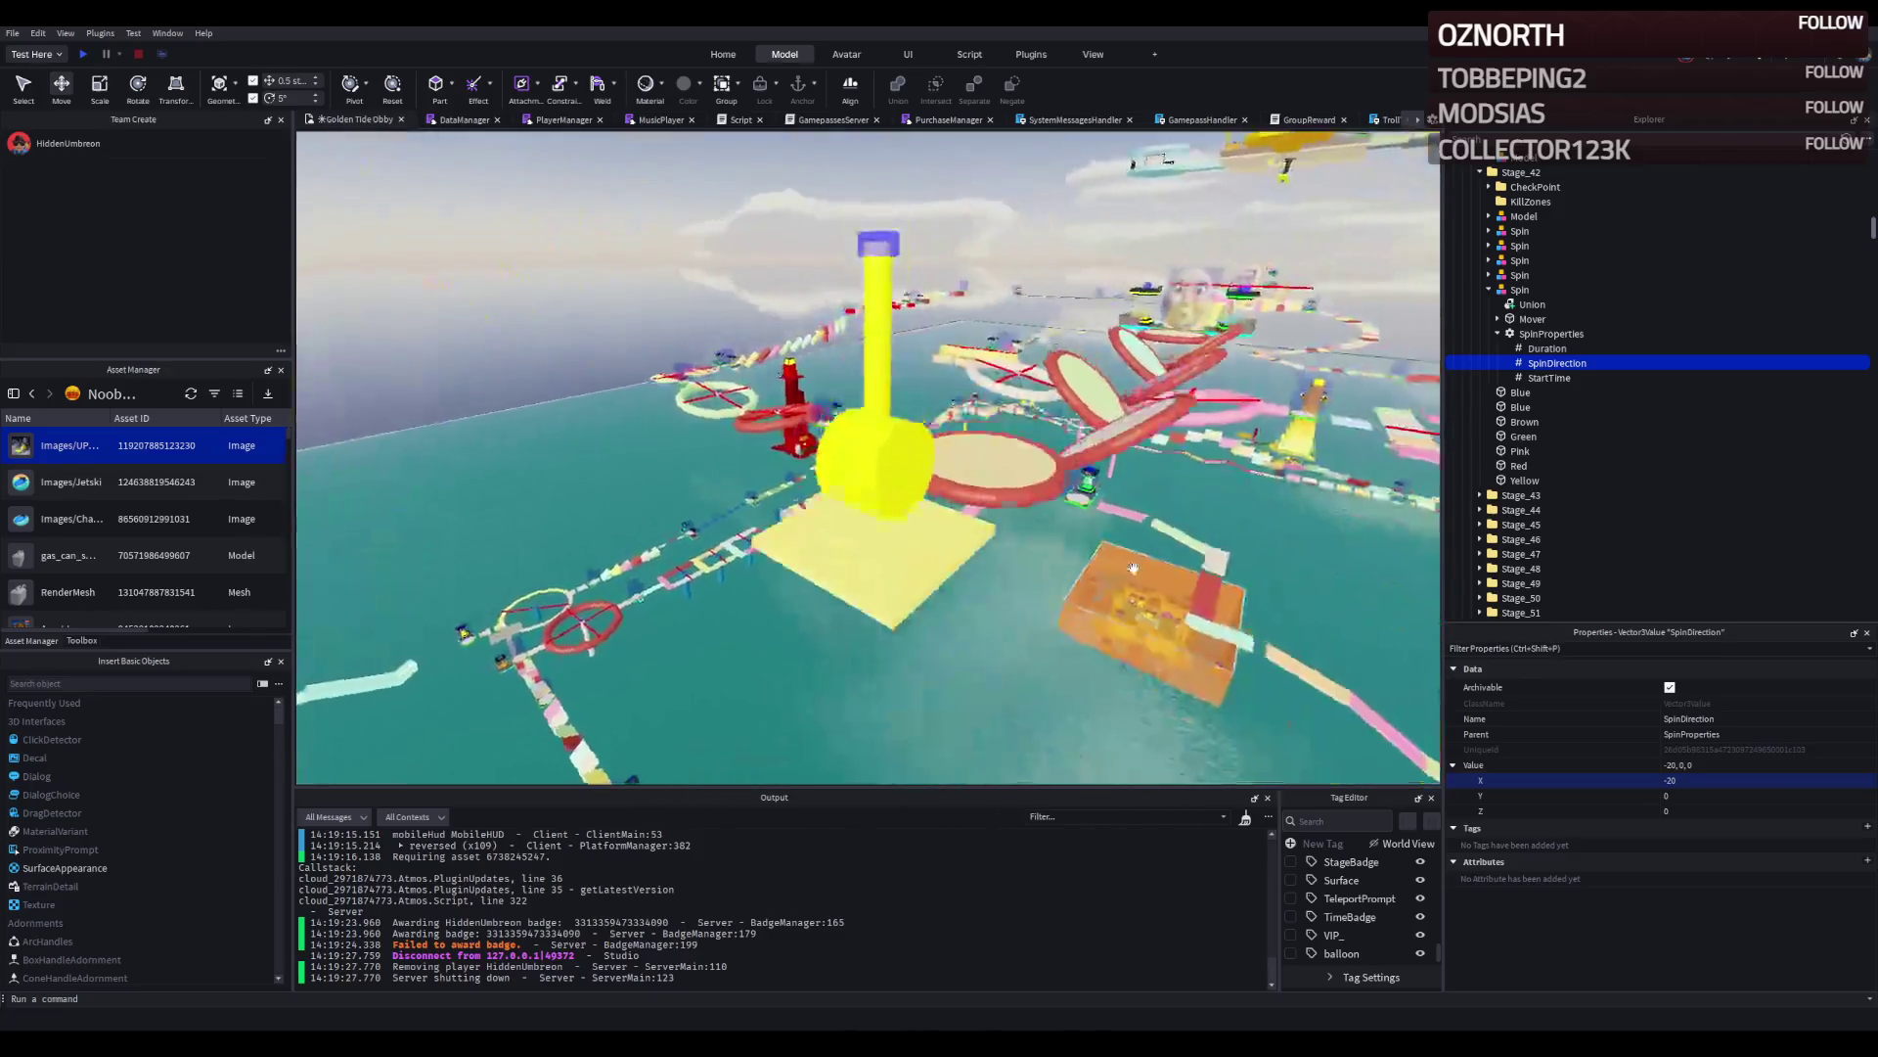
key("s")
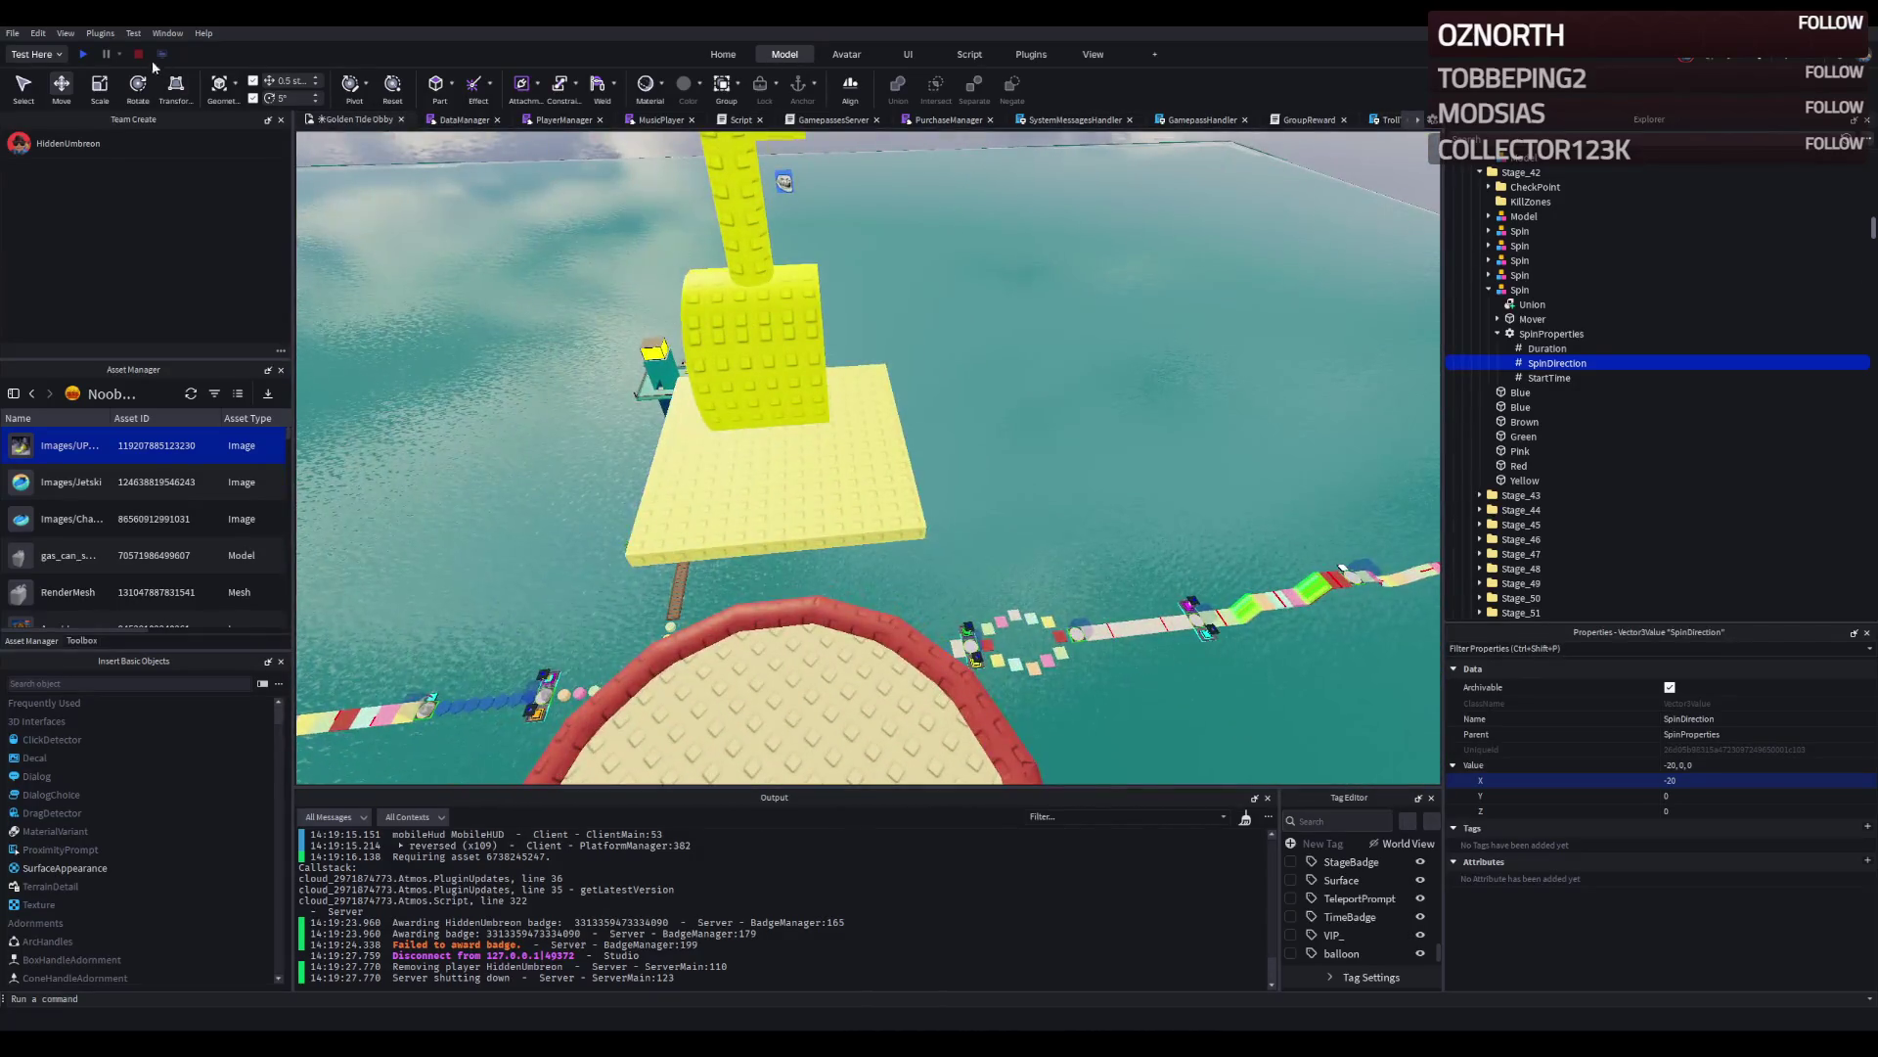
left_click(84, 55)
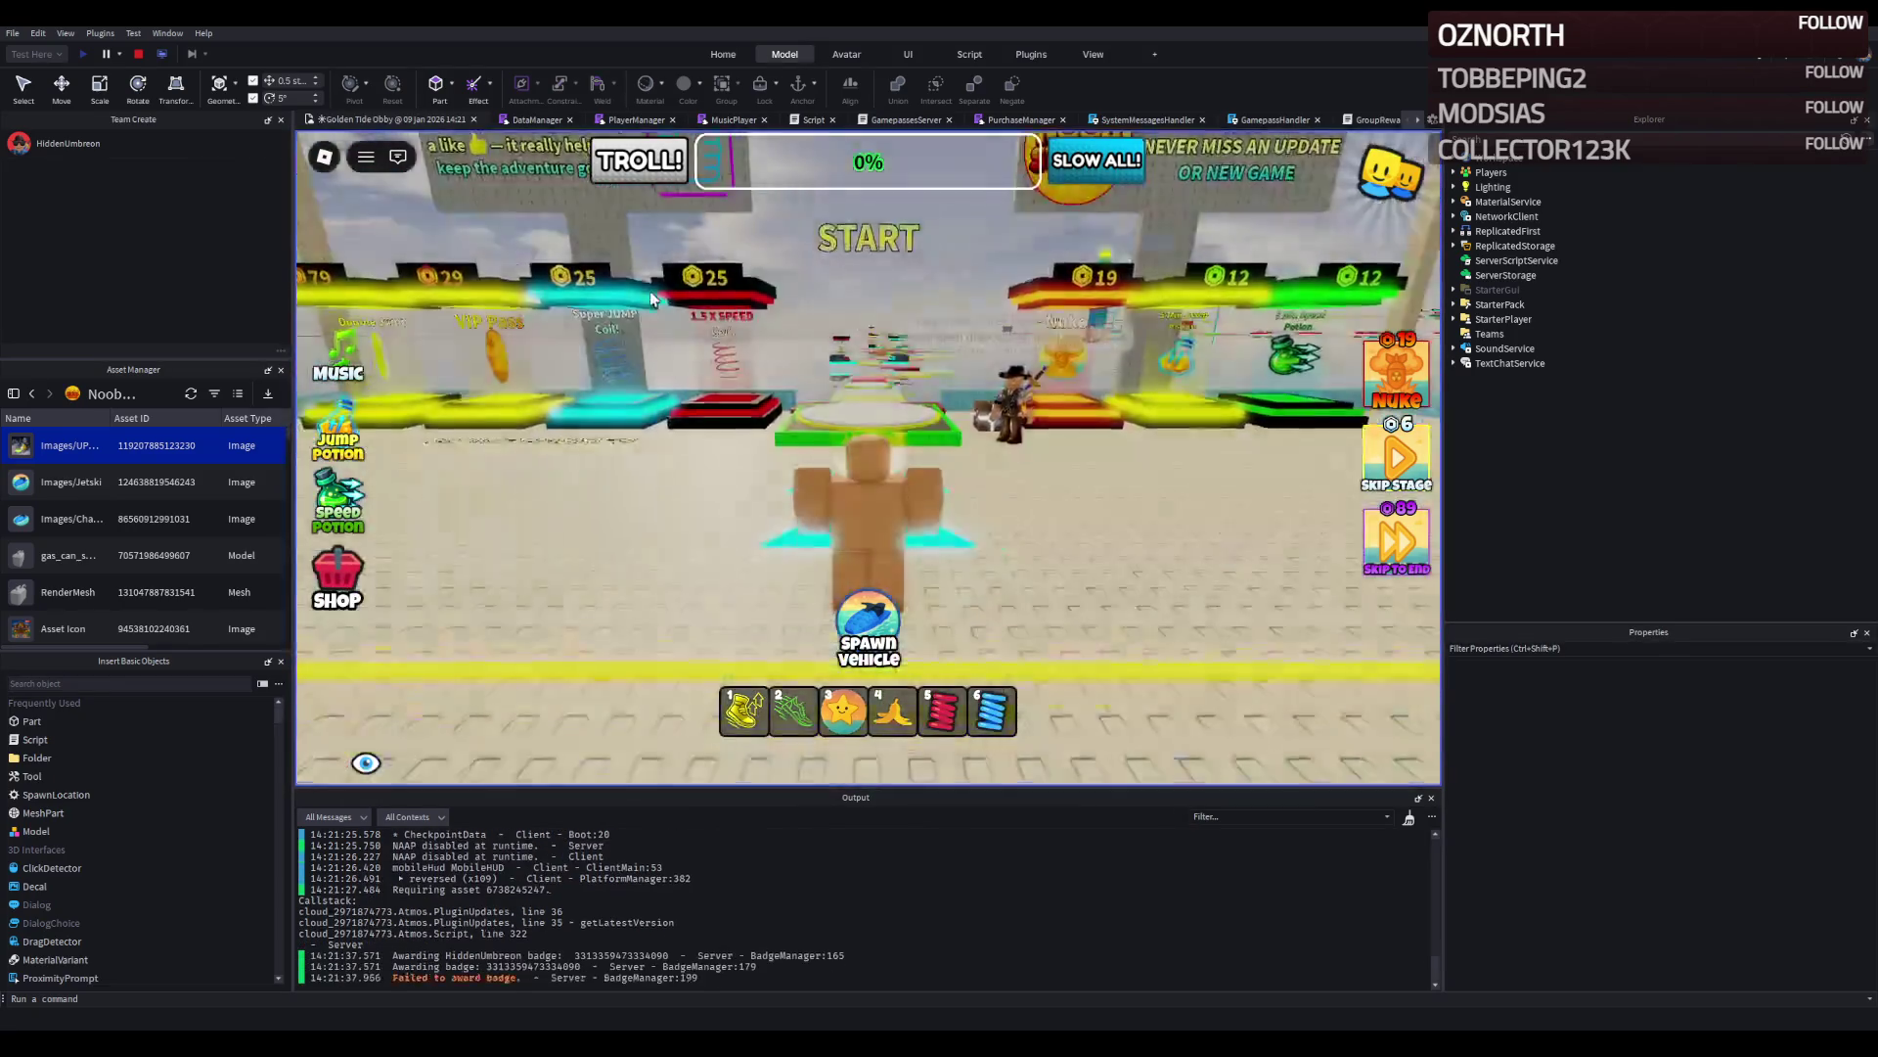
left_click(138, 54)
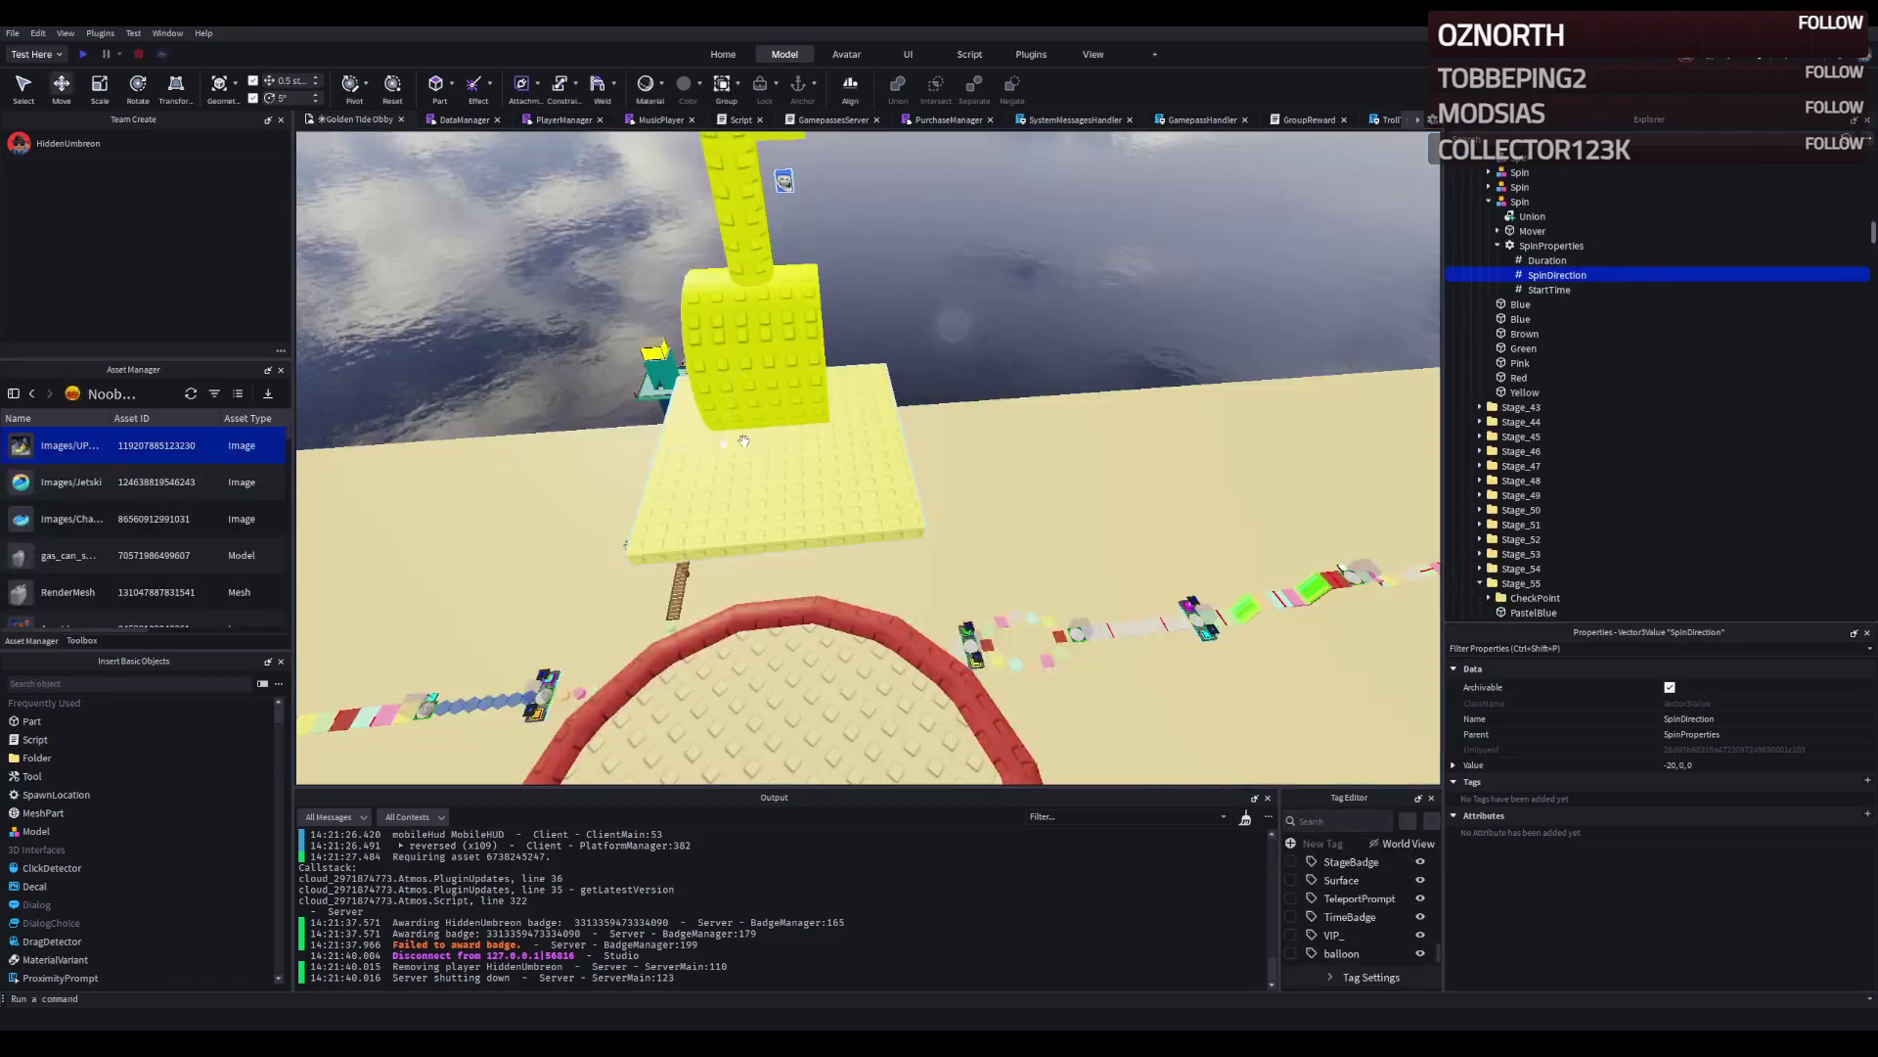
Select both Stage_42 hammer bodies and enable CustomPhysicalProperties and UsePartColor, turning them red.
scroll("down", 3)
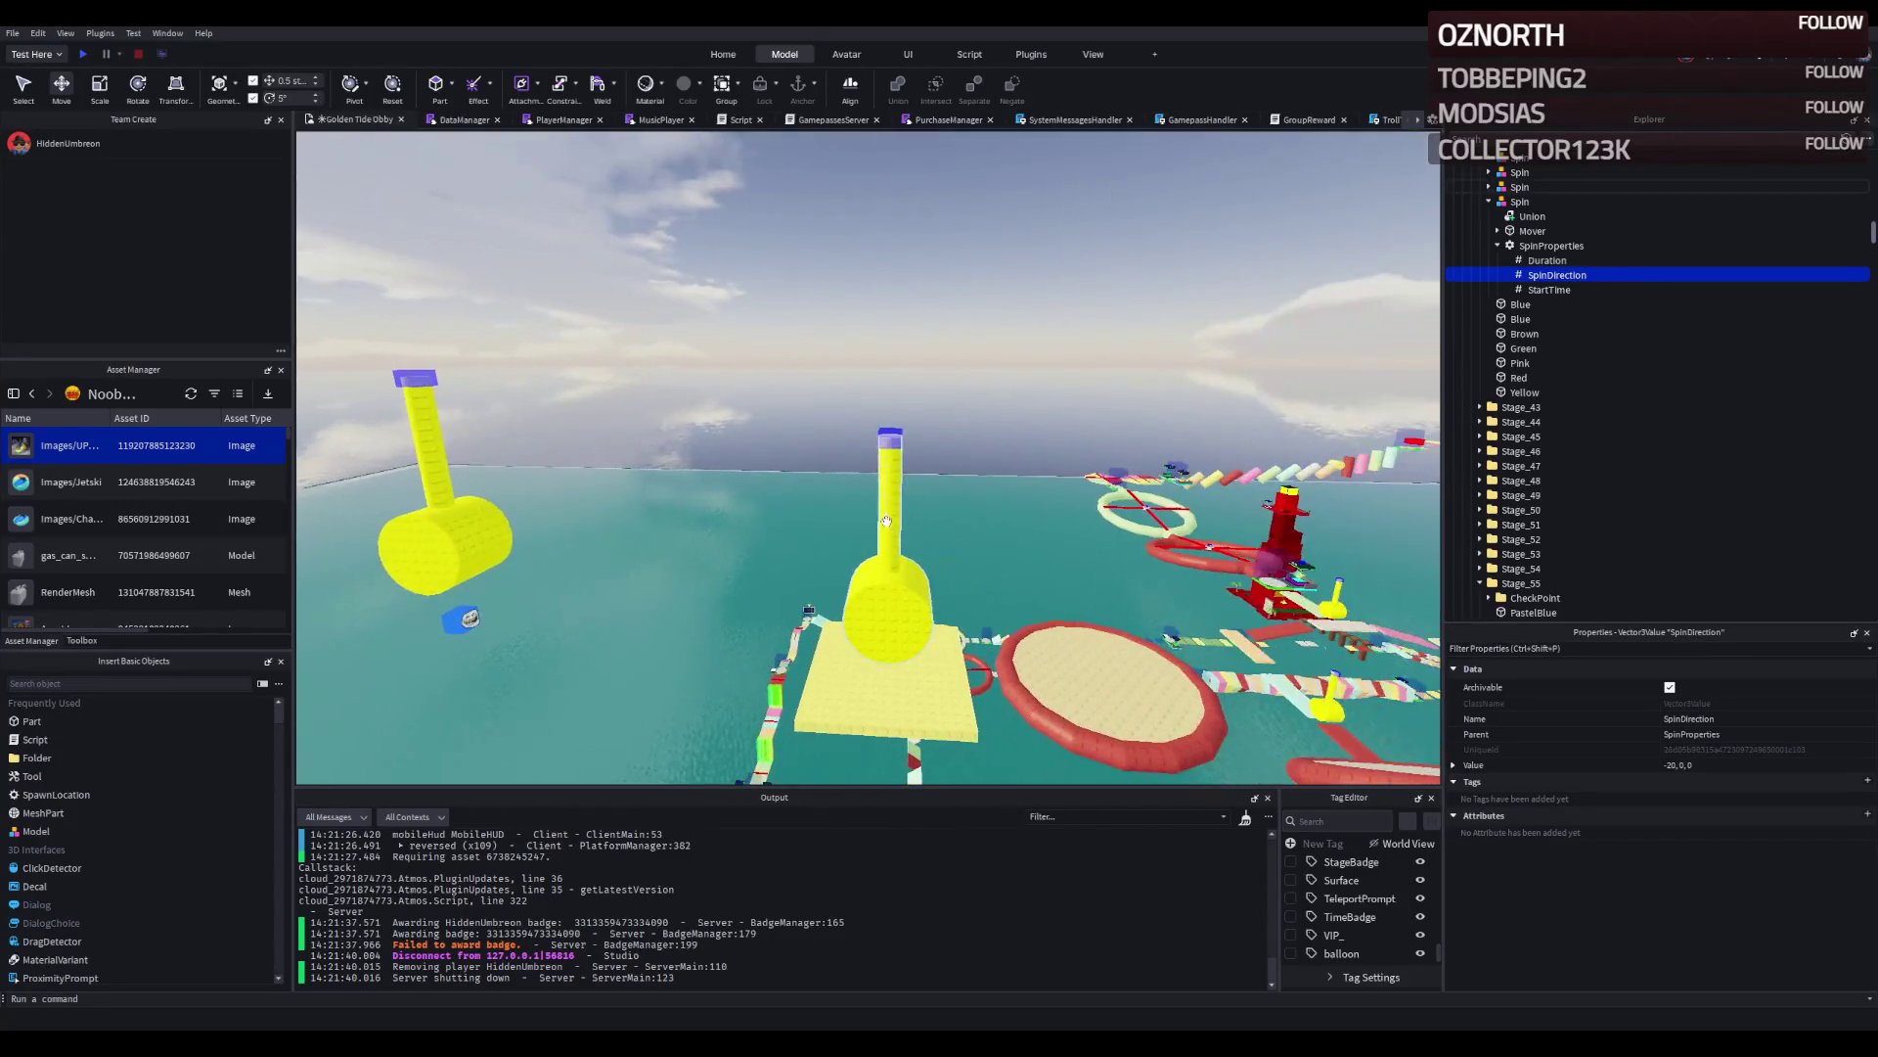
left_click(886, 528)
key("w")
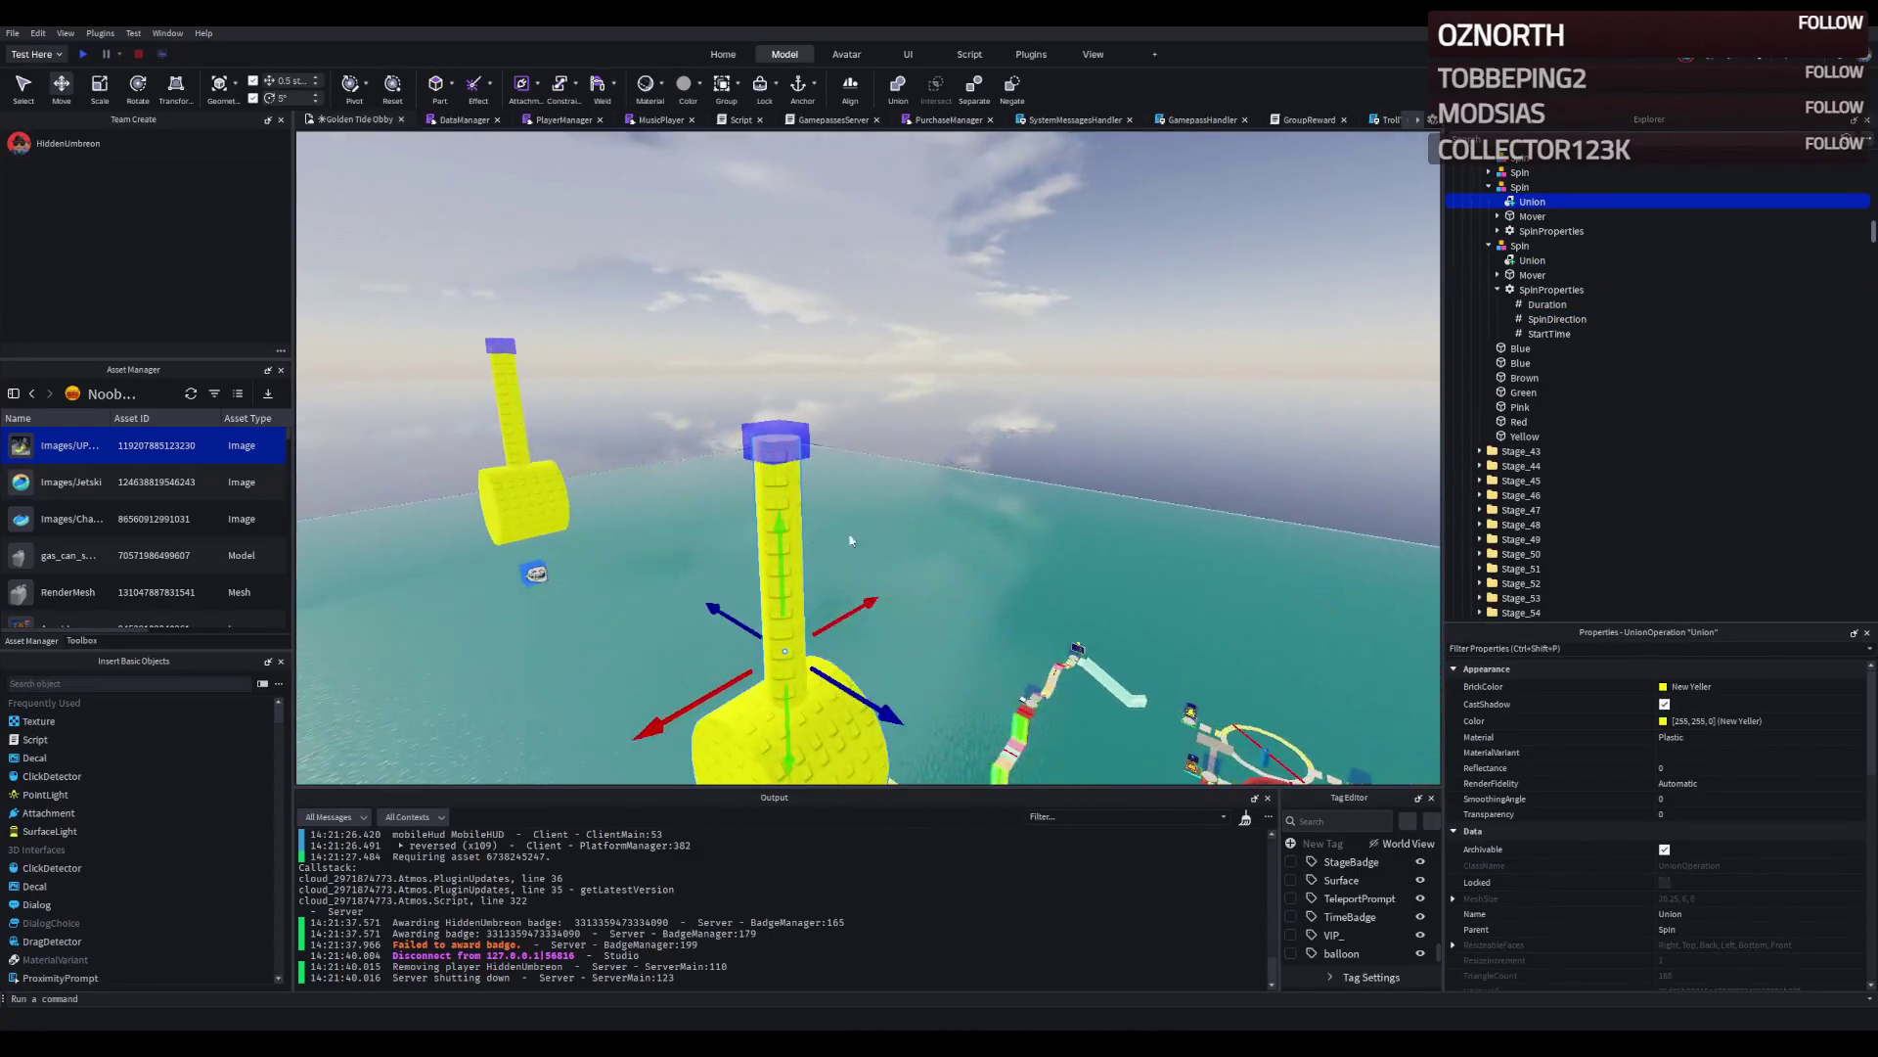
left_click(1000, 614)
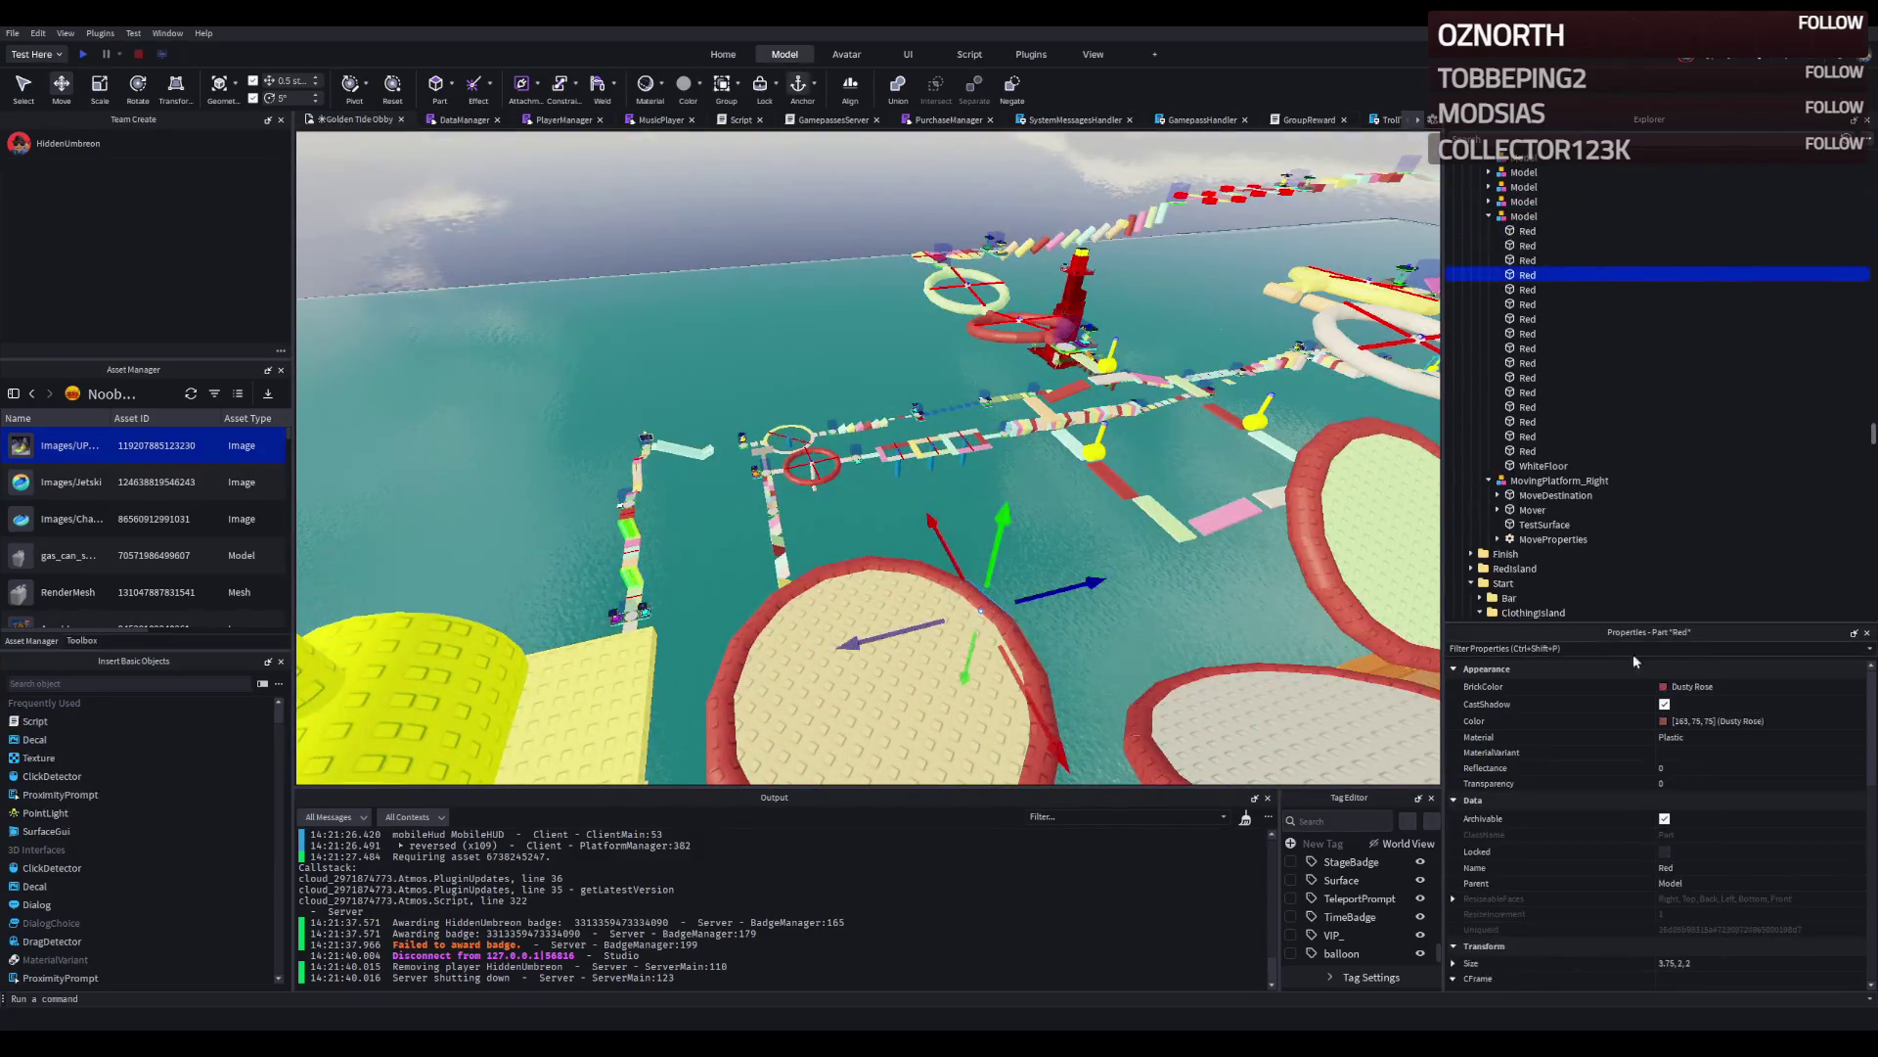
left_click(867, 478)
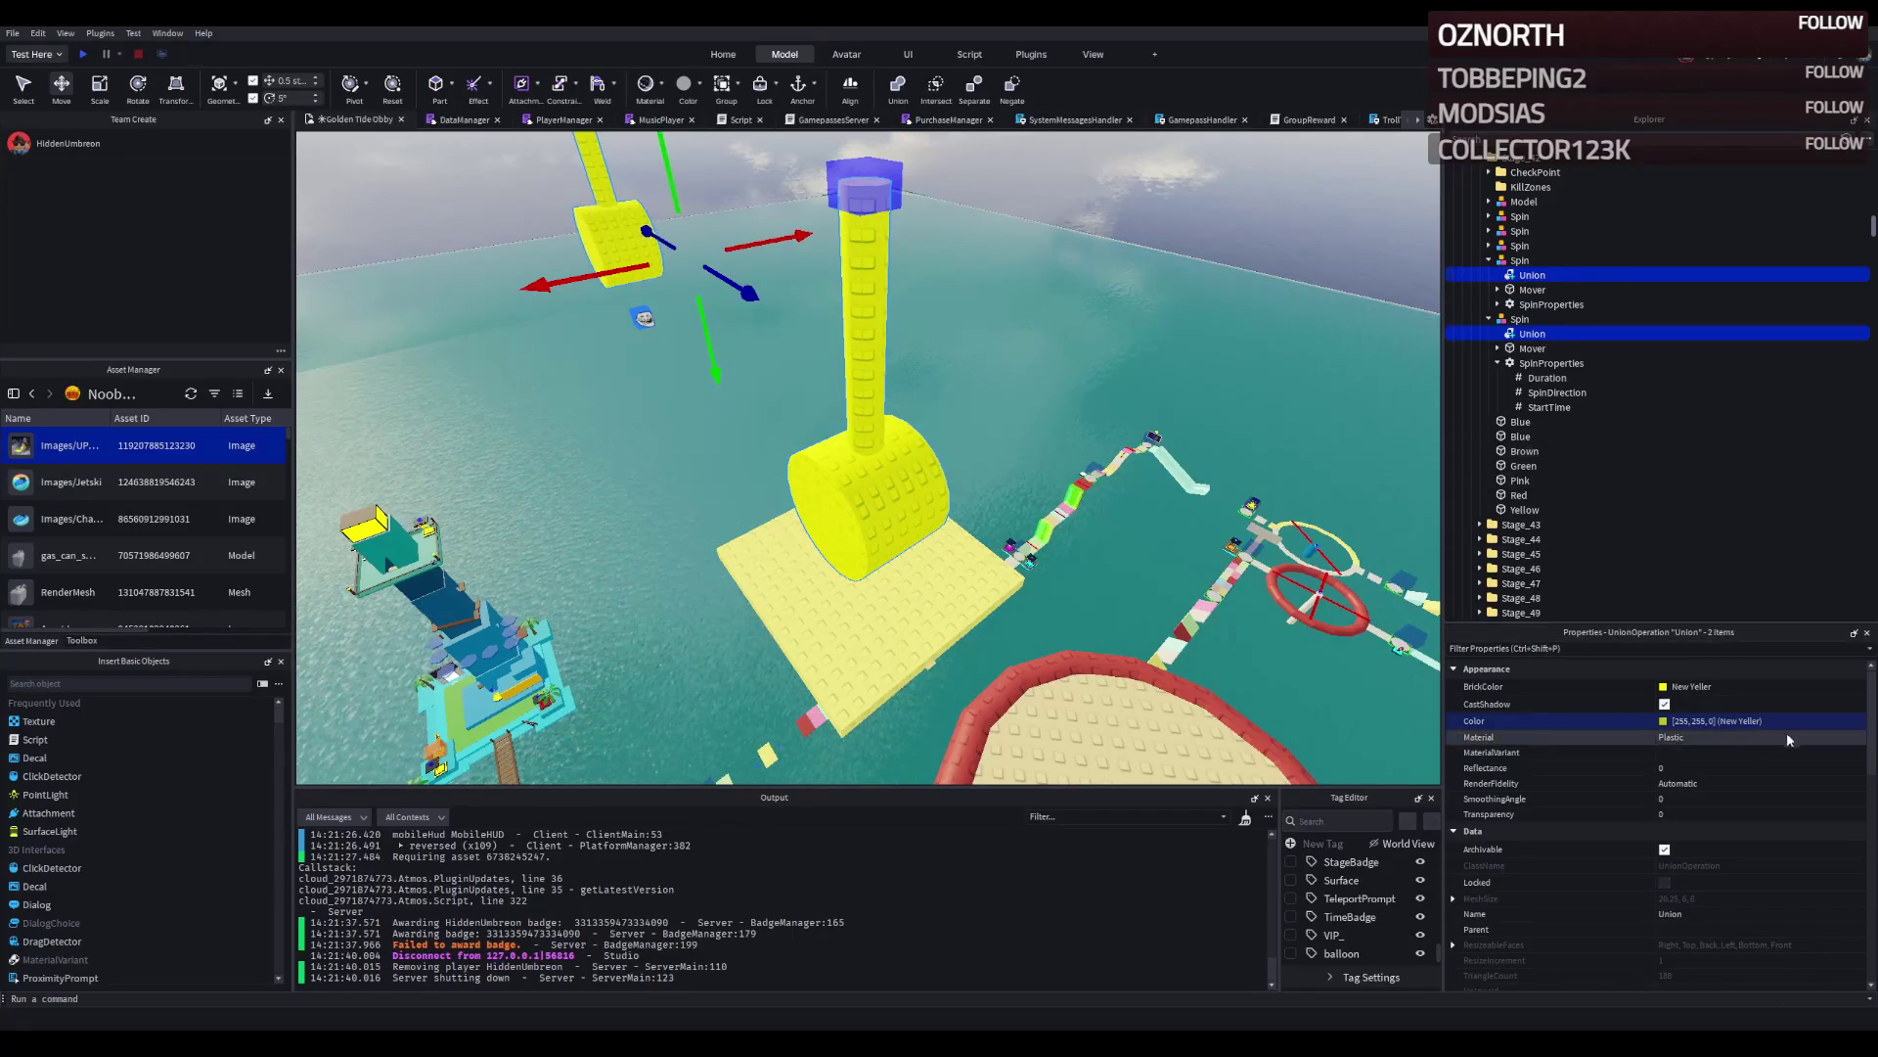
scroll("down", 3)
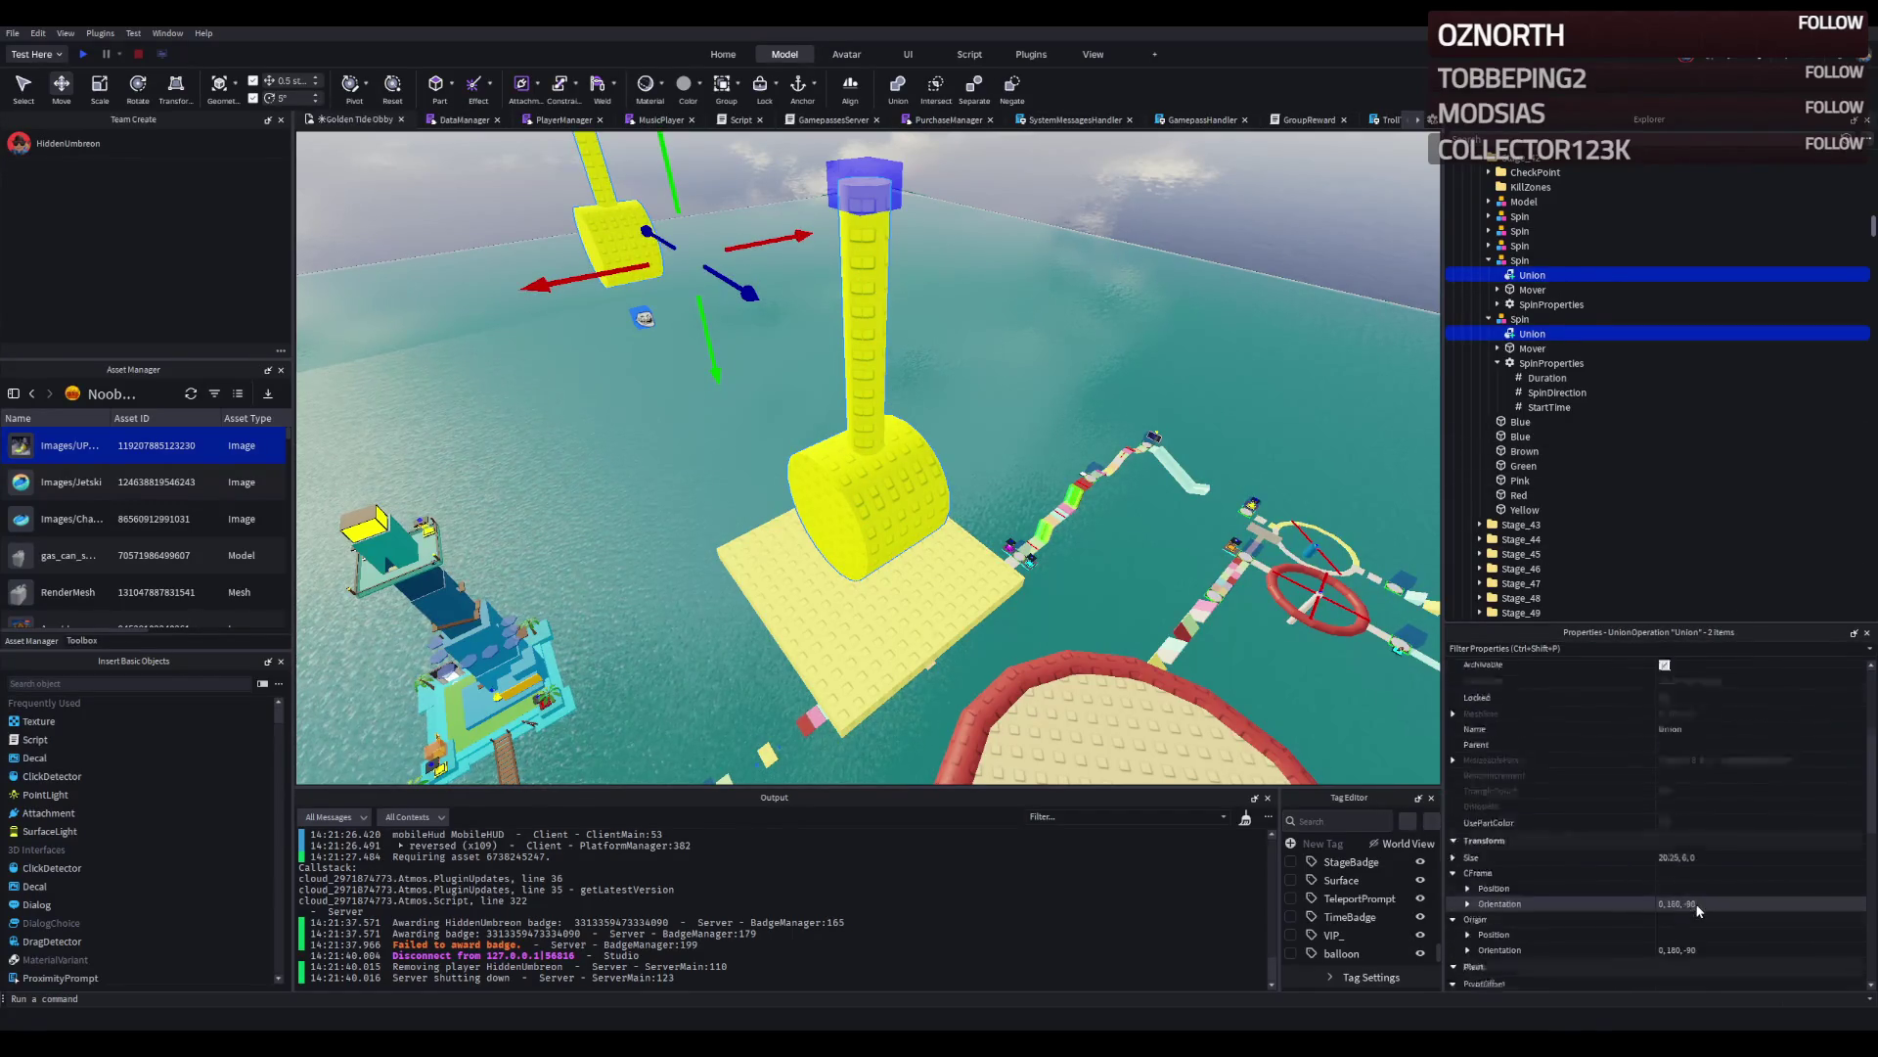
scroll("down", 3)
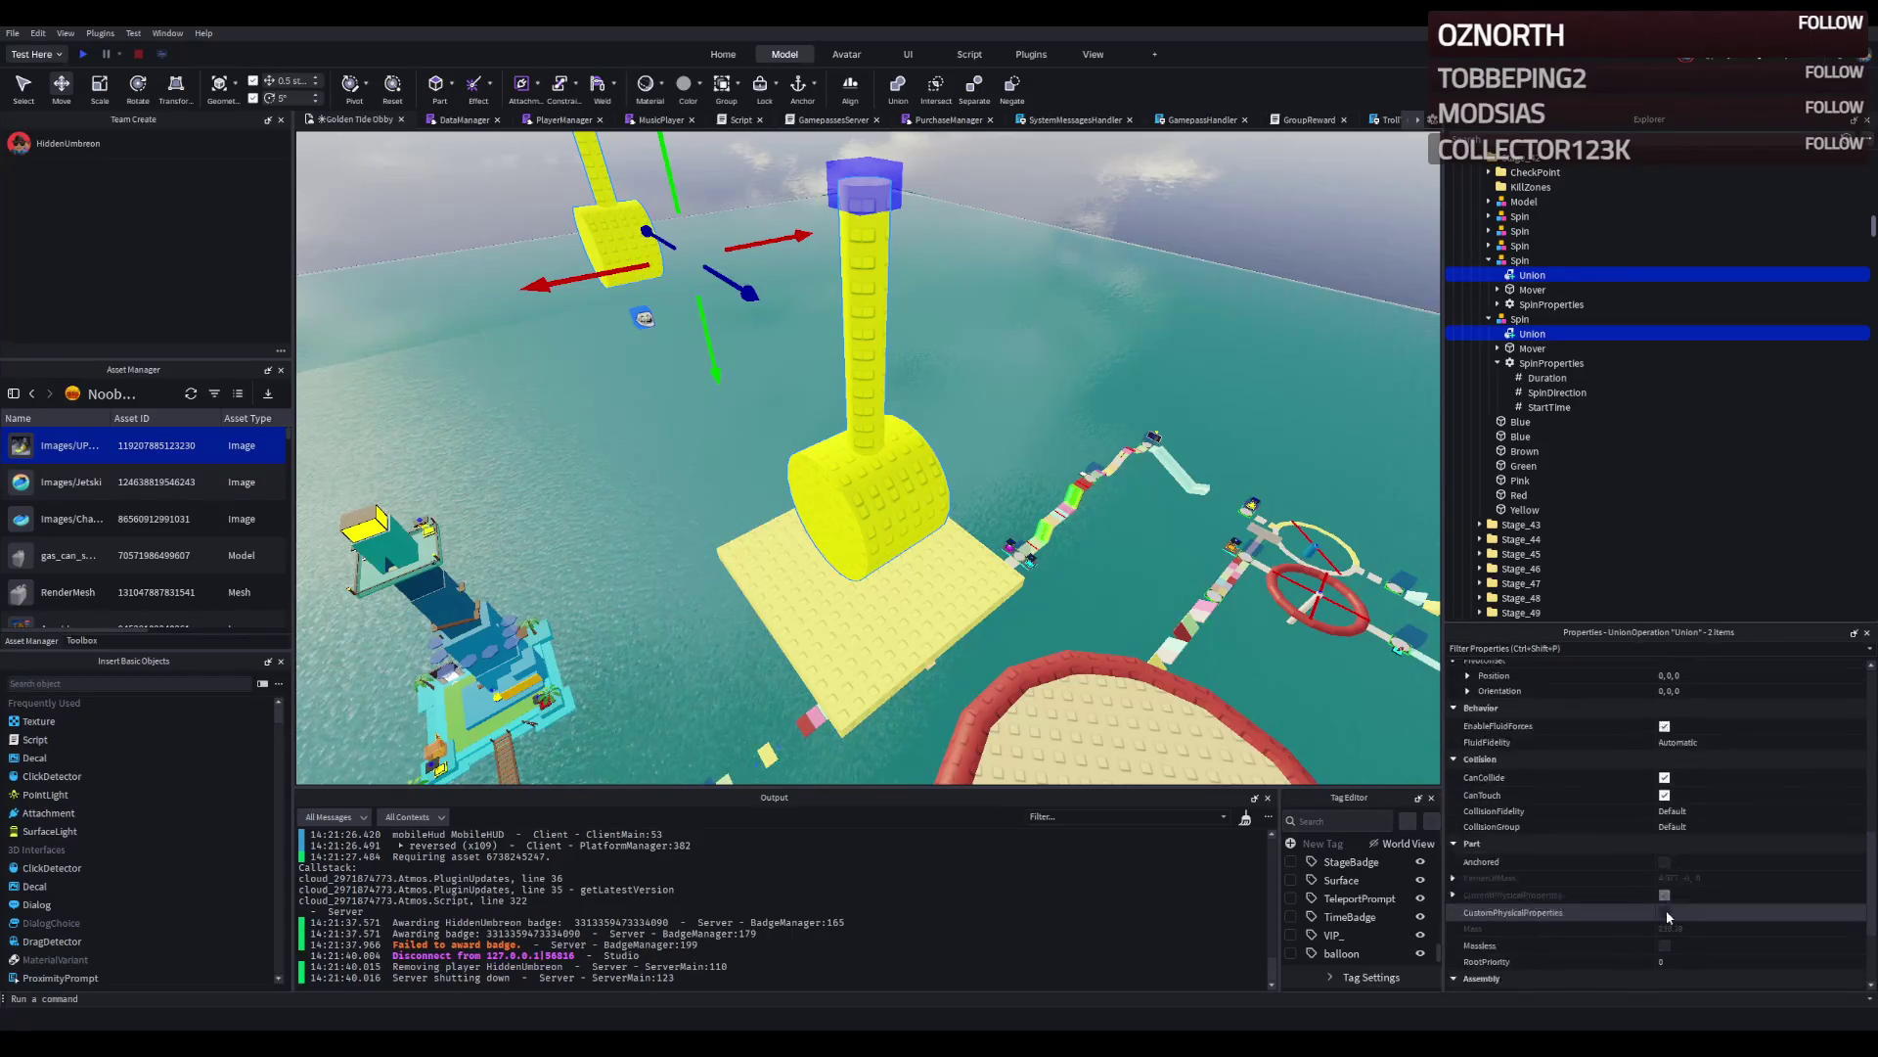
left_click(1664, 894)
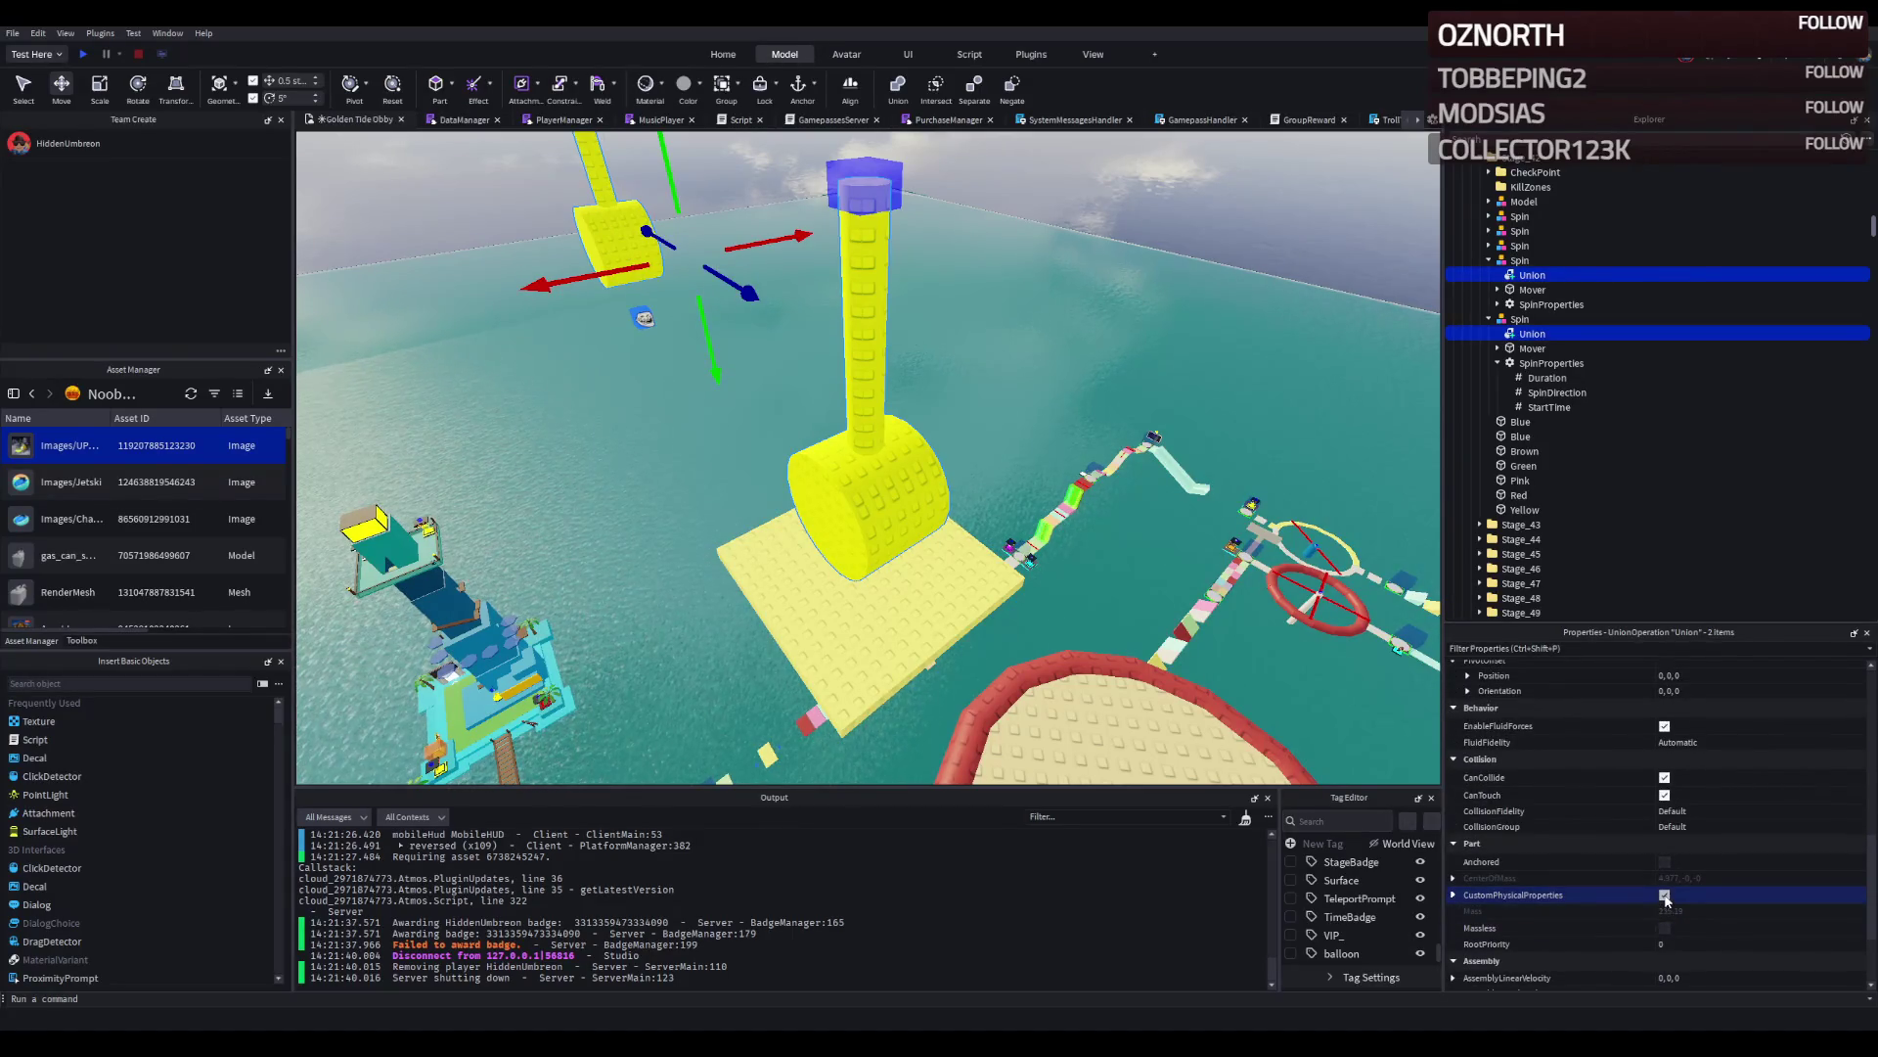
scroll("up", 3)
scroll("up", 3)
left_click(1664, 726)
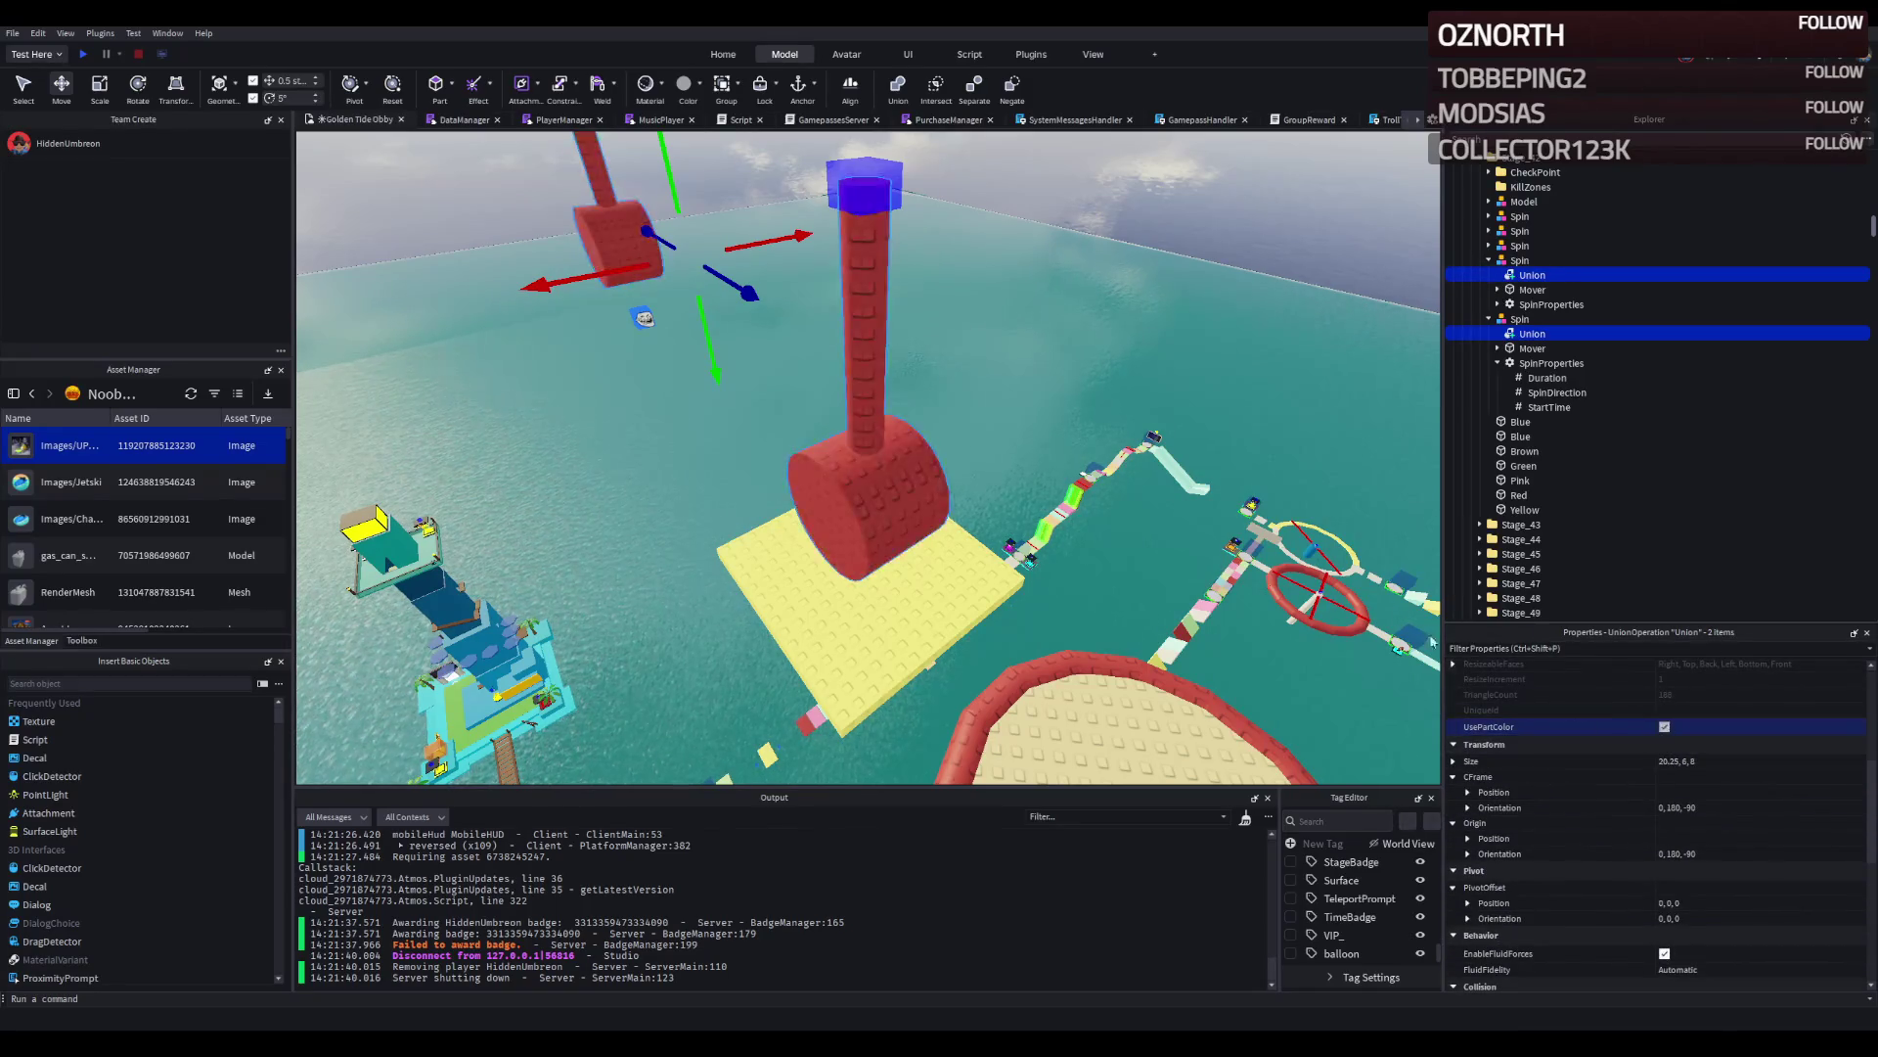
left_click(1124, 372)
Fly to the red hammers and frame the right-hand moving platform from several angles.
key("s")
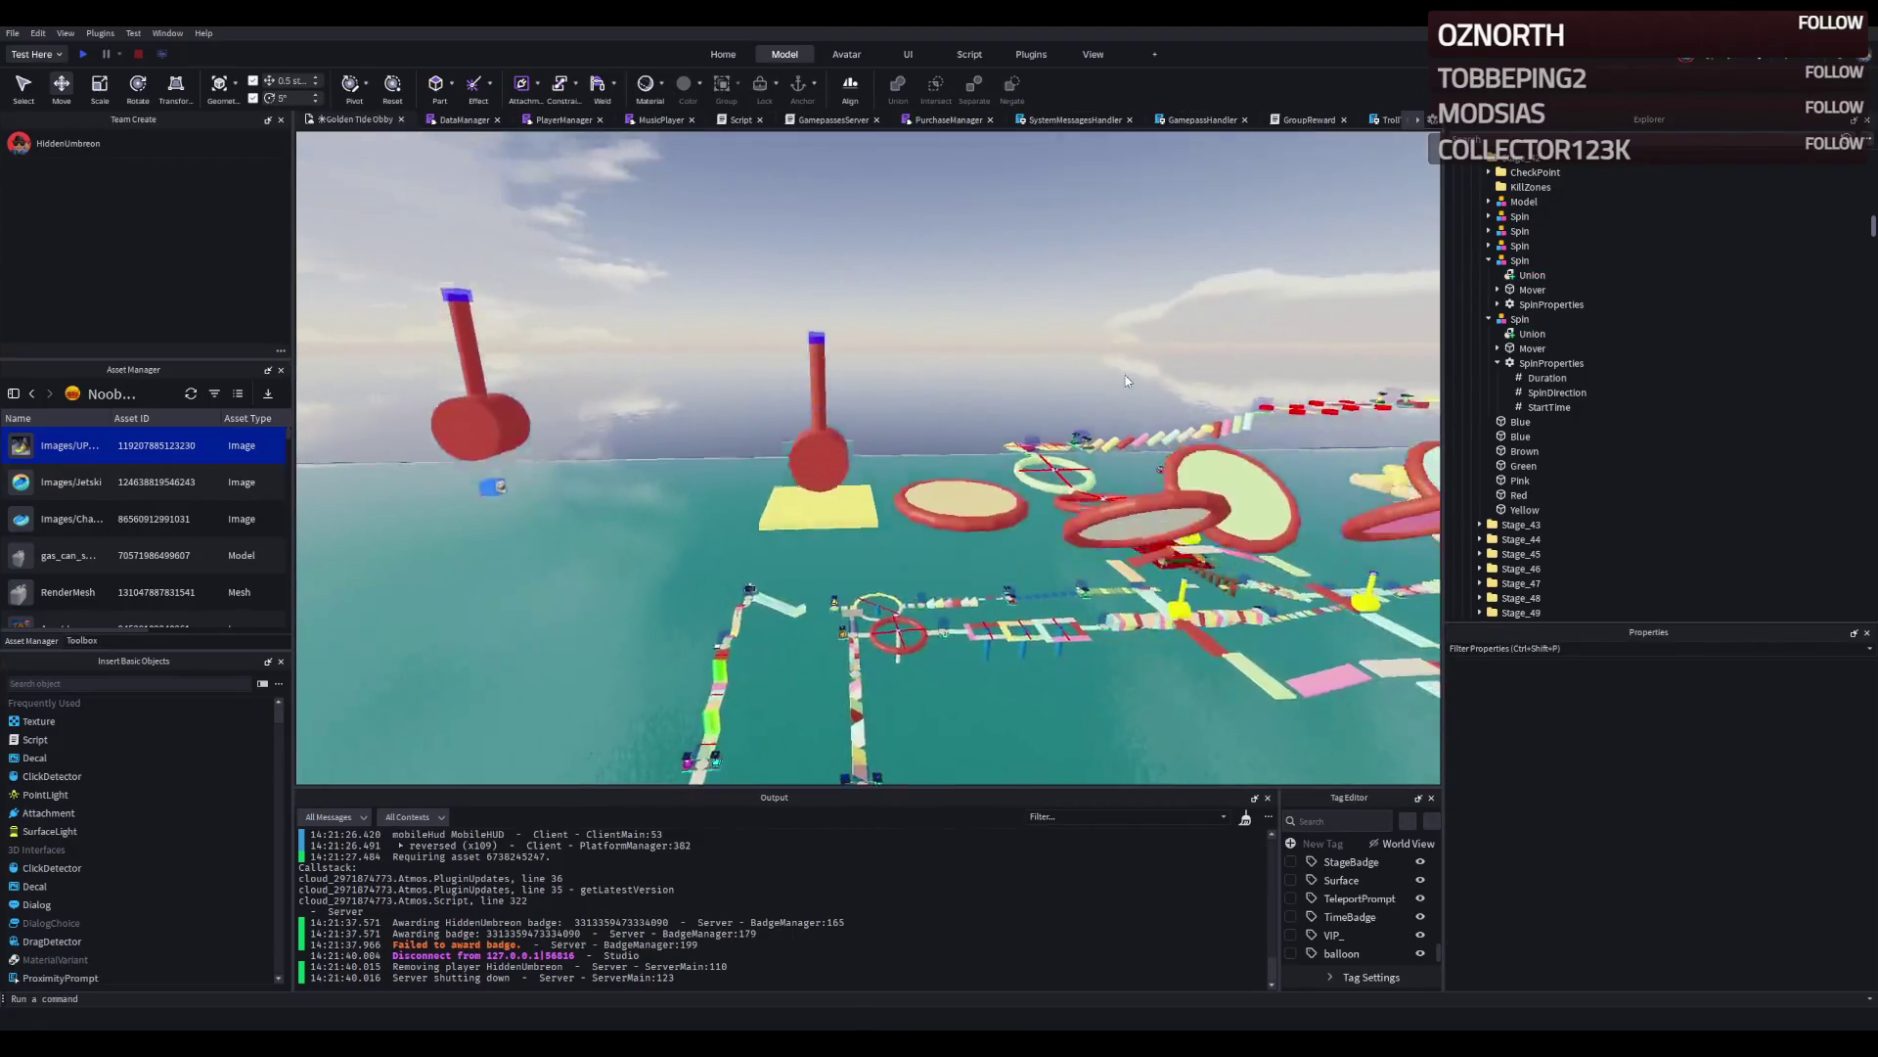
key("w")
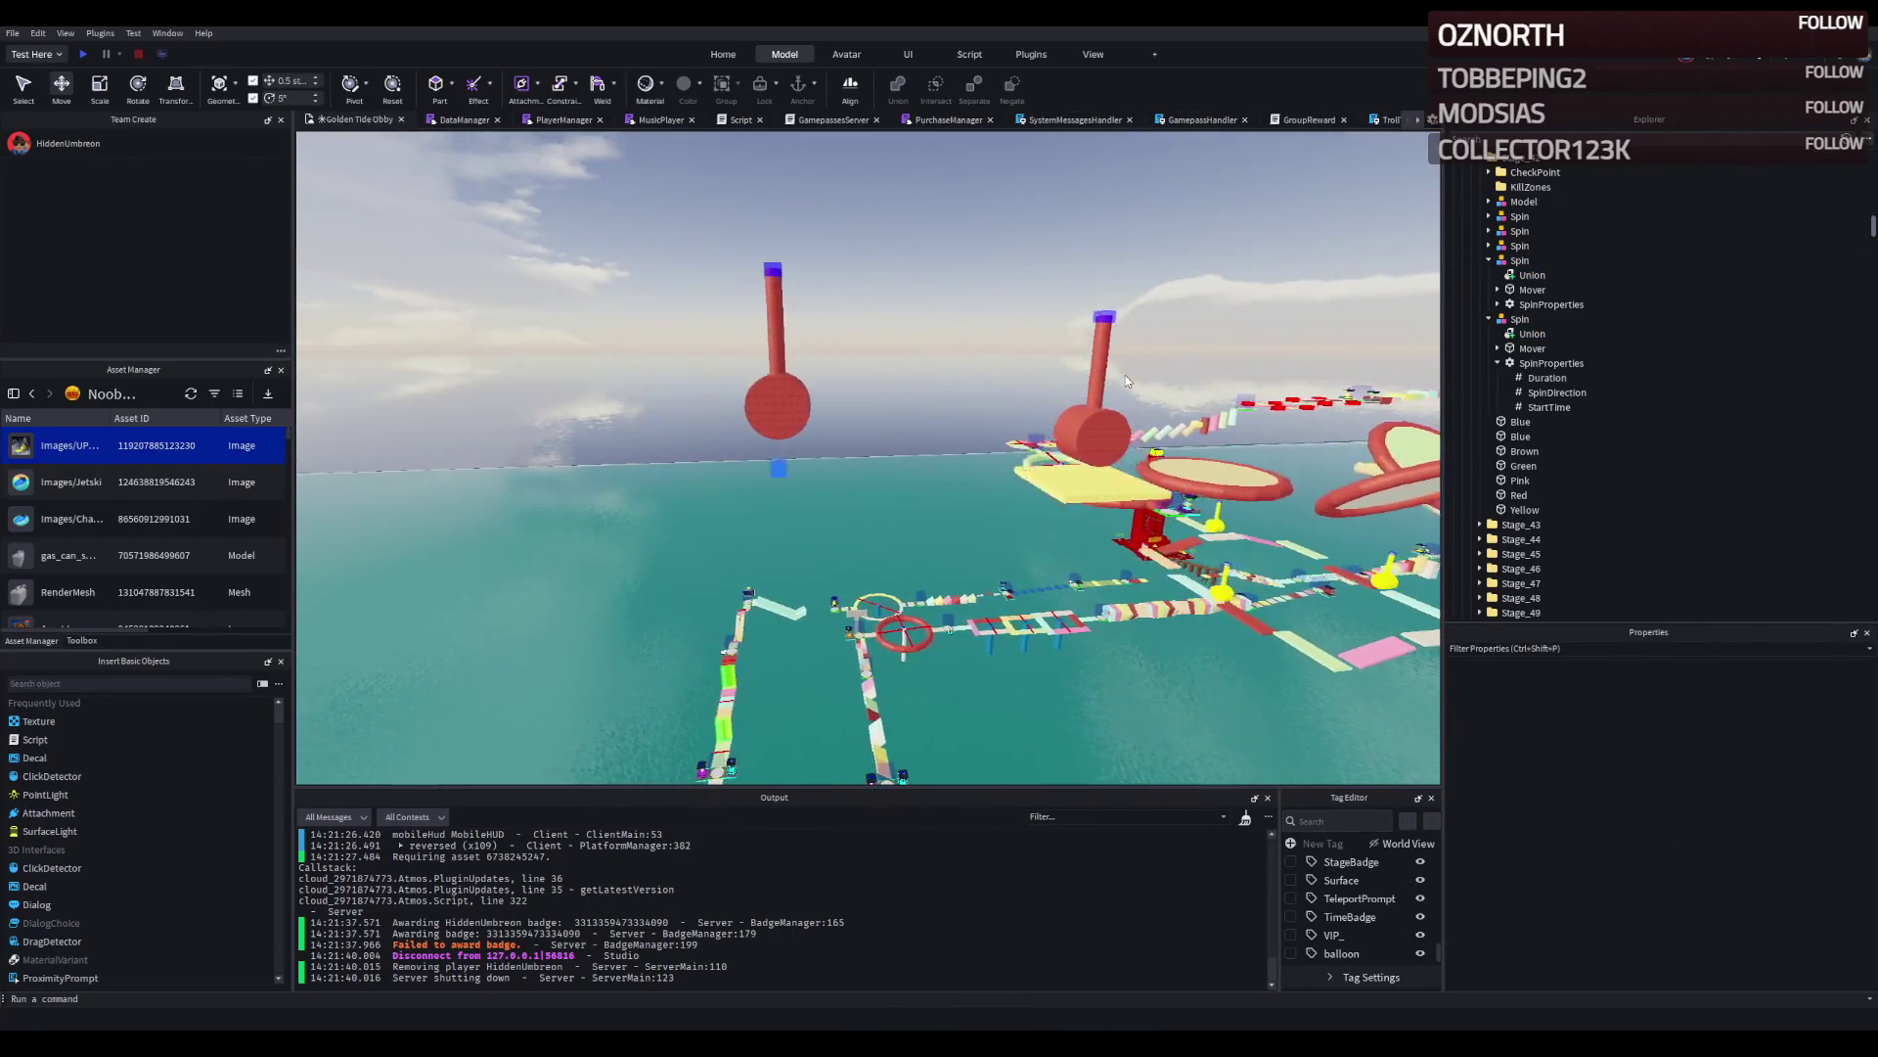
key("w")
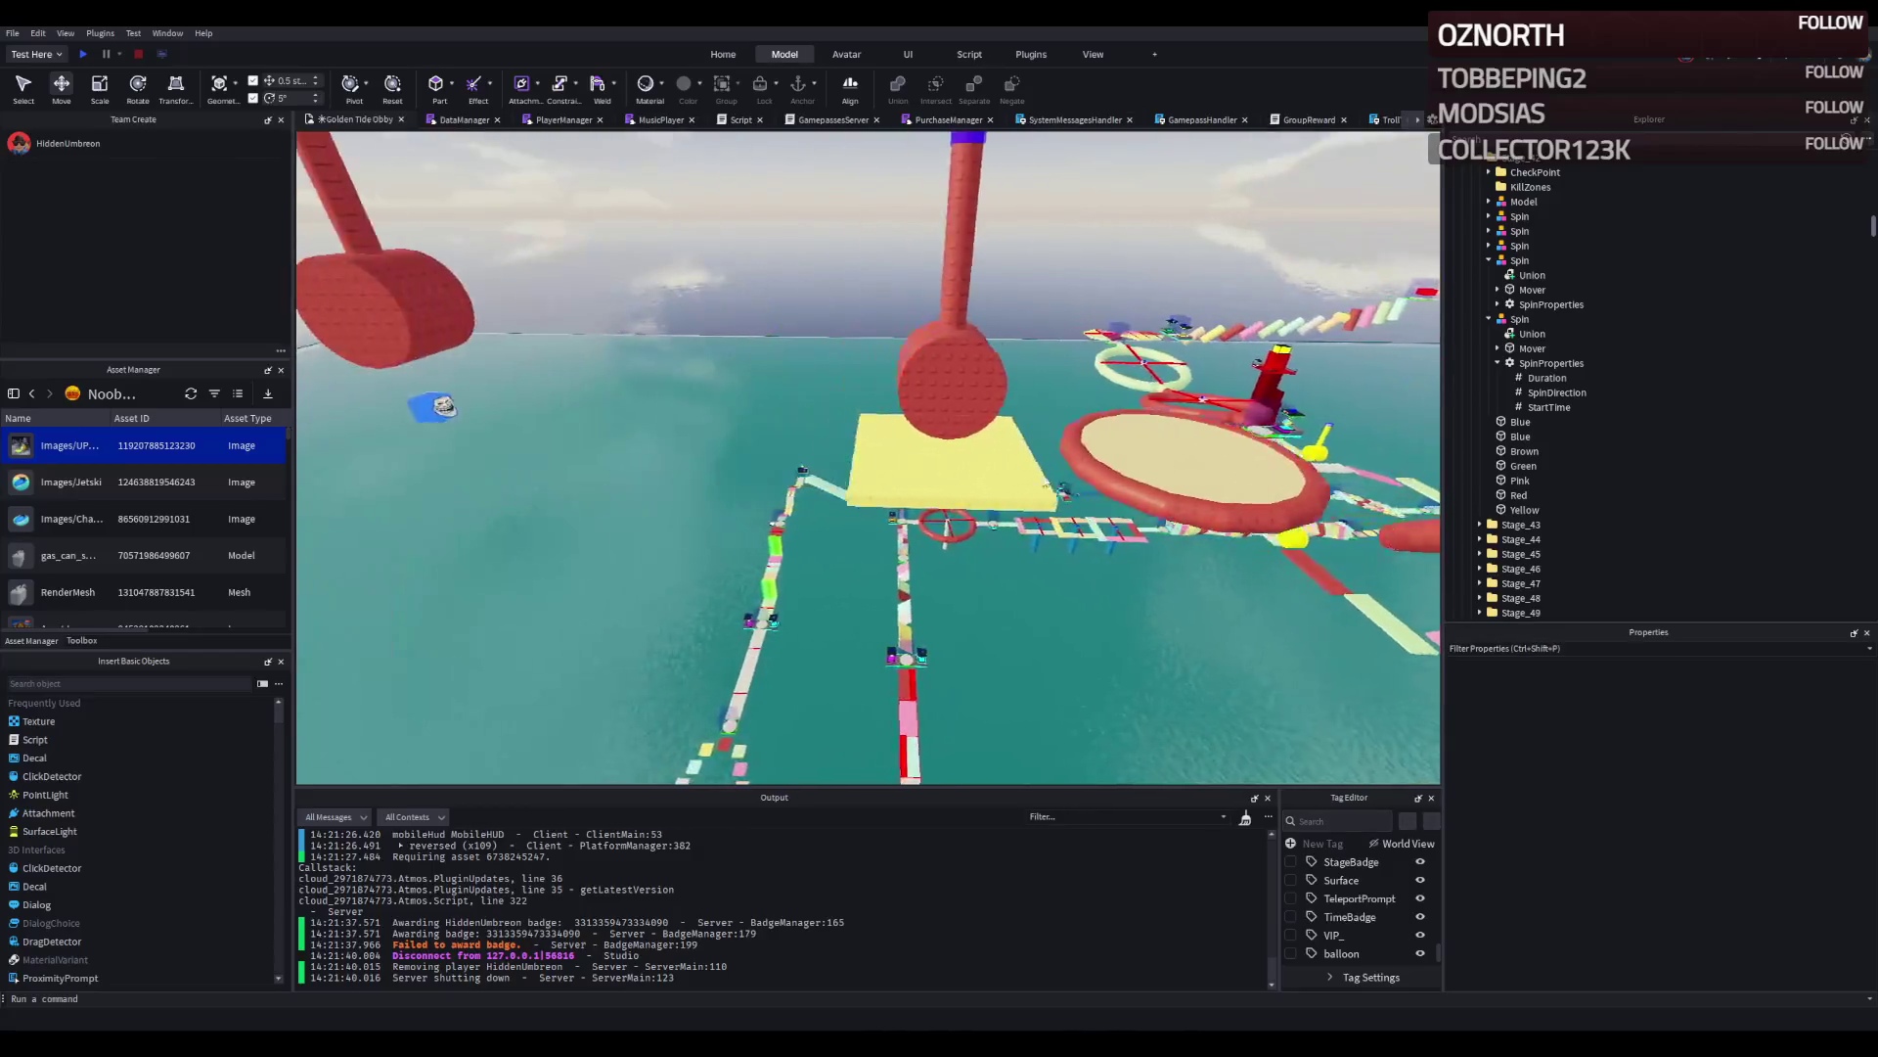
left_click(944, 534)
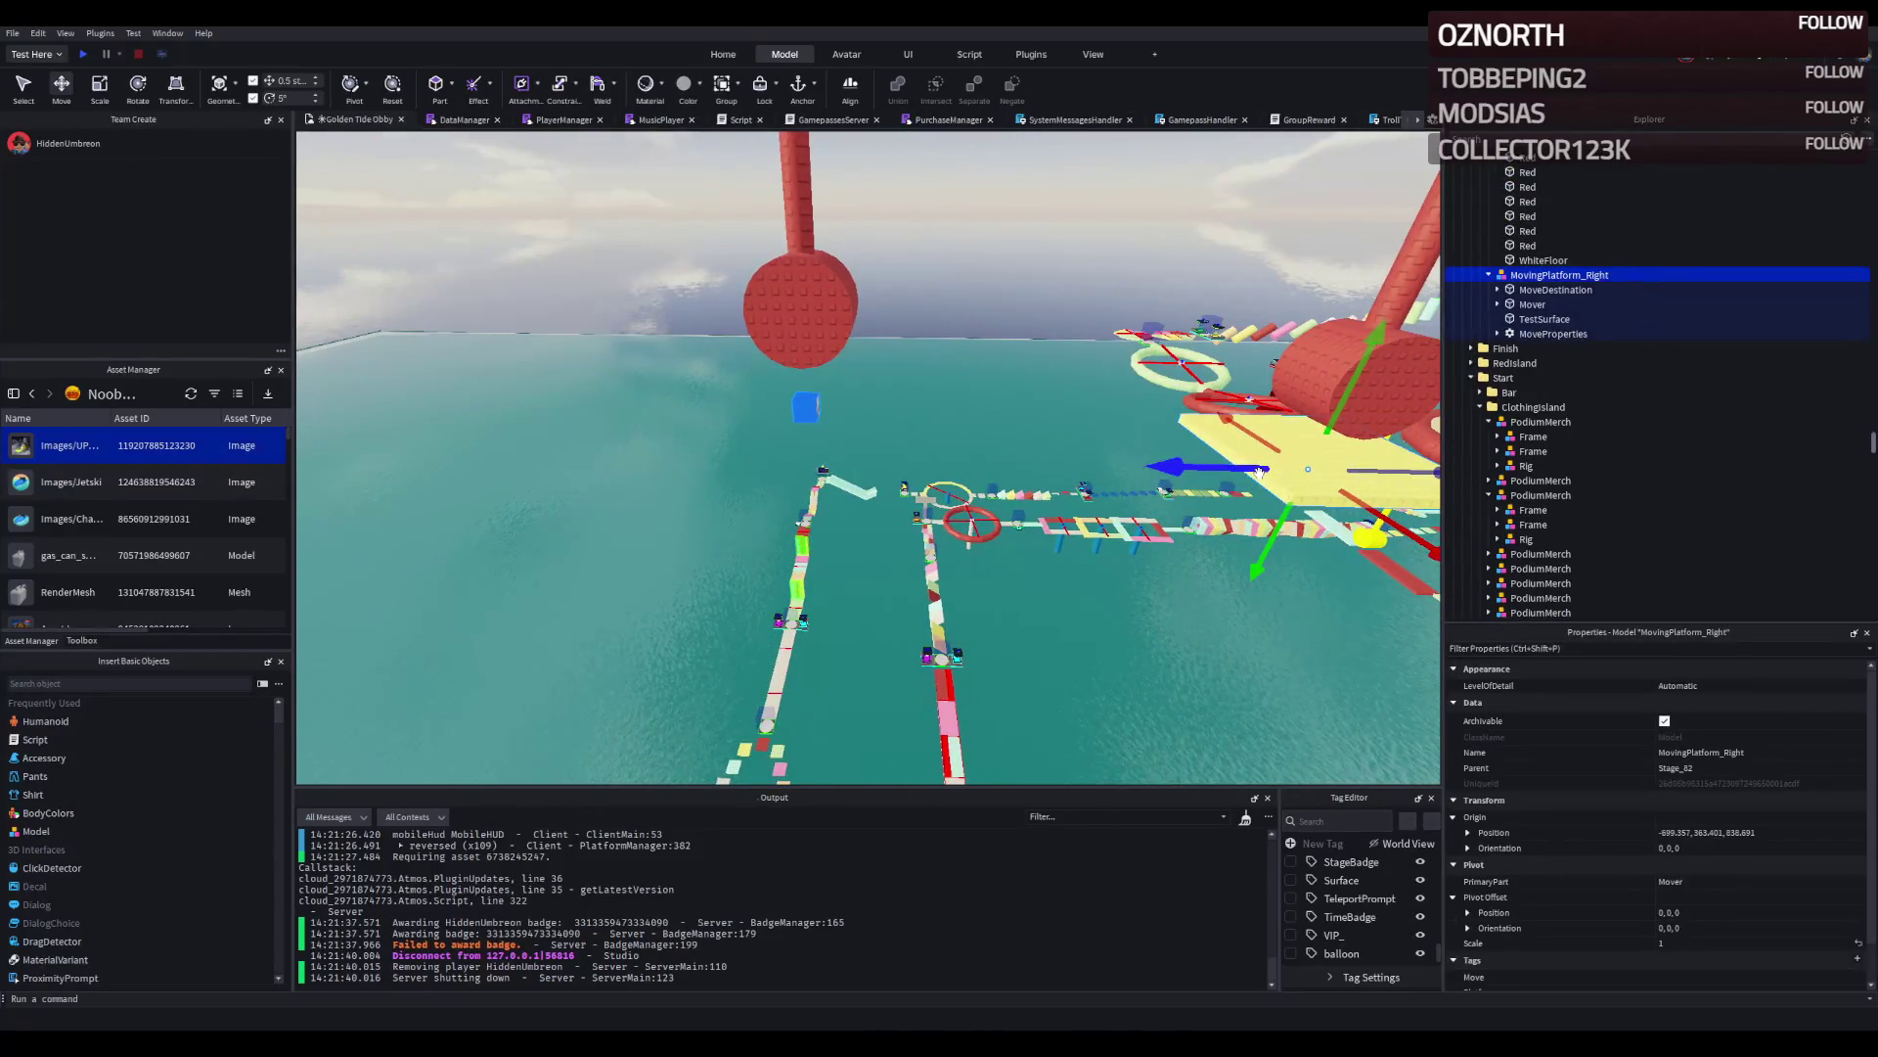
key("f")
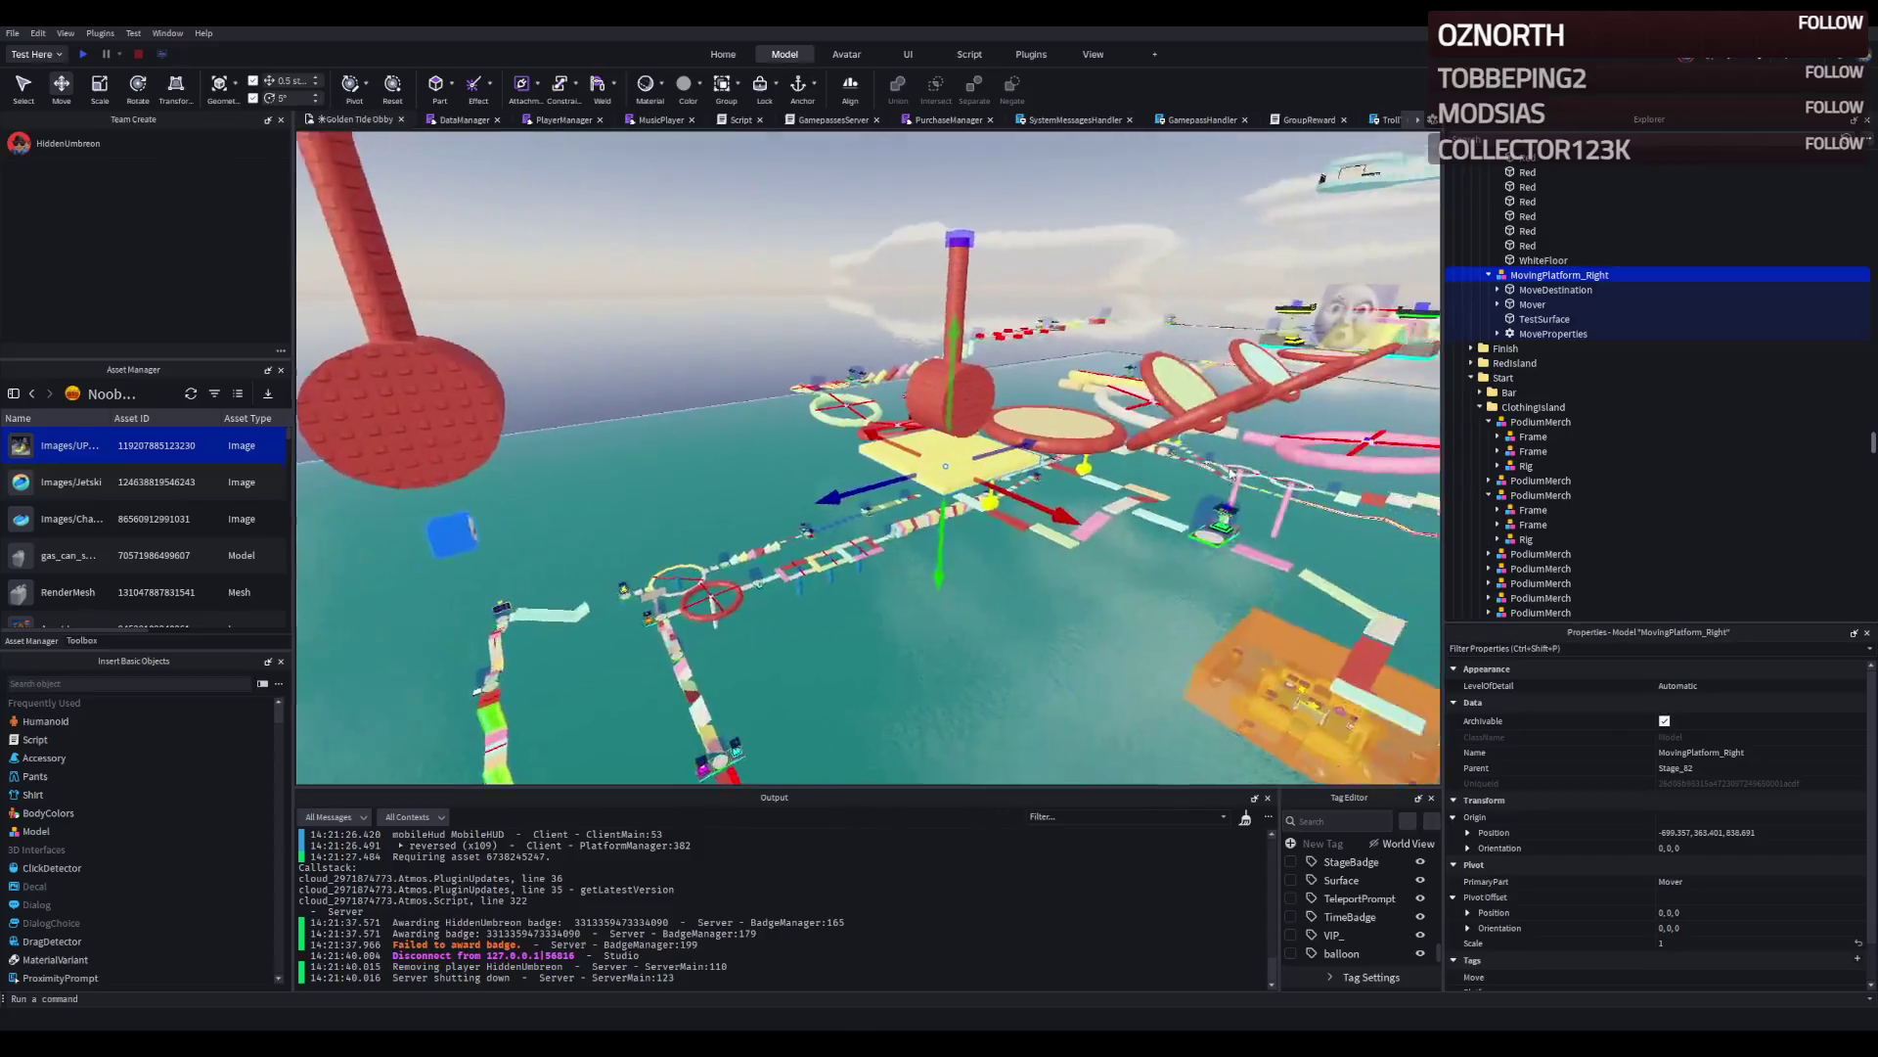
key("d")
key("a")
key("s")
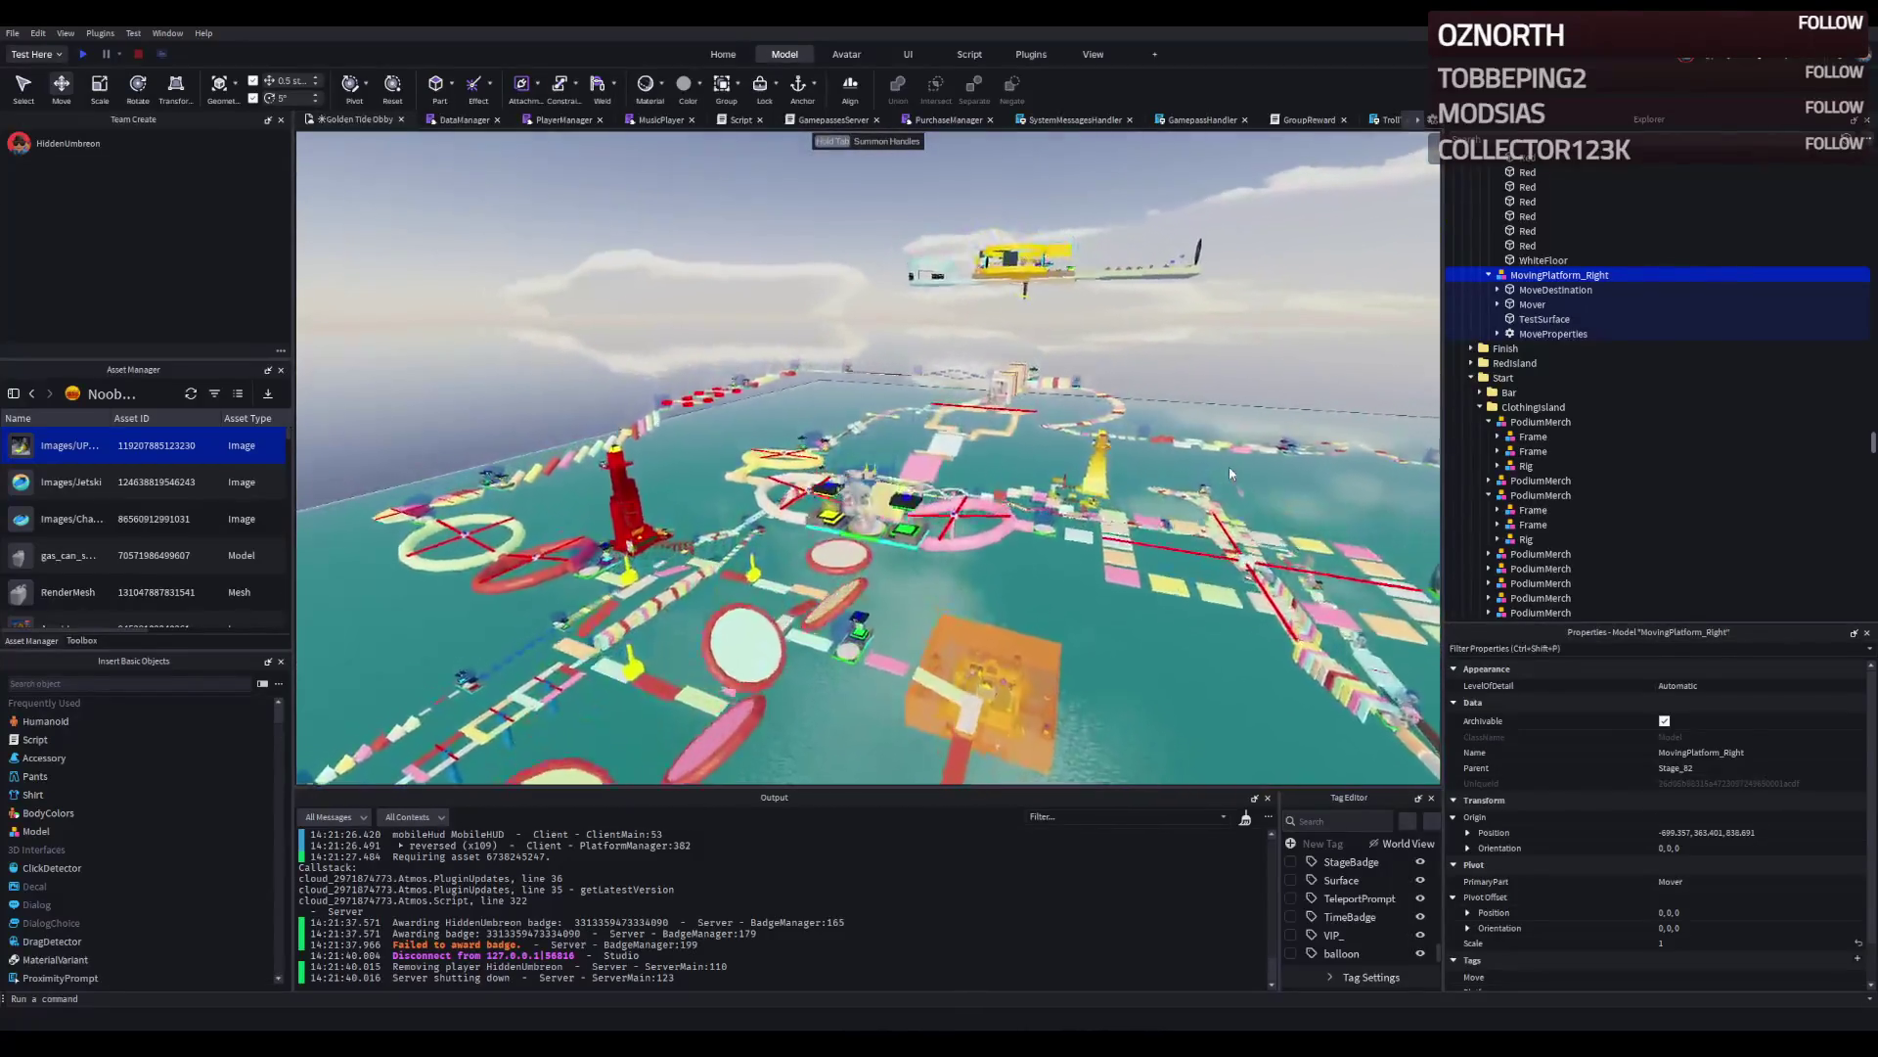
key("f")
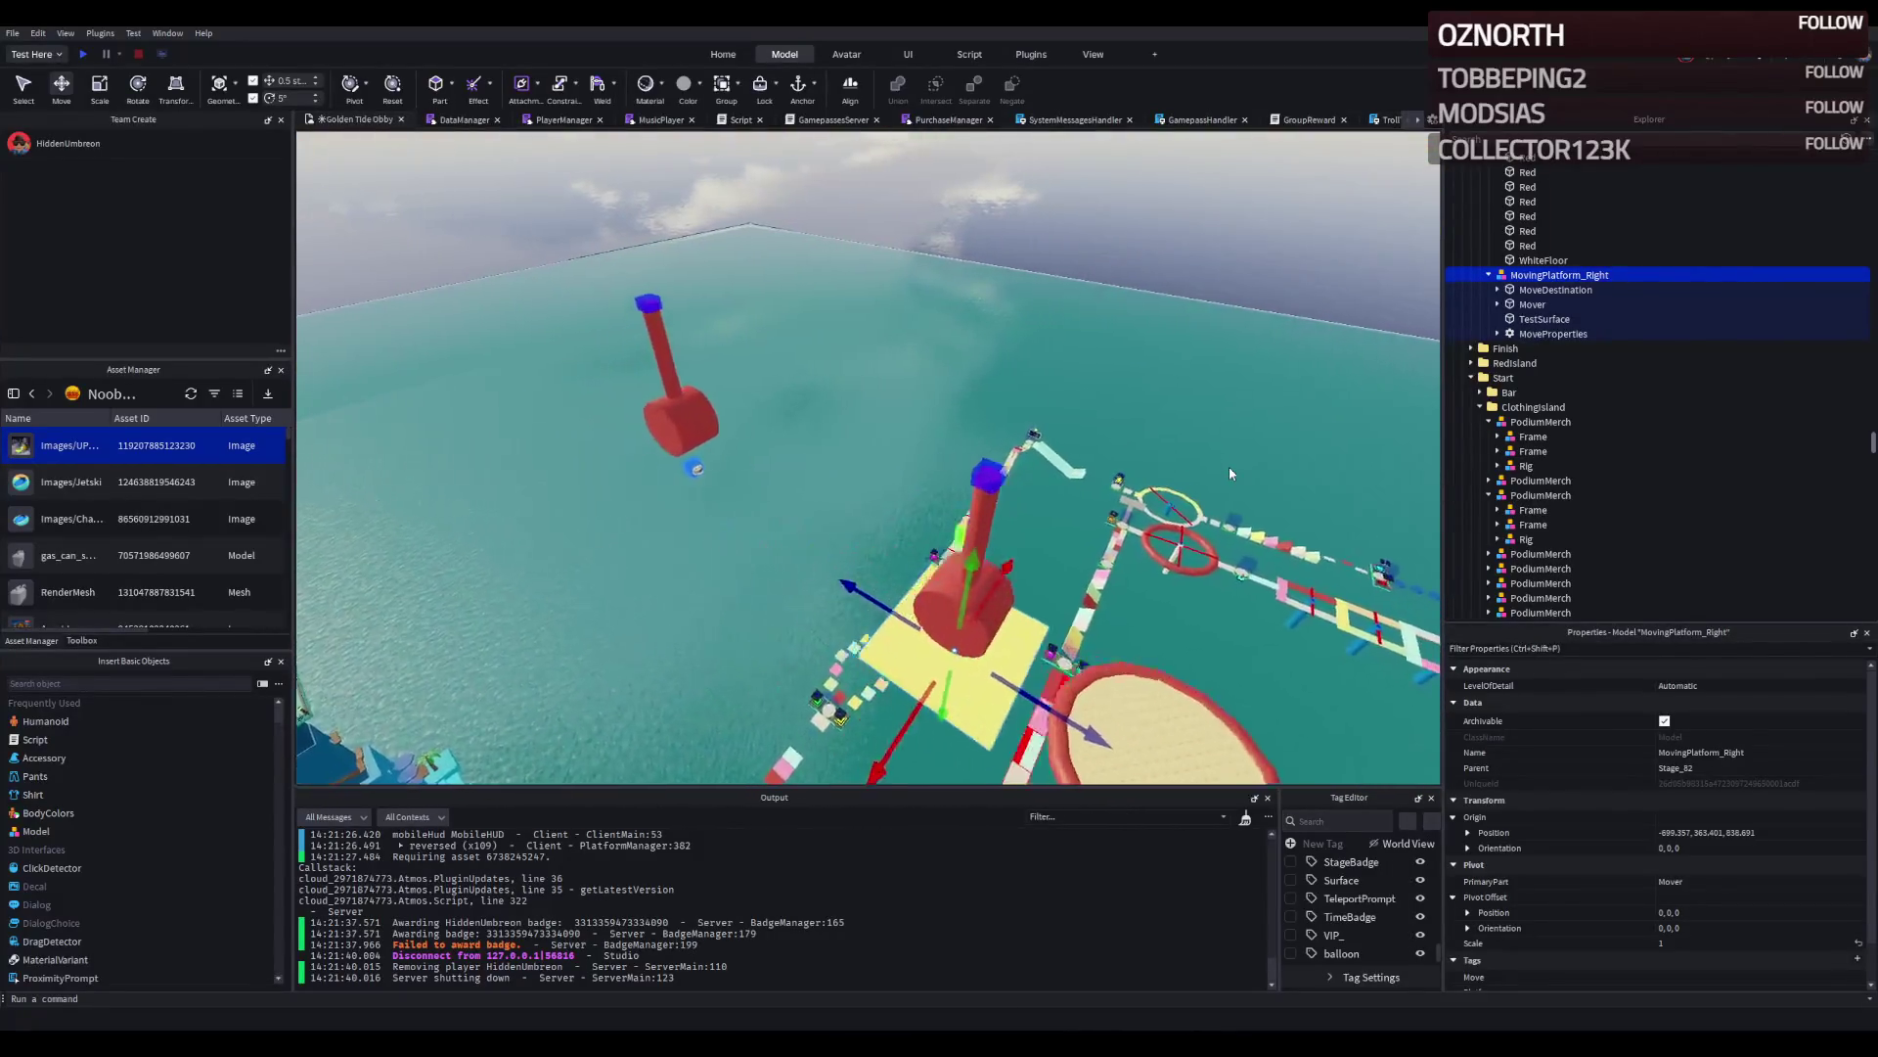
key("s")
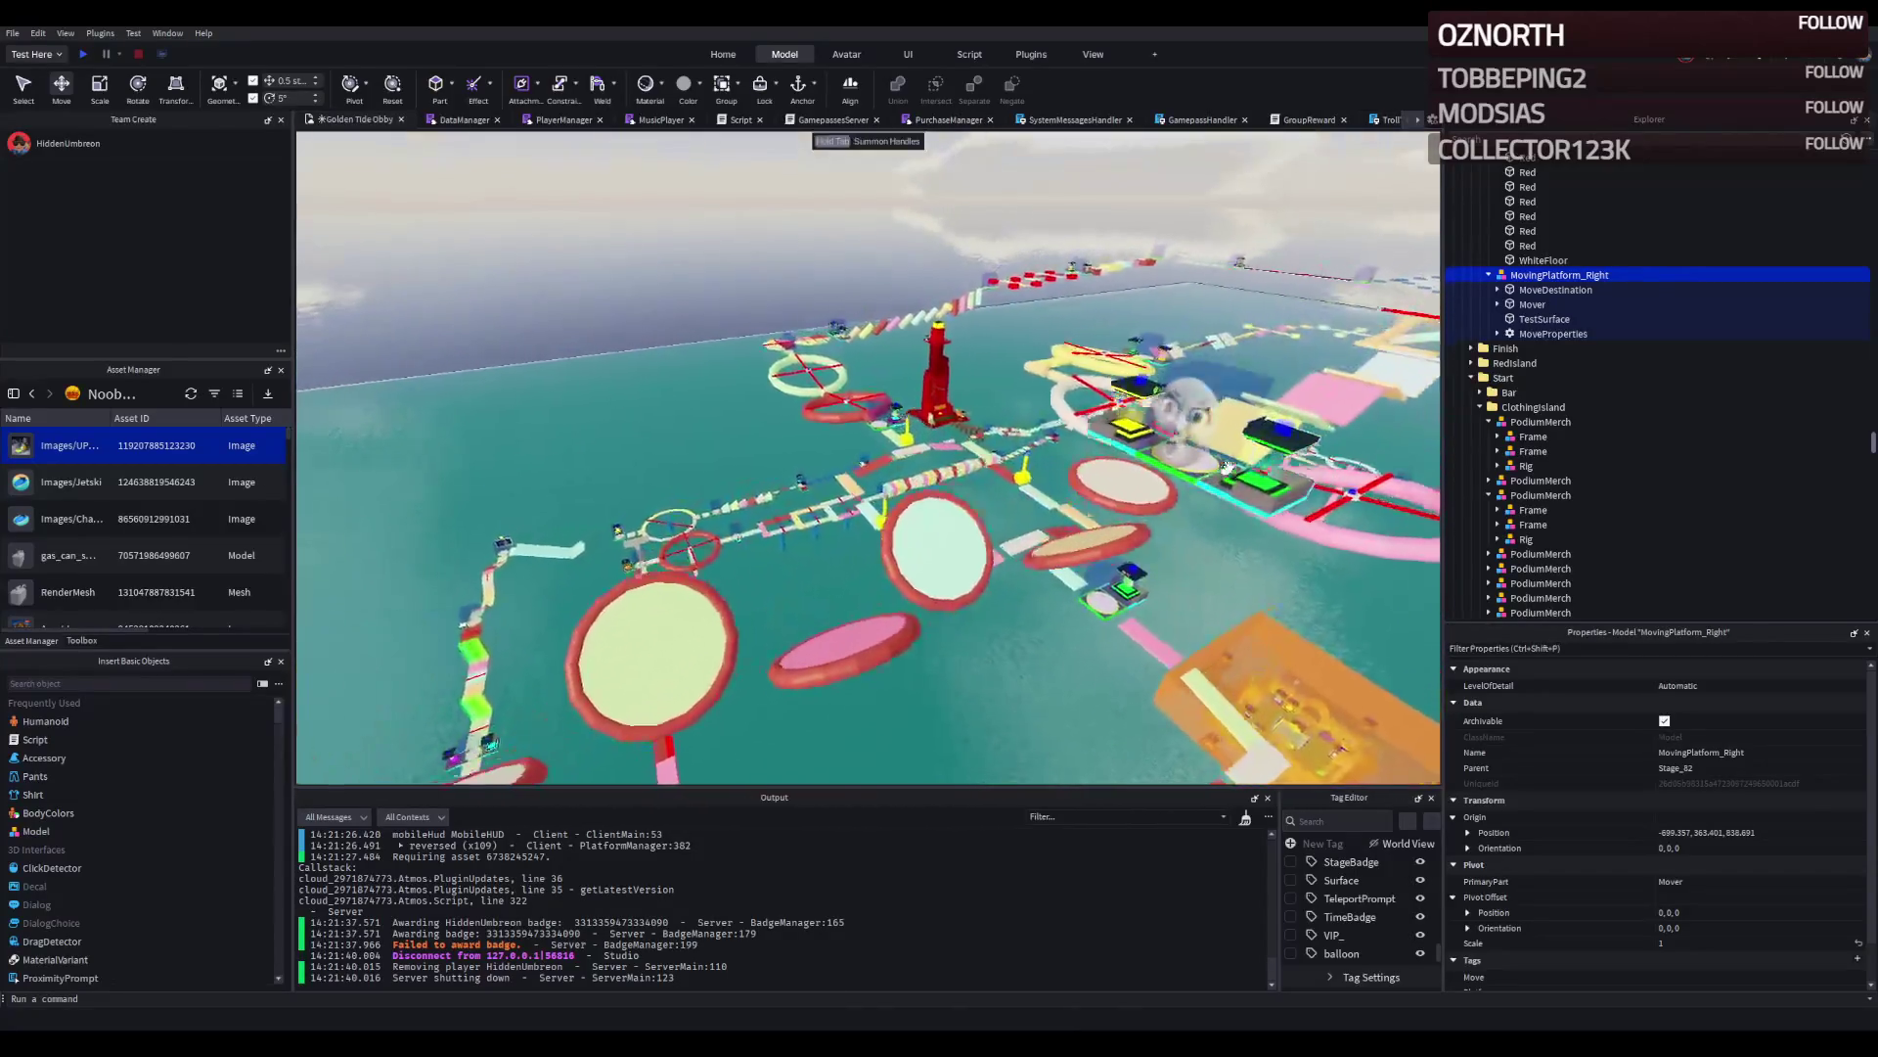
Select the Stage_82 checkpoint, then MovingPlatform_Right together with a Spin obstacle.
left_click(1162, 462)
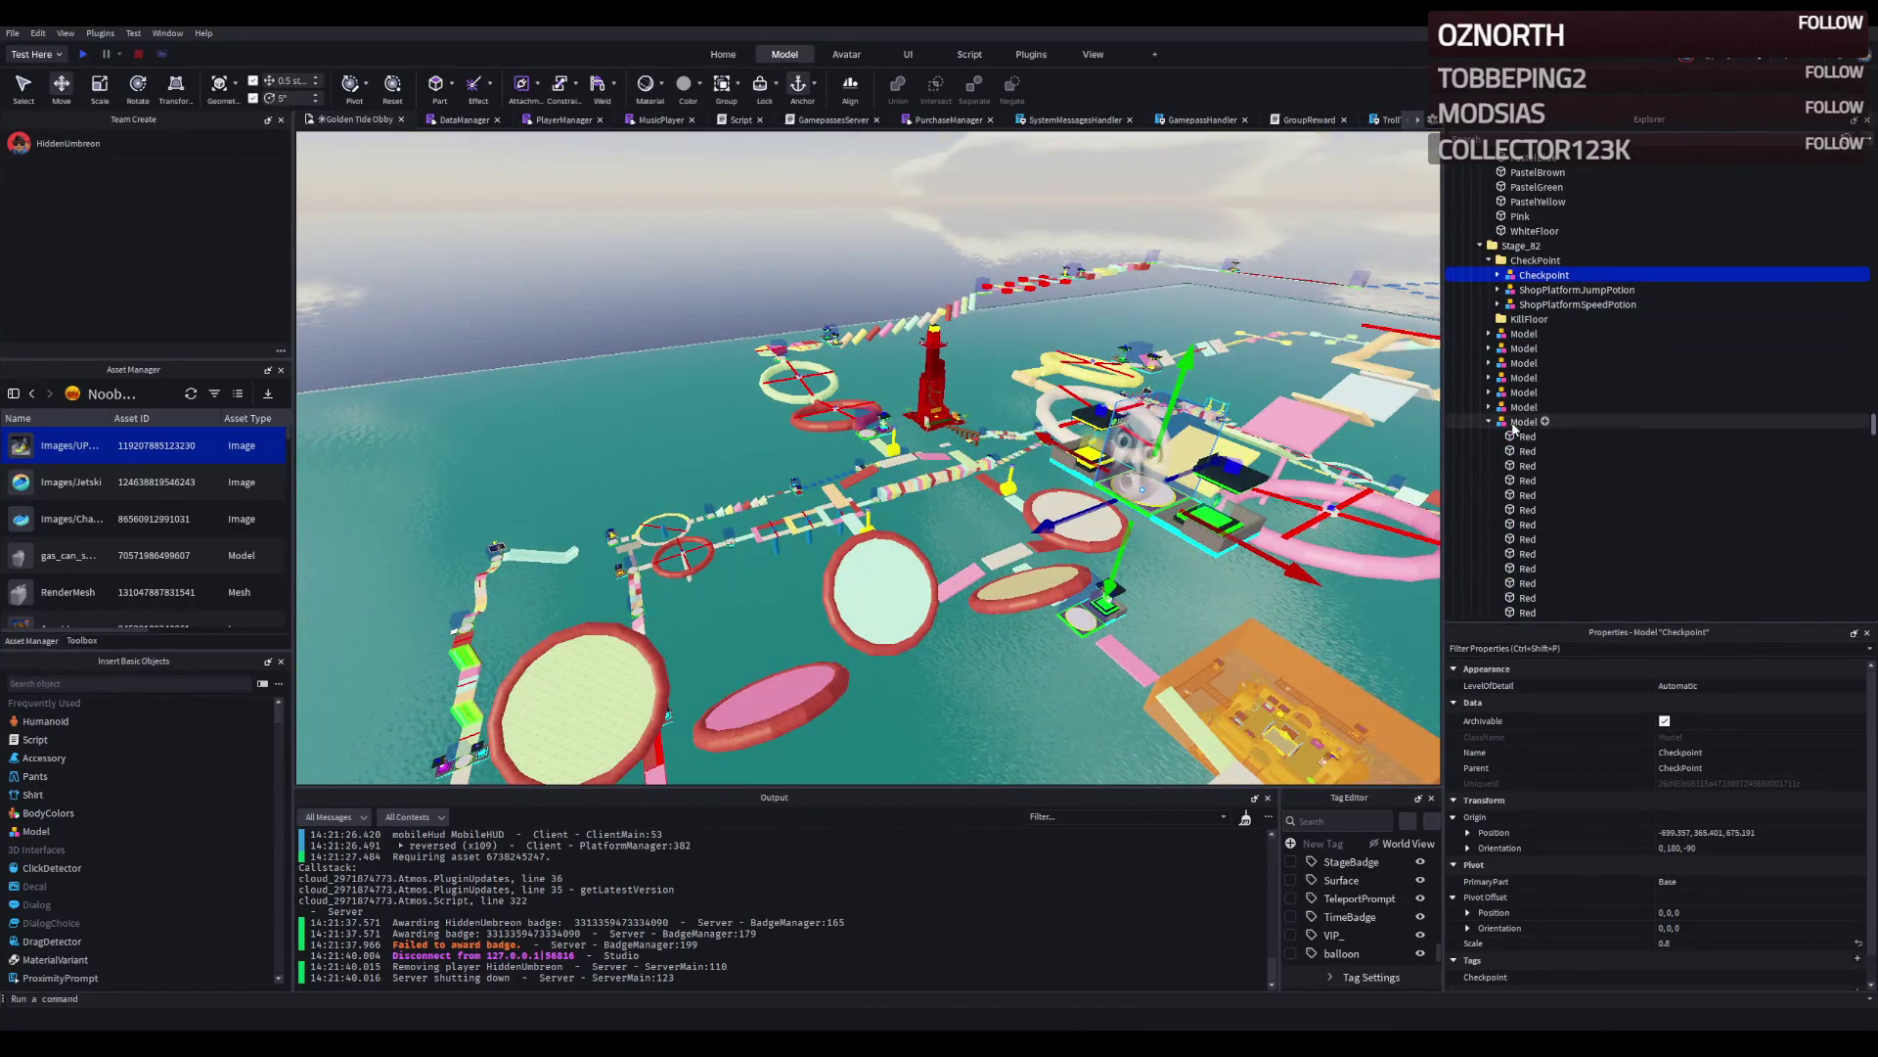
double_click(1523, 439)
key("f")
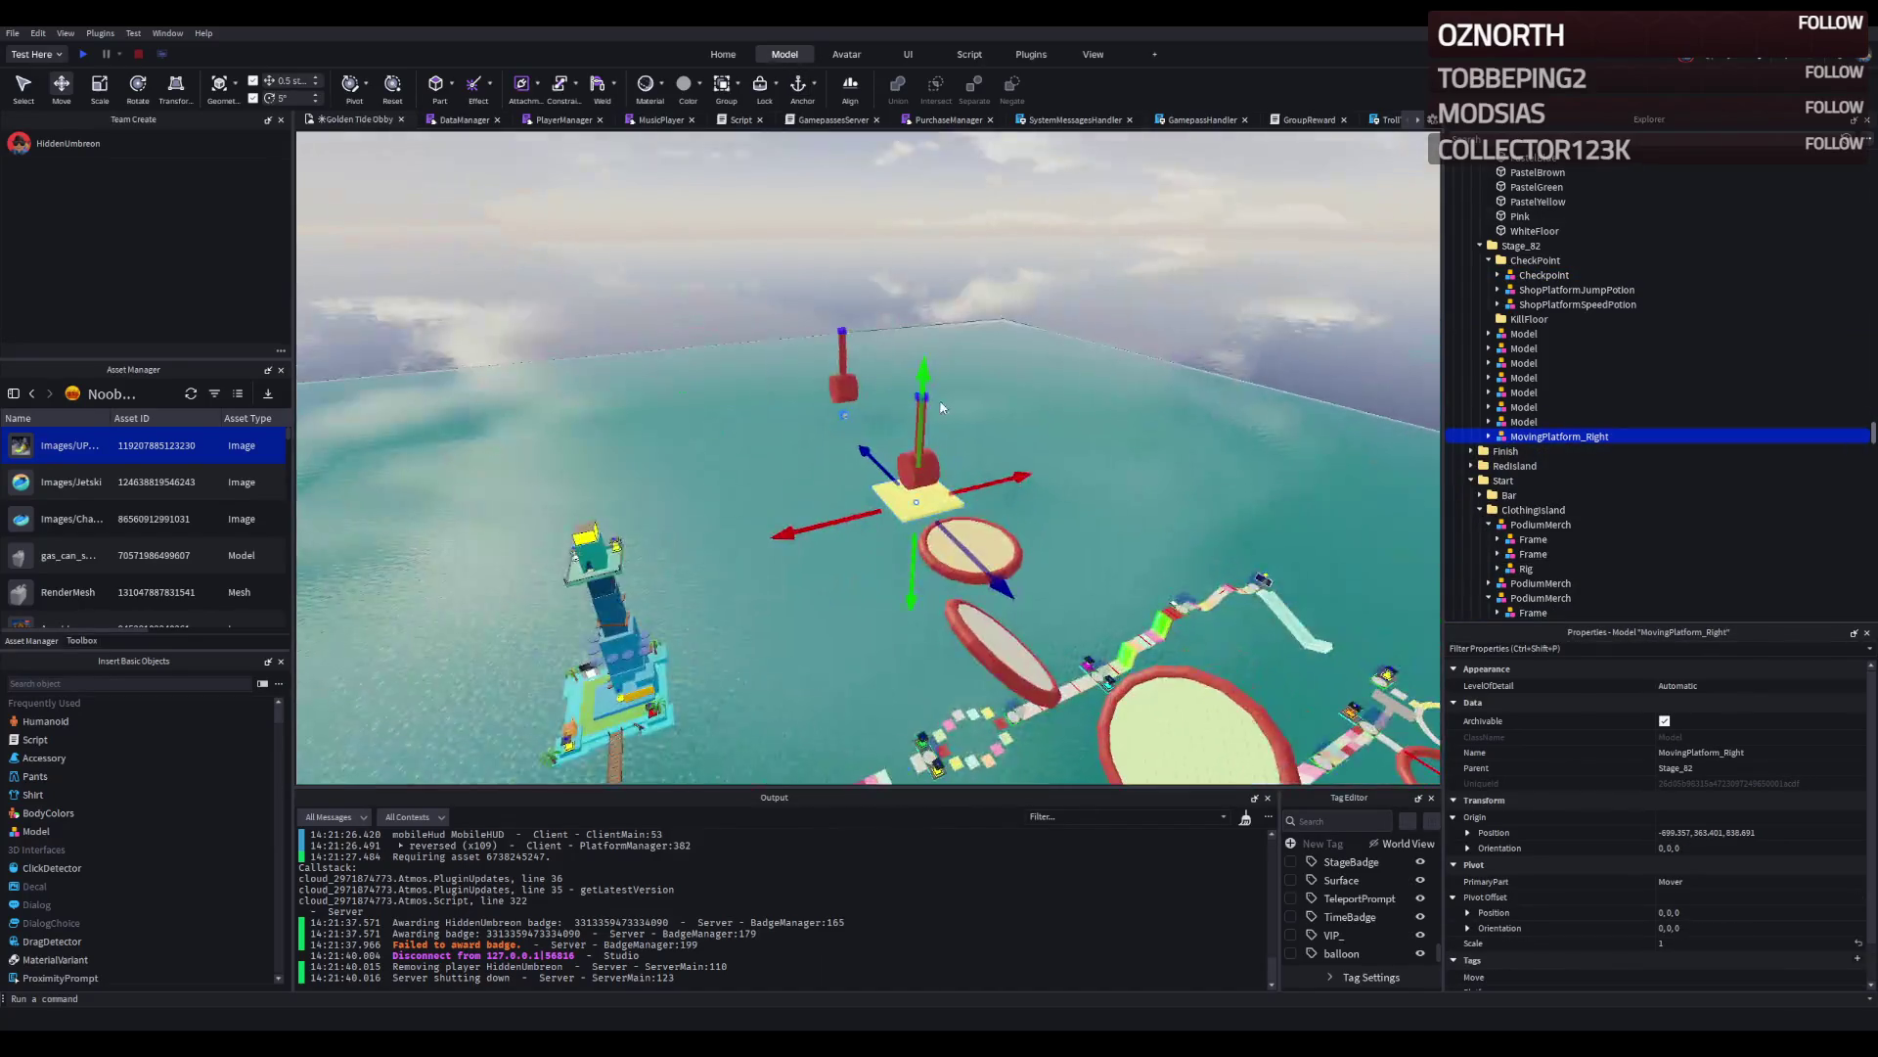
left_click(837, 387)
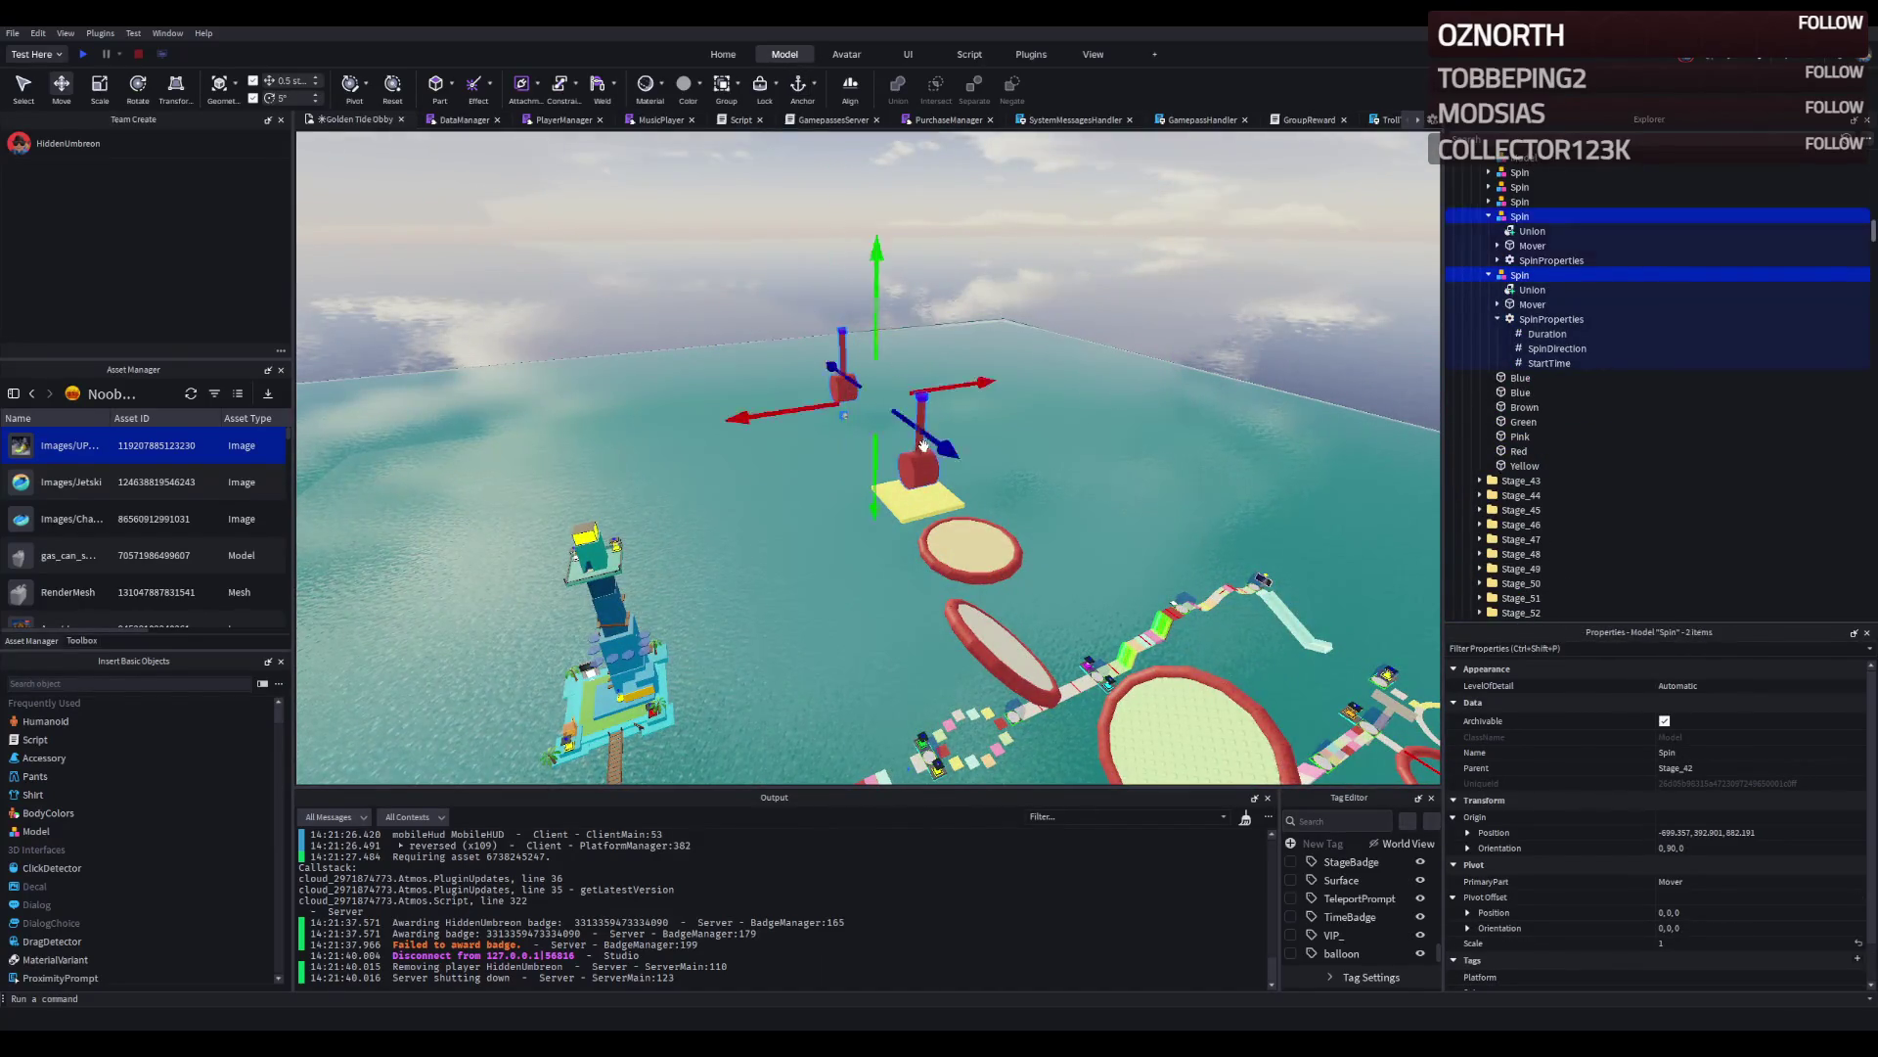
left_click(919, 503)
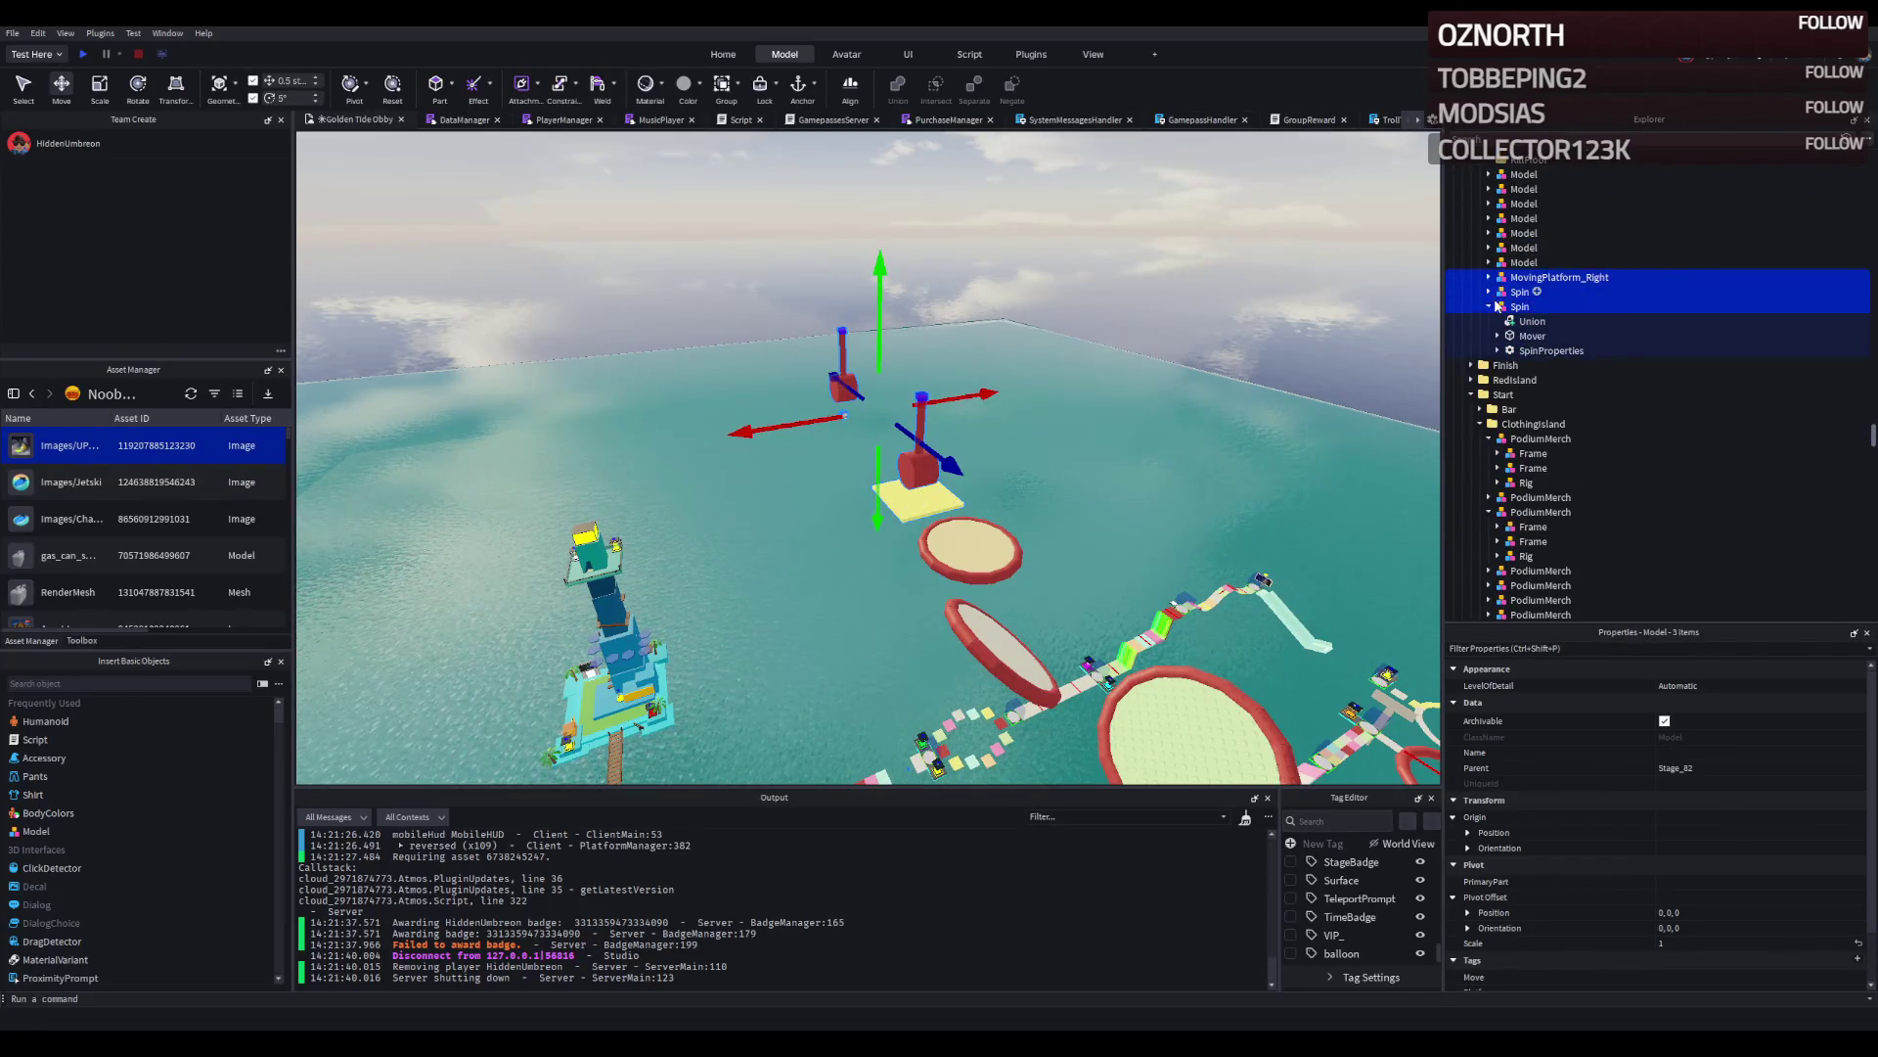
scroll("up", 3)
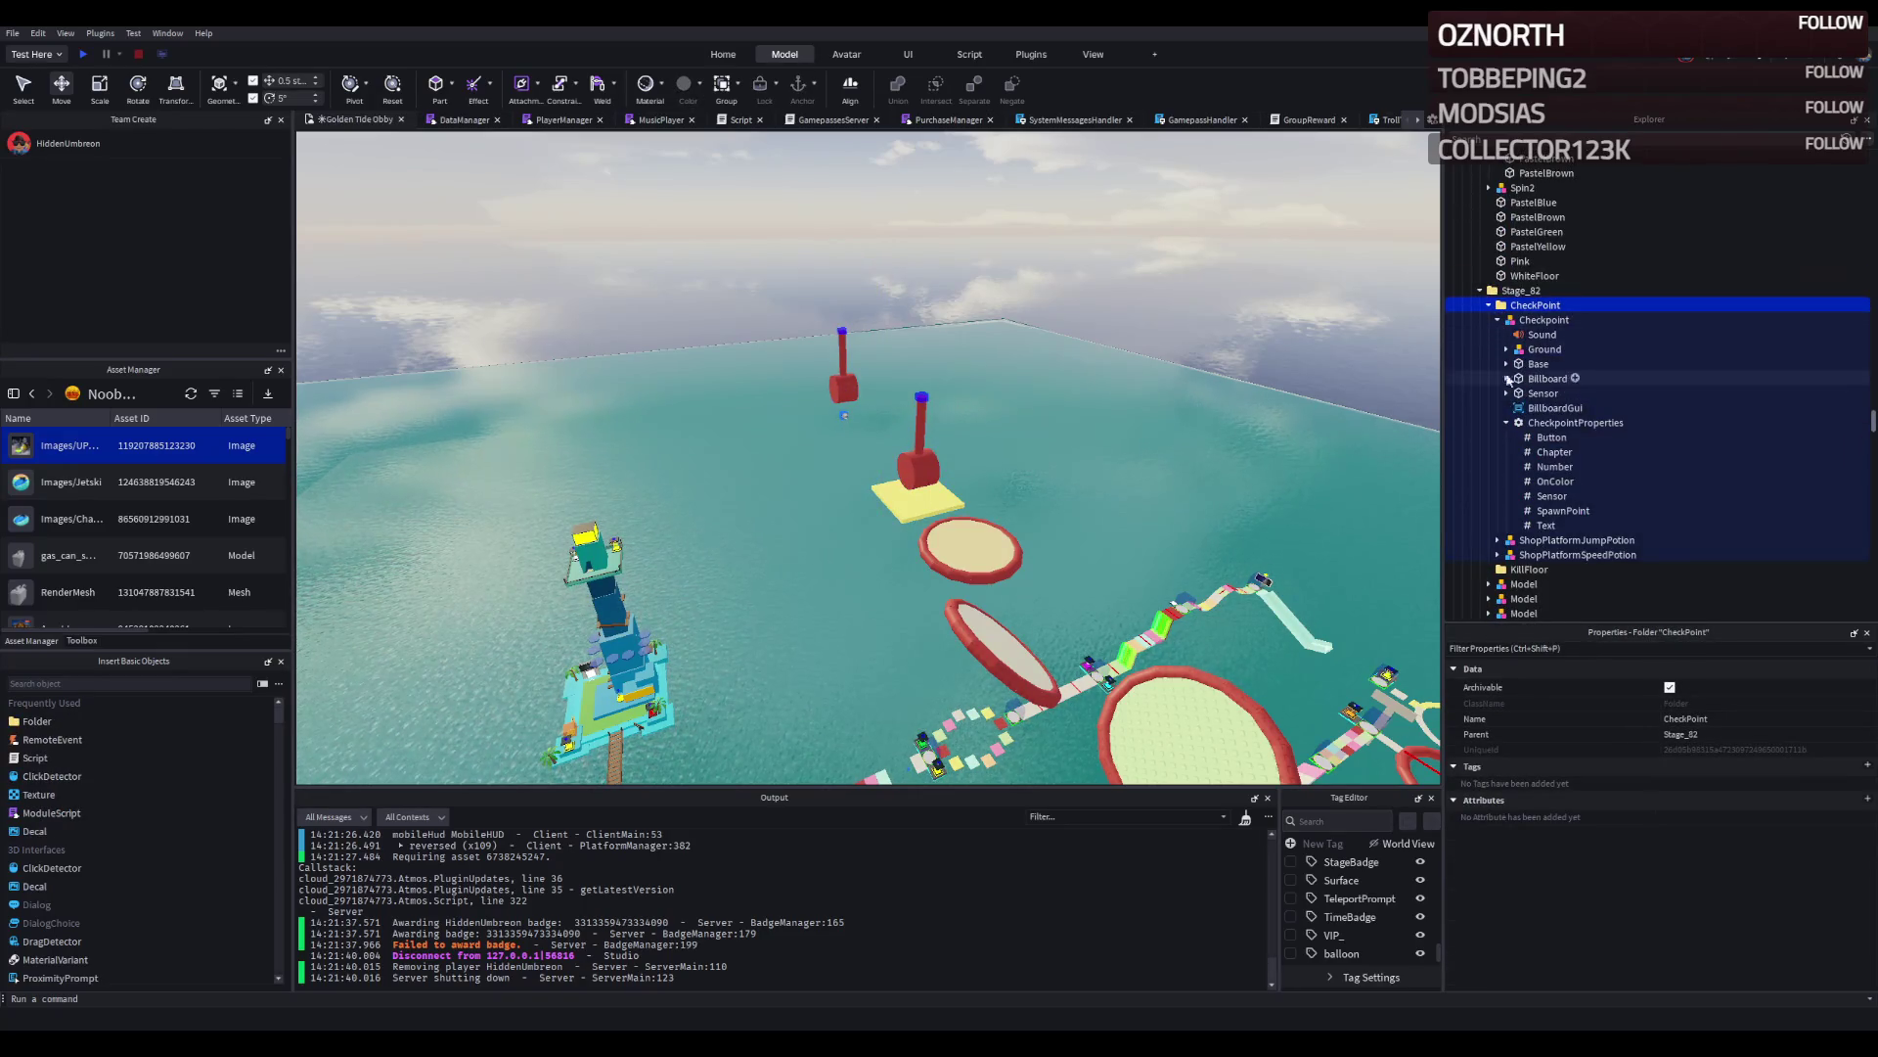
Duplicate Stage_82 as Stage_83 and delete its copied models and Spin obstacles.
key("f")
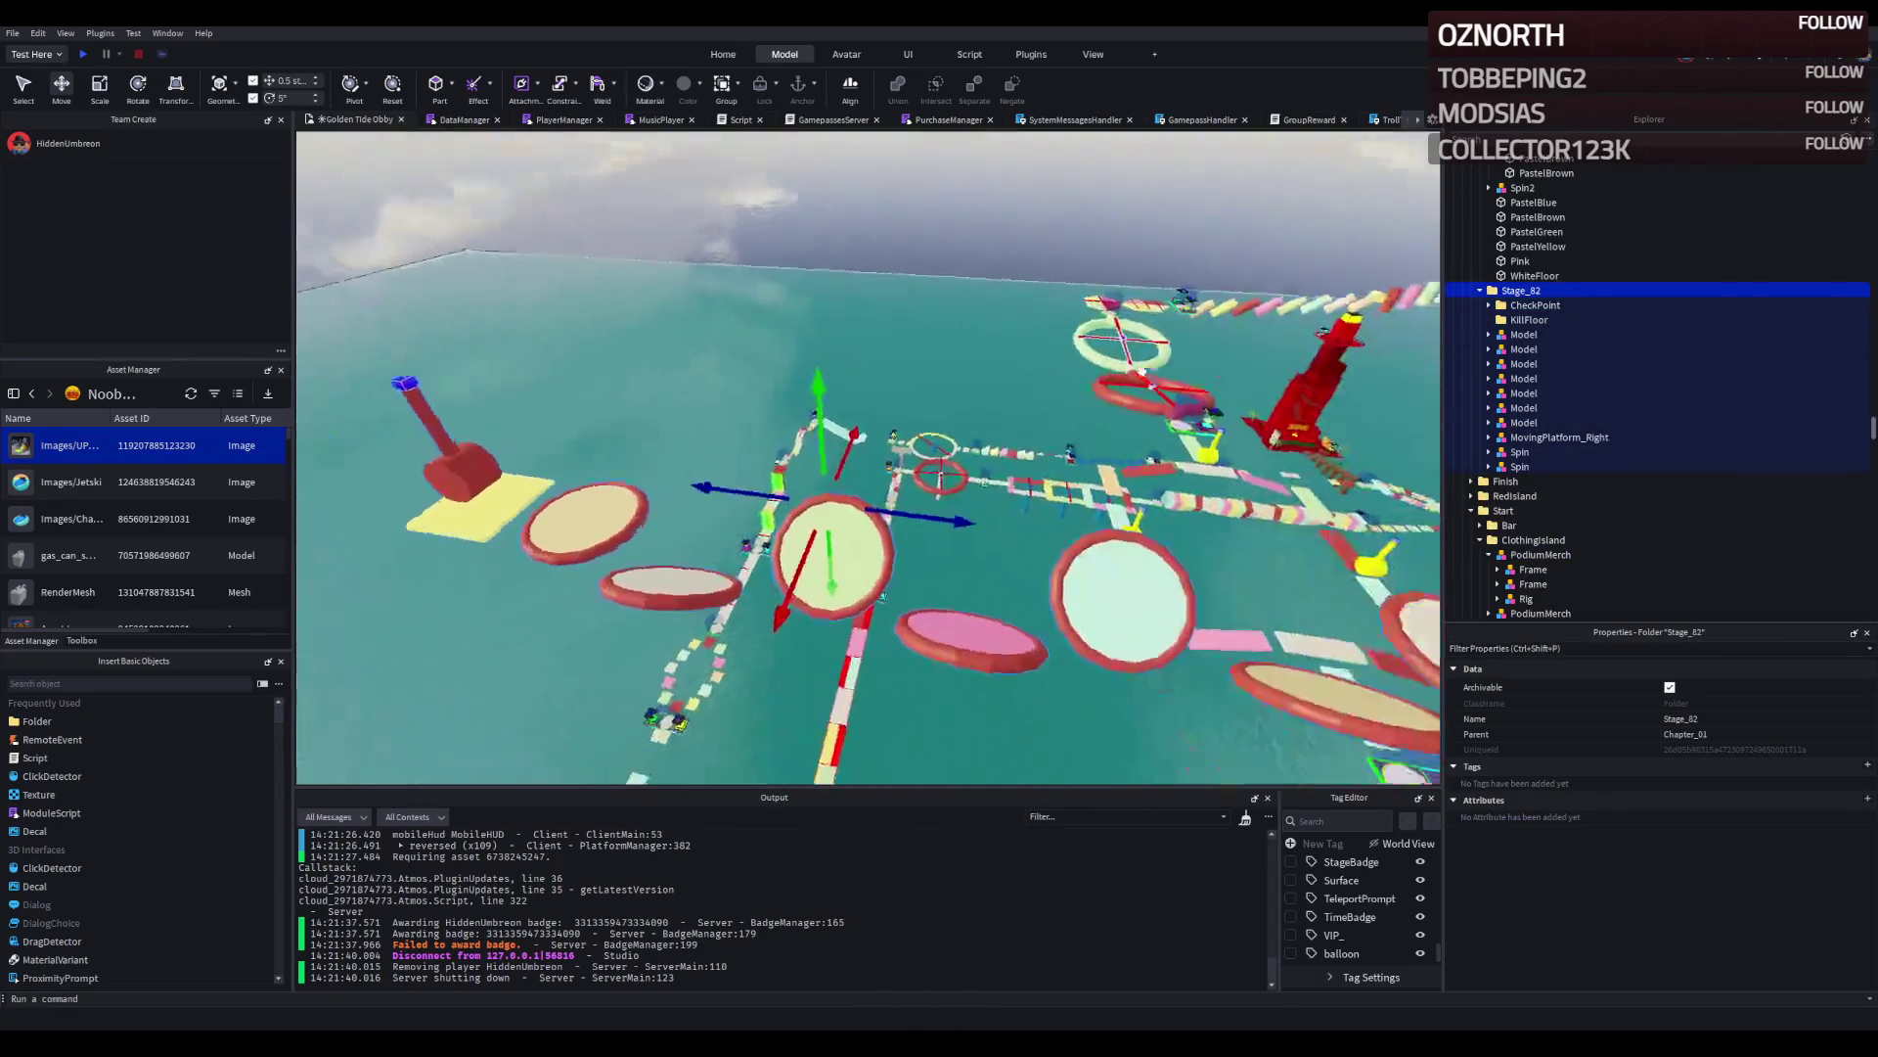
key("ctrl+d")
key("F2")
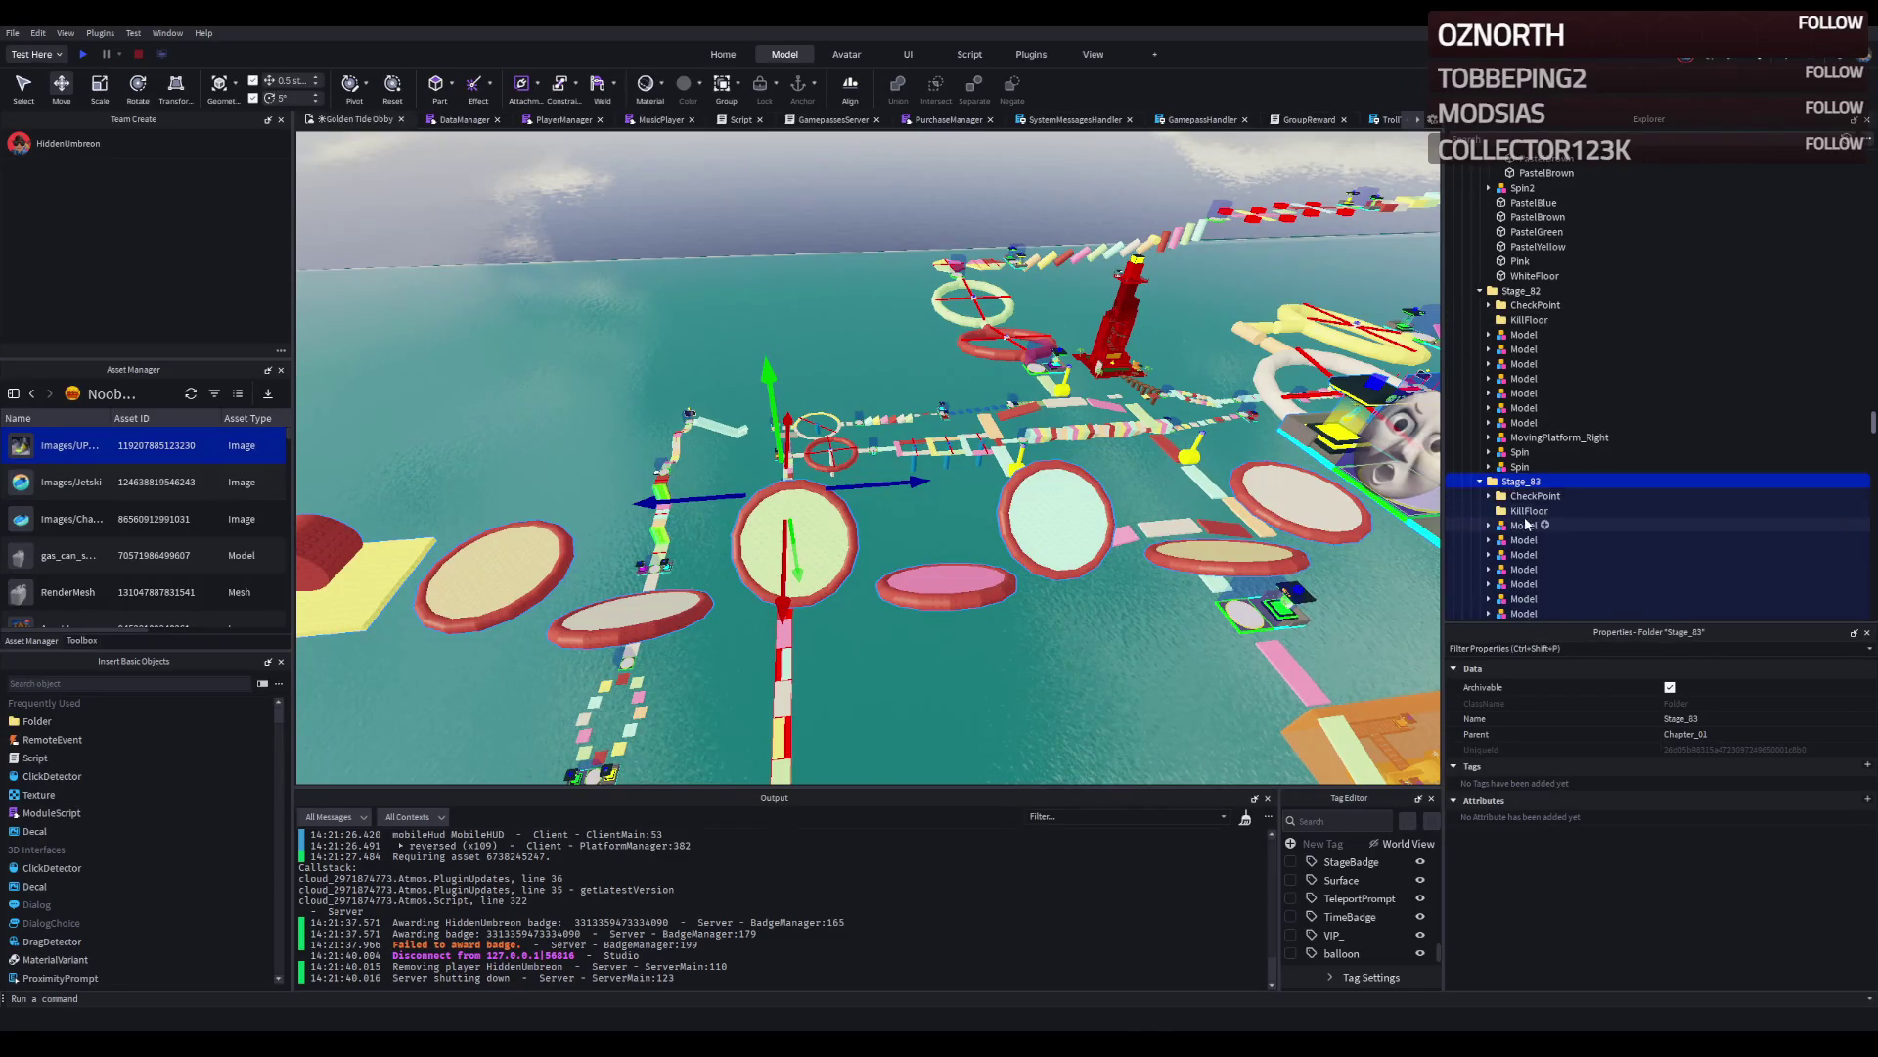
left_click(1524, 525)
scroll("down", 3)
left_click(1521, 535)
key("Delete")
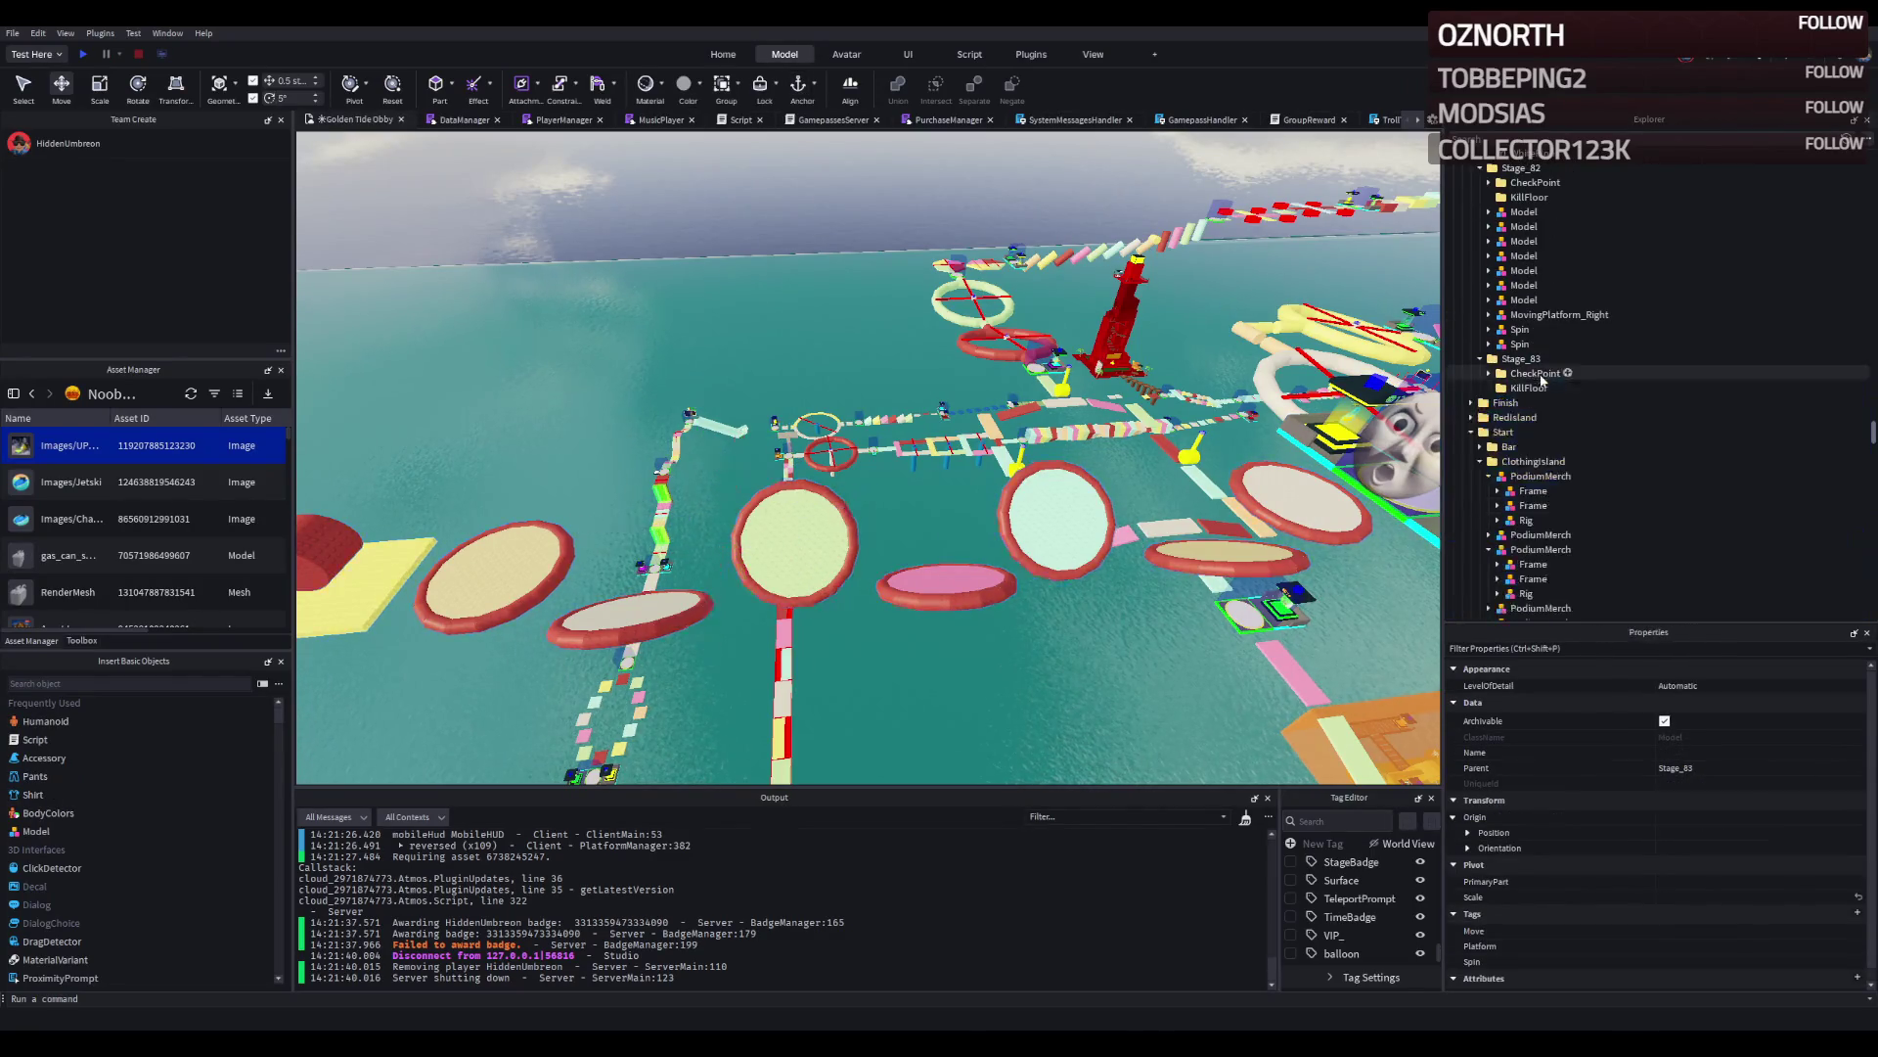
Drag the Stage_83 platform toward the spinner, lower it 5 studs and slide it along X.
key("w")
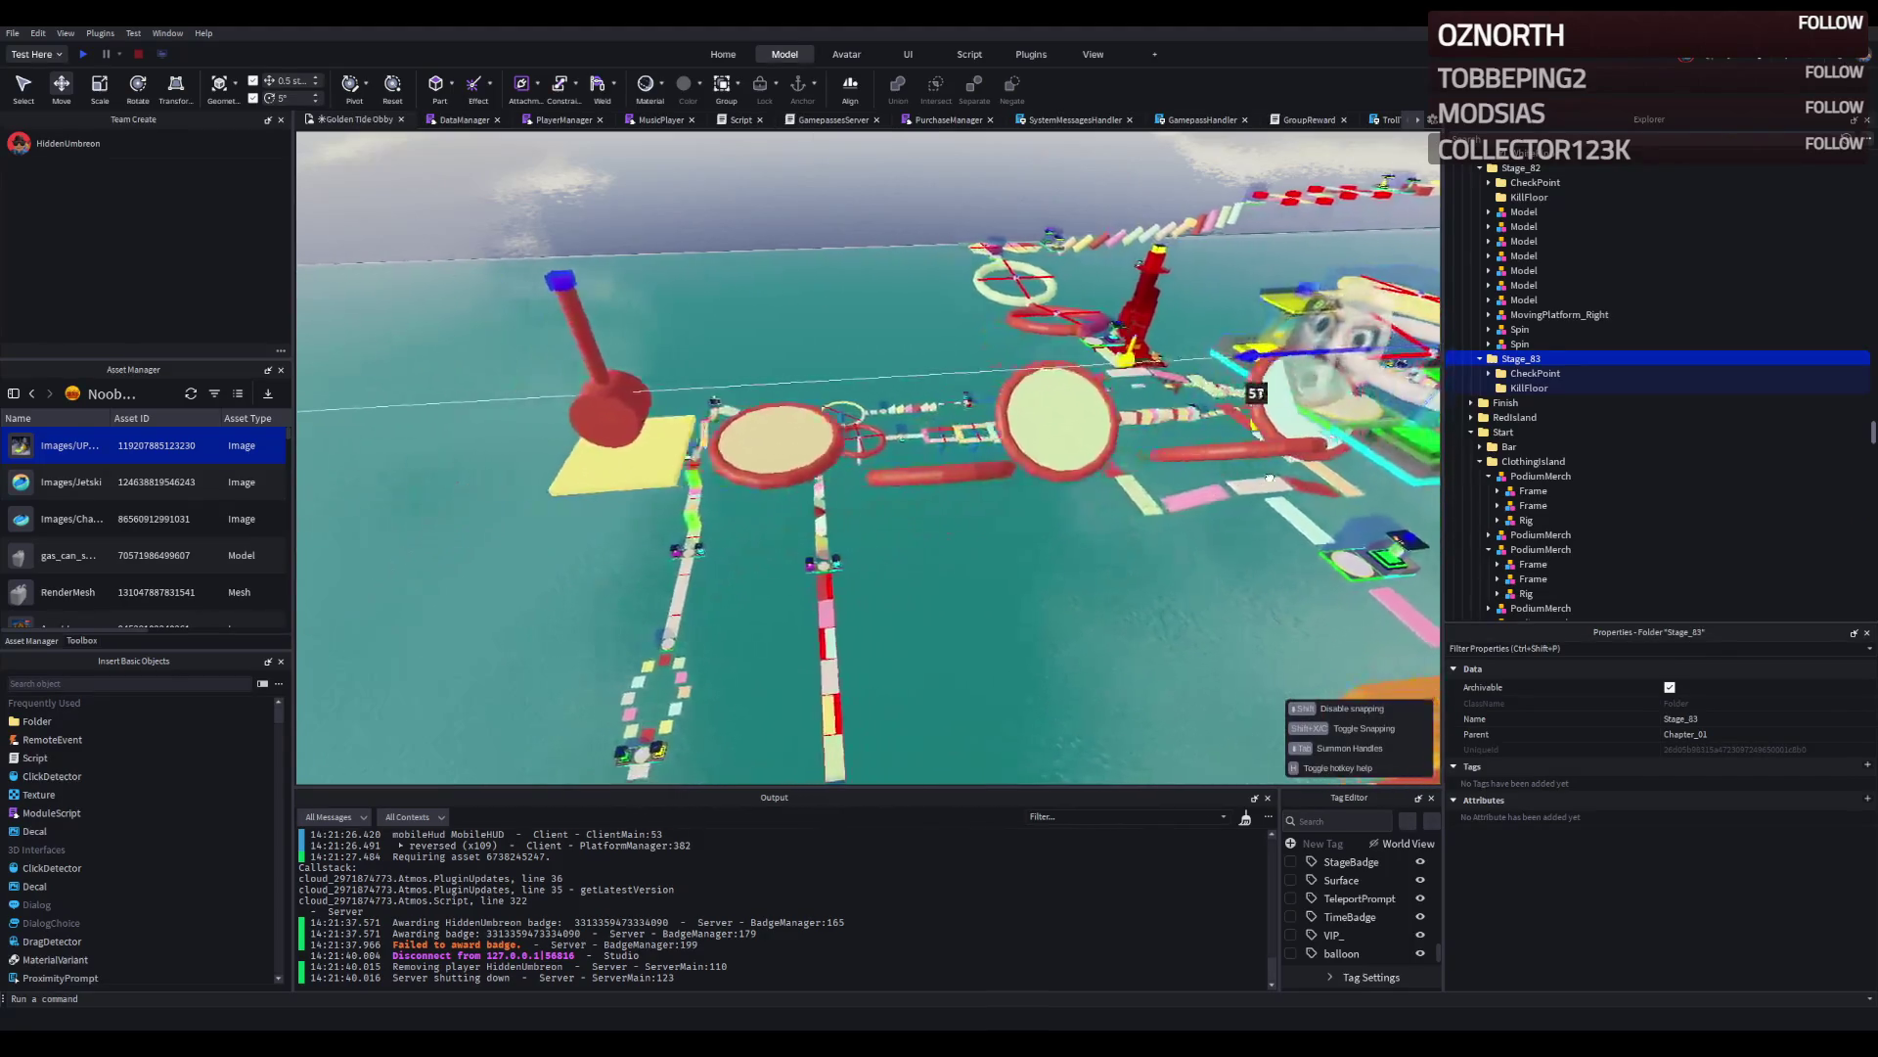
left_click_drag(1223, 487, 946, 508)
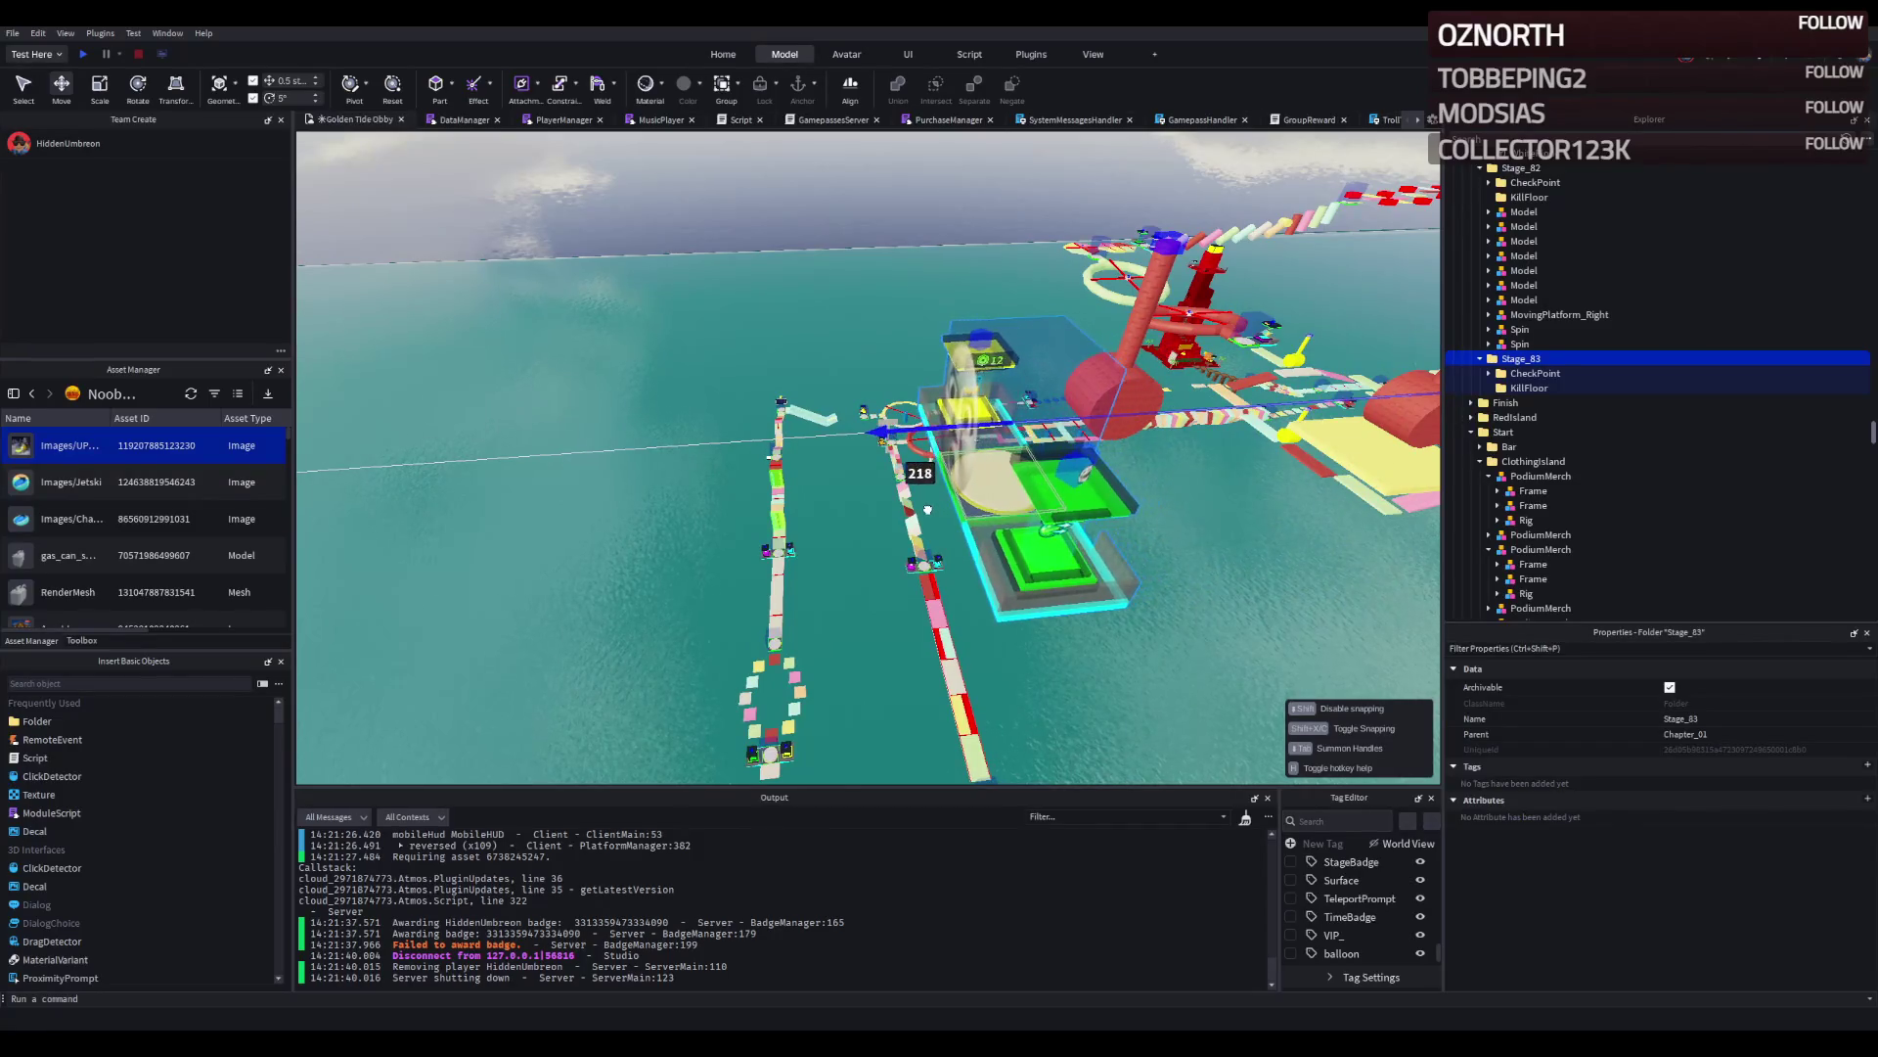
key("f")
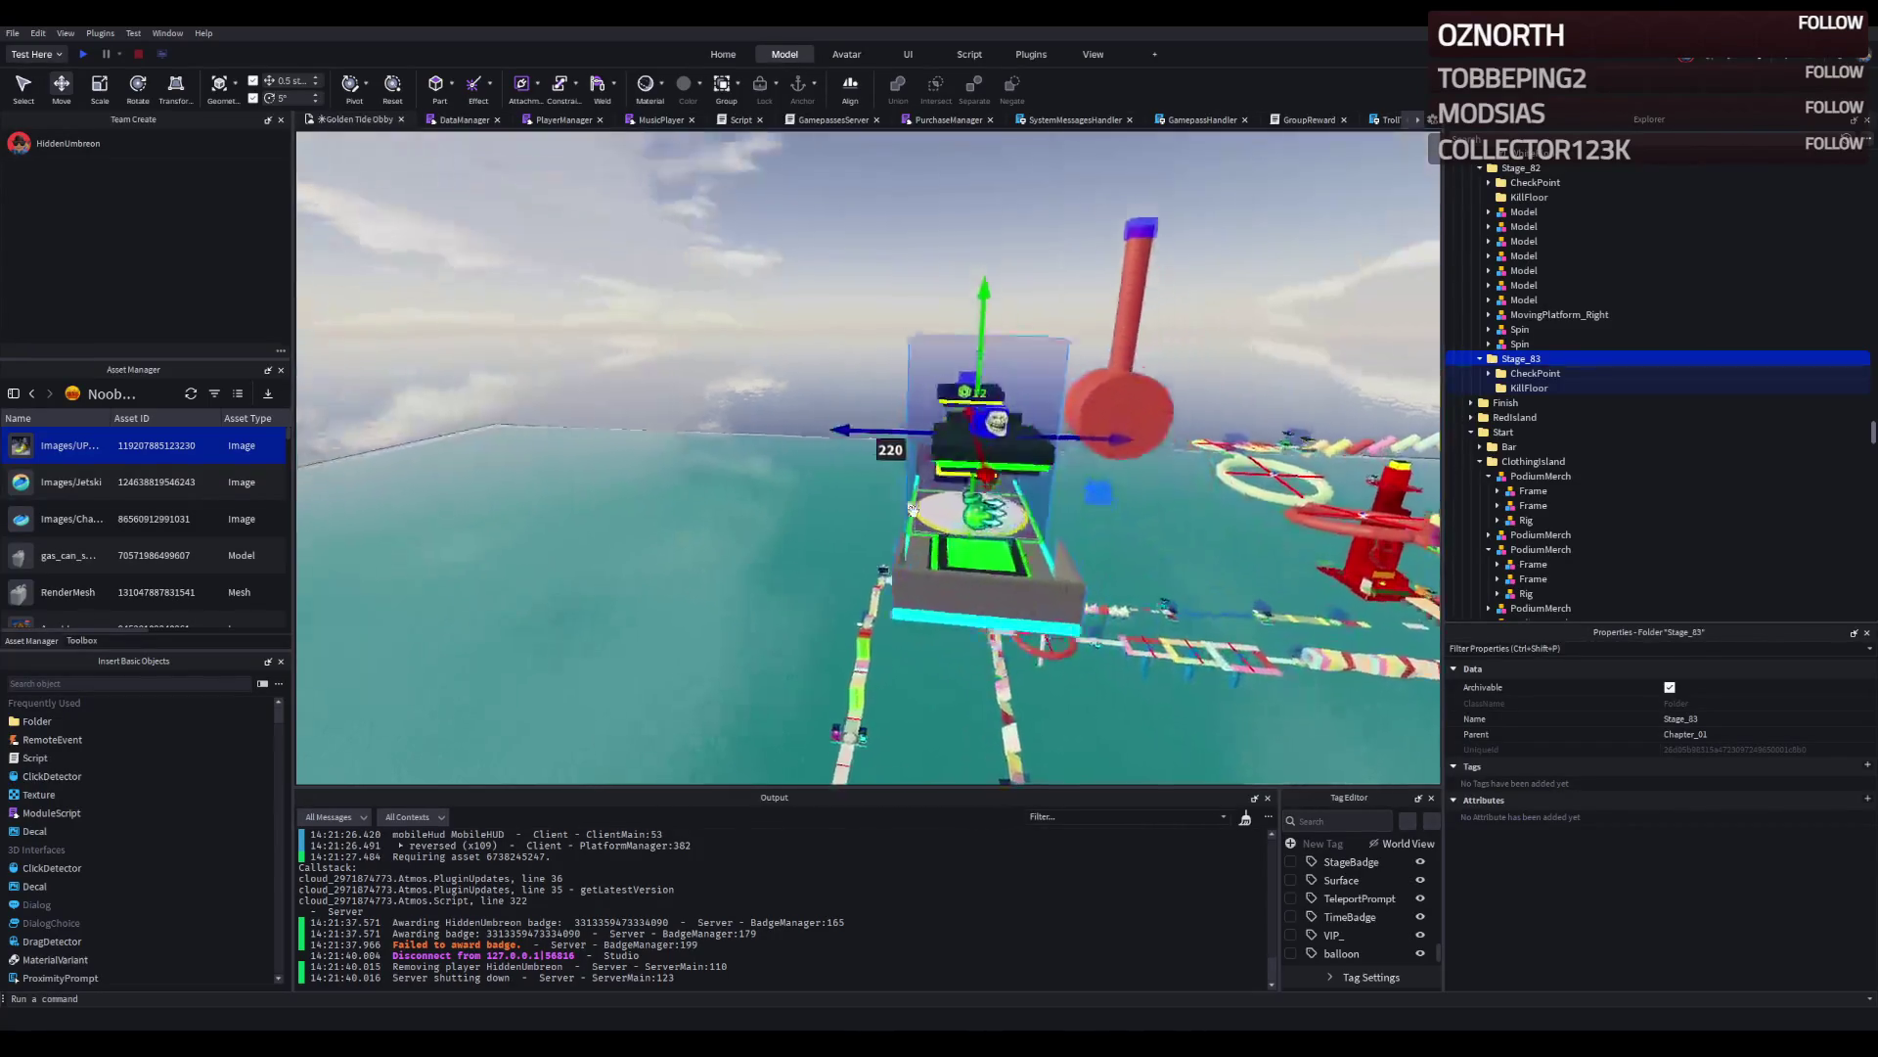
left_click_drag(819, 405, 826, 426)
left_click_drag(924, 337, 865, 344)
Orbit and zoom down toward the new Stage_83 platform, then pull back over the course.
right_click(865, 343)
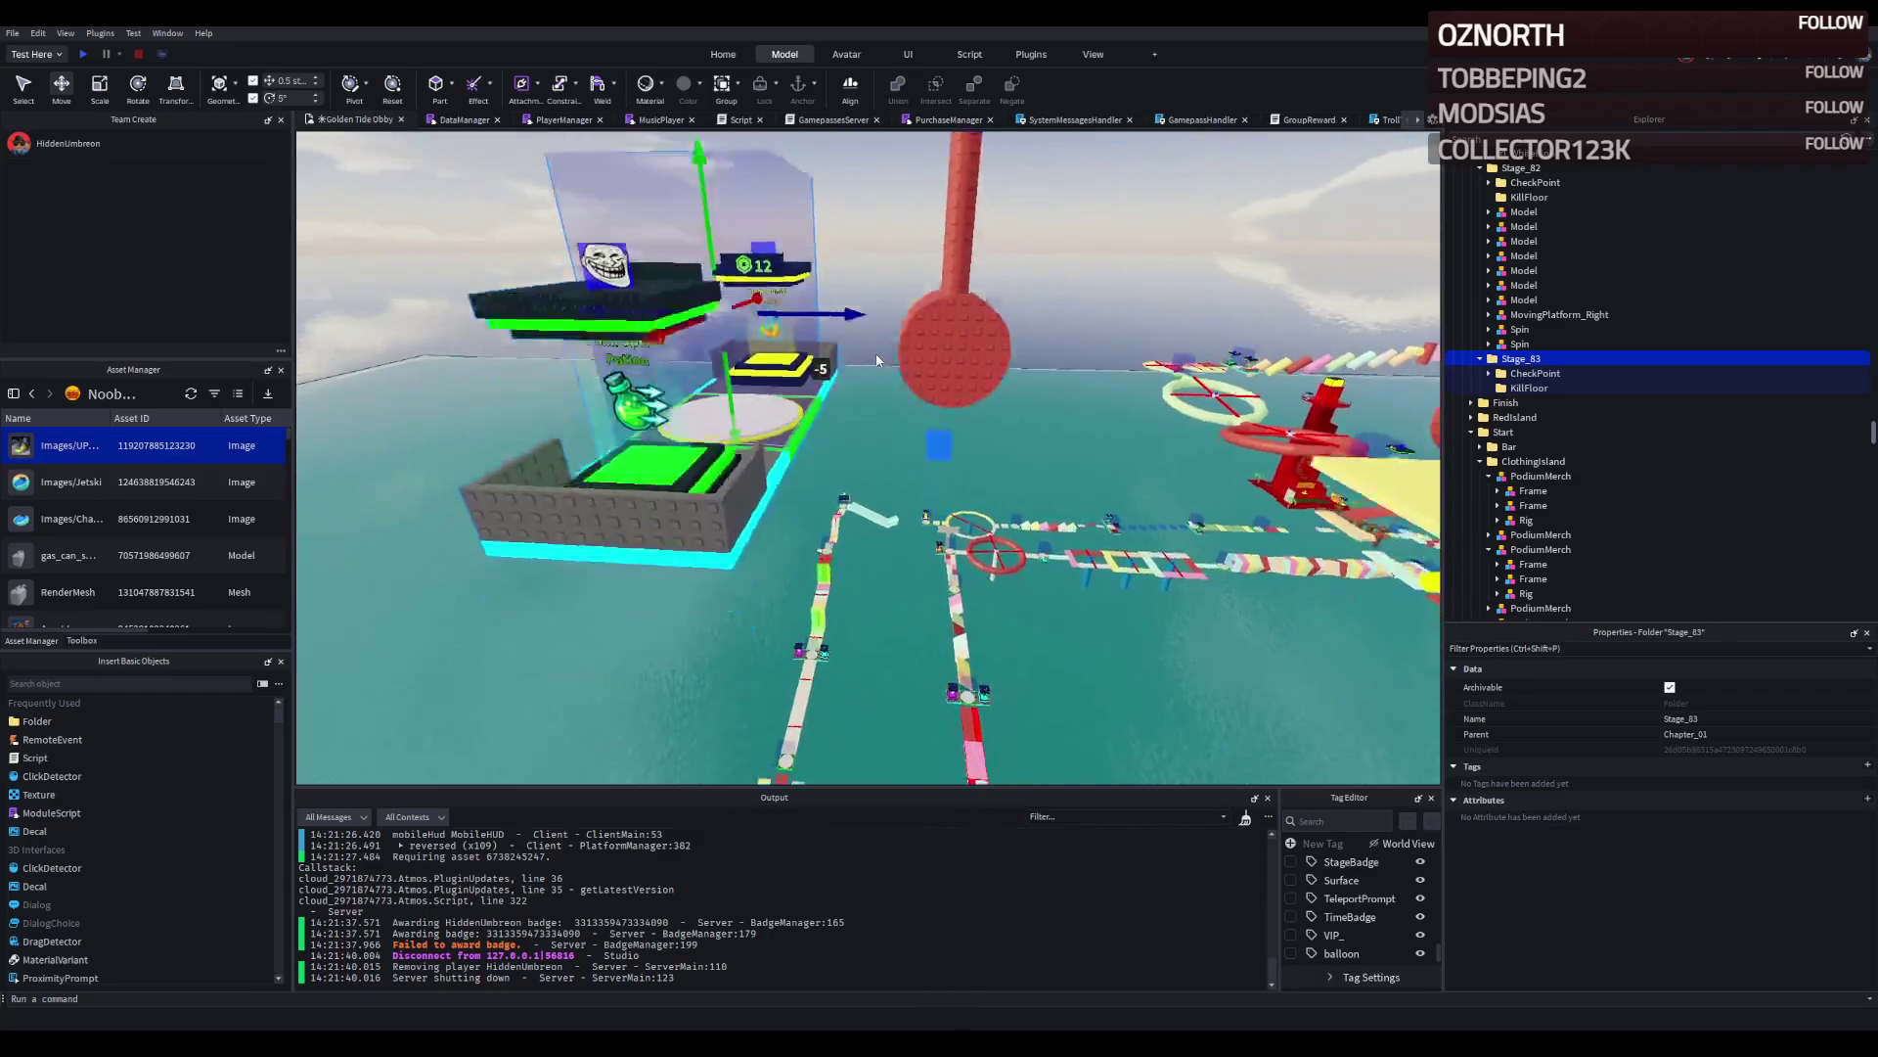
scroll("down", 3)
scroll("up", 3)
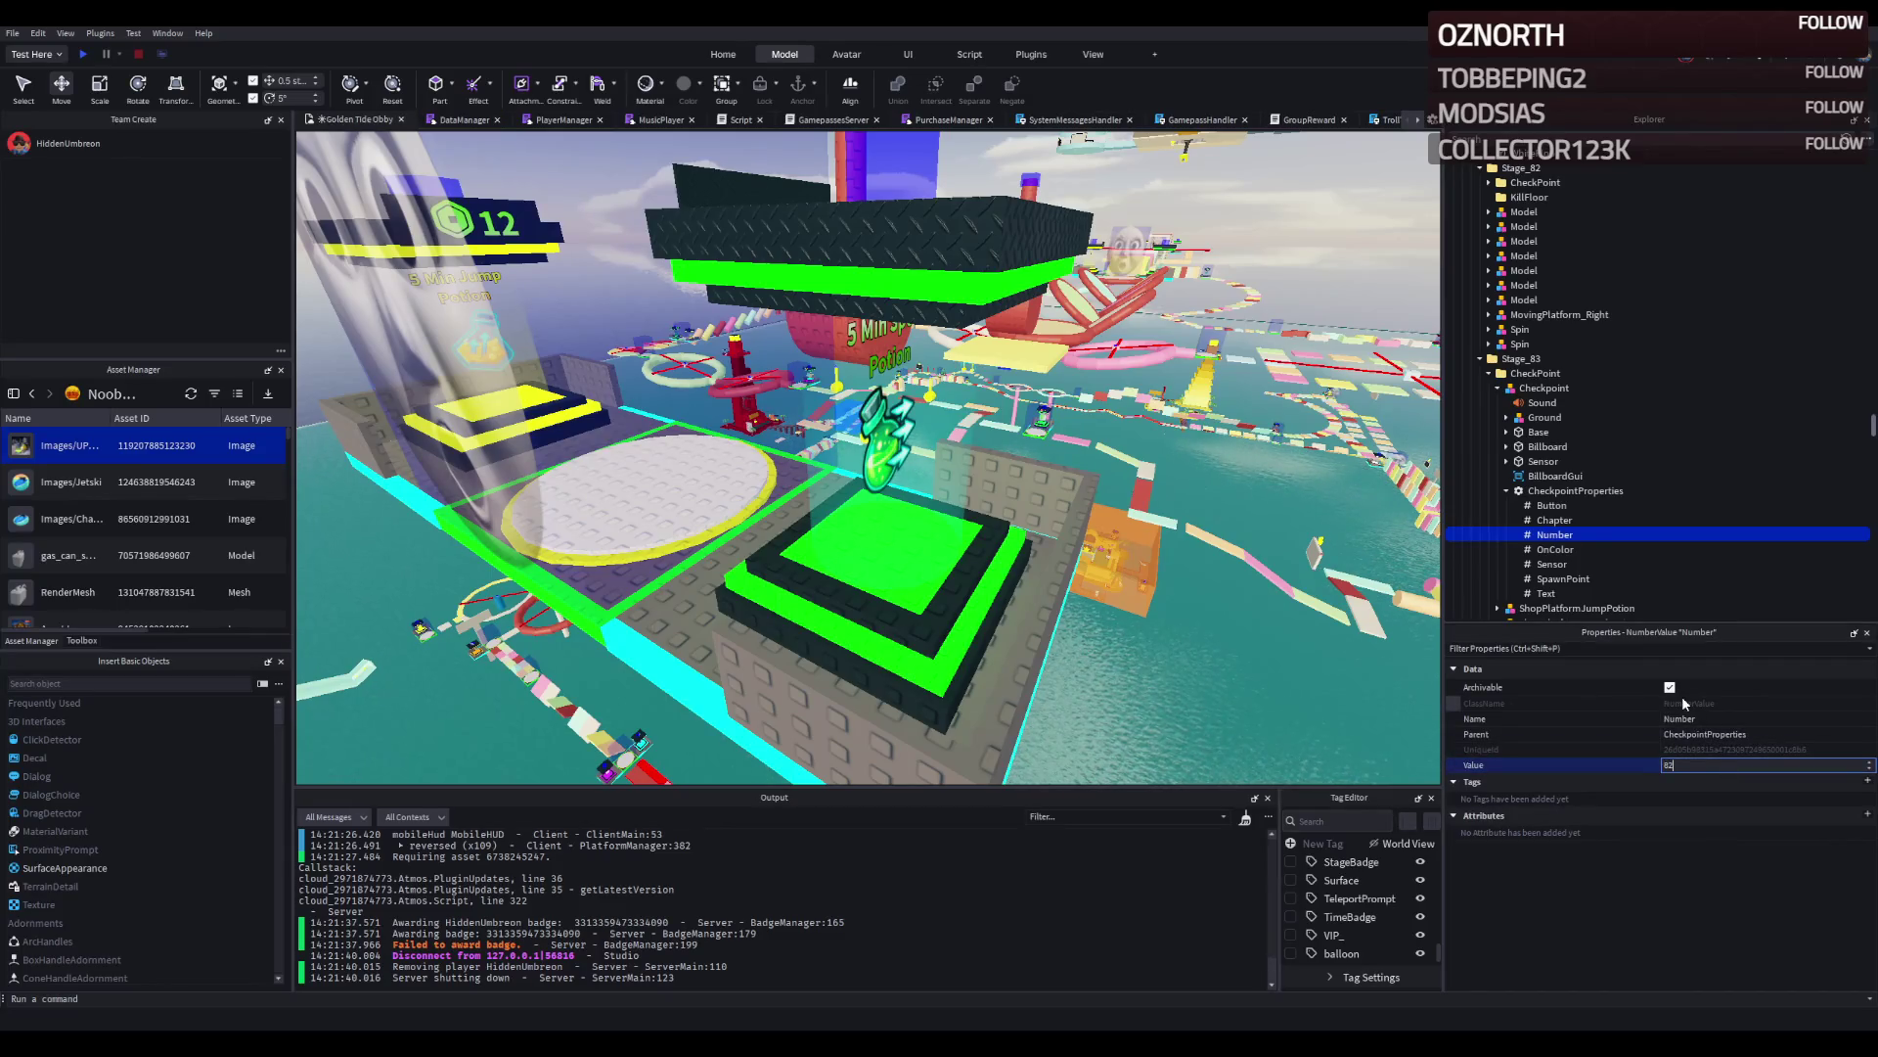
key("w")
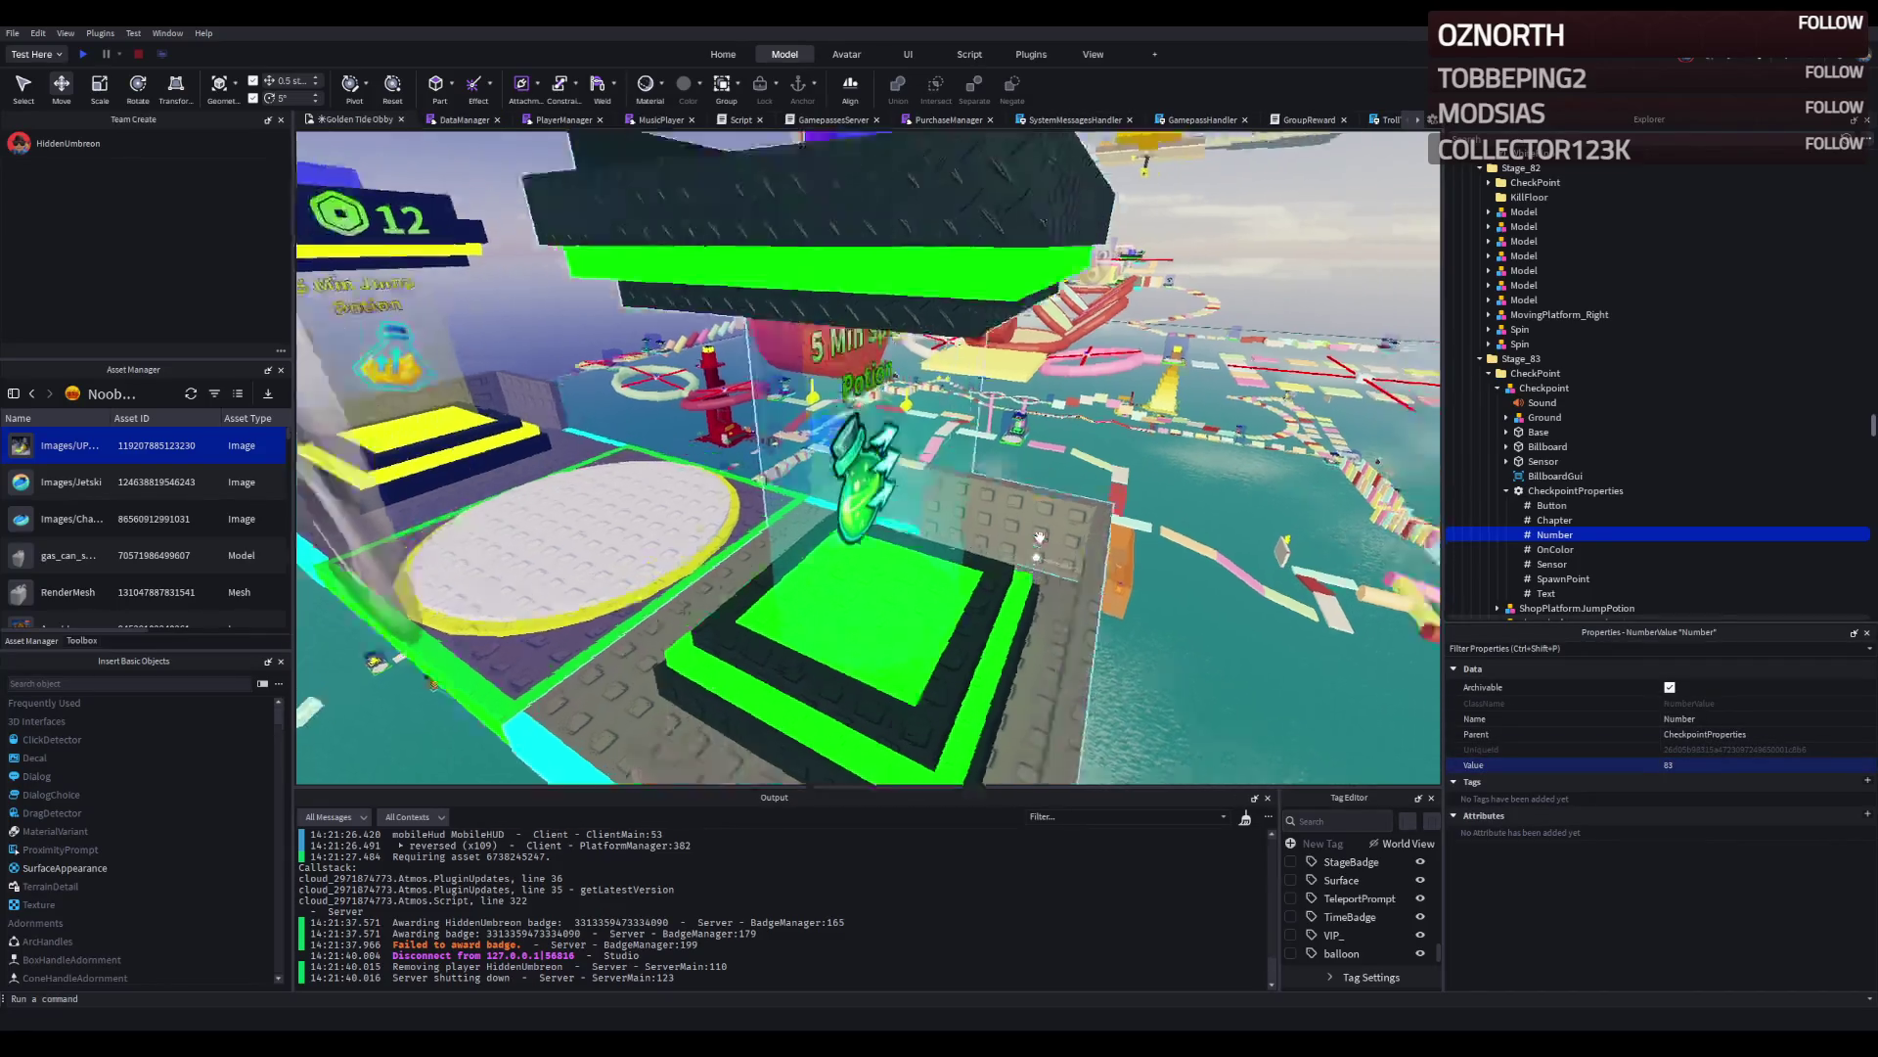
key("w")
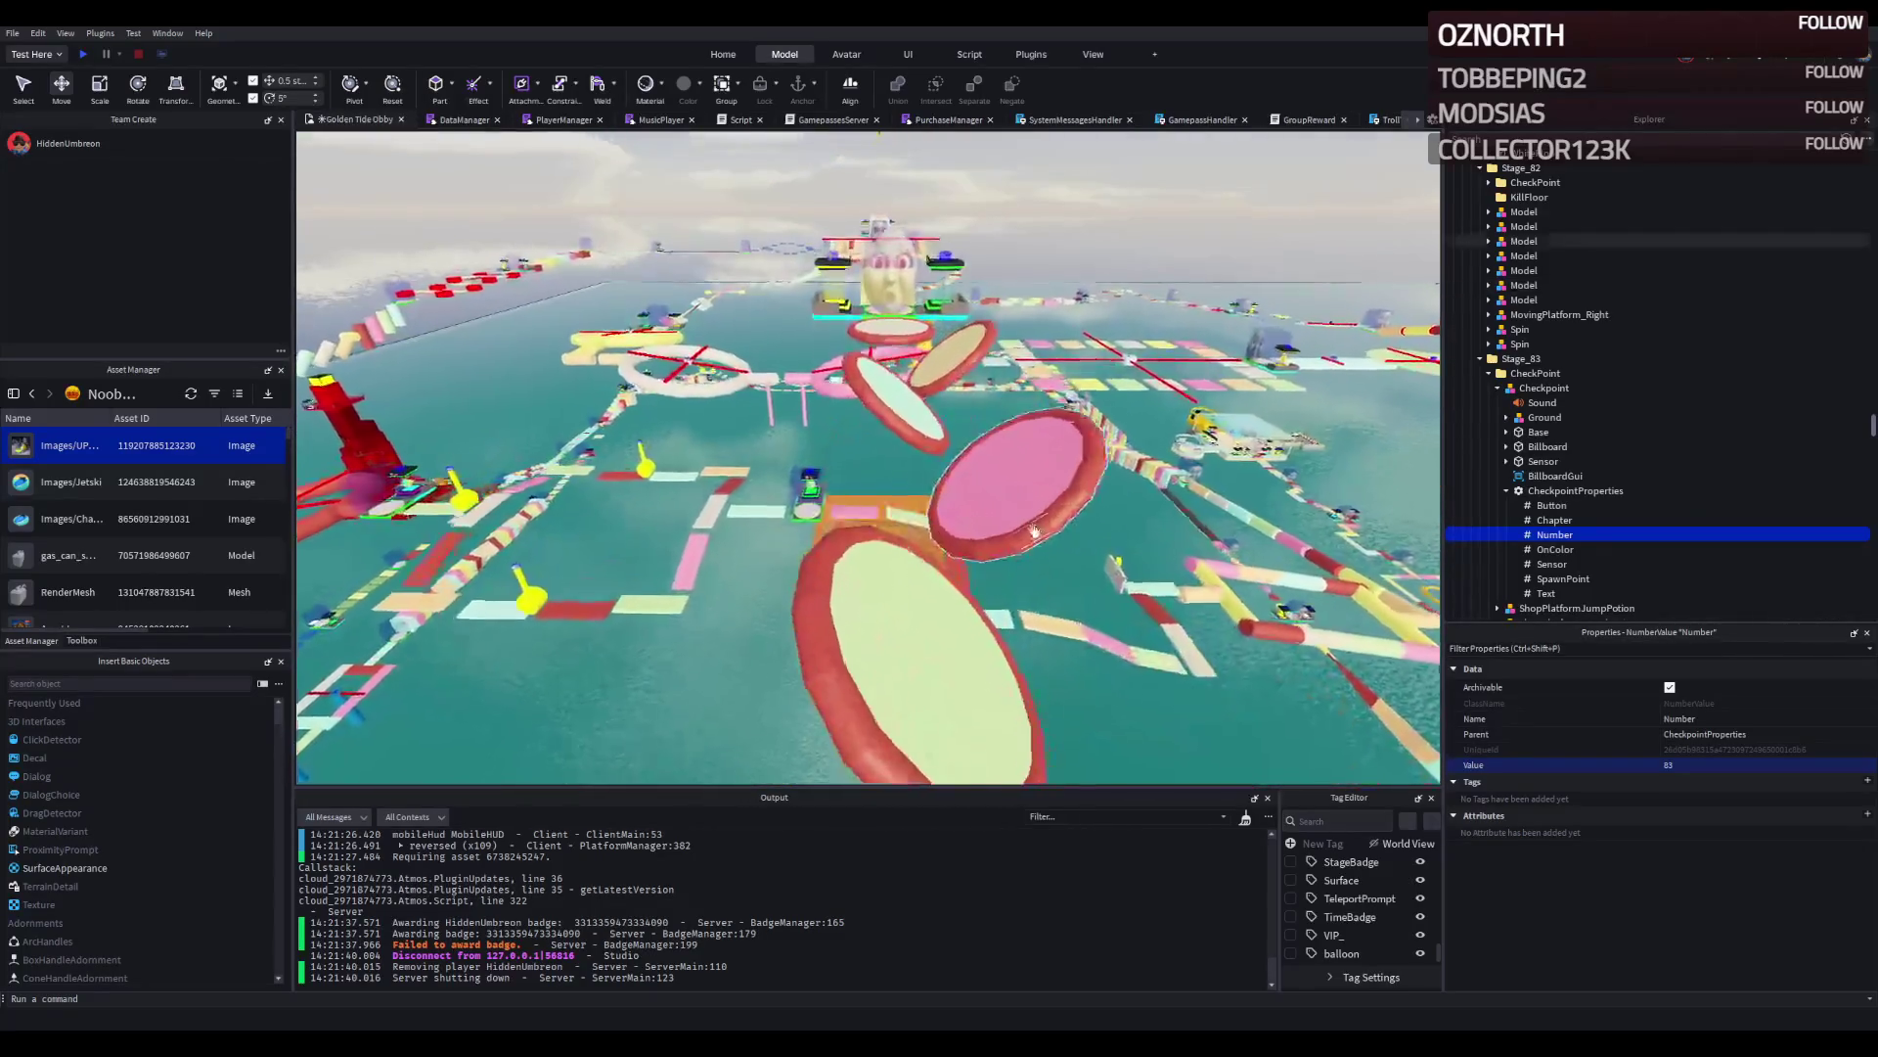
key("w")
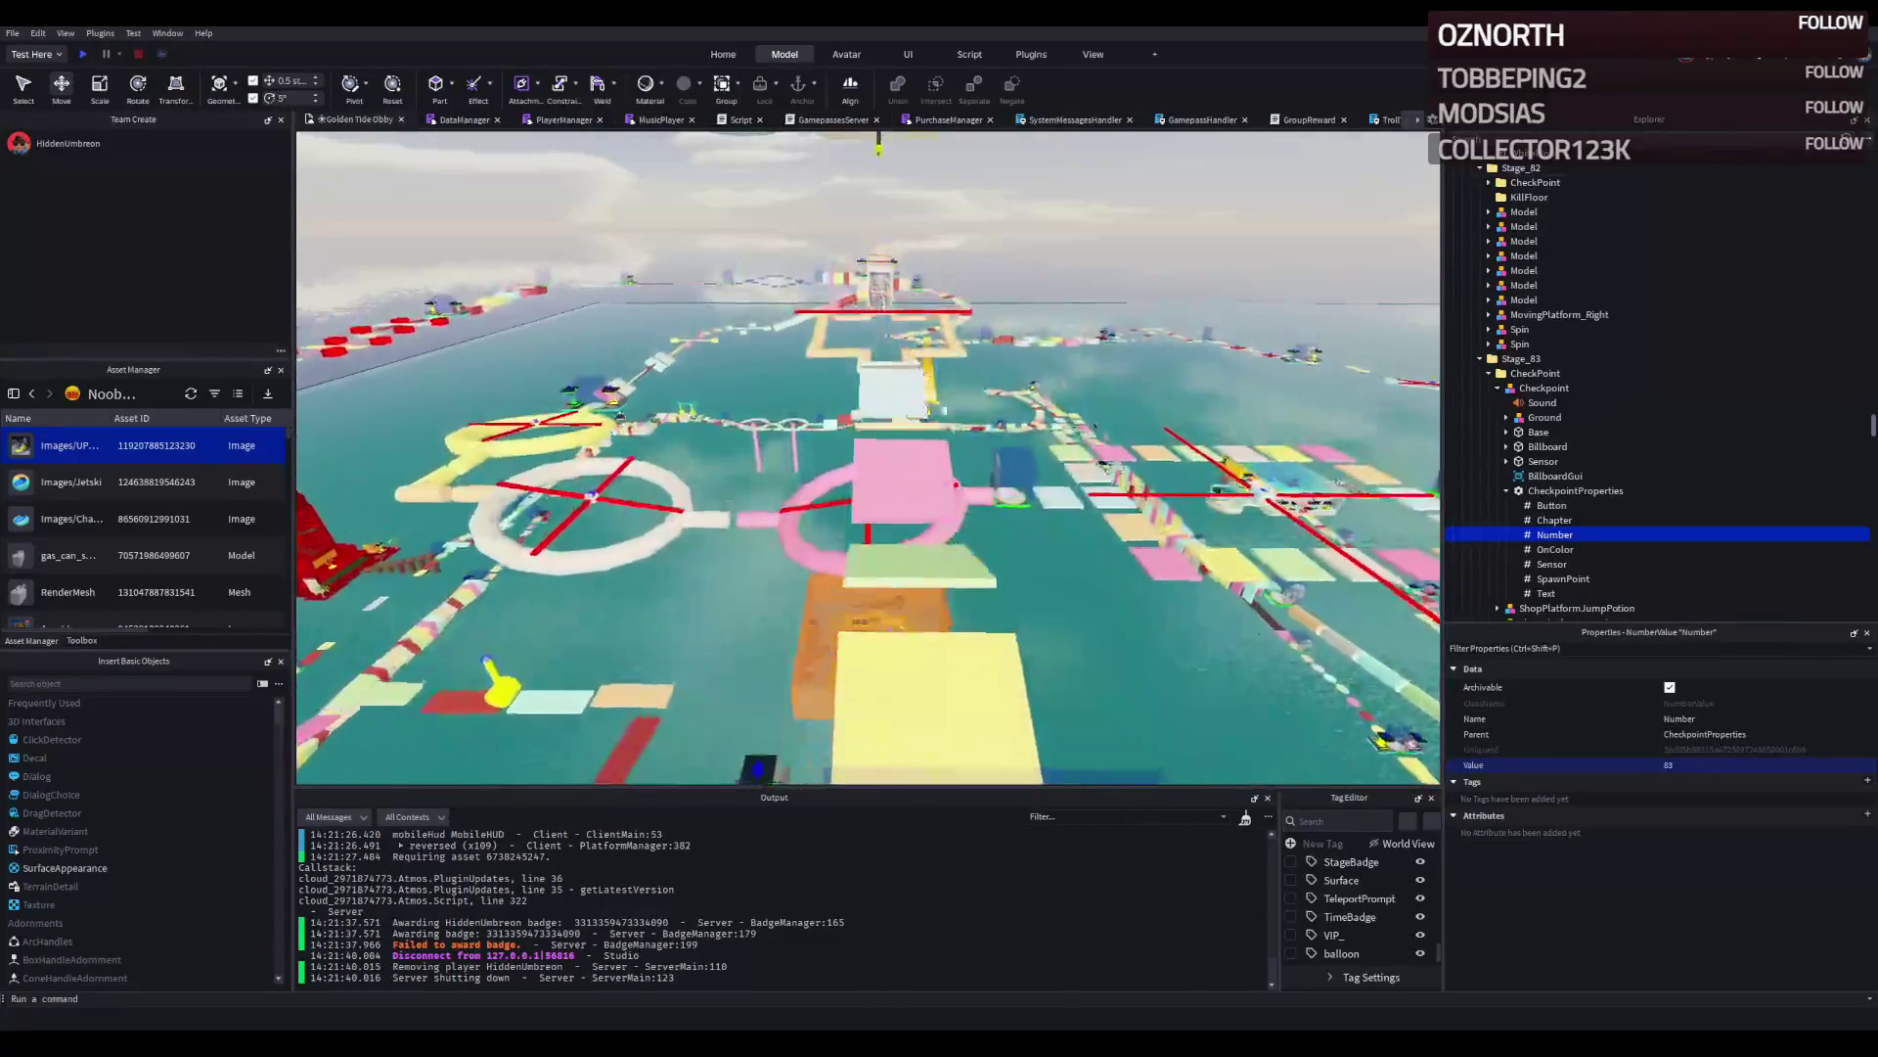
key("w")
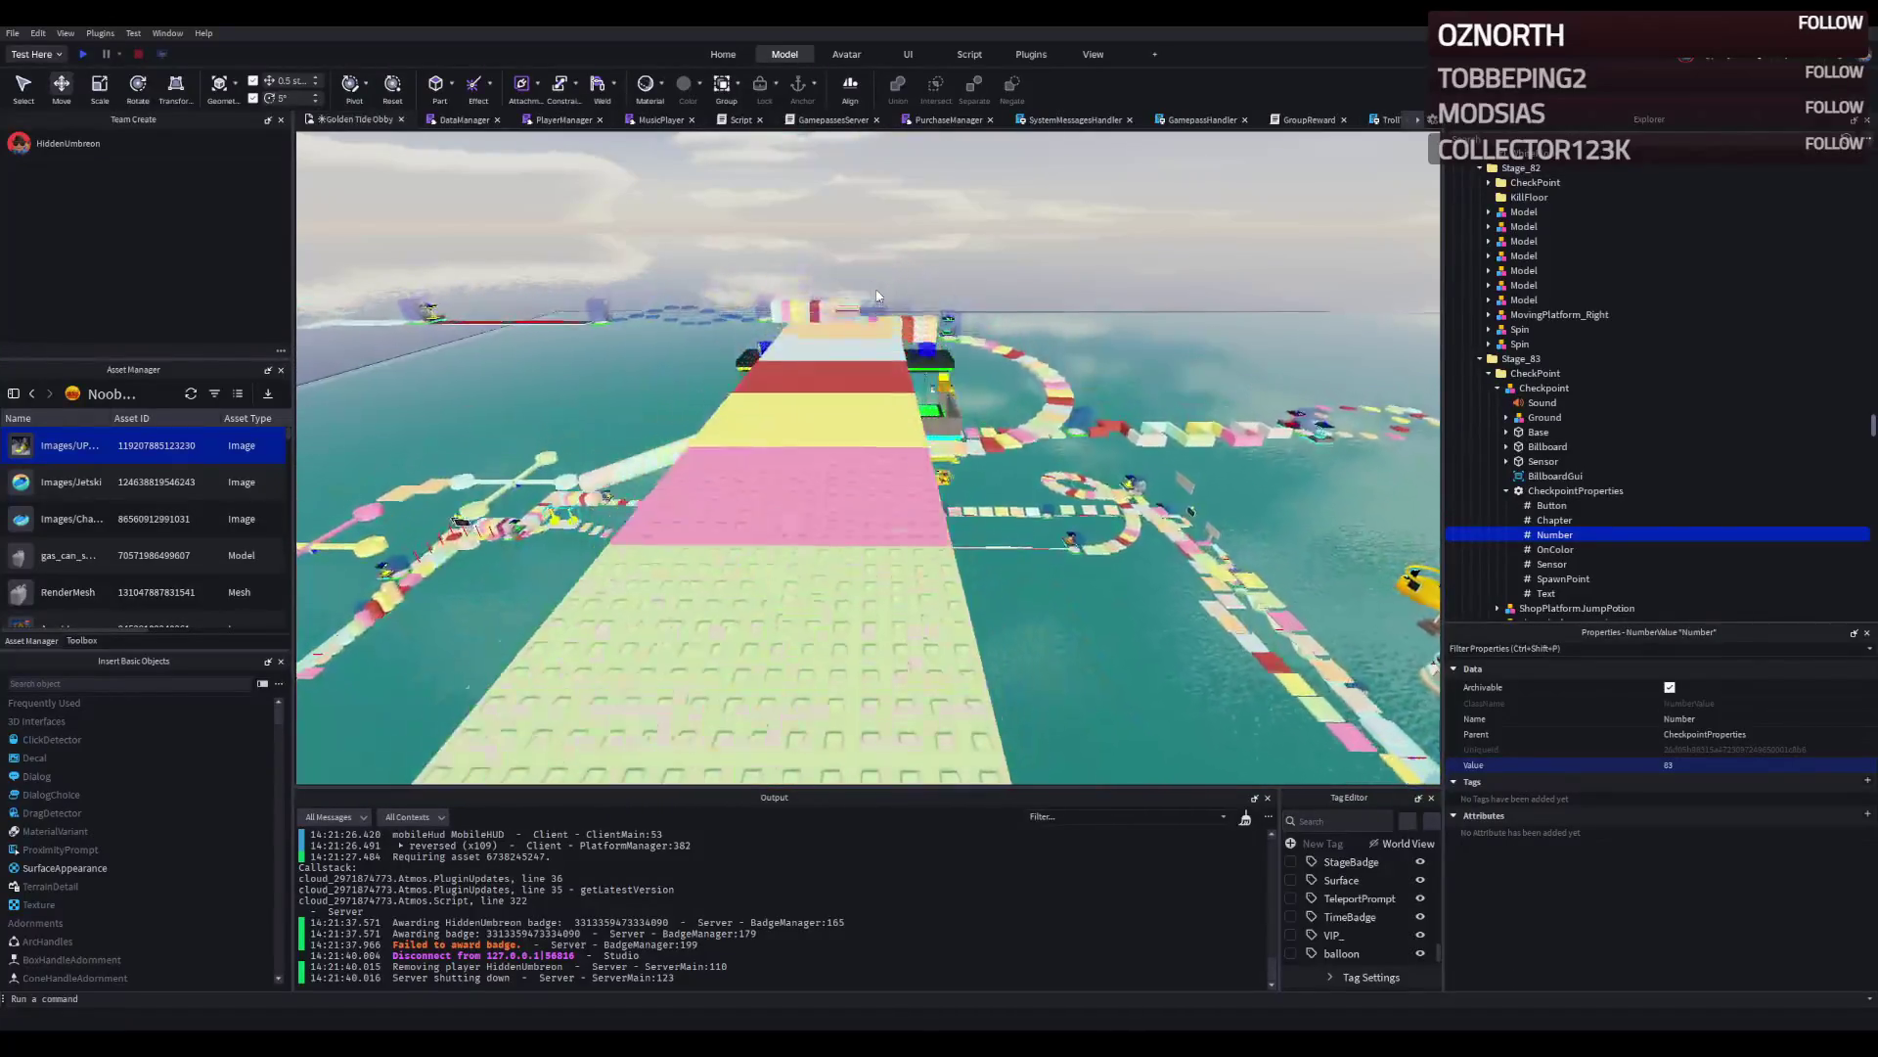
key("w")
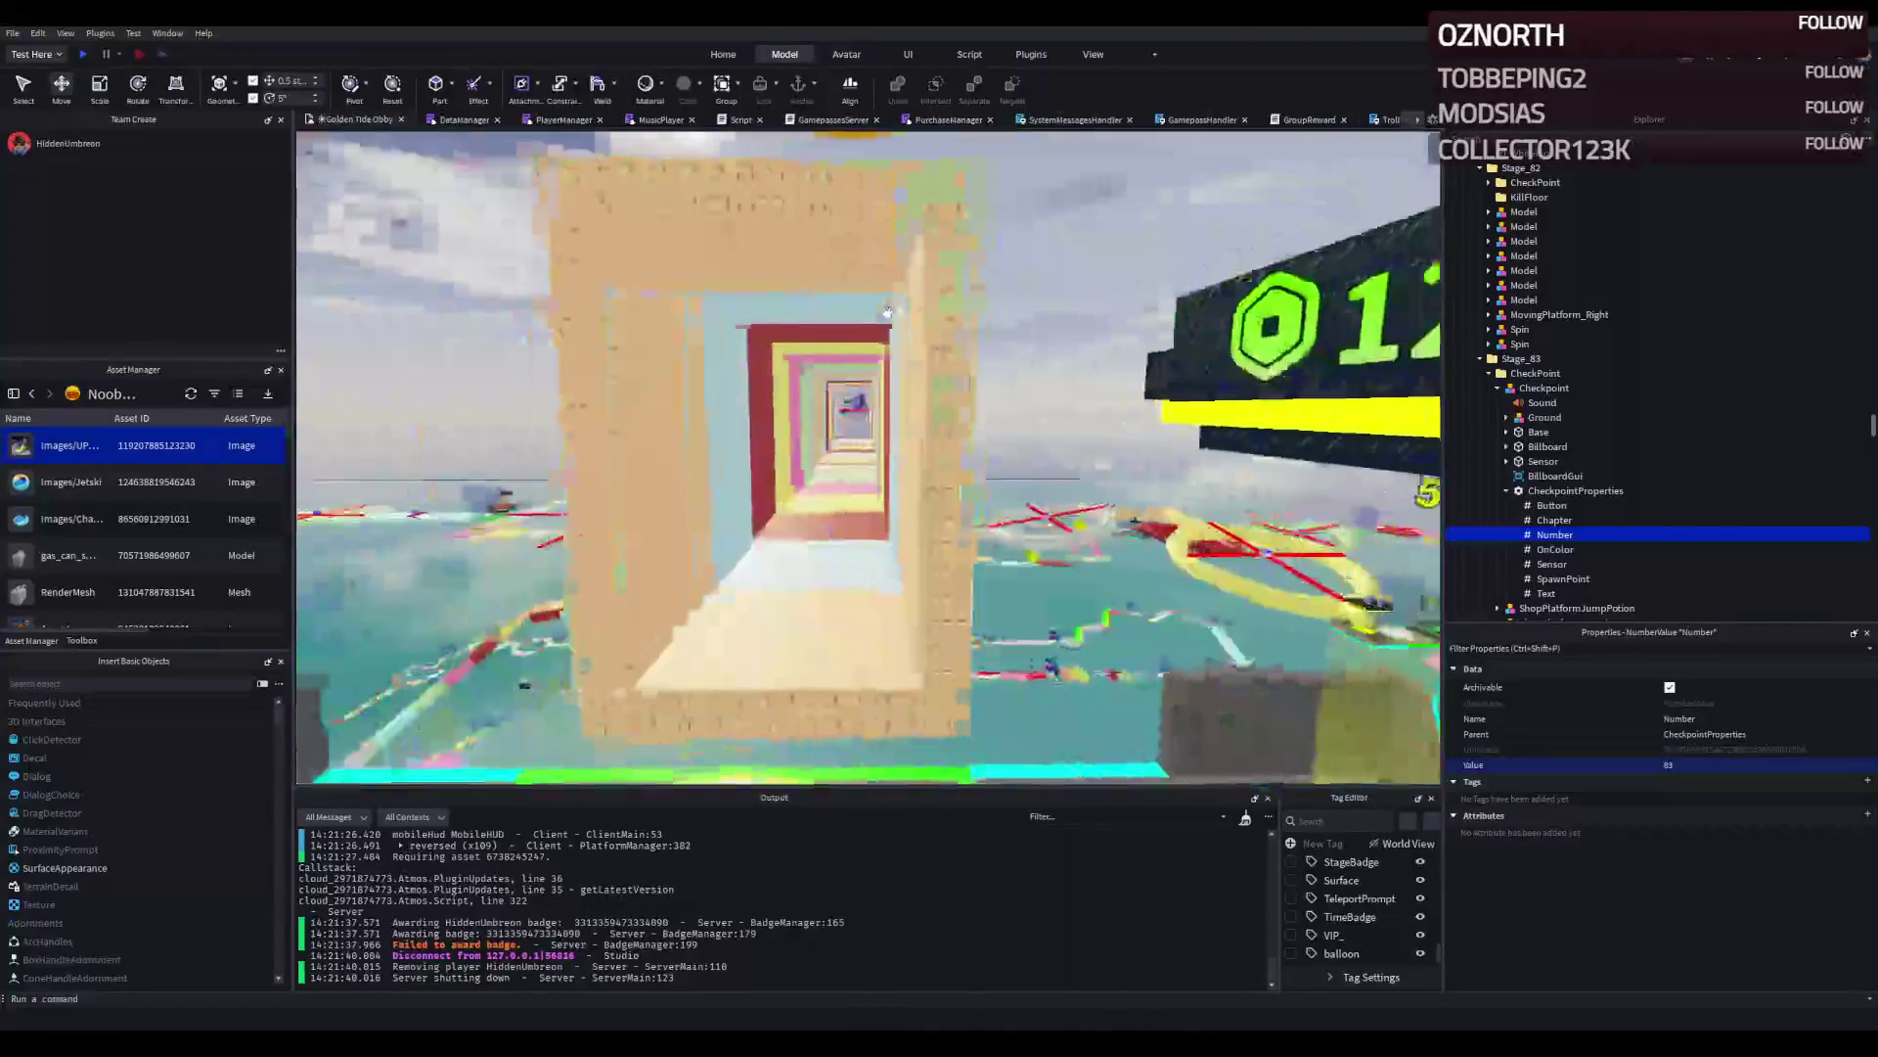
left_click(86, 51)
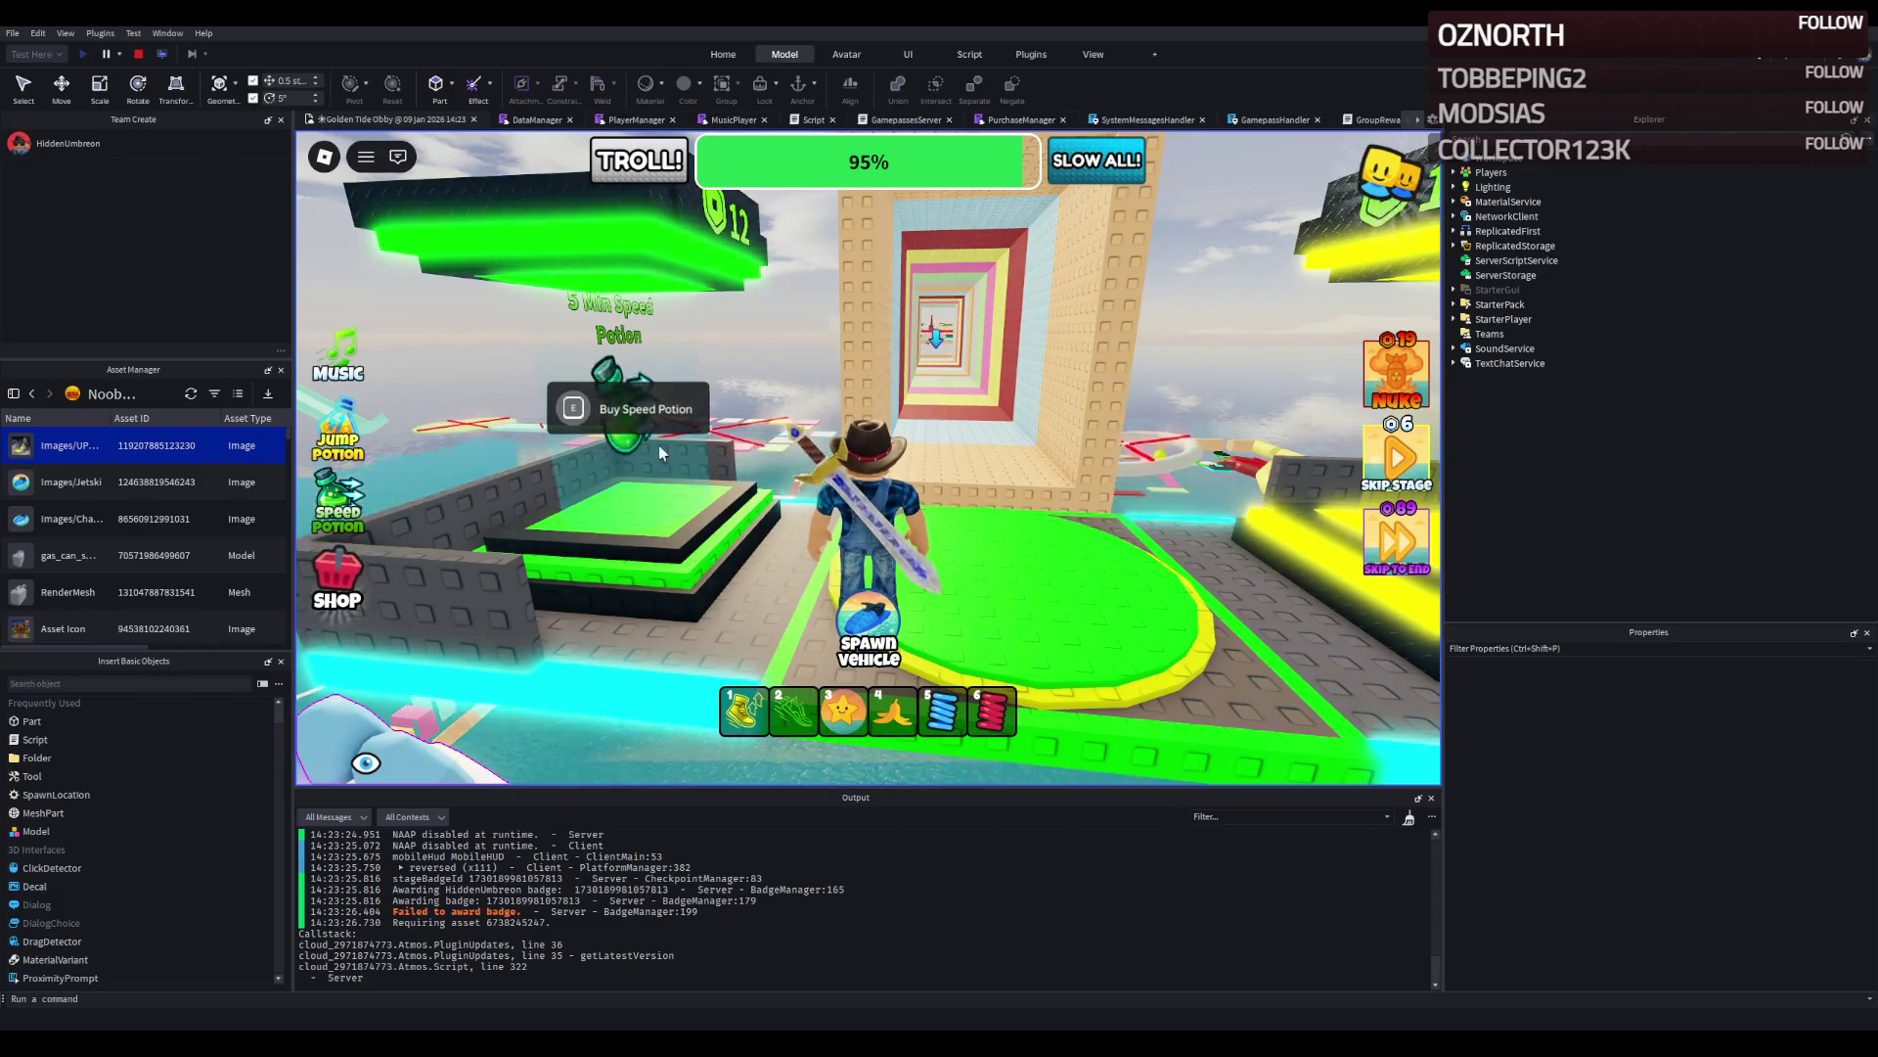
Run the character through the coloured corridors to the new green checkpoint pad.
key("w")
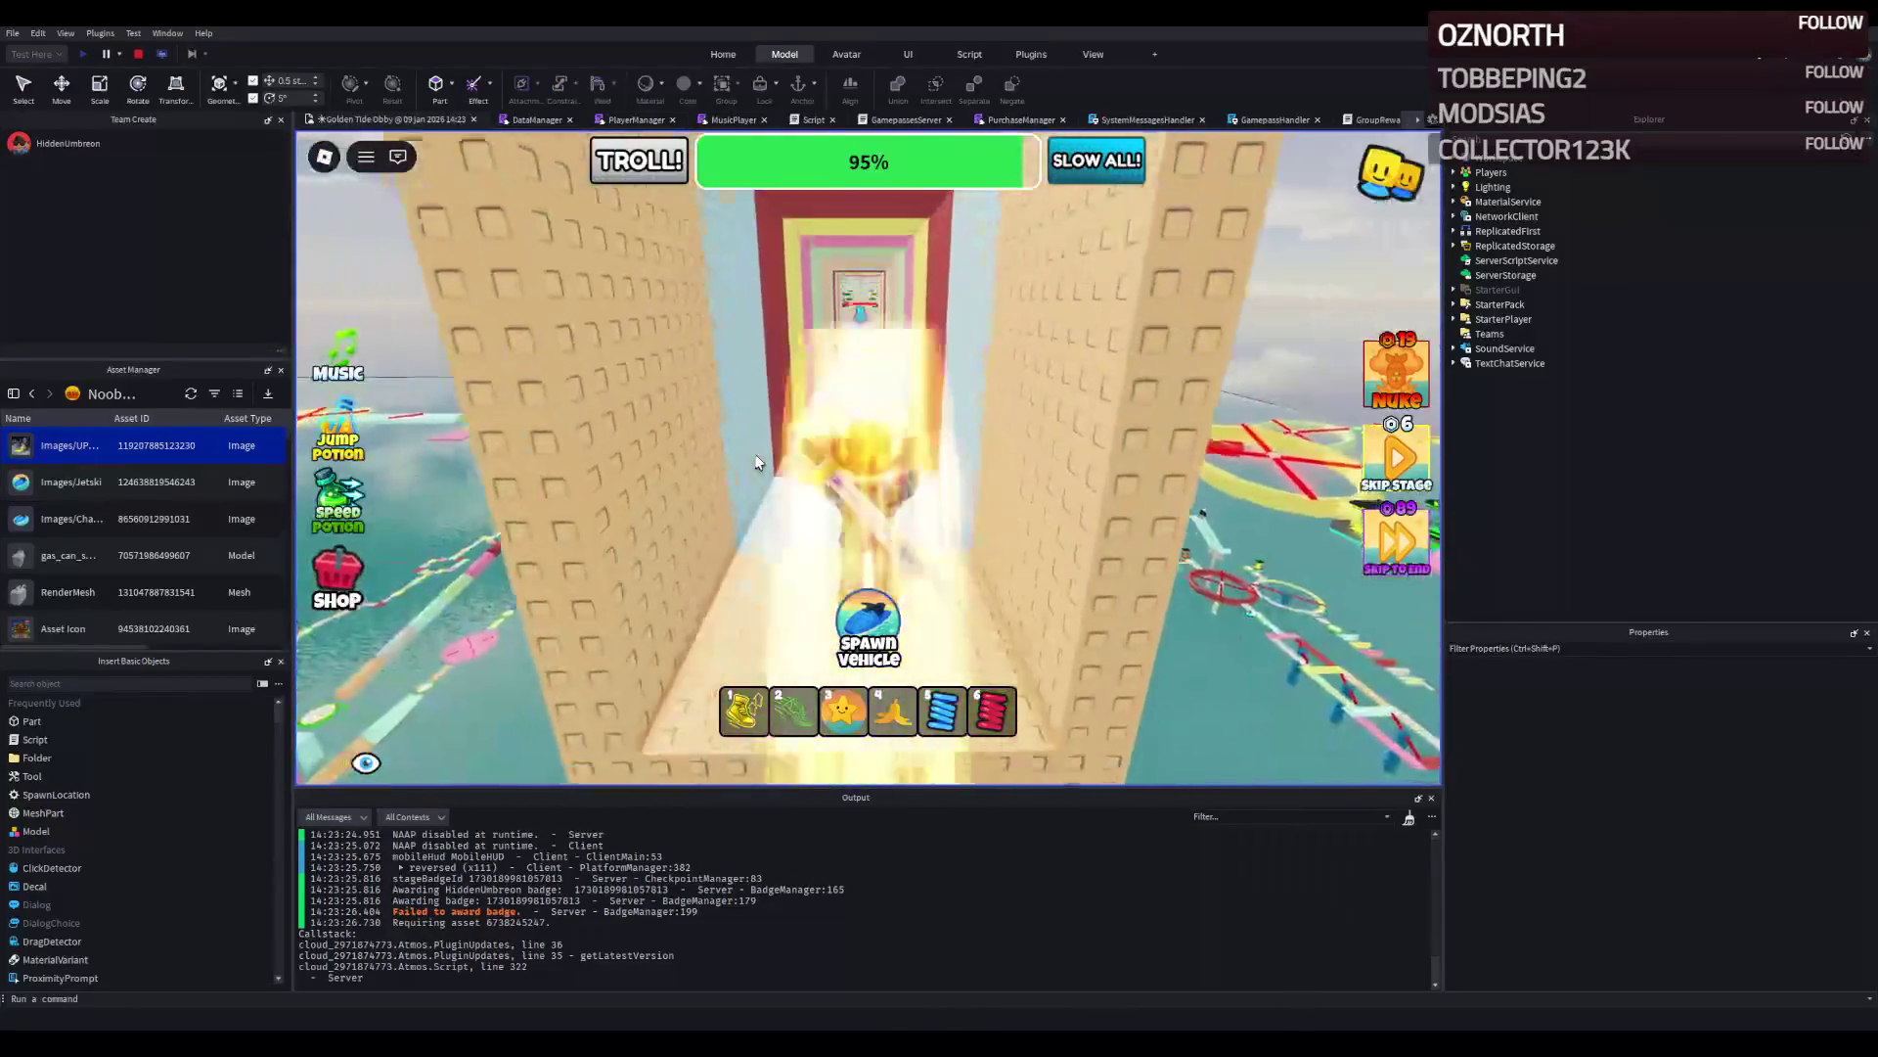
key("w")
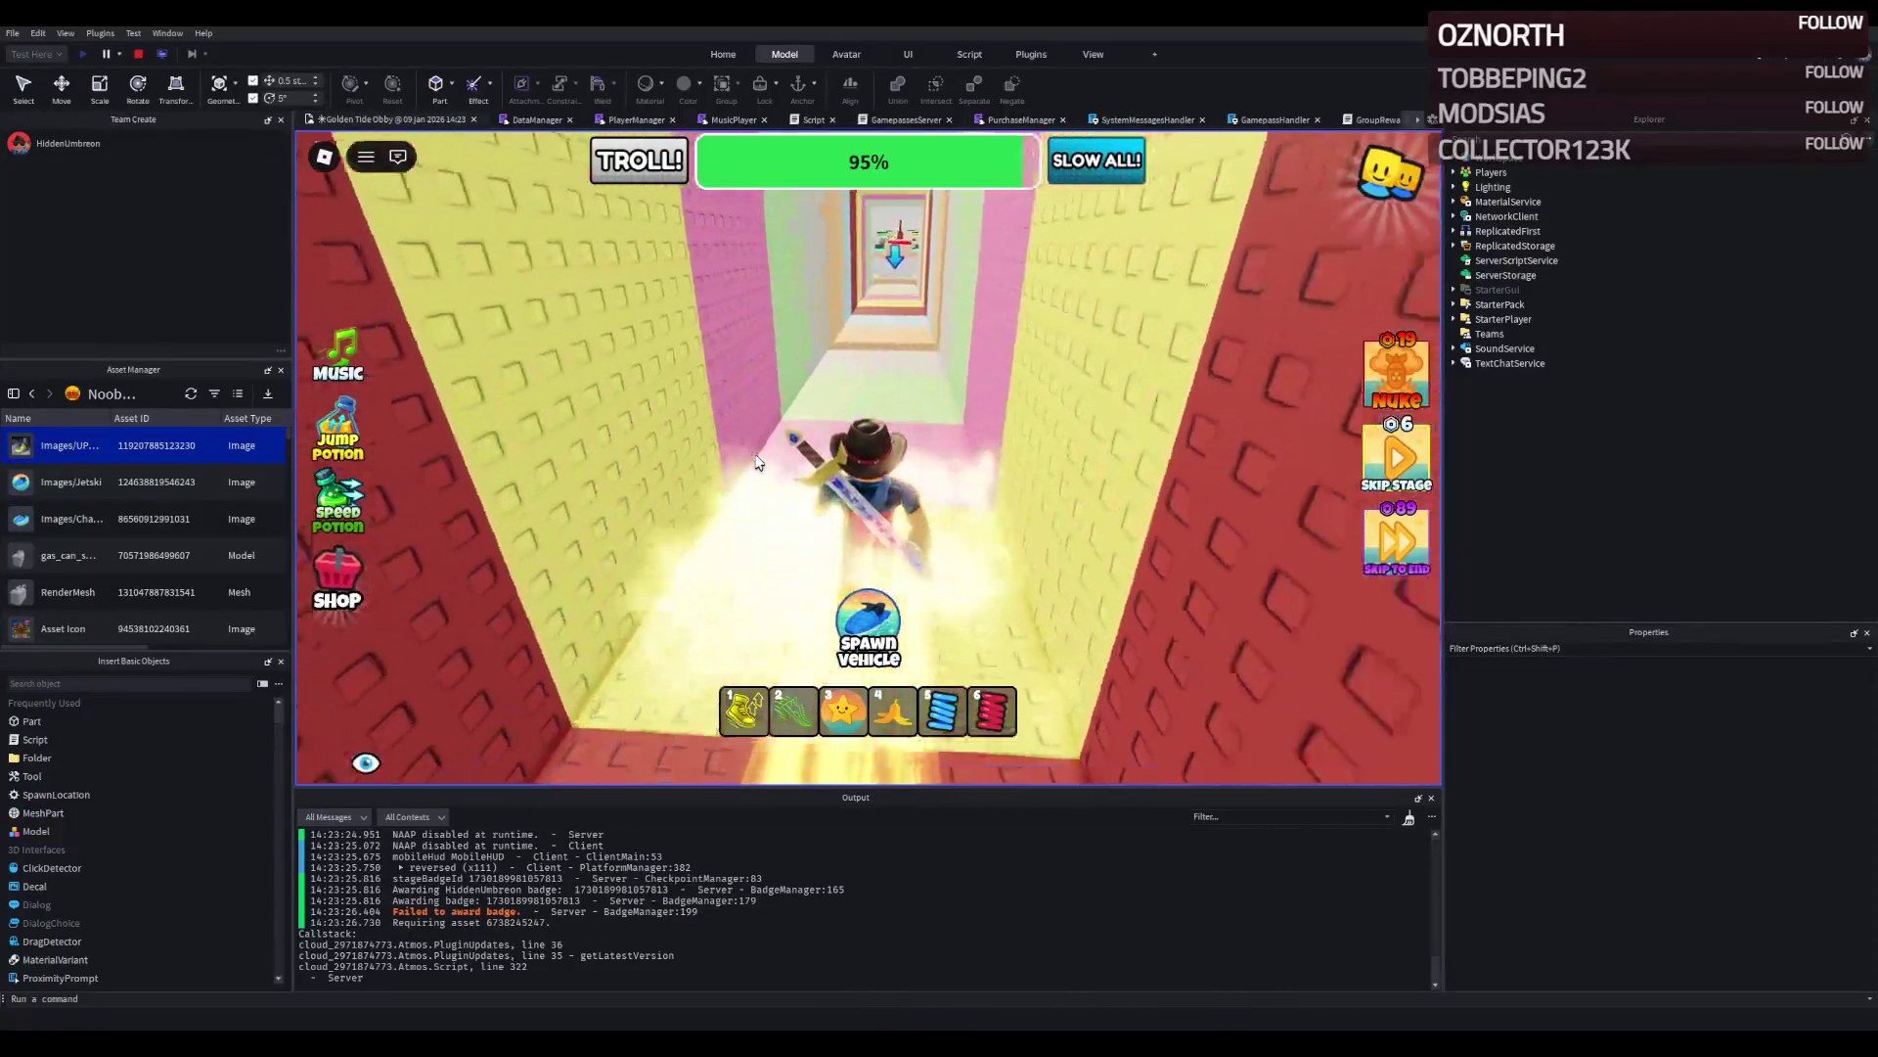
key("w")
key("w")
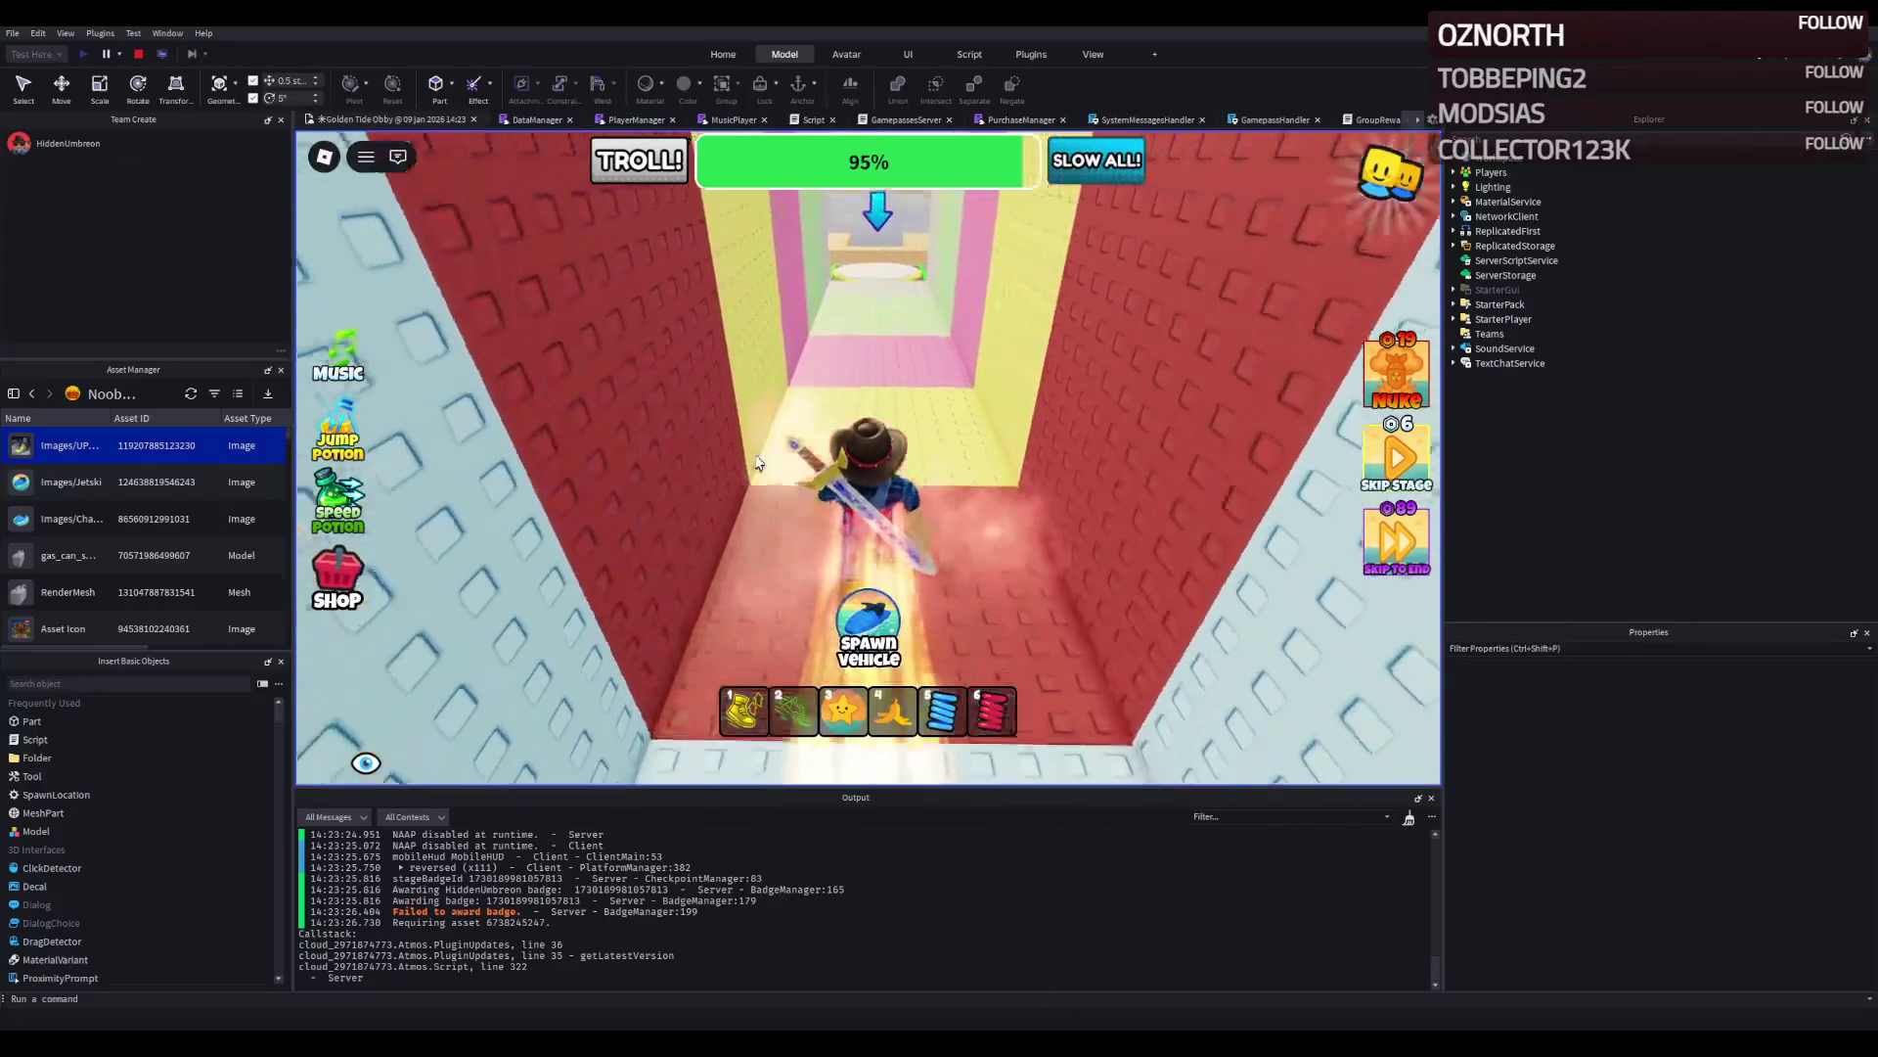
key("w")
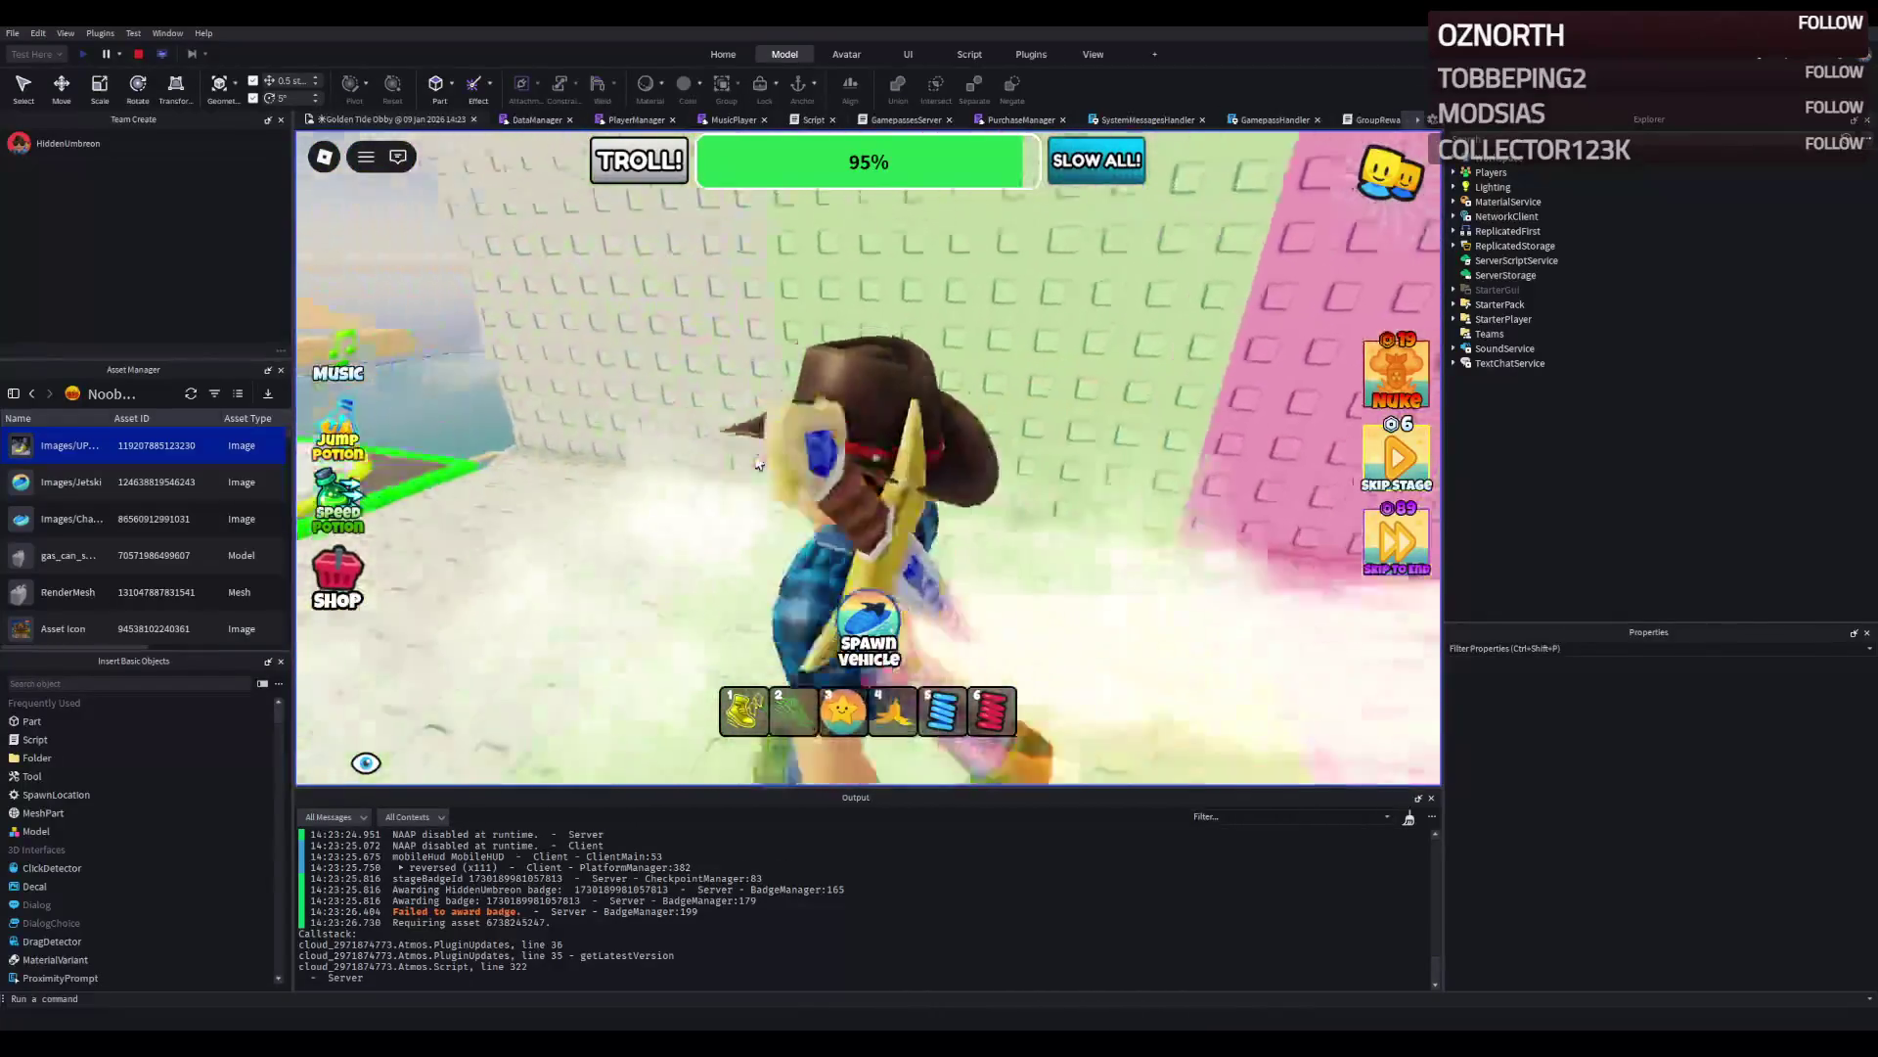
key("w")
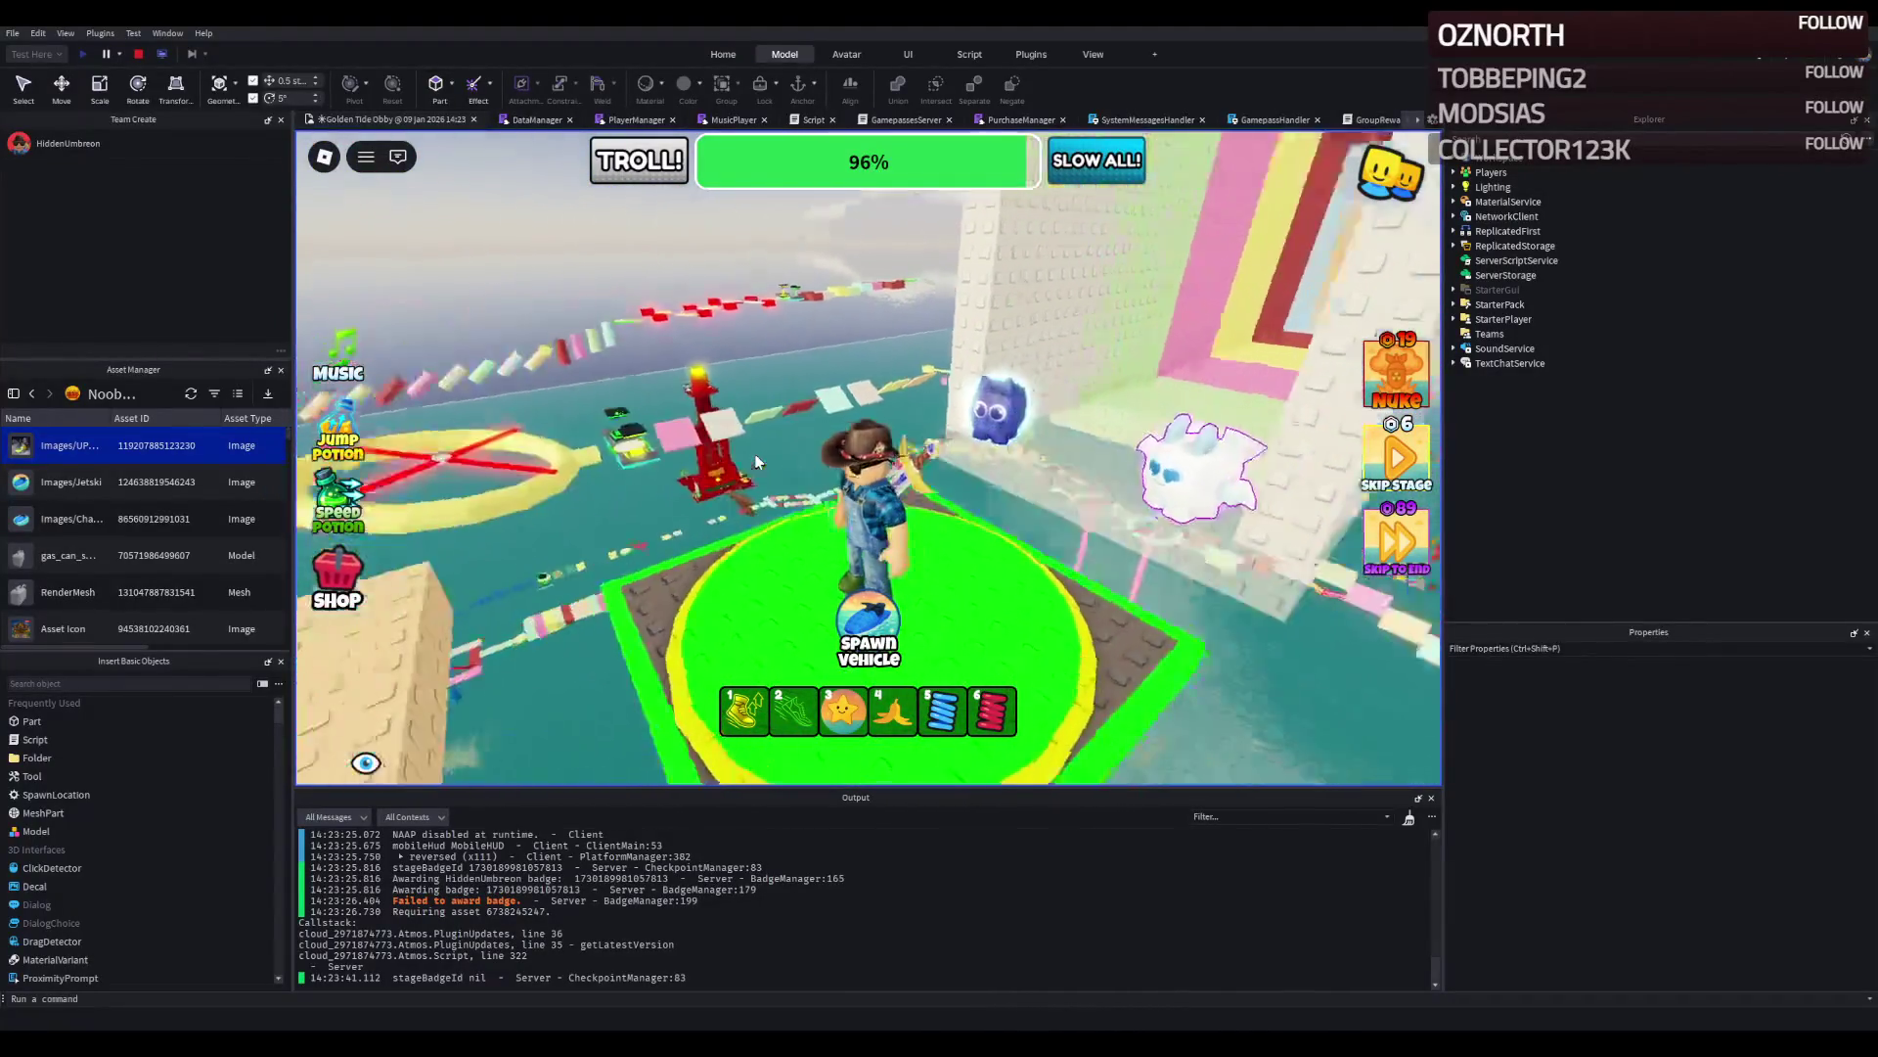
Run along the beige path and across the grey, beige and pink platforms to the green checkpoint circle.
key("w")
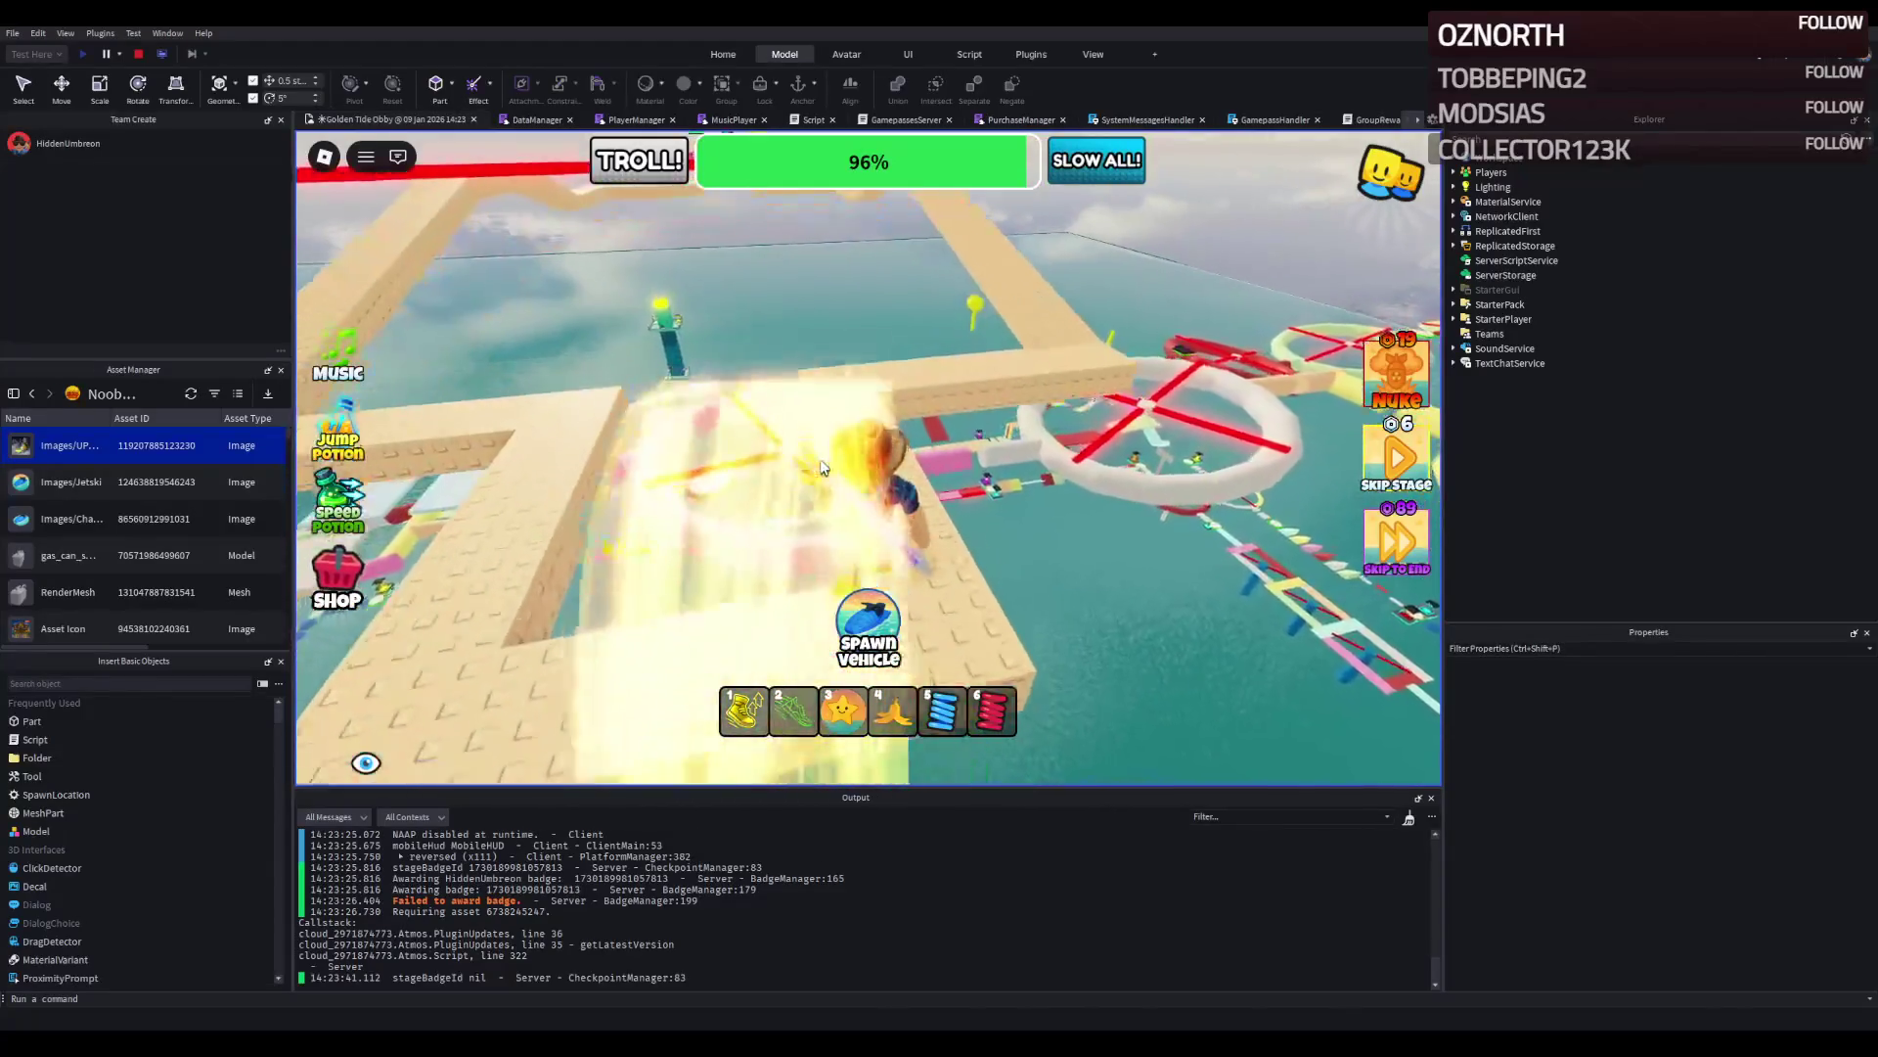
key("w")
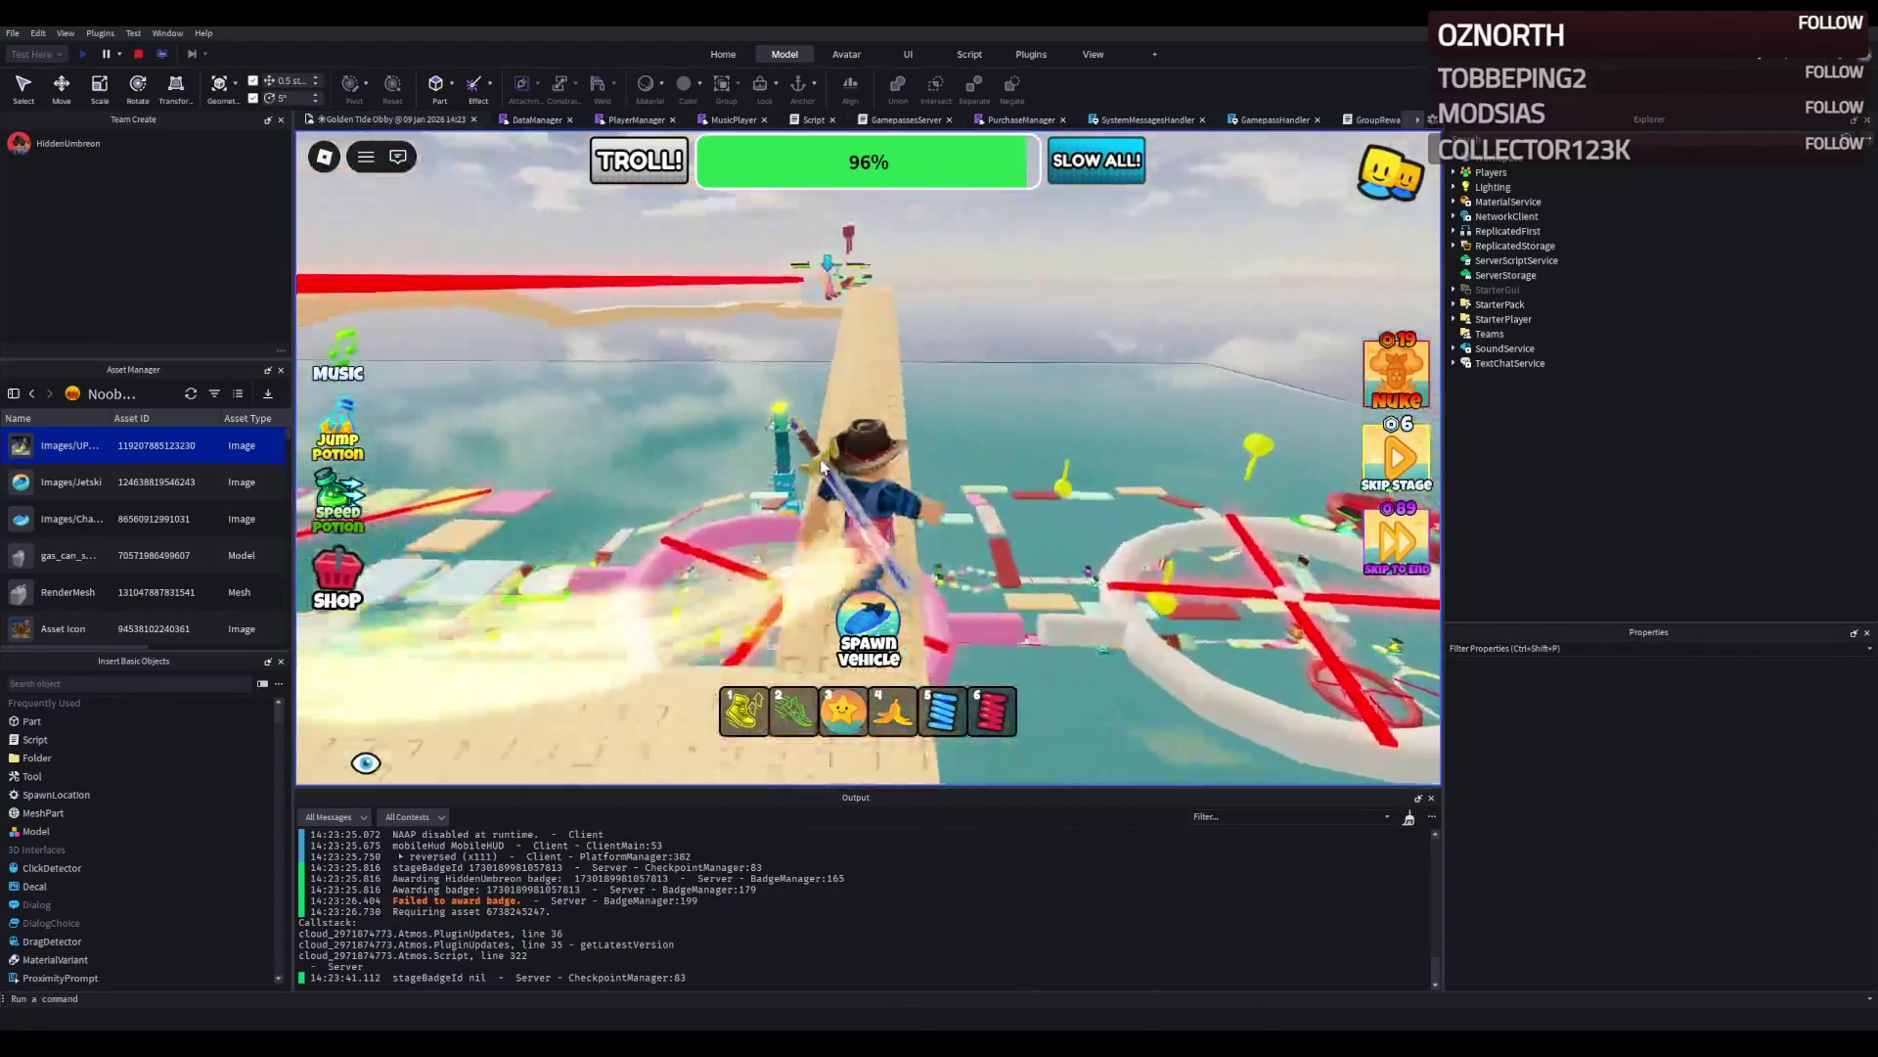
key("w")
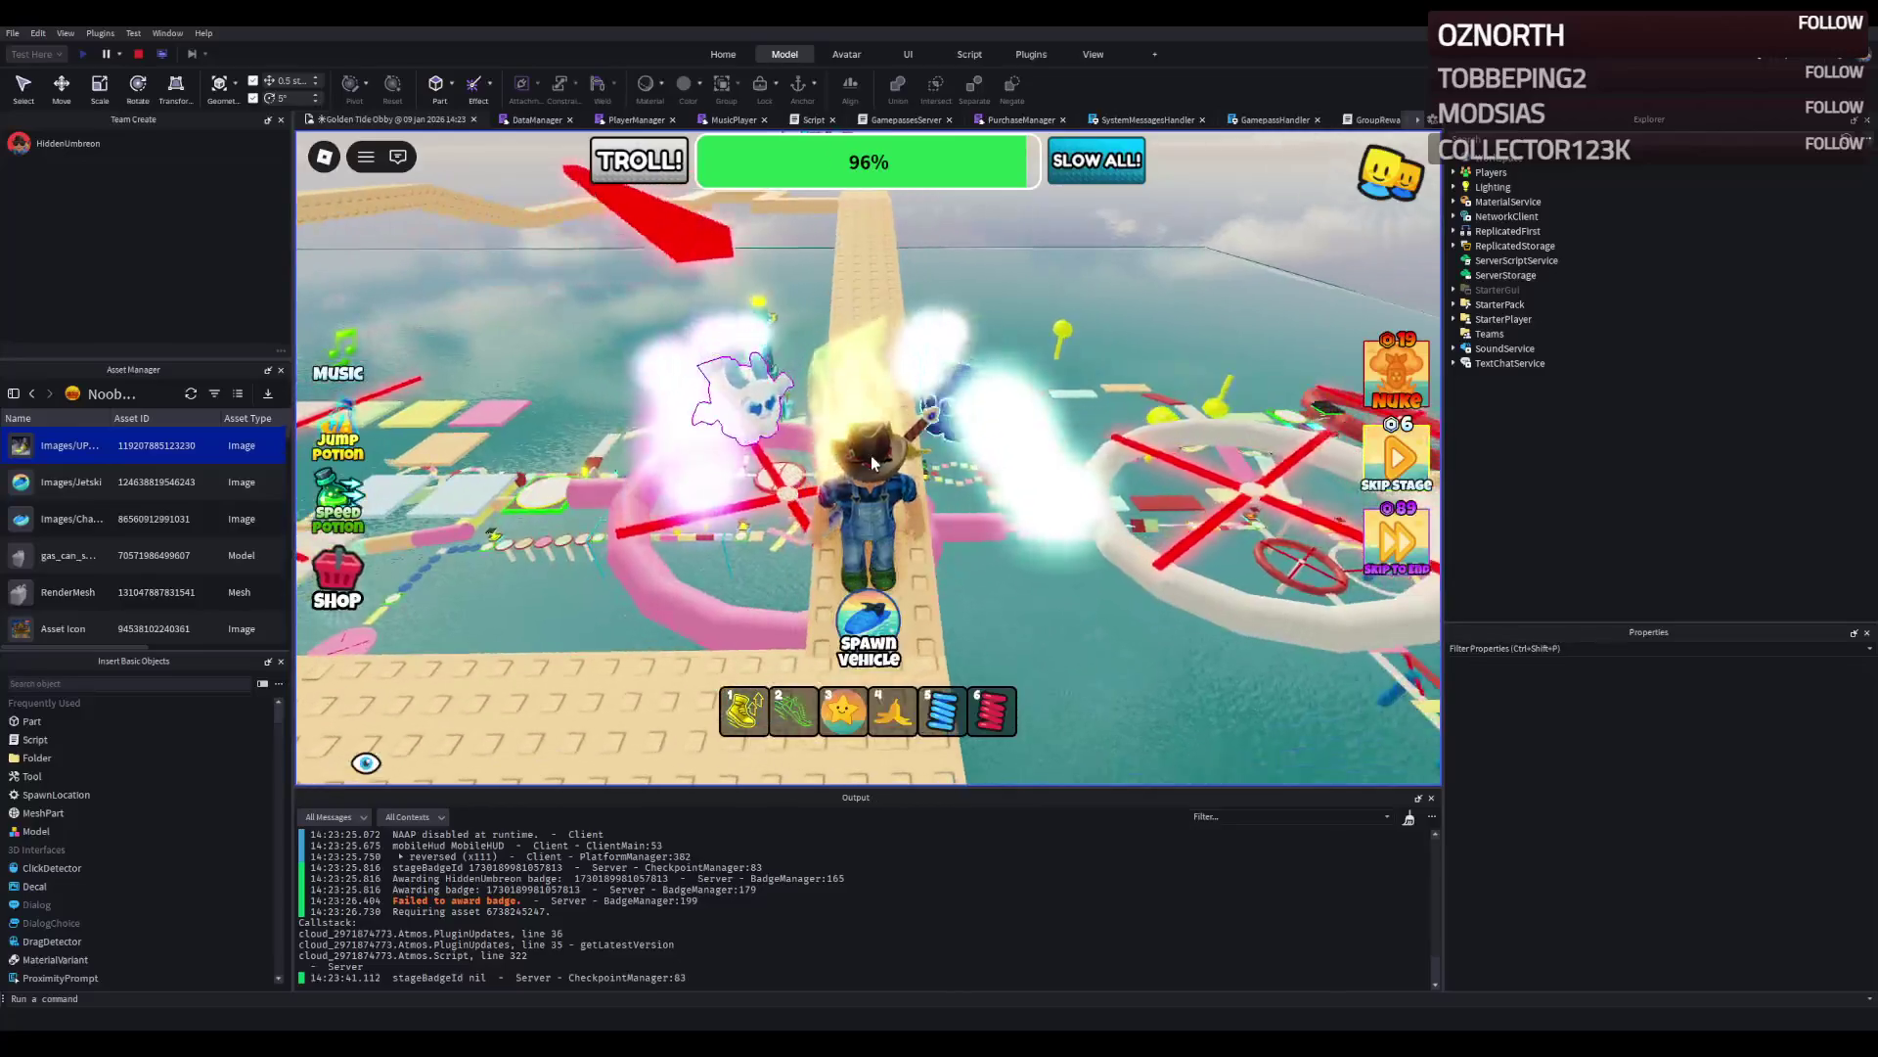
key("w")
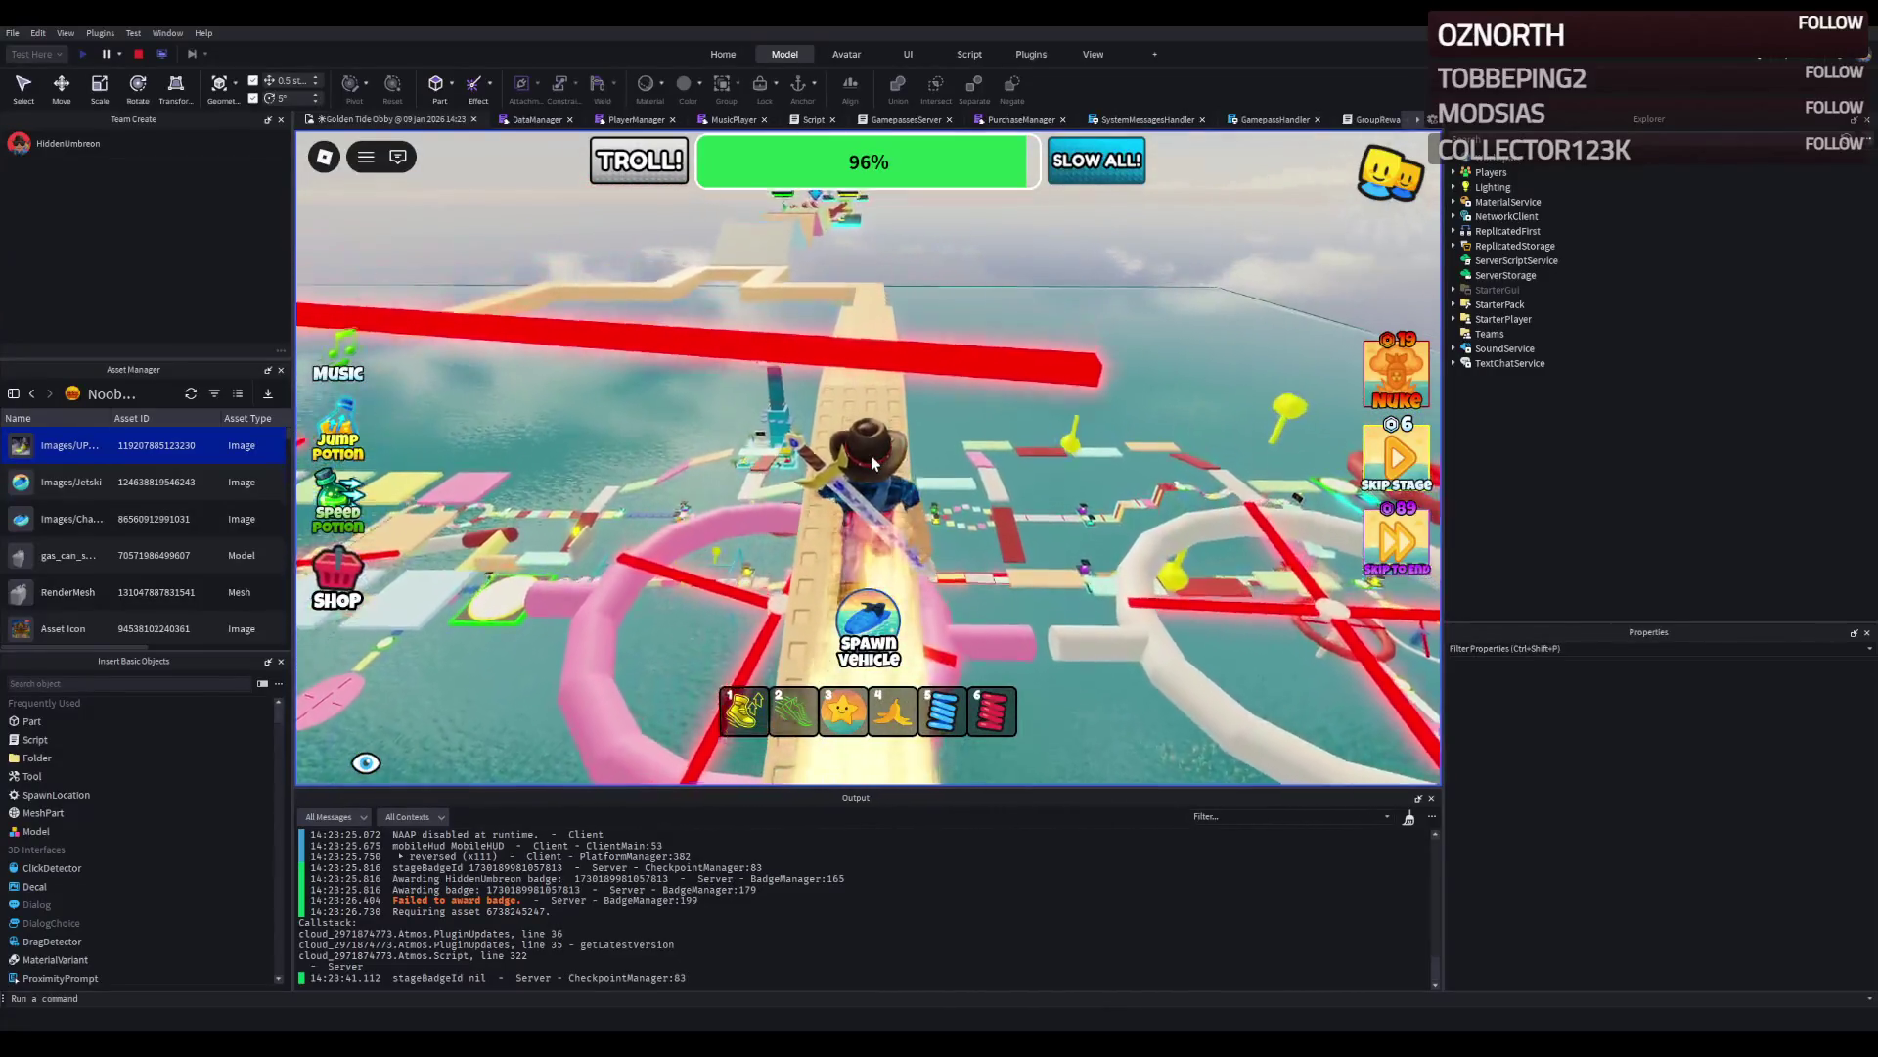
key("w")
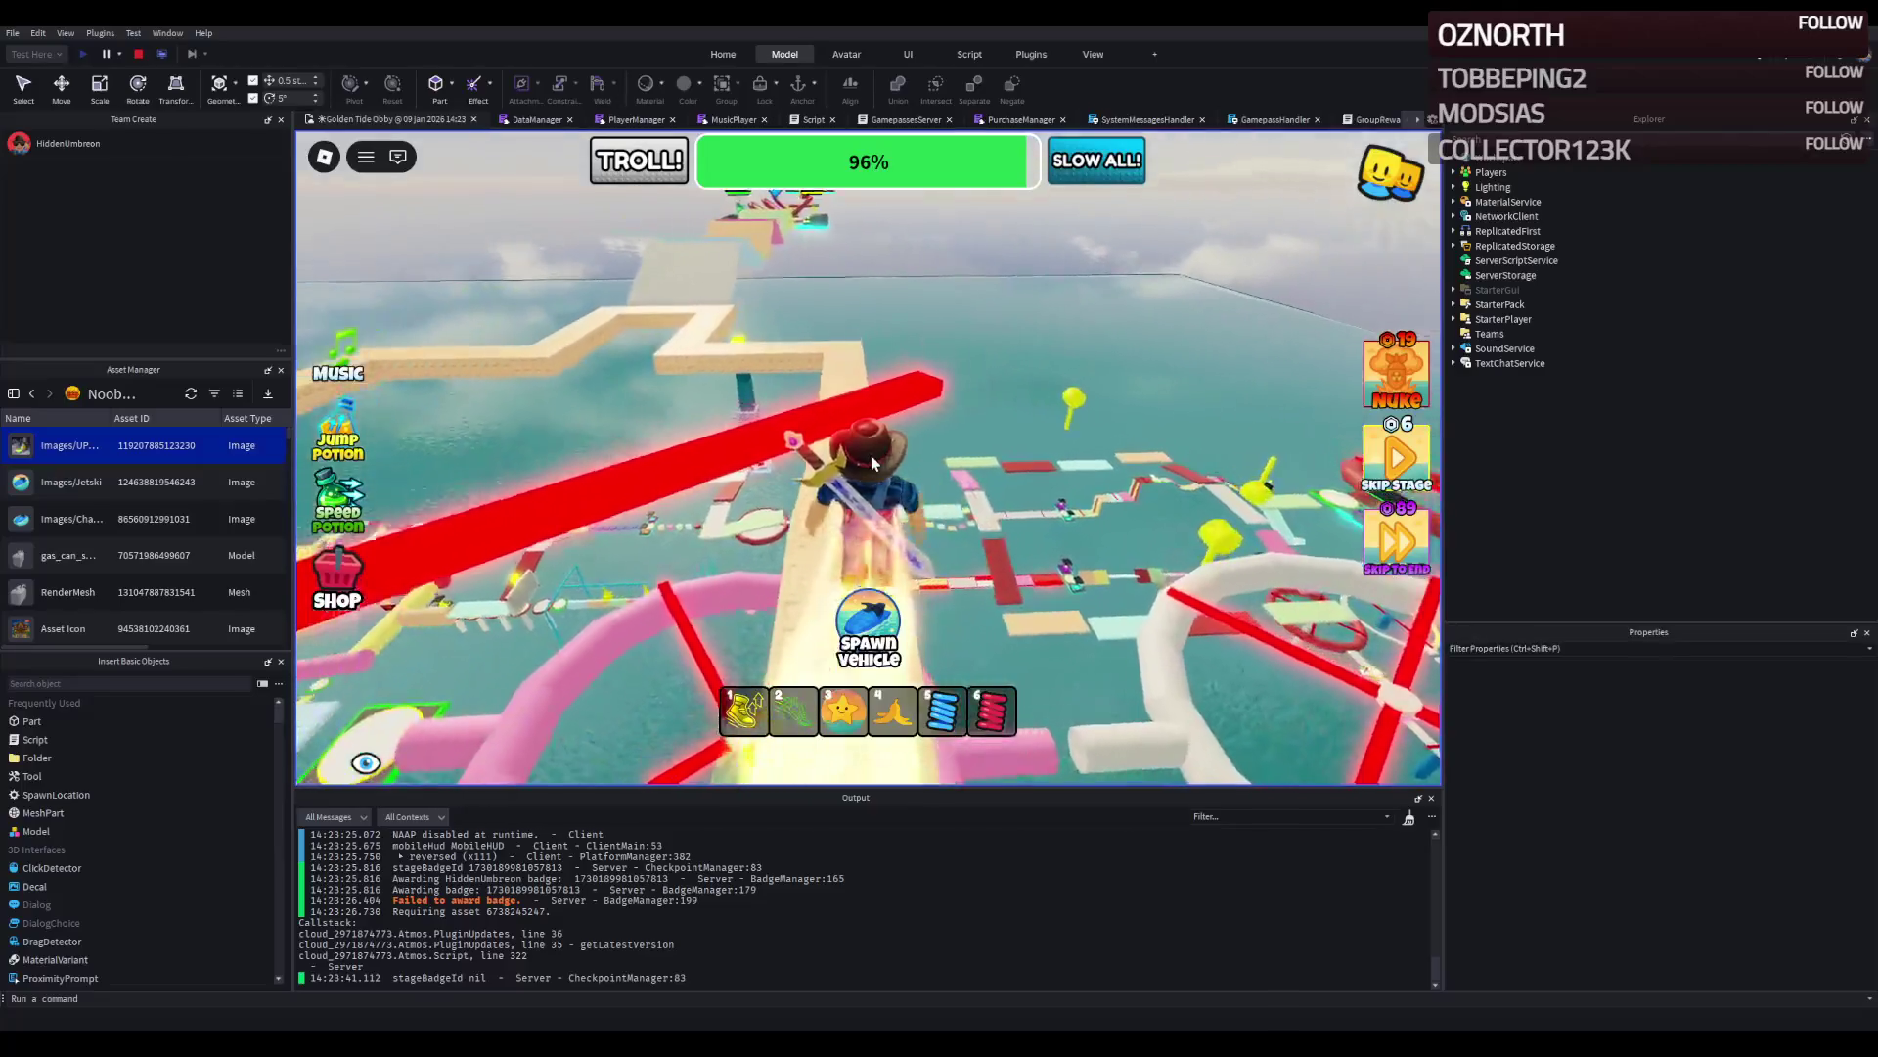
key("w")
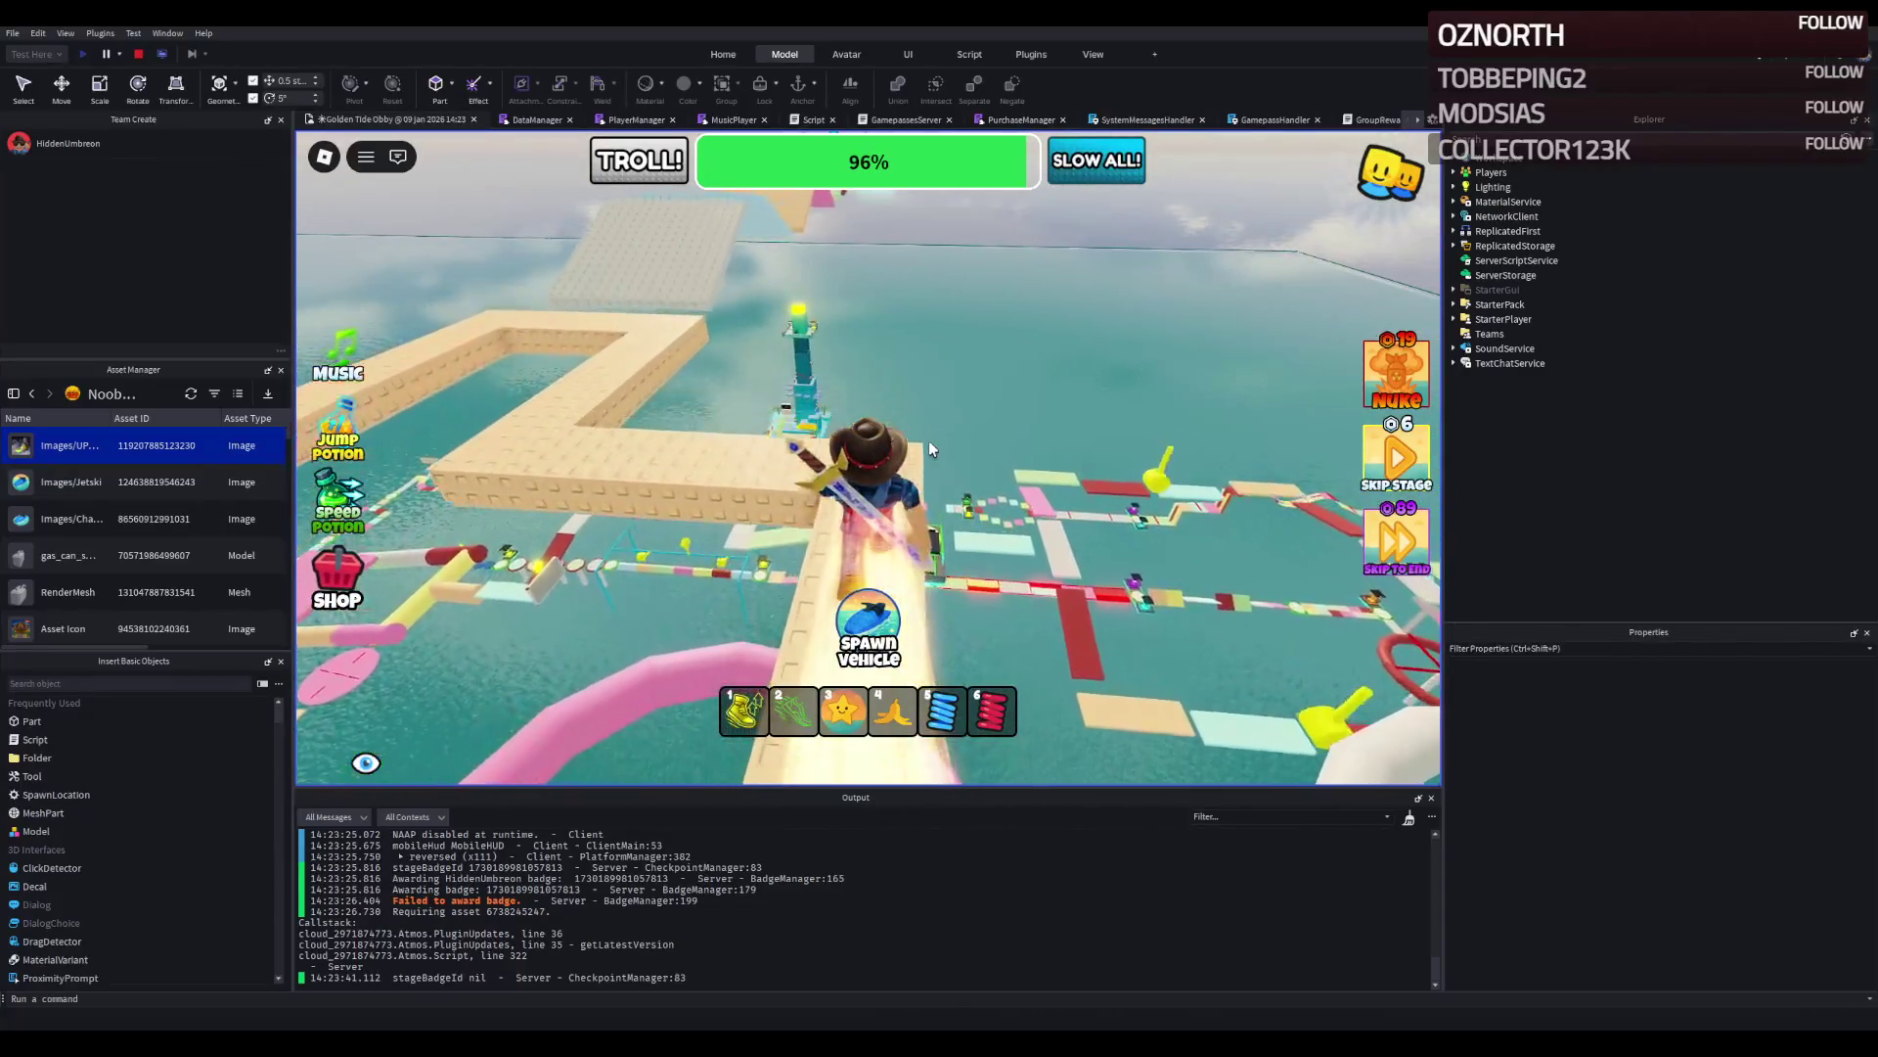
key("w")
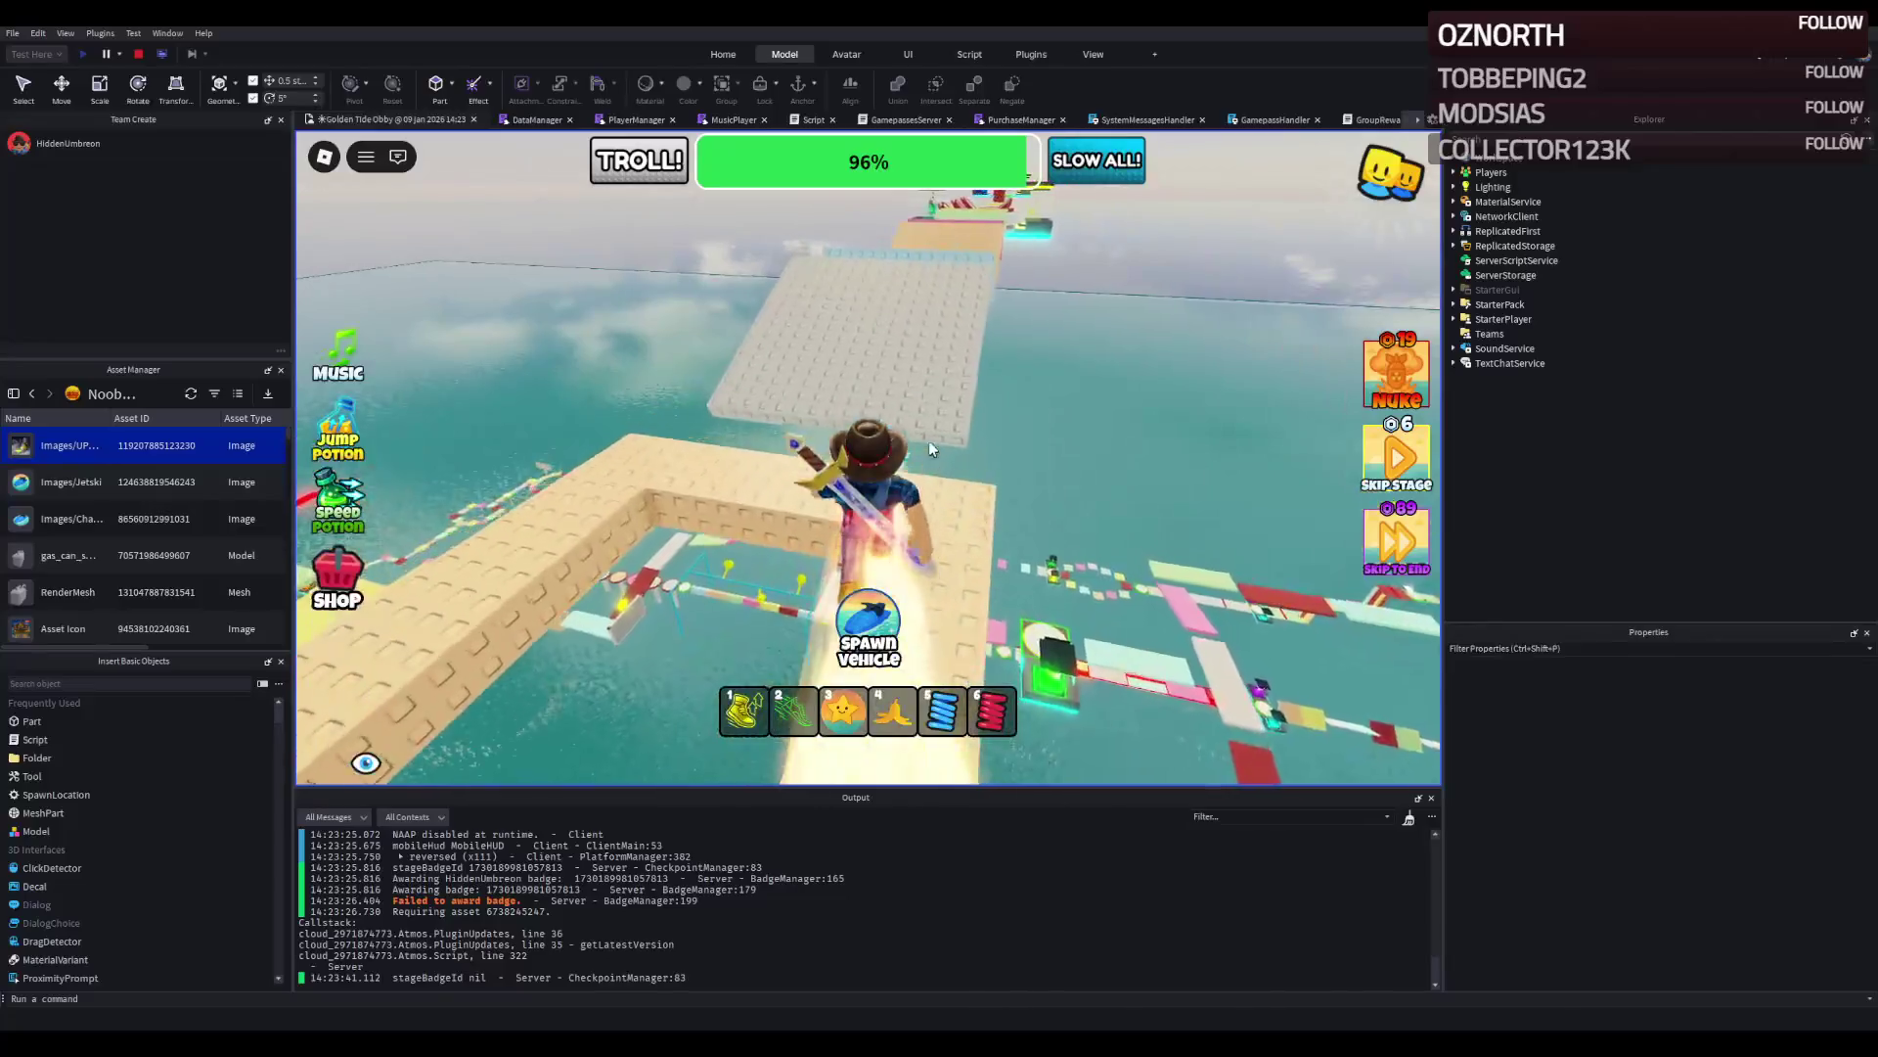
key("w")
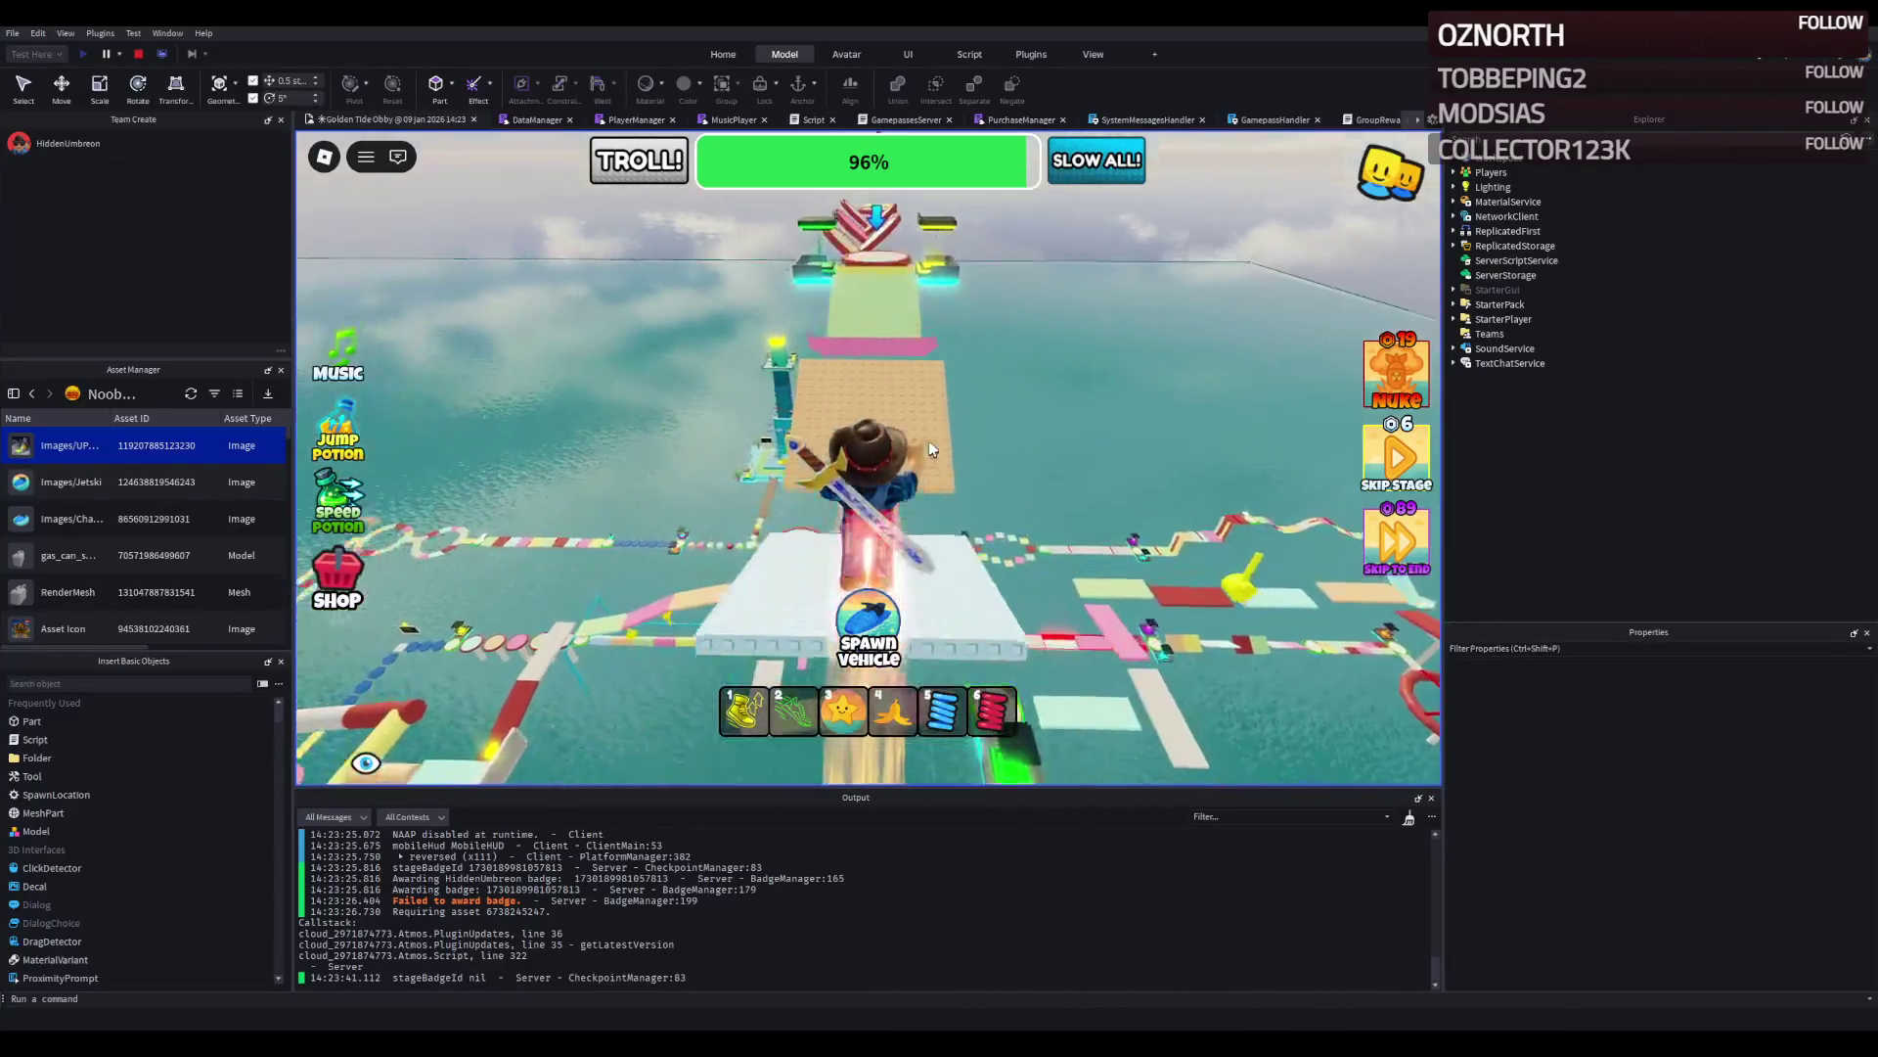
key("w")
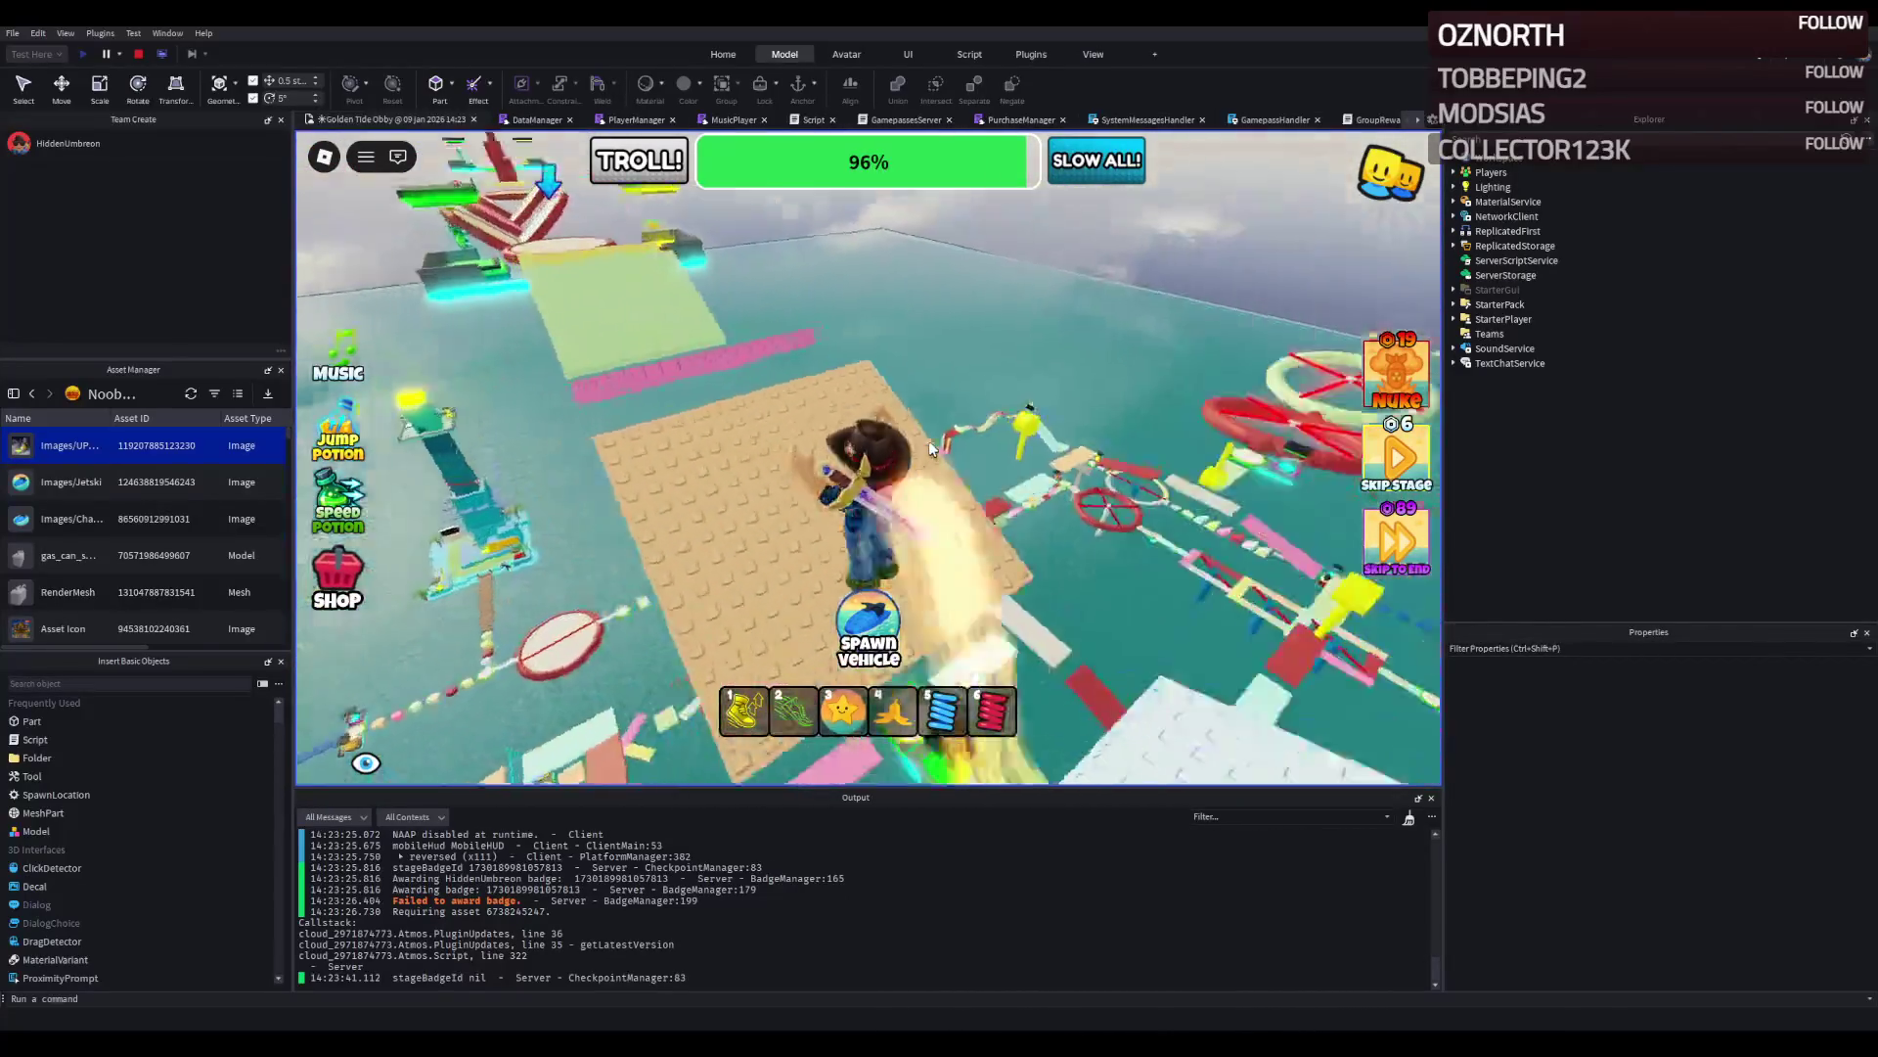
key("w")
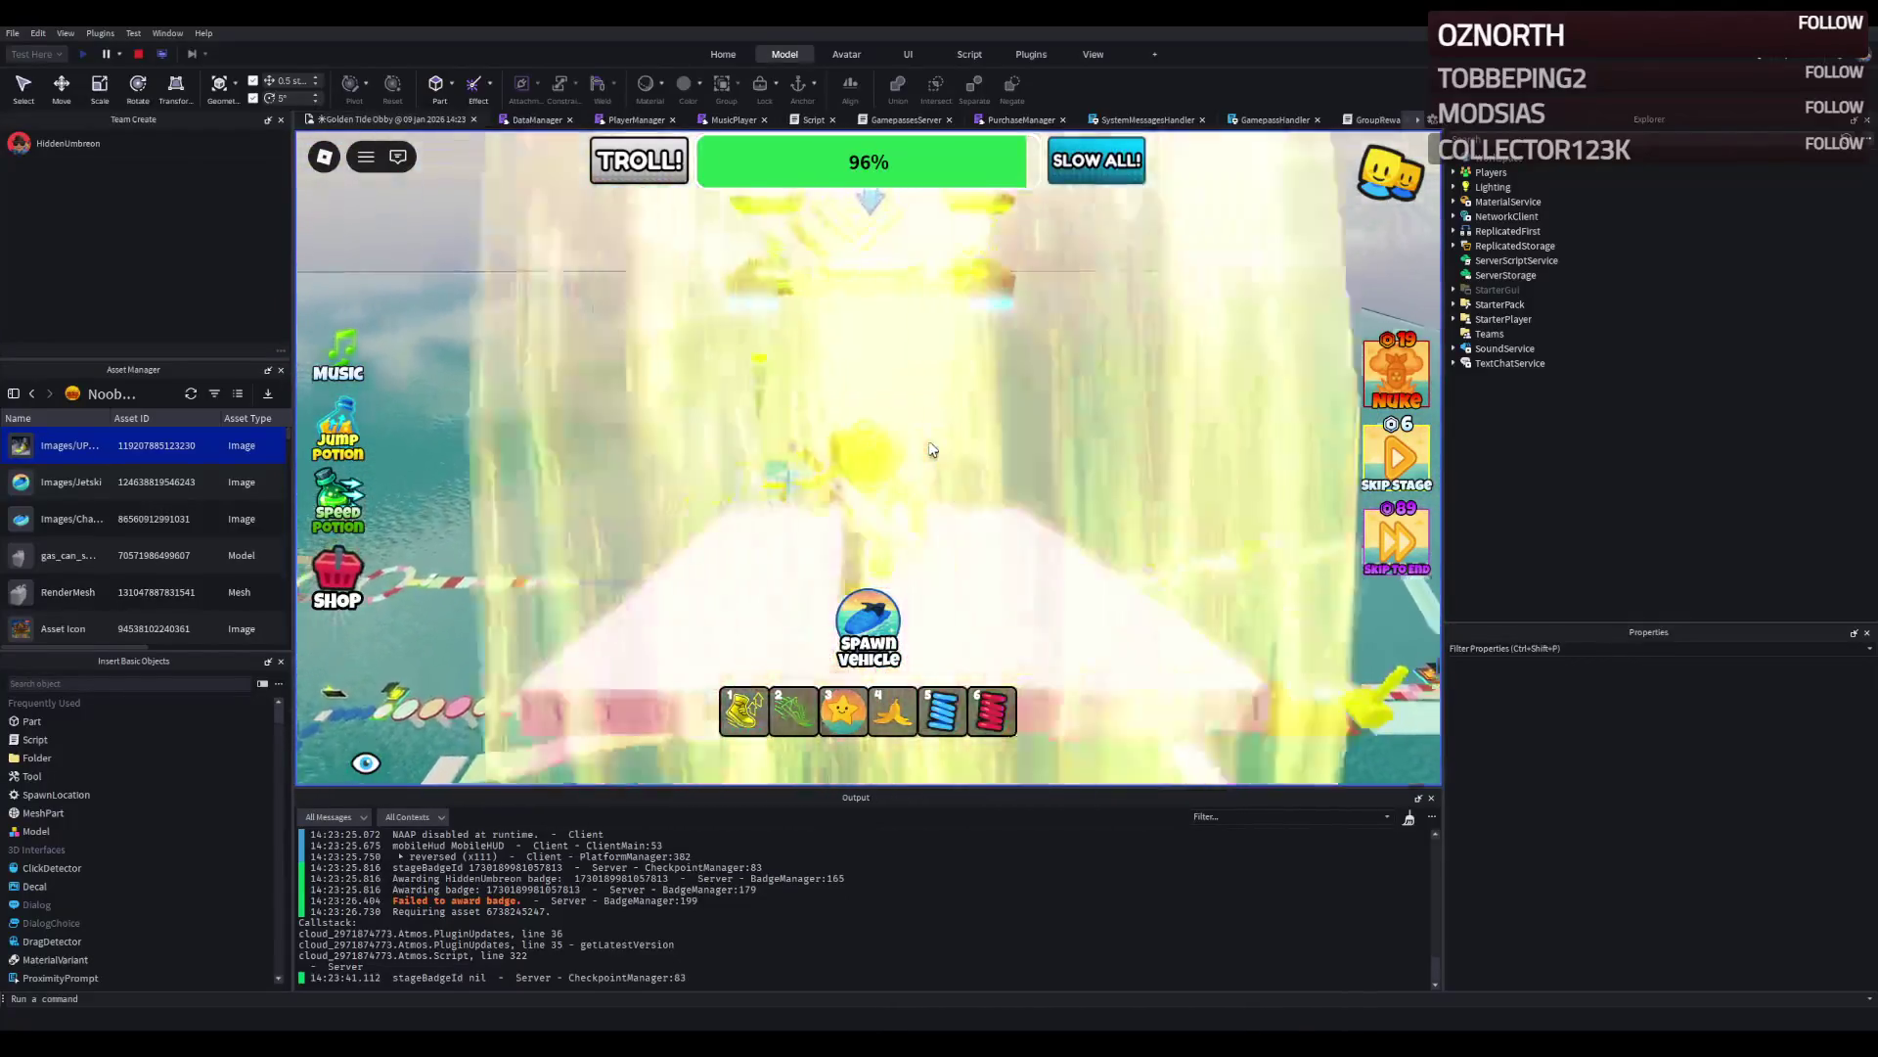
key("w")
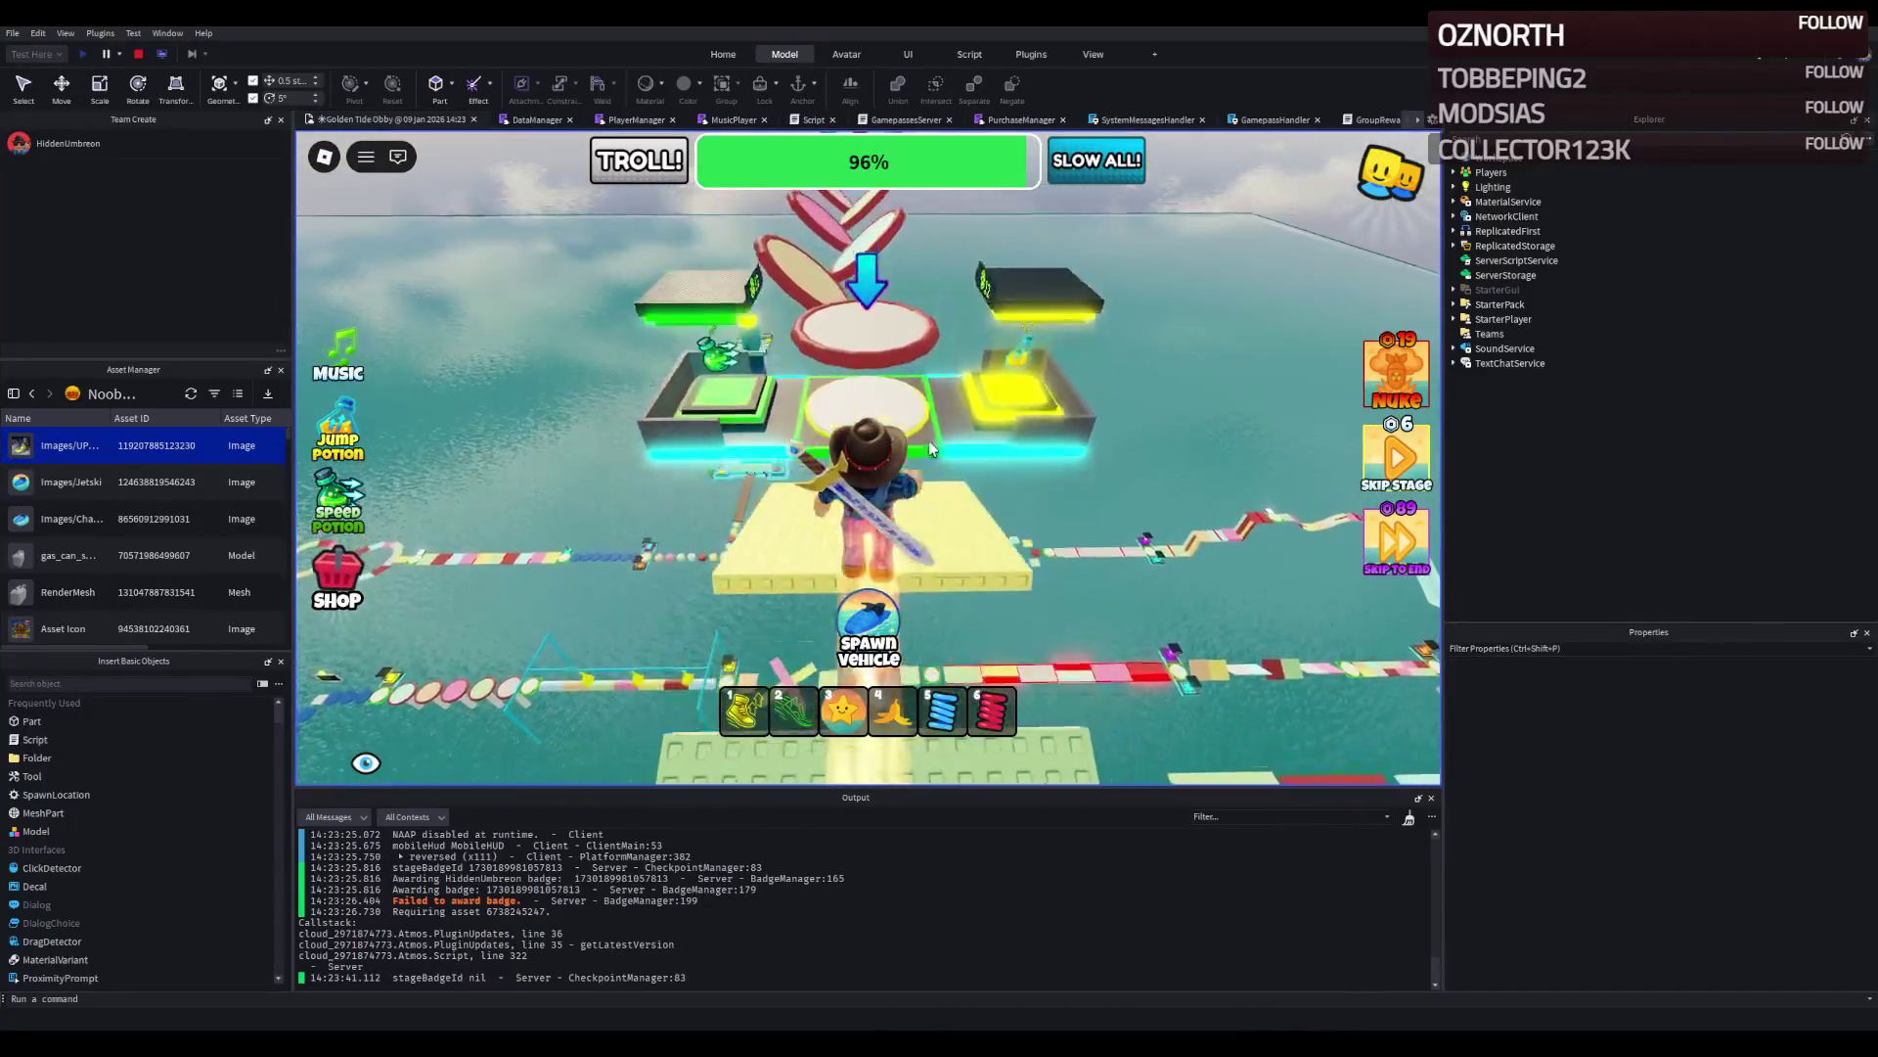
key("w")
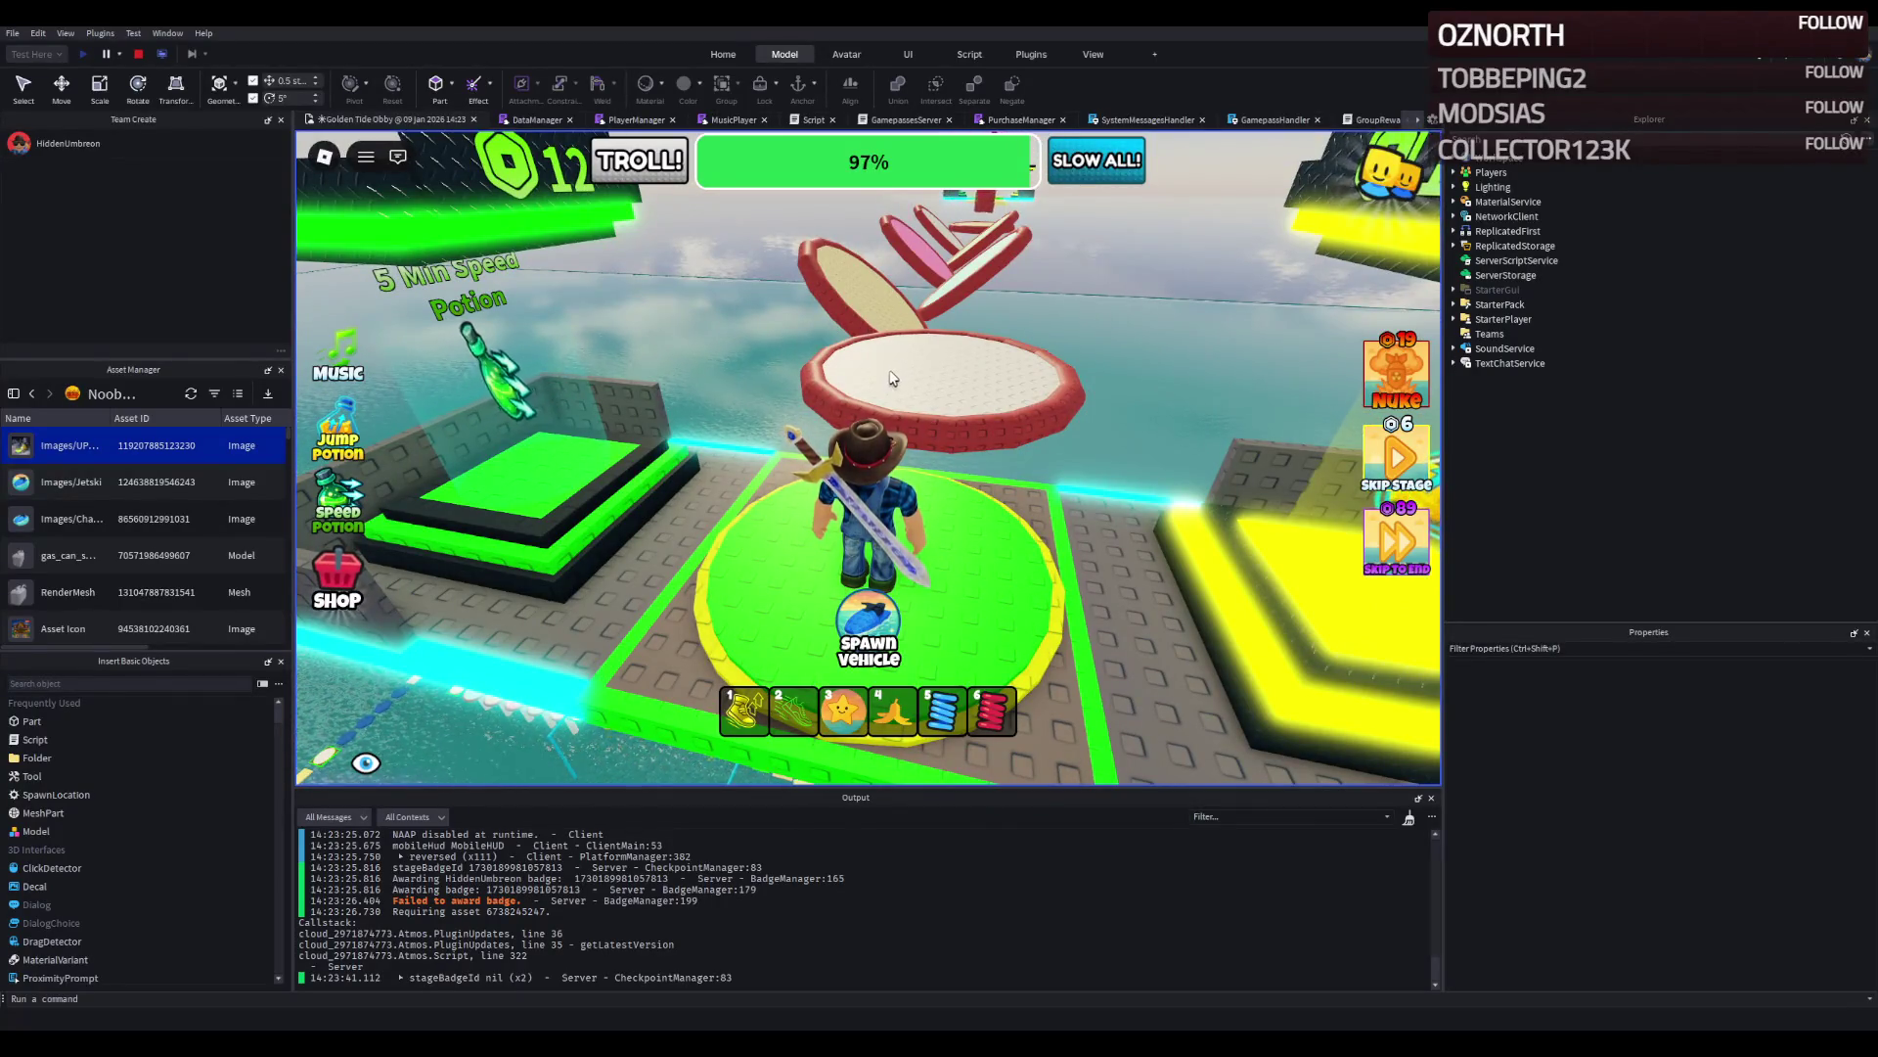
Jump across the red-white discs and yellow platforms to the round green checkpoint.
scroll("up", 3)
key("w")
key("space")
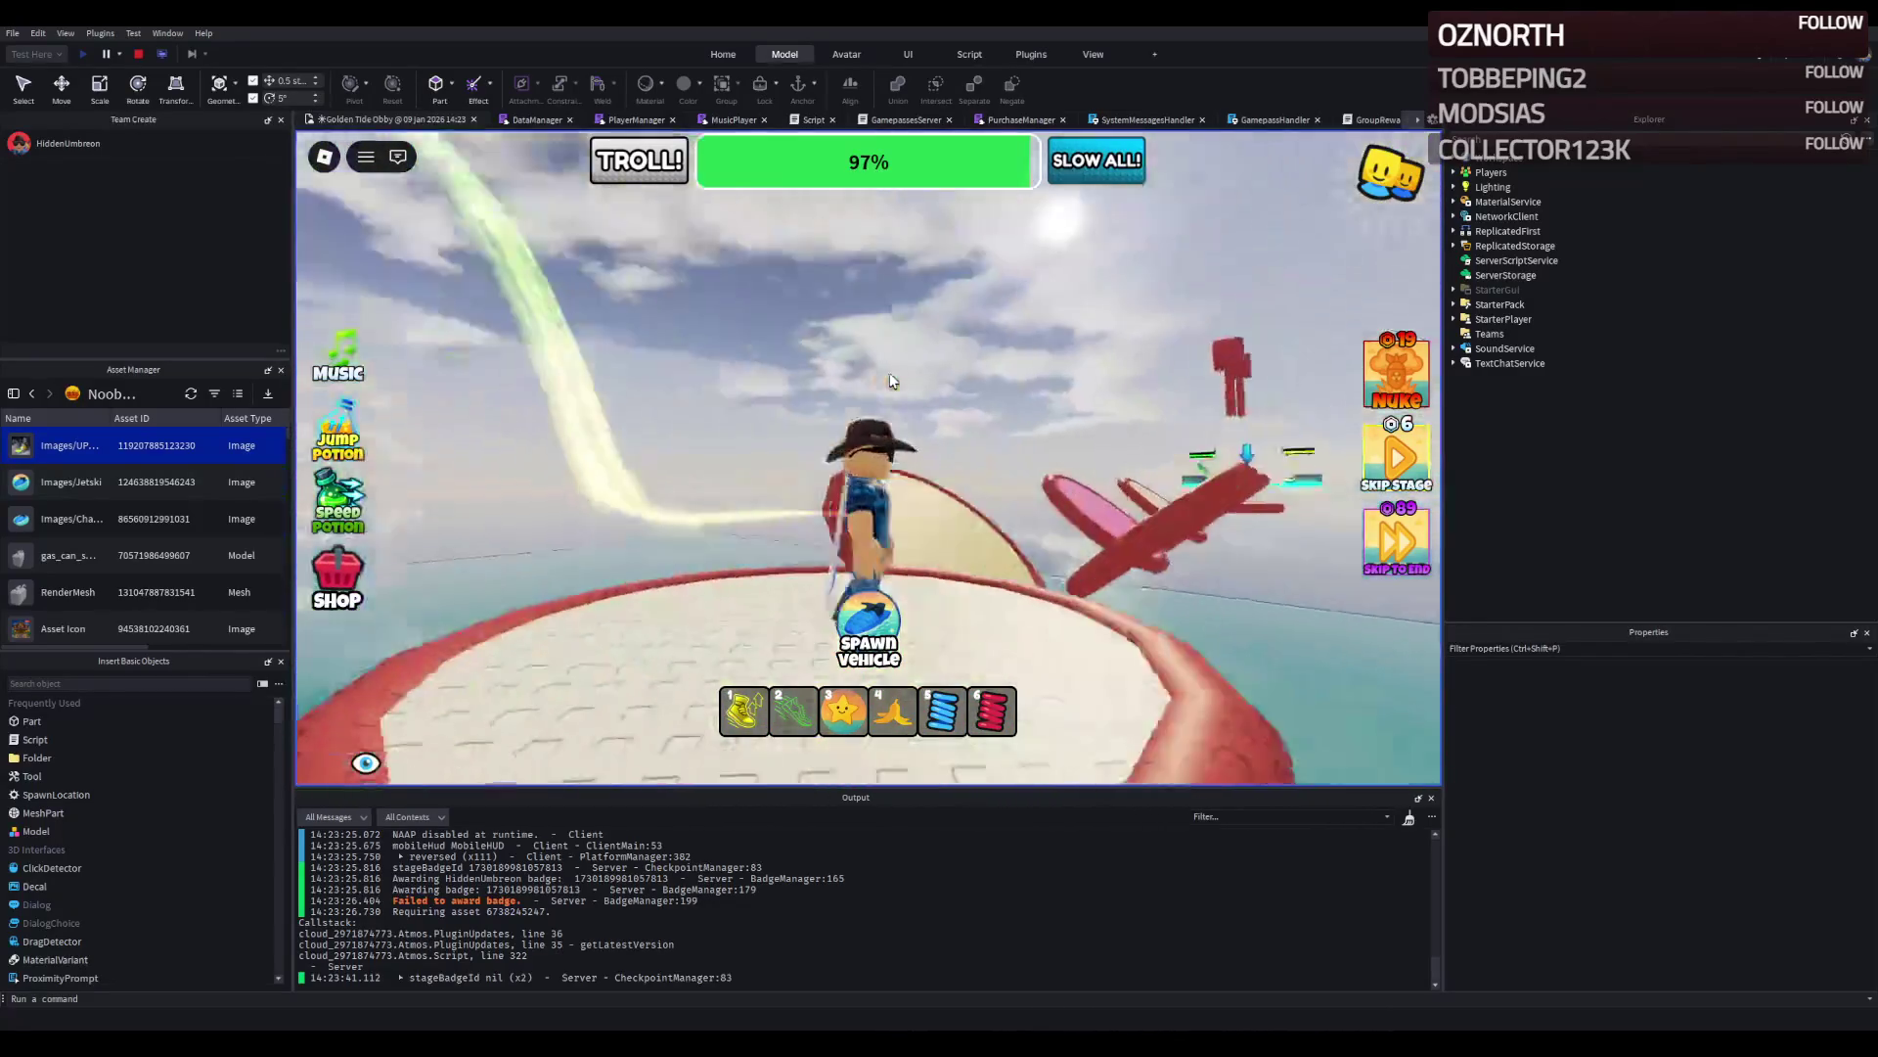
key("w")
key("space")
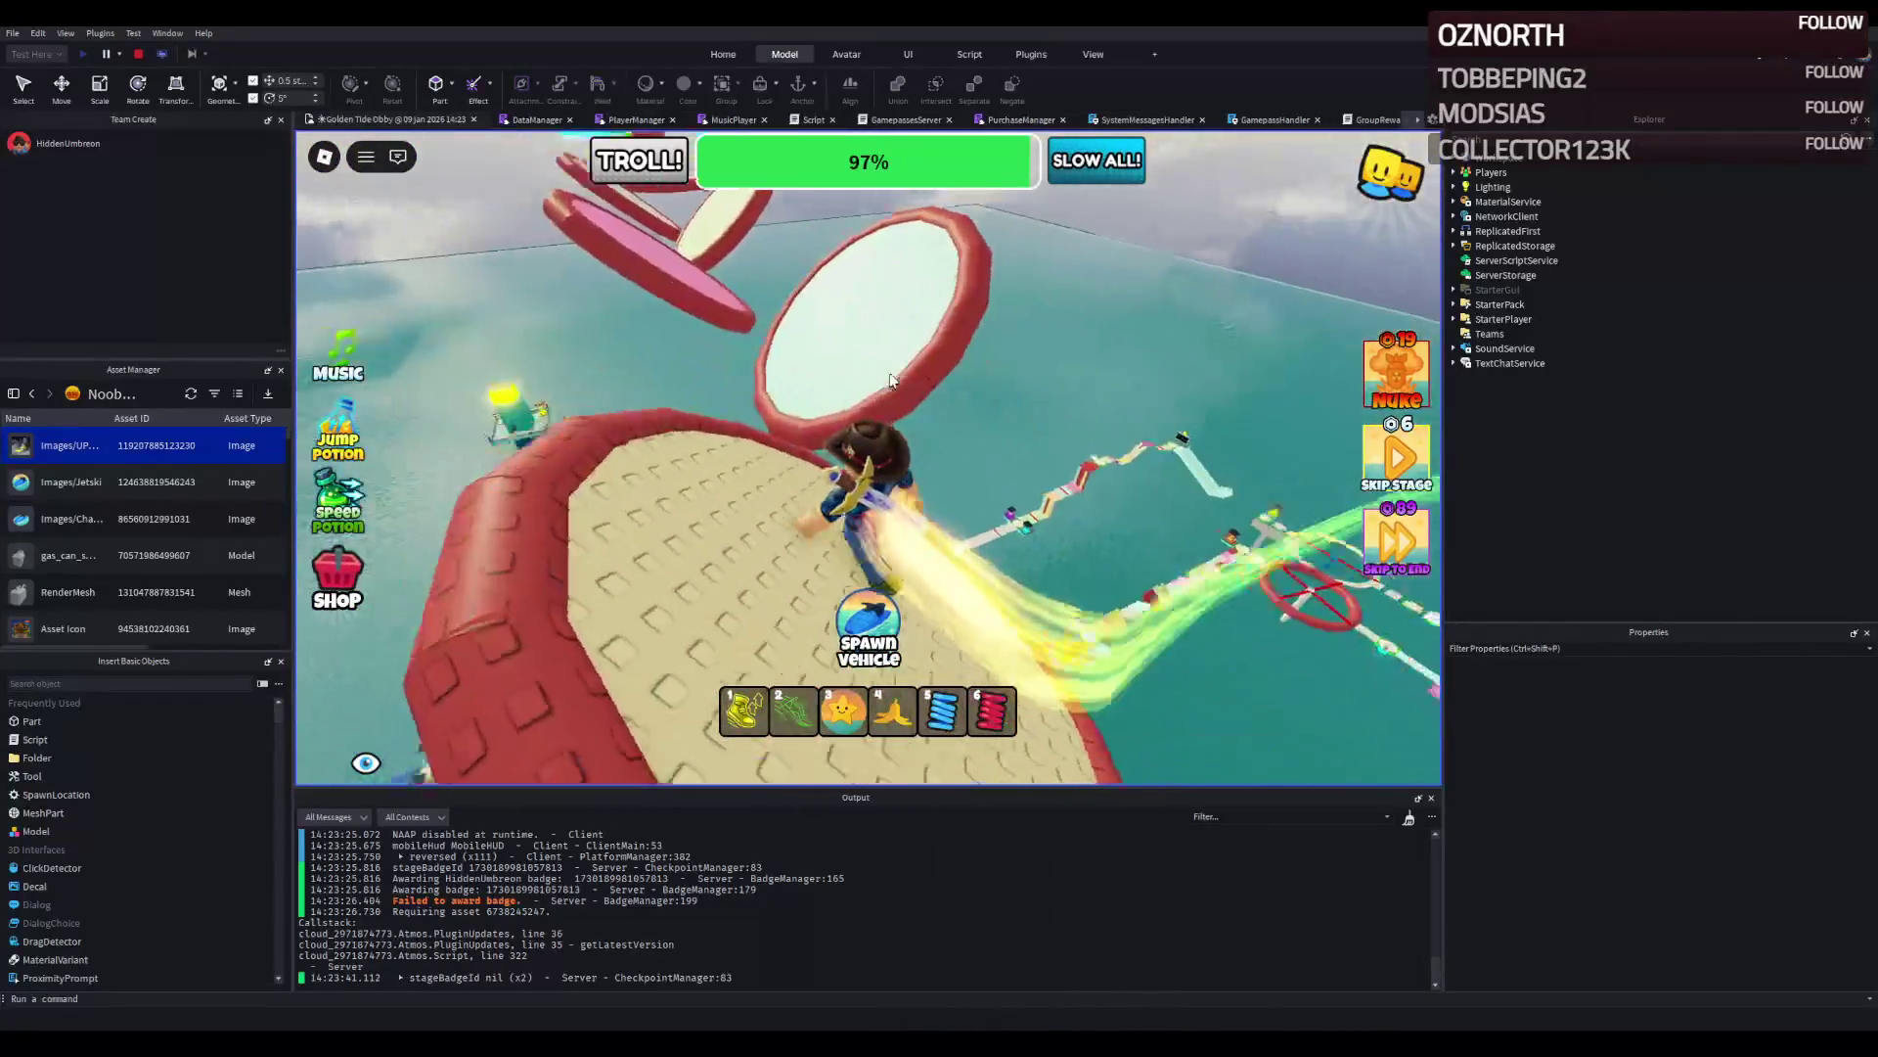
key("w")
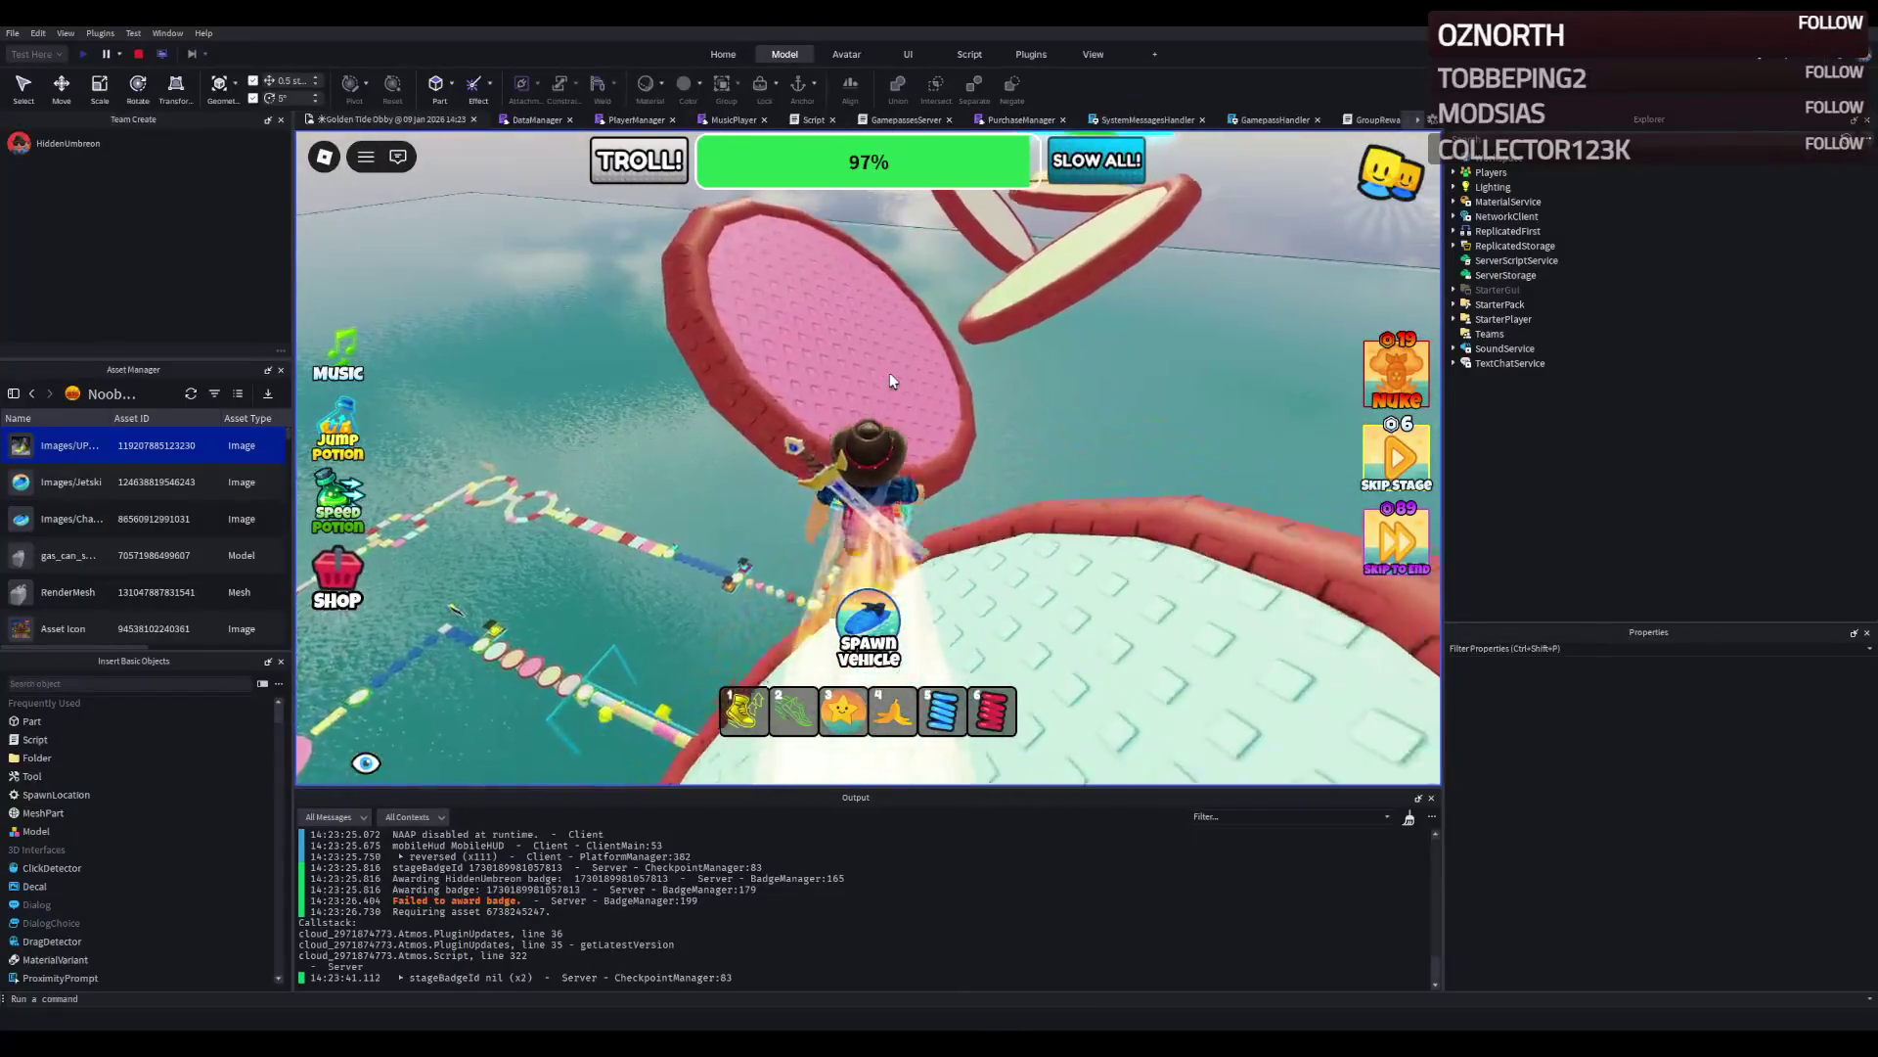
key("w")
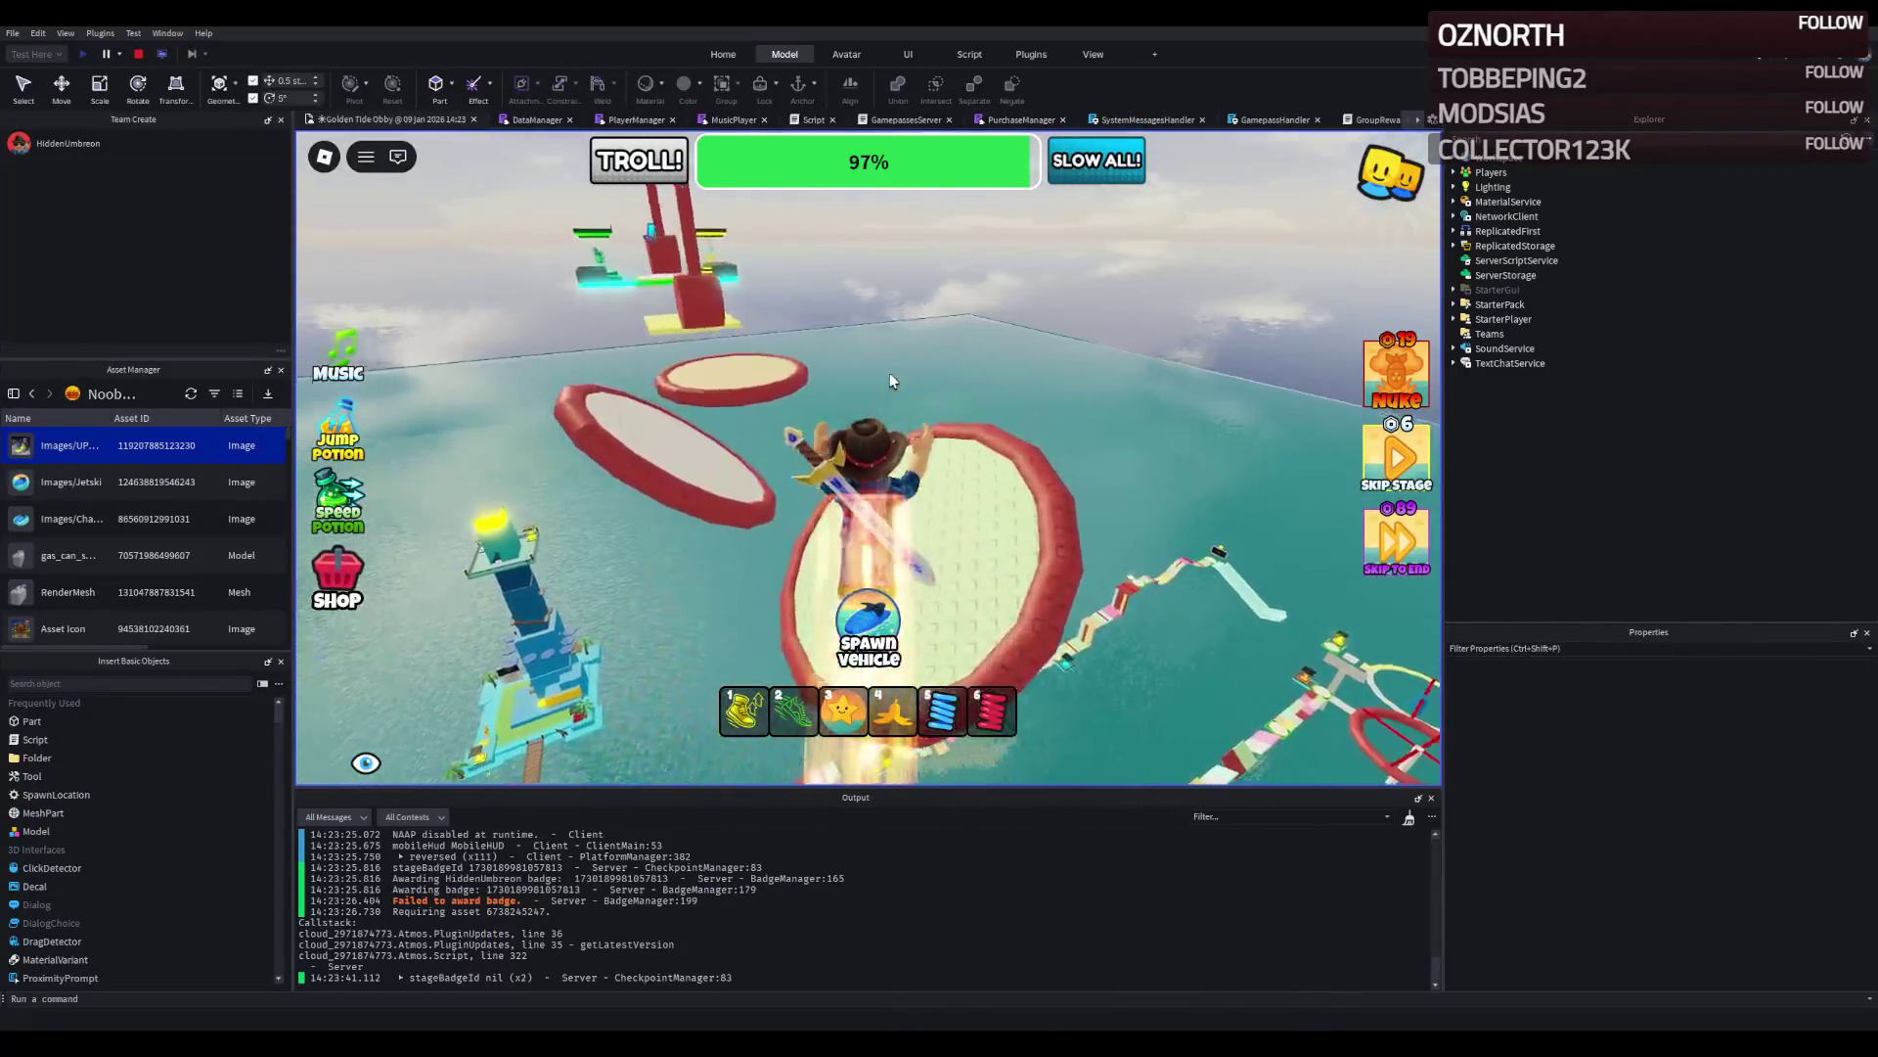
key("w")
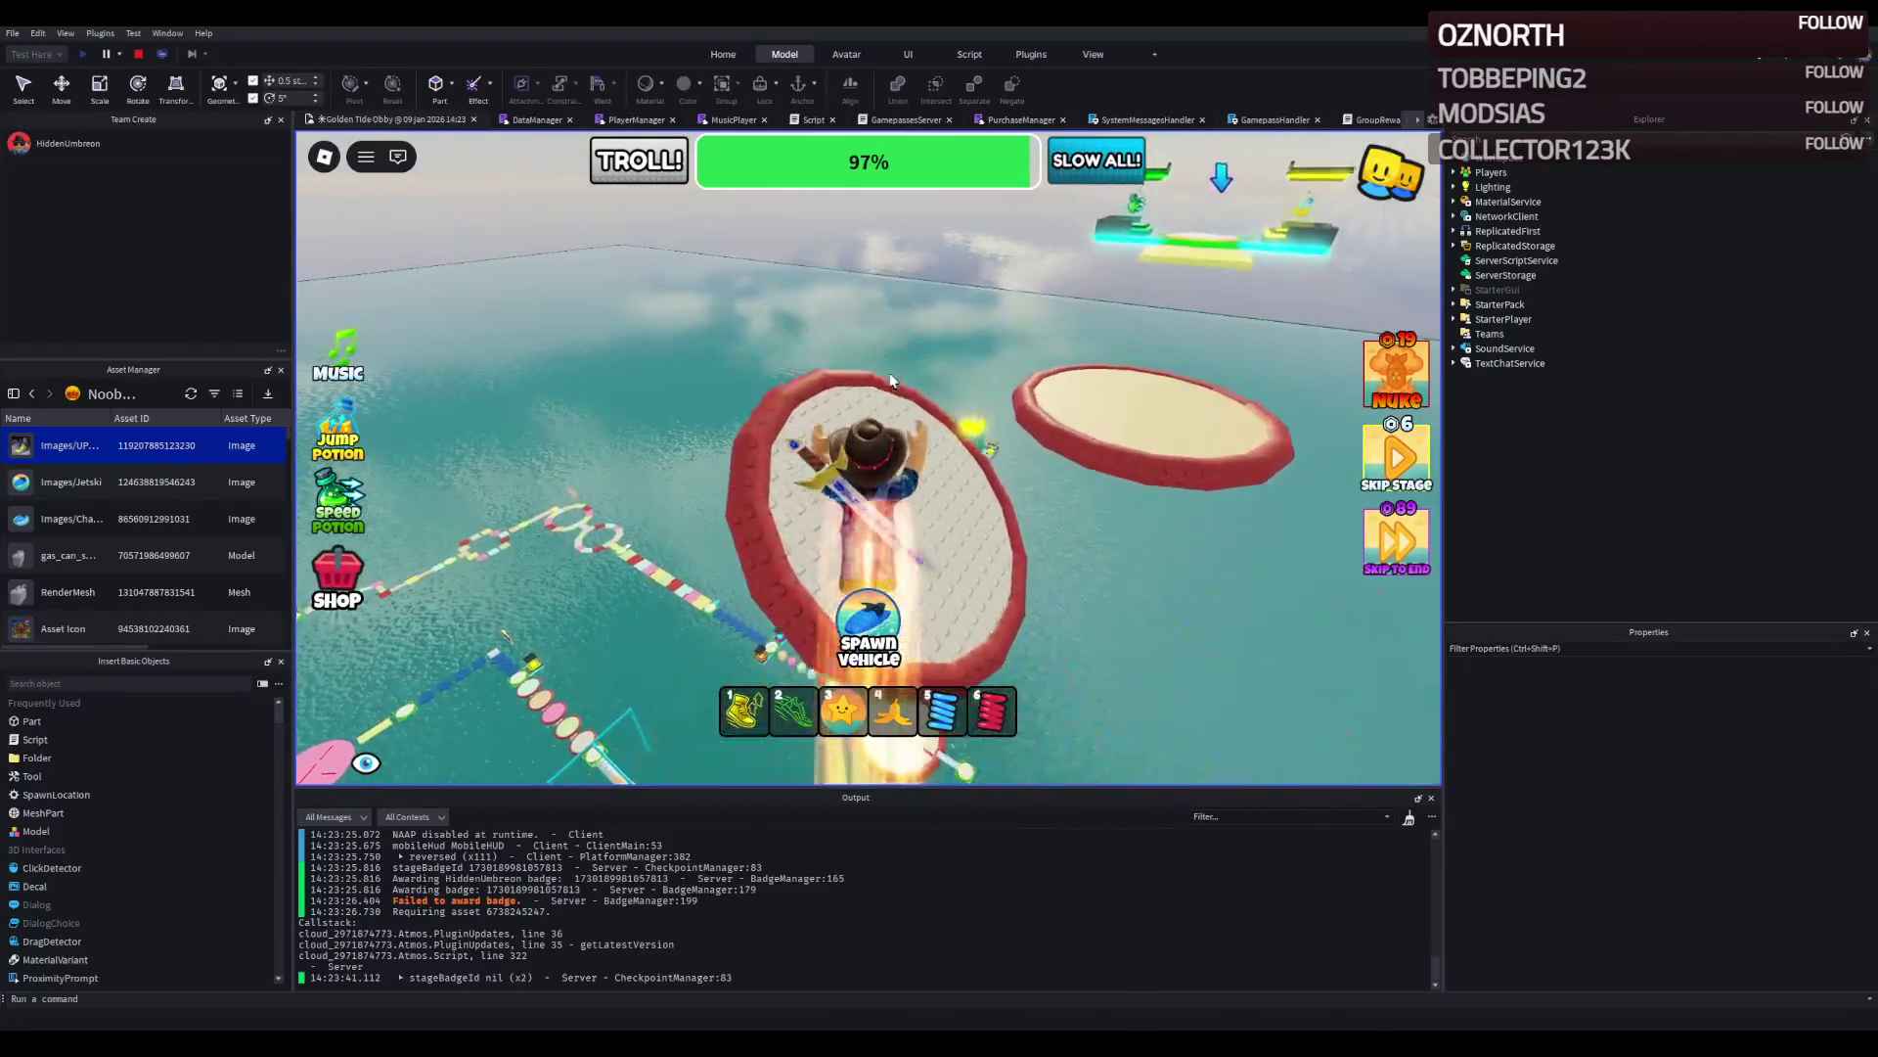
key("w")
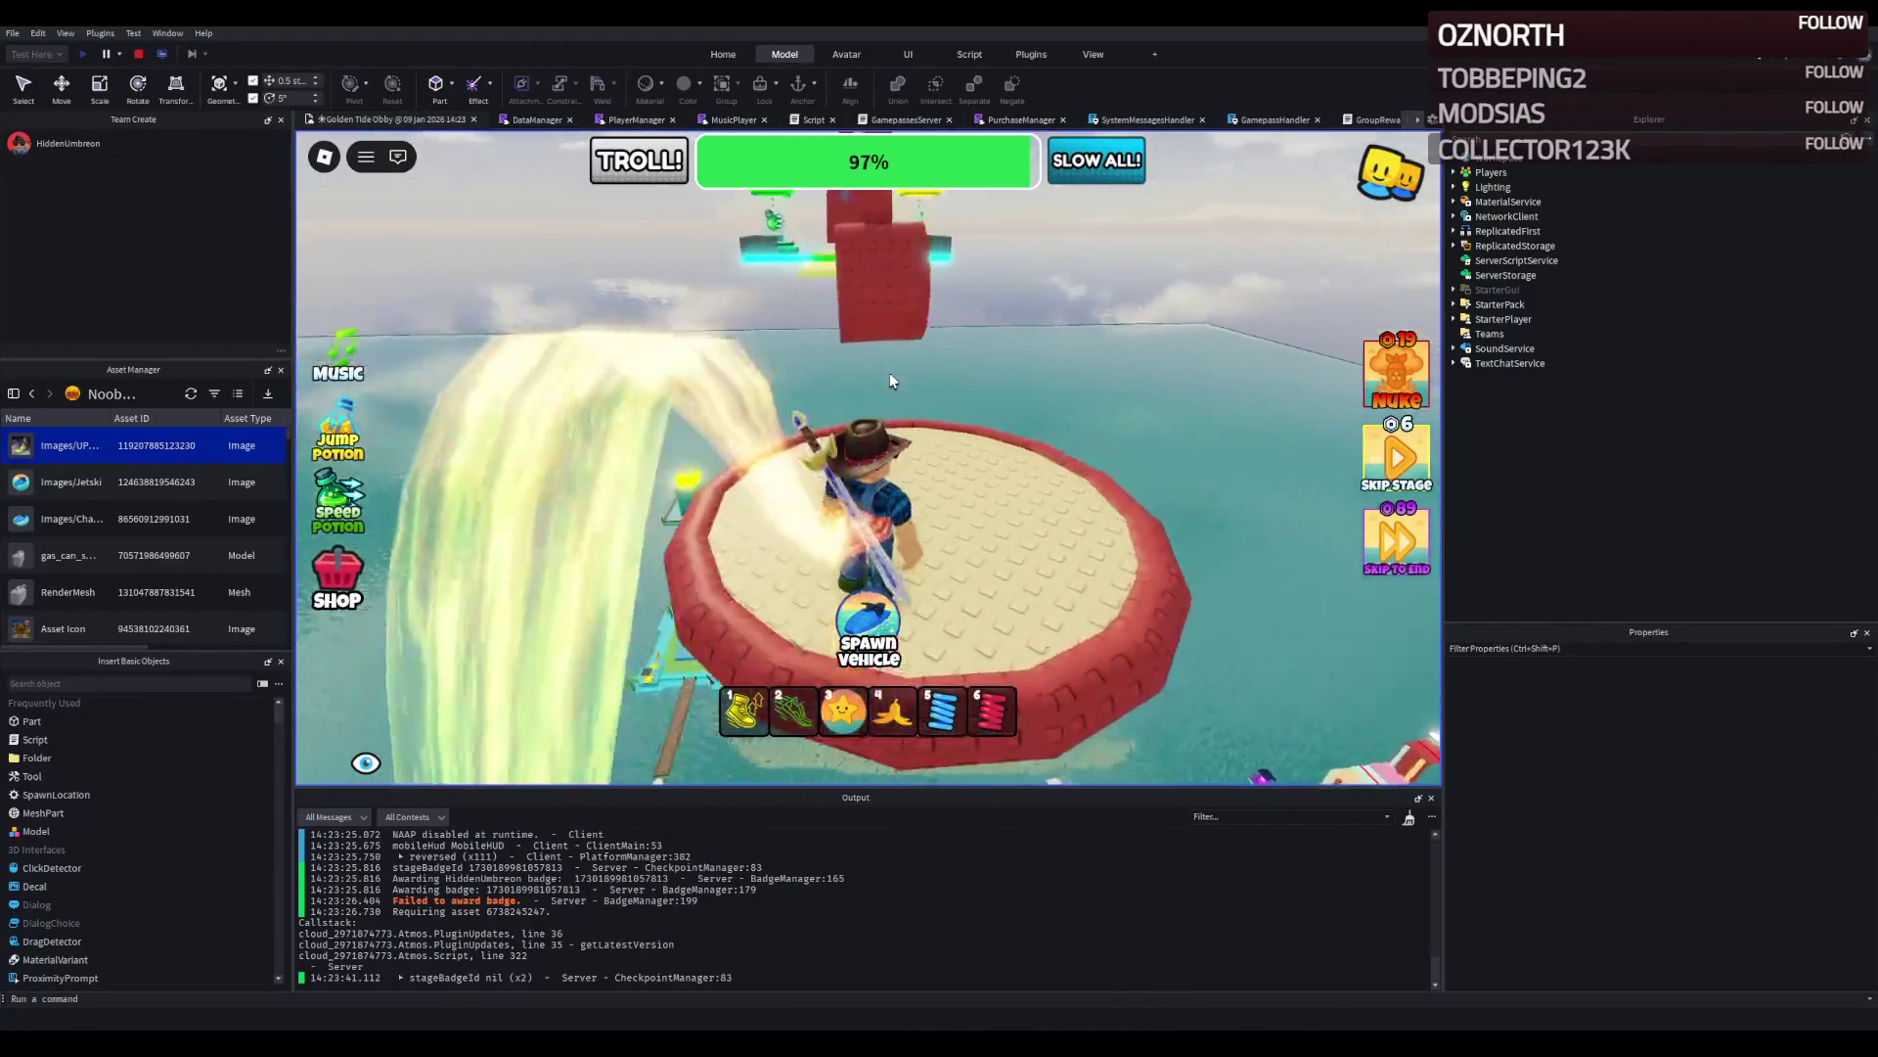
key("w")
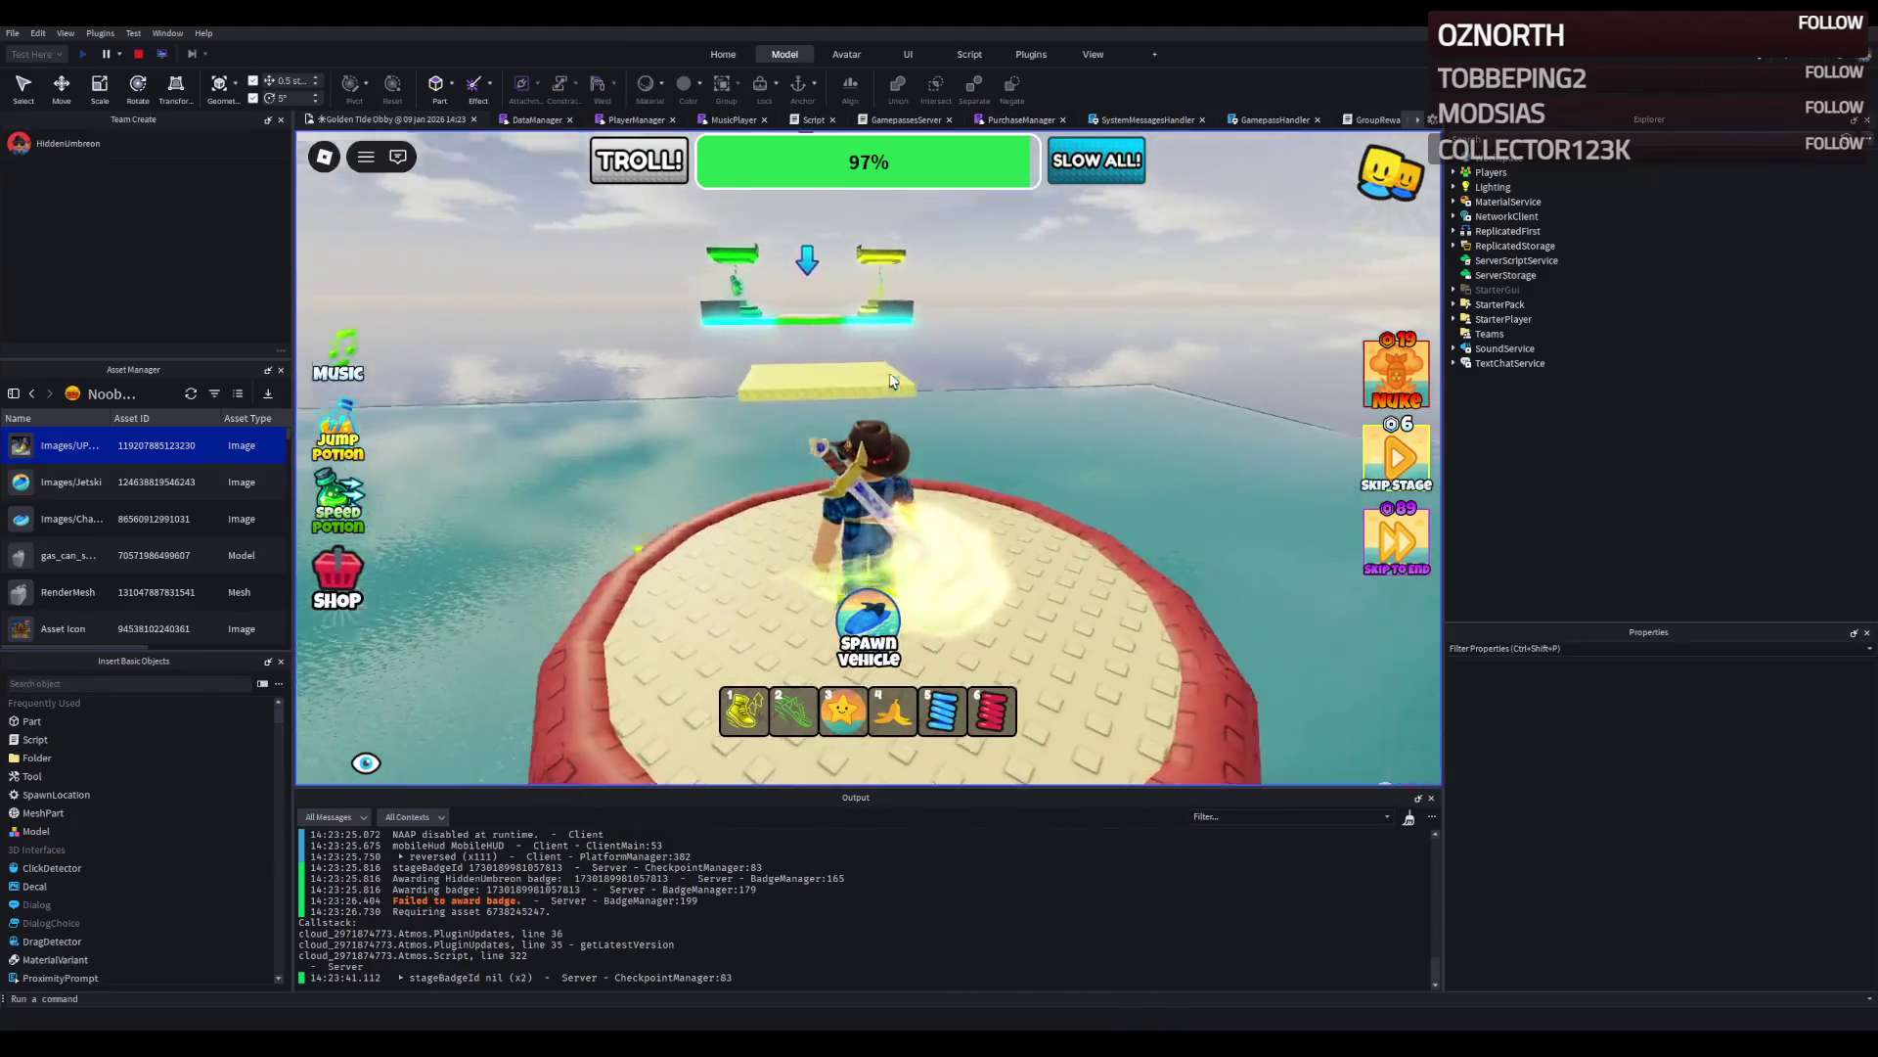
key("w")
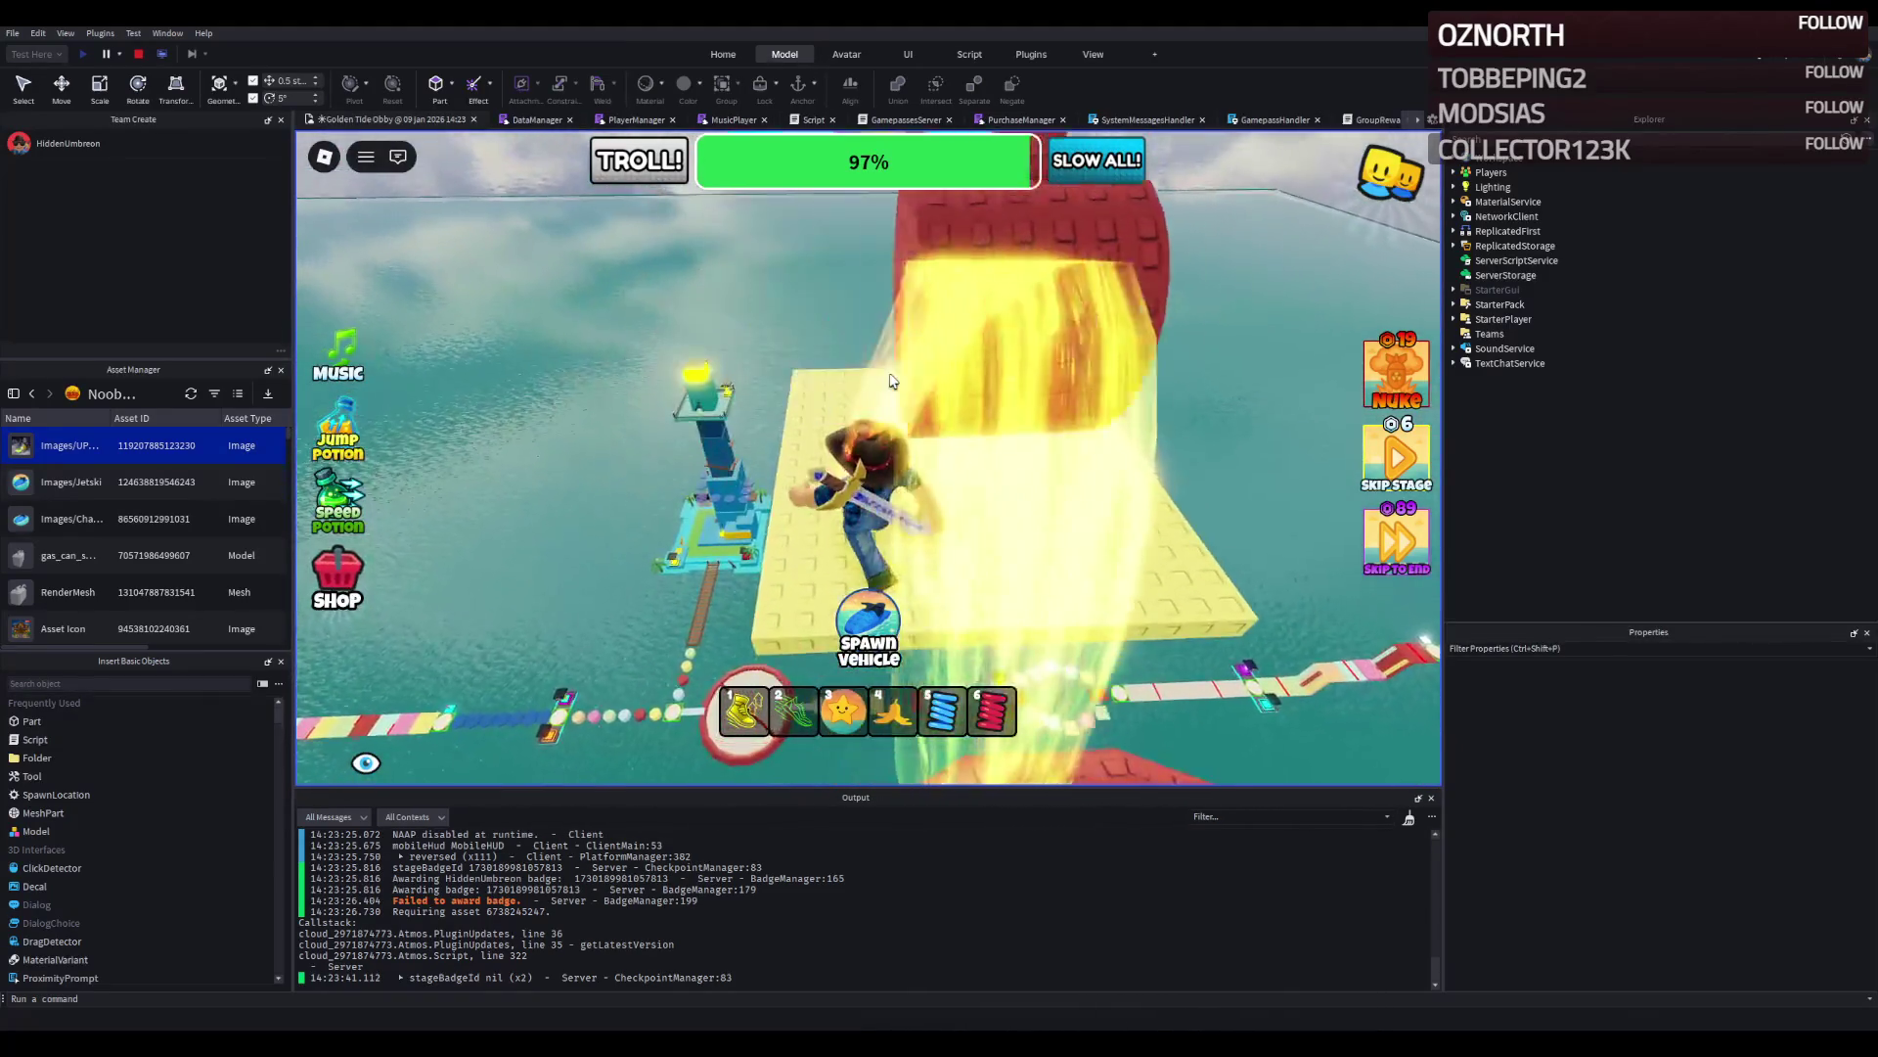
key("w")
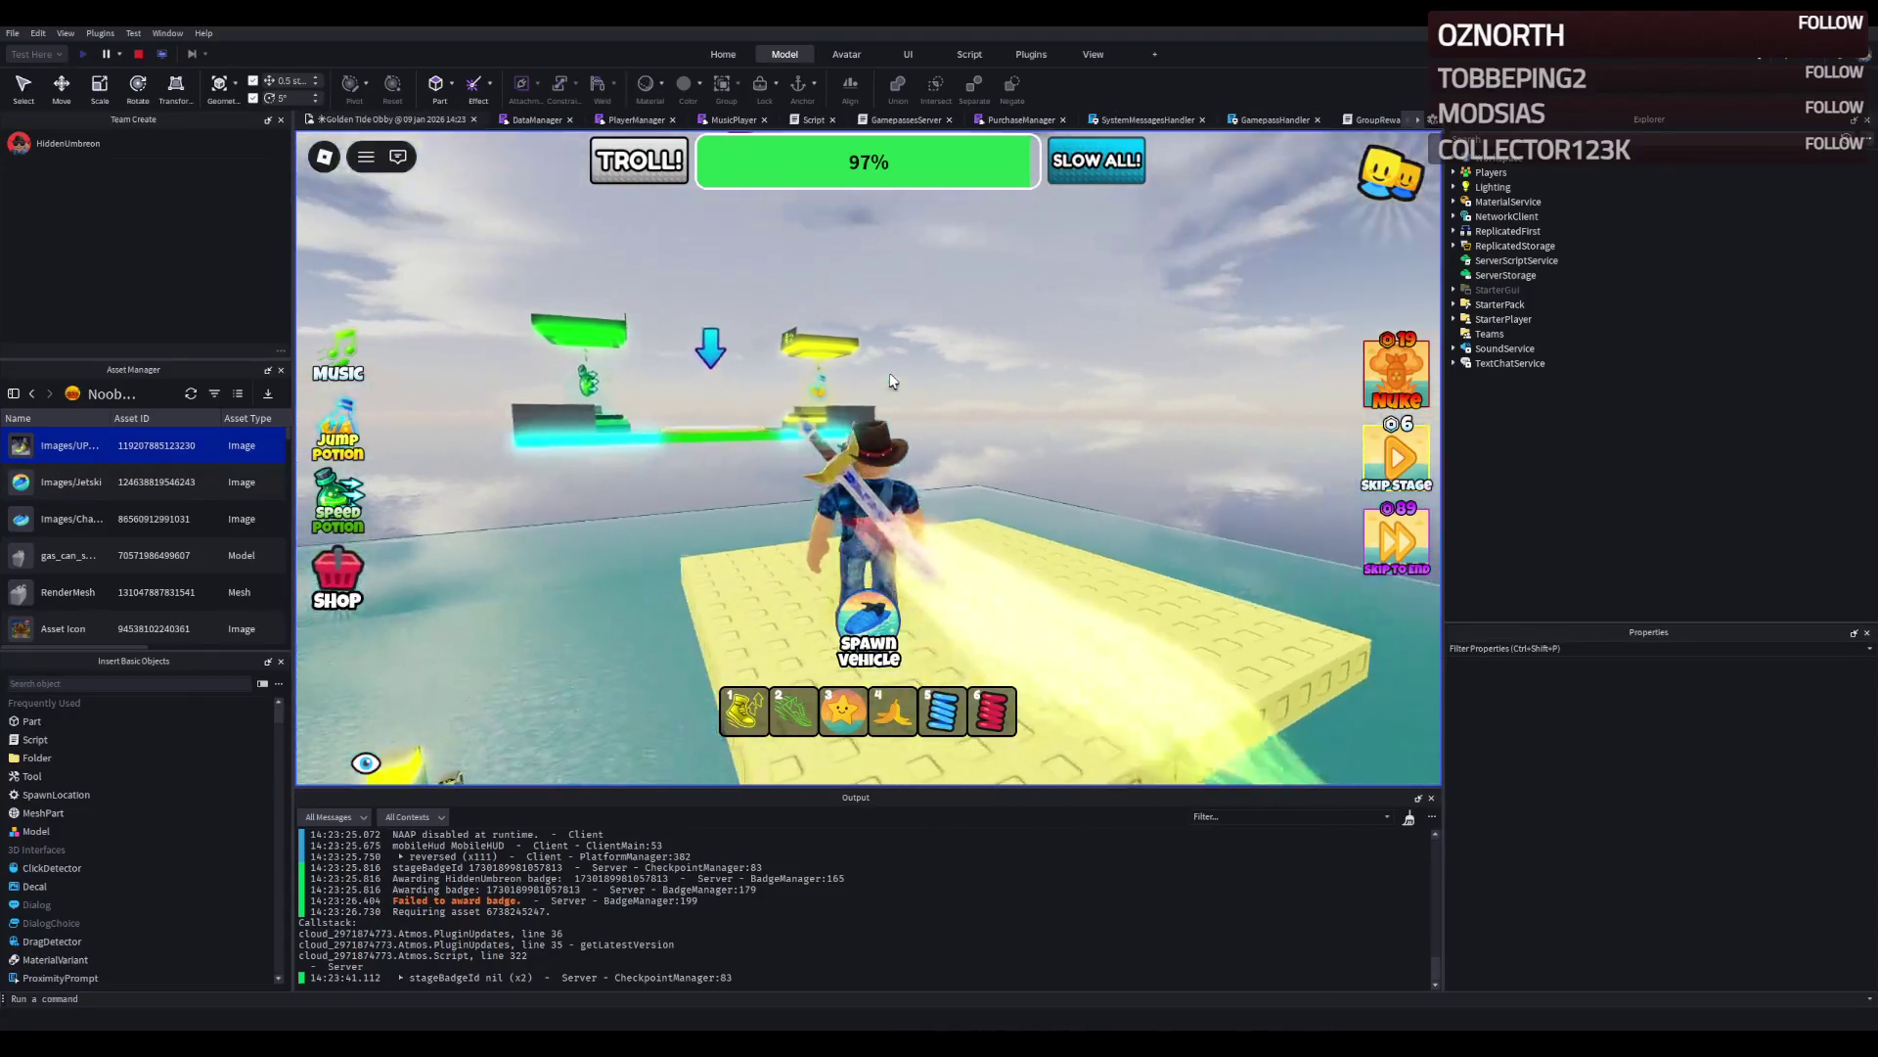
key("w")
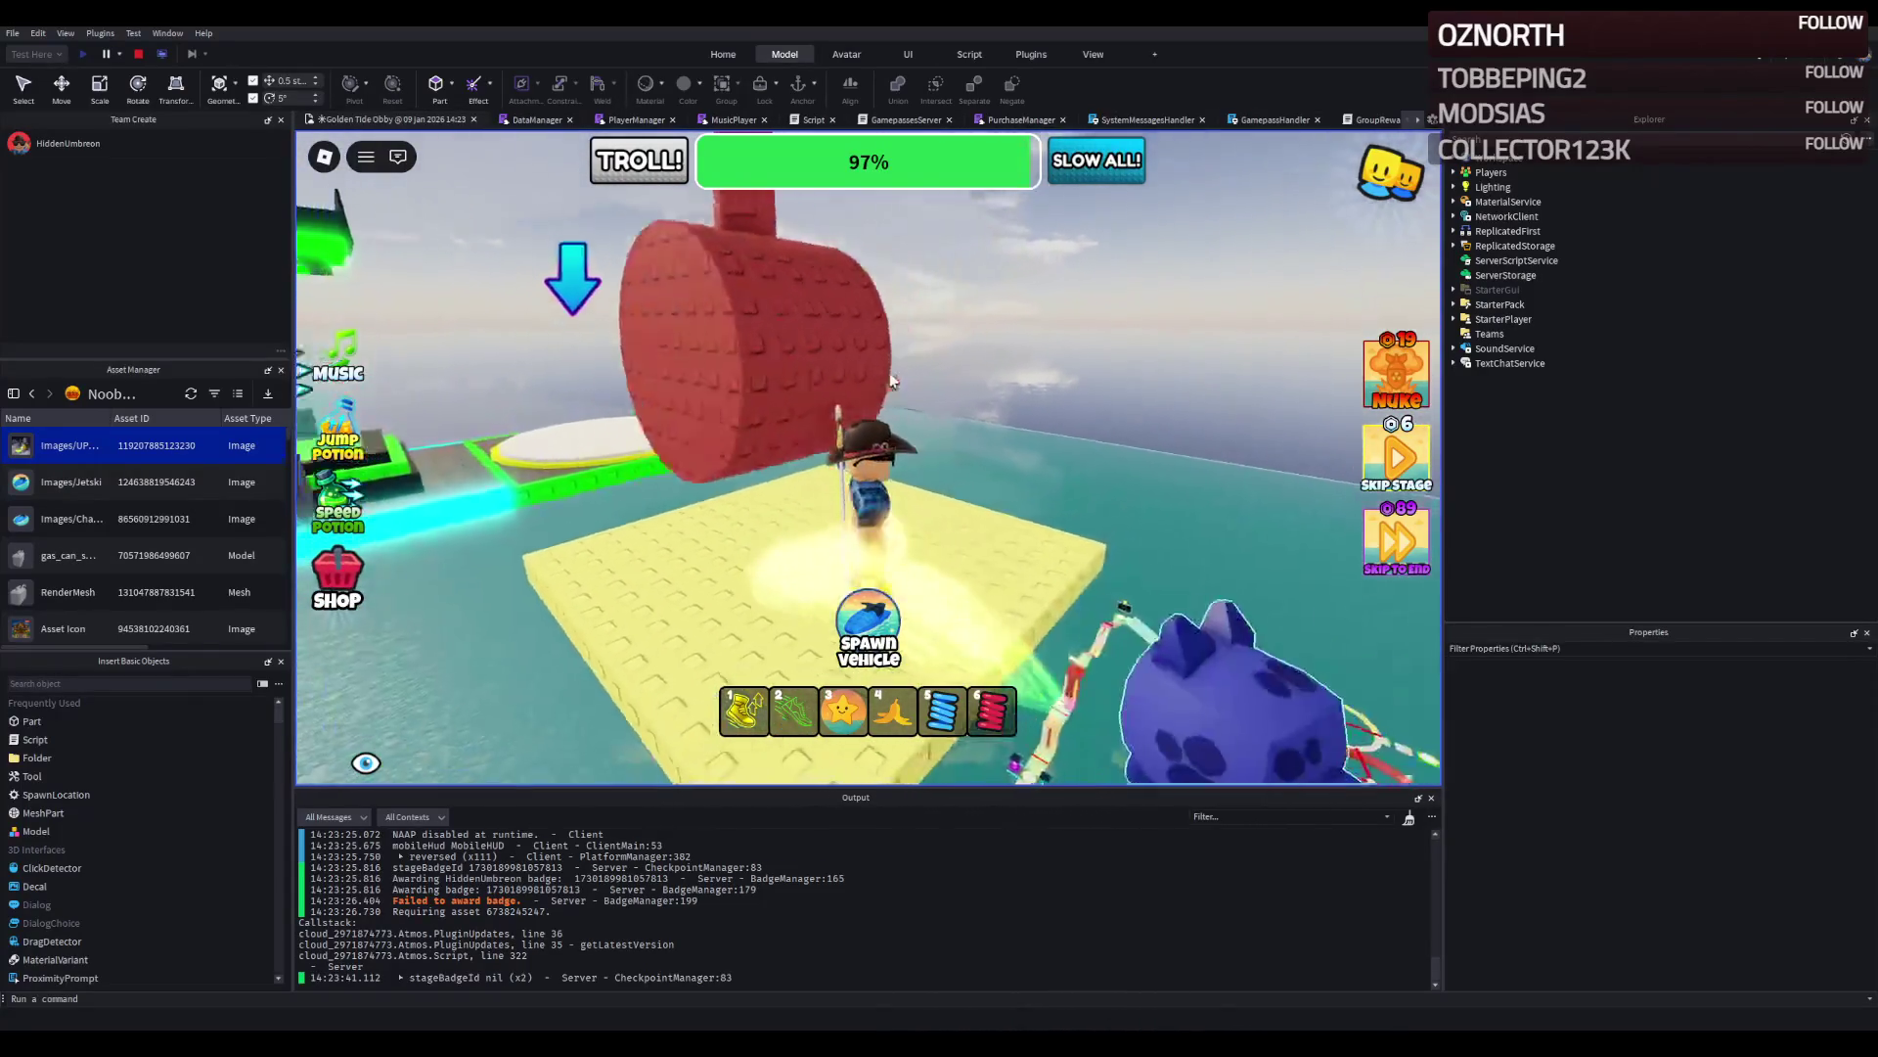
key("w")
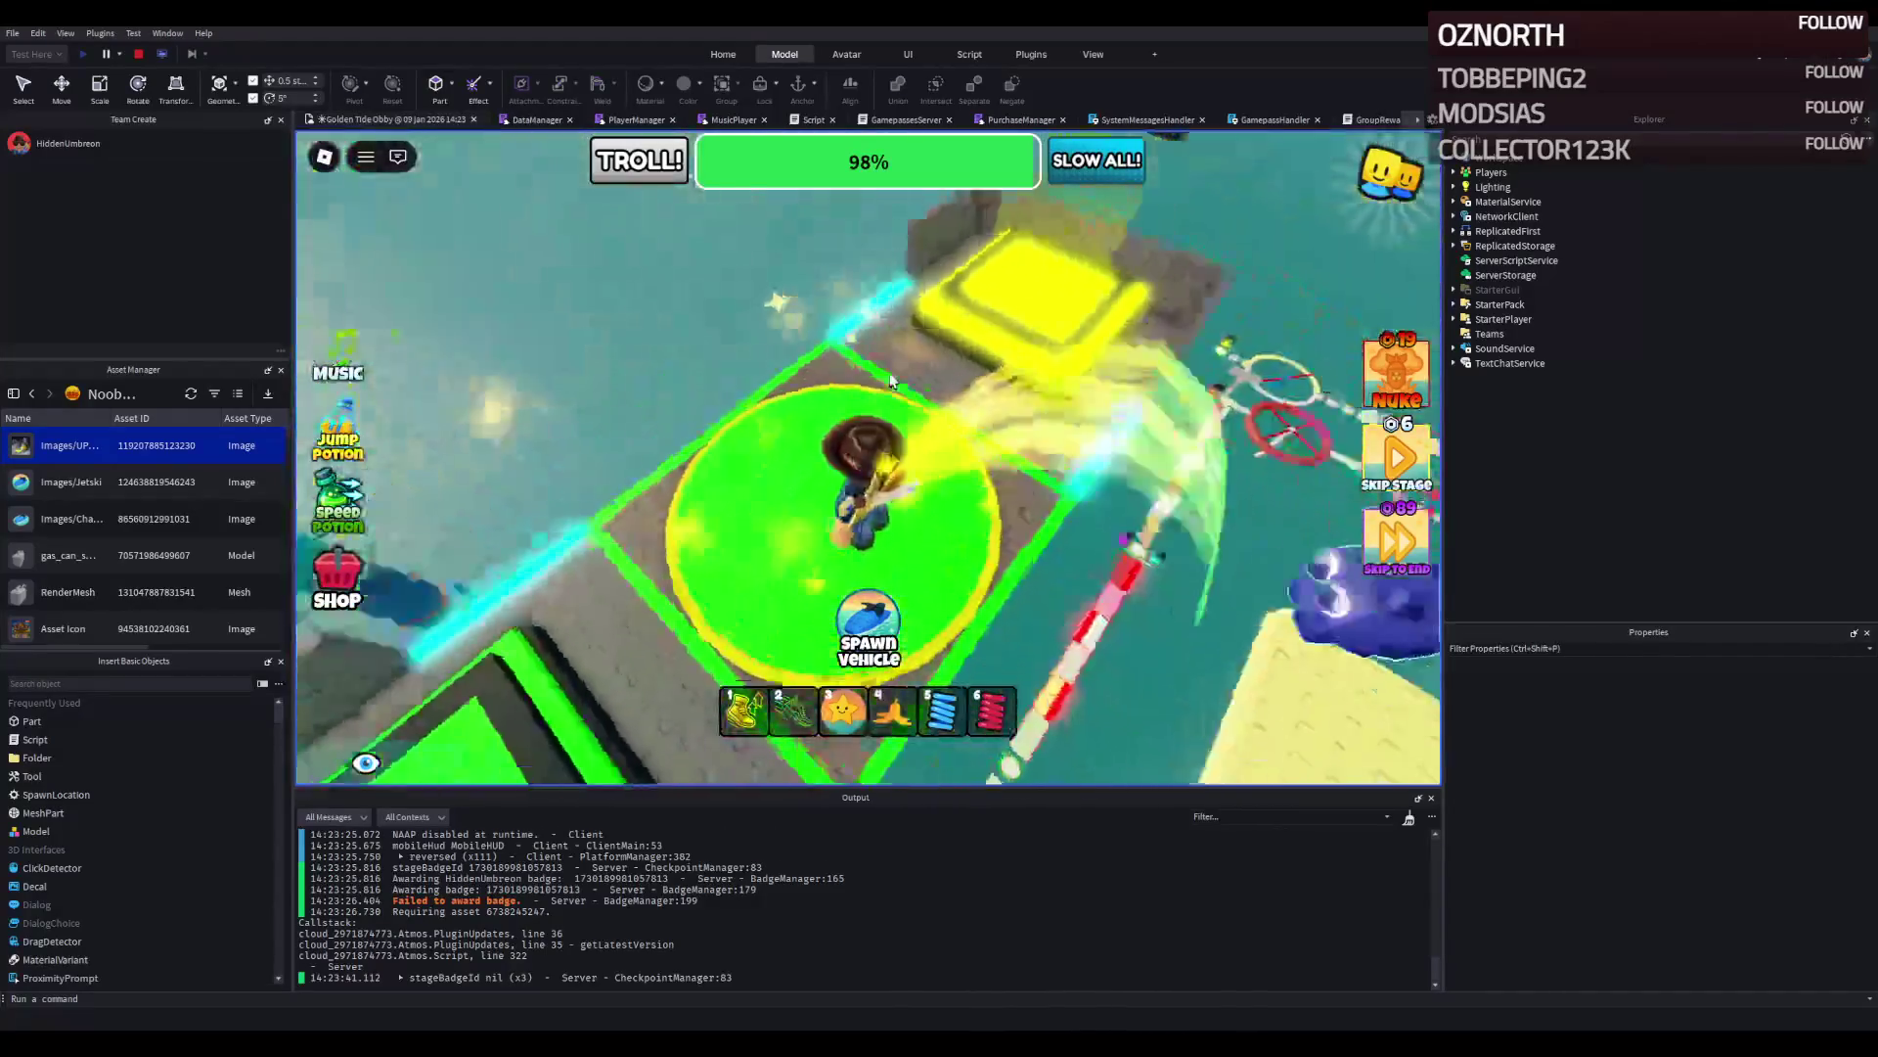
Rotate the camera around the checkpoint to inspect the Jump and Speed Potion stands.
key("s")
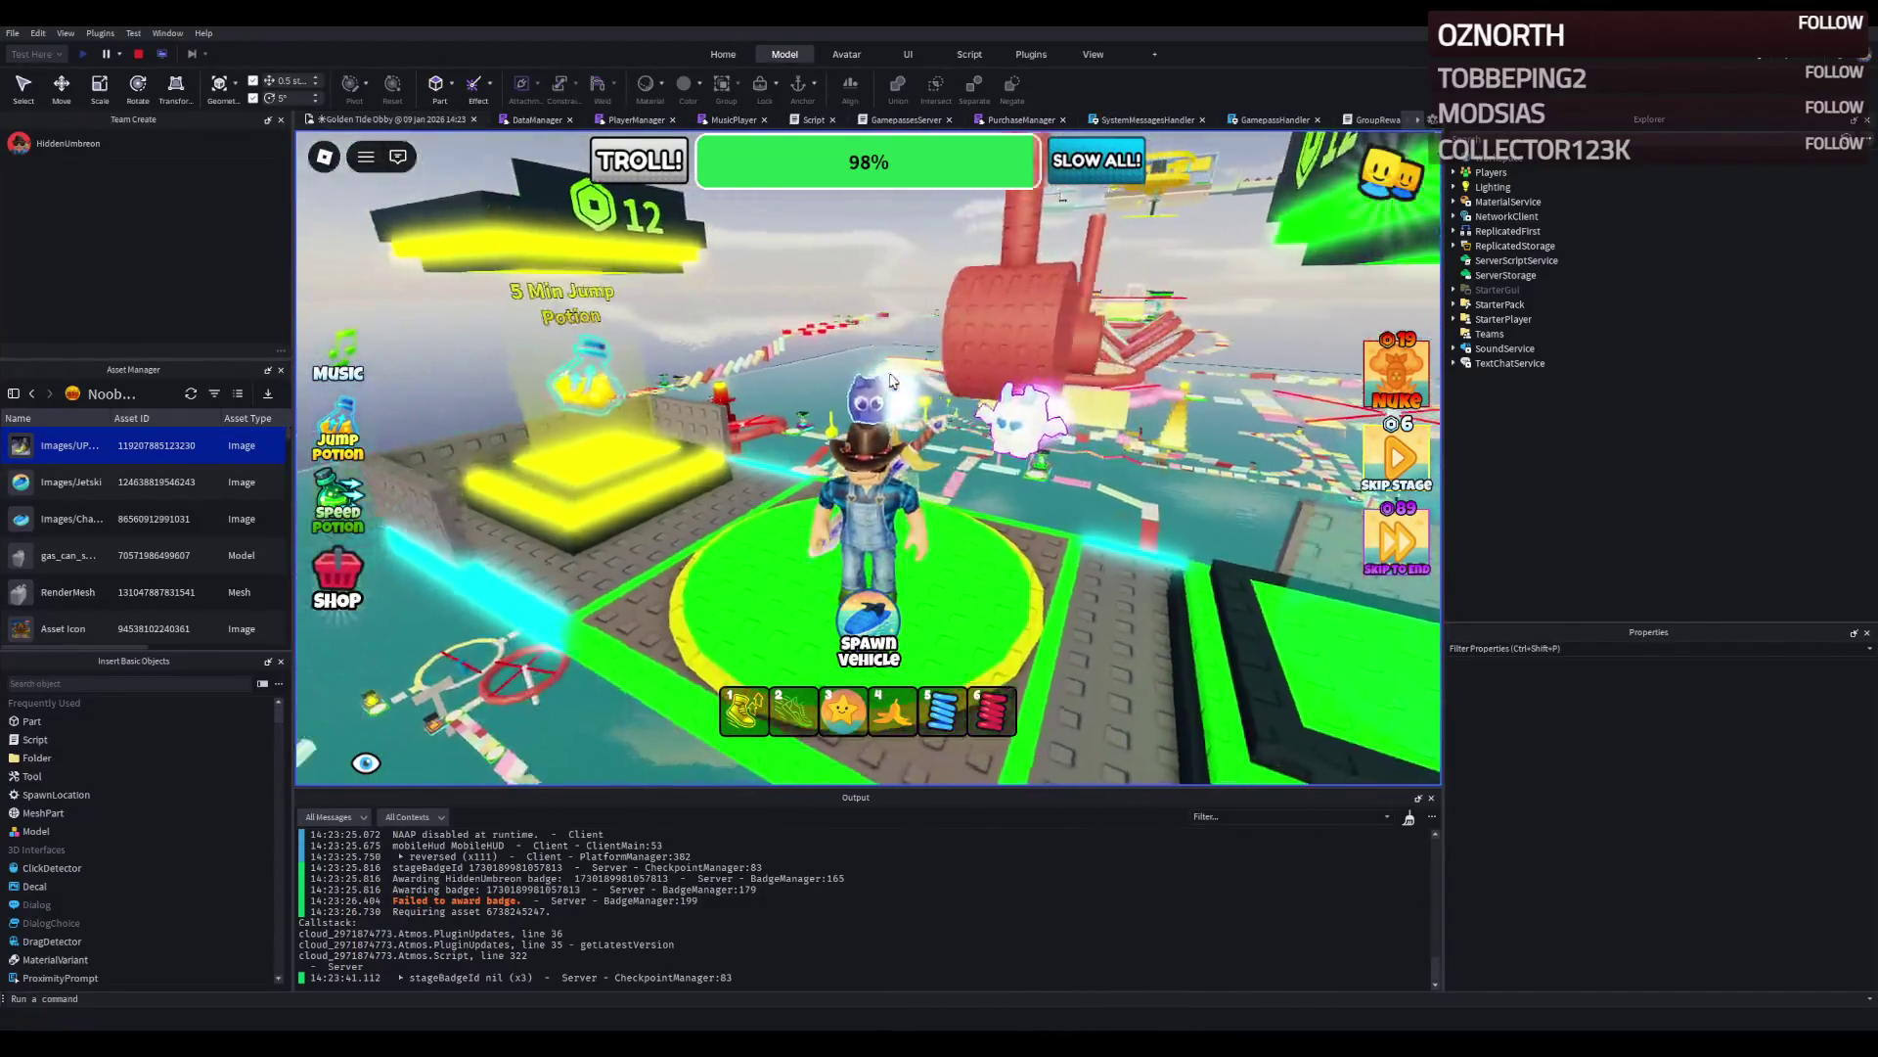
key("Right")
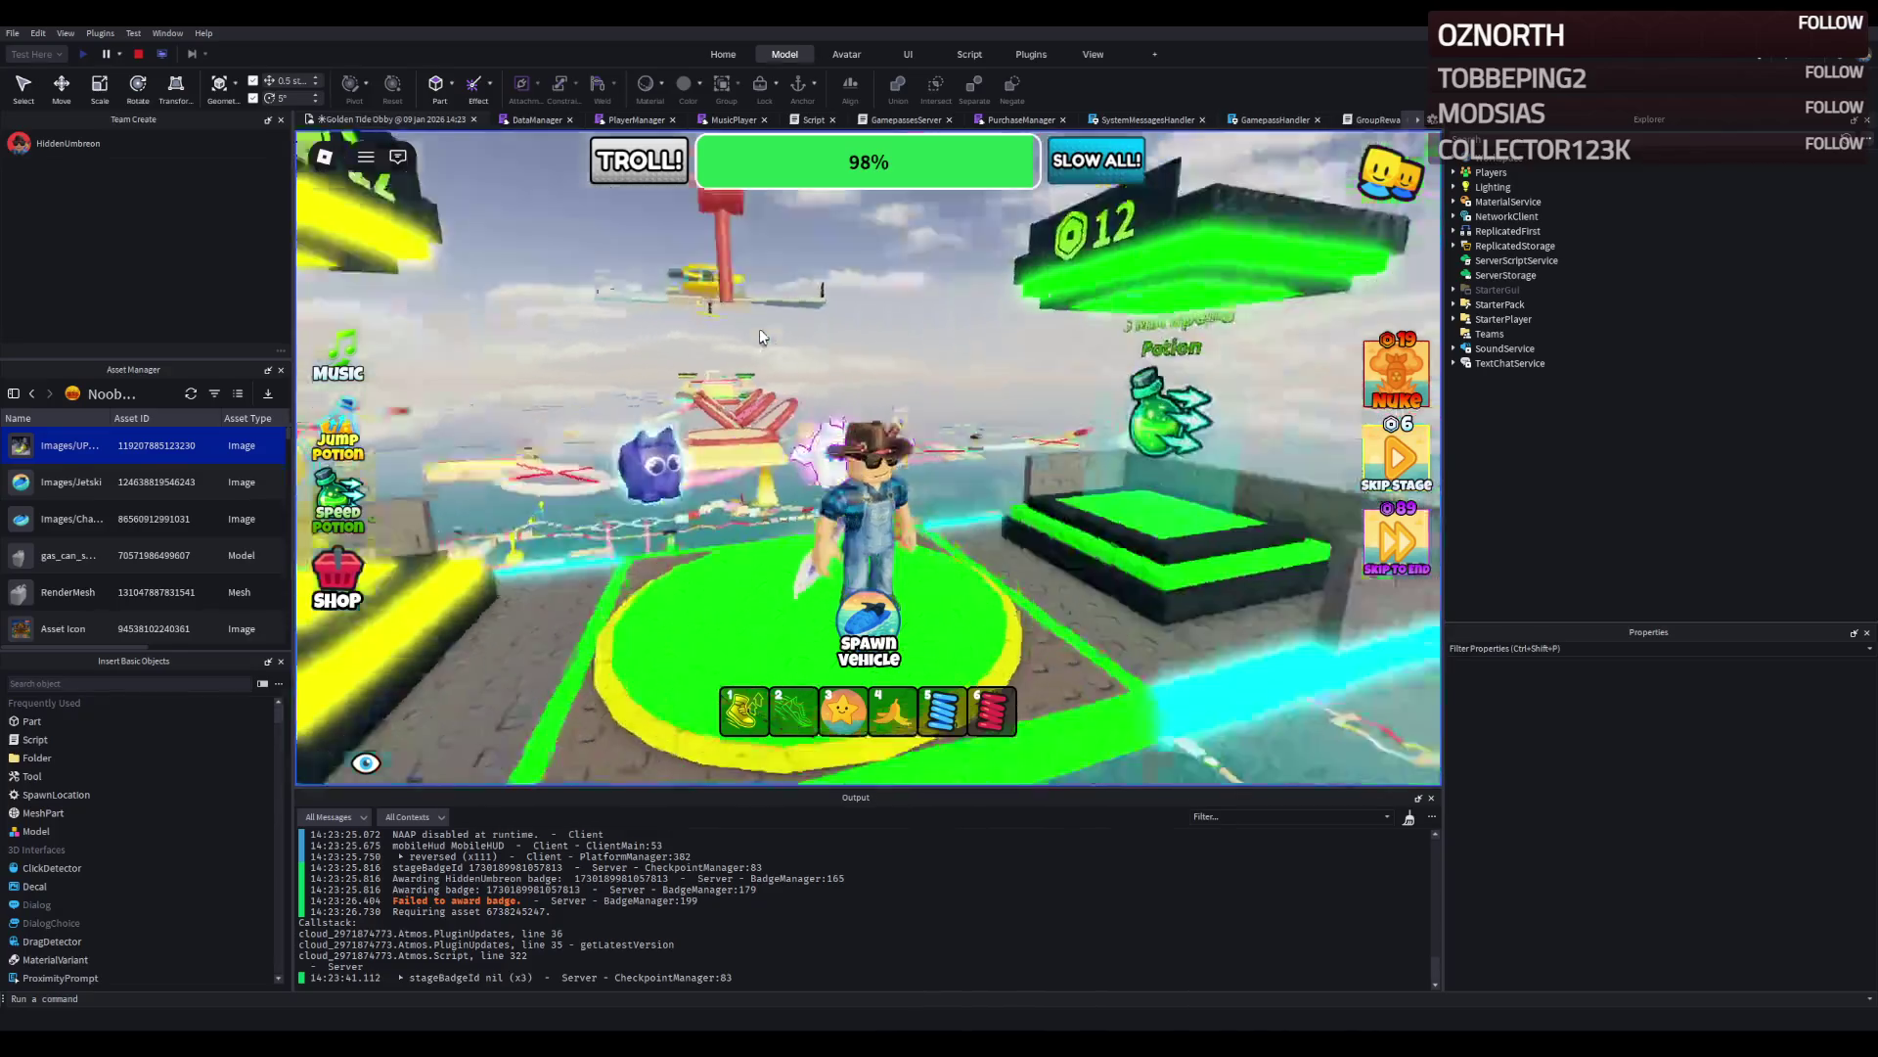
key("Right")
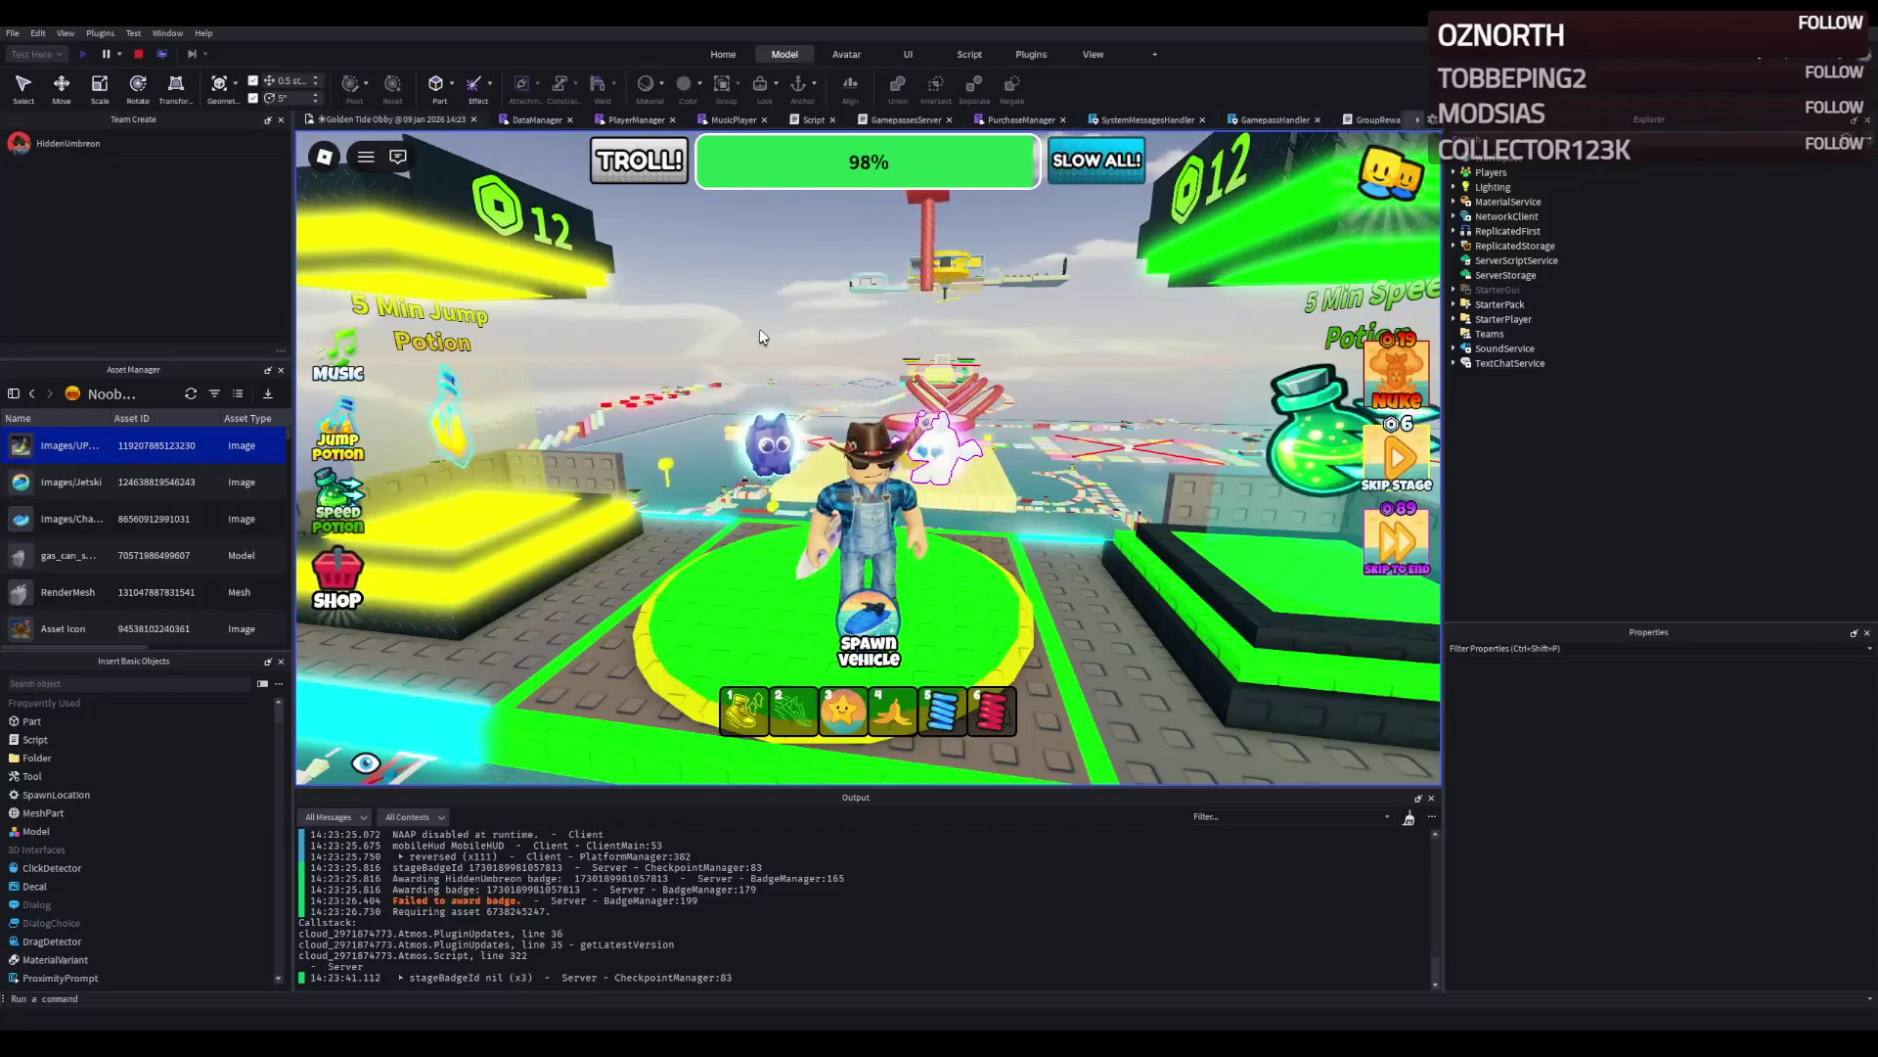
key("Right")
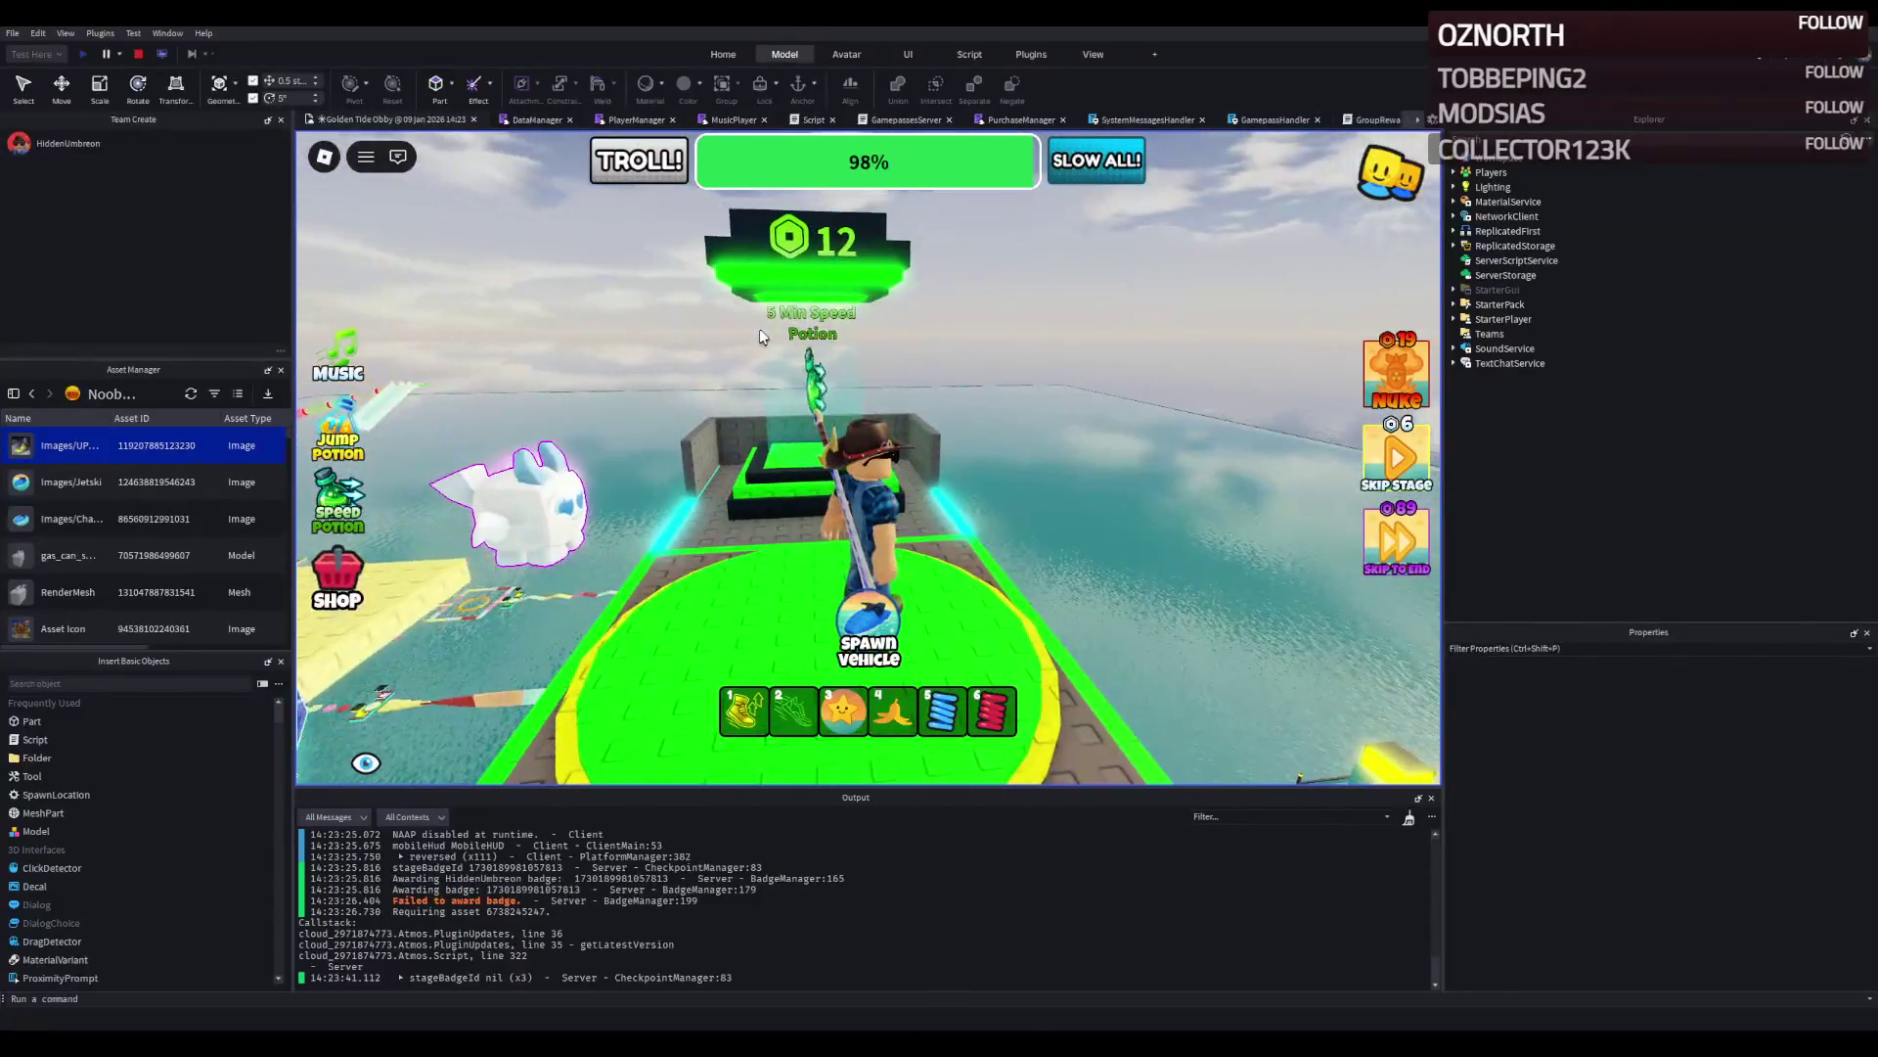
key("w")
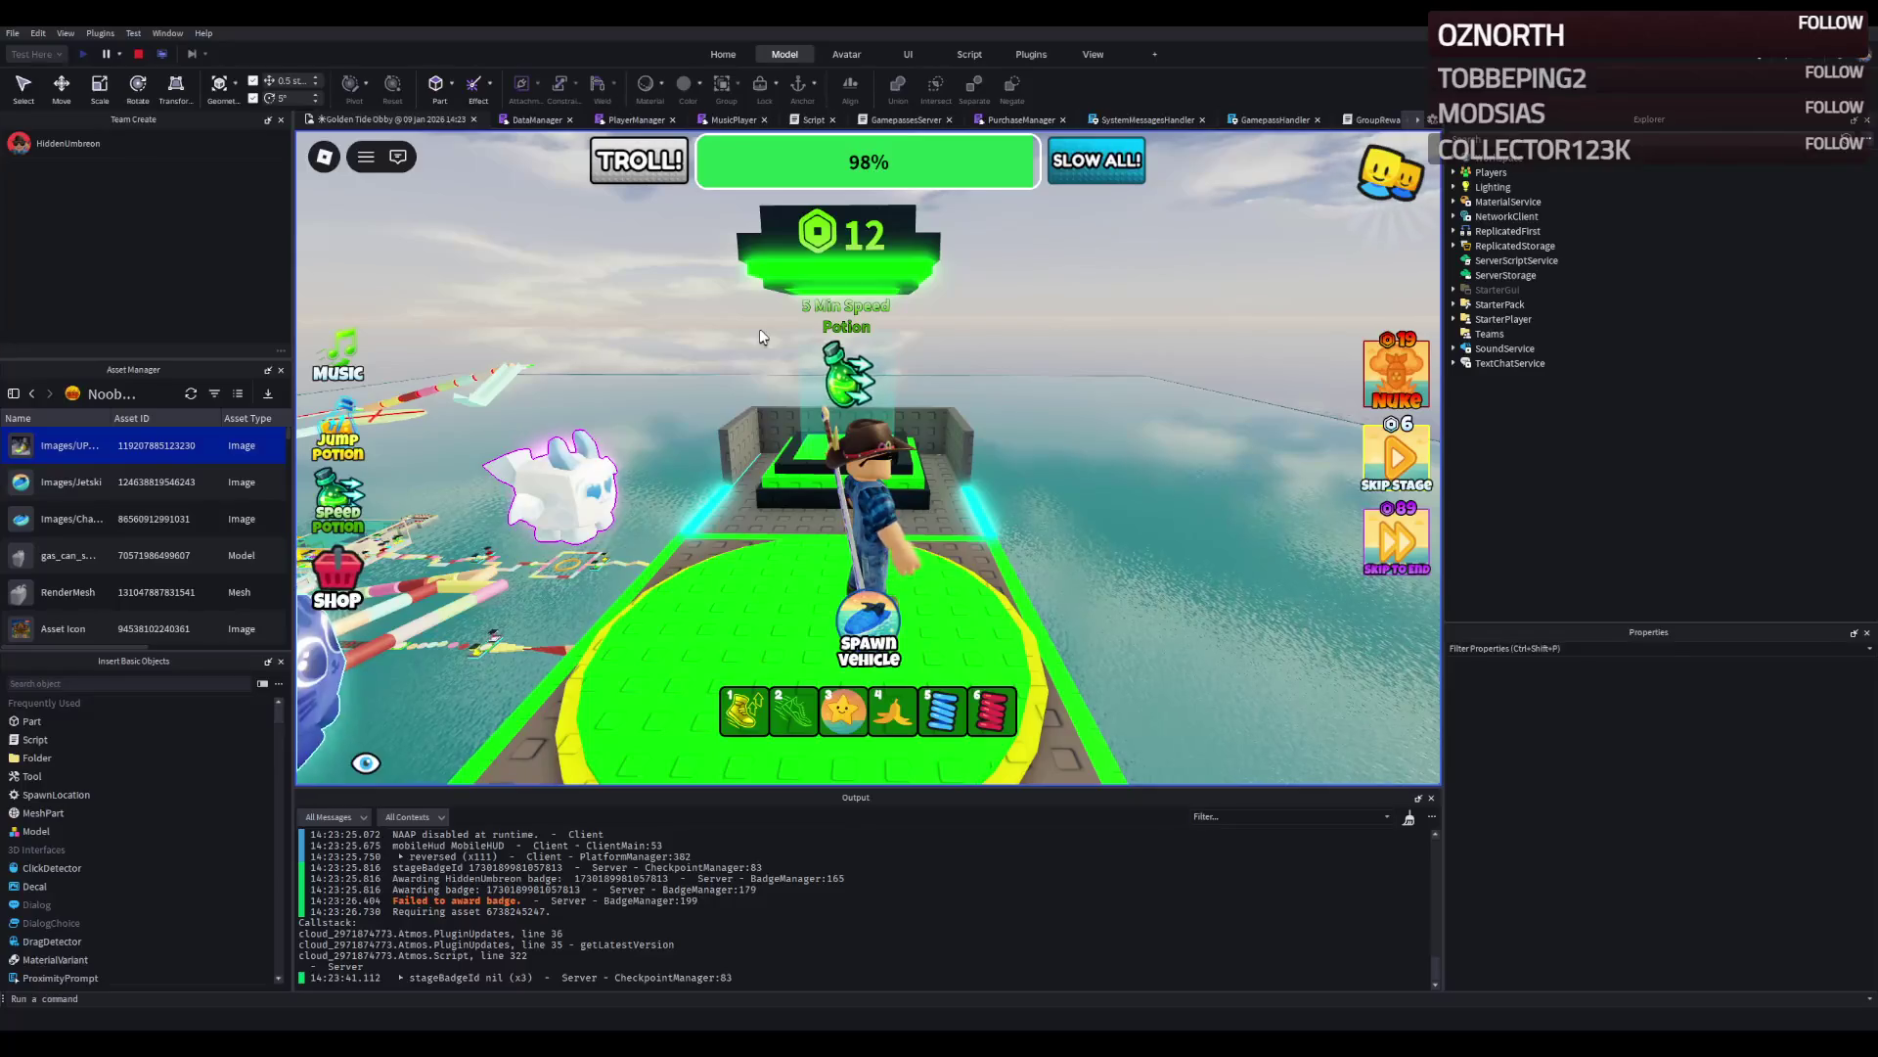
key("Left")
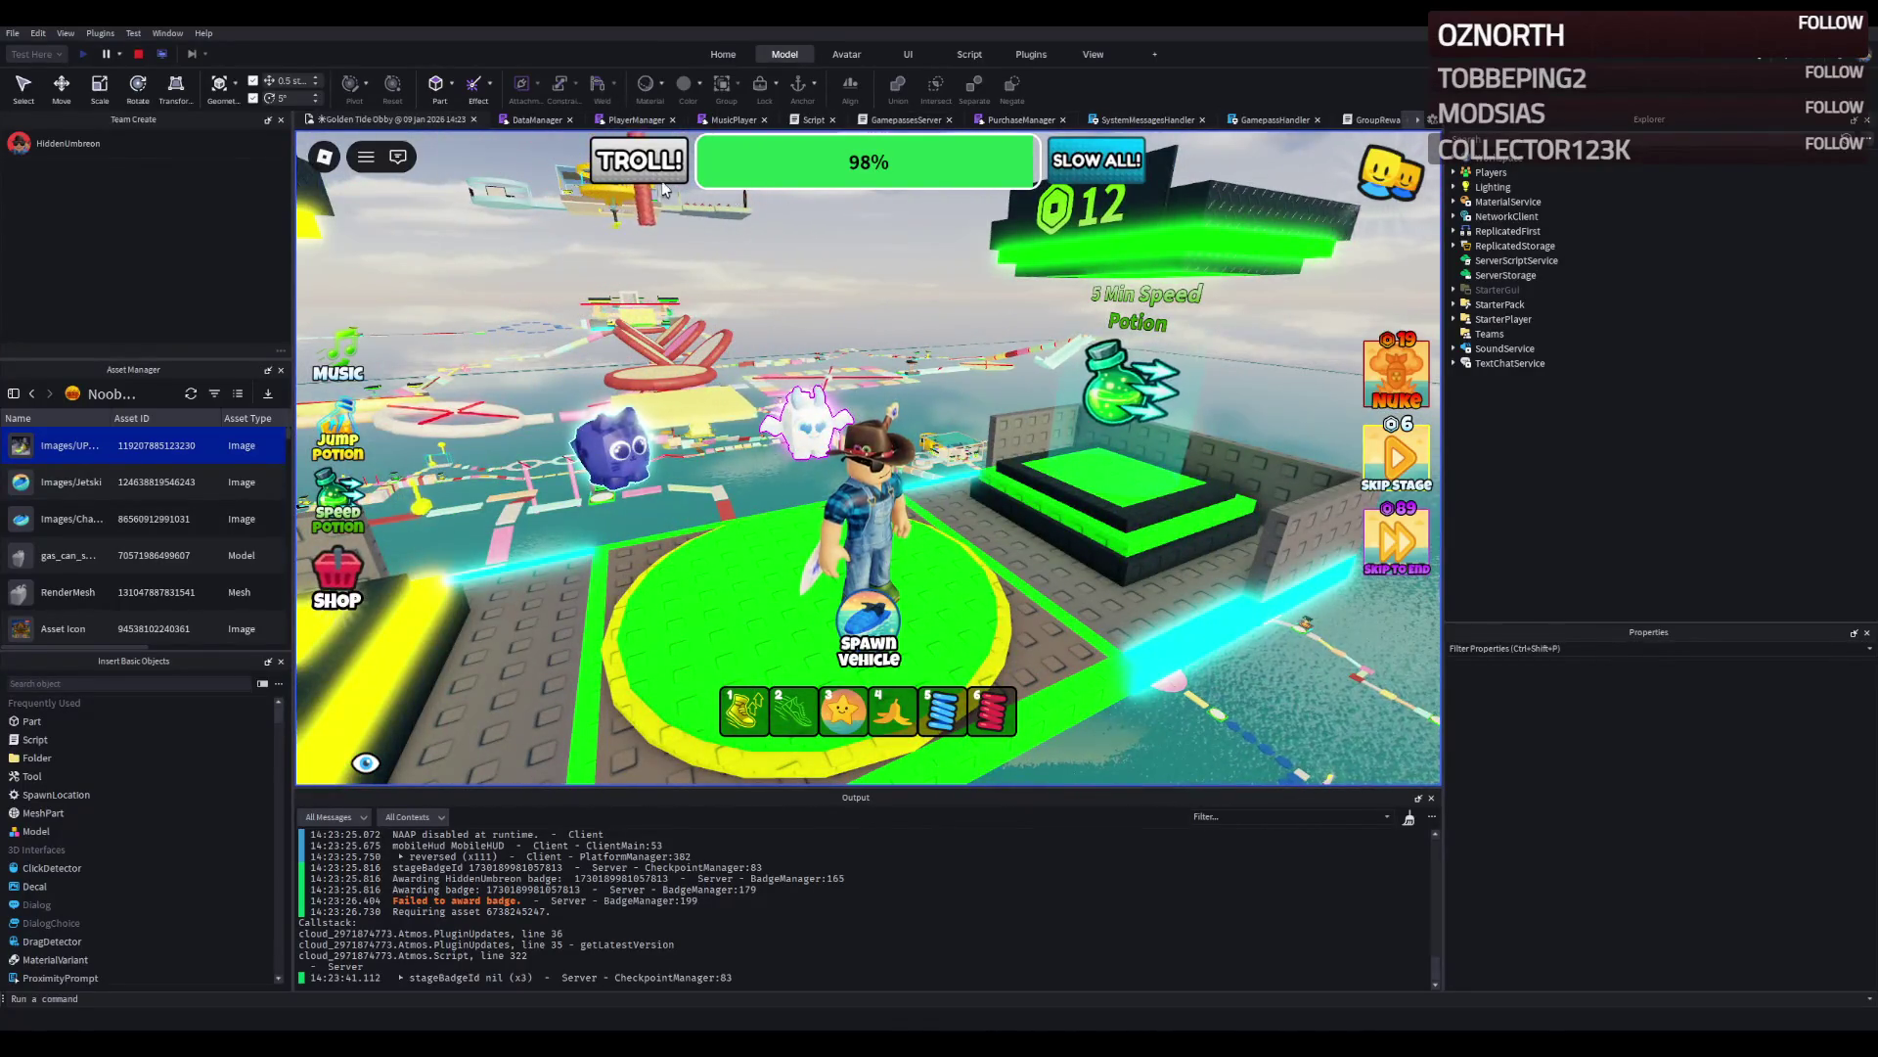
Stop the playtest and raise the editor camera over the whole obby course.
left_click(137, 54)
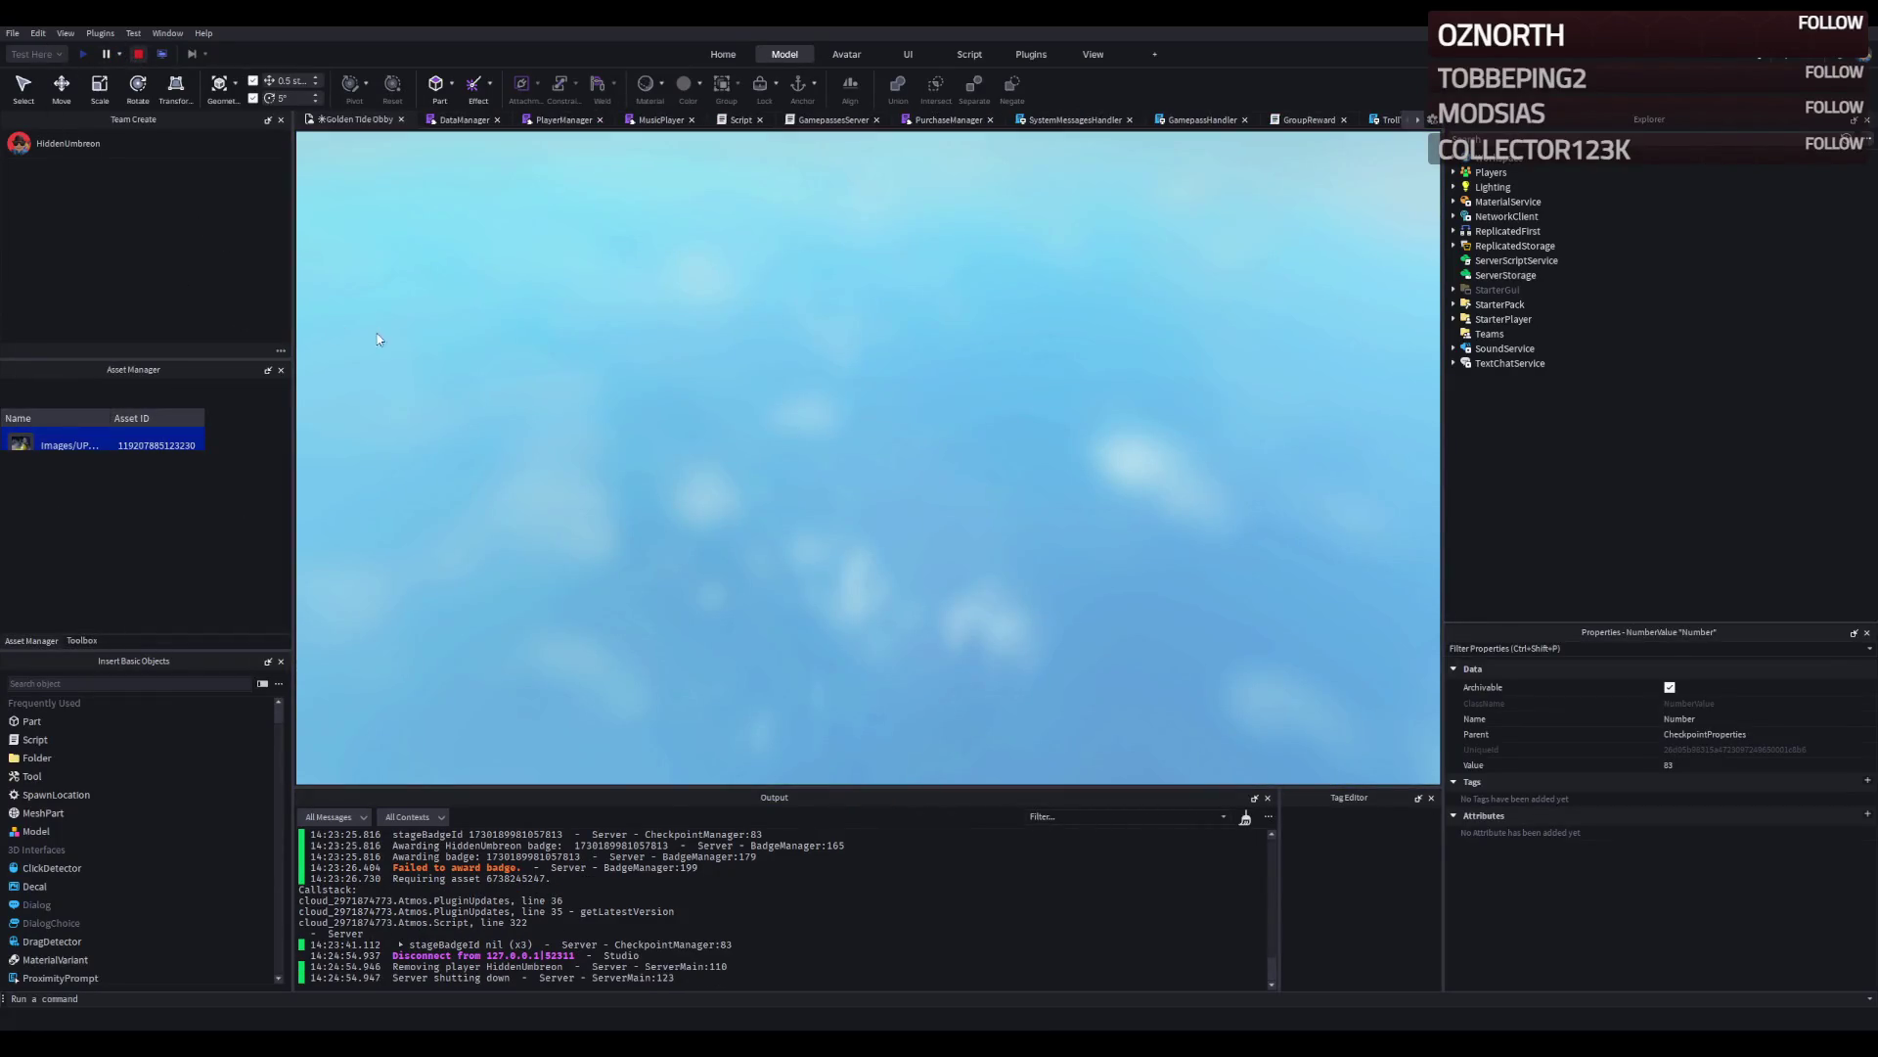
key("e")
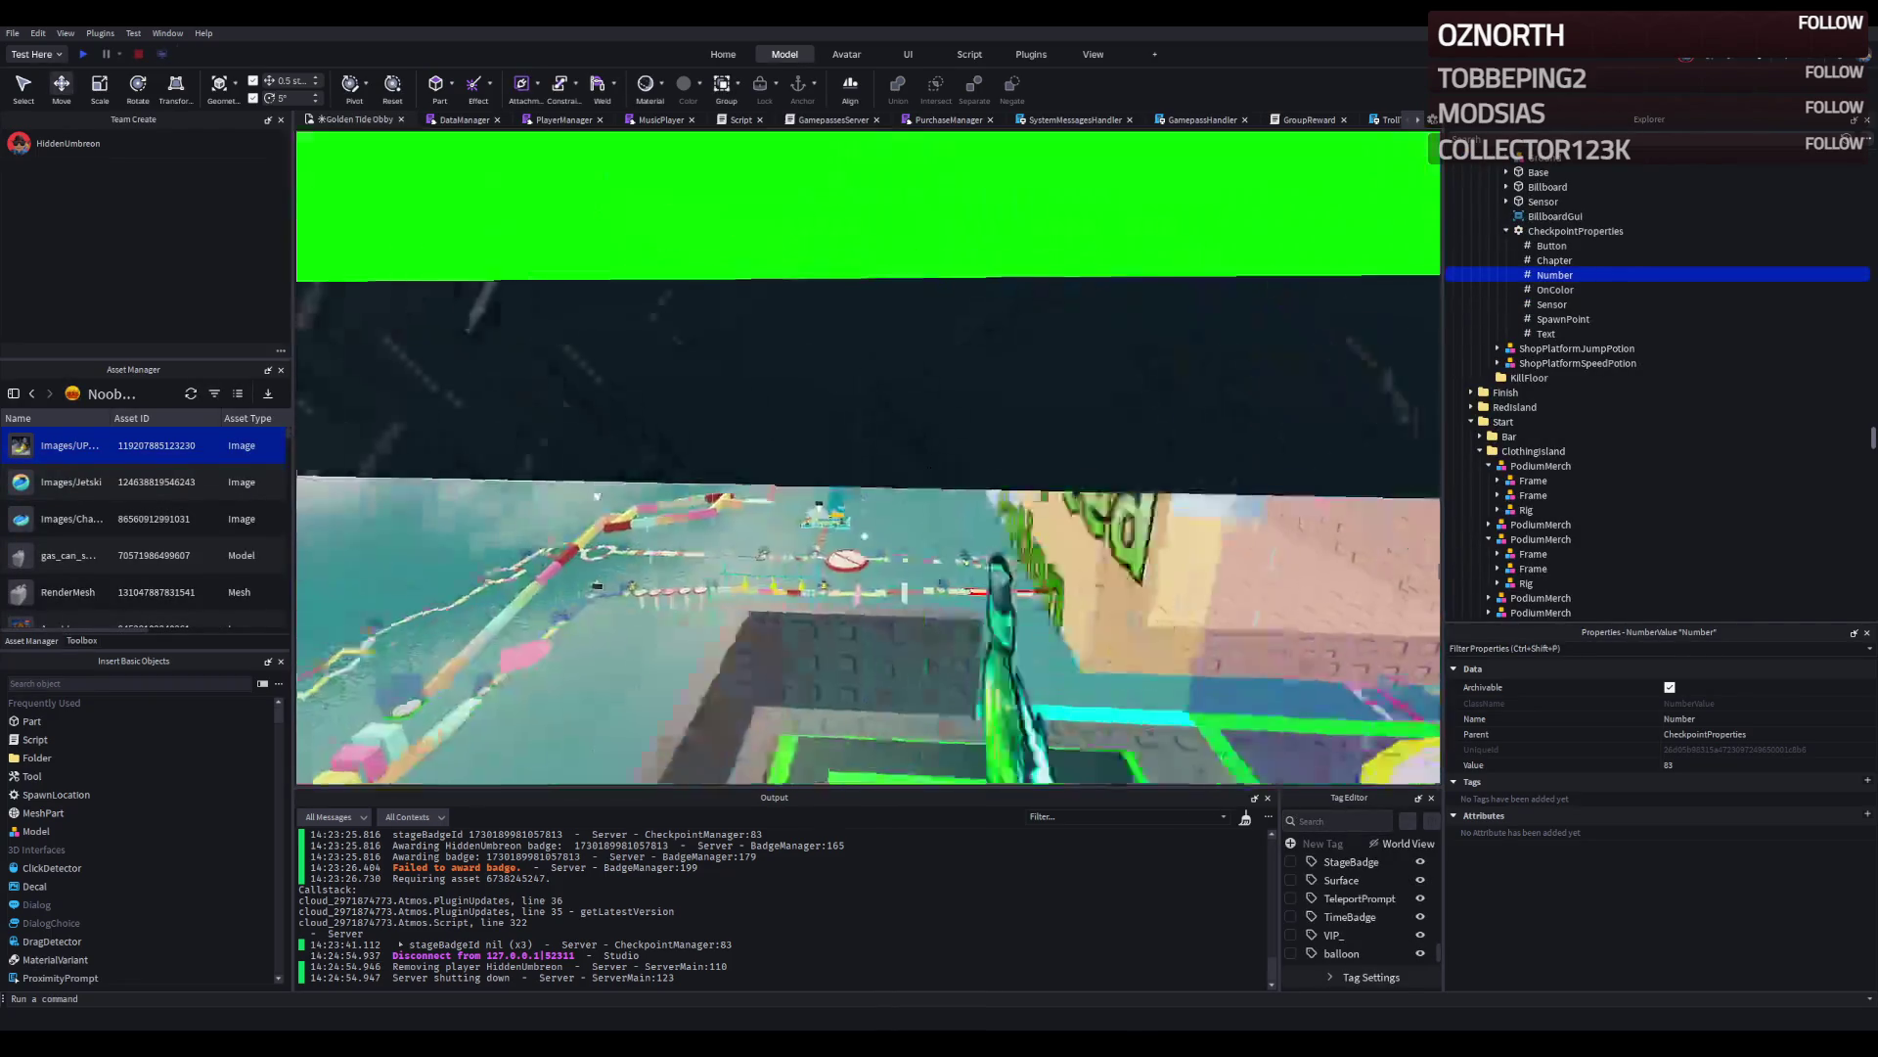
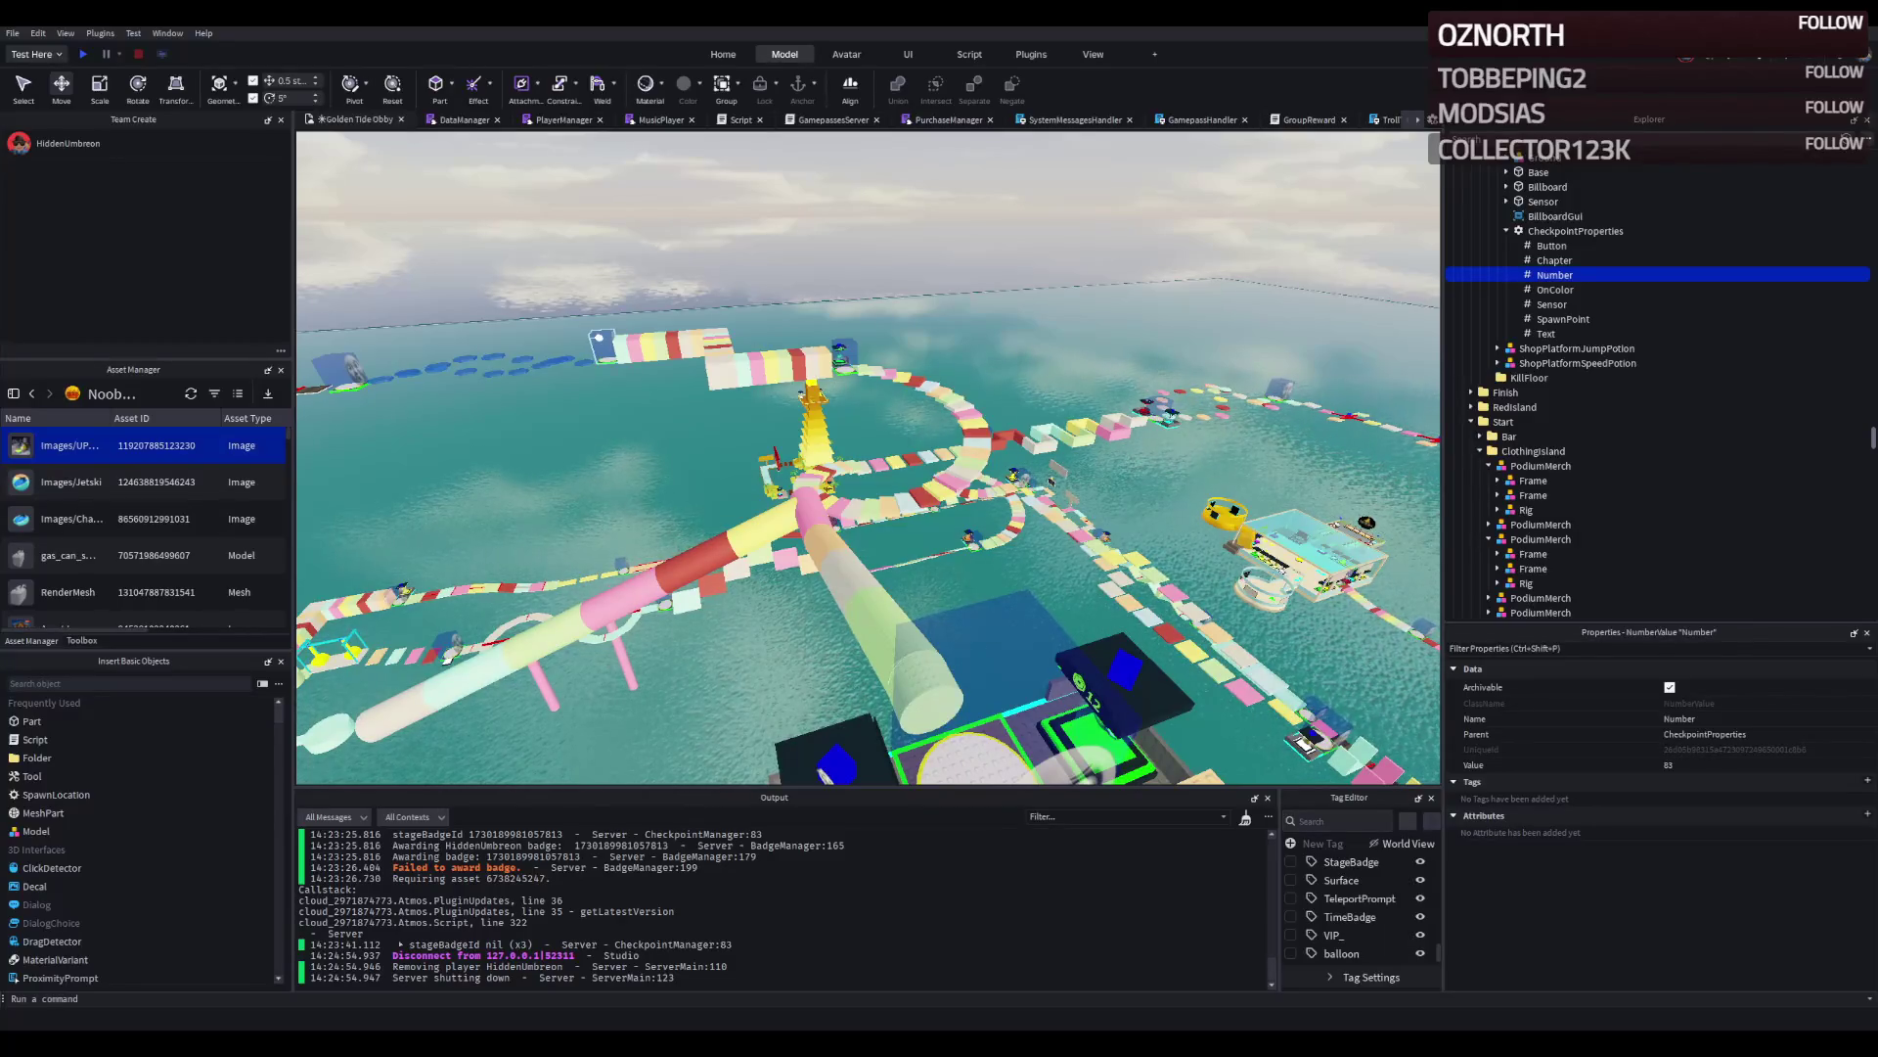
Fly the camera around the course to the stage 83 checkpoint platform.
key("w")
key("s")
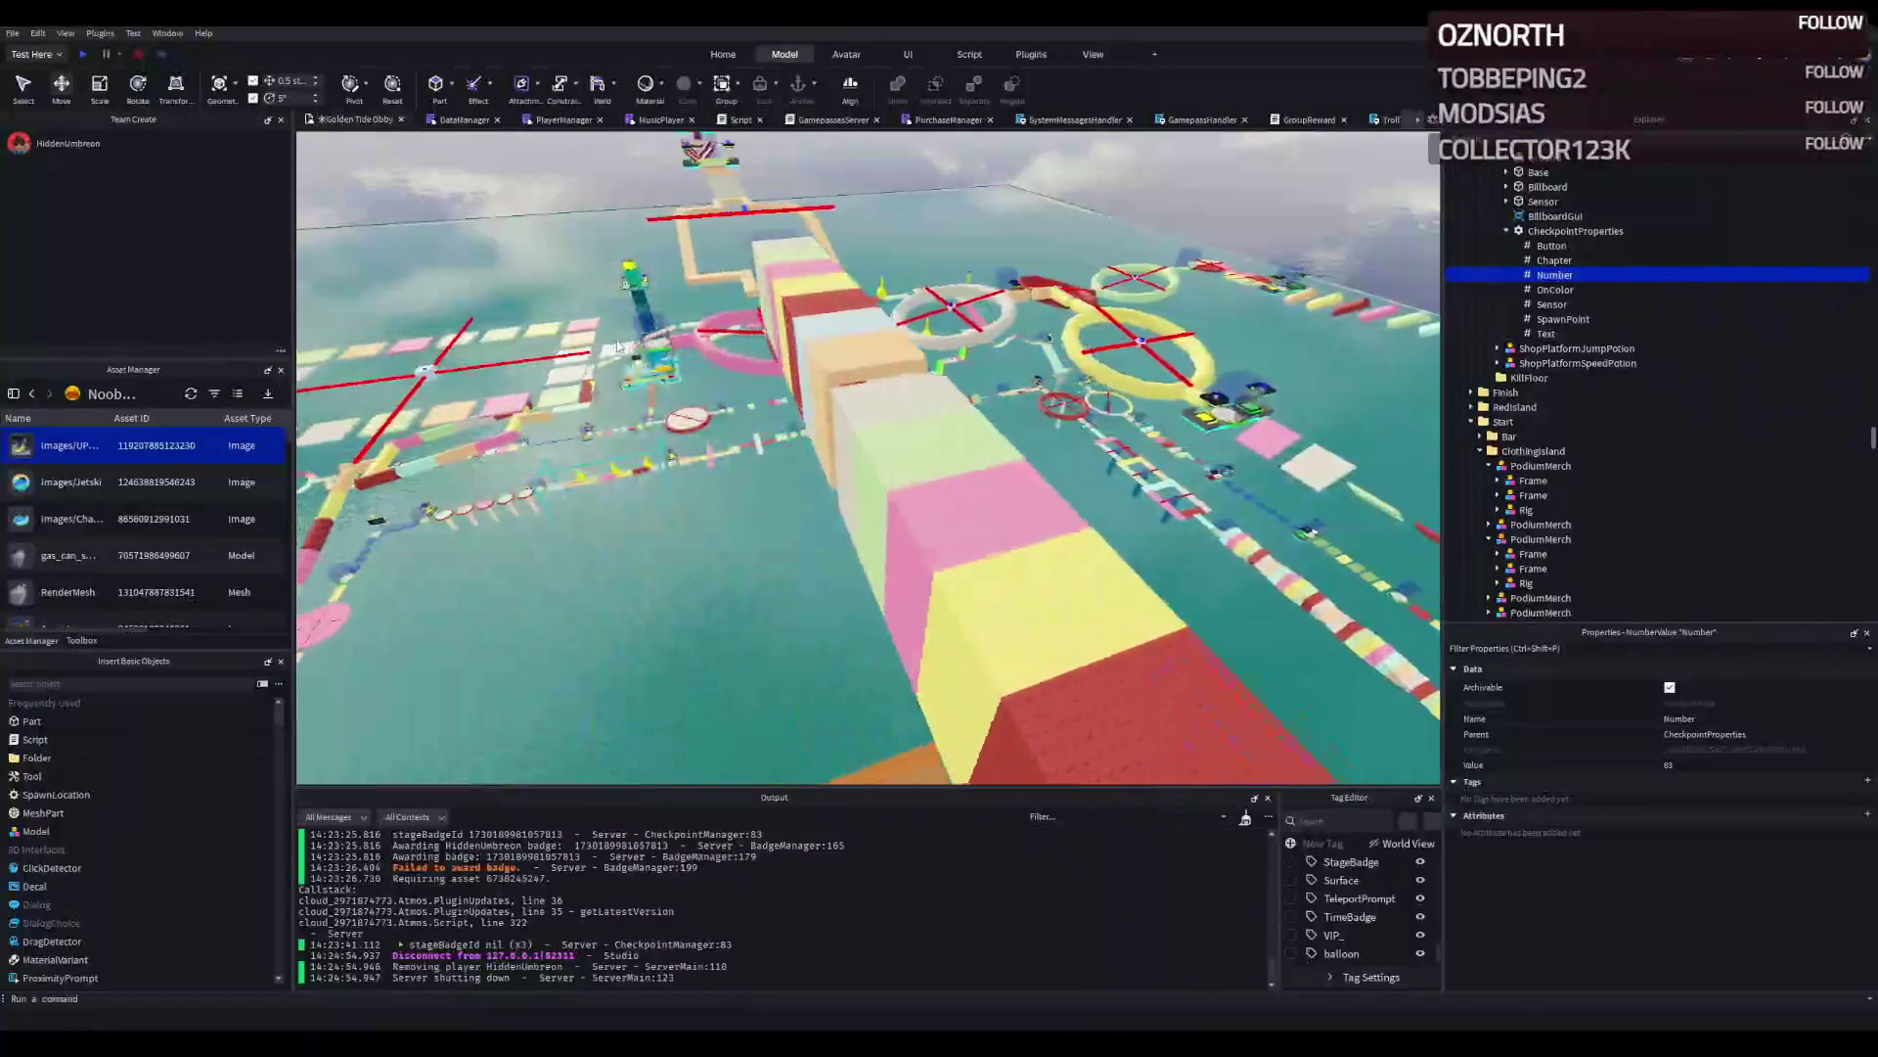
key("w")
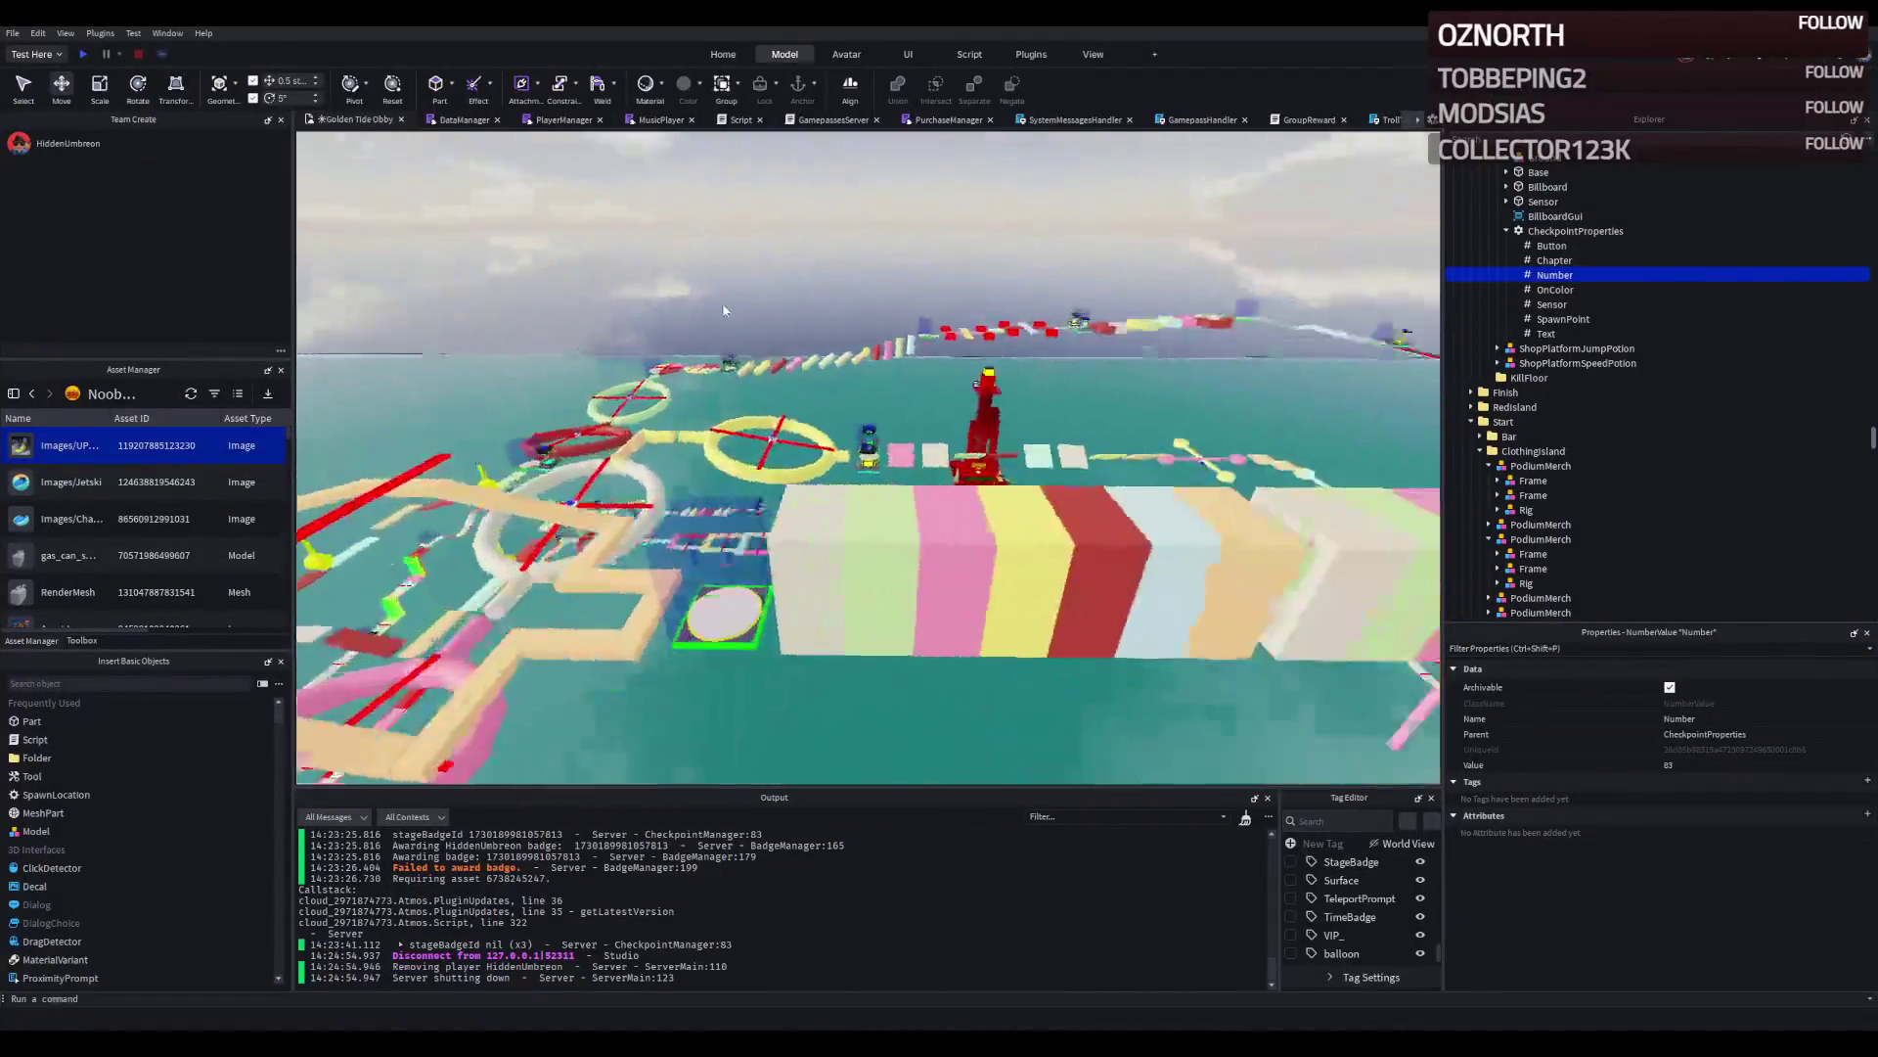
key("s")
key("w")
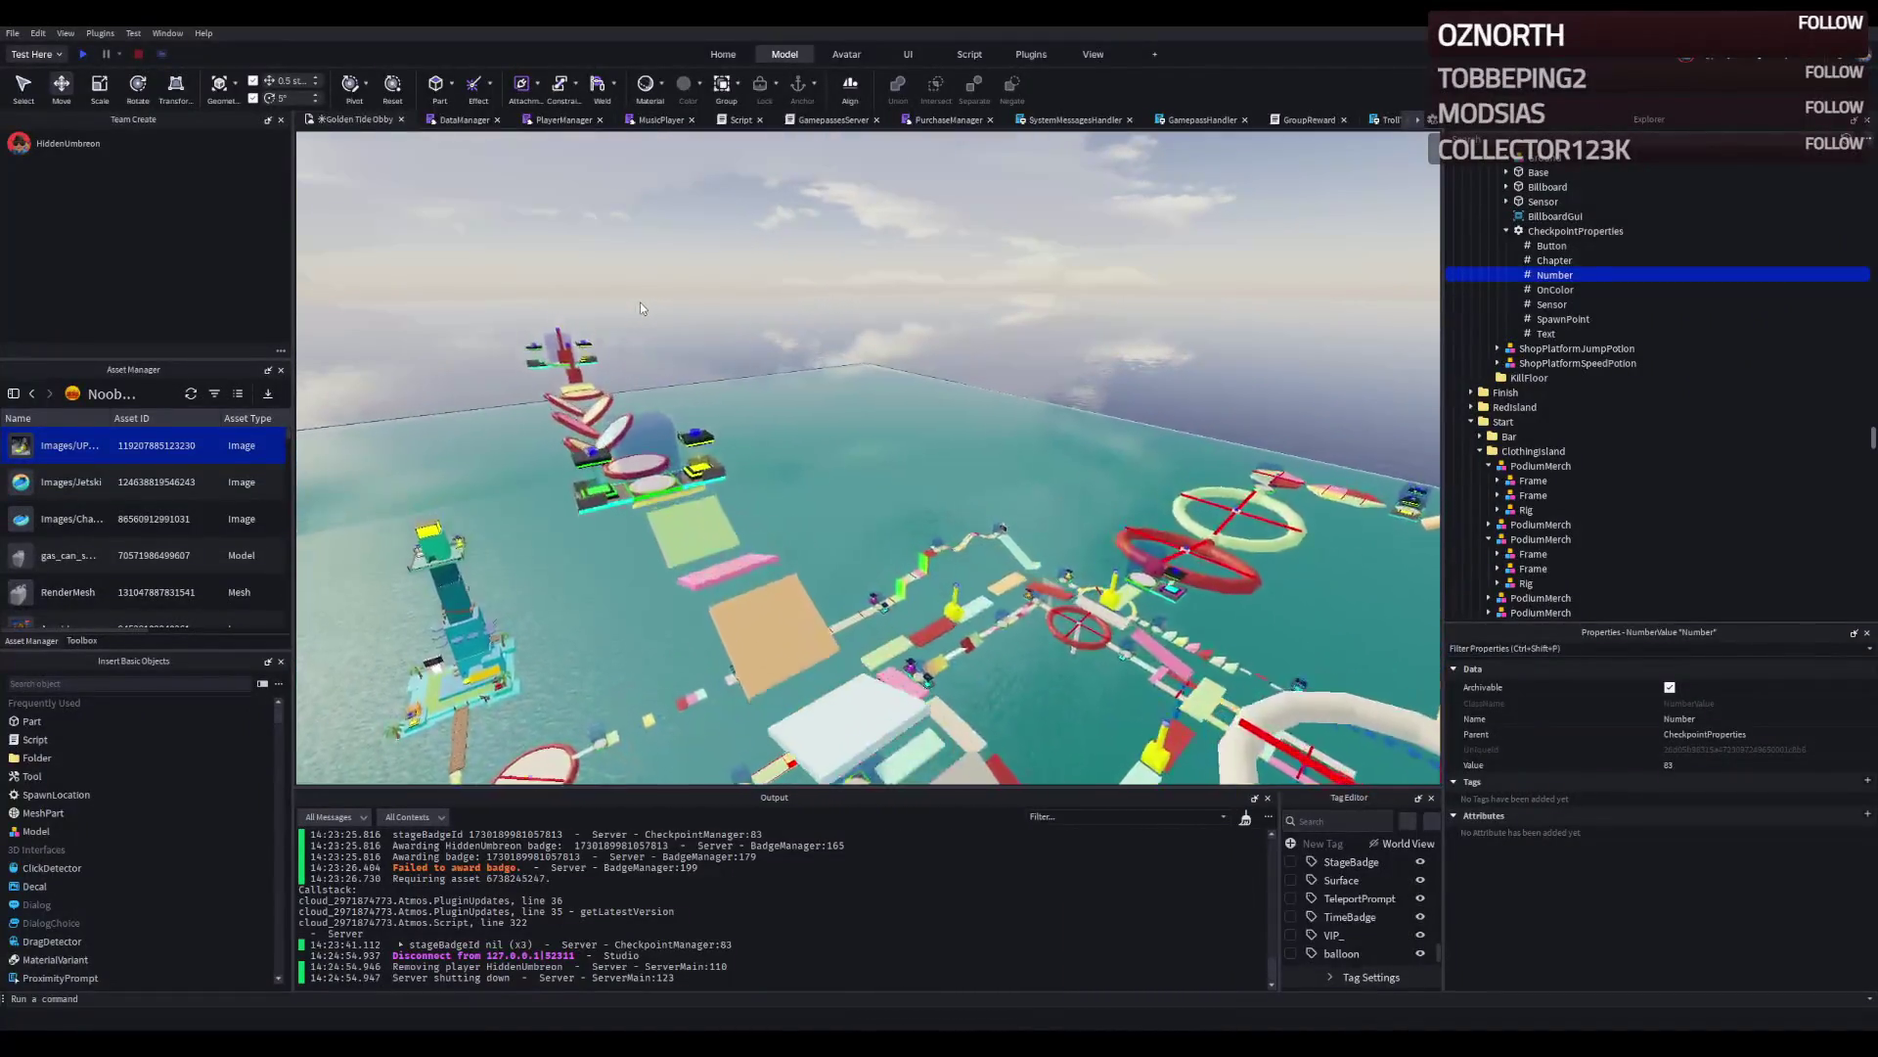
key("s")
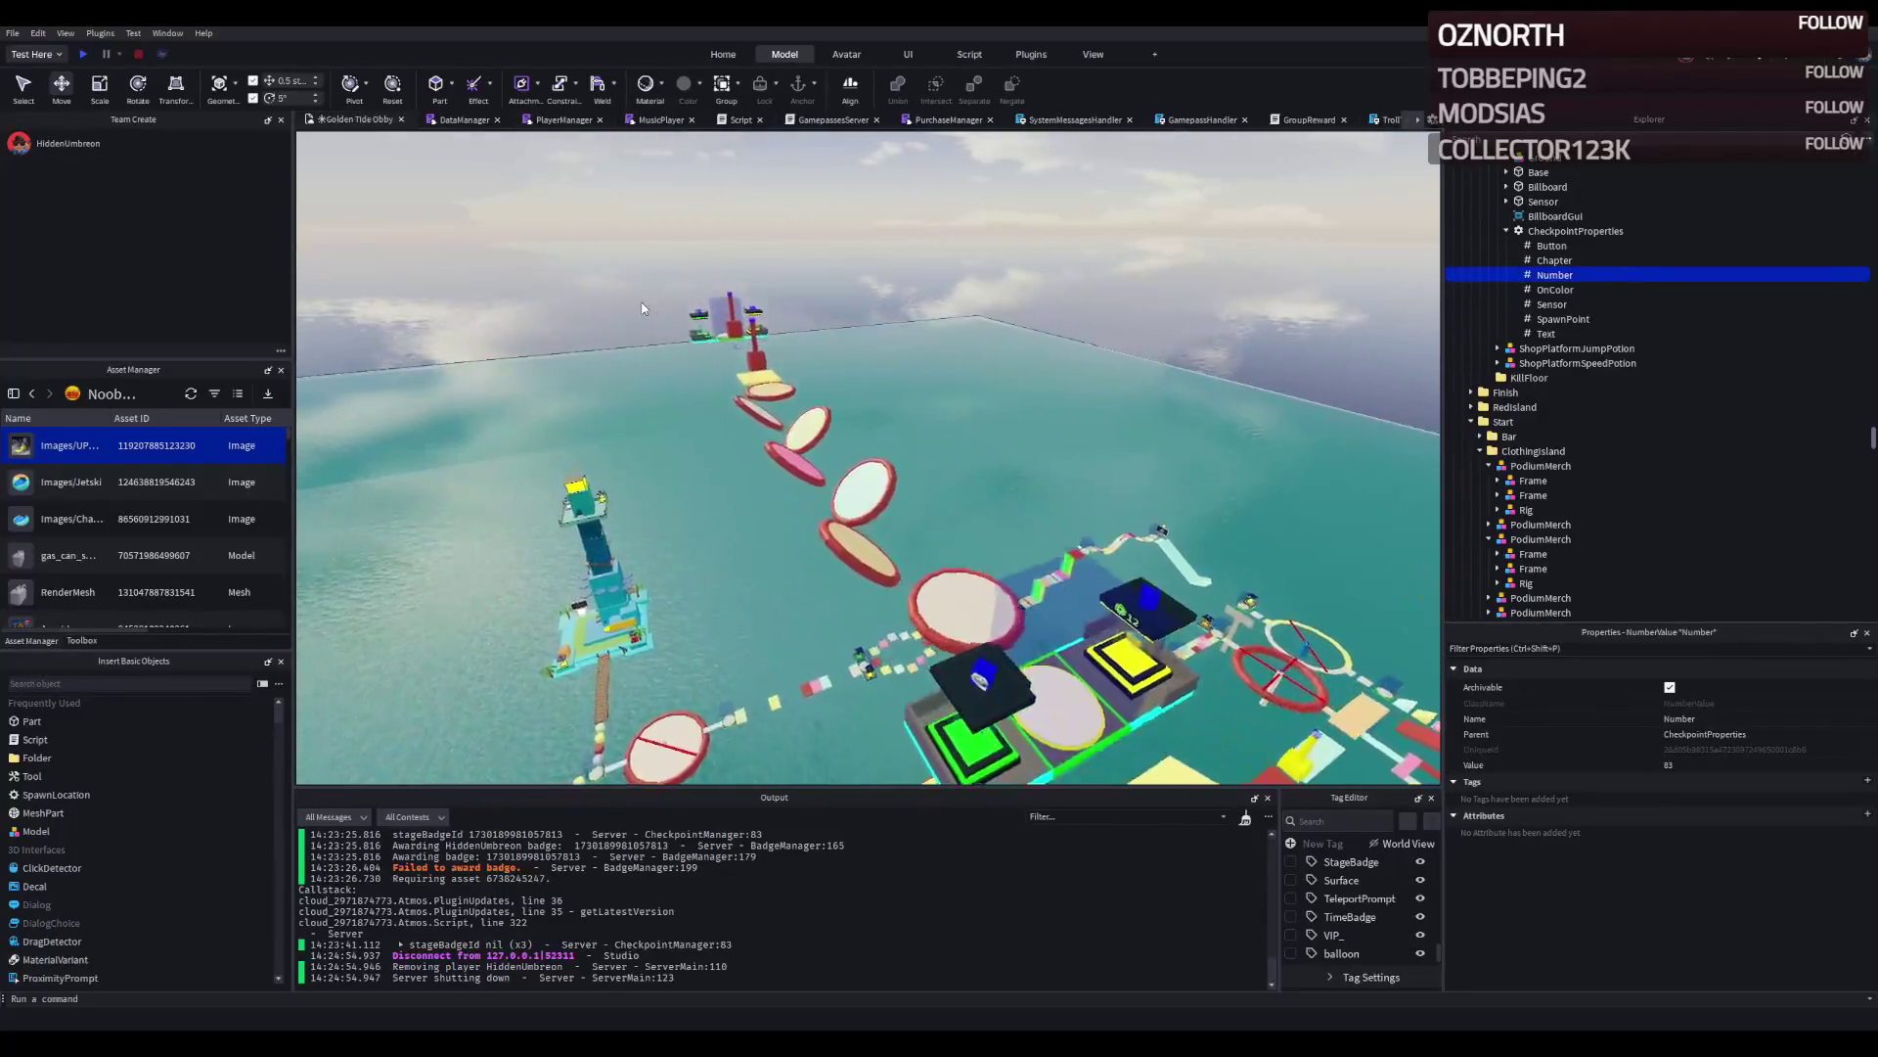
key("w")
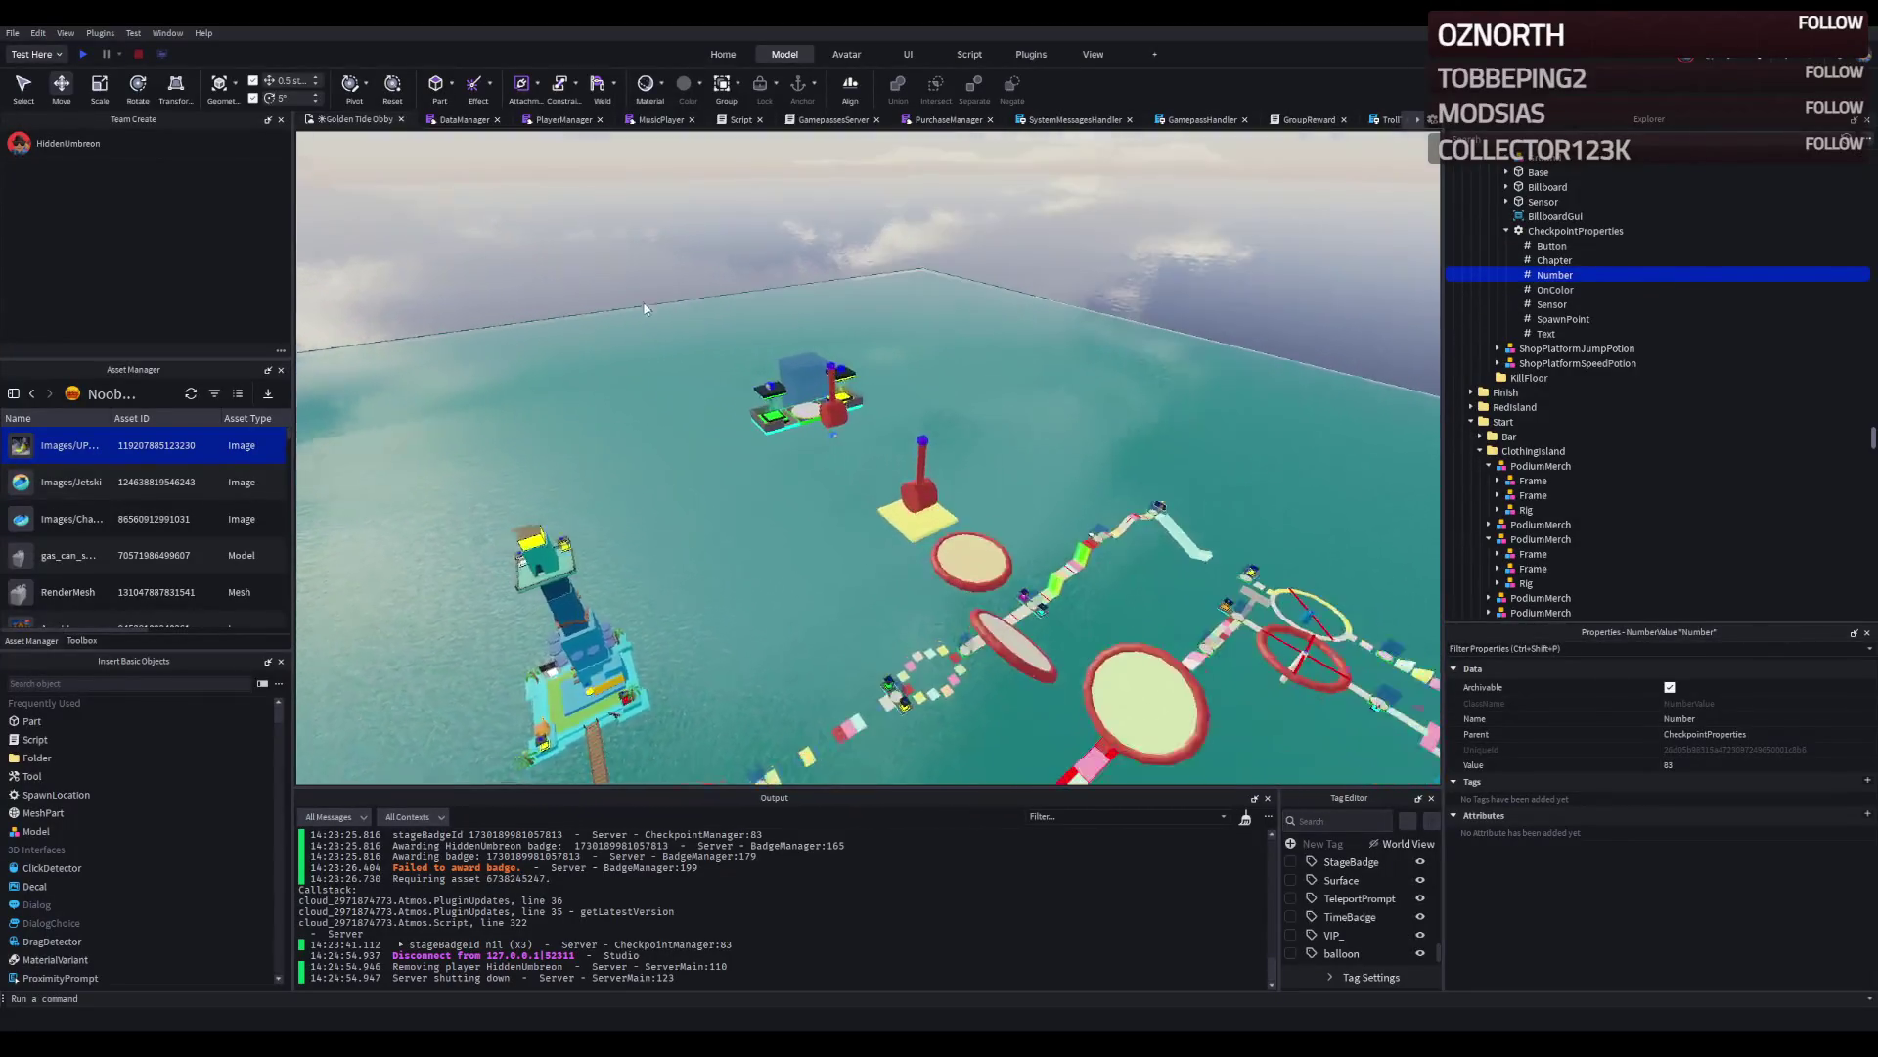
Select the stage 83 checkpoint and confirm its Number value is 83.
left_click(801, 348)
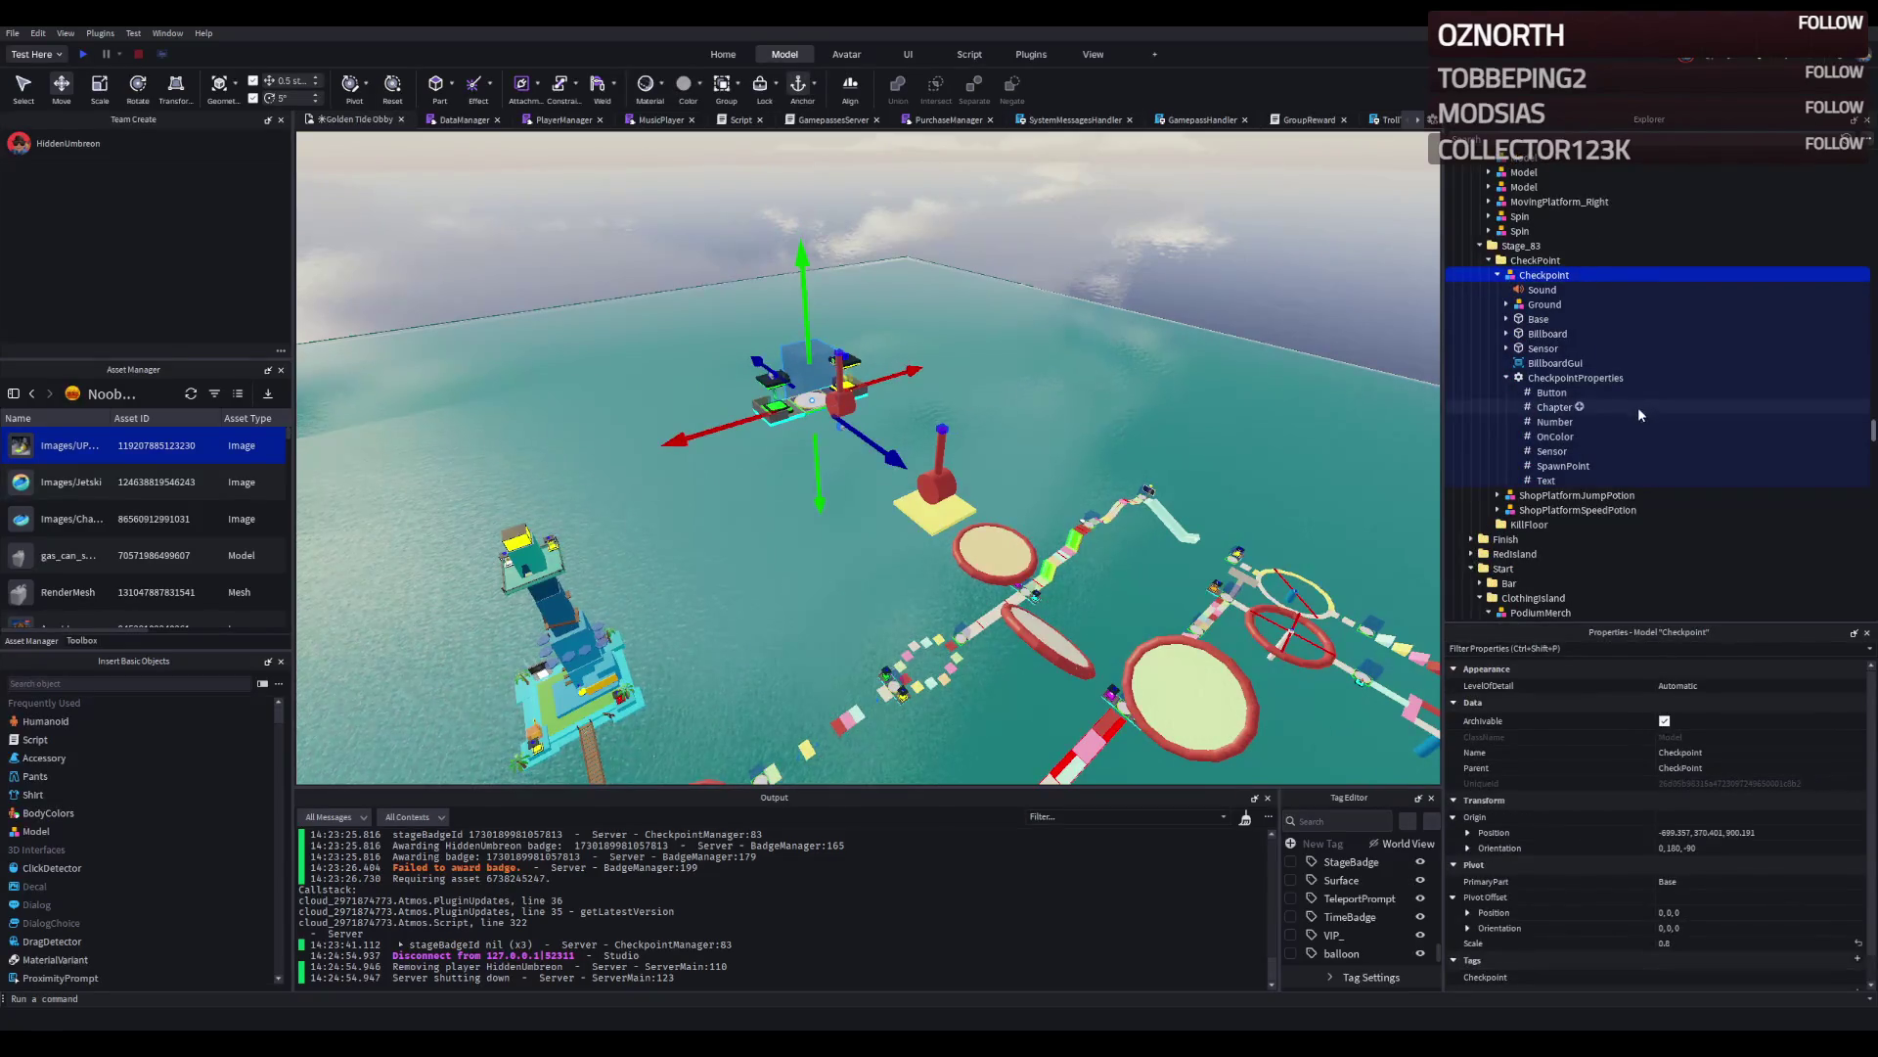
left_click(1557, 423)
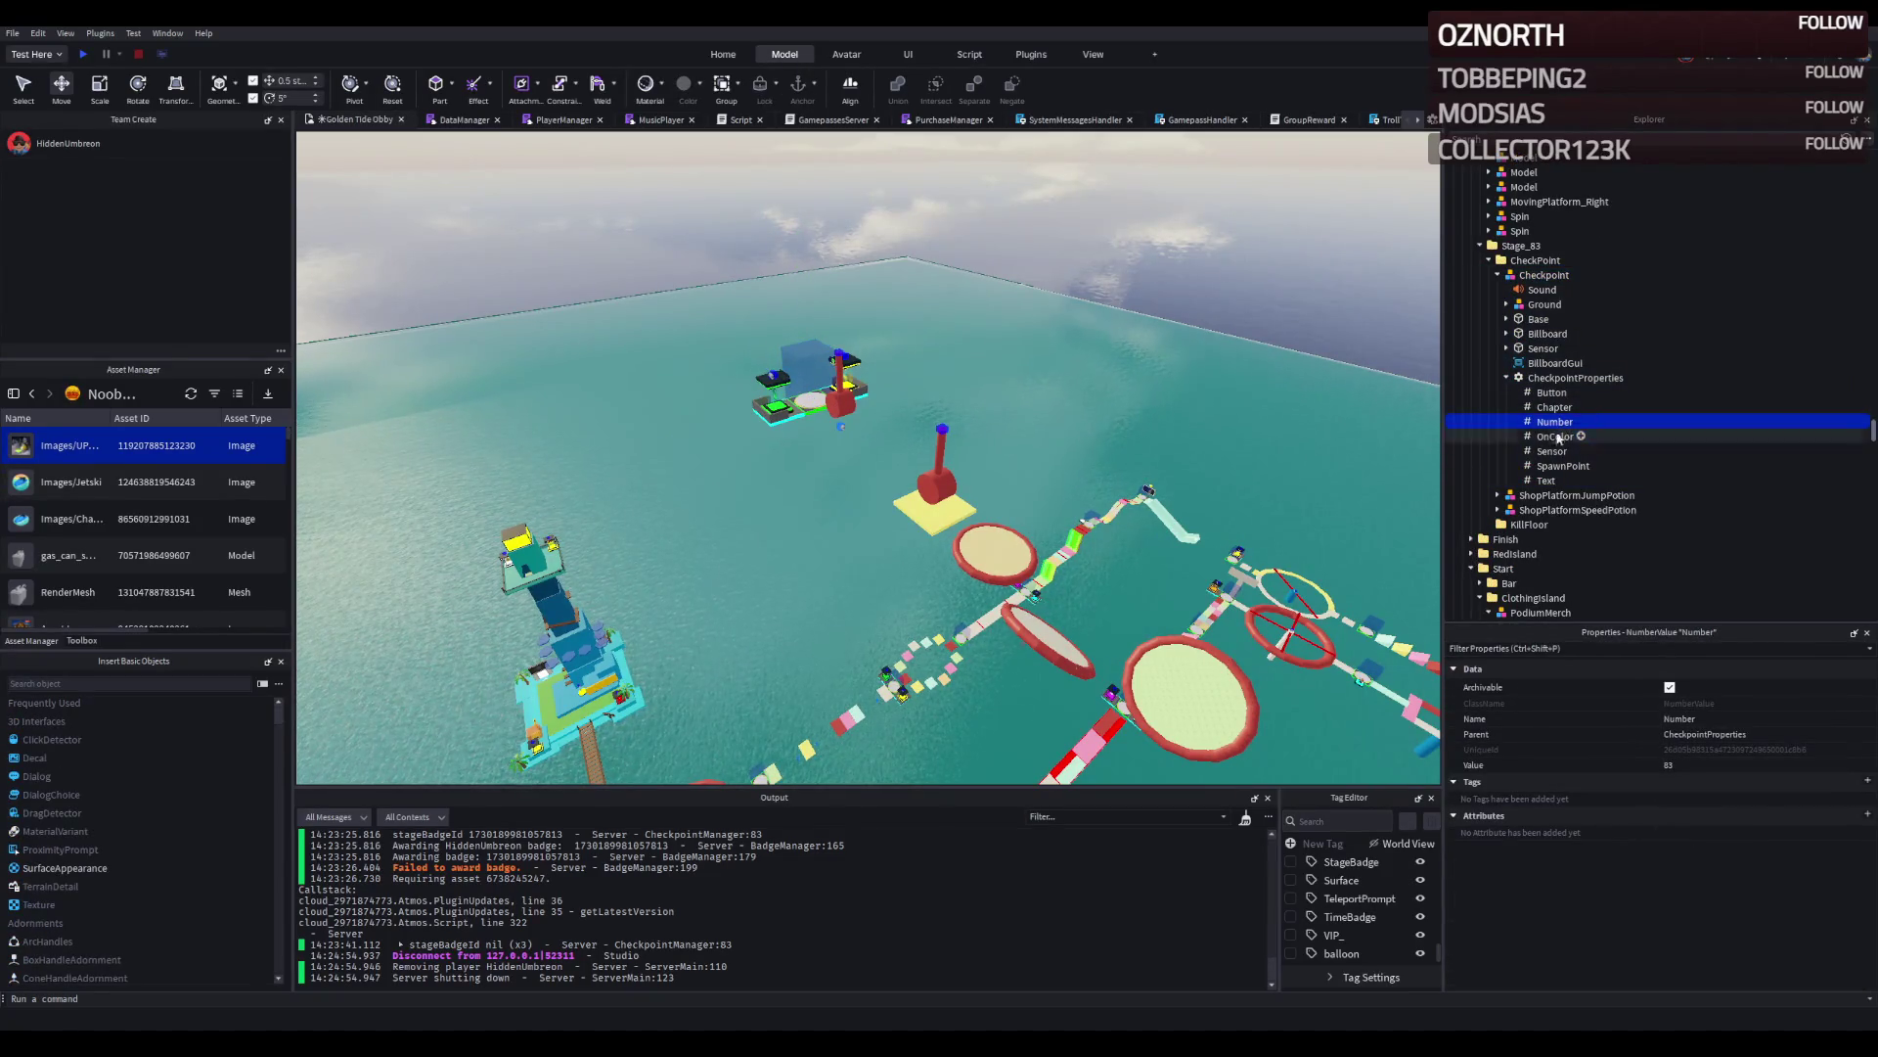
scroll("down", 3)
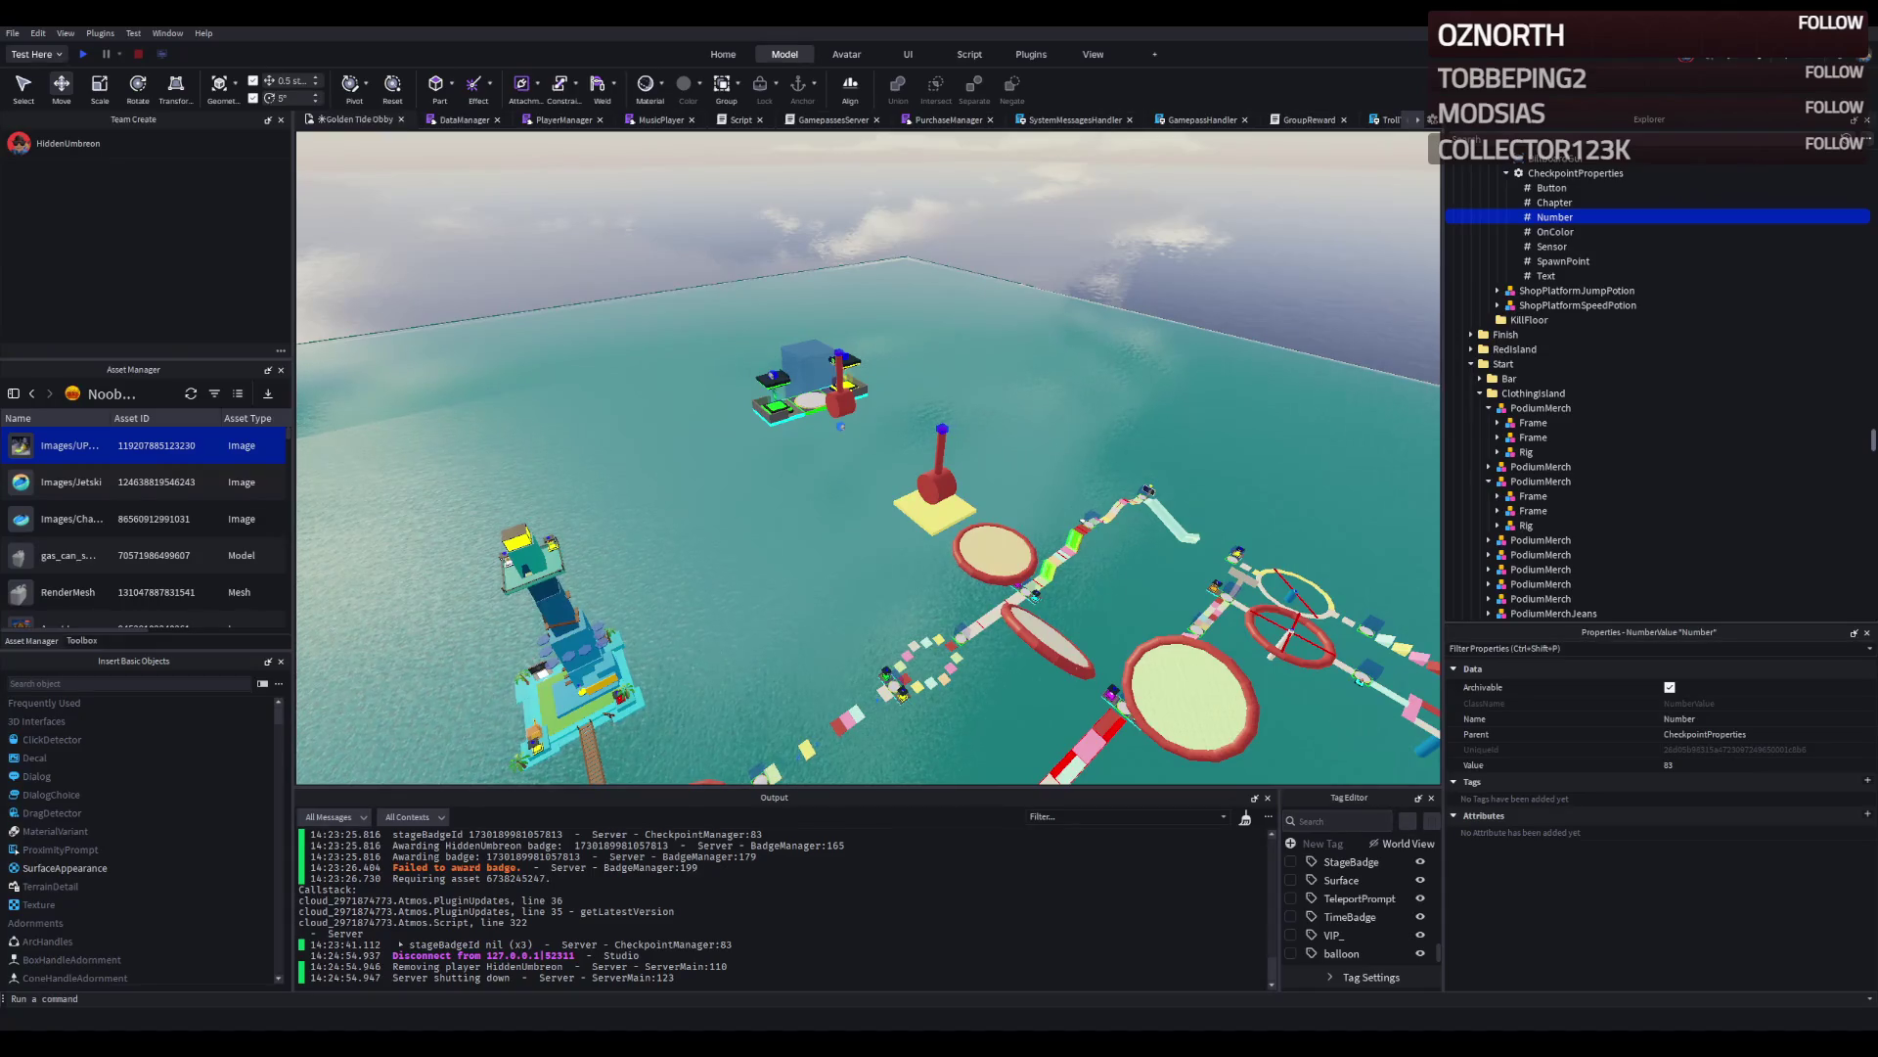
key("w")
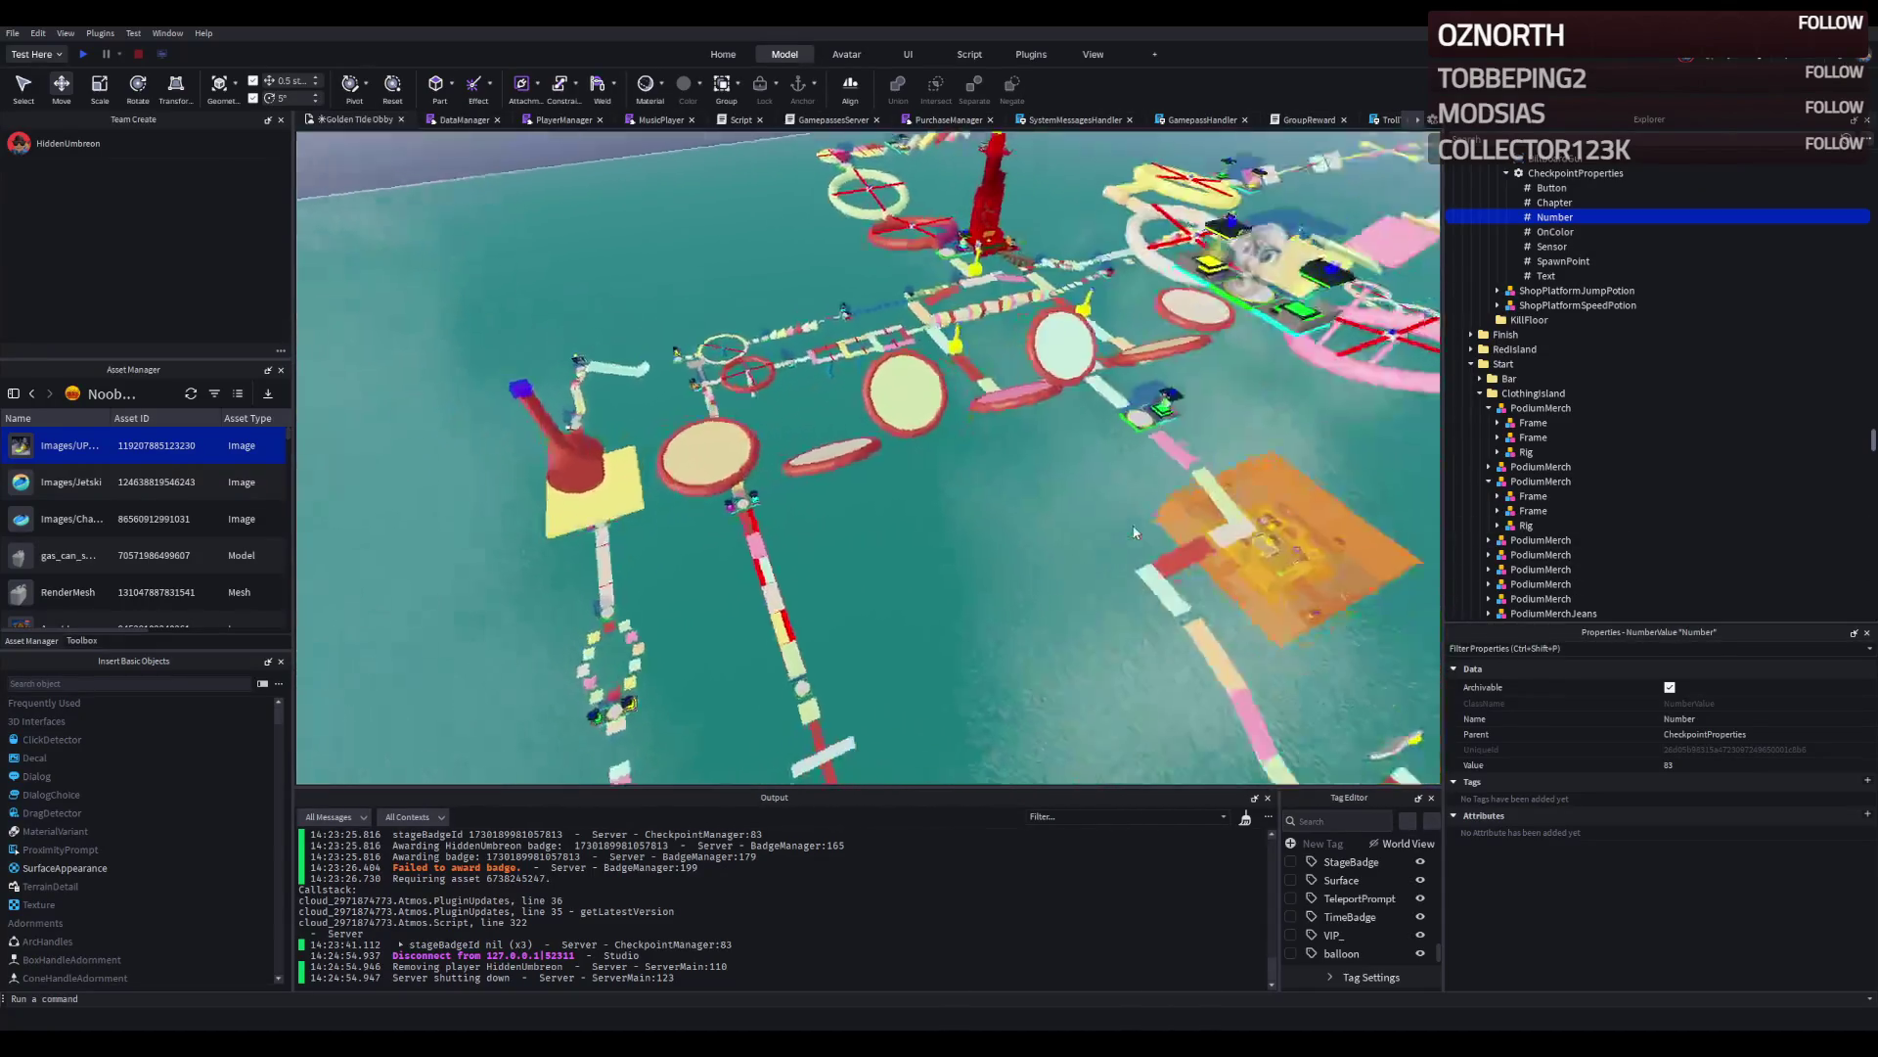
key("w")
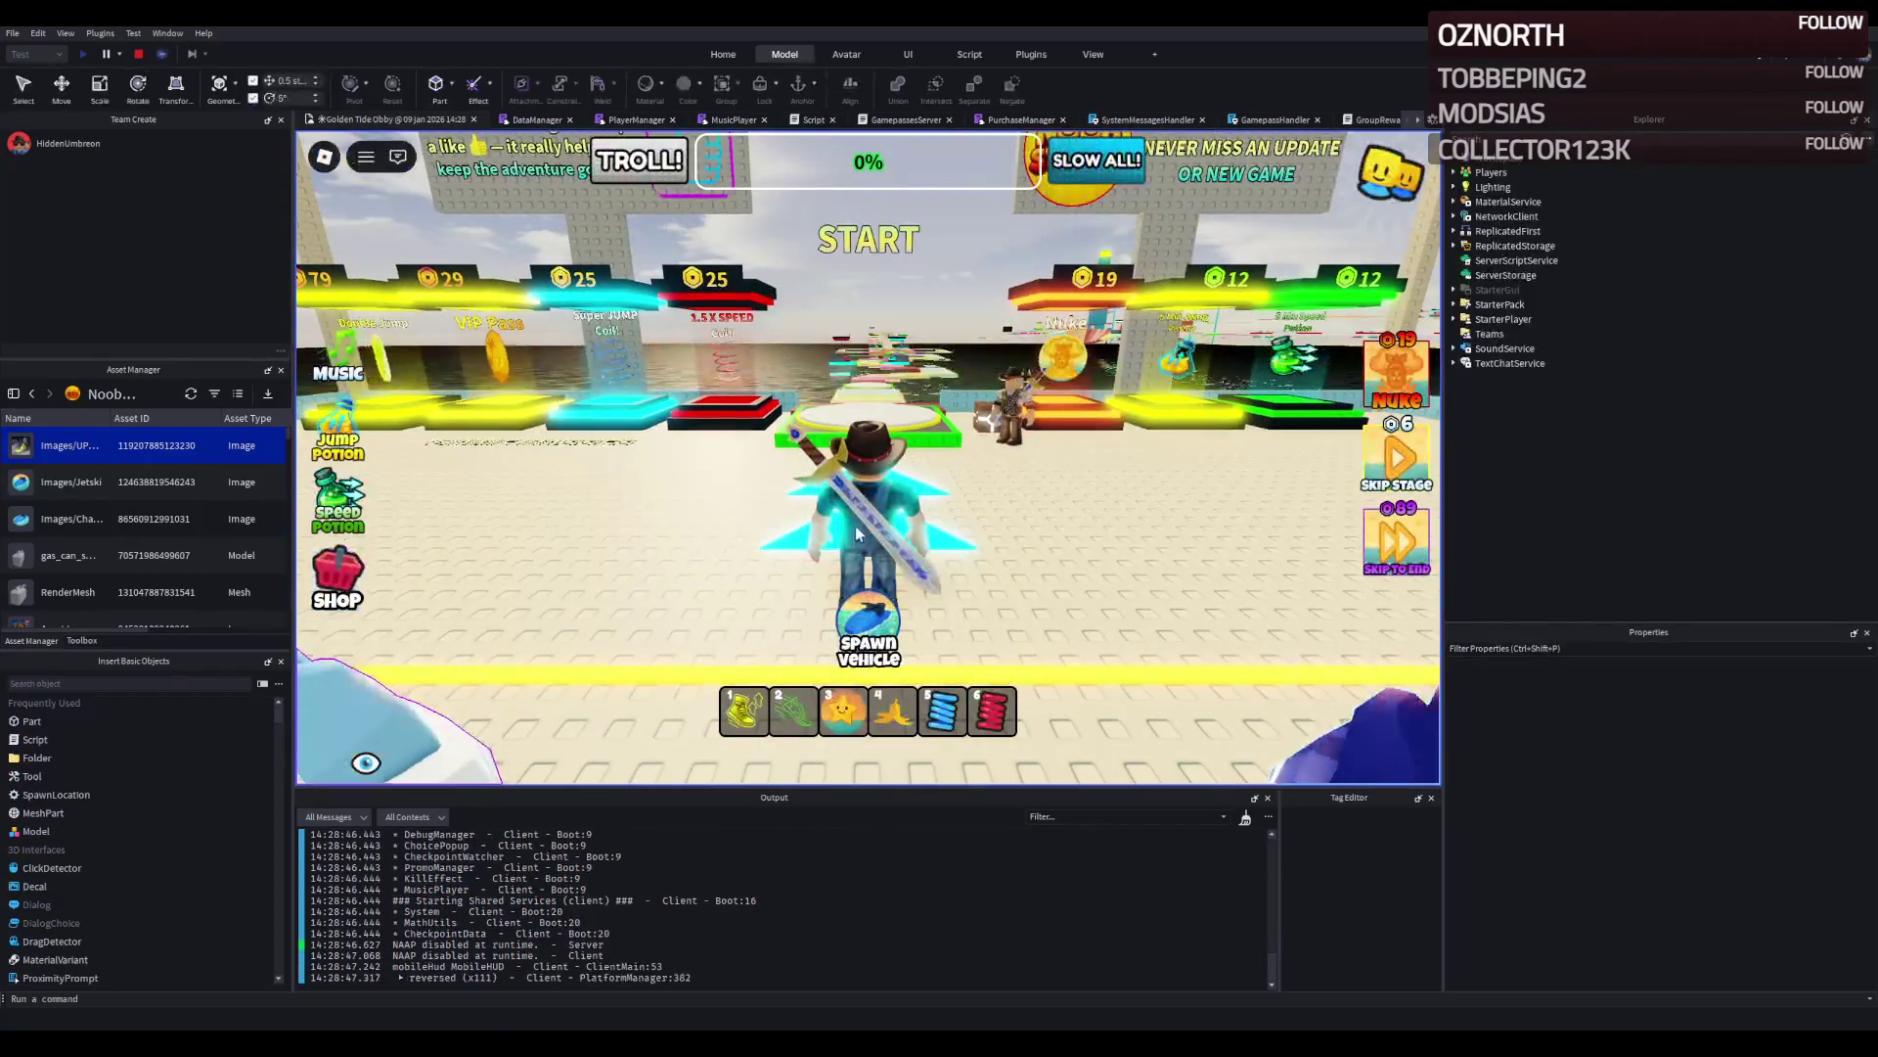
Run off the start pad, spawn a jet ski with V, and steer it toward the pink and green platforms.
key("w")
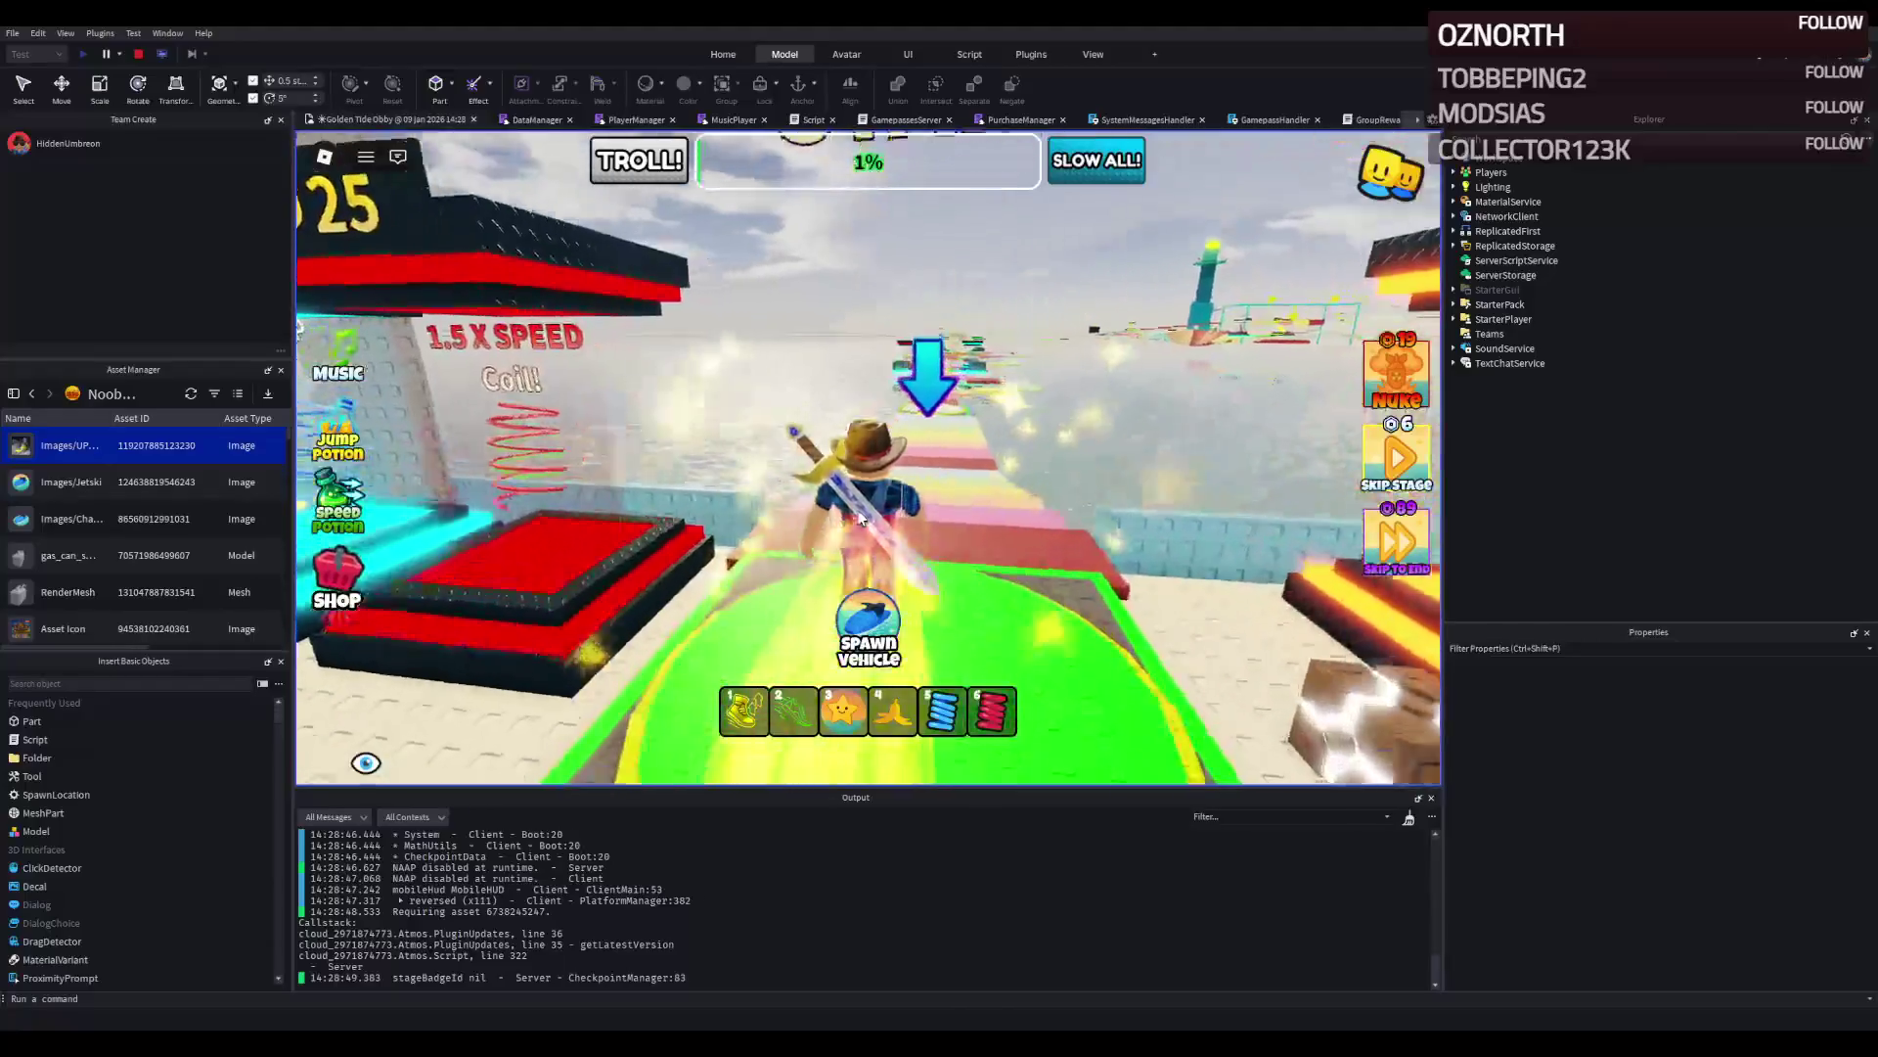
key("v")
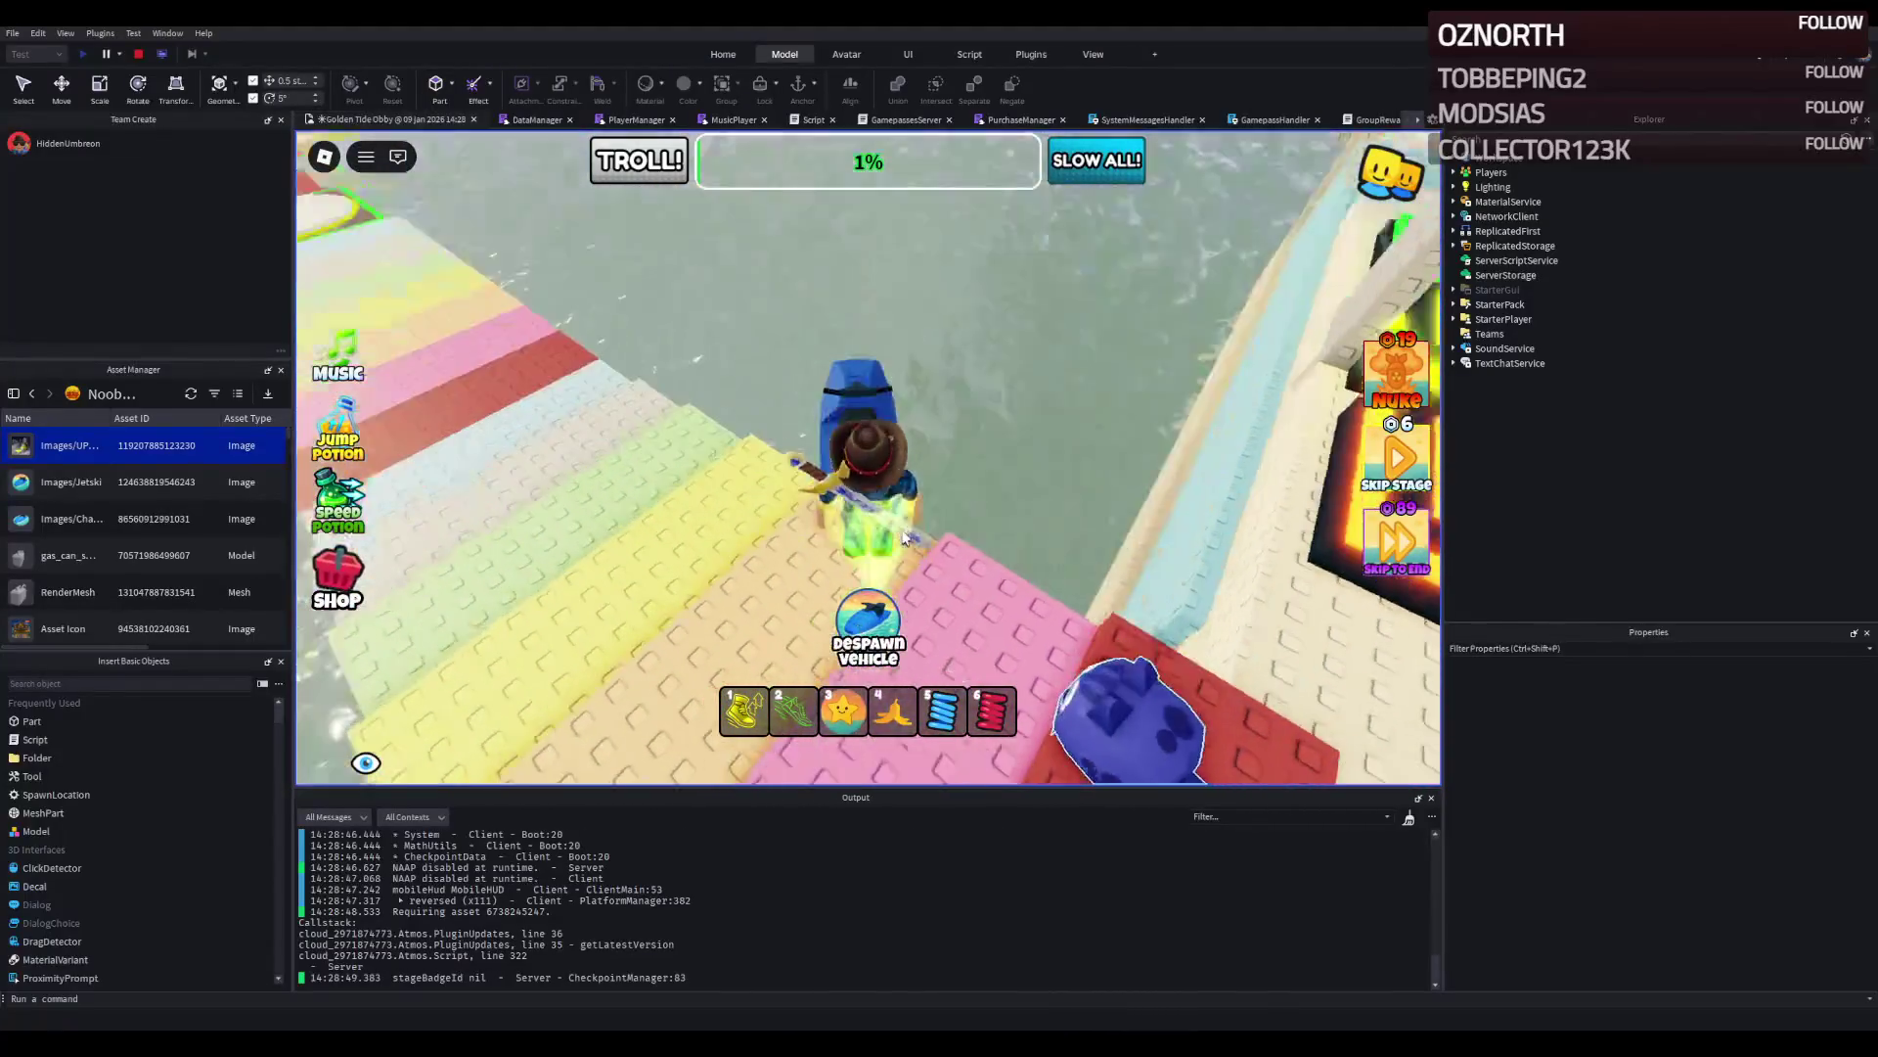
key("w")
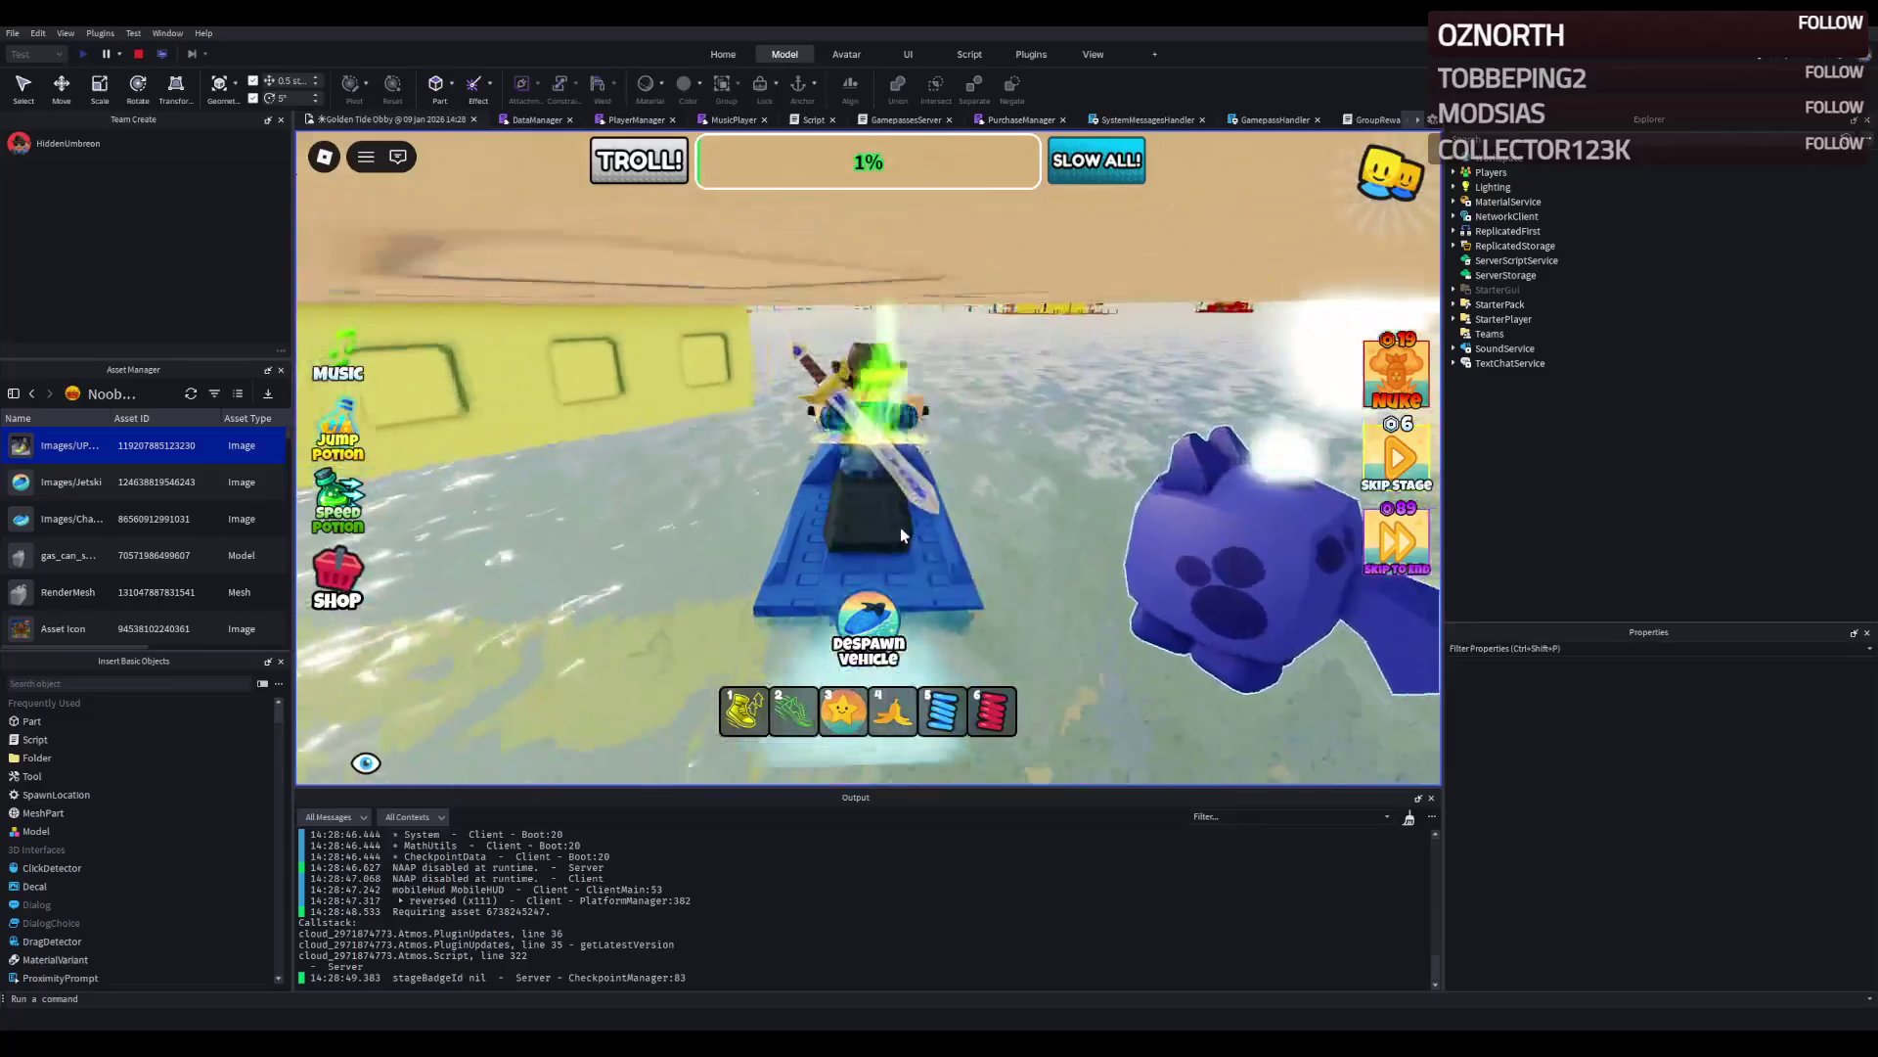
key("a")
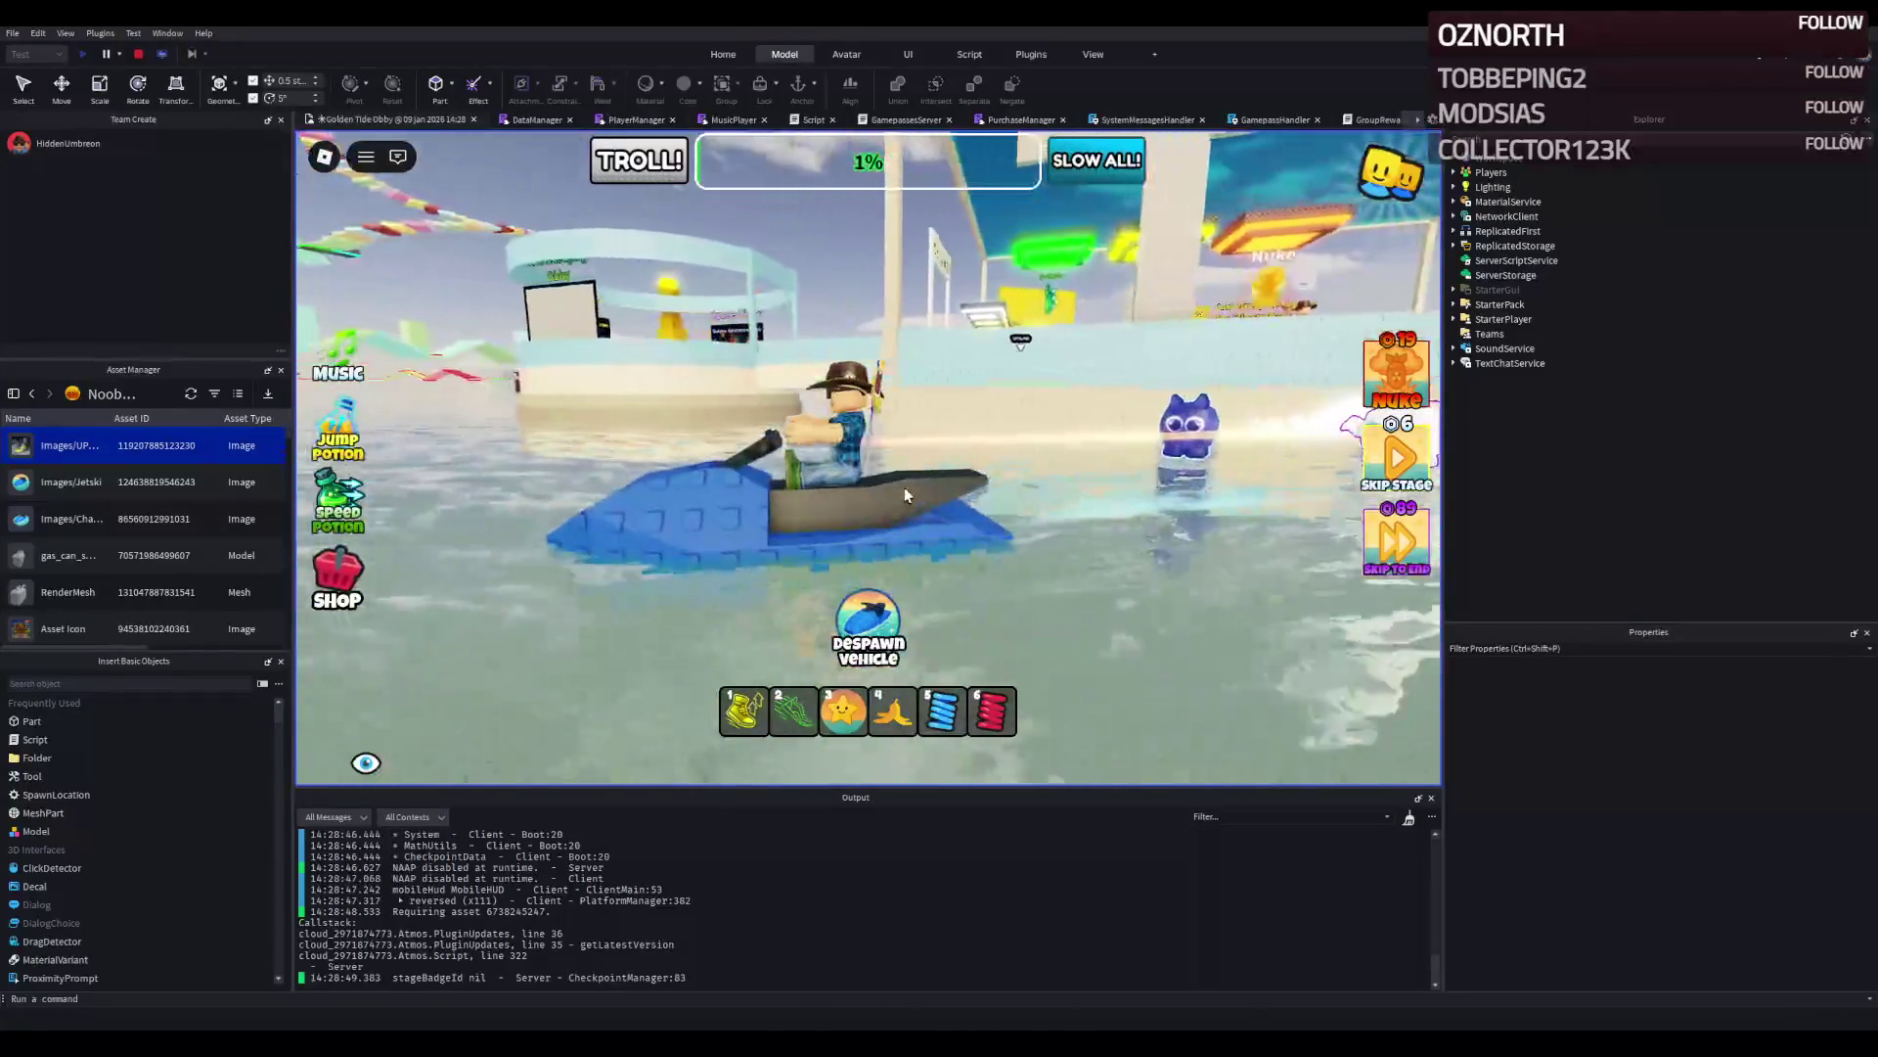
key("d")
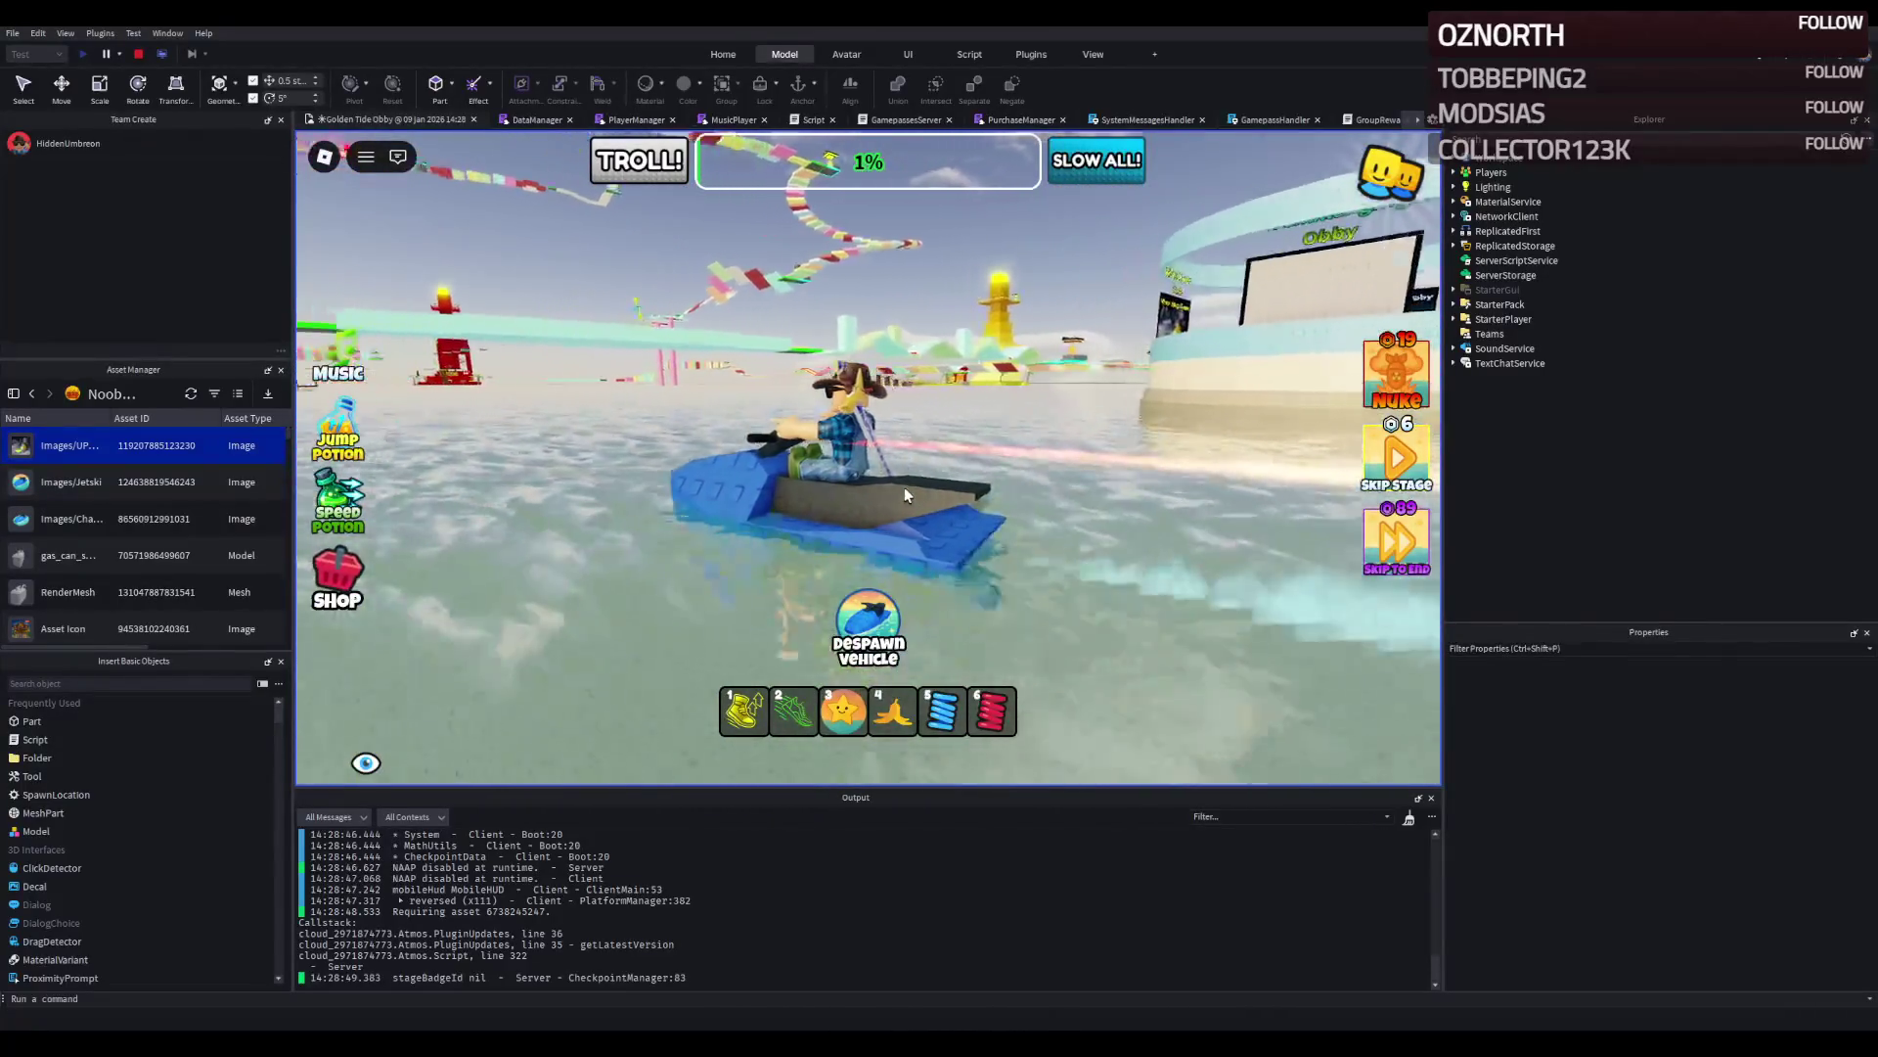
key("d")
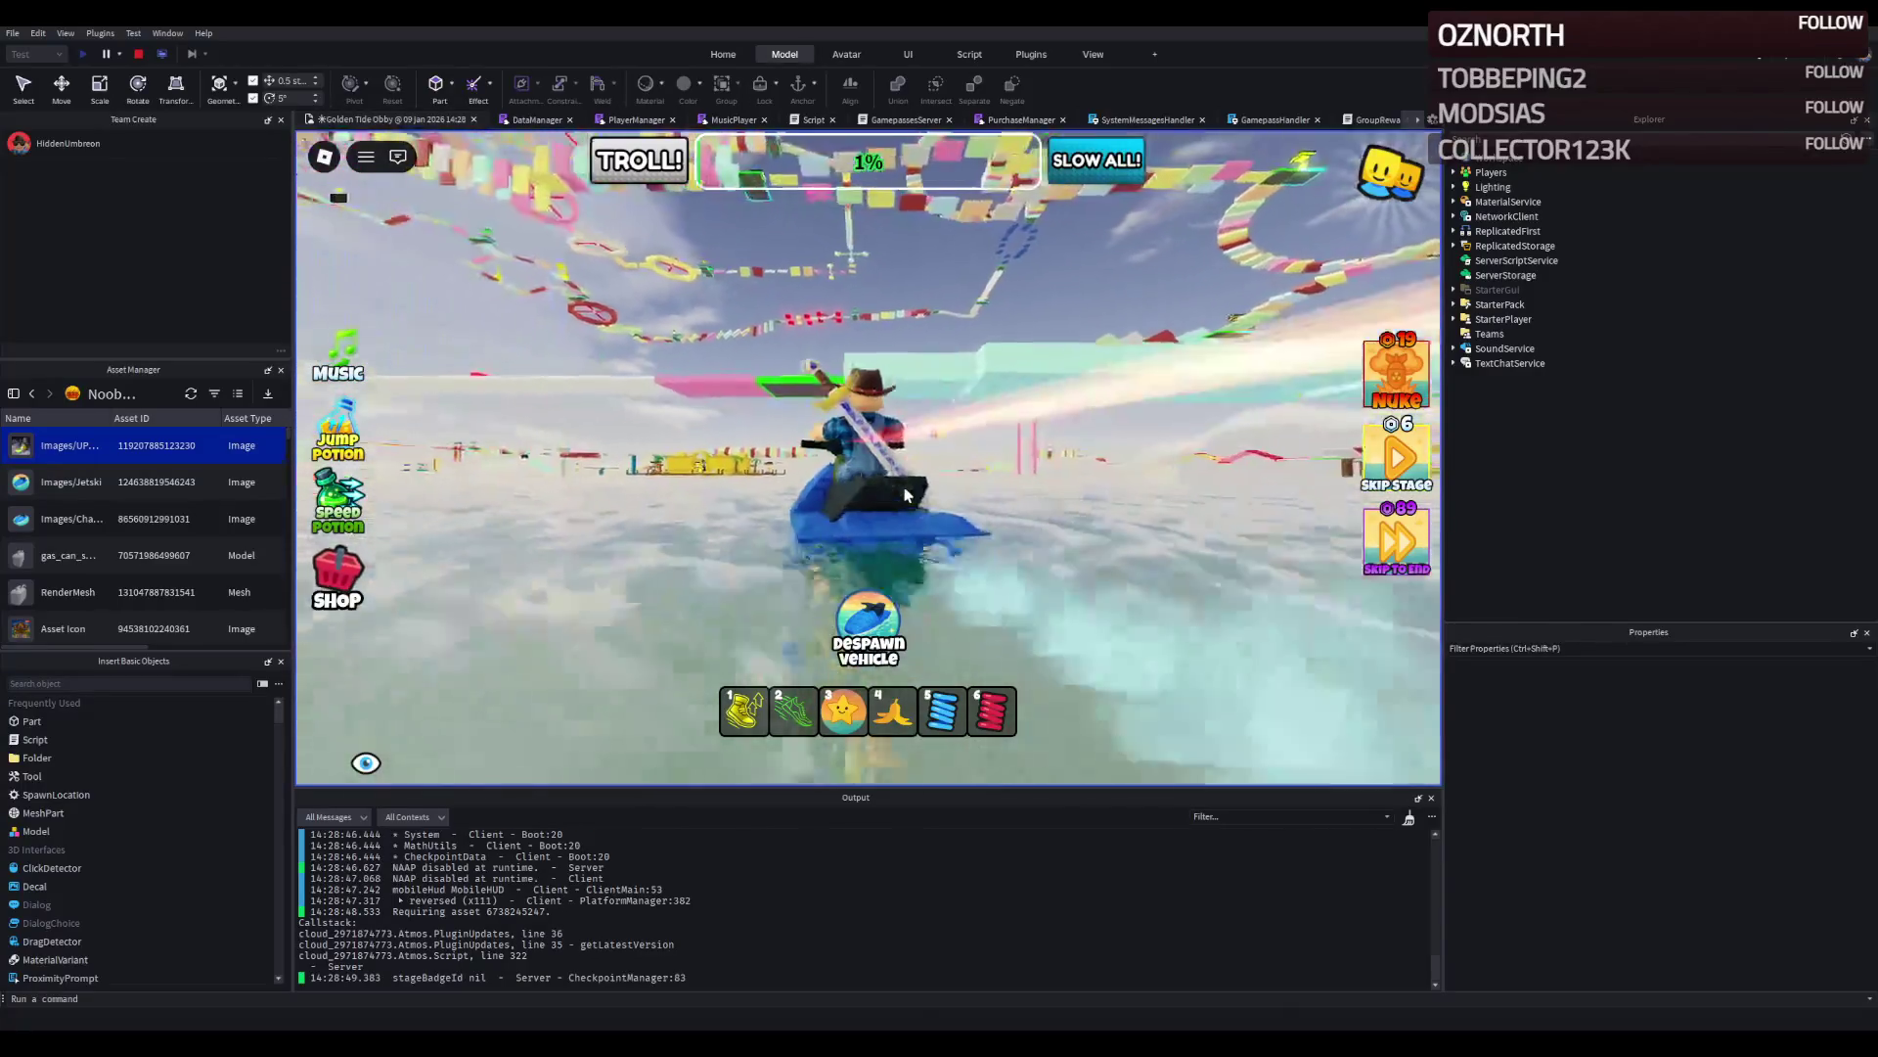
Ride the jet ski past the red tower and around VIP Island back toward the obby platforms.
key("d")
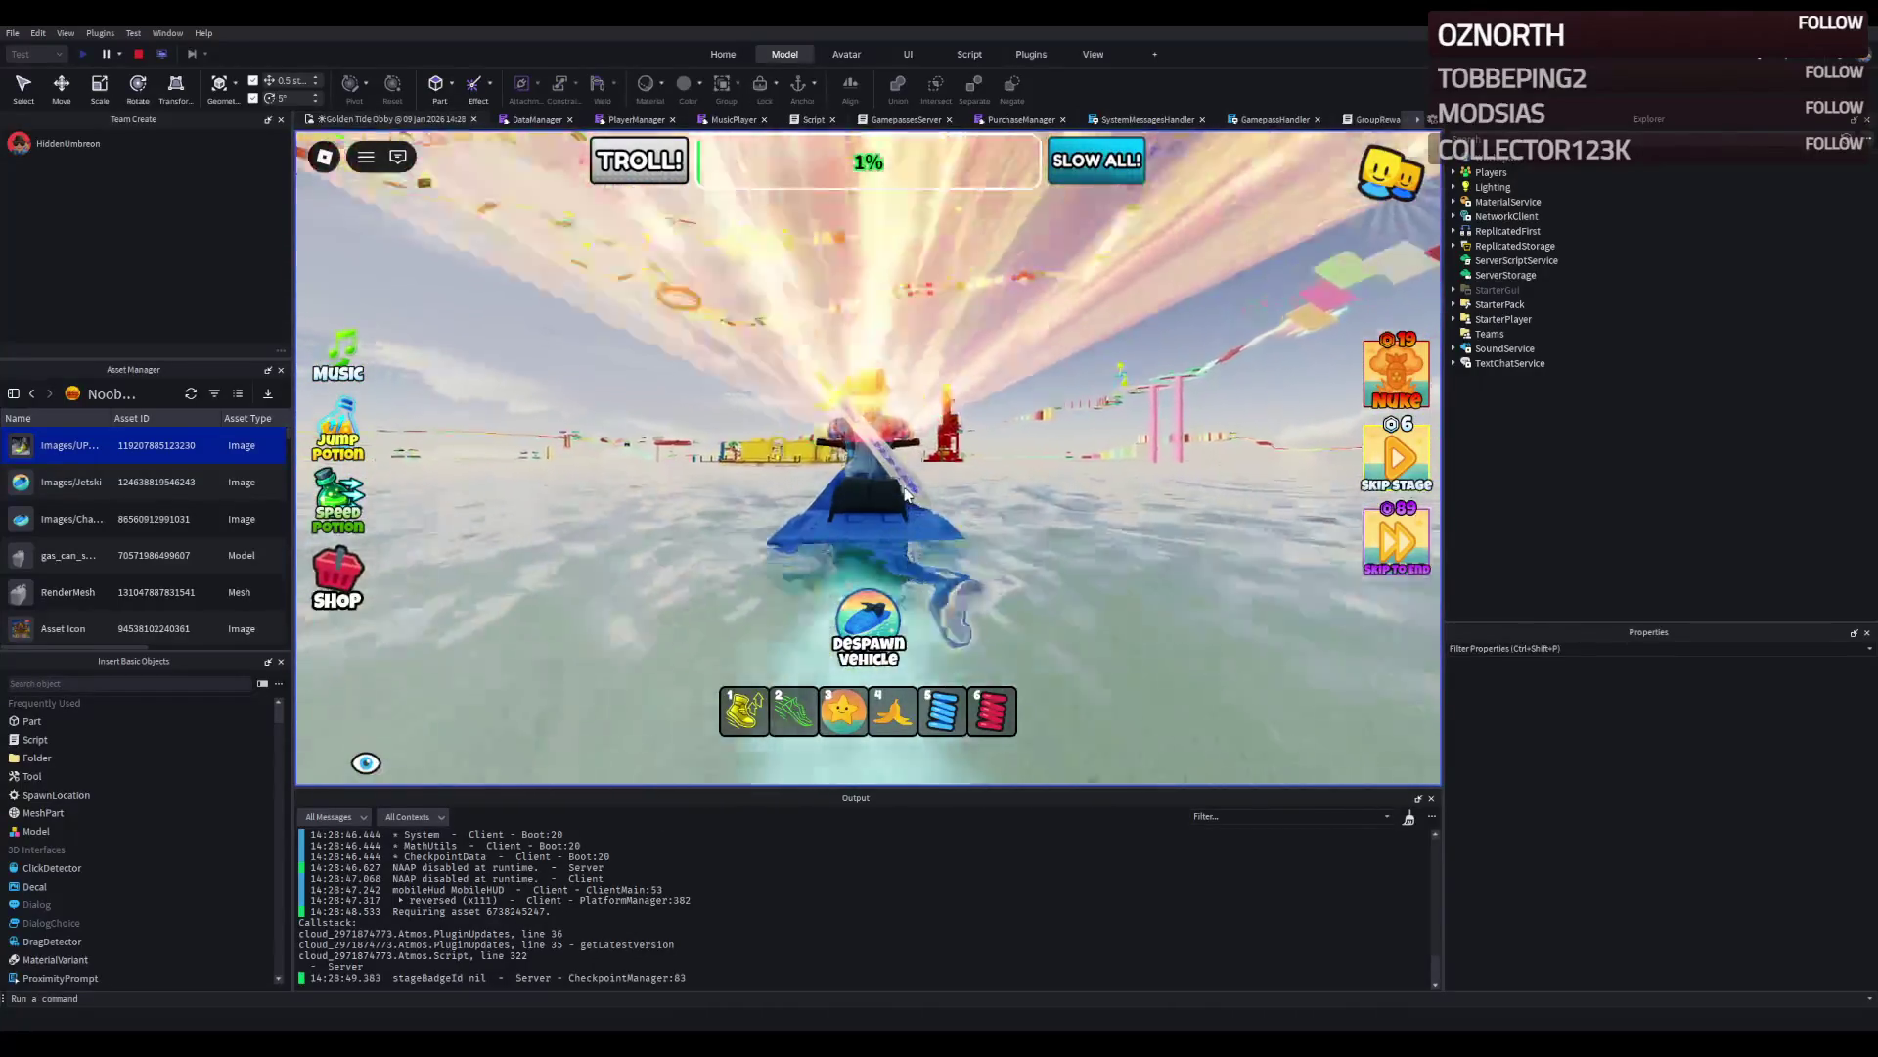
key("w")
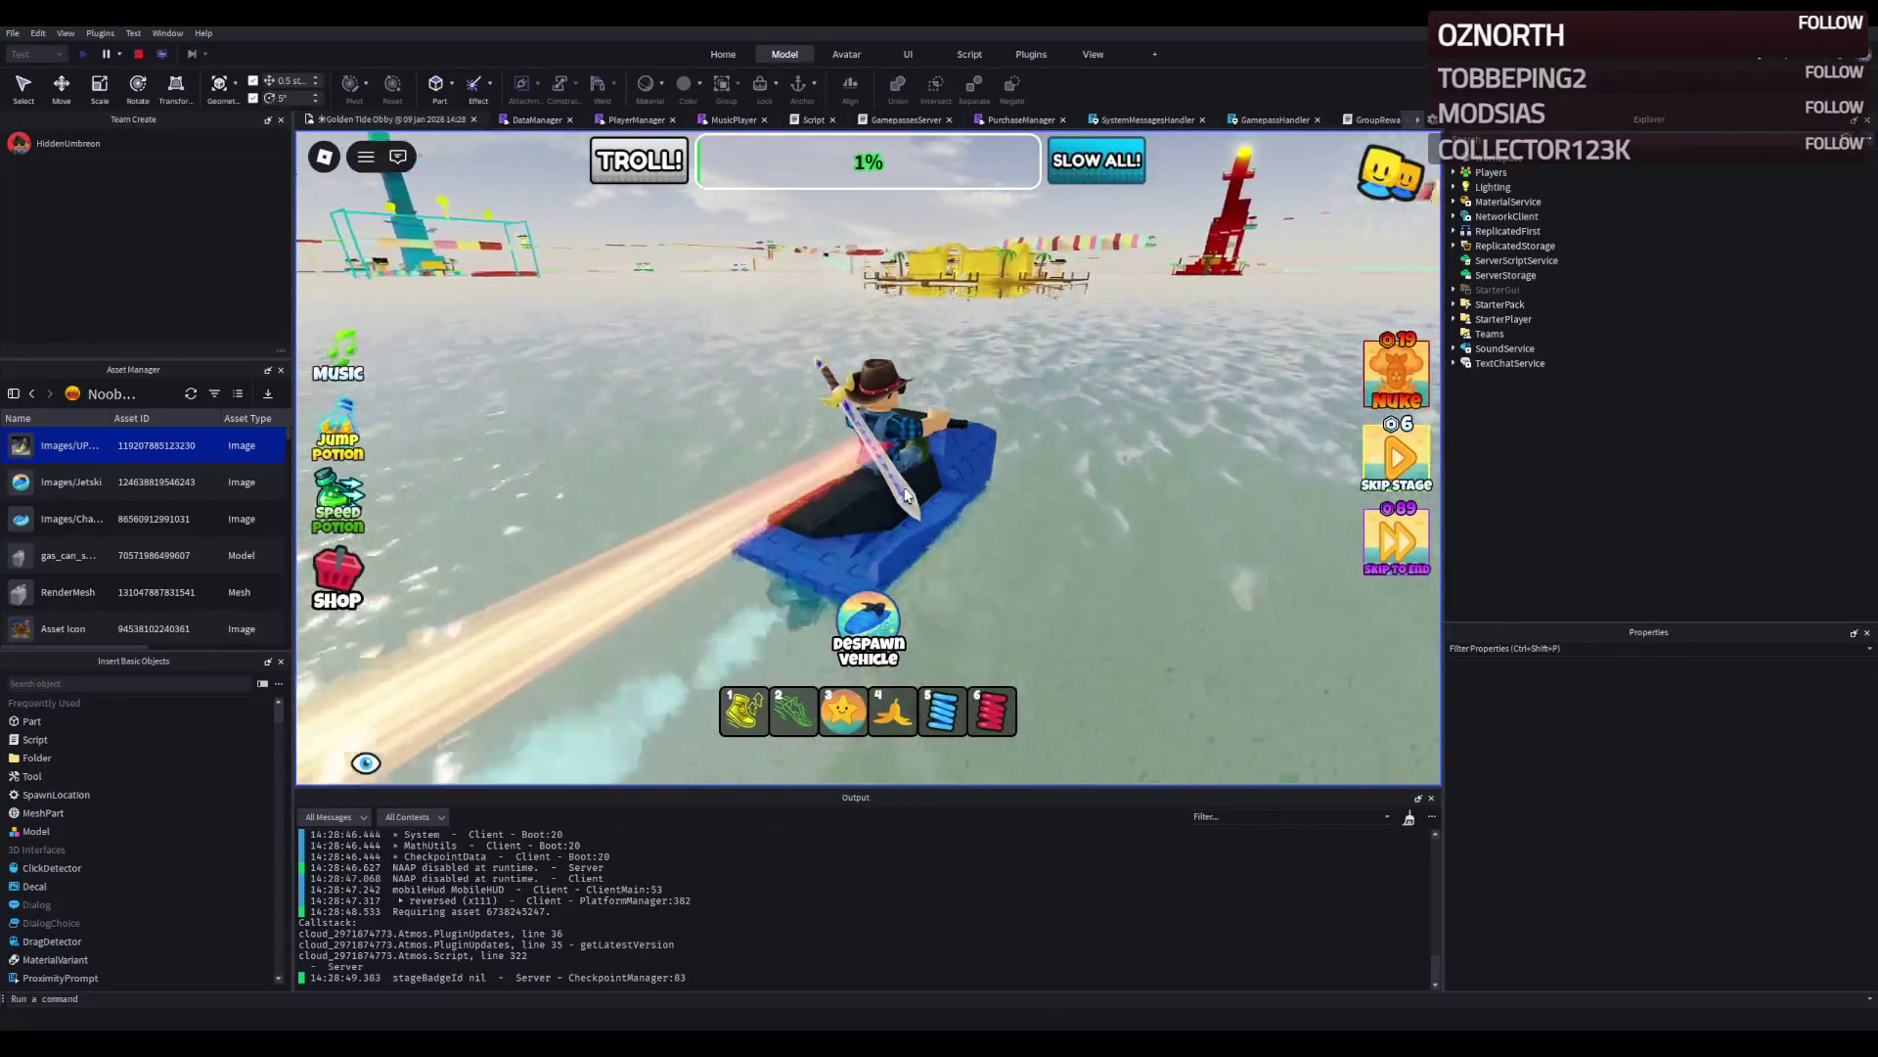
key("a")
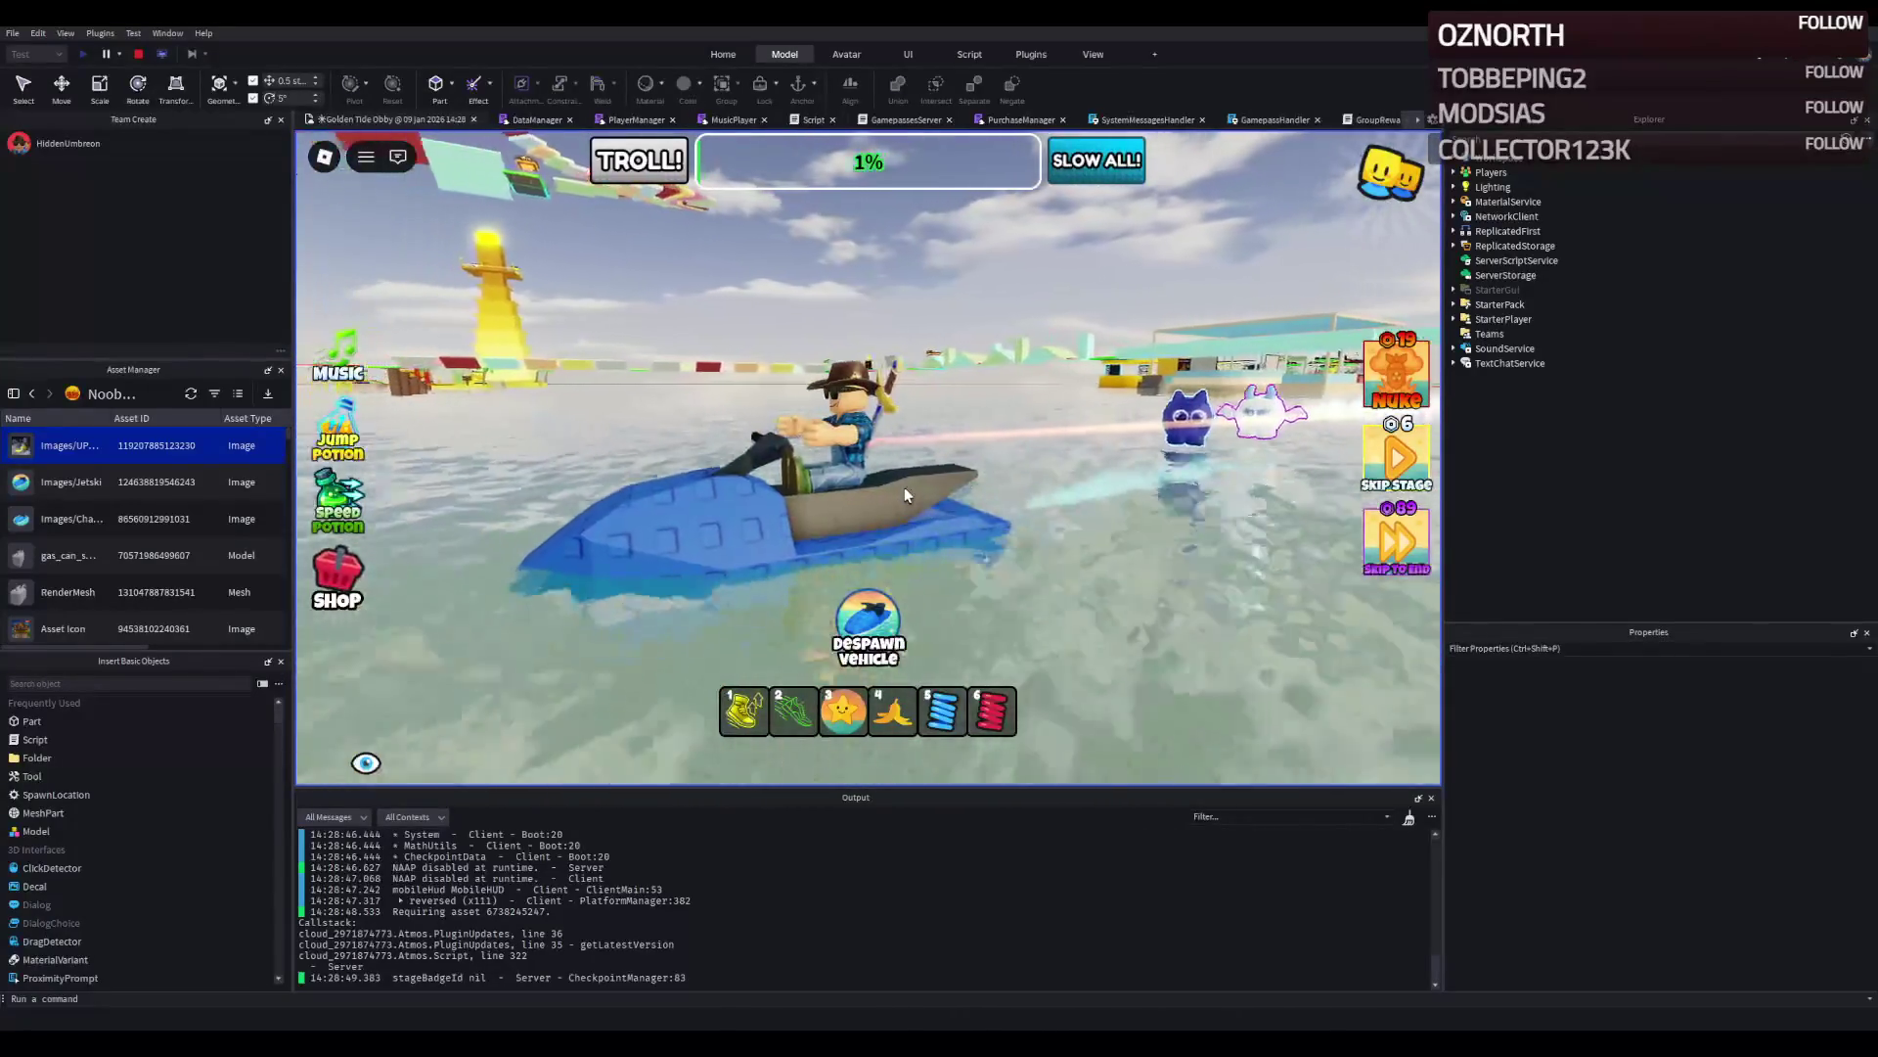
key("w")
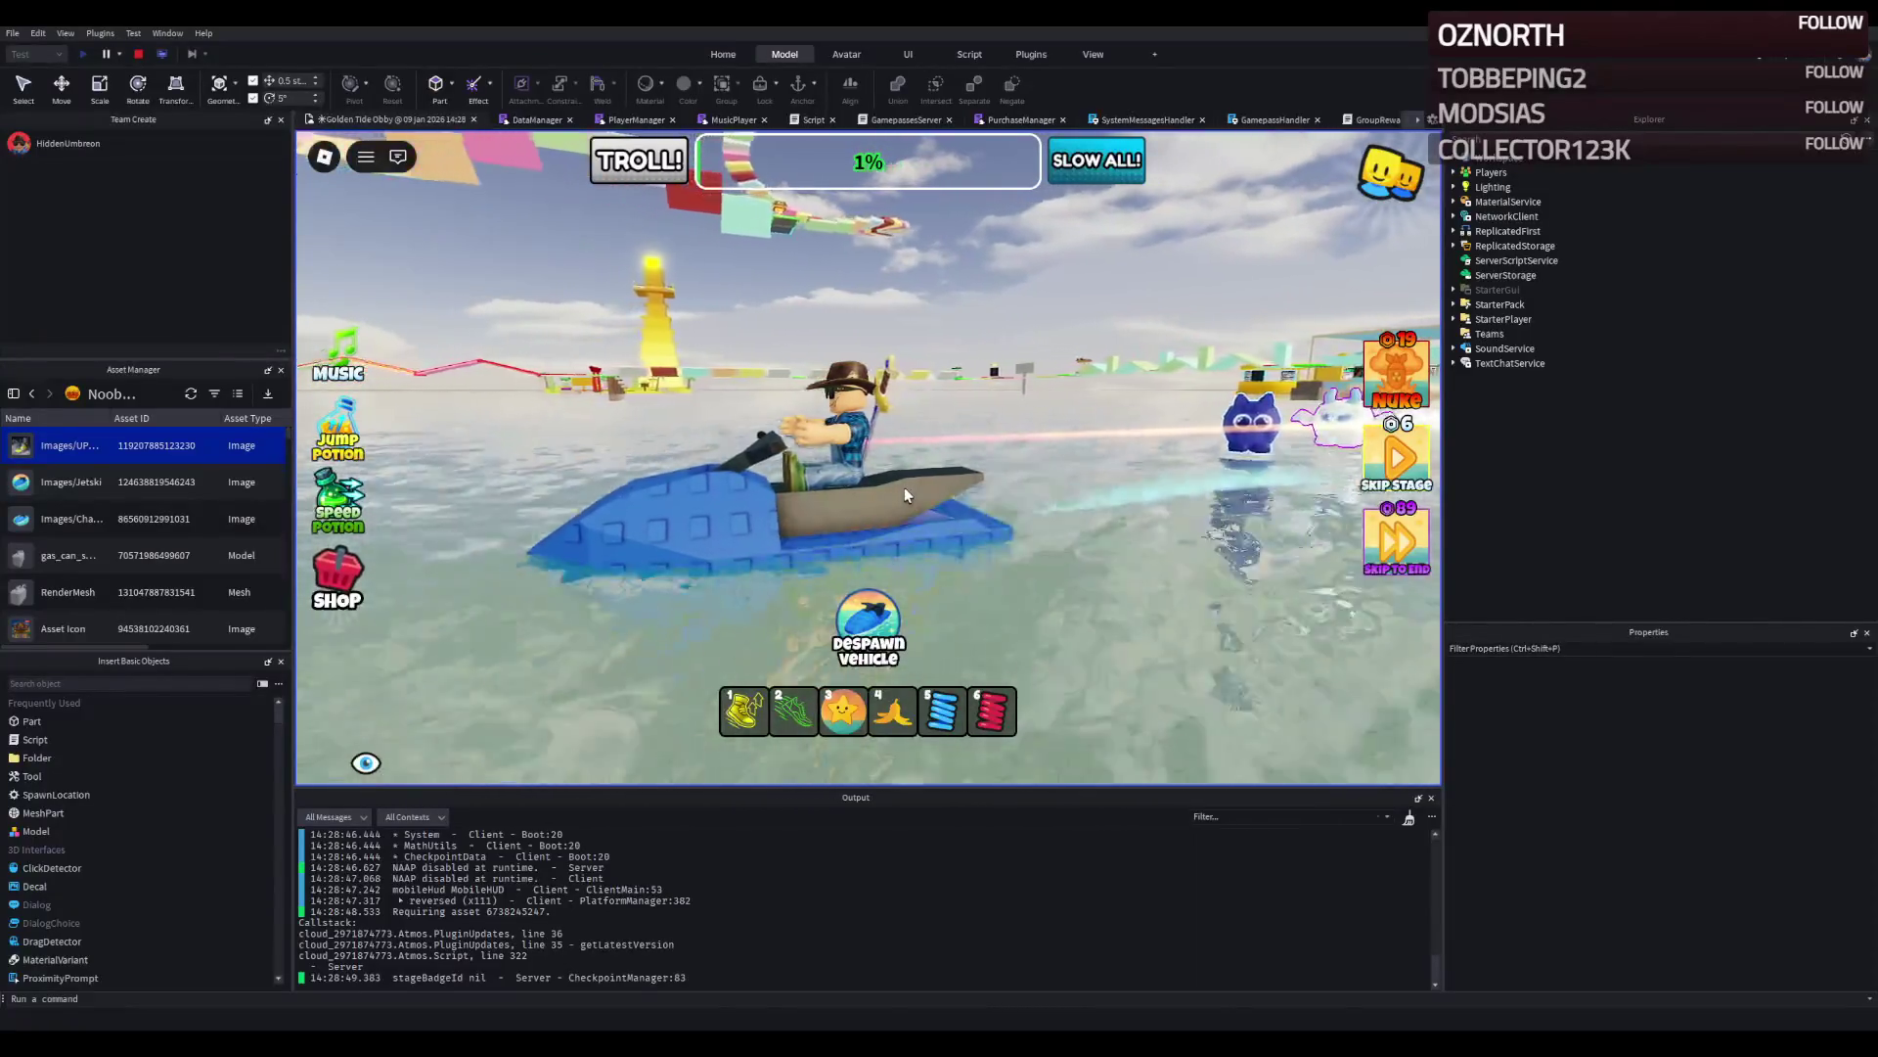
key("d")
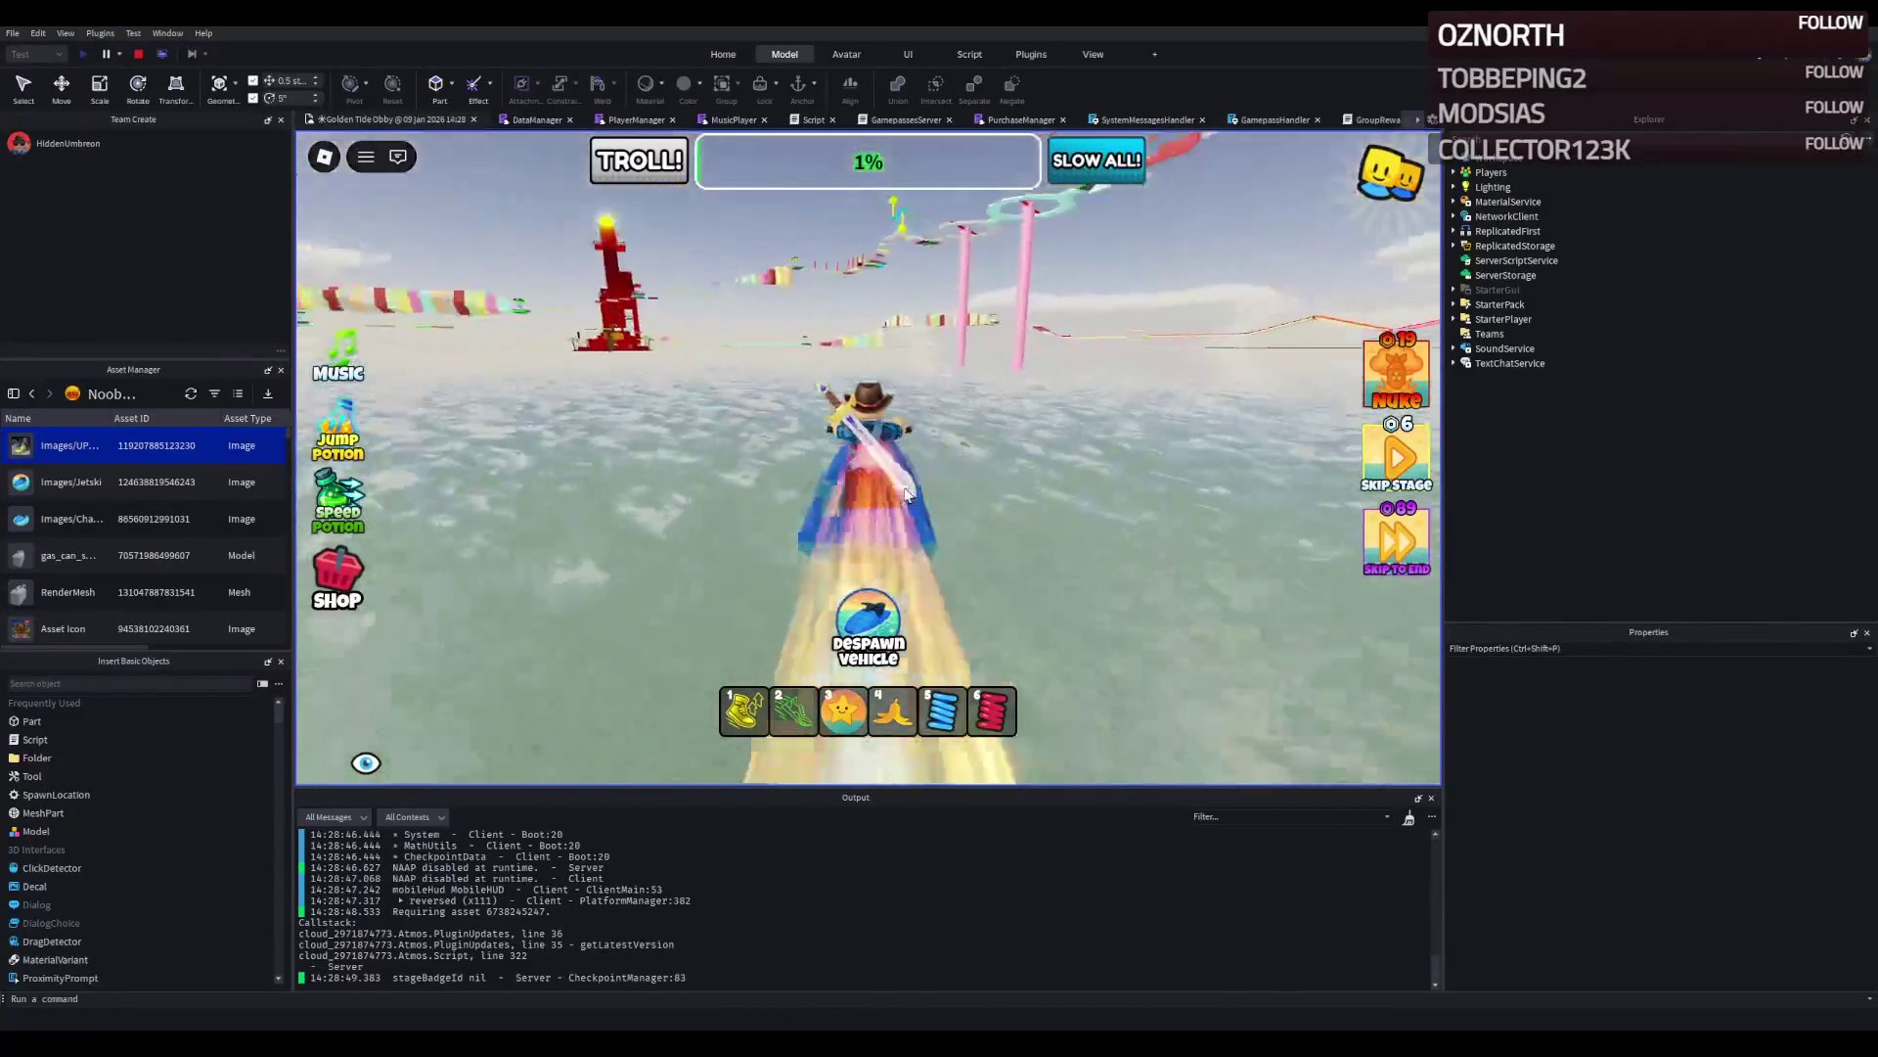
key("a")
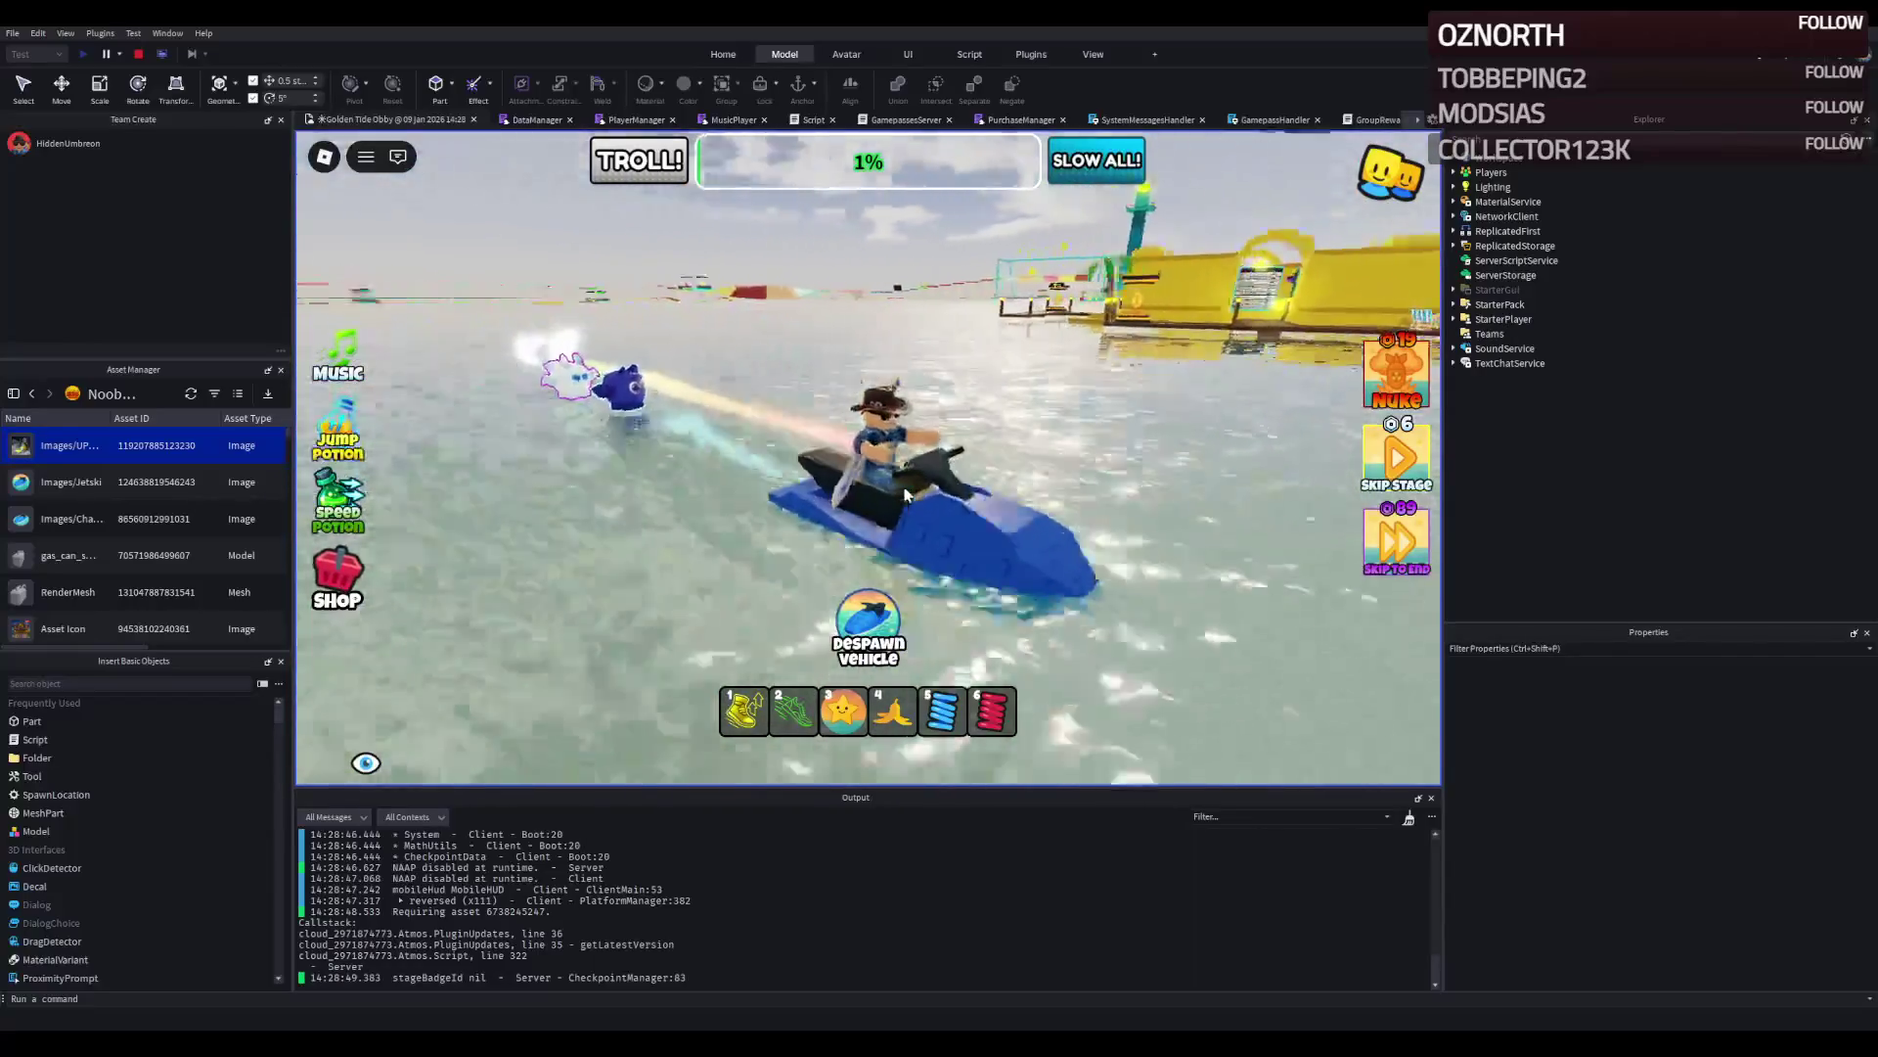
key("a")
key("d")
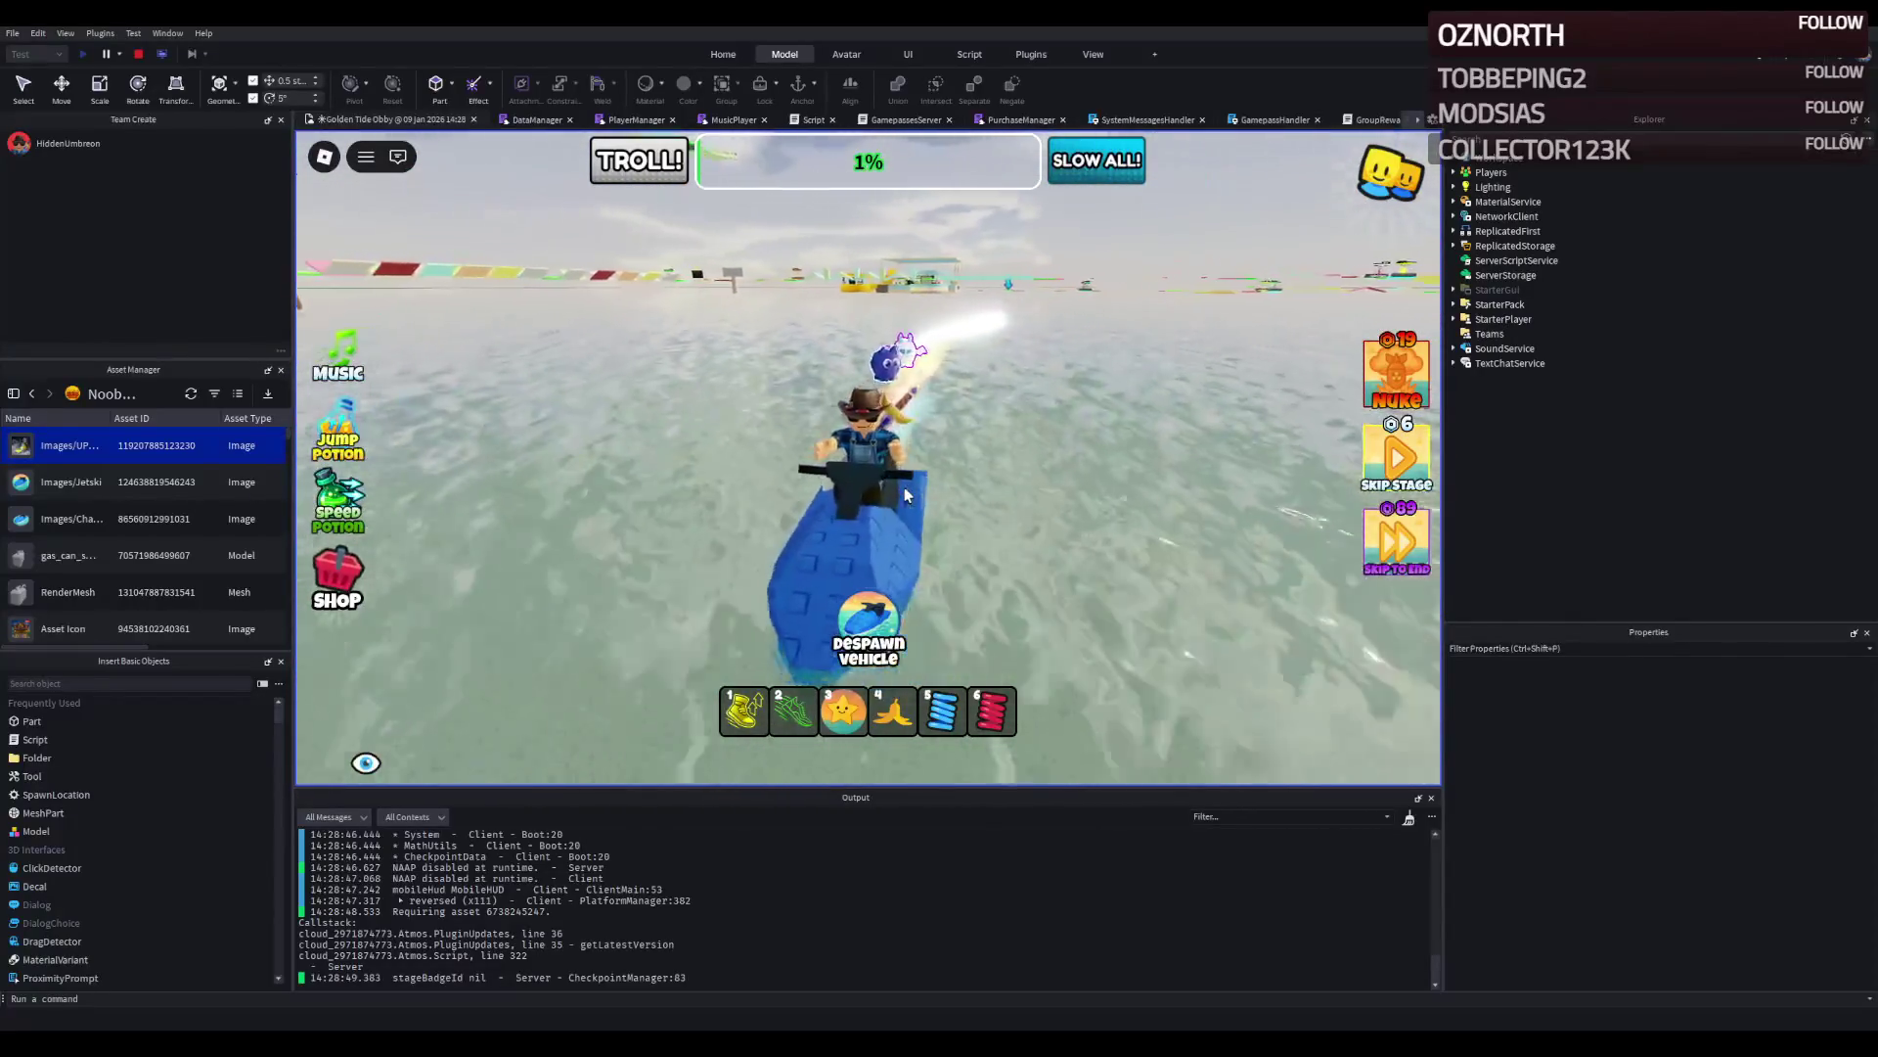
key("d")
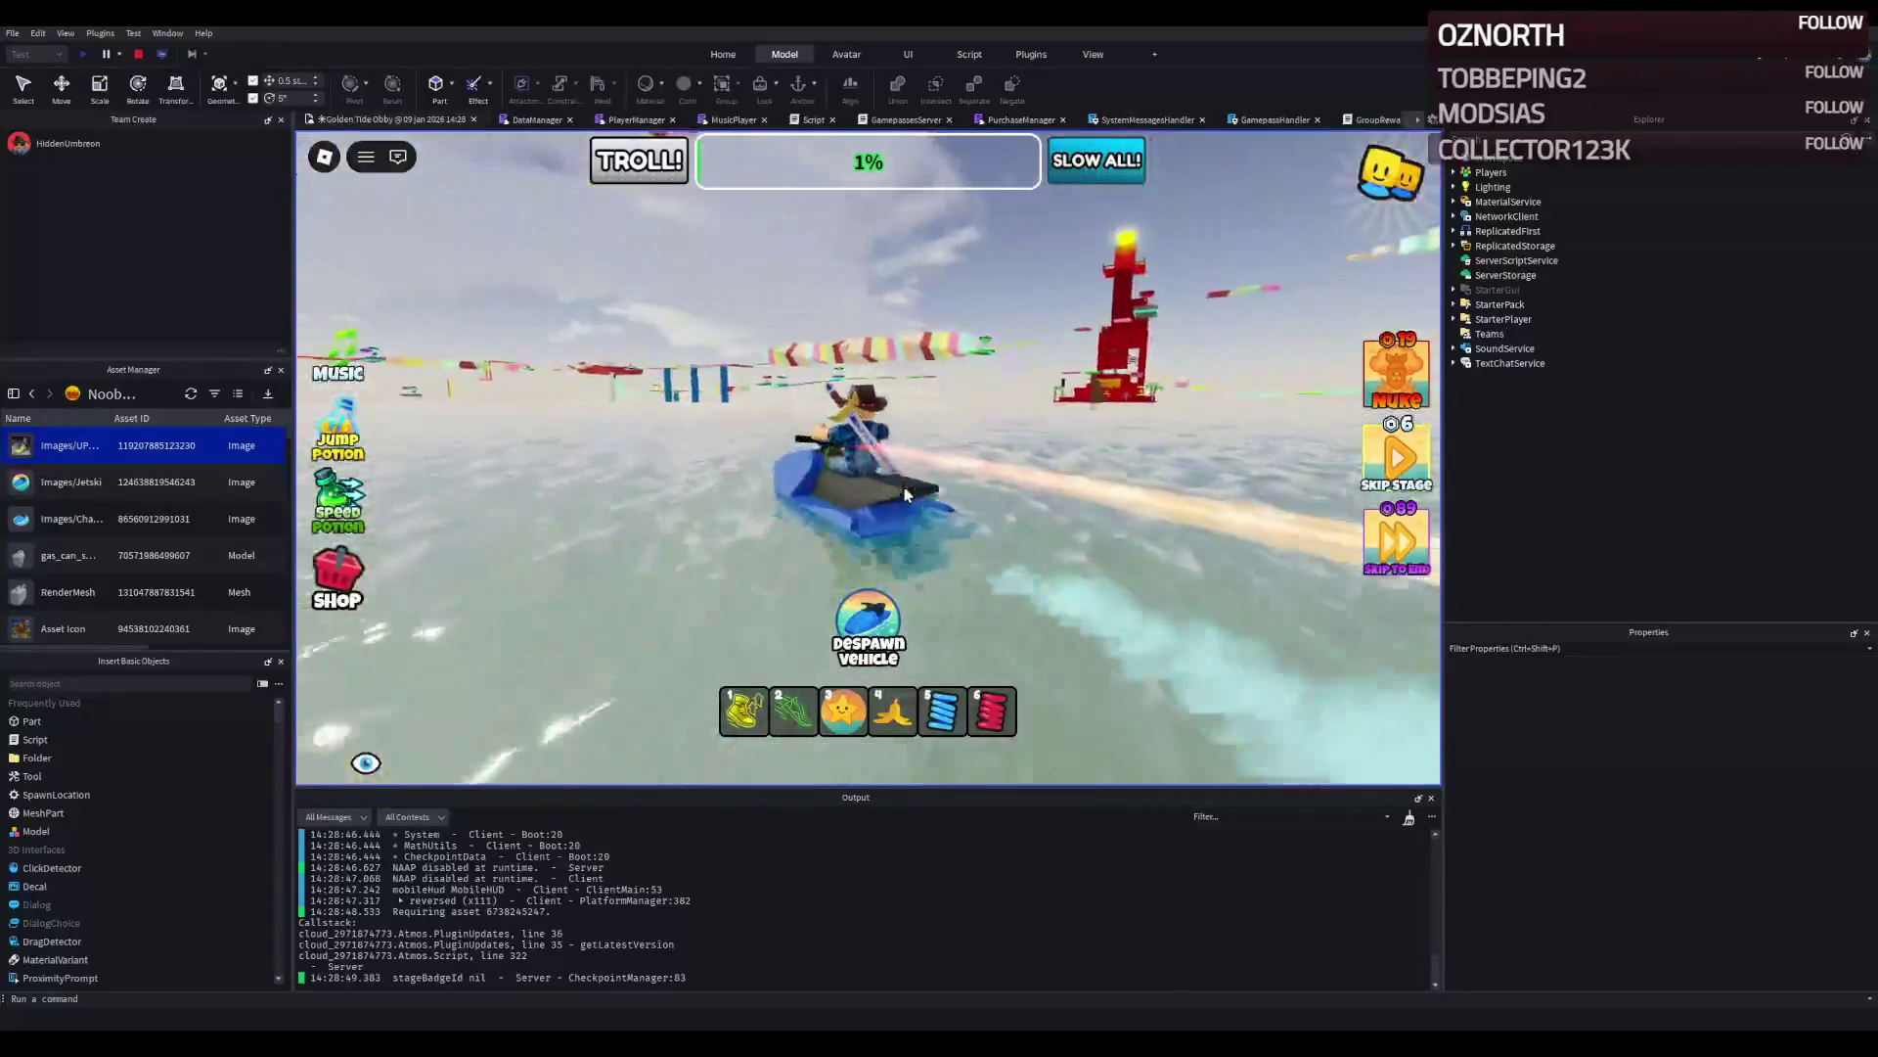
key("a")
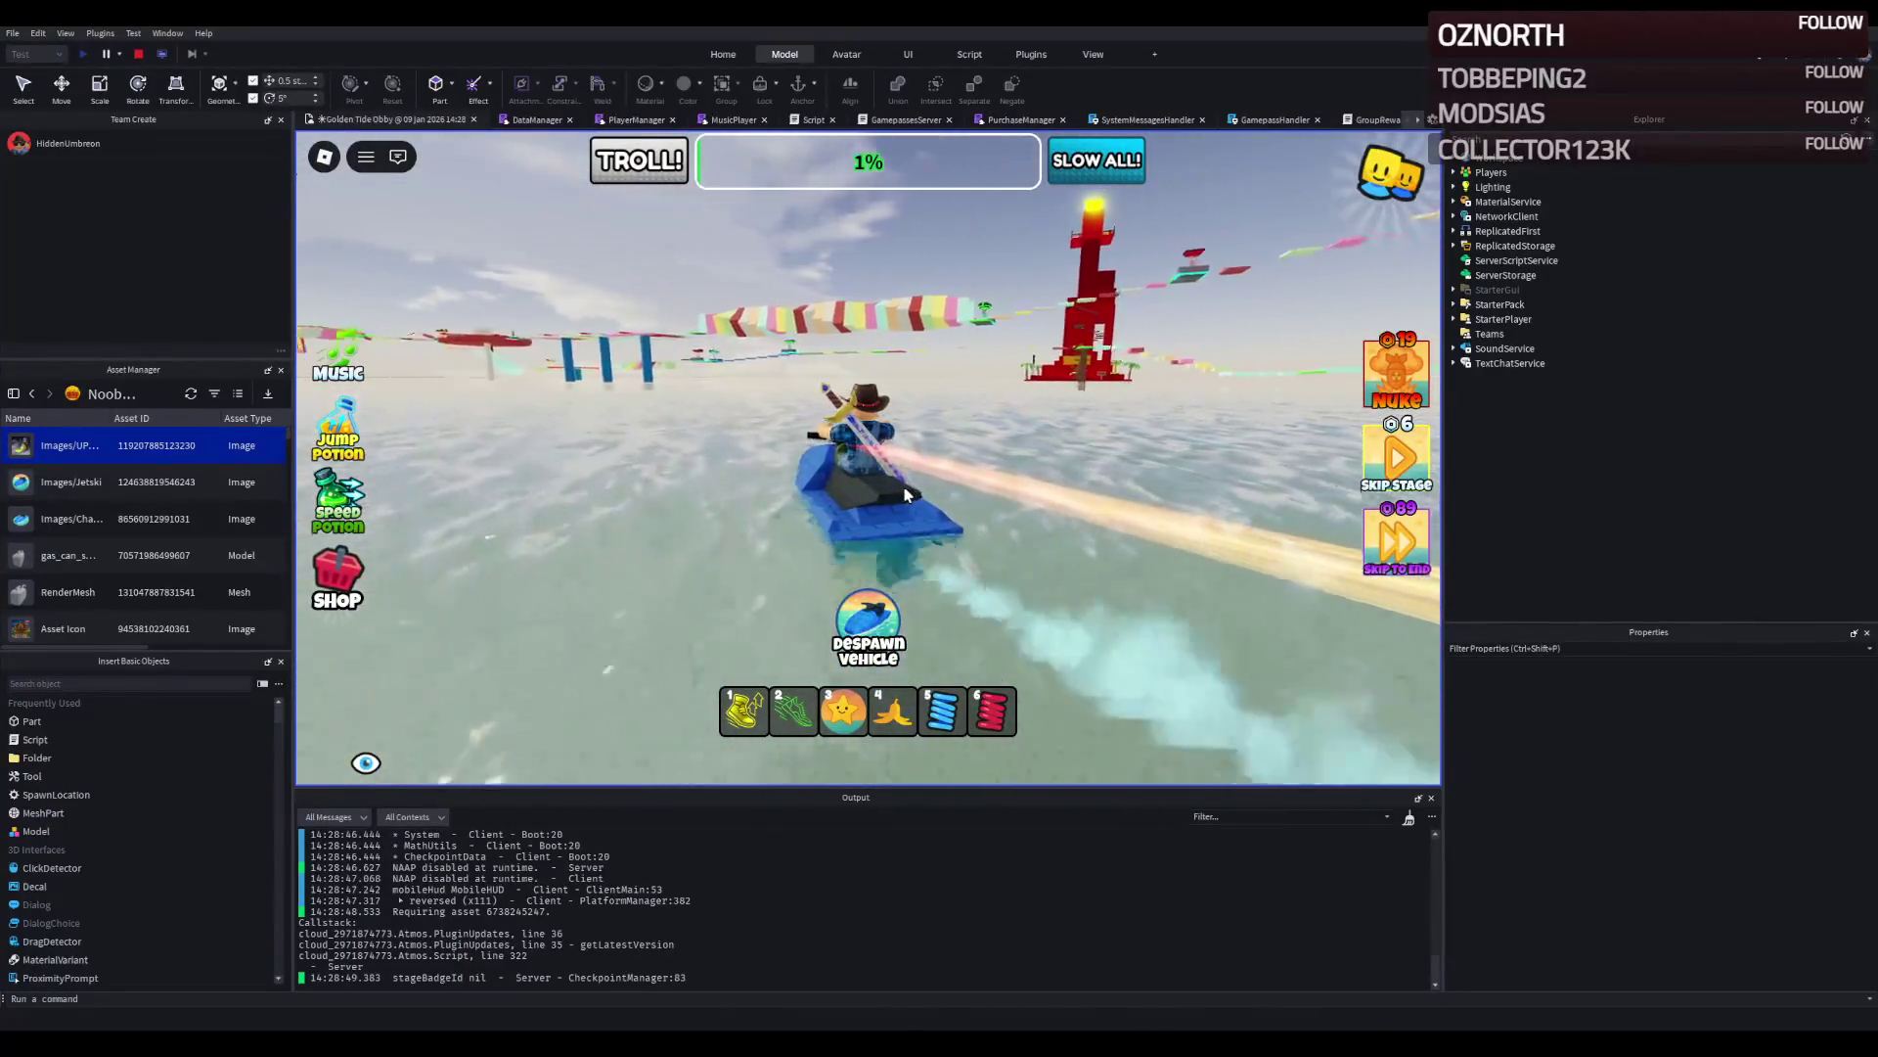
key("a")
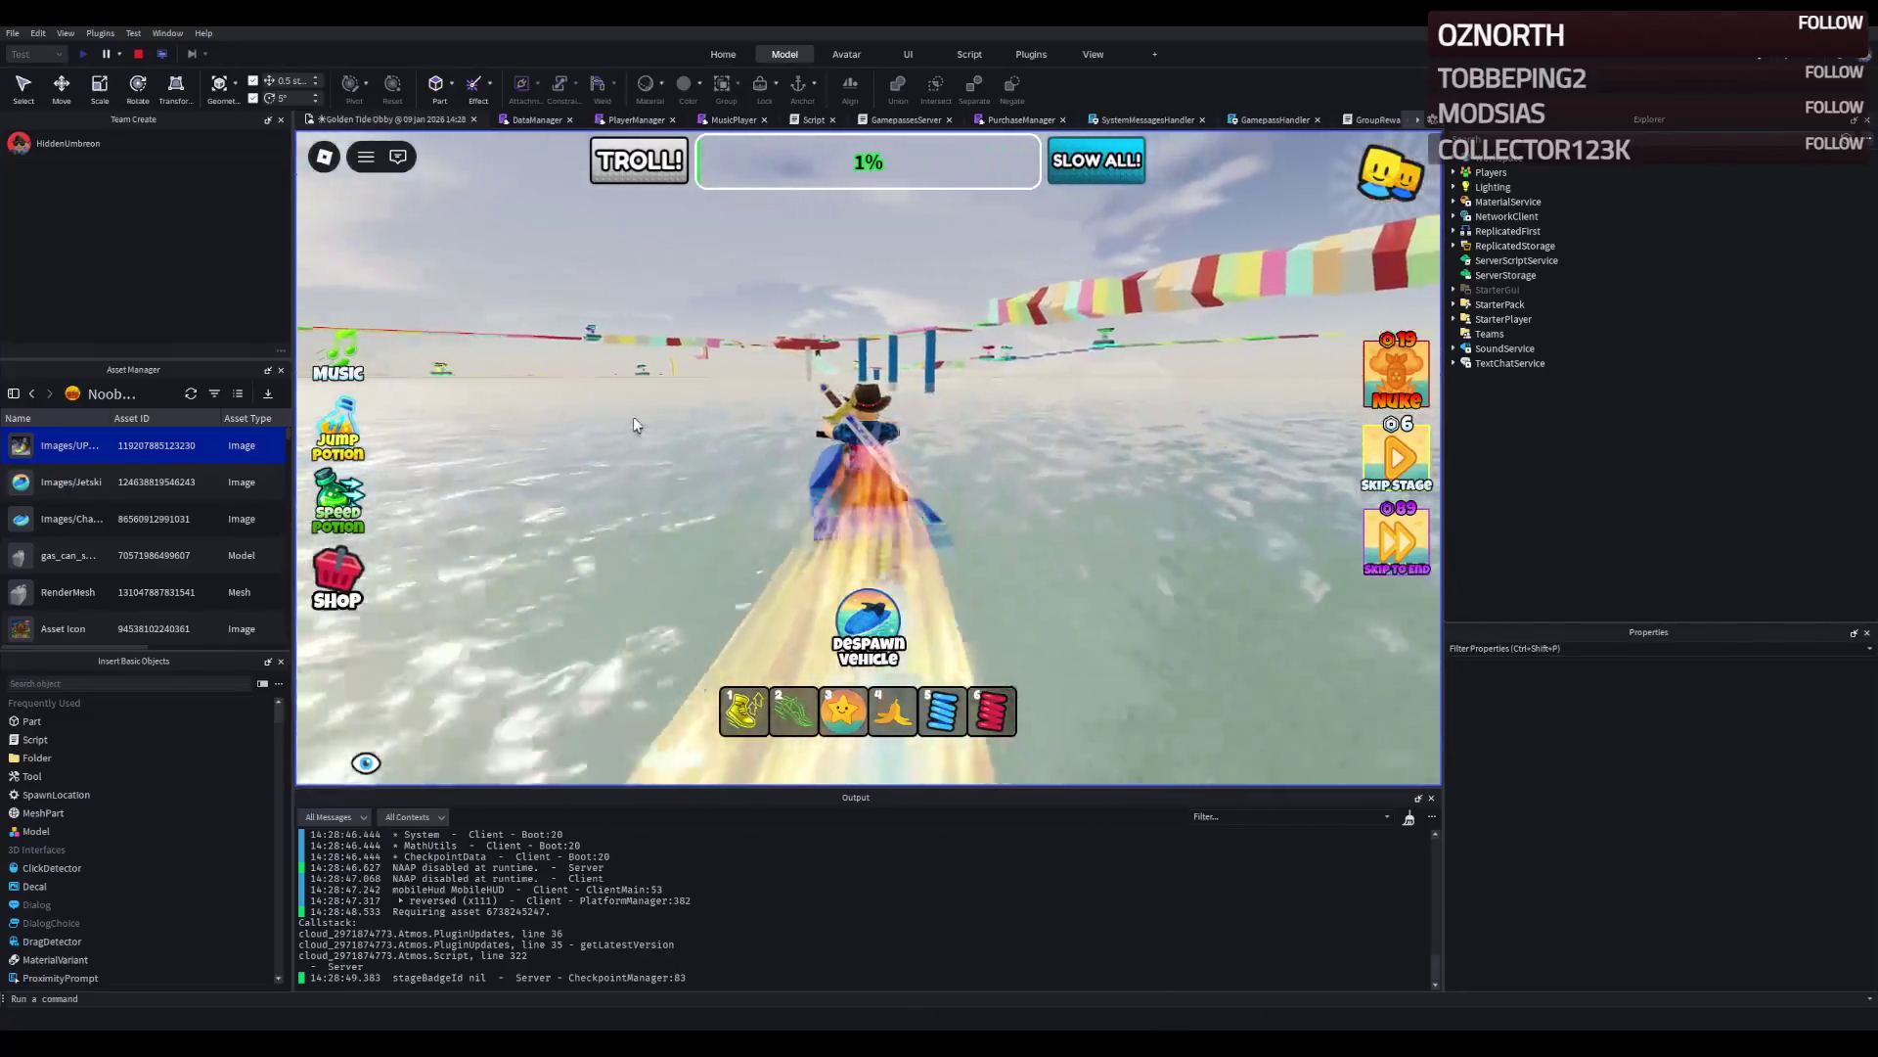
key("a")
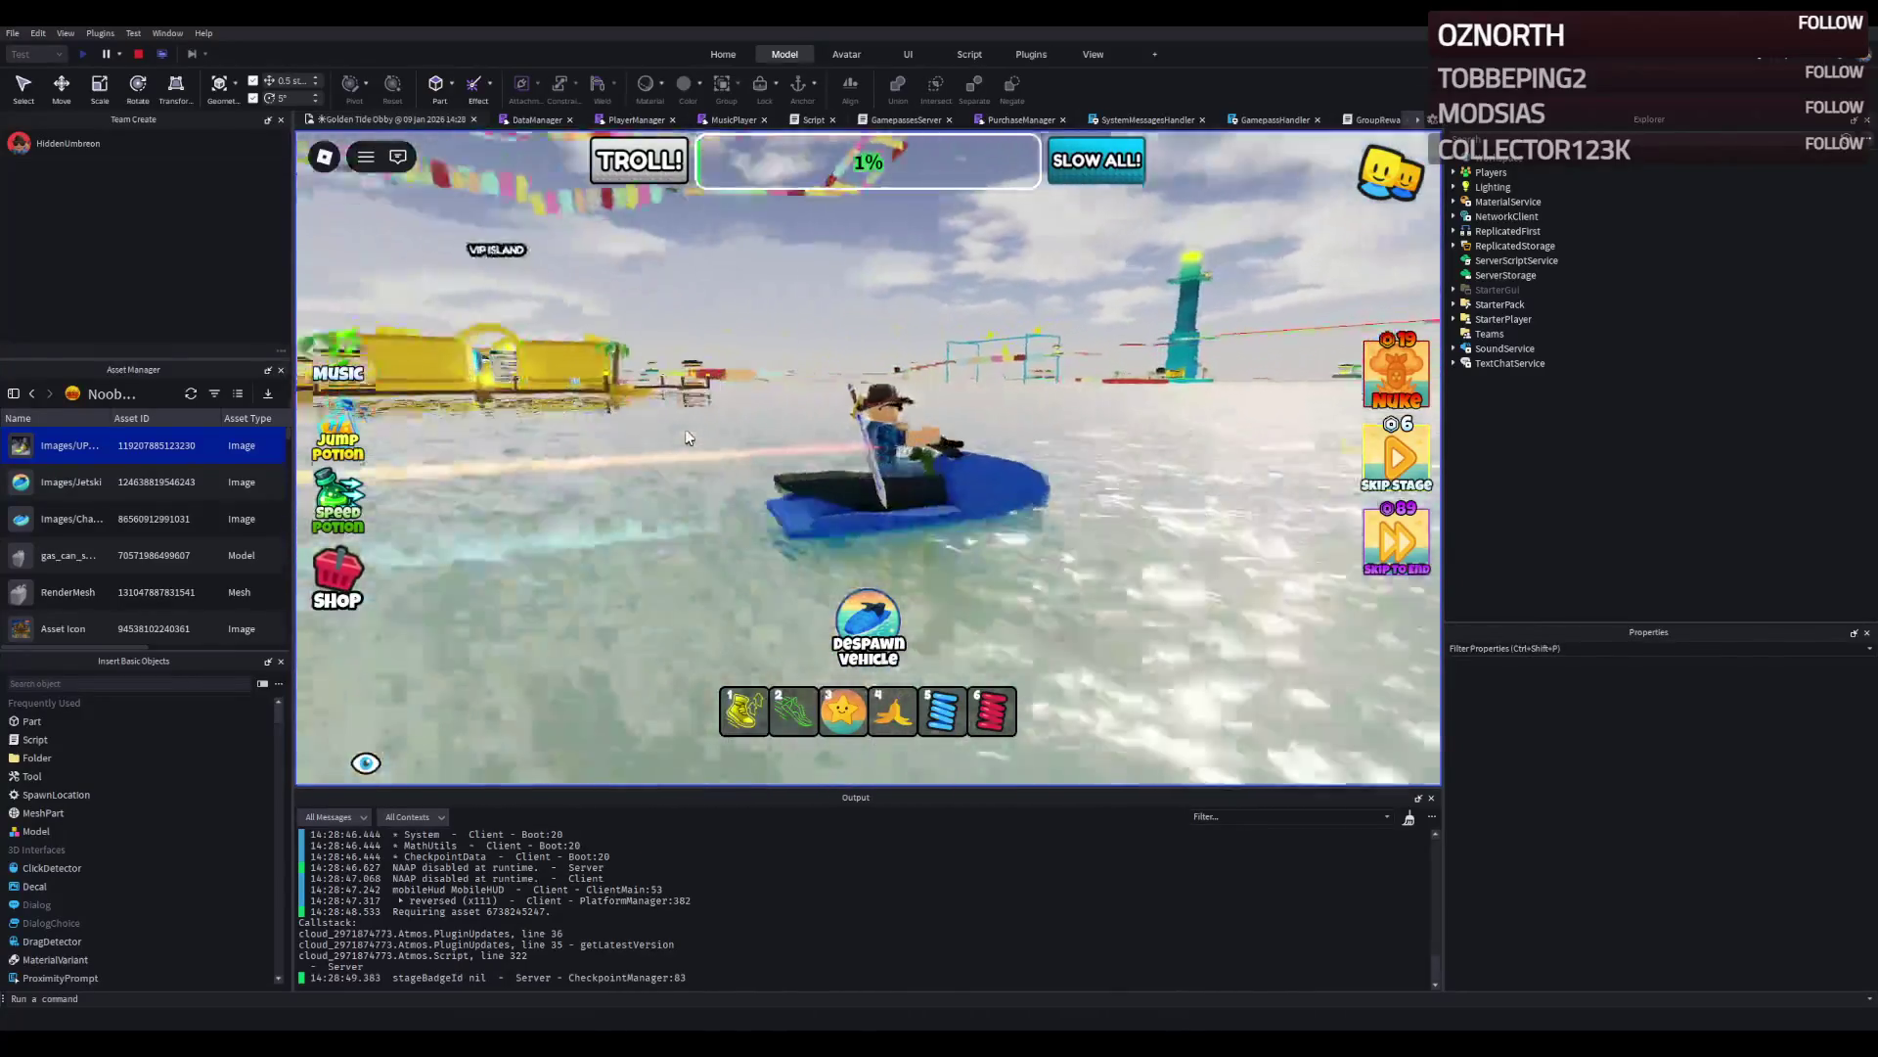
key("a")
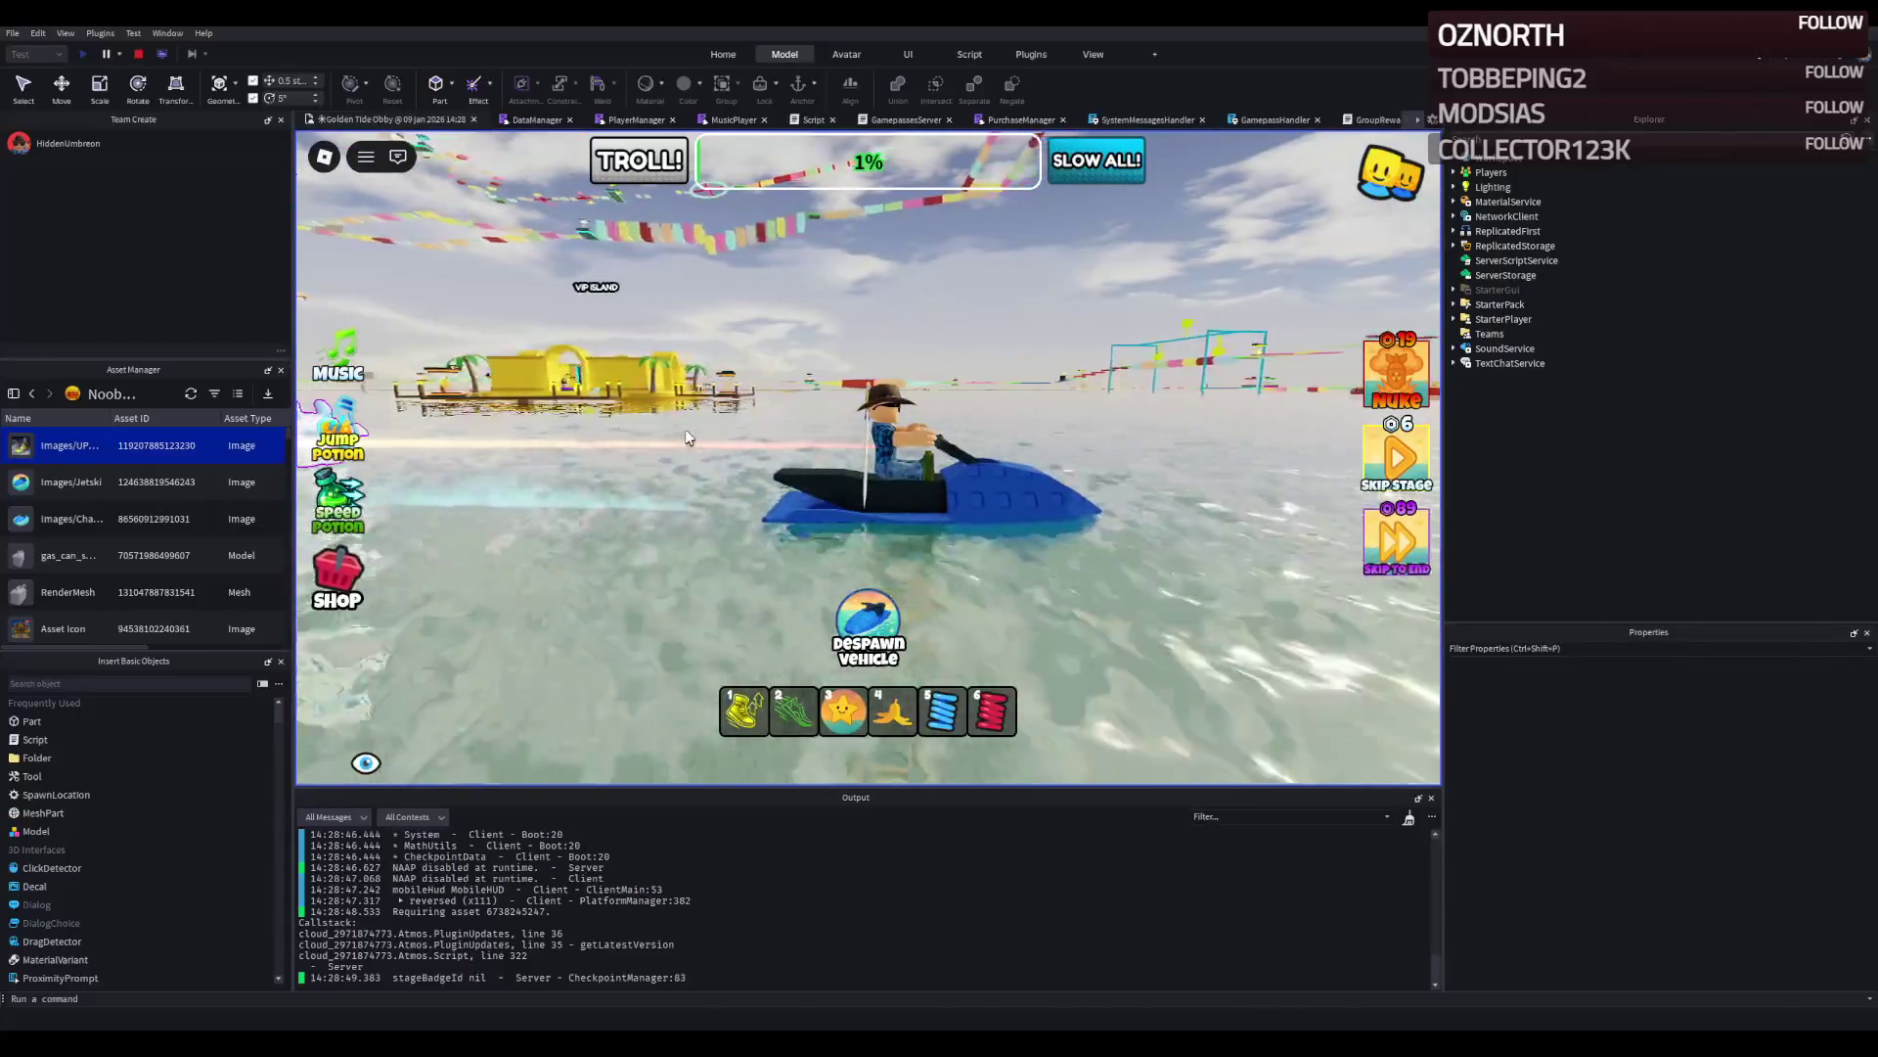
key("a")
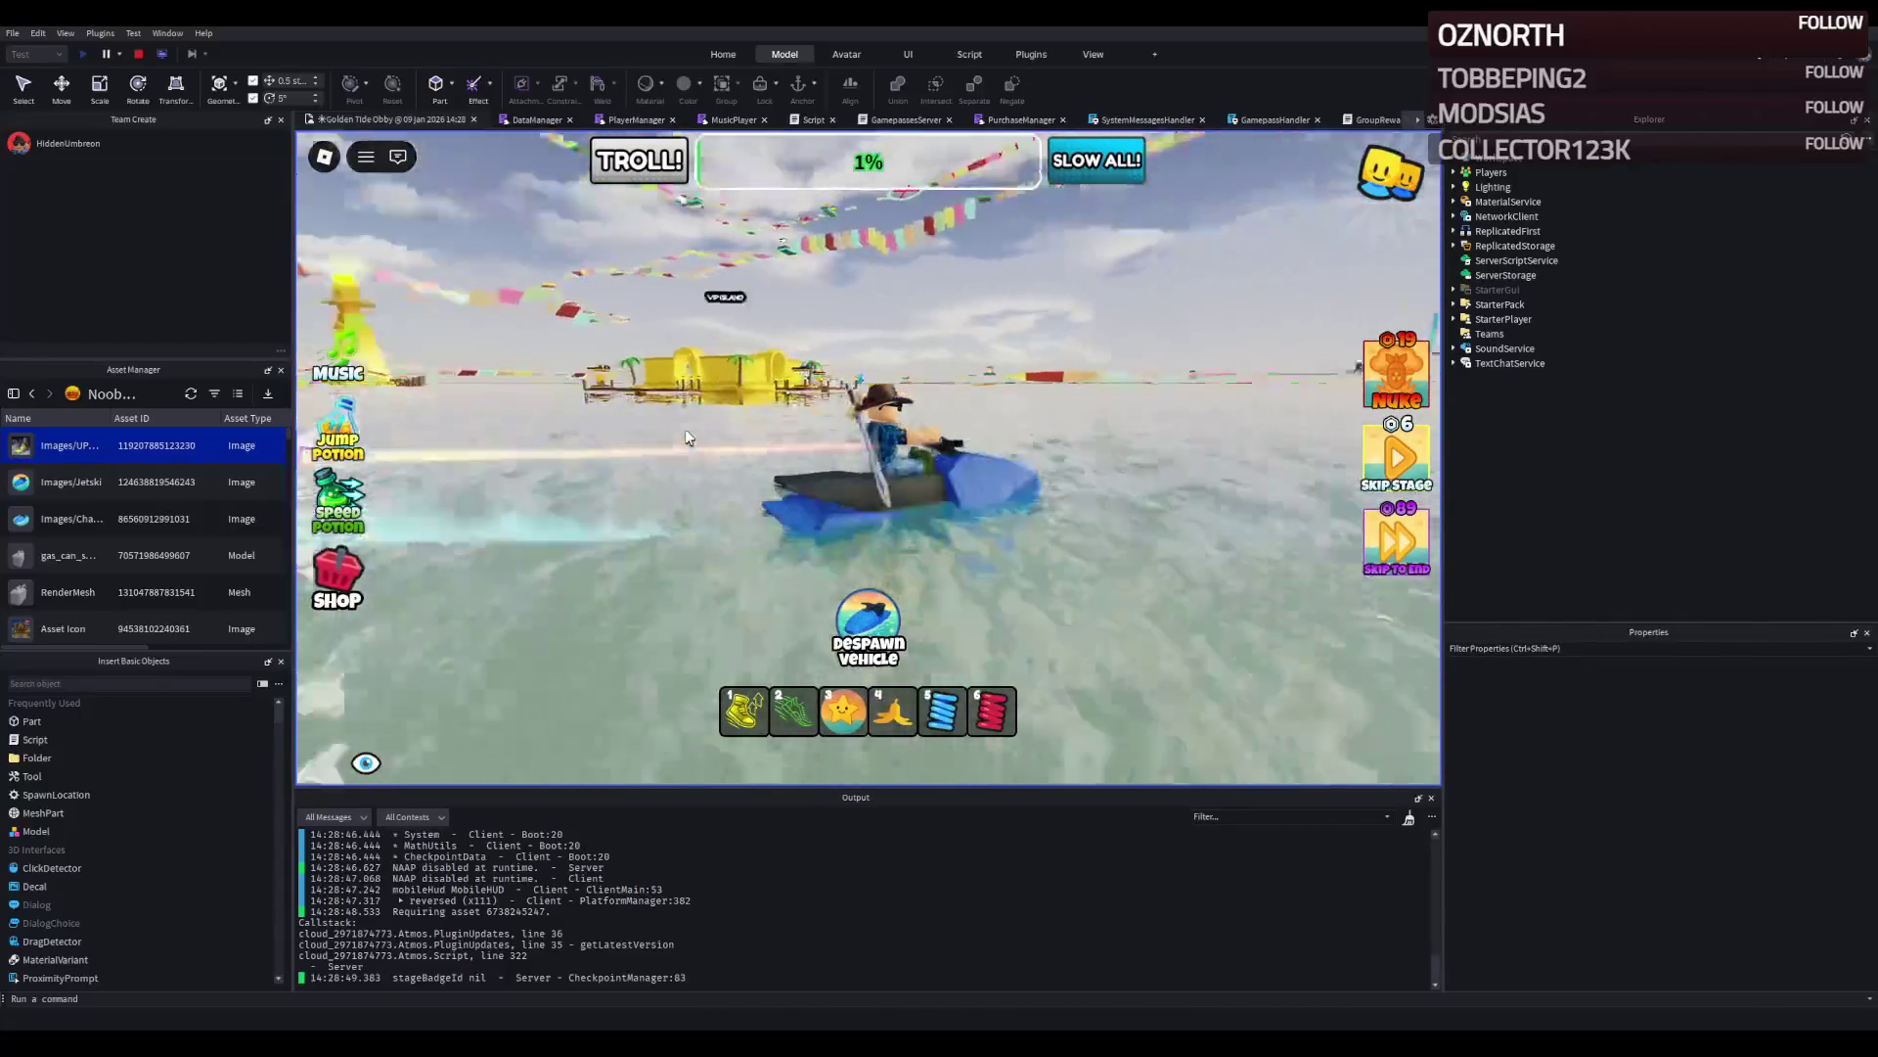
key("d")
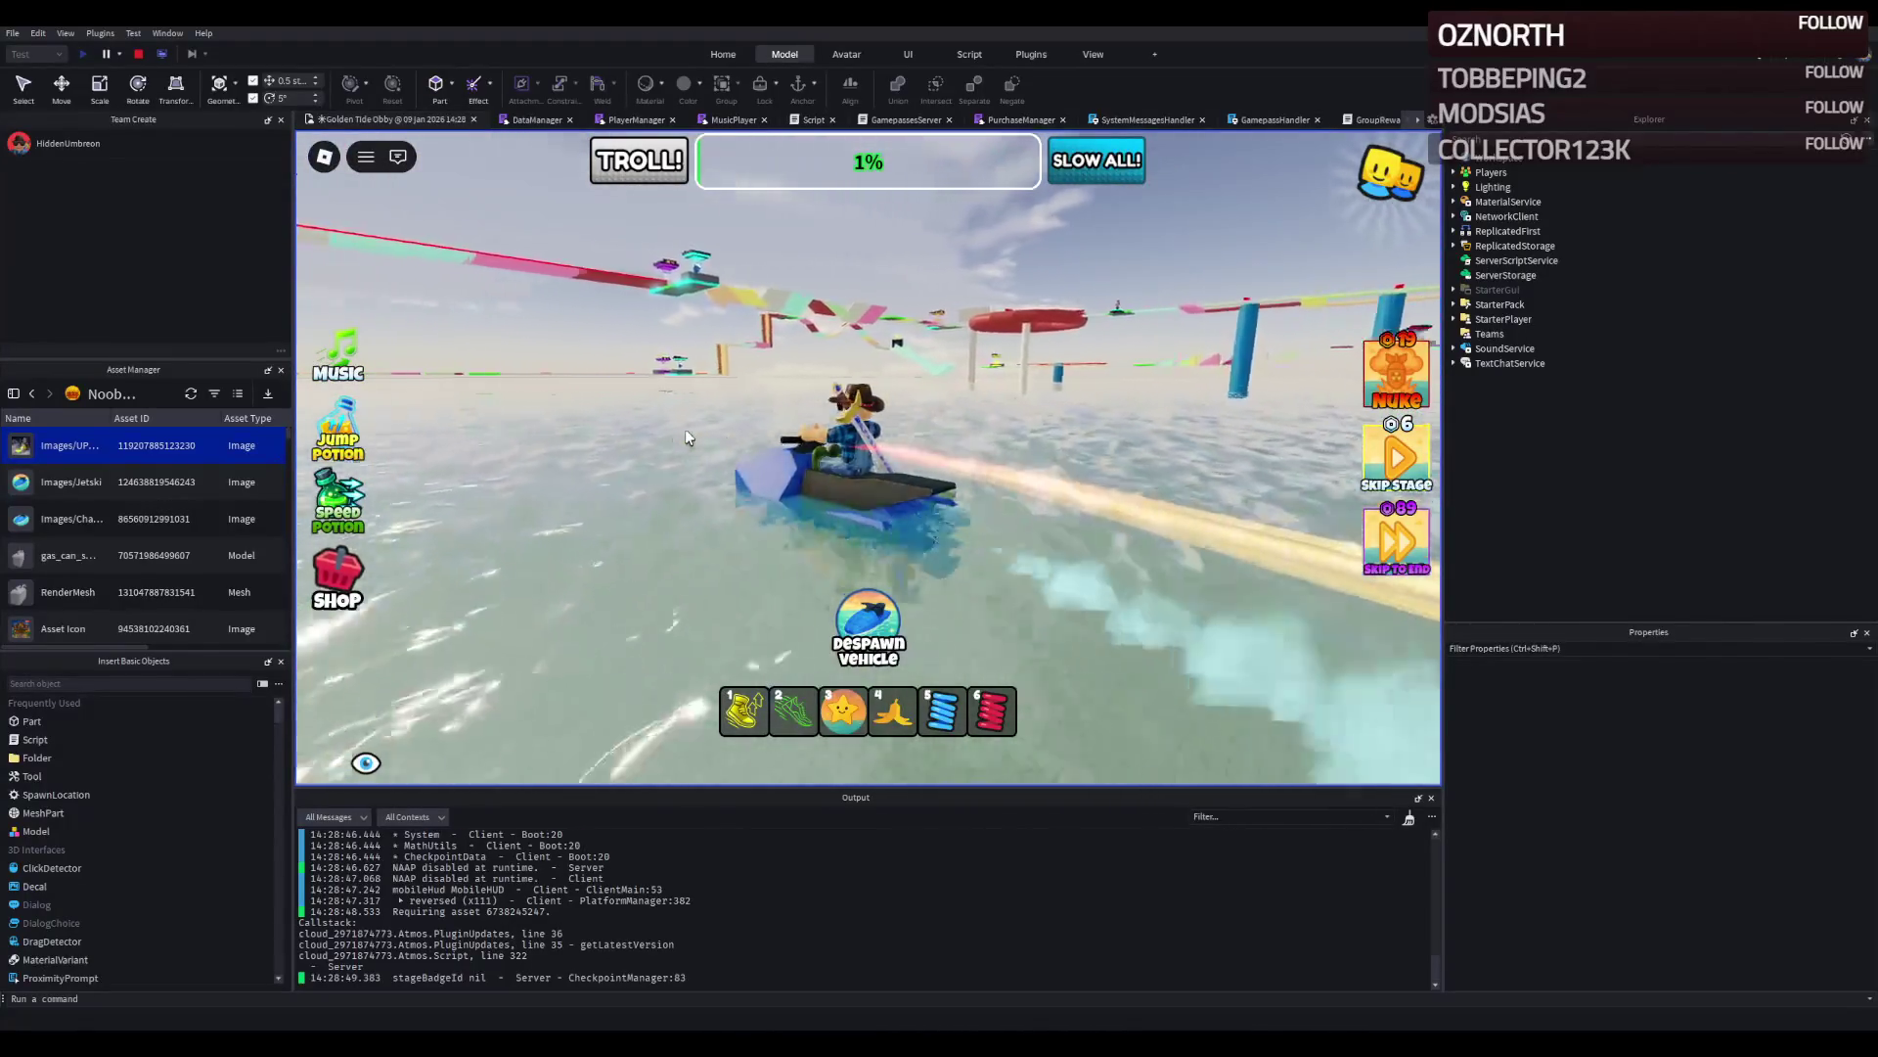
Steer around the lighthouse, past the cyan frames and red cylinders toward the island.
key("a")
key("a")
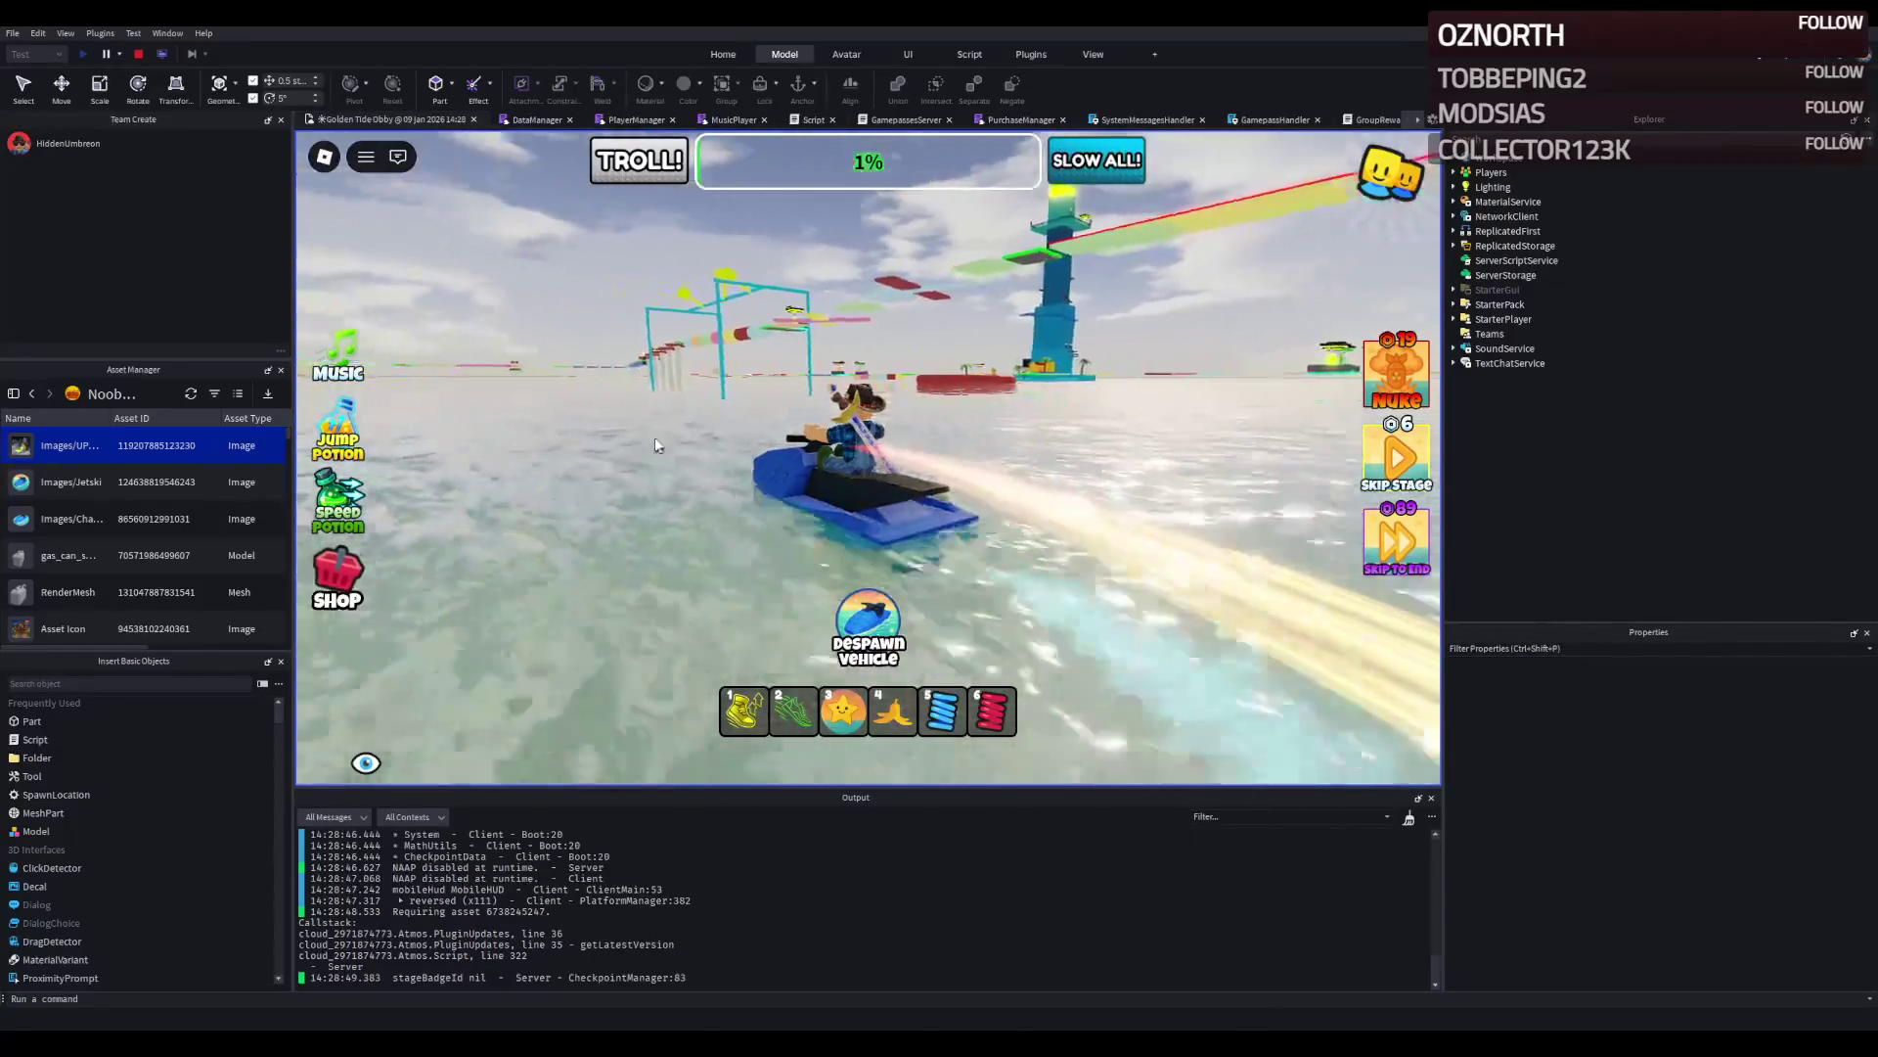
key("a")
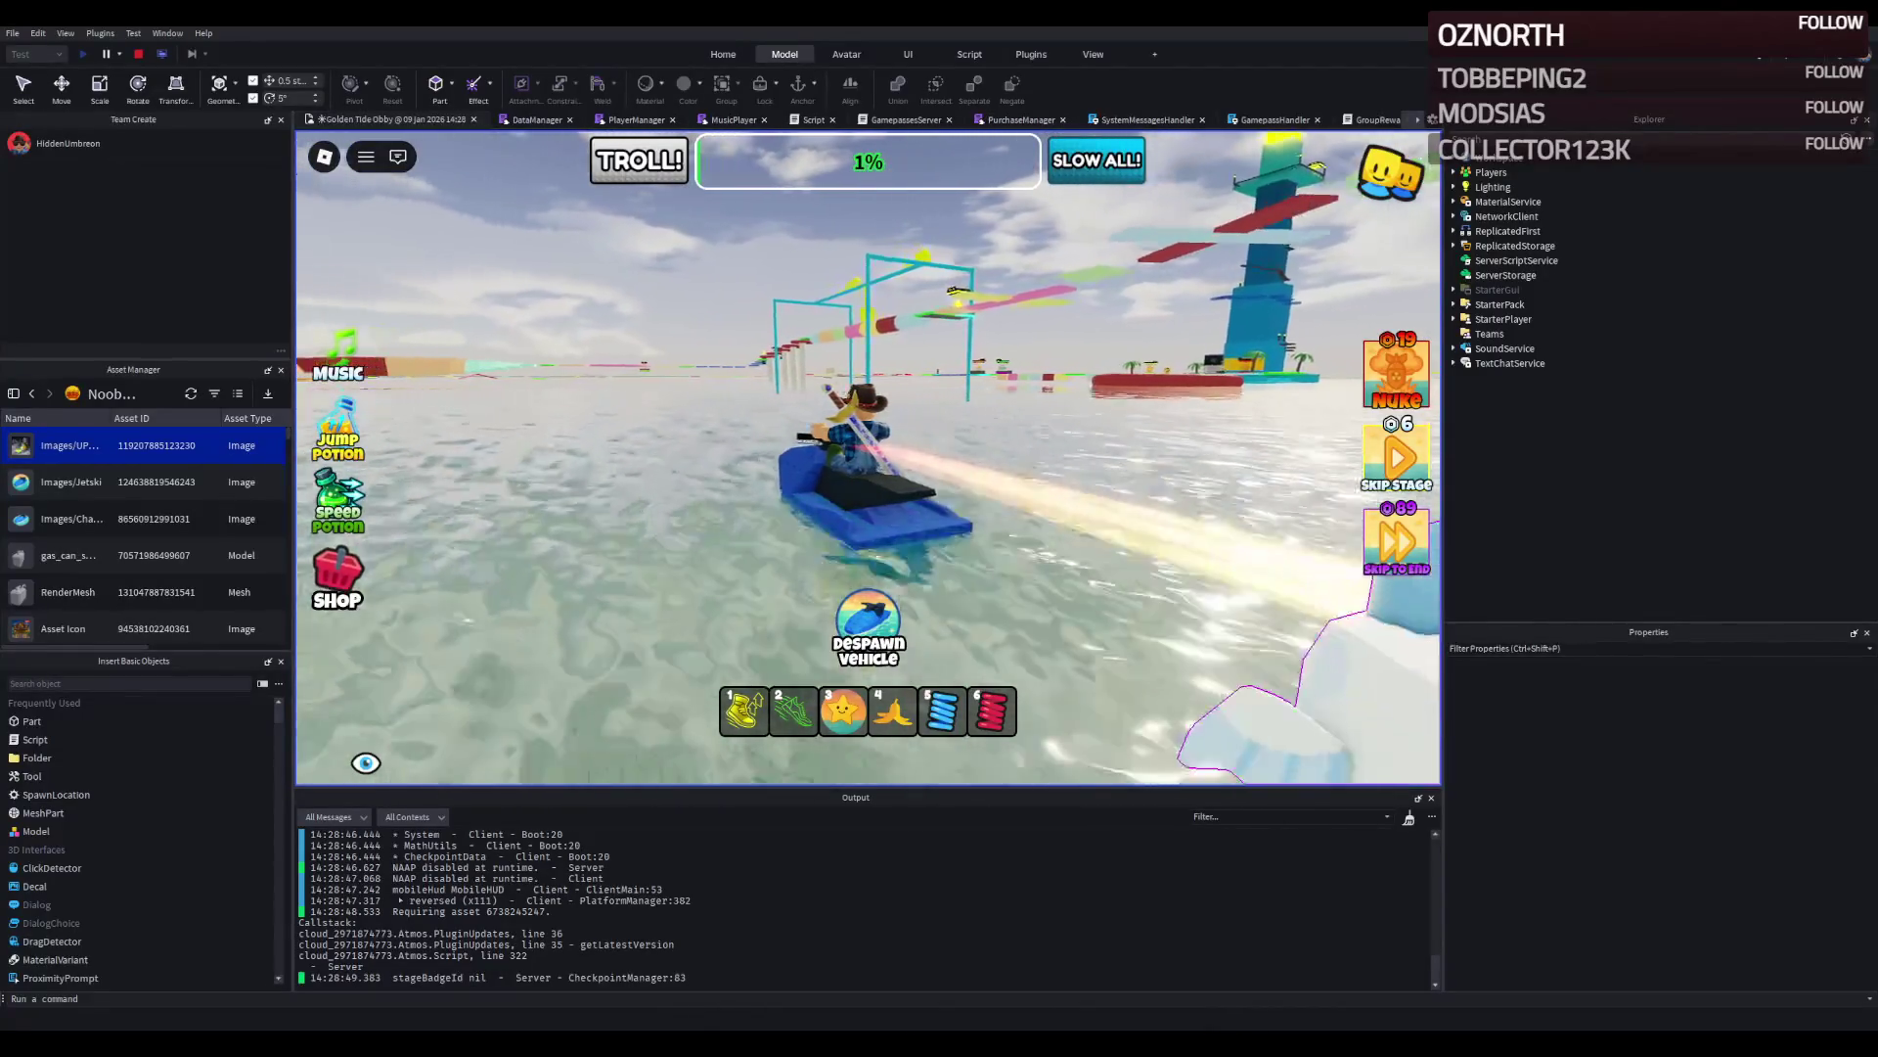
key("a")
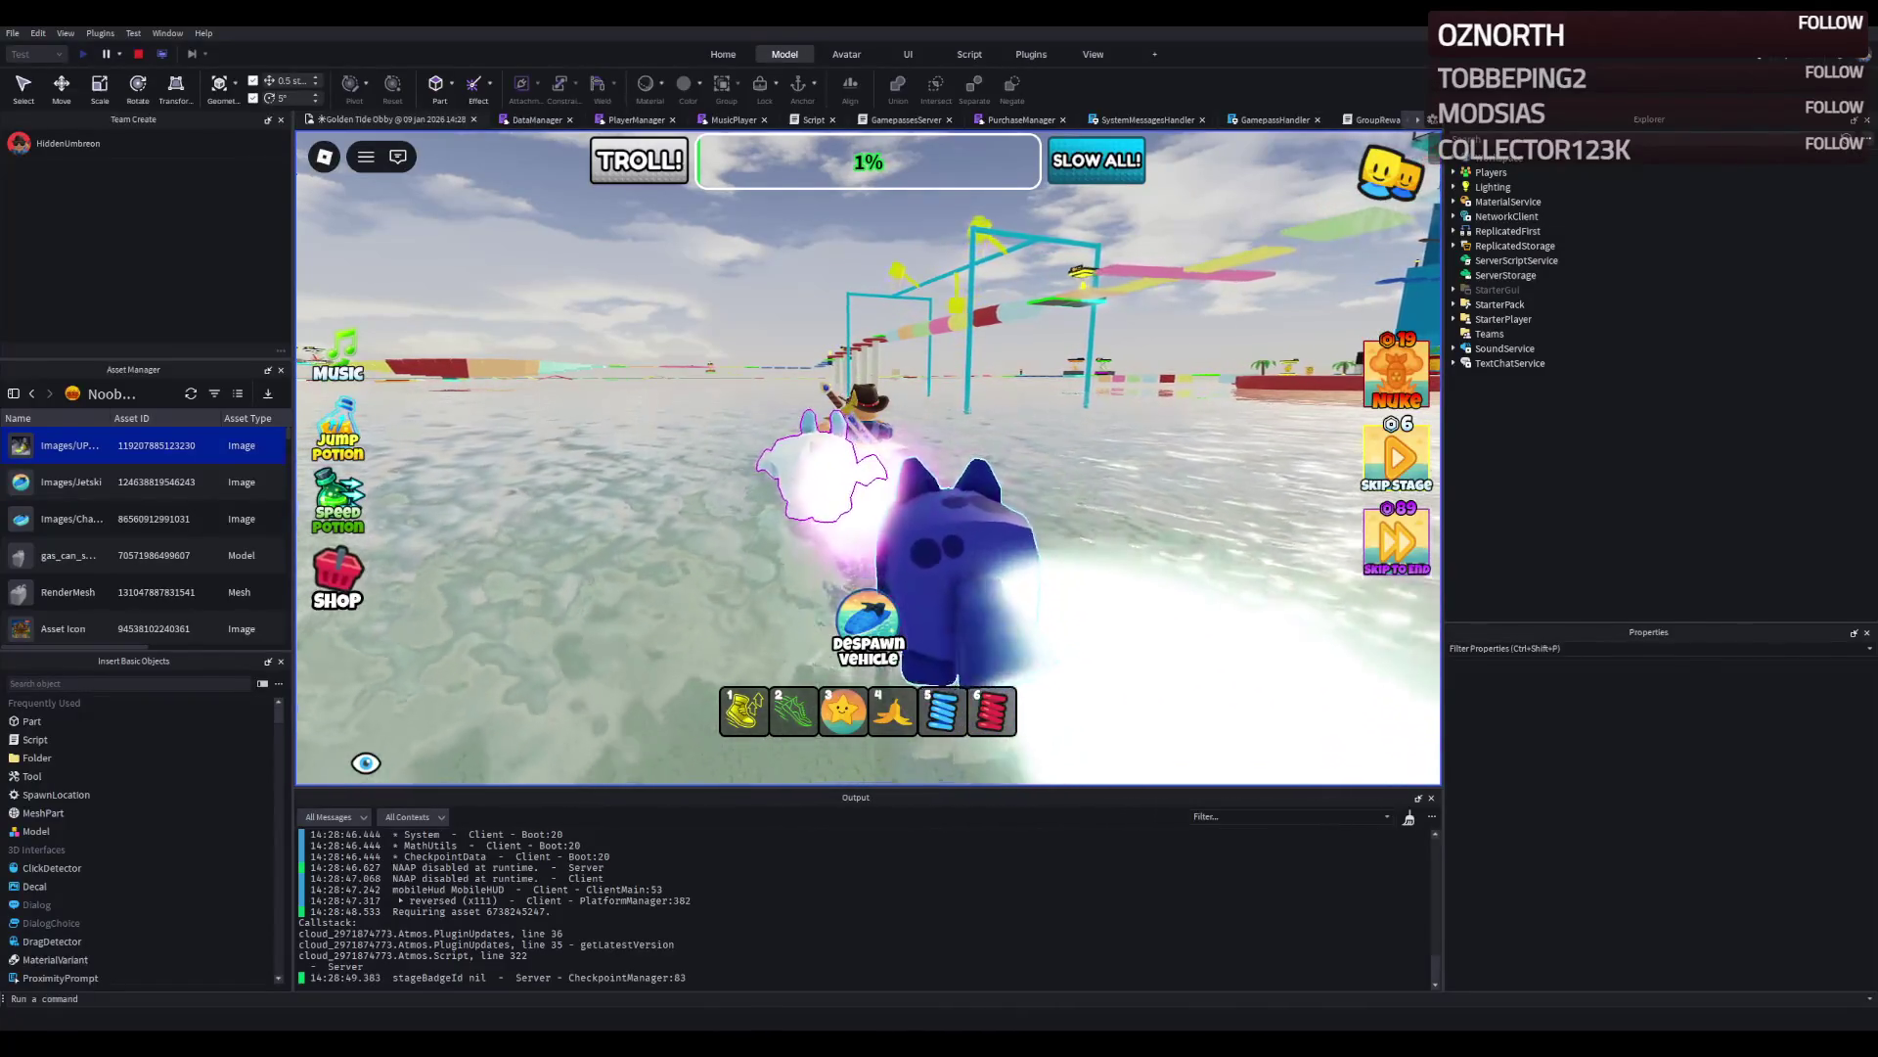
key("d")
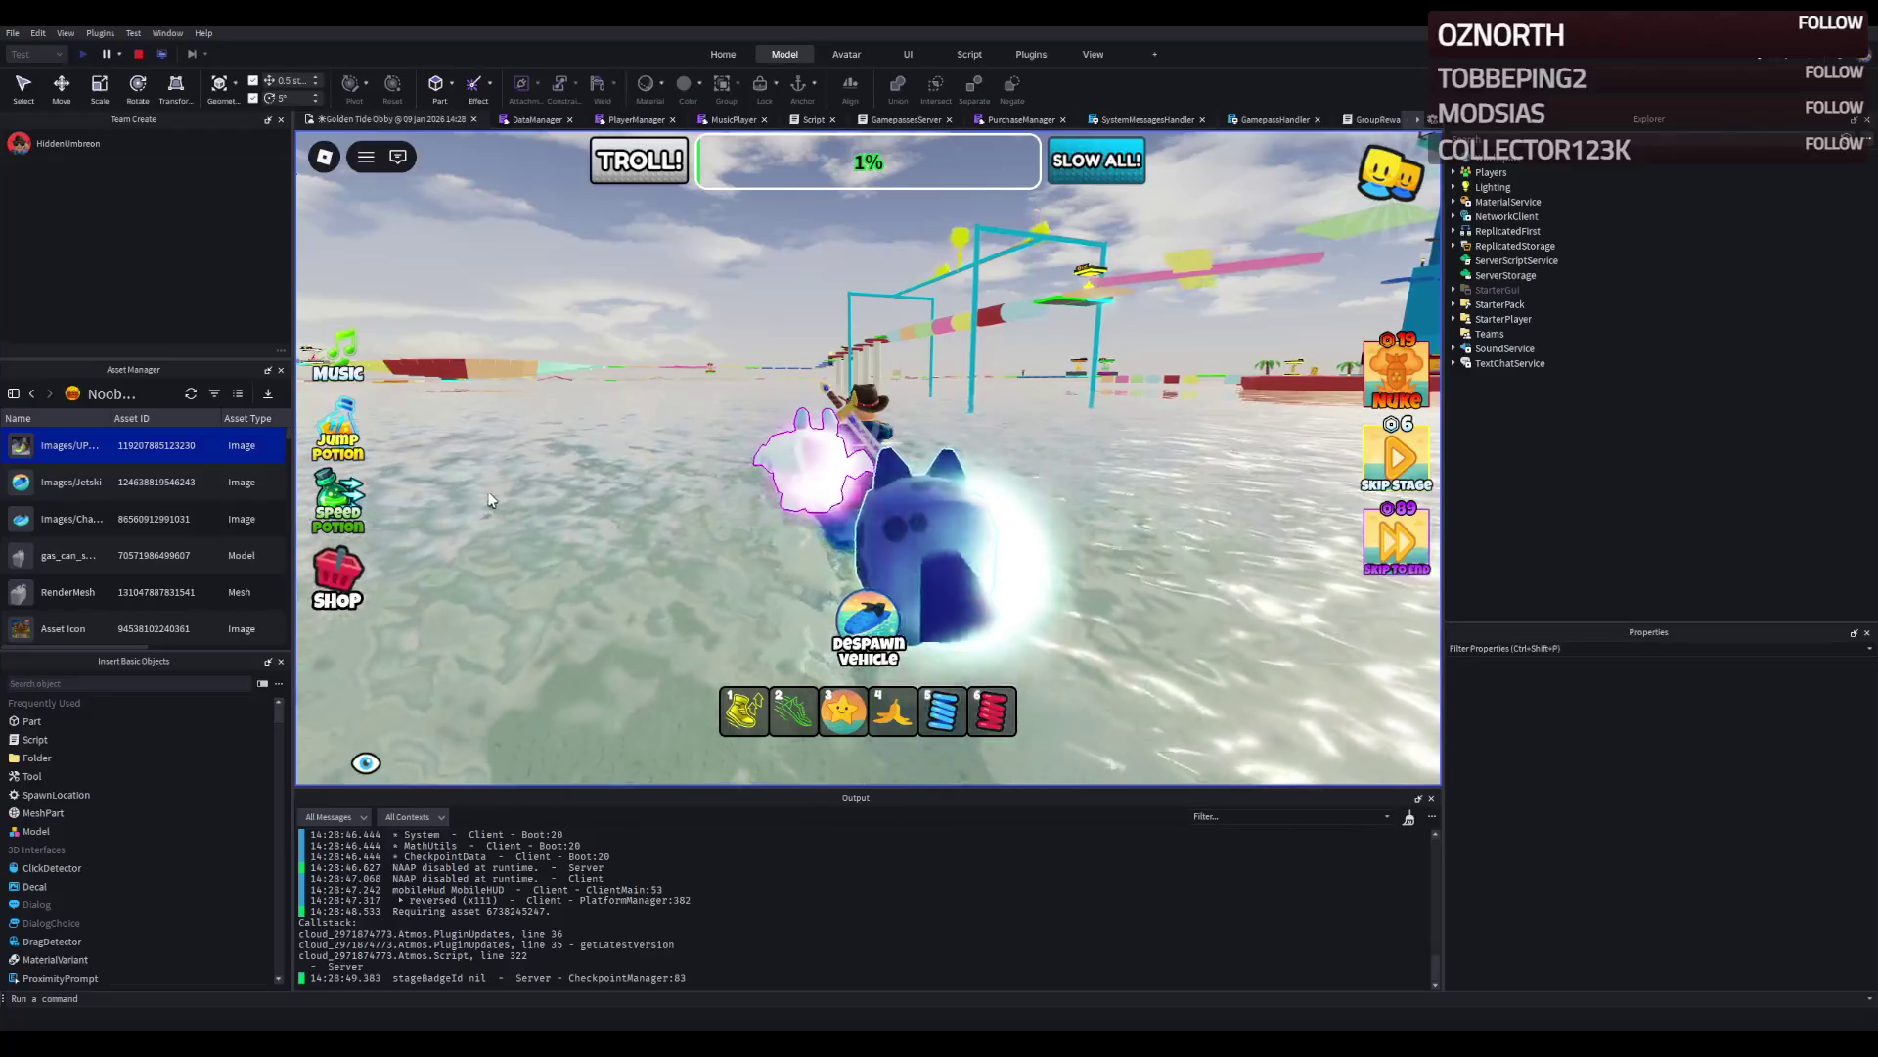
key("w")
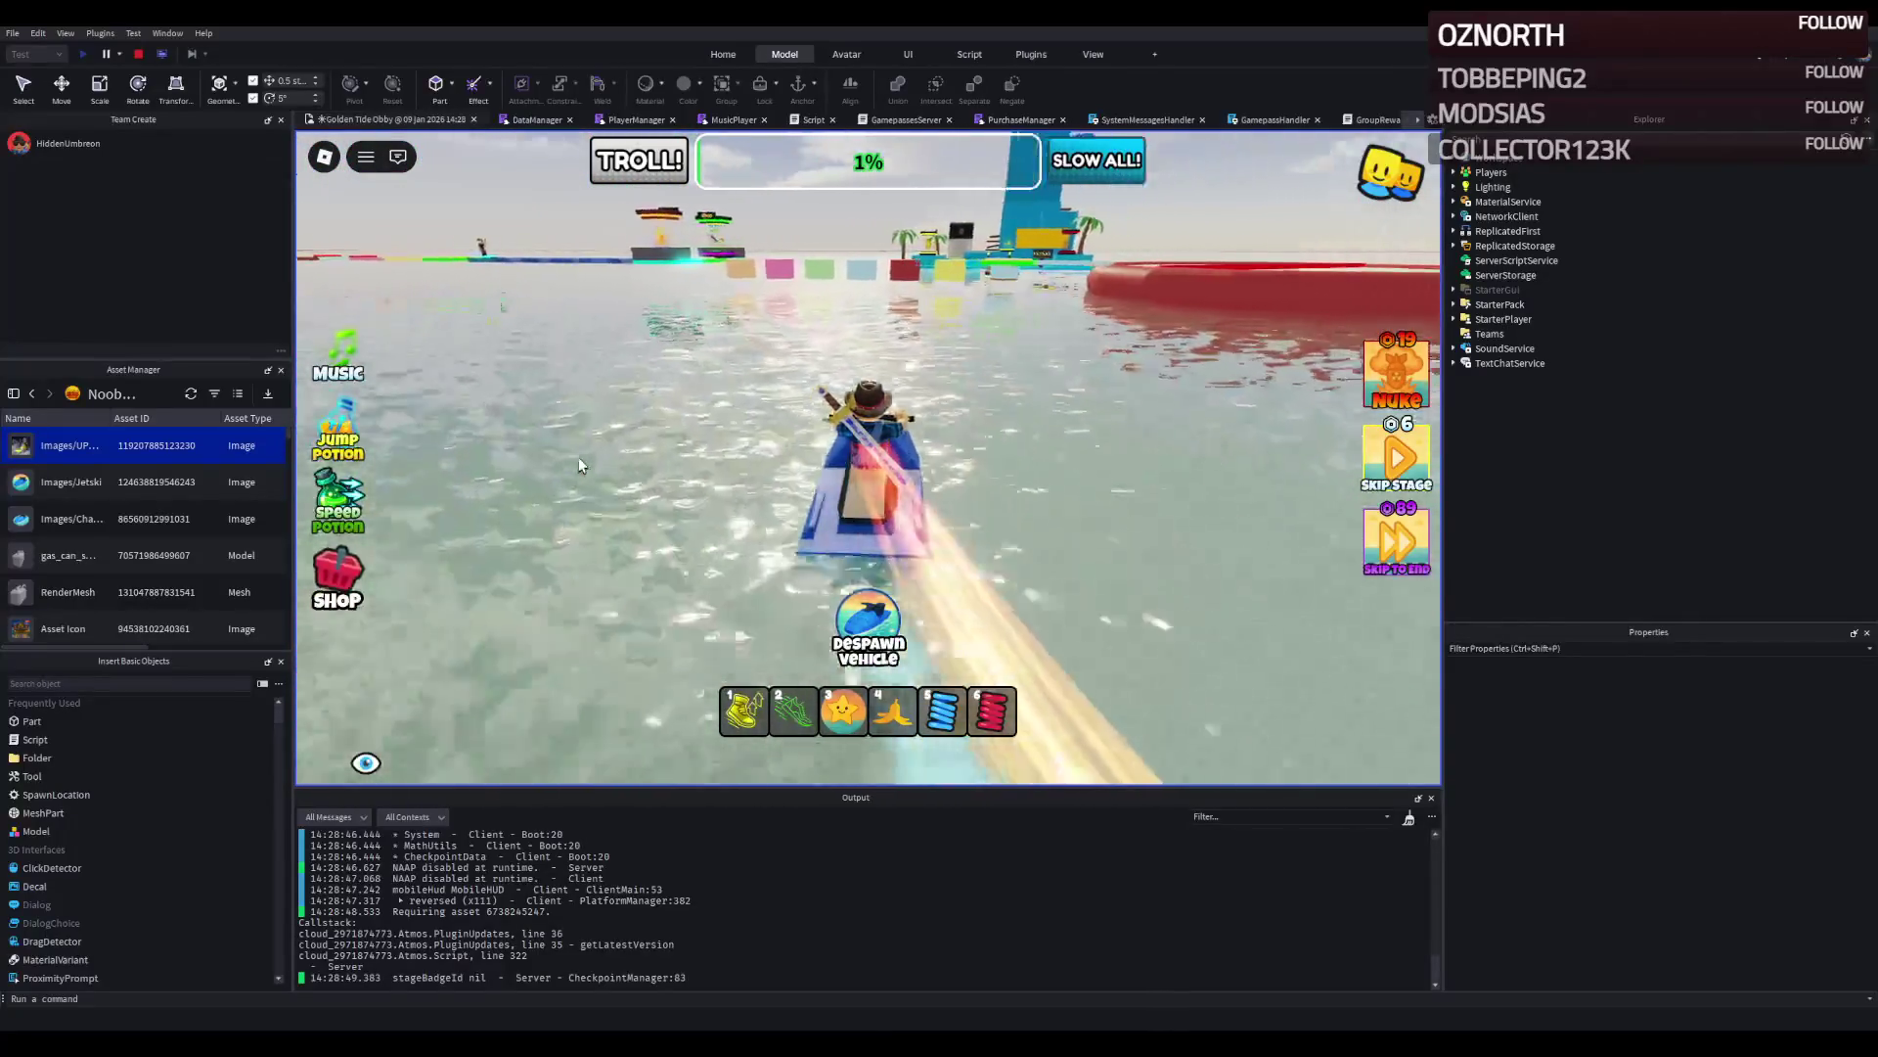
key("d")
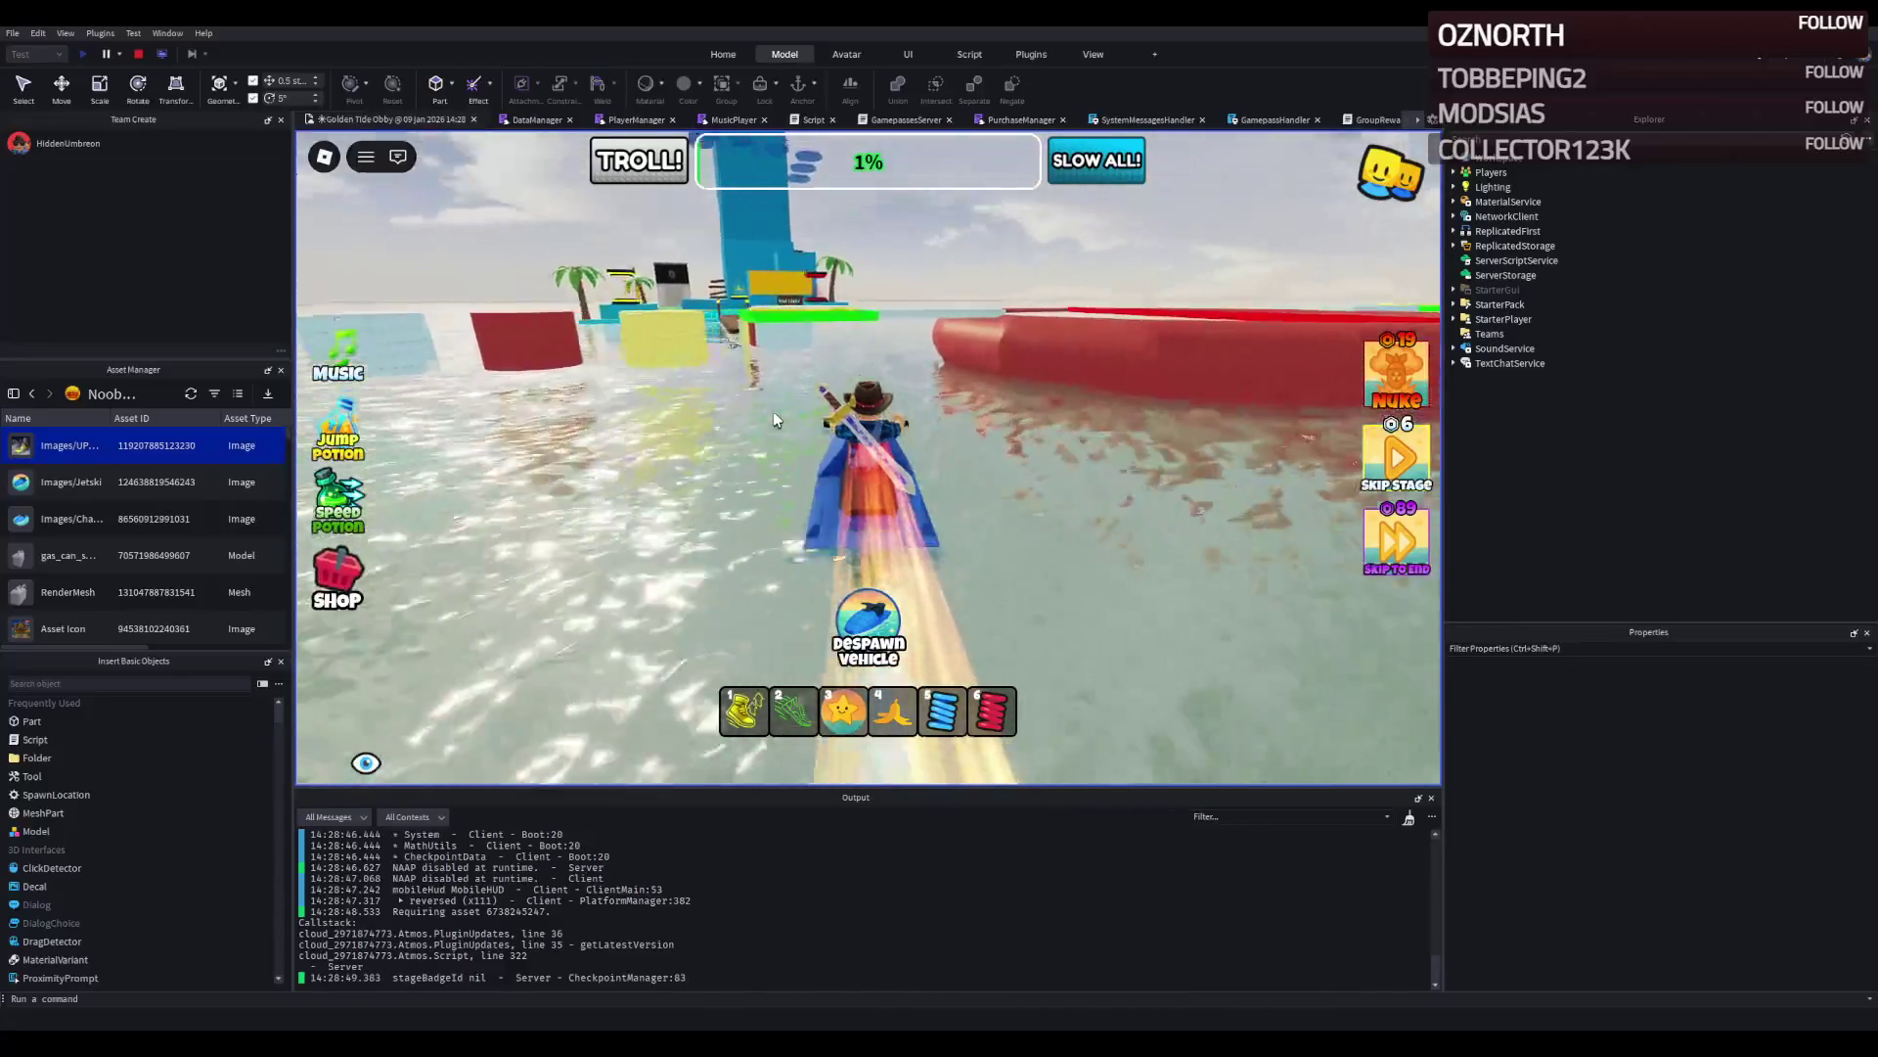
key("a")
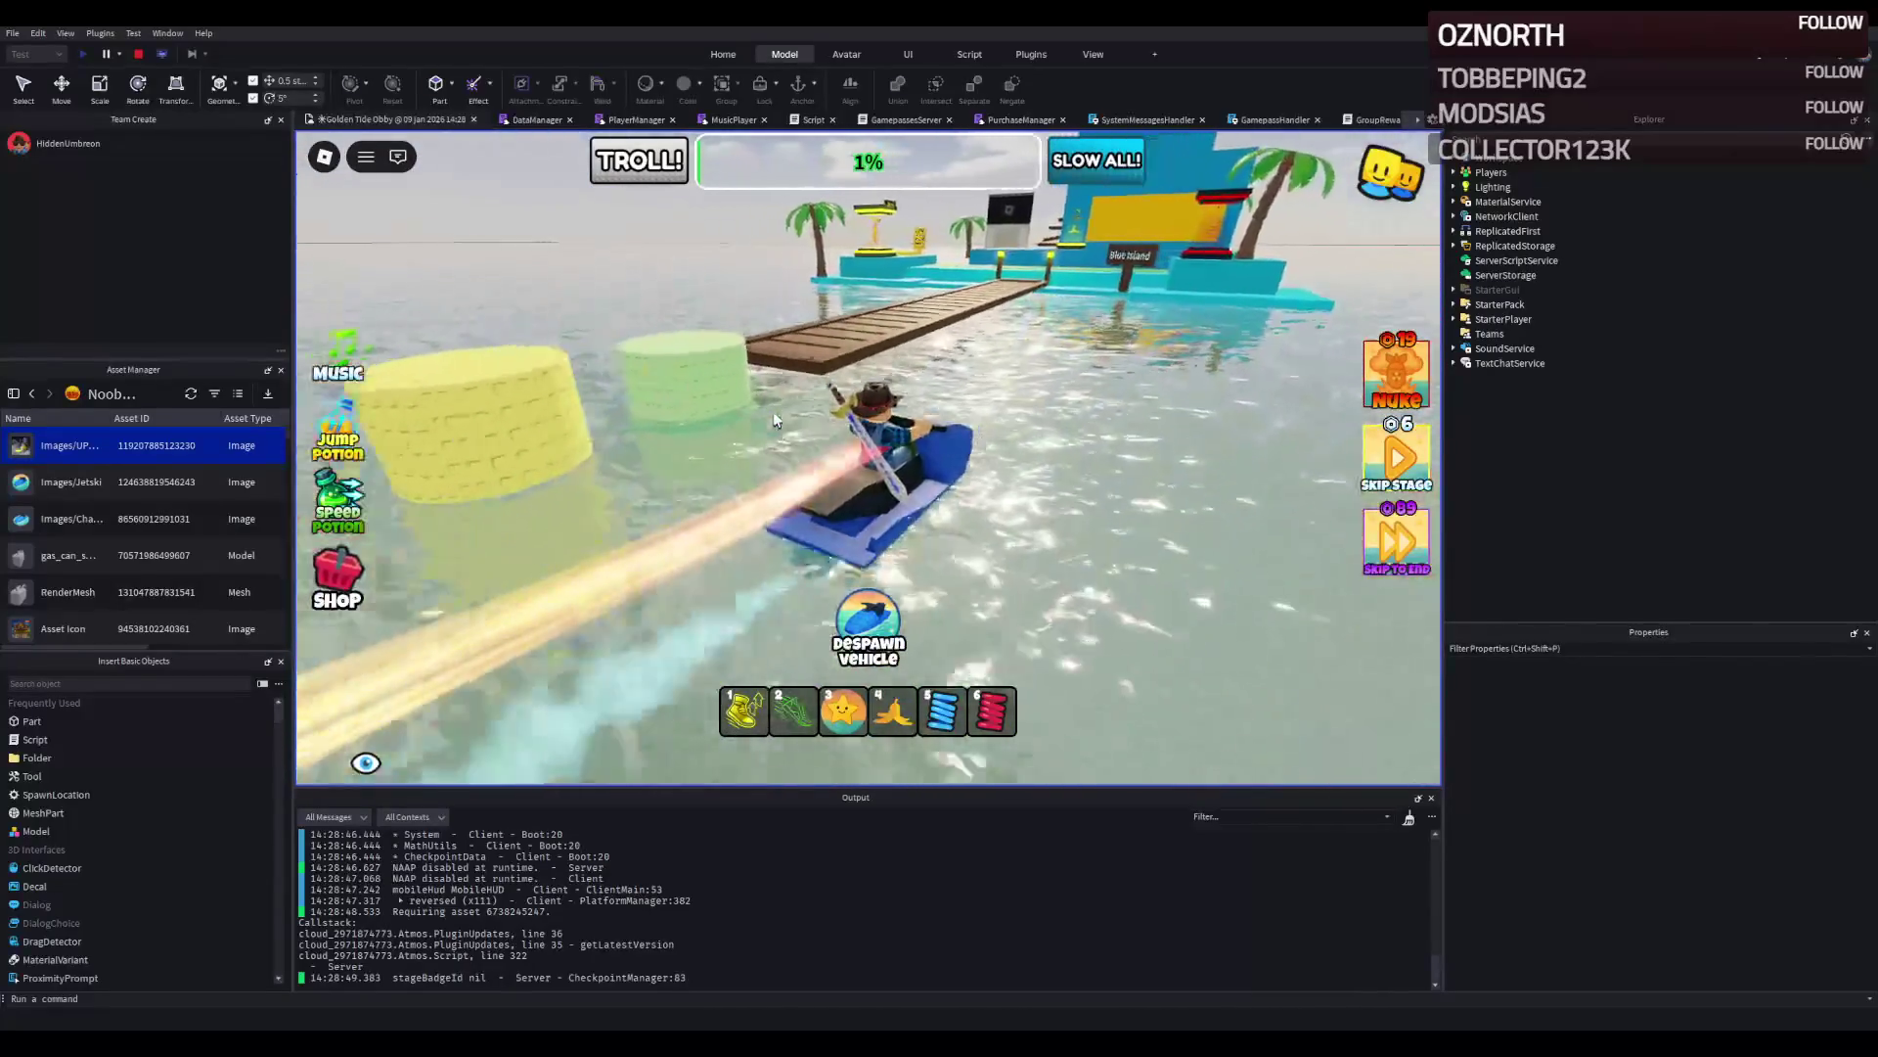
key("d")
Drive along the island wall and blue platform, then past the palm trees.
key("w")
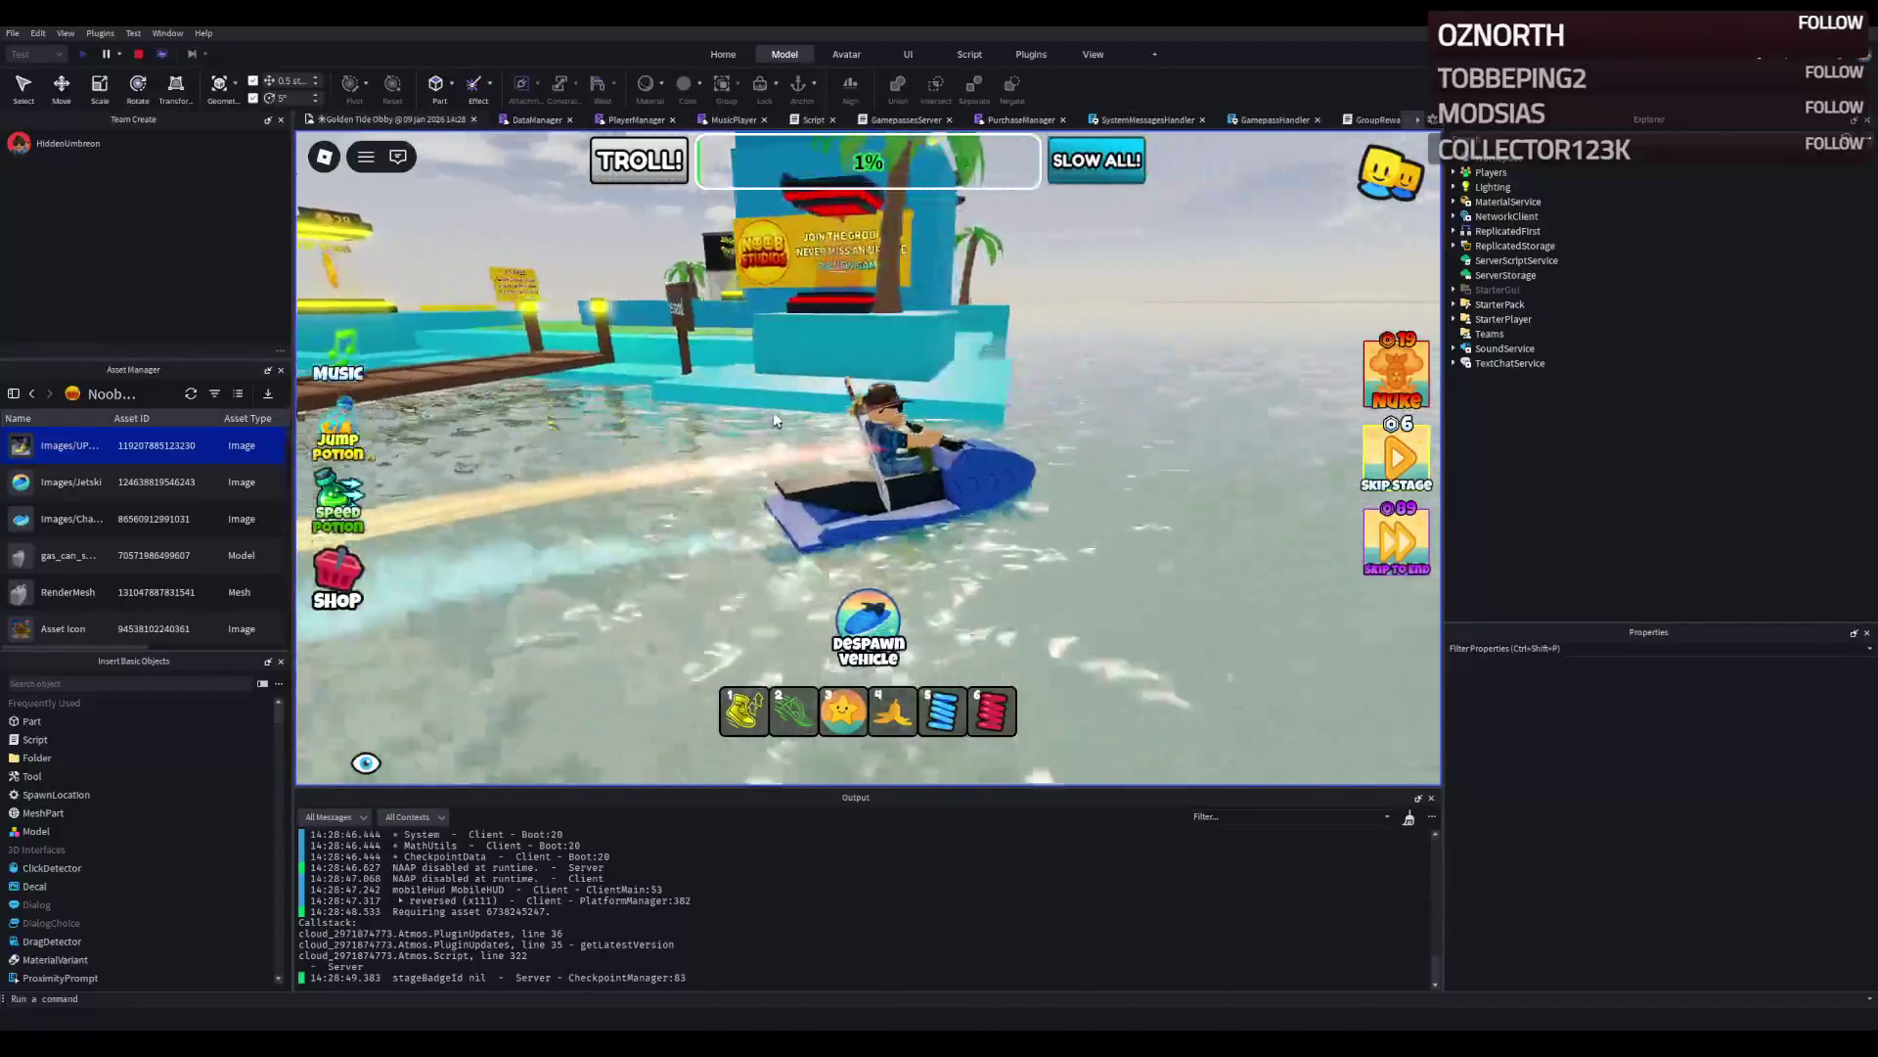
key("d")
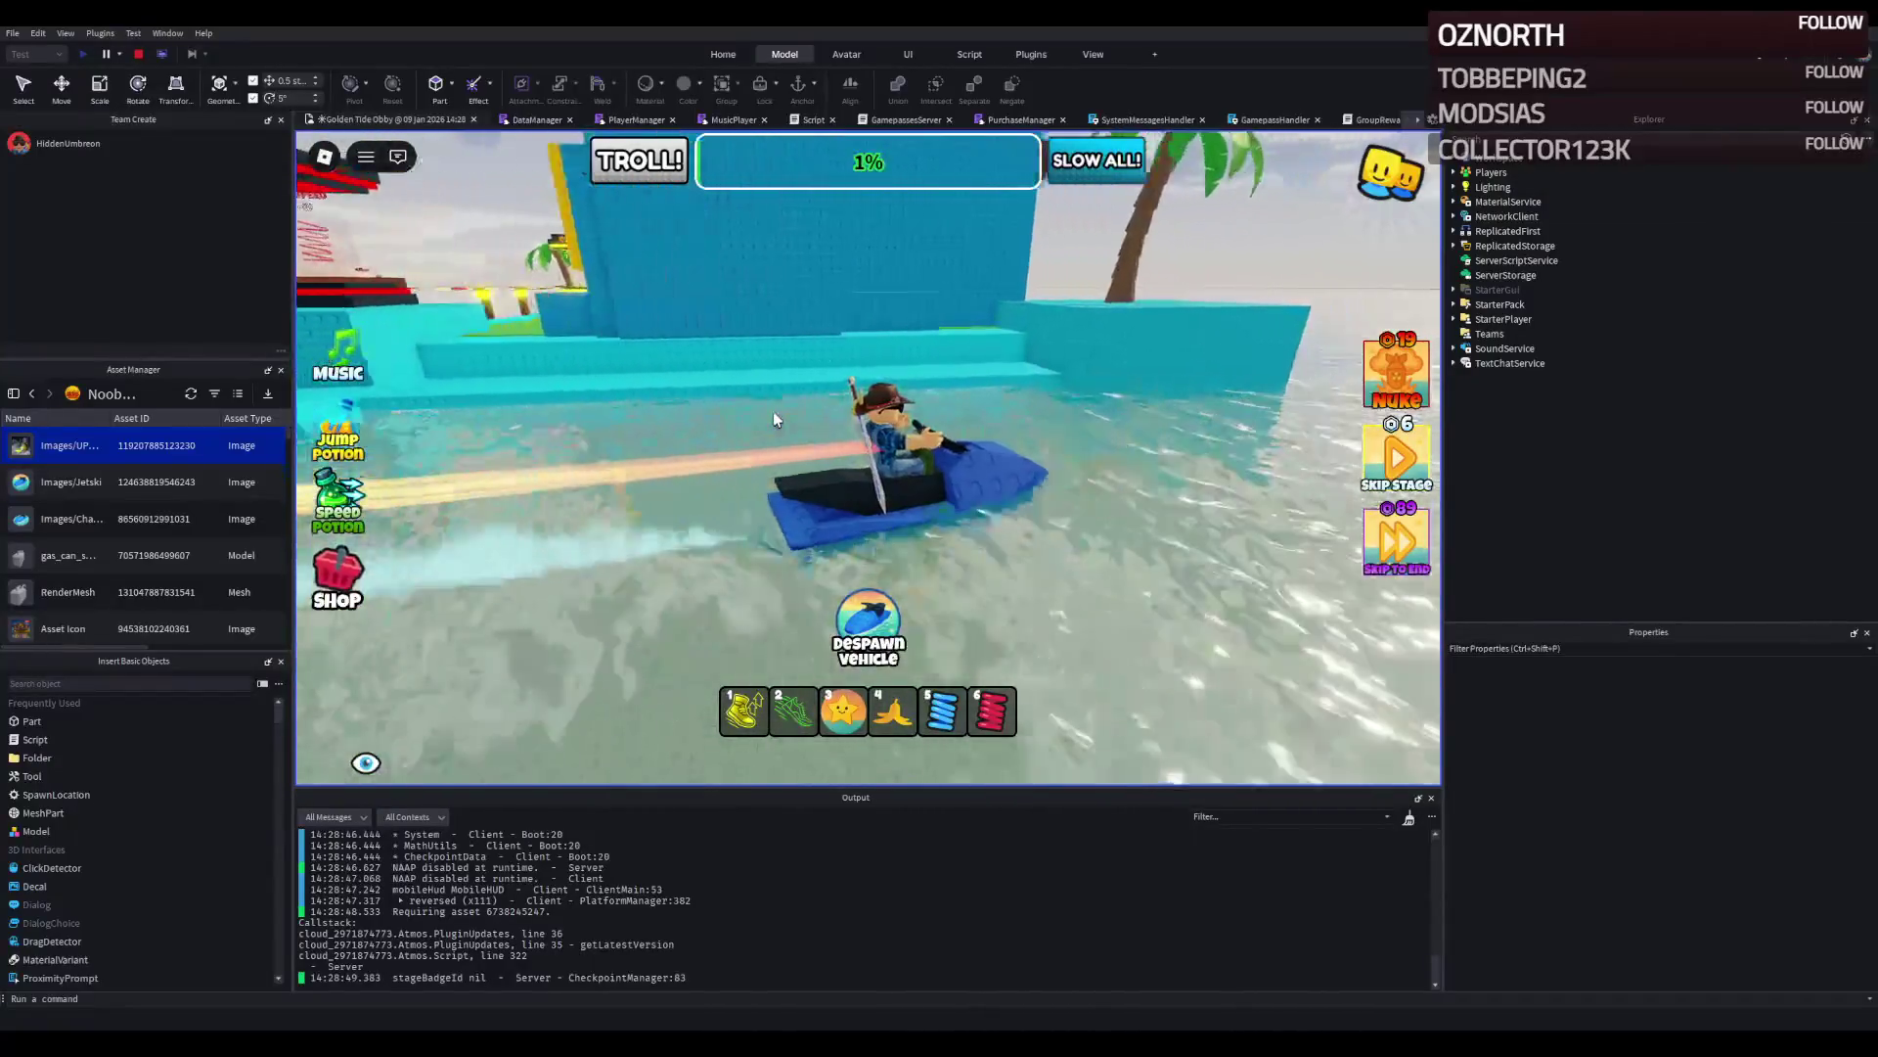
key("w")
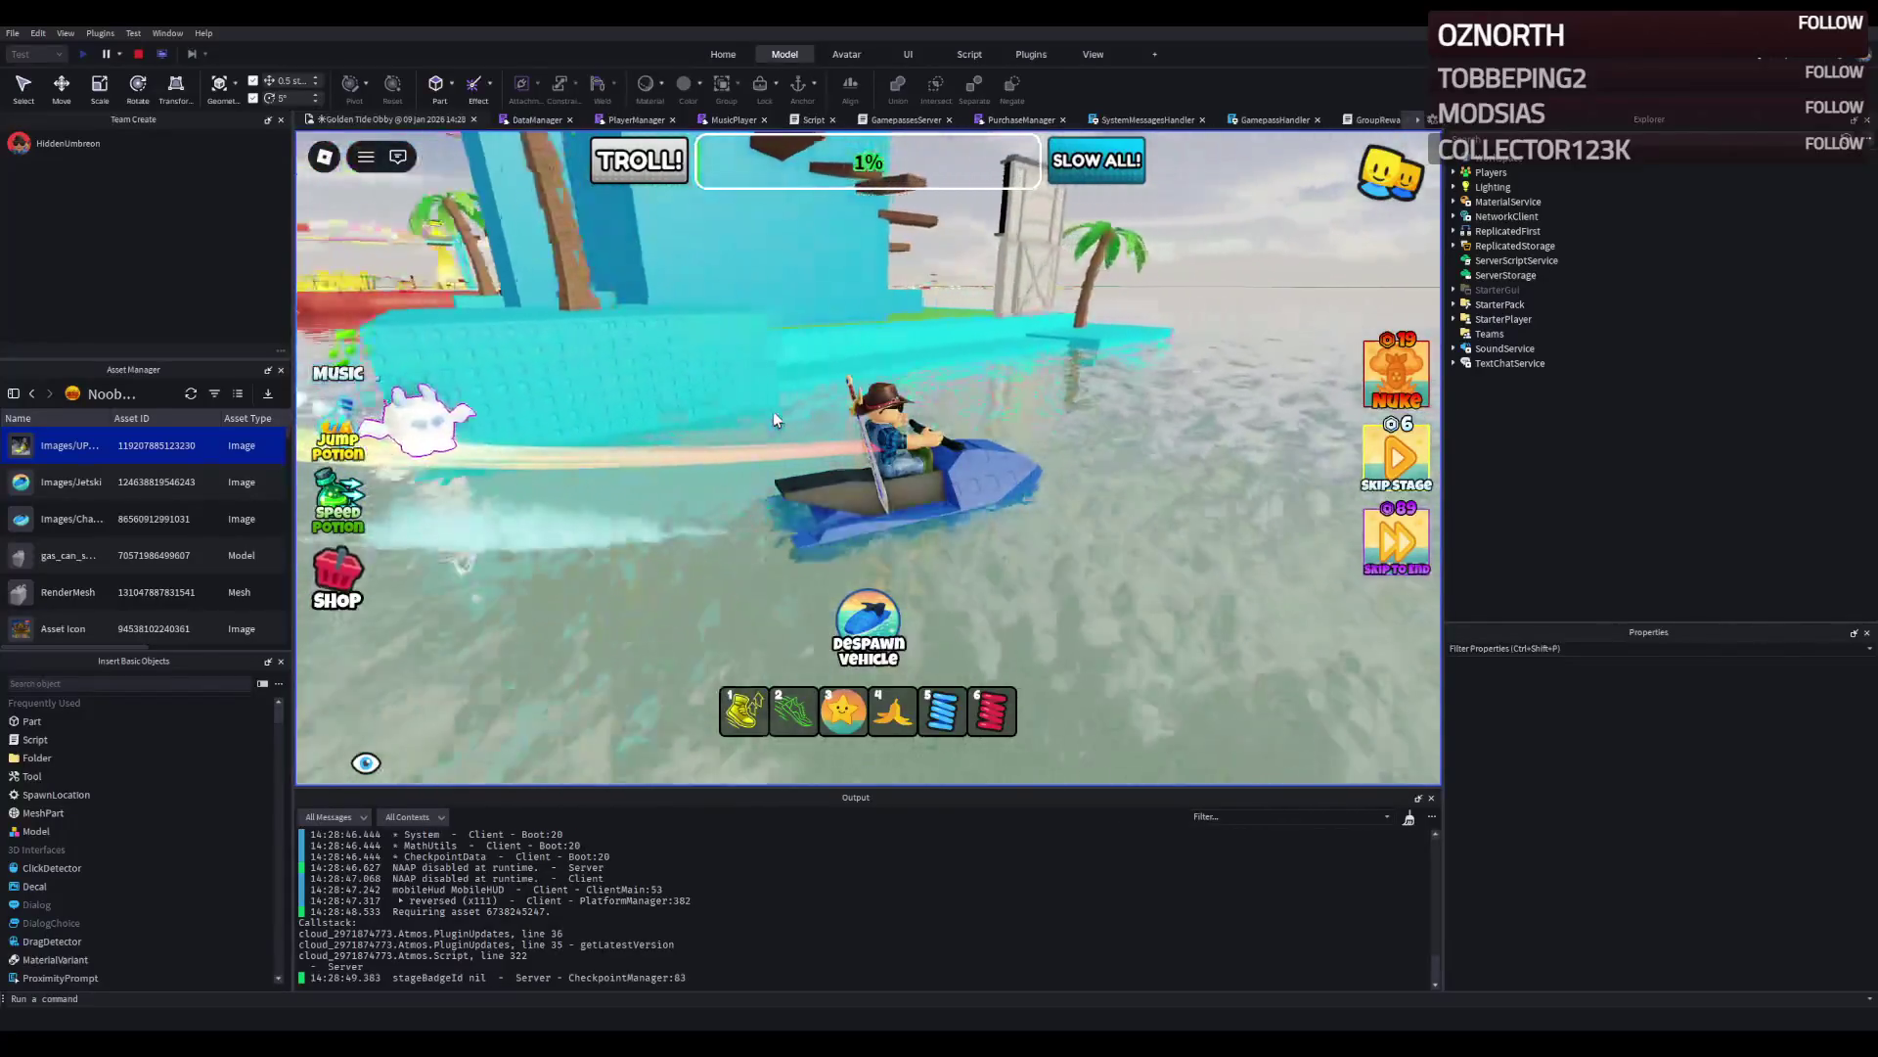
key("w")
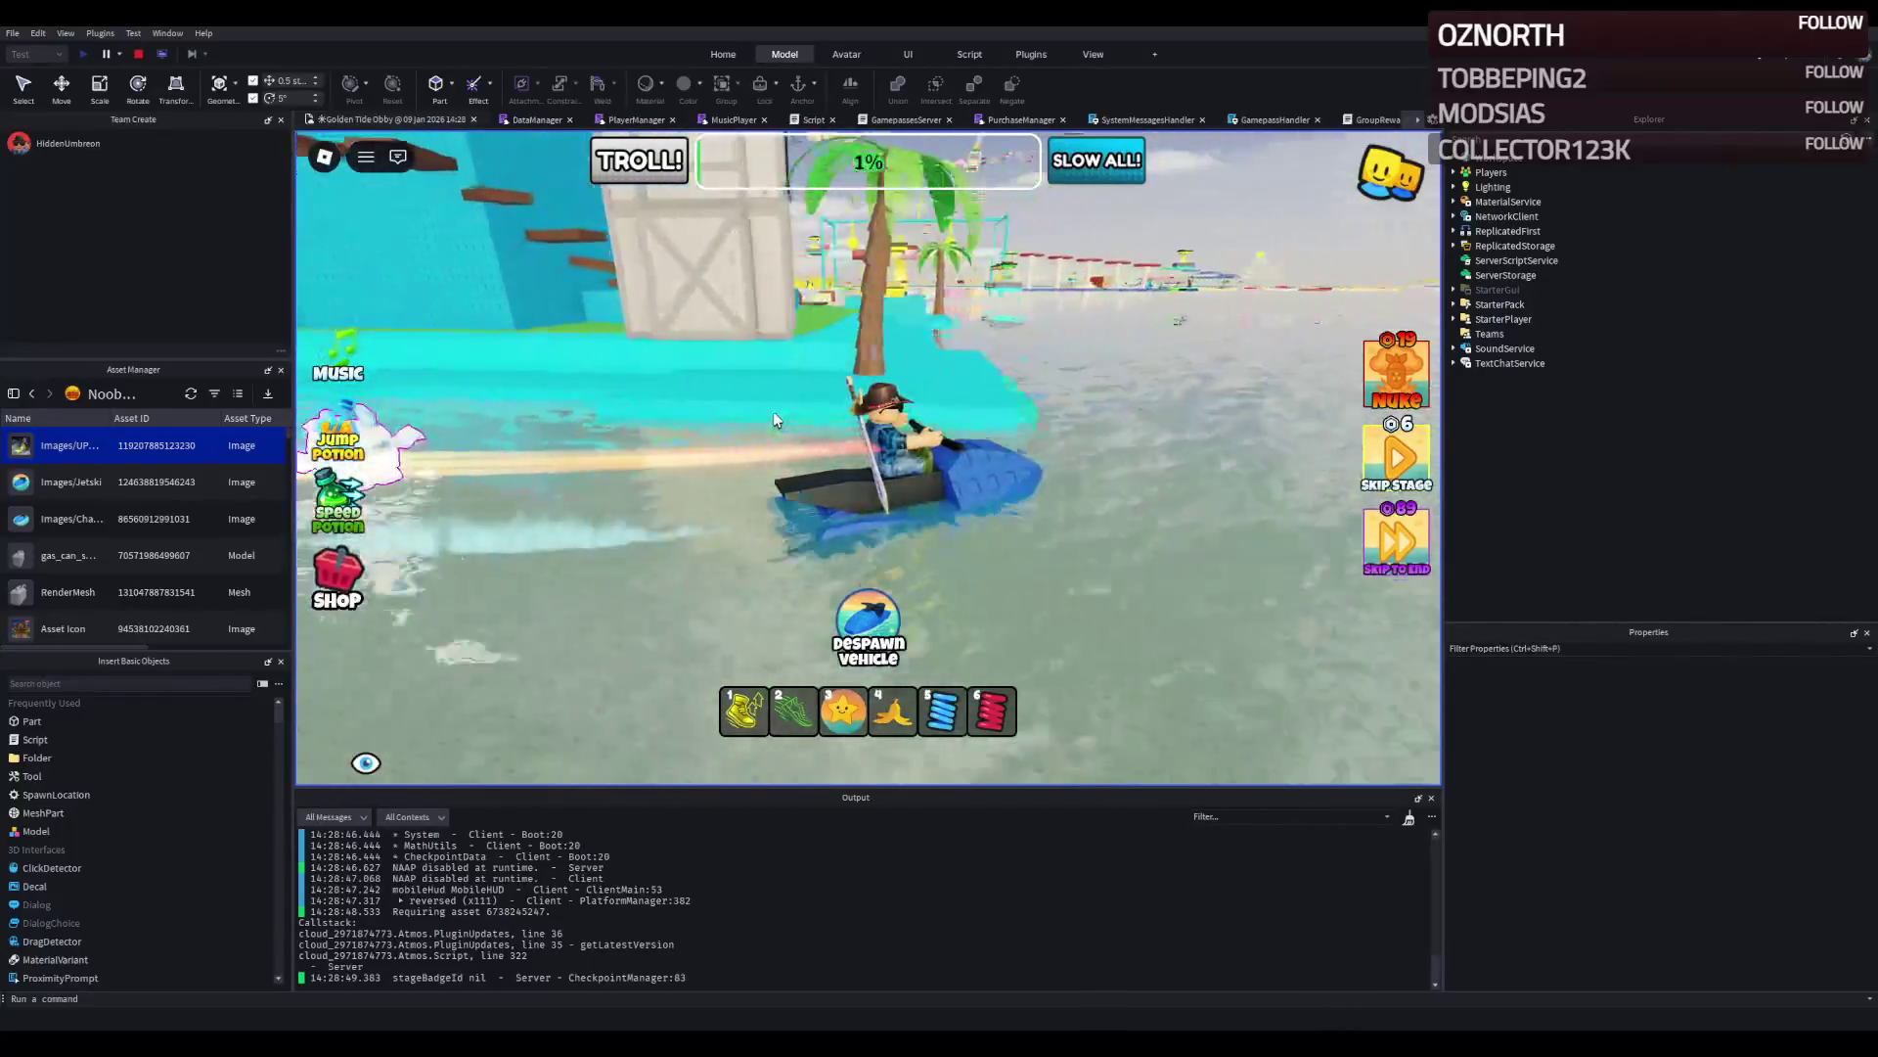
key("a")
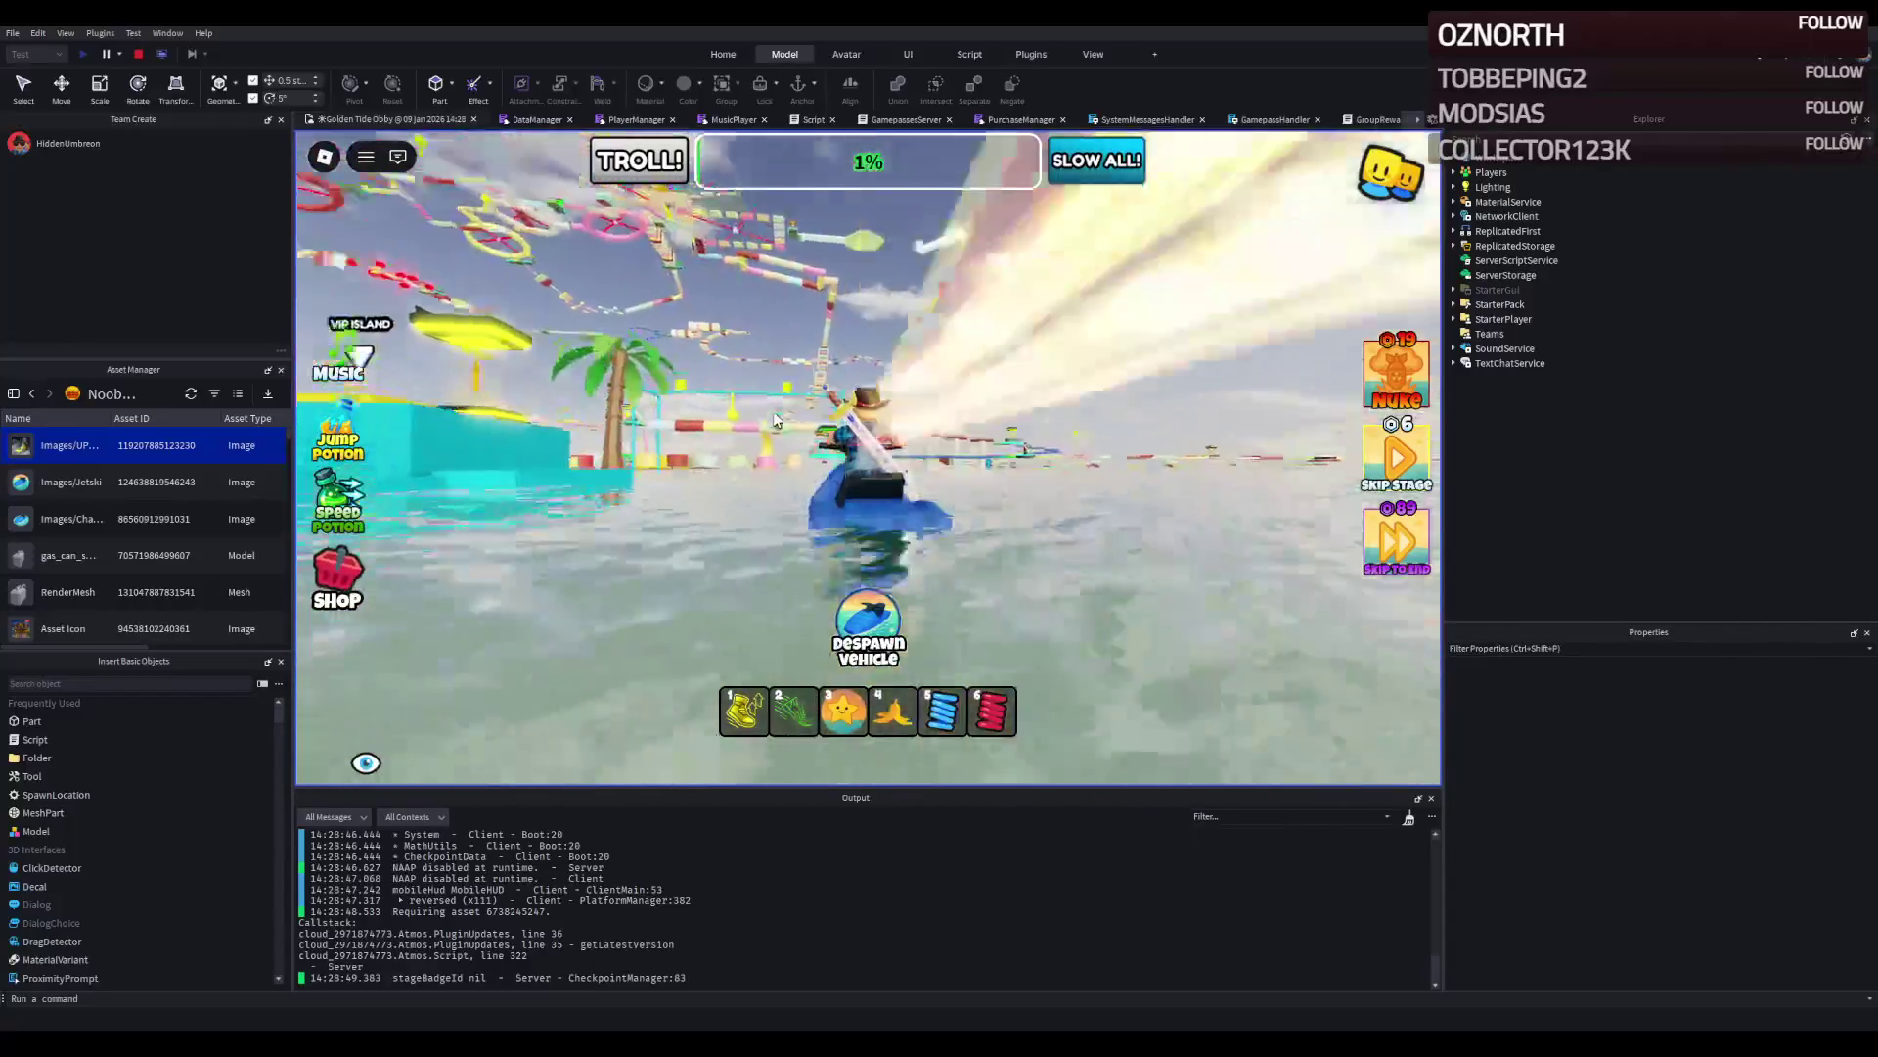
key("w")
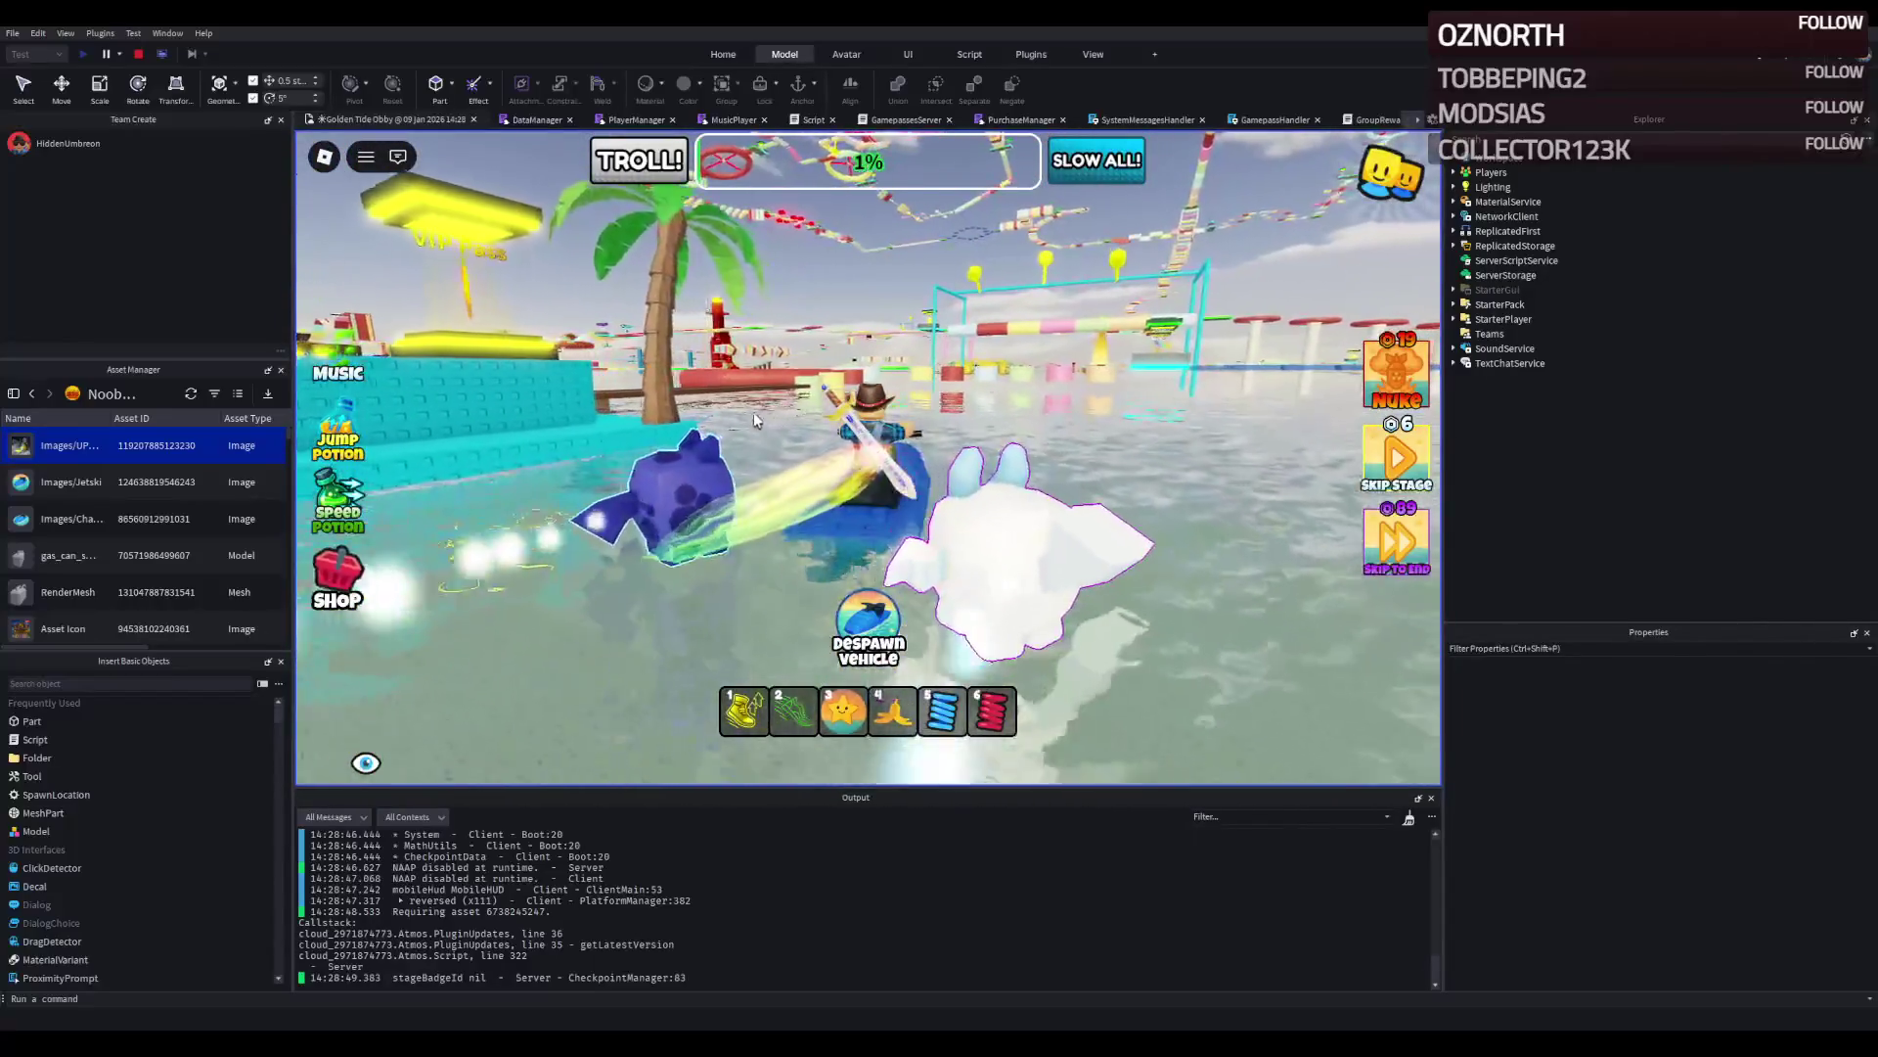
key("w")
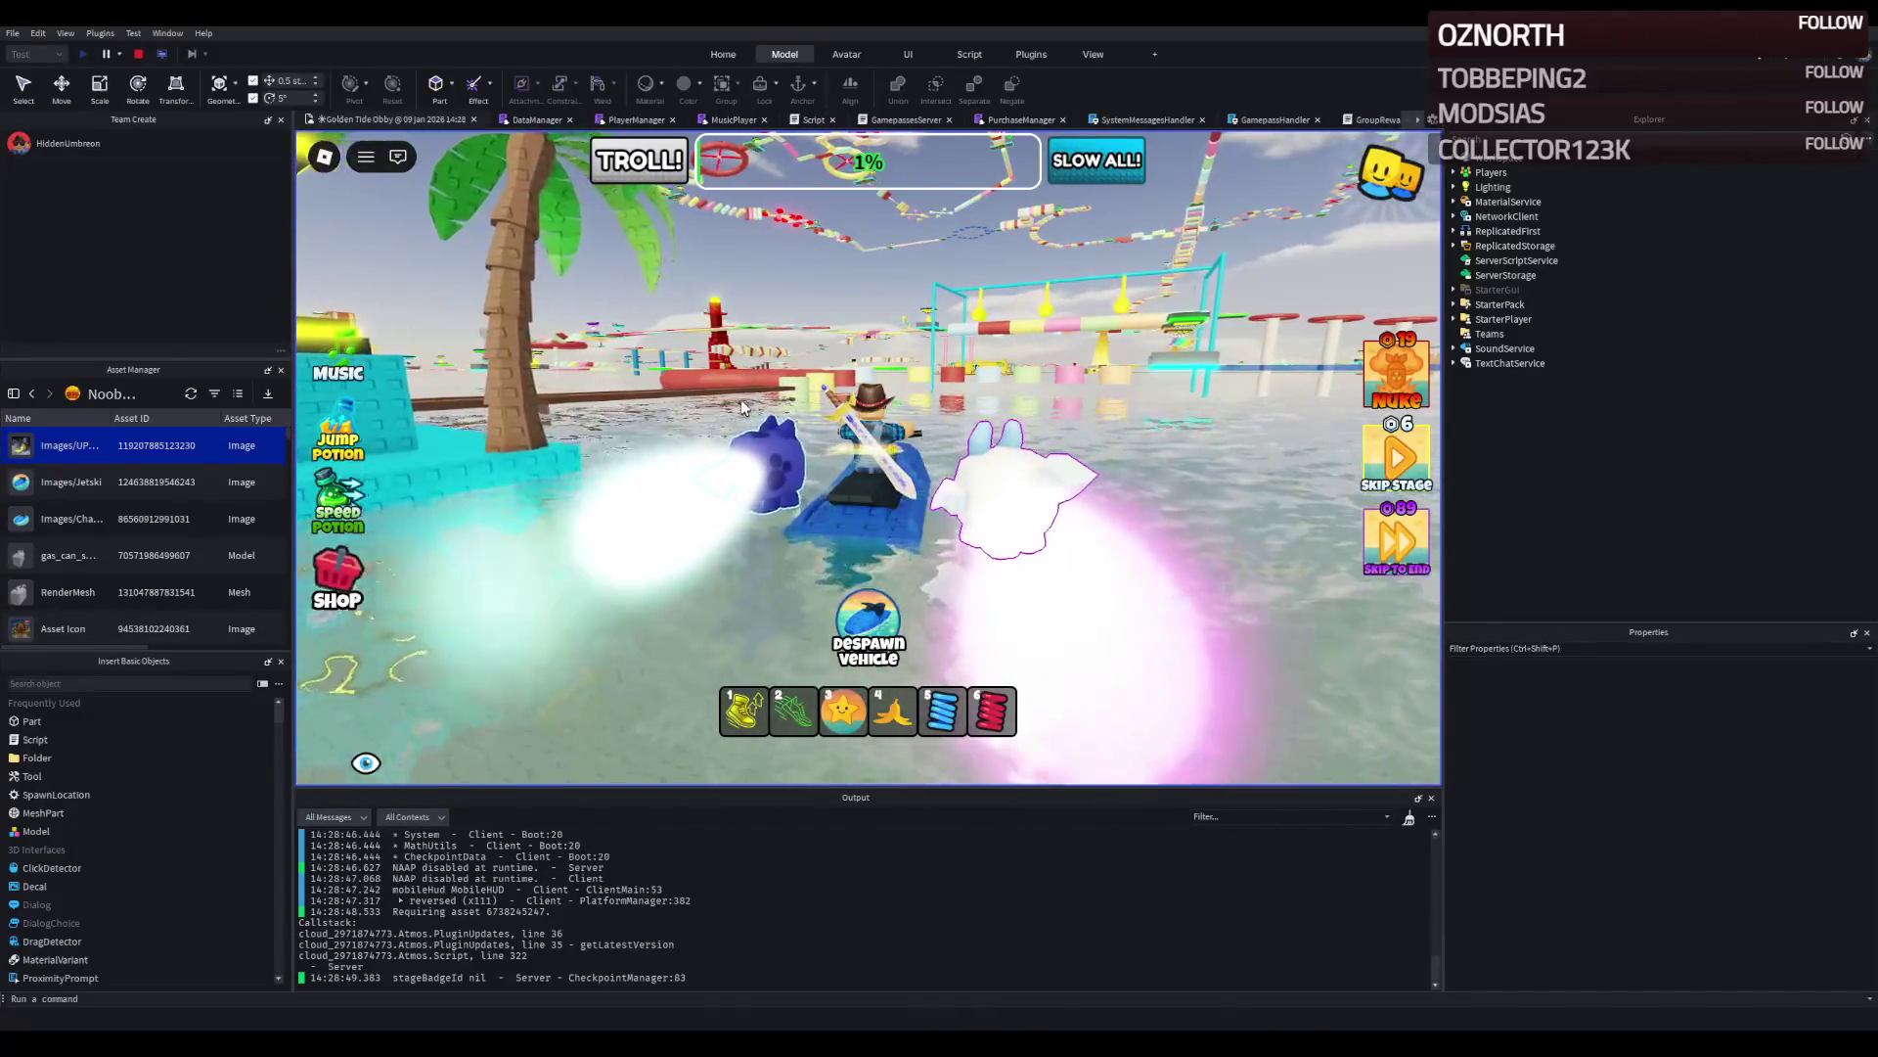
key("w")
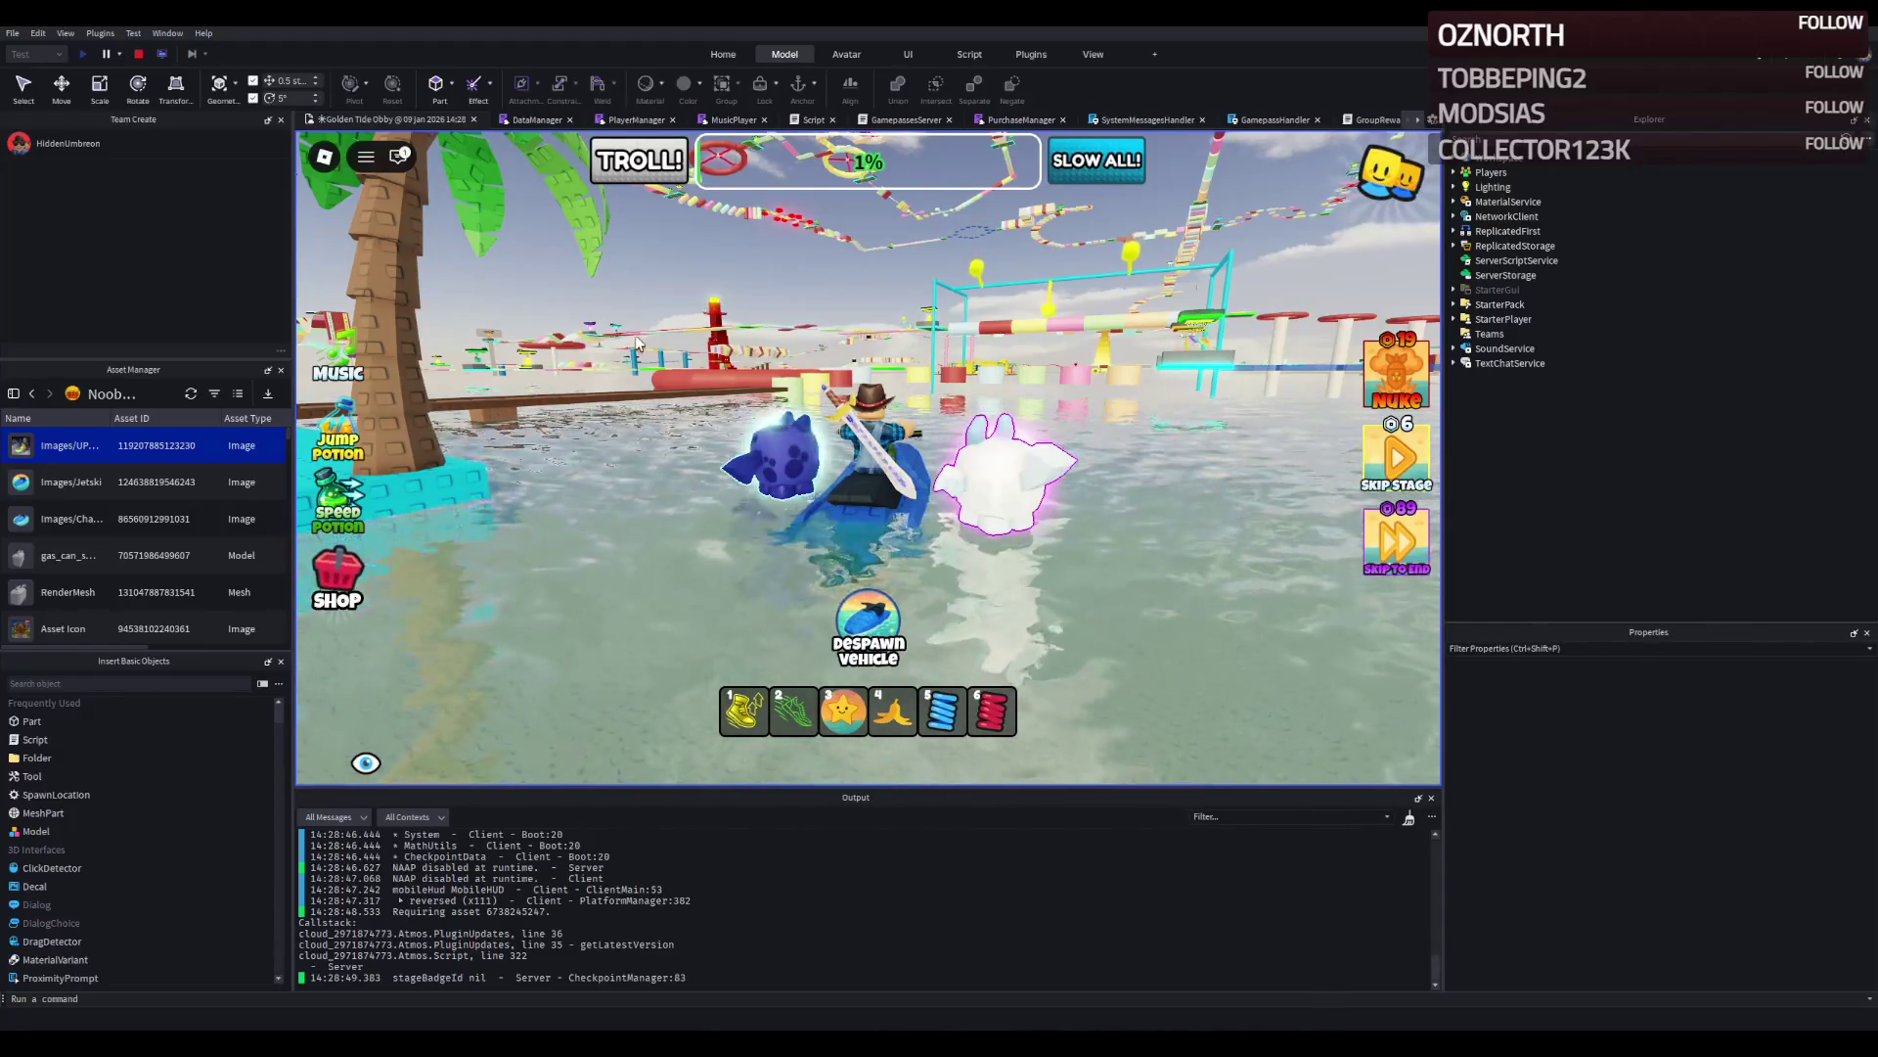
Ride the jet ski to the palm-tree island and back to the coloured cylinder stepping stones.
key("a")
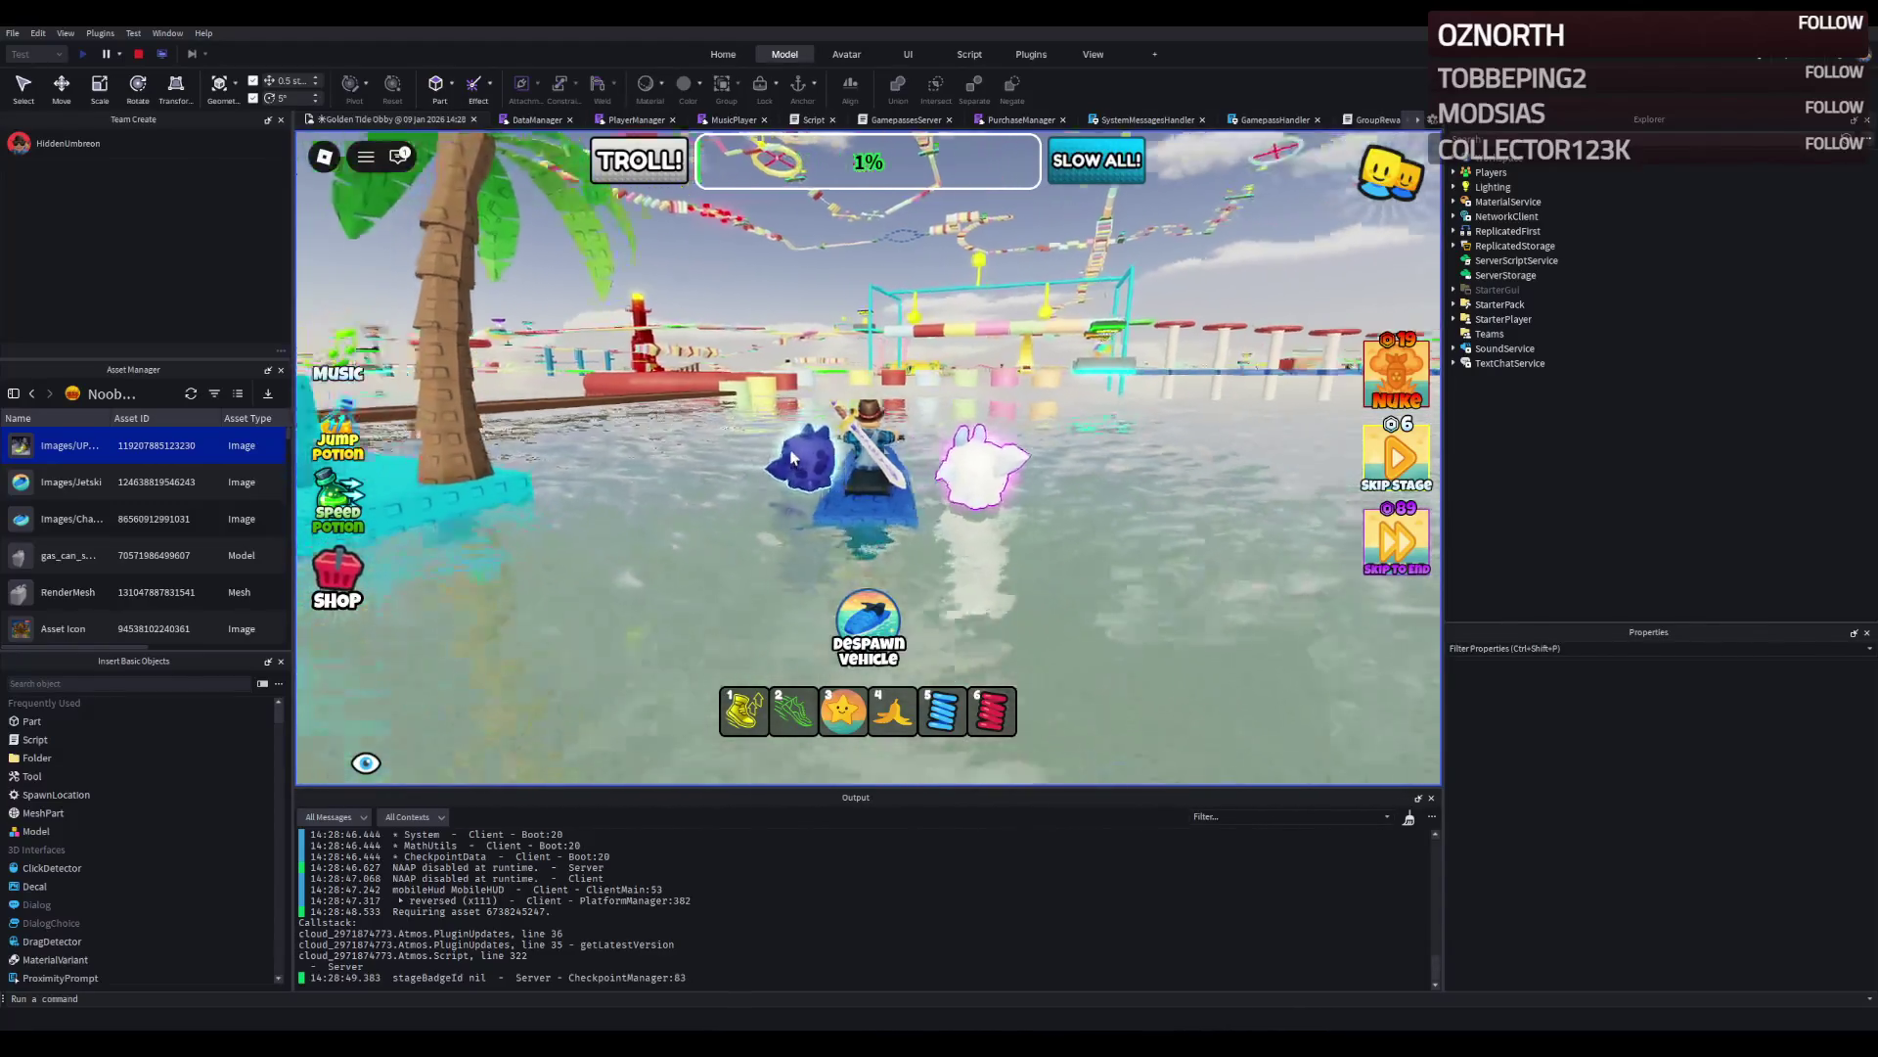
key("d")
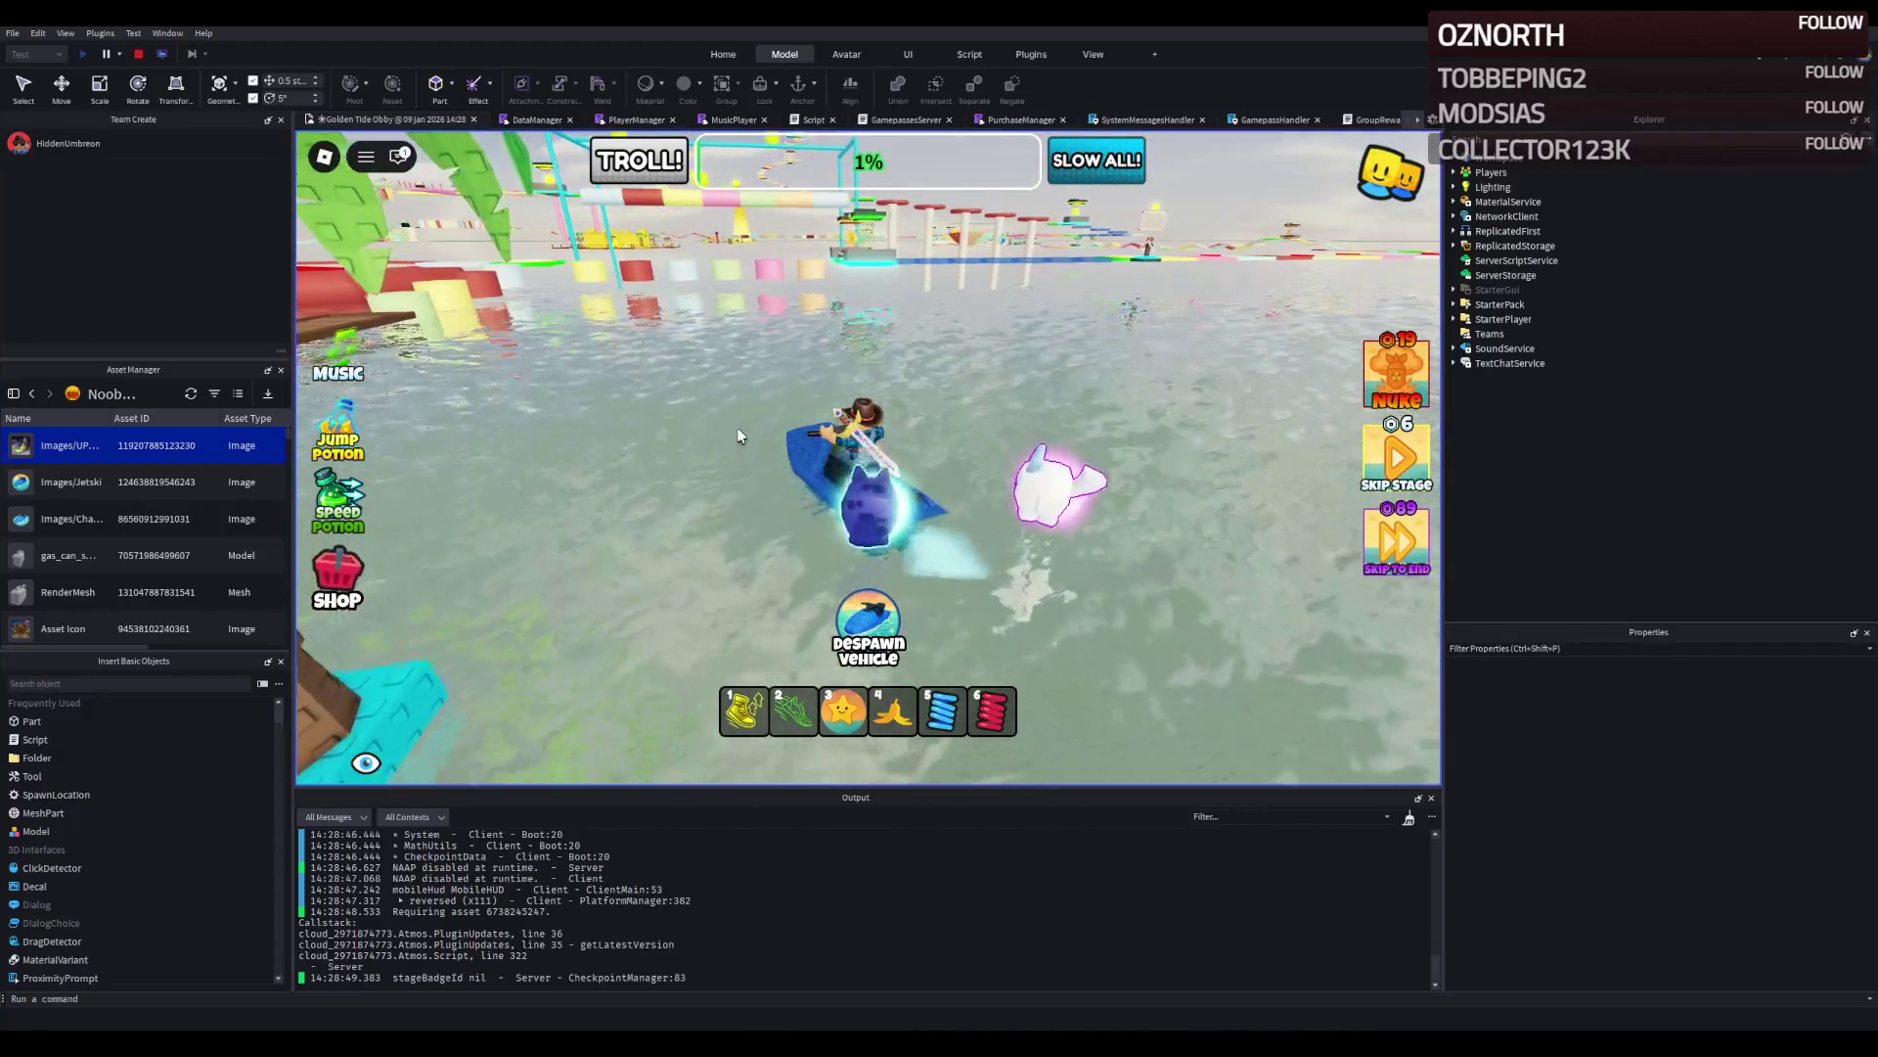
key("d")
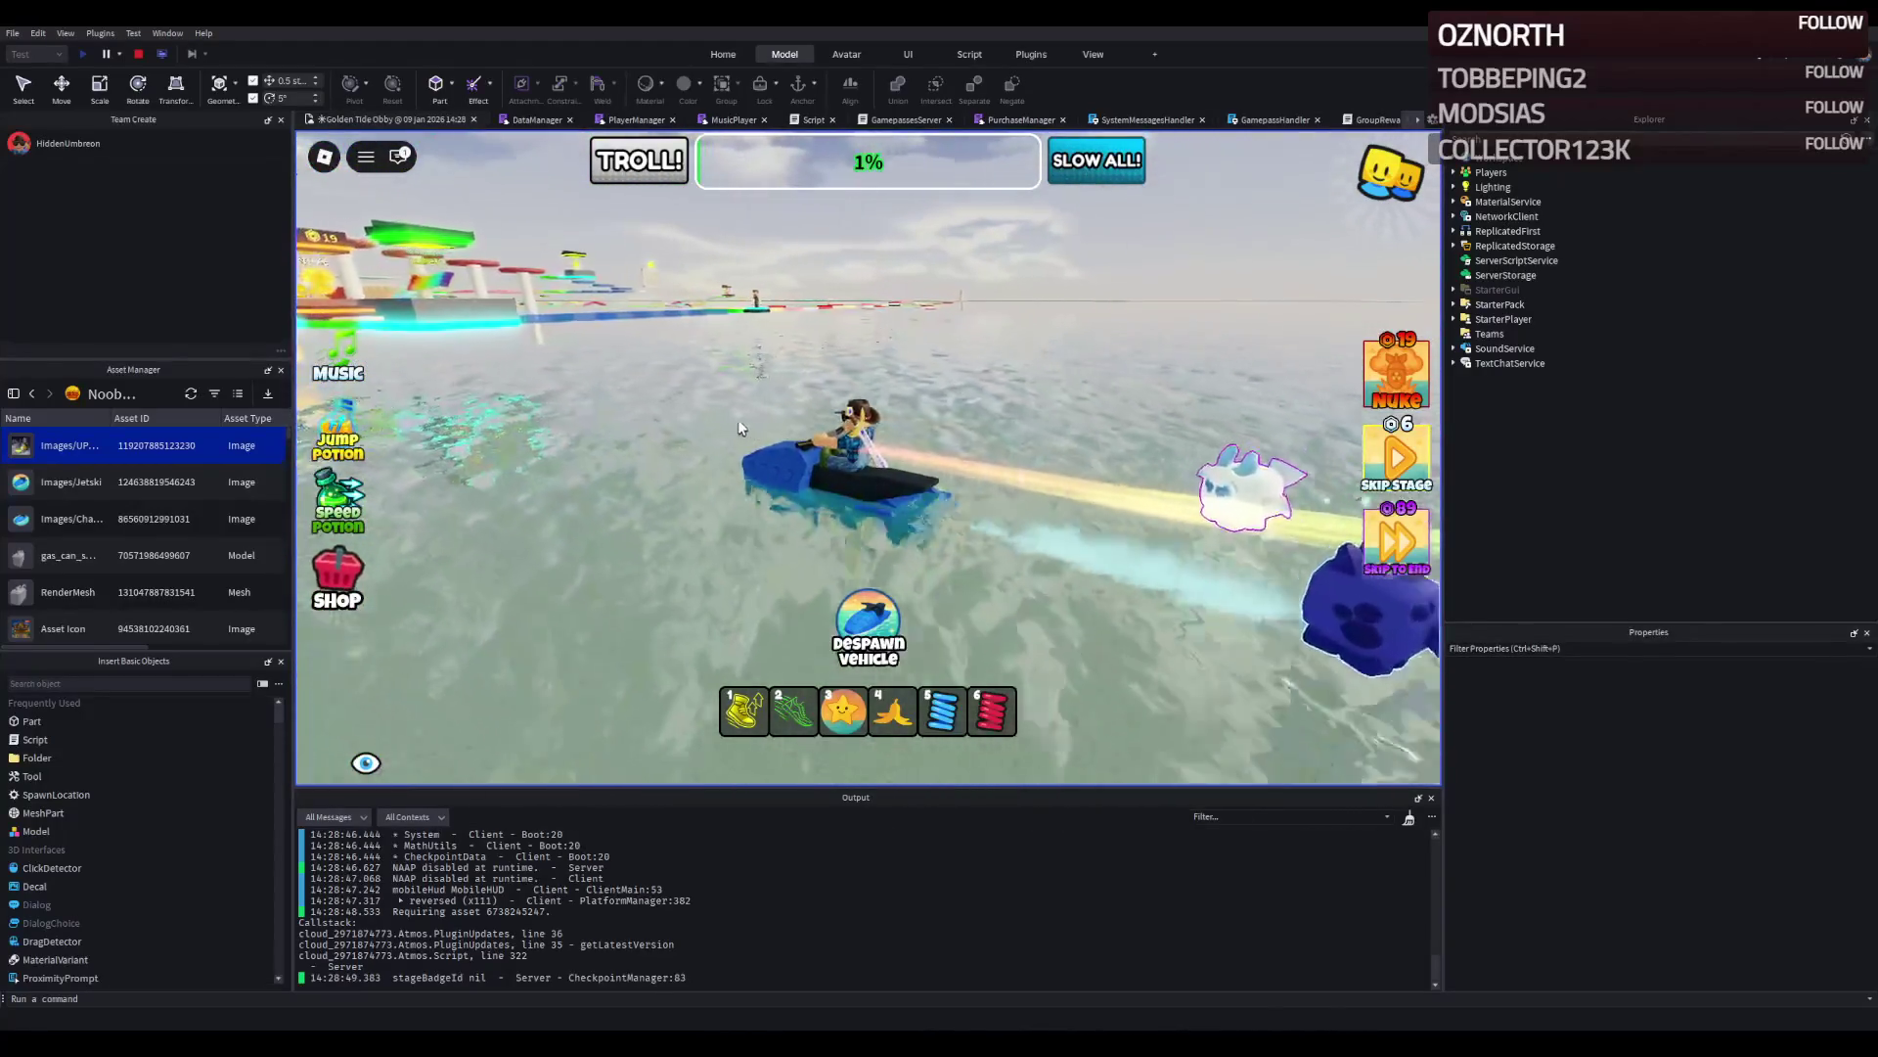
key("d")
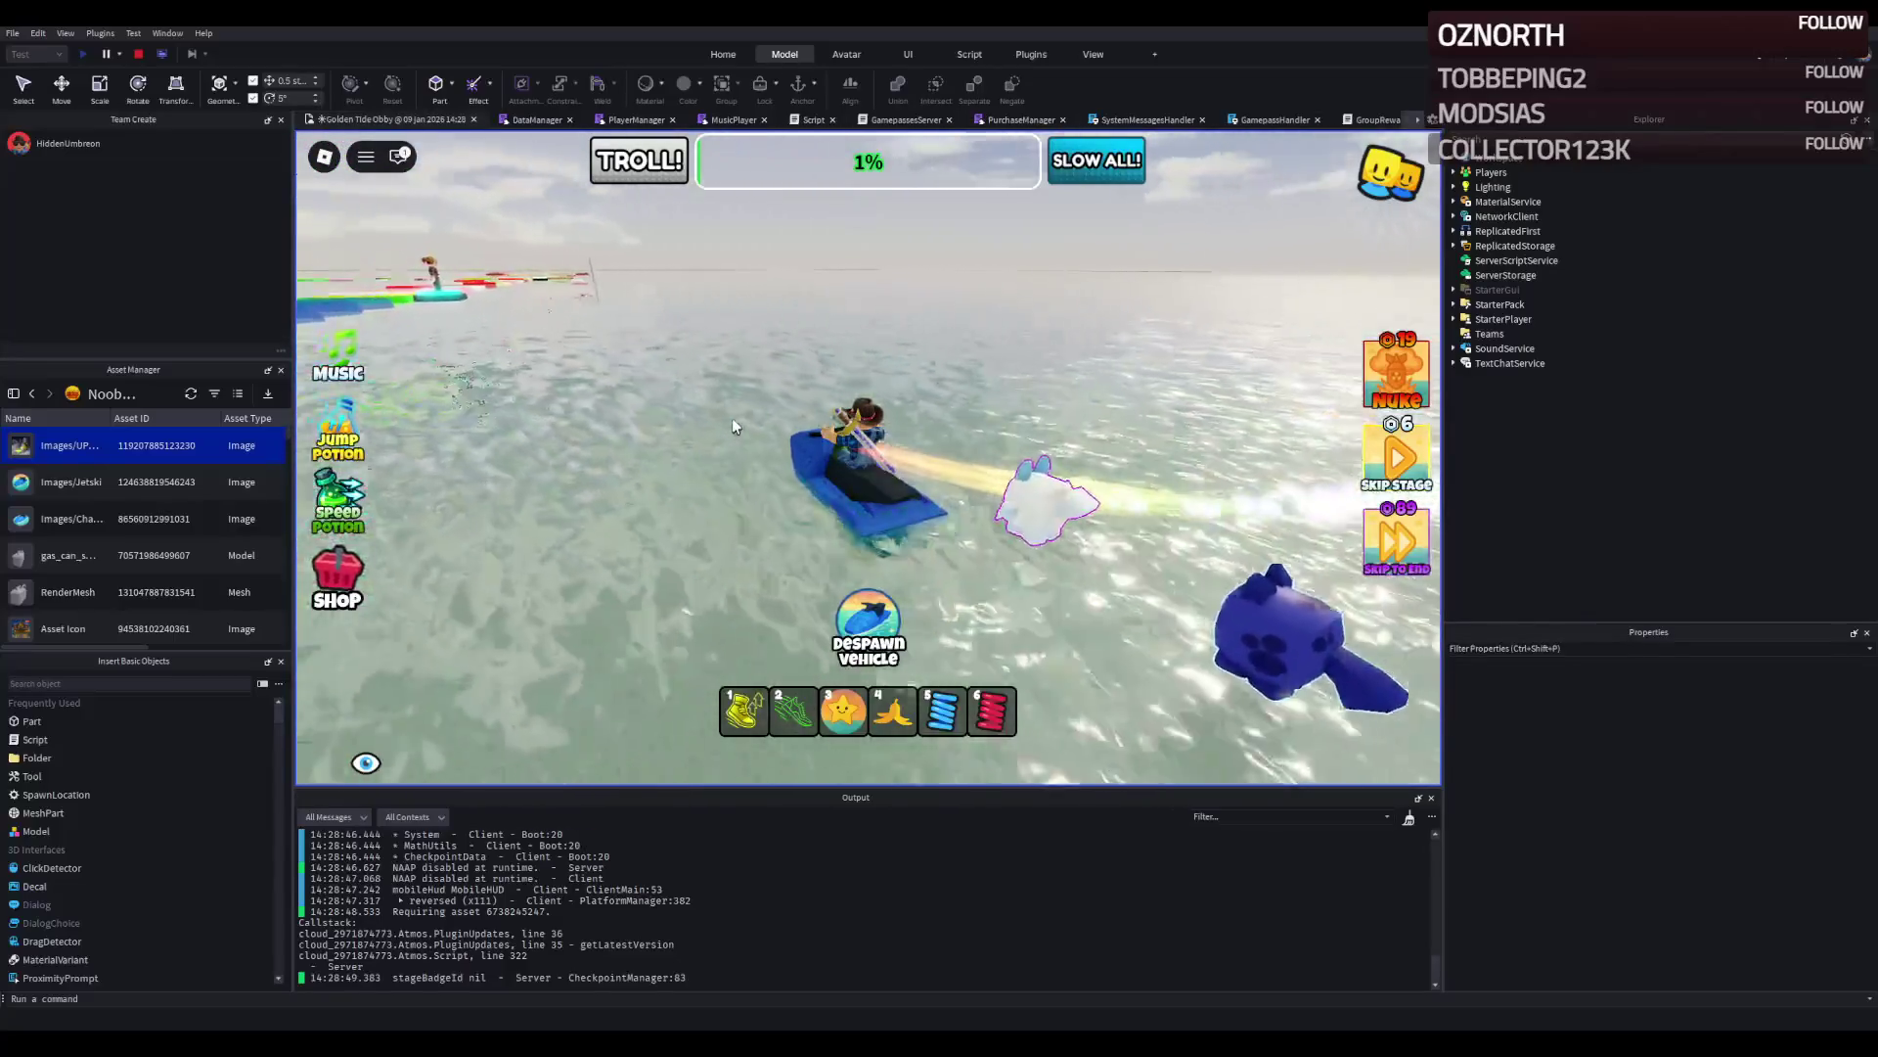
key("d")
key("w")
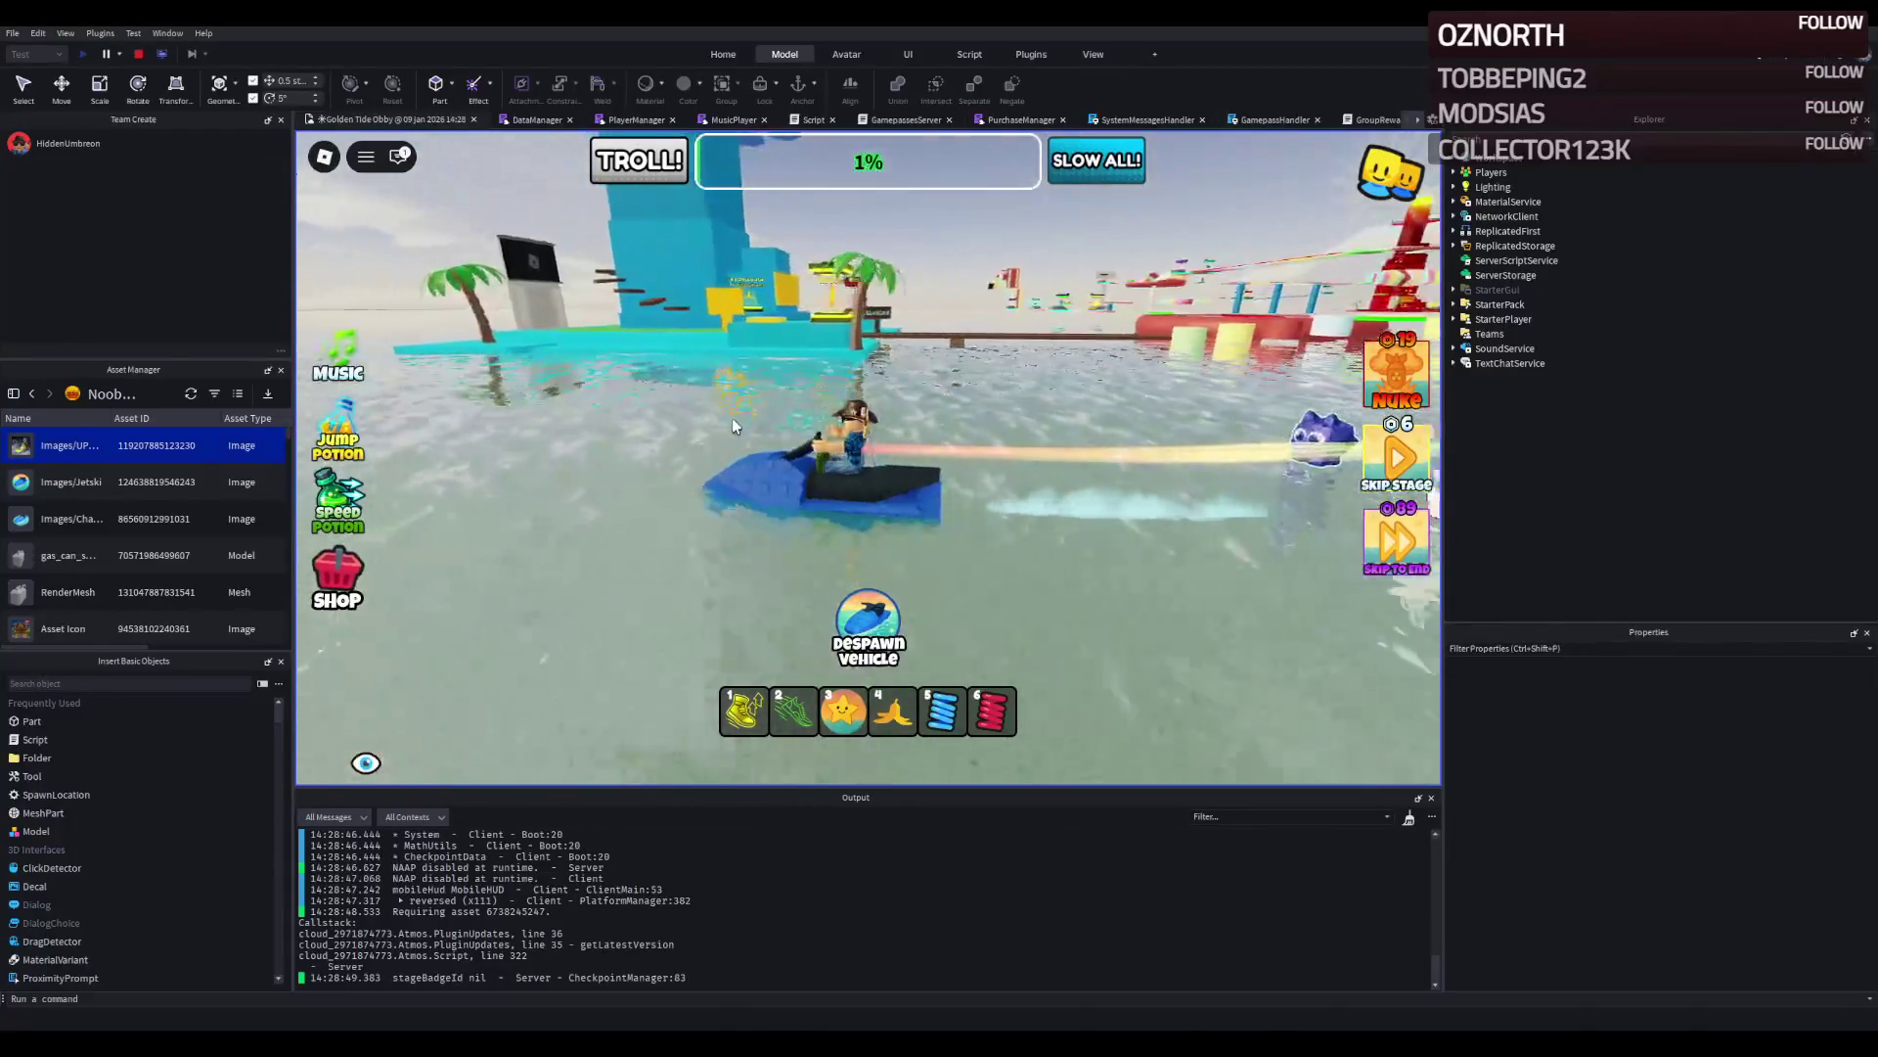
key("w")
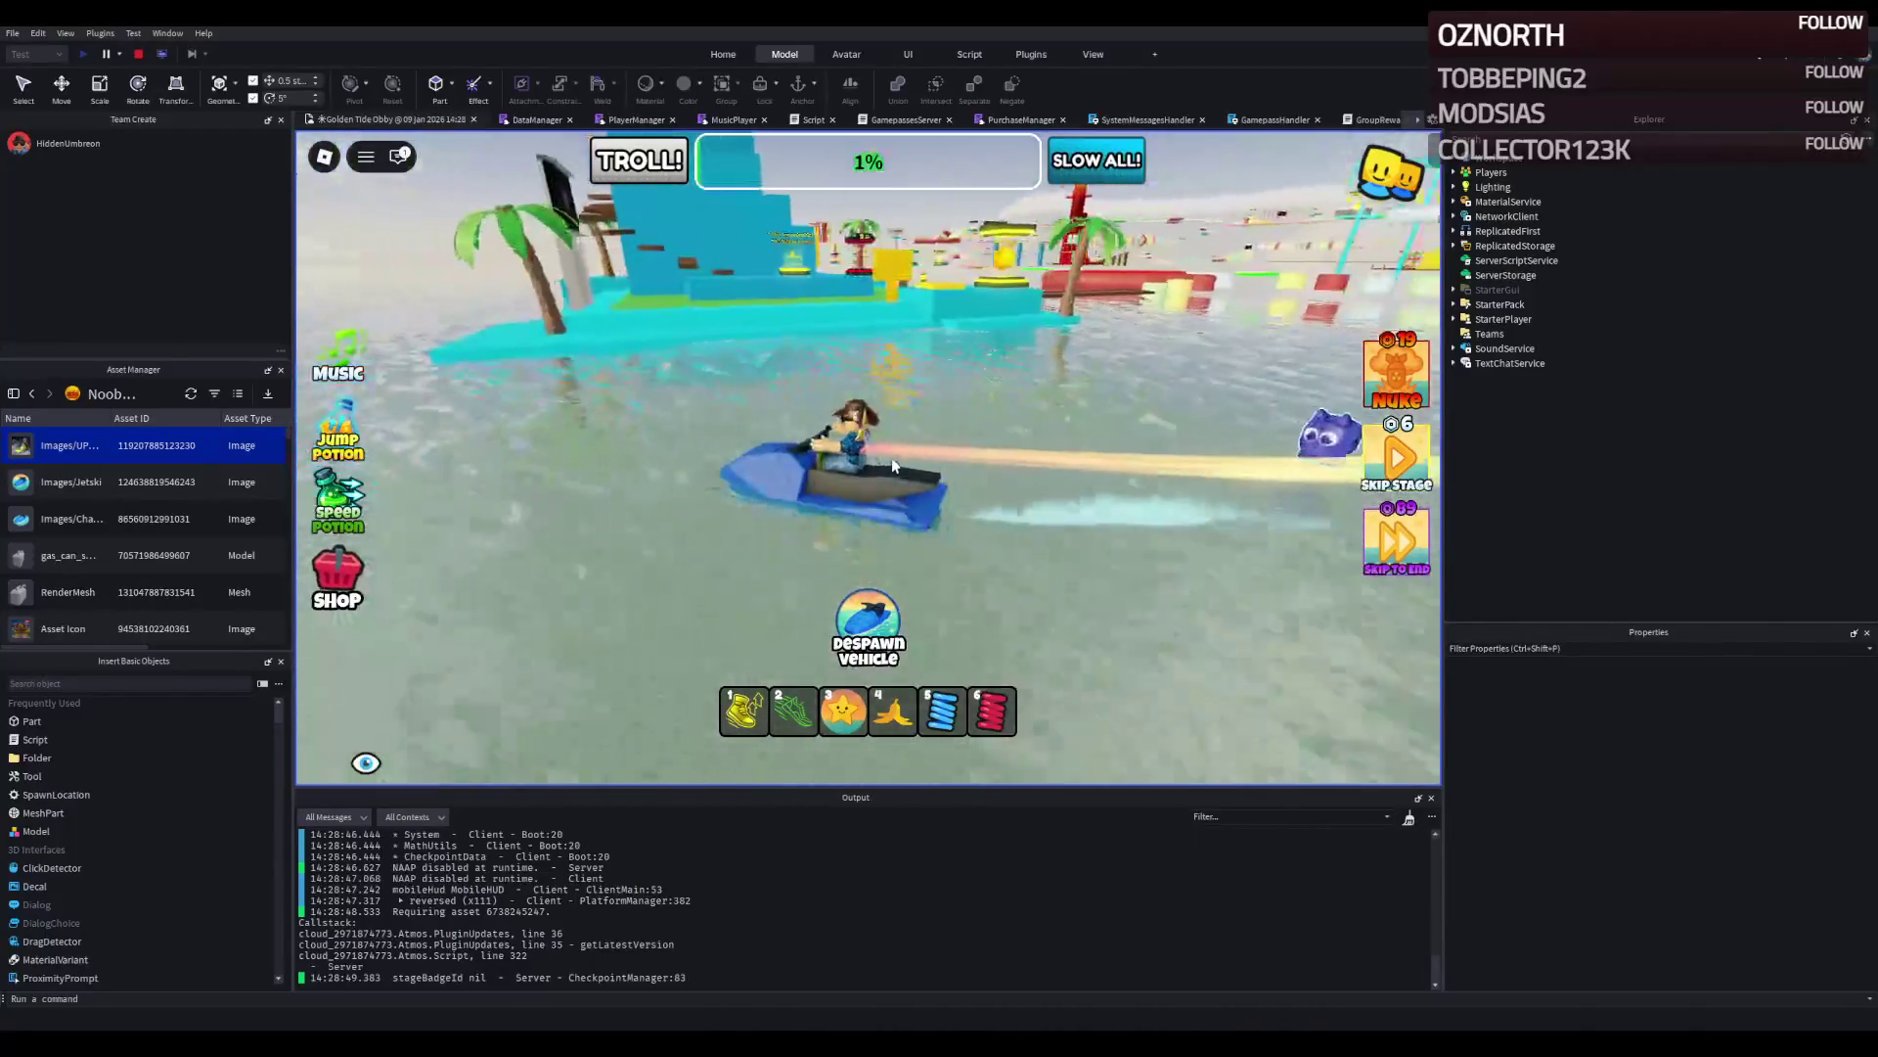
key("w")
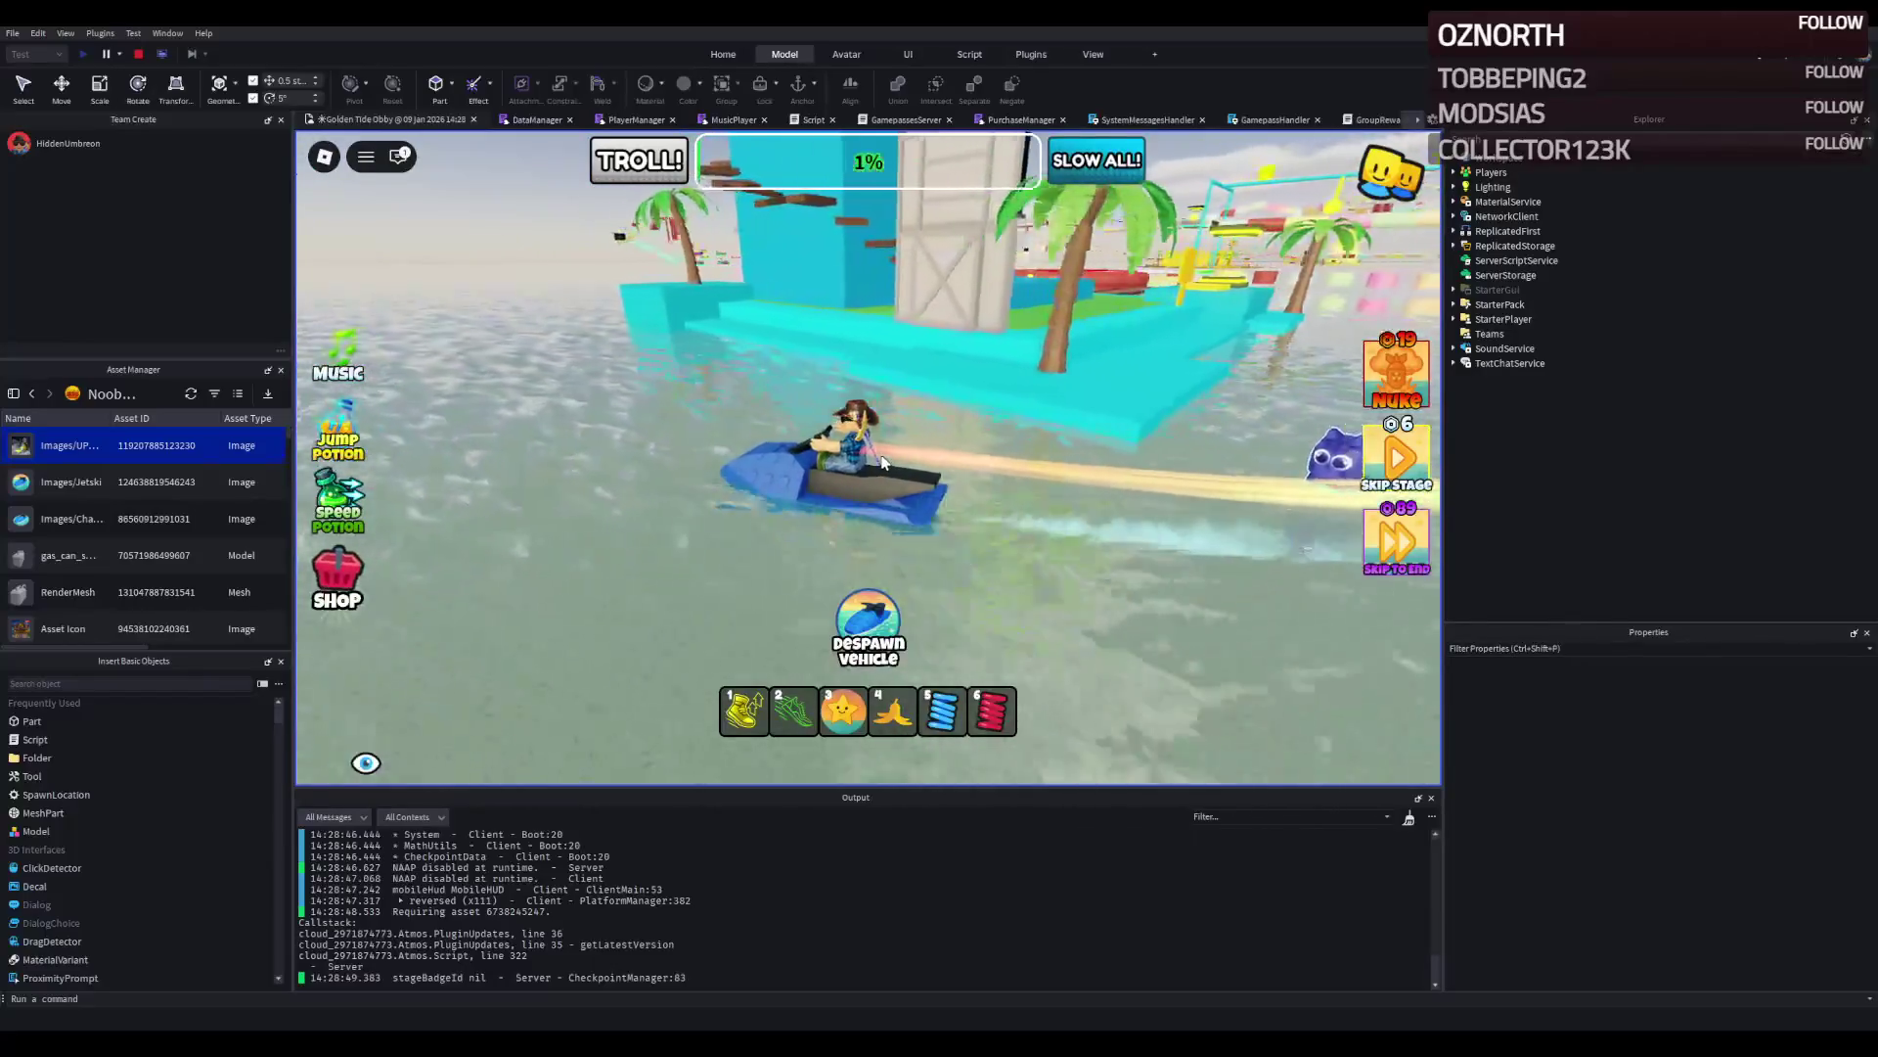
key("a")
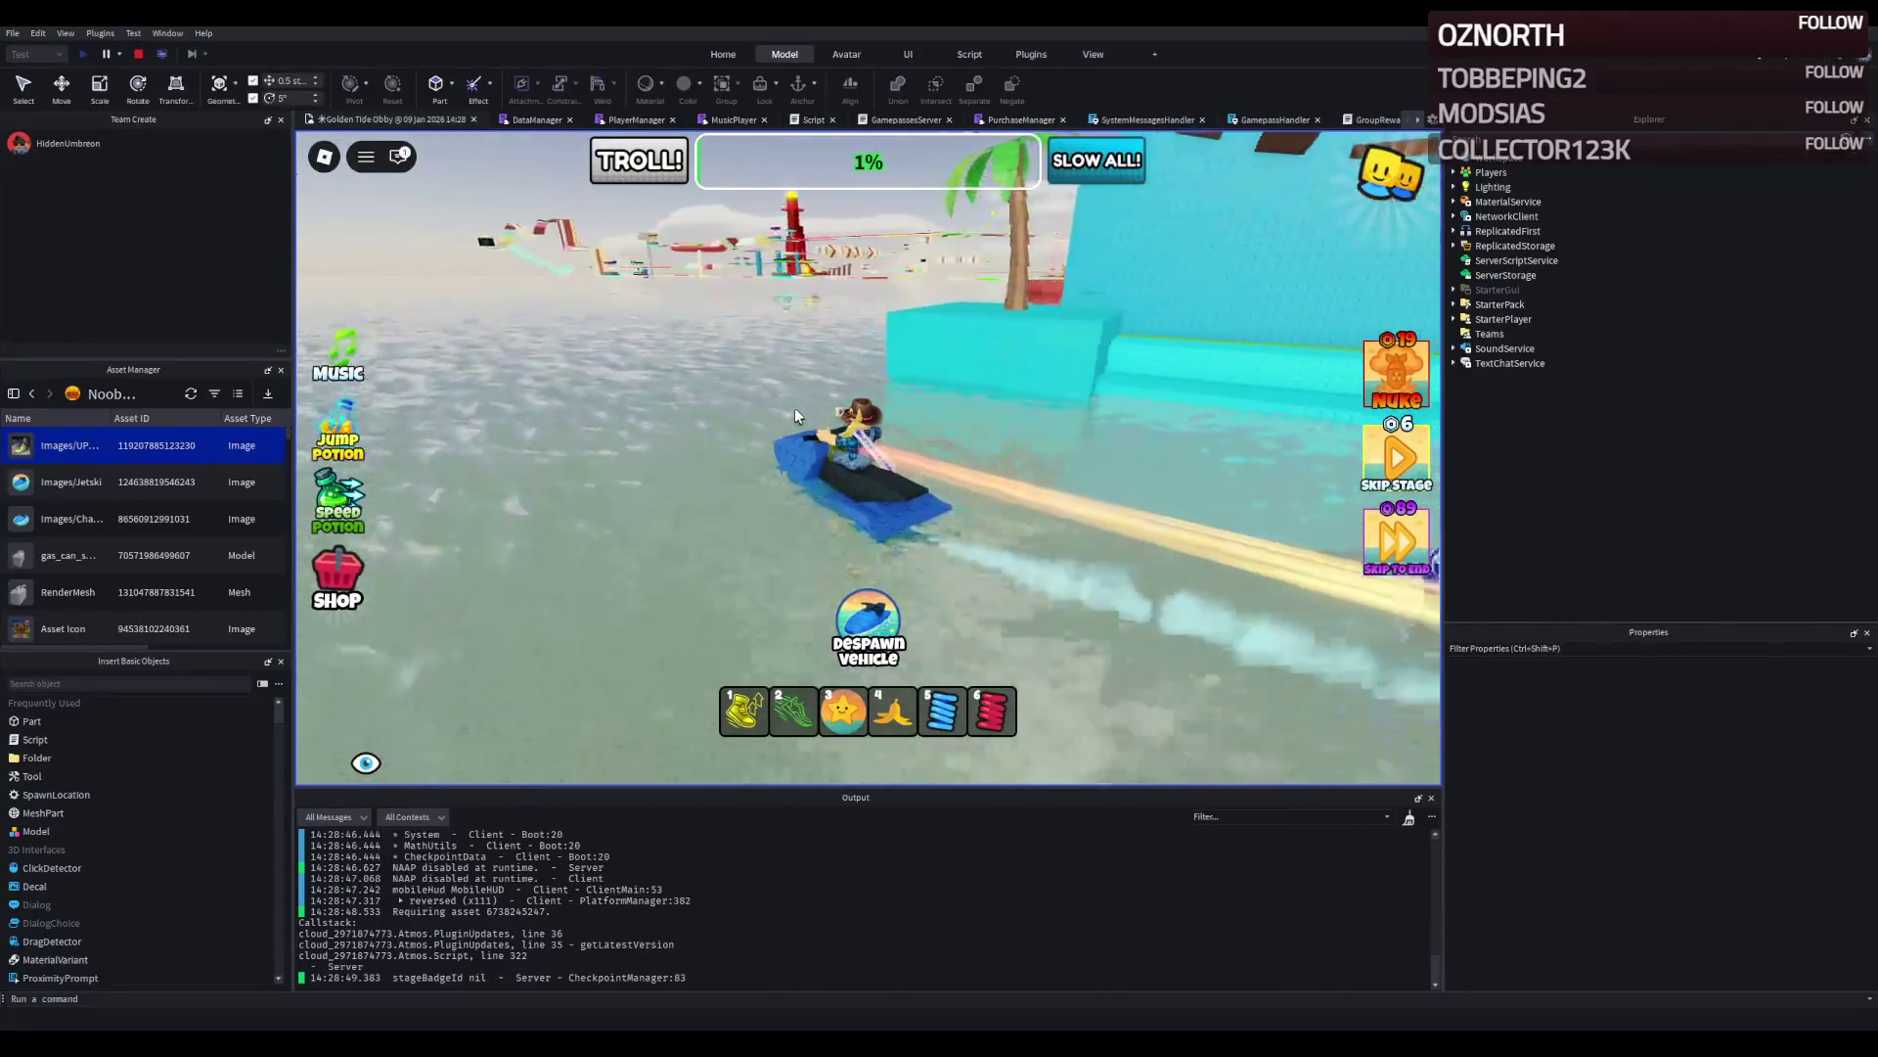
key("a")
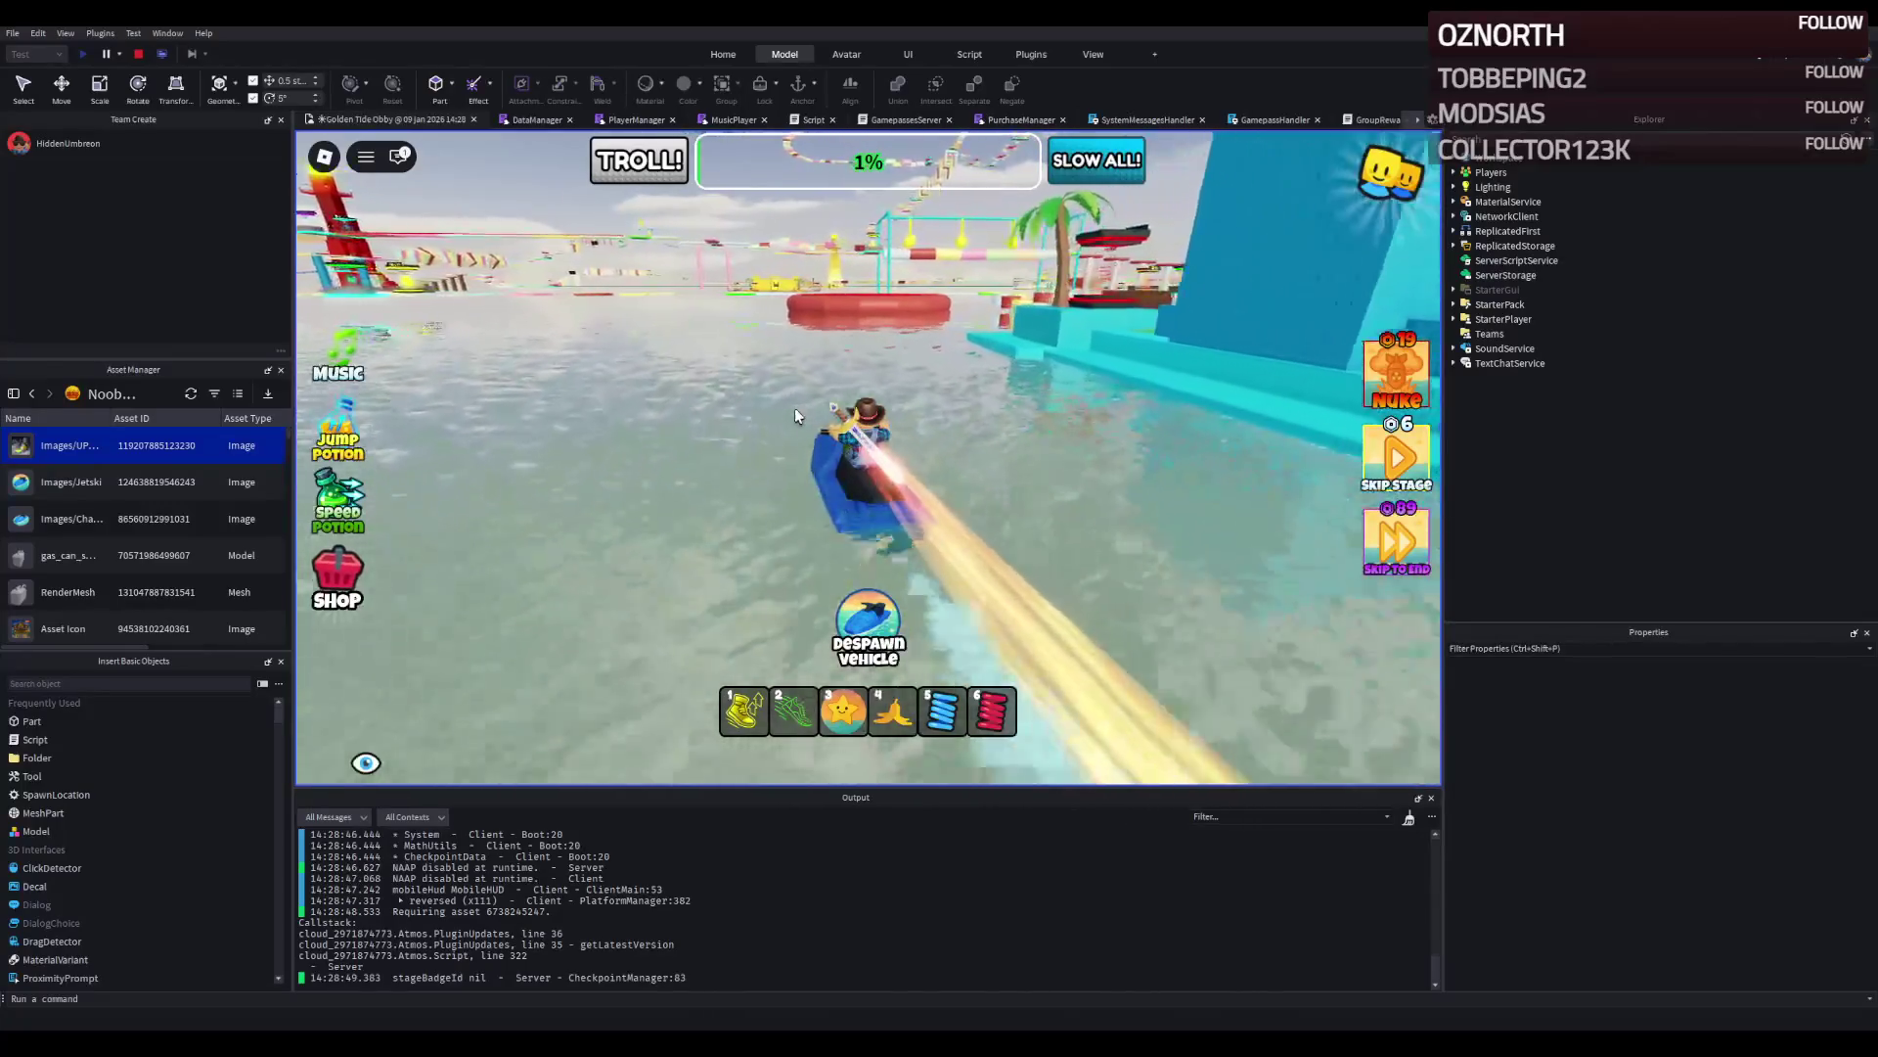
key("a")
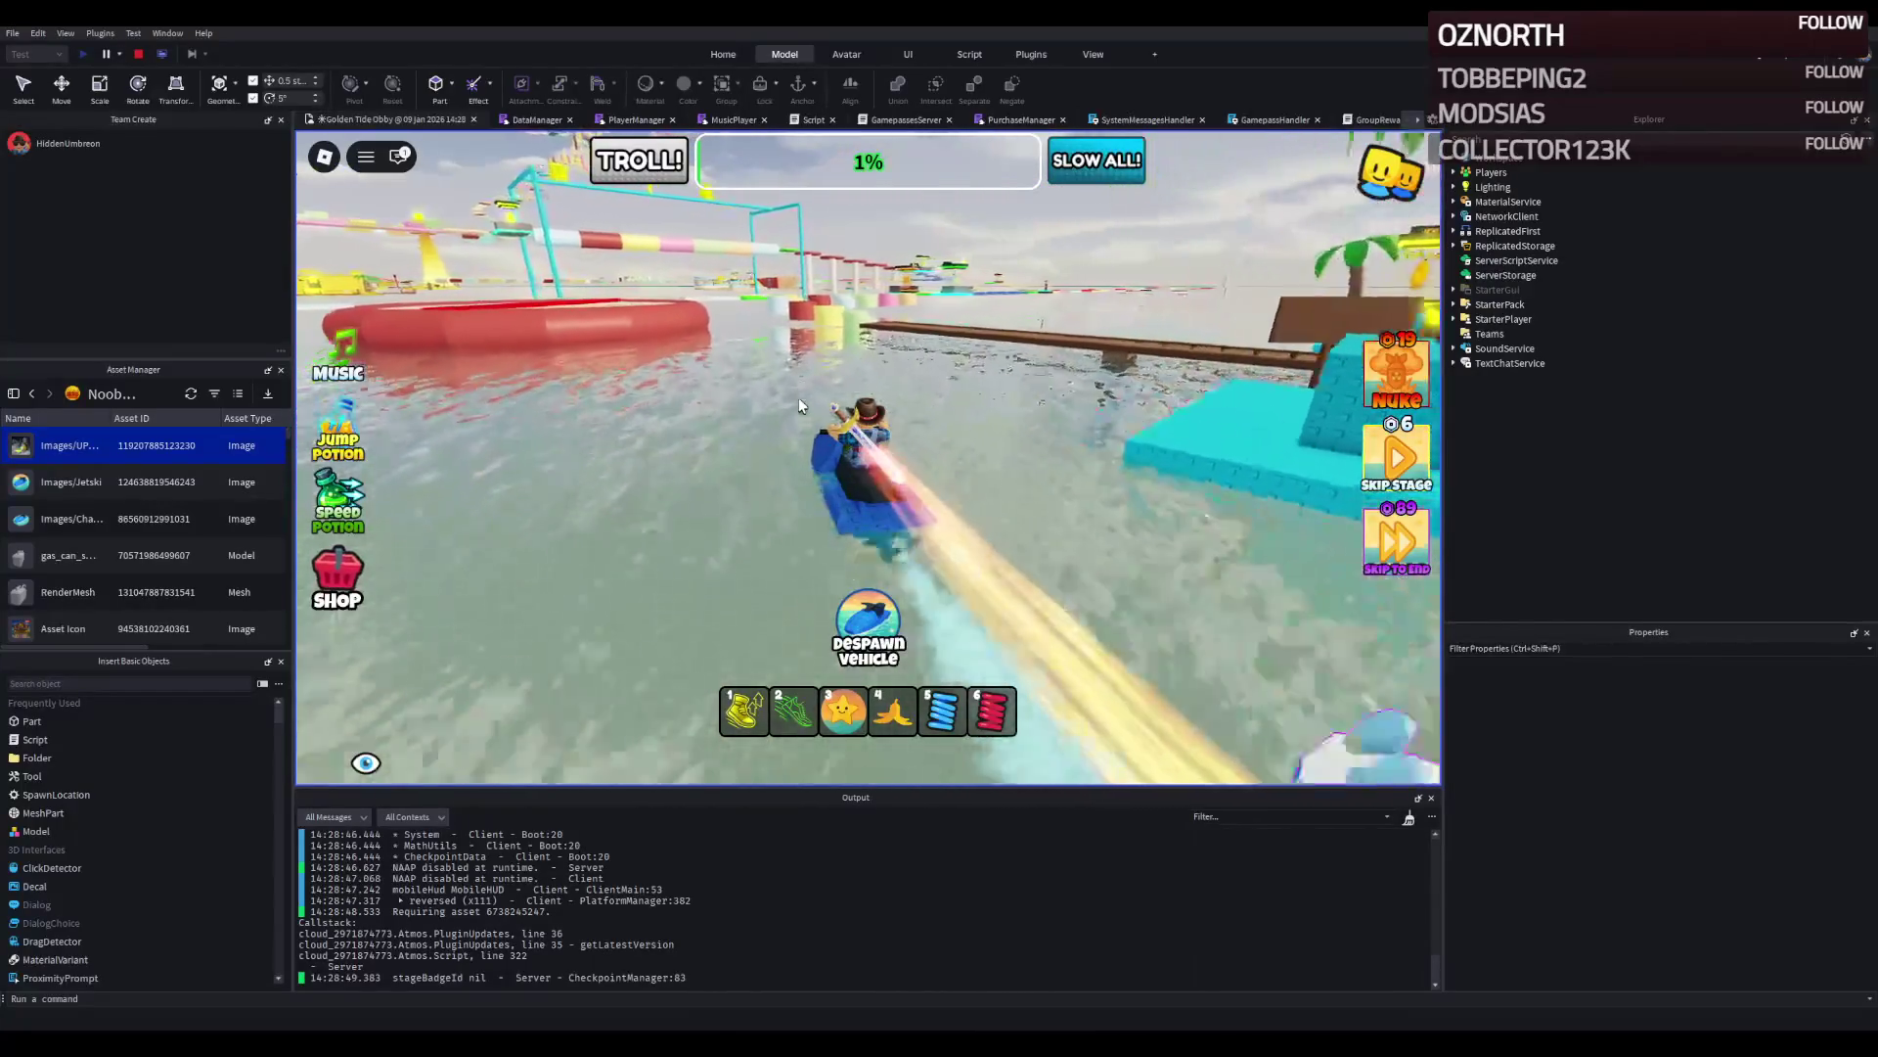
key("a")
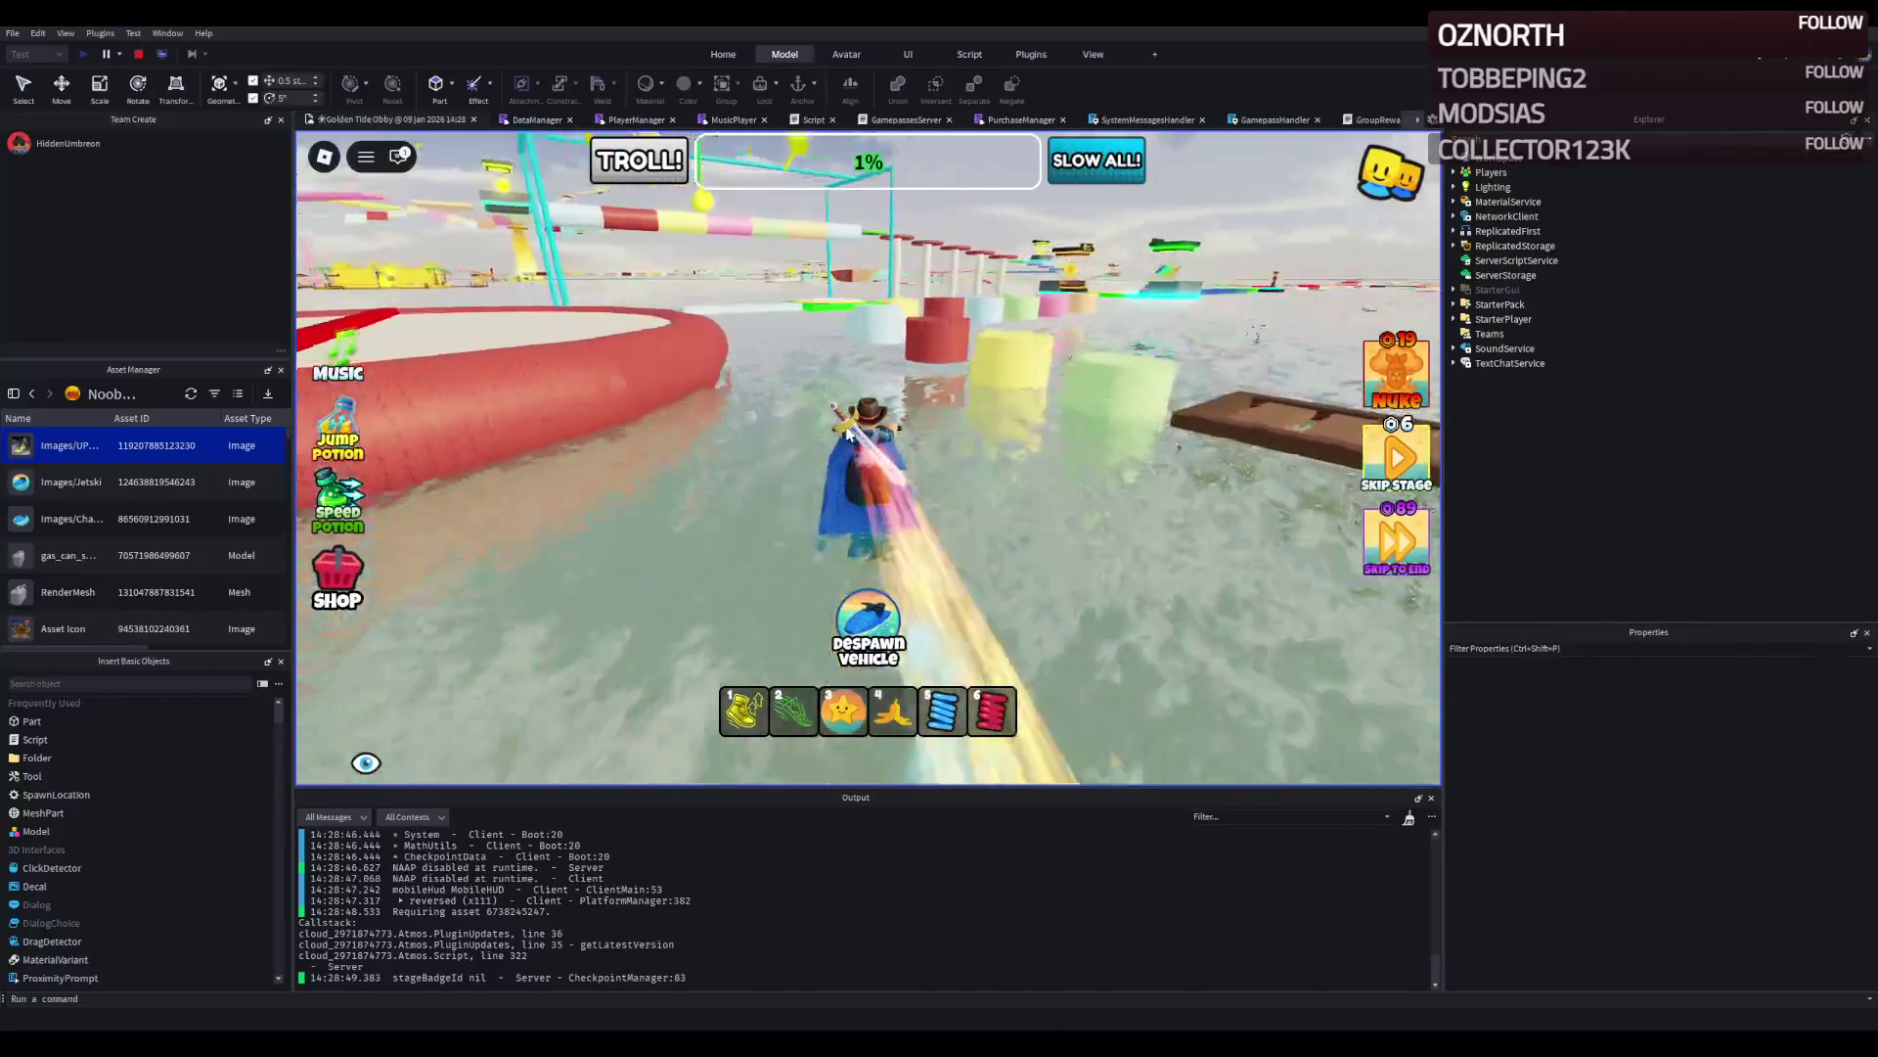
key("w")
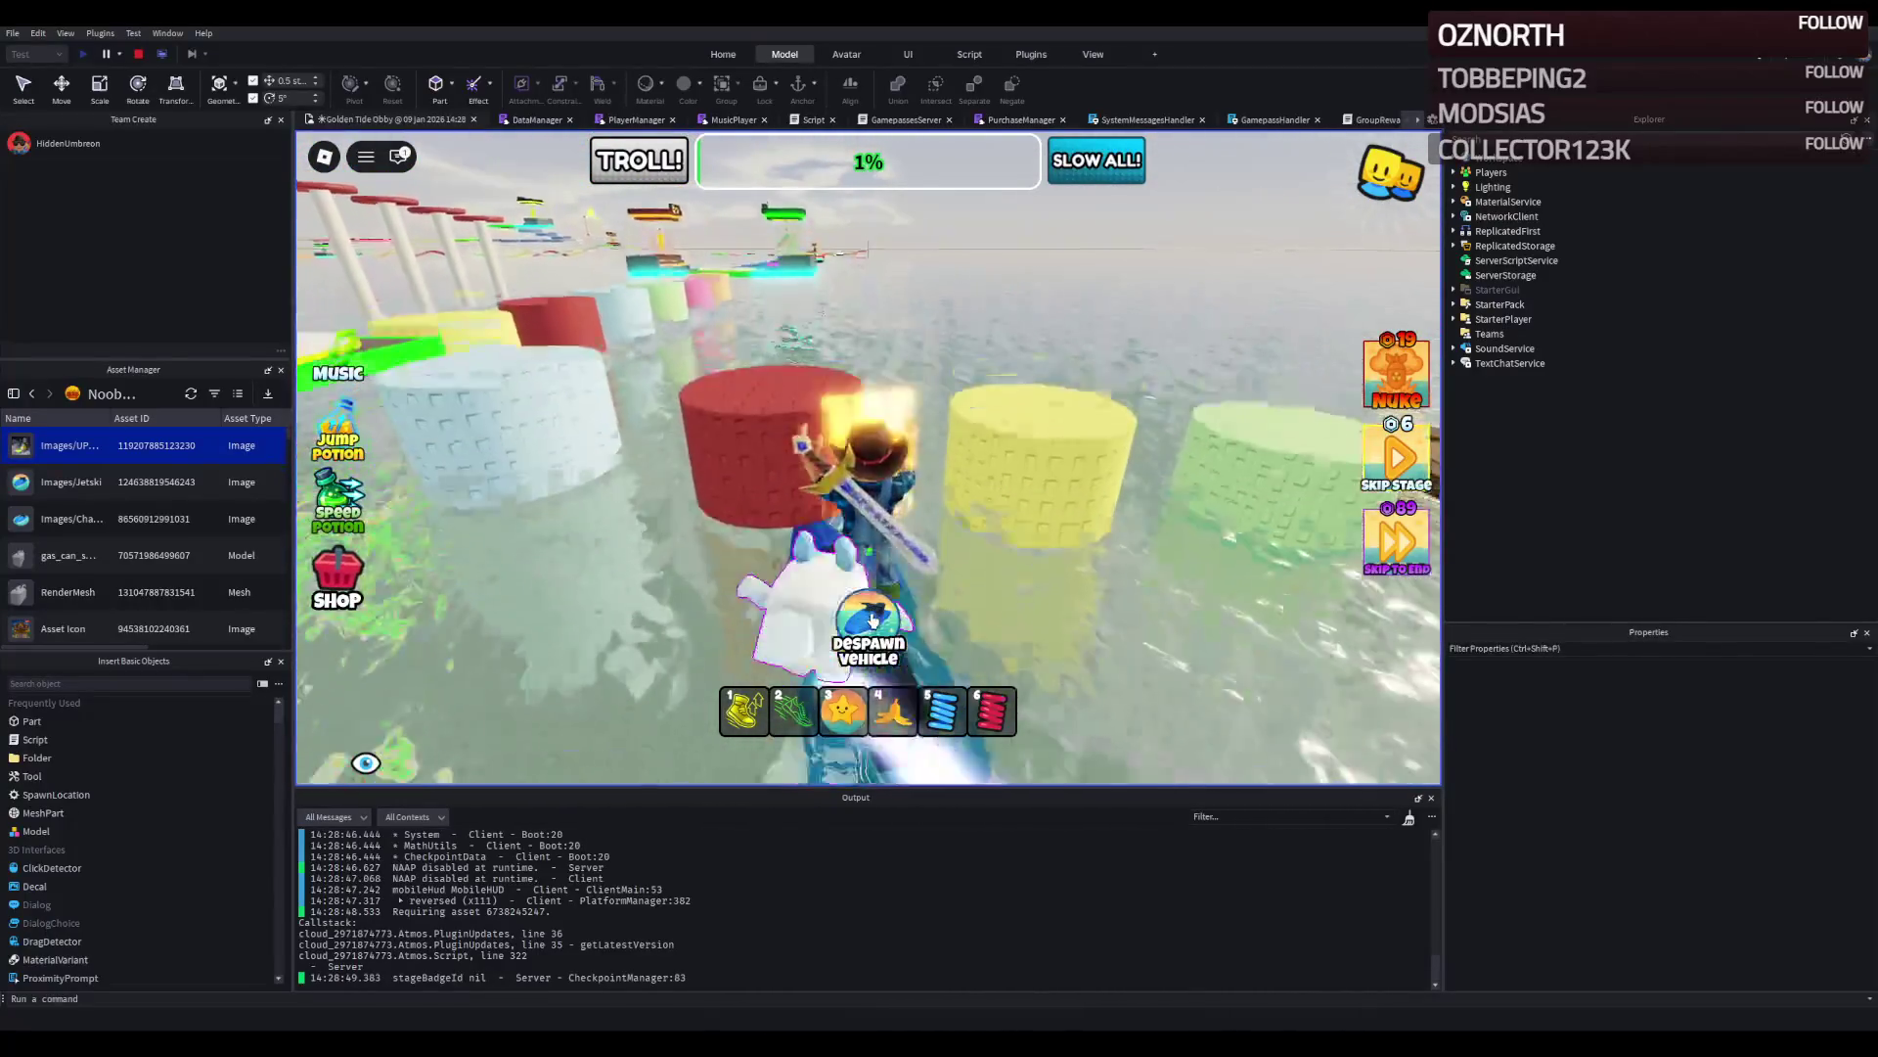
Despawn and respawn the jet ski on the red cylinder, then drive into open water.
left_click(873, 618)
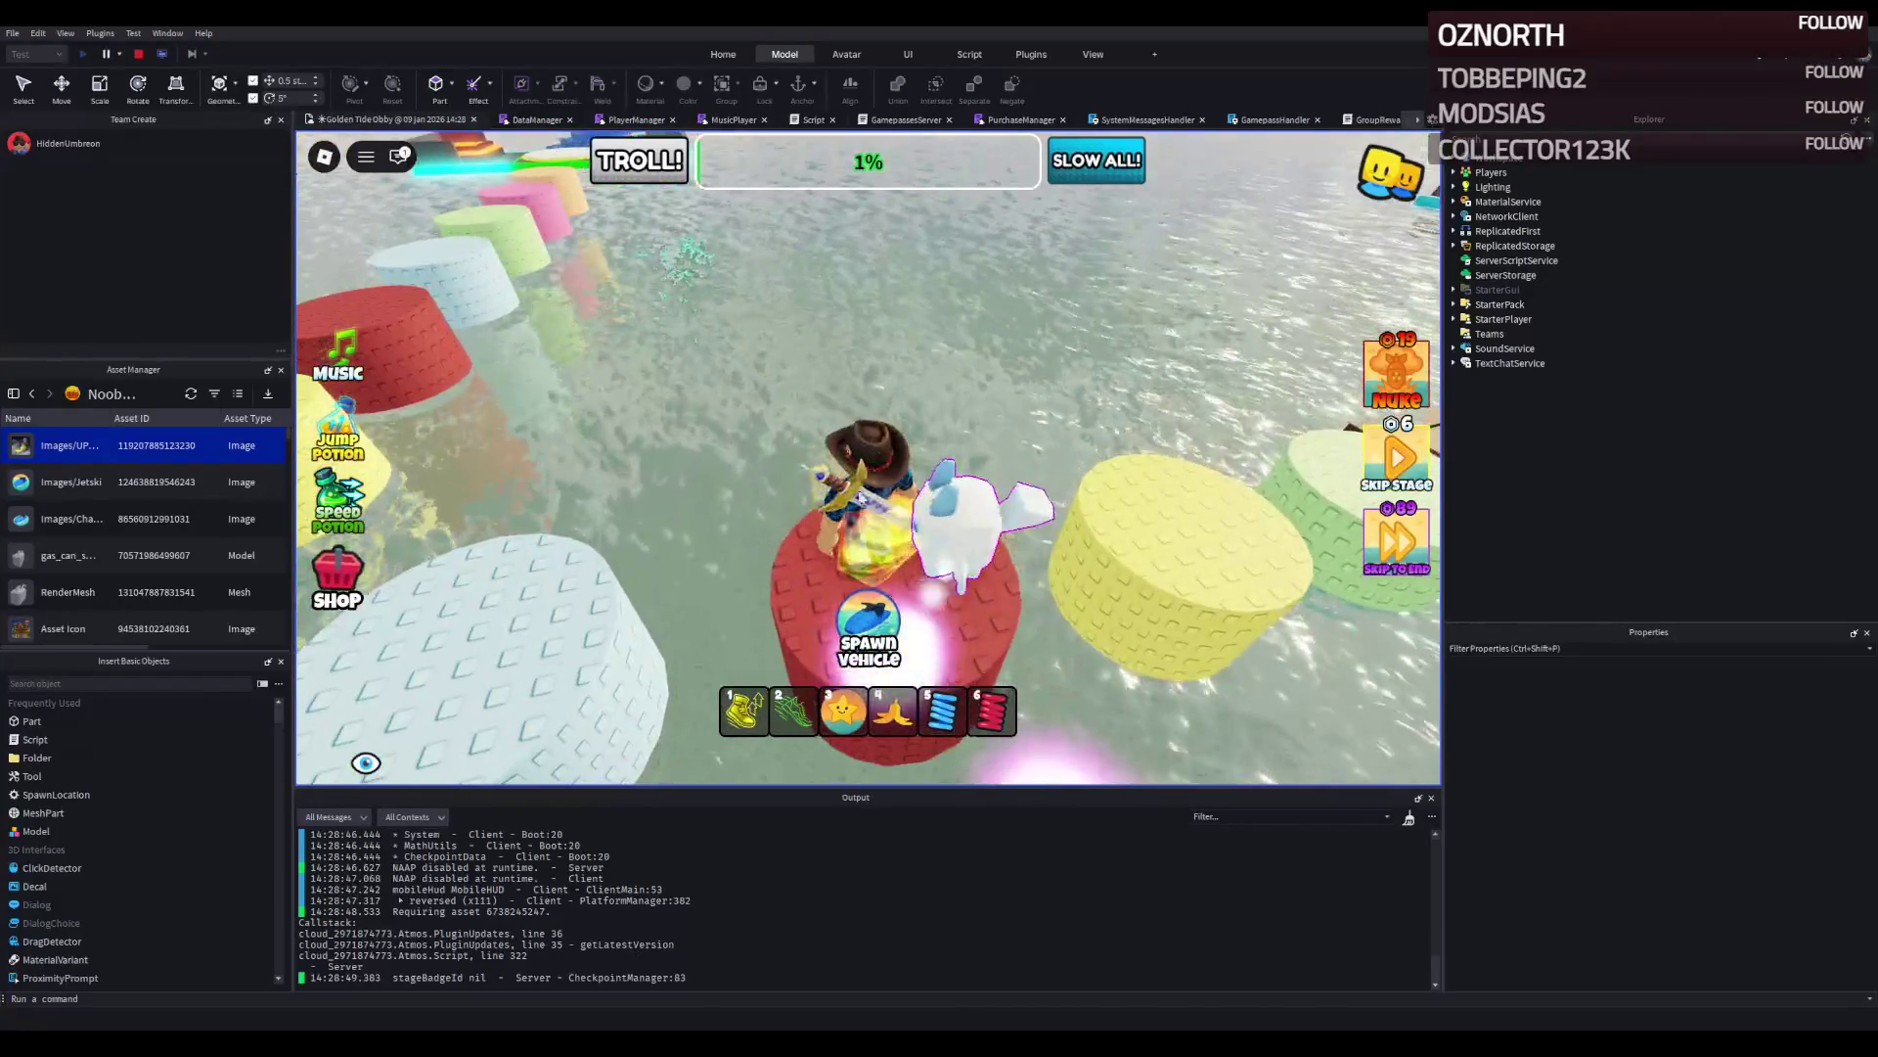
left_click(869, 626)
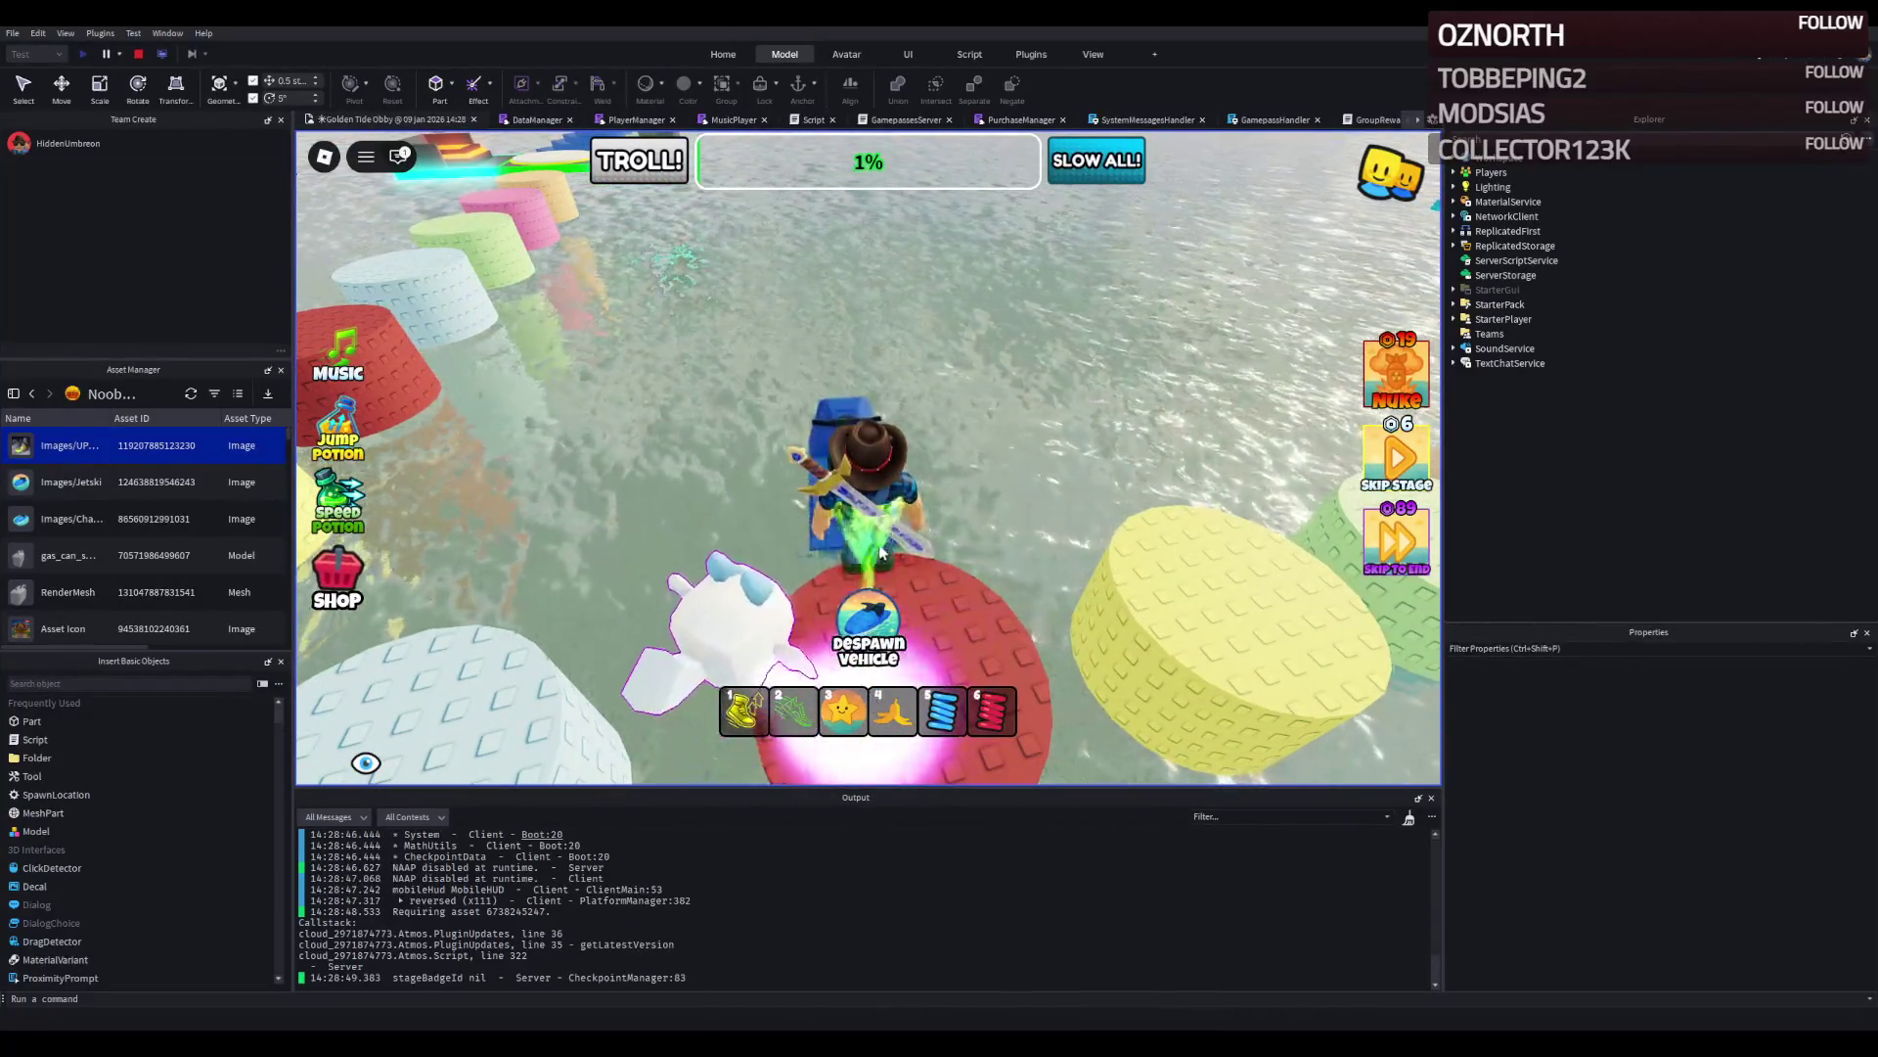
key("w")
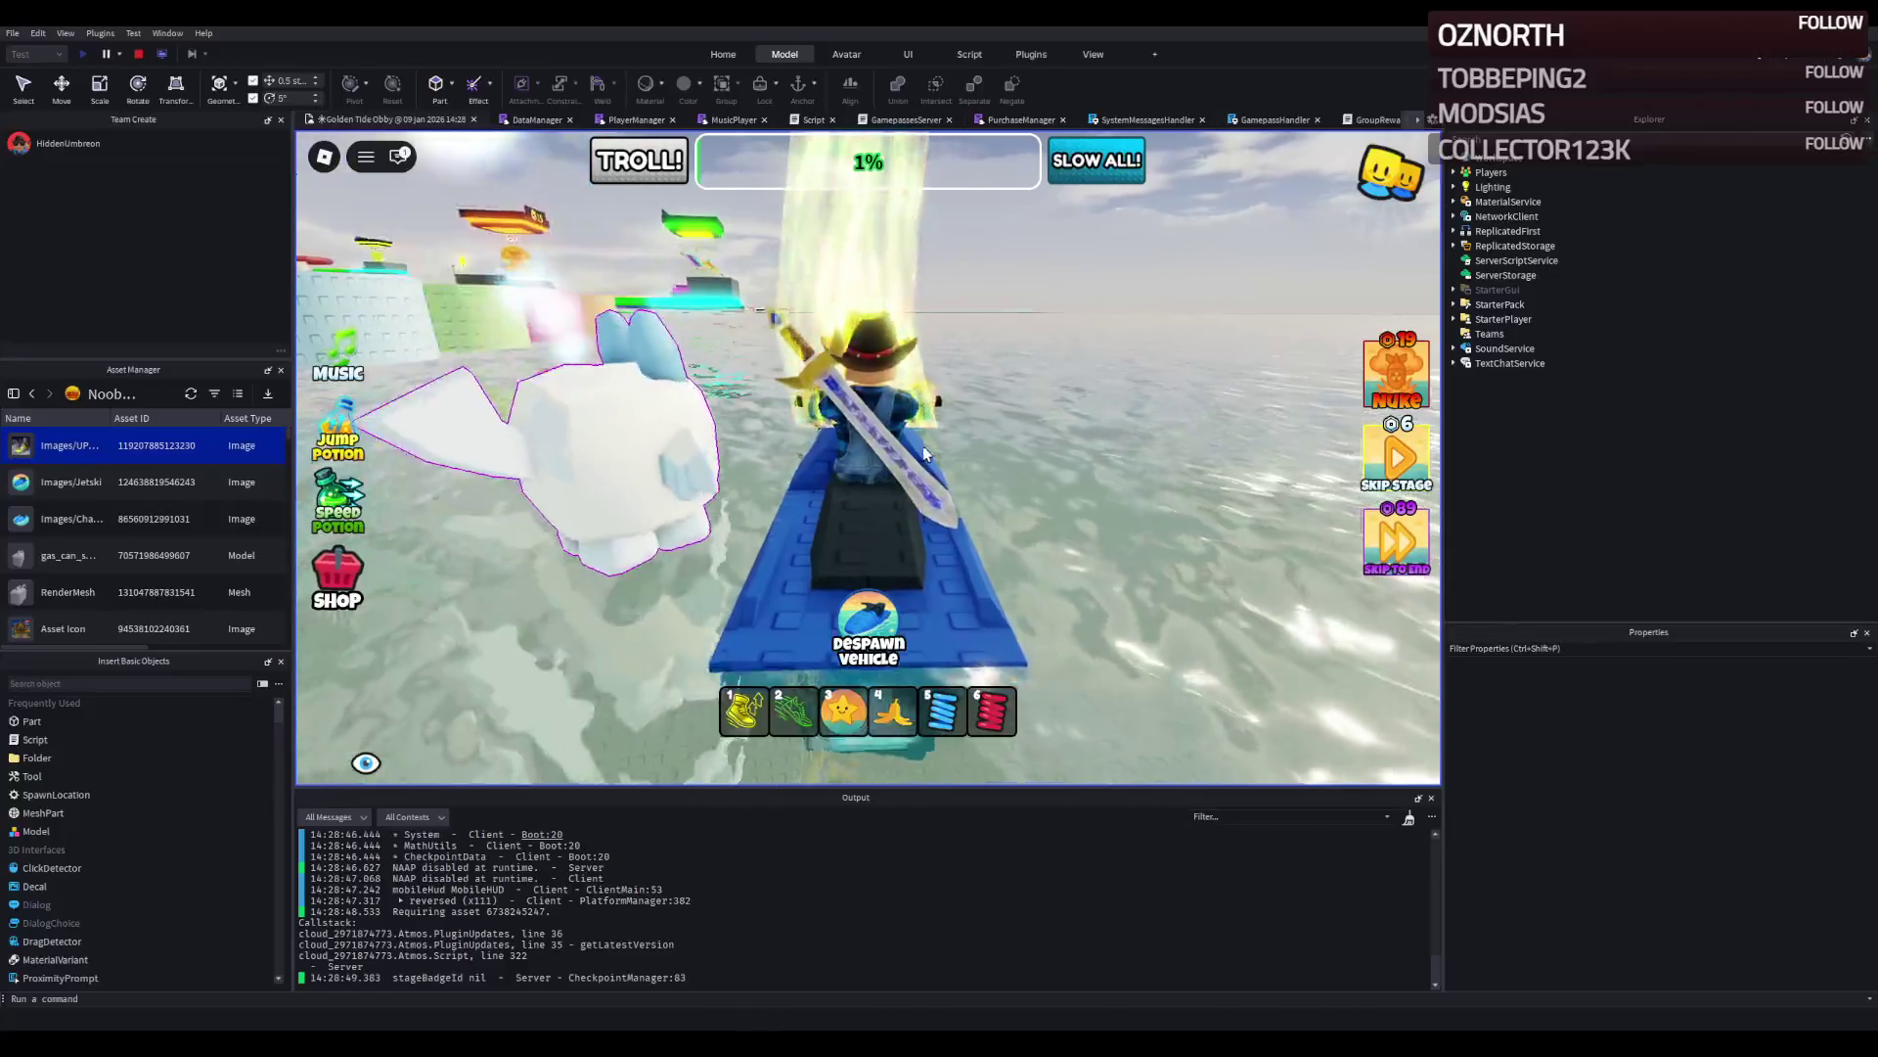
key("d")
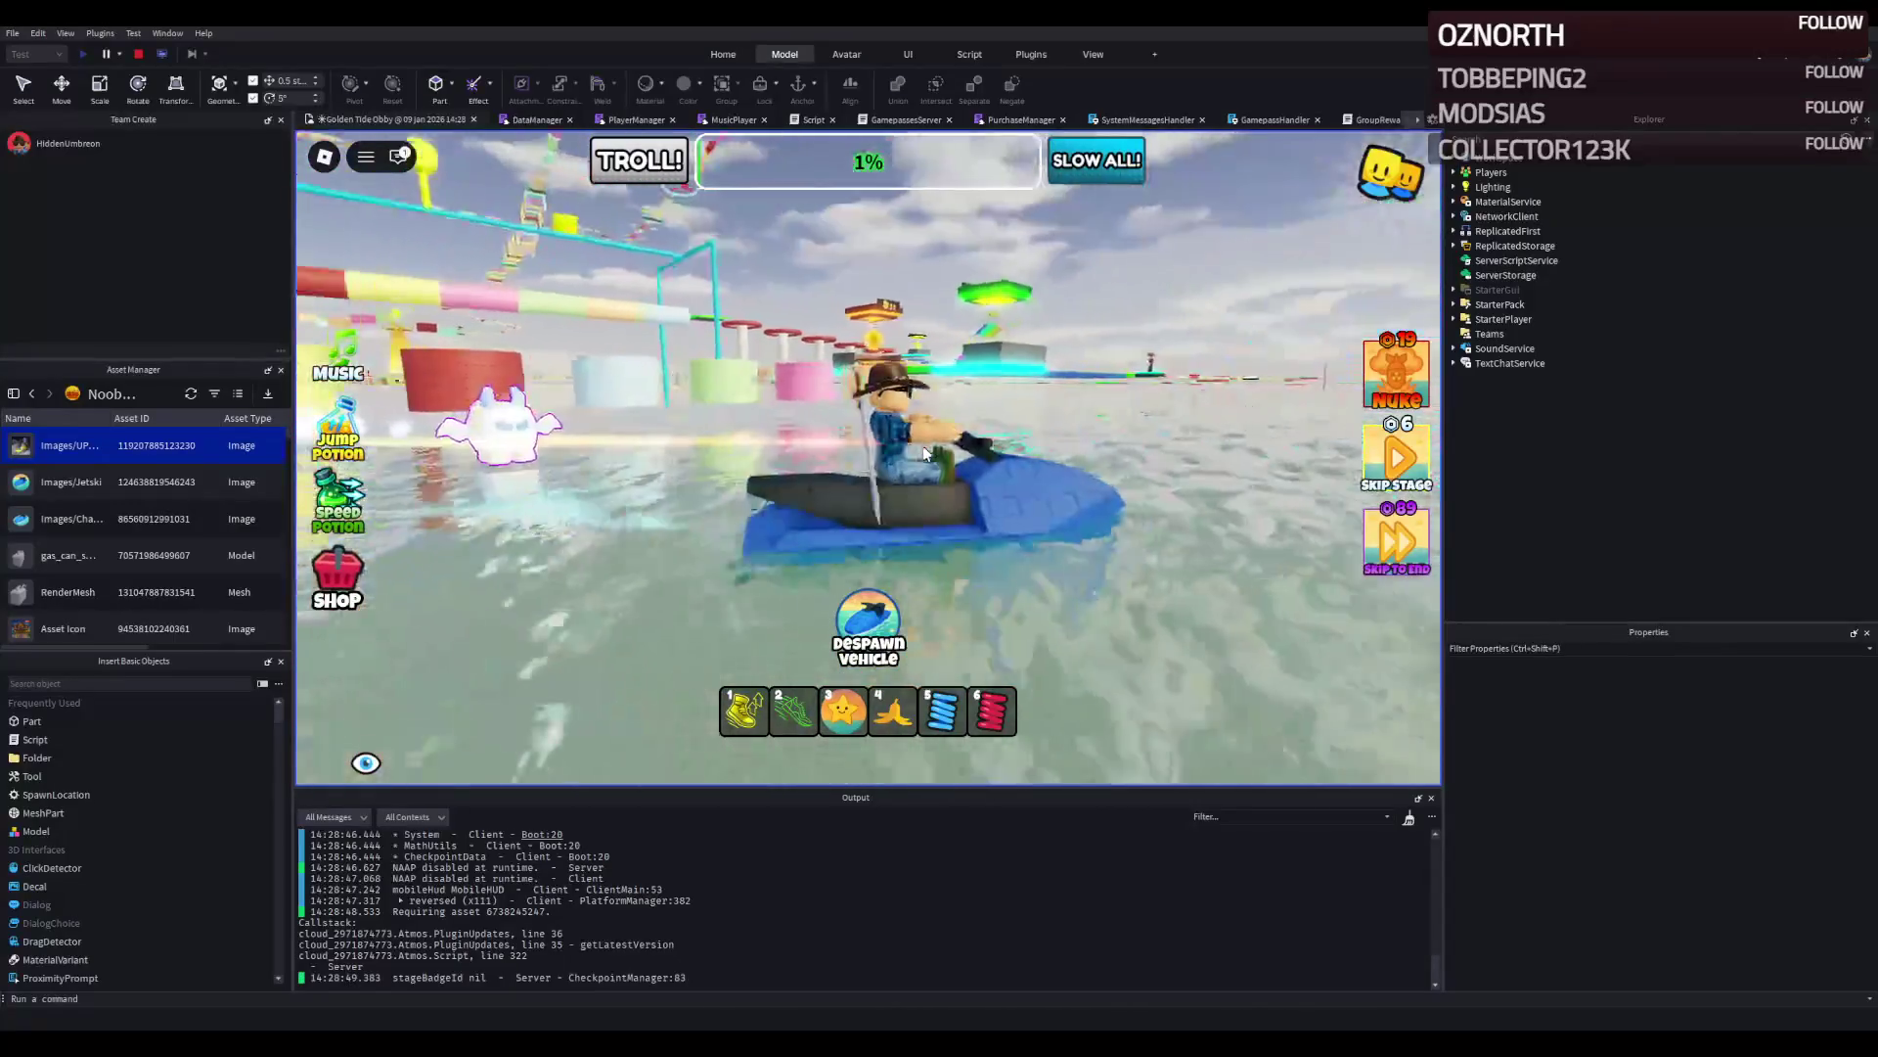
key("a")
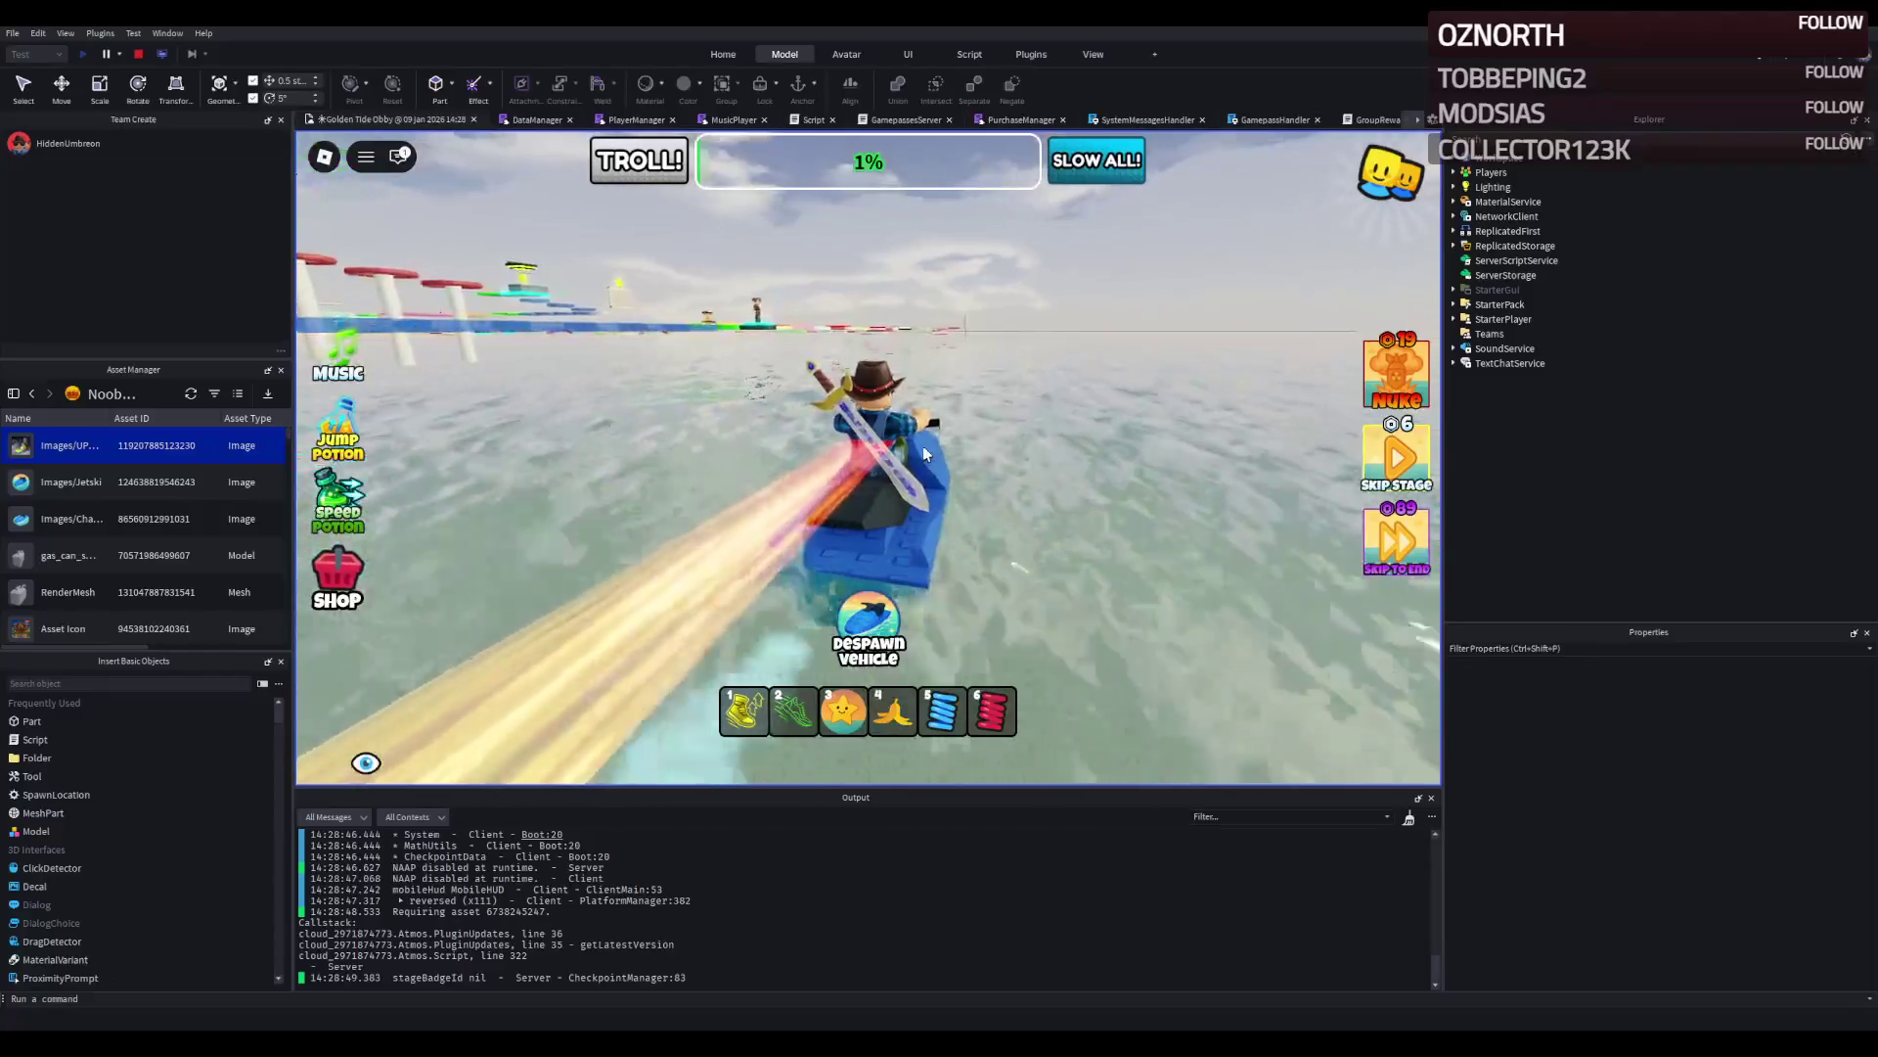
key("a")
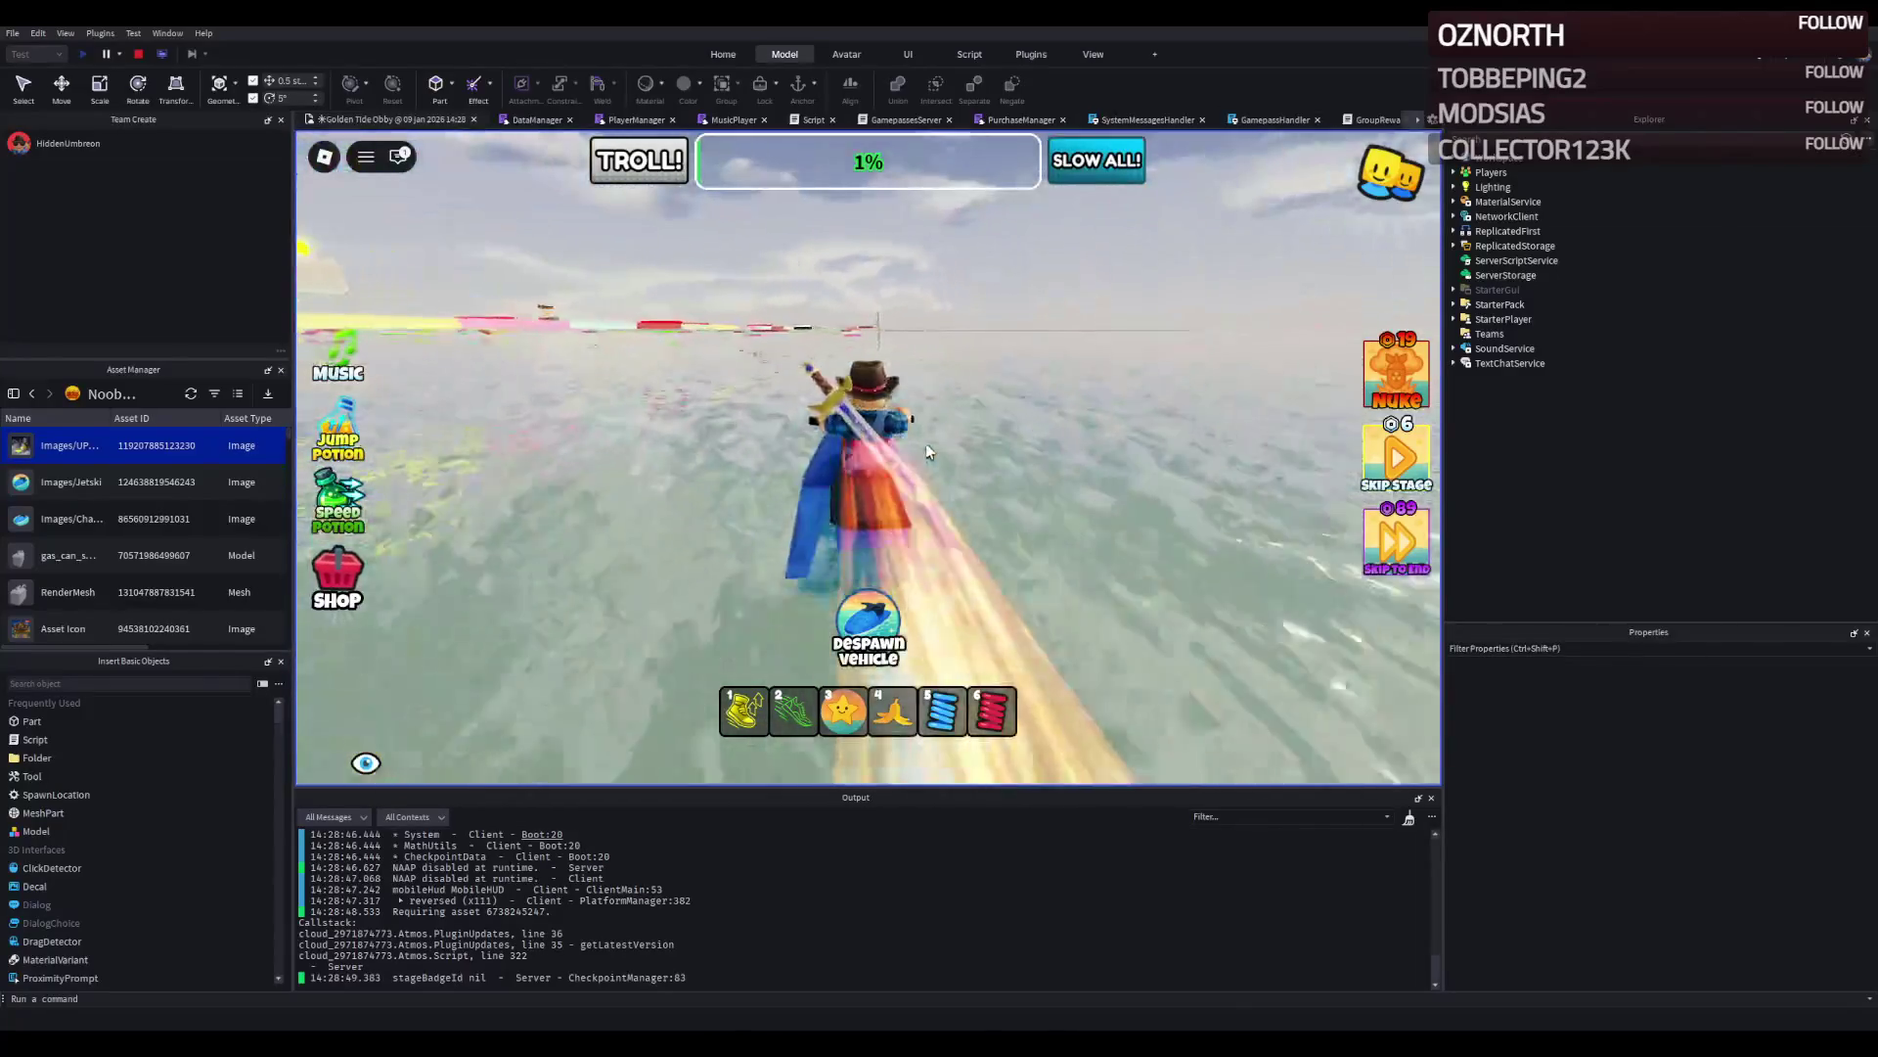
key("w")
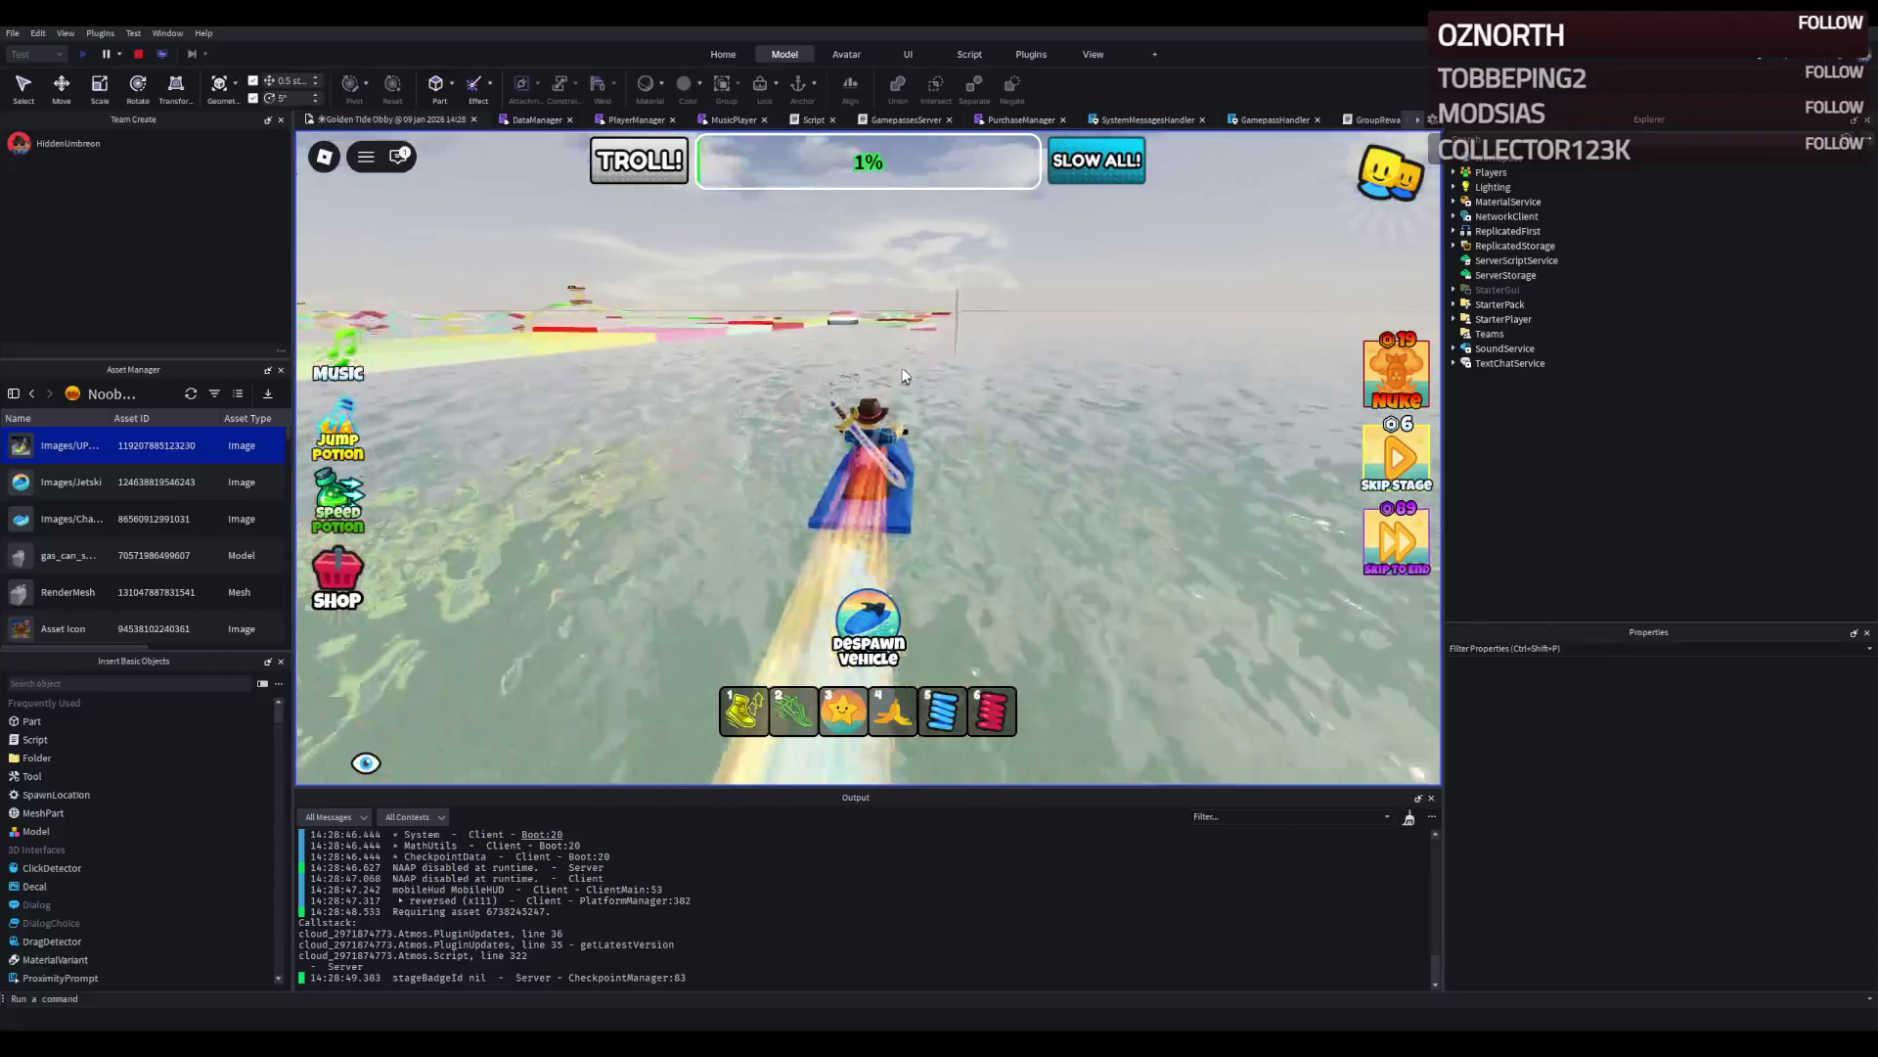
Ride past the tall white wall and bring up the in-game shop.
key("d")
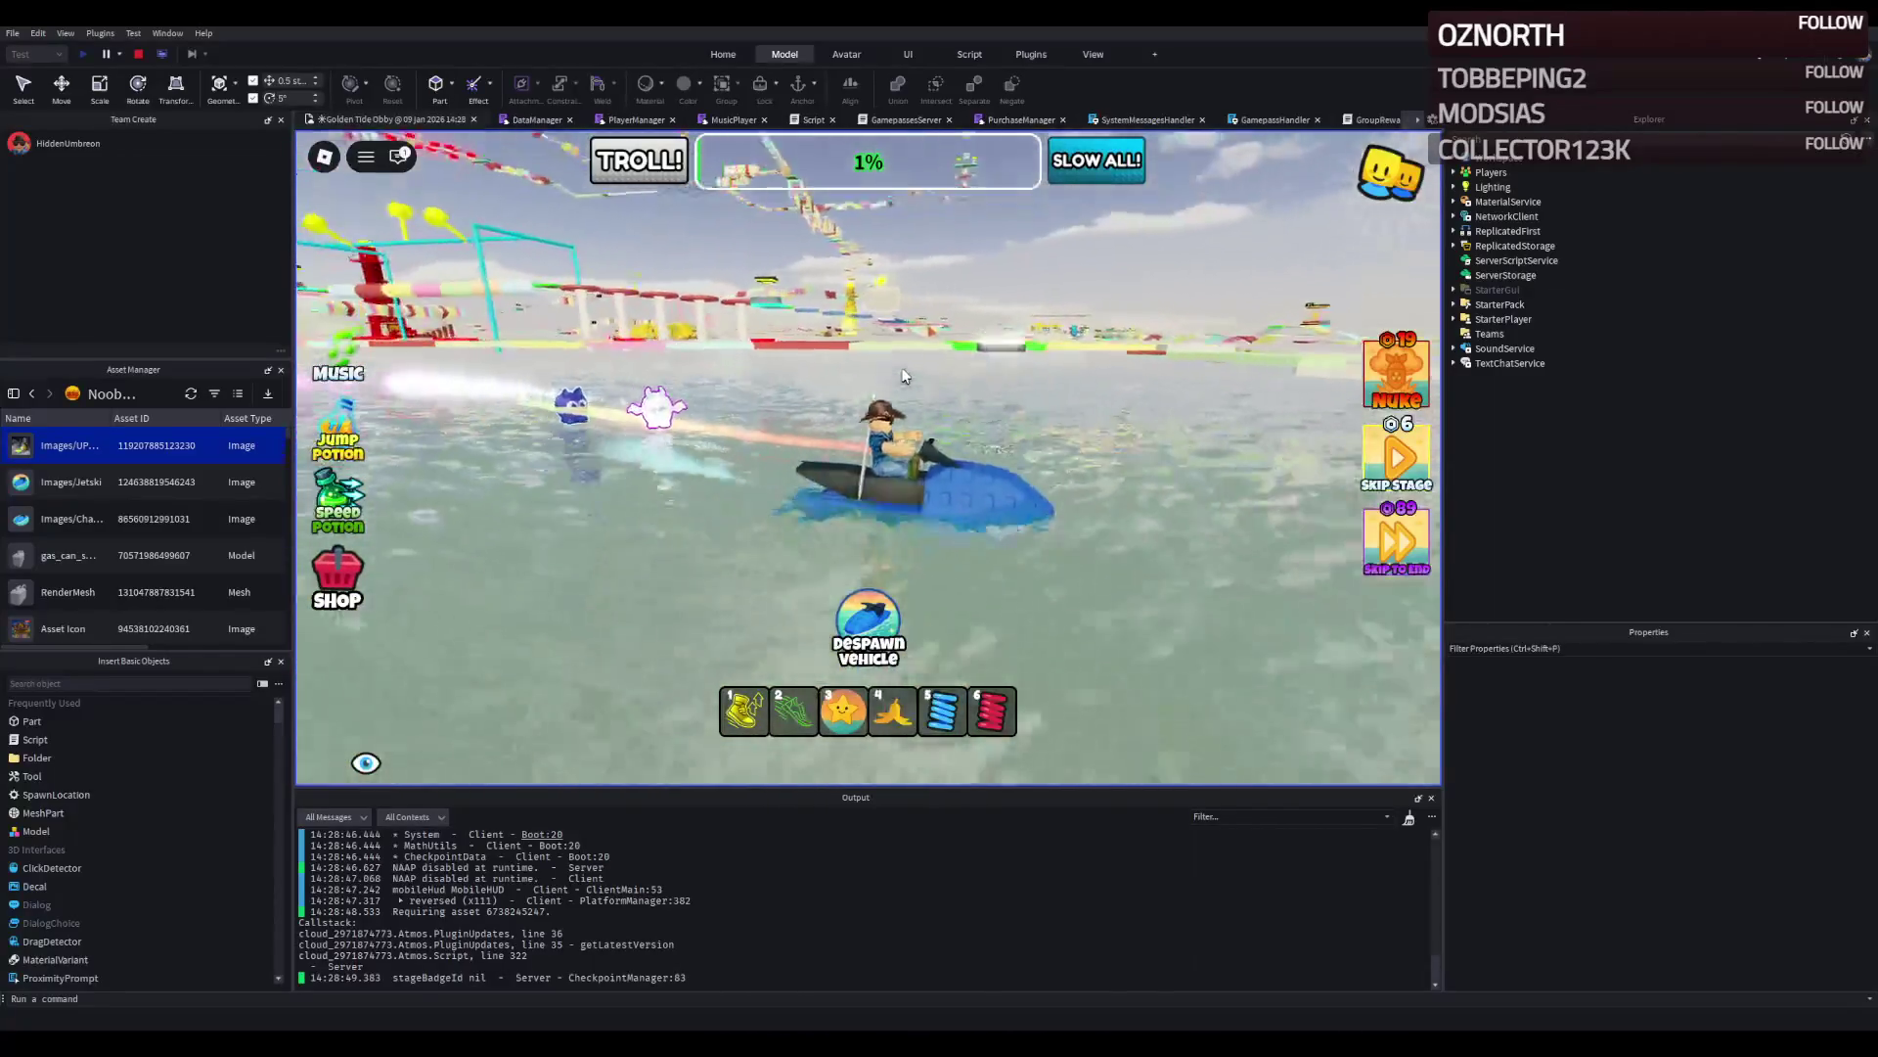
key("d")
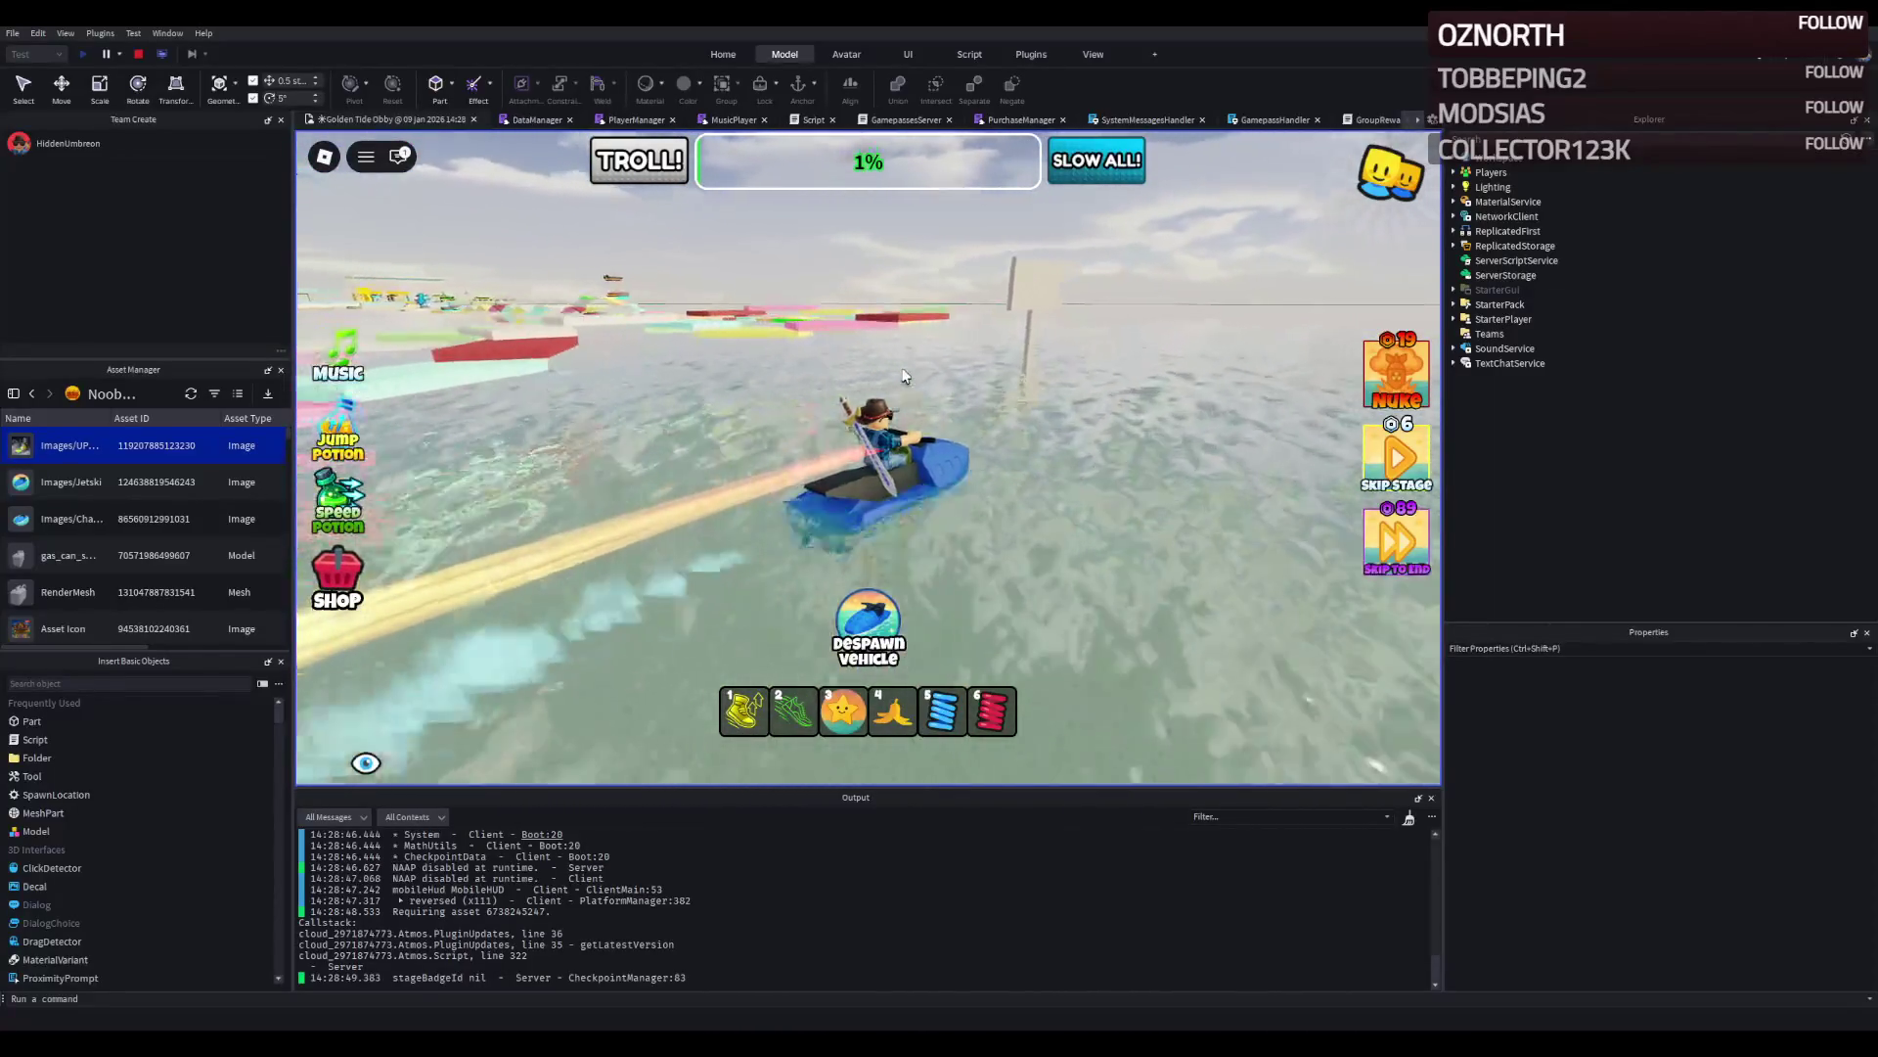
key("w")
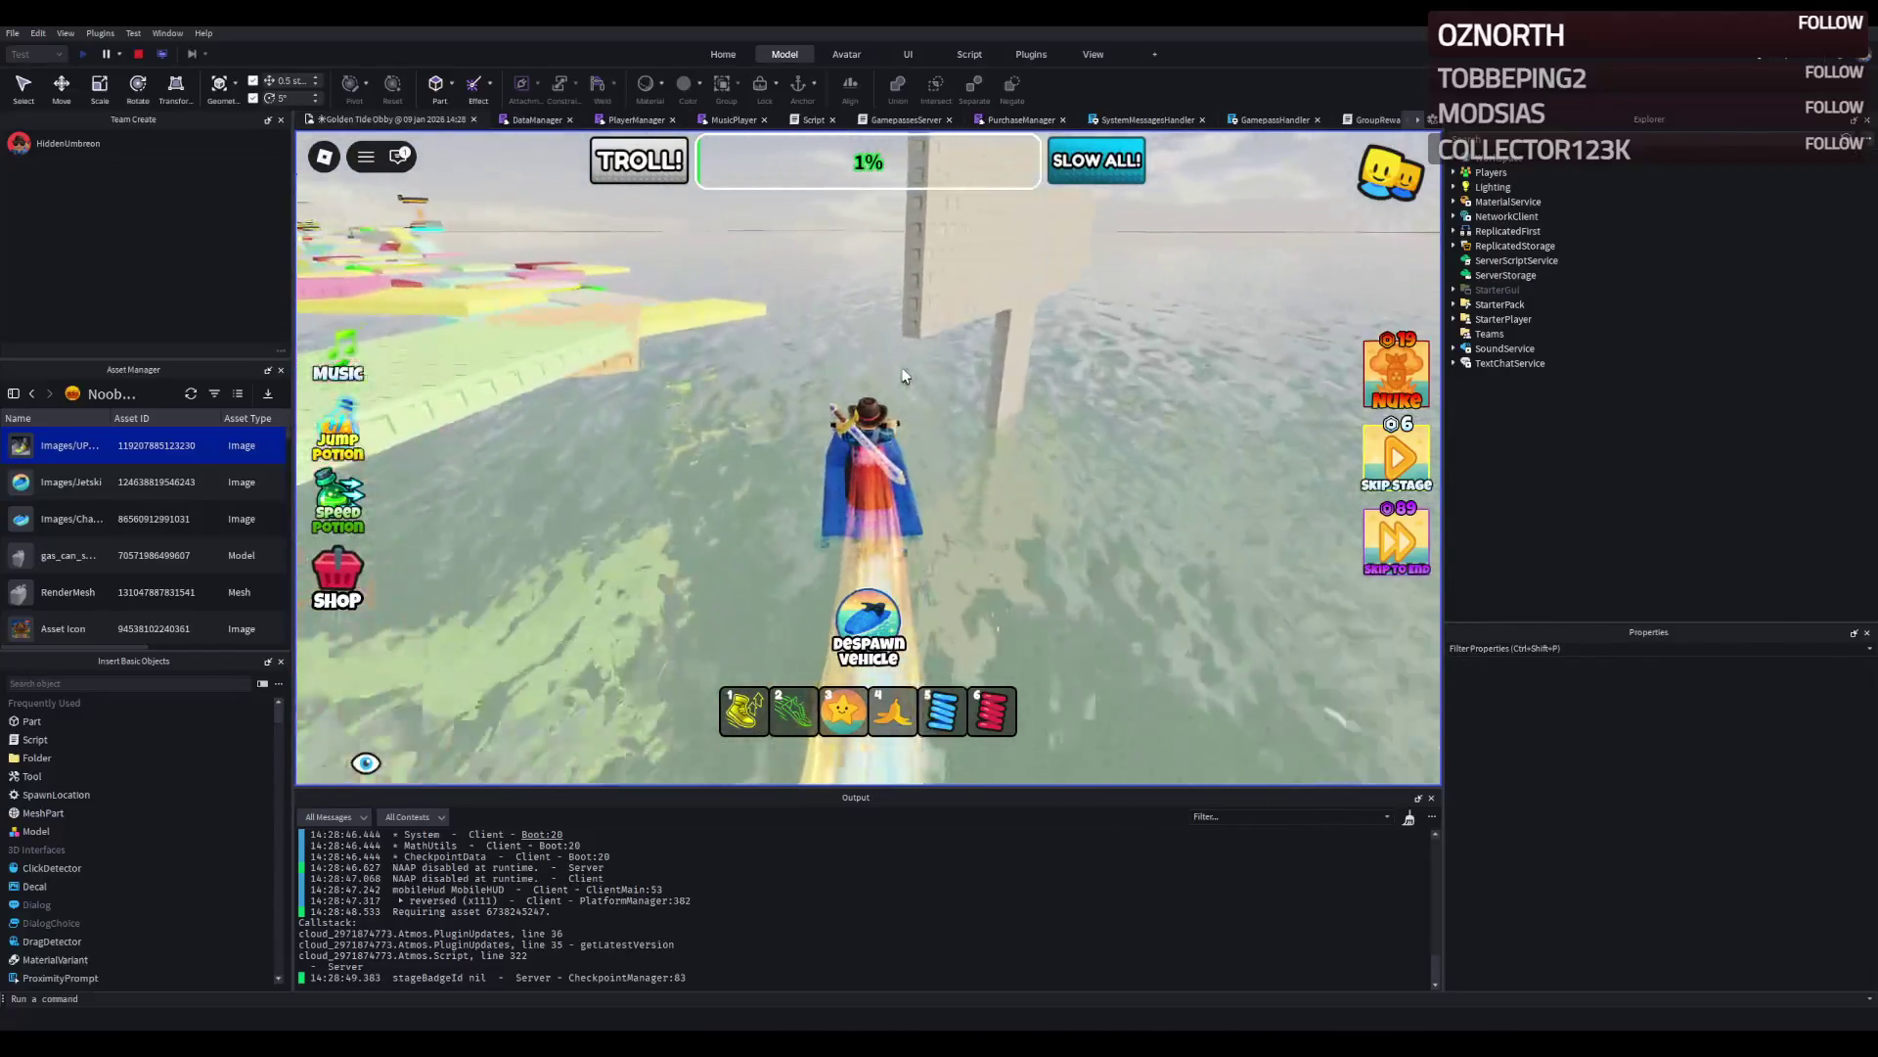
key("a")
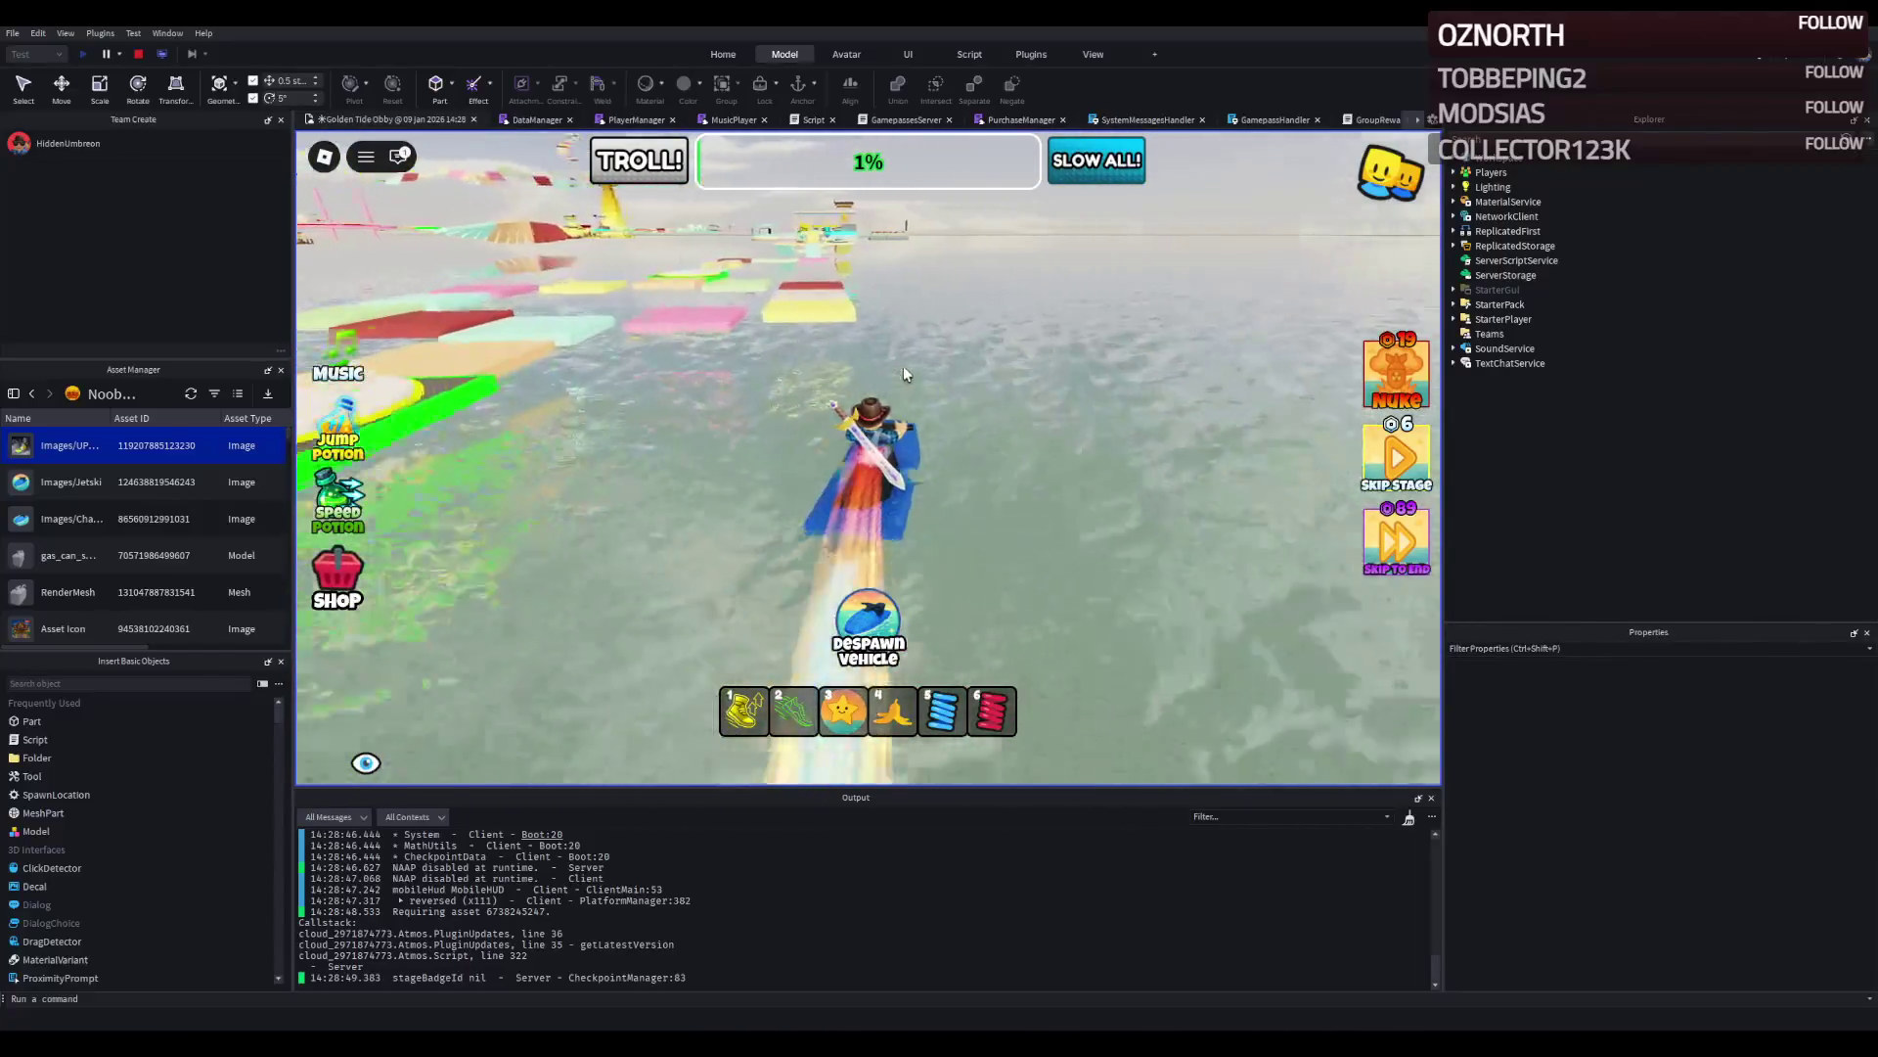
left_click(355, 577)
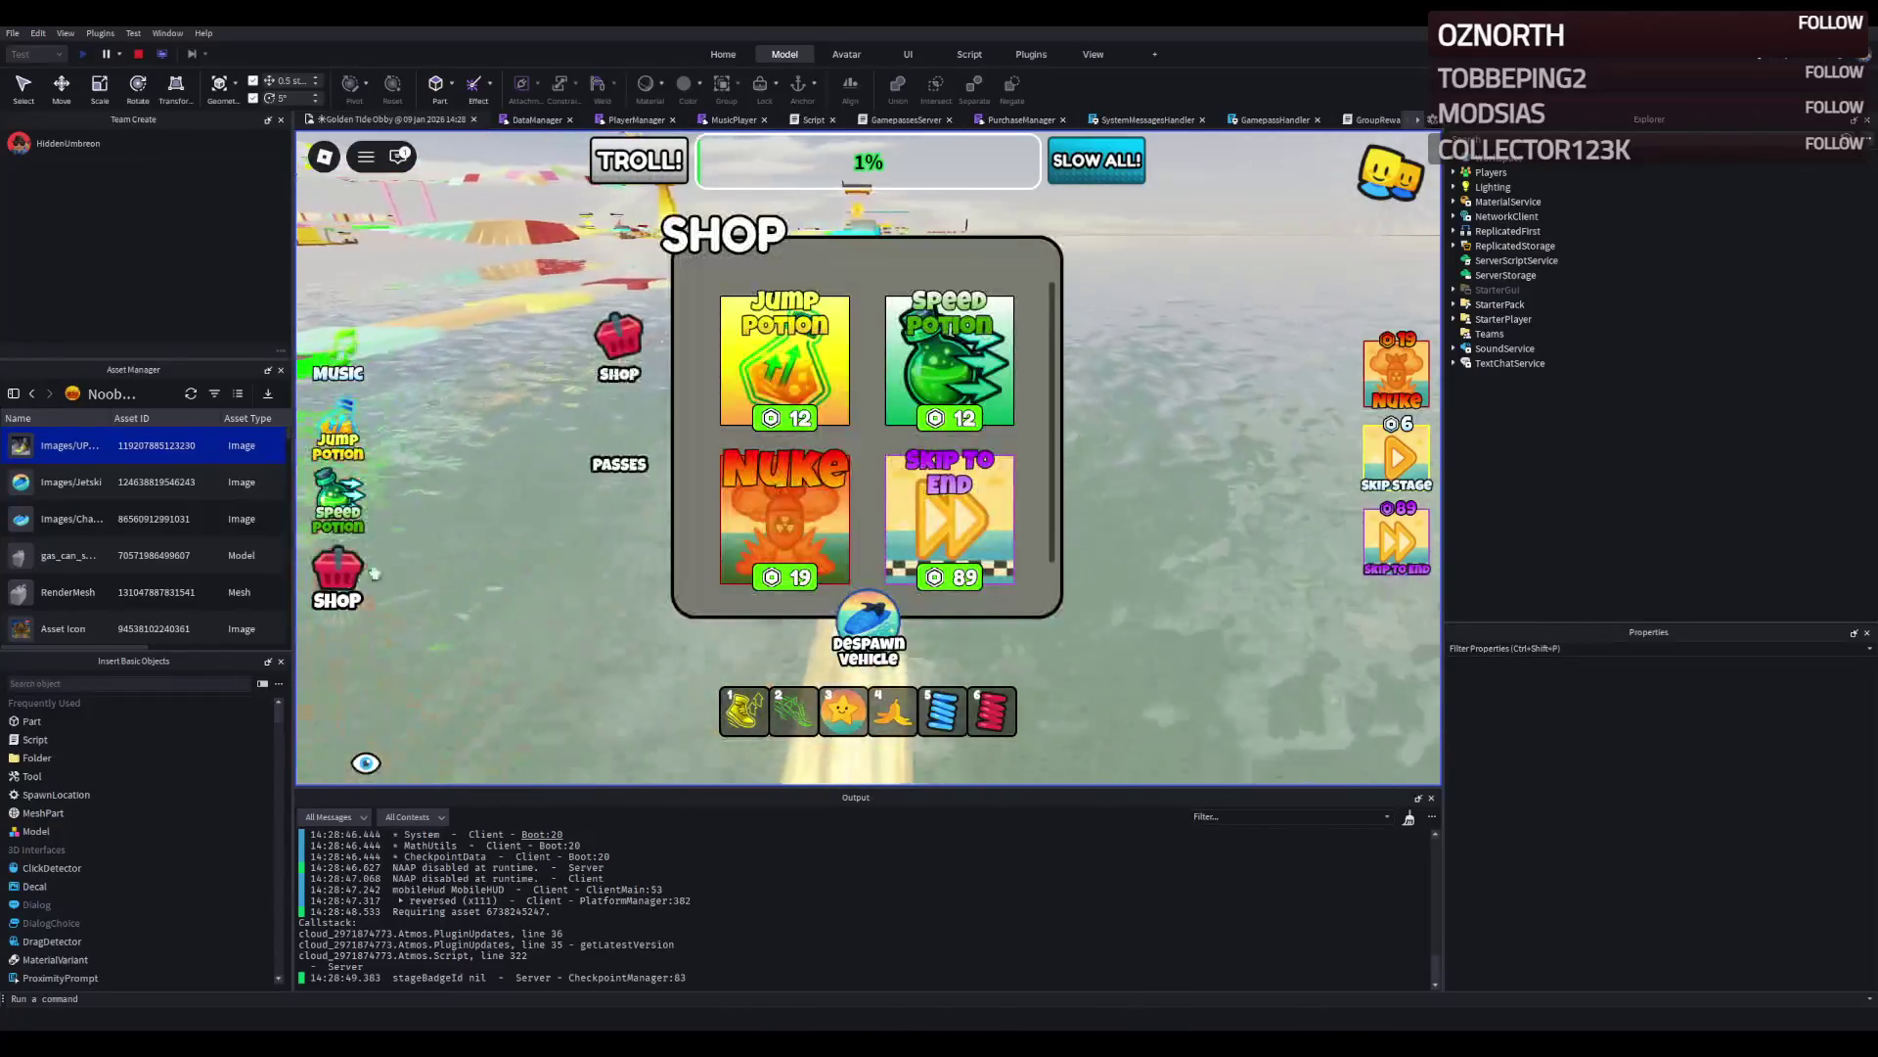
Browse the shop's Game Passes list, including the Jetski pass, then close the shop and ride on.
left_click(631, 442)
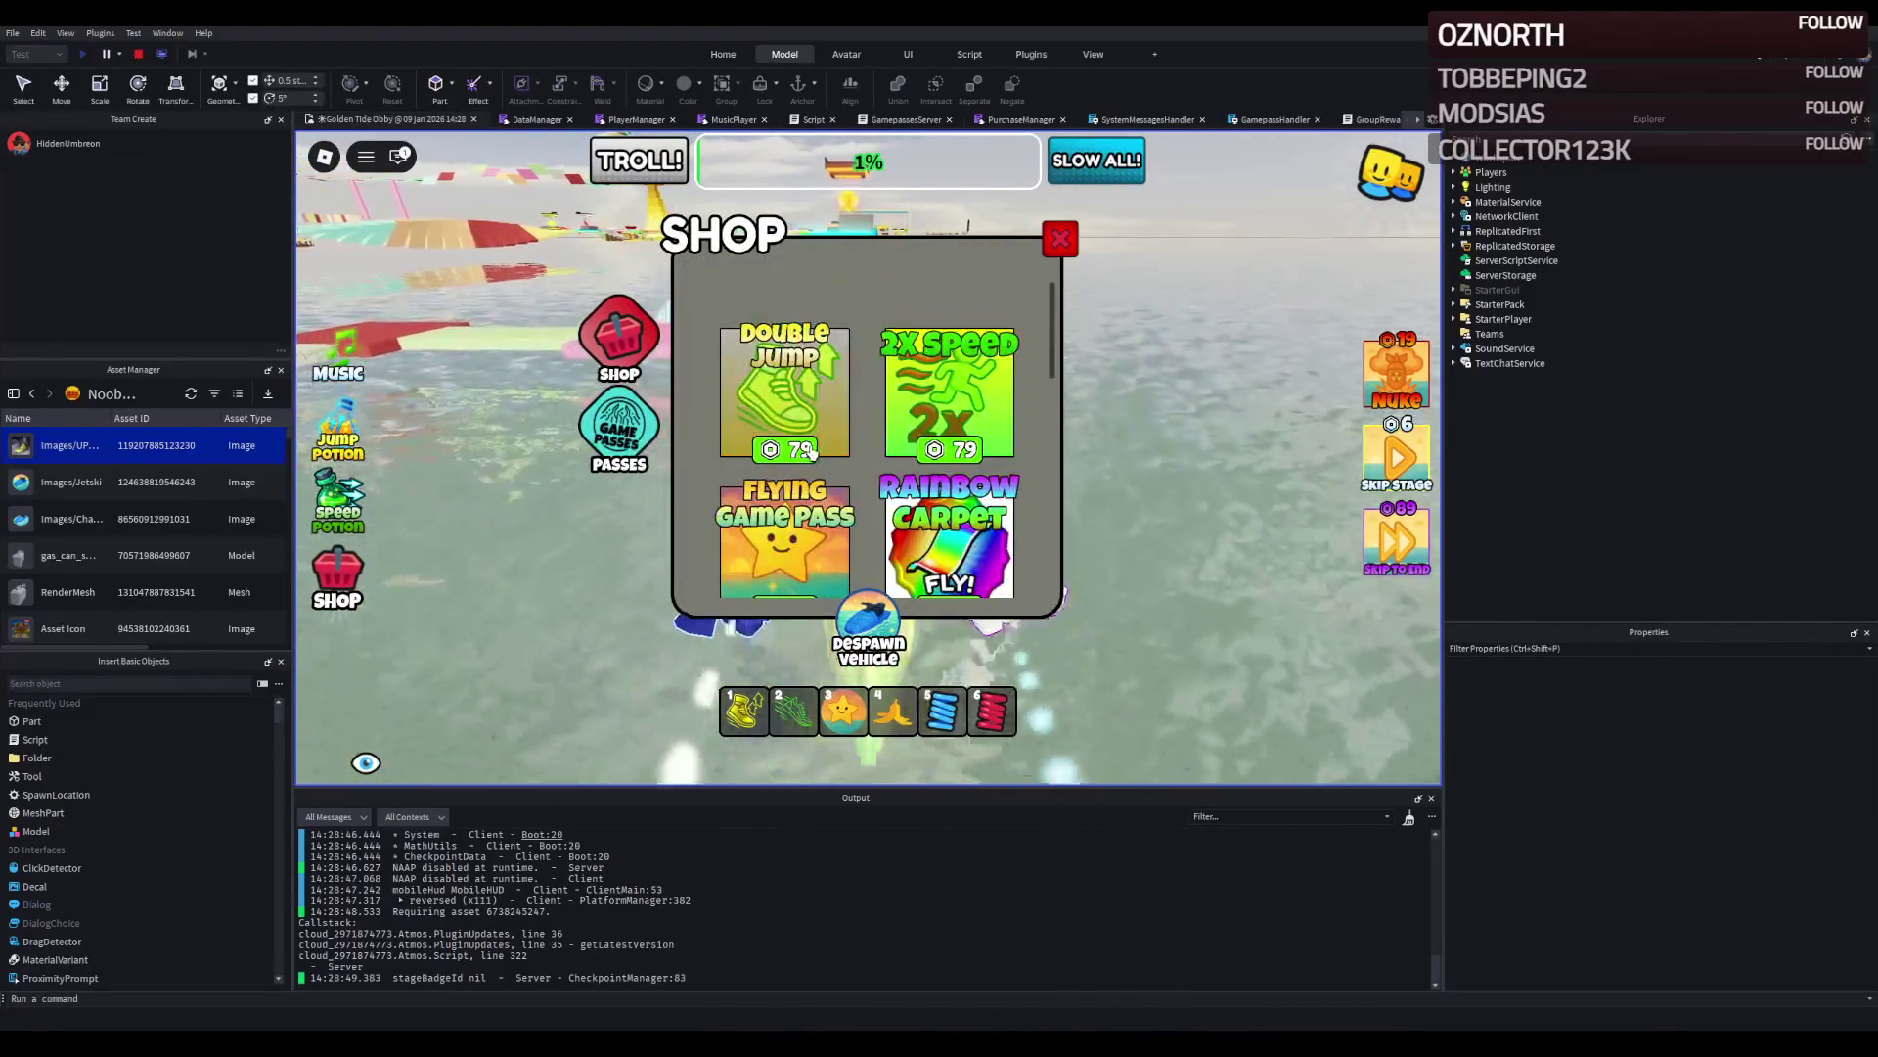
scroll("down", 3)
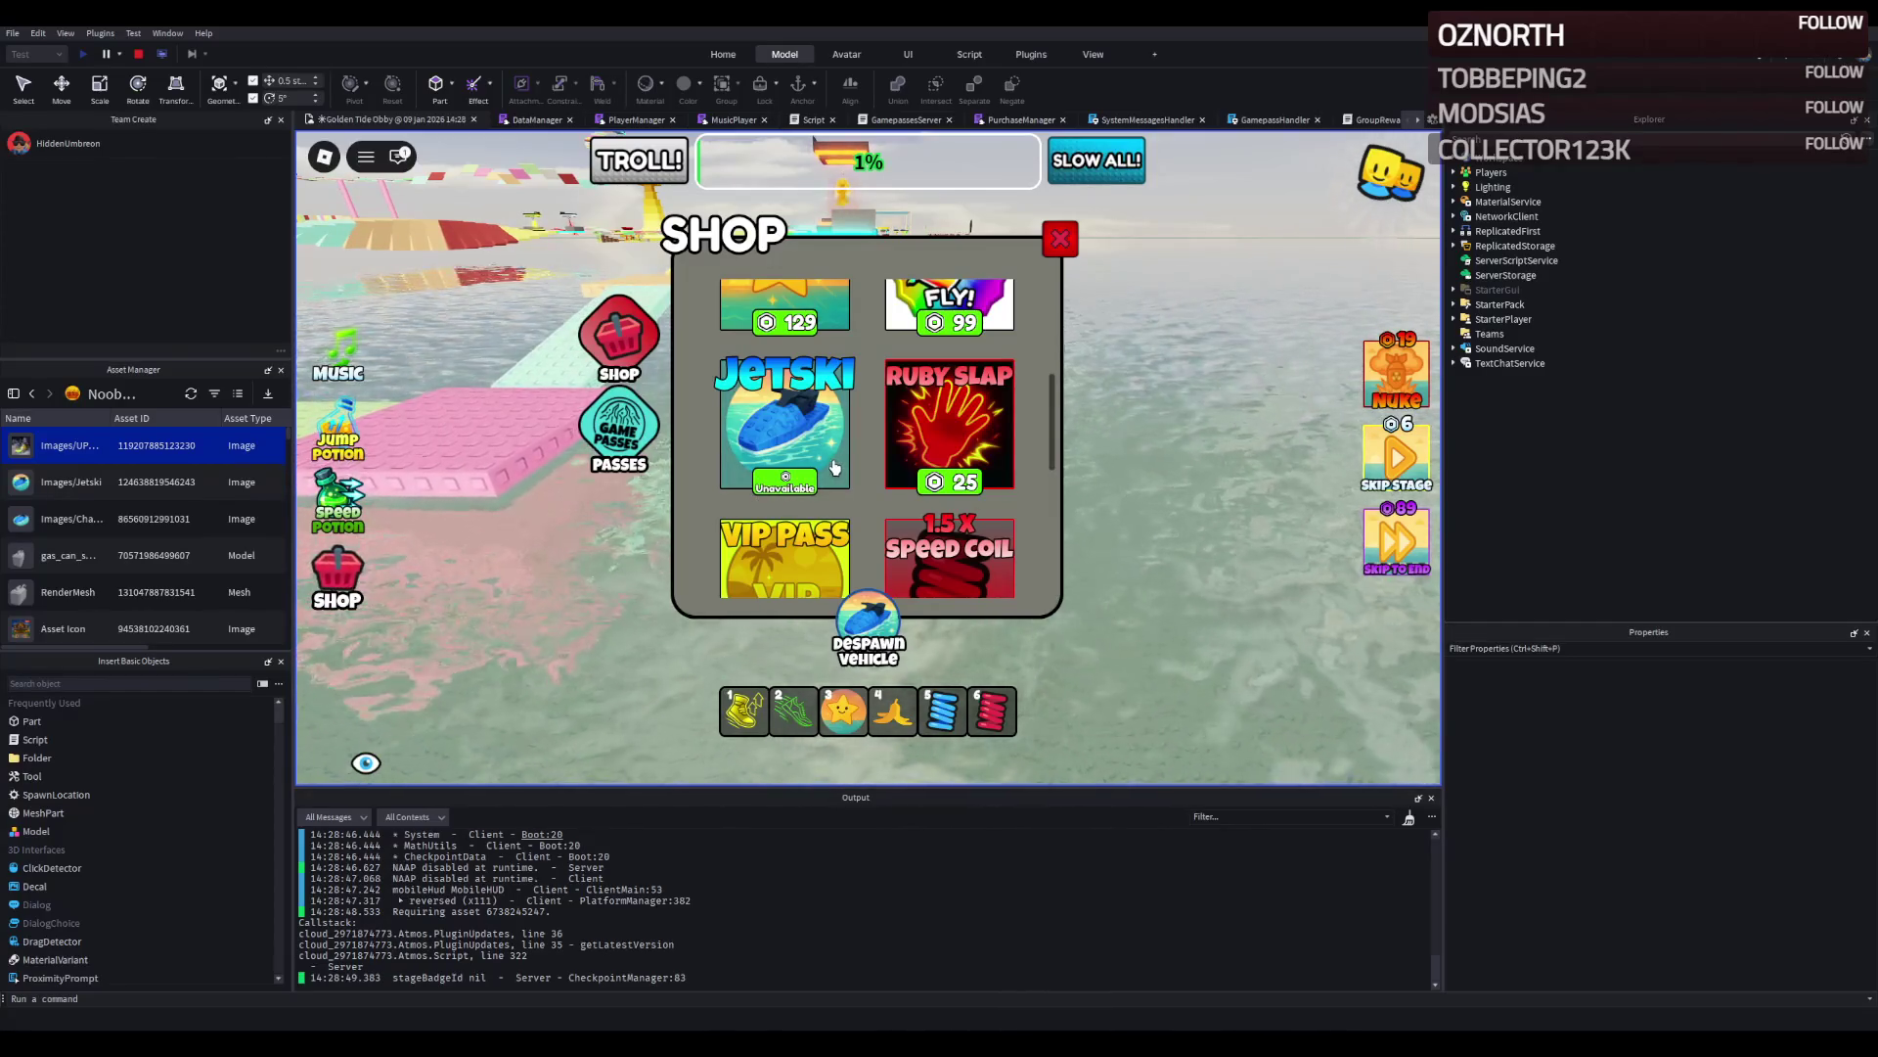
scroll("down", 3)
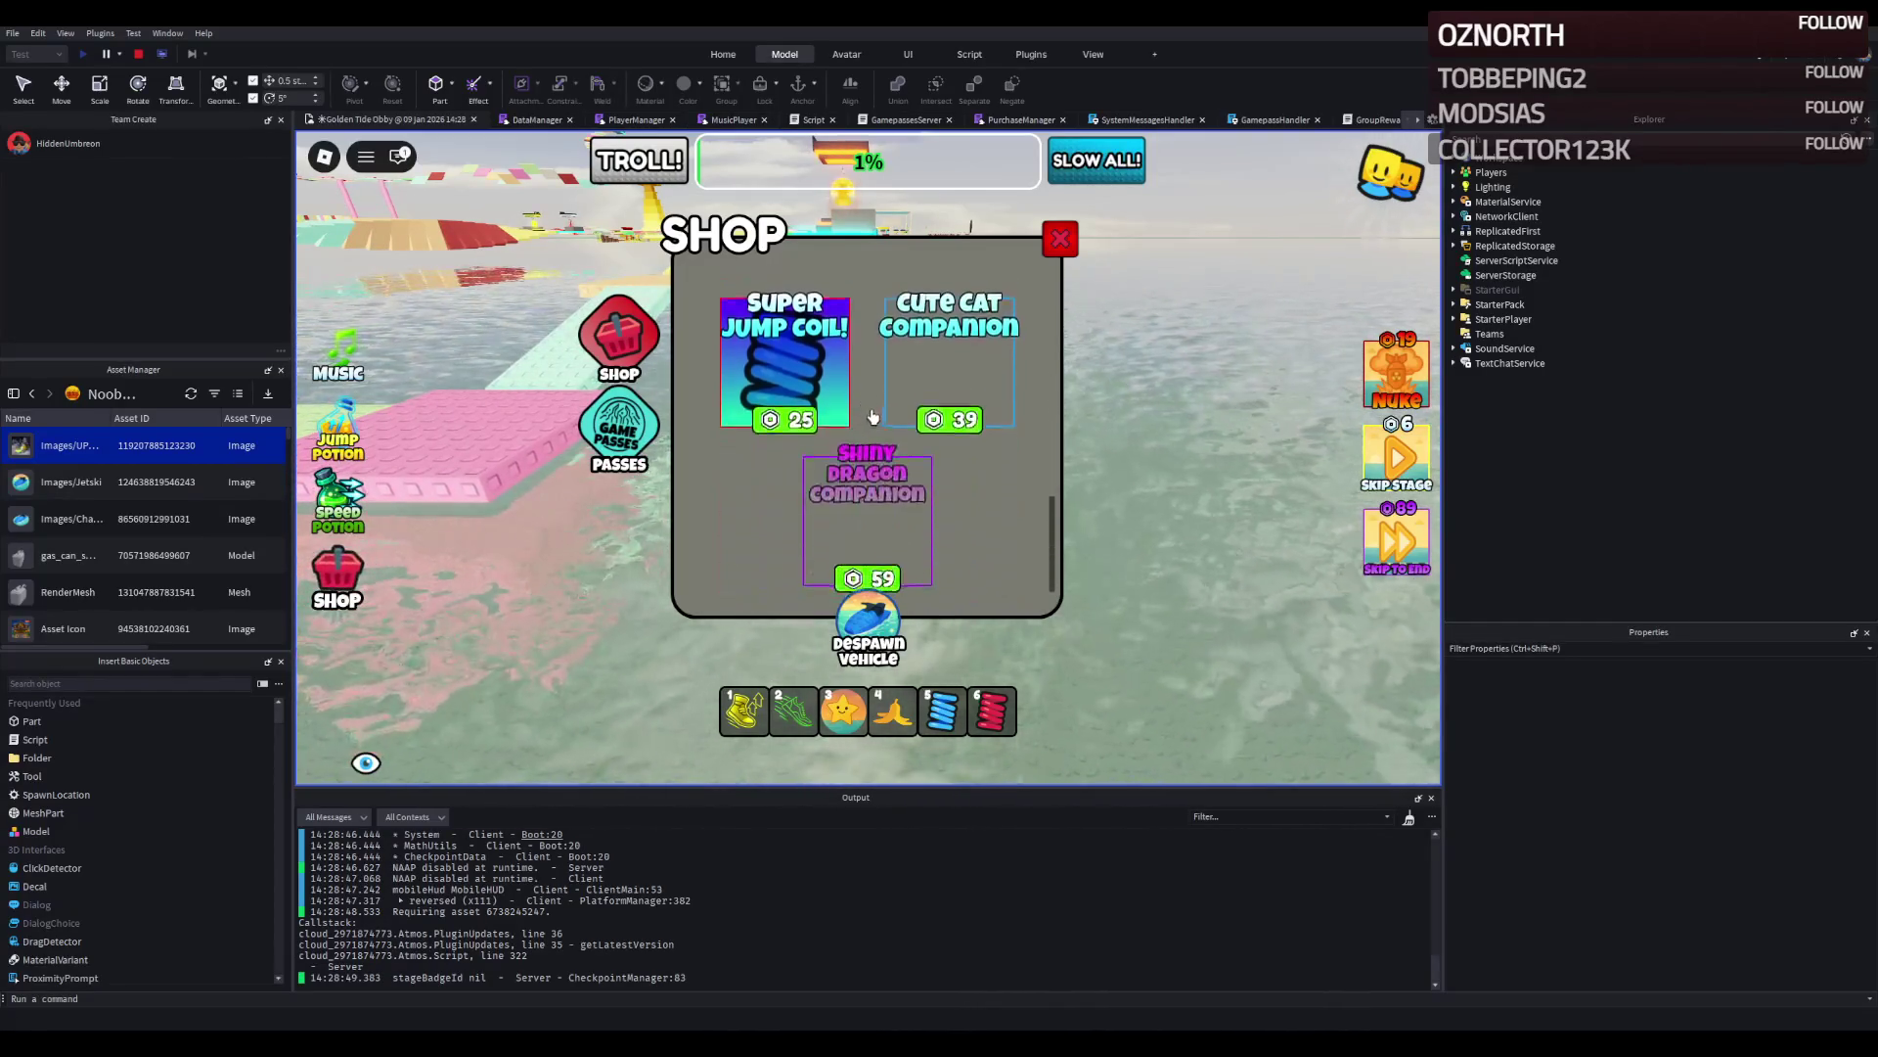
scroll("up", 3)
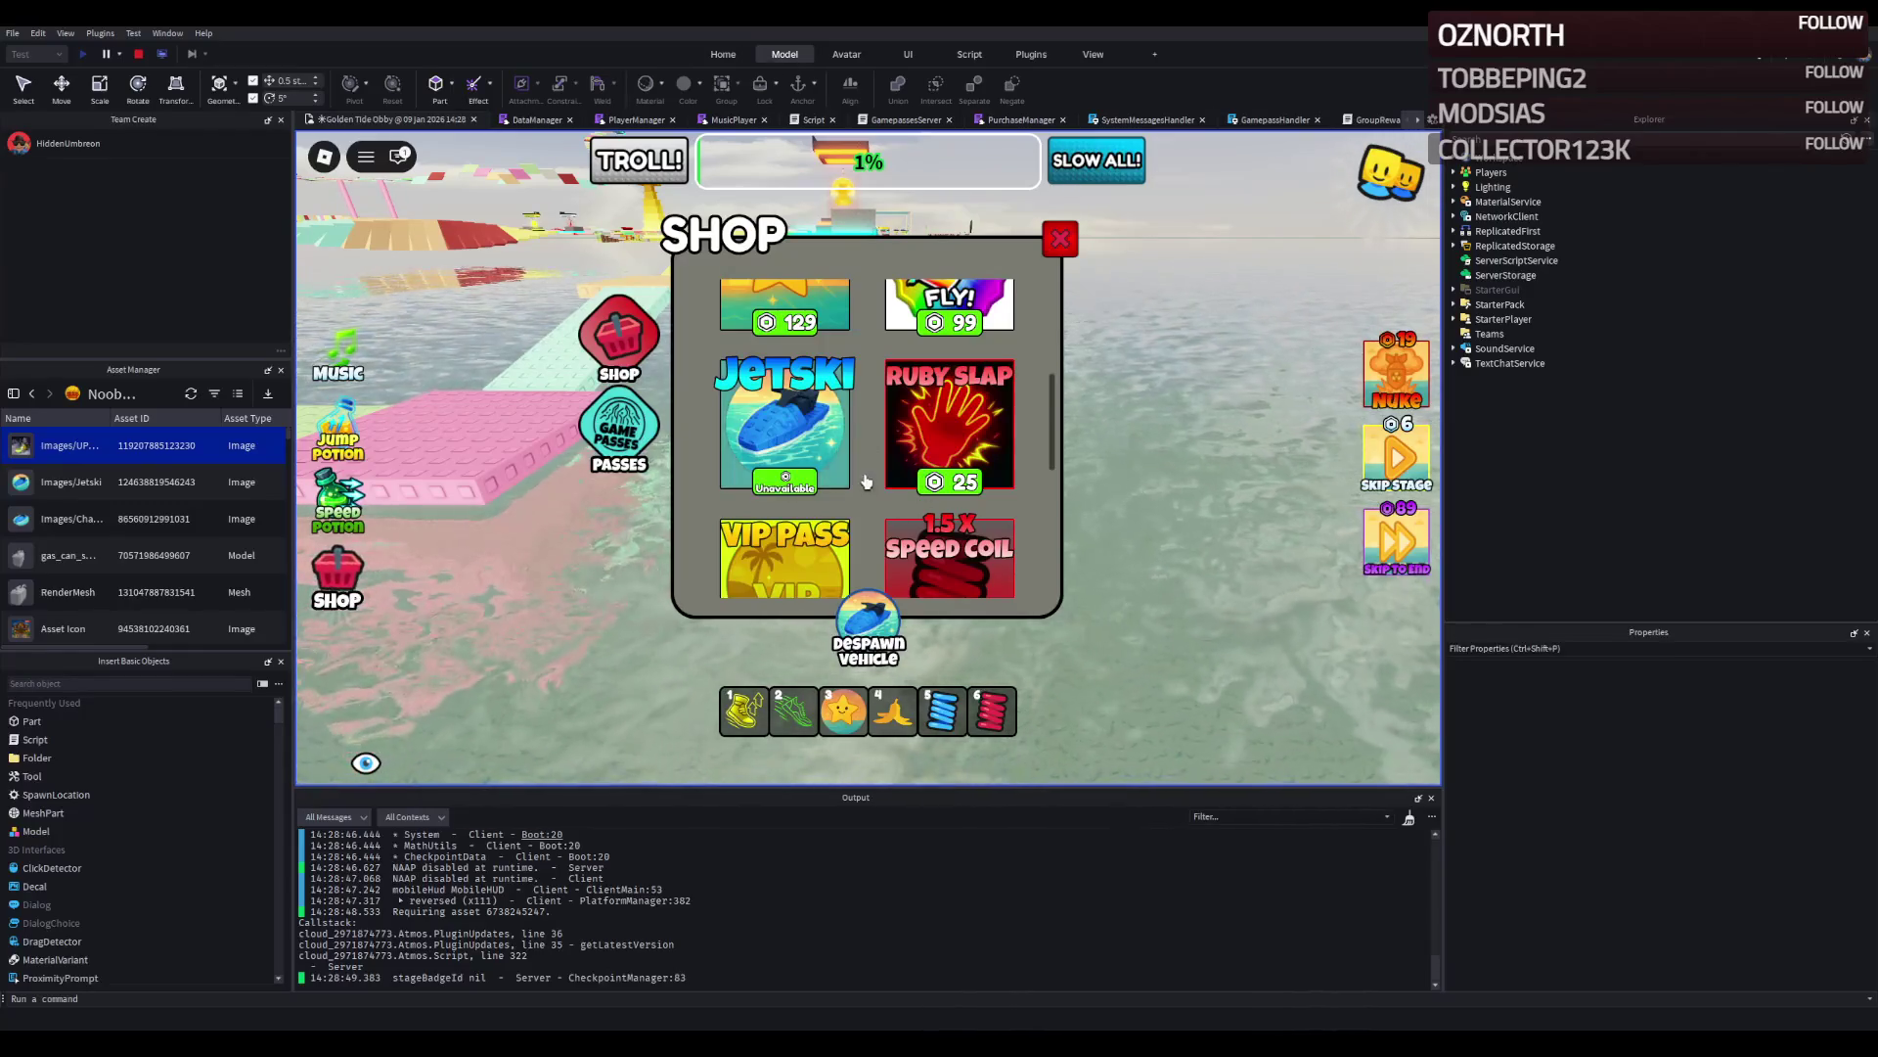
scroll("up", 3)
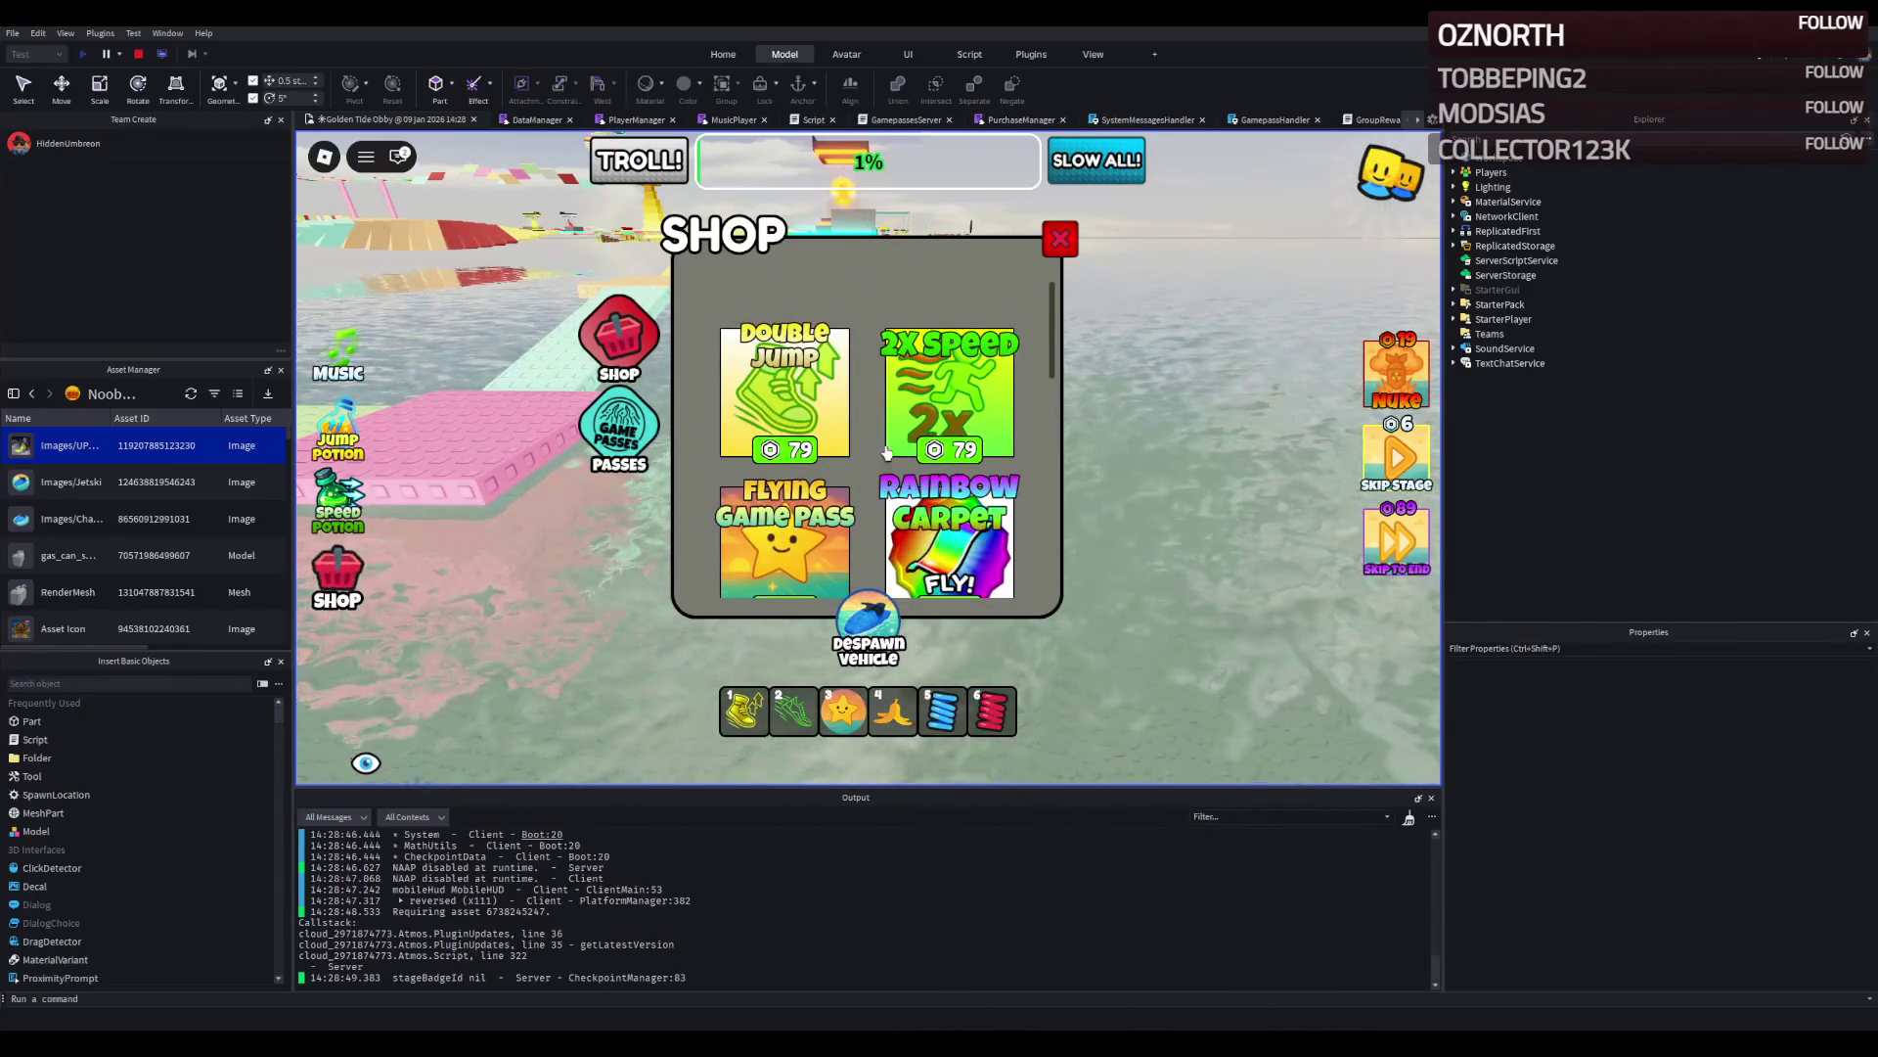
scroll("down", 3)
scroll("up", 3)
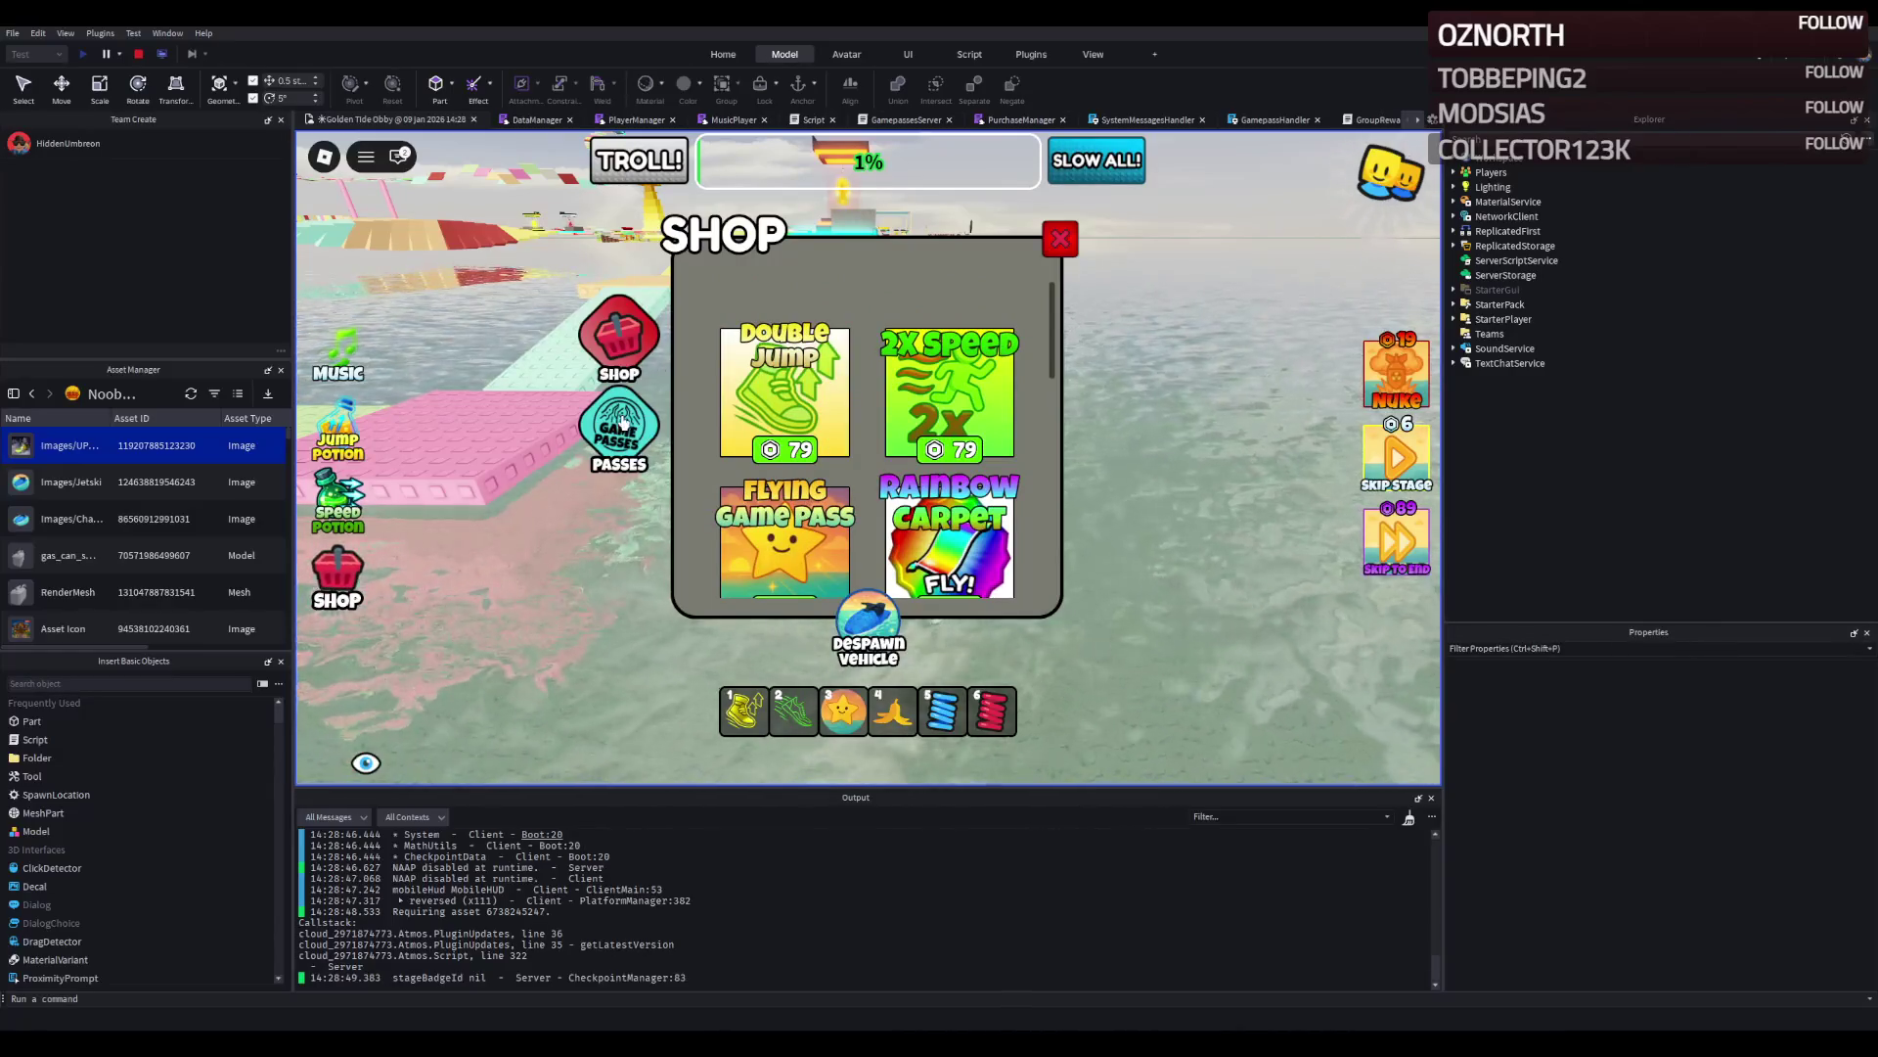
left_click(1058, 239)
key("w")
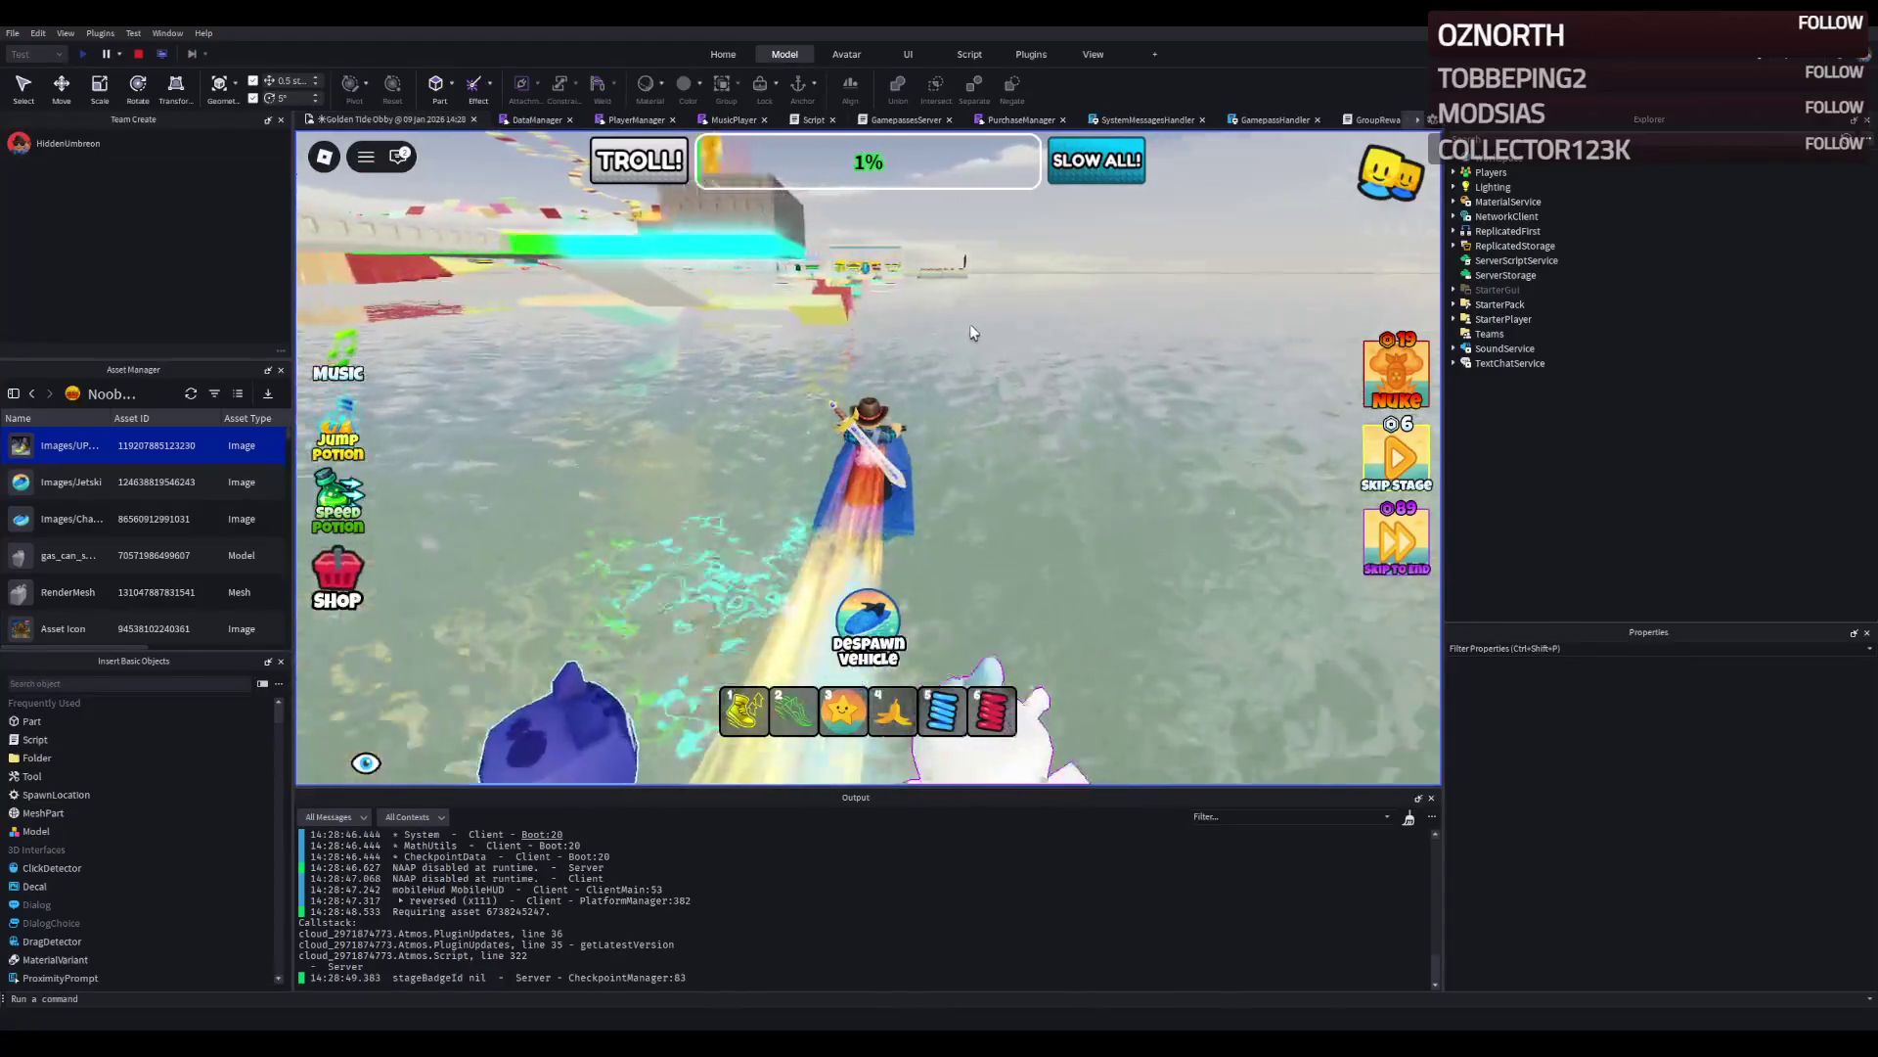
Steer the jet ski around to the start platform and onto the rainbow start steps.
key("d")
key("d")
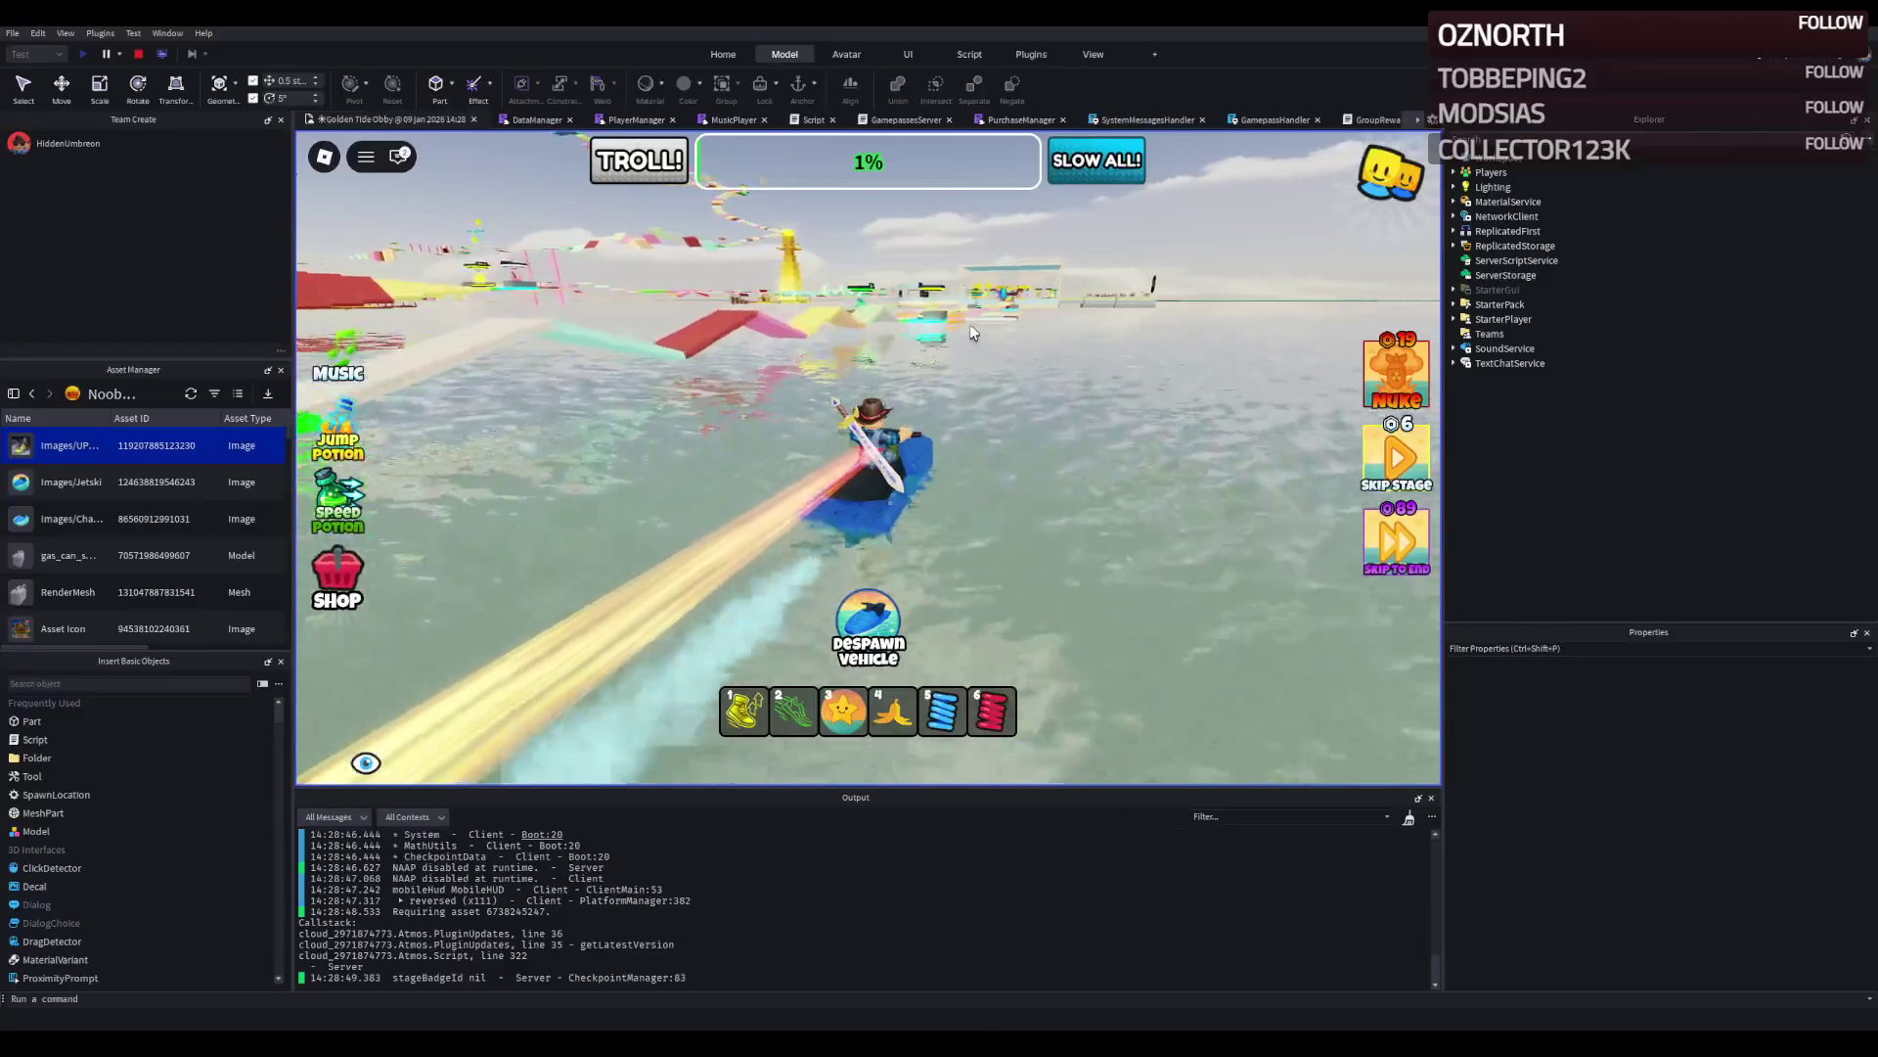
key("d")
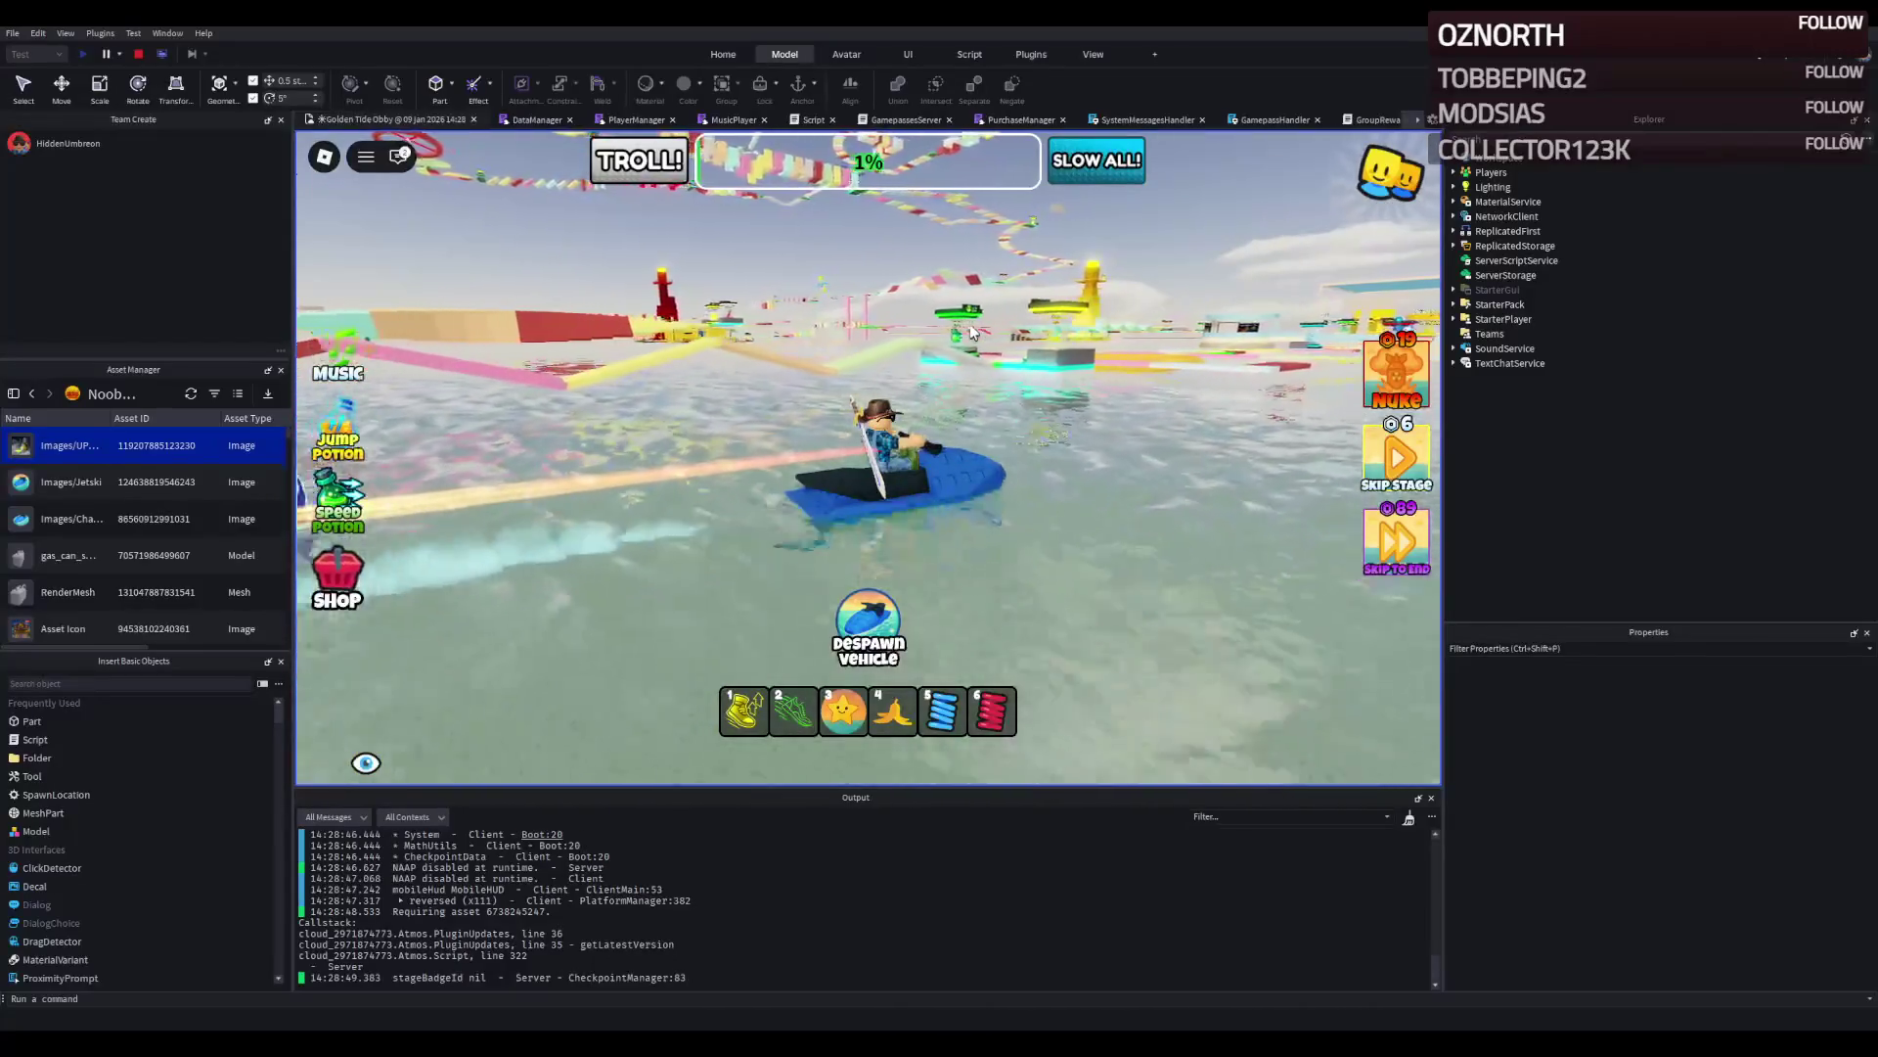
key("d")
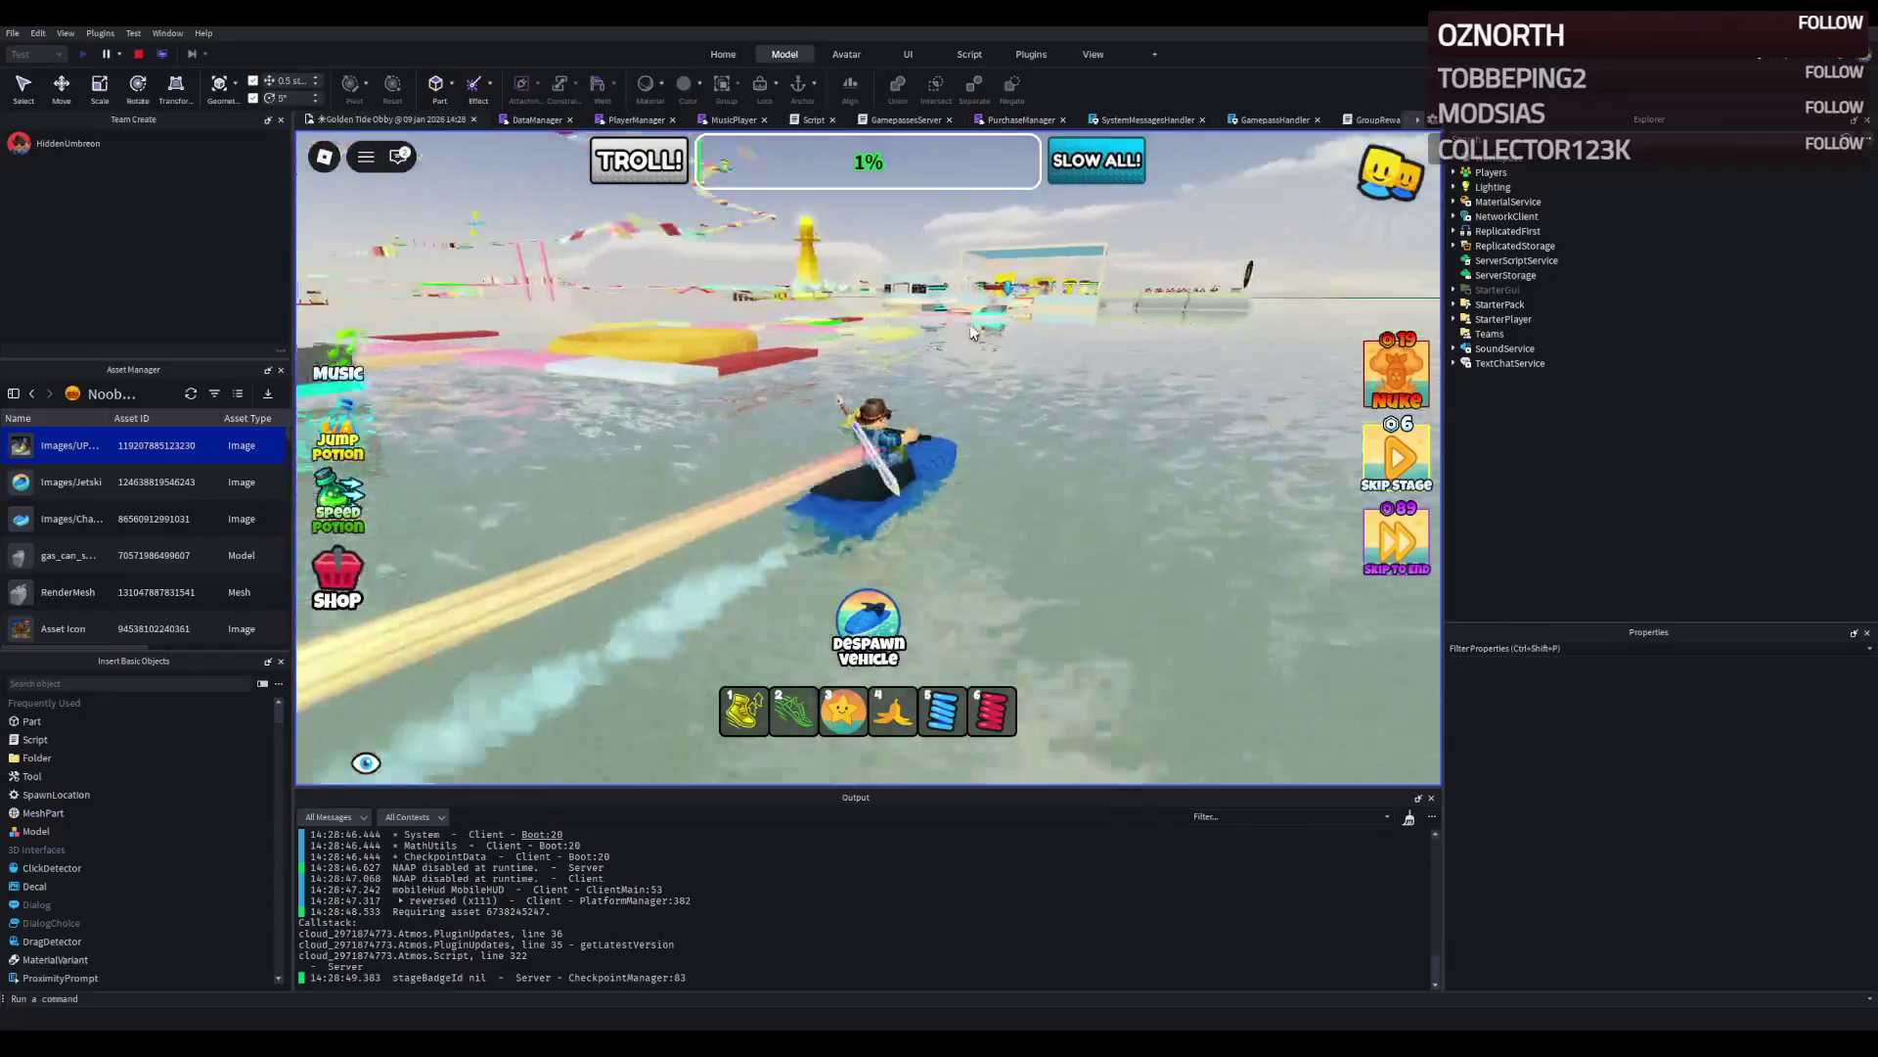
key("d")
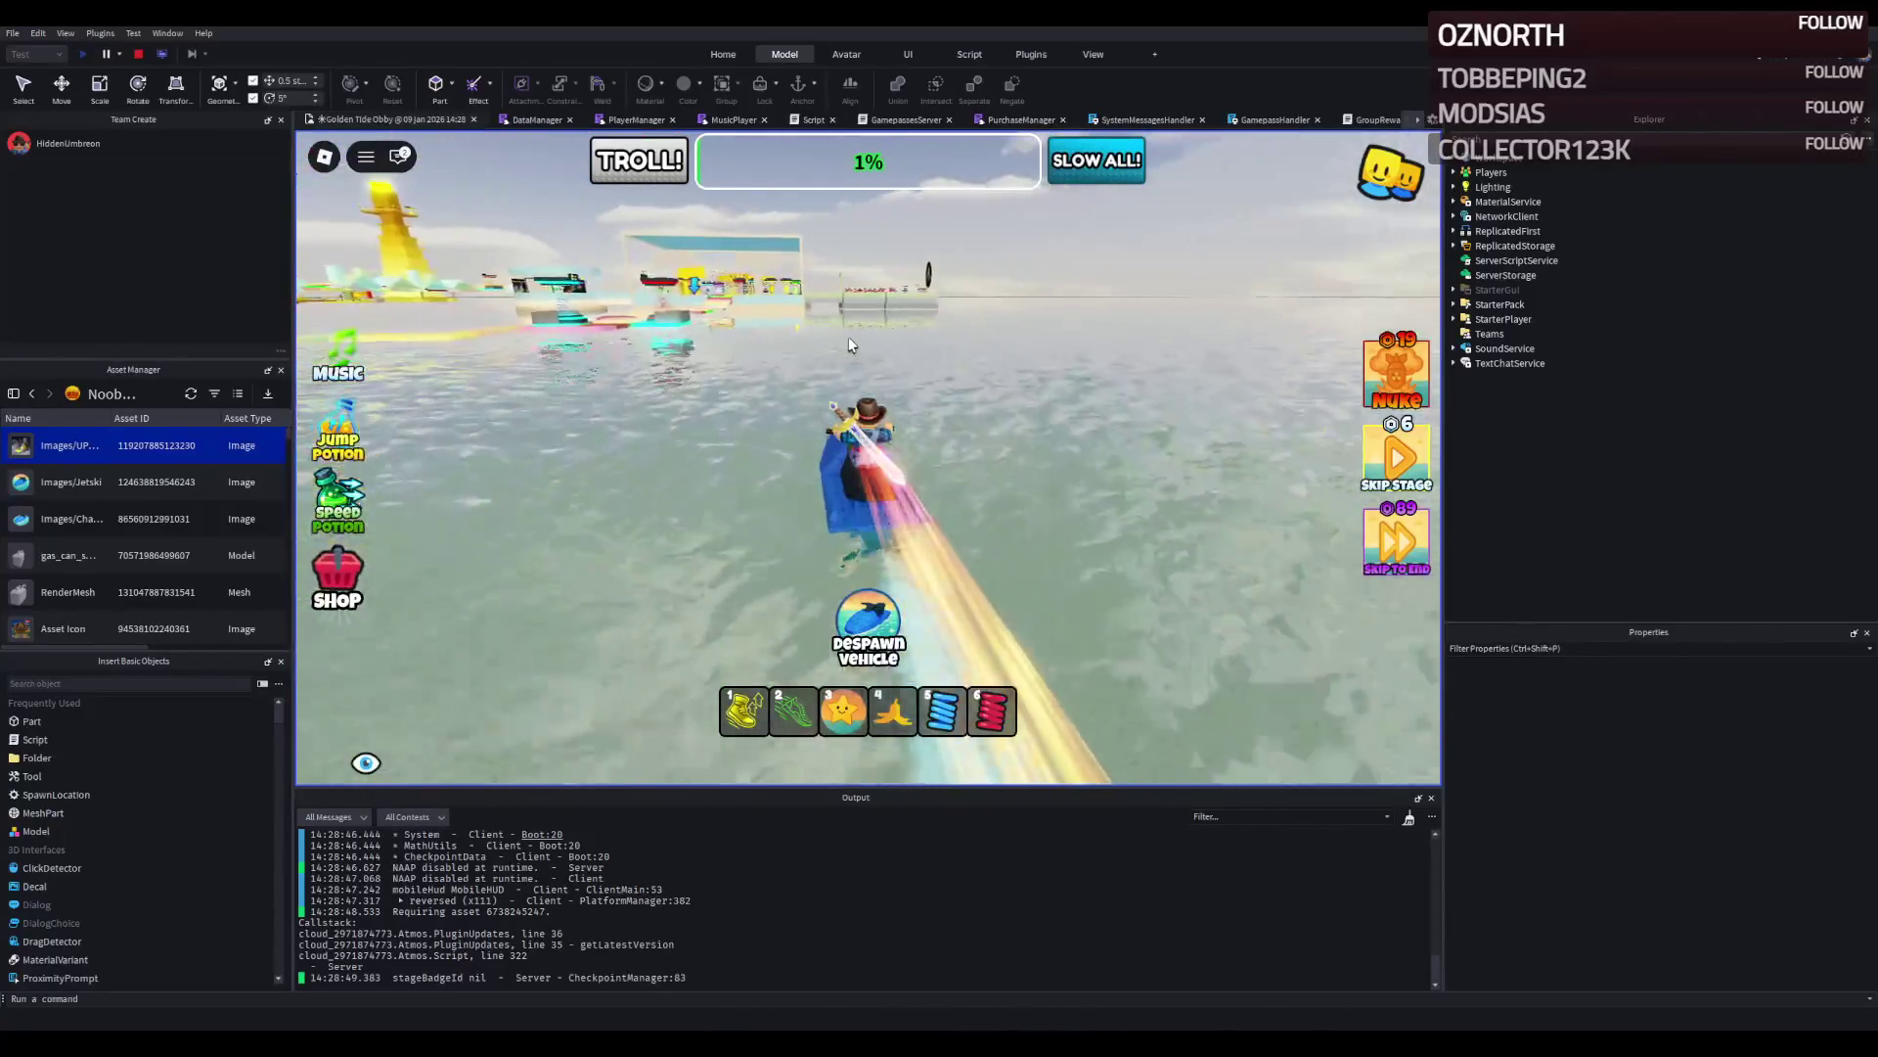
key("w")
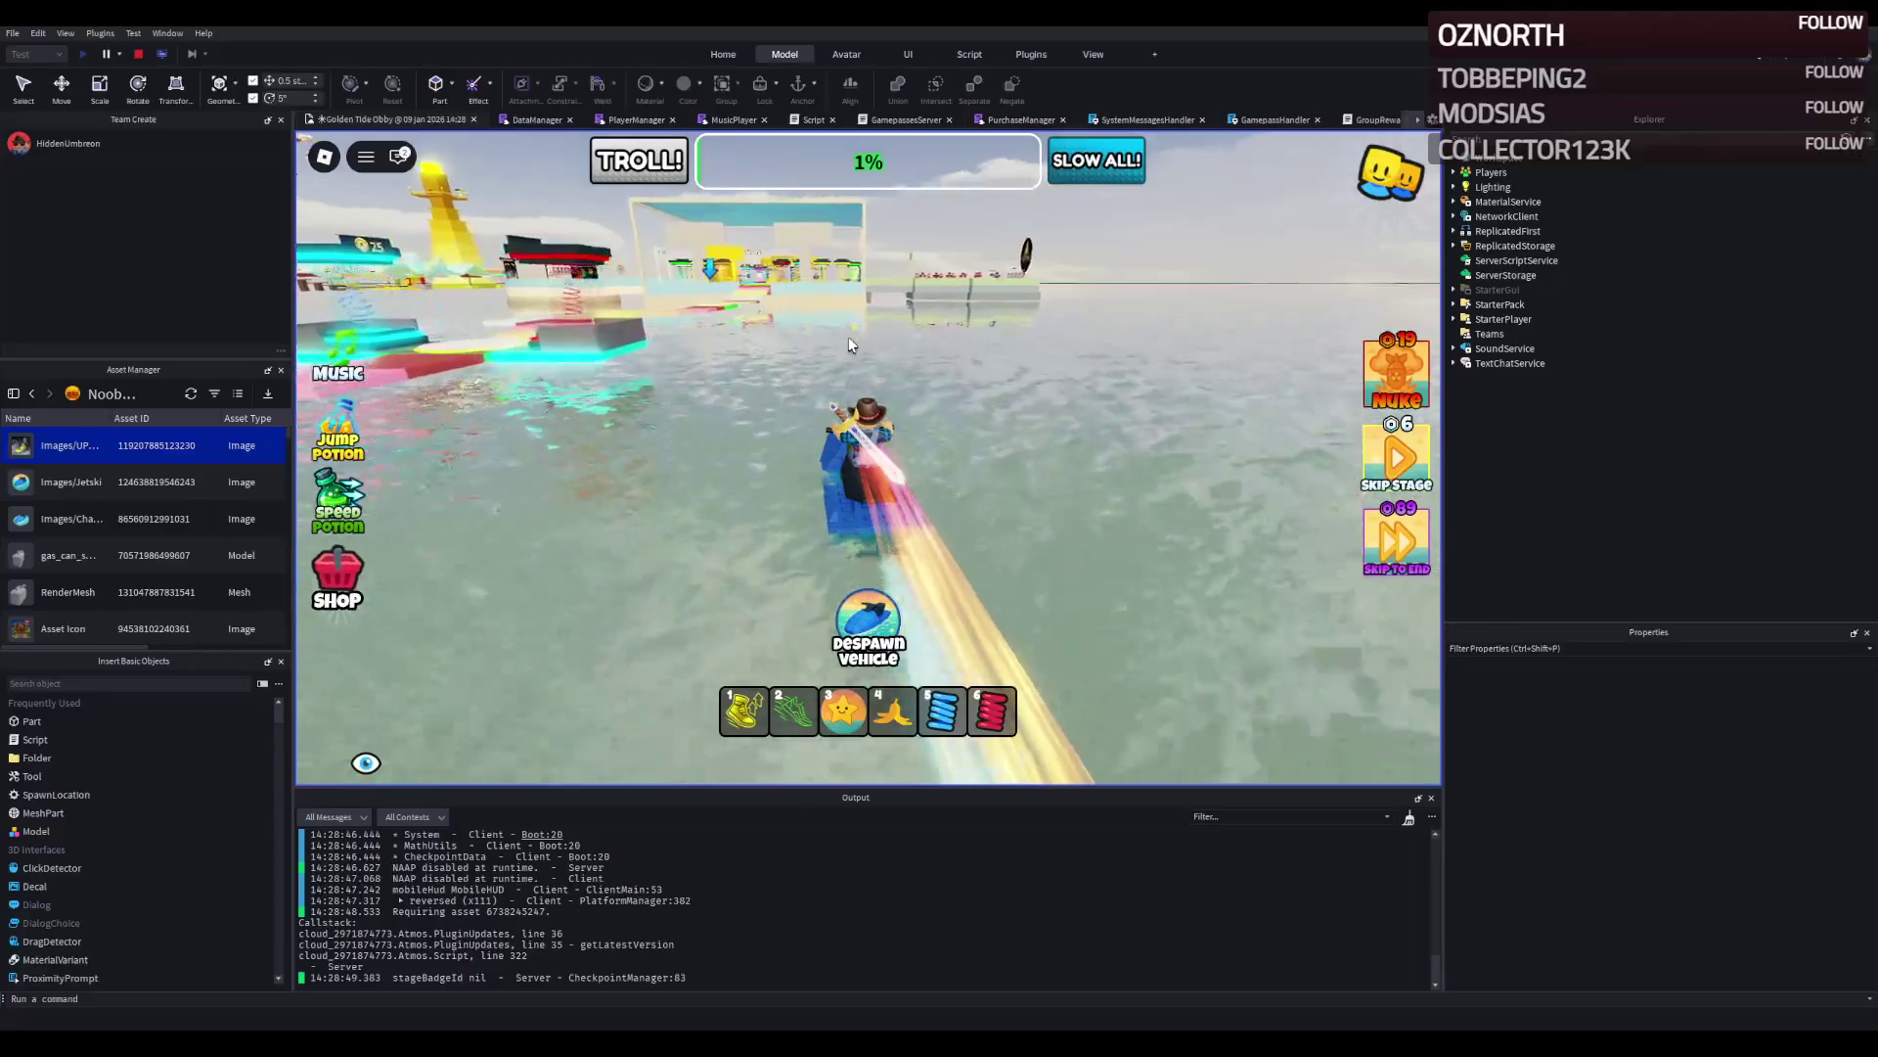
key("w")
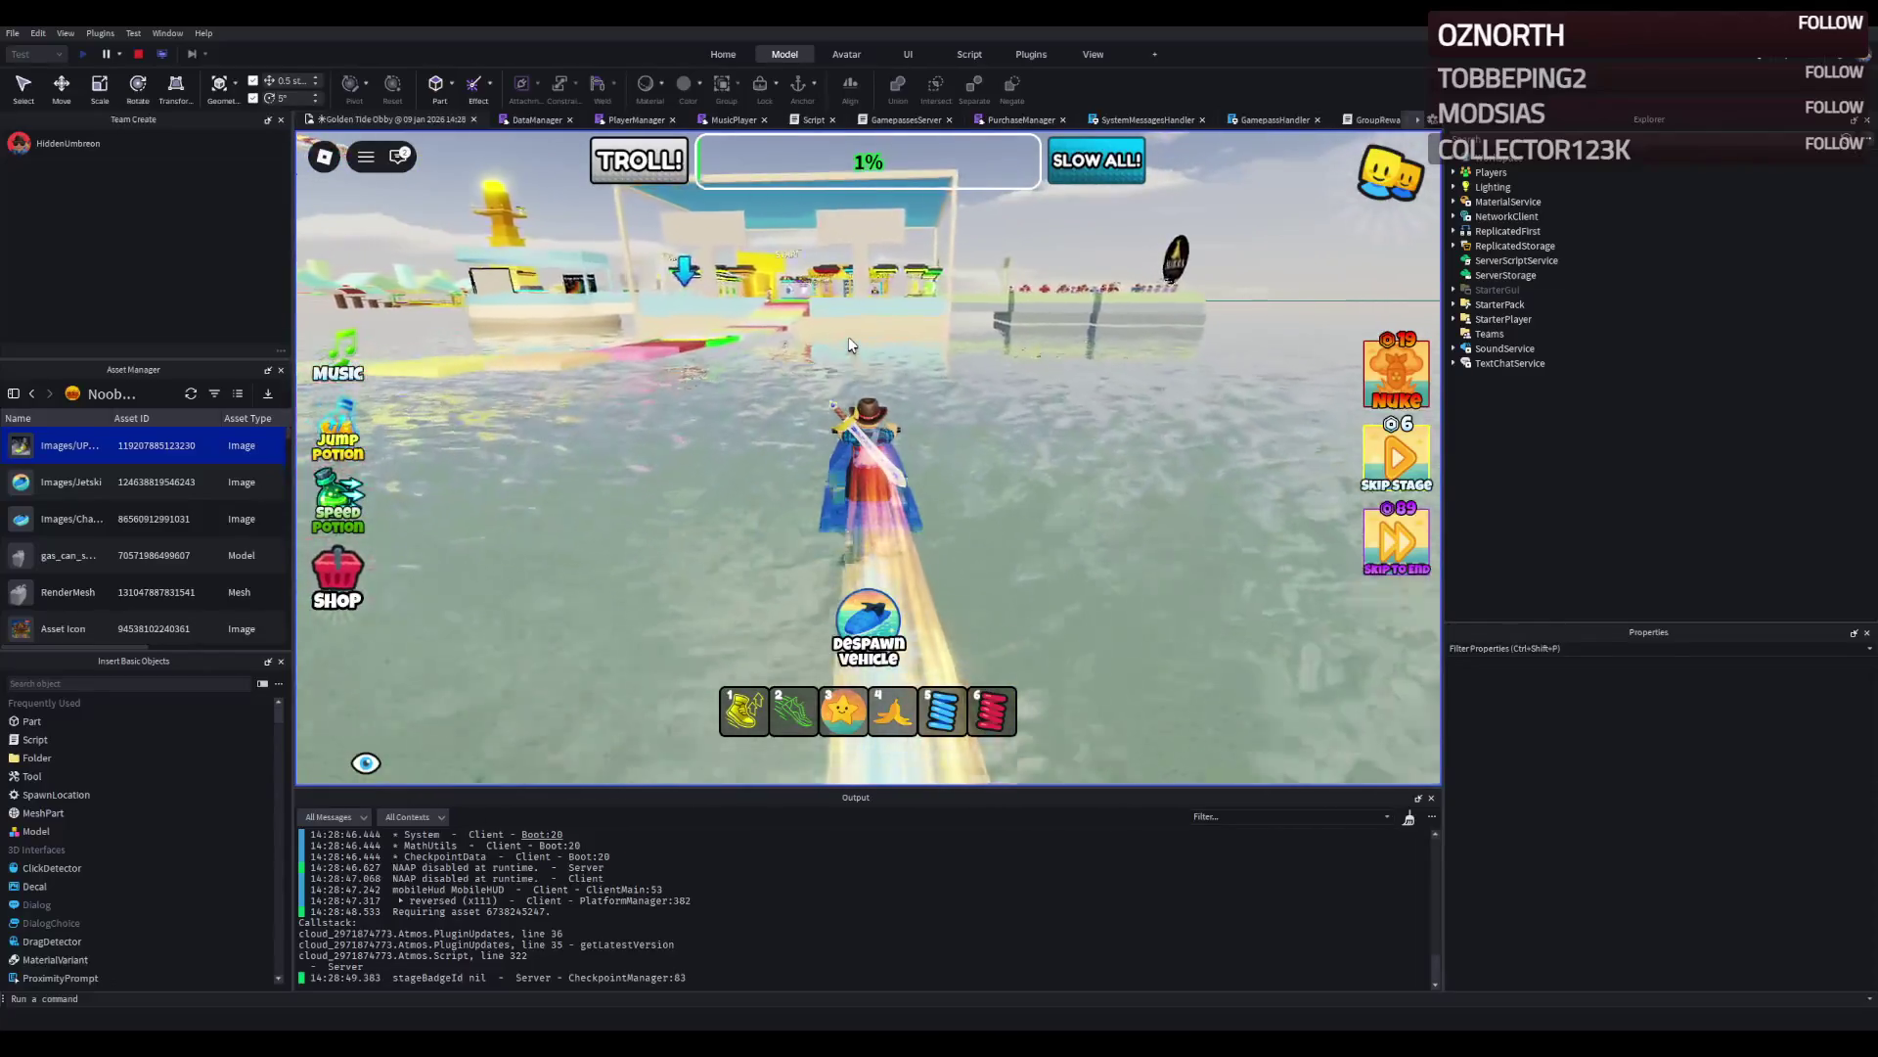
key("d")
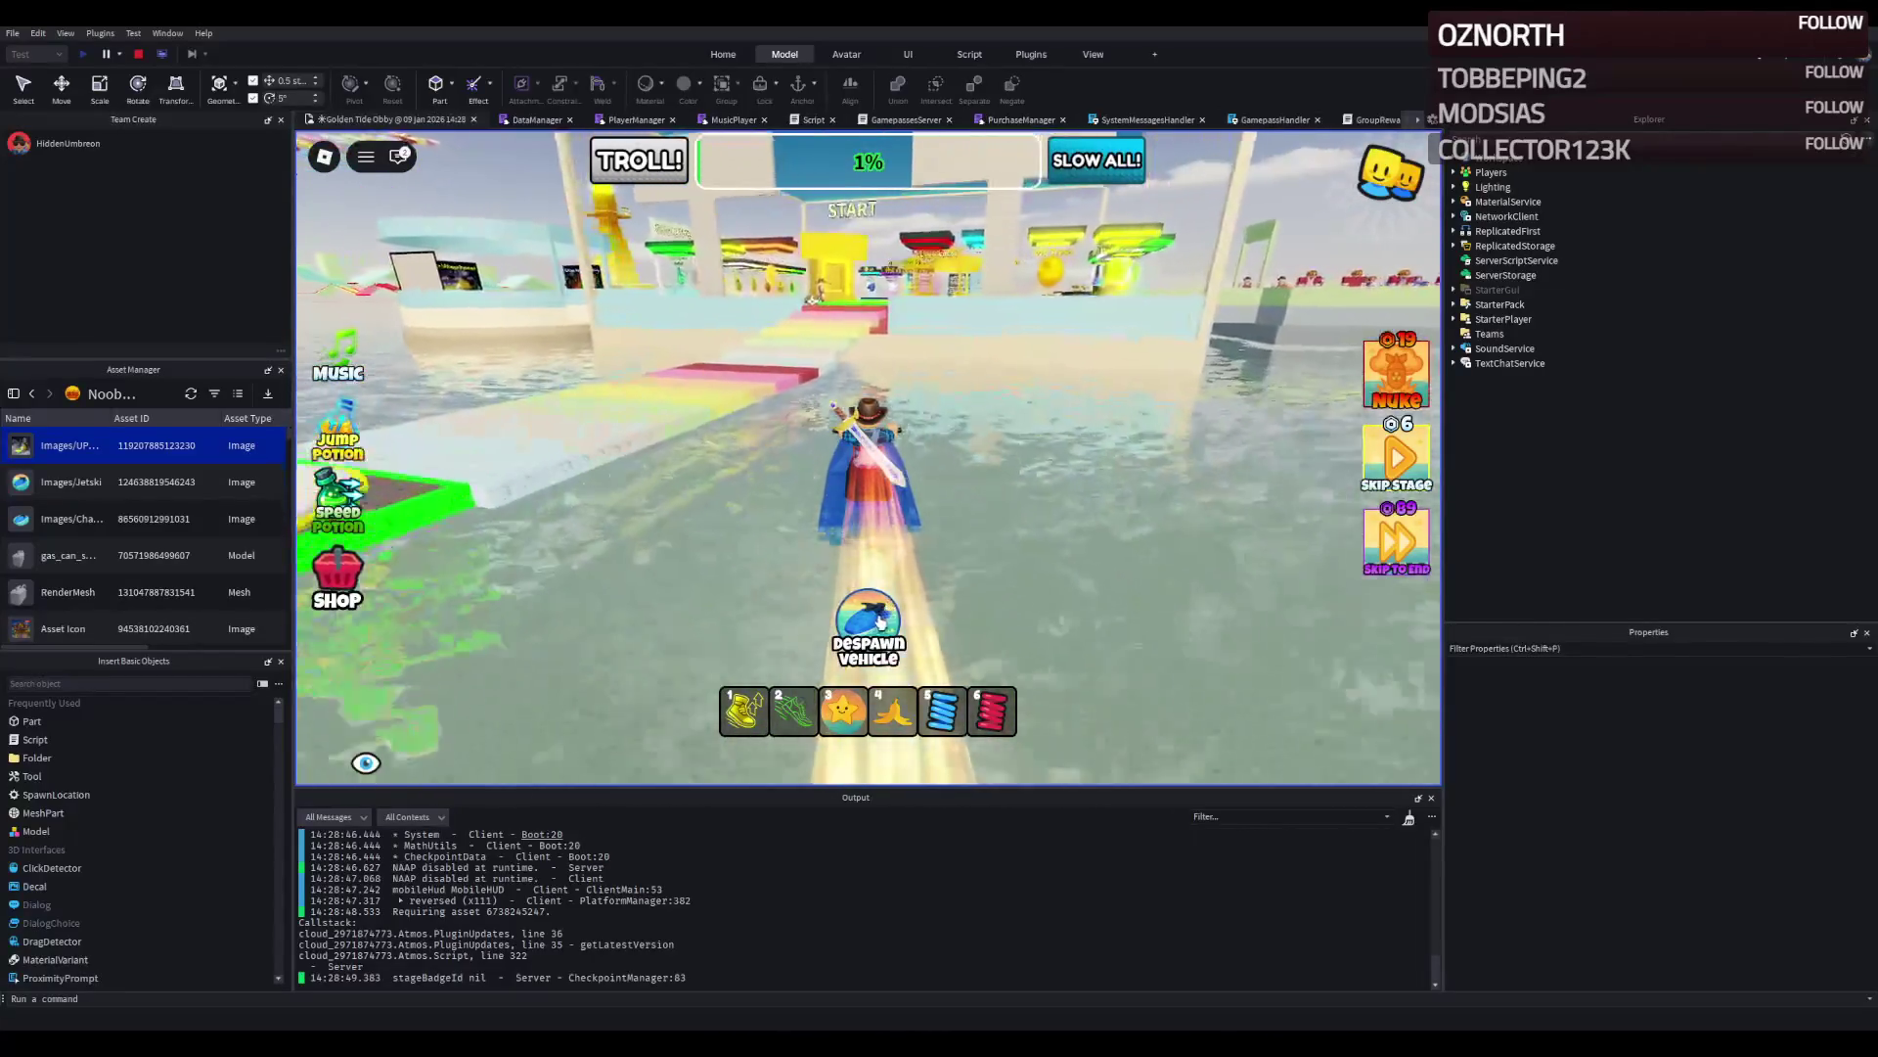
key("d")
key("a")
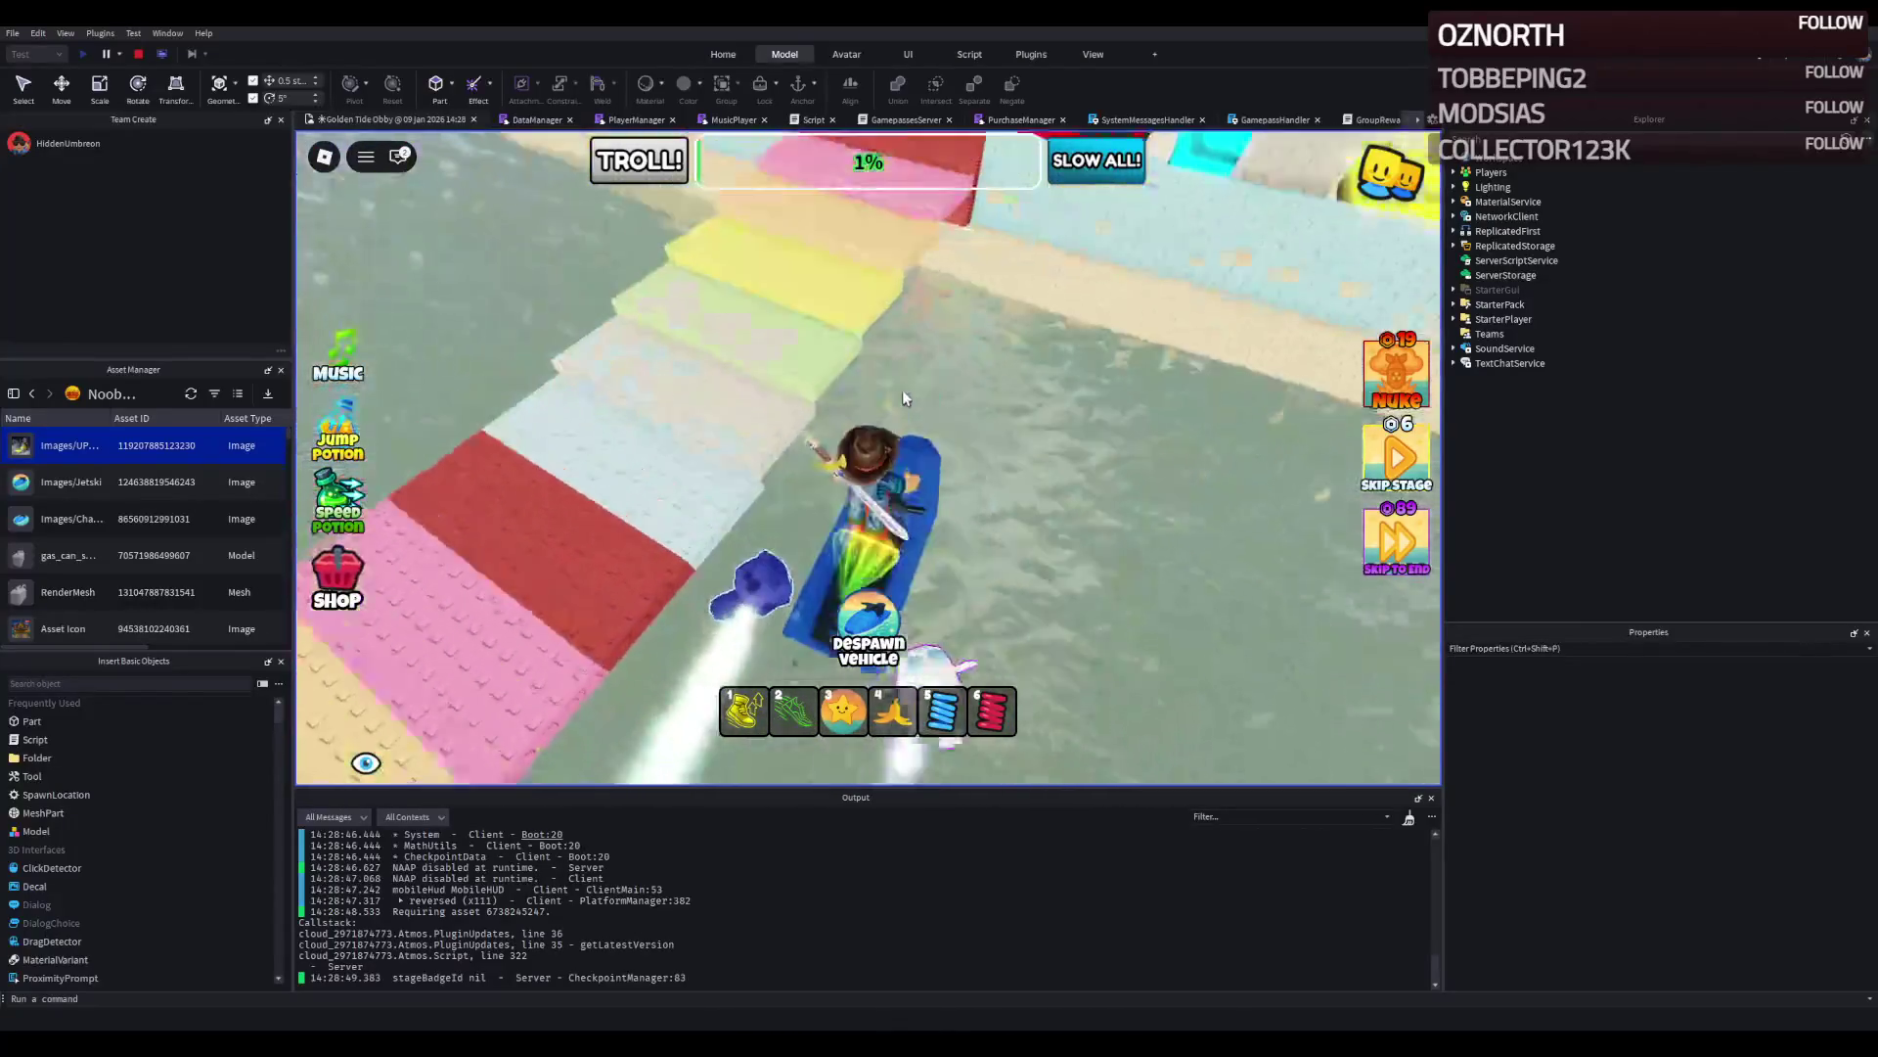
key("space")
Run through the lobby and Avatar Clothing hall, then past START onto the water path.
key("w")
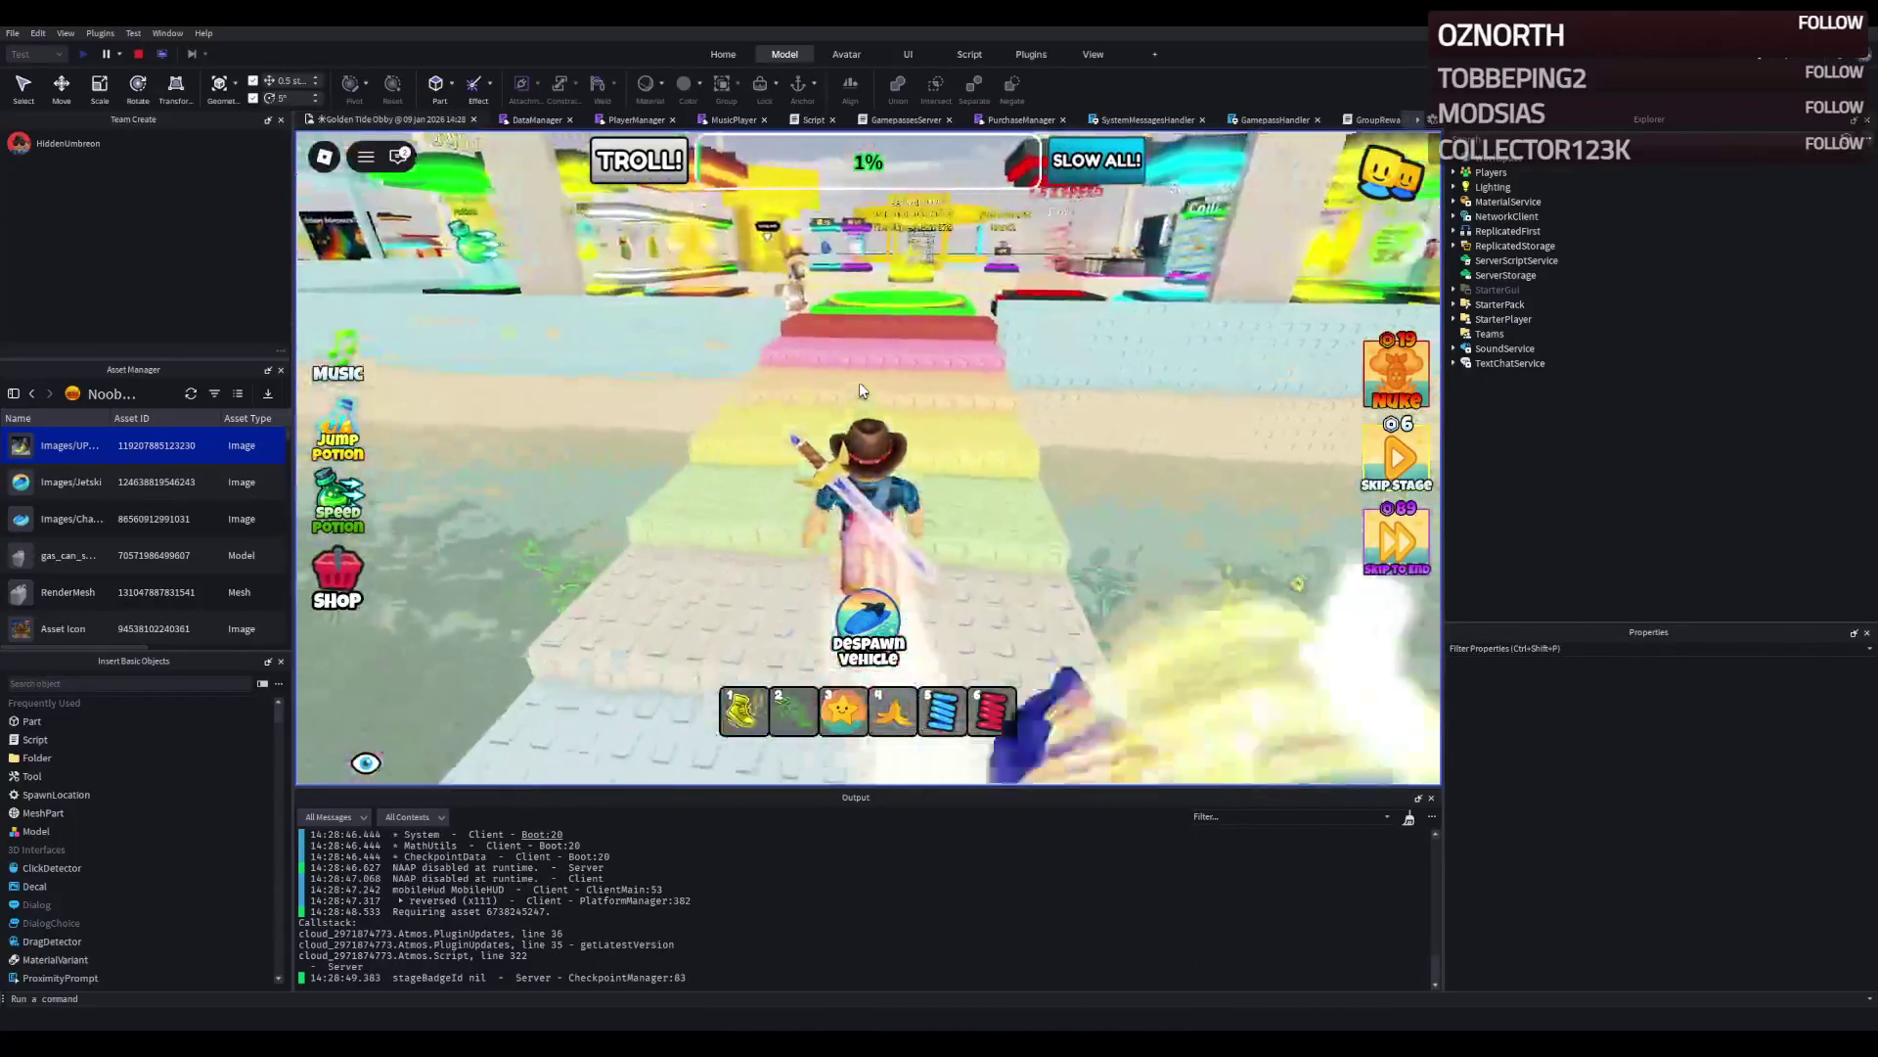
key("w")
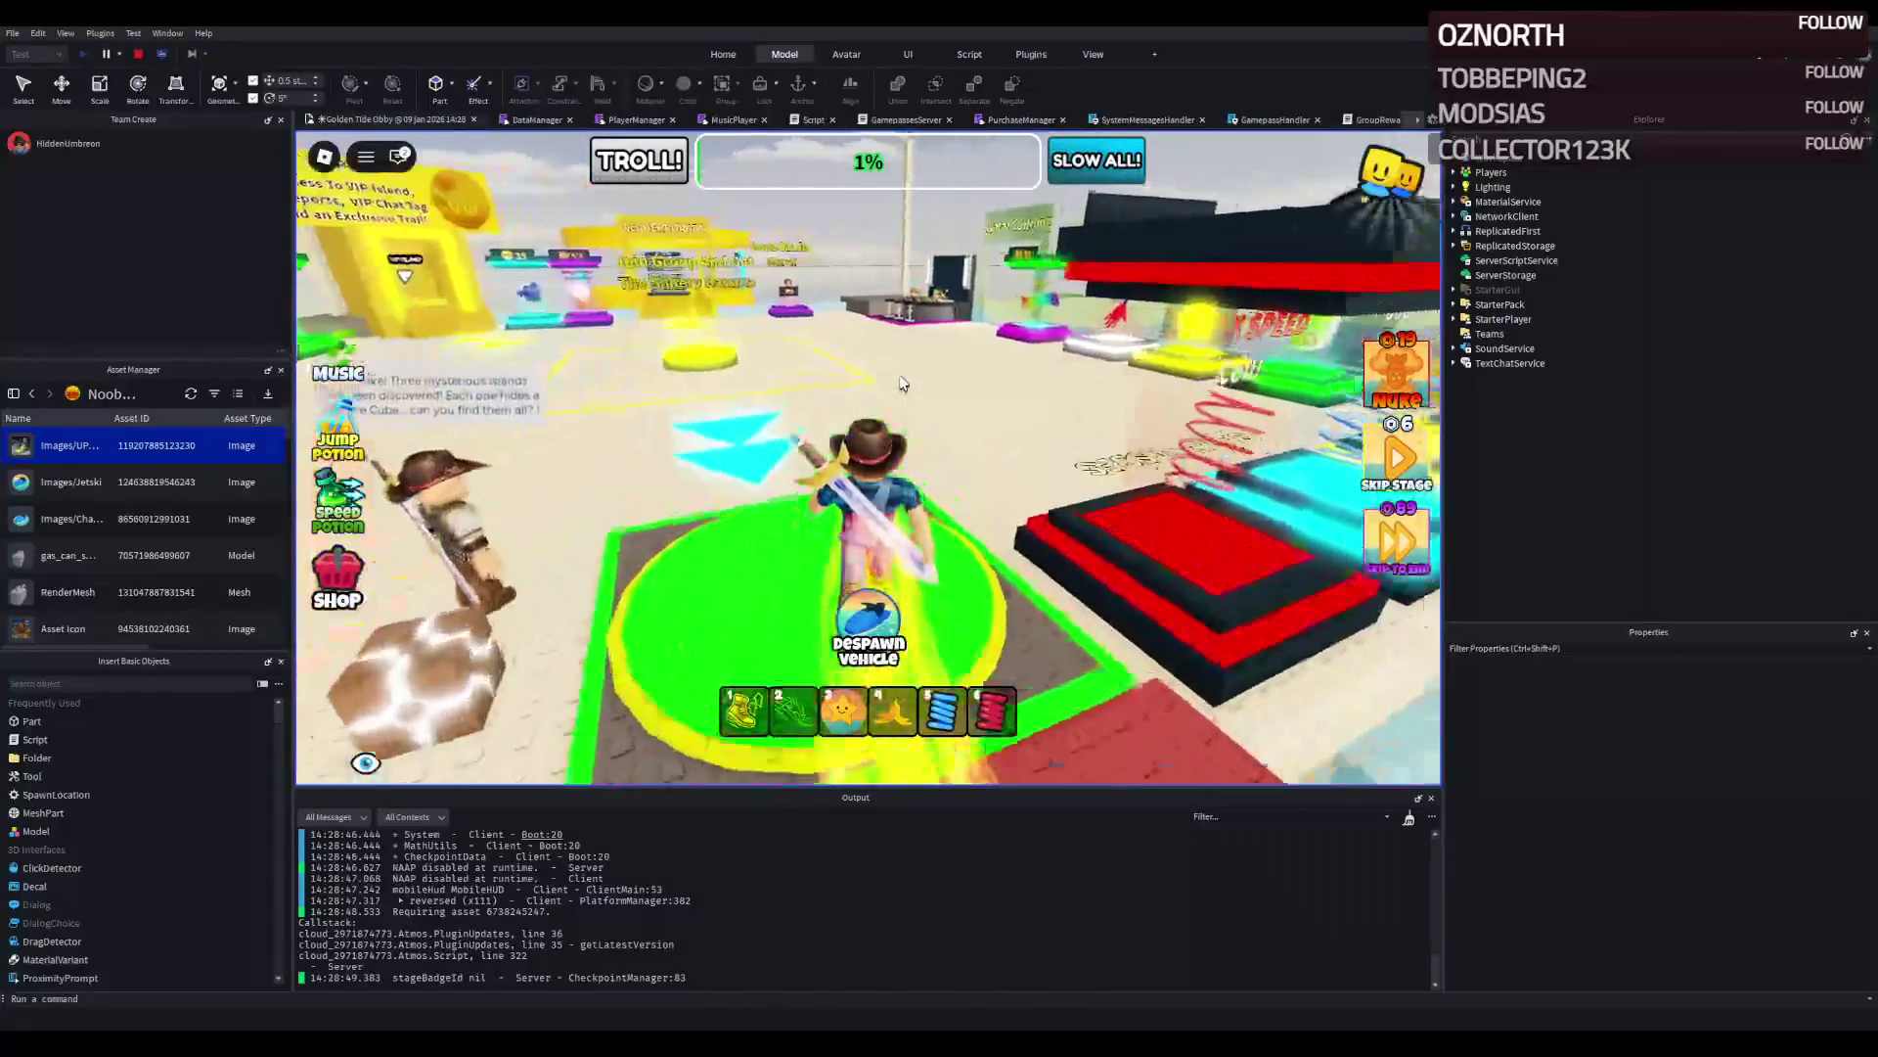
key("w")
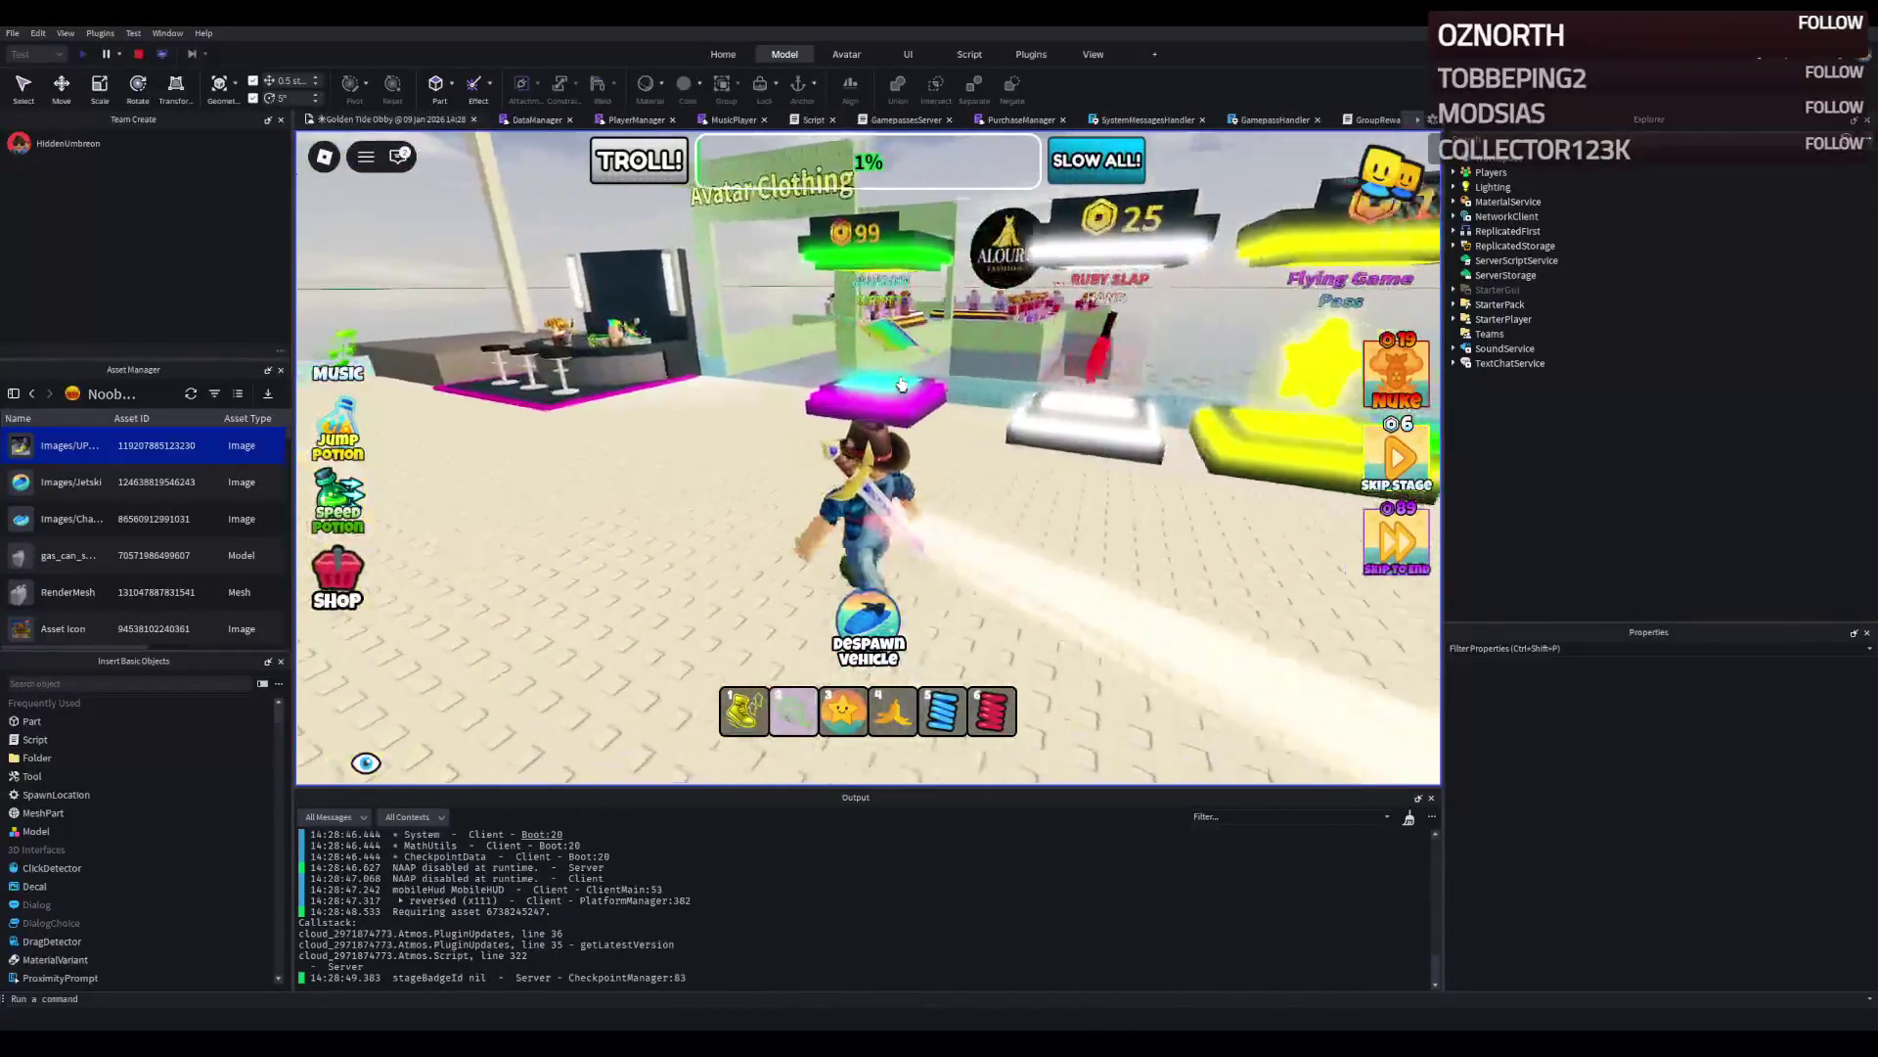
key("w")
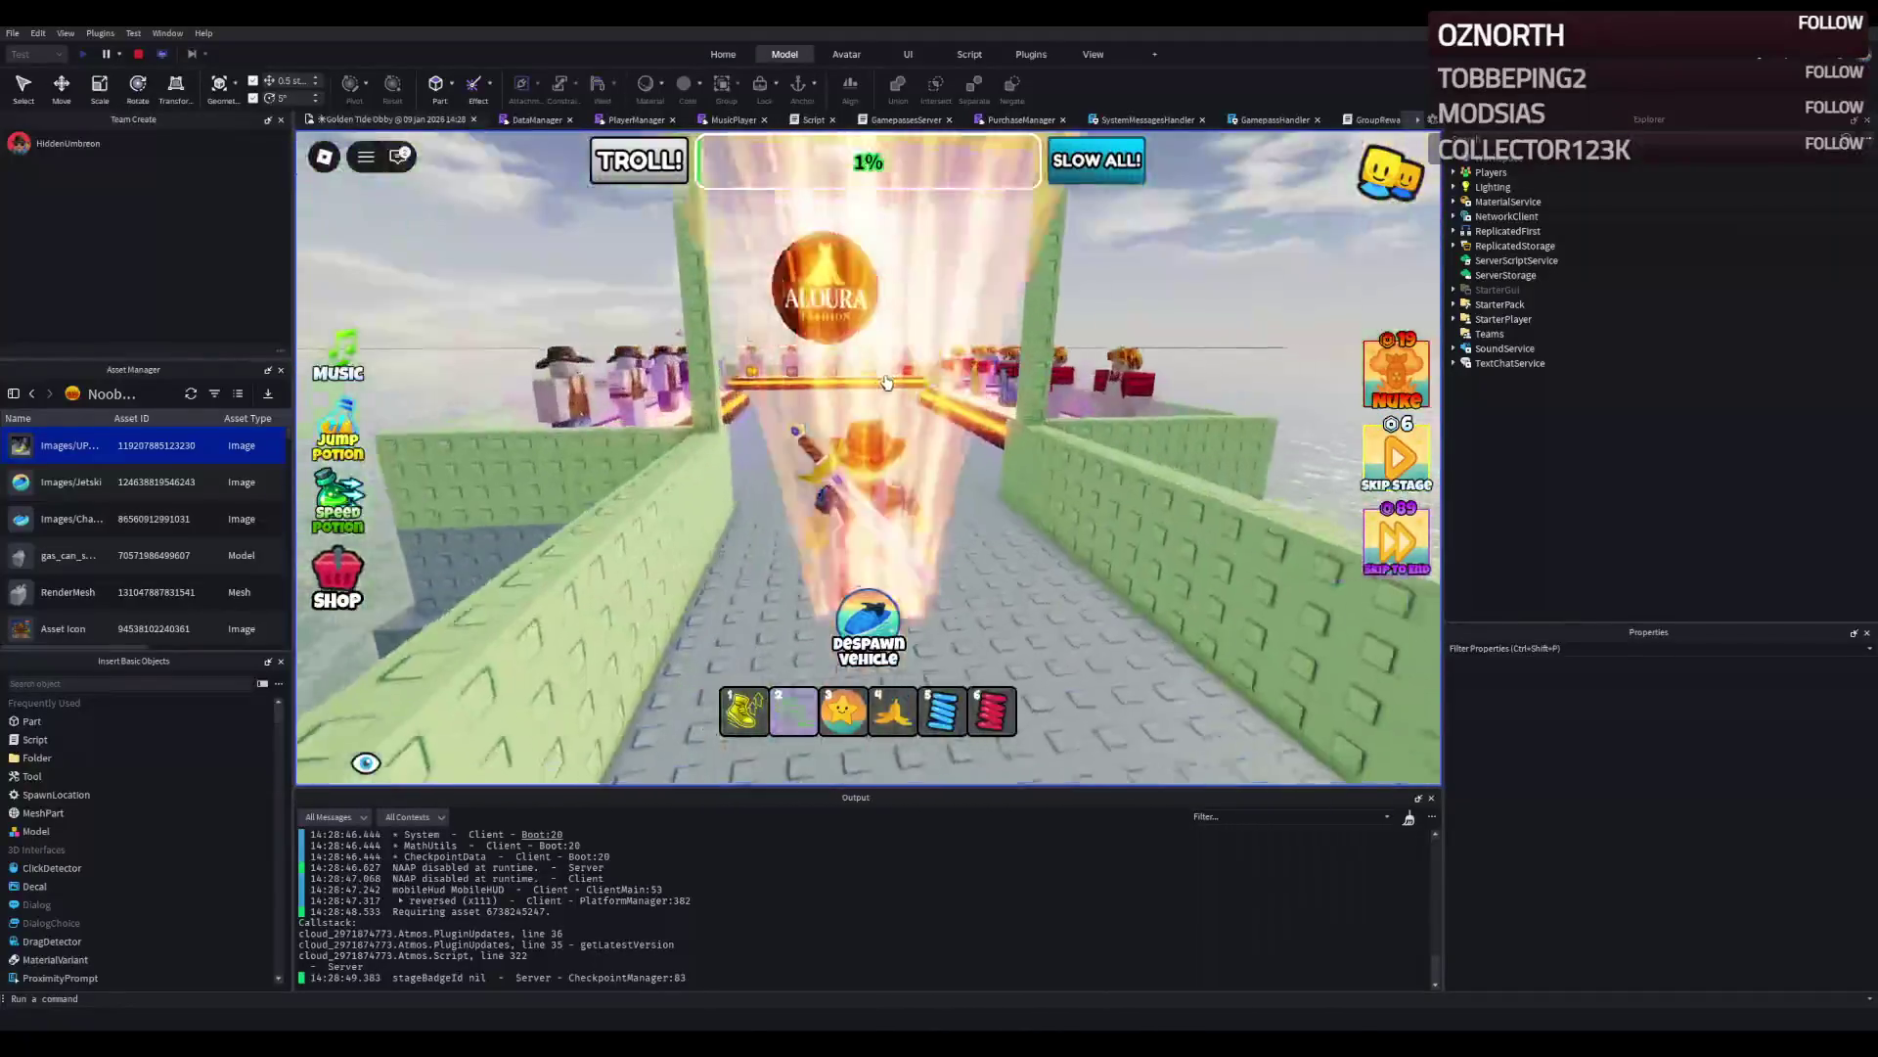
key("w")
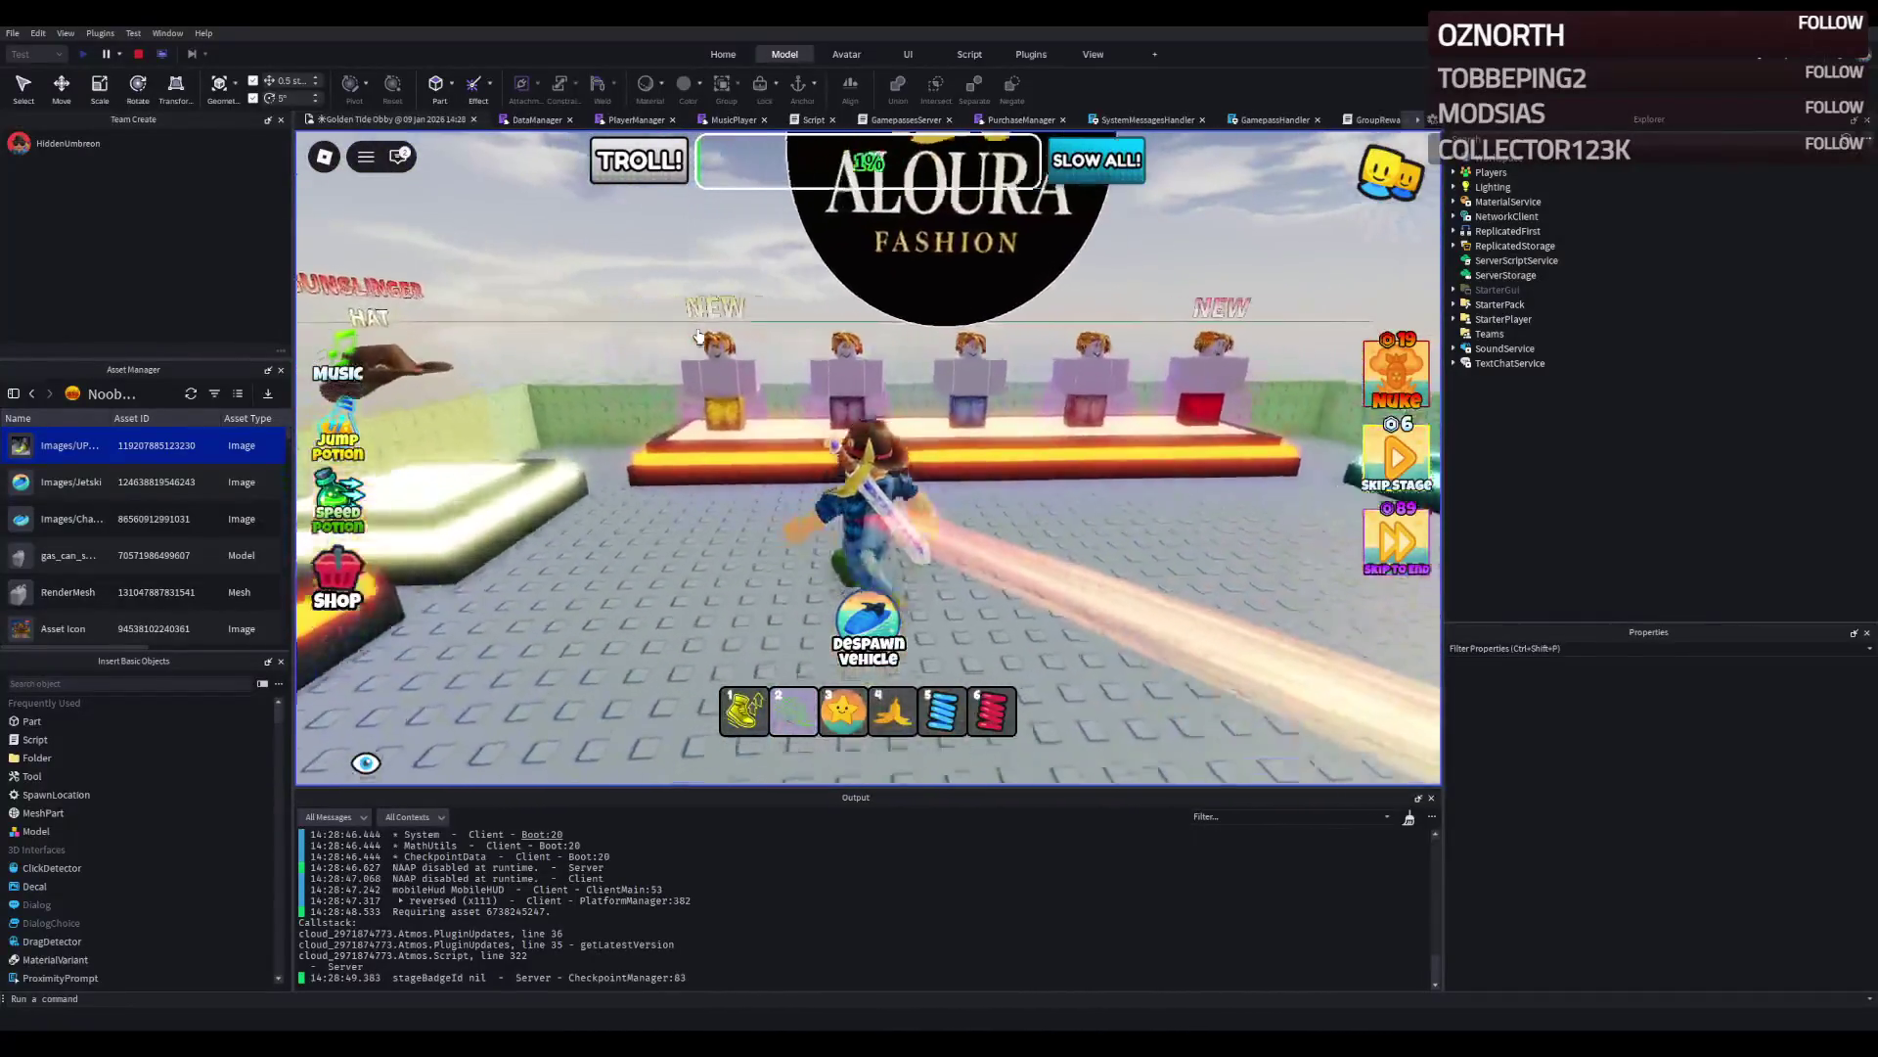
key("w")
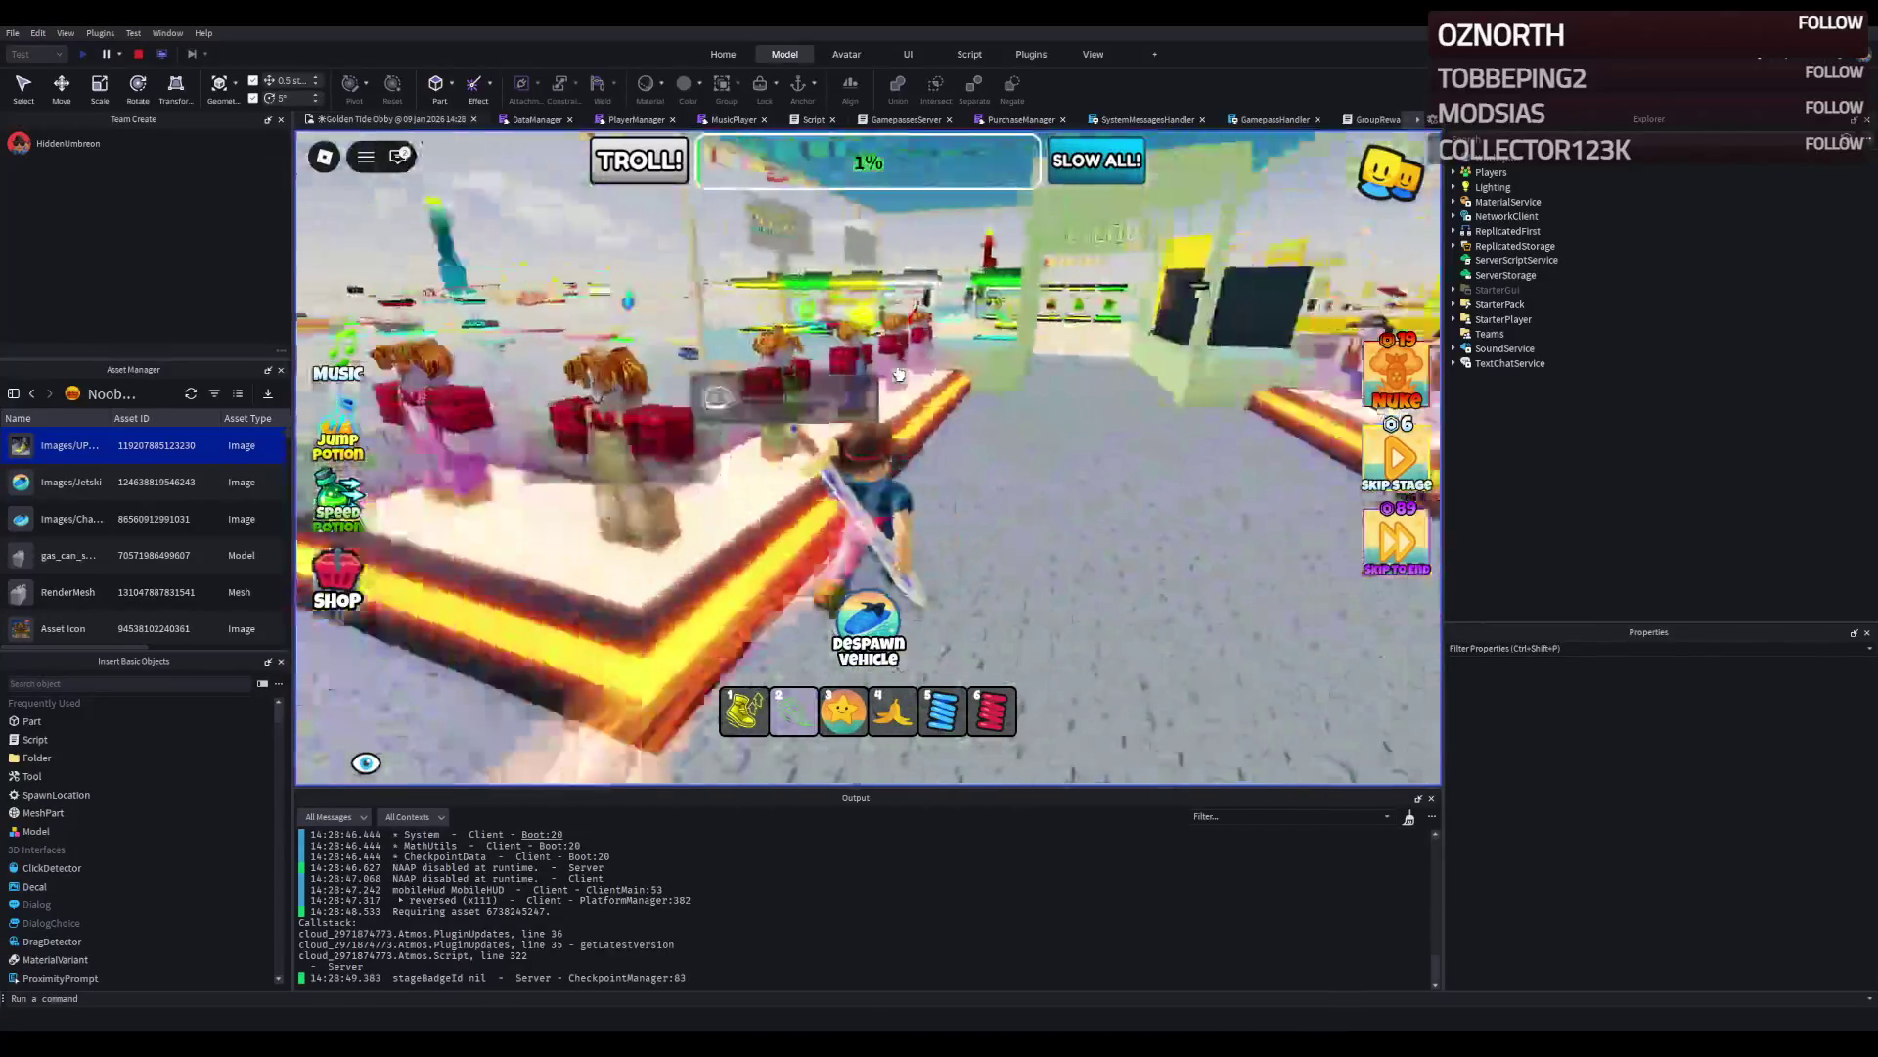
key("w")
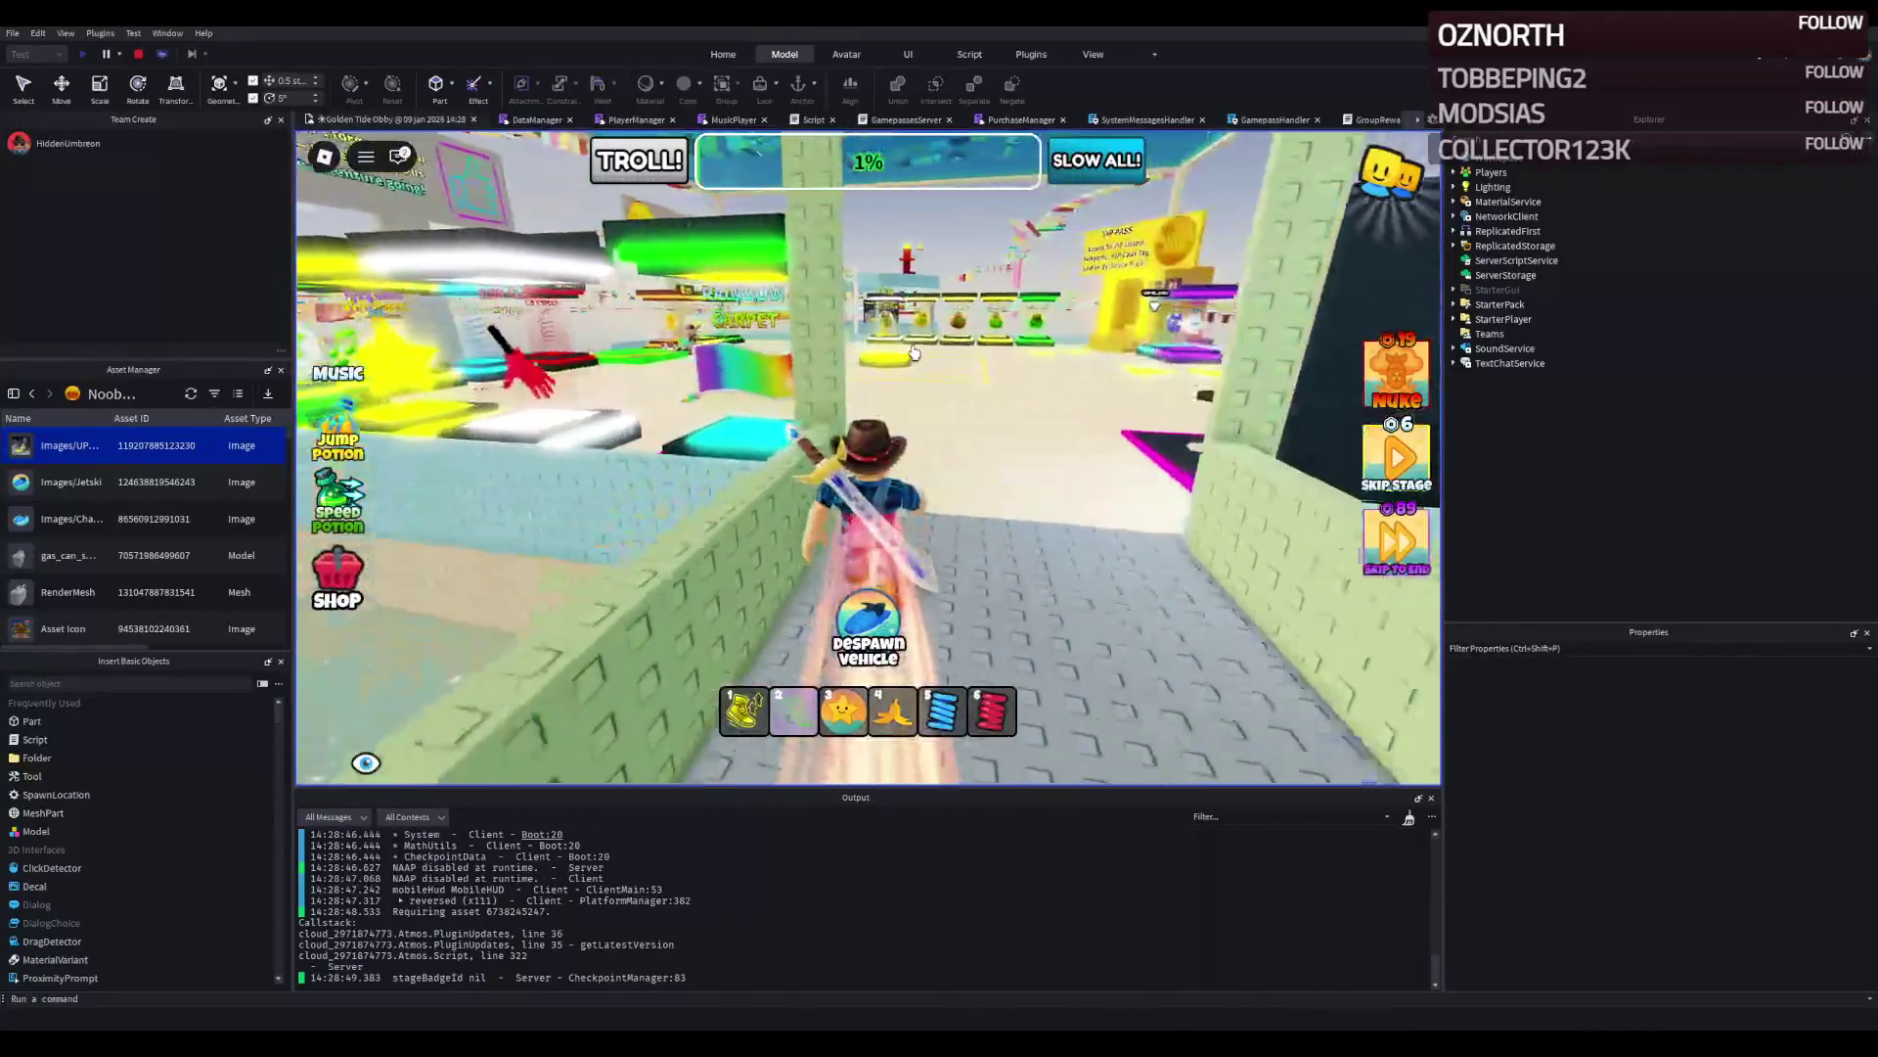
key("w")
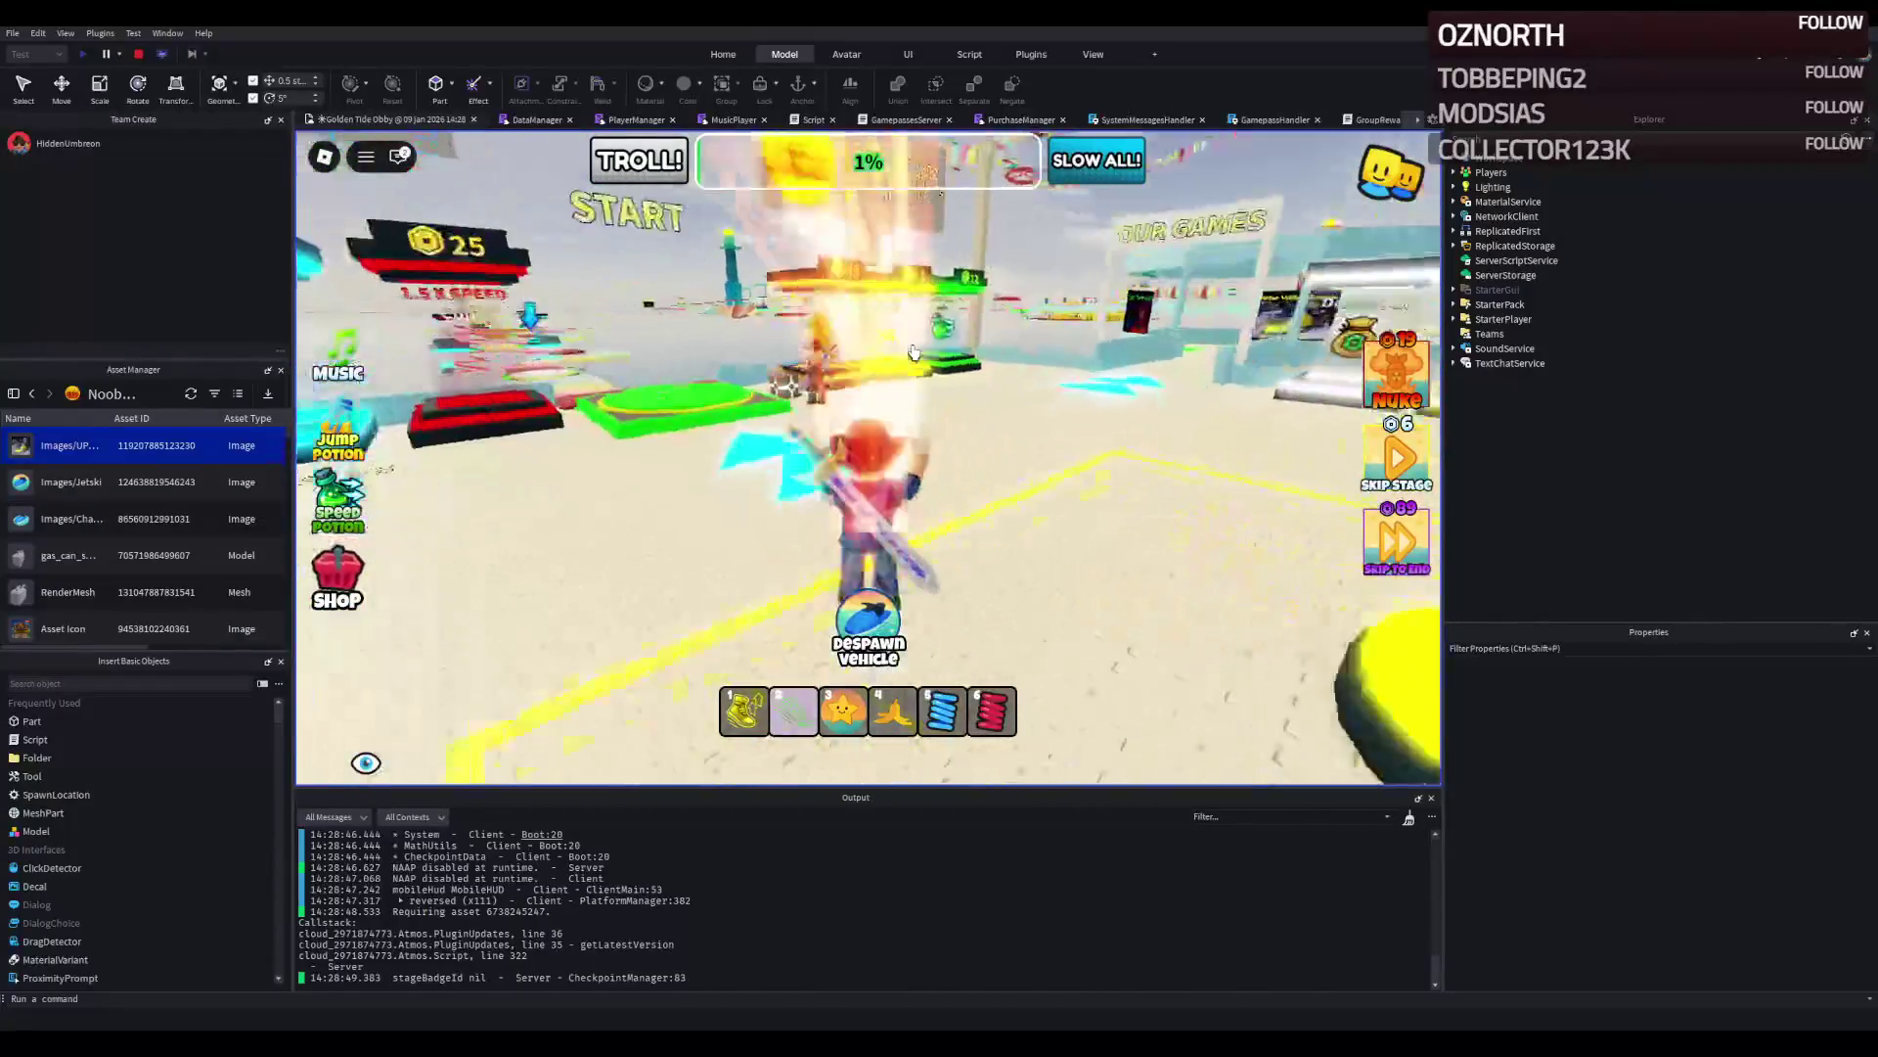
key("w")
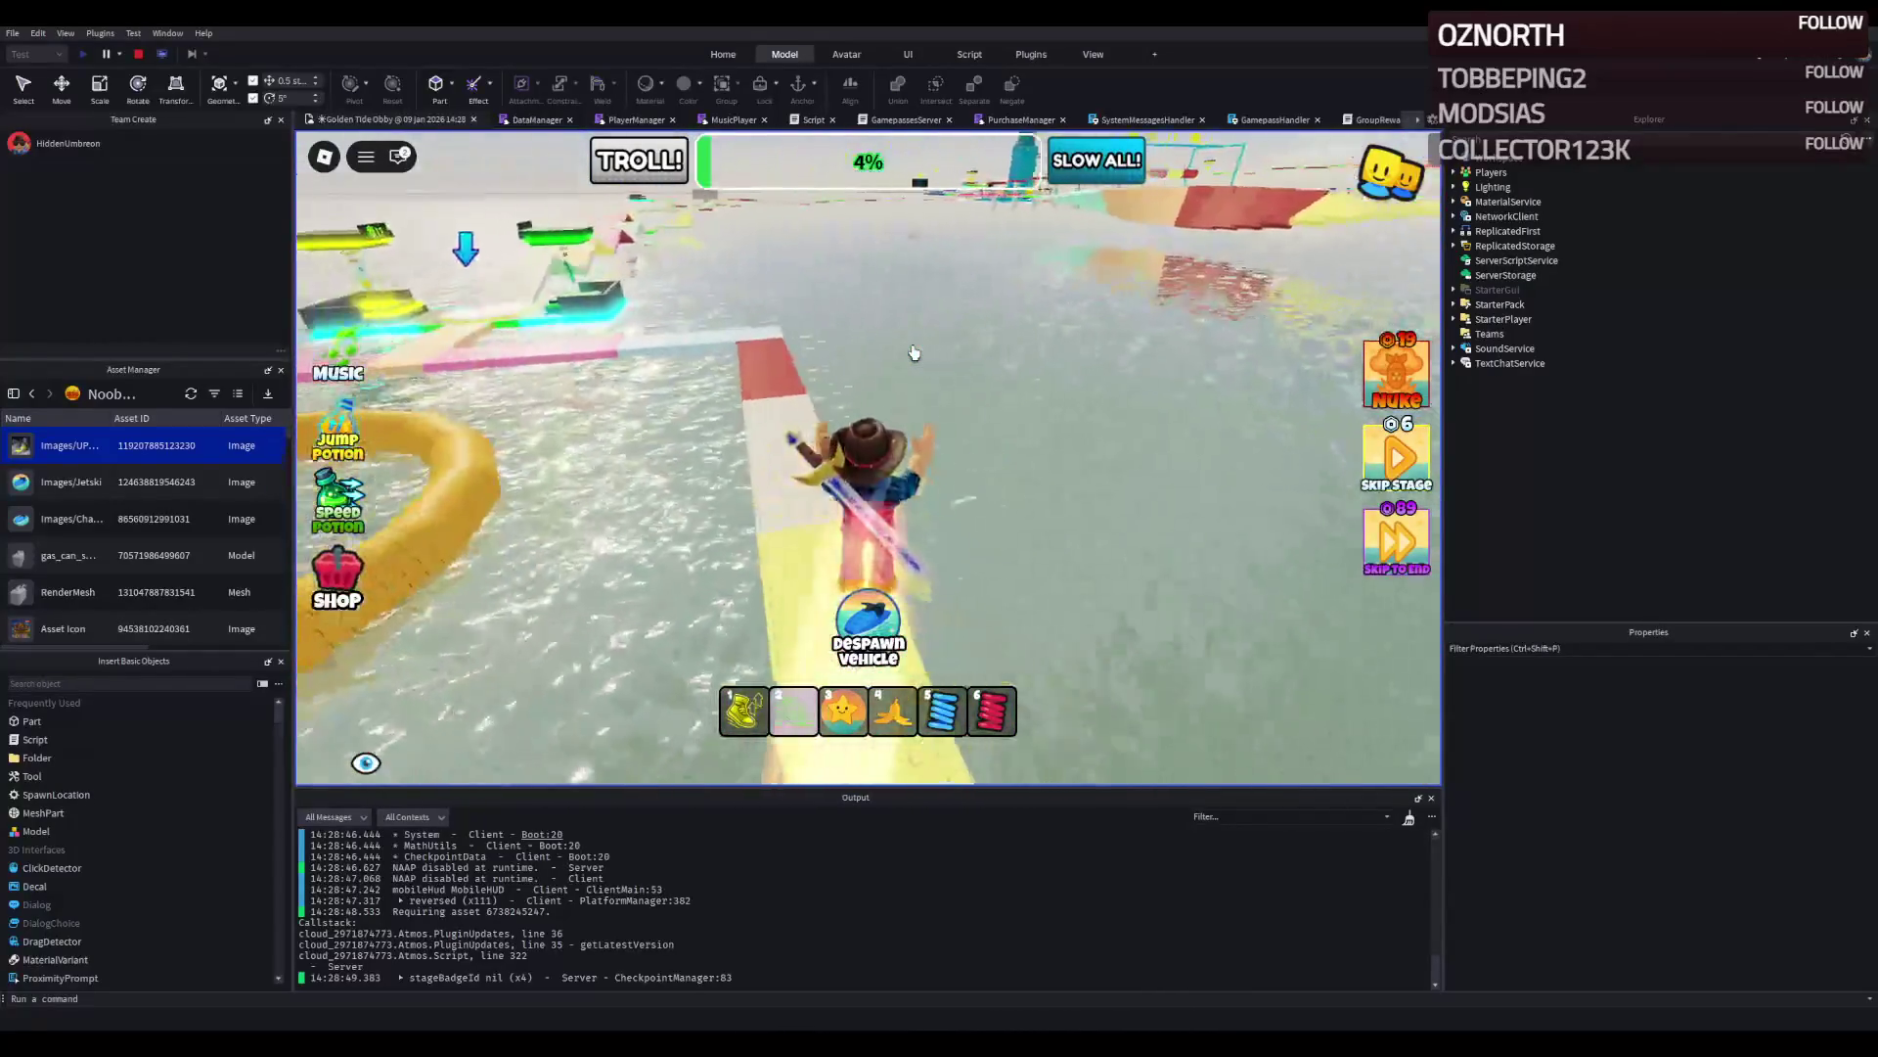
Run along the water path through the checkpoints to 8% progress, then stop the playtest.
key("w")
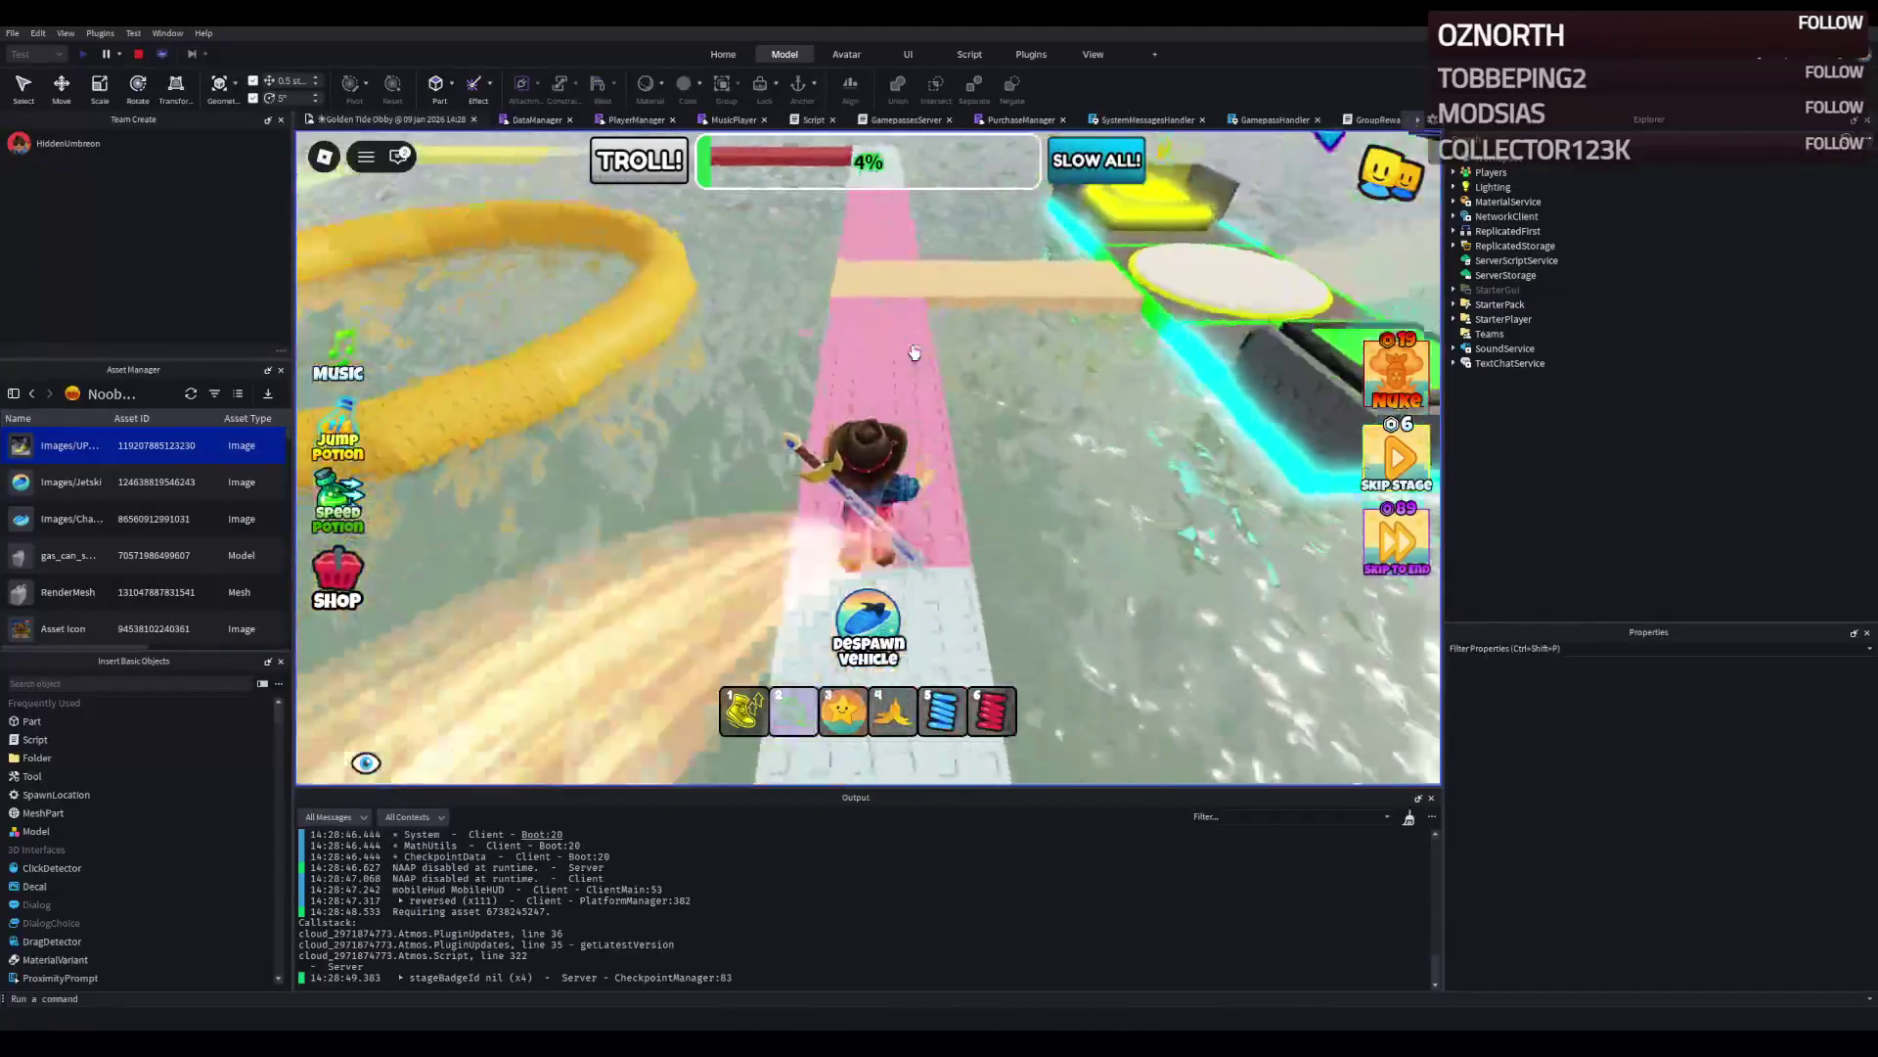
key("w")
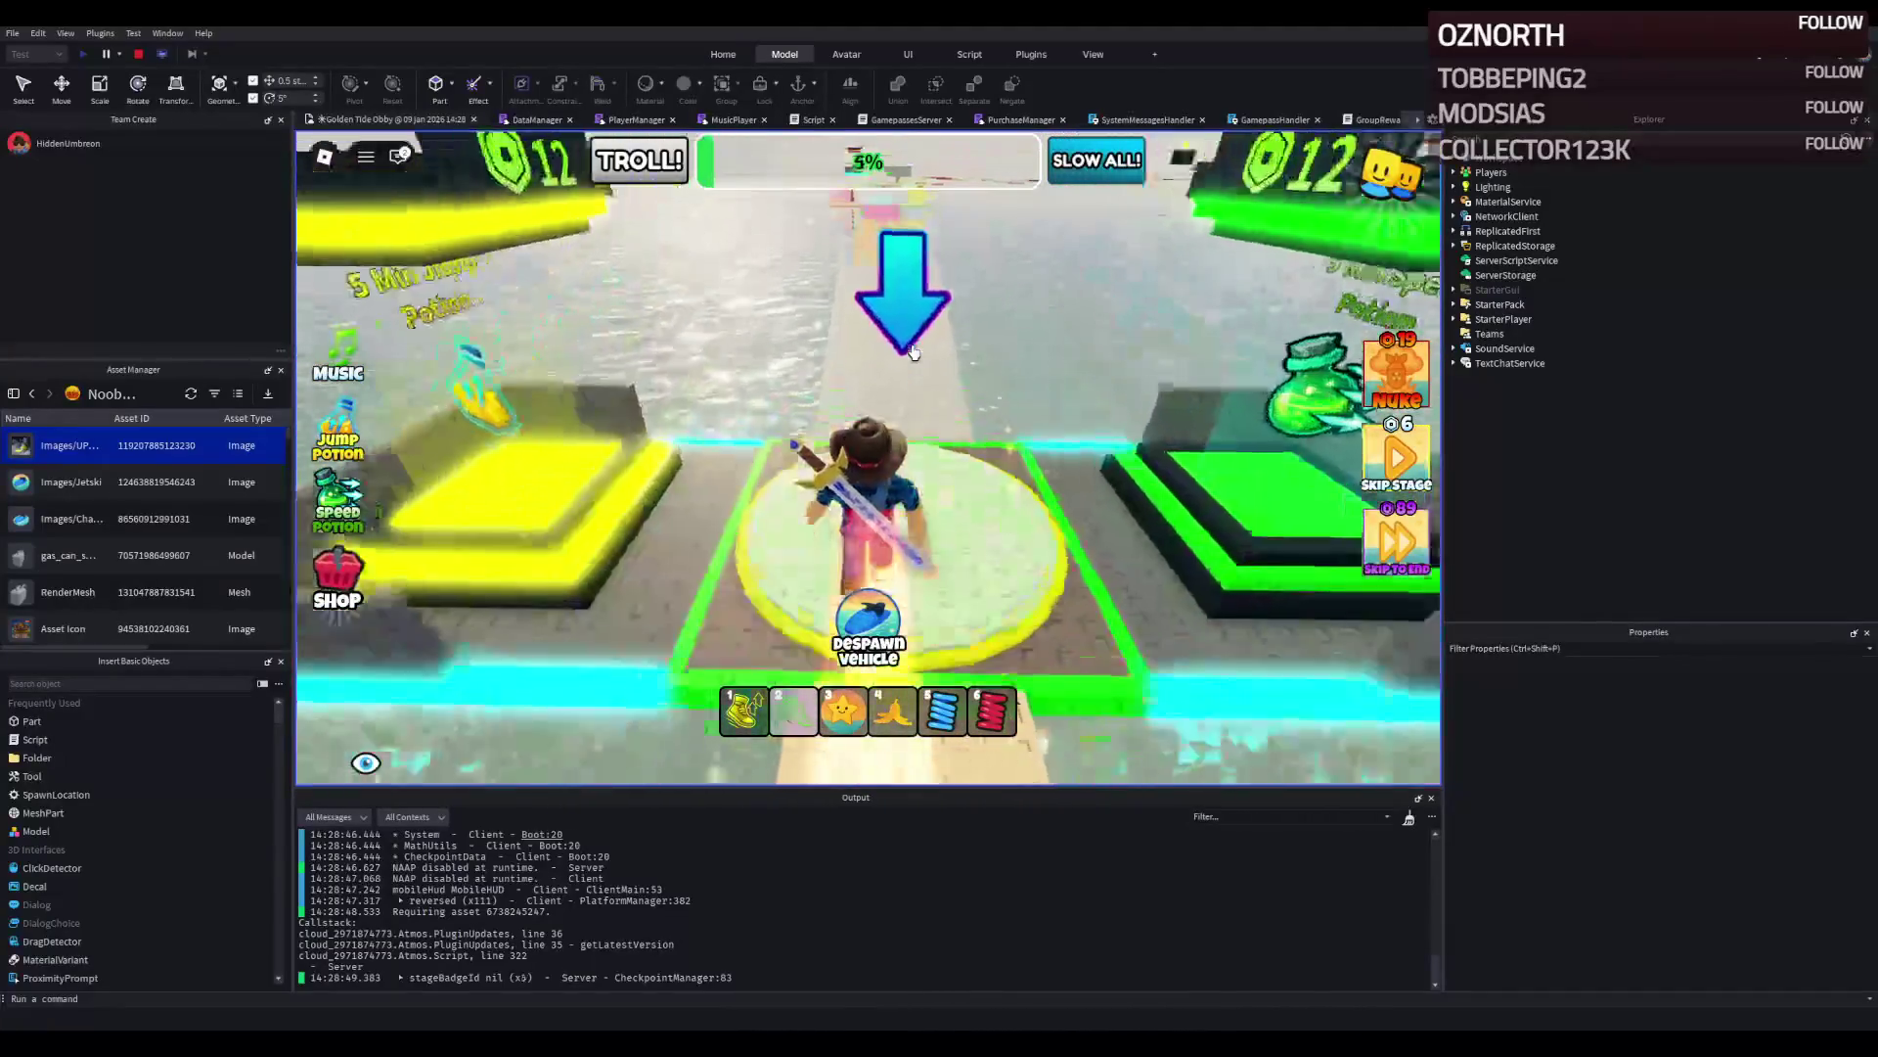
key("w")
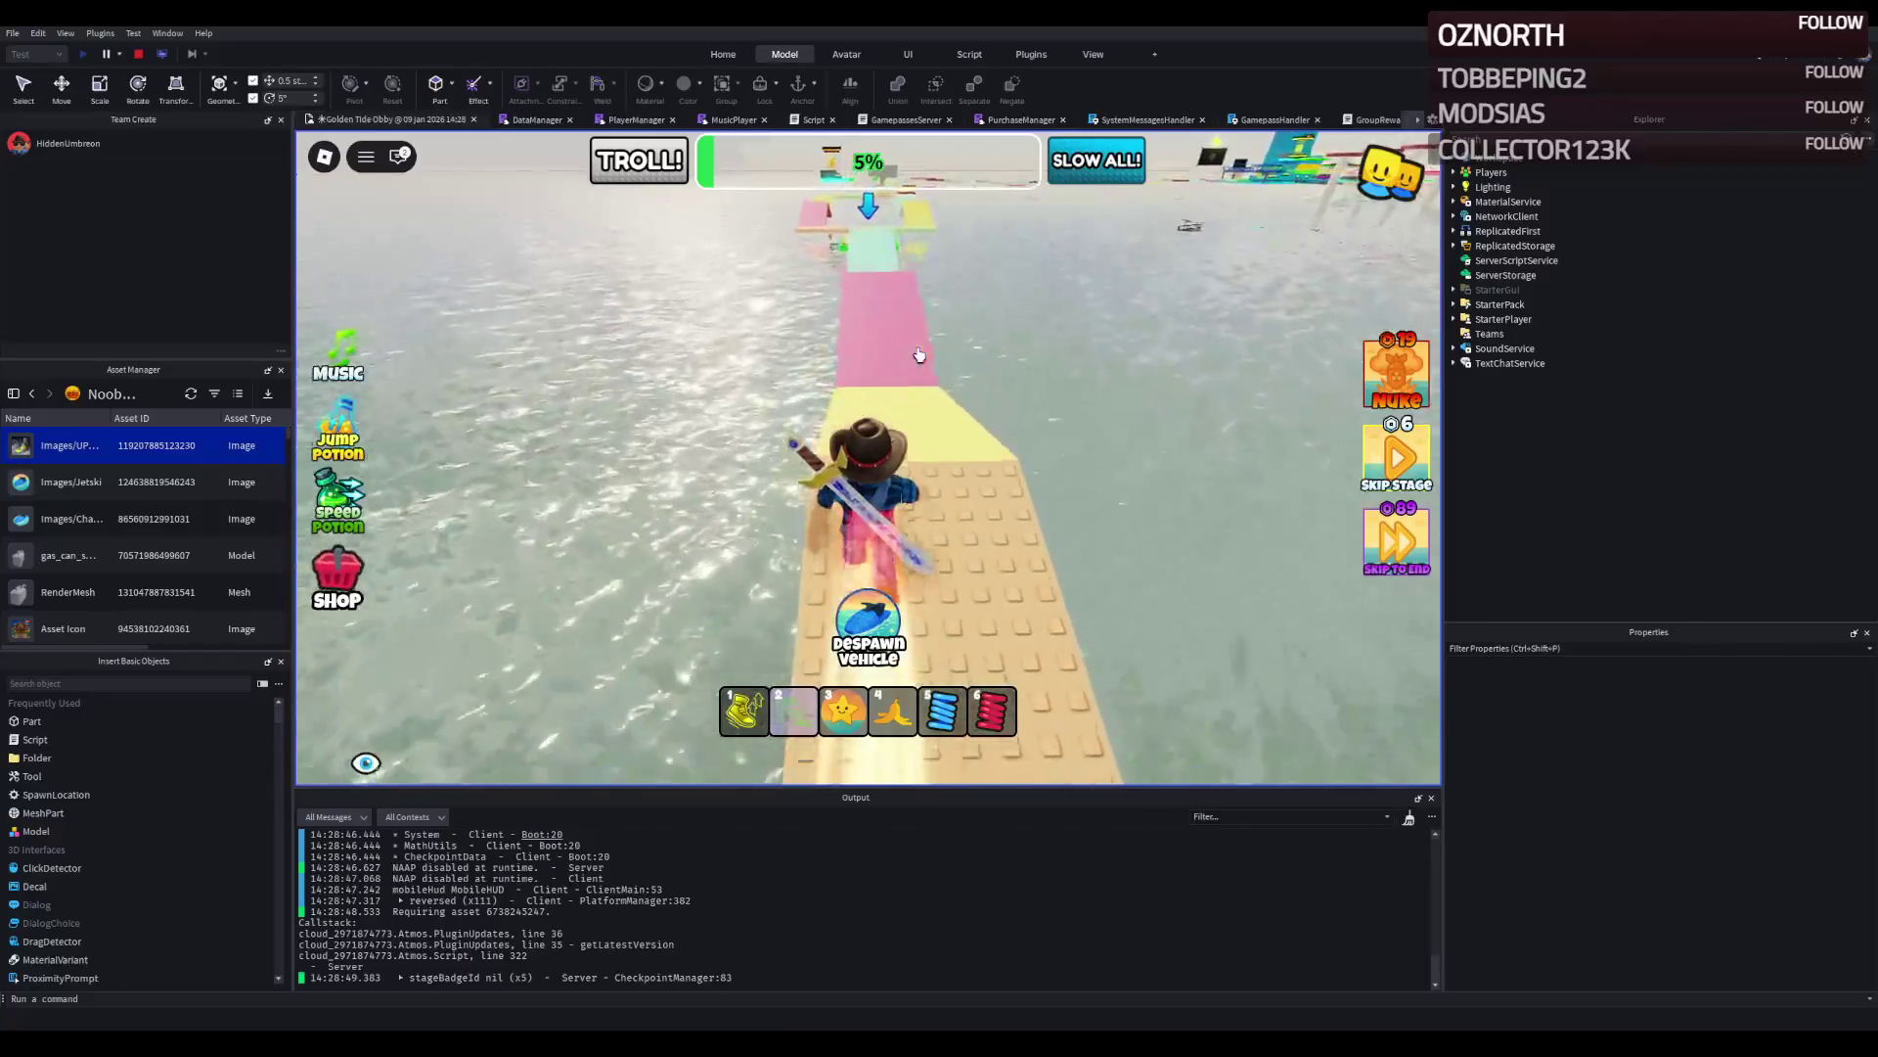
key("w")
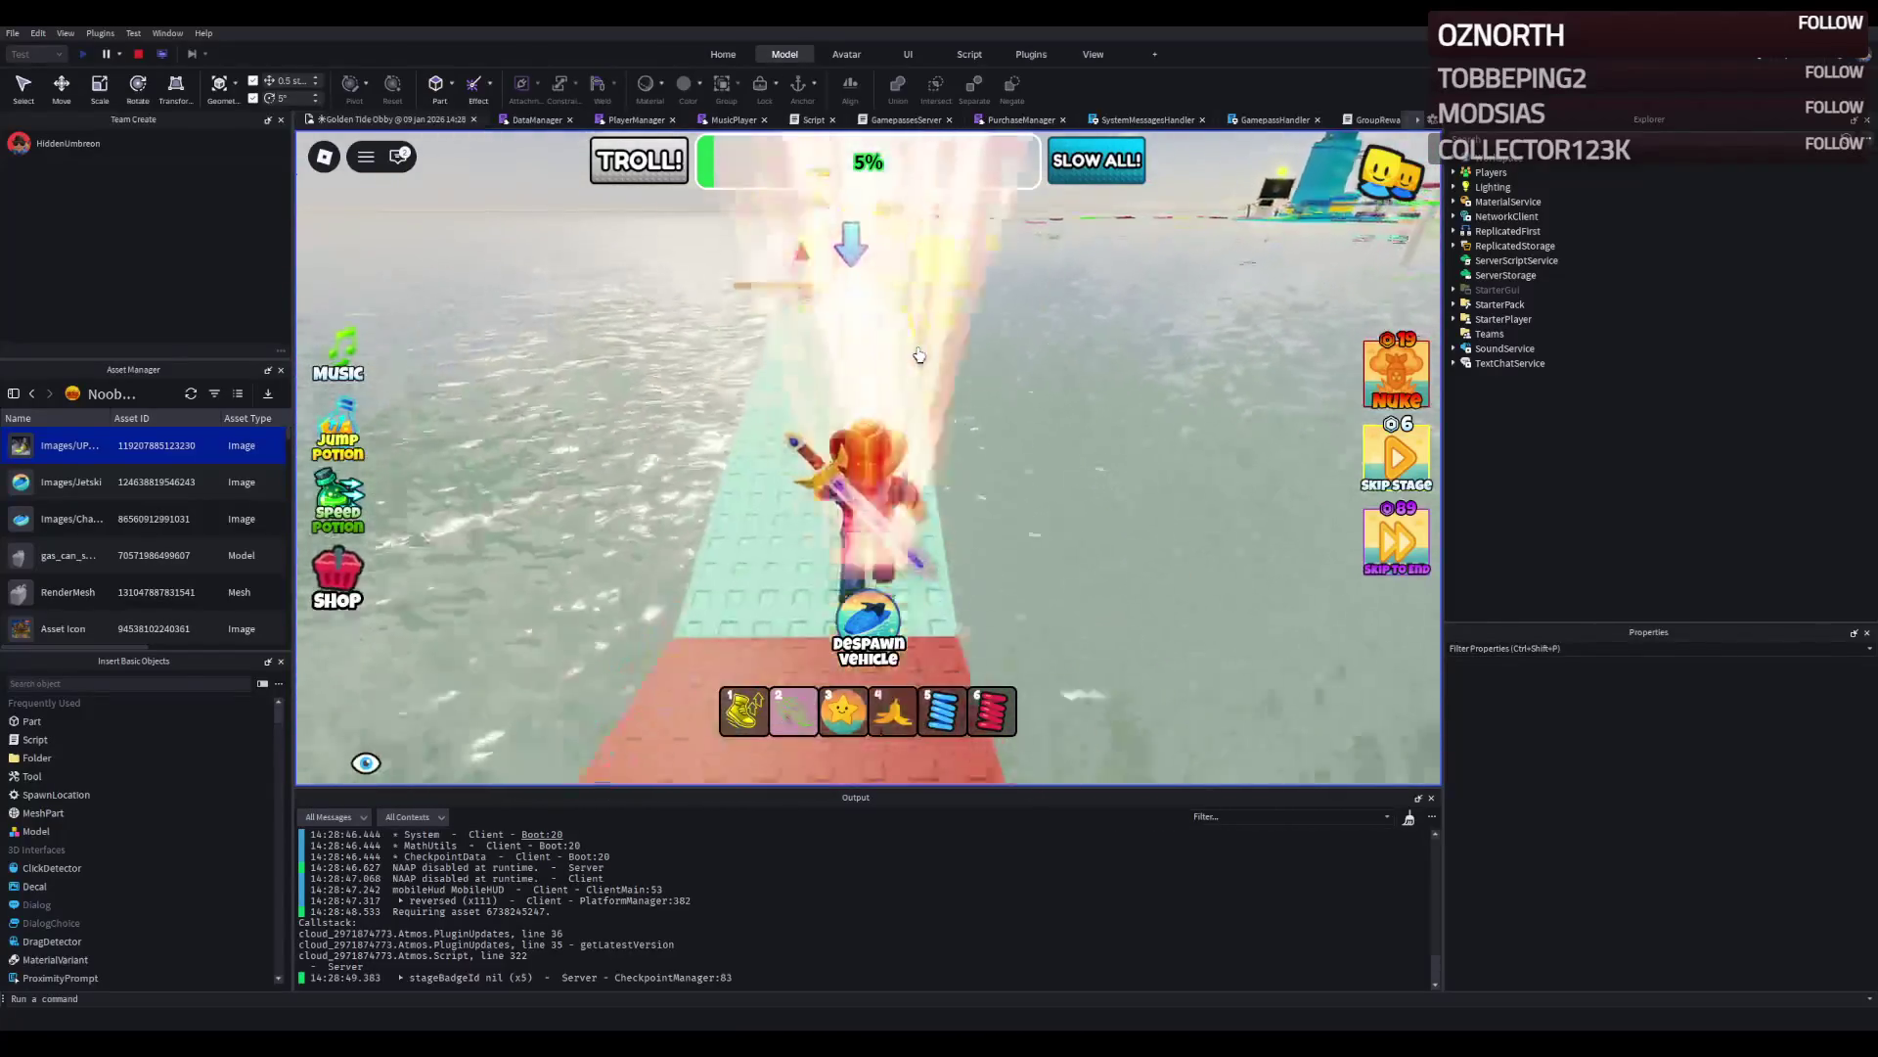
key("w")
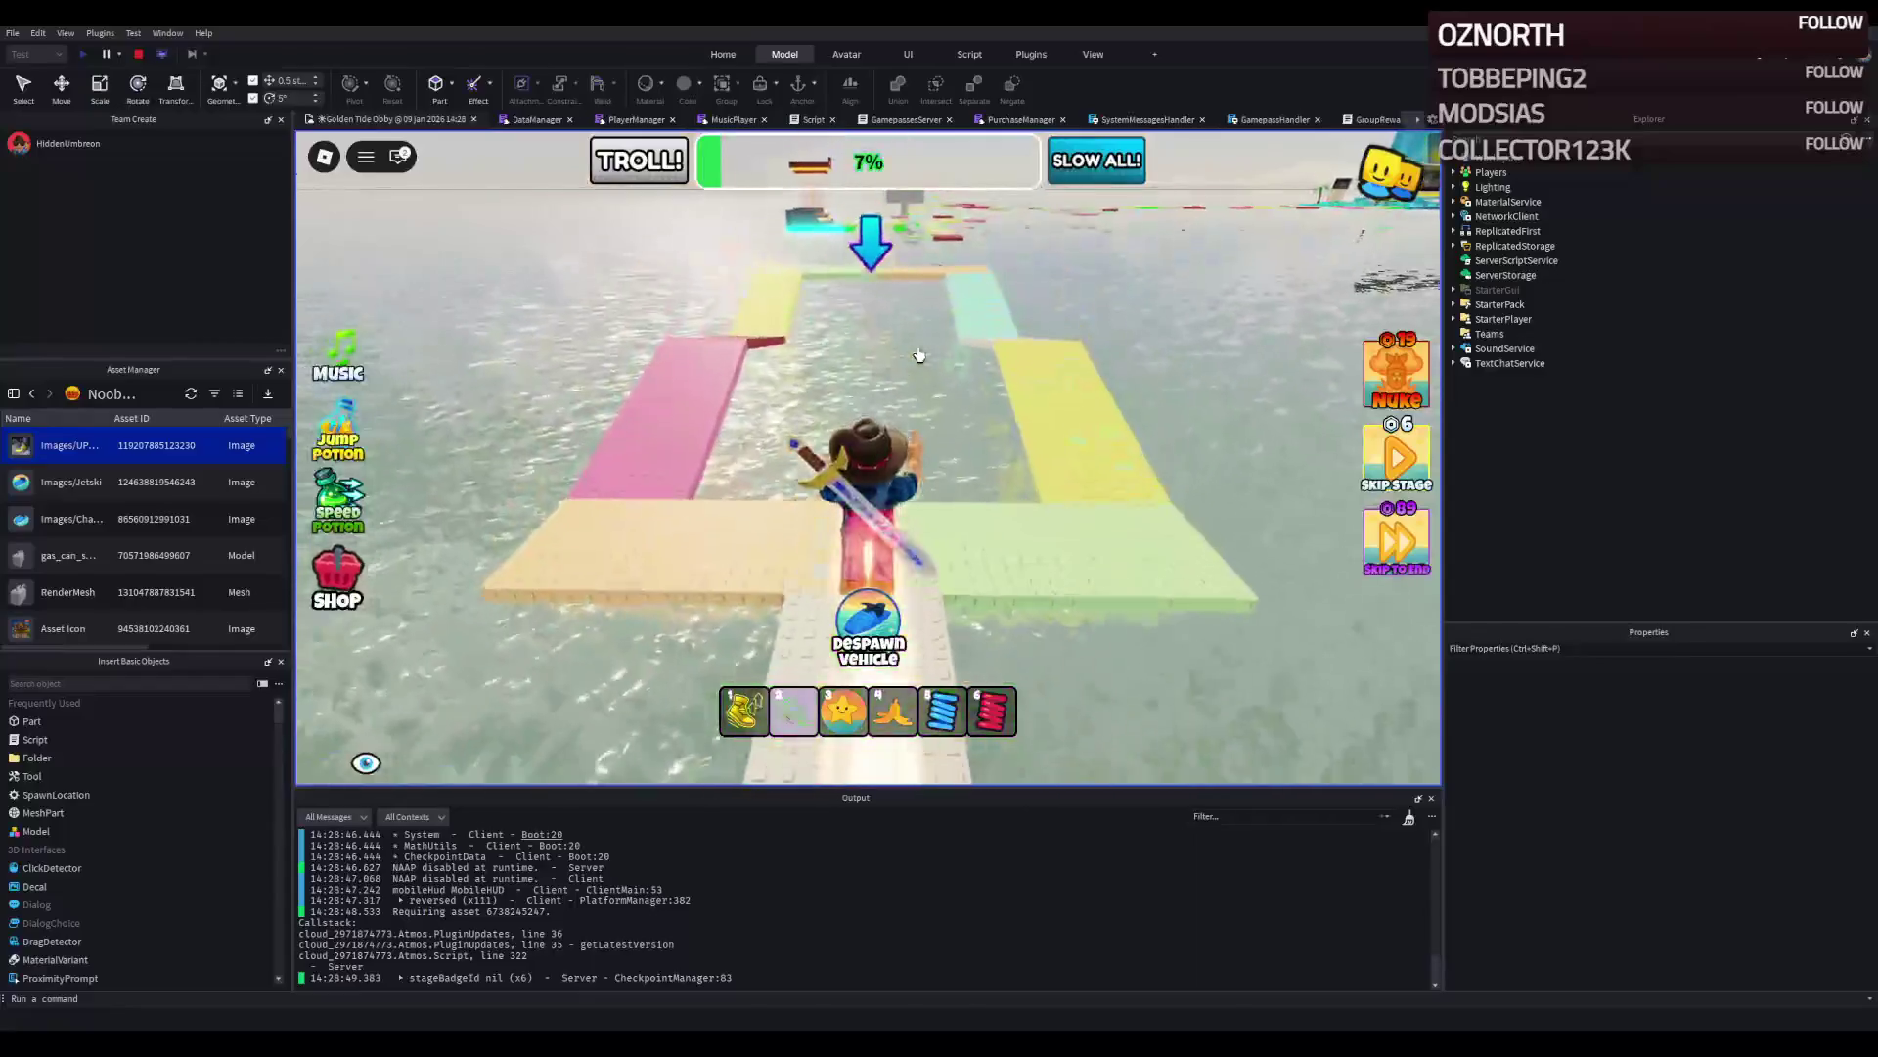
key("w")
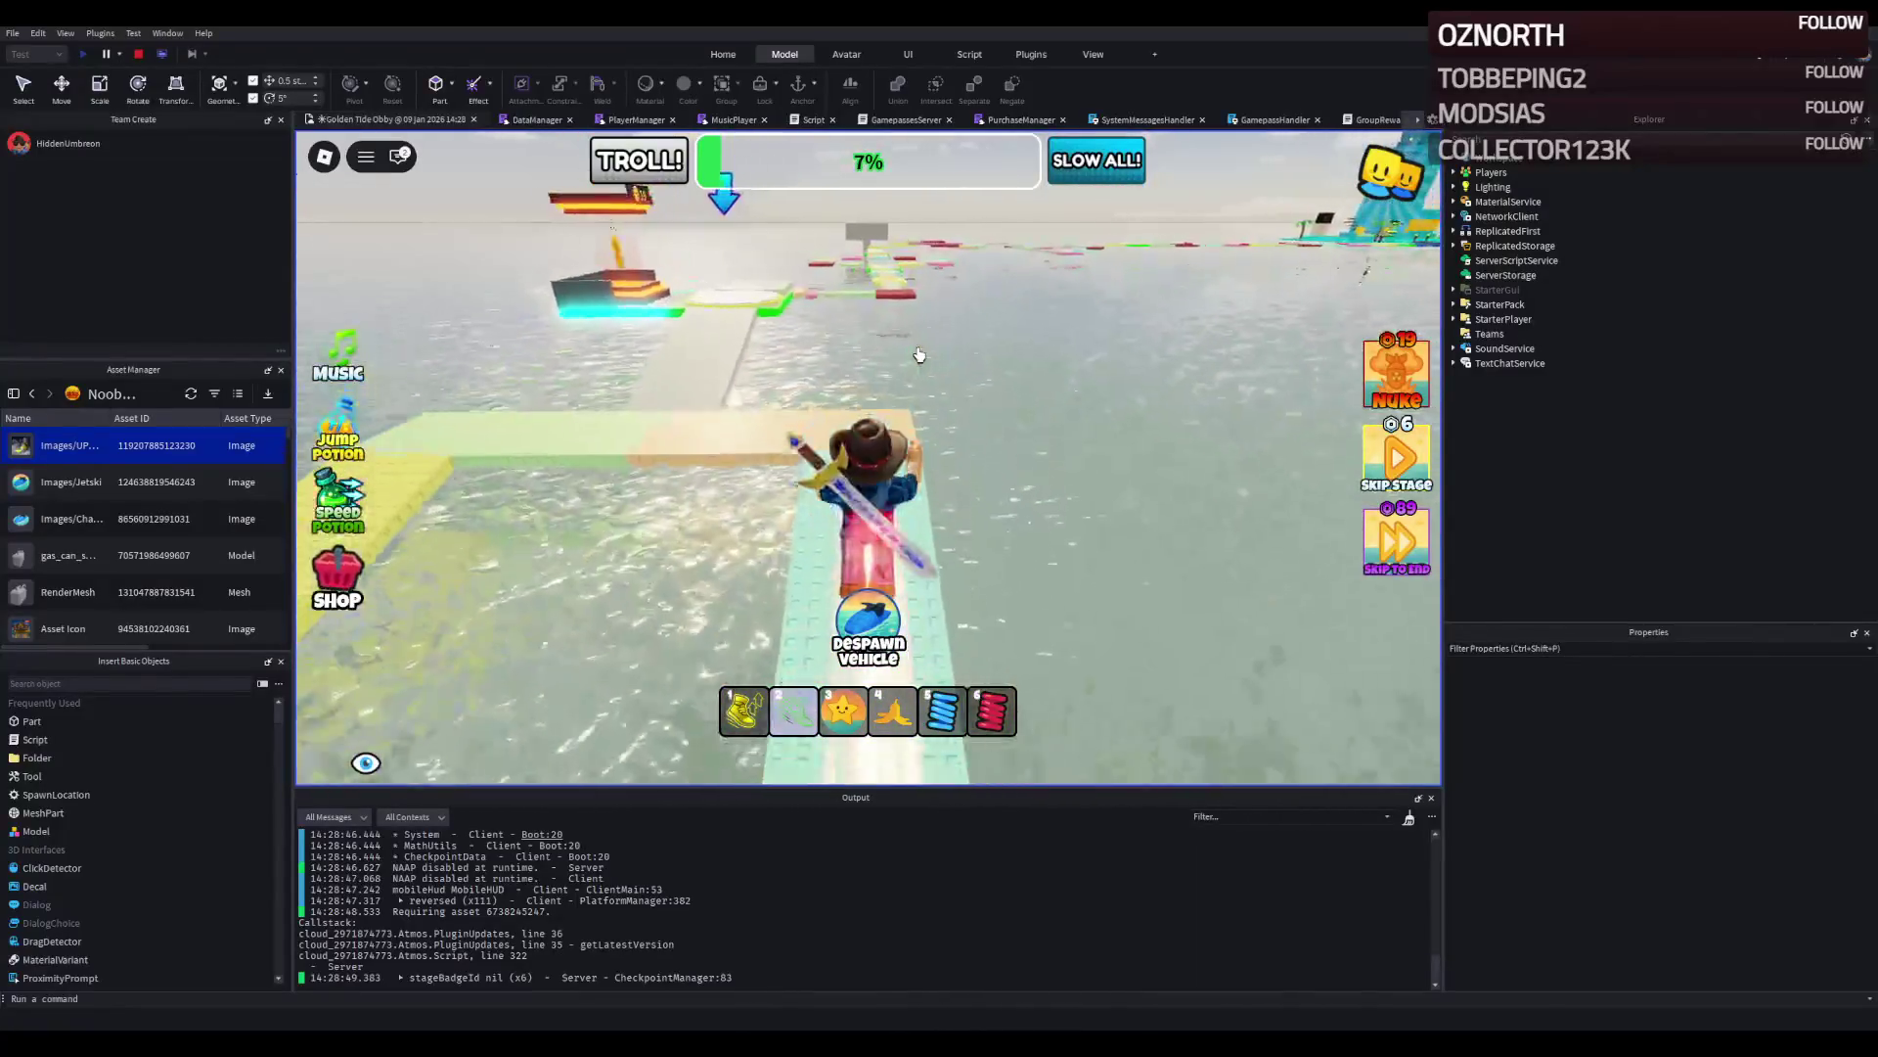
key("w")
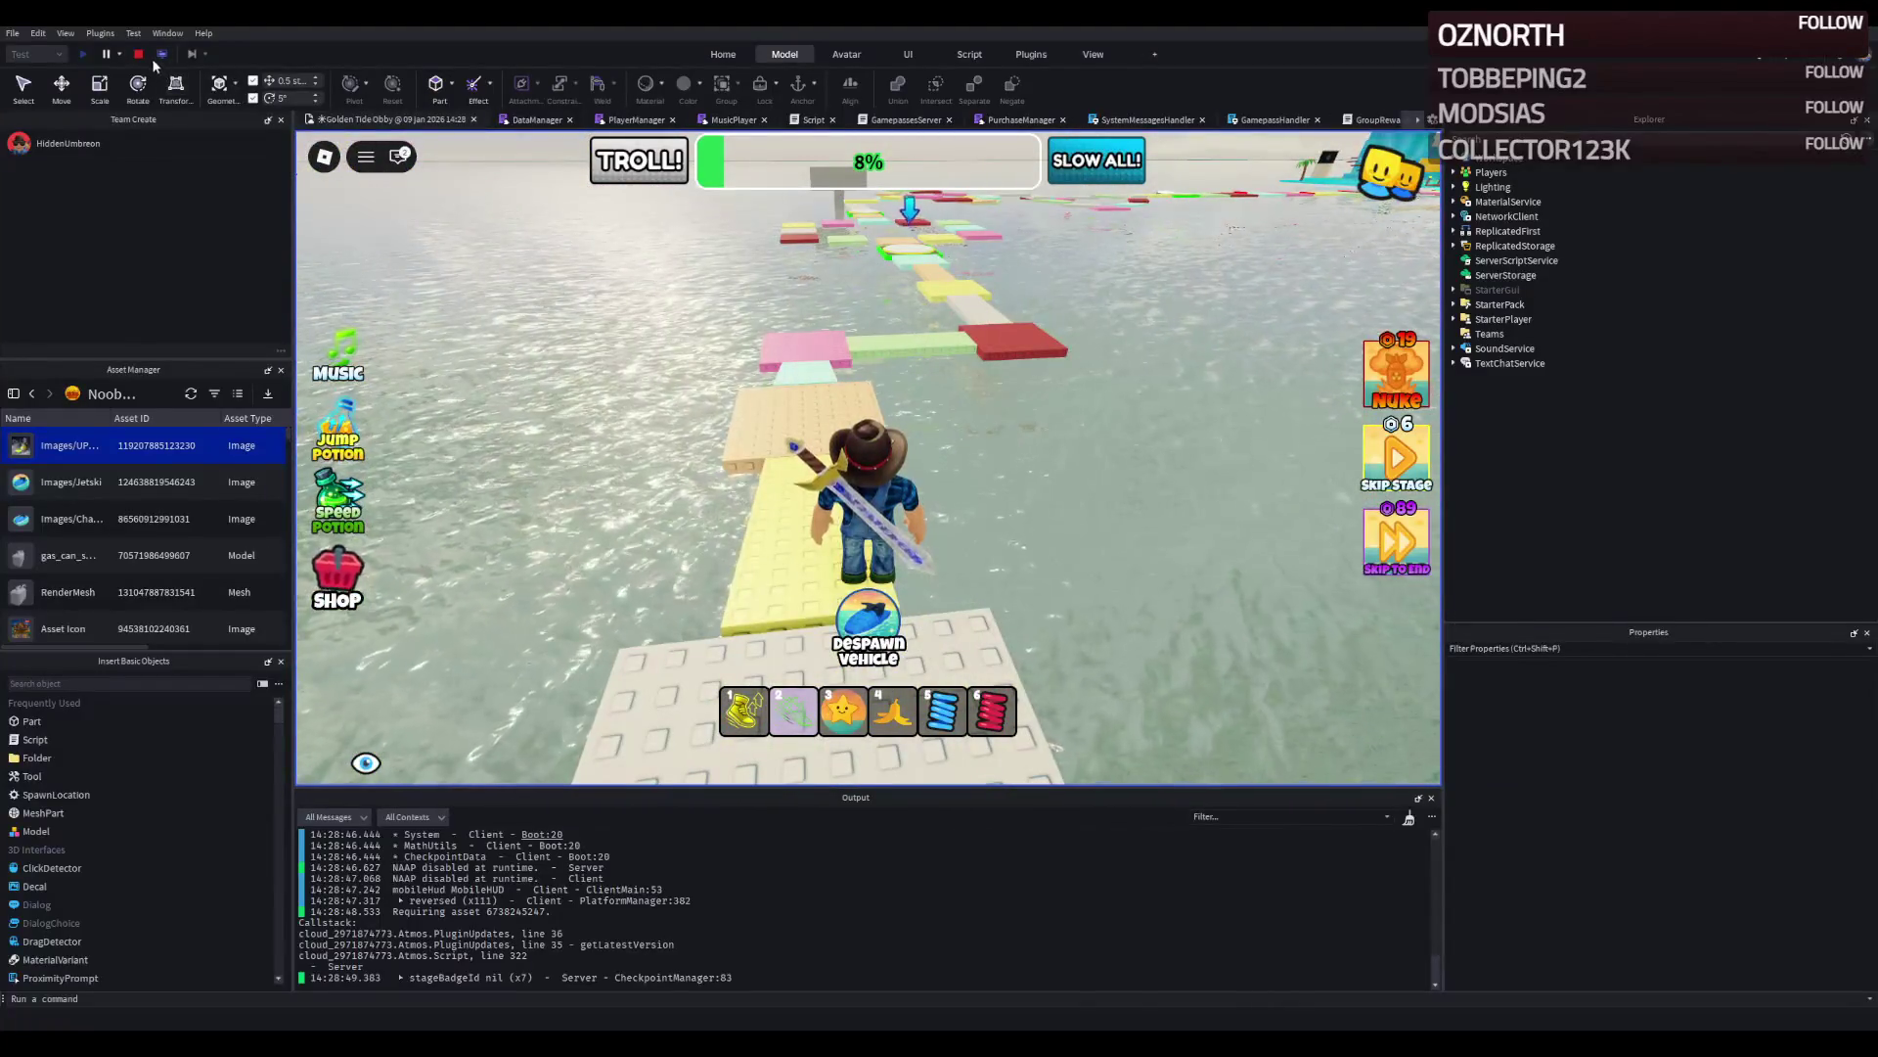
left_click(162, 55)
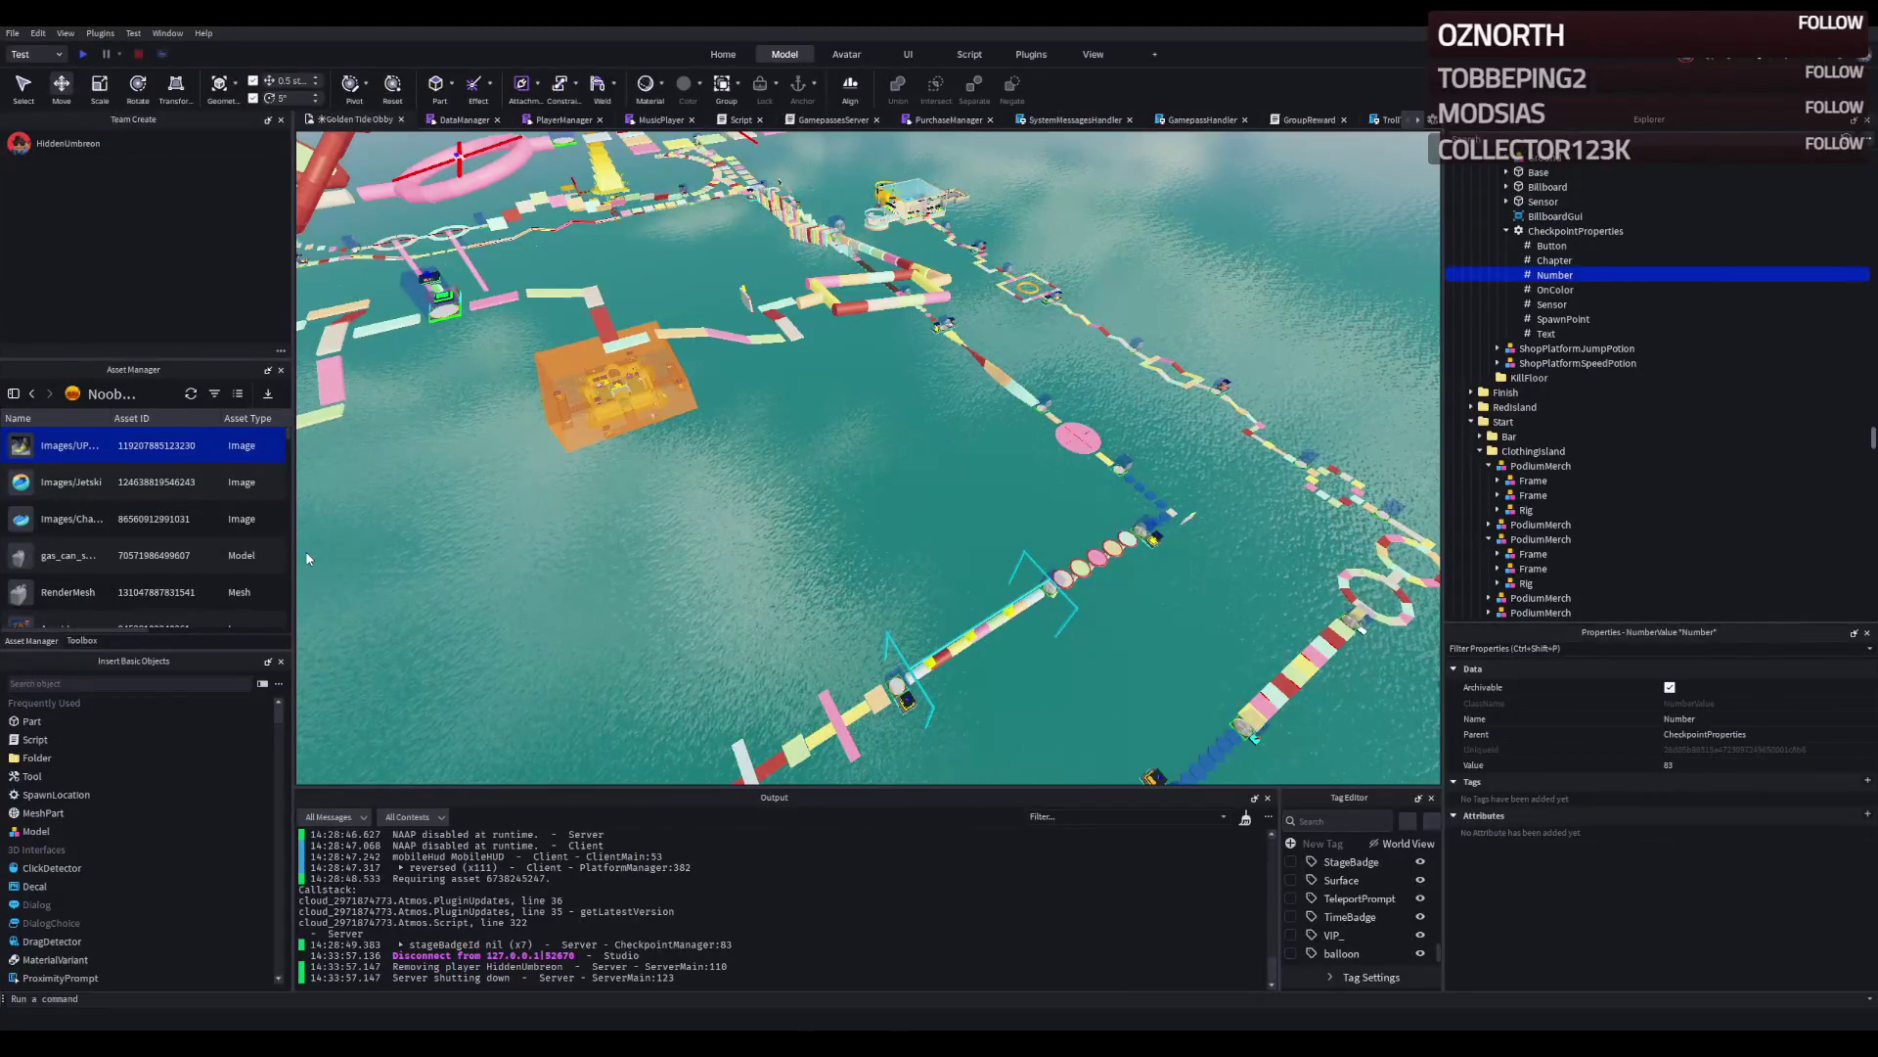
Fly the camera to checkpoint 12 beside the striped tower, then restart the playtest from there.
key("w")
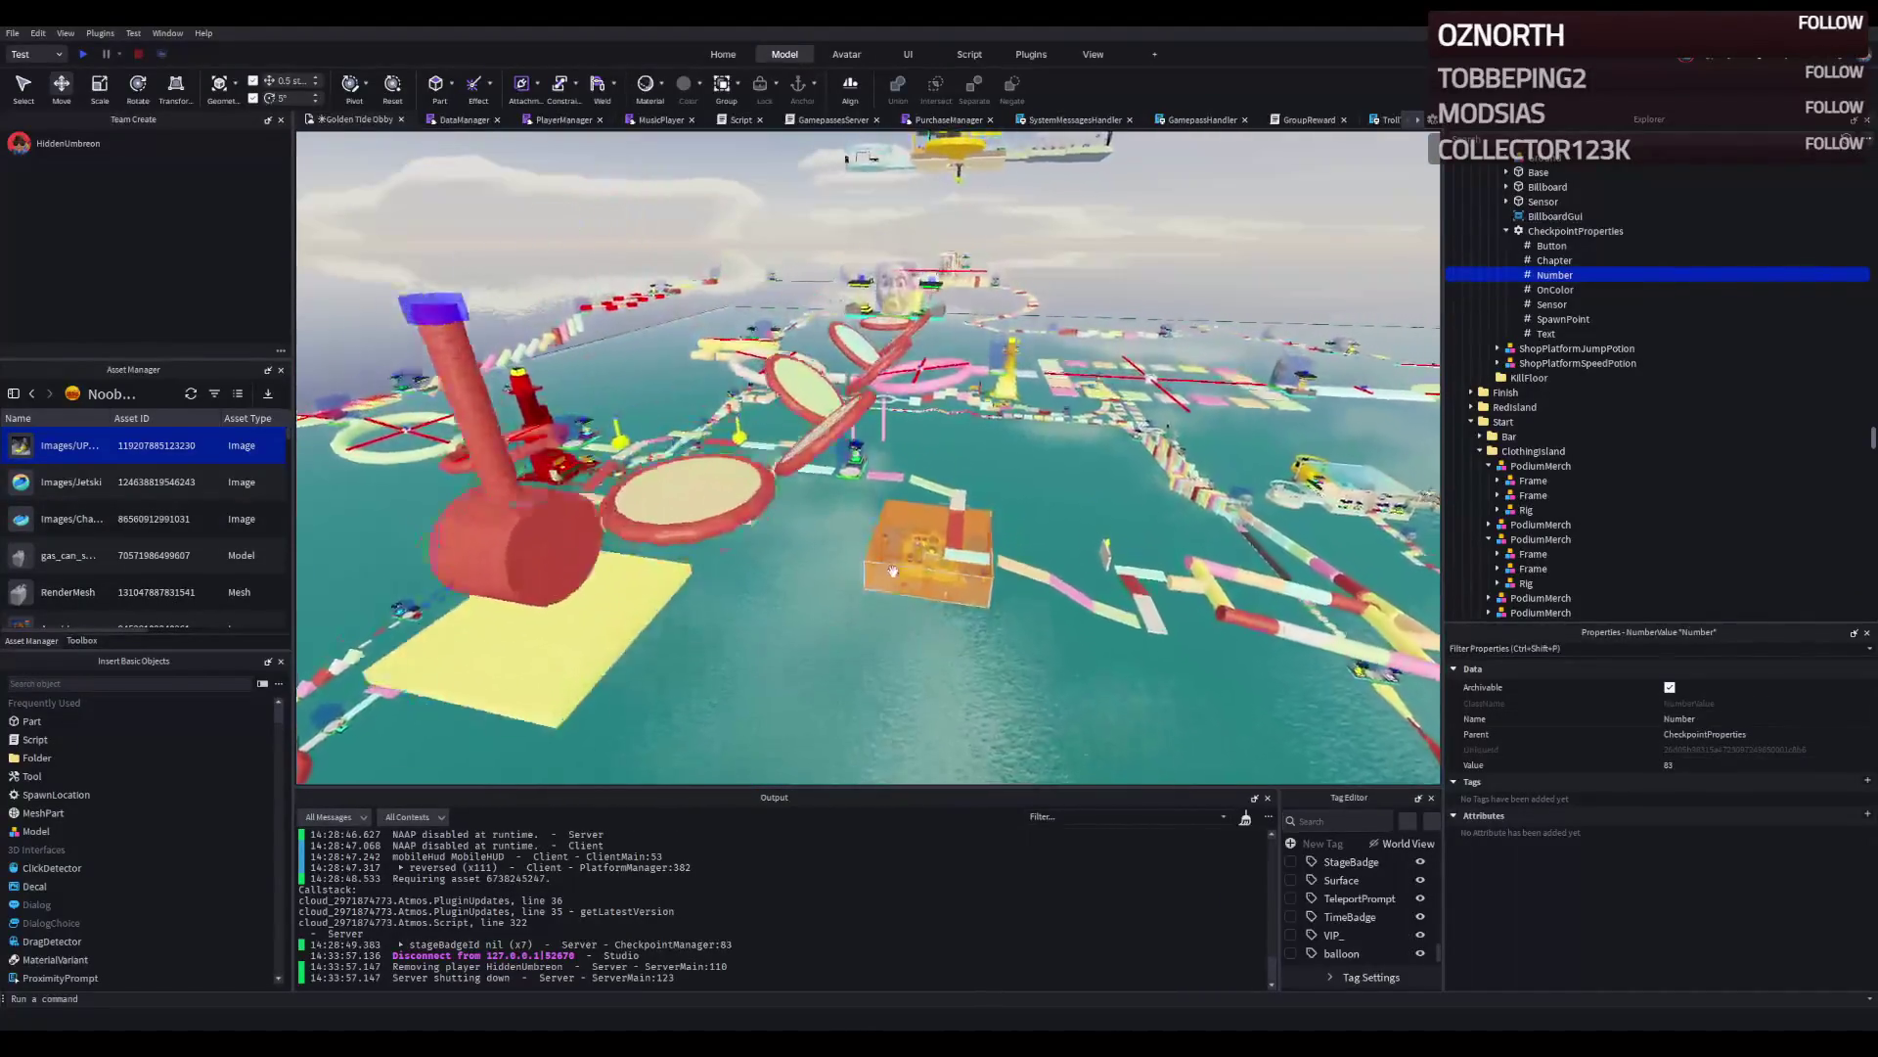
key("w")
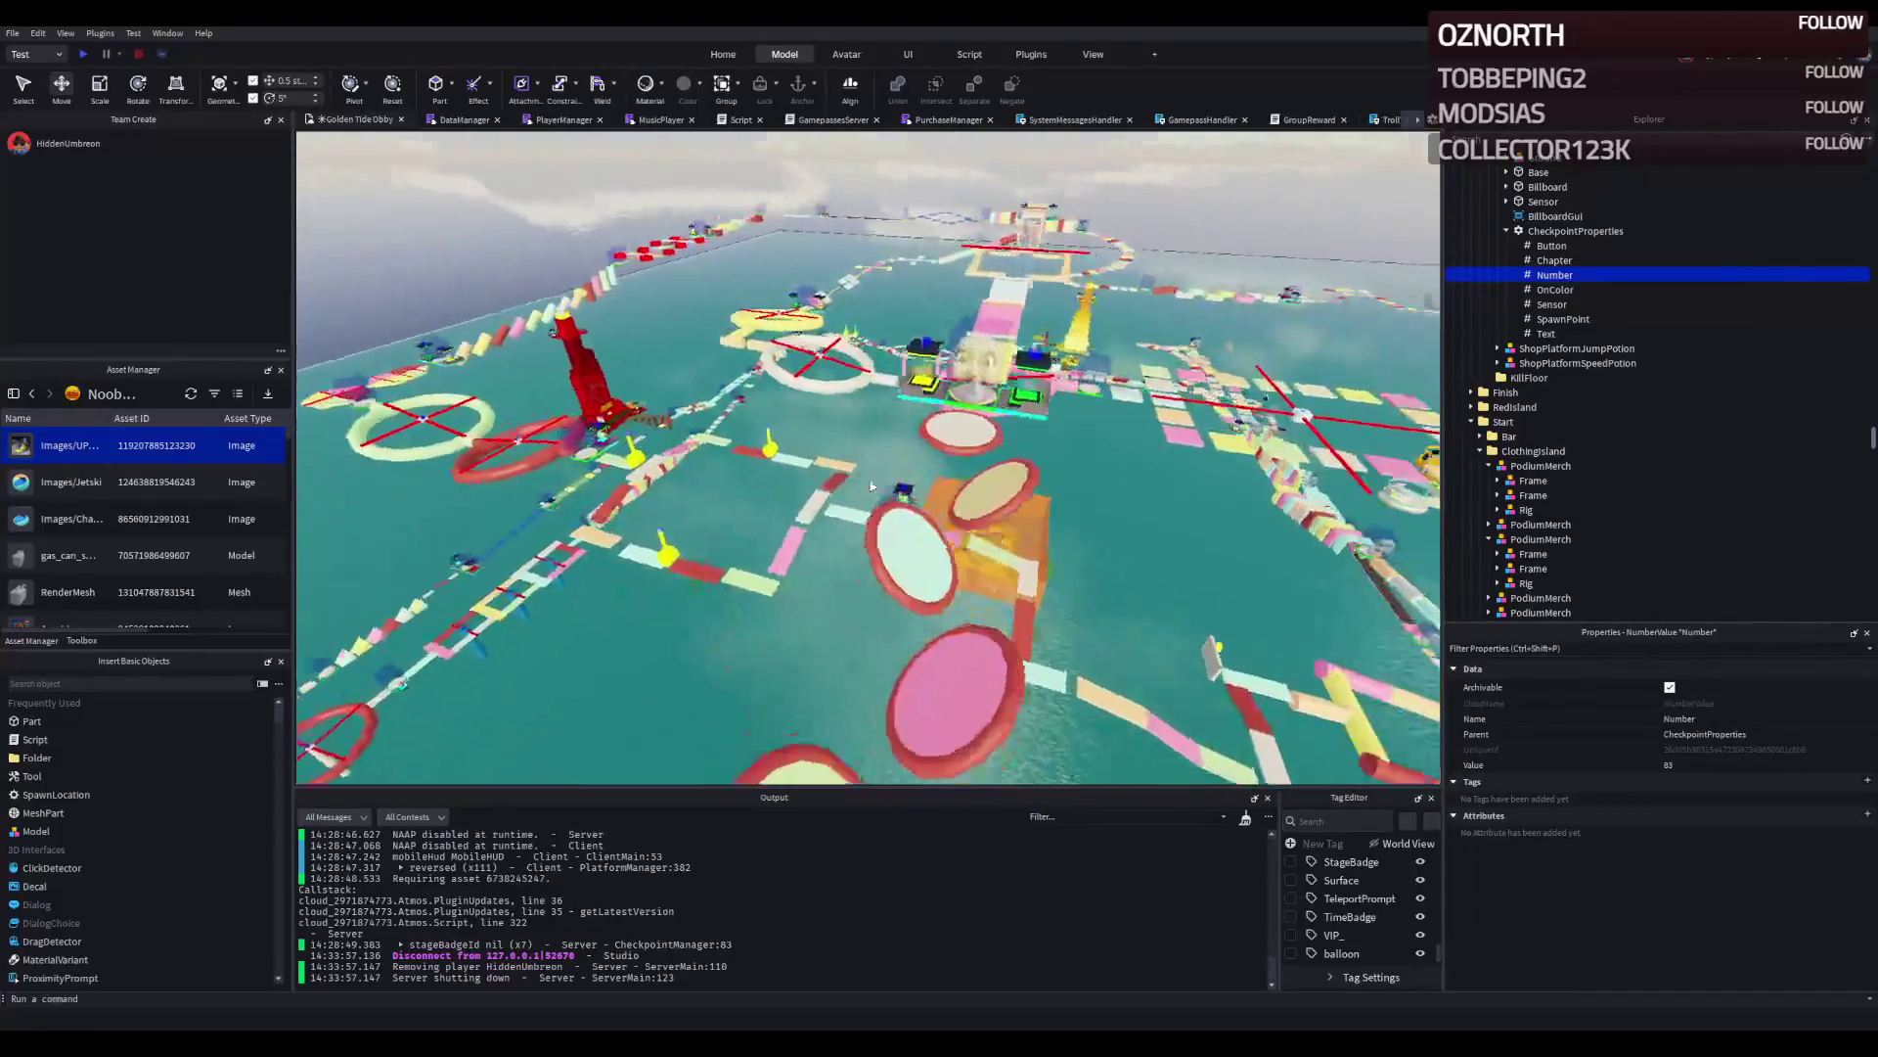
key("w")
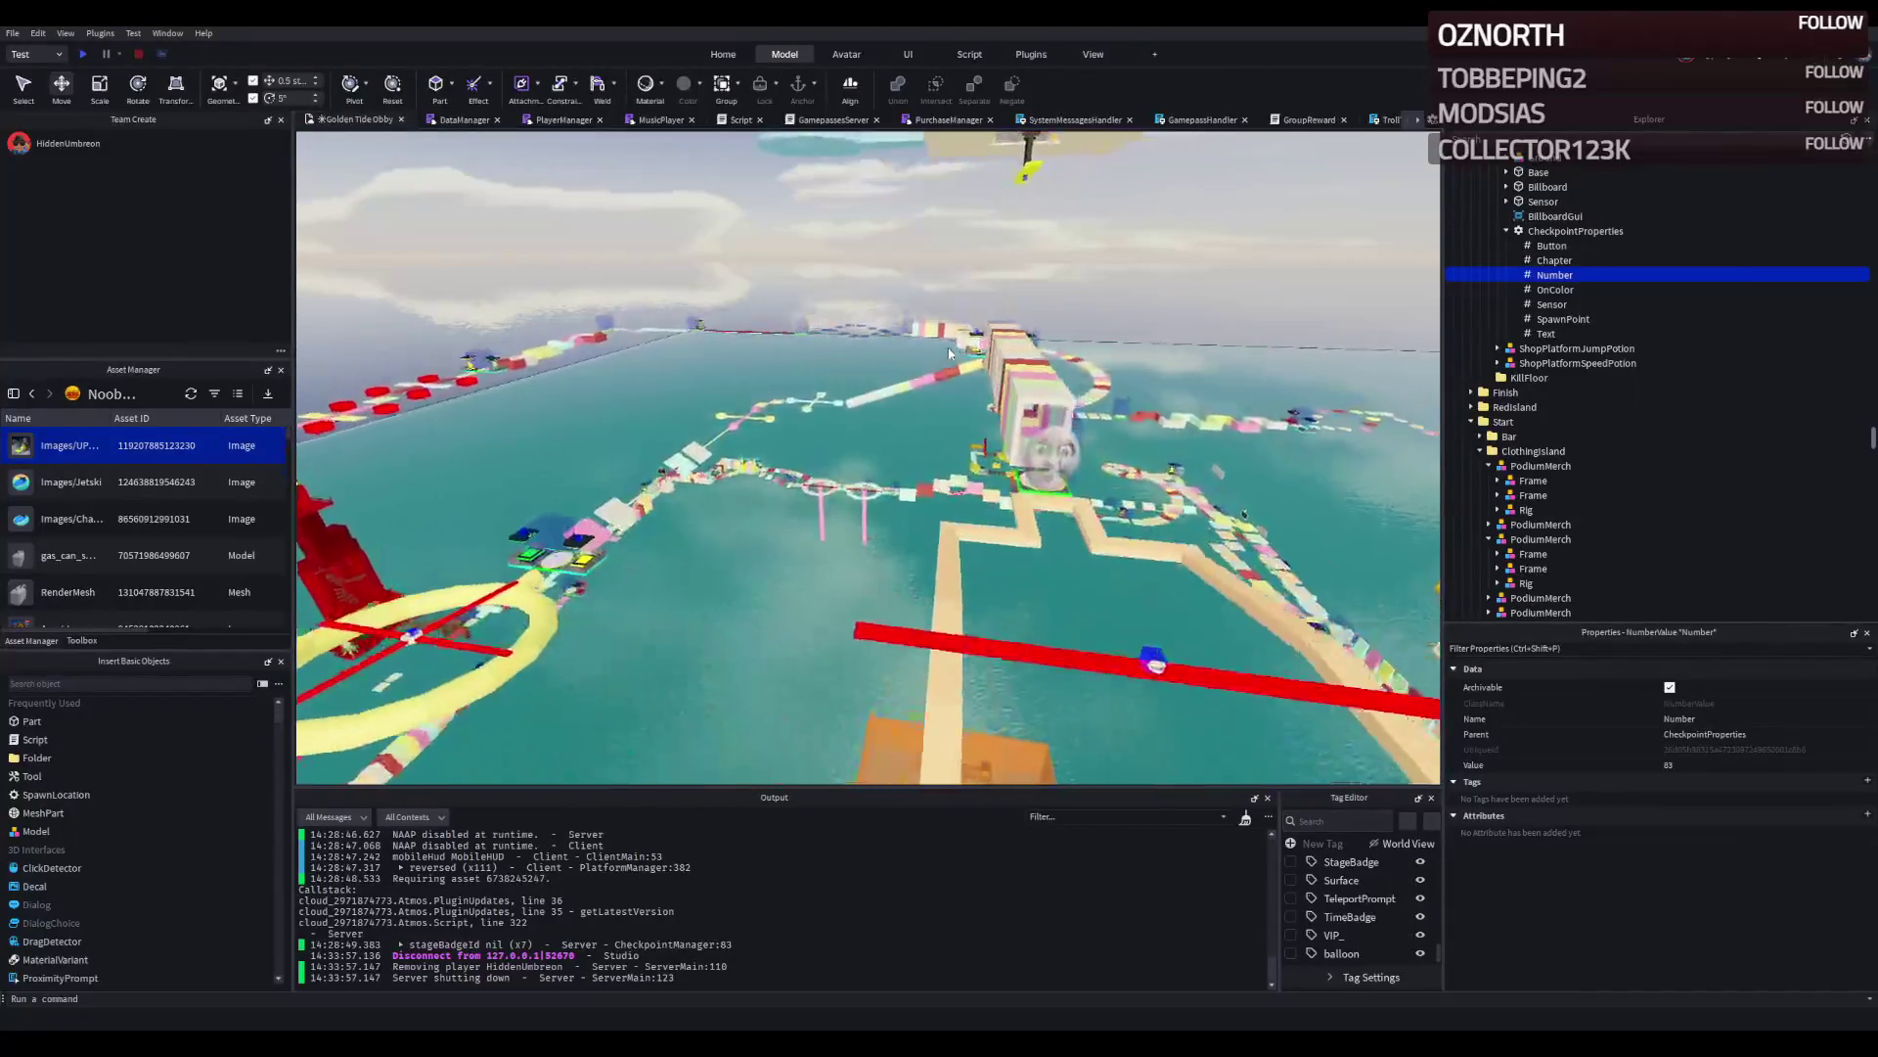
key("w")
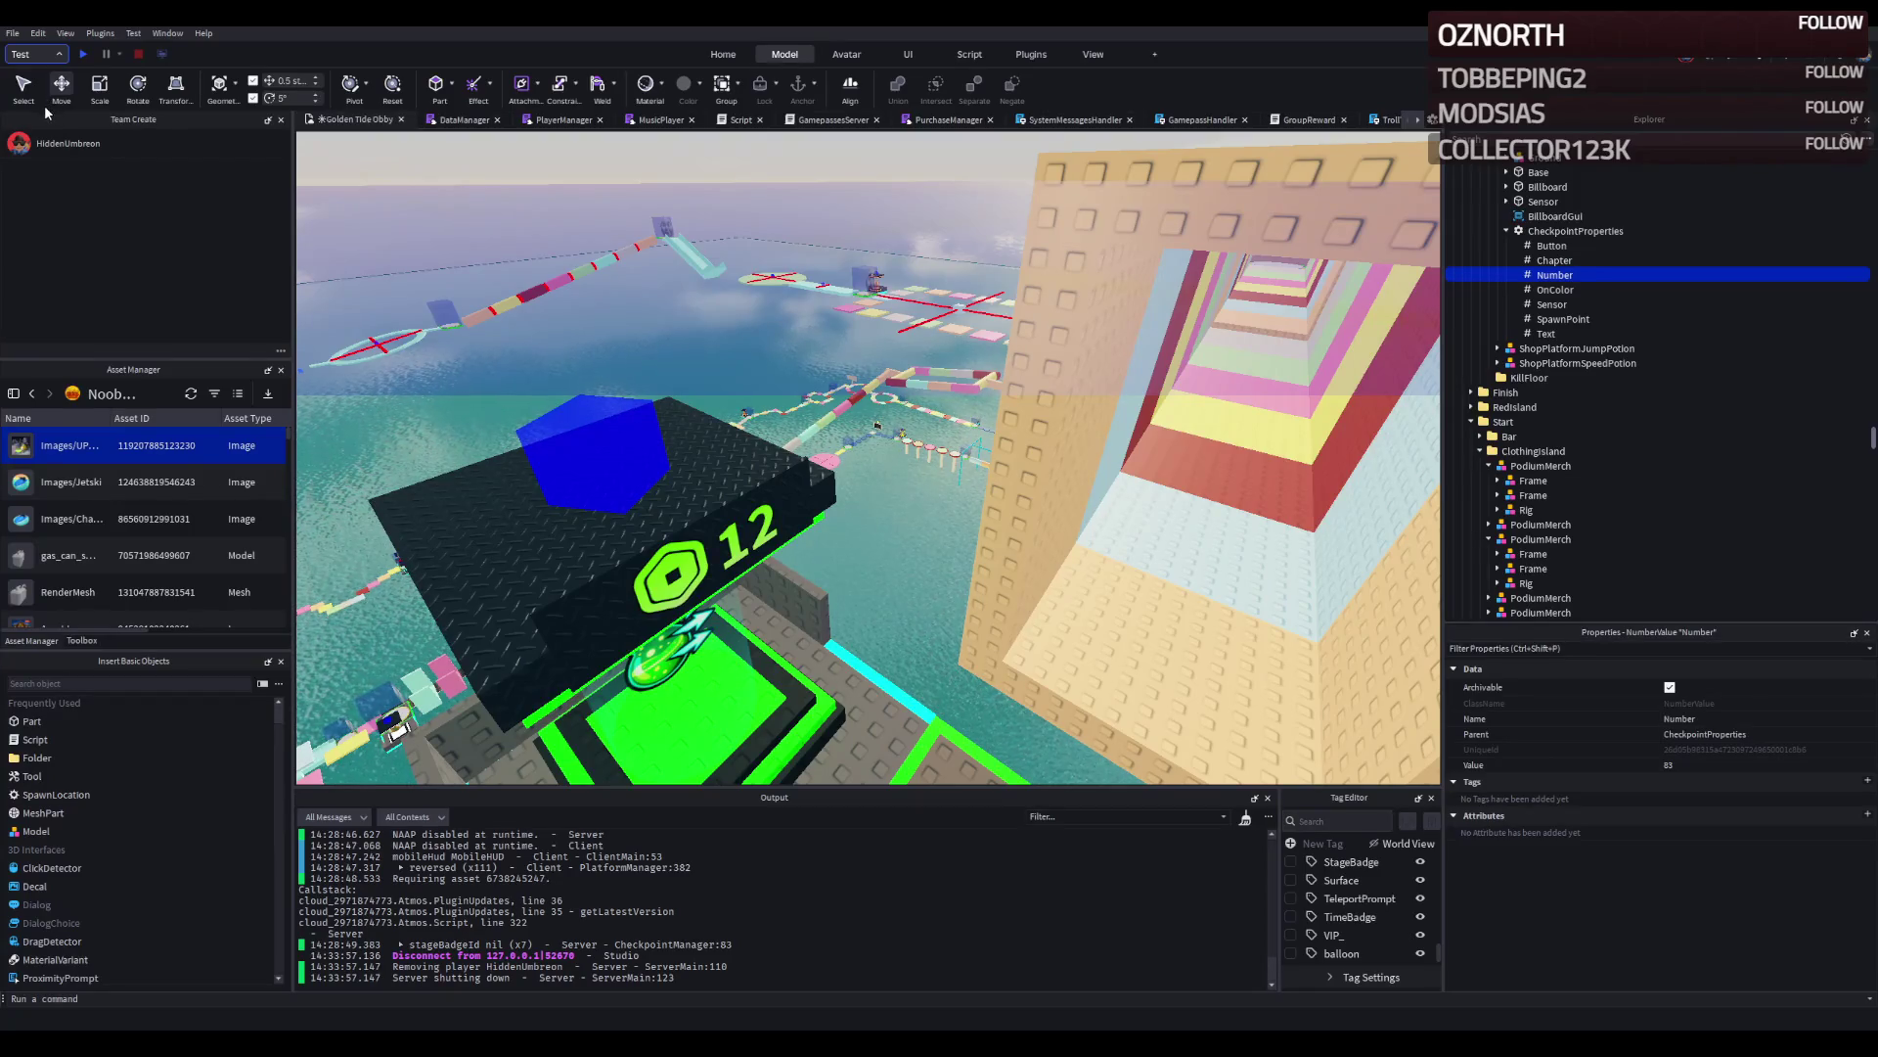
left_click(84, 54)
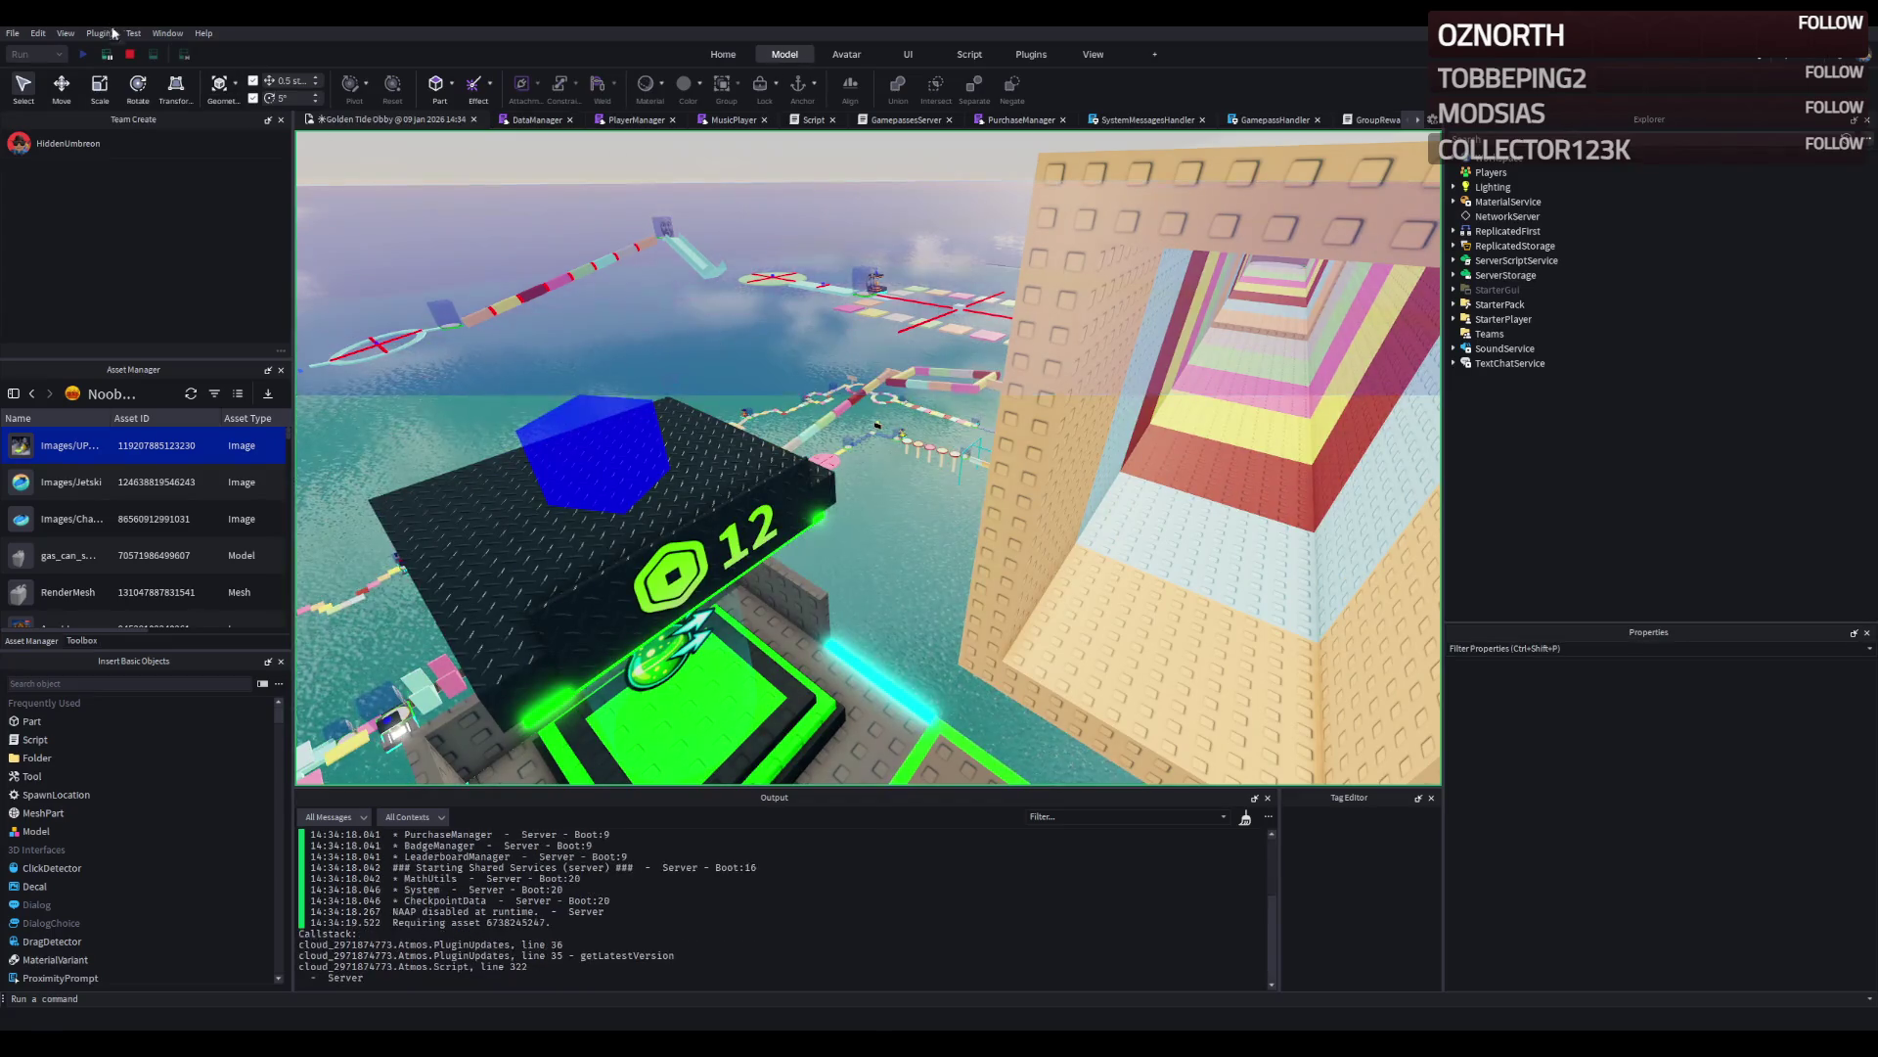
left_click(133, 54)
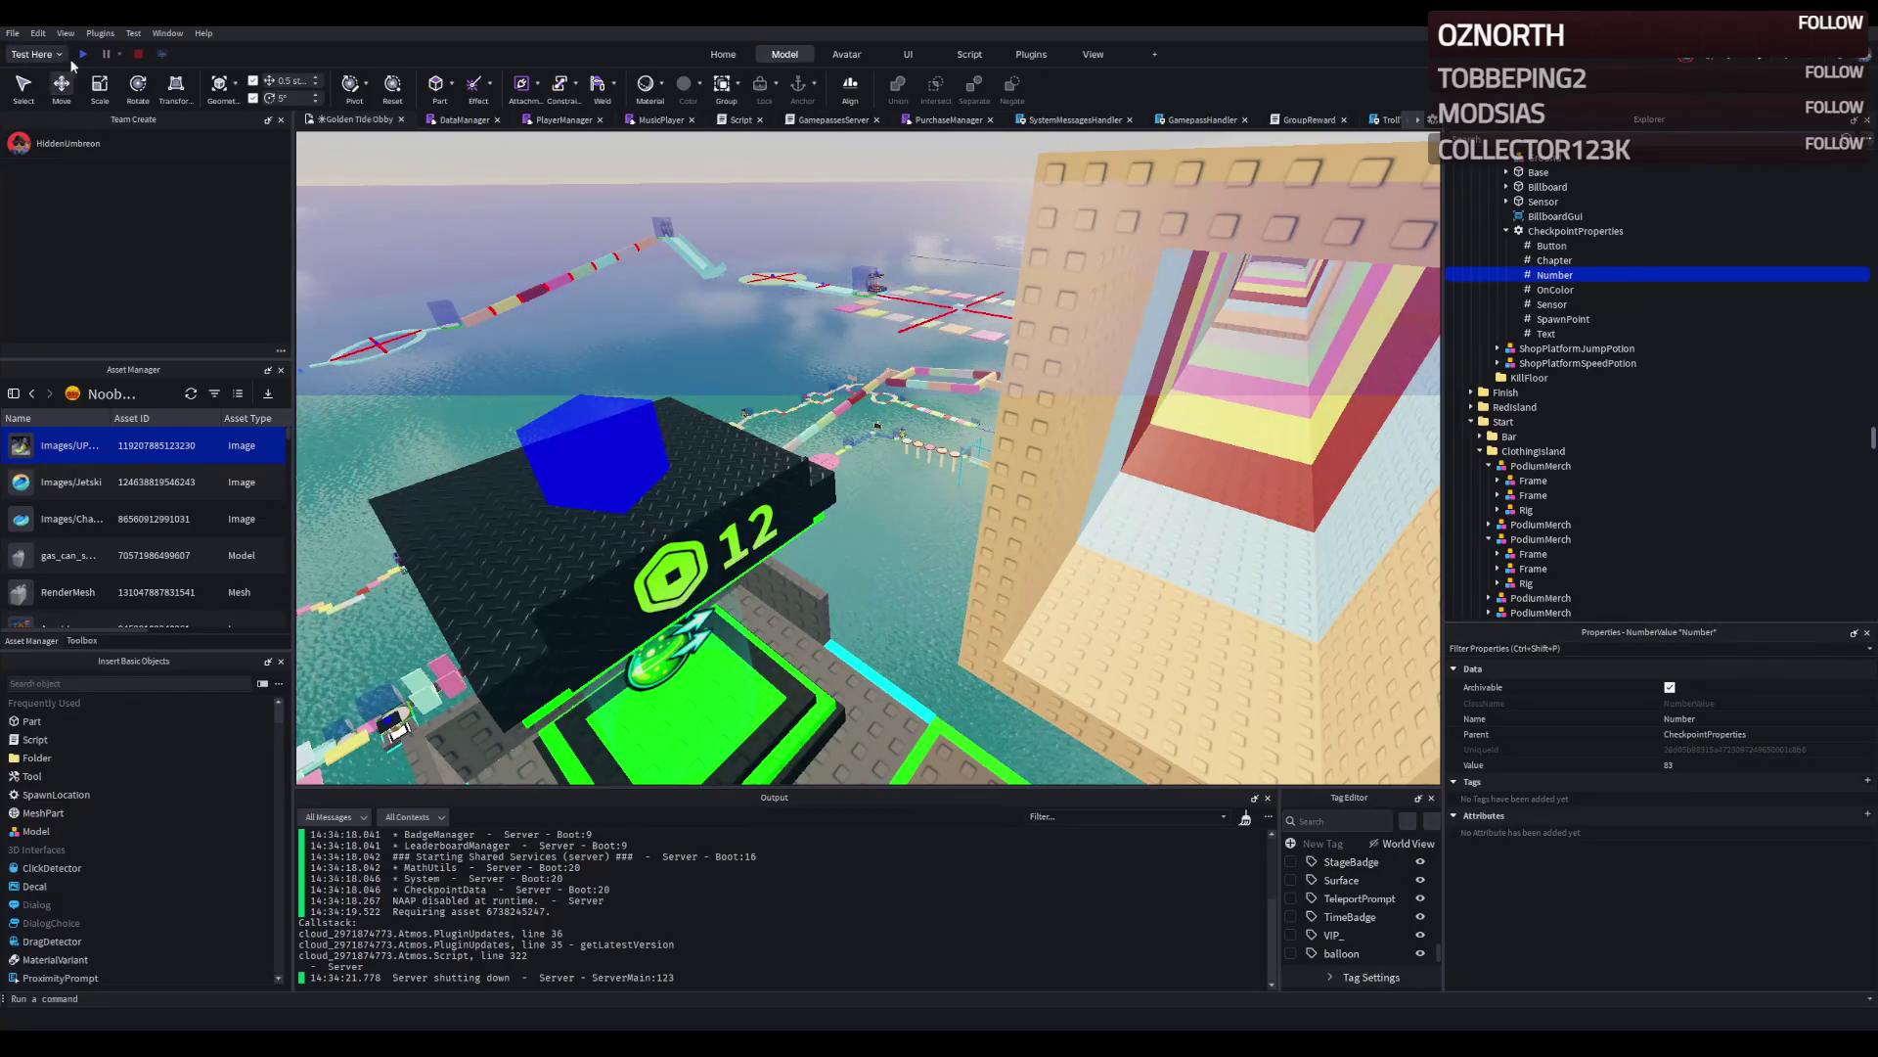
left_click(85, 55)
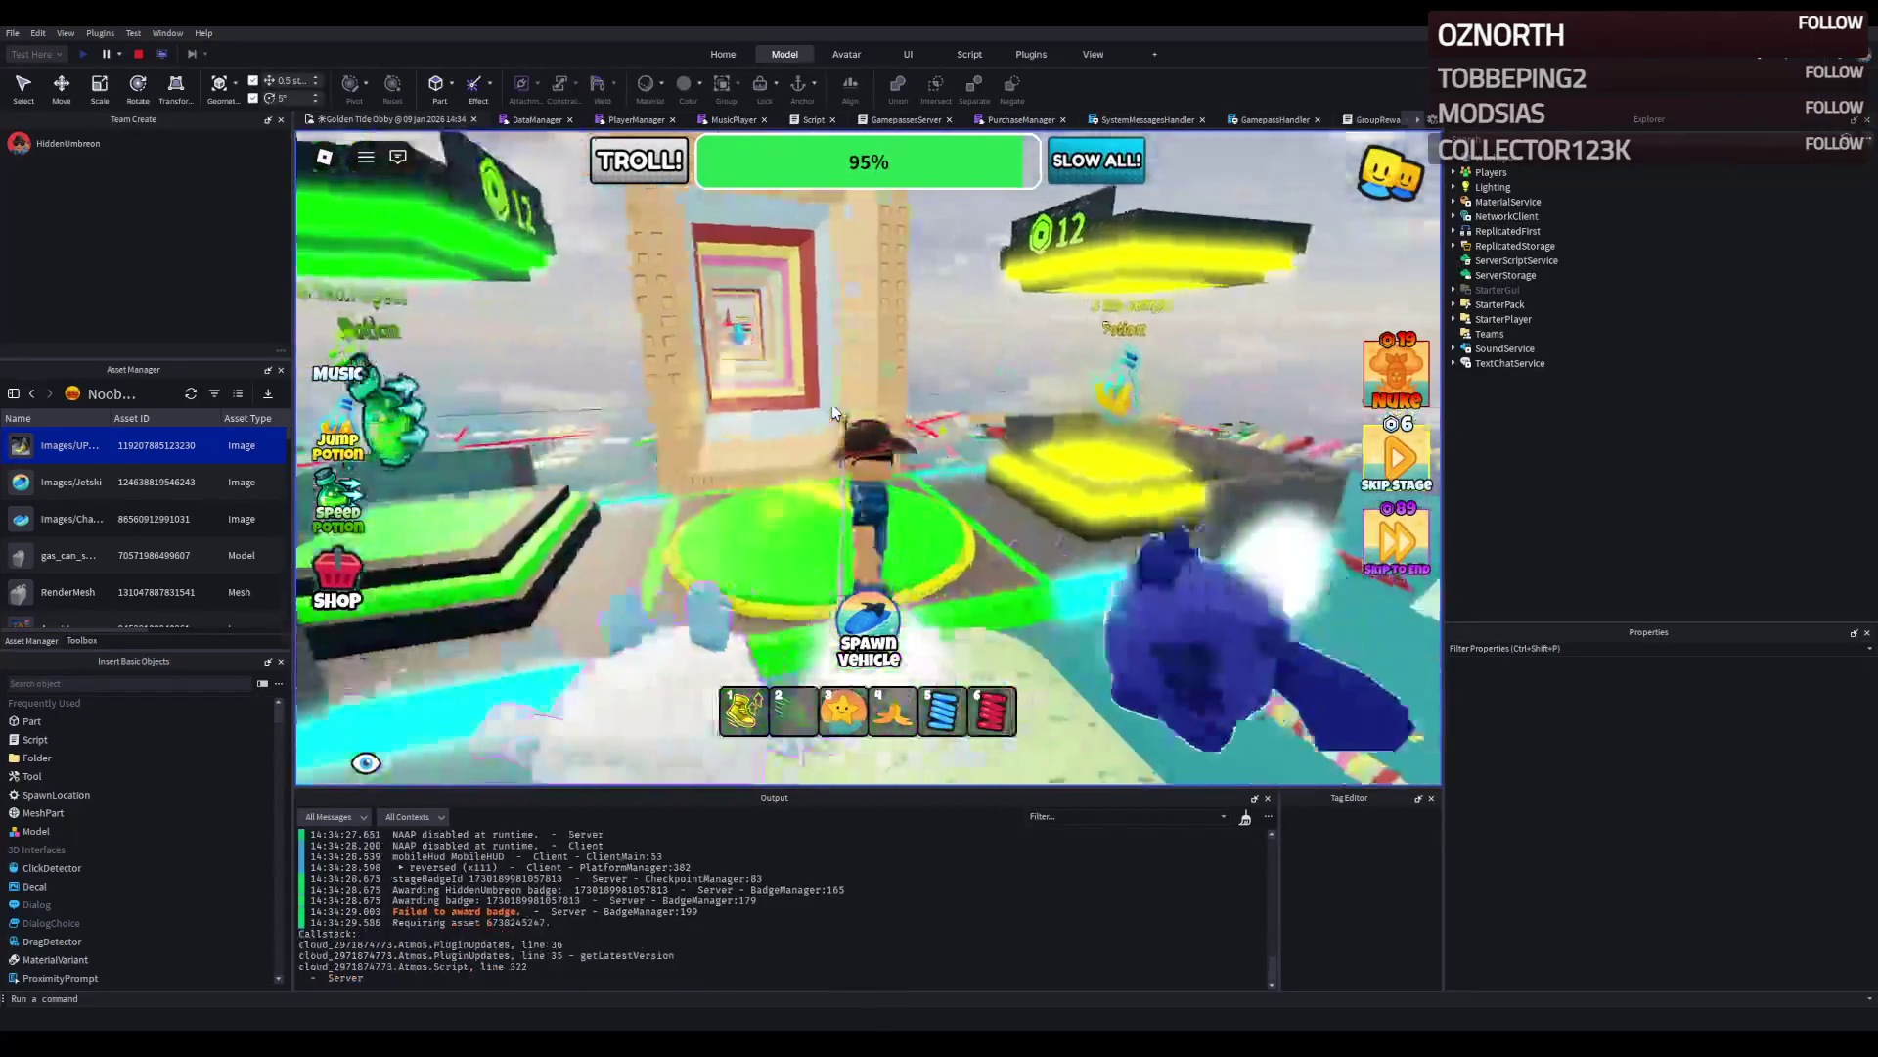
Run the character through the colourful corridor to the green checkpoint platform.
key("w")
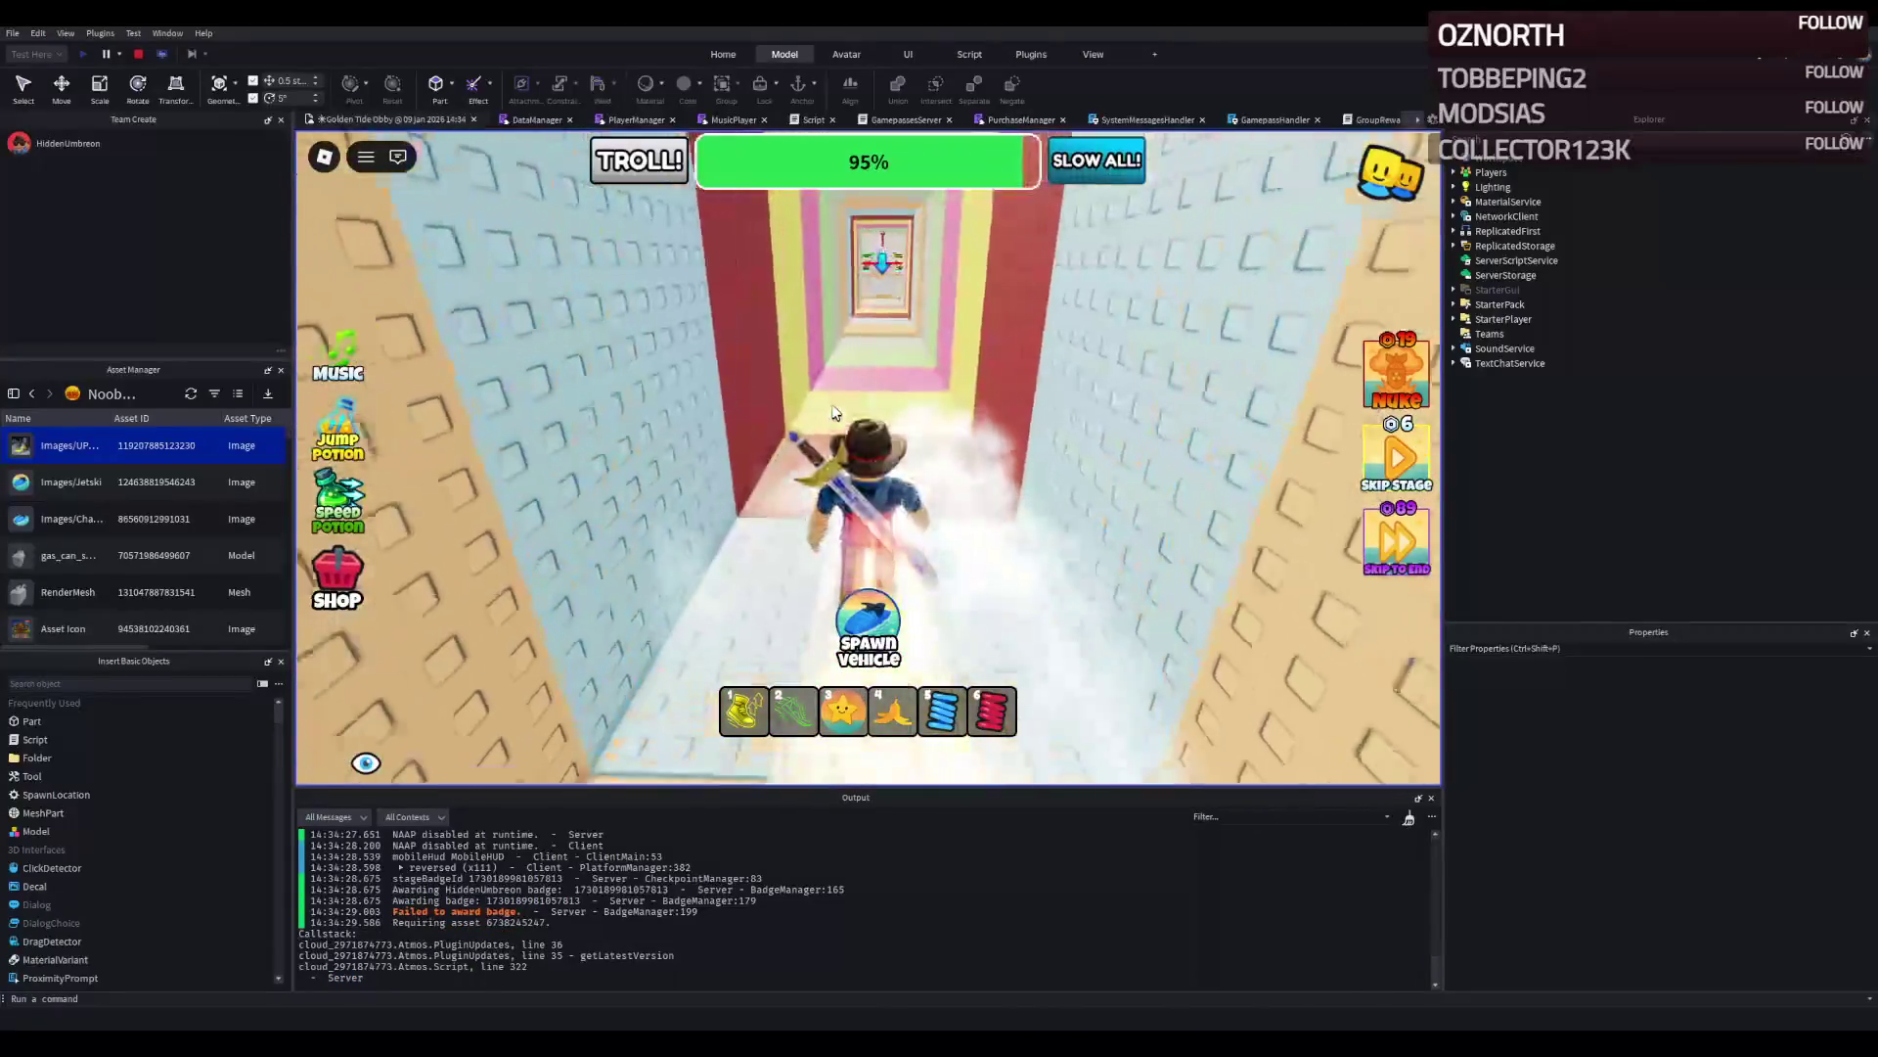
key("w")
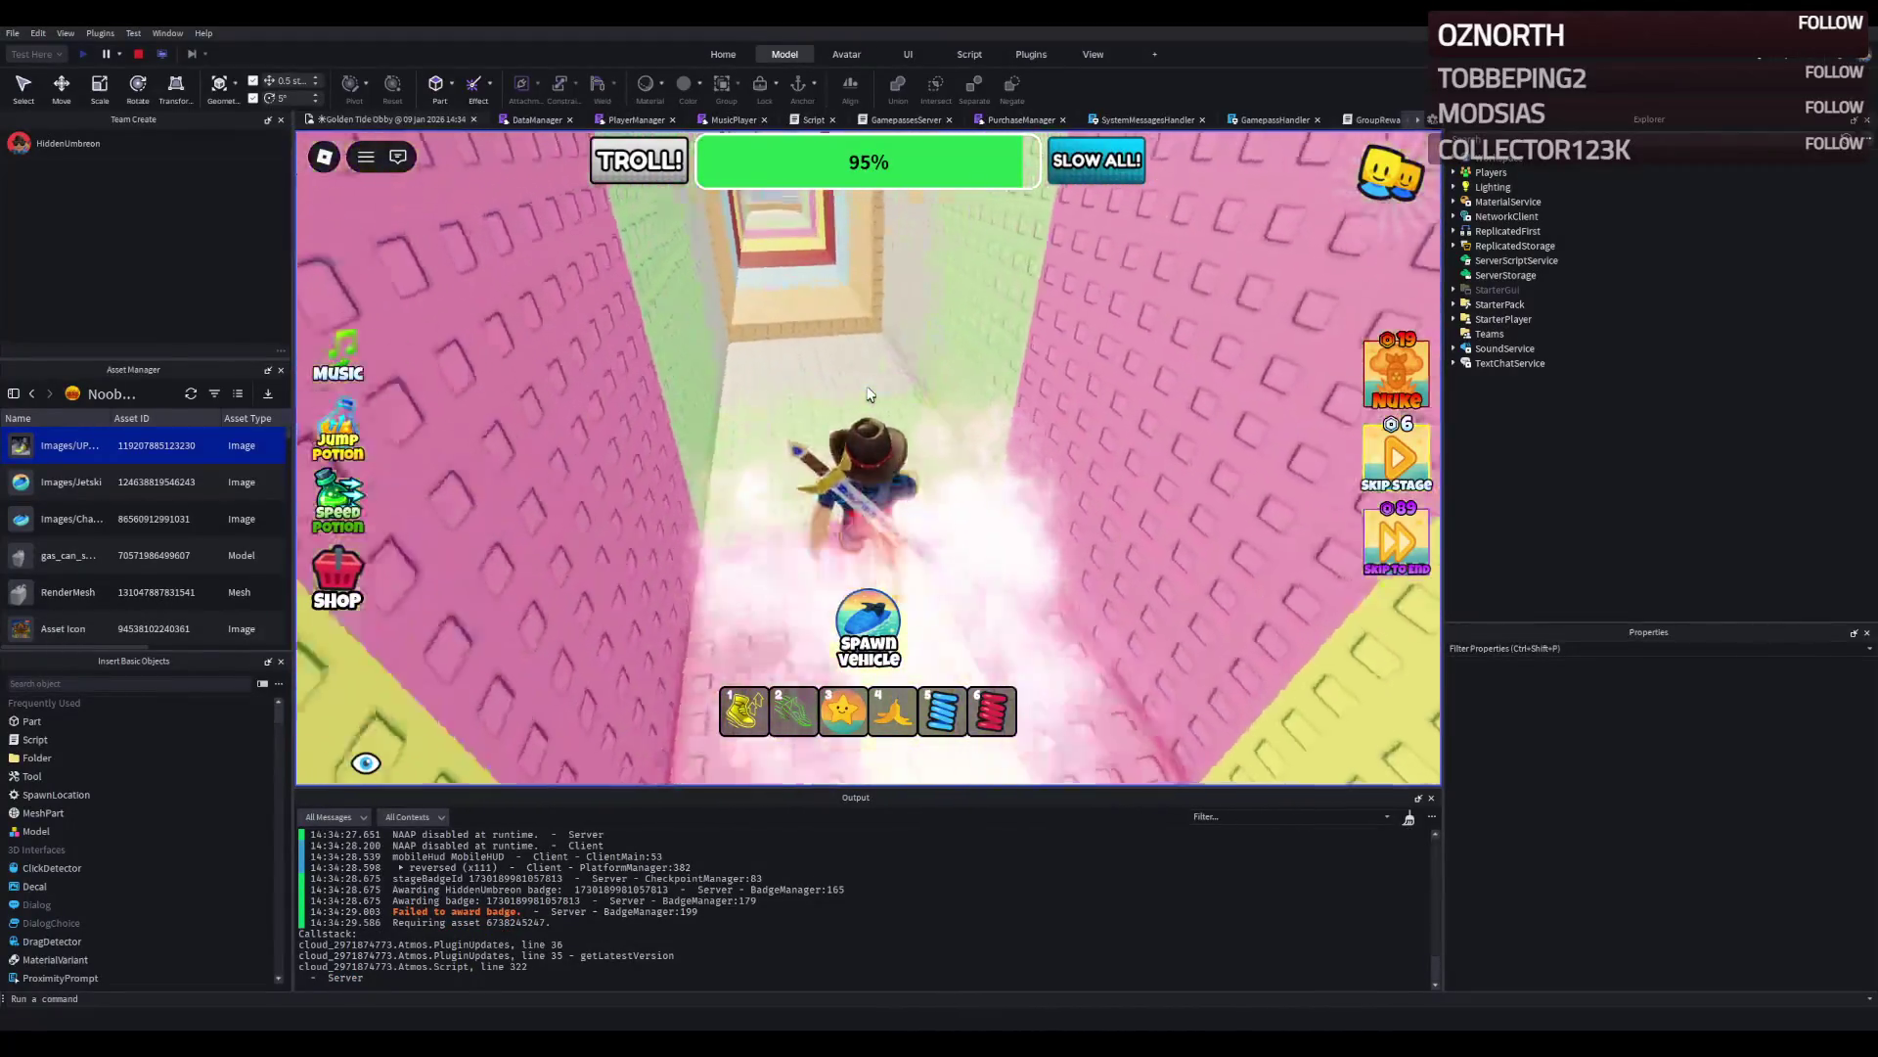
key("w")
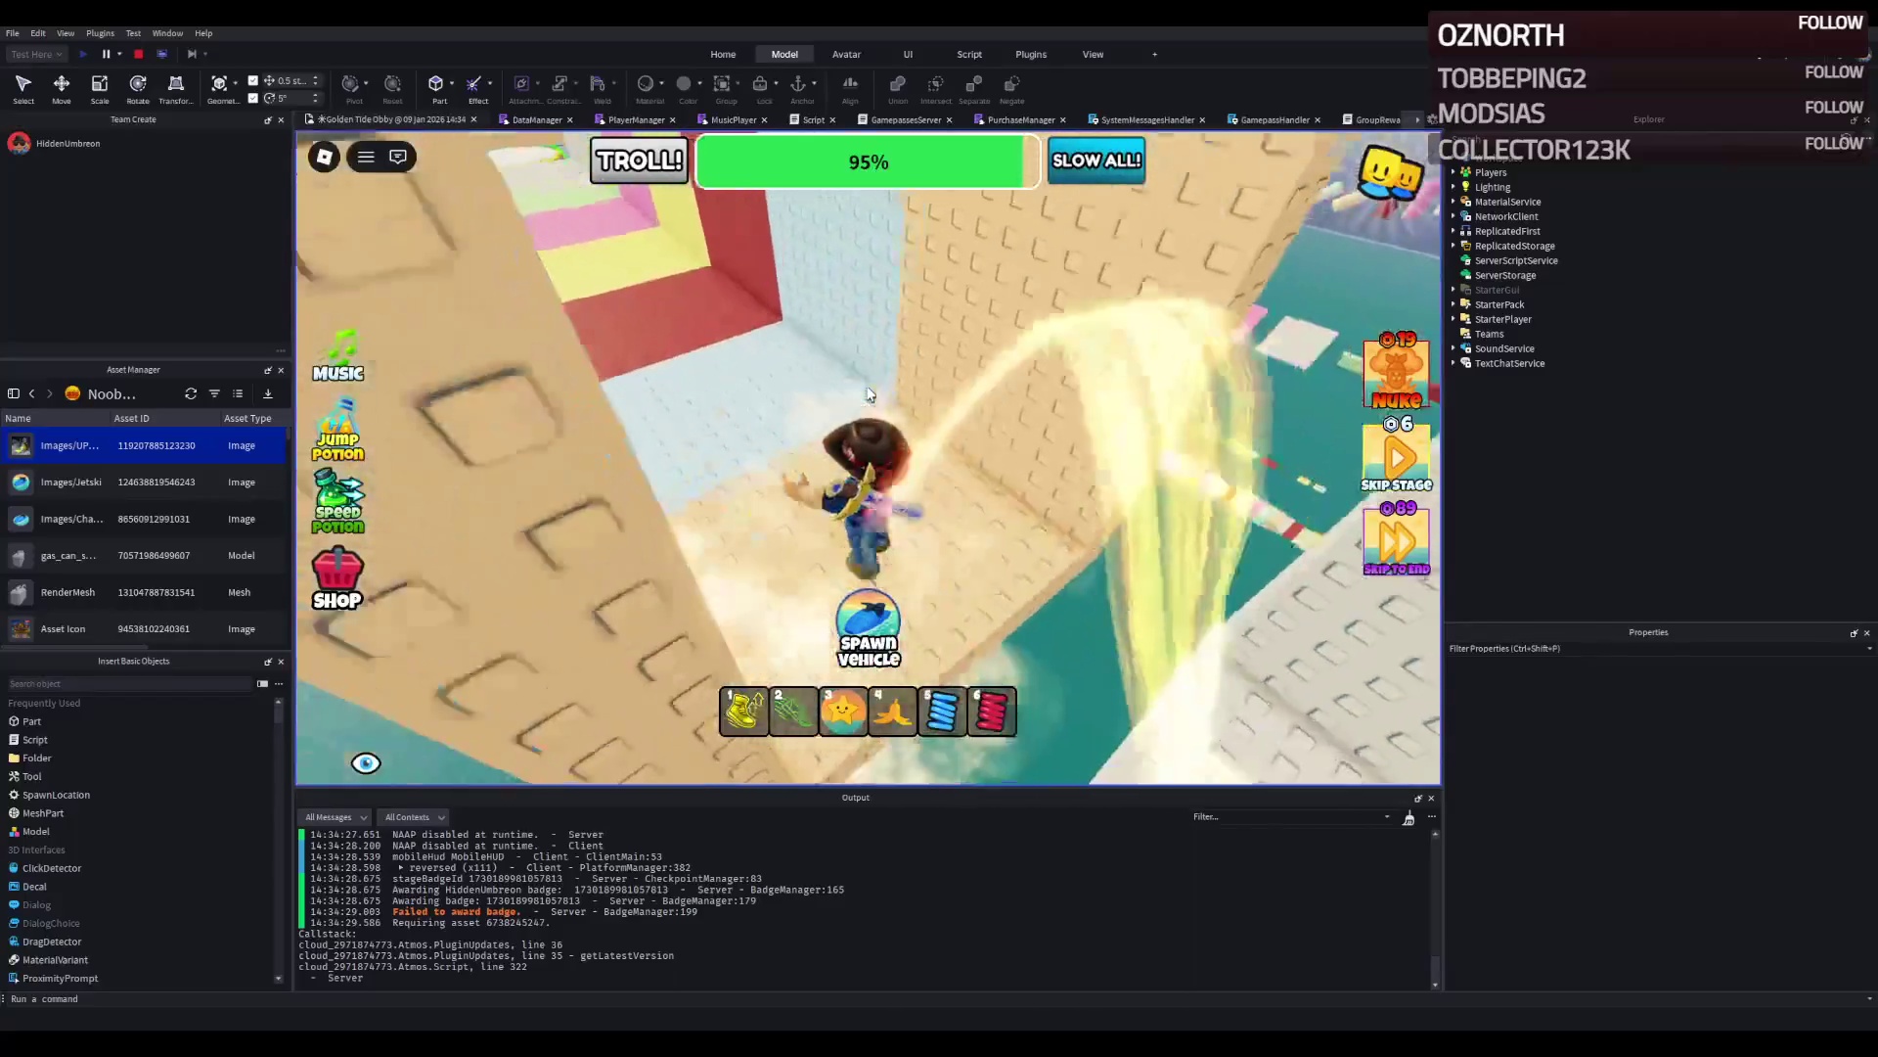
key("w")
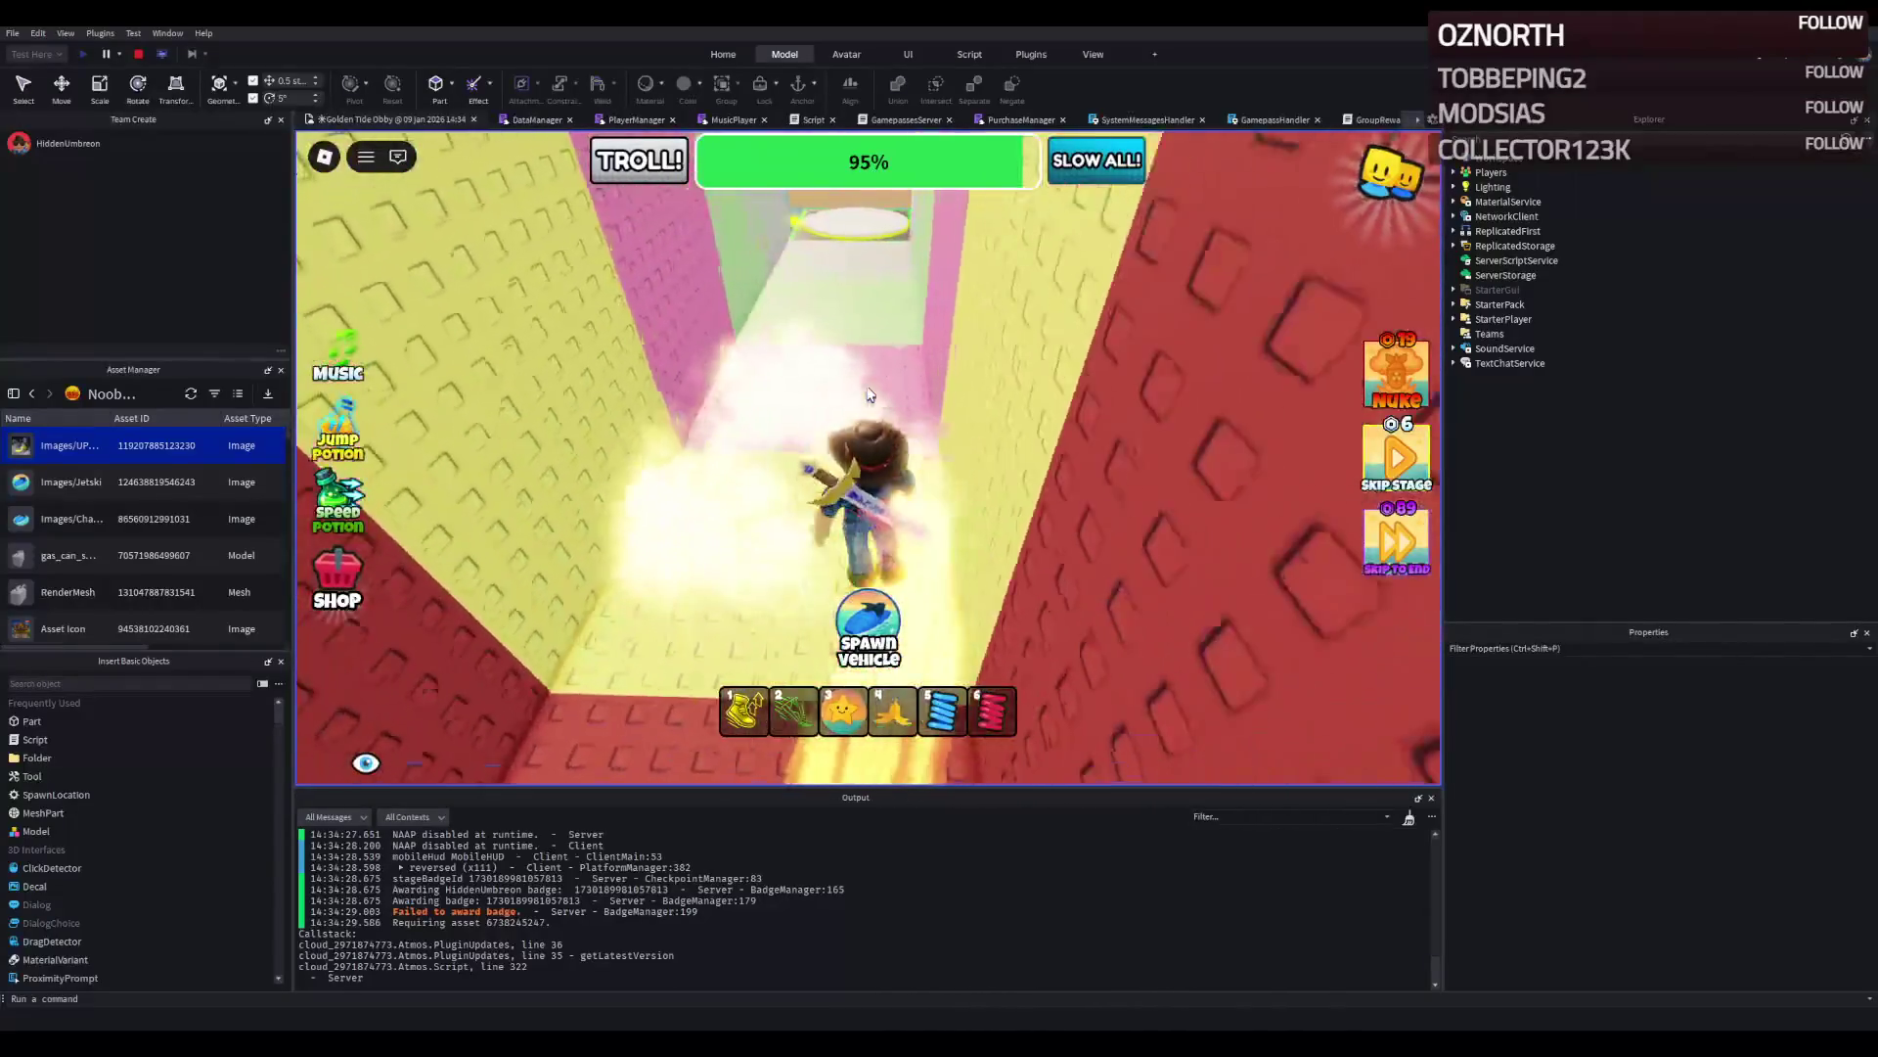
key("w")
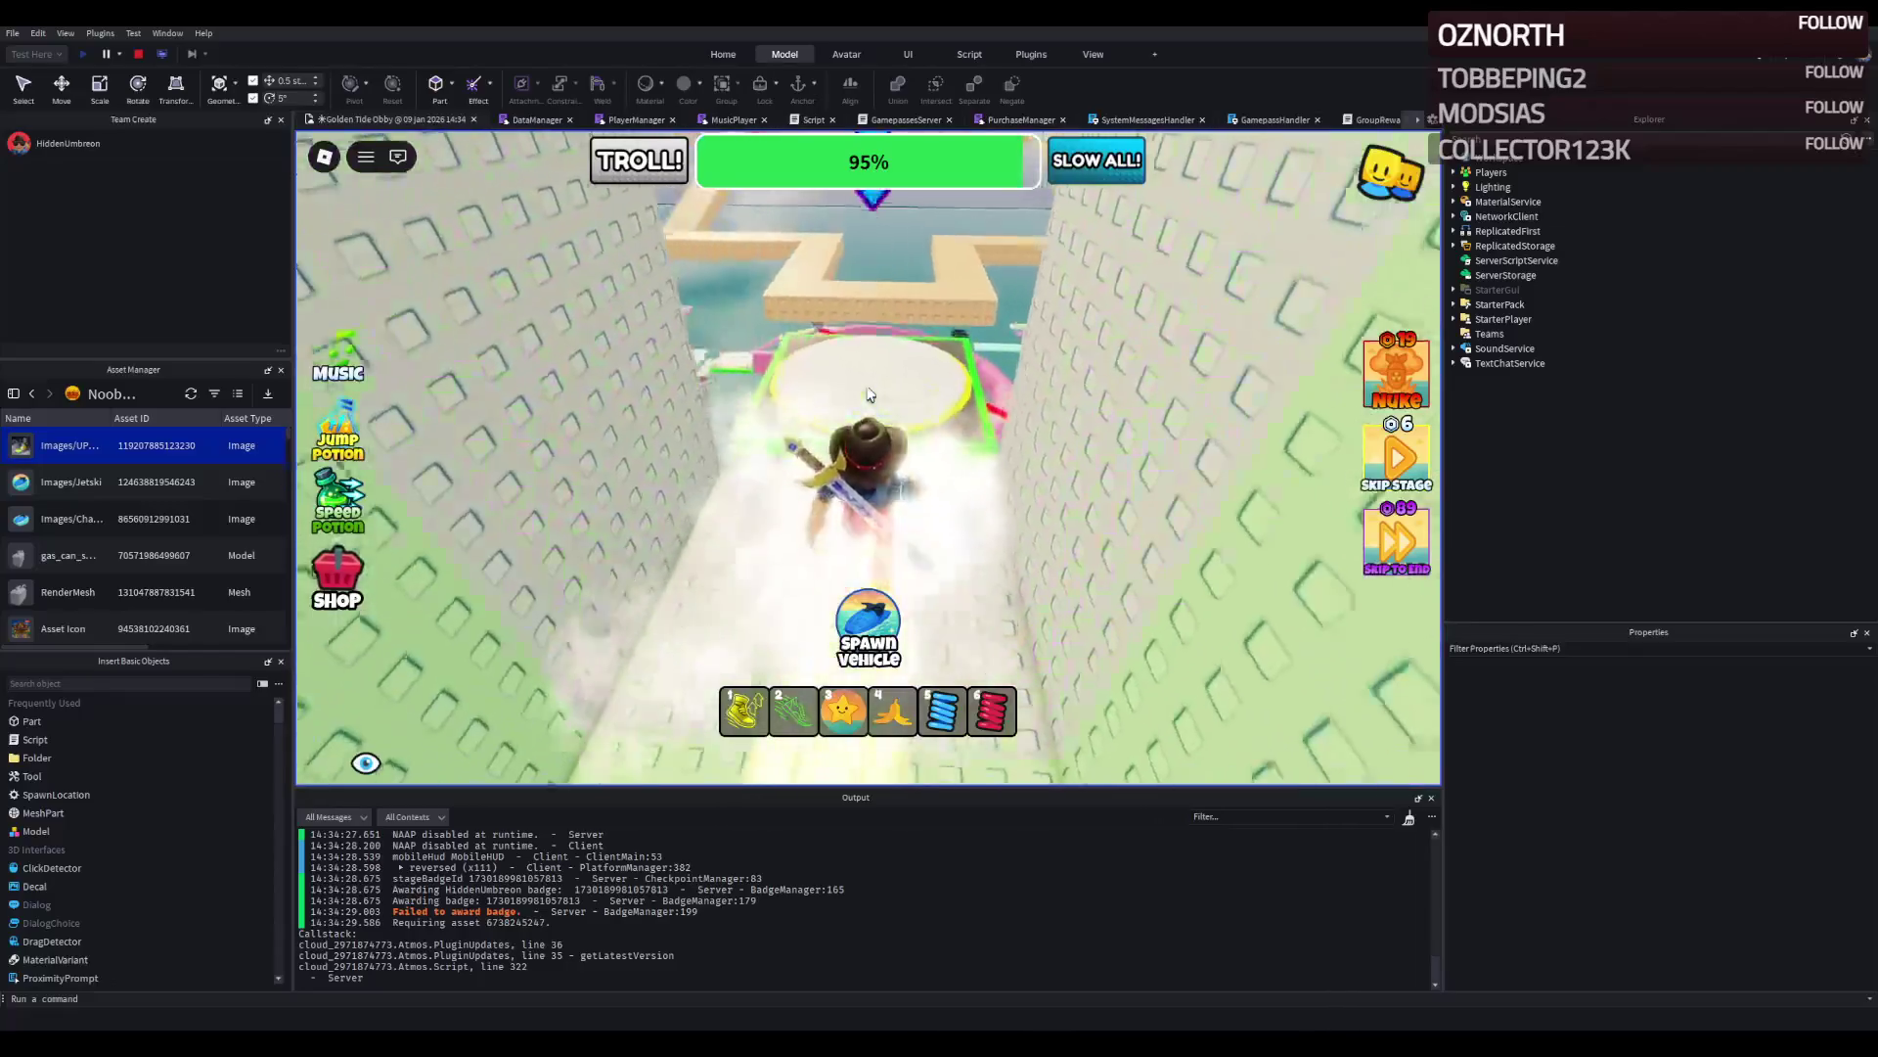
key("w")
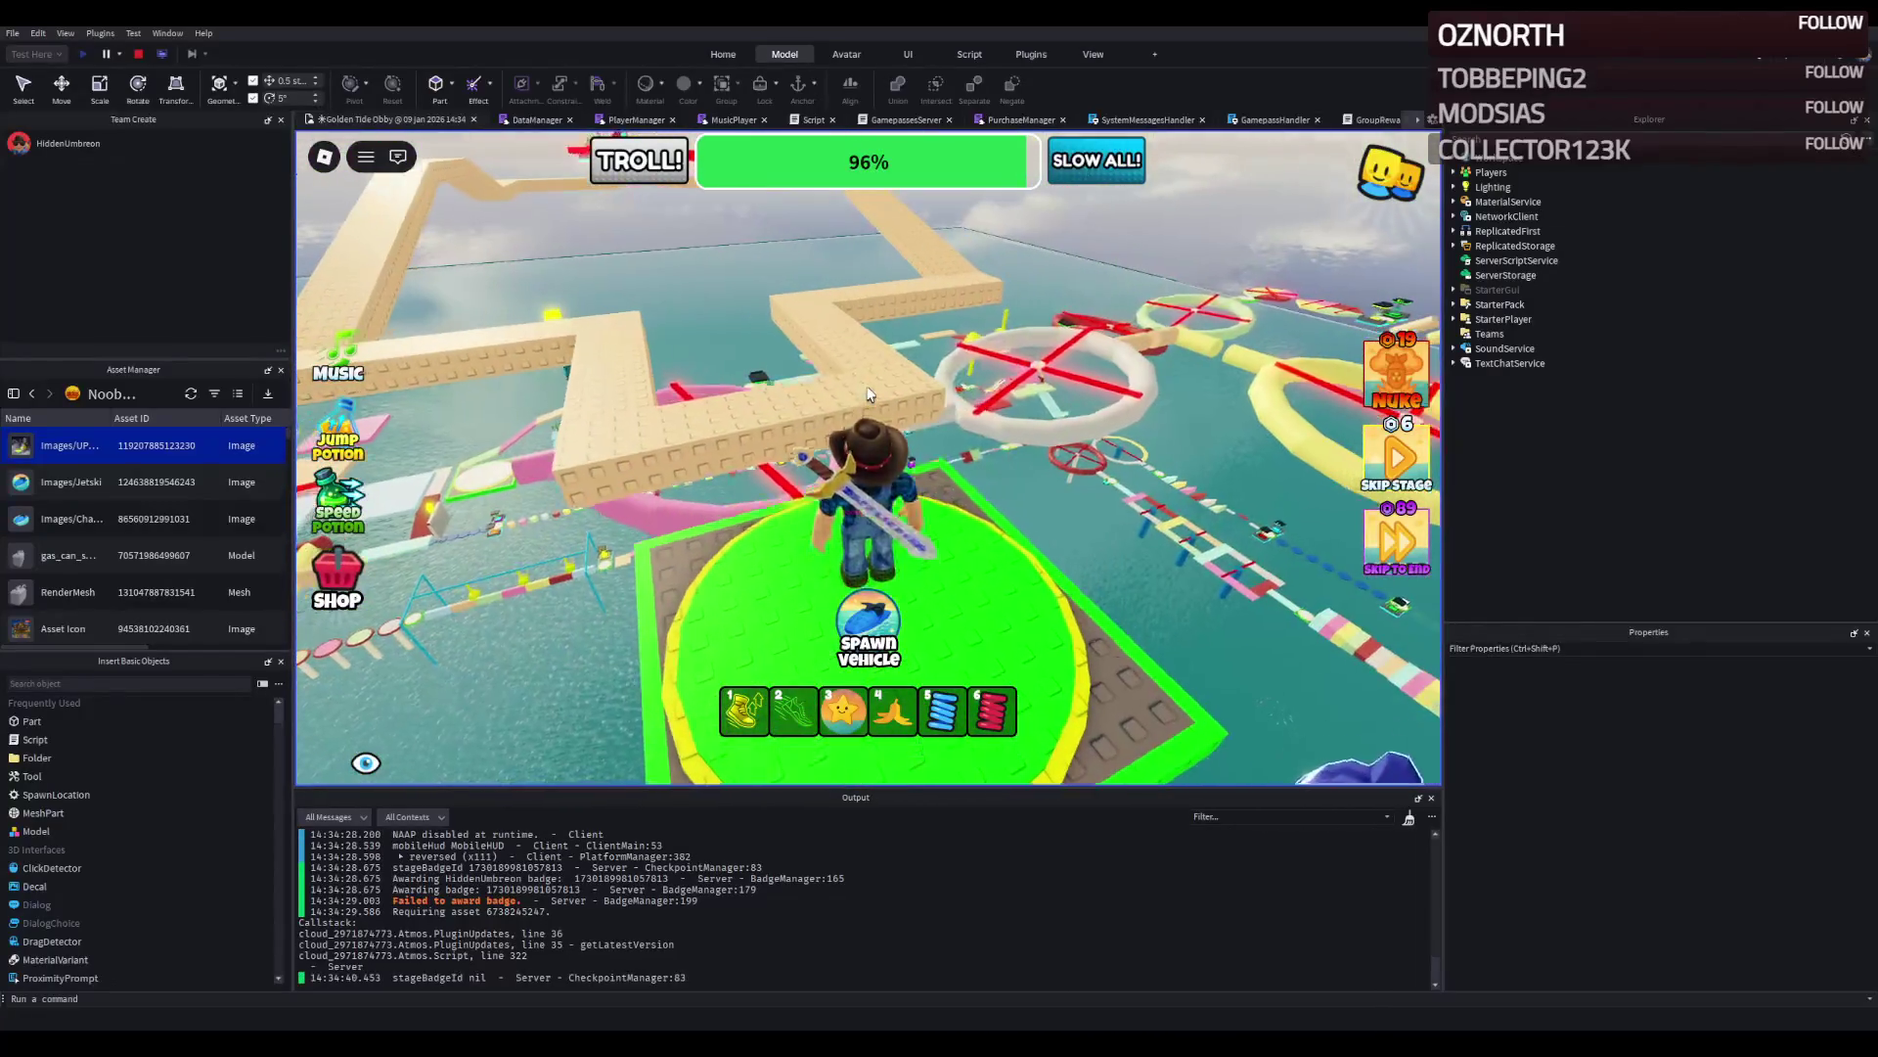
Follow the beige brick path past the pink rings and jump up to the next stage checkpoint.
key("w")
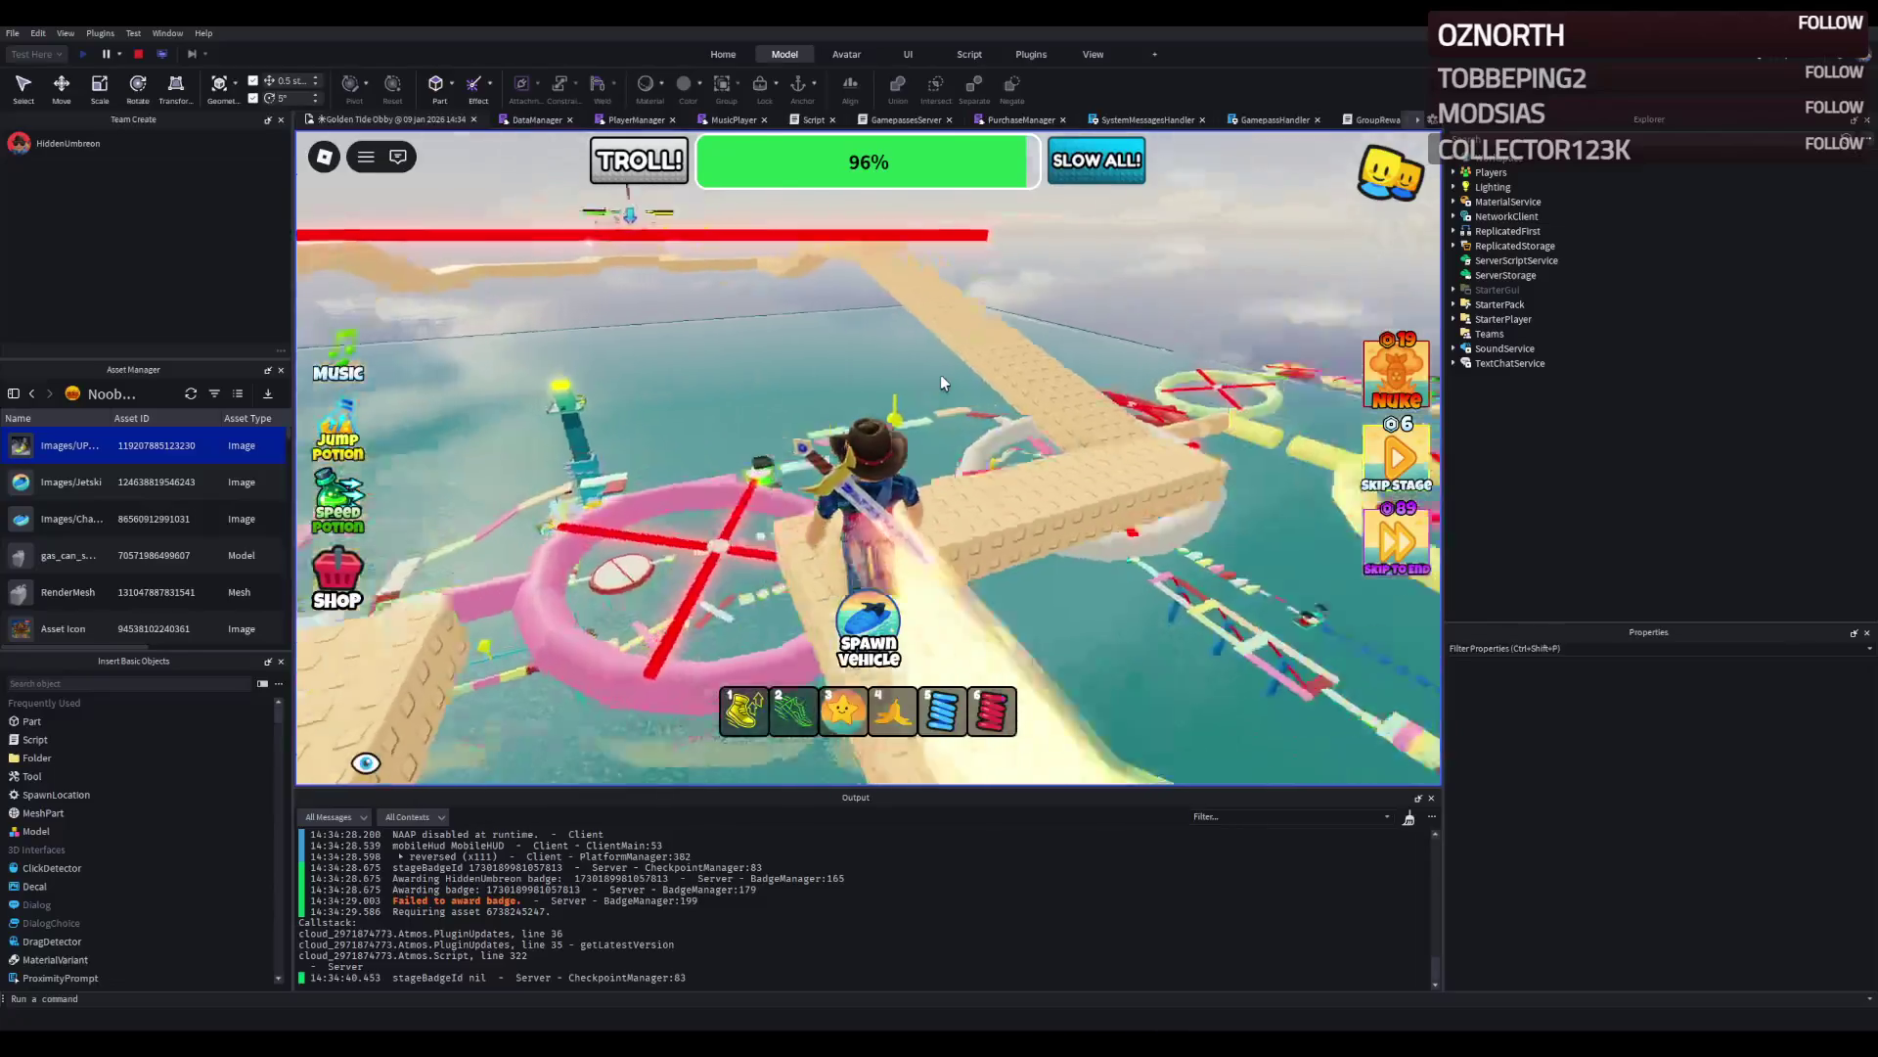
key("w")
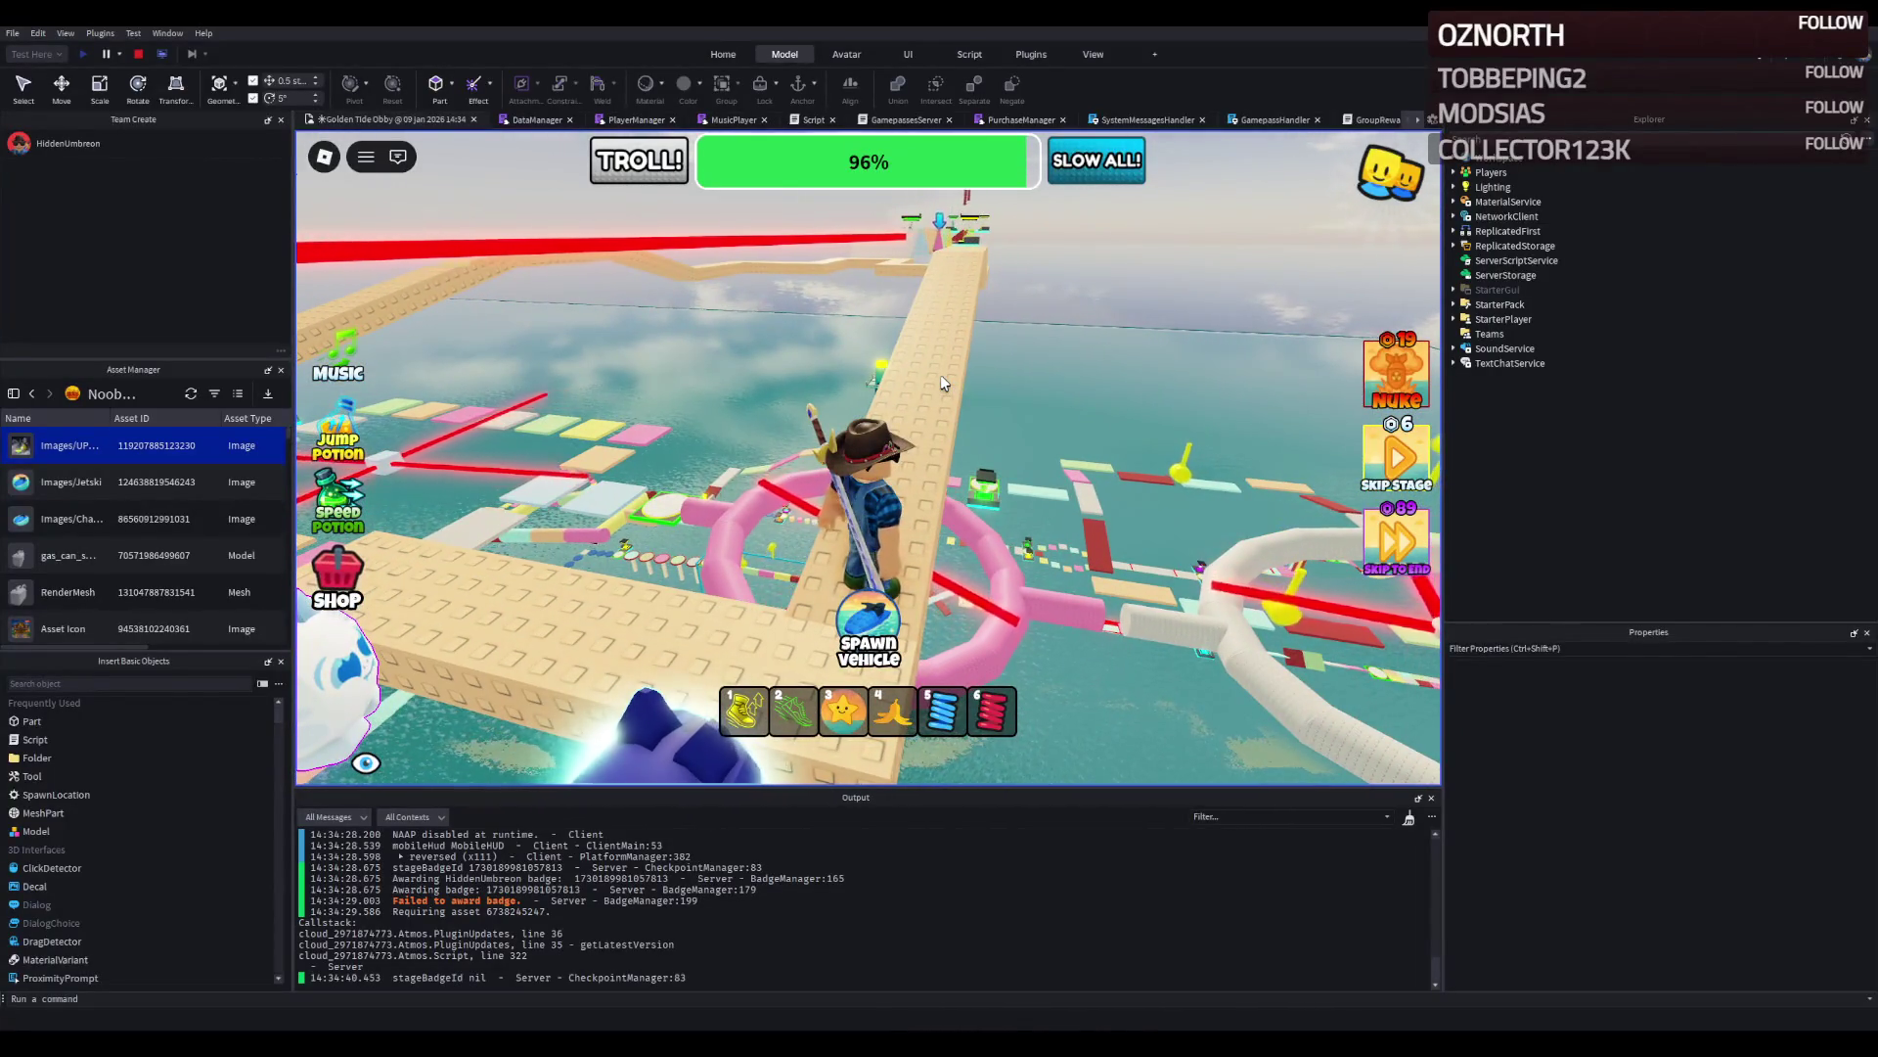
key("w")
key("w")
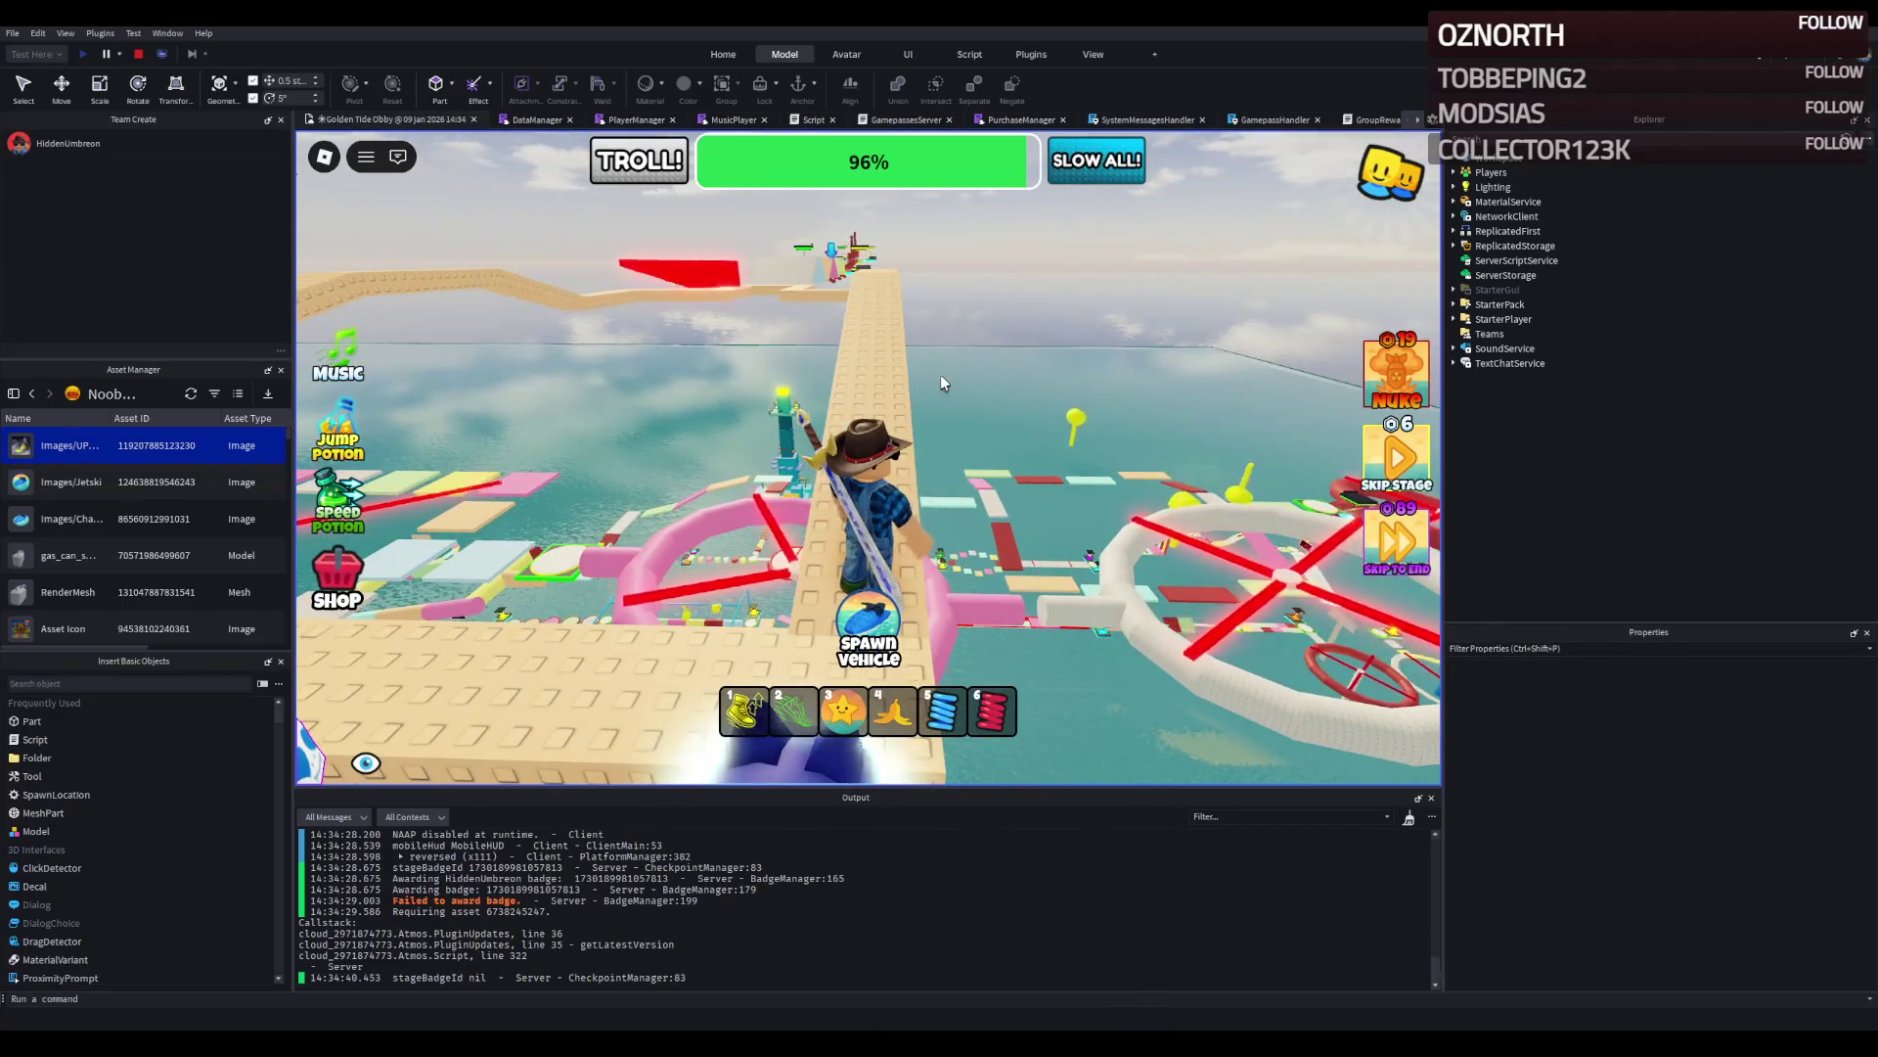
key("w")
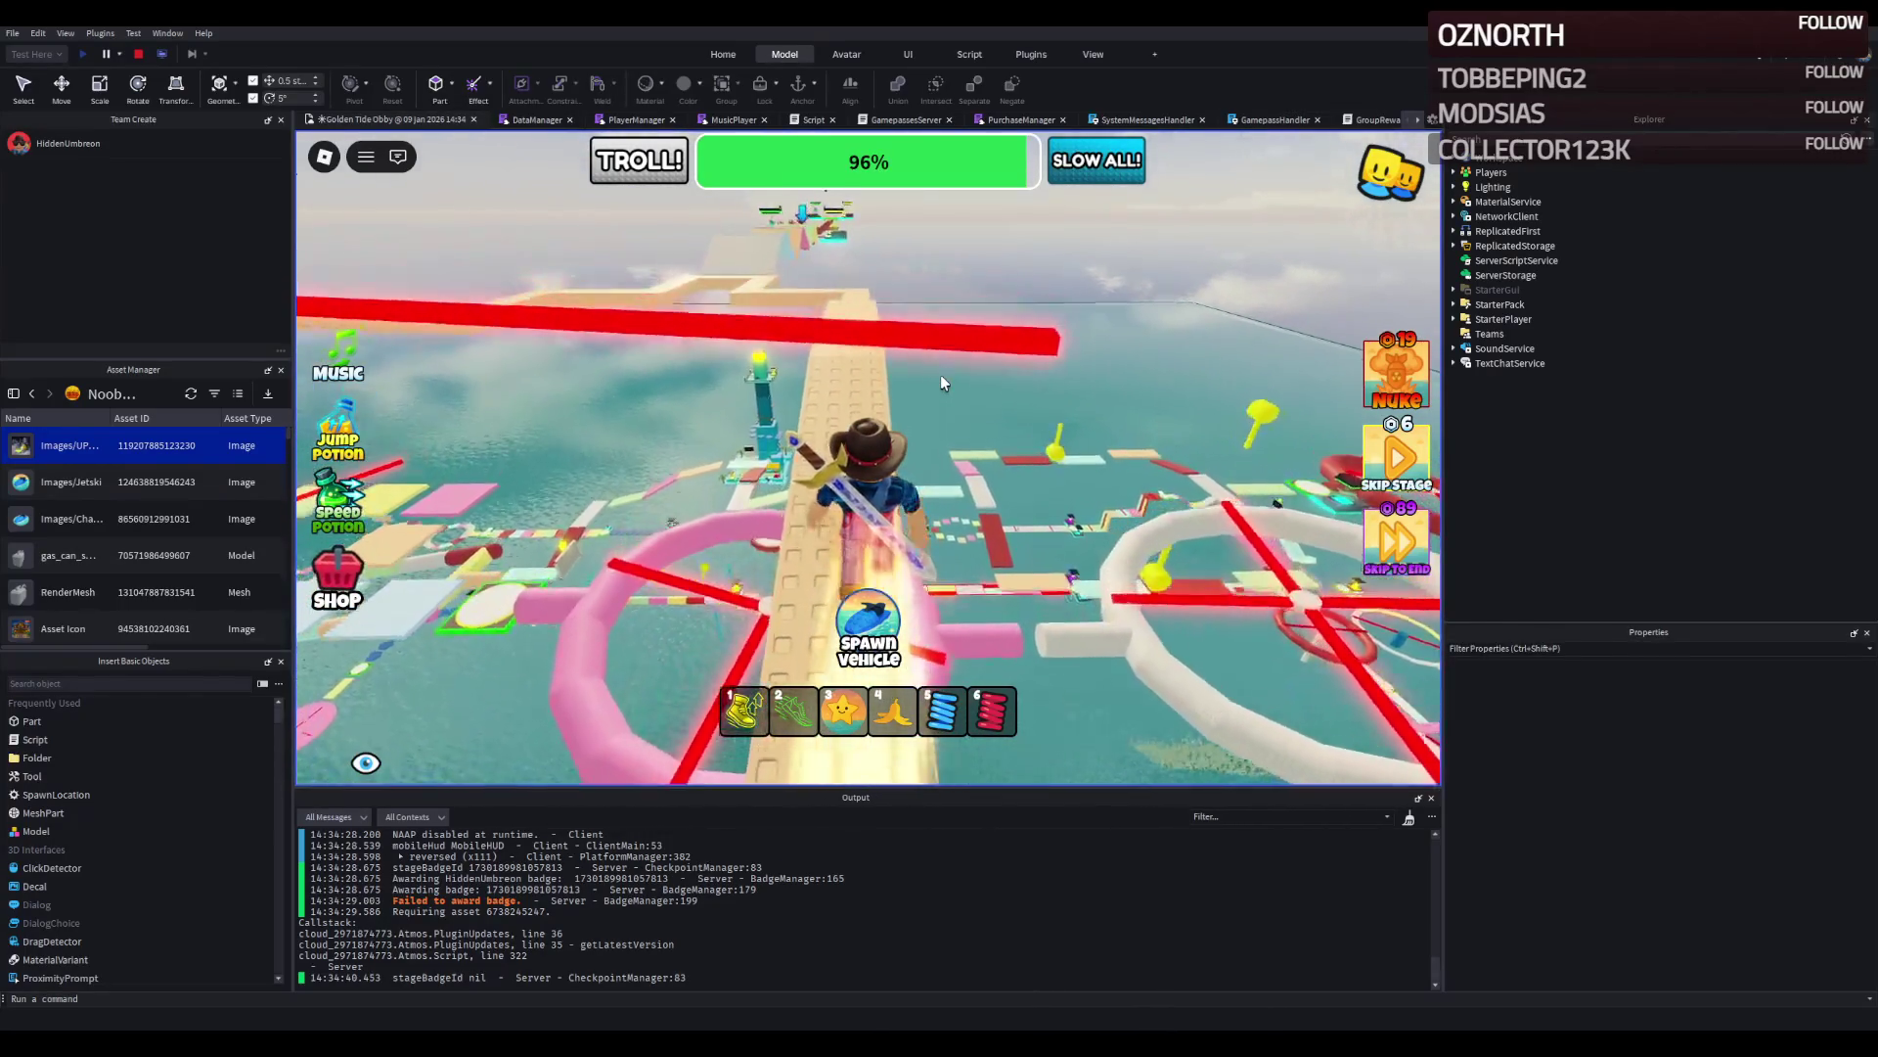
key("w")
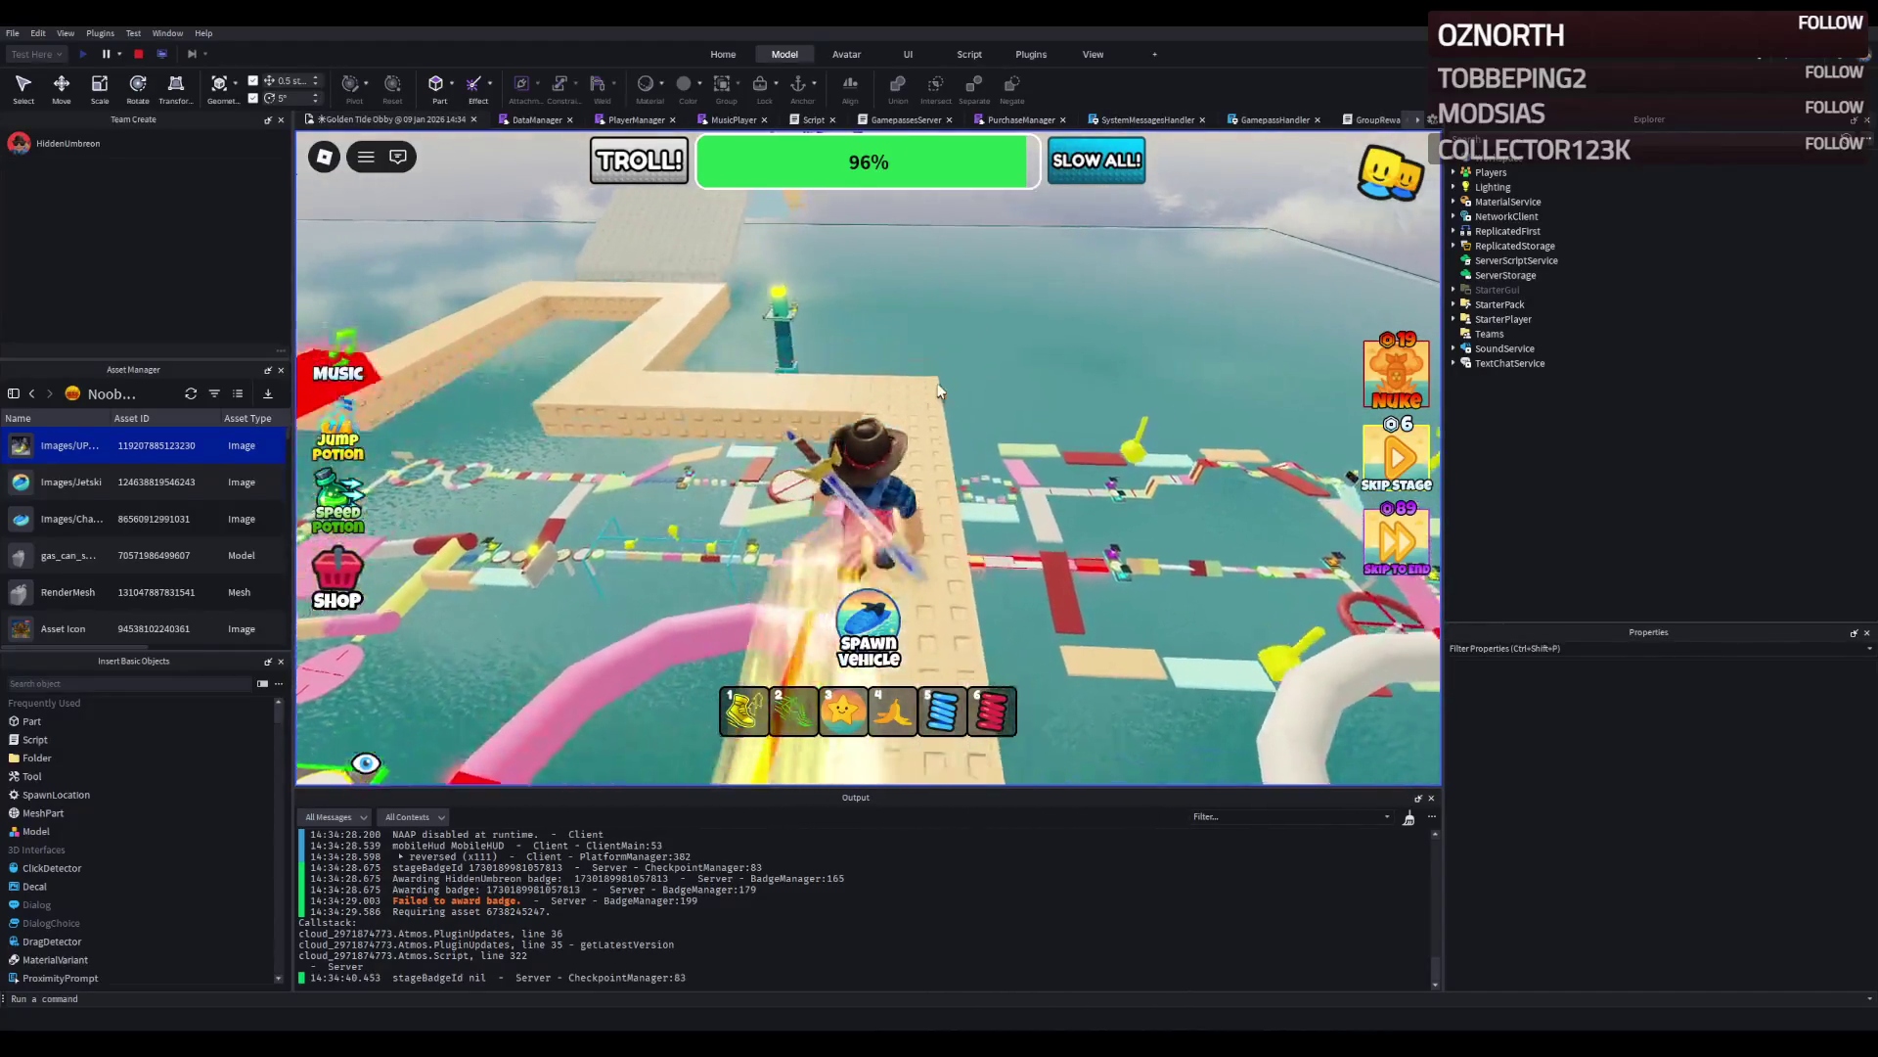
key("w")
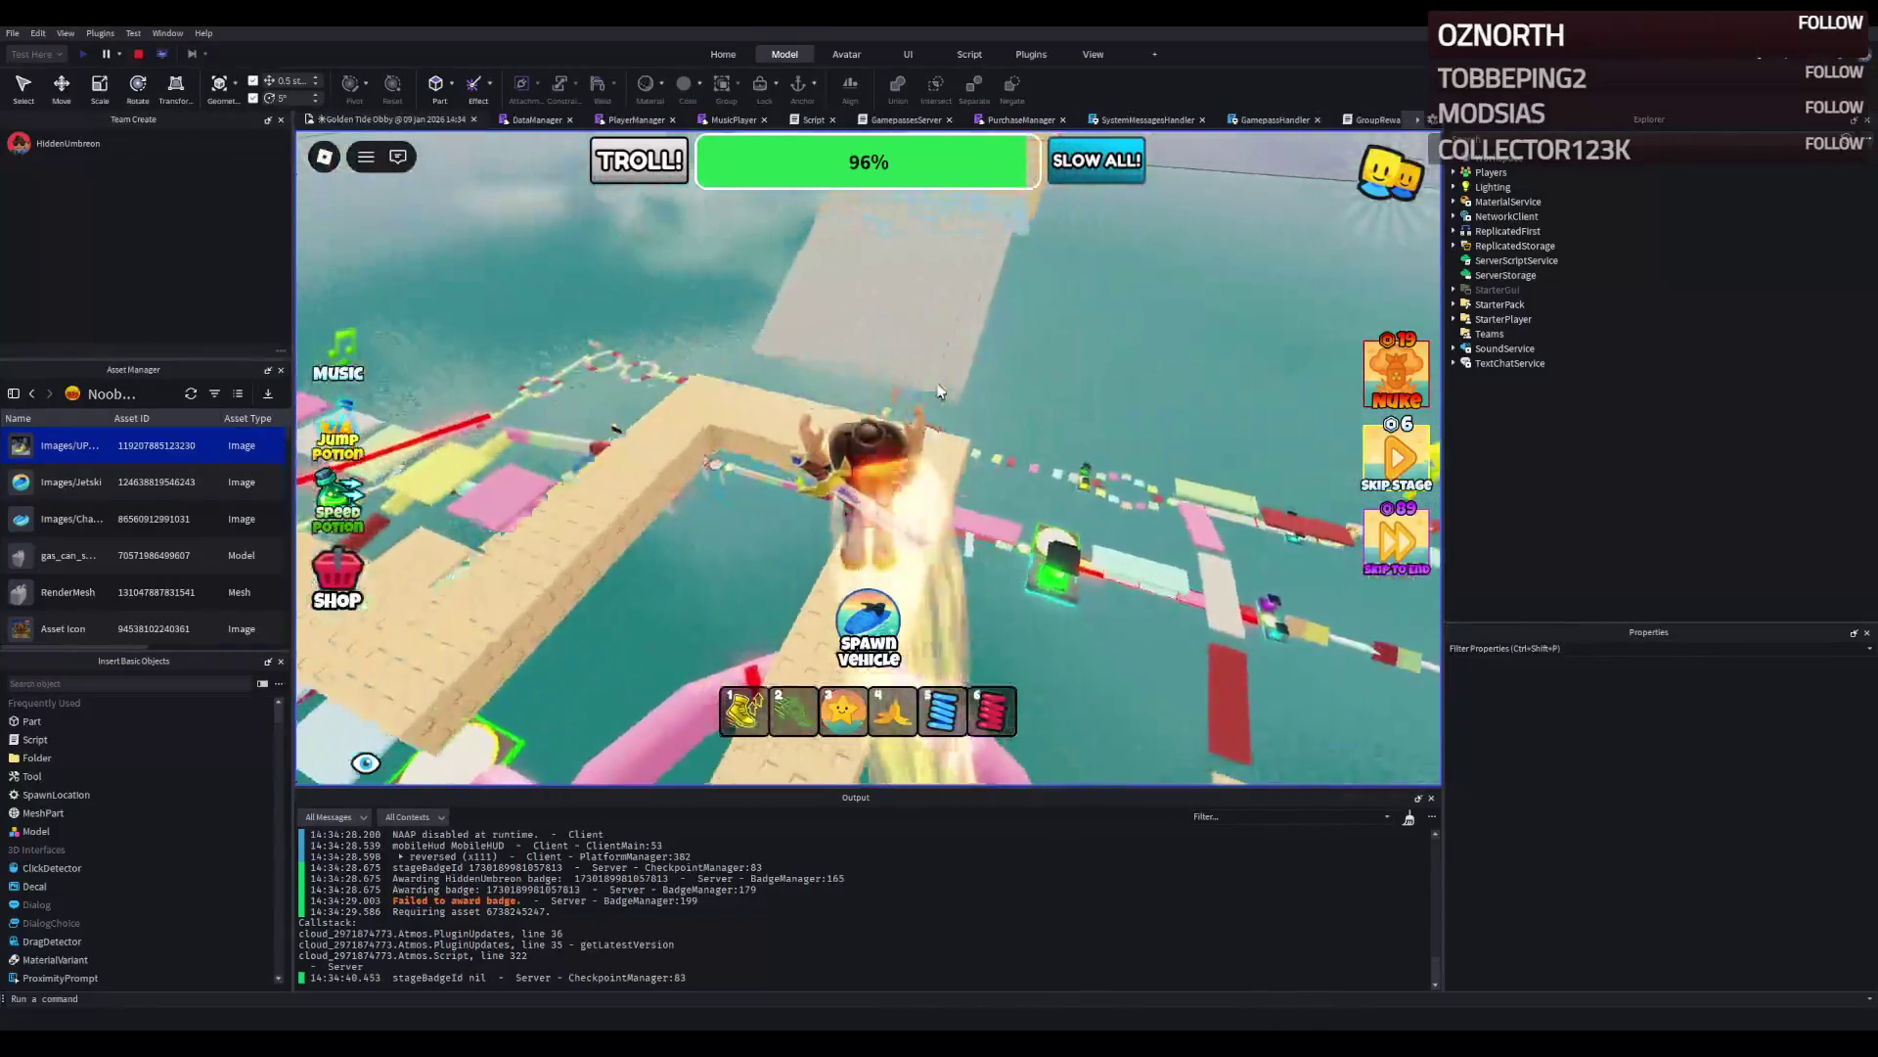
key("w")
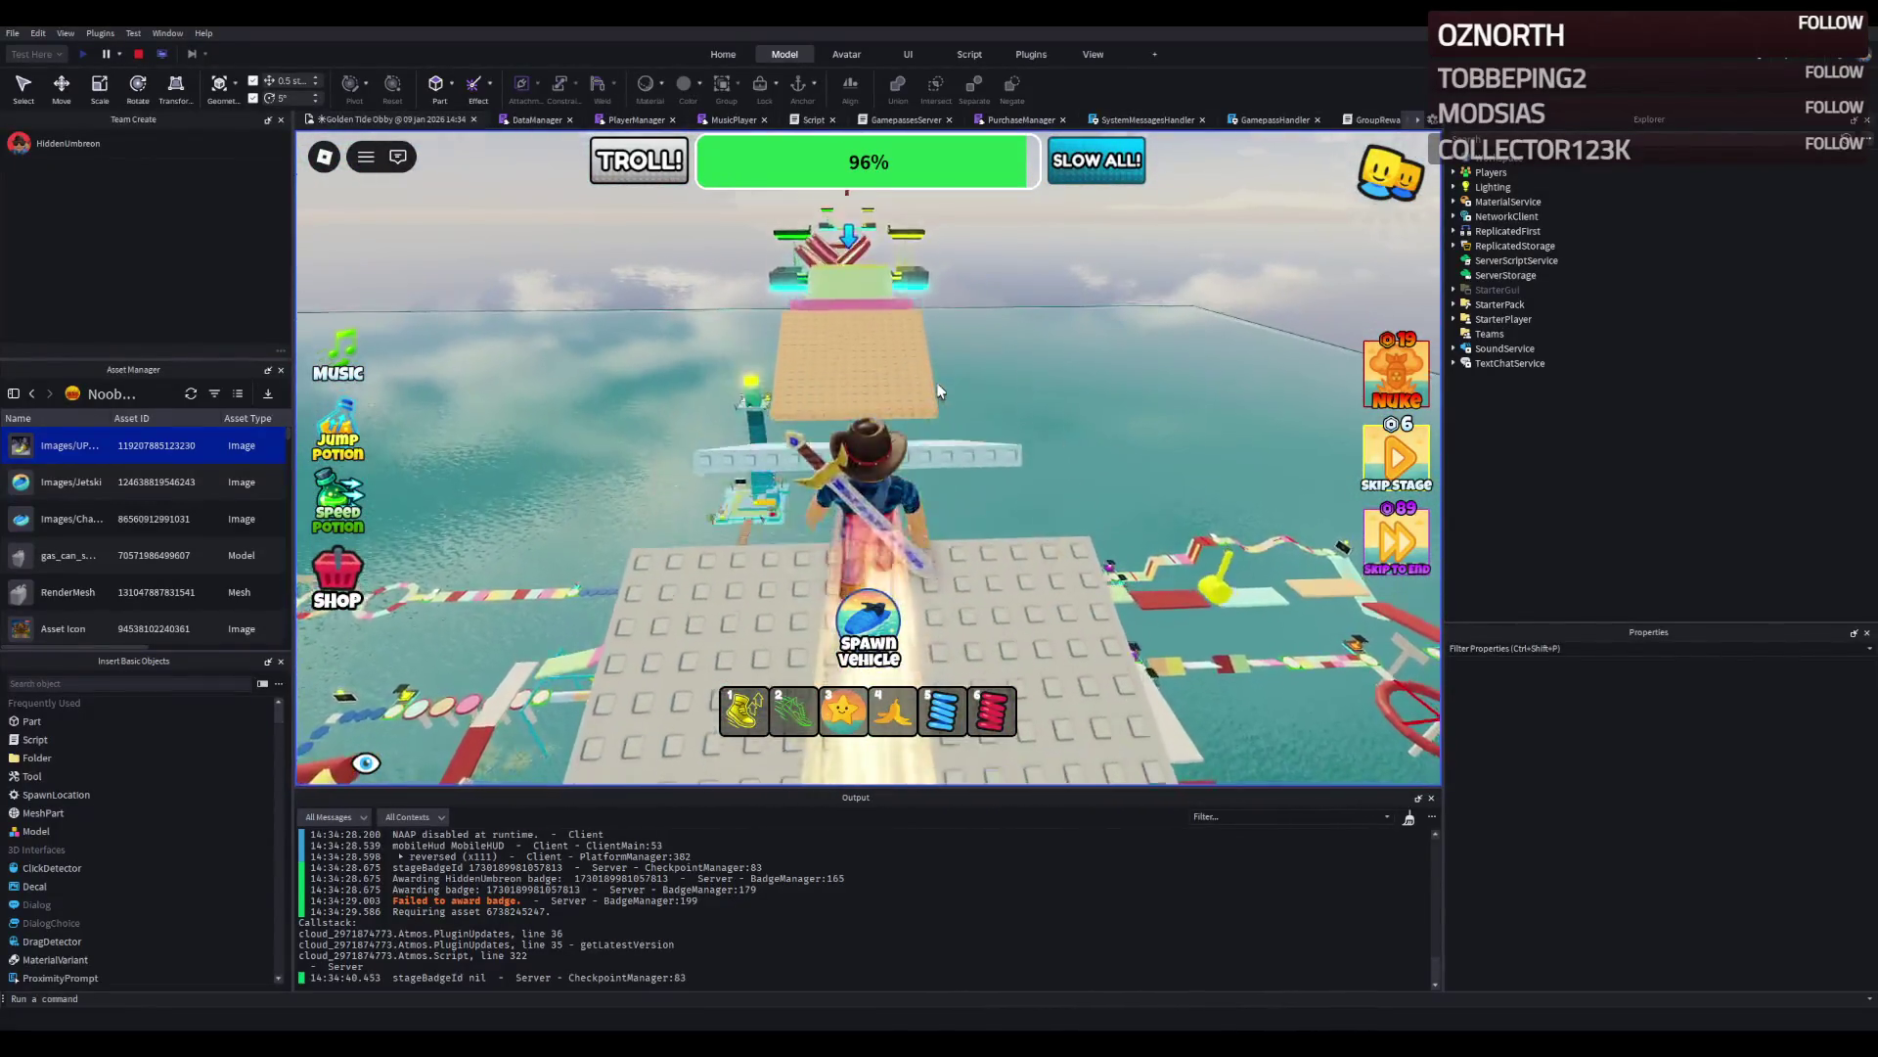
key("w")
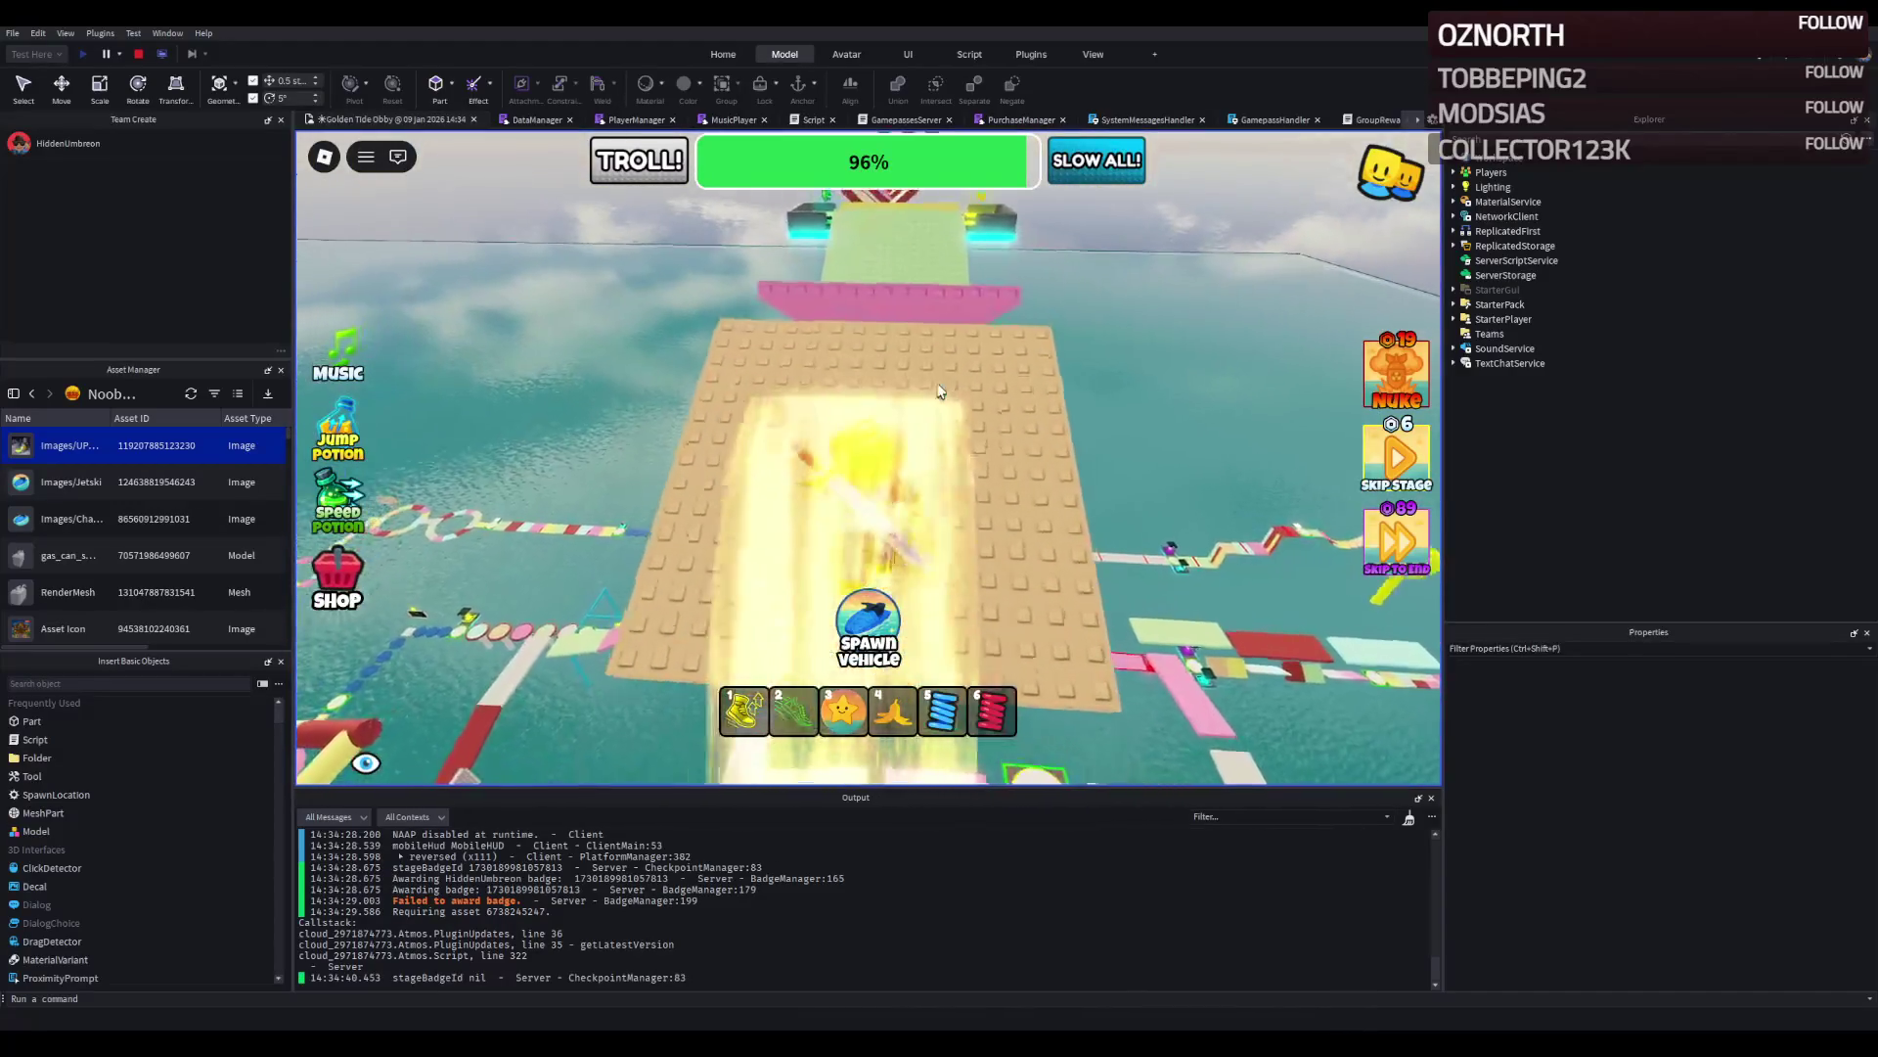
key("w")
key("space")
key("w")
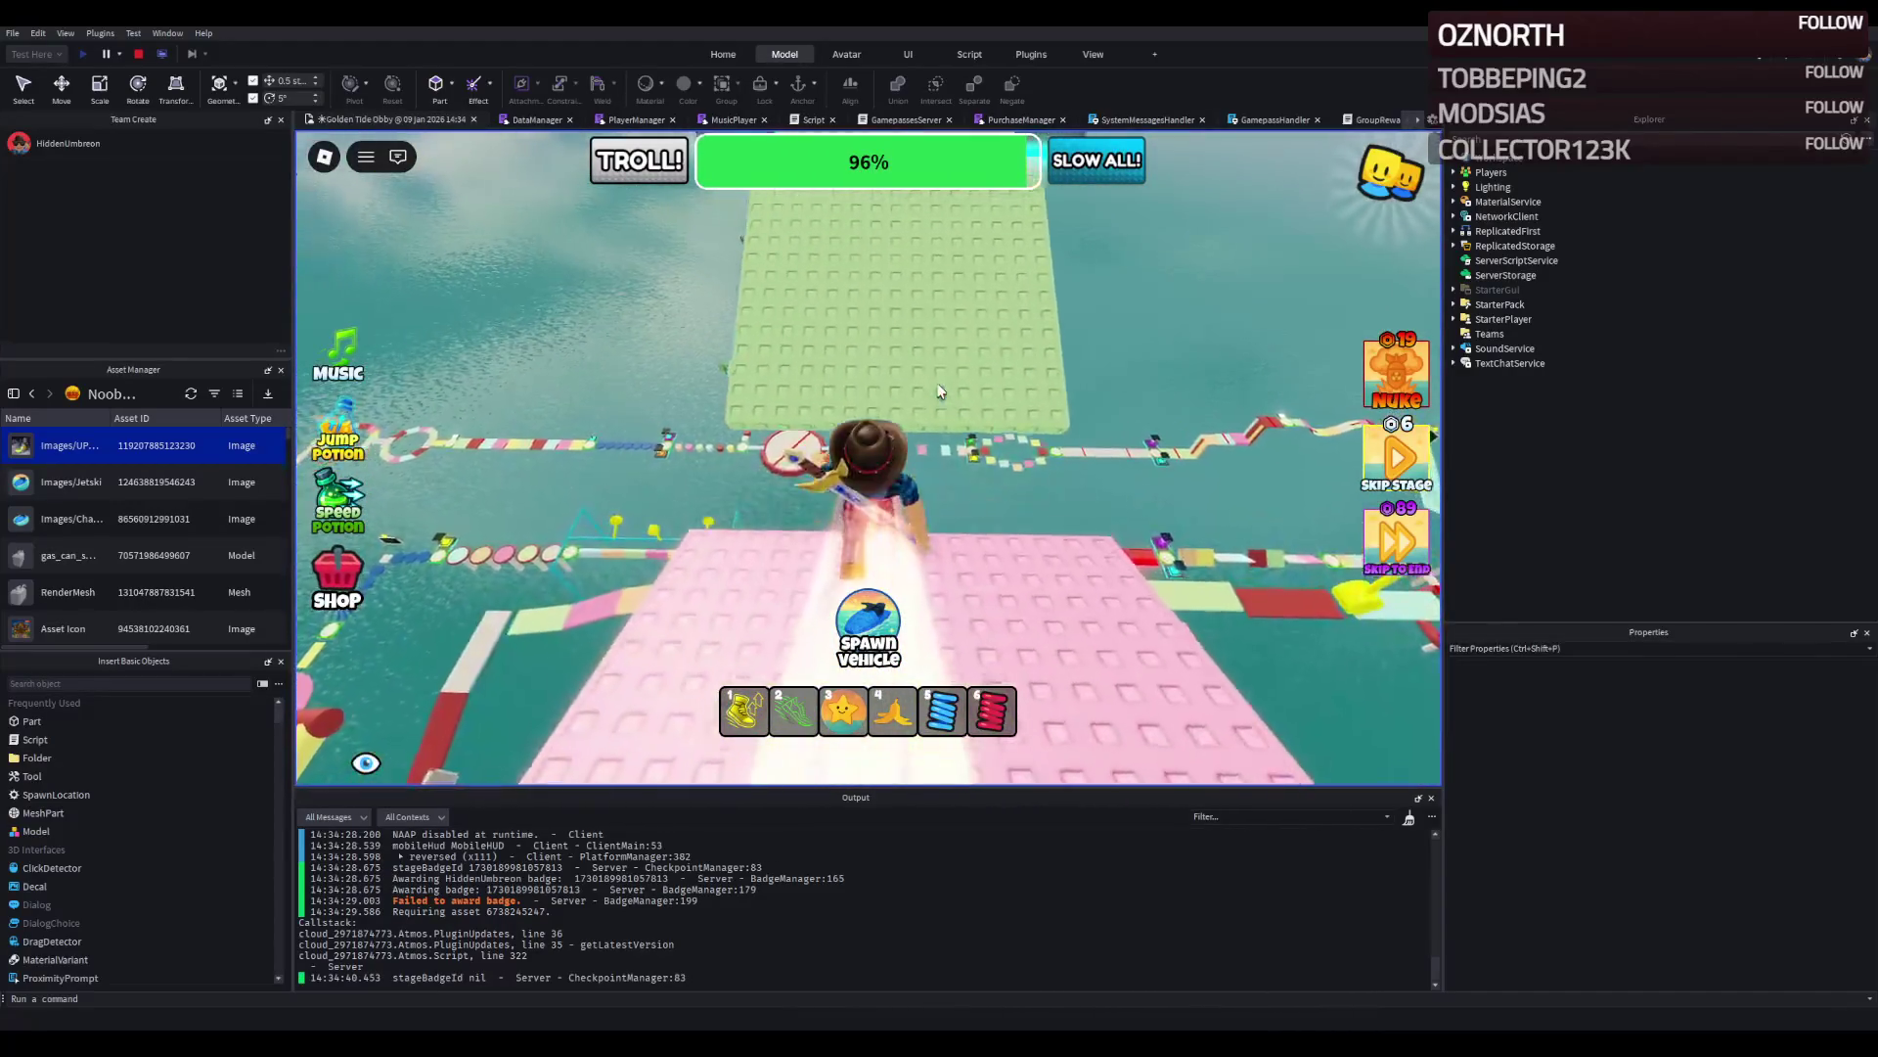
key("w")
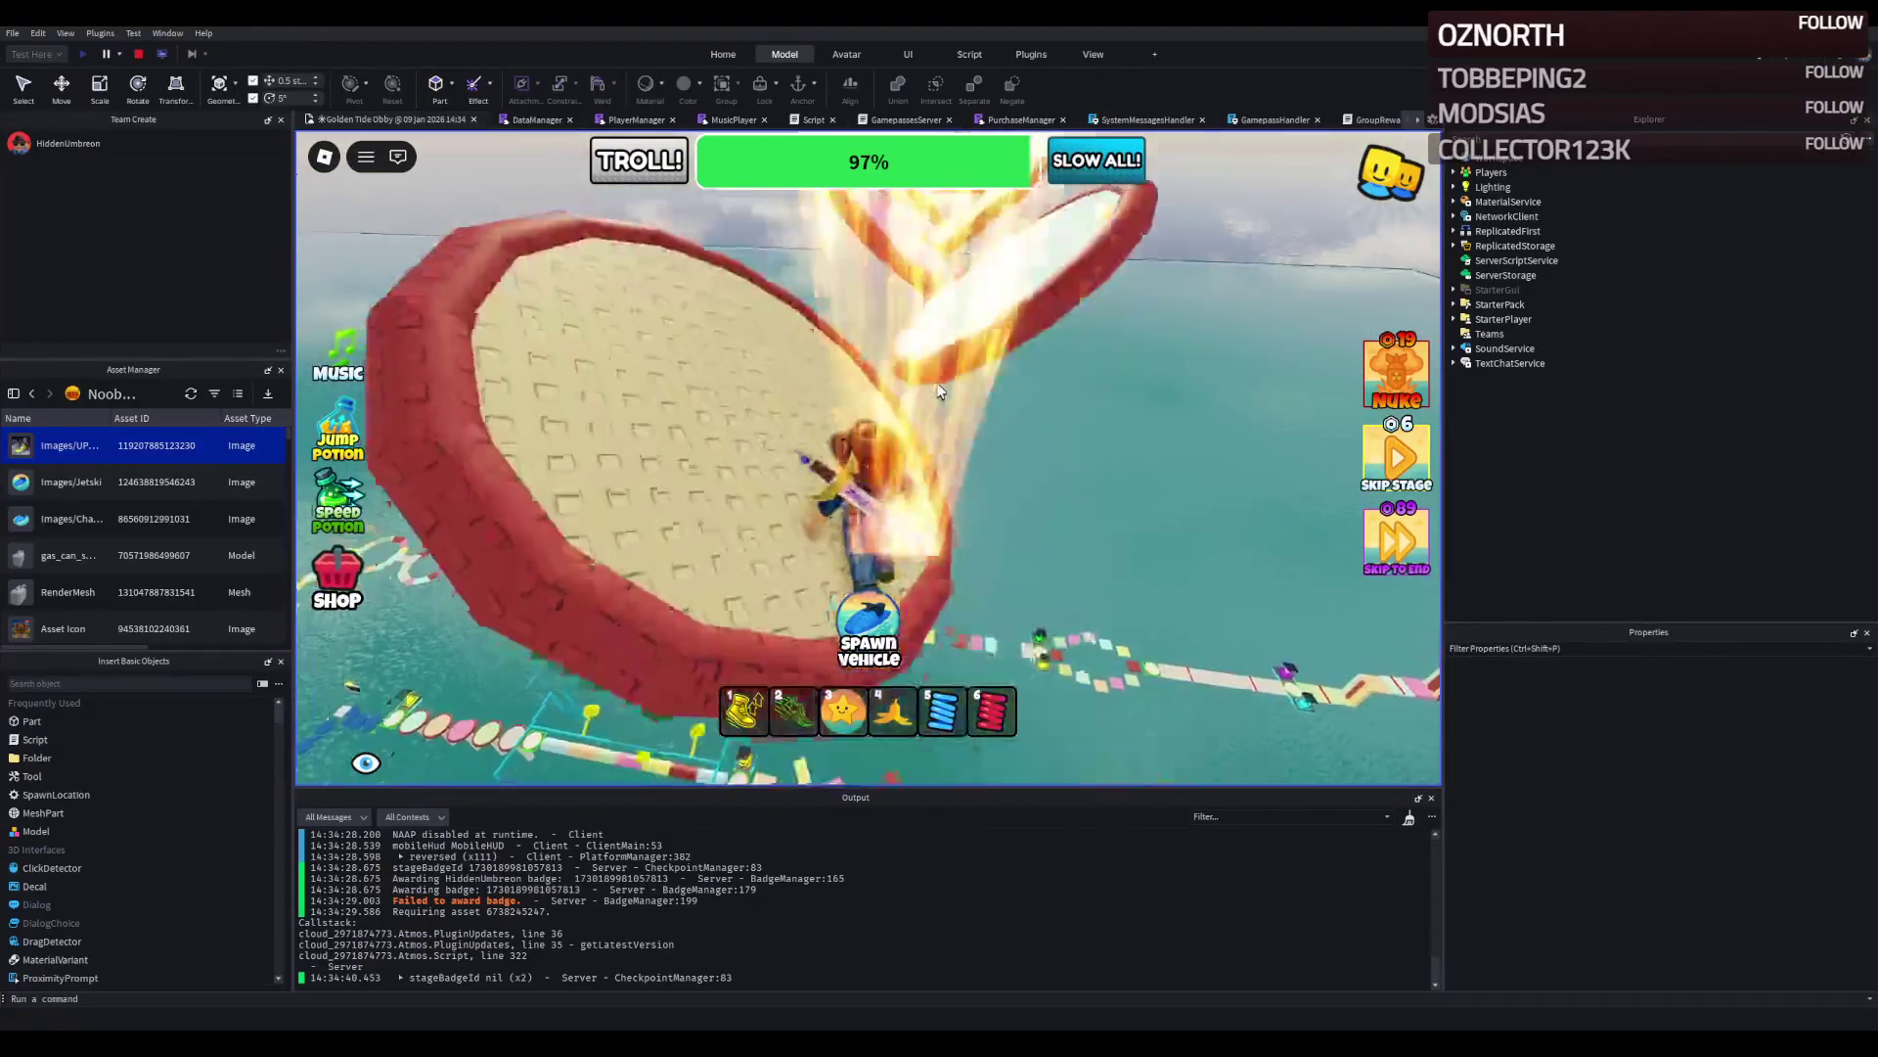
Cross the red-rimmed disc and raised yellow platform to the next checkpoint disc, then stop the playtest.
key("w")
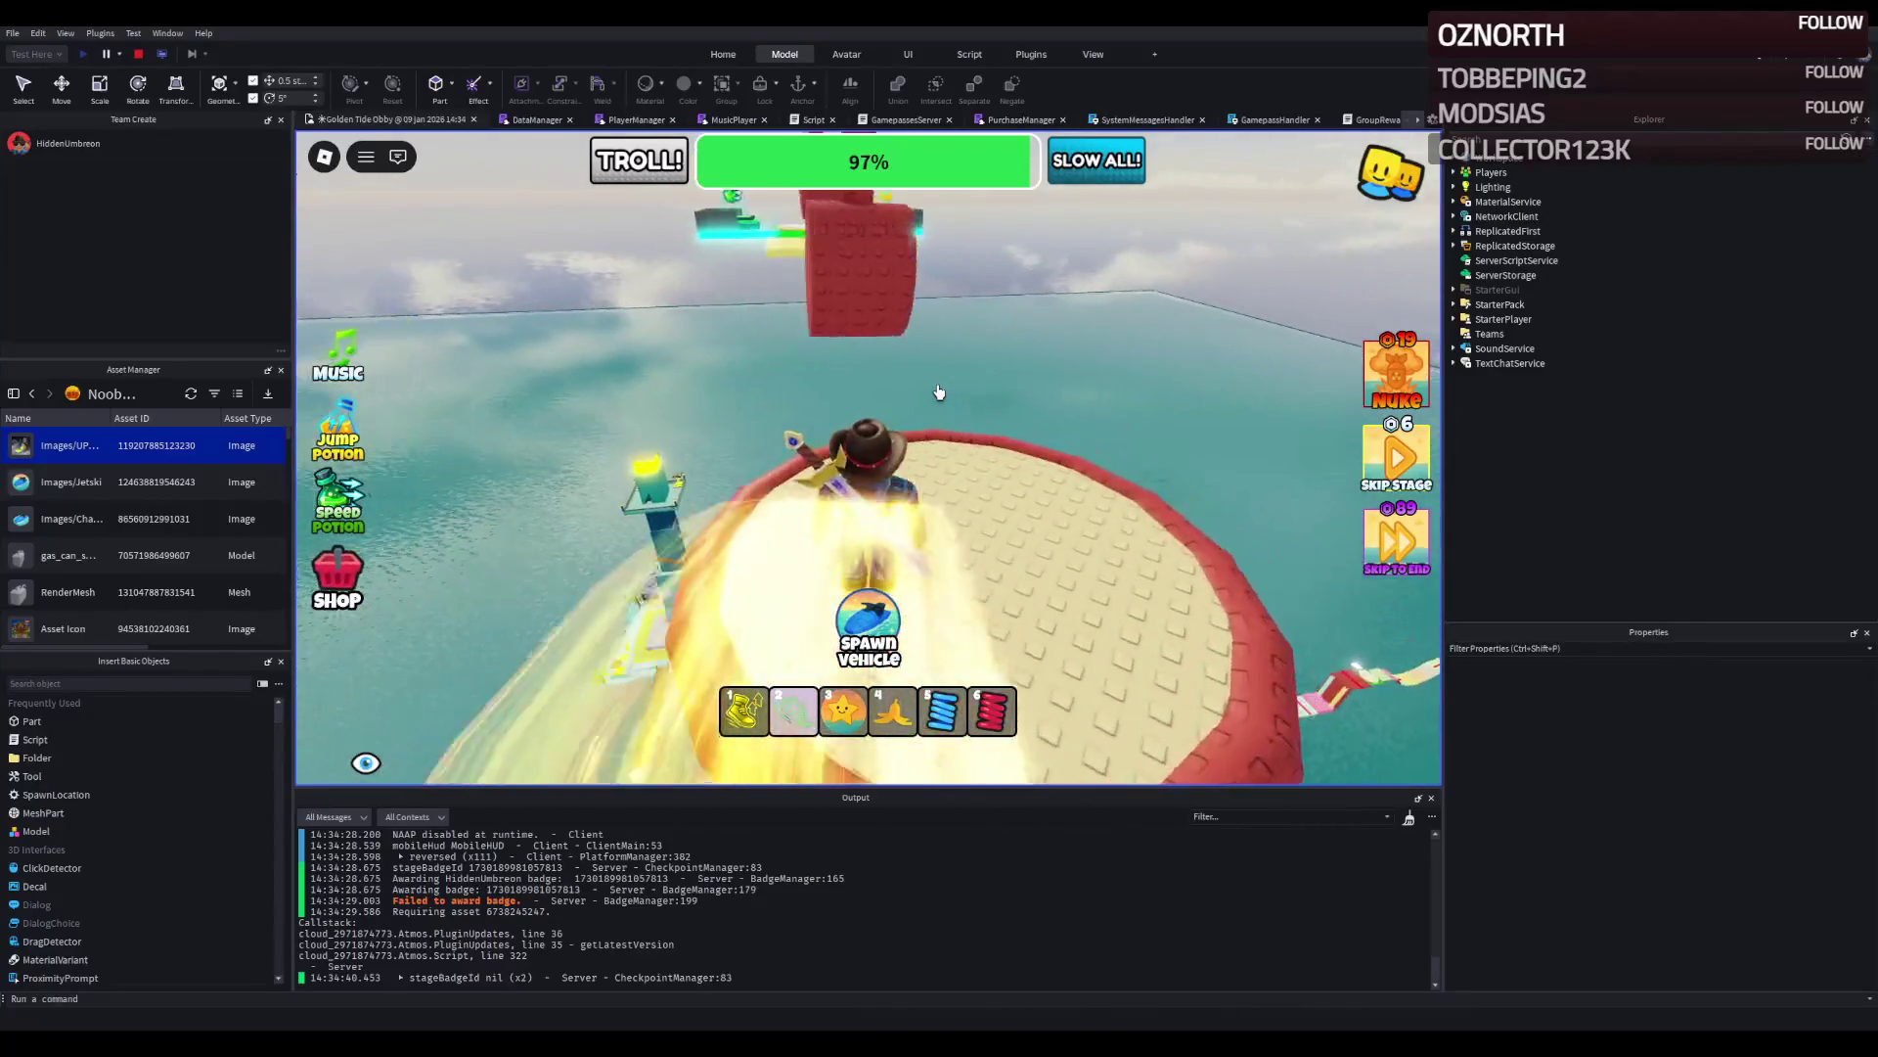
key("w")
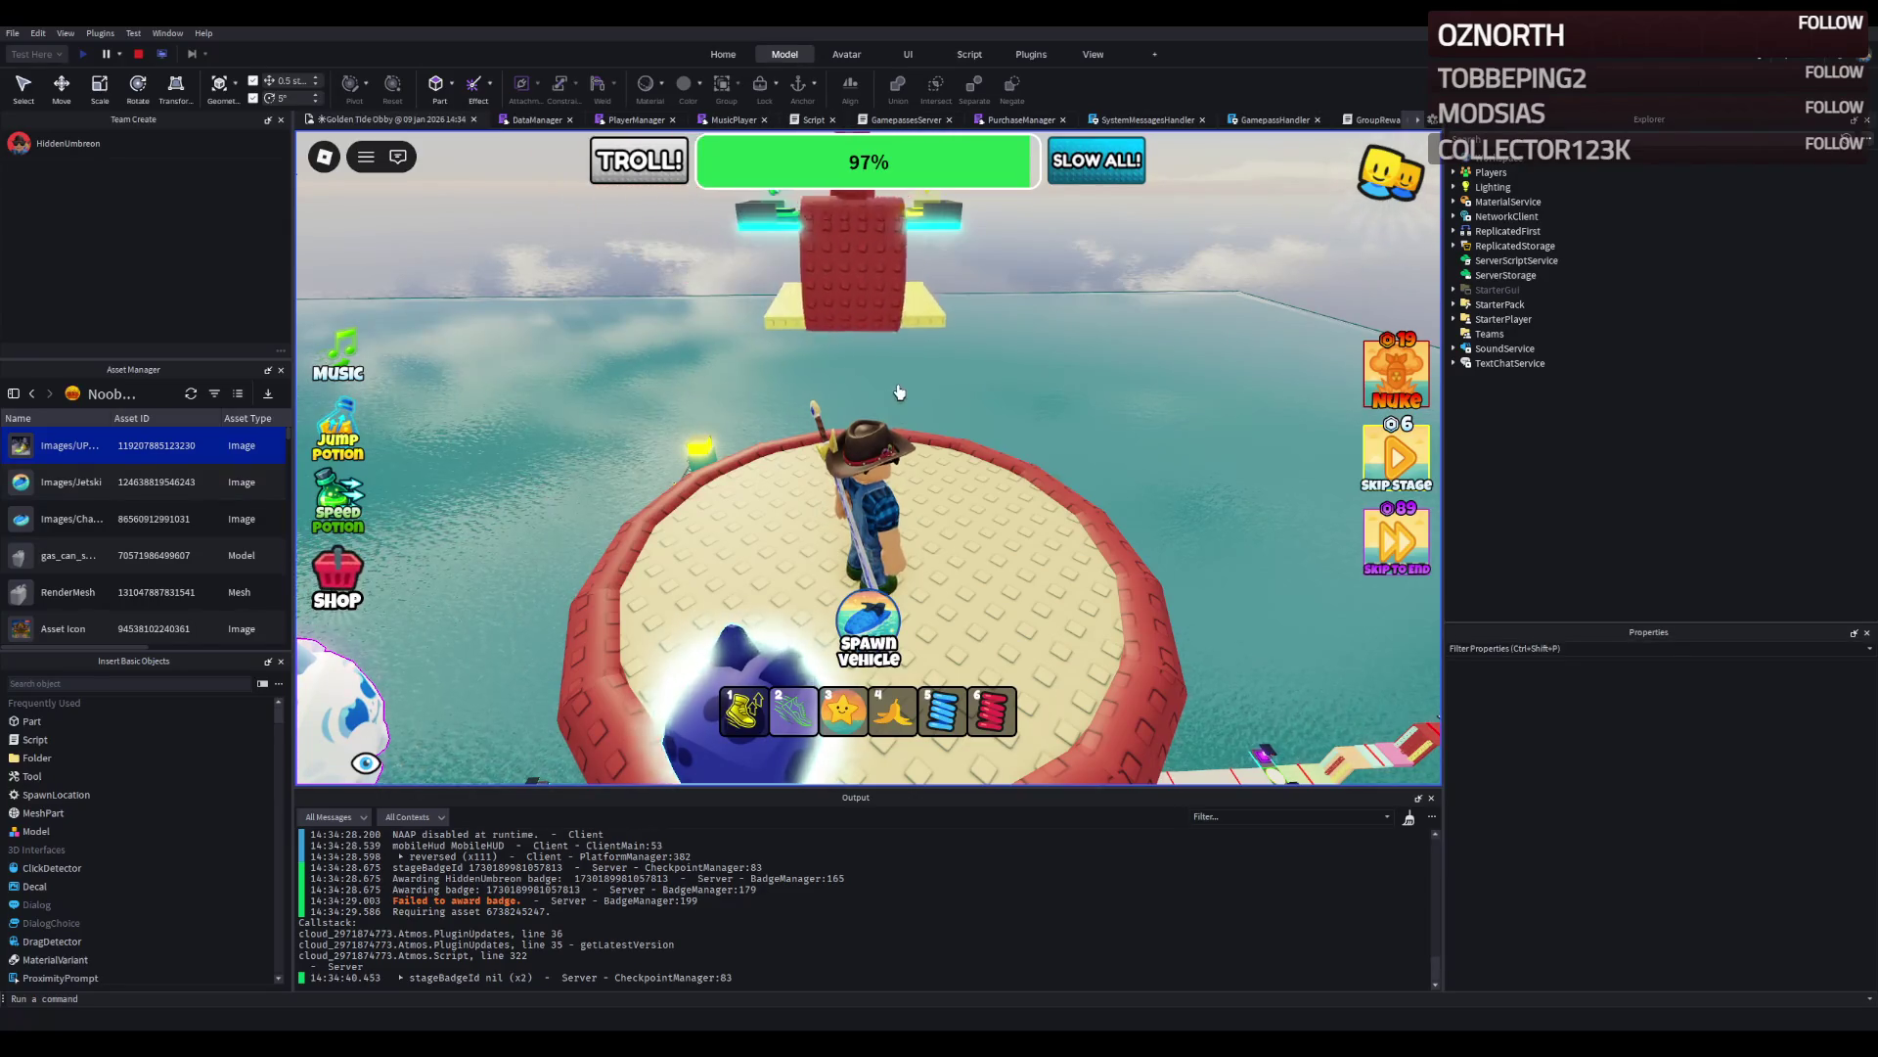
key("w")
key("space")
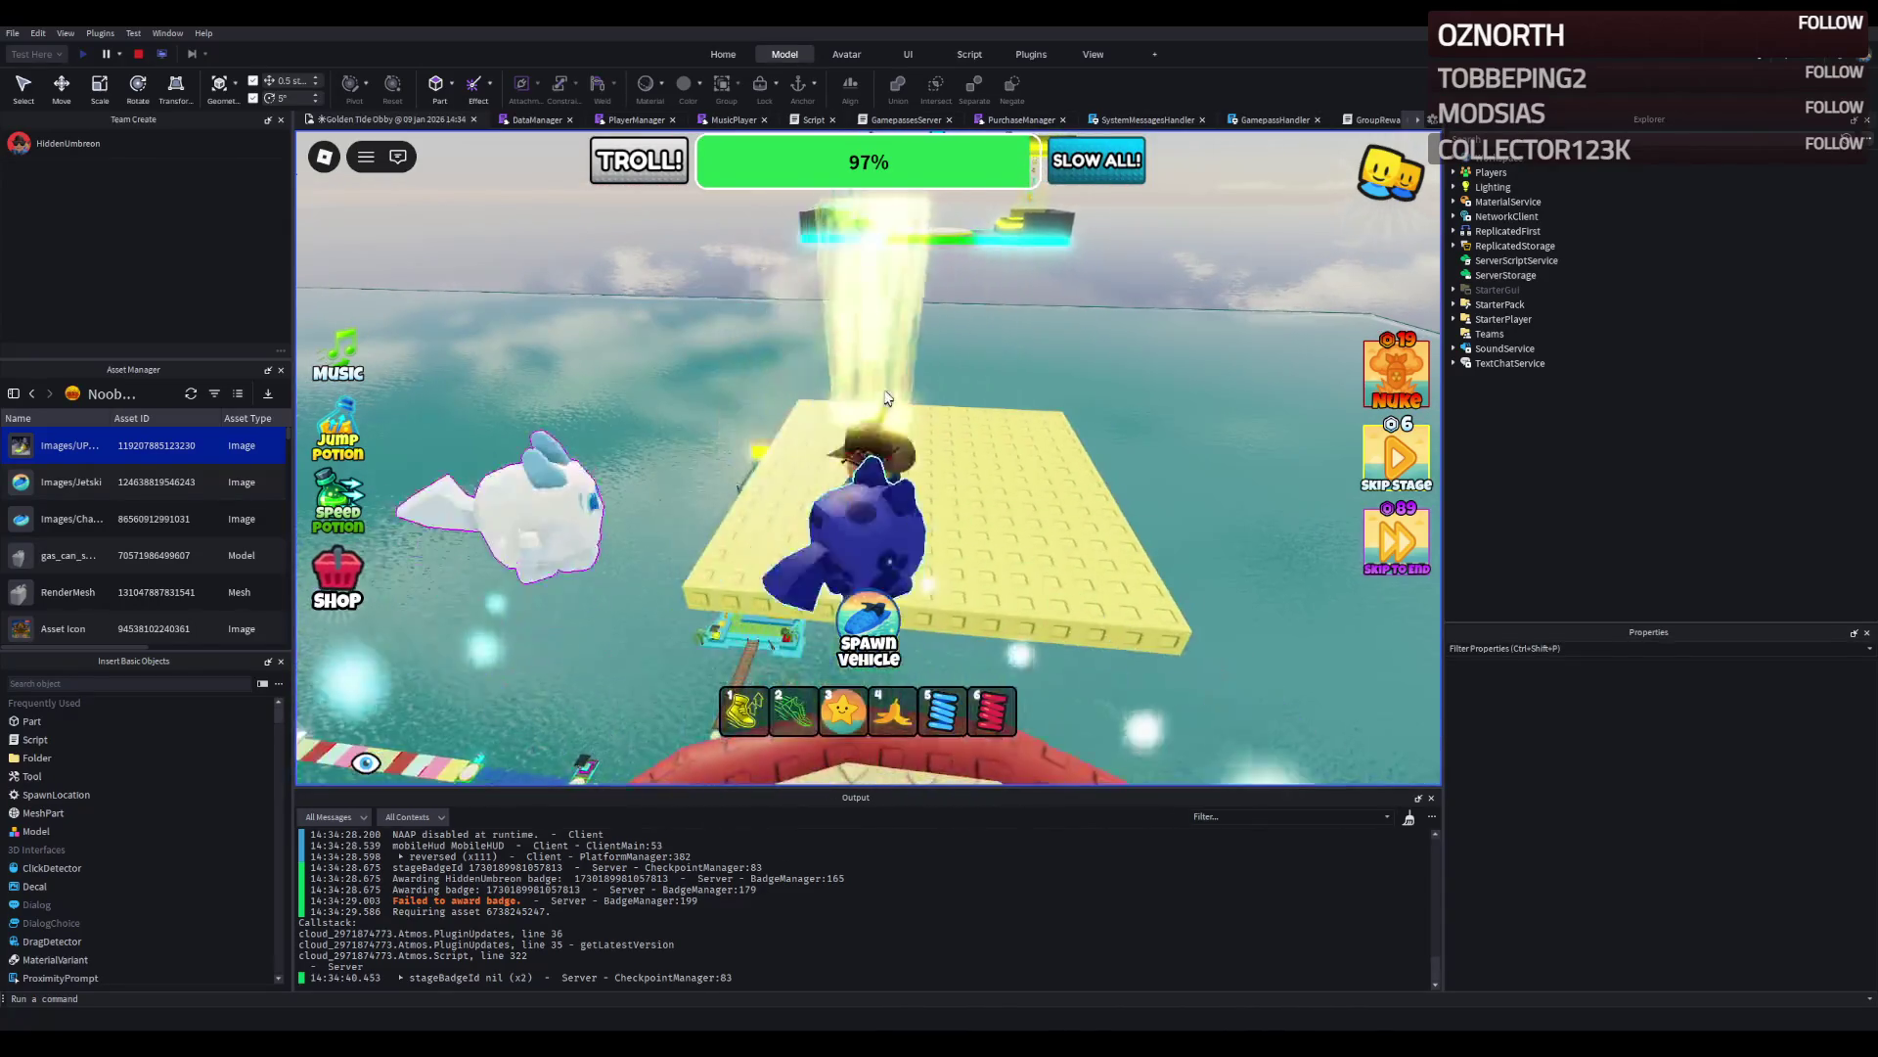
key("w")
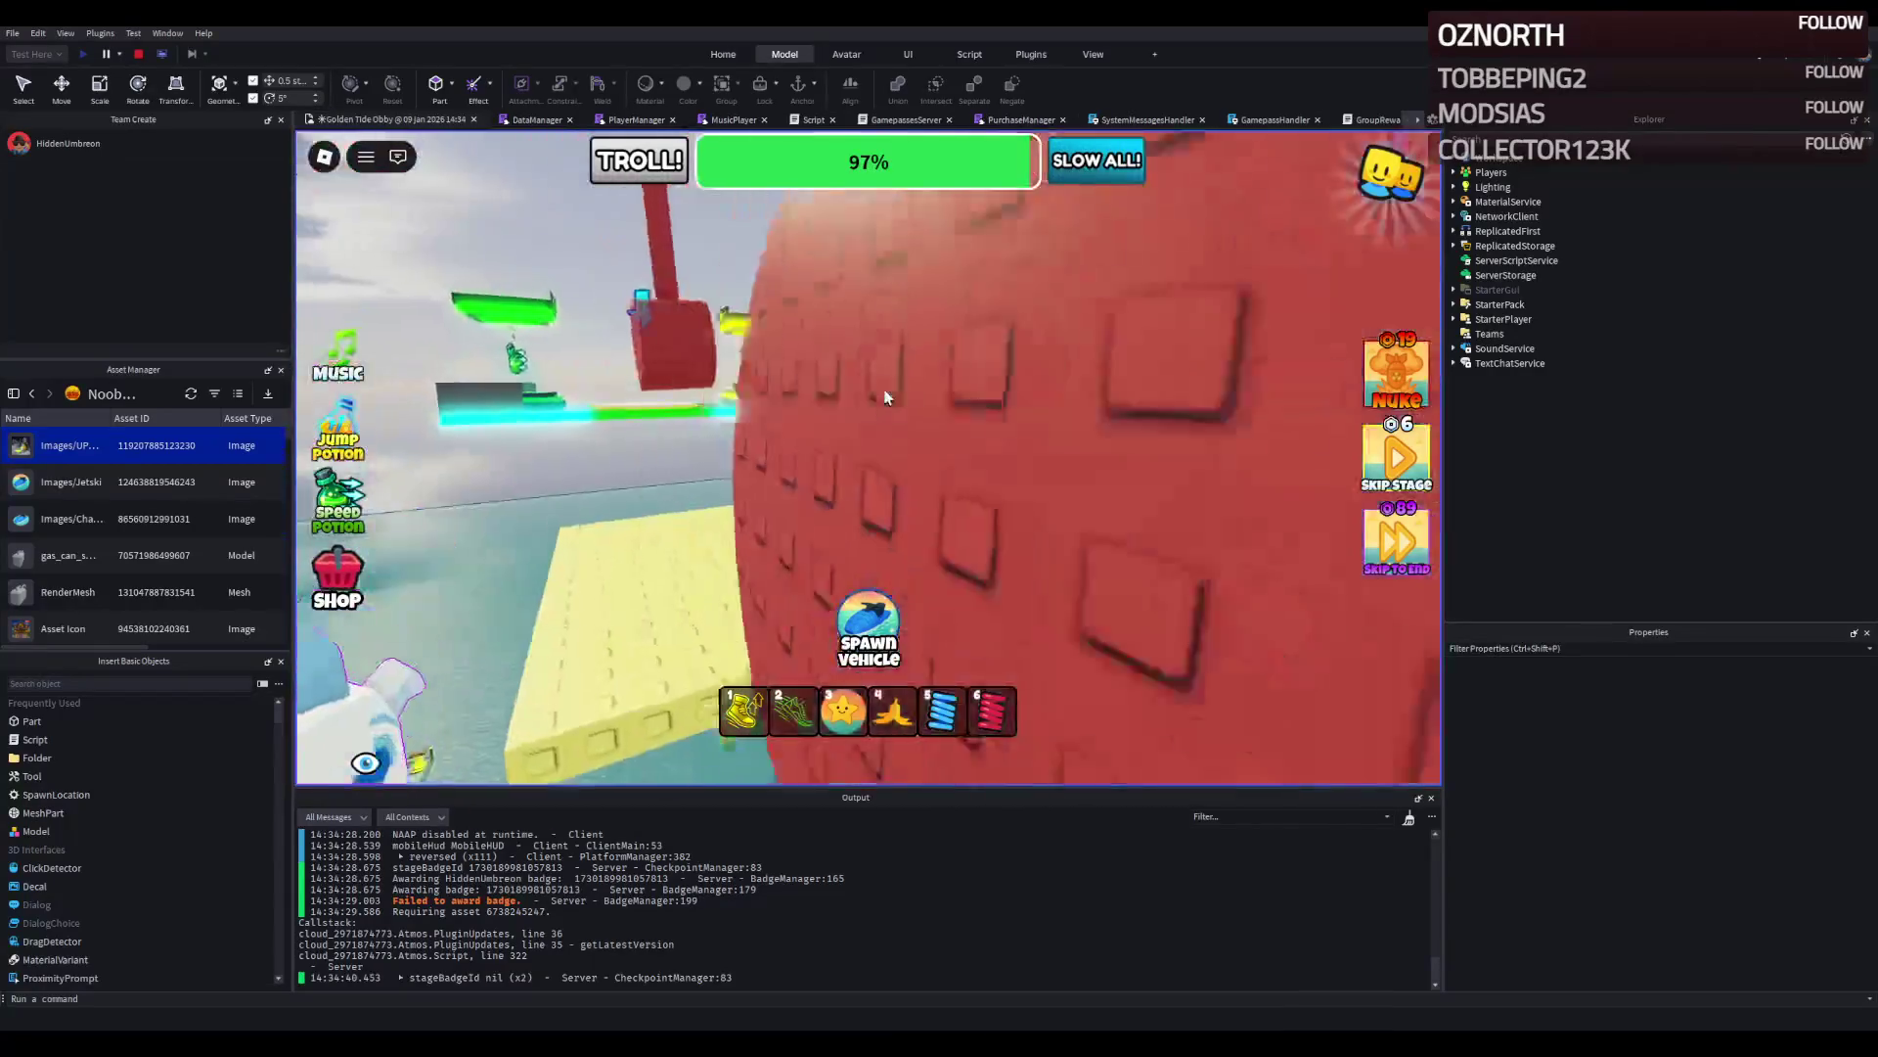
key("w")
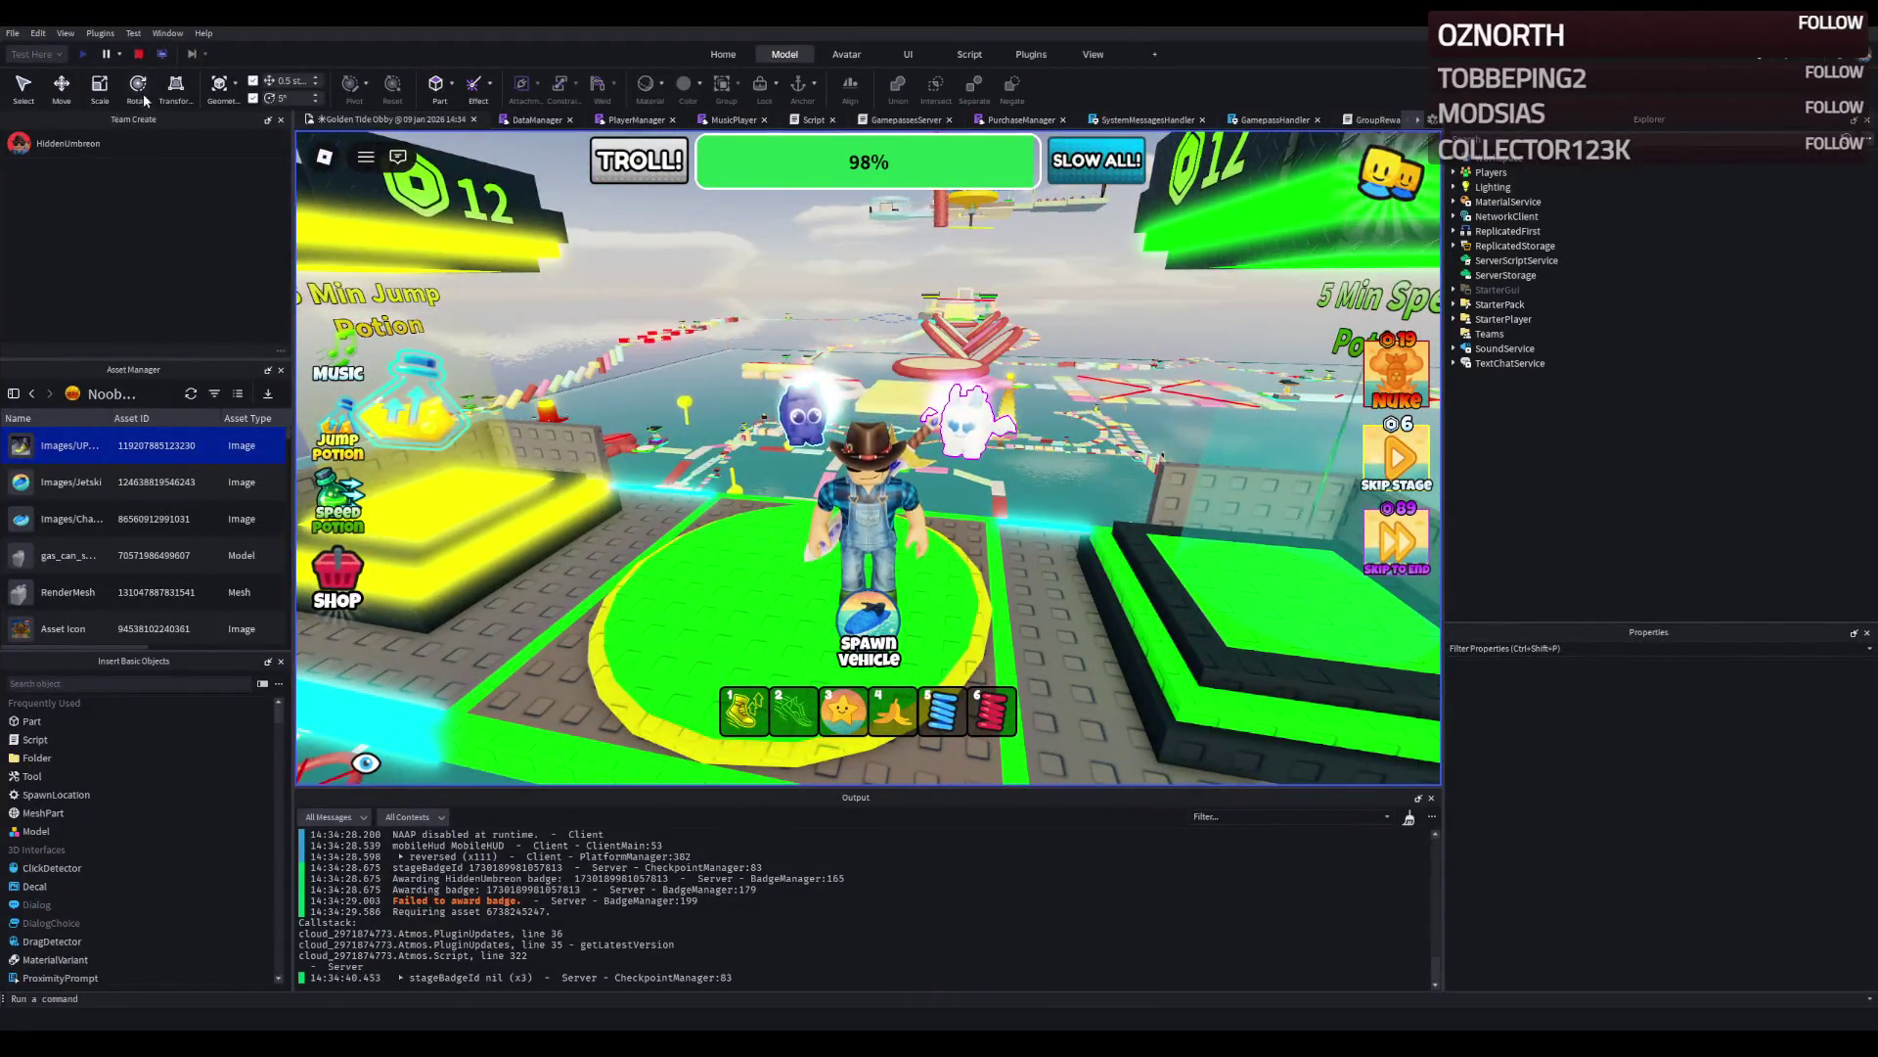
left_click(143, 54)
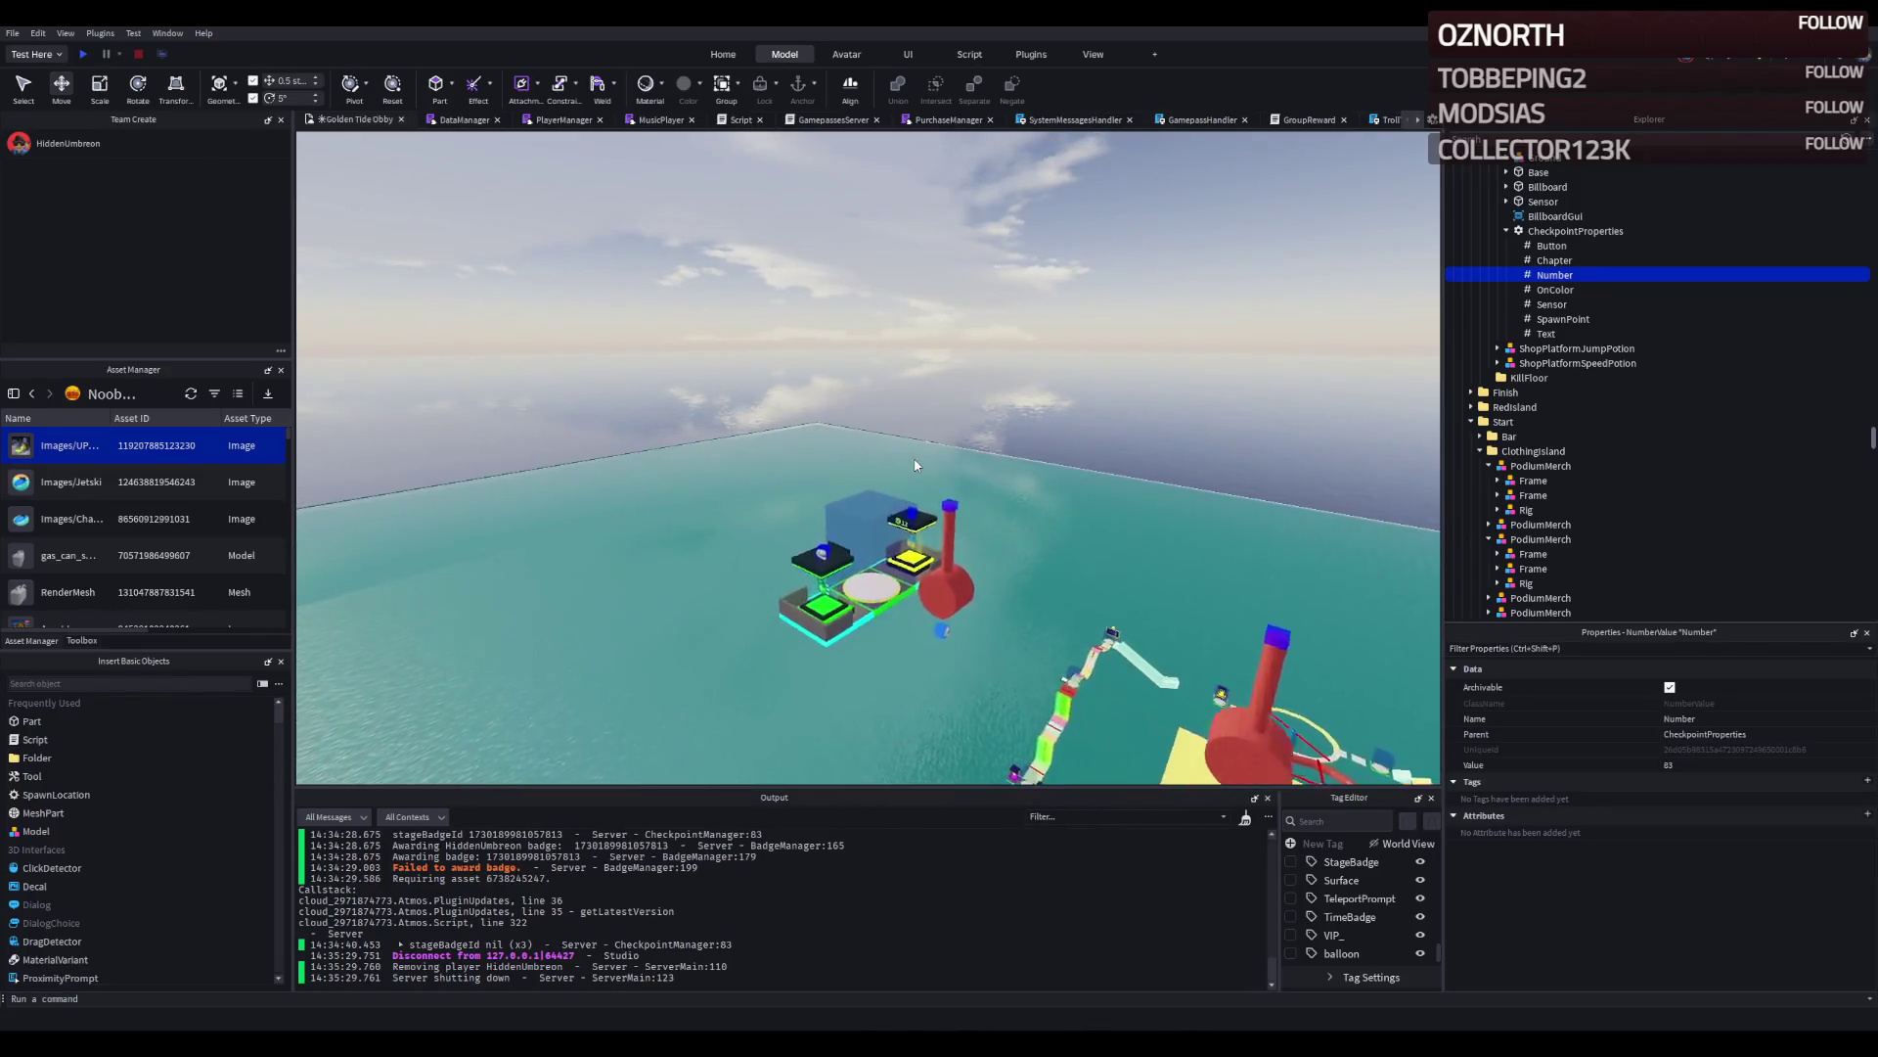
key("w")
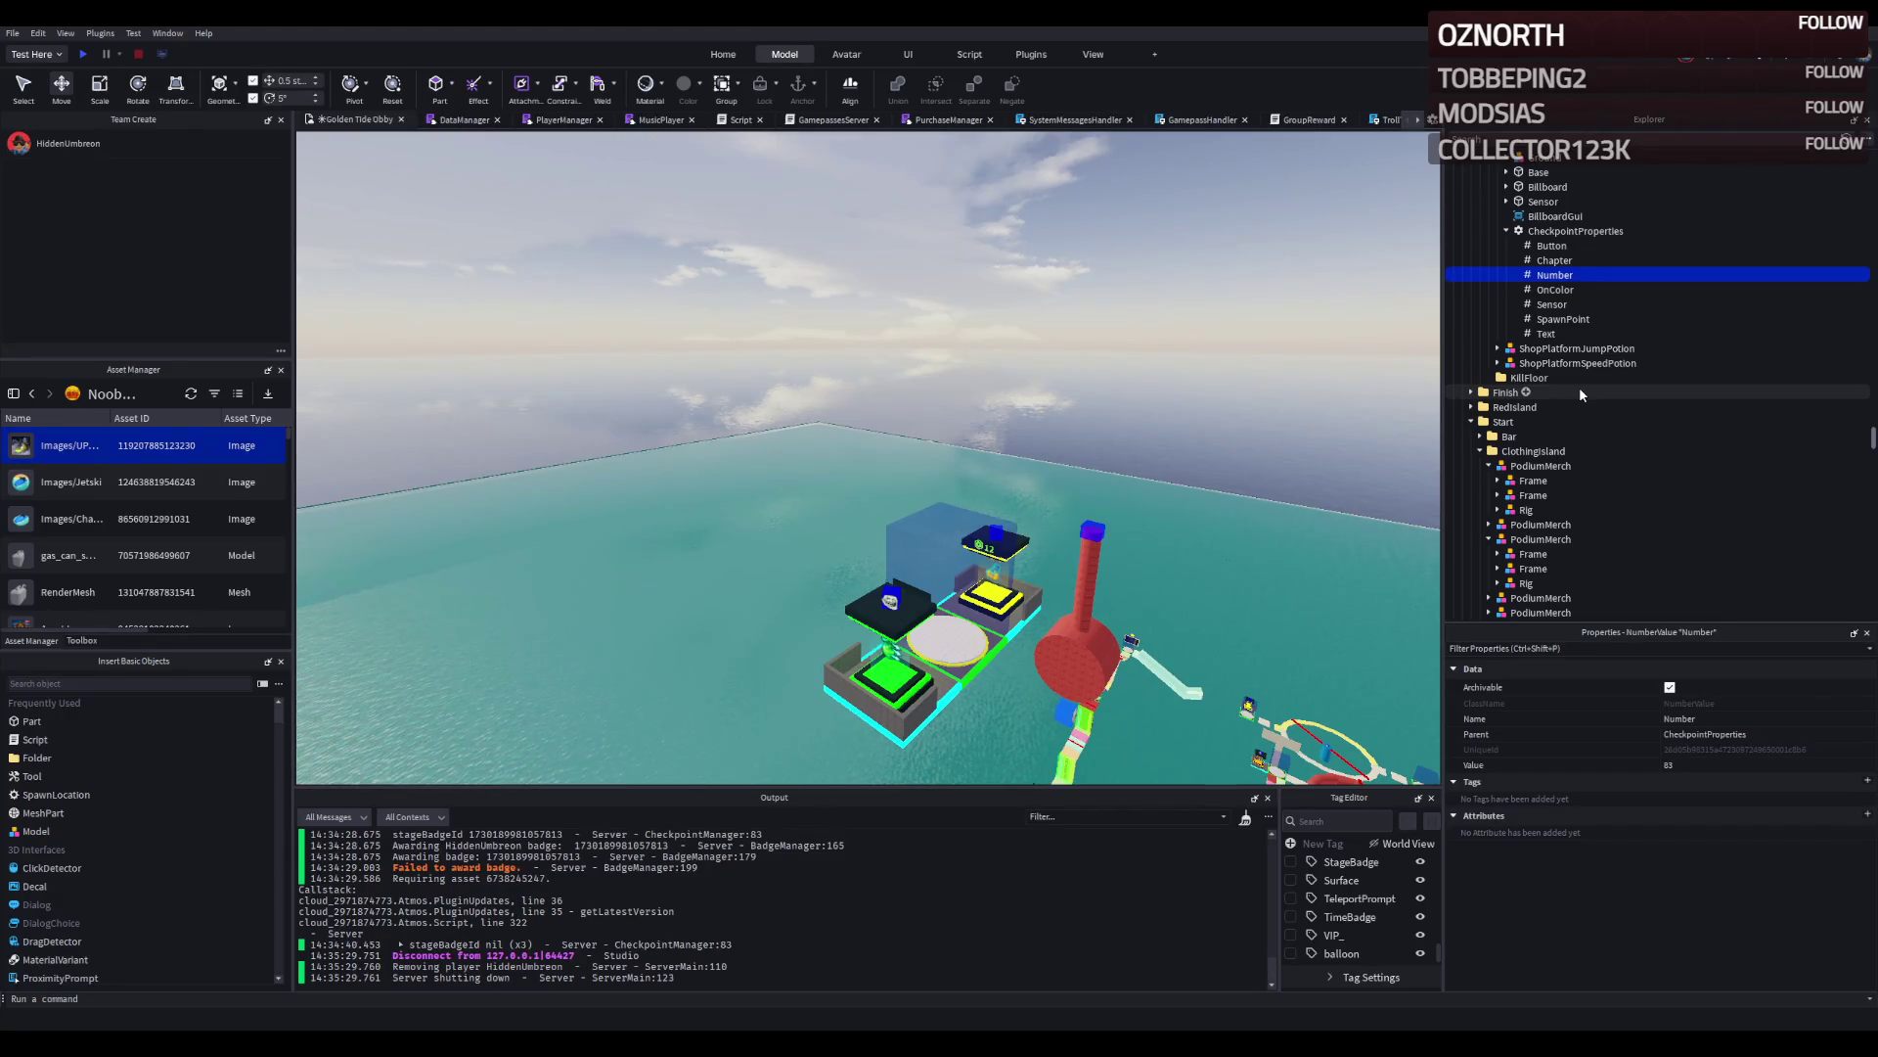
scroll("up", 3)
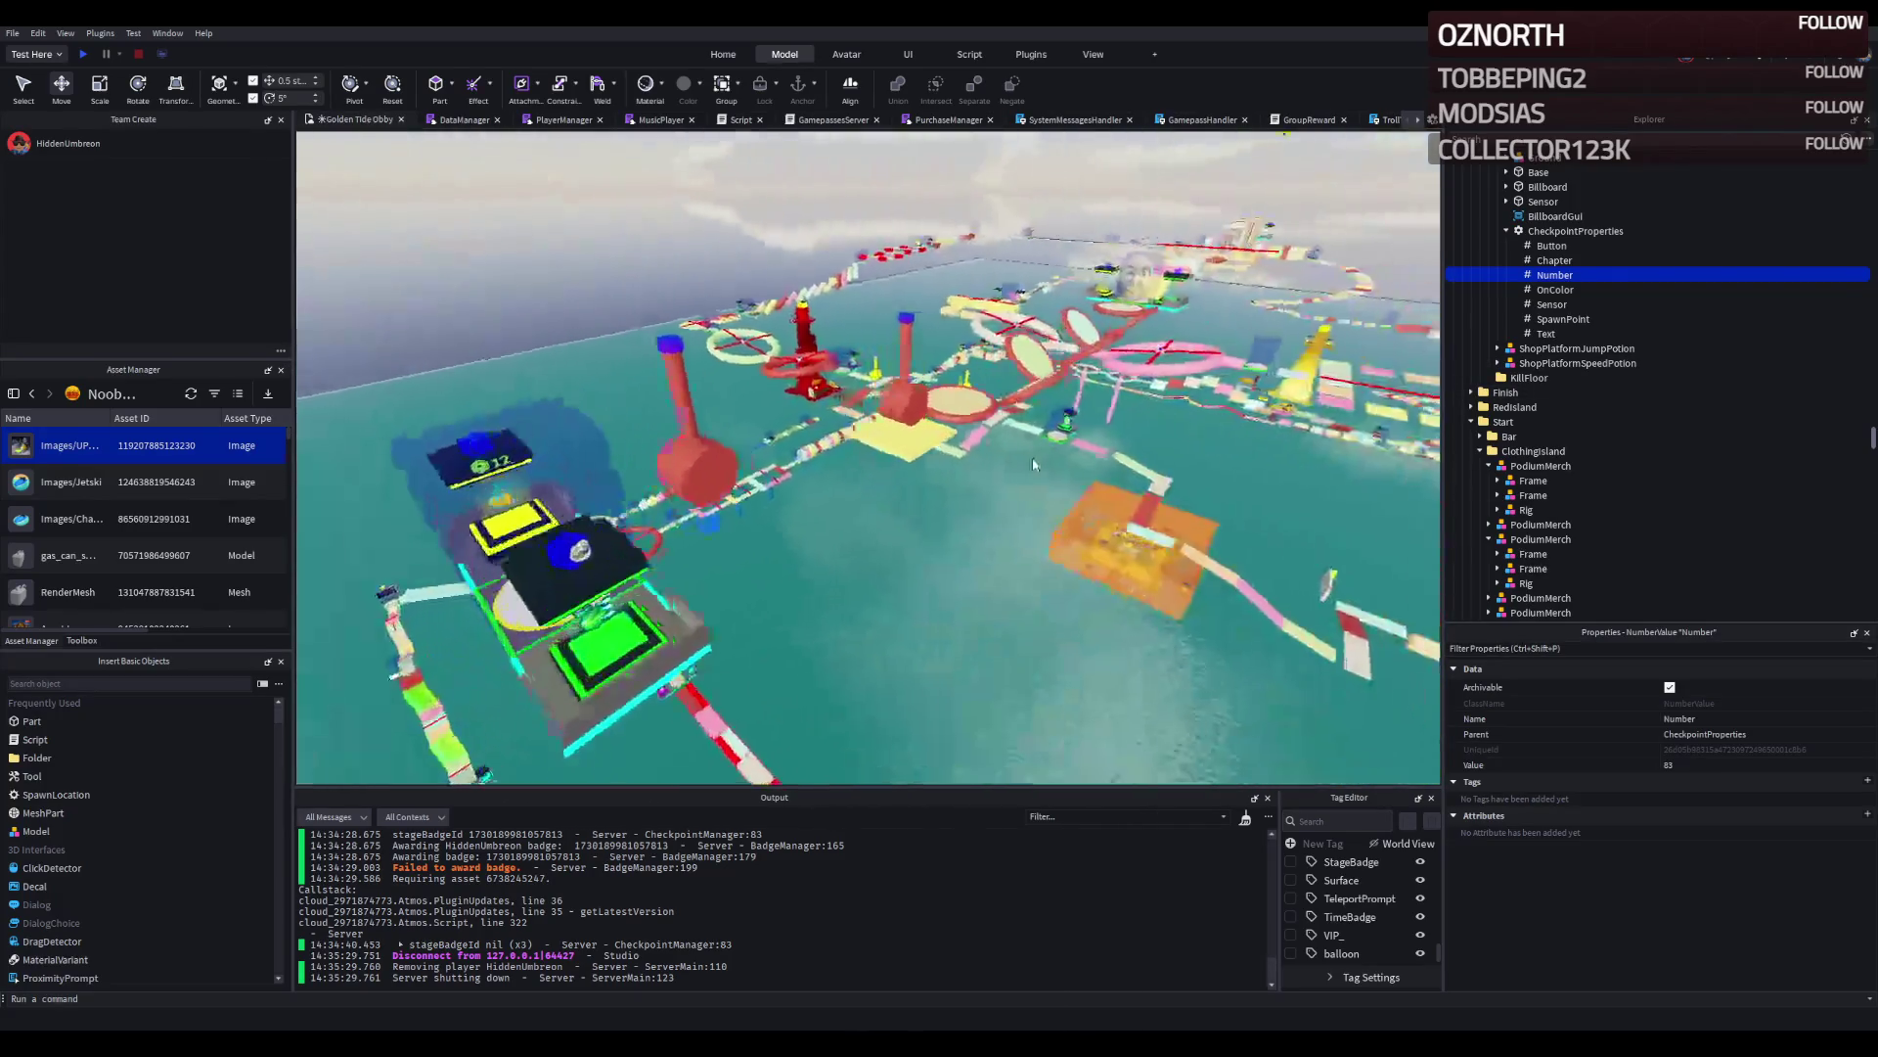
scroll("up", 3)
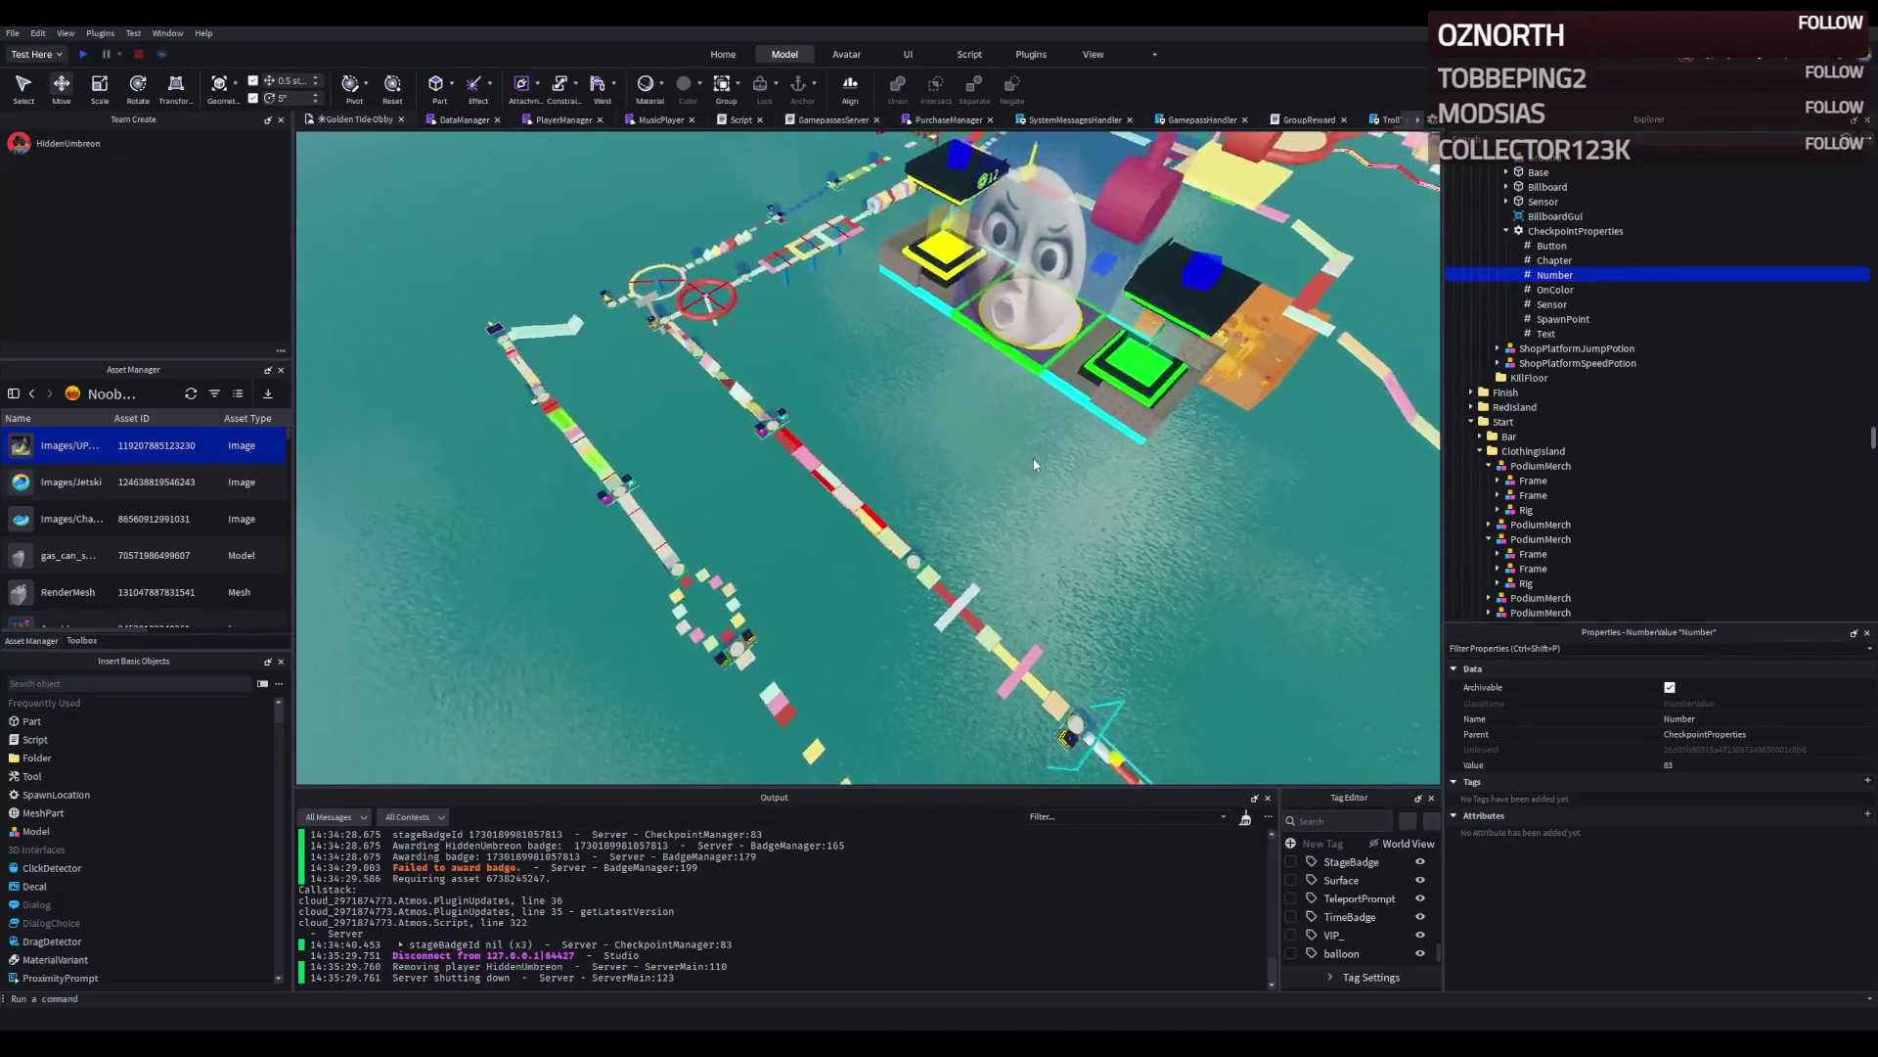
scroll("up", 3)
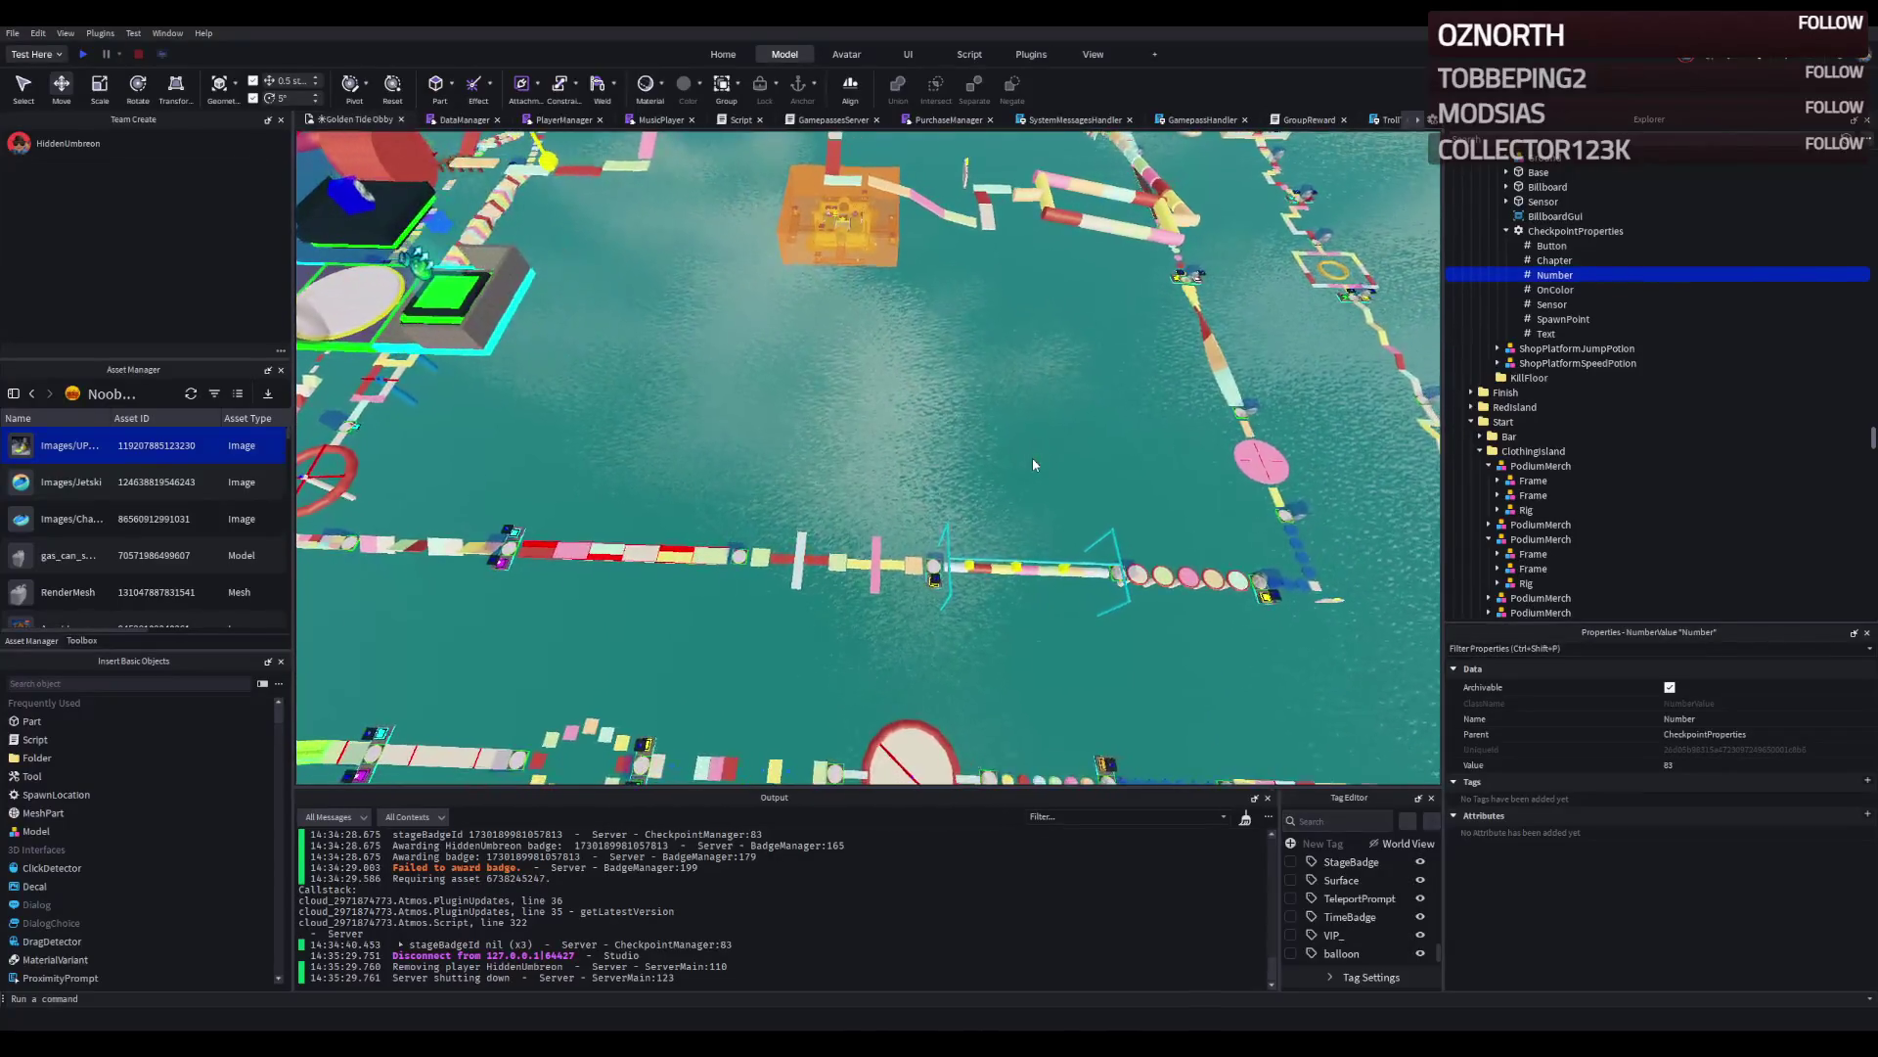
scroll("up", 3)
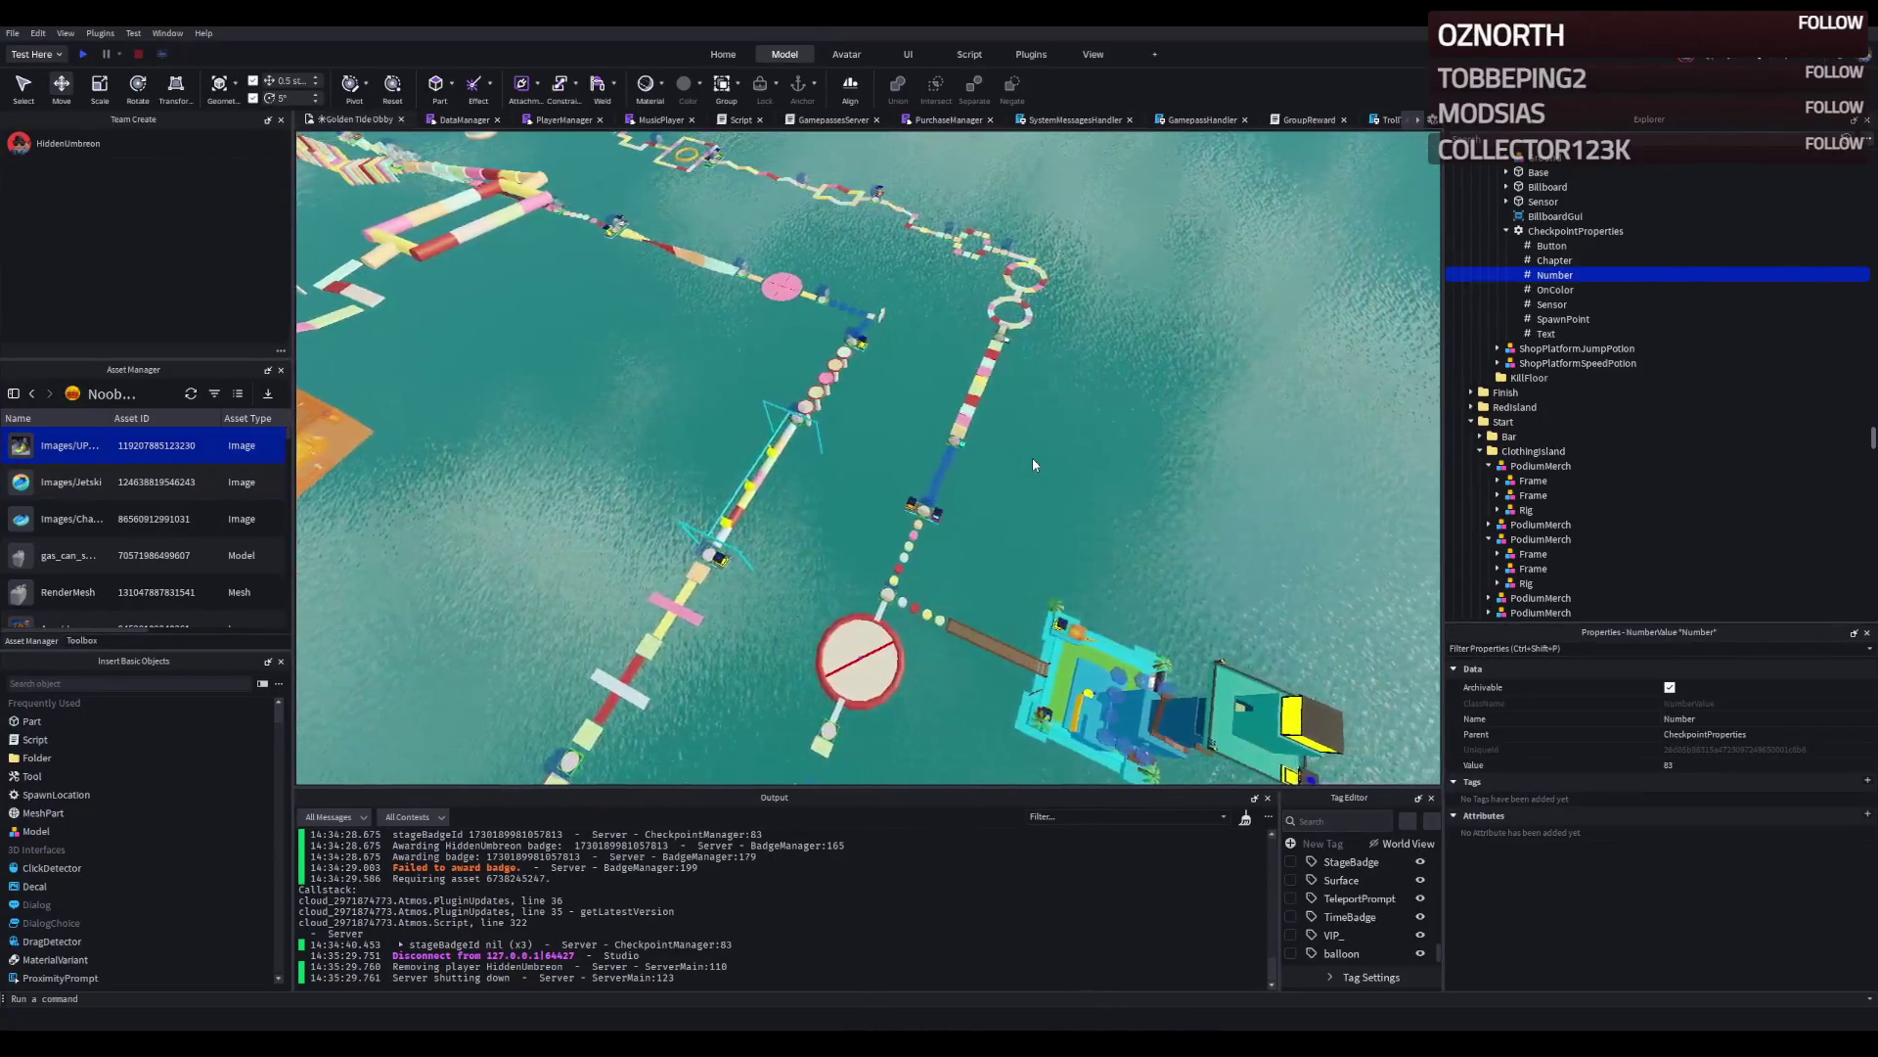
scroll("down", 3)
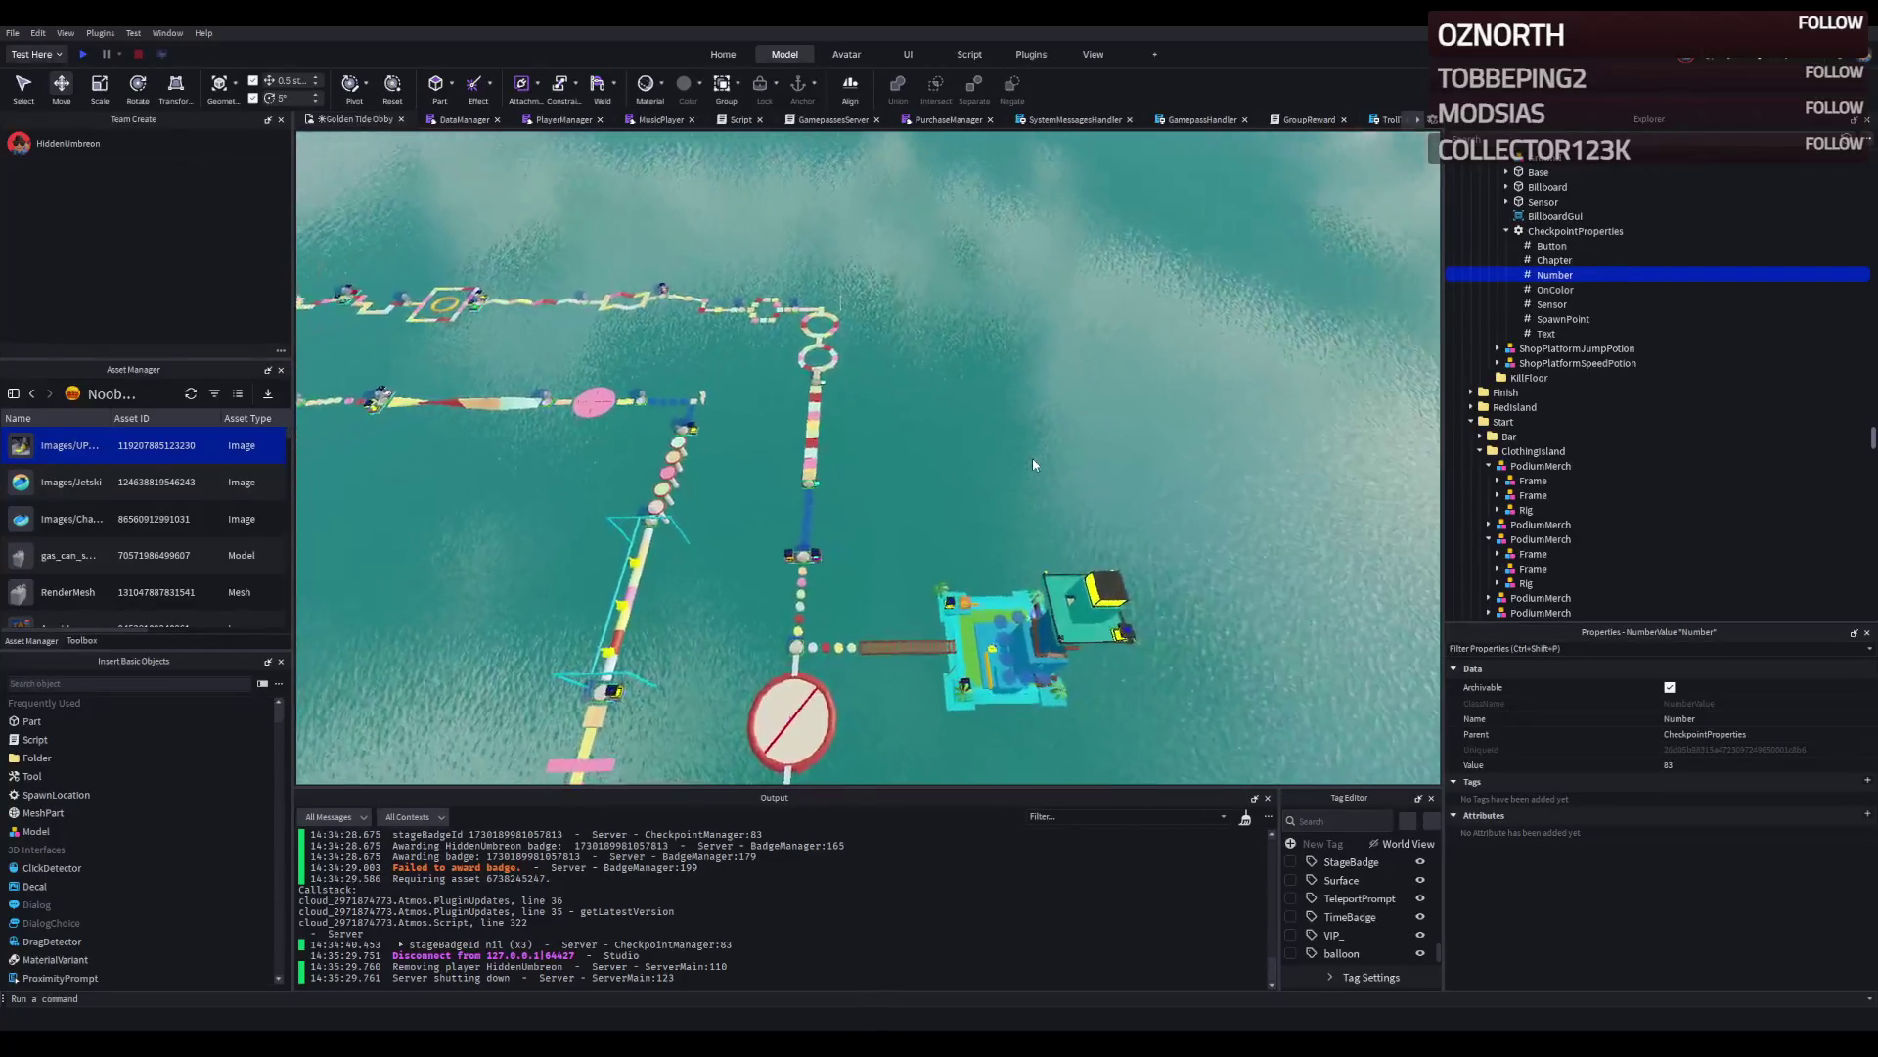
scroll("down", 3)
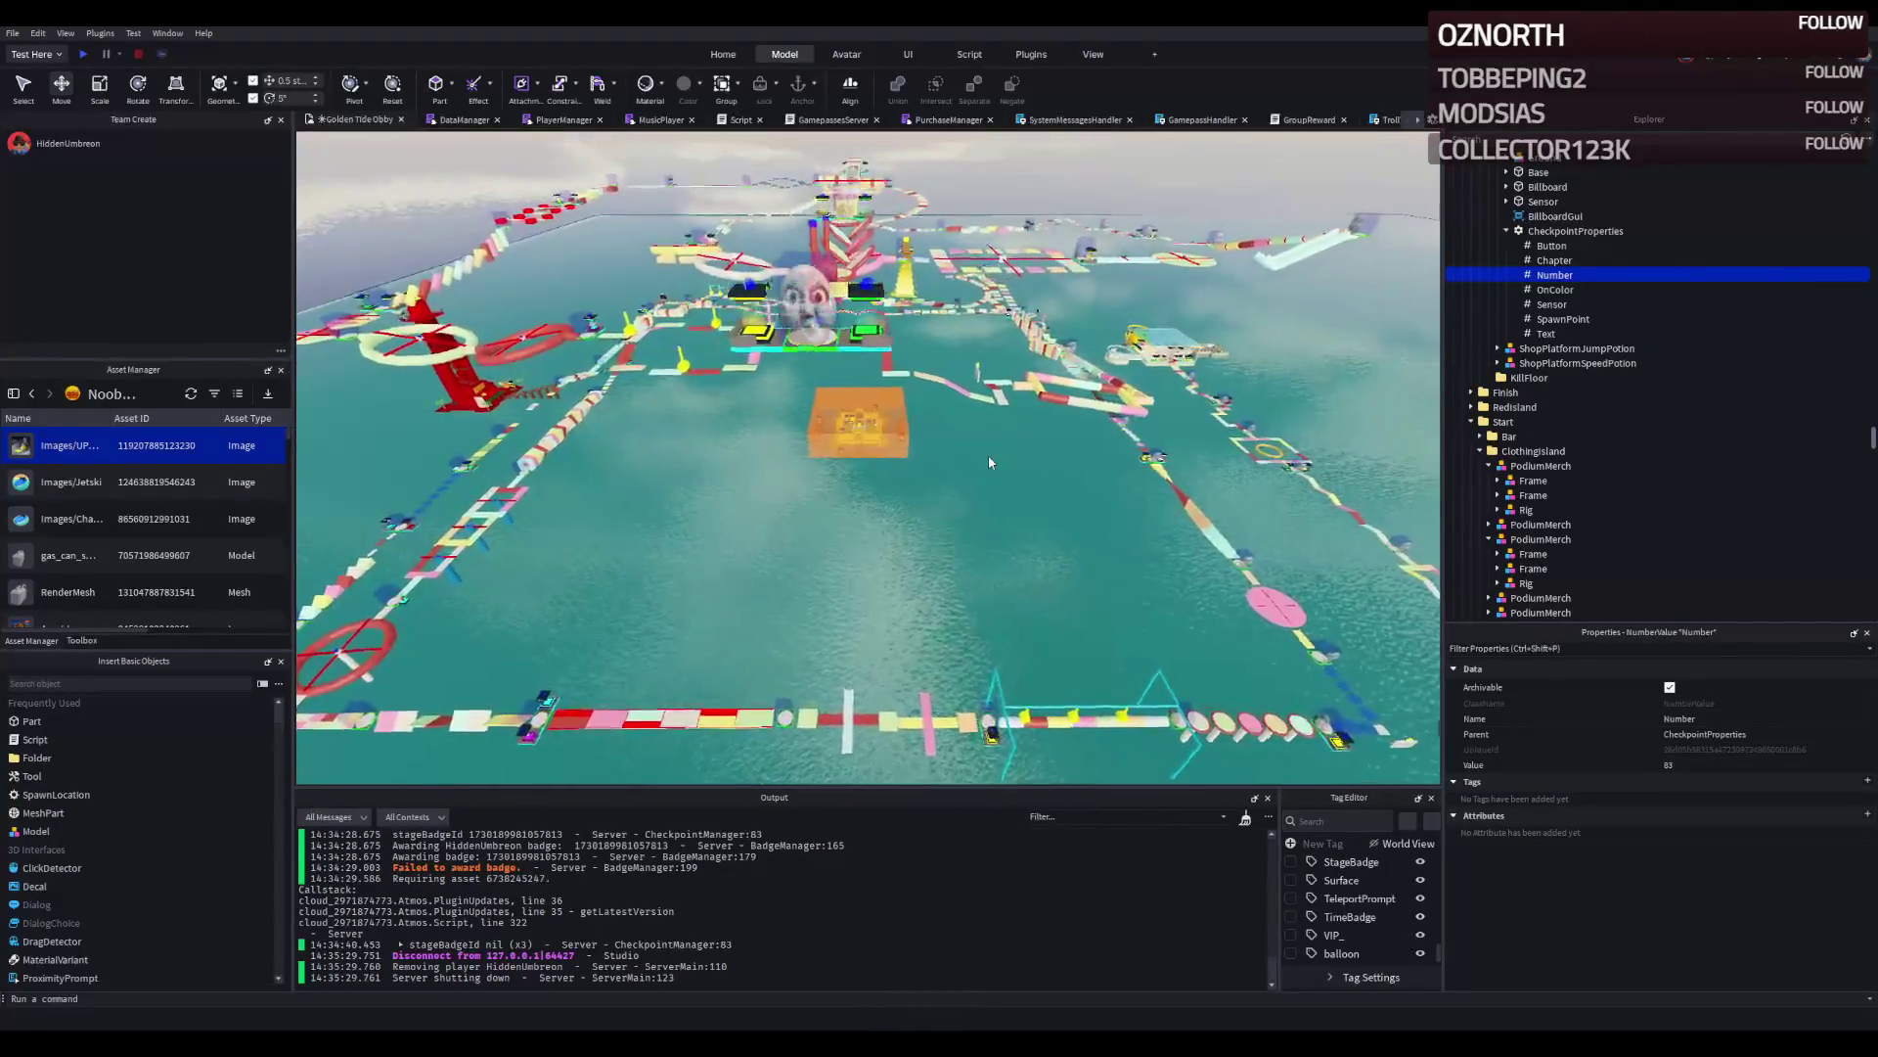
scroll("up", 3)
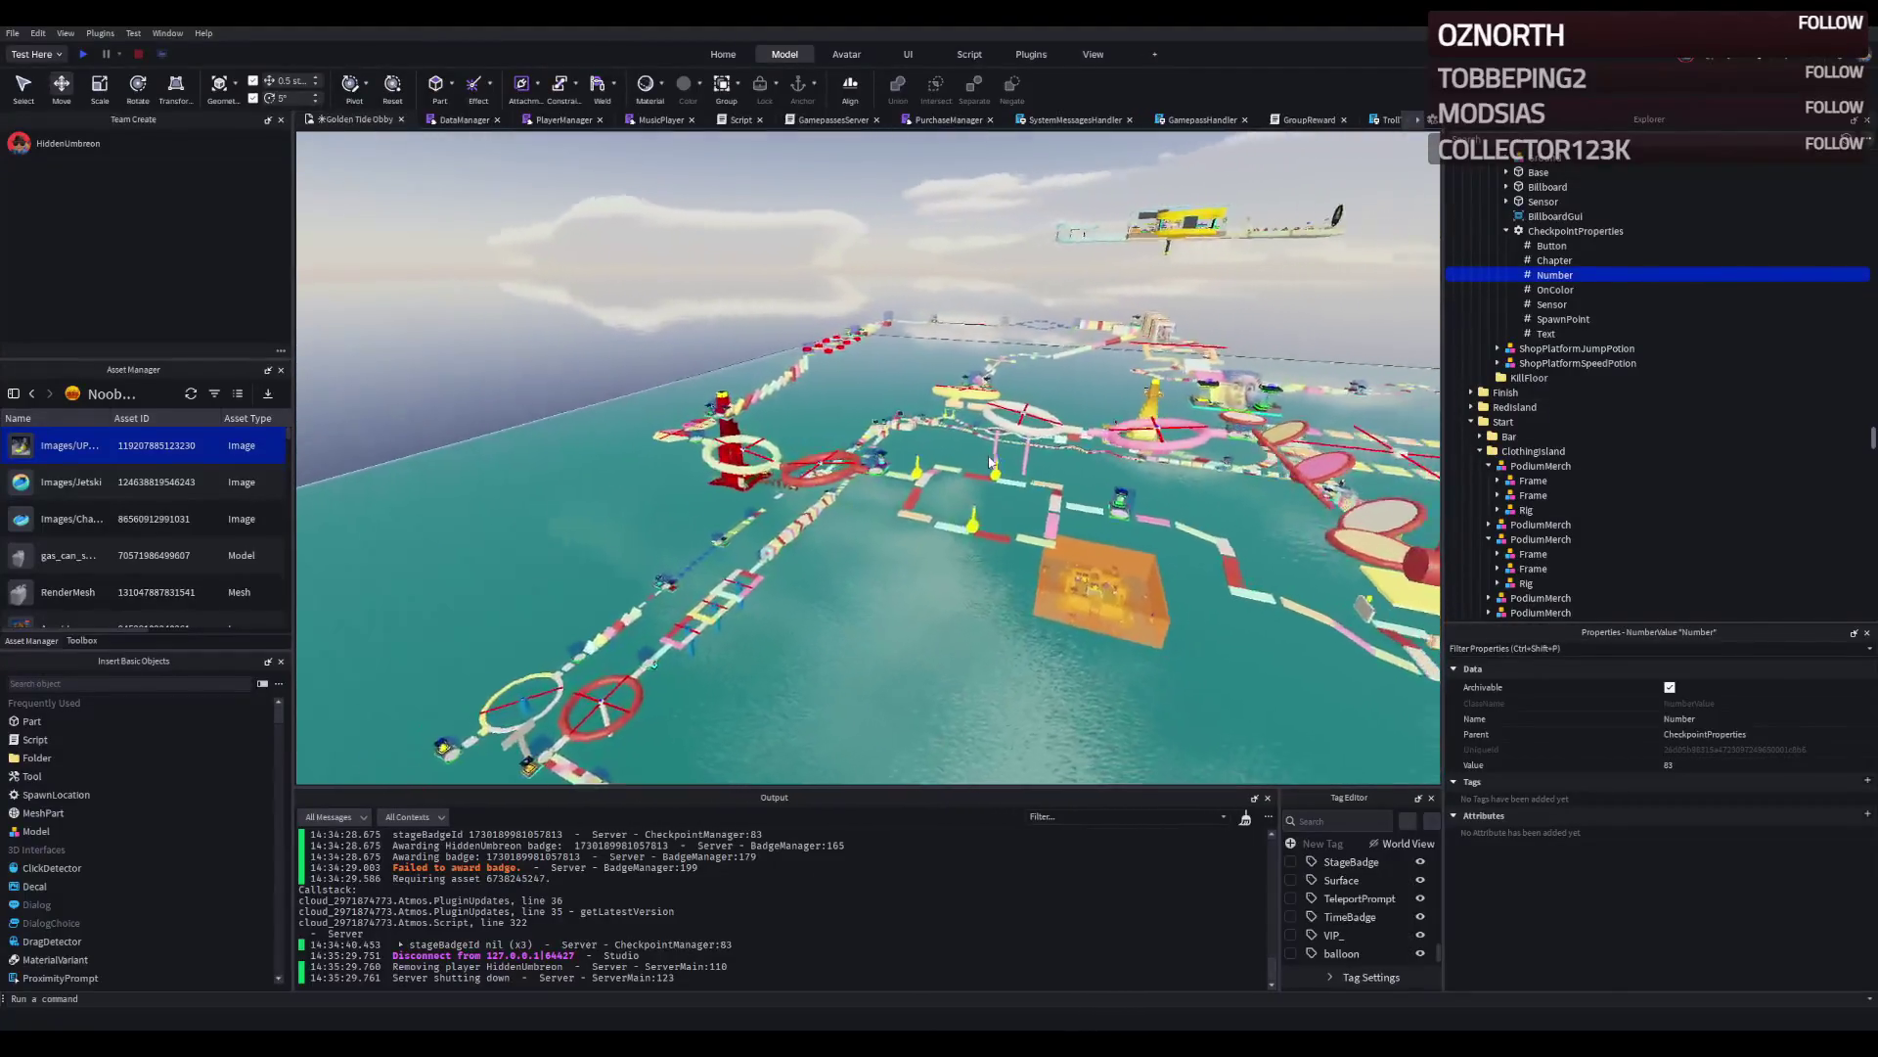
scroll("down", 3)
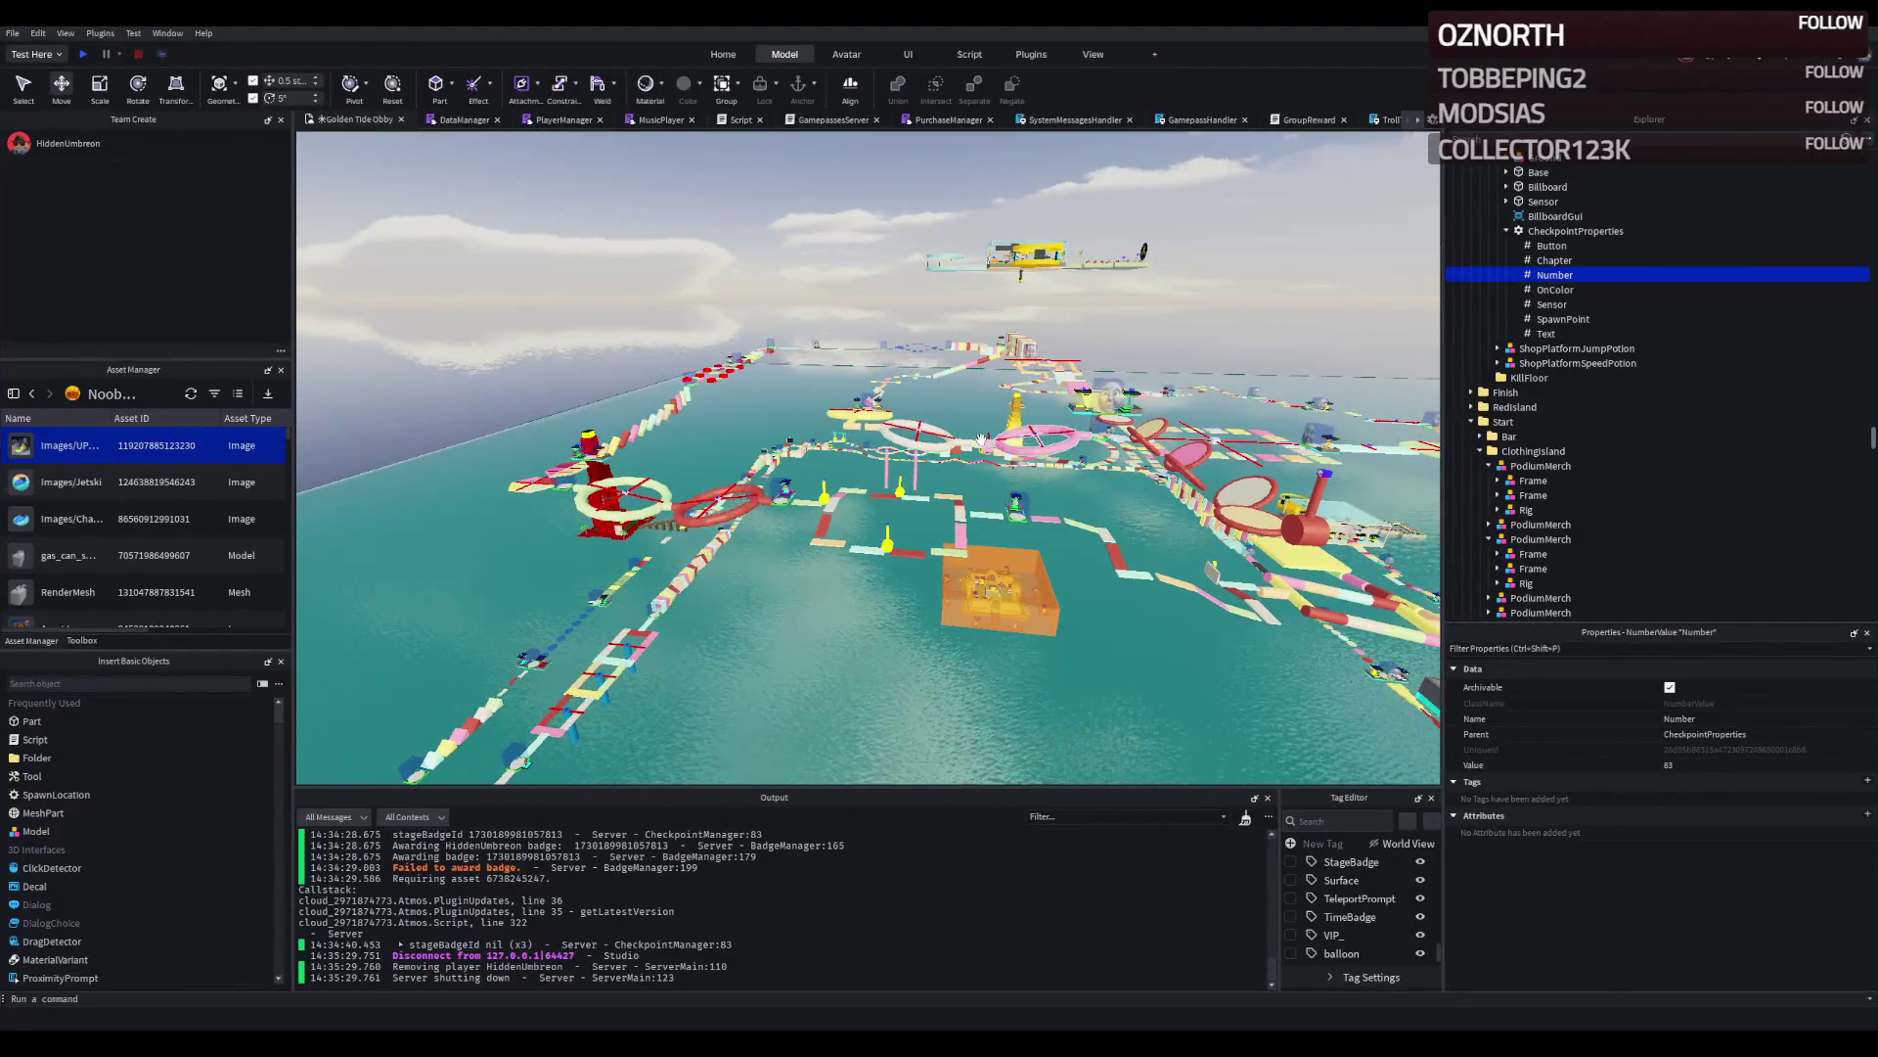
scroll("up", 3)
scroll("down", 3)
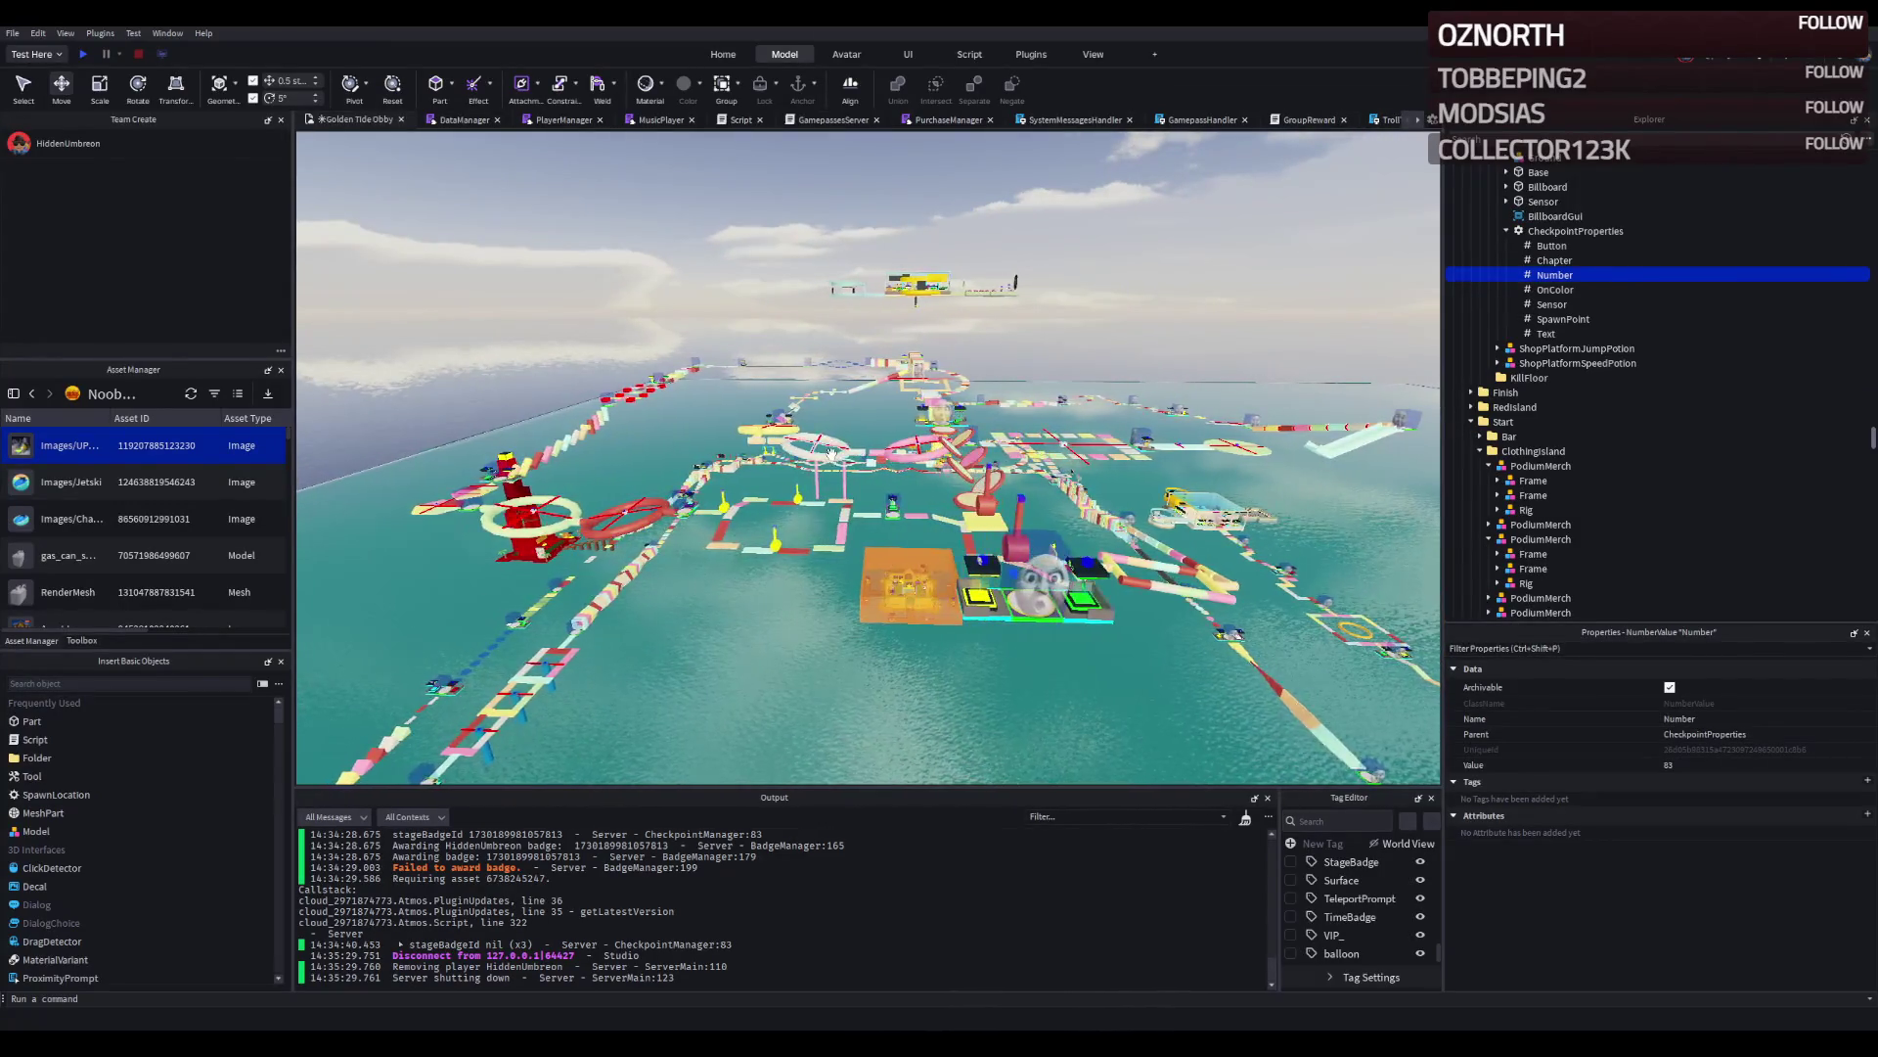
left_click(832, 454)
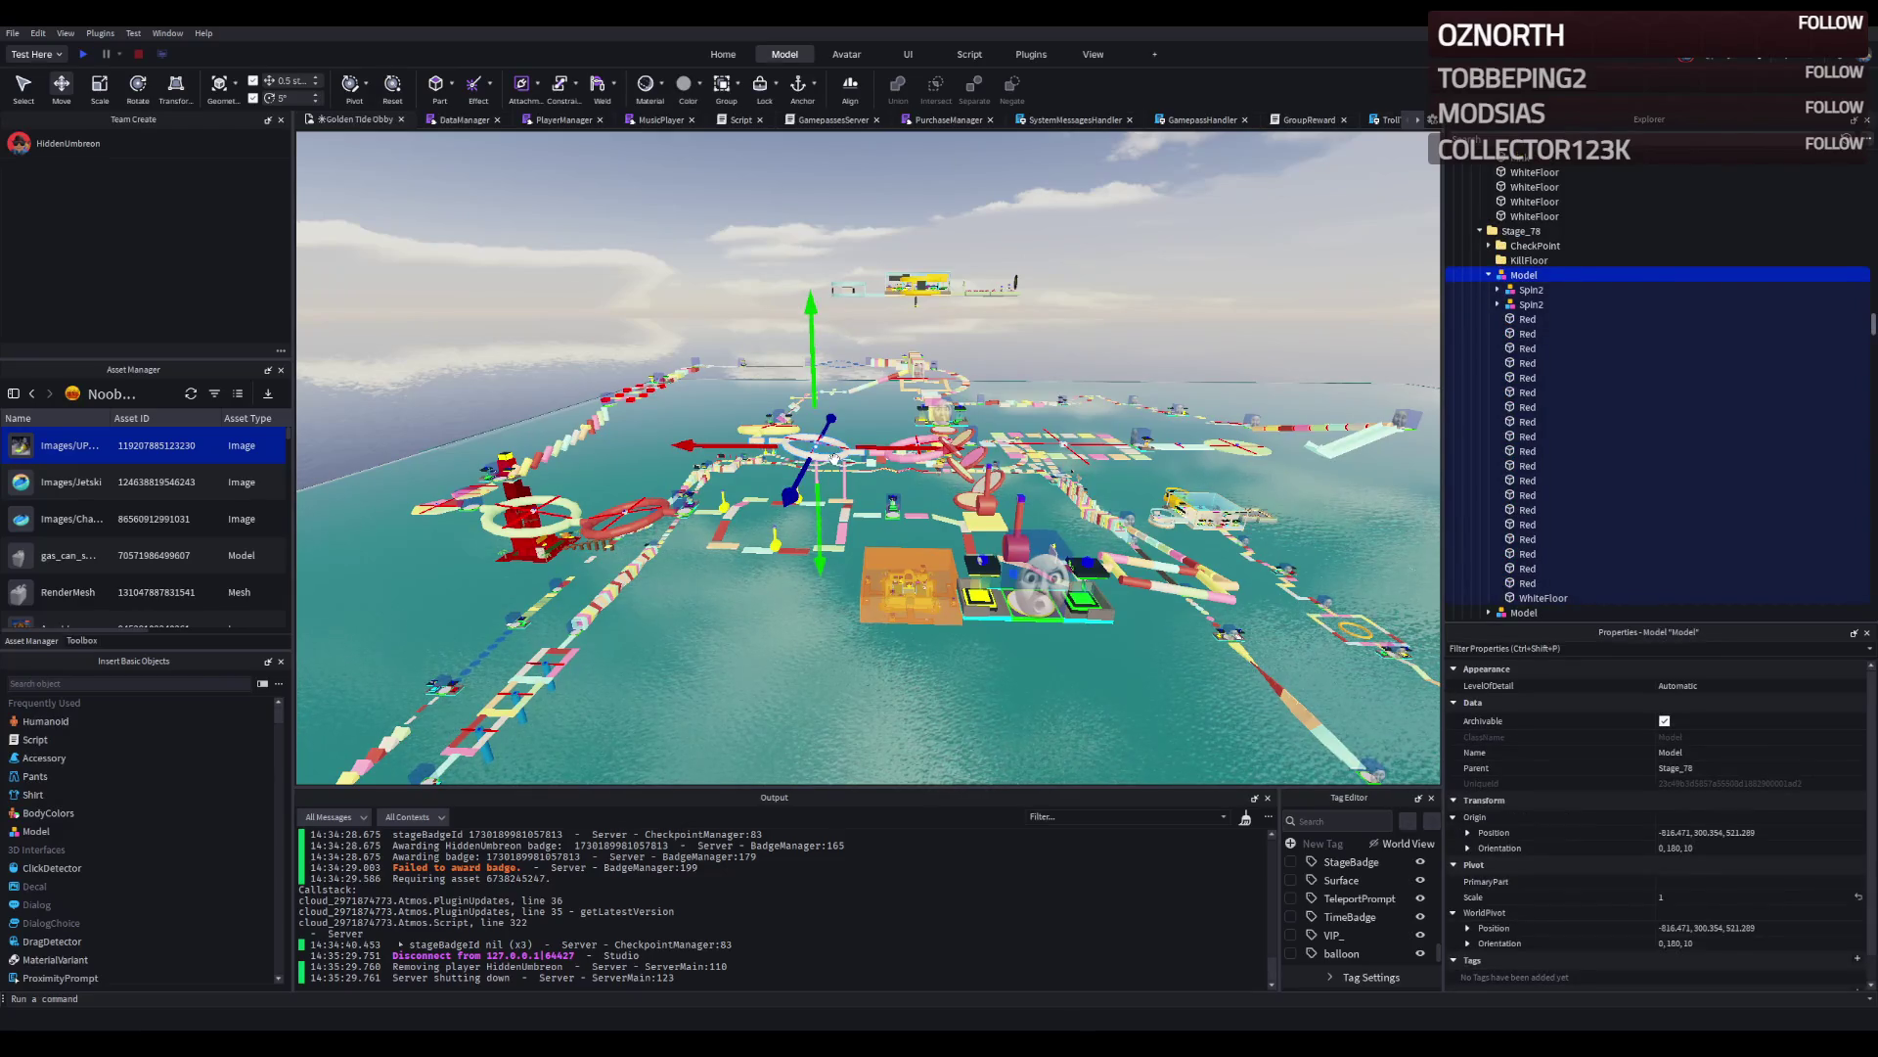
Duplicate the Stage_78 ring, shift it 339 studs along Z, rotate it a quarter turn and raise it.
key("ctrl+d")
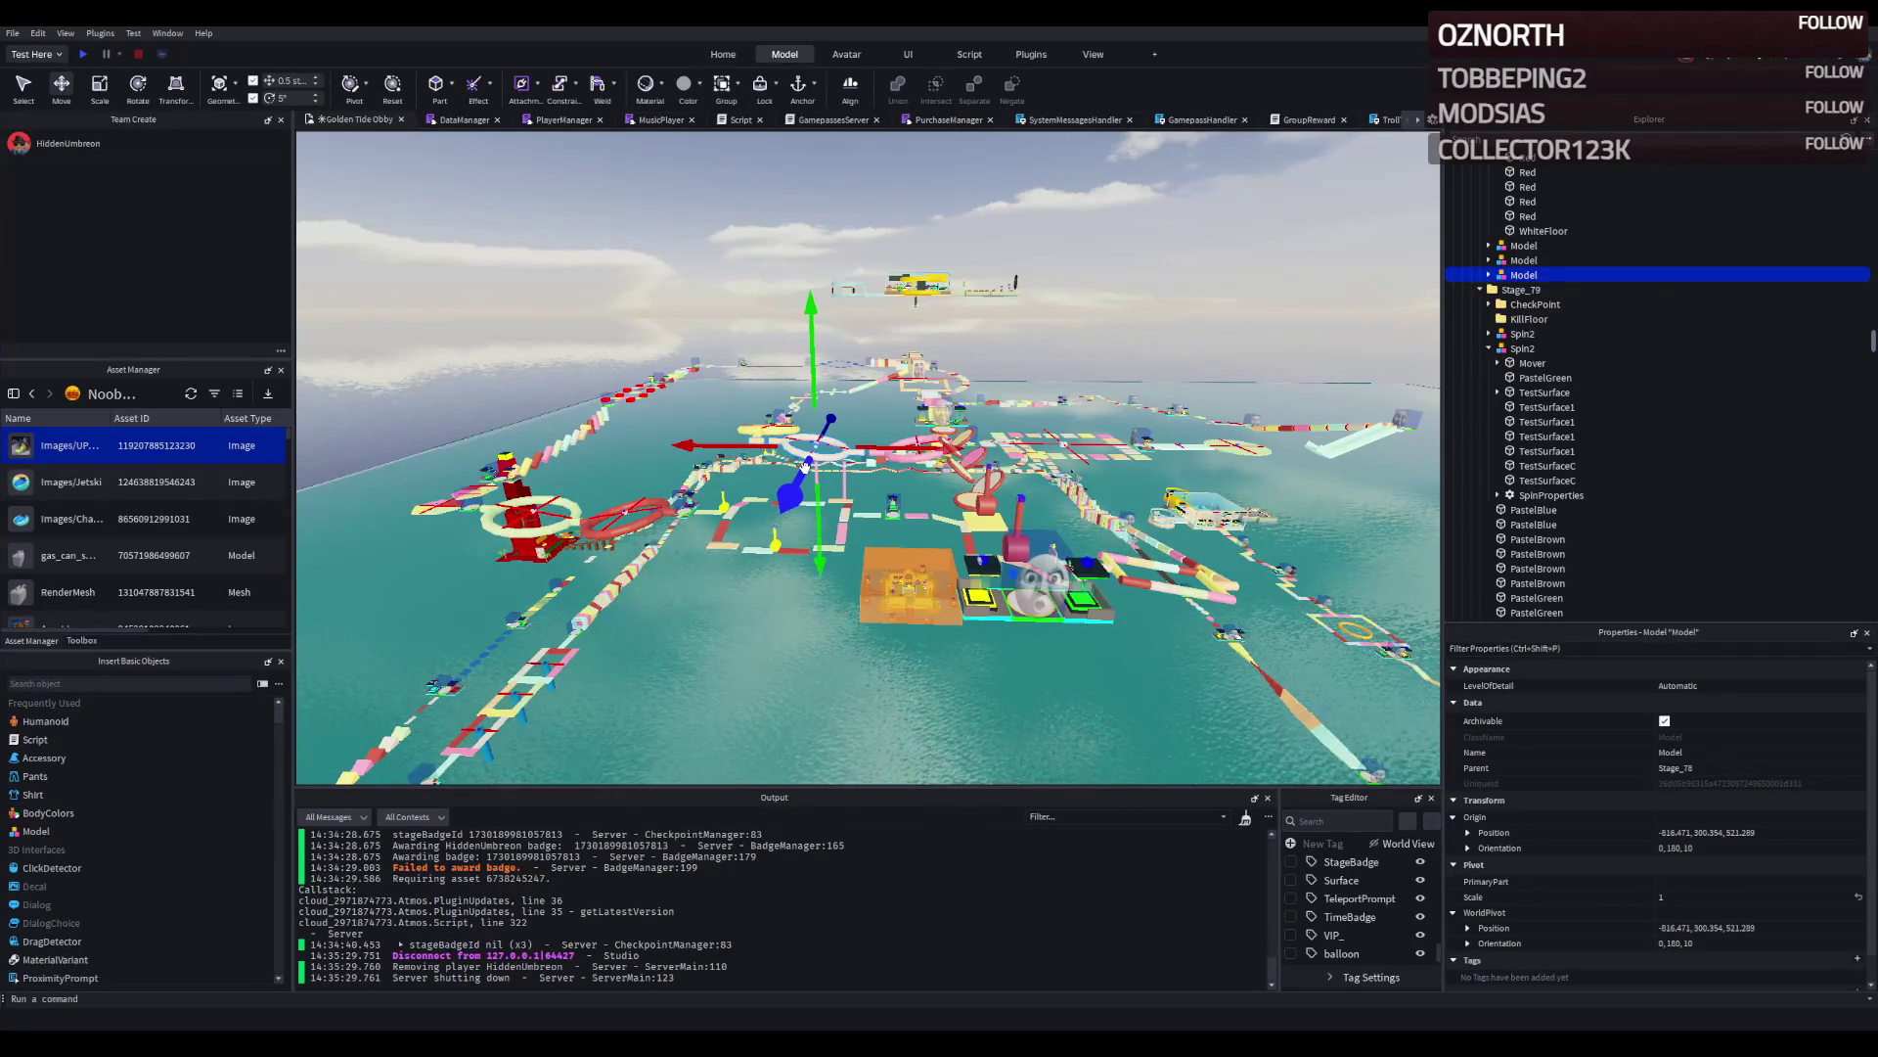
left_click_drag(805, 469, 1049, 691)
key("ctrl+r")
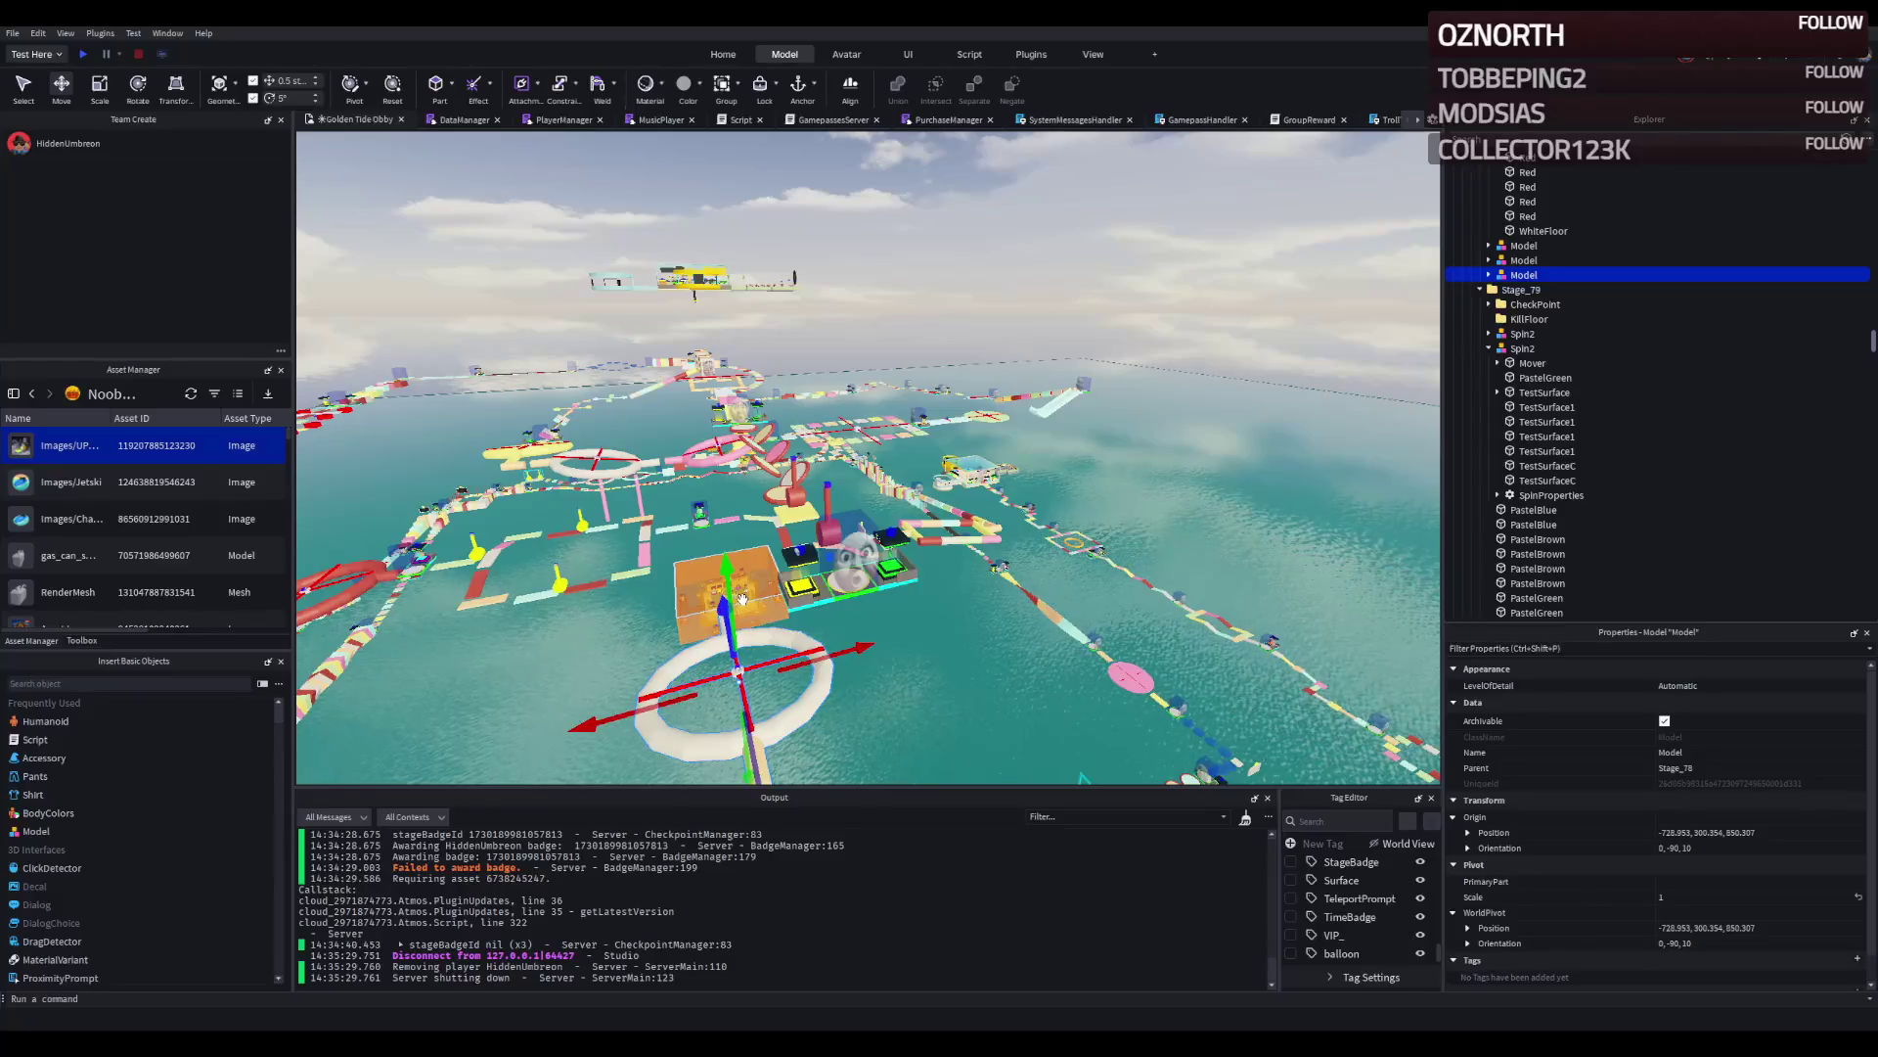
left_click_drag(738, 585, 715, 488)
key("a")
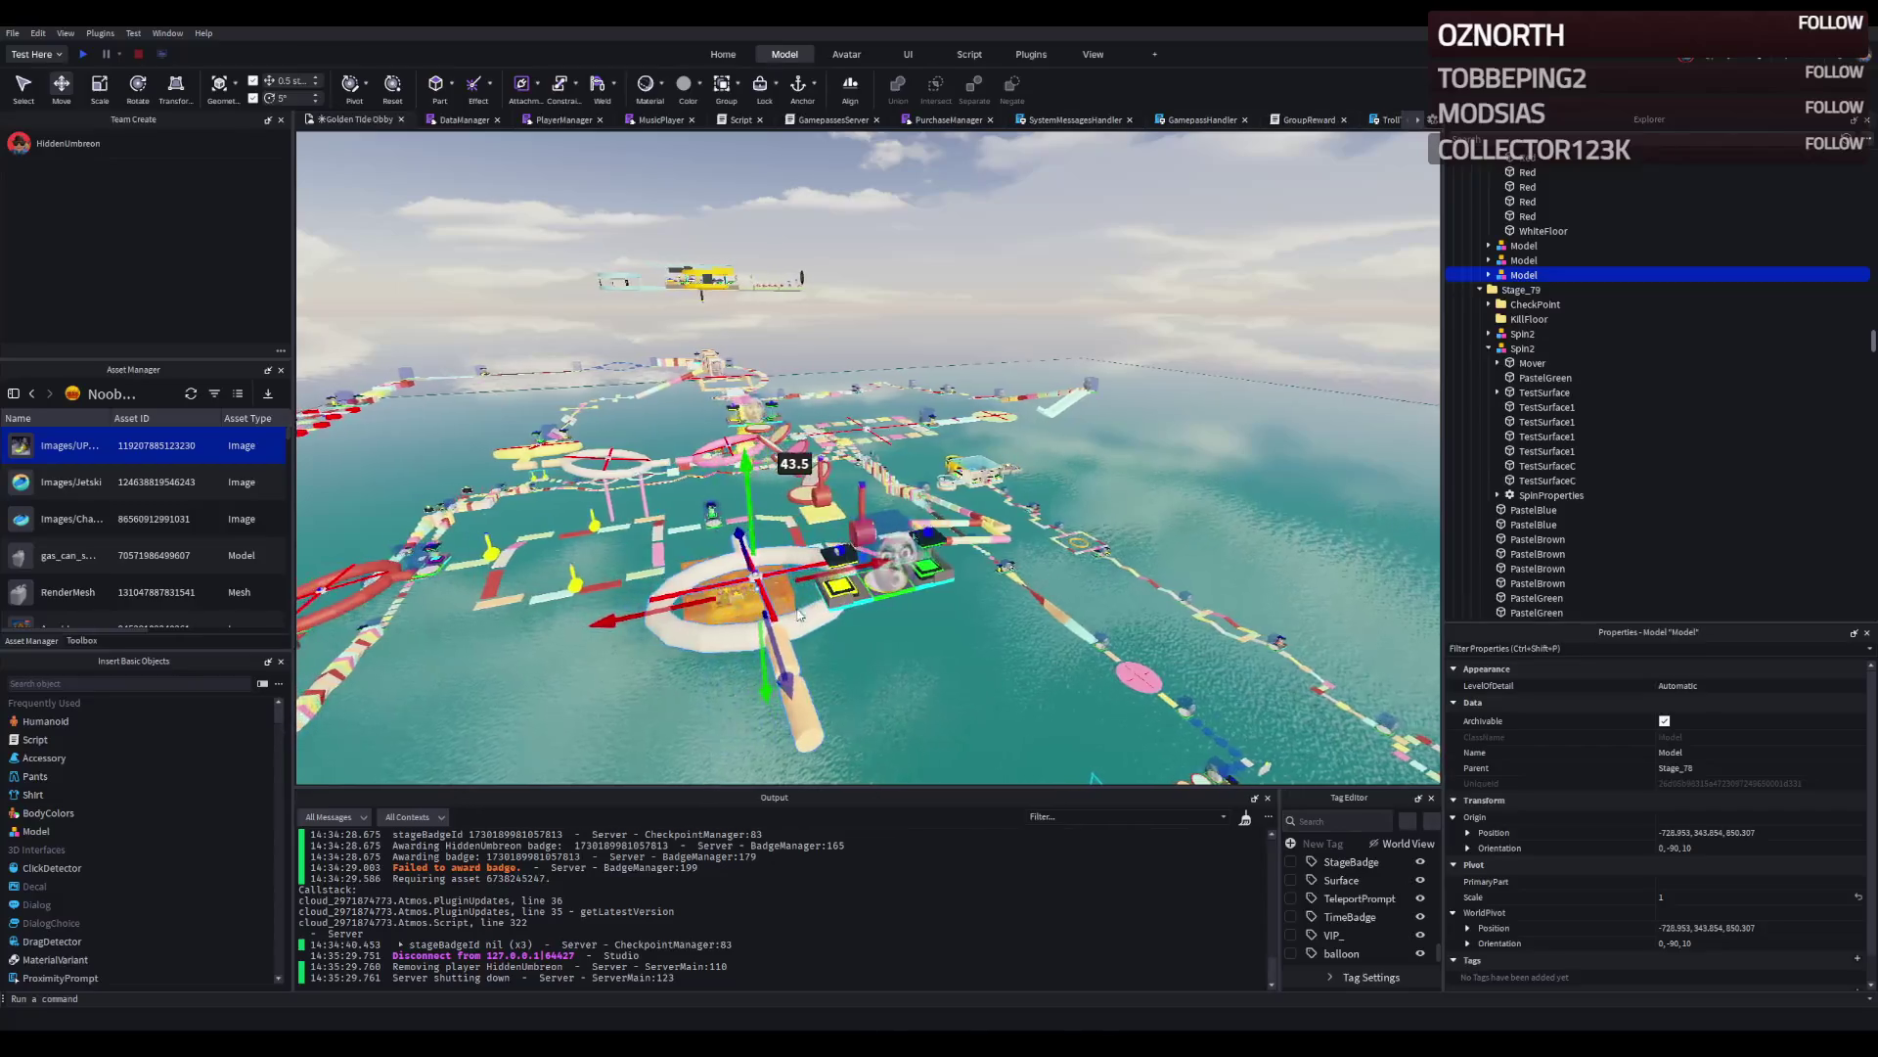
left_click_drag(780, 654, 827, 499)
left_click_drag(910, 584, 878, 497)
left_click(939, 430)
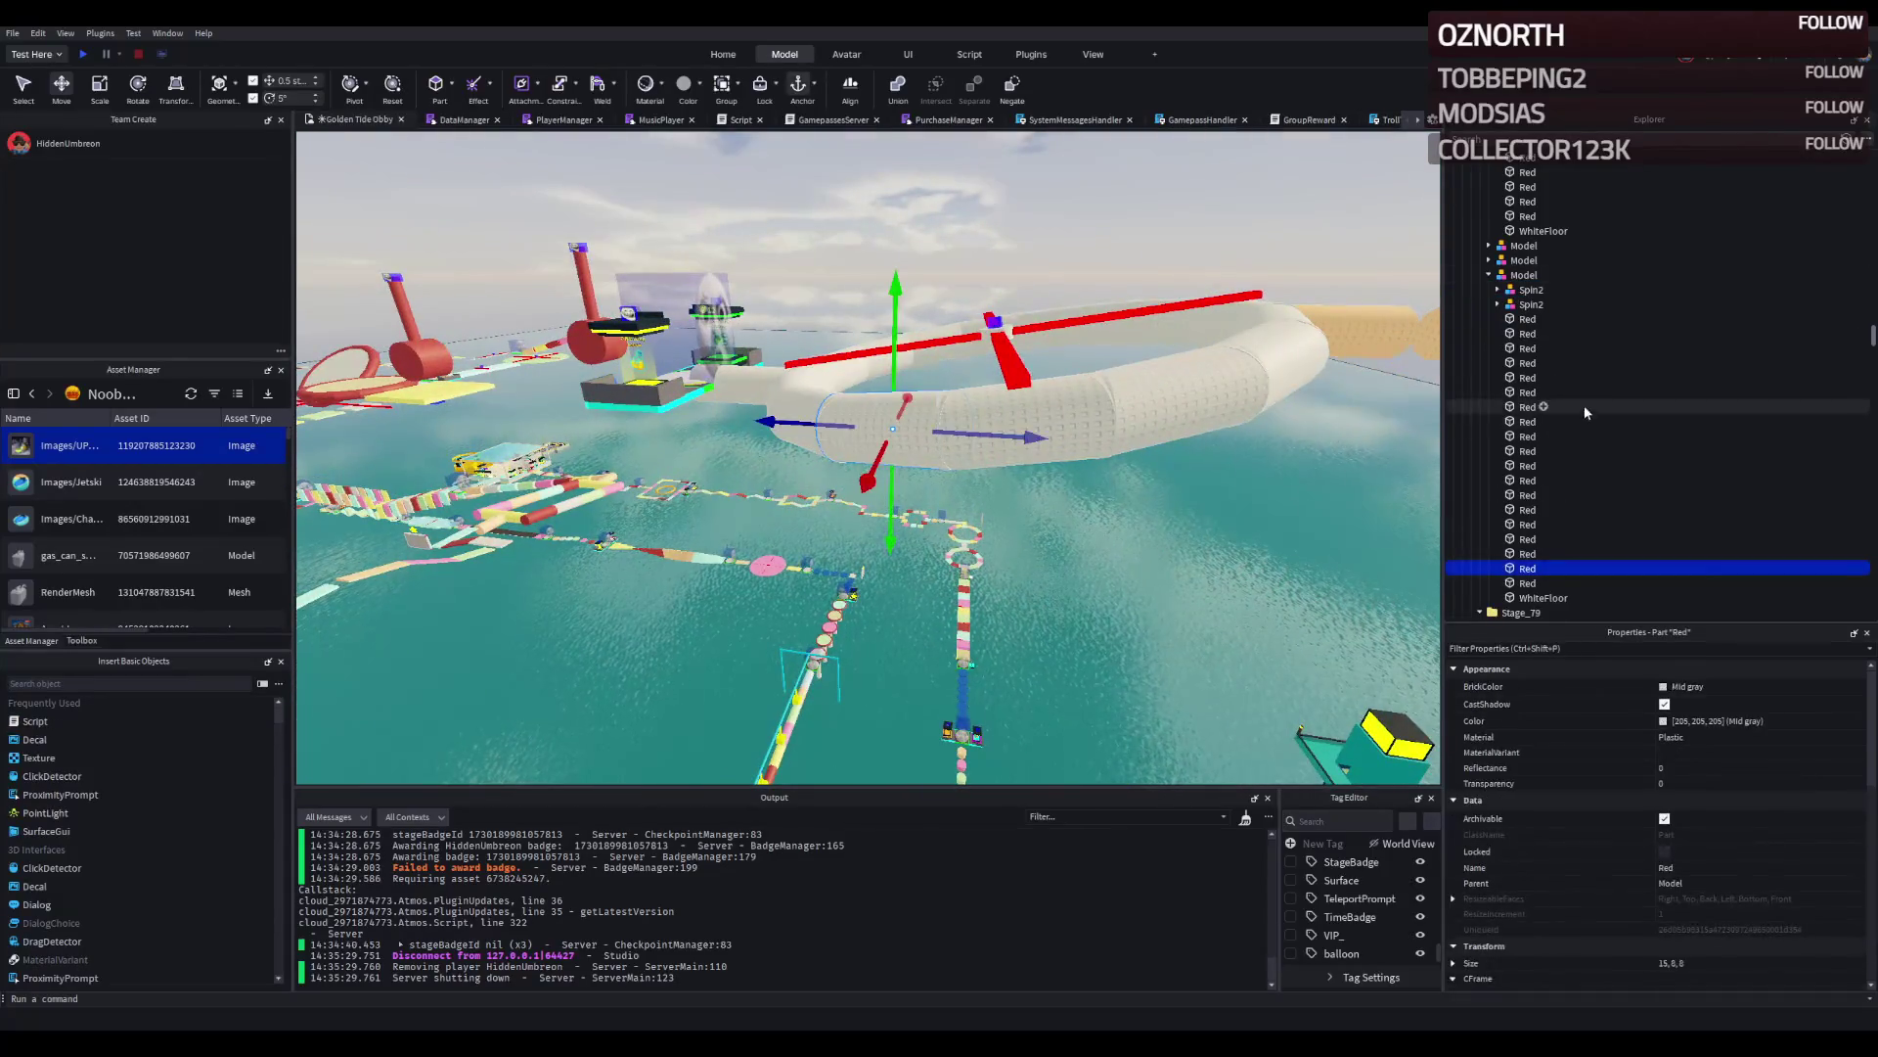
Select all 19 Red ring parts and set their Shape to Ball.
left_click(1527, 319)
left_click(1527, 583)
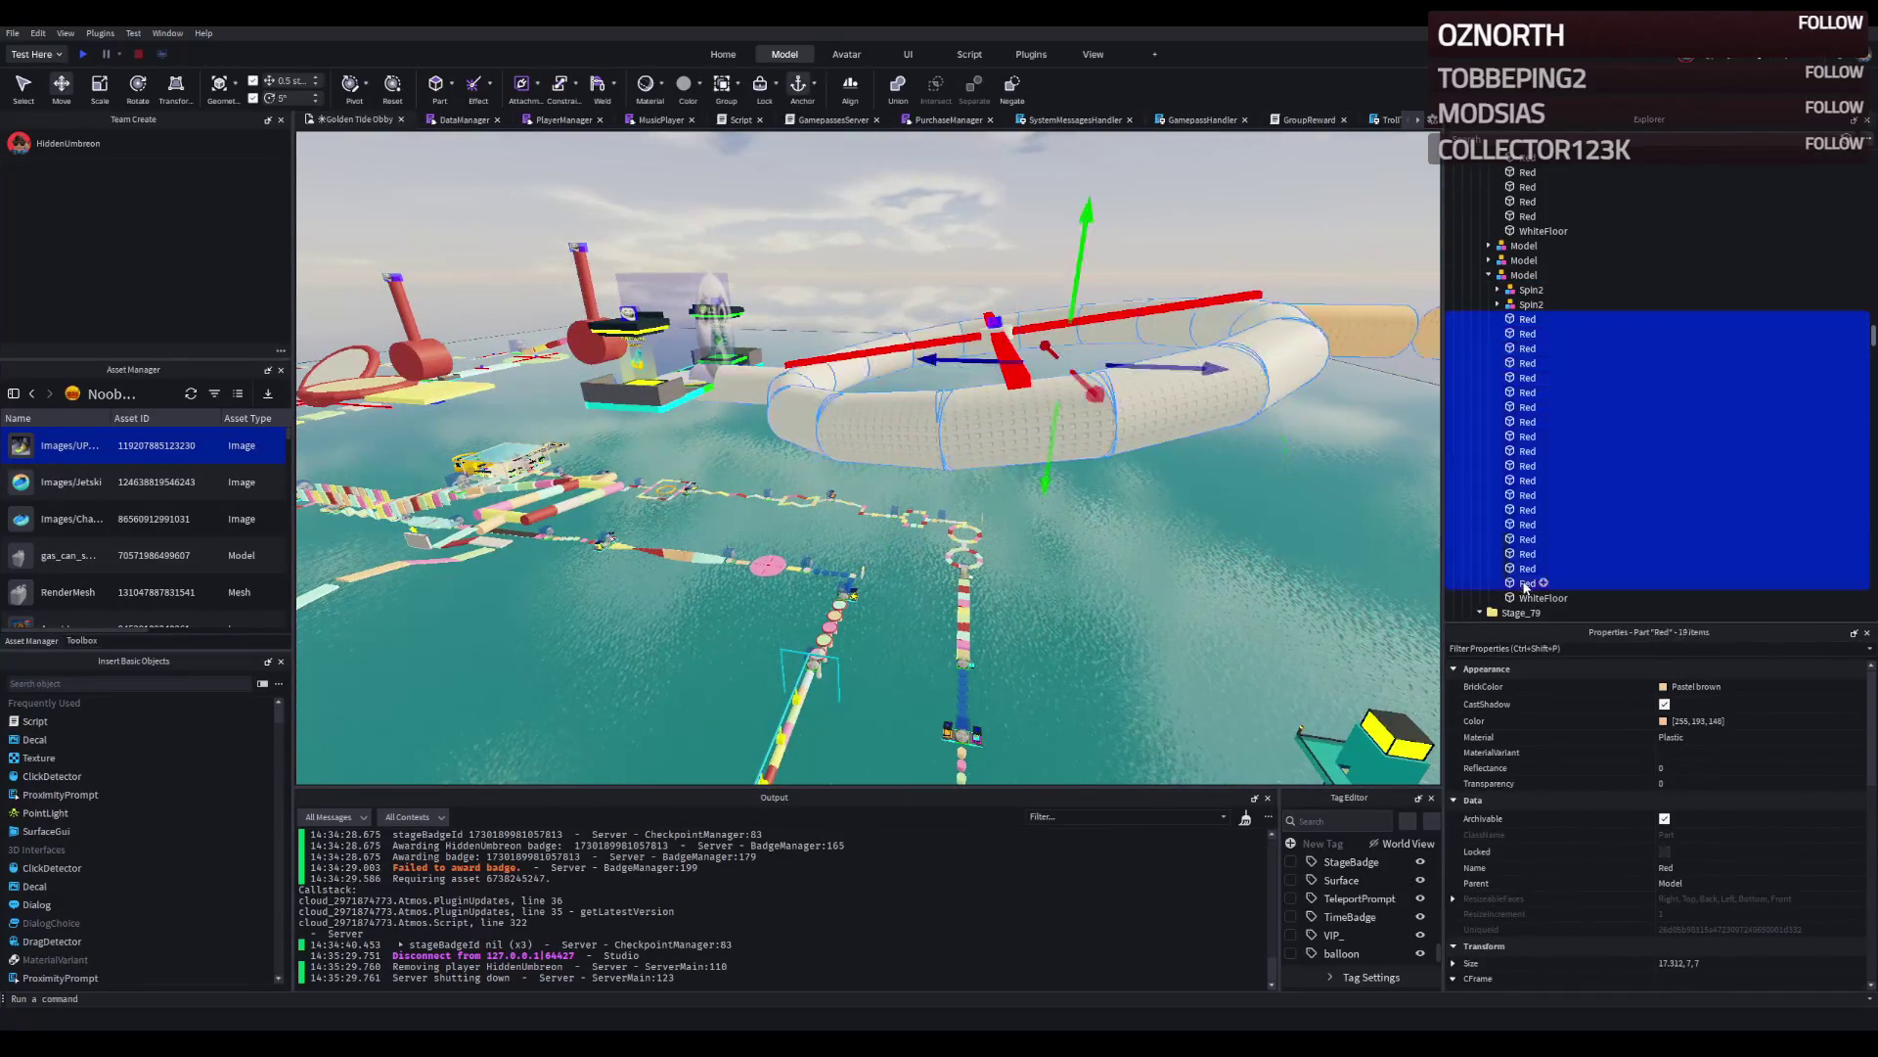
scroll("down", 3)
left_click(1717, 825)
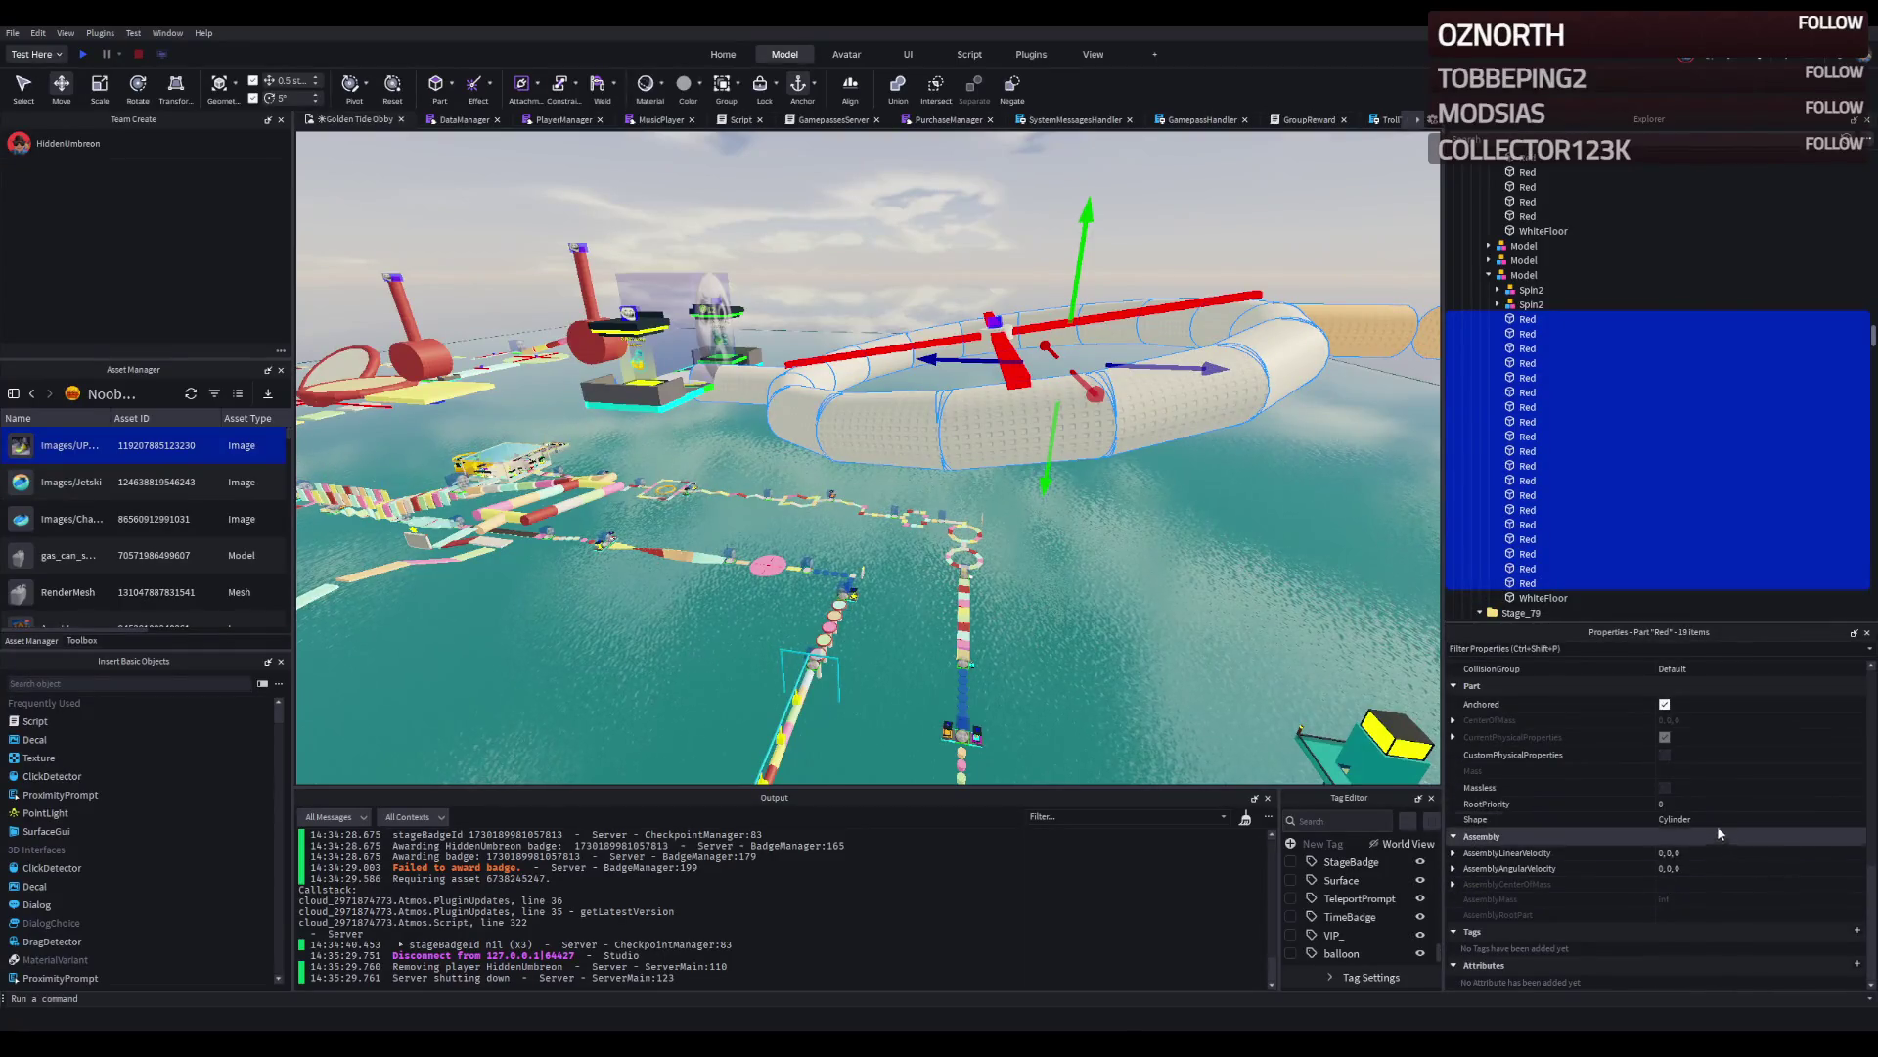
left_click(1720, 819)
scroll("down", 3)
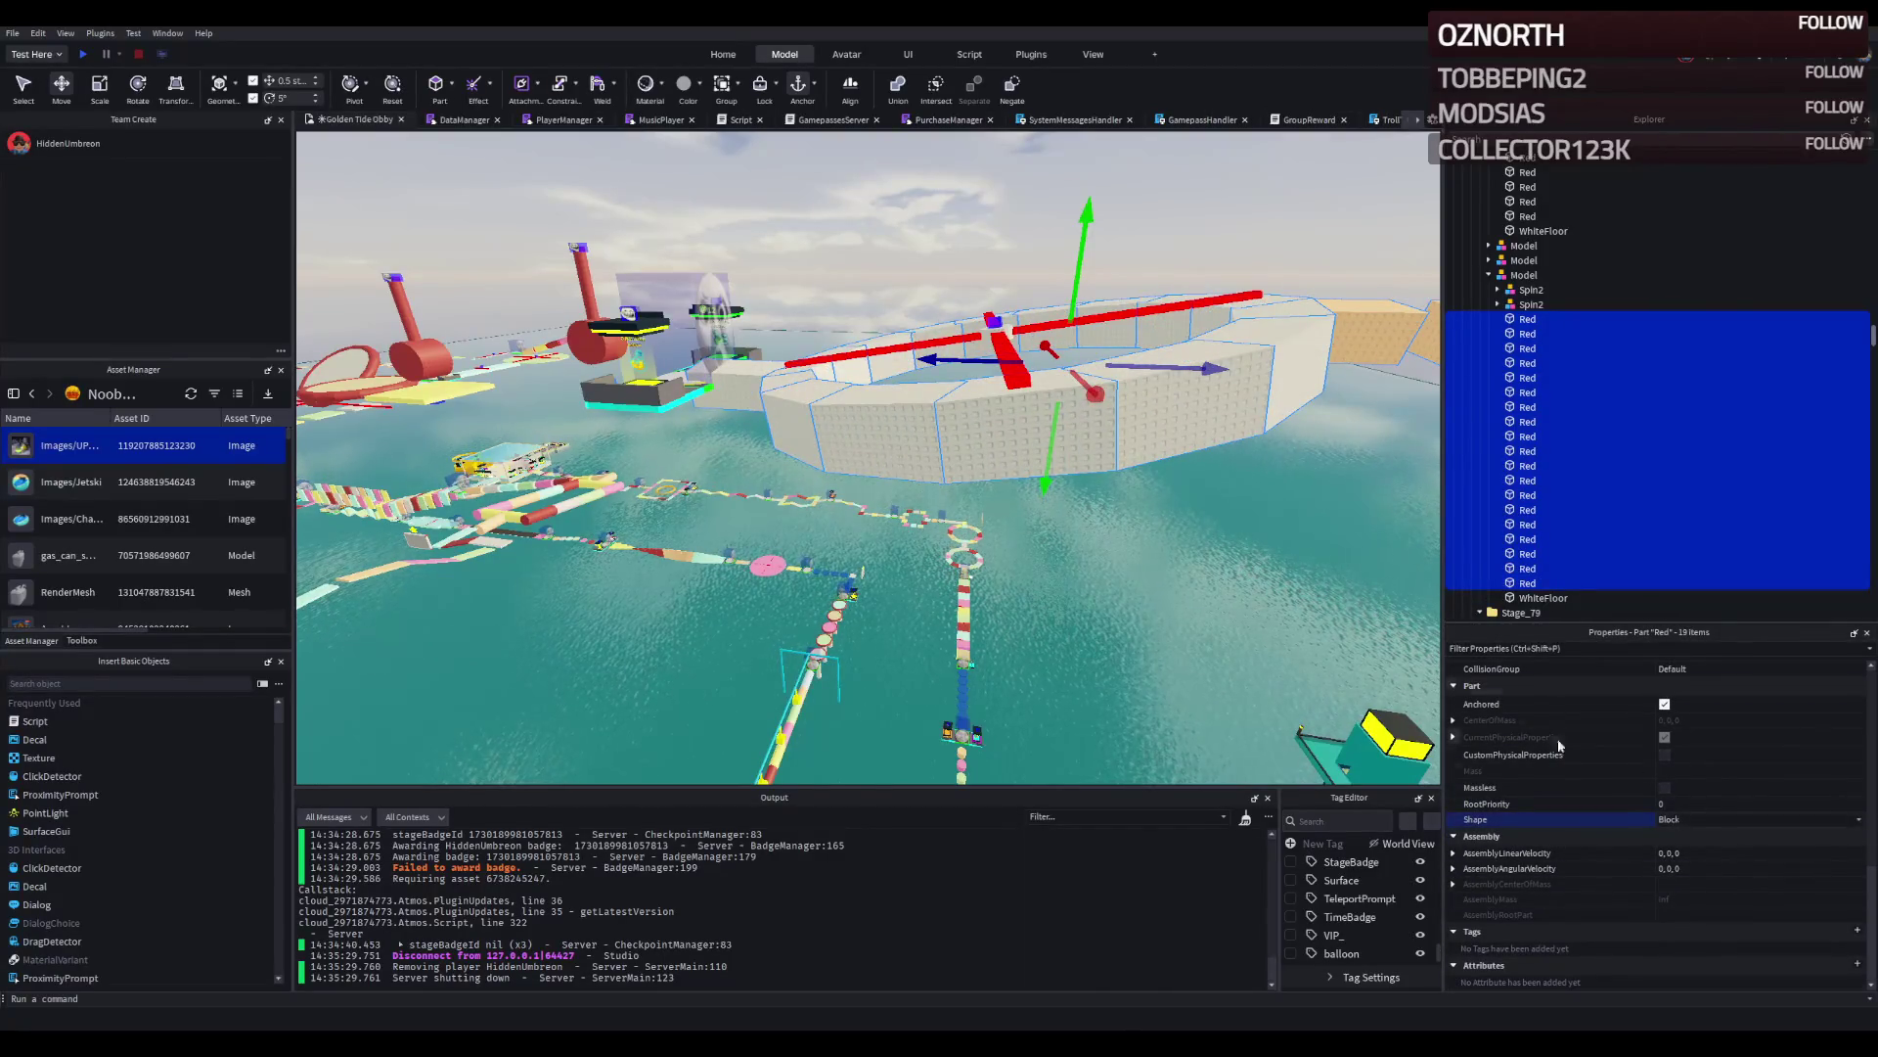
Set the ring parts' Size Y to 2 studs and view the flattened ring at its level.
key("q")
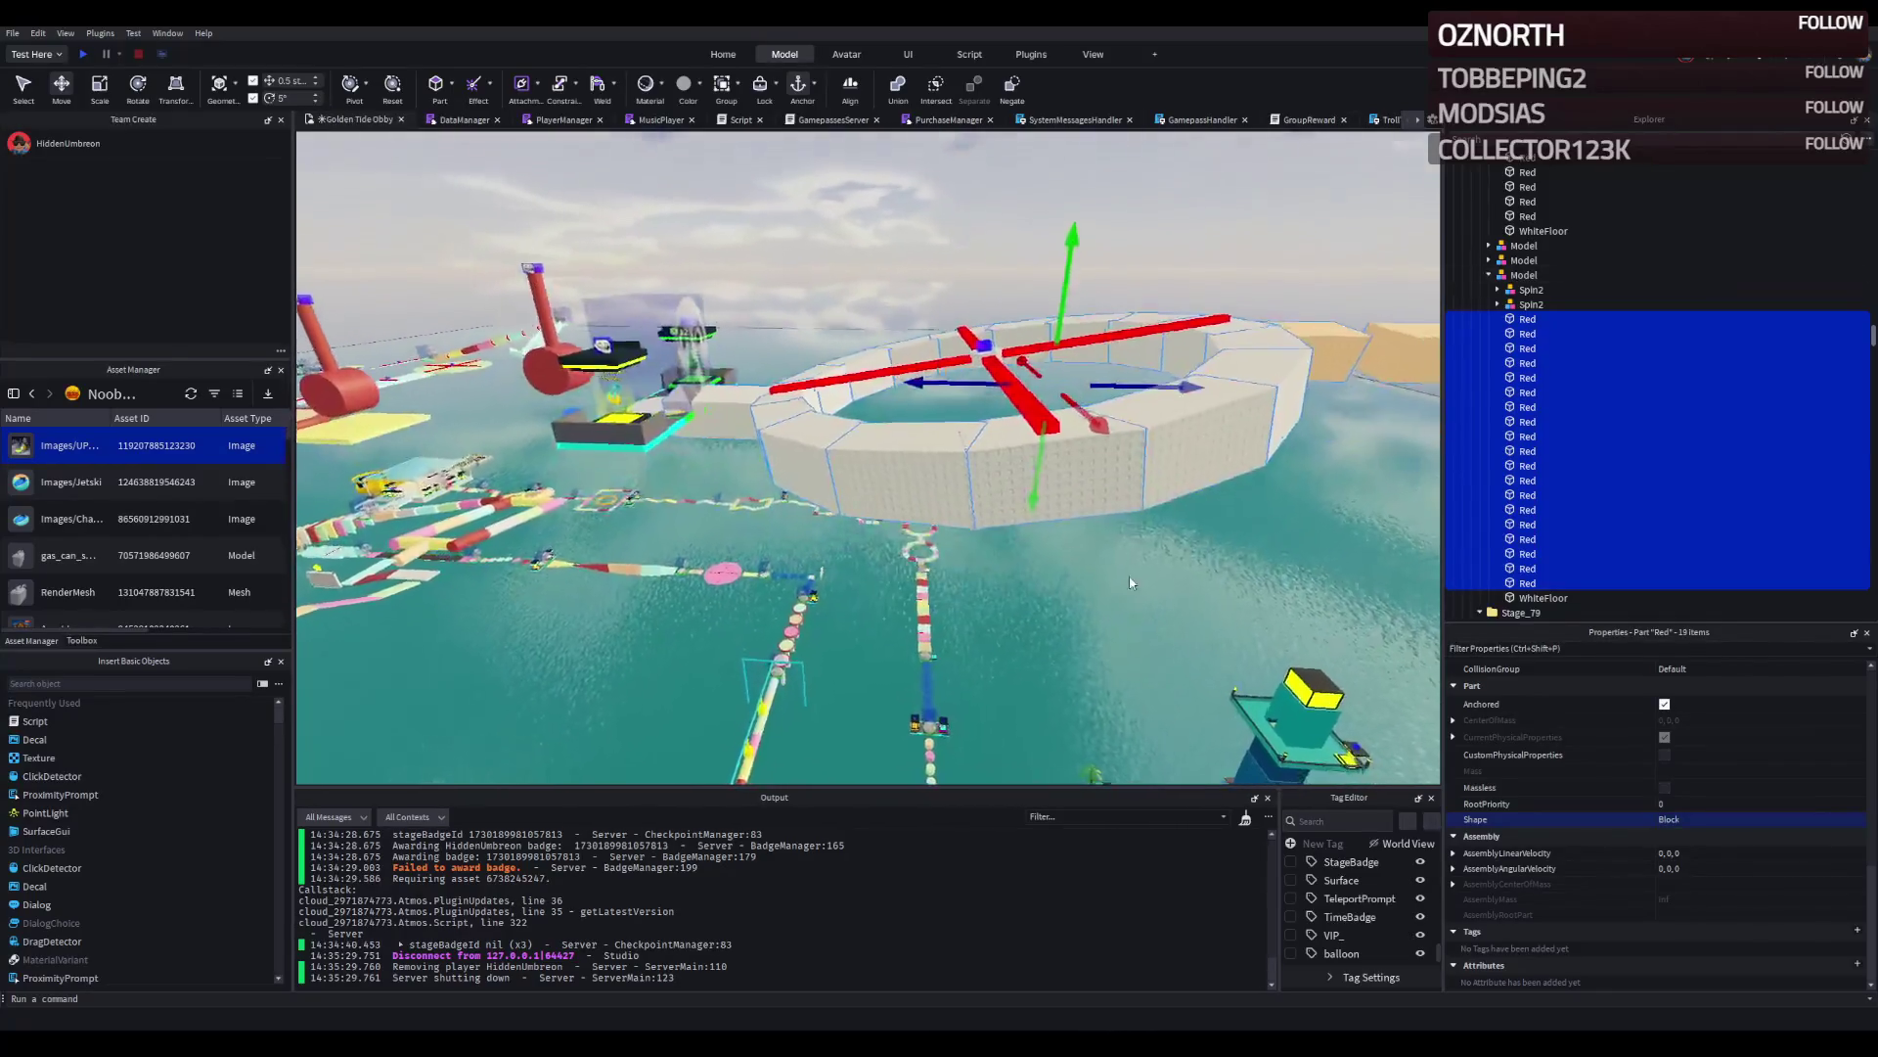
scroll("up", 3)
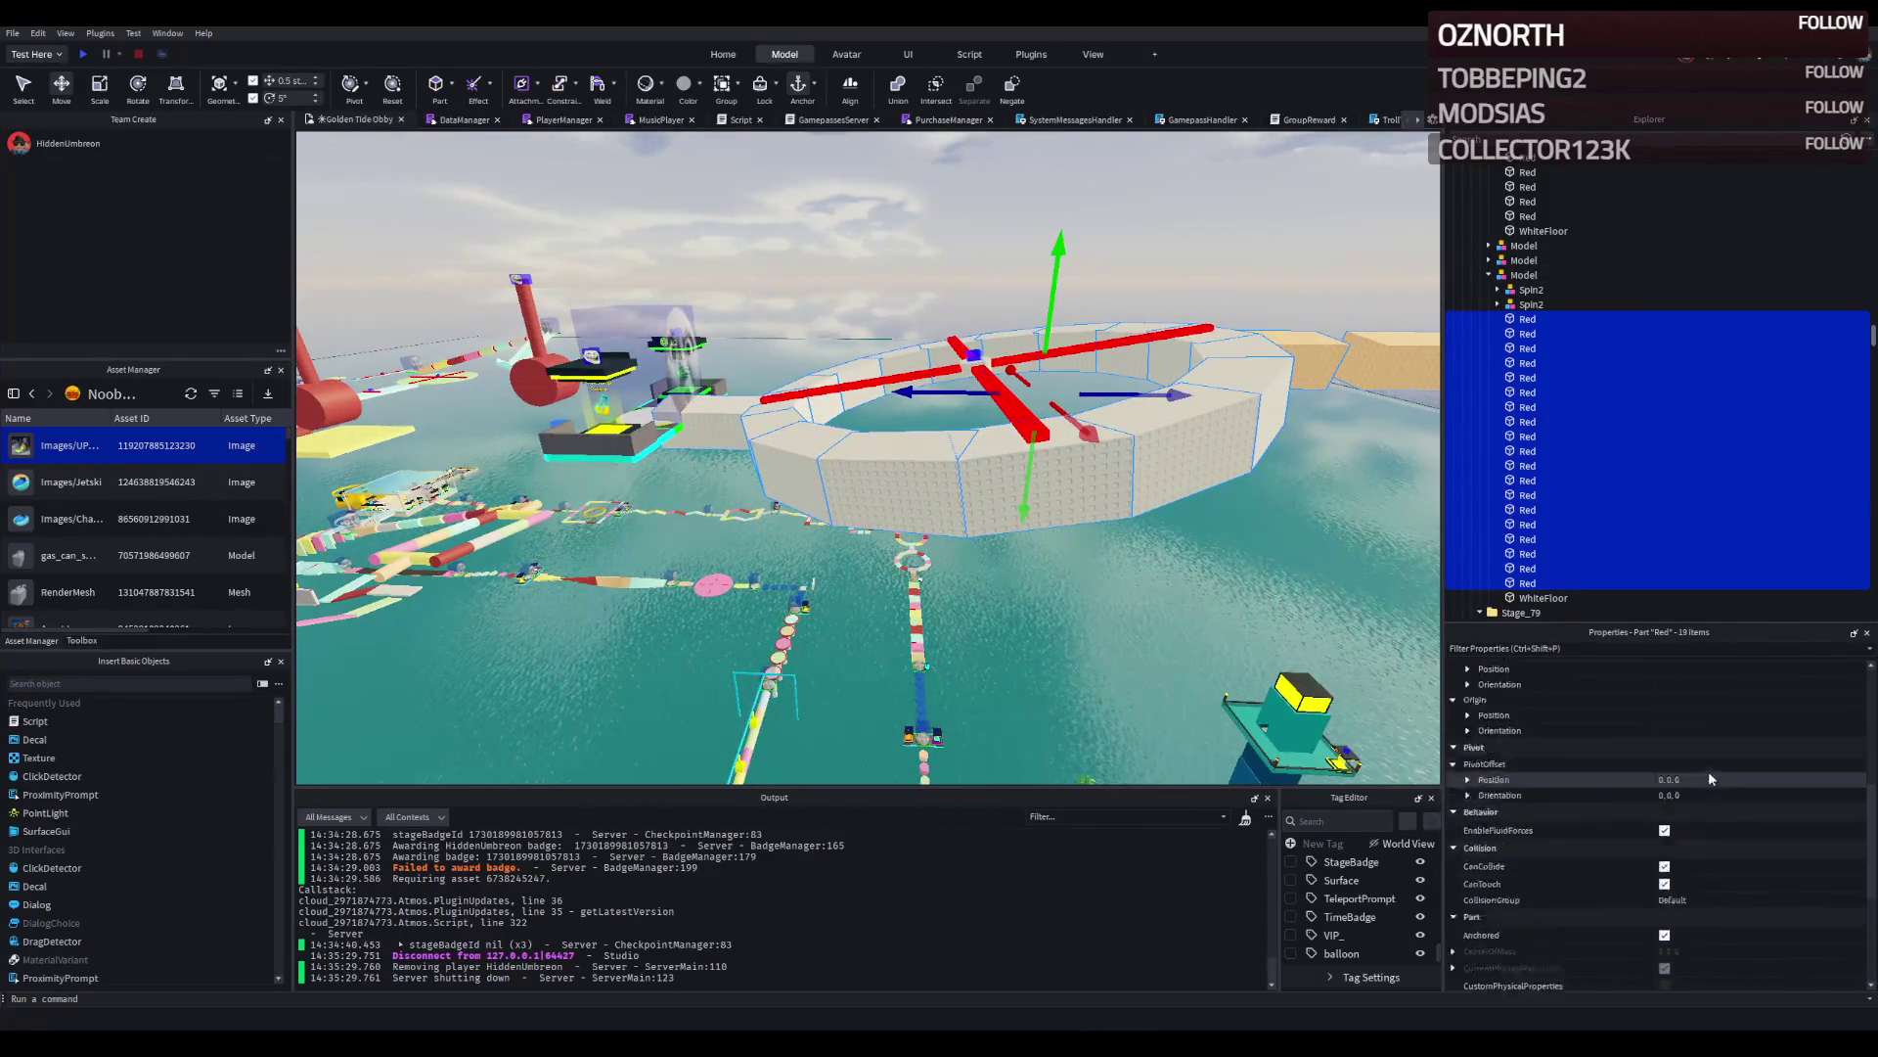
scroll("down", 3)
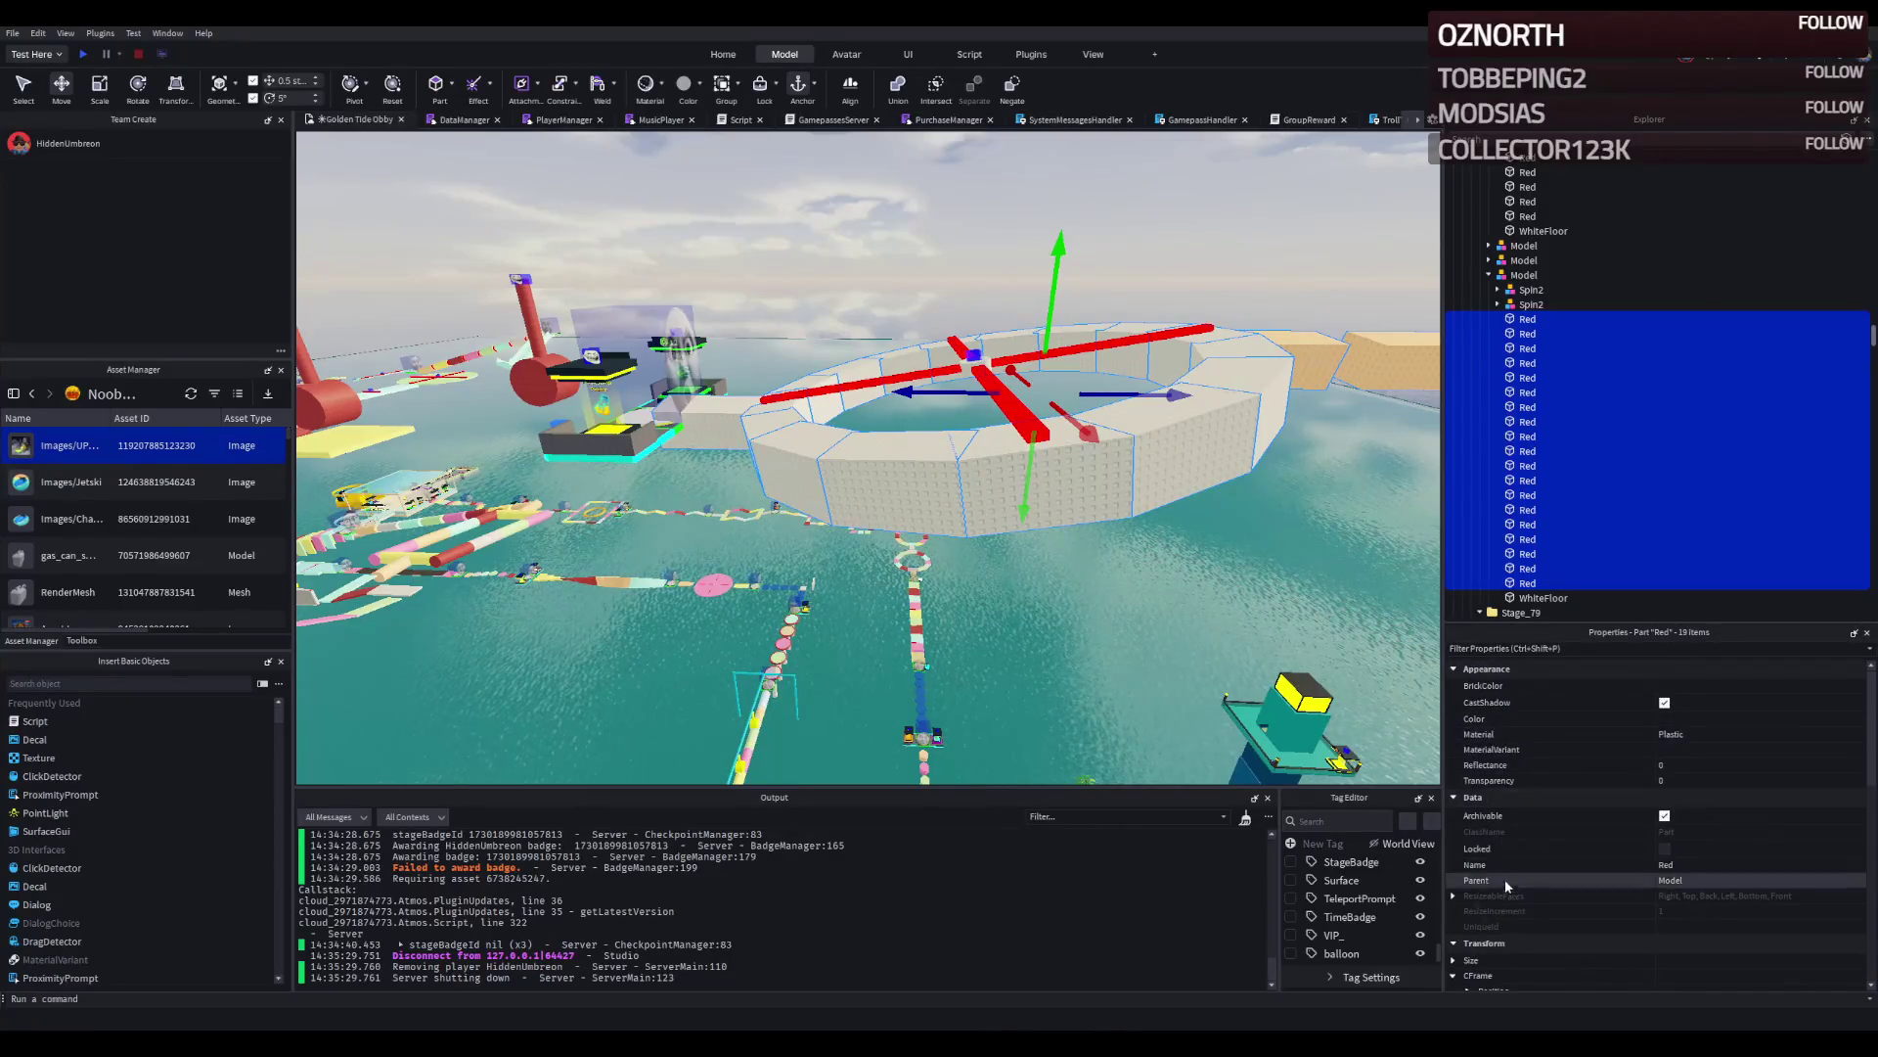
scroll("down", 3)
left_click(1453, 729)
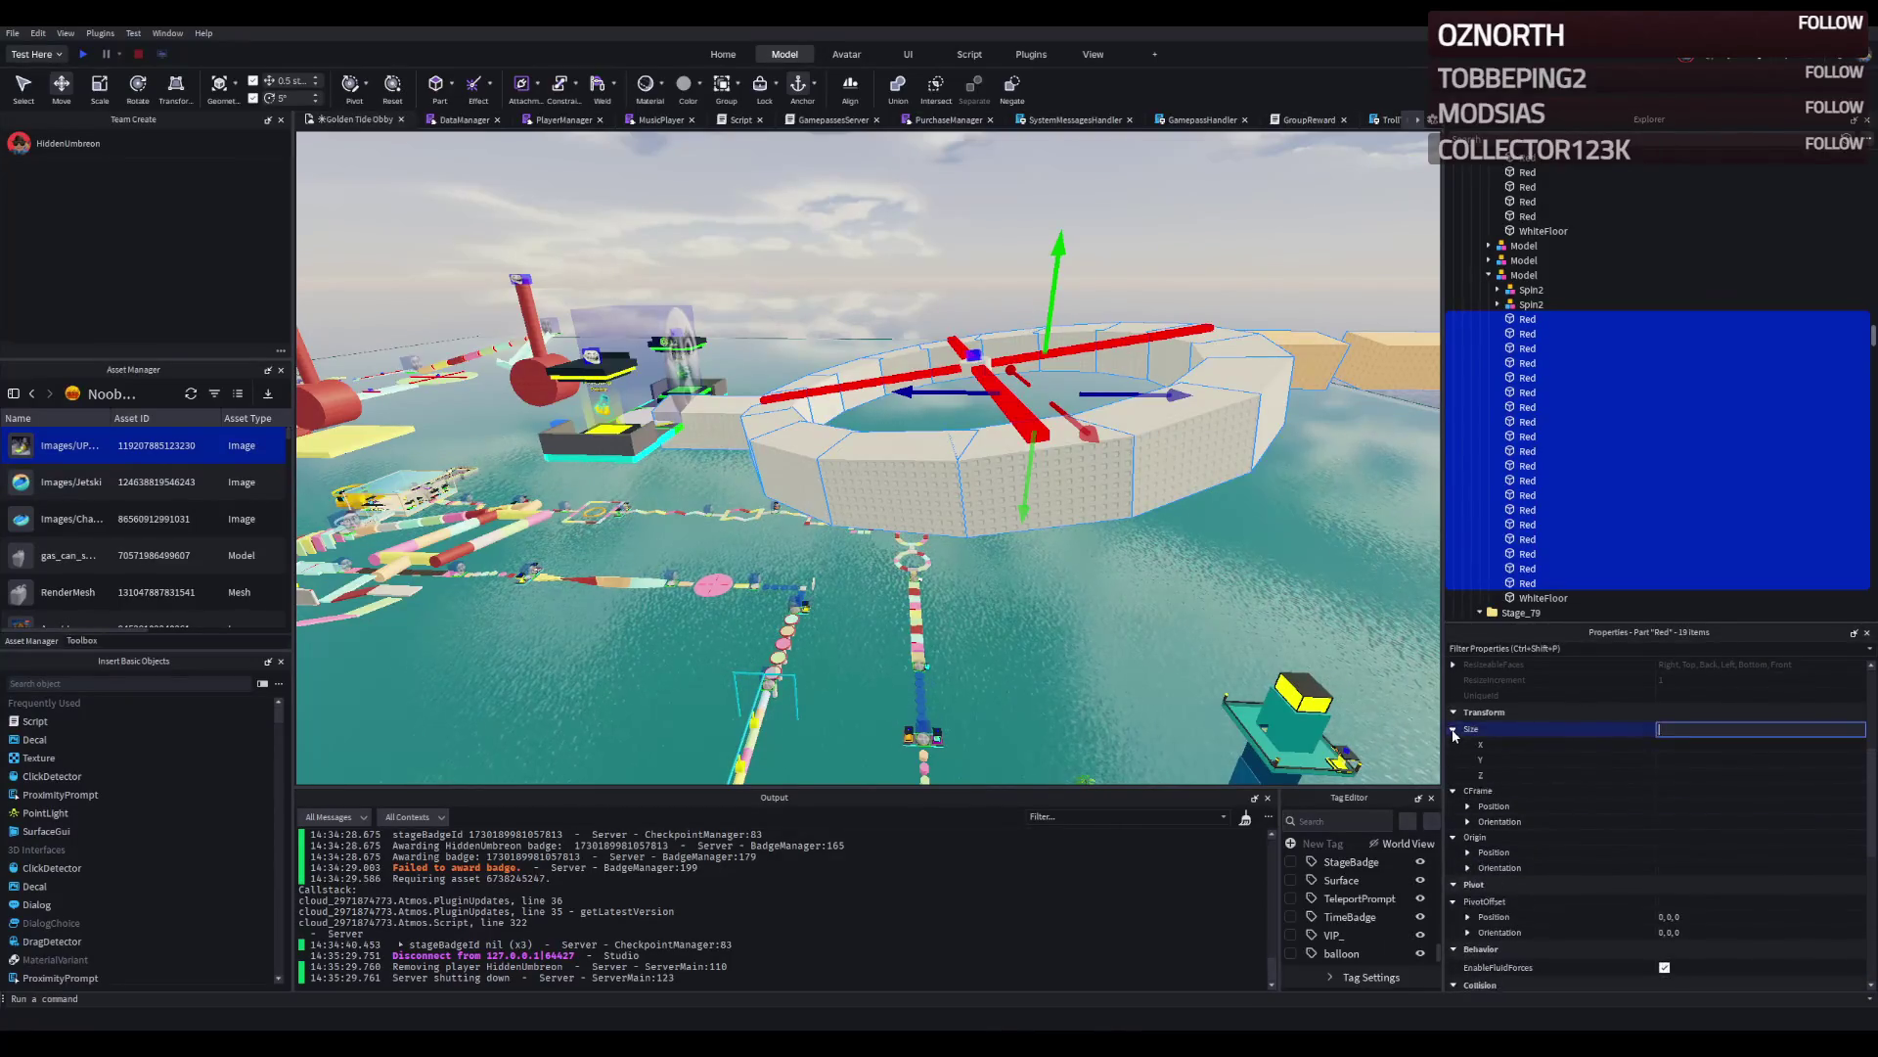
left_click(1702, 763)
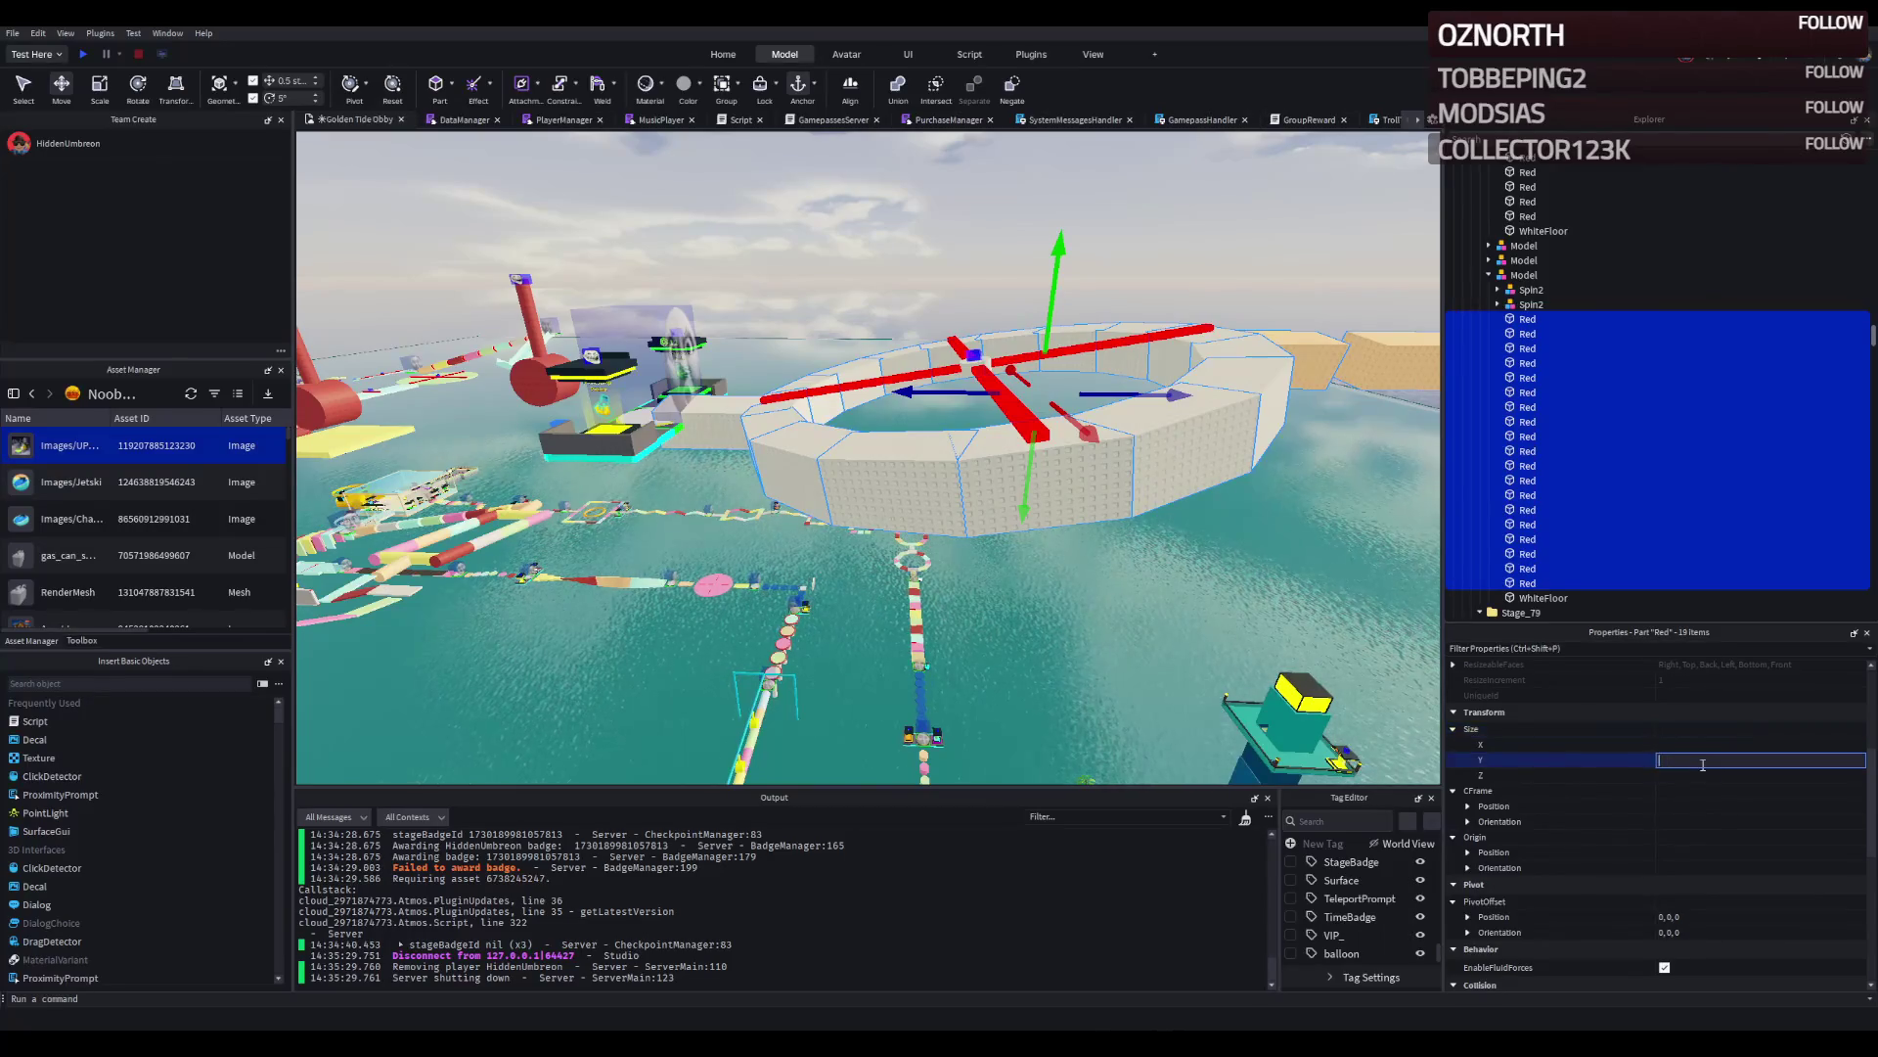
type("2")
key("Return")
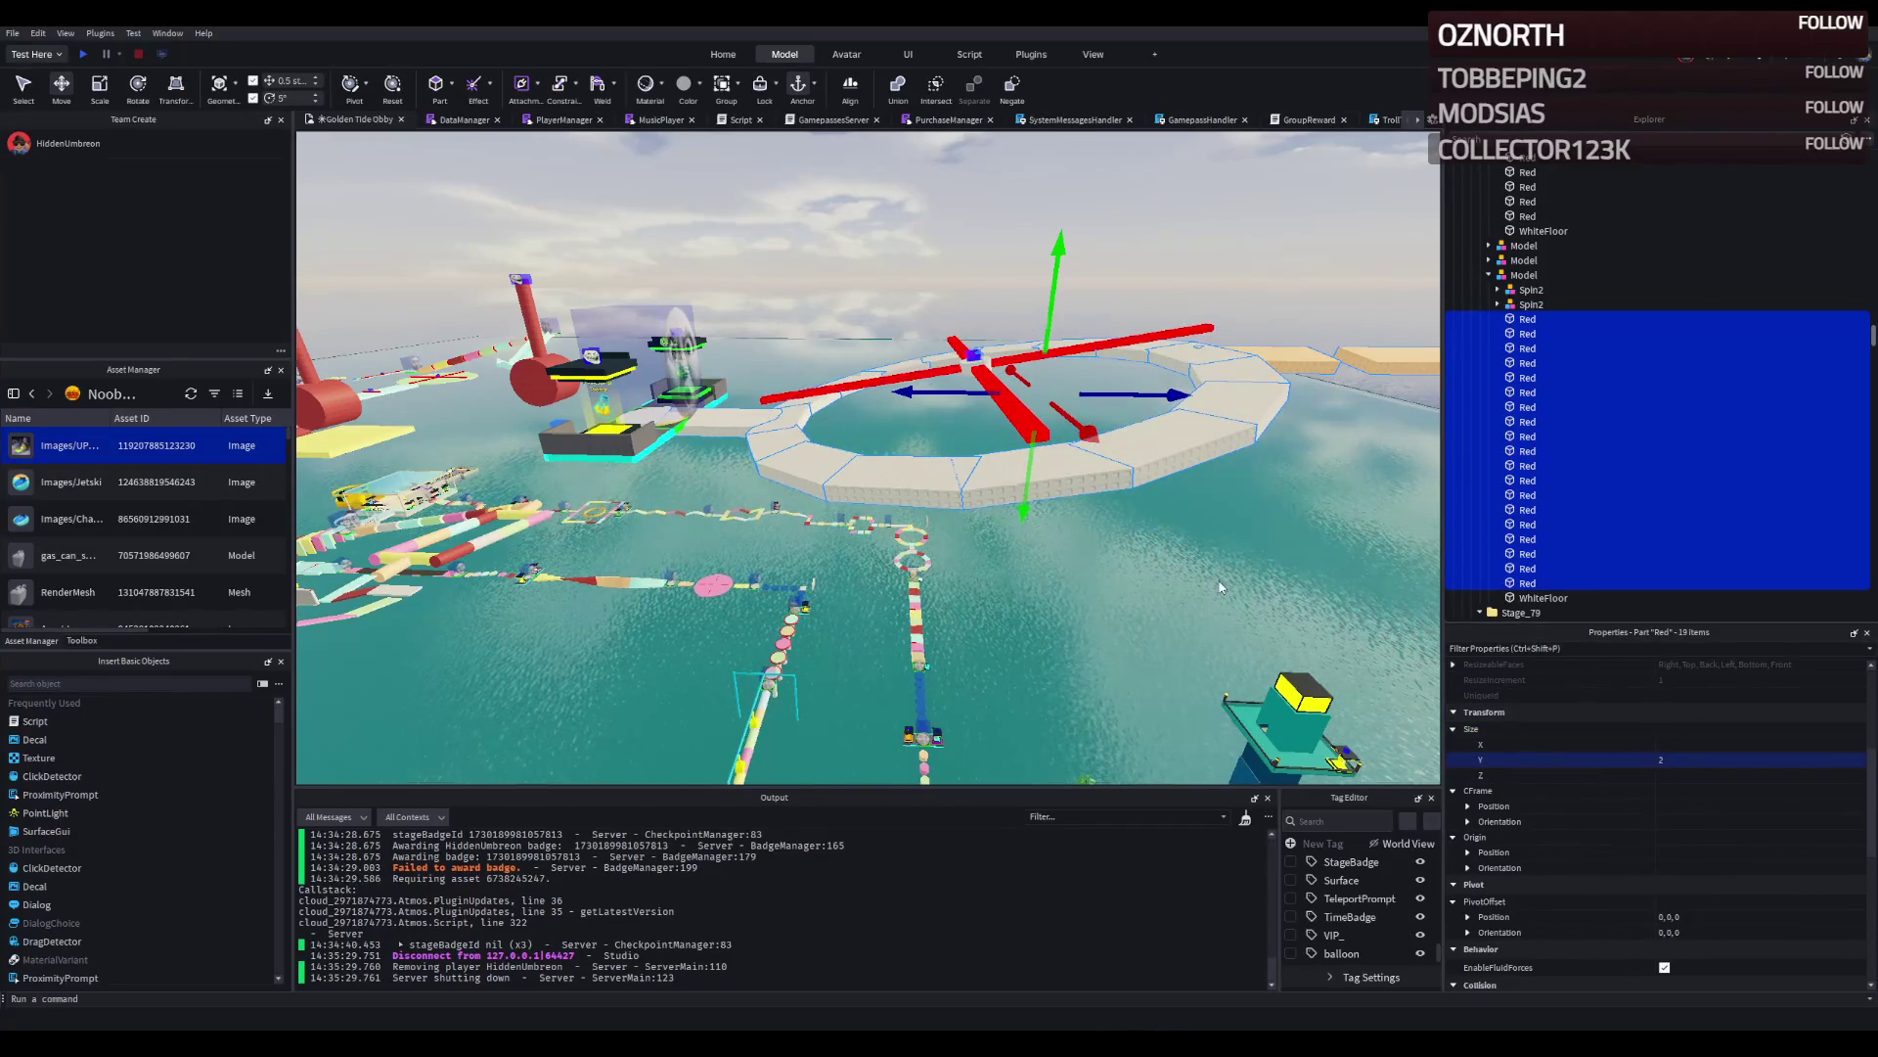
scroll("up", 3)
scroll("down", 3)
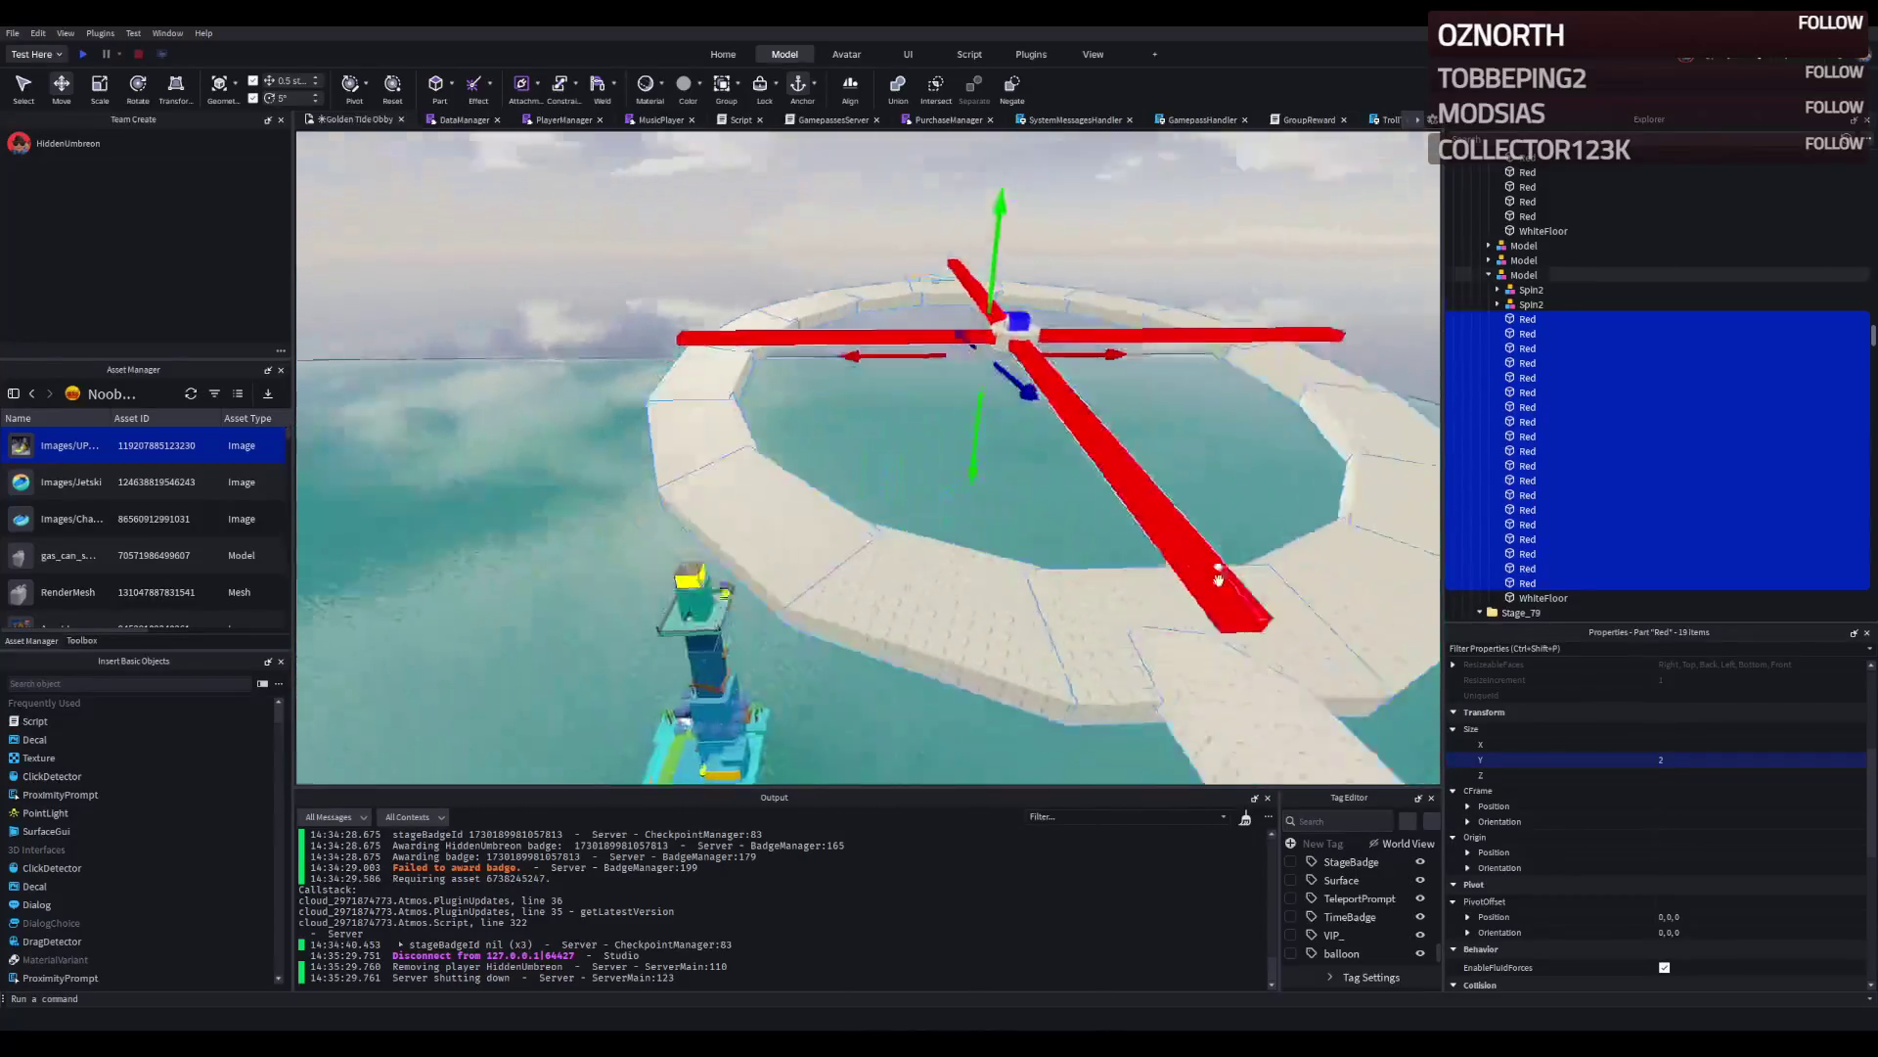
scroll("up", 3)
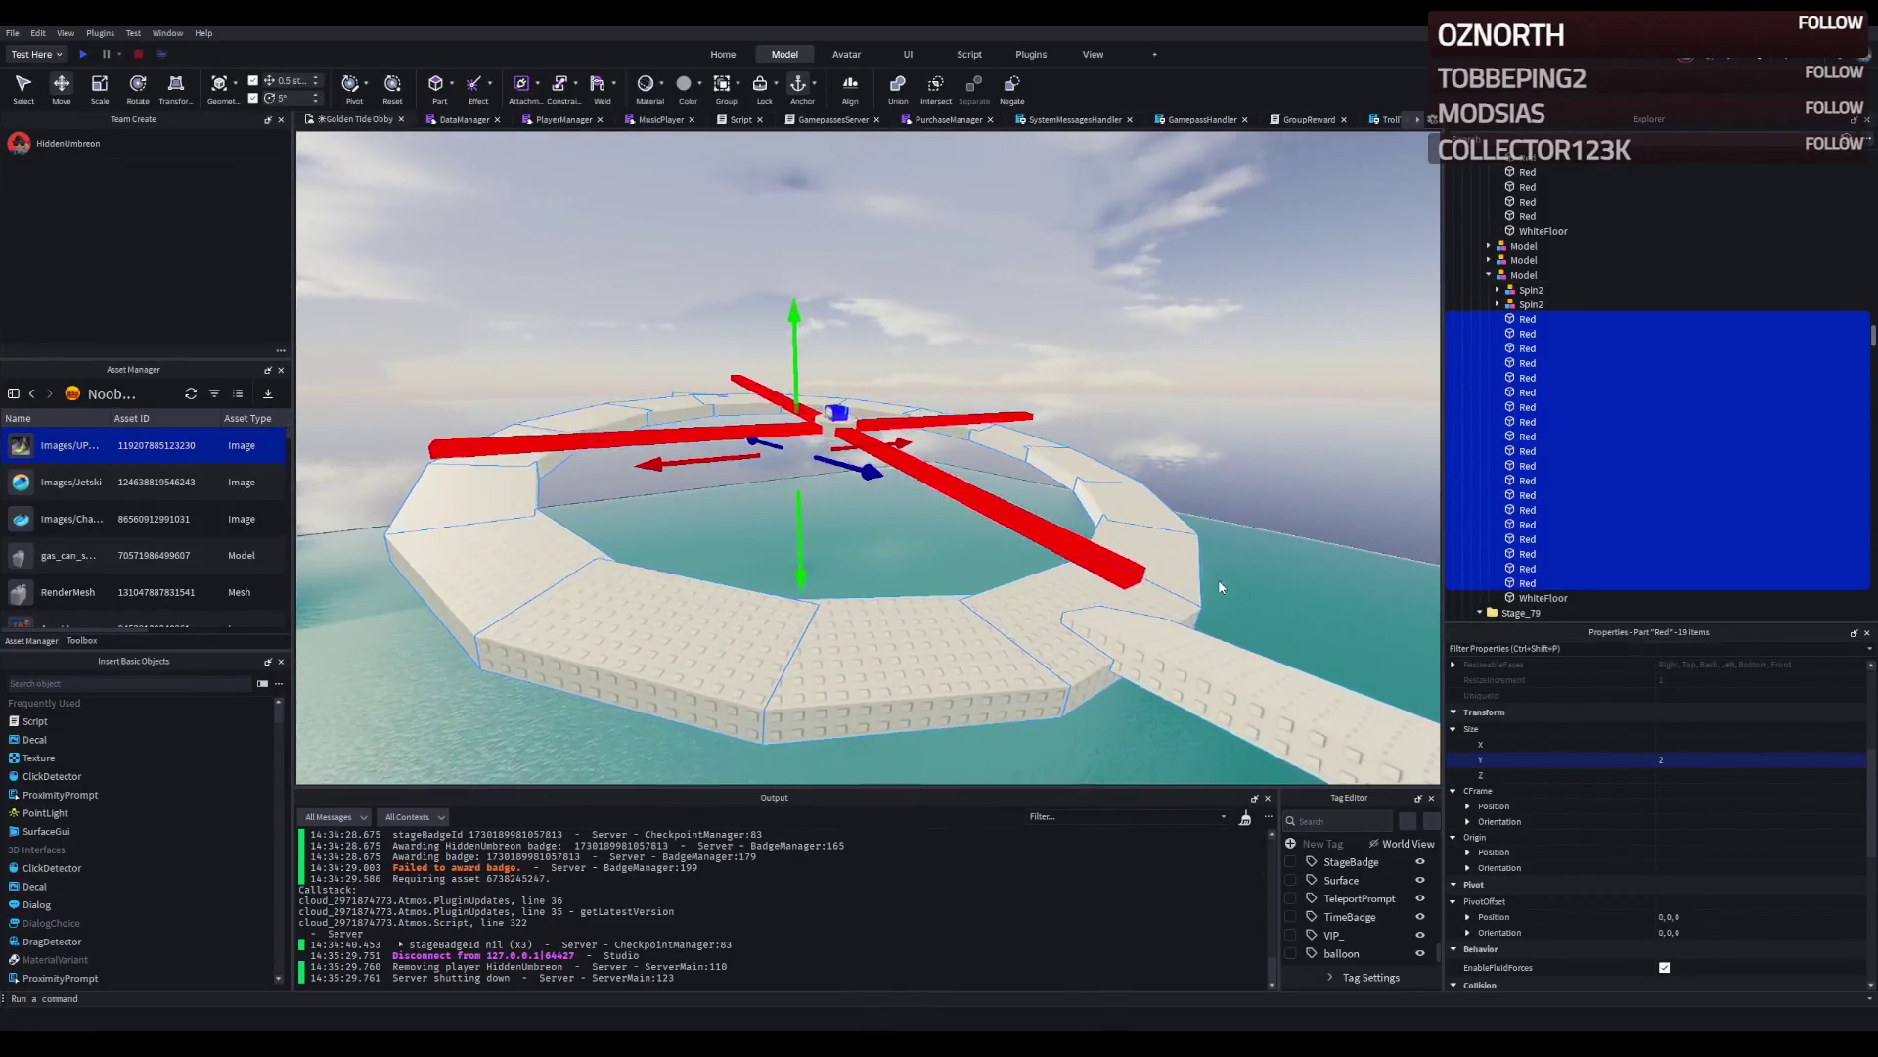
scroll("up", 3)
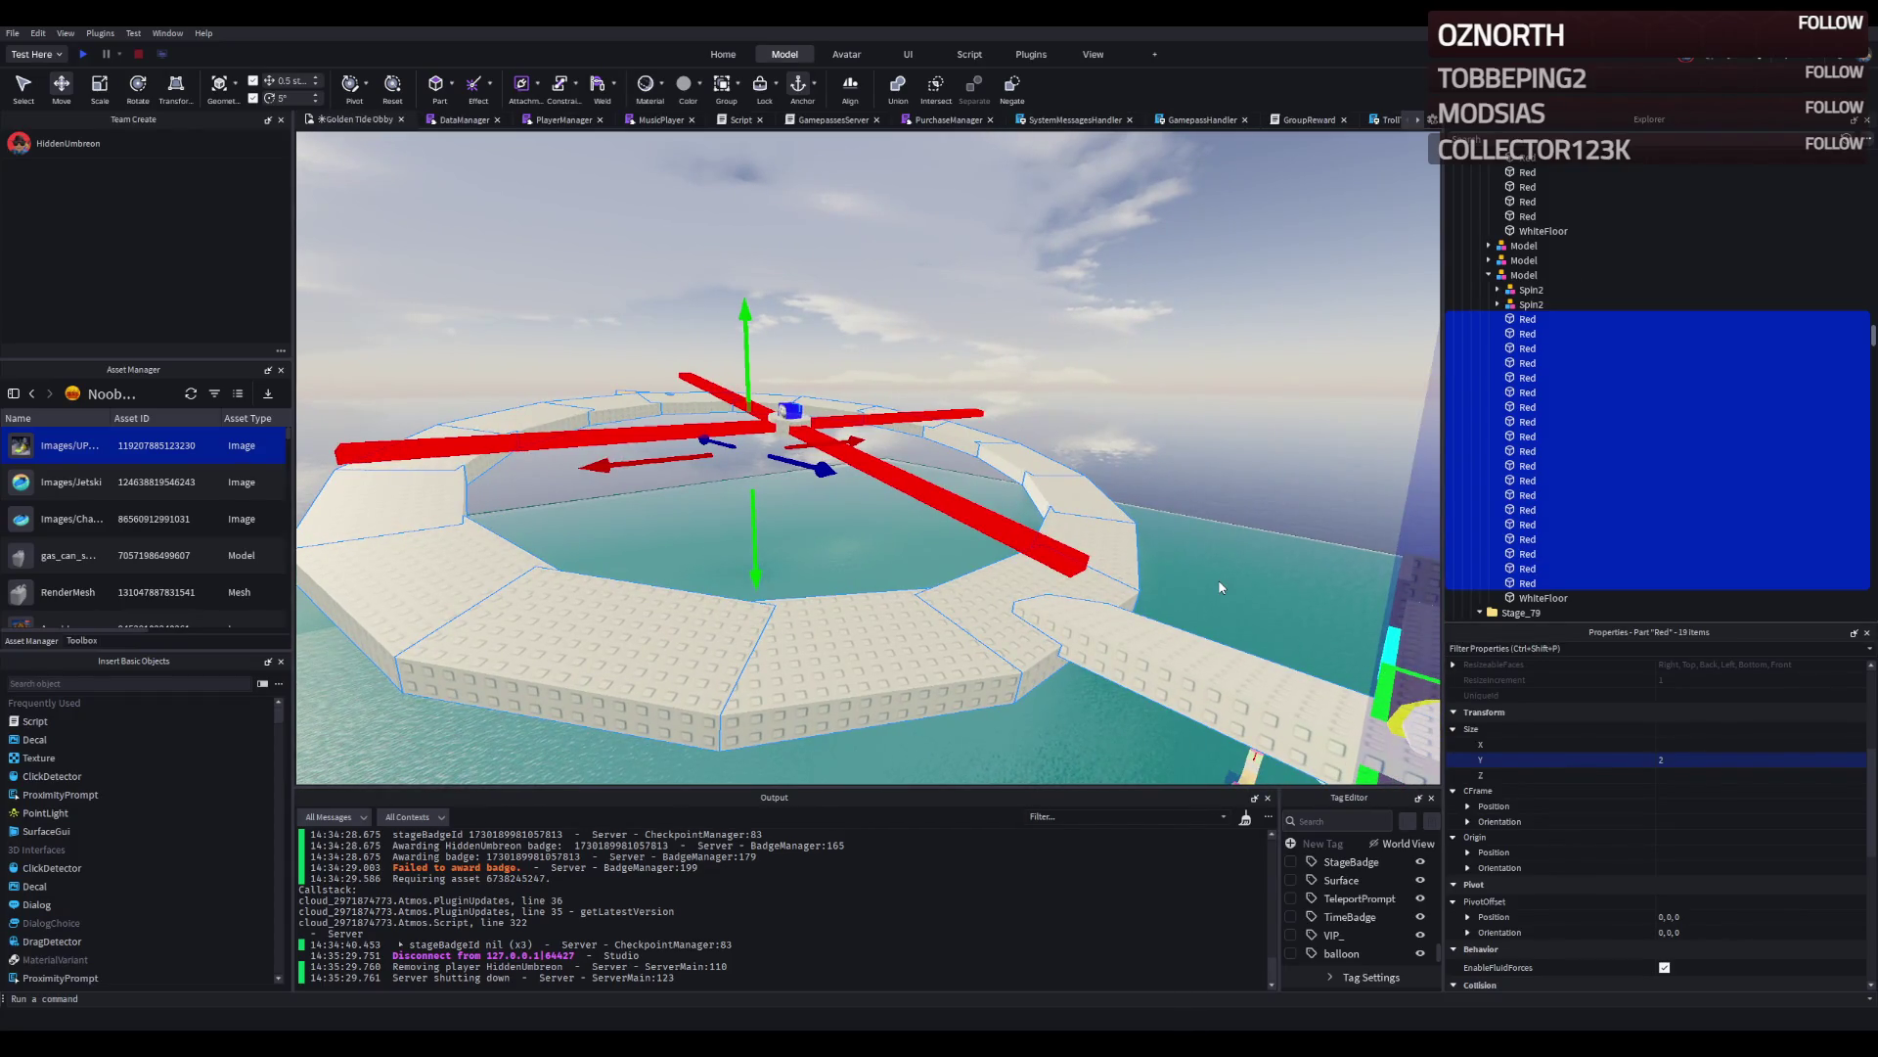
scroll("up", 3)
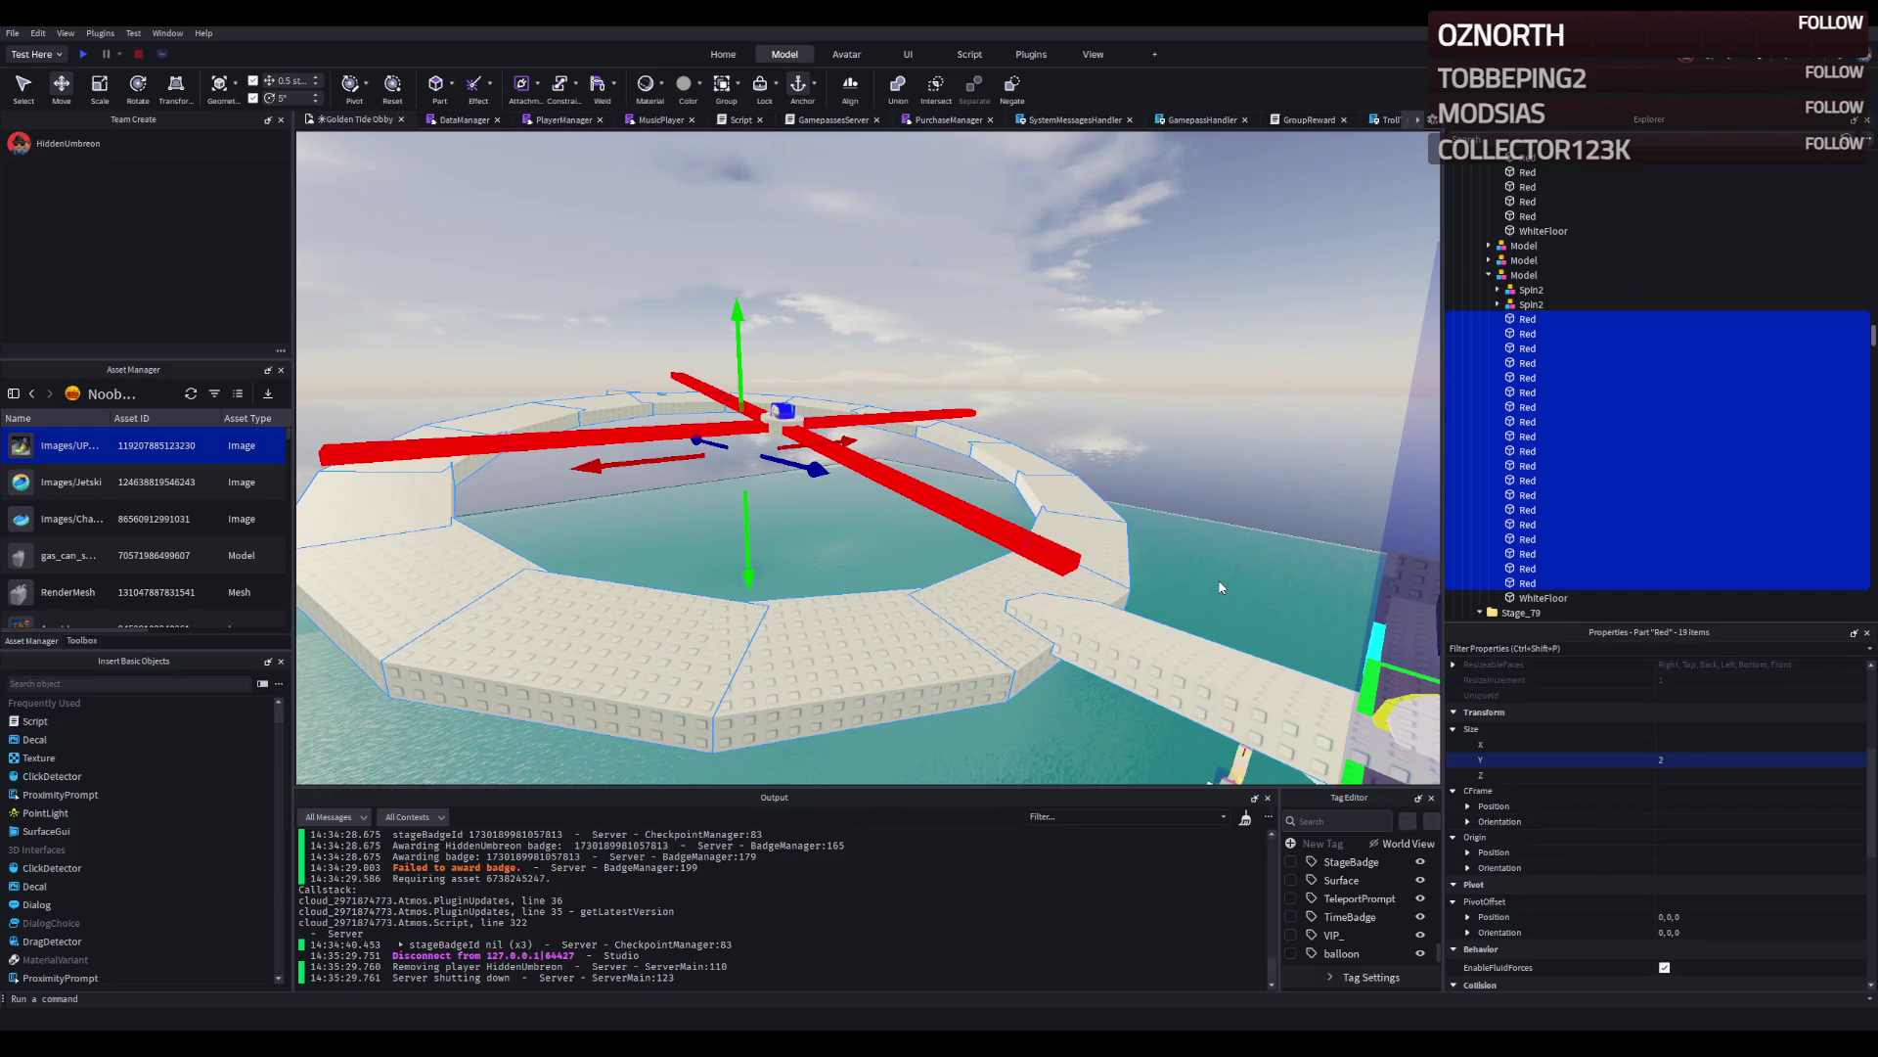
key("q")
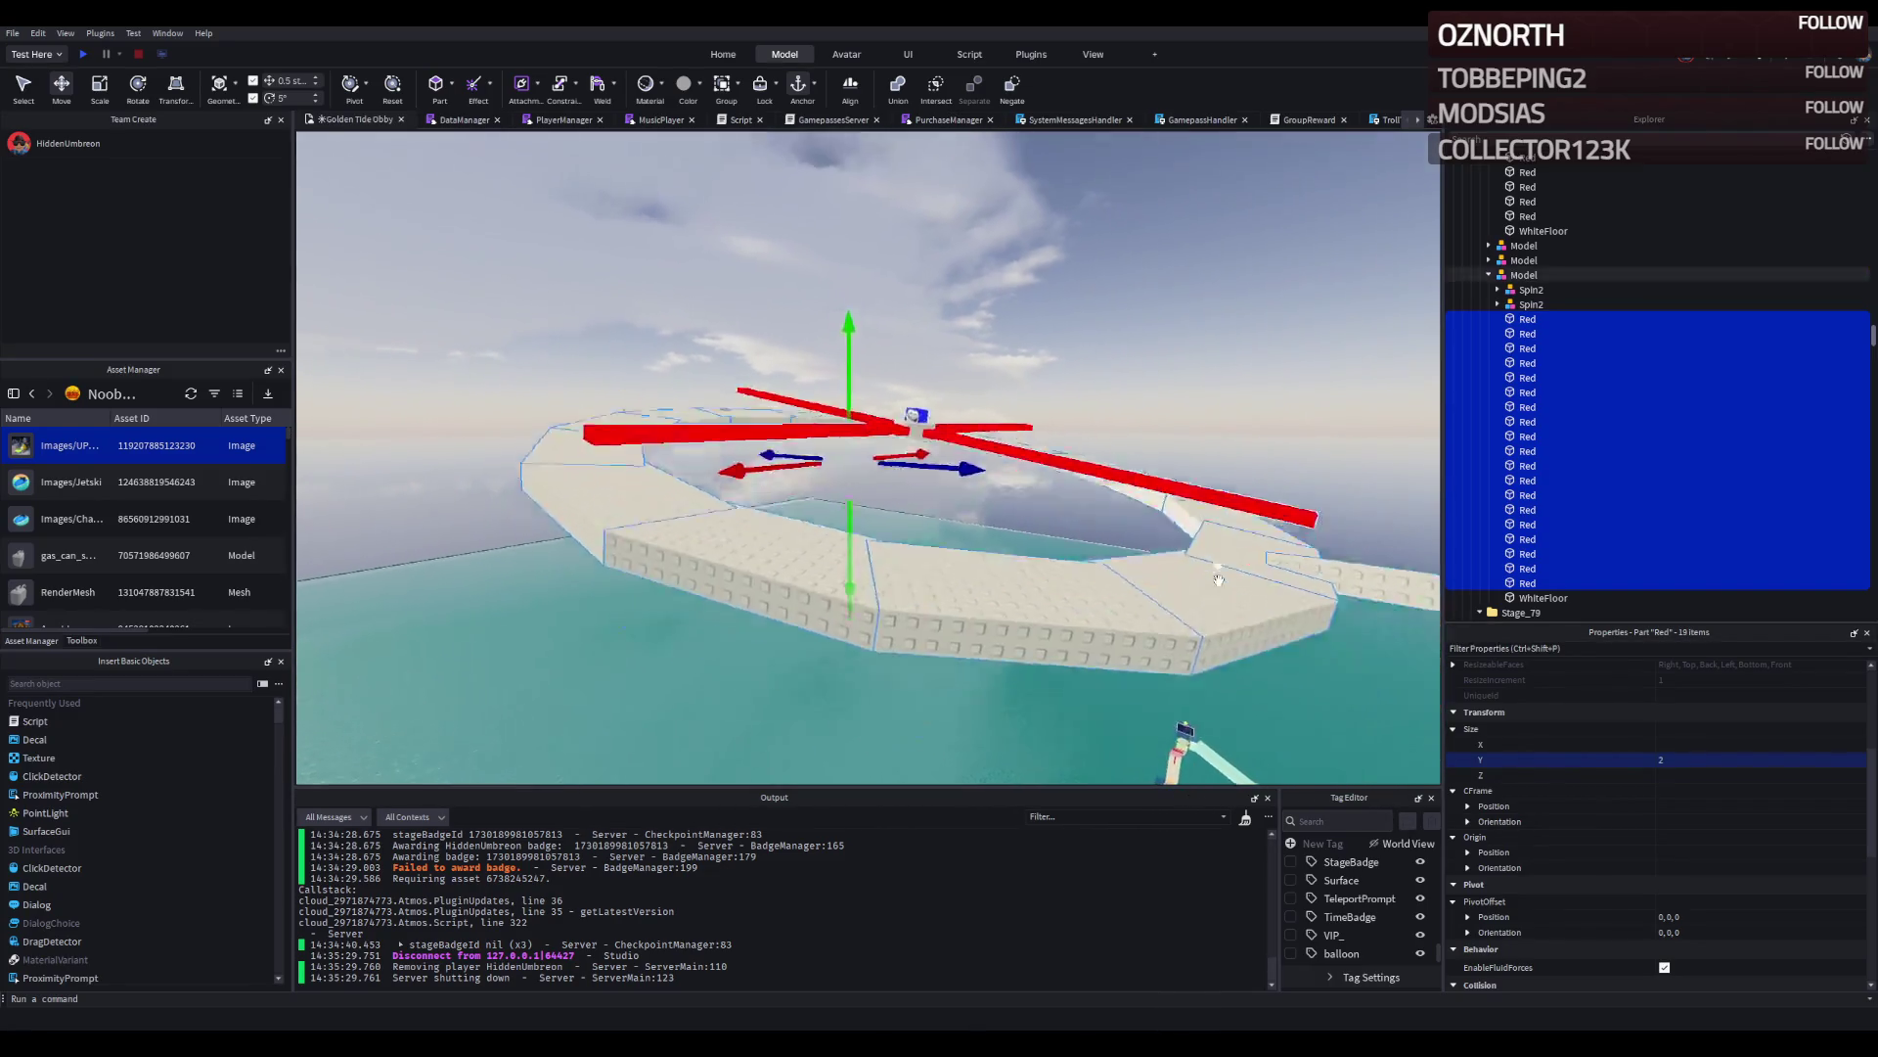
Lower the whole ring model about 1 stud along its local axes.
key("e")
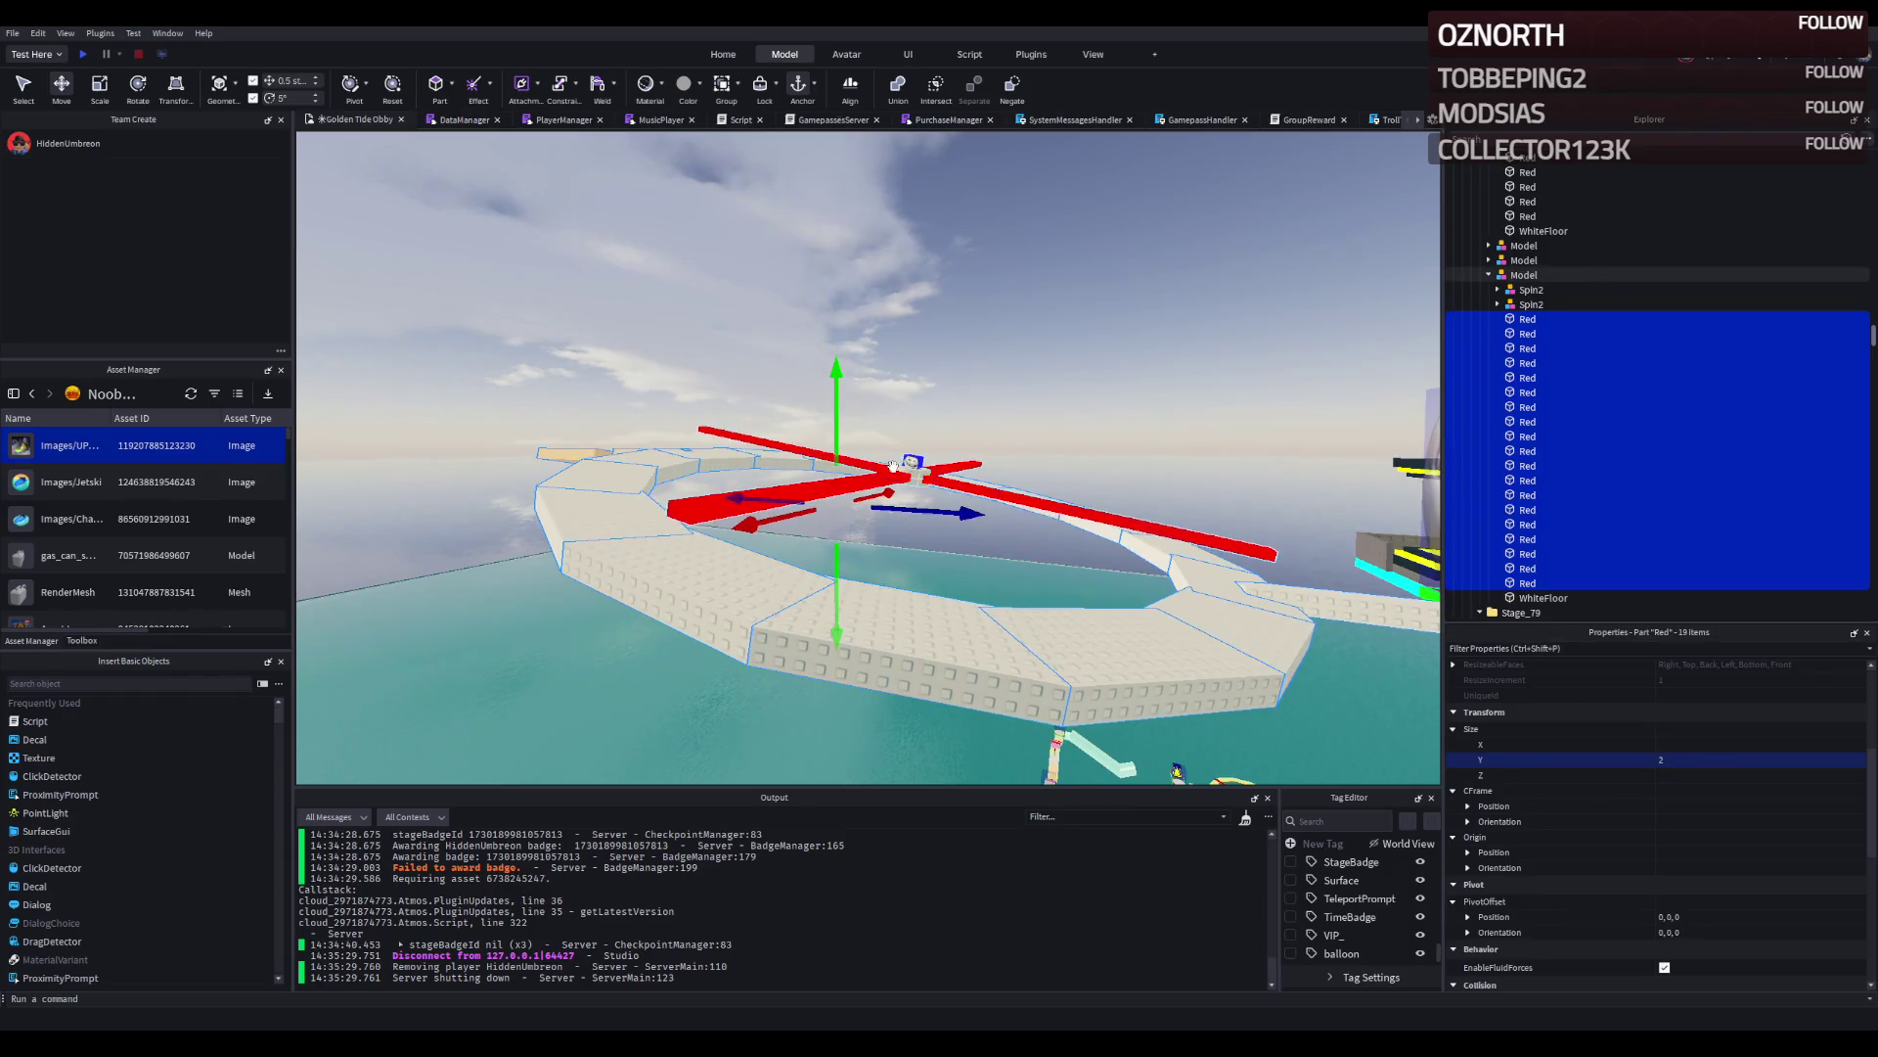
left_click(905, 464)
scroll("up", 3)
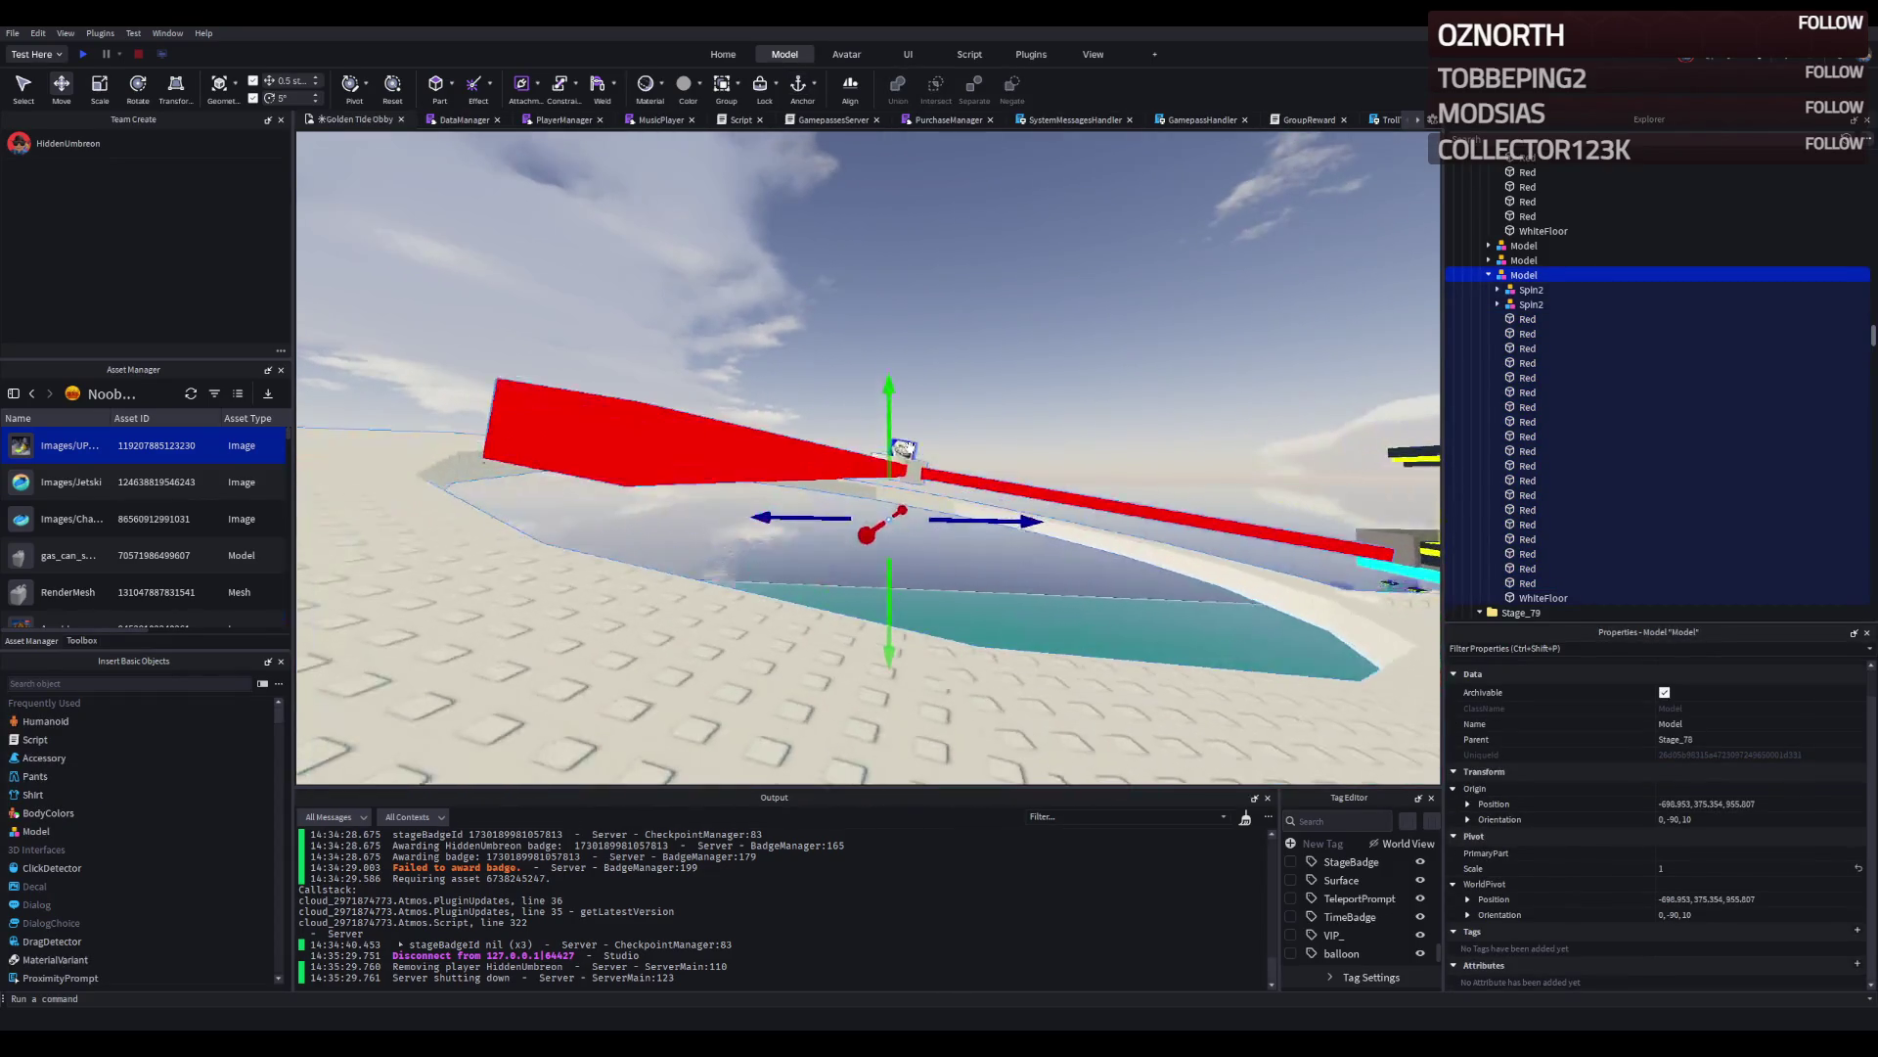
scroll("down", 3)
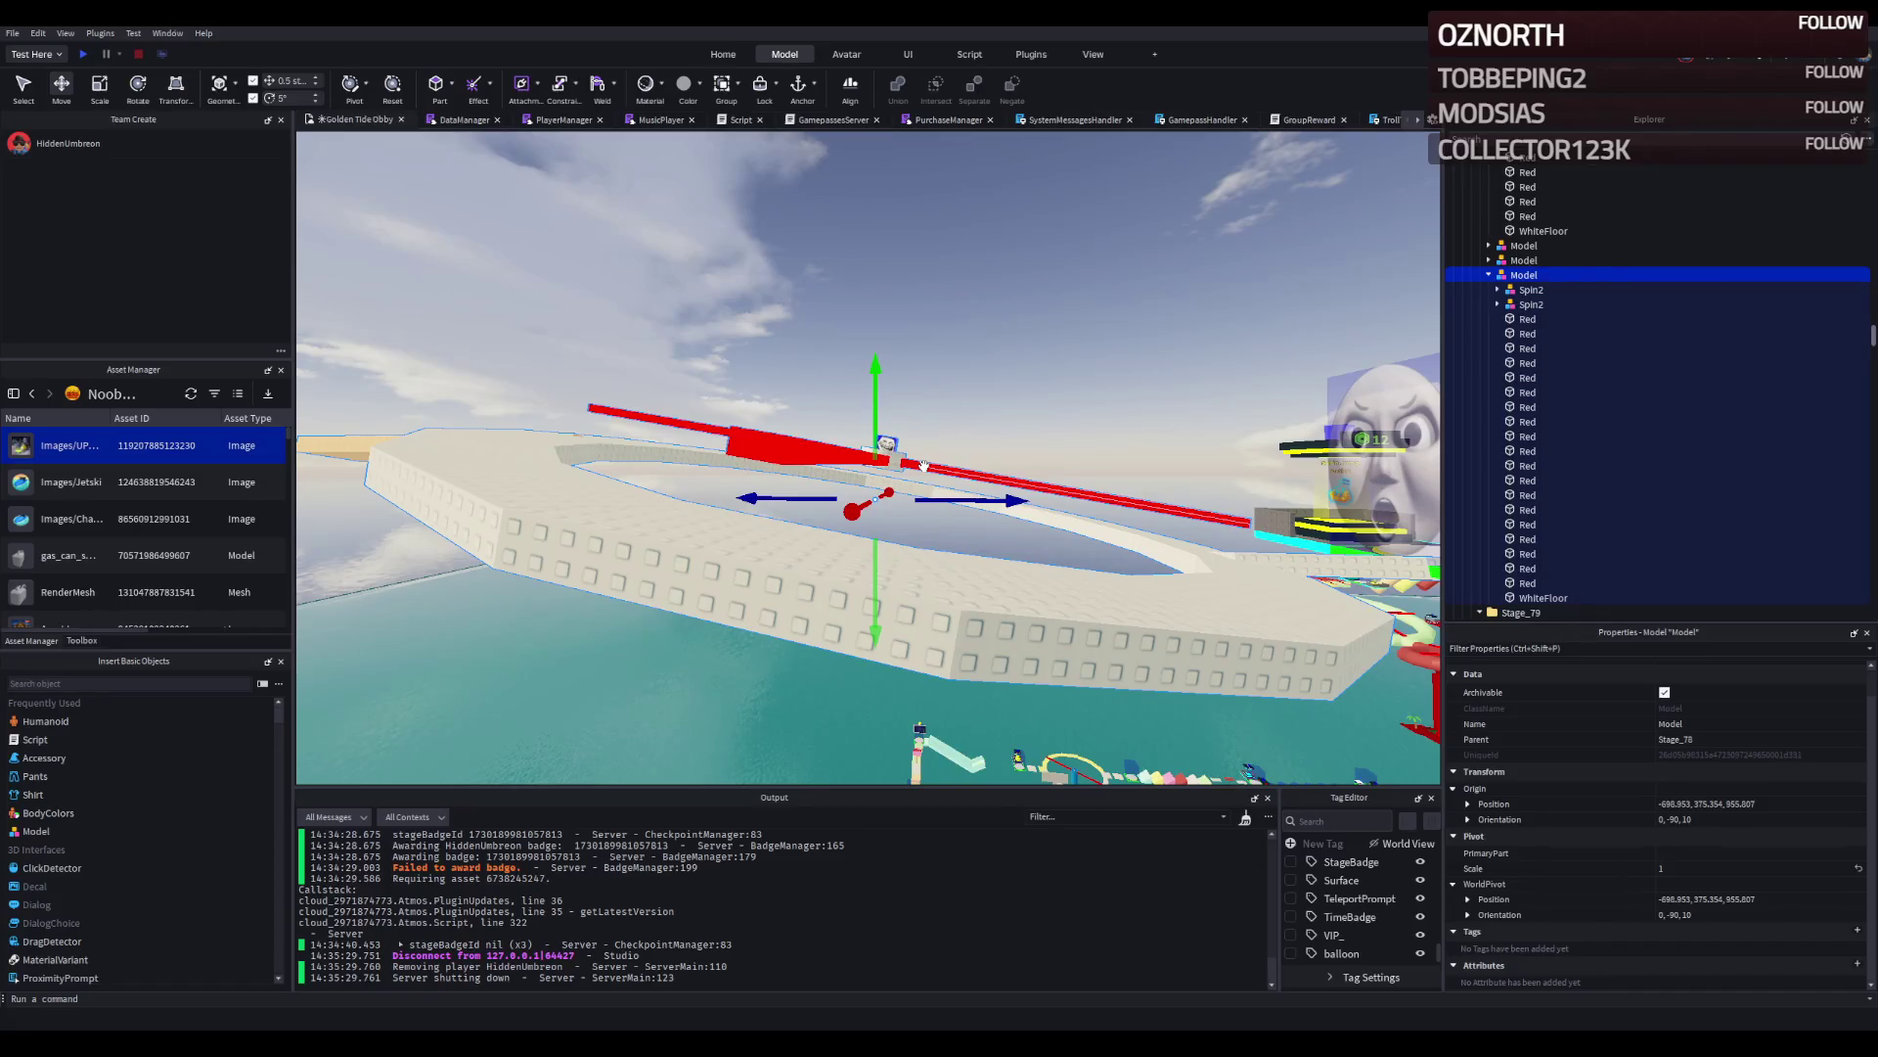
key("ctrl+l")
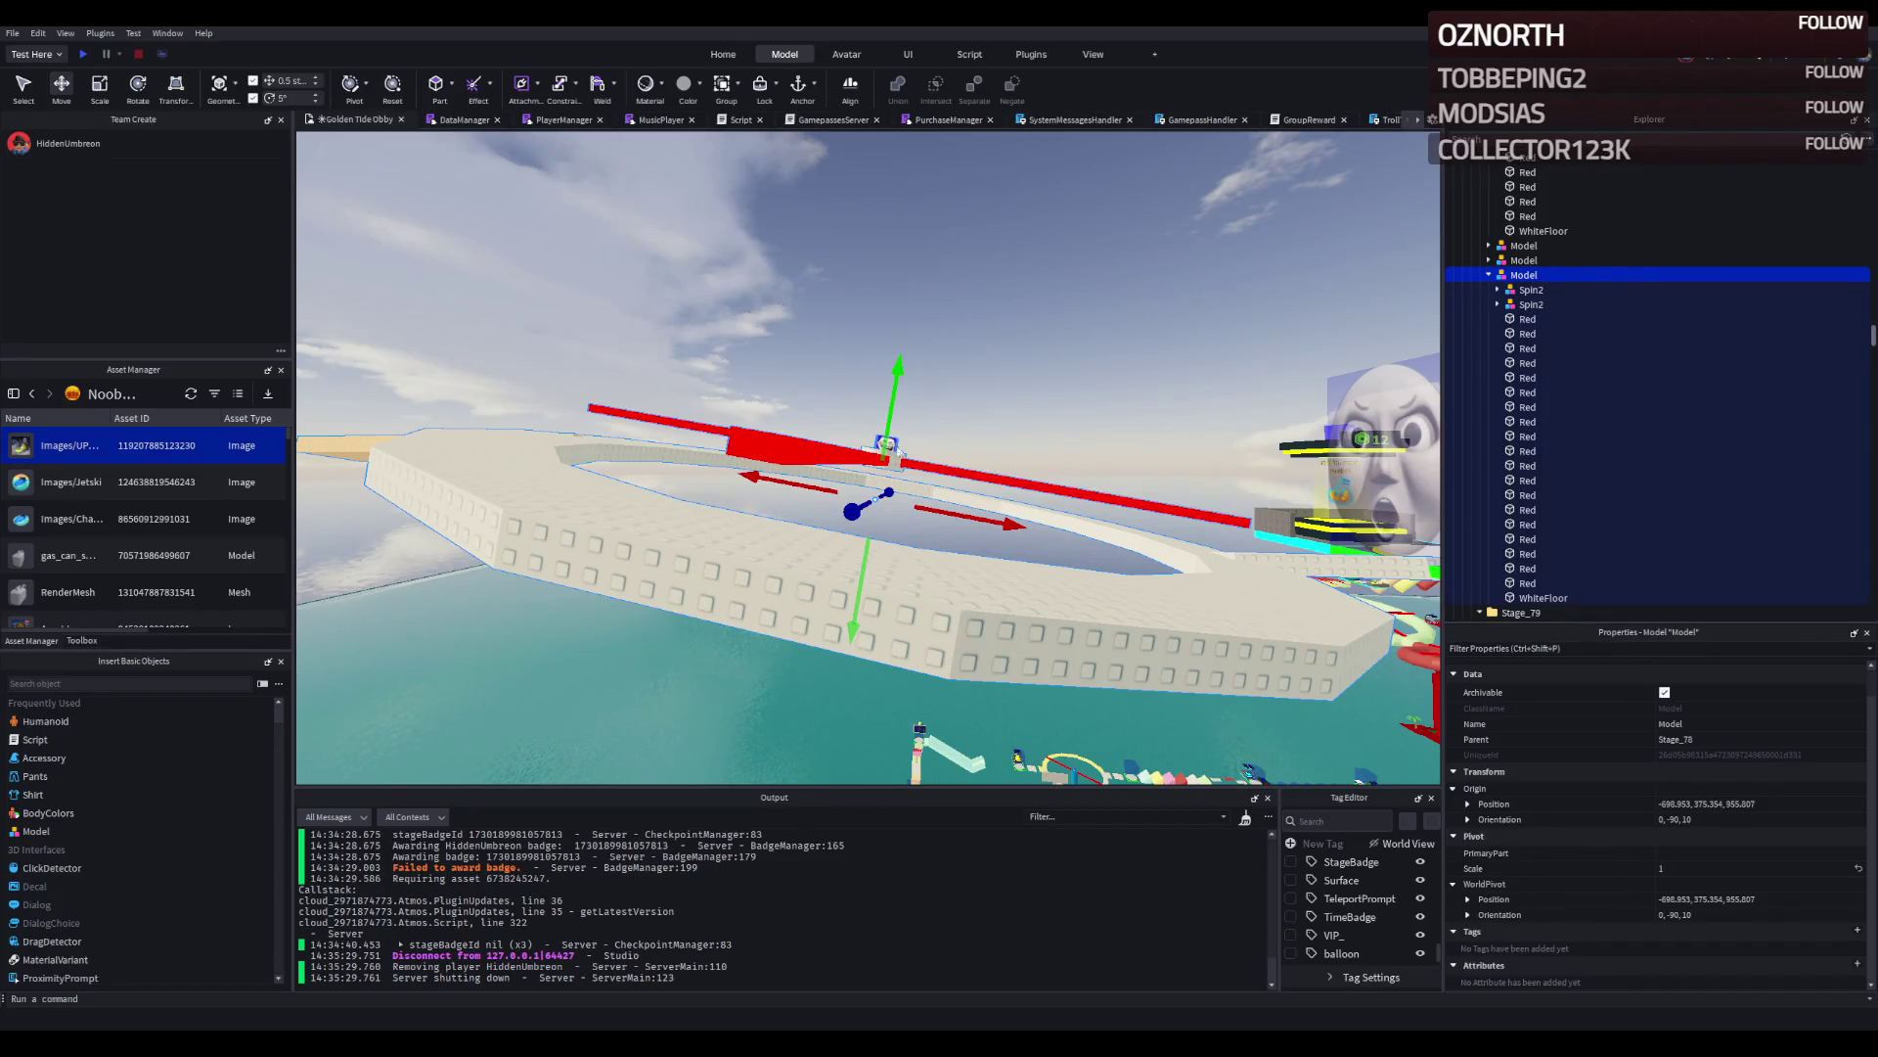
left_click_drag(898, 430, 896, 424)
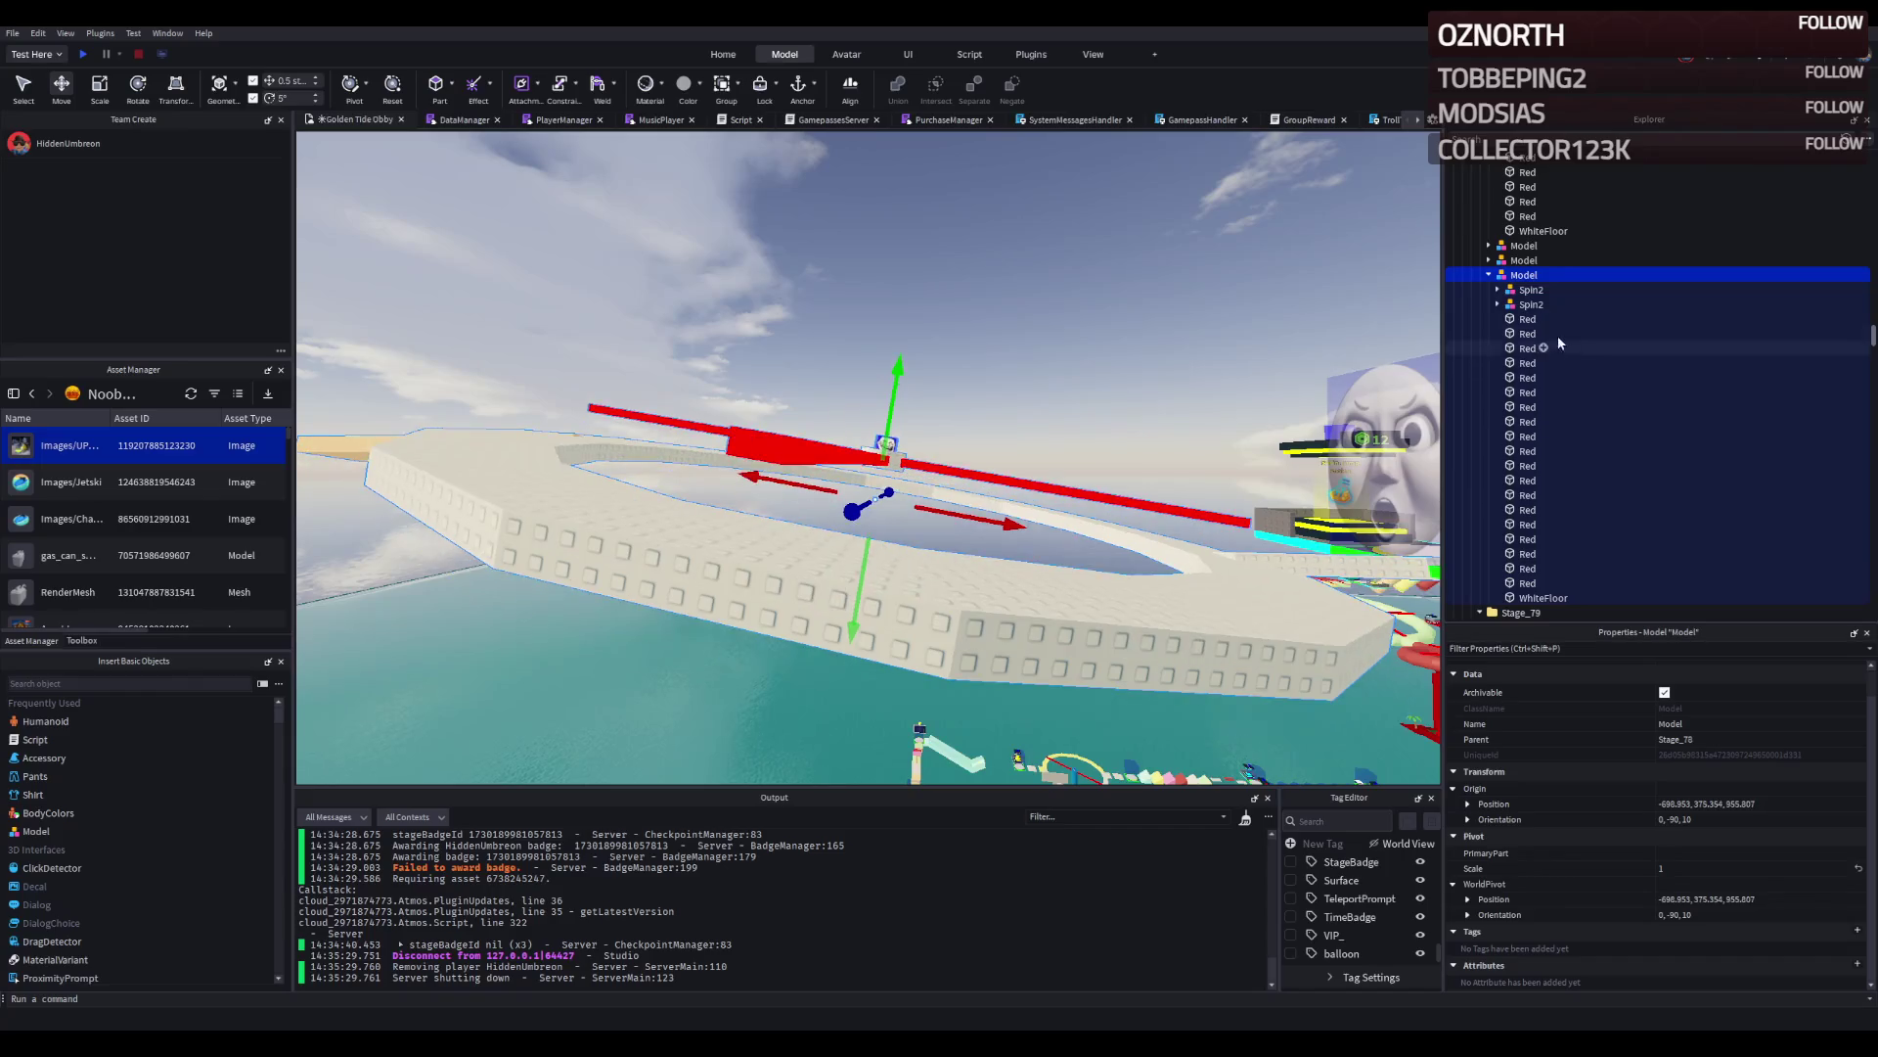
Lower both Spin2 spinner models and the WhiteFloor hub down toward the ring.
left_click(1531, 290)
left_click(1512, 304)
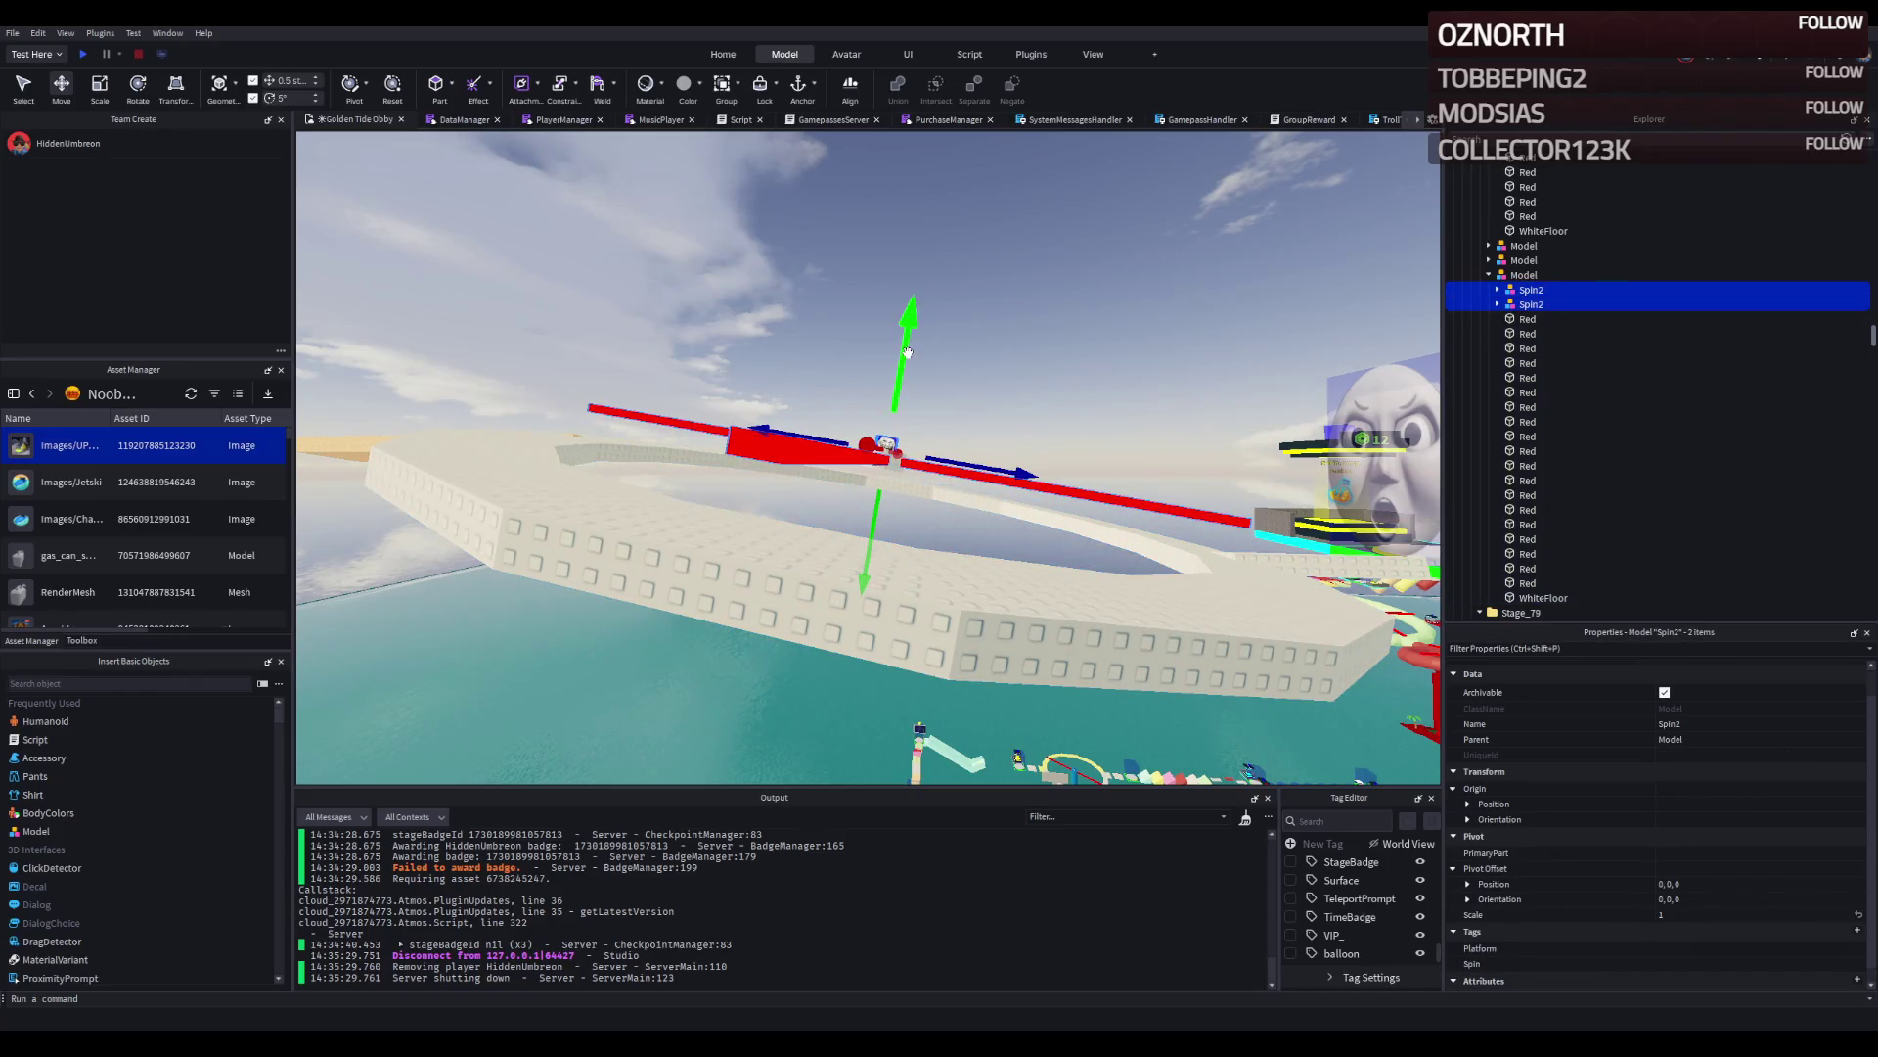
left_click_drag(905, 352, 911, 384)
key("f")
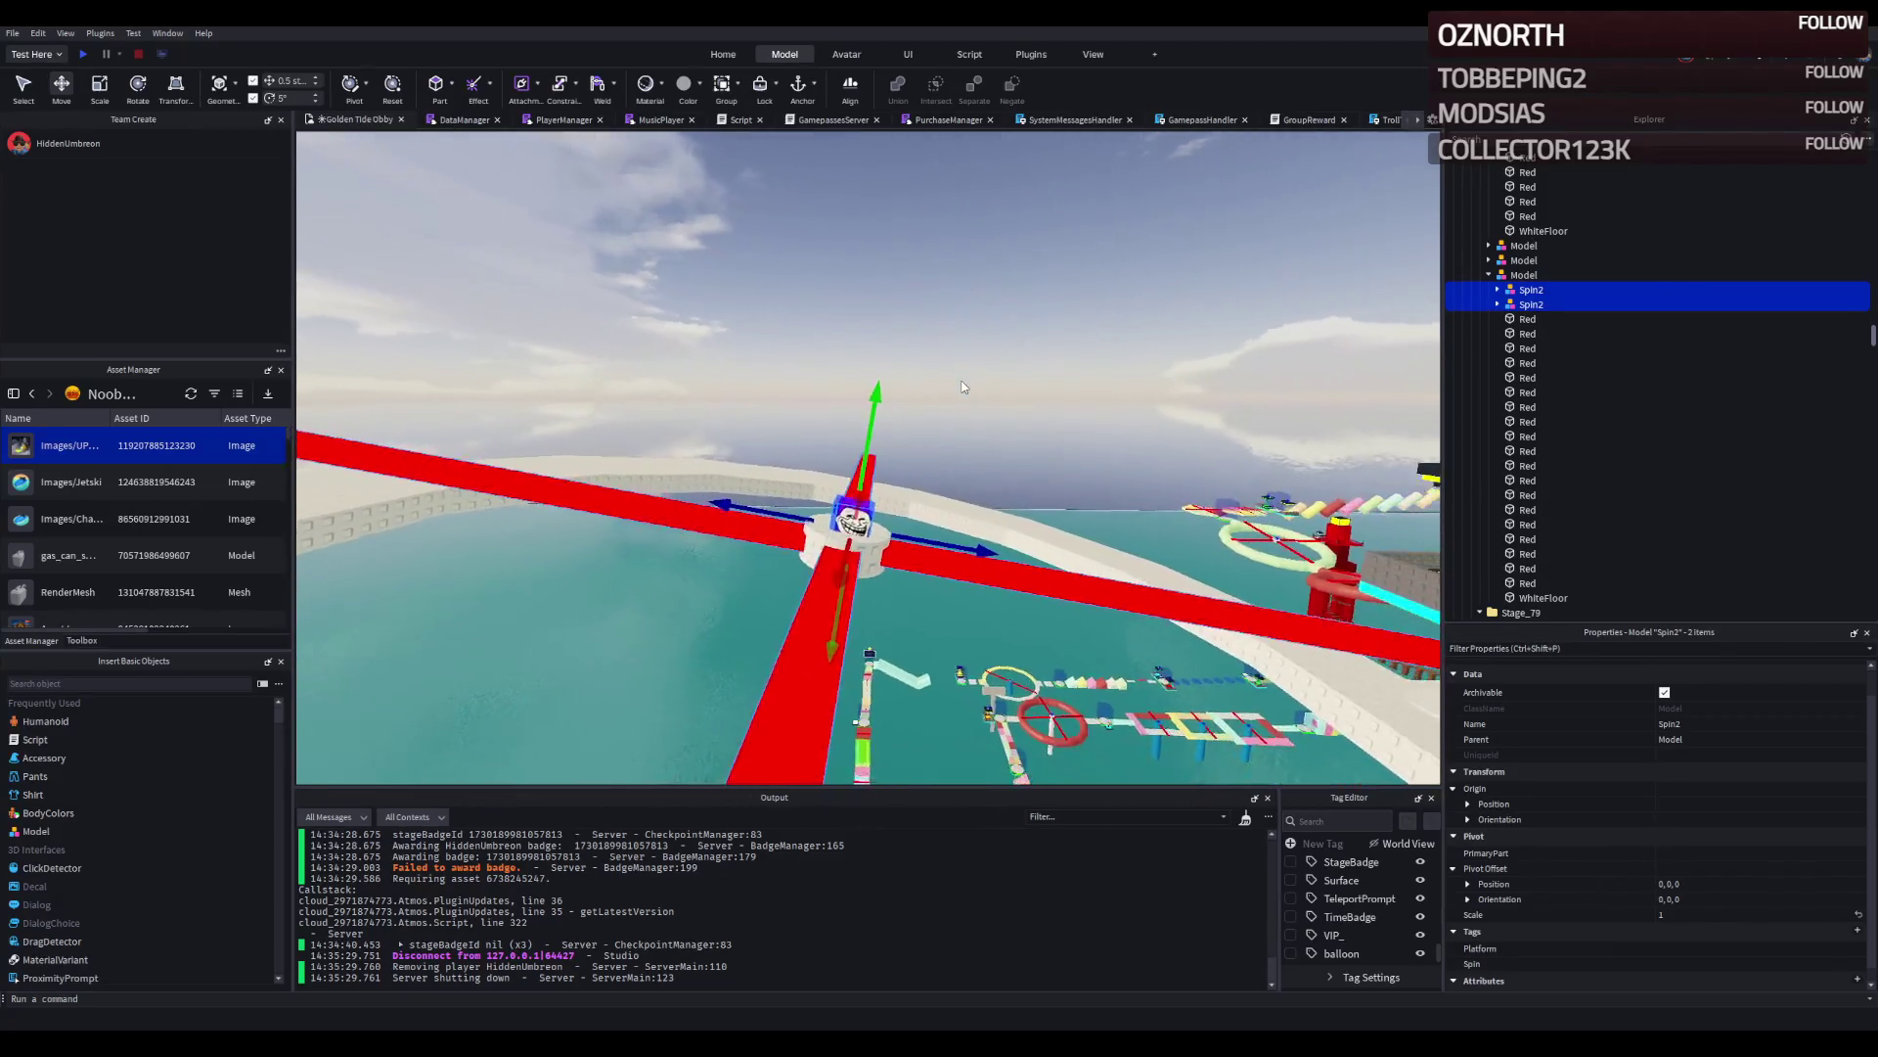
left_click(808, 622)
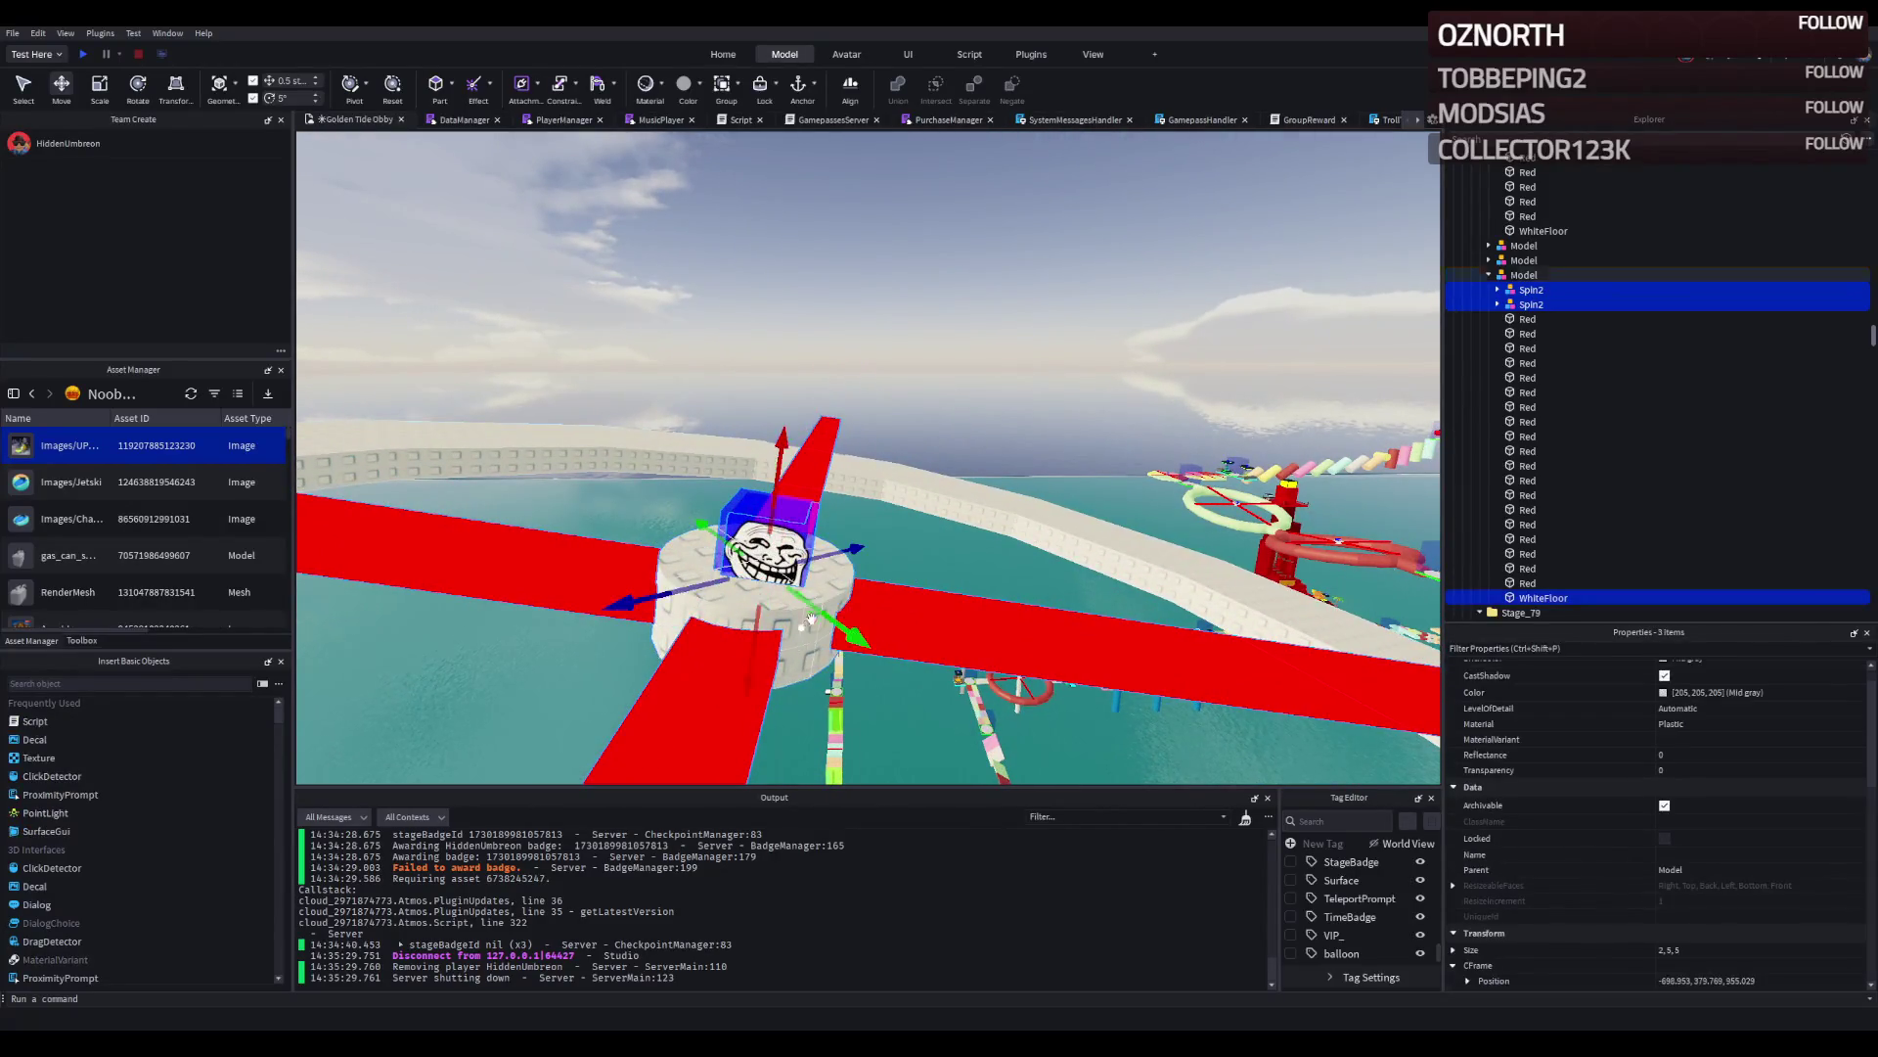
key("f")
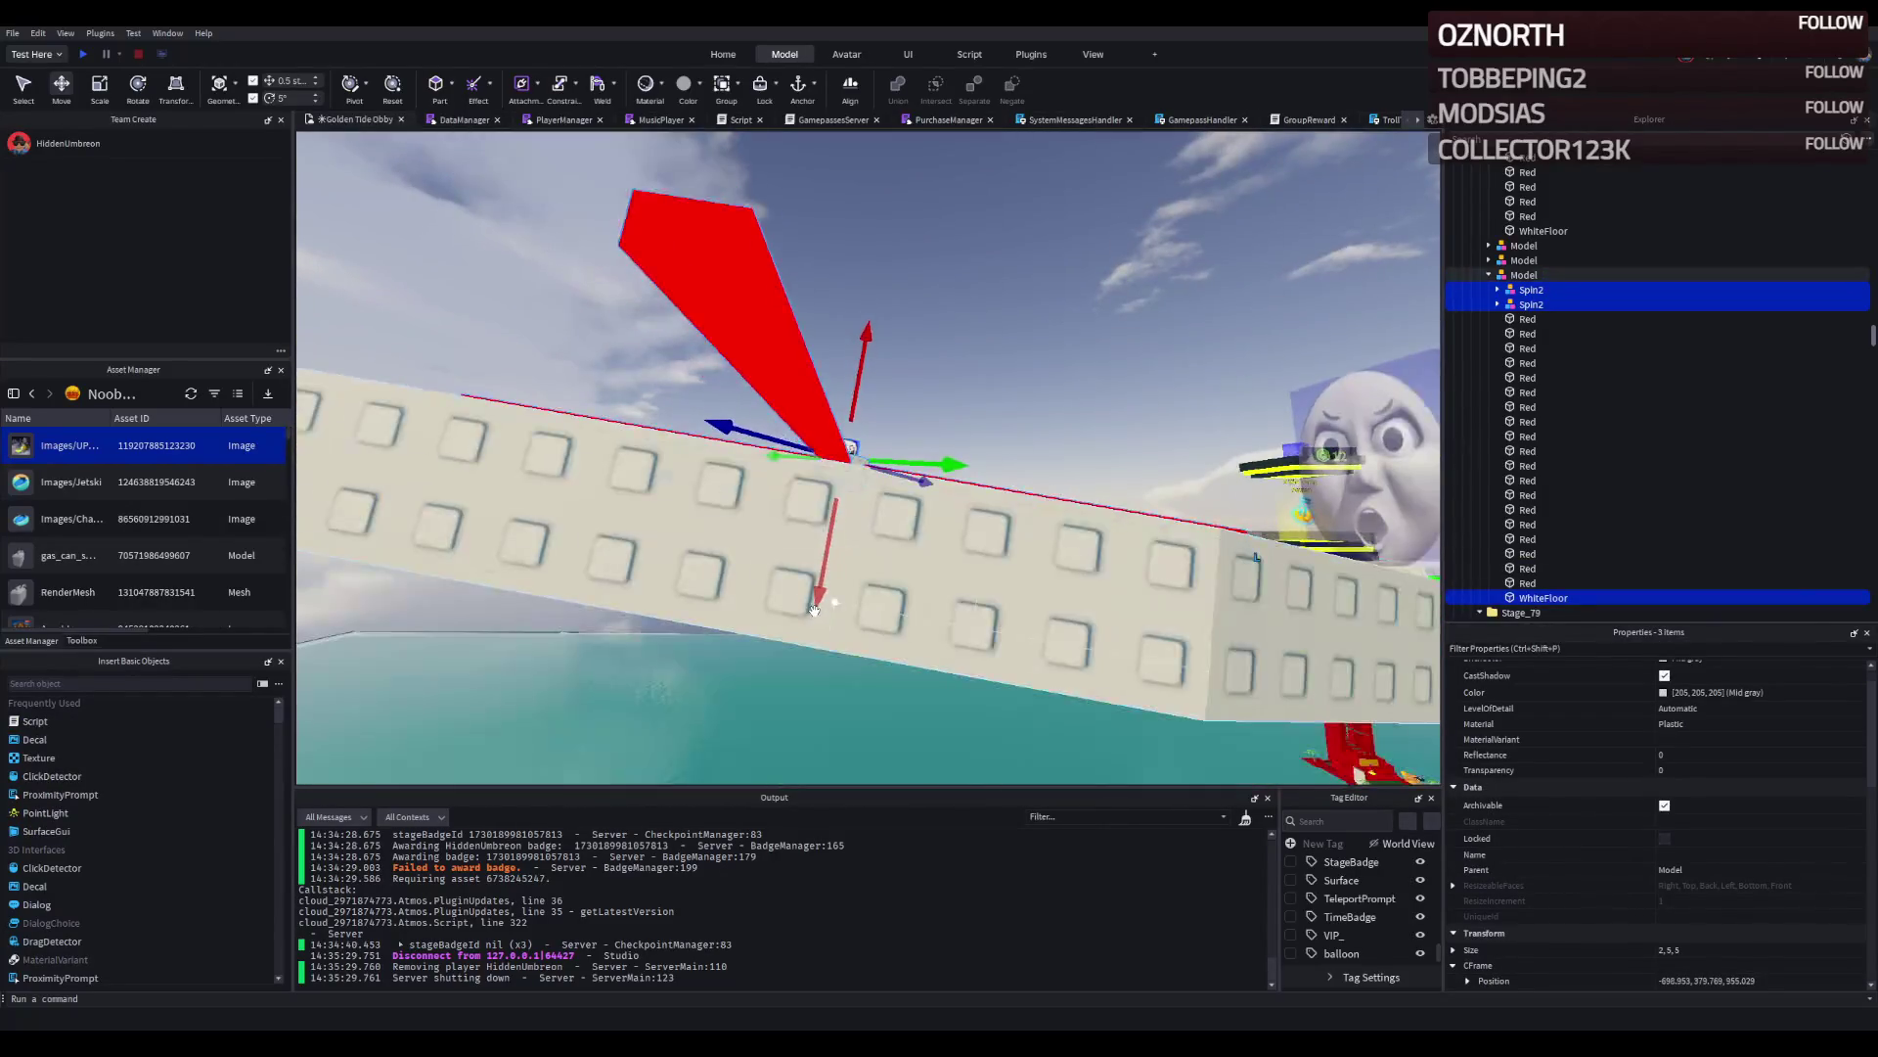
left_click_drag(830, 553, 822, 587)
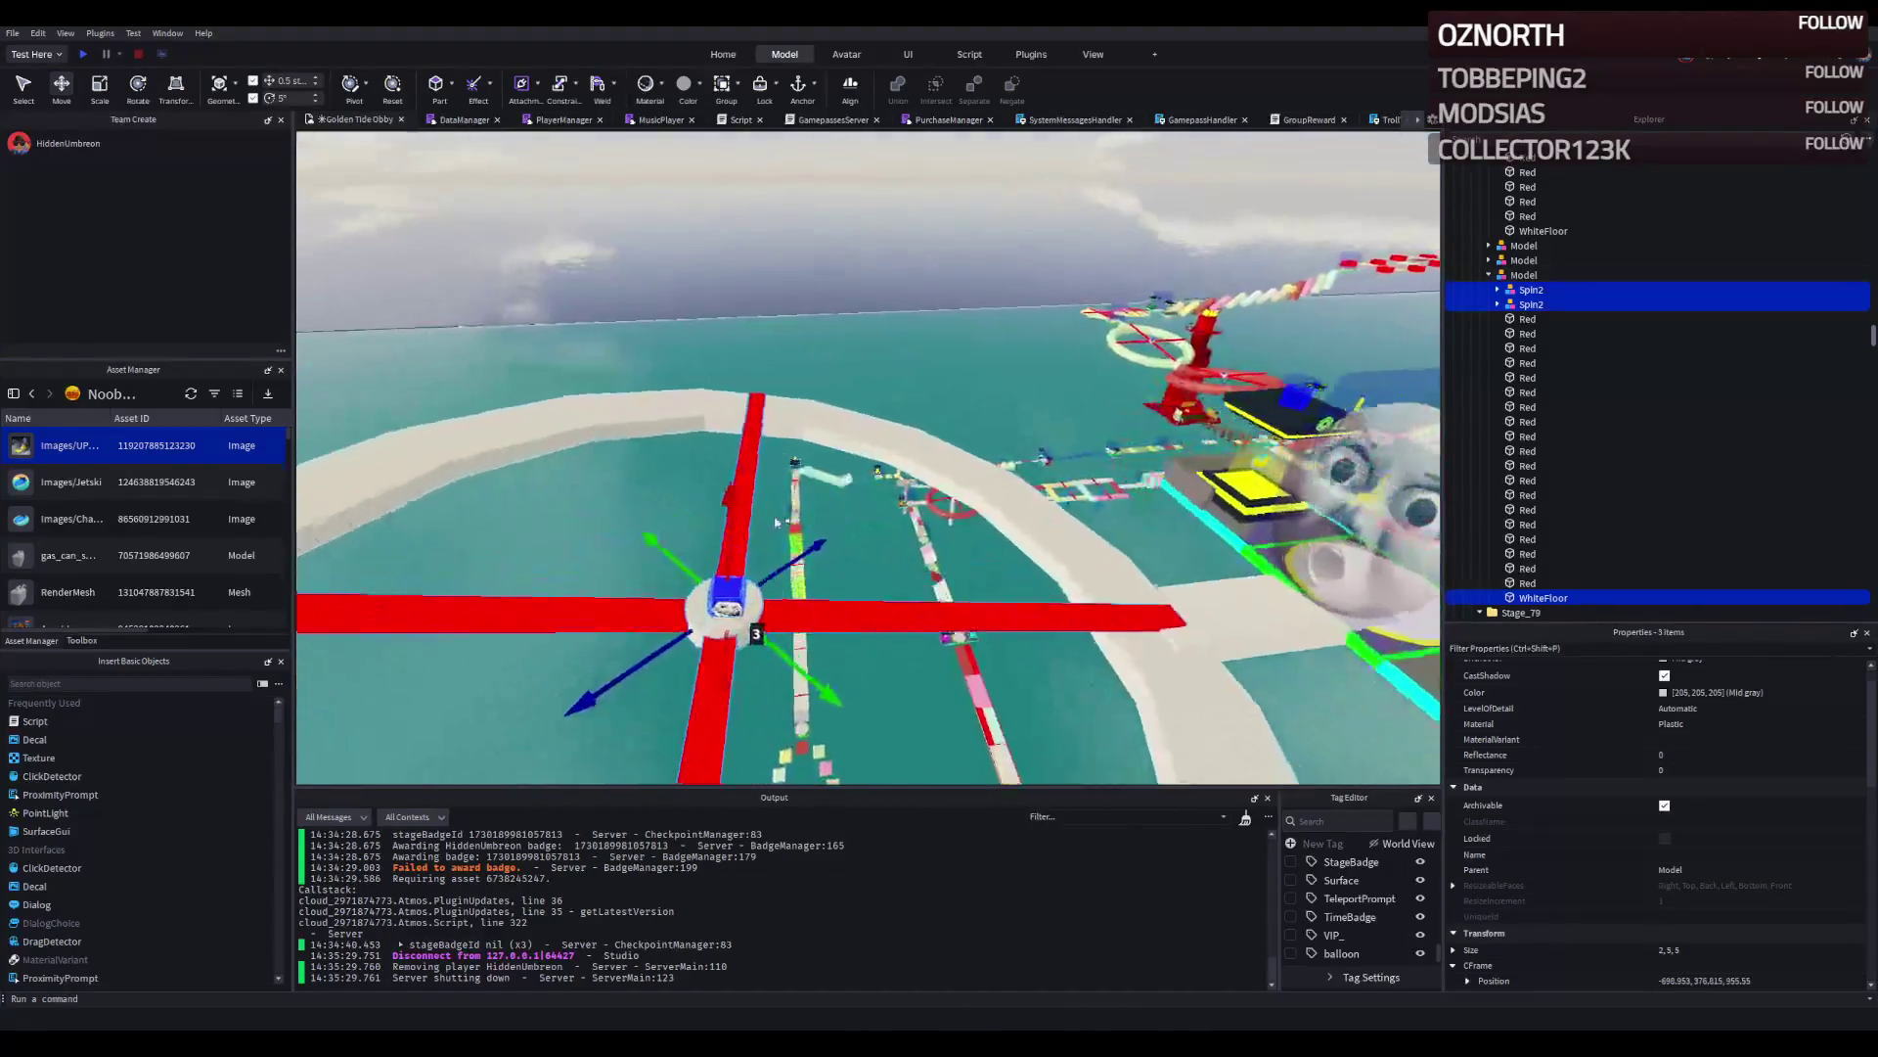
Raise the spinner arms 0.5 stud to sit just above the ring and inspect them.
scroll("up", 3)
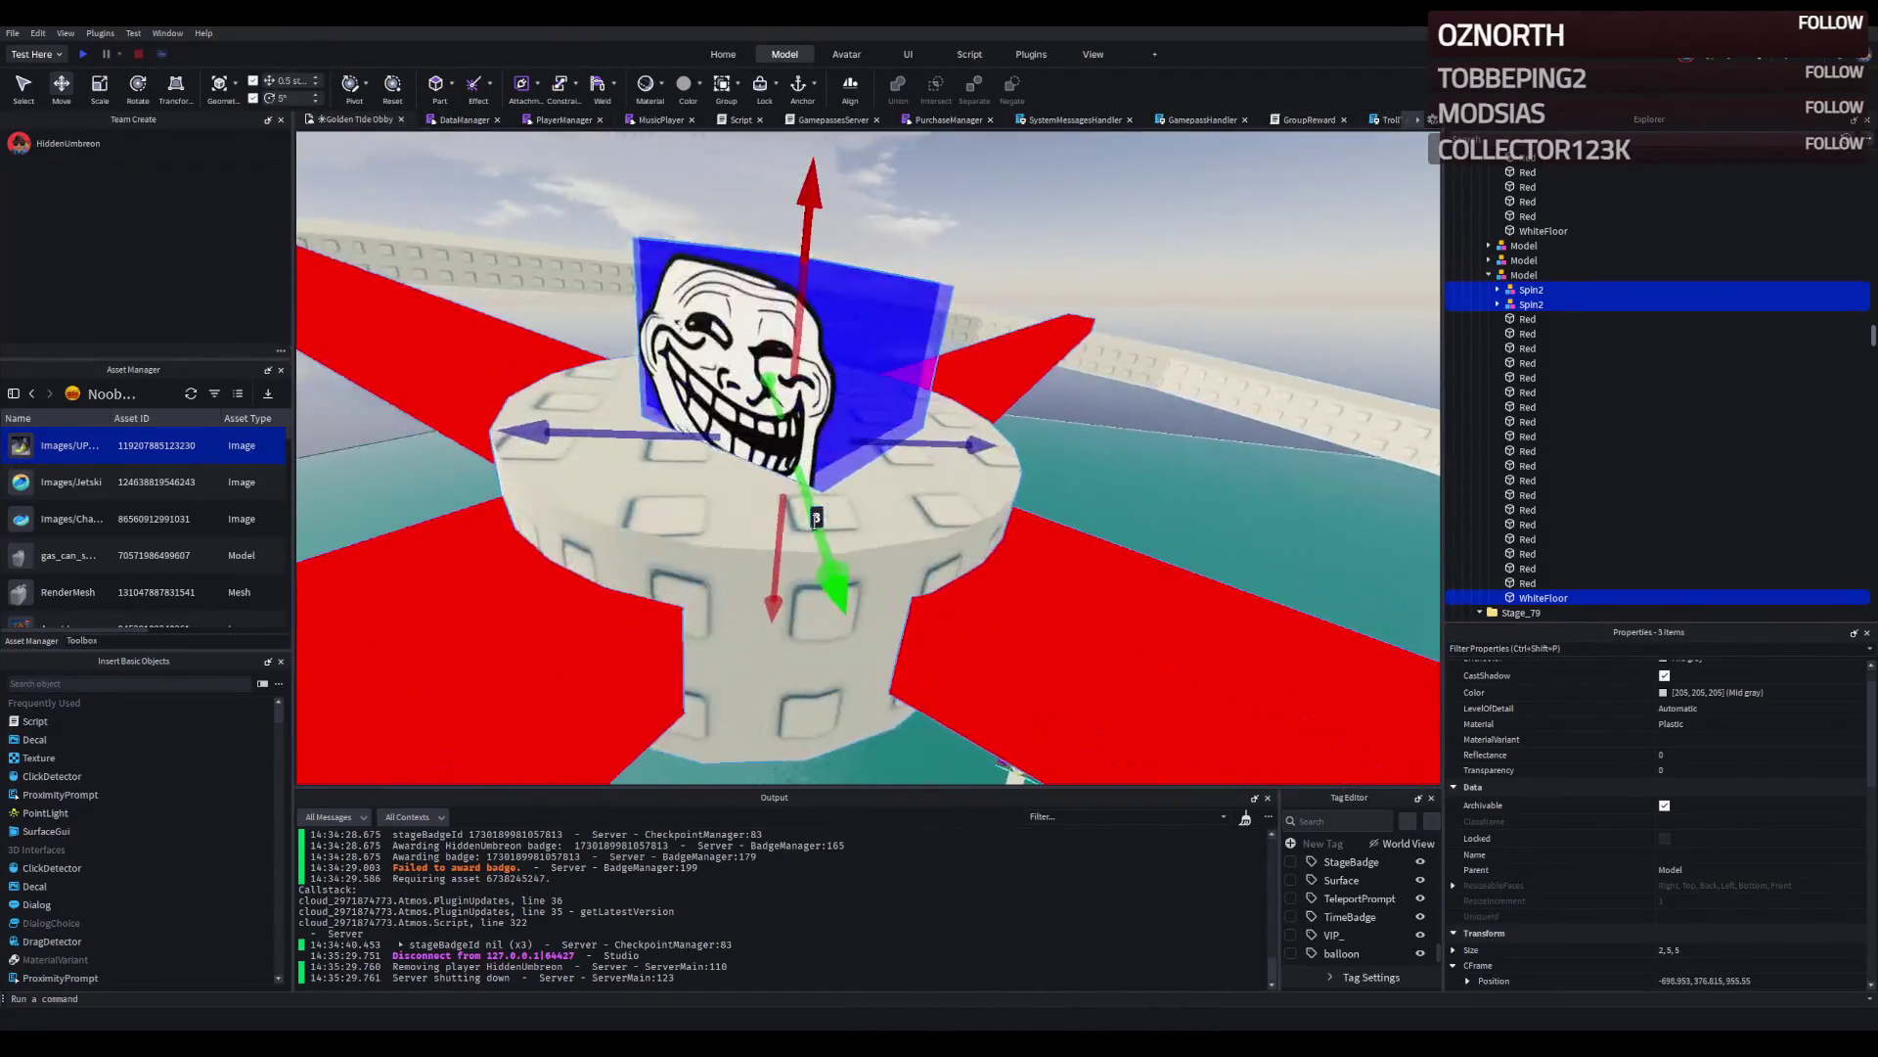
scroll("up", 3)
scroll("down", 3)
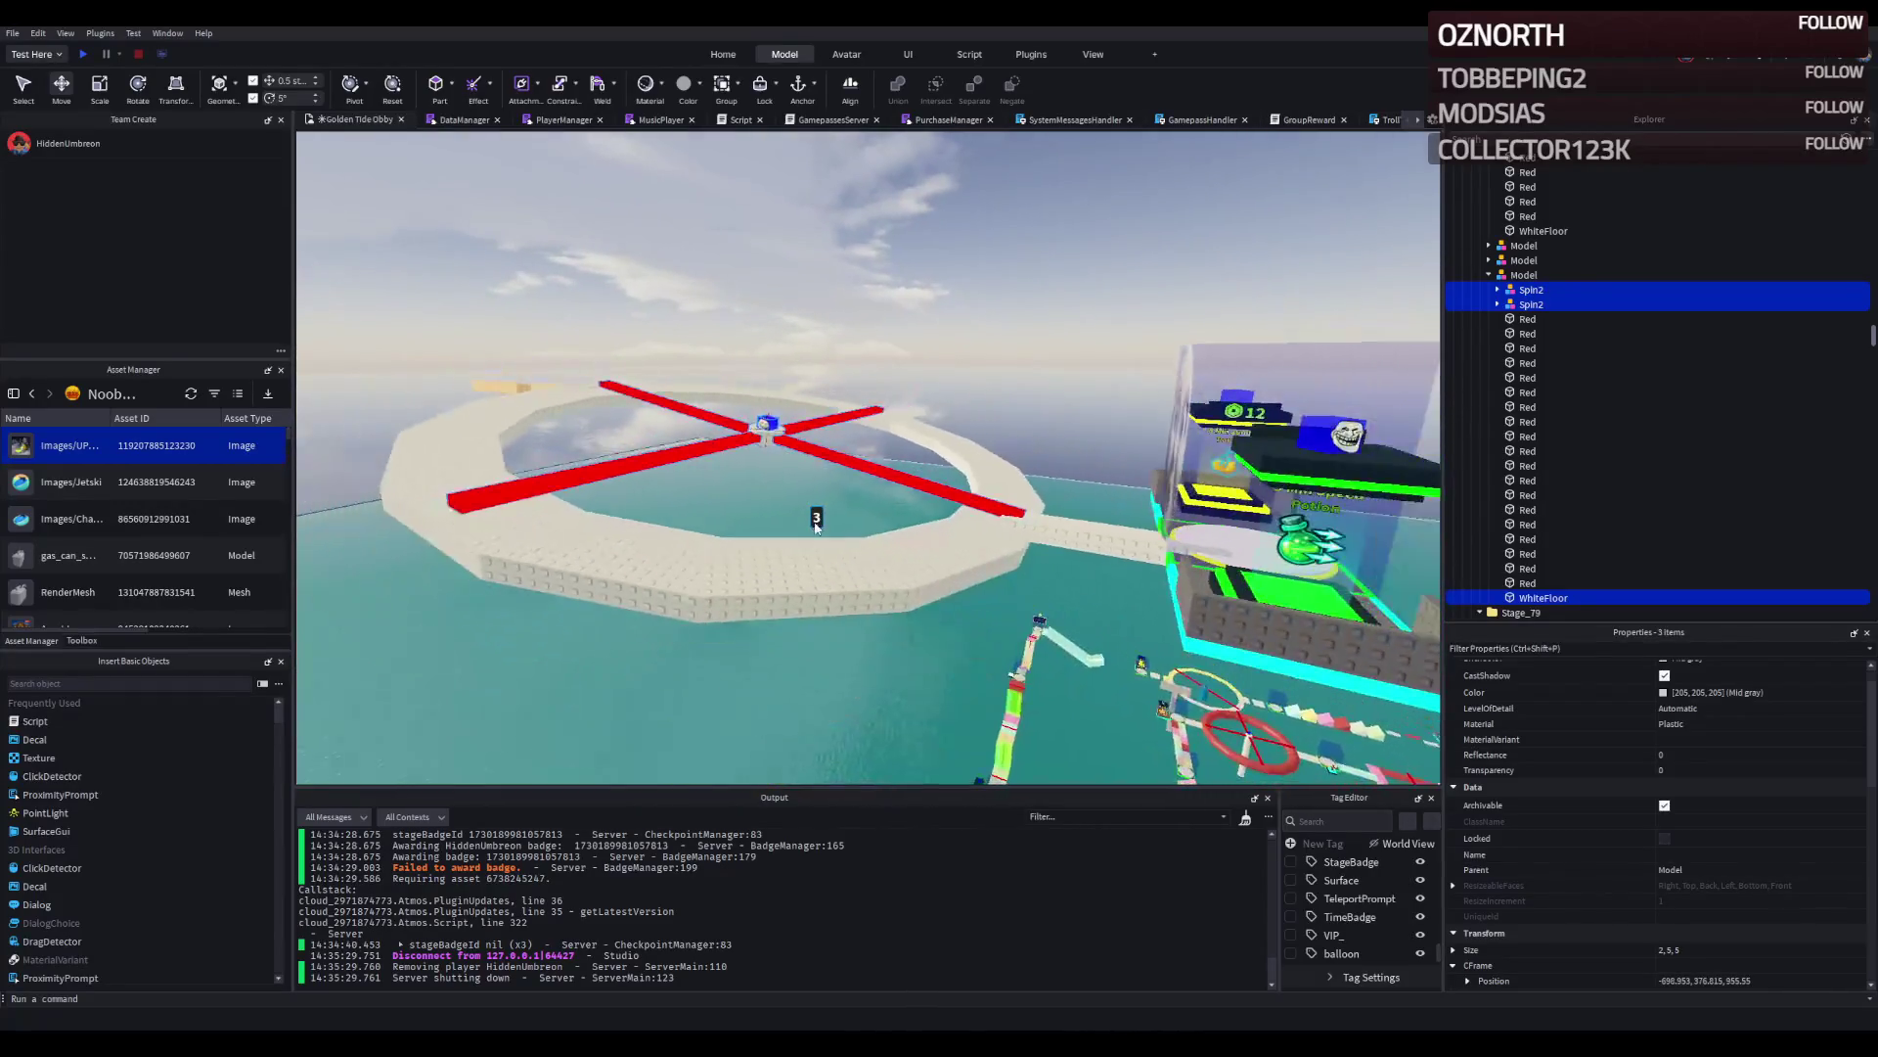
key("f")
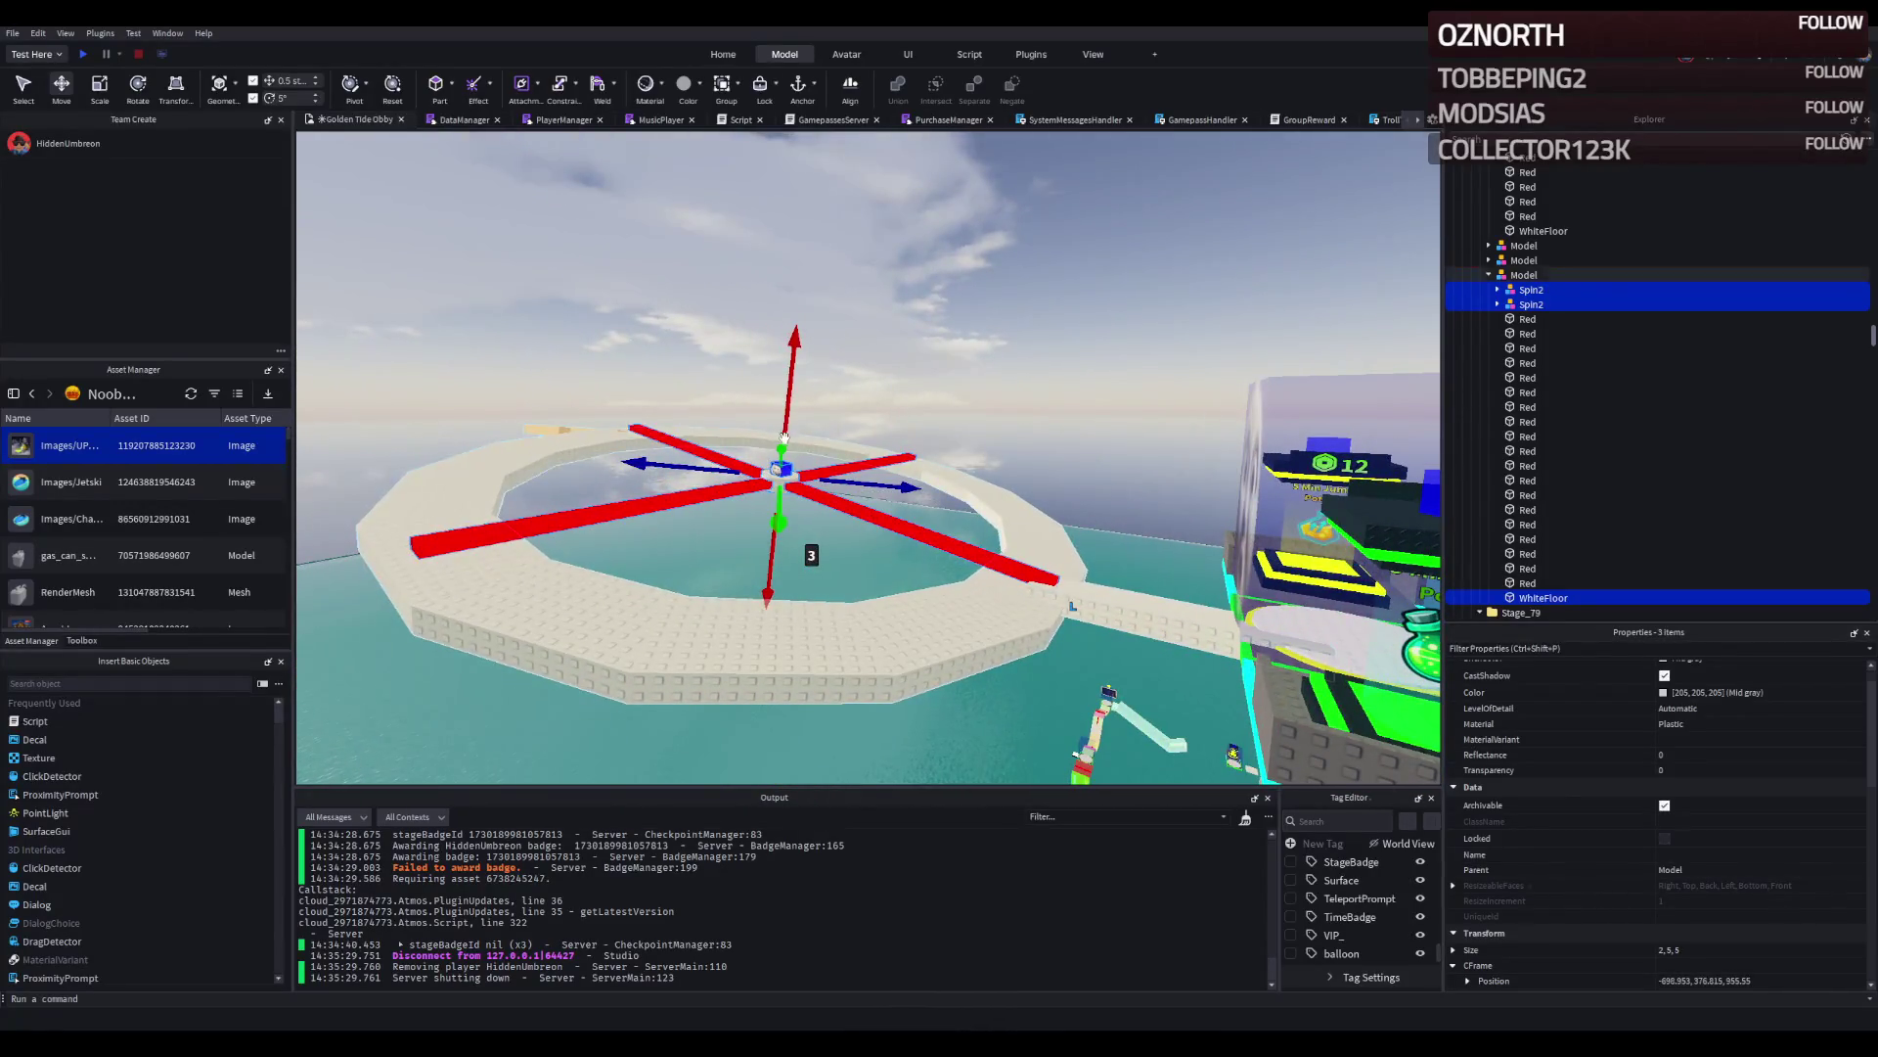
left_click_drag(784, 437, 787, 404)
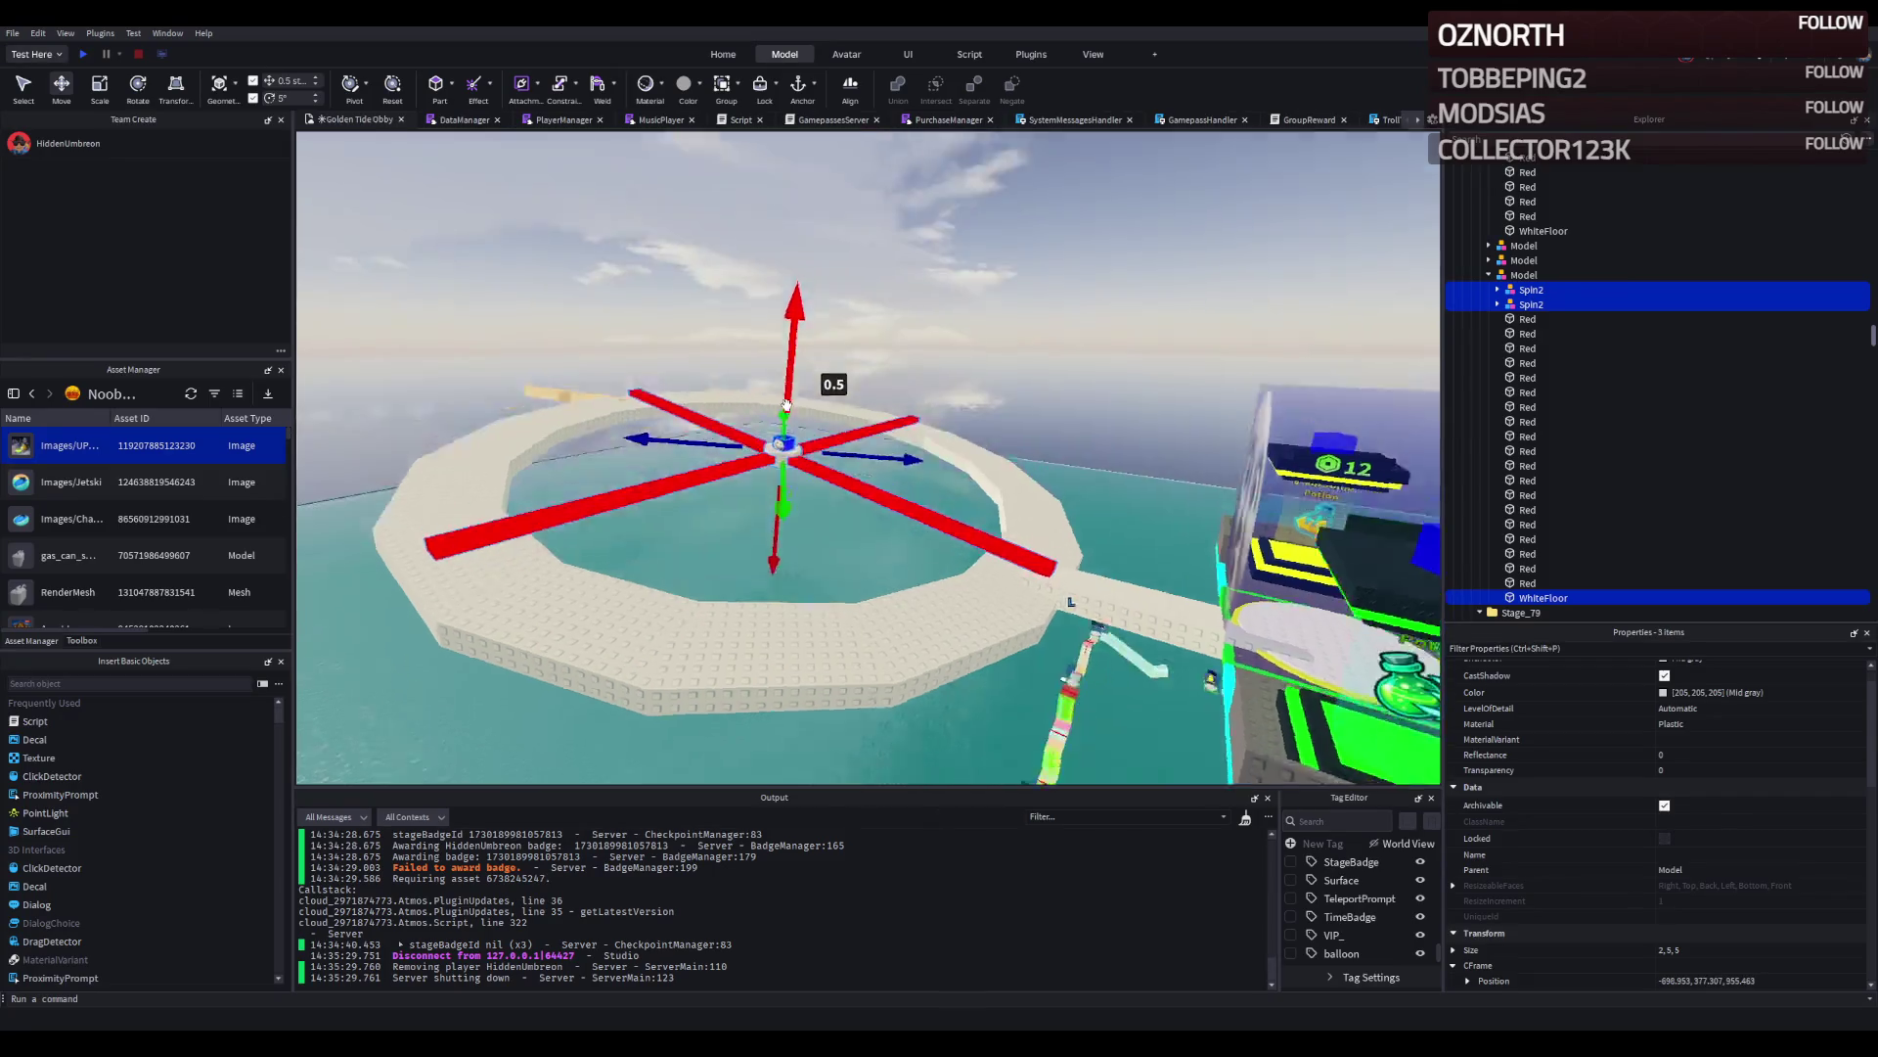
right_click(786, 404)
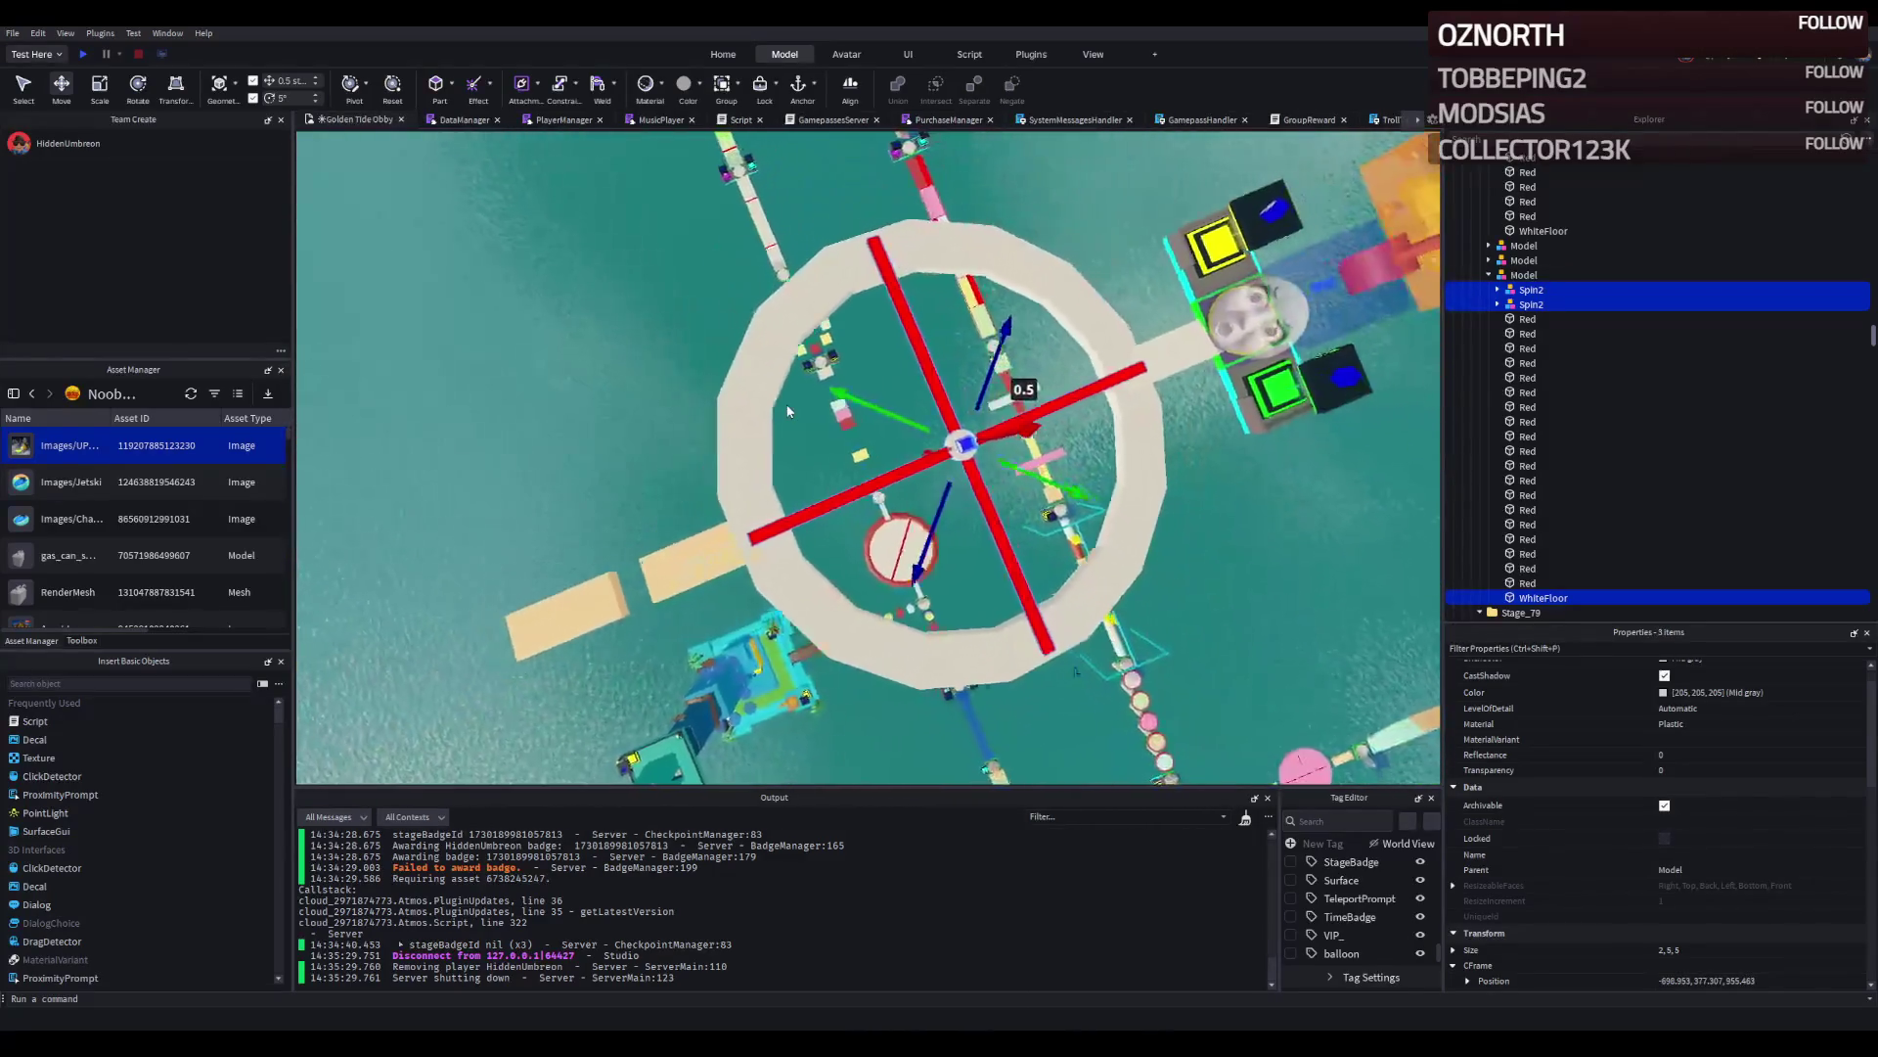
right_click(789, 411)
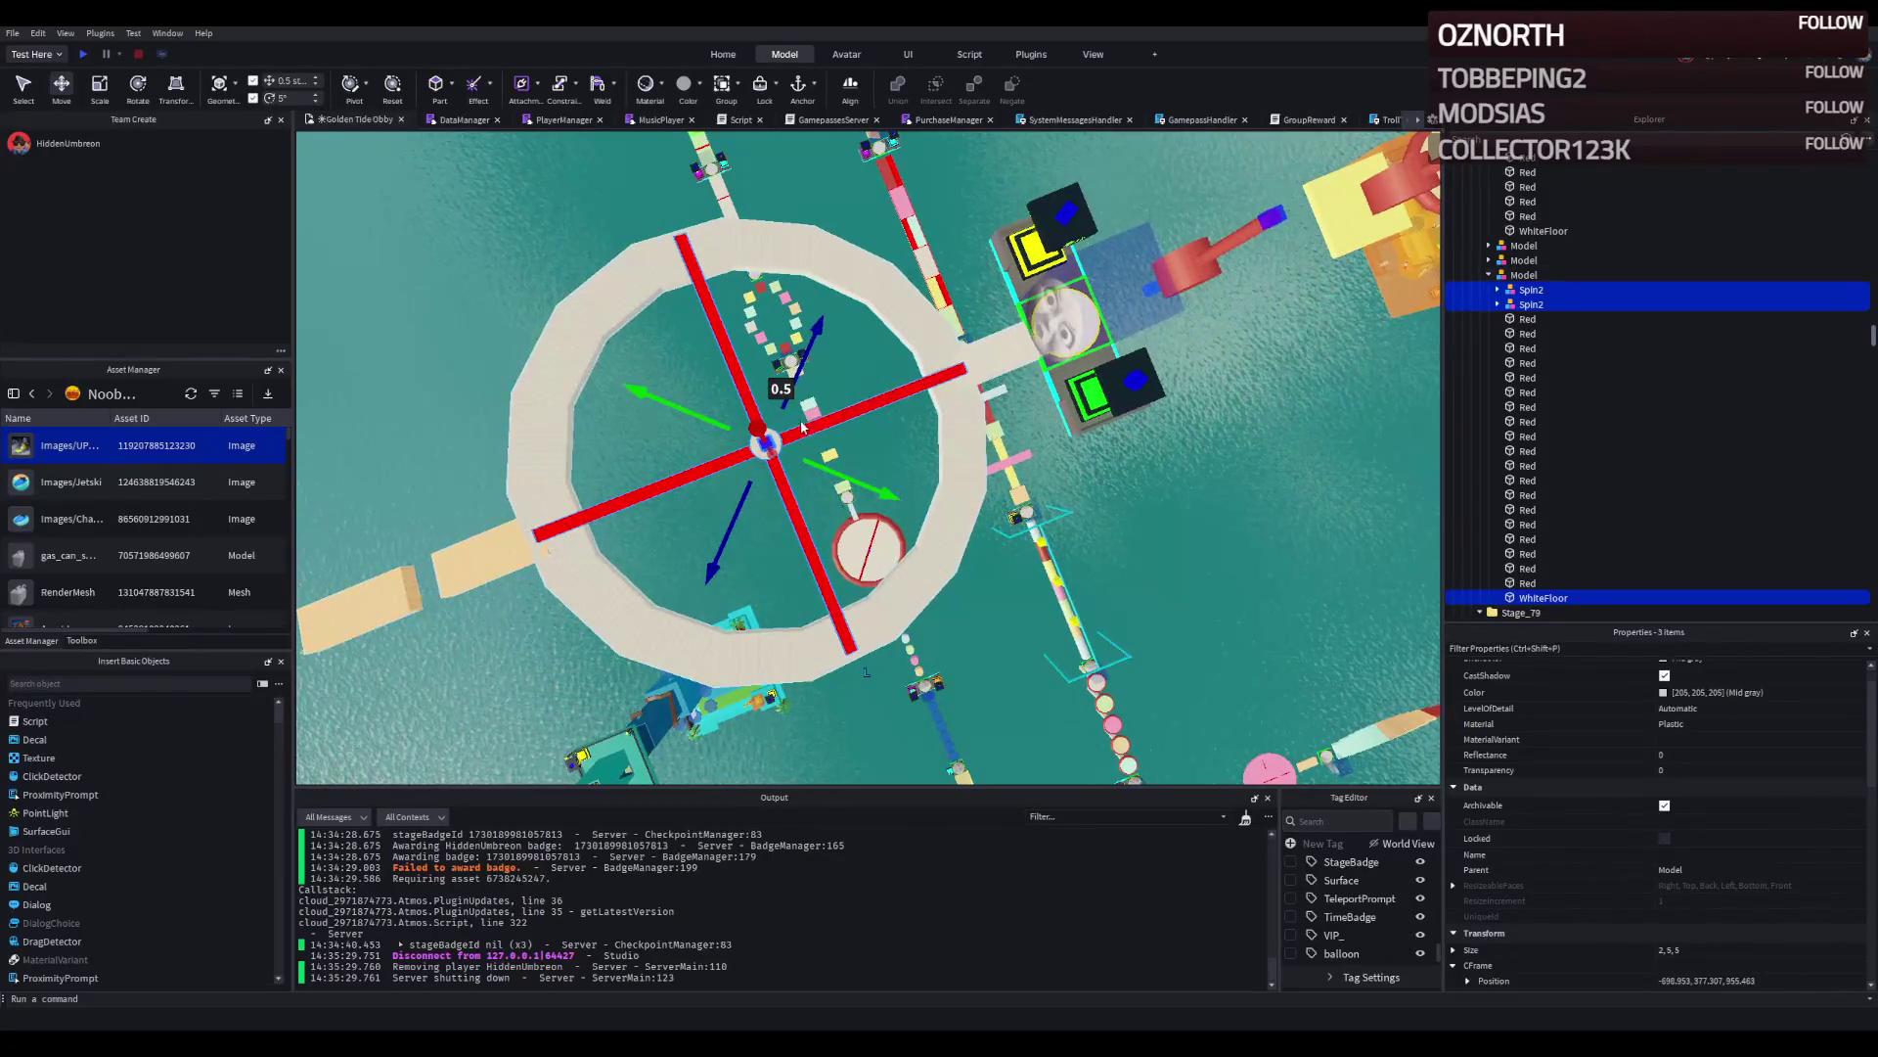
right_click(801, 425)
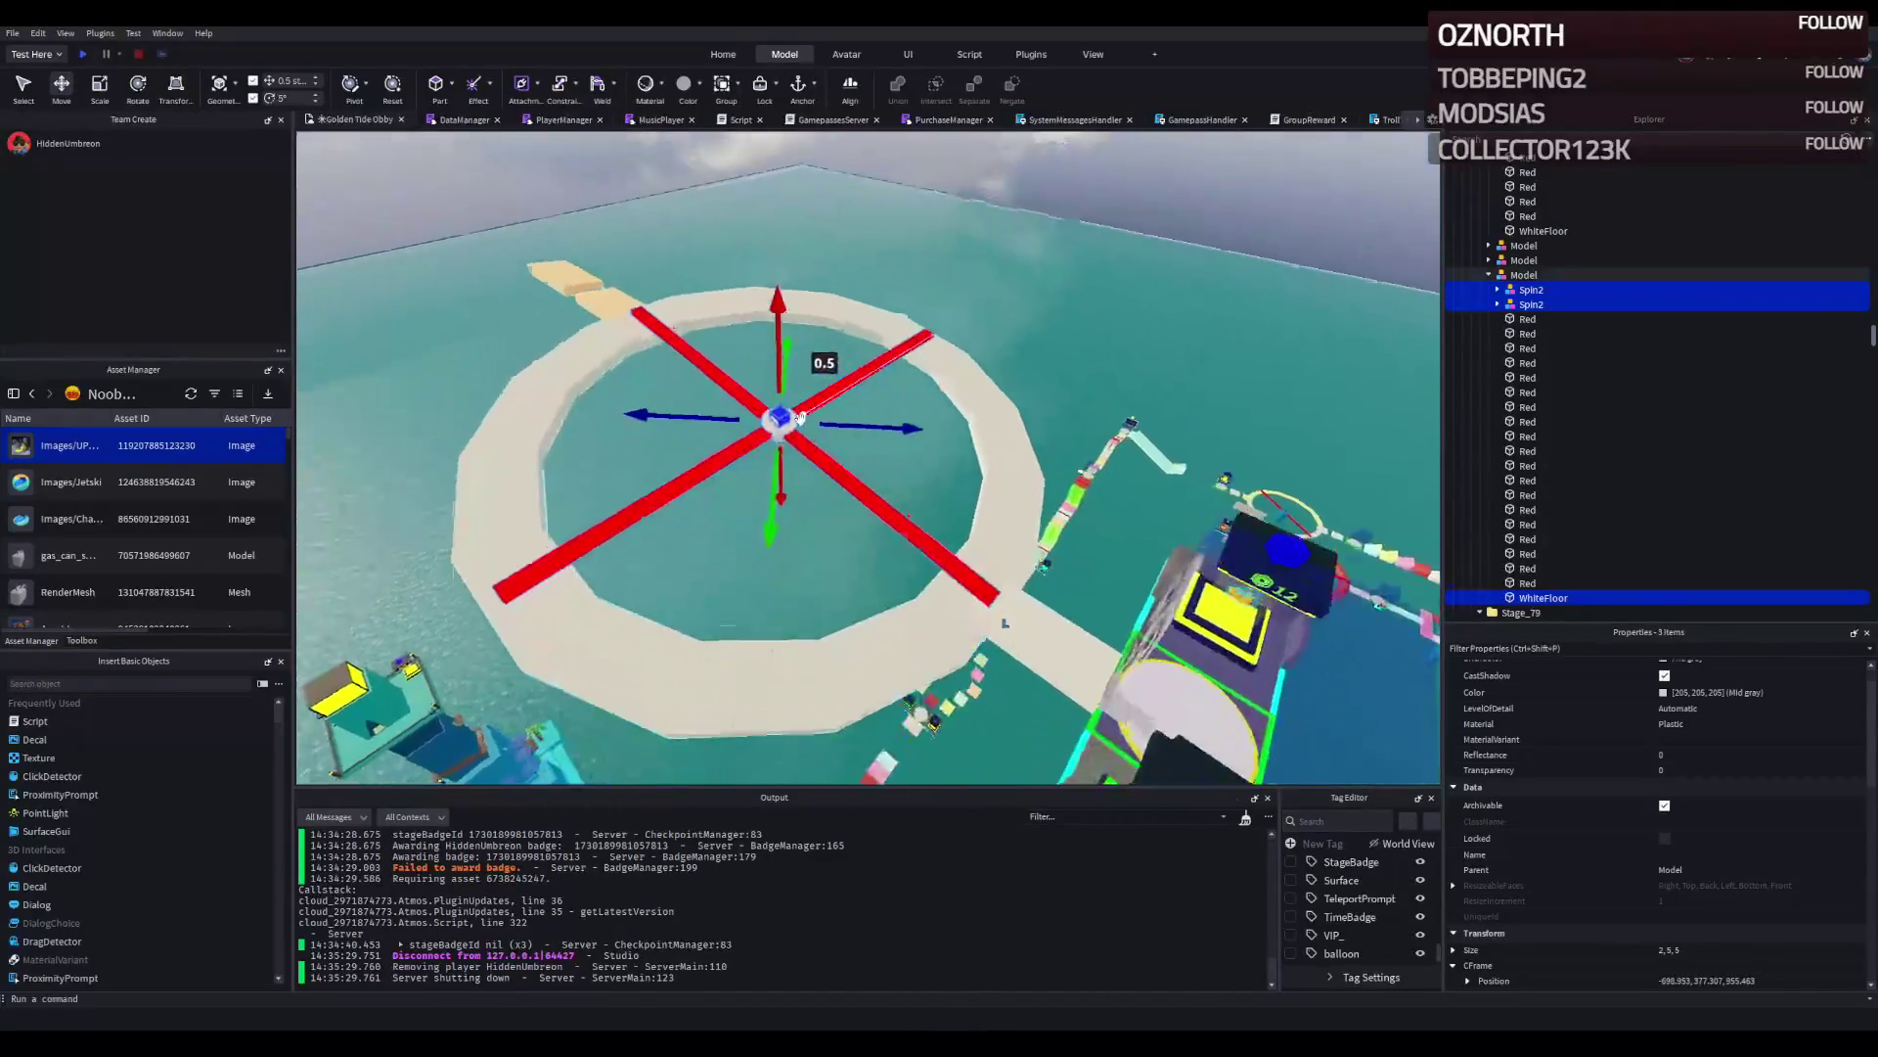
right_click(801, 419)
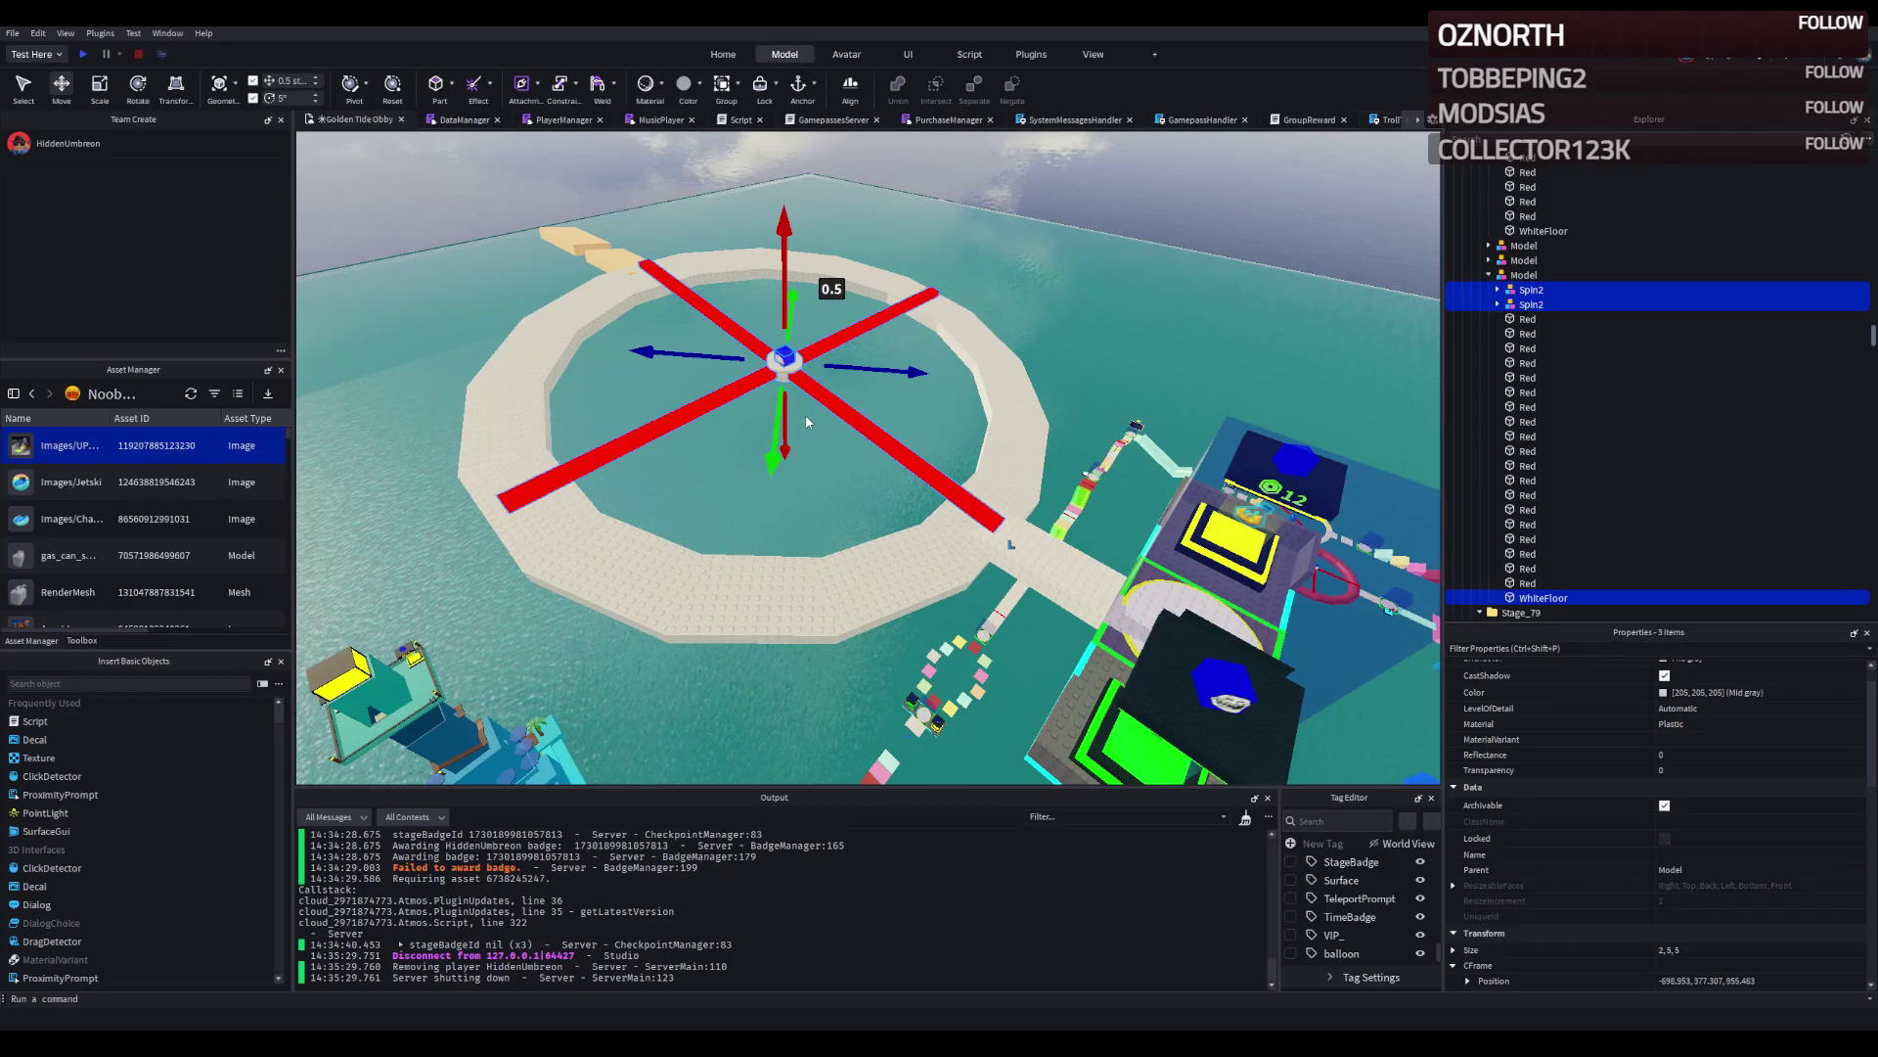
Slide the spinner ring model 5 studs along Z, from 955.807 to 960.807.
left_click(1523, 275)
right_click(1035, 385)
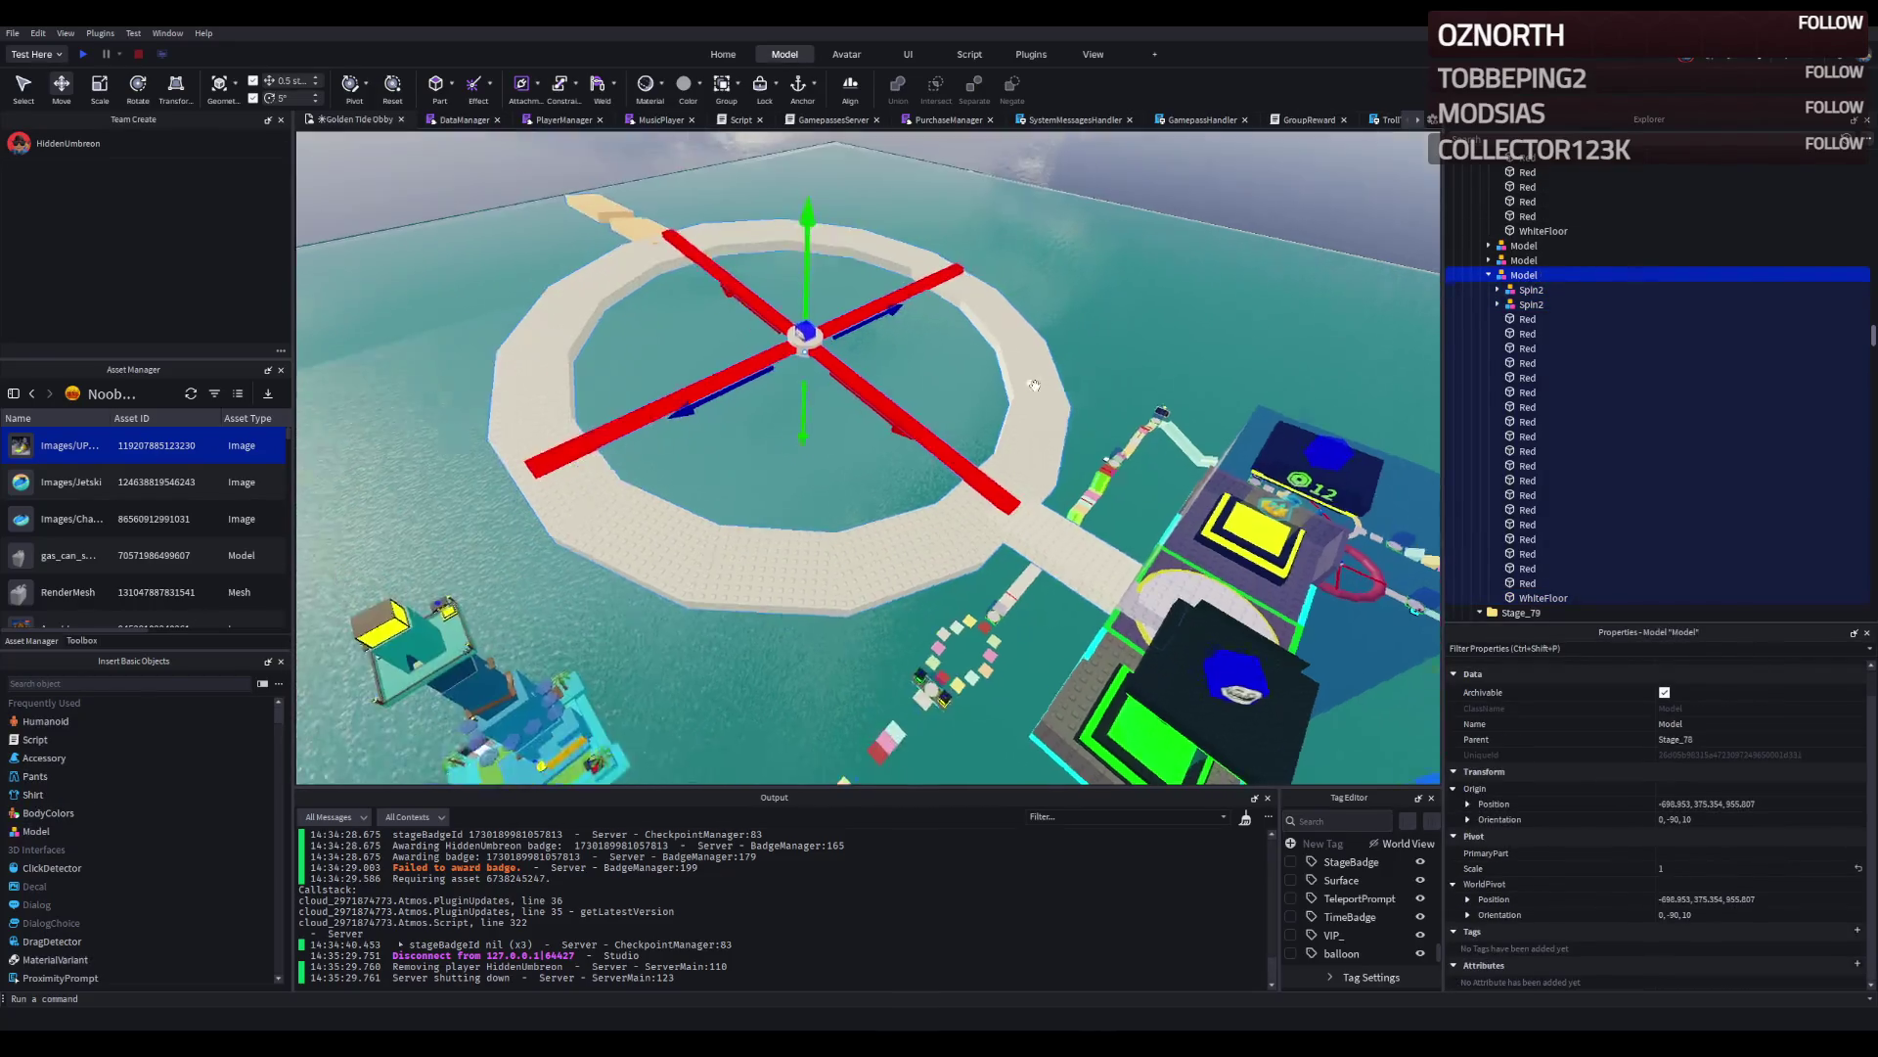
right_click(1035, 385)
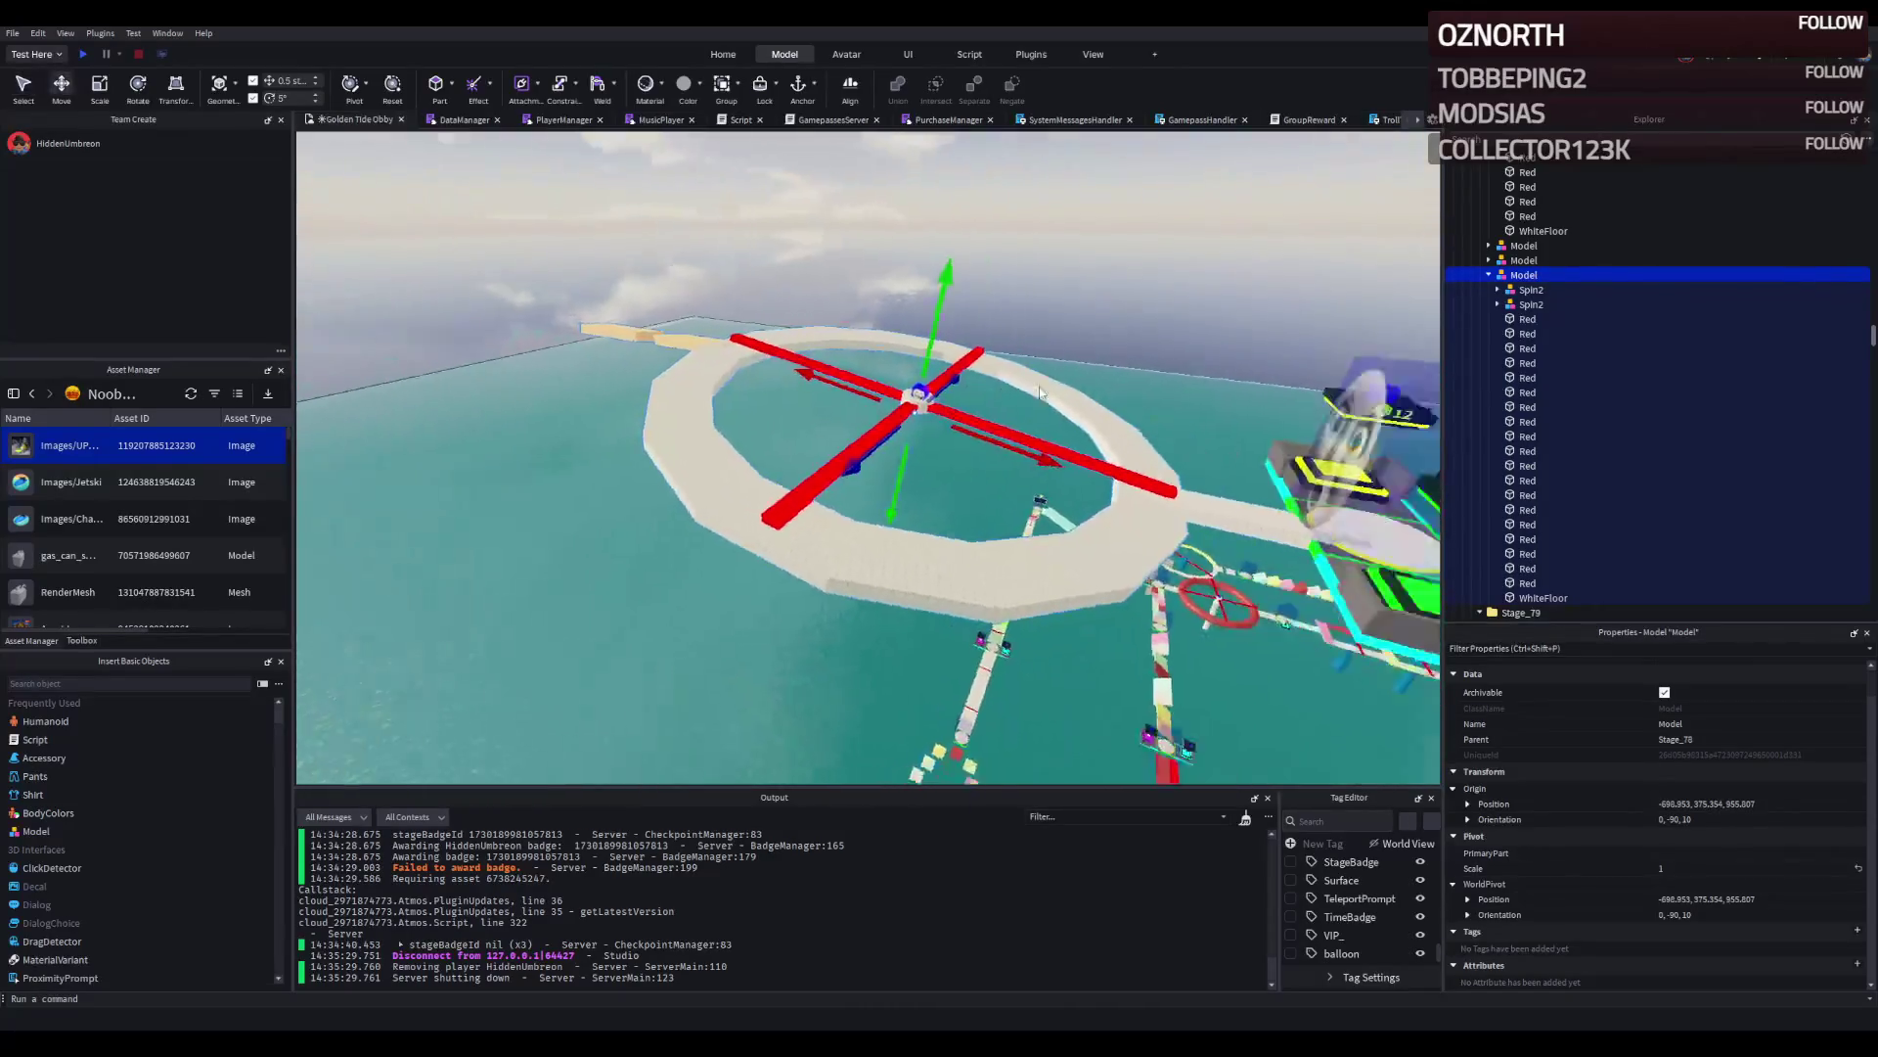
right_click(1040, 392)
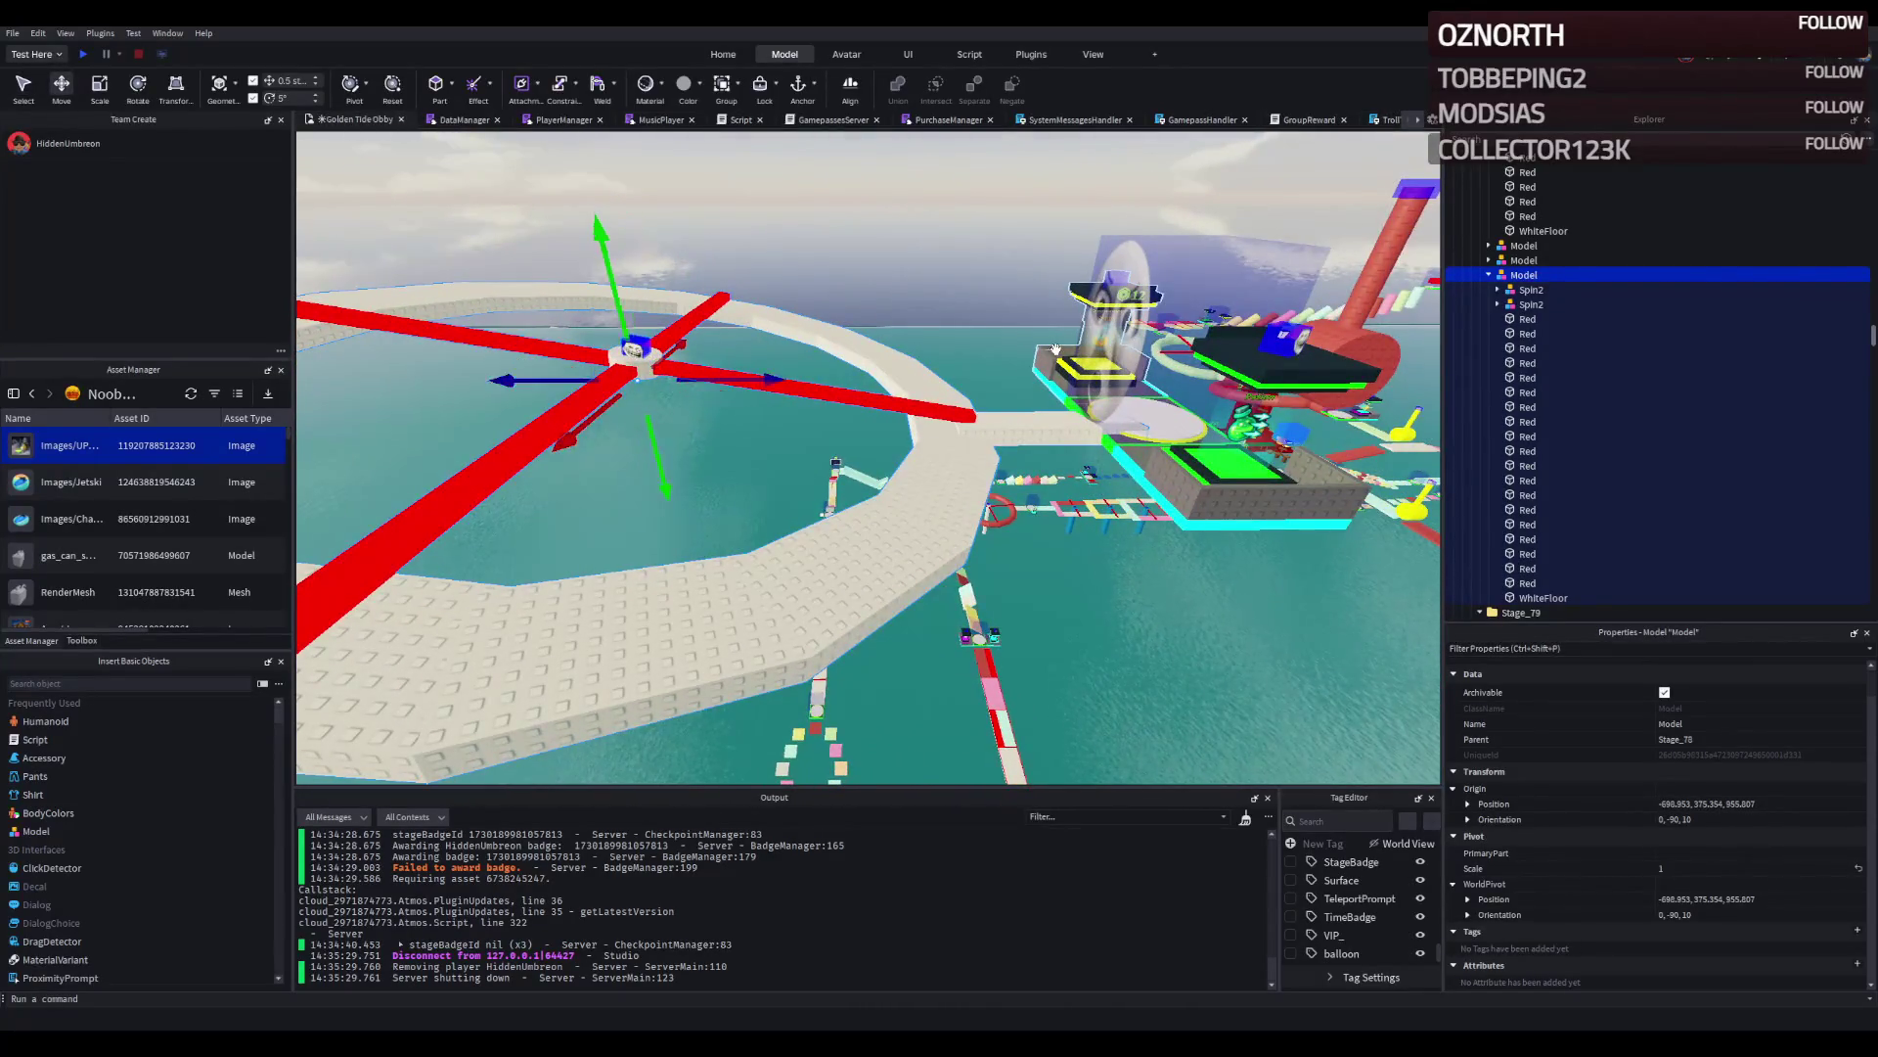
right_click(773, 397)
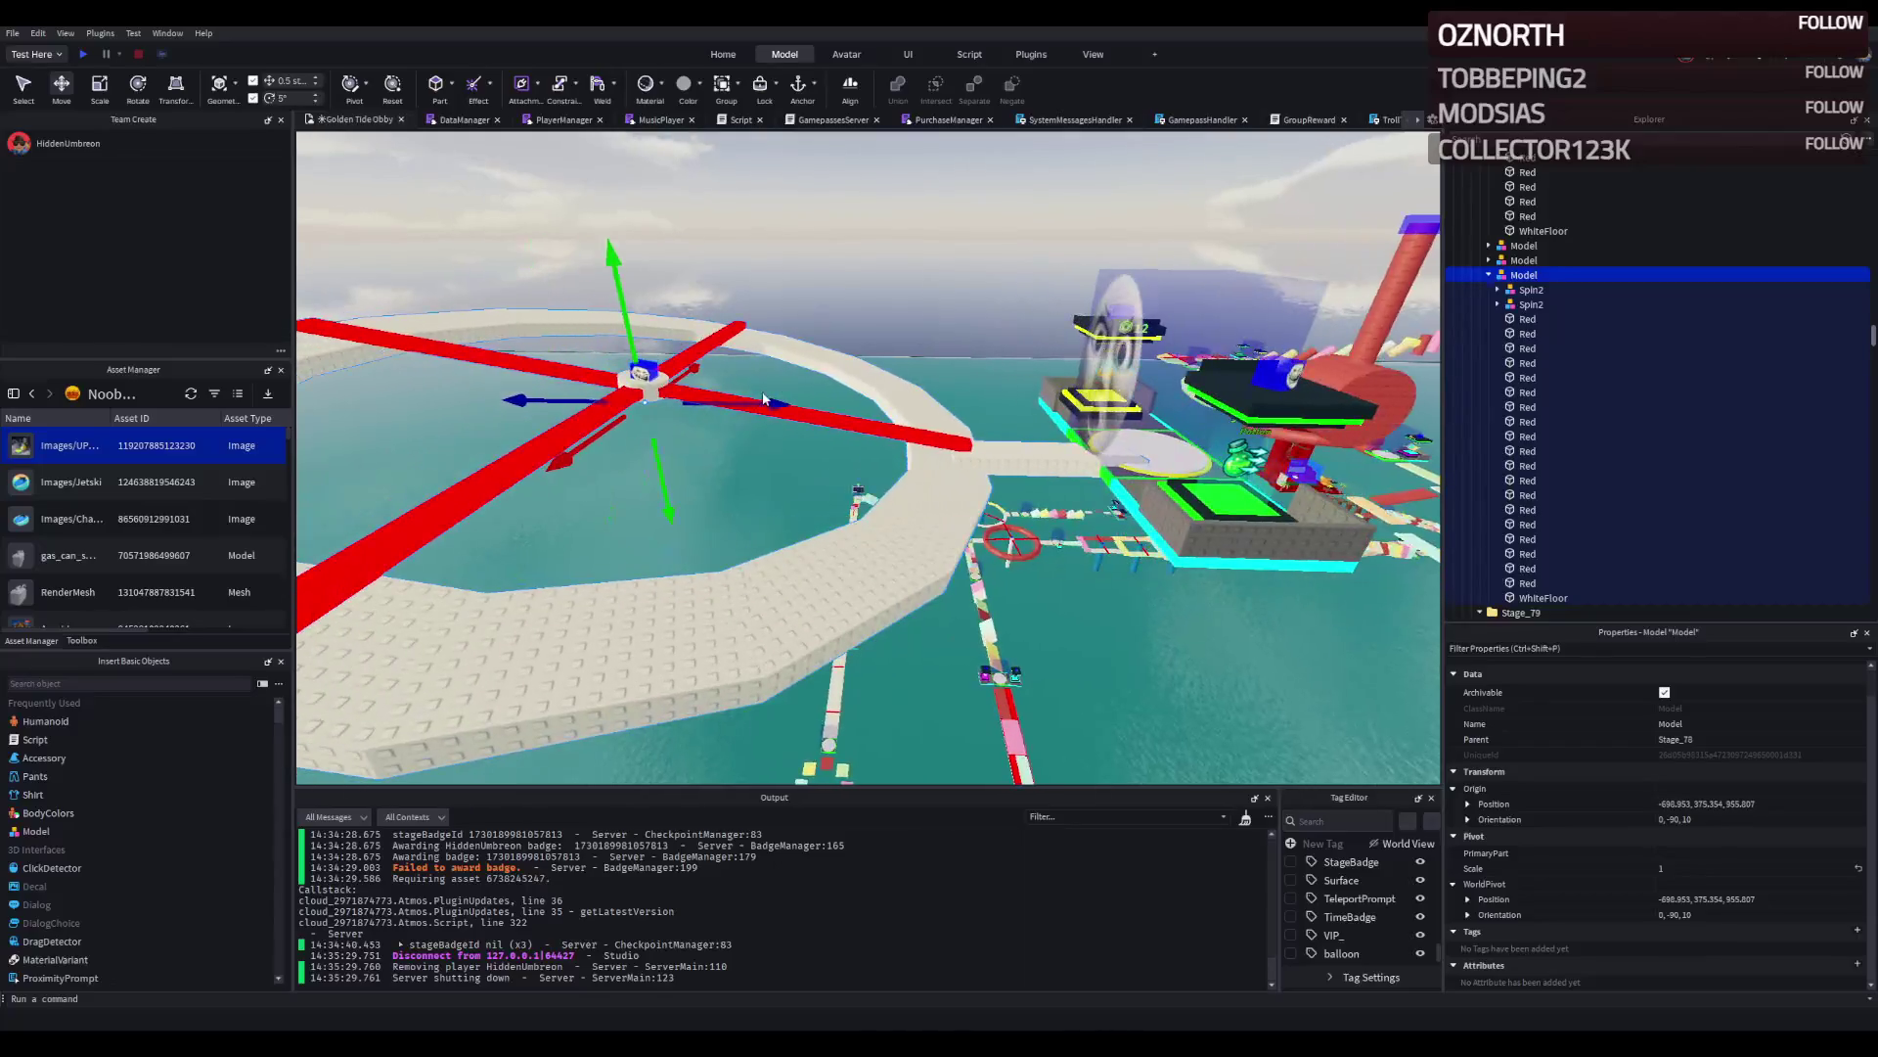
left_click_drag(773, 398, 735, 399)
right_click(736, 399)
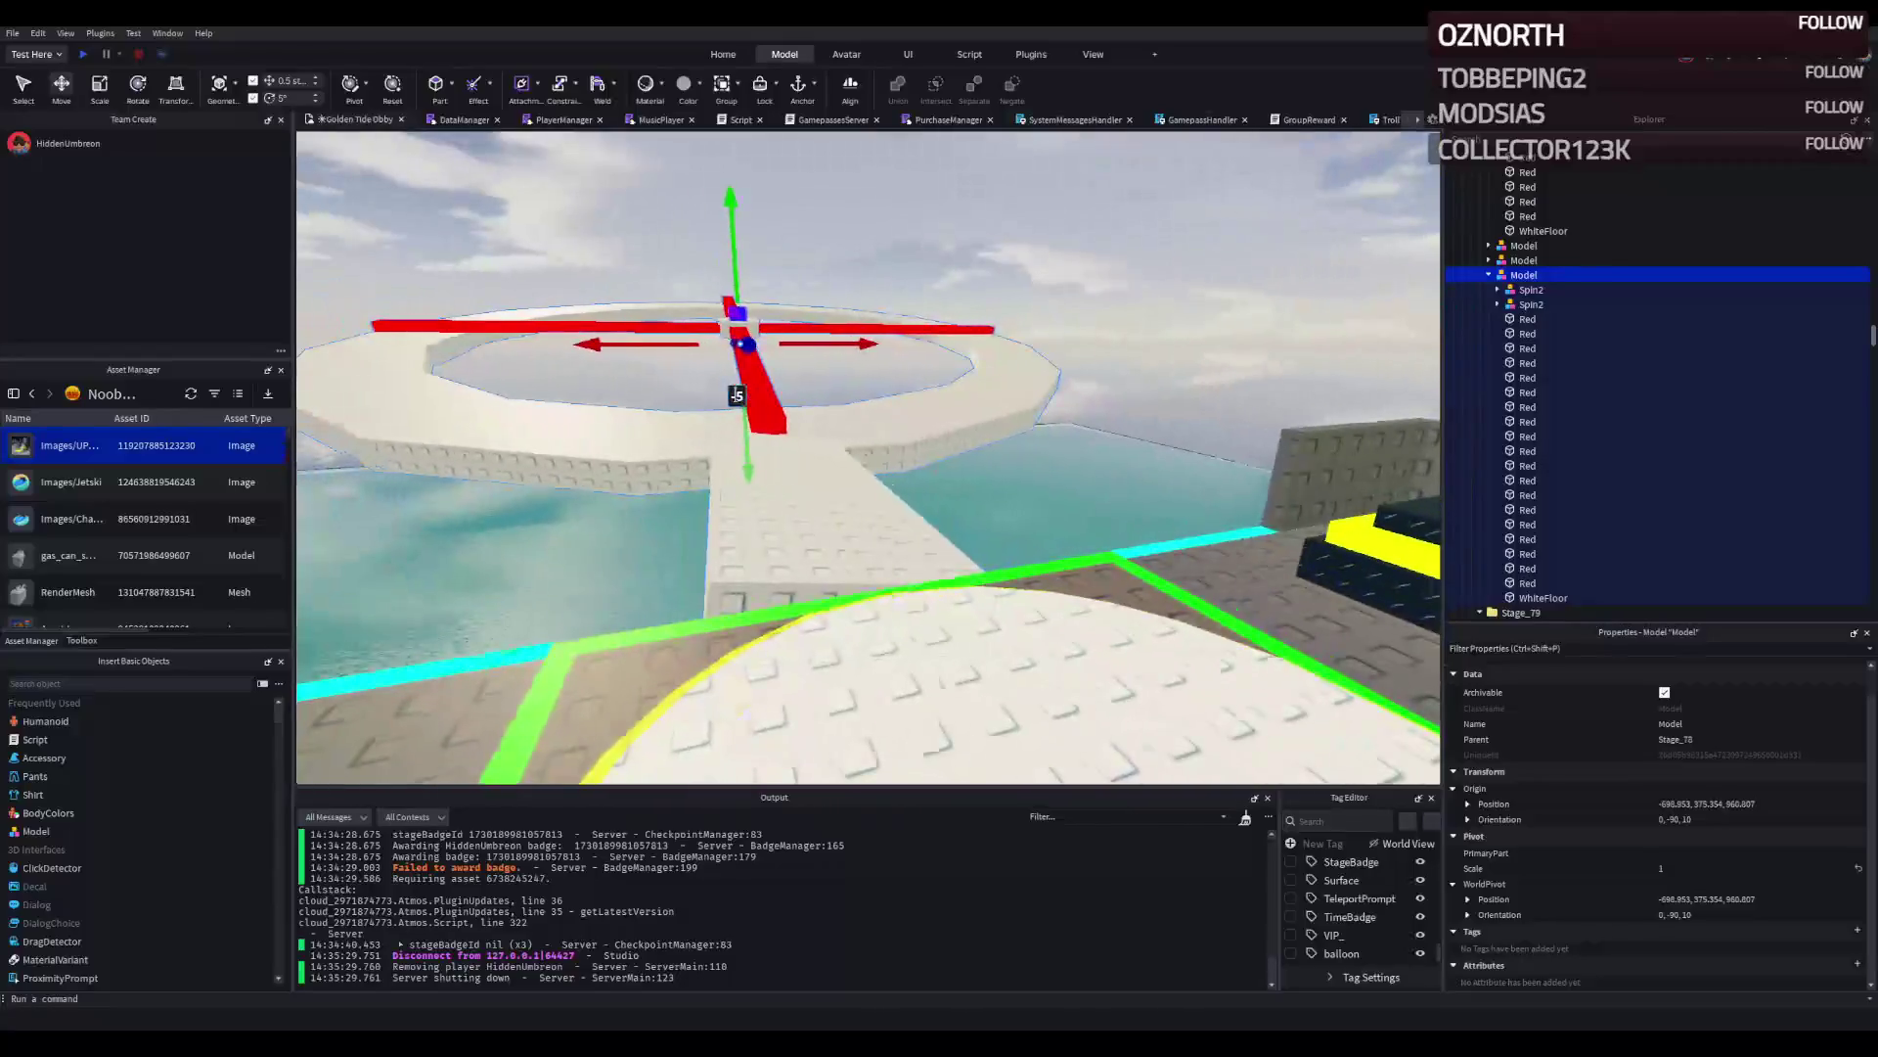
Try levelling and moving a white wall panel, then undo the change.
left_click(880, 461)
key("ctrl+2")
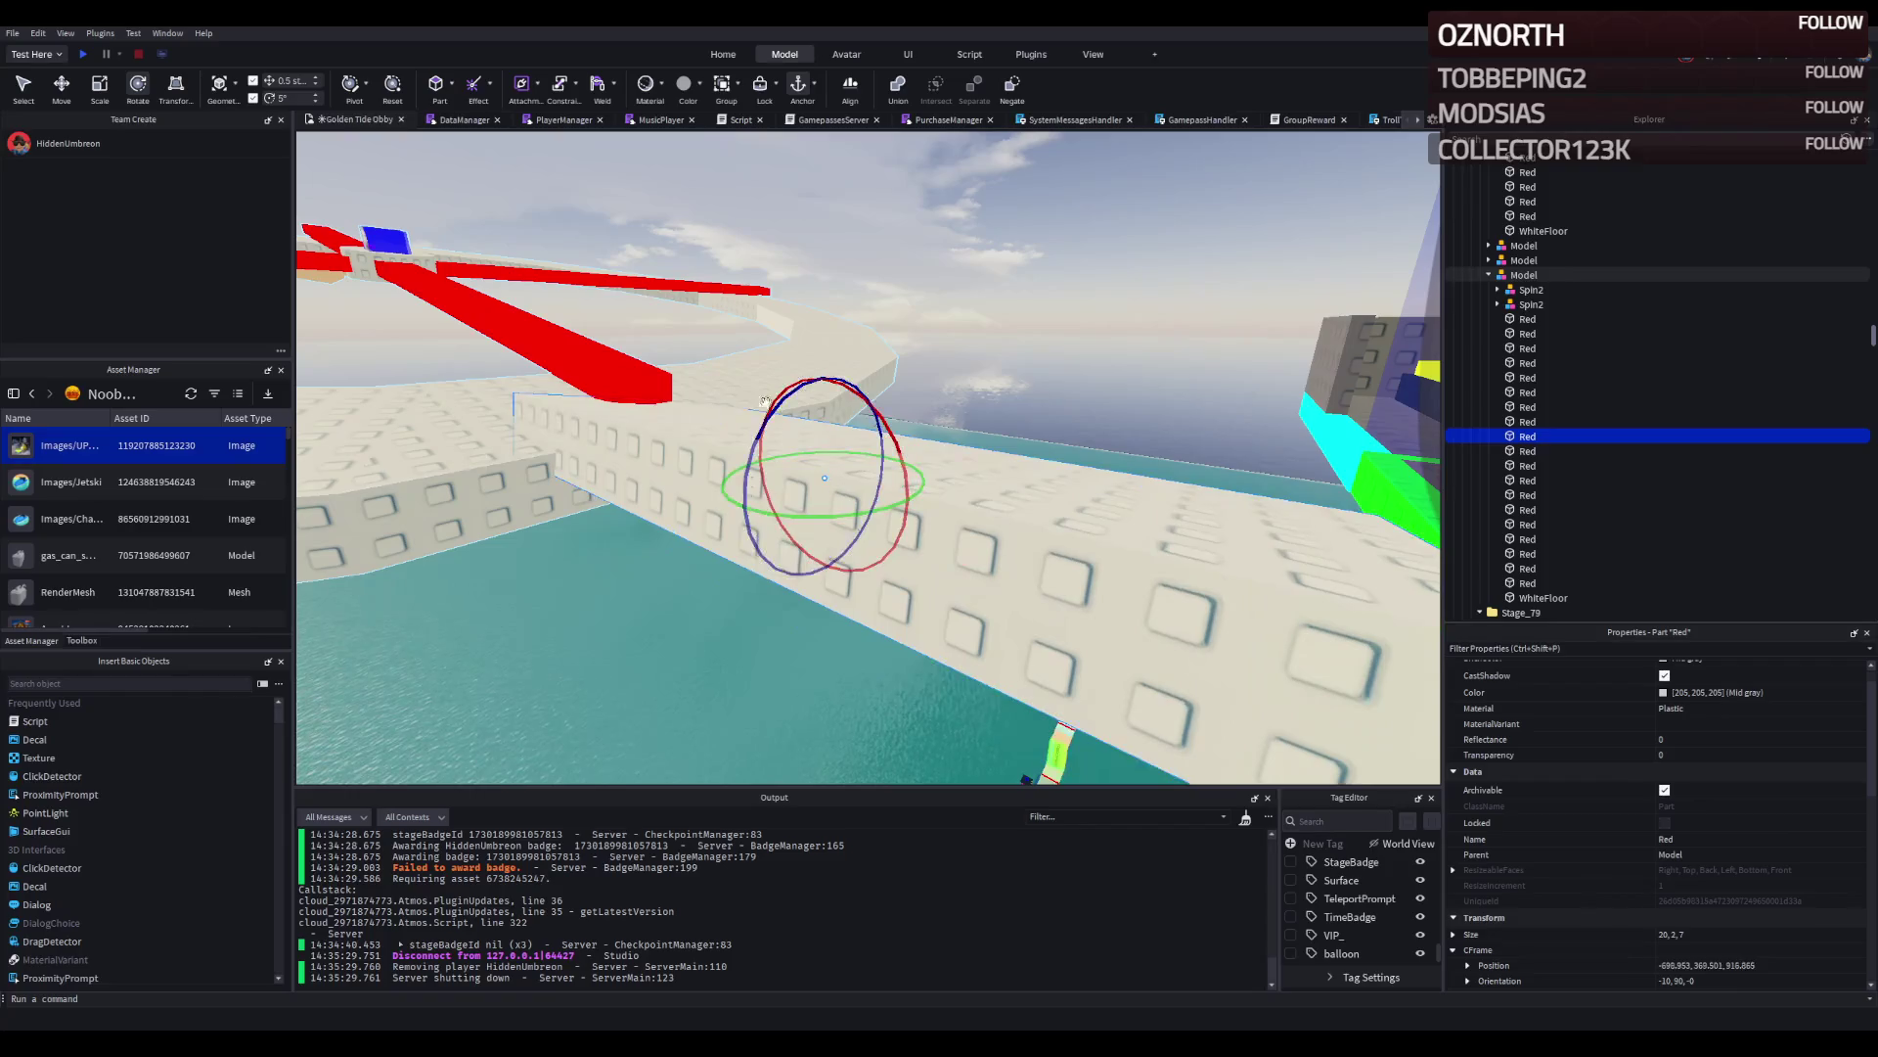
left_click_drag(762, 431, 743, 421)
key("ctrl+2")
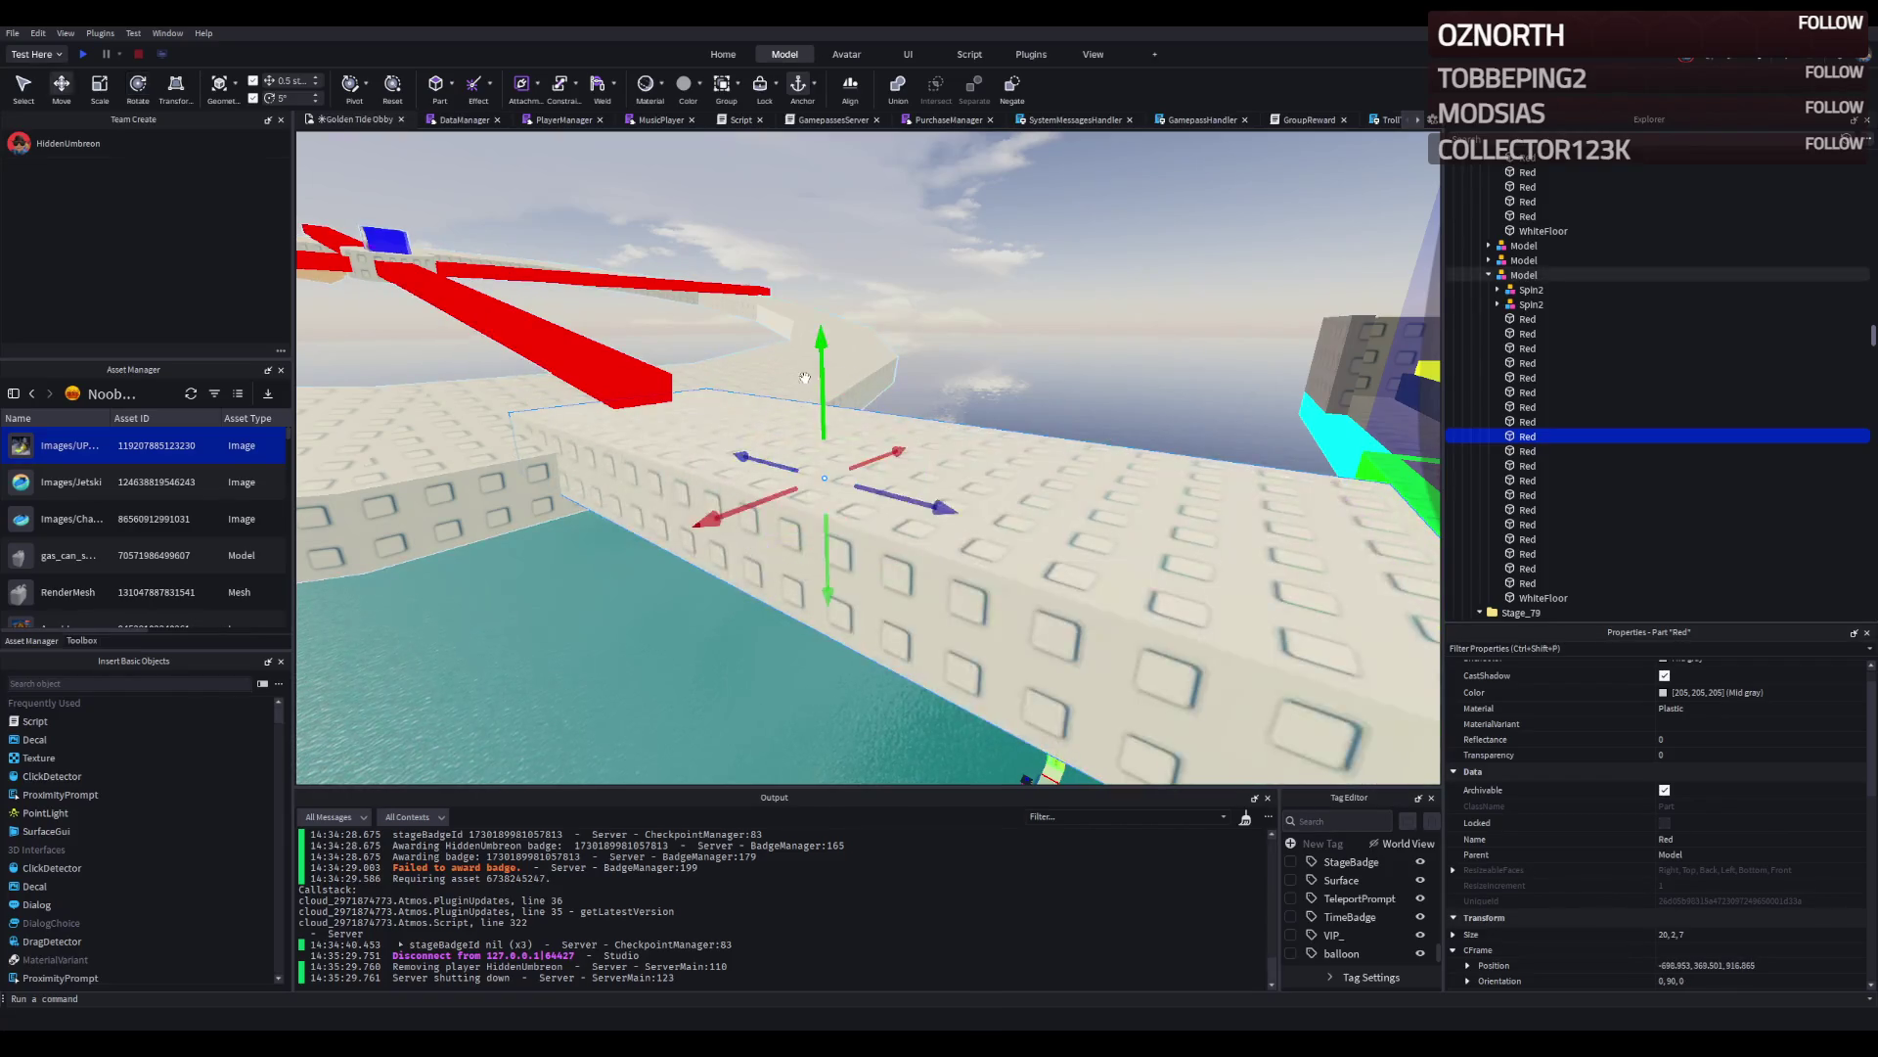
left_click_drag(820, 373, 861, 415)
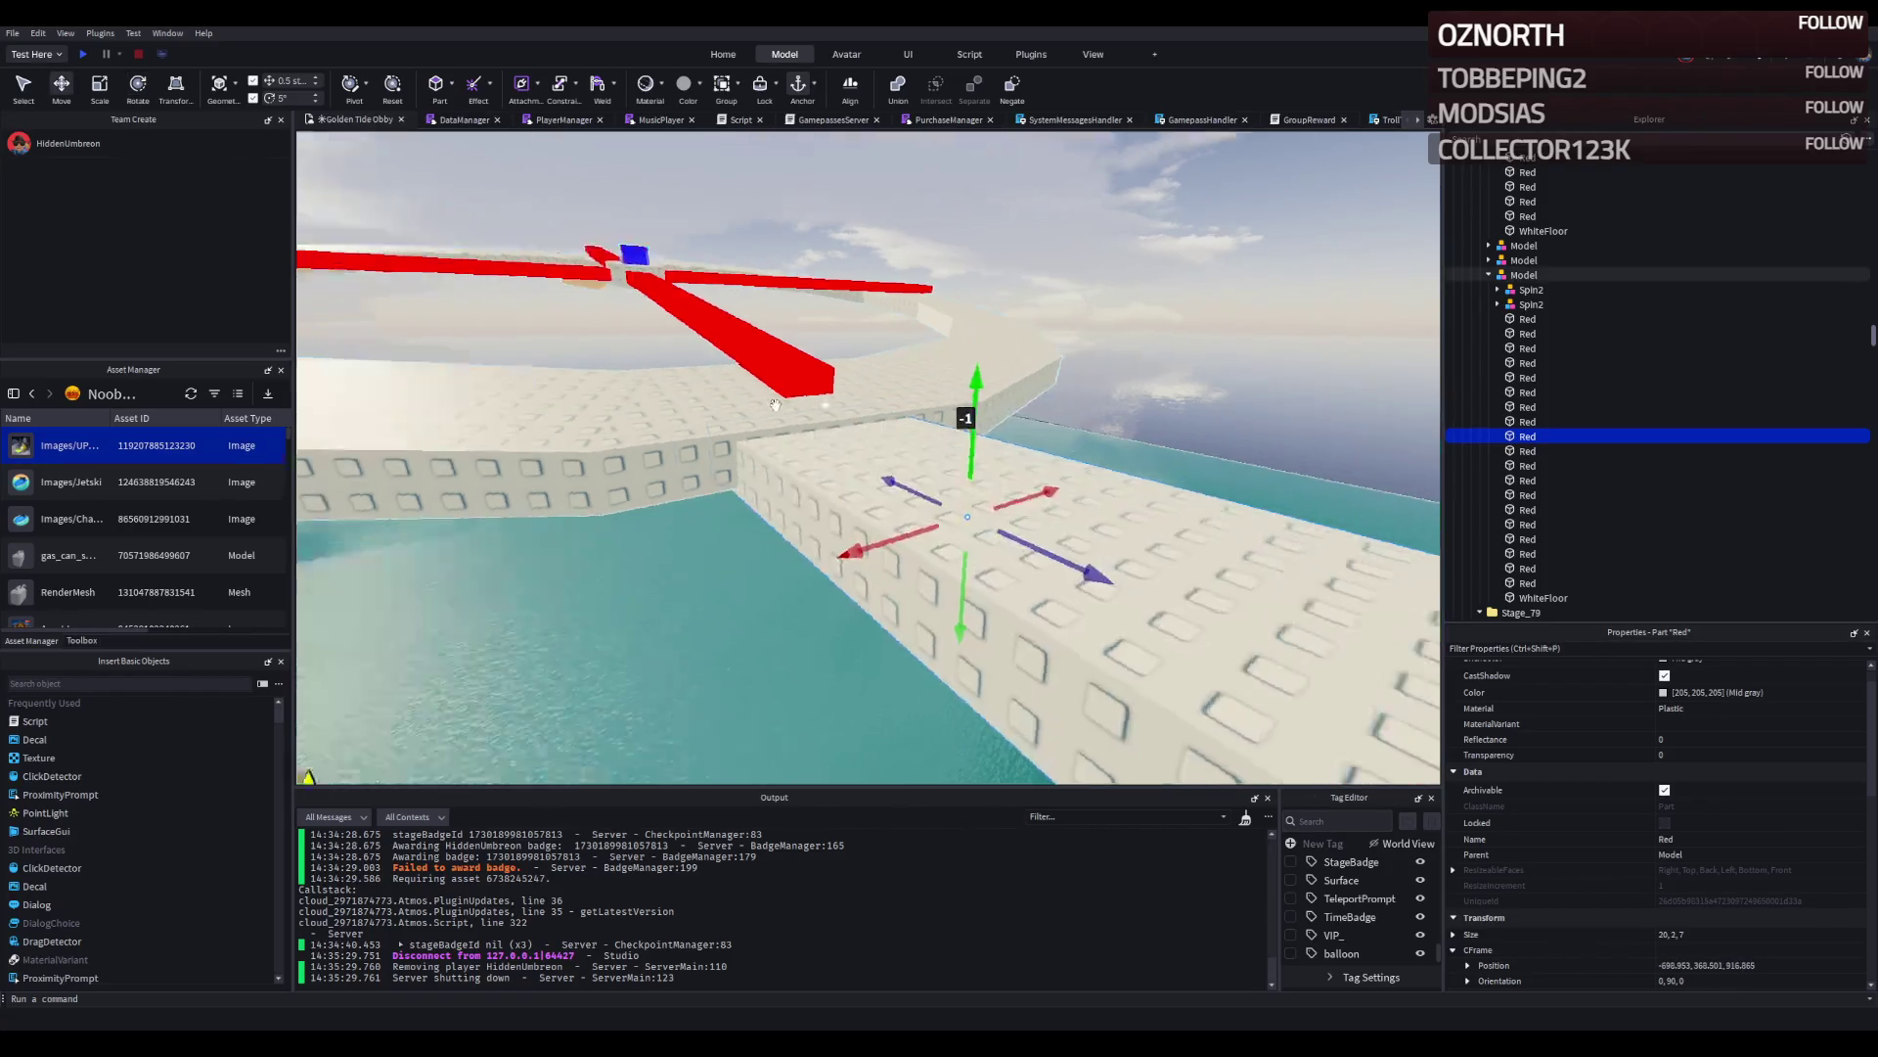
key("ctrl+z")
key("f")
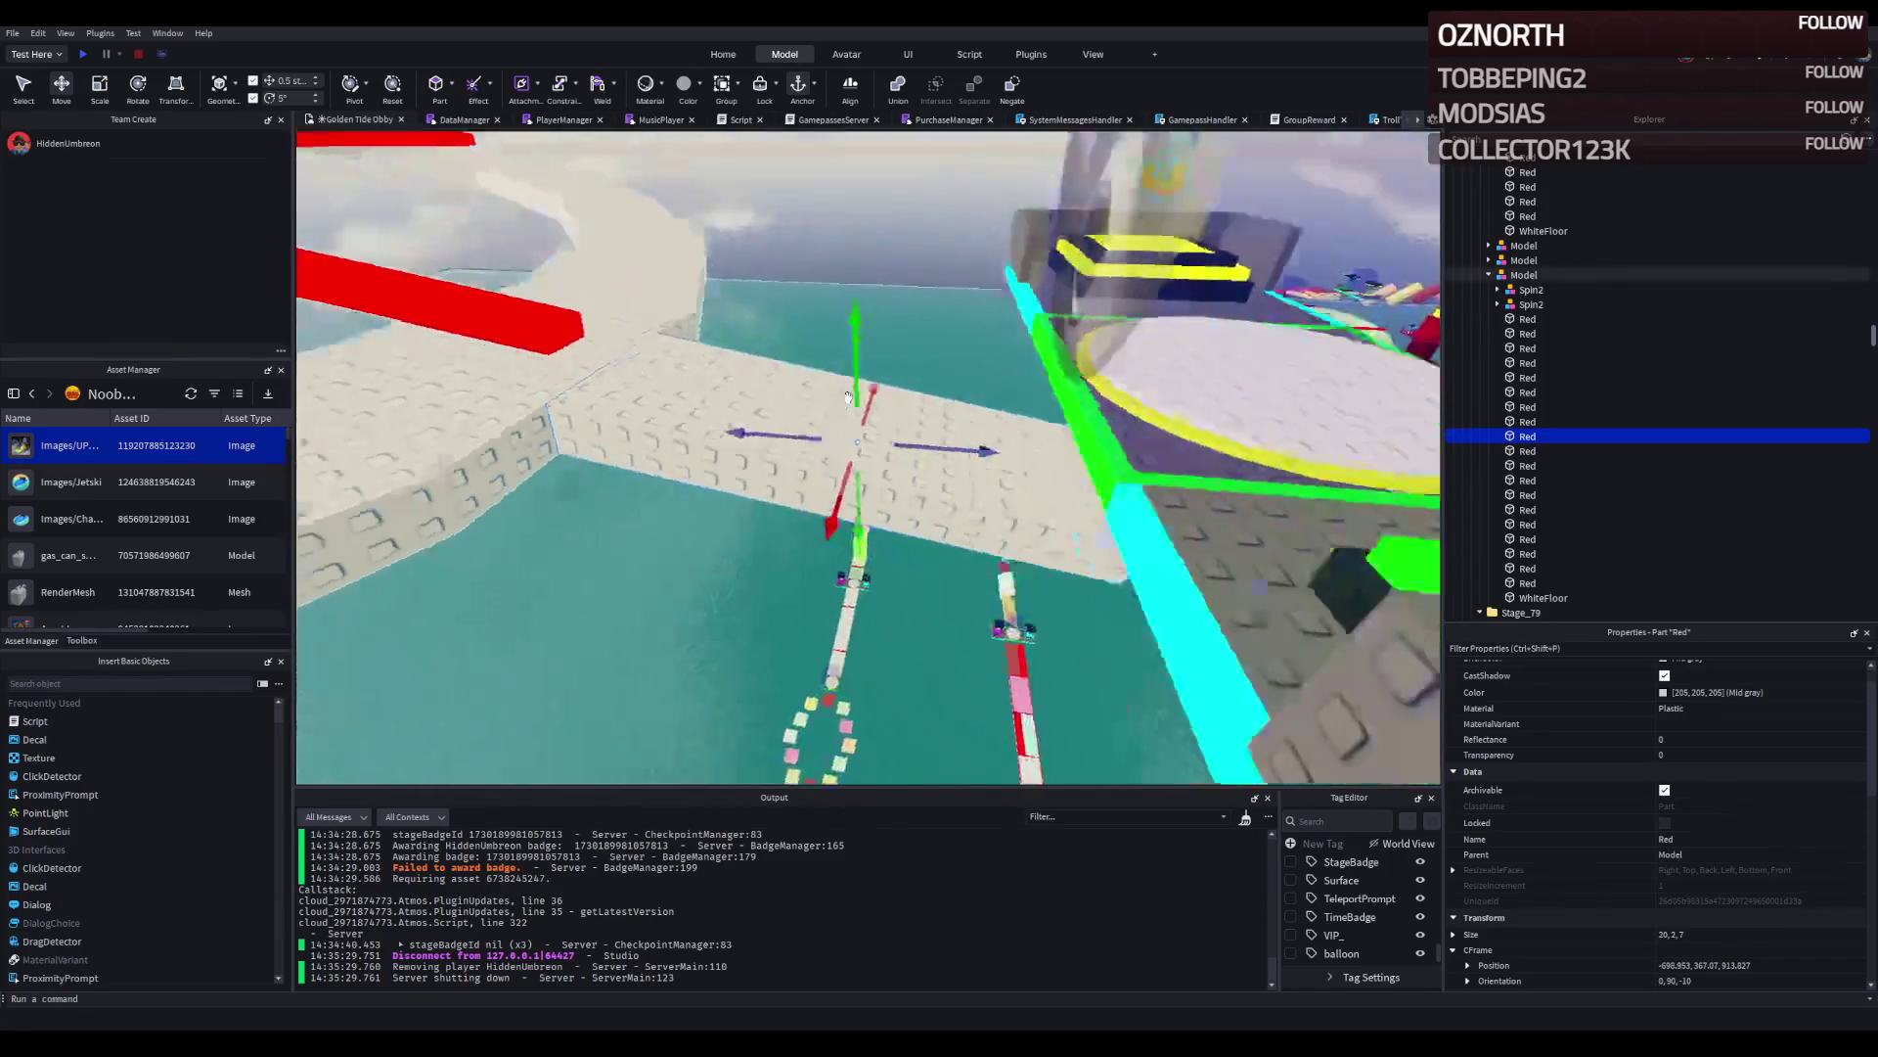
Reselect the spinner ring model and lift it 4 studs.
left_click(1519, 276)
key("f")
left_click_drag(656, 472, 669, 431)
left_click_drag(719, 370, 724, 353)
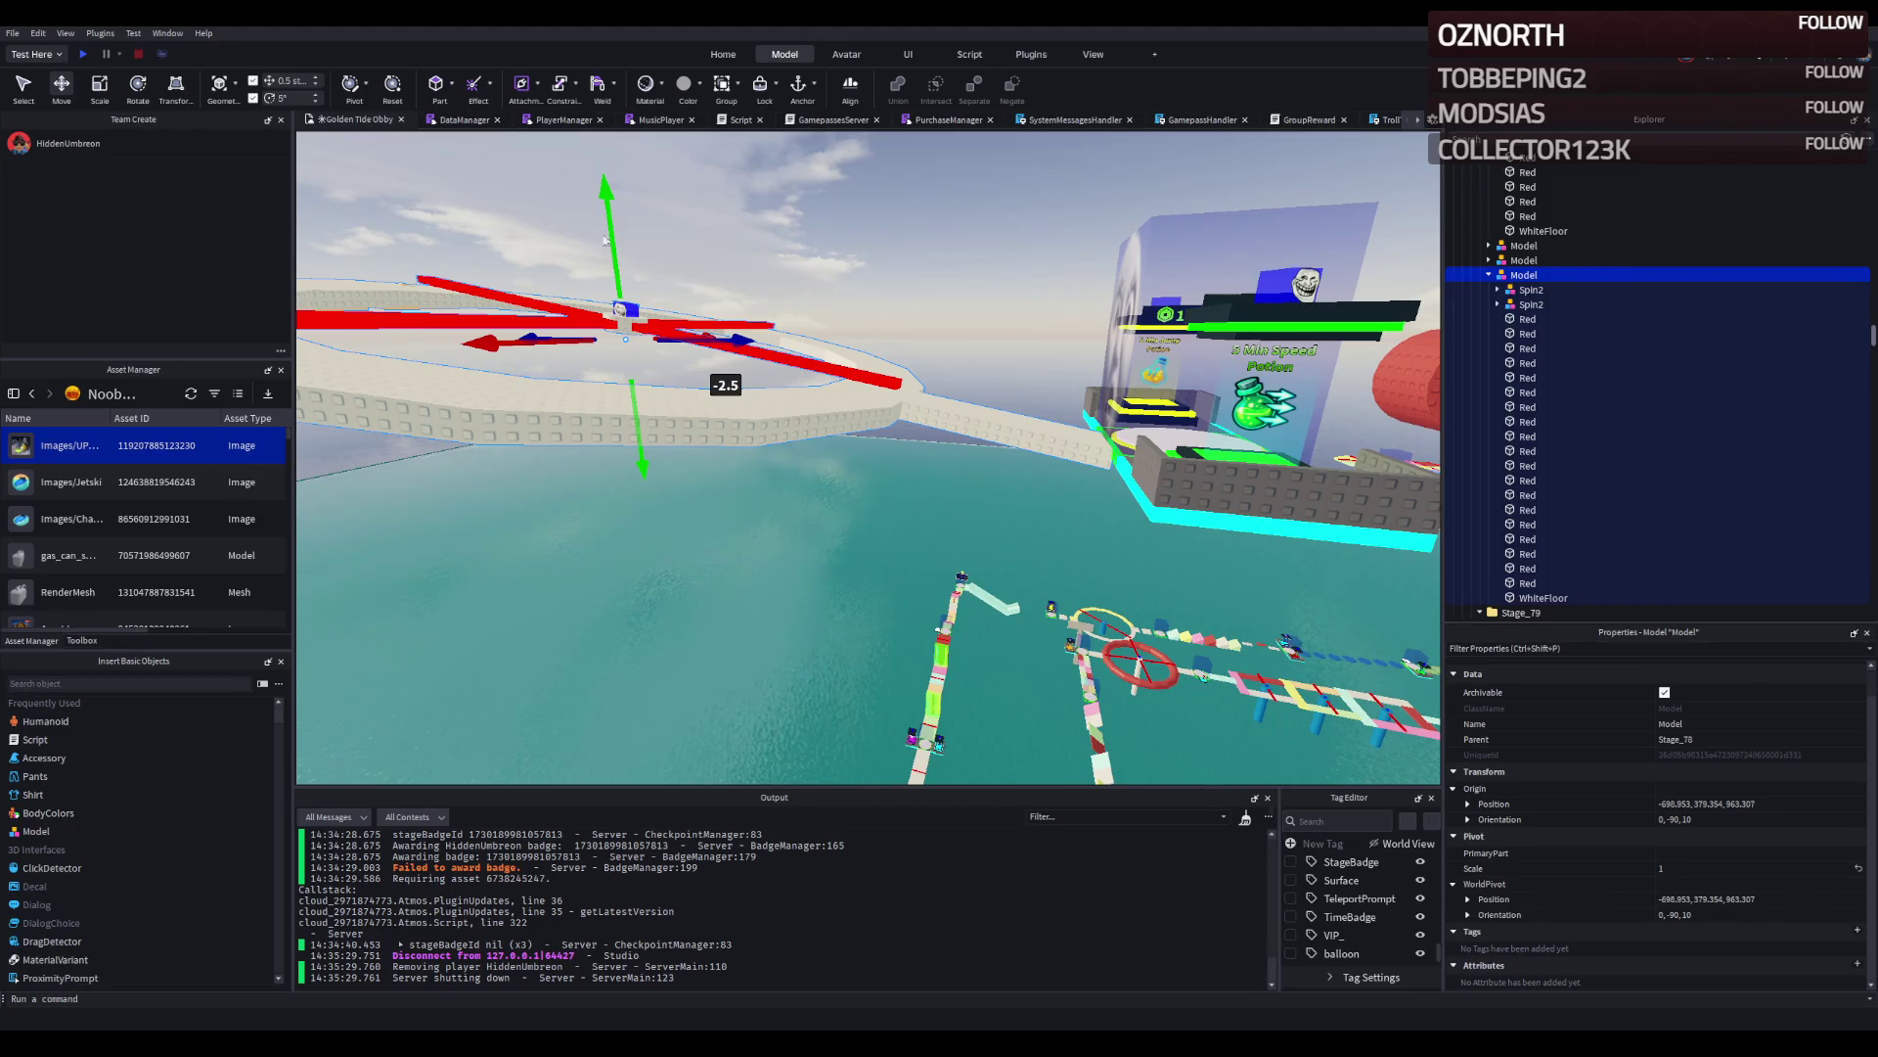
Frame the view on the Stage_79 spinner ring model beside the white studded wall.
scroll("up", 3)
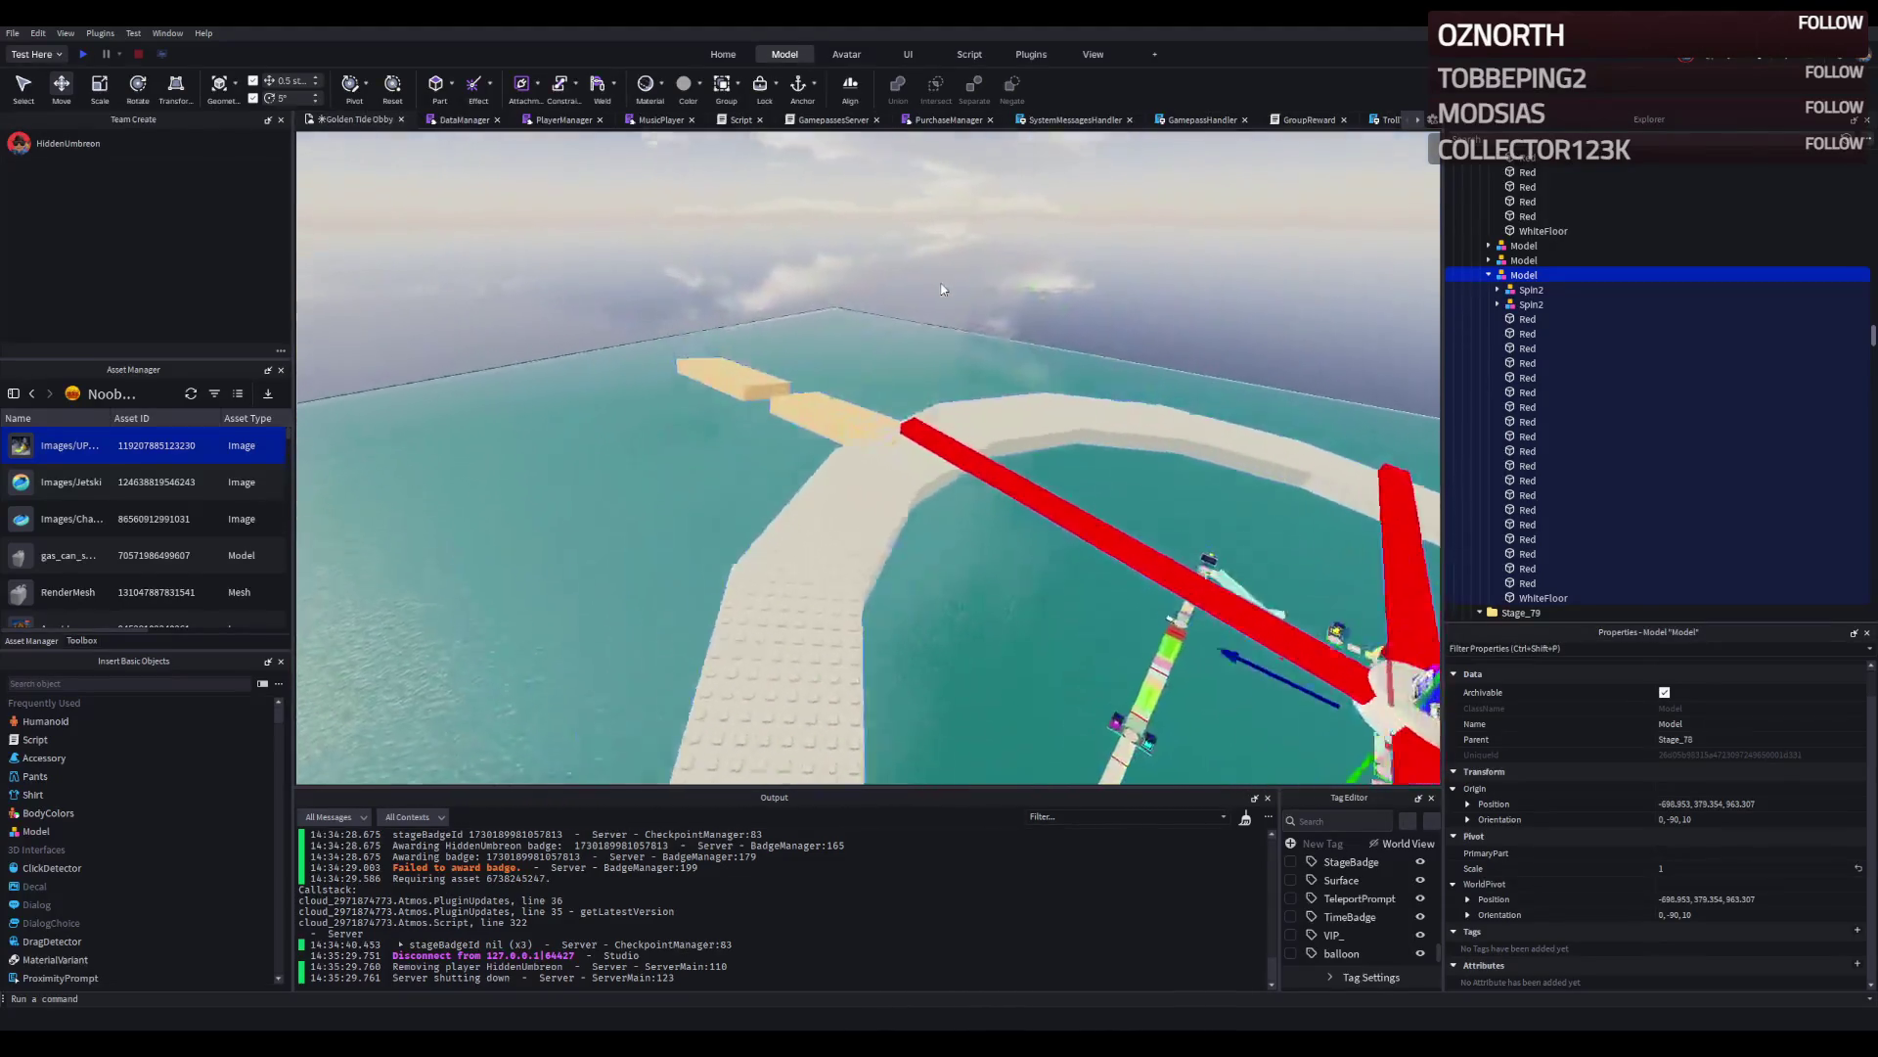
key("f")
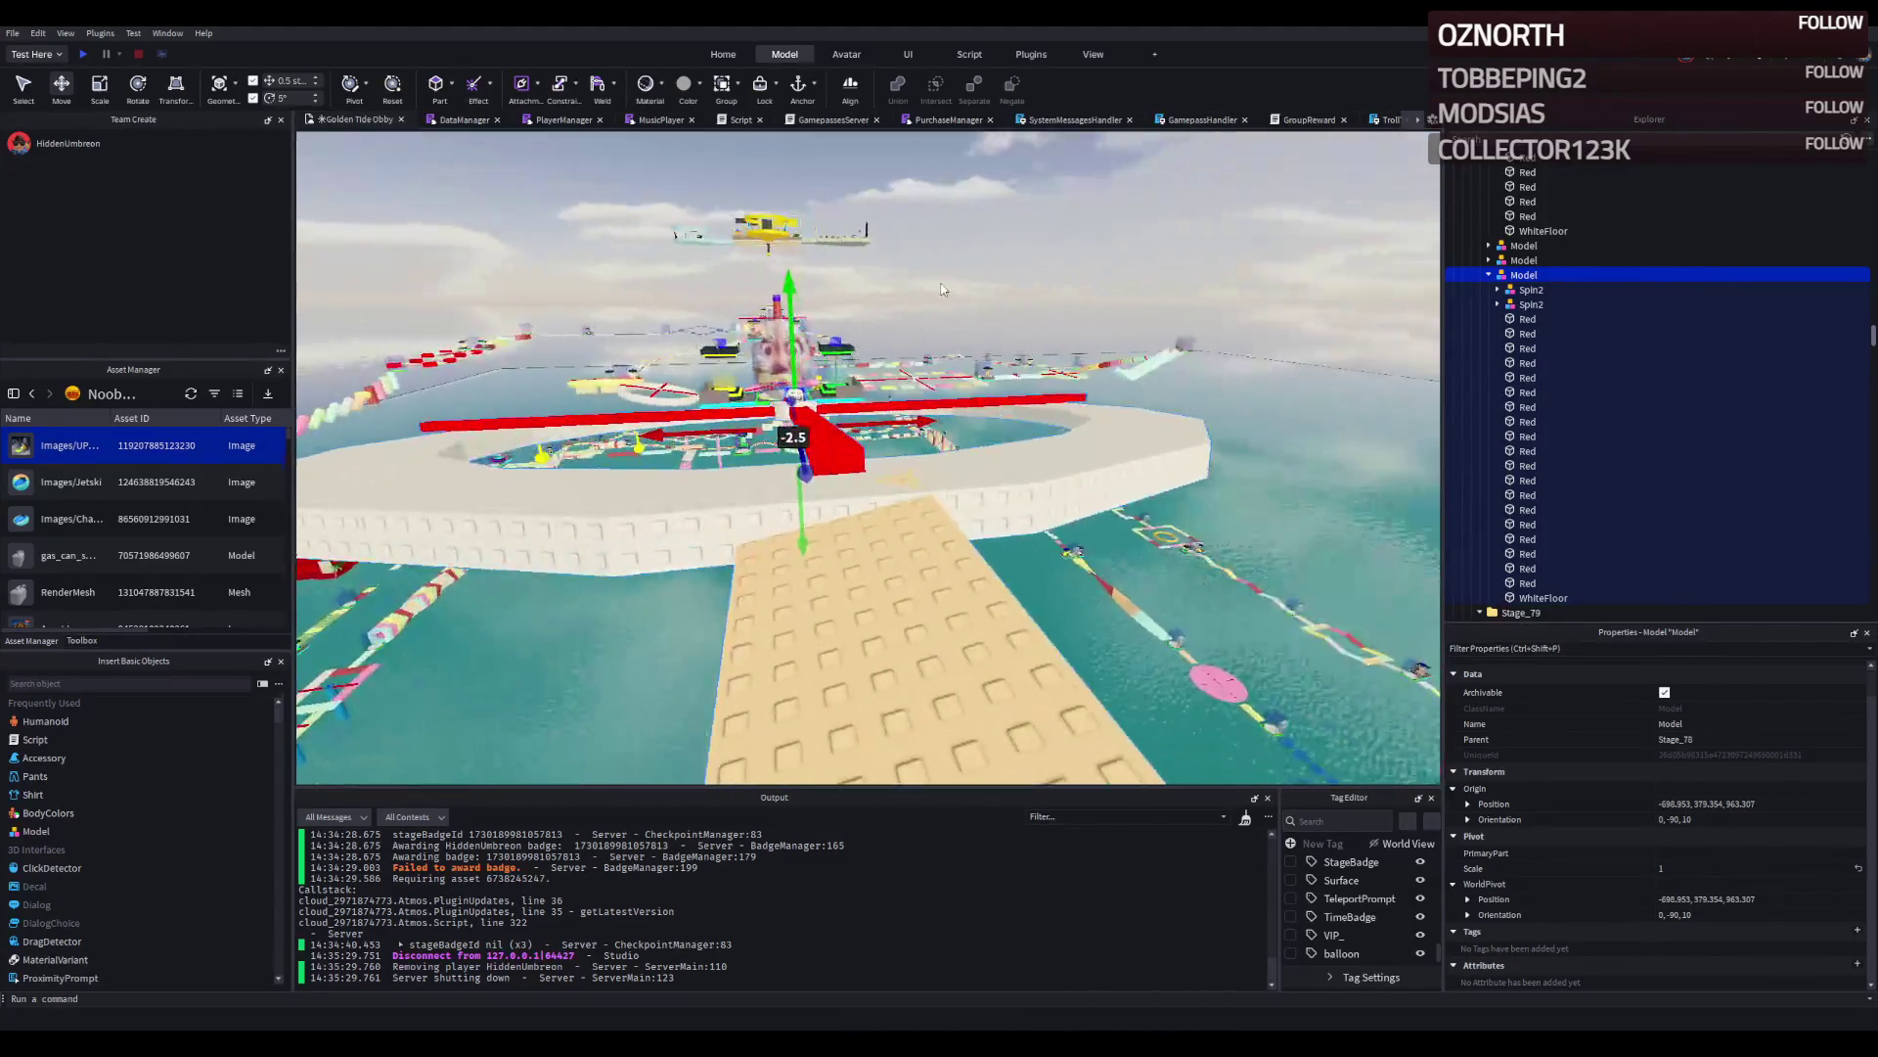
Move a tan bridge plank into place and lower the large tan beam by 1 stud.
left_click(775, 545)
left_click_drag(776, 545, 783, 489)
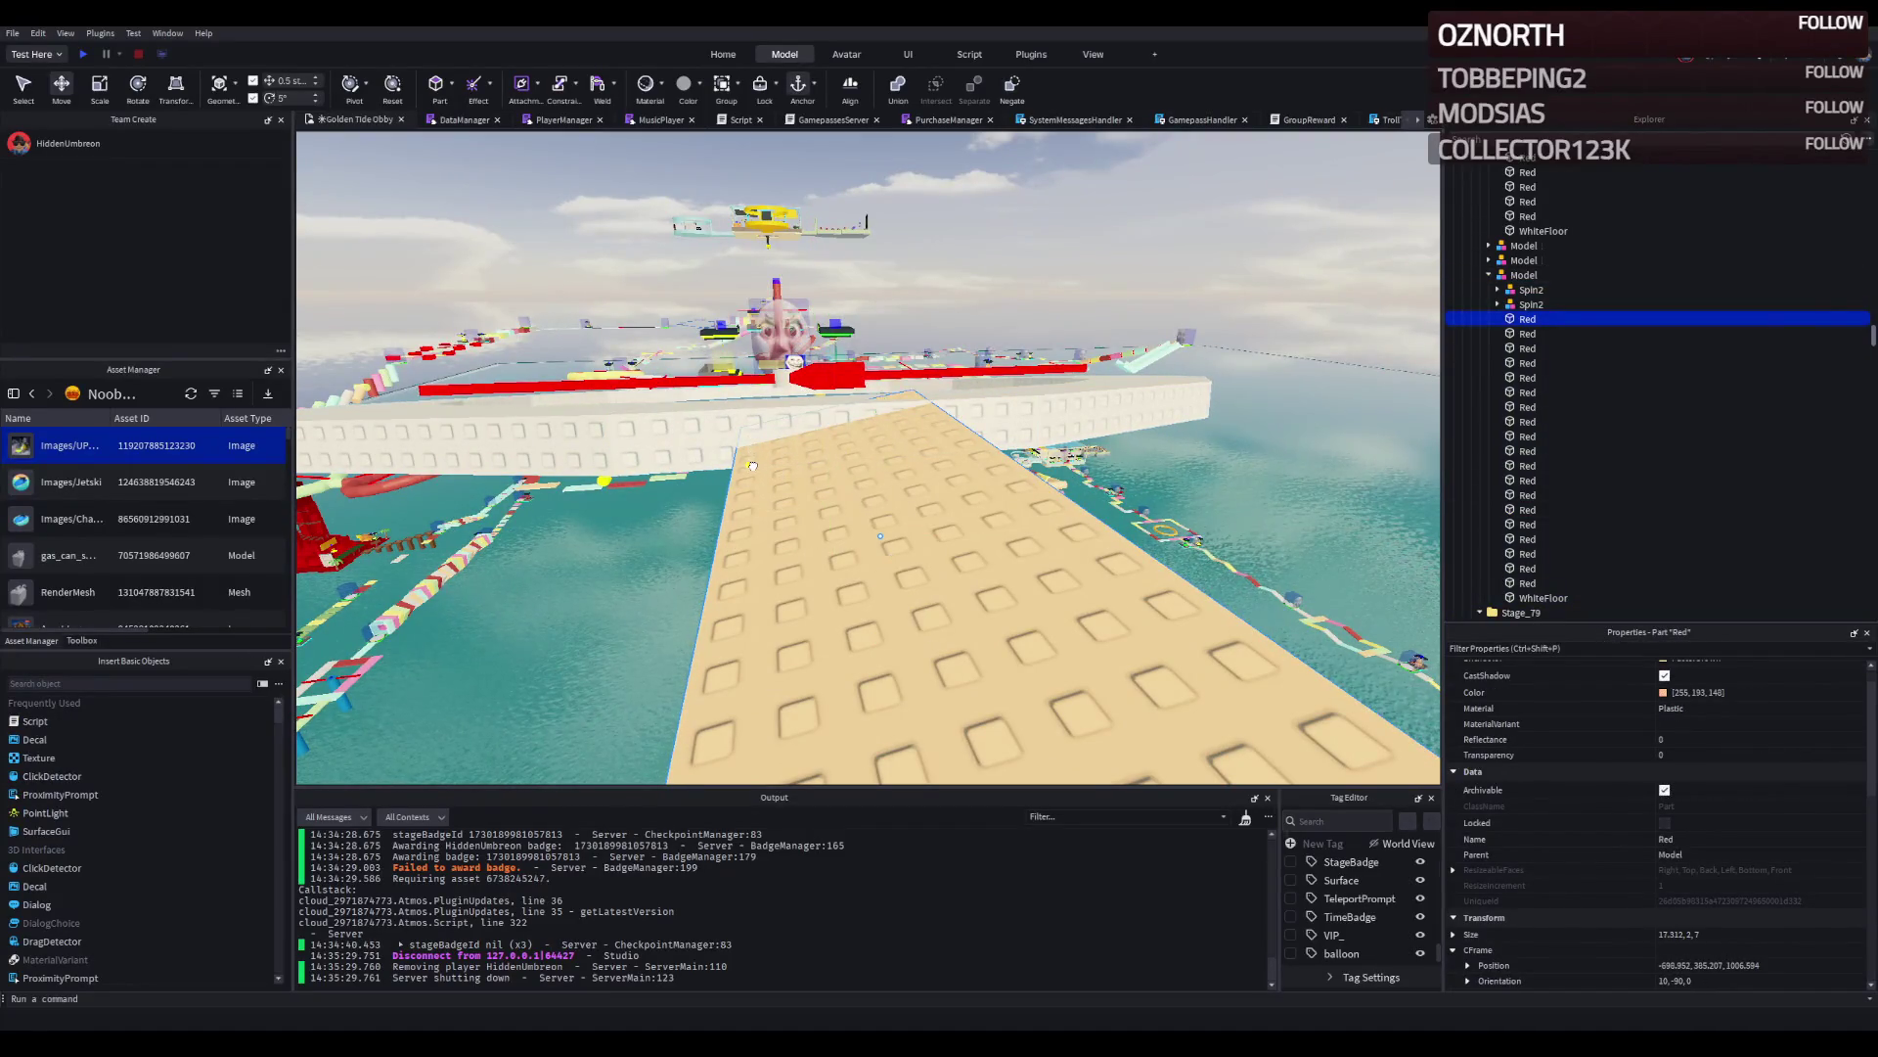
scroll("down", 3)
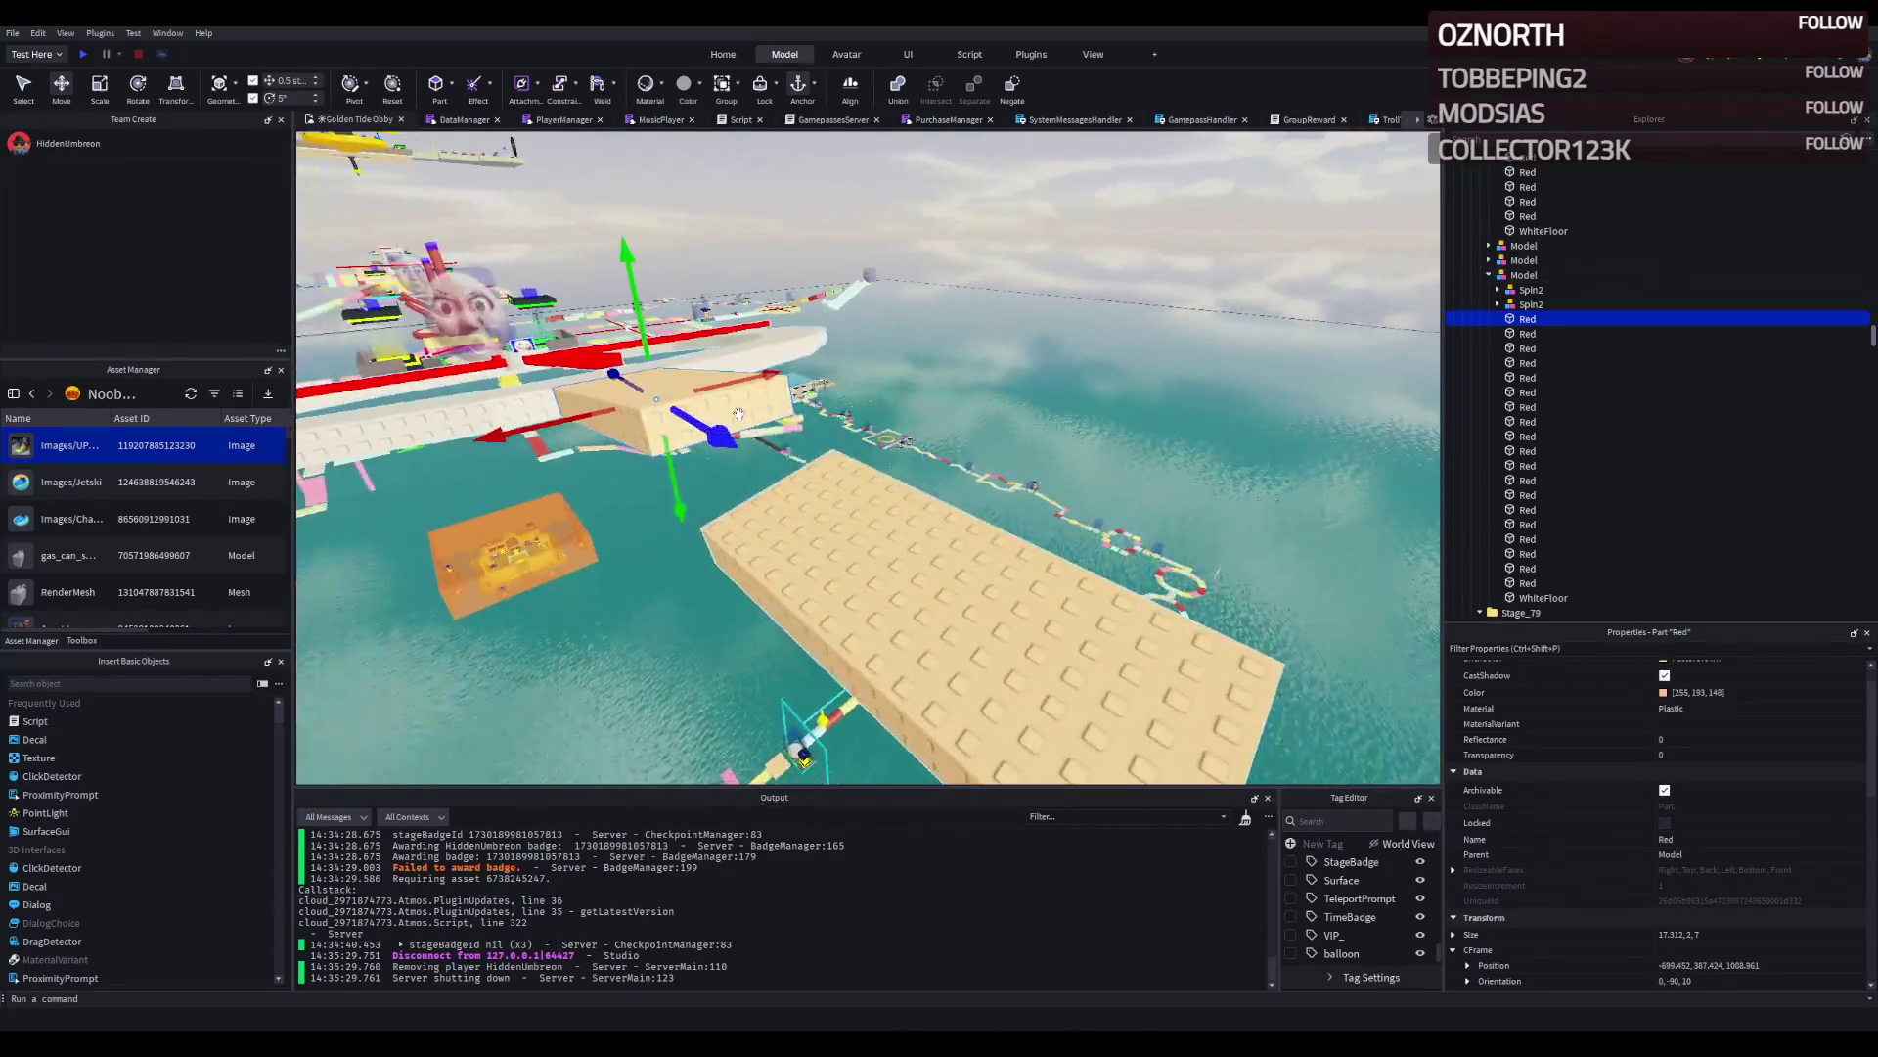
left_click(826, 519)
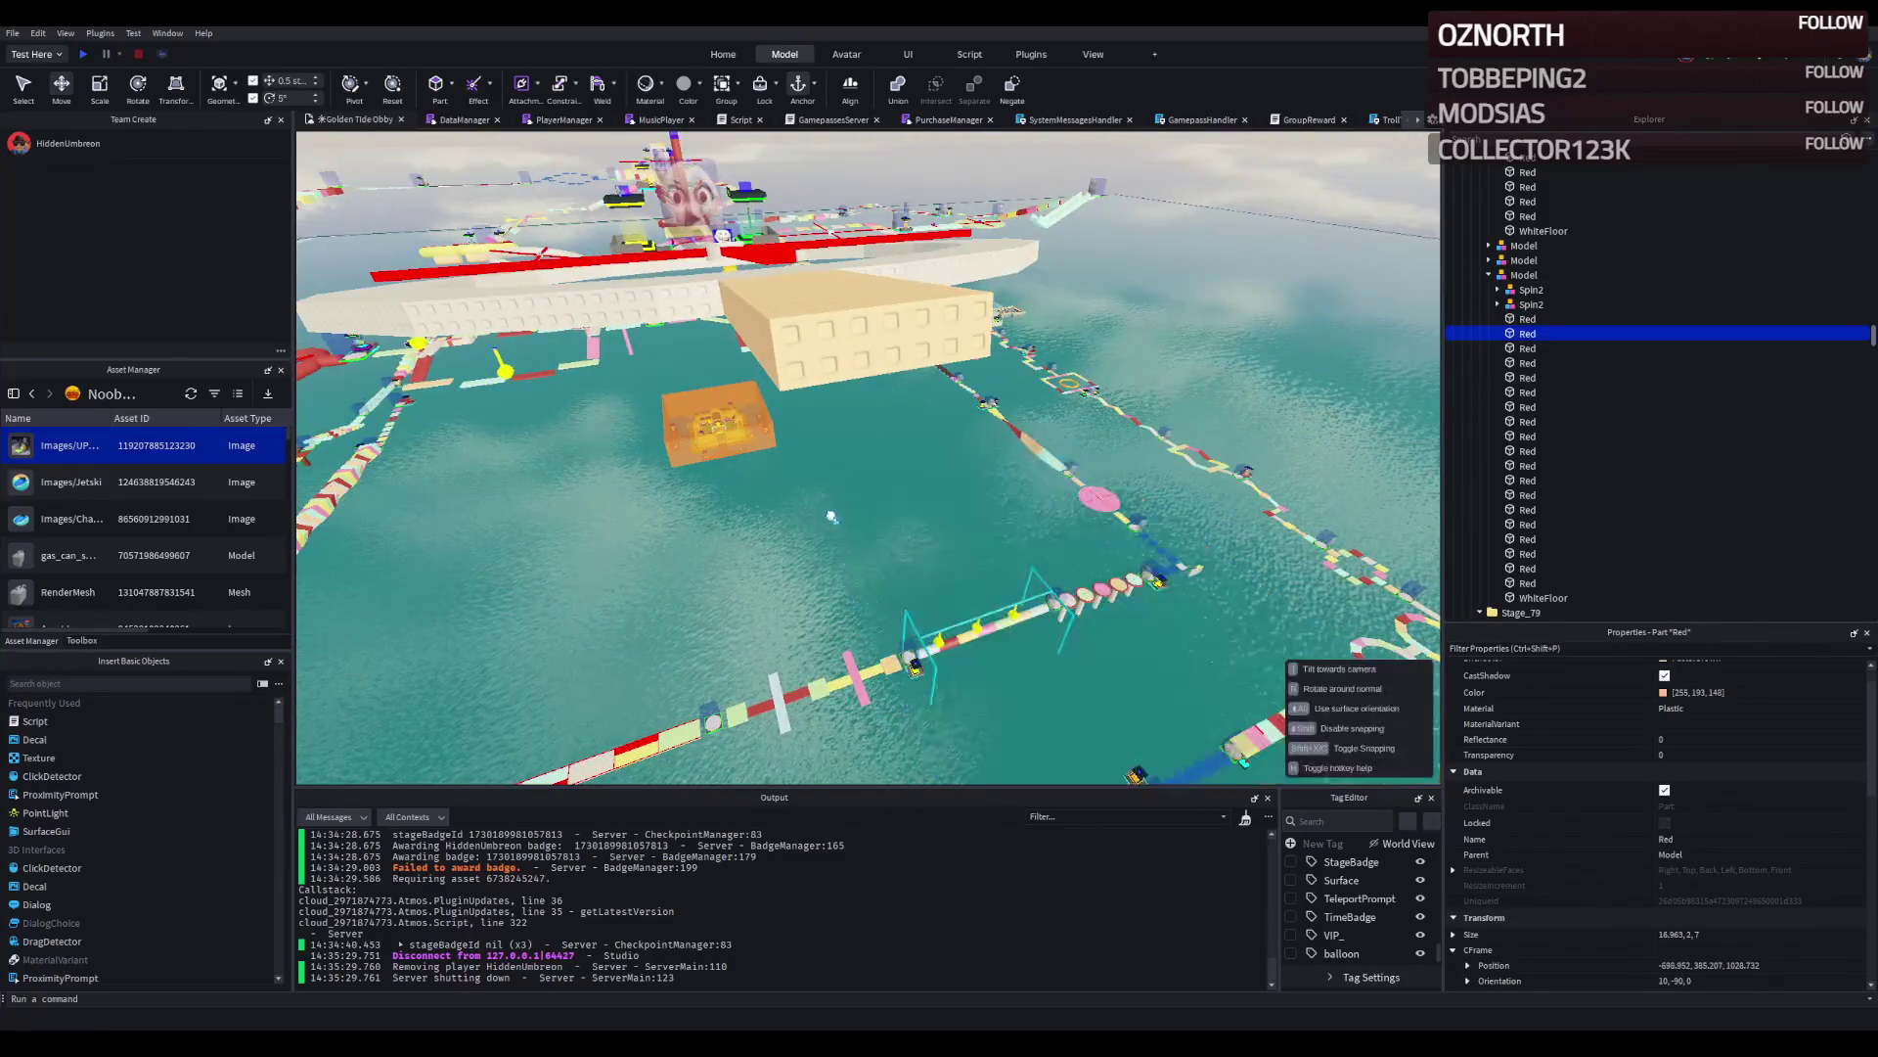
scroll("up", 3)
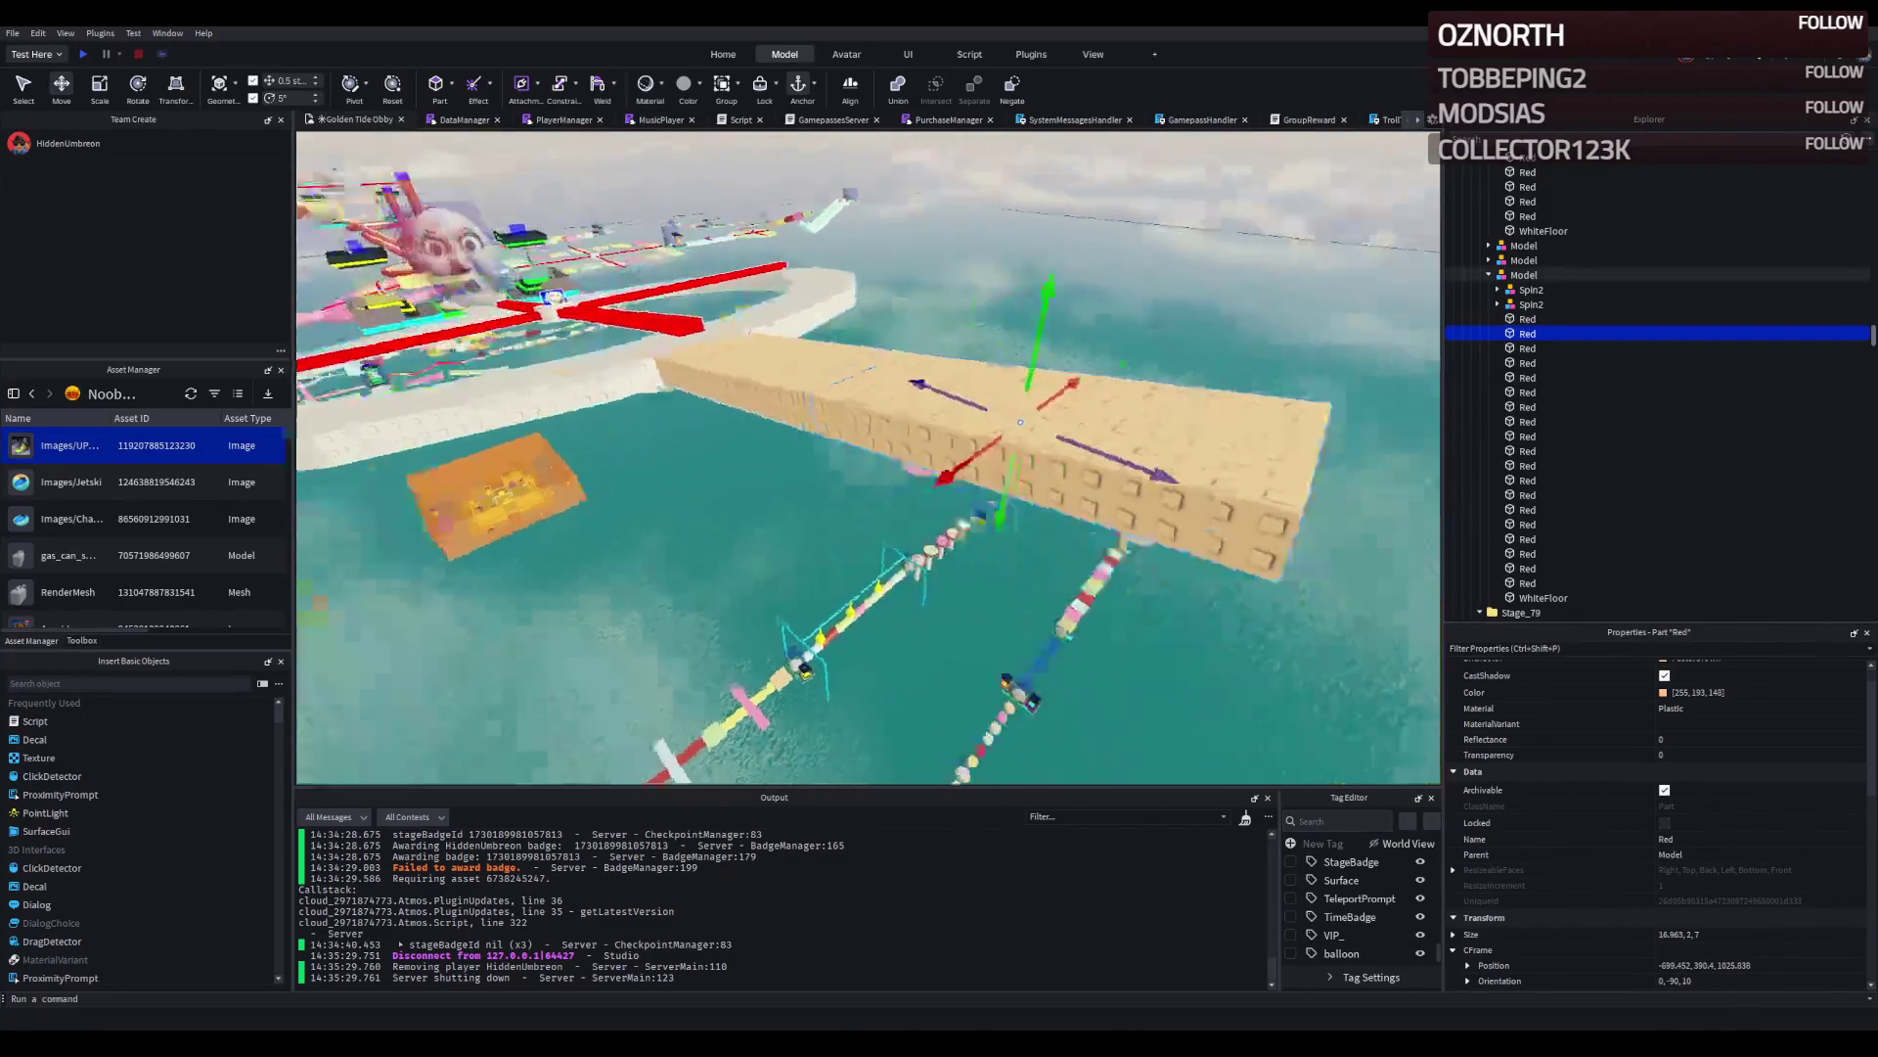
scroll("down", 3)
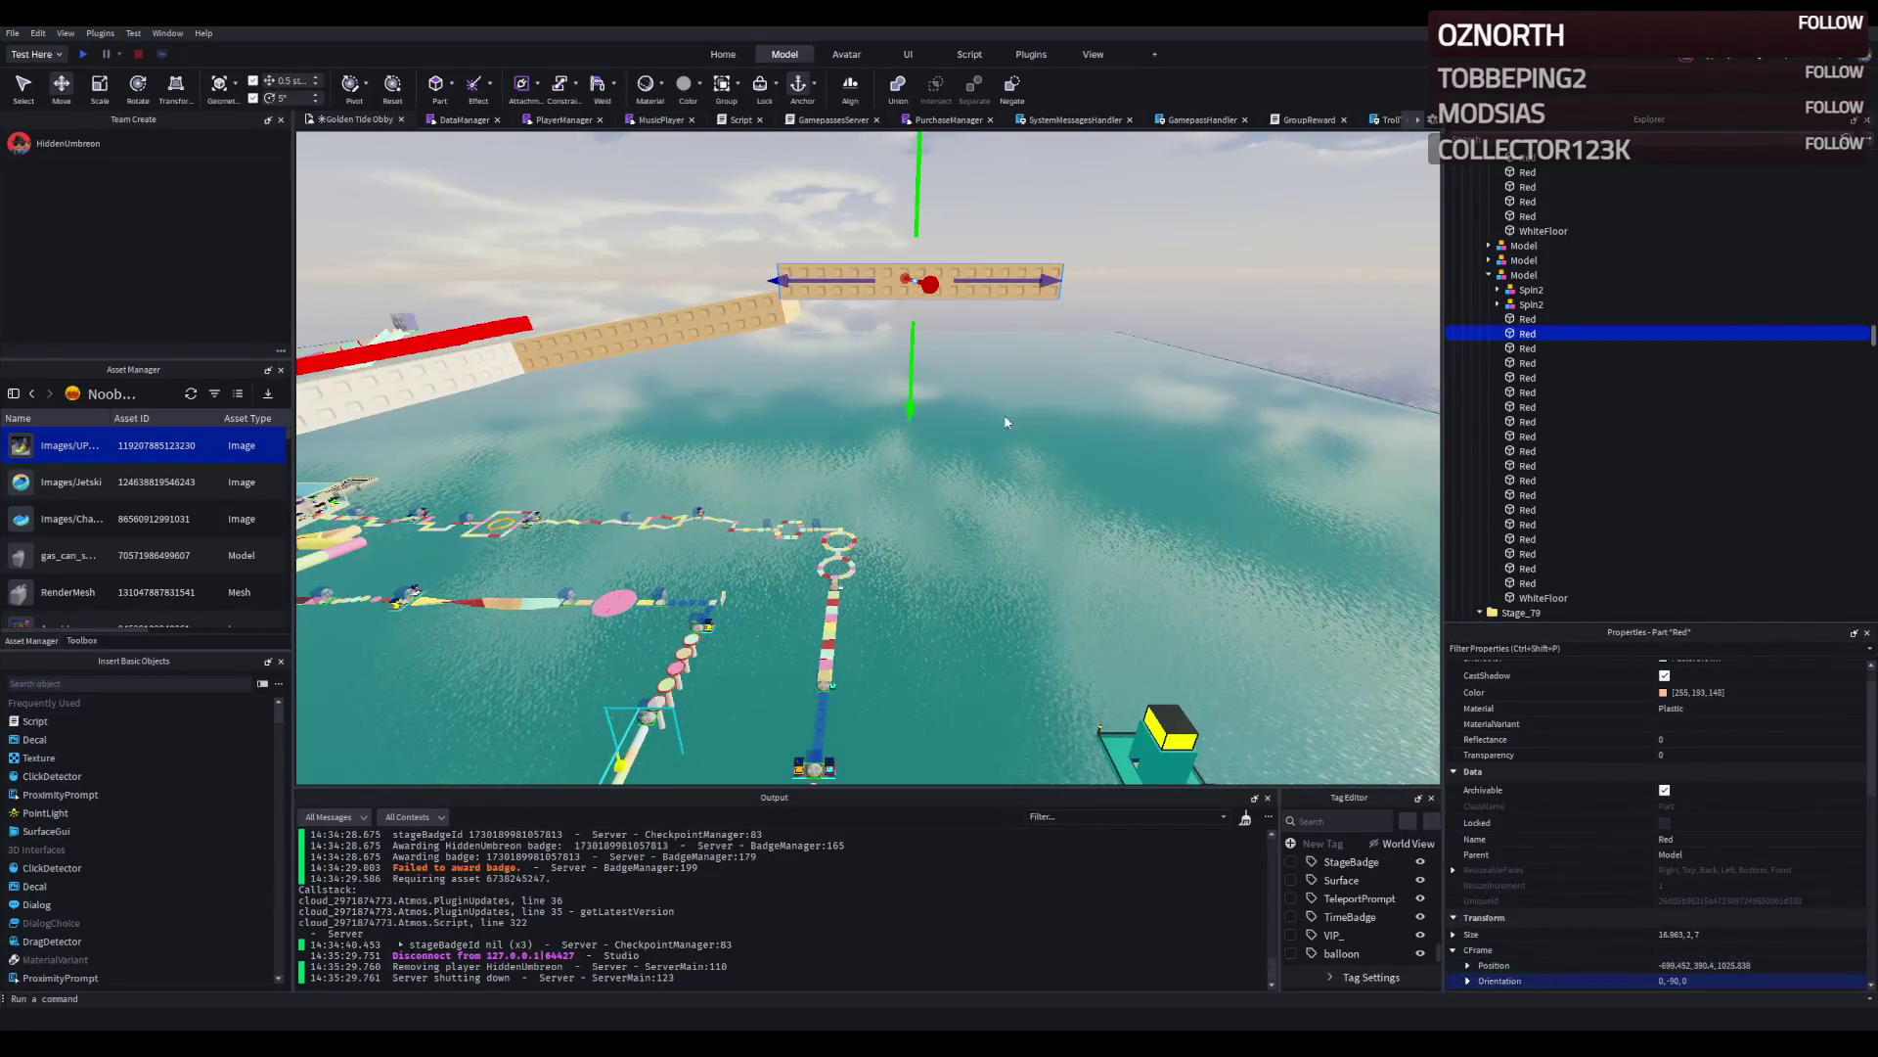
scroll("up", 3)
left_click_drag(978, 421, 975, 412)
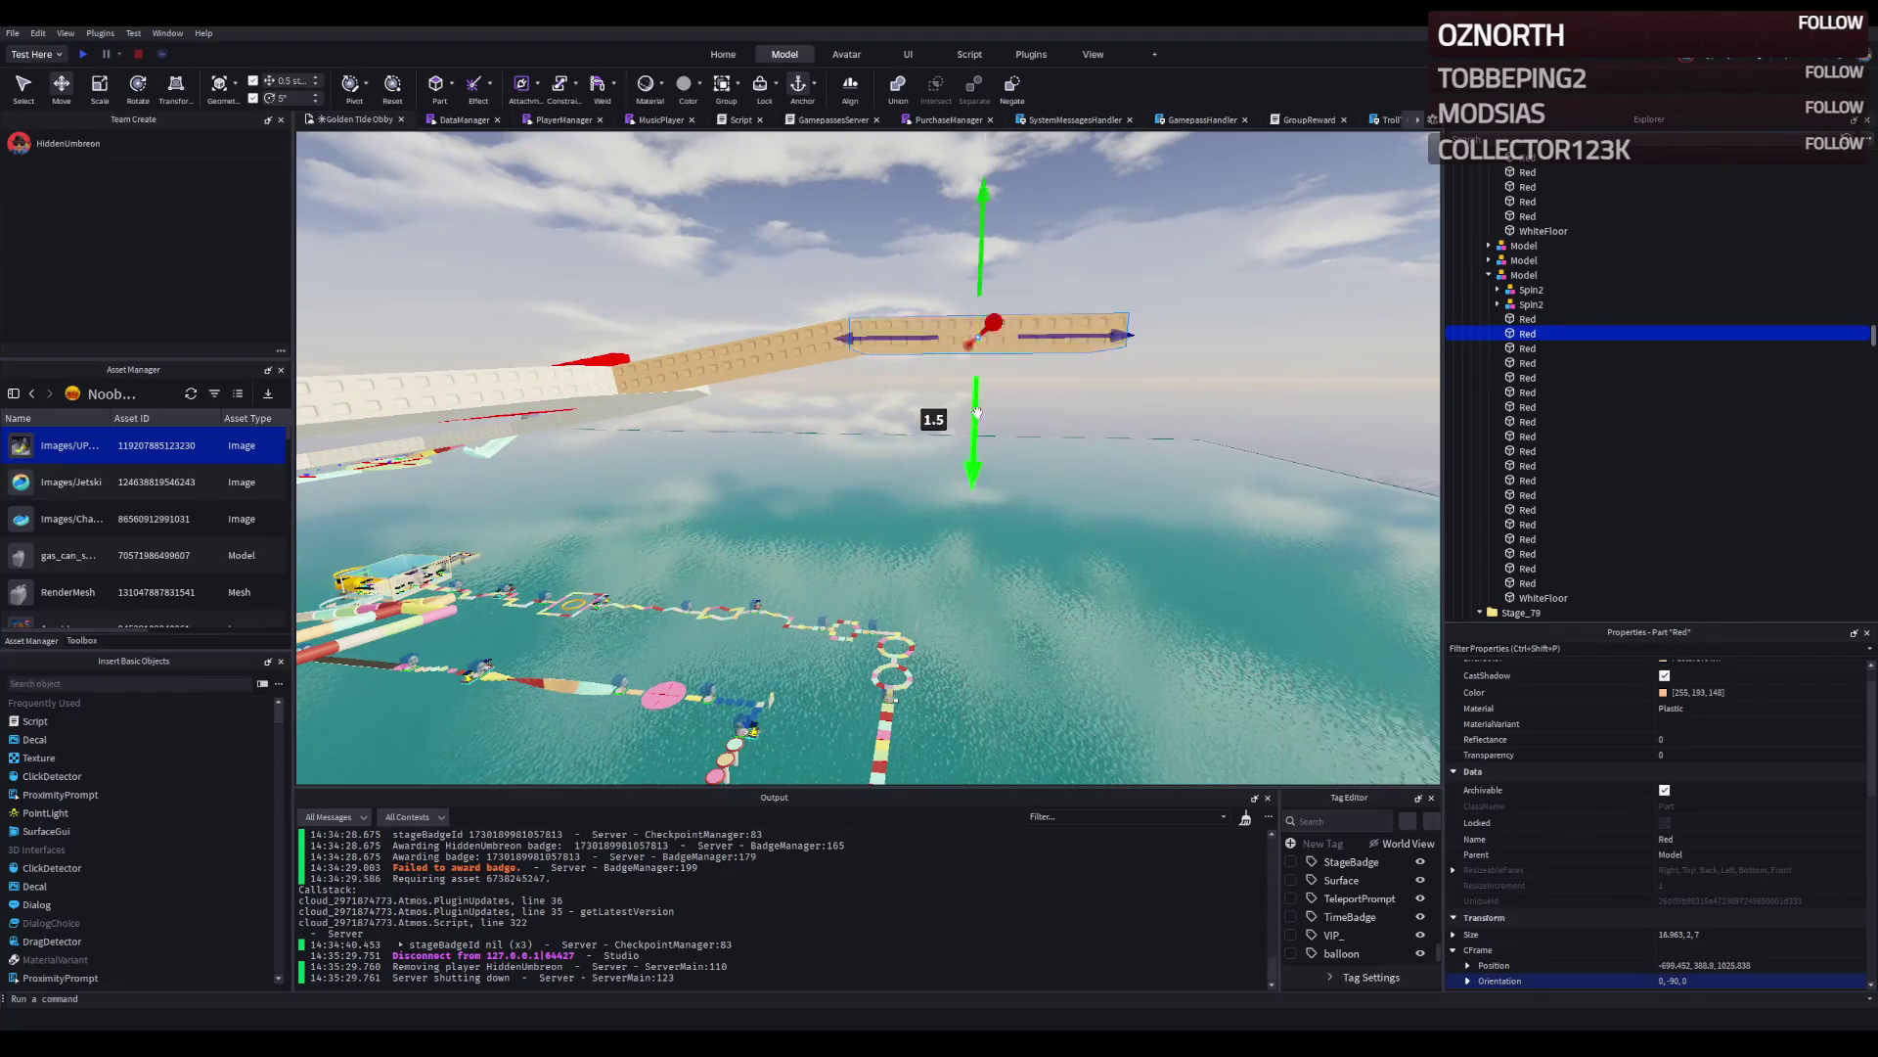
left_click(1524, 275)
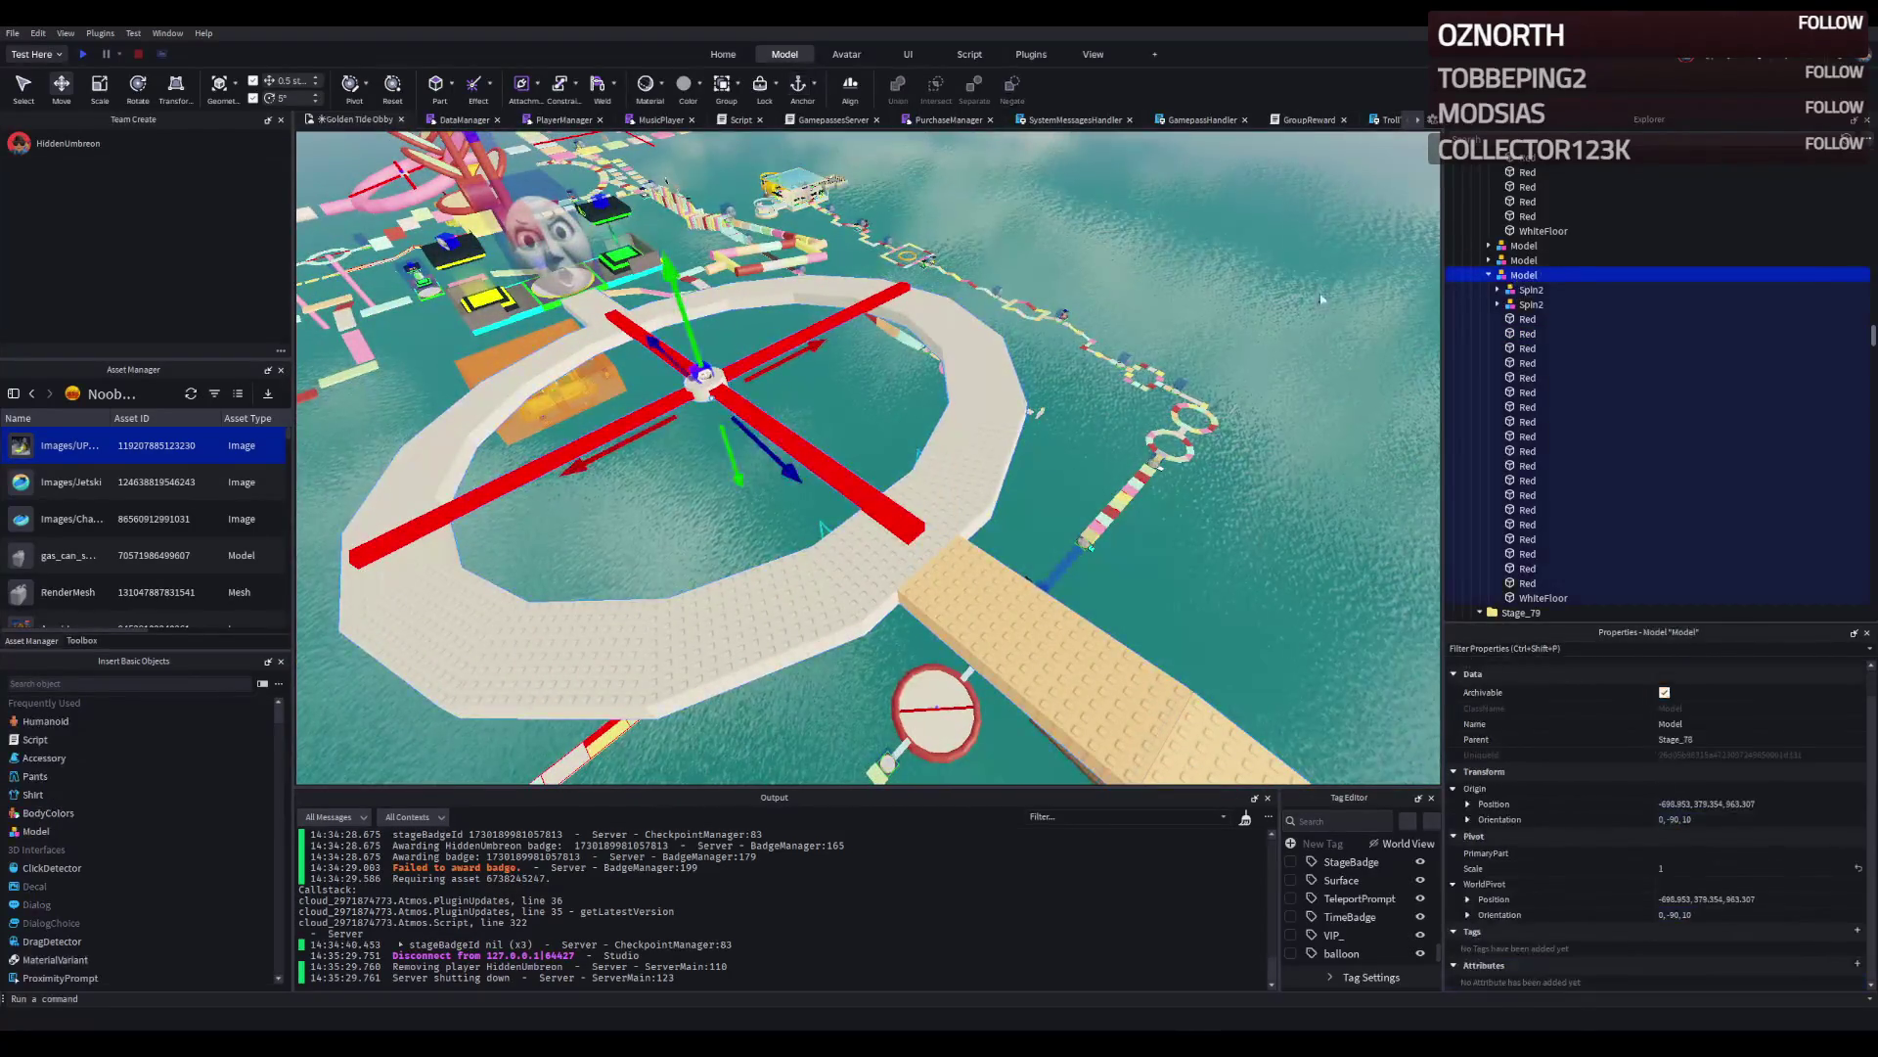
Duplicate the spinner ring and slide the copy 62.5 studs out to -632.23, 379.354, 1038.131.
key("ctrl+d")
left_click_drag(931, 378, 1259, 540)
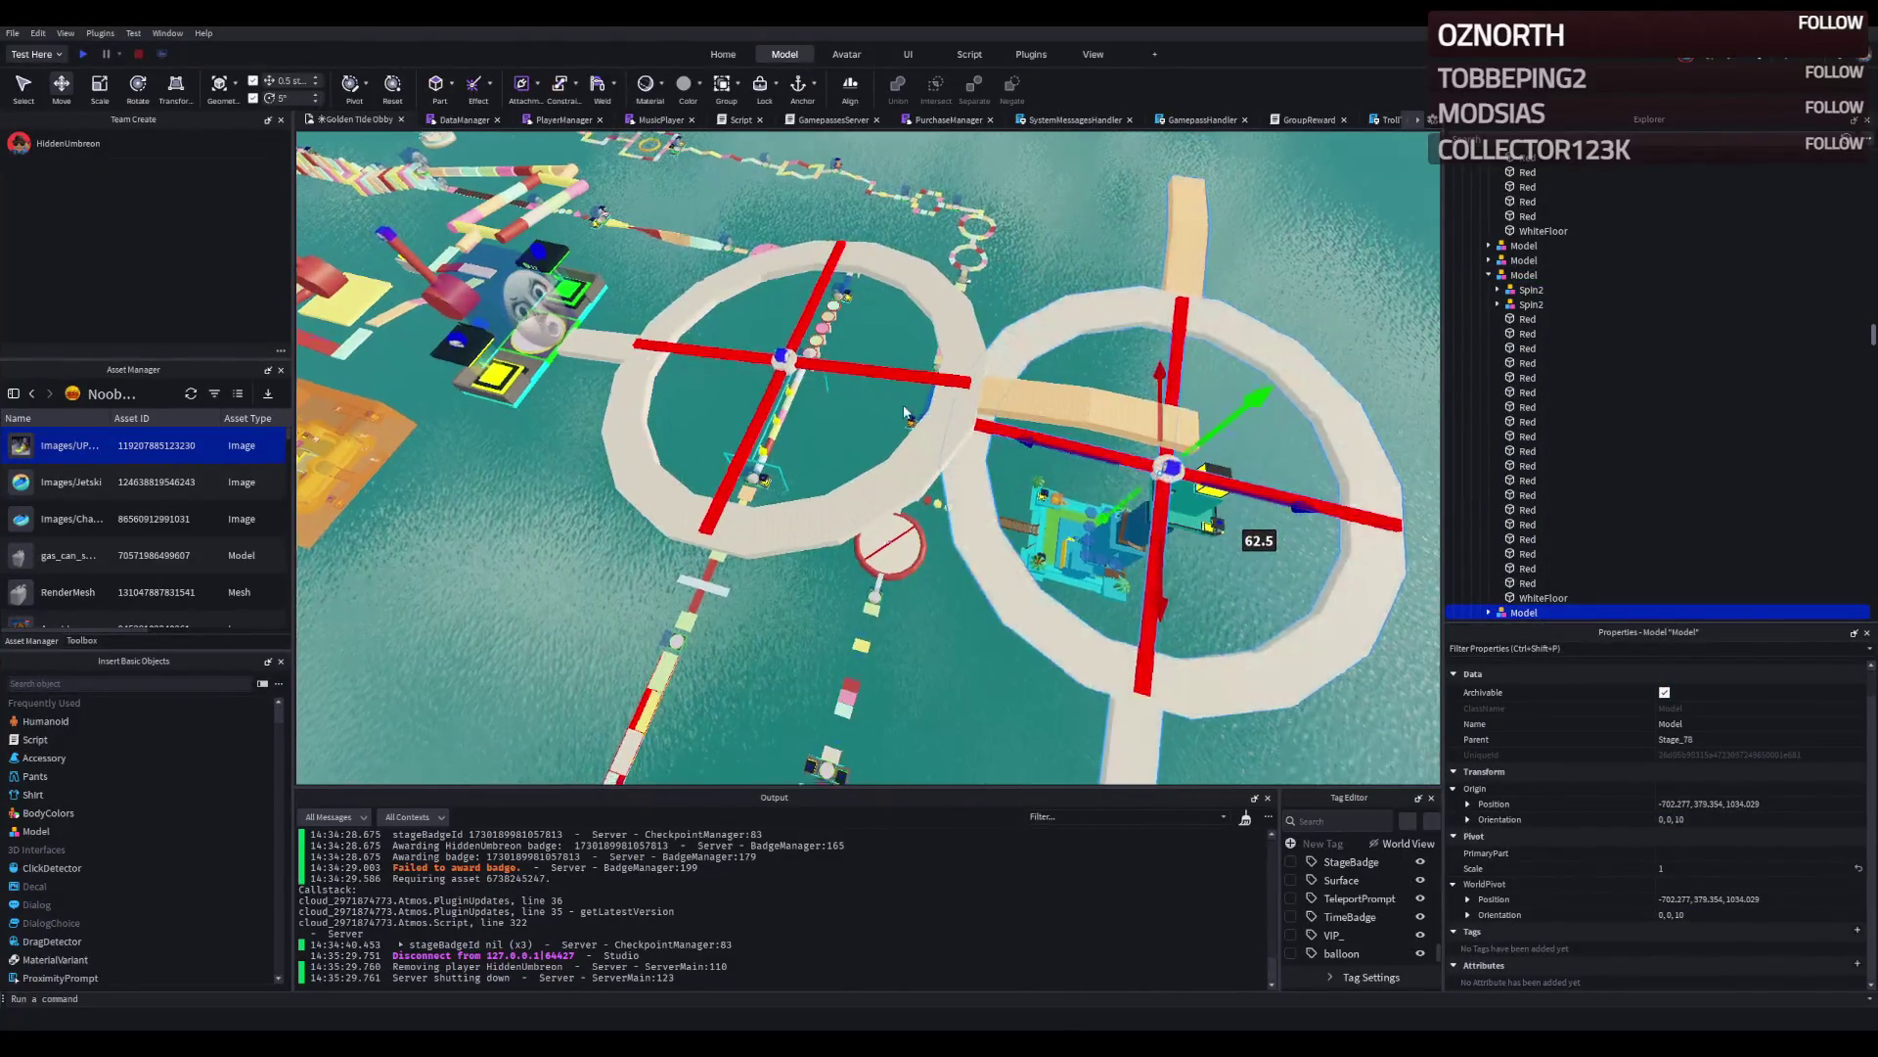
left_click_drag(902, 405, 1023, 324)
left_click_drag(732, 534, 717, 539)
key("ctrl+z")
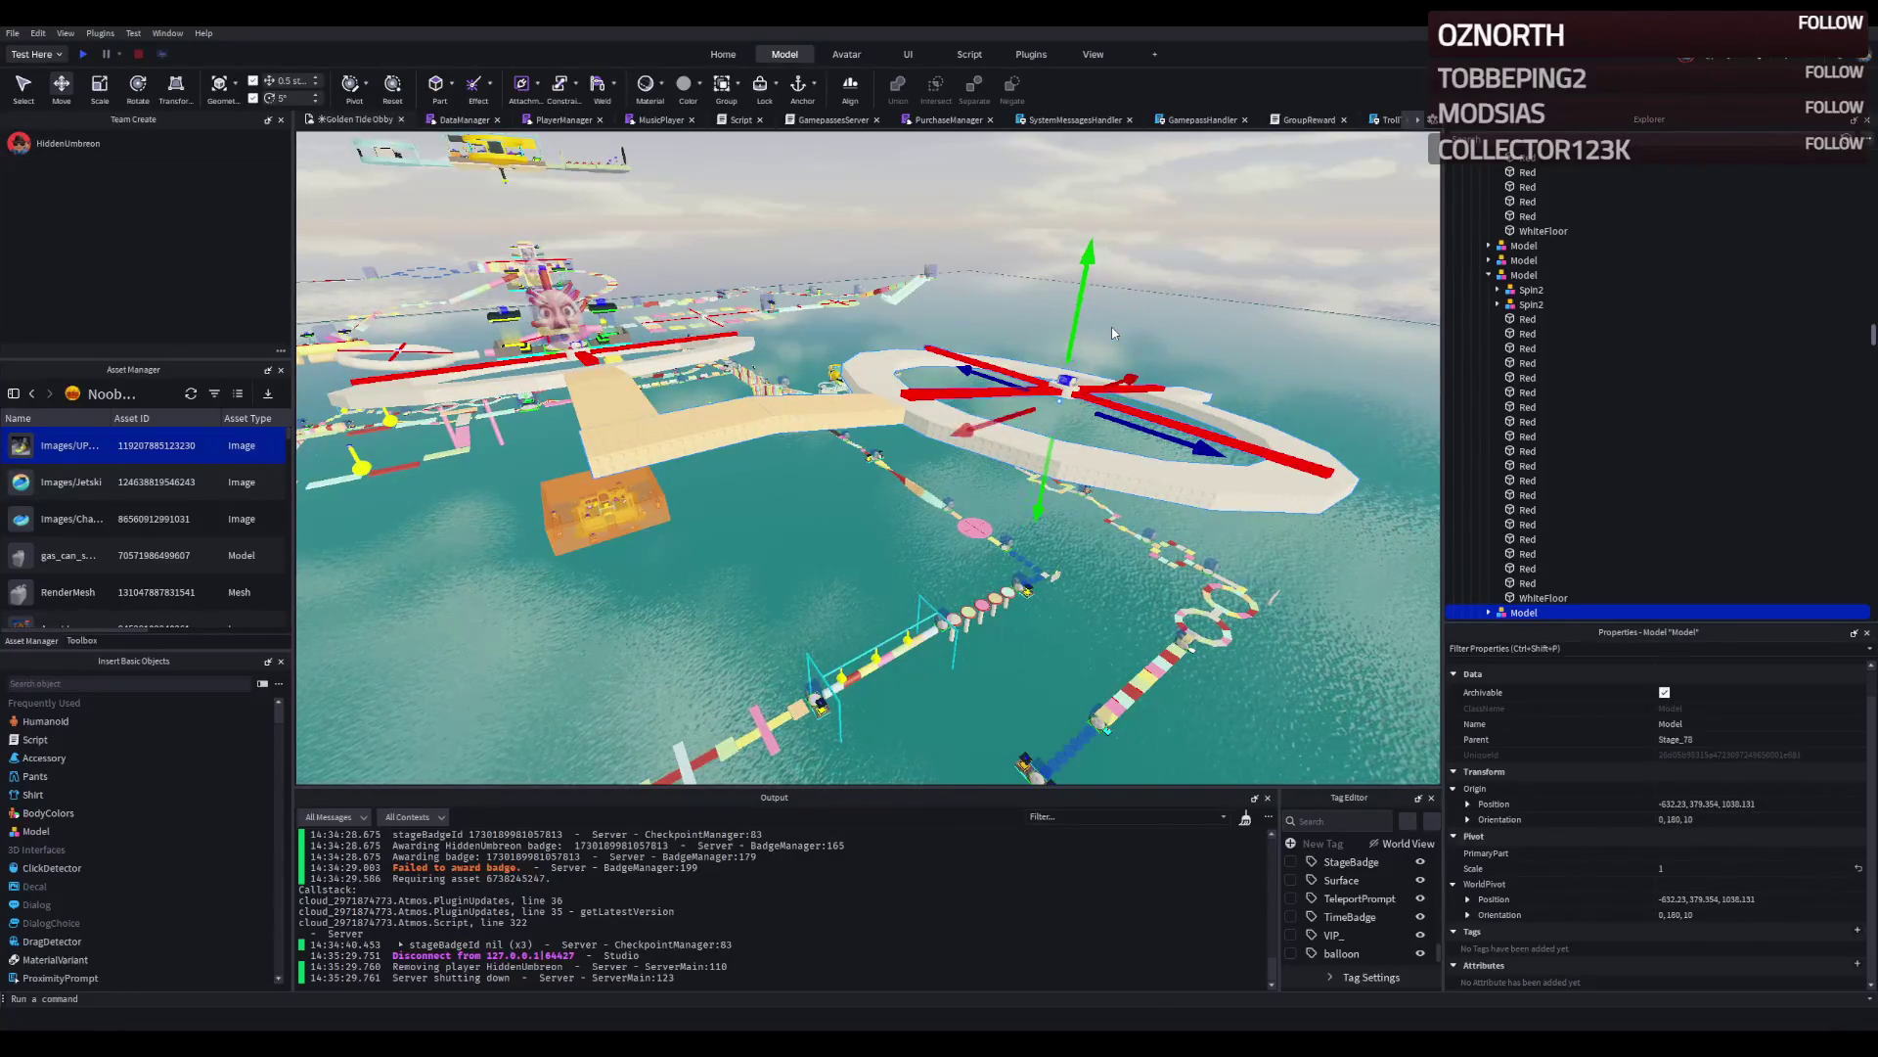
Nudge the ring copy sideways and forward, then lift it to about -651.157, 392.239, 1072.025.
key("w")
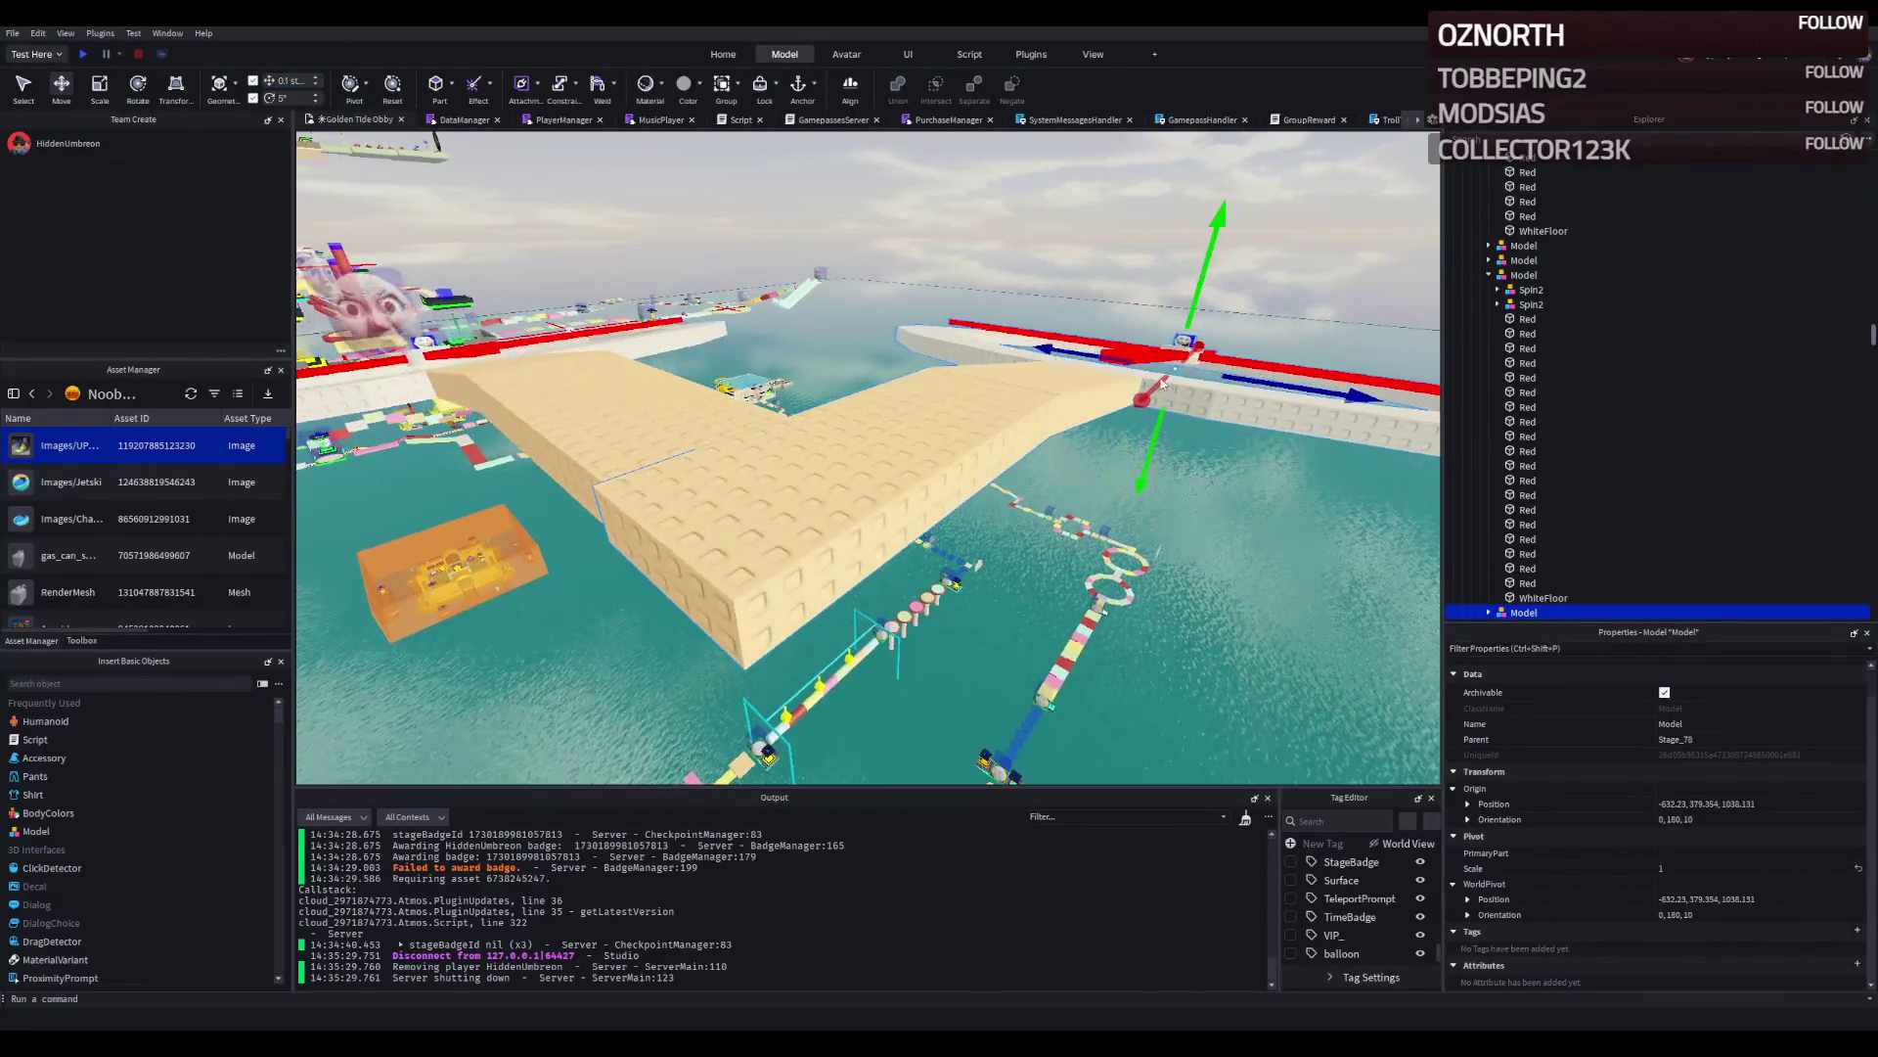
left_click_drag(1125, 415, 1148, 377)
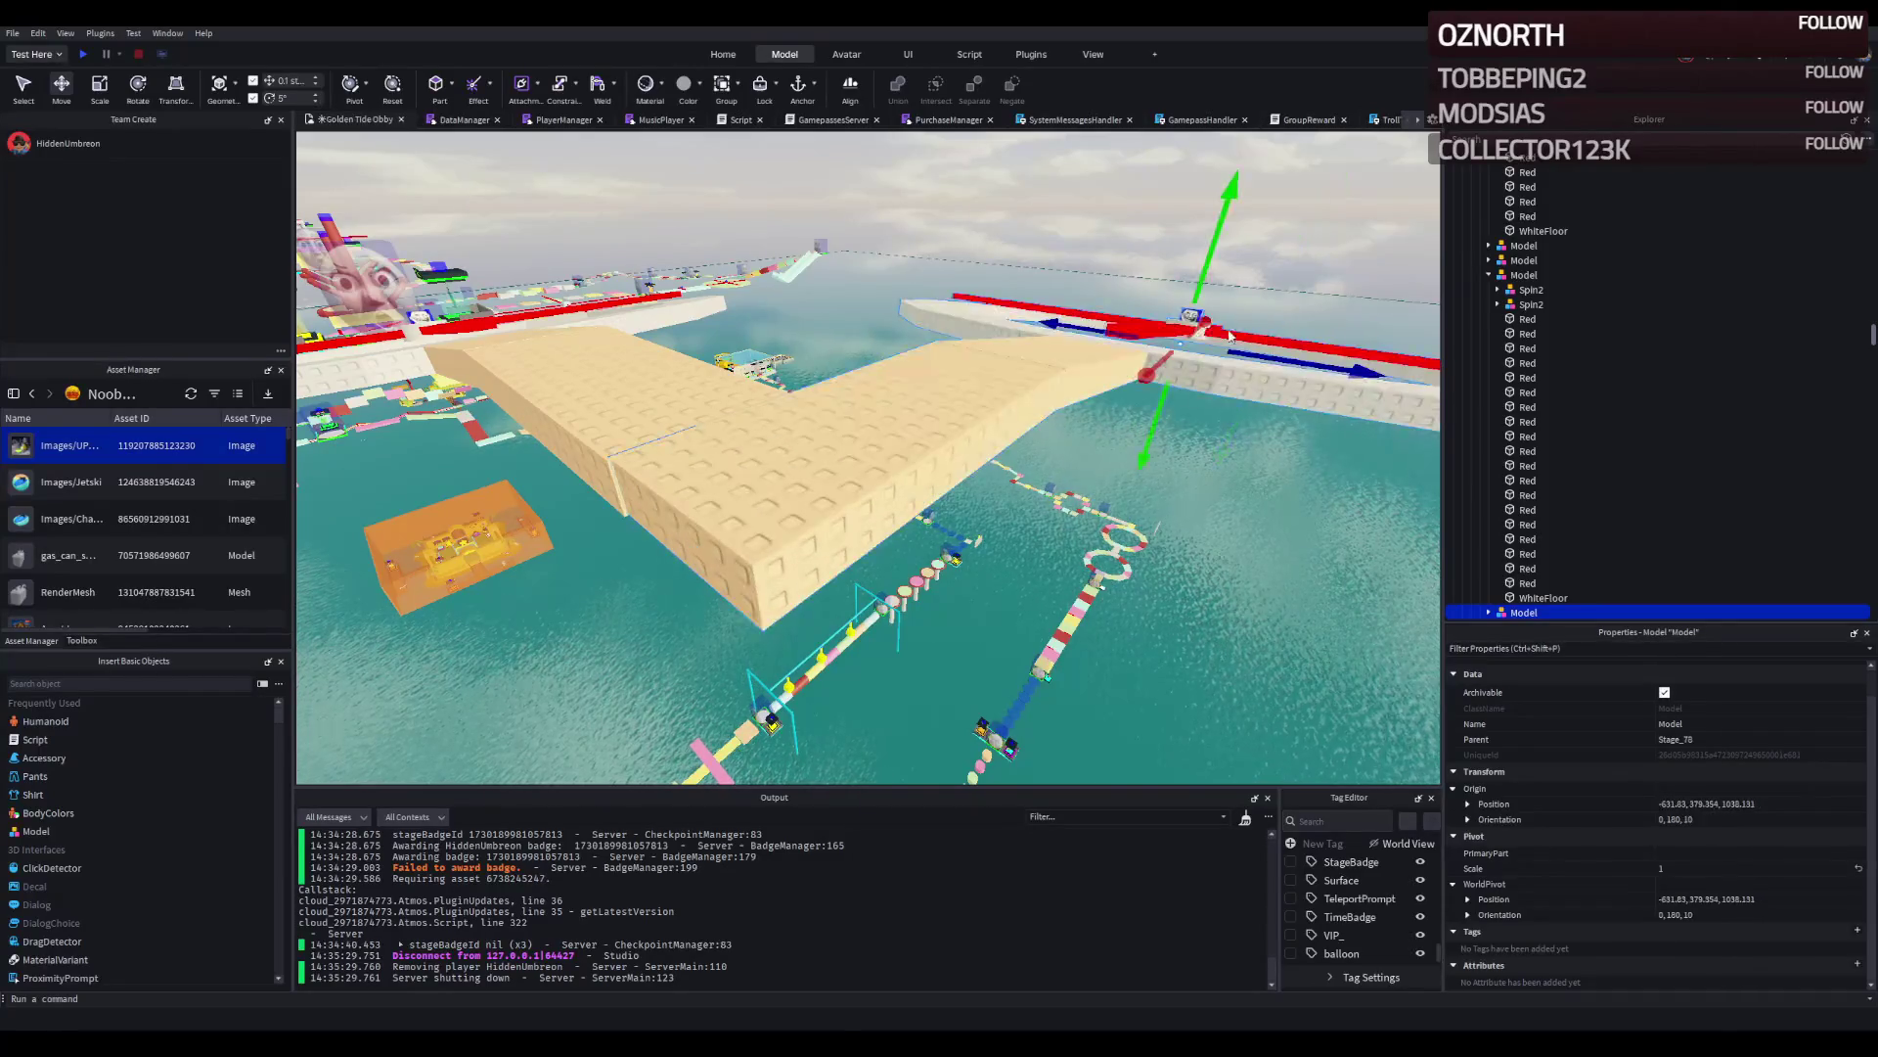
left_click_drag(1267, 360, 1272, 361)
left_click_drag(1061, 295, 1028, 305)
scroll("up", 3)
scroll("down", 3)
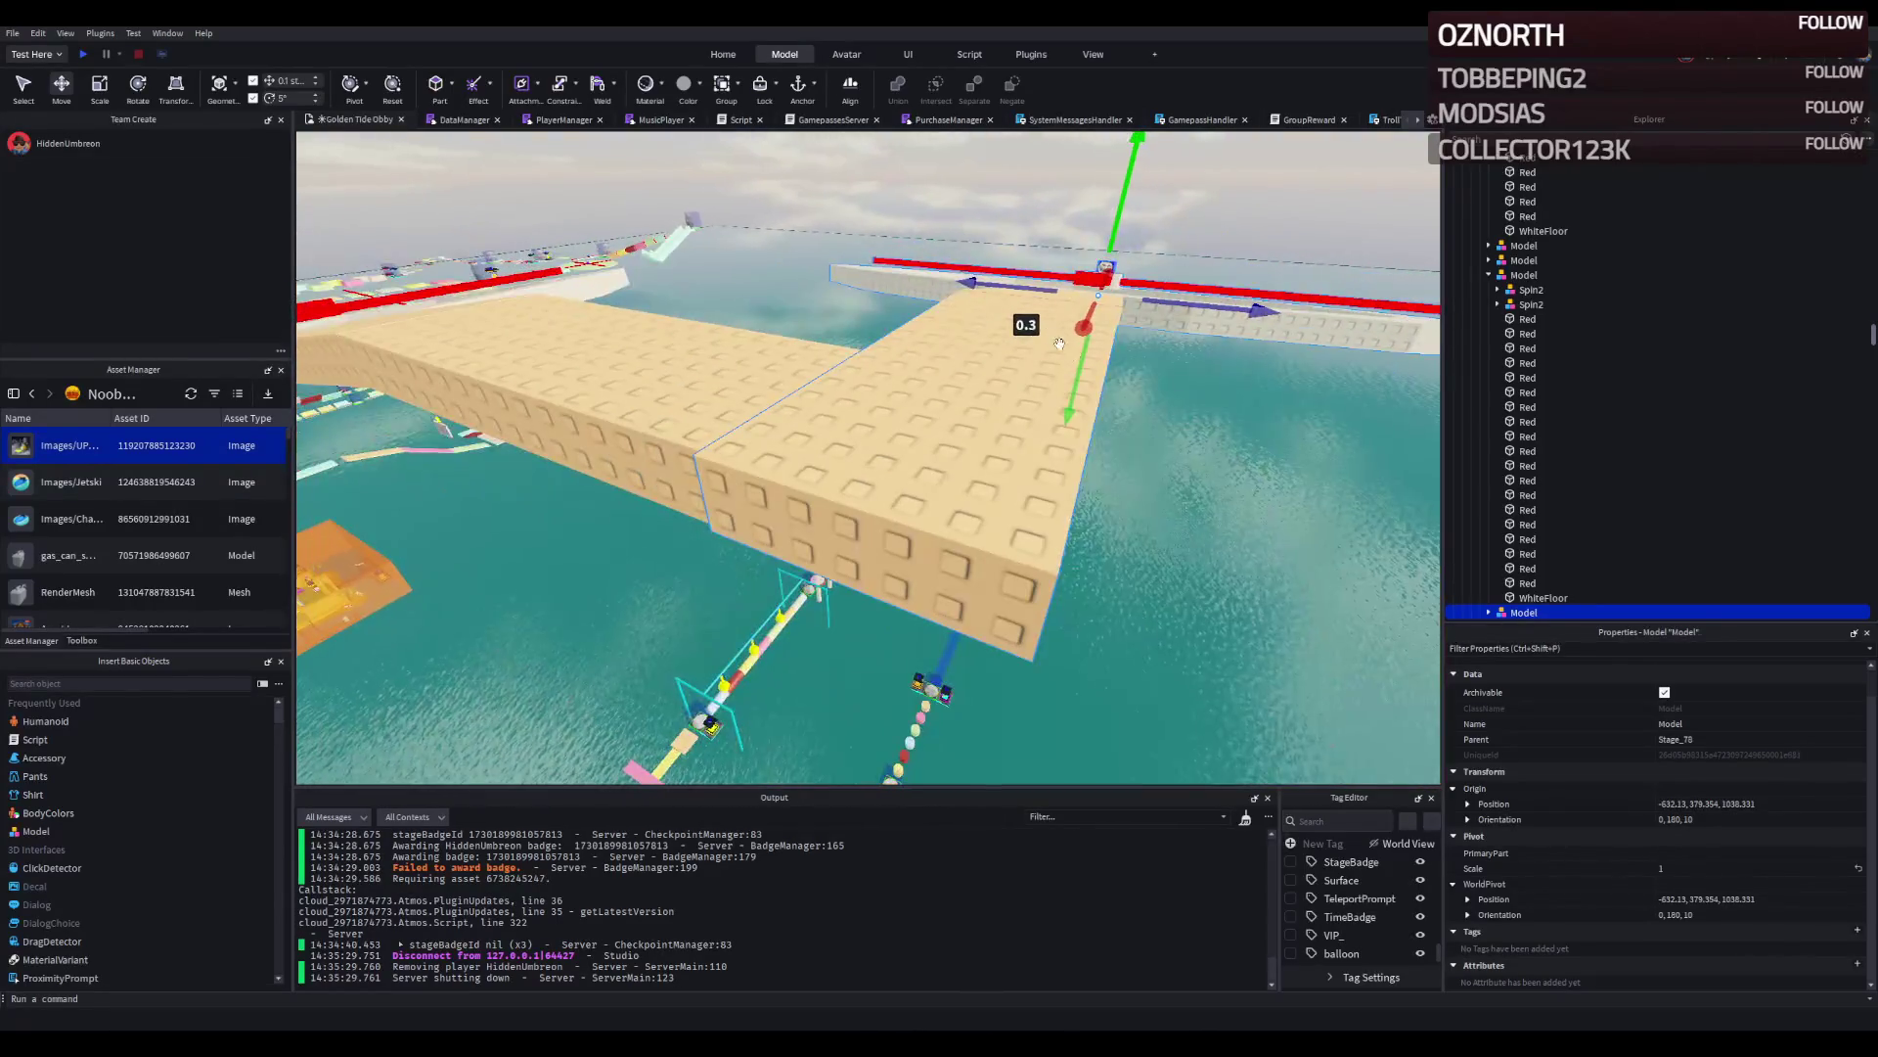
scroll("down", 3)
left_click_drag(1060, 343, 900, 418)
Slide the ring copy about 34 studs toward the bridge, then 1 stud further.
key("f")
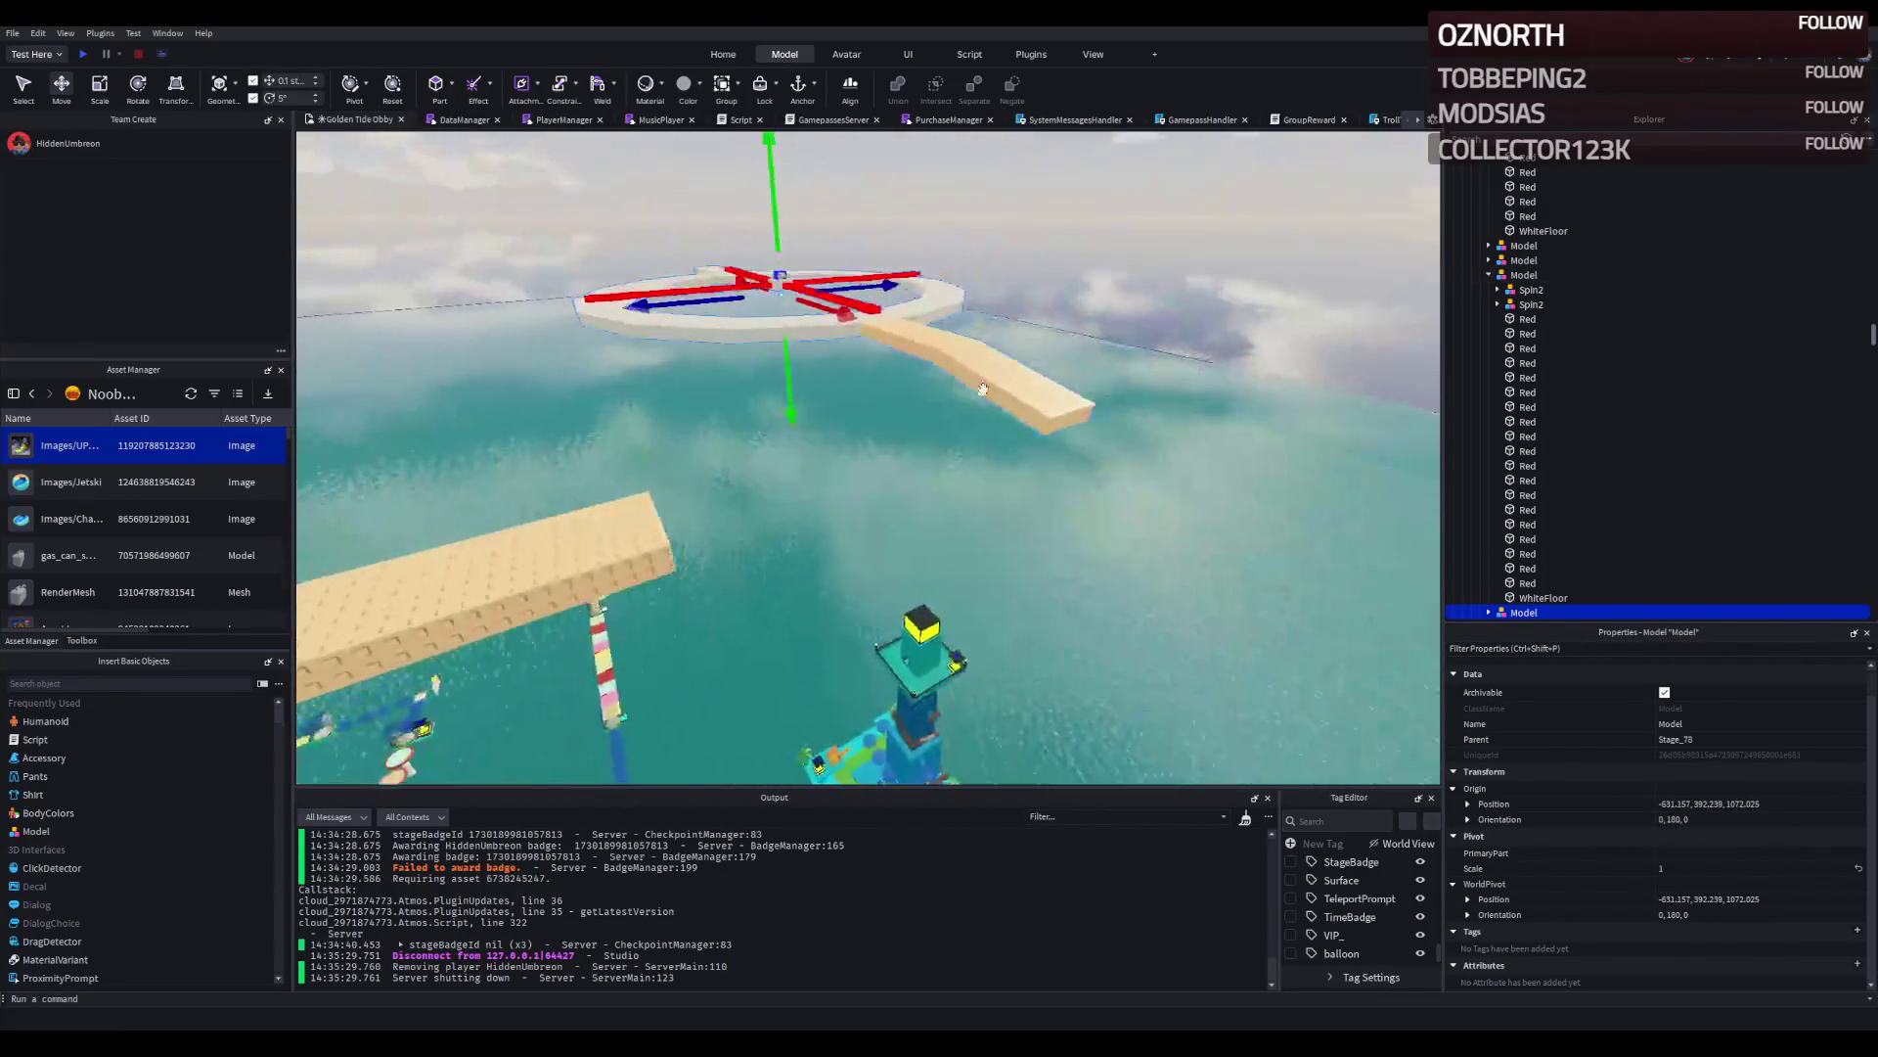
left_click_drag(886, 285, 737, 324)
key("ctrl+z")
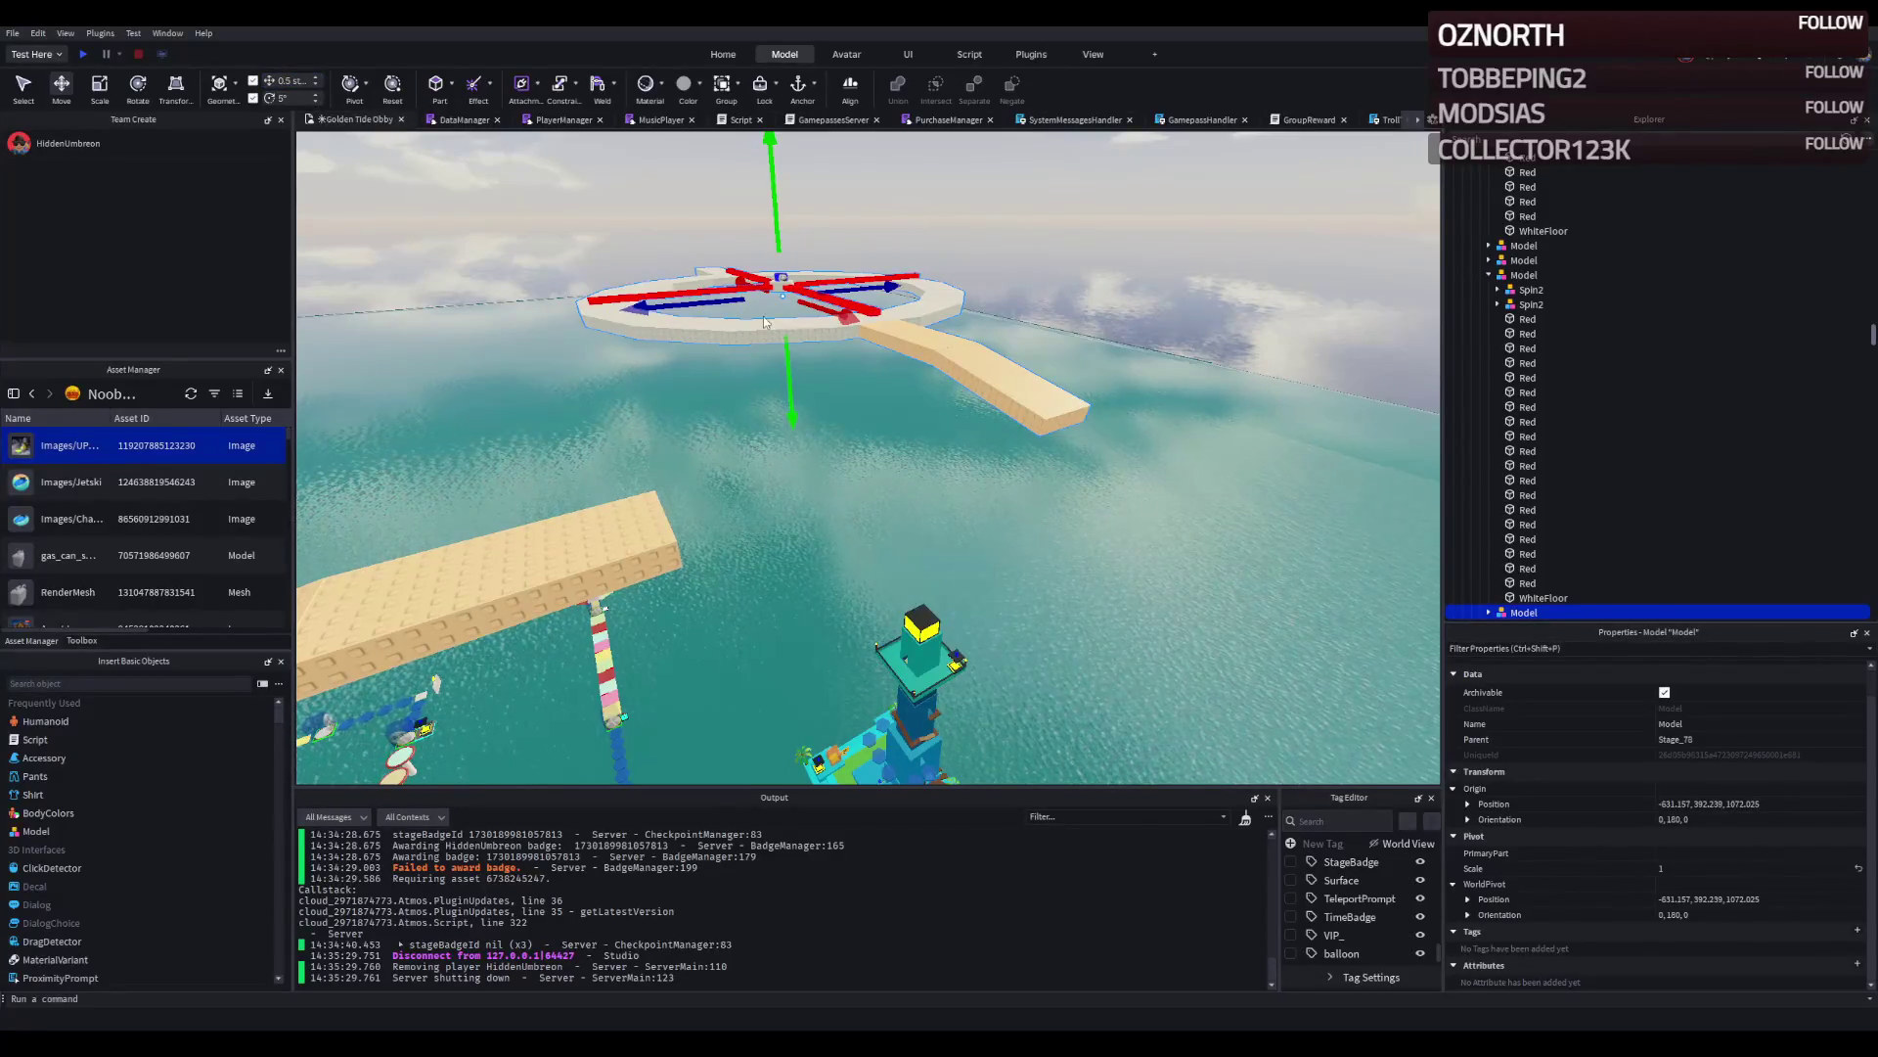
left_click_drag(678, 306, 489, 350)
key("f")
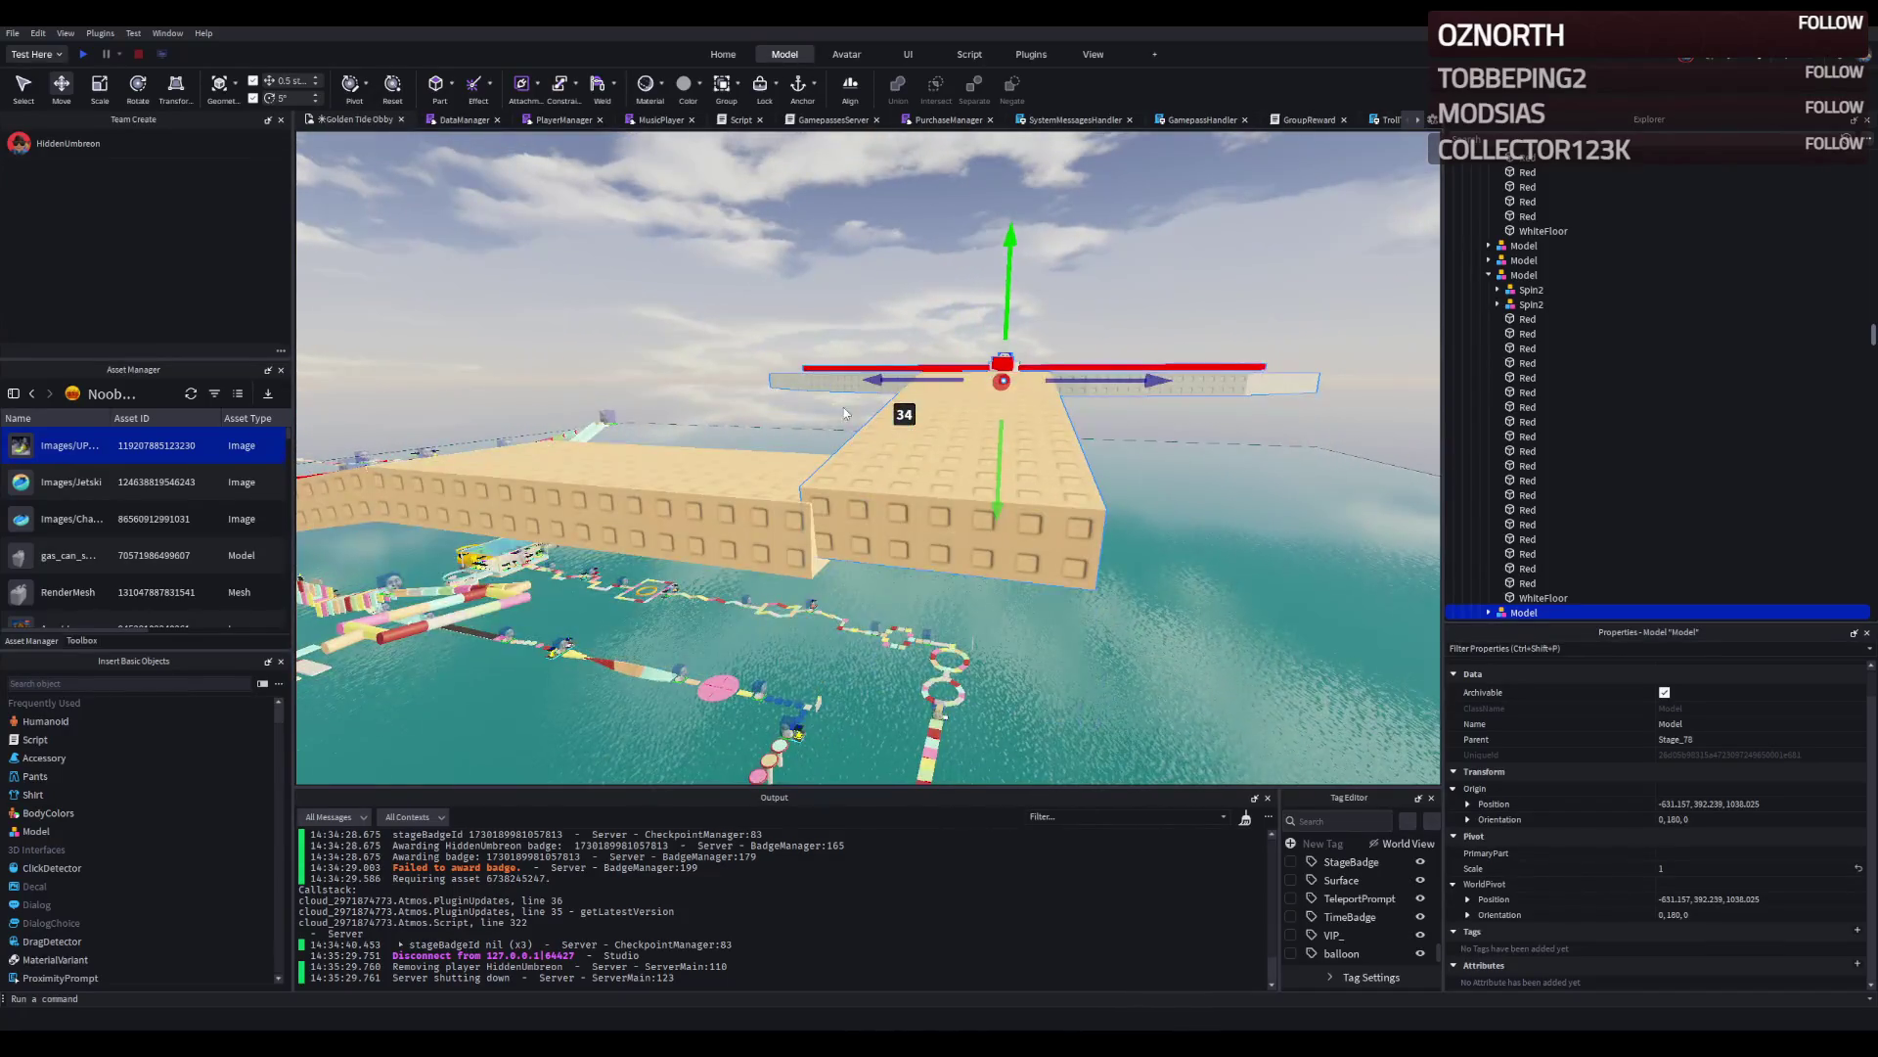
left_click_drag(1098, 391, 1110, 388)
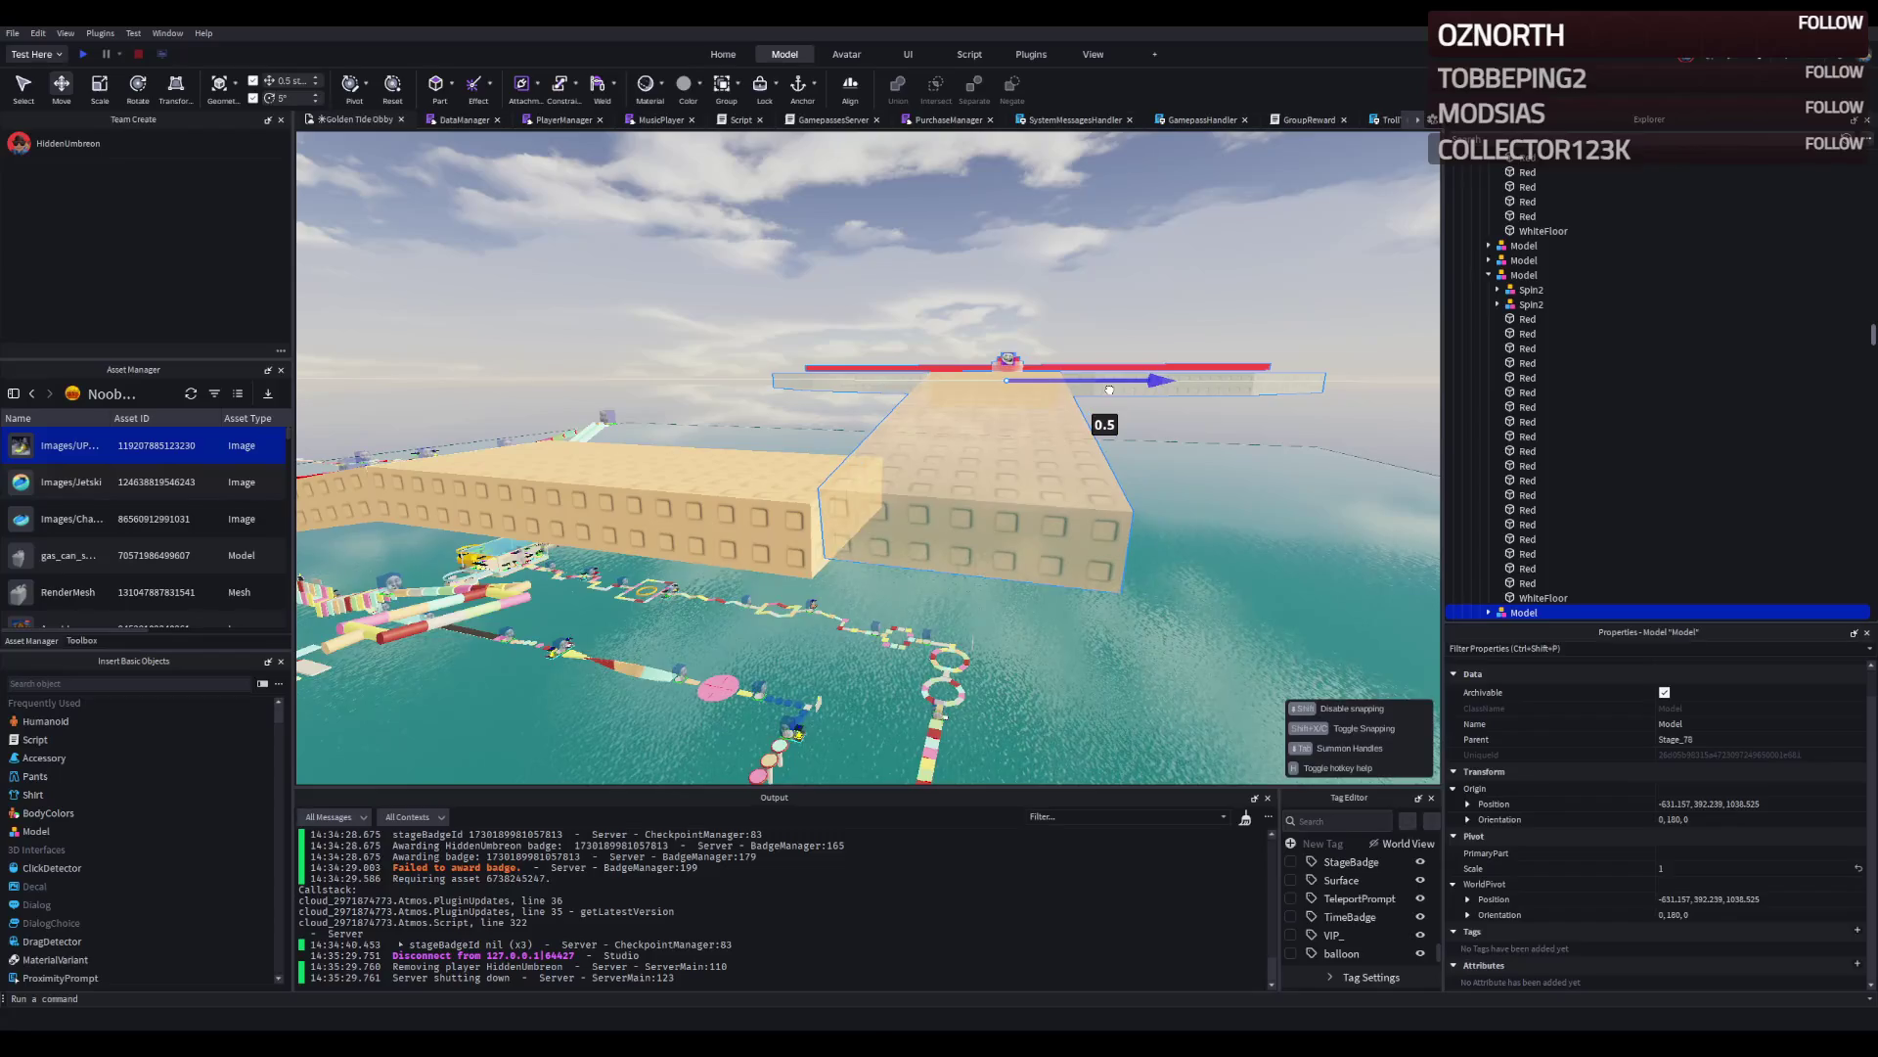
Tilt the ring copy by 5 degrees.
key("ctrl+4")
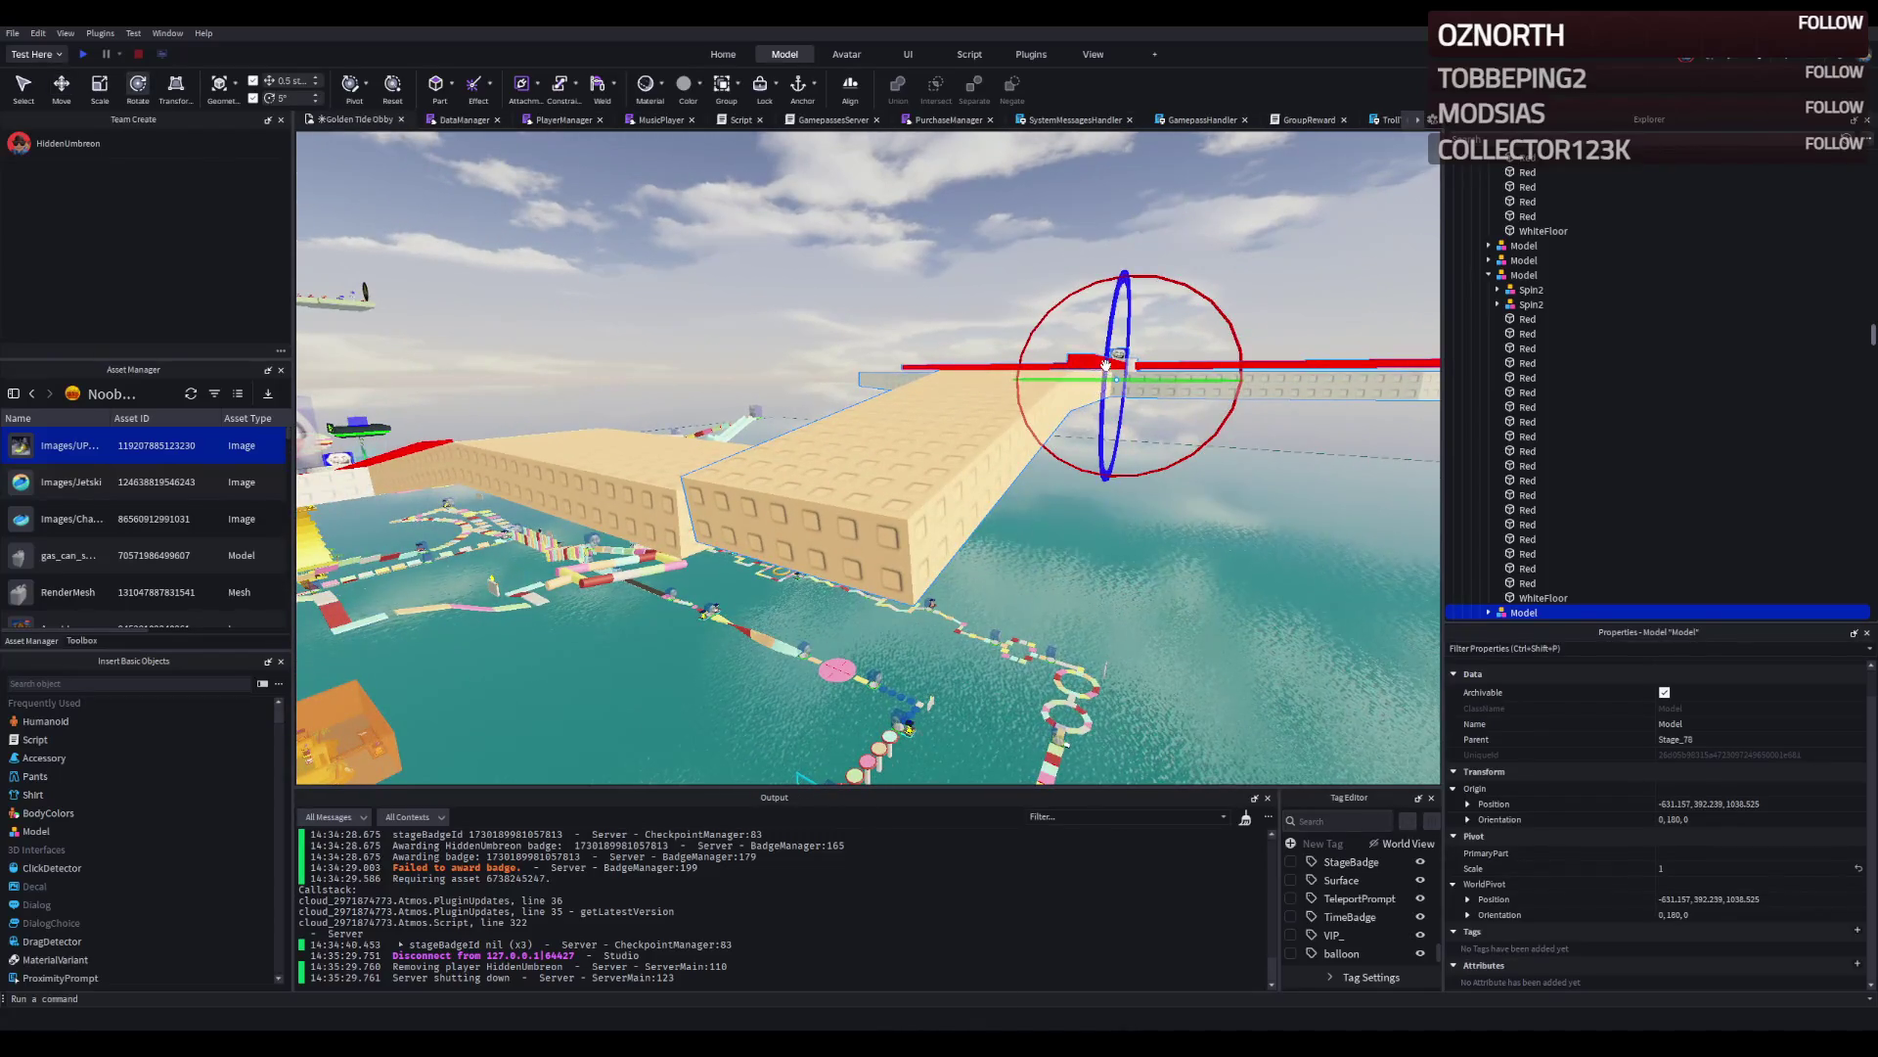
left_click_drag(1106, 365, 1113, 380)
key("ctrl+2")
key("ctrl+4")
key("ctrl+2")
key("f")
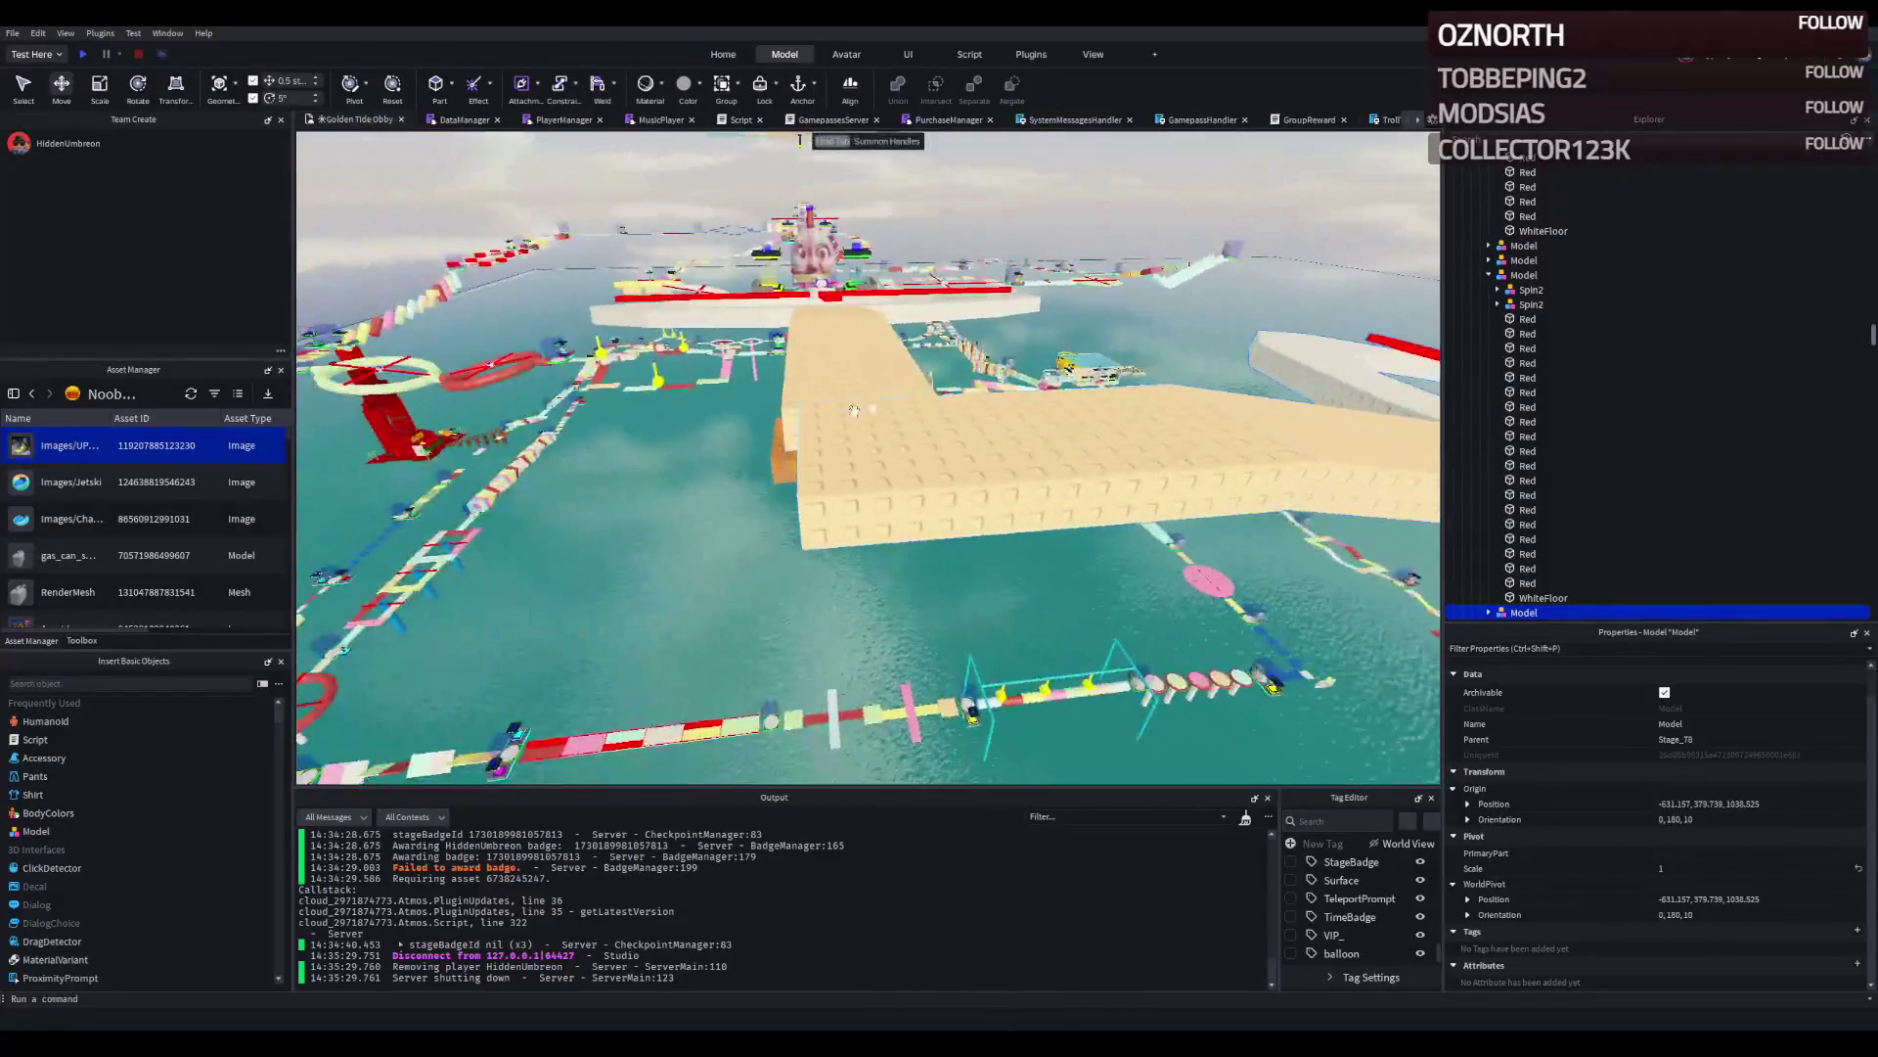
Select the Spin2 ring parts together with WhiteFloor and focus on the spinner model.
left_click(853, 410)
left_click(815, 408)
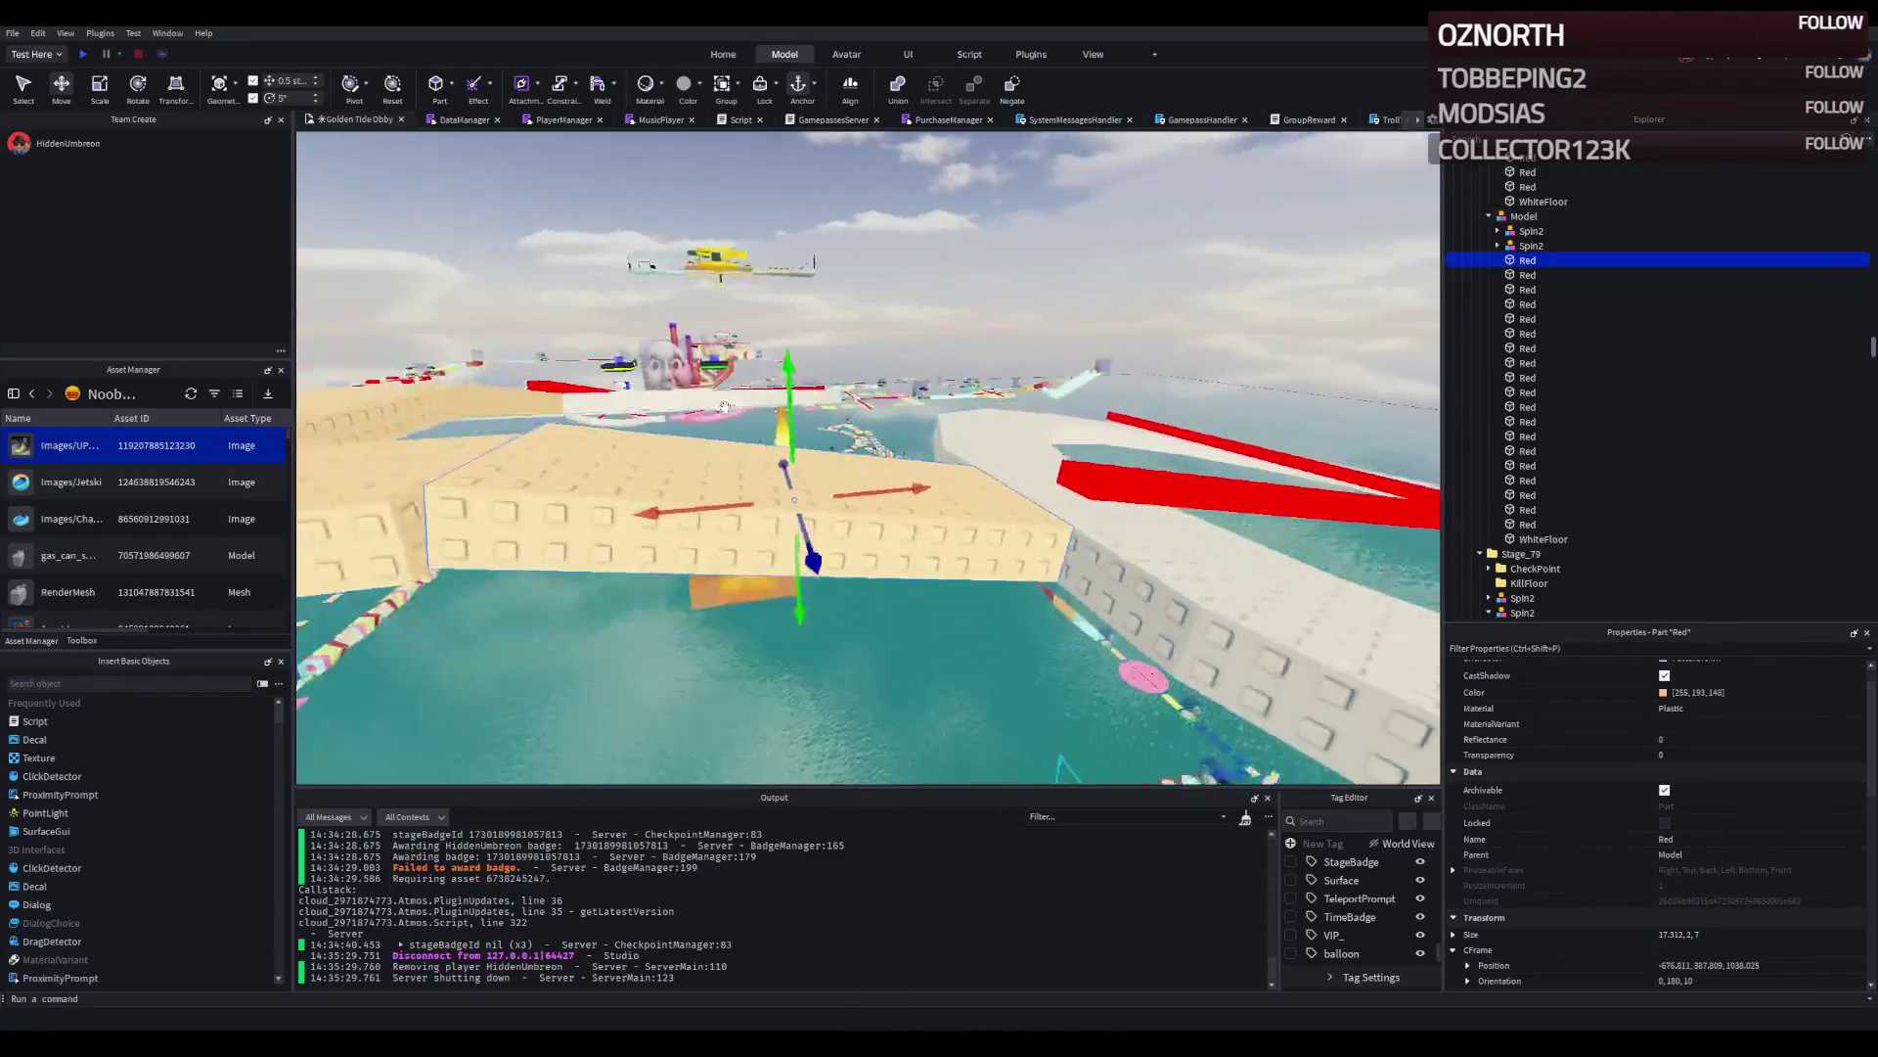
left_click(1531, 231)
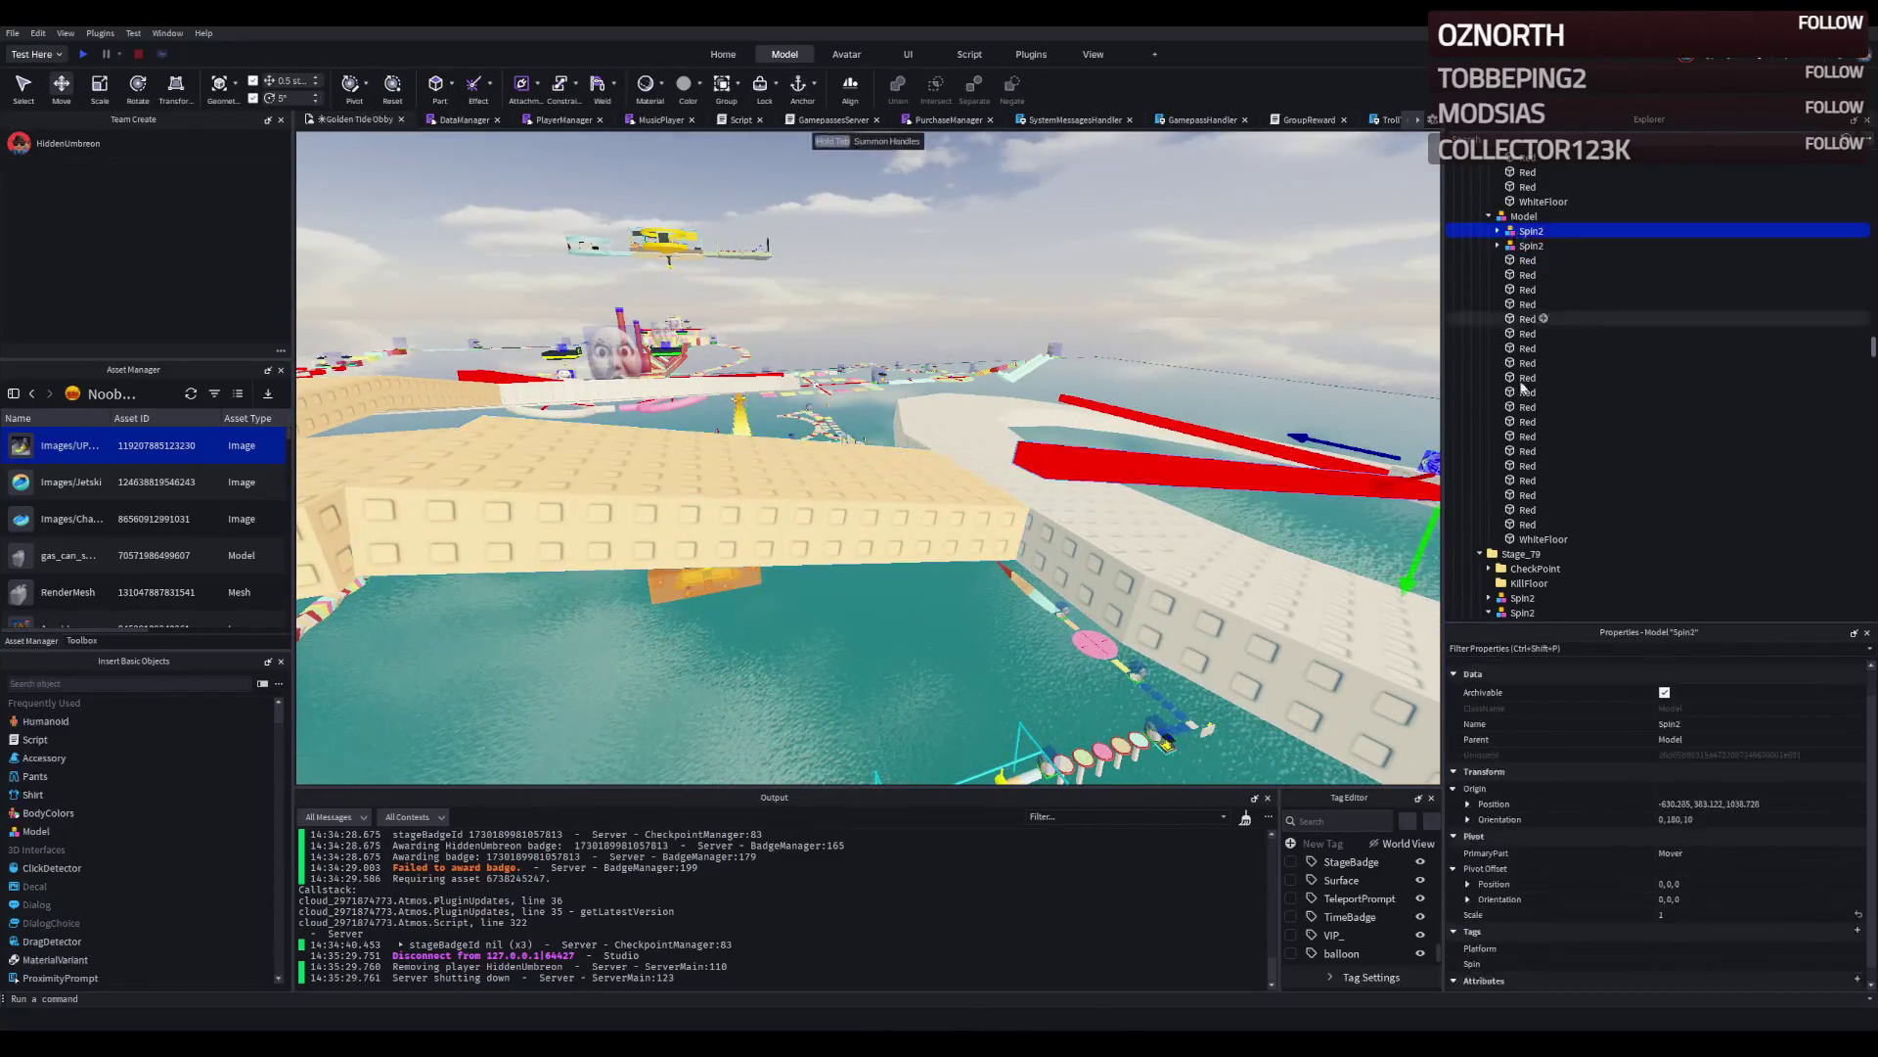
left_click(1526, 525)
left_click(1543, 539)
left_click(1528, 274)
key("f")
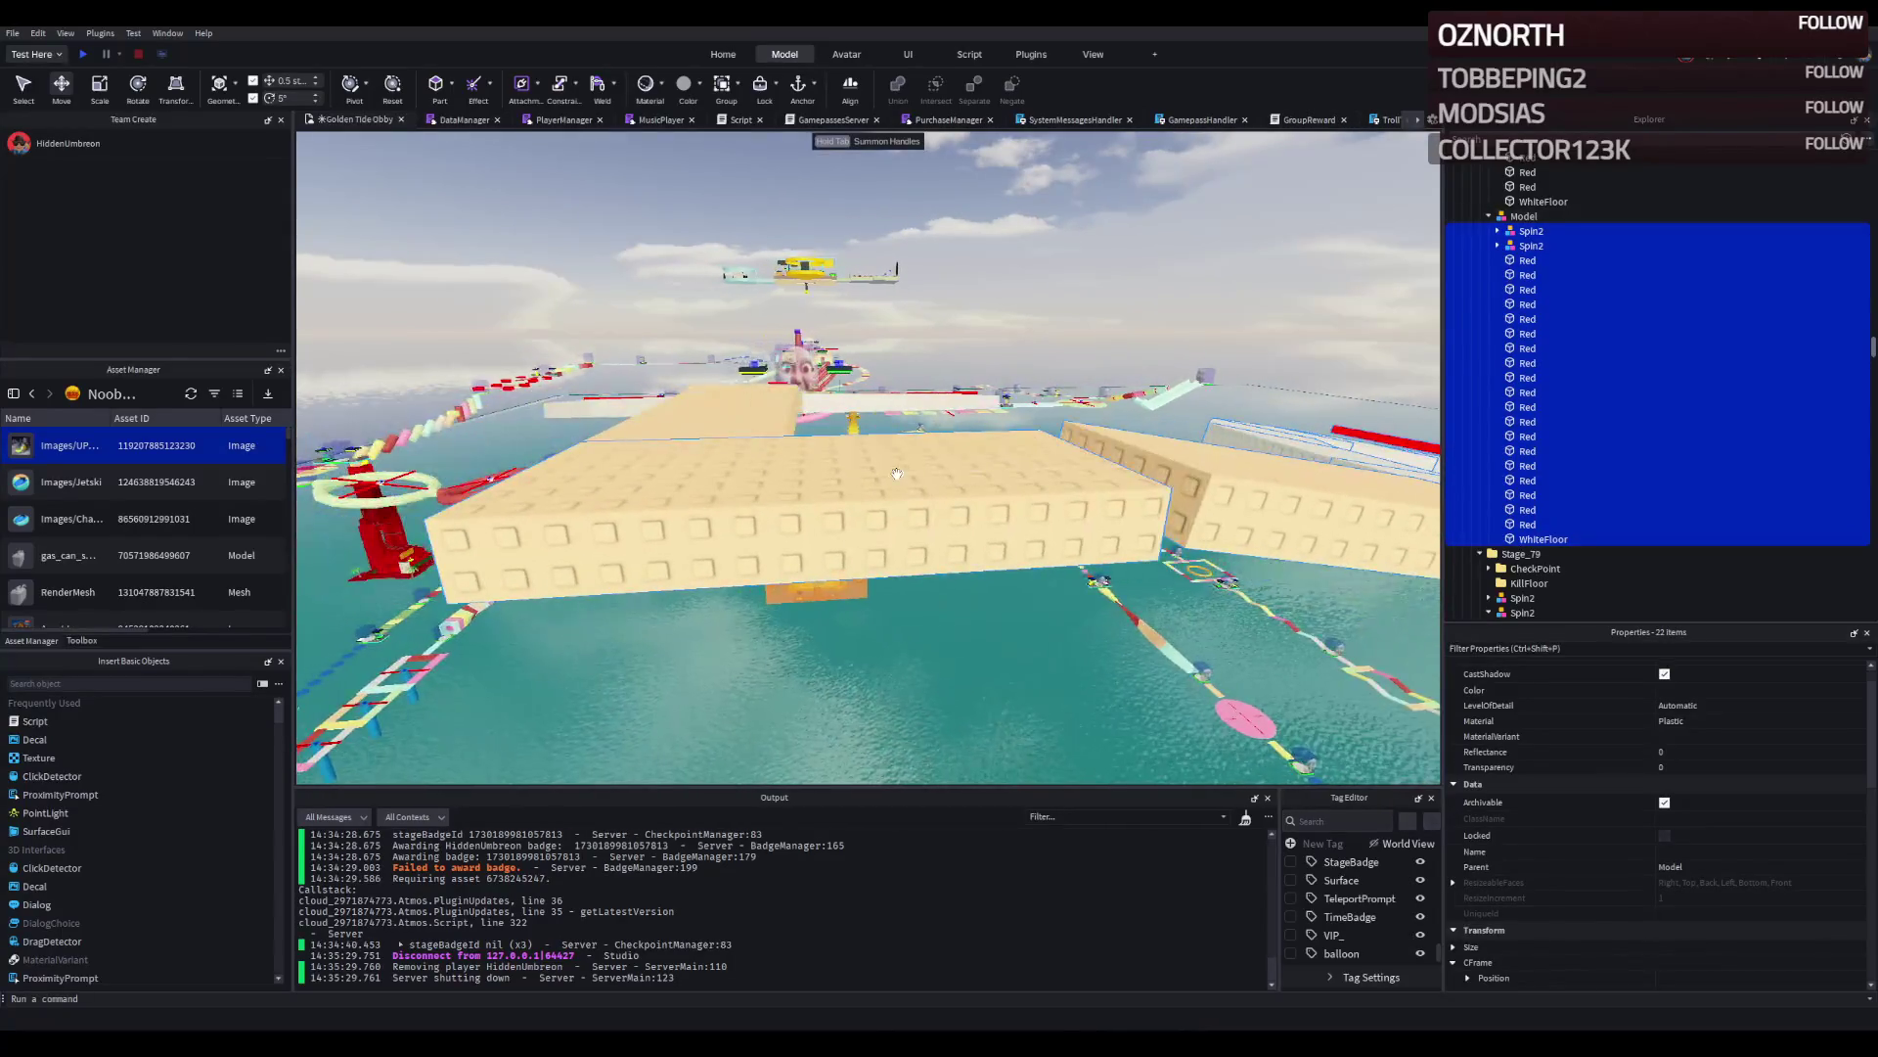
Nudge the spinner model sideways and adjust its height by a few tenths of a stud.
scroll("down", 3)
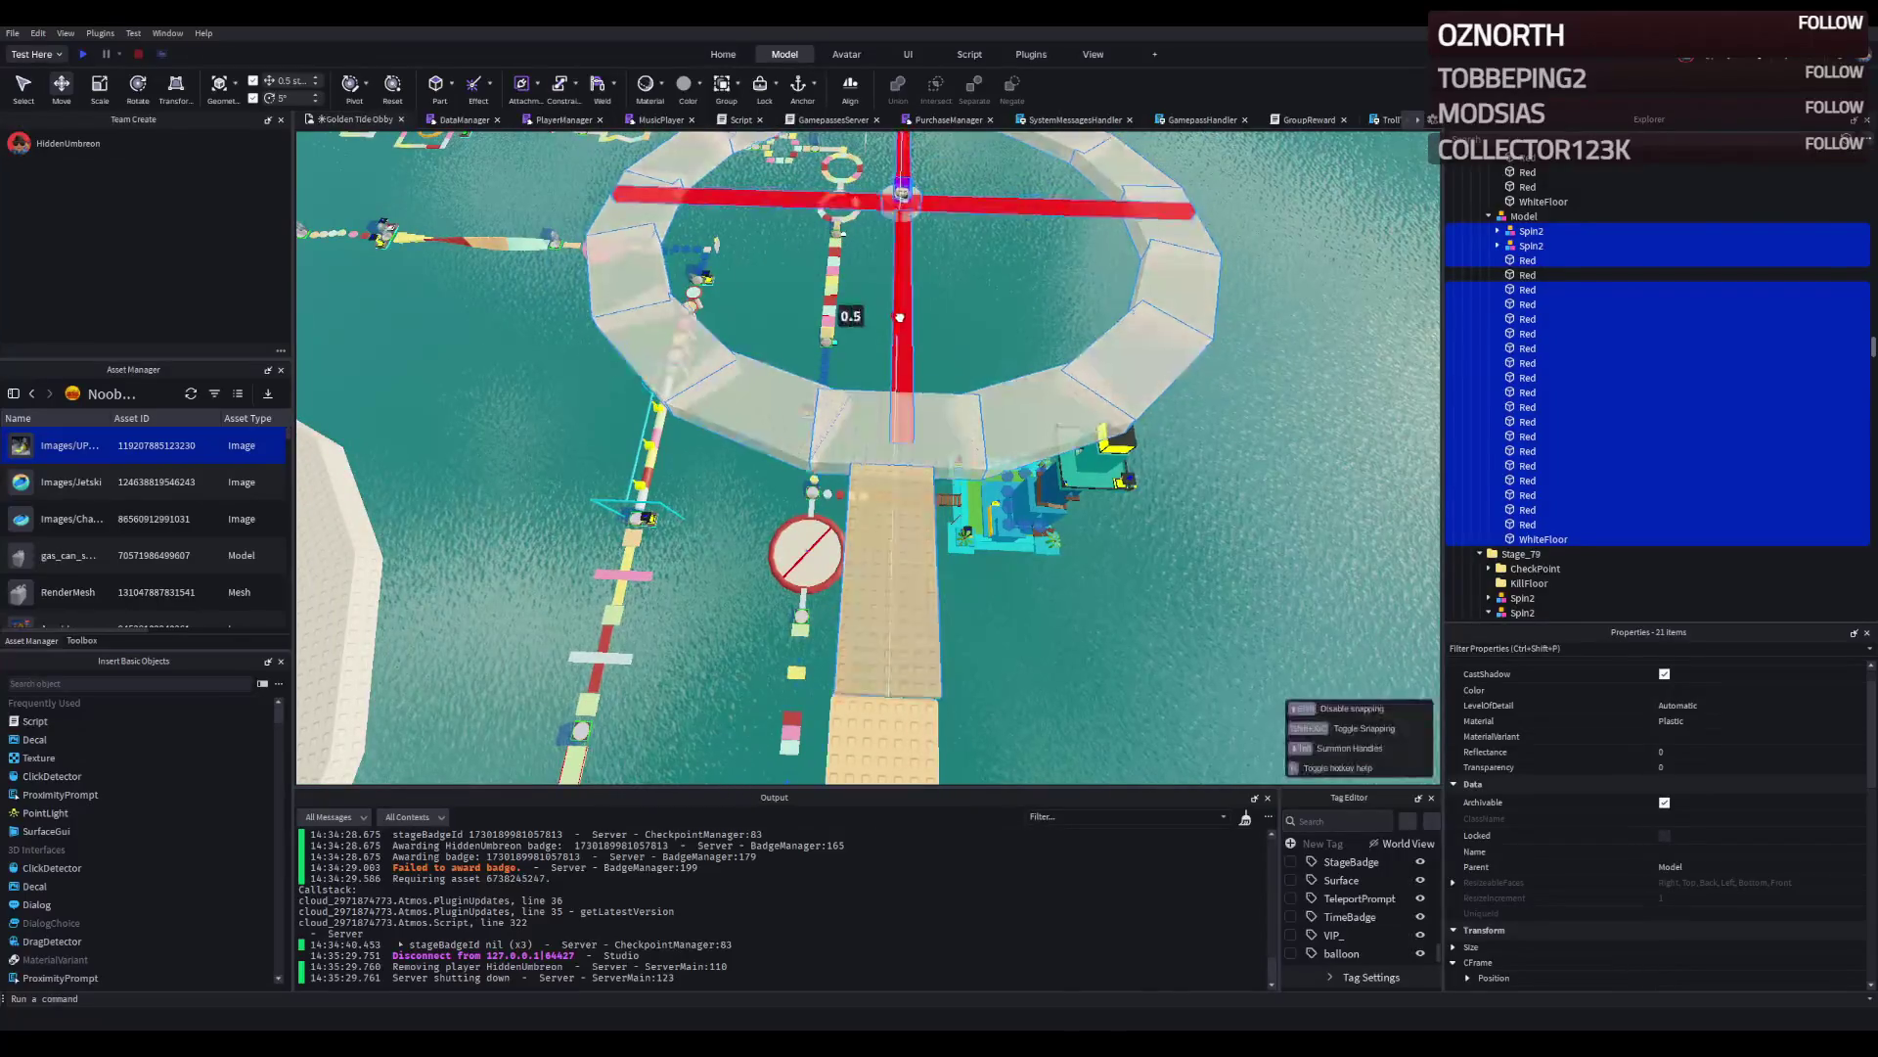
left_click_drag(998, 218, 998, 217)
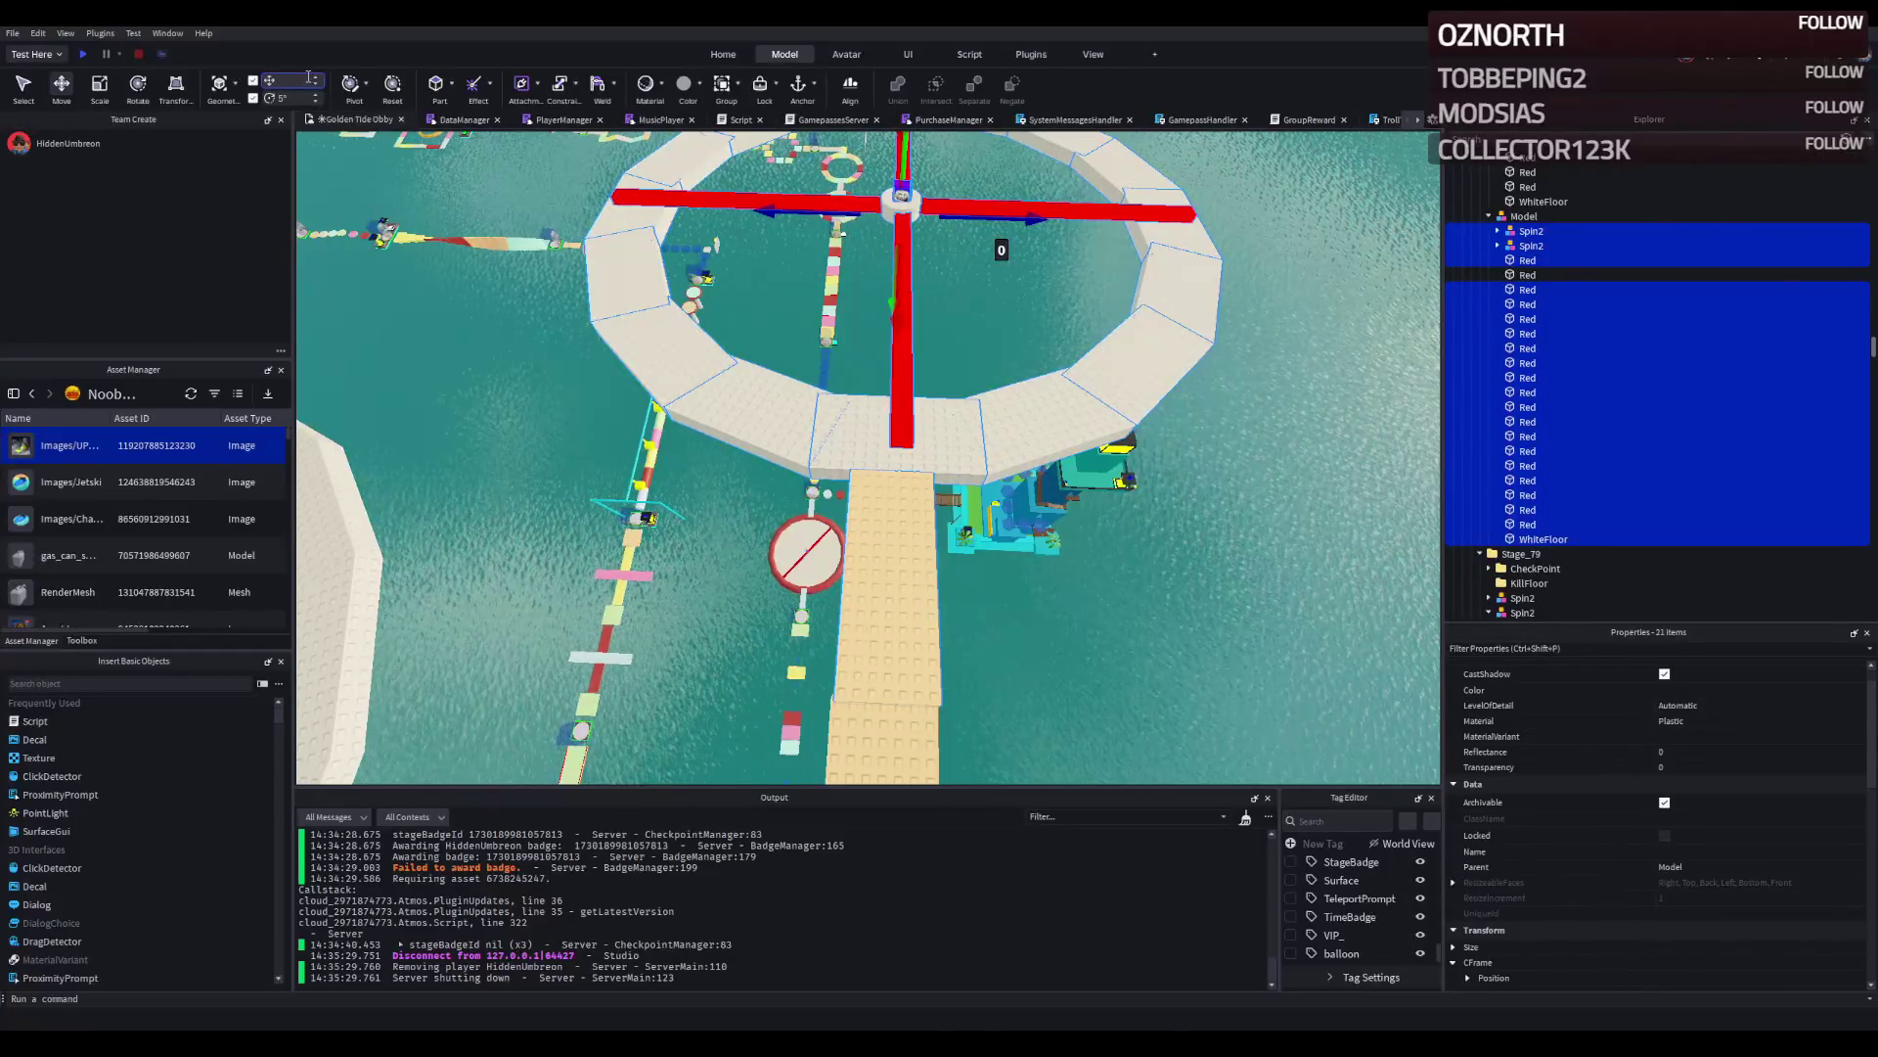
left_click_drag(1035, 215, 993, 216)
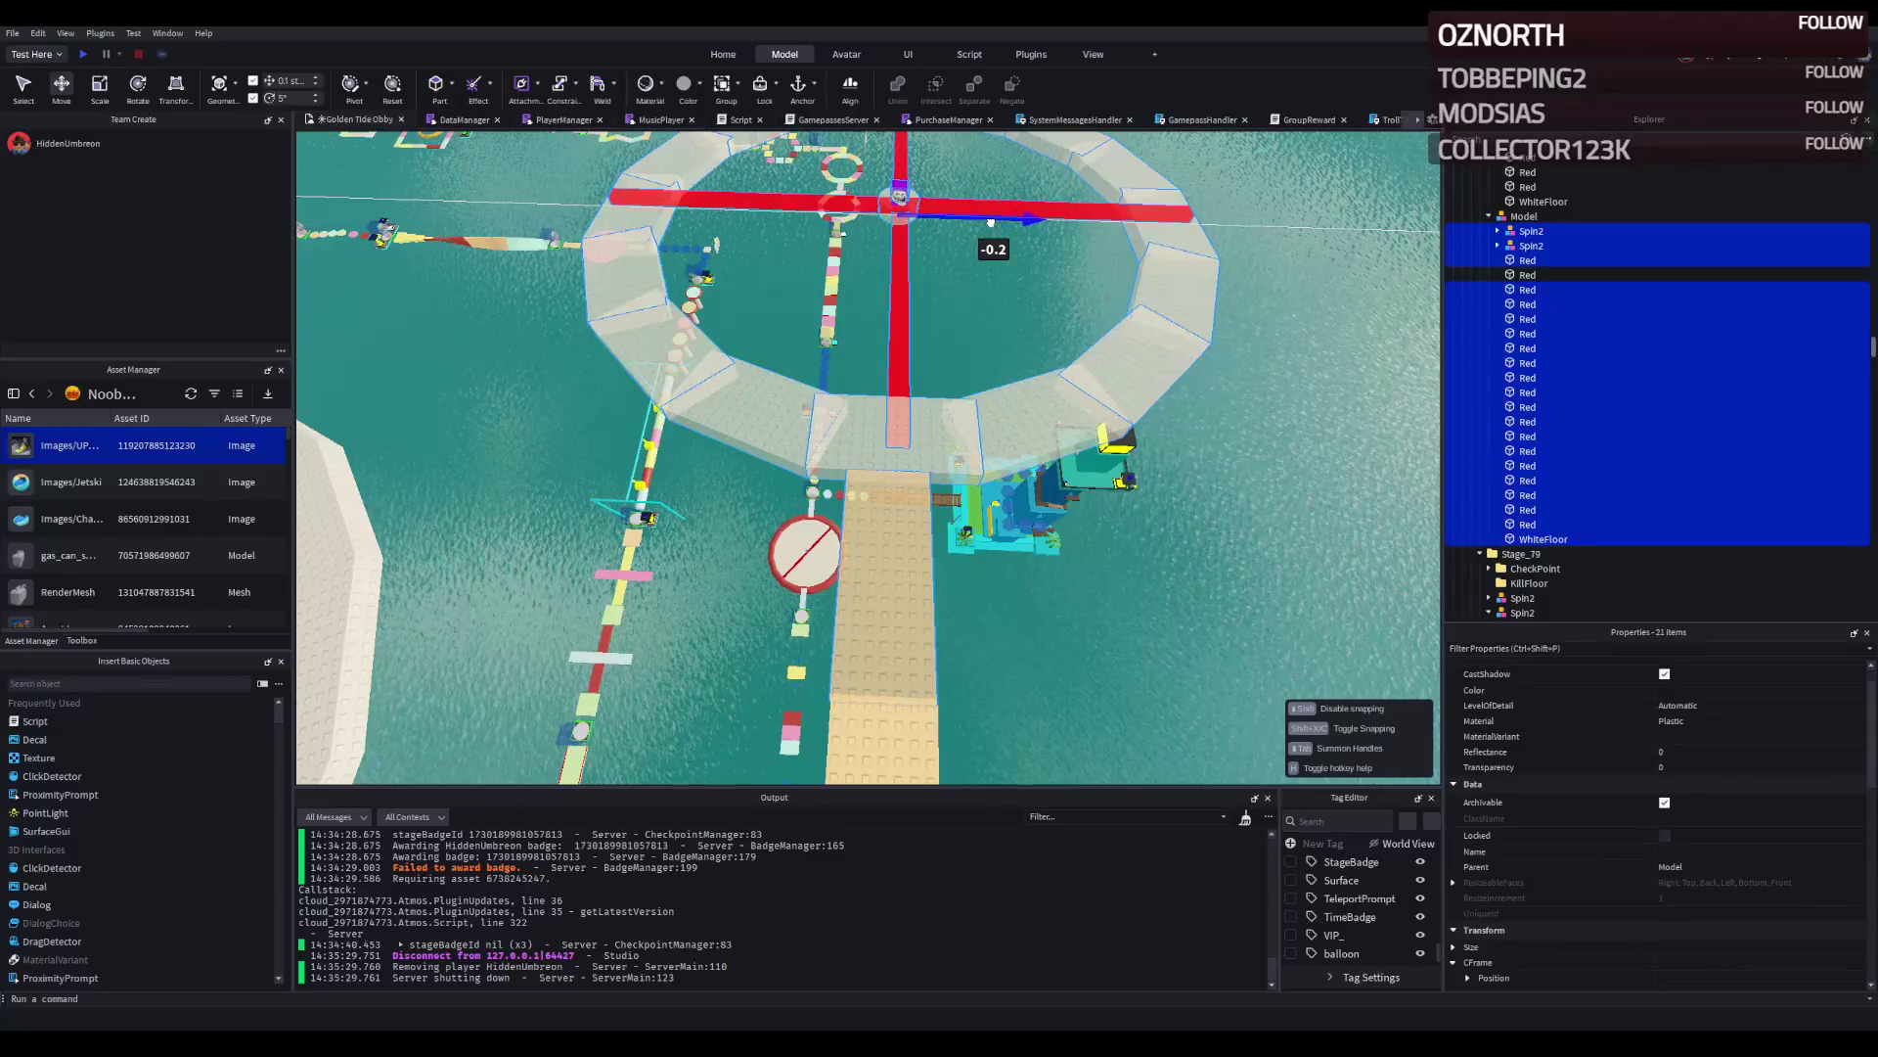
left_click_drag(991, 223, 927, 299)
left_click_drag(1322, 304, 1317, 307)
key("f")
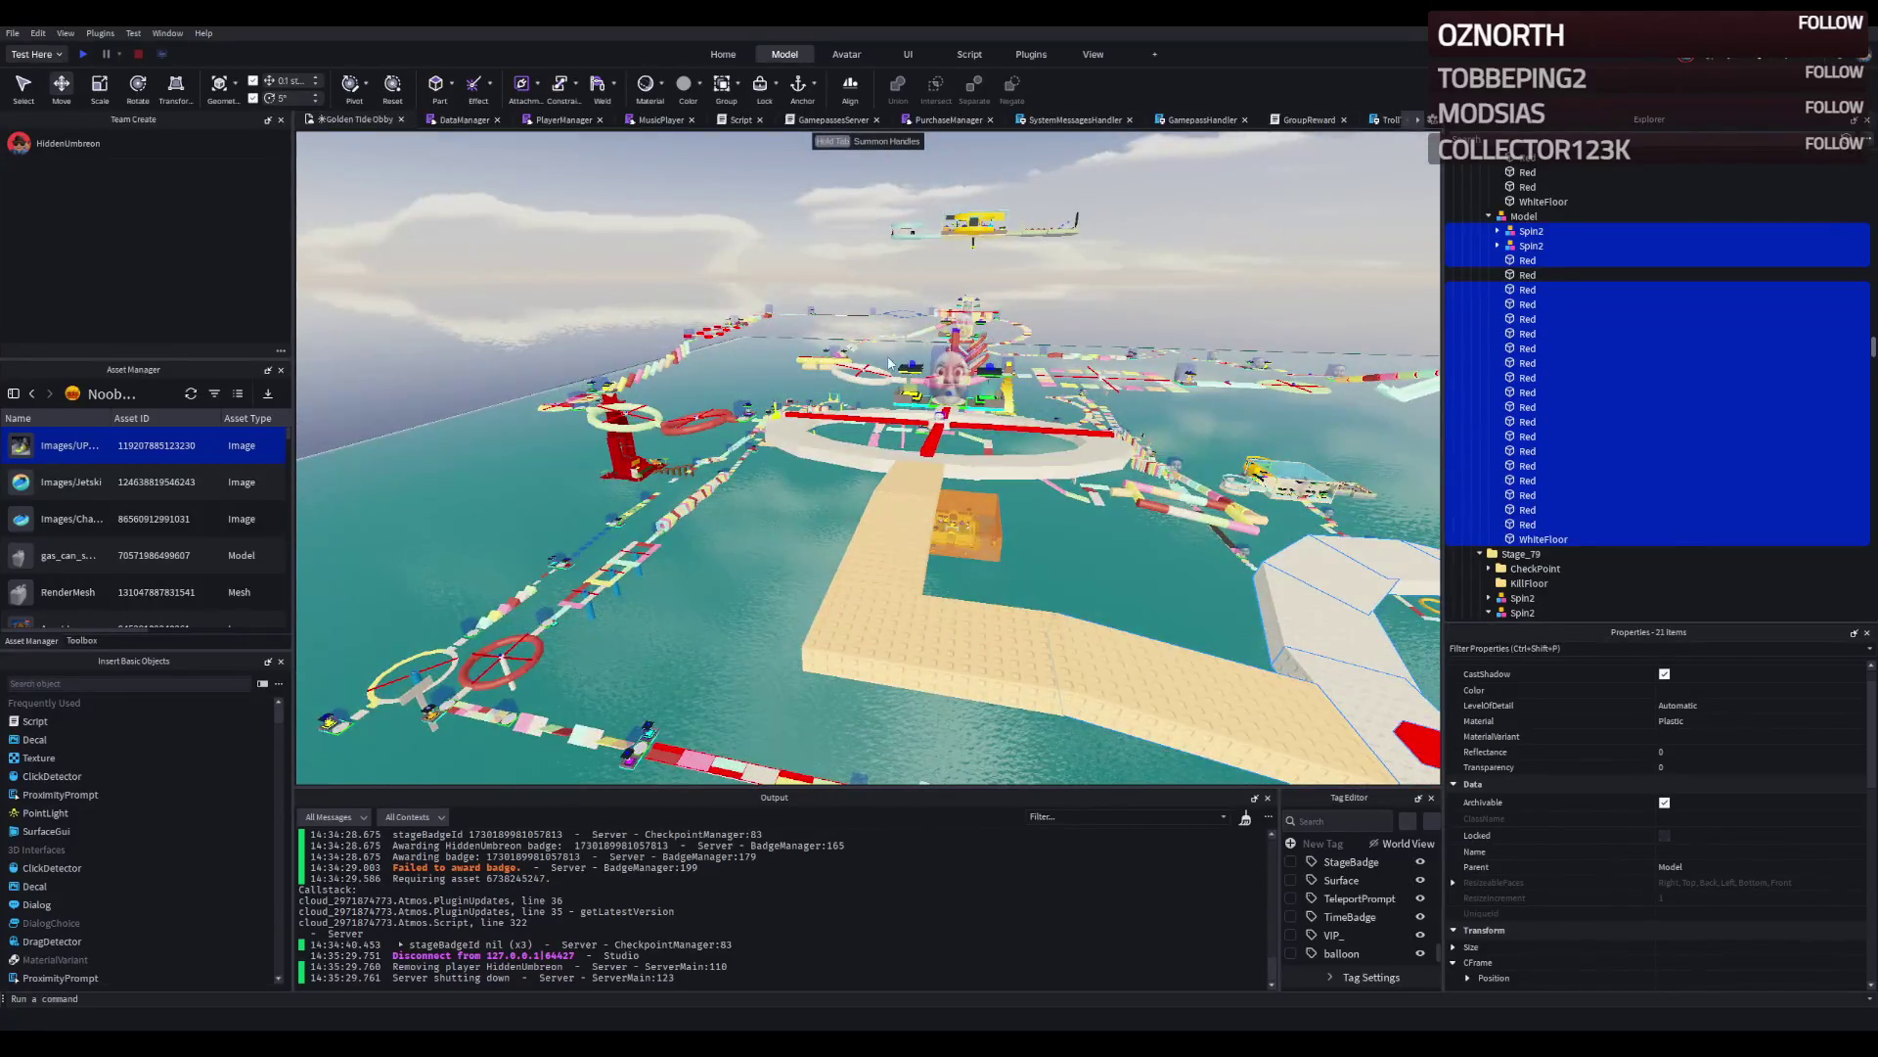
Fly over the map and zoom in on the red tower's Red part beside the group sign.
key("w")
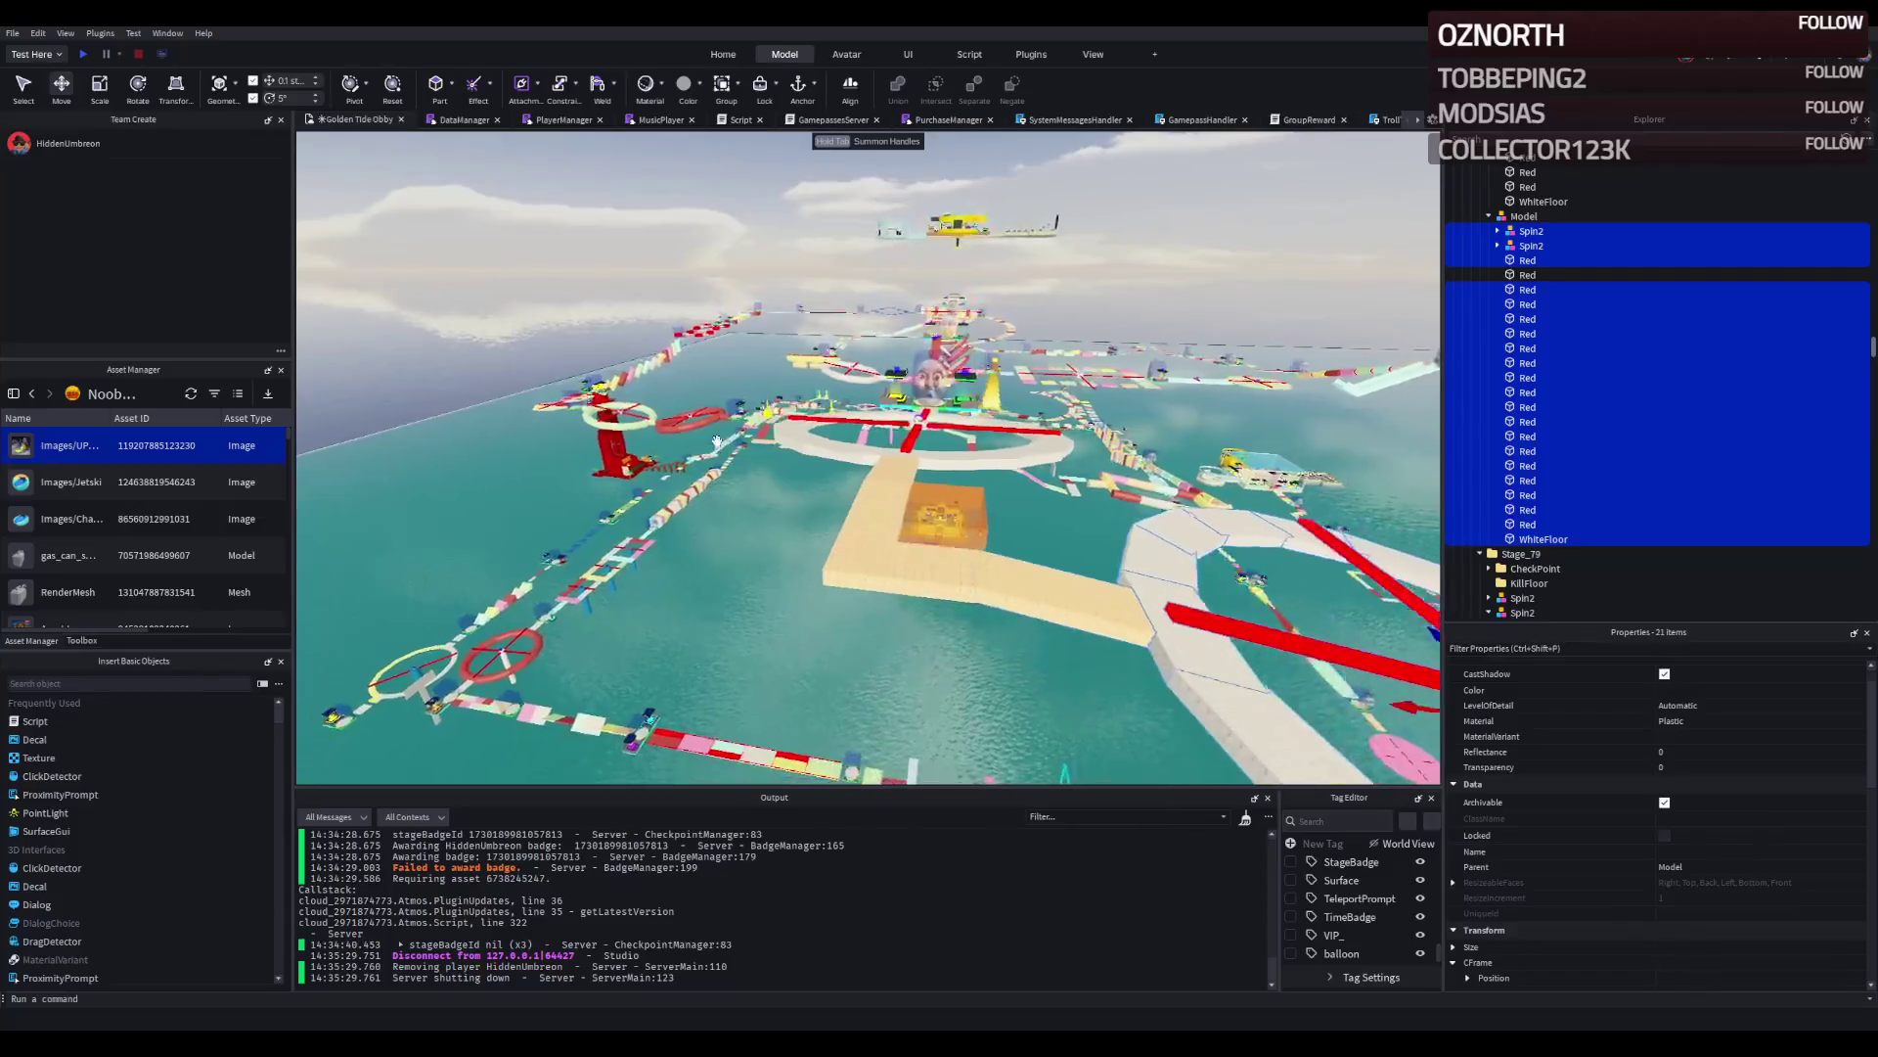
key("w")
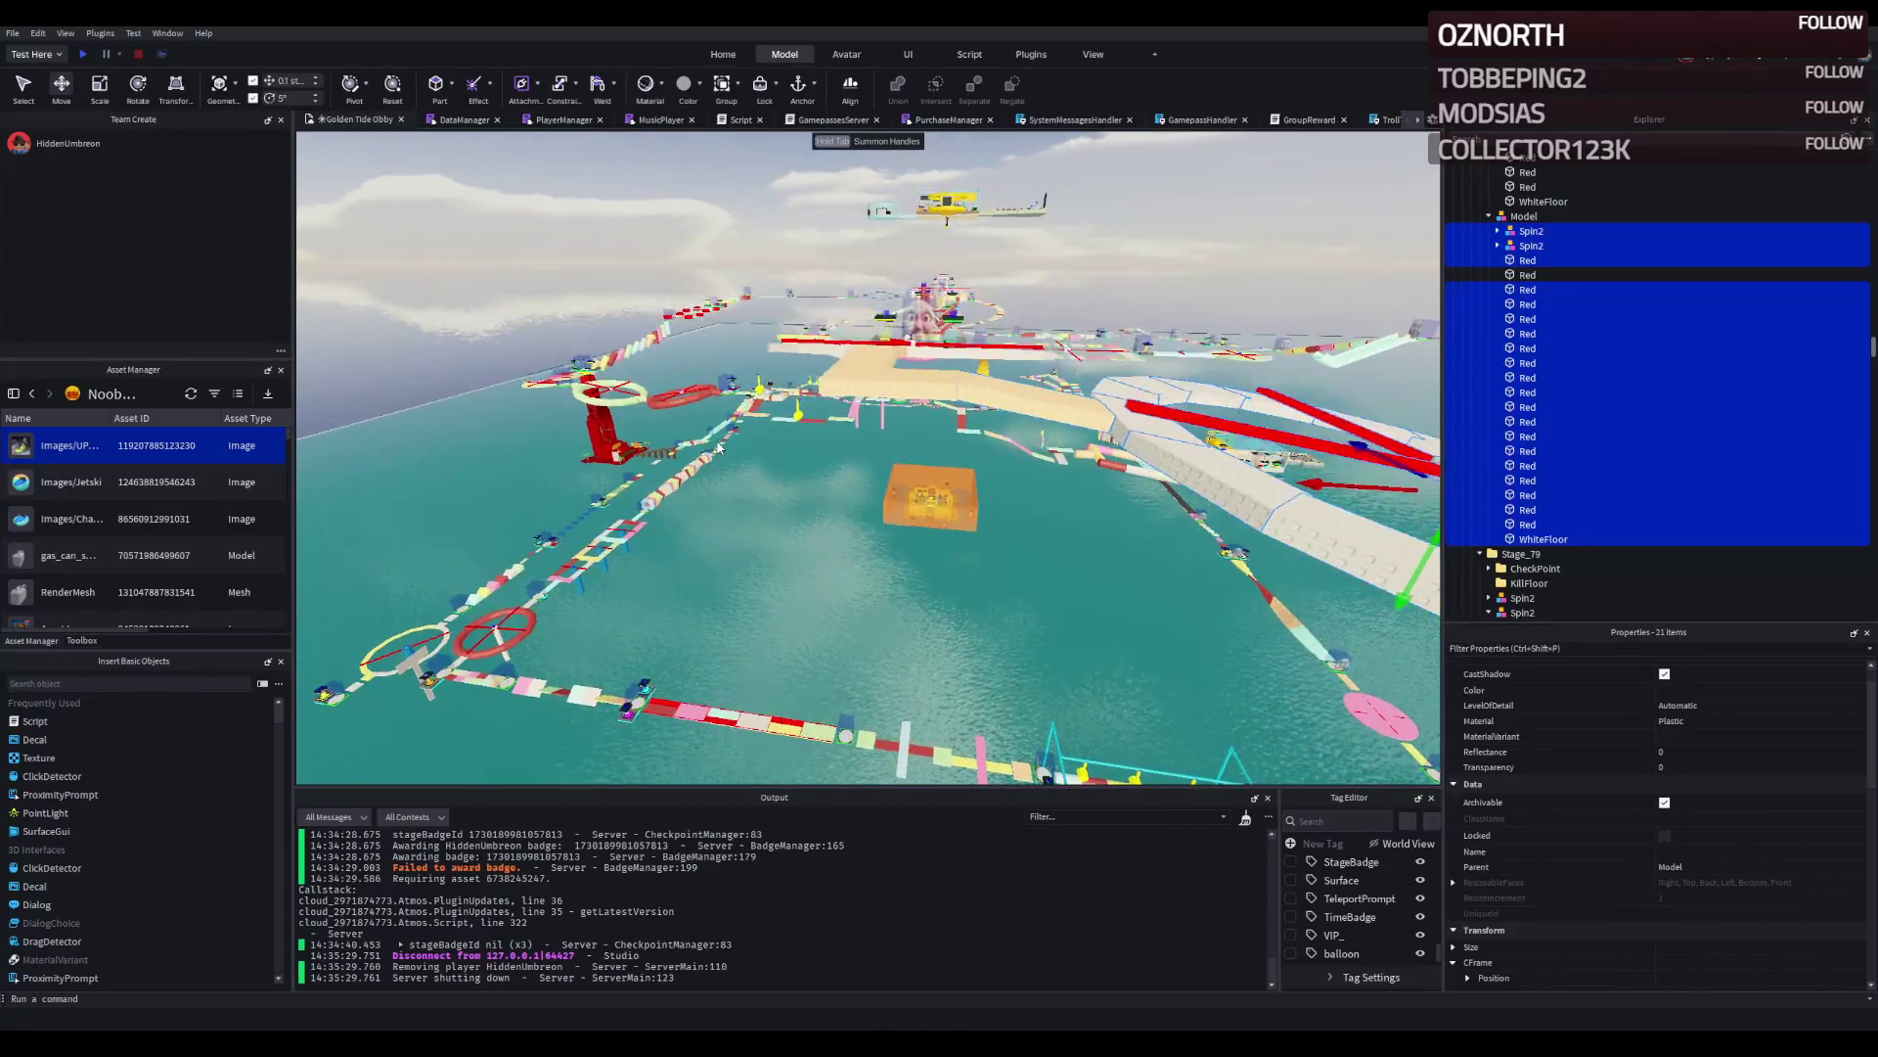
key("w")
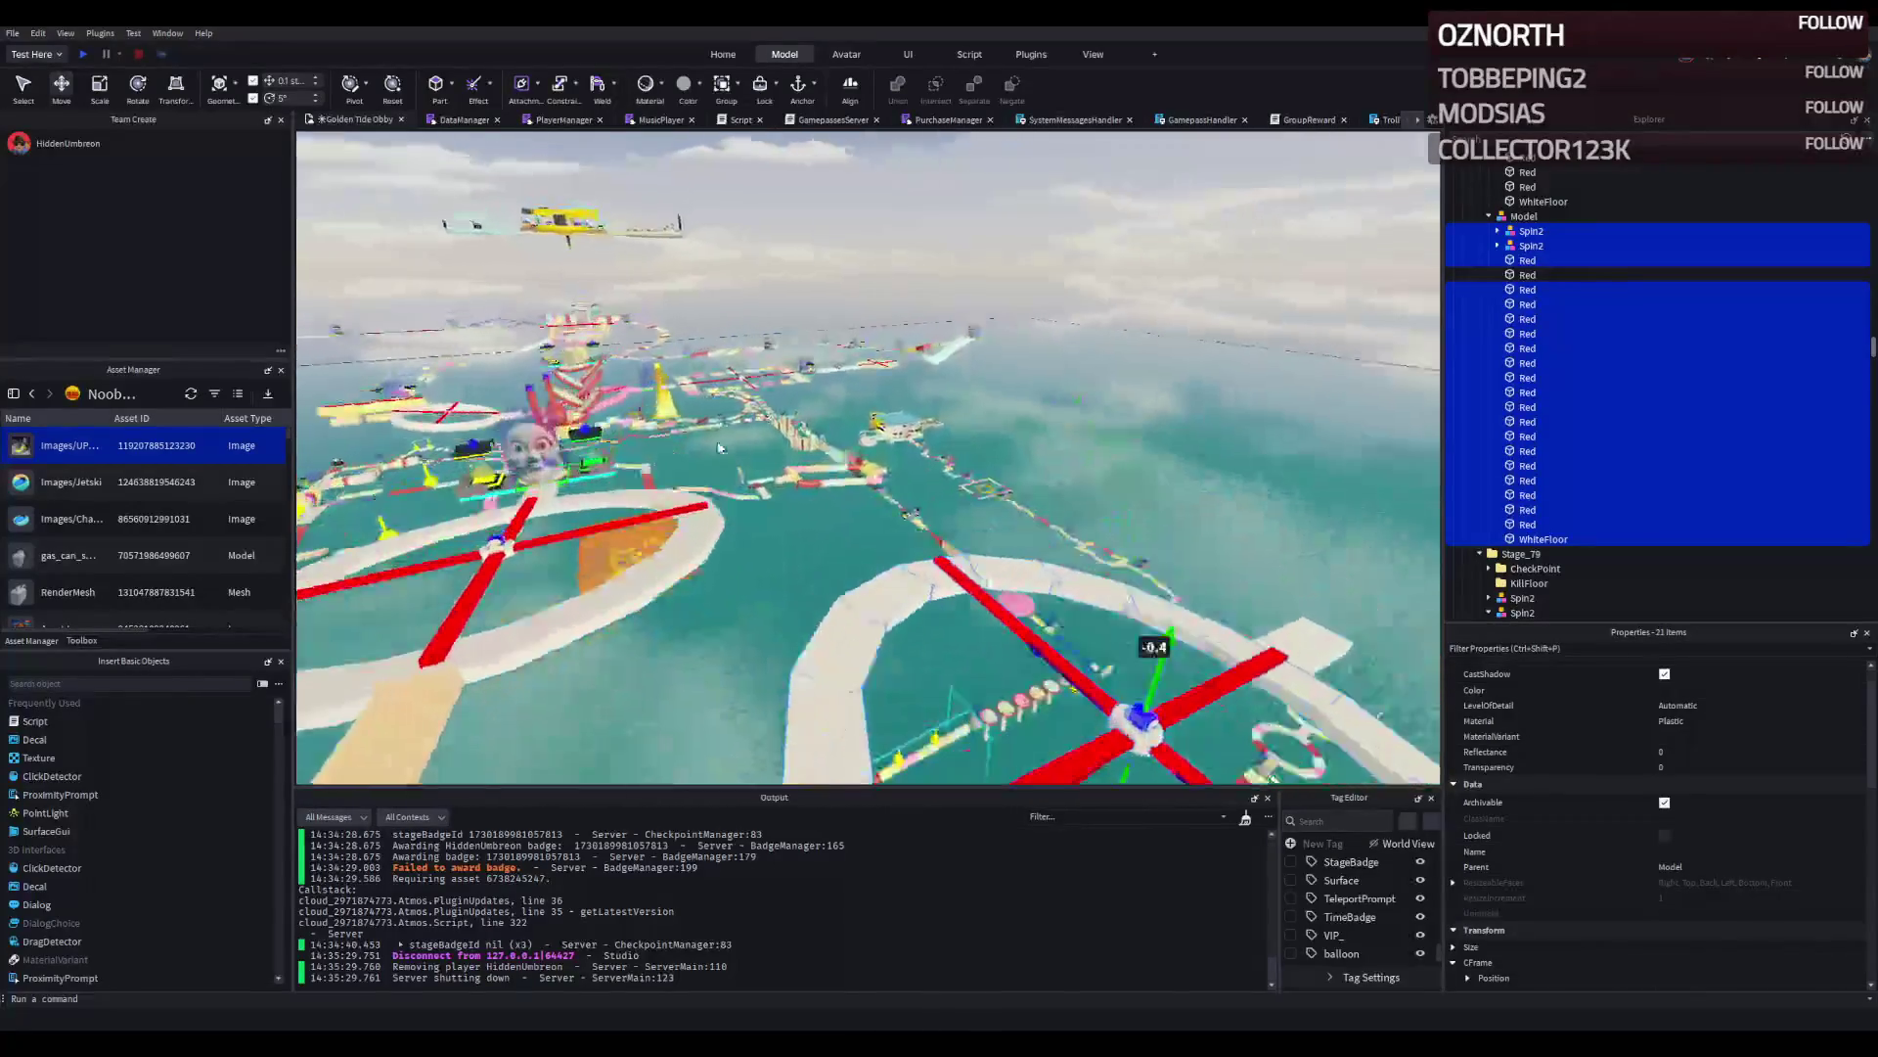
key("f")
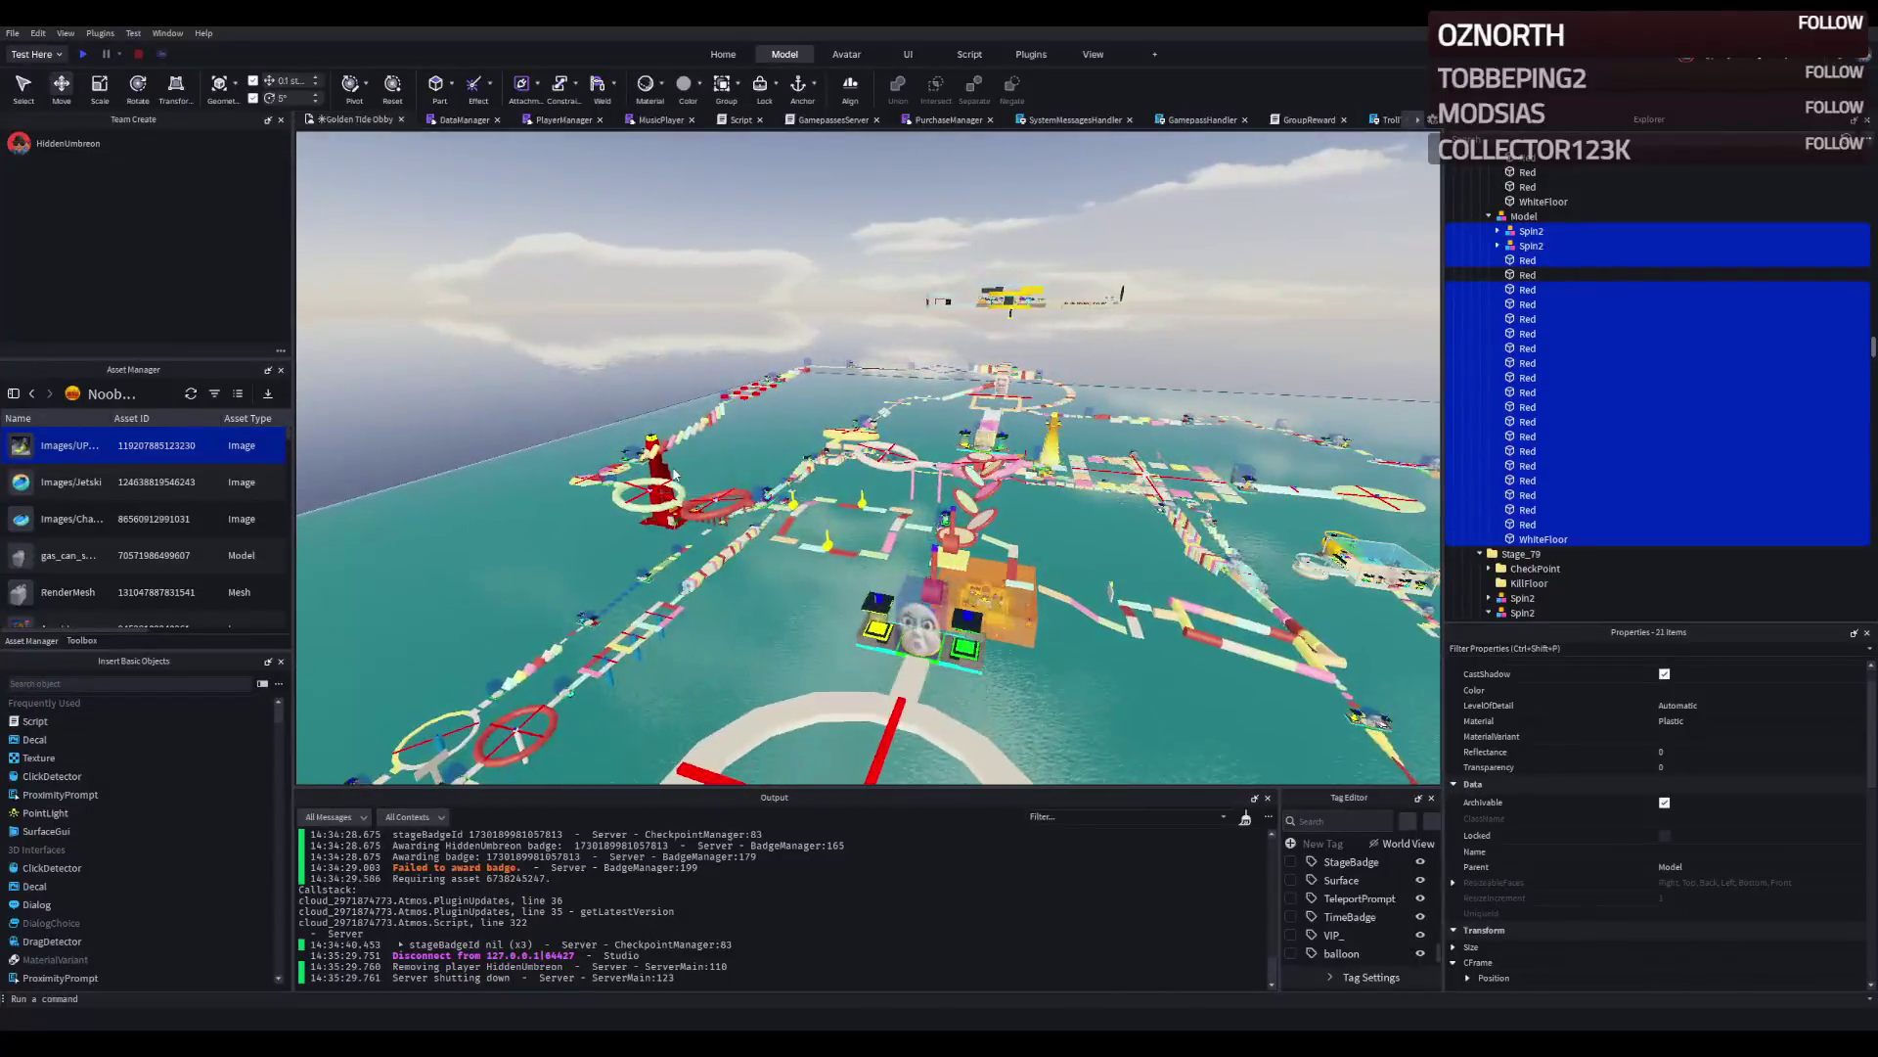
left_click(669, 473)
key("f")
scroll("down", 3)
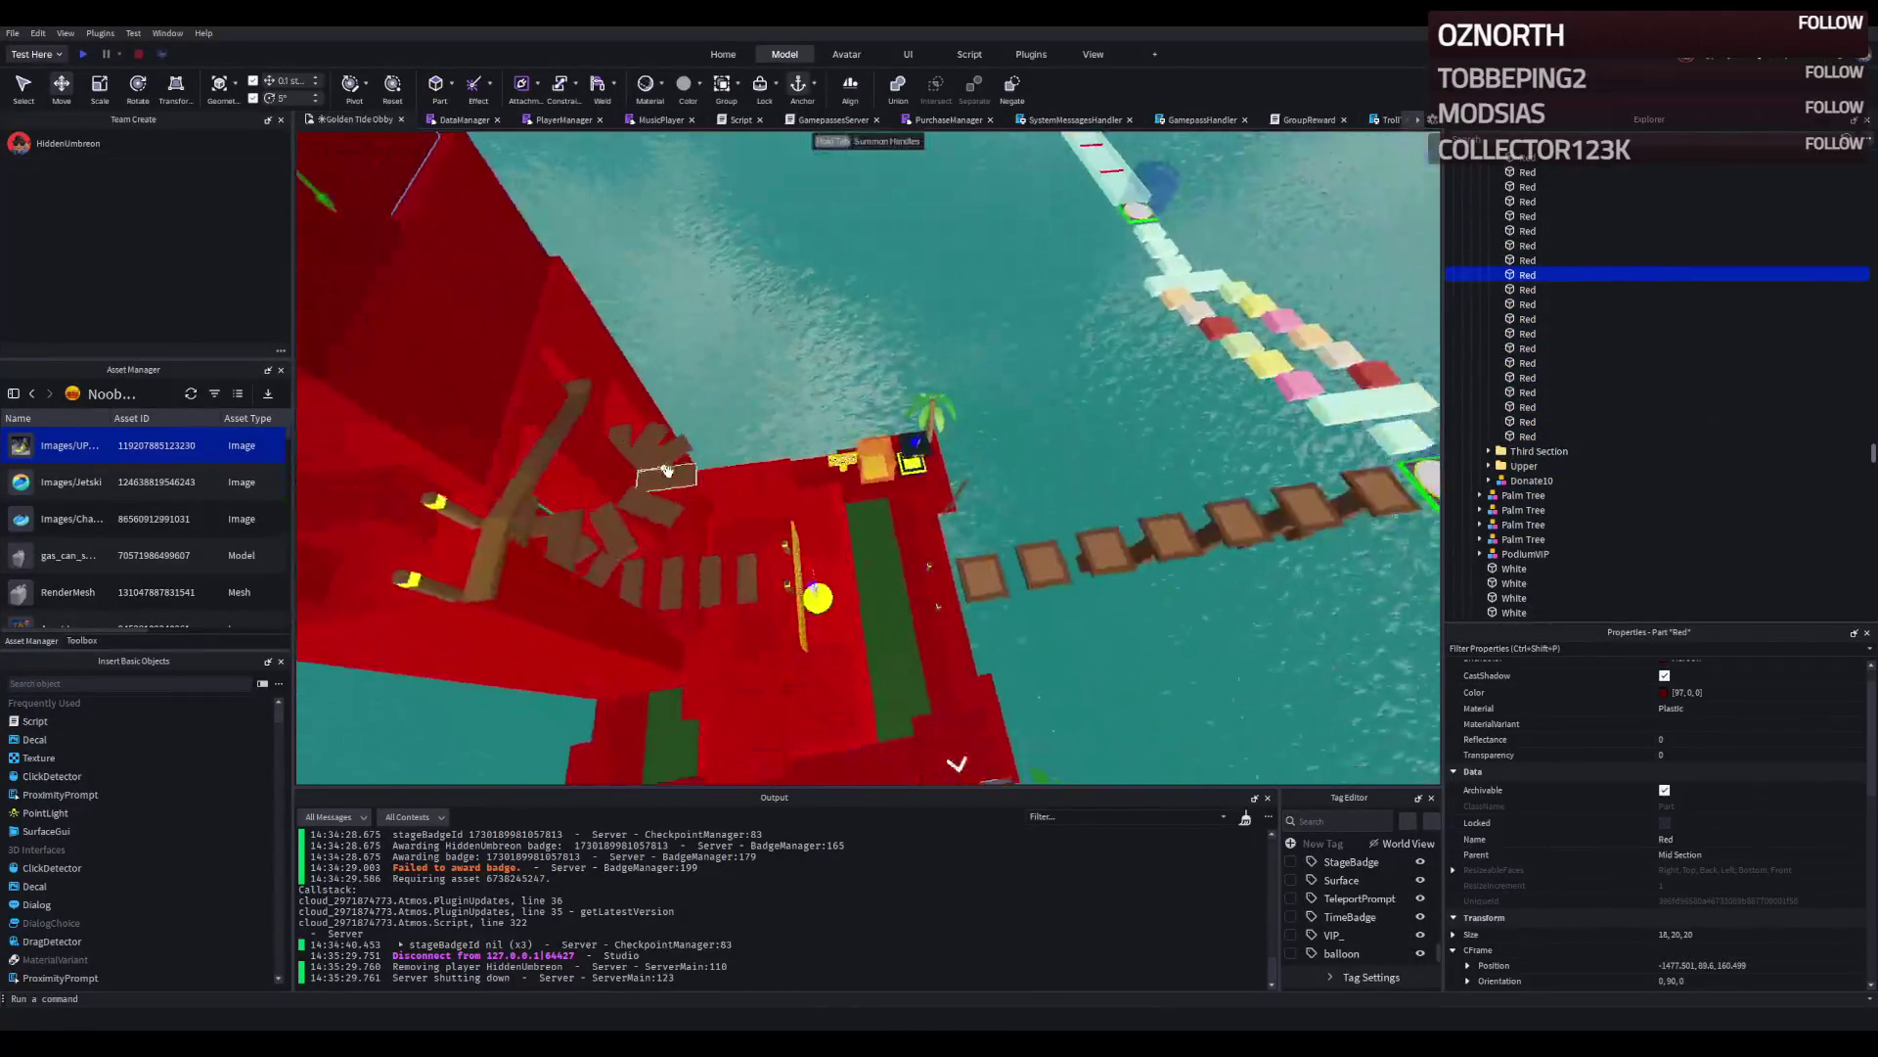
scroll("up", 3)
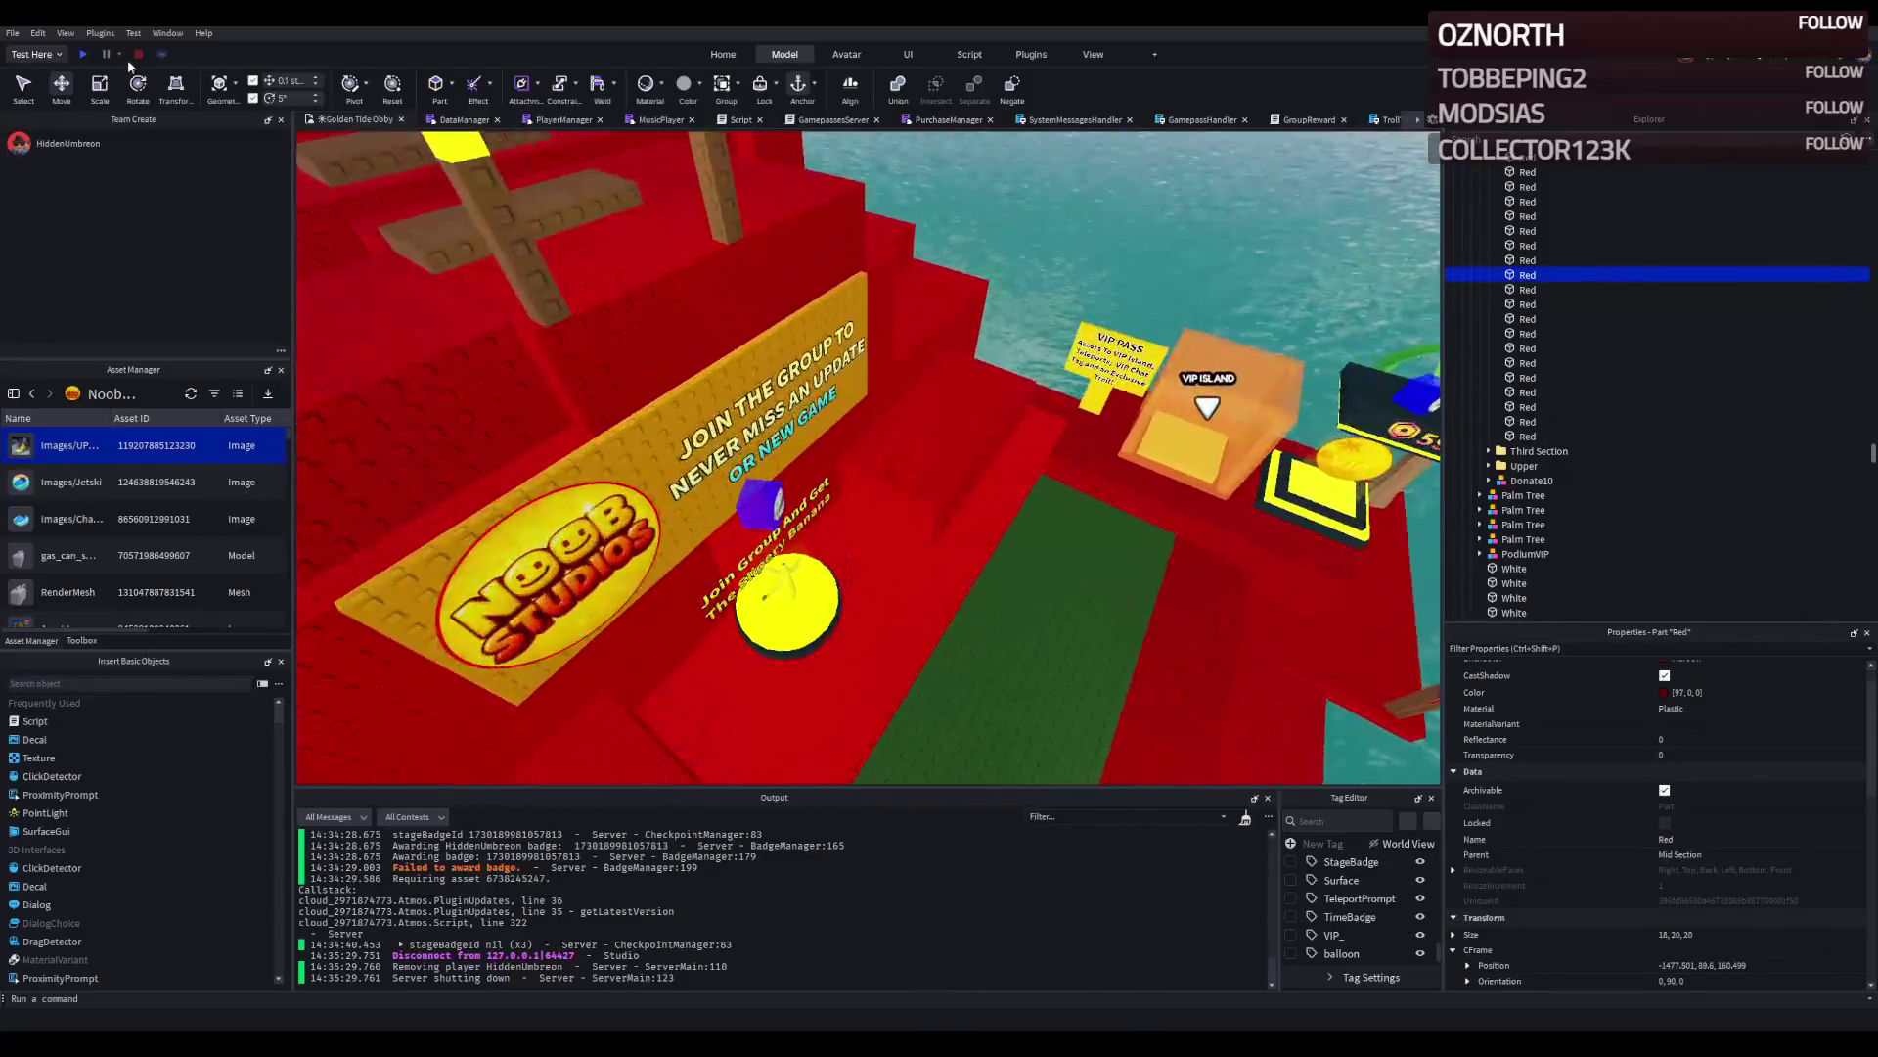
Start a playtest and climb the red tower's spiral stairs.
left_click(84, 54)
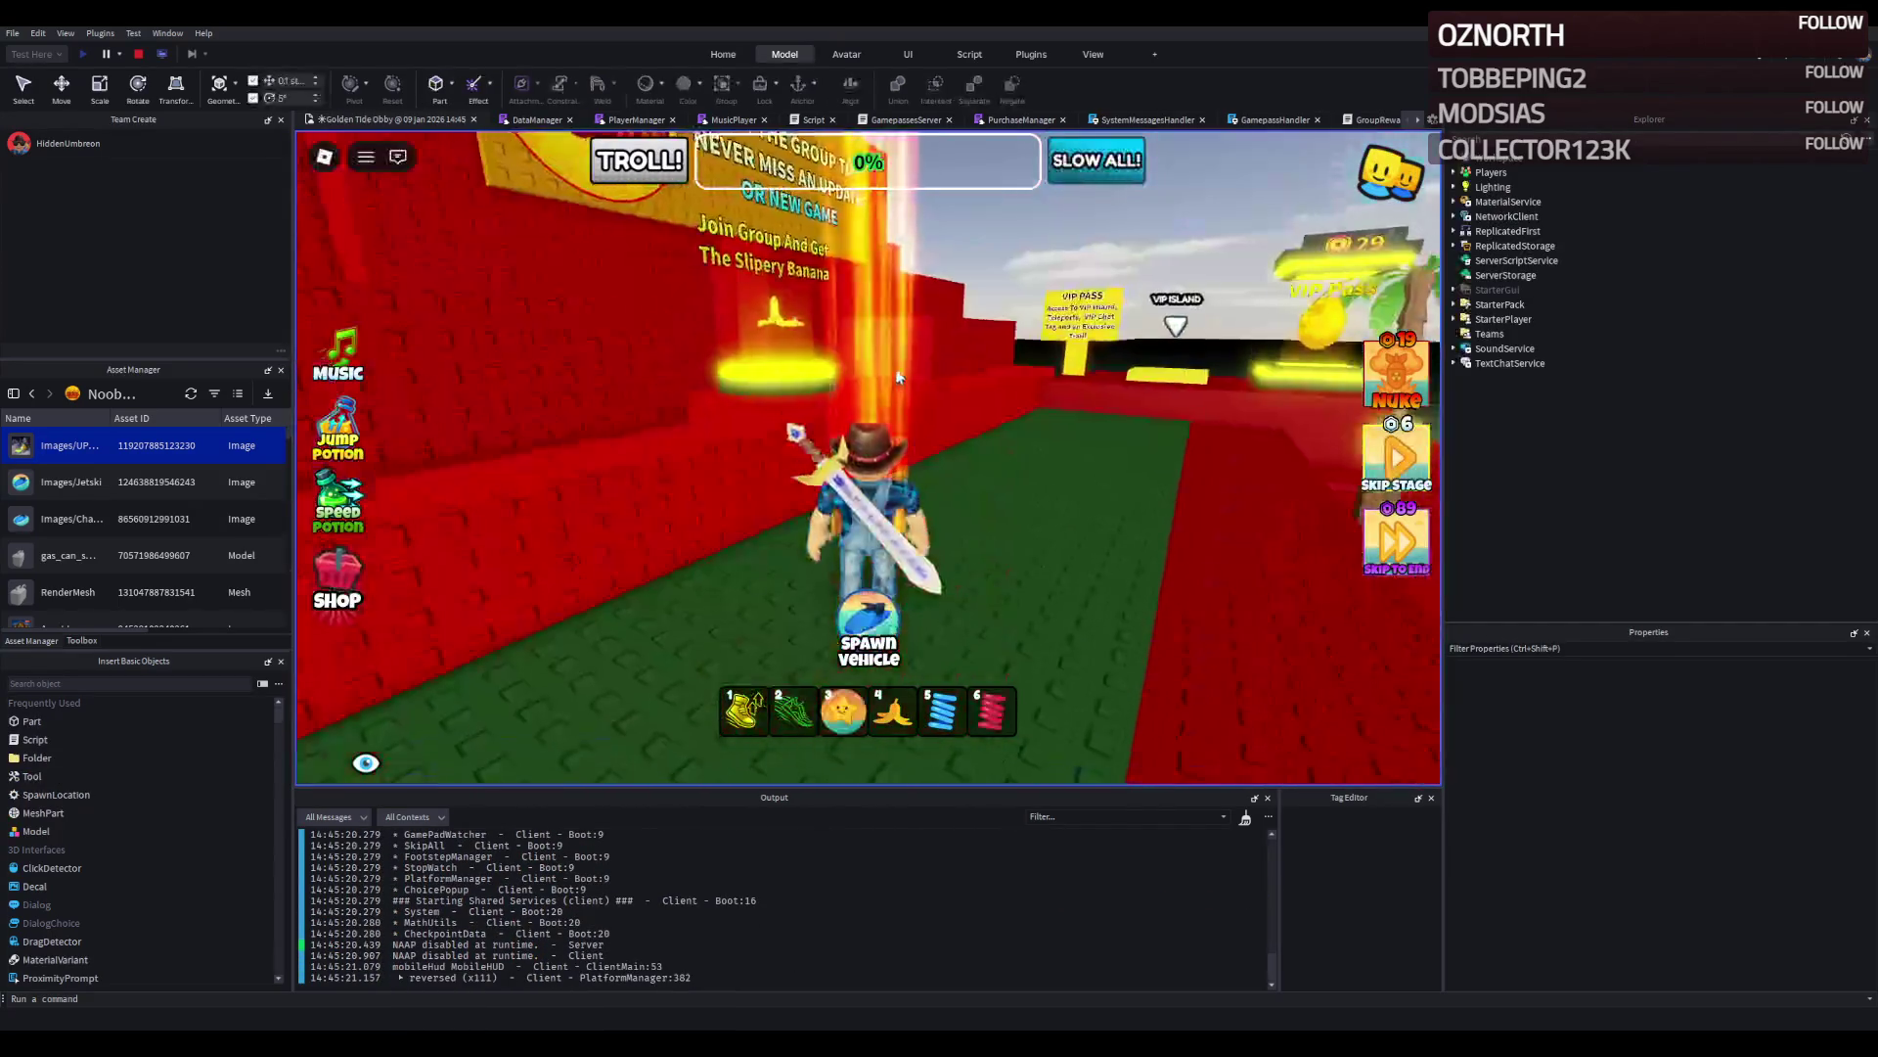
key("w")
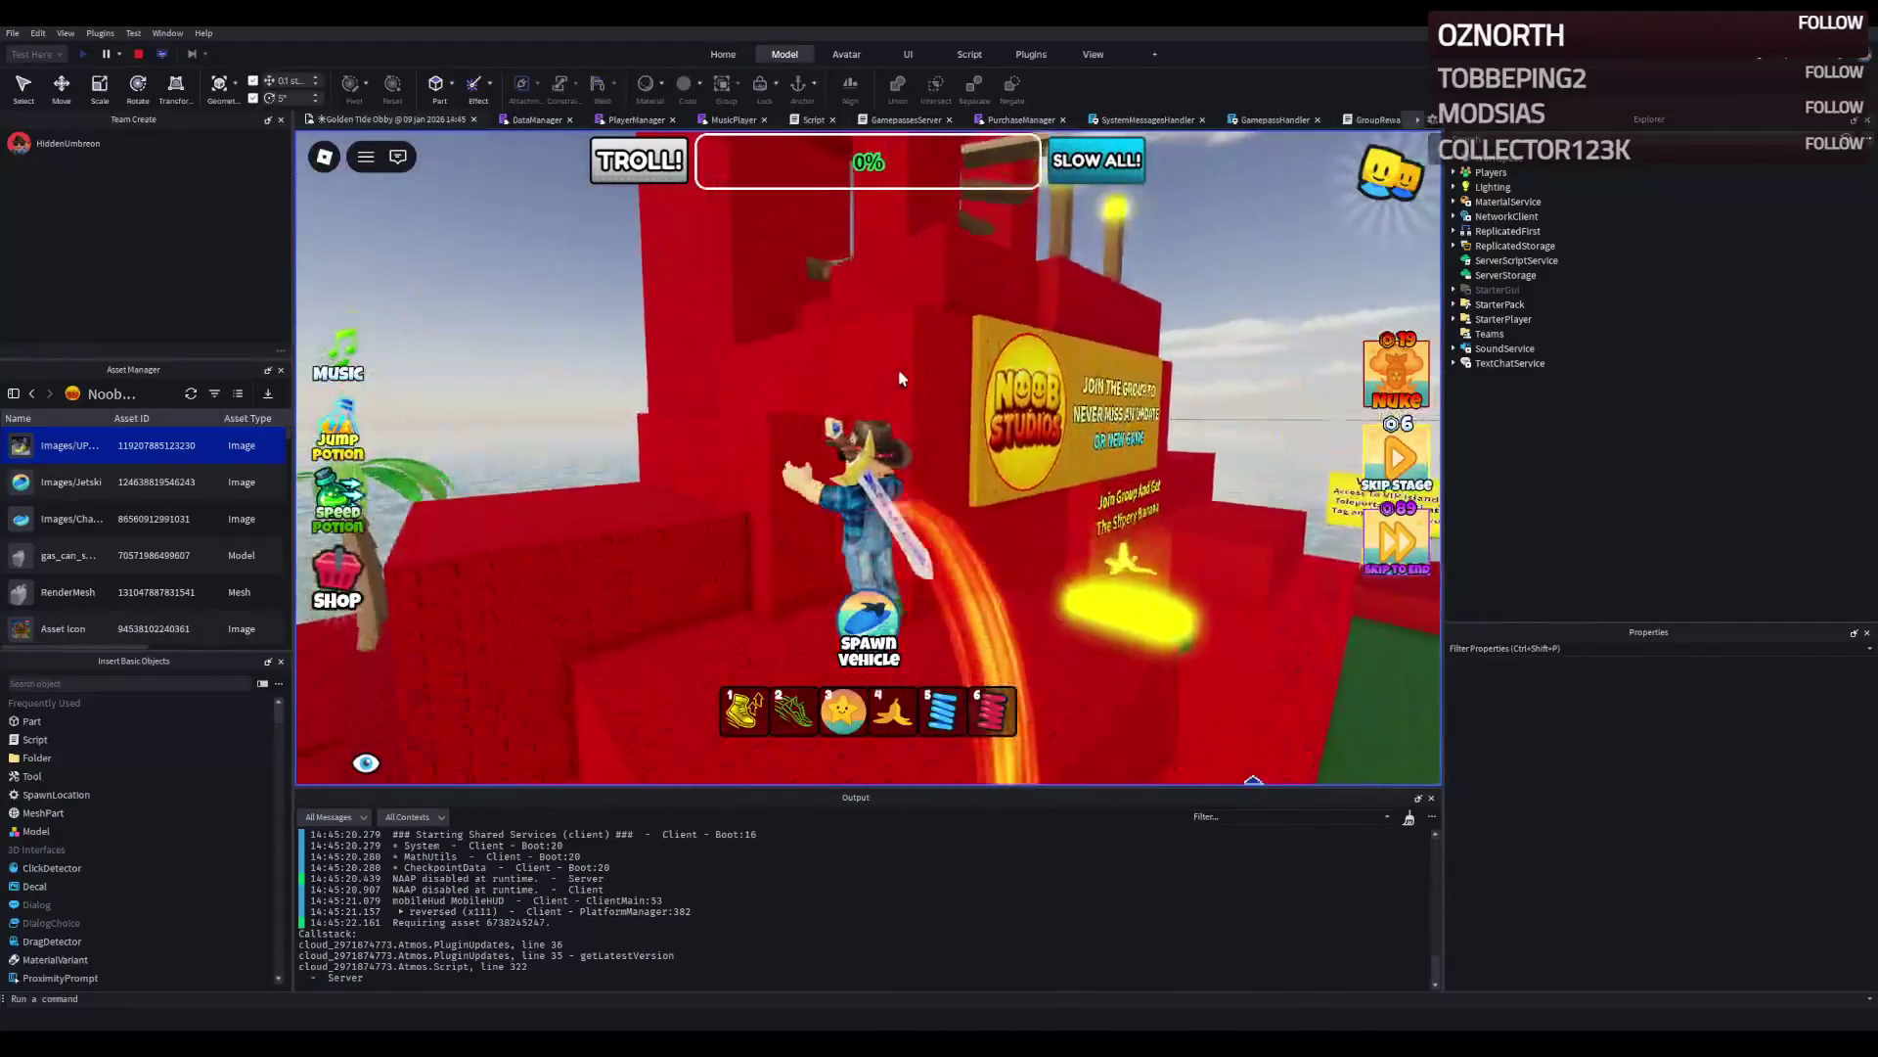
key("w")
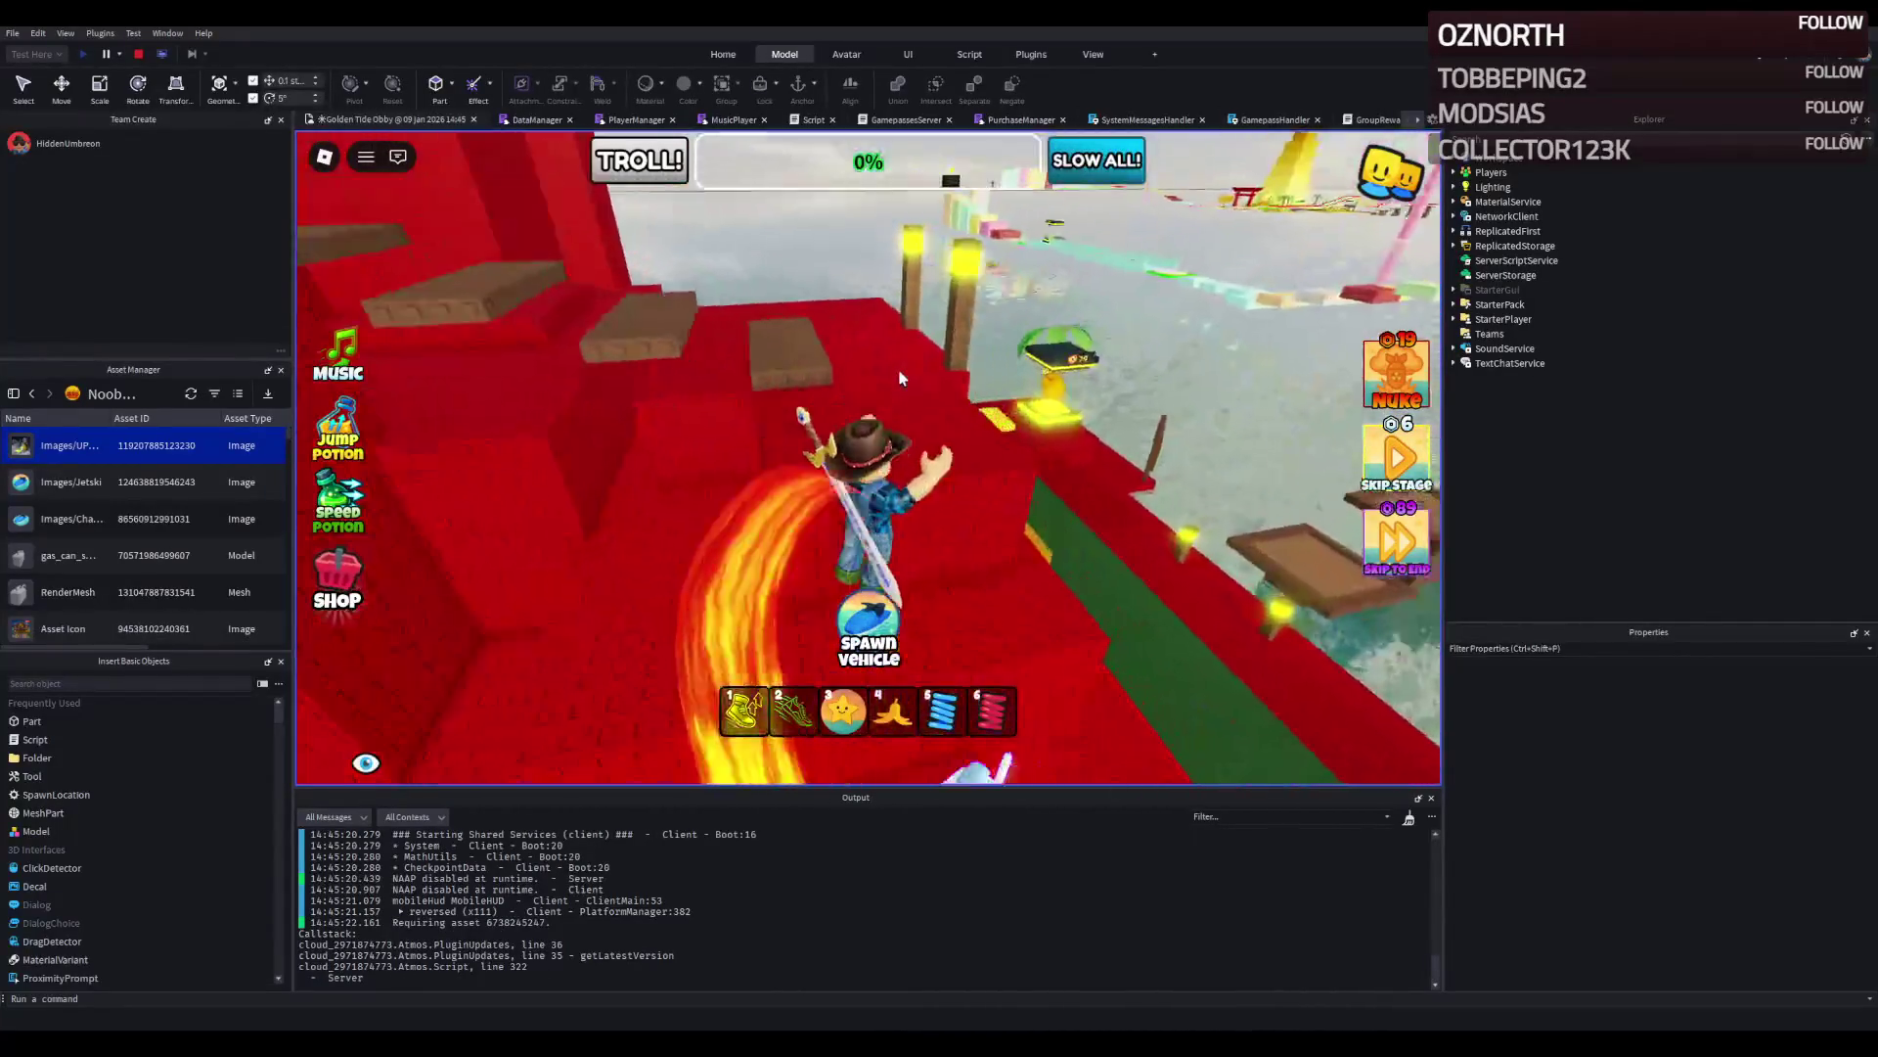
key("w")
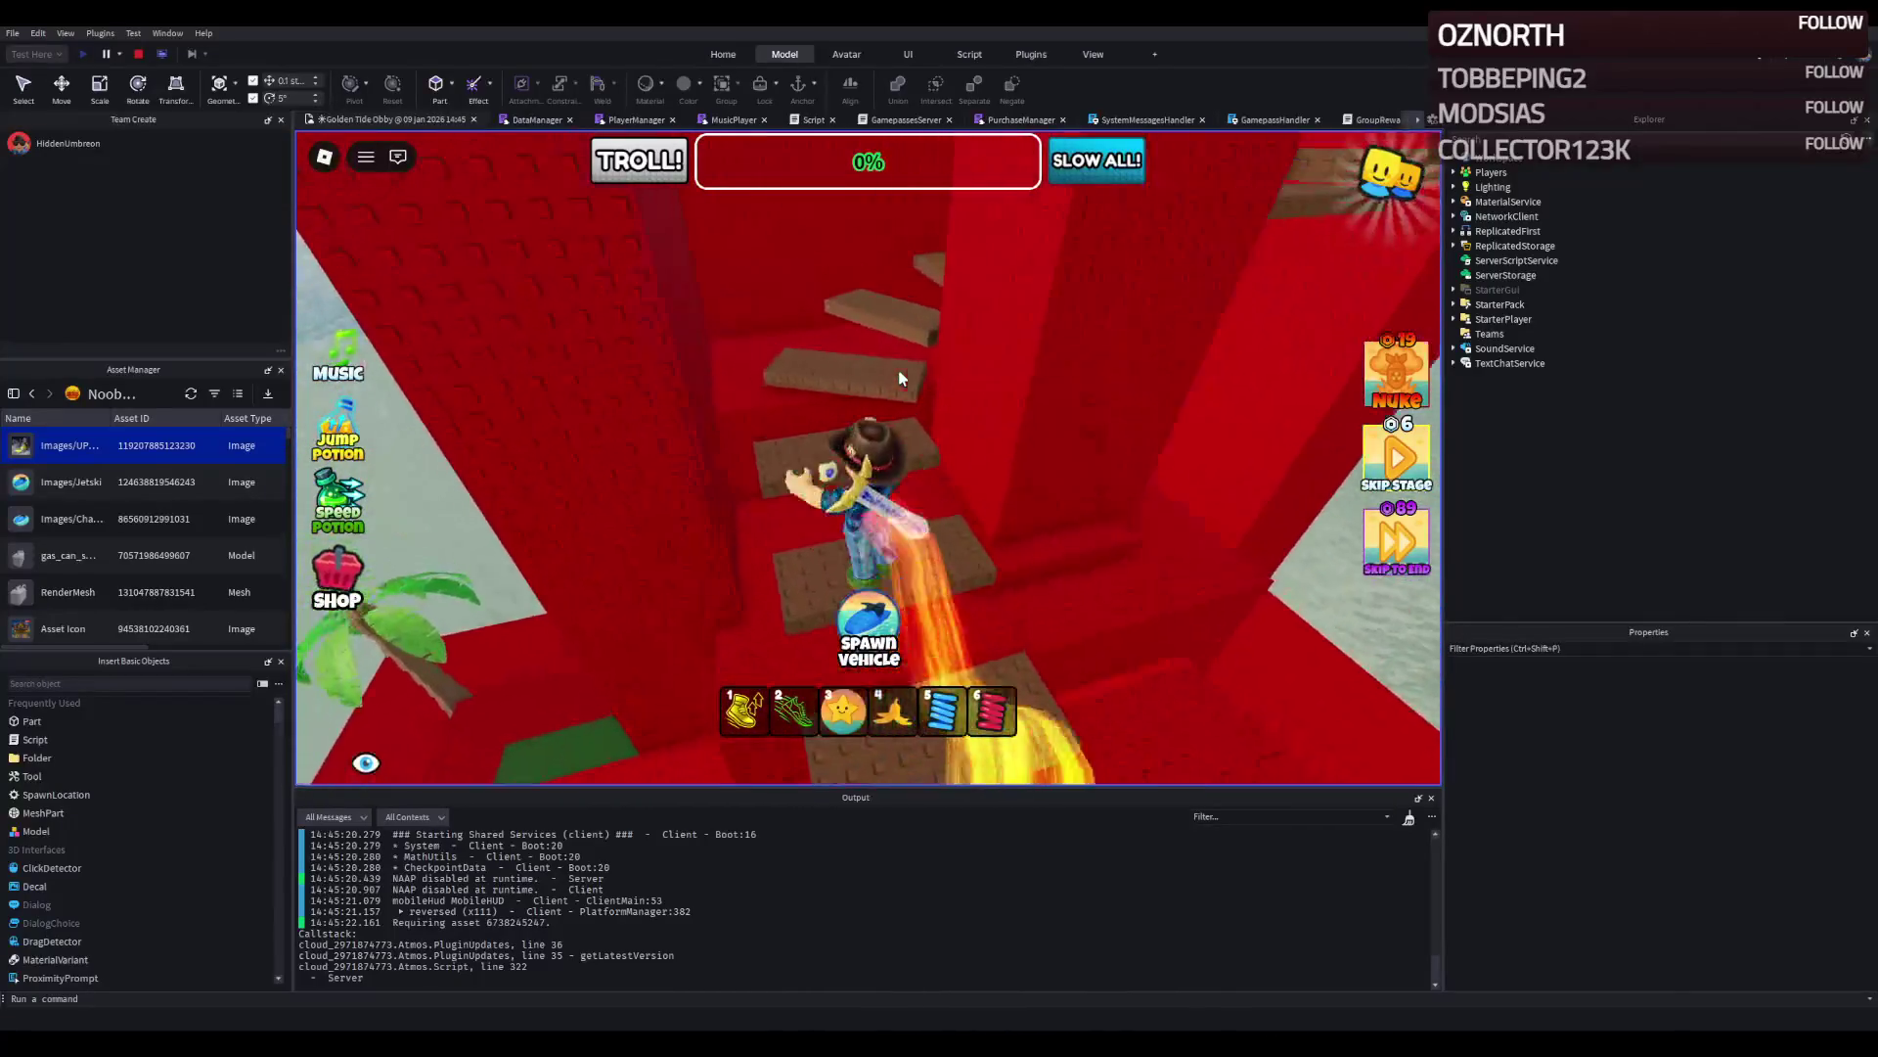
key("w")
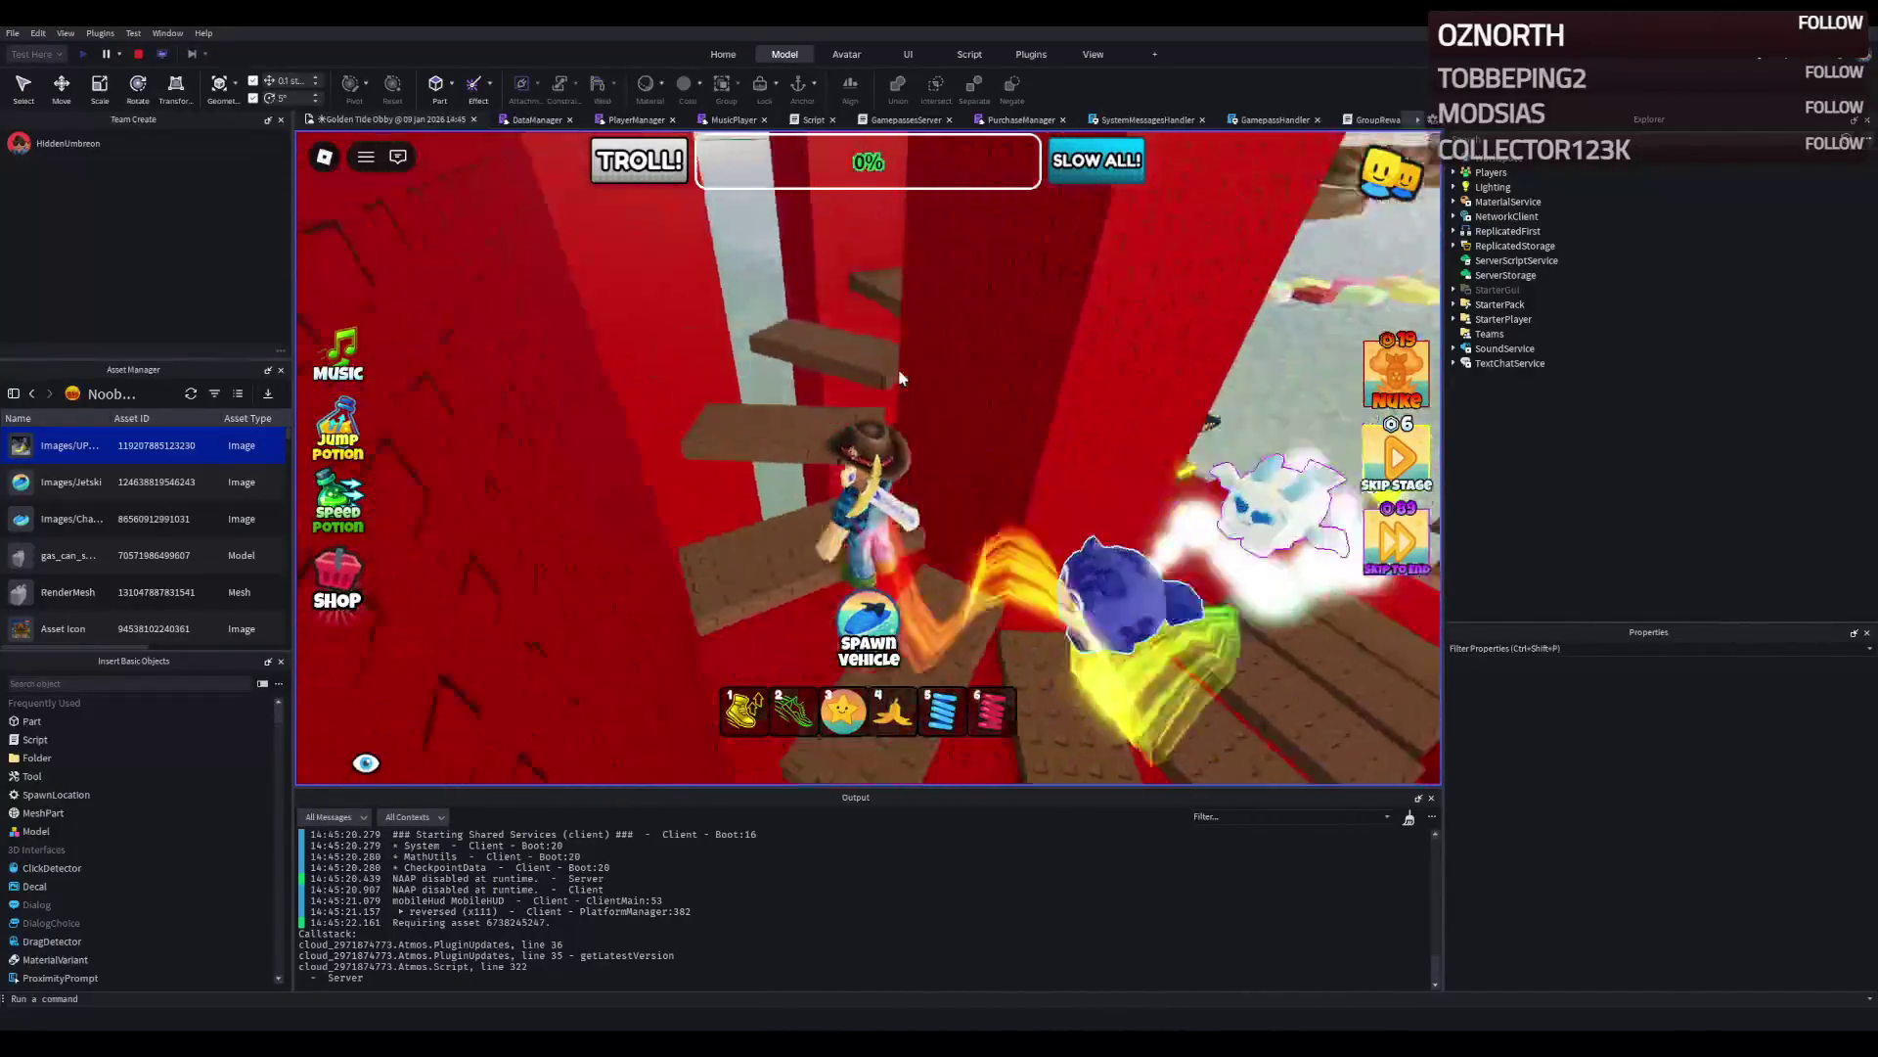
key("w")
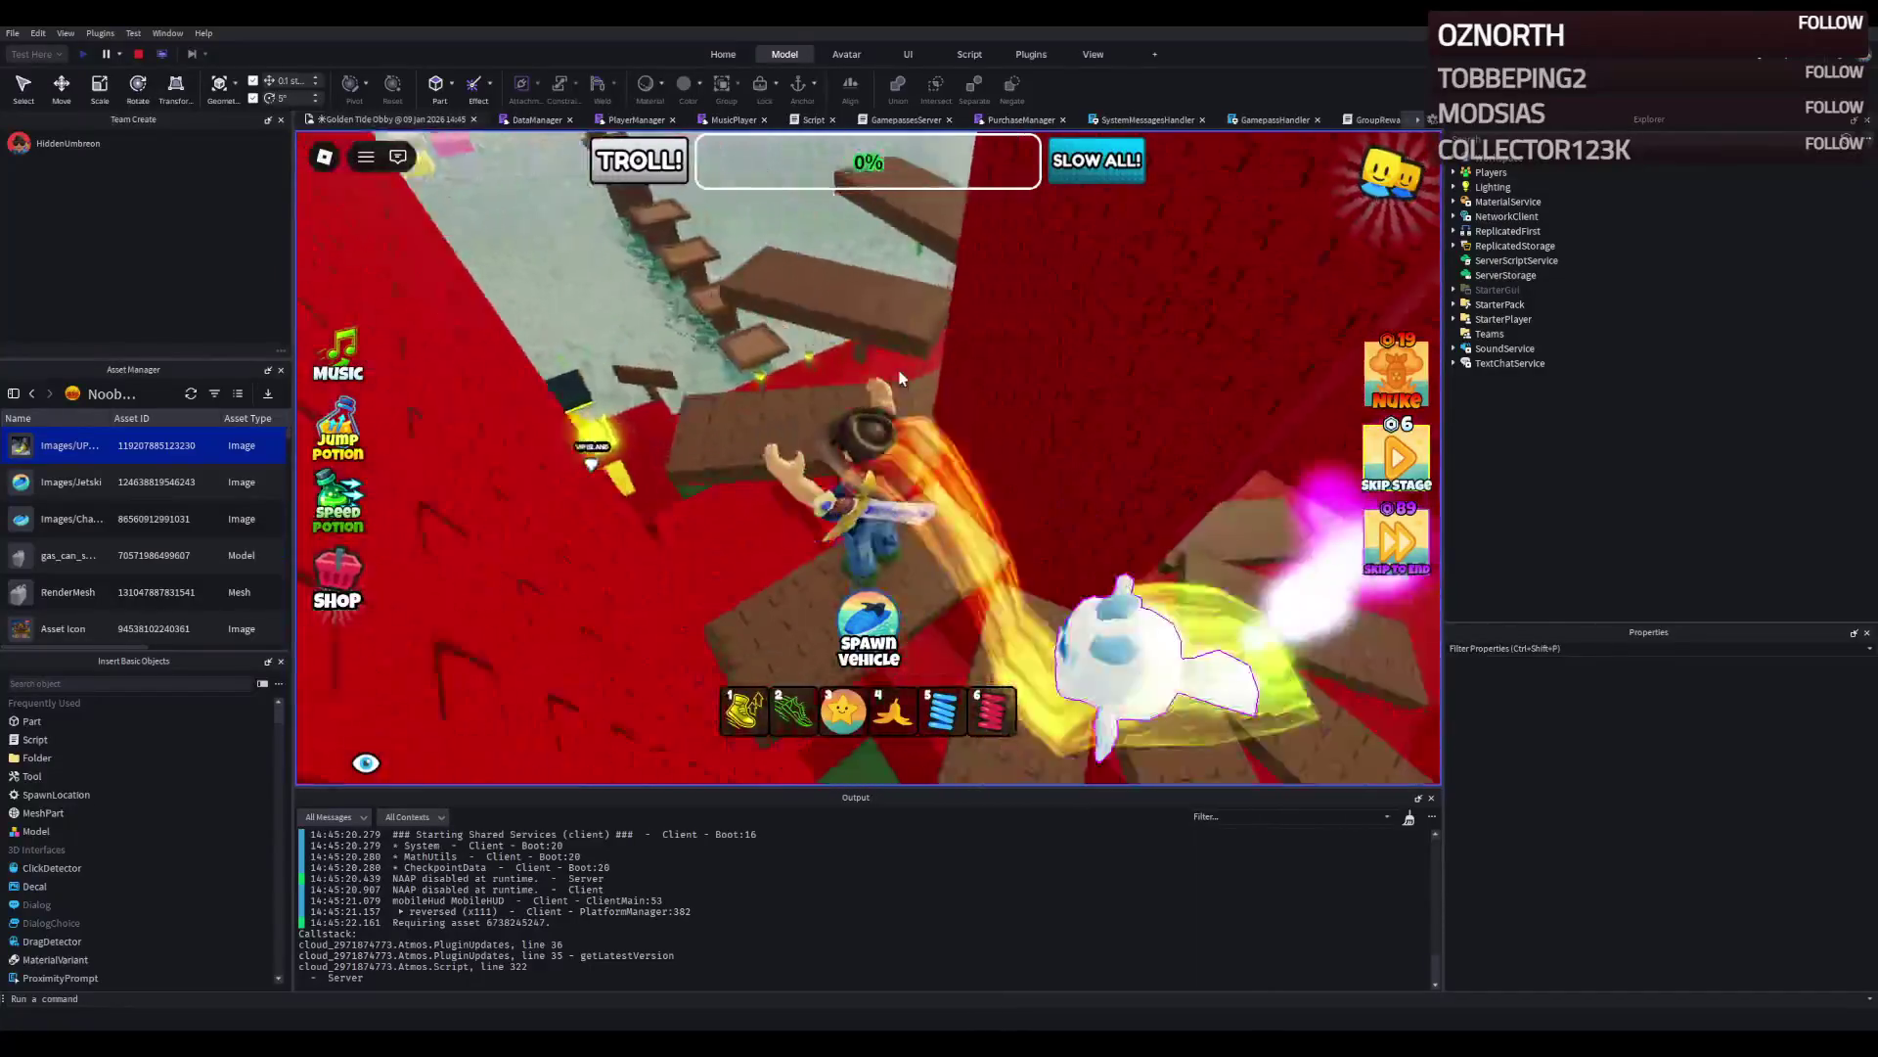
key("w")
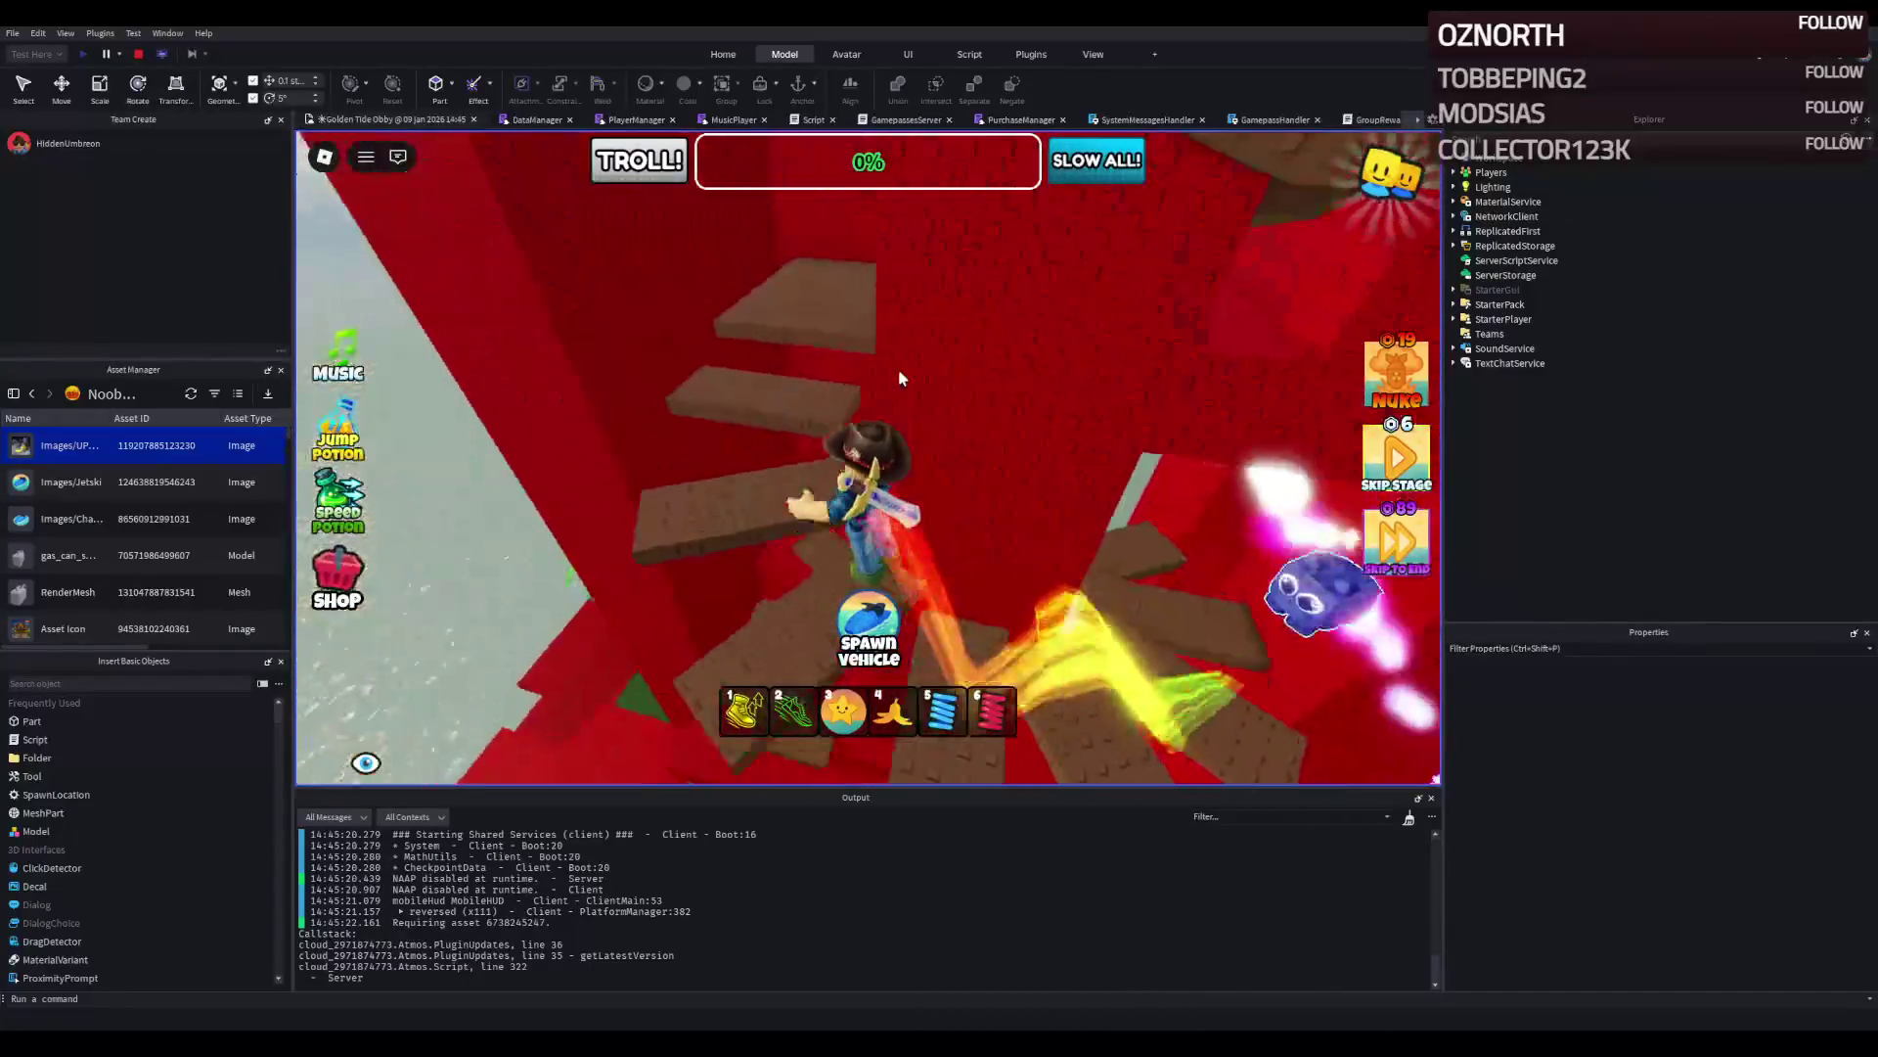
key("w")
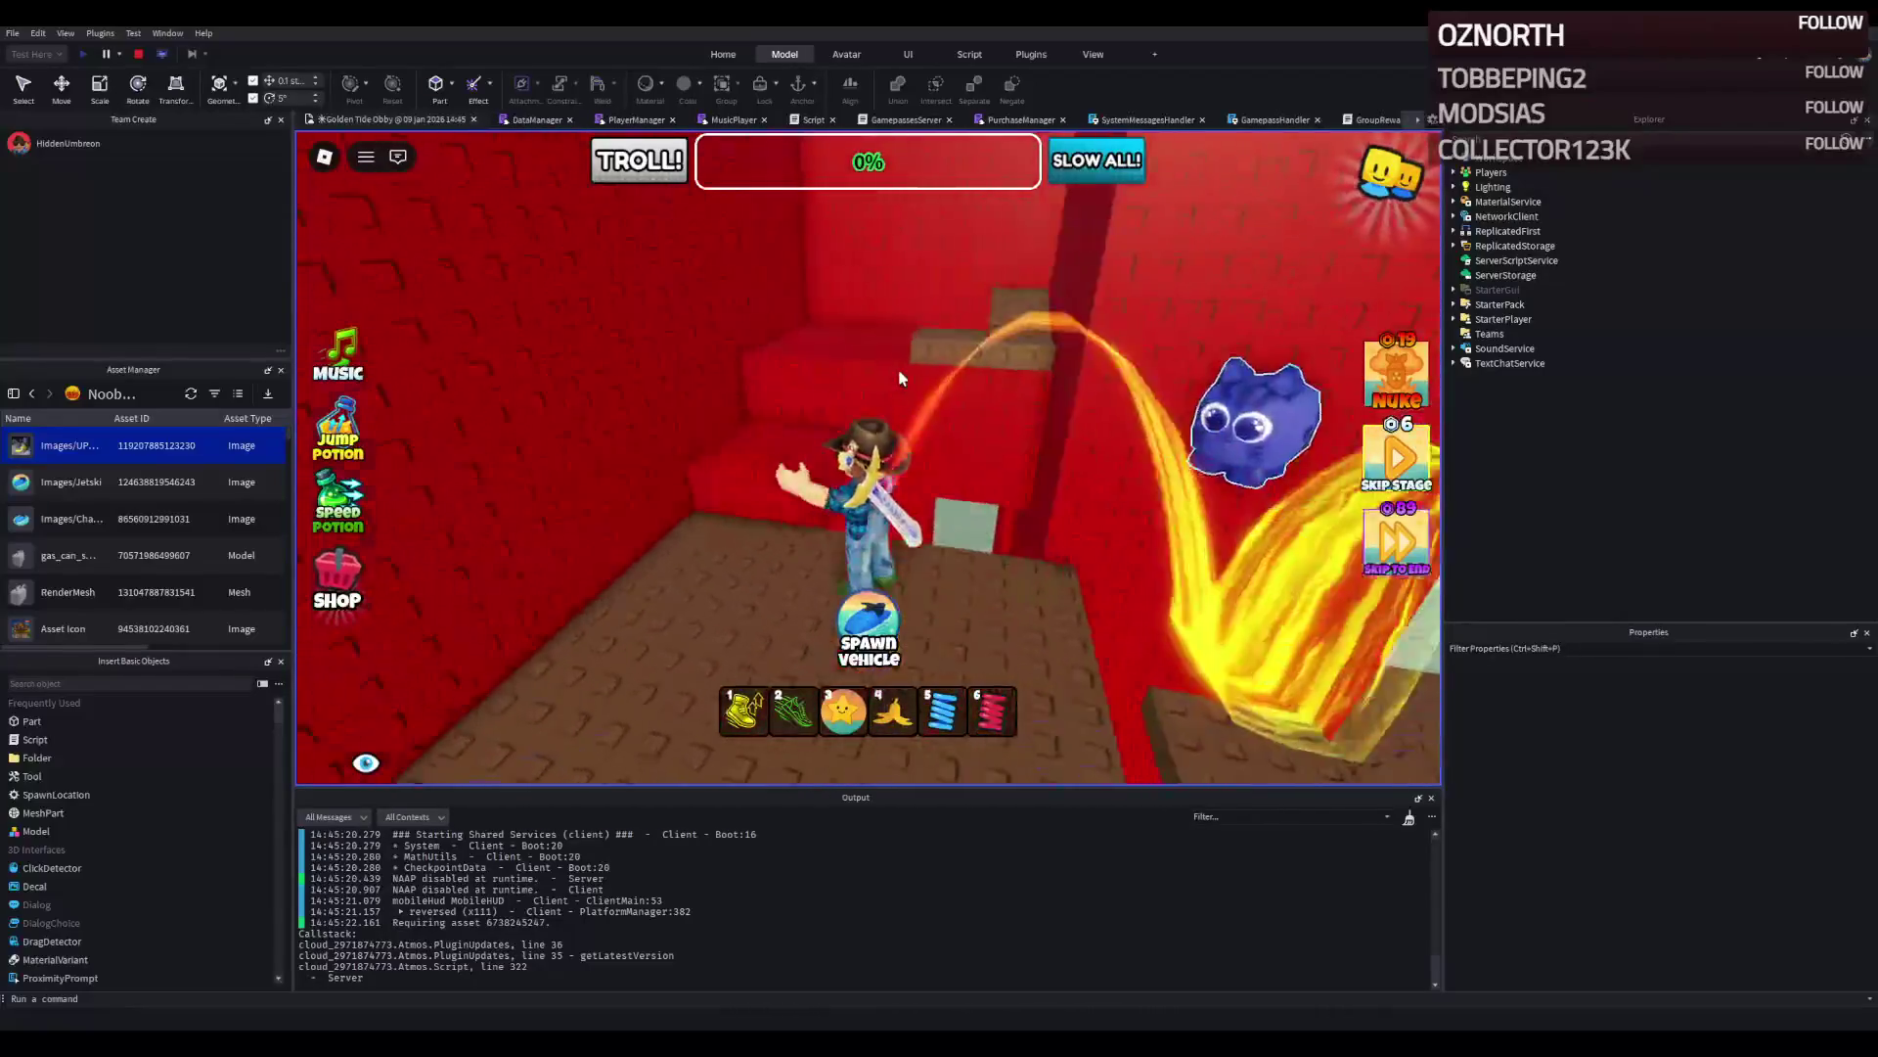
key("w")
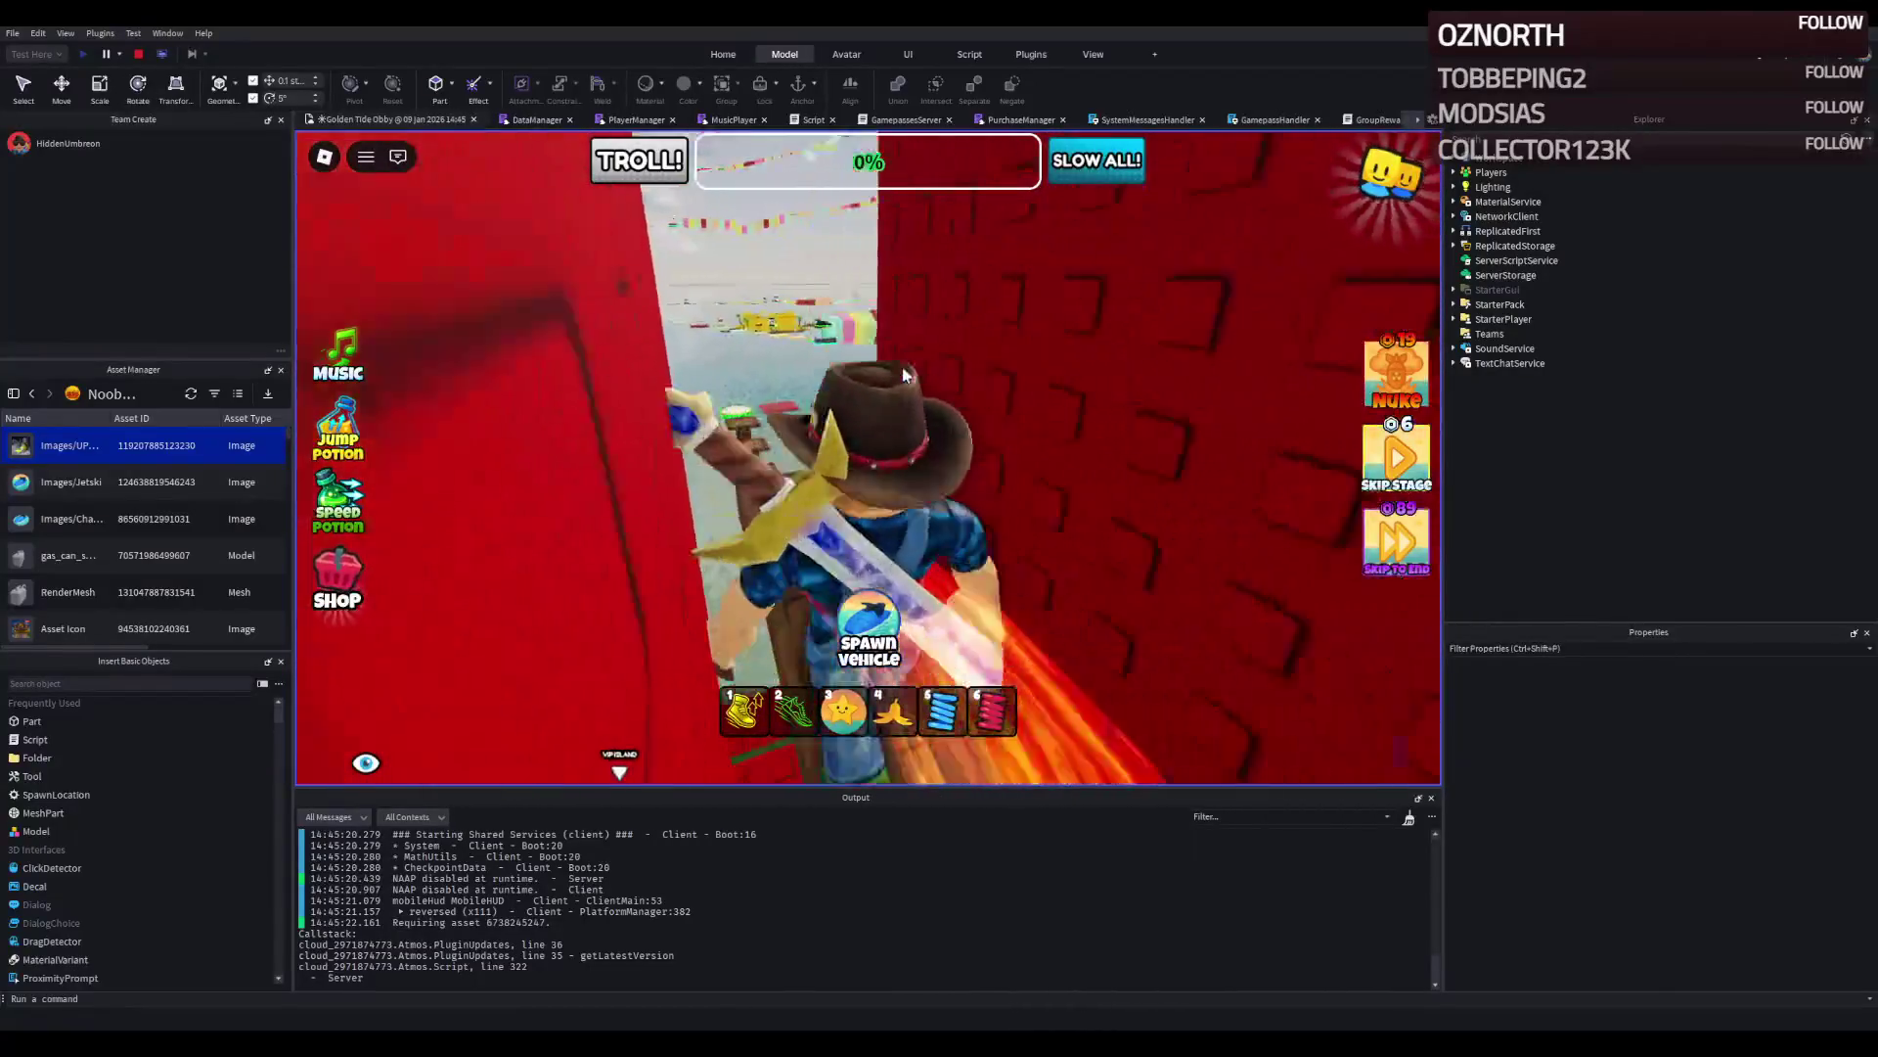
key("w")
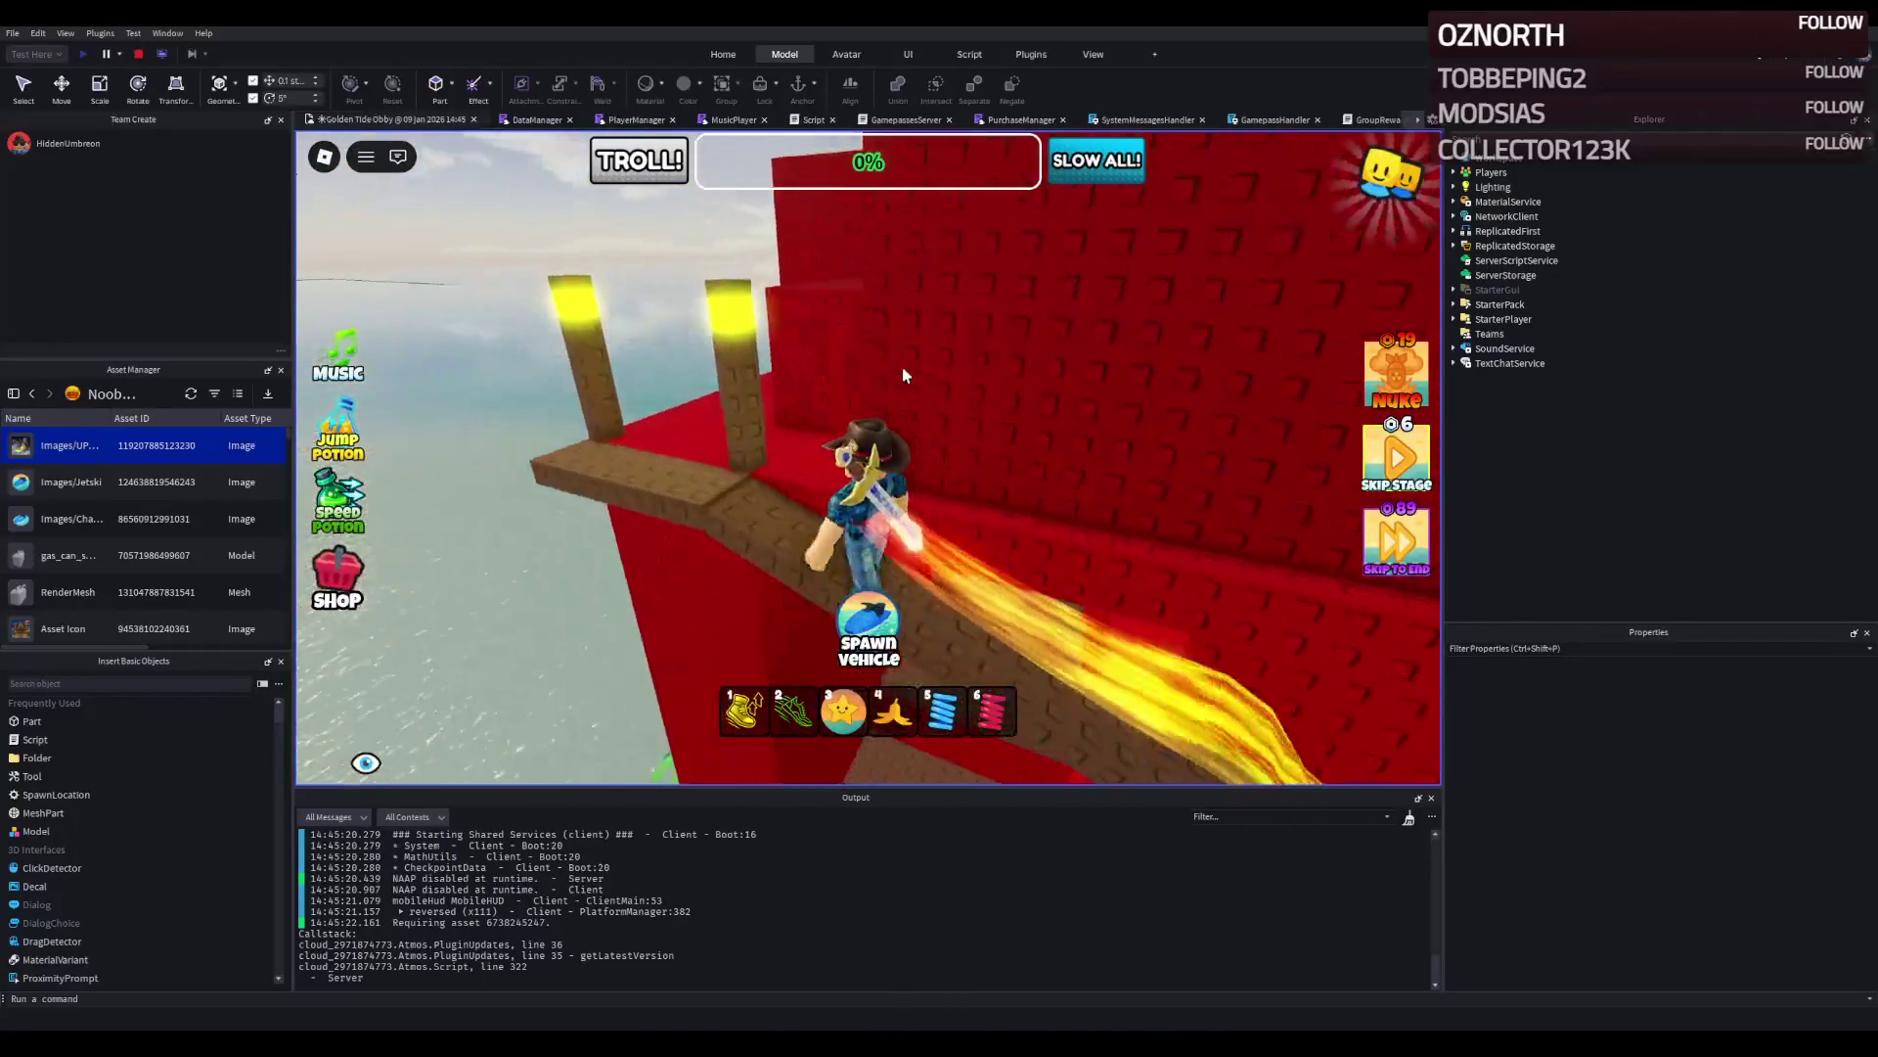
Go through the torch doorway, jump onto the red block to the tower top, and stop the test.
key("w")
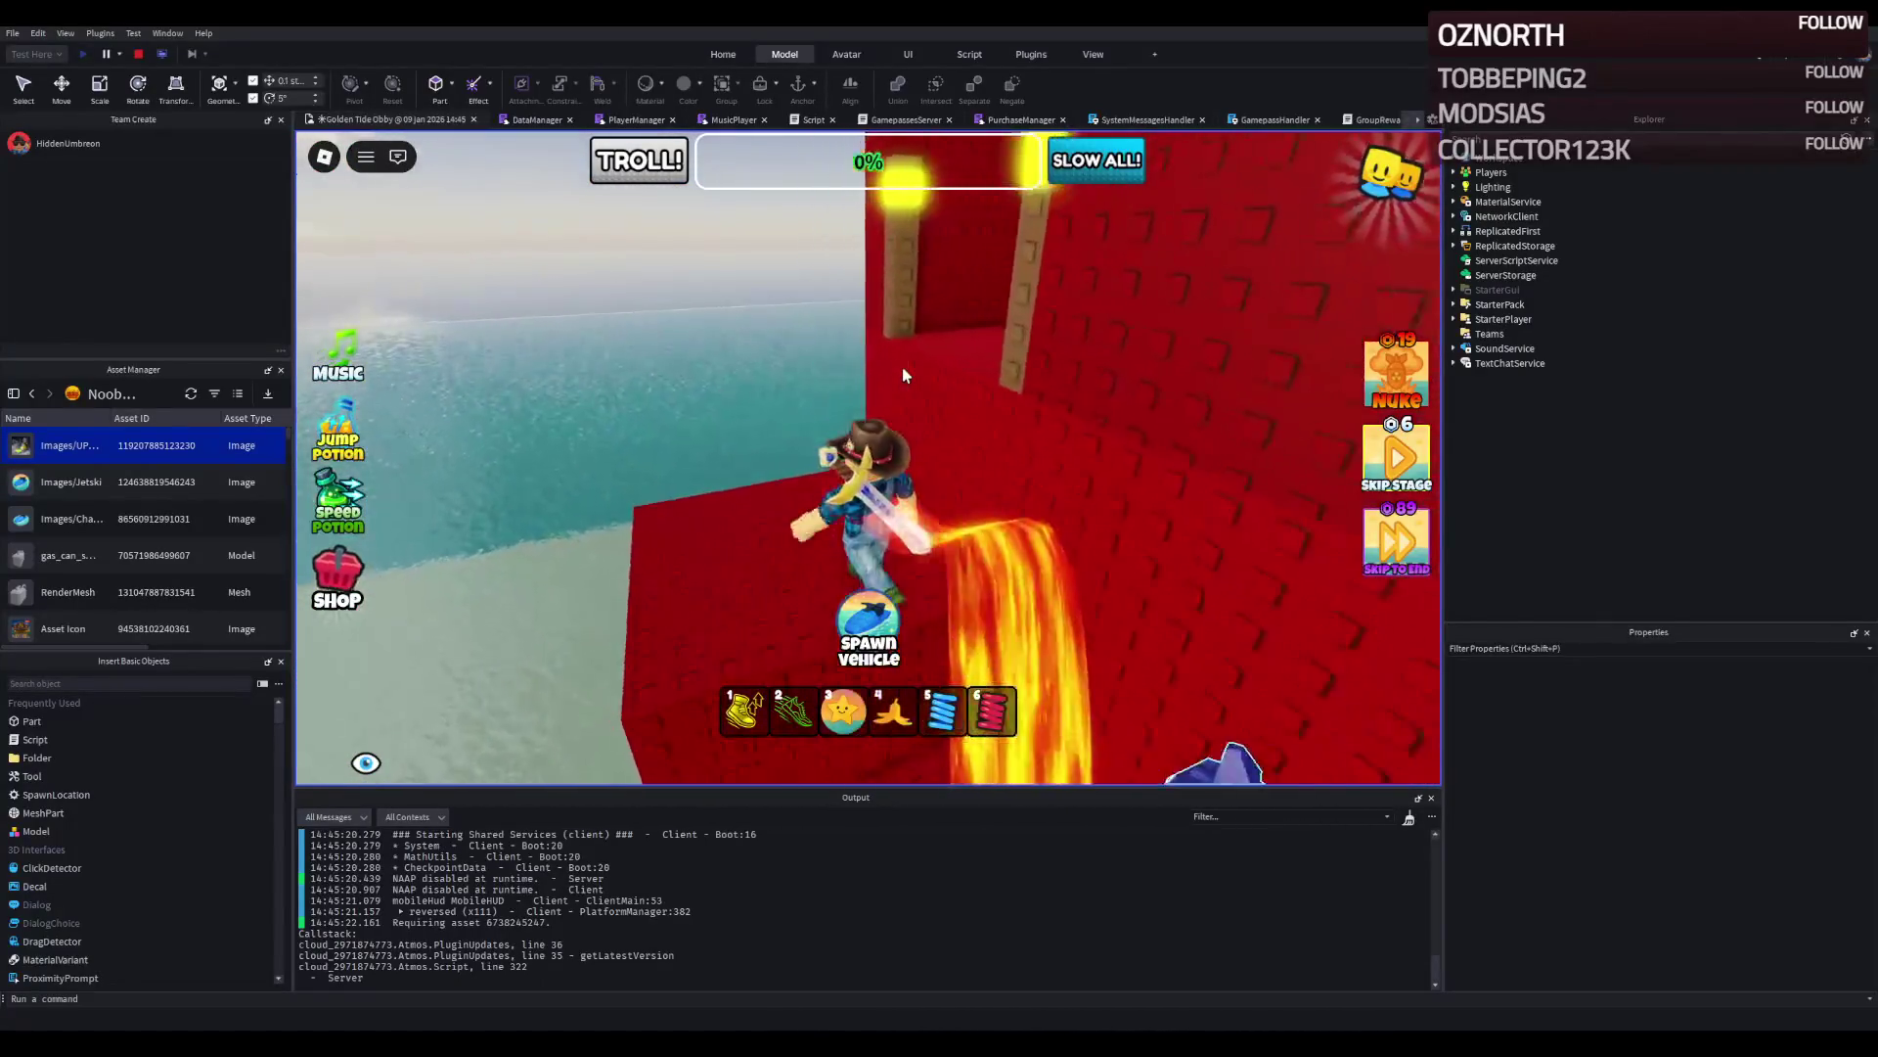
key("w")
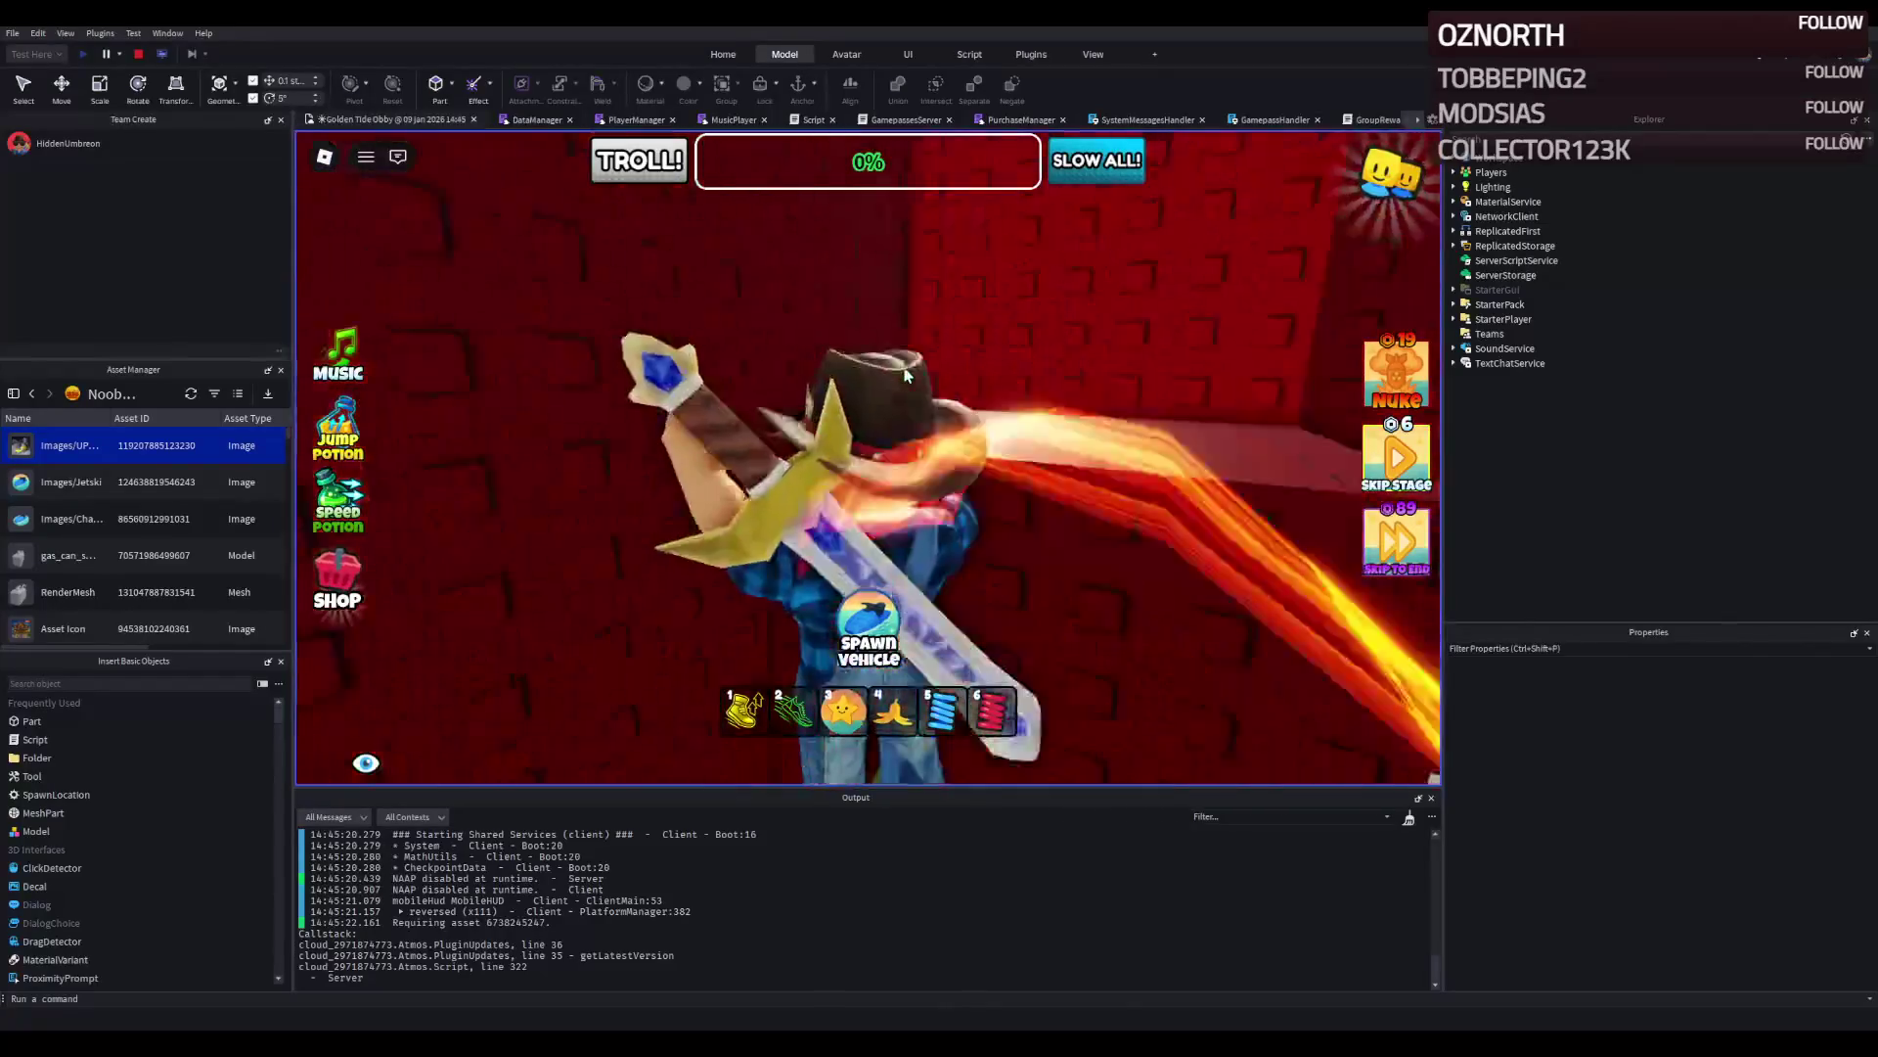
key("w")
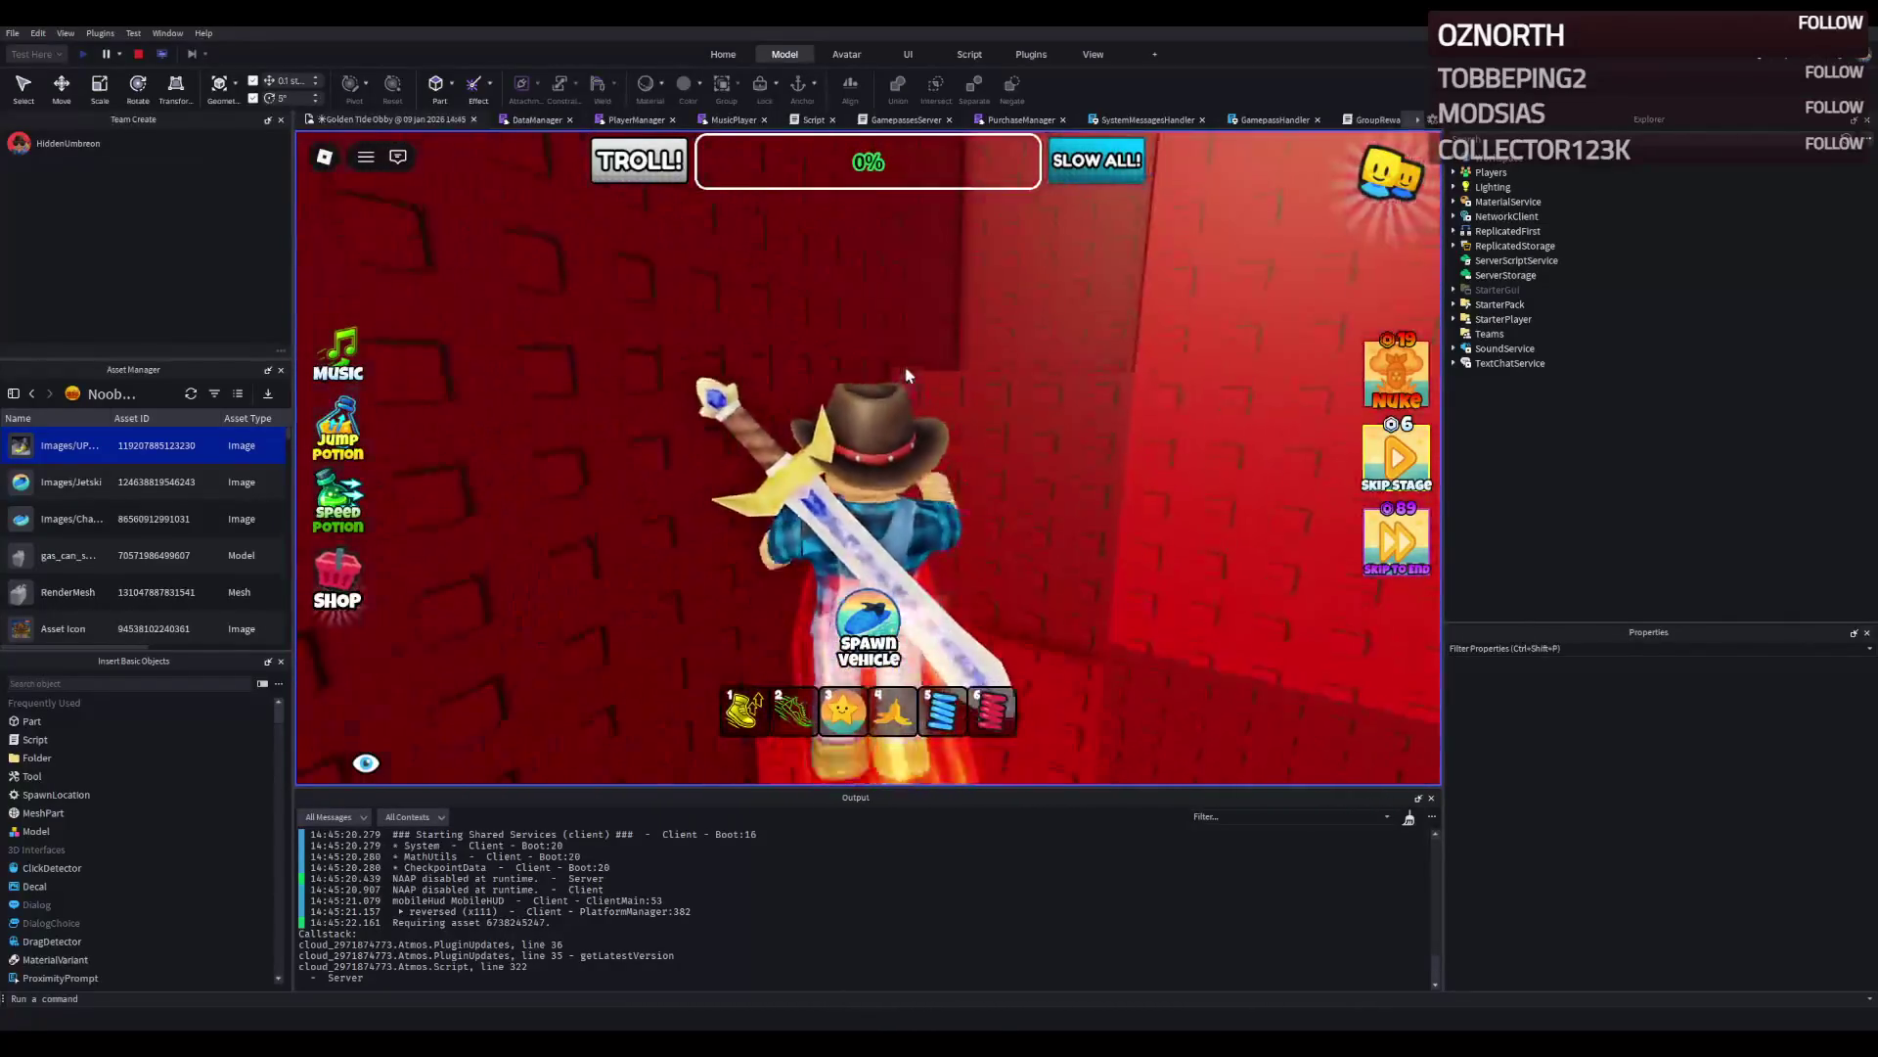
key("w")
key("space")
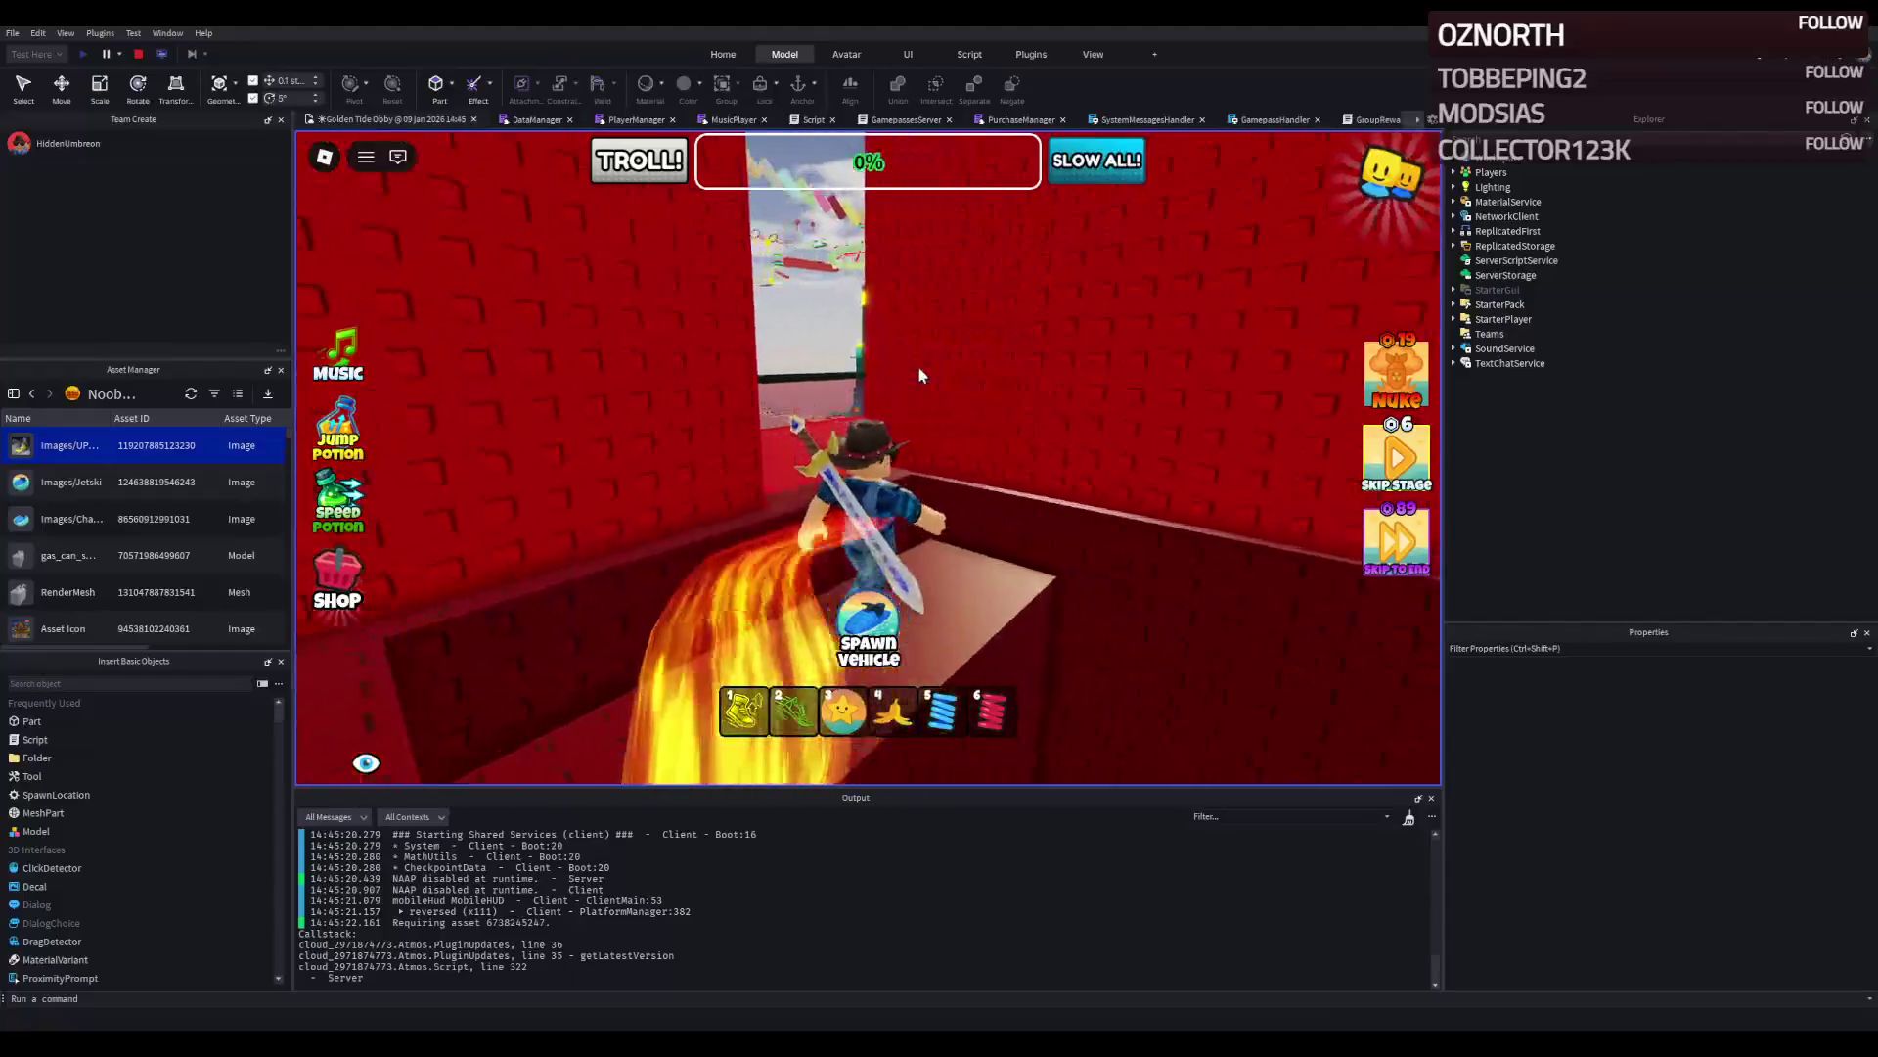
key("w")
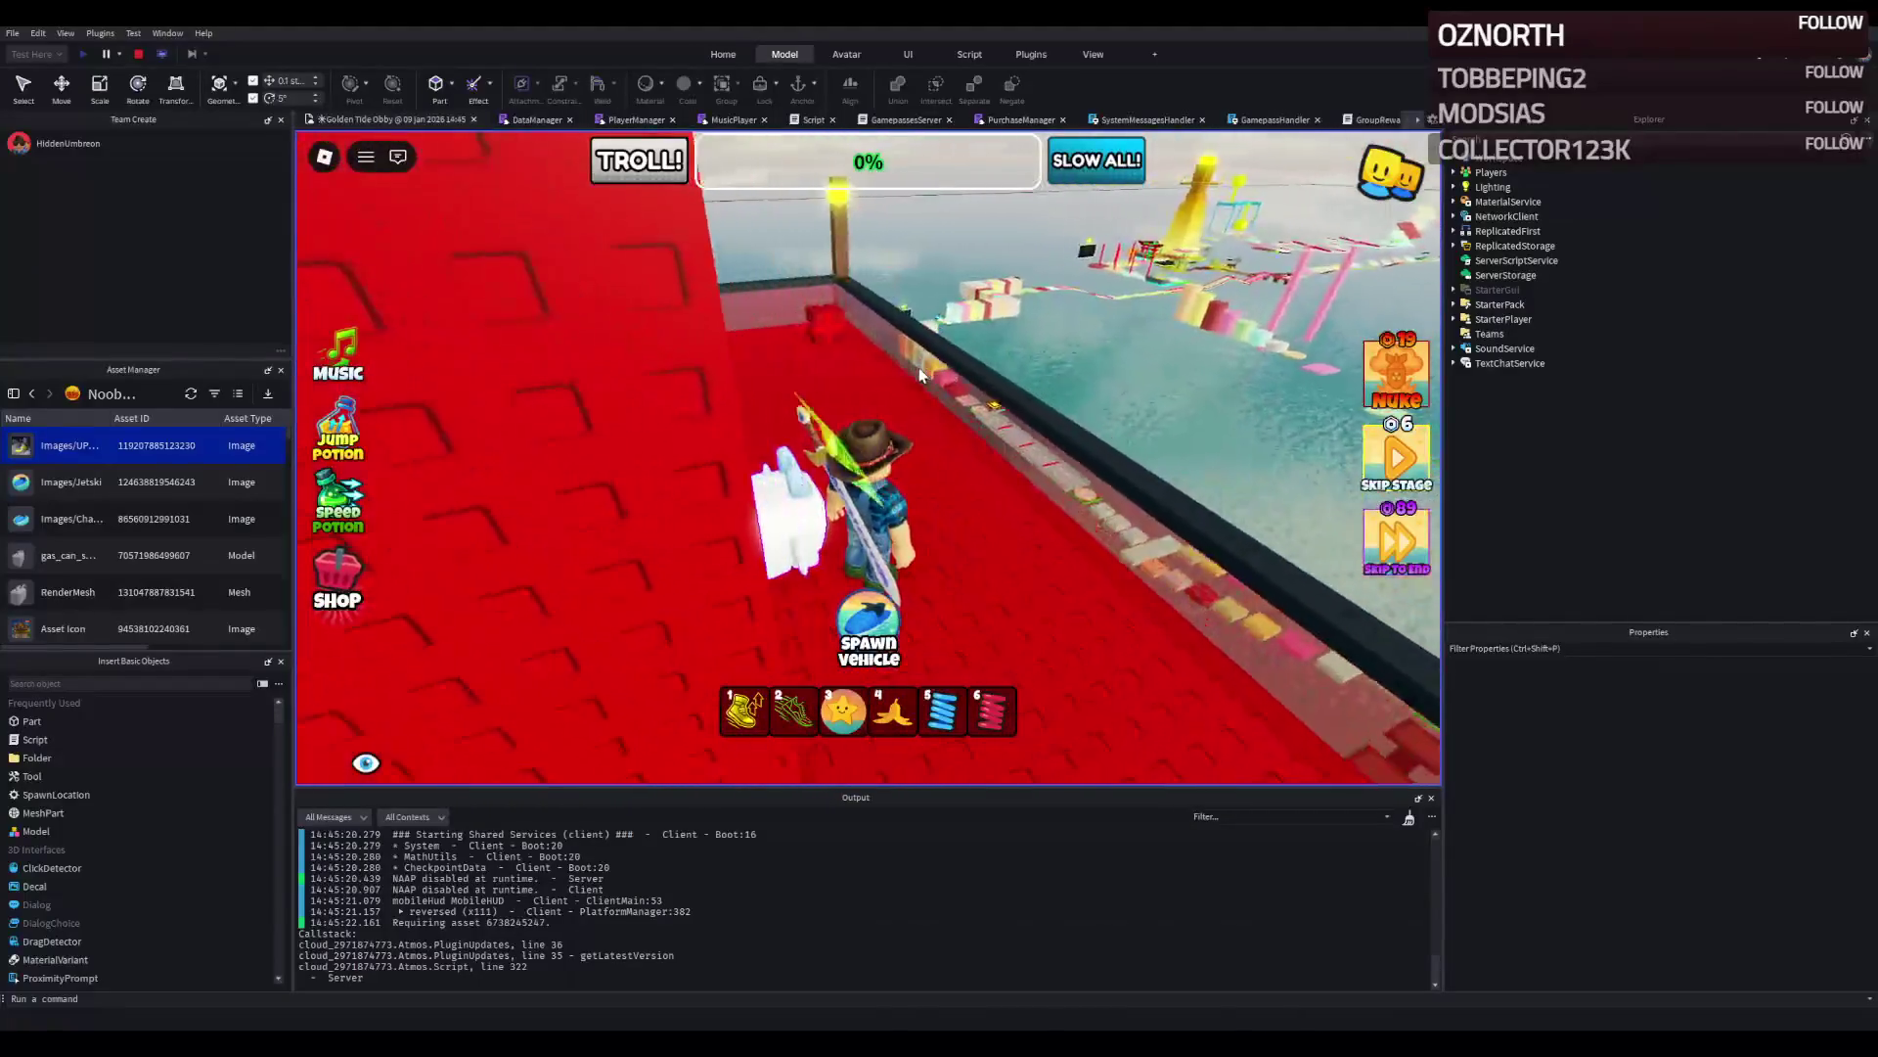
key("Left")
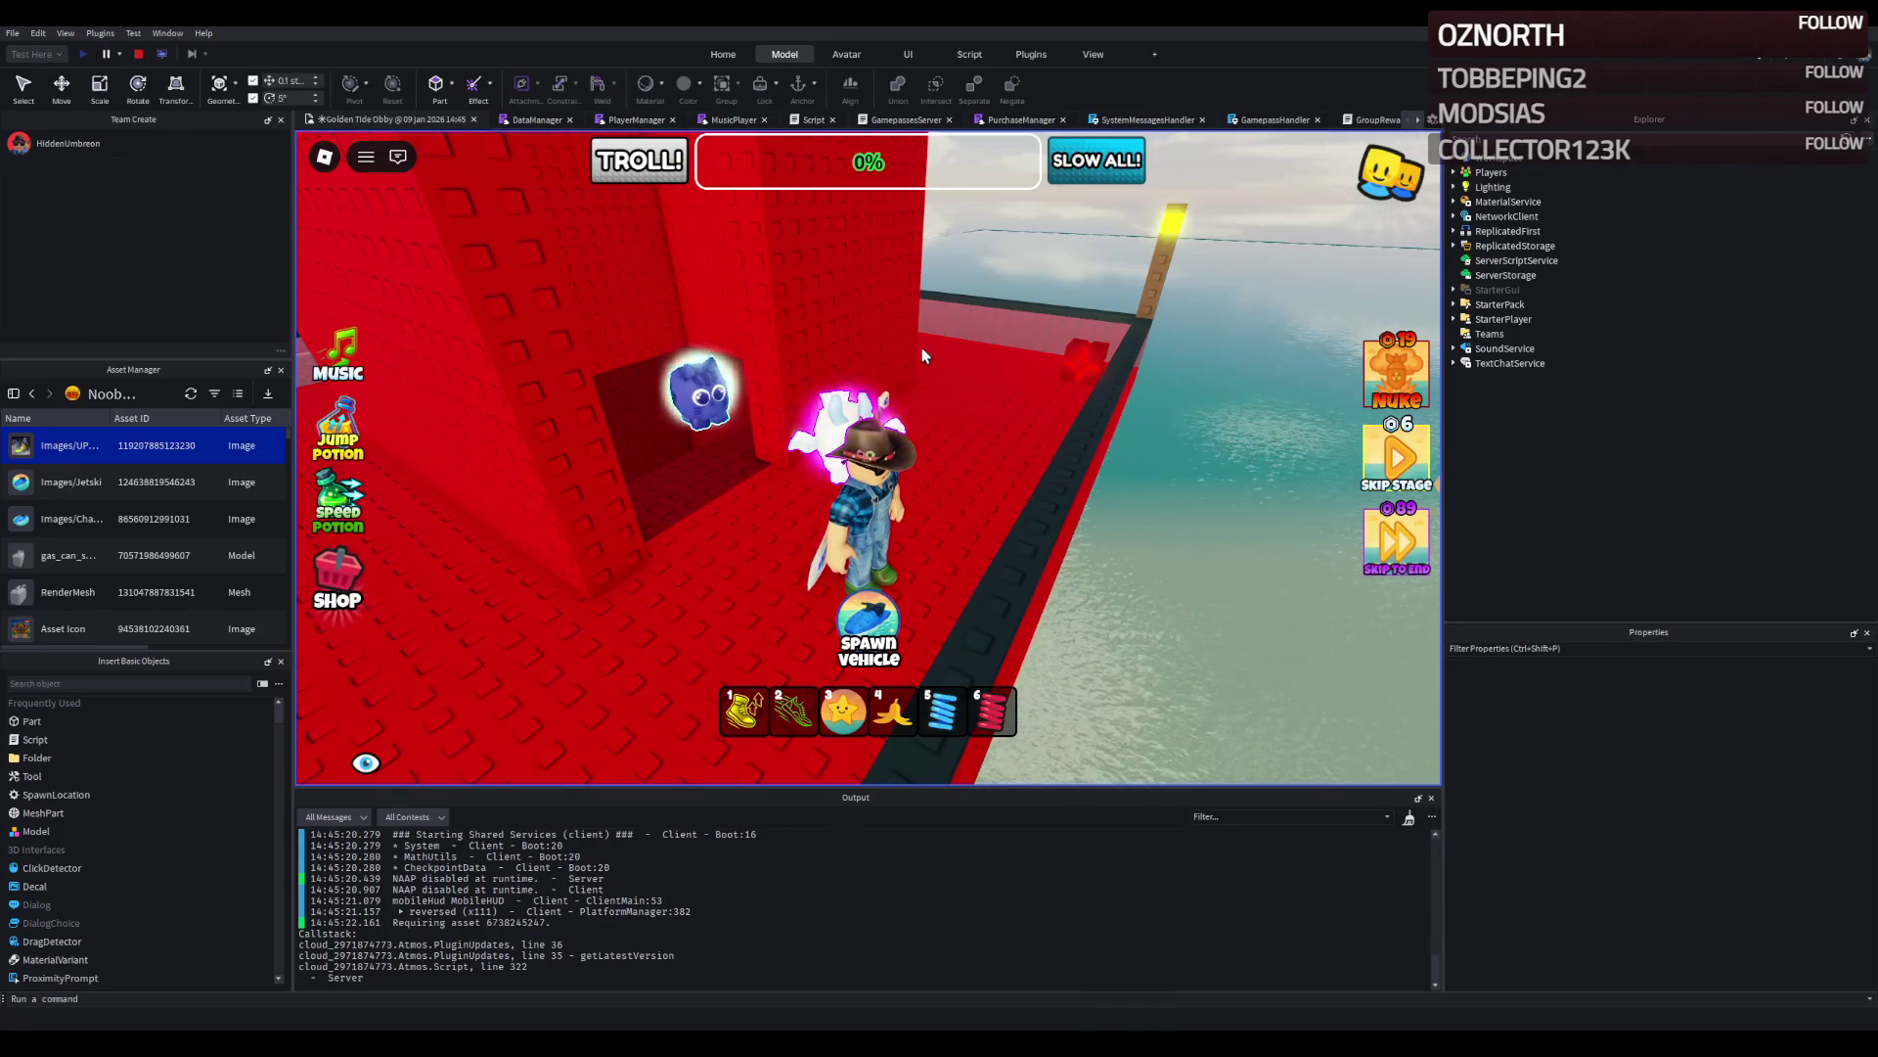
key("w")
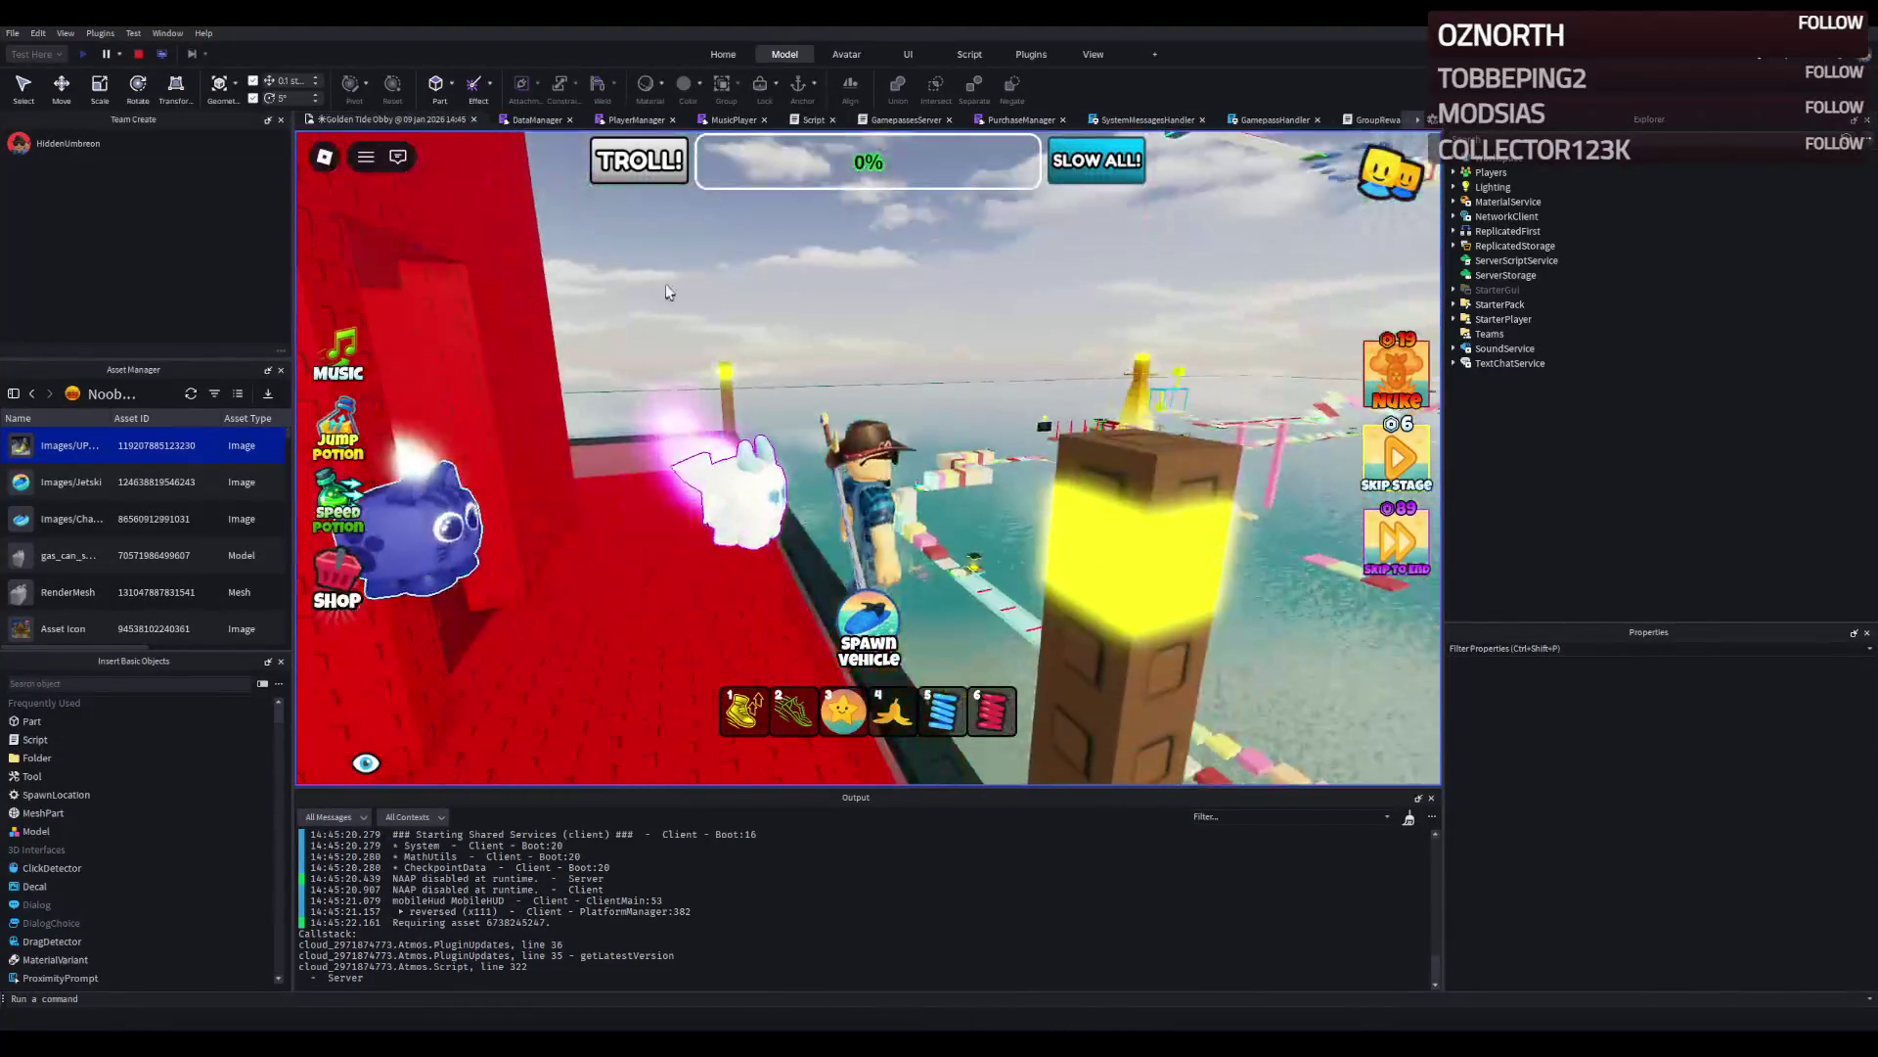
key("shift+F5")
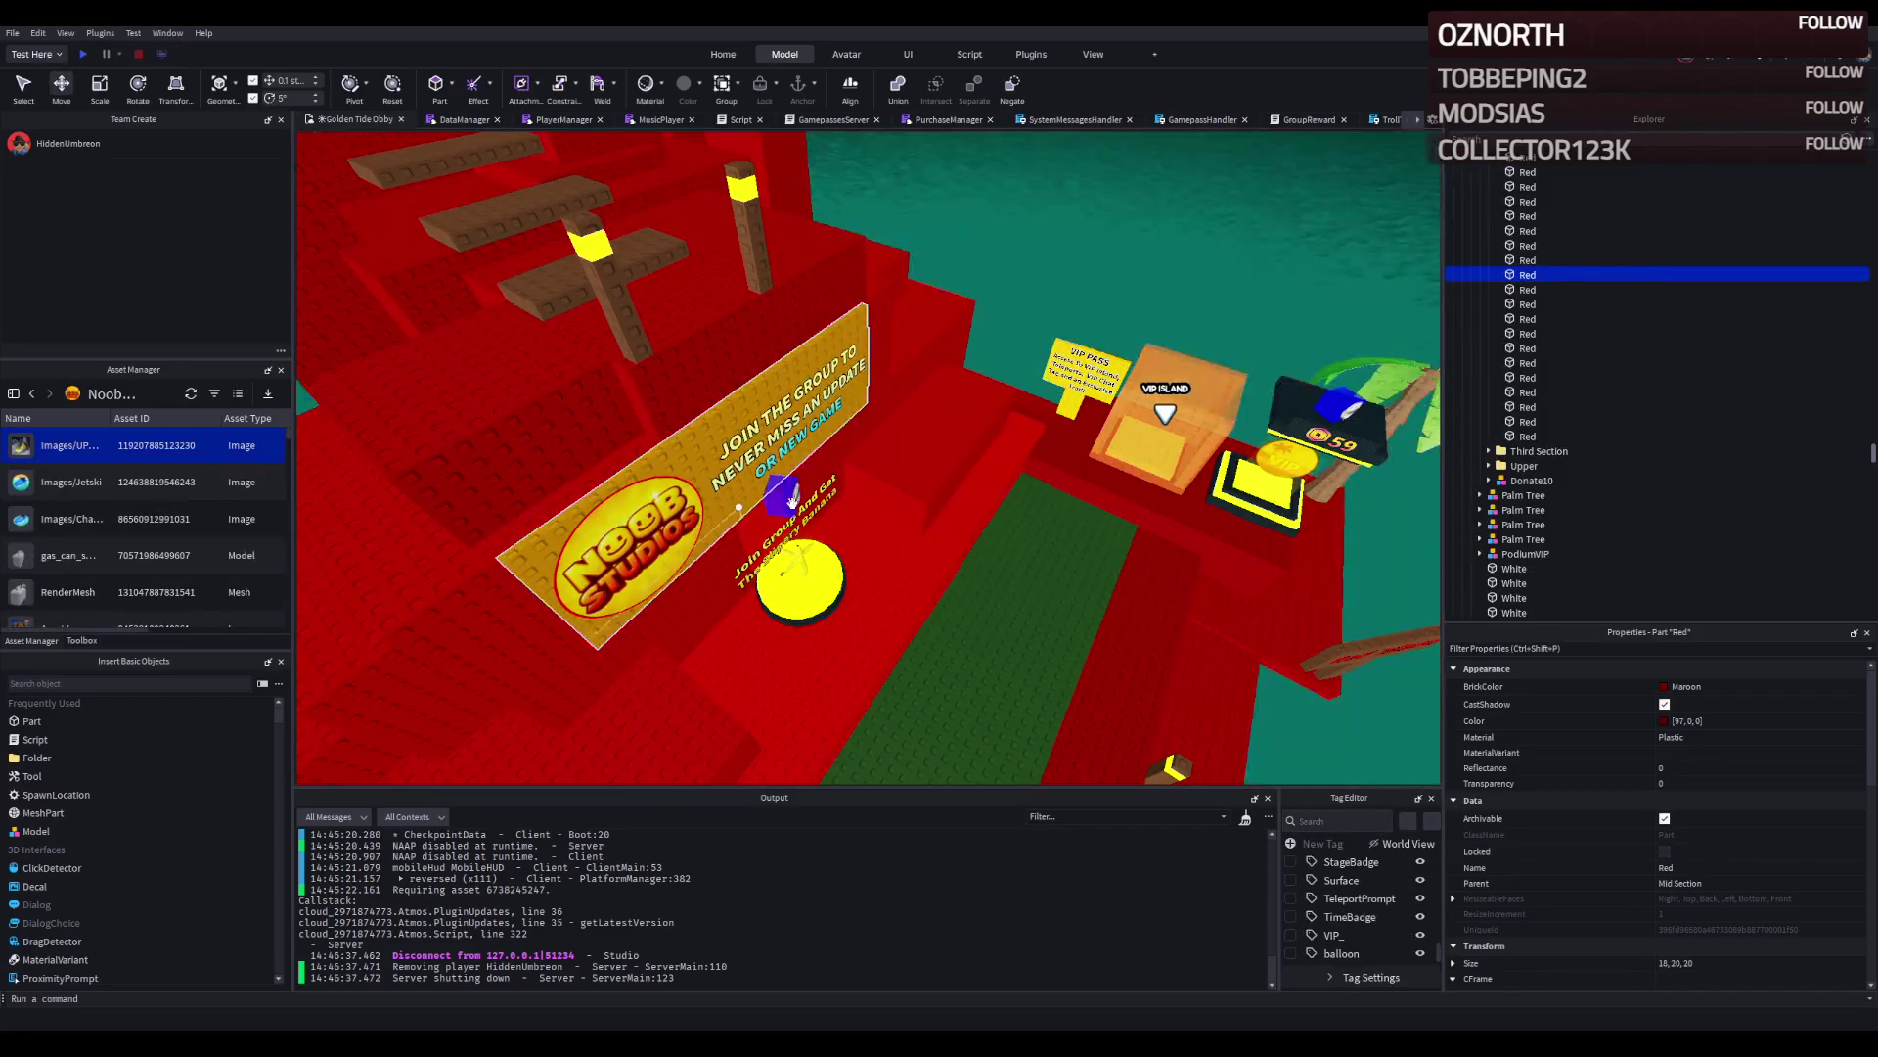
Fly to the obby path and select the ring's parts from the first Red through WhiteFloor.
left_click_drag(832, 474, 959, 561)
key("w")
key("w")
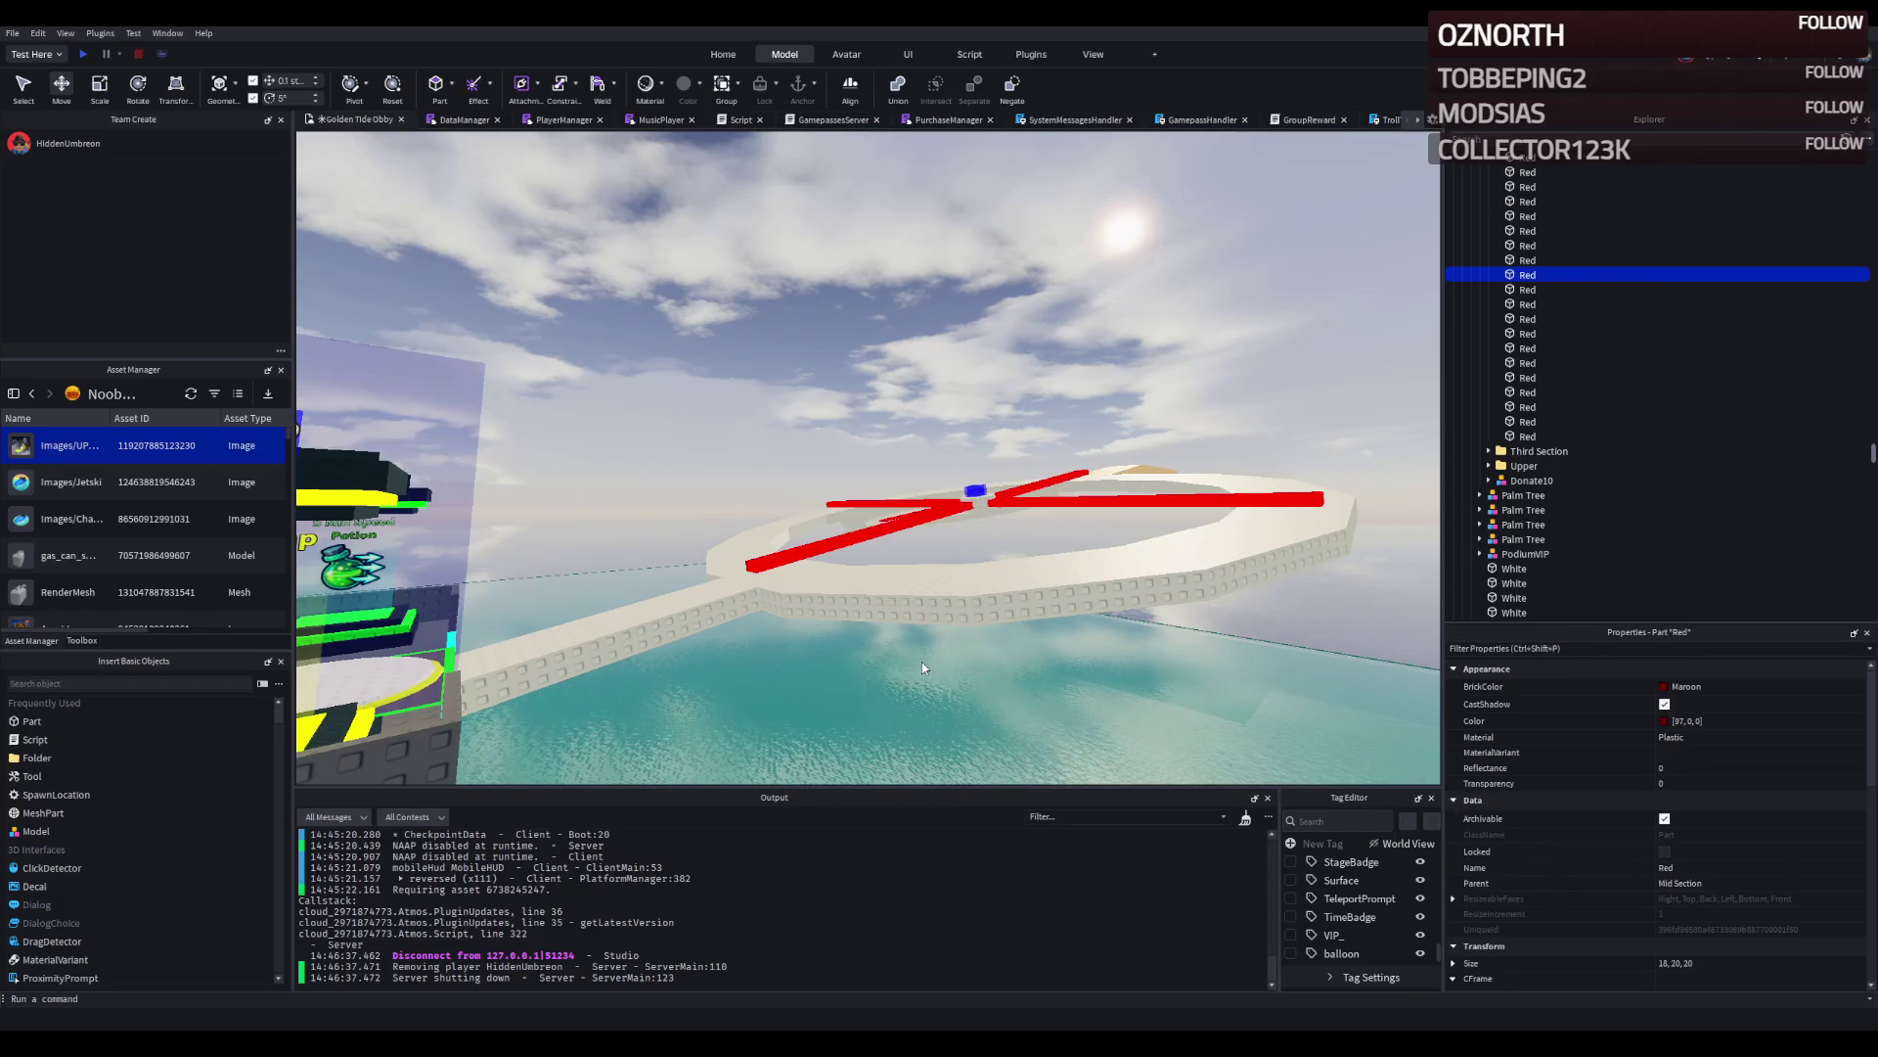
left_click(998, 567)
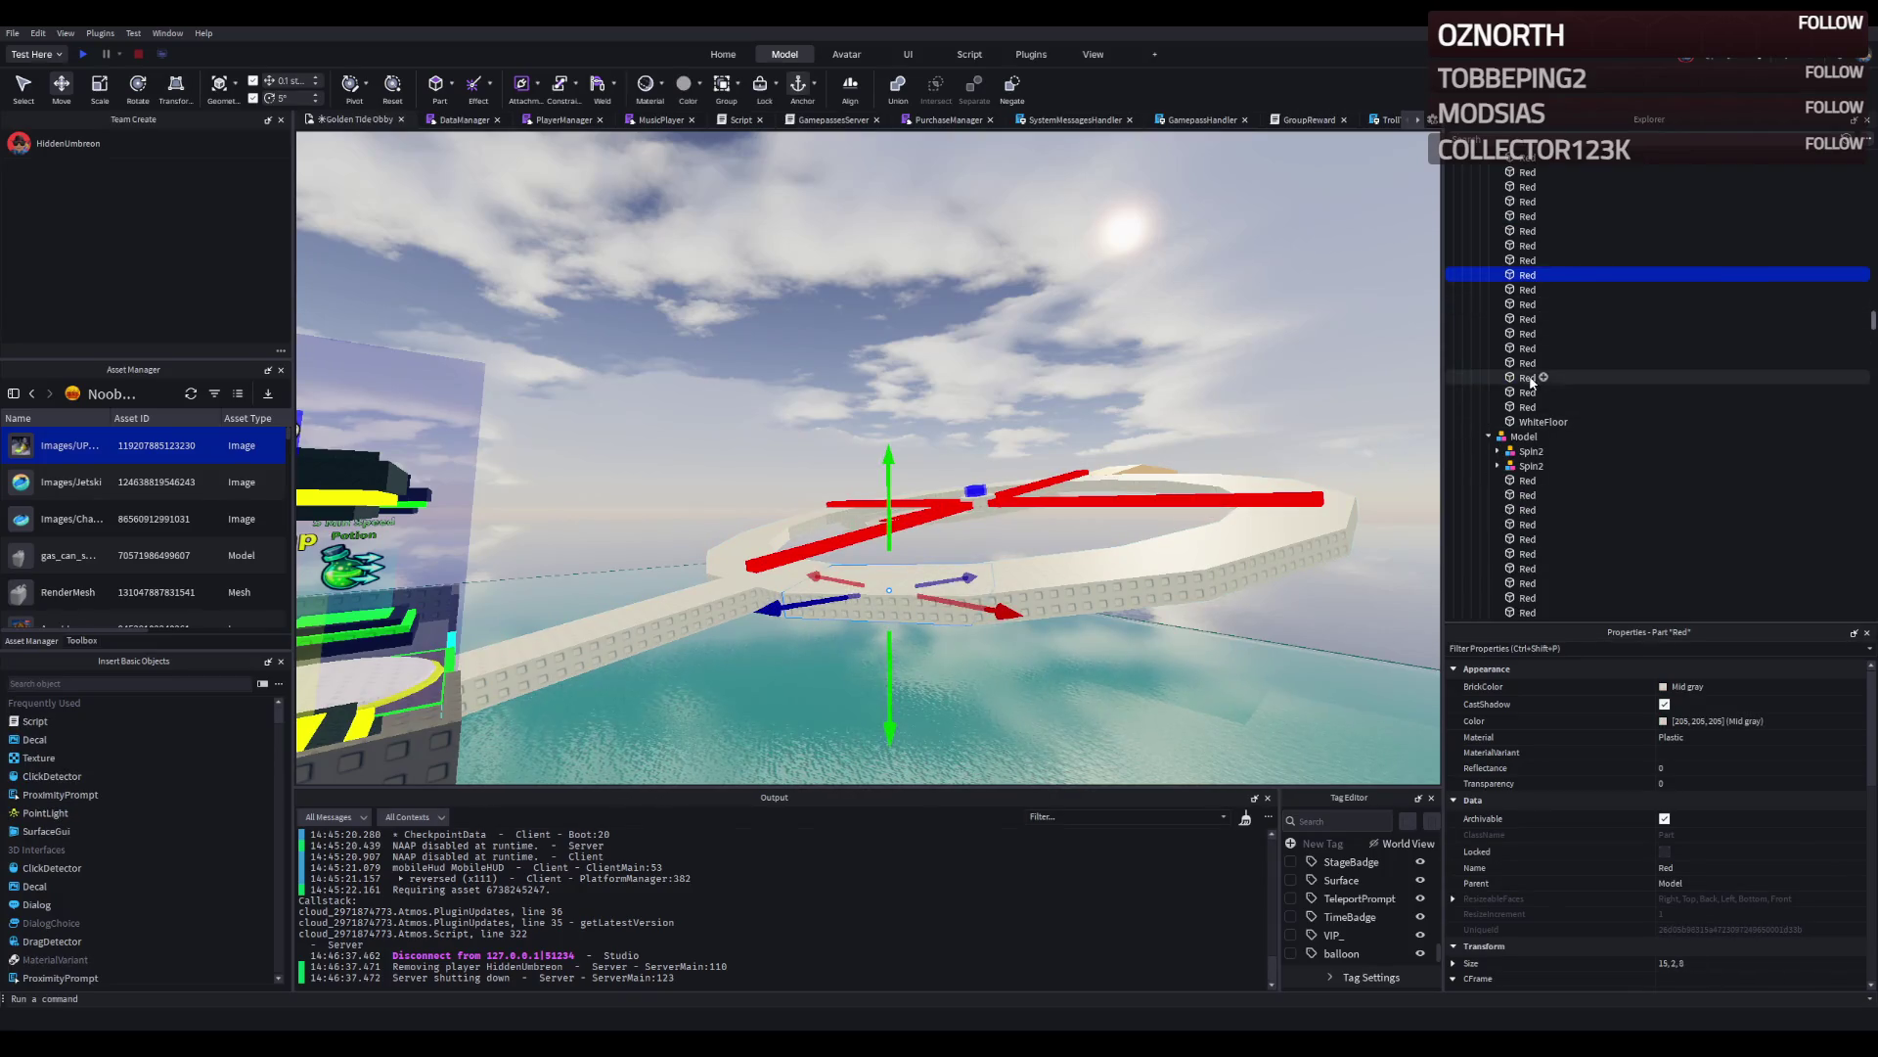
scroll("up", 3)
left_click(1513, 309)
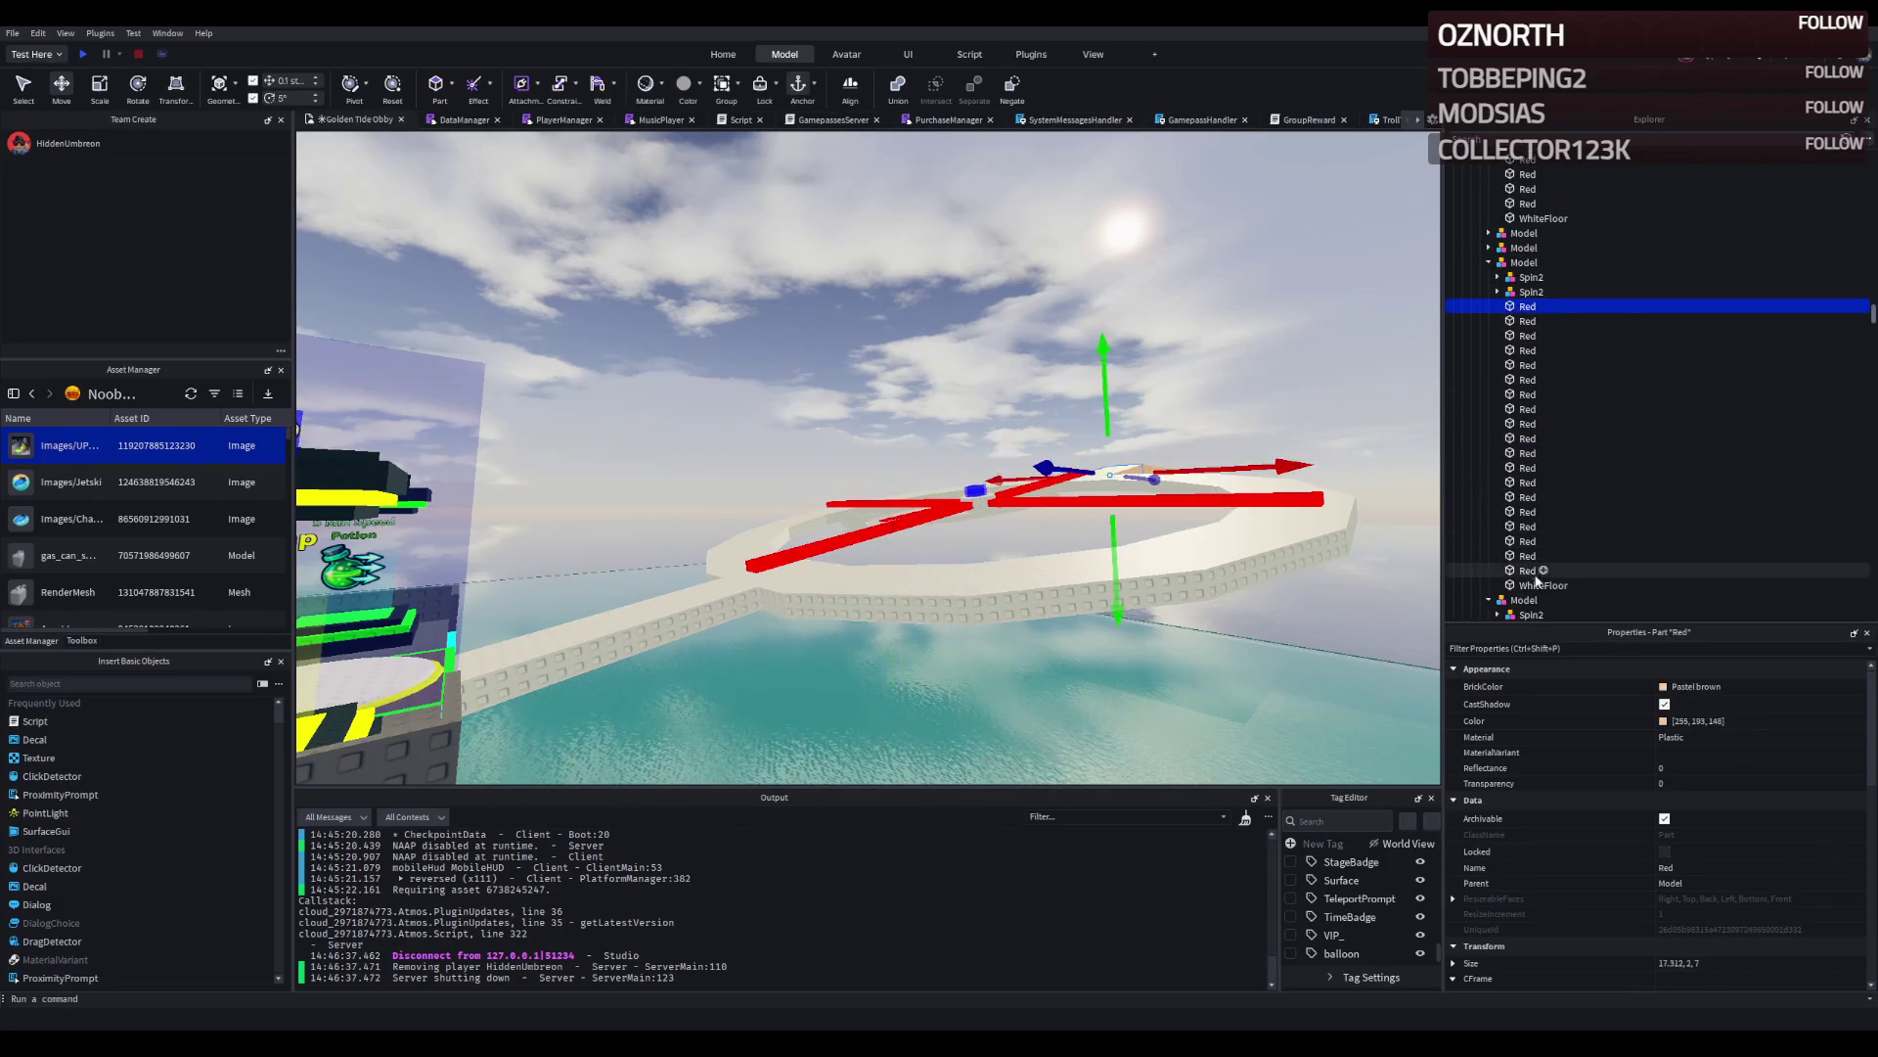
left_click(1526, 585)
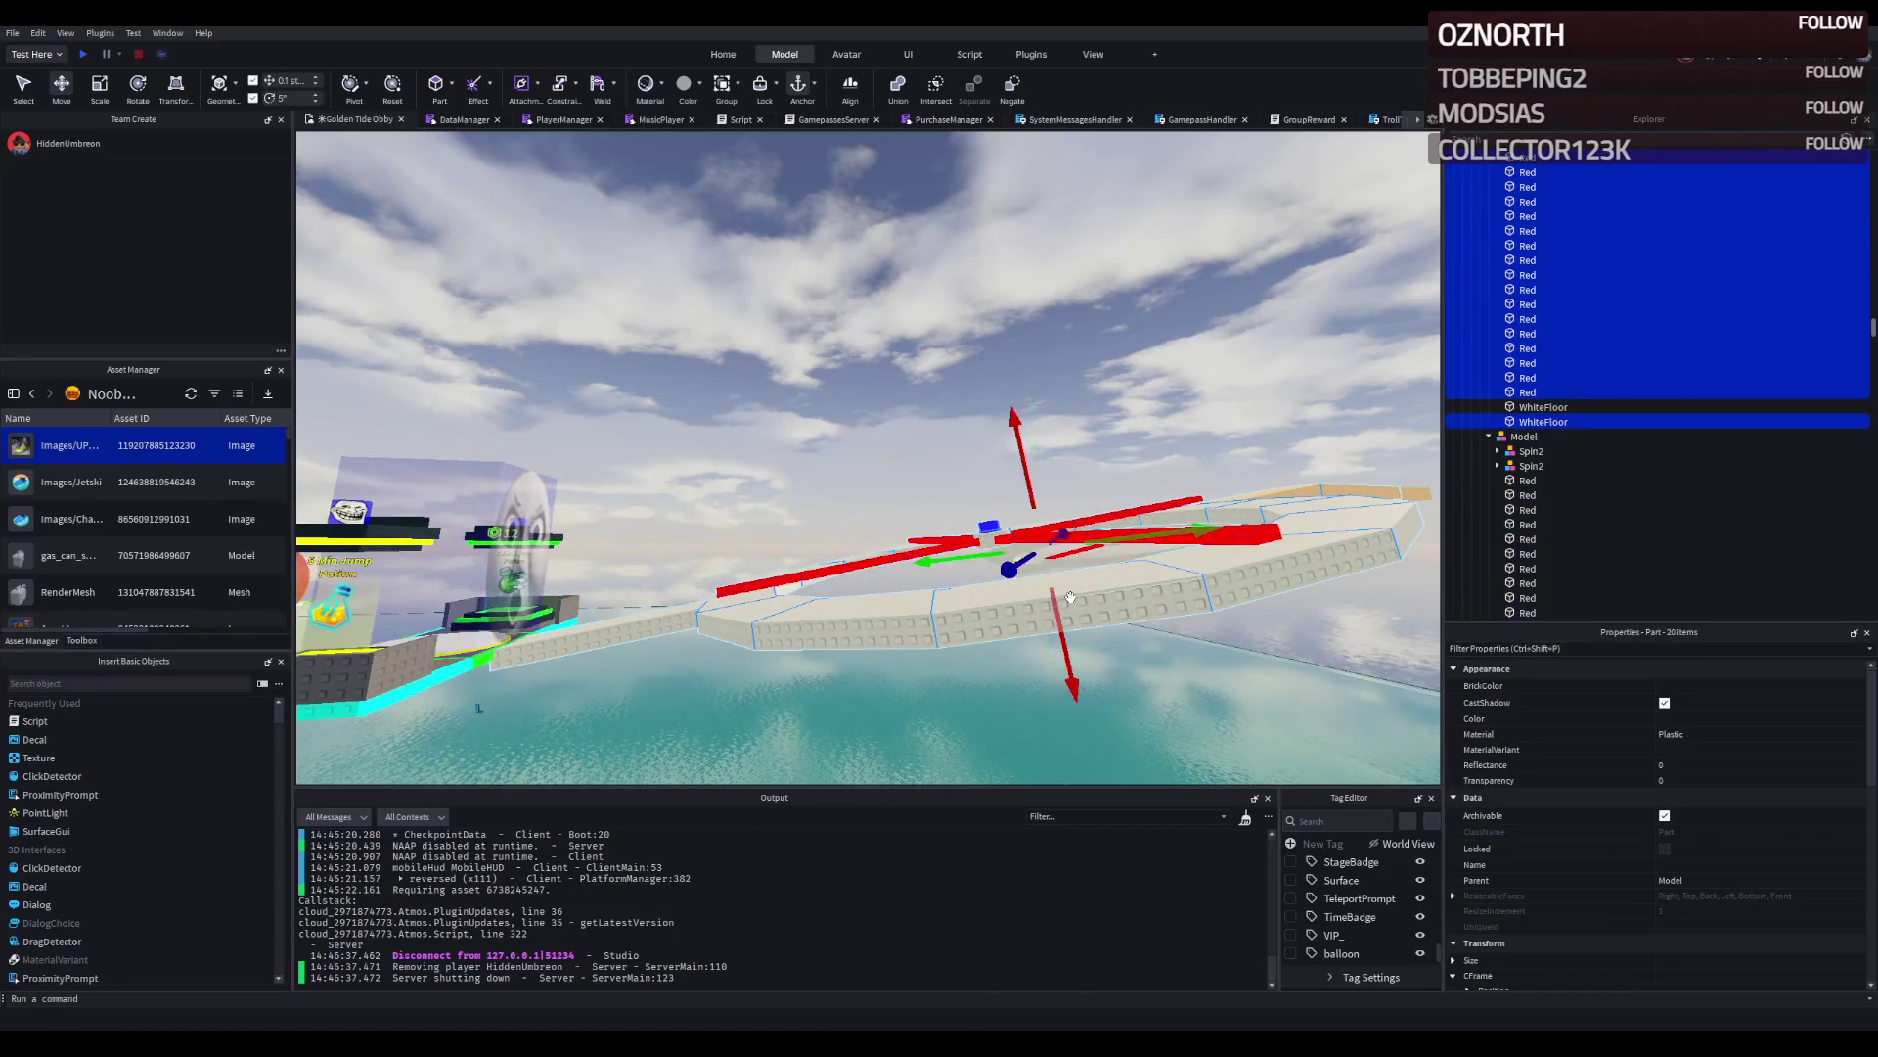
Raise the selected ring parts well above the water ring, then lower them 2.5 studs.
left_click_drag(1072, 627, 1035, 502)
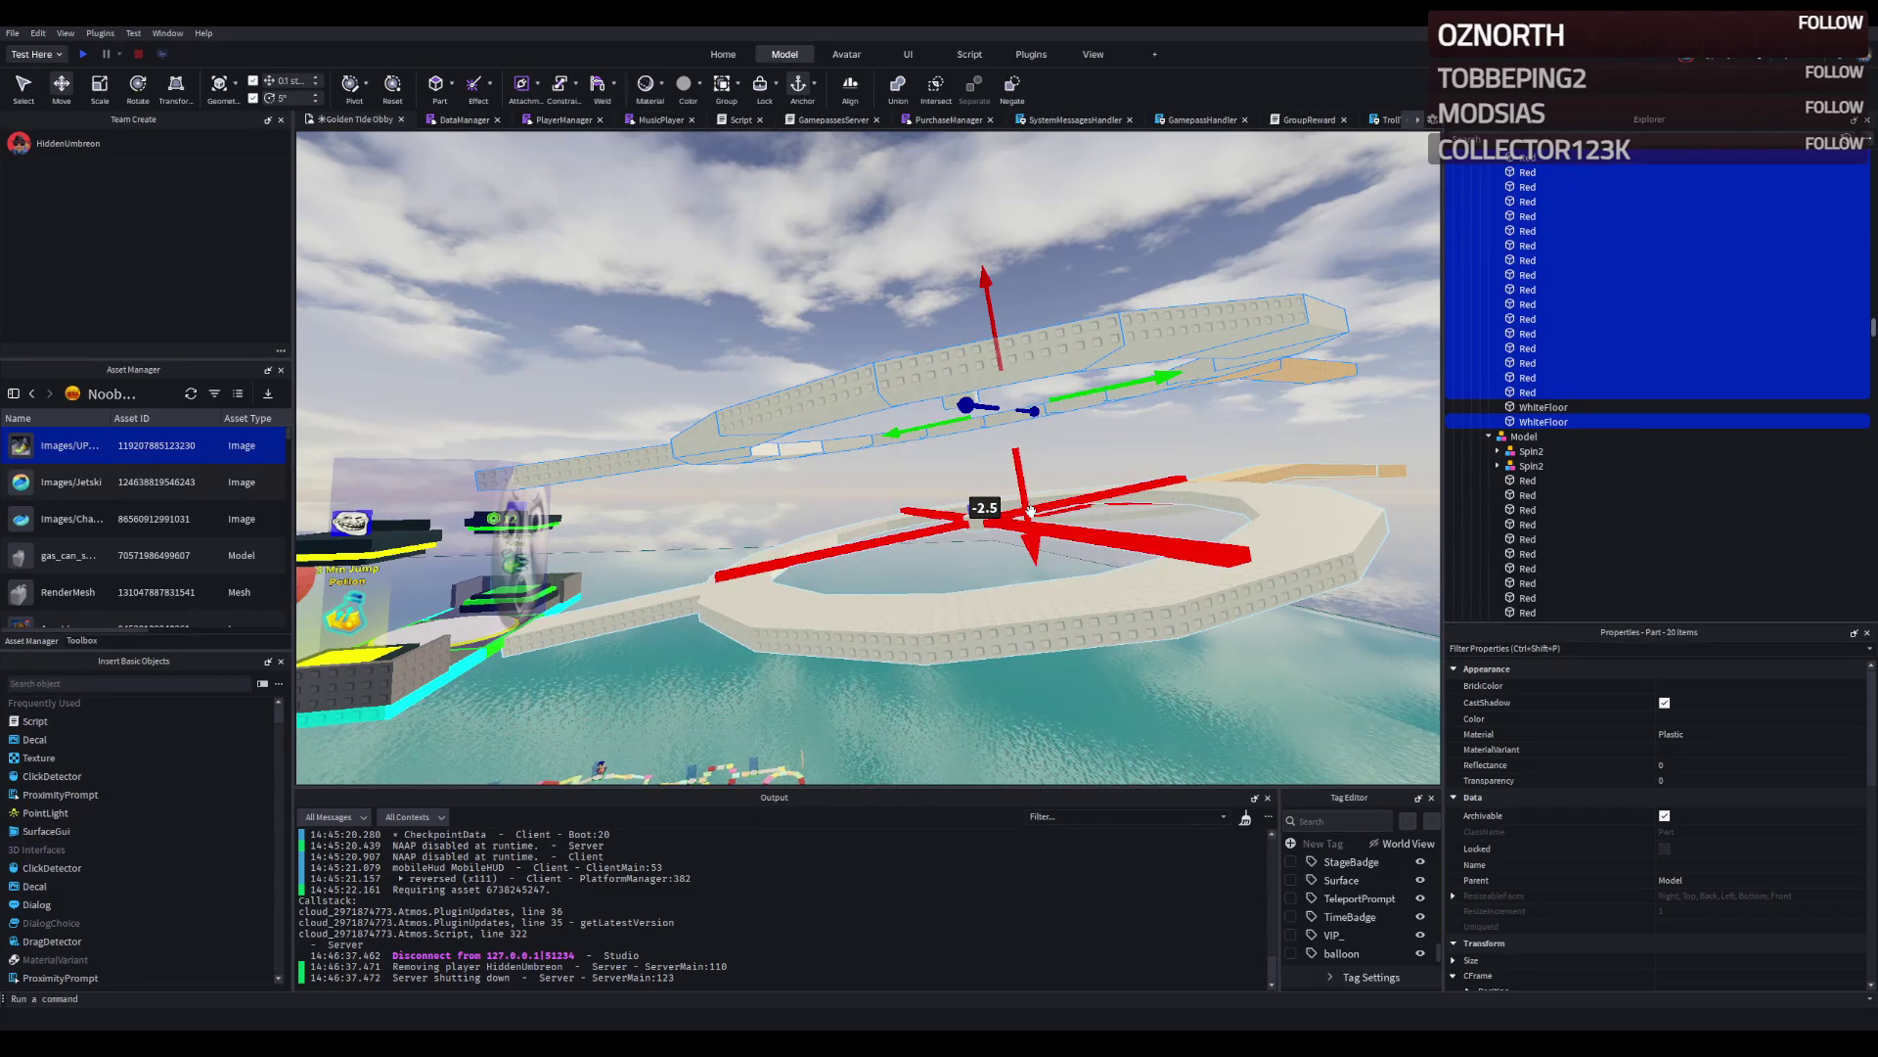
scroll("down", 3)
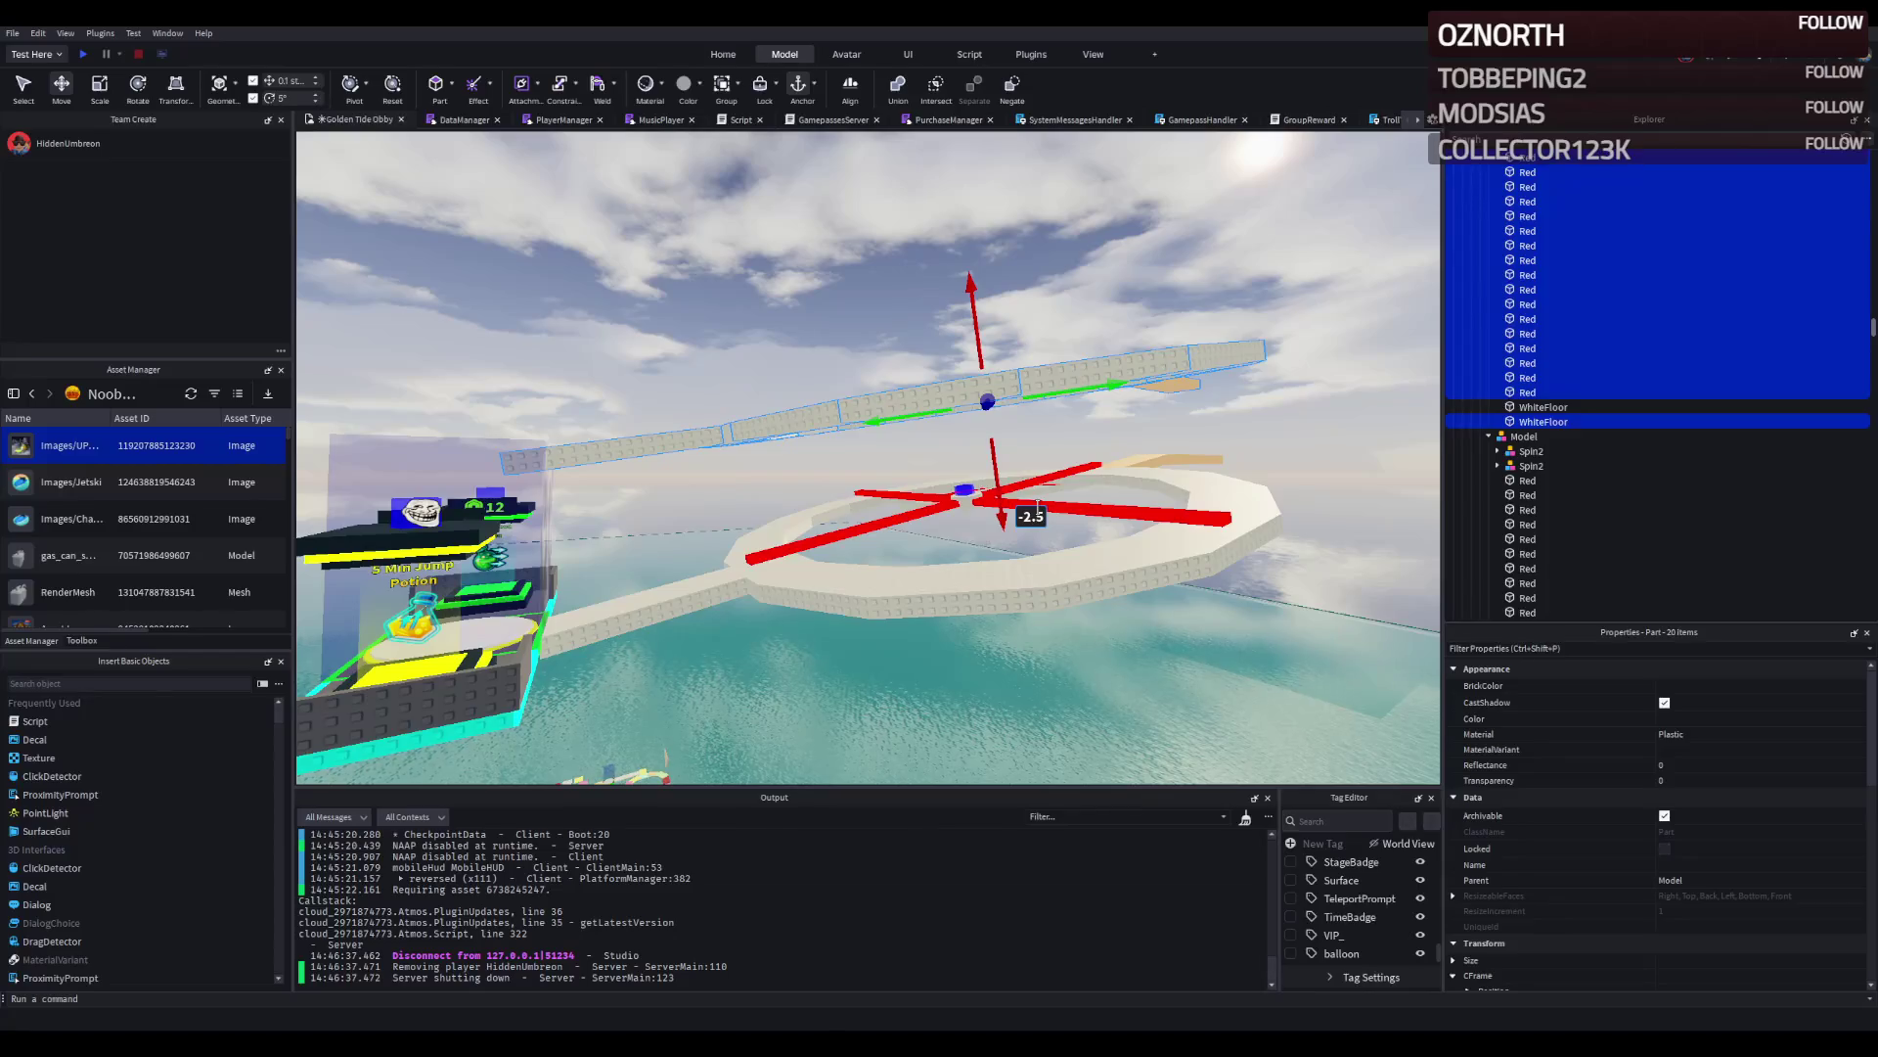
left_click_drag(1038, 505, 1019, 494)
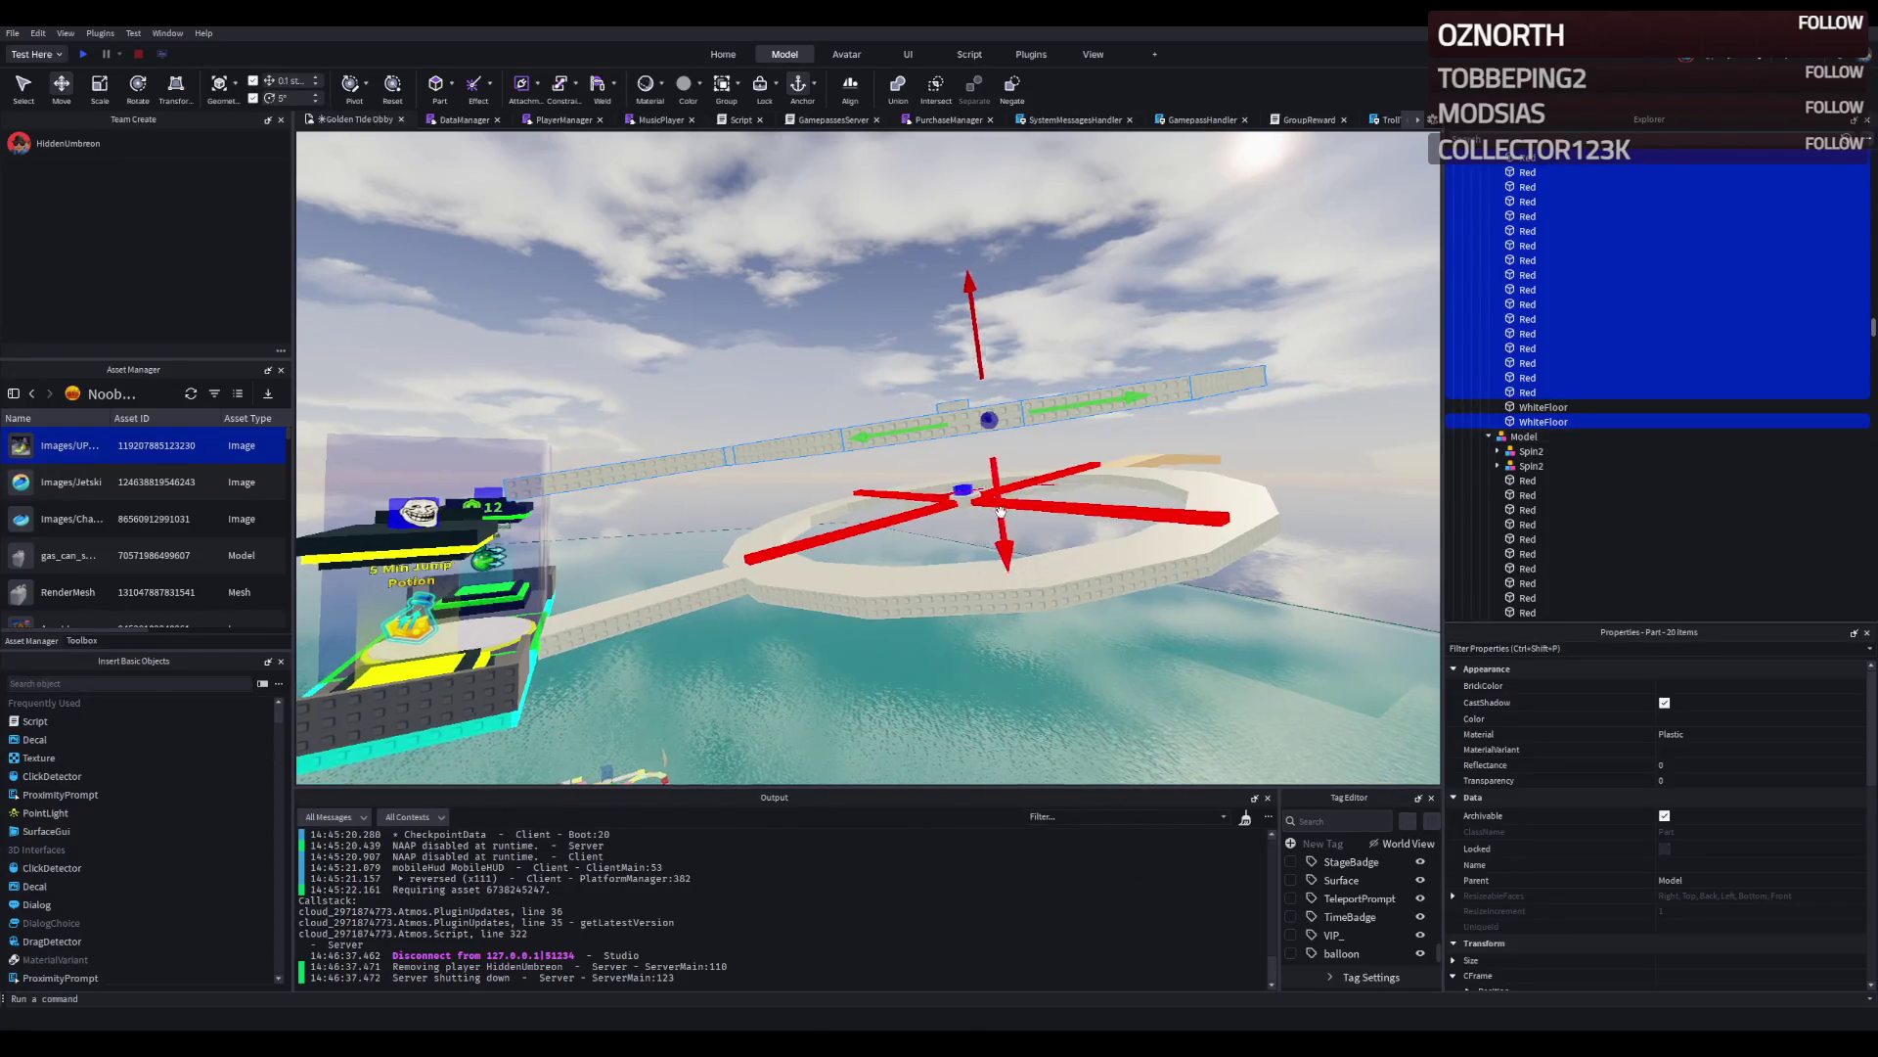
scroll("up", 3)
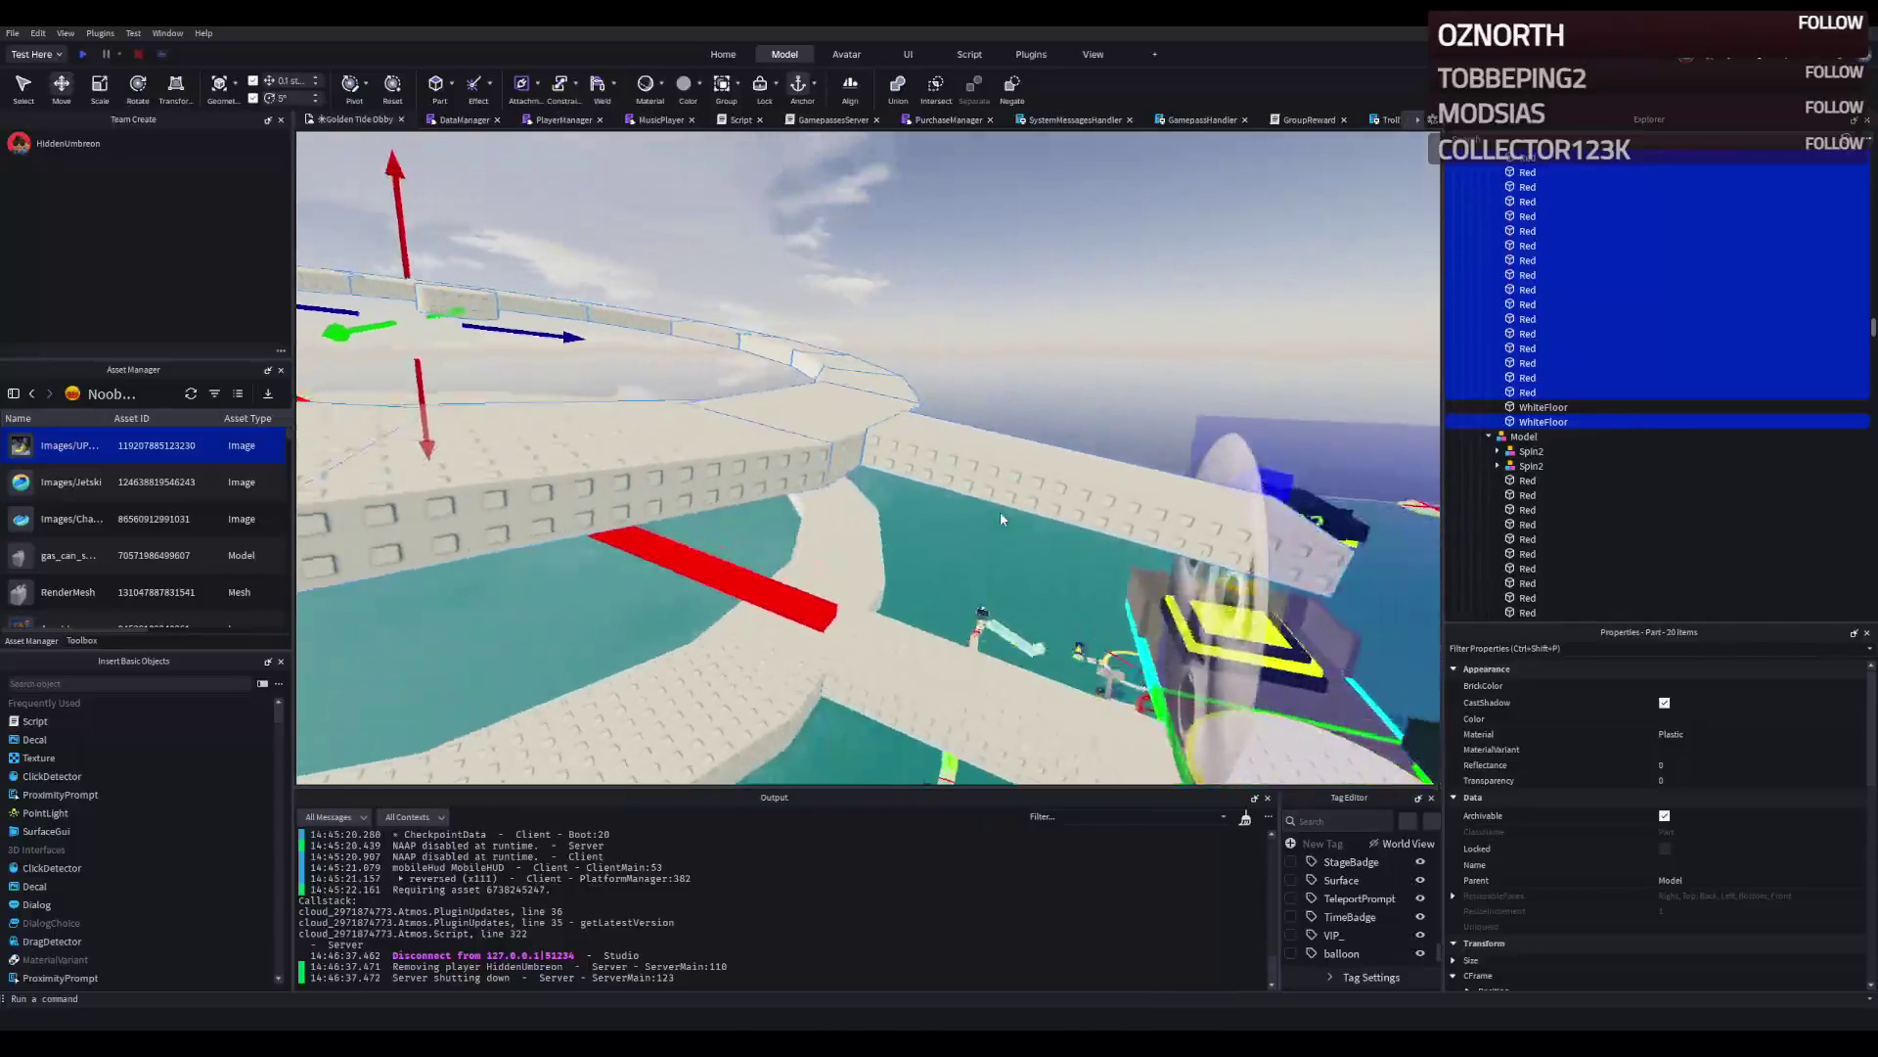
Resize a Red rim piece of the ring into a 15 × 17 × 0.5 stud wall panel.
scroll("down", 3)
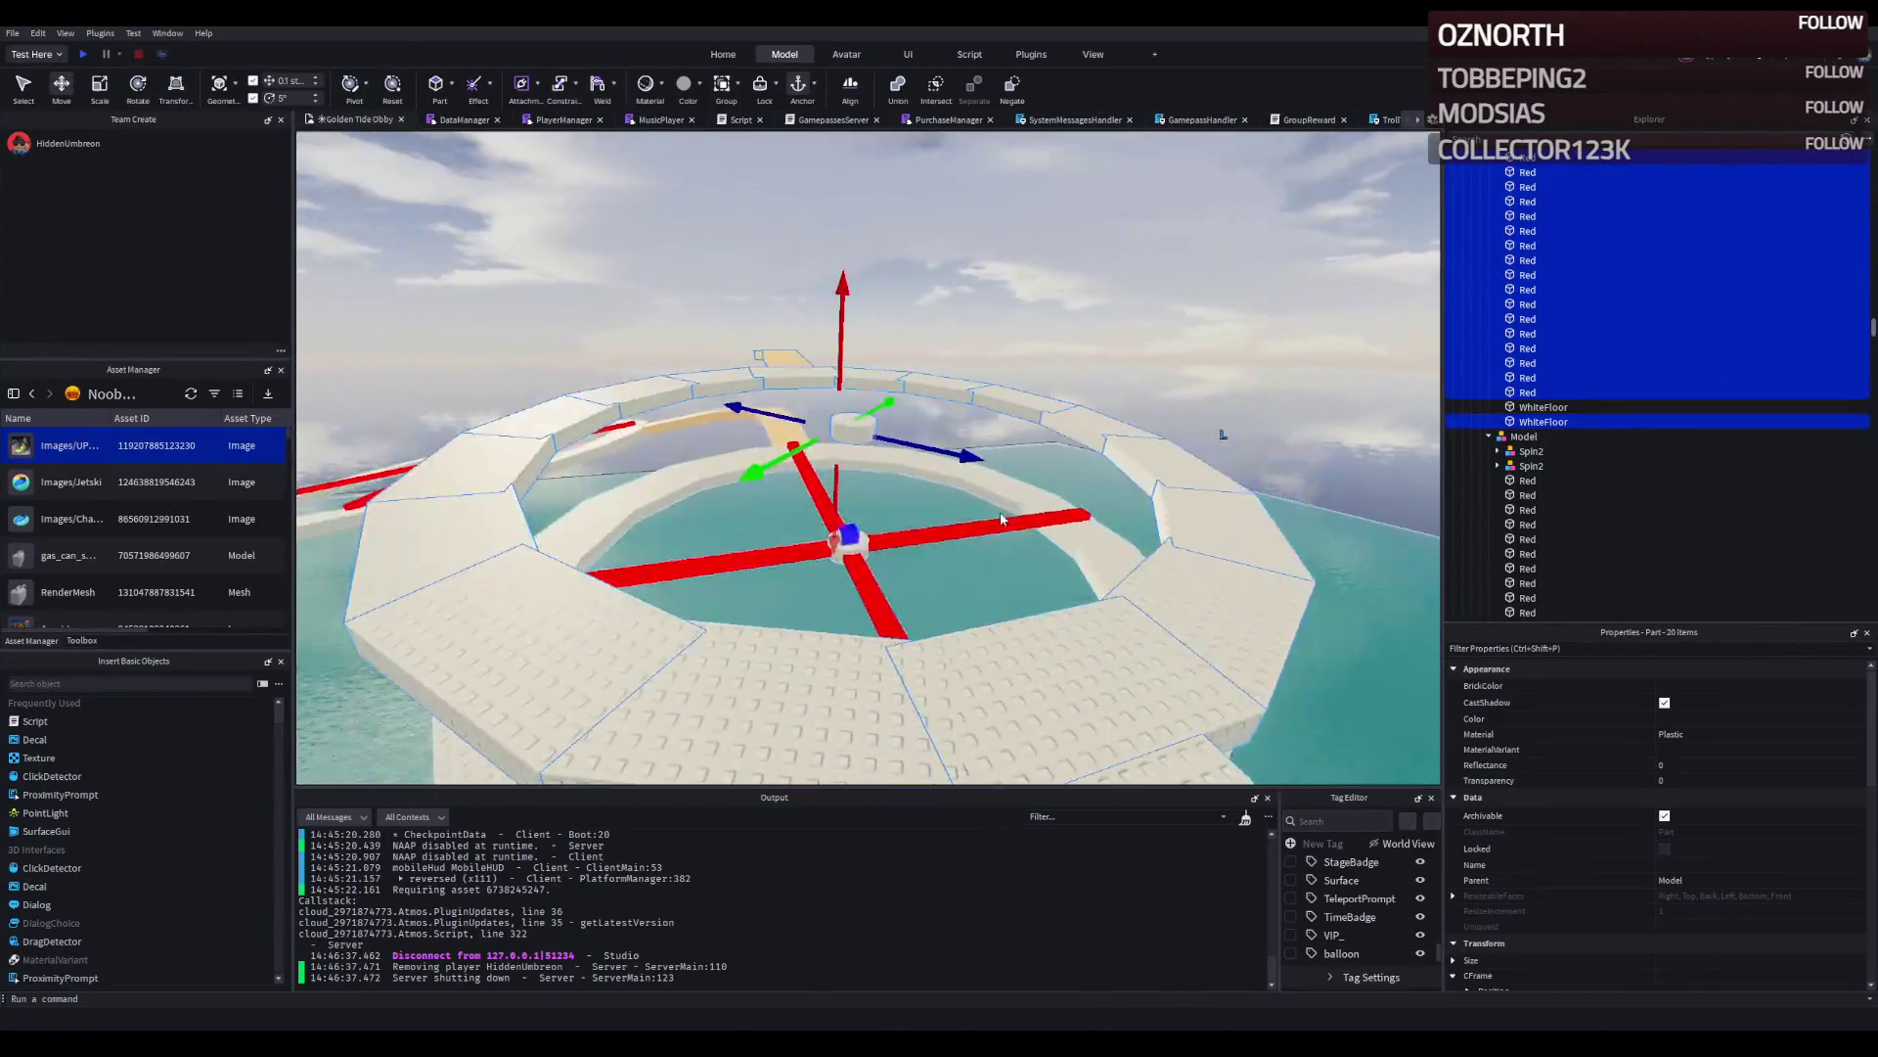
scroll("up", 3)
left_click(1019, 261)
left_click(847, 412)
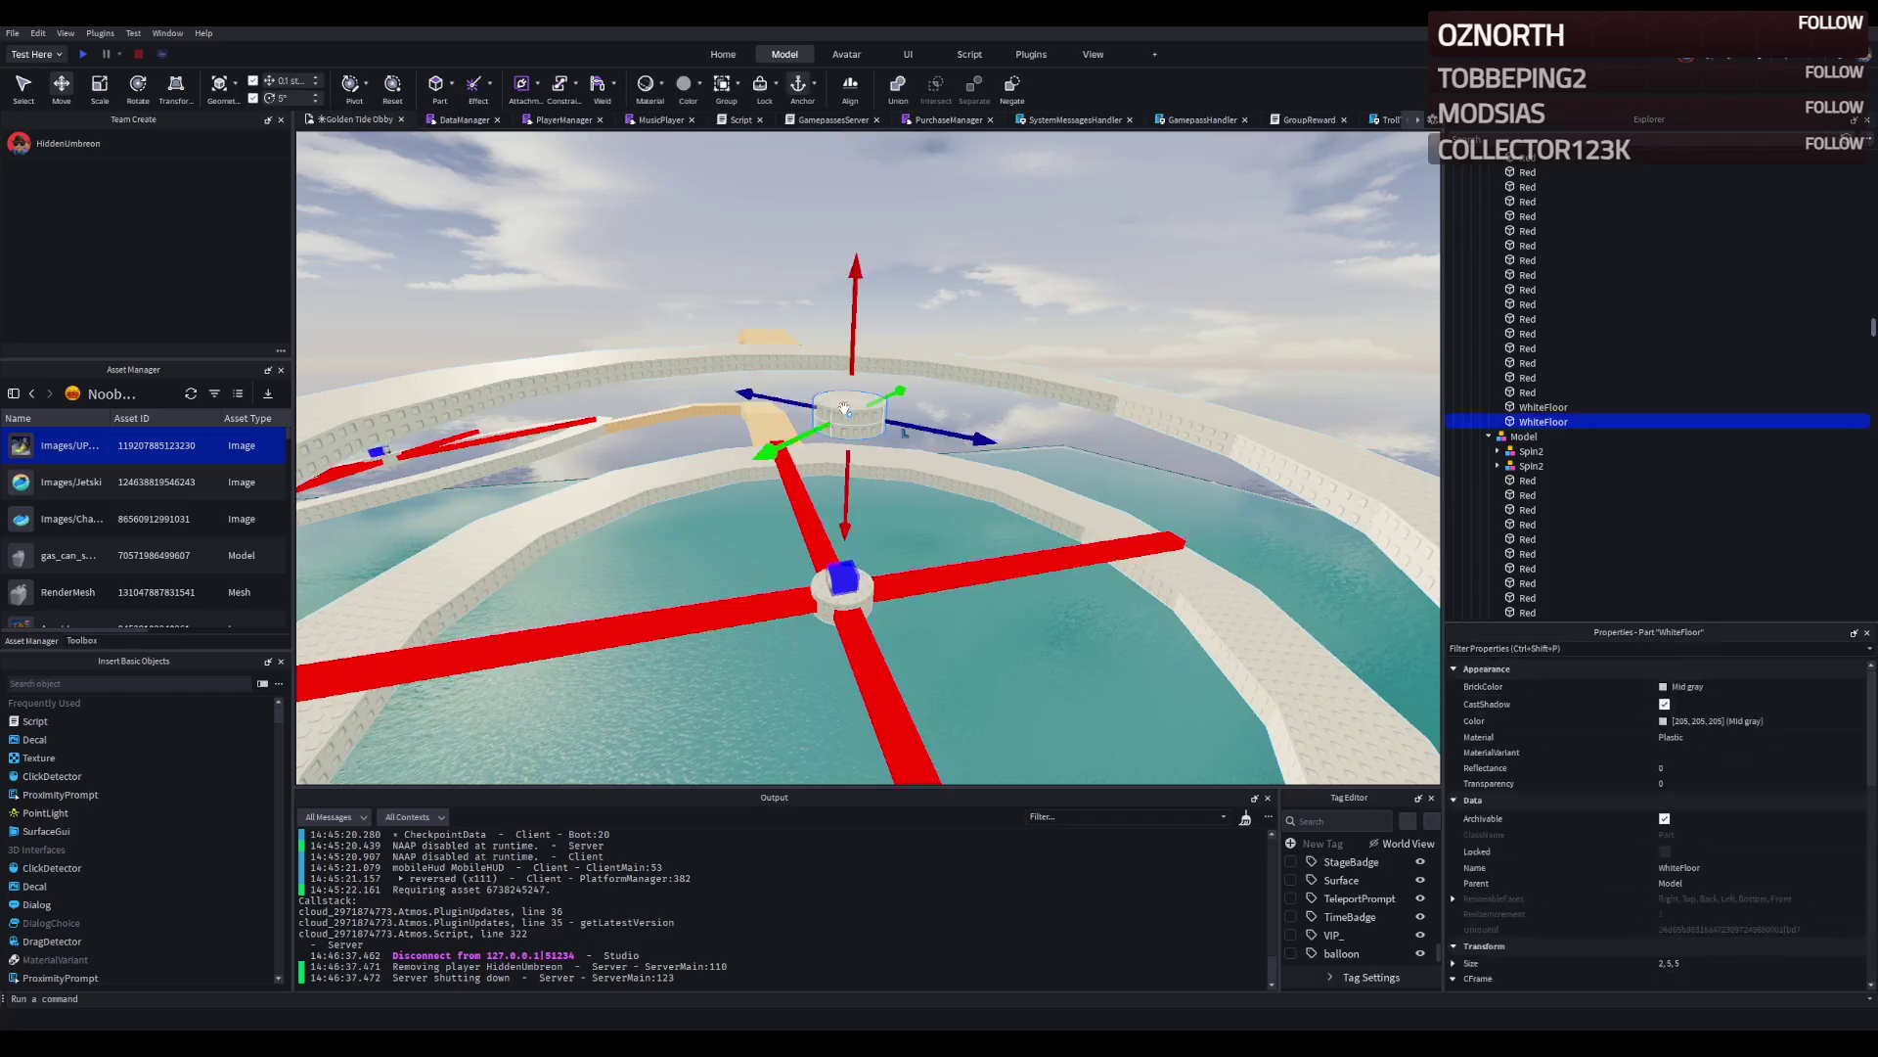
left_click(1042, 278)
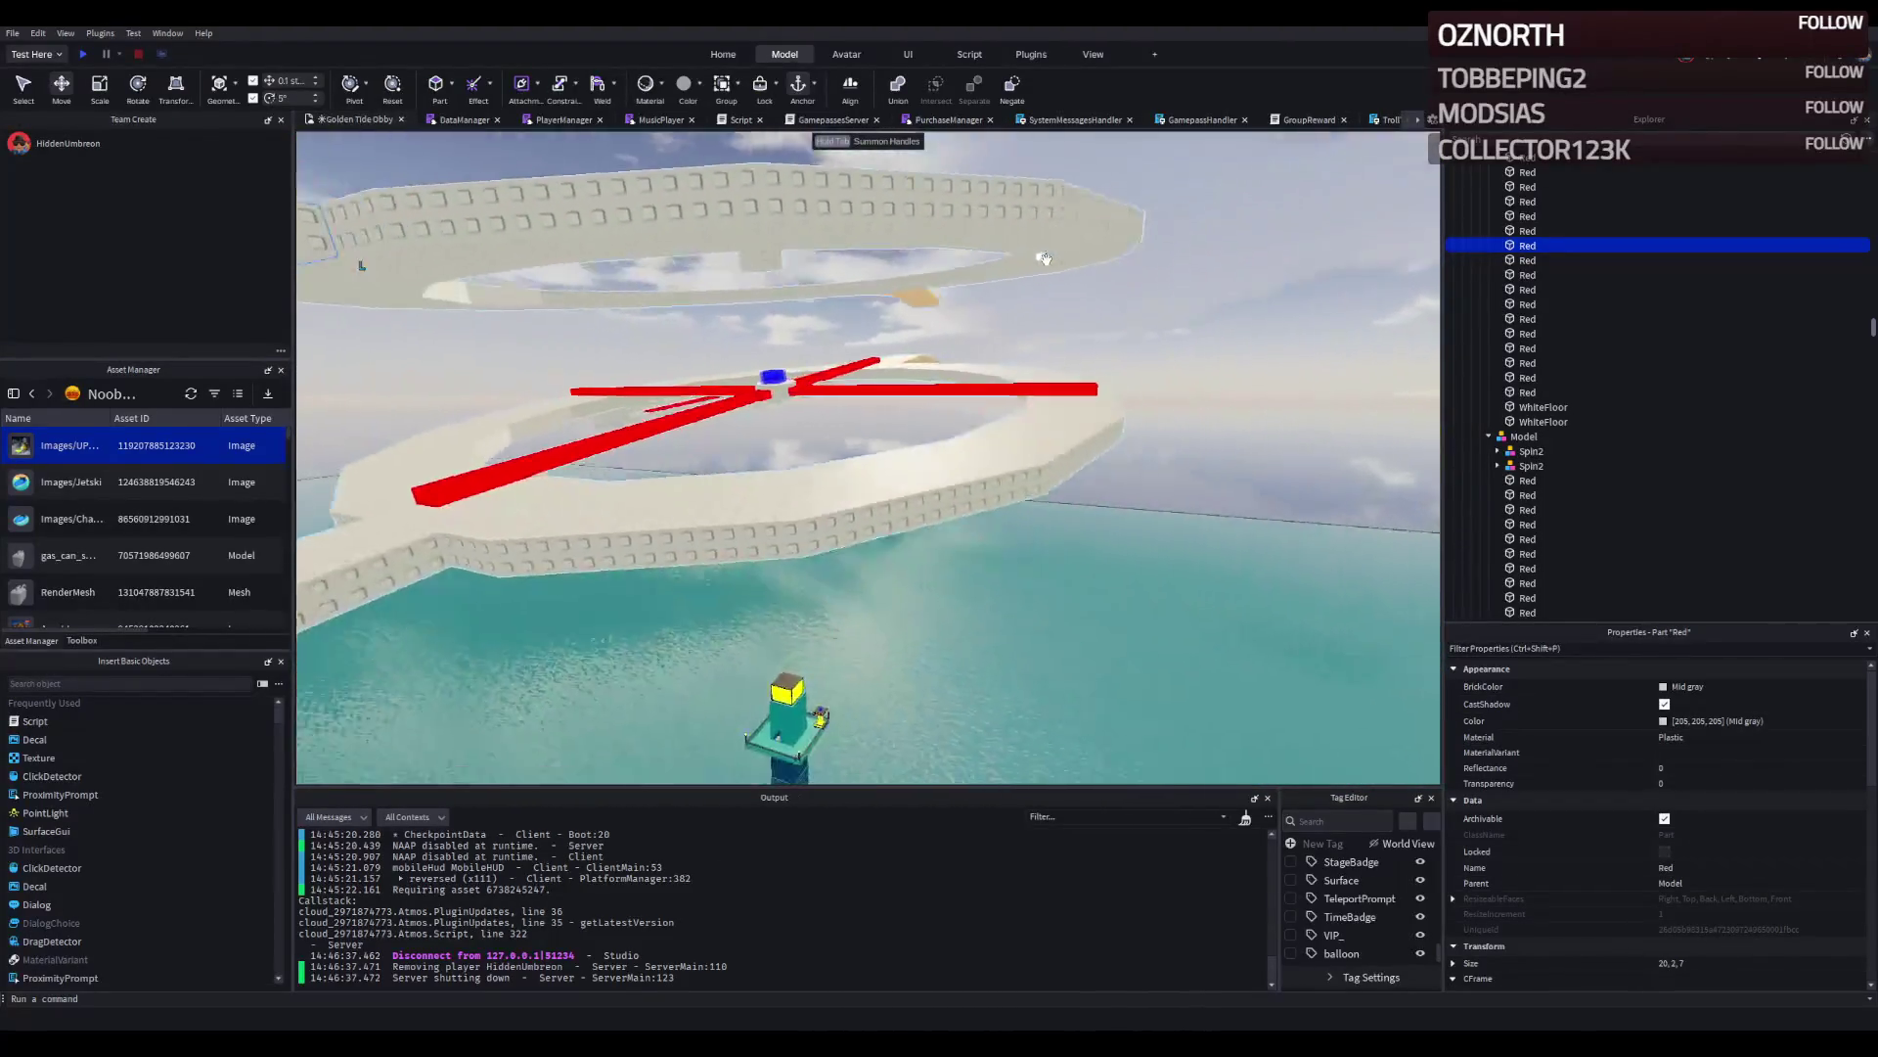
left_click(922, 381)
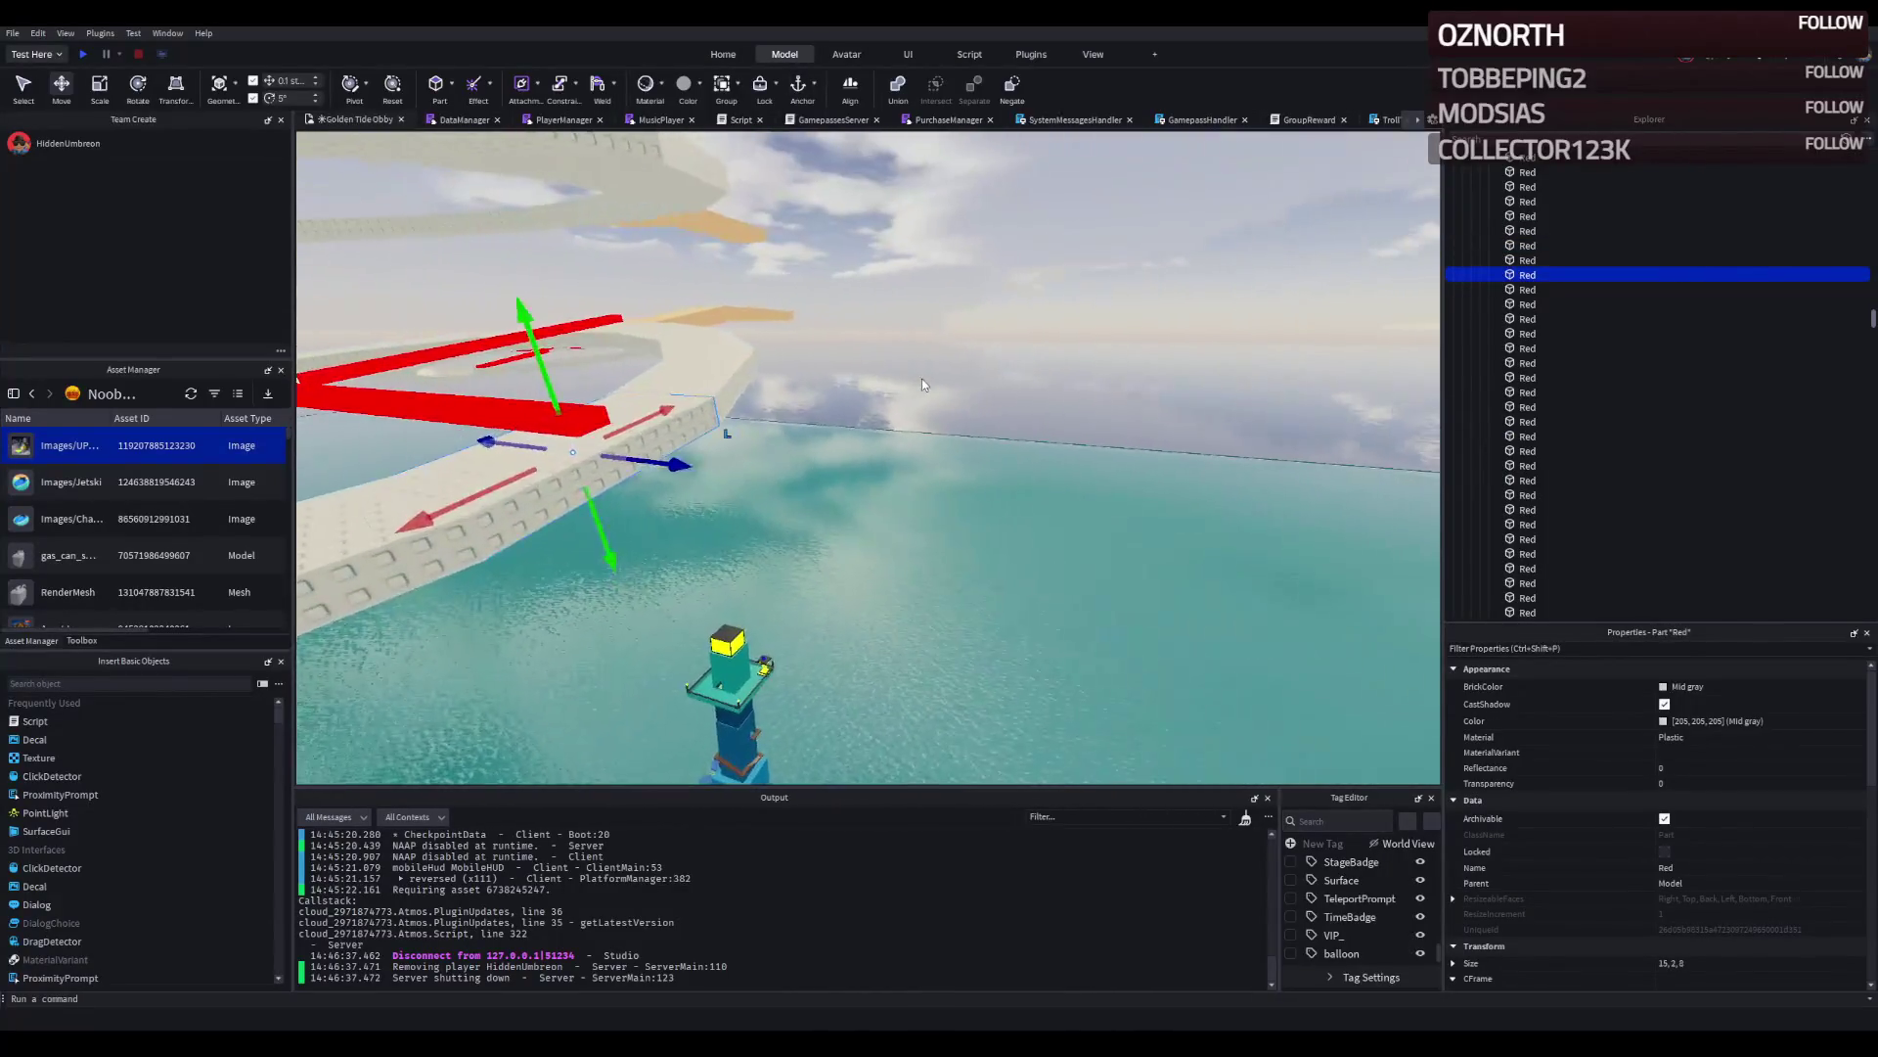
key("ctrl+3")
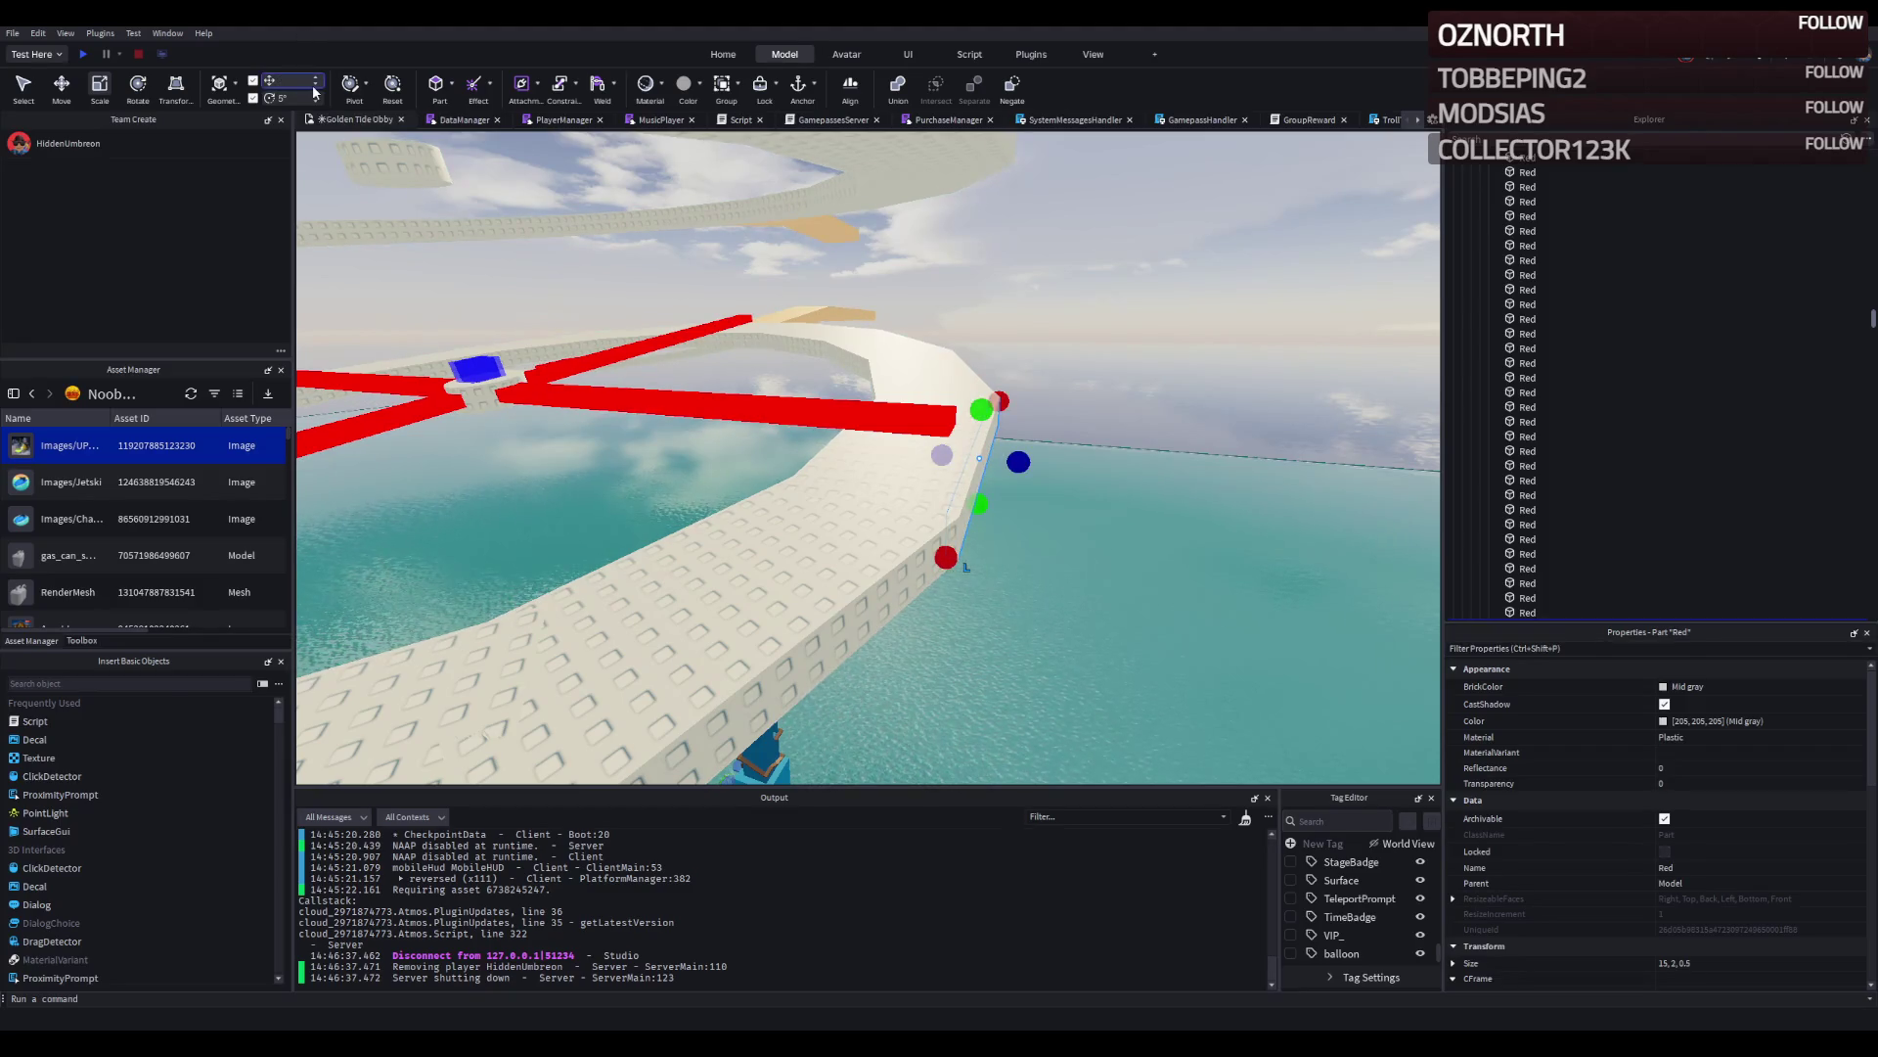
scroll("up", 3)
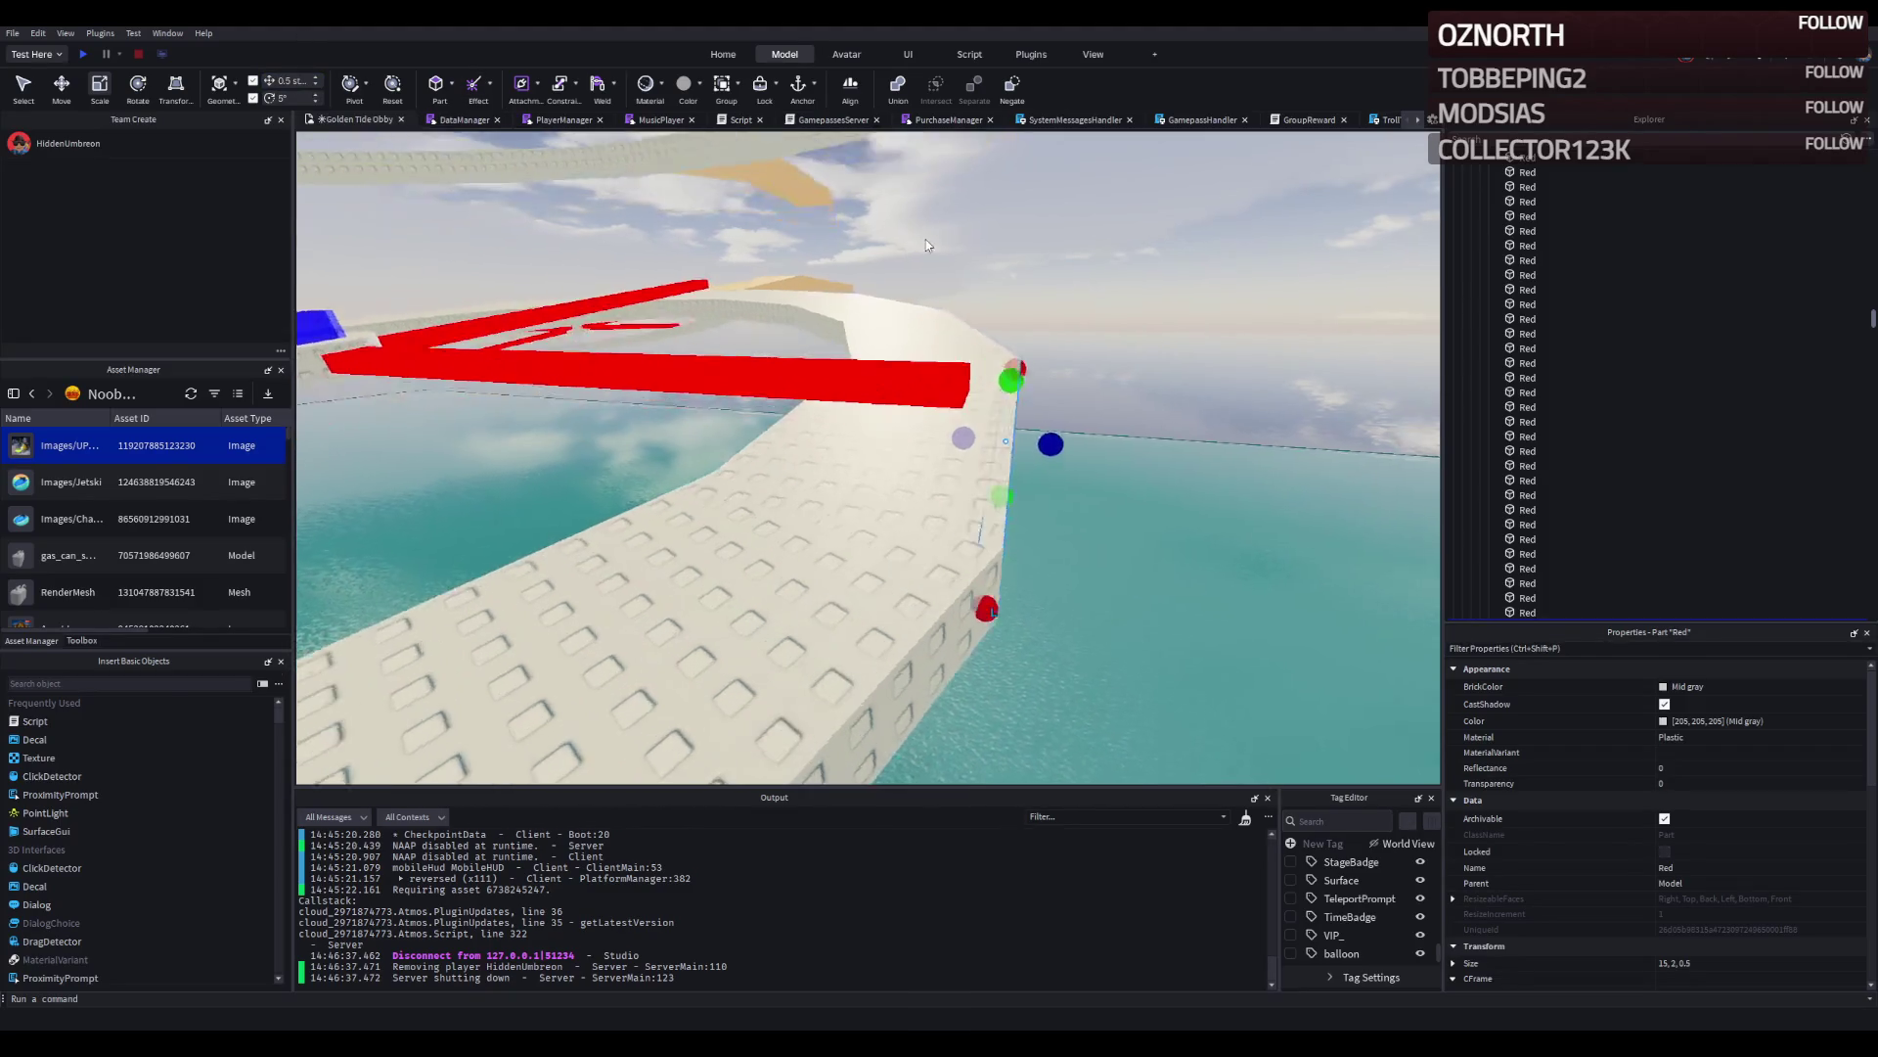
left_click_drag(1033, 442, 955, 431)
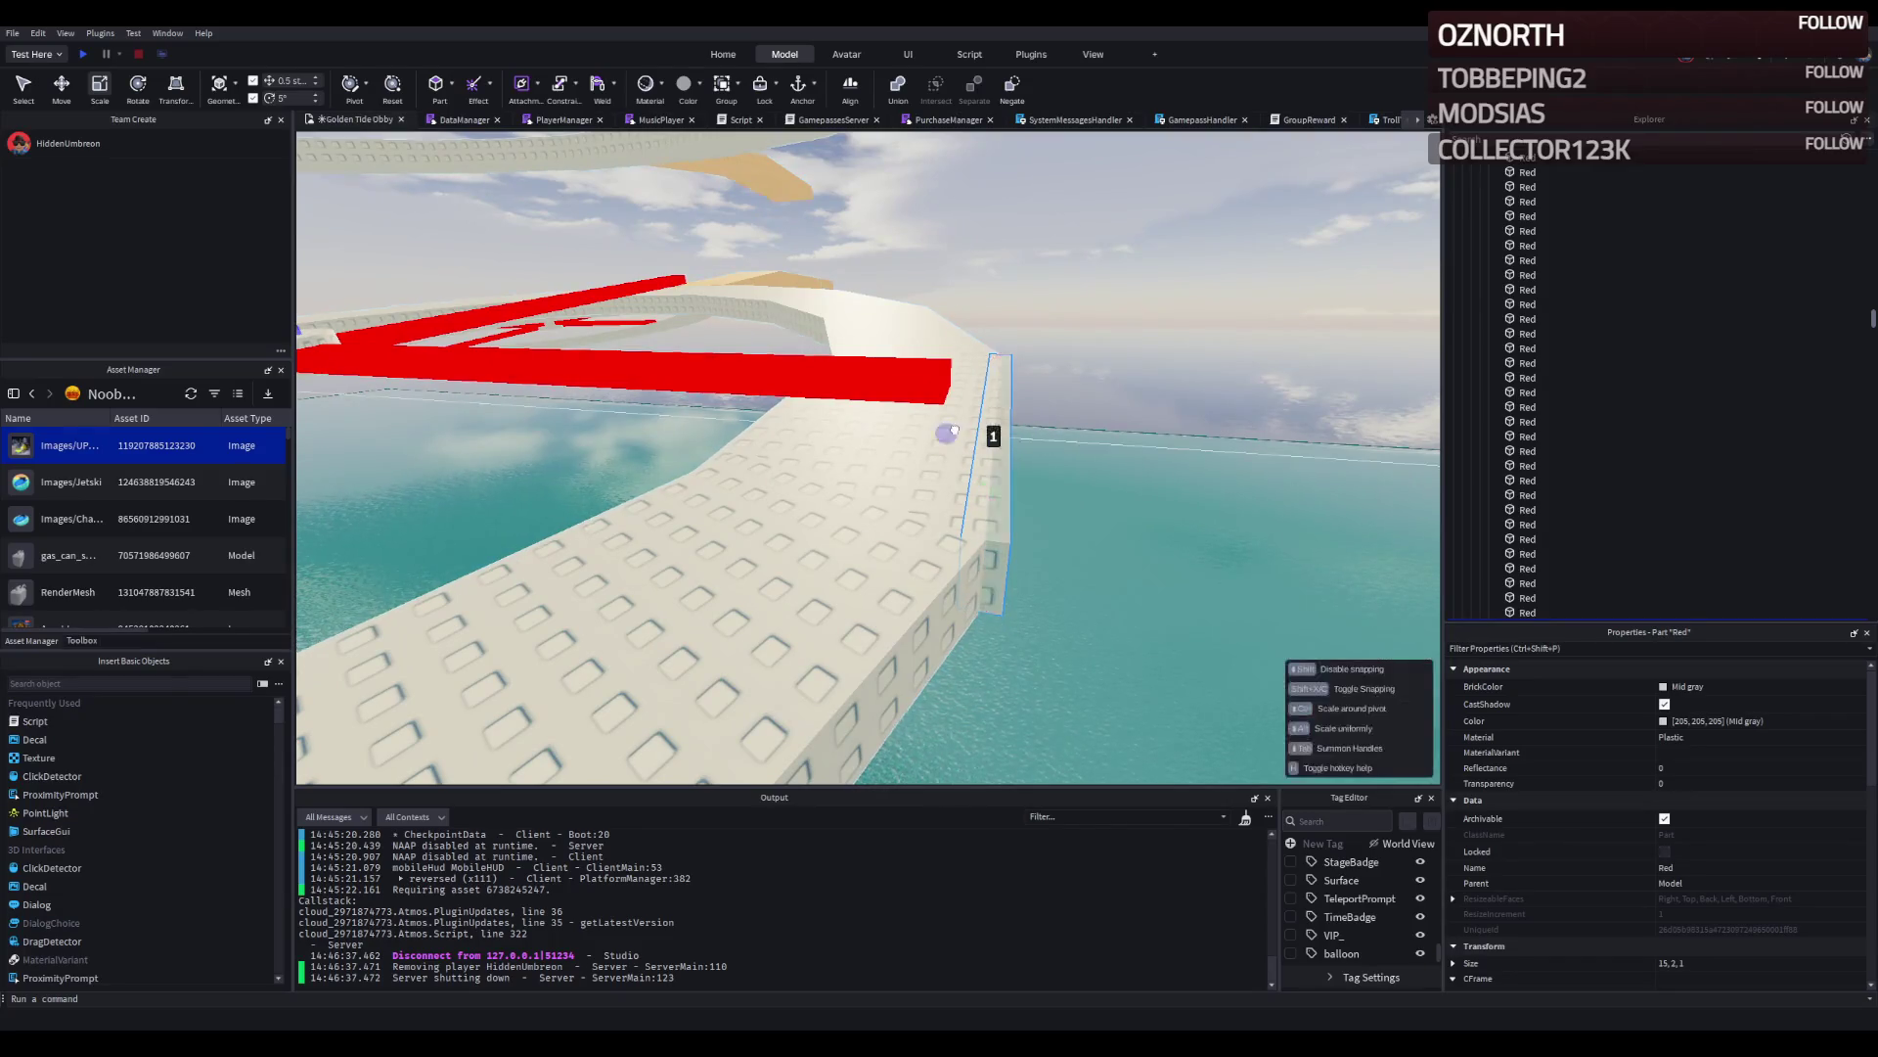
left_click_drag(1015, 370, 984, 331)
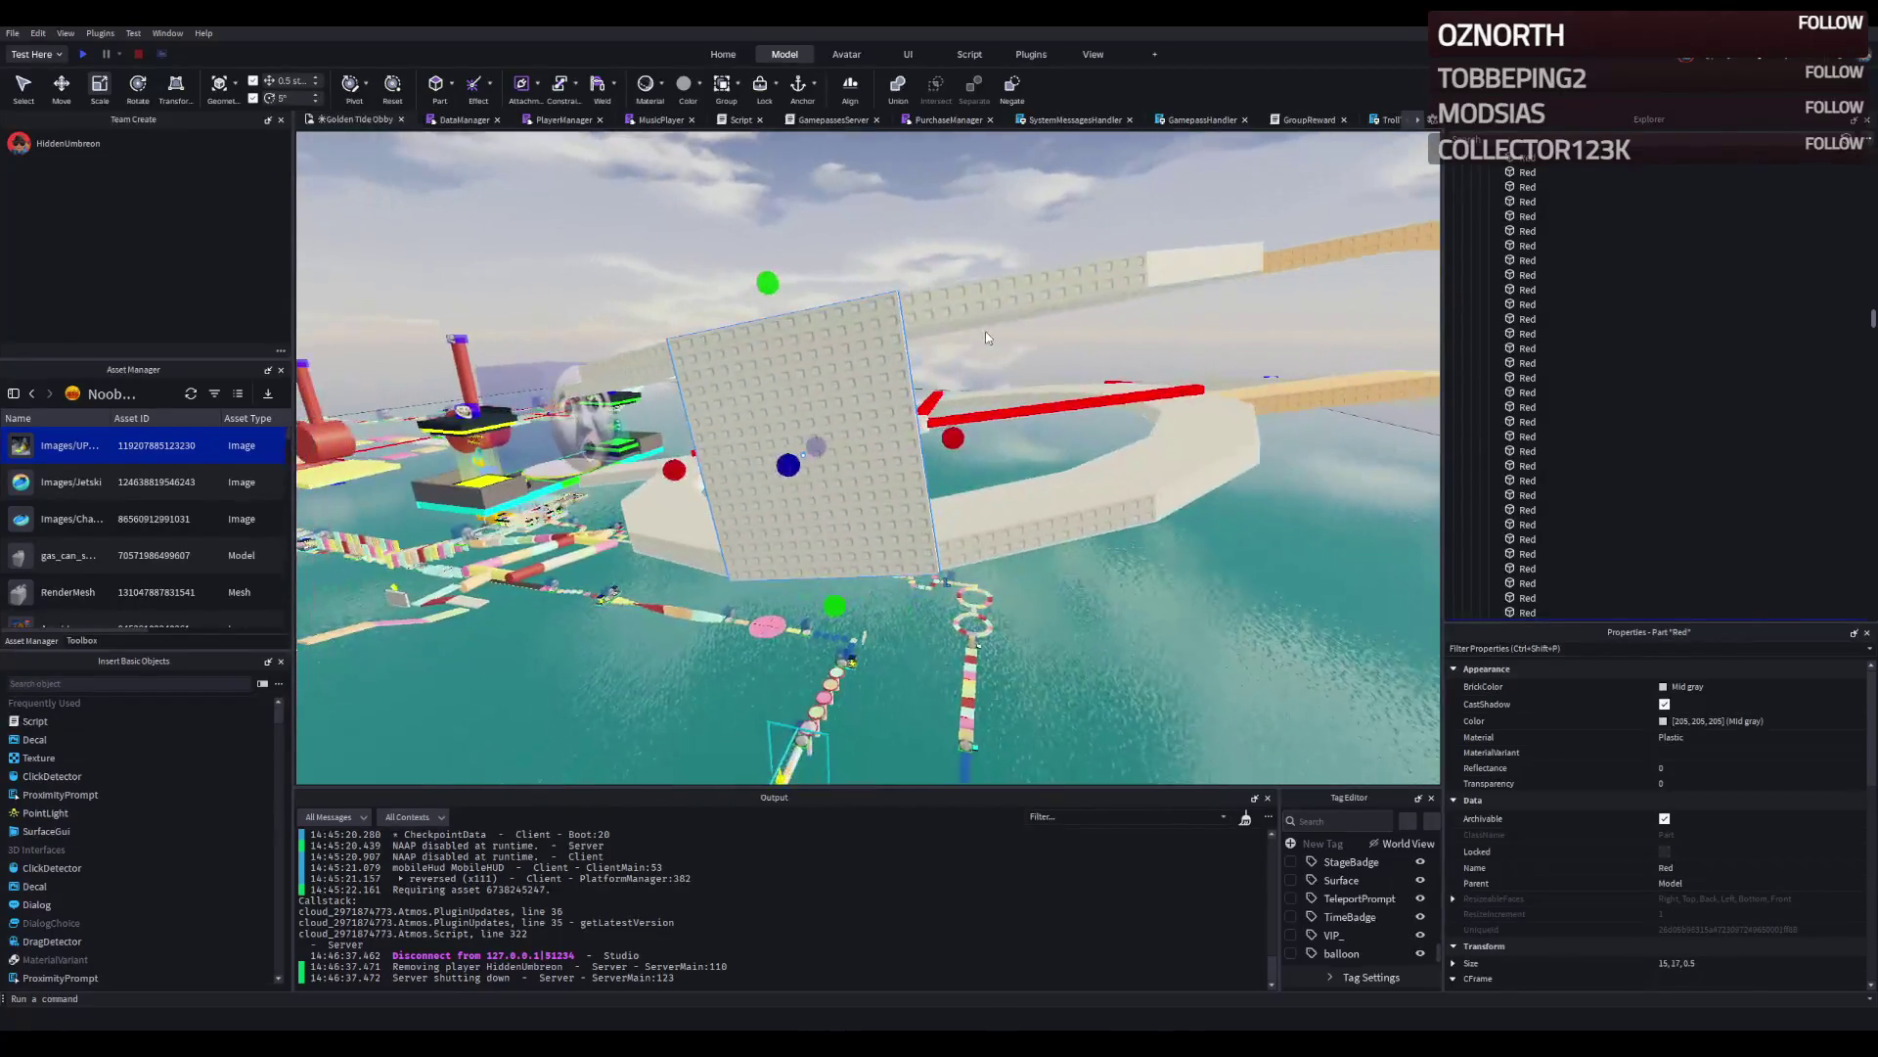
Drag the tall white wall panel into place along the spinner ring's rim.
key("d")
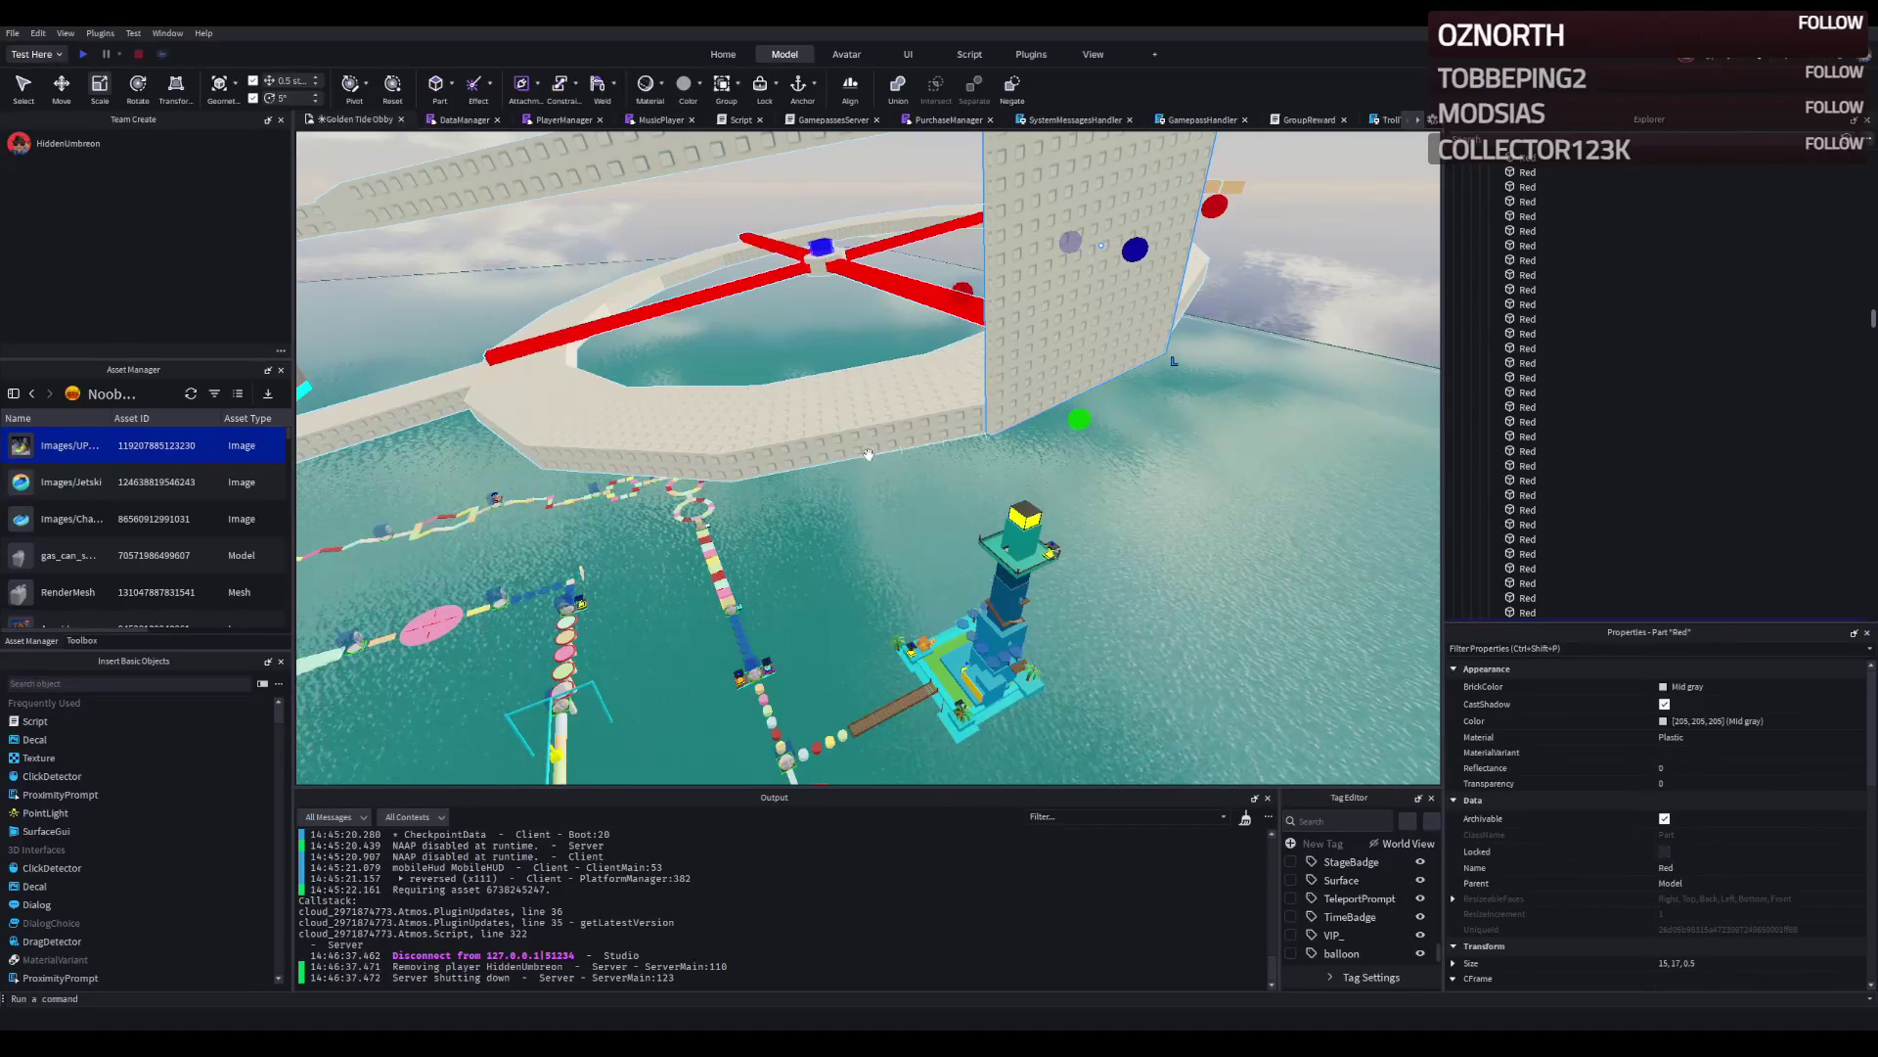
key("w")
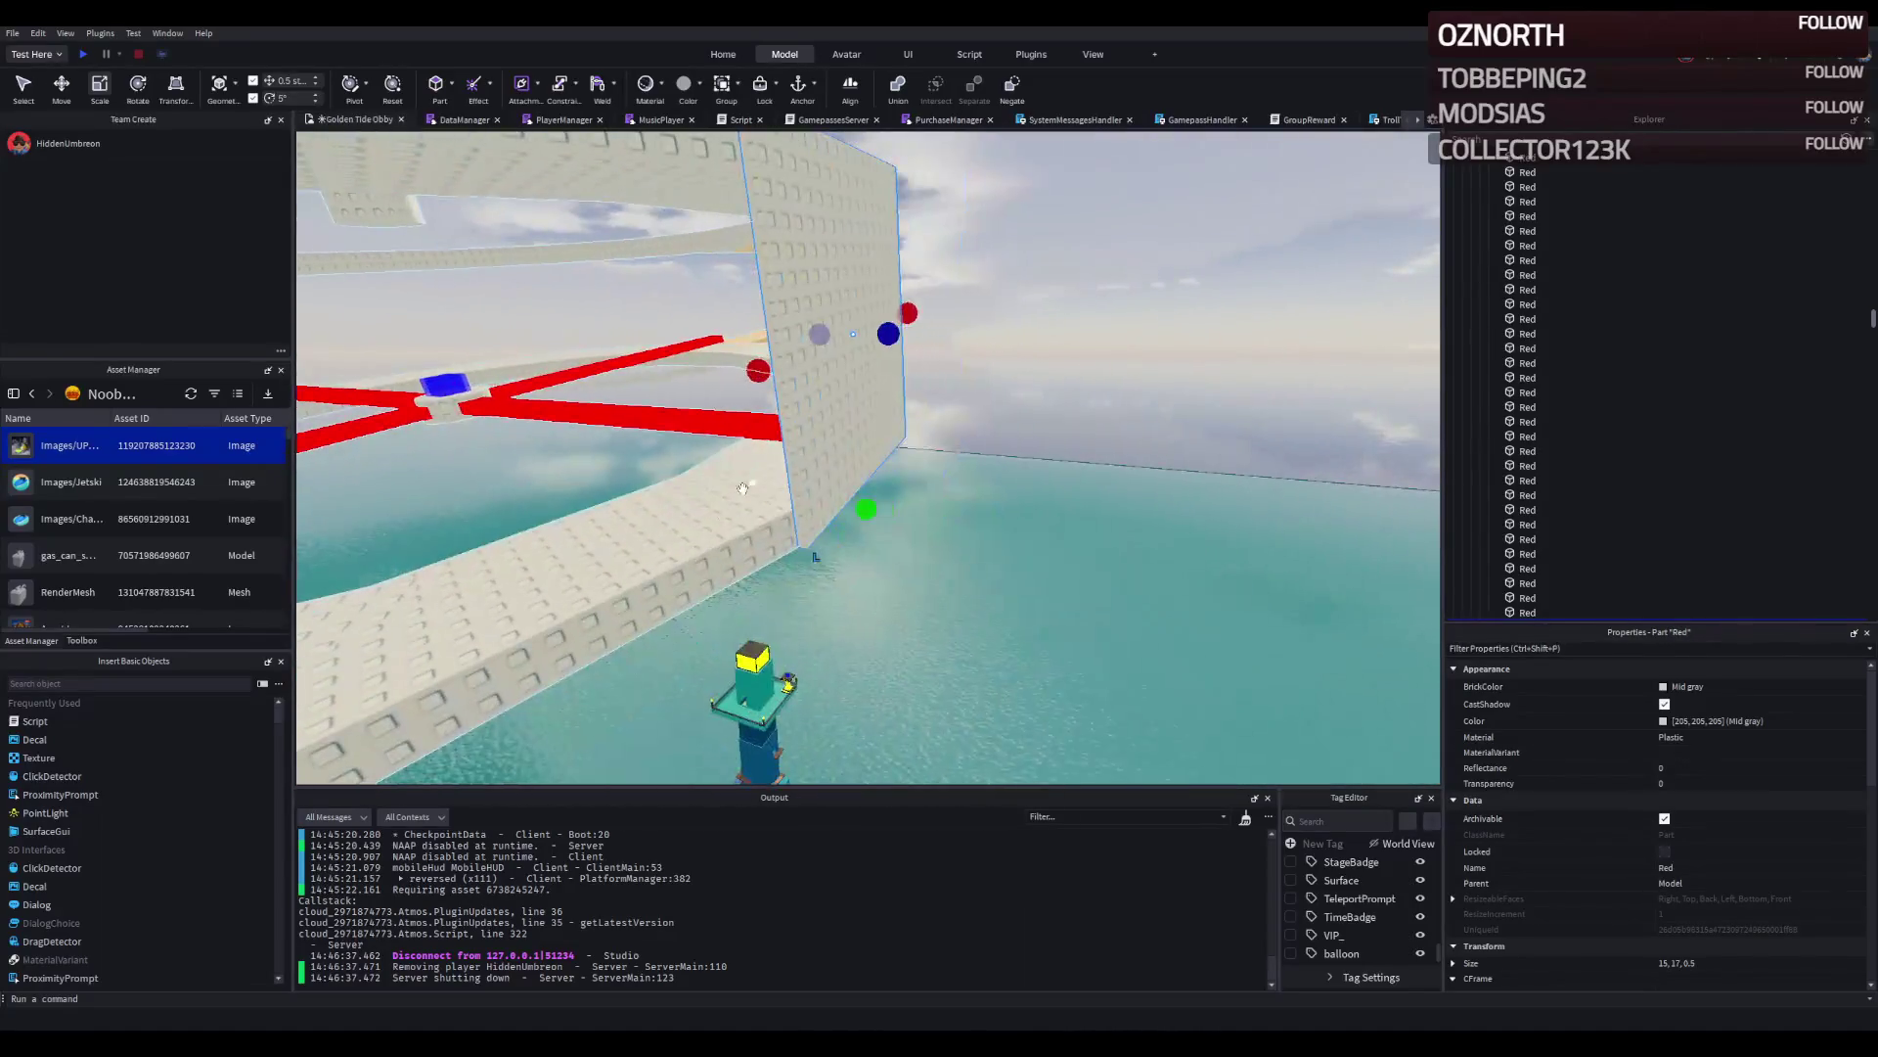
key("s")
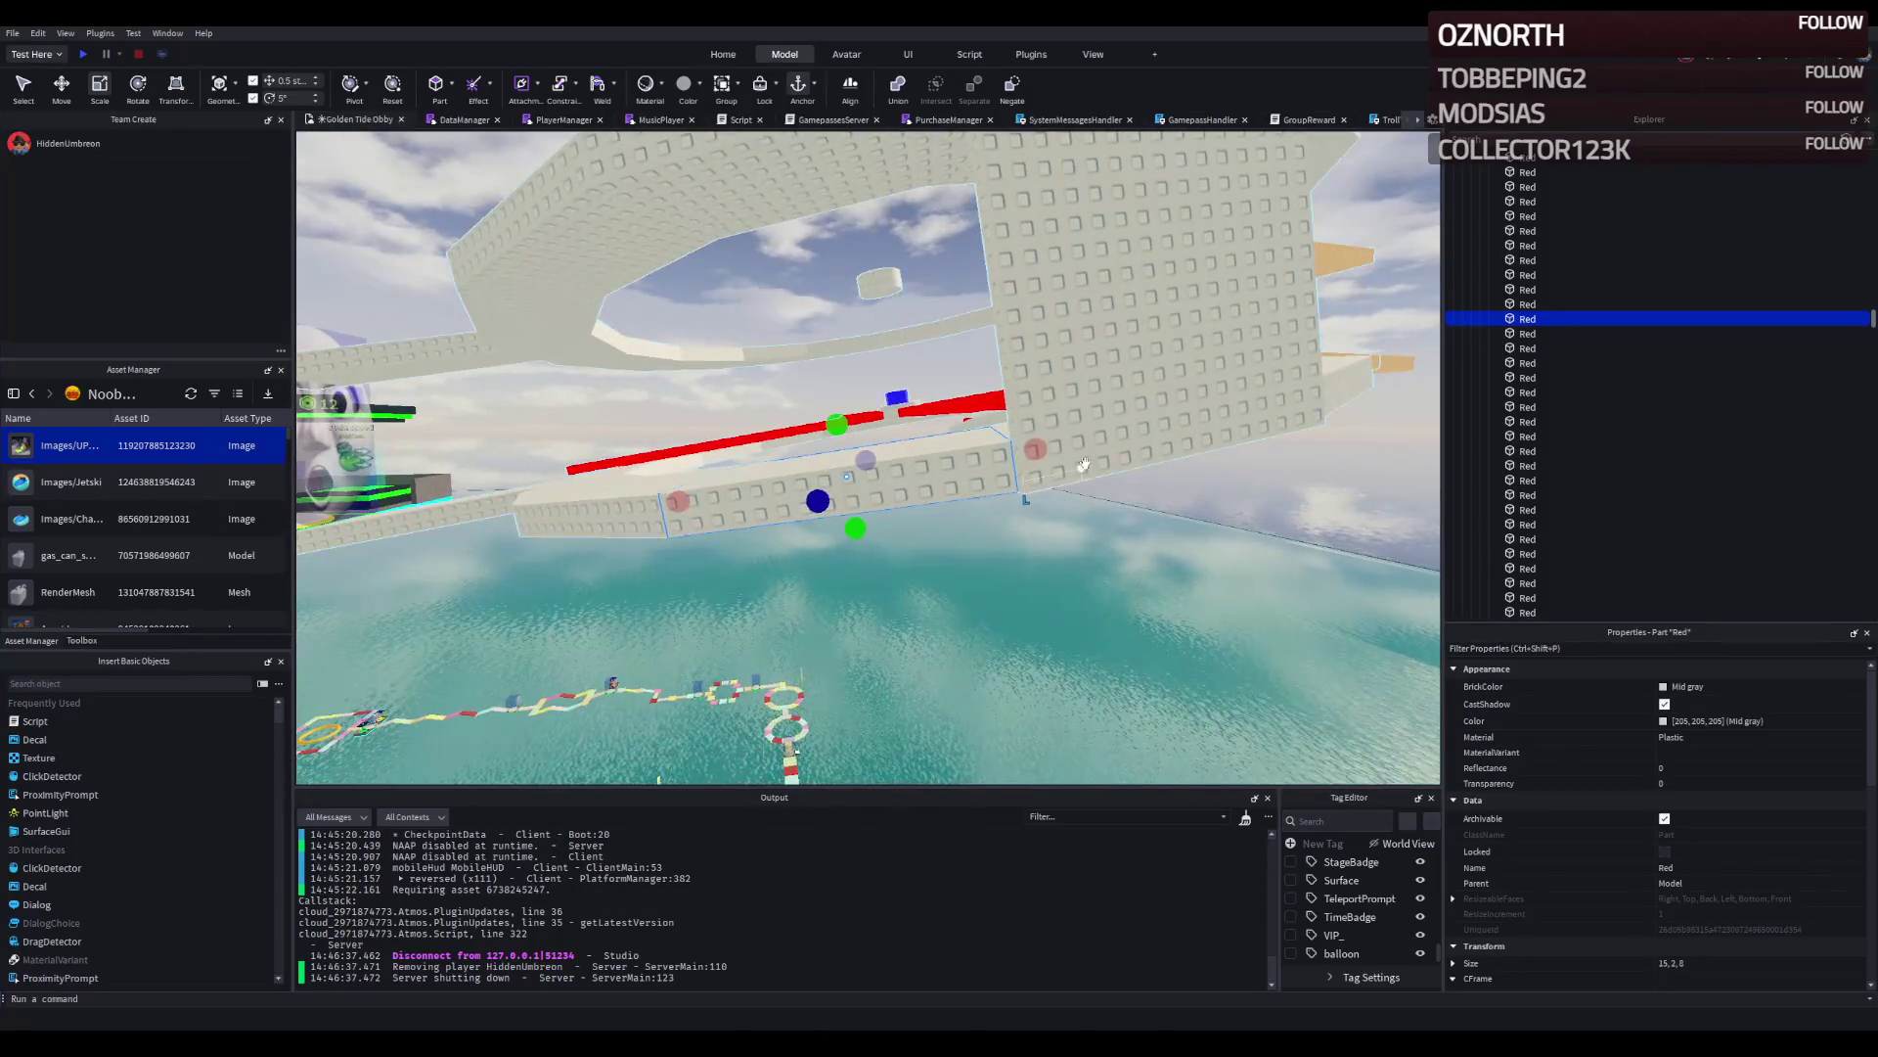
left_click(1108, 448)
left_click_drag(1072, 456, 894, 565)
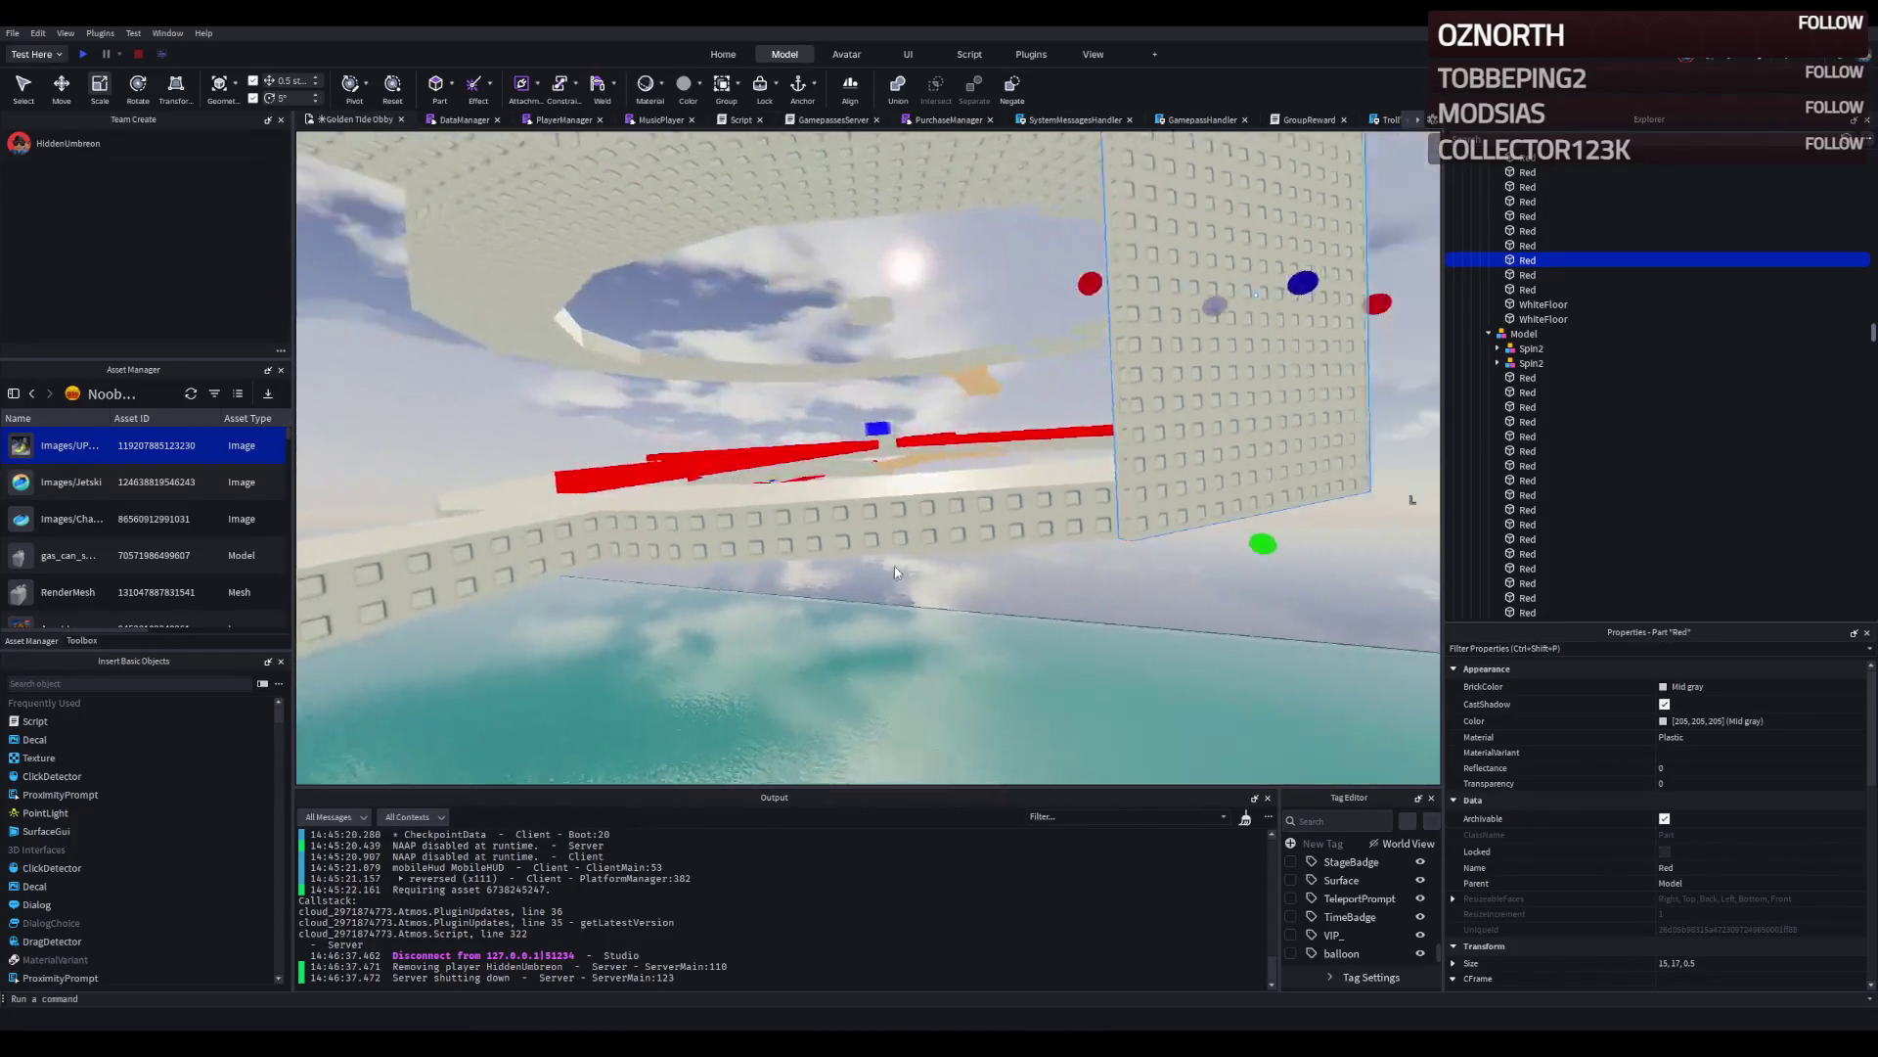
left_click_drag(750, 559, 617, 590)
scroll("down", 3)
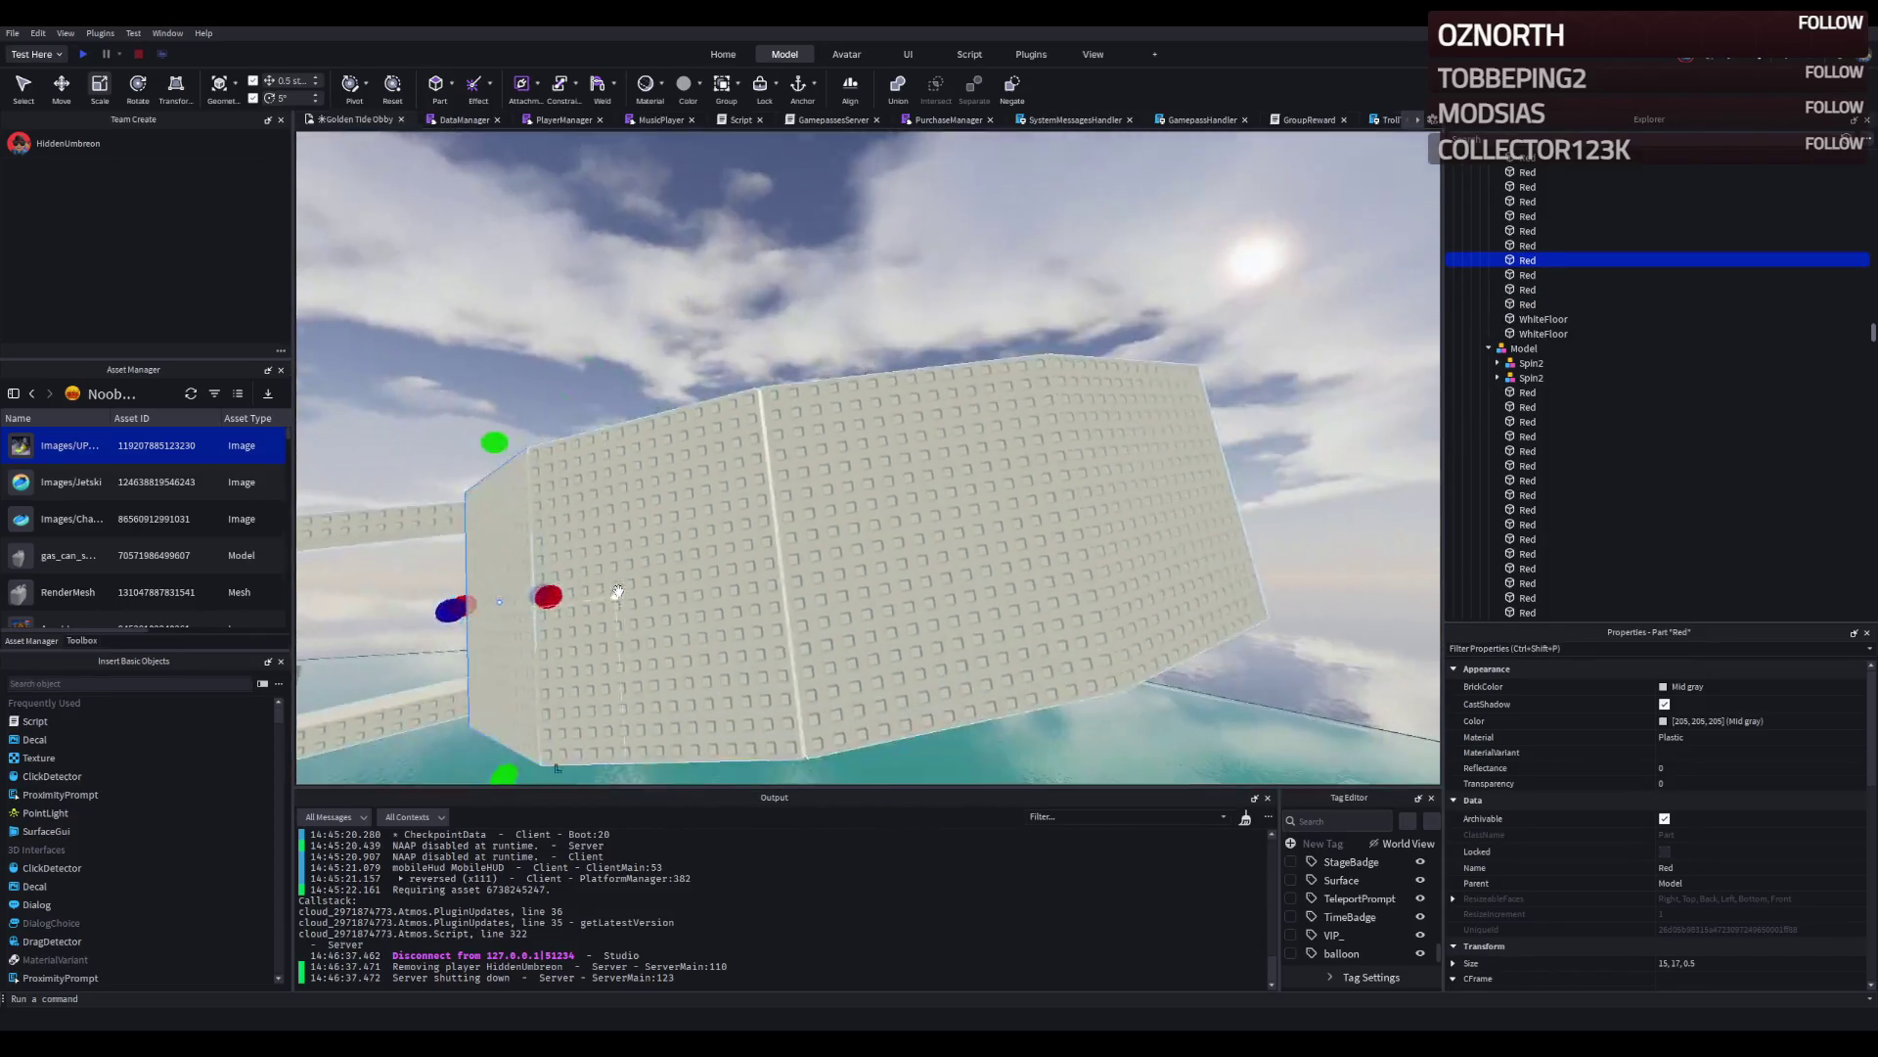
key("a")
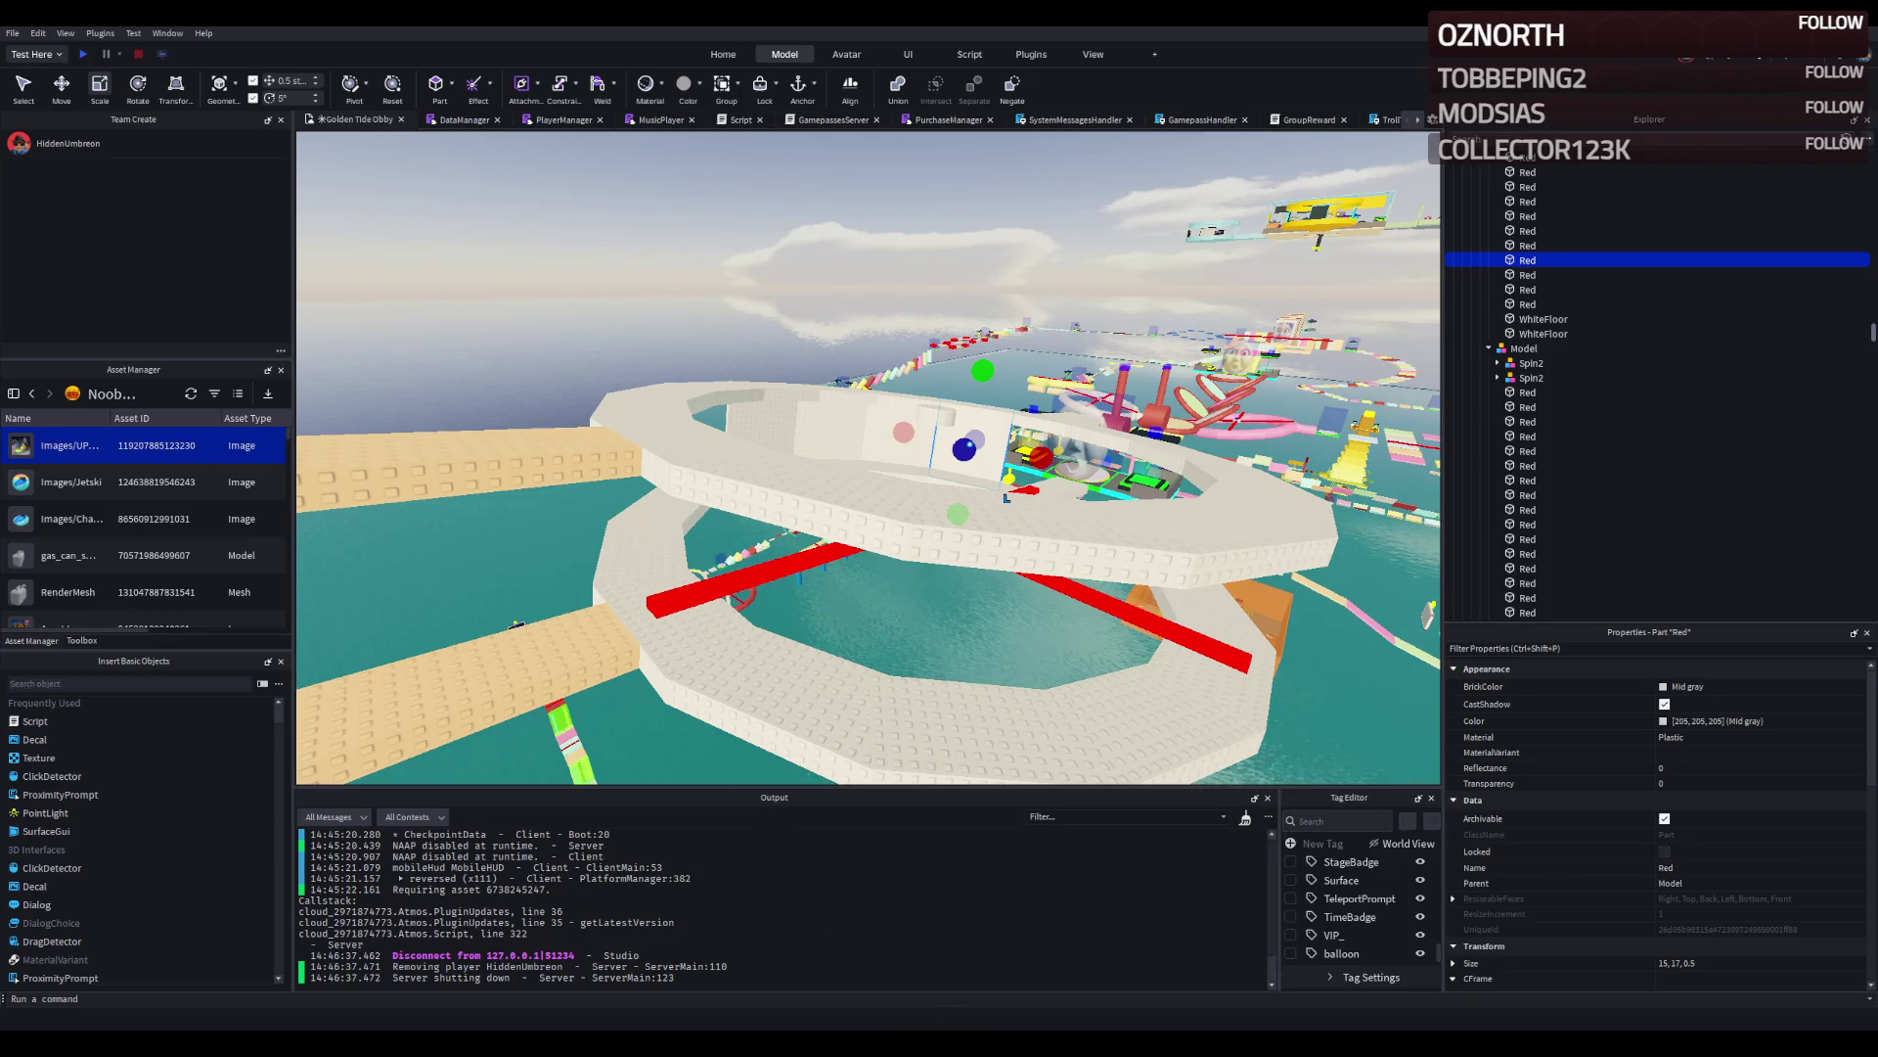
key("w")
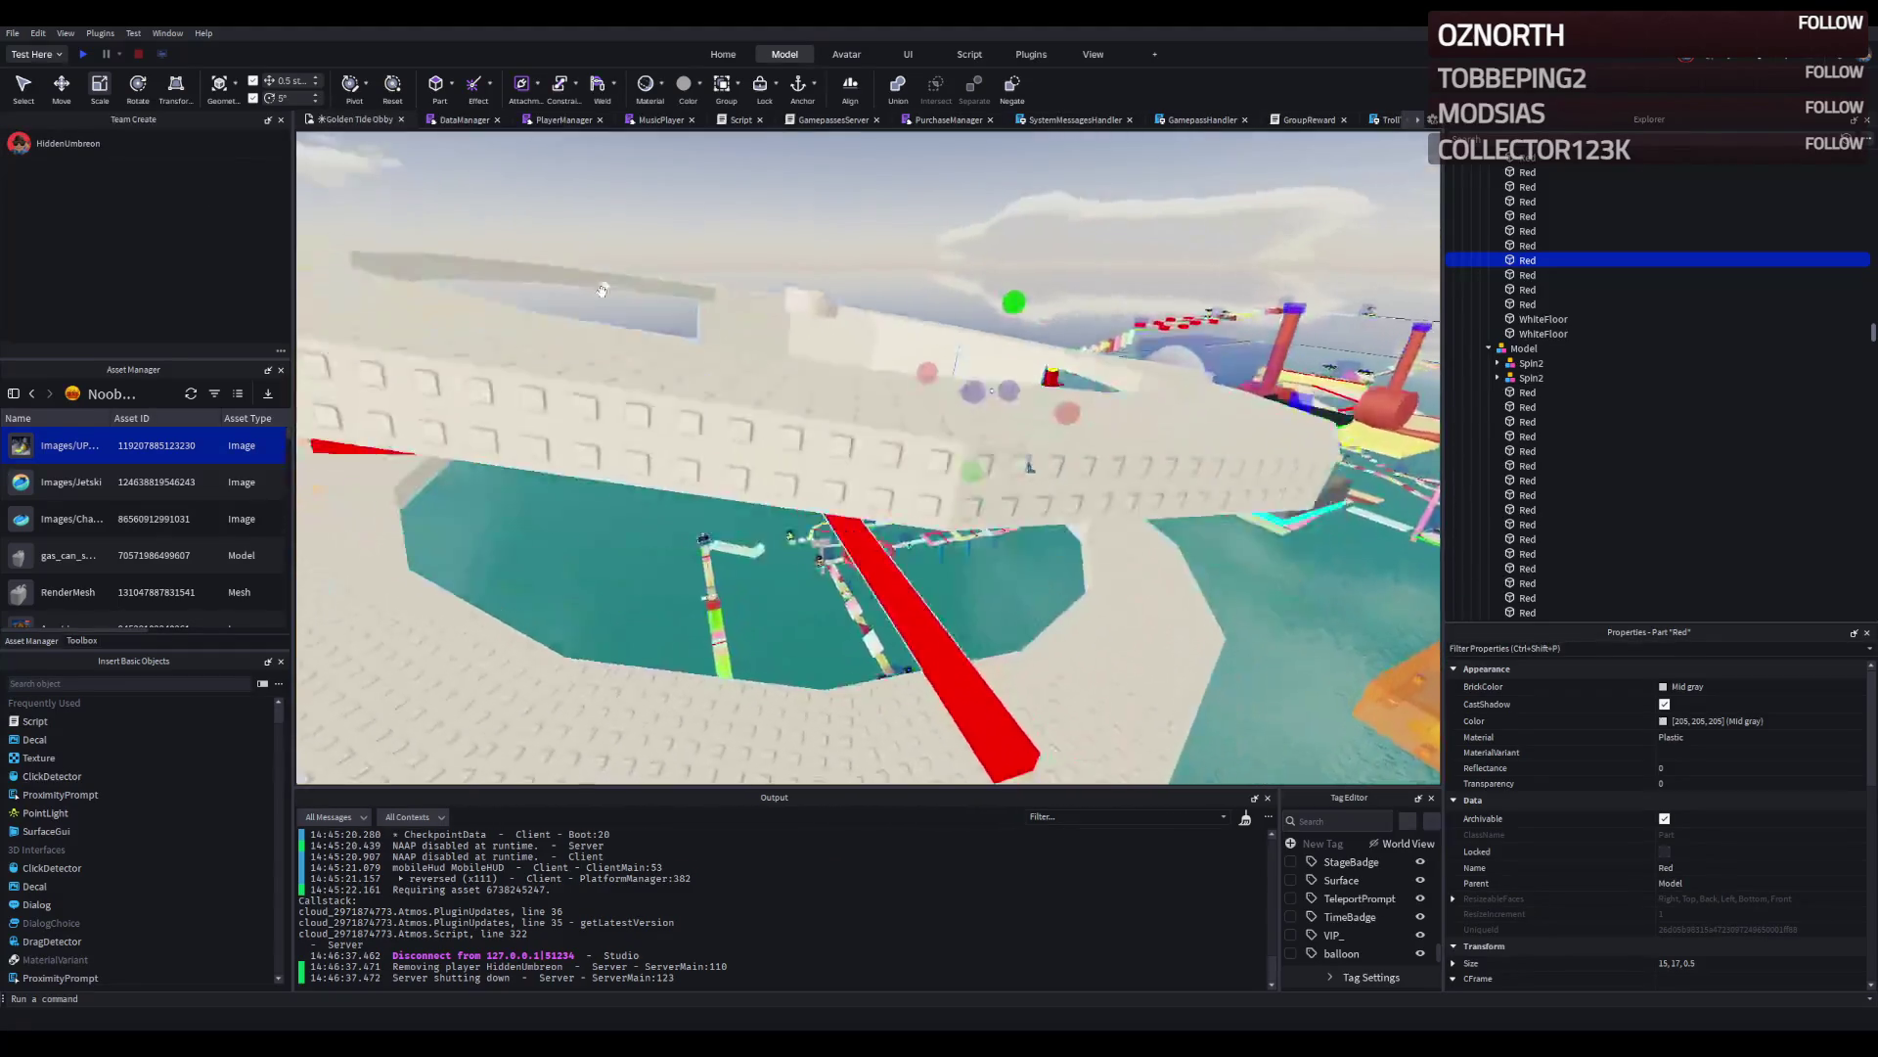
key("w")
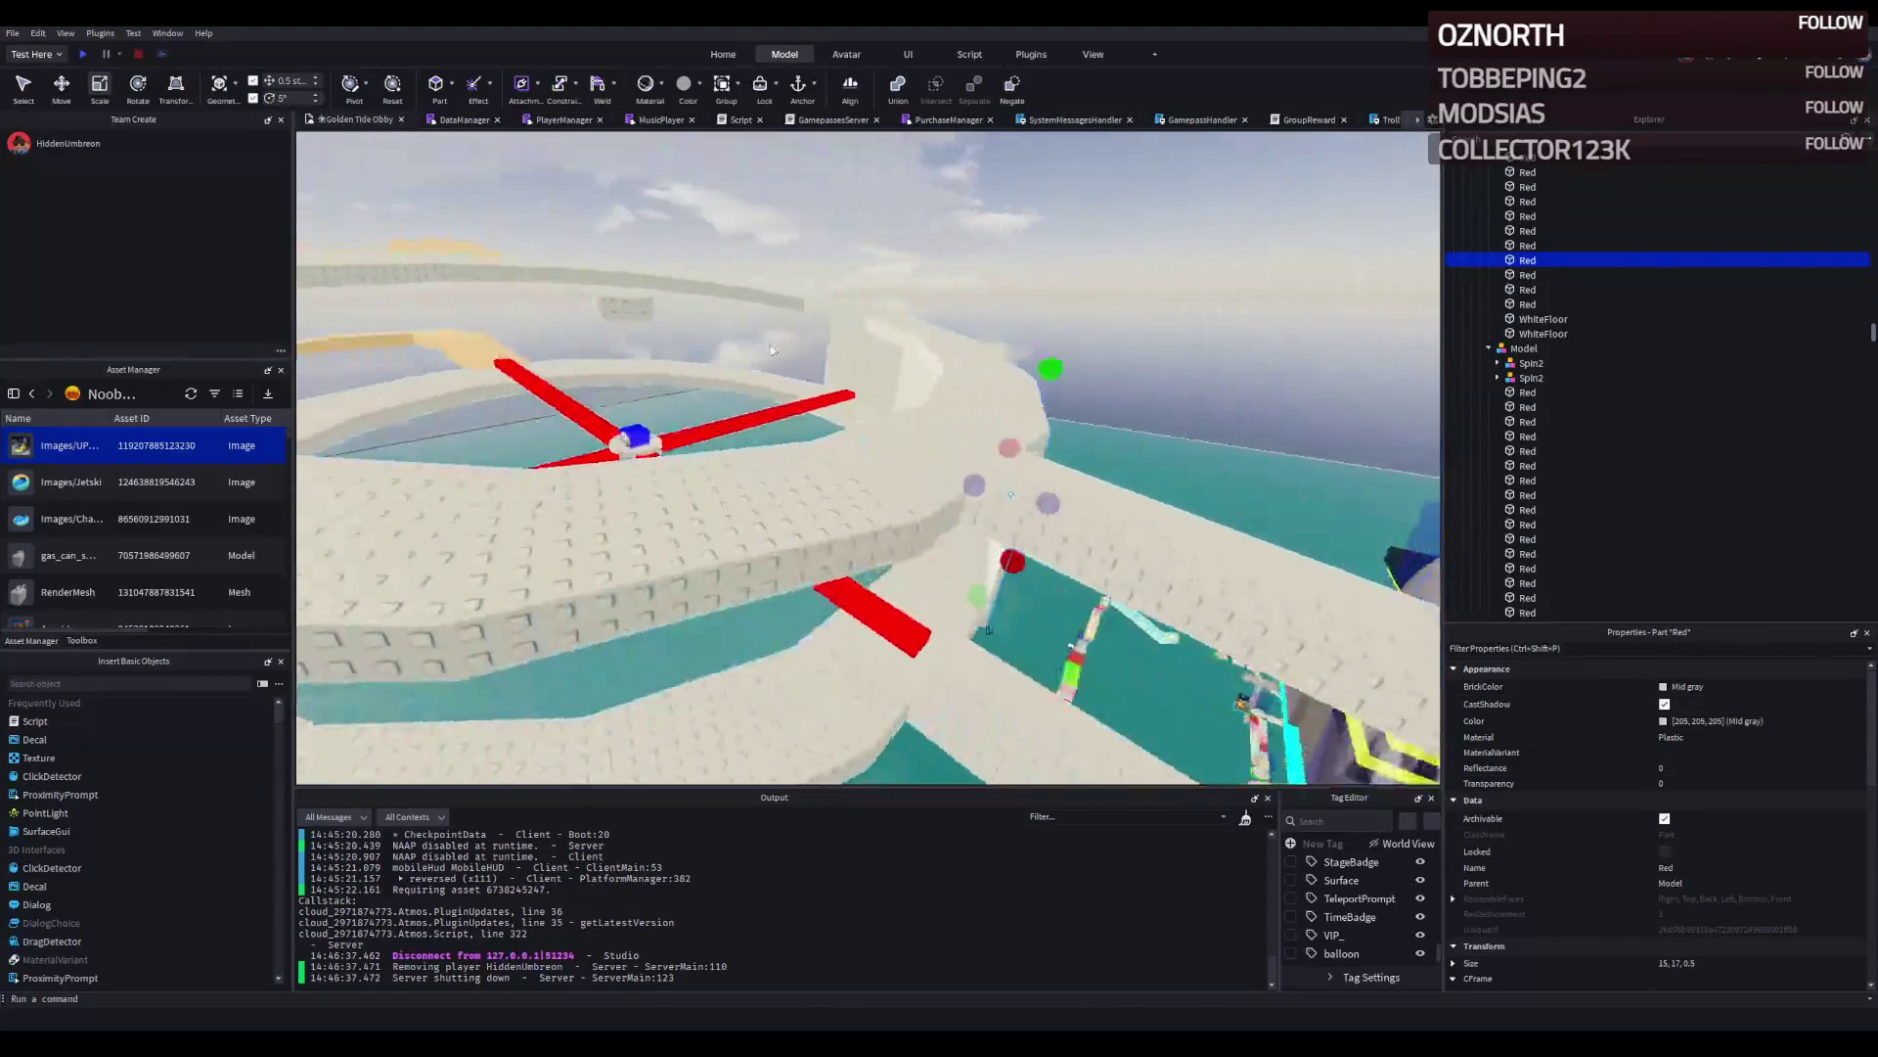
key("ctrl+d")
left_click_drag(1079, 448, 1067, 394)
key("ctrl+d")
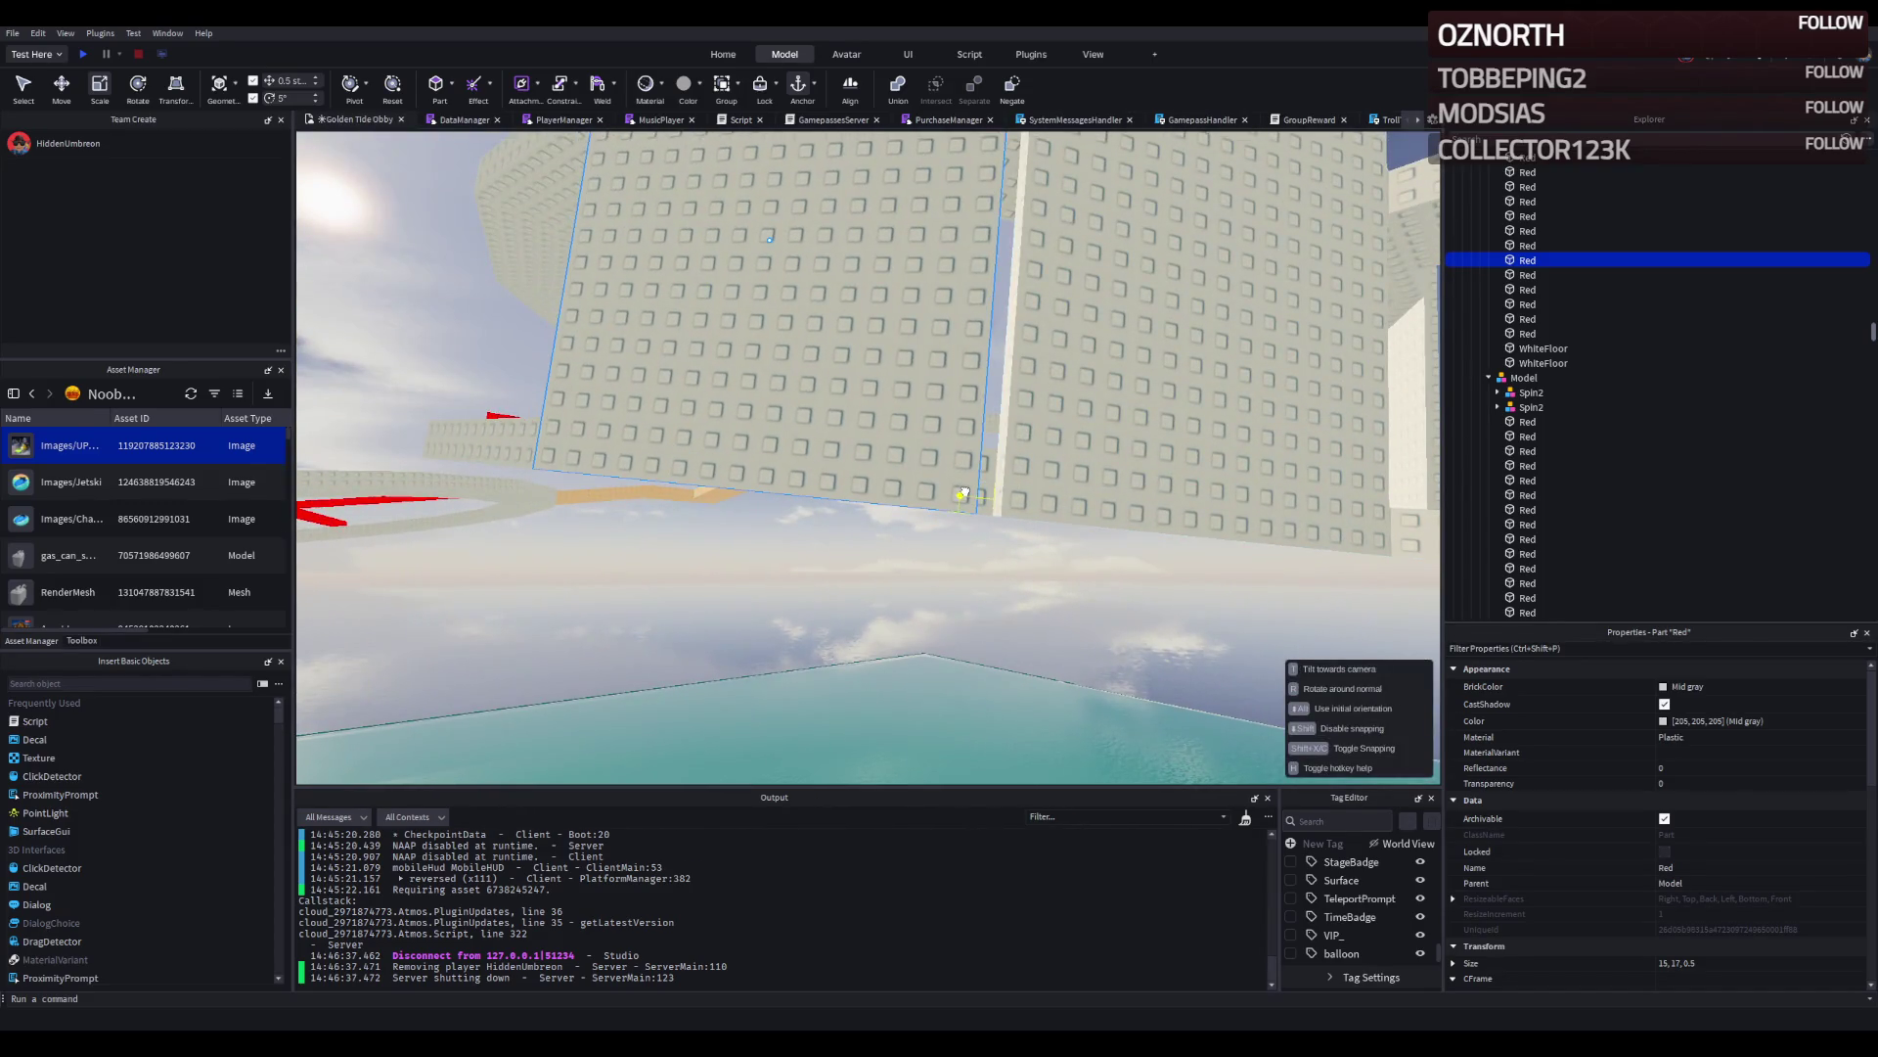
key("f")
key("ctrl+d")
left_click_drag(976, 490, 717, 391)
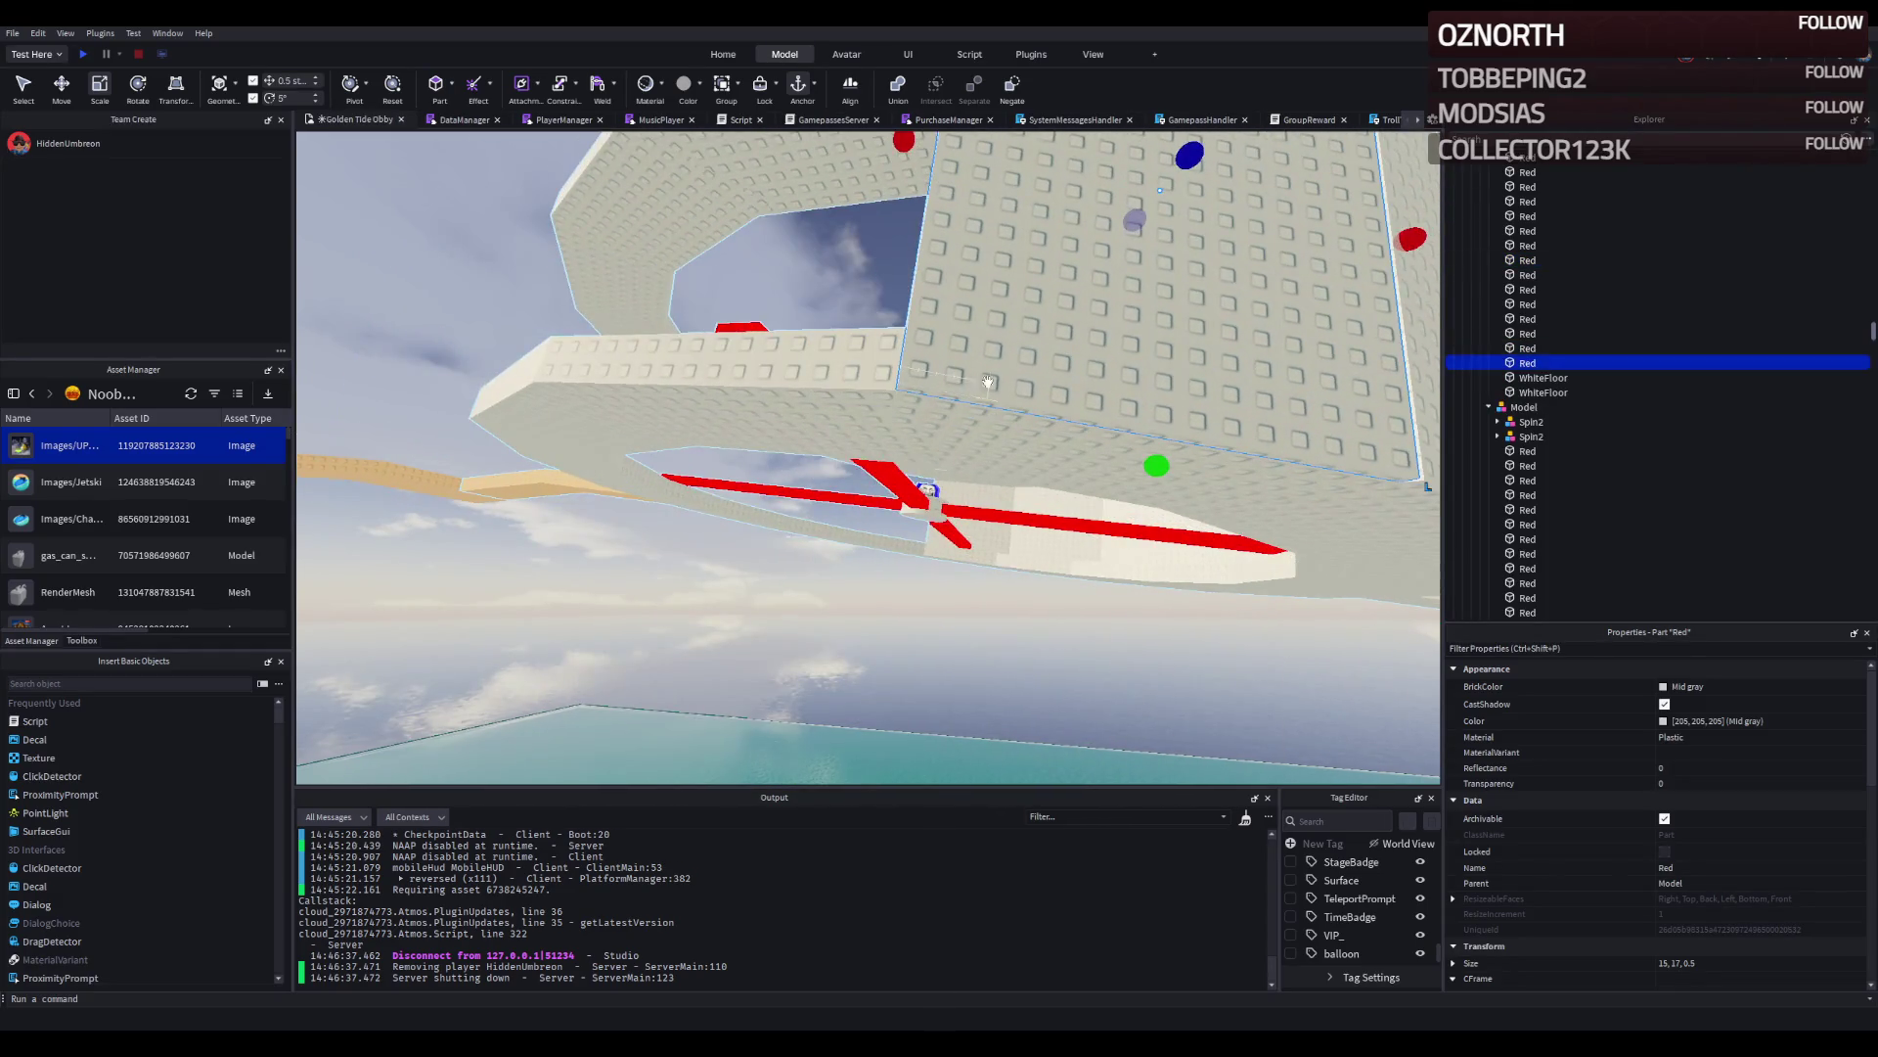
left_click_drag(1045, 435, 456, 291)
left_click(802, 345)
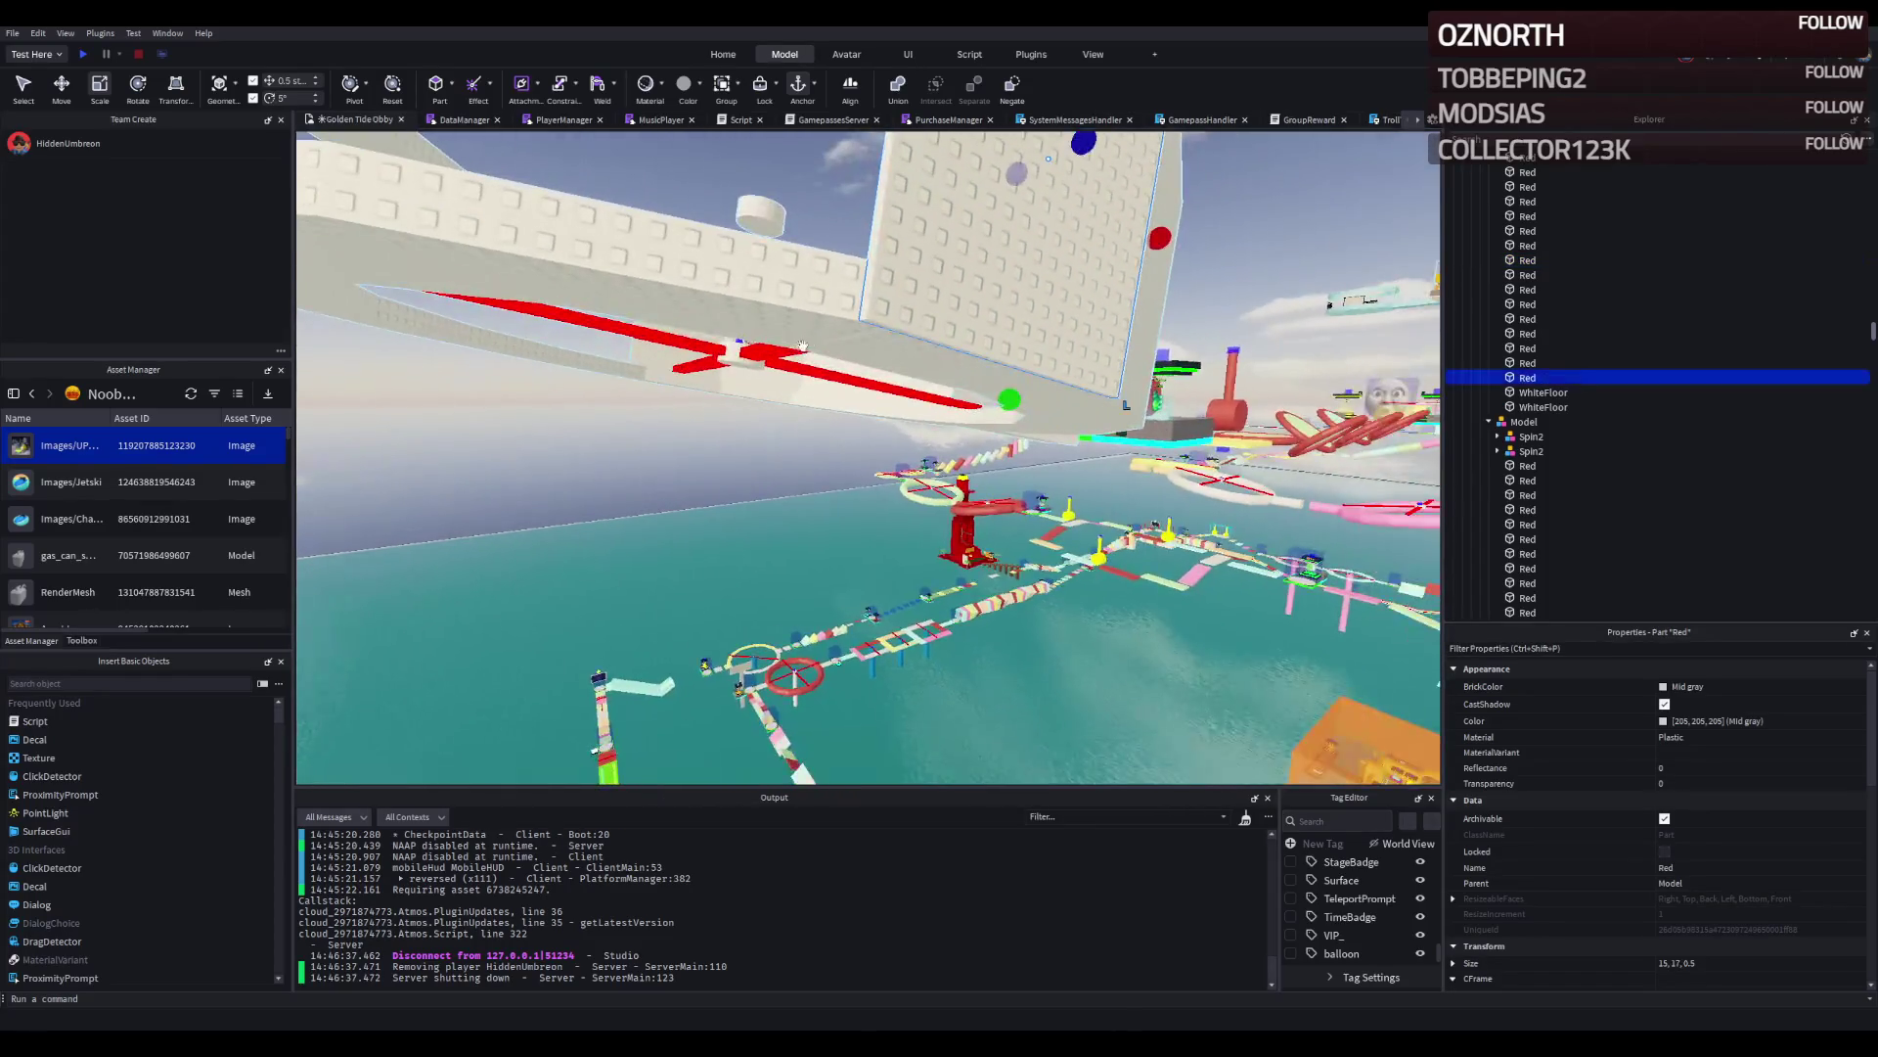
left_click(680, 456)
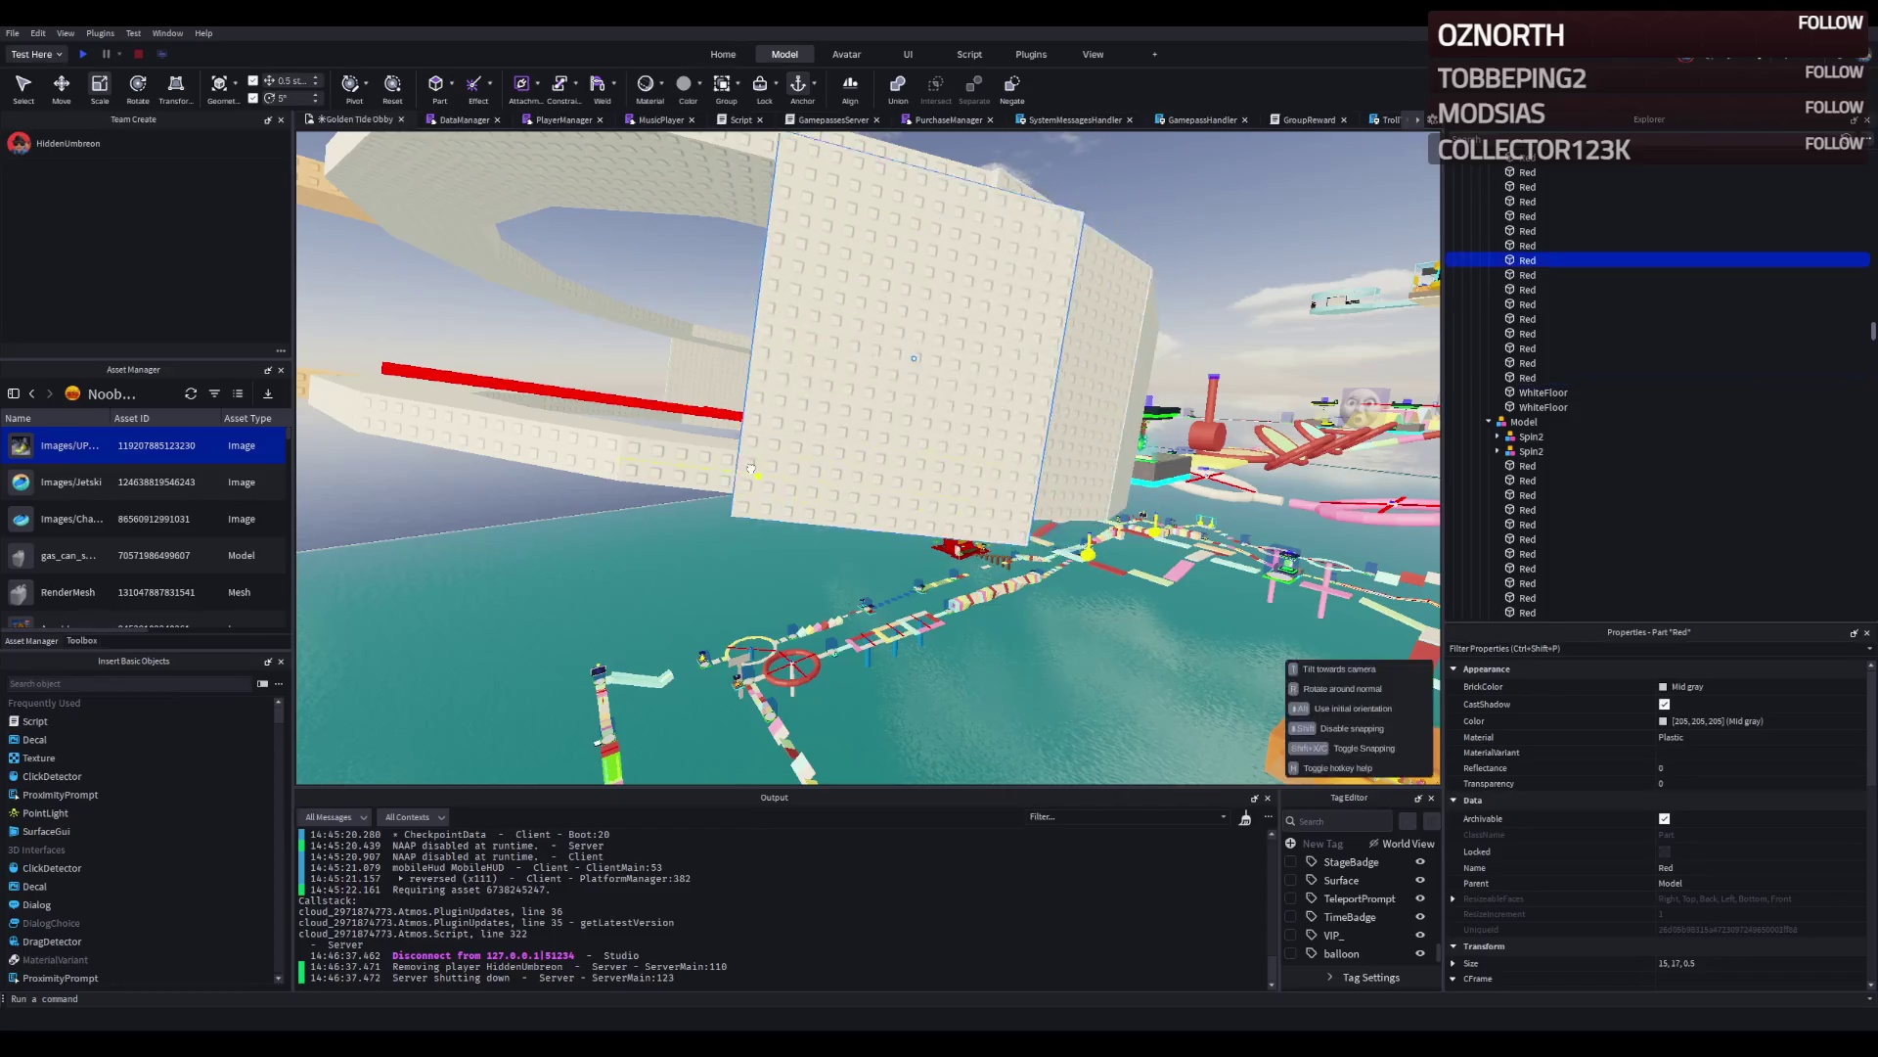
left_click_drag(744, 489, 1023, 366)
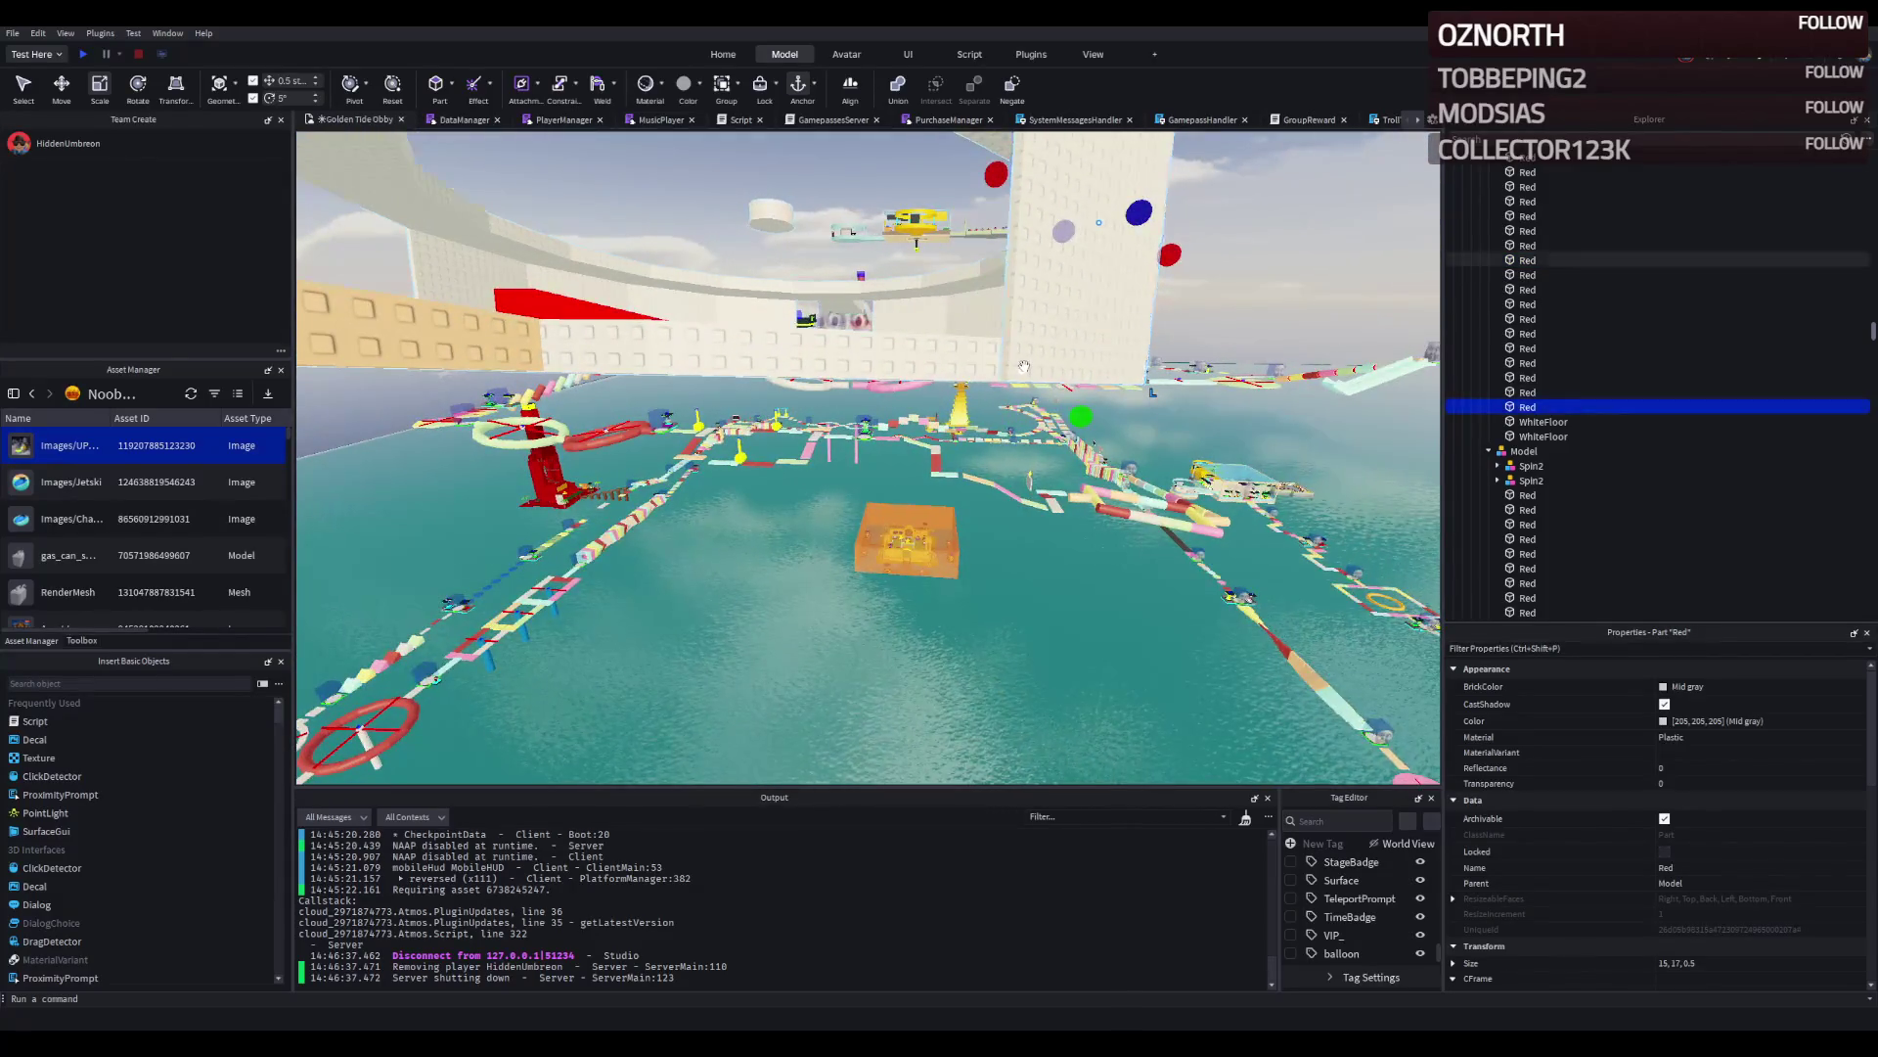
left_click_drag(783, 355, 674, 463)
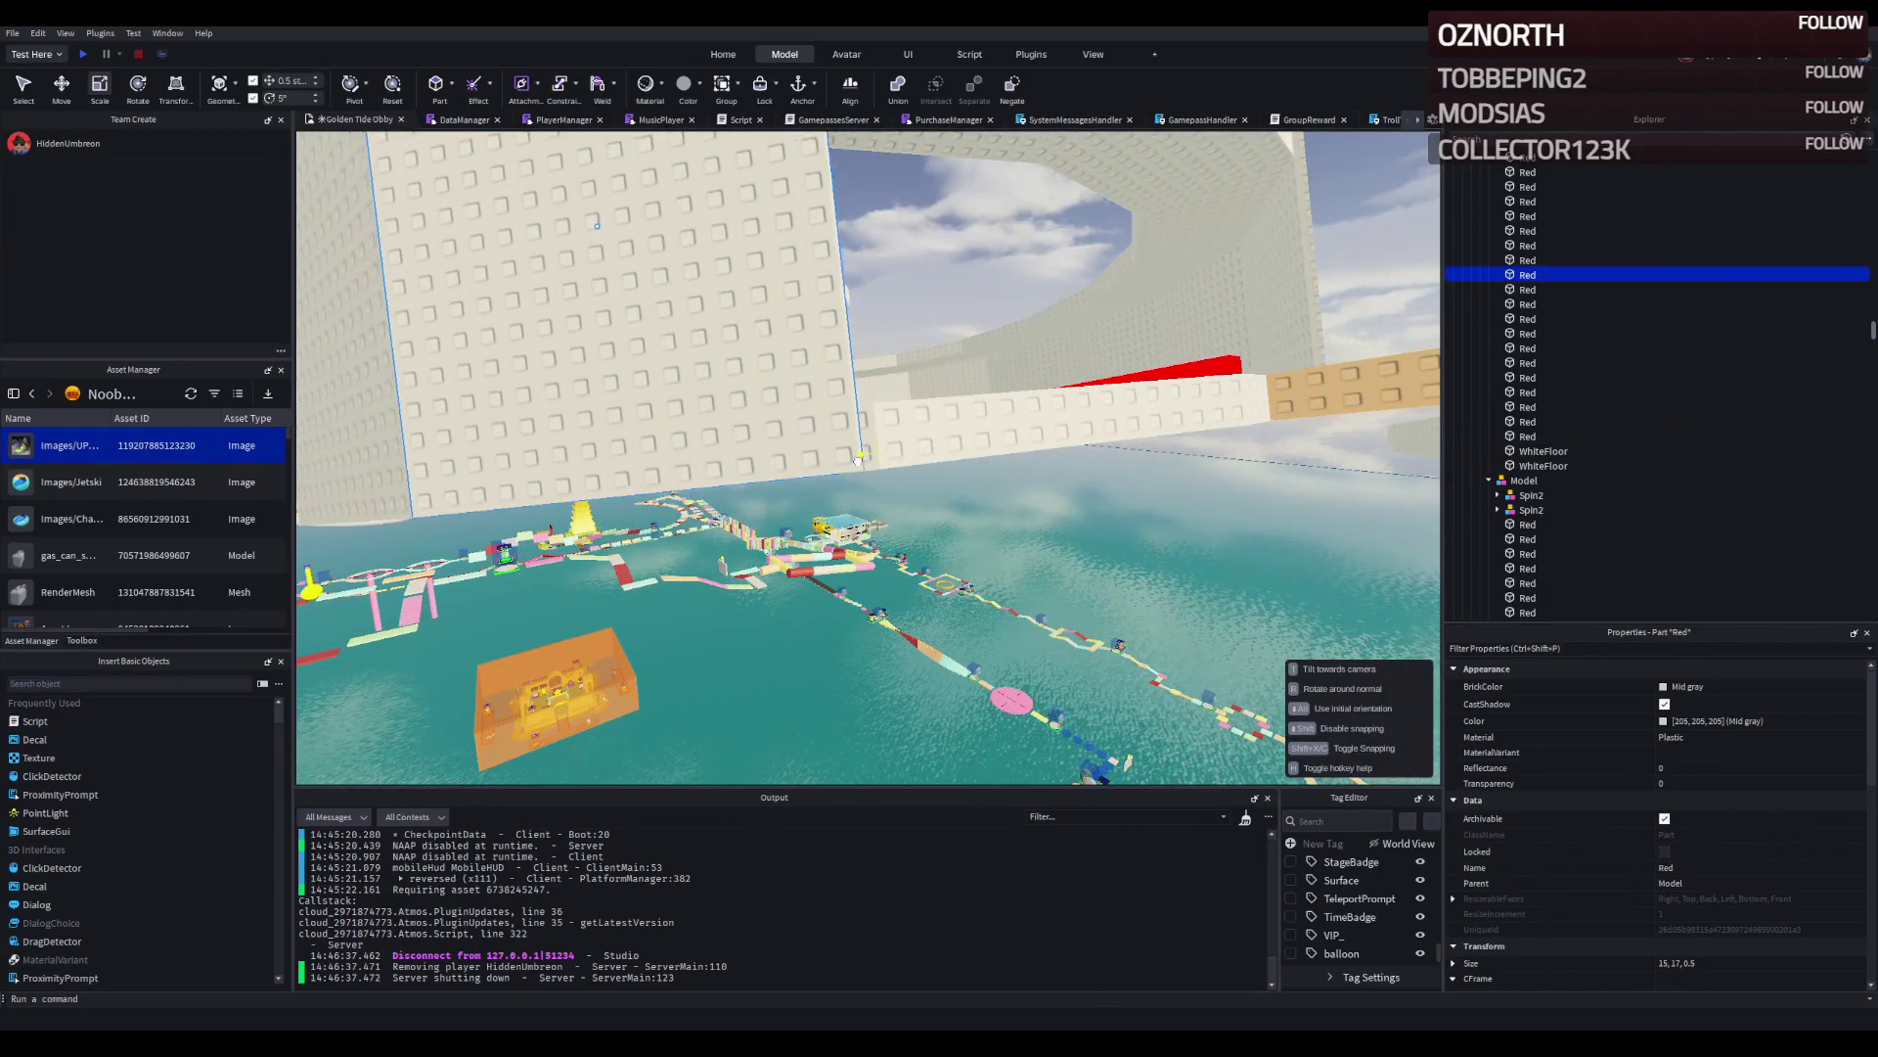
key("a")
key("w")
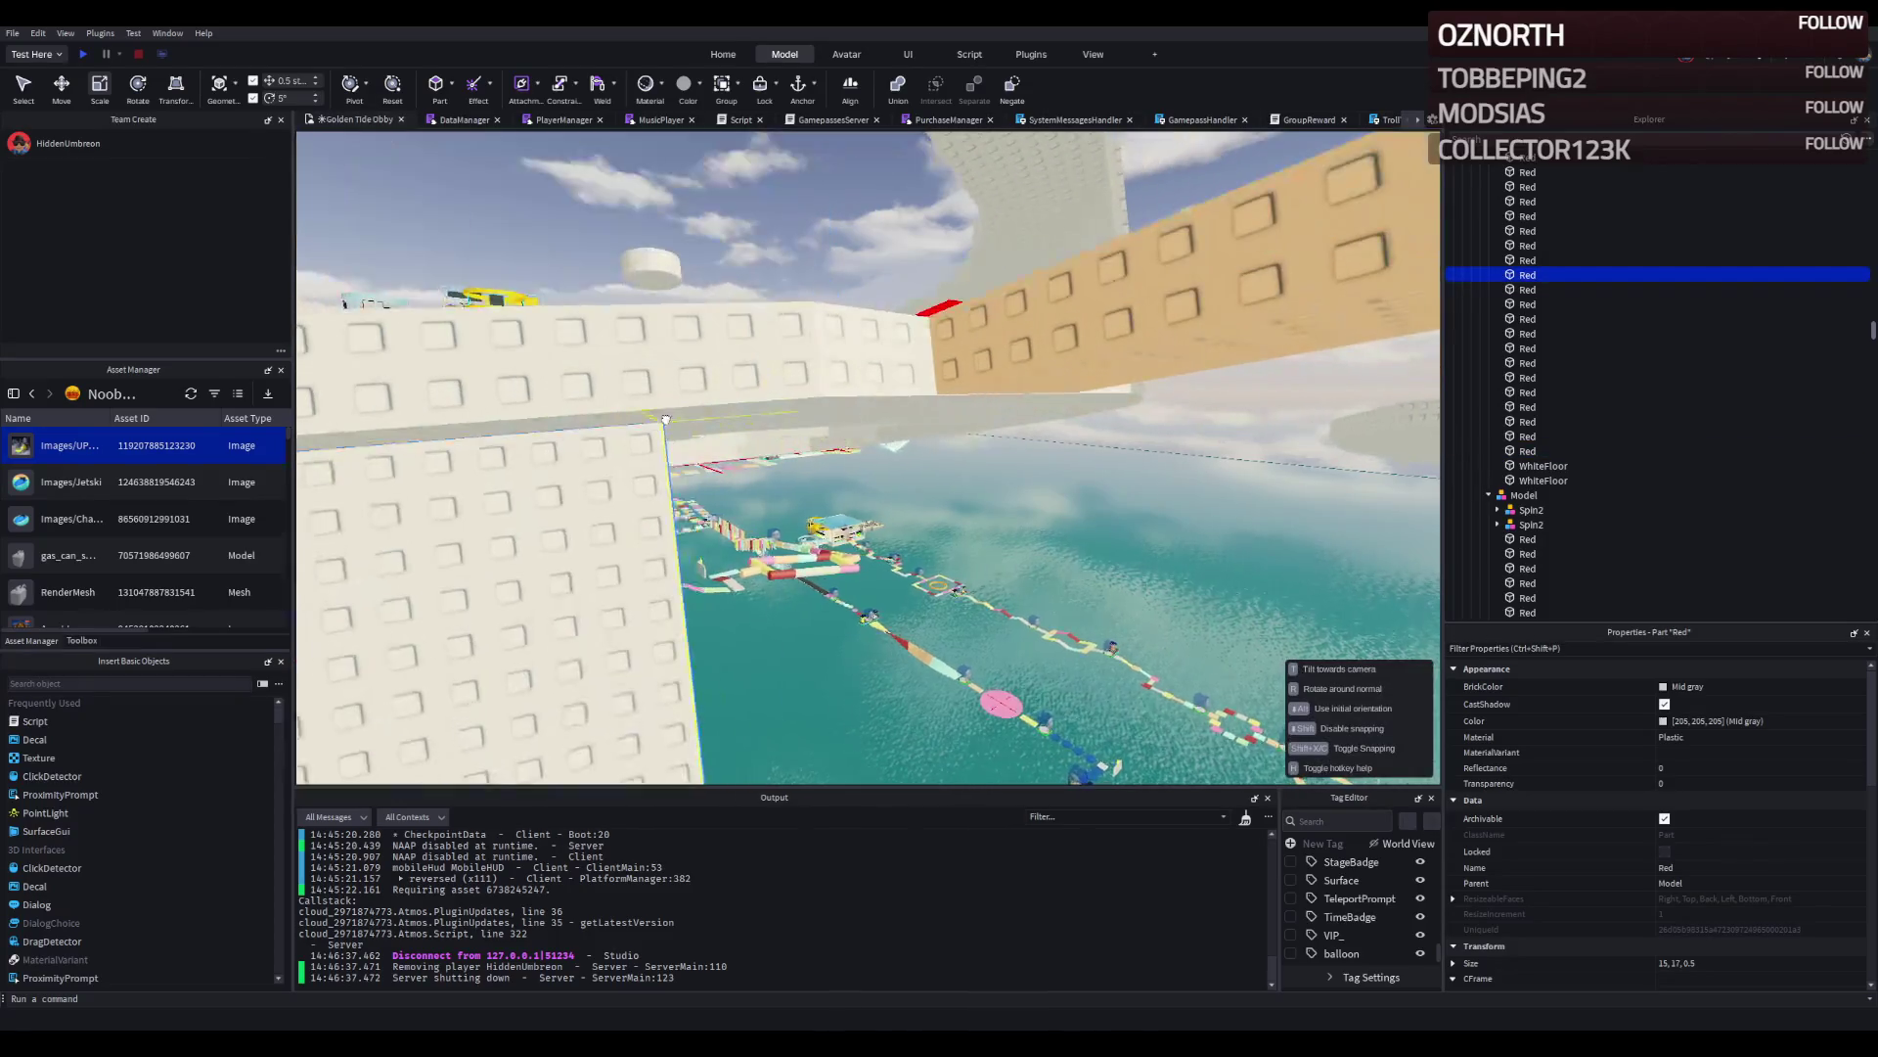
key("d")
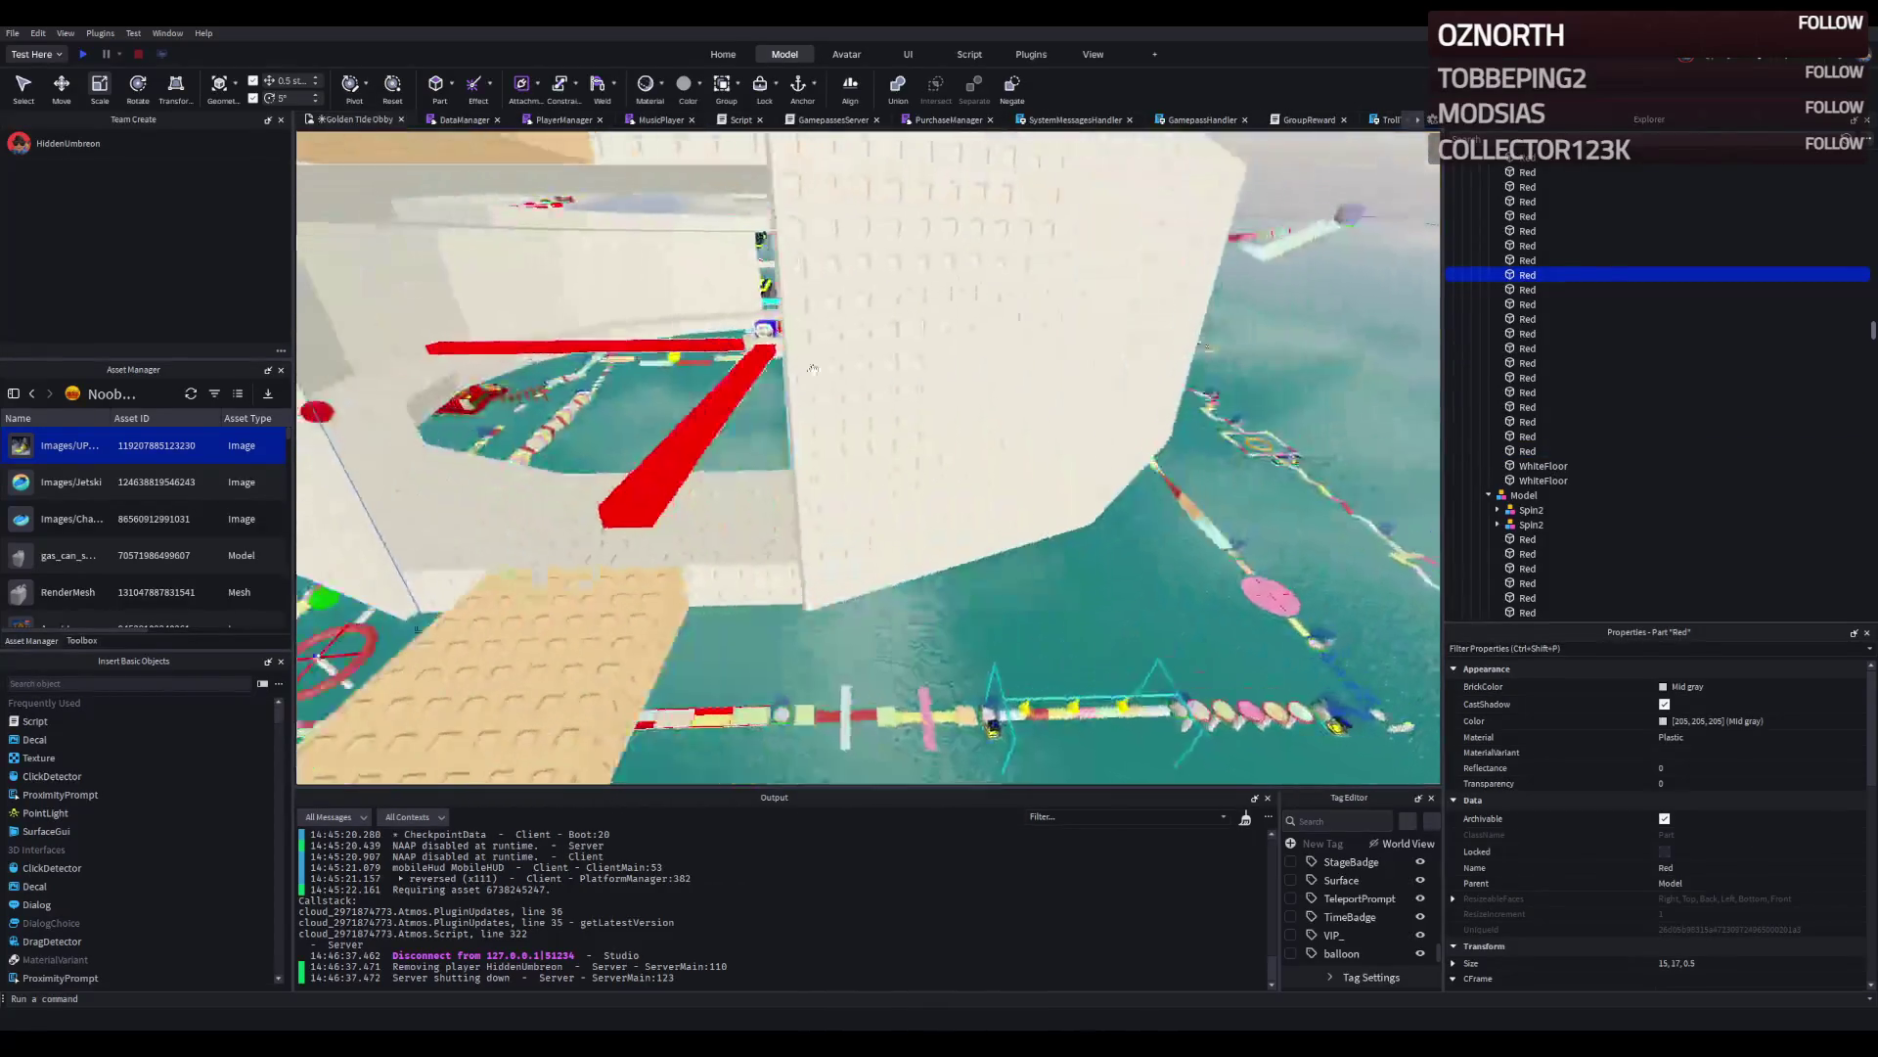
key("w")
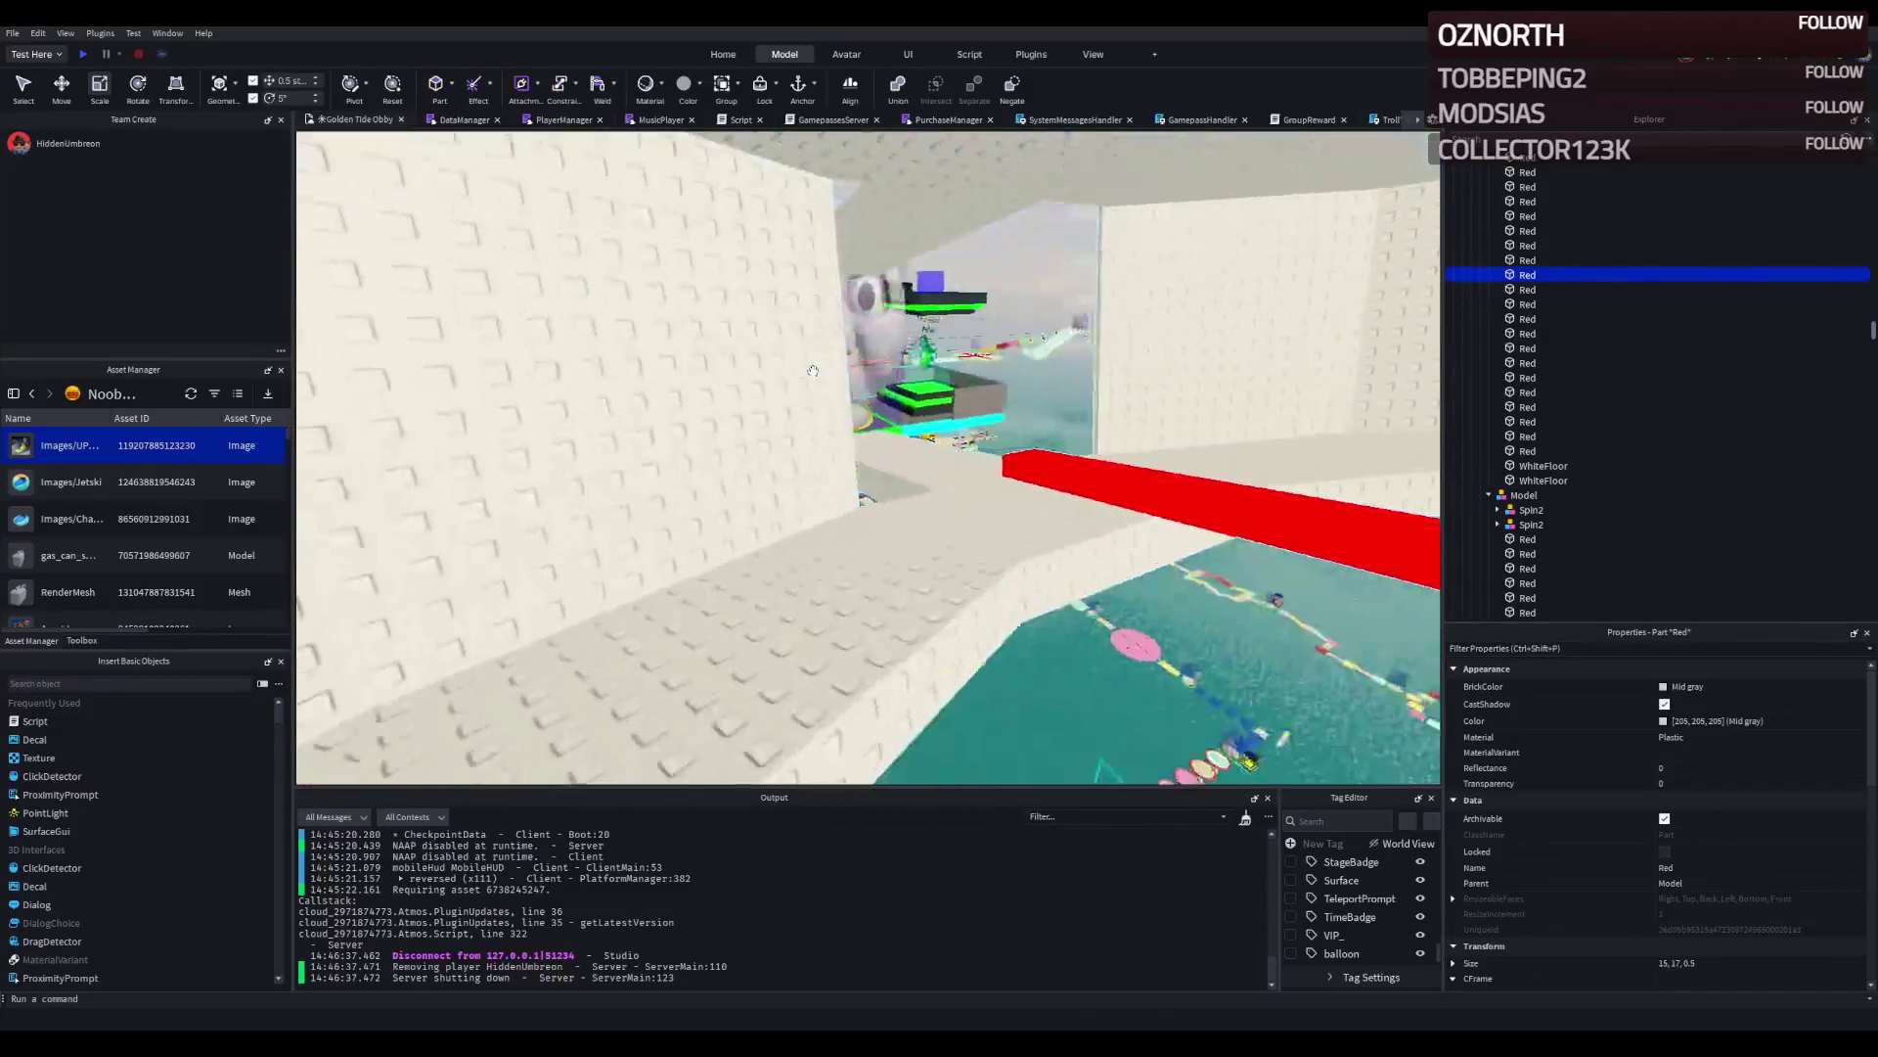
key("s")
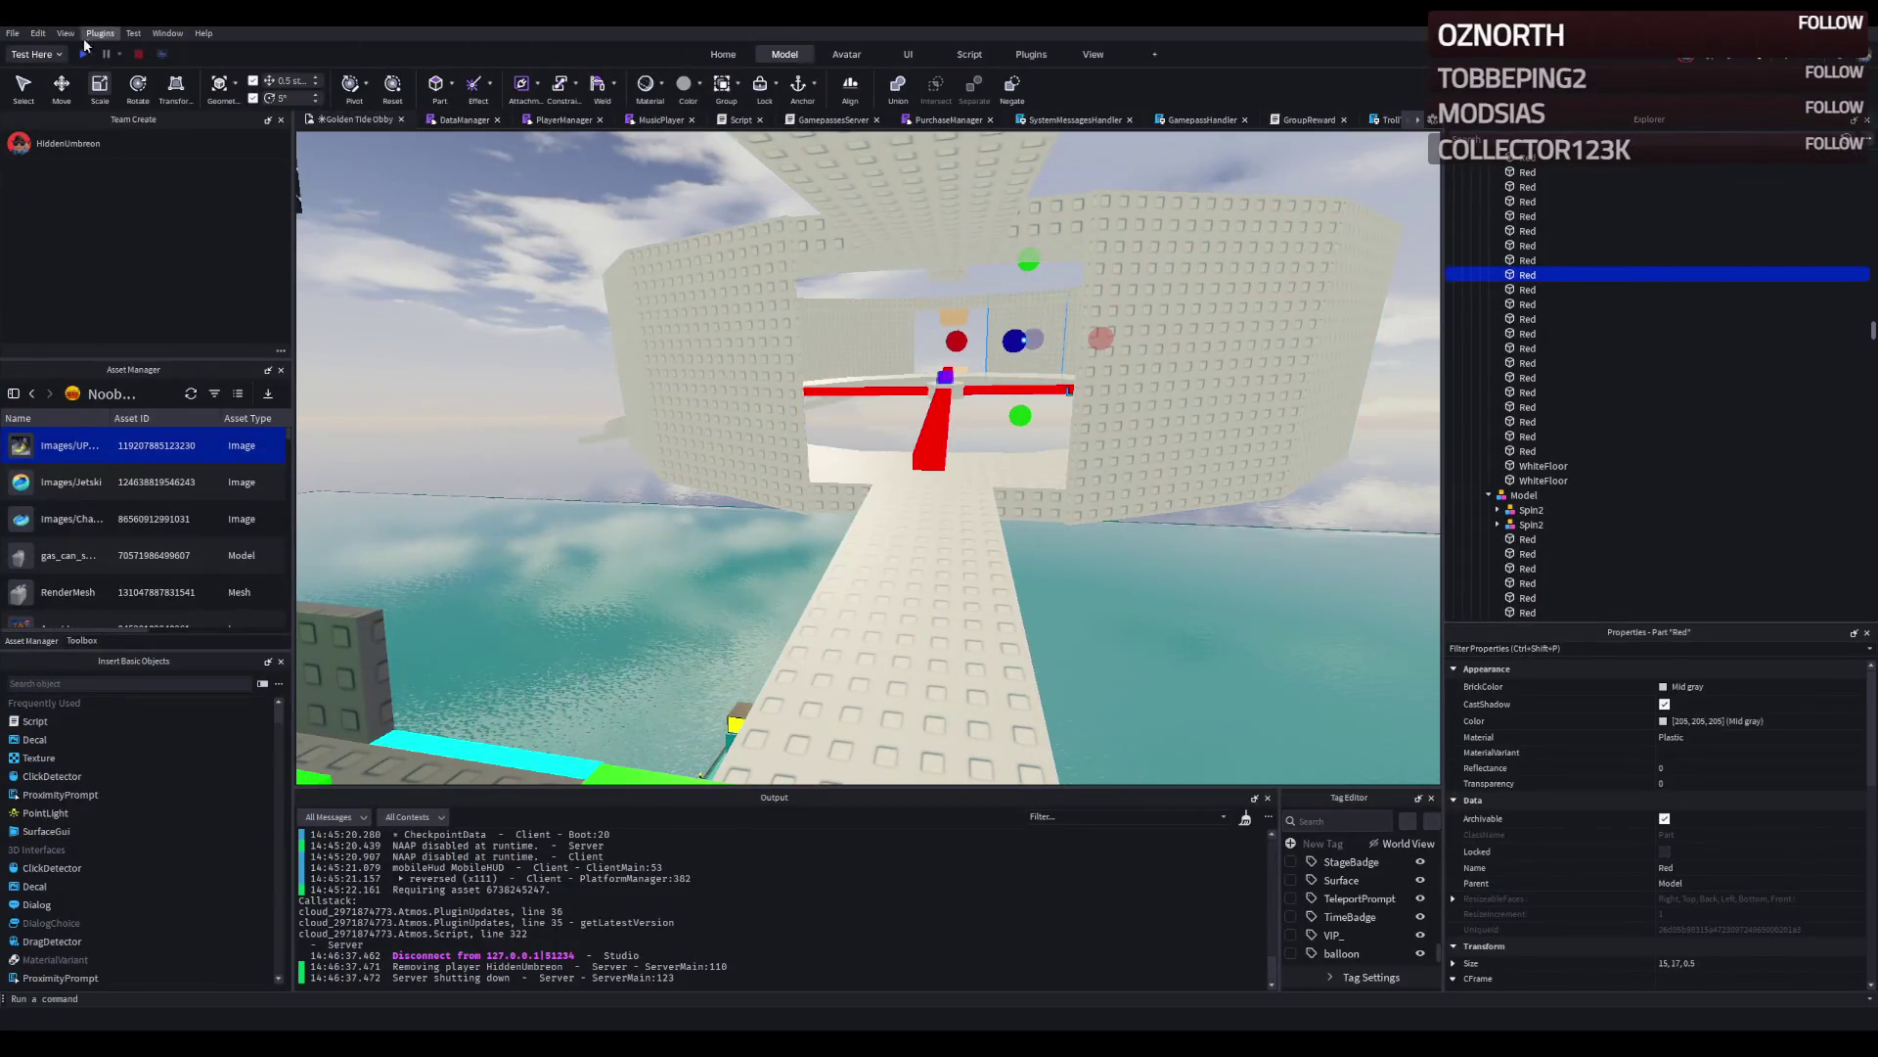
left_click(84, 55)
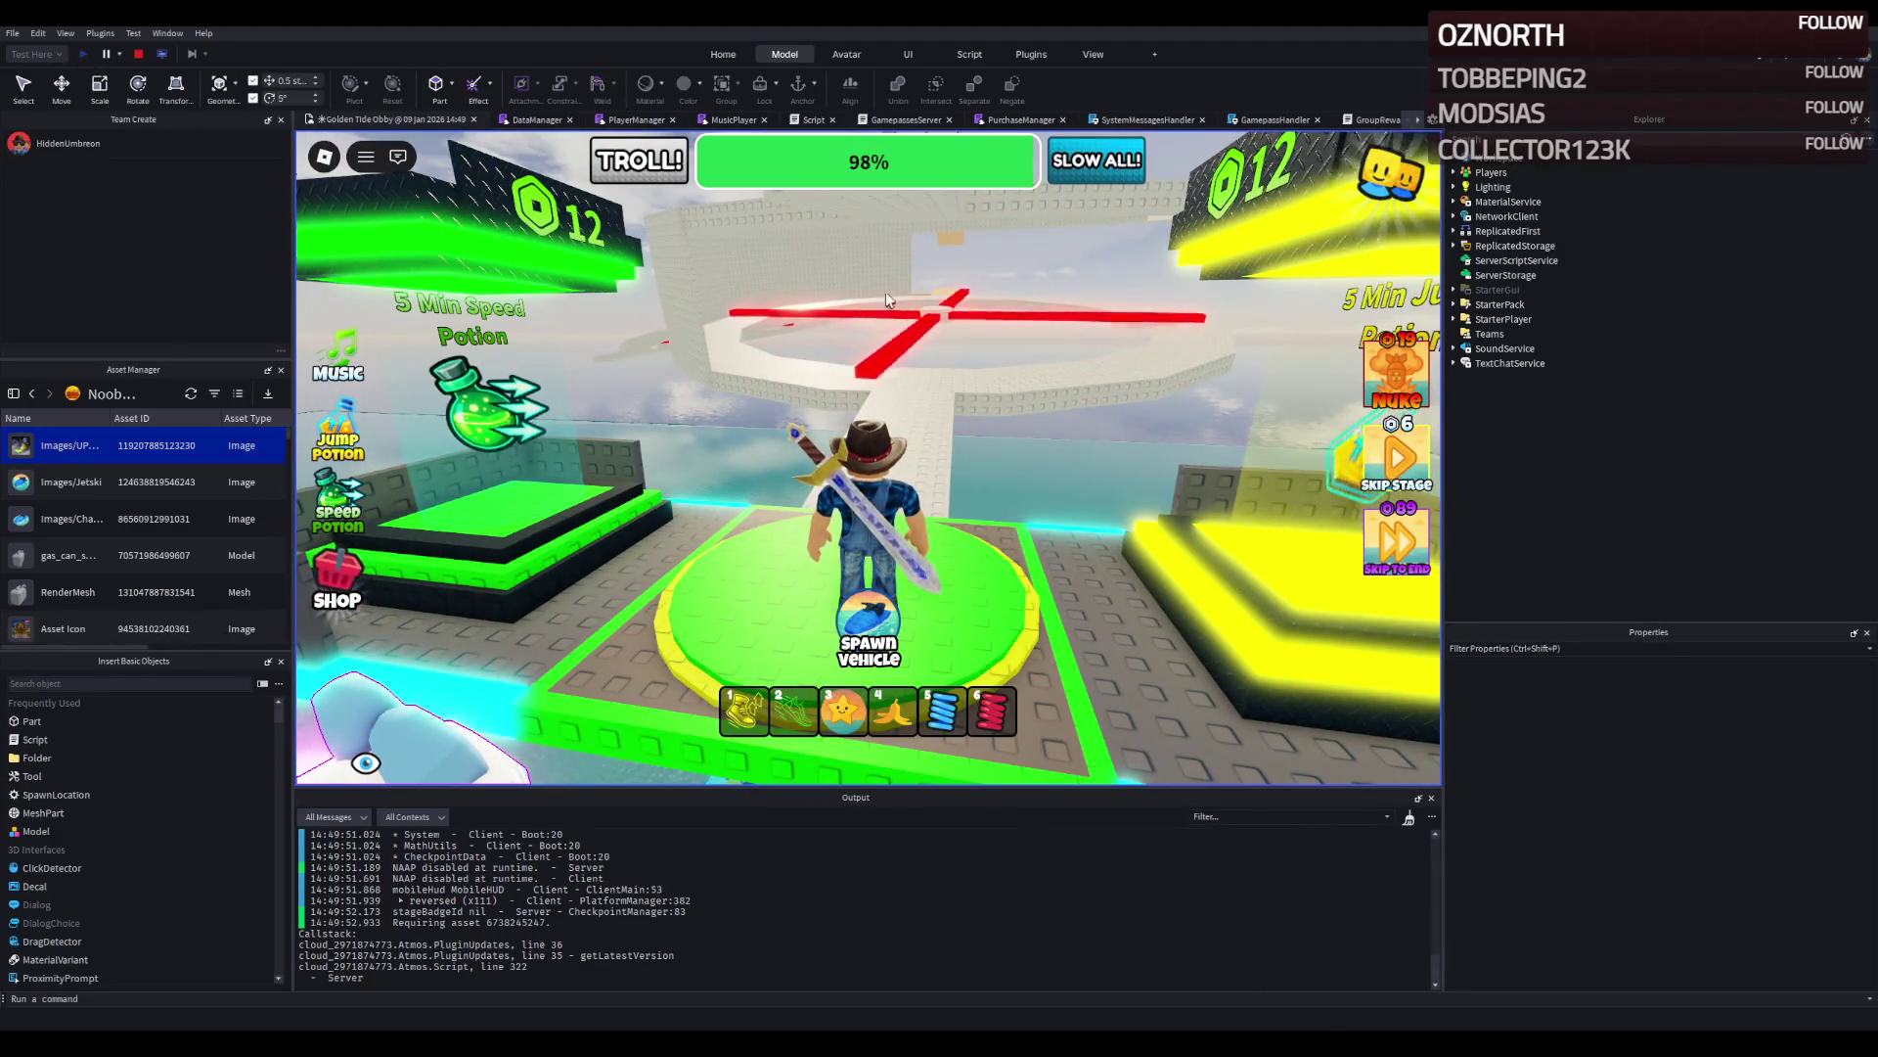
key("w")
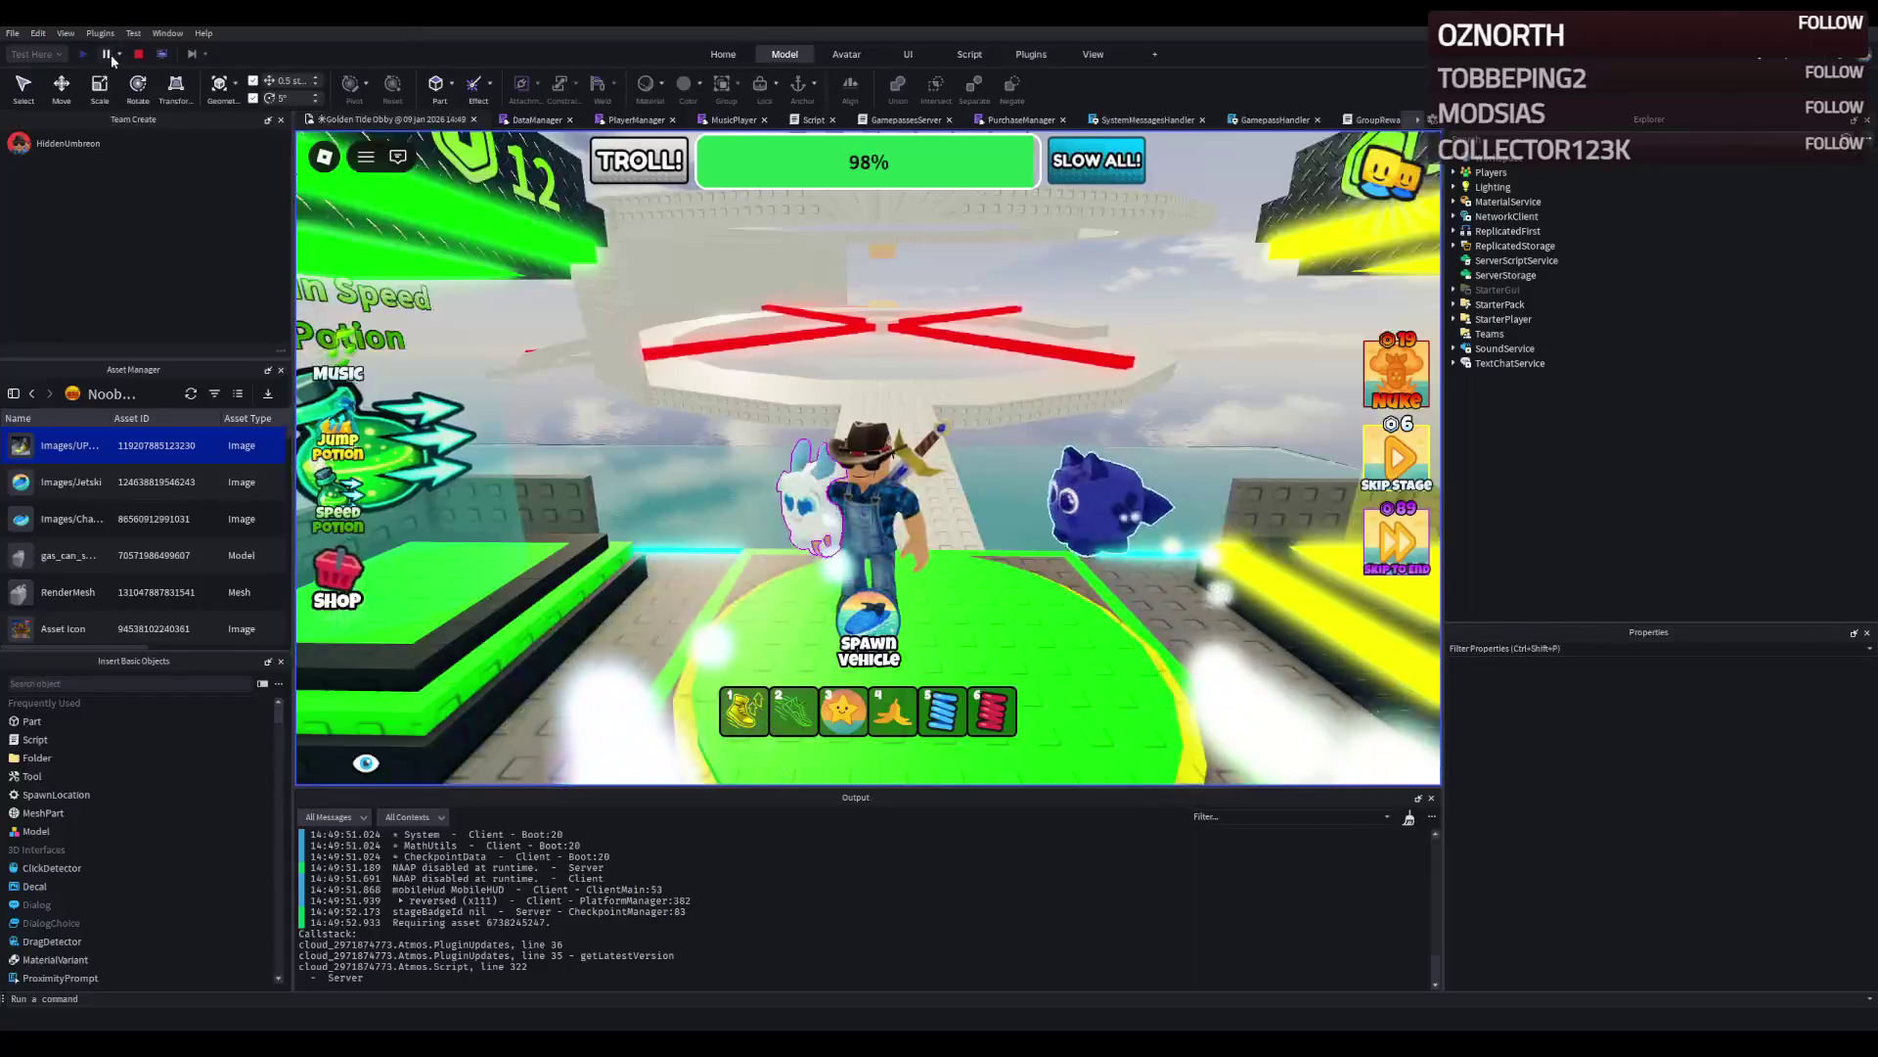
left_click(139, 54)
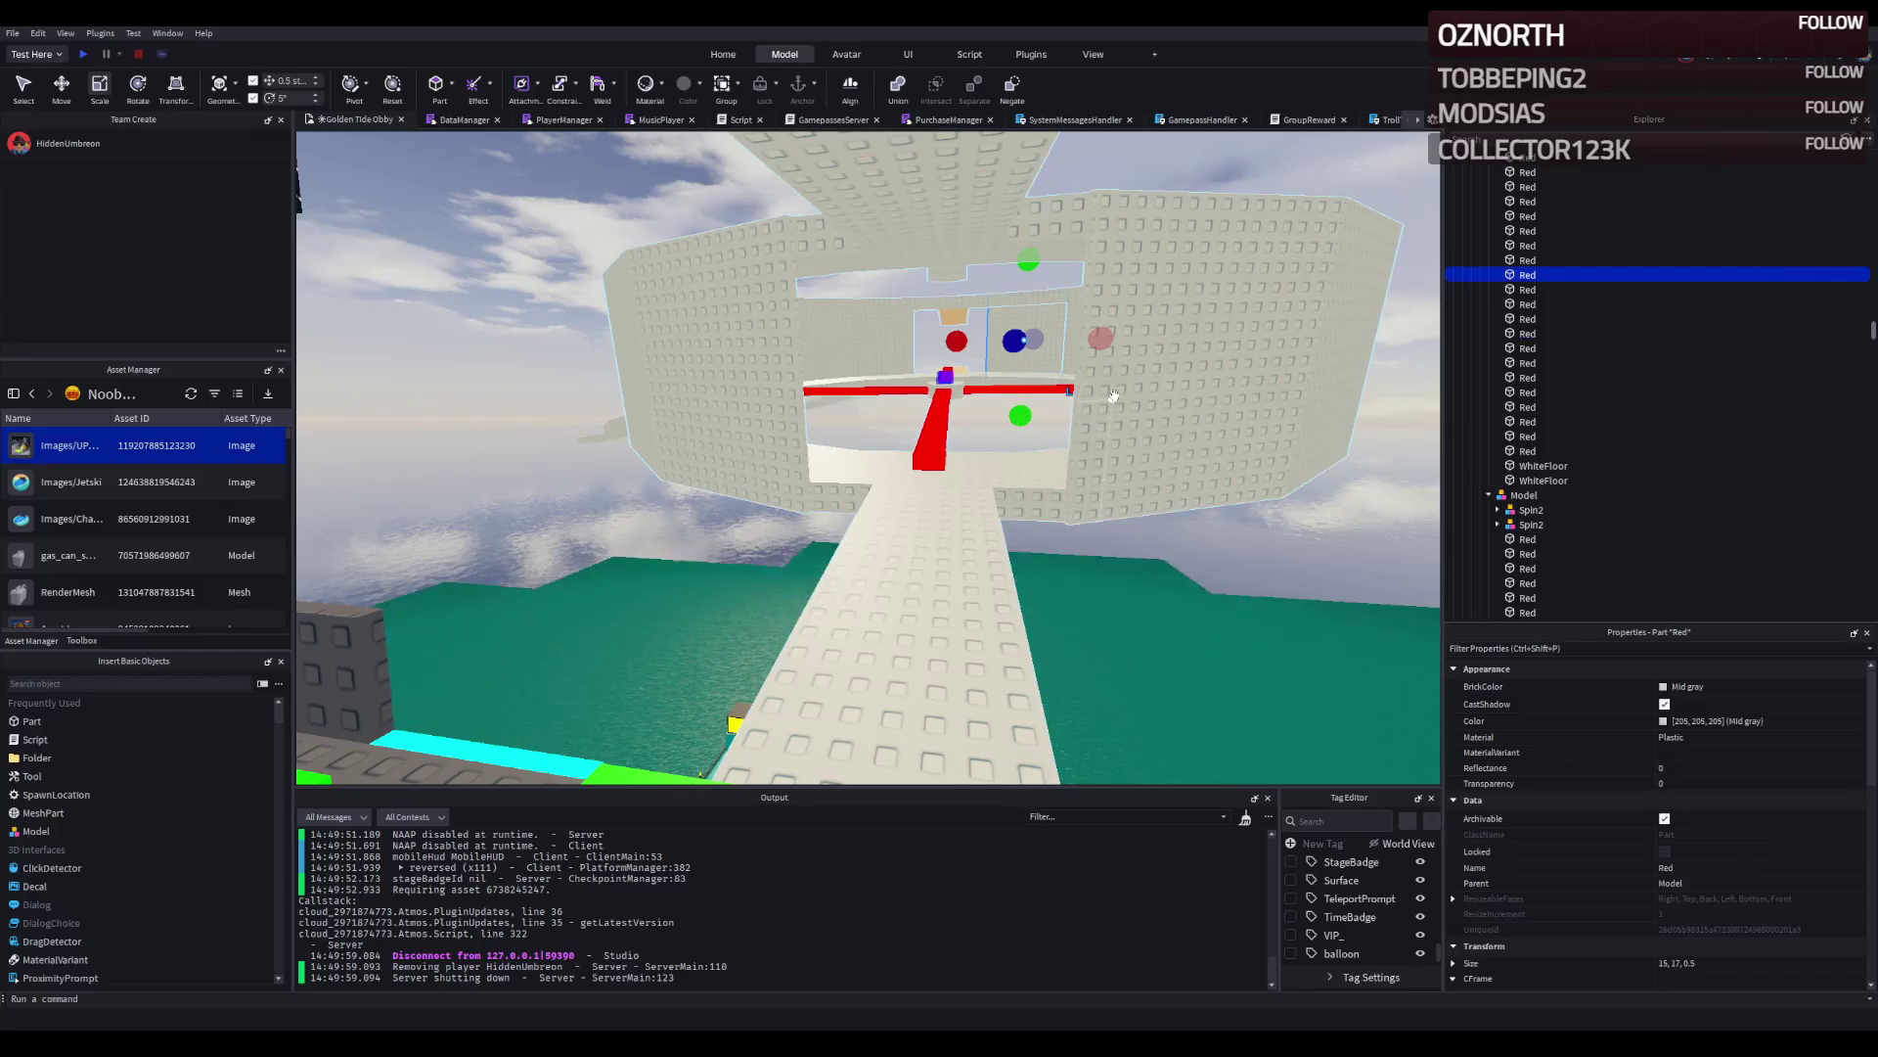
Select the 52 Red parts in Explorer, from one Red to the last above WhiteFloor, then start a playtest.
left_click(1528, 437)
scroll("up", 3)
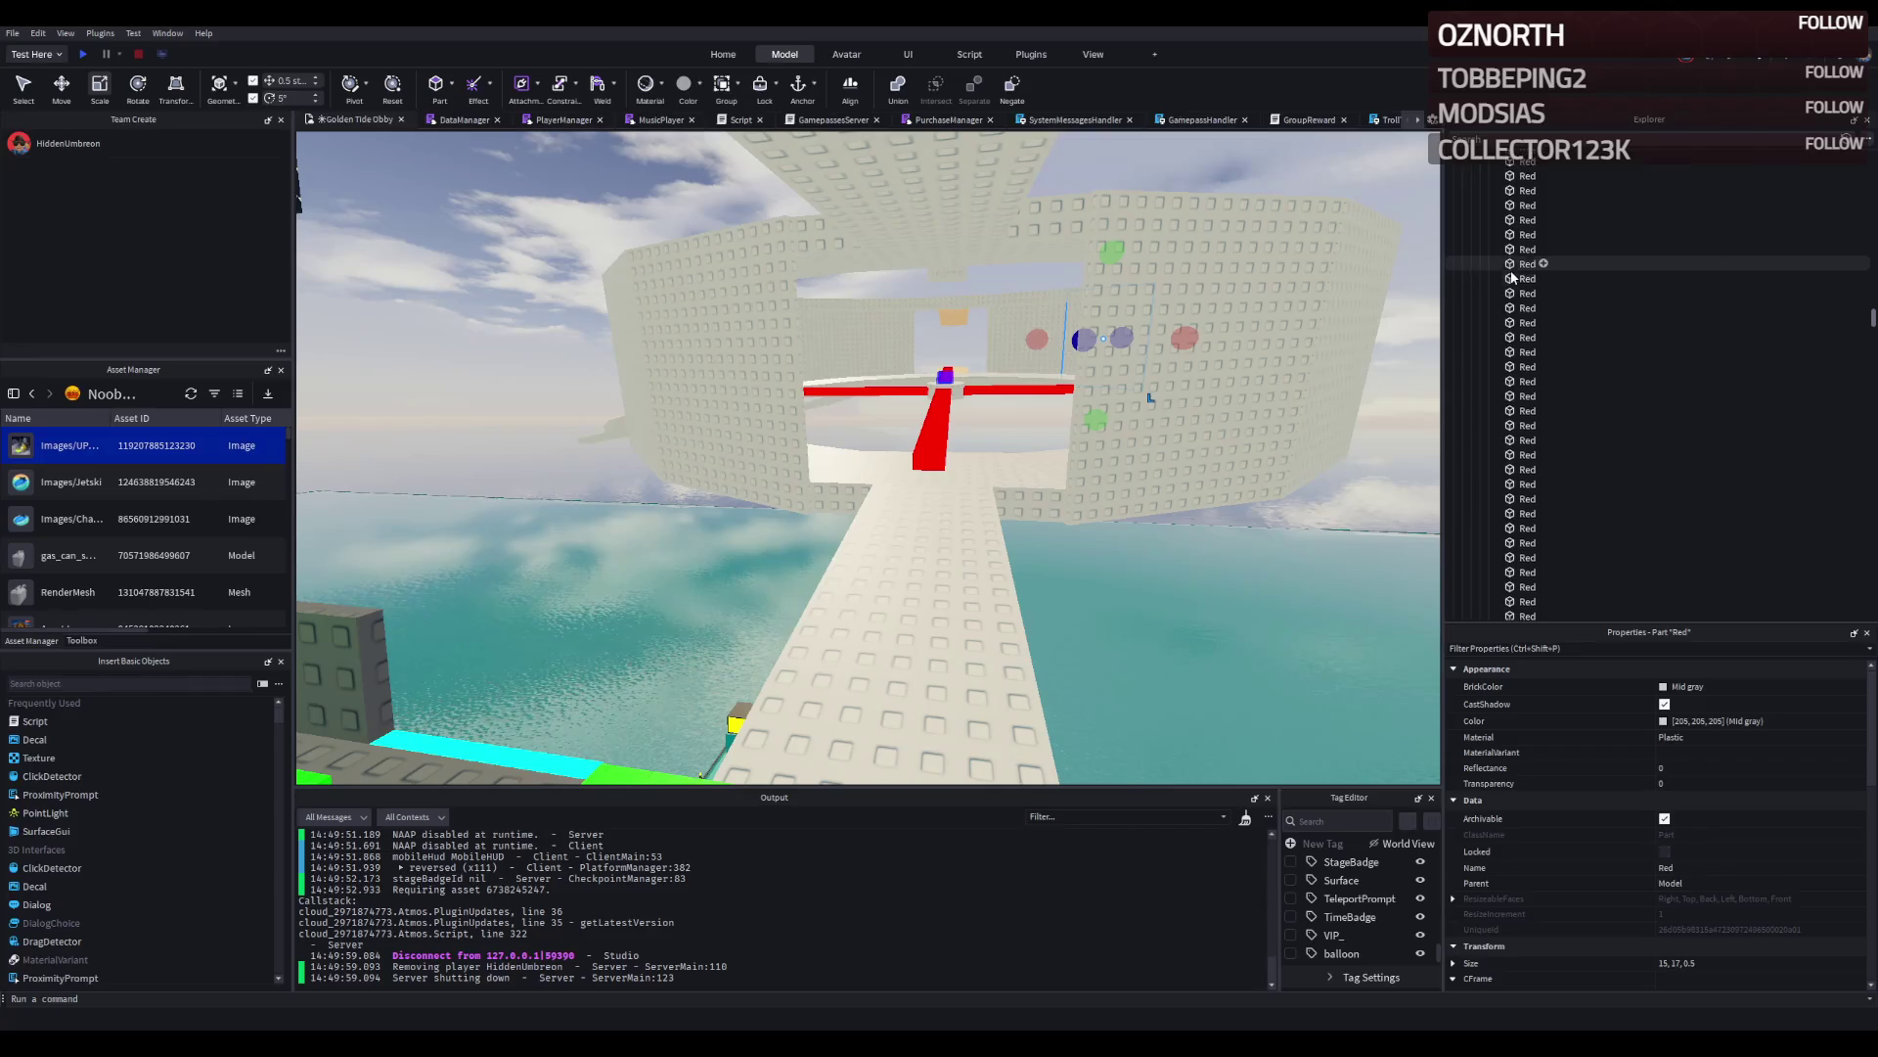
left_click(1526, 235)
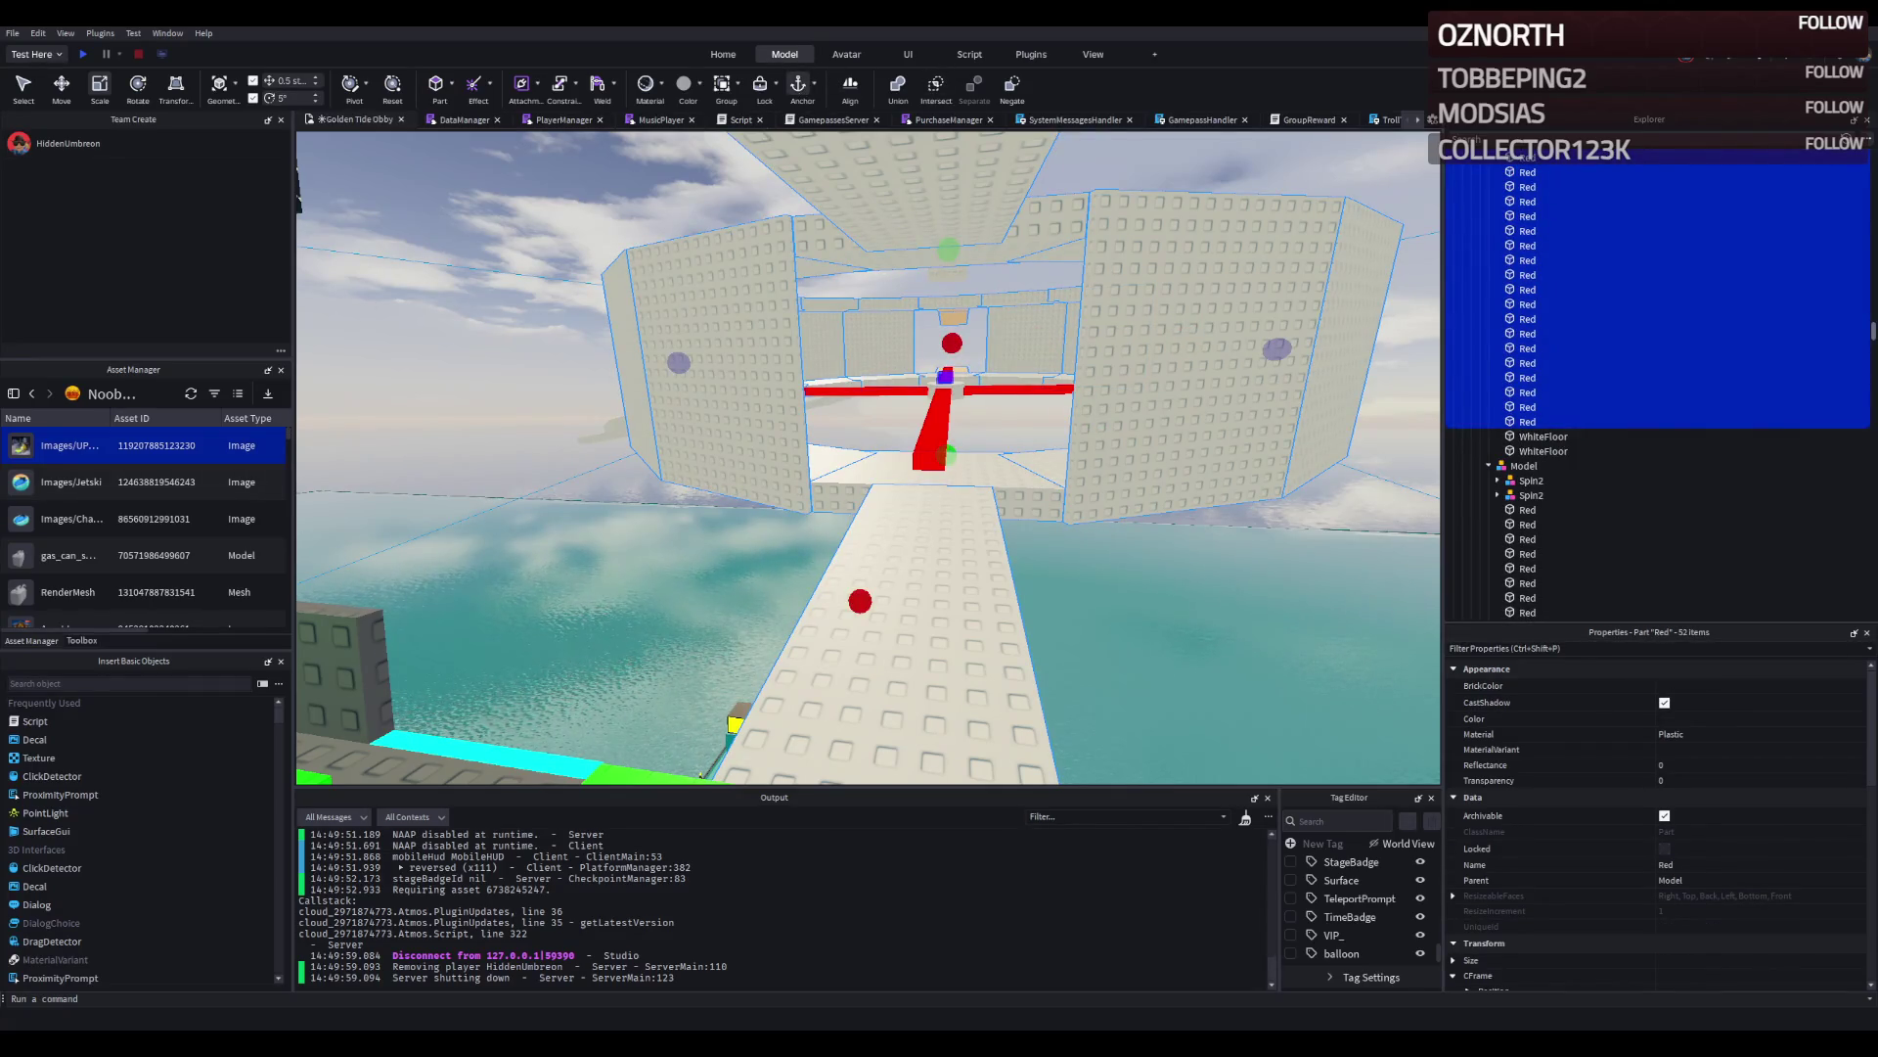
key("s")
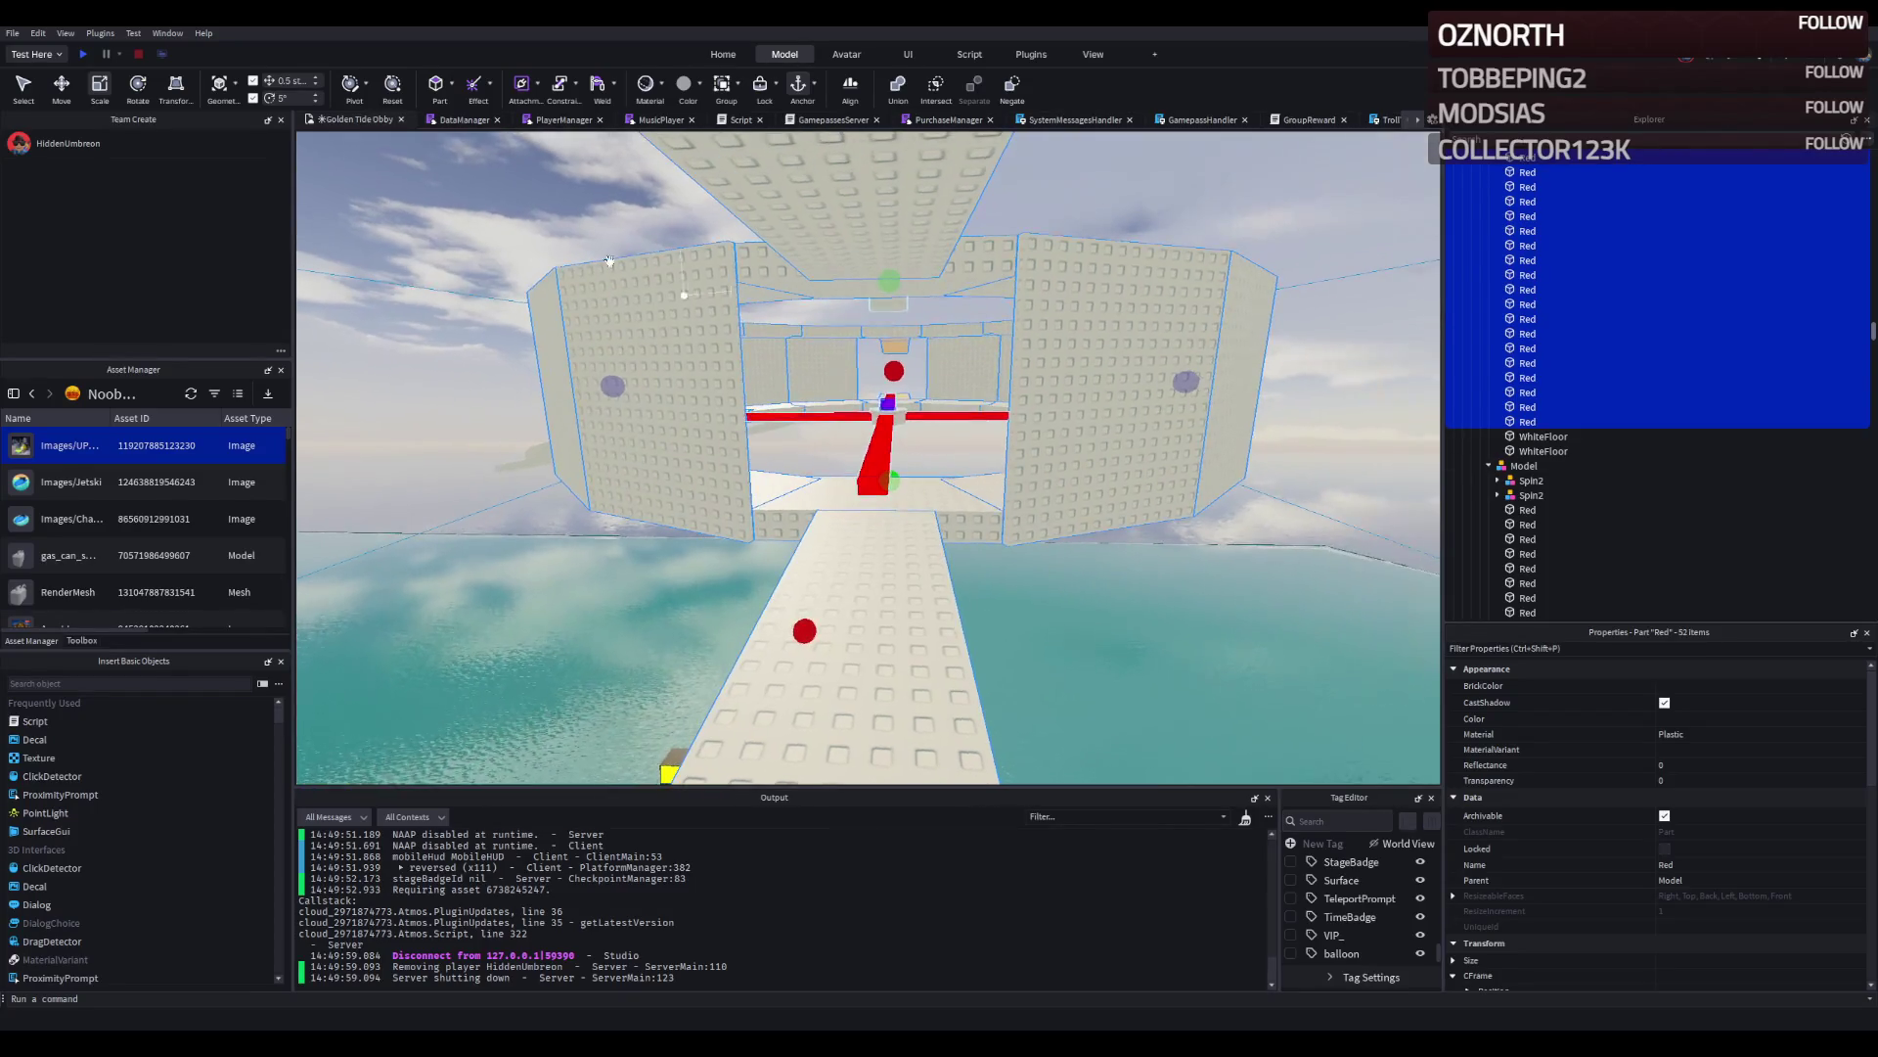
left_click(86, 55)
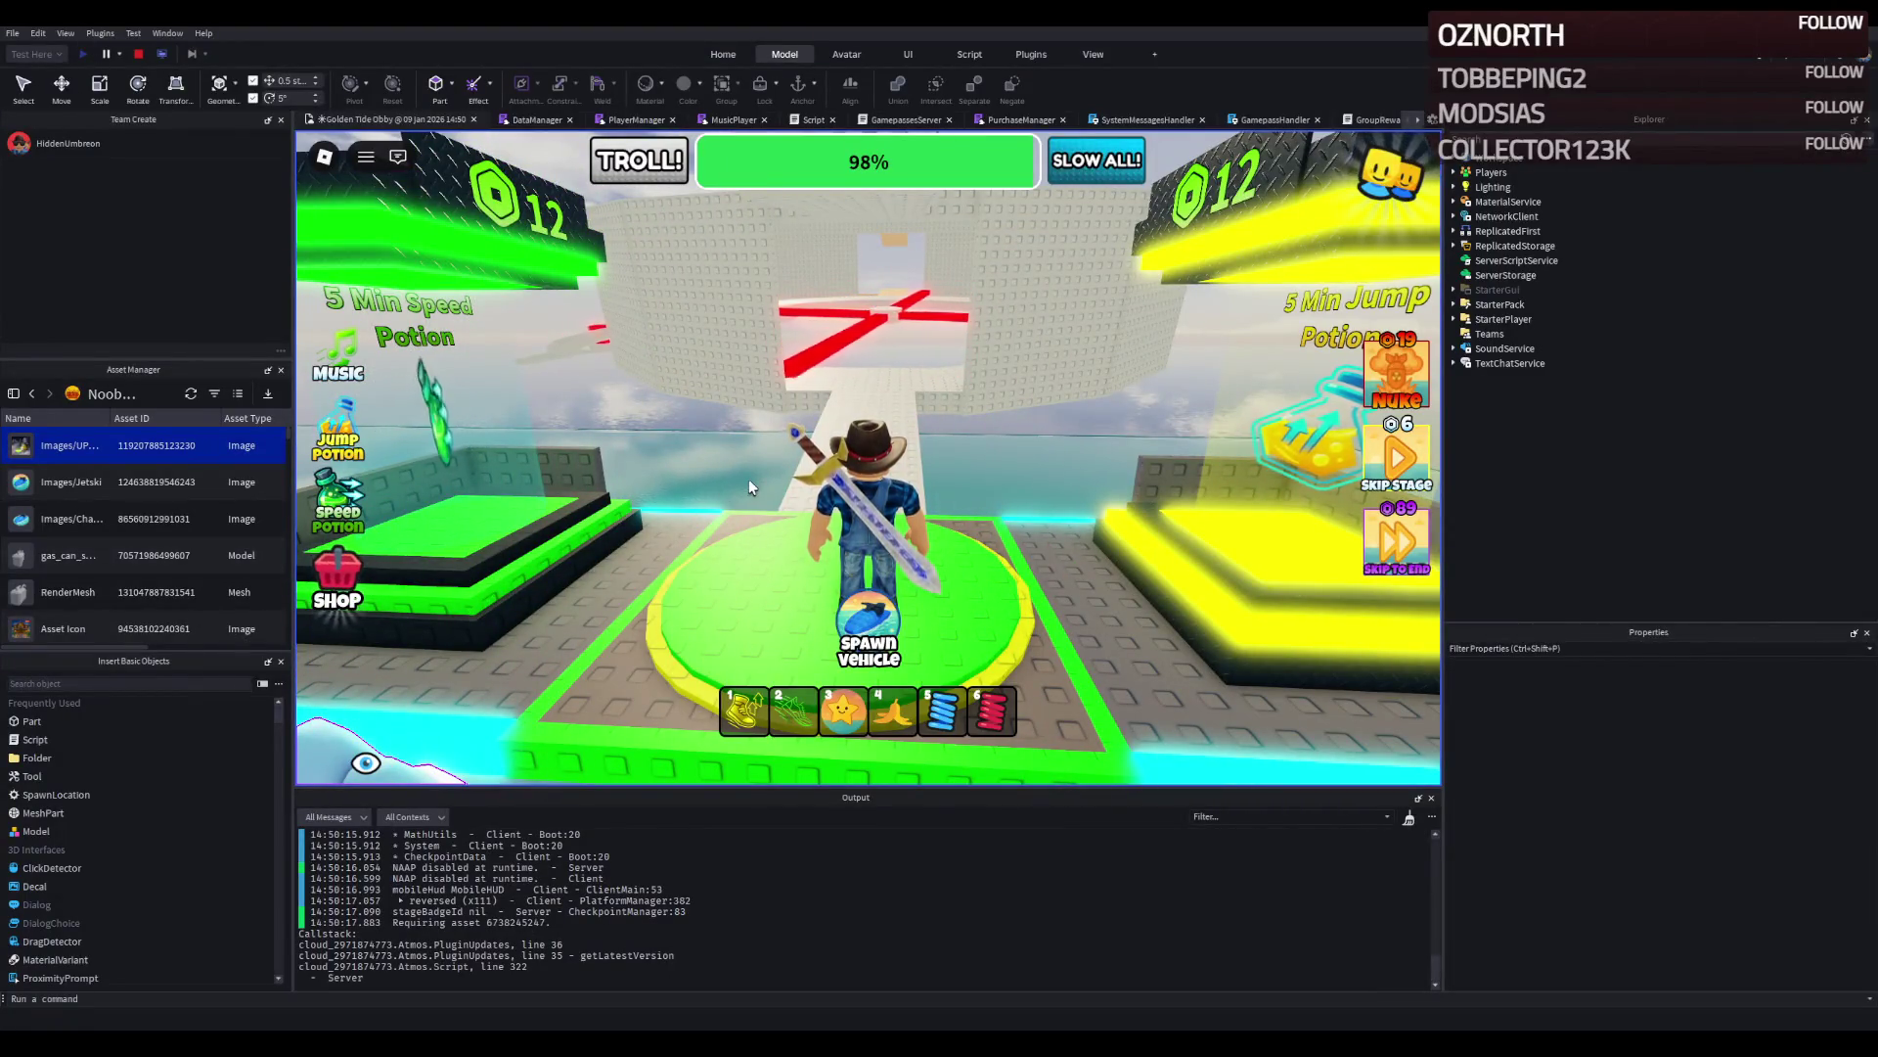
Run the character off the spawn pad, past the red spinner and along the water onto the tan path.
key("w")
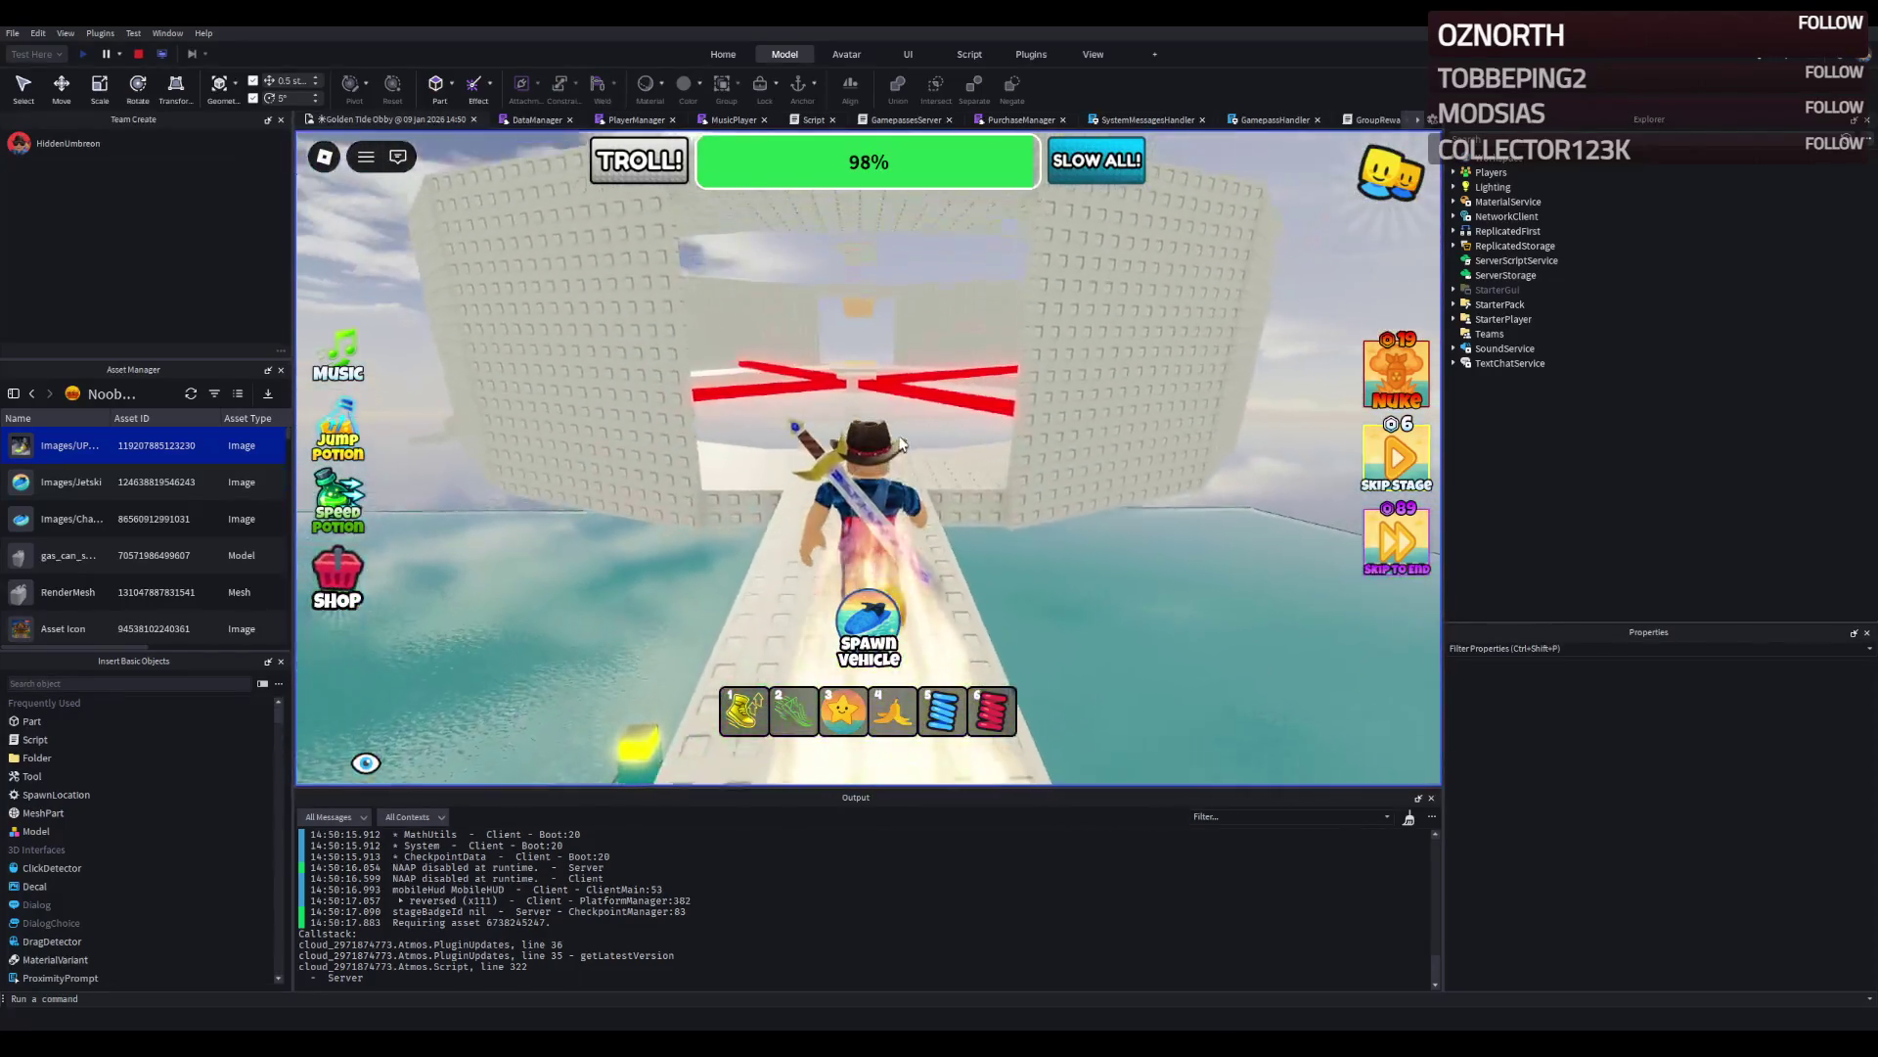
key("d")
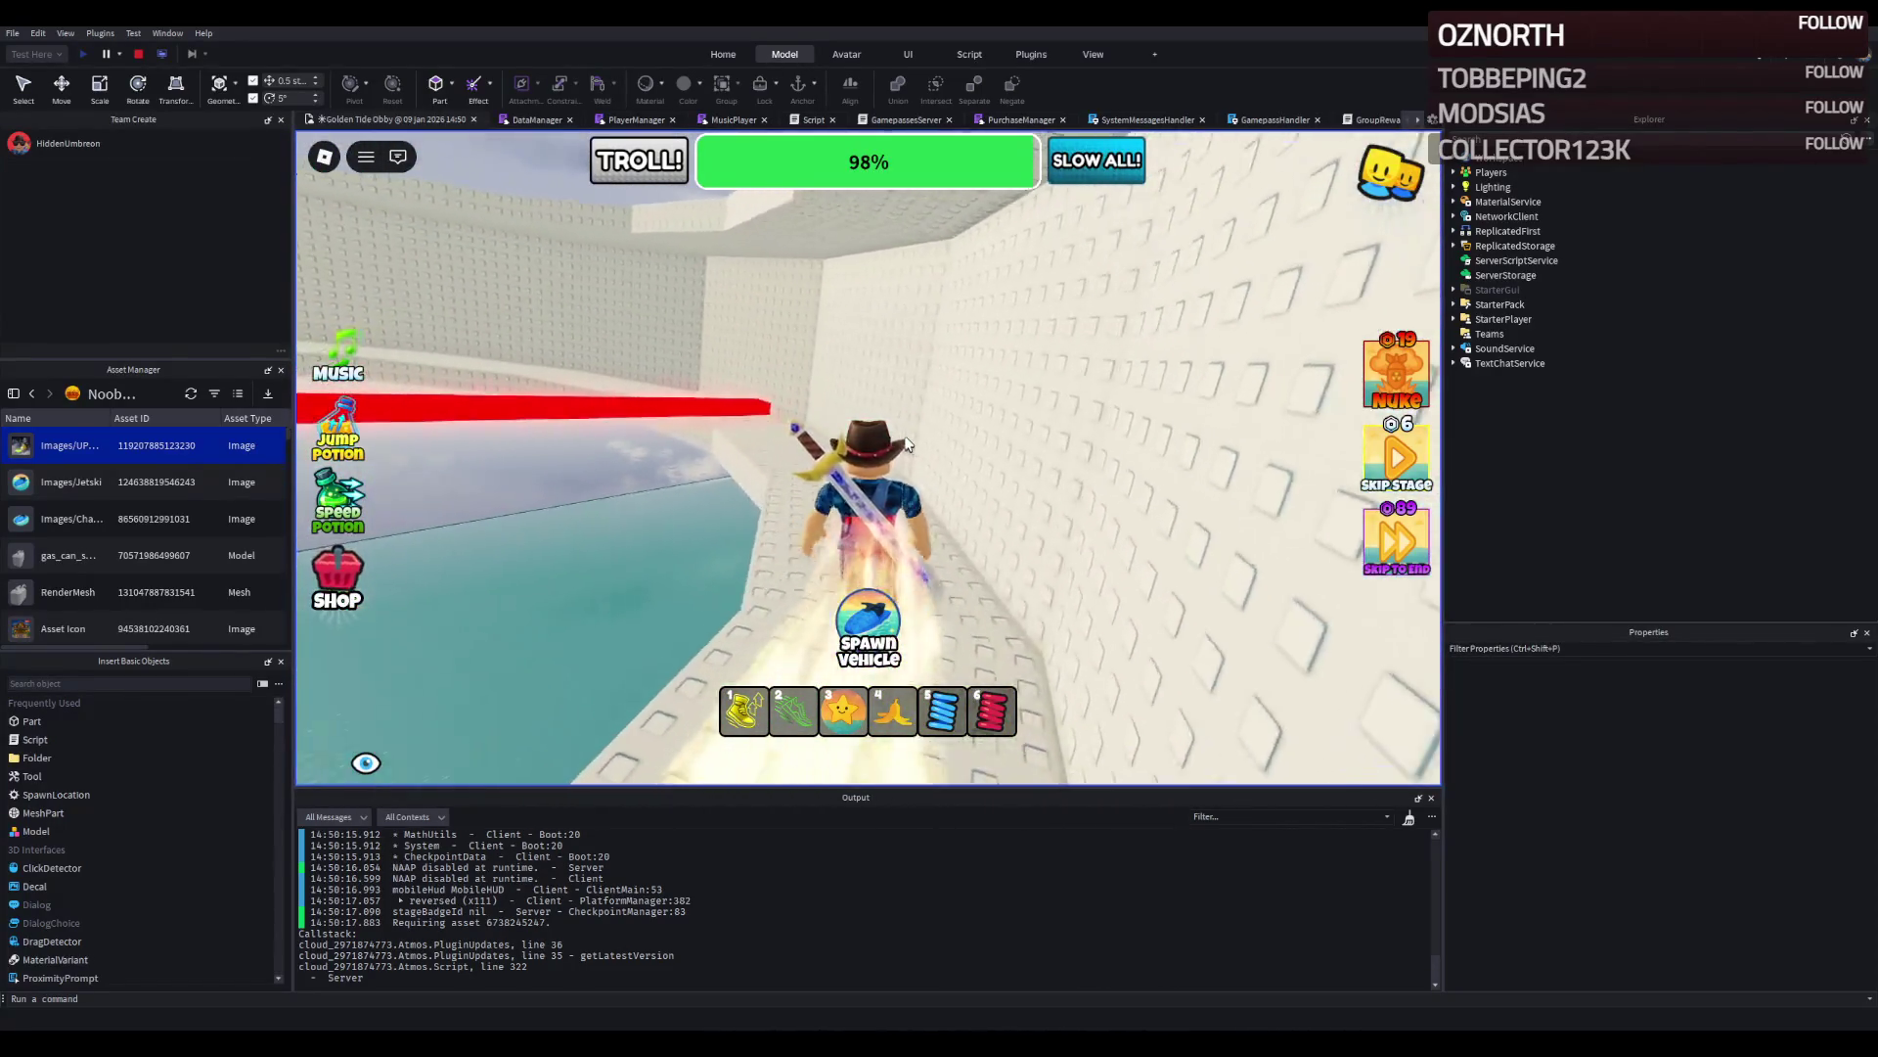
key("a")
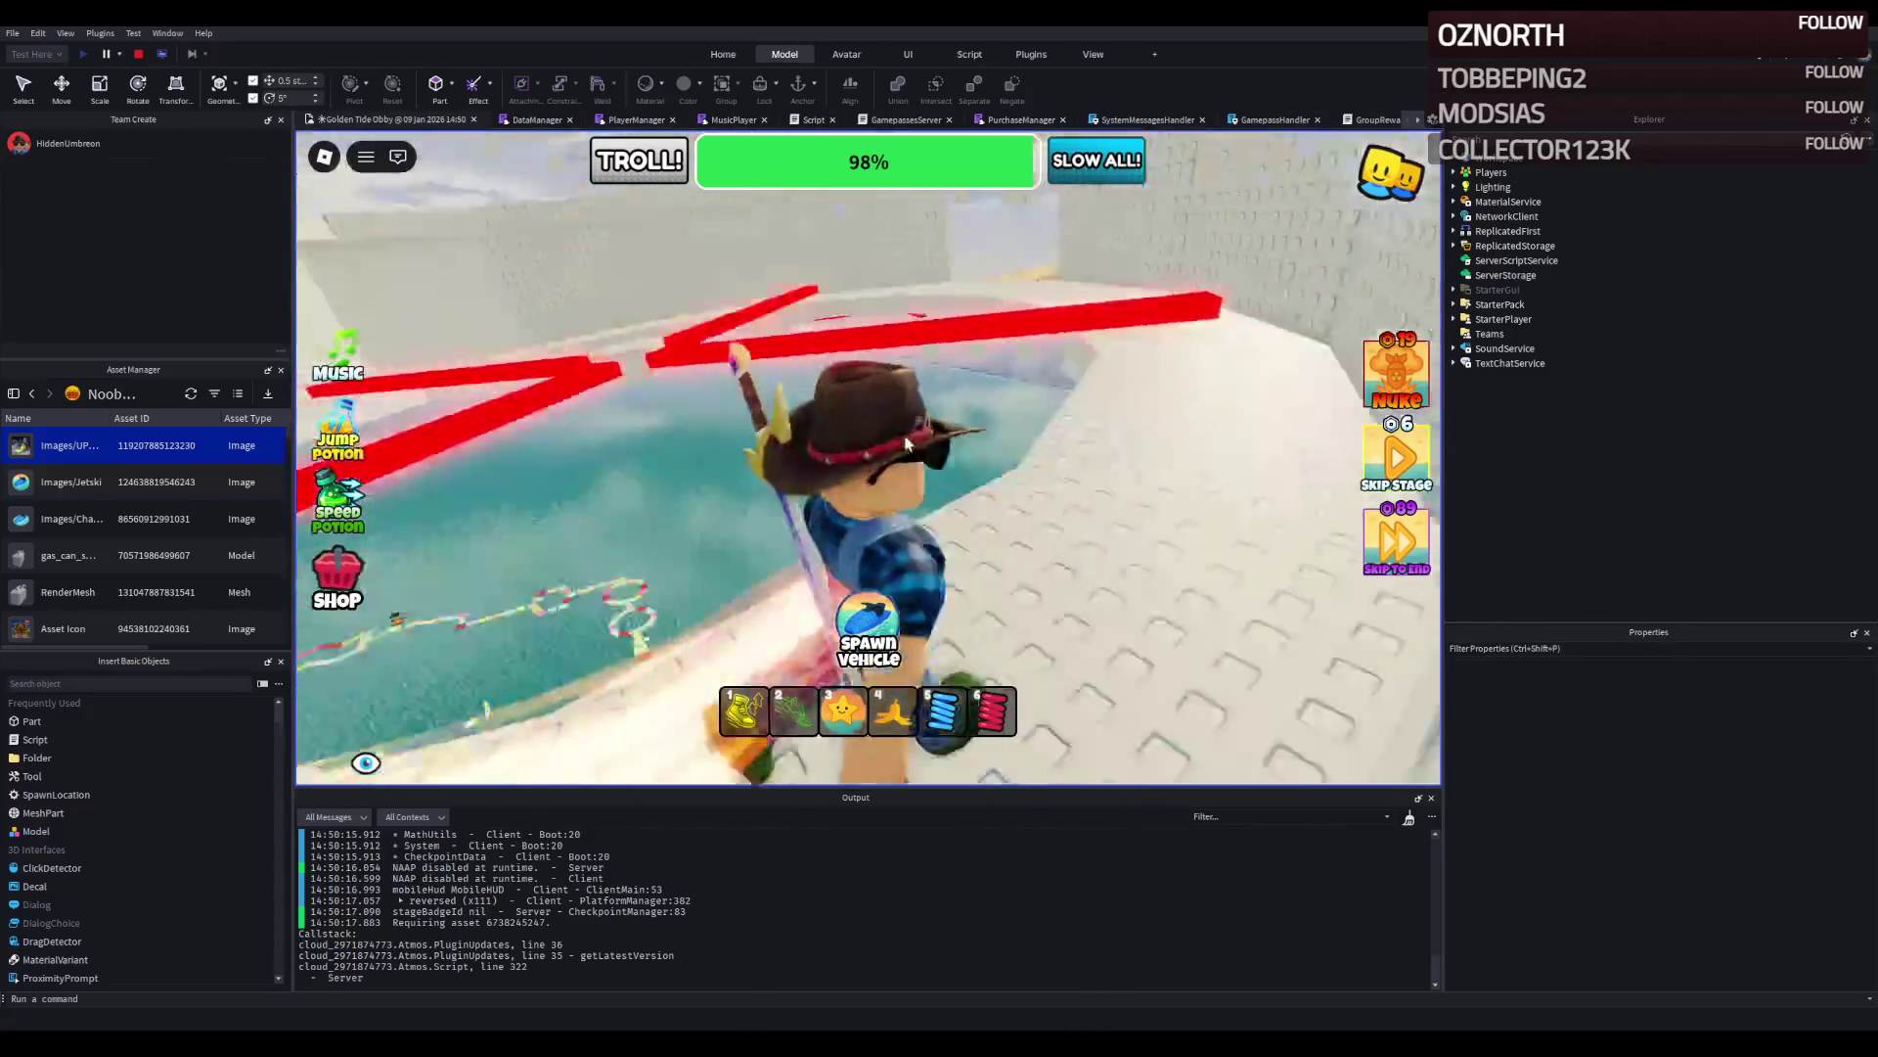
key("w")
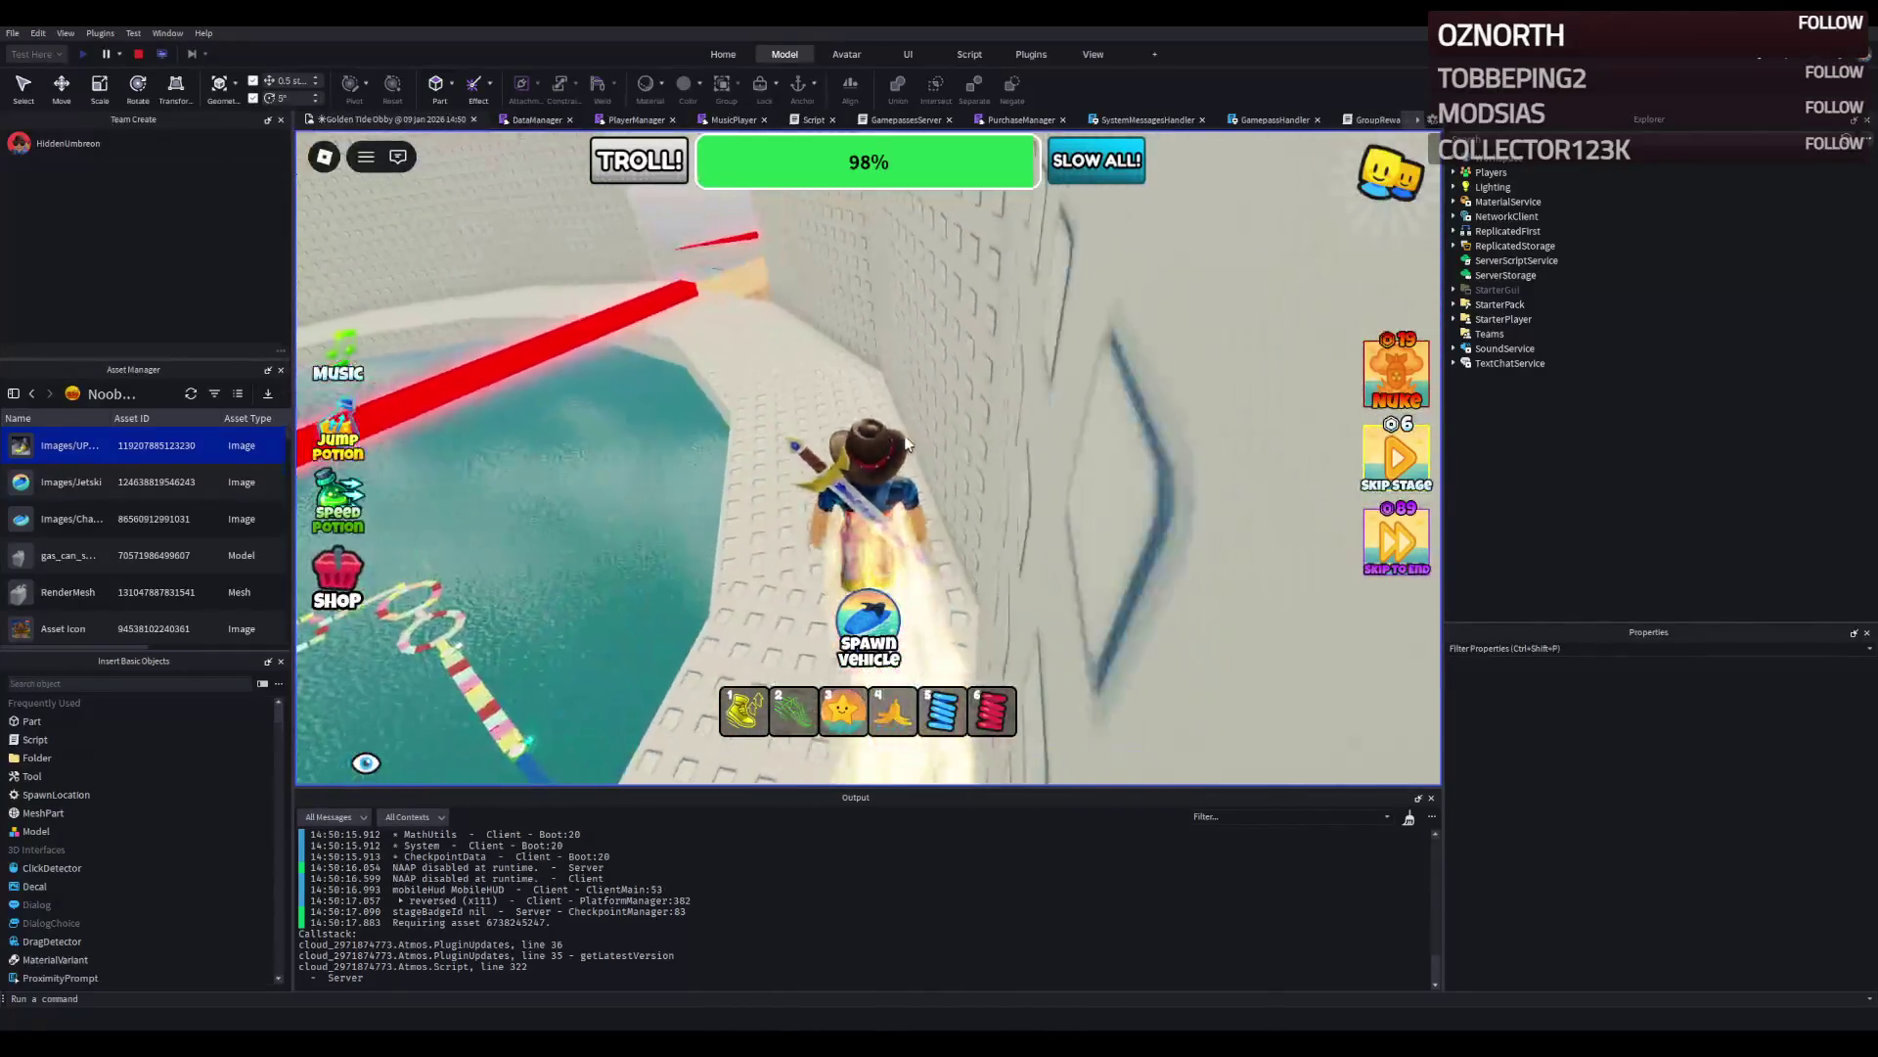
key("w")
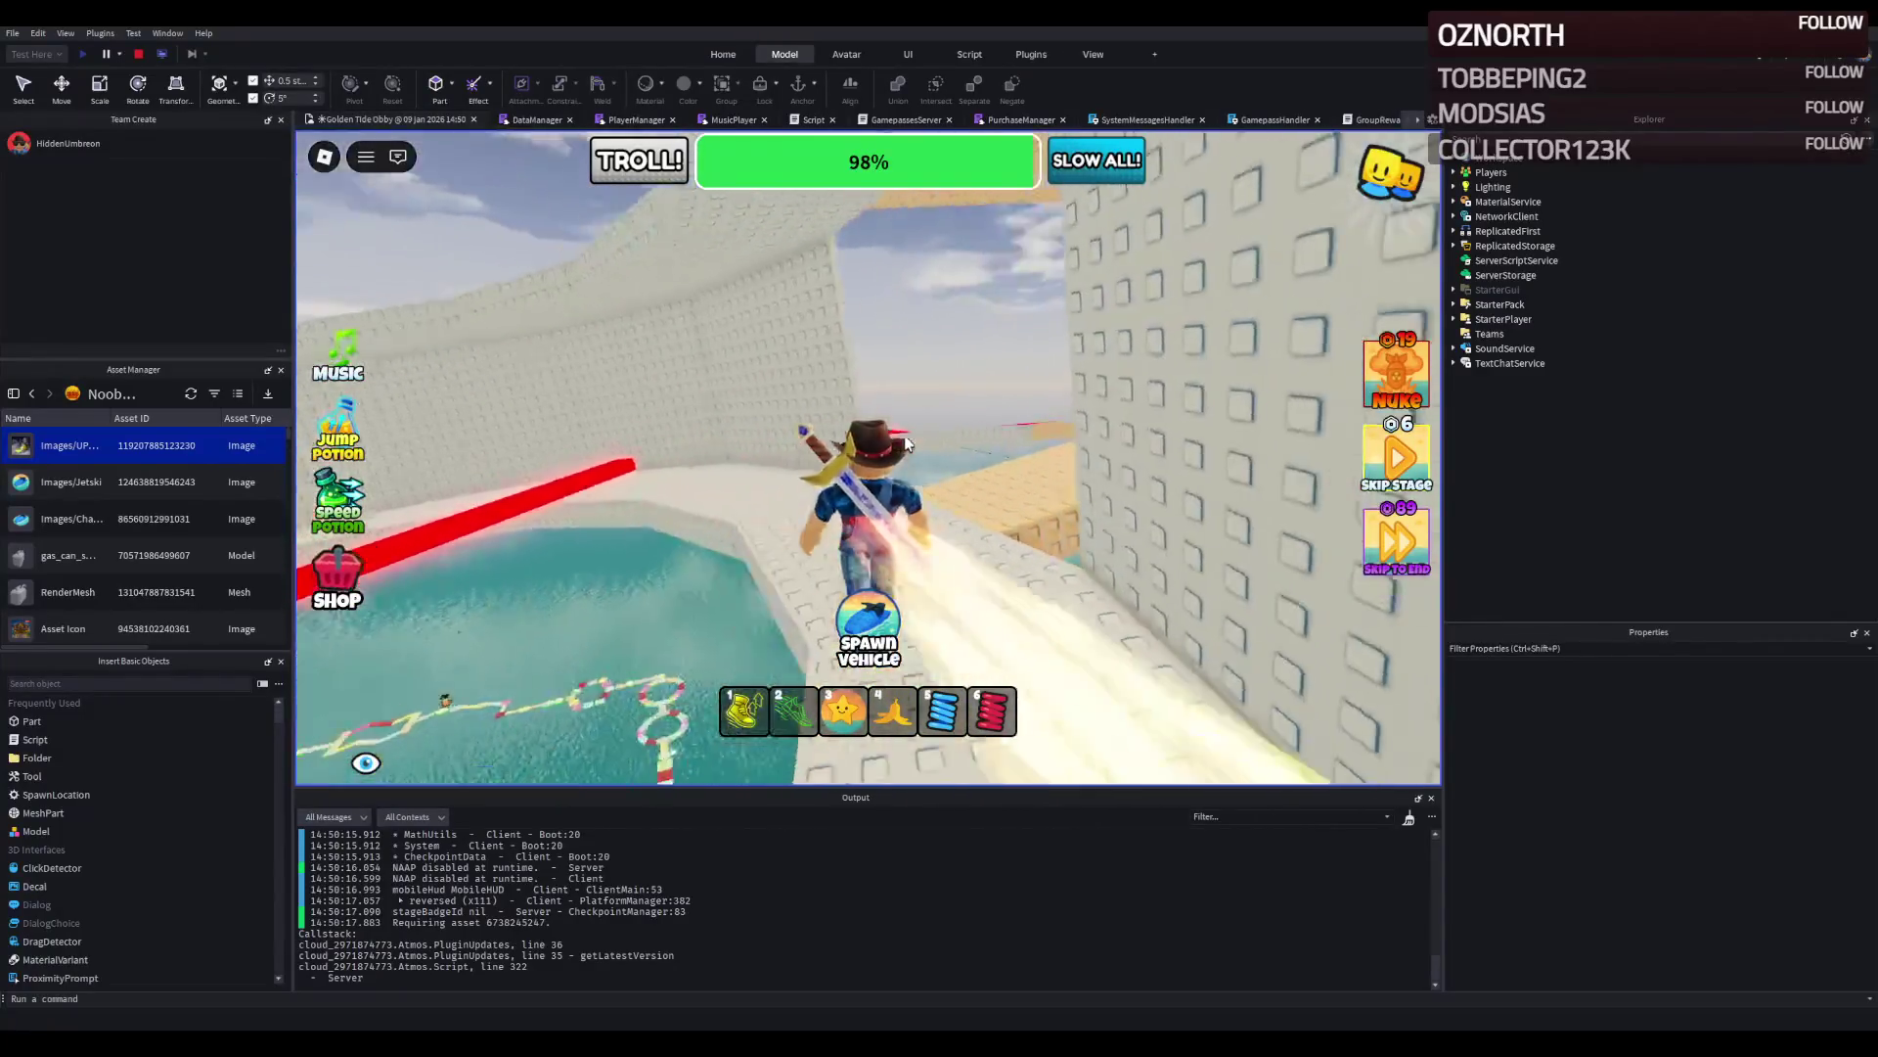
key("w")
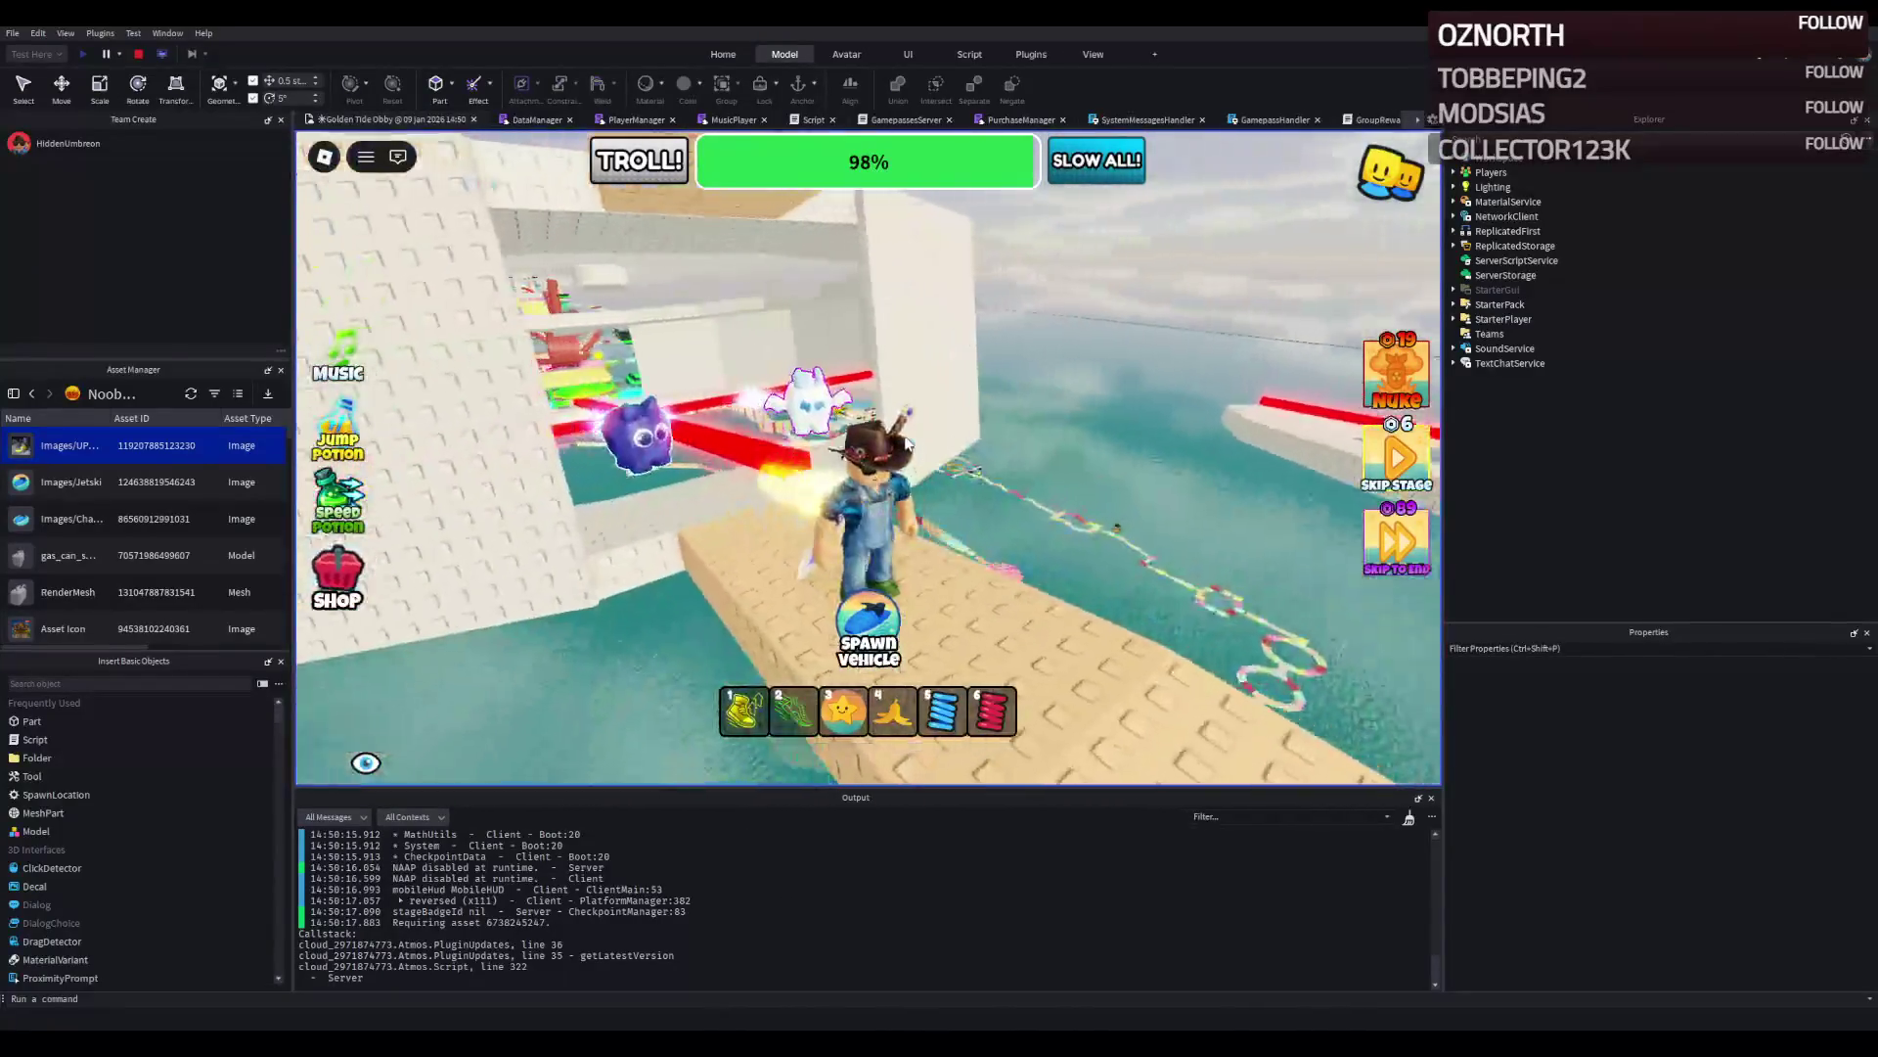
key("w")
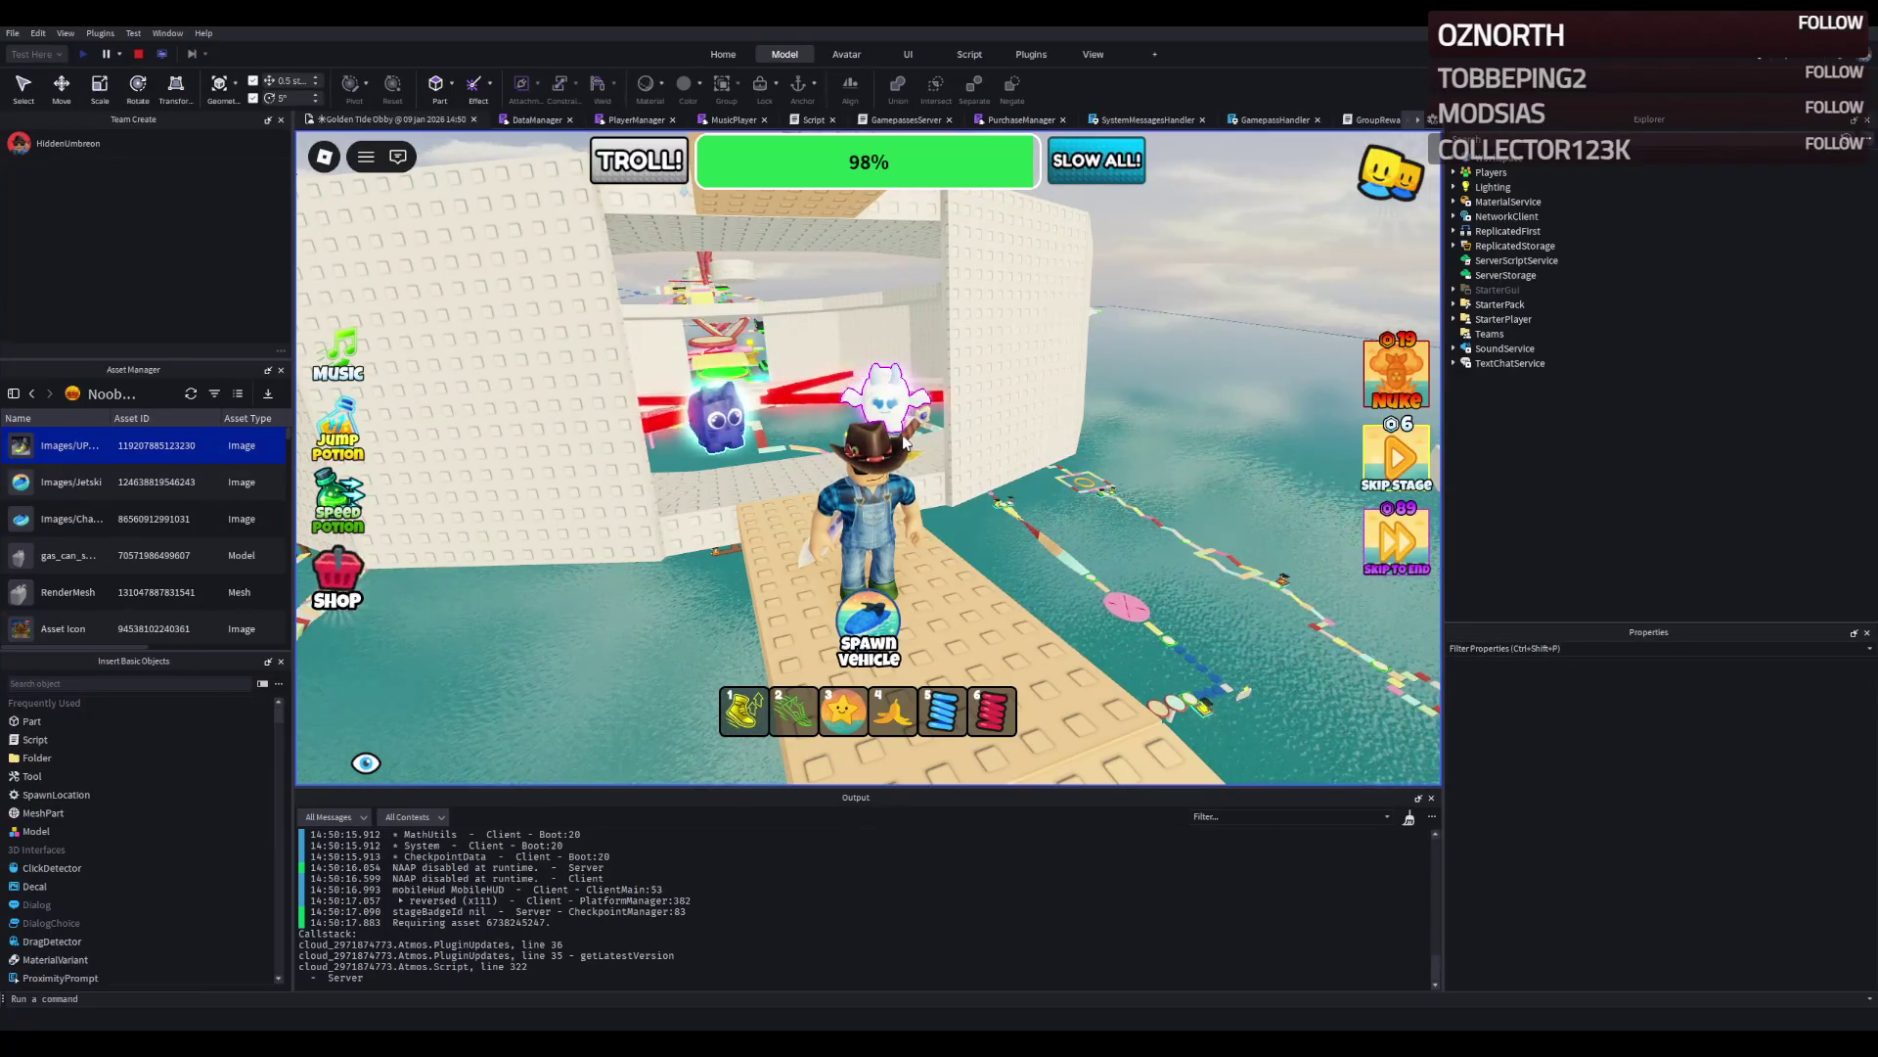
key("w")
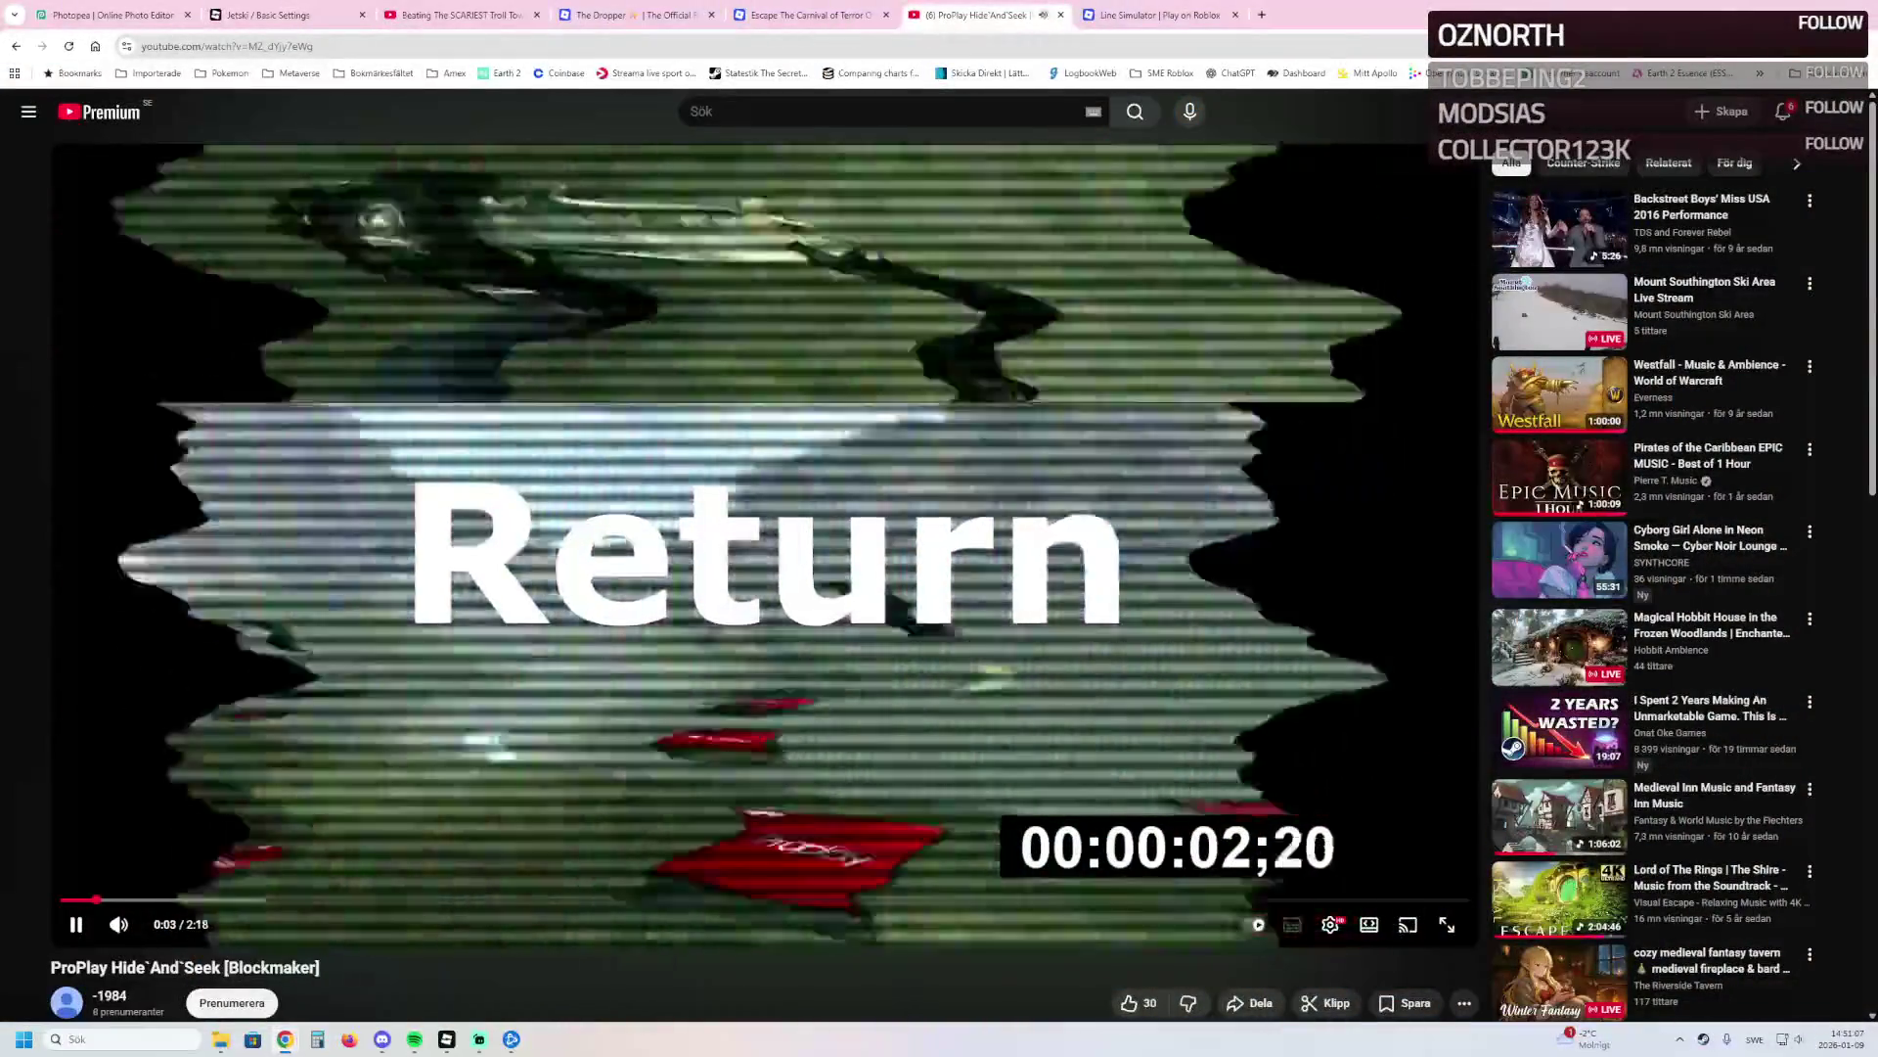
Jump the video from 0:02 through 0:15 and 0:31 to the gameplay at 0:37.
left_click(224, 898)
left_click(378, 898)
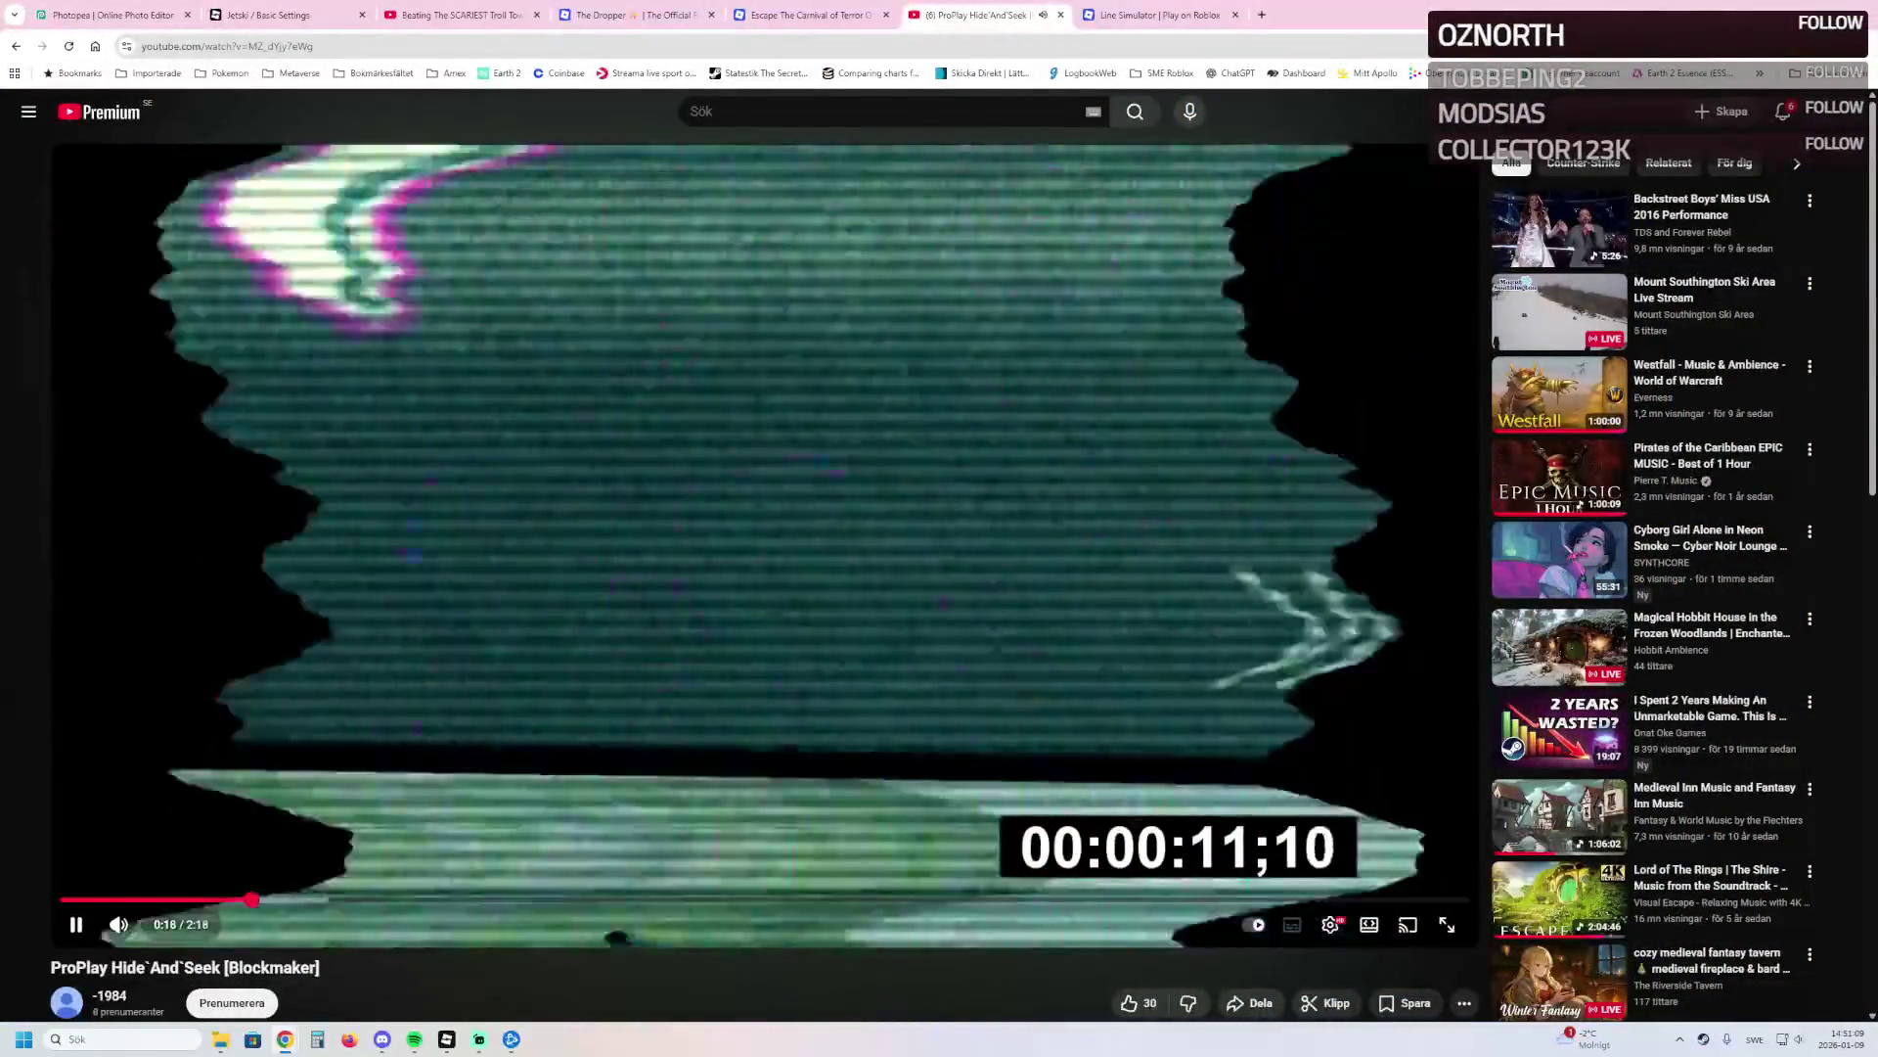
left_click(436, 899)
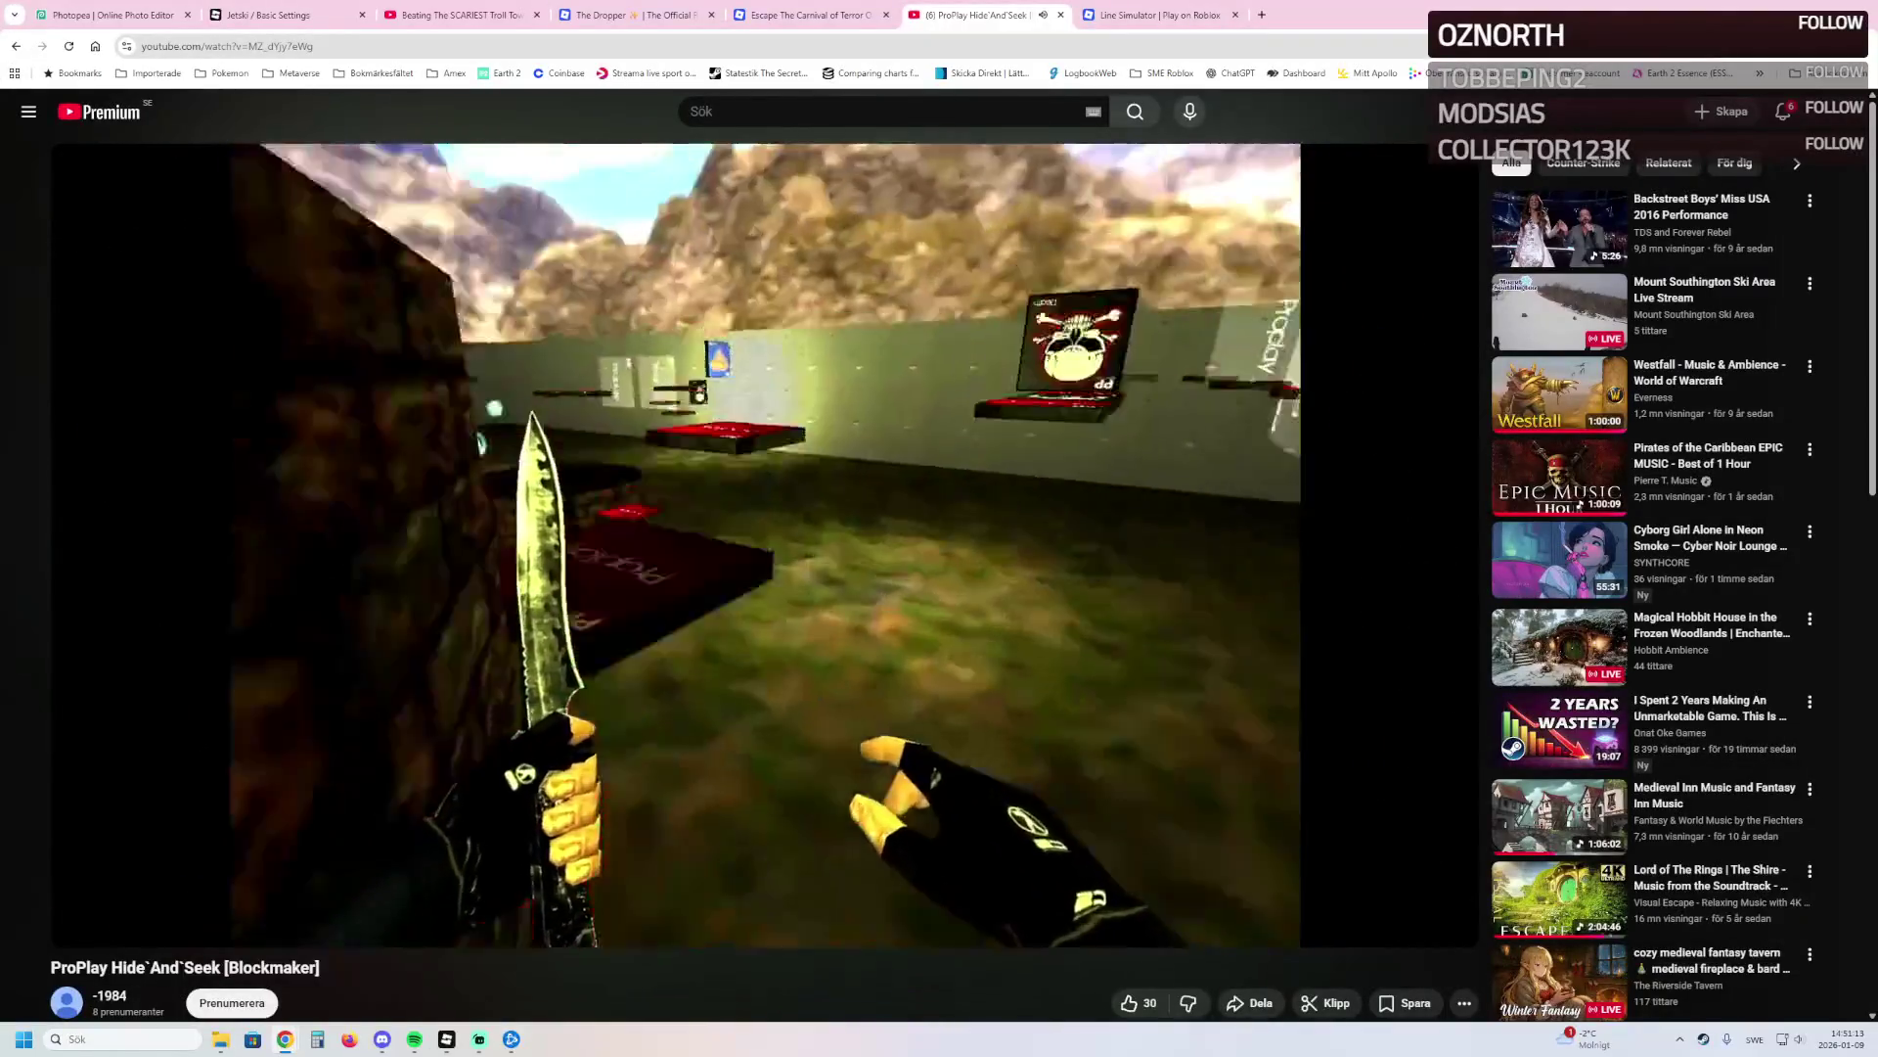
mouse_move(479, 1039)
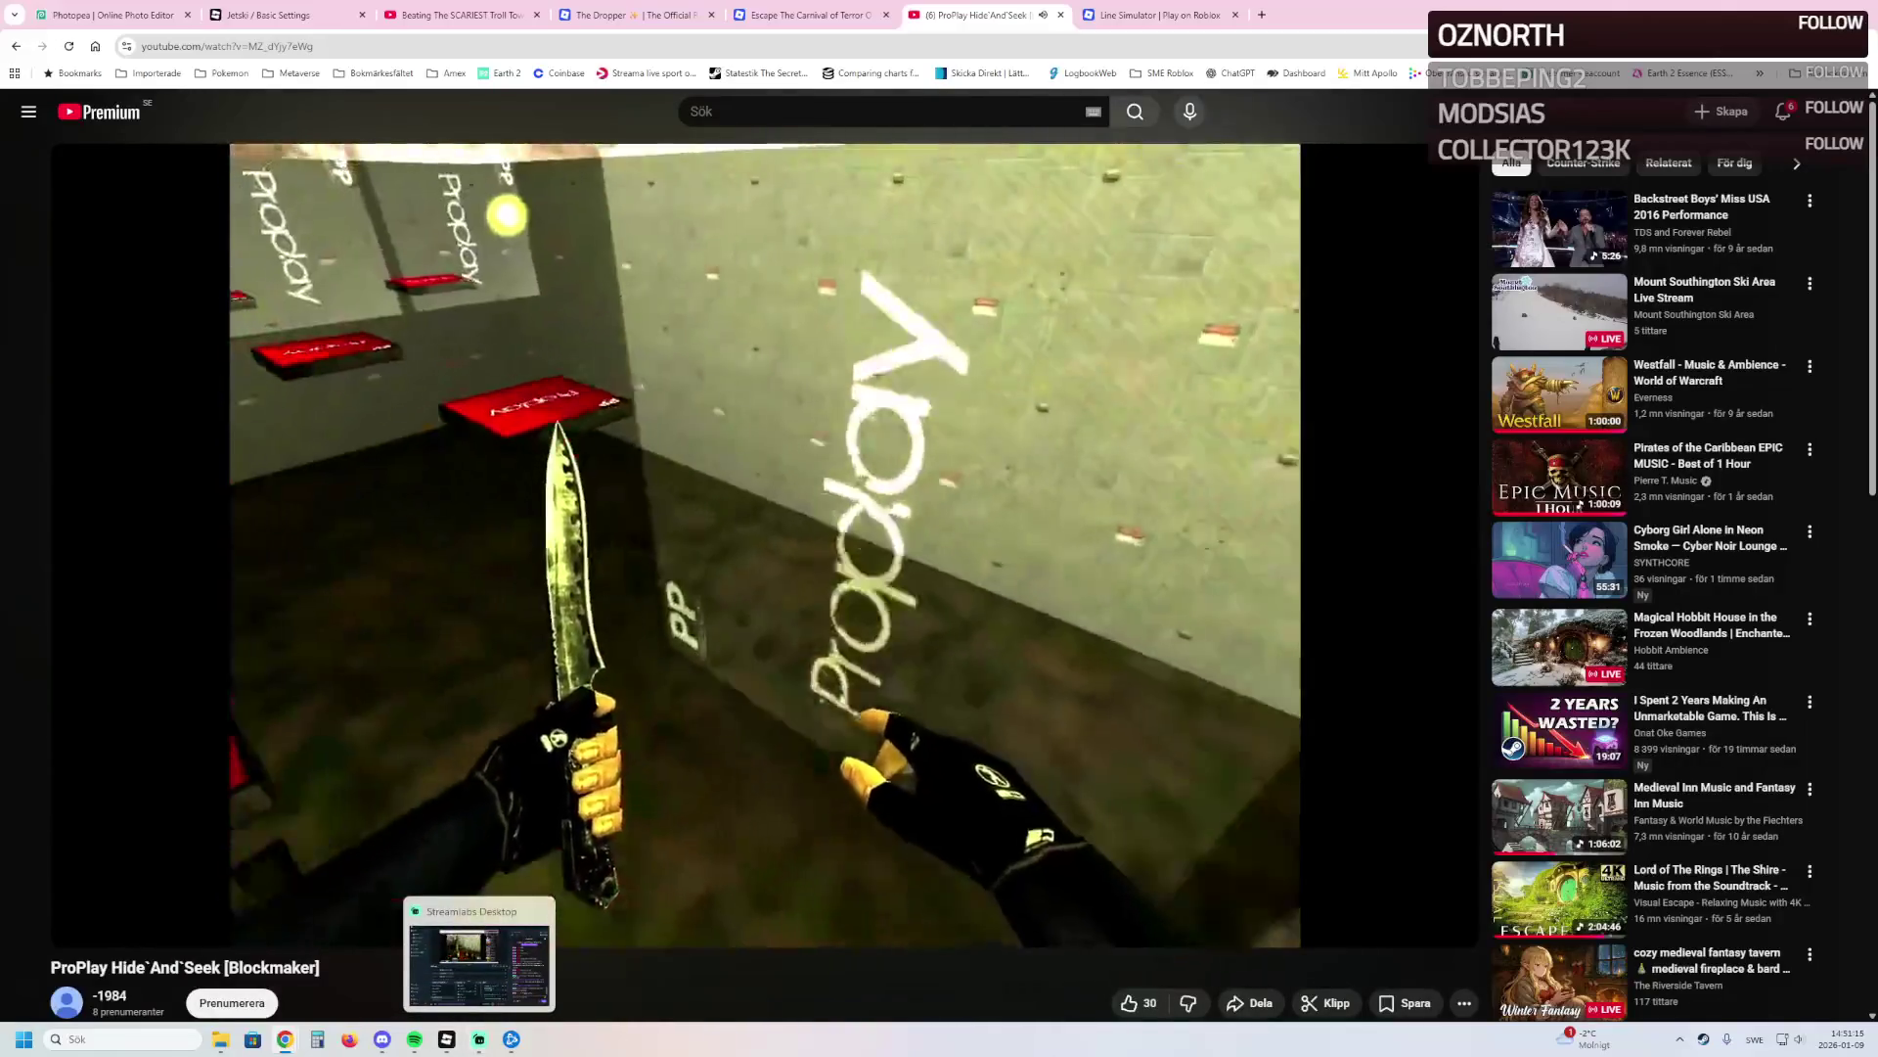
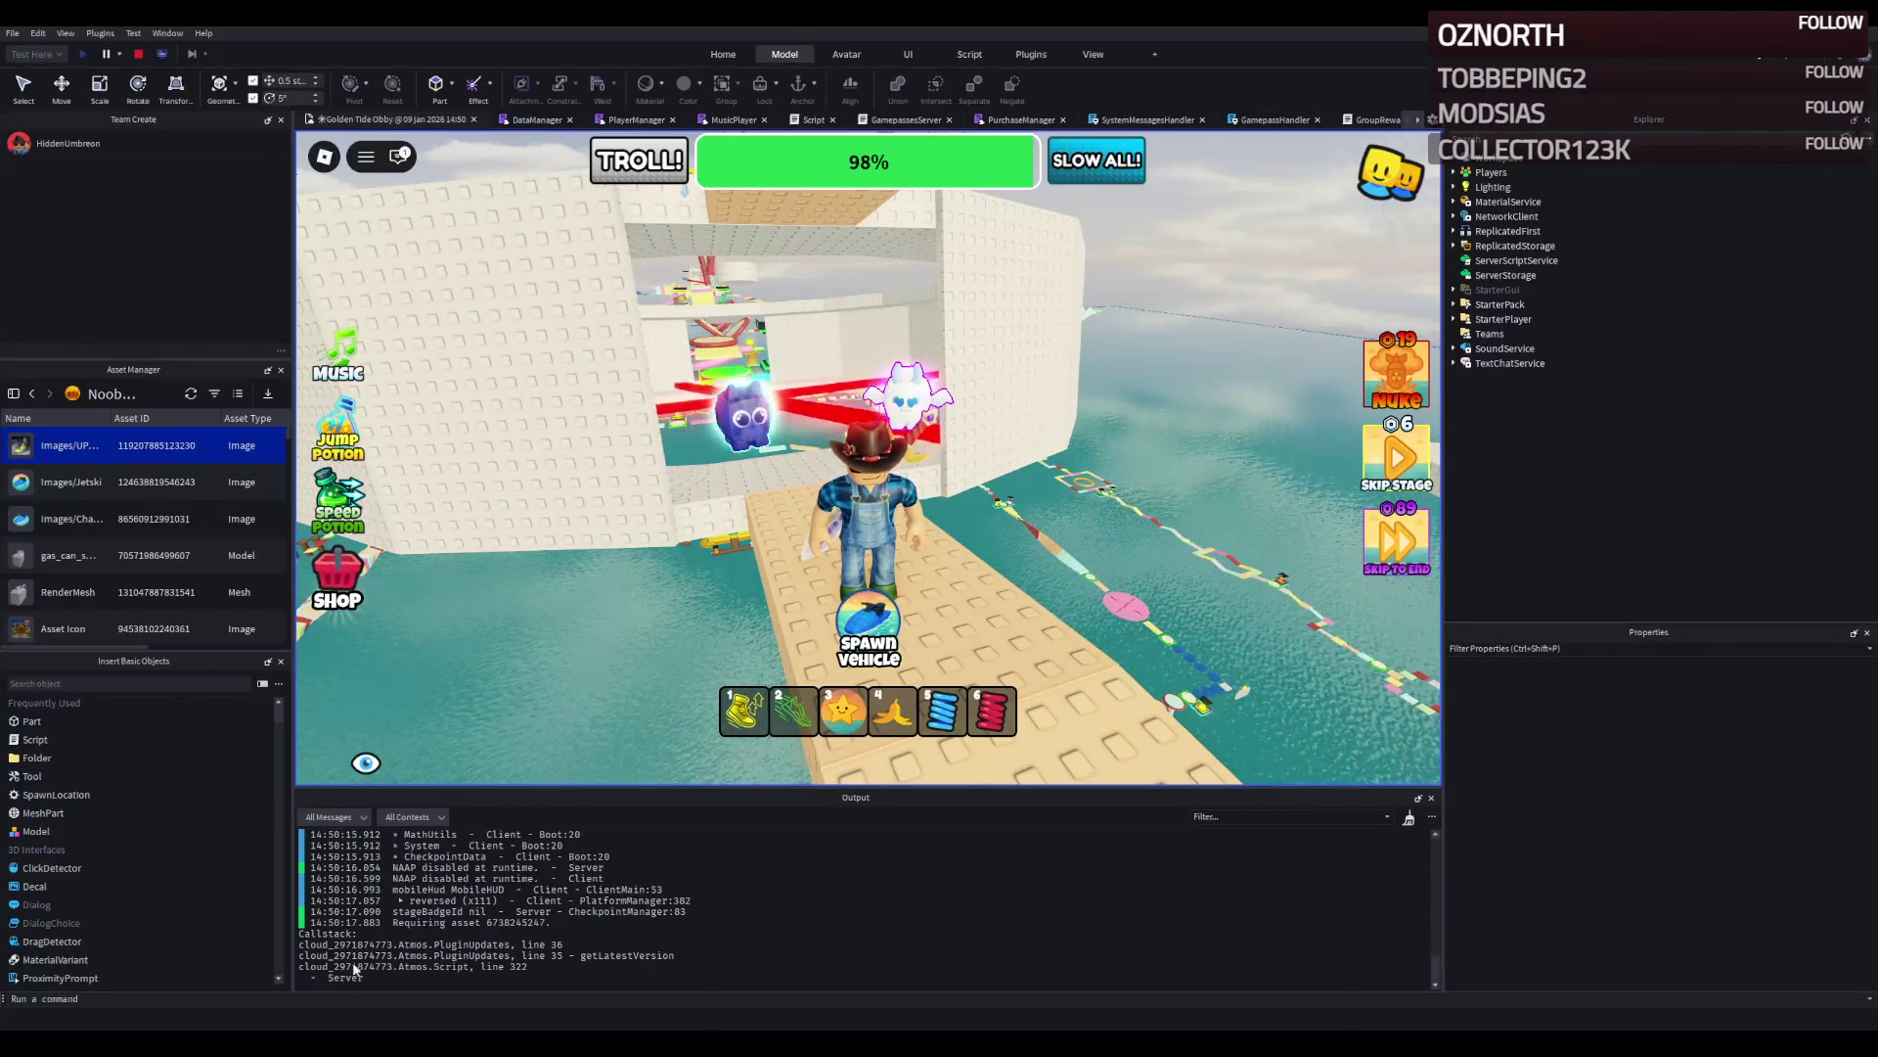
Run the character along the white ledge onto the next stage's 5 Min Speed Potion pad.
key("w")
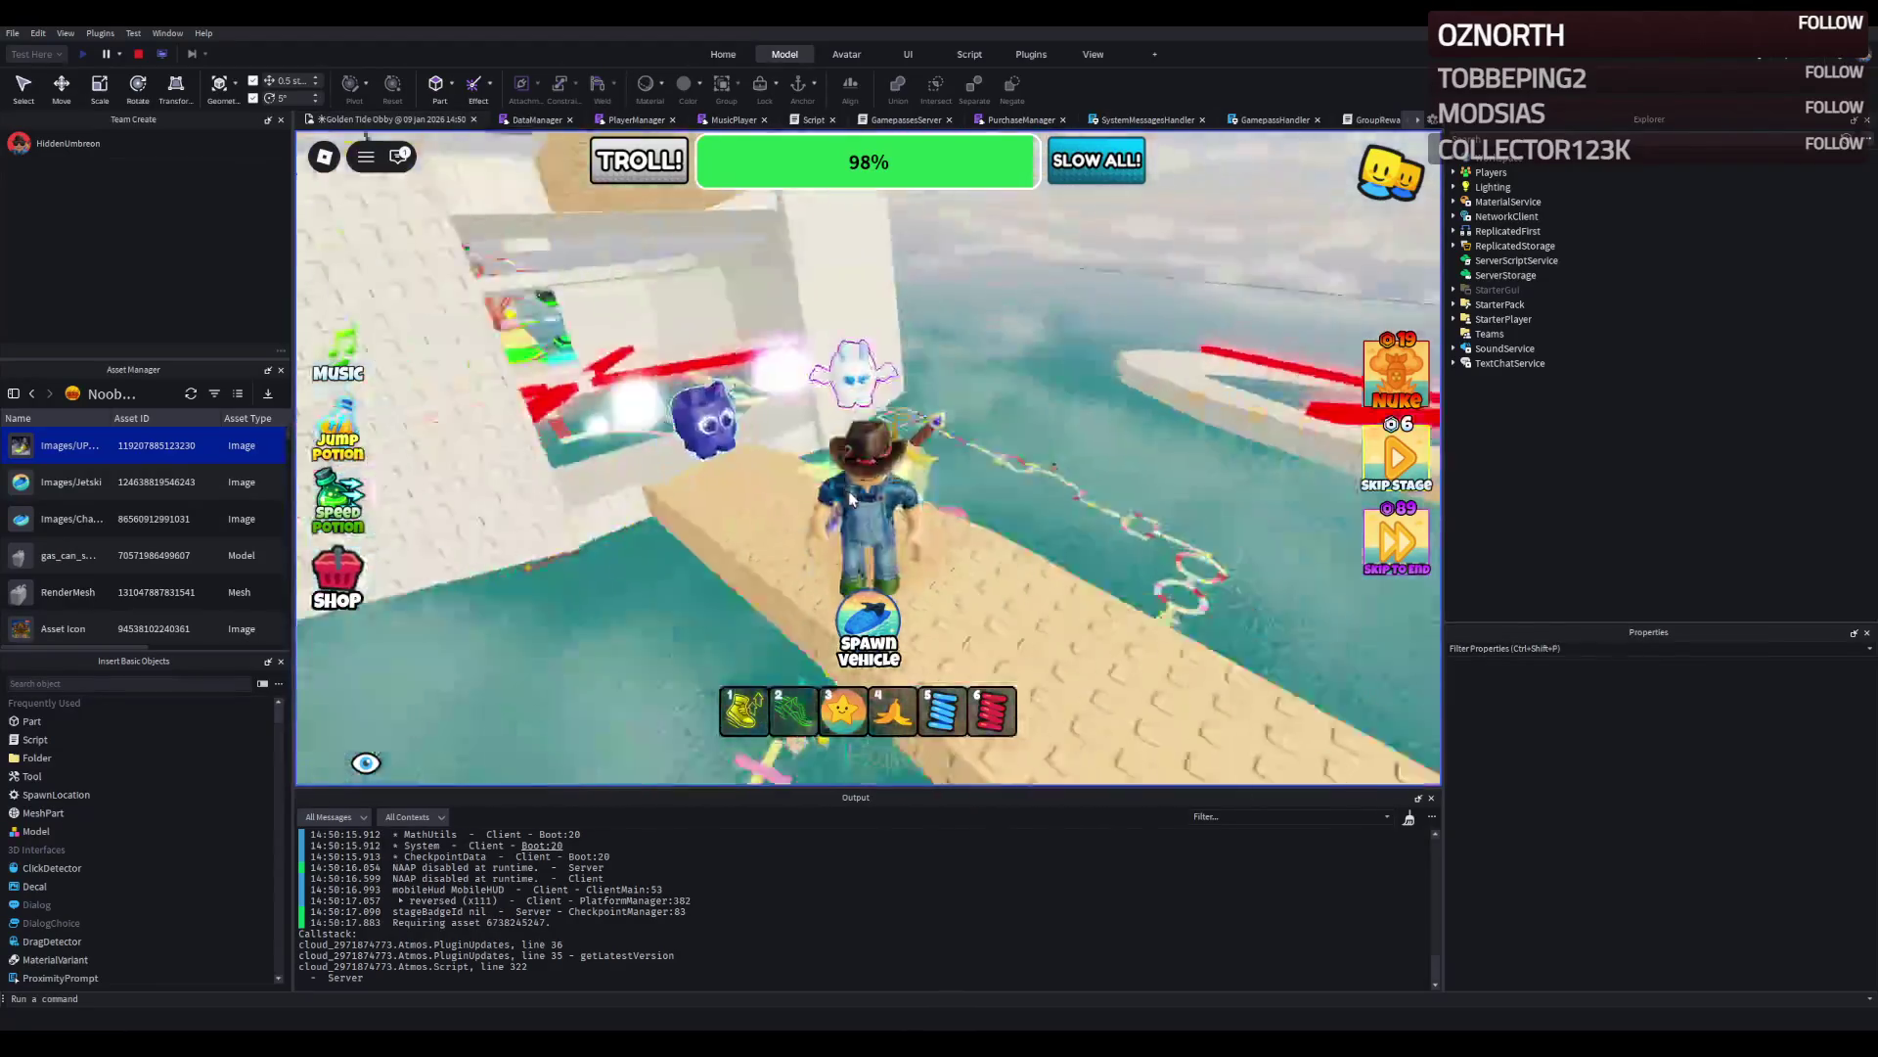
key("a")
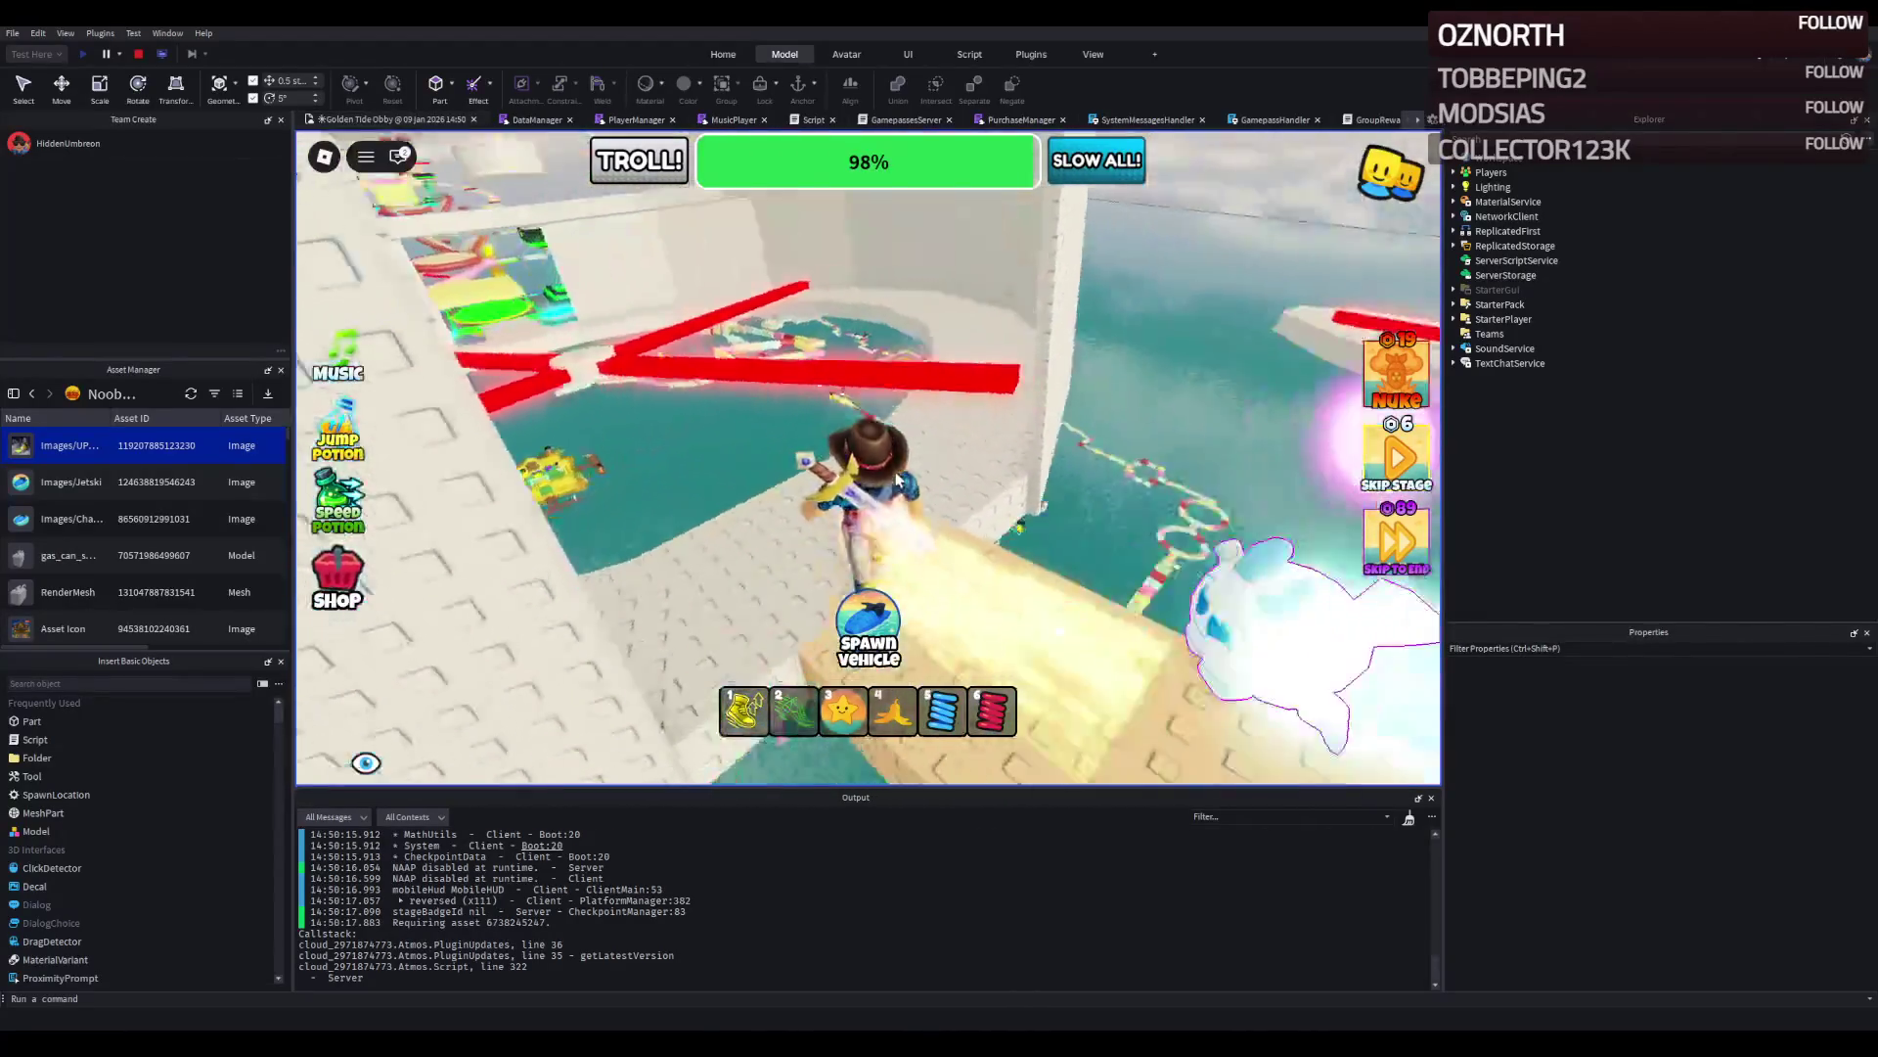
key("w")
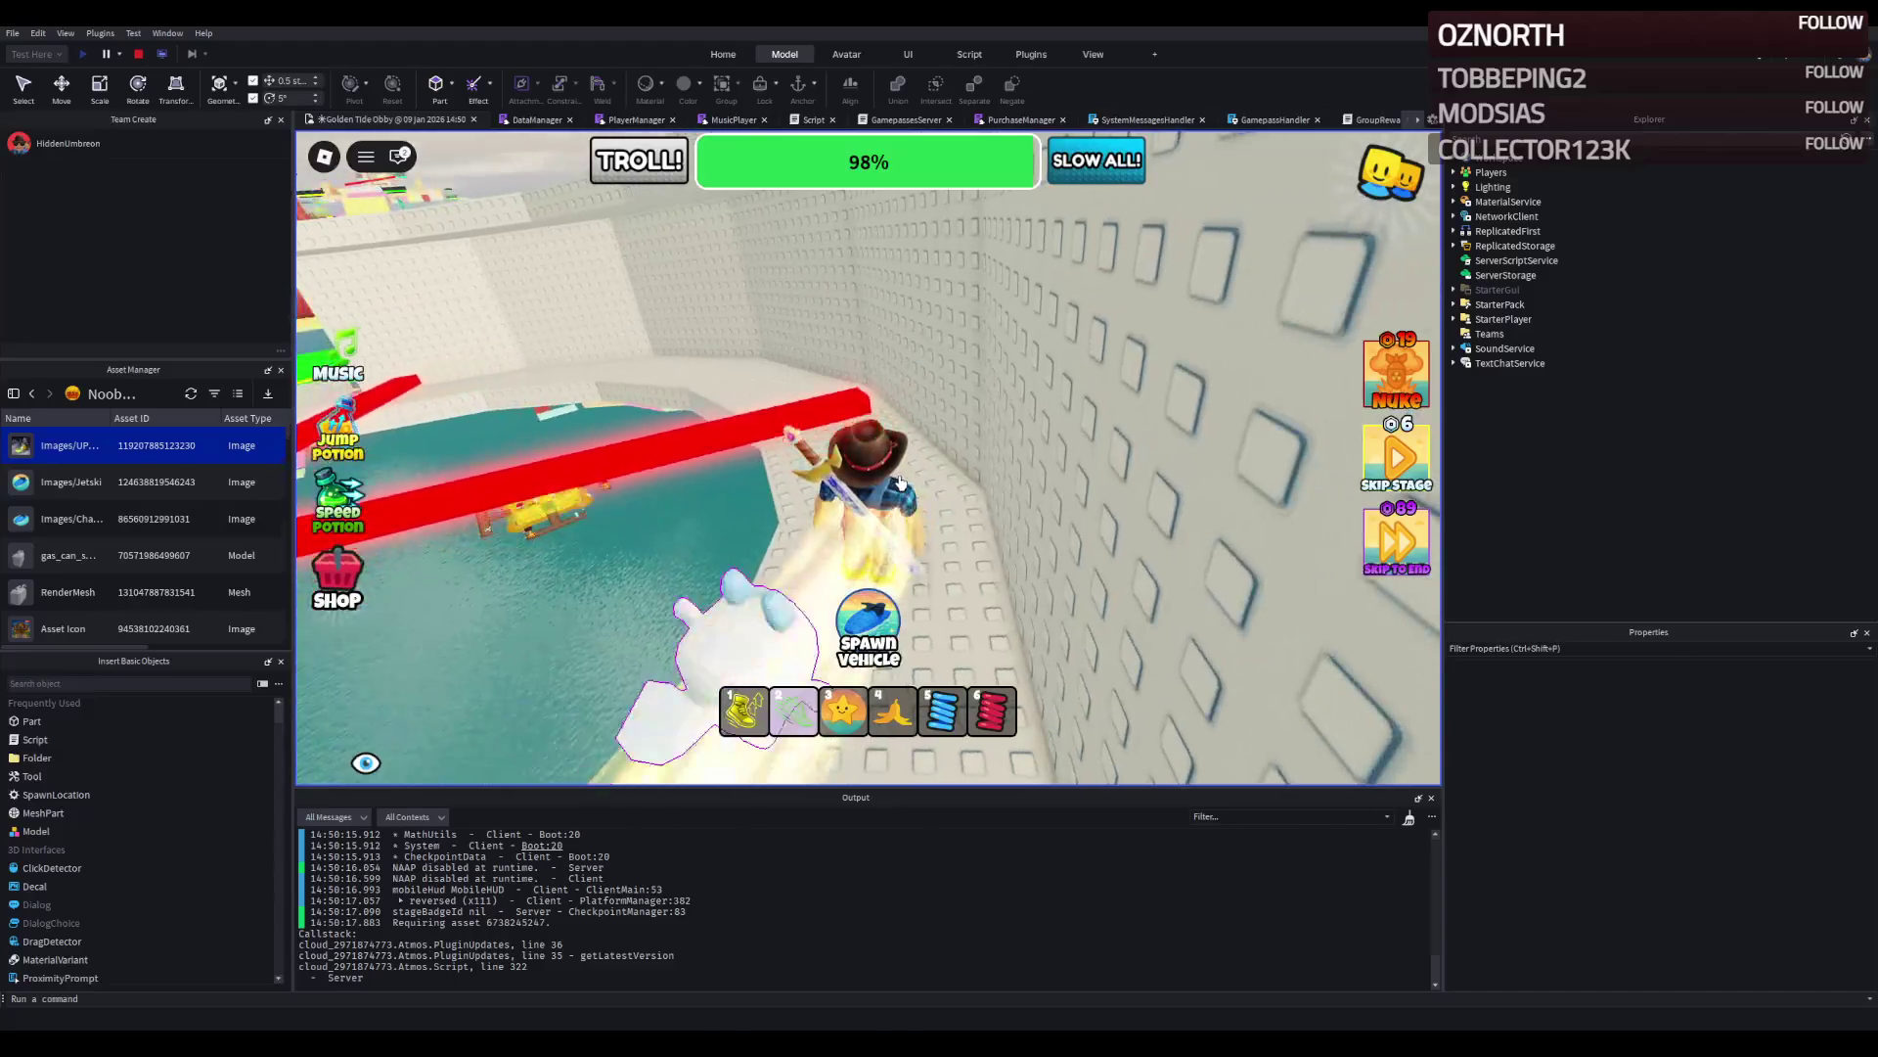
key("w")
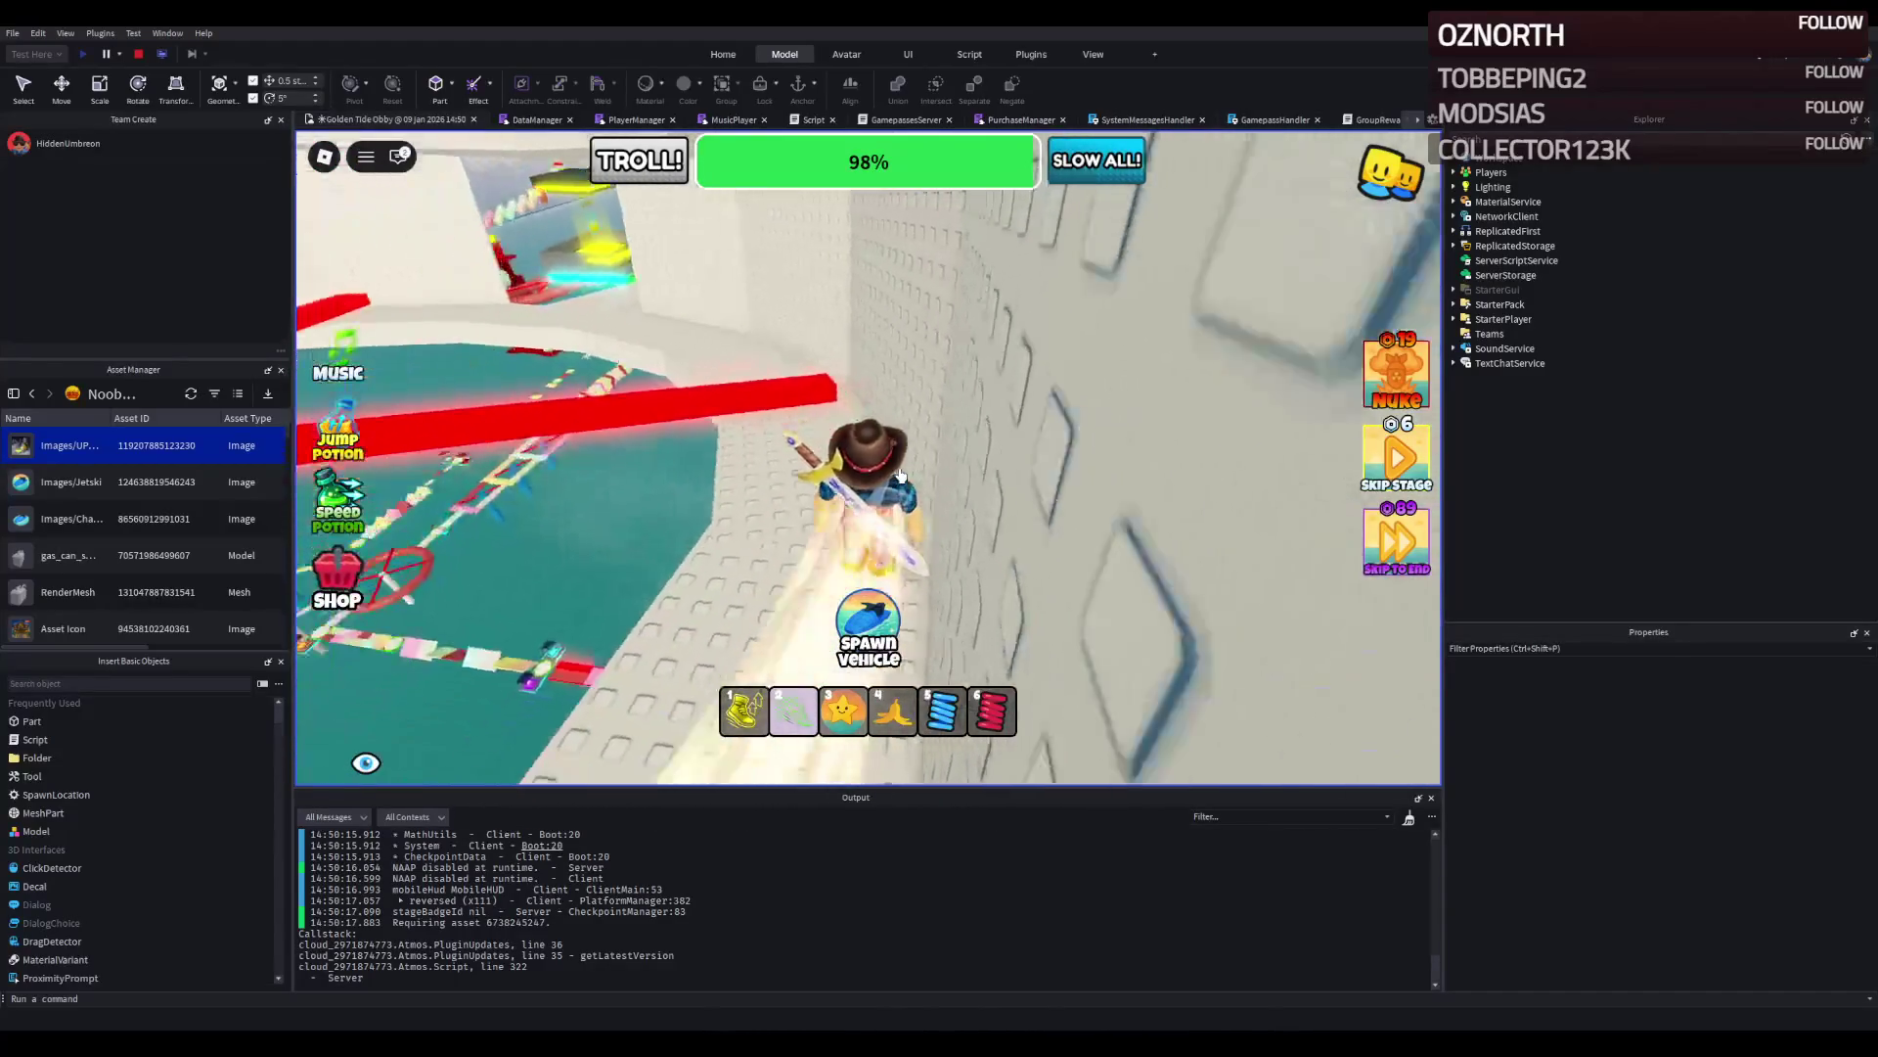
key("w")
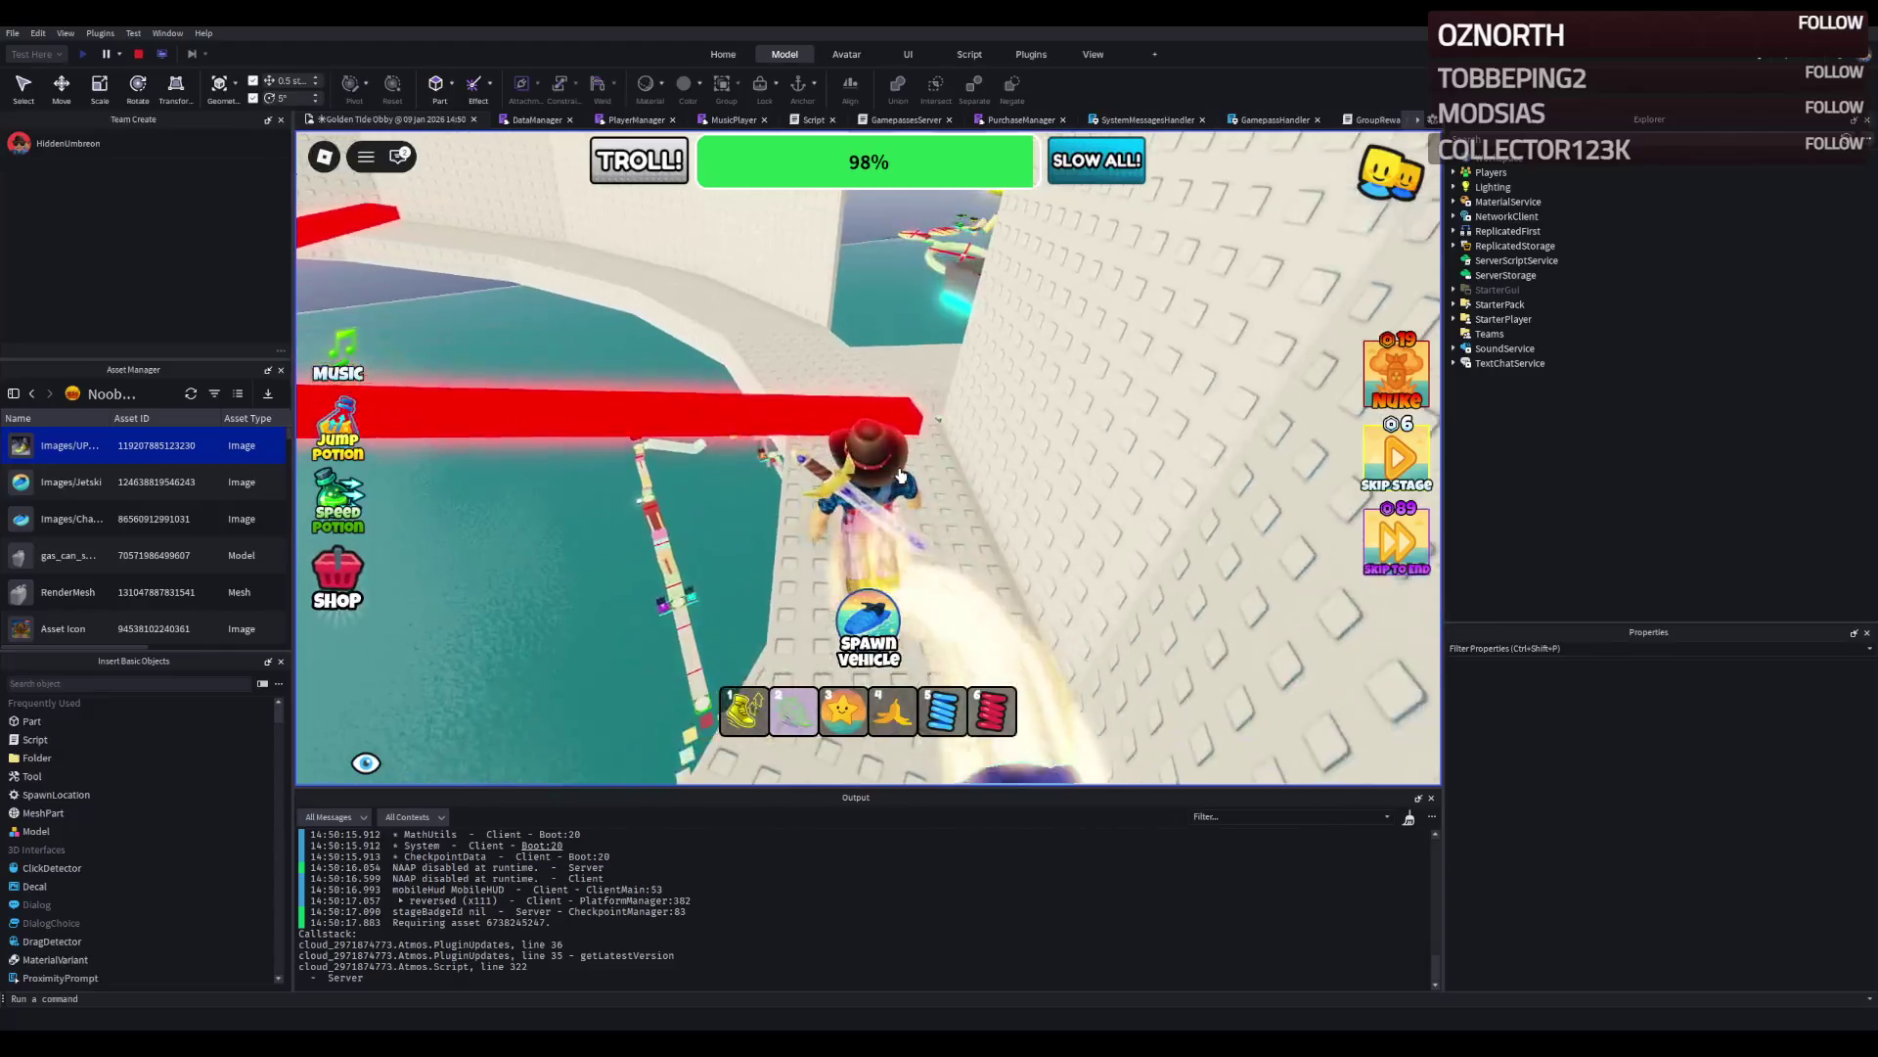
key("w")
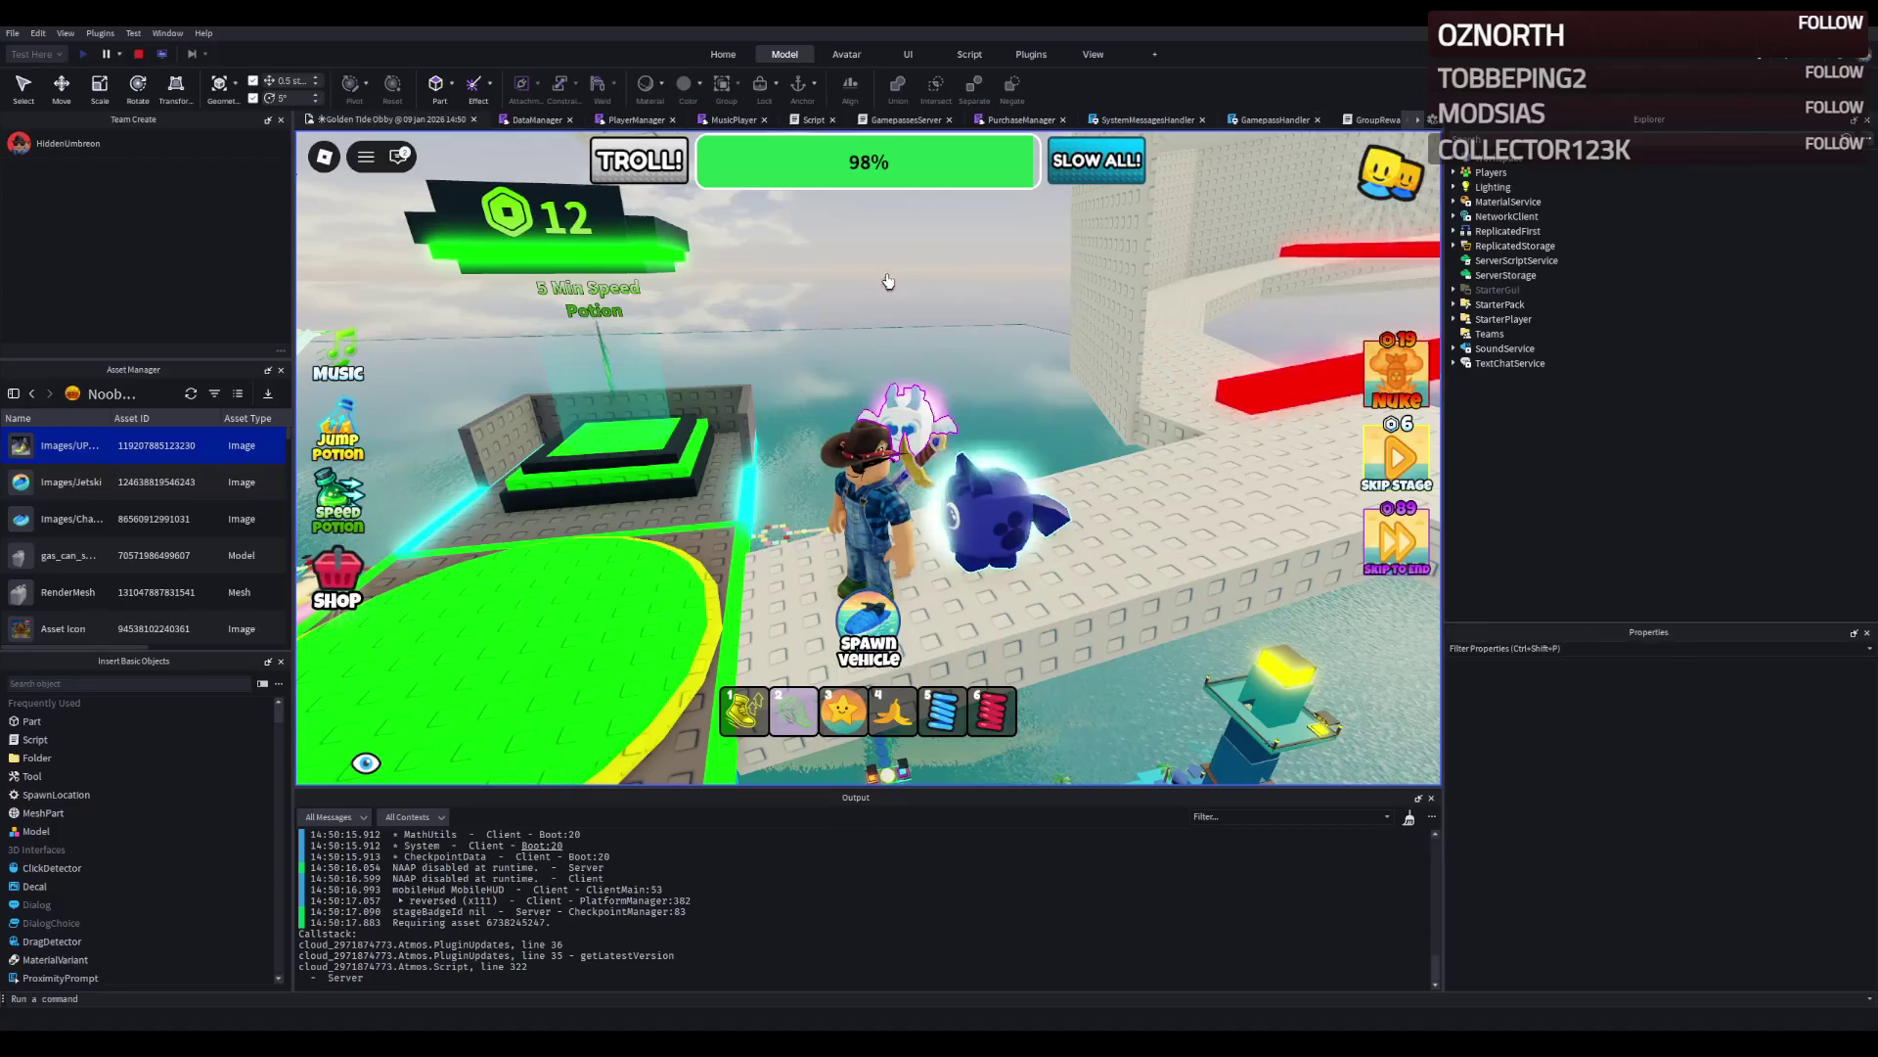
key("d")
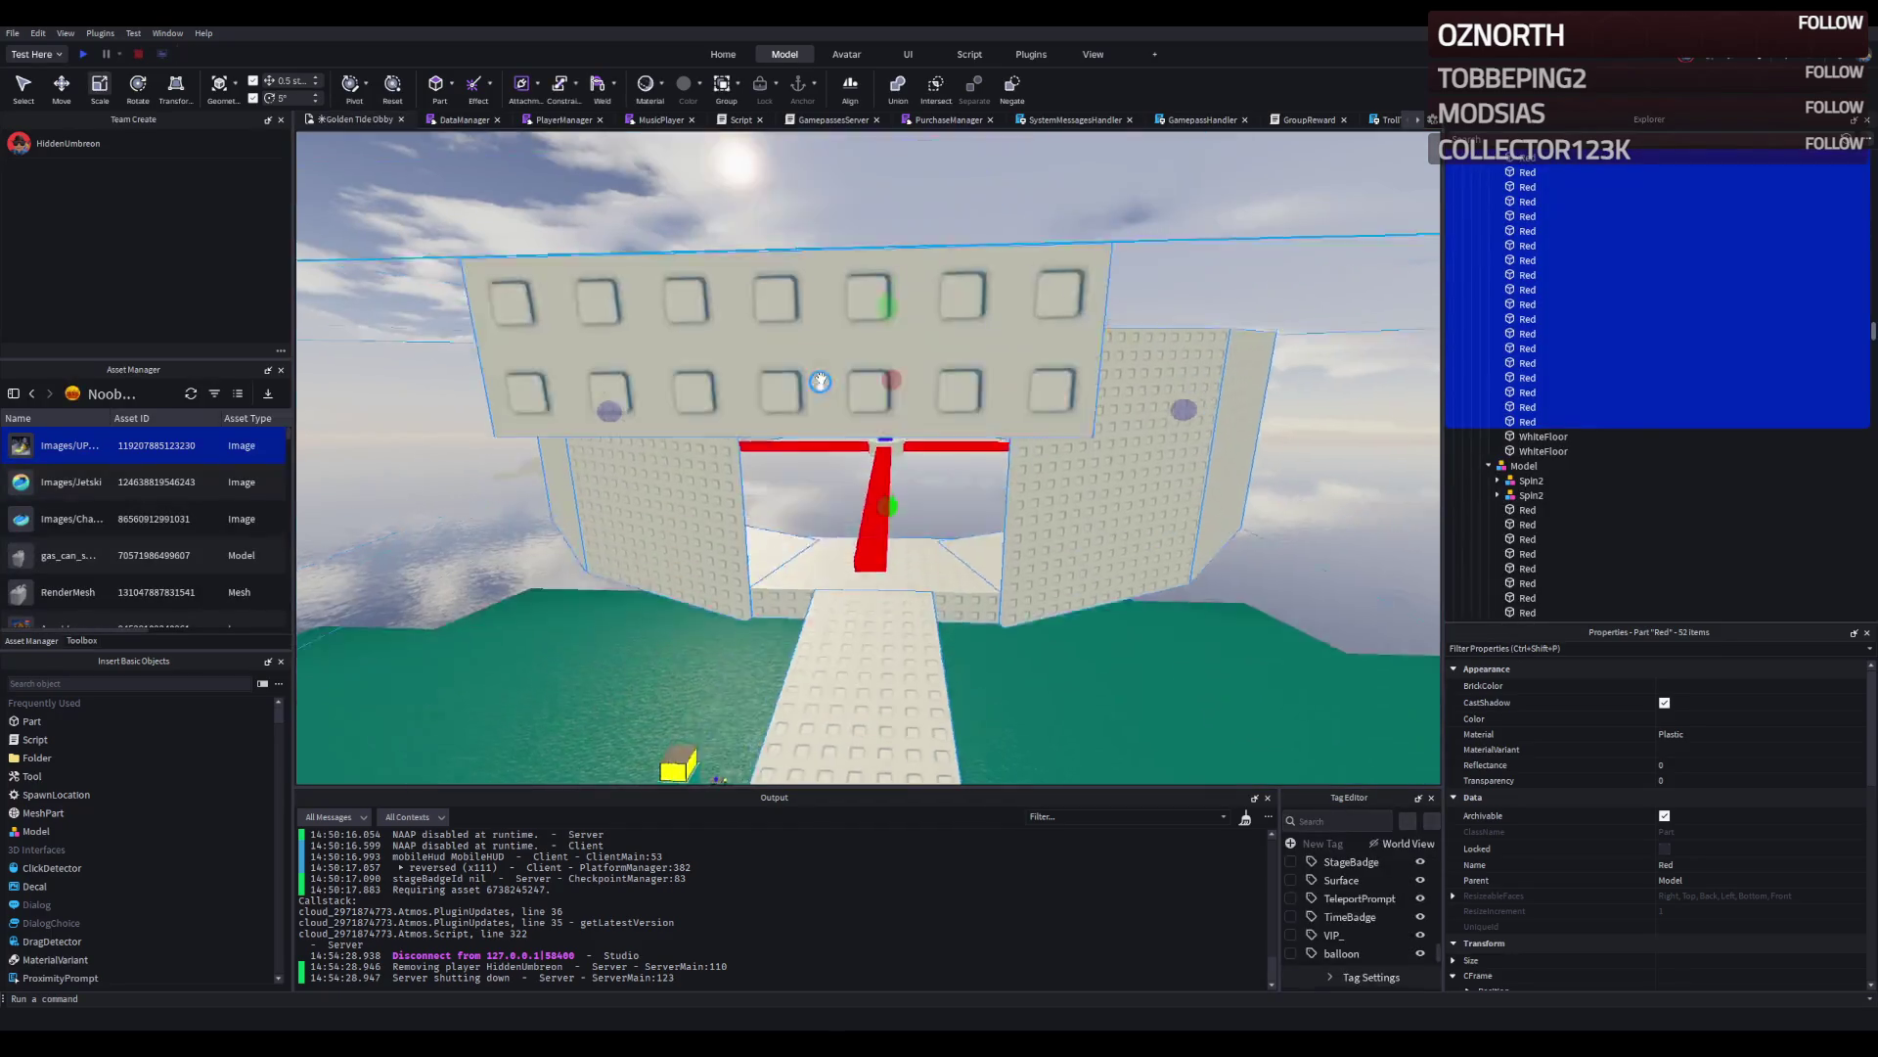
Back in edit mode, select the two red beam parts and a ring part, then clear the selection.
left_click(761, 452)
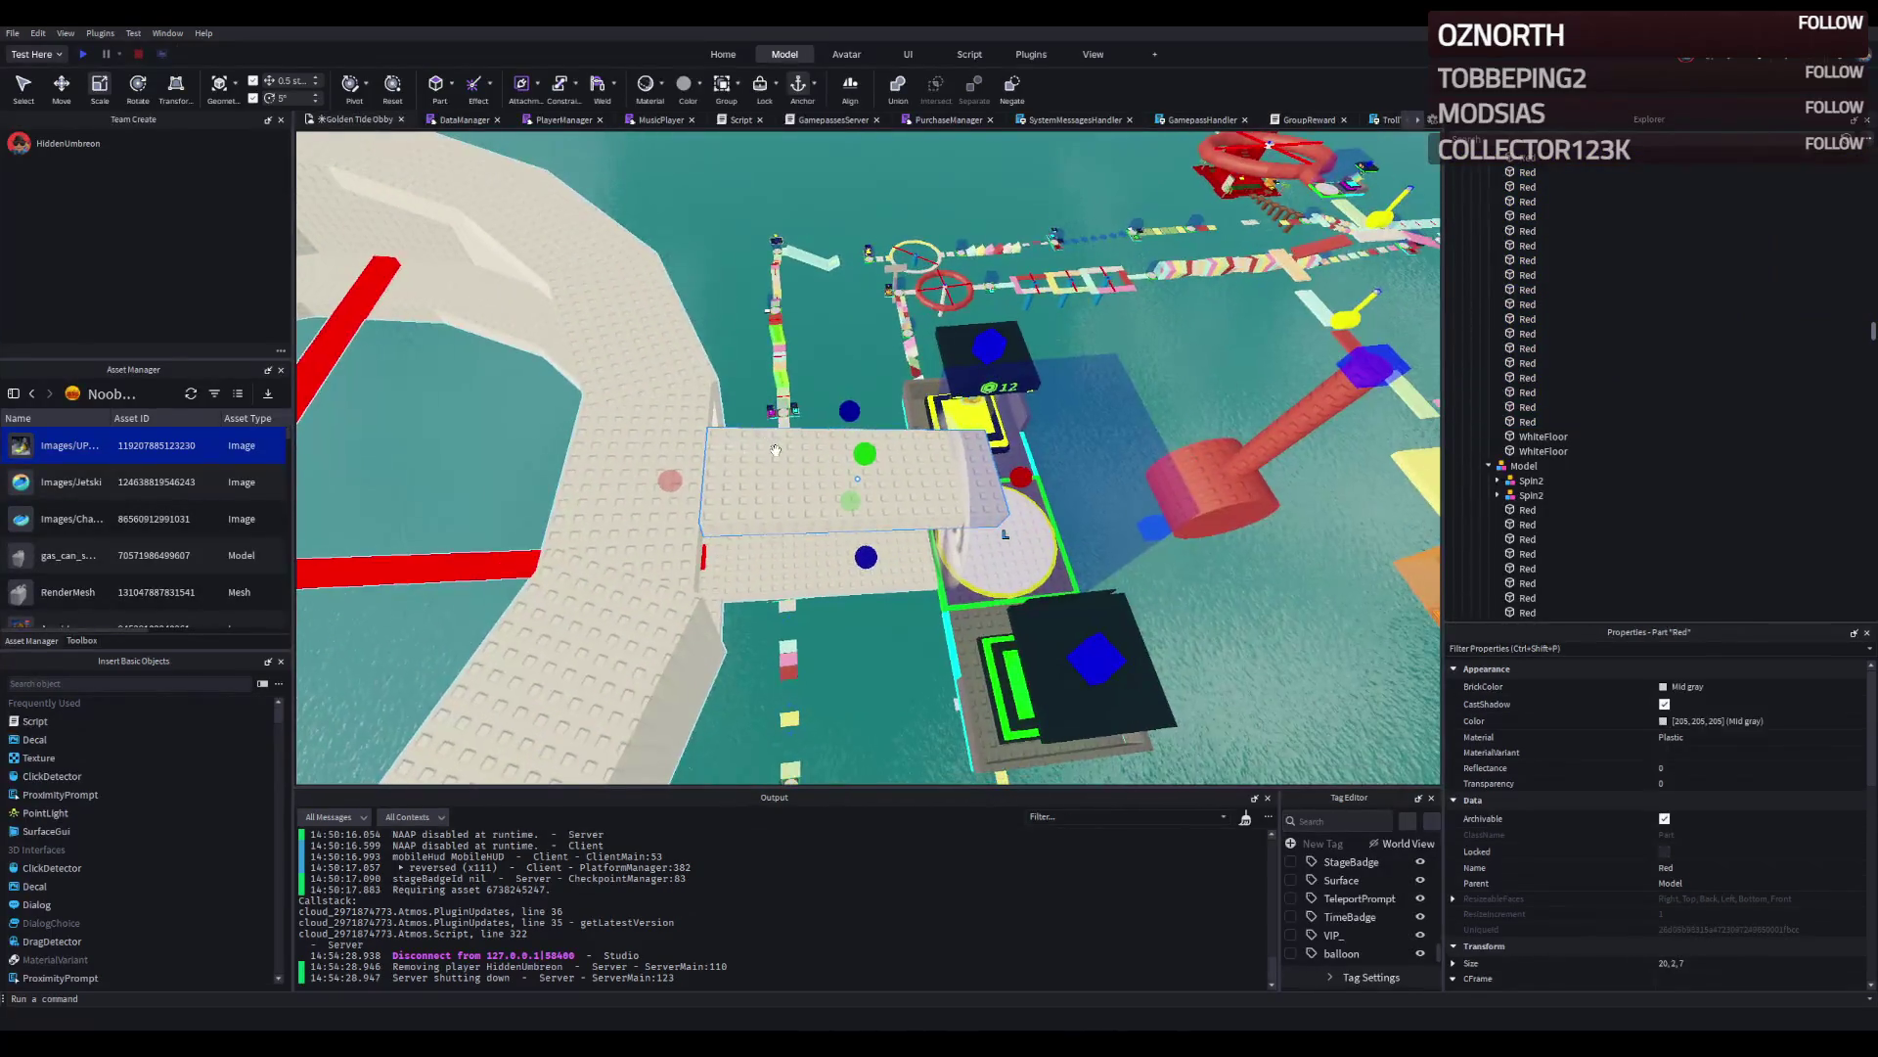
left_click(587, 362)
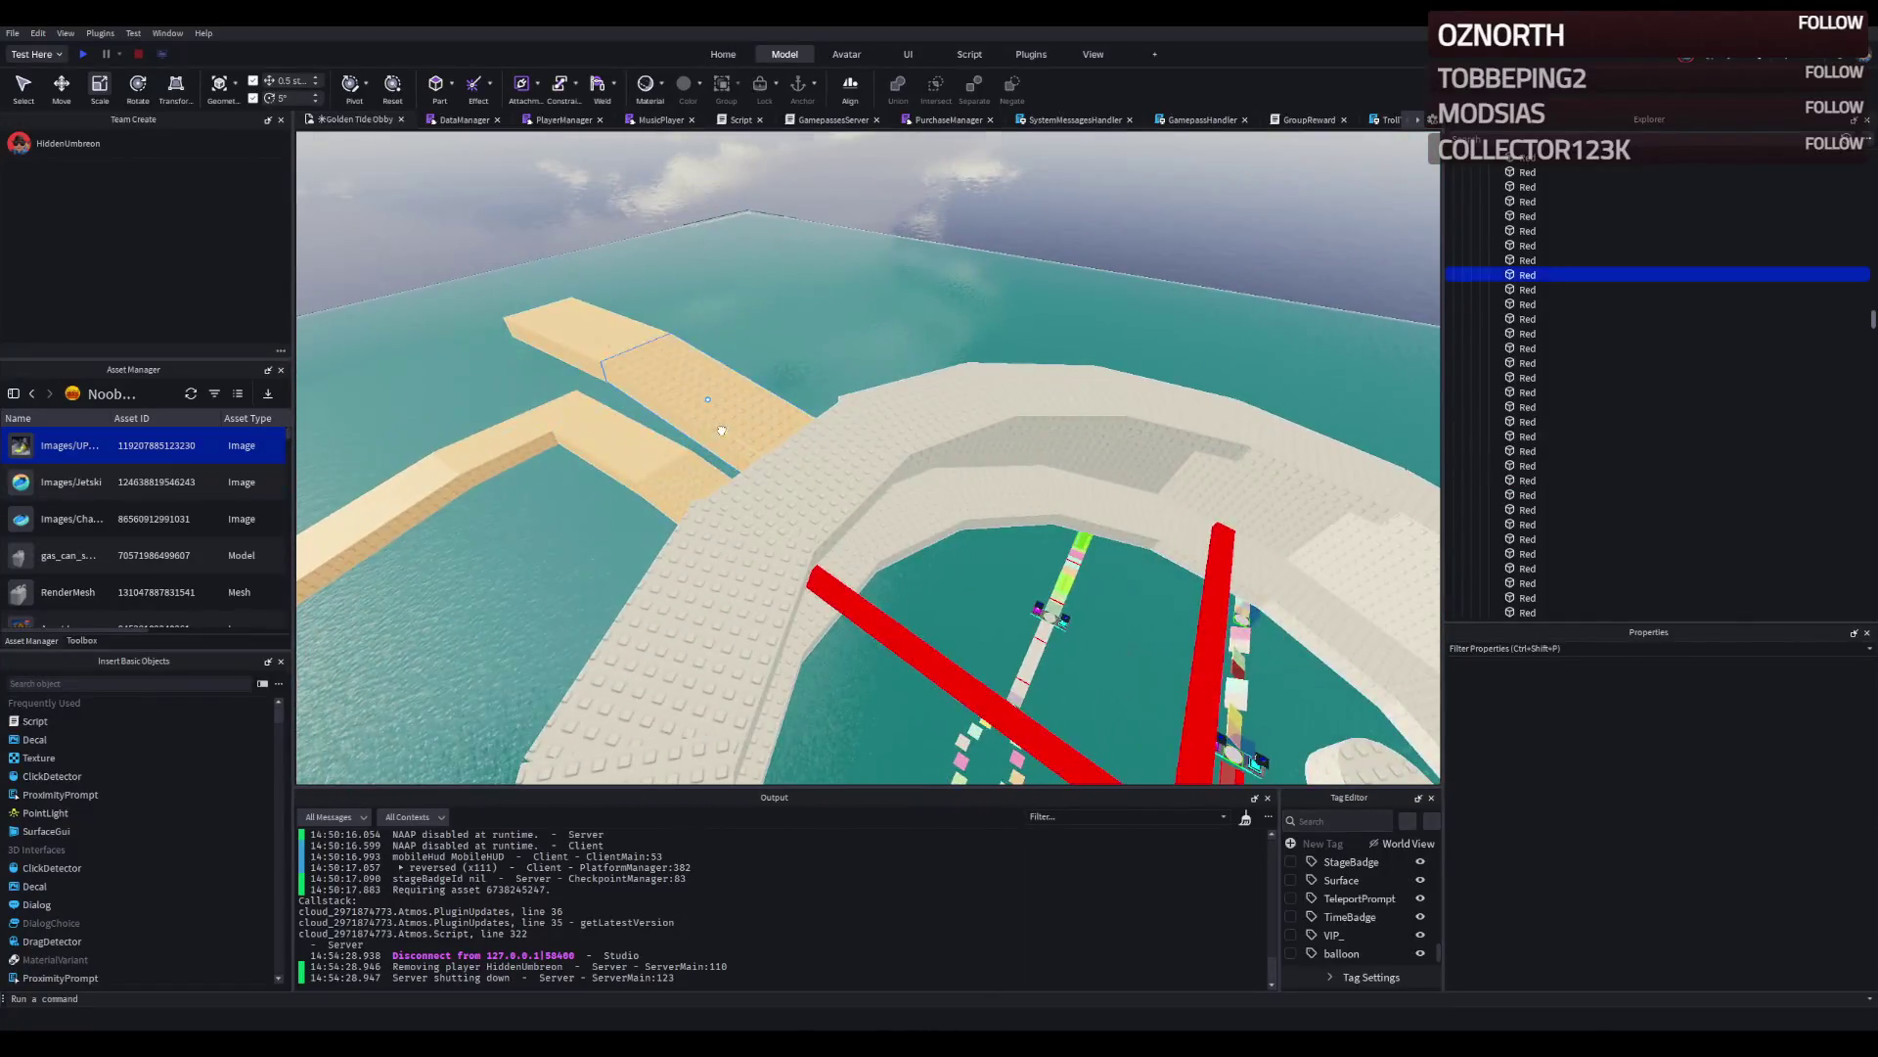
left_click(557, 342)
left_click(661, 356)
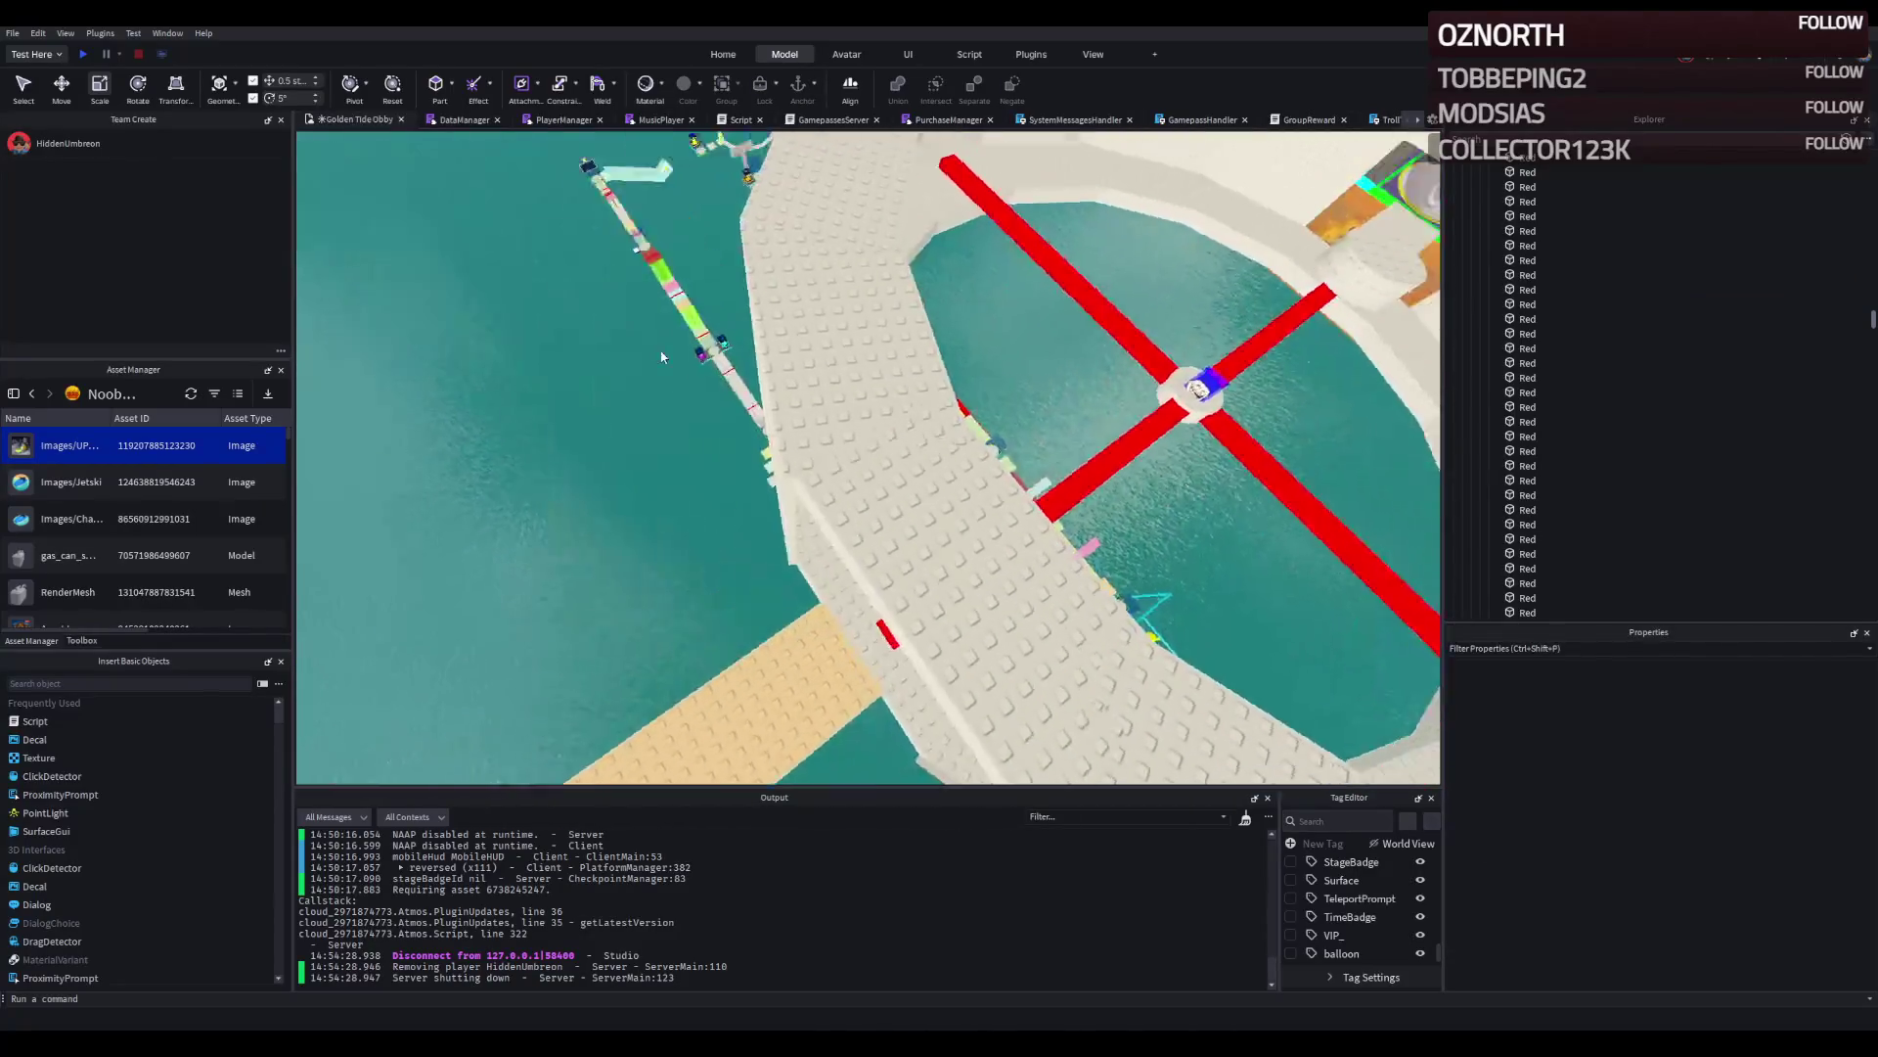
left_click(614, 386)
left_click(864, 360)
Fly and zoom the camera past the red pillars until the octagonal ring is in view.
key("w")
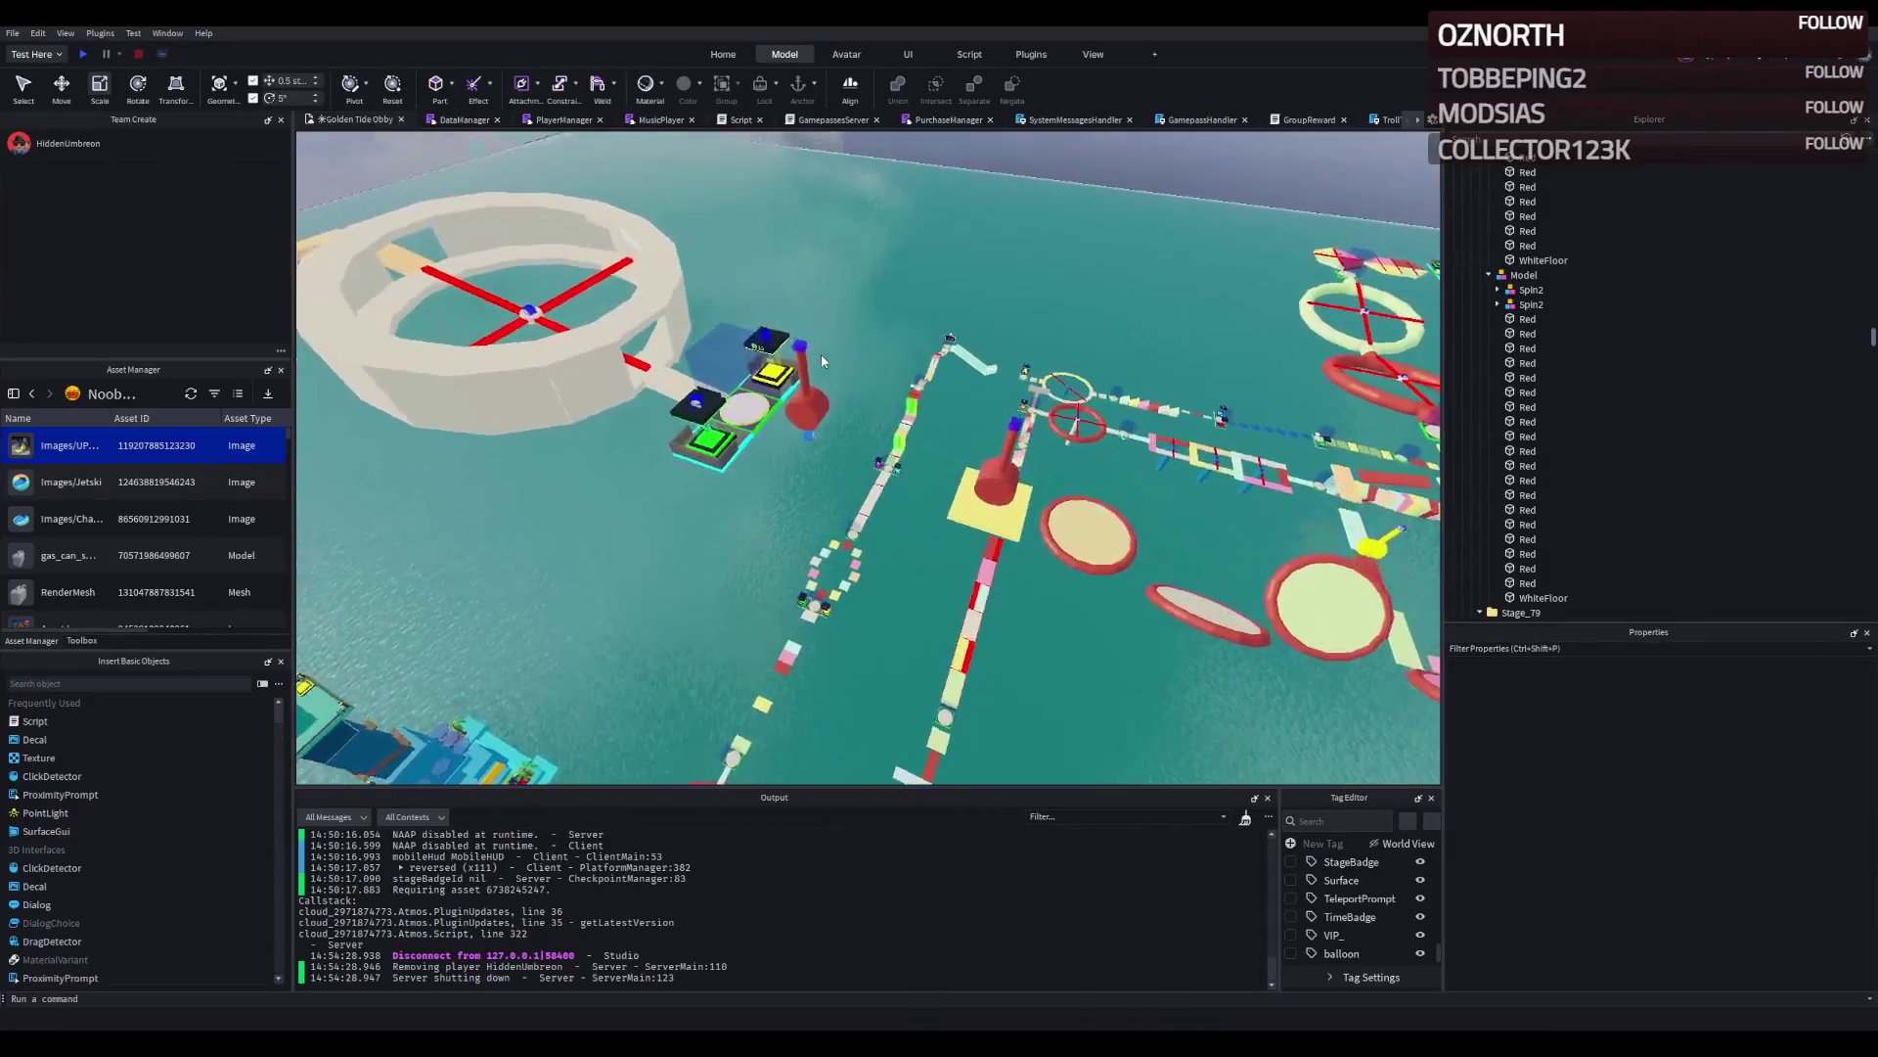
key("w")
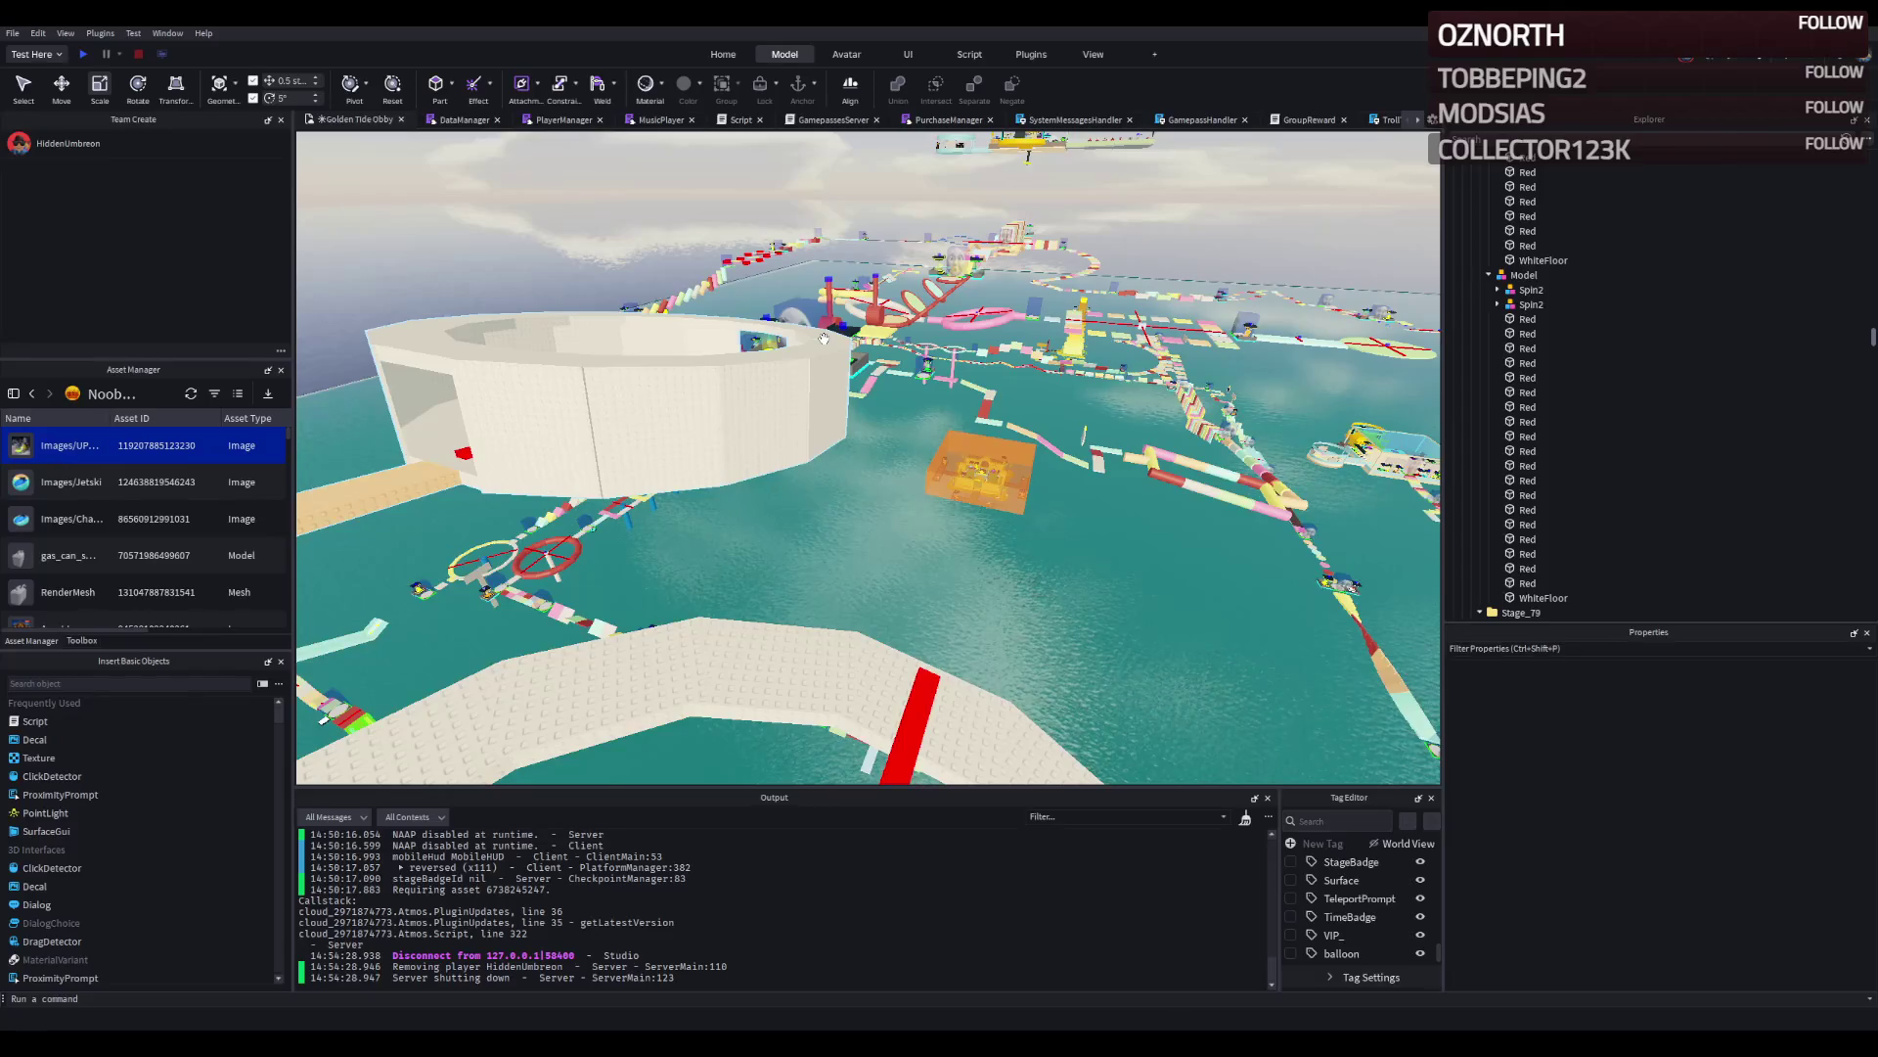
scroll("up", 3)
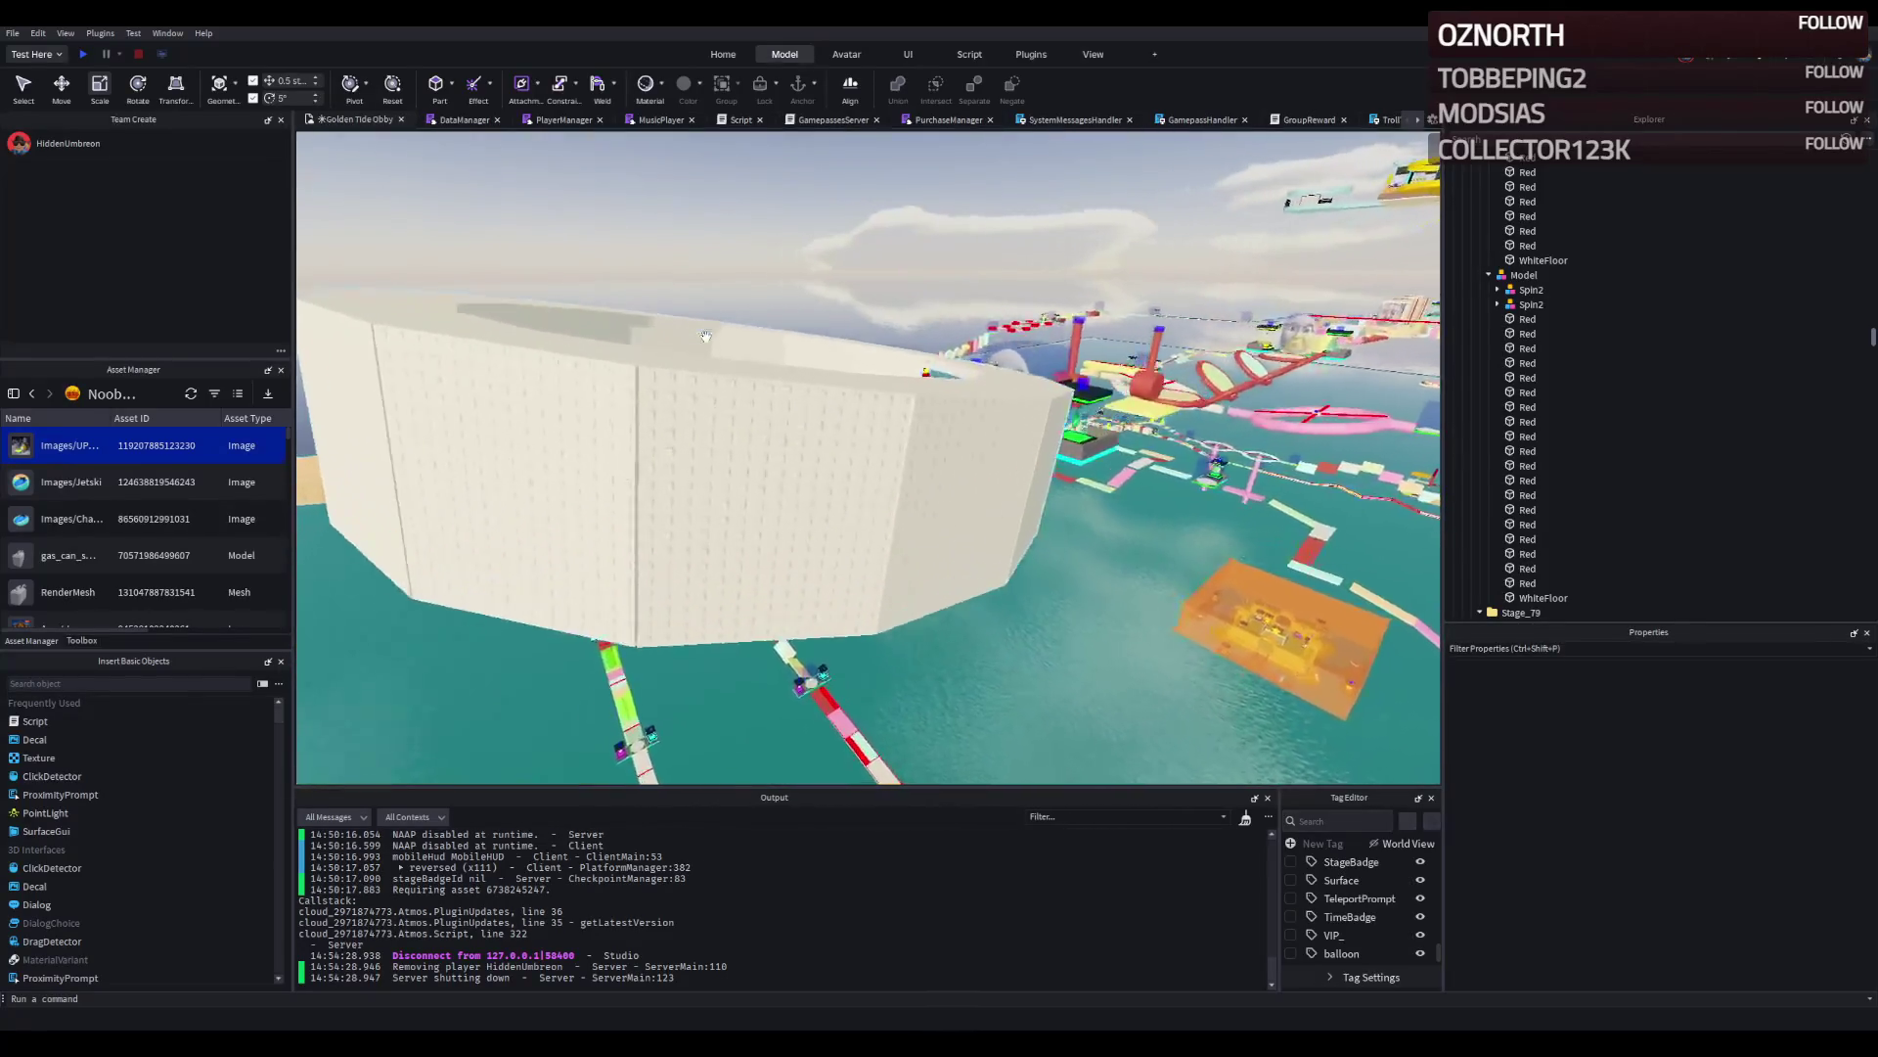
scroll("up", 3)
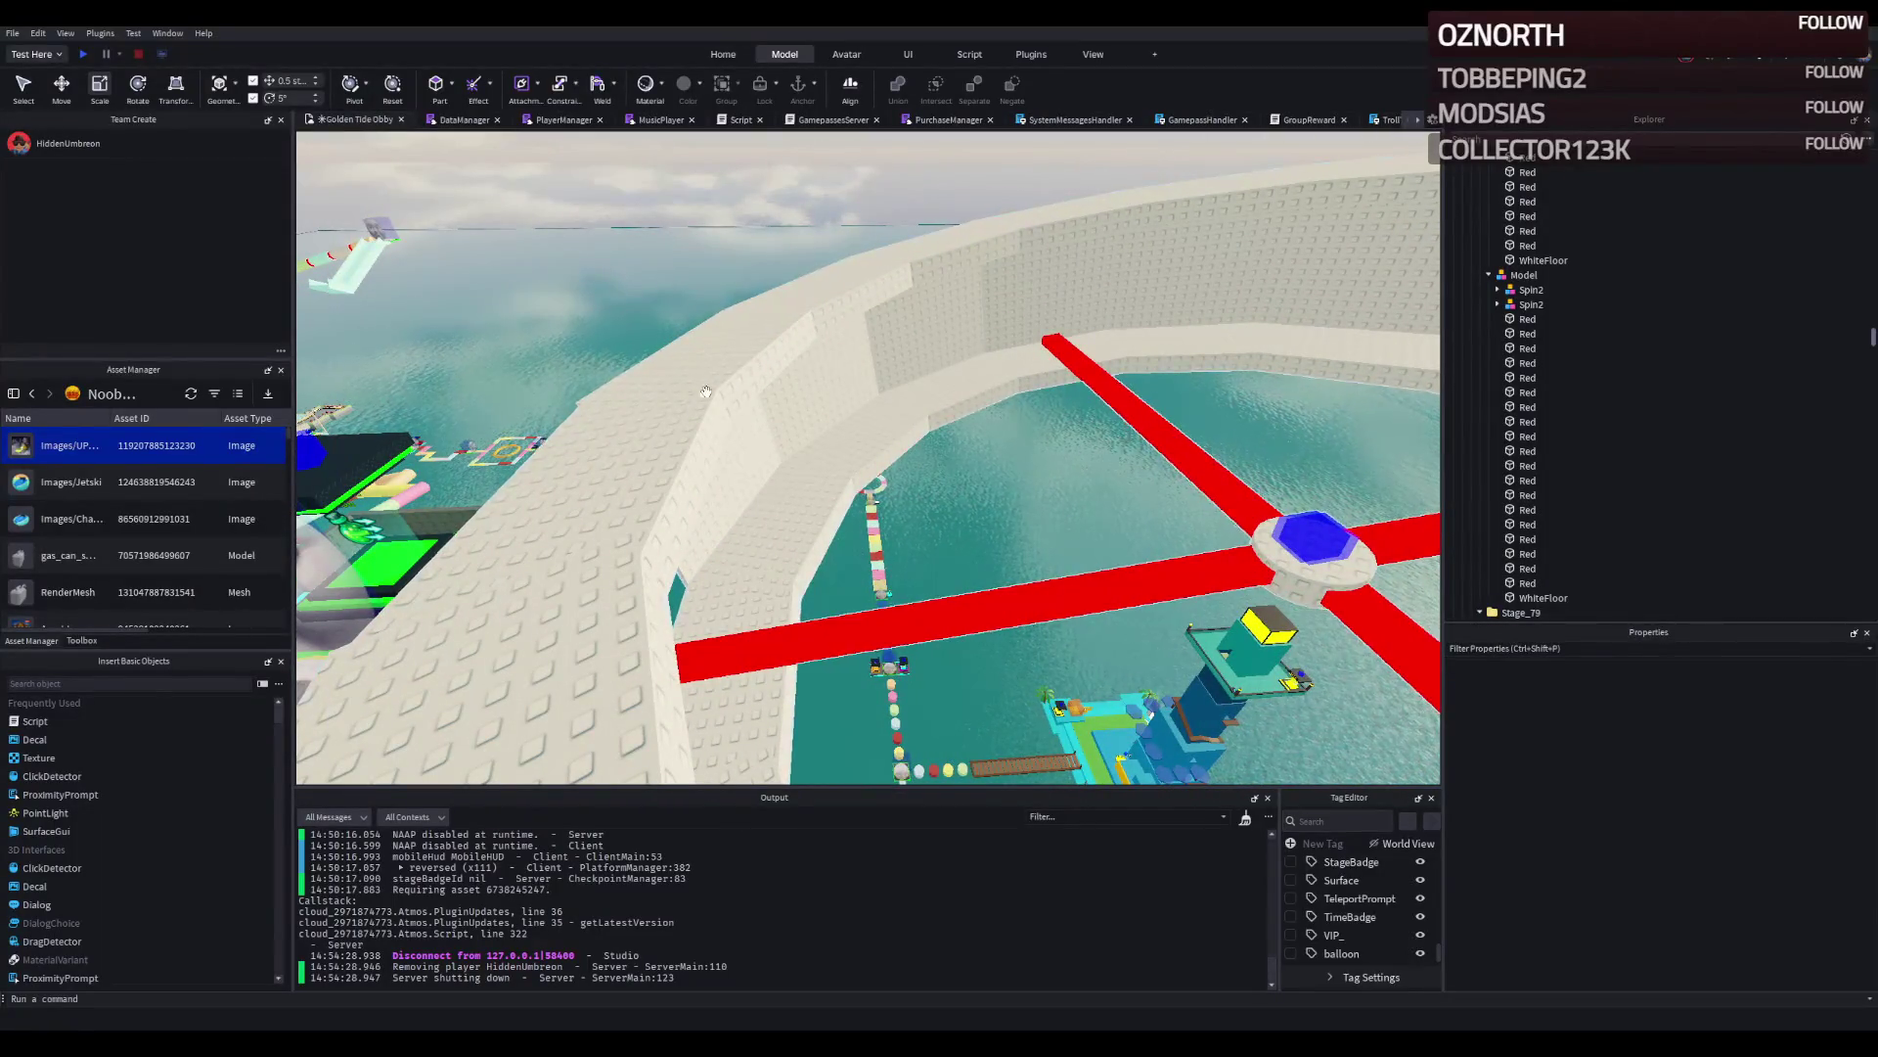
scroll("down", 3)
scroll("down", 3)
scroll("up", 3)
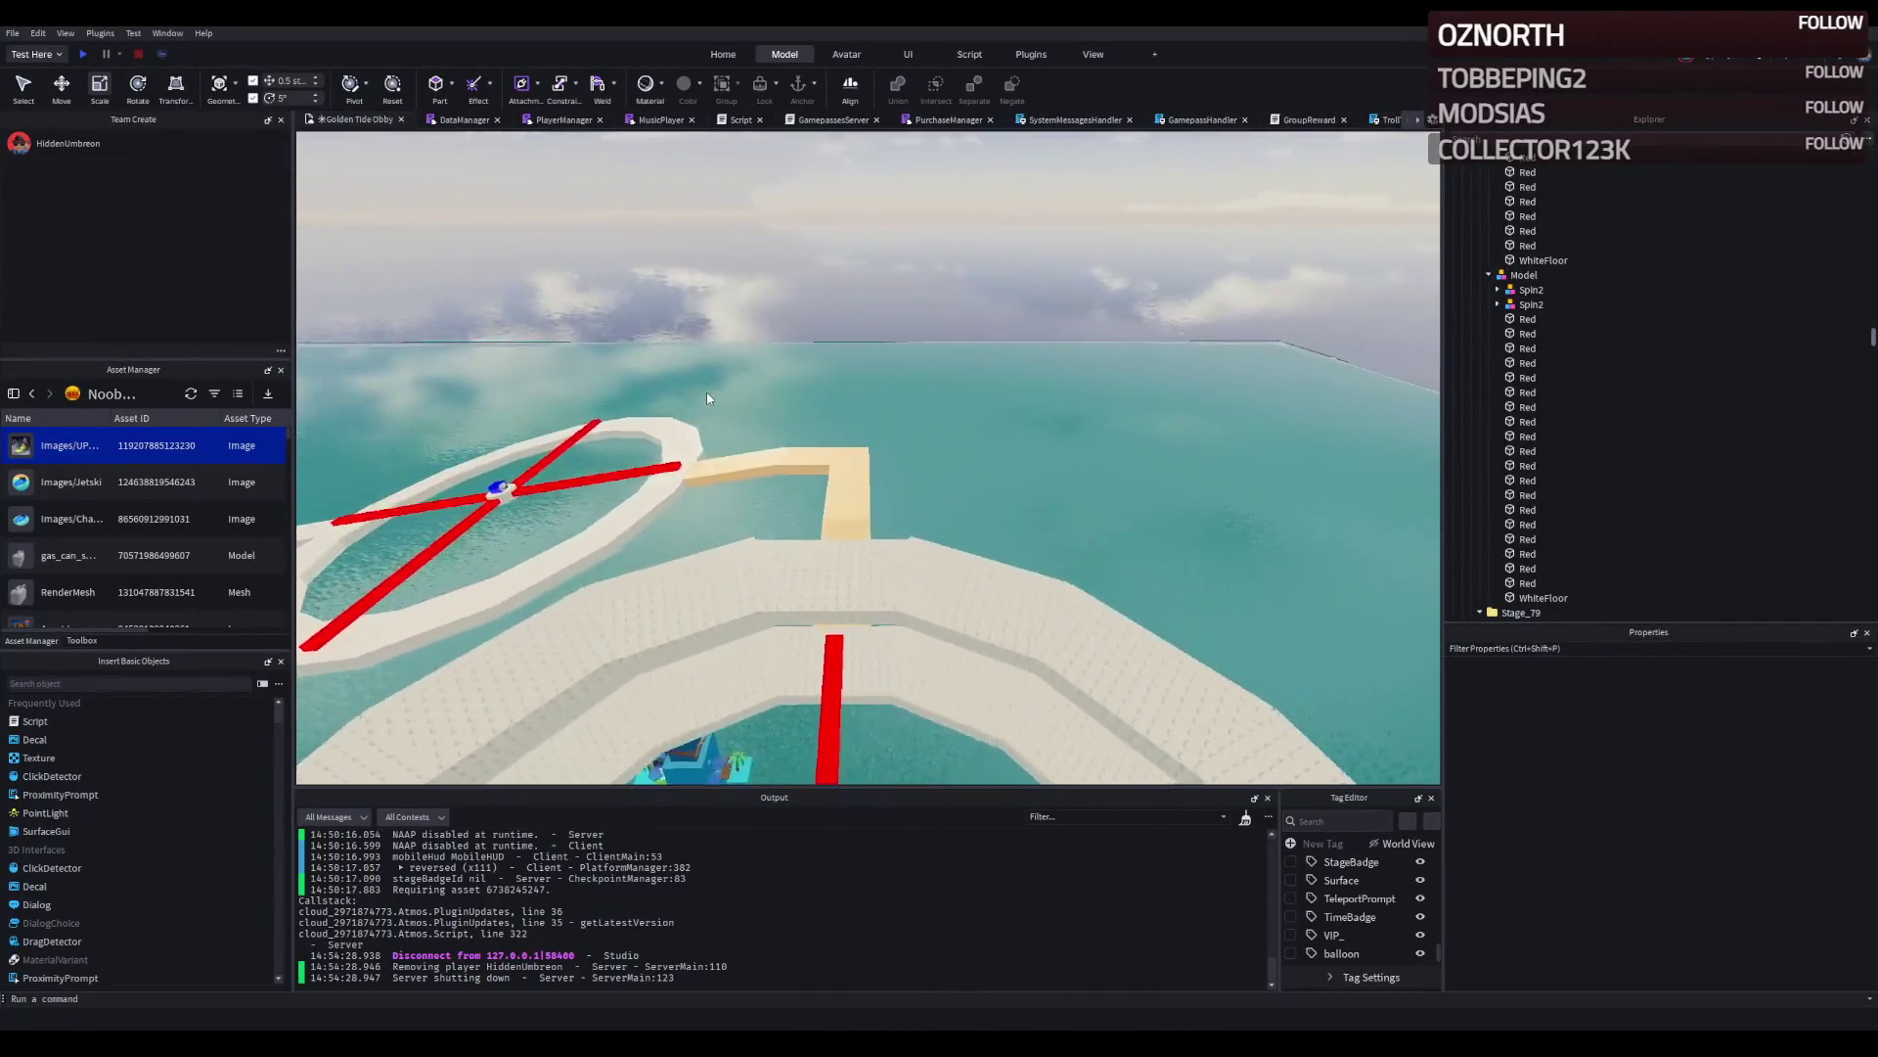
scroll("up", 3)
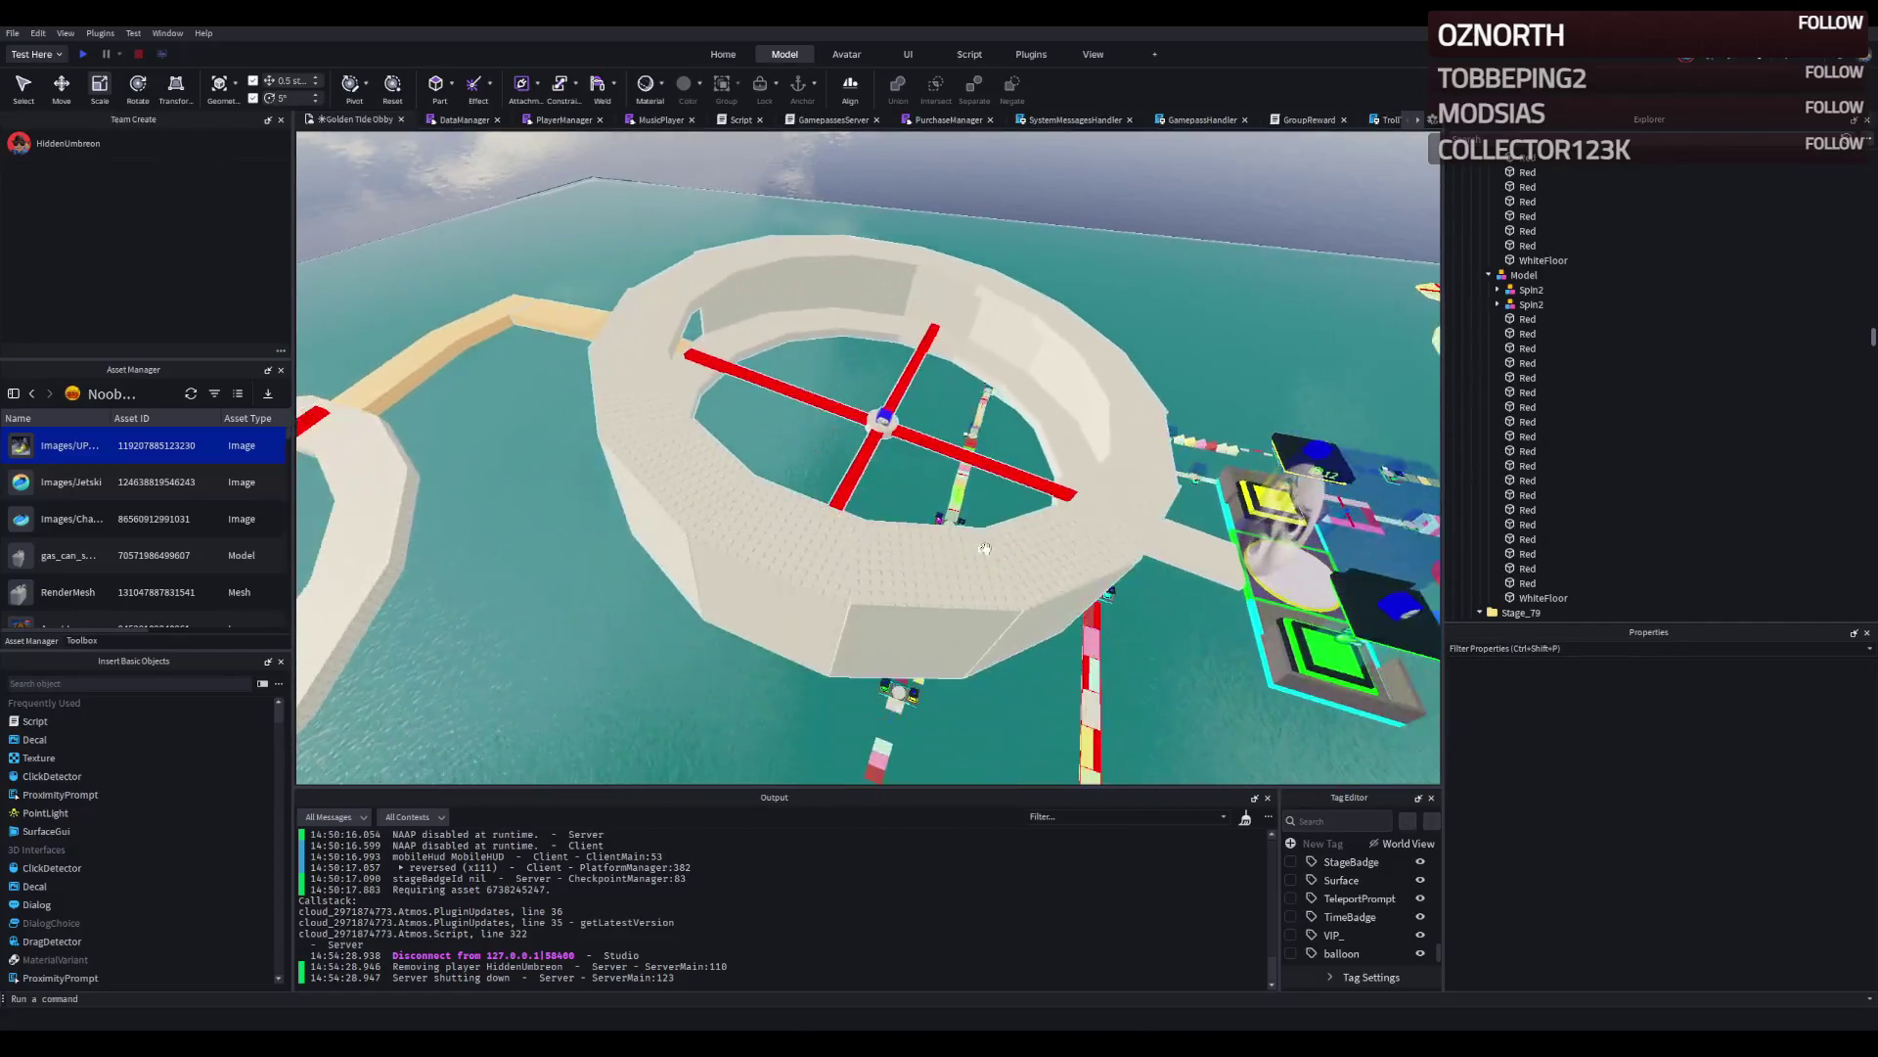
Select the red-cross ring model and focus the camera on it over the water.
left_click(989, 531)
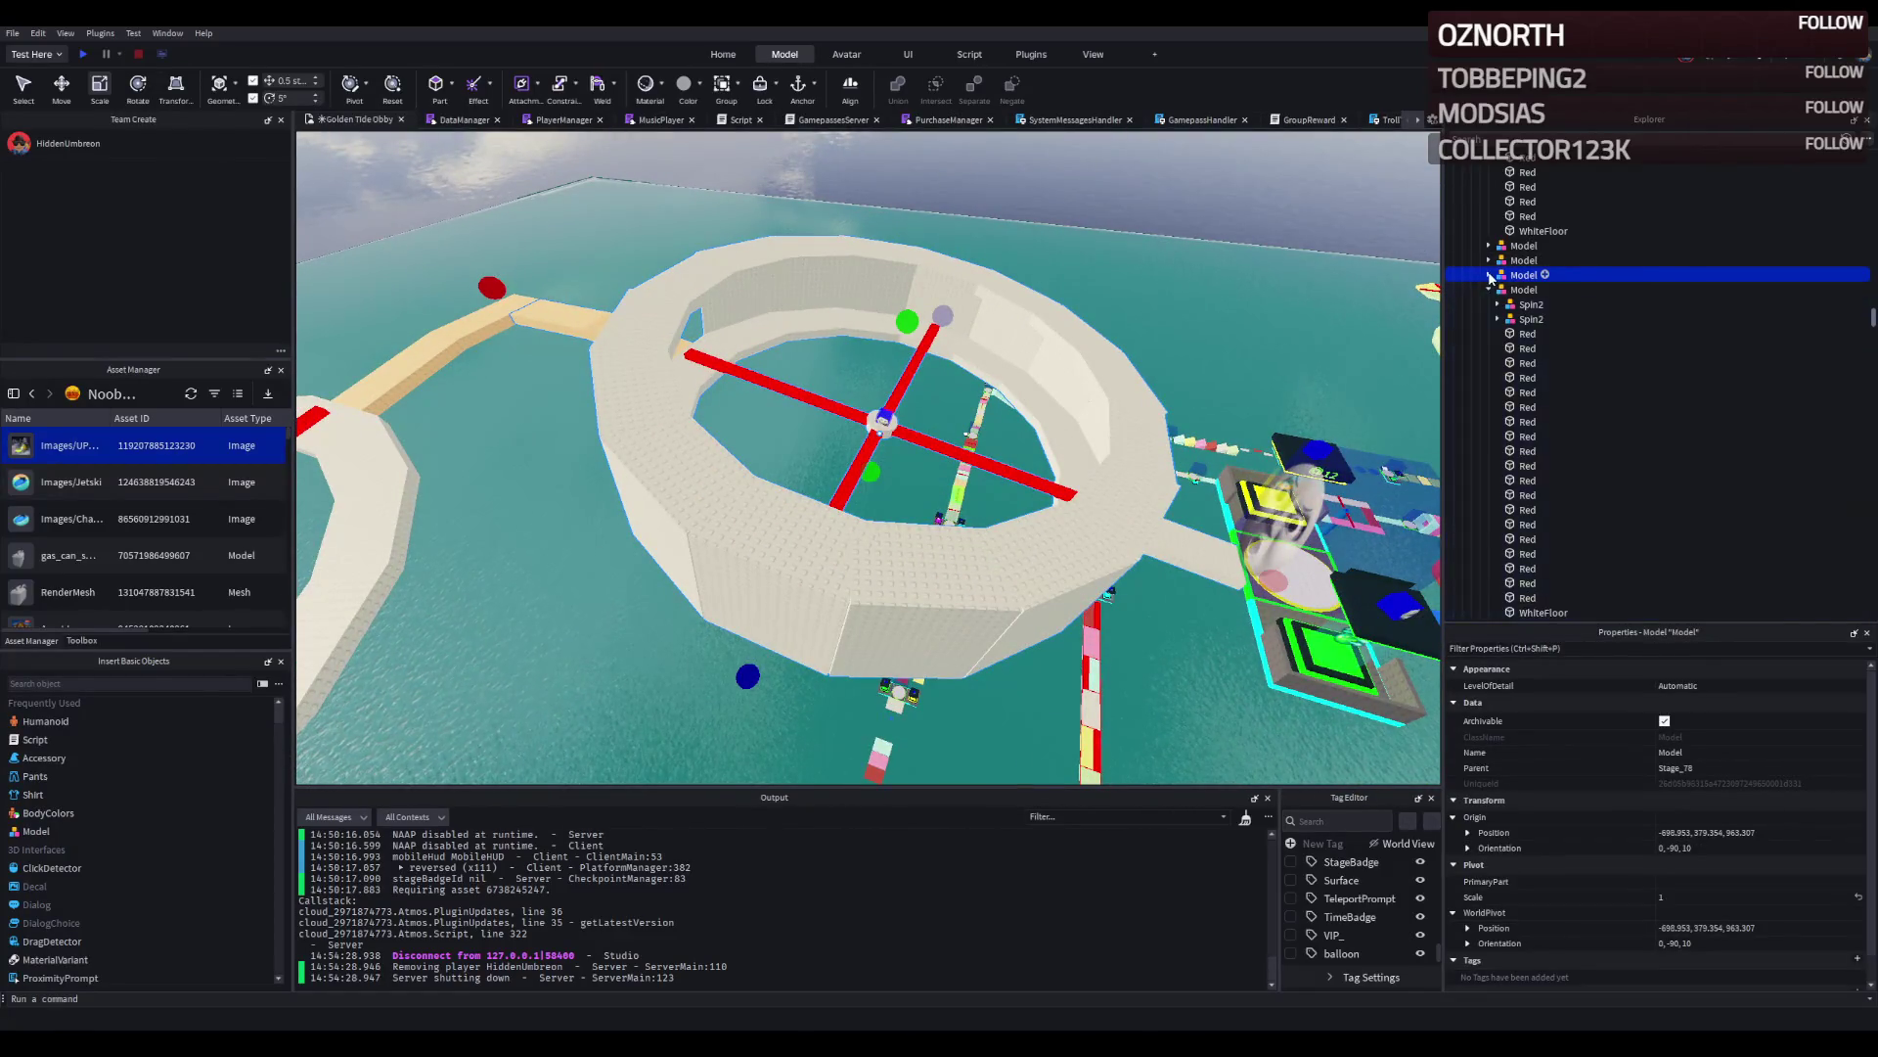
key("f")
key("a")
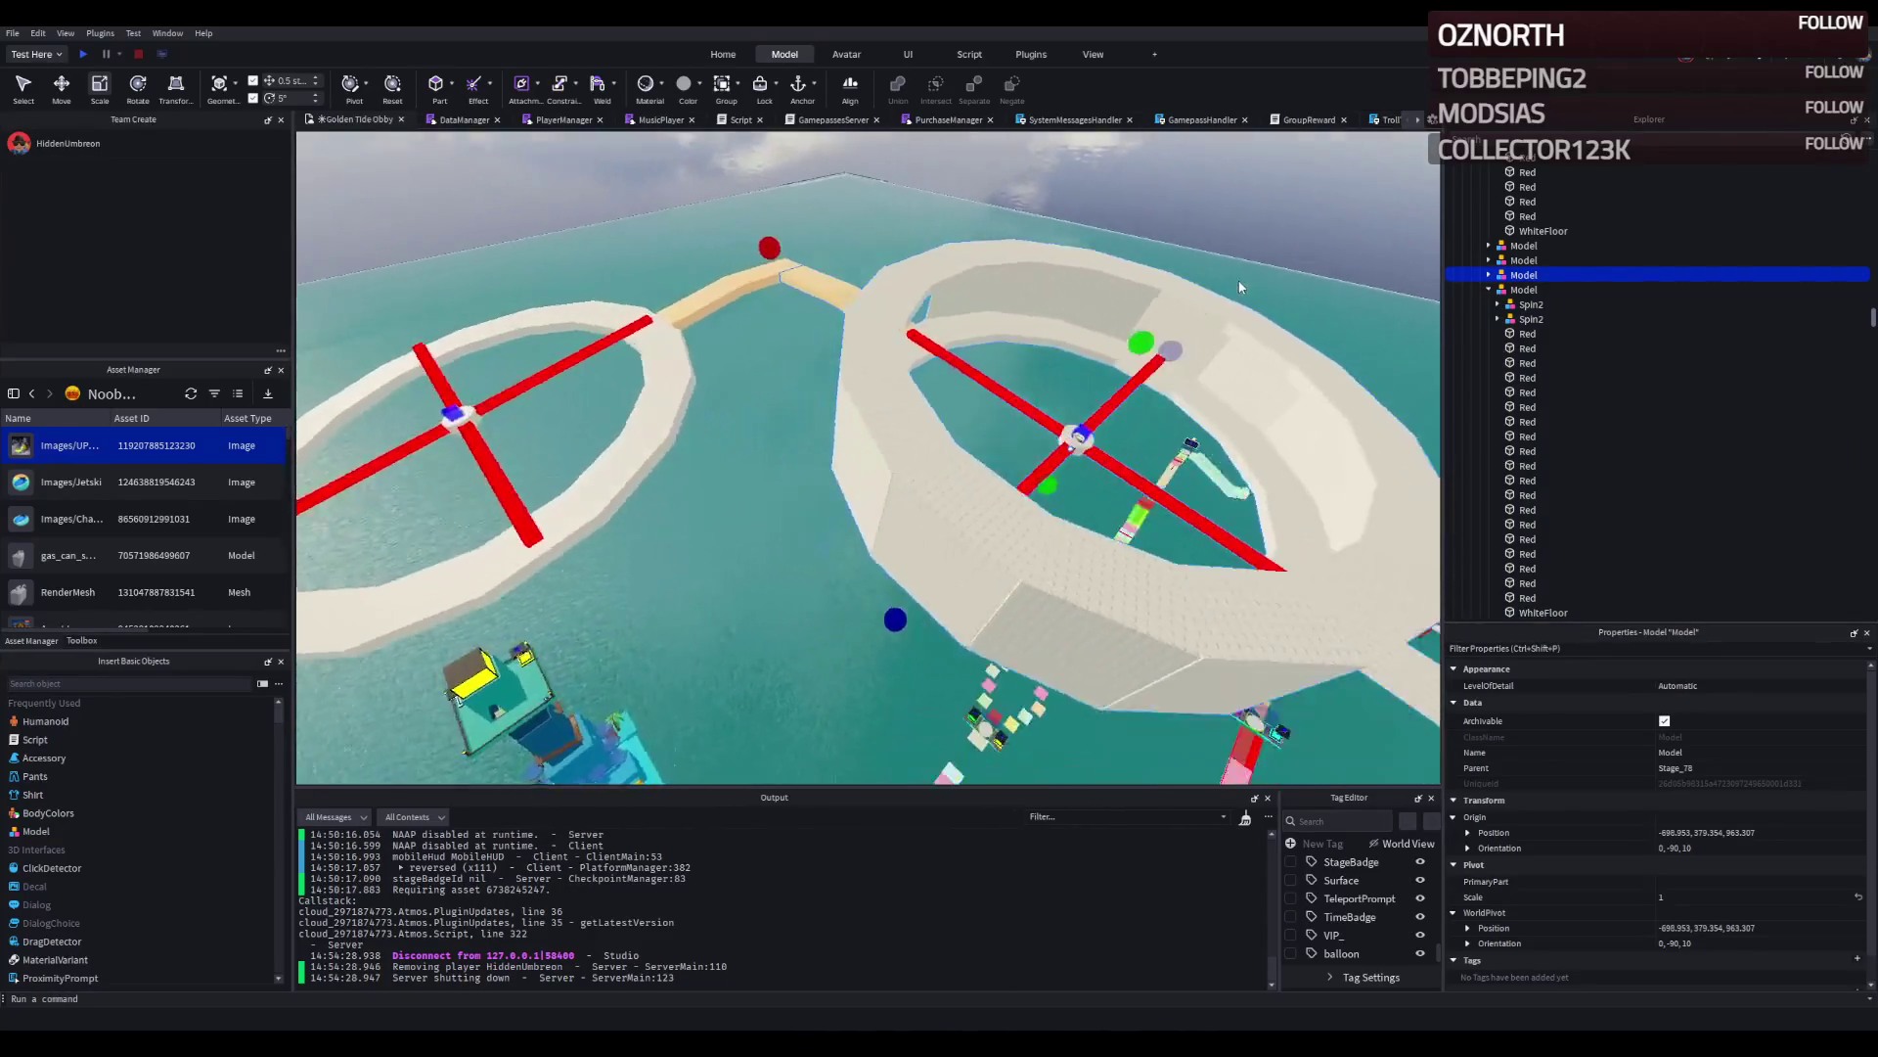
key("d")
left_click(1240, 298)
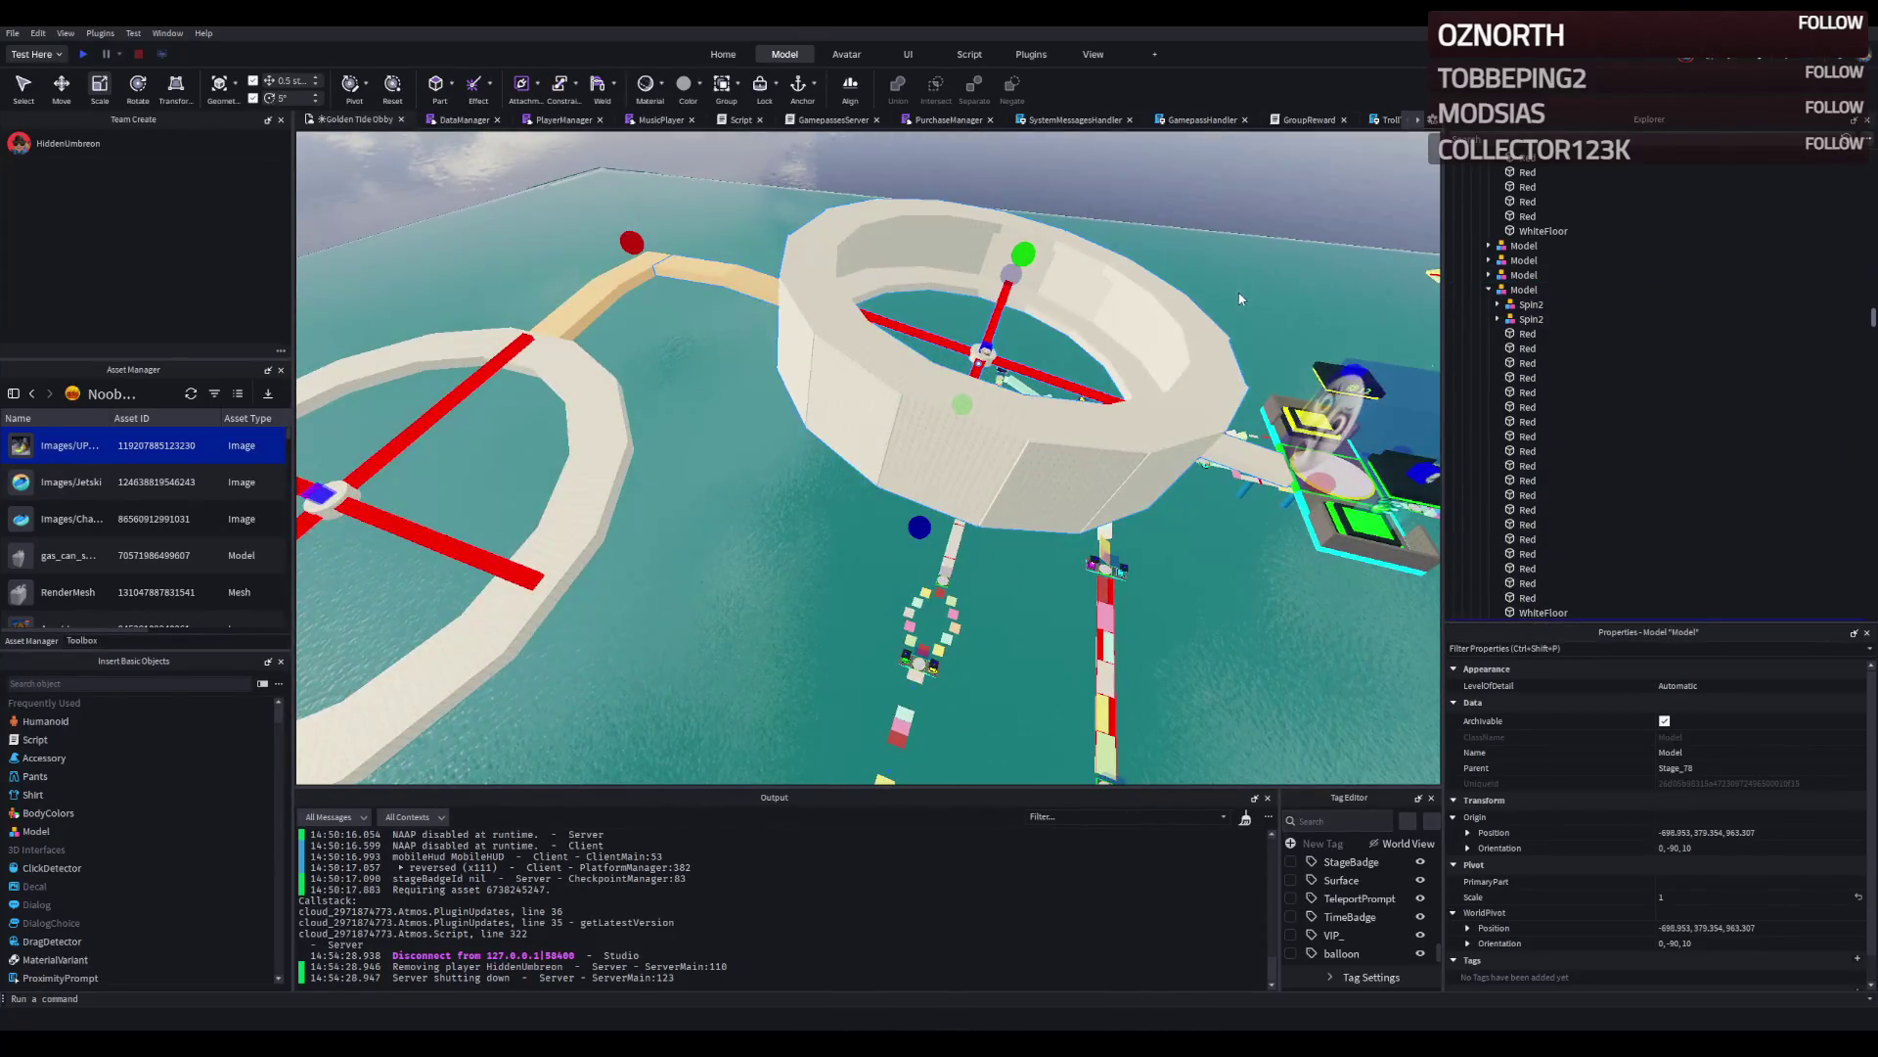
key("w")
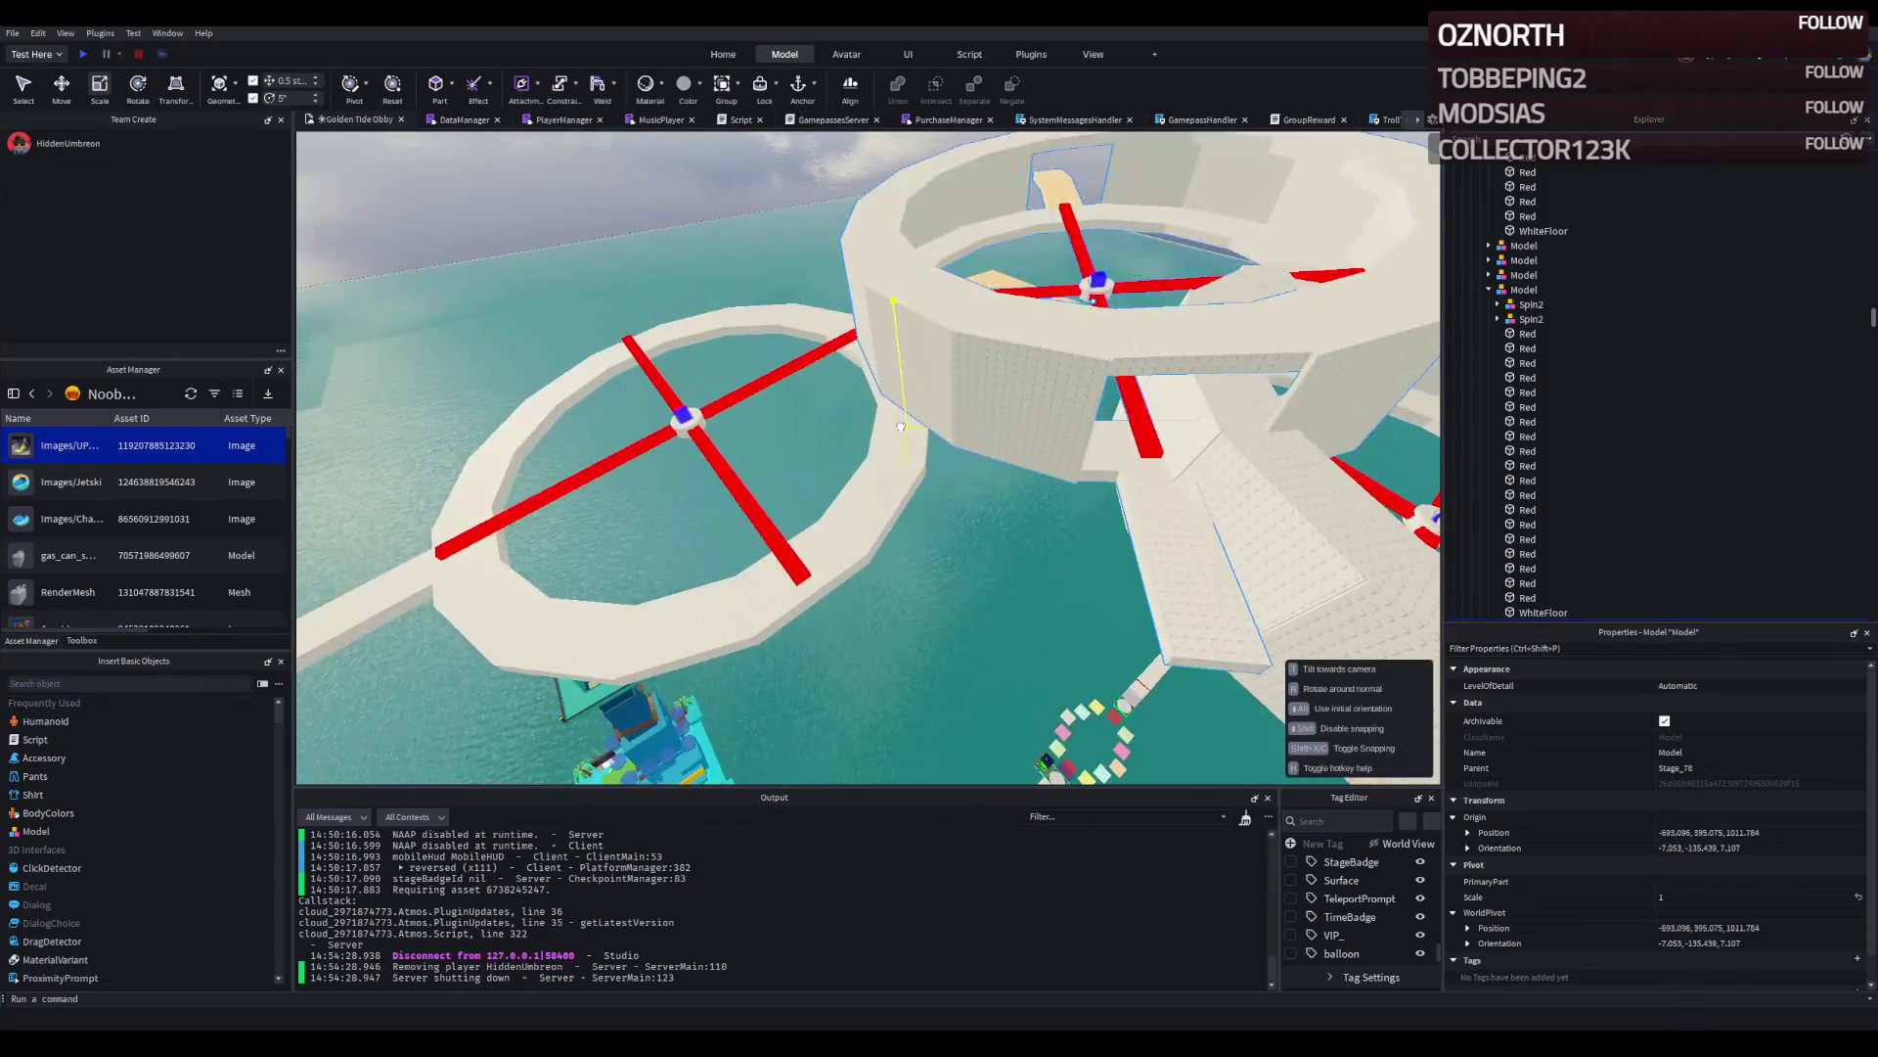
key("w")
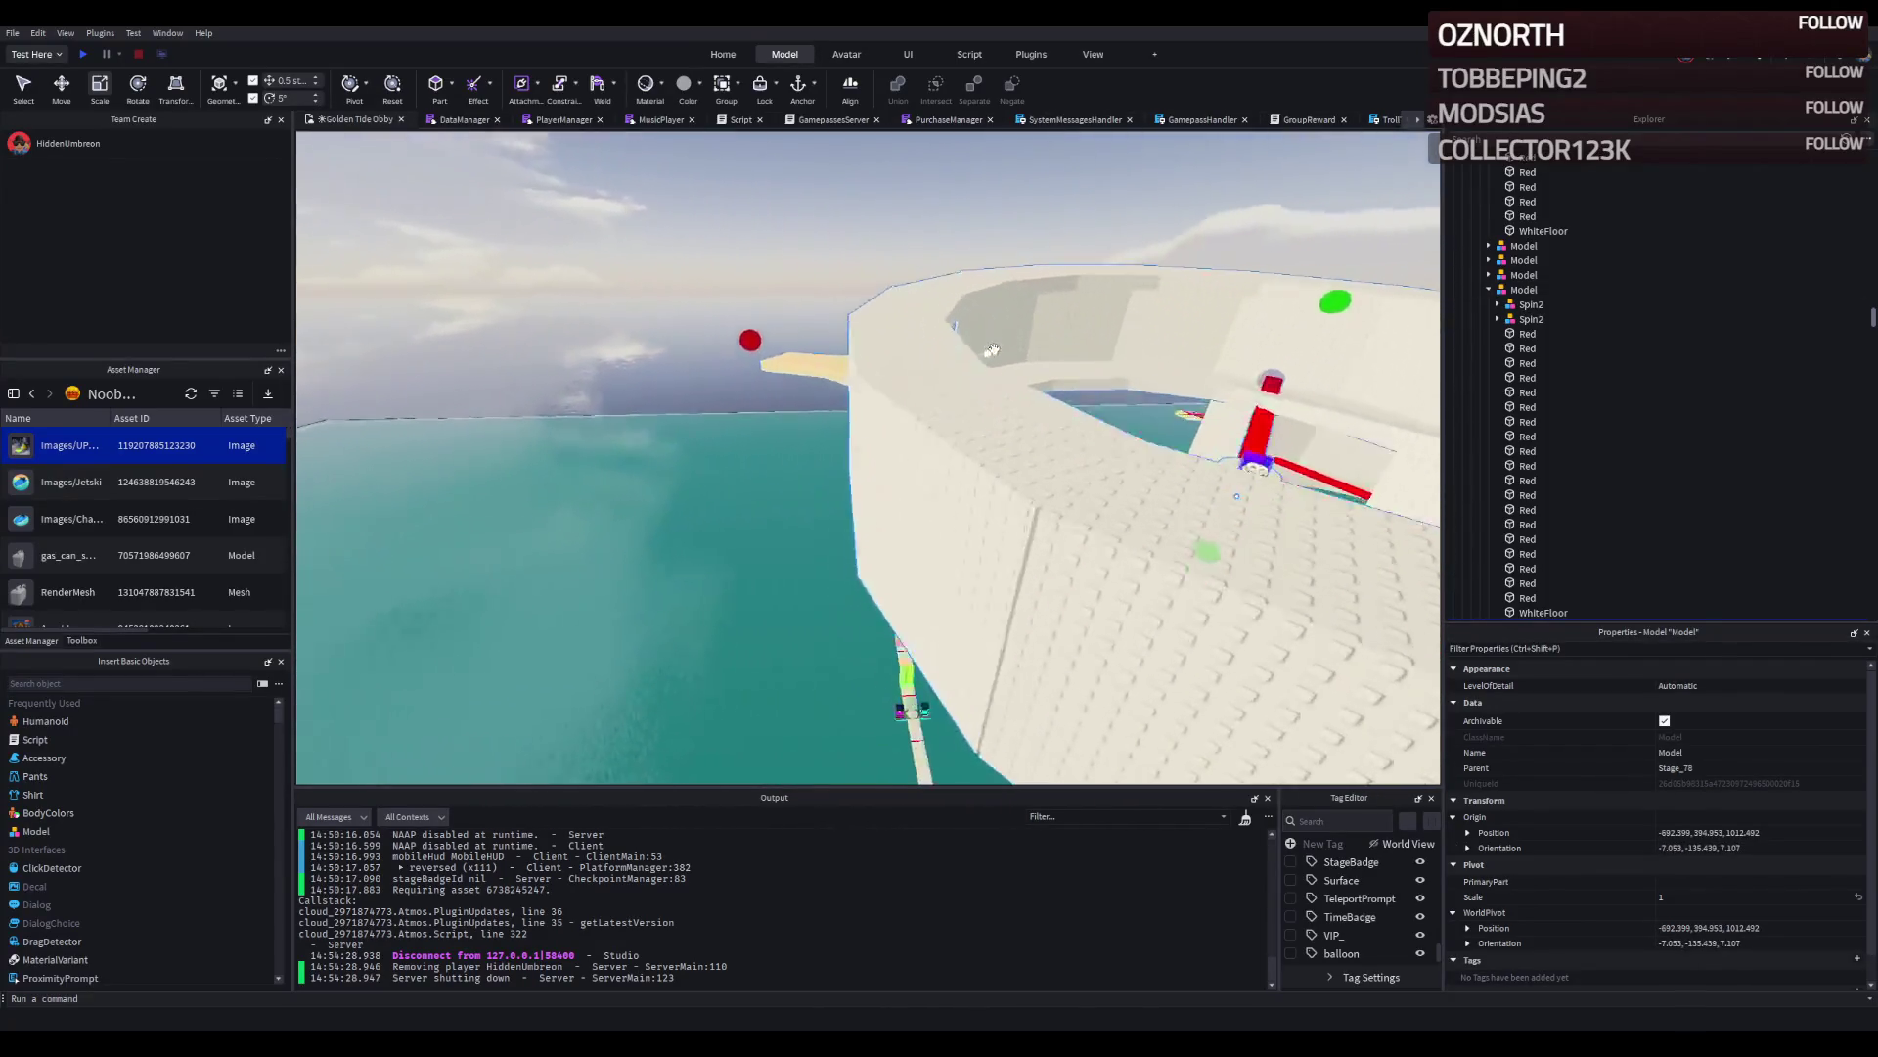
key("s")
Drag the ring model to a new spot, moving it 41 studs along its axis.
left_click_drag(993, 349, 646, 696)
scroll("down", 3)
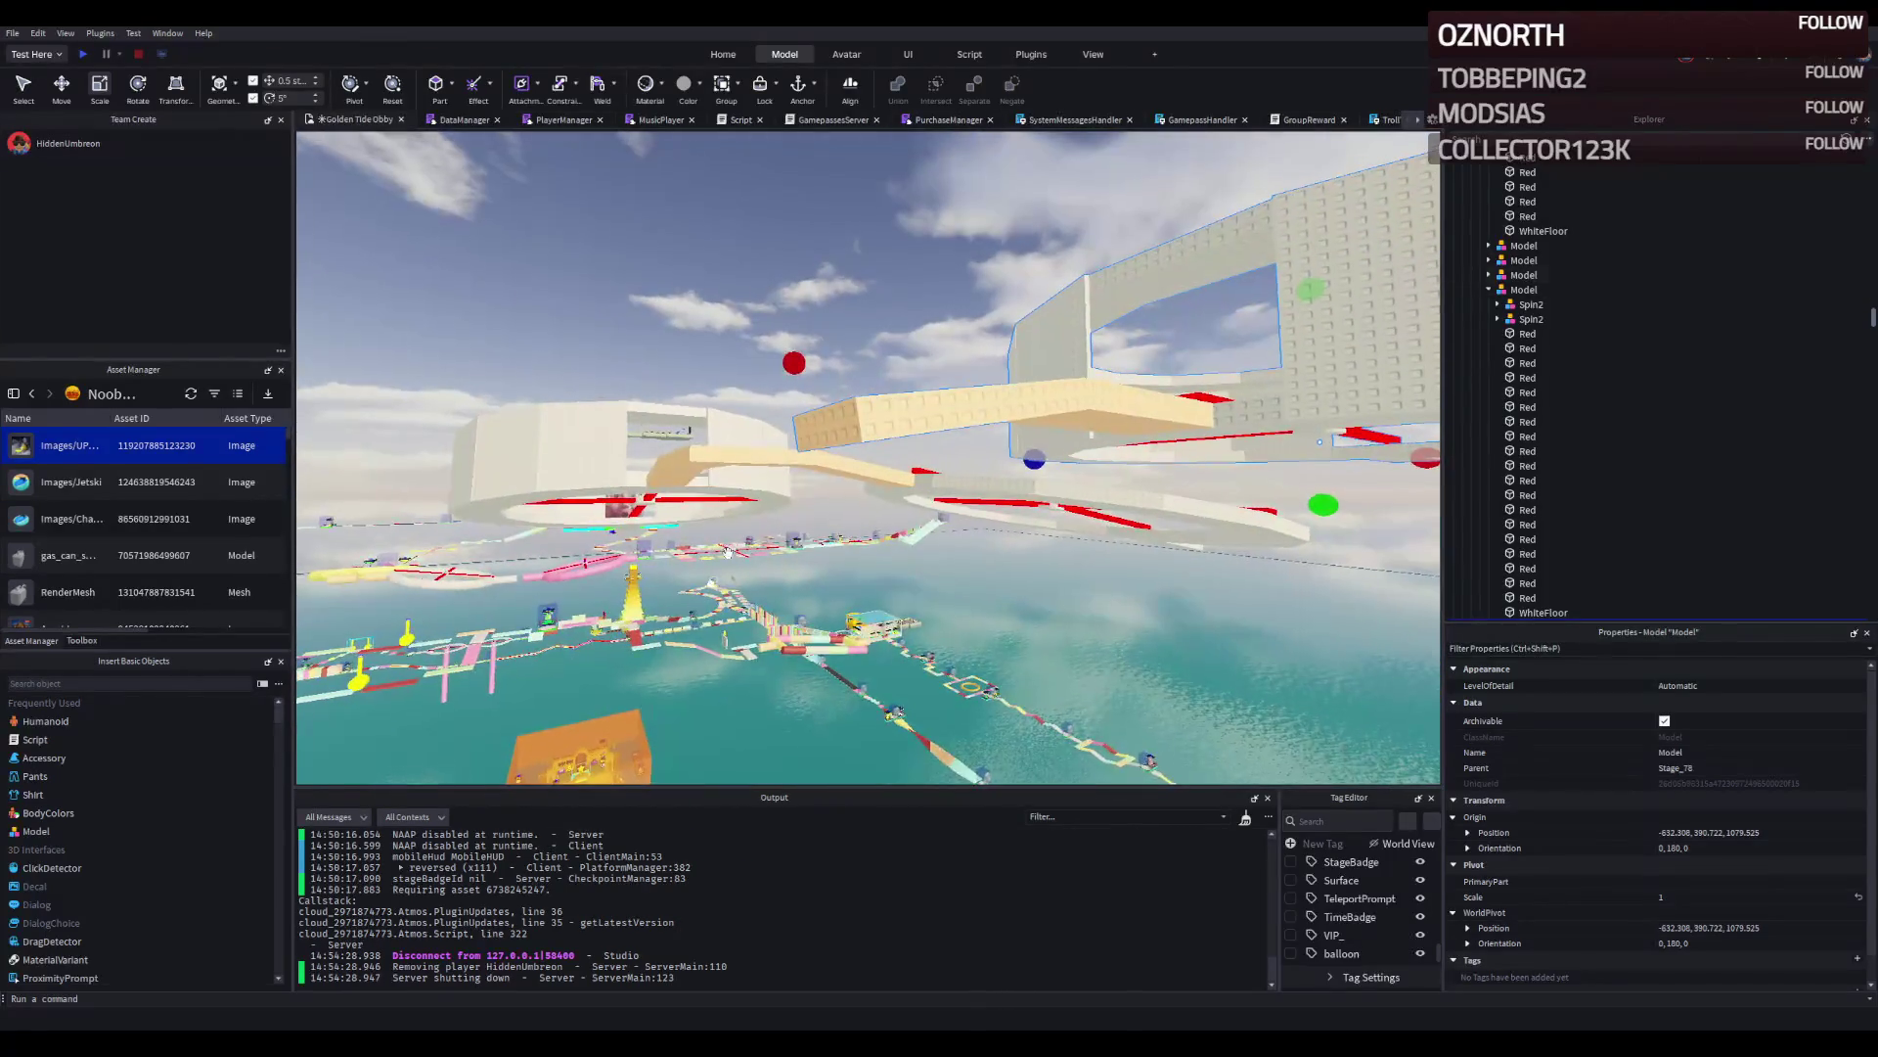
left_click_drag(850, 431, 703, 388)
key("f")
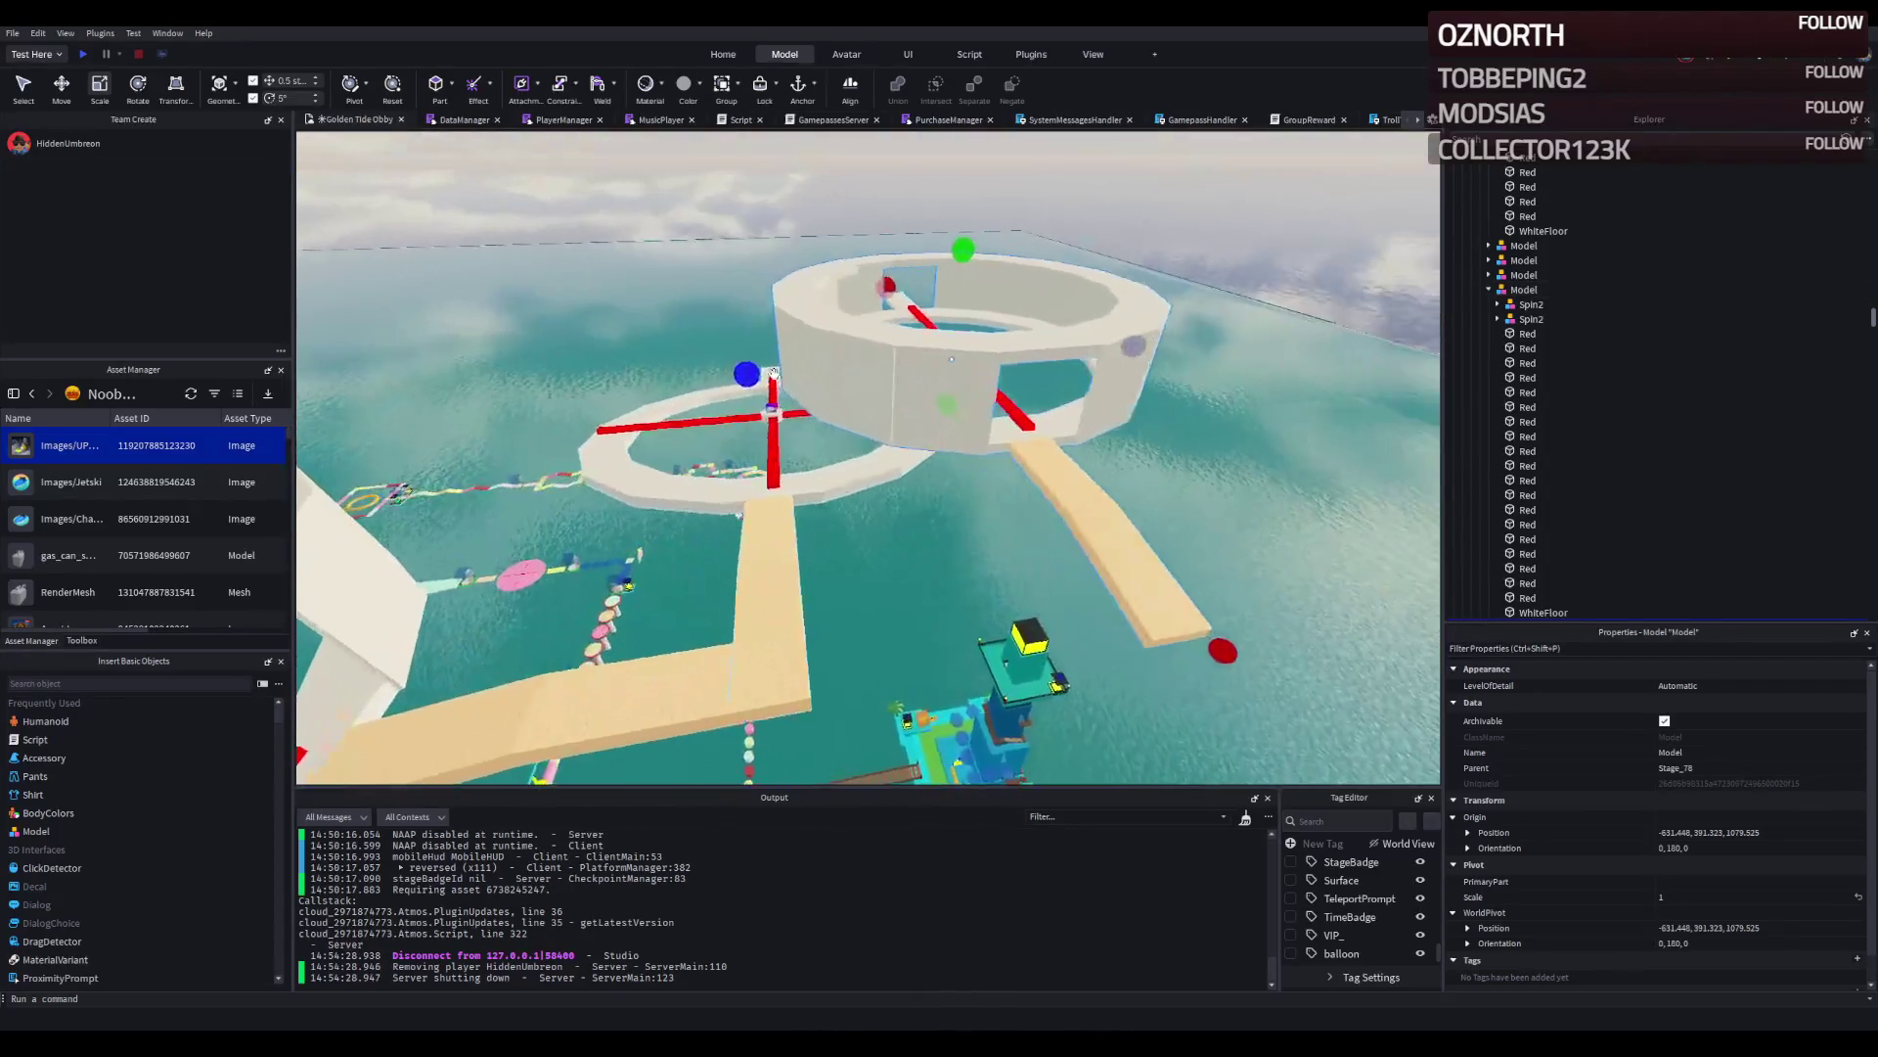
left_click_drag(1013, 349, 739, 372)
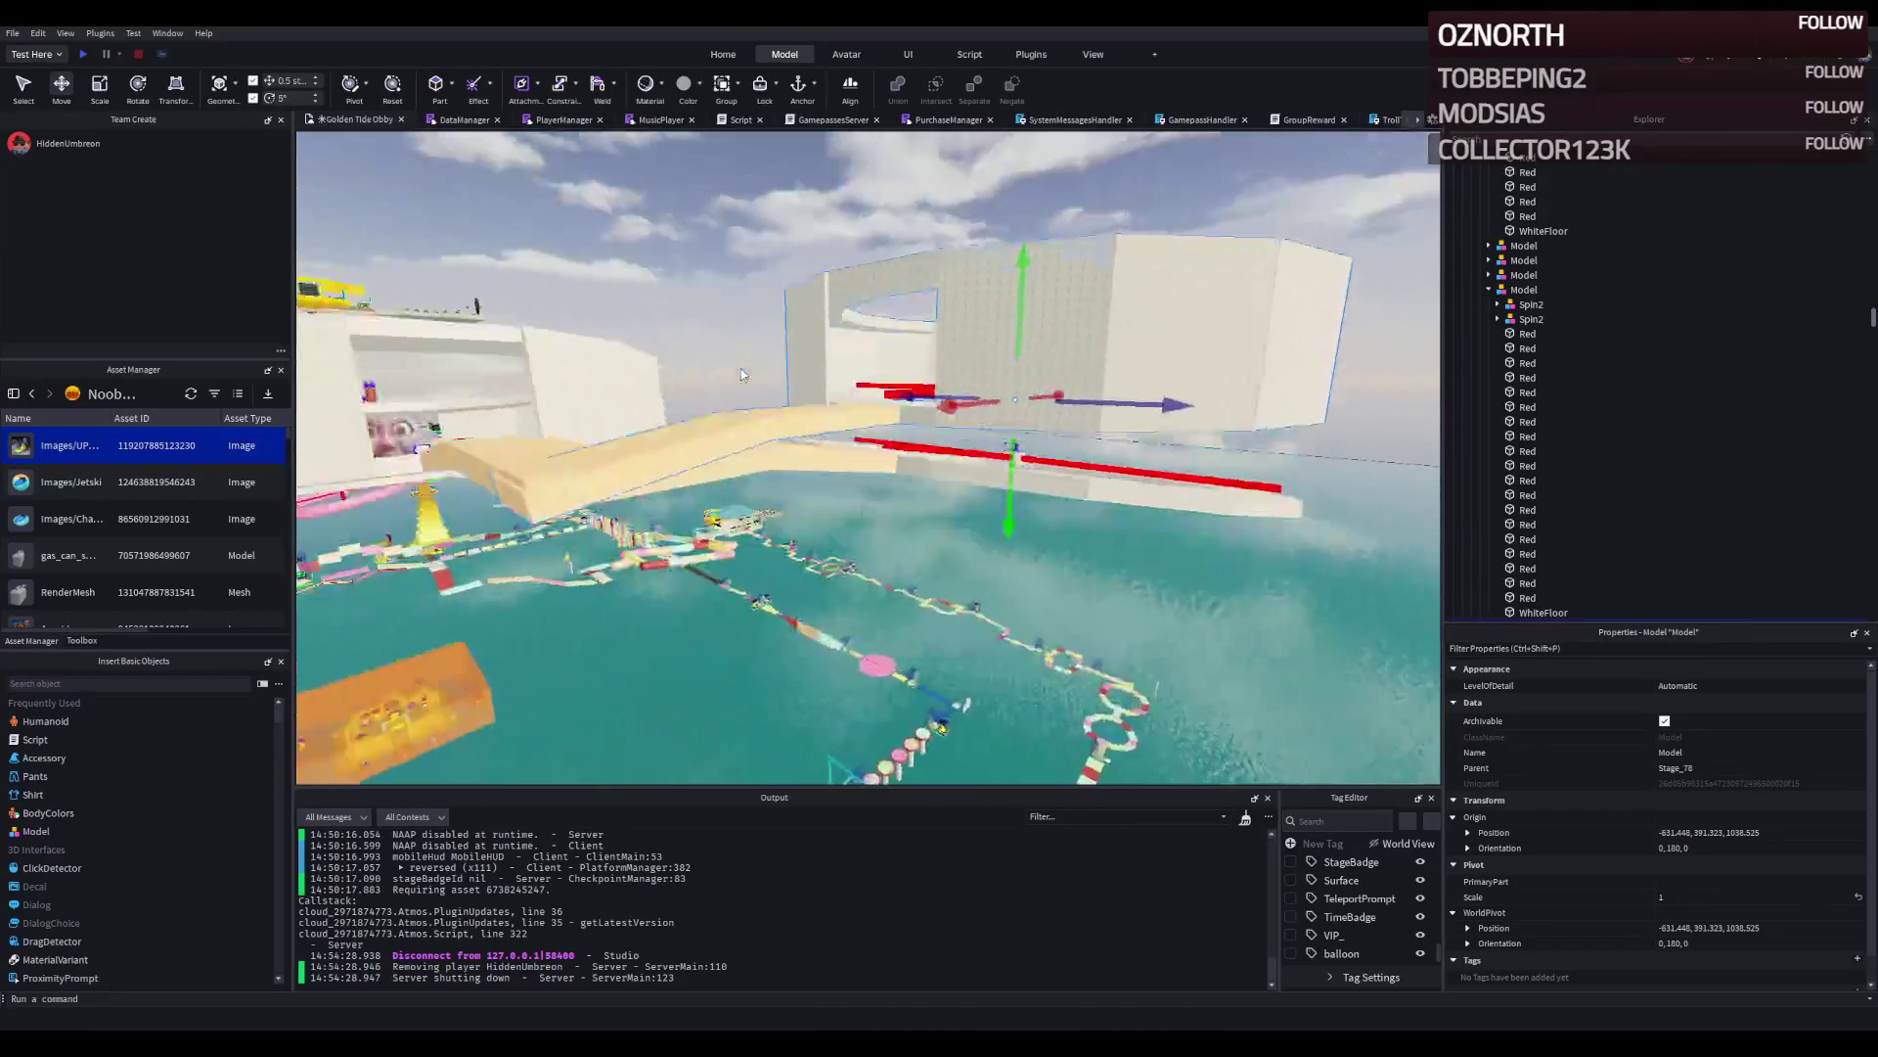
scroll("up", 3)
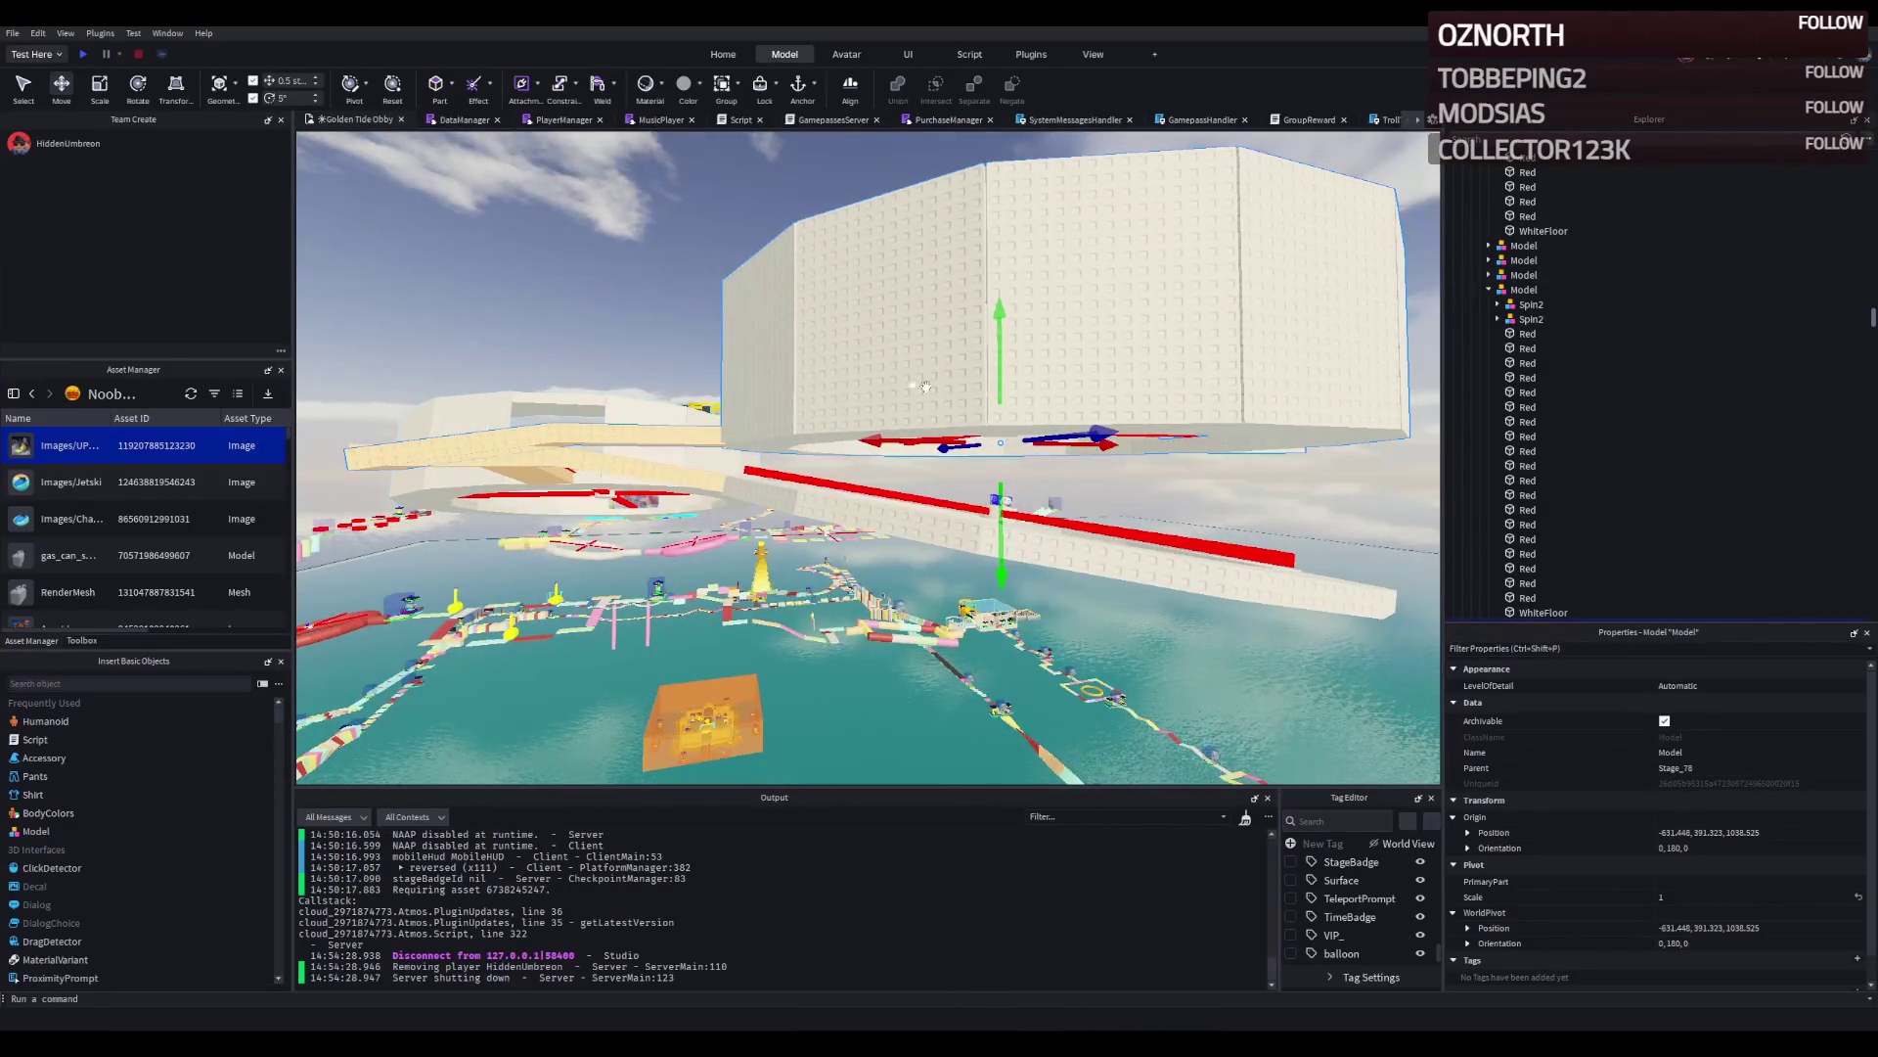
Tilt the ring model 10 degrees, nudge it 1.5 studs sideways, then deselect it.
key("ctrl+4")
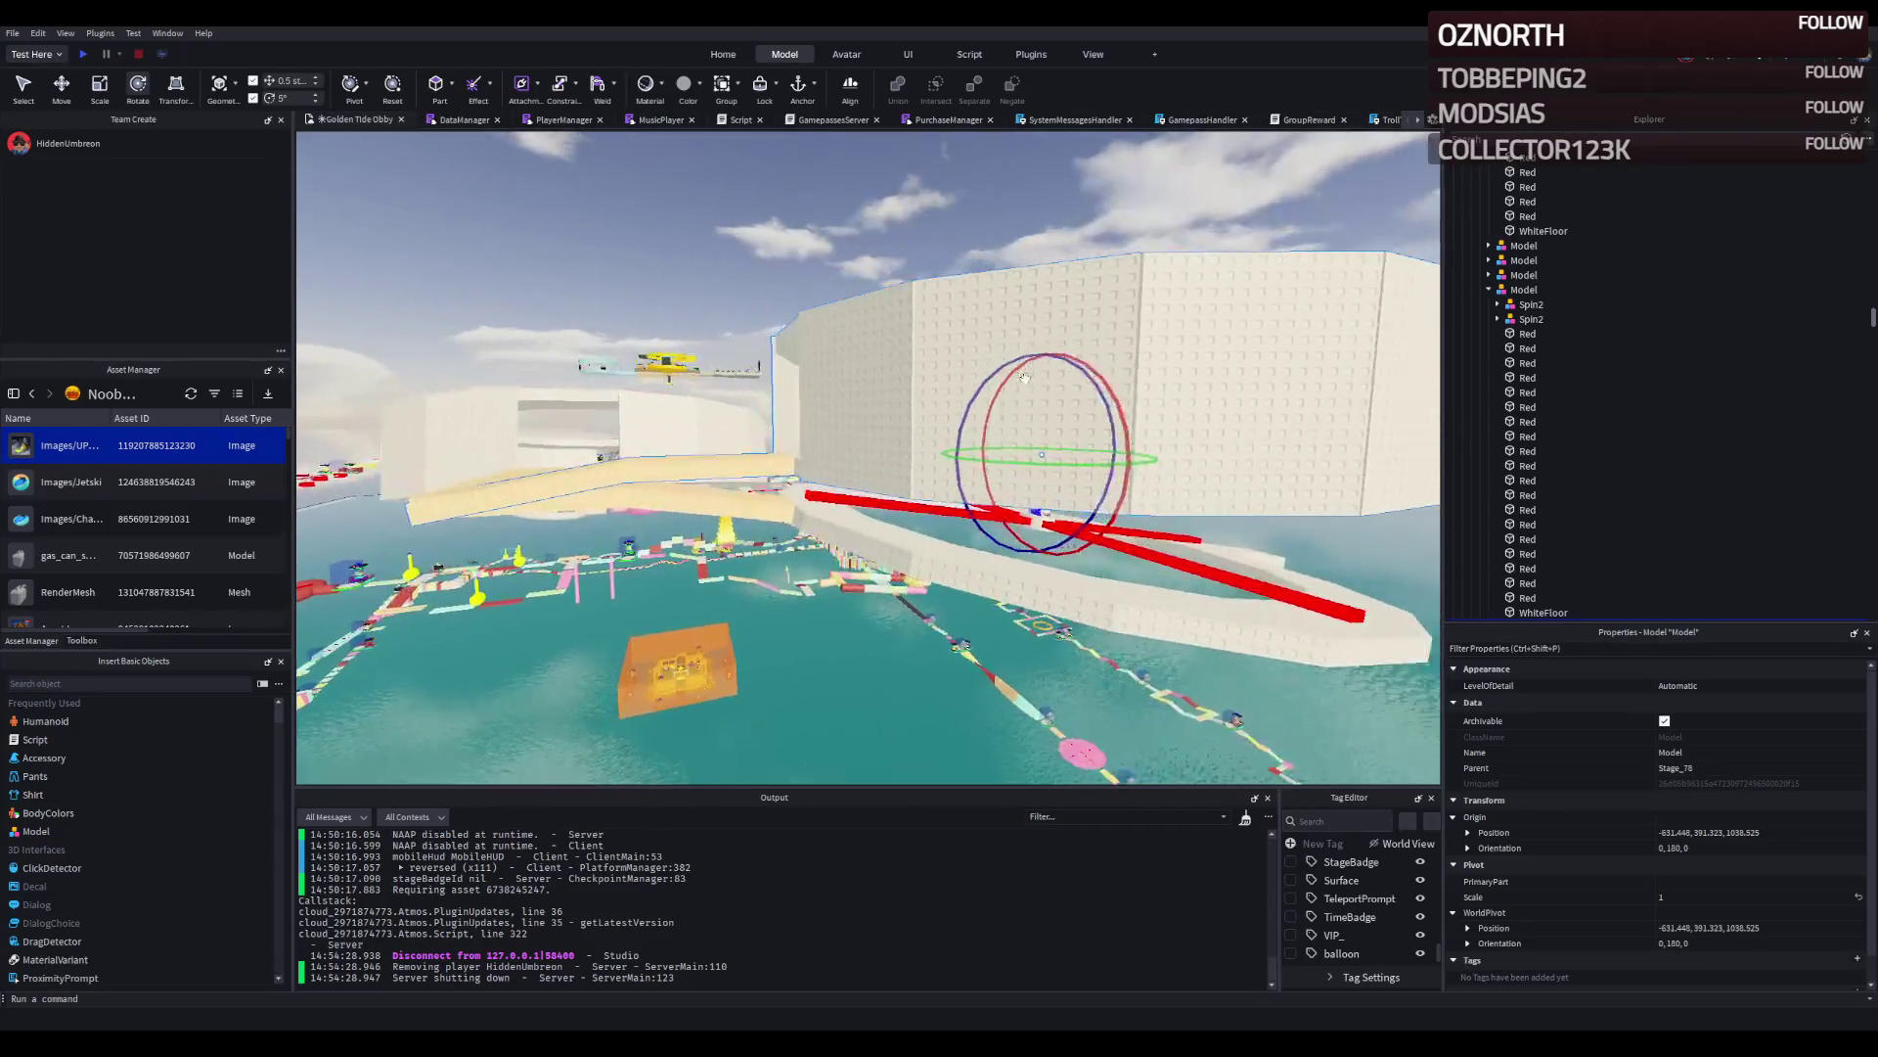
left_click_drag(979, 346, 1047, 393)
key("ctrl+2")
key("w")
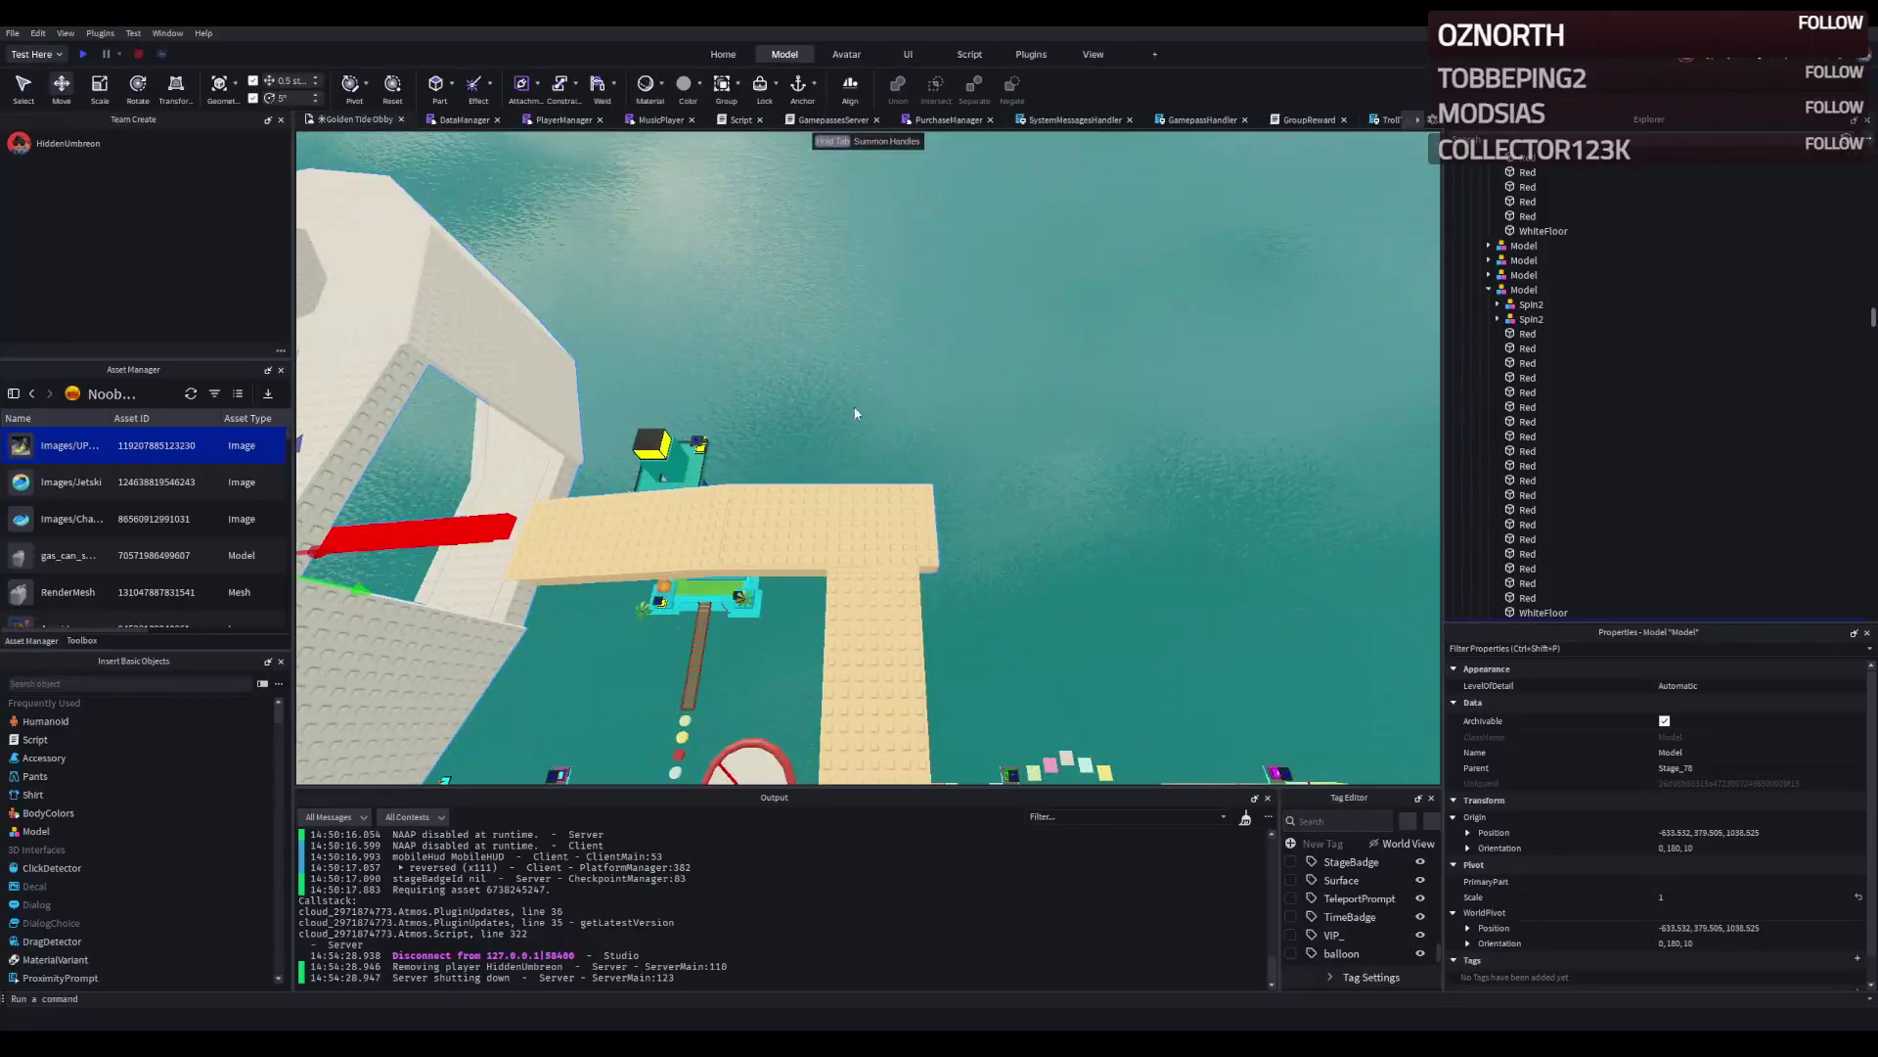
left_click_drag(513, 533, 495, 533)
scroll("down", 3)
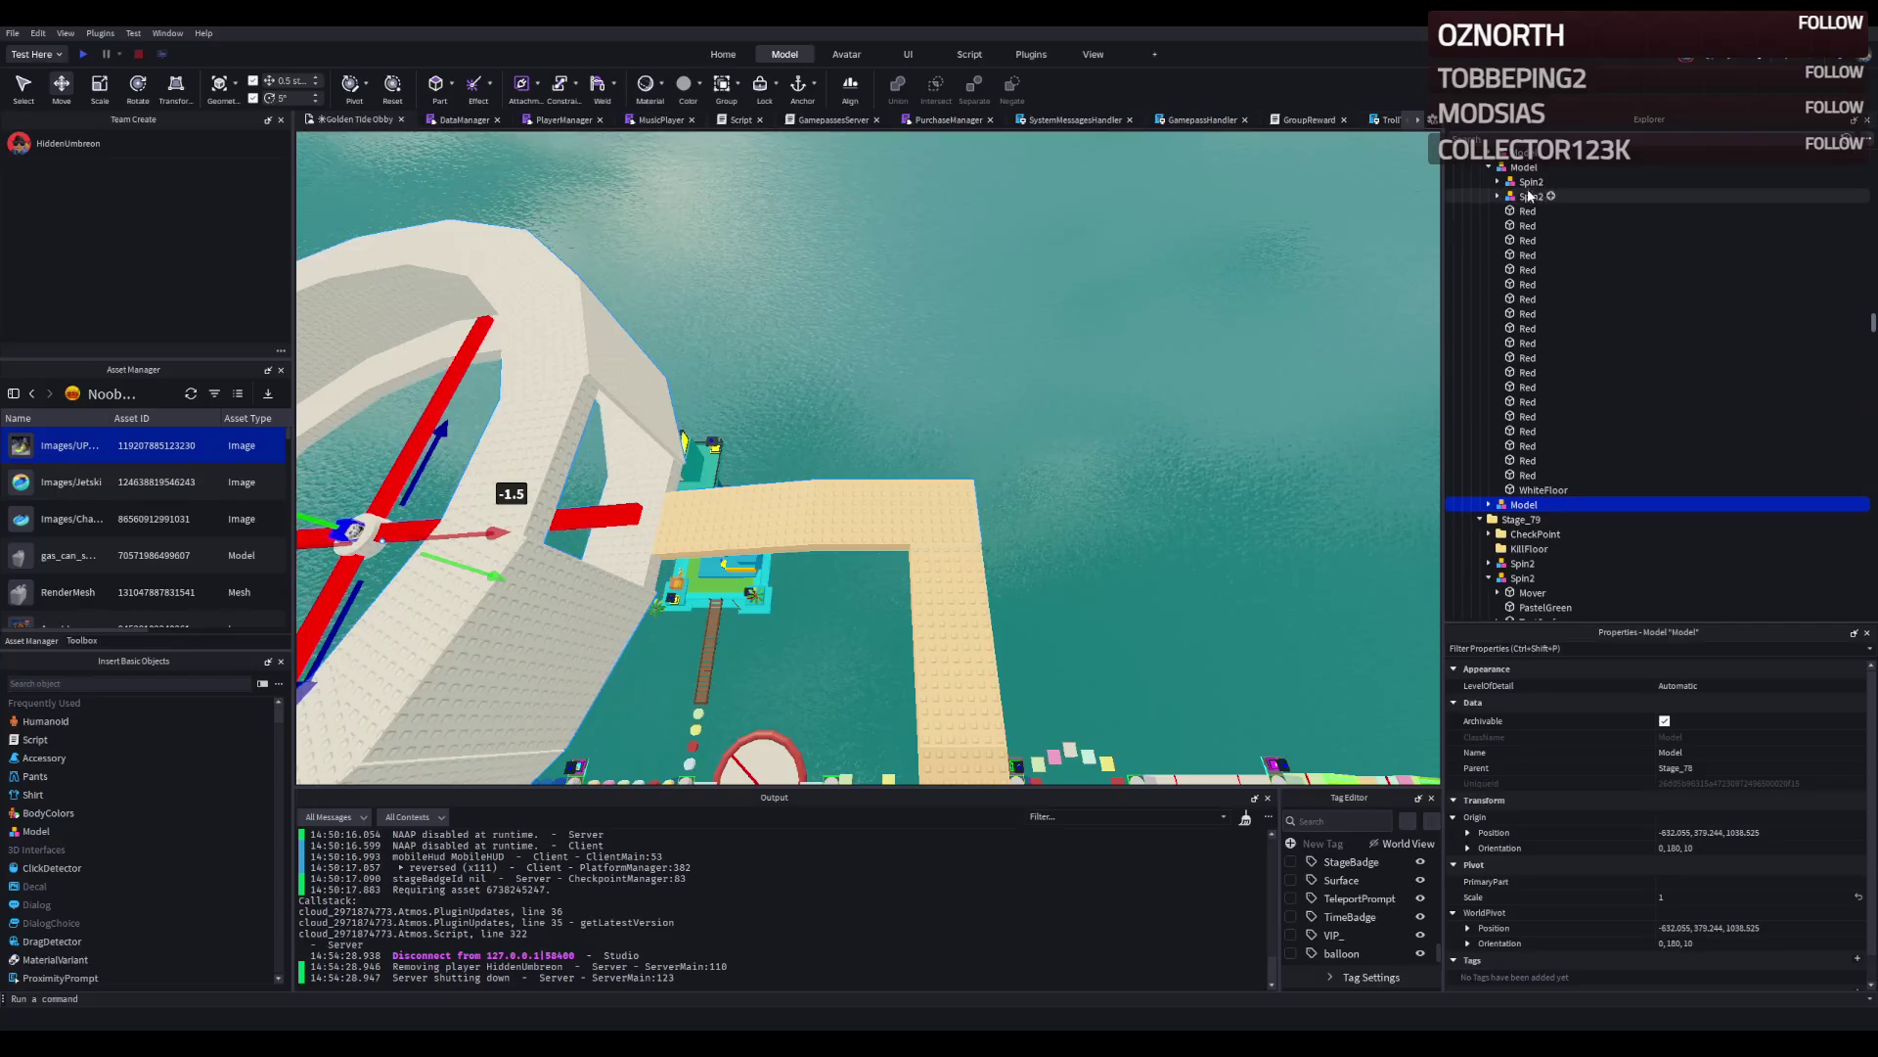
scroll("down", 3)
key("f")
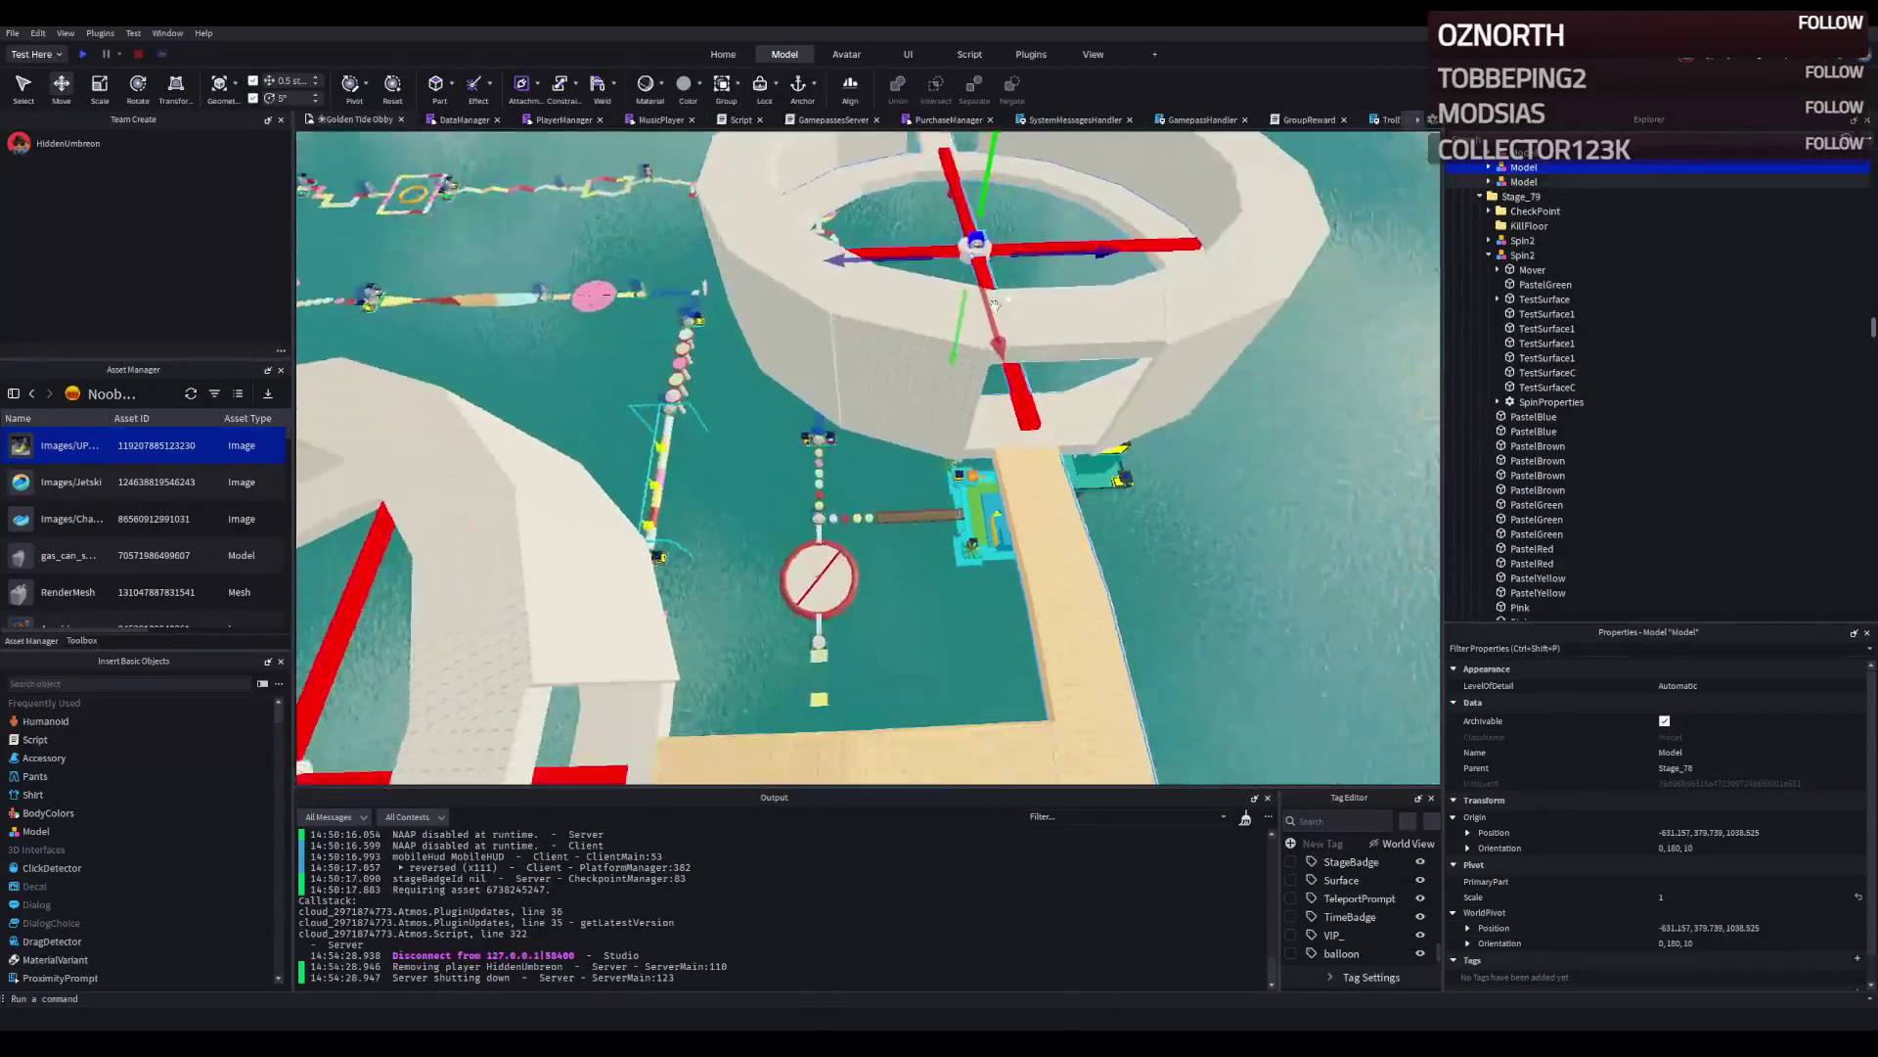
left_click(1136, 344)
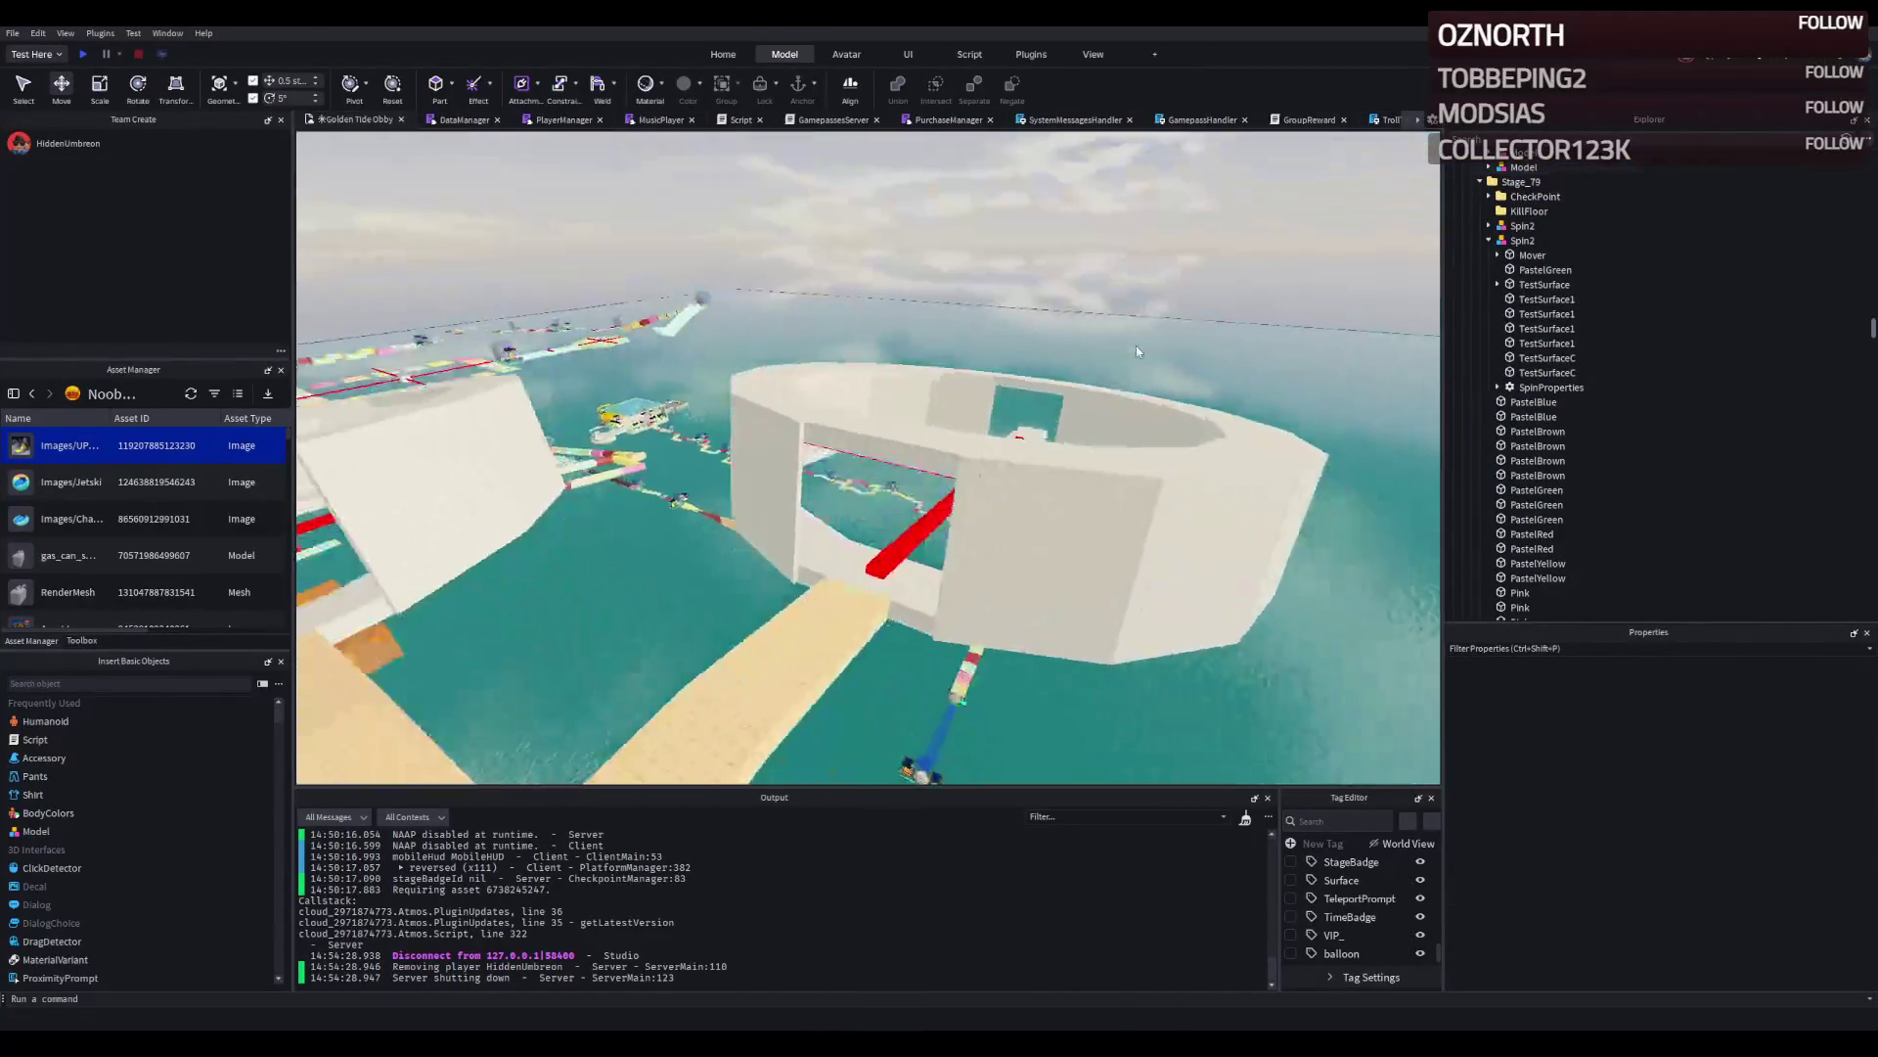
key("w")
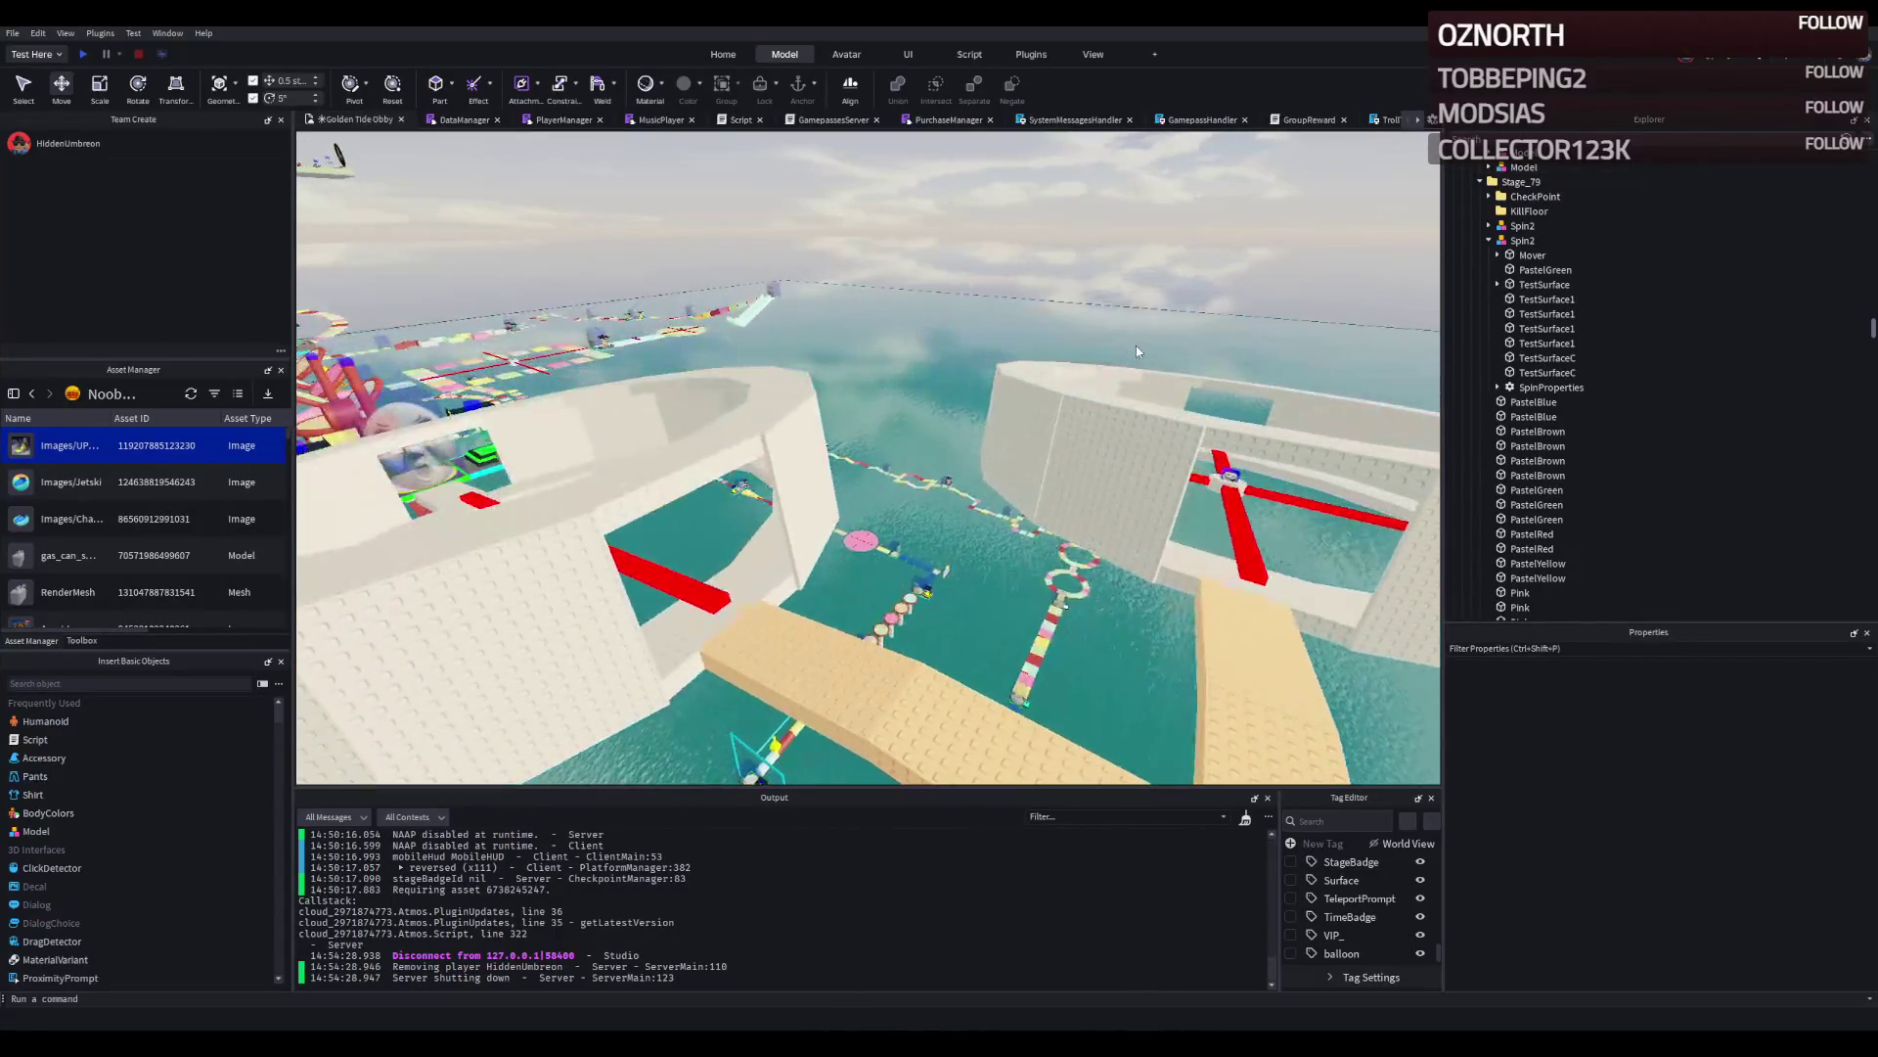
key("d")
key("d")
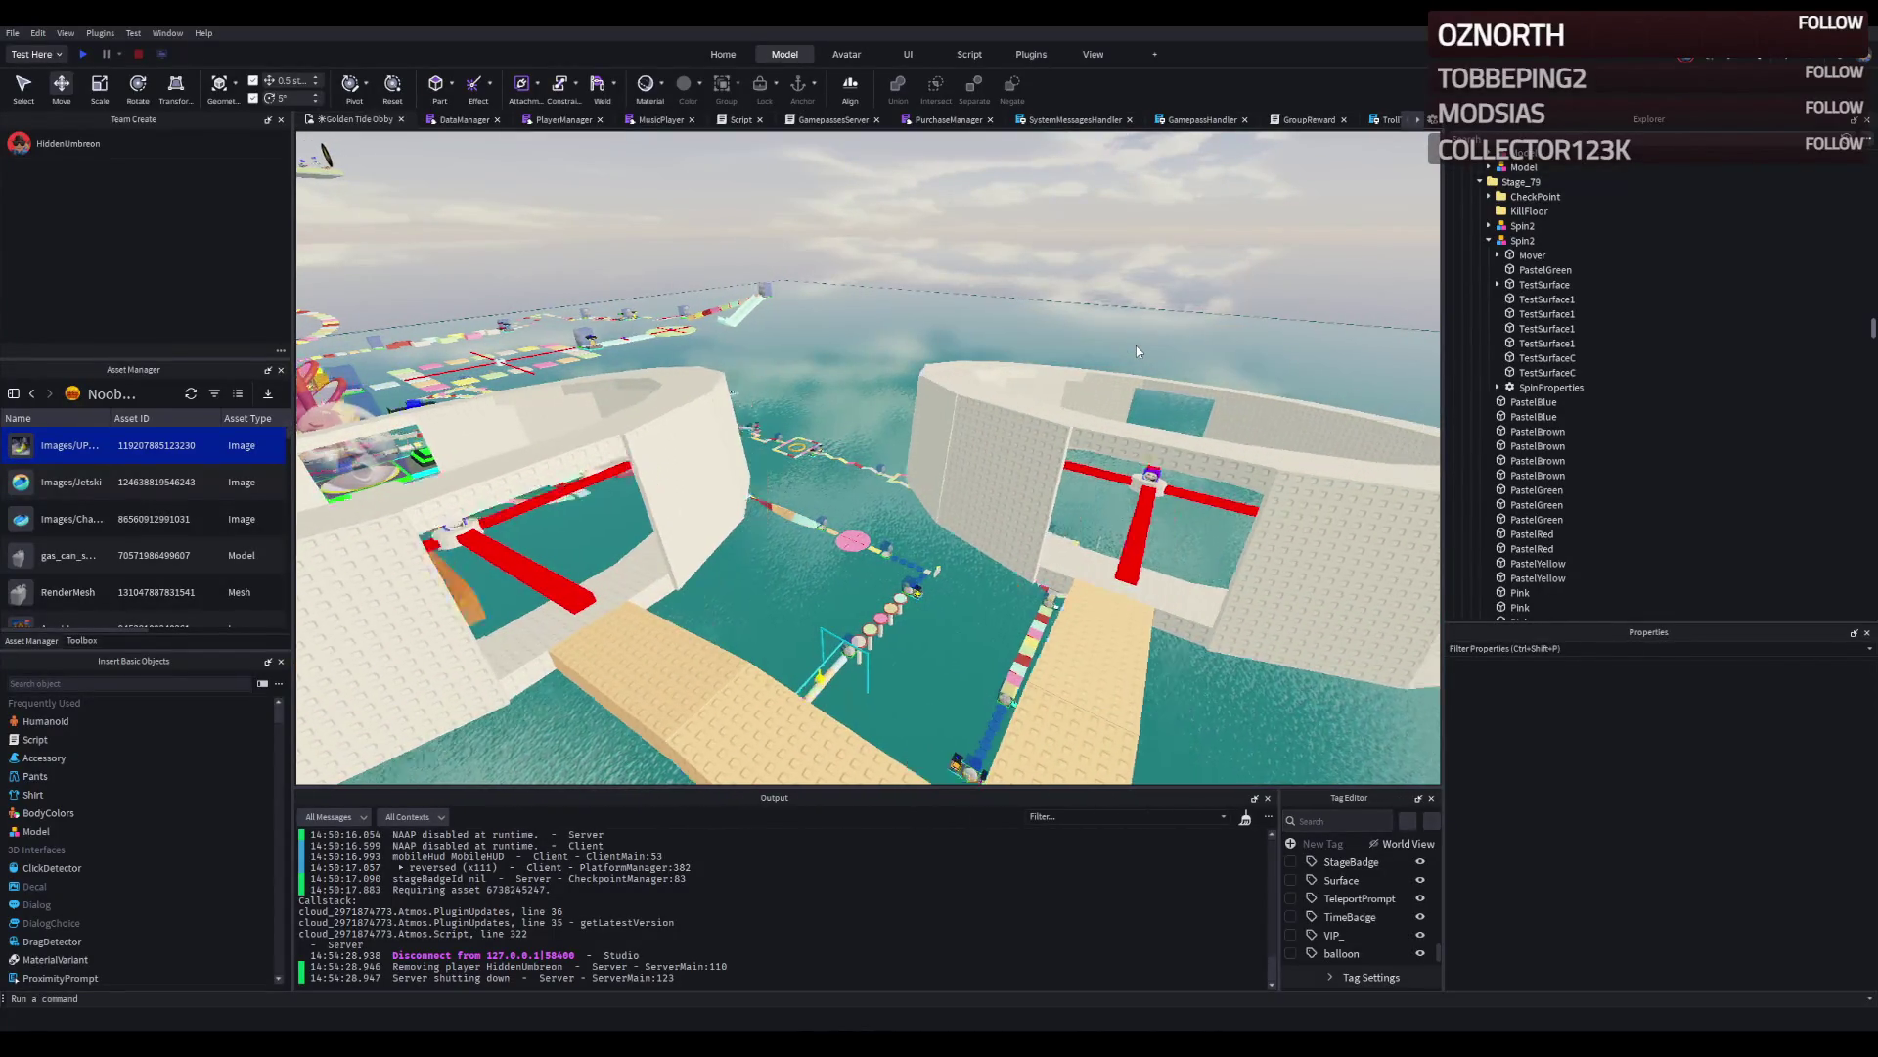
key("w")
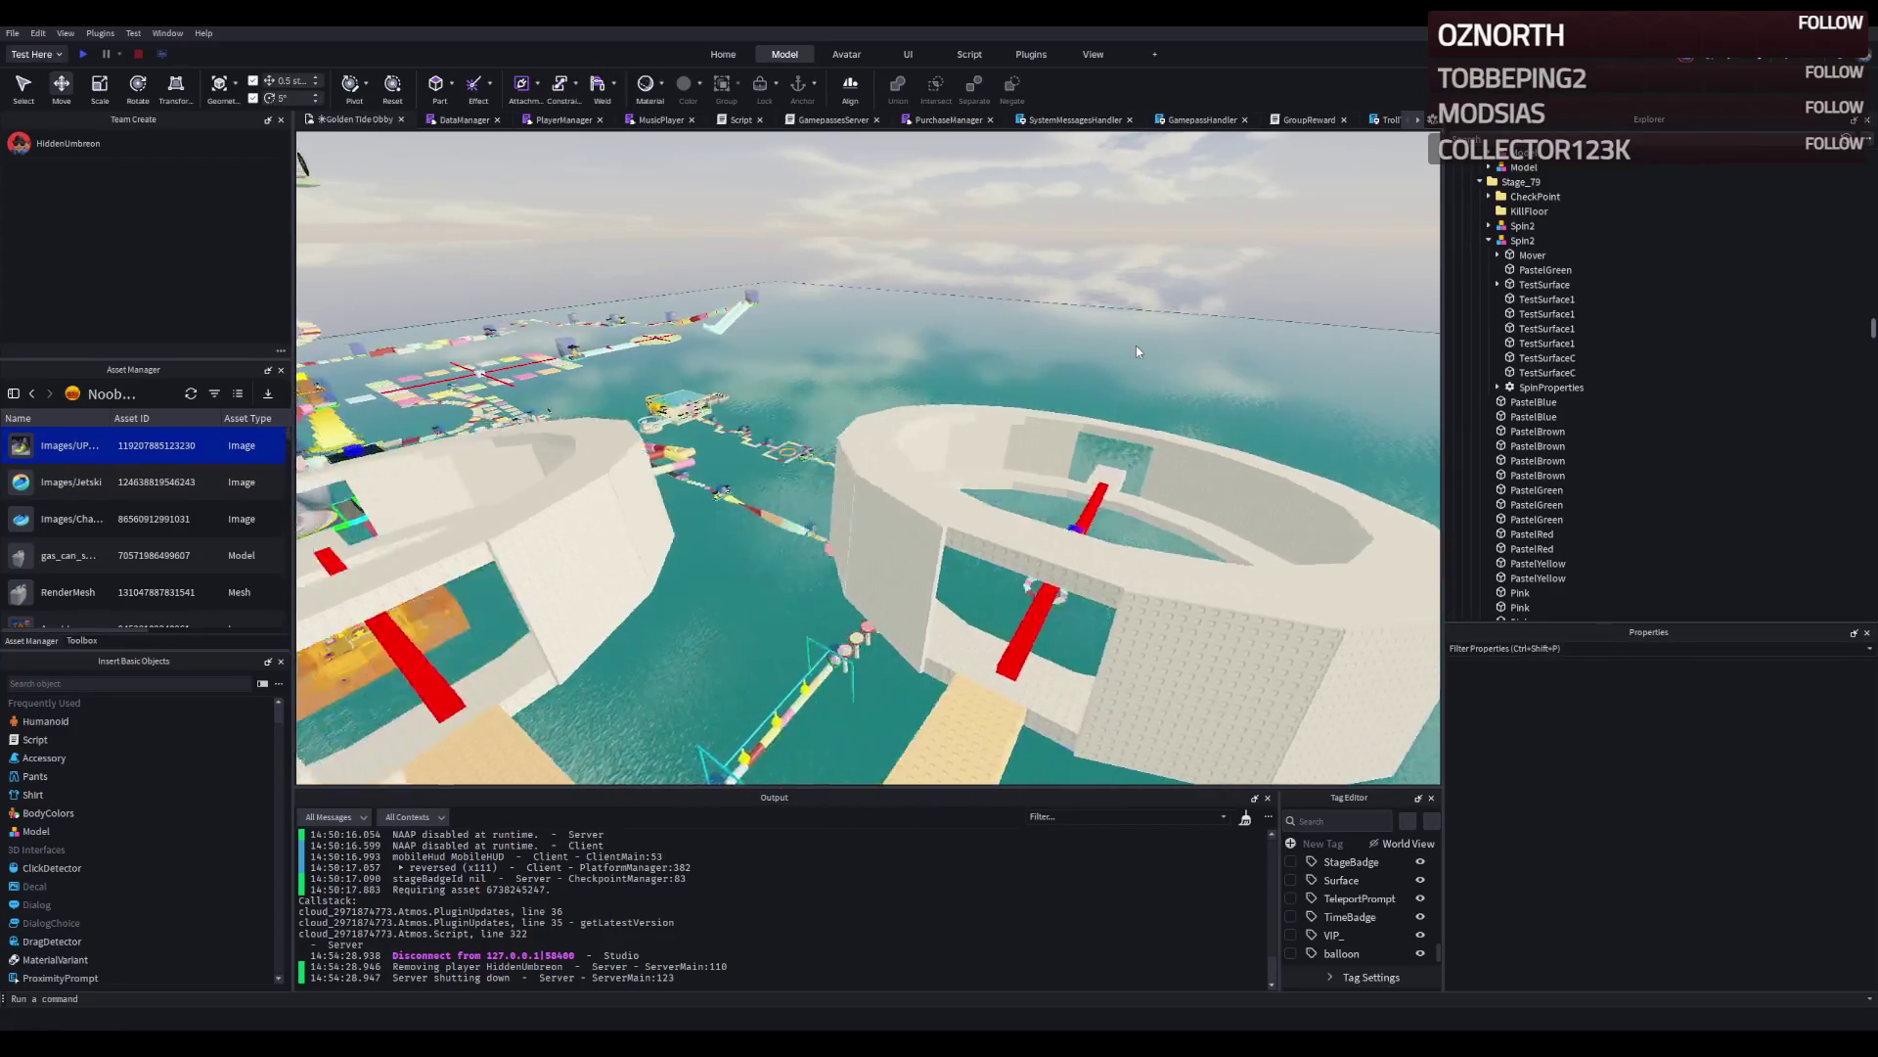
key("d")
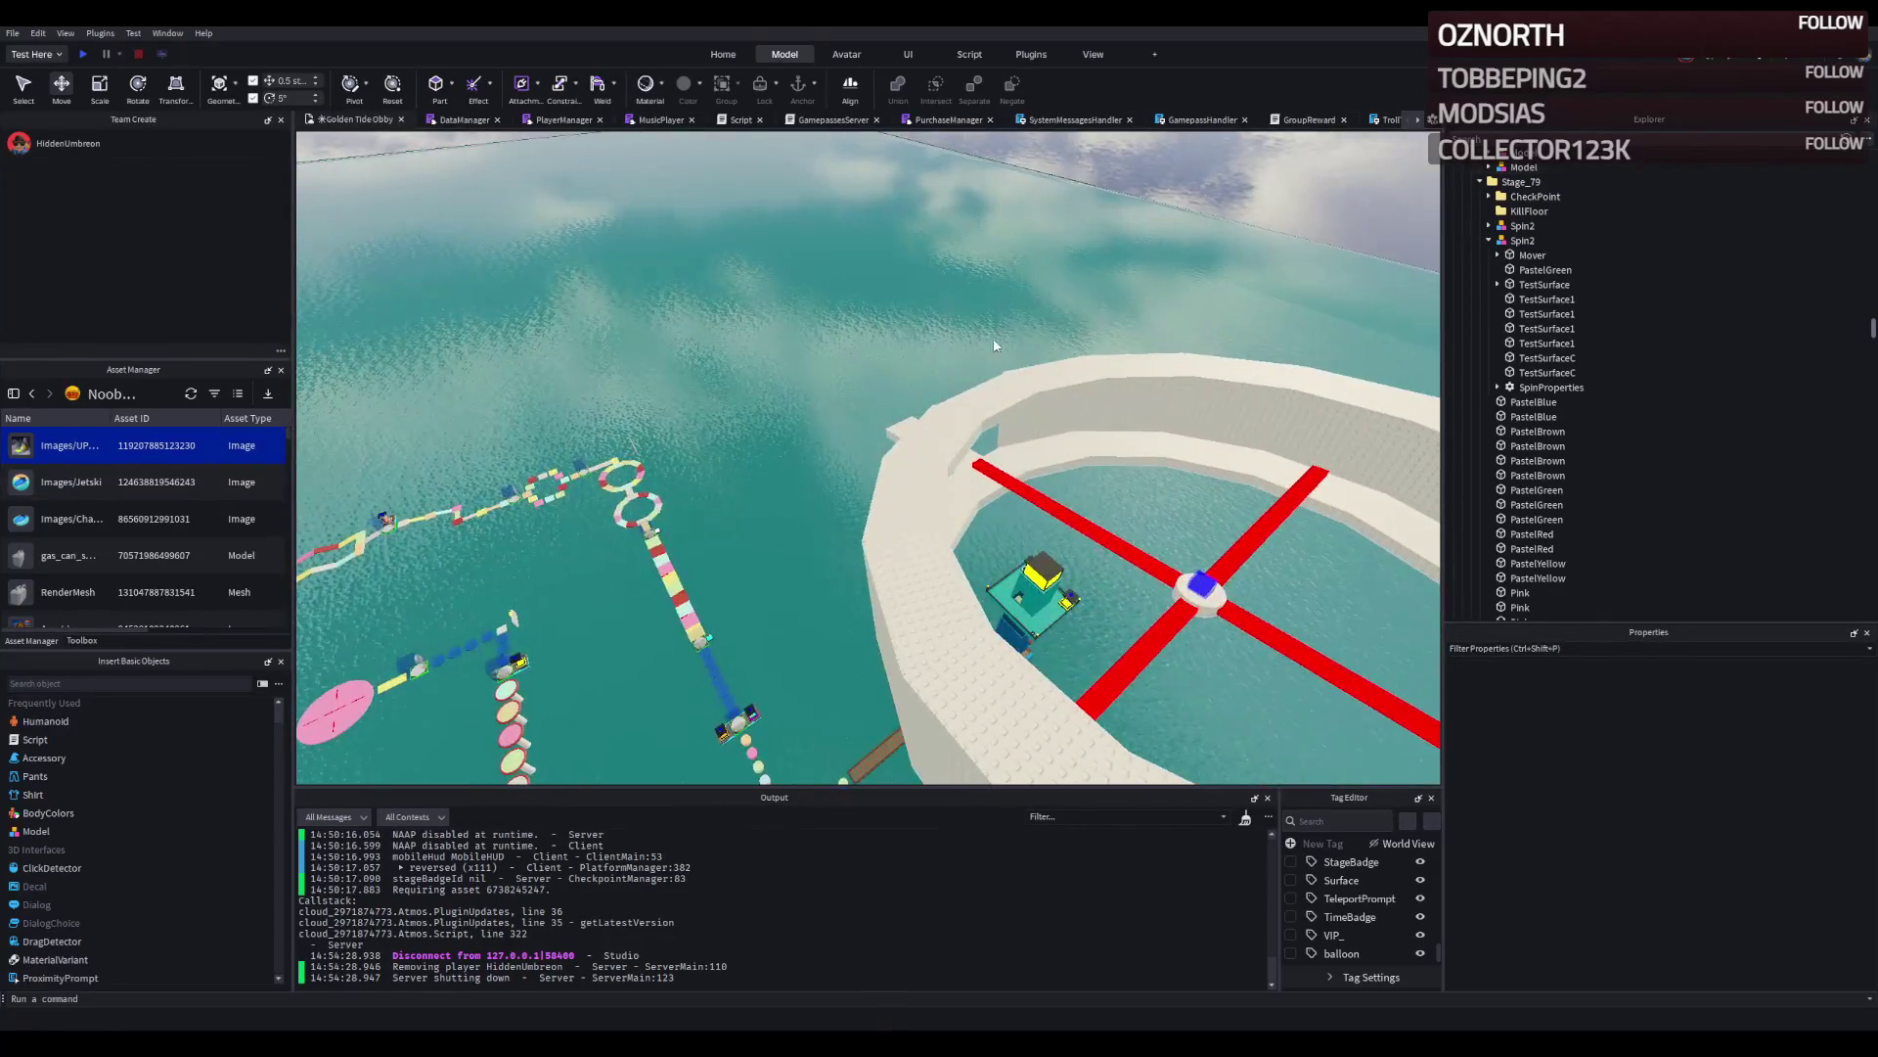
key("s")
key("w")
key("w")
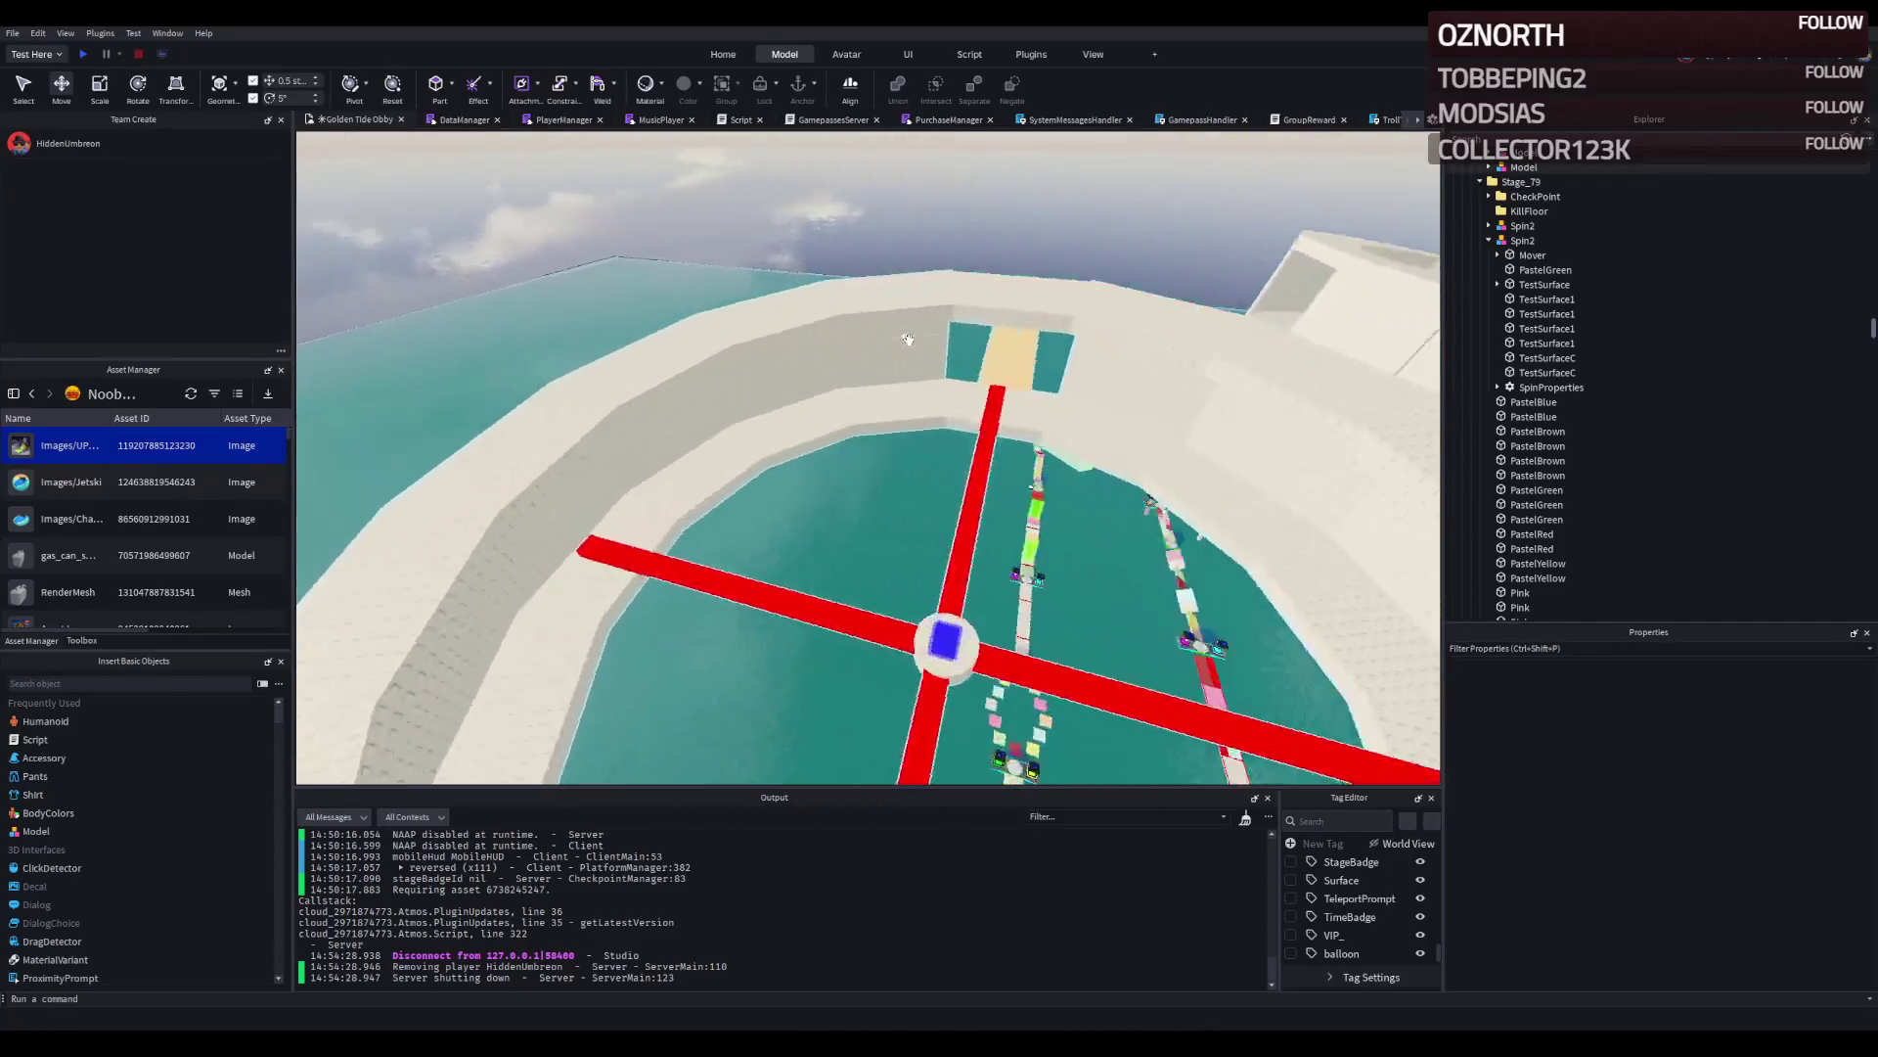
key("s")
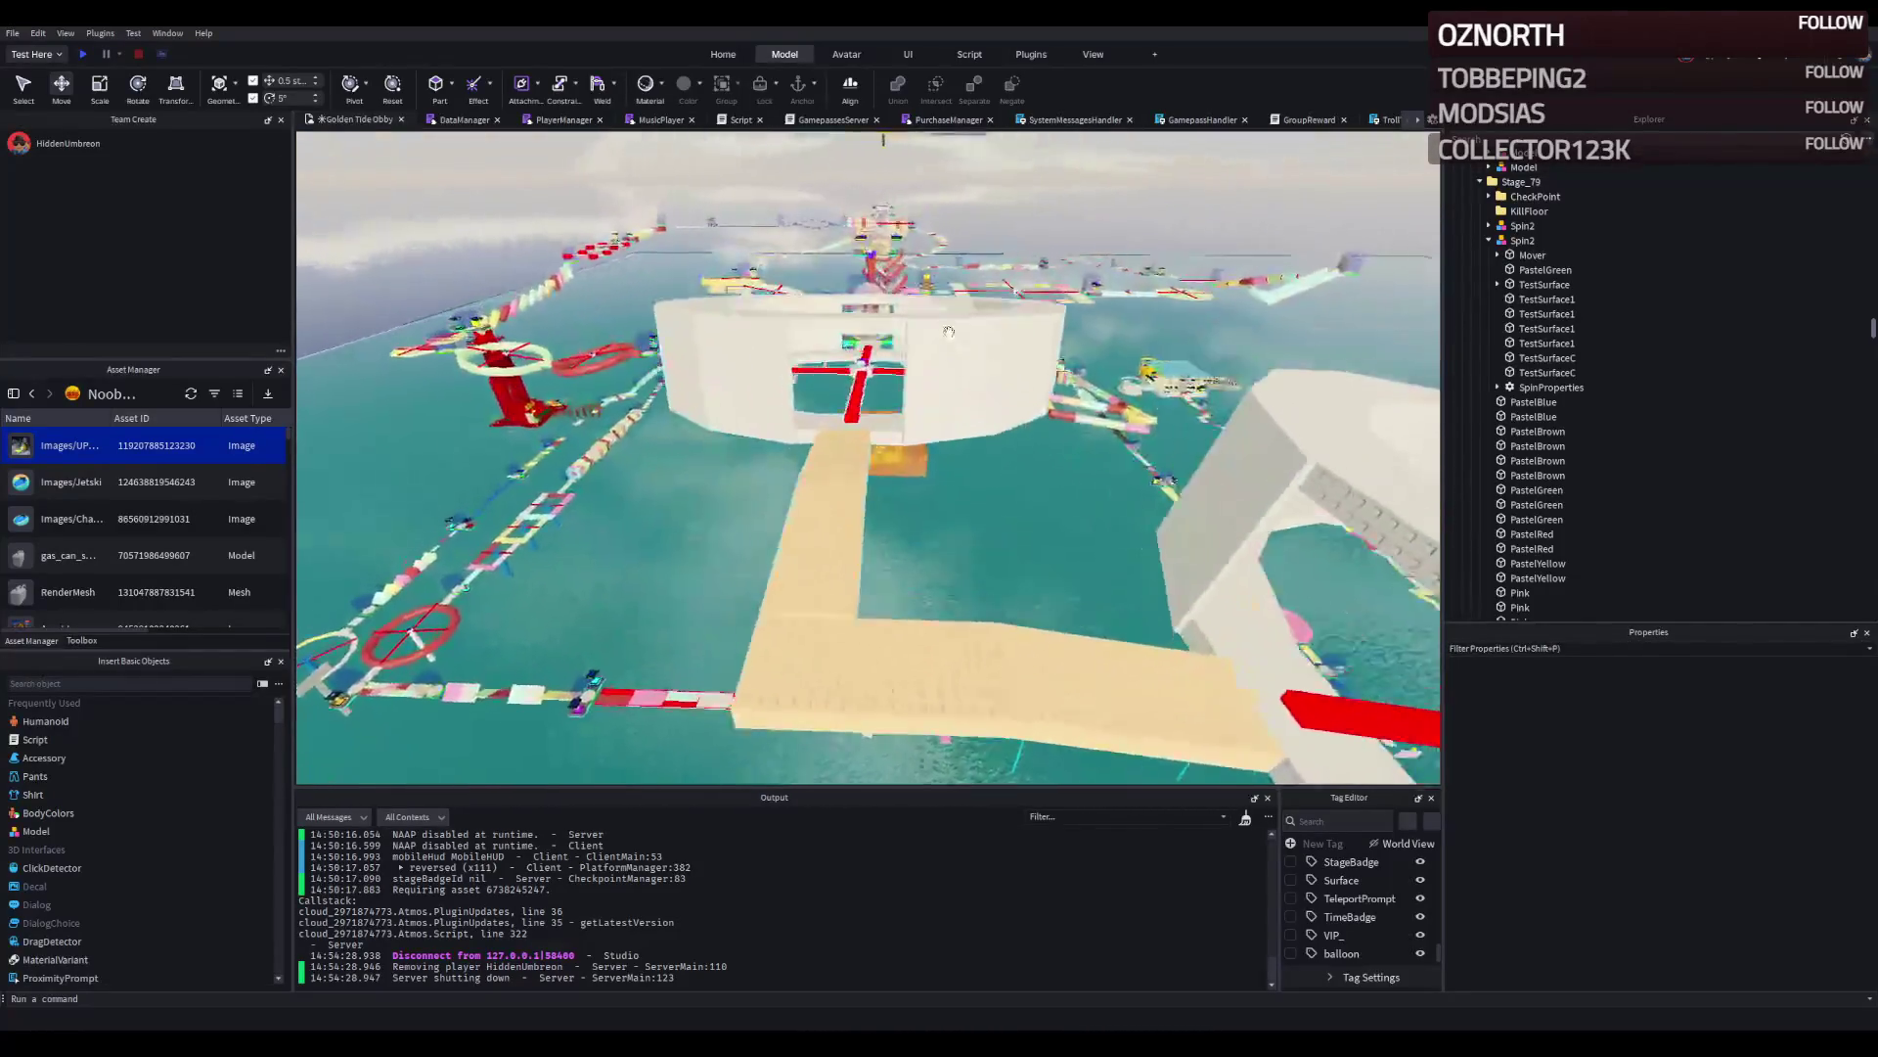
key("w")
key("w")
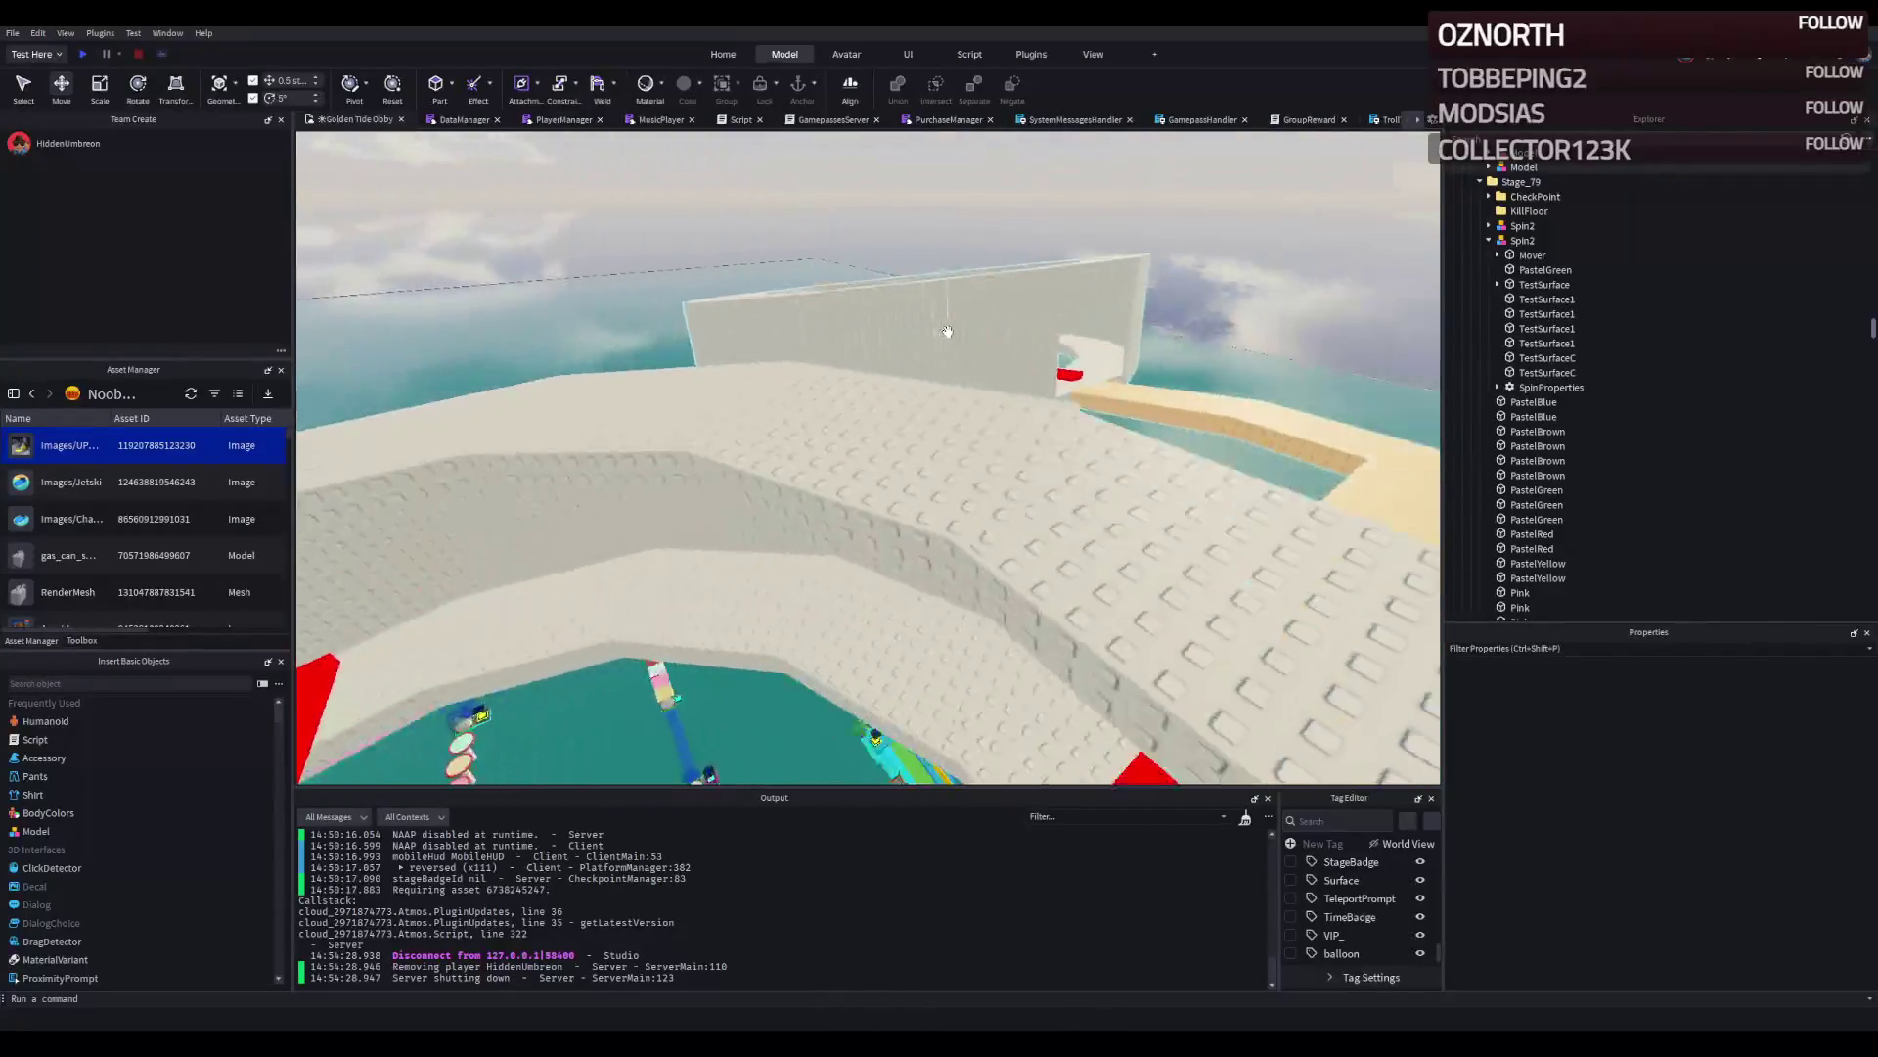
key("e")
key("w")
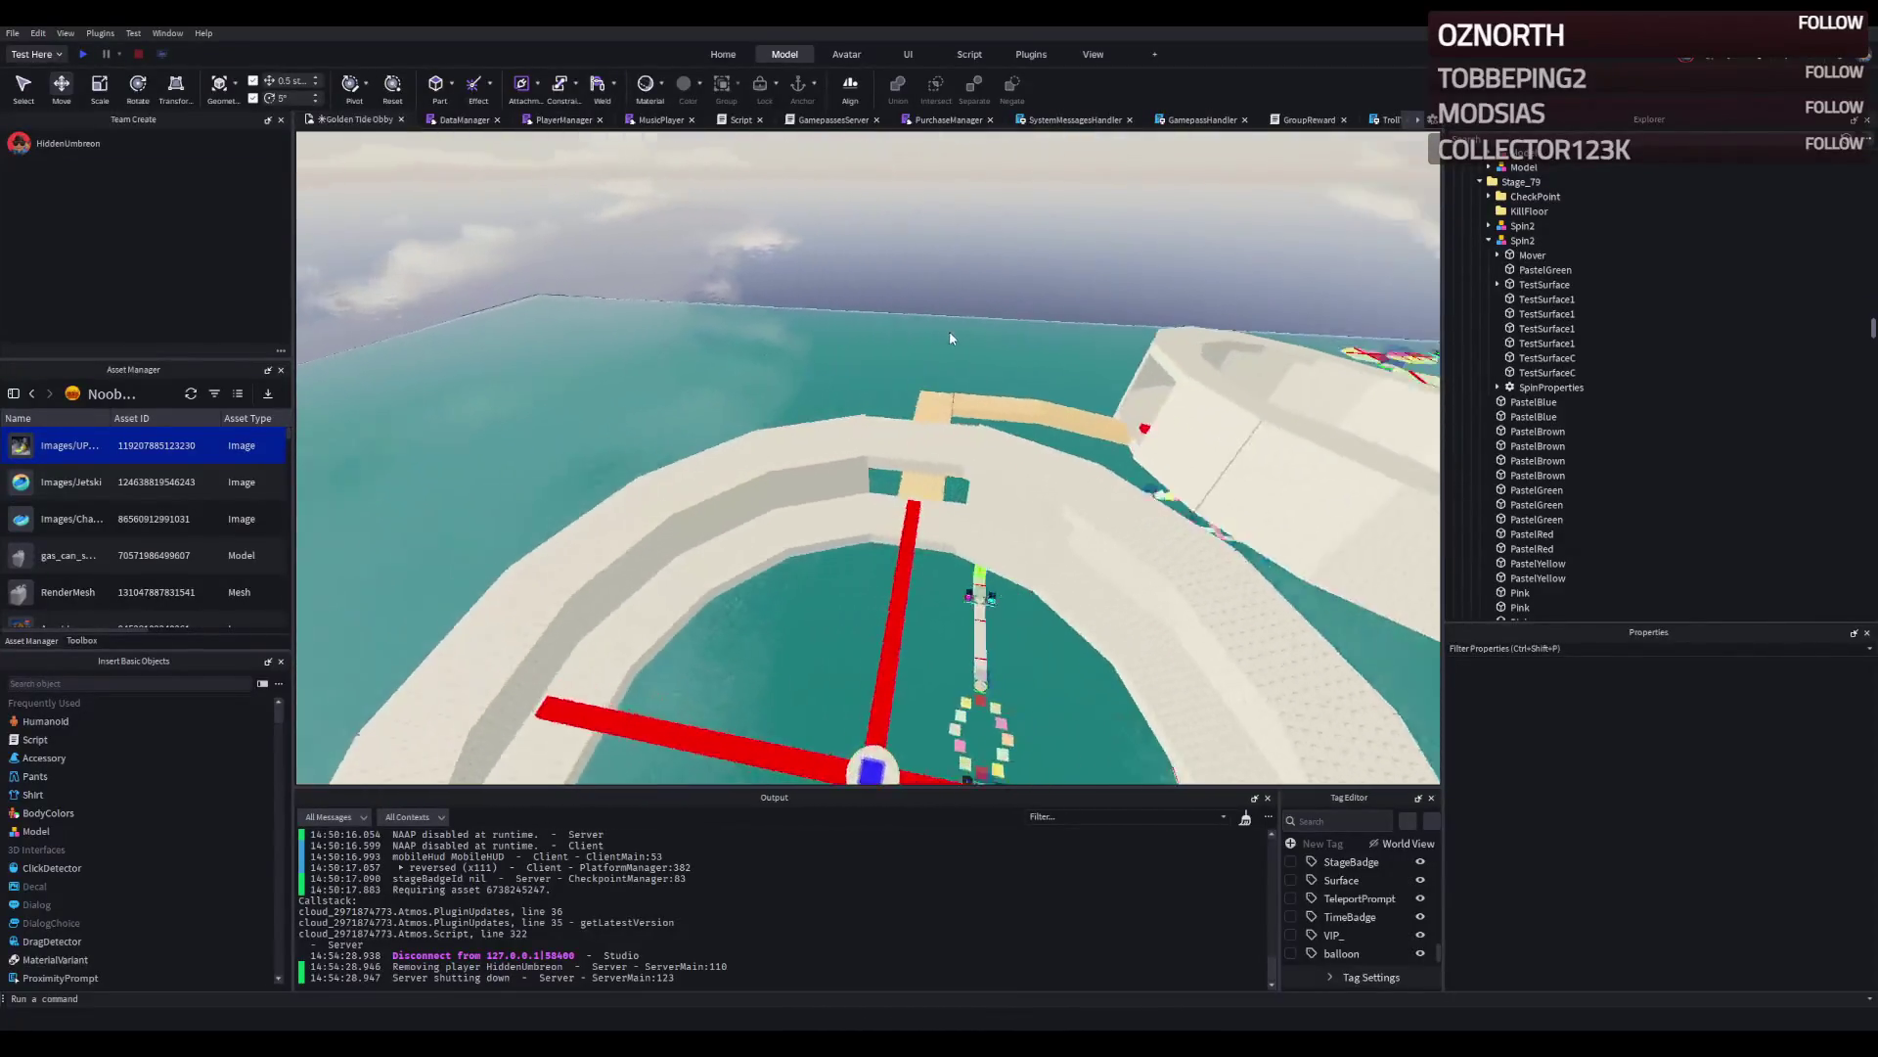
key("e")
key("w")
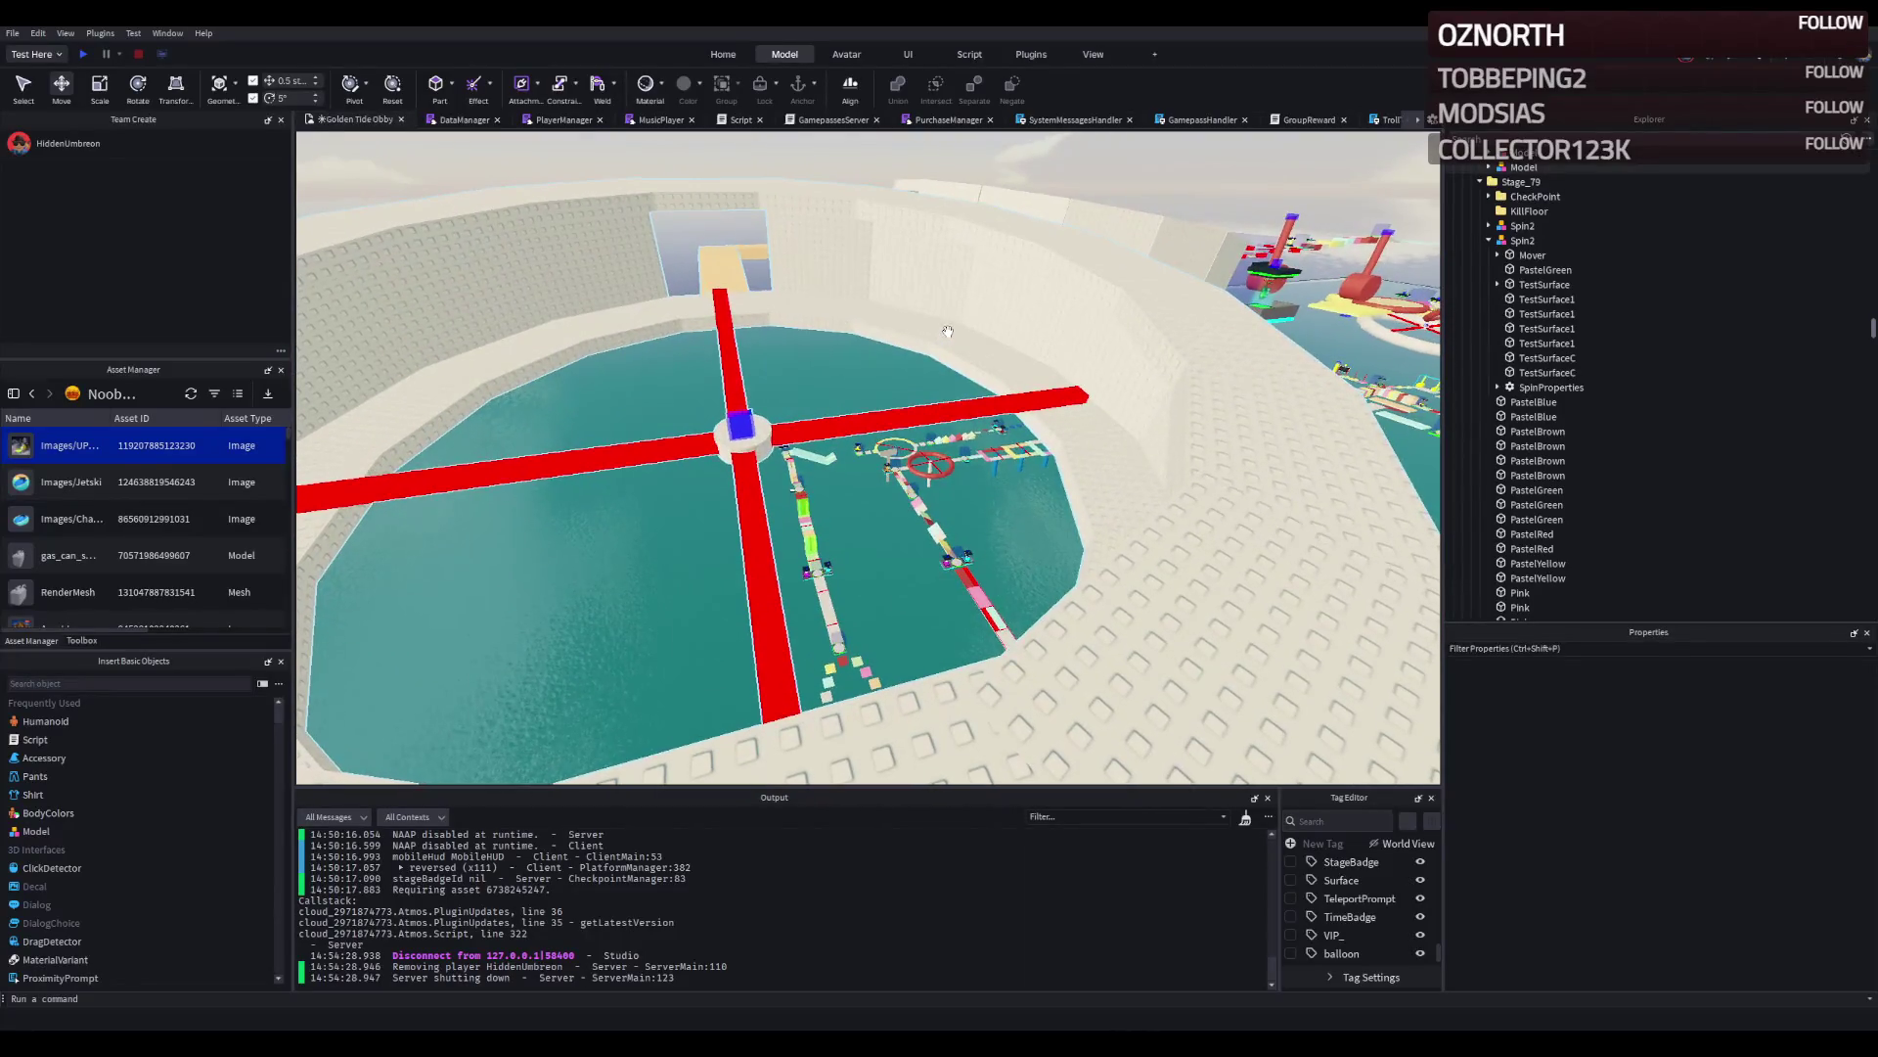
key("w")
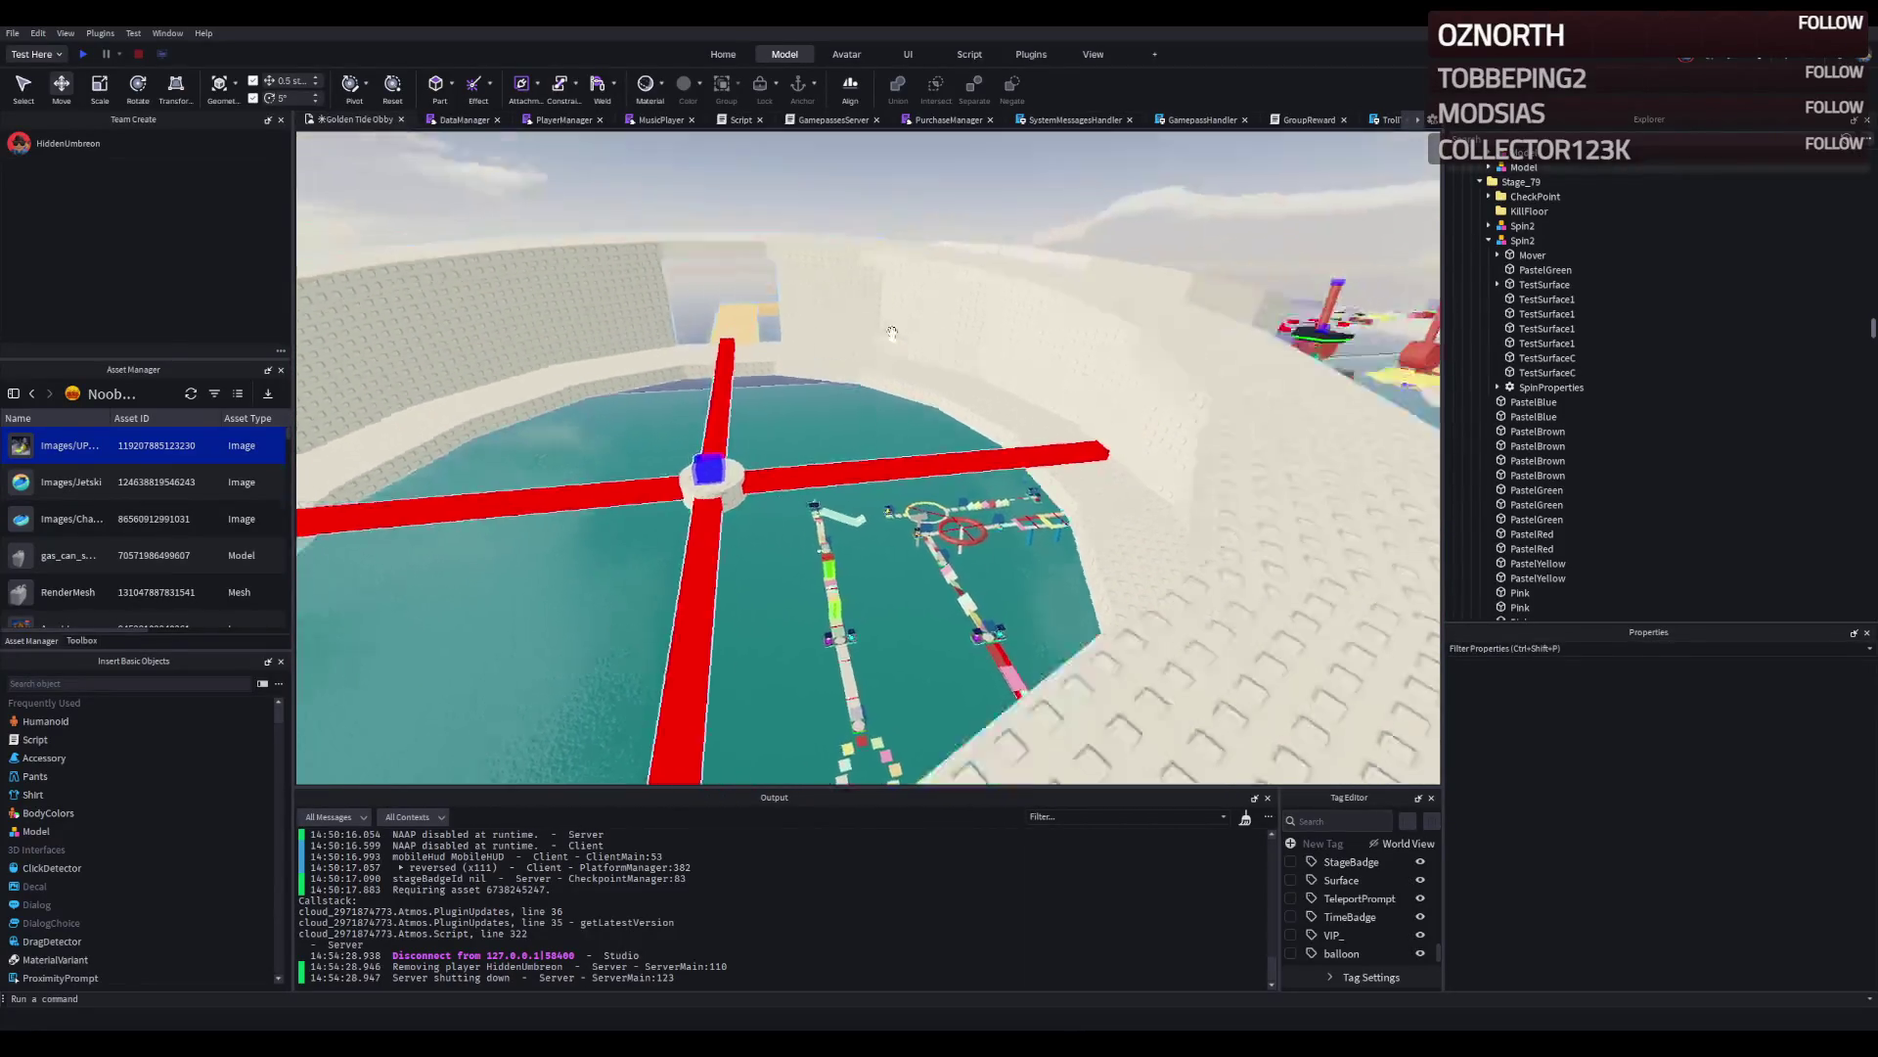
key("q")
key("s")
key("e")
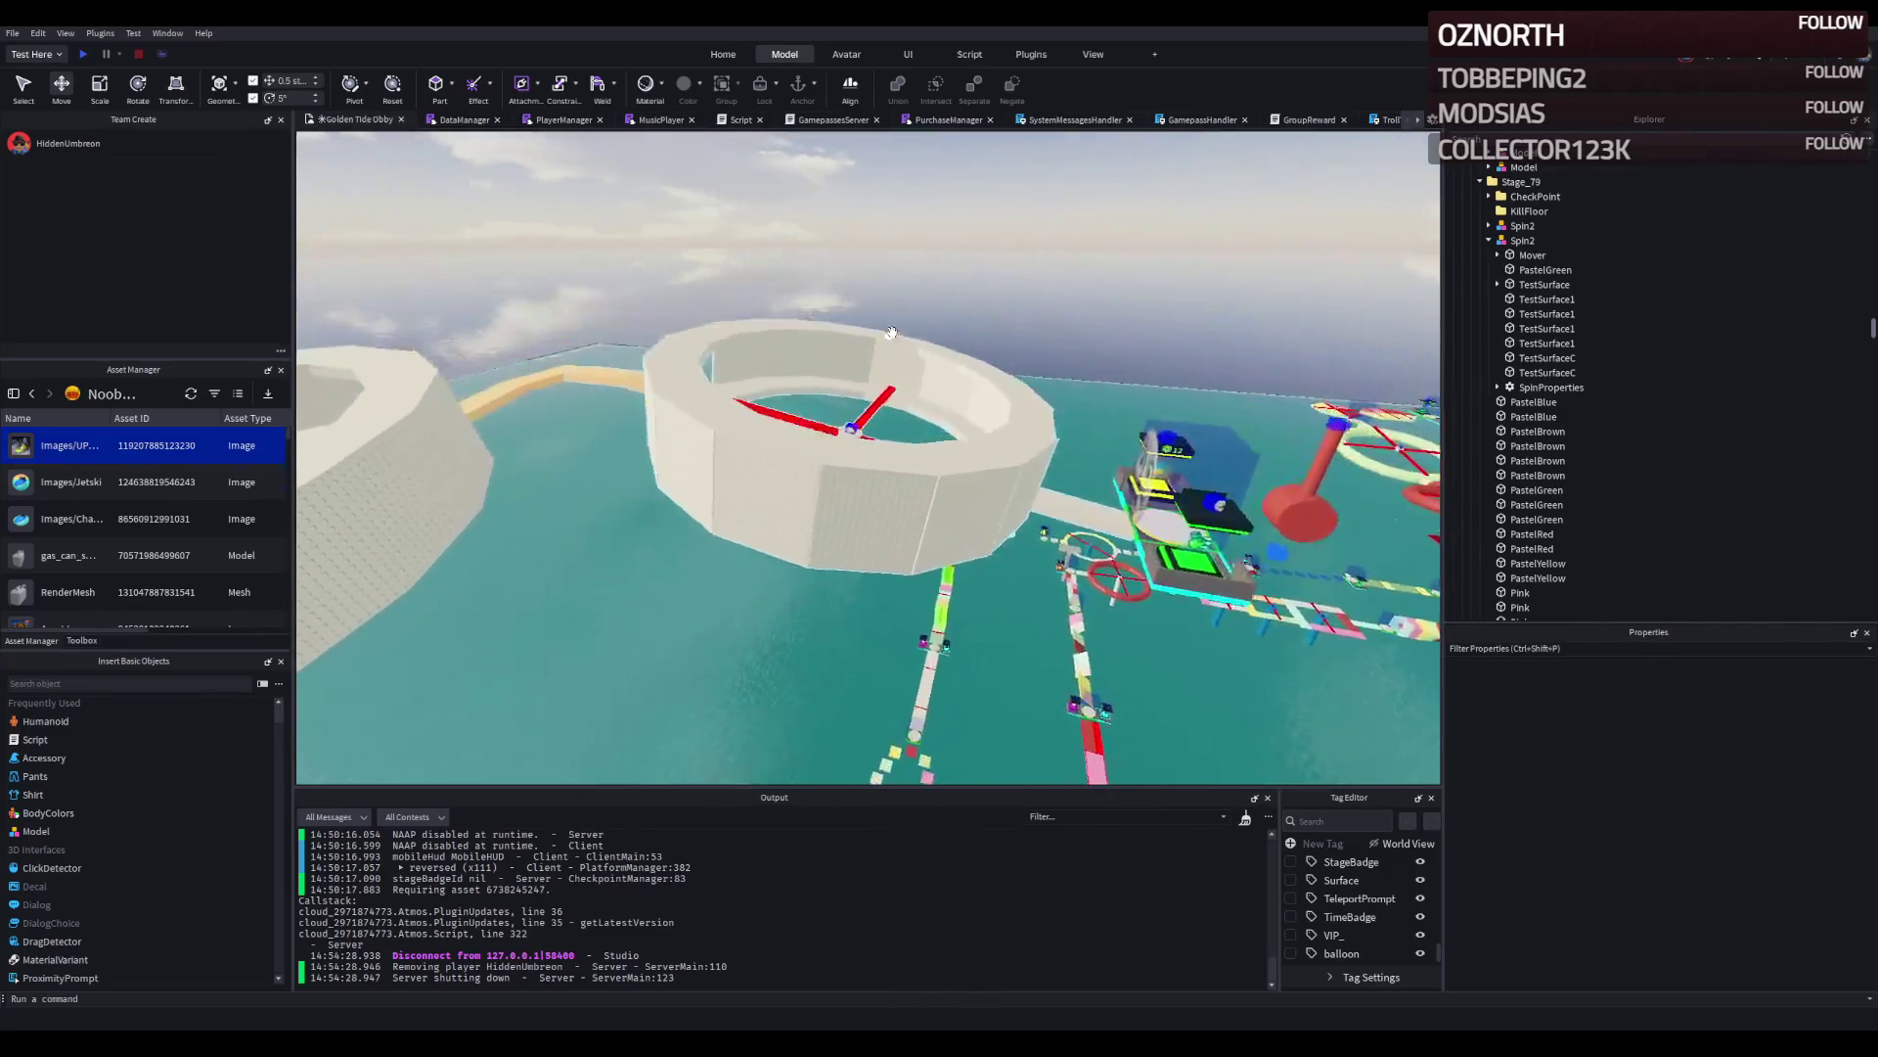
key("a")
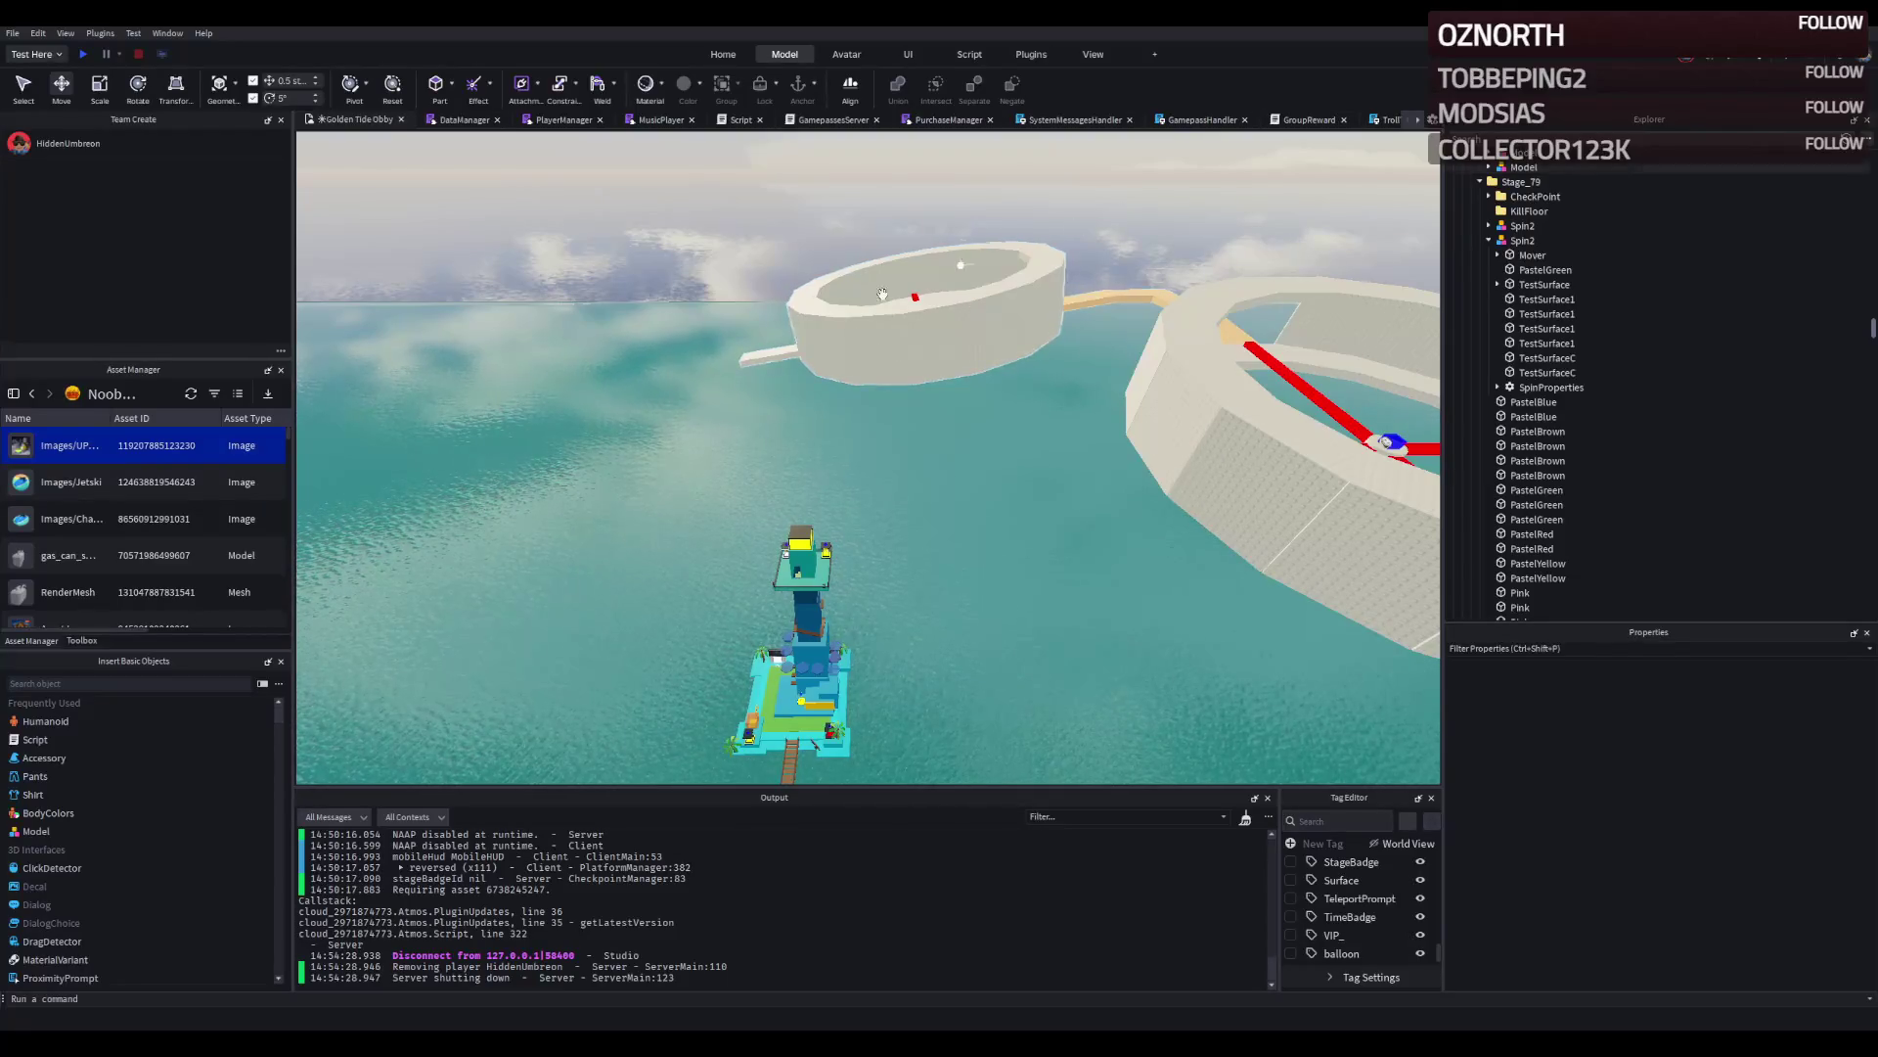
key("w")
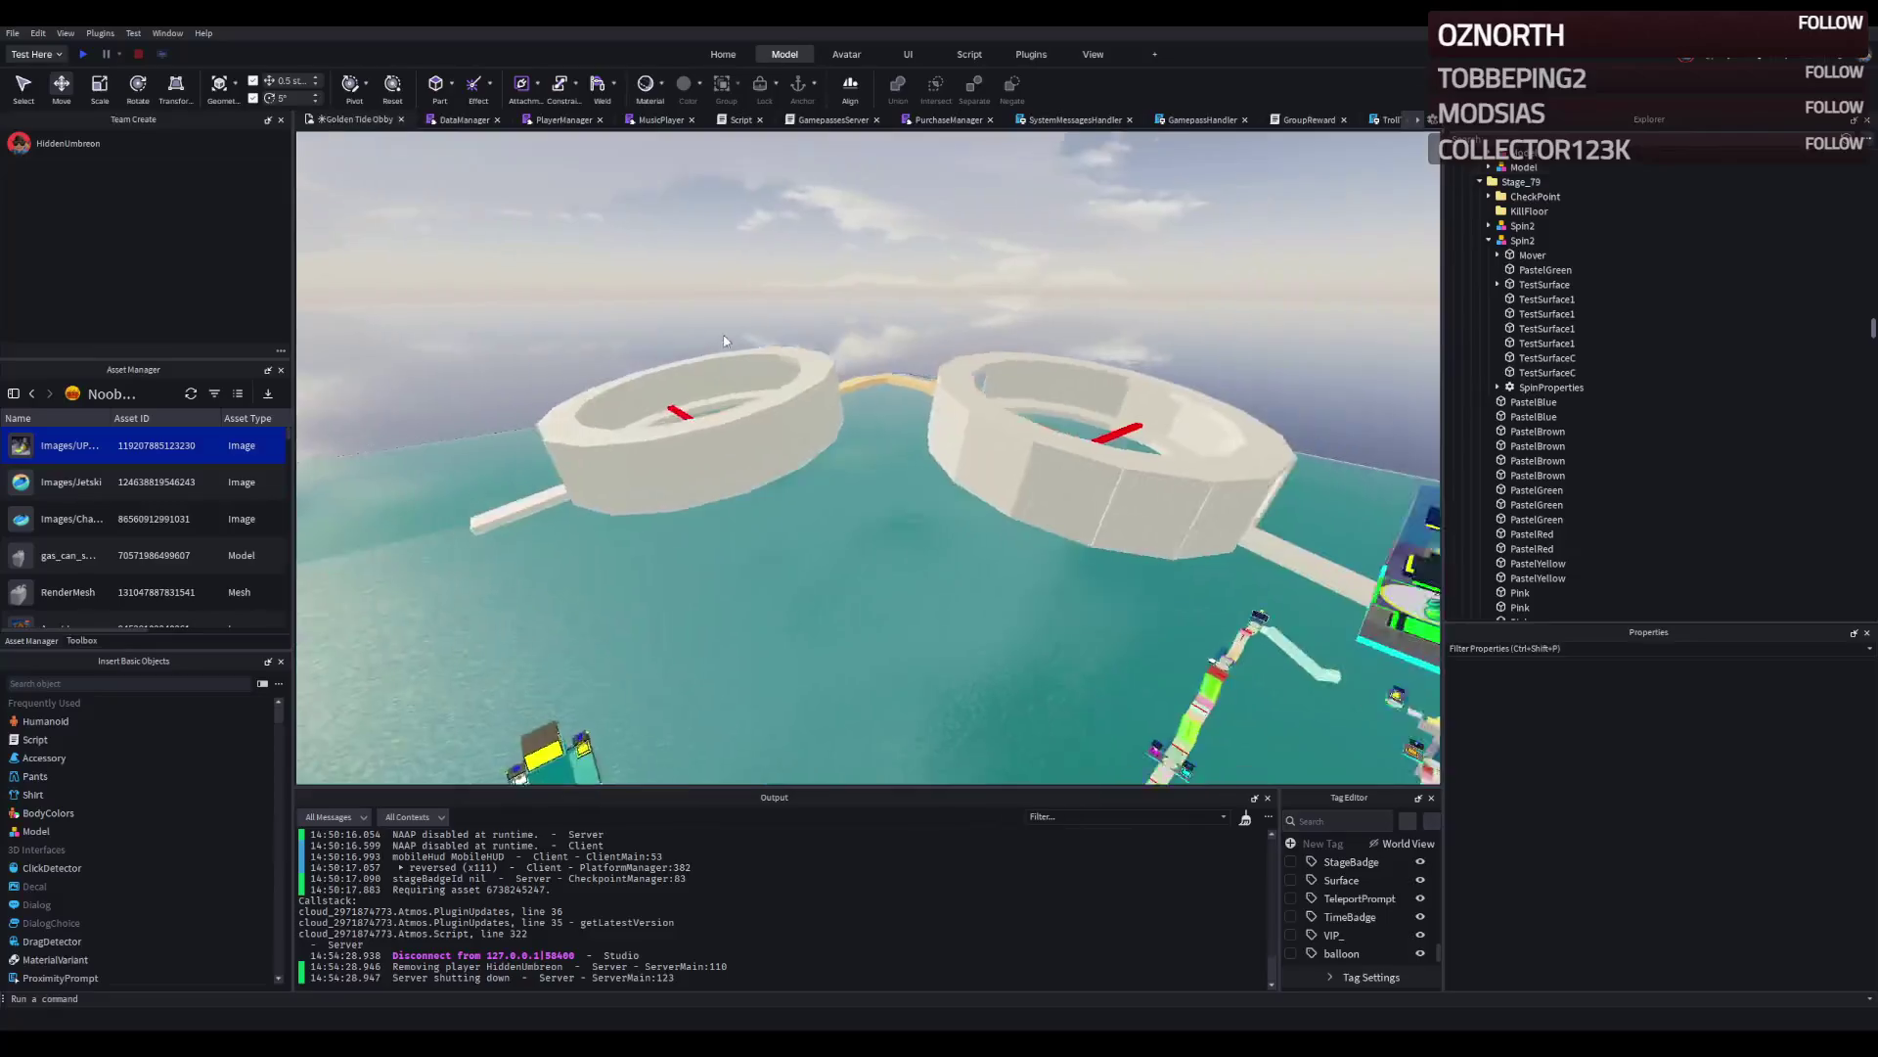
key("w")
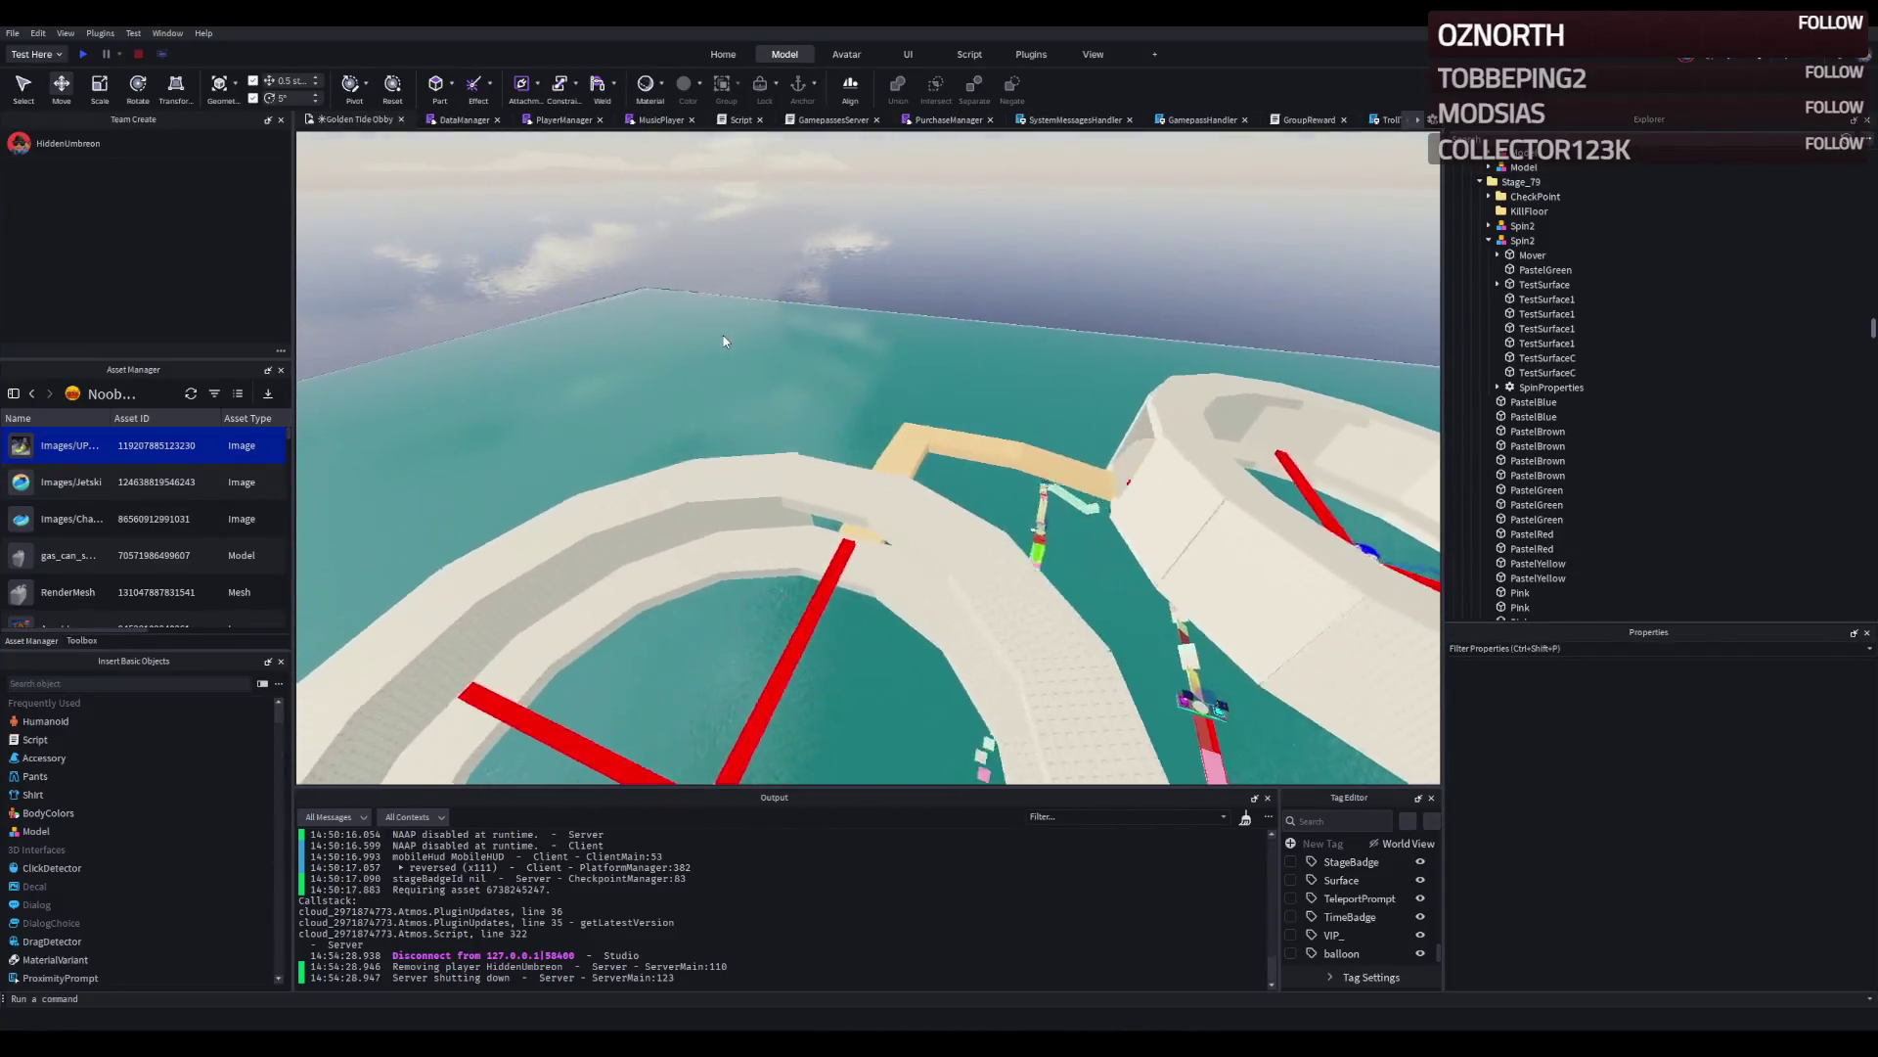
key("w")
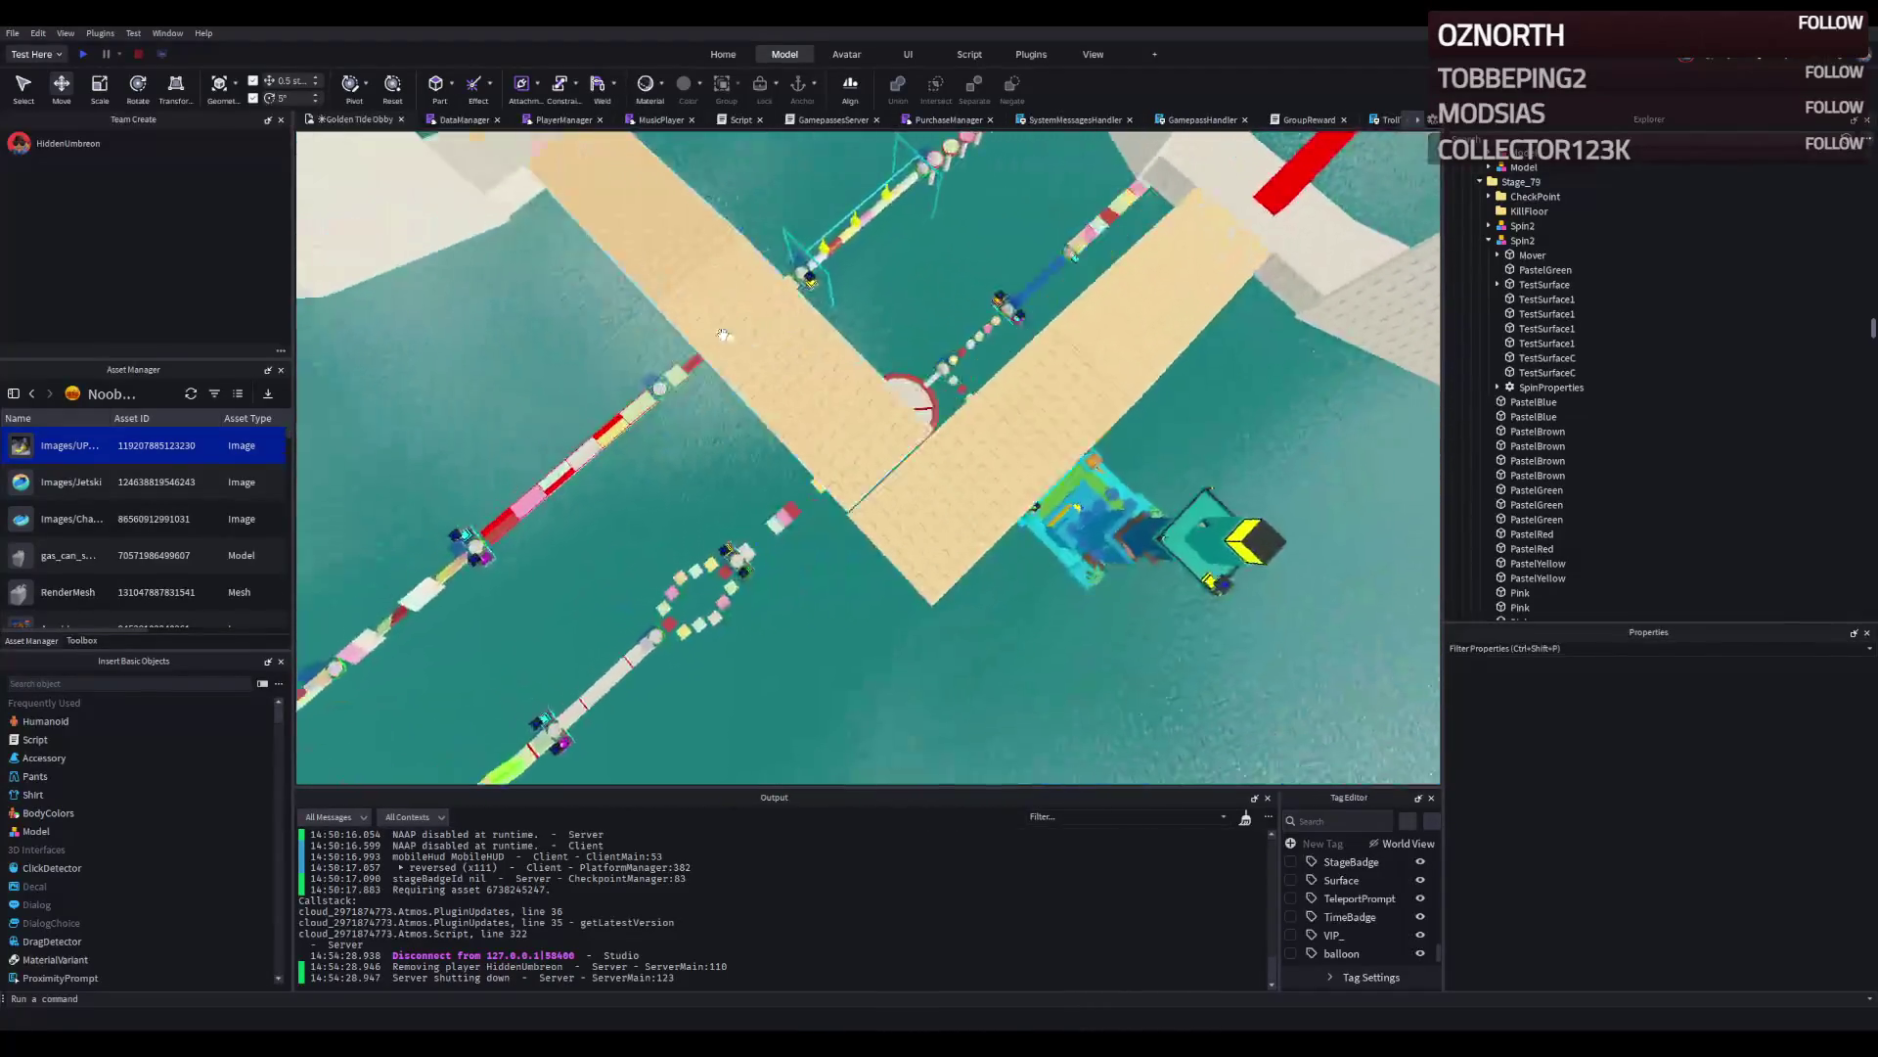
left_click(841, 398)
Scale the tan walkway platform's length from 16.963 to 17.163 studs.
key("ctrl+3")
left_click_drag(907, 407, 916, 409)
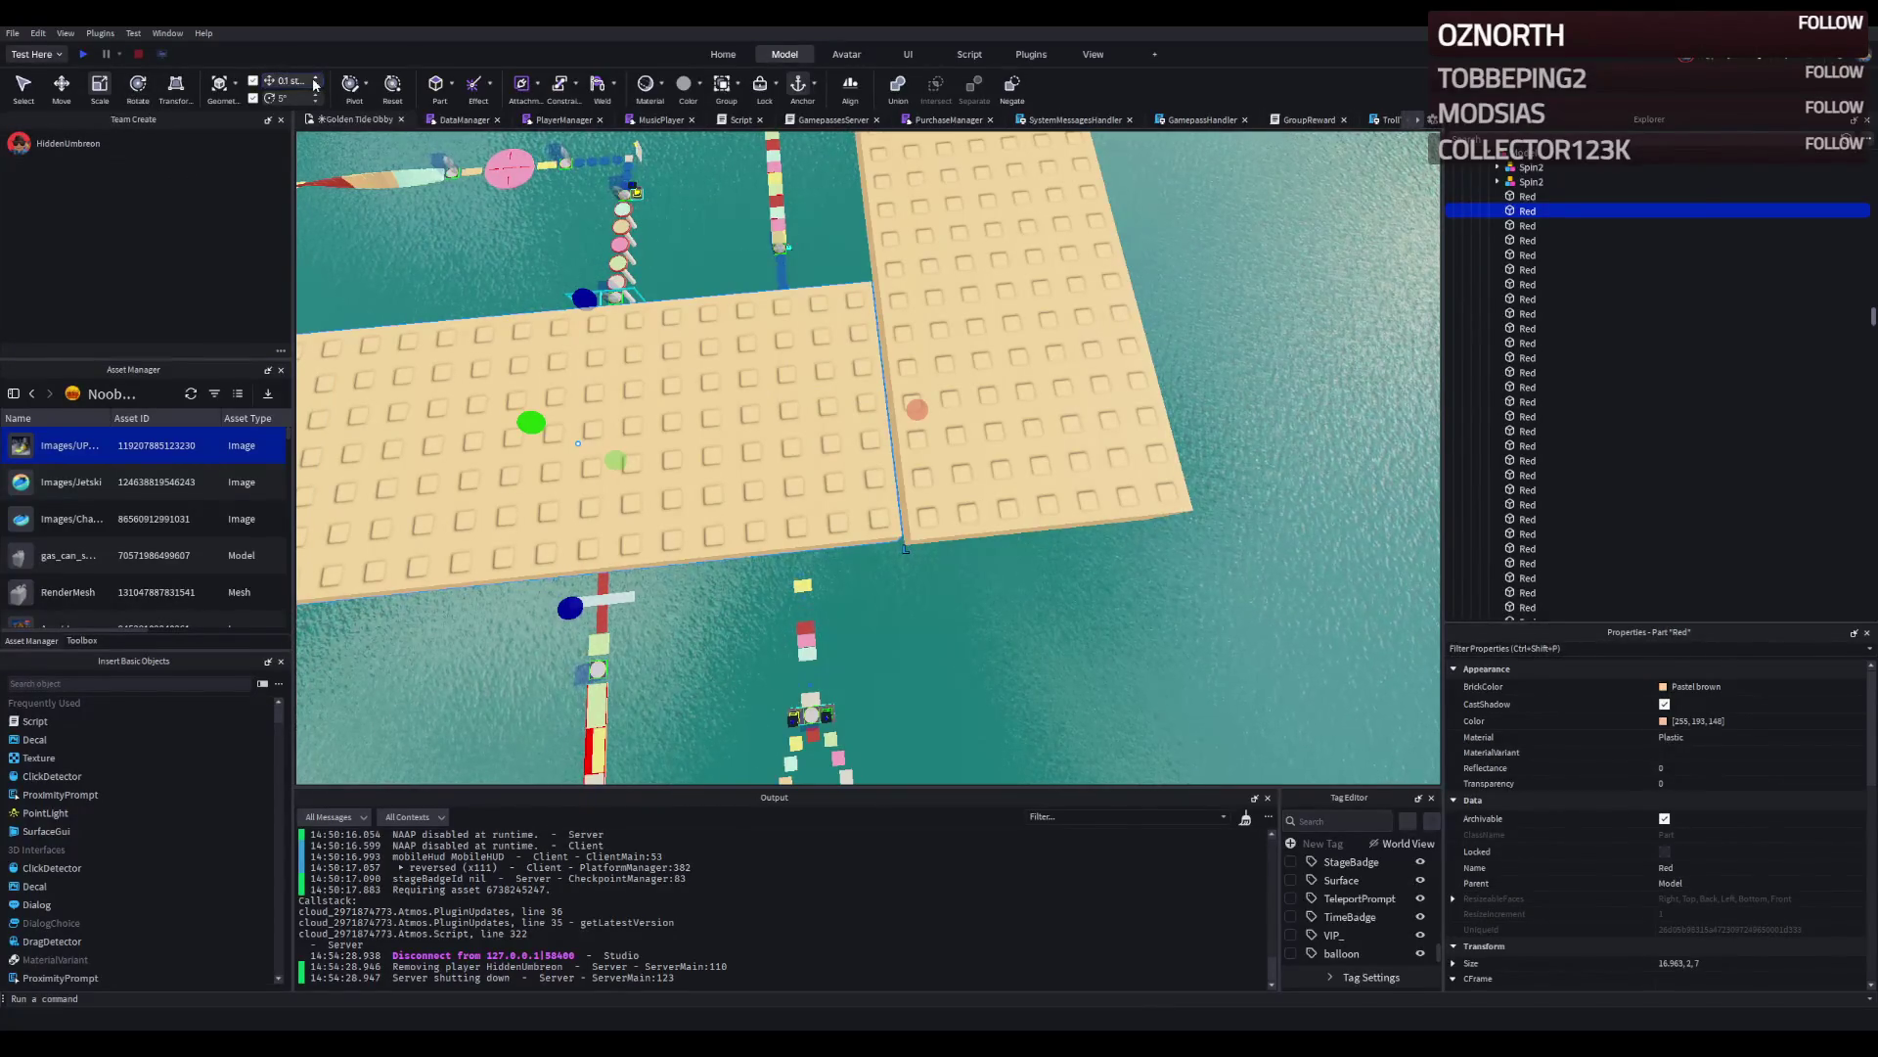
scroll("down", 3)
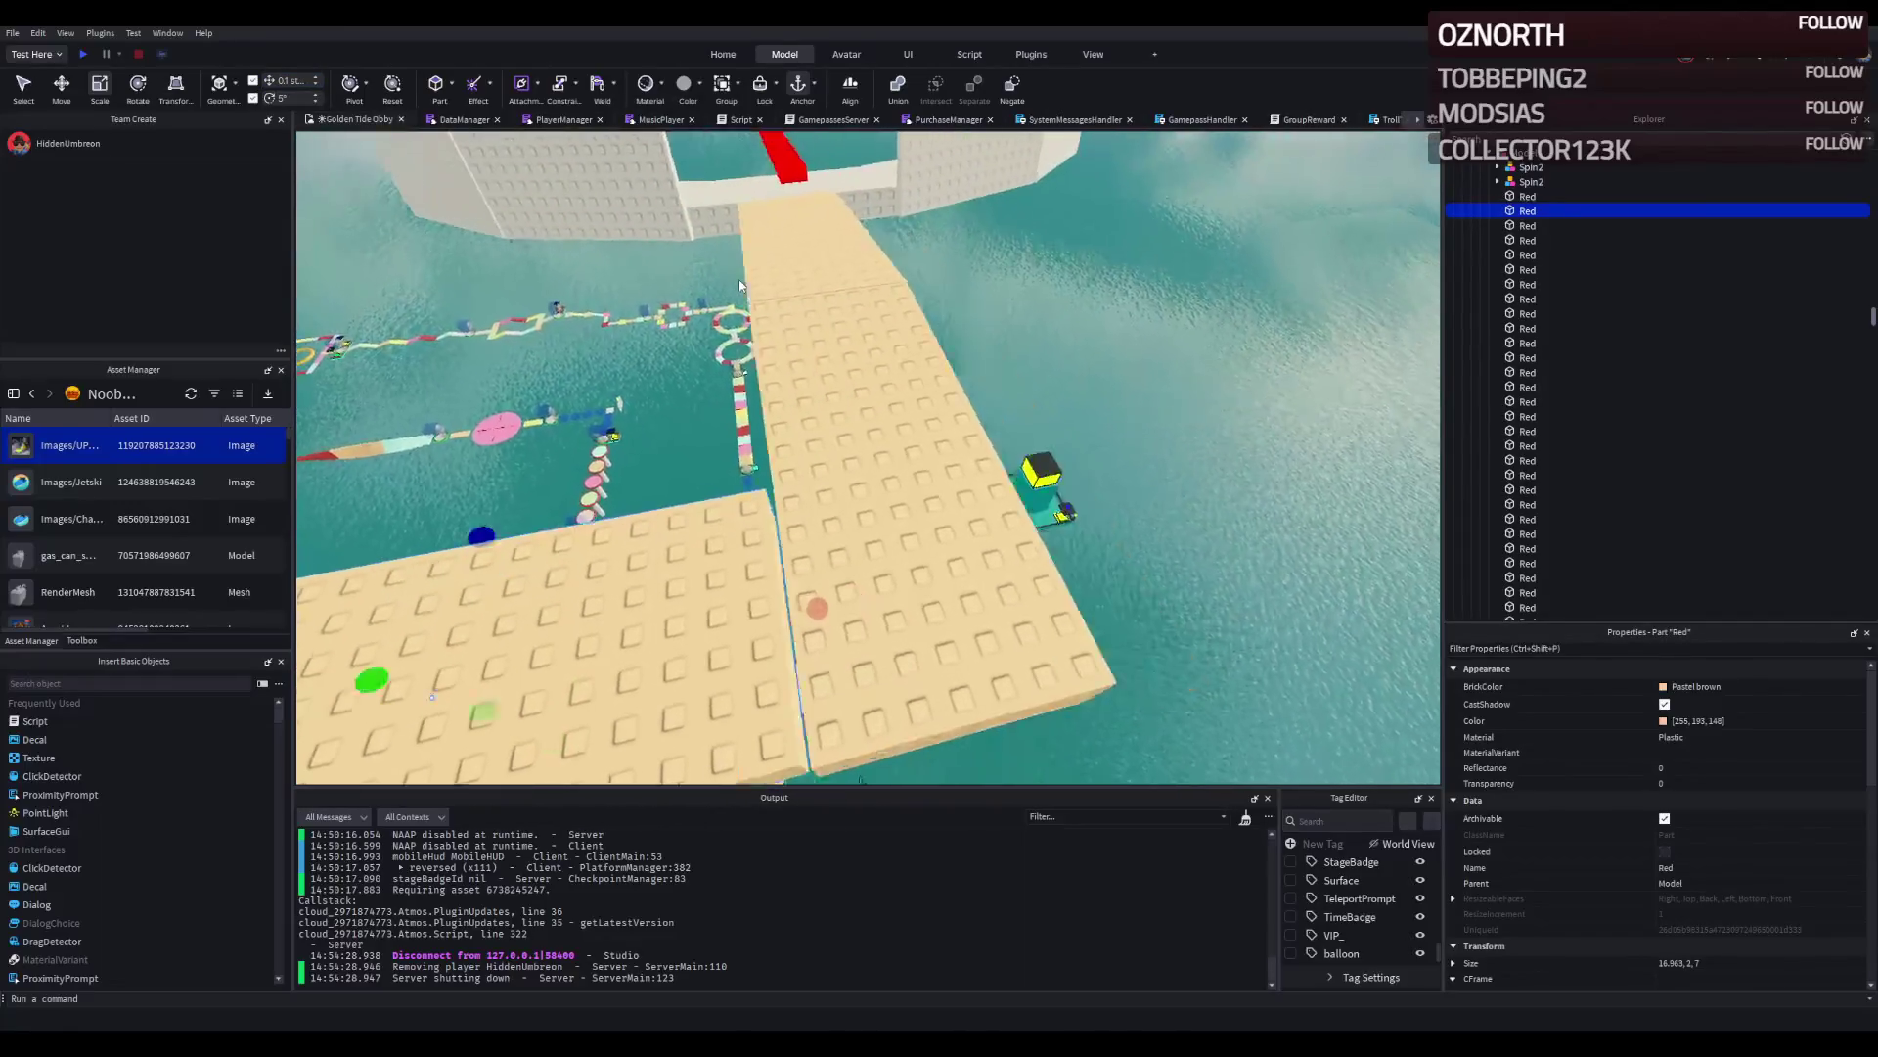
left_click_drag(782, 331, 788, 335)
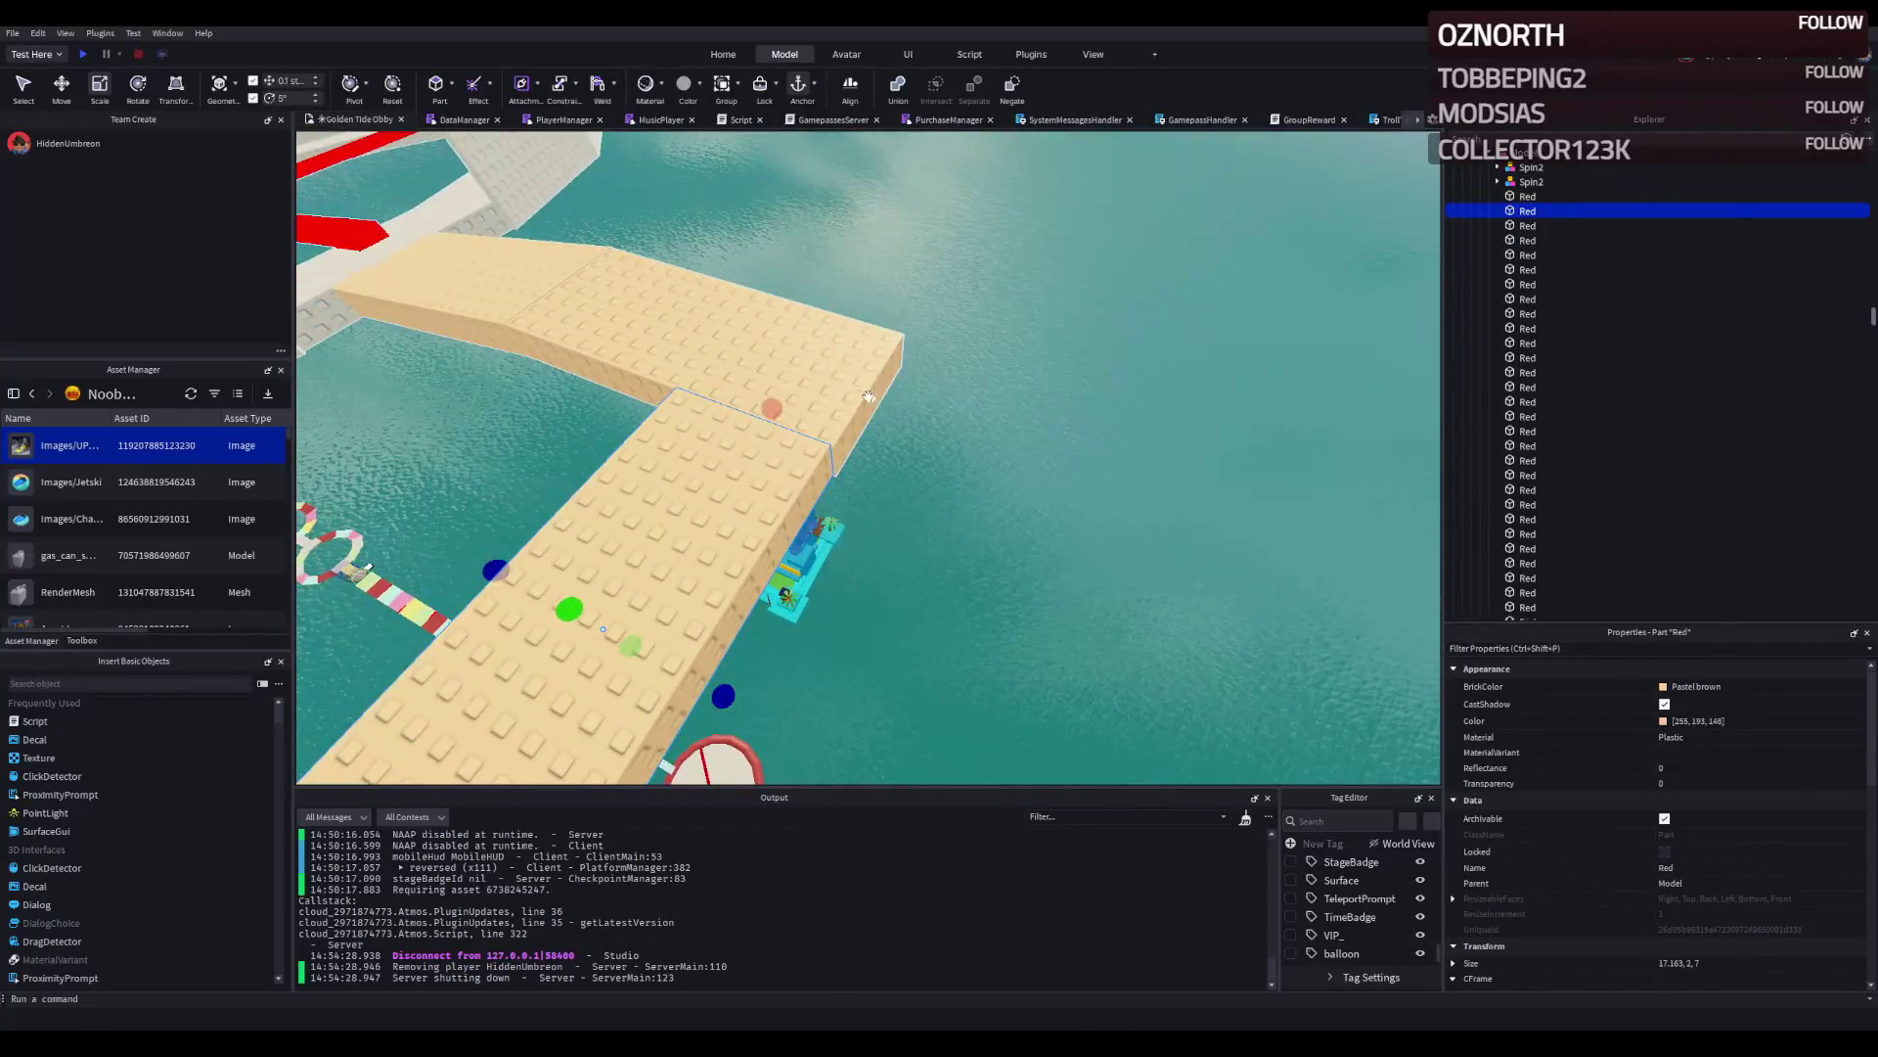
key("ctrl+2")
scroll("down", 3)
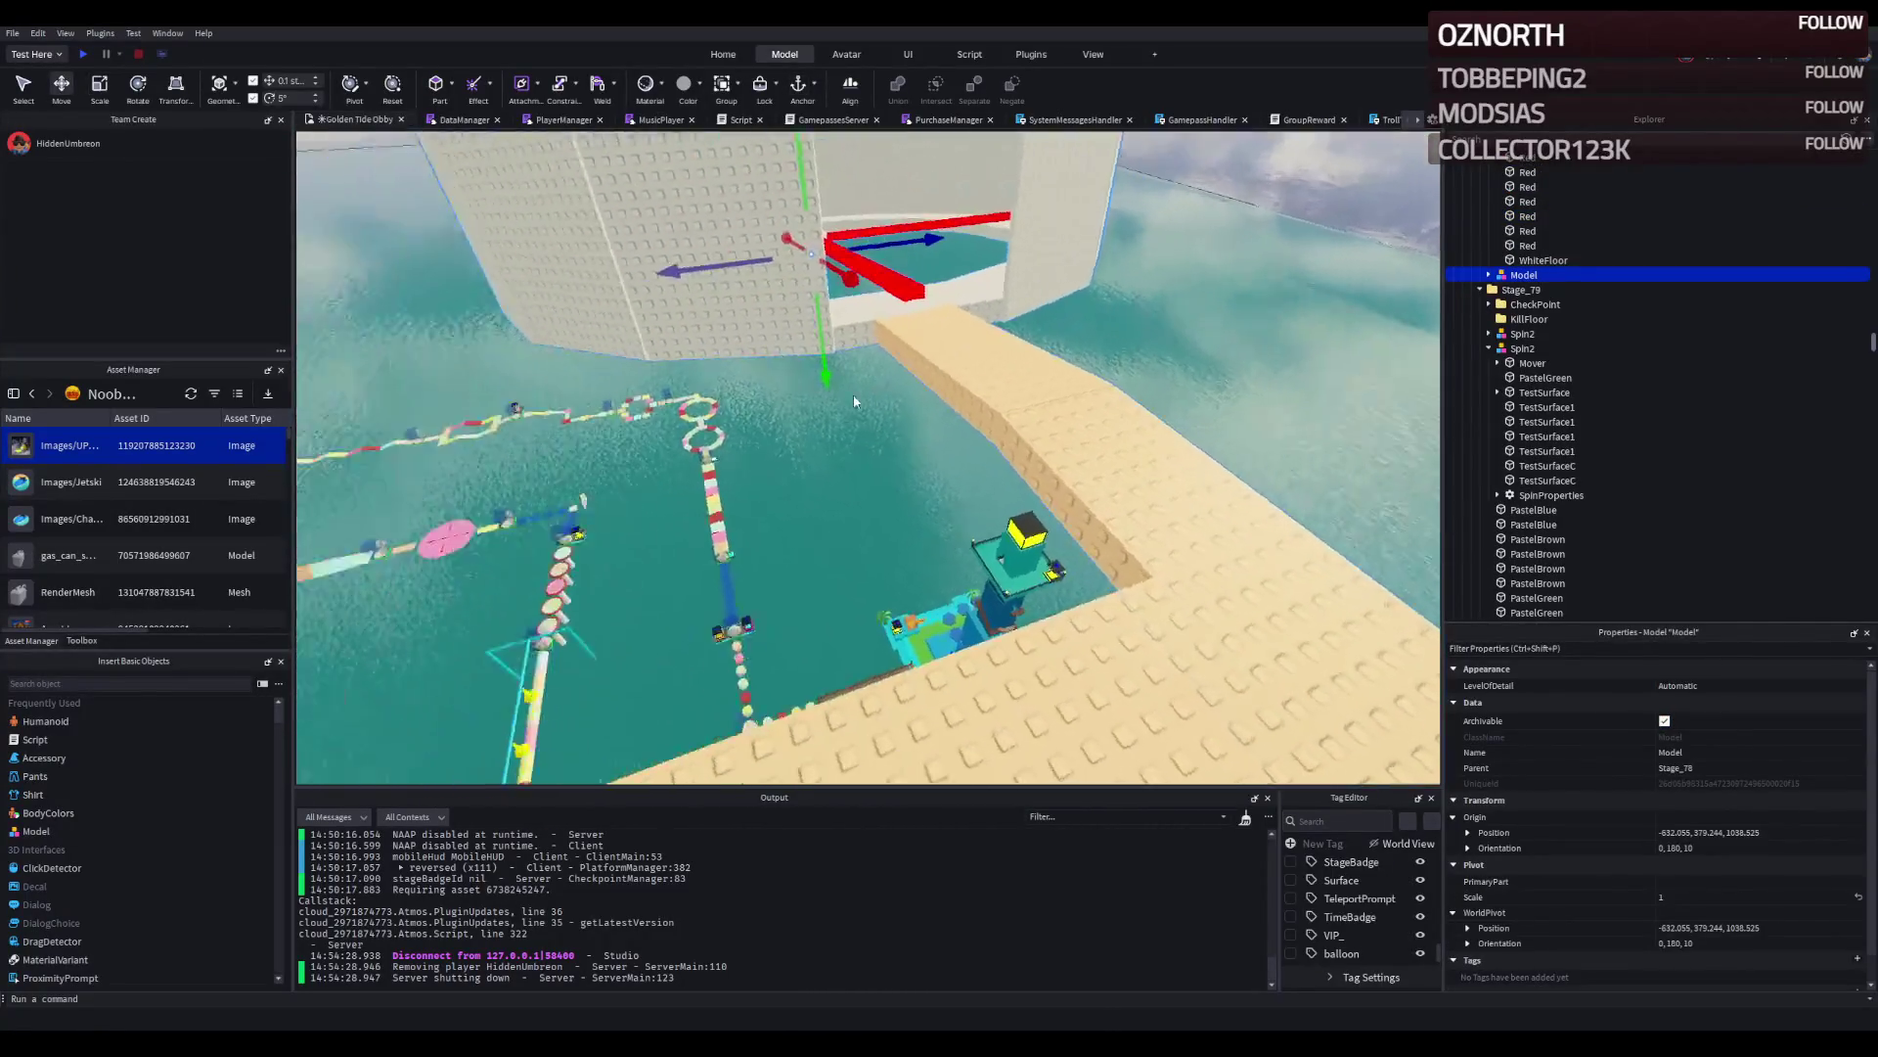
Nudge the ring model 0.1 studs along its axis and fly the camera over its spinner.
scroll("up", 3)
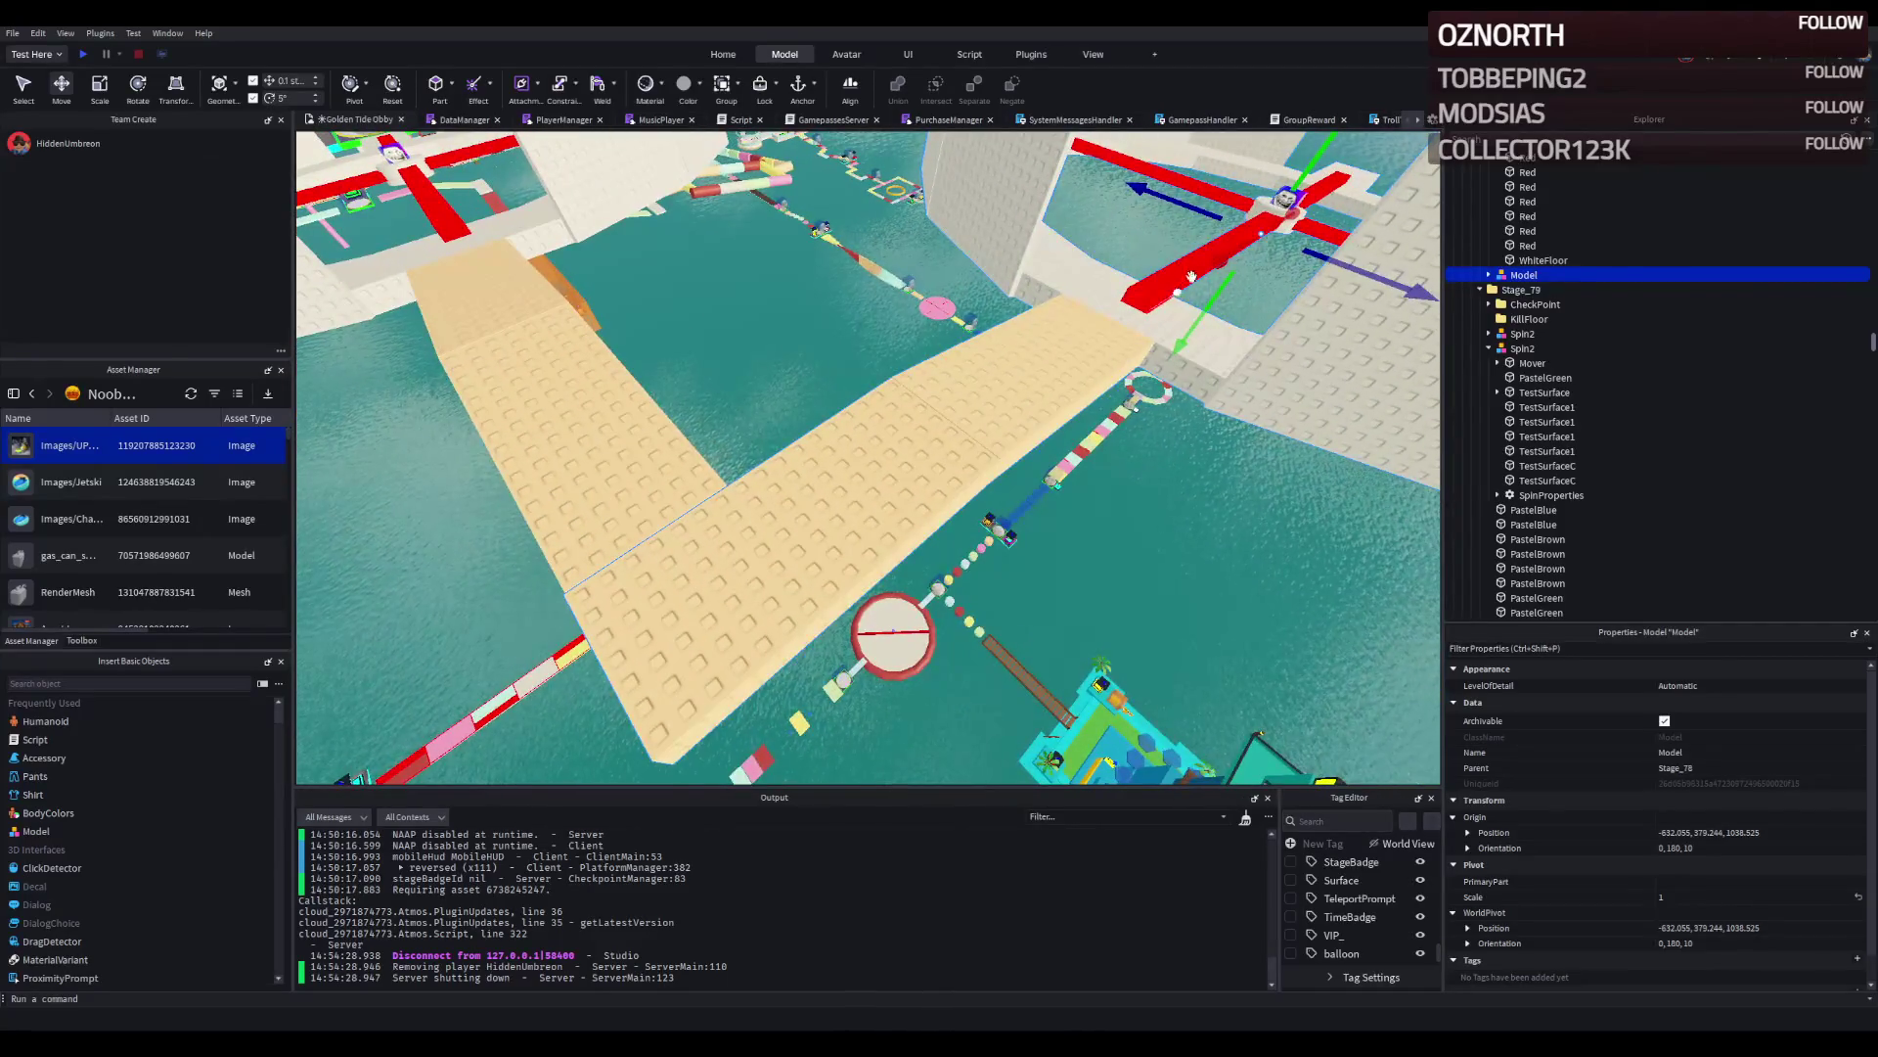
left_click_drag(1221, 251, 1224, 259)
key("f")
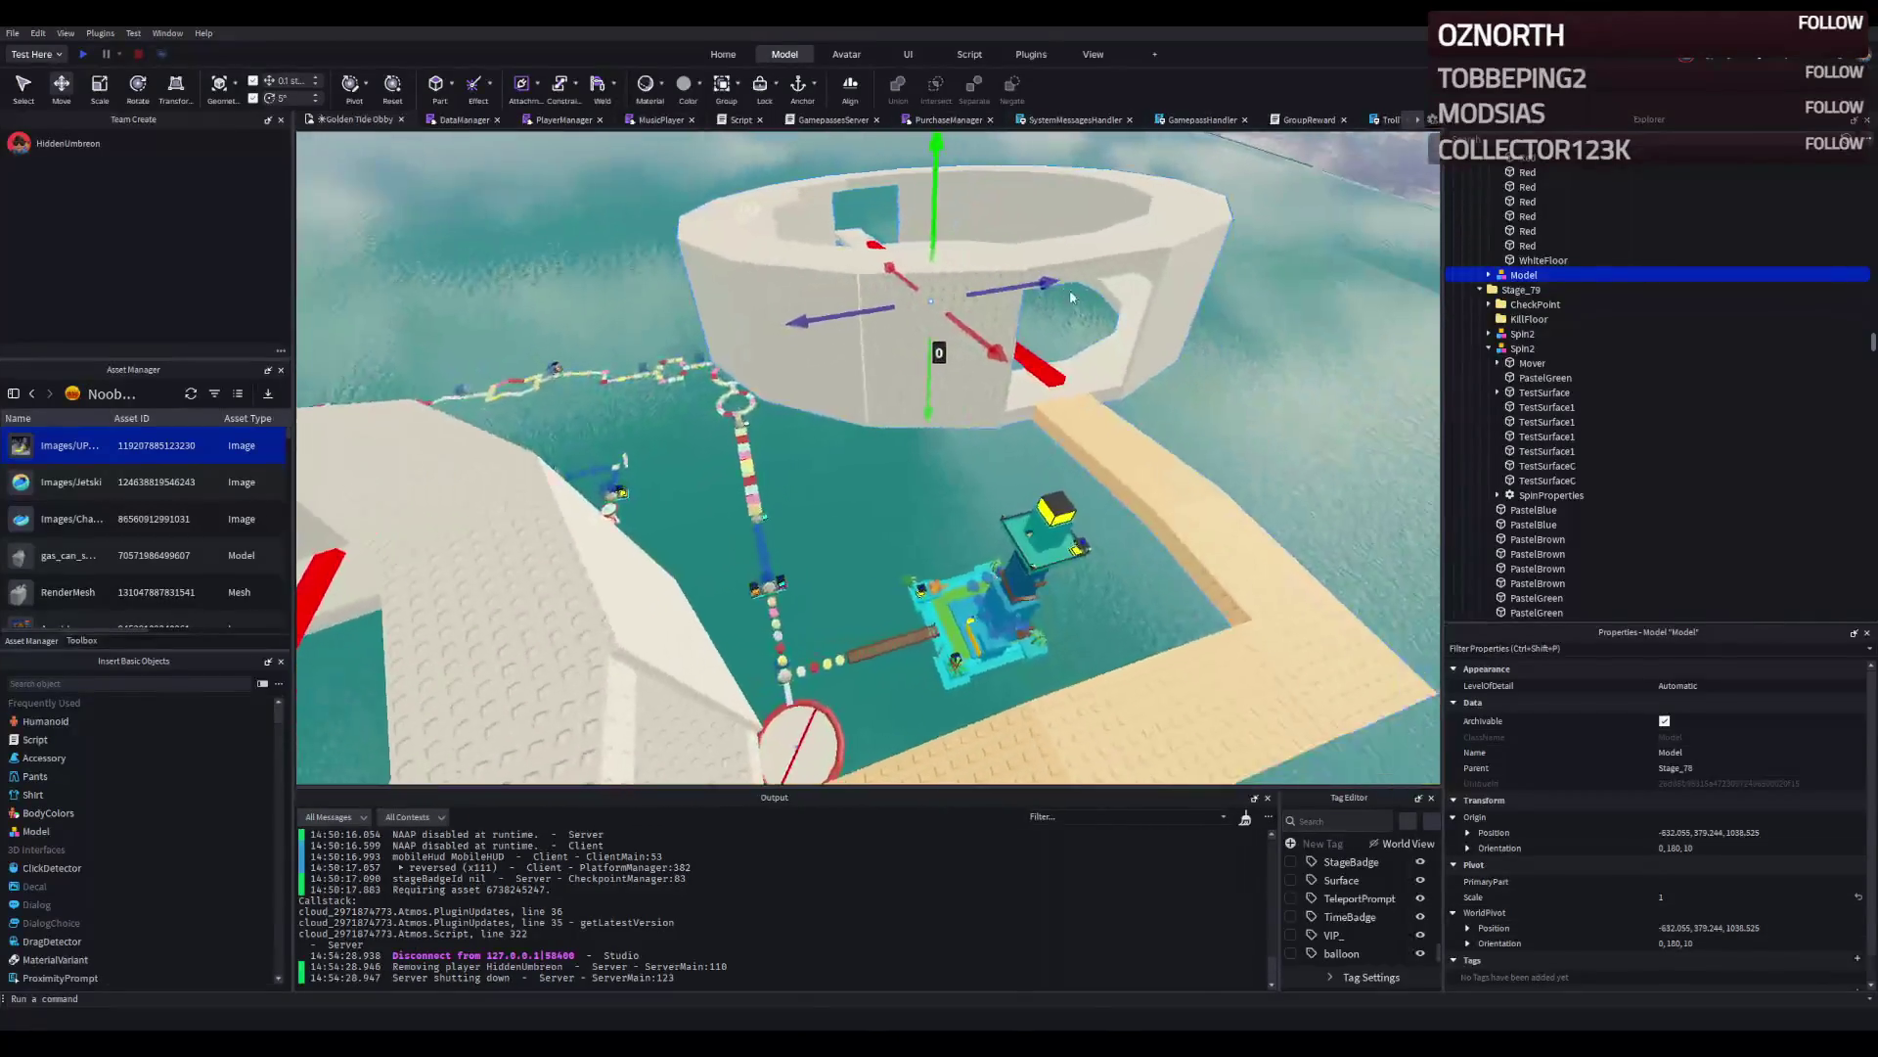
key("w")
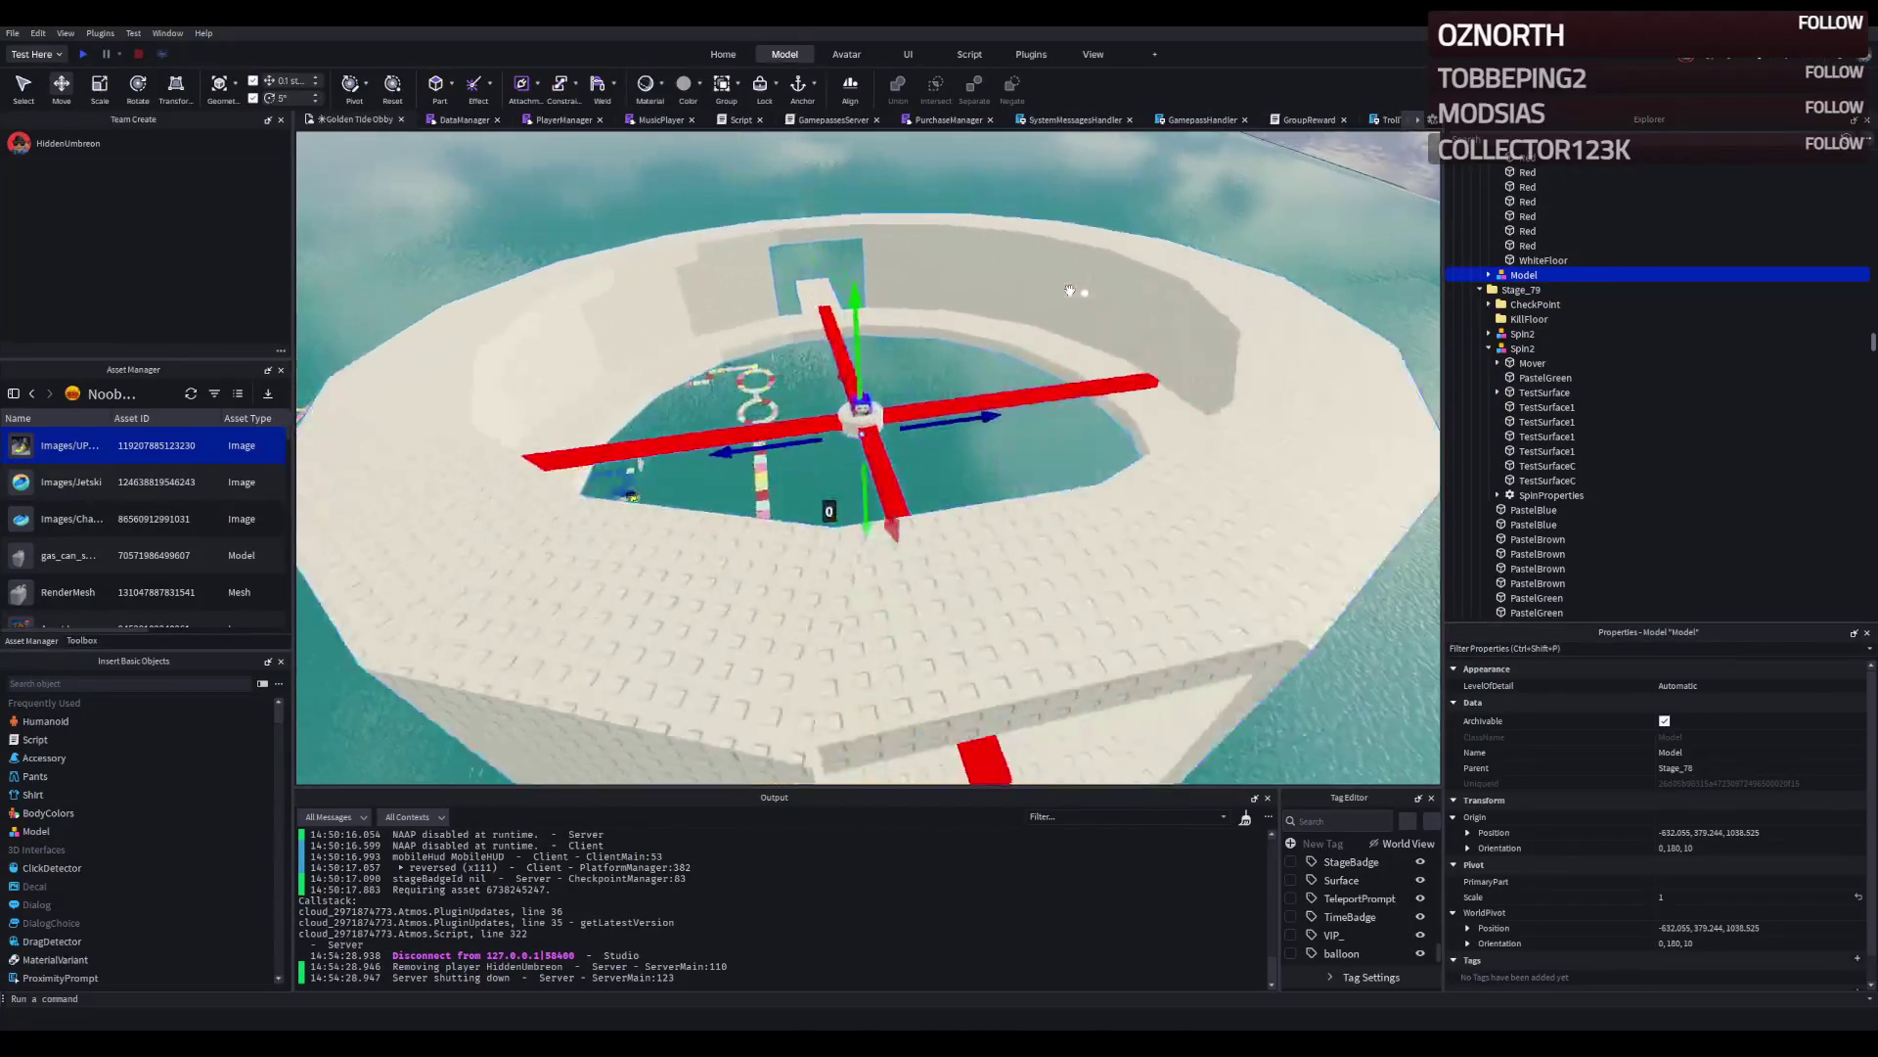
key("w")
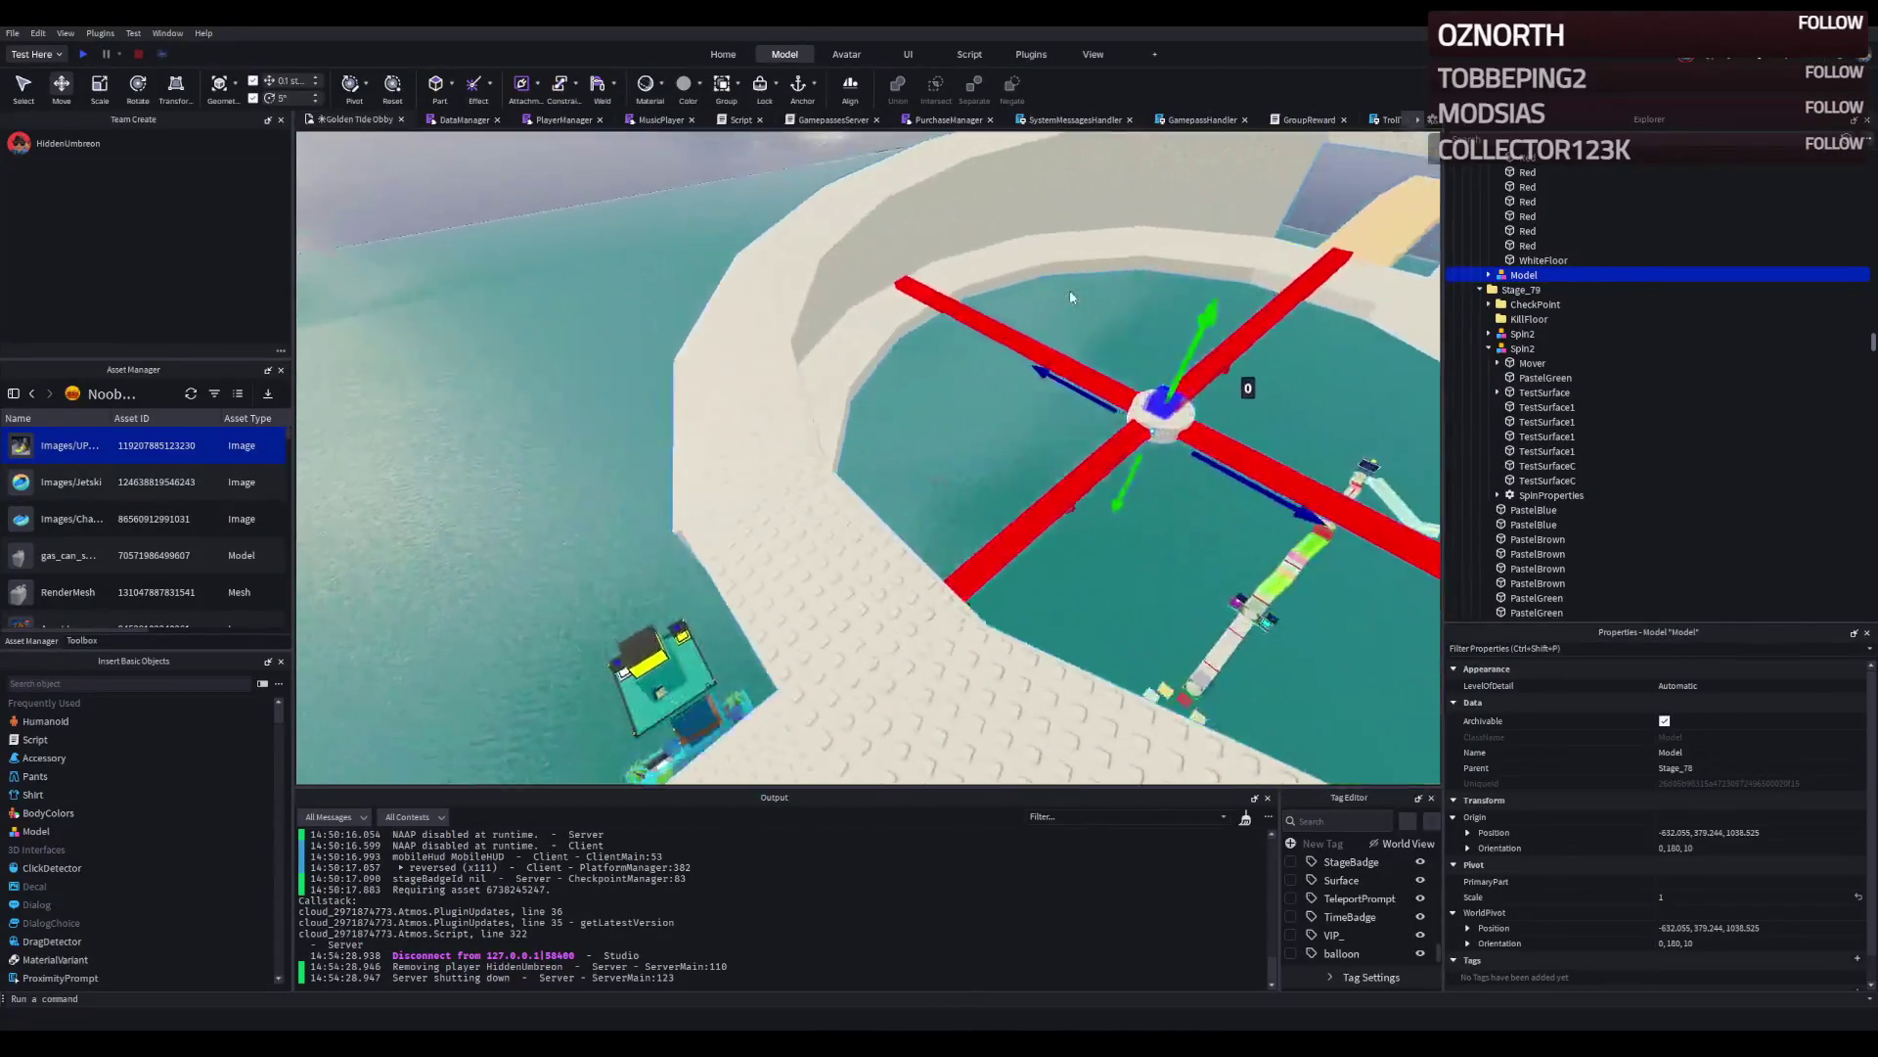
key("w")
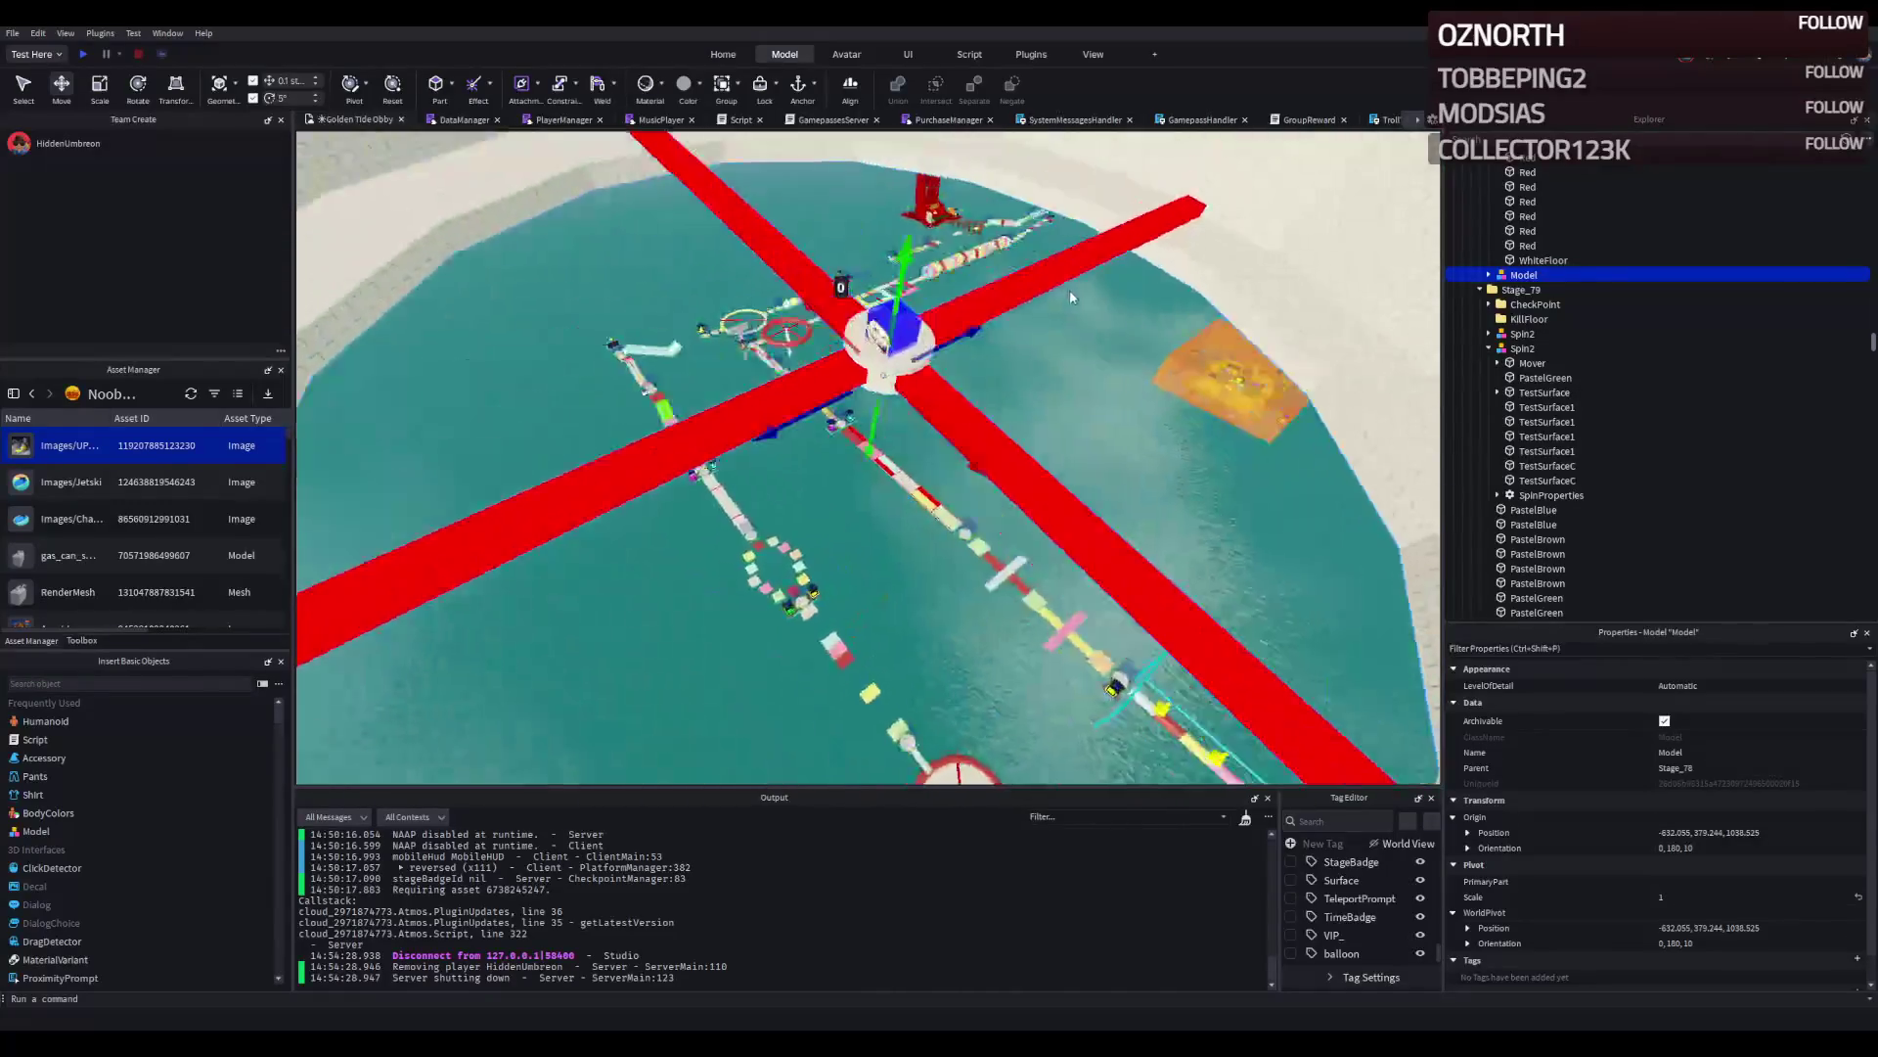
key("e")
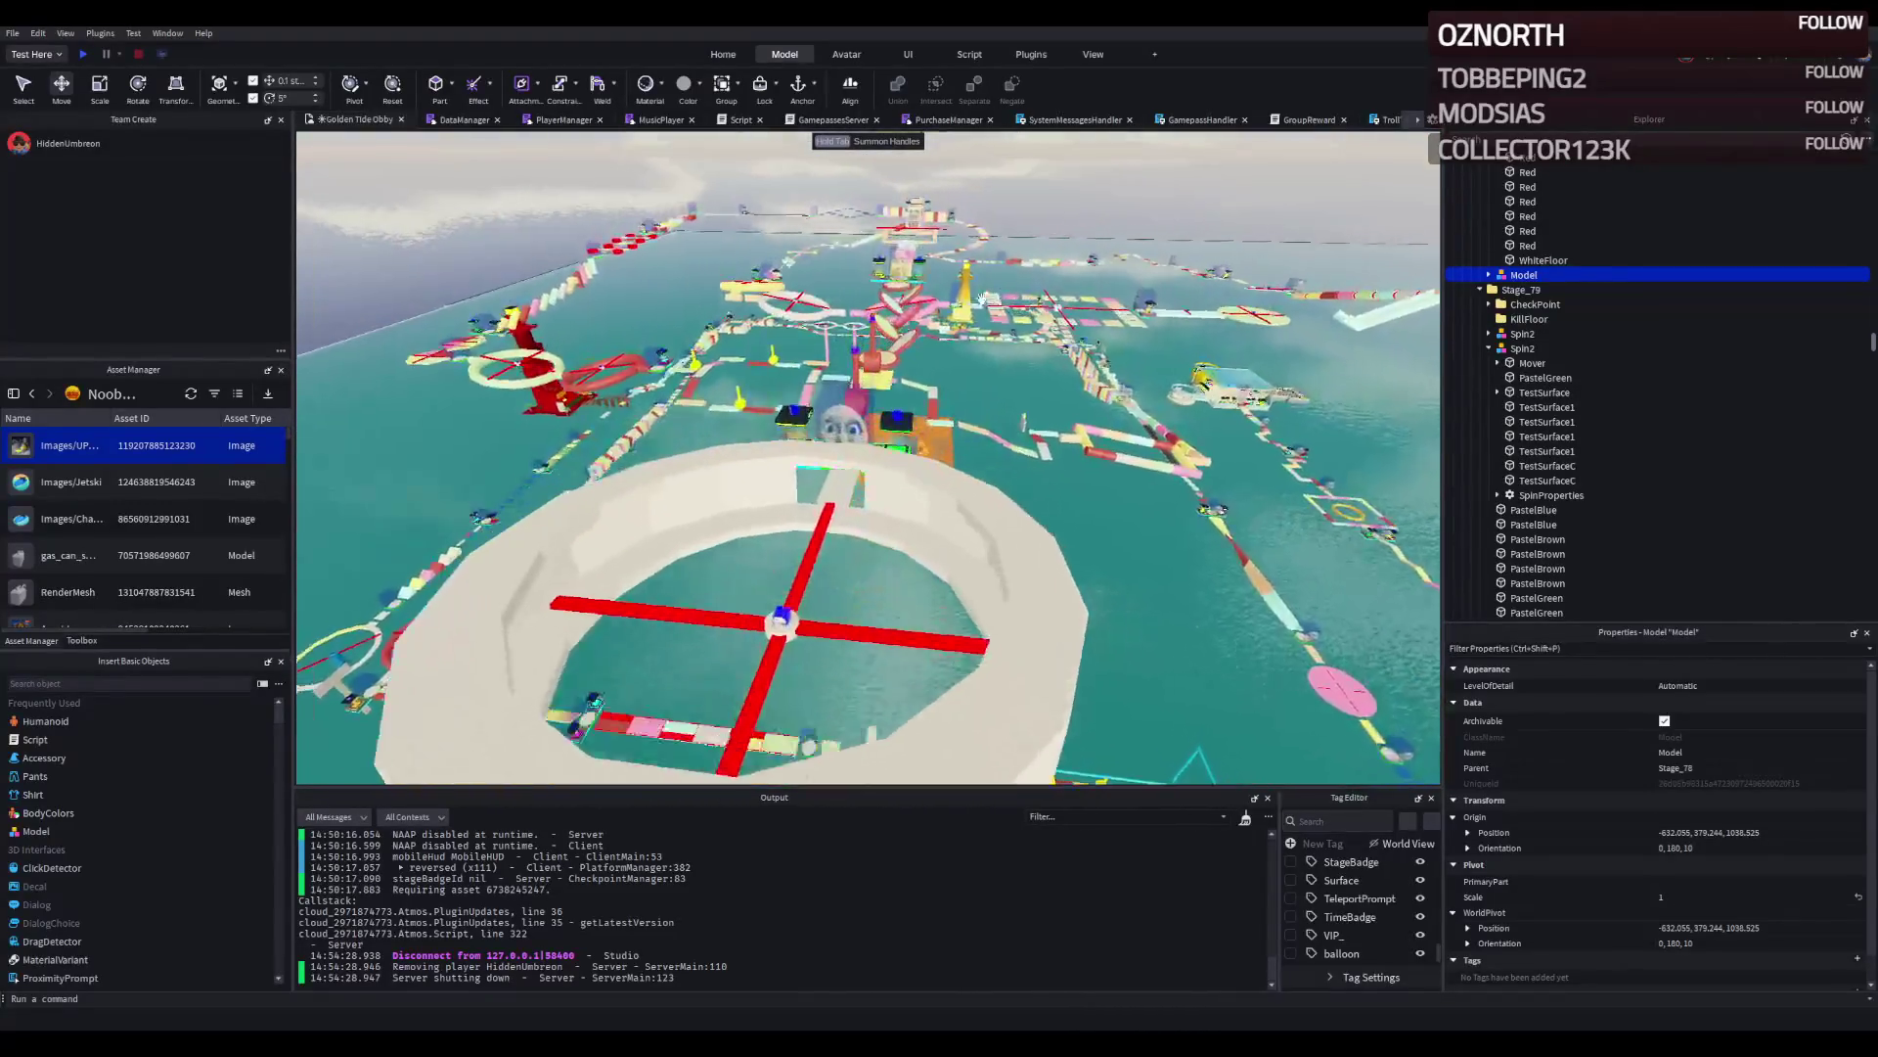
key("q")
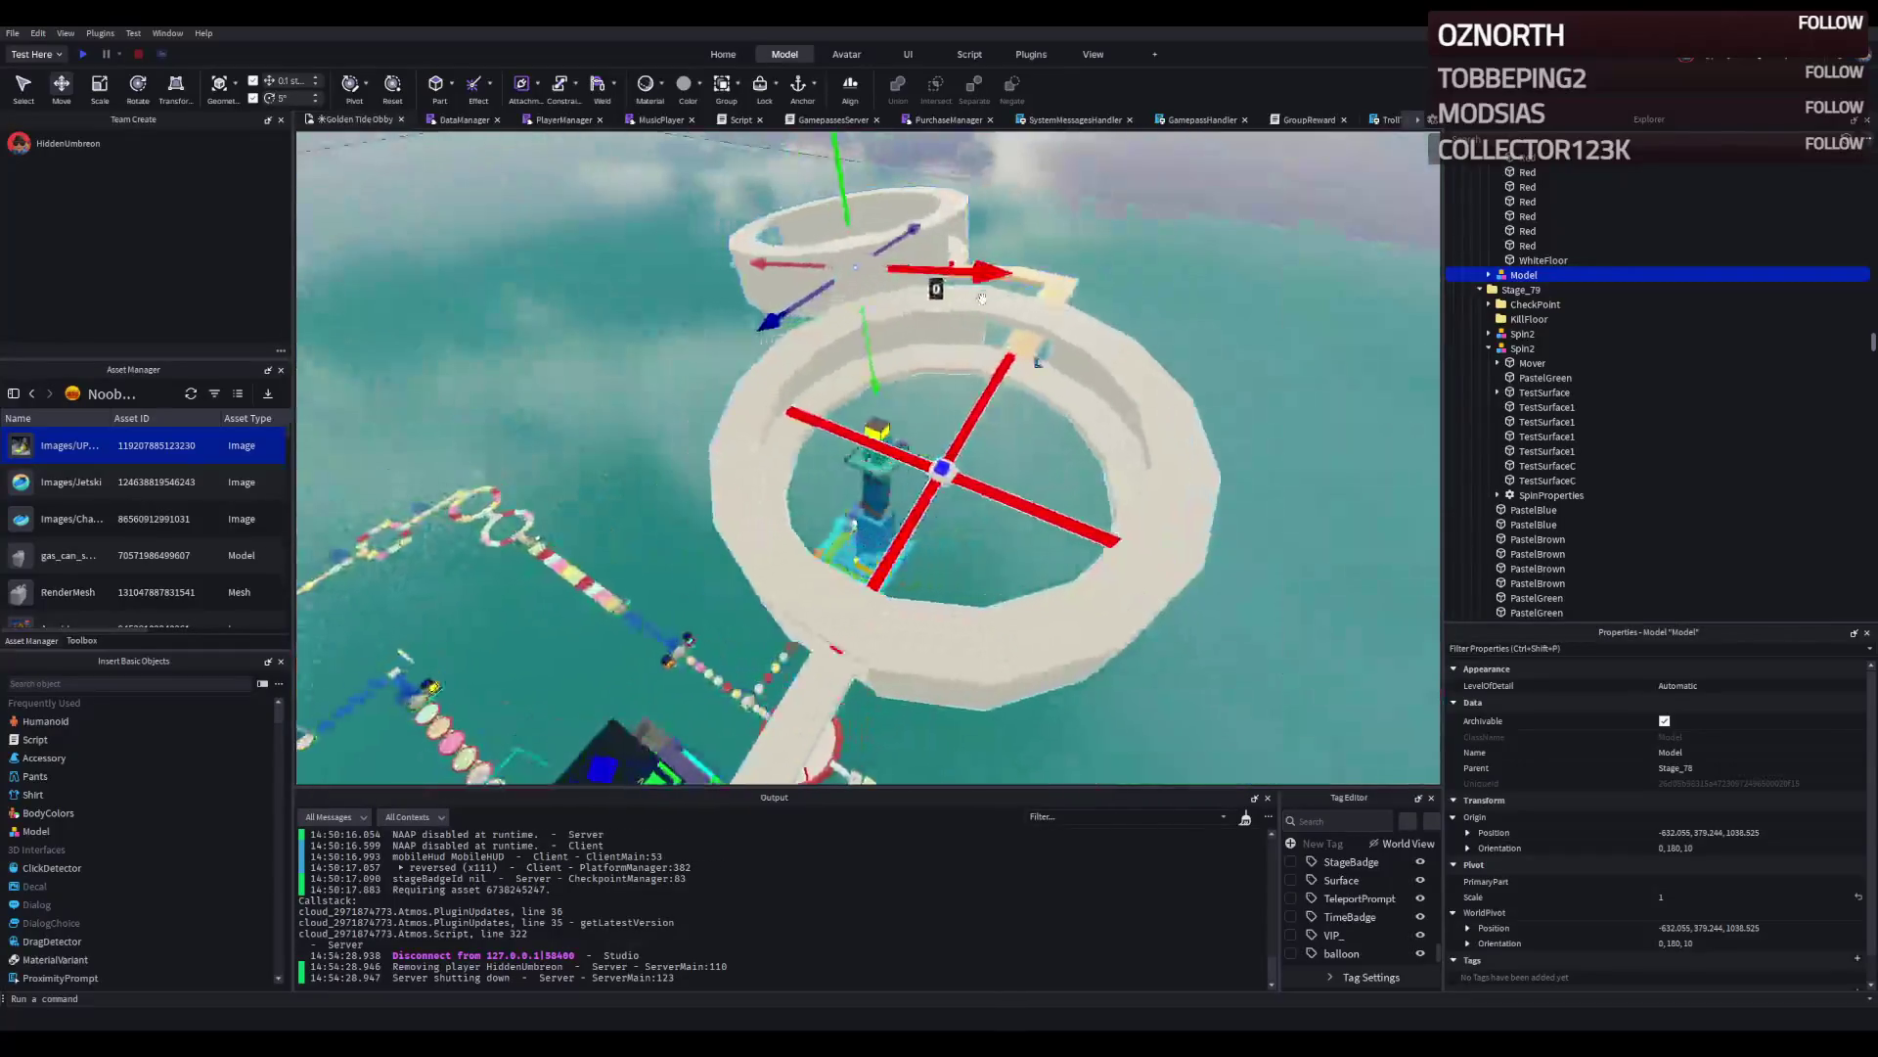
Select the white ring, the walkway, and the checkpoint start area together.
key("s")
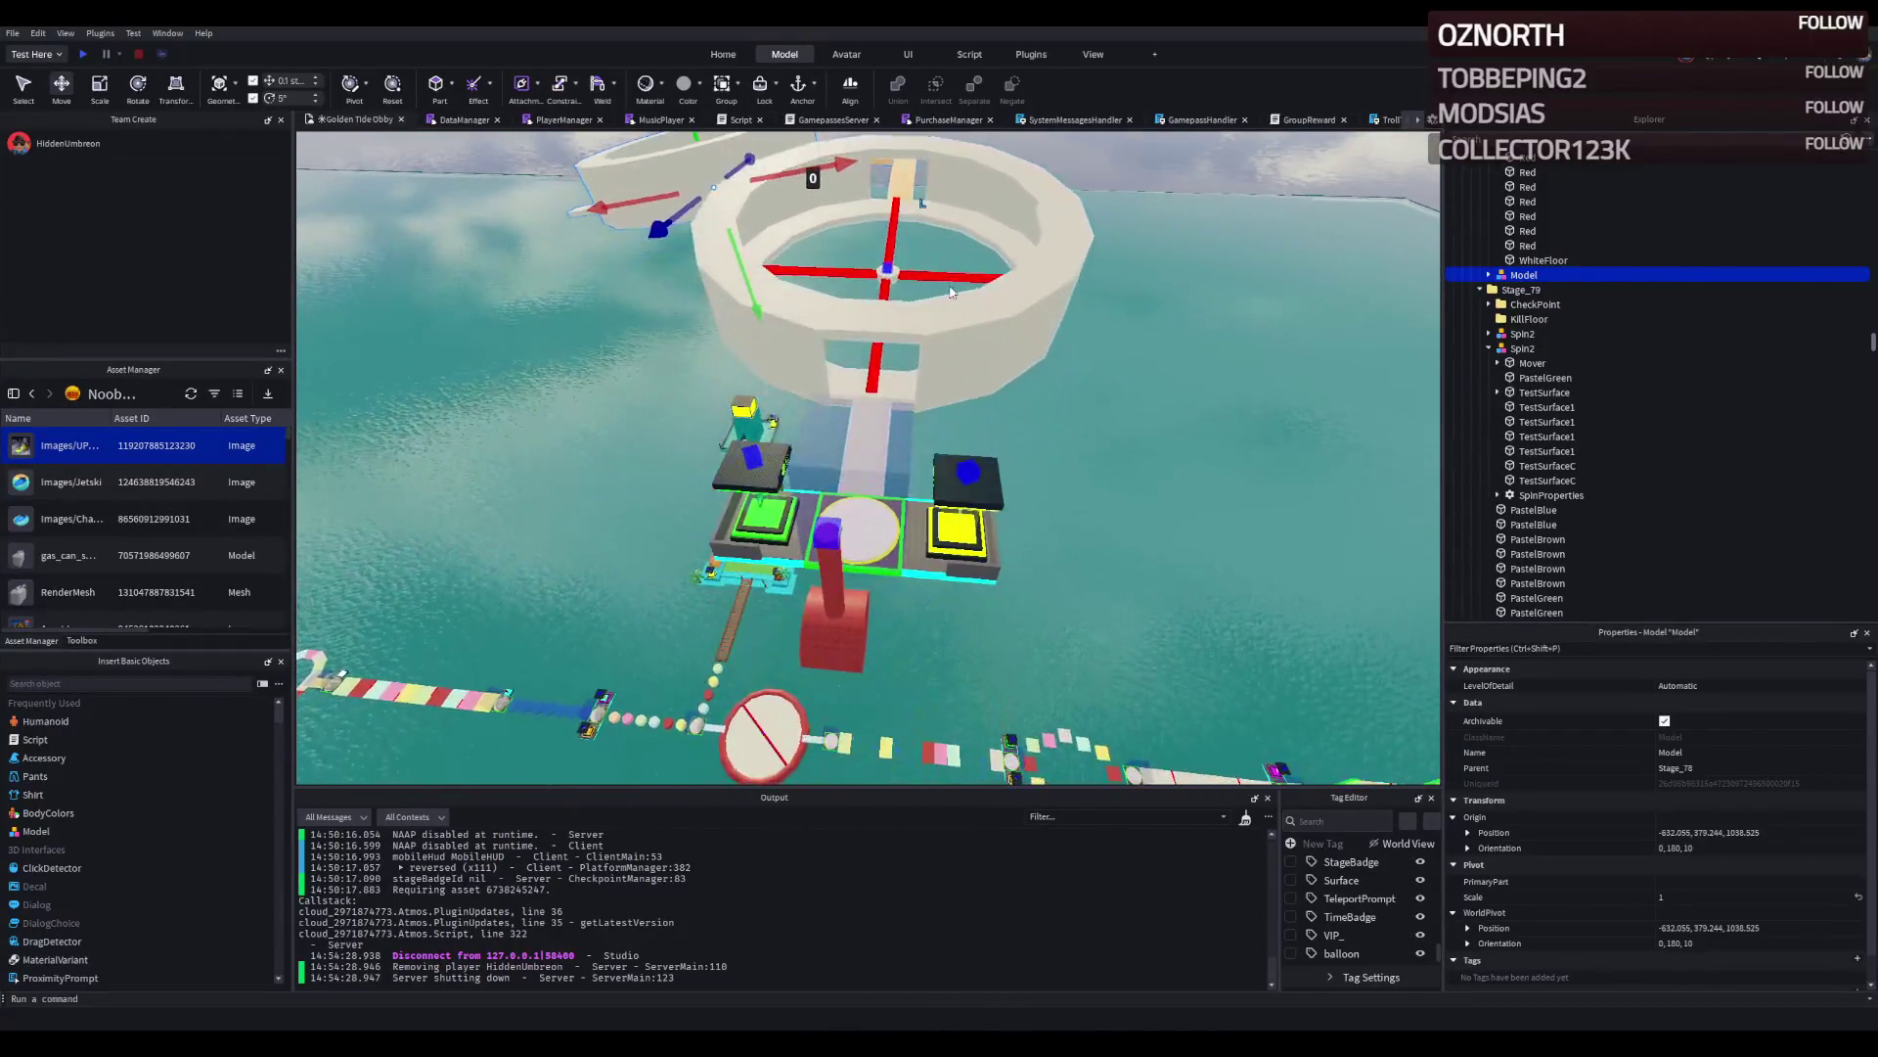
key("w")
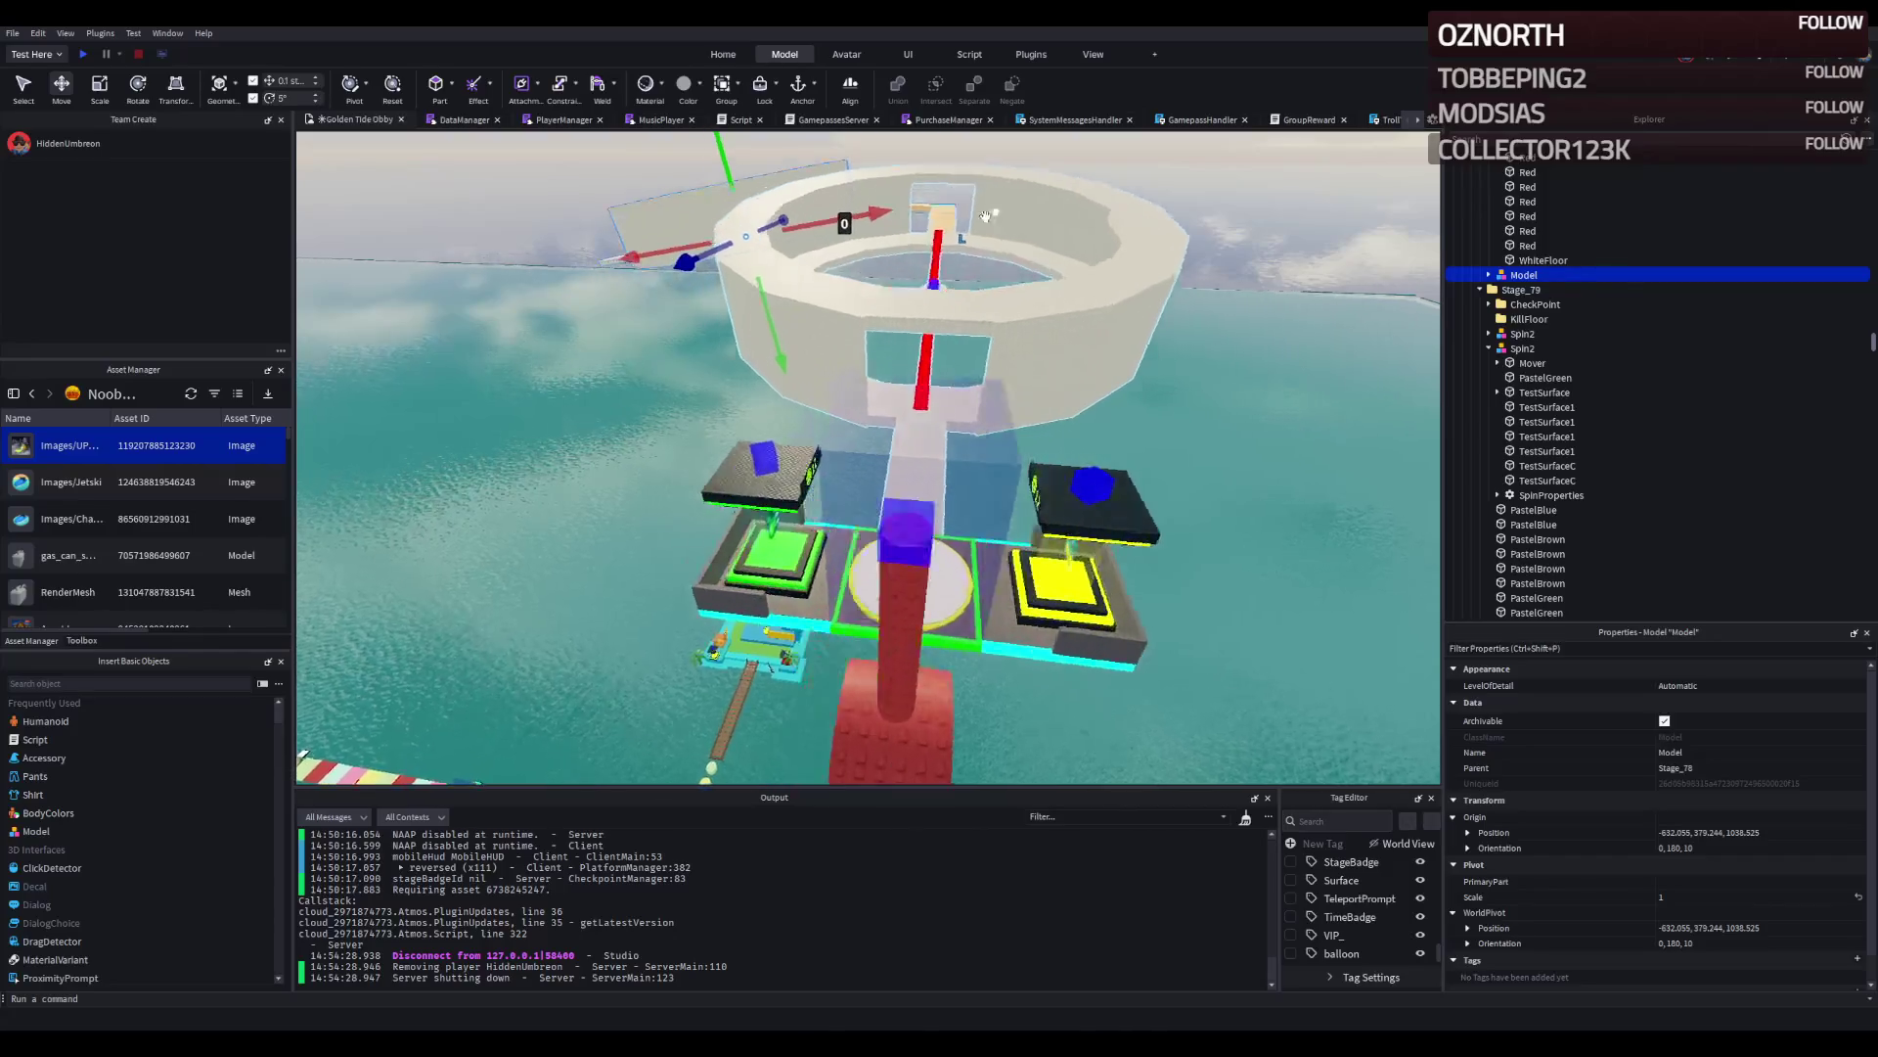
key("s")
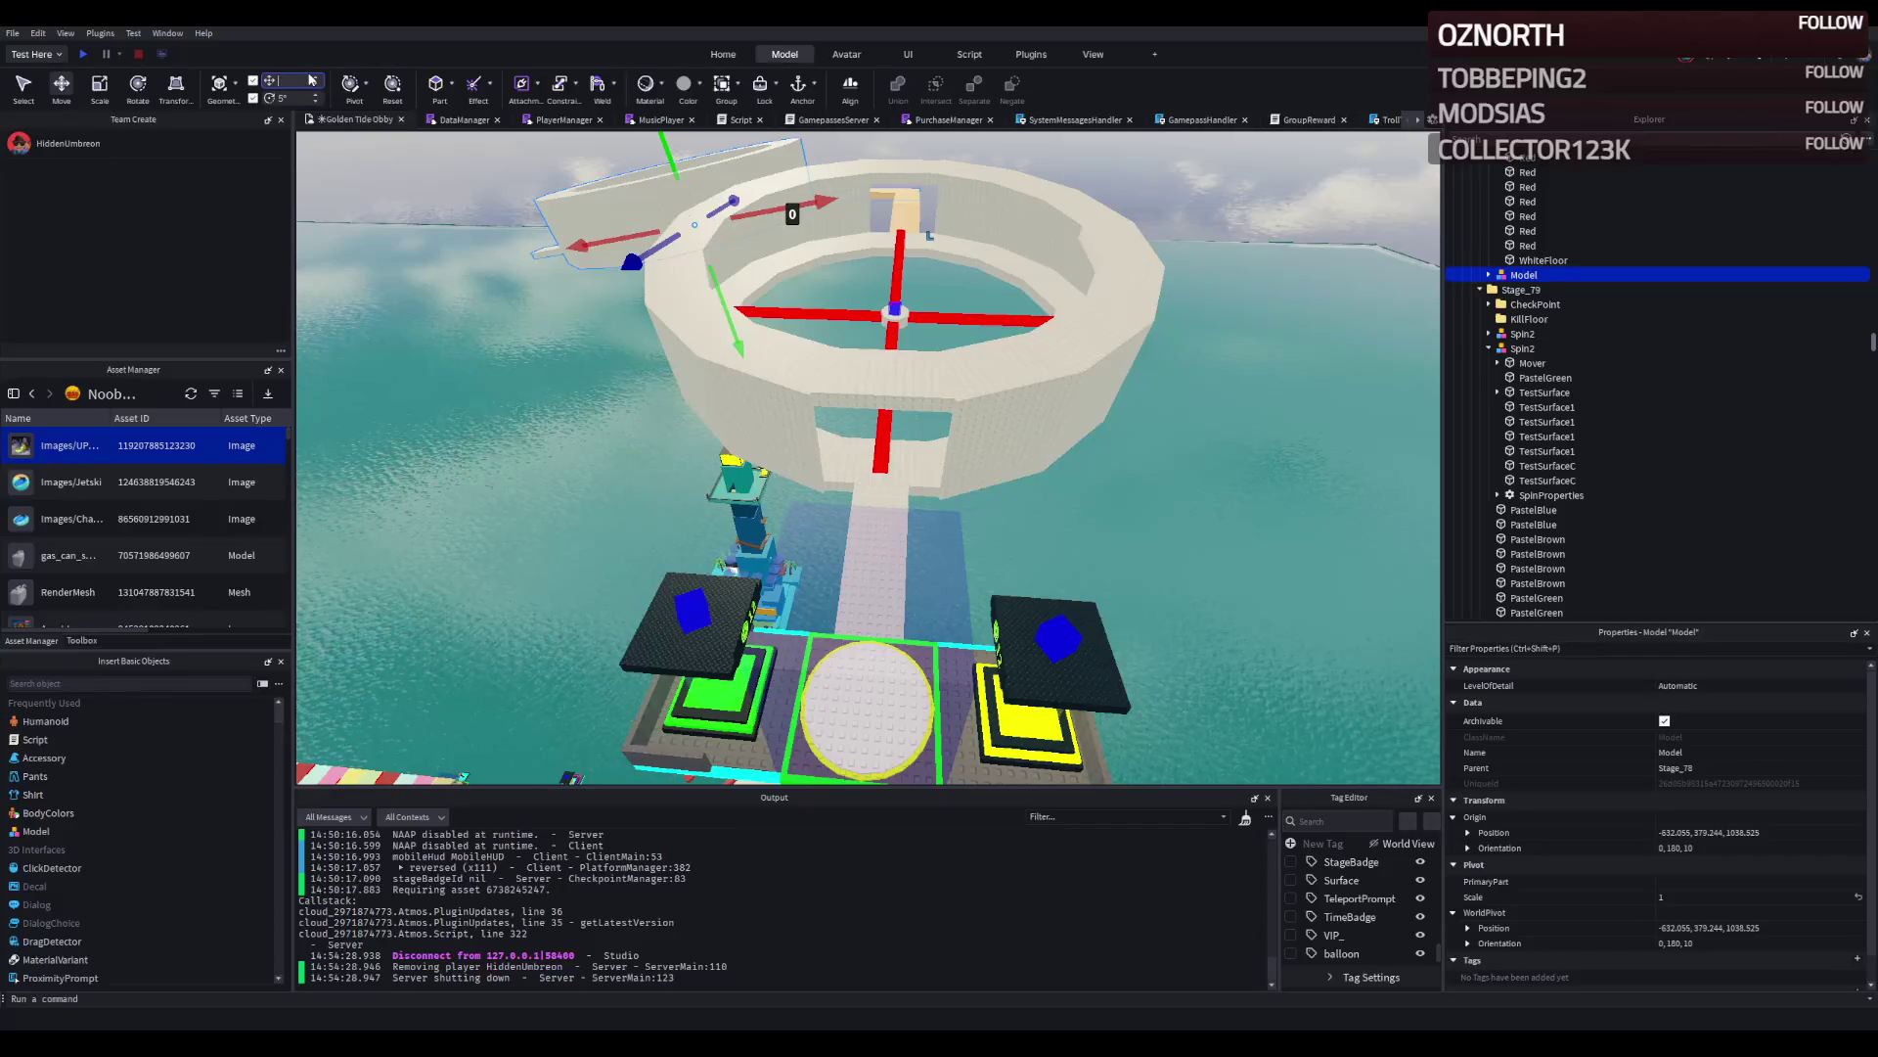
left_click(893, 380)
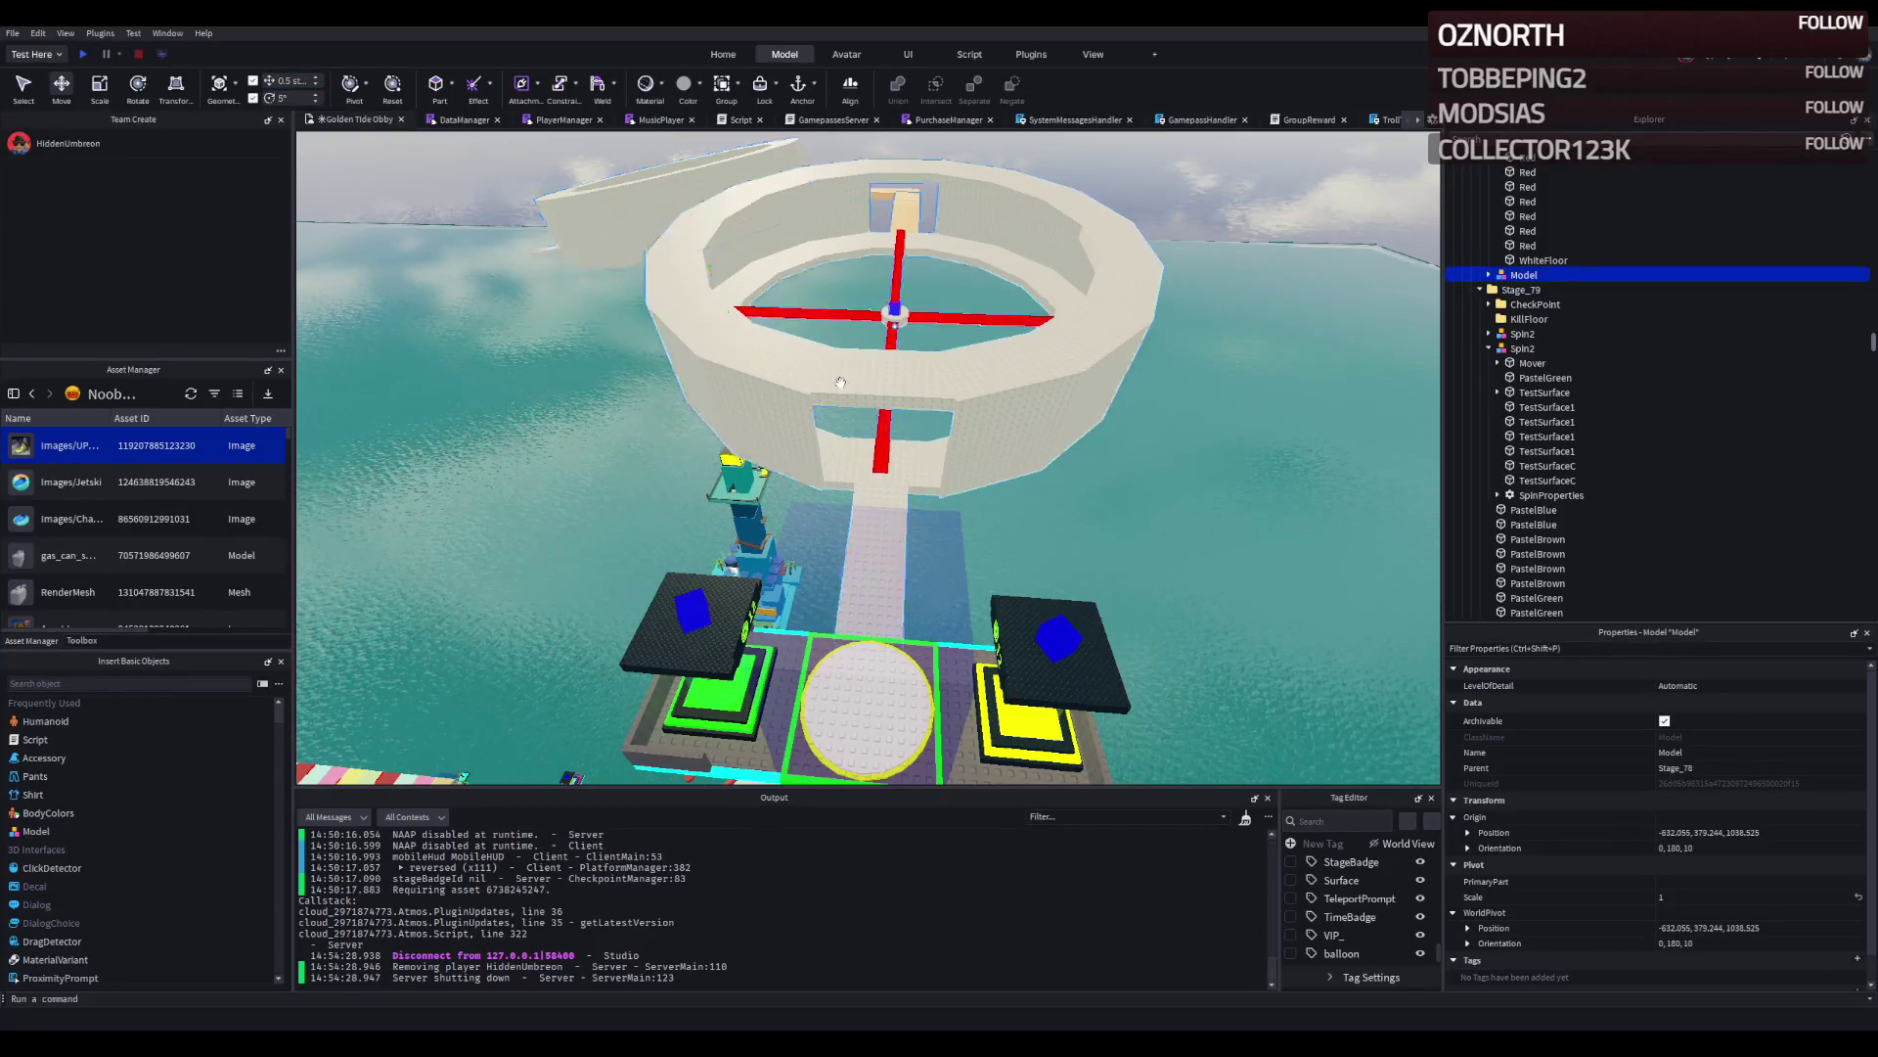
left_click(625, 229)
left_click(870, 567)
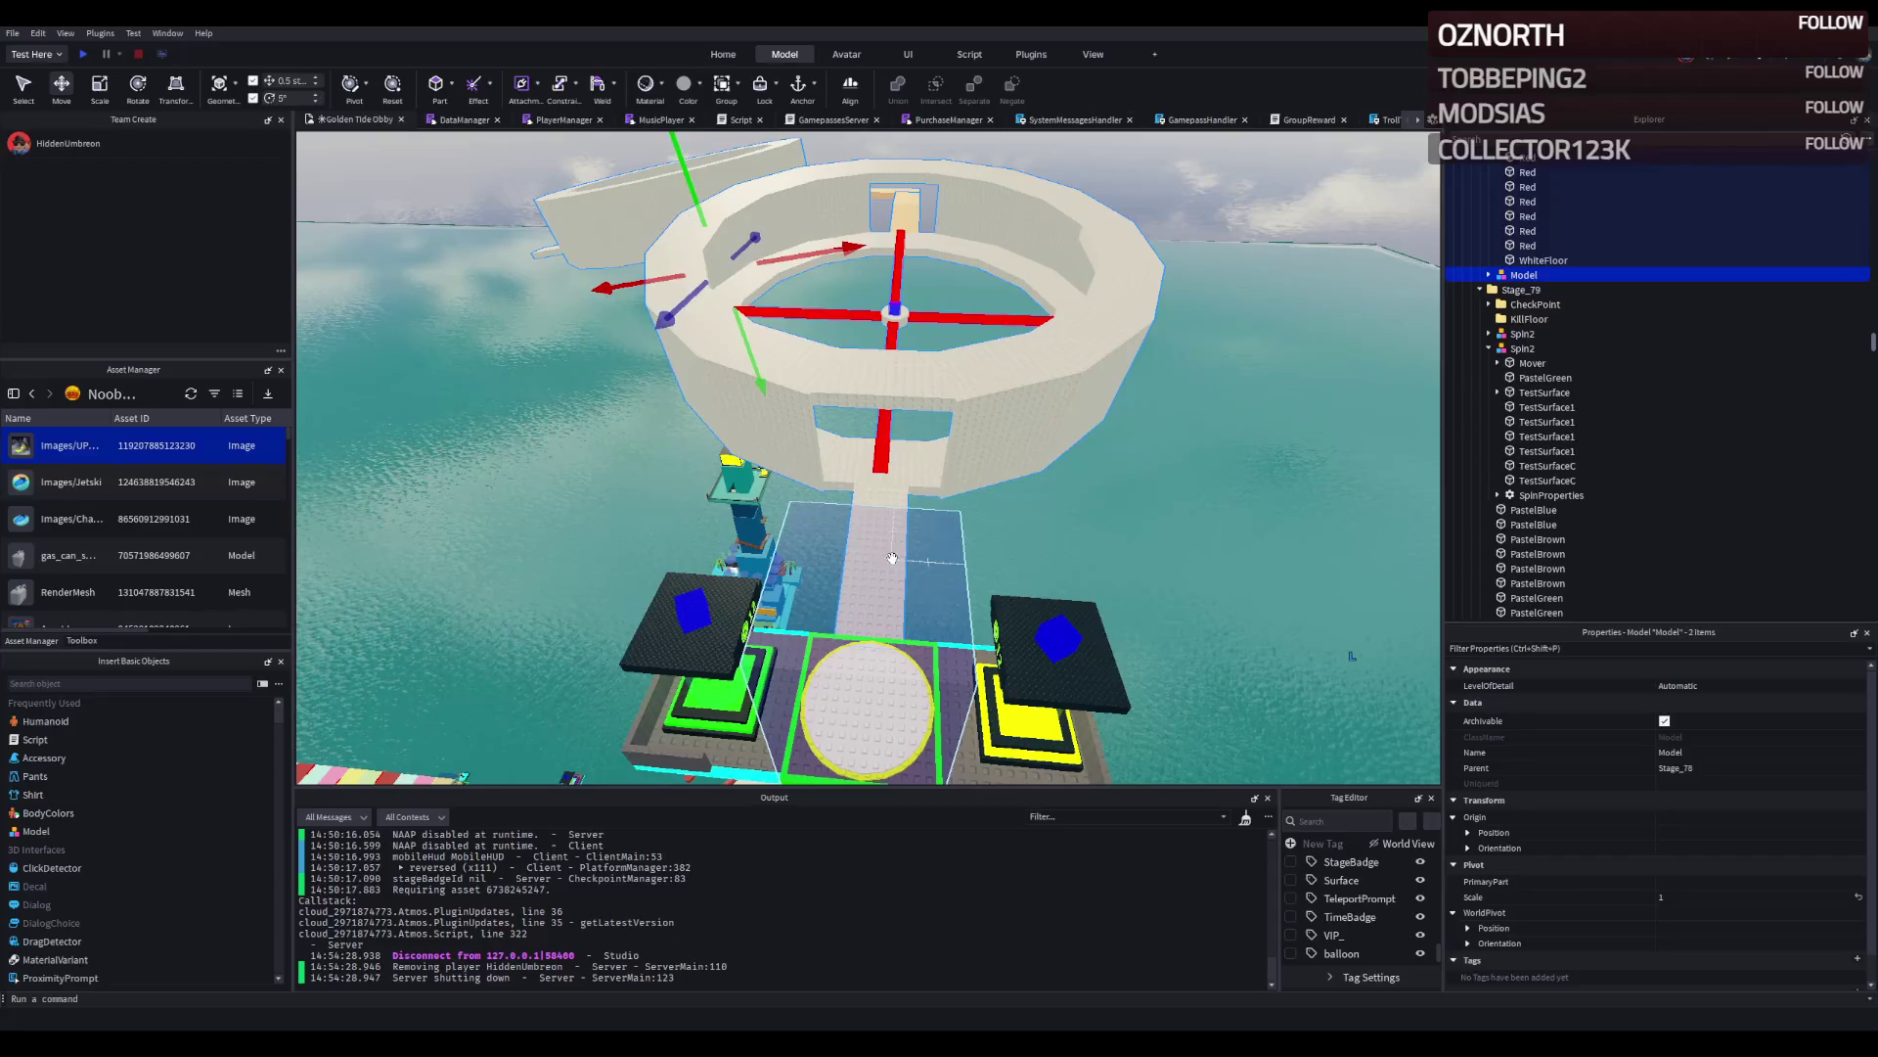
Move both Models out of the CheckPoint folder directly under Stage_83.
scroll("down", 3)
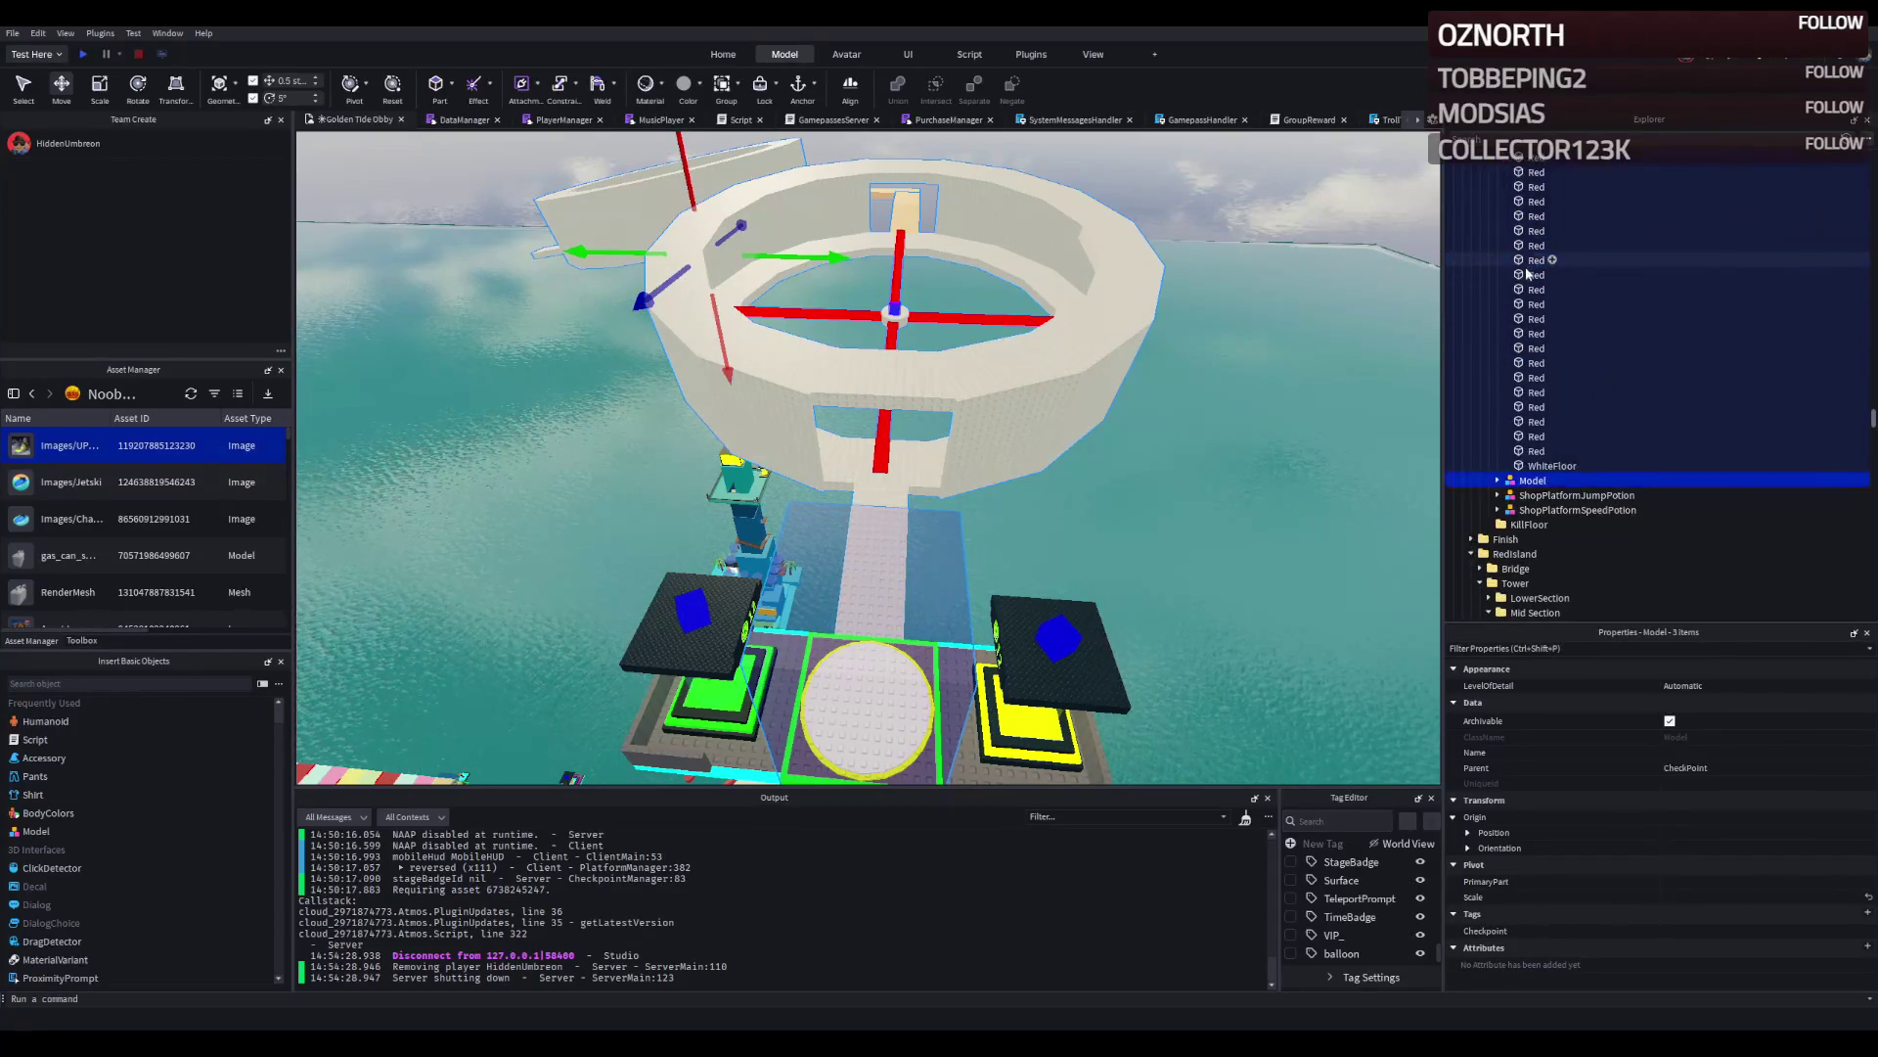
left_click(1529, 275)
scroll("up", 3)
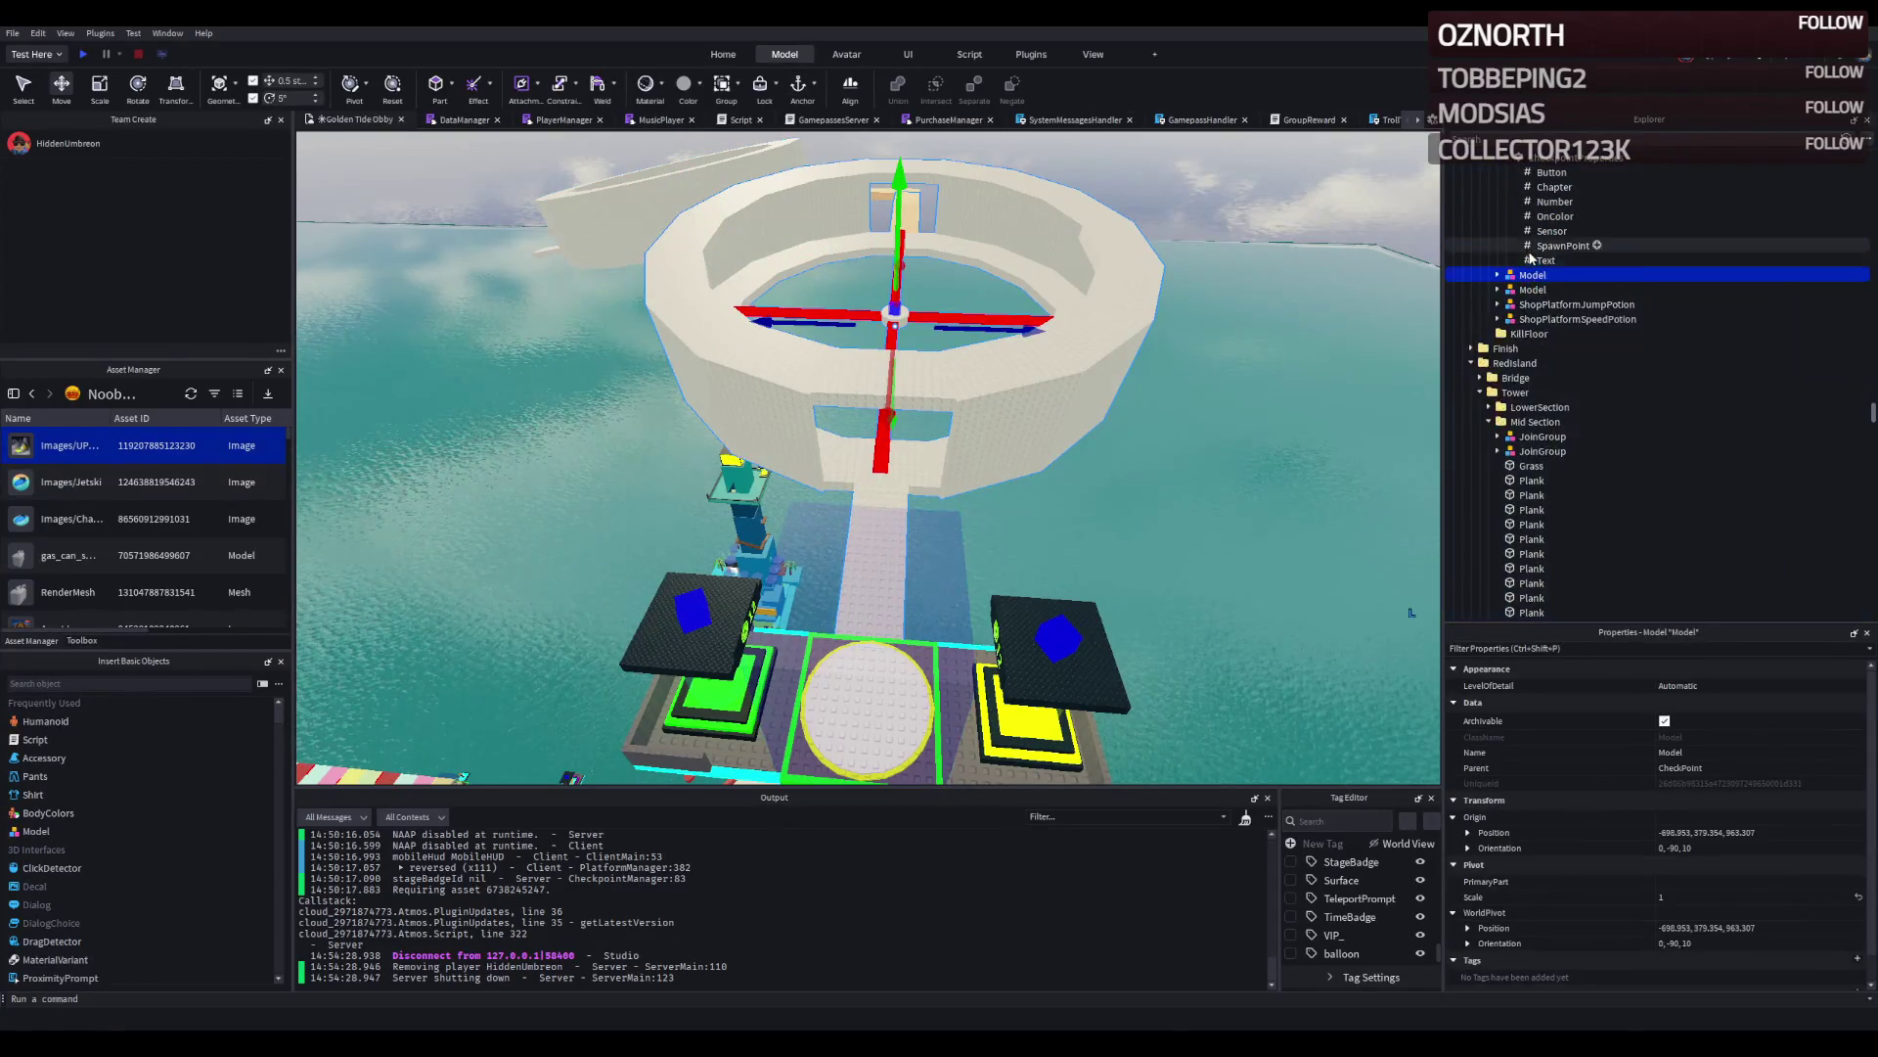
left_click(1526, 256)
double_click(1541, 218)
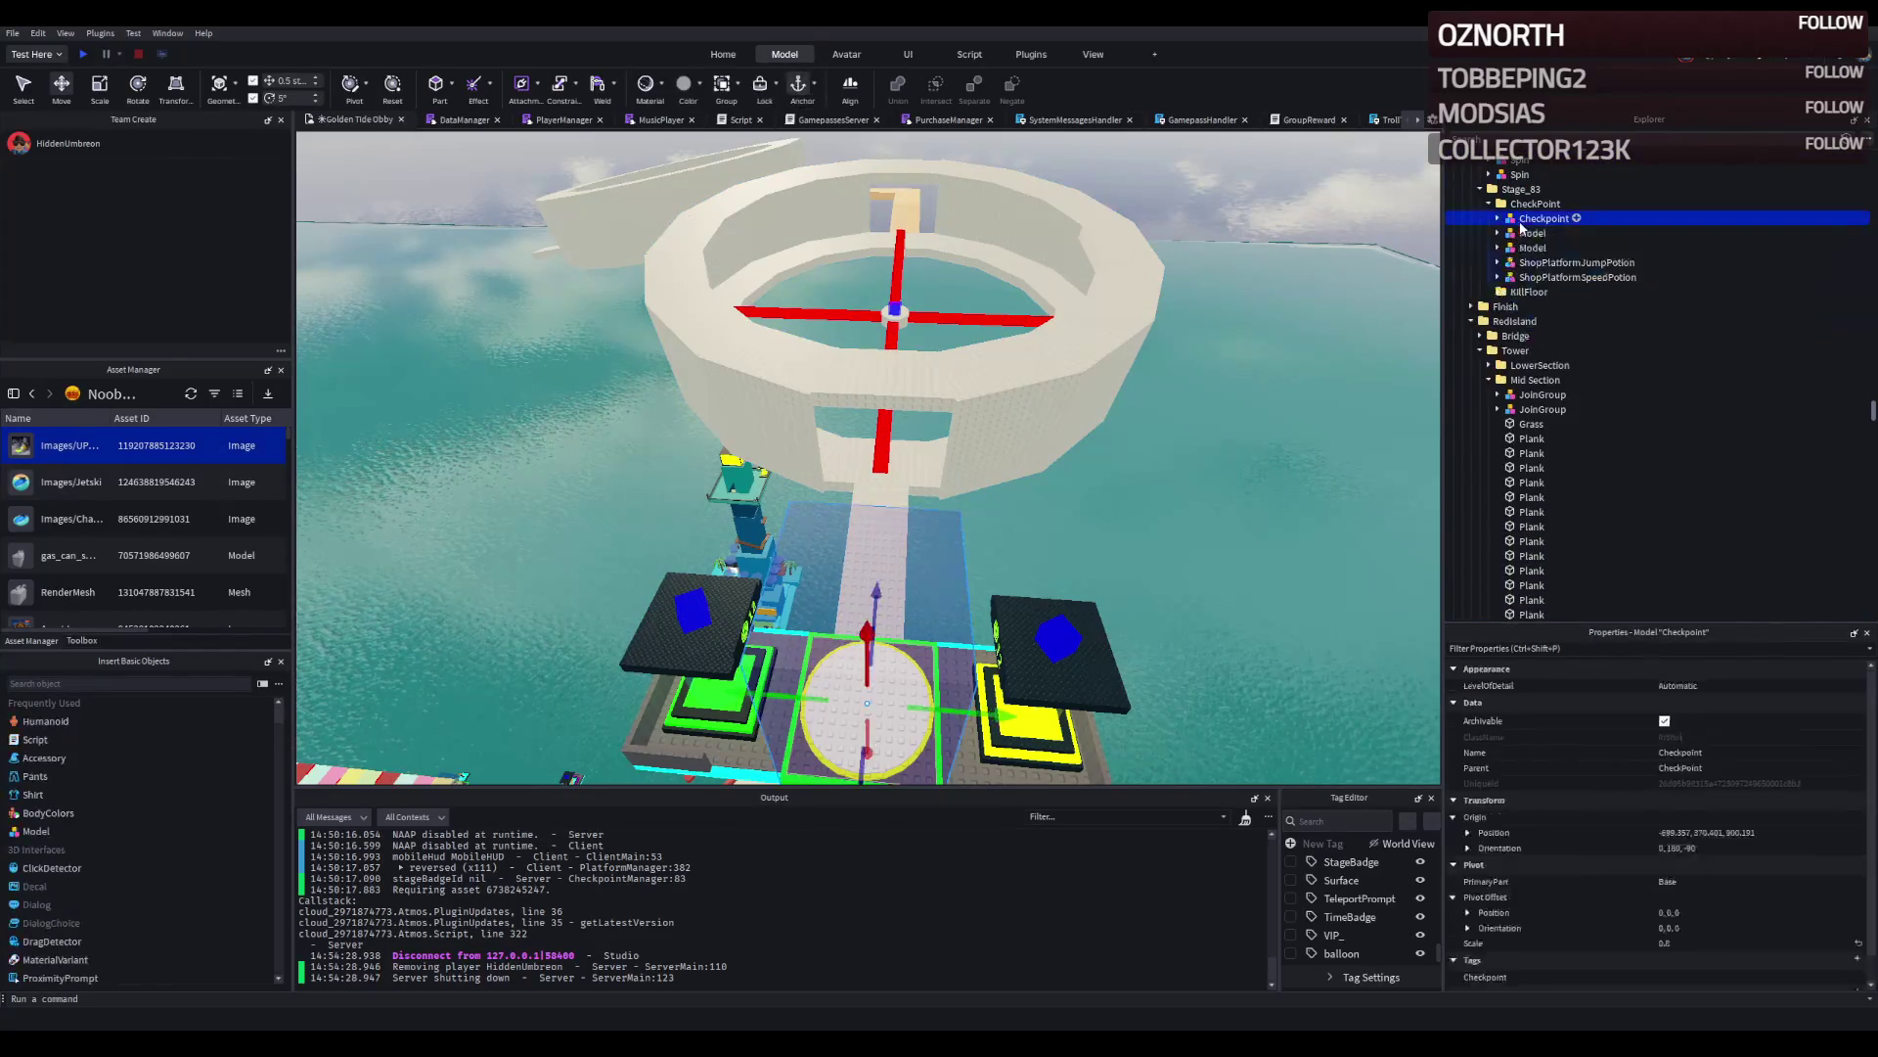
left_click(1532, 233)
left_click(1531, 248)
left_click_drag(1522, 201, 1521, 189)
left_click(1489, 204)
Duplicate Stage_83 as Stage_84 and delete the Models from the copy.
left_click(1535, 203)
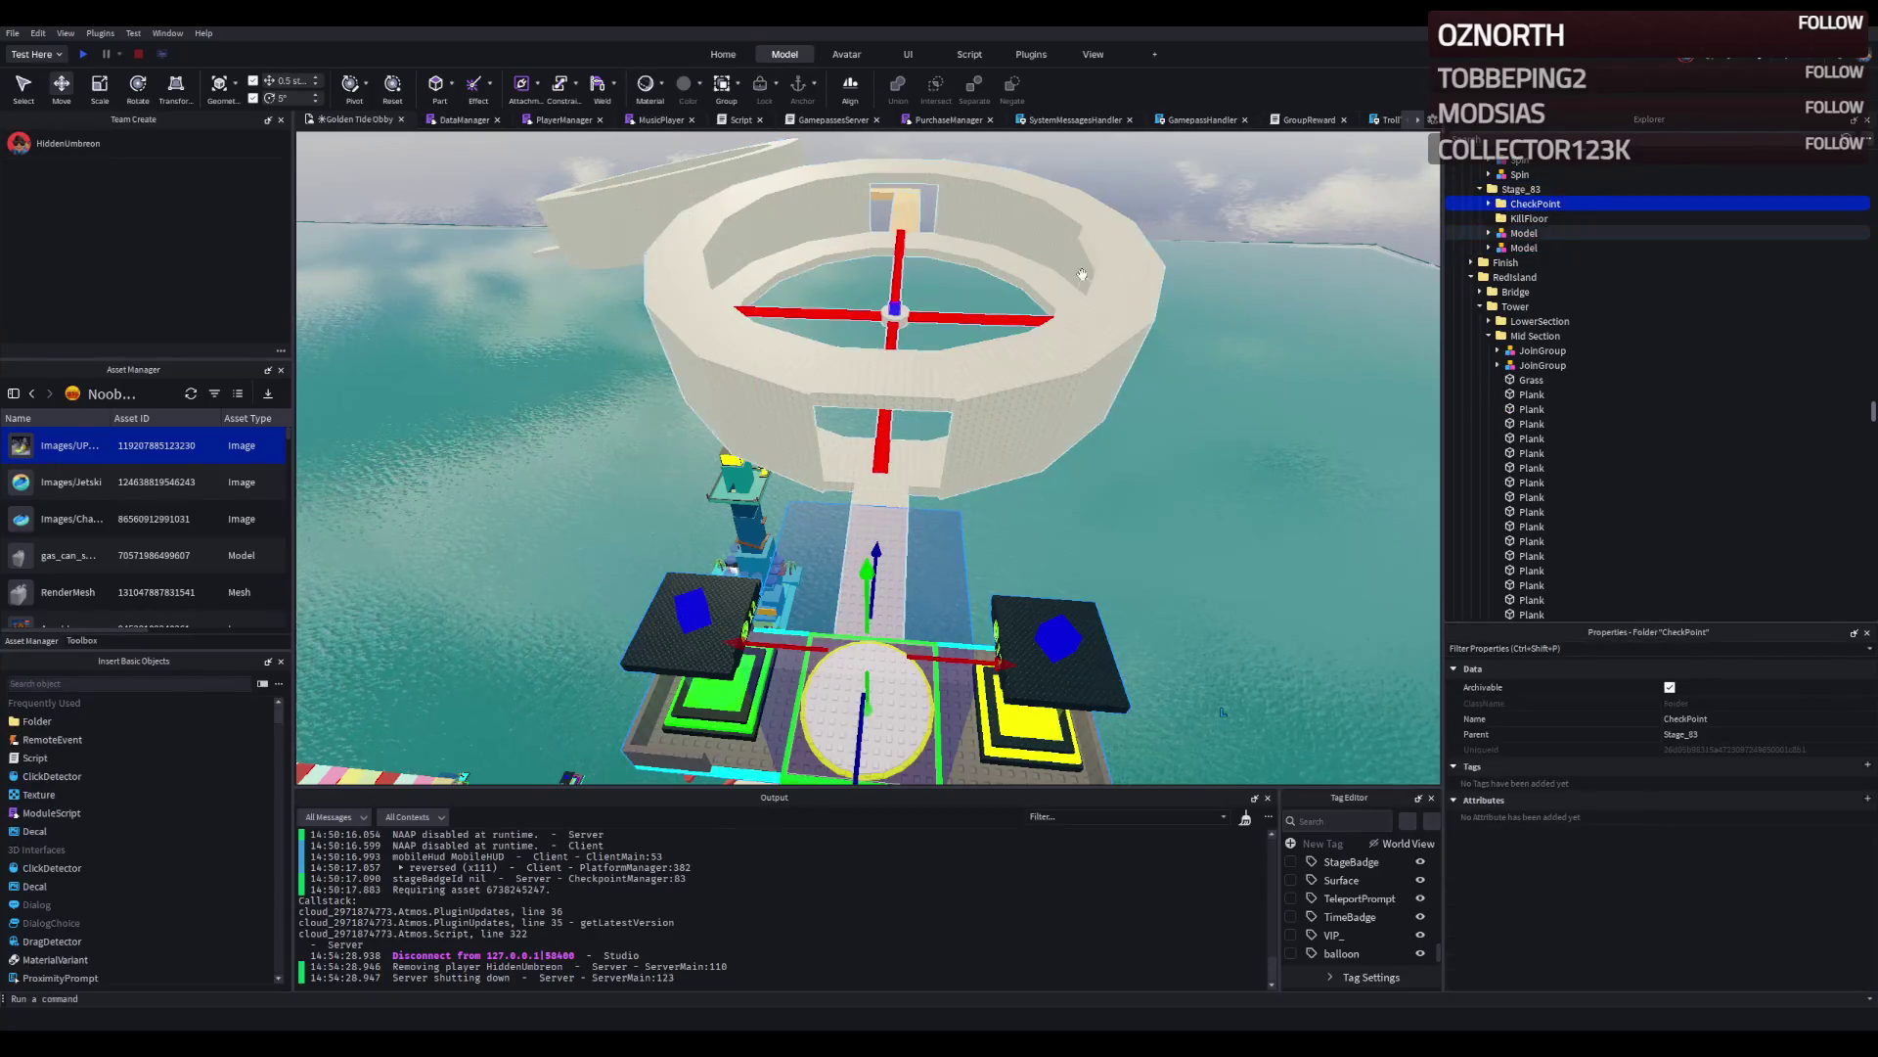
key("d")
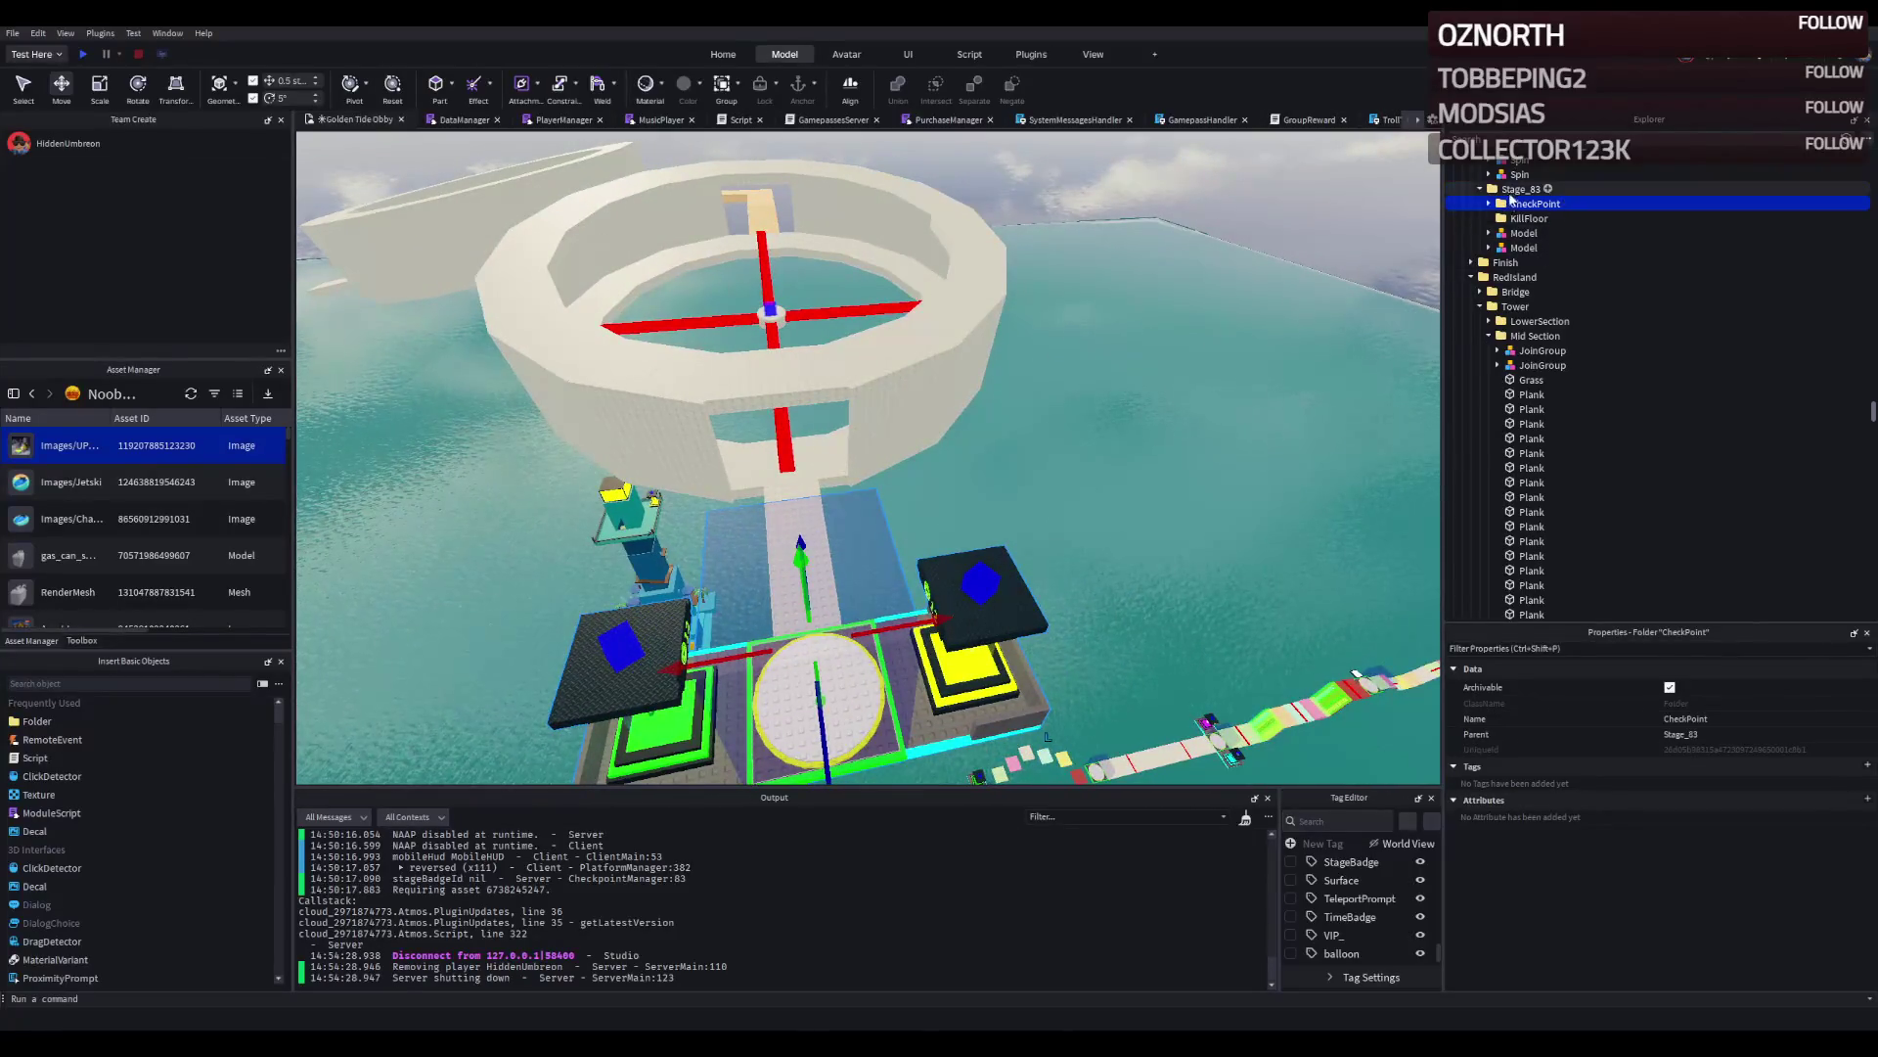
left_click(1516, 189)
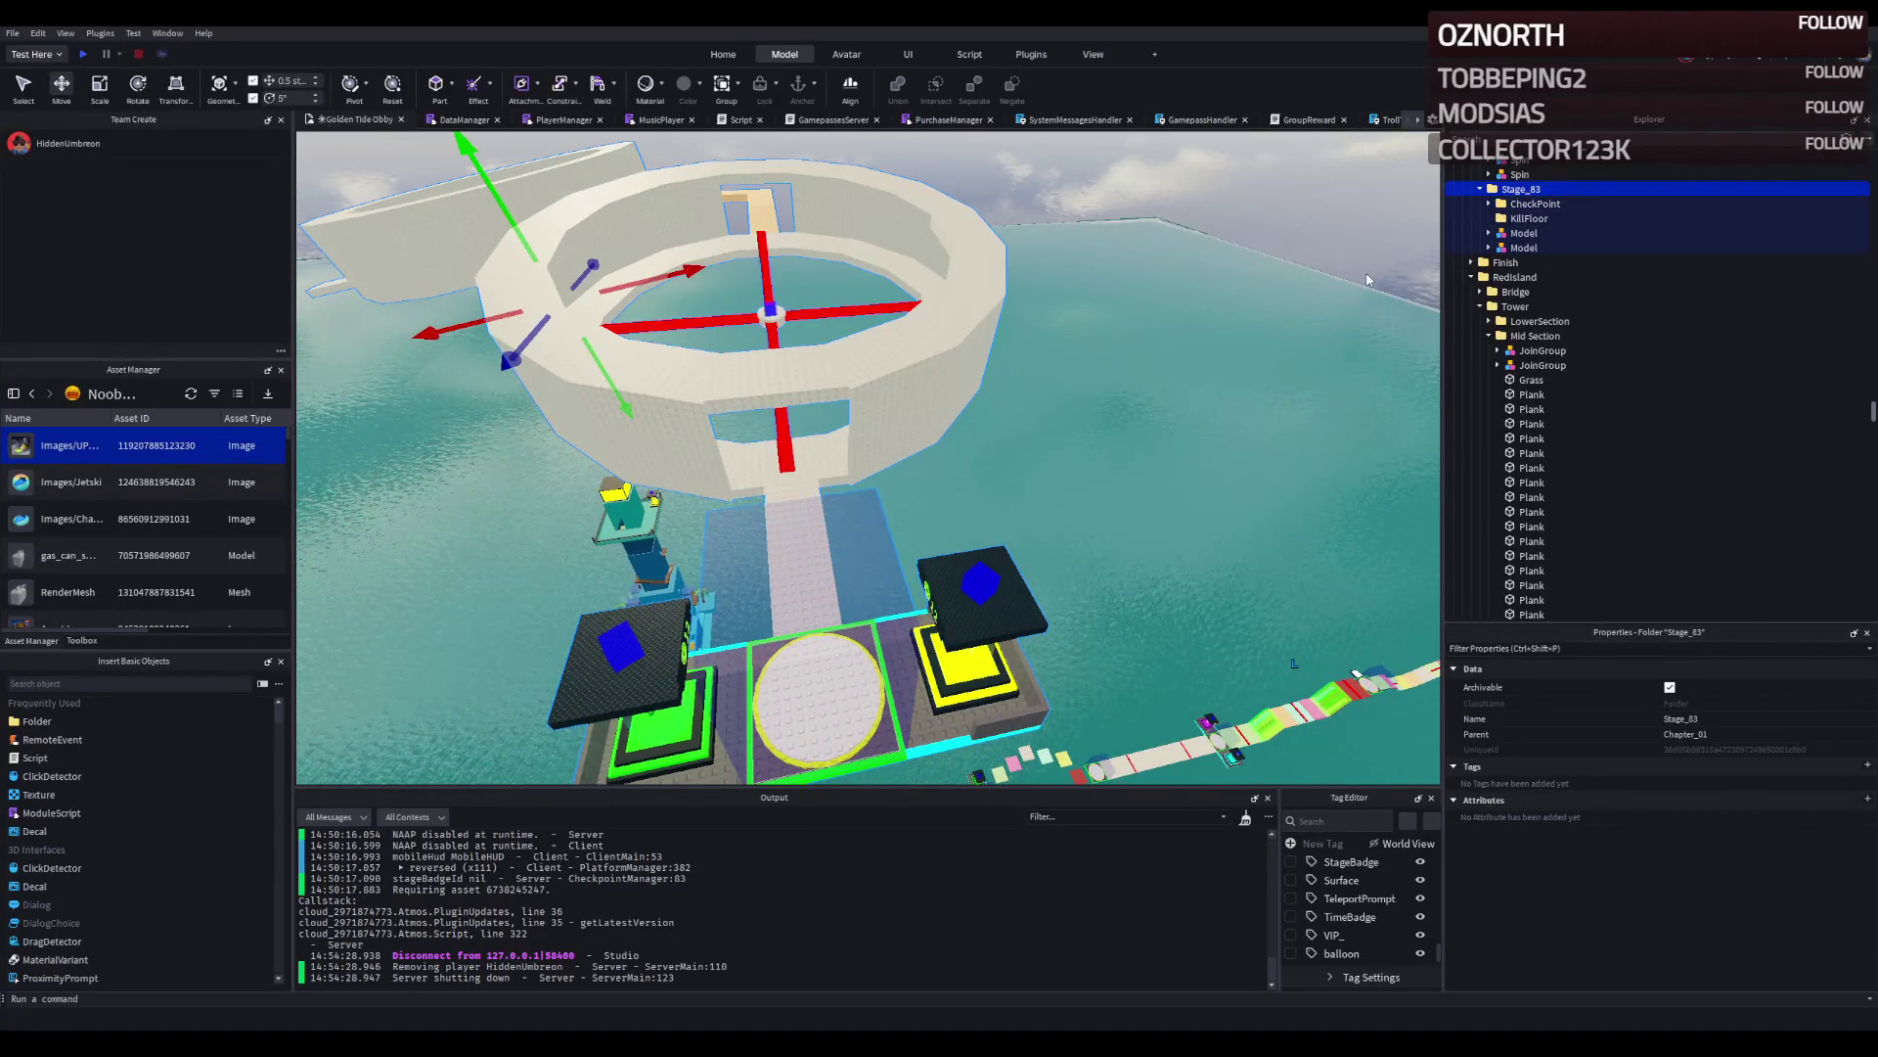
key("ctrl+d")
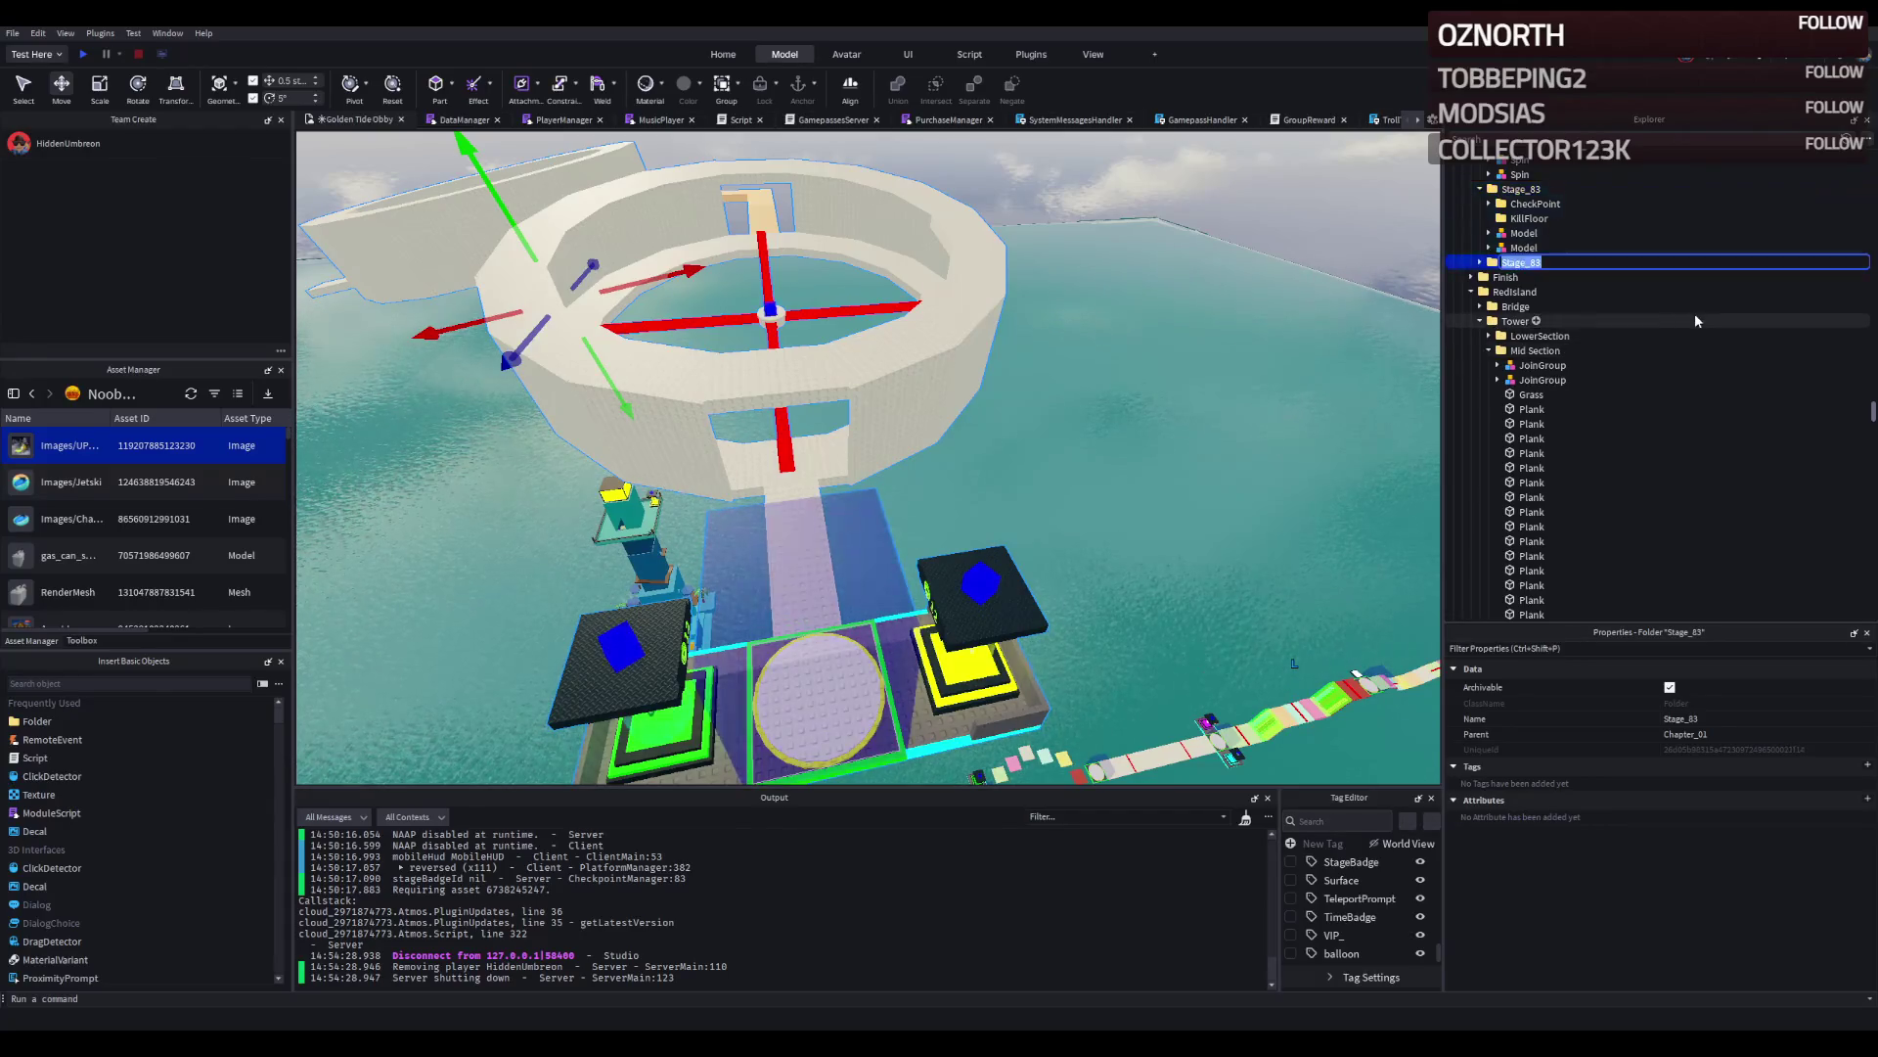
key("Right")
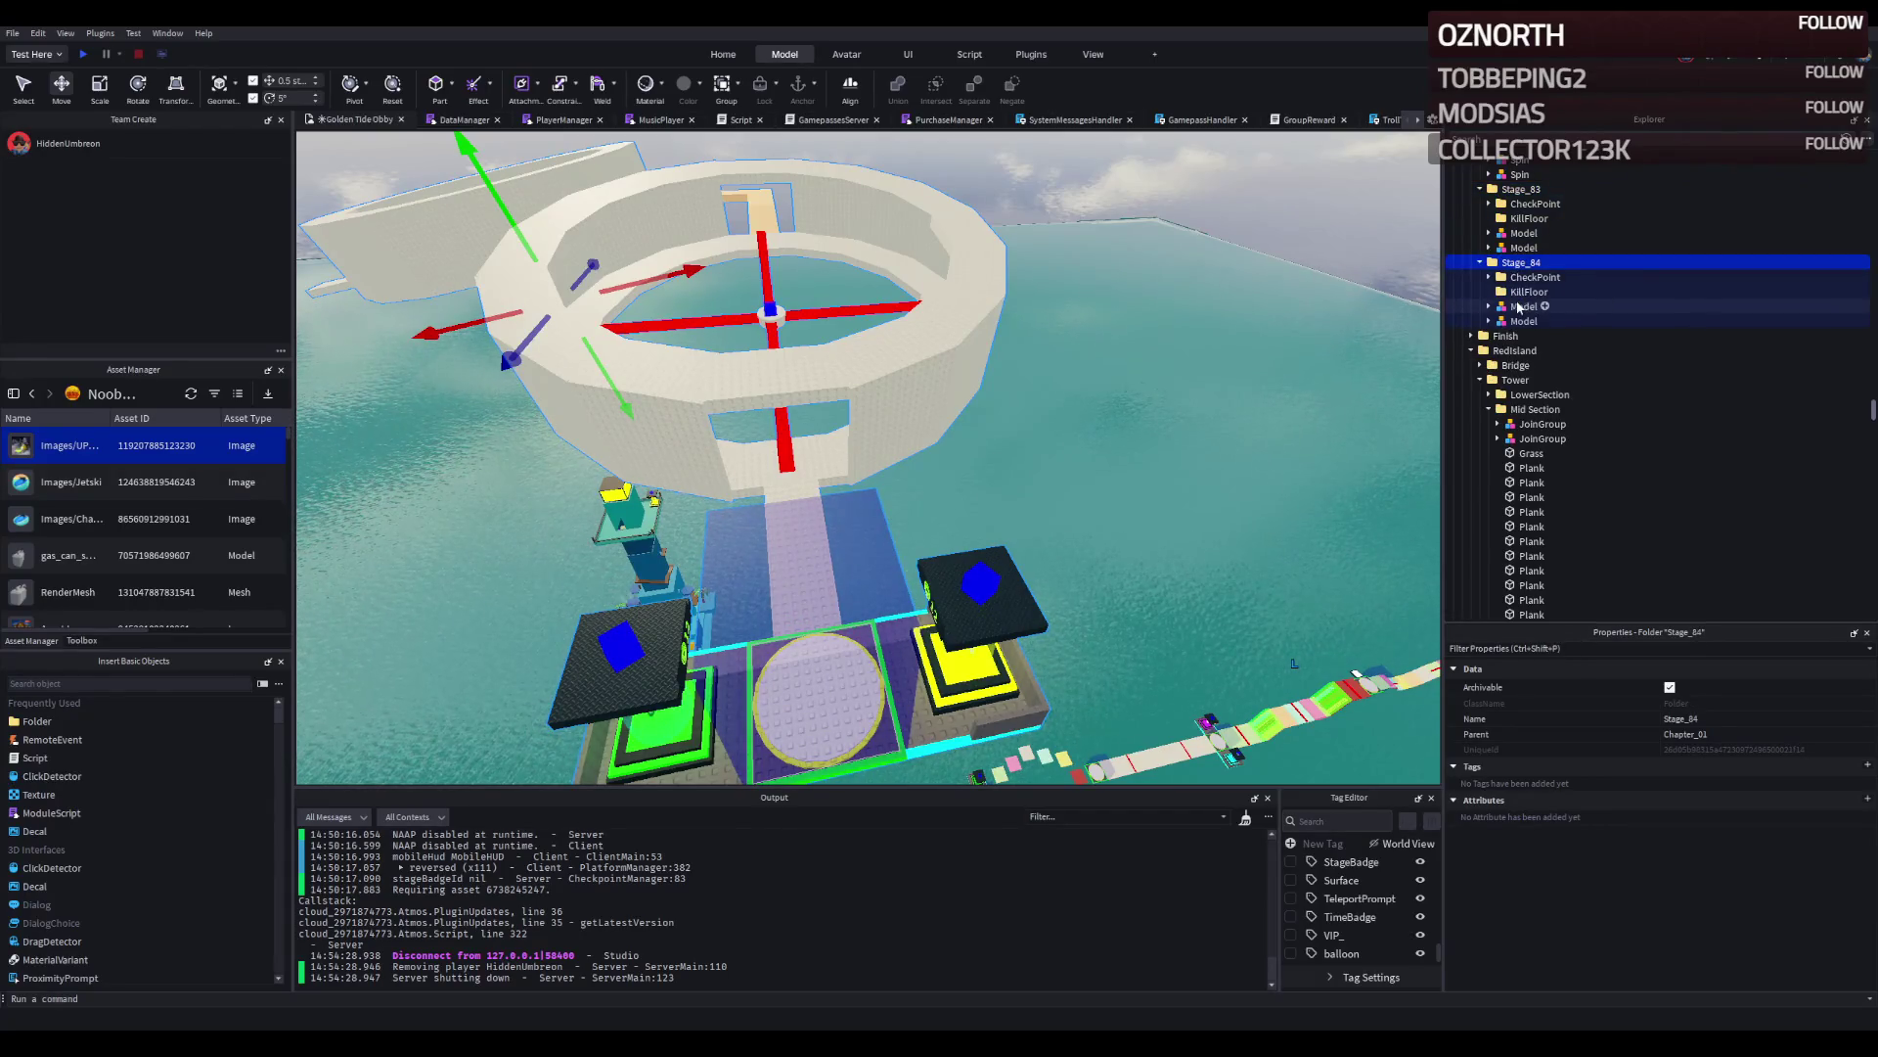
left_click(1523, 307)
key("Delete")
left_click(1535, 277)
key("f")
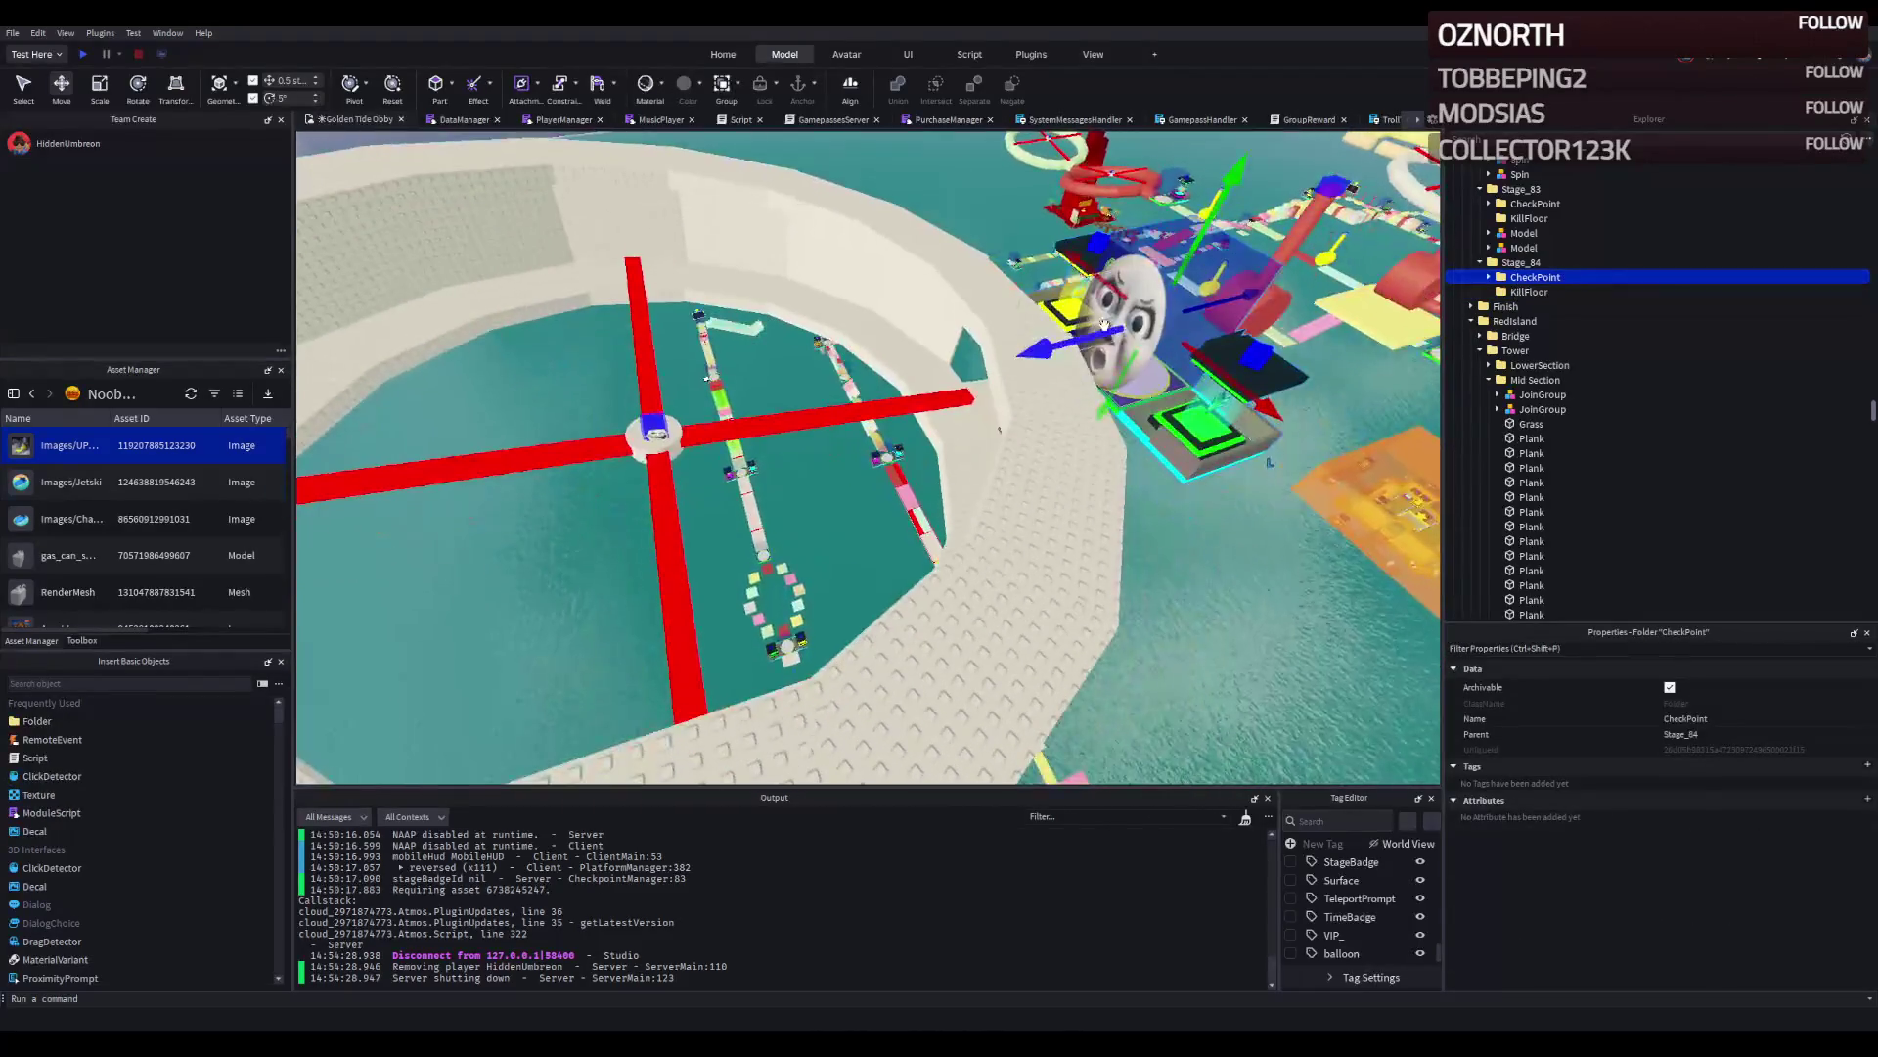
Drag Stage_84's checkpoint platform along the course until it sits at a -4 stud offset.
key("f")
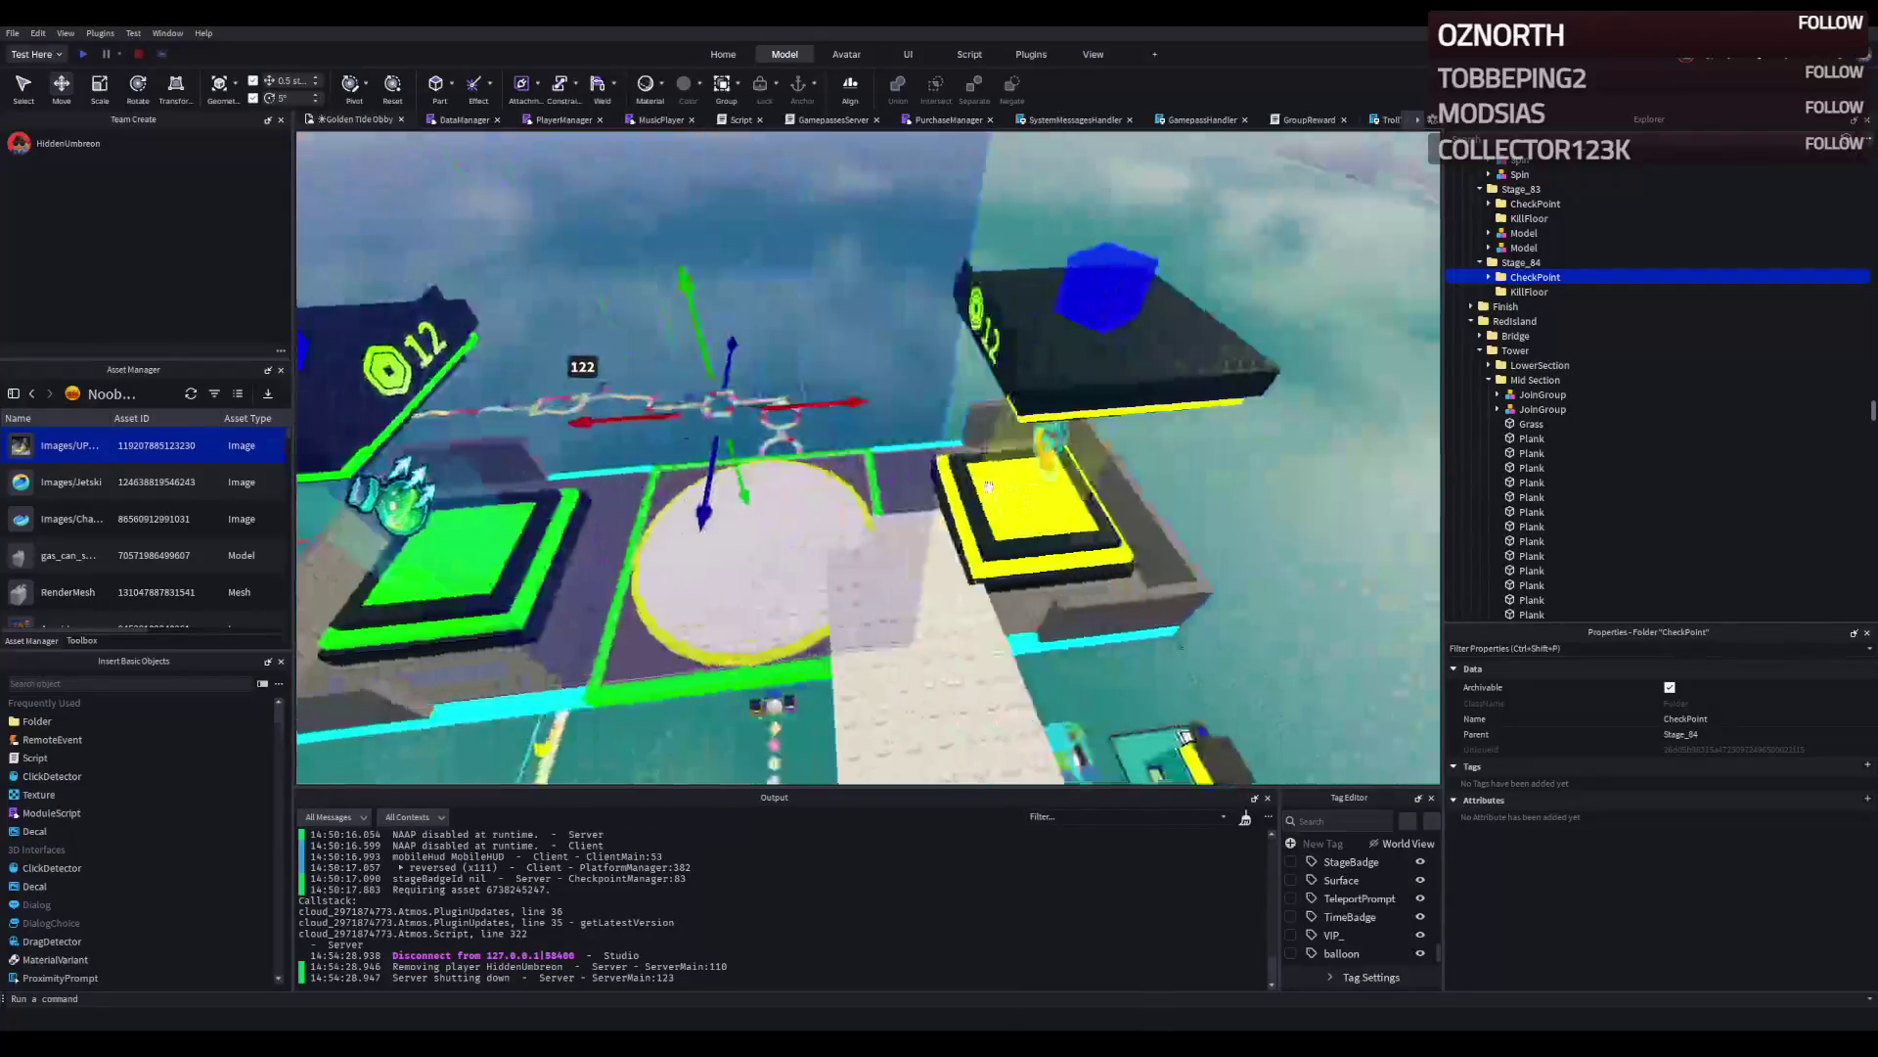
left_click_drag(734, 402, 870, 401)
scroll("up", 3)
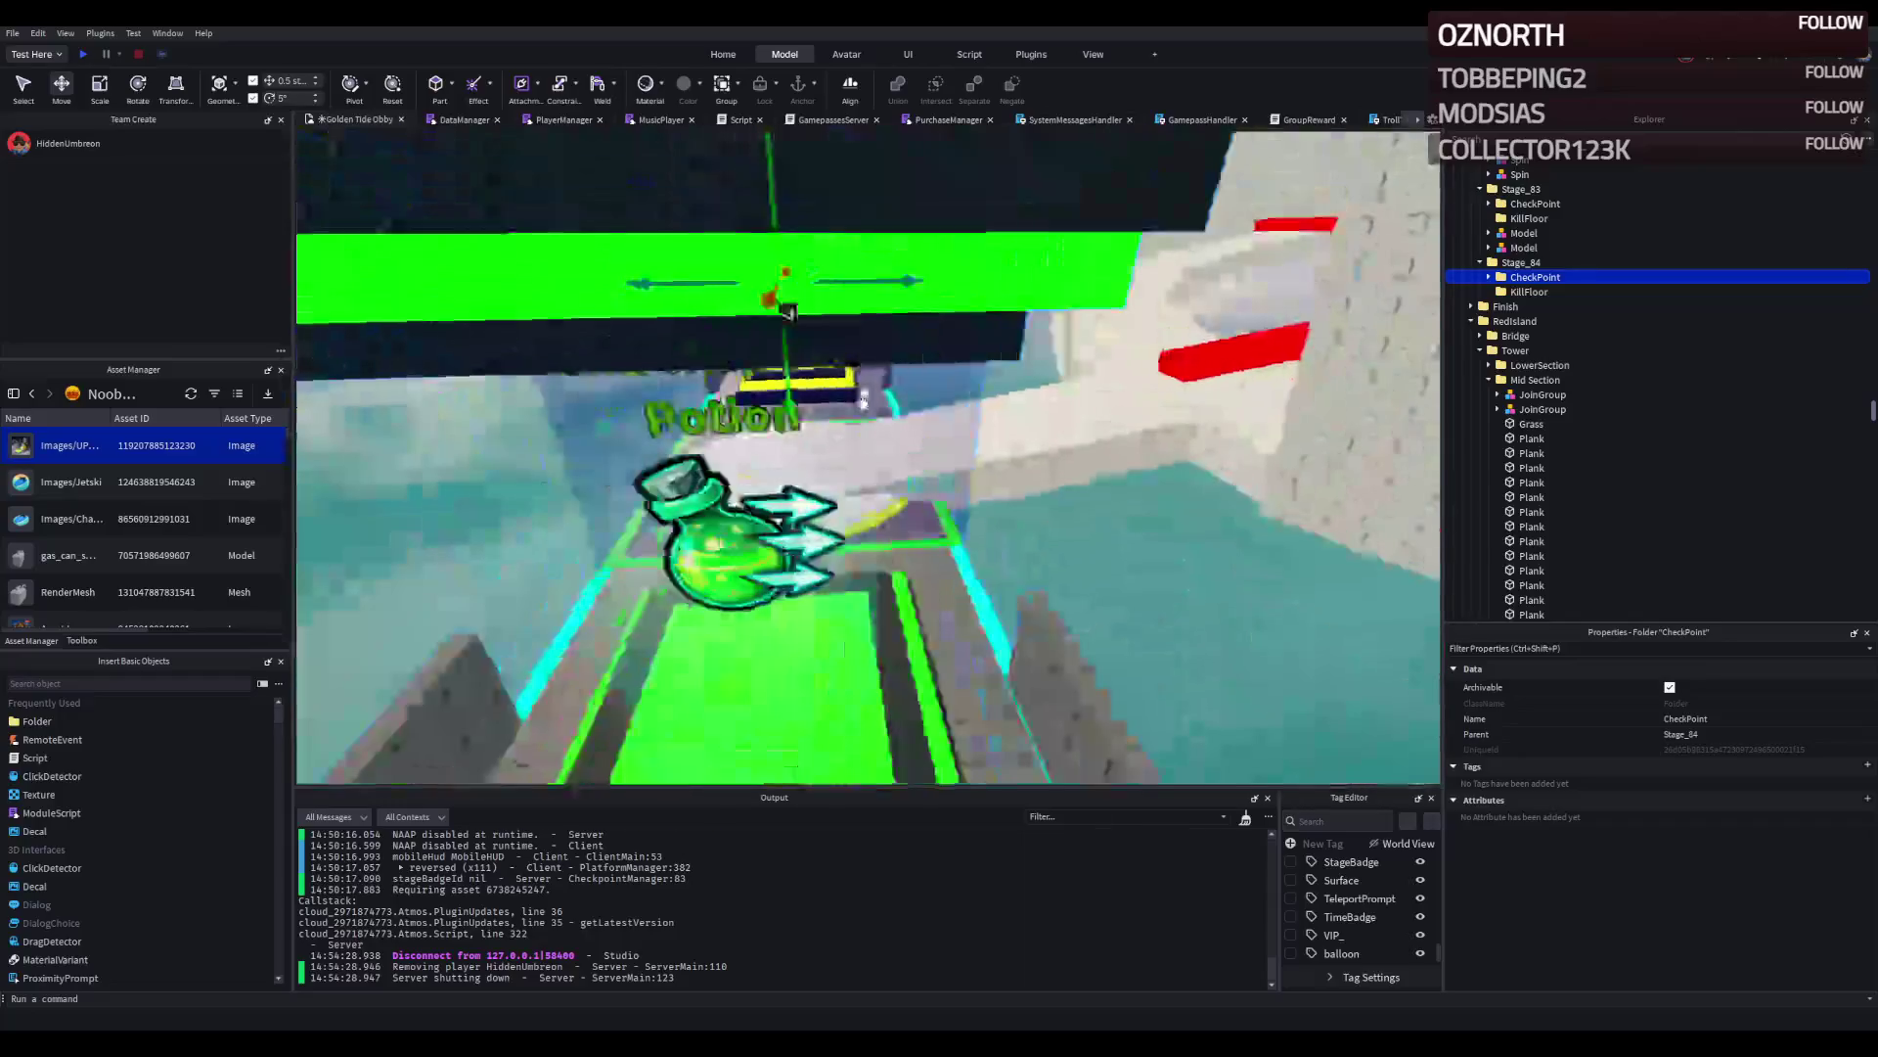
left_click_drag(812, 277, 800, 279)
key("q")
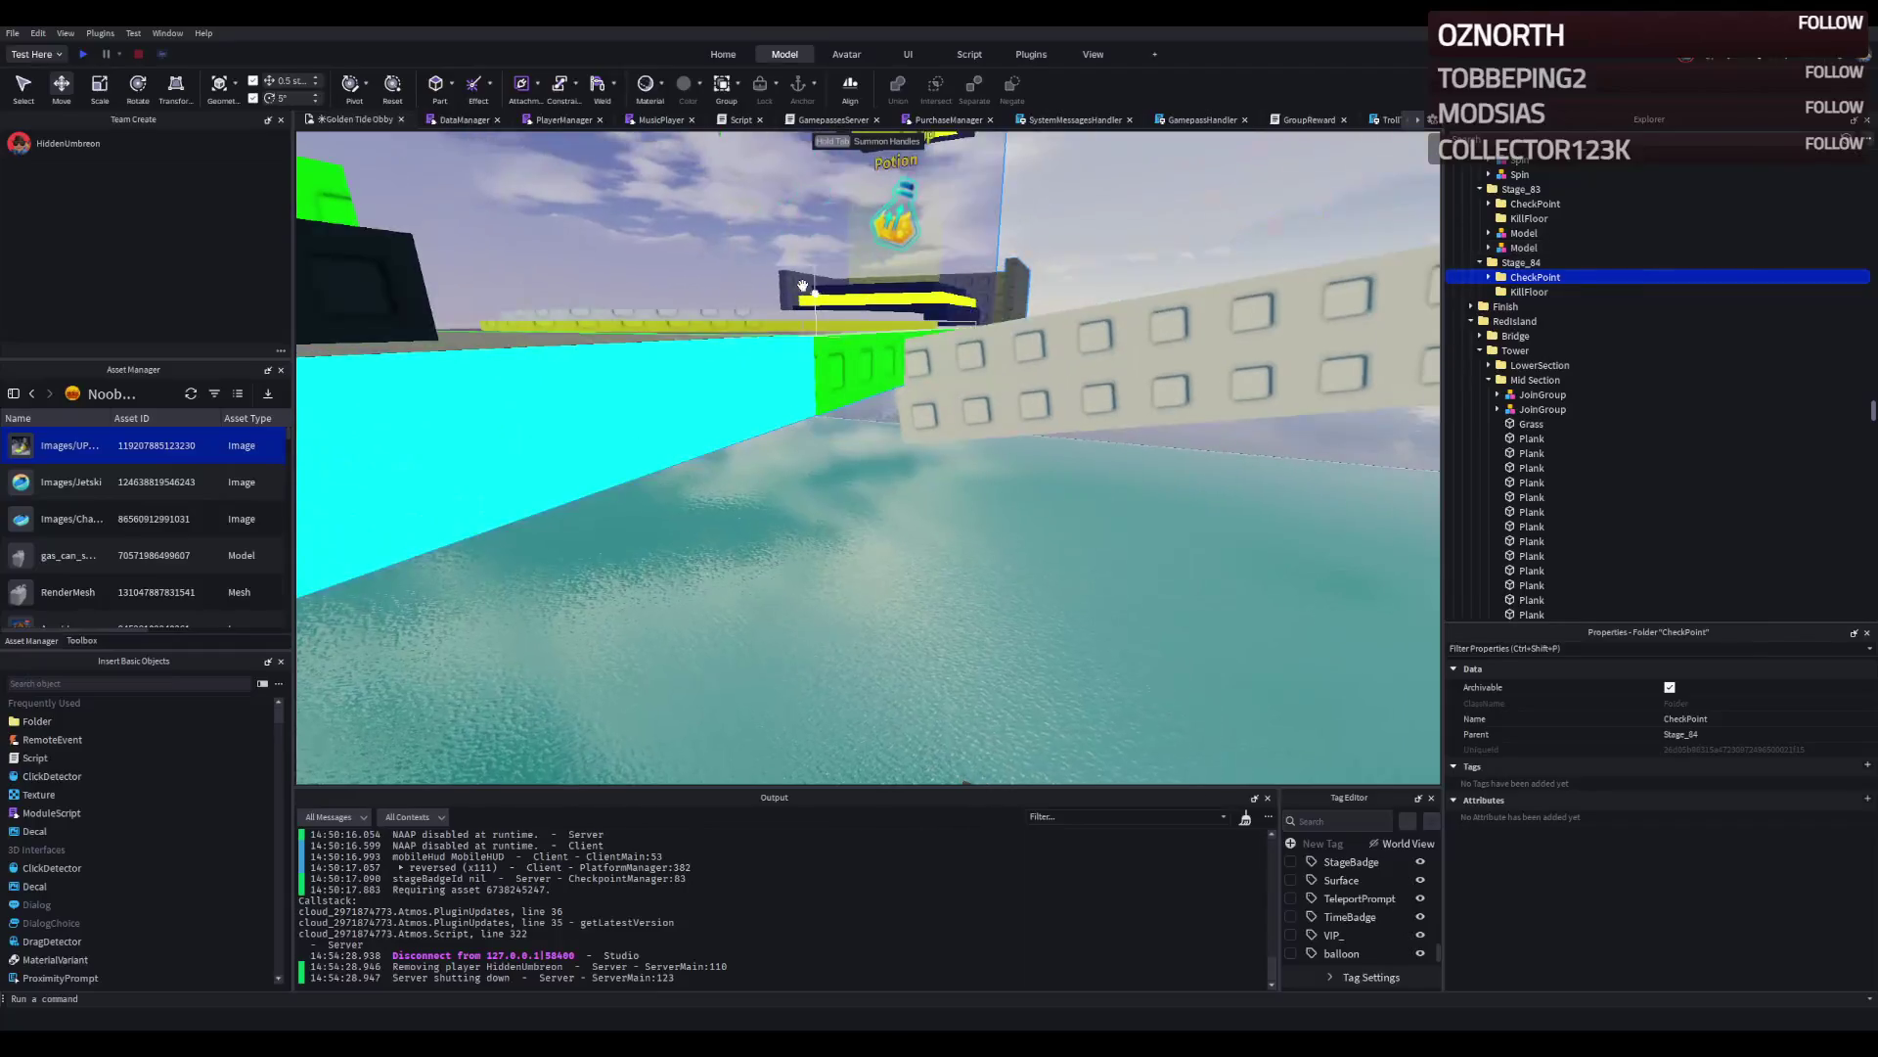
key("e")
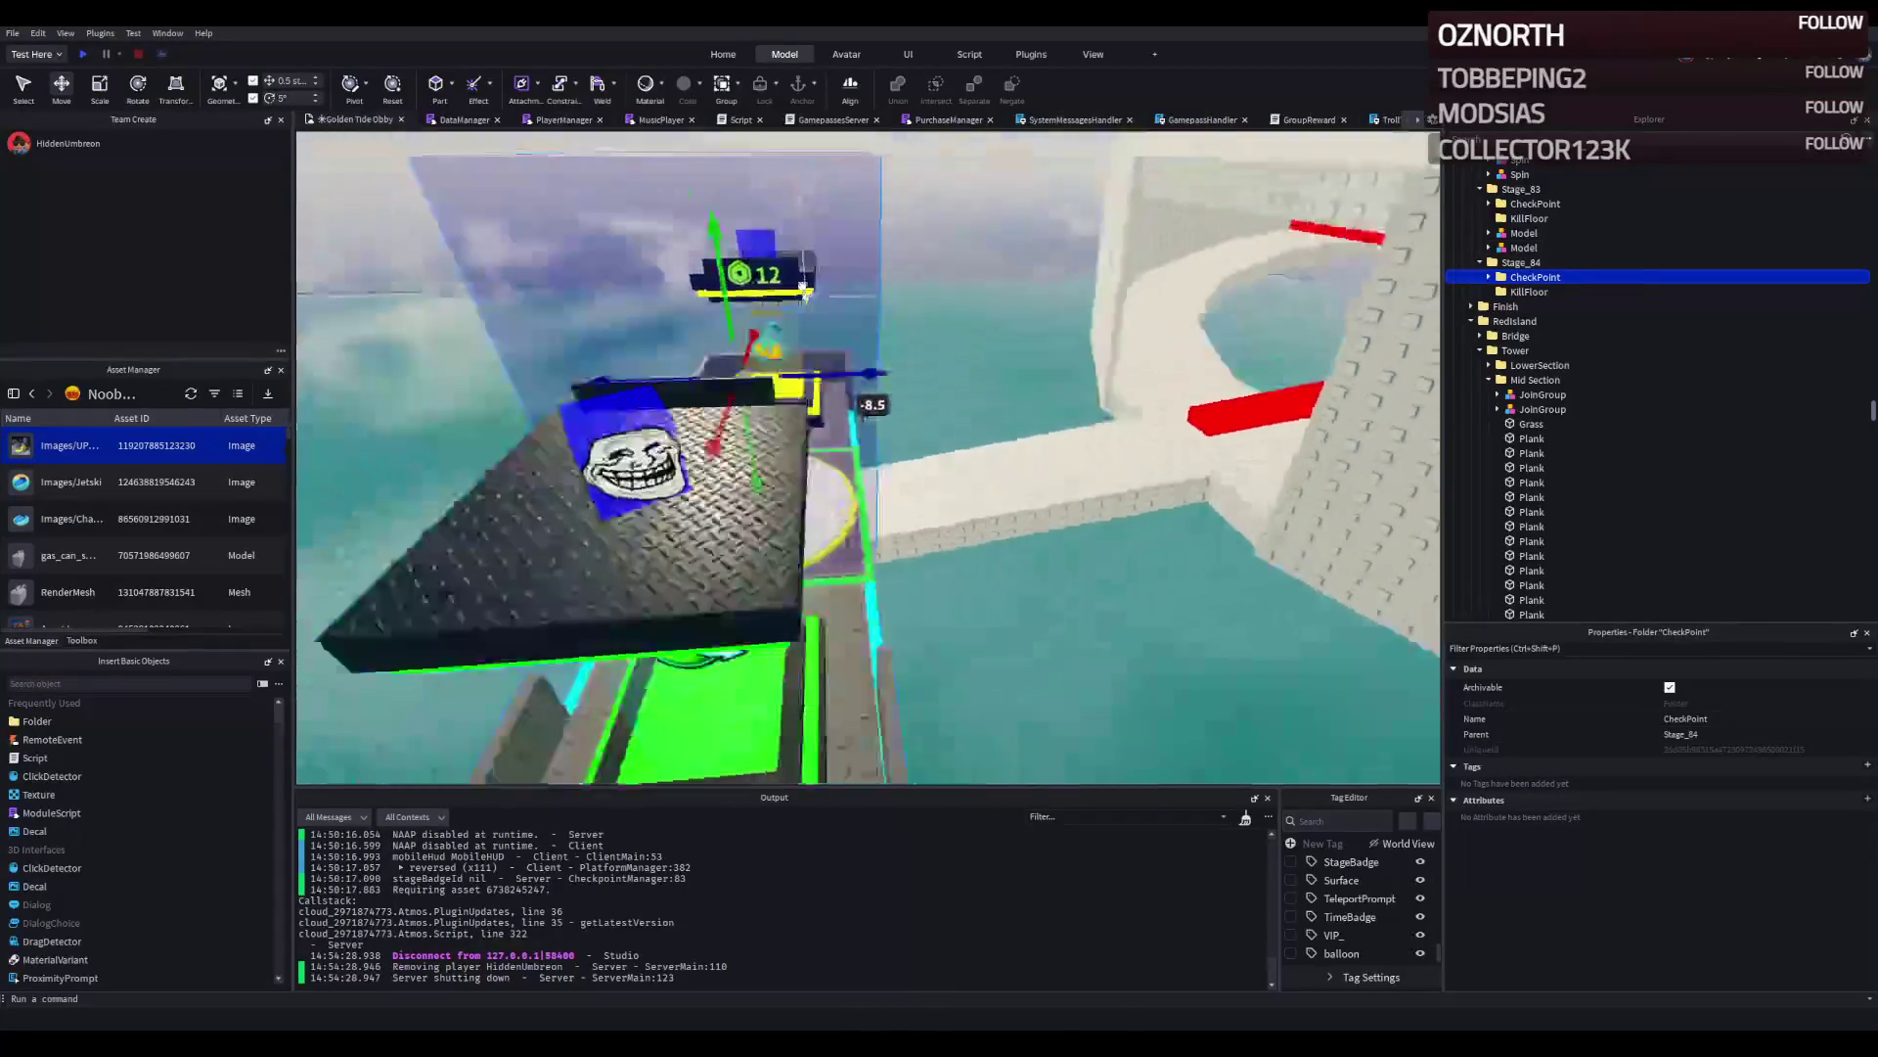
key("q")
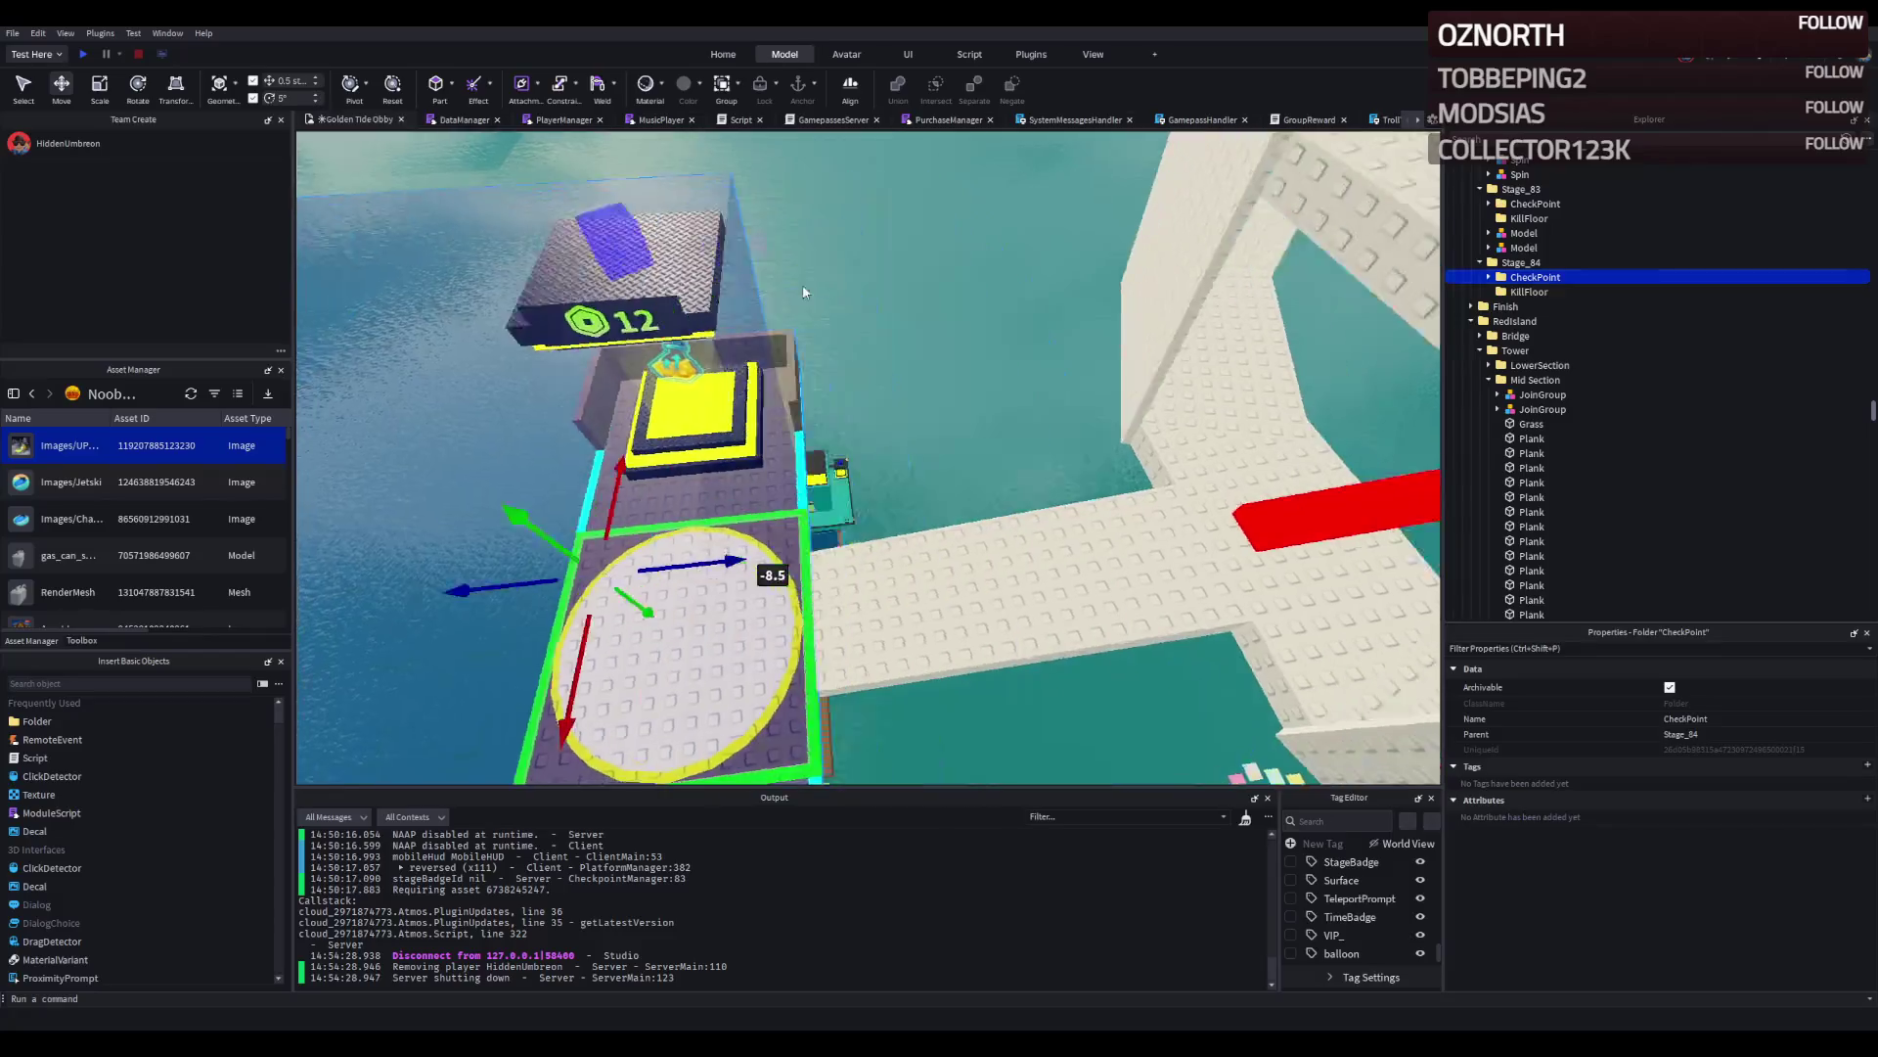
left_click_drag(697, 503, 577, 519)
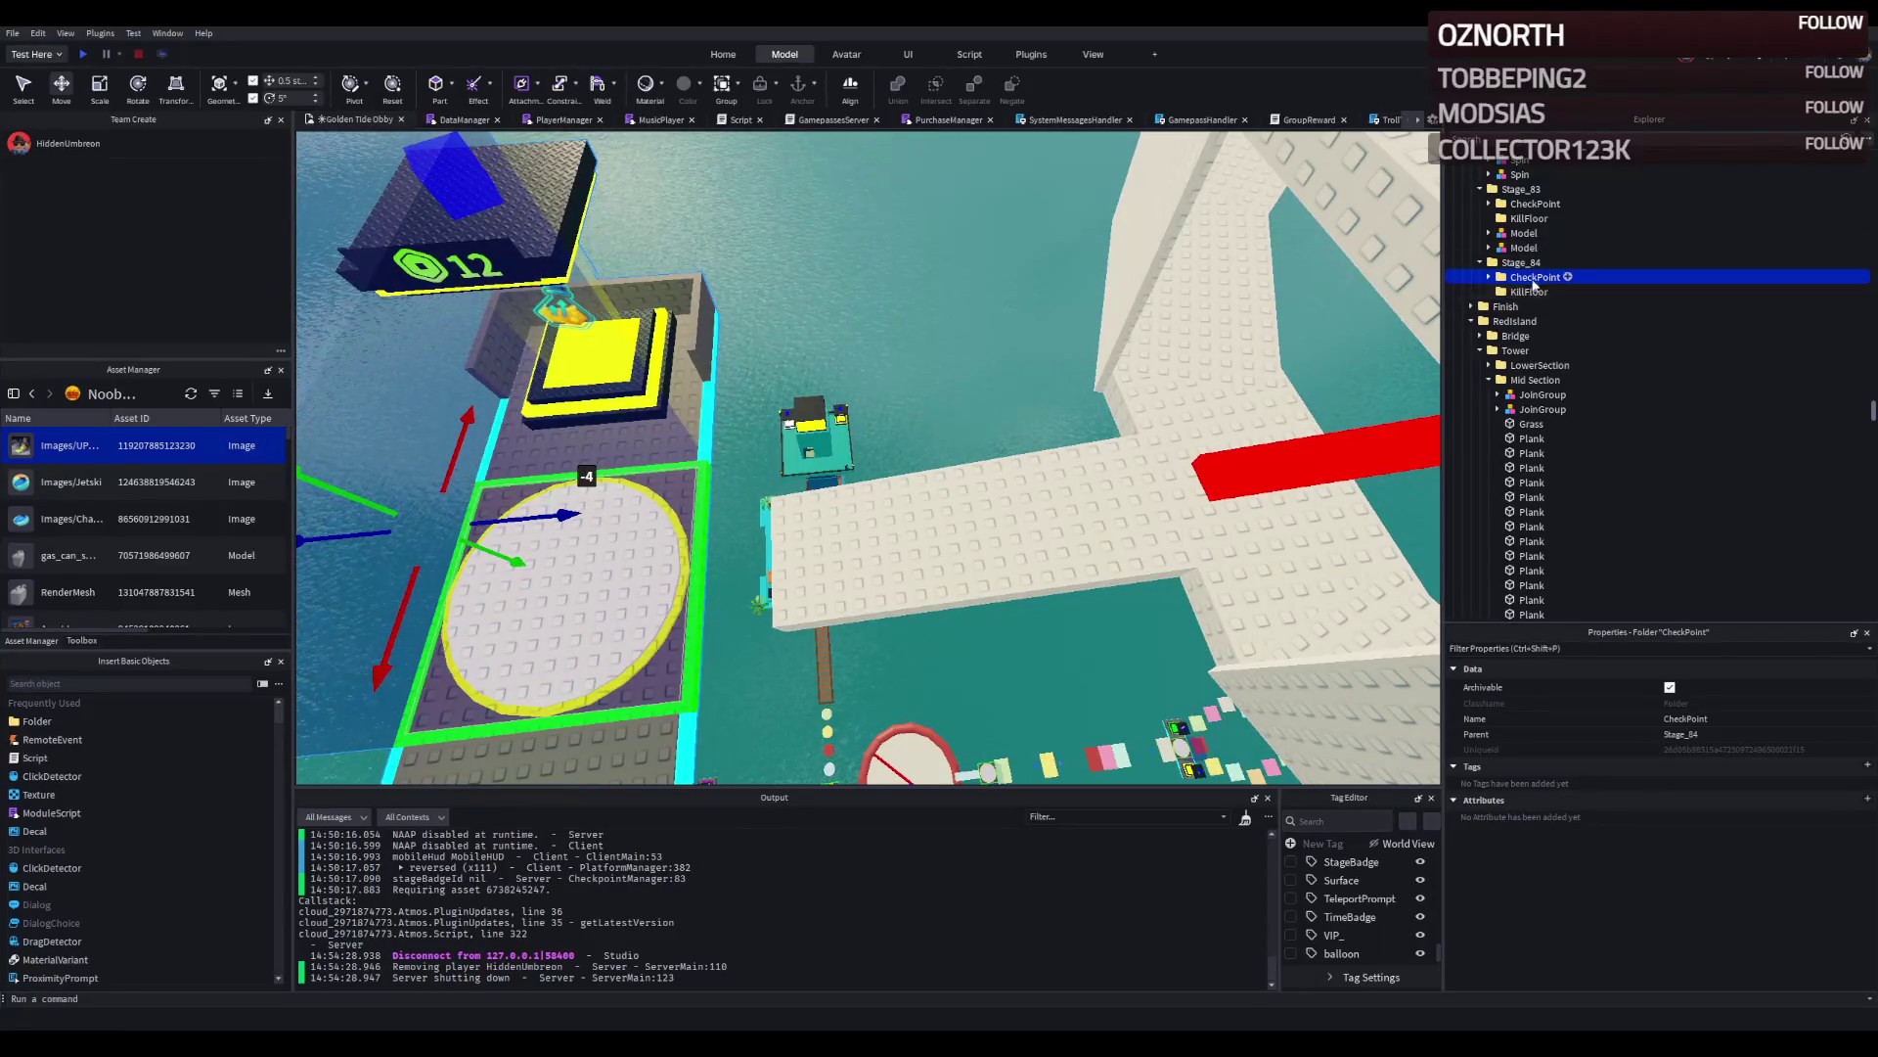
Change the Number value in Stage_84's CheckpointProperties from 83 to 84.
double_click(1535, 278)
left_click(1541, 292)
double_click(1541, 293)
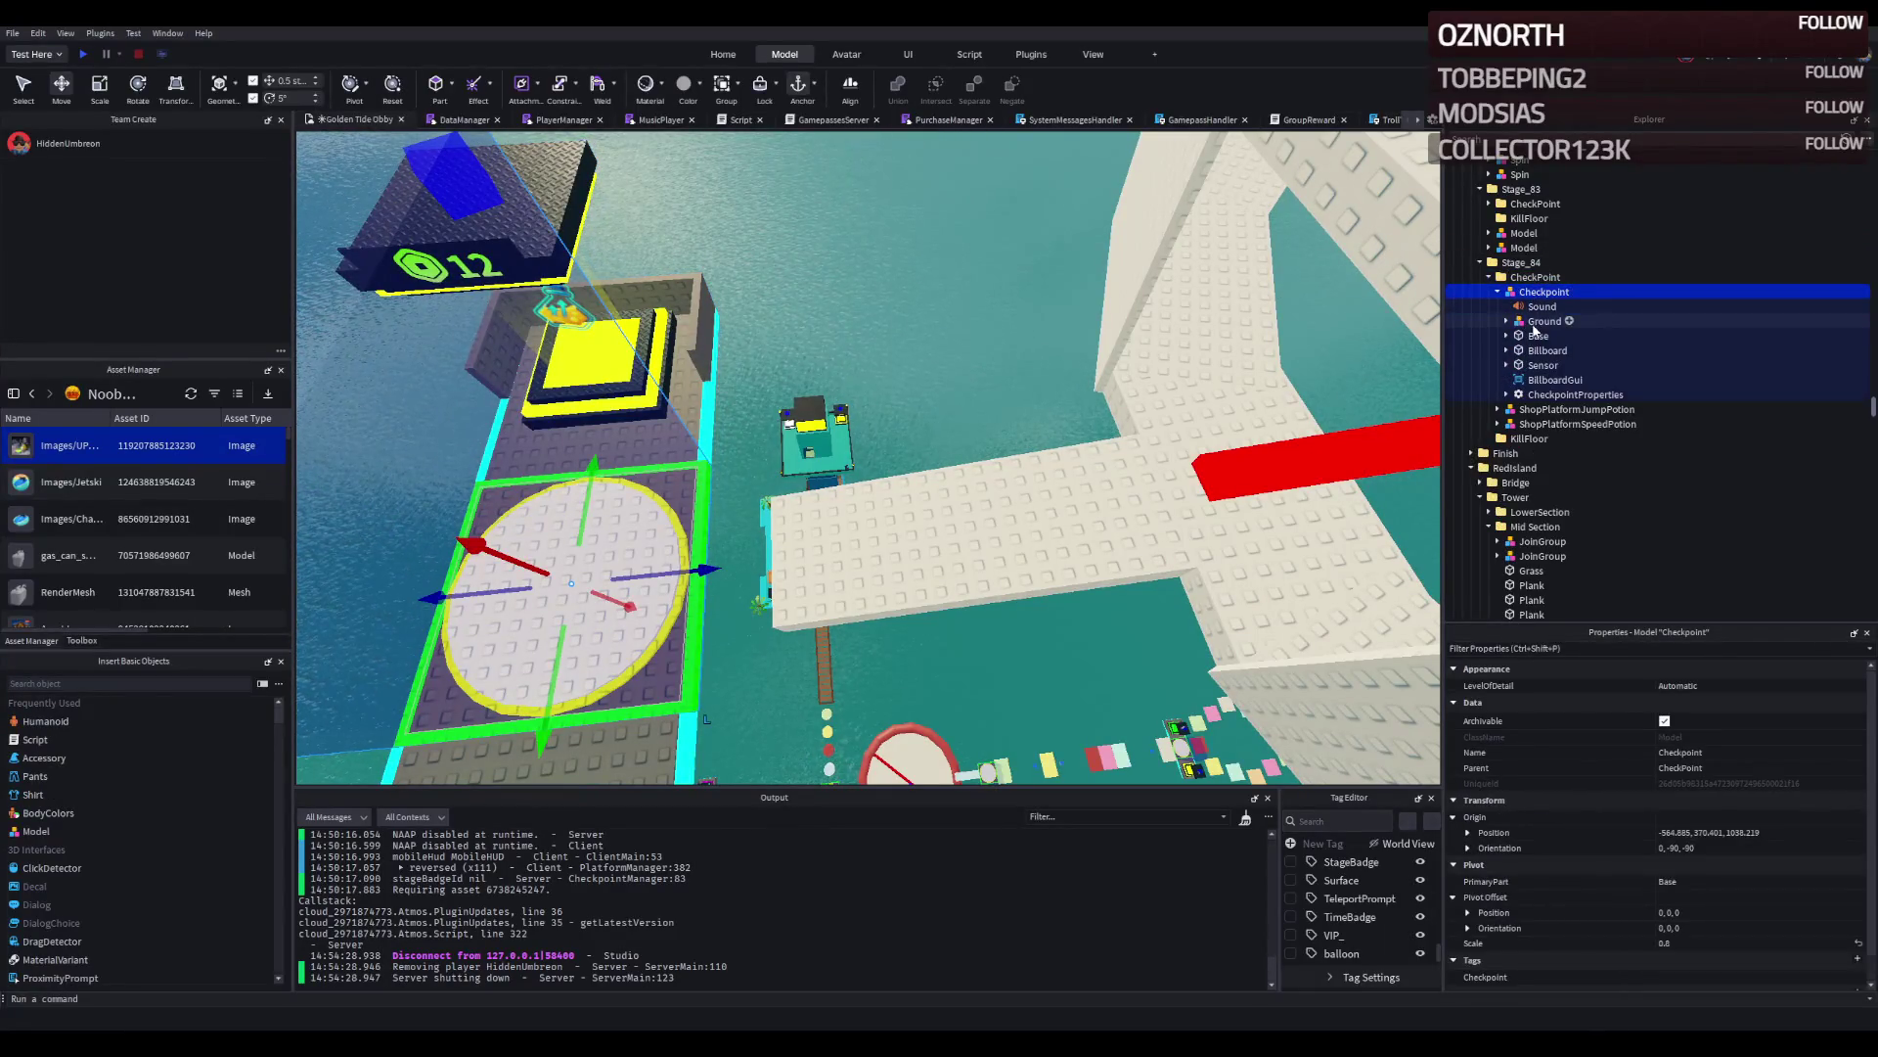
double_click(1575, 394)
left_click(1552, 409)
left_click(1554, 438)
left_click(1689, 764)
key("BackSpace")
type("4")
key("Return")
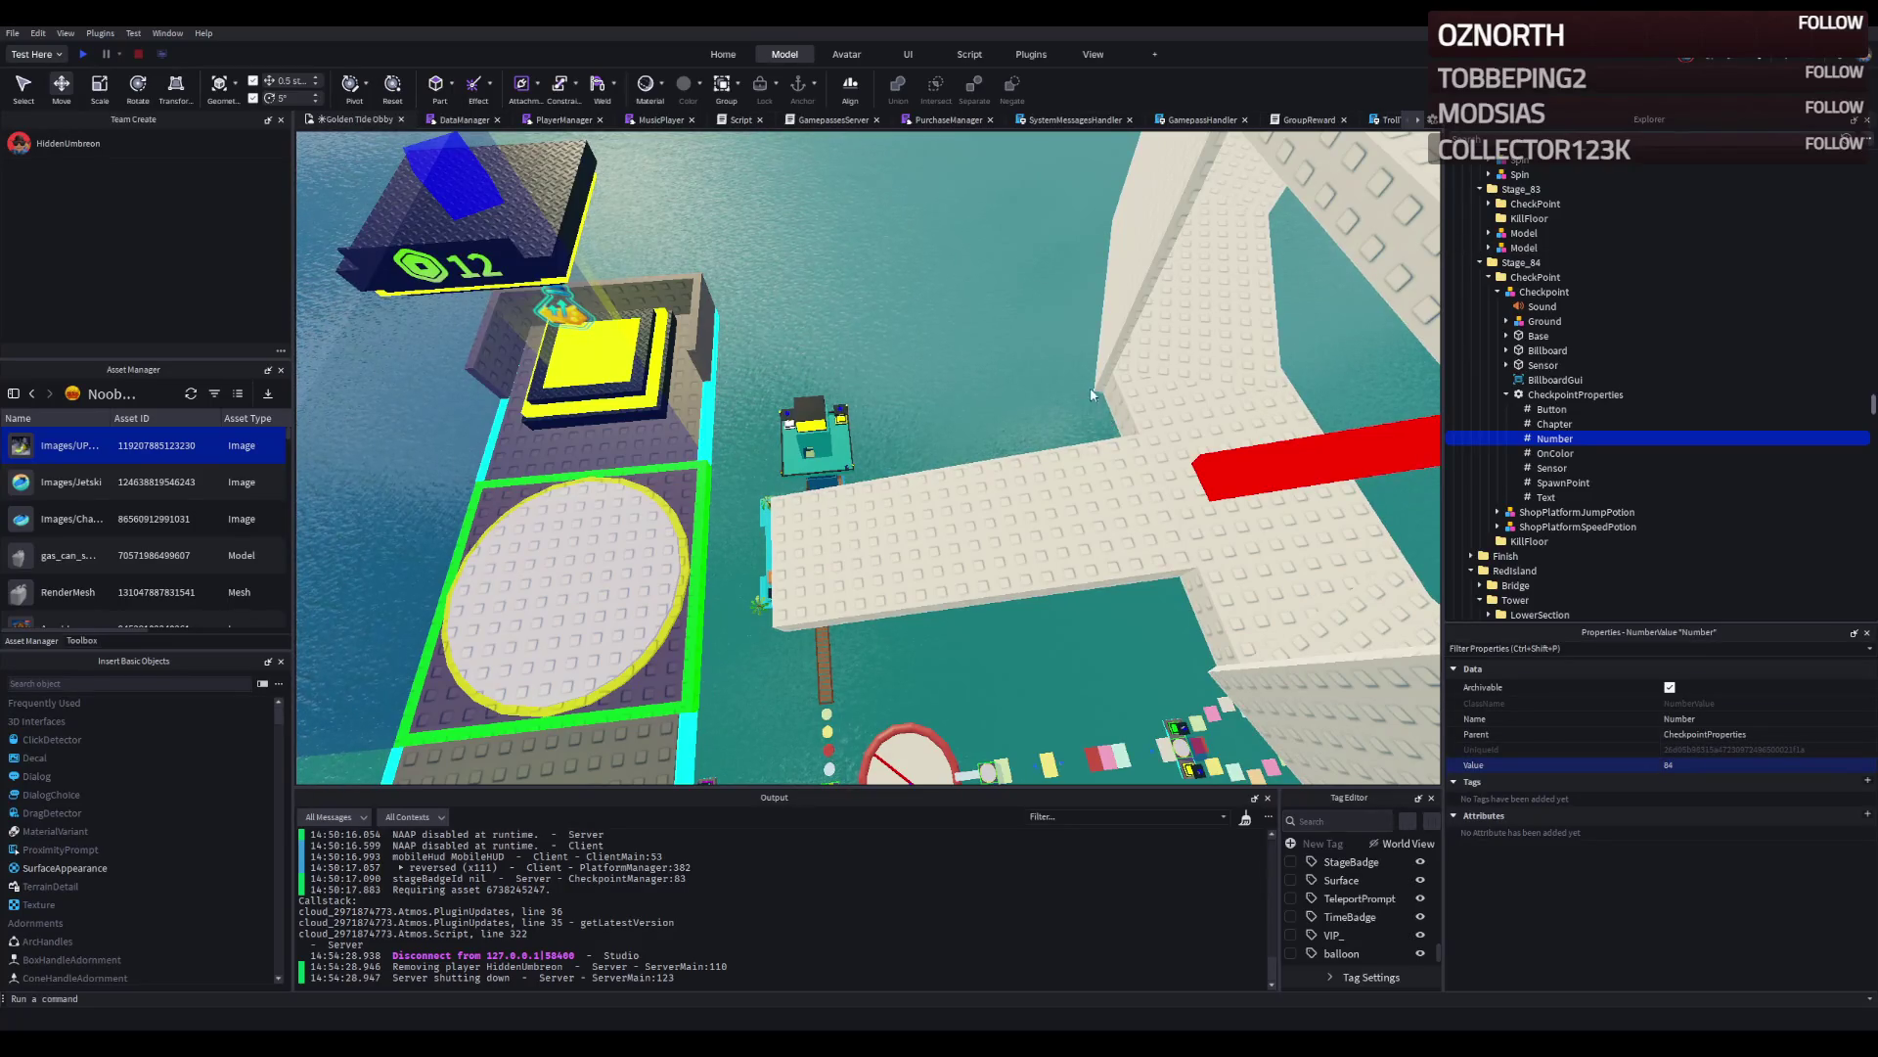
Fly the camera across the course to Stage_84 and select its new Checkpoint model.
key("s")
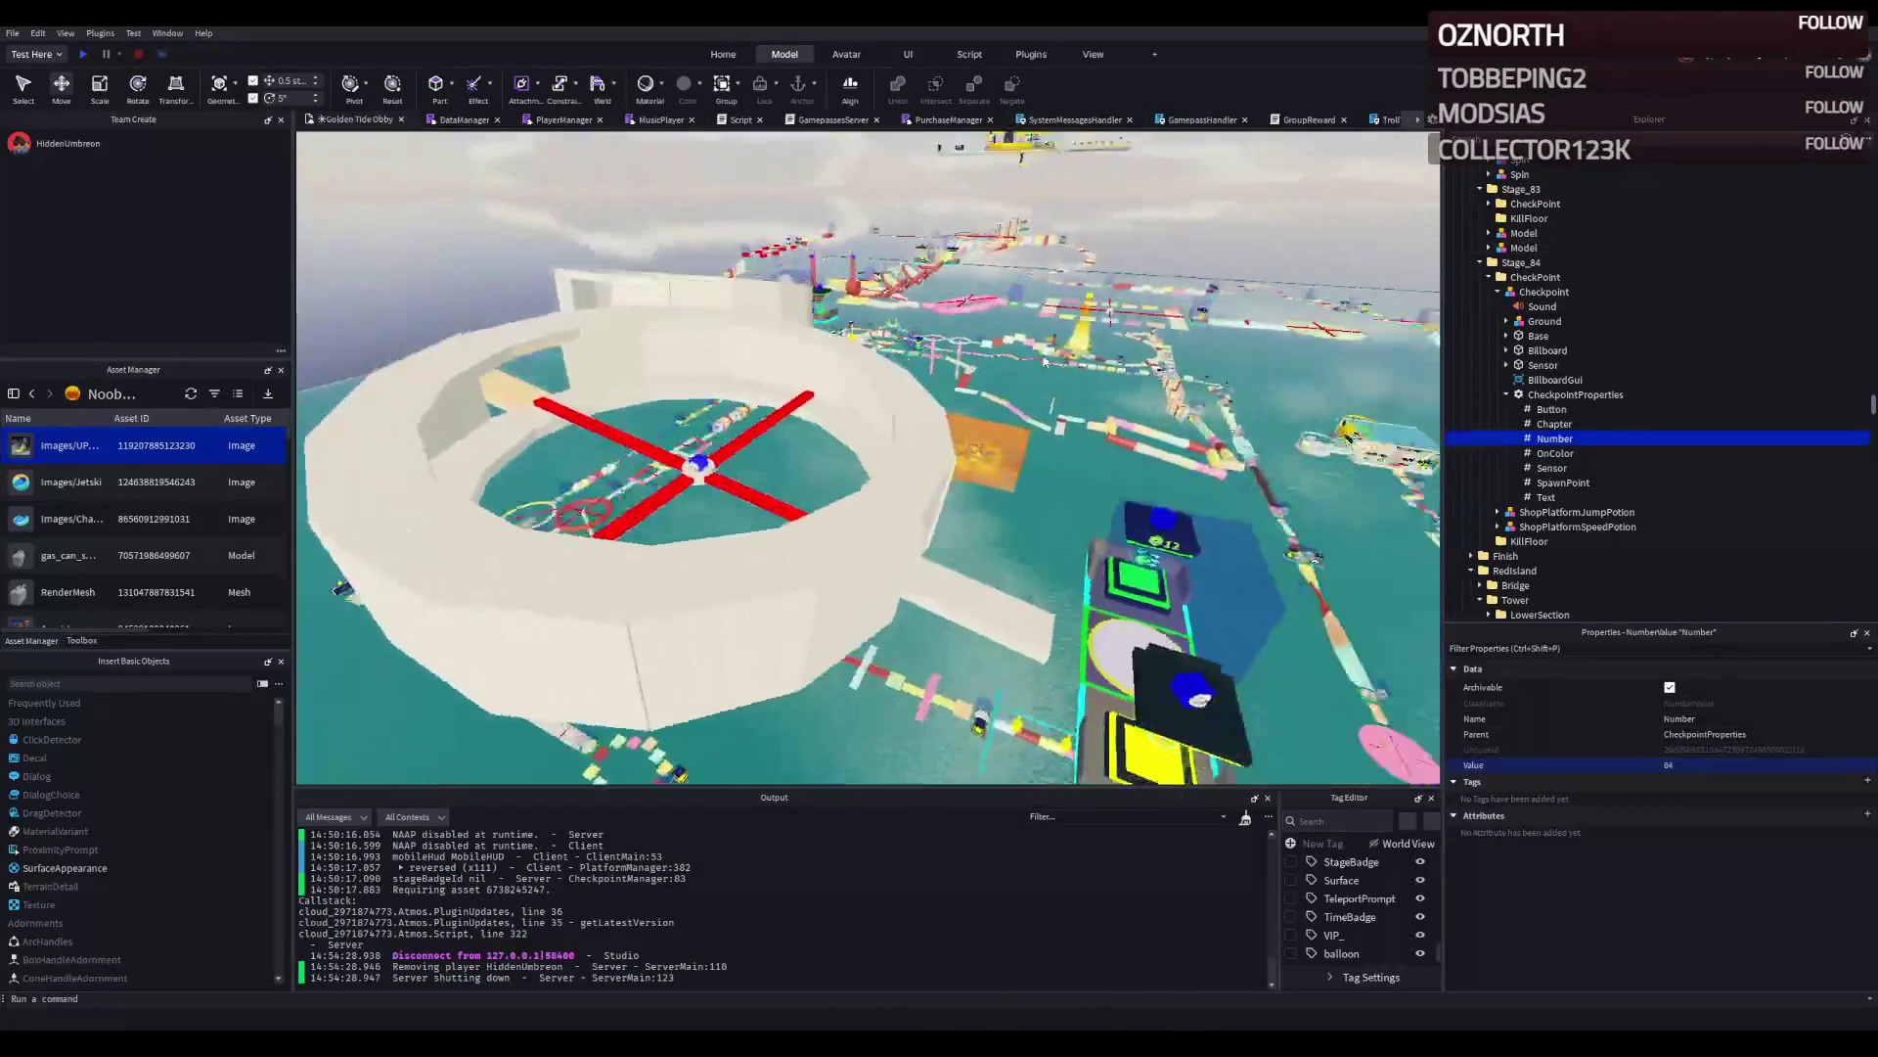
key("d")
key("d")
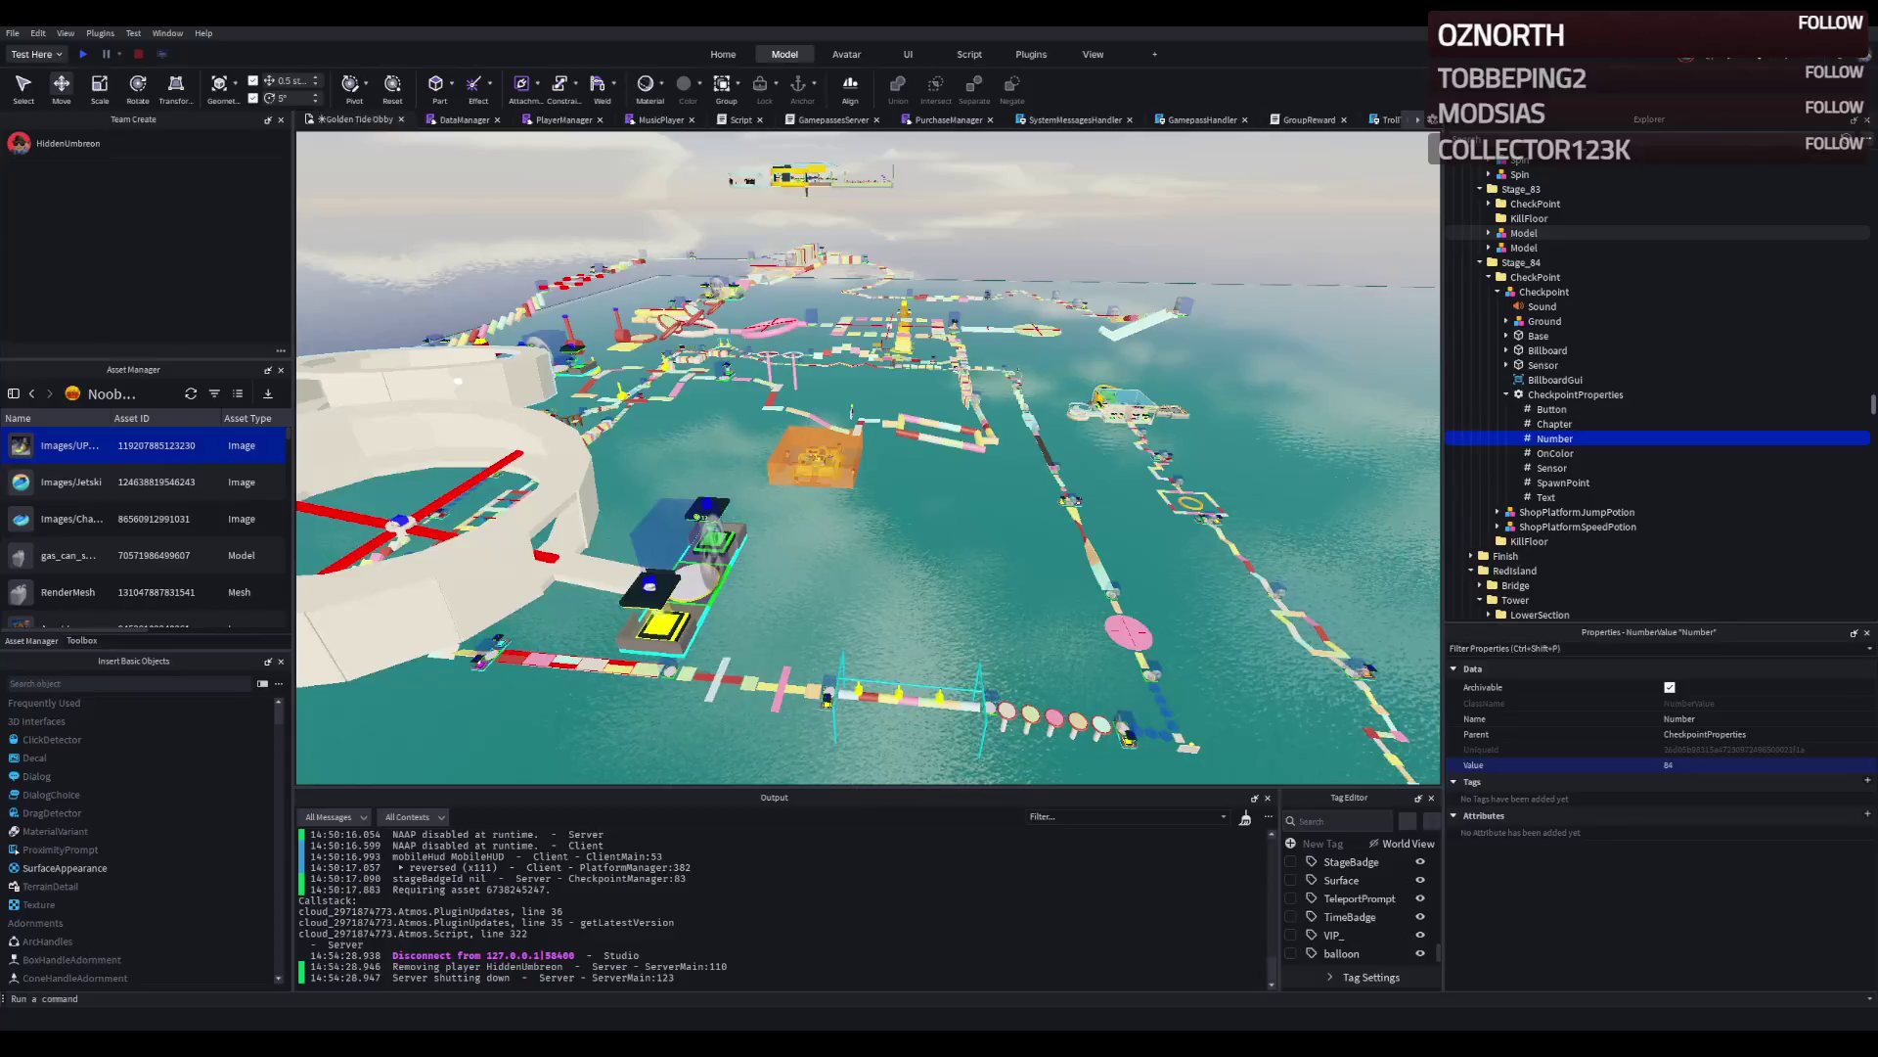
key("a")
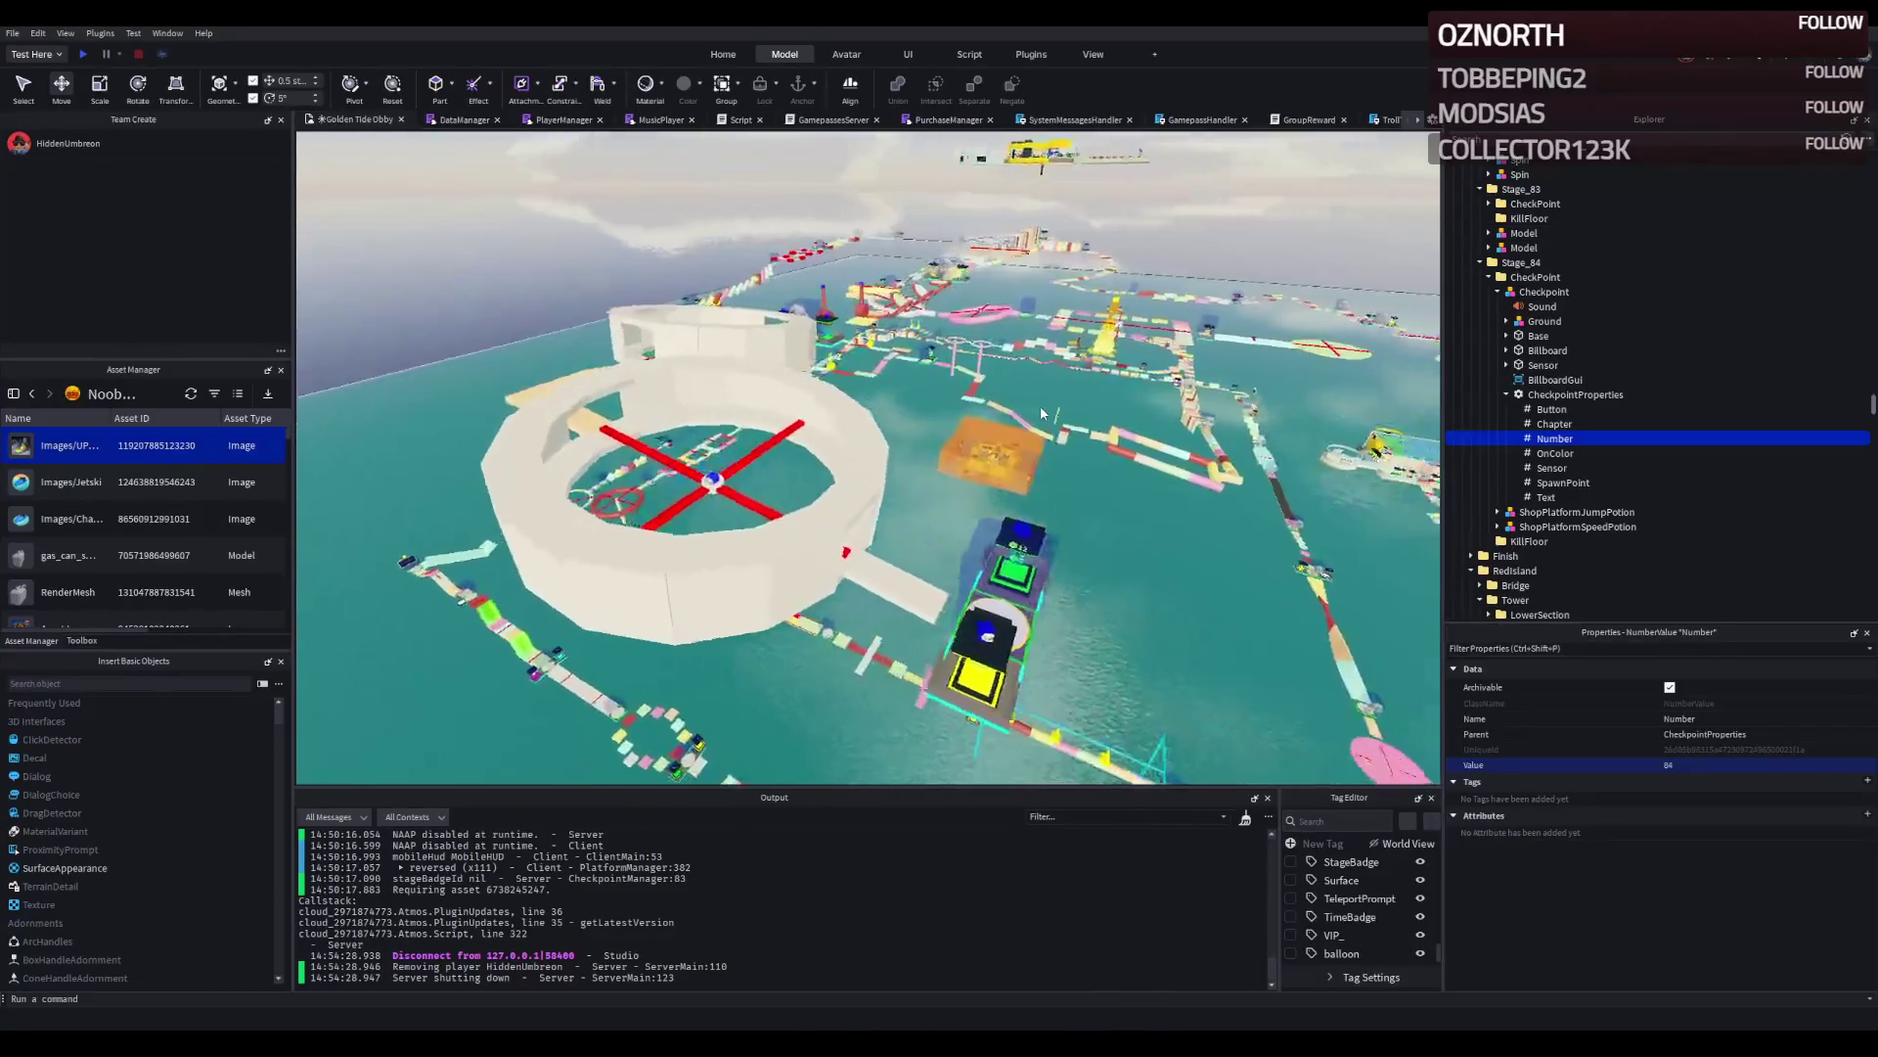
key("d")
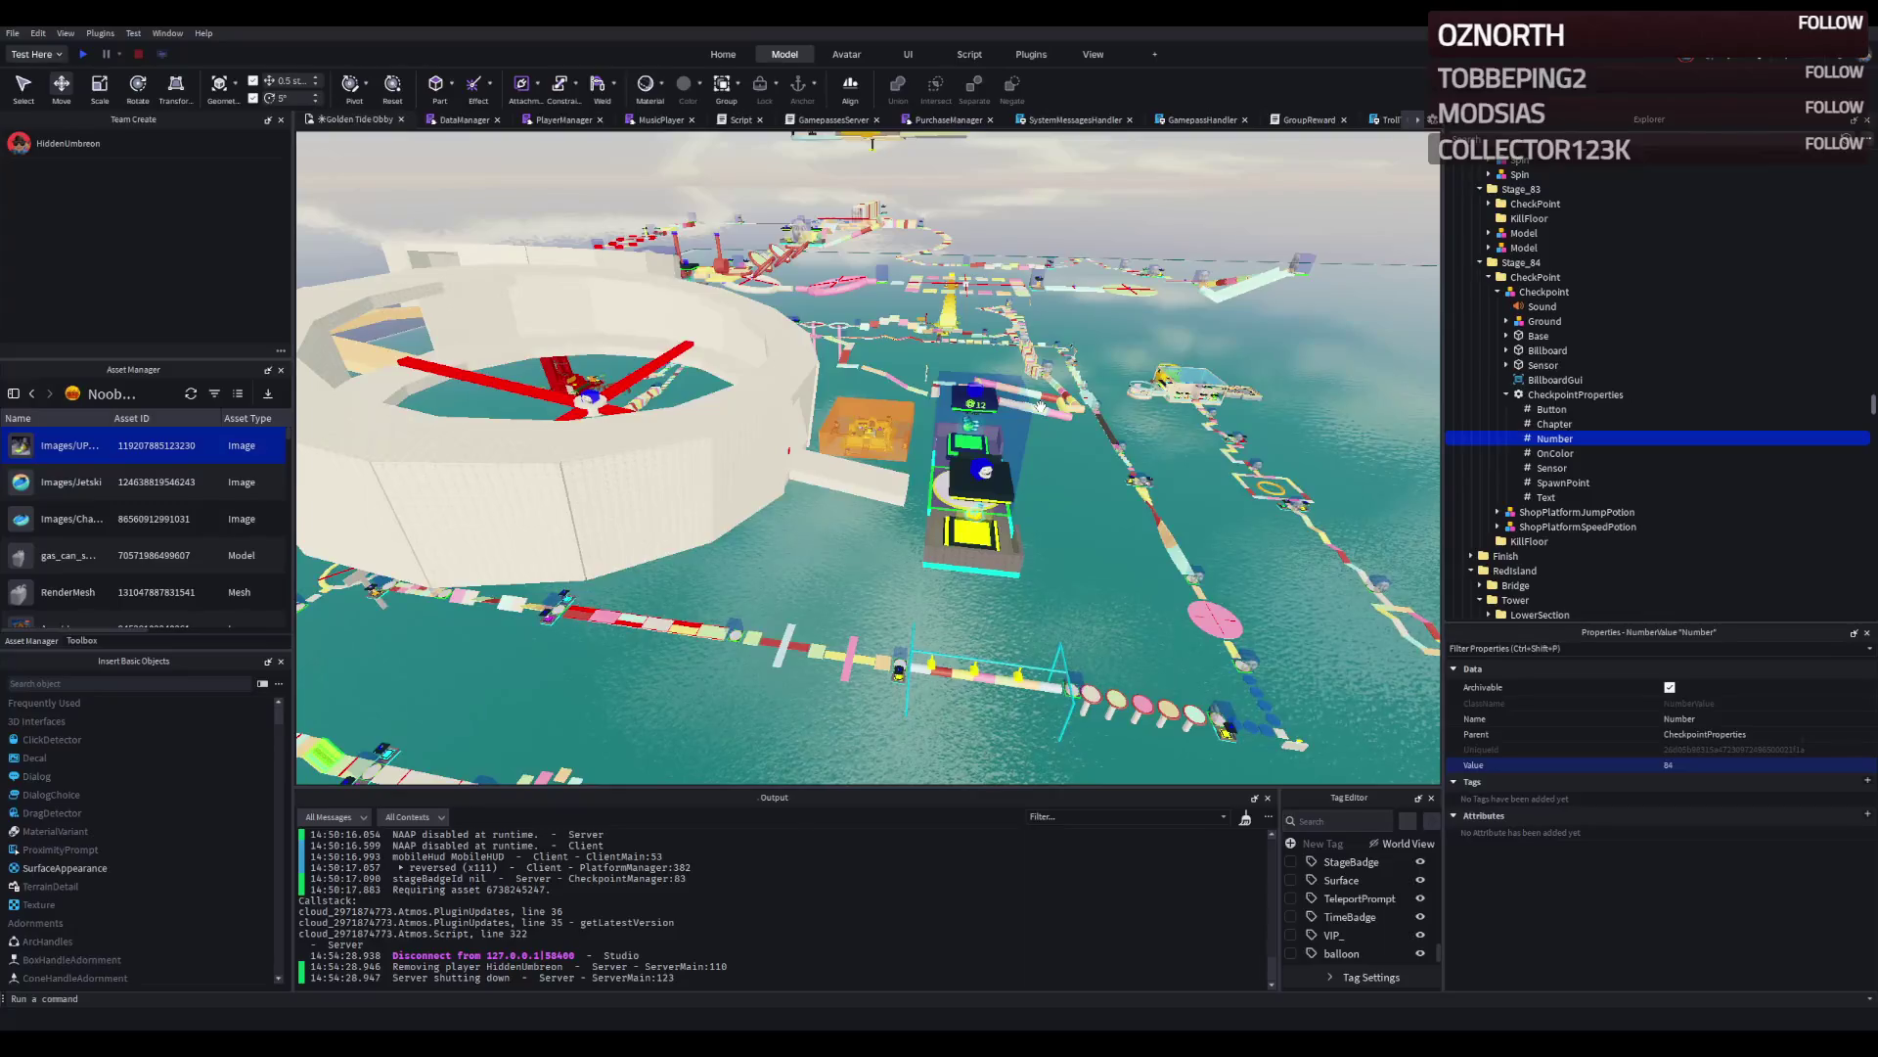
key("Left")
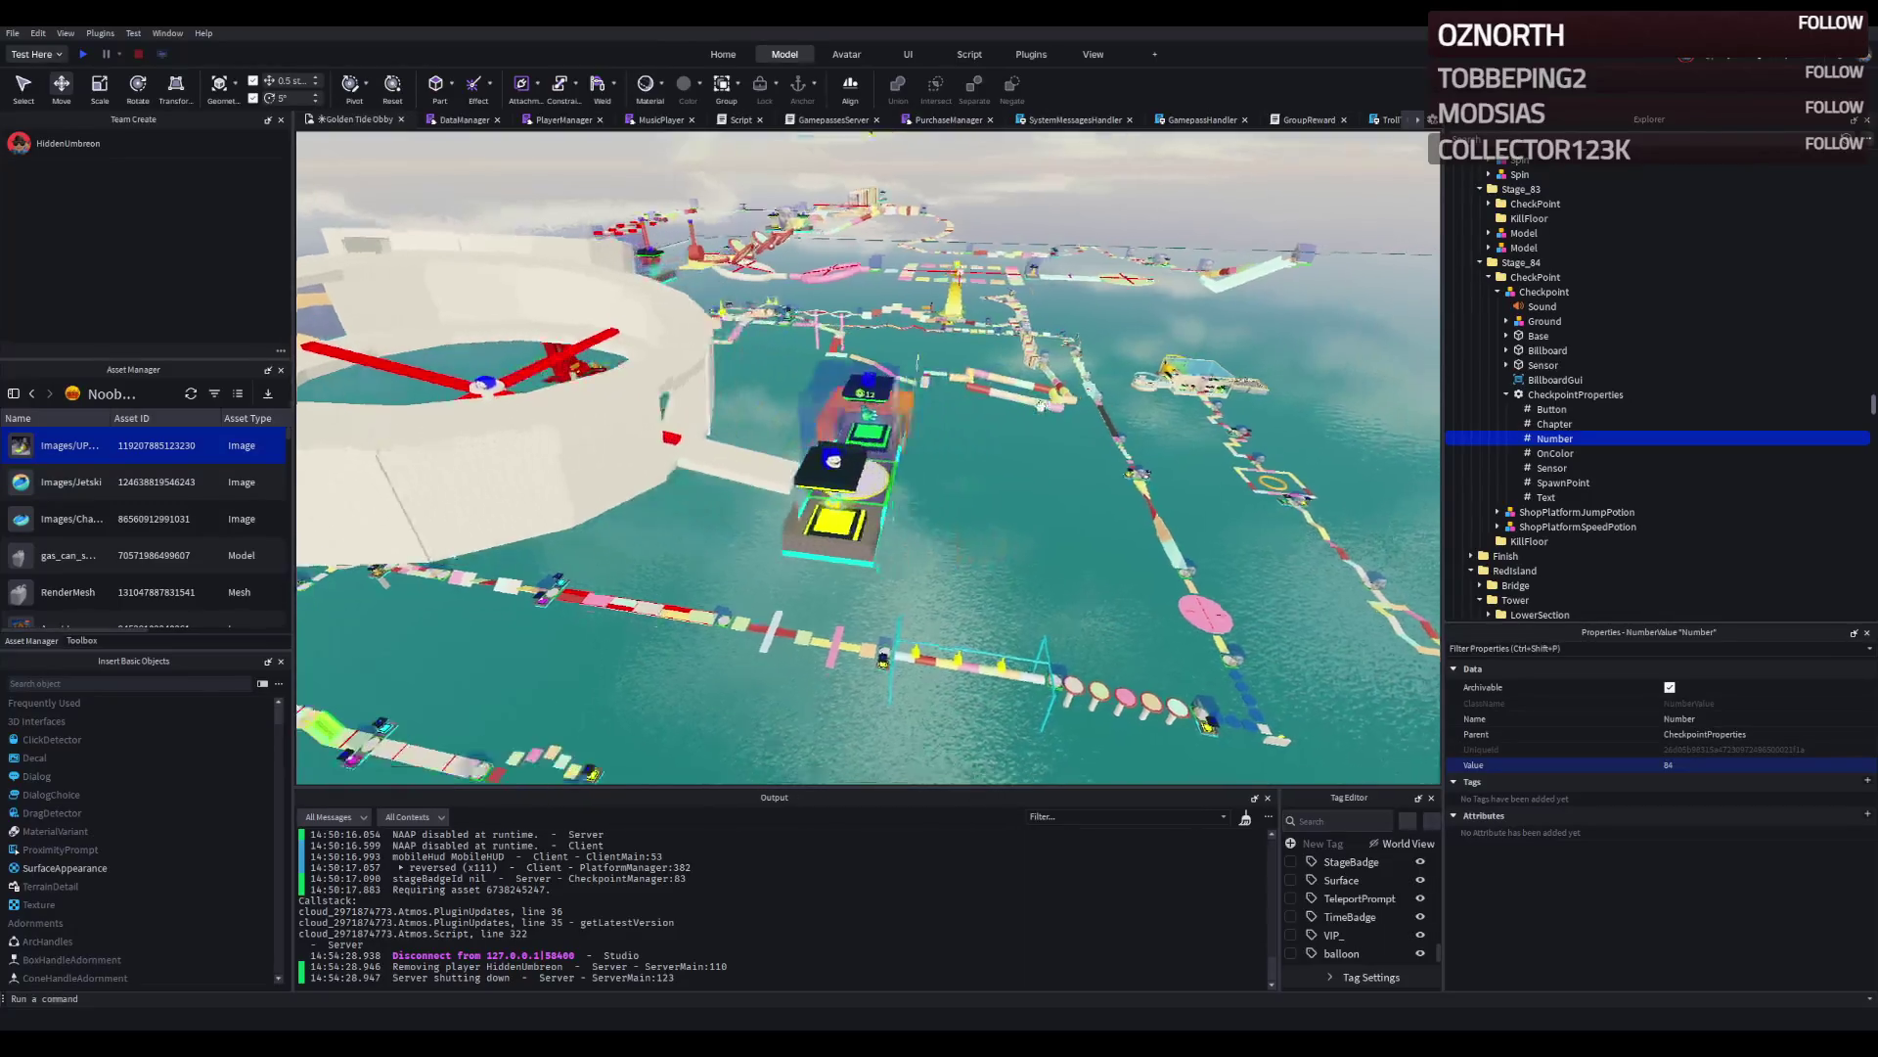
key("Left")
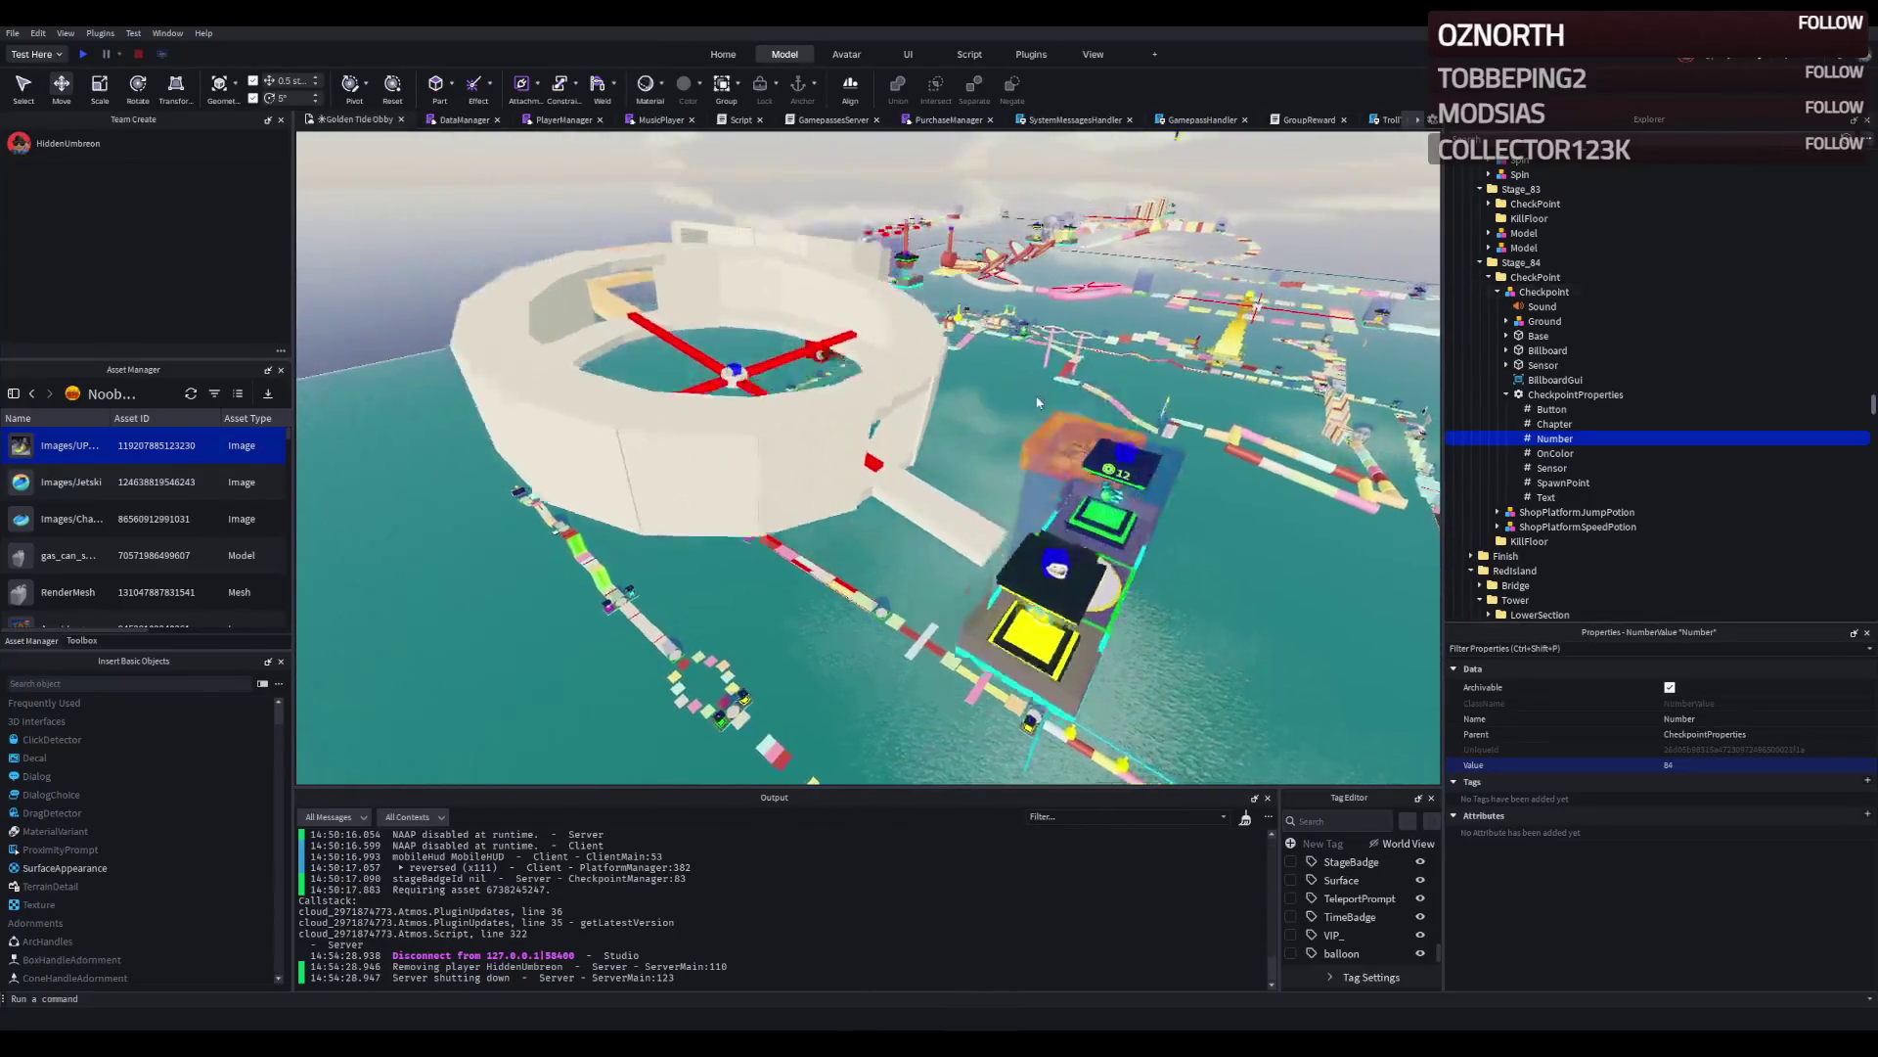
key("w")
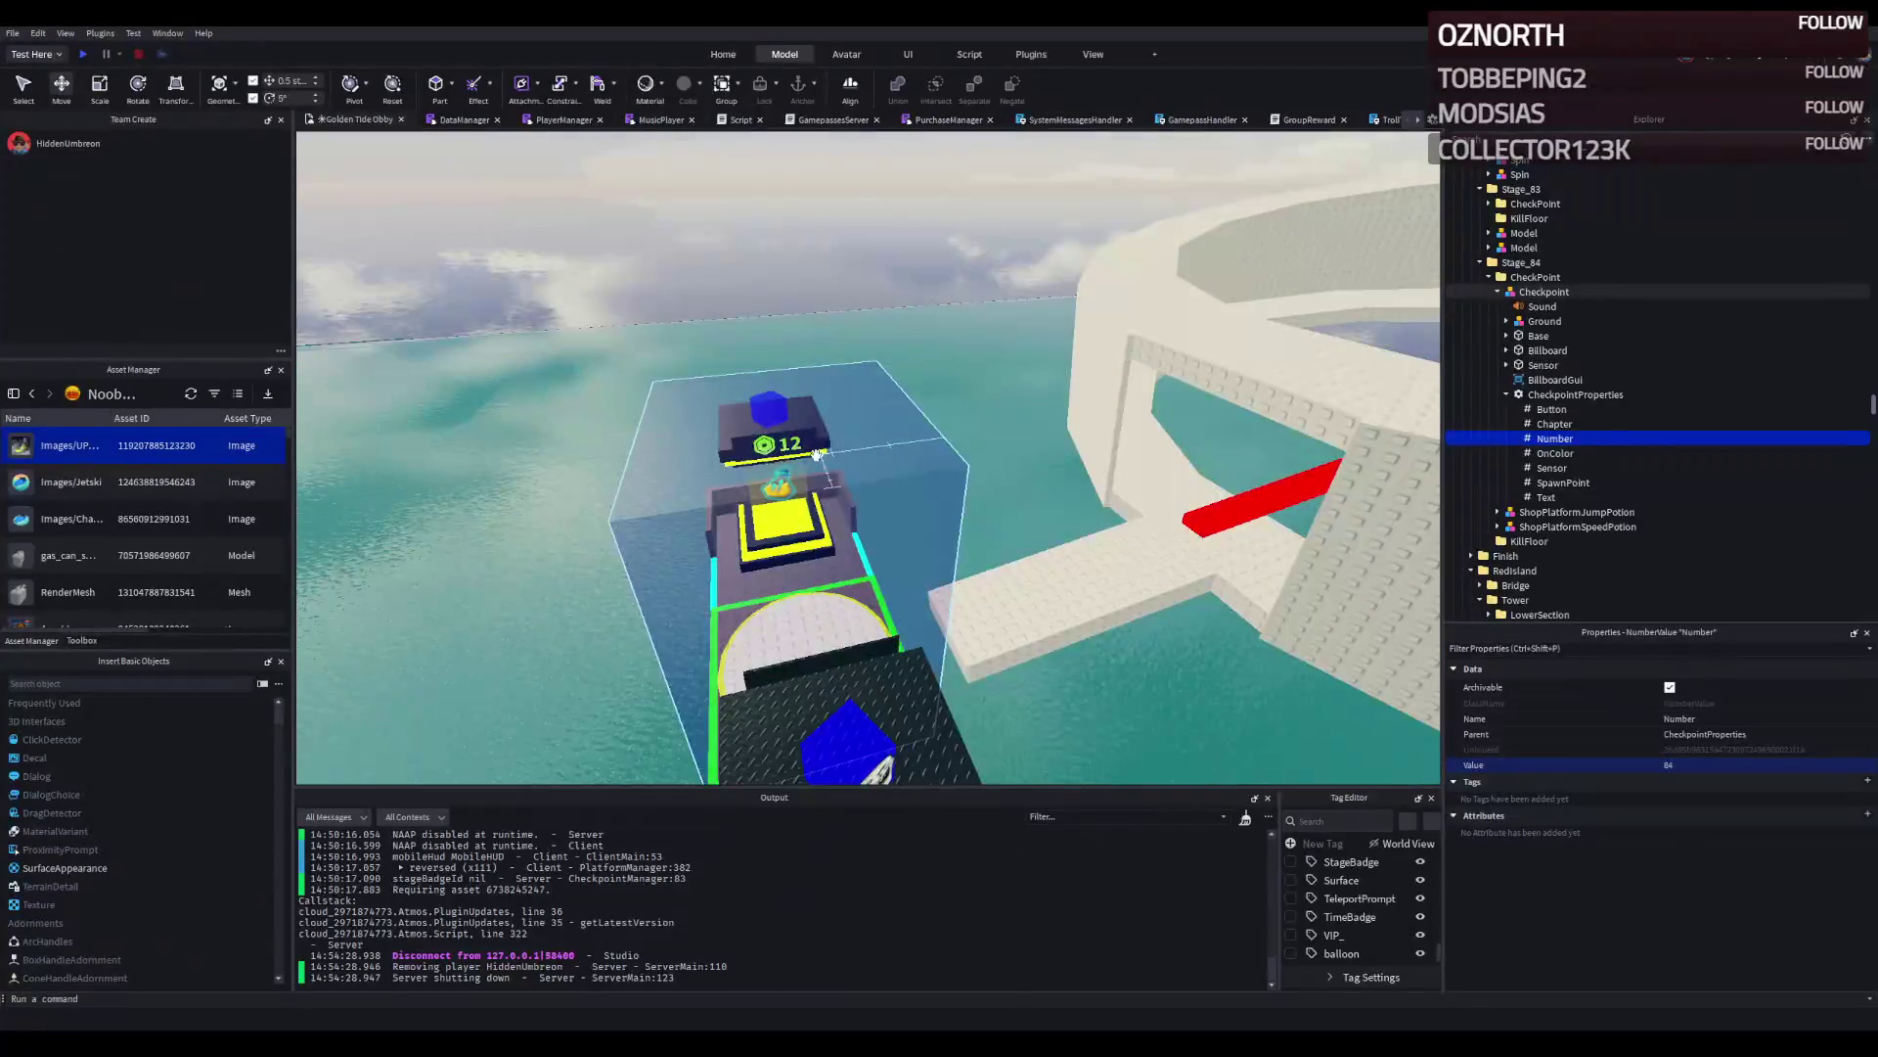
left_click(869, 433)
left_click(1556, 438)
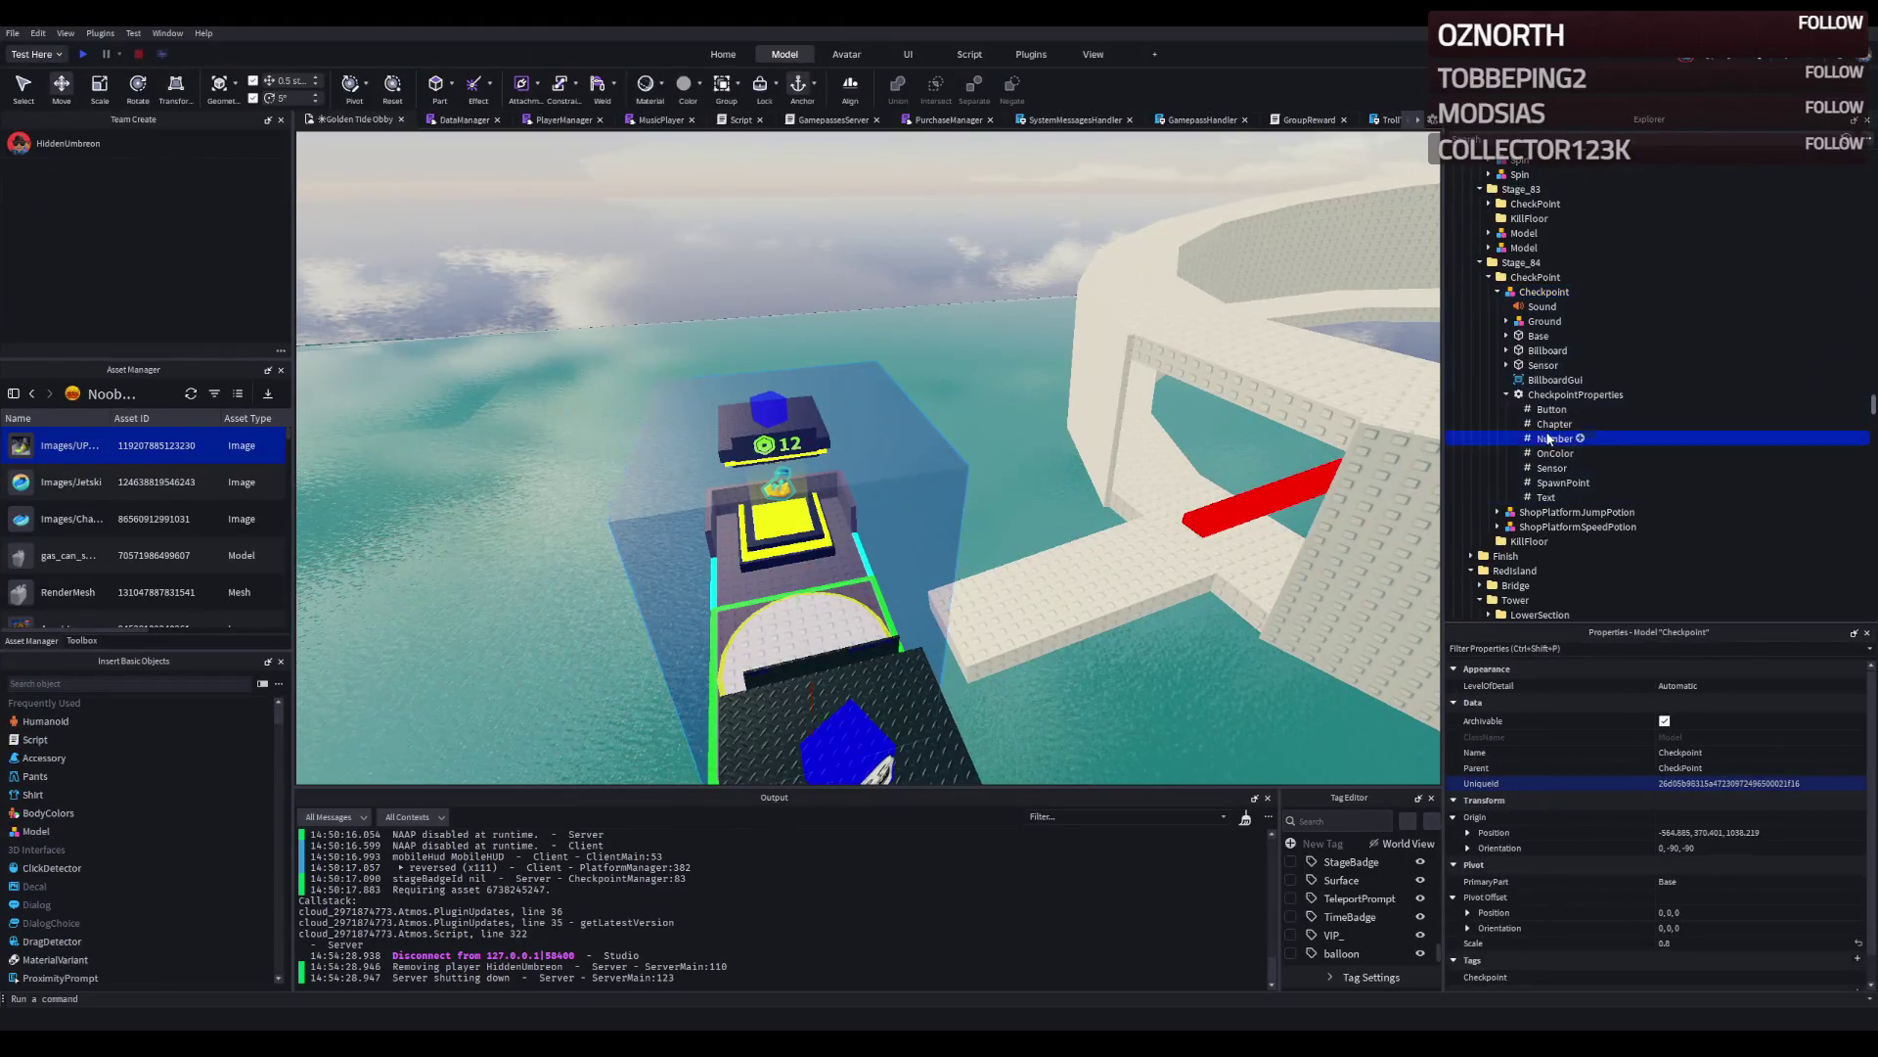
key("Right")
scroll("down", 3)
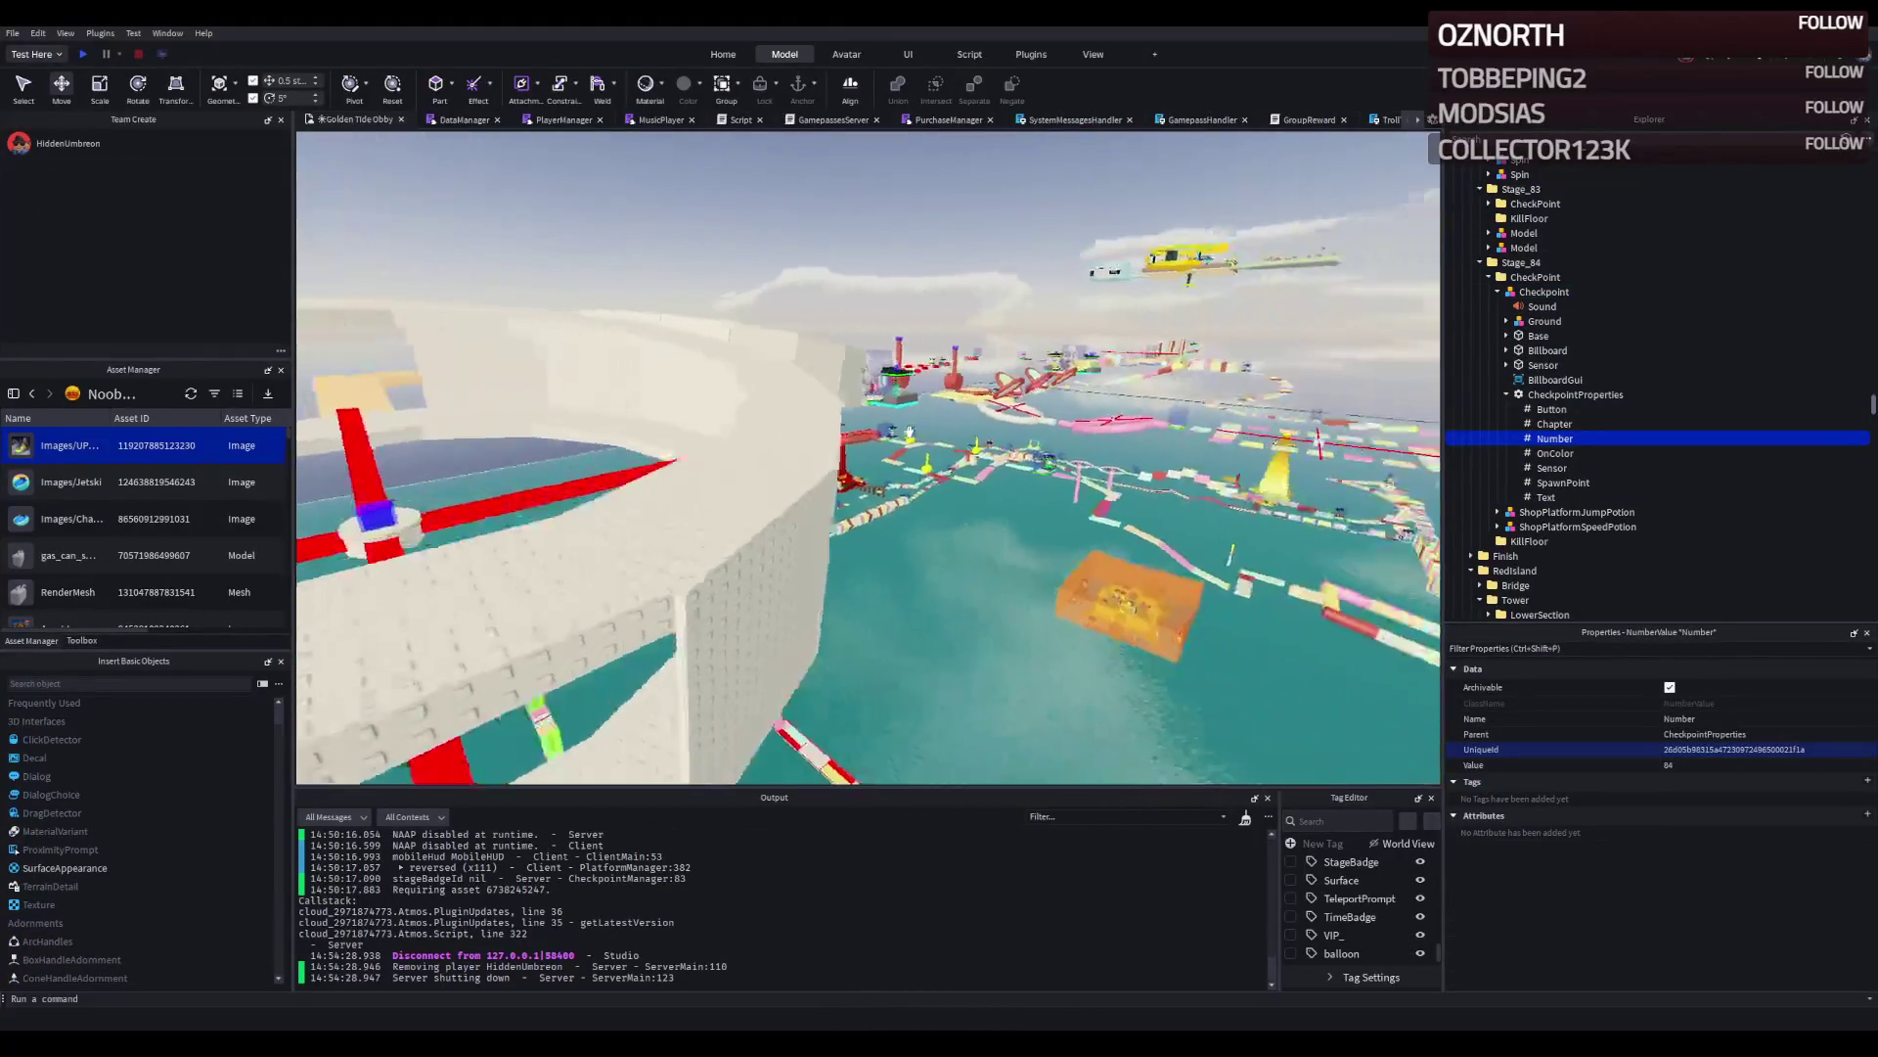
scroll("up", 3)
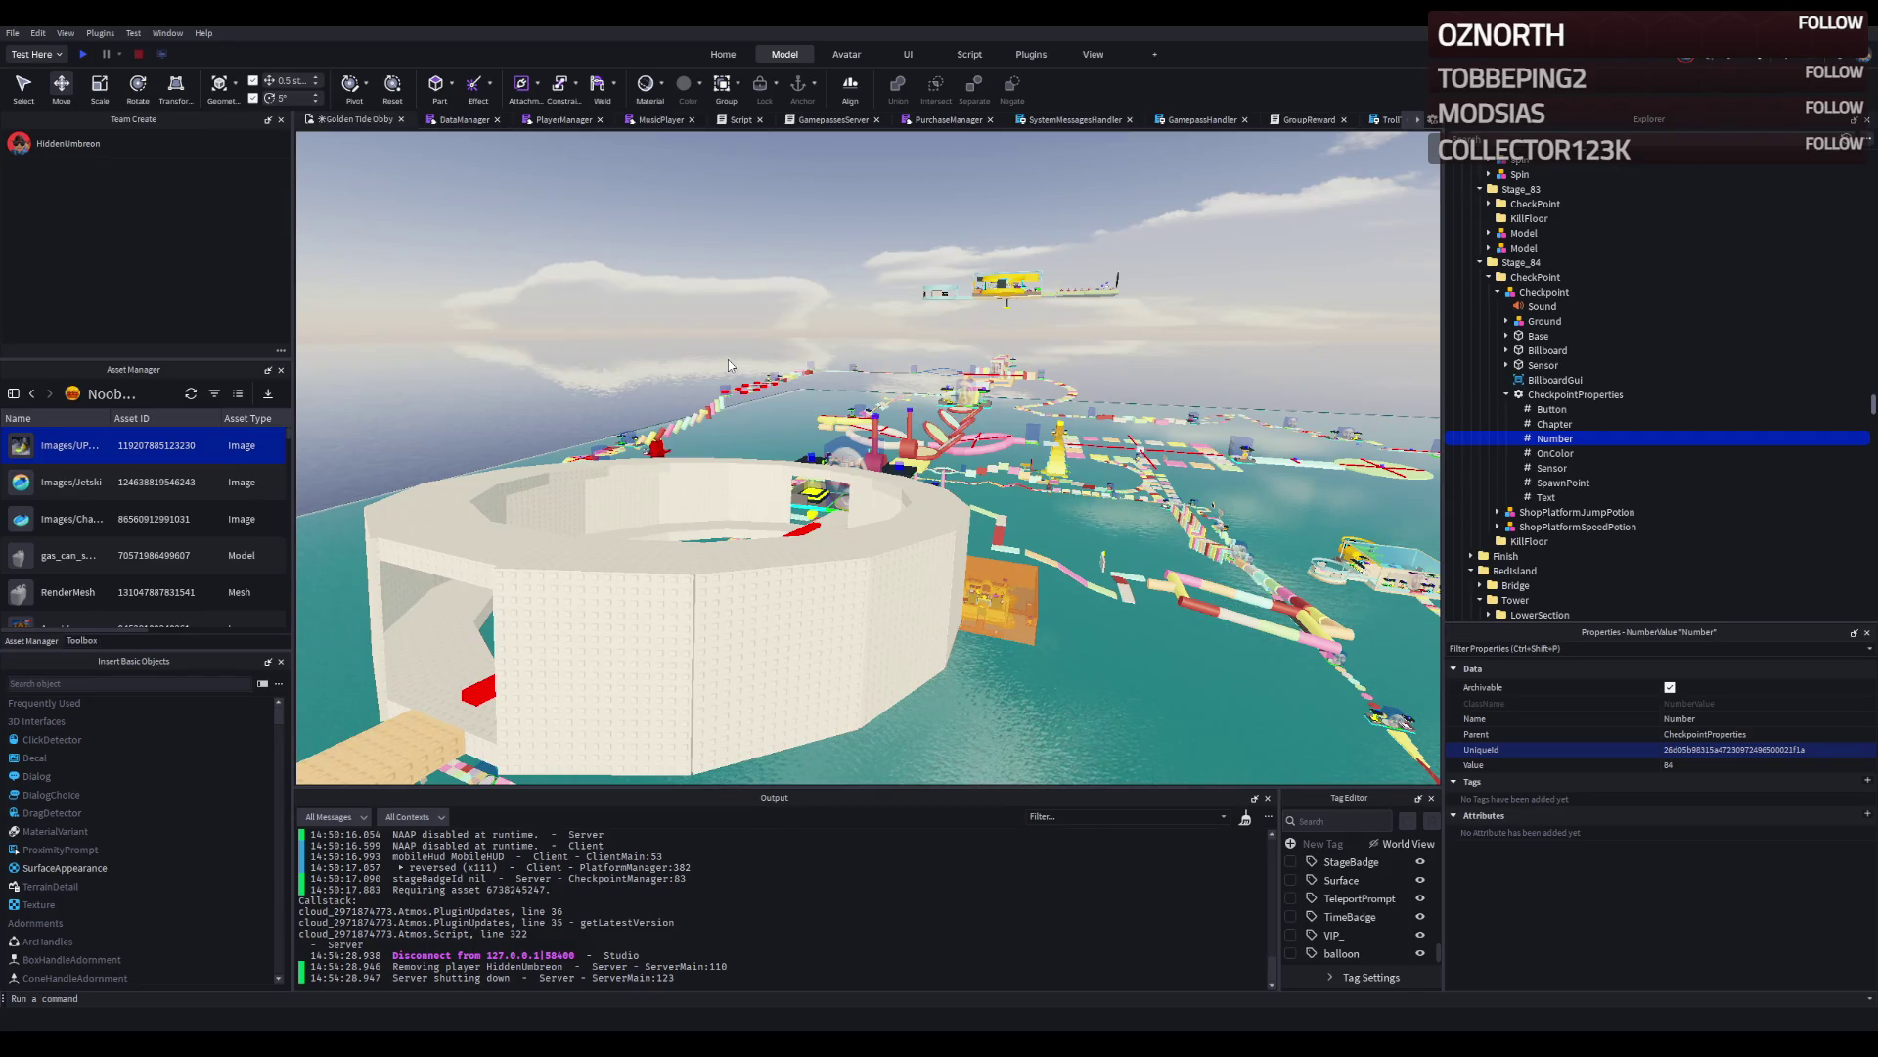
scroll("up", 3)
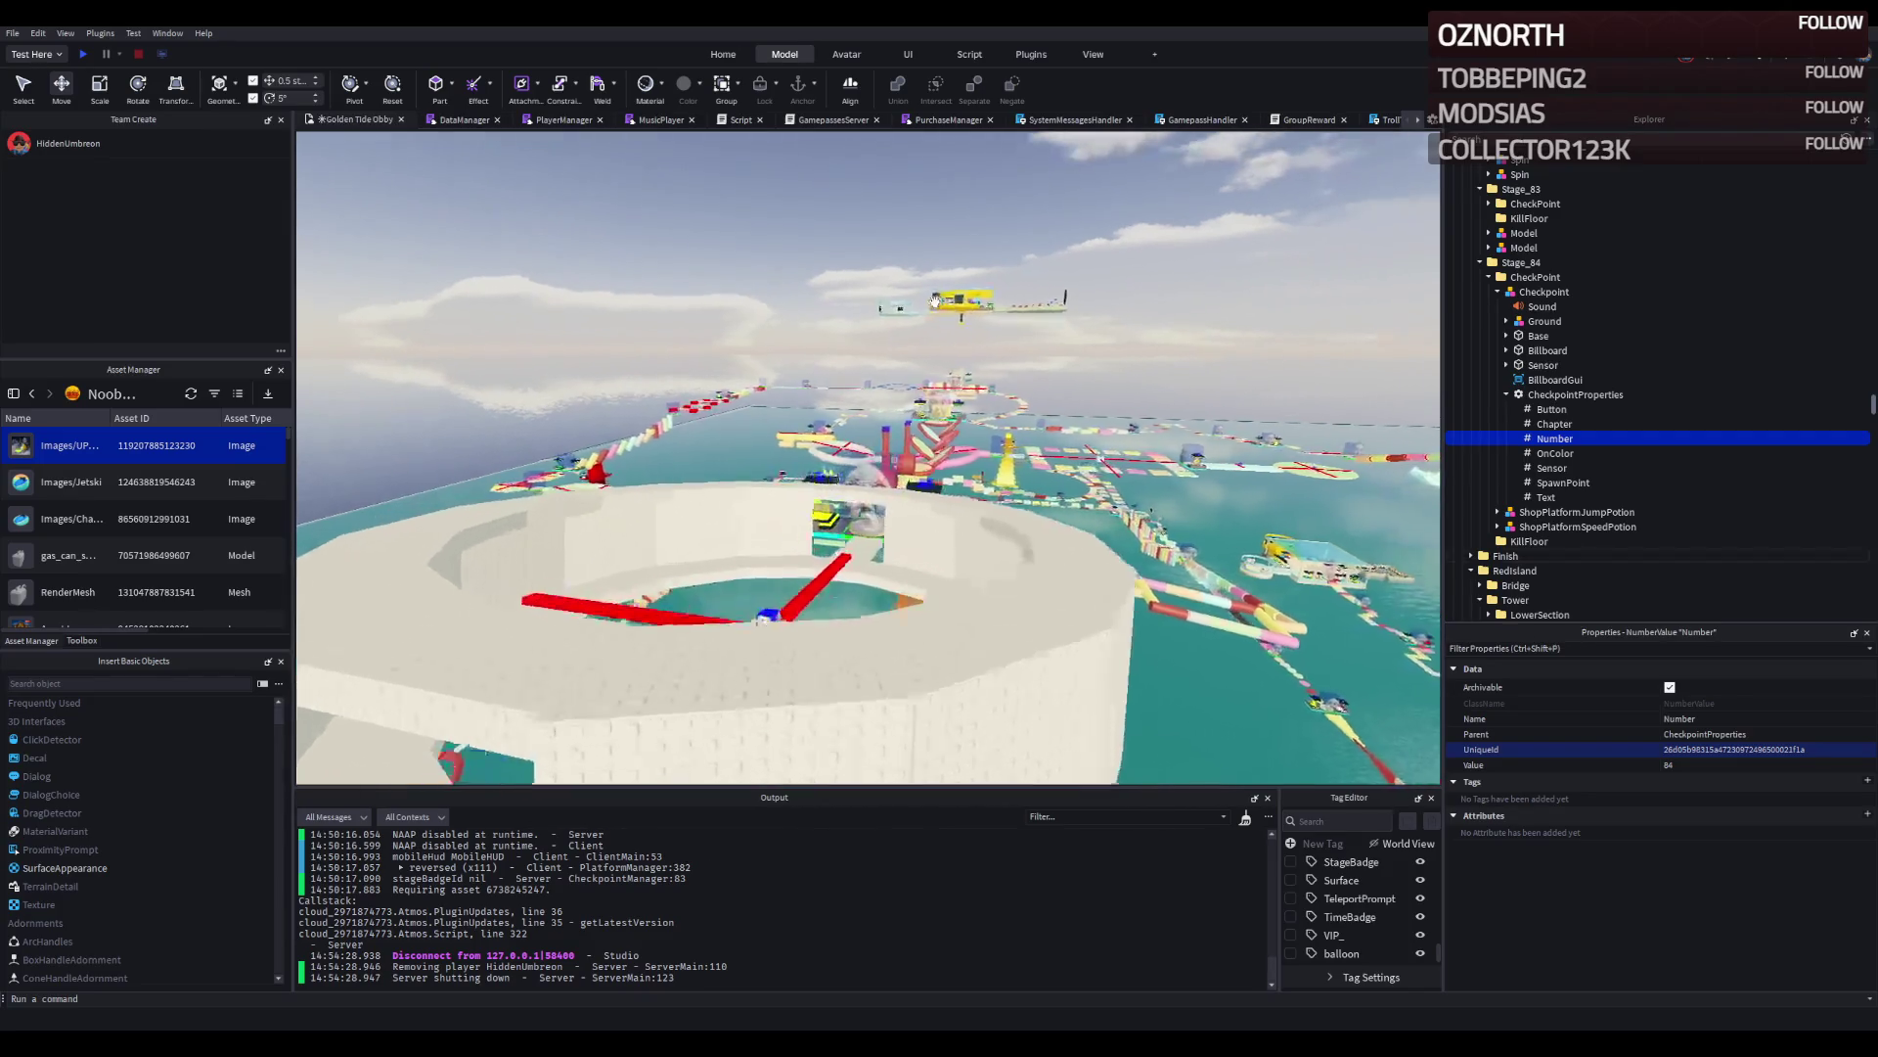
scroll("up", 3)
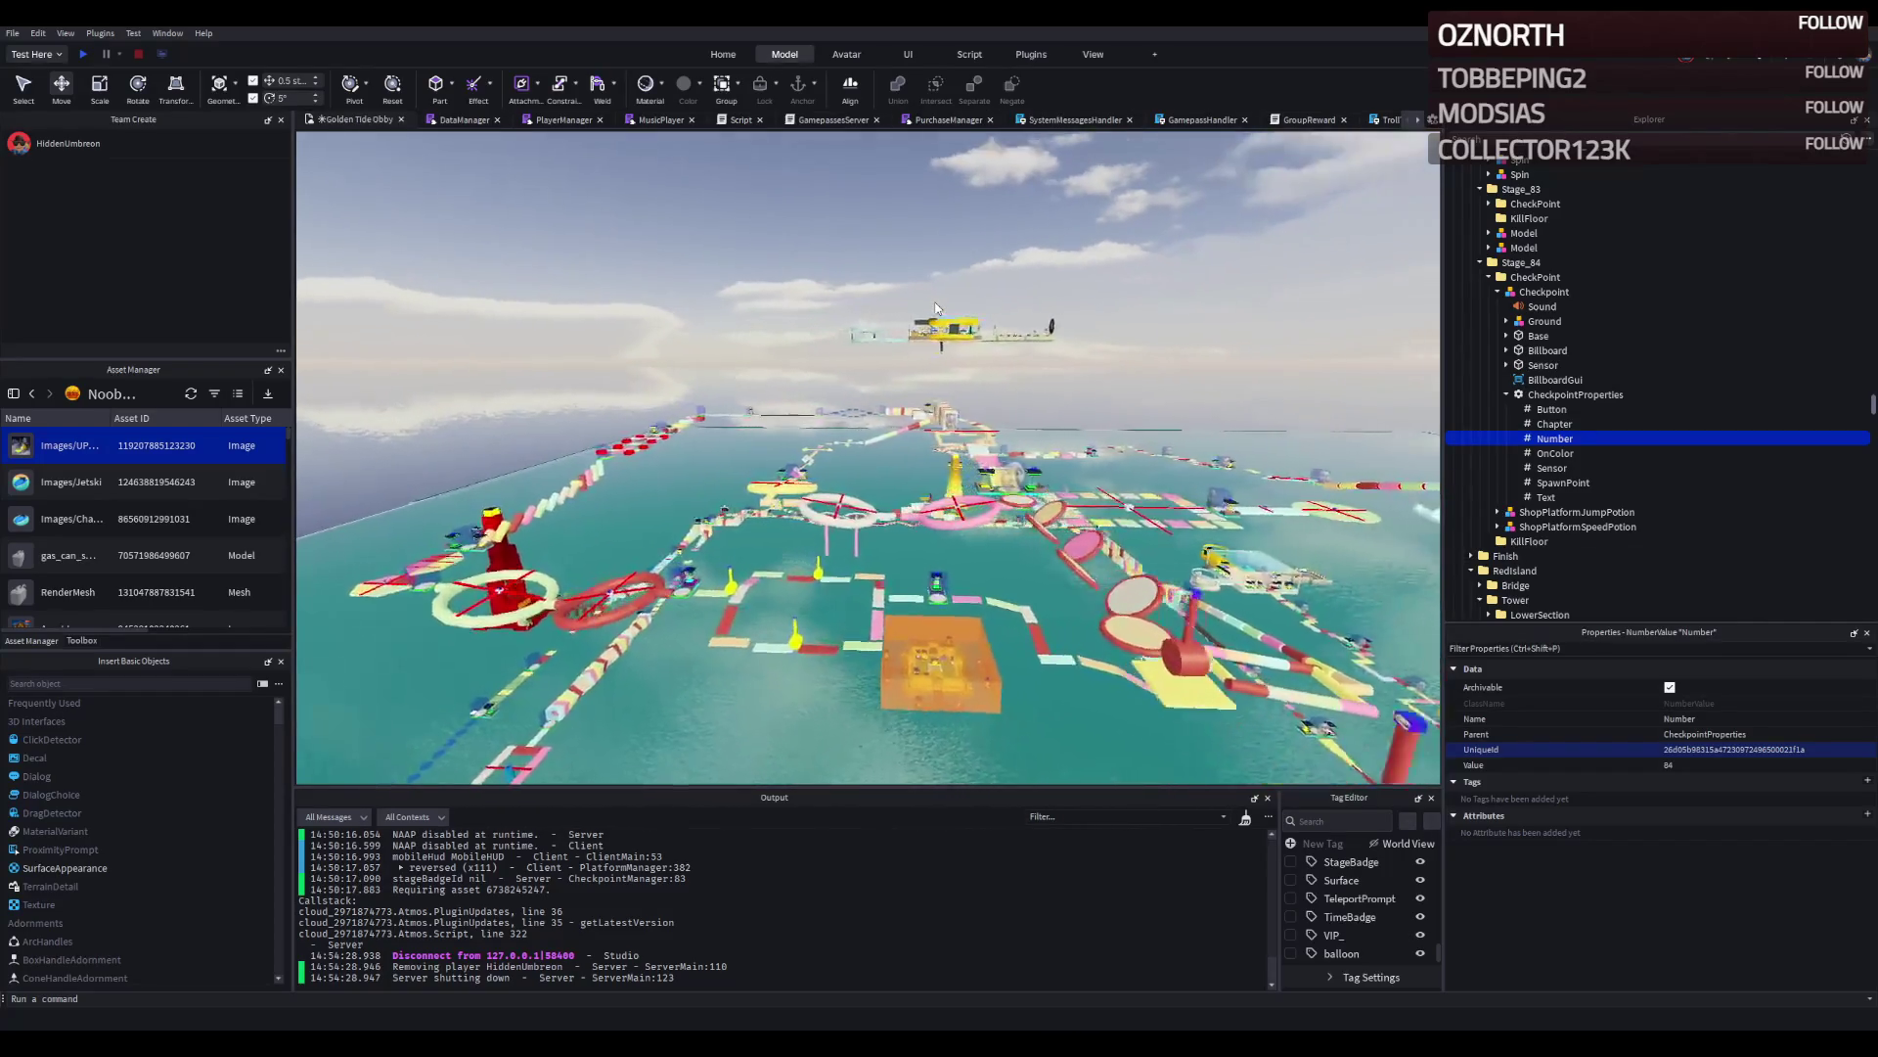
key("Right")
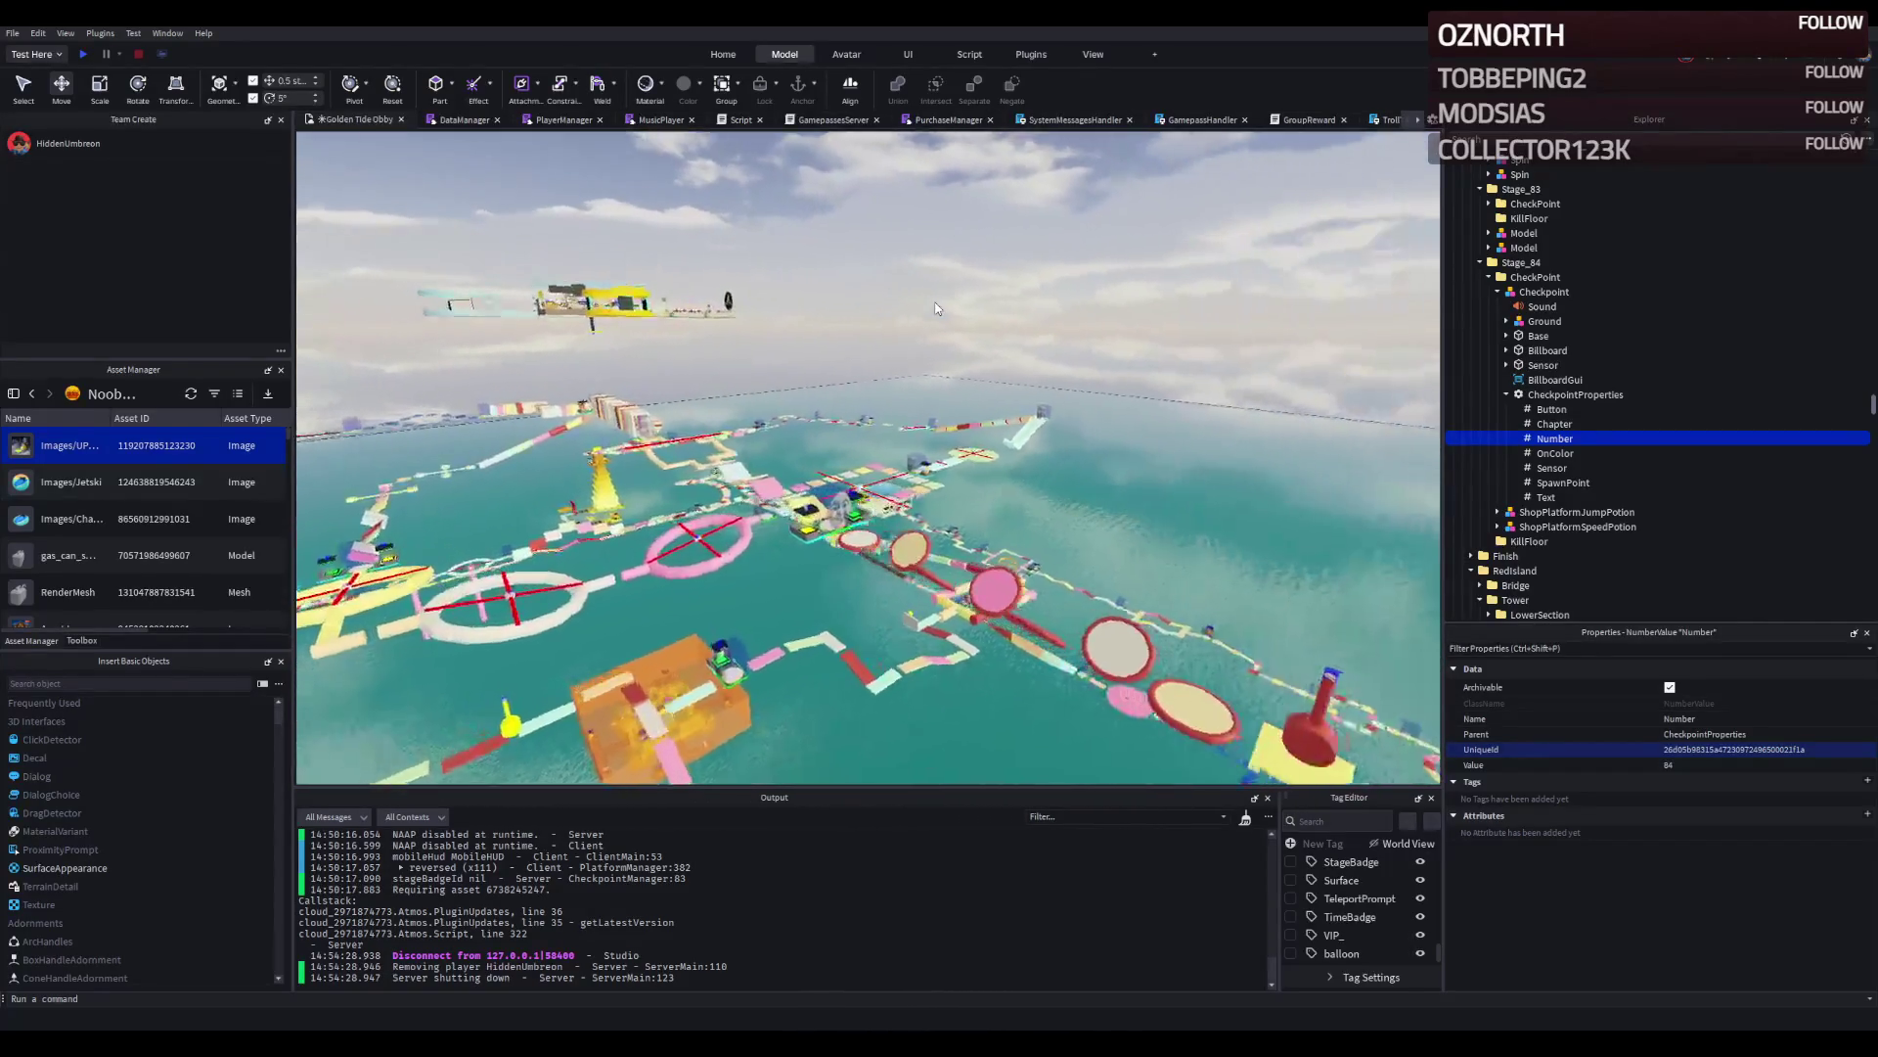
scroll("up", 3)
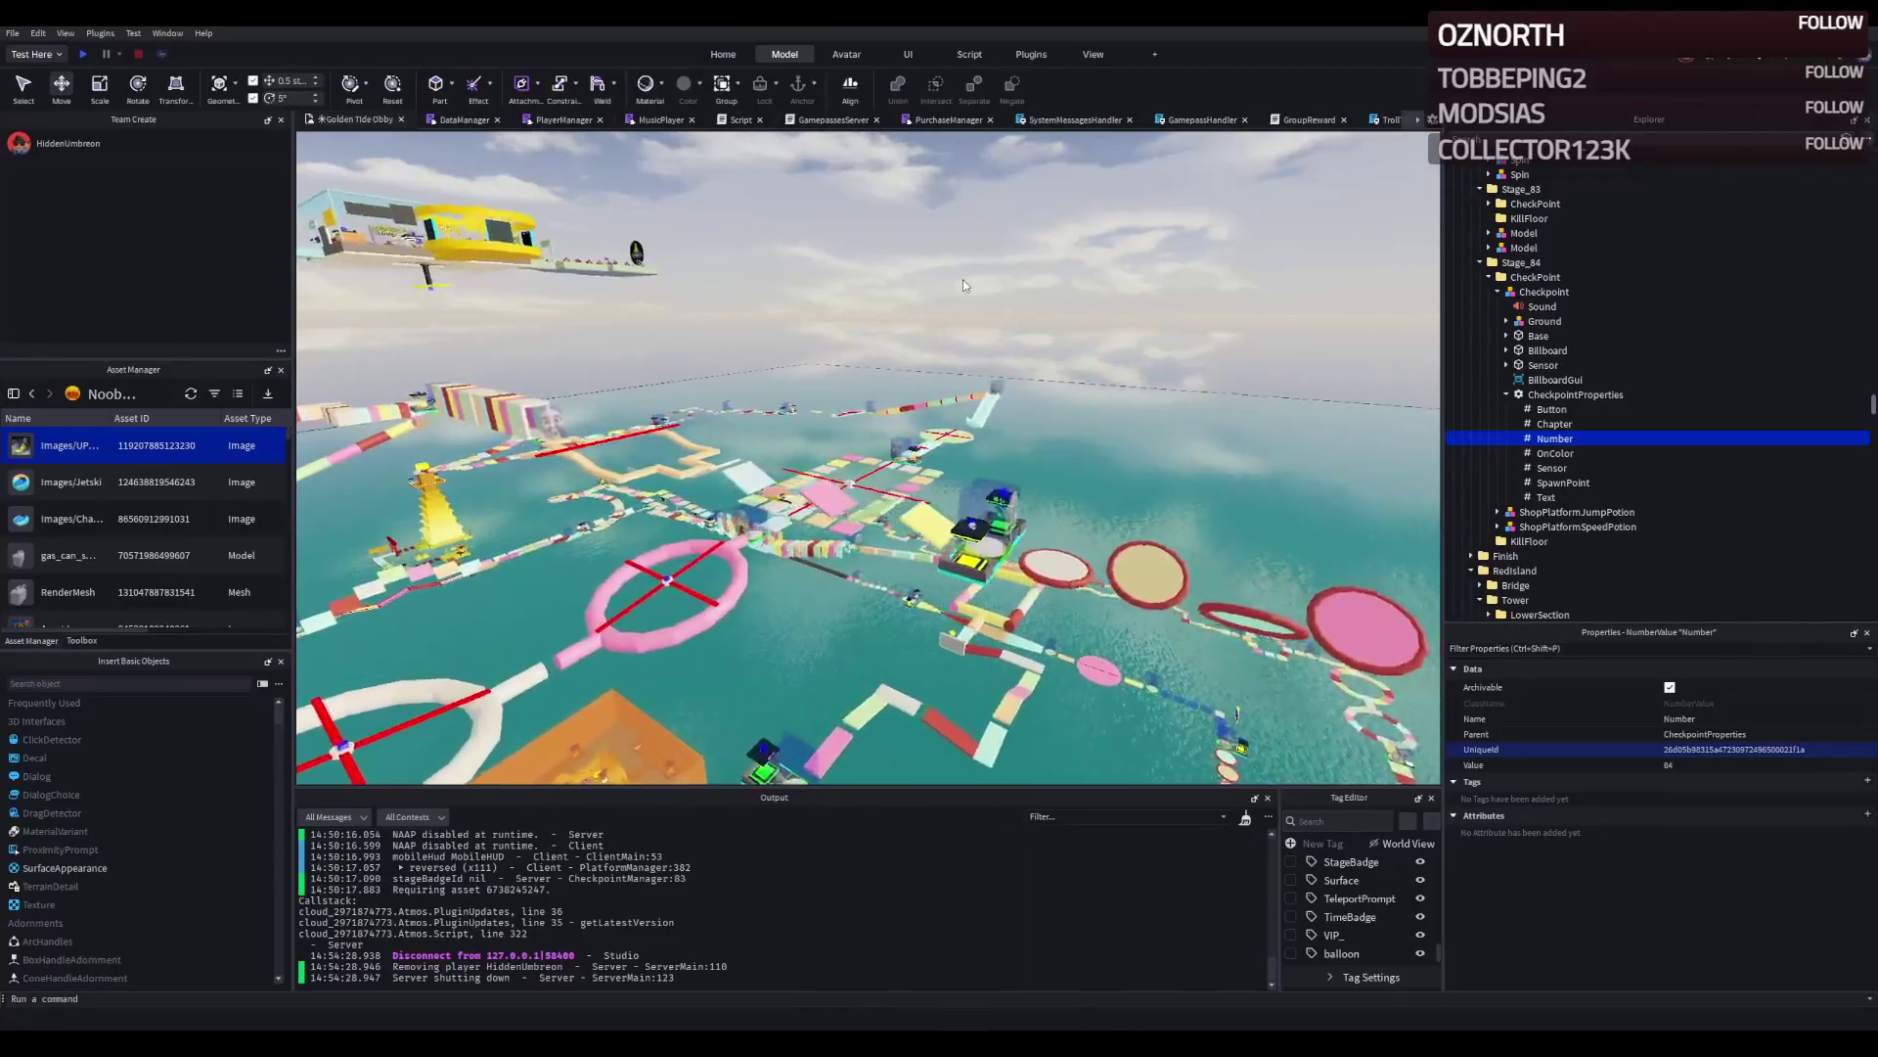
scroll("up", 3)
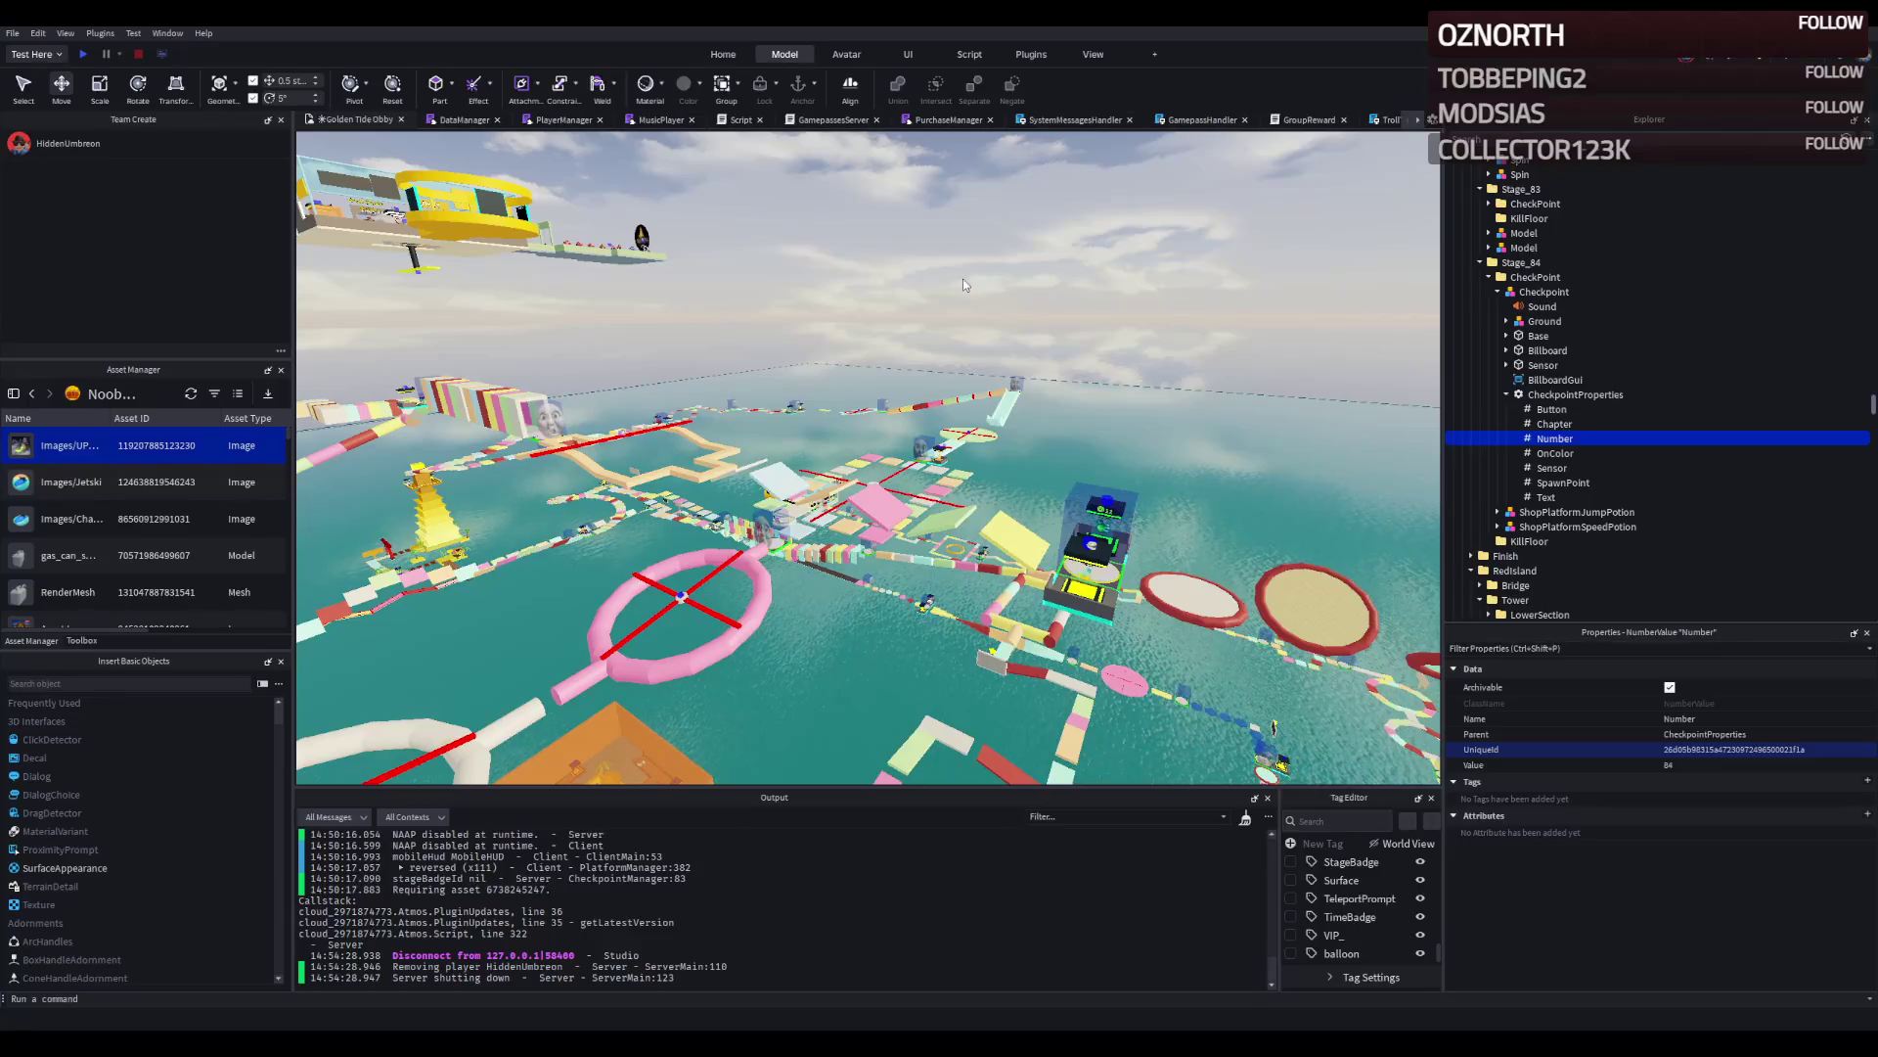
scroll("up", 3)
scroll("up", 3)
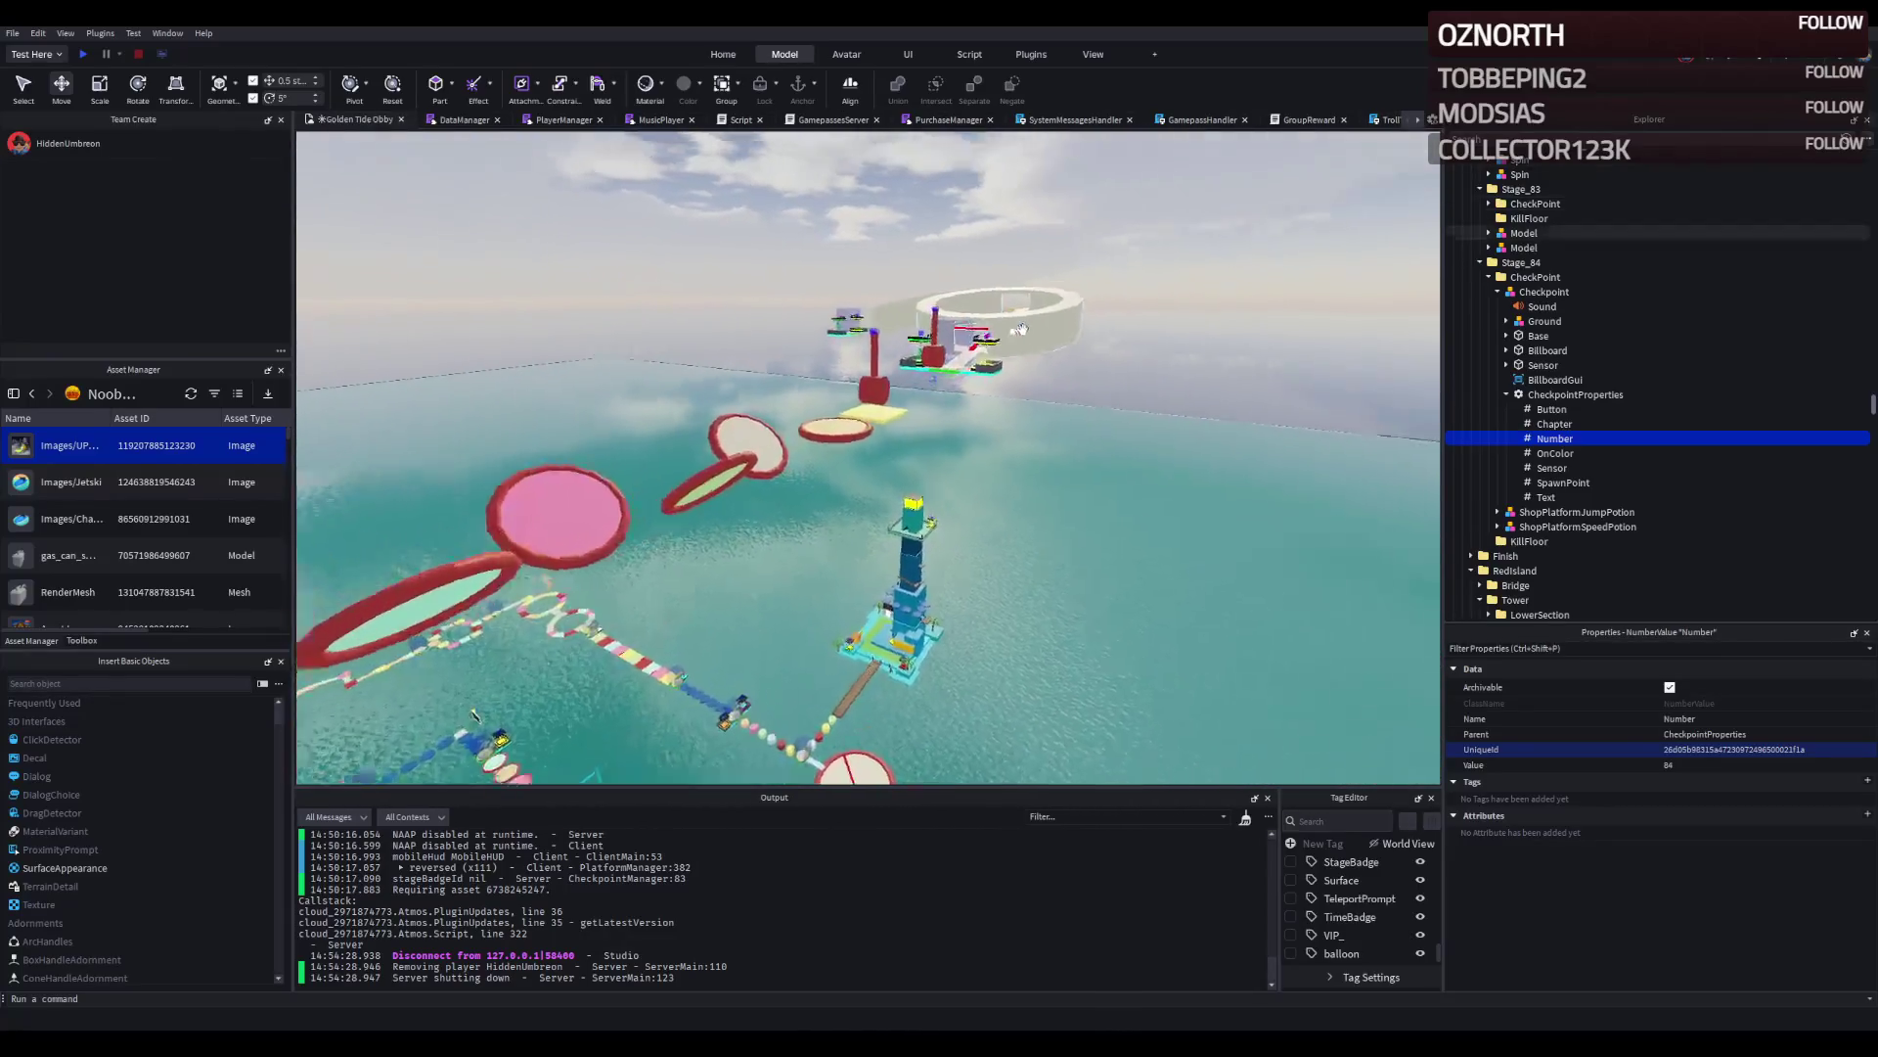
scroll("up", 3)
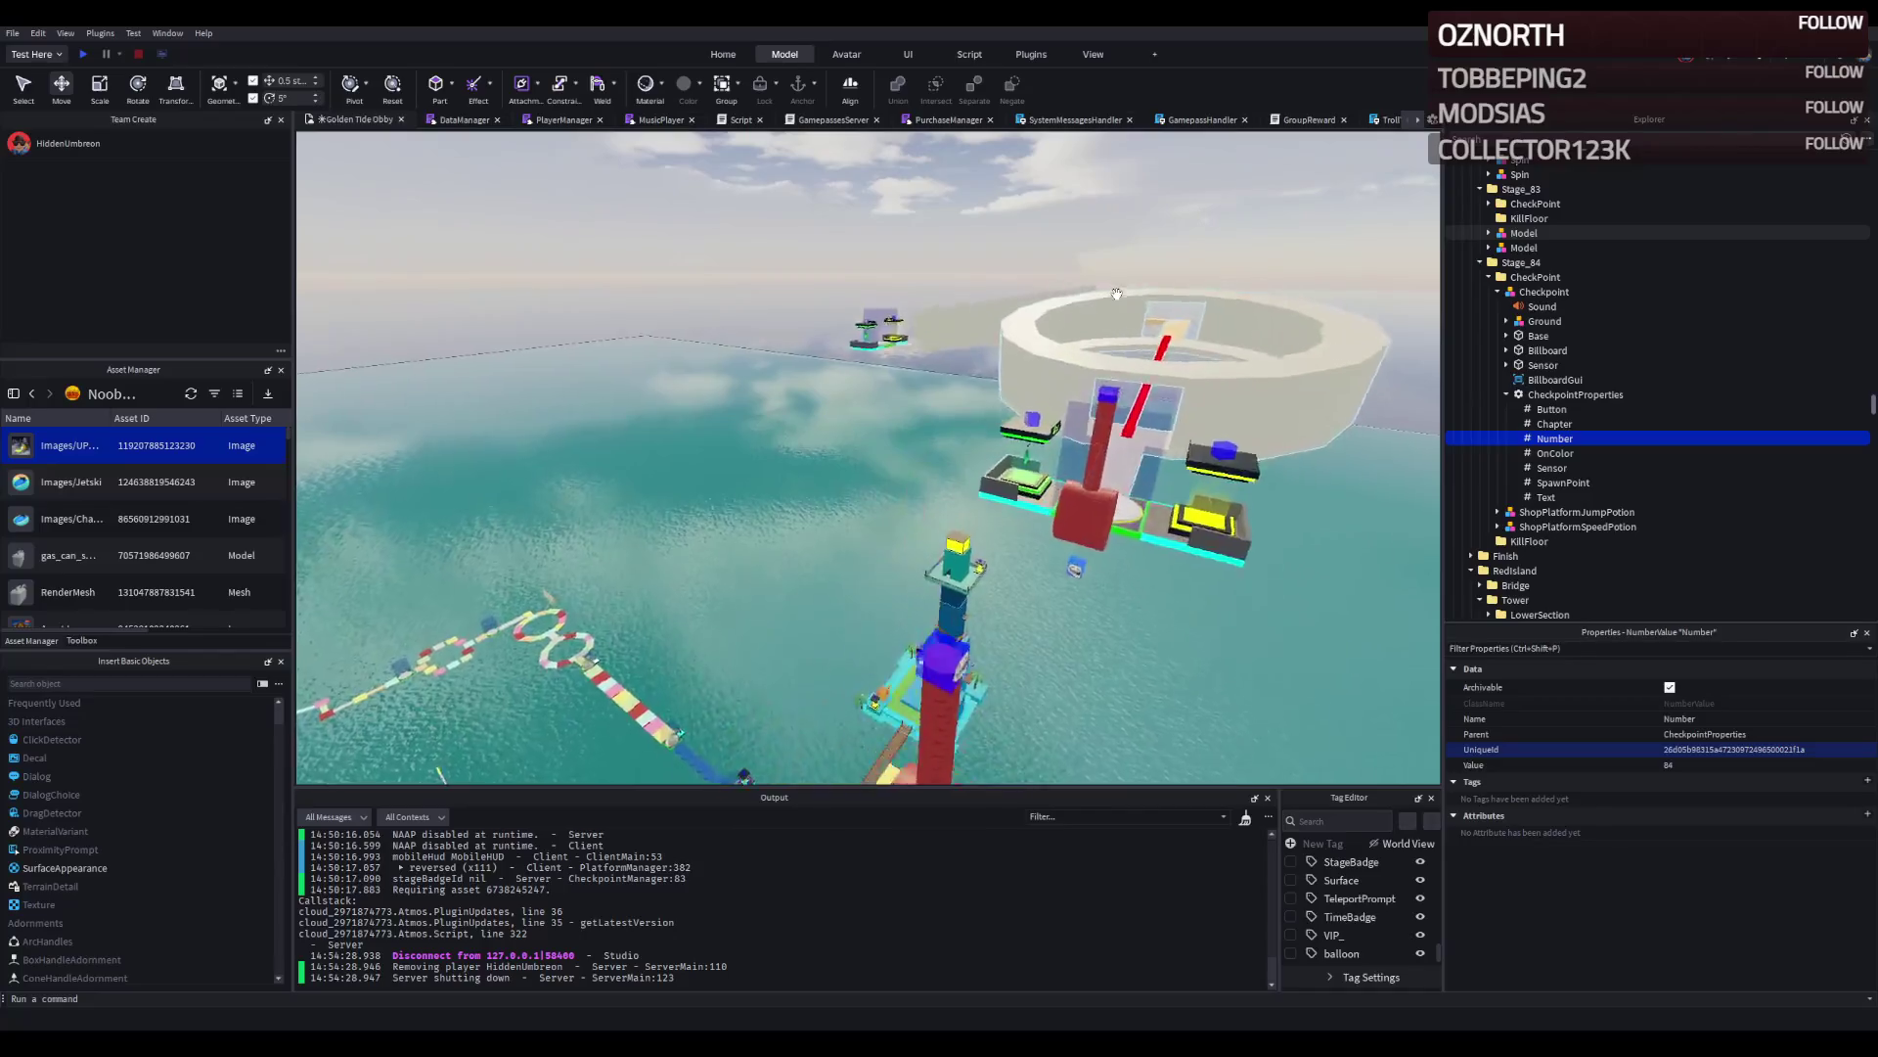
scroll("down", 3)
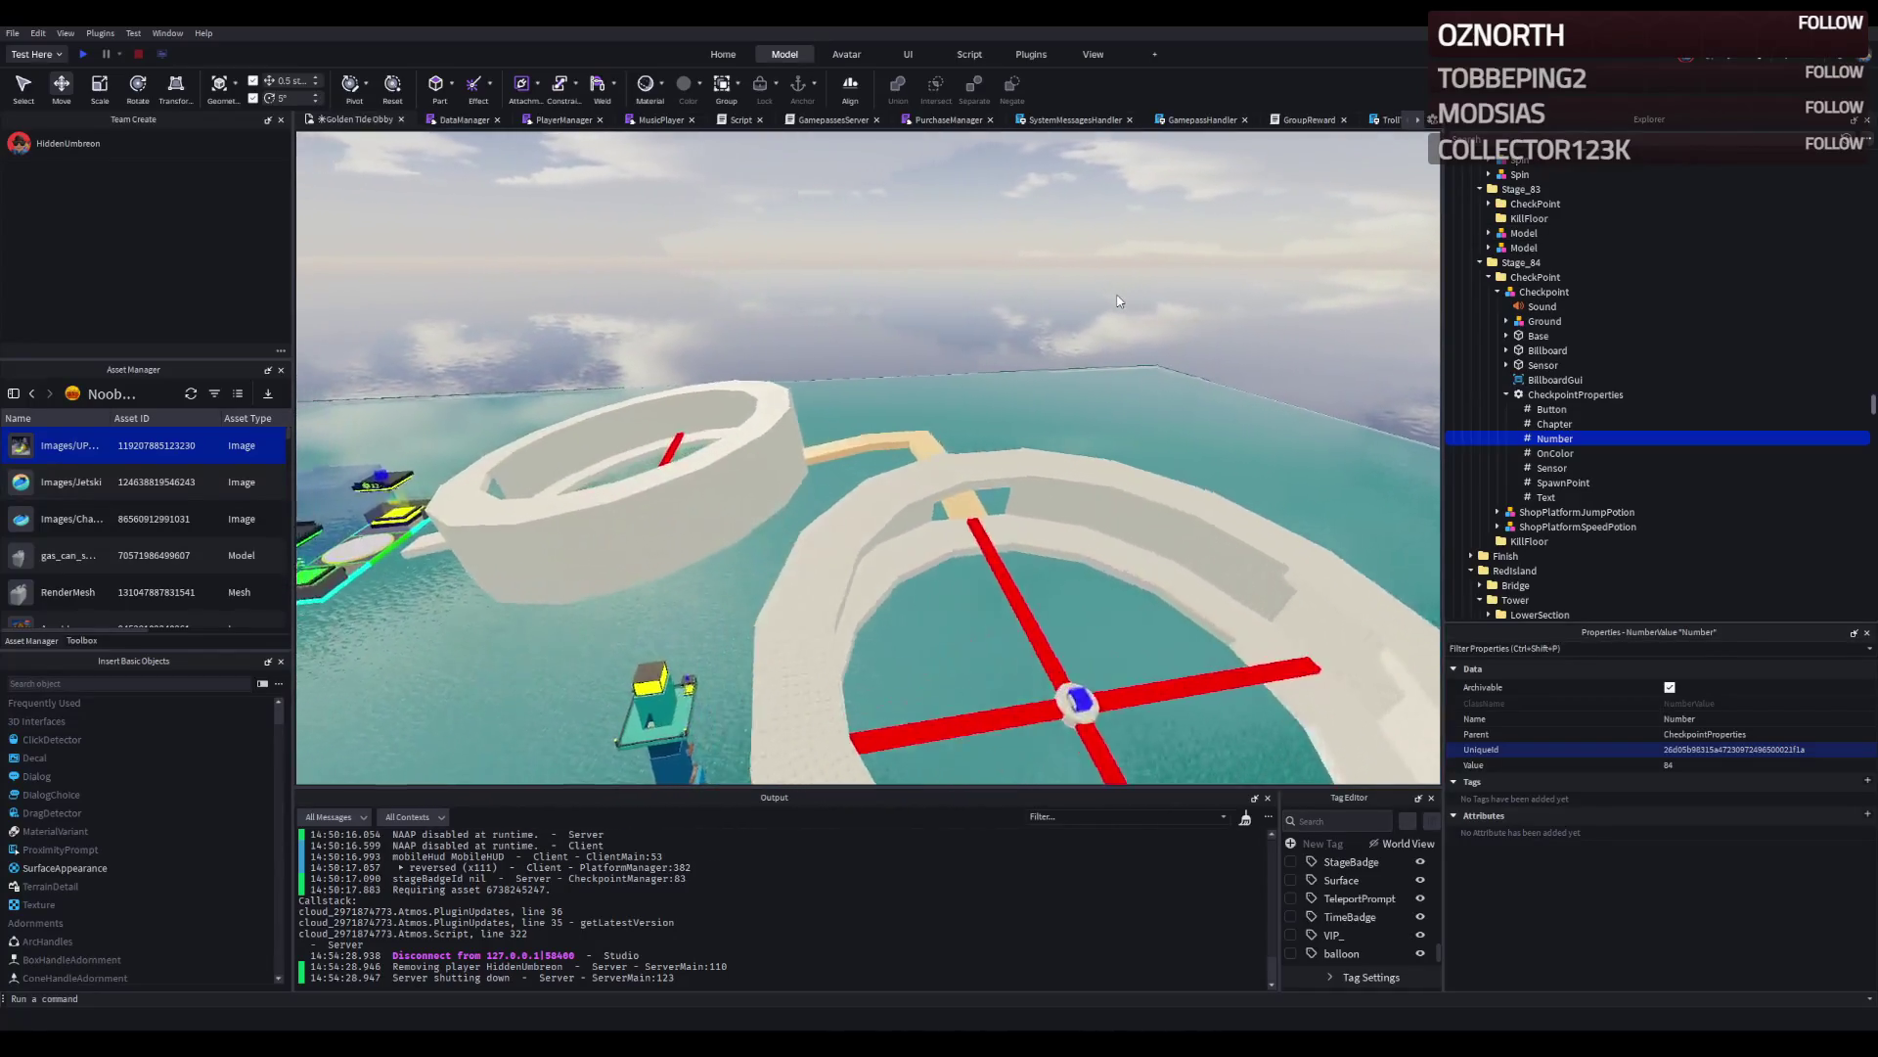
scroll("up", 3)
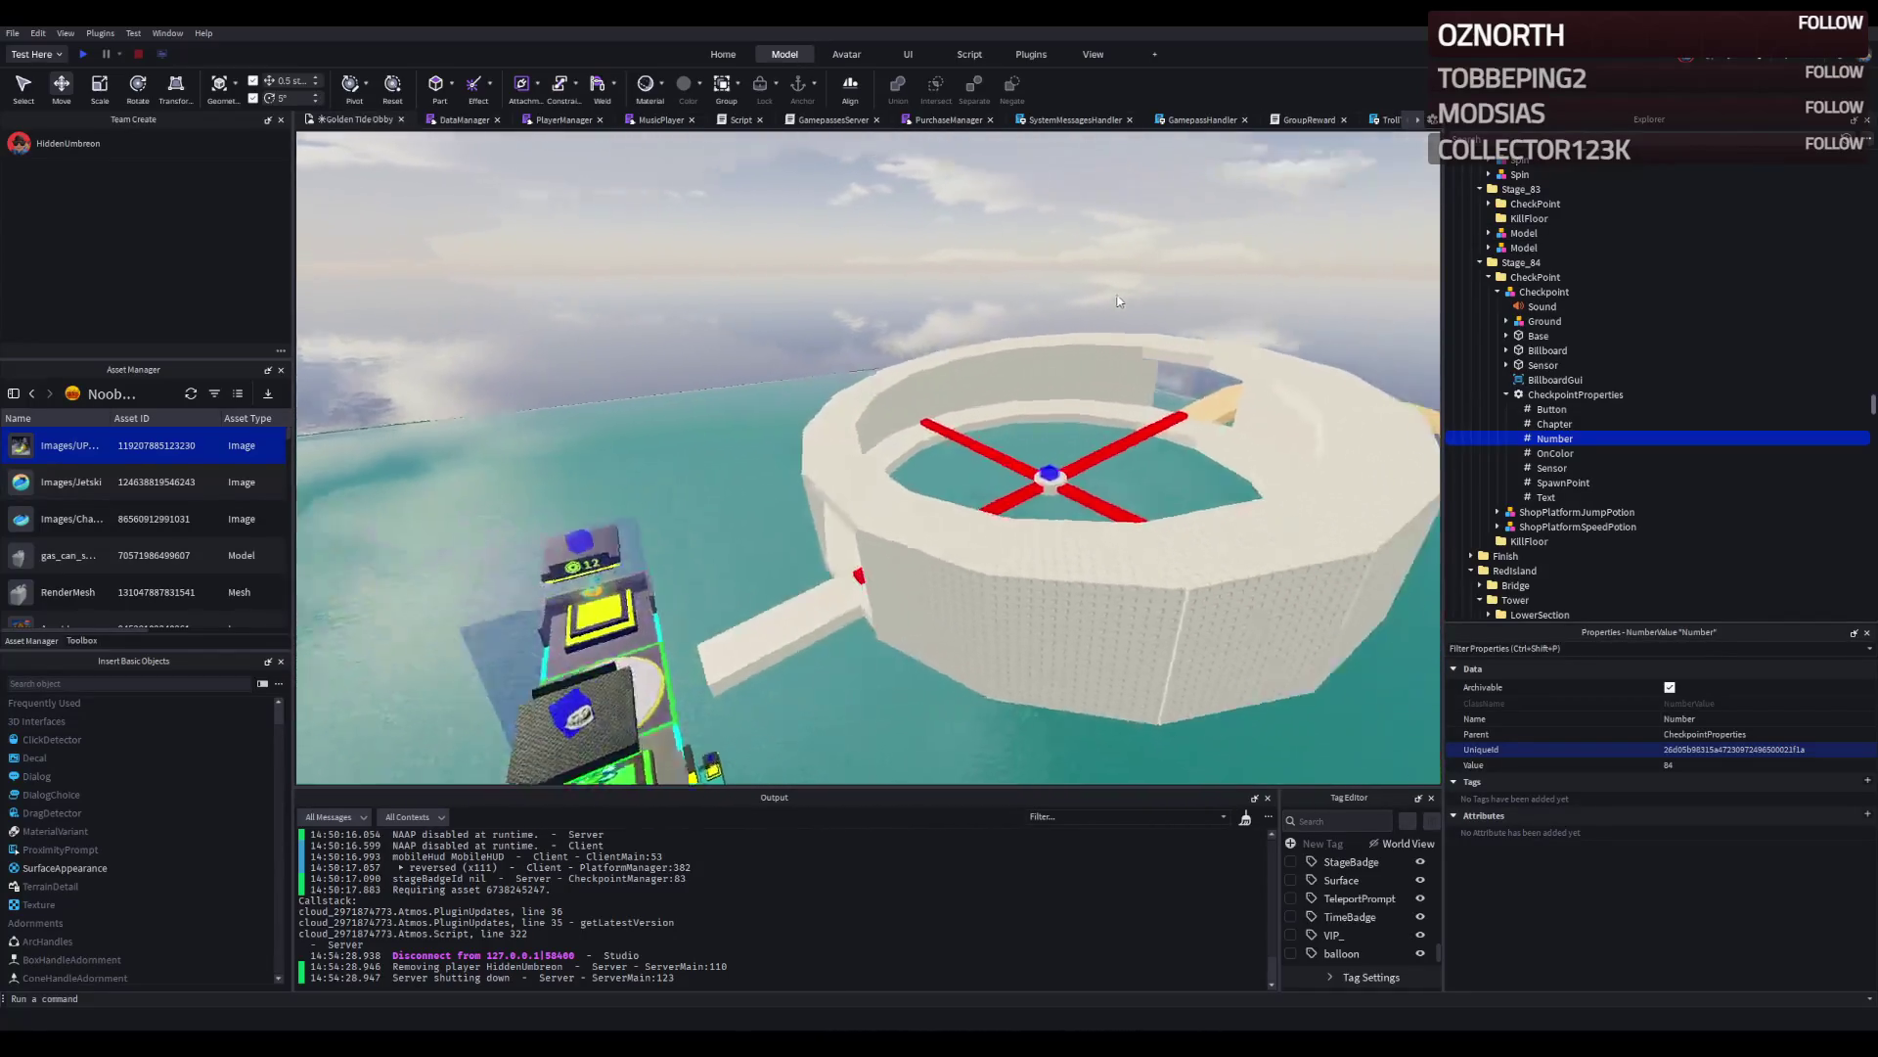
scroll("down", 3)
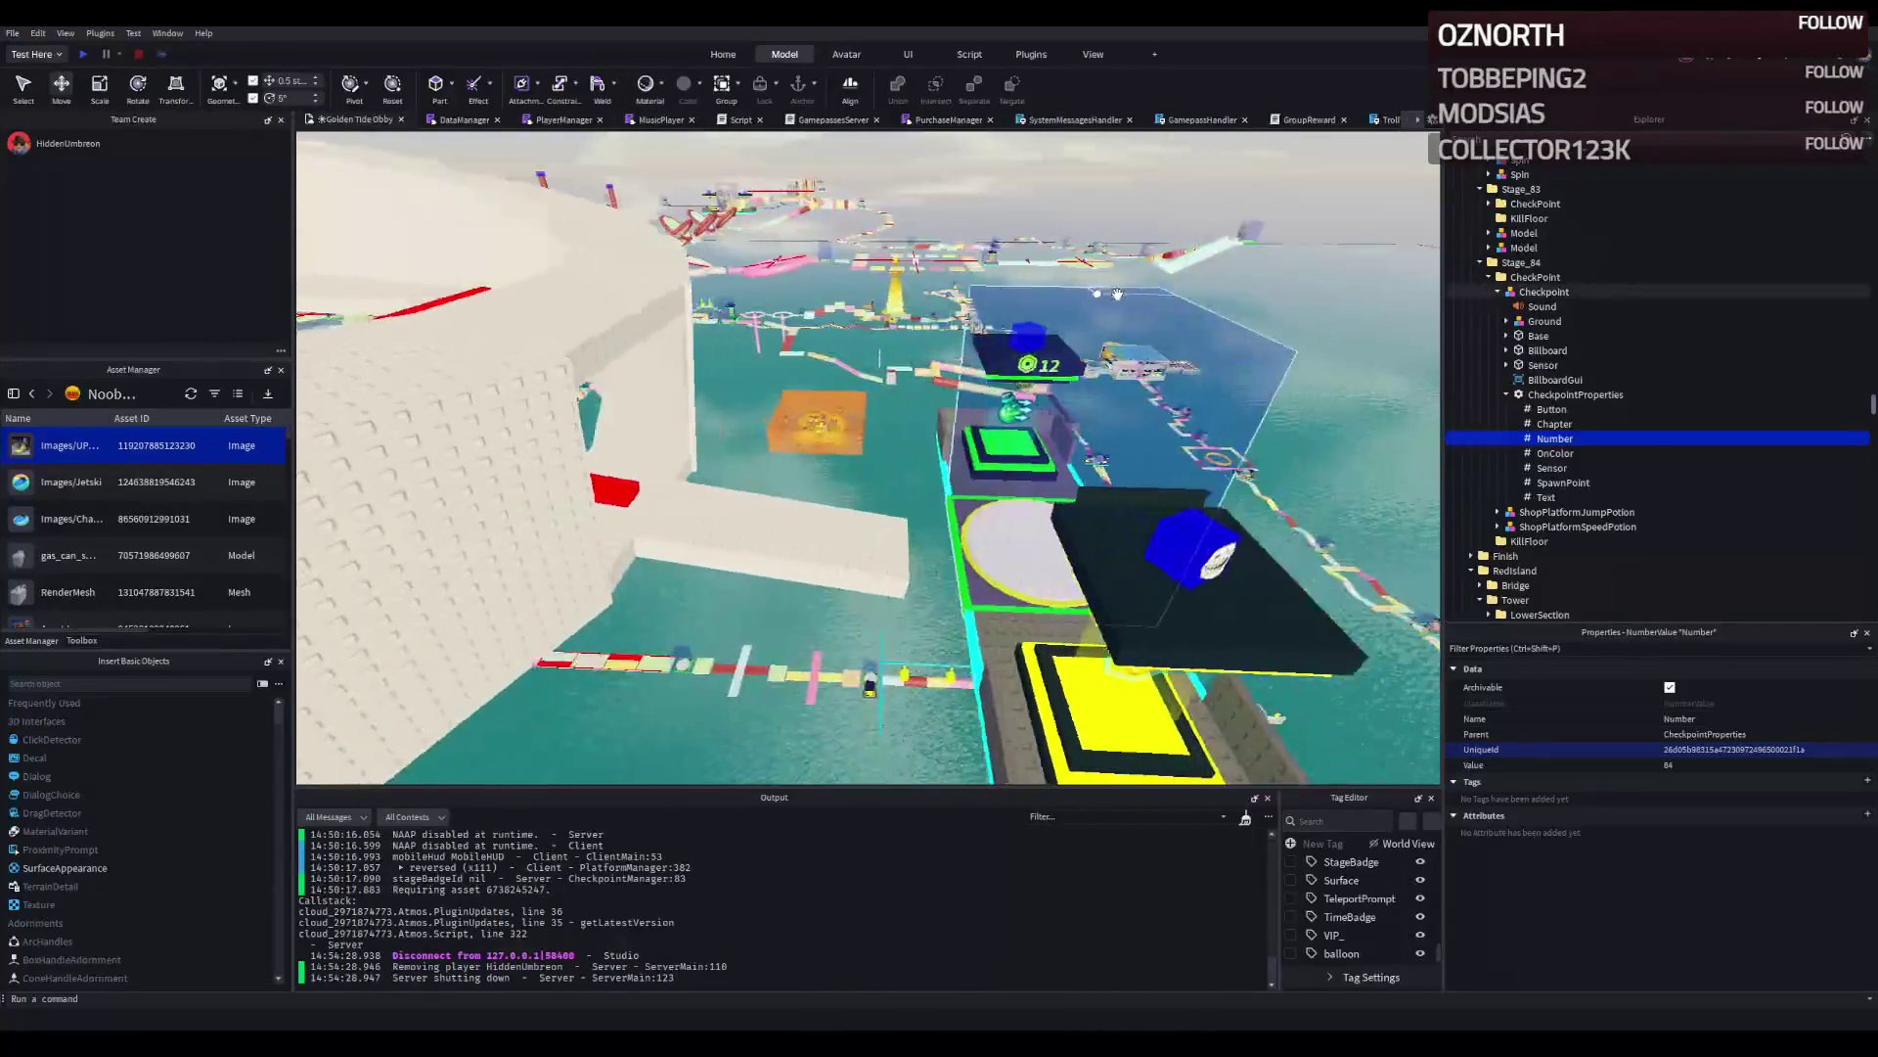
scroll("down", 3)
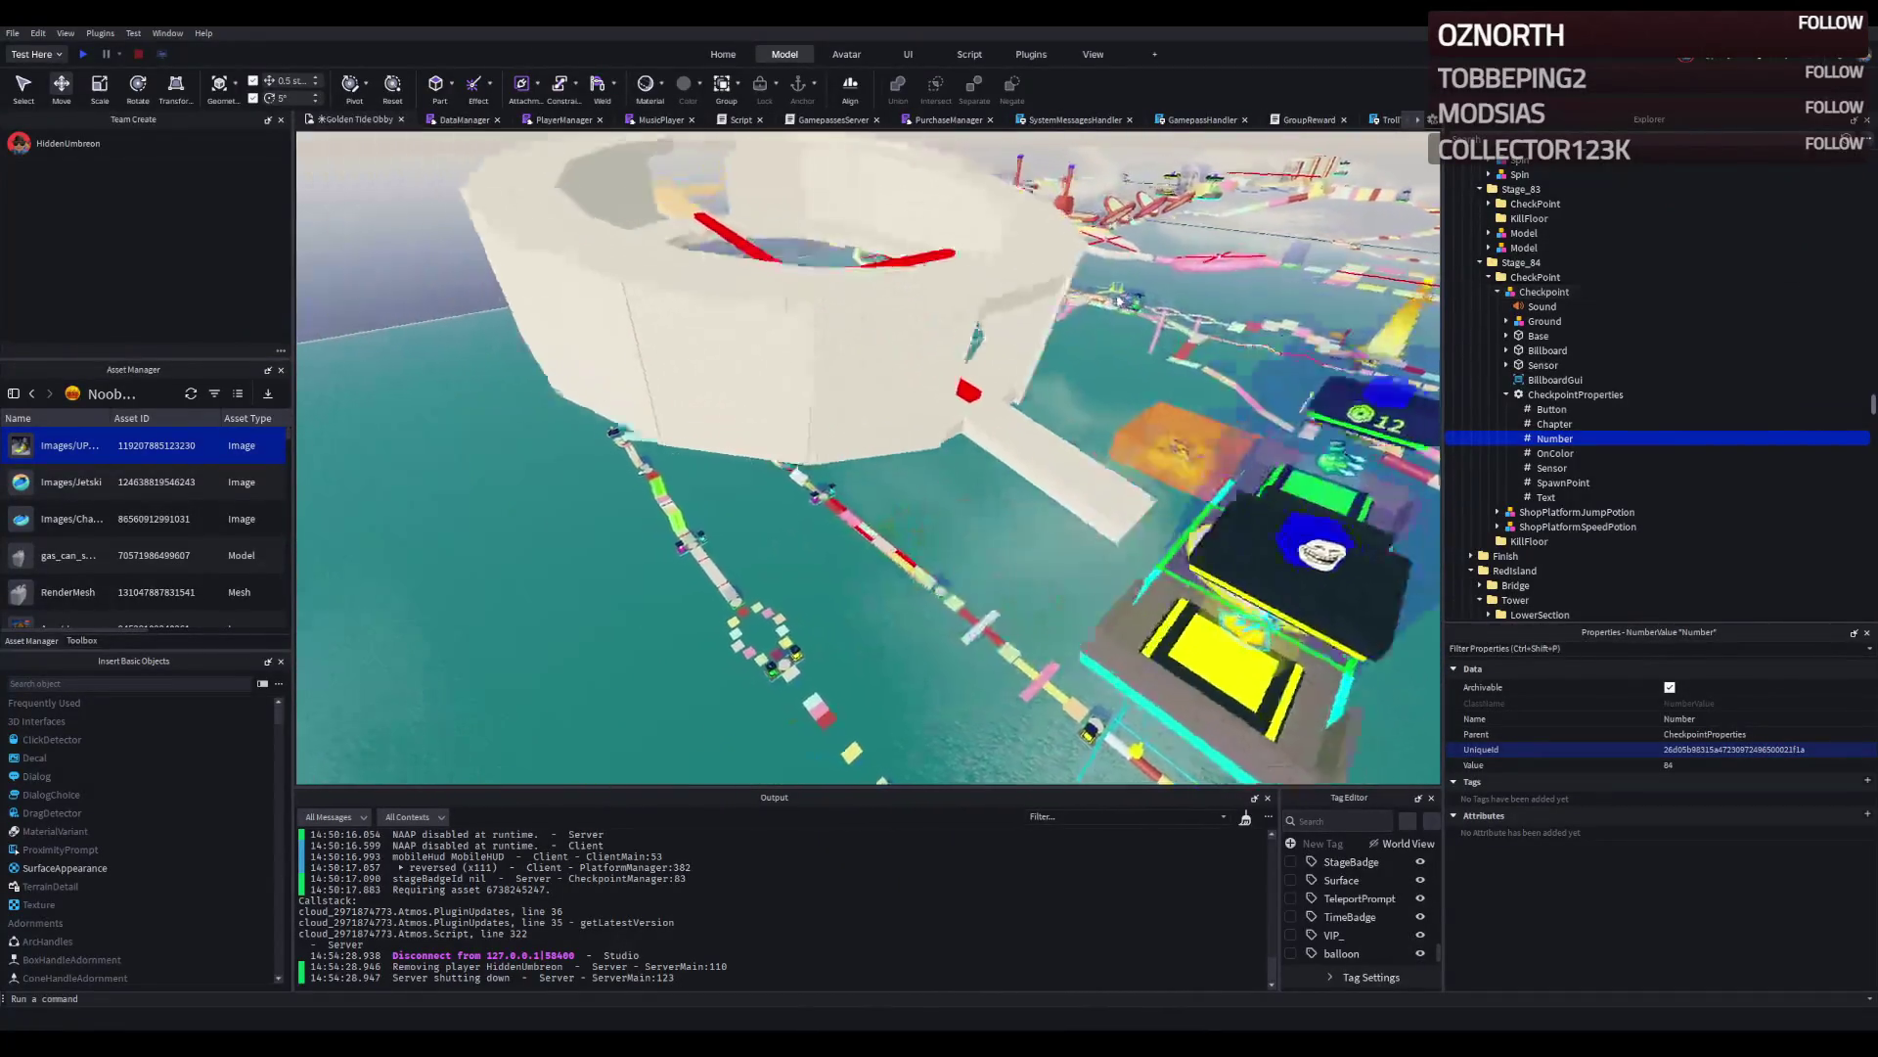
scroll("up", 3)
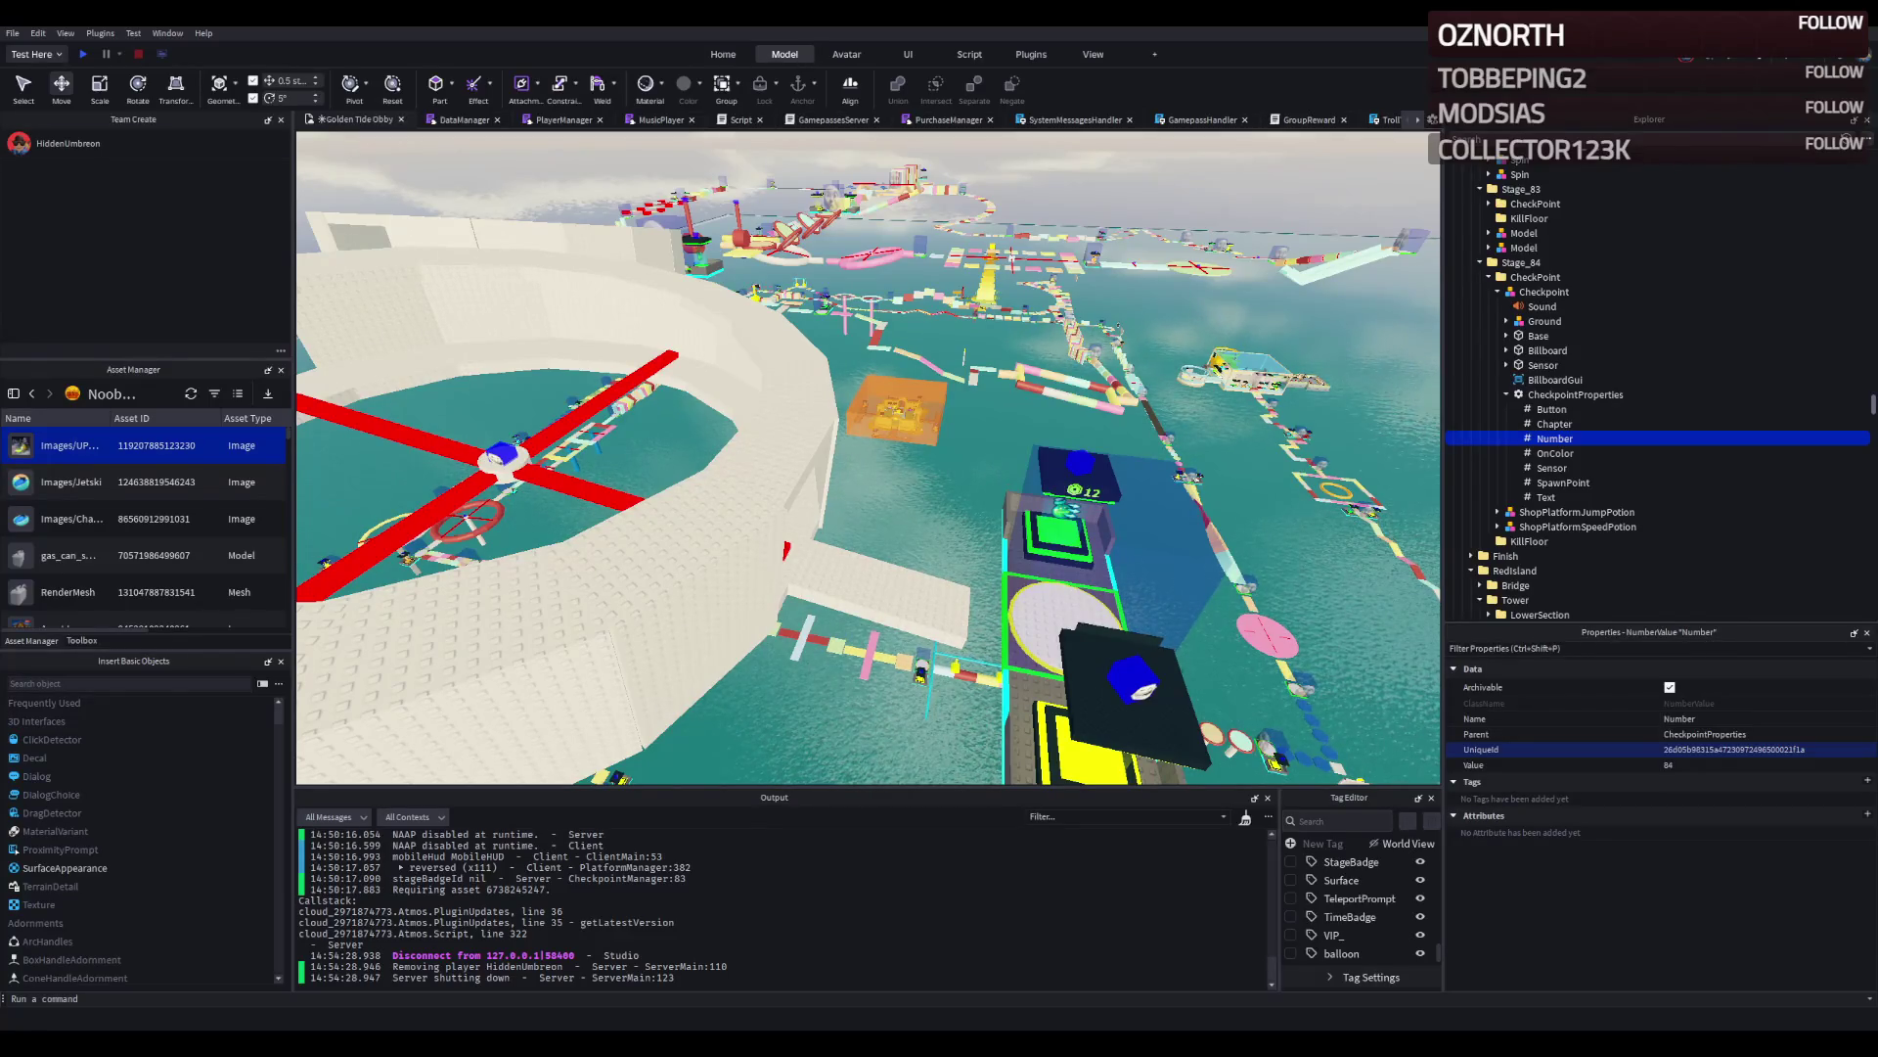
key("w")
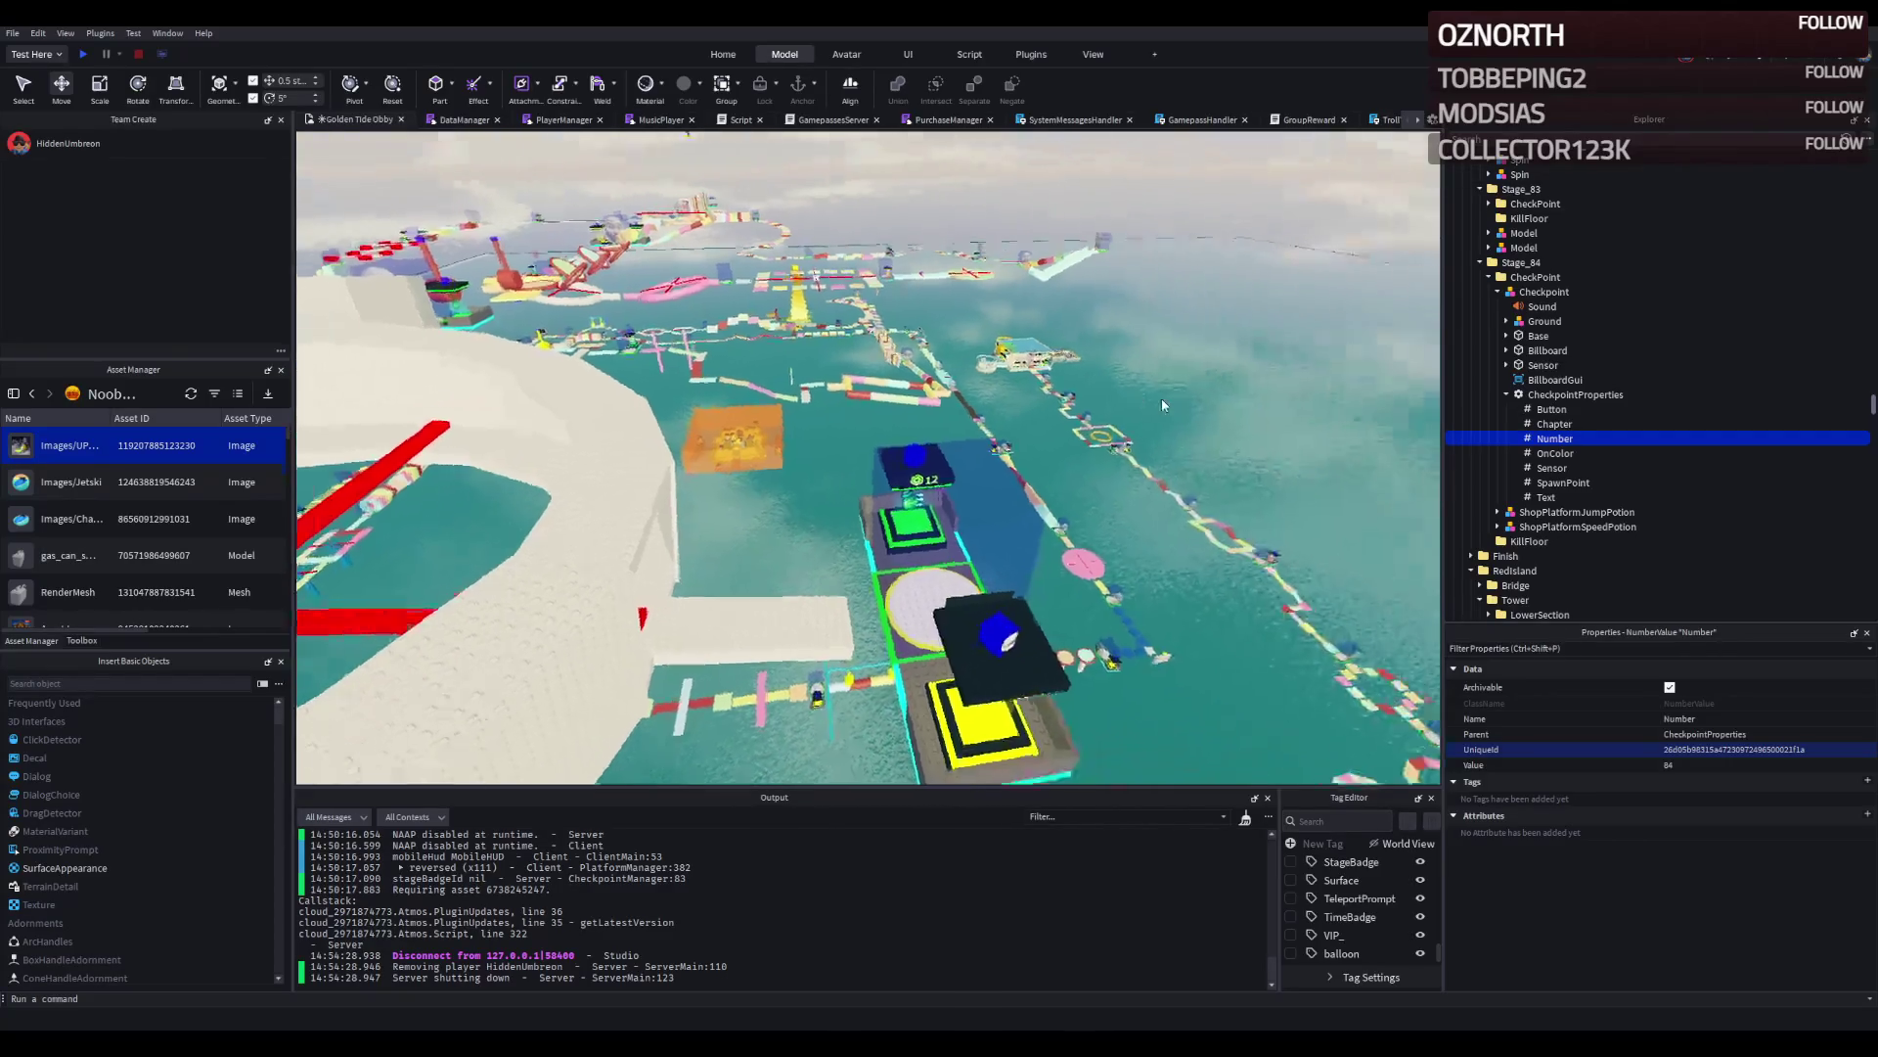
key("w")
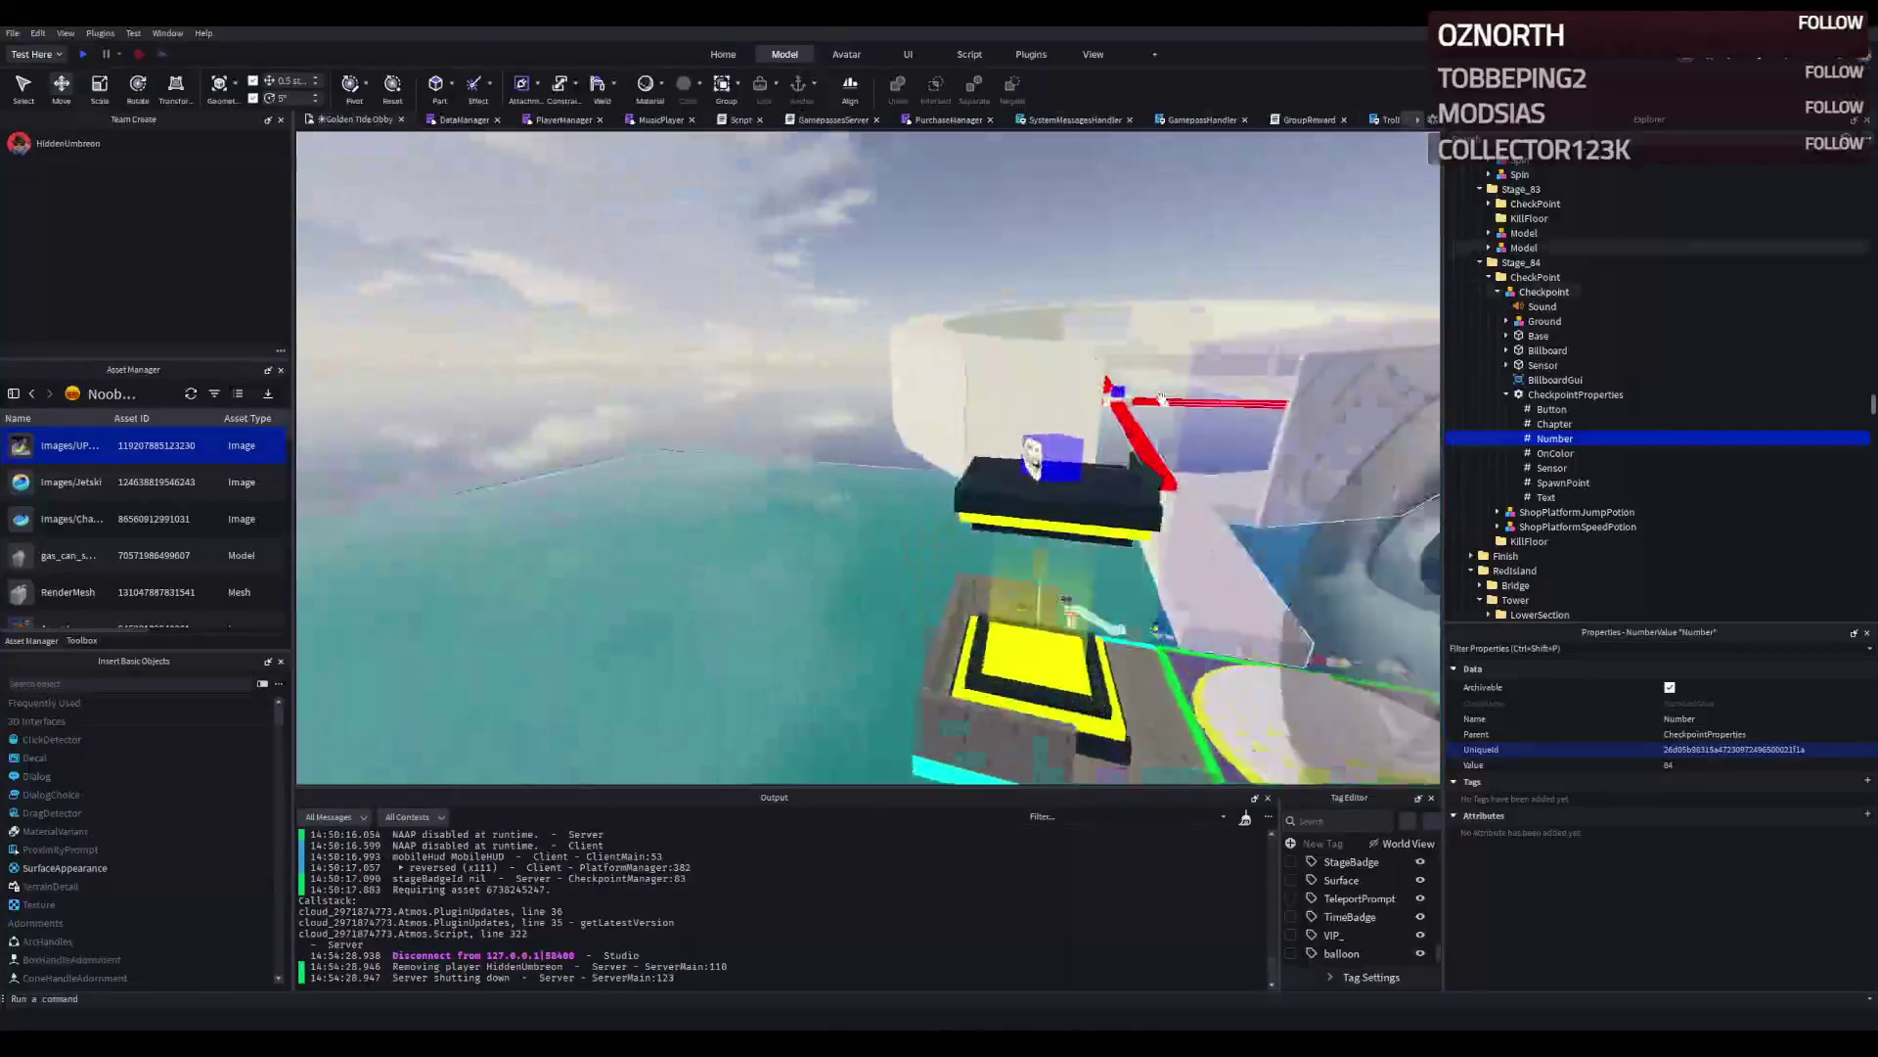
key("s")
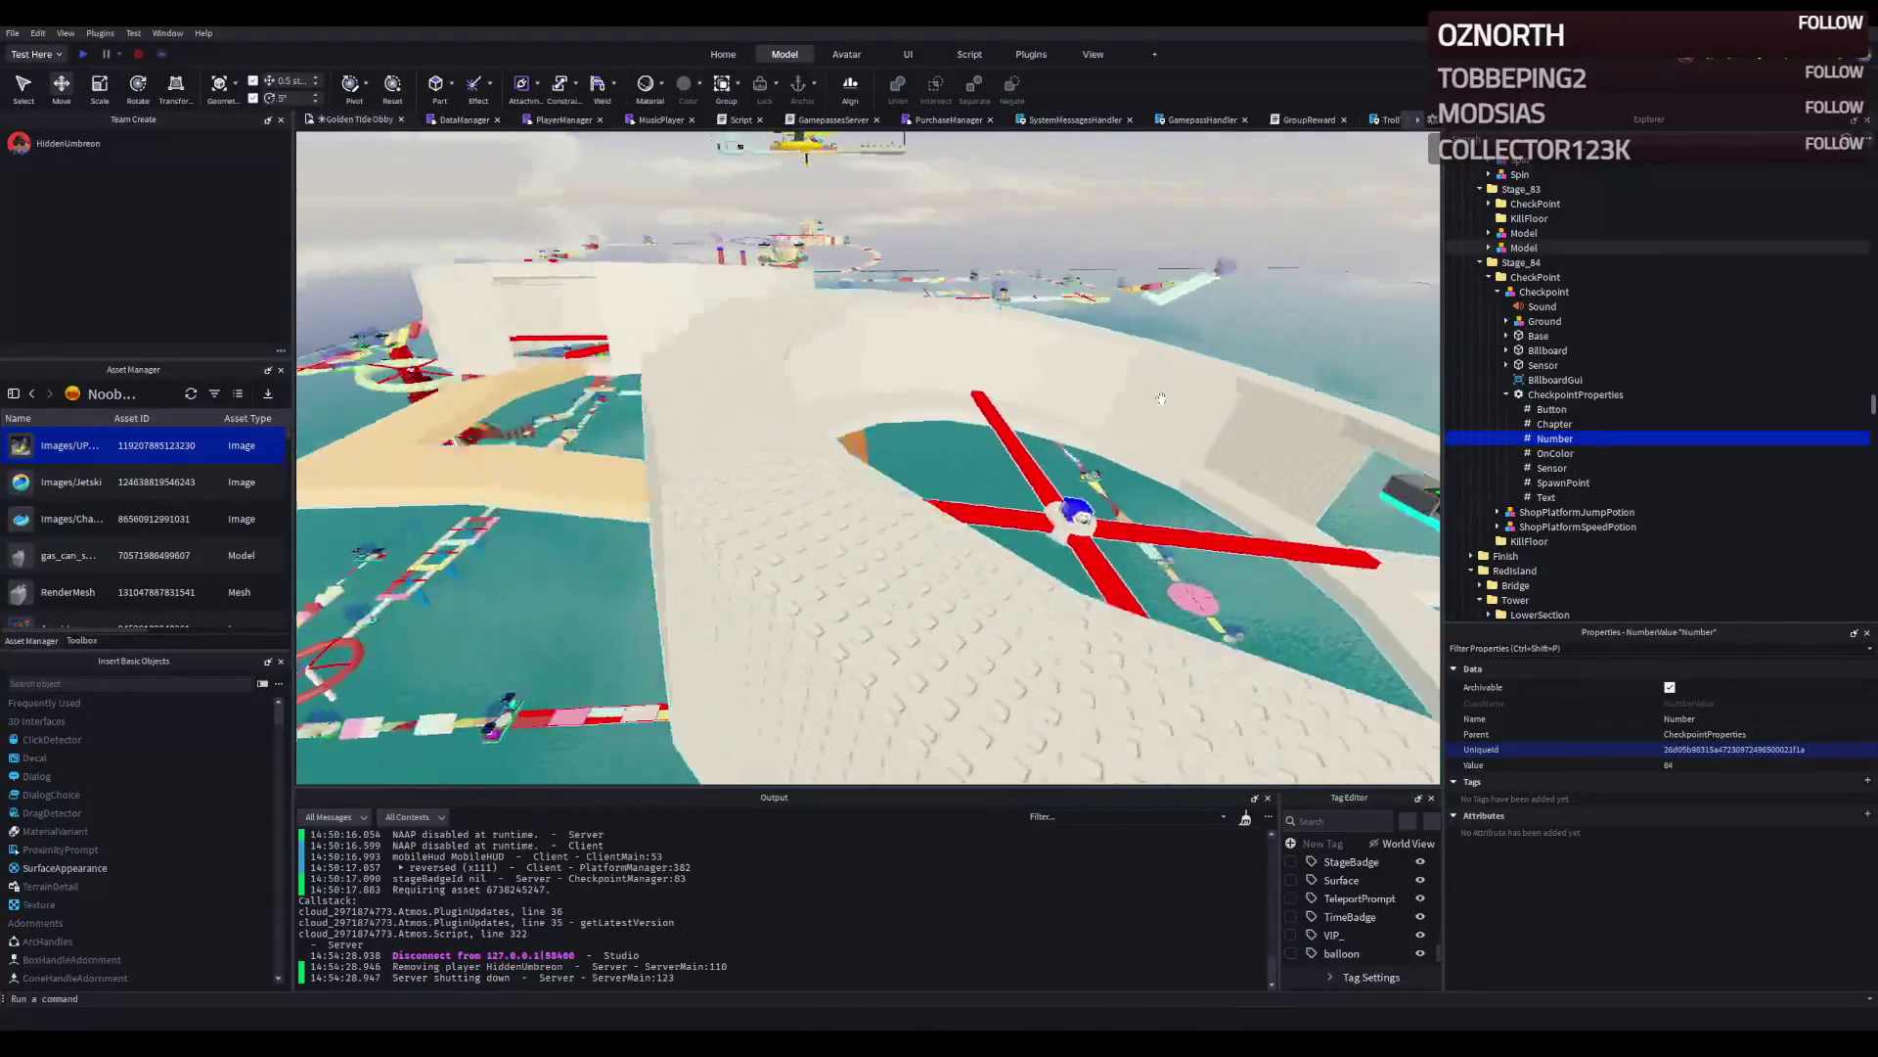
key("w")
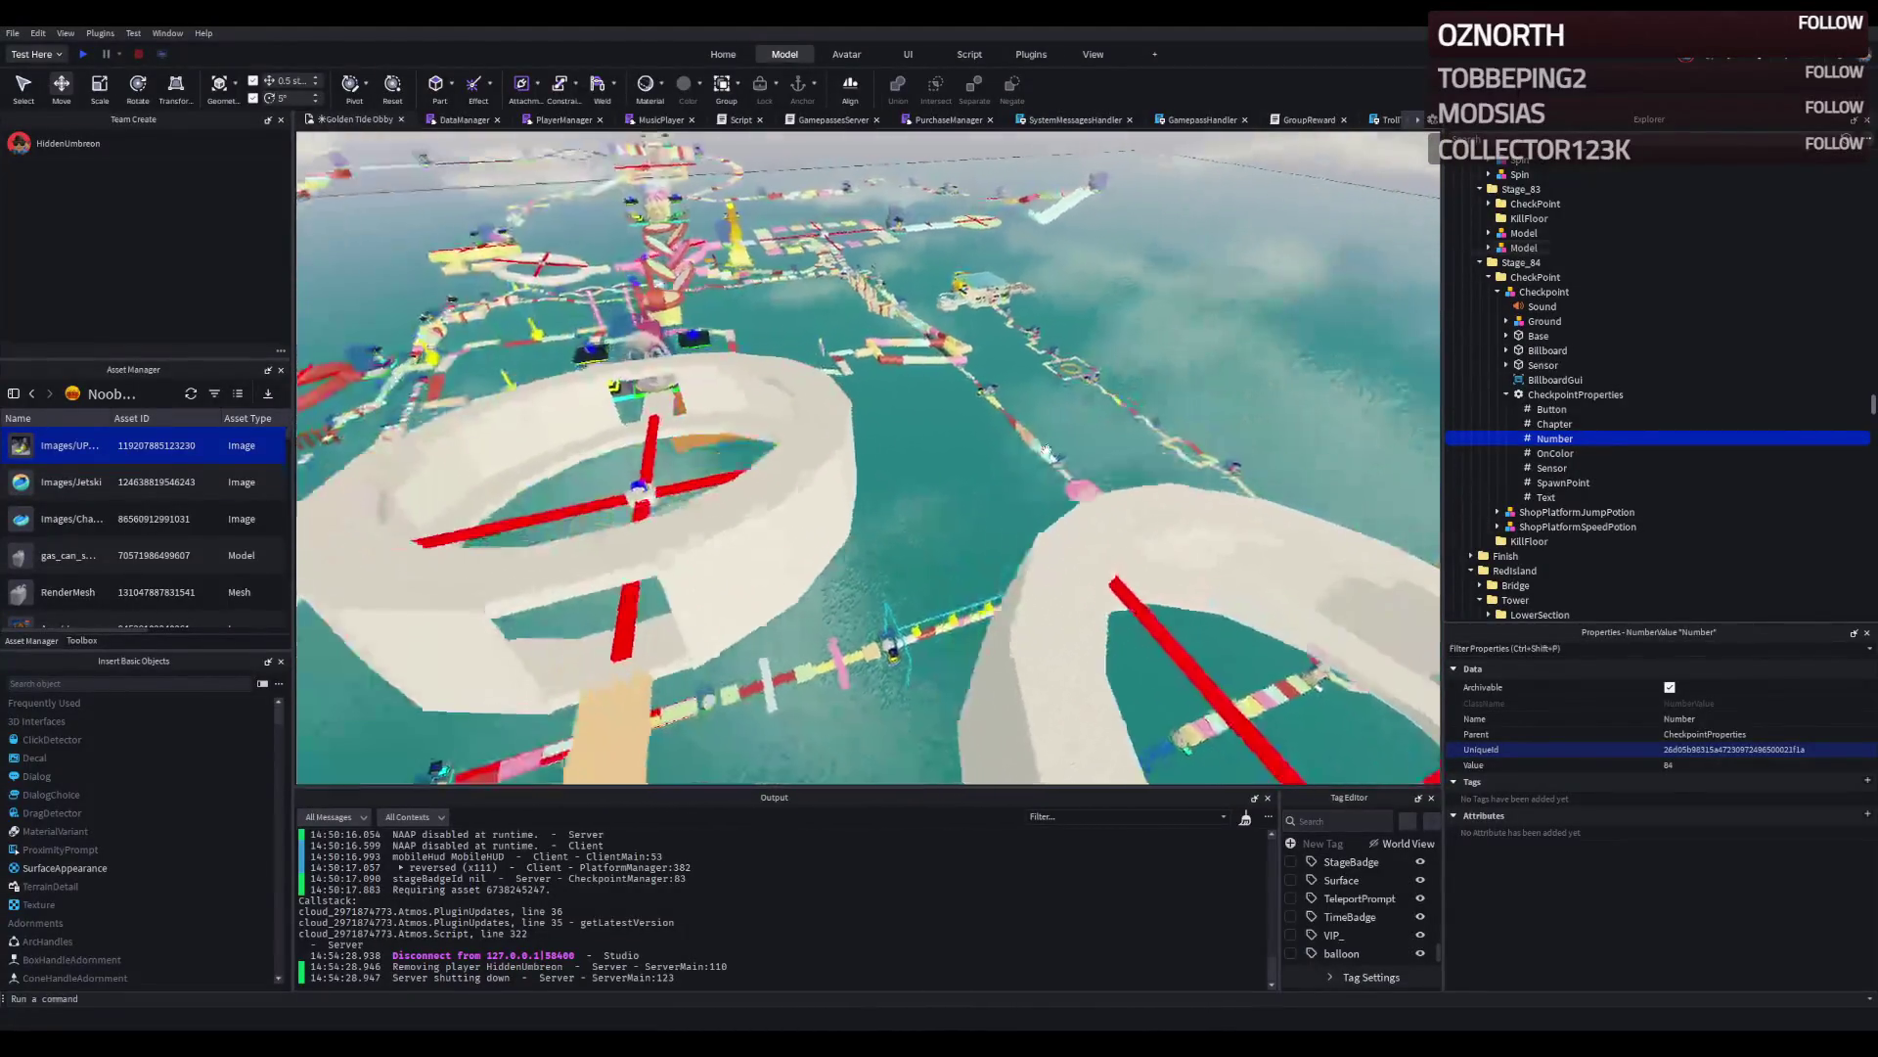
key("w")
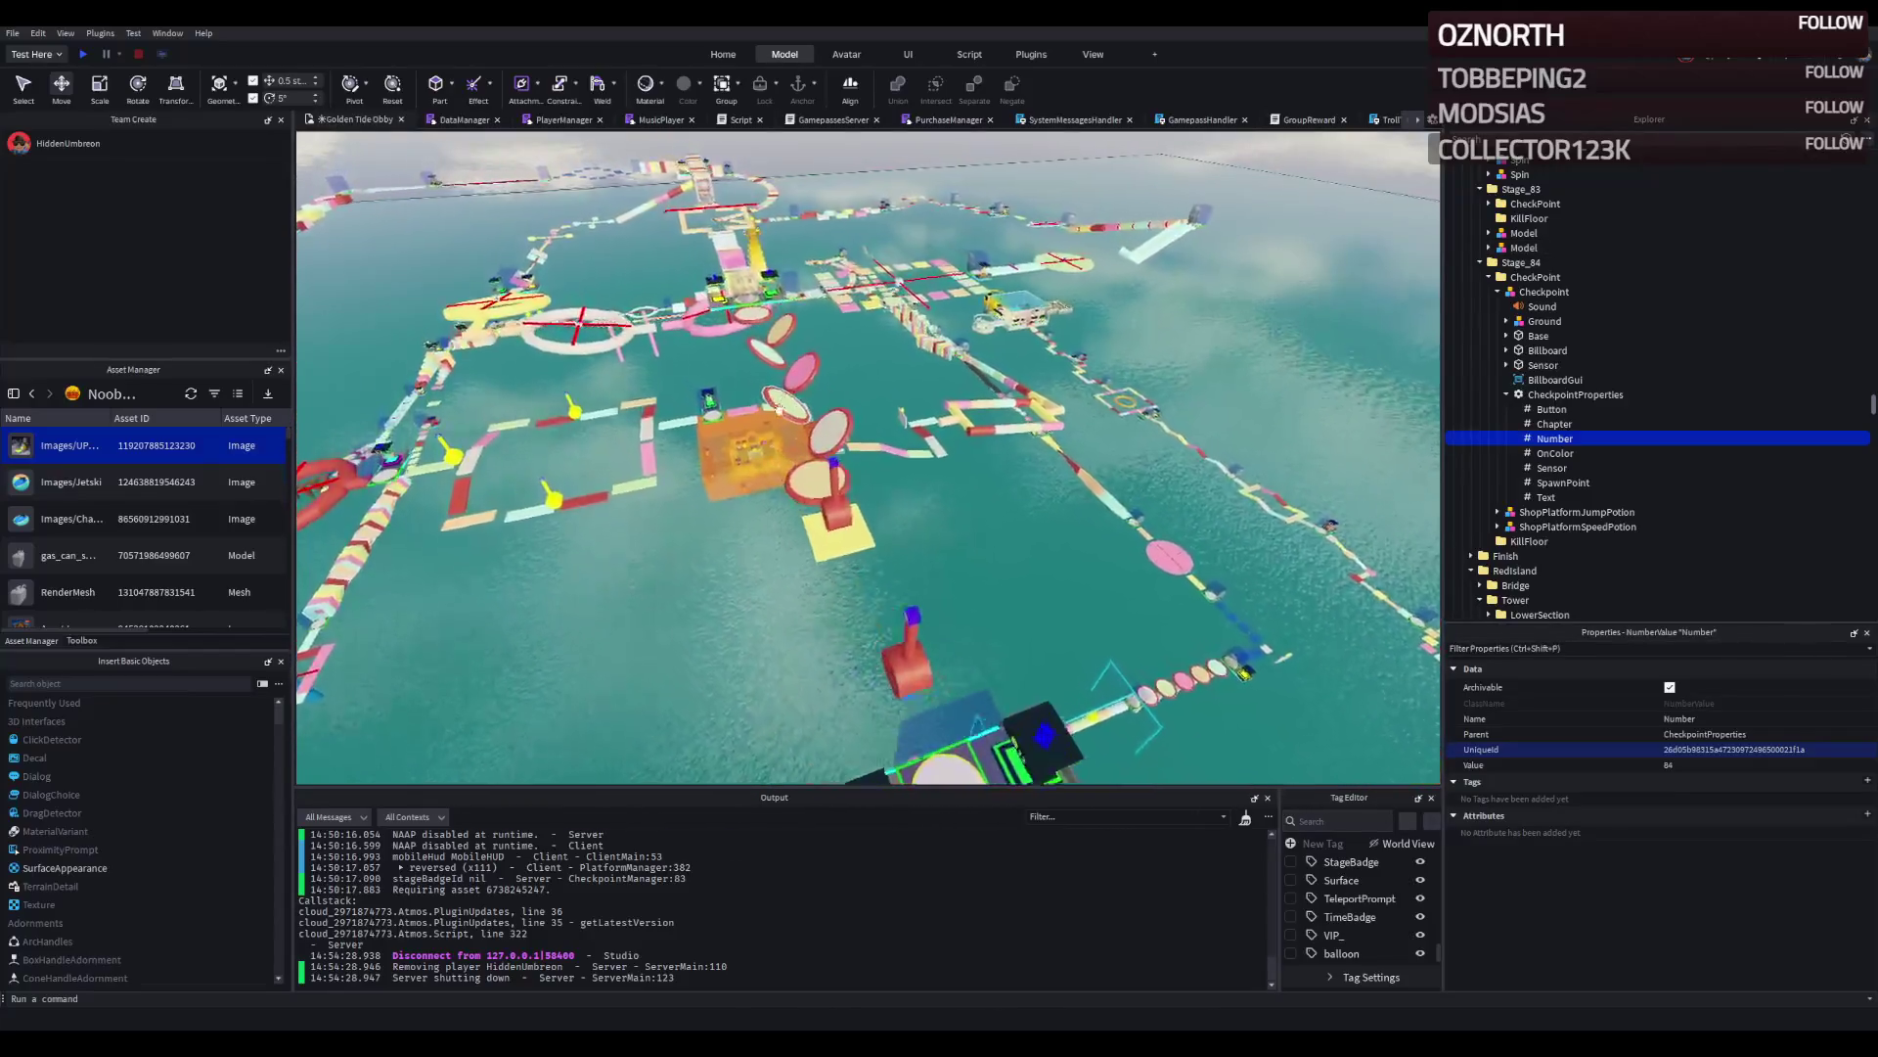
key("w")
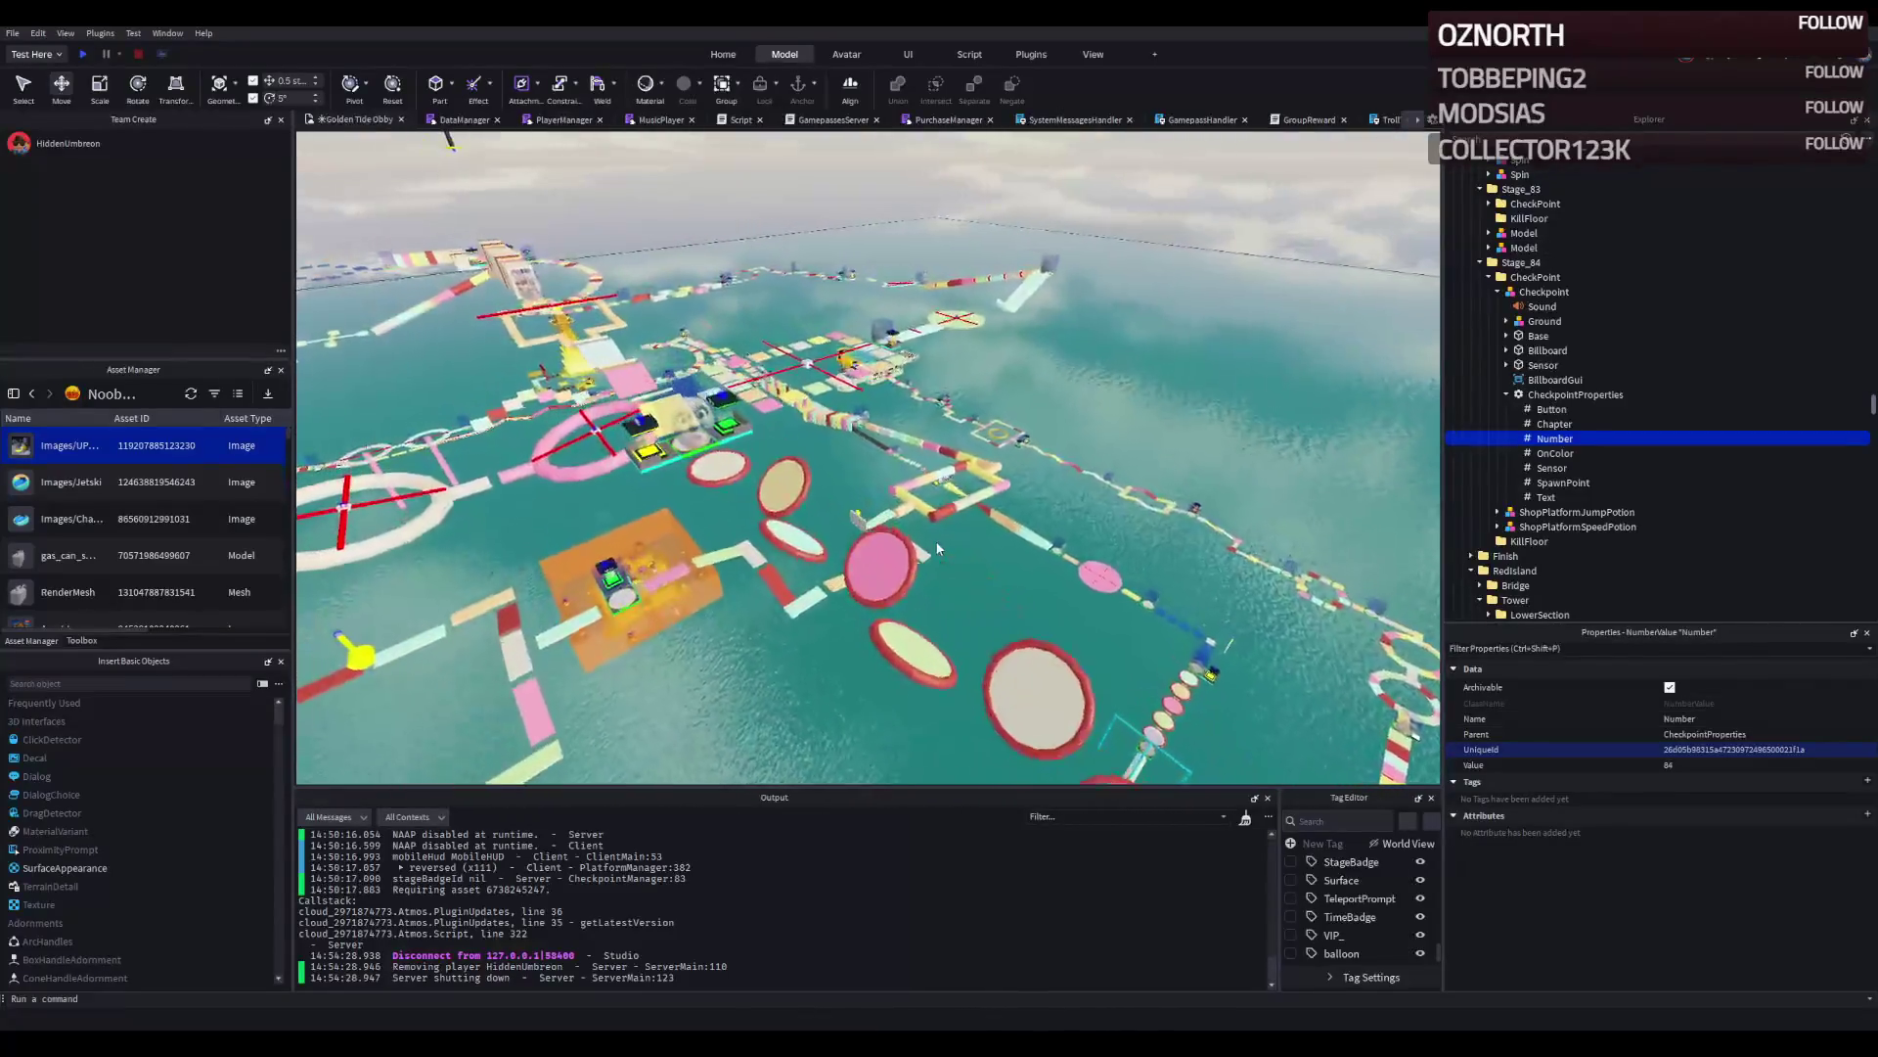
left_click_drag(614, 398, 614, 397)
key("w")
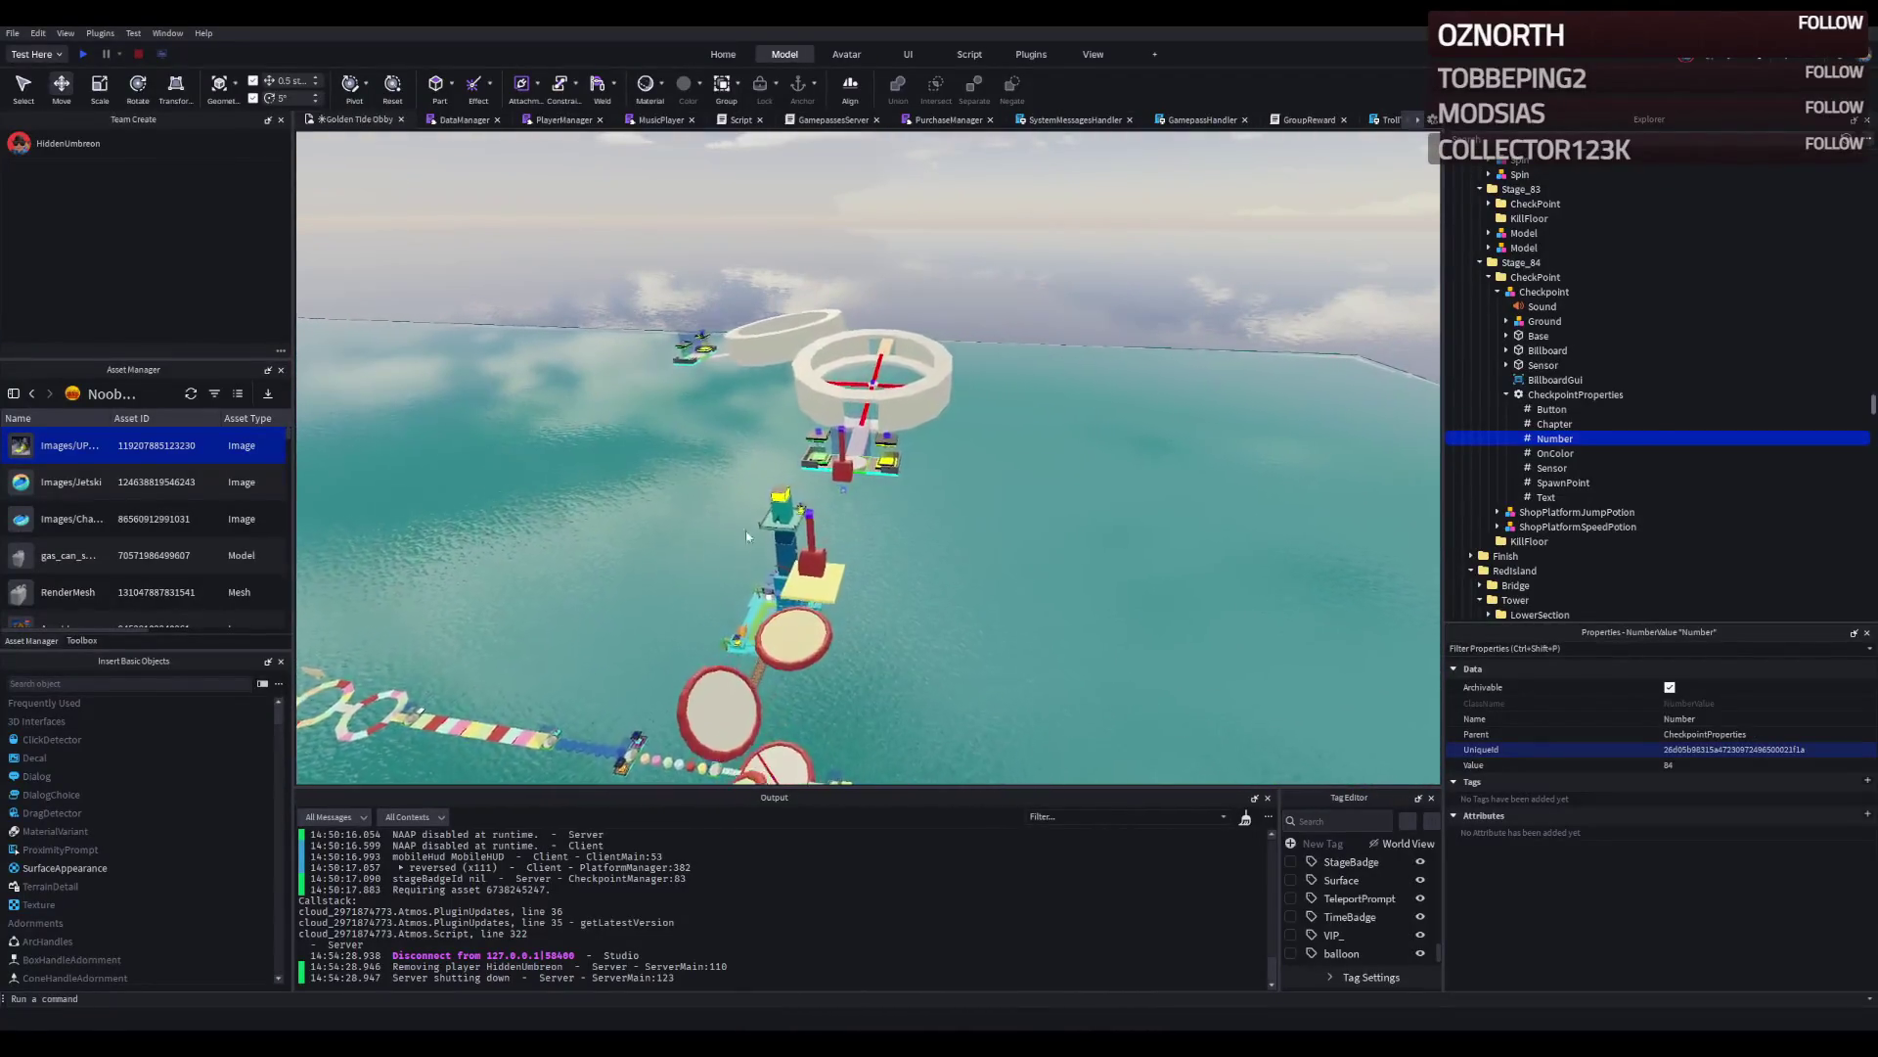
key("w")
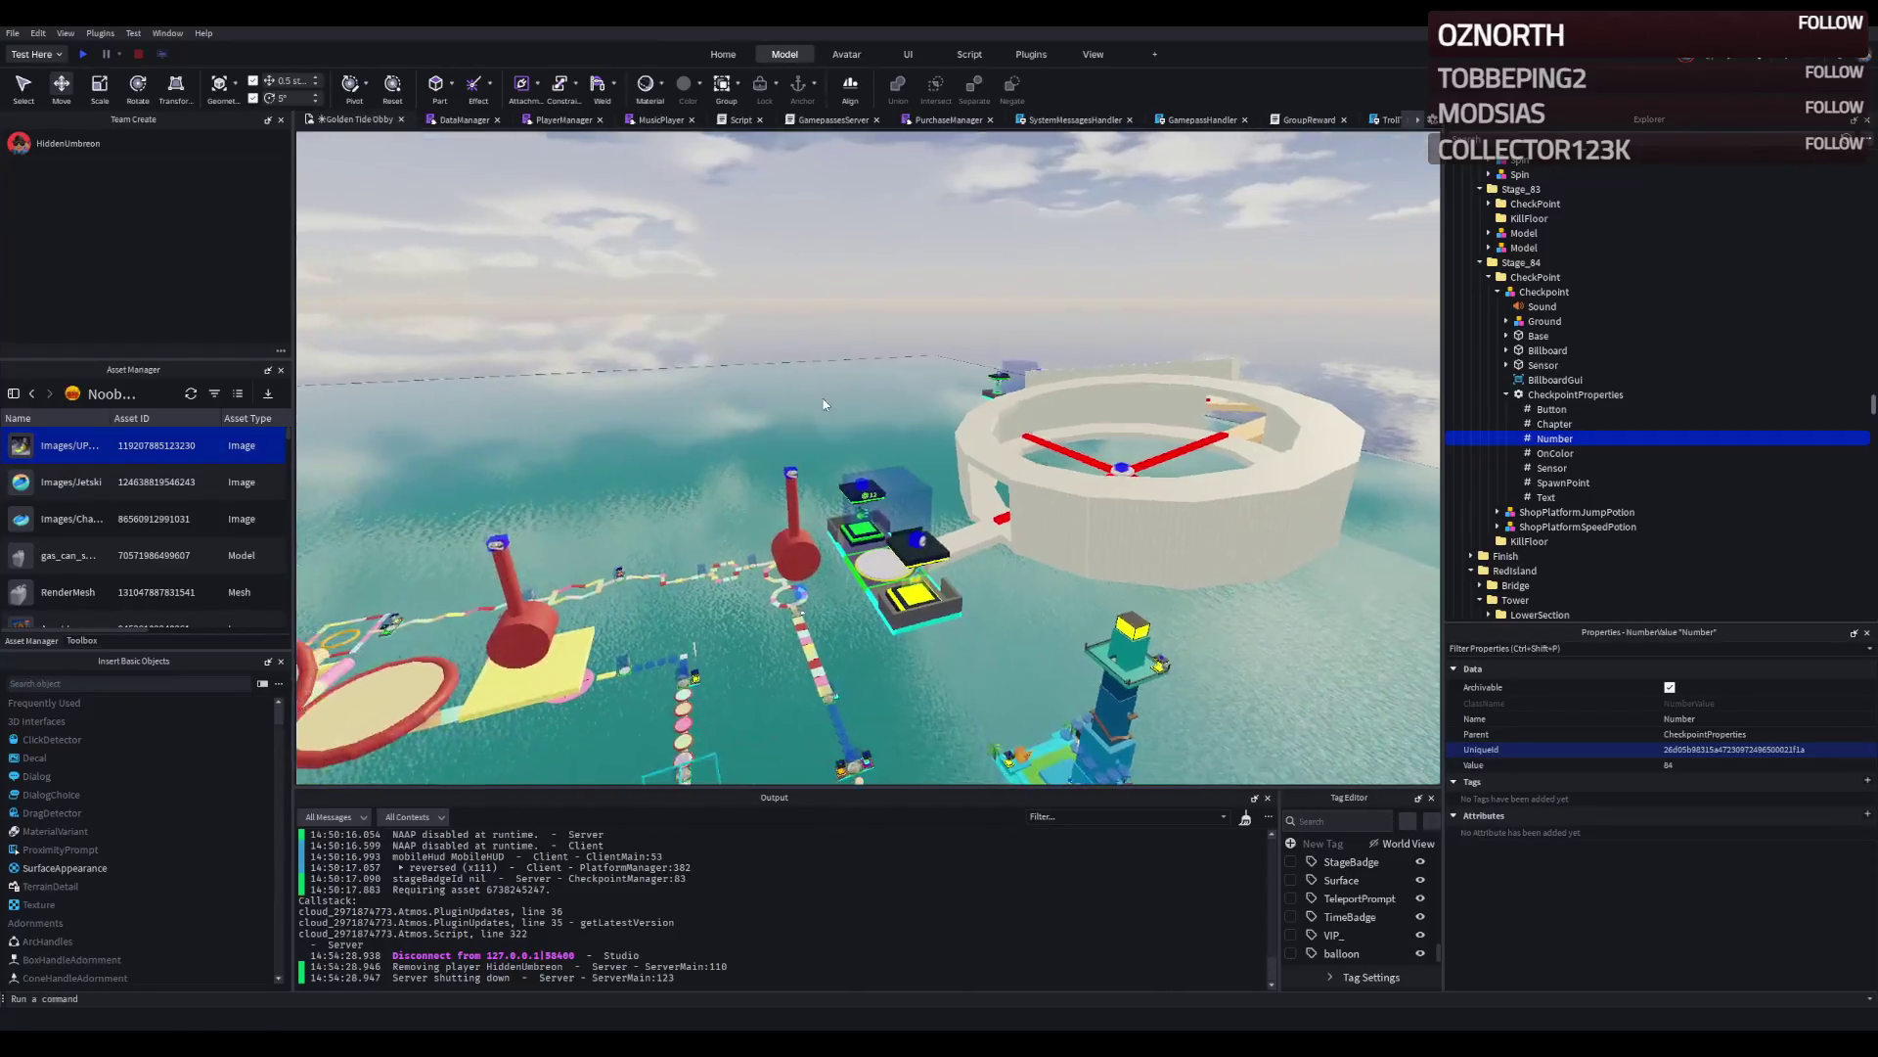
Select the ring's Red wall parts and walkway and colour them Pastel brown.
key("w")
left_click(820, 397)
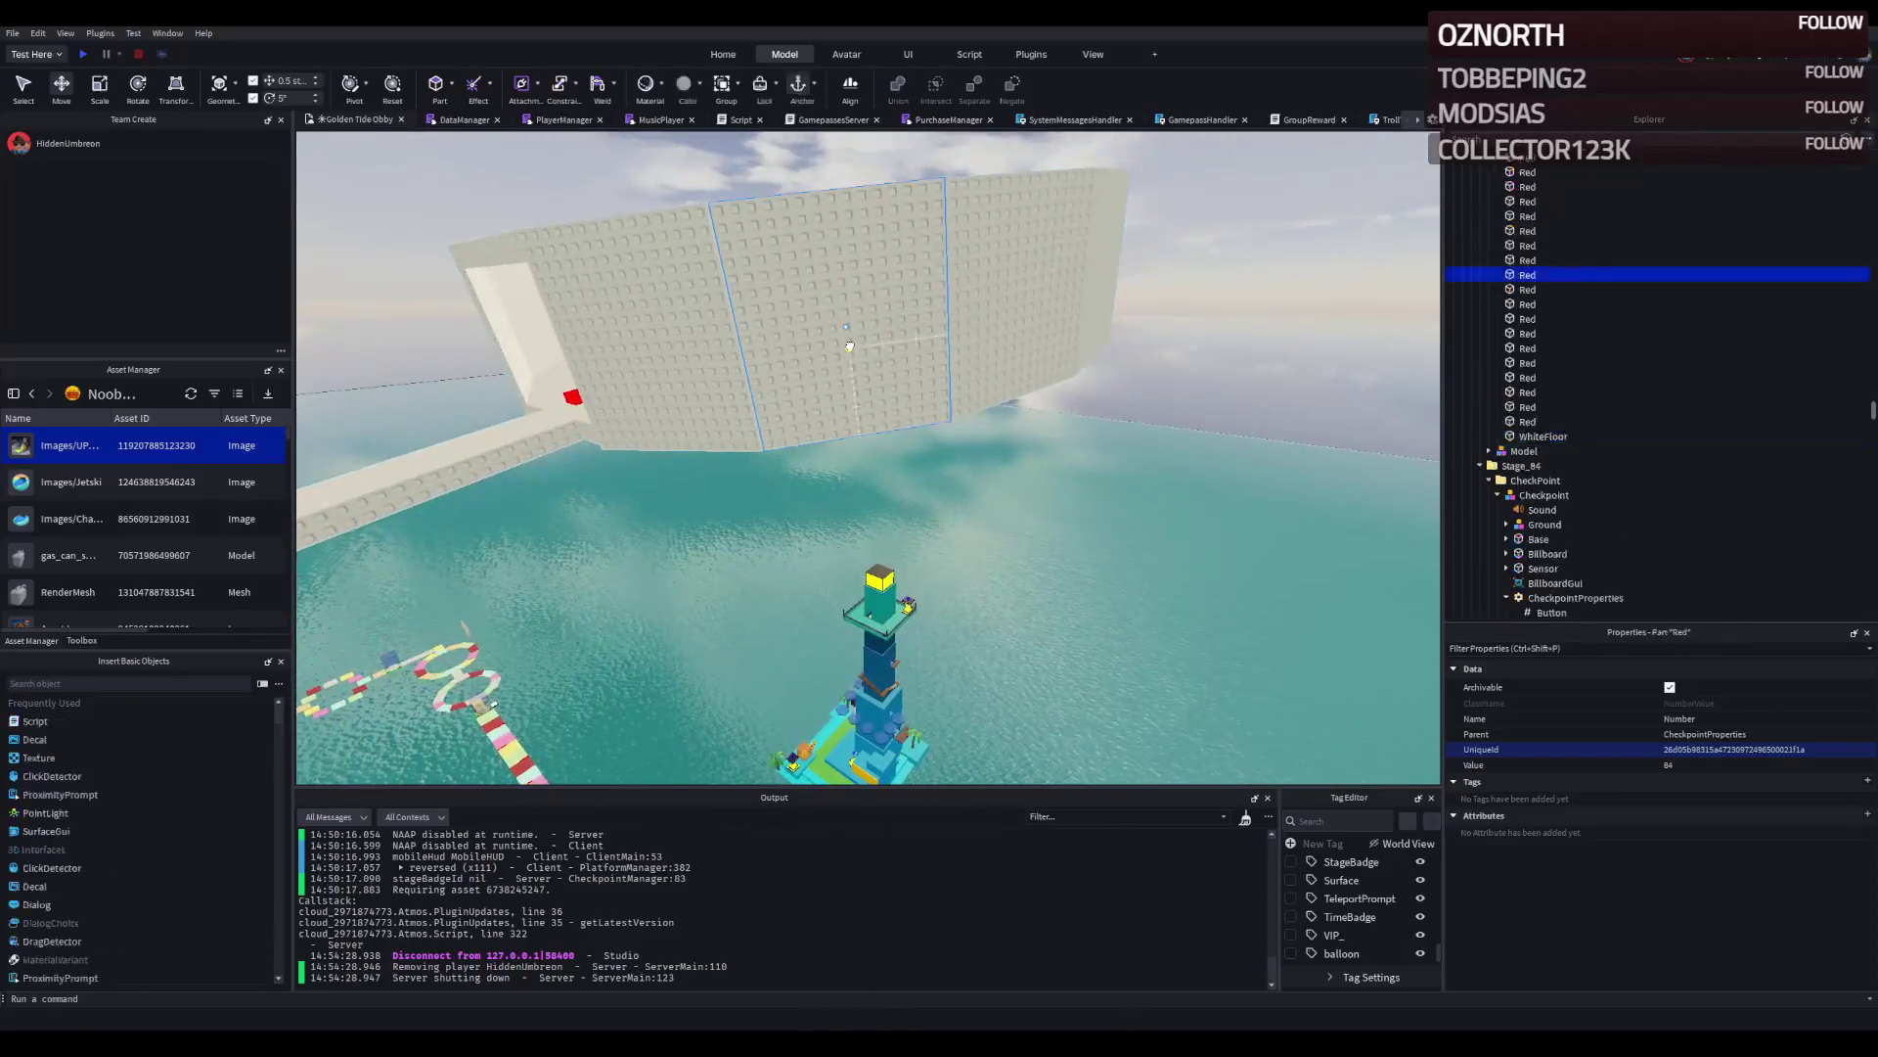
left_click(1528, 421)
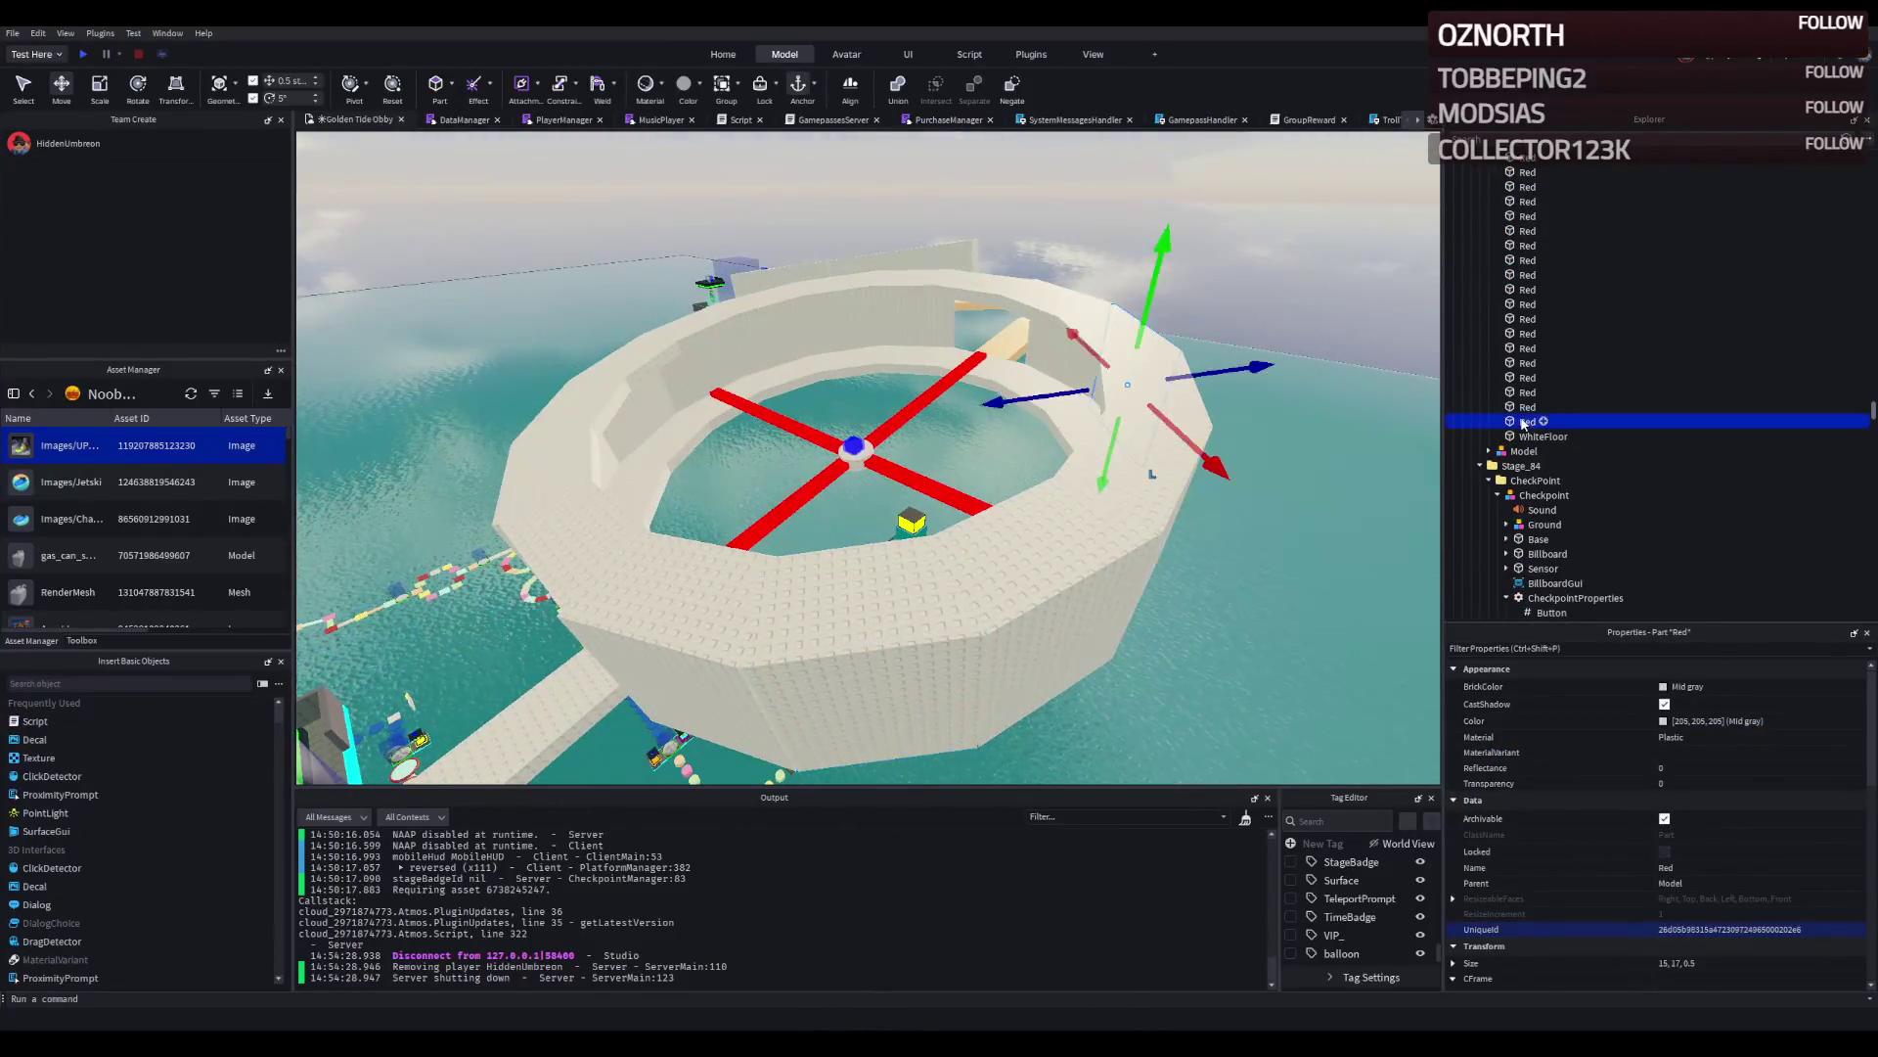
scroll("down", 3)
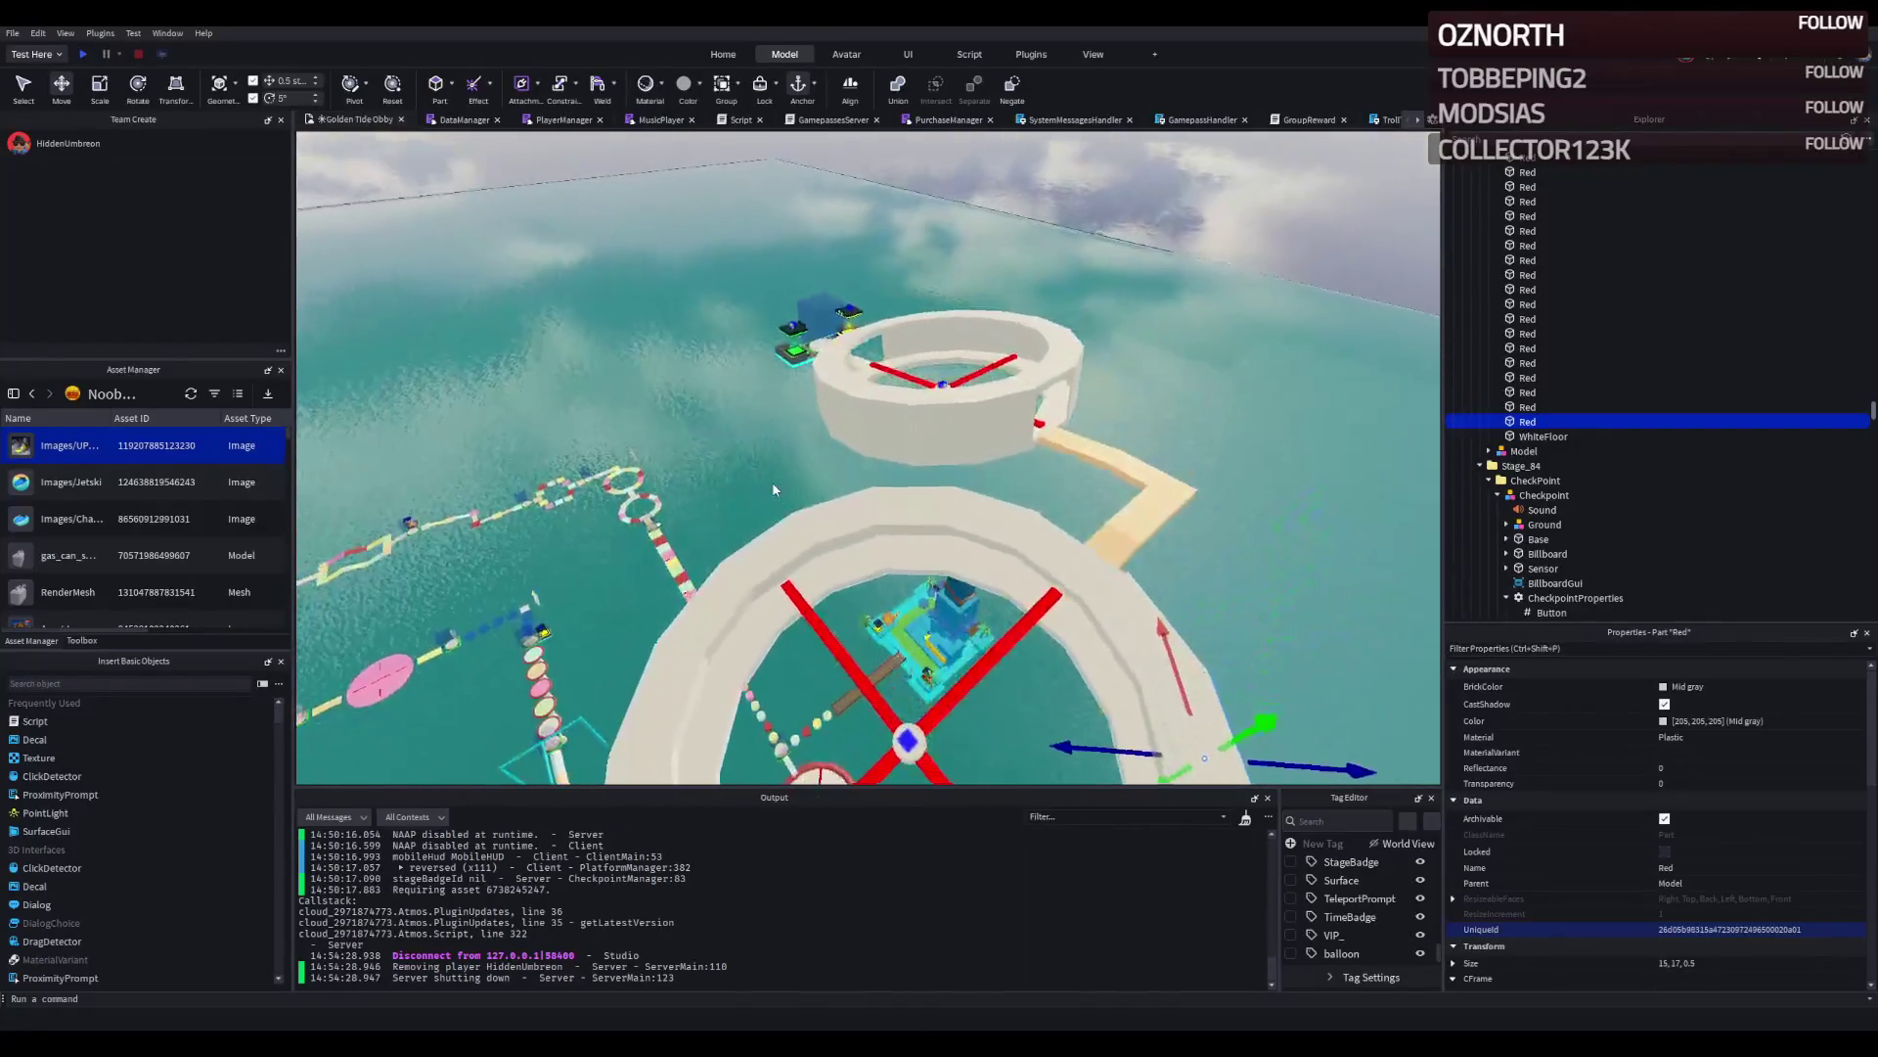
scroll("up", 3)
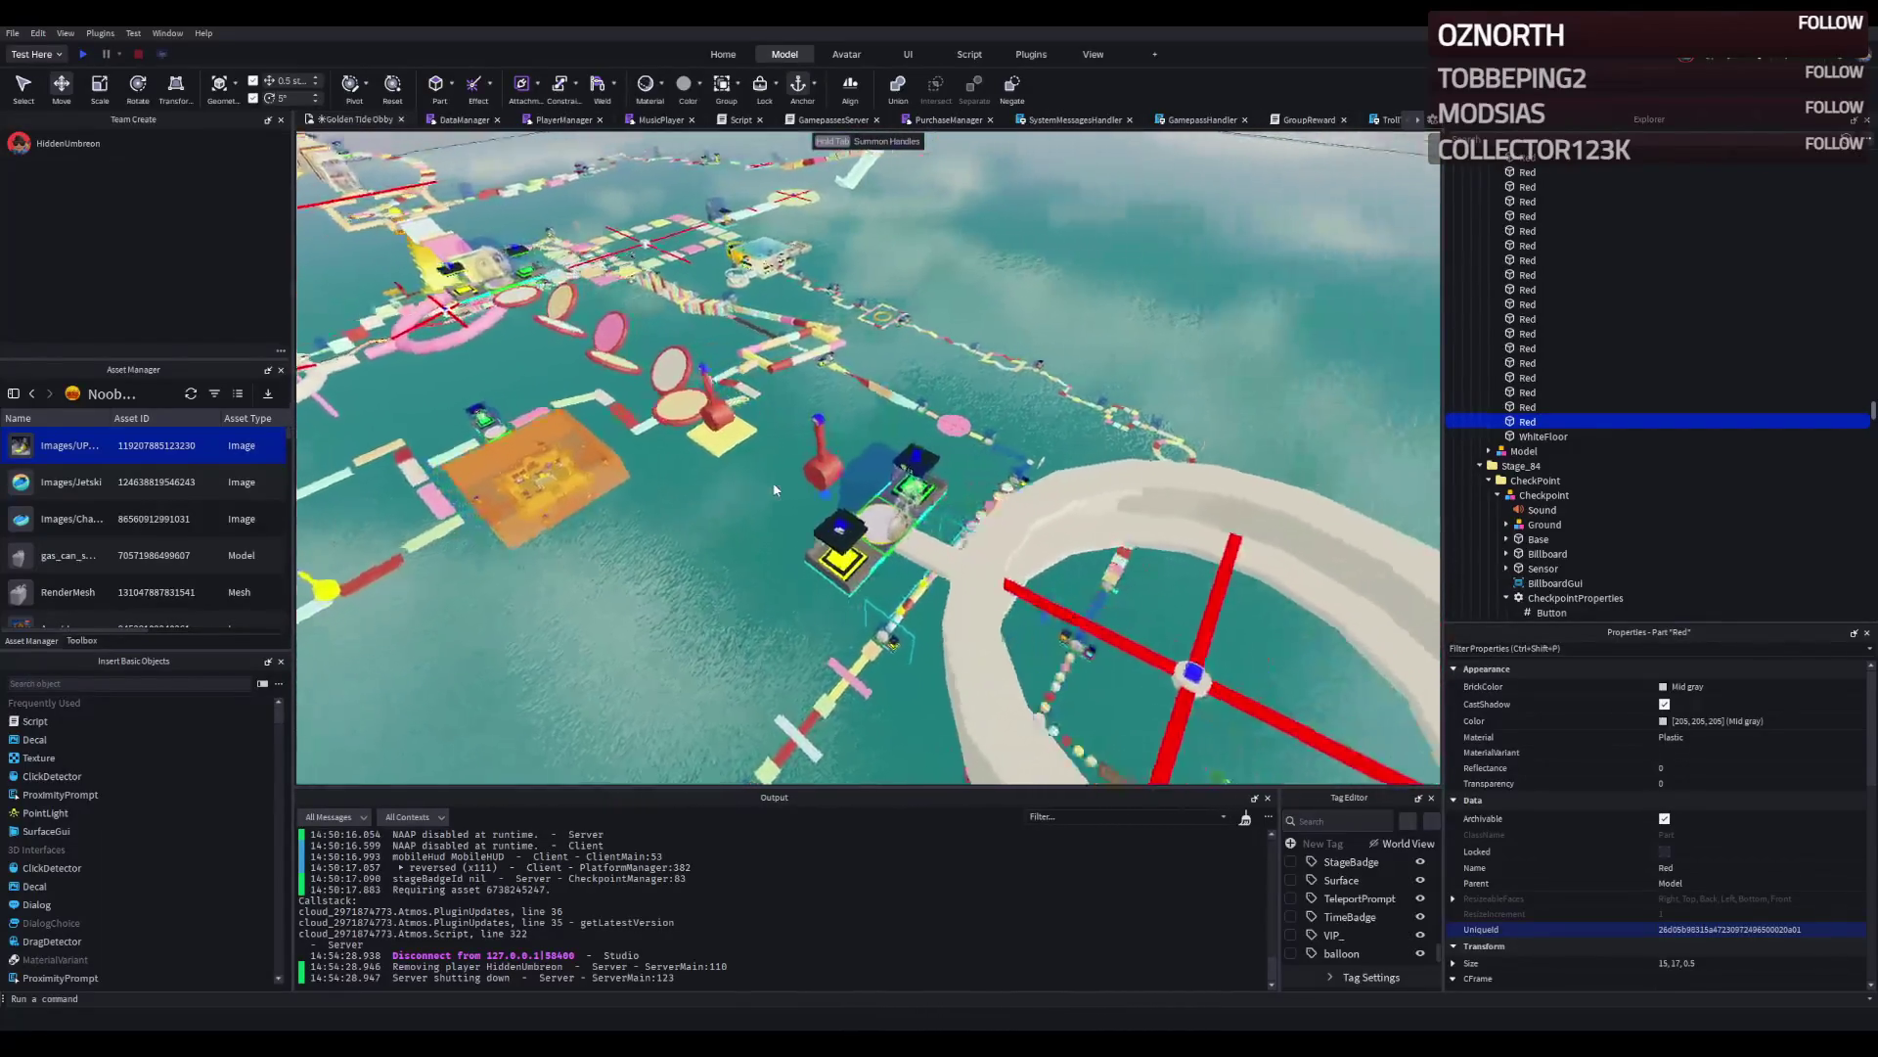
left_click(1001, 560)
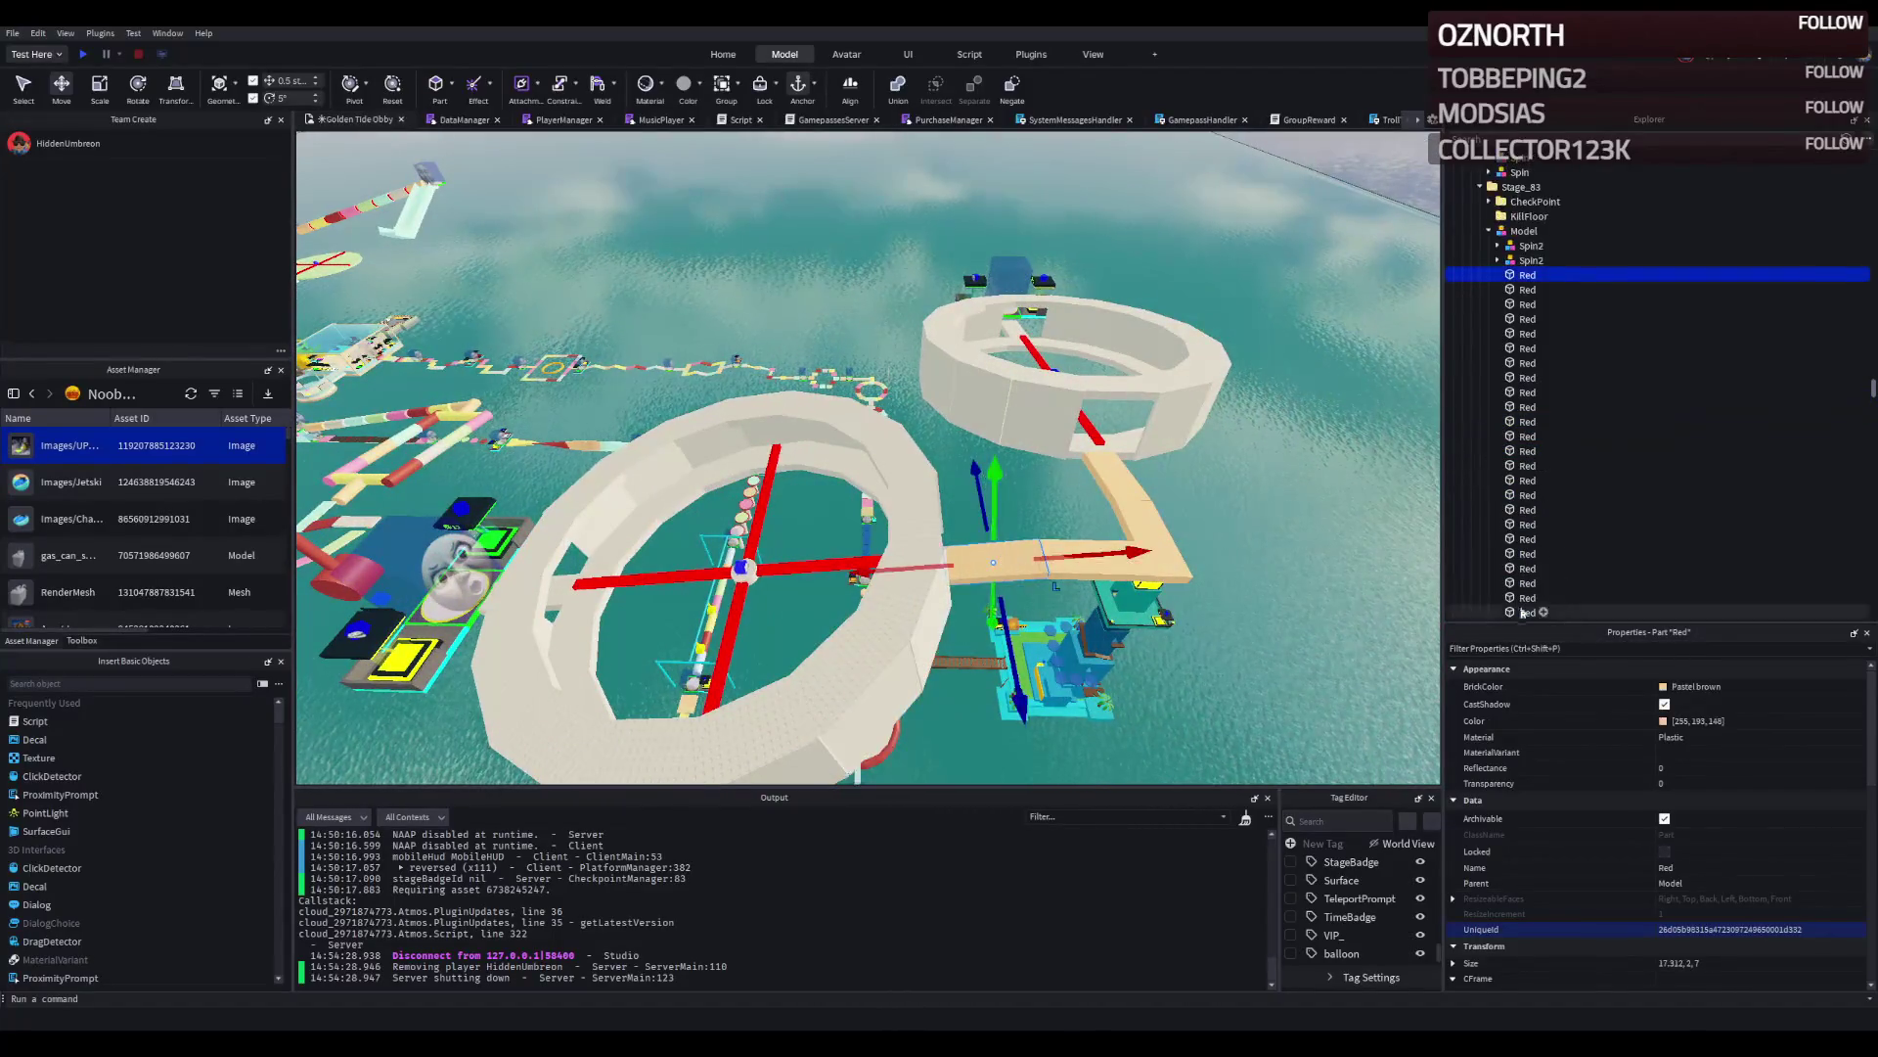
left_click(1722, 721)
scroll("down", 3)
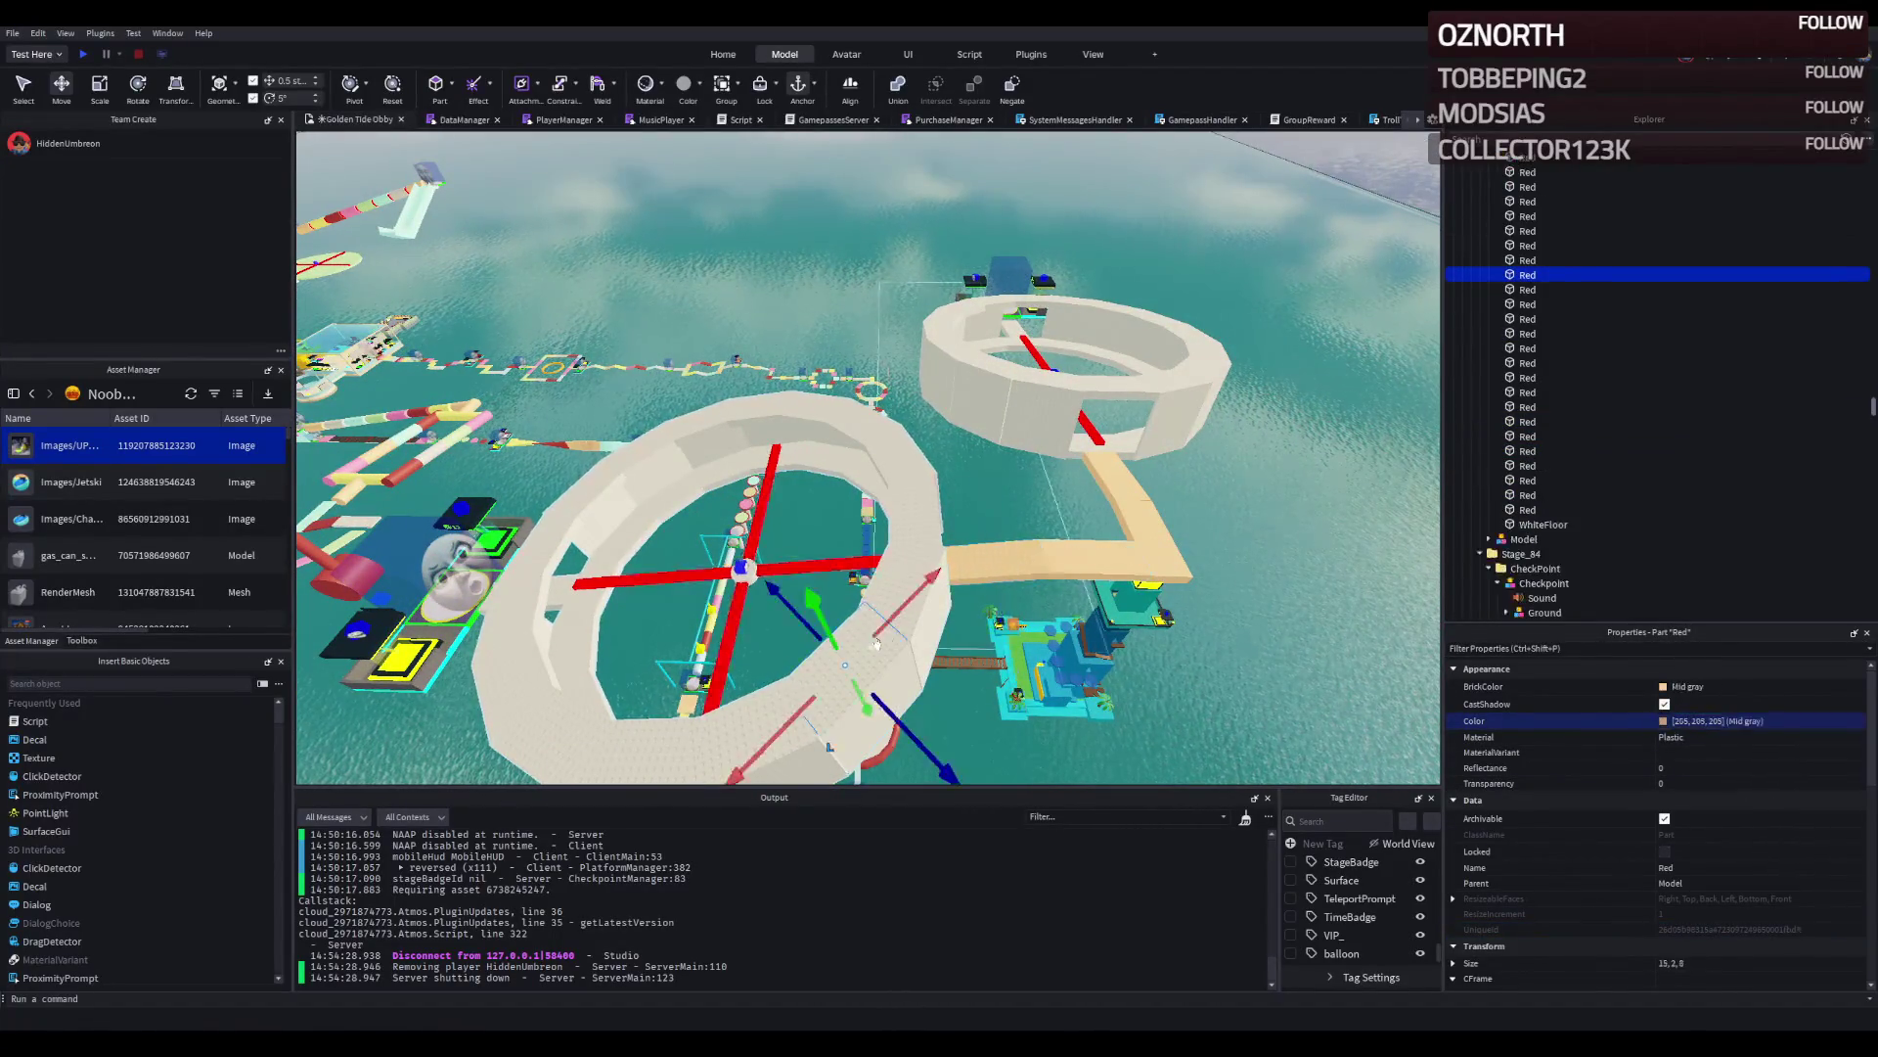
left_click(1528, 510)
scroll("down", 3)
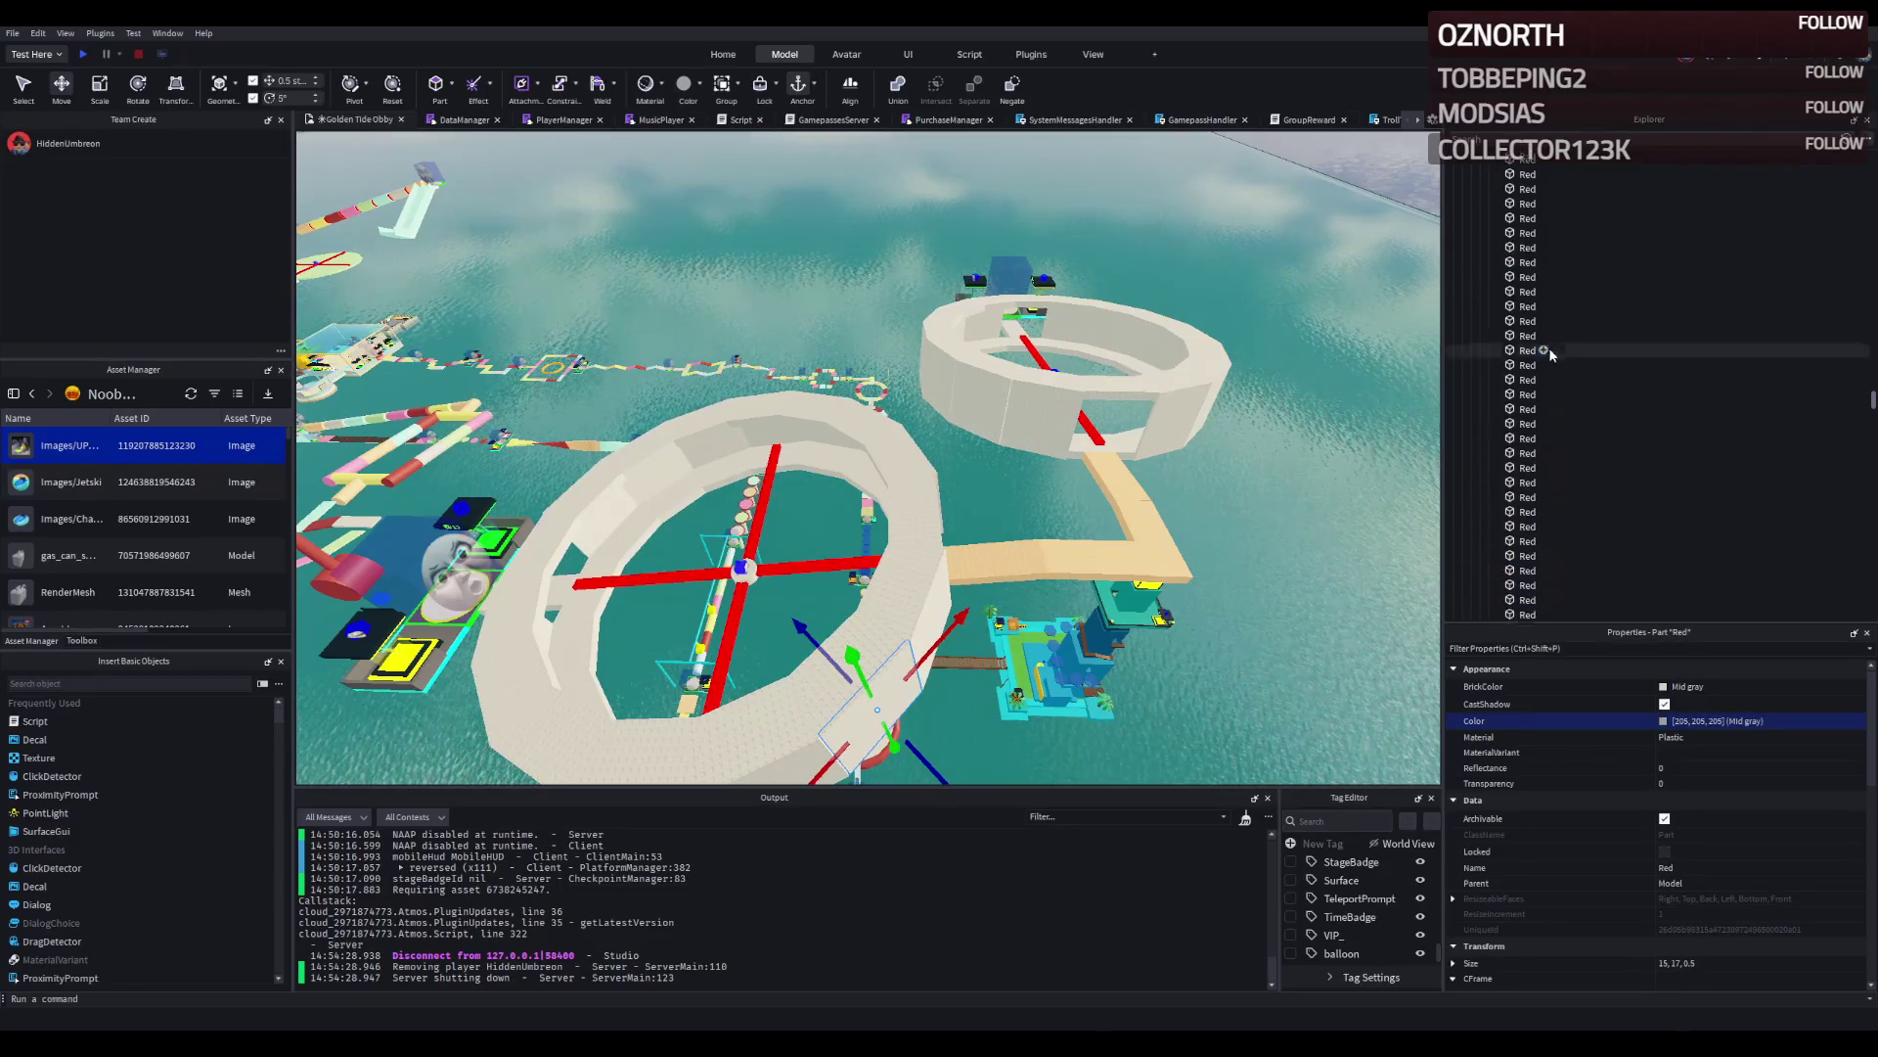
left_click(1529, 263)
left_click(1722, 721)
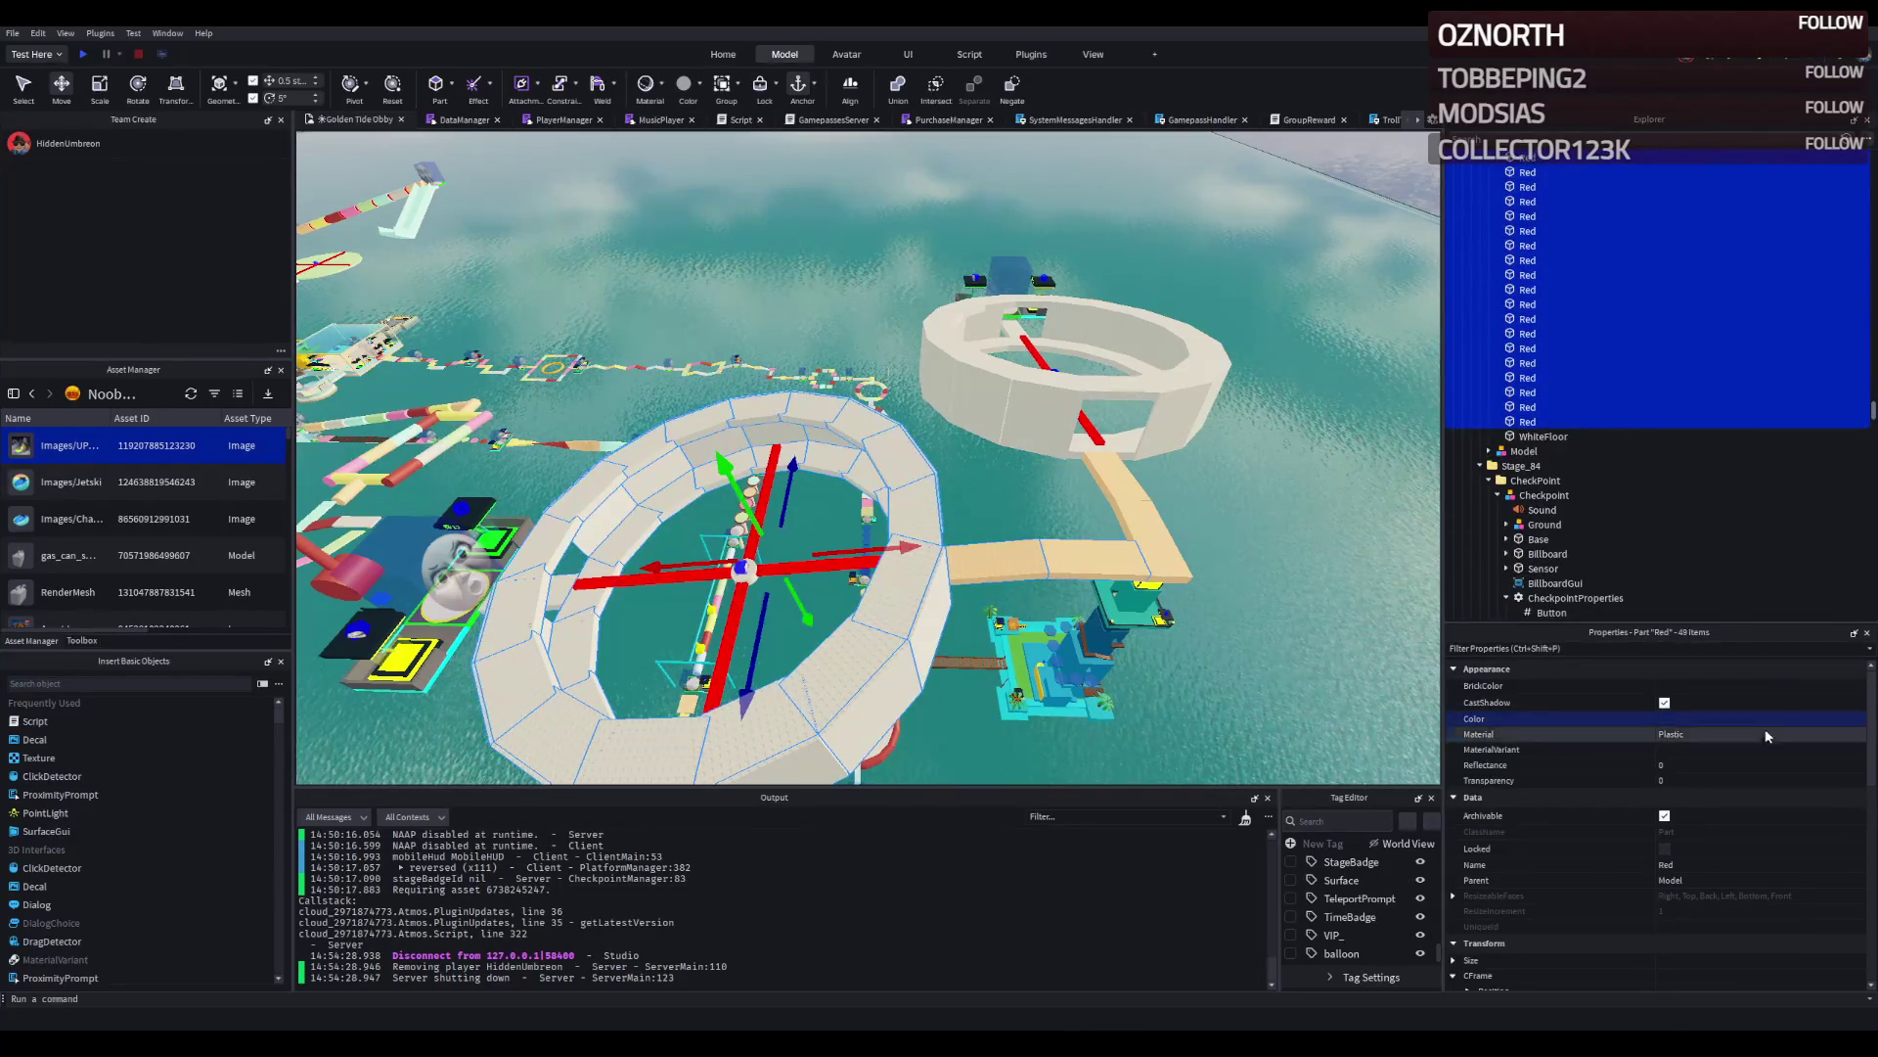
key("ctrl+v")
key("Return")
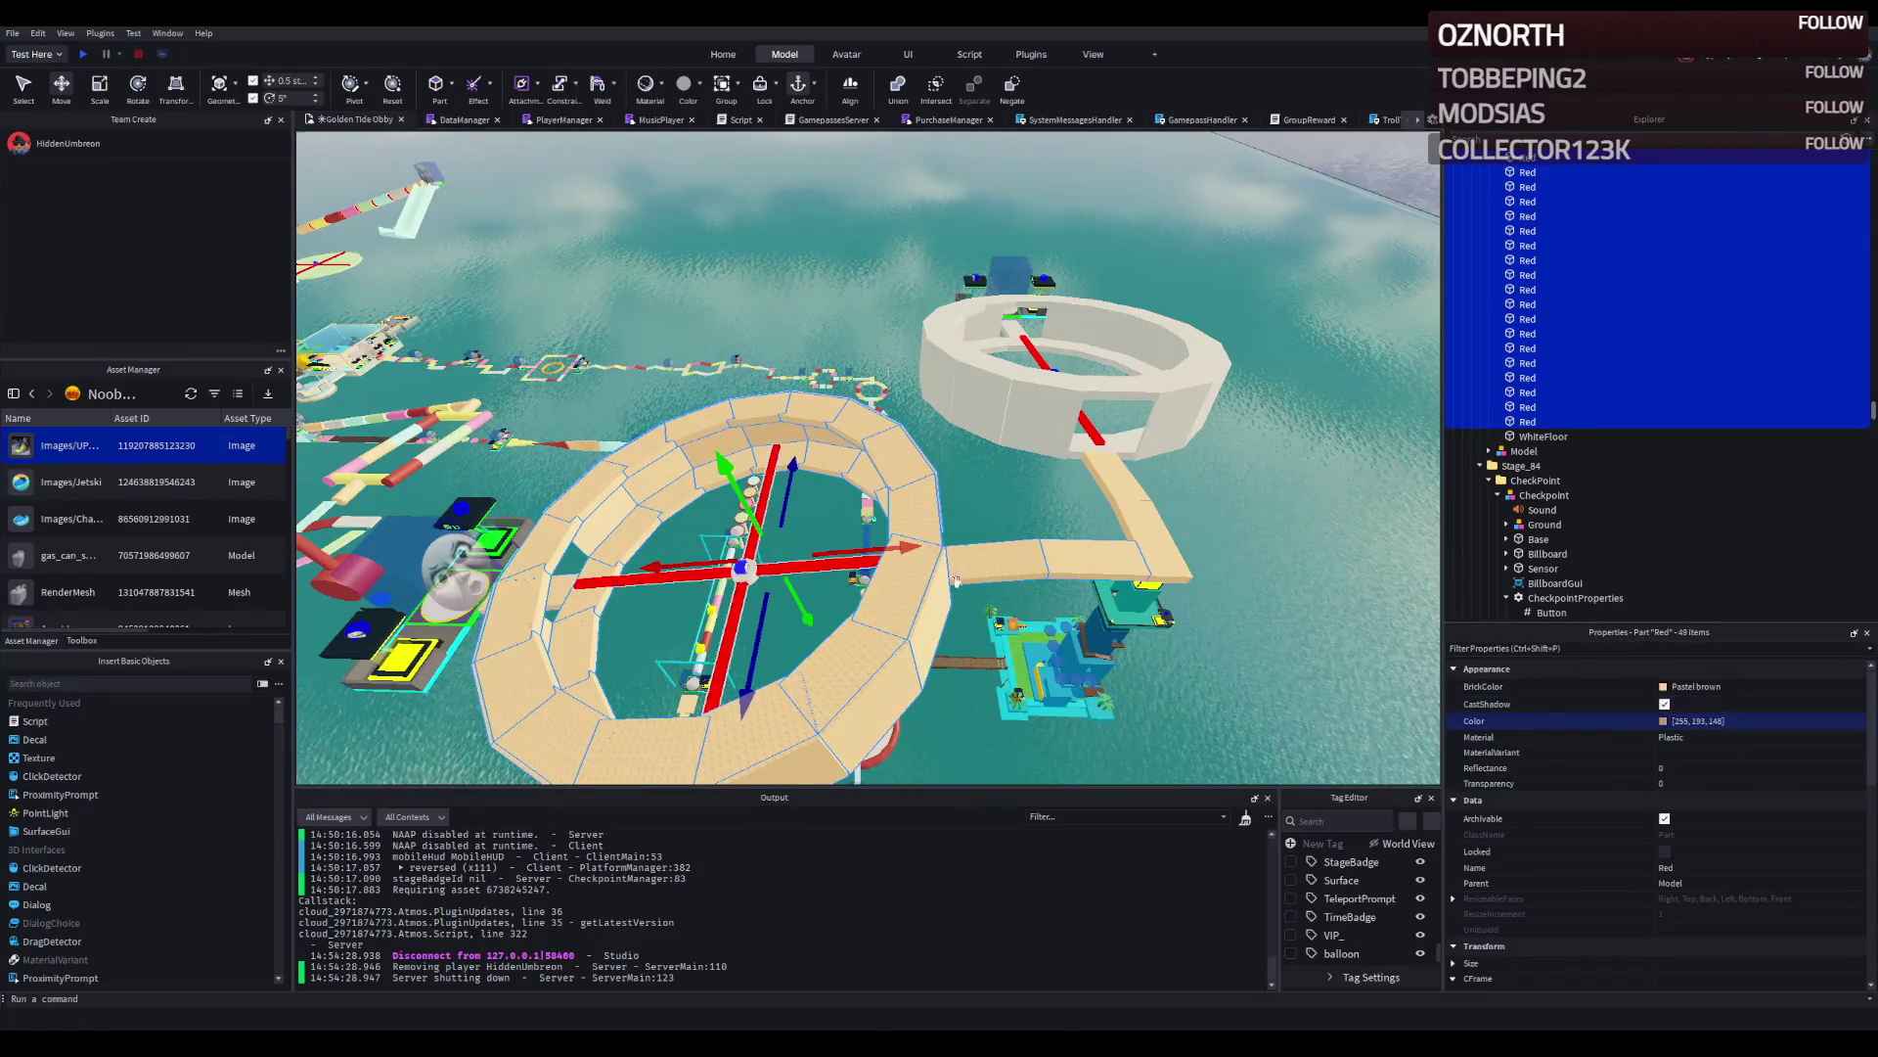
Set two bridge parts back to Mid gray, then clear the selection.
left_click(990, 426)
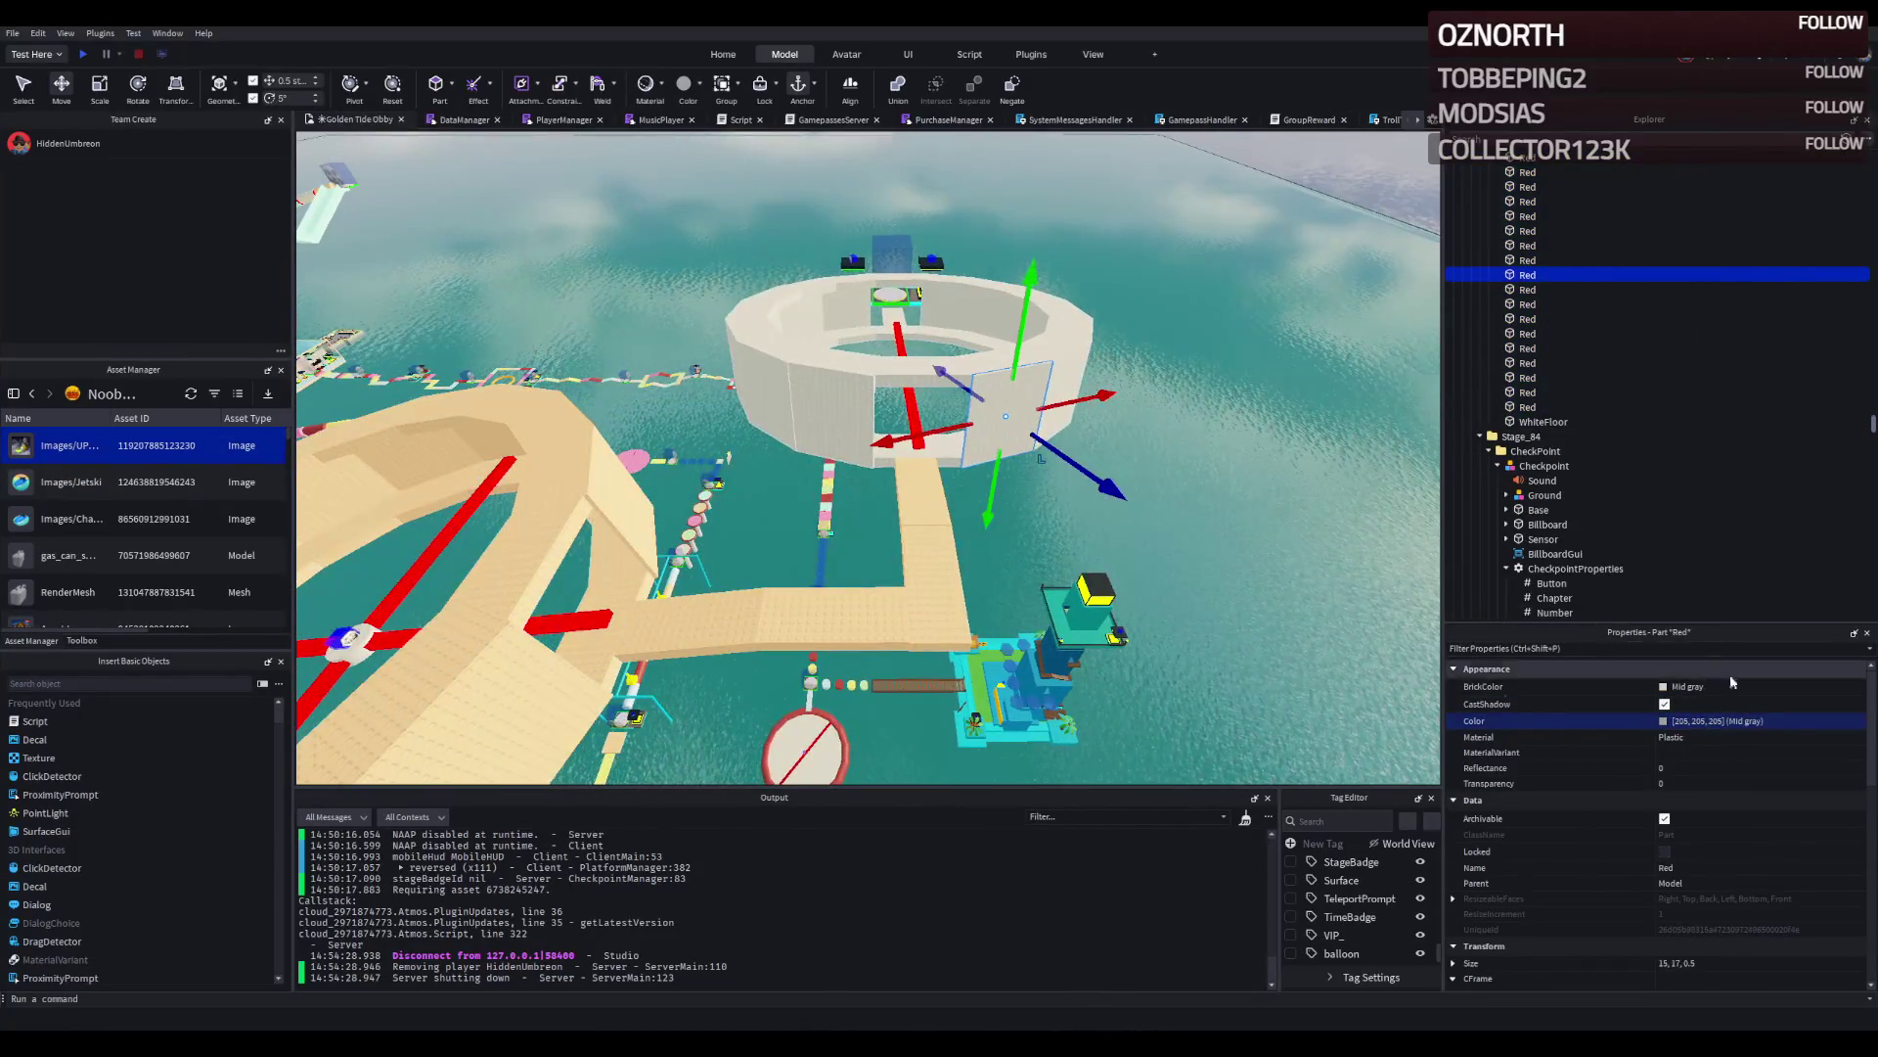
left_click(1799, 719)
left_click(924, 609)
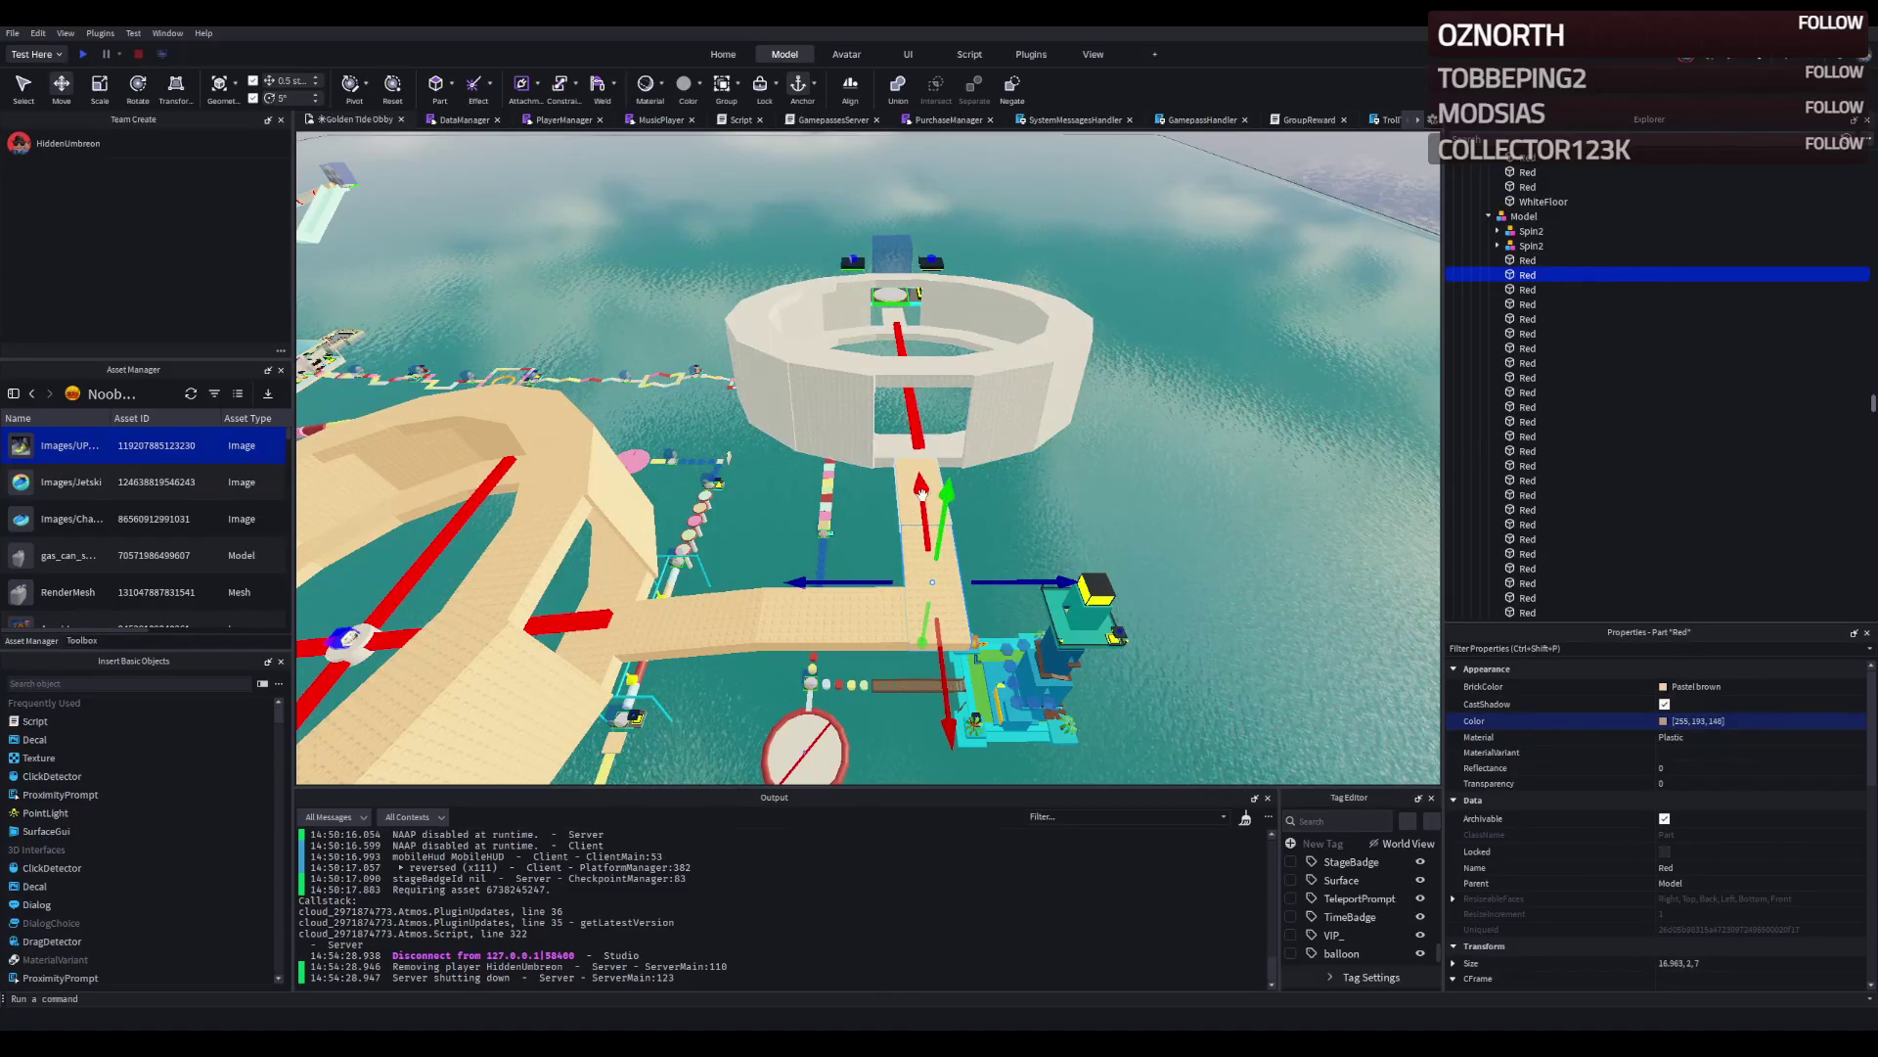
left_click(1565, 260)
left_click(1739, 721)
key("ctrl+v")
key("Return")
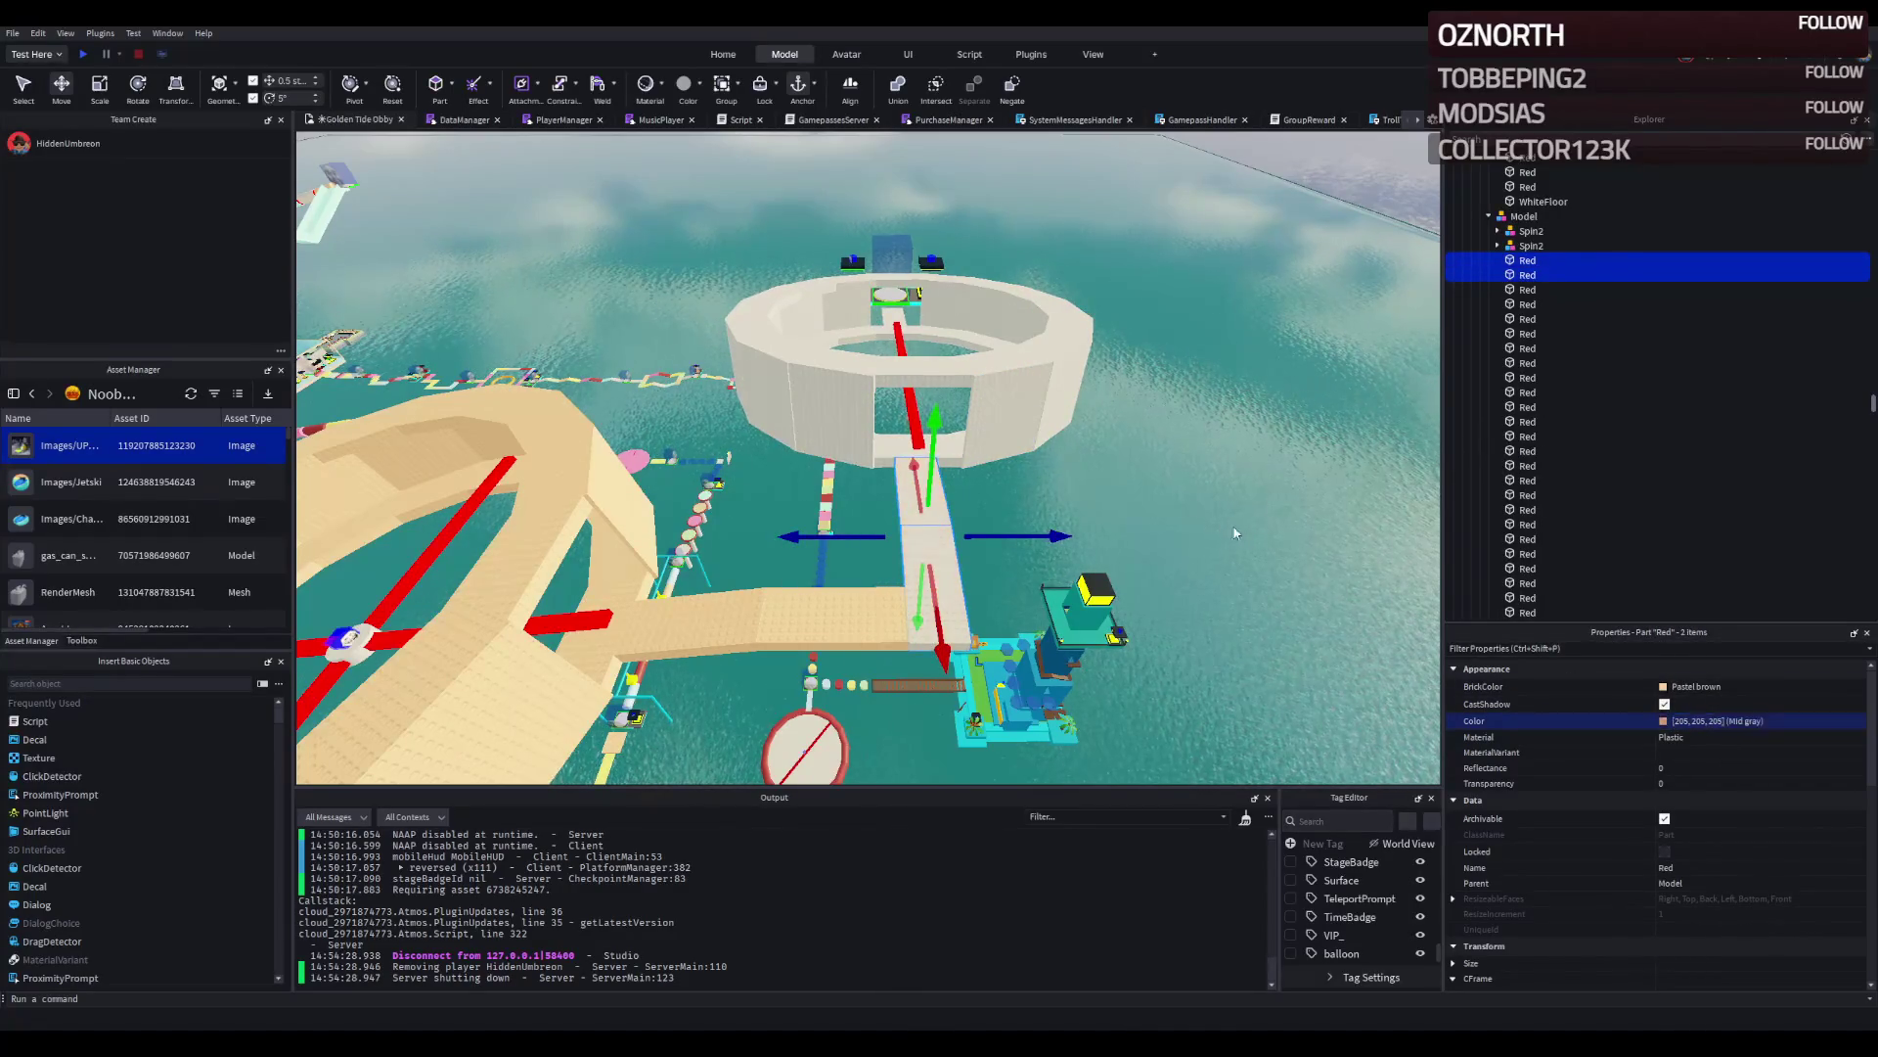
key("w")
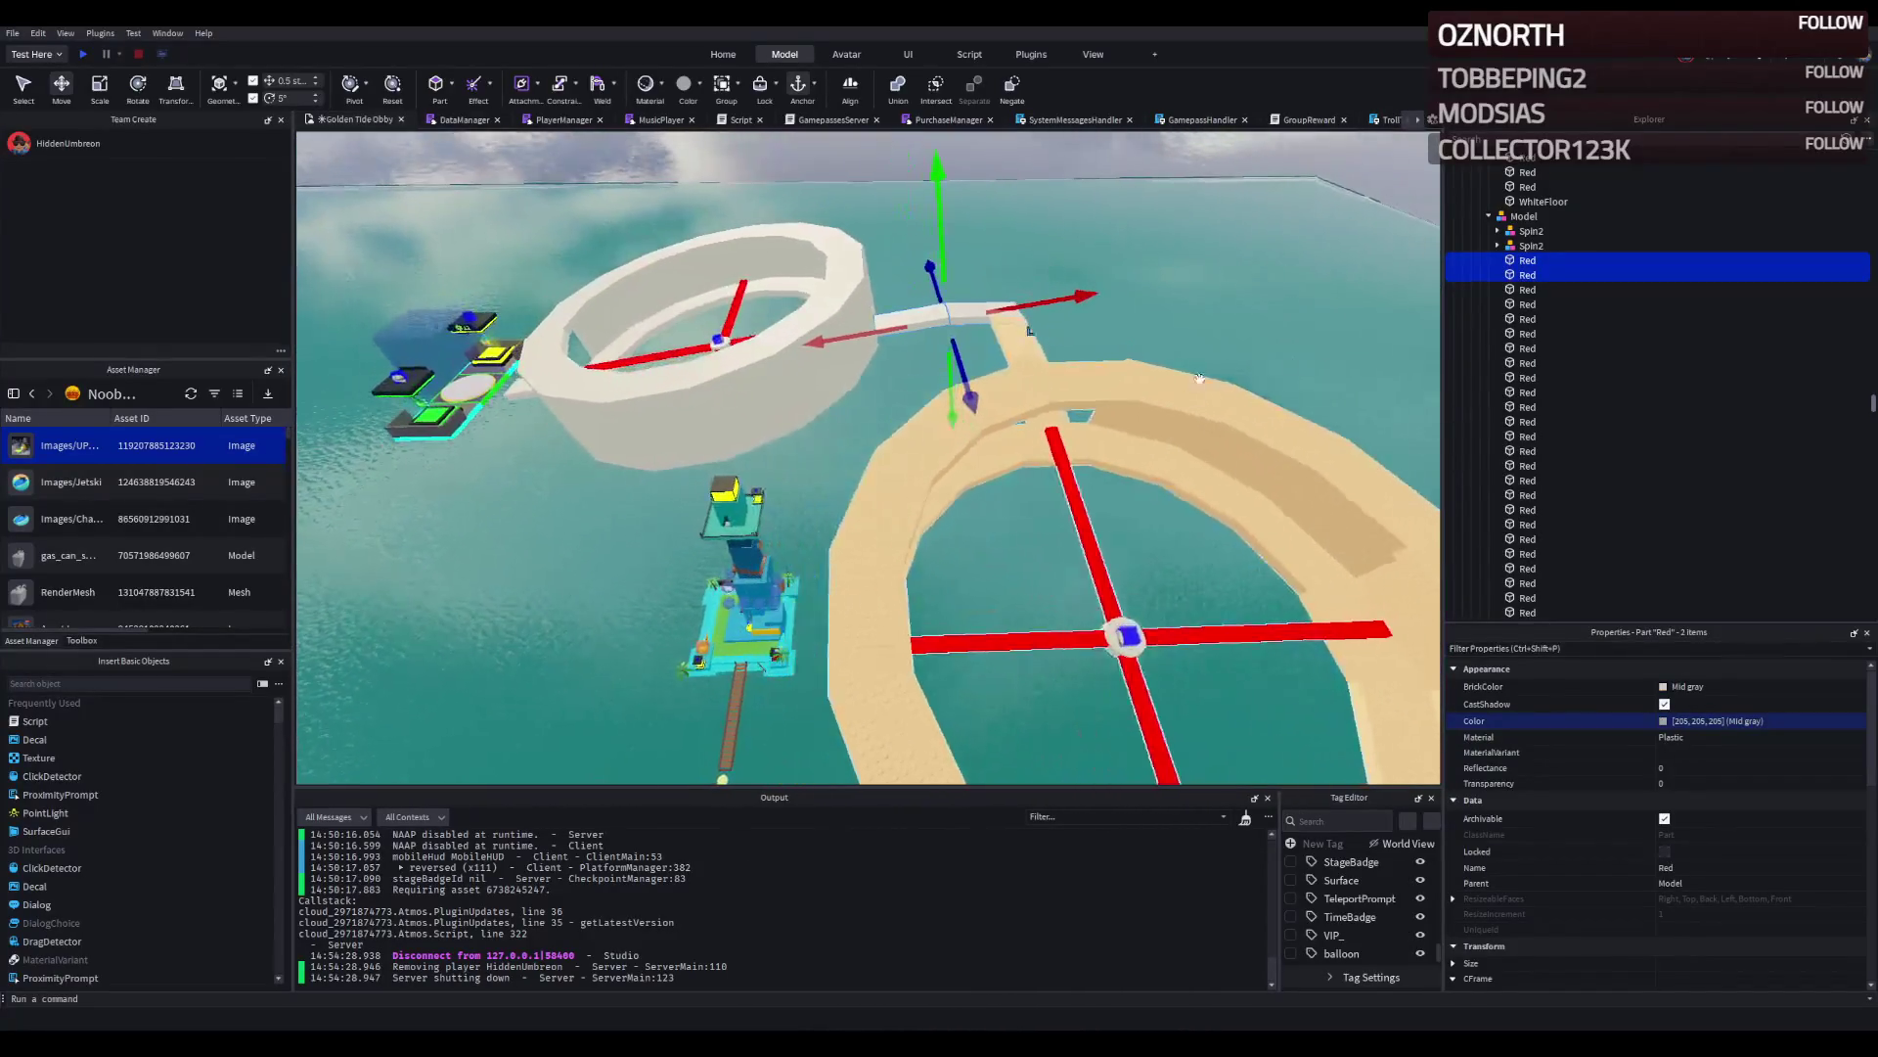
left_click(1102, 480)
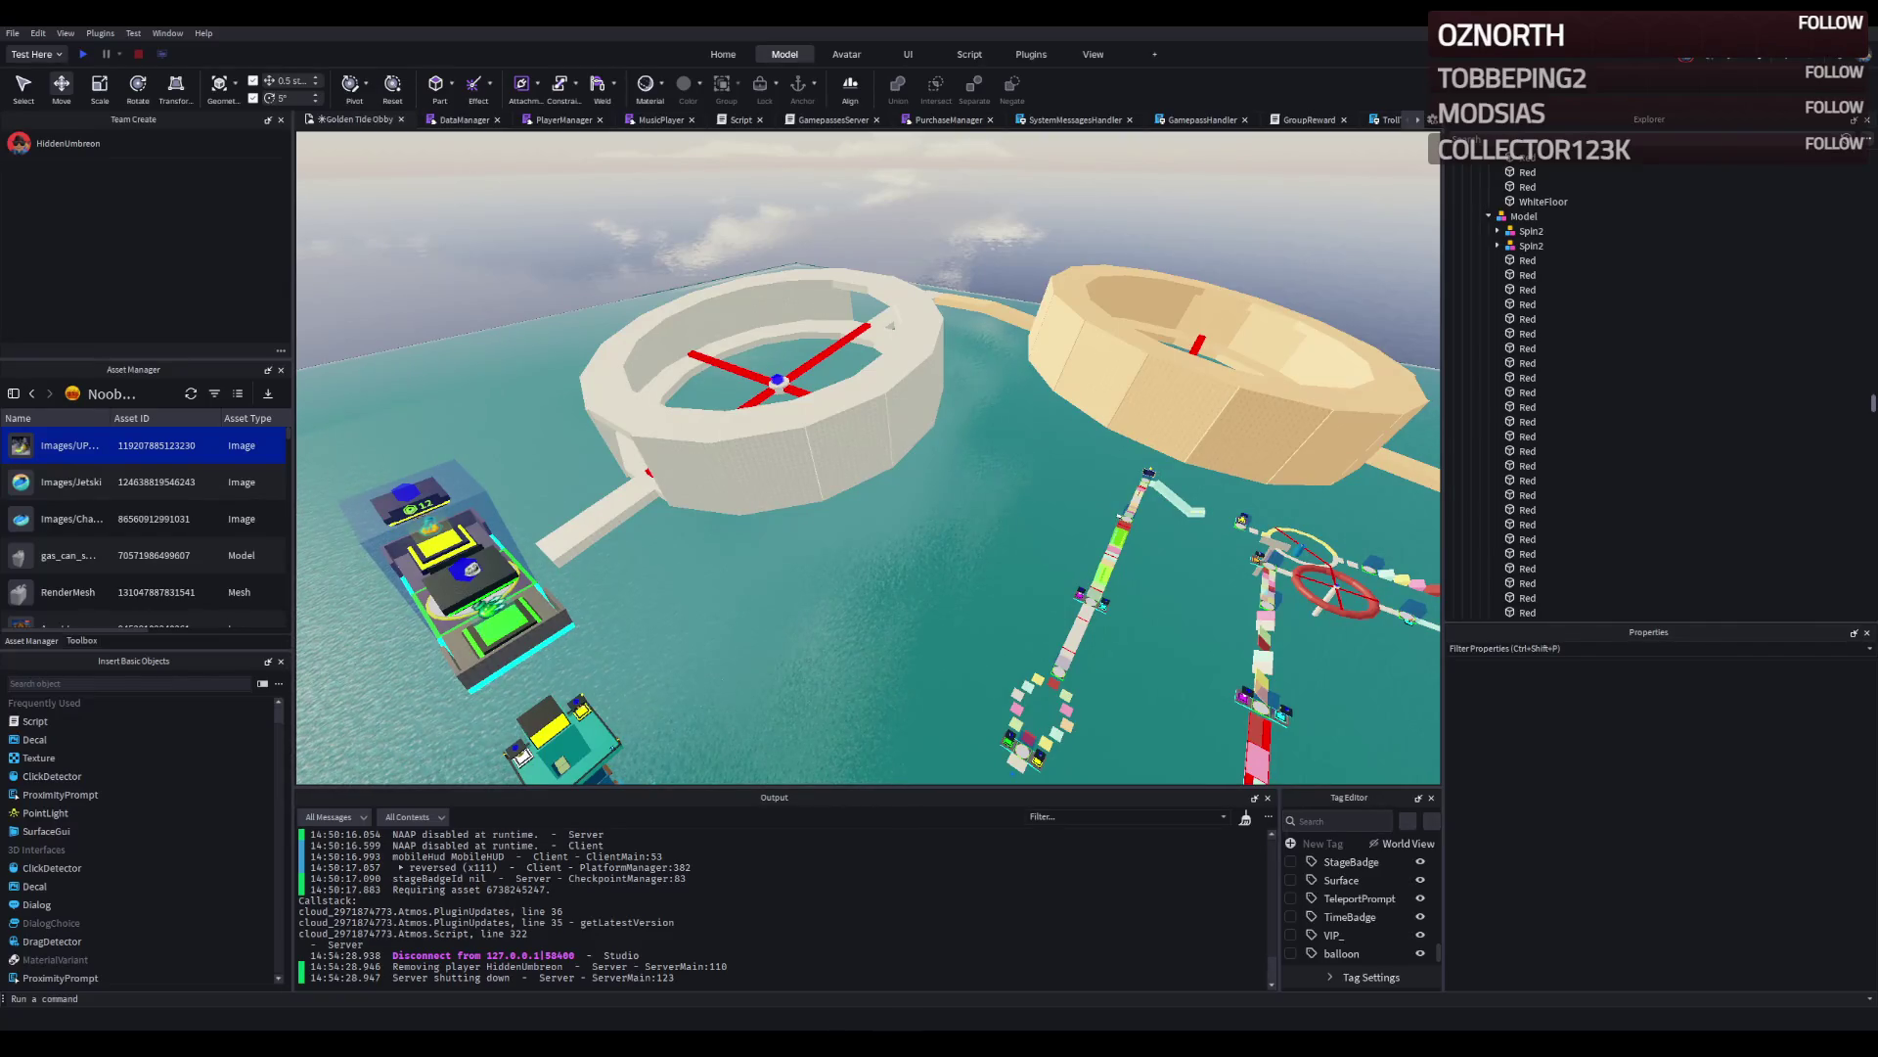
scroll("down", 3)
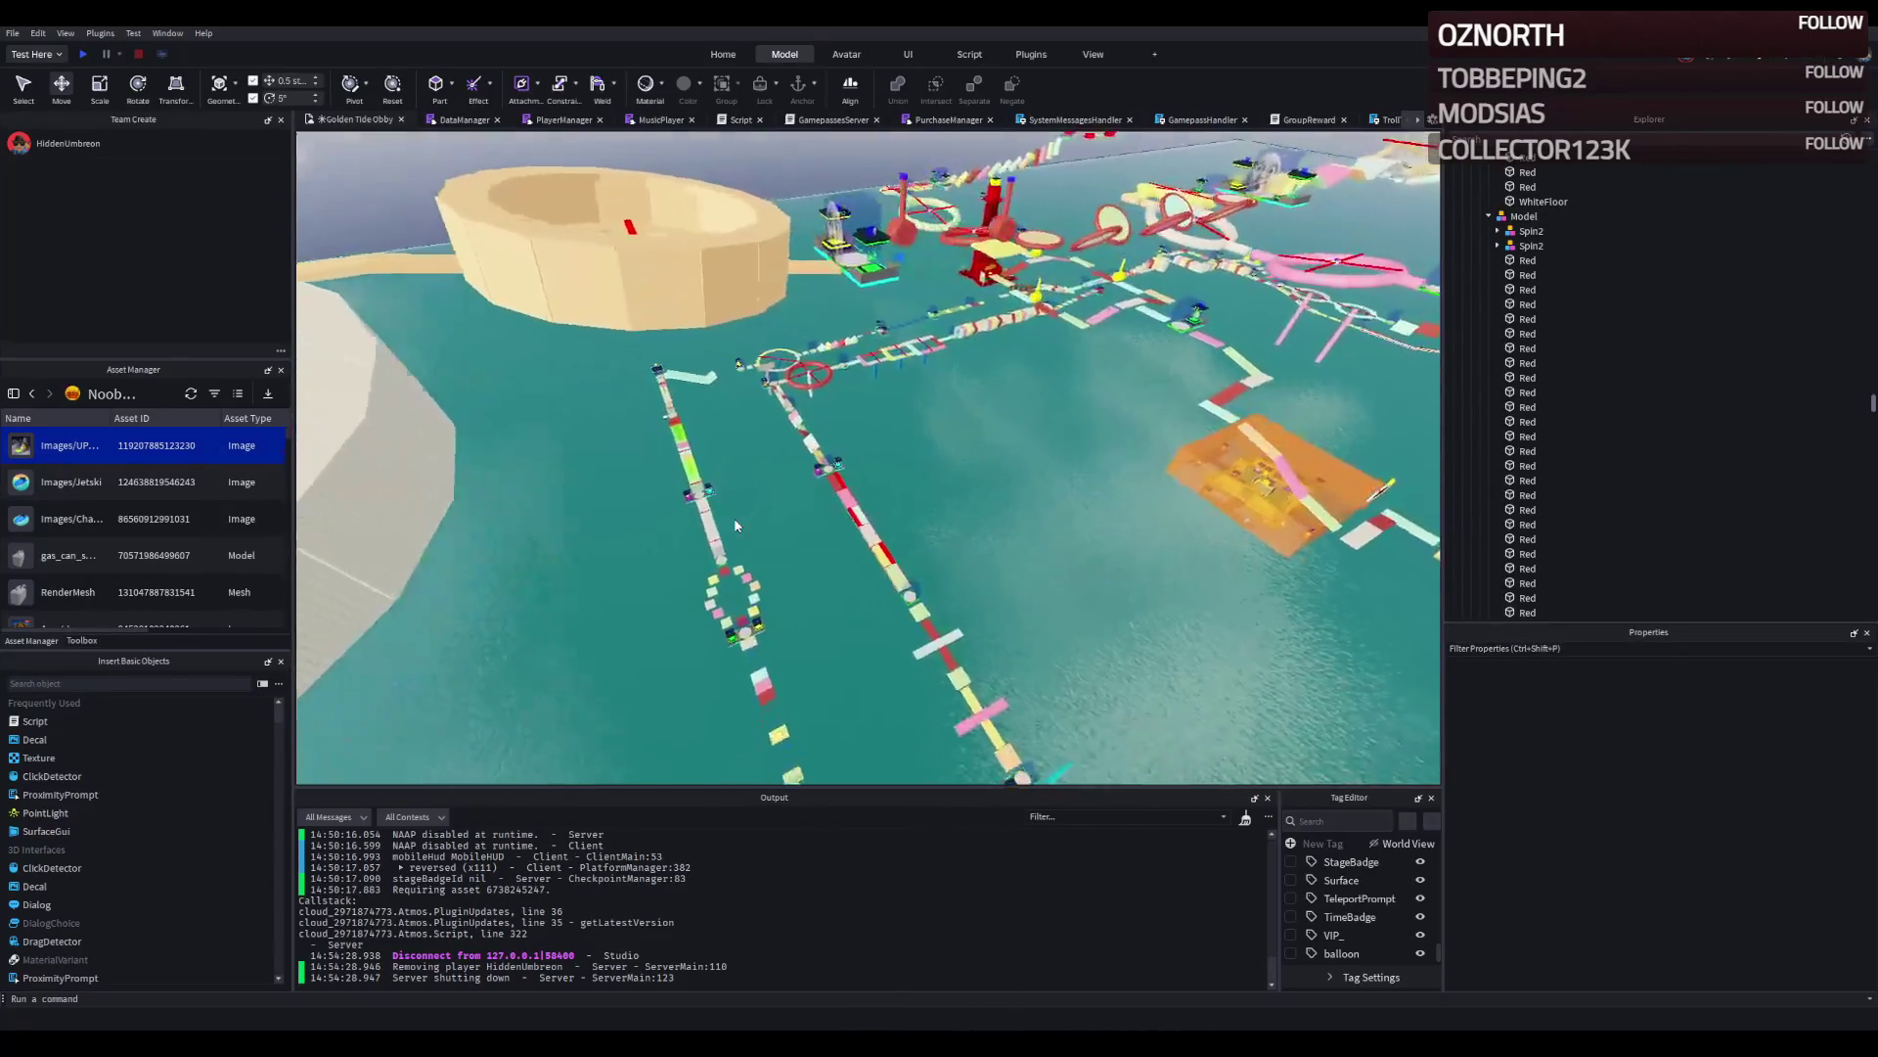
Select Stage_15's twelve pastel tiles, PastelBlue through White, and duplicate them with Ctrl+D.
left_click(747, 550)
key("f")
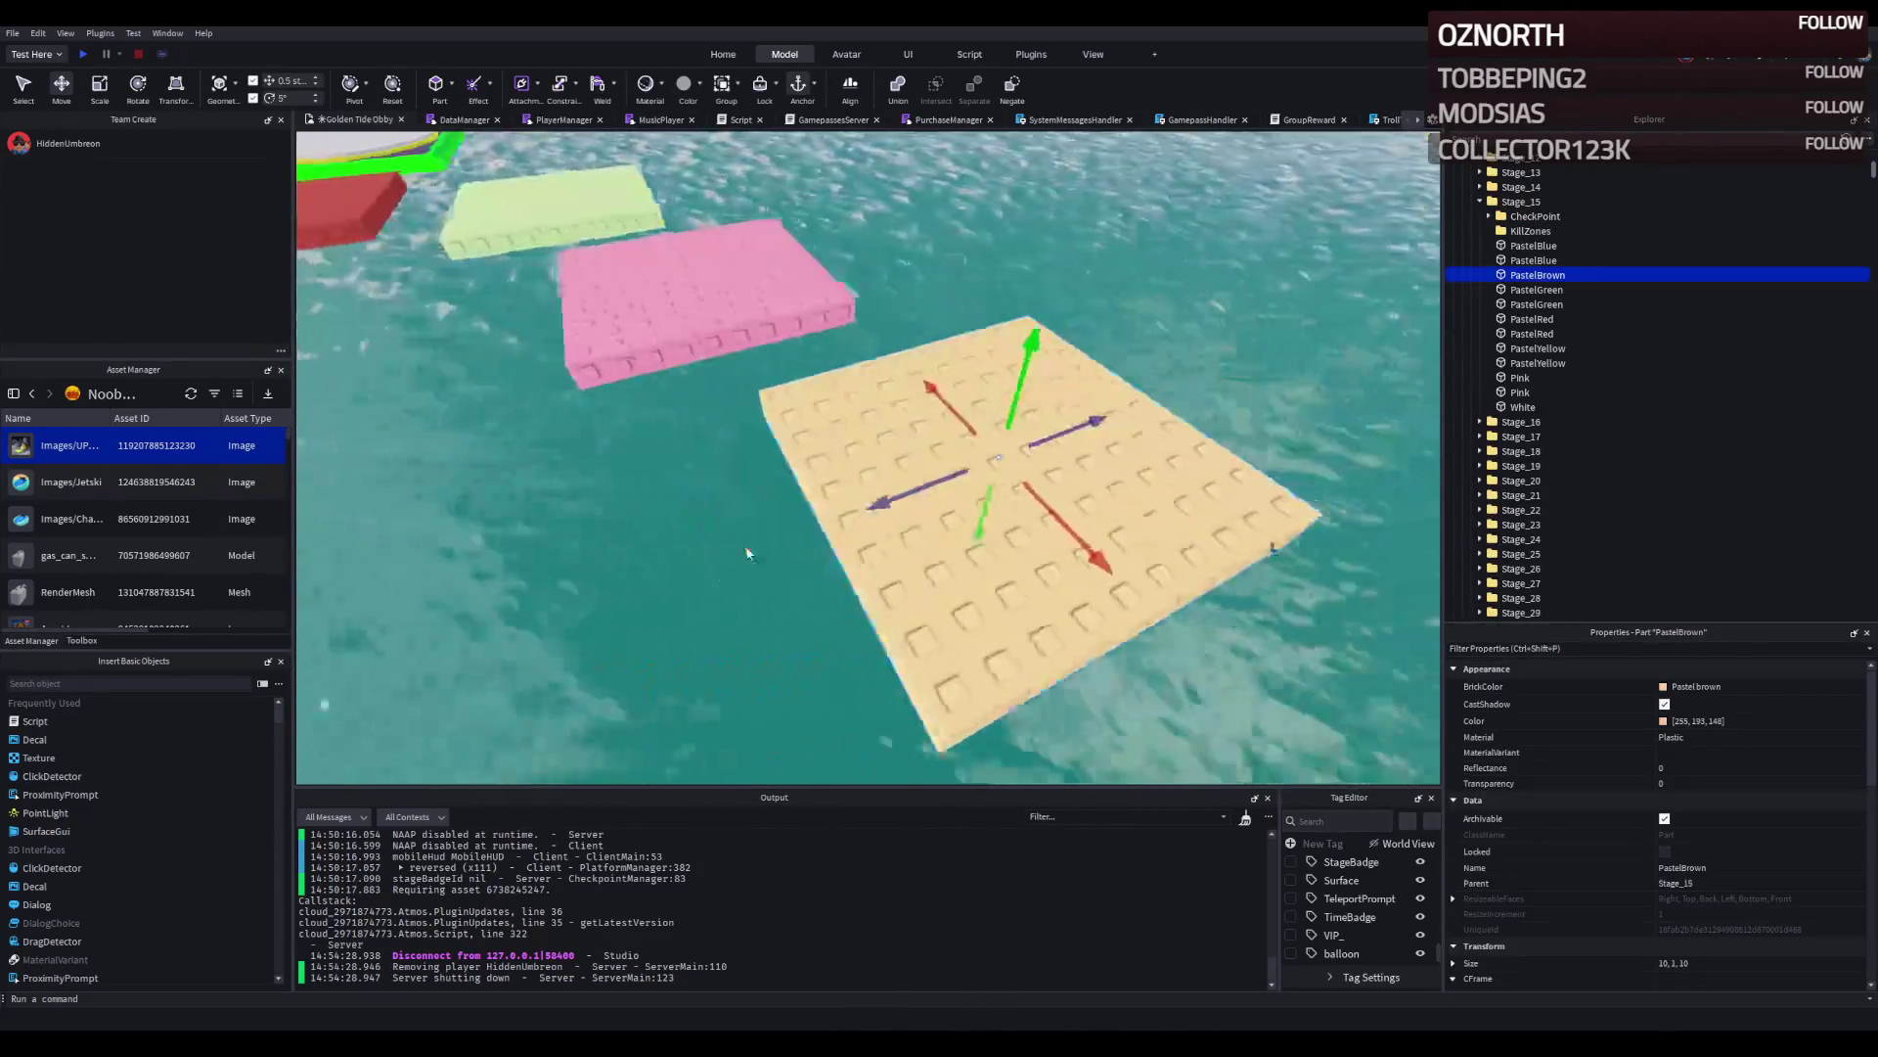
scroll("down", 3)
left_click(1533, 246)
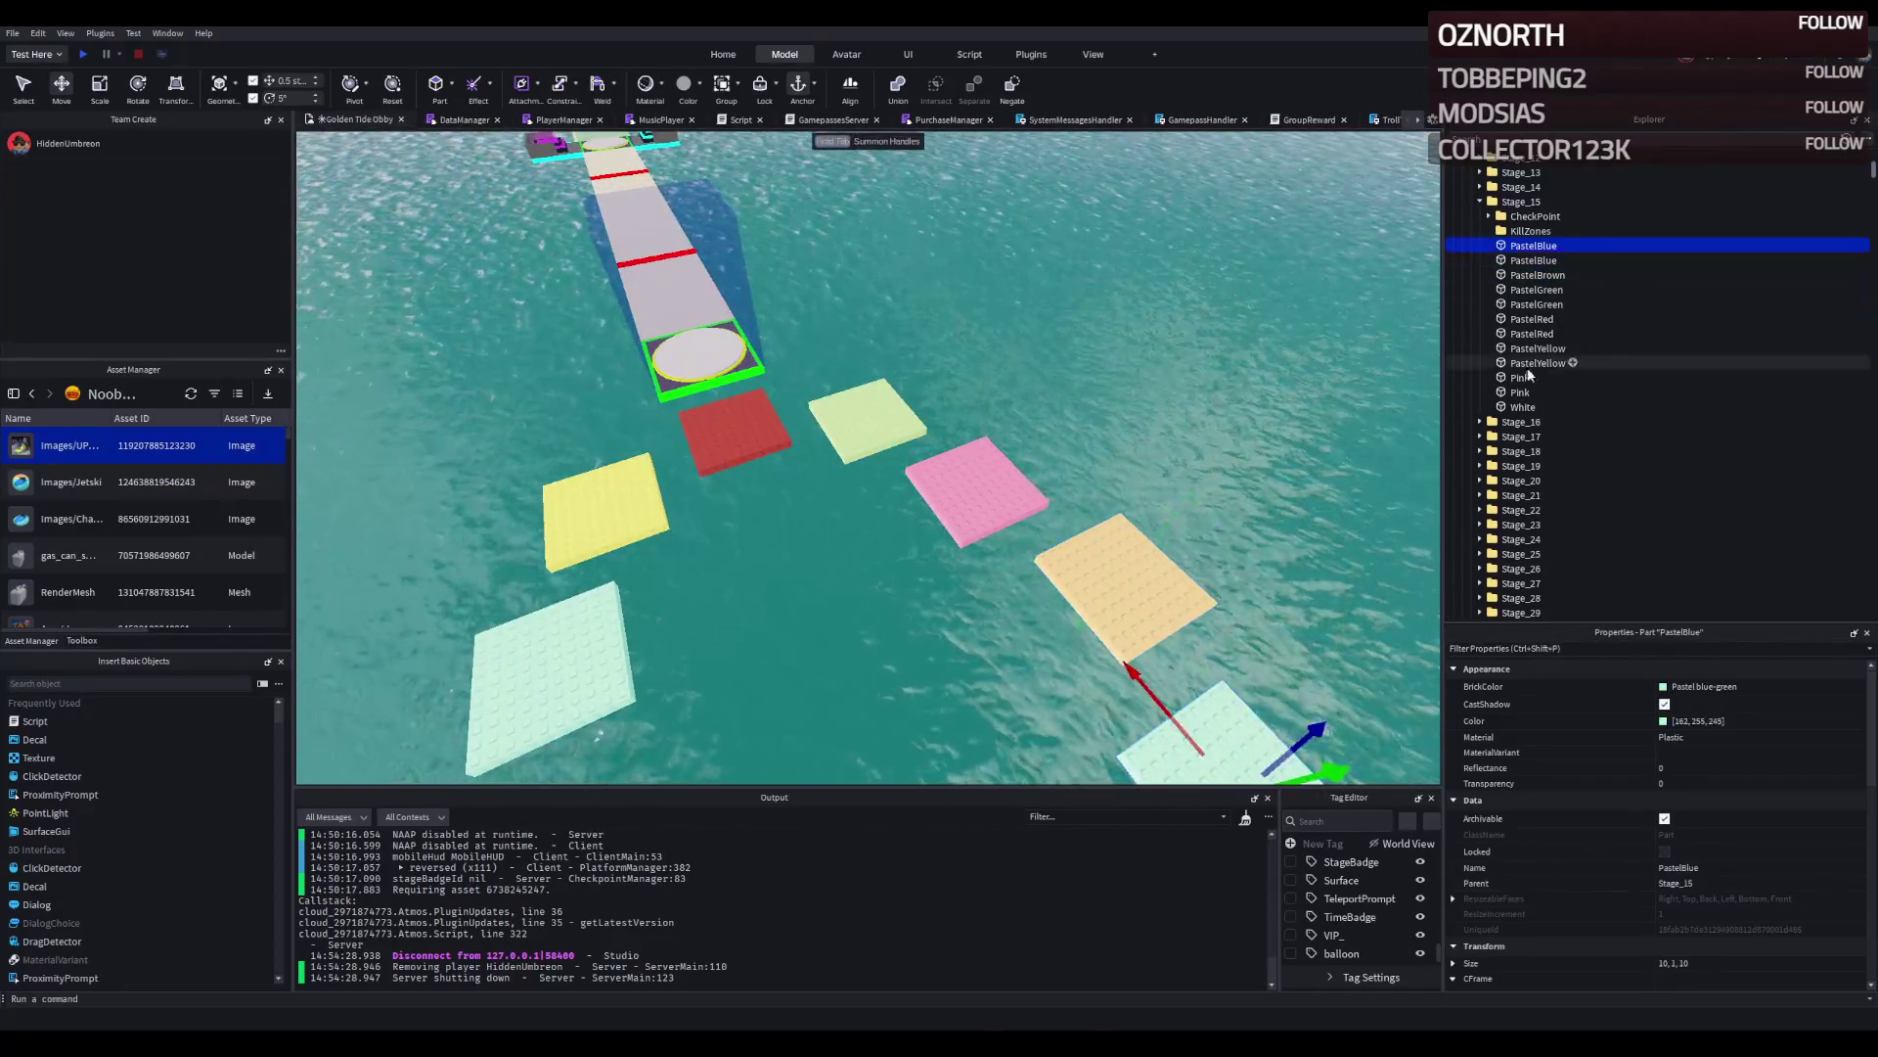
left_click(1522, 406)
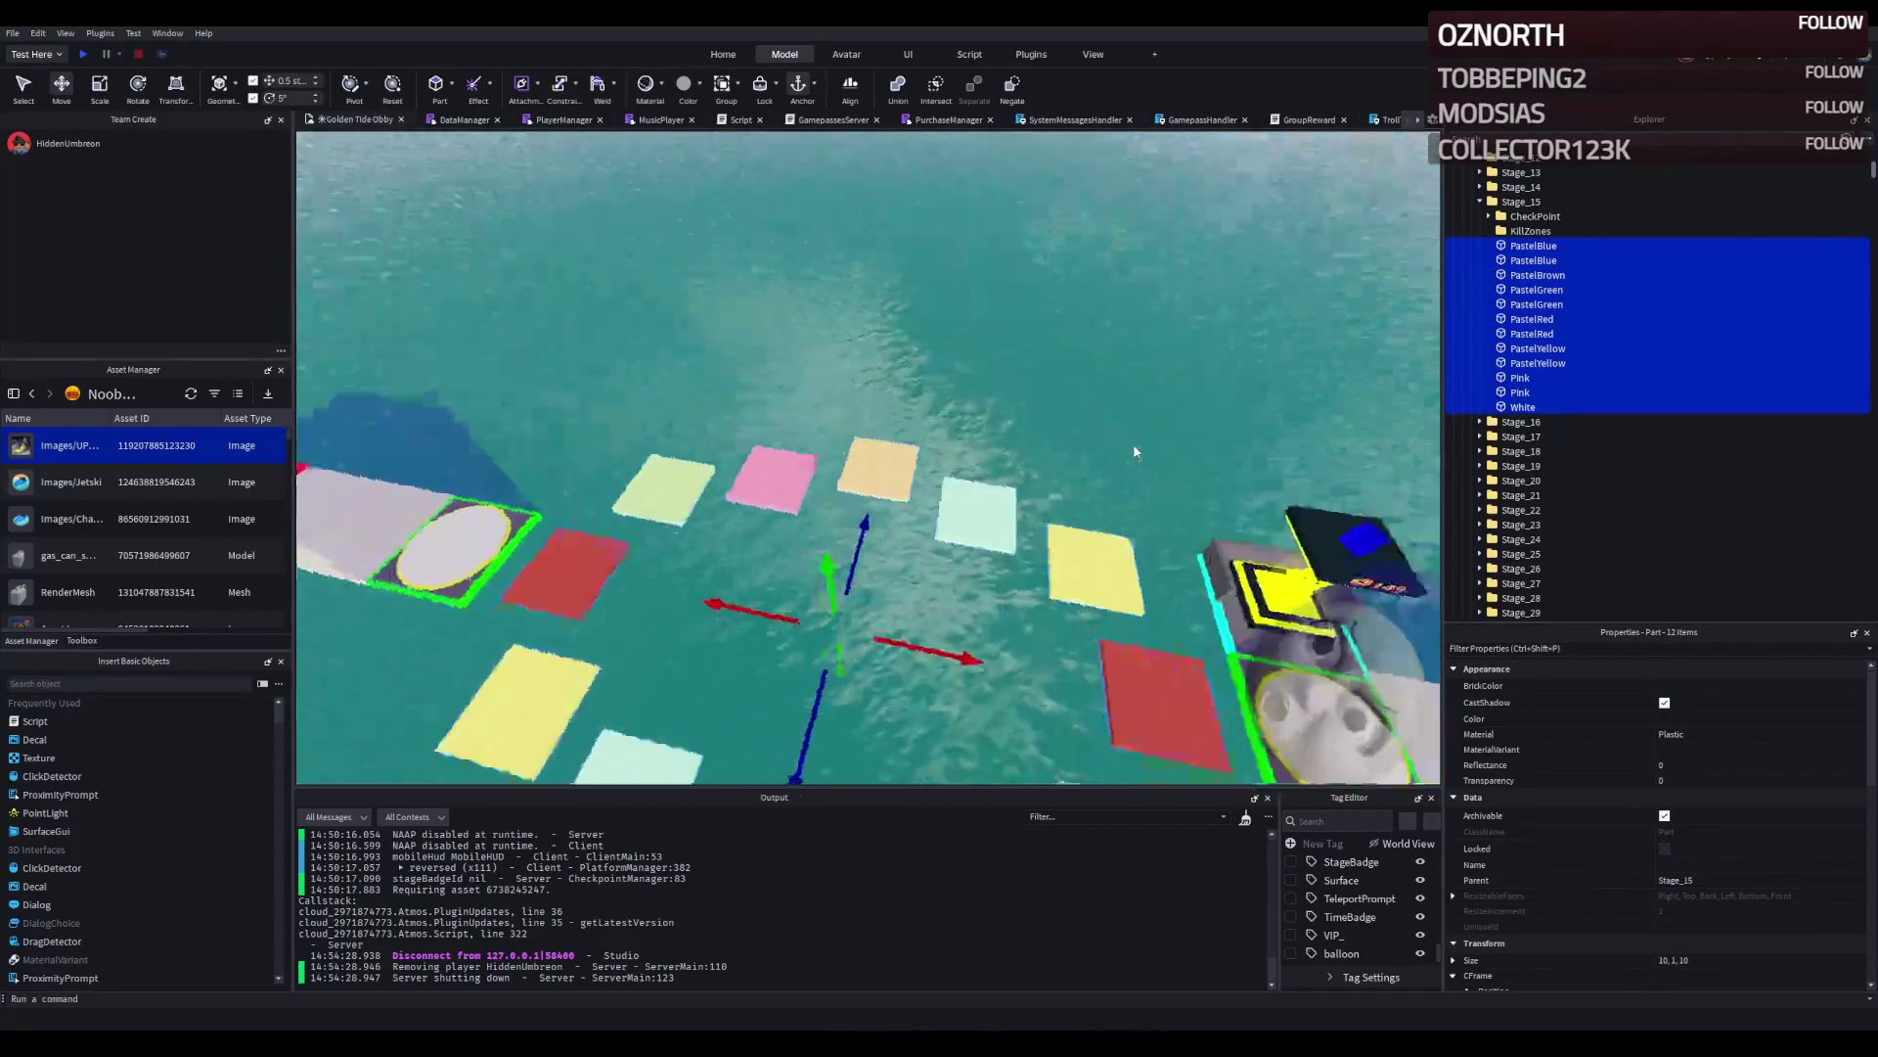
key("ctrl+d")
Place the copied tiles beside the checkpoint platform and slide them 1.5 studs along one axis.
left_click_drag(1045, 508, 1039, 511)
left_click_drag(627, 442, 813, 373)
scroll("up", 3)
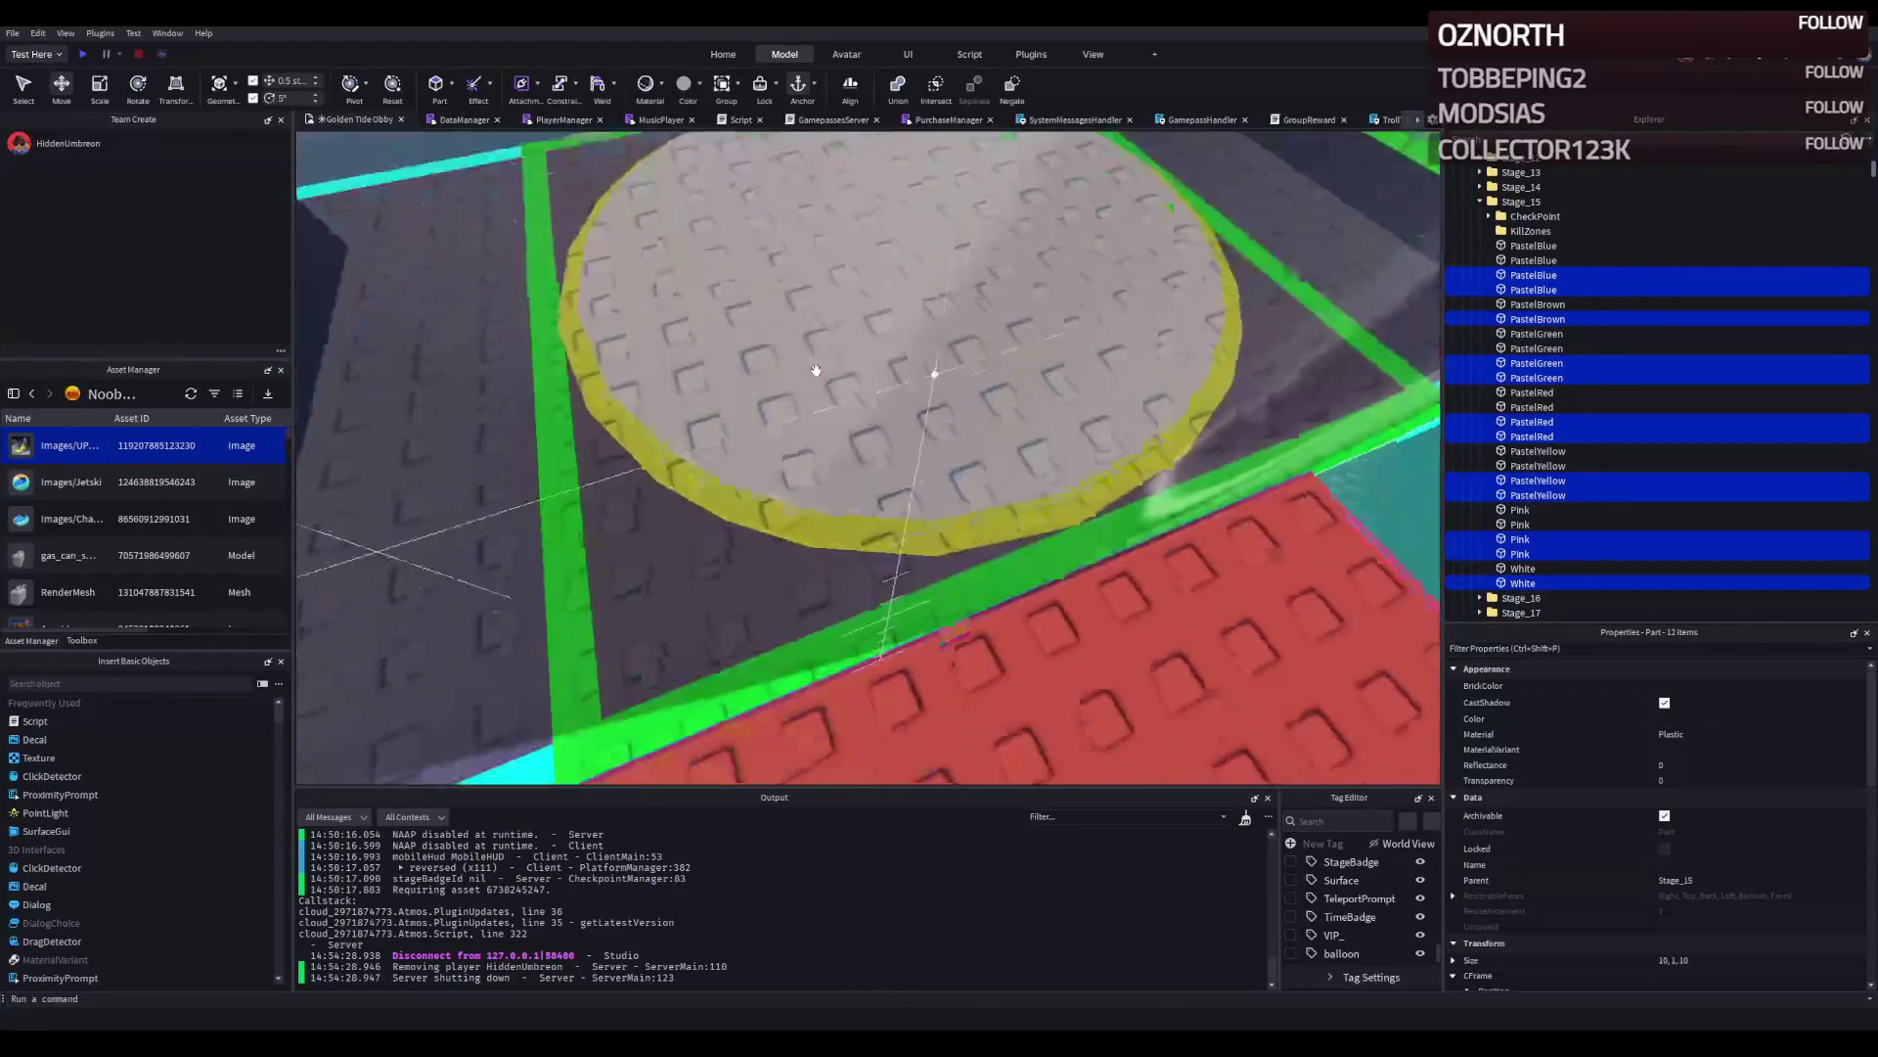
scroll("down", 3)
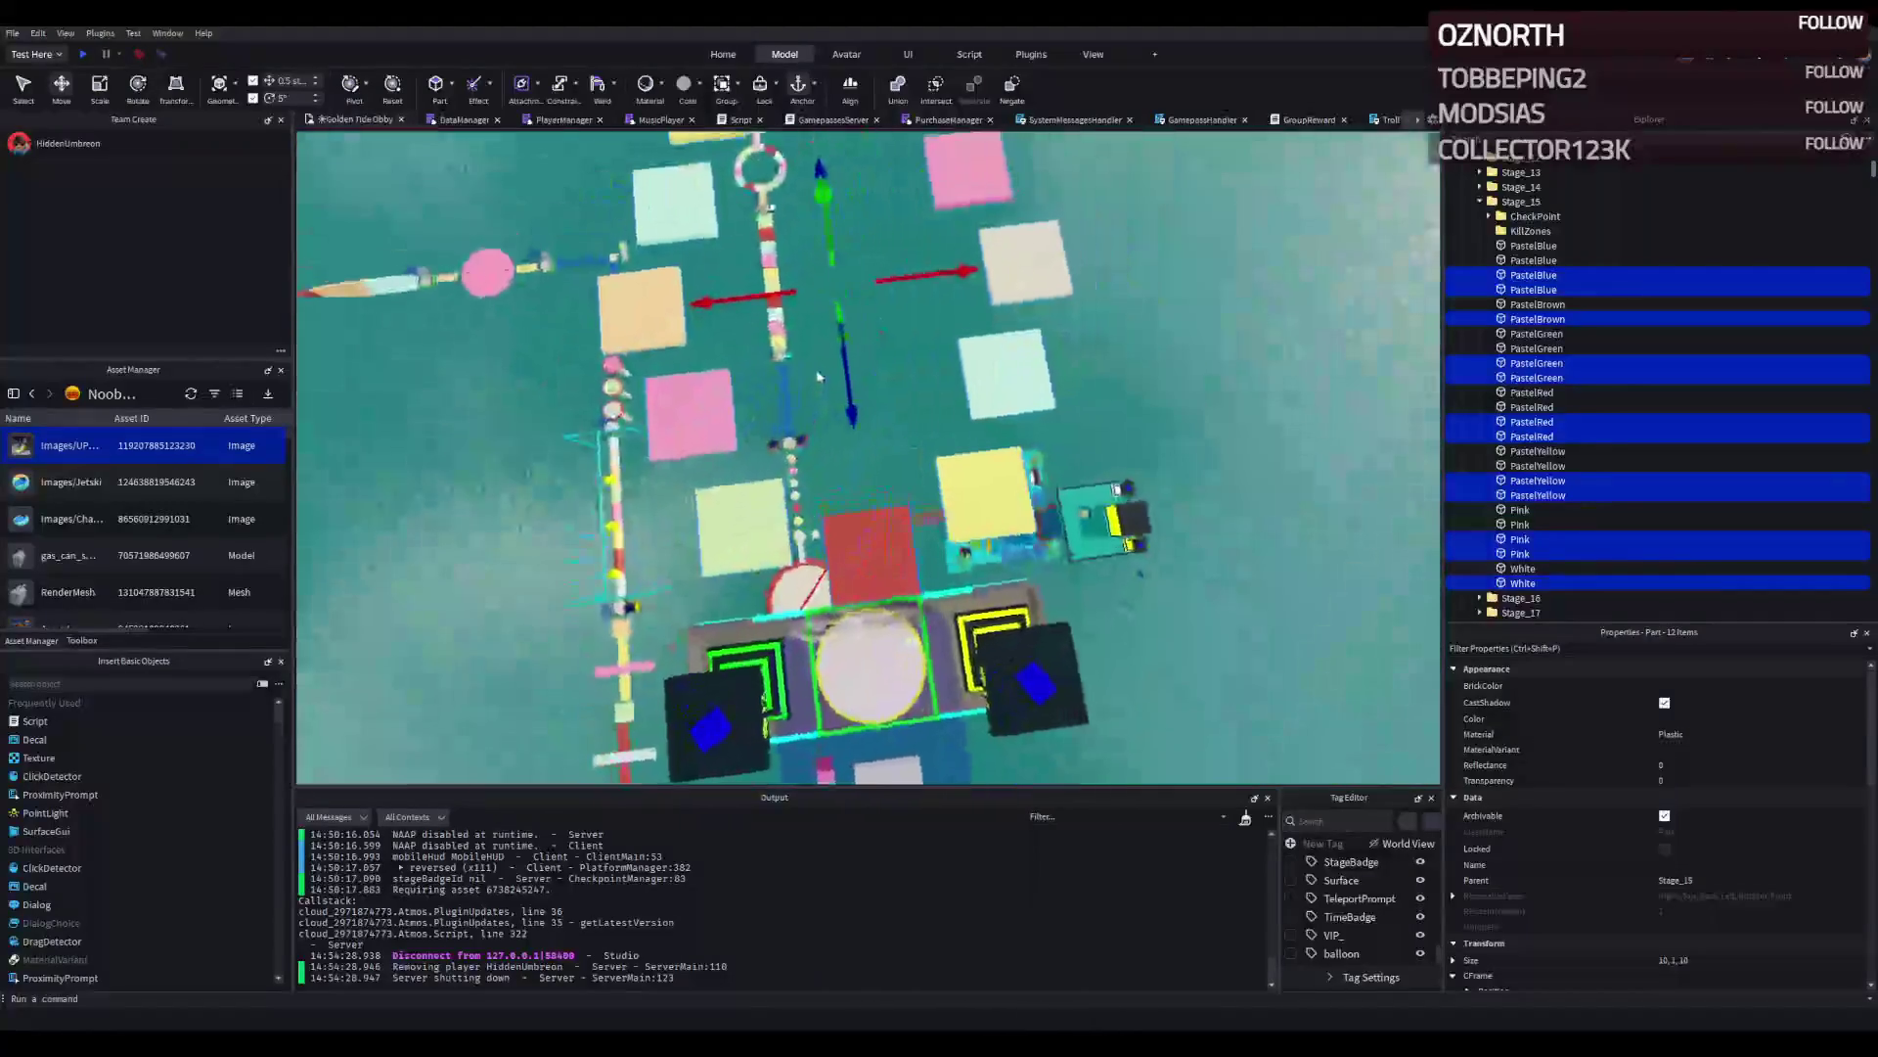
left_click_drag(933, 297, 925, 289)
scroll("down", 3)
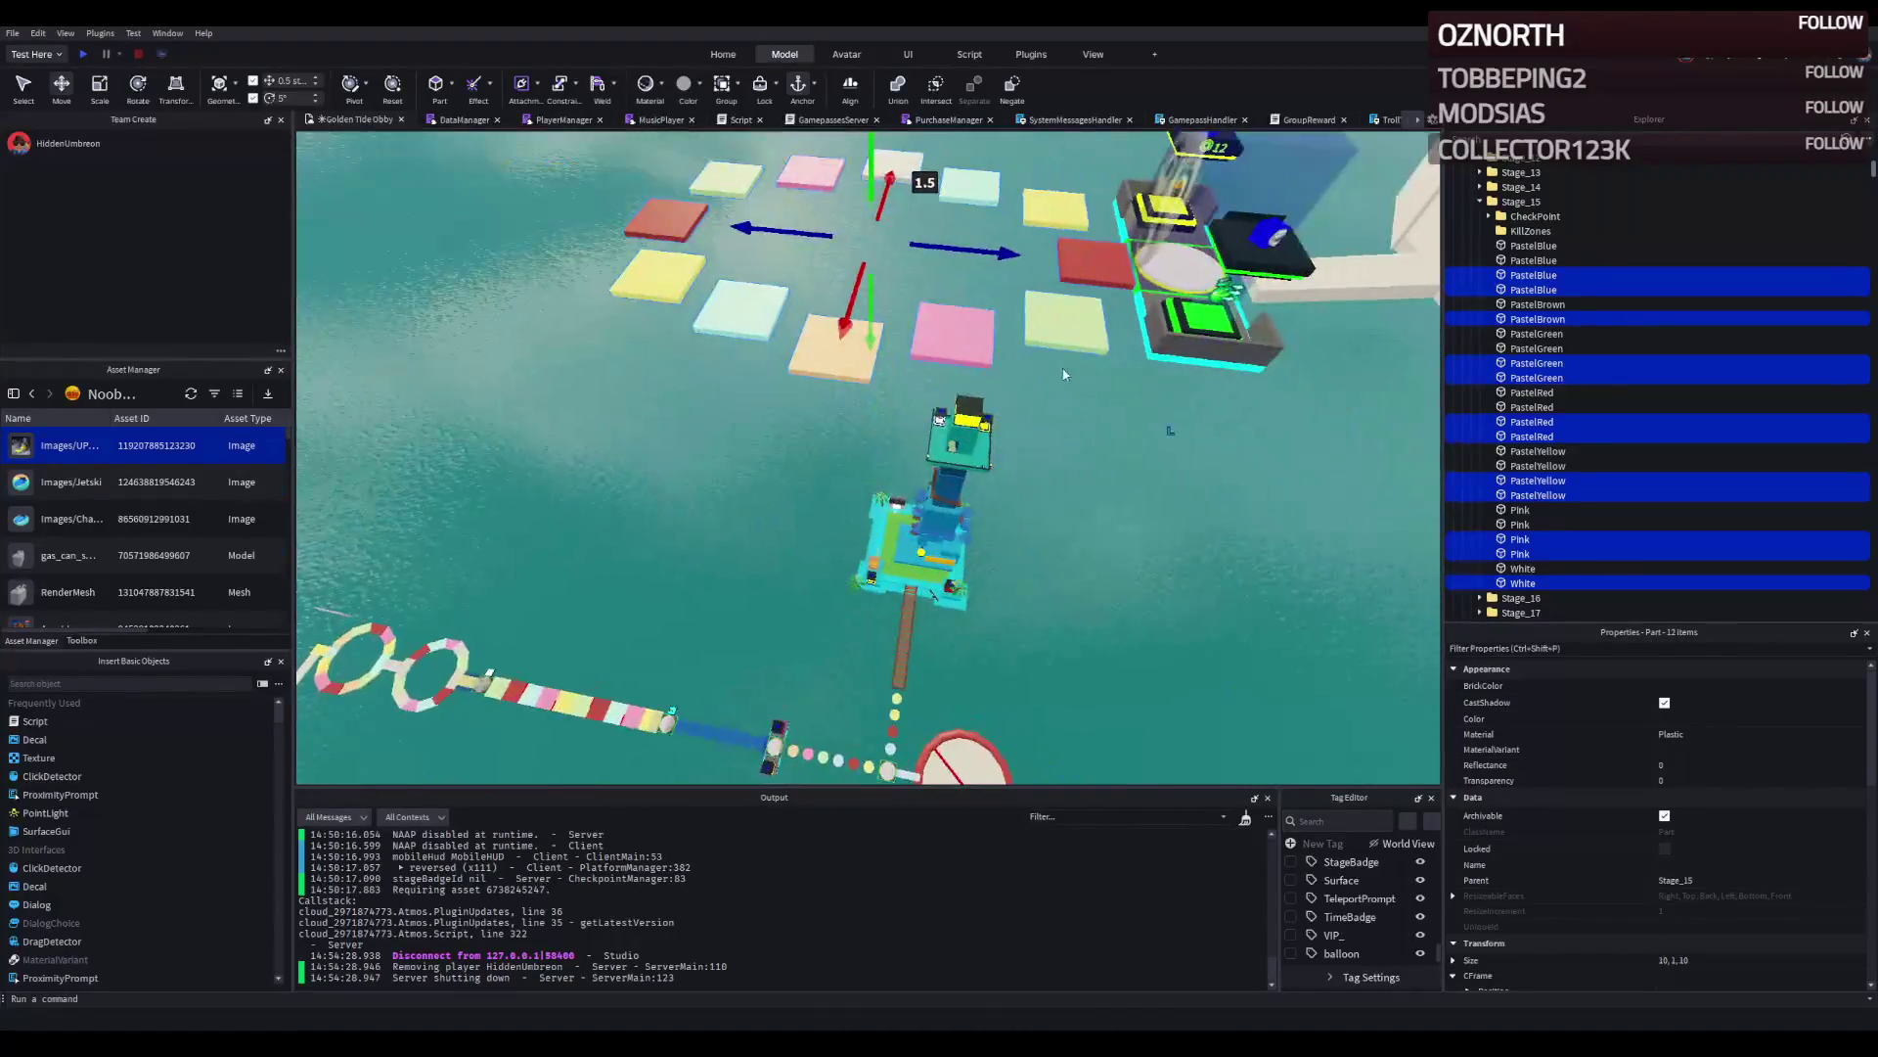
scroll("down", 3)
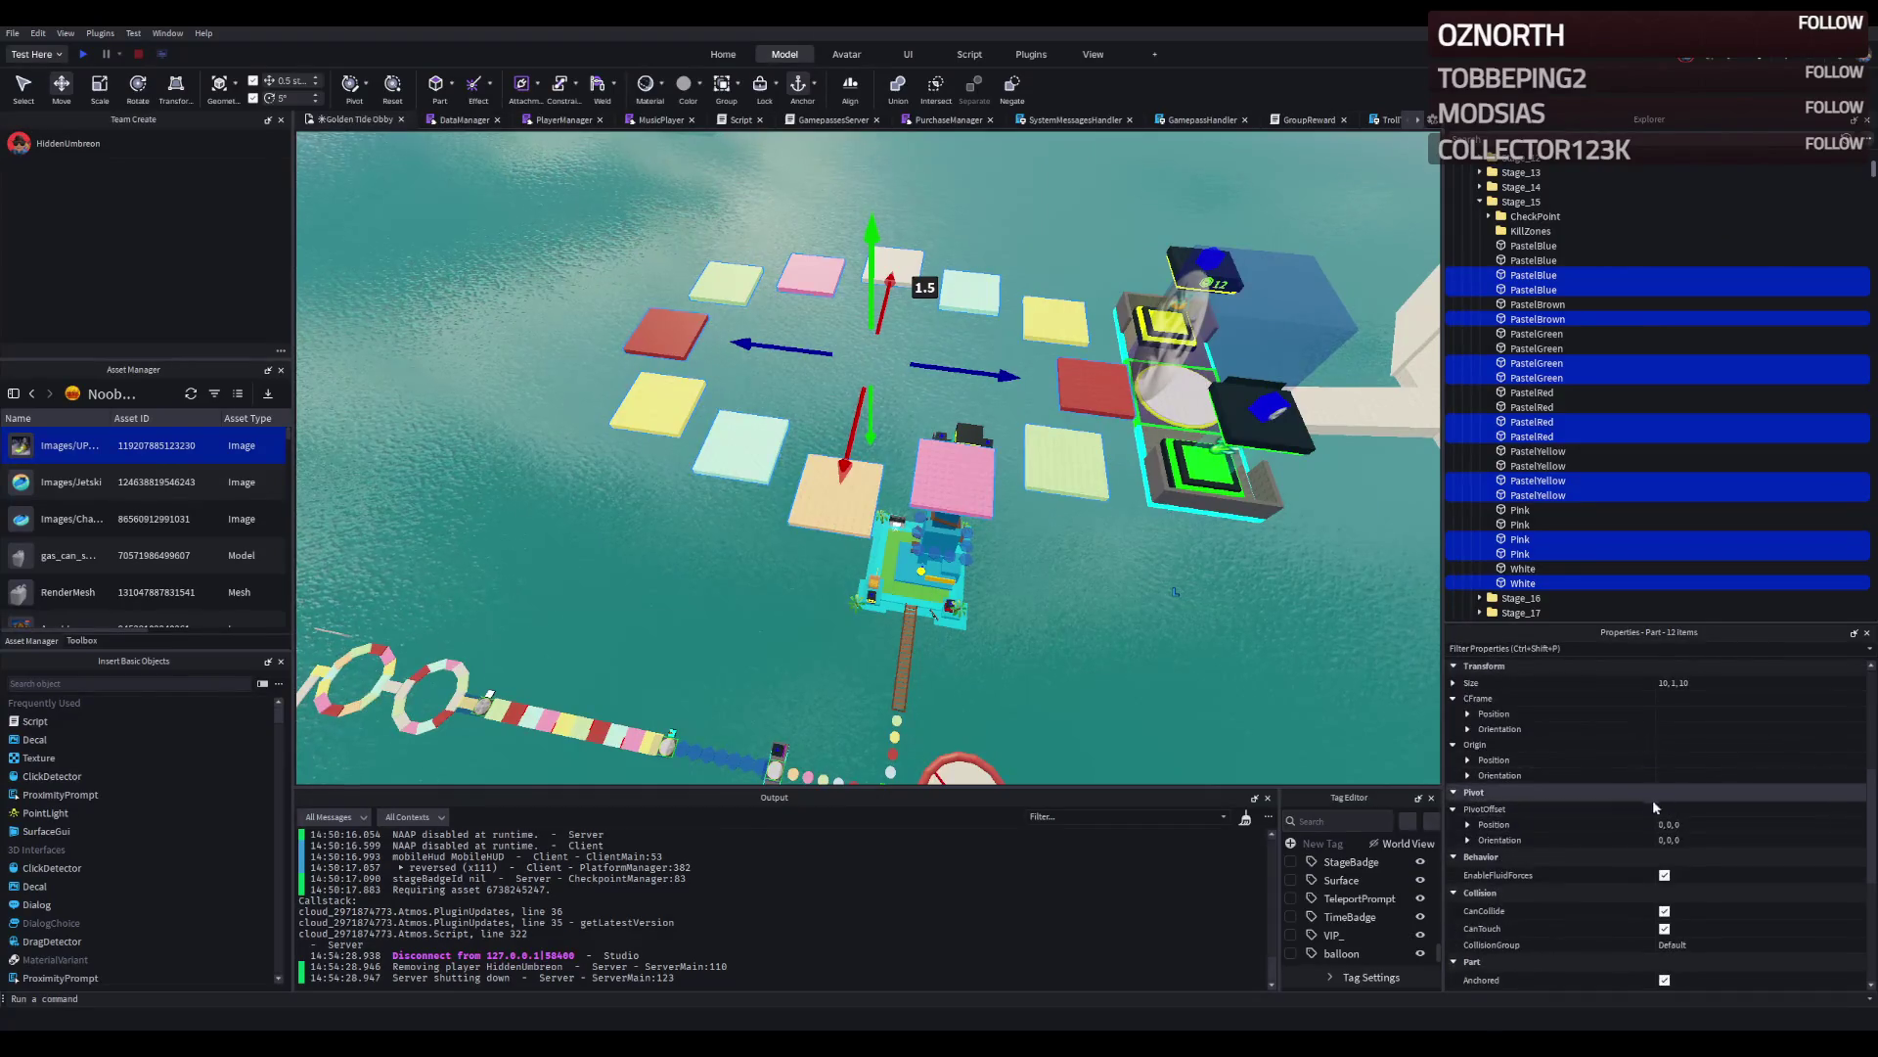
left_click(1676, 685)
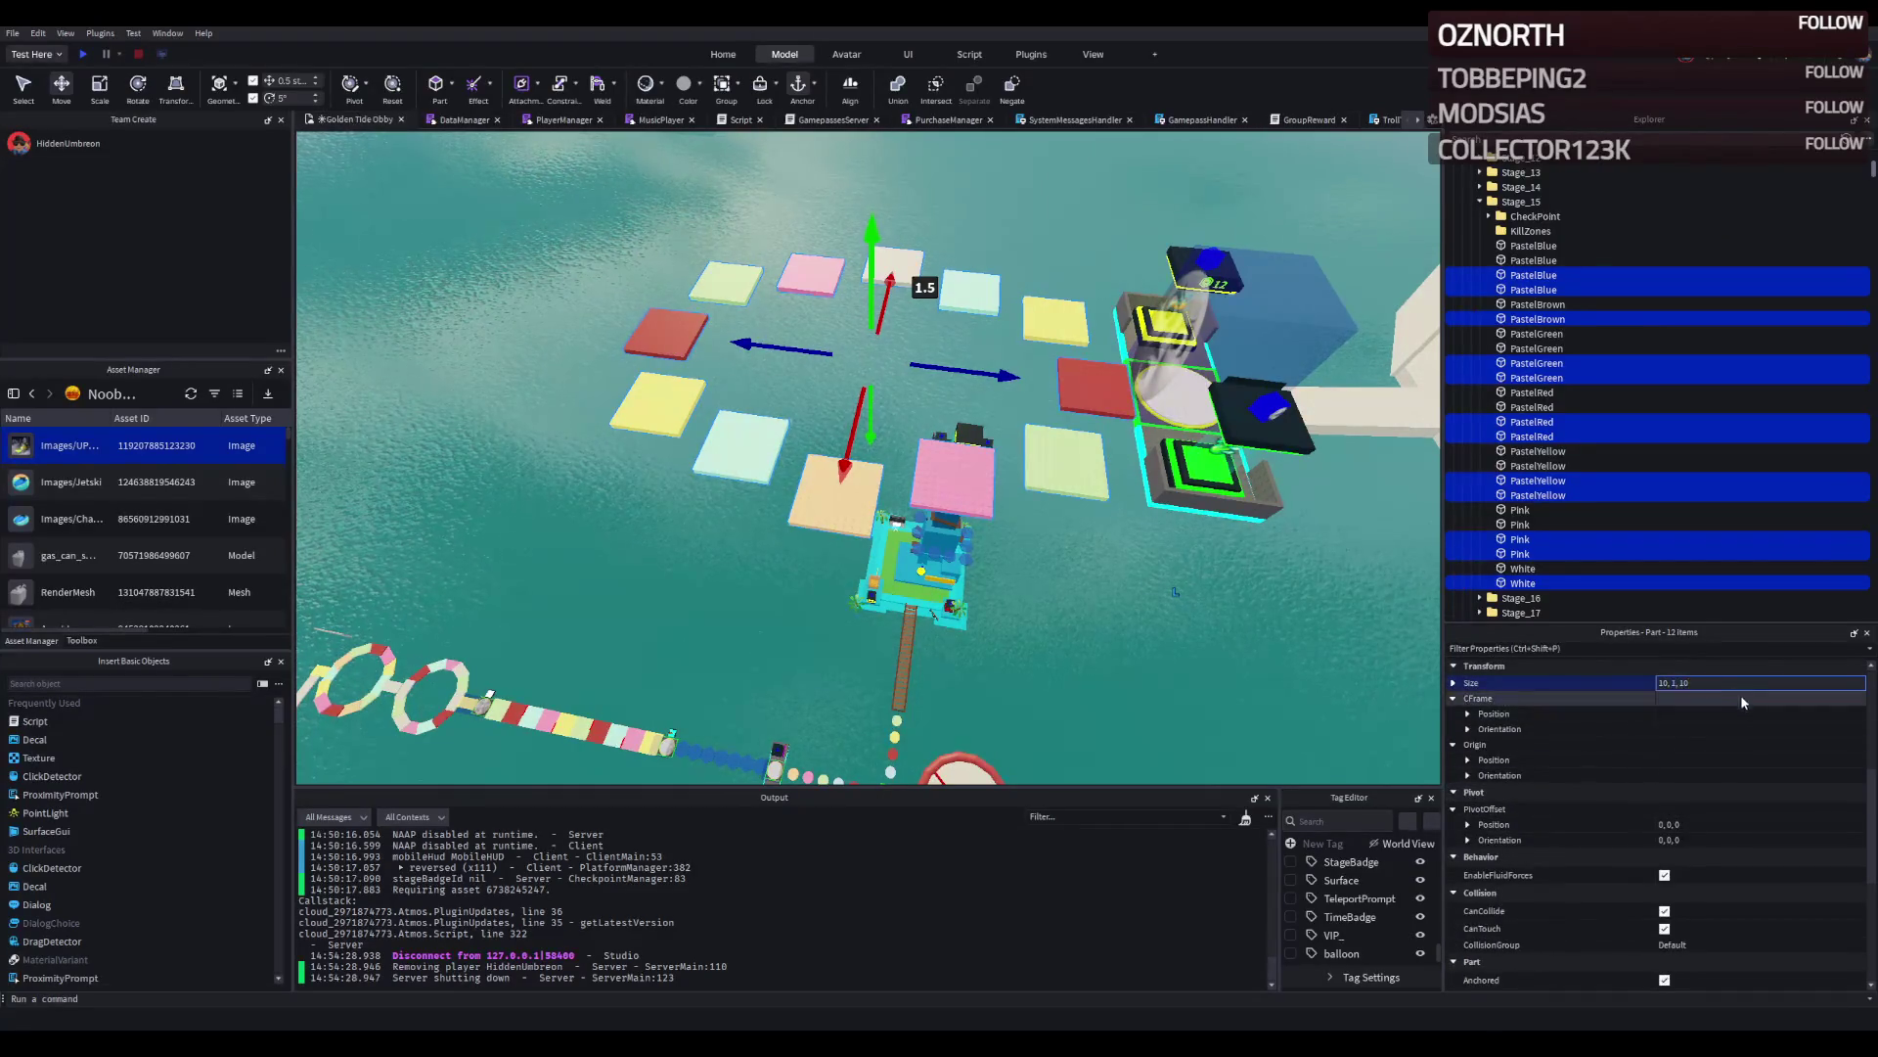
Resize the copied tiles into 10×15×10 pastel pillars.
key("Return")
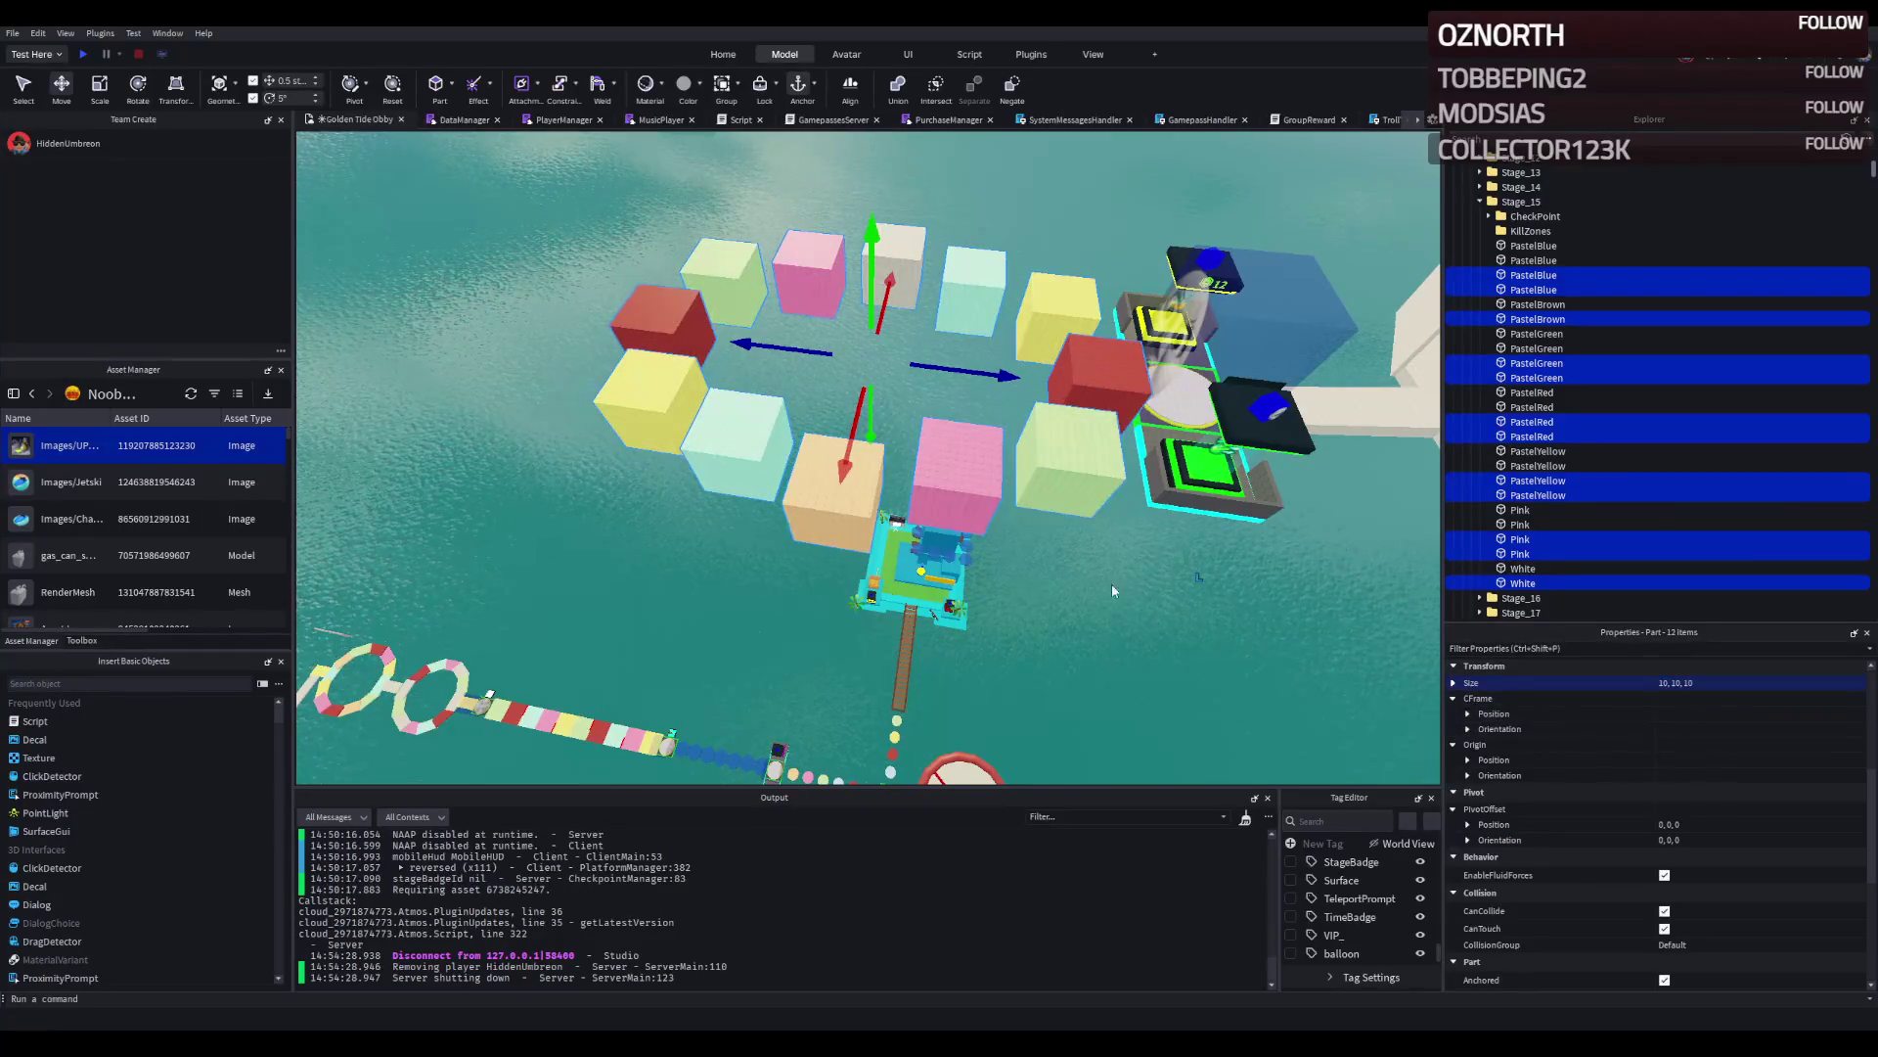
left_click(1677, 684)
key("Return")
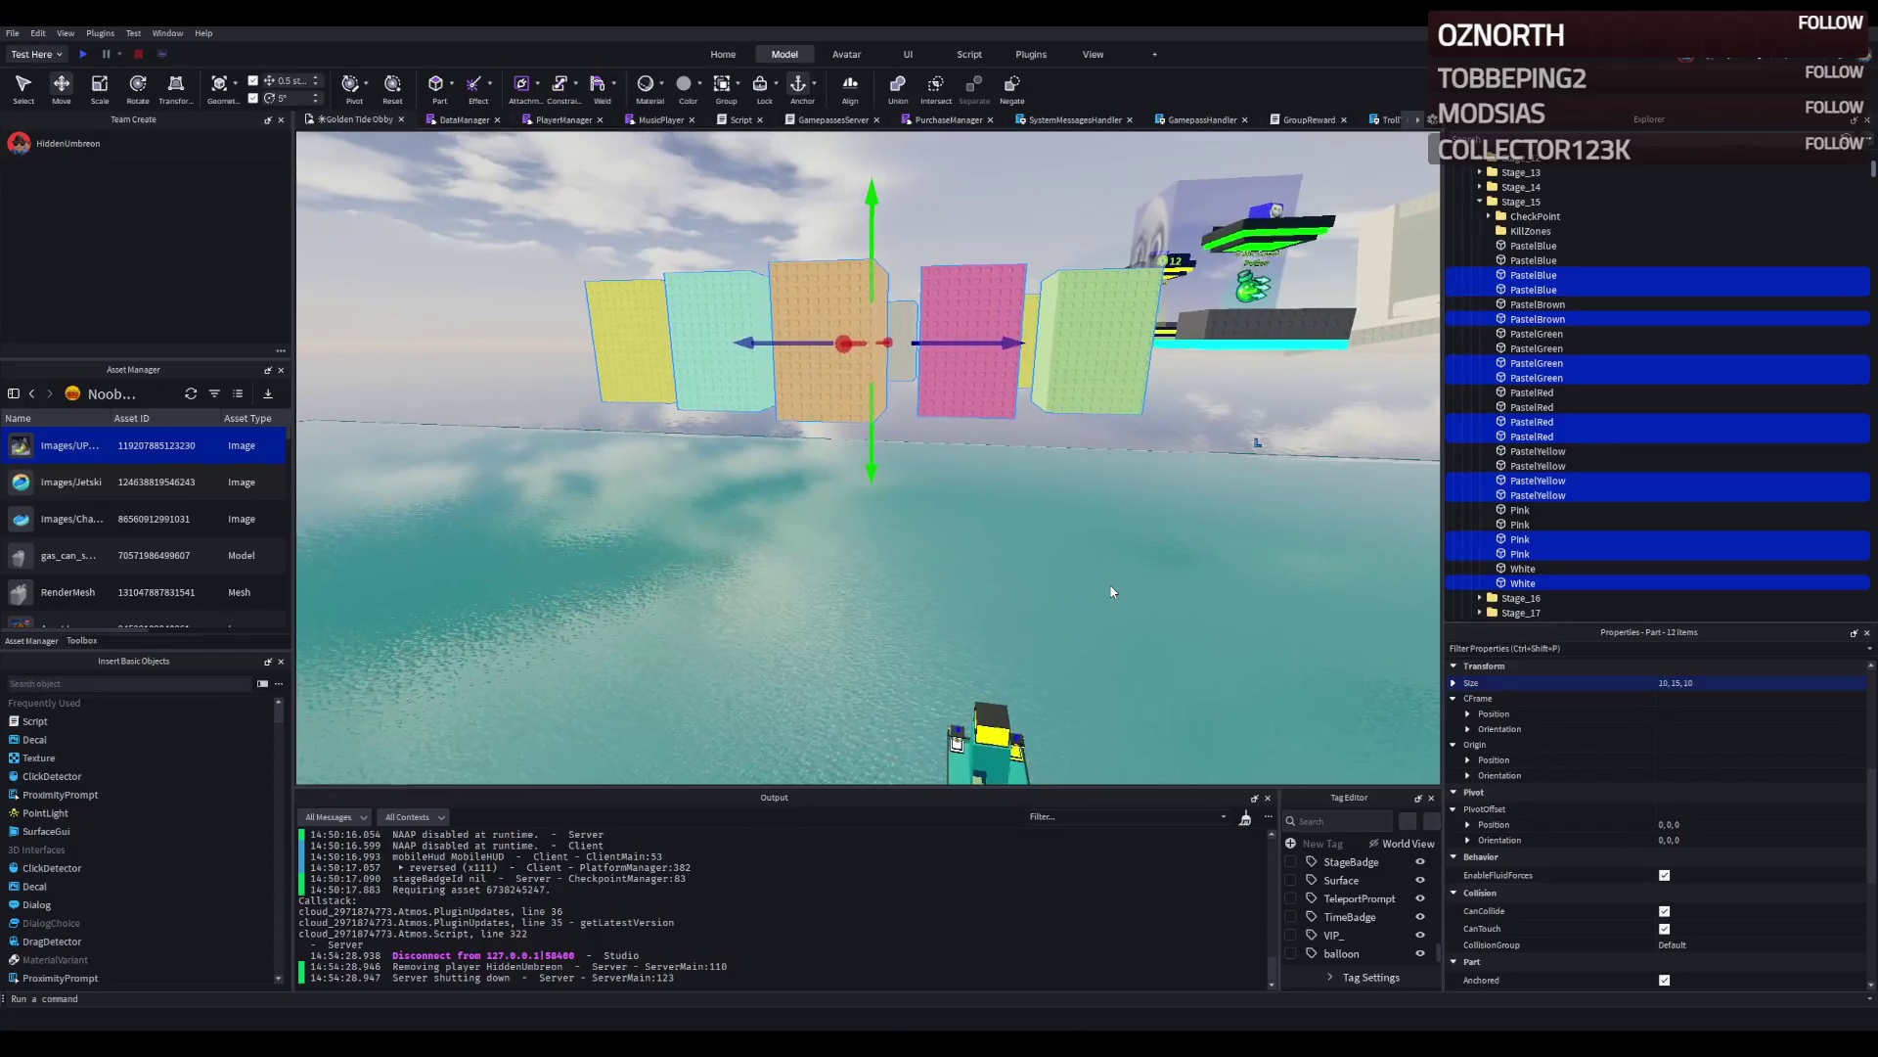
left_click_drag(1112, 591, 1038, 509)
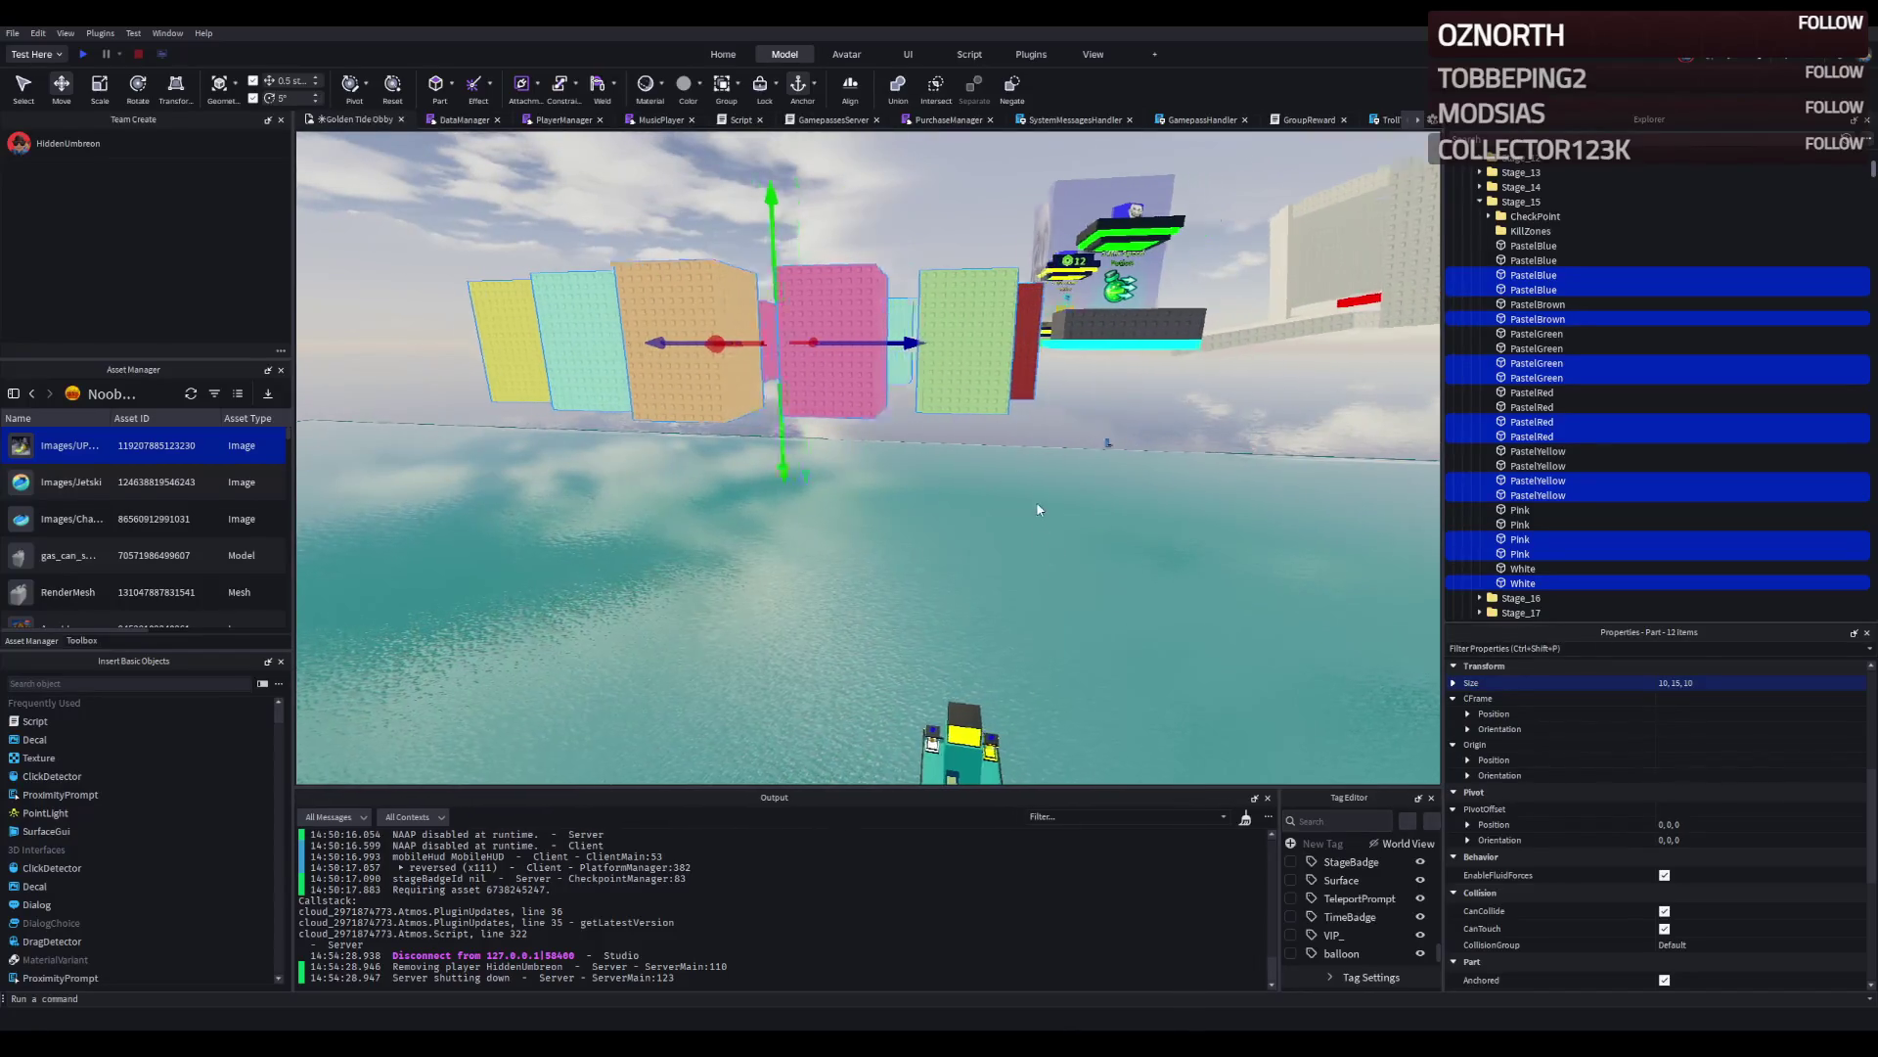
key("w")
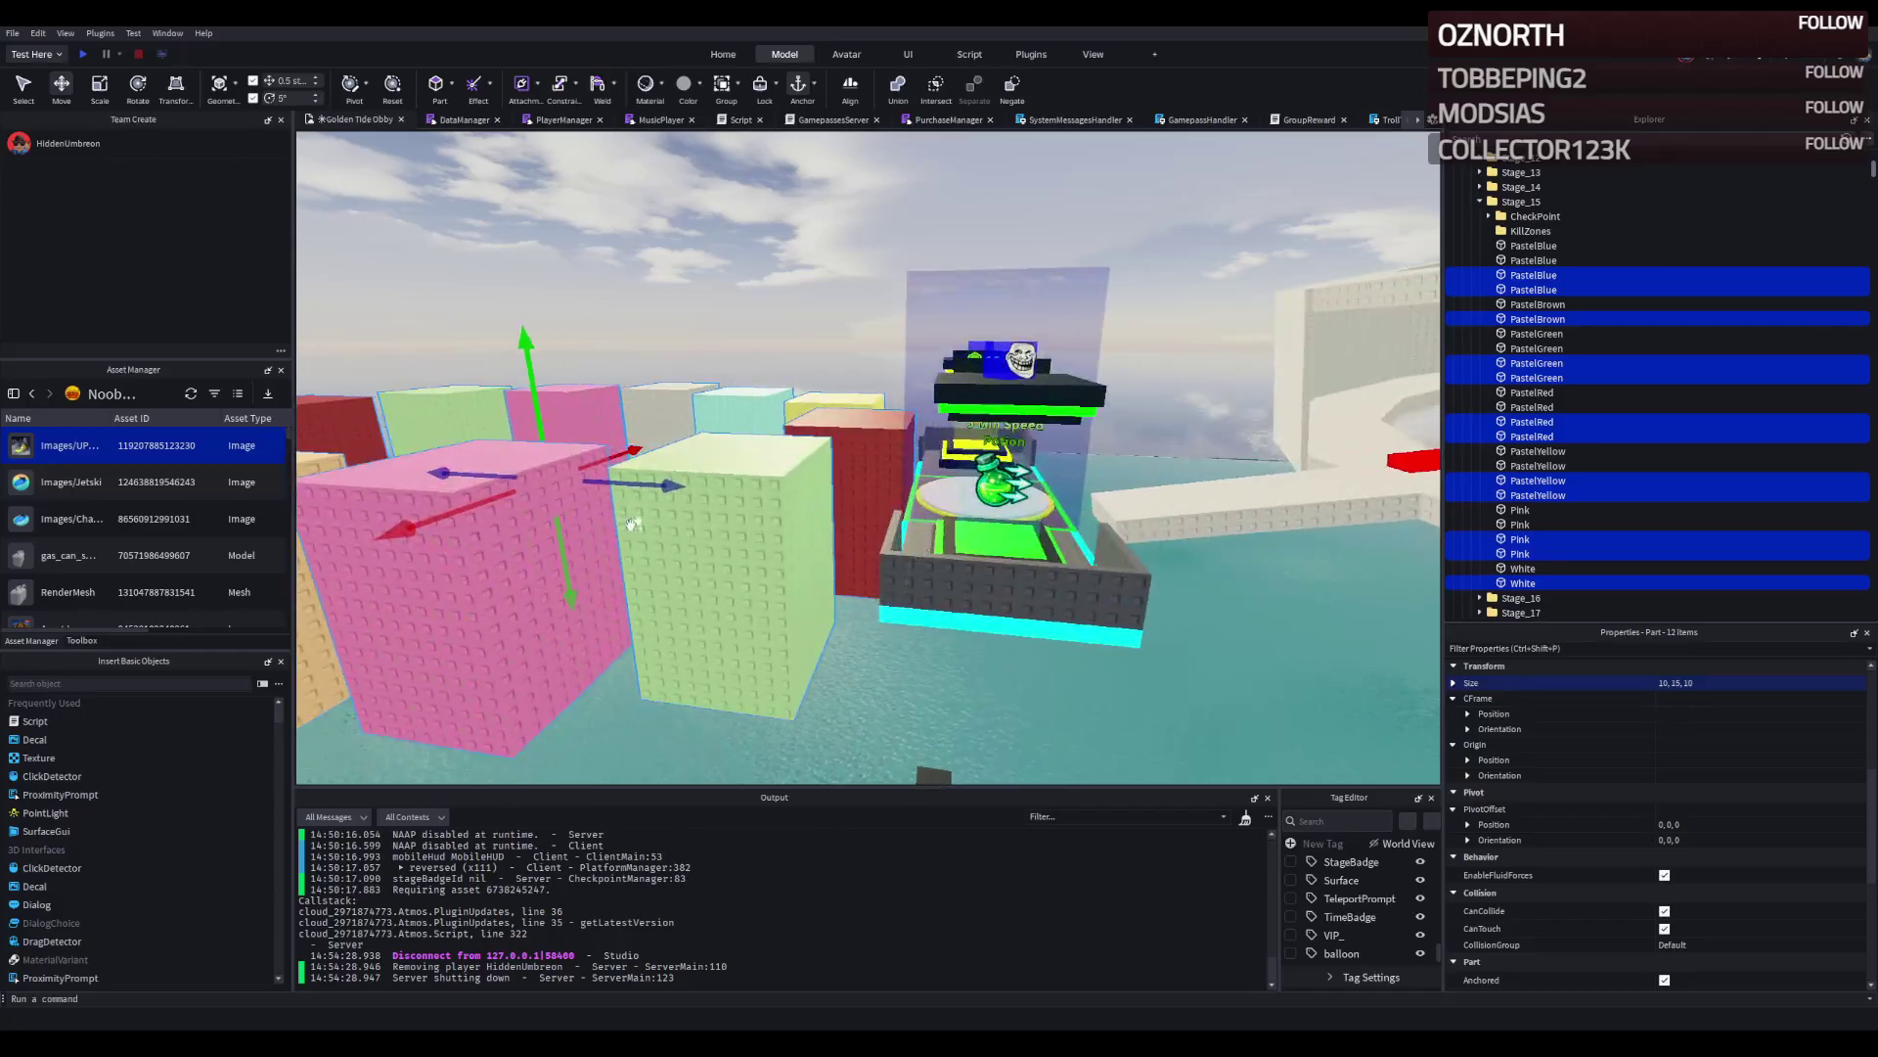
left_click_drag(633, 523, 560, 530)
key("s")
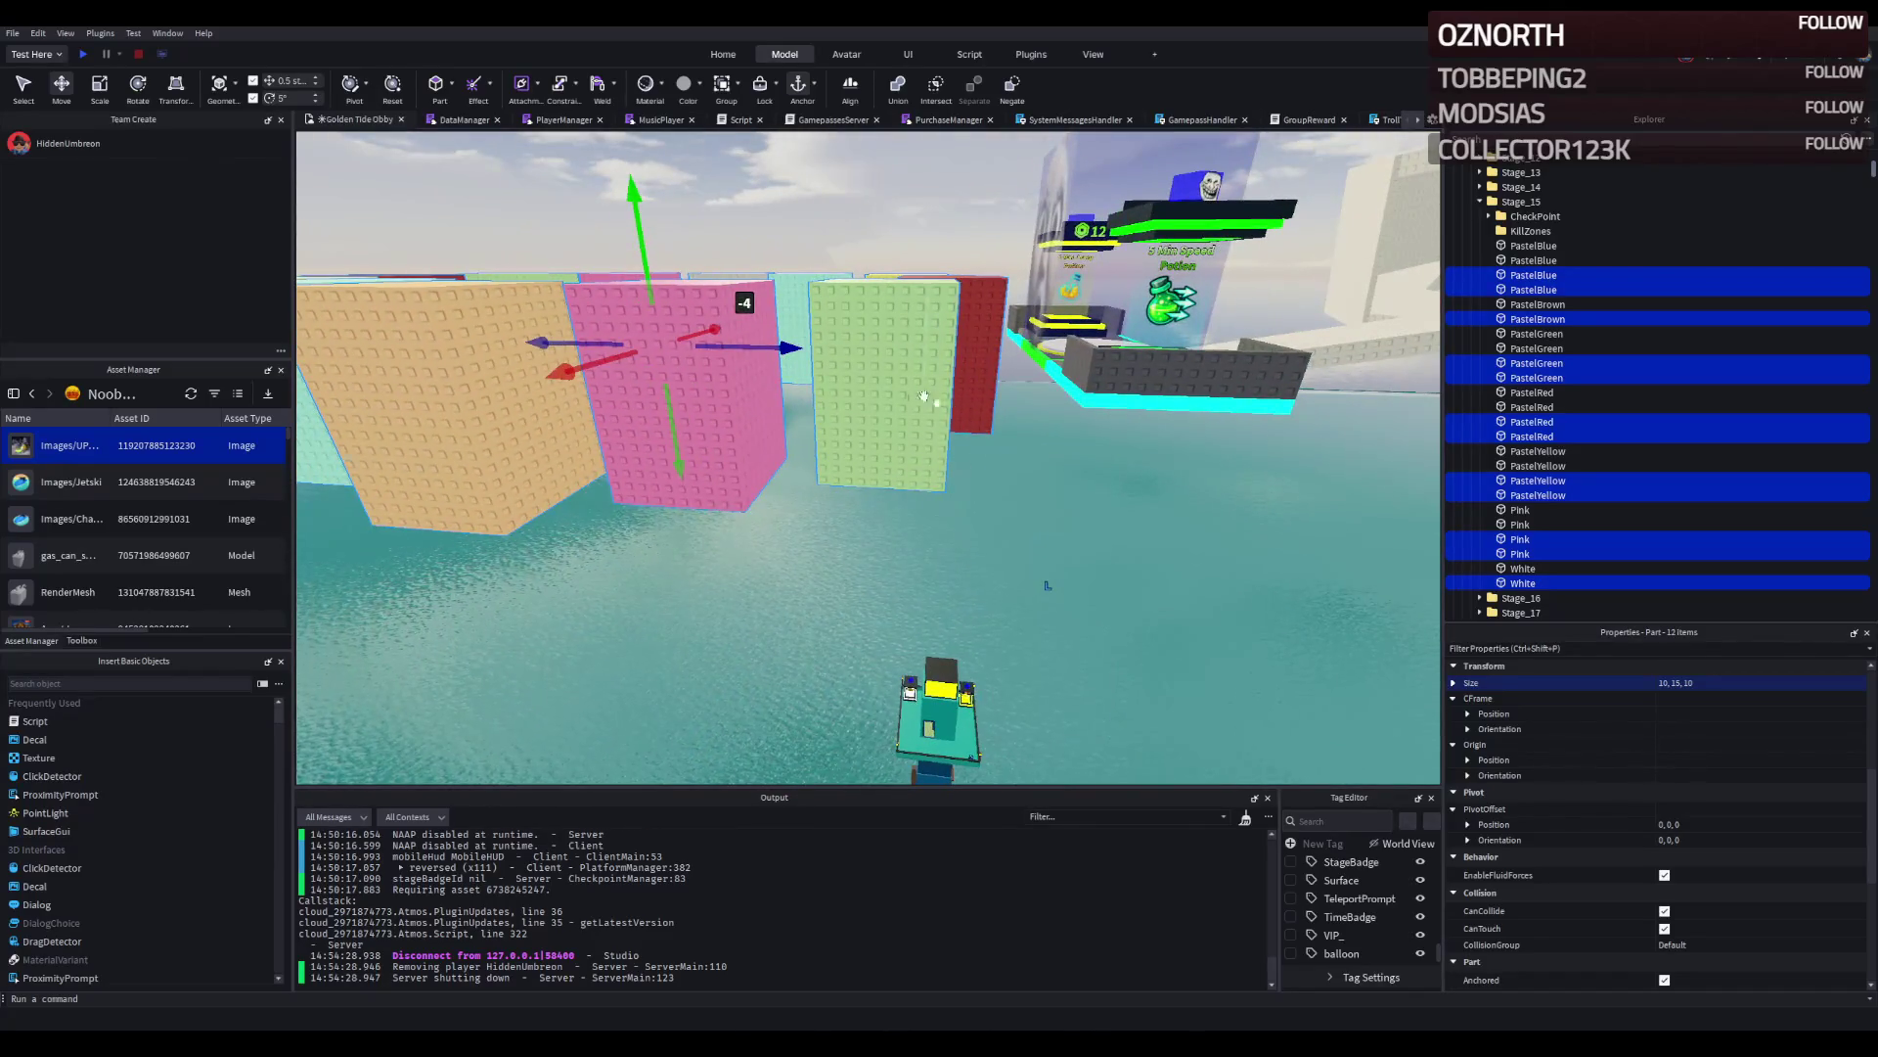
Lower subsets of the pillars by 1.5 and then 4 studs, dropping yellow, green, pink and blue.
left_click_drag(601, 394, 612, 487)
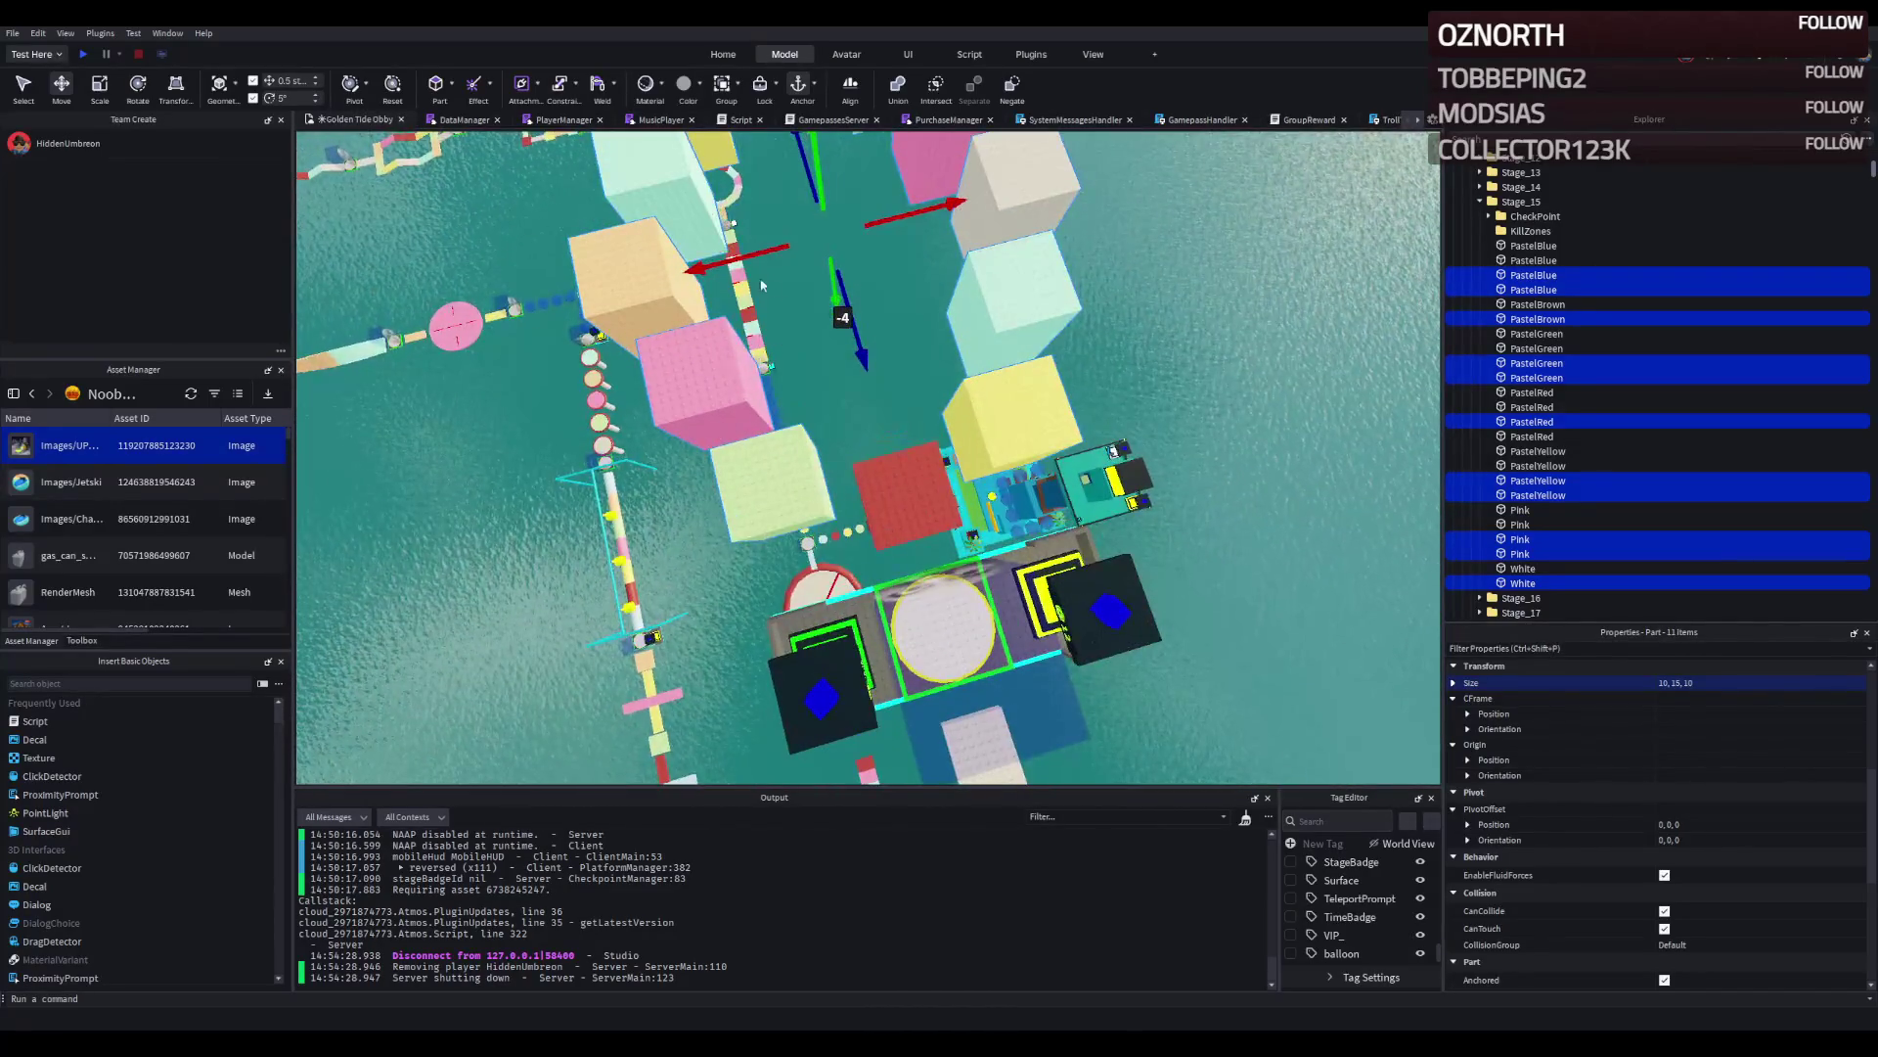
left_click_drag(747, 255, 782, 278)
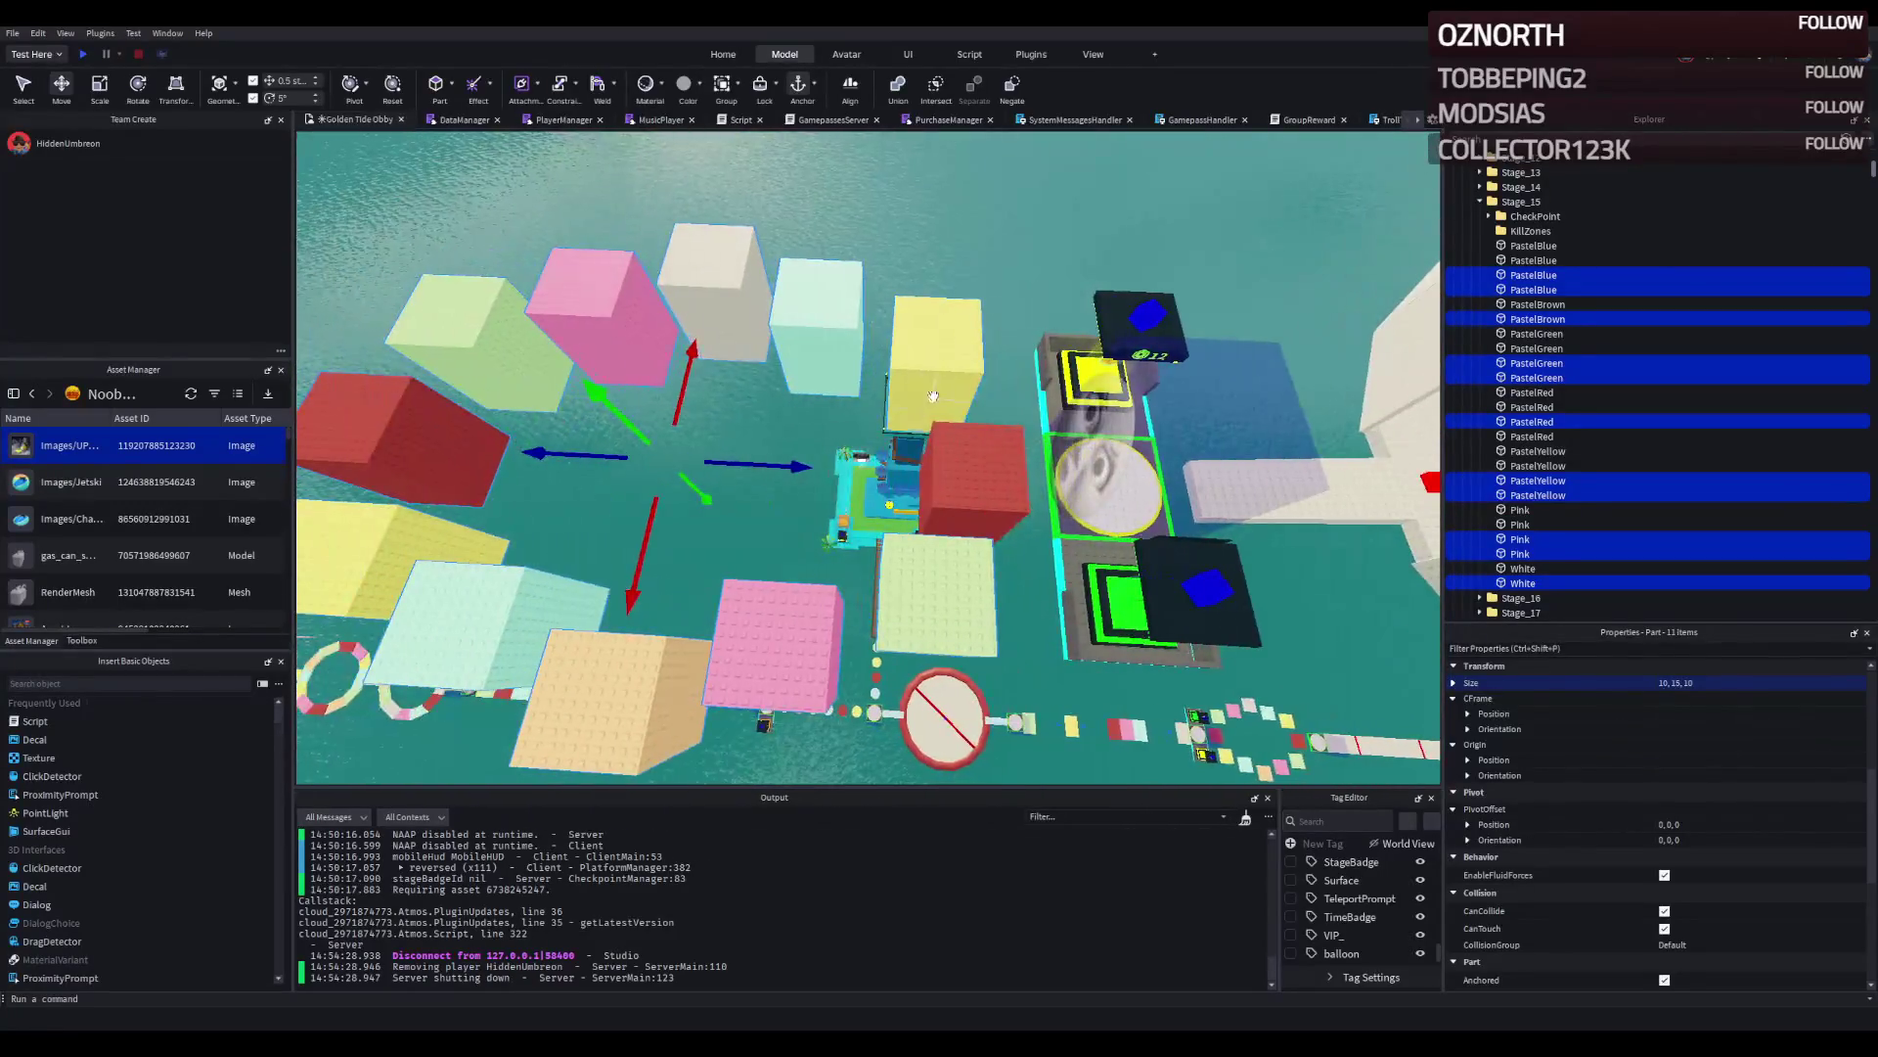
left_click(937, 504)
left_click(934, 592)
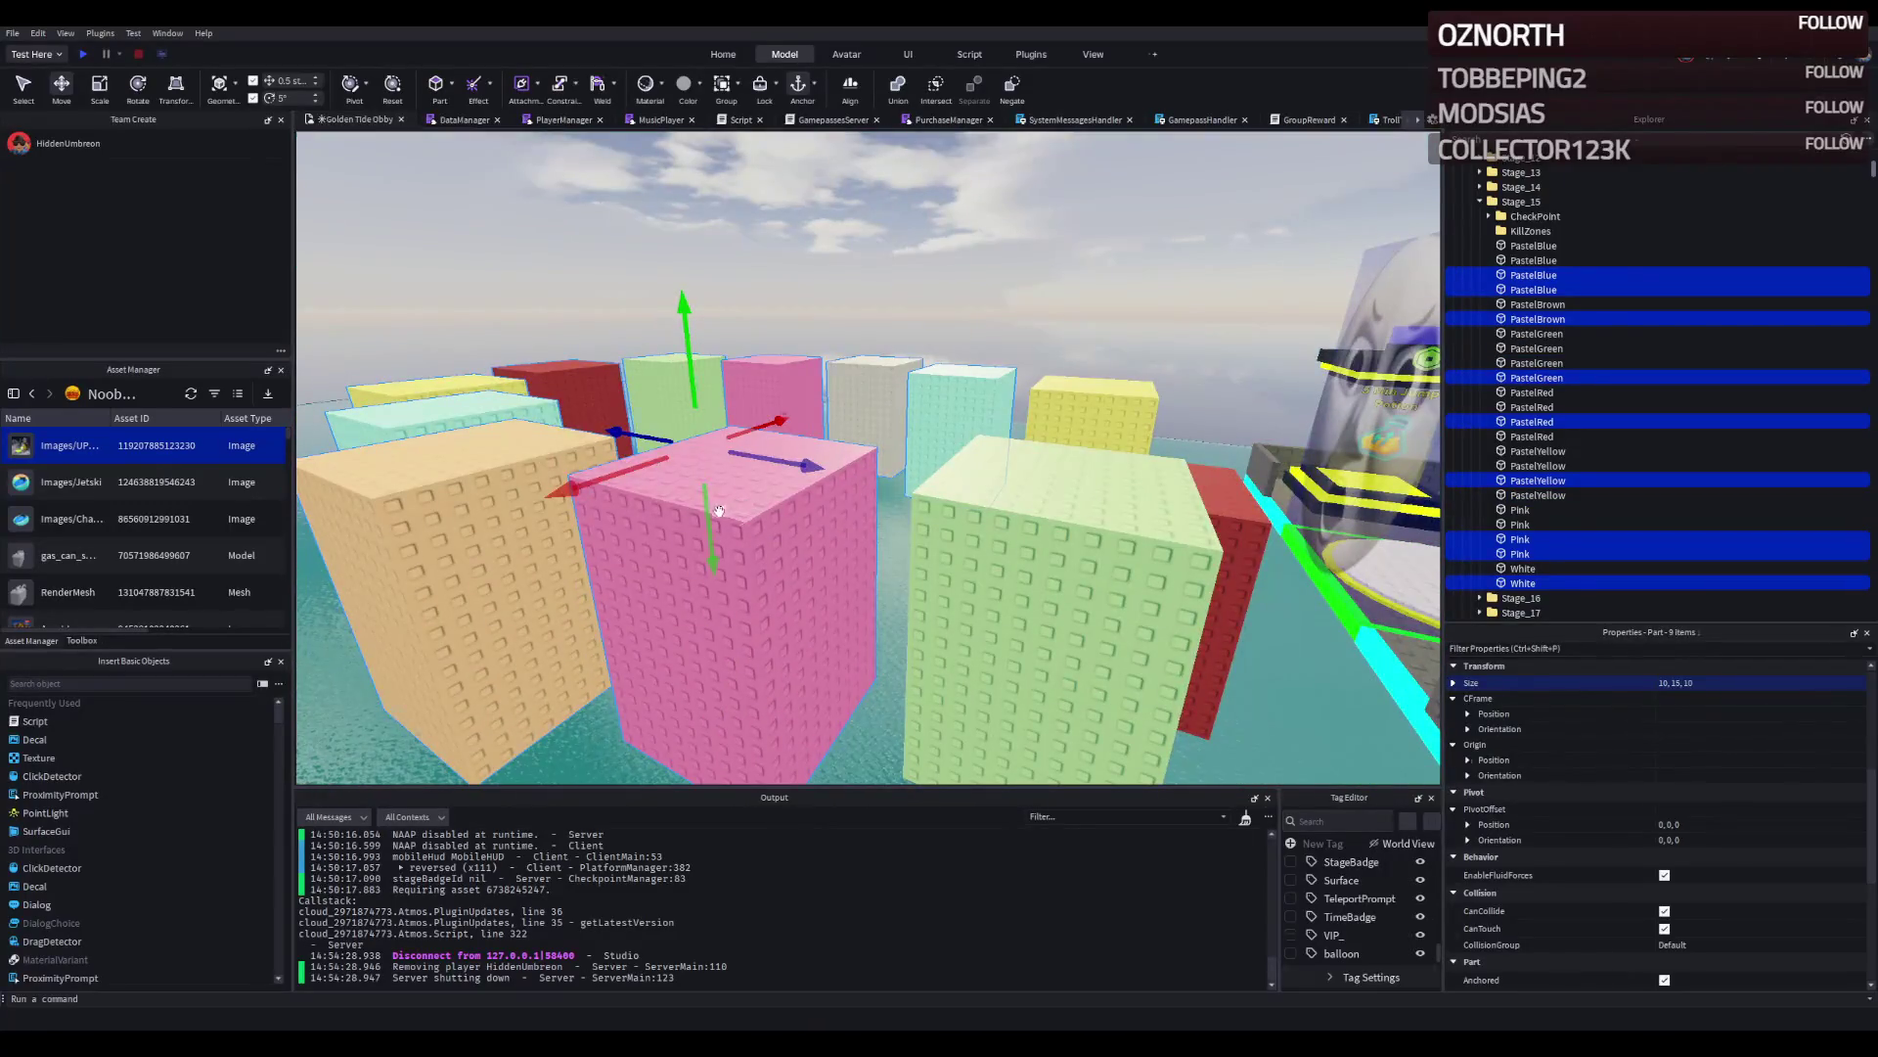
left_click_drag(705, 480, 734, 490)
left_click(734, 490)
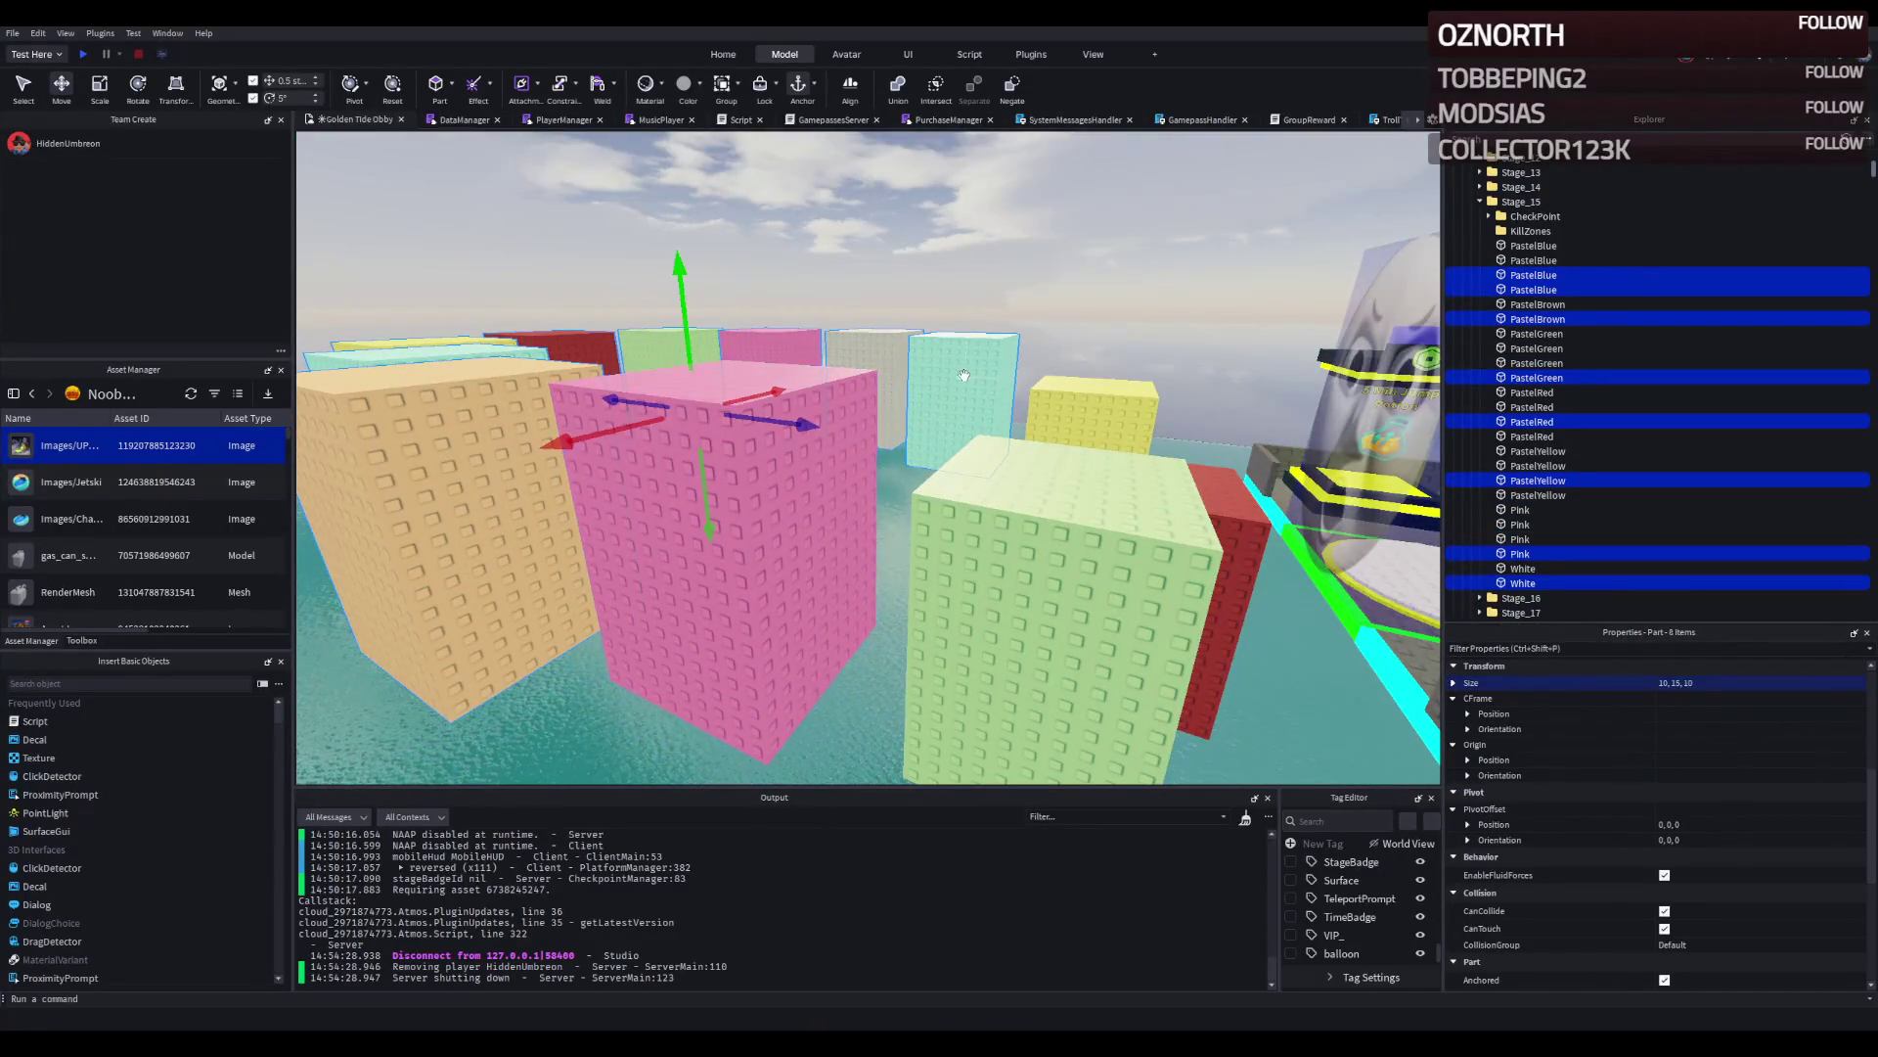
left_click(949, 416)
left_click_drag(861, 435, 860, 456)
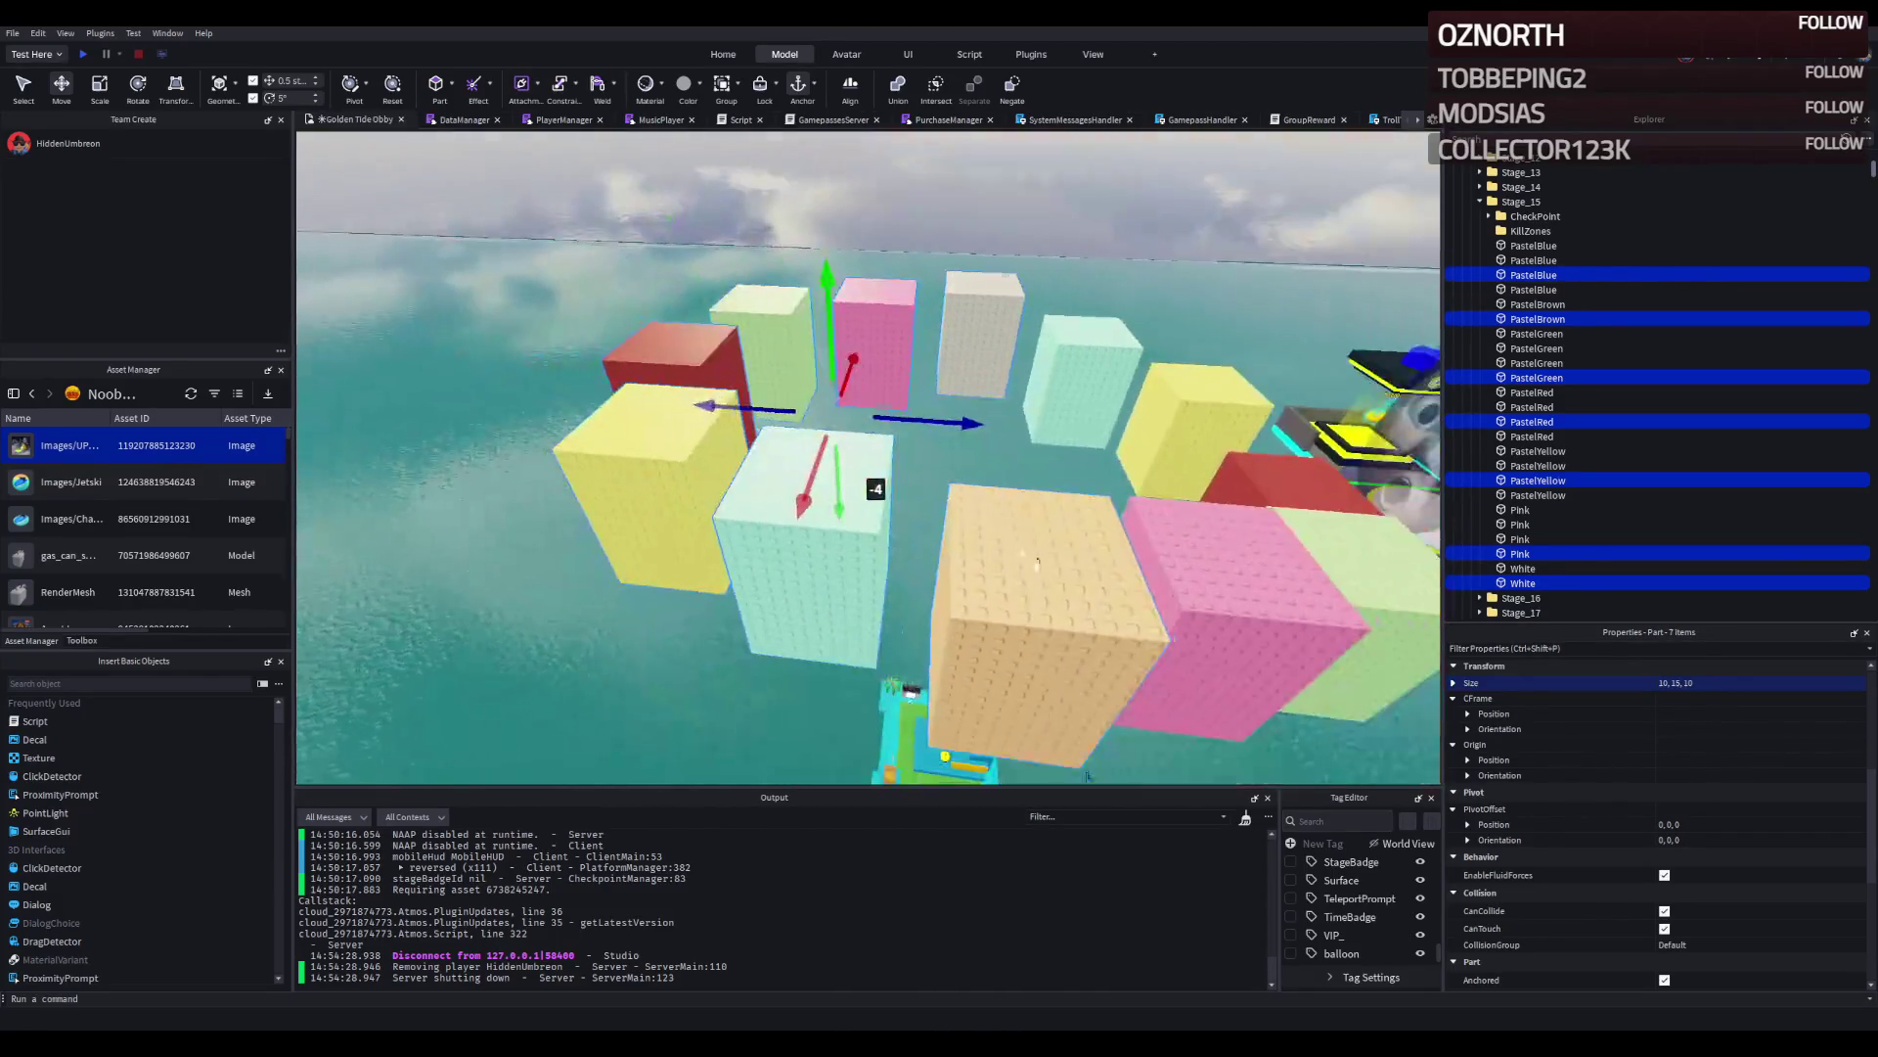
Drop PastelBrown and White, lower the rest 2.5 studs, then narrow the selection to PastelRed.
left_click(989, 334)
left_click(988, 335)
left_click_drag(748, 273, 697, 404)
left_click(866, 330)
left_click(812, 508)
left_click(778, 377)
left_click(665, 499)
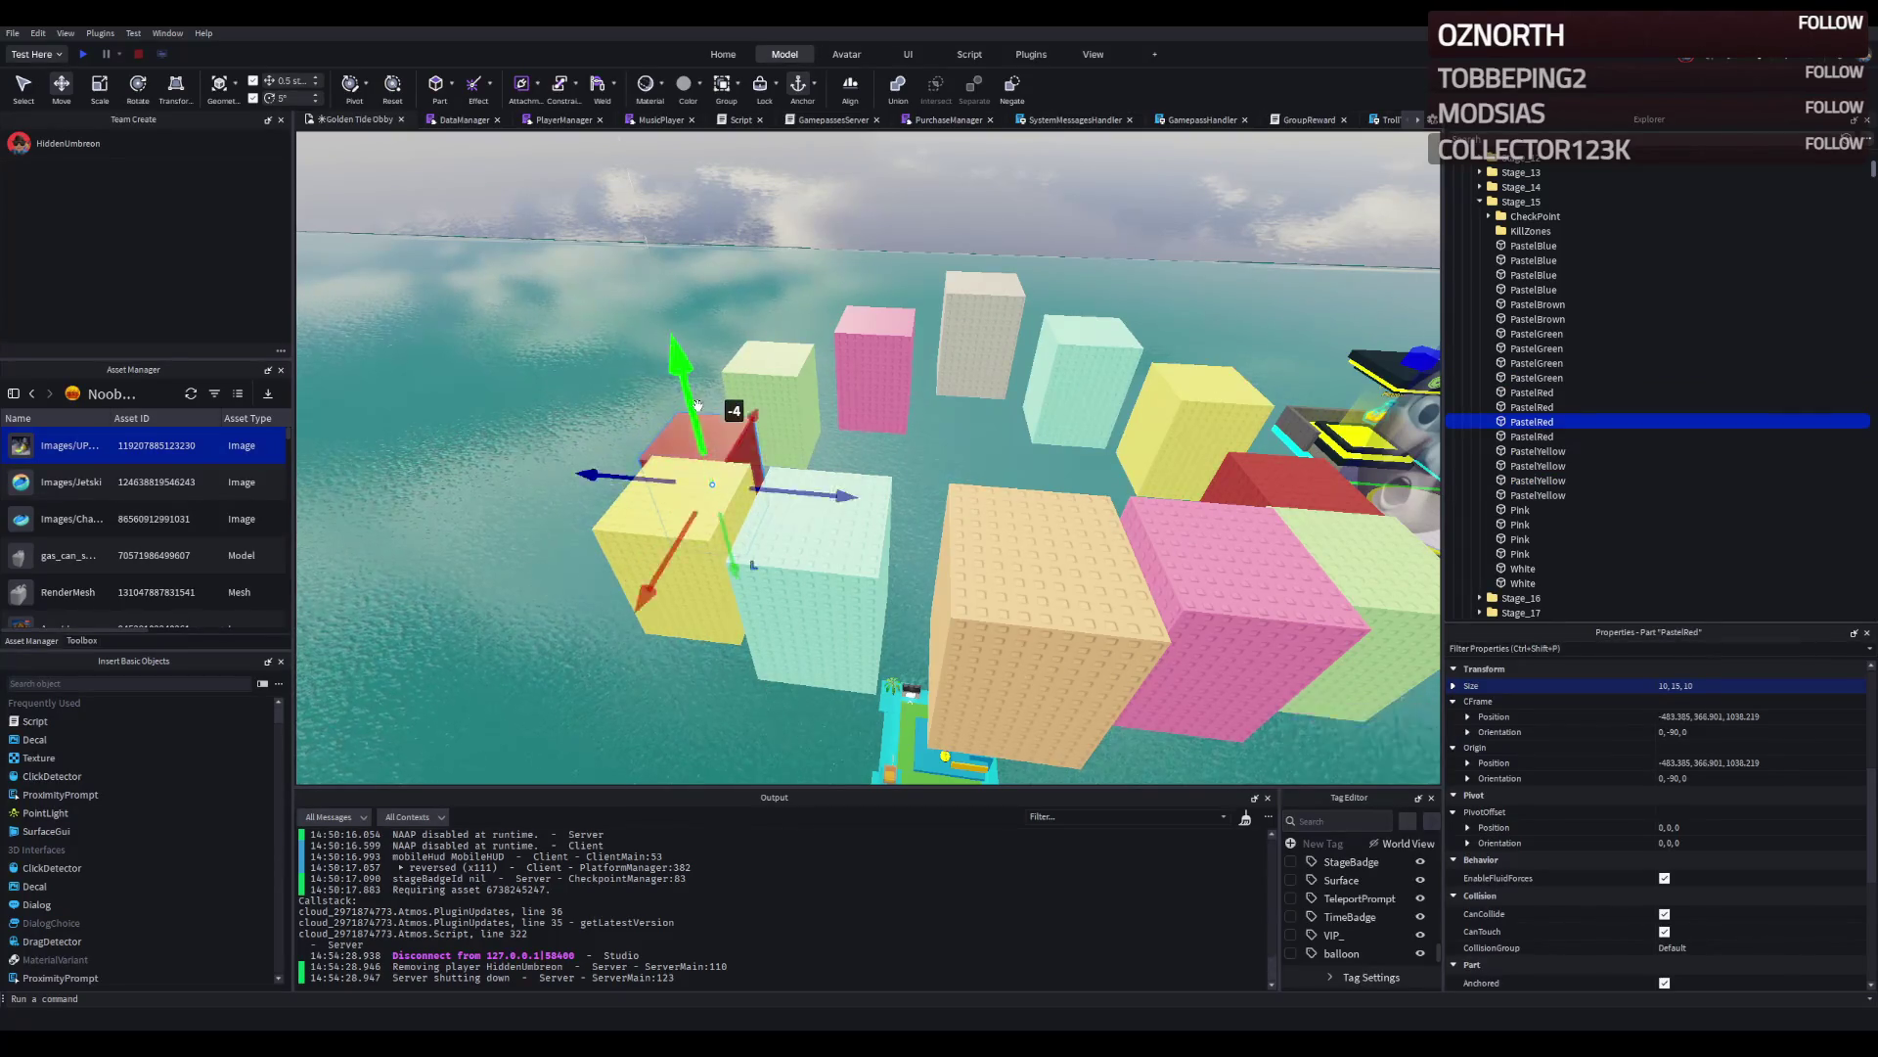
Frame the view on the tall PastelRed pillar among the pastel blocks over the water.
scroll("down", 3)
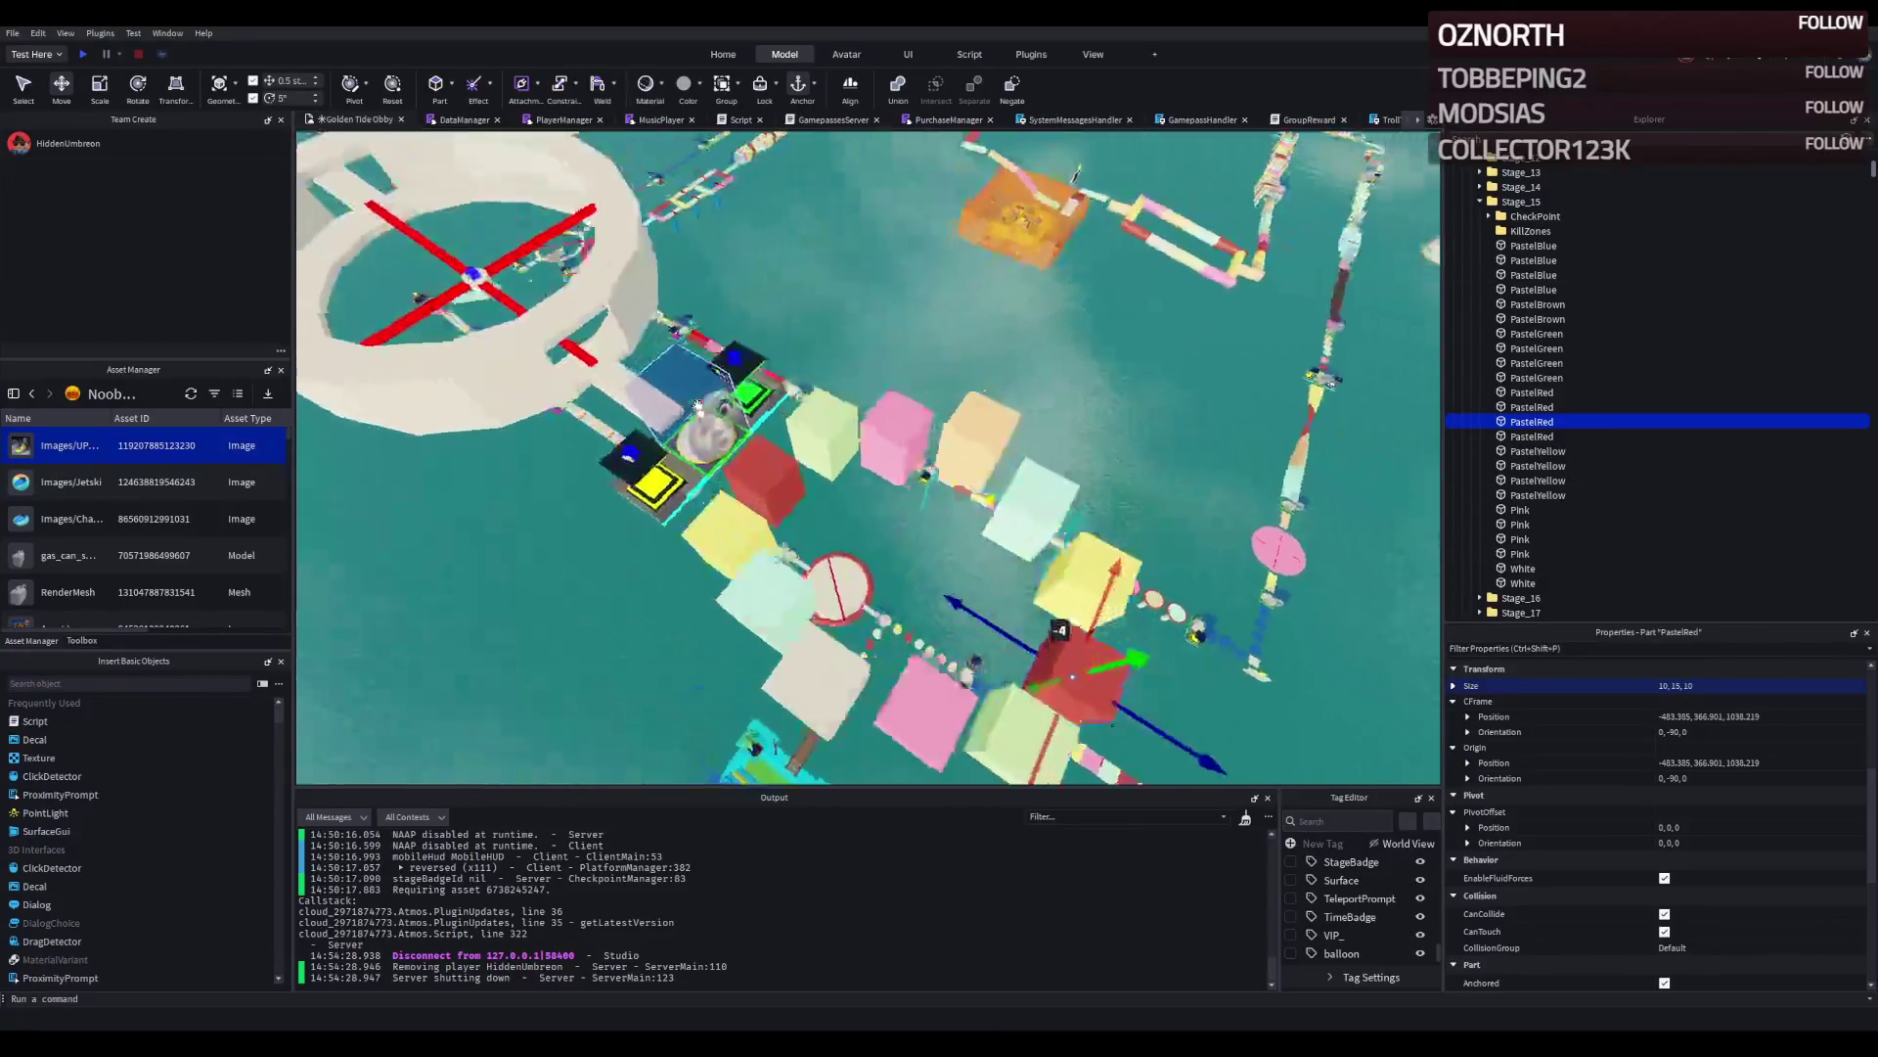
key("f")
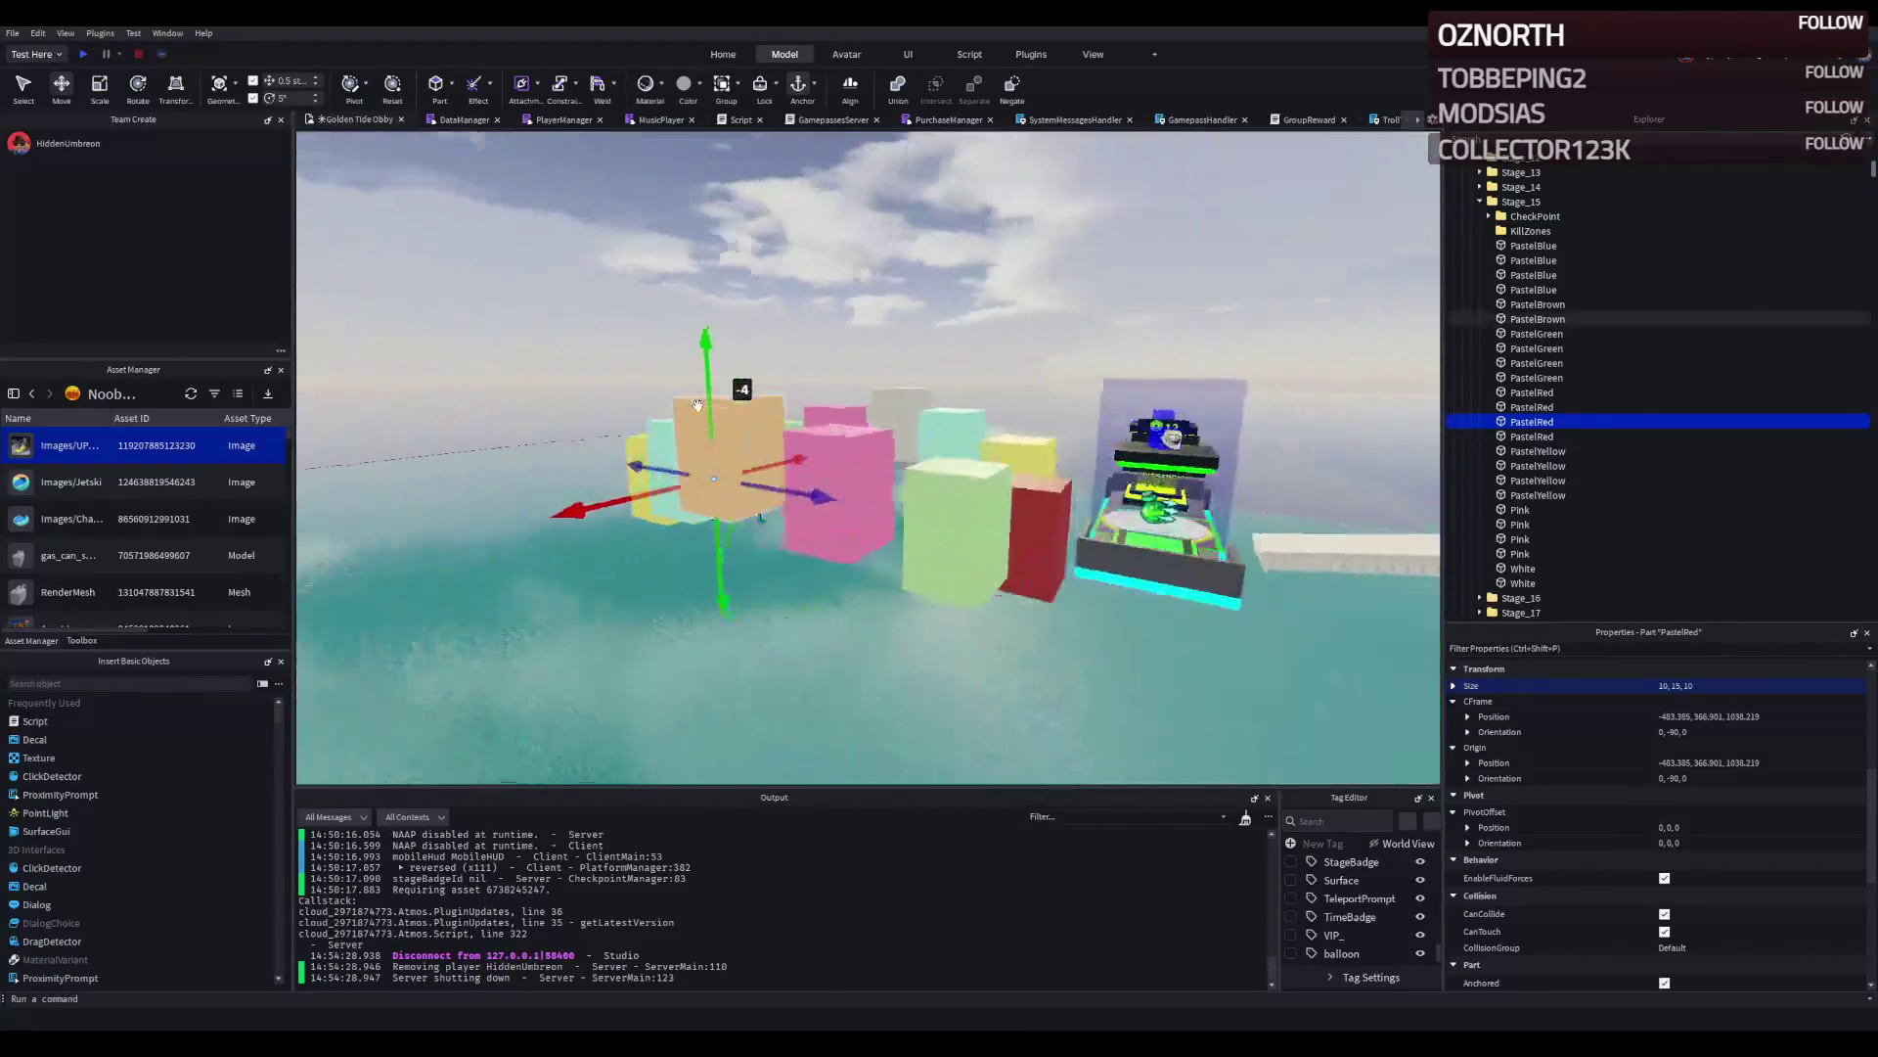
scroll("down", 3)
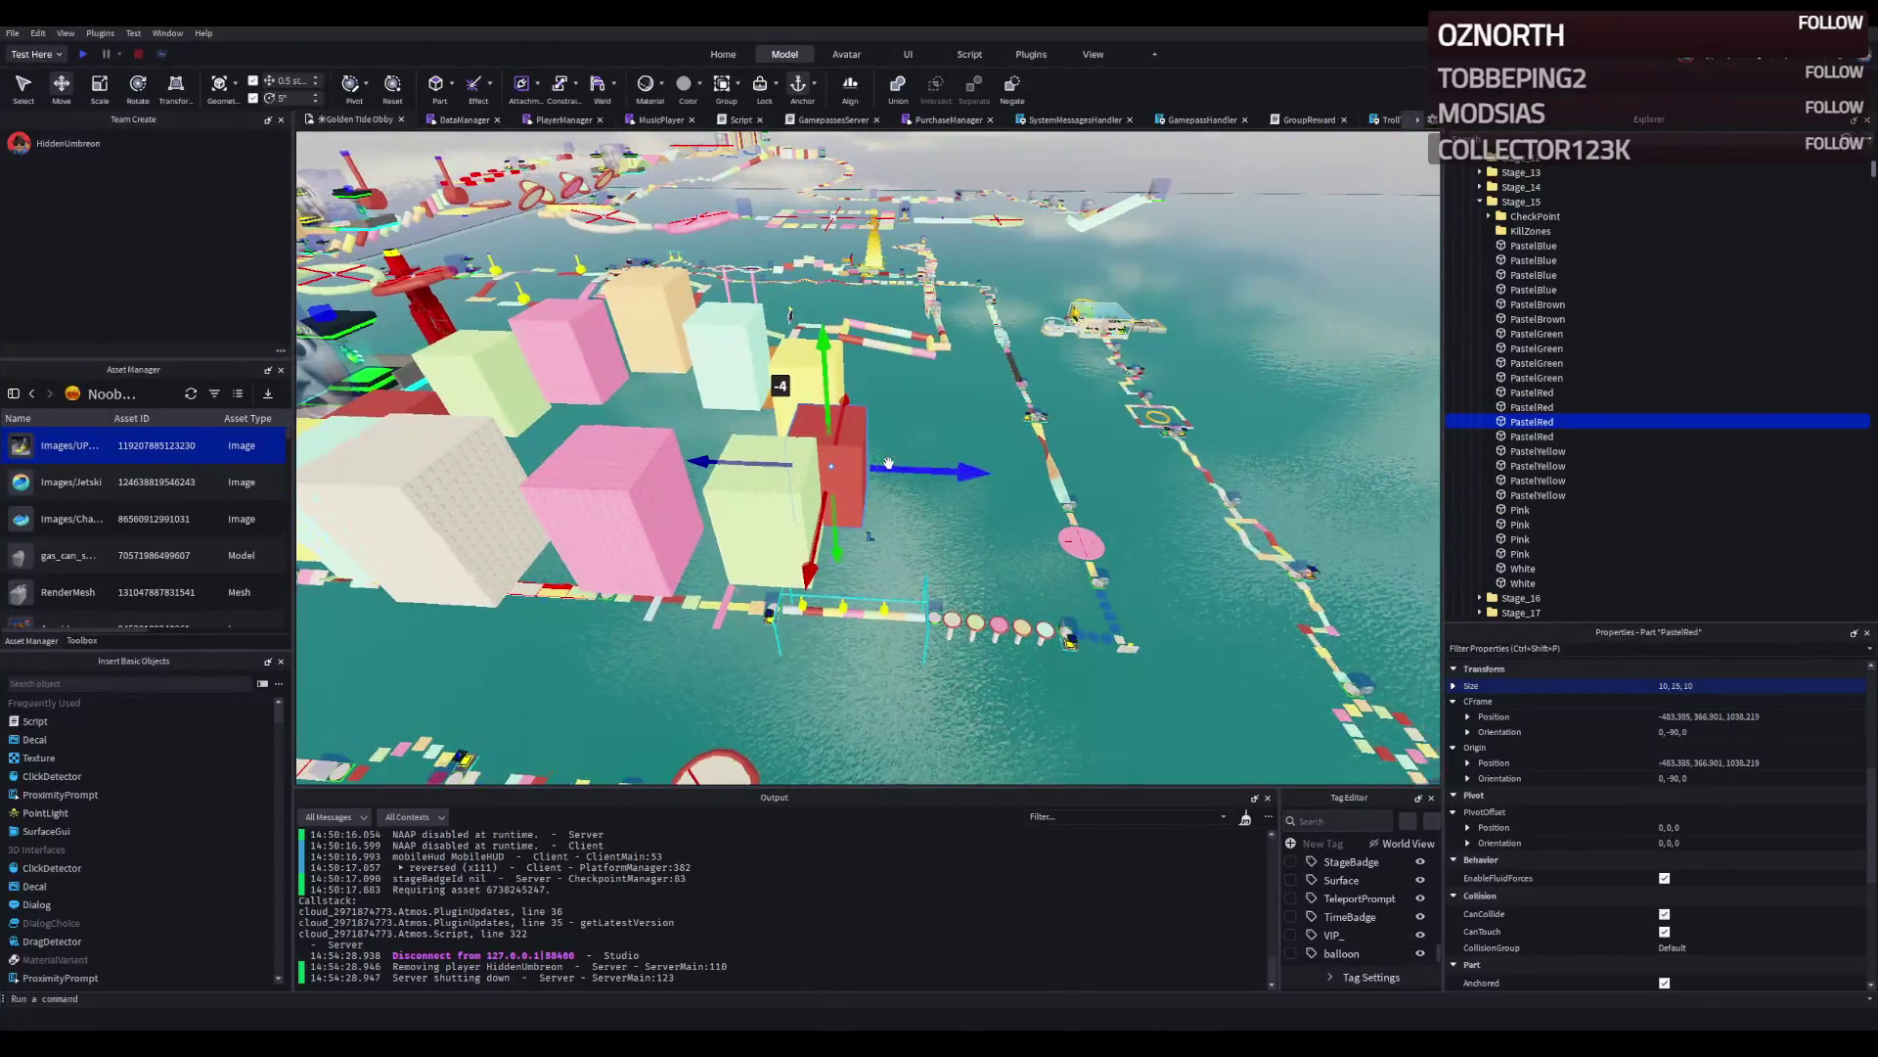
Duplicate the PastelRed pillar, shift it 4.5 studs, and scale the copy into a 6×4×20 beam.
key("ctrl+d")
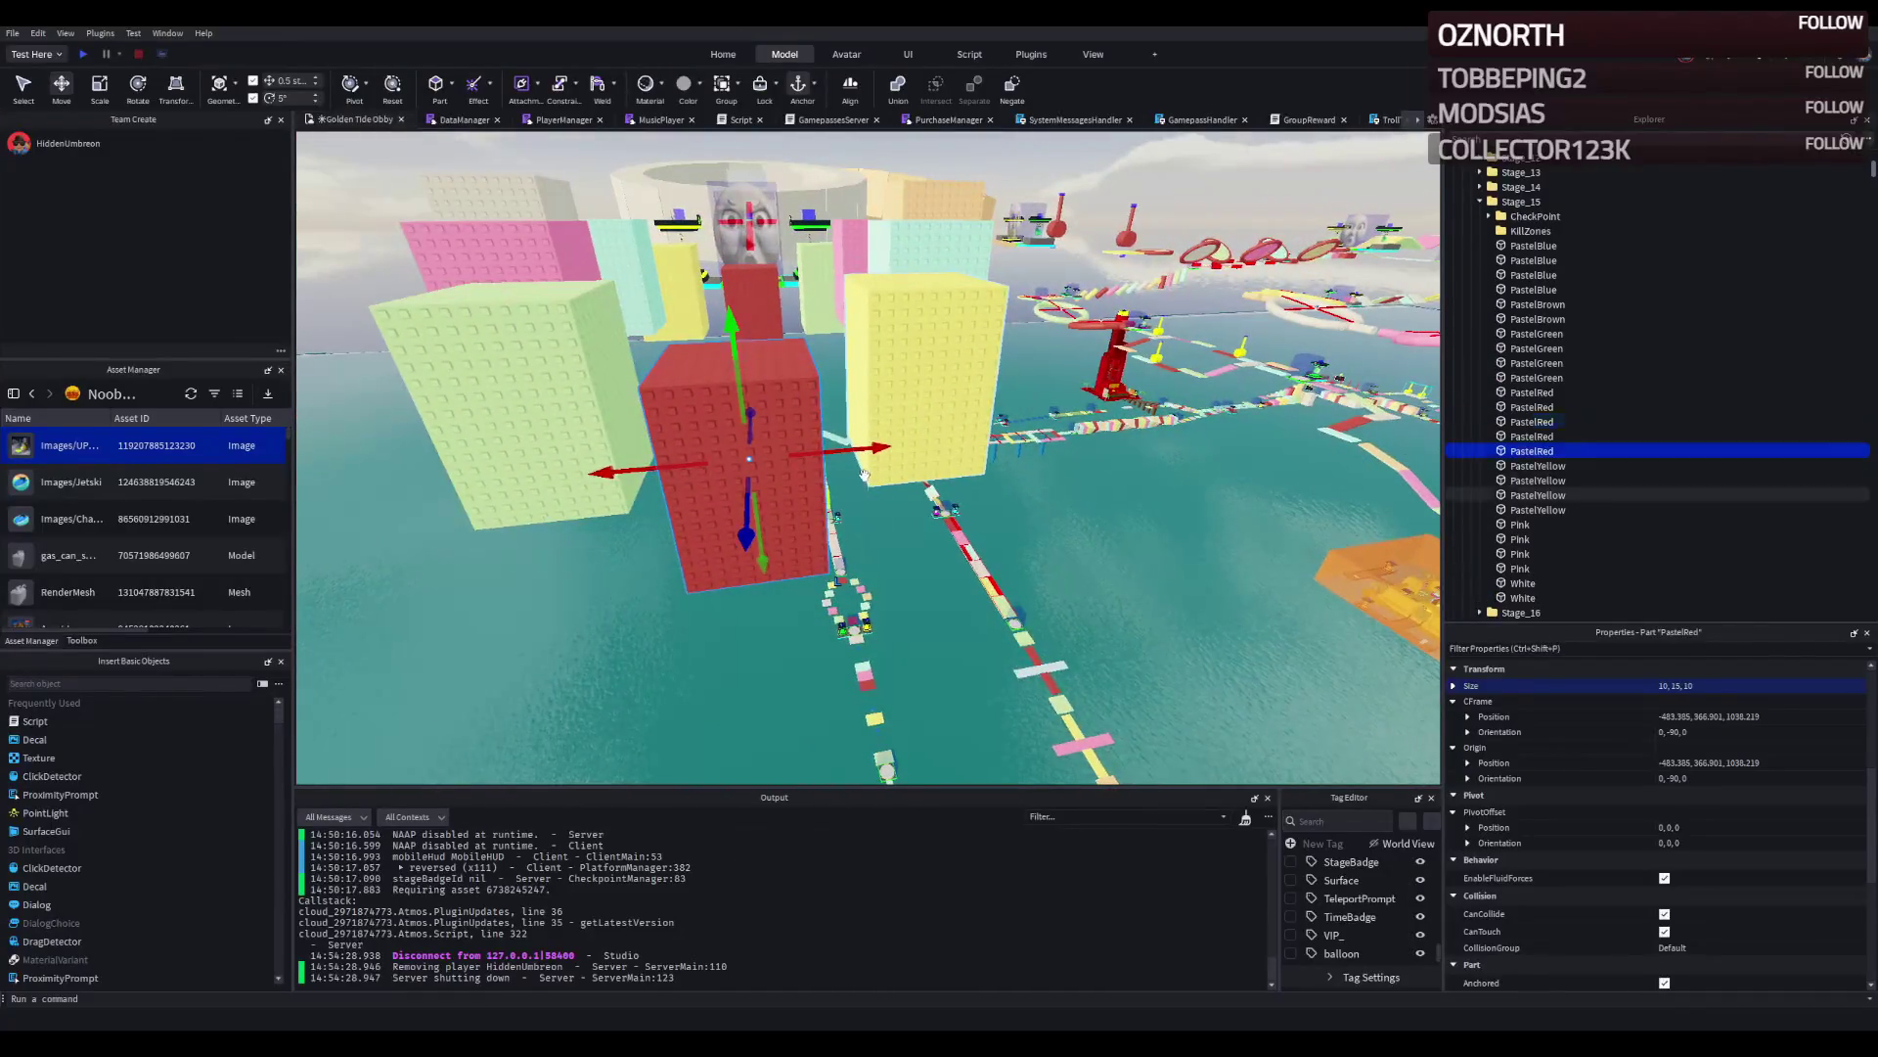
key("ctrl+3")
left_click_drag(861, 450, 795, 459)
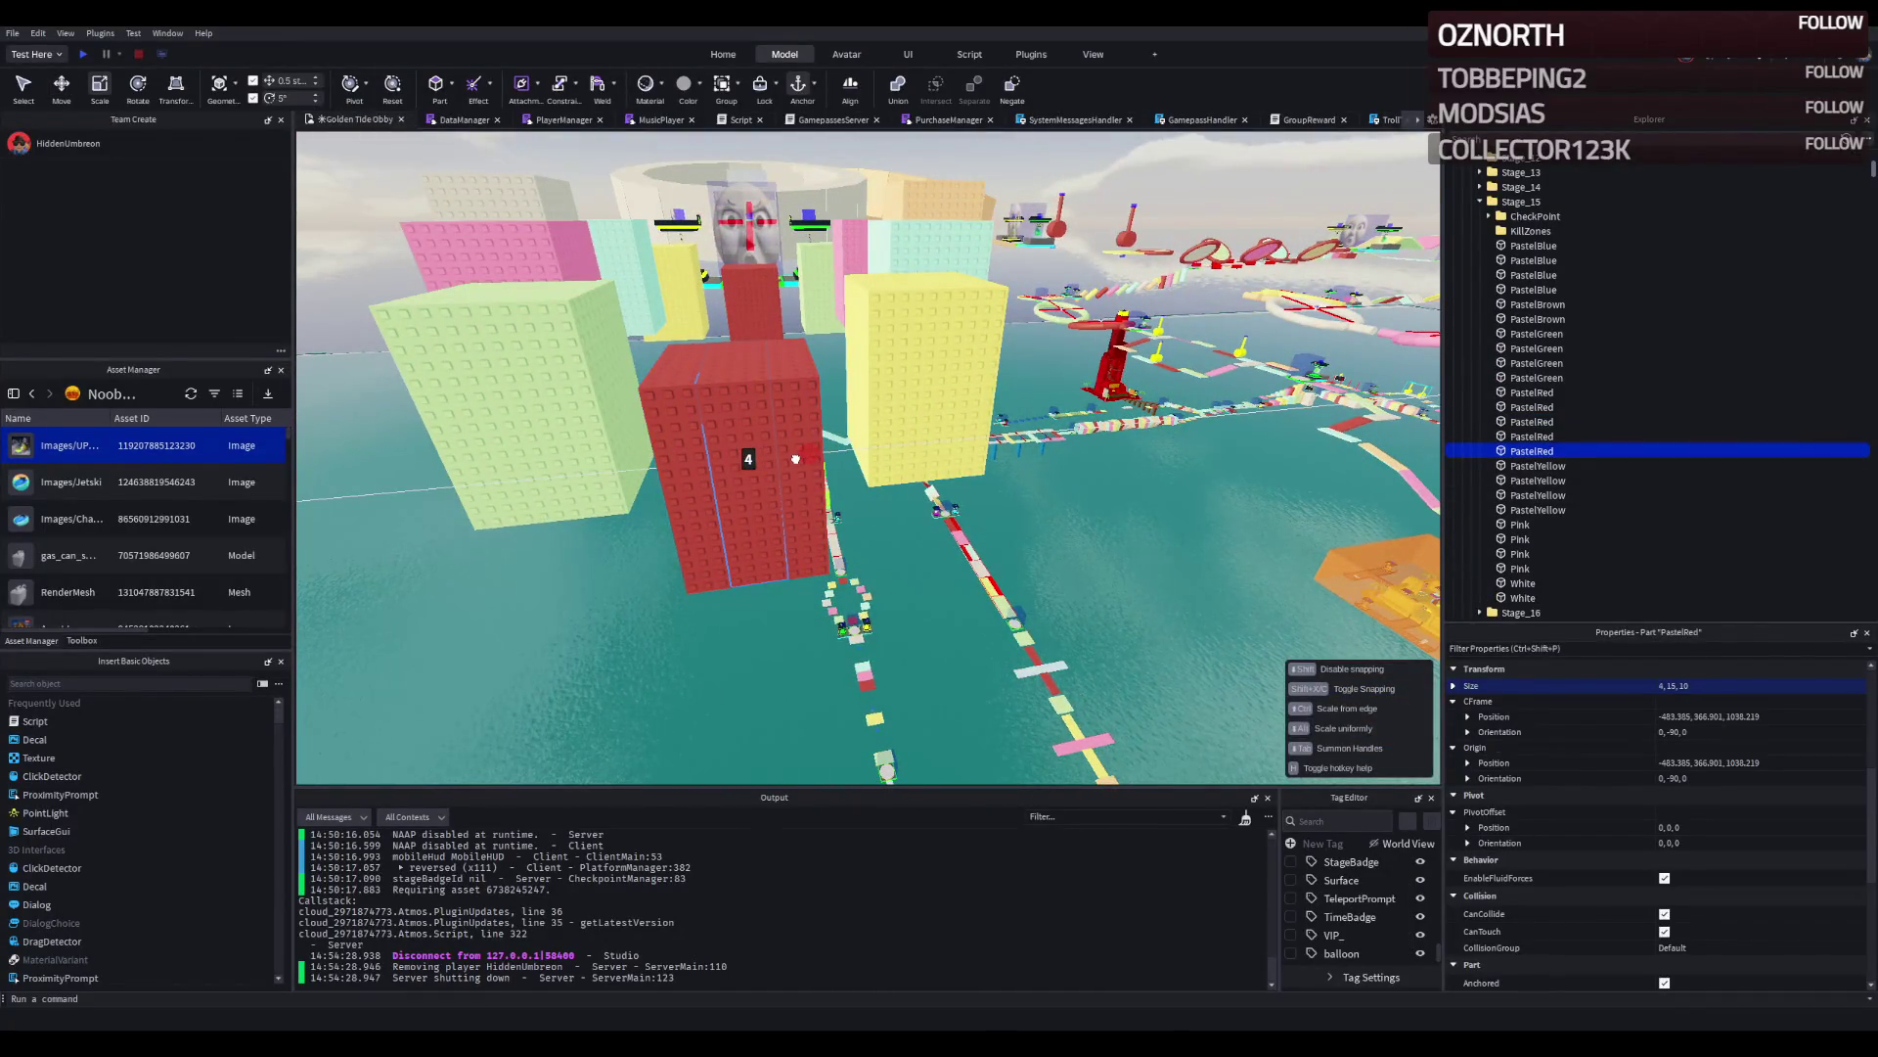
key("ctrl+2")
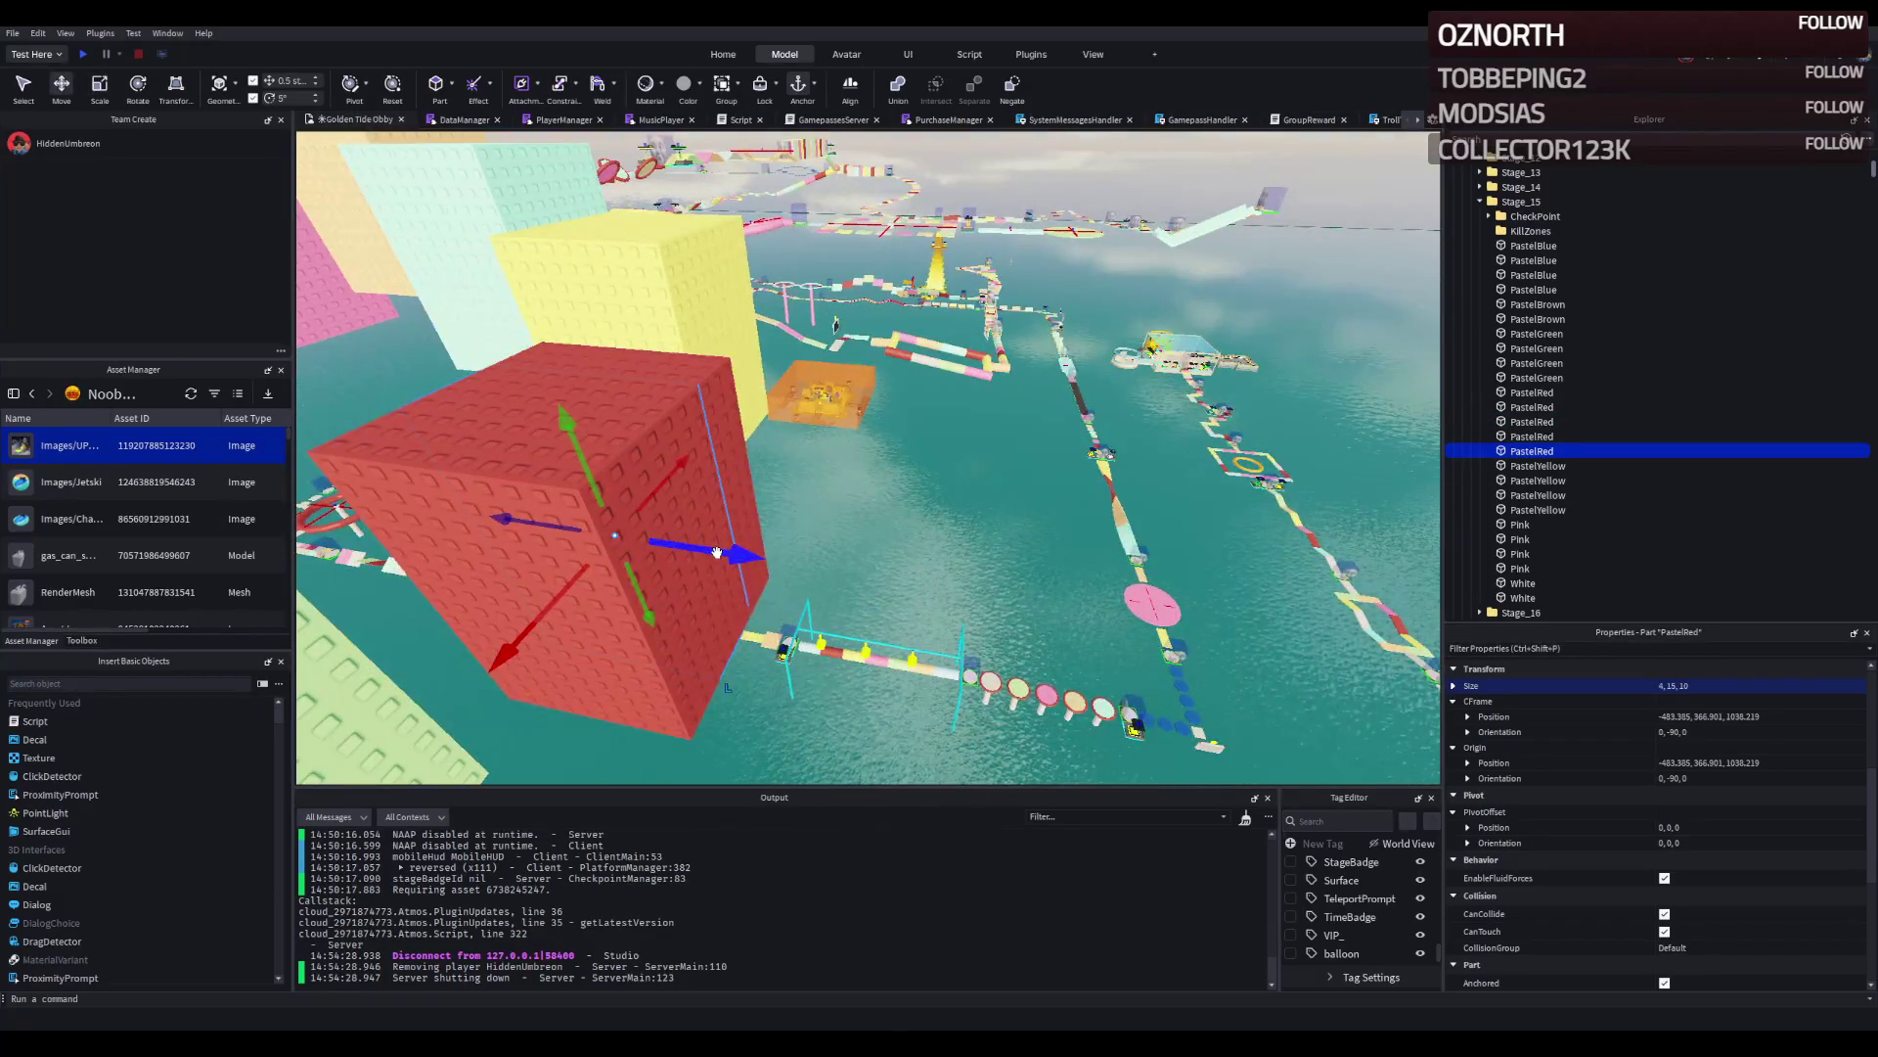
left_click_drag(773, 558, 954, 592)
key("ctrl+3")
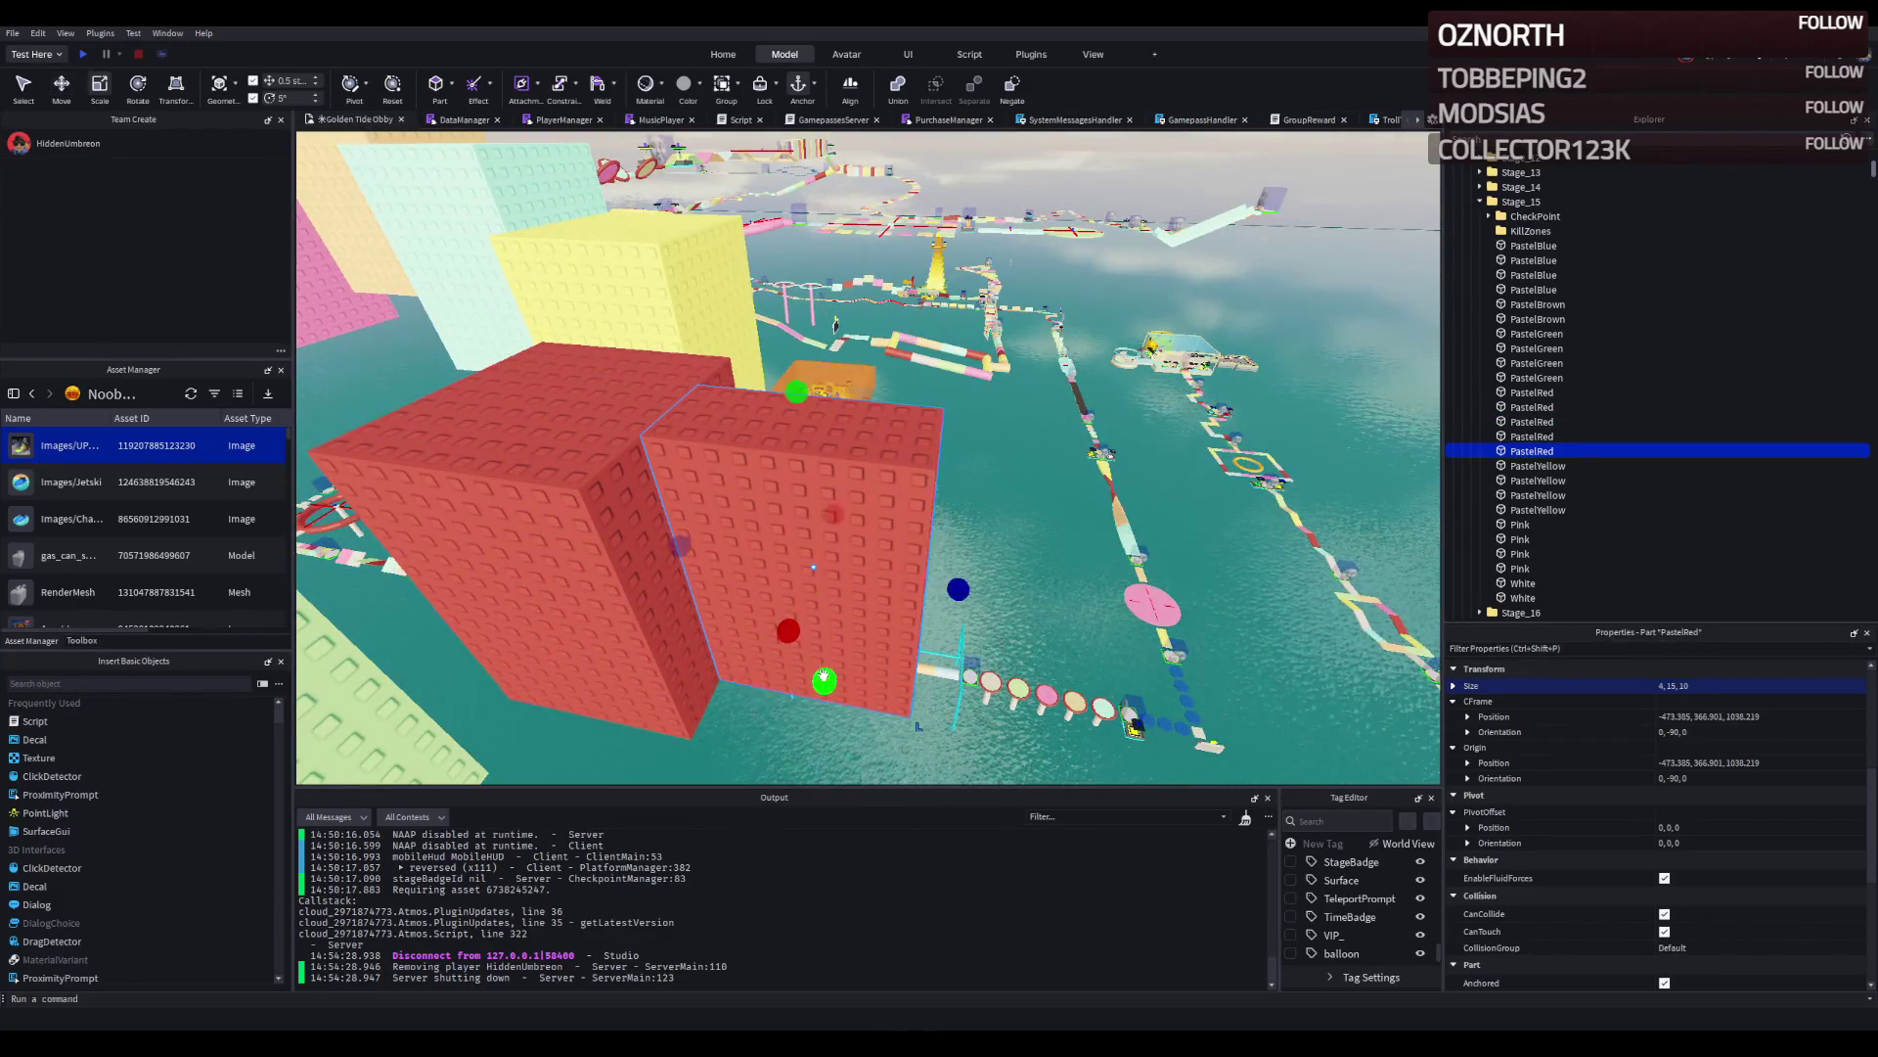
left_click_drag(822, 679, 820, 549)
scroll("down", 3)
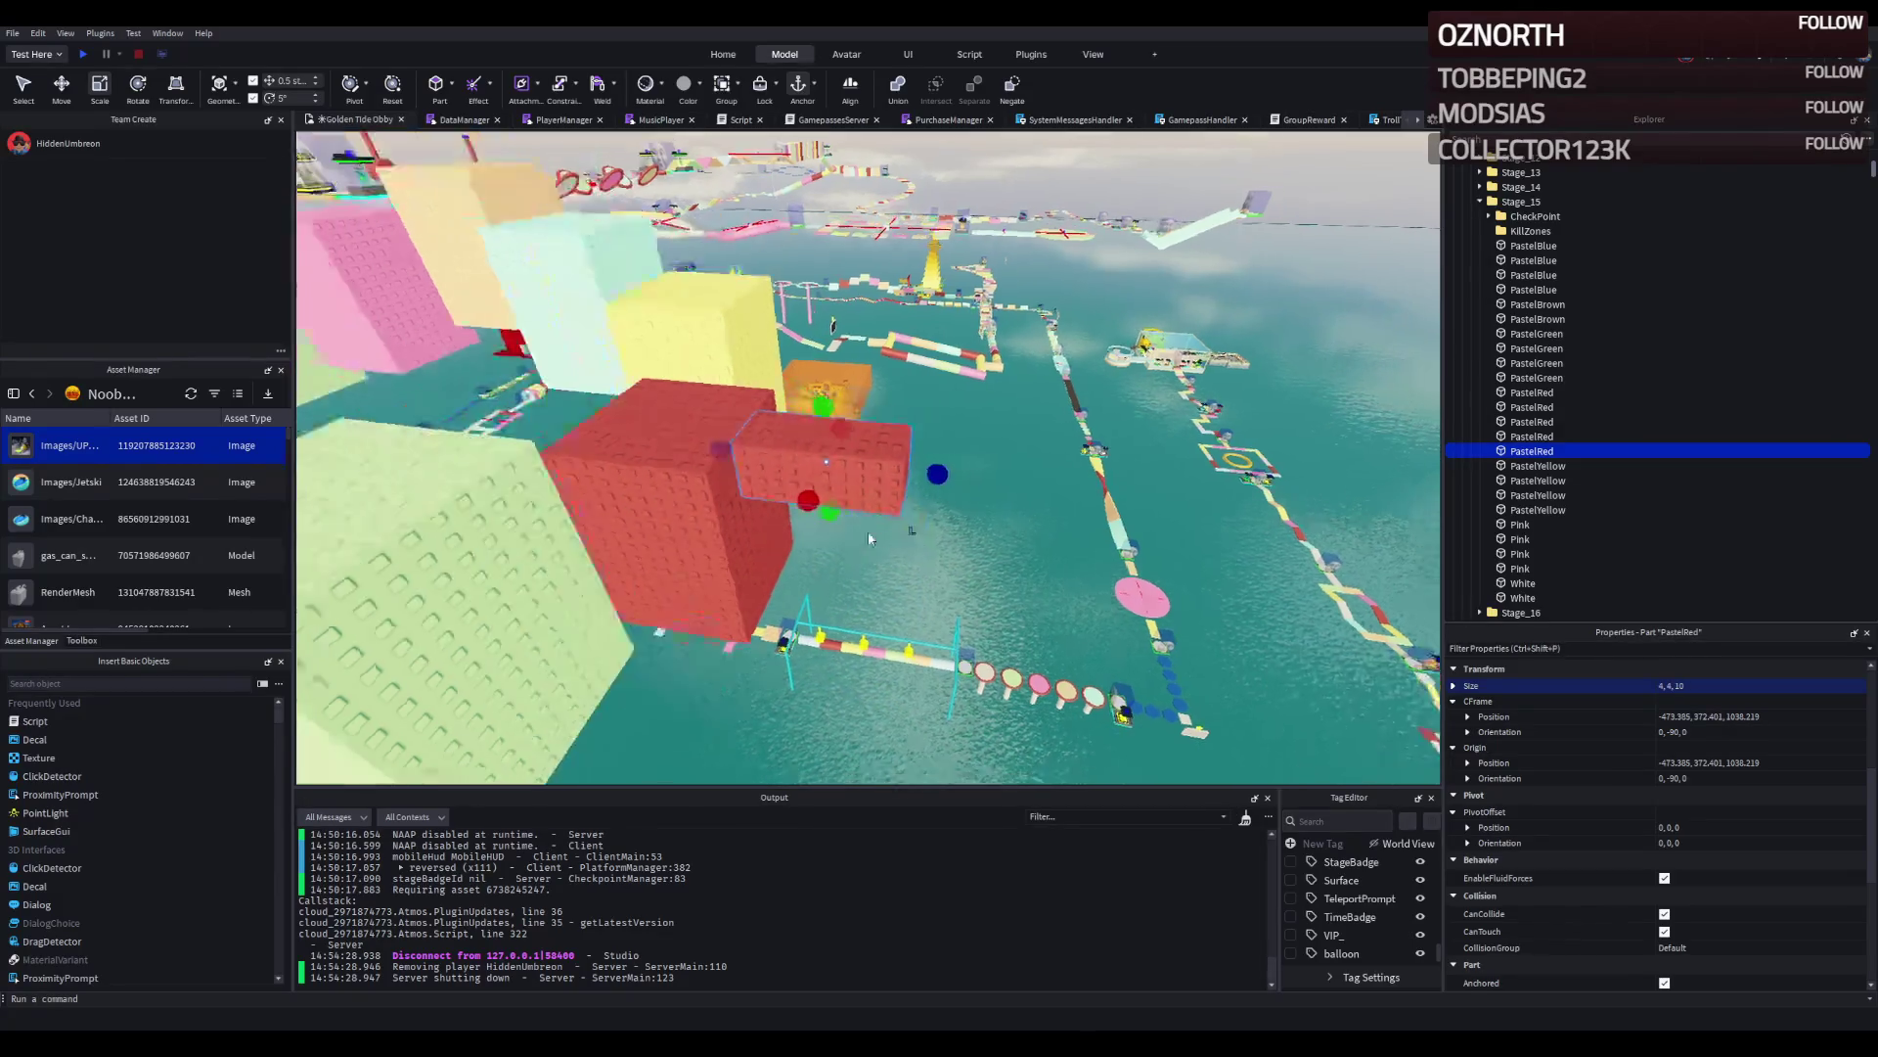
left_click_drag(912, 458, 1045, 478)
scroll("up", 3)
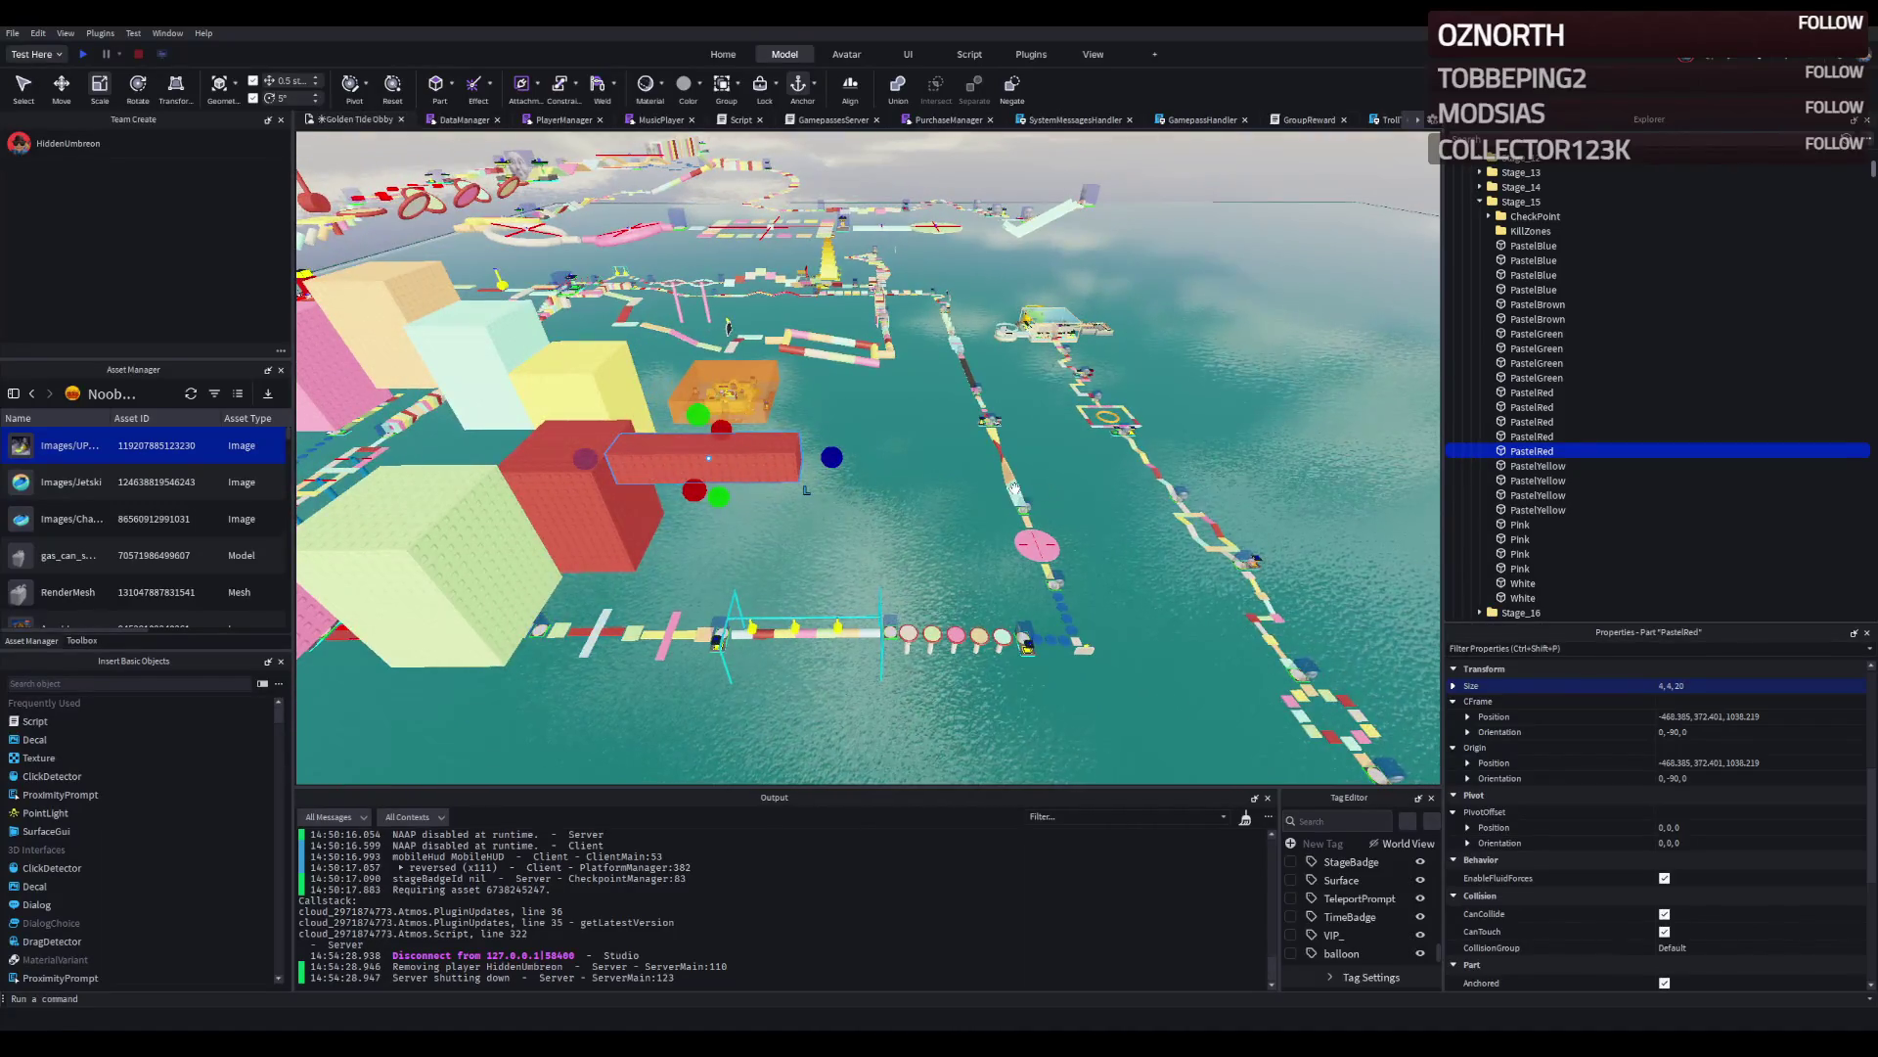
scroll("up", 3)
Duplicate the red beam and slide the copy 4 studs further outward along its length.
key("ctrl+2")
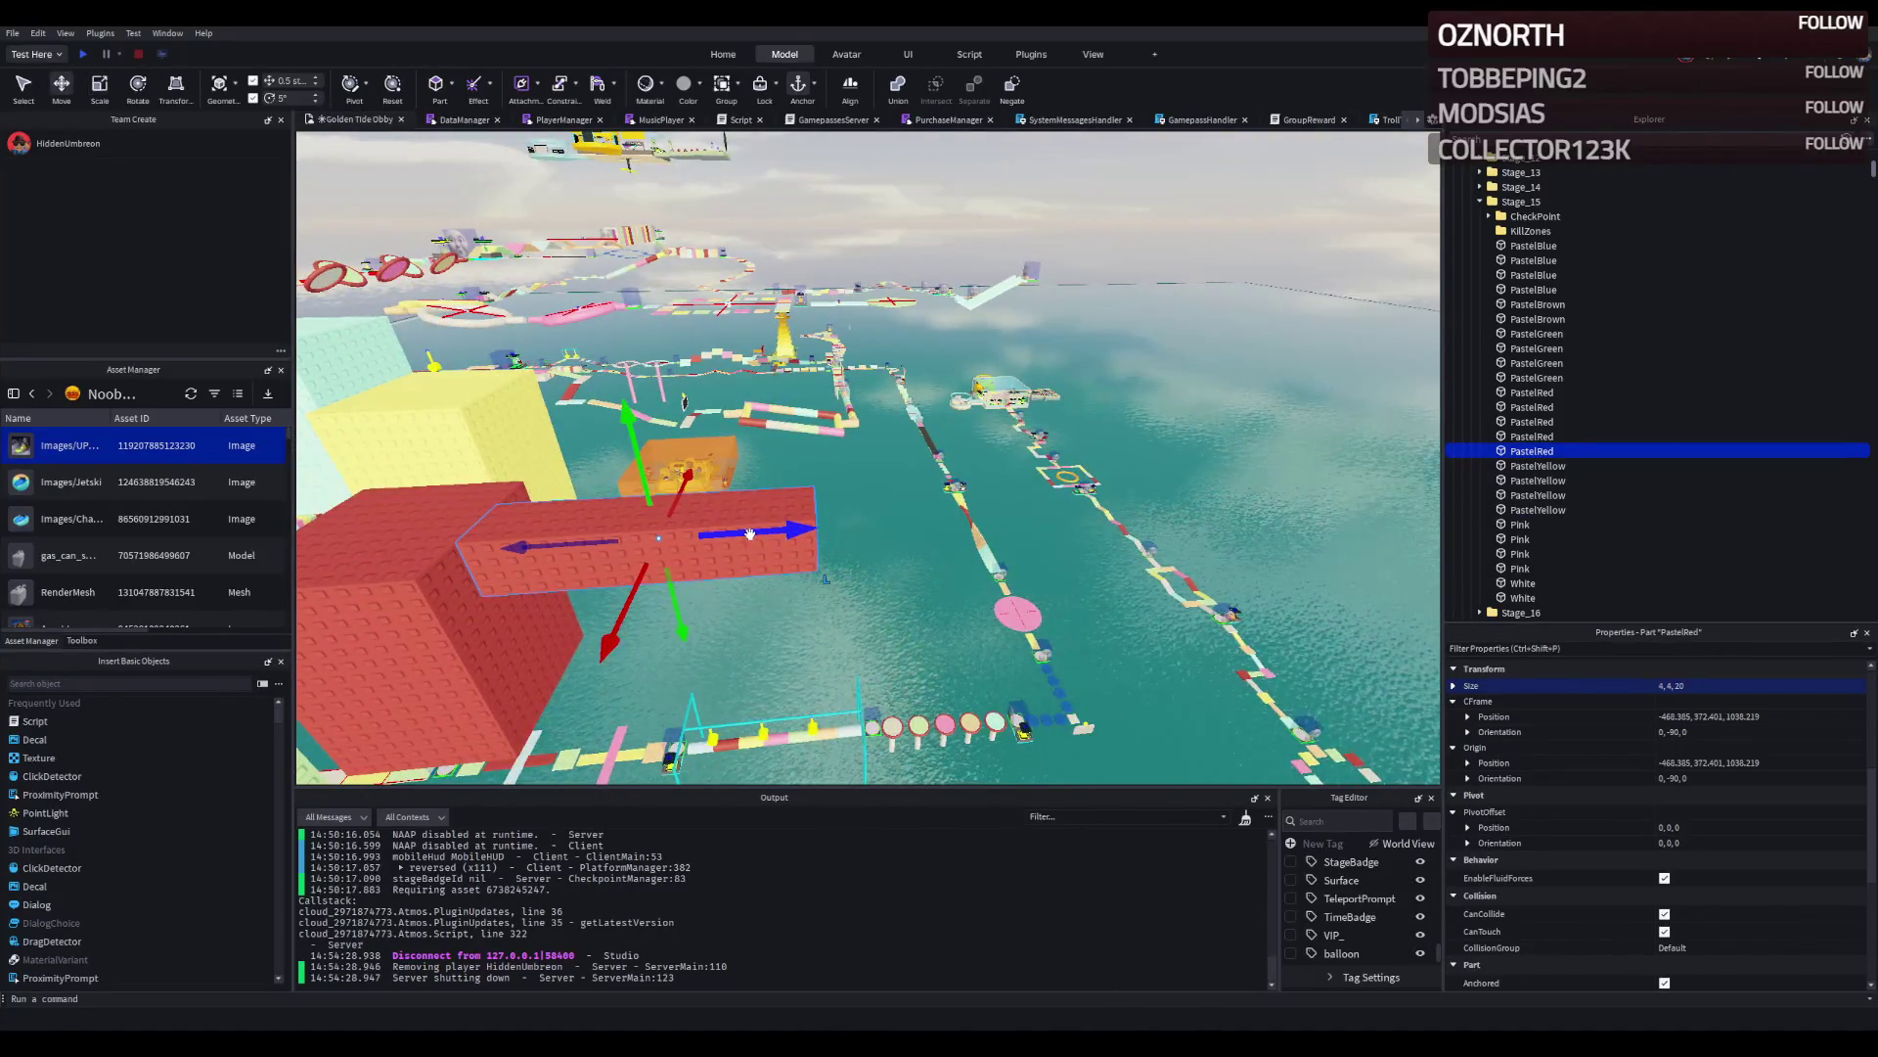
key("ctrl+d")
left_click_drag(978, 514, 1000, 507)
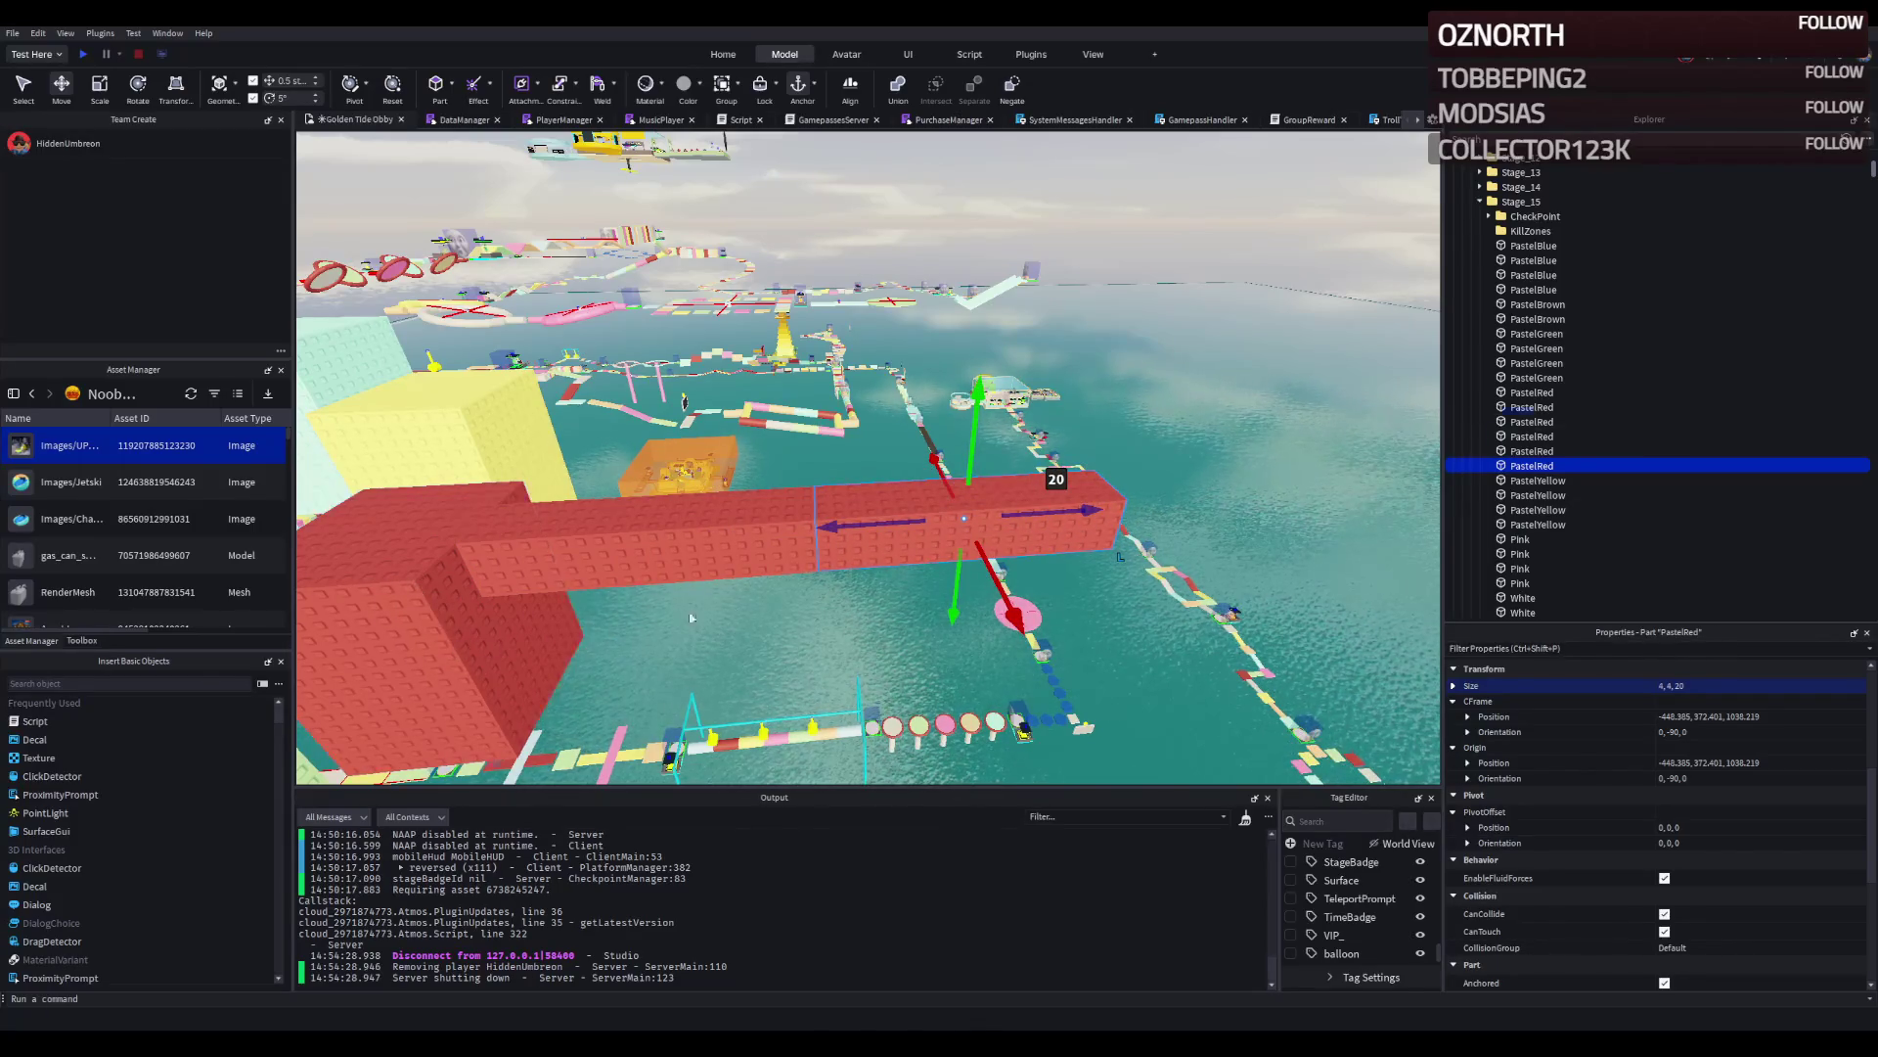
left_click_drag(827, 525, 905, 516)
Duplicate the left tall red block and move the copy 55 studs along the course.
left_click(460, 606)
key("ctrl+d")
left_click_drag(509, 614, 1003, 583)
key("Left")
key("Left")
key("Left")
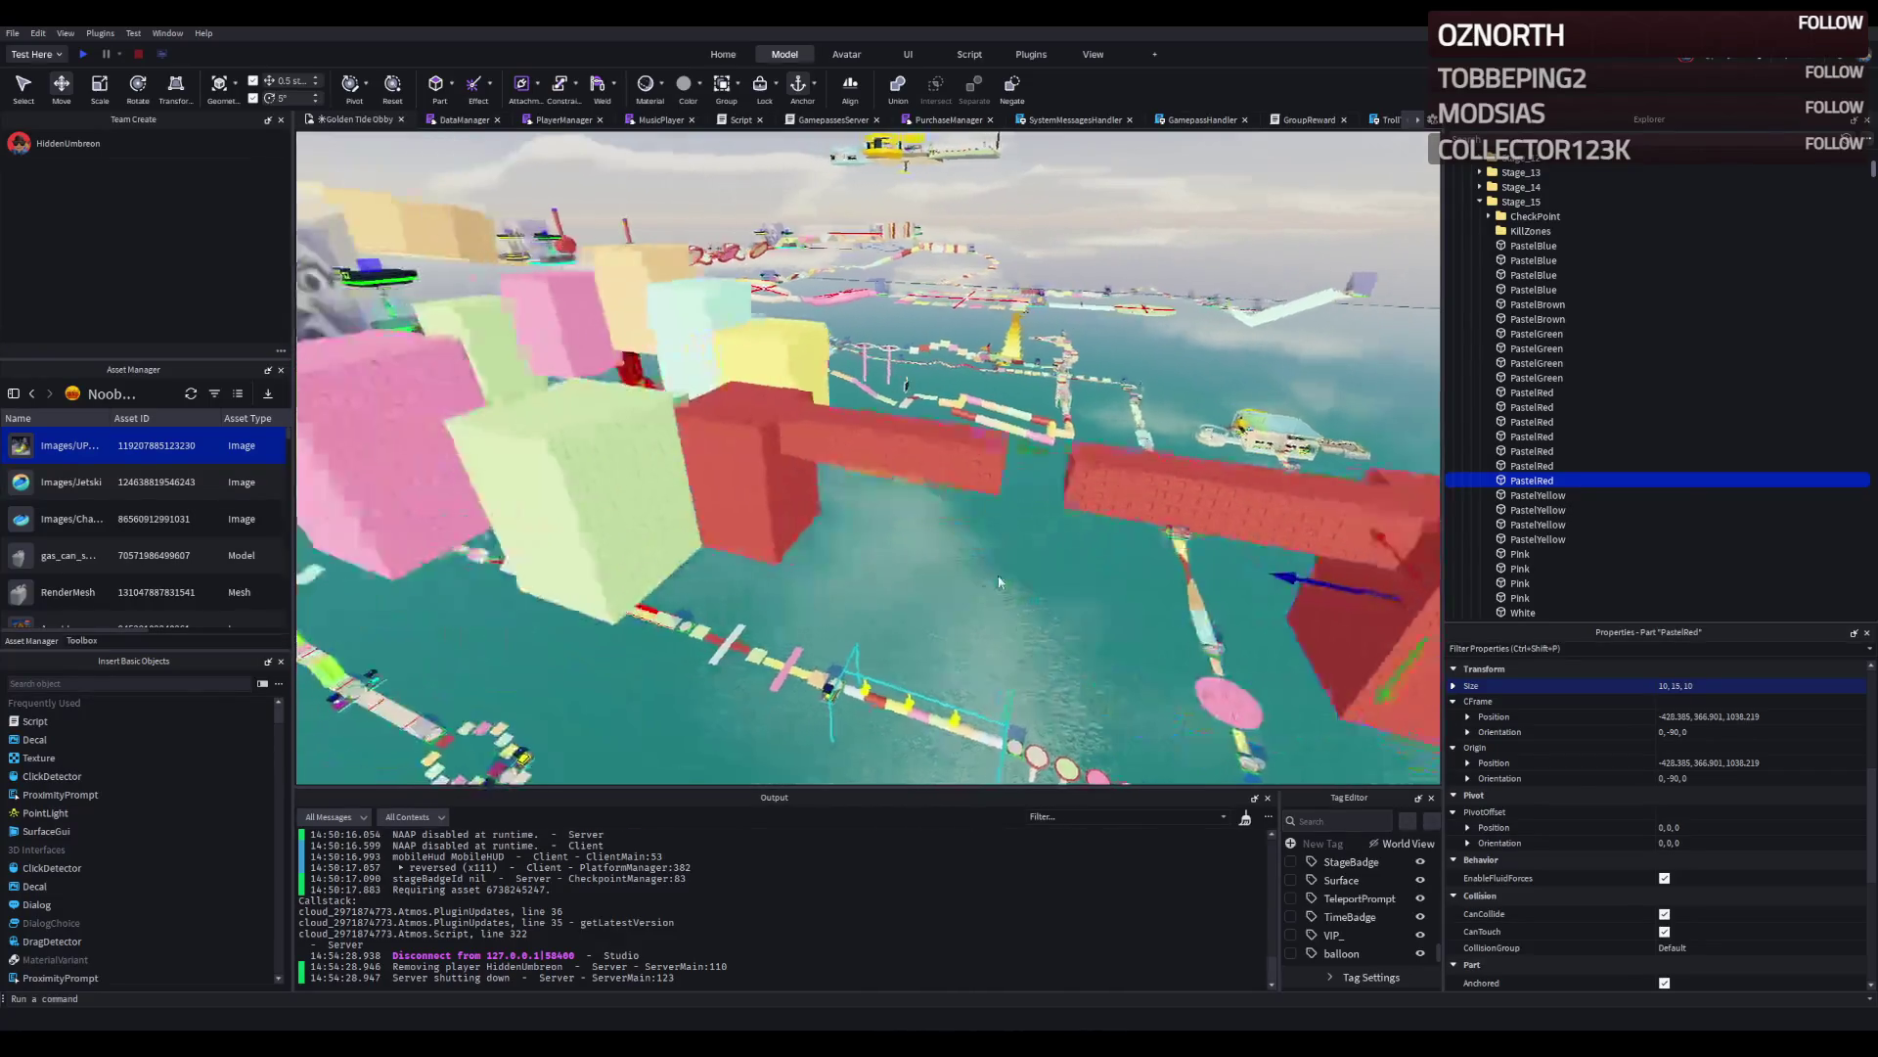
Select the tall red block together with the yellow, green, light-blue and other stage blocks.
left_click(928, 585)
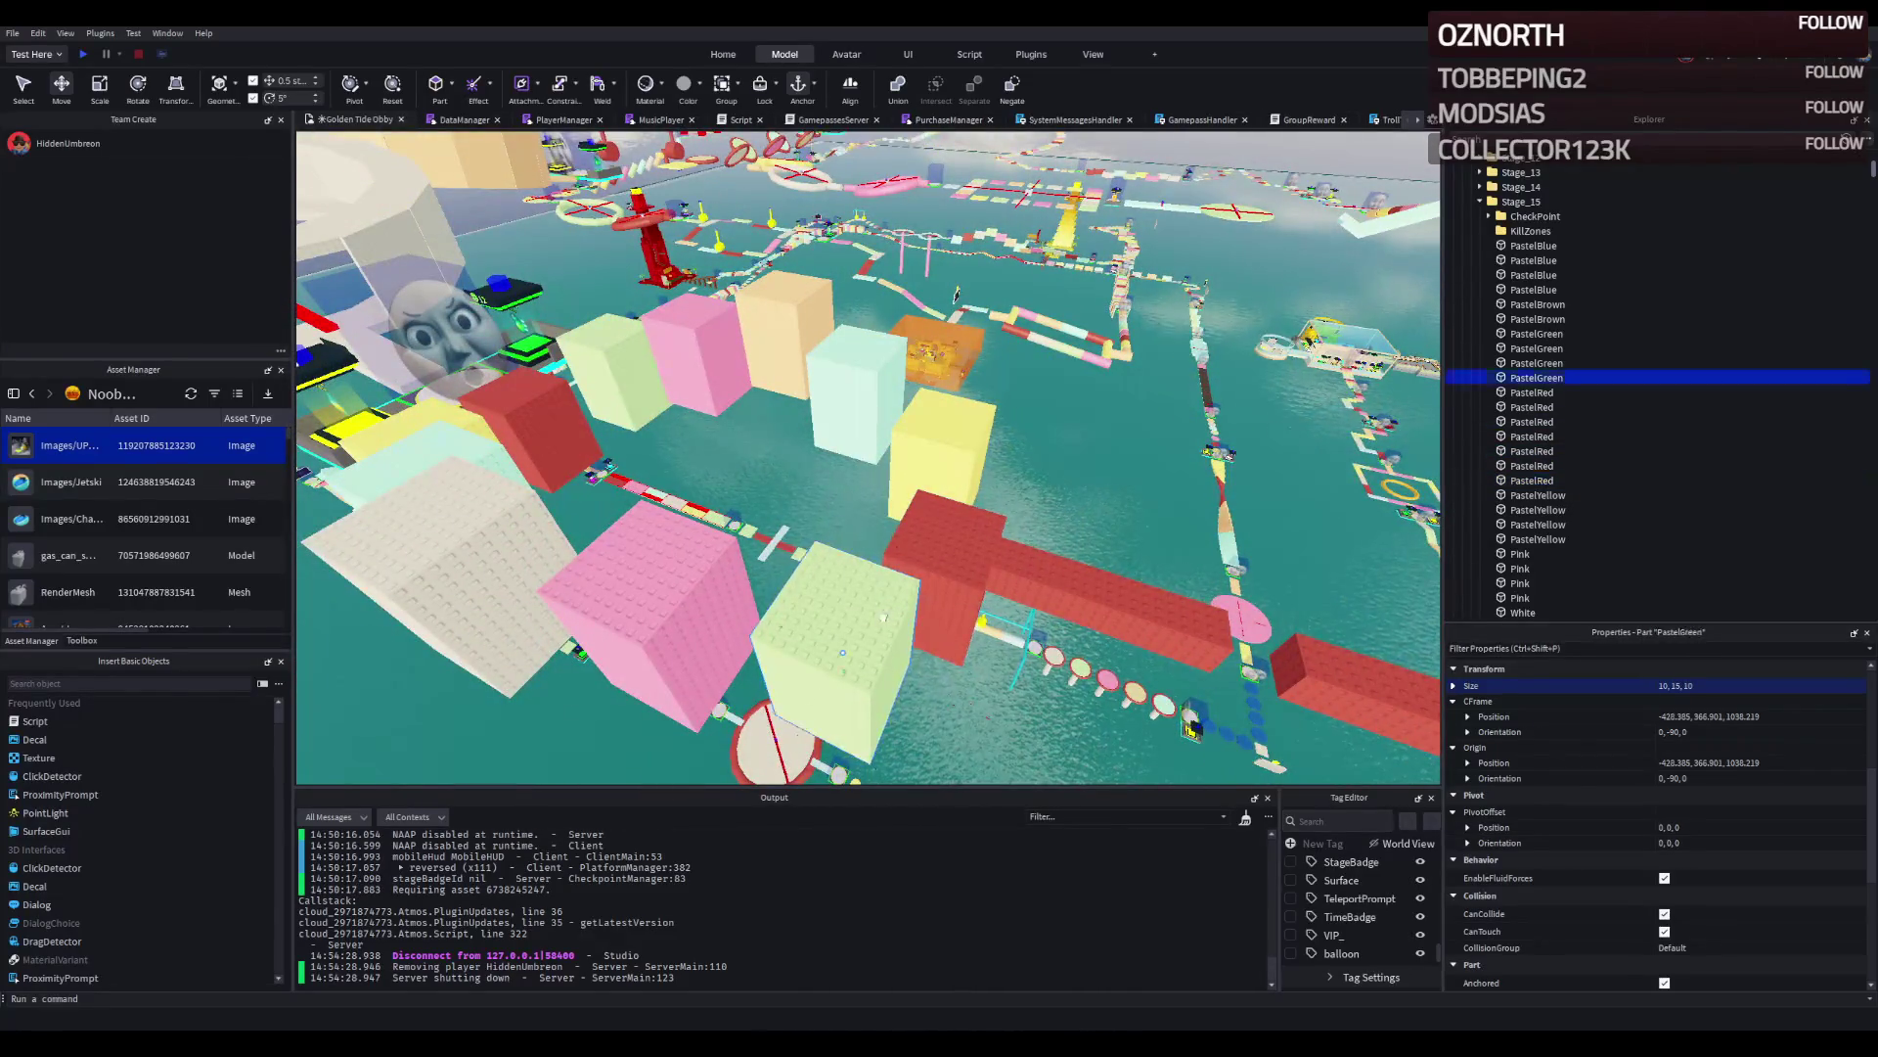
left_click(819, 627)
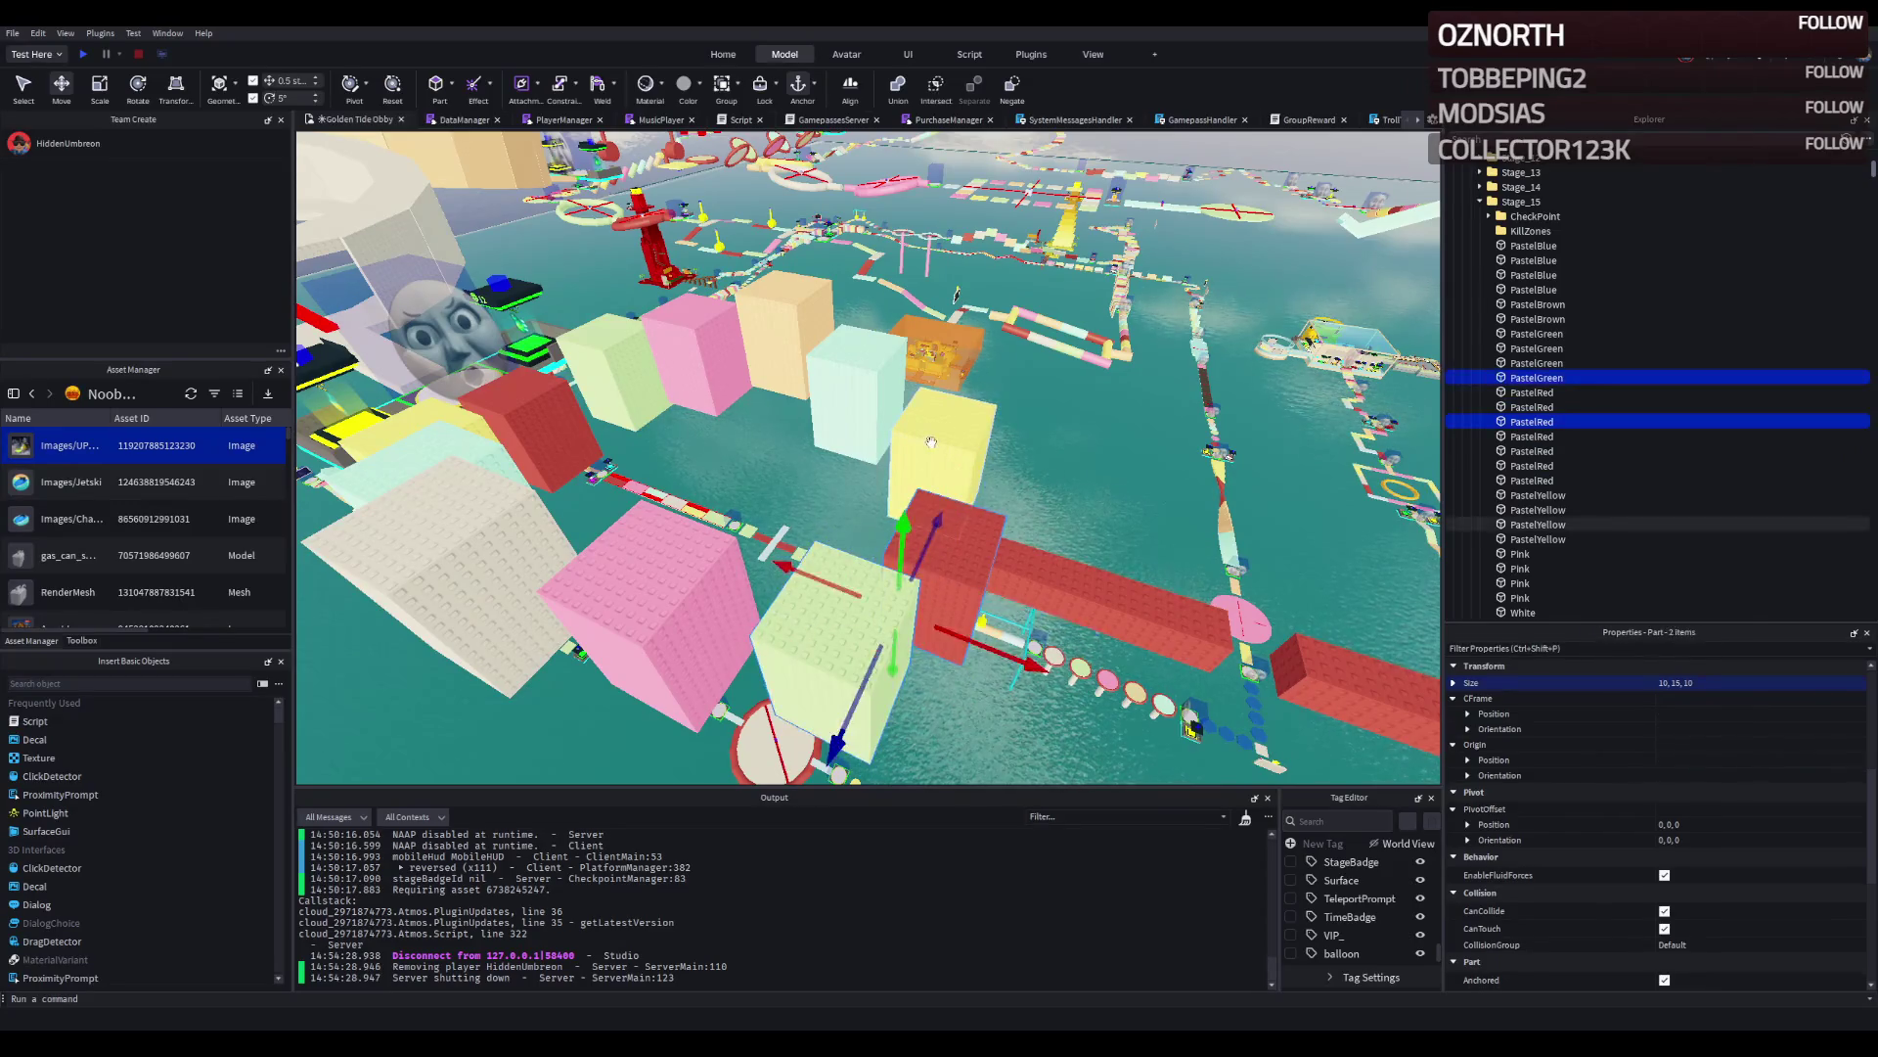
left_click(849, 359)
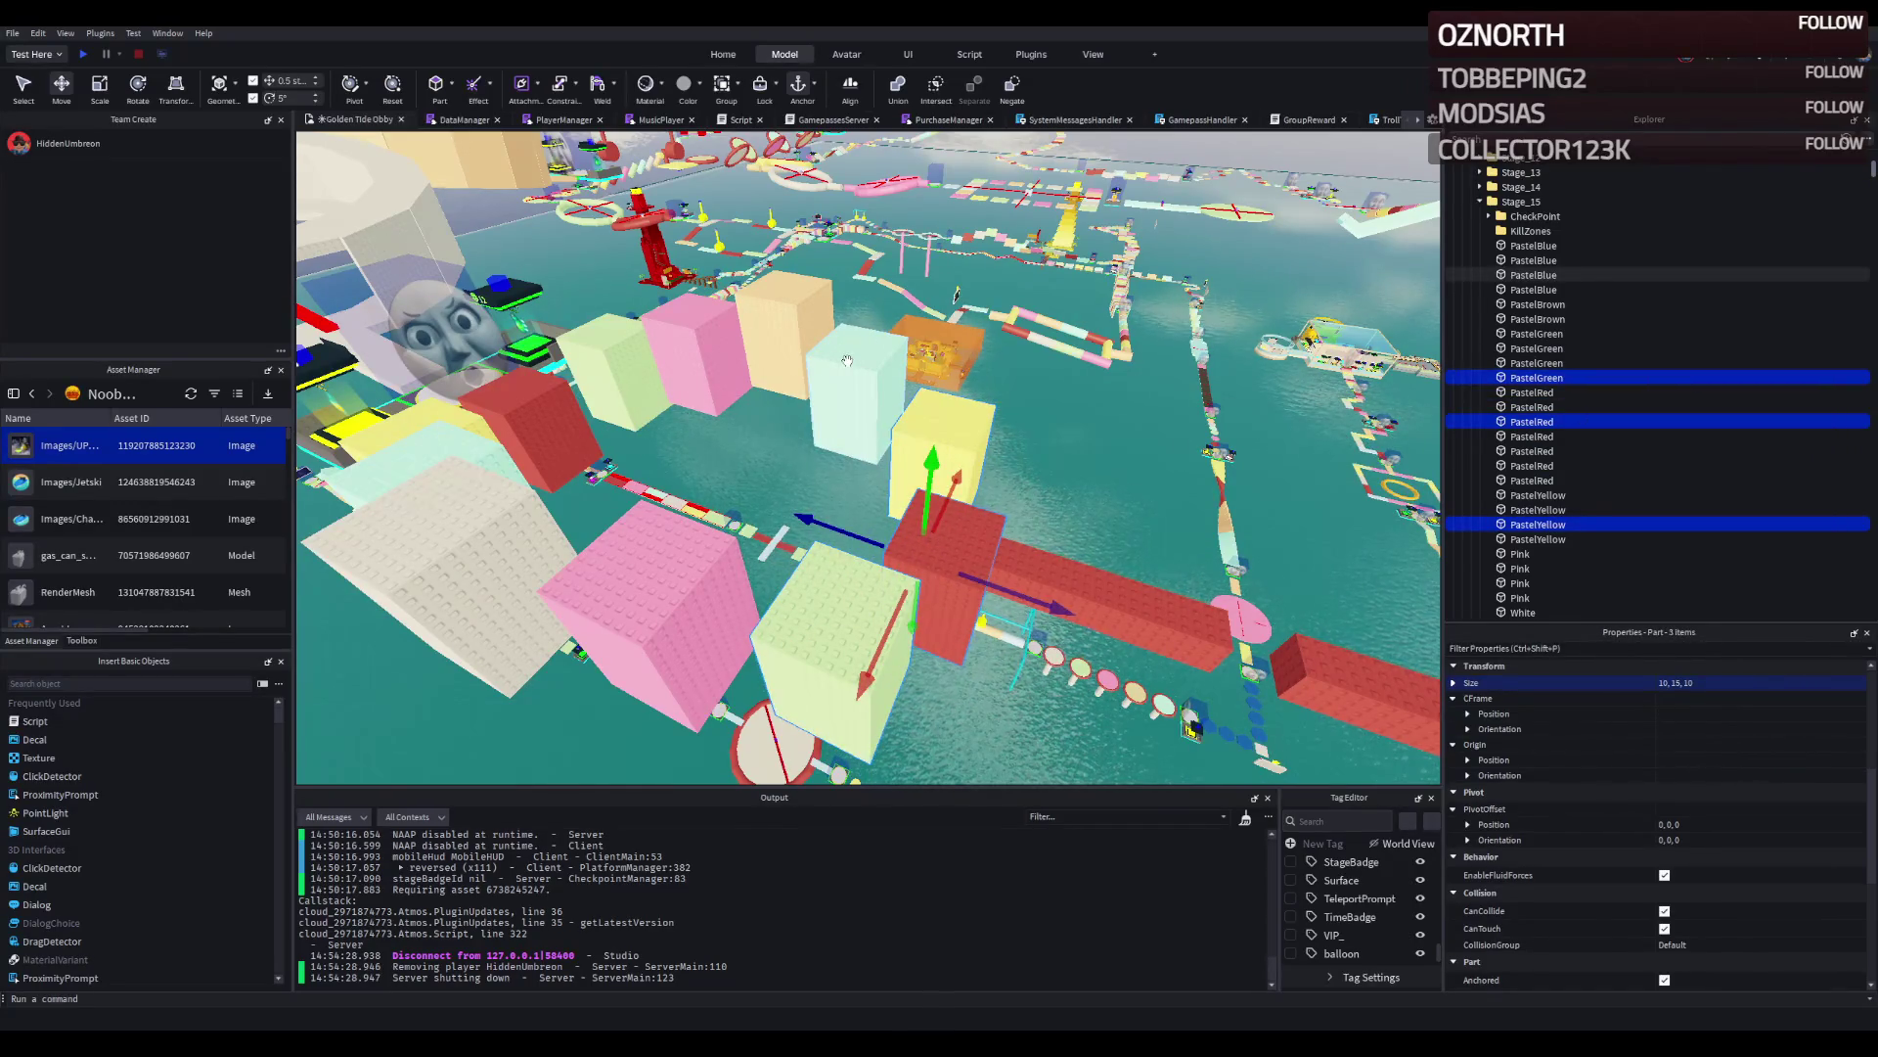
left_click(850, 377)
scroll("up", 3)
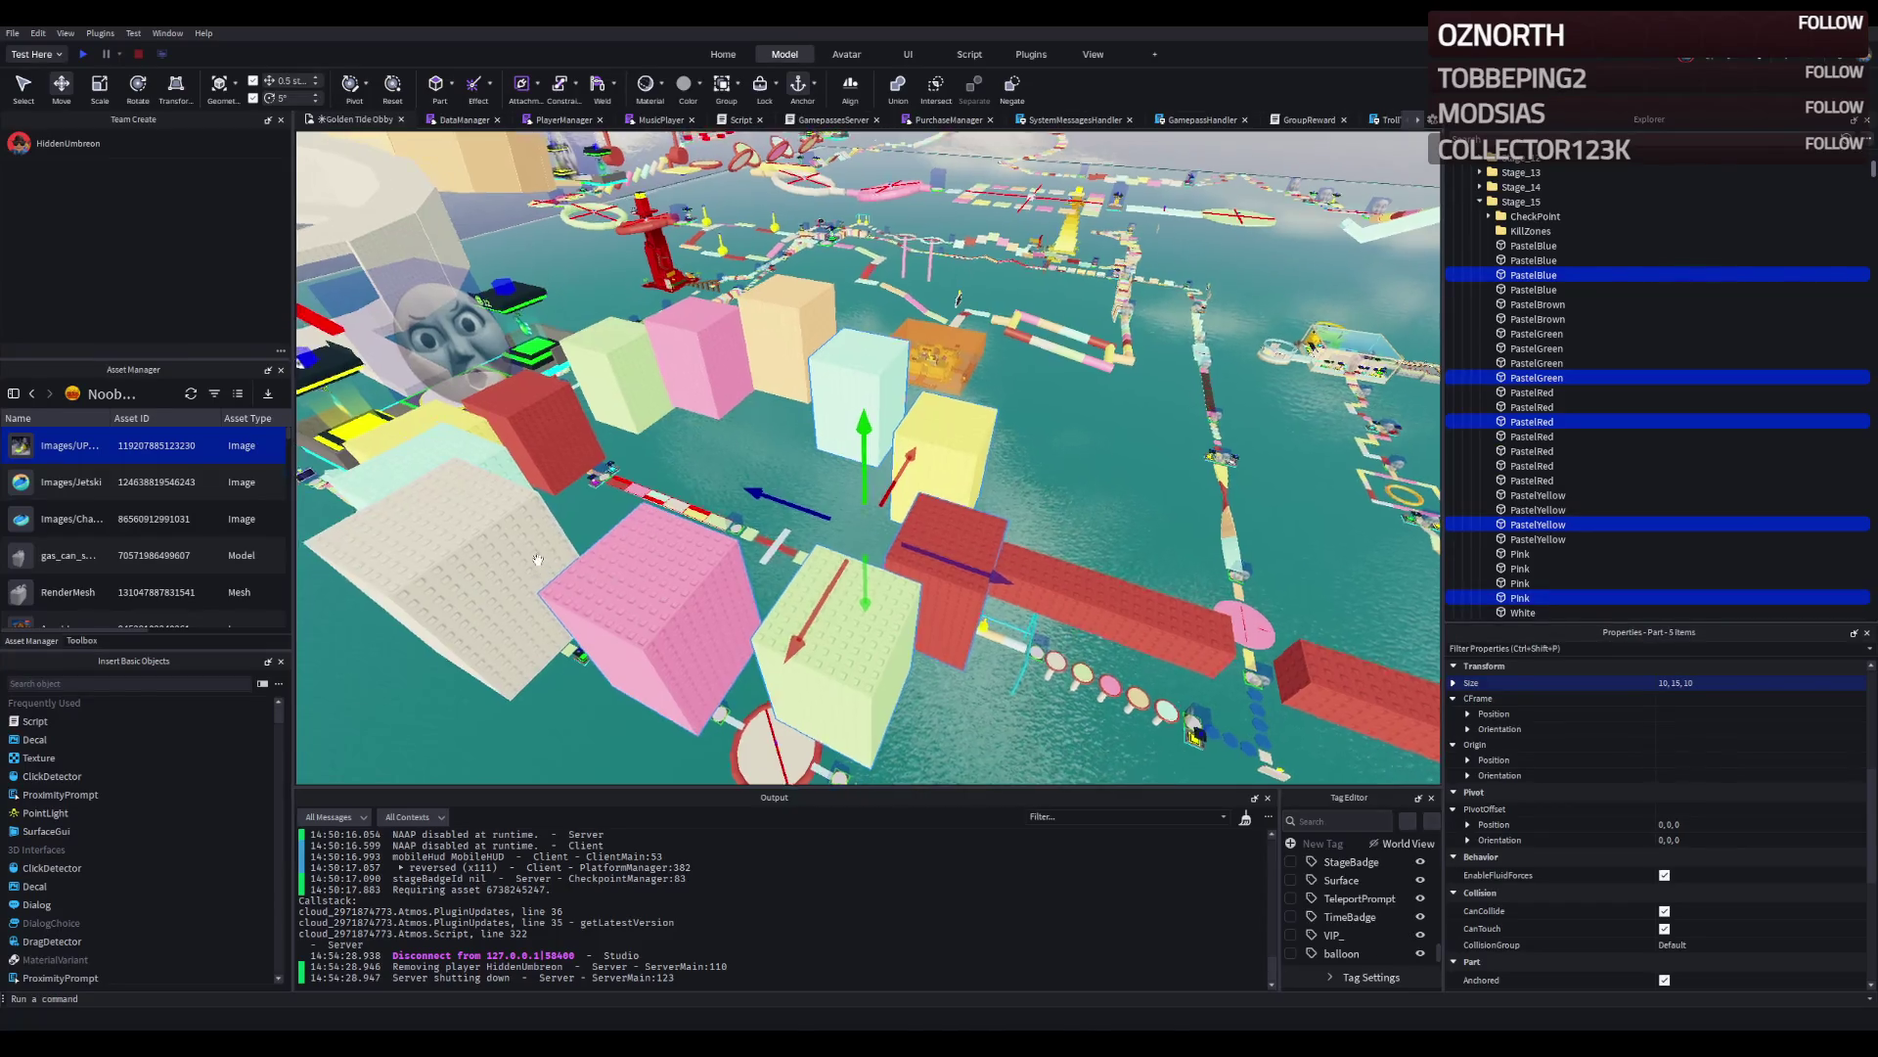
left_click(859, 607)
left_click(673, 544)
left_click(568, 489)
left_click(616, 416)
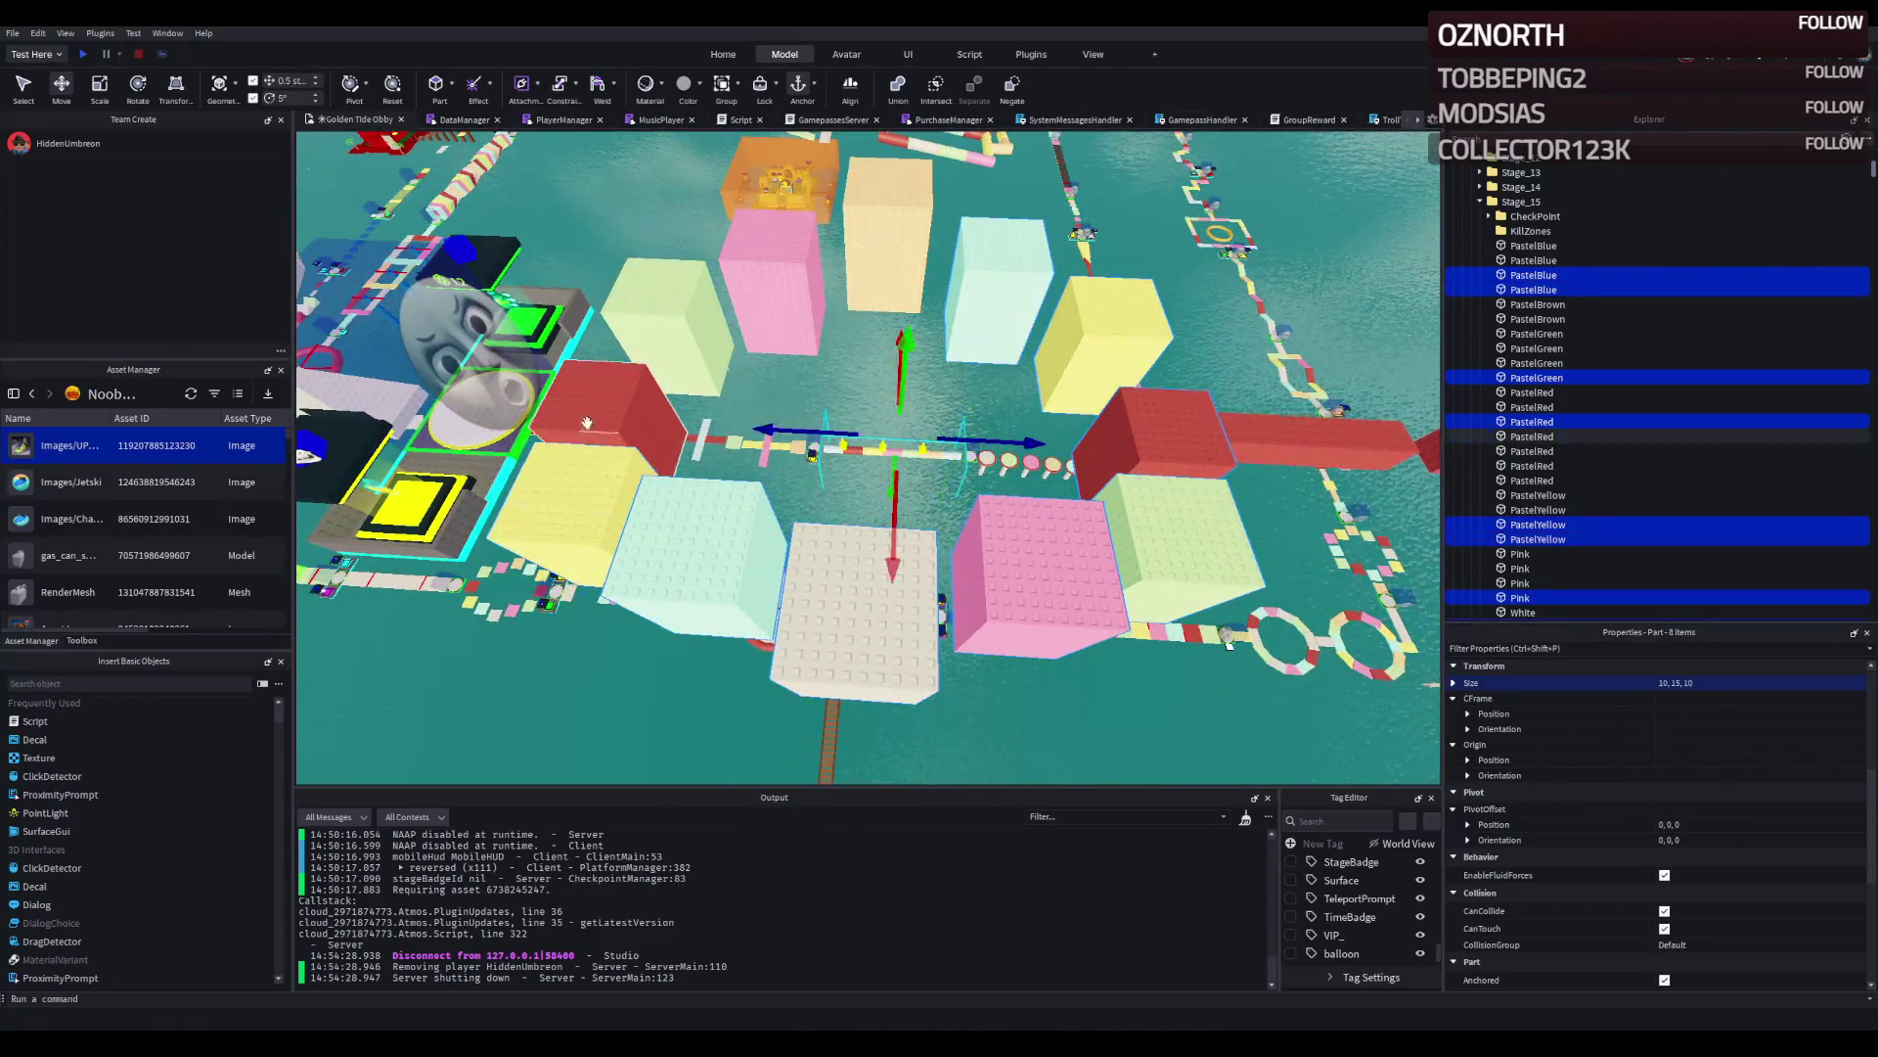
left_click(665, 313)
left_click(773, 284)
left_click(886, 235)
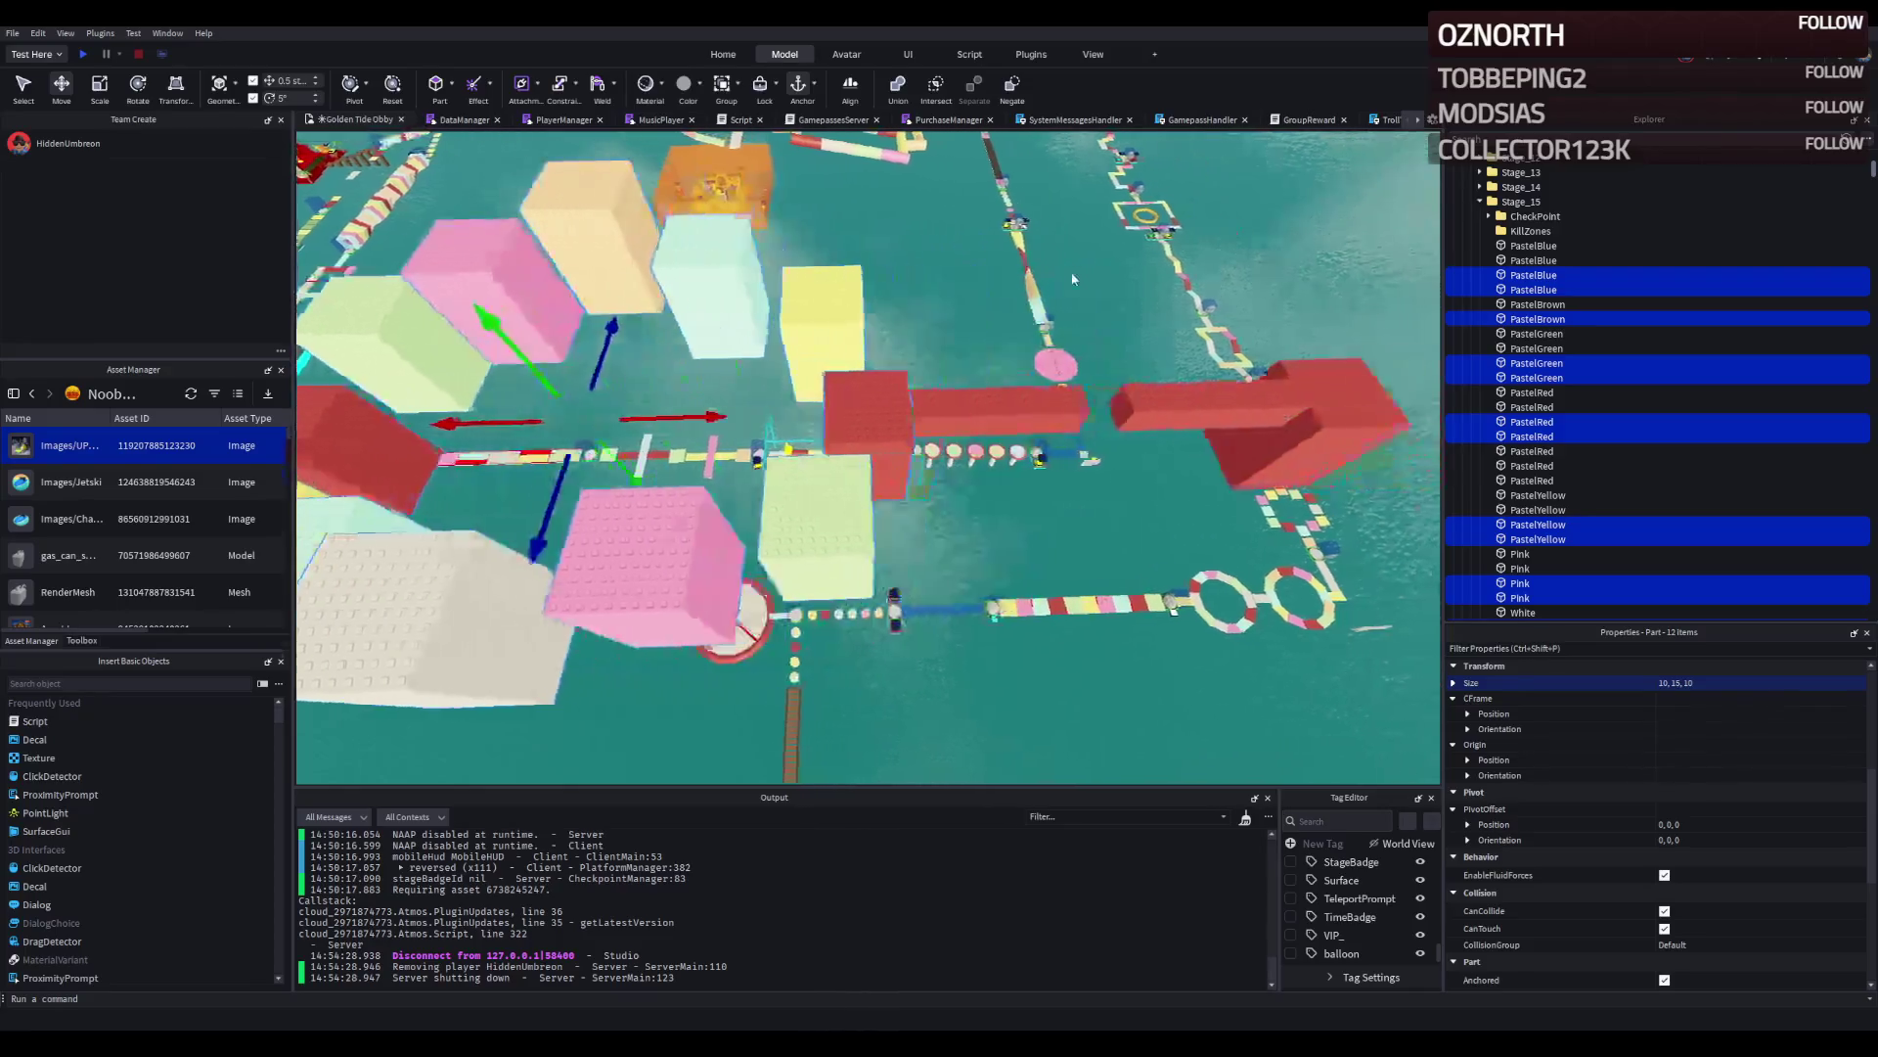
Narrow the selection to the pastel blocks, excluding the three red beams and the checkpoint.
left_click(773, 406)
left_click(988, 401)
left_click(1108, 395)
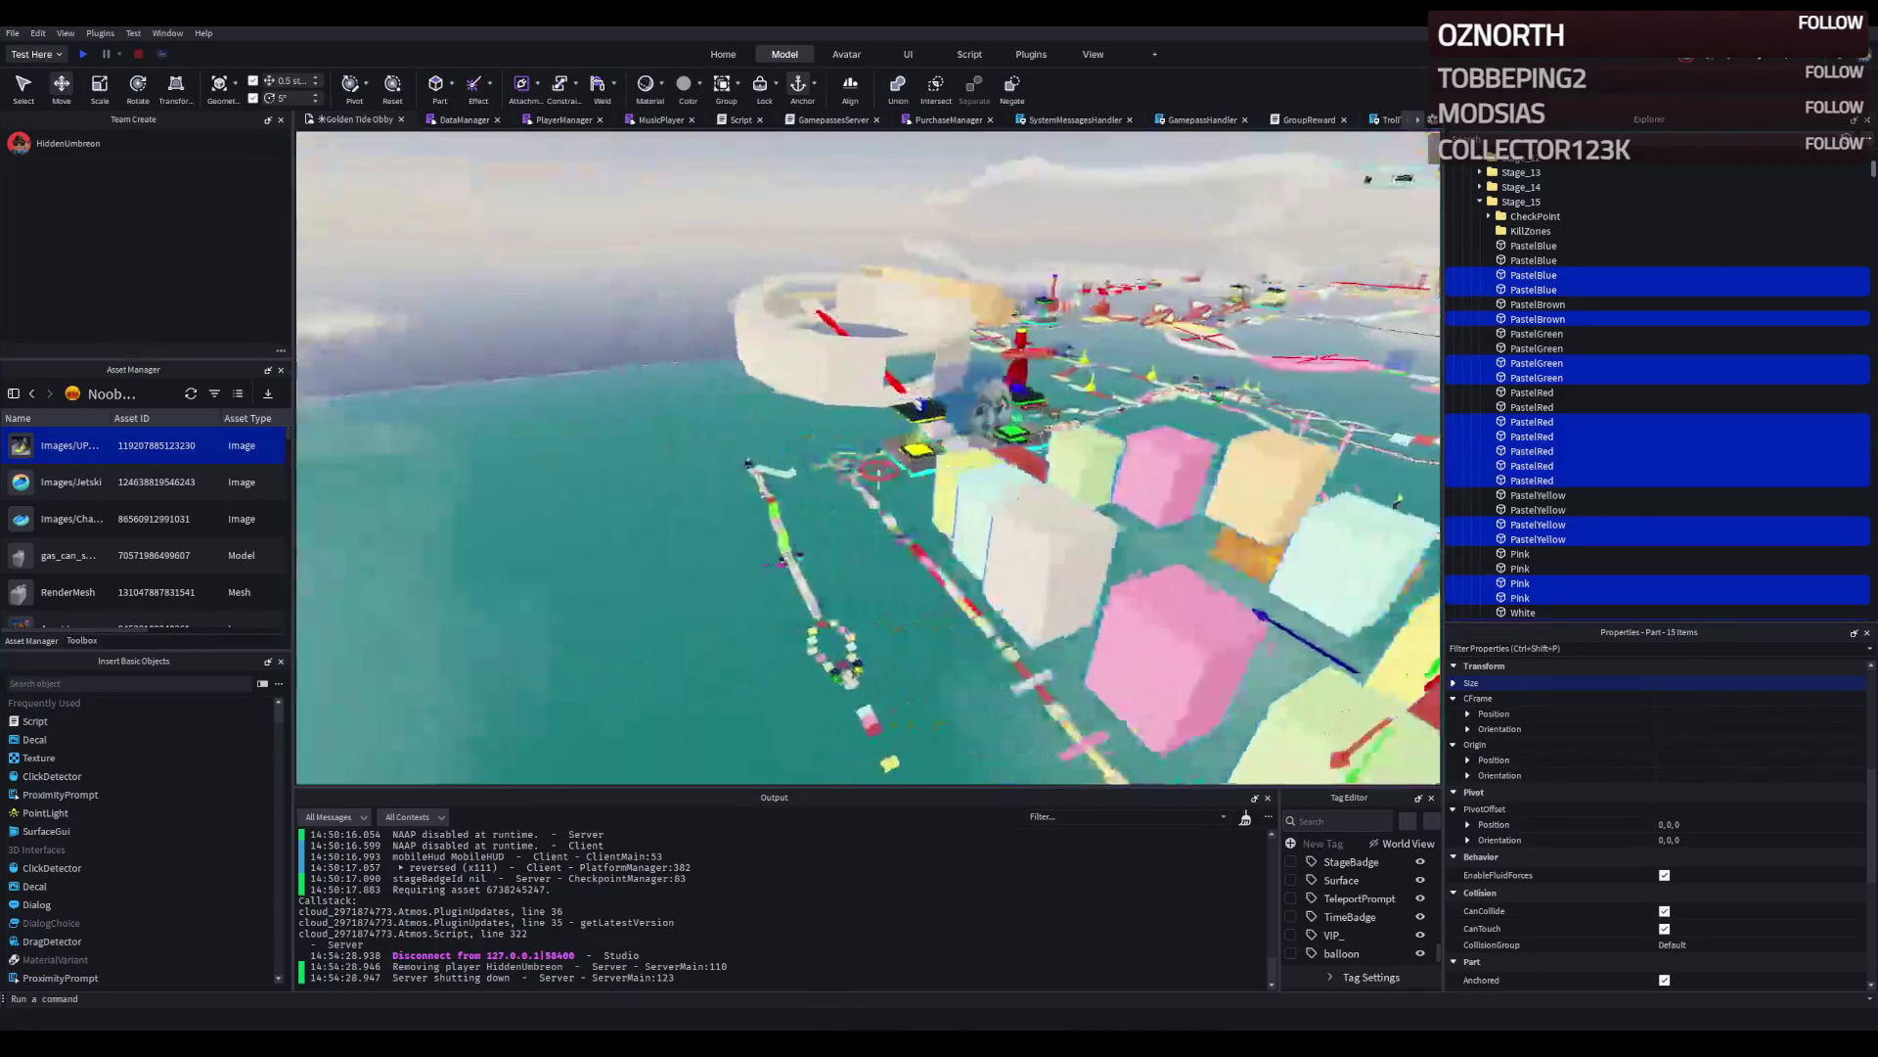
left_click(998, 391)
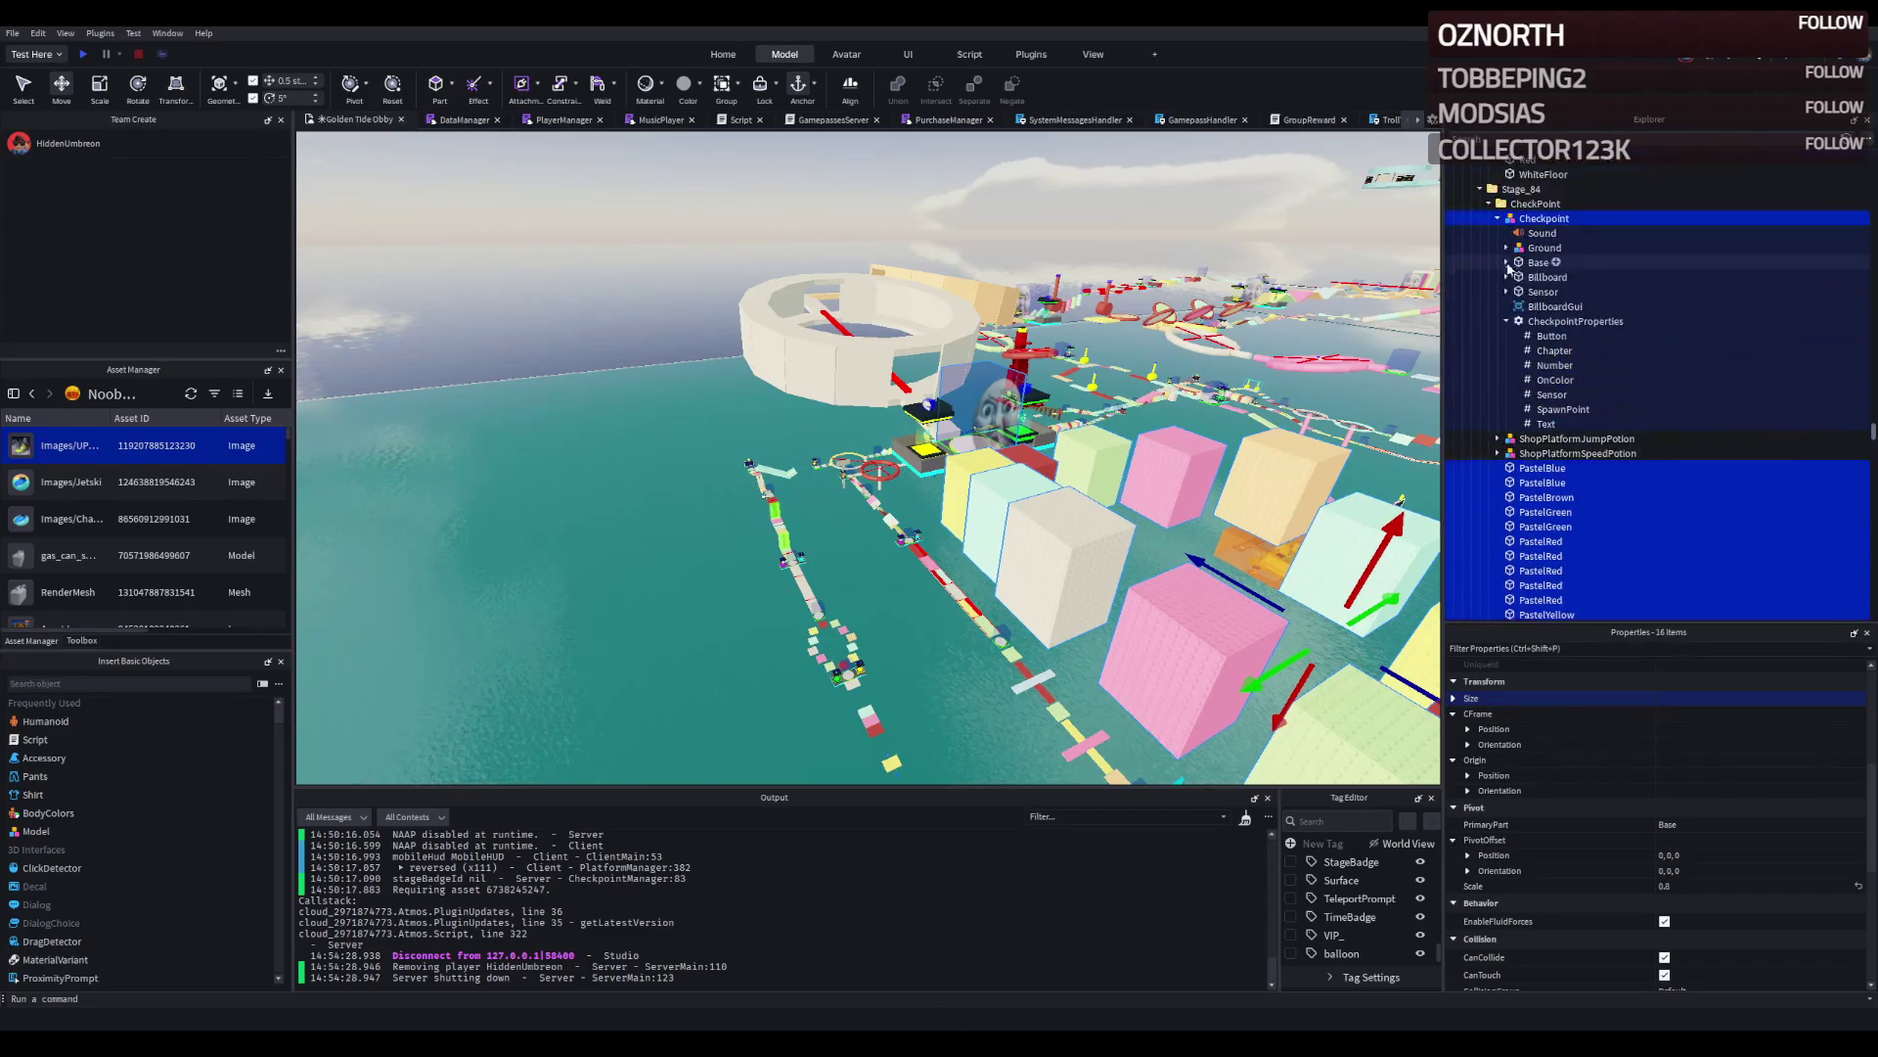
key("ctrl+z")
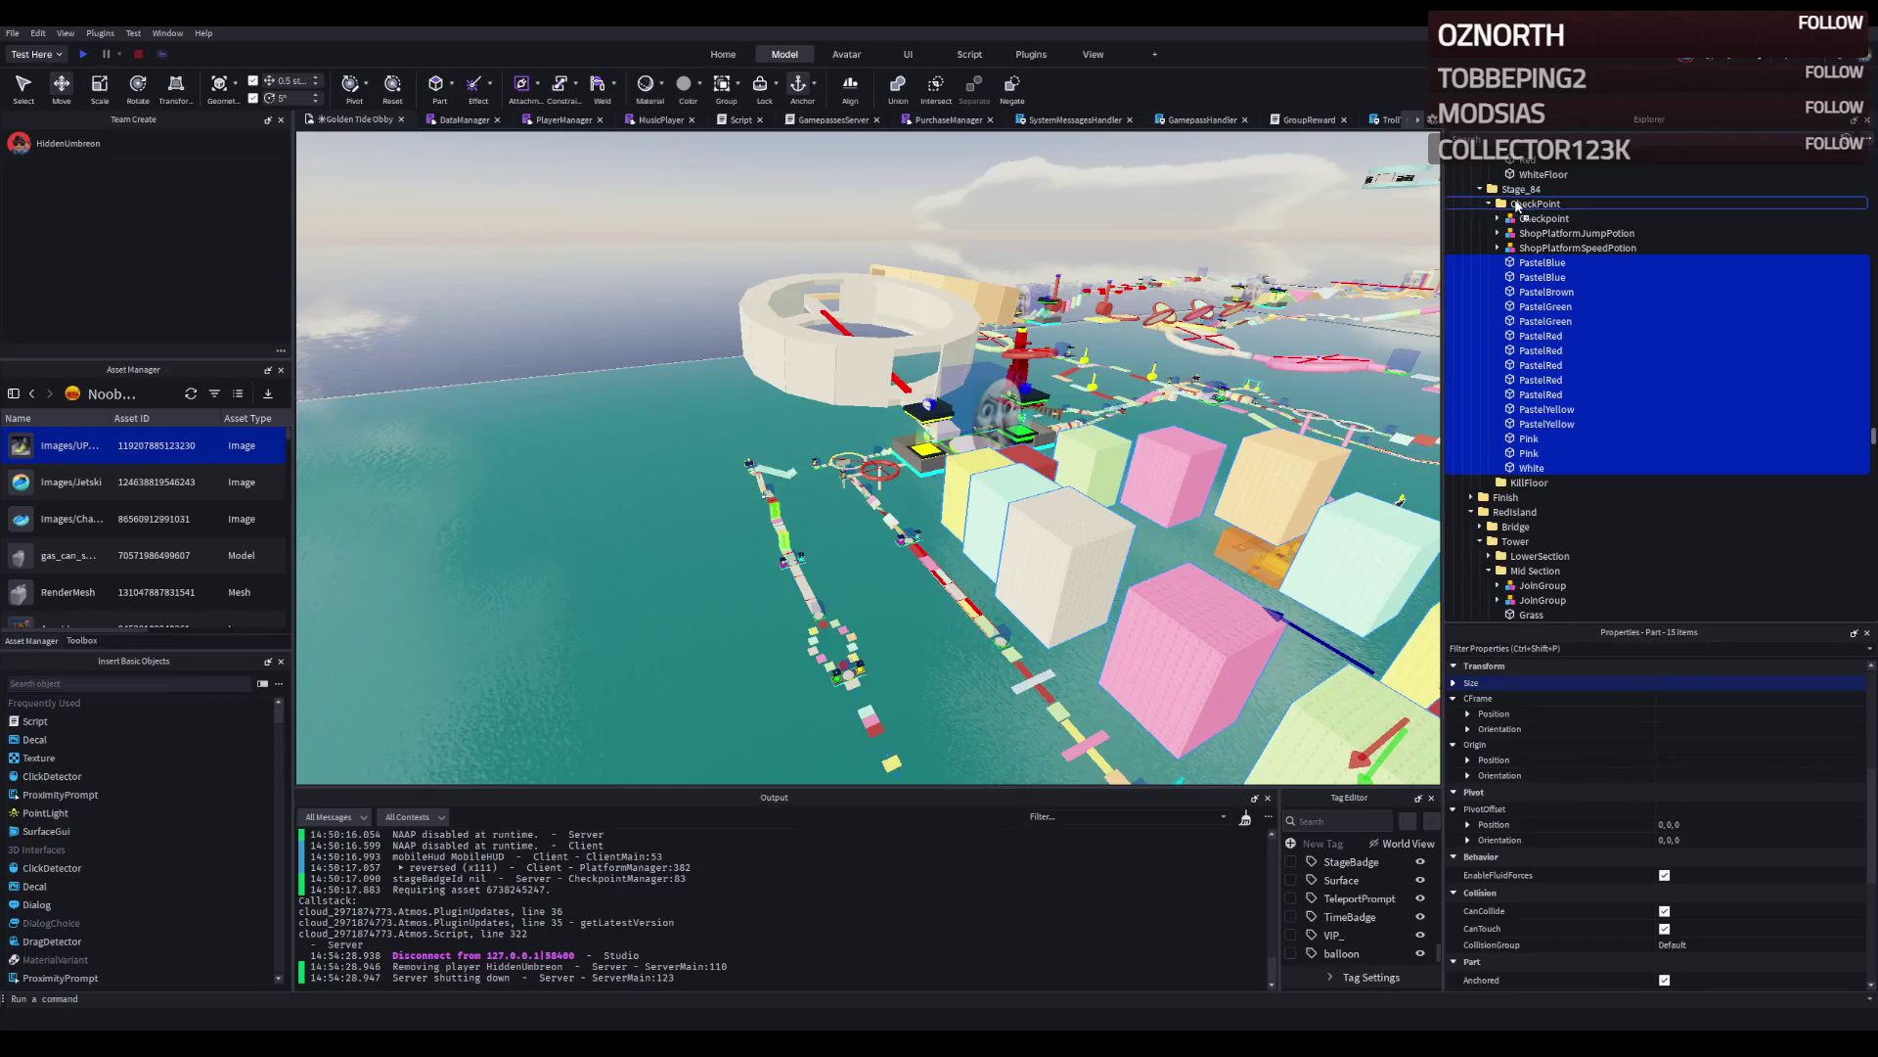
left_click(1490, 204)
key("f")
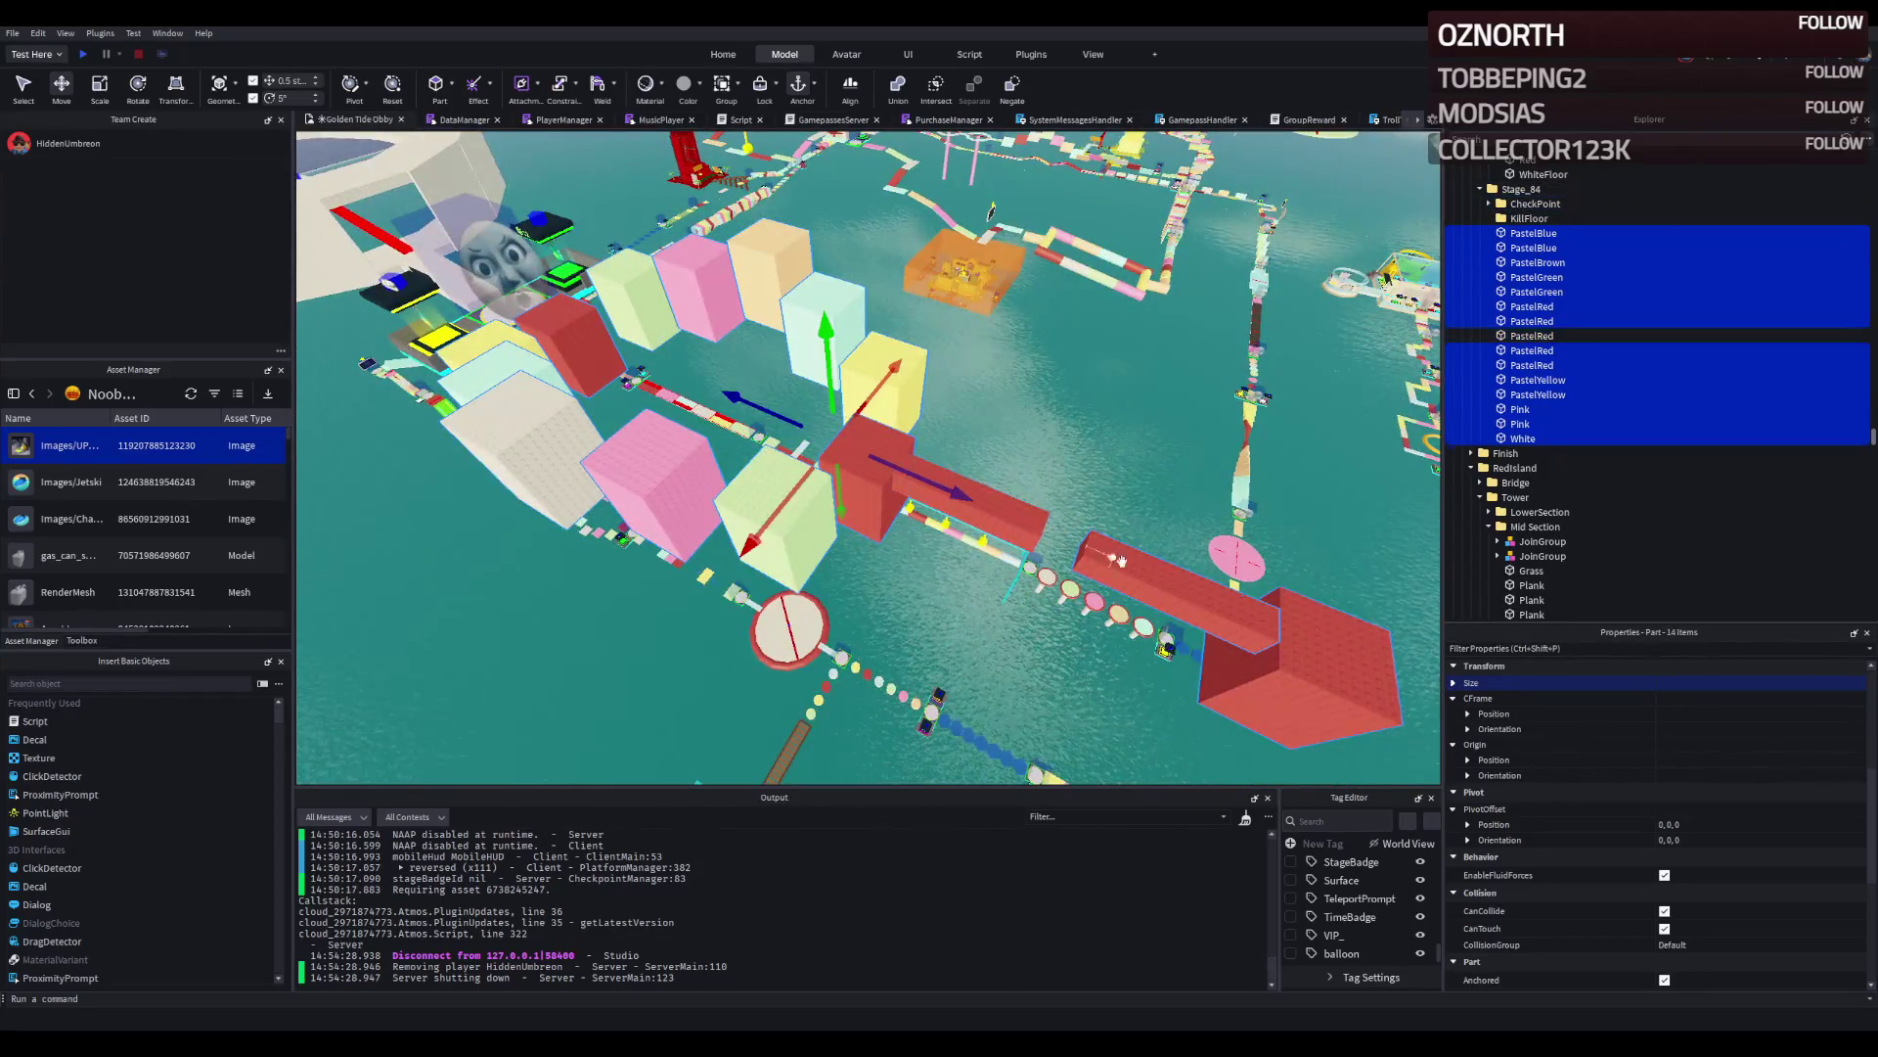
left_click(1004, 528)
left_click(1174, 587)
left_click(954, 525)
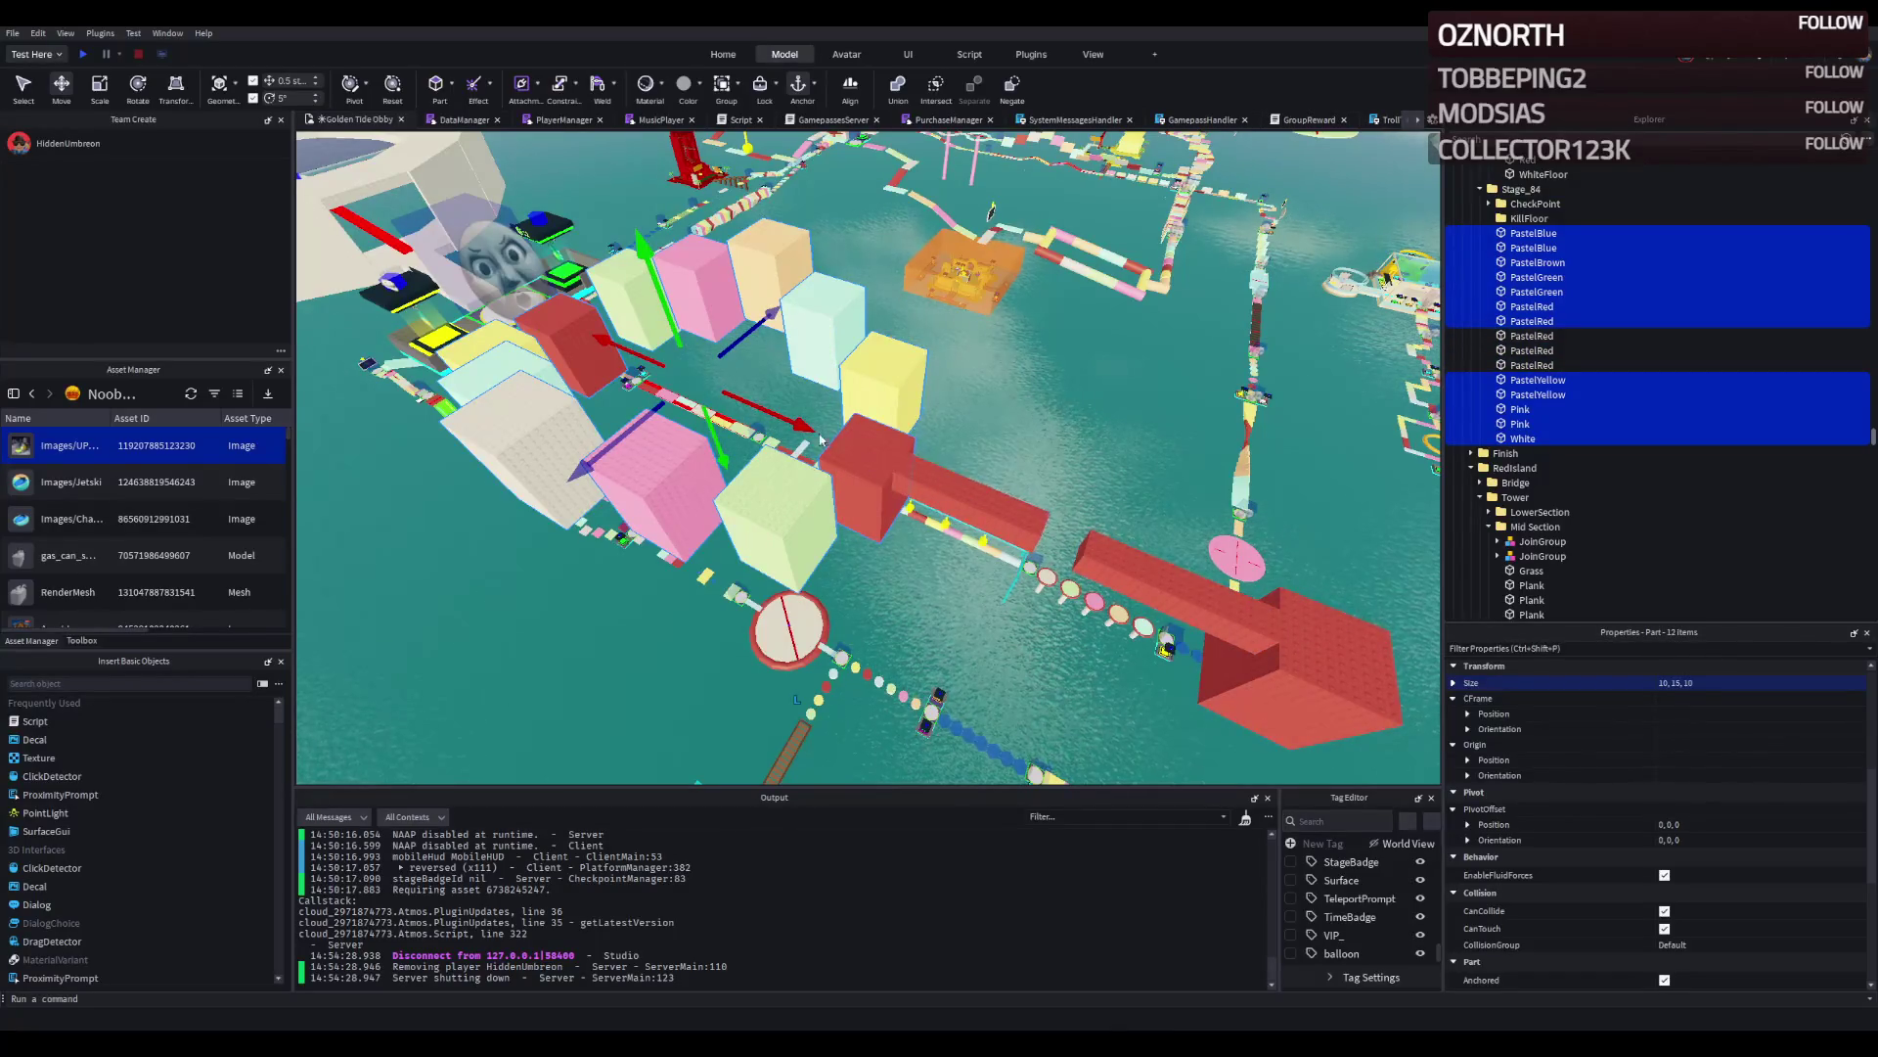
Duplicate the blocks 53.5 studs along the water, lower 0.5, shift 4 sideways, delete extra PastelRed.
key("ctrl+d")
left_click_drag(797, 424, 971, 528)
scroll("down", 3)
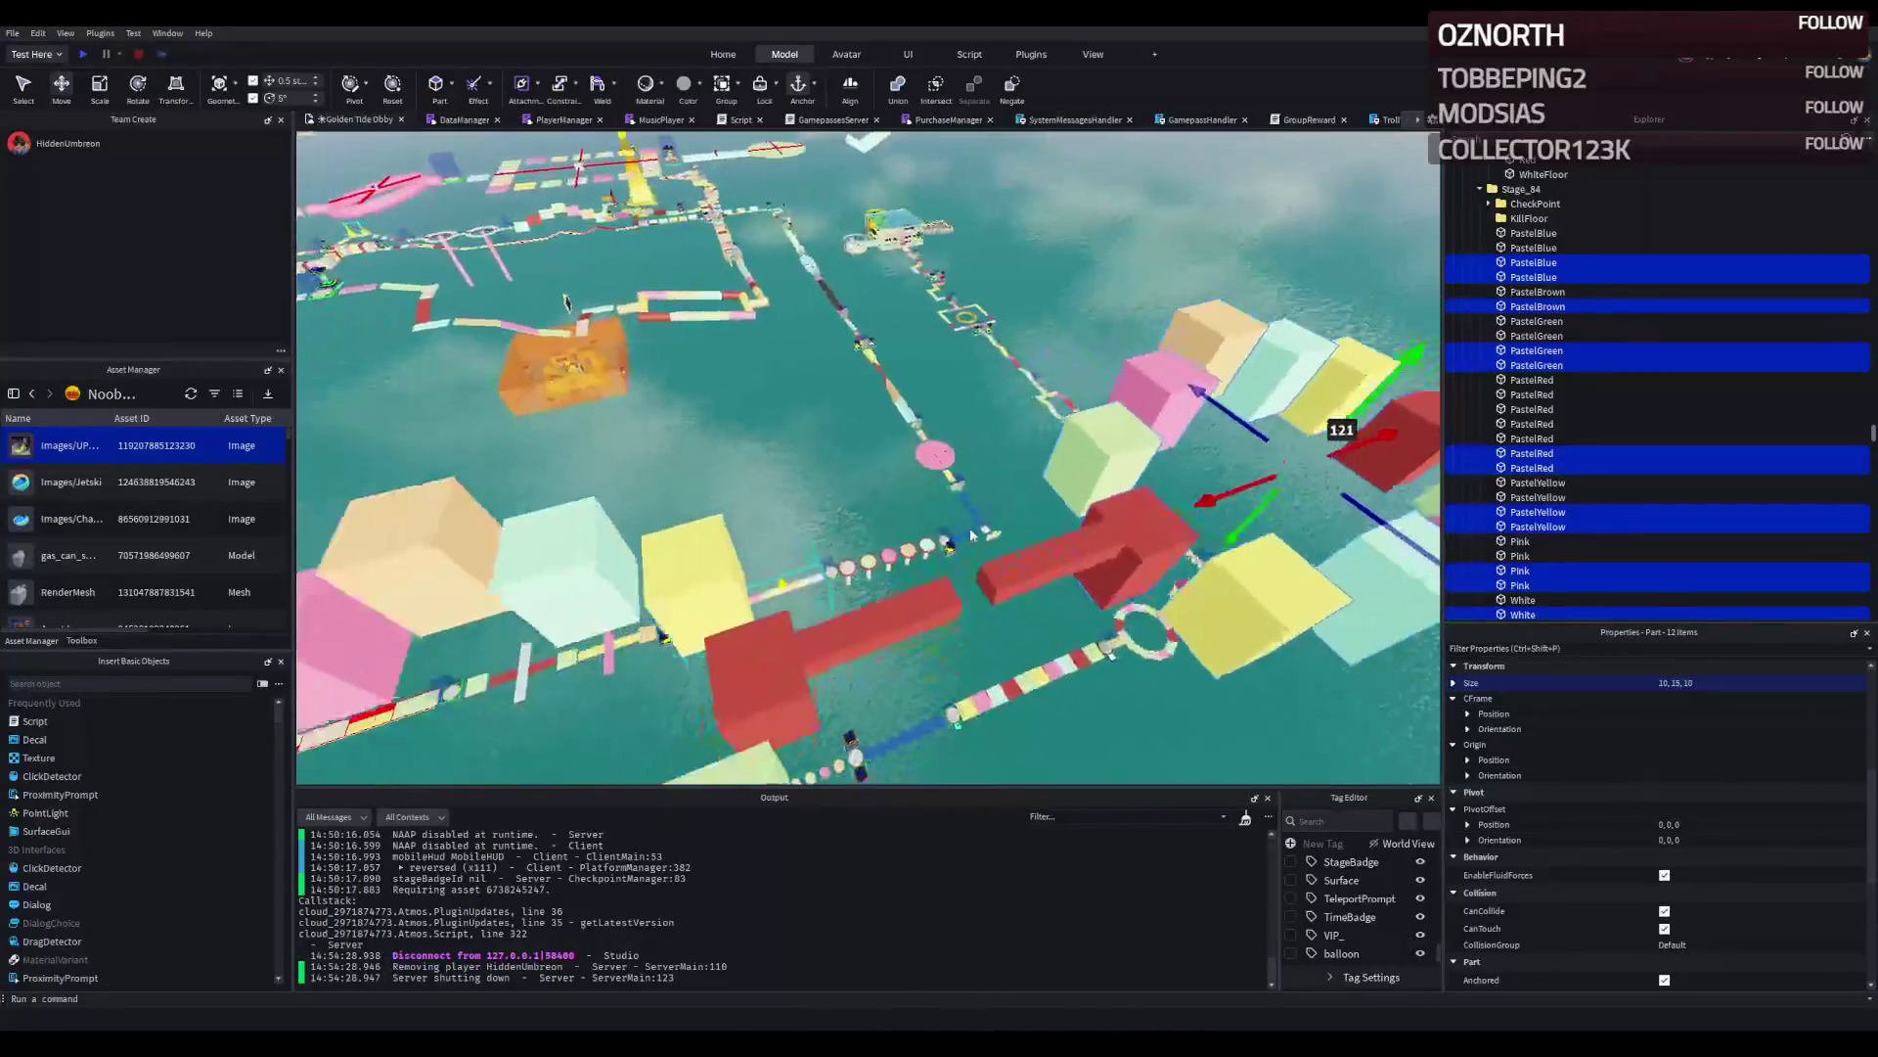
key("f")
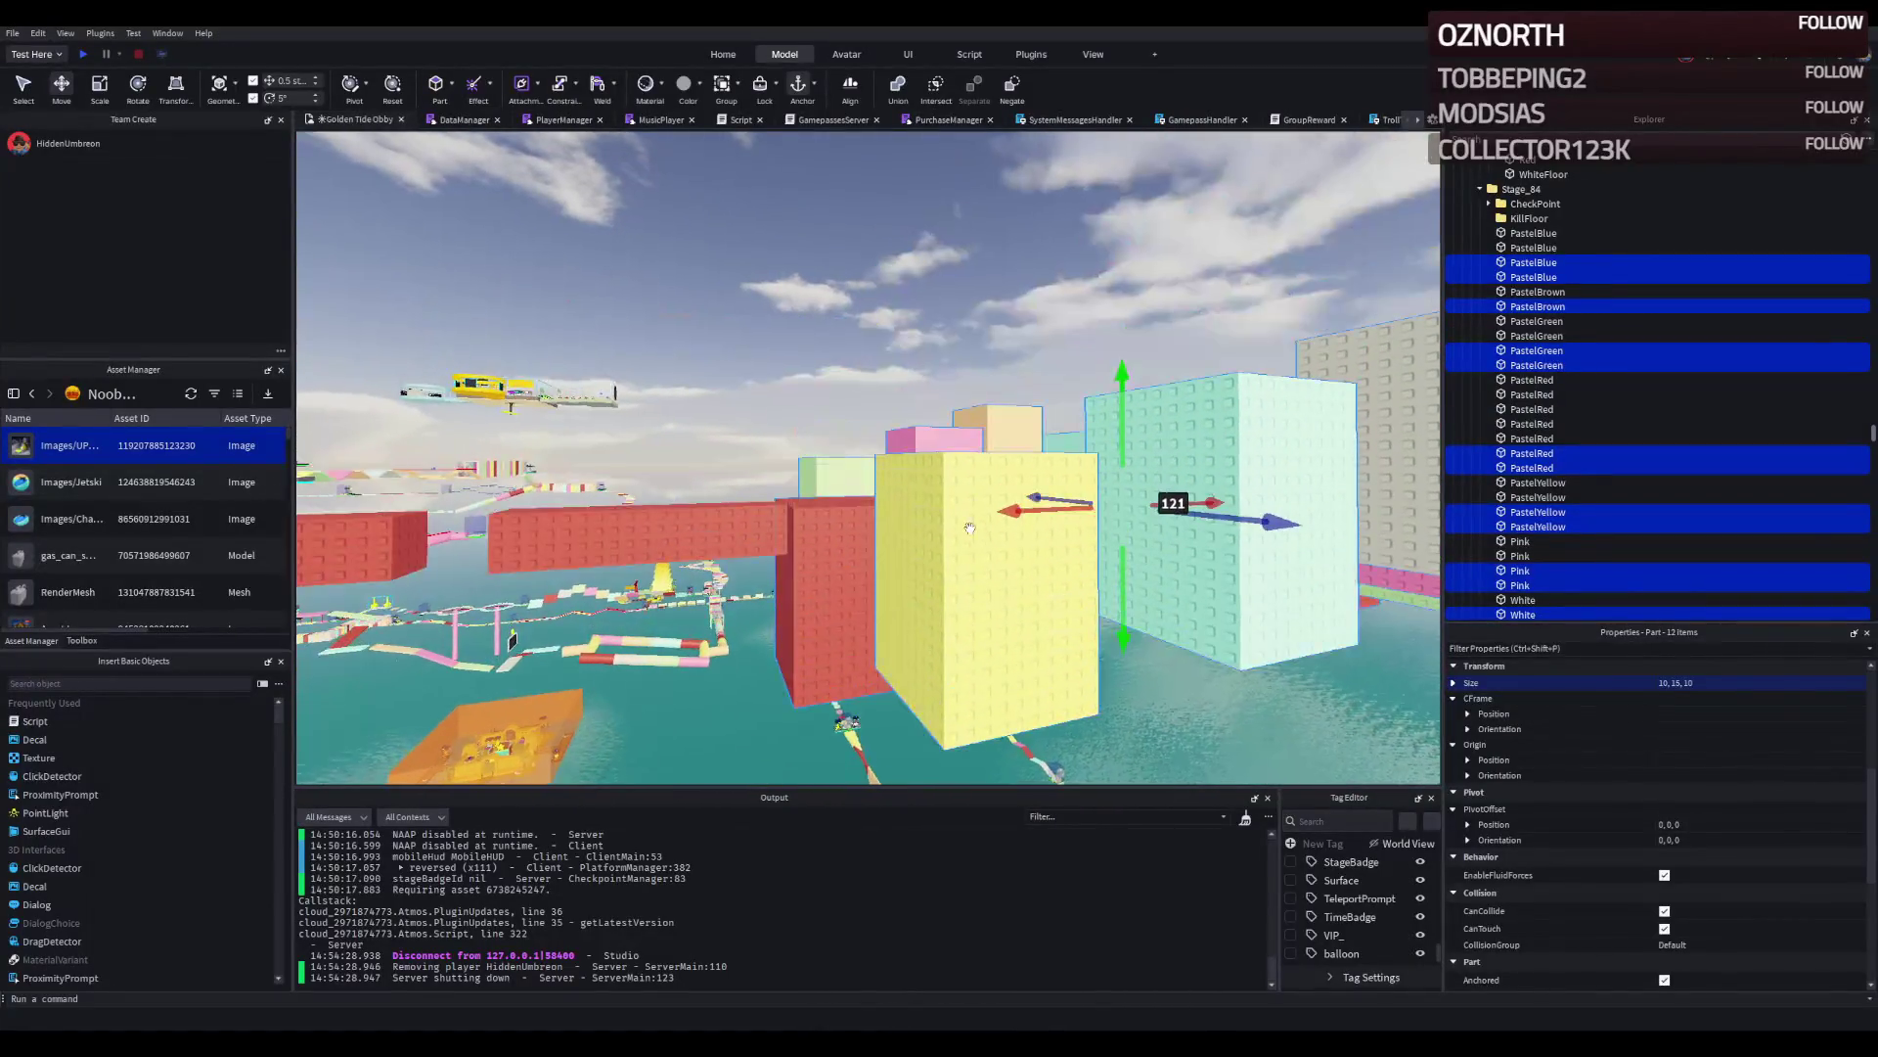
left_click_drag(1122, 557, 1125, 545)
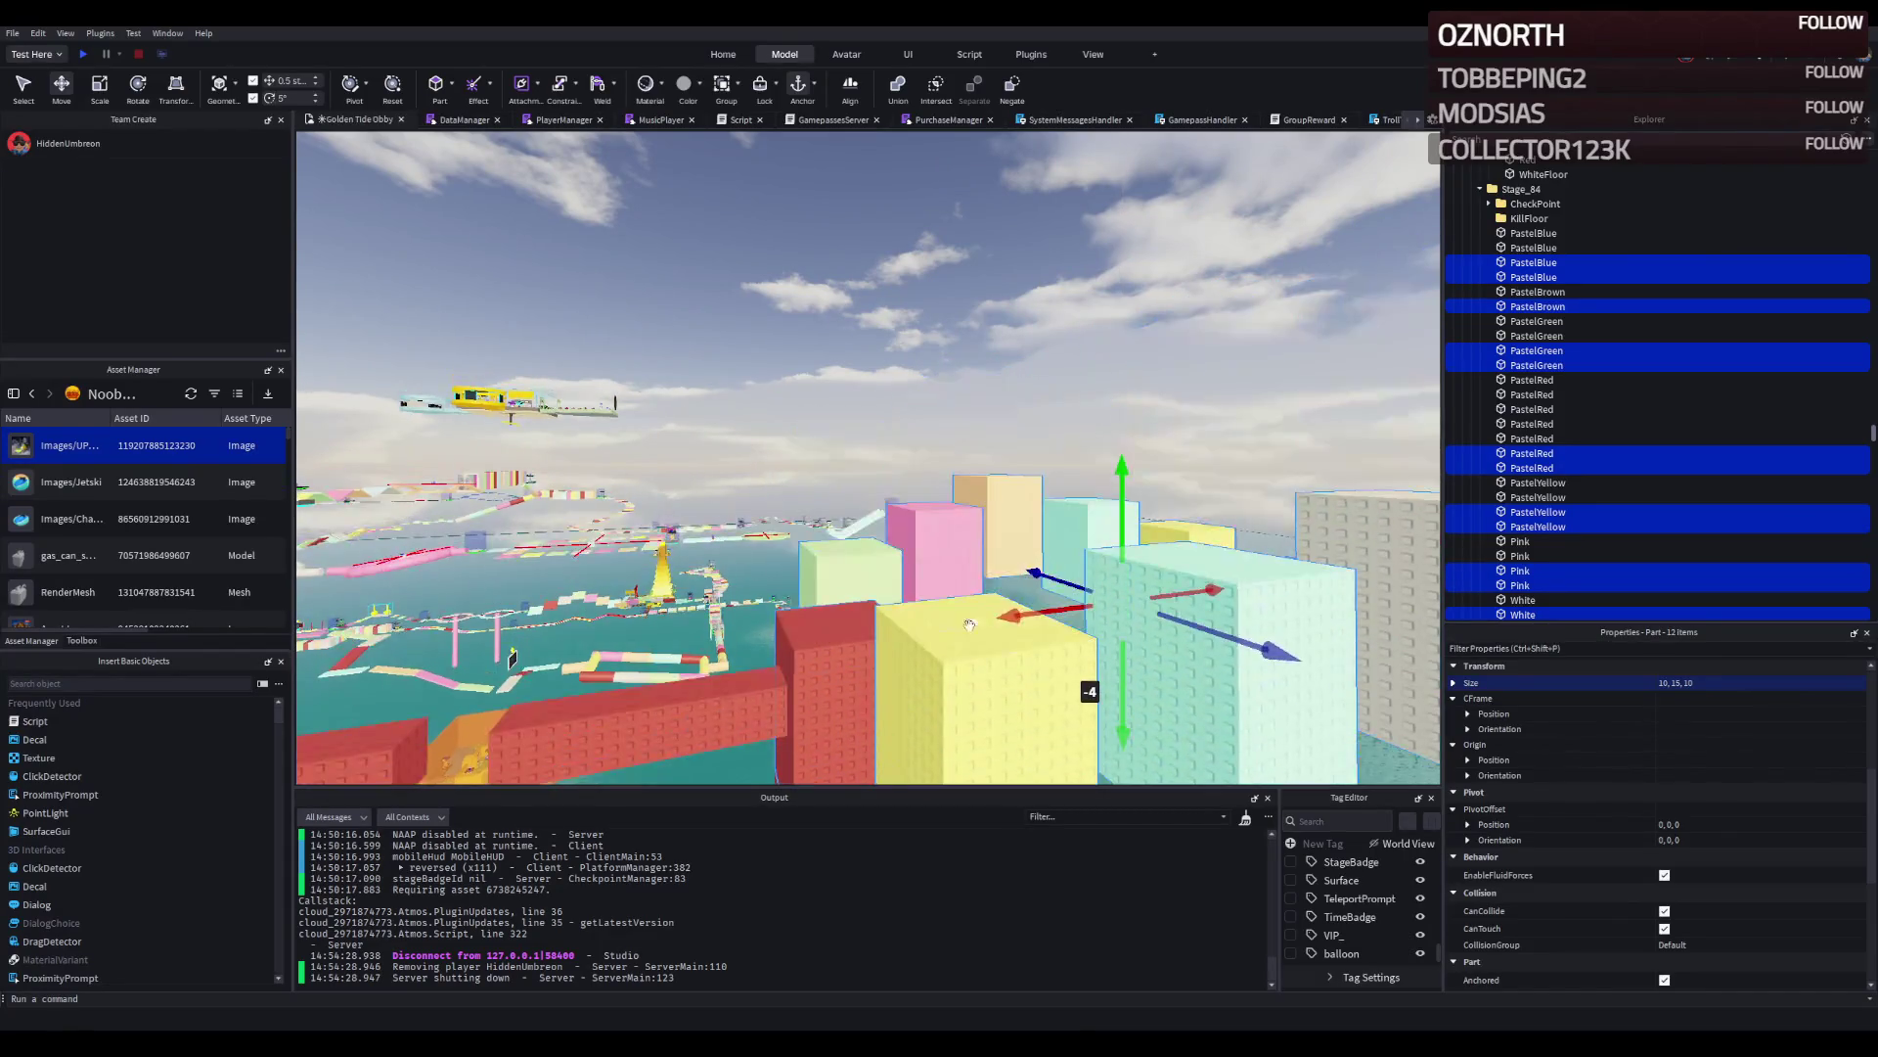
left_click_drag(974, 634, 1037, 609)
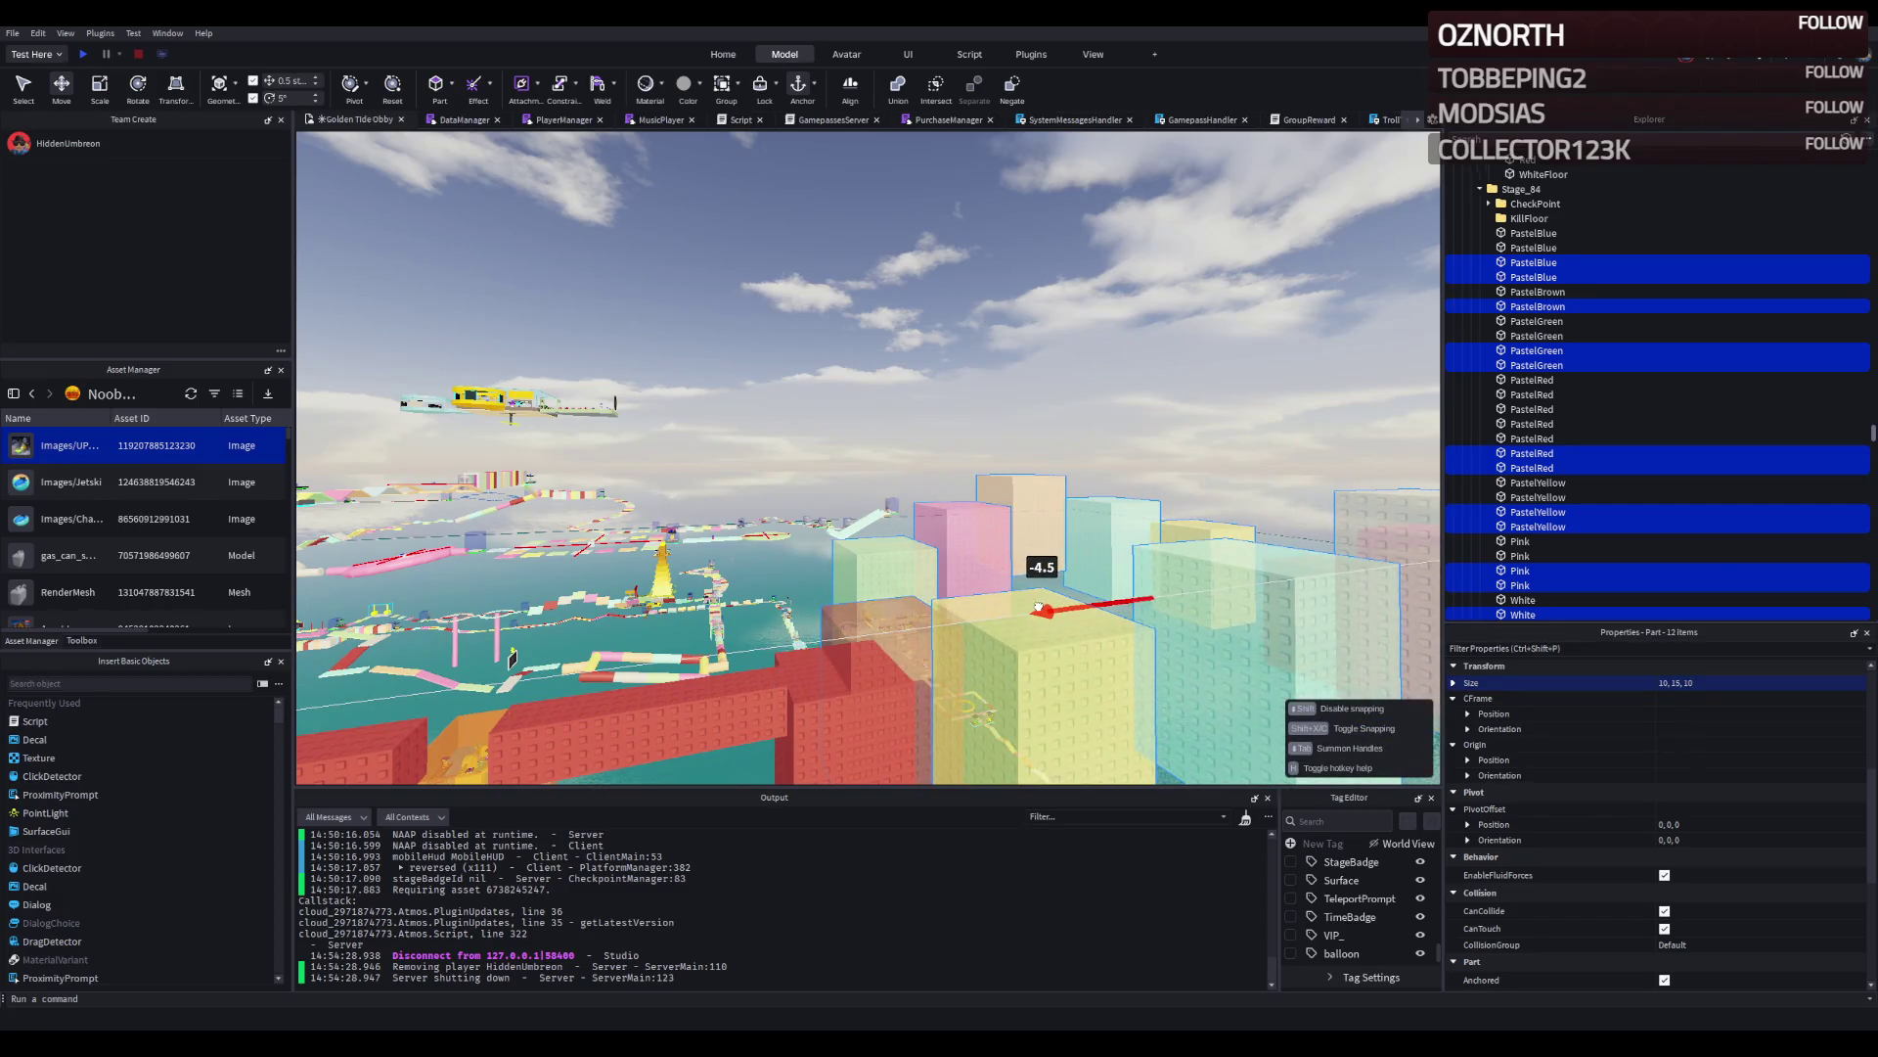
left_click(868, 704)
key("Delete")
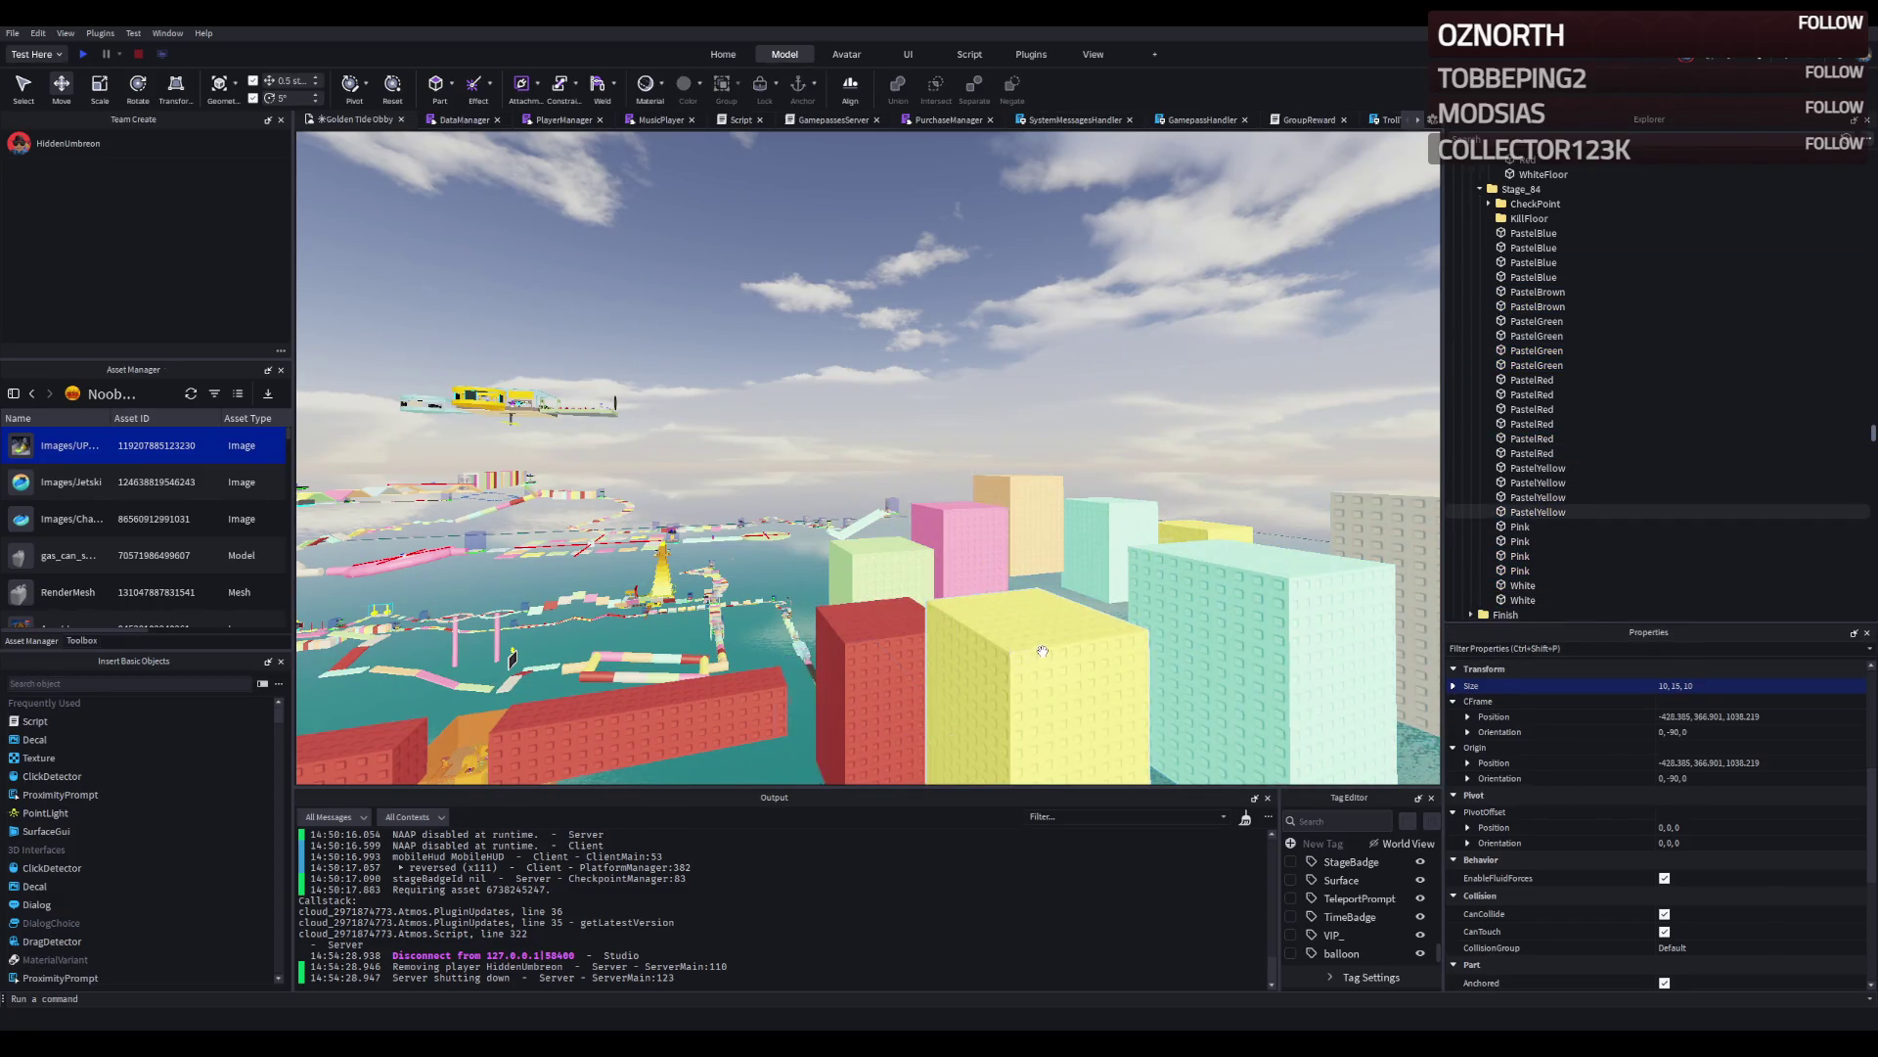
Raise the pink, light-blue, yellow and red blocks 9.5 studs.
key("w")
key("s")
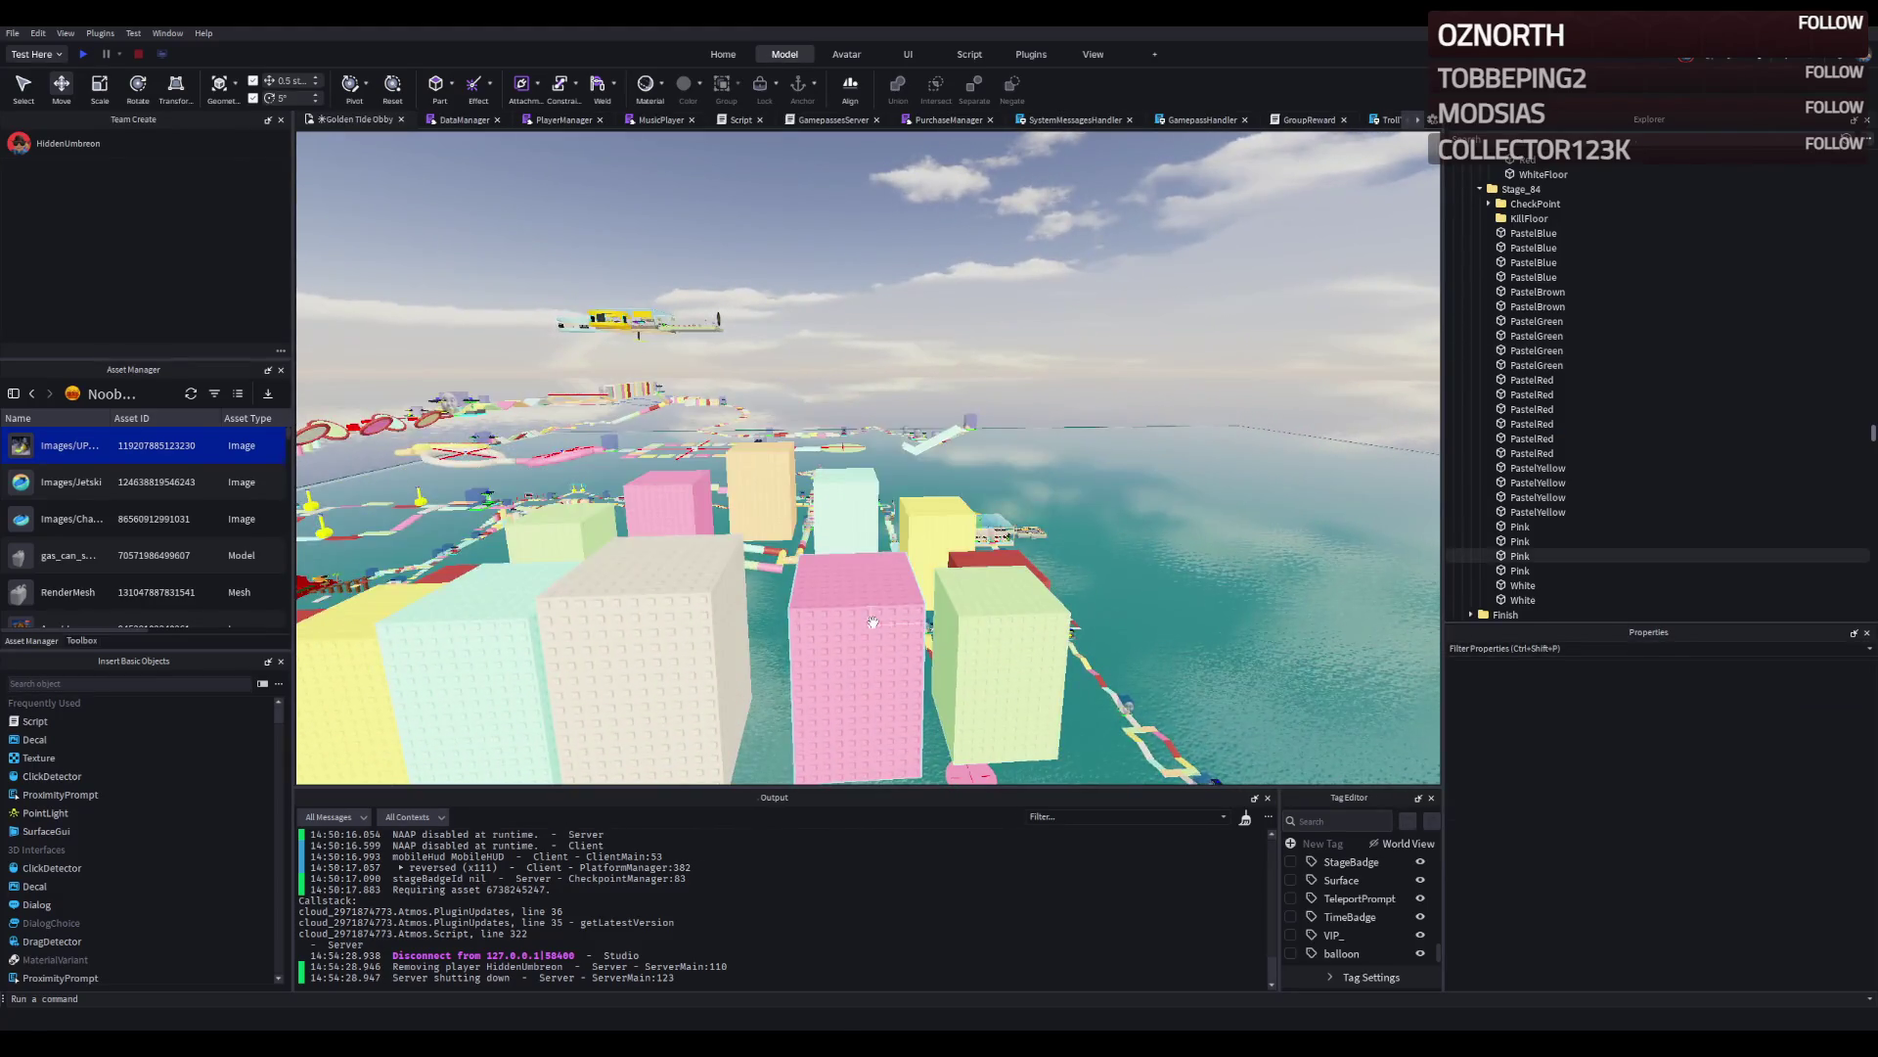
left_click(856, 636)
left_click(847, 499)
left_click(939, 518)
left_click(991, 559)
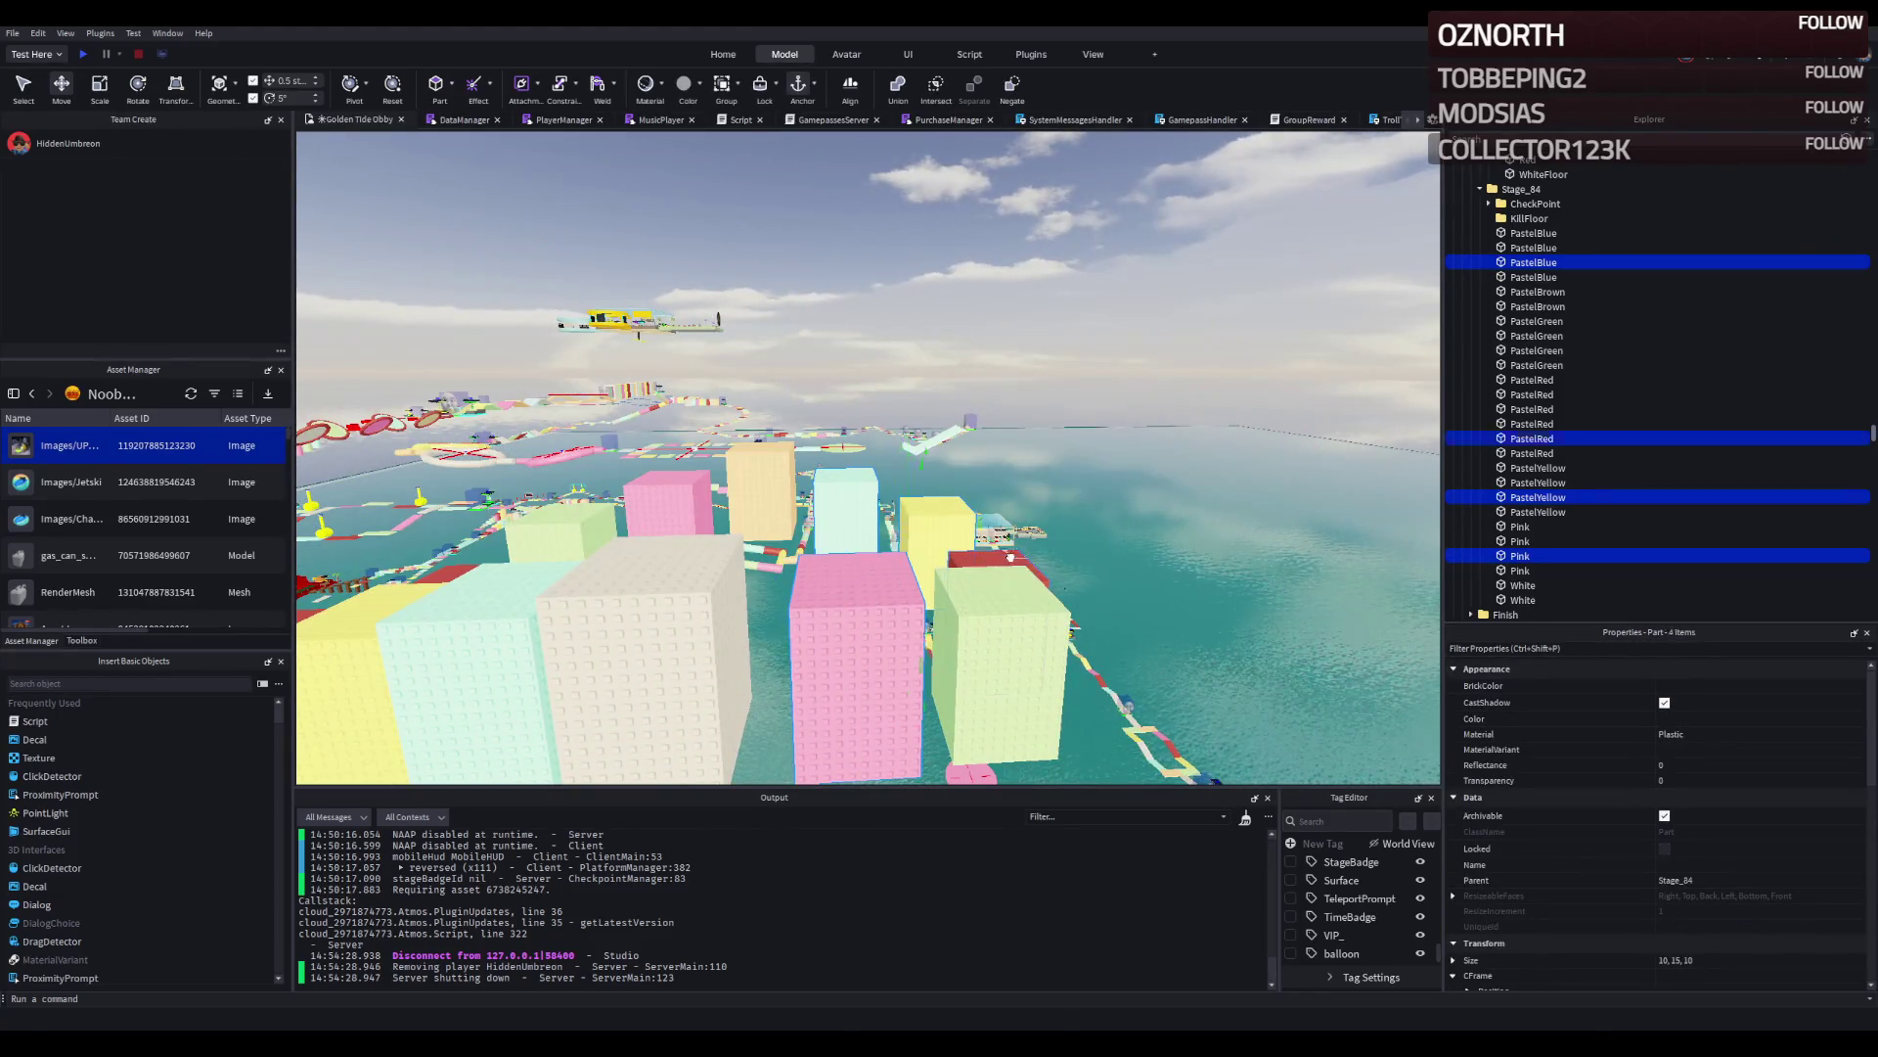
left_click_drag(991, 560, 1016, 326)
Adjust the selection by adding light-green and dropping pink and light-blue, ending on the red block.
left_click(1012, 577)
left_click(851, 548)
left_click(824, 455)
left_click(1020, 441)
left_click(937, 436)
scroll("up", 3)
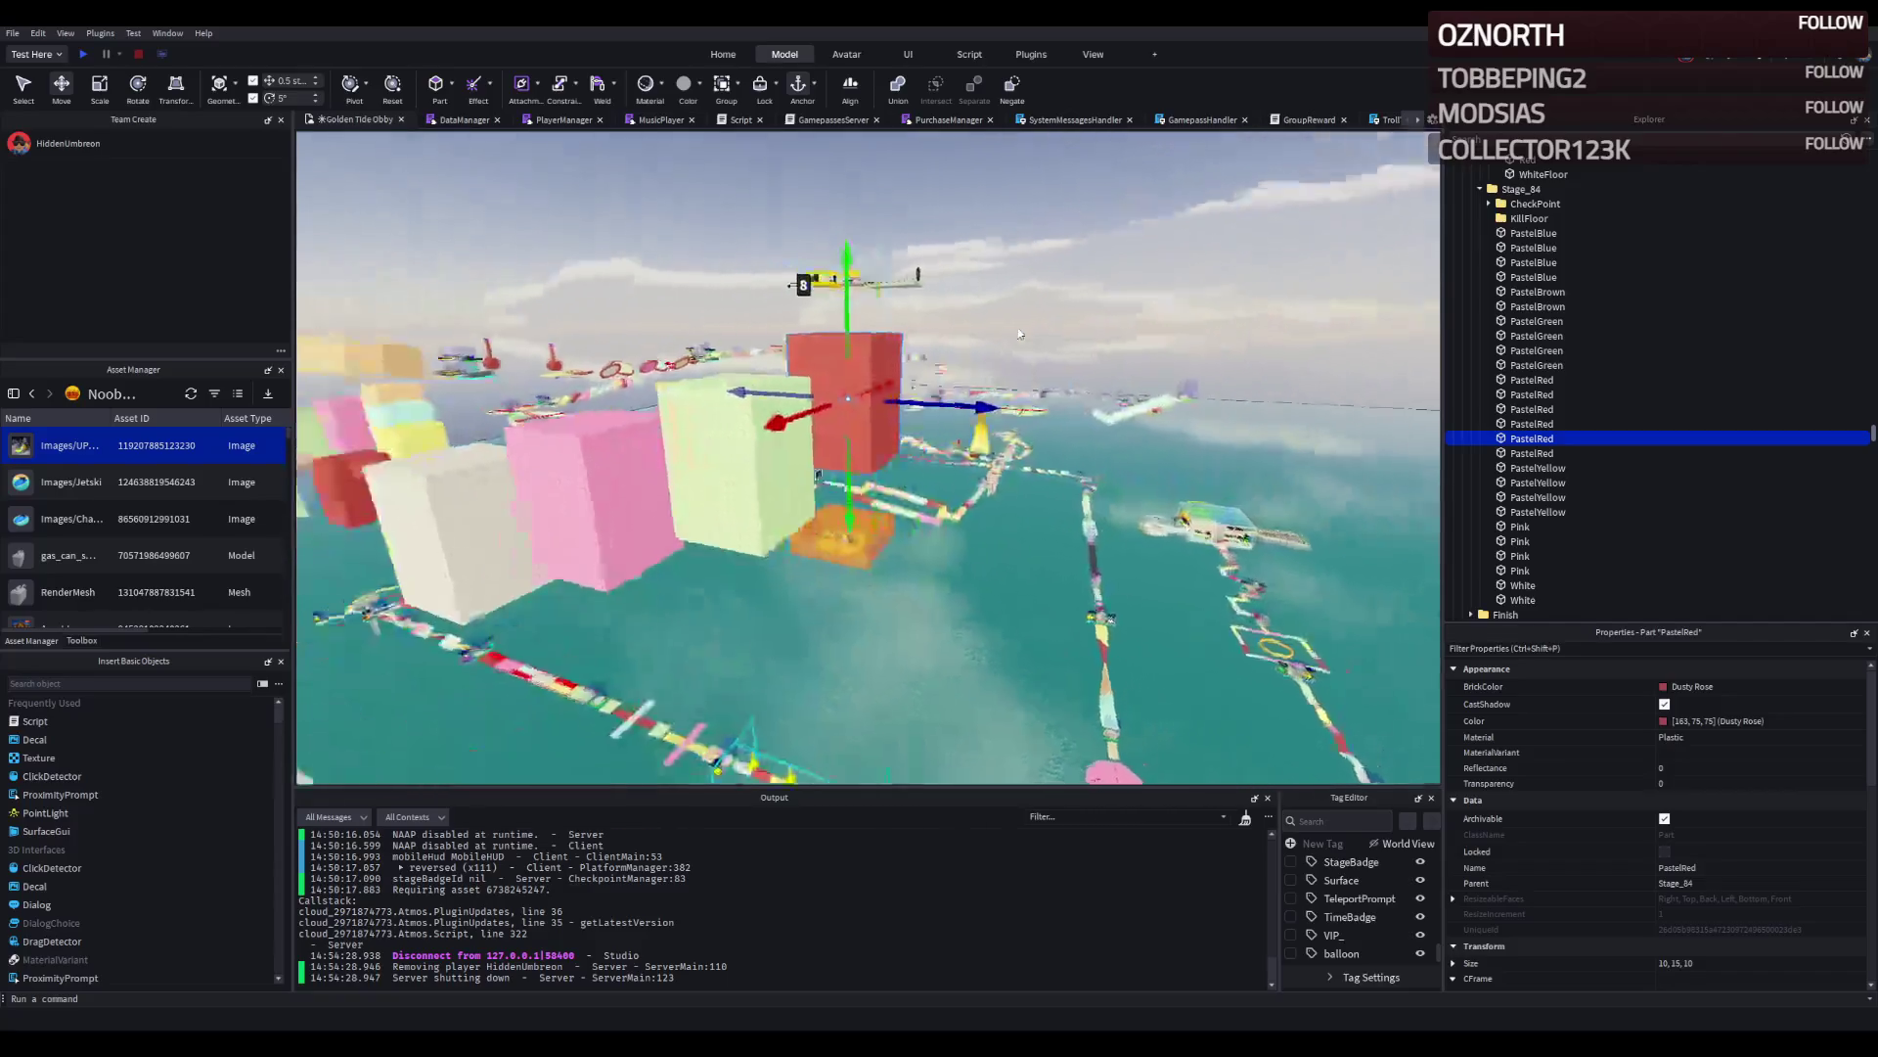
scroll("down", 3)
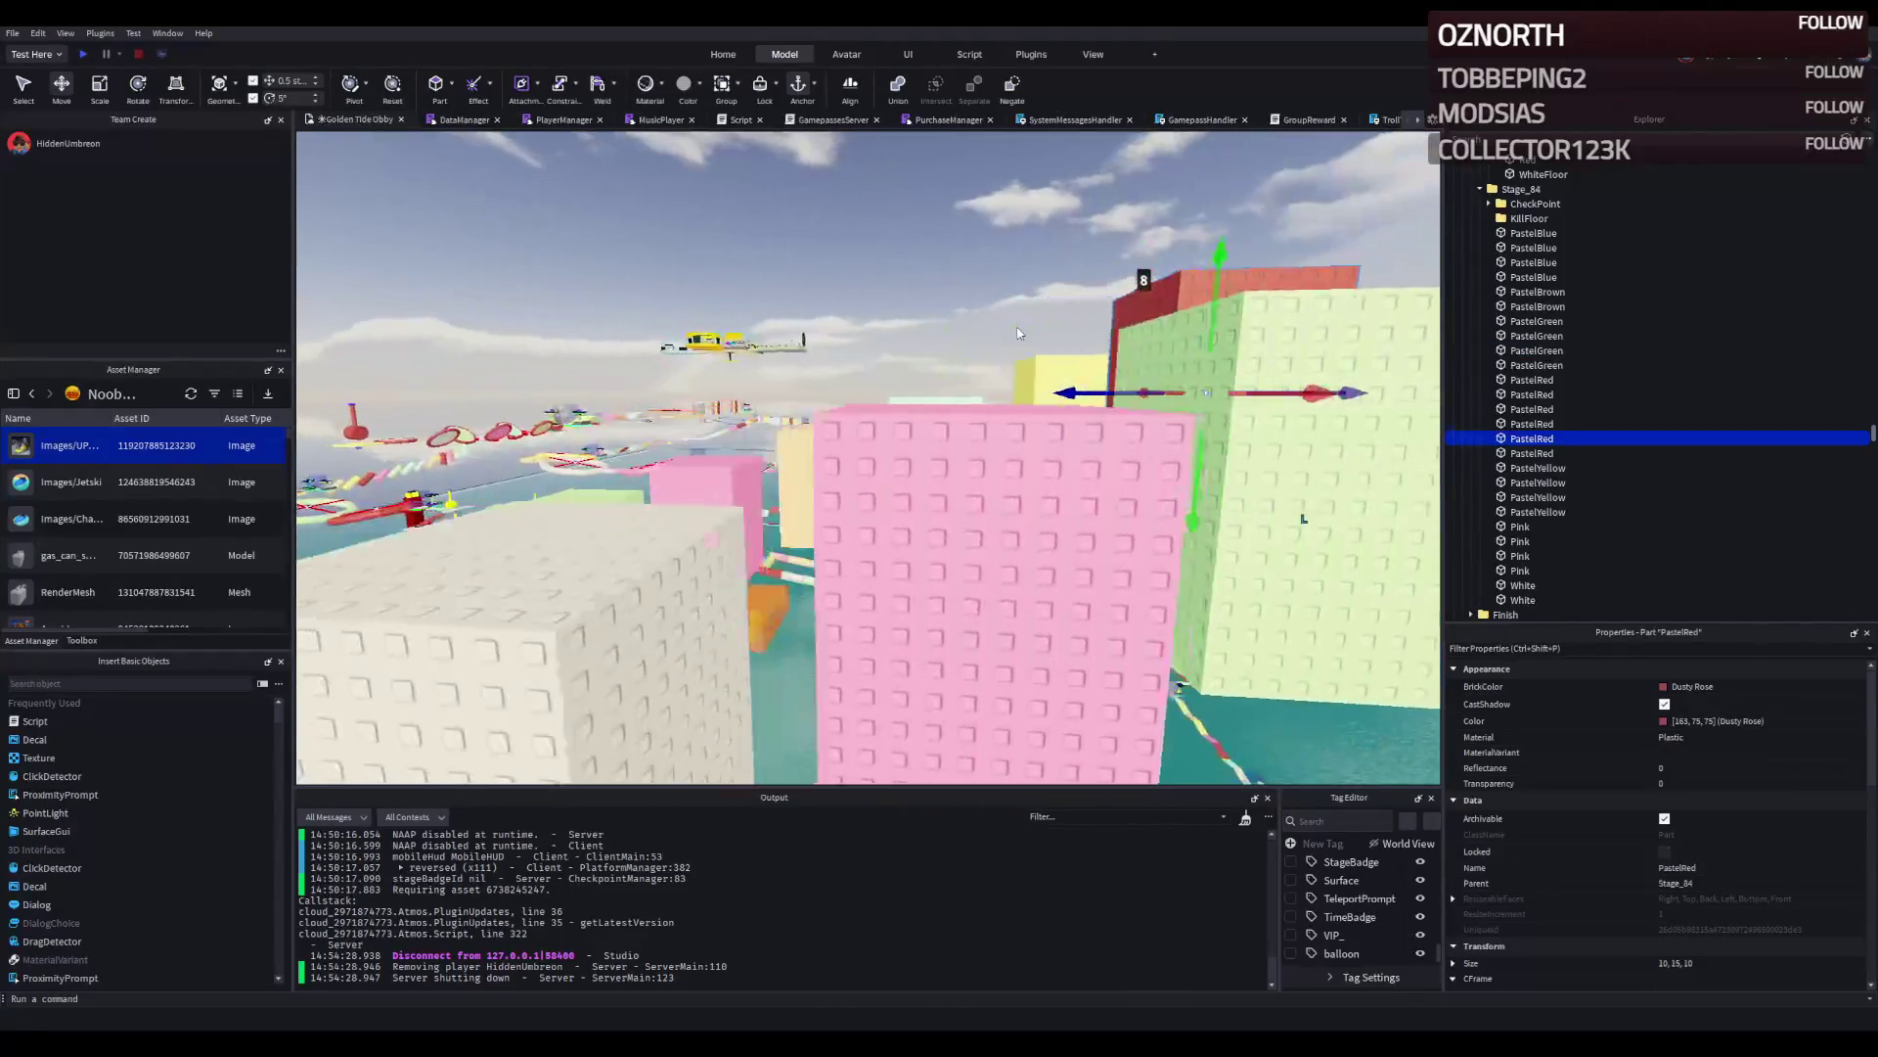
scroll("up", 3)
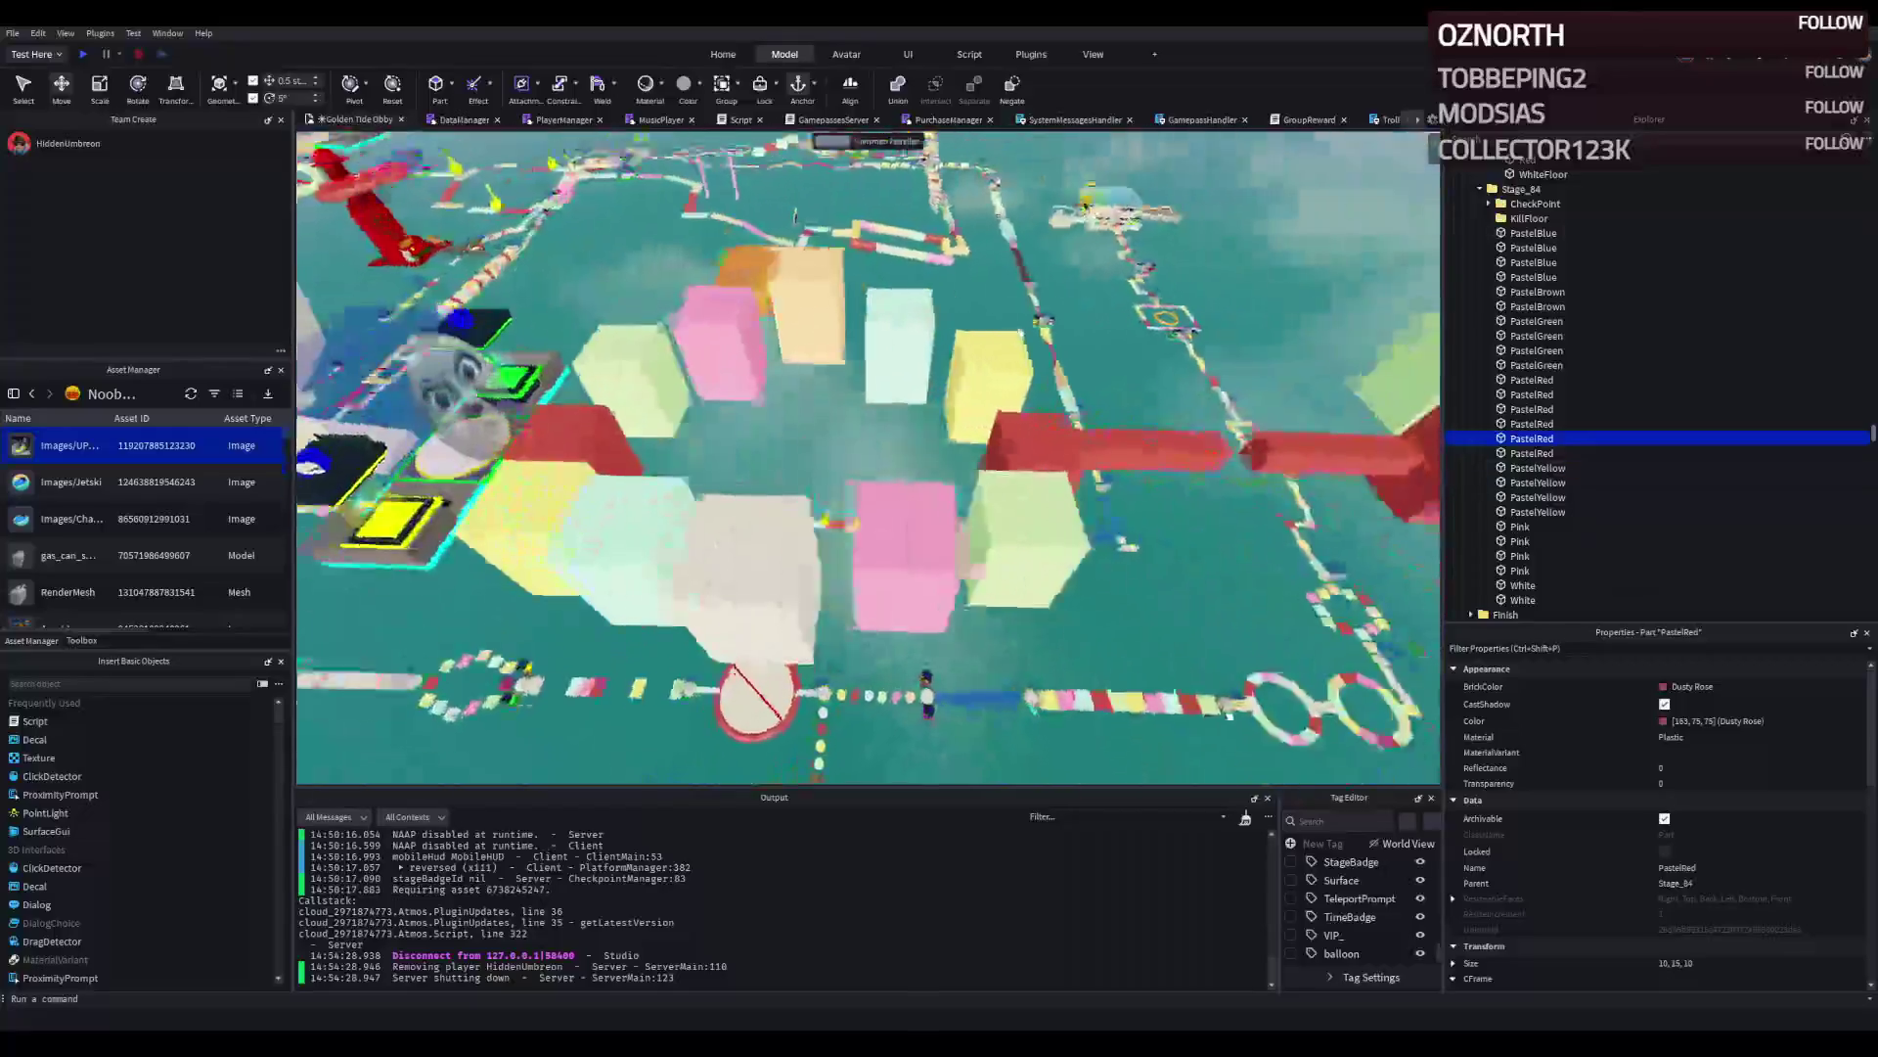
scroll("up", 3)
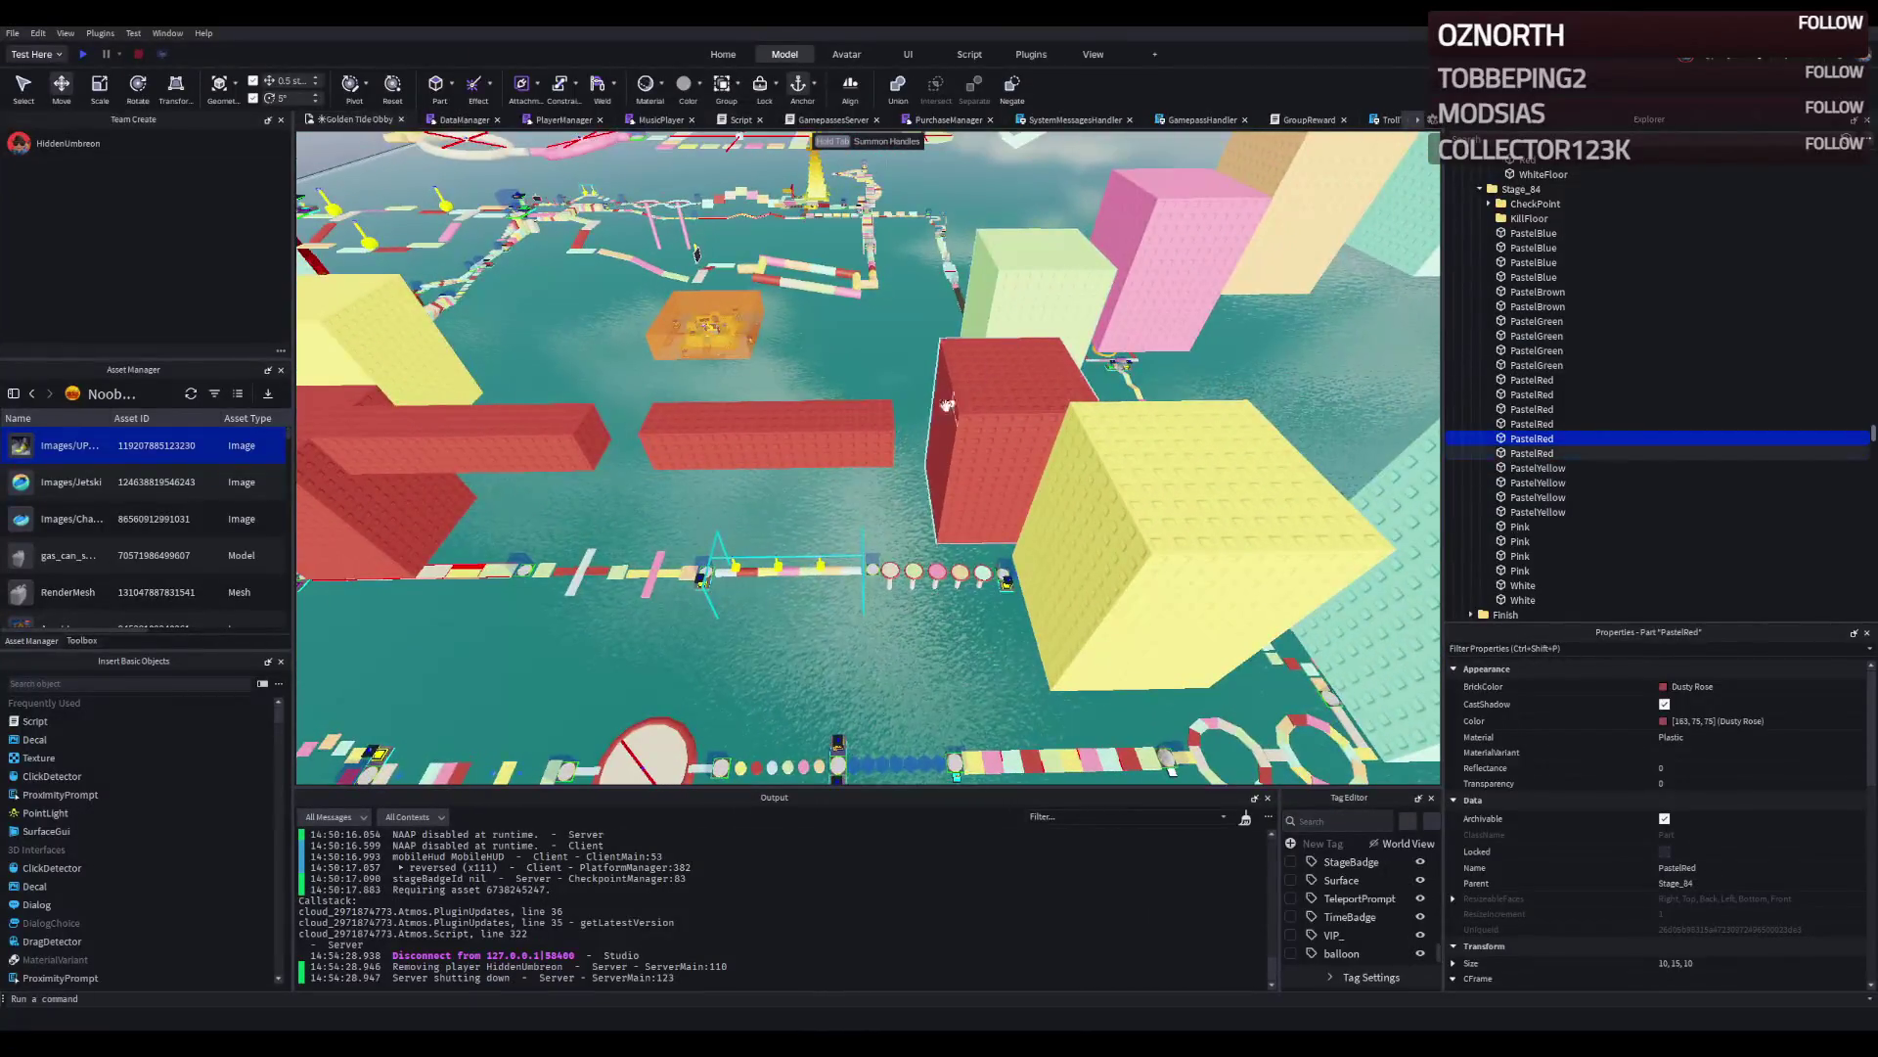
Select twelve Stage_84 blocks: the tall red block plus blue, white, yellow, green, pink and tan ones.
left_click(966, 421)
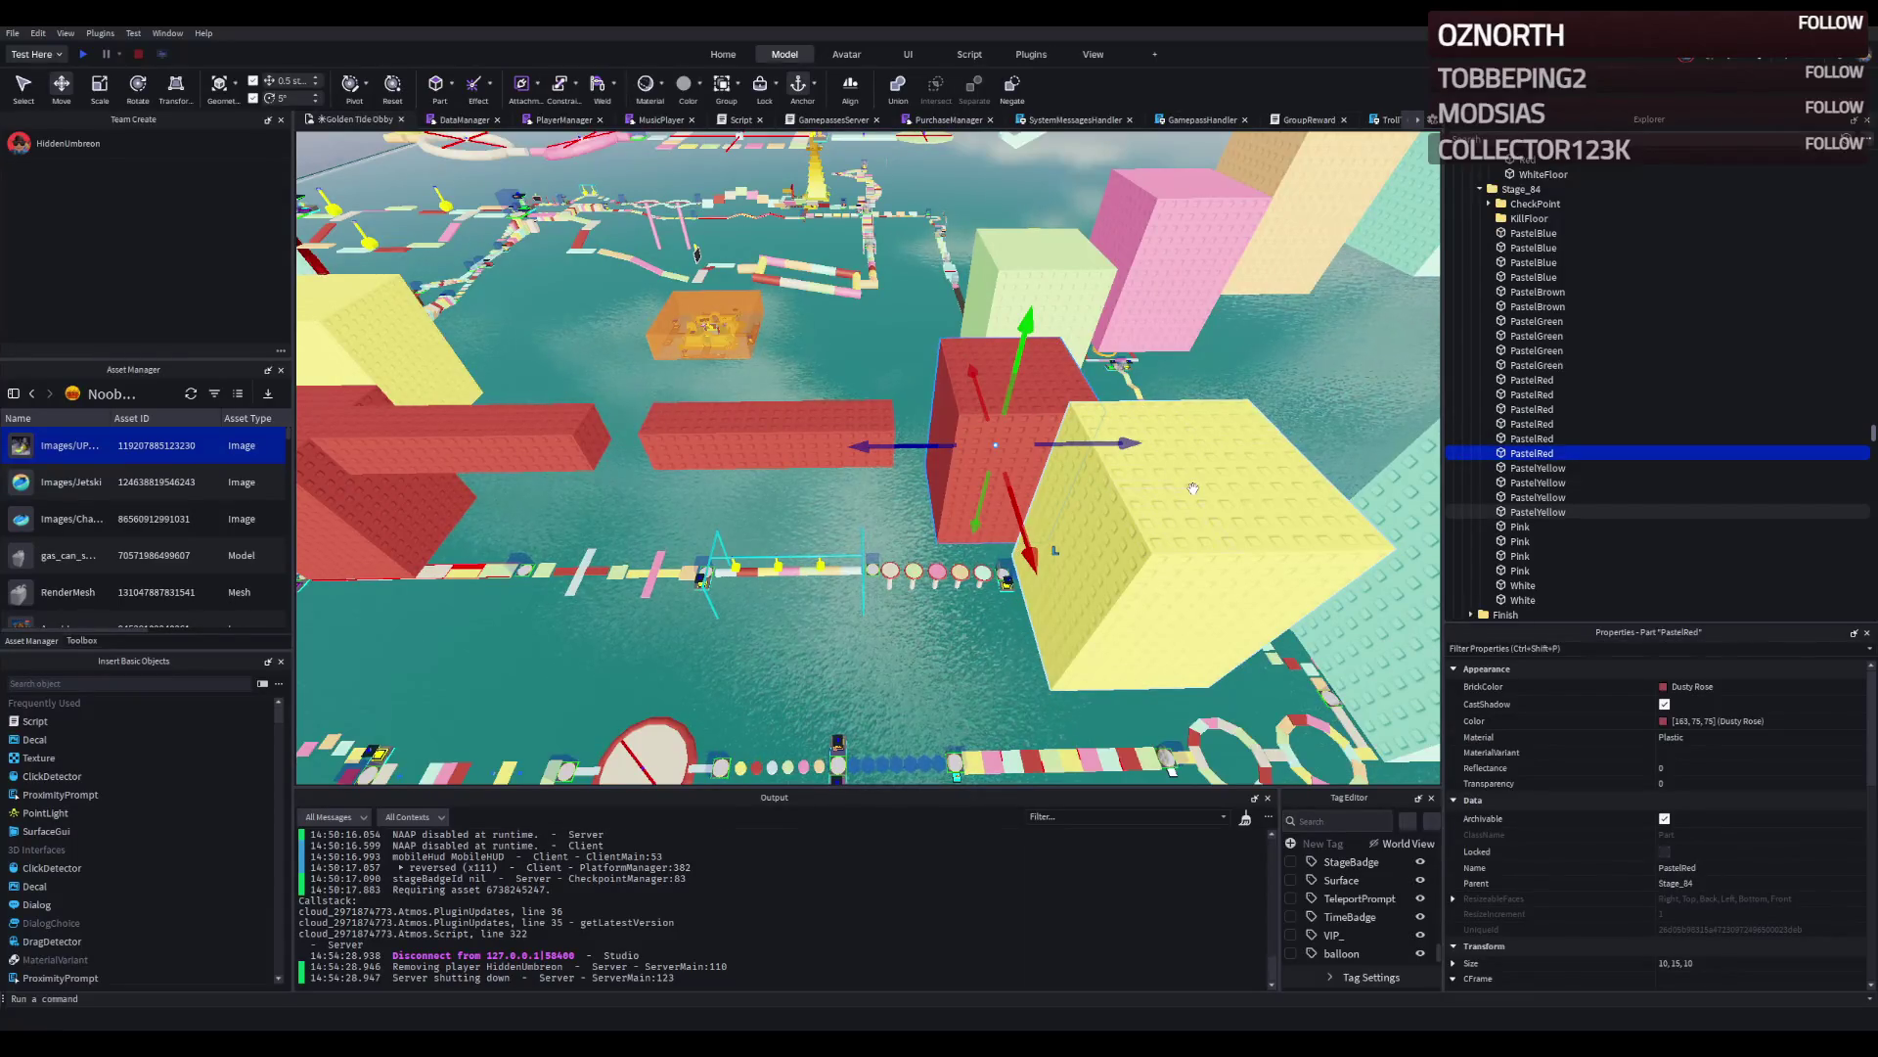
scroll("down", 3)
left_click(941, 499)
left_click(905, 338)
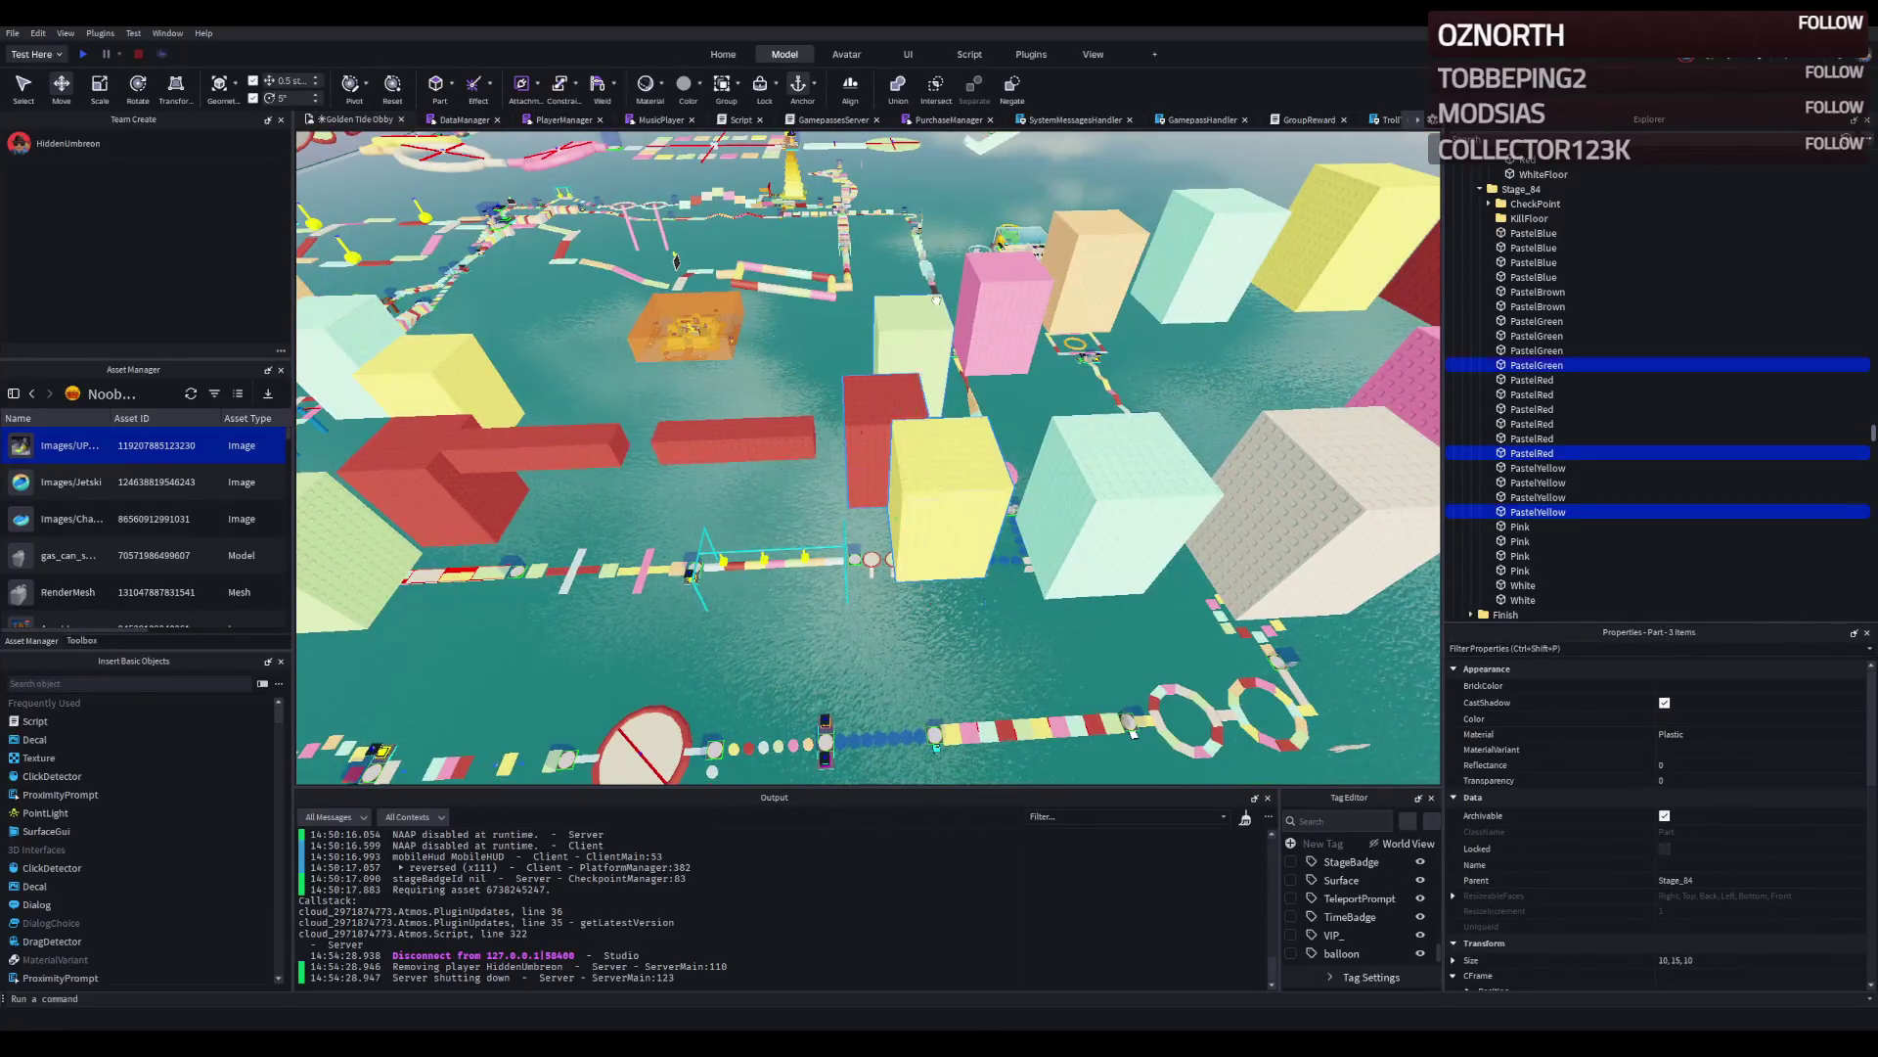
left_click(1008, 303)
left_click(1116, 499)
left_click(1301, 509)
left_click(1213, 255)
left_click(1350, 234)
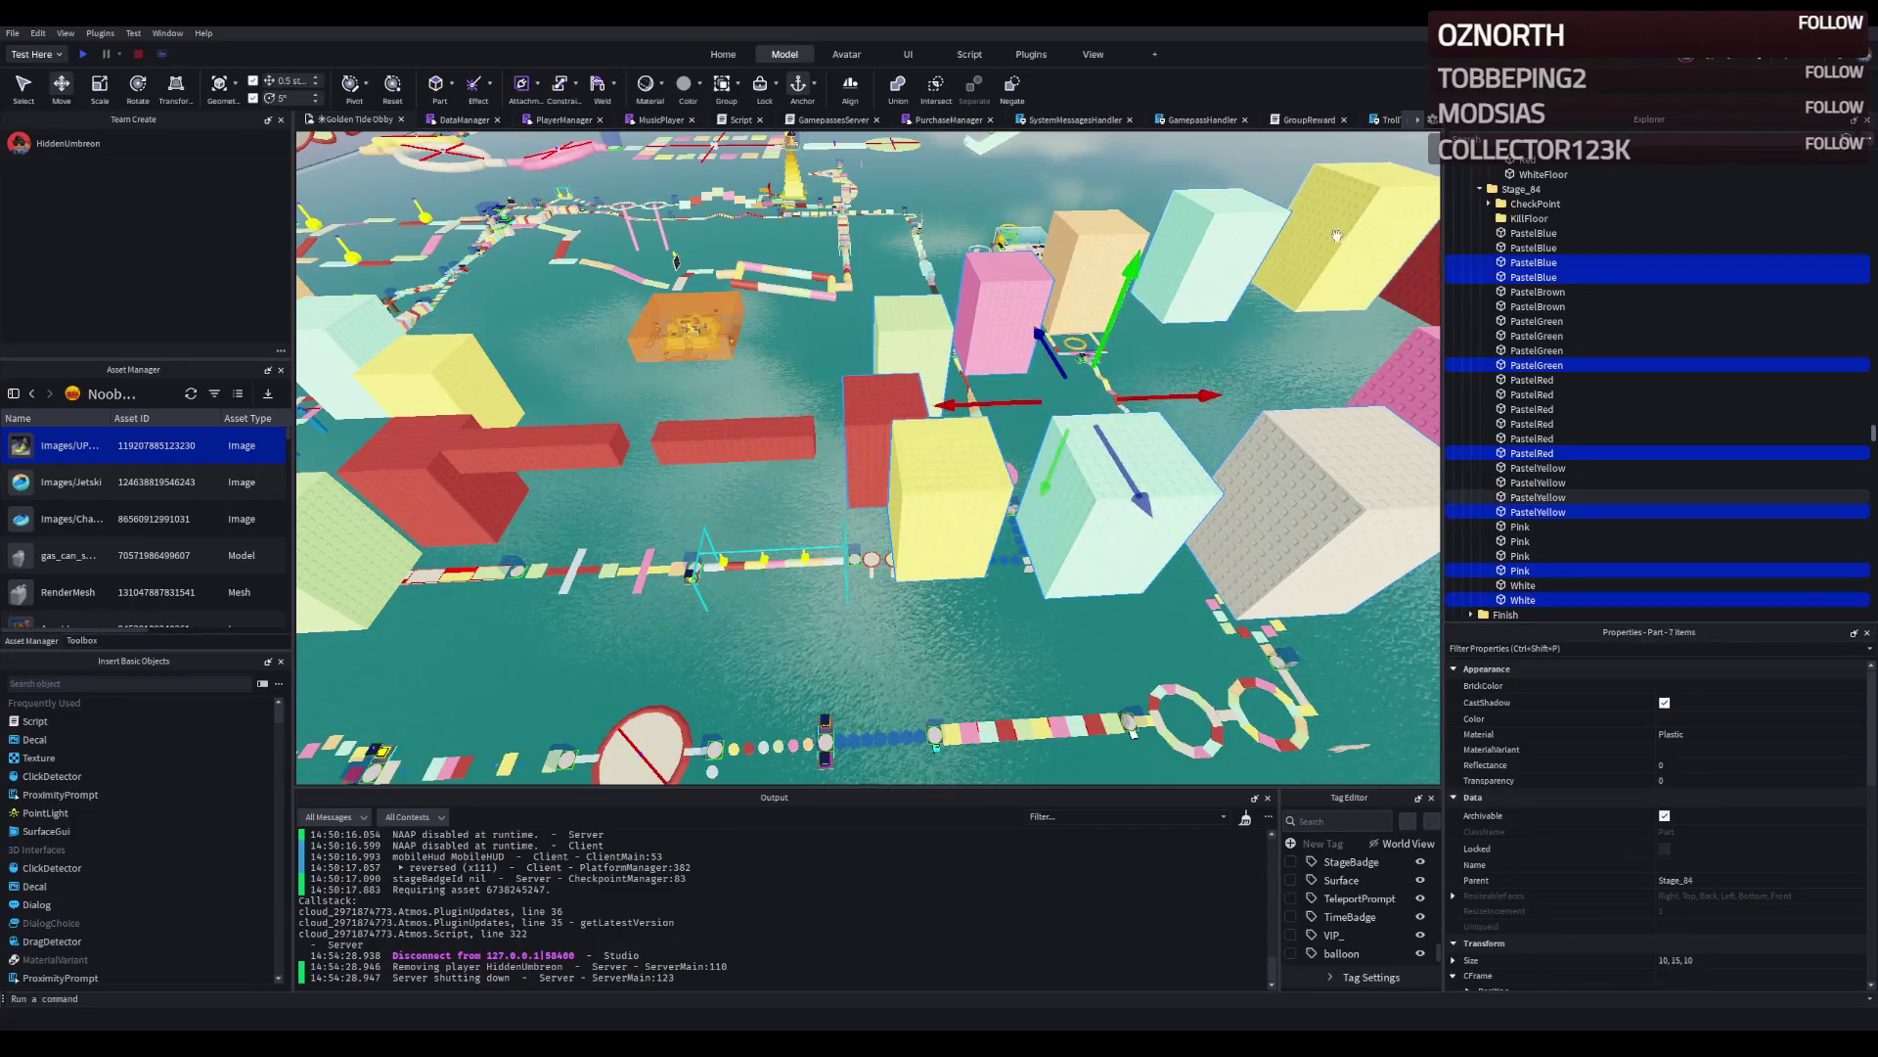
left_click(1291, 225)
left_click(1350, 313)
left_click(831, 293)
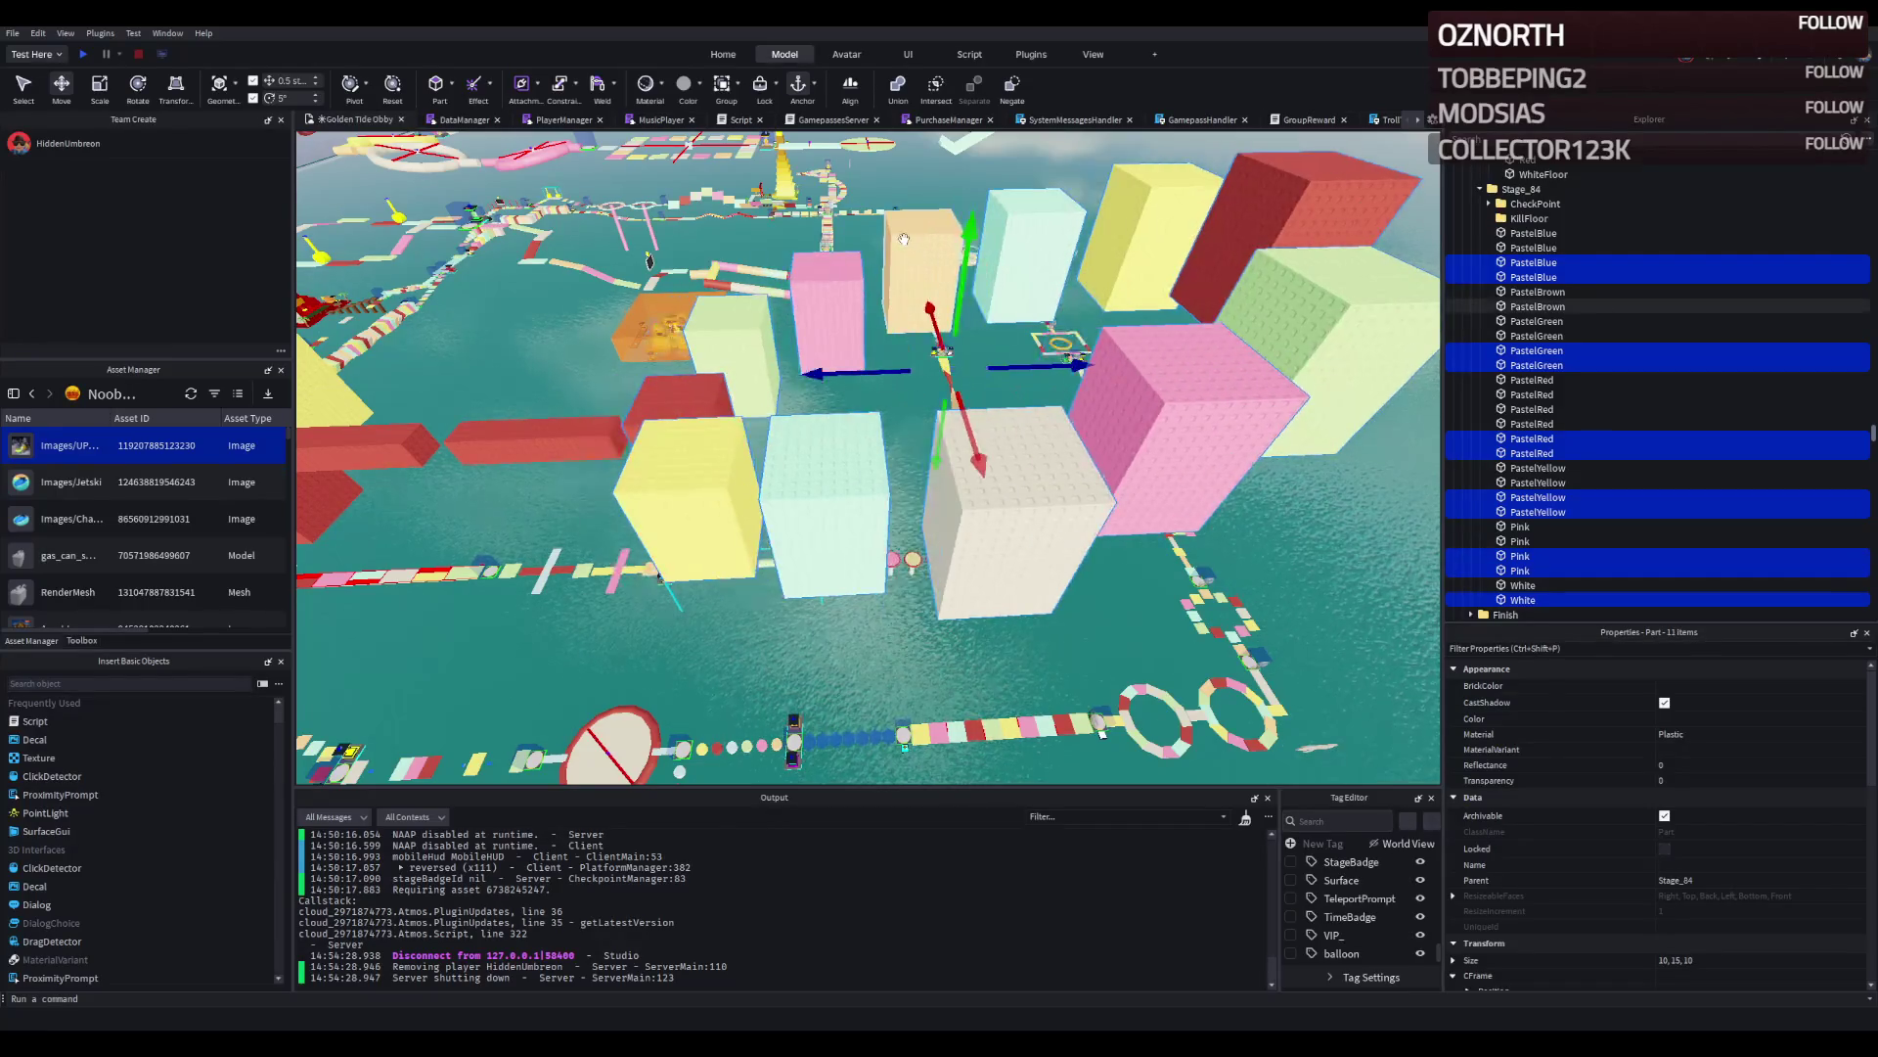
left_click(904, 243)
Shift the twelve selected blocks 4 studs along X.
key("a")
left_click_drag(1341, 311, 1233, 344)
scroll("down", 3)
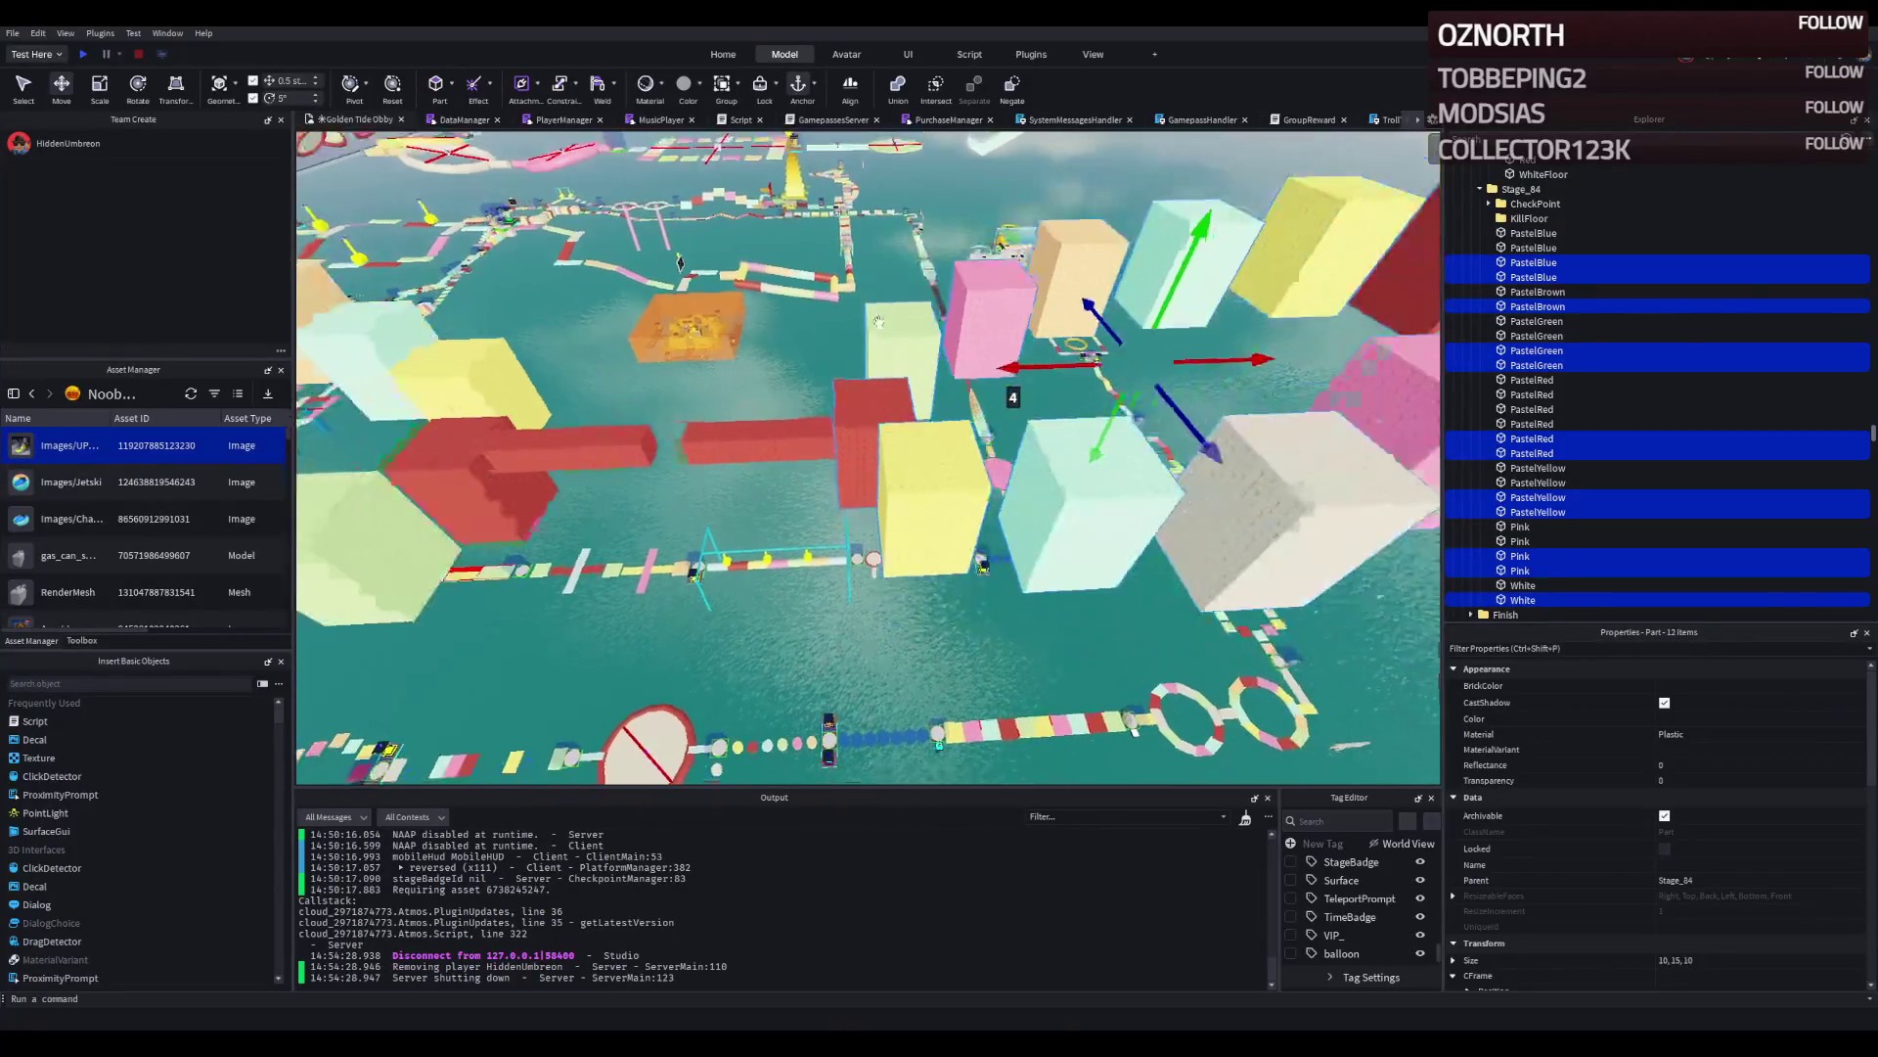
left_click(567, 457)
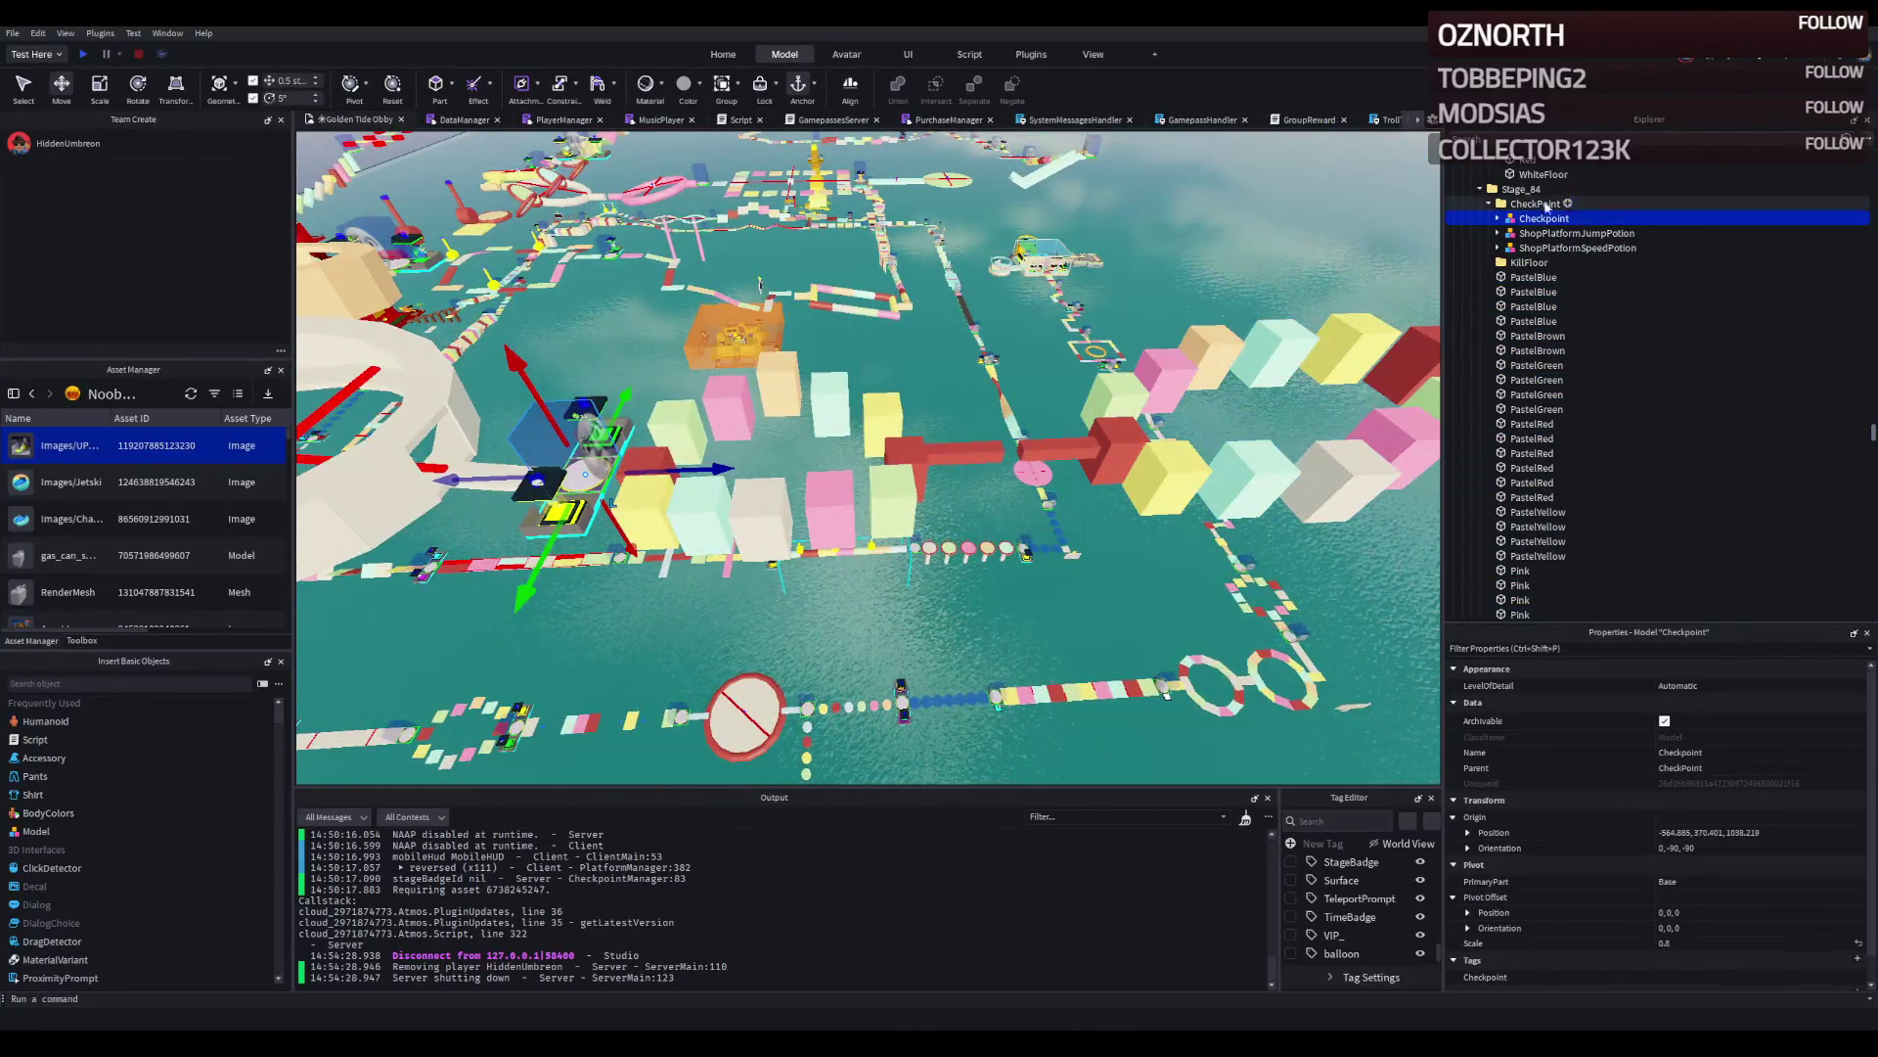
Duplicate Stage_84 as Stage_85 and delete all its copied pastel blocks.
double_click(1517, 189)
key("ctrl+d")
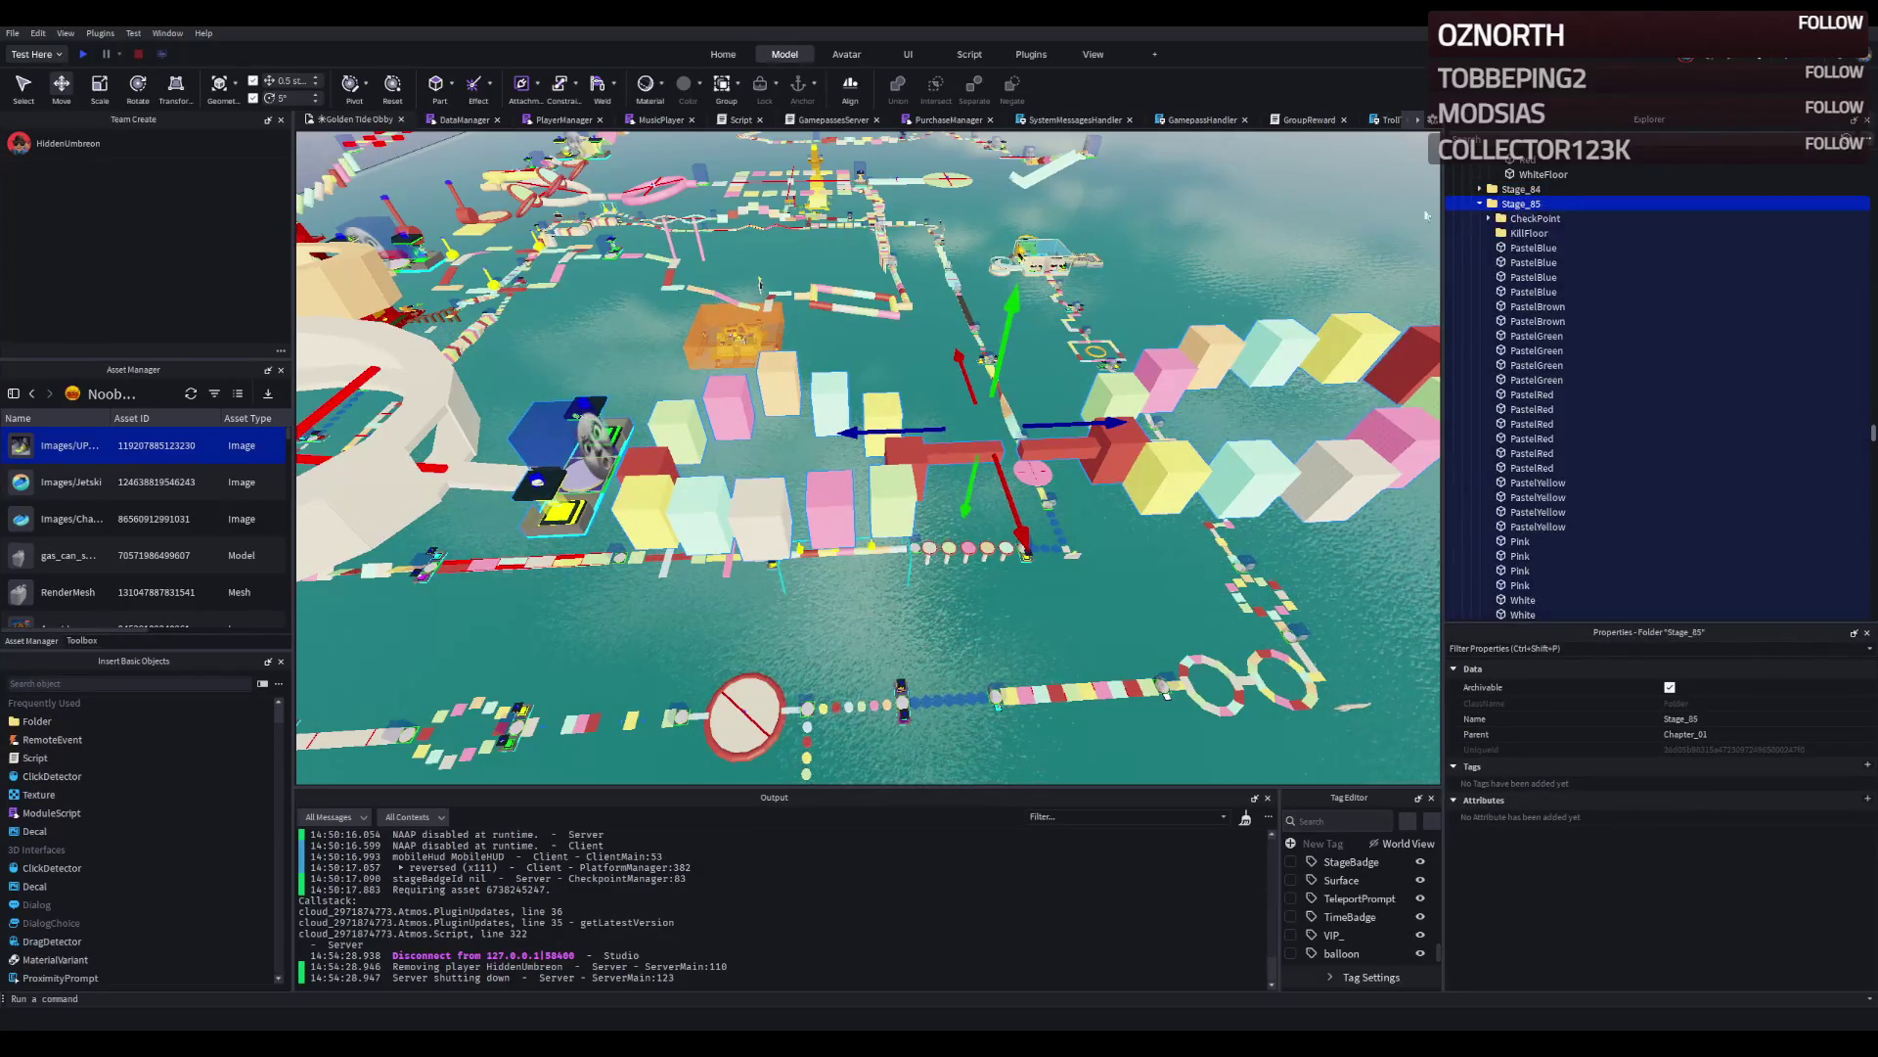
left_click(1480, 204)
left_click(1533, 233)
scroll("down", 3)
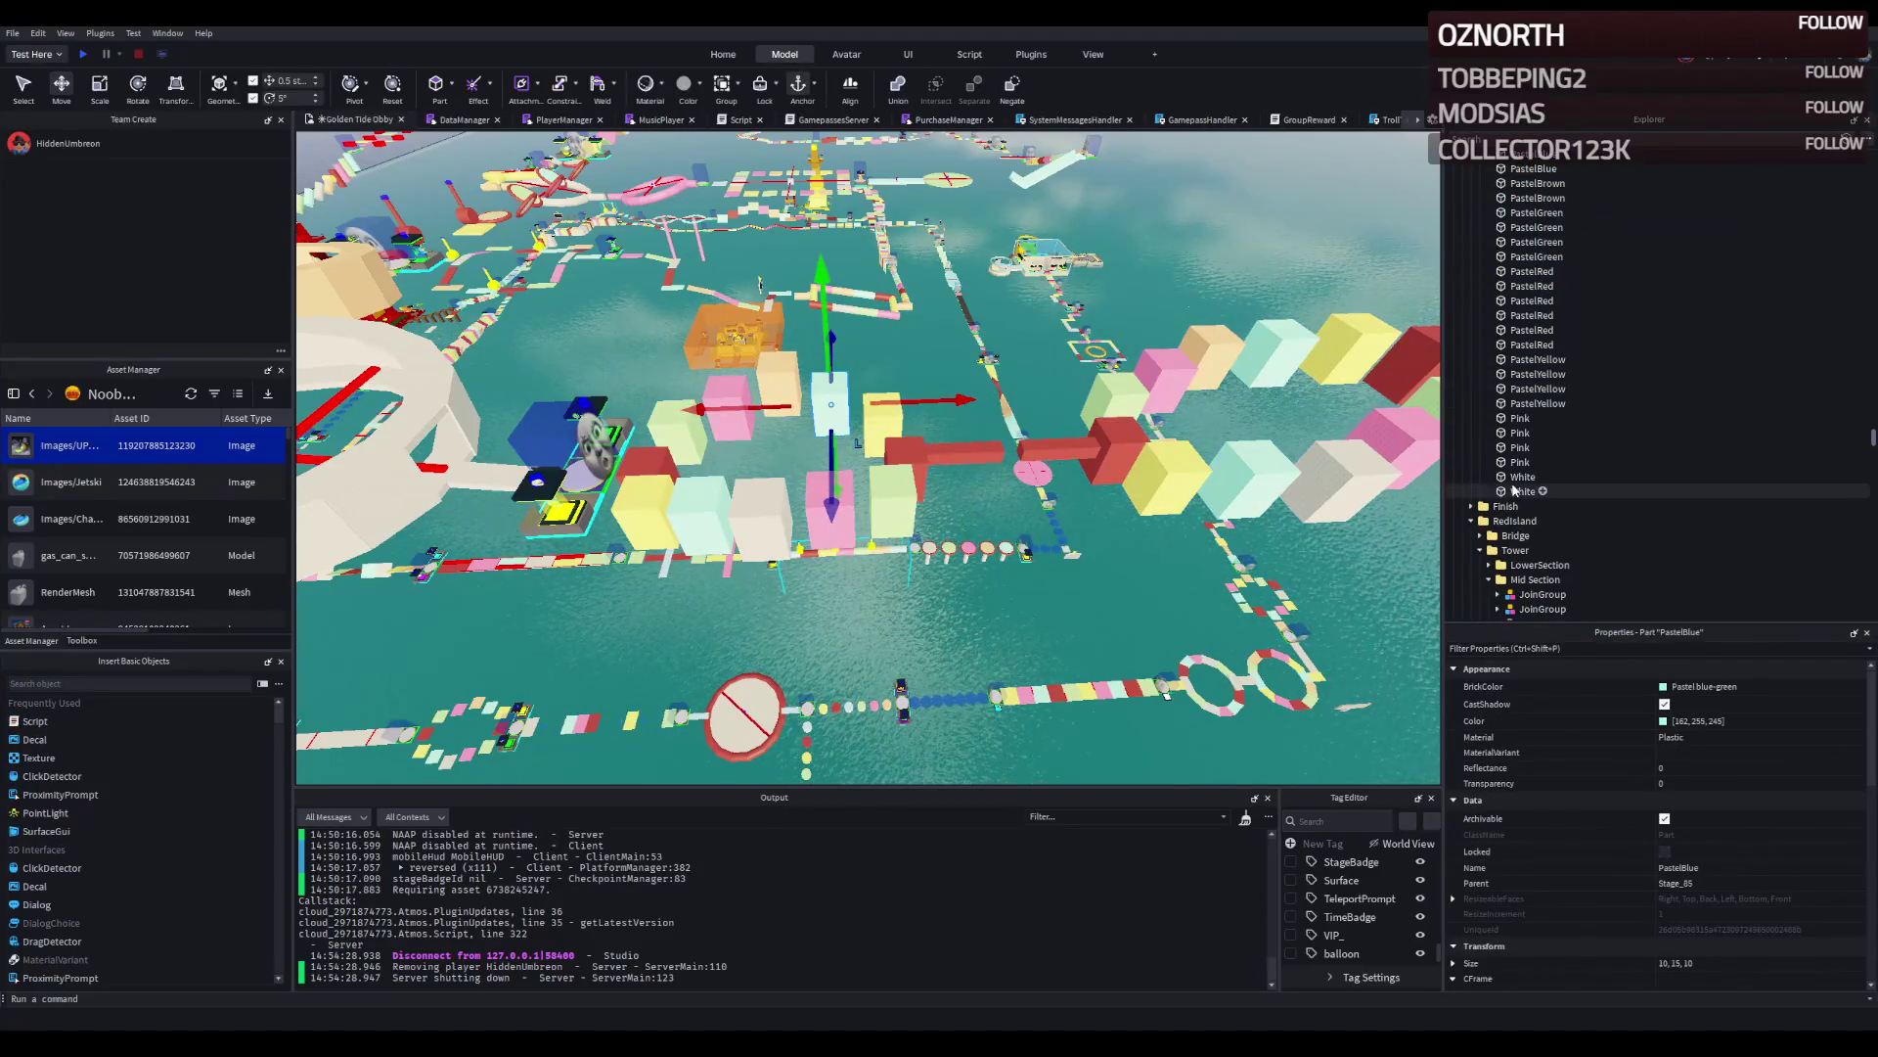
left_click(1523, 491)
key("Delete")
Move Stage_85's CheckPoint 40.5 studs ahead and raise it 18.5 studs.
left_click(1533, 219)
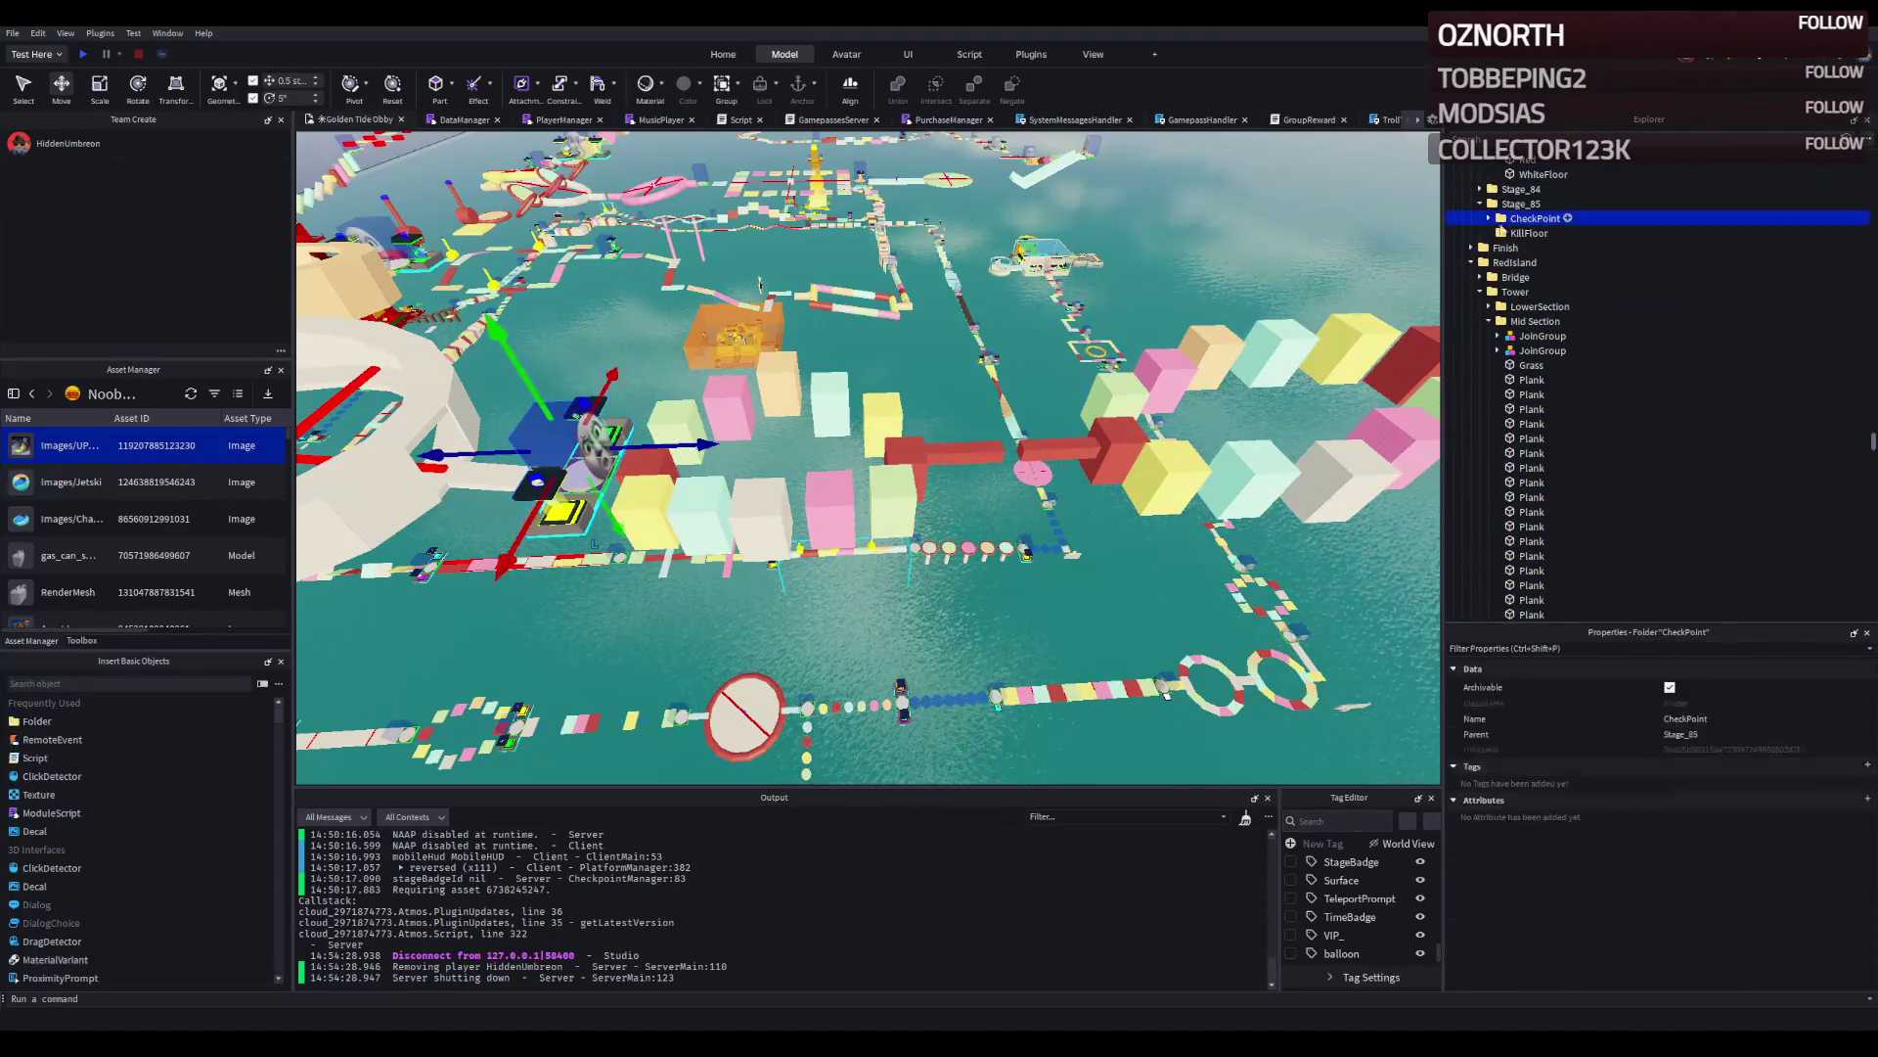
left_click_drag(636, 435, 939, 448)
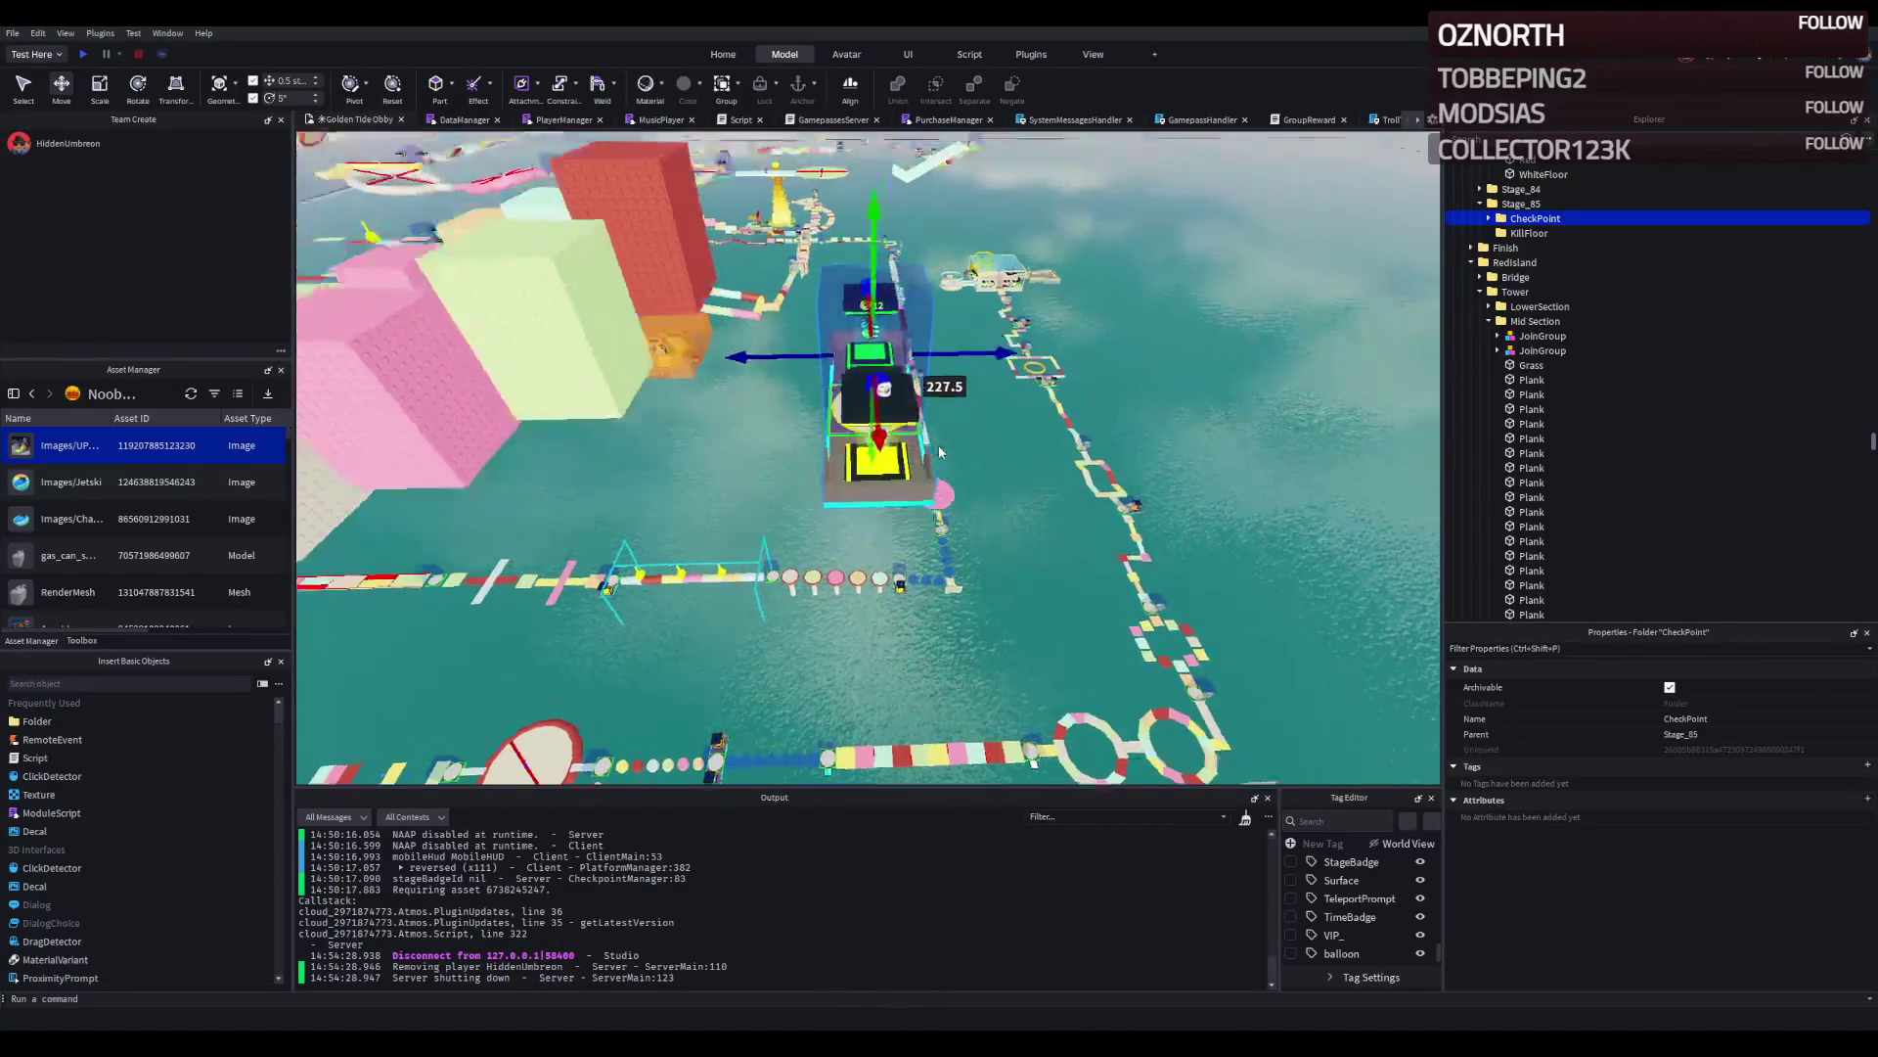
left_click_drag(920, 313, 919, 245)
Scale a tall PastelRed block into a 4×4×14 beam reaching toward the checkpoint platform.
left_click(743, 460)
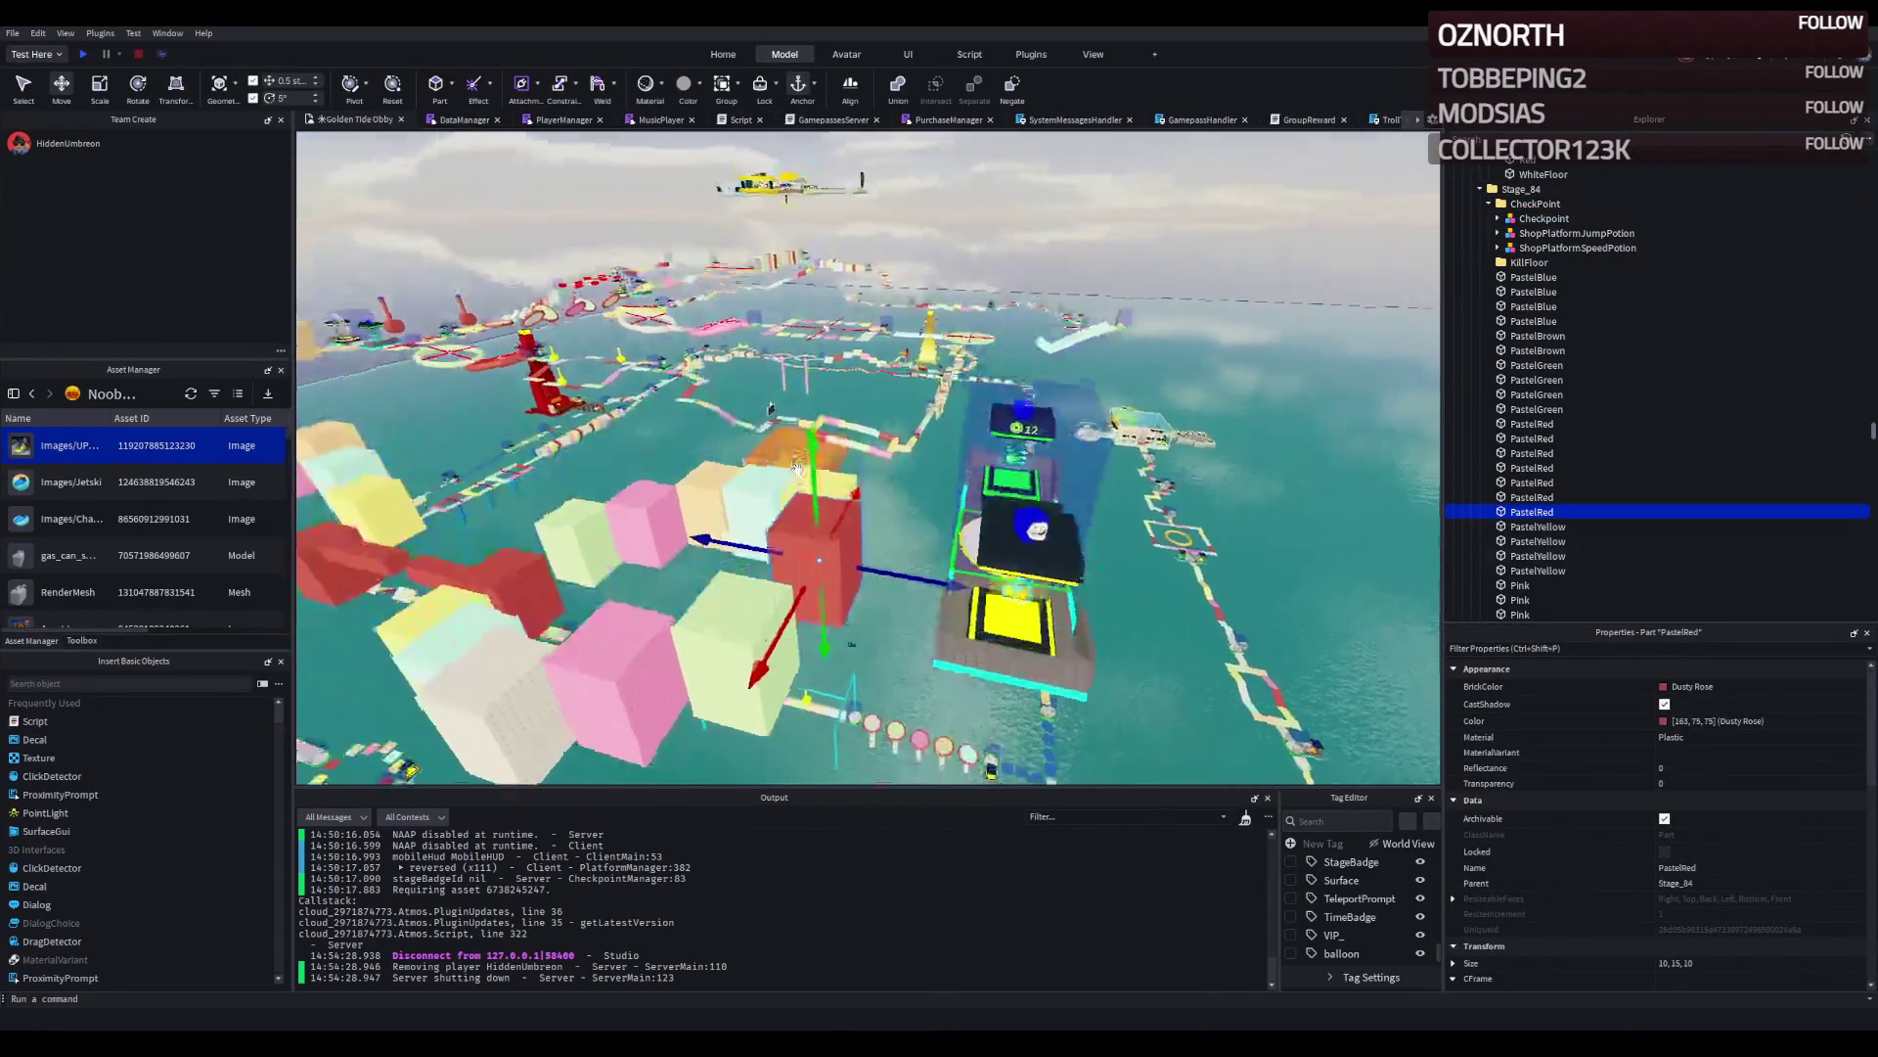
key("ctrl+3")
left_click_drag(849, 509, 878, 565)
key("f")
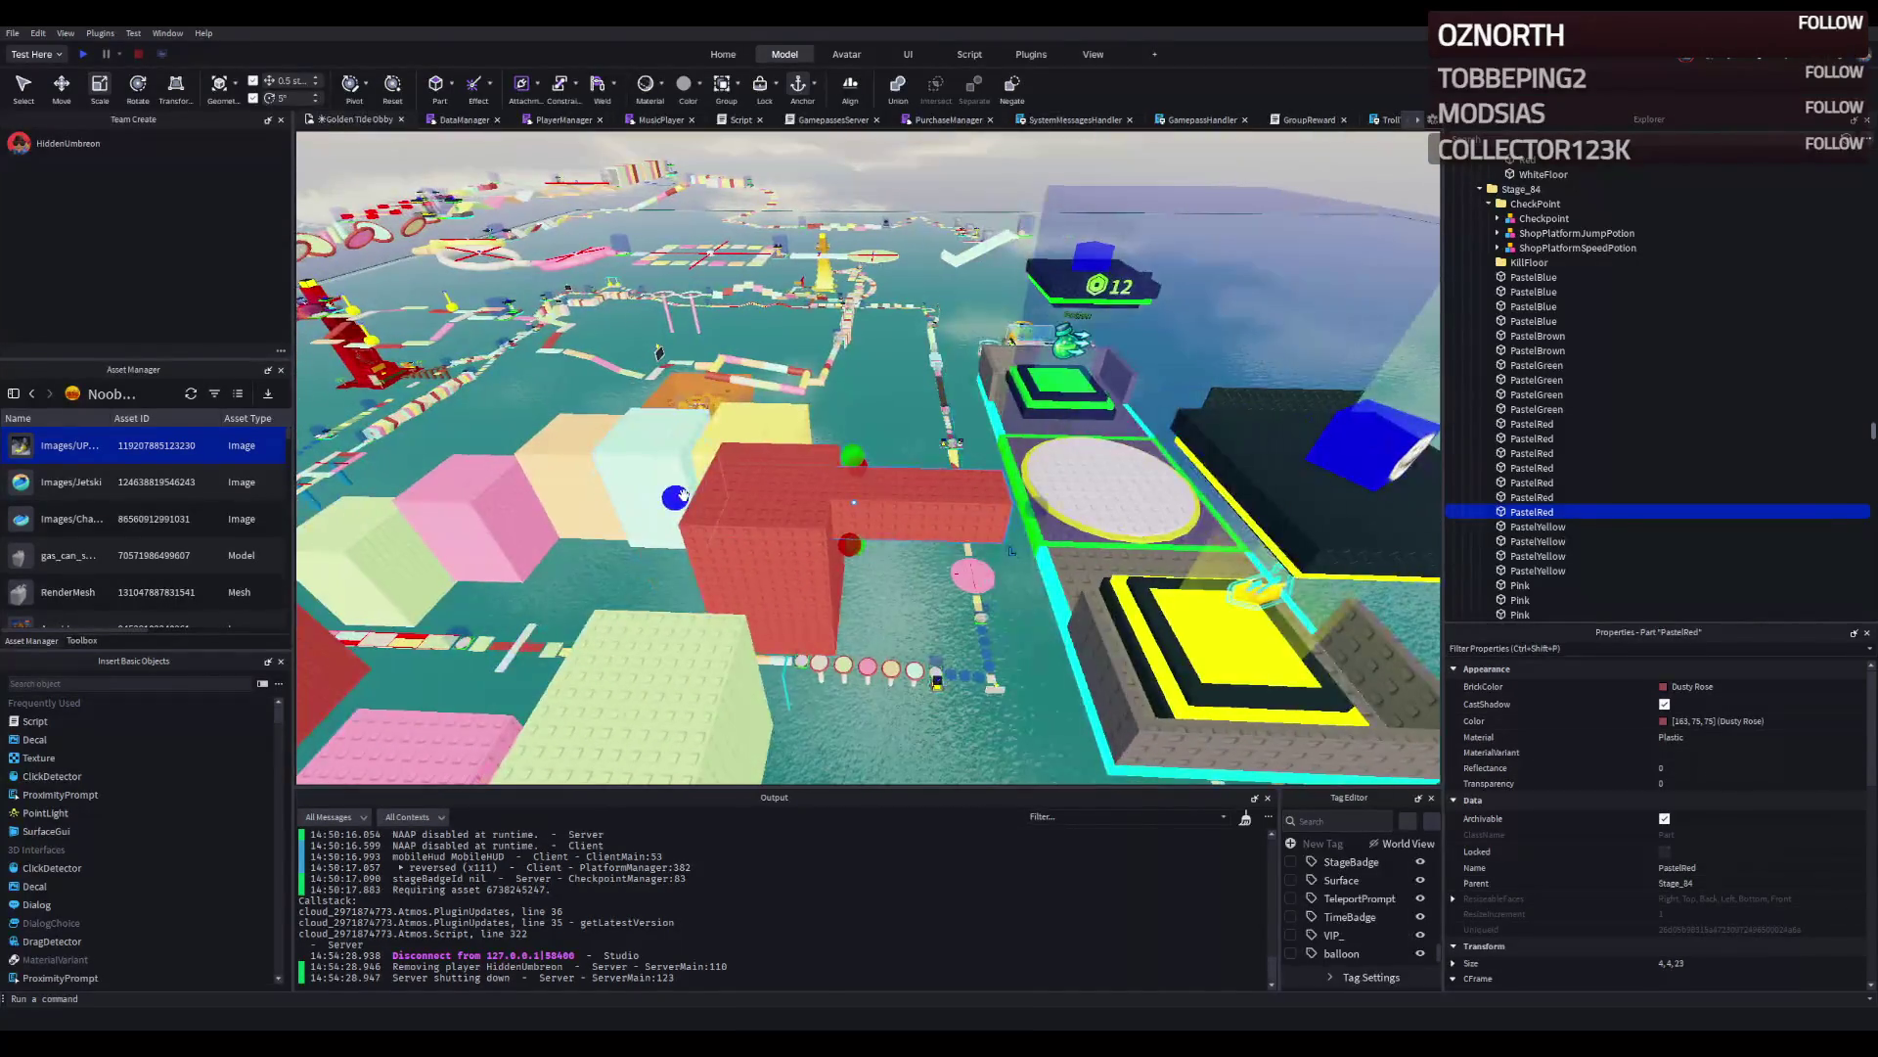
left_click_drag(801, 501, 1072, 515)
left_click(1096, 470)
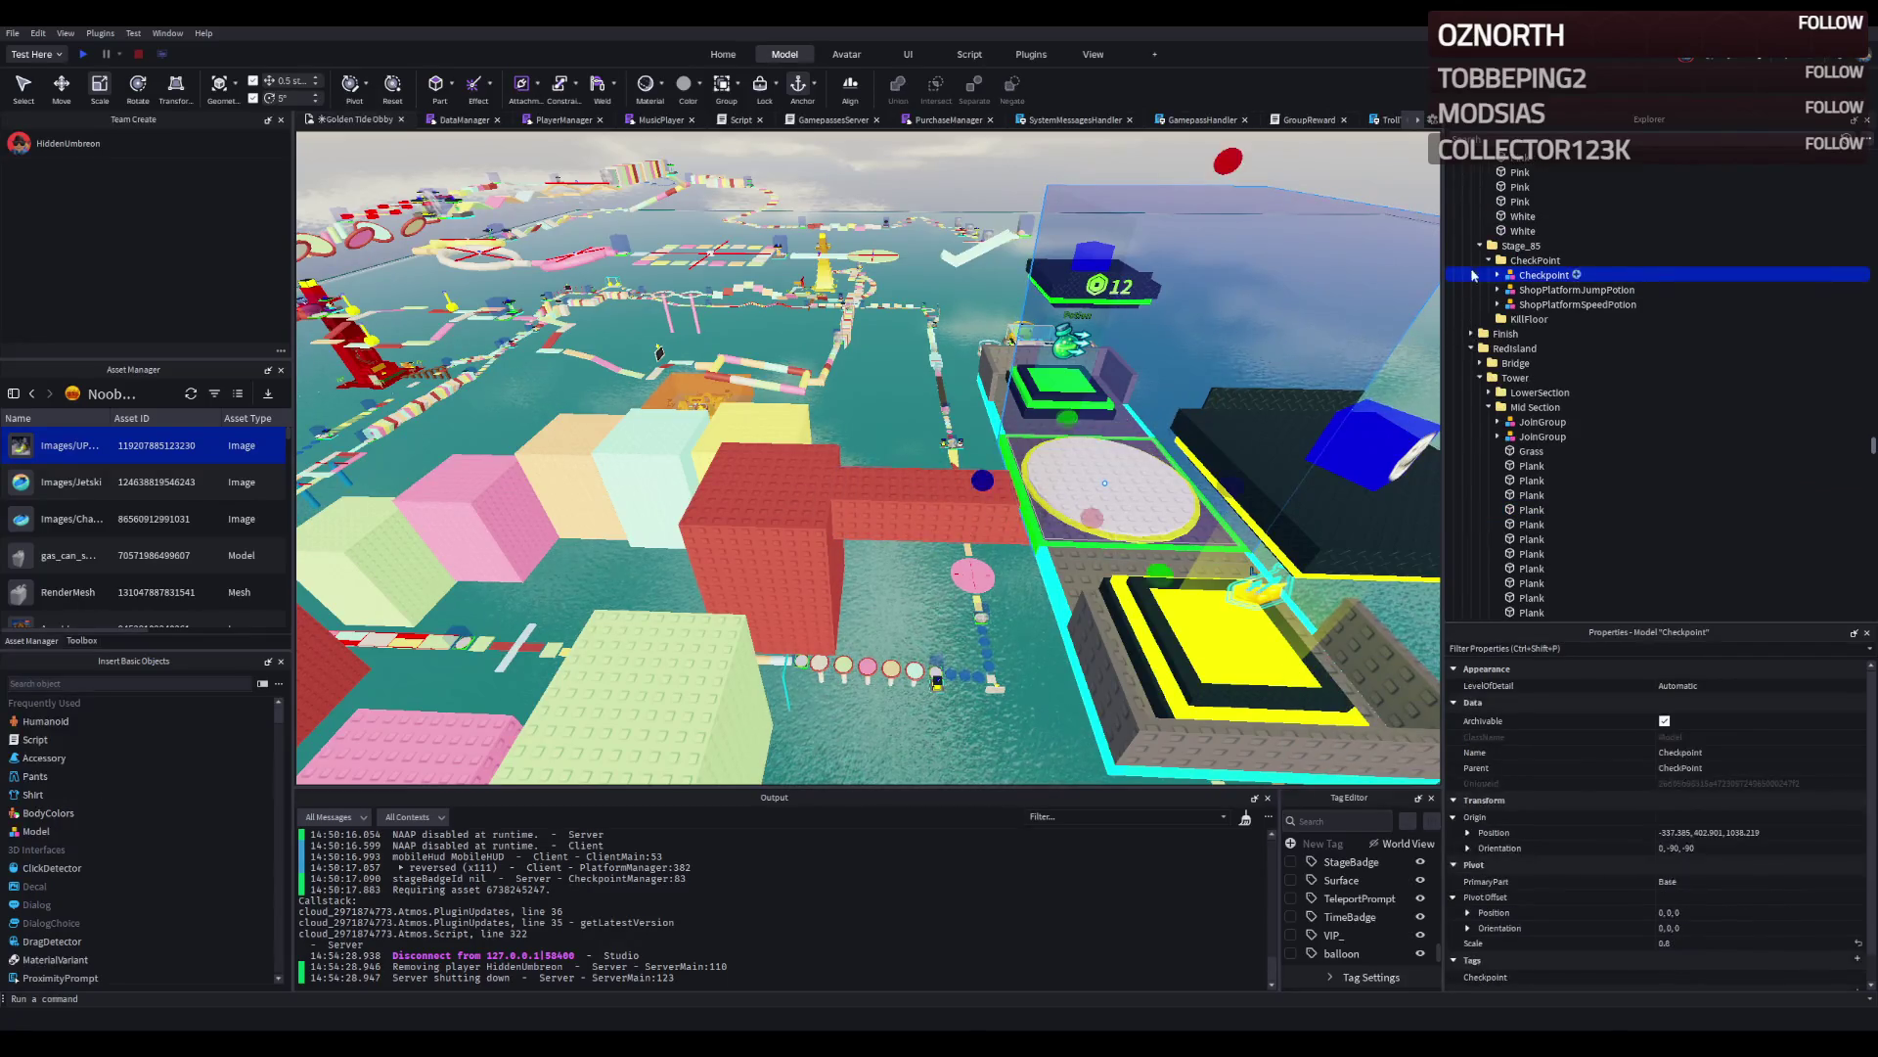
key("ctrl+2")
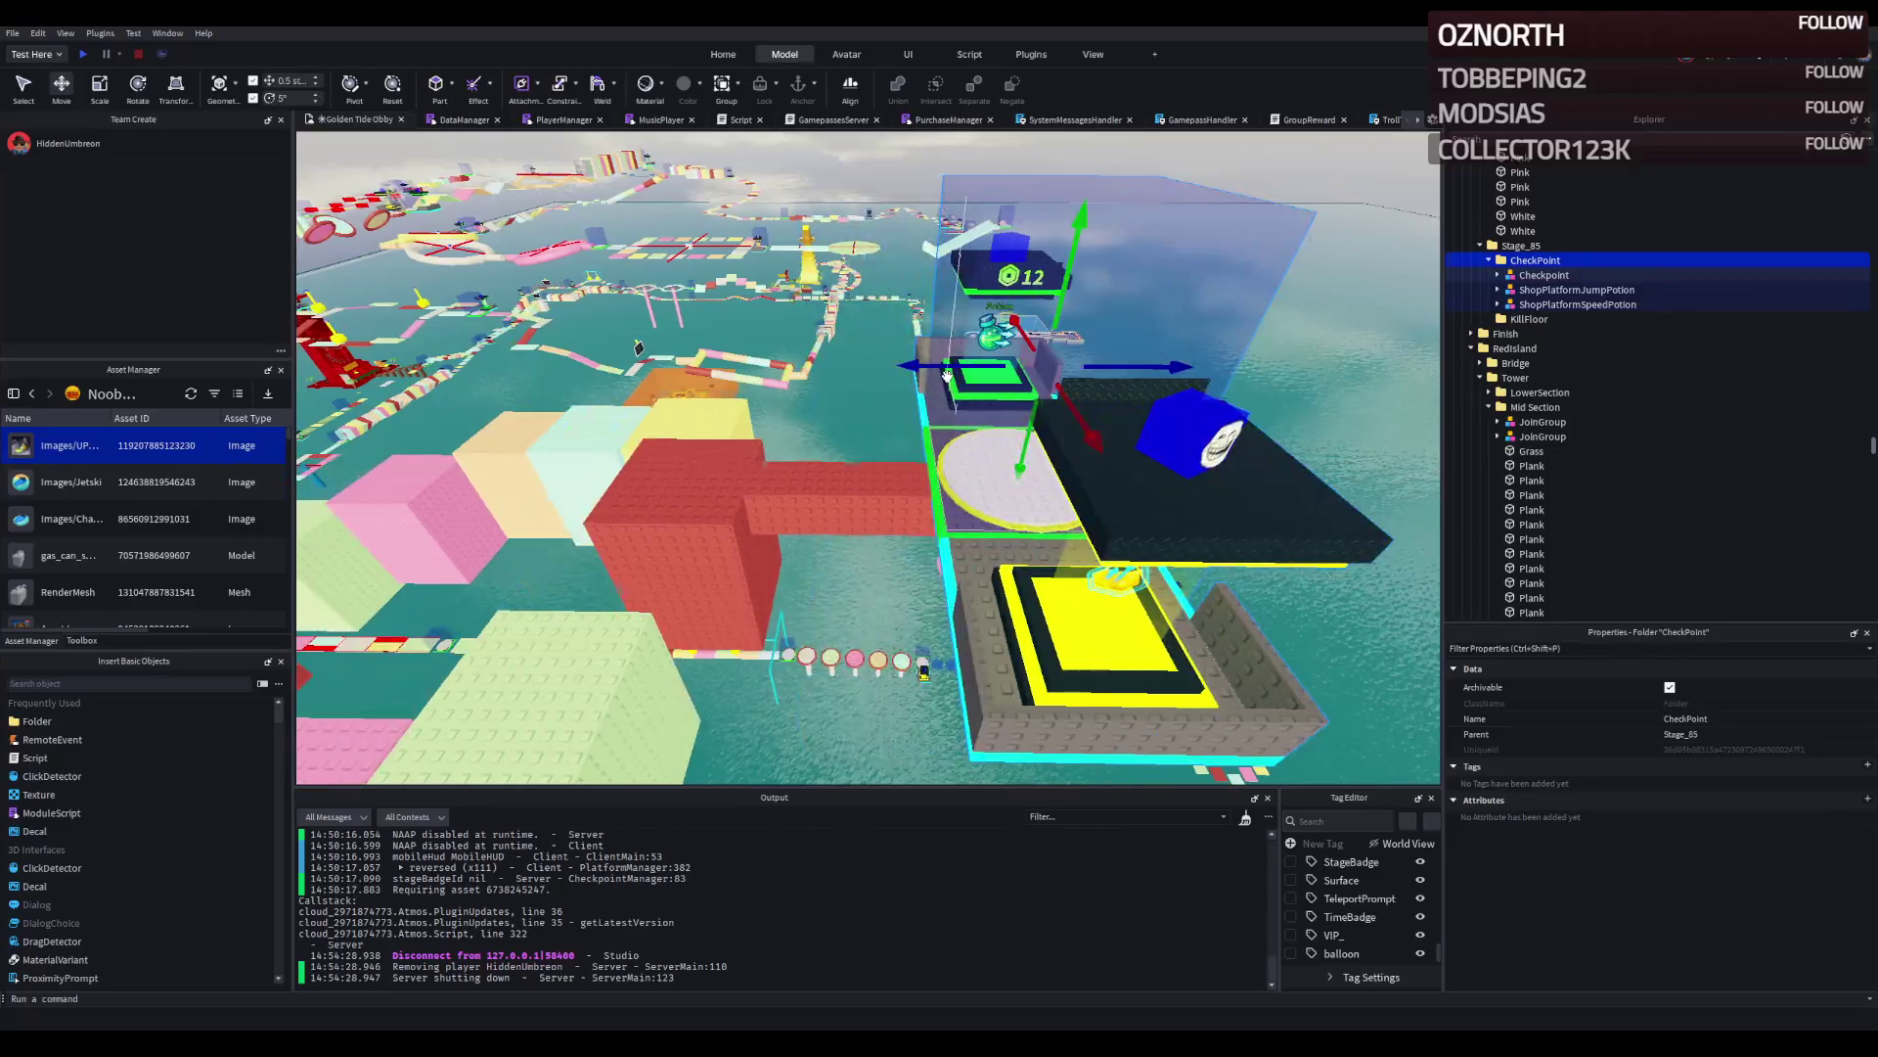
Slide the Stage_85 checkpoint along its Z axis to its final spot at -4.5.
left_click_drag(1007, 387, 969, 383)
scroll("up", 3)
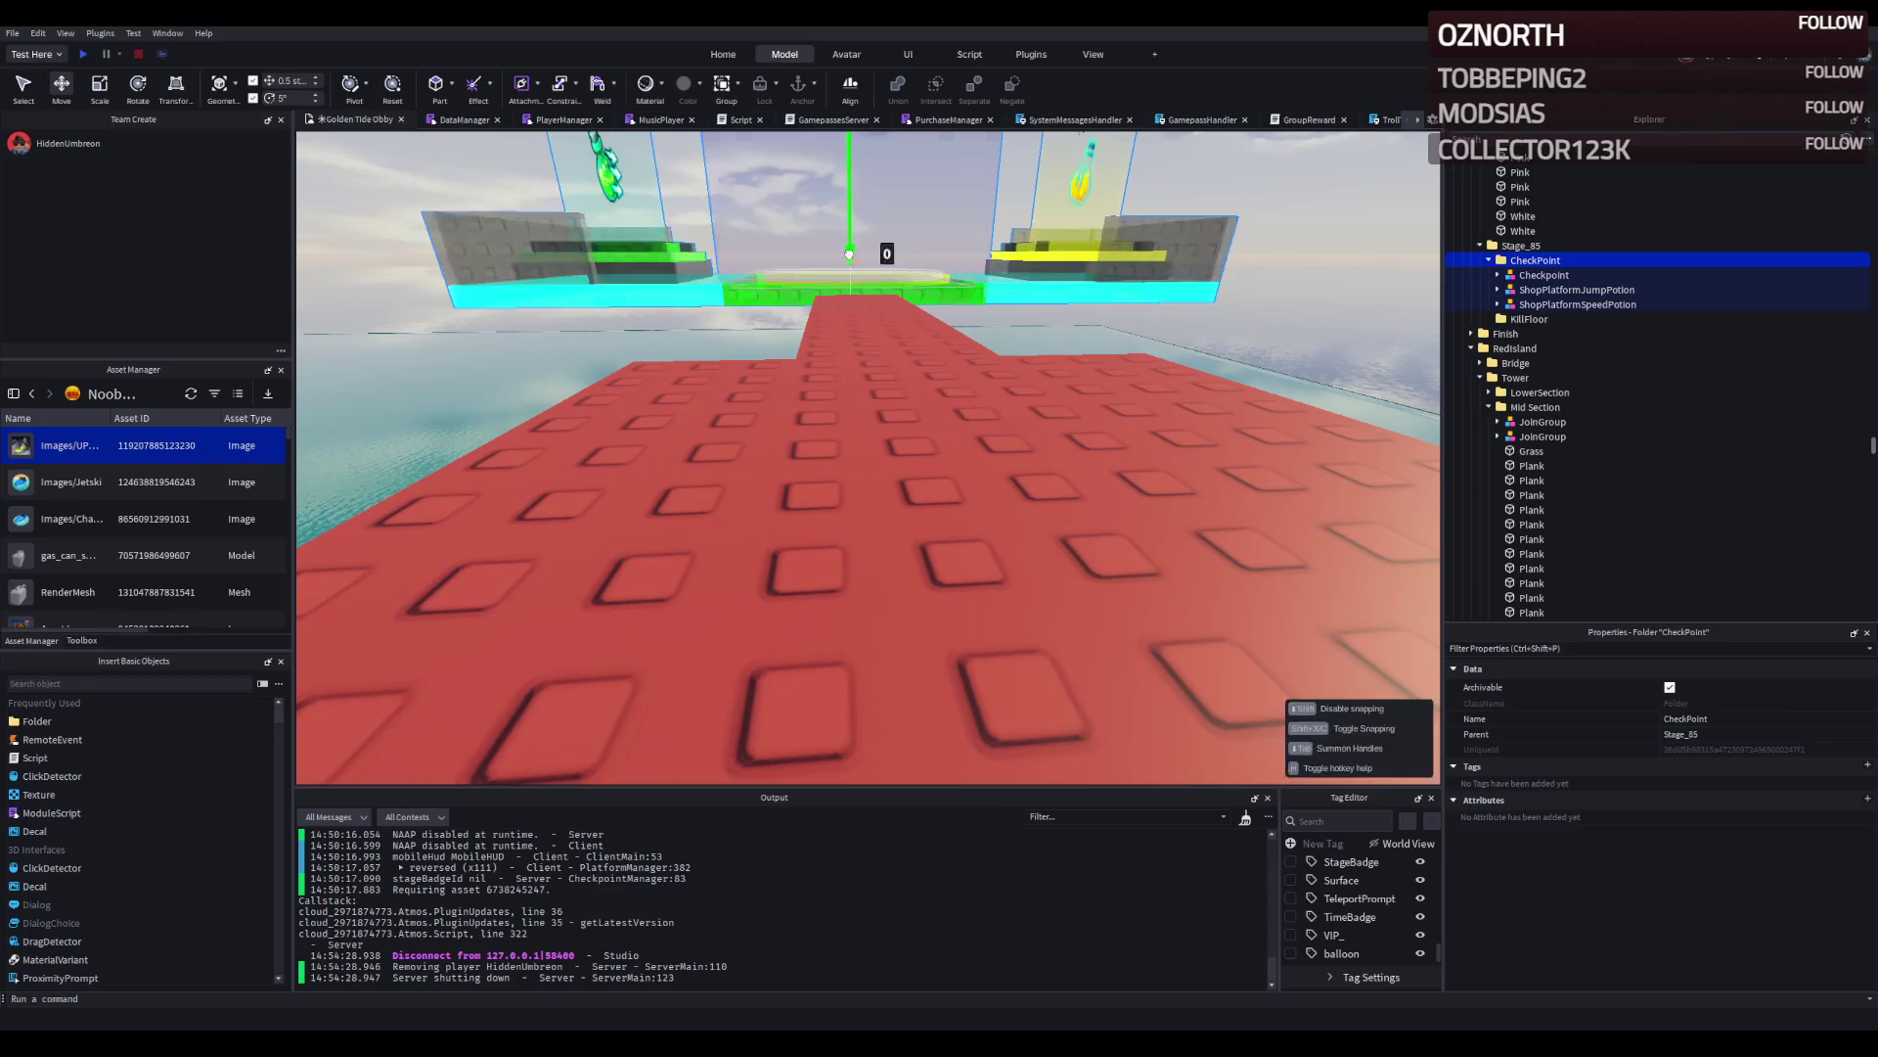
key("f")
scroll("down", 3)
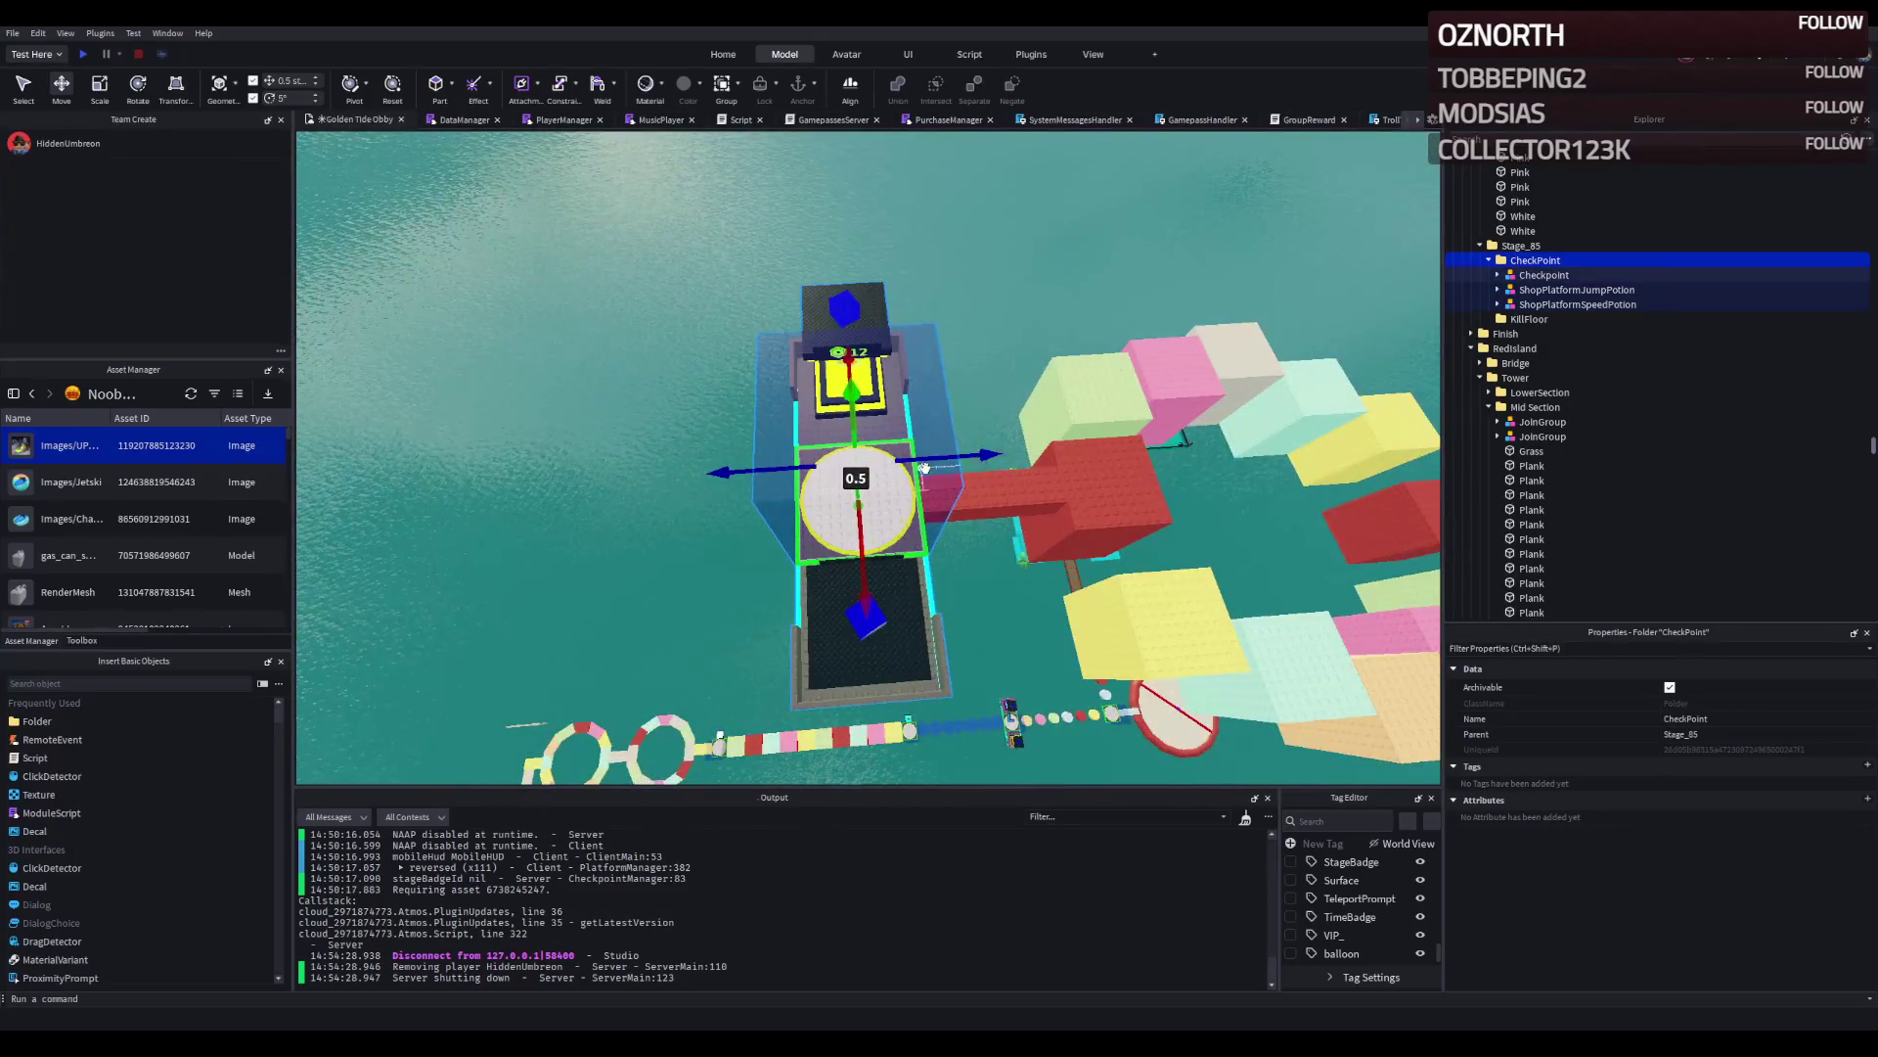
left_click_drag(941, 466, 889, 471)
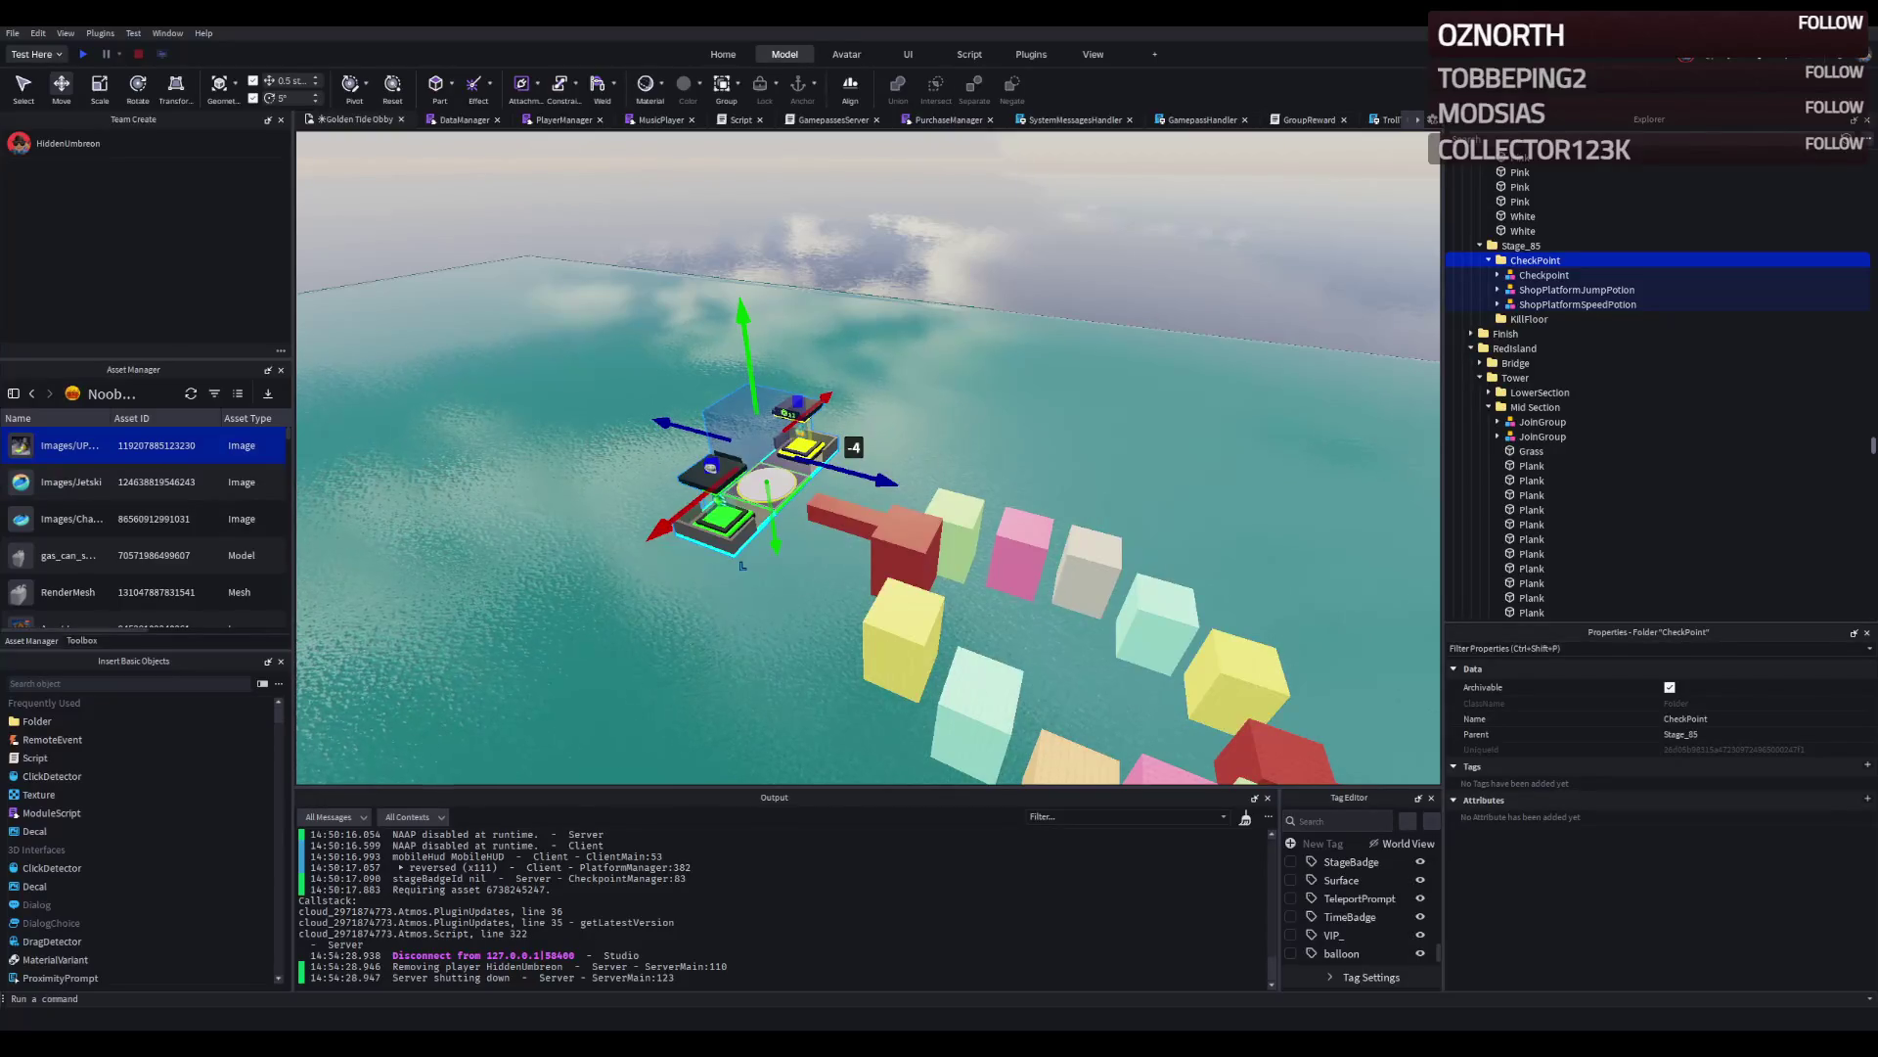
Set the checkpoint's CheckpointProperties Number value to 85.
key("a")
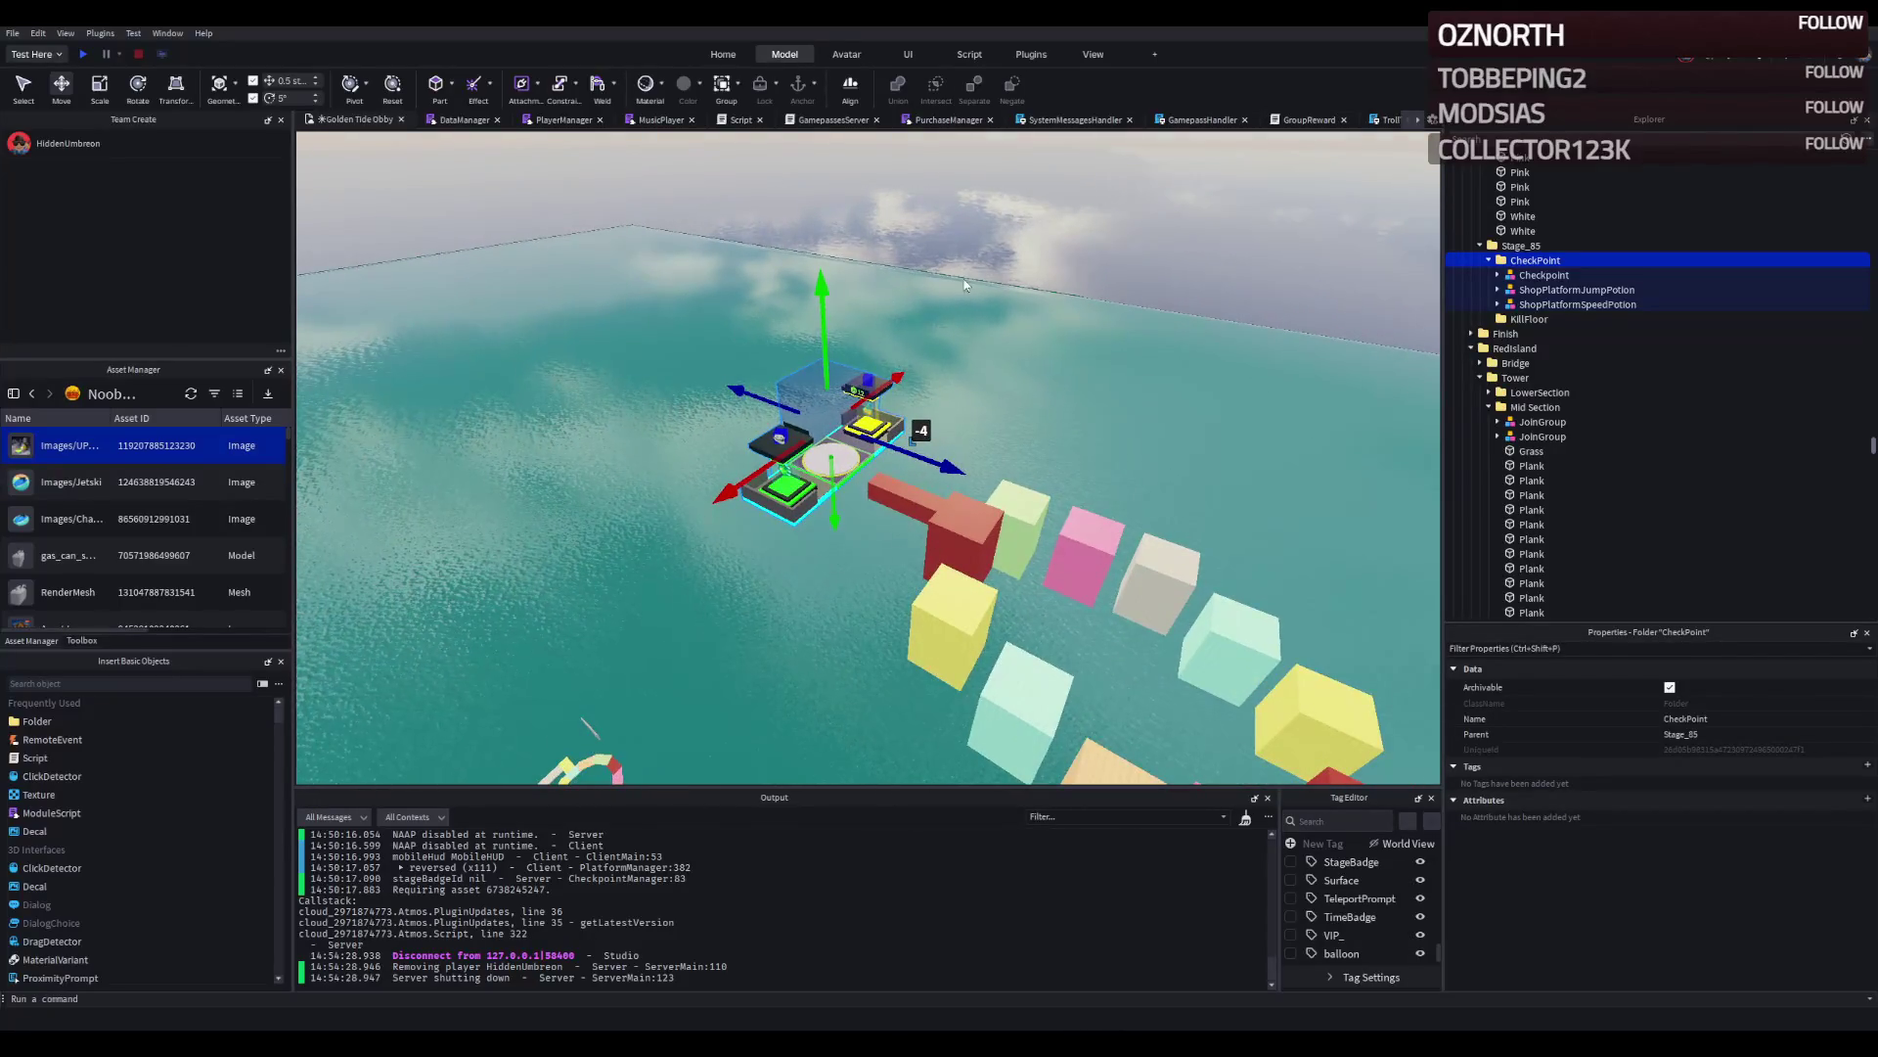
double_click(1542, 275)
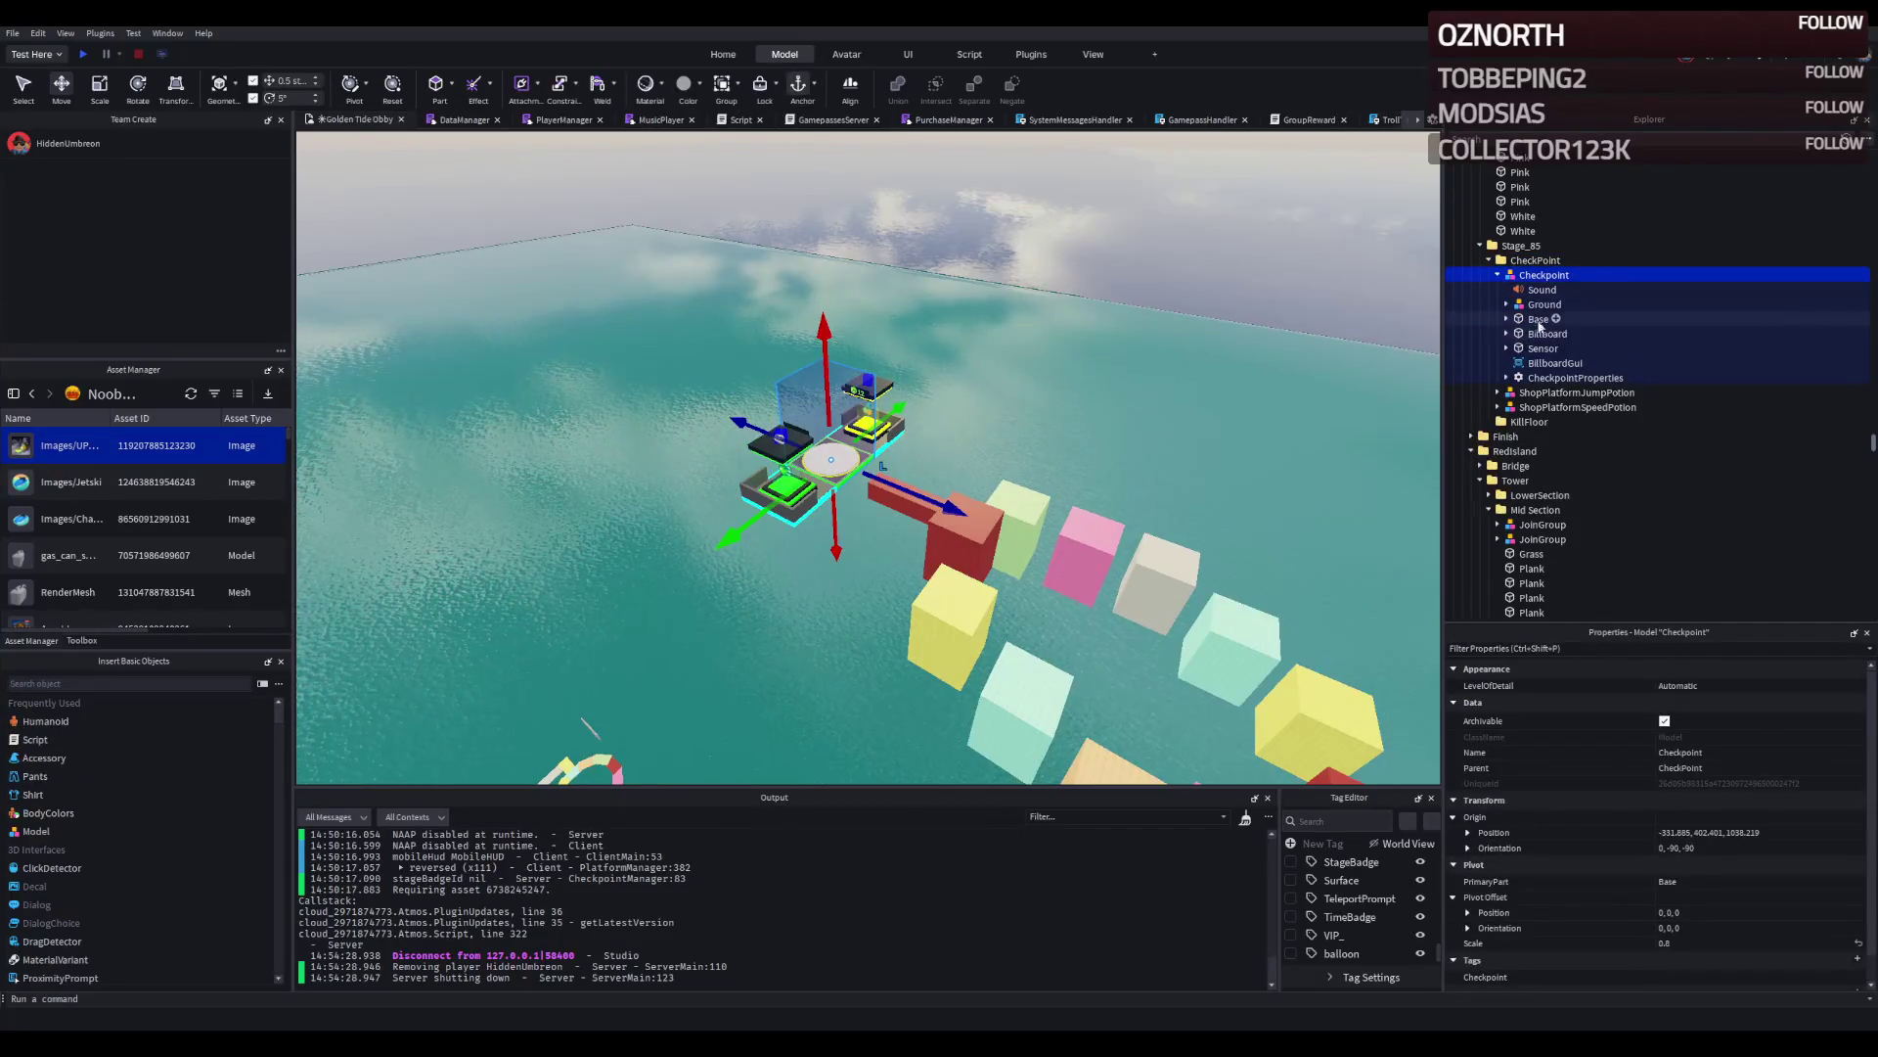
double_click(1575, 378)
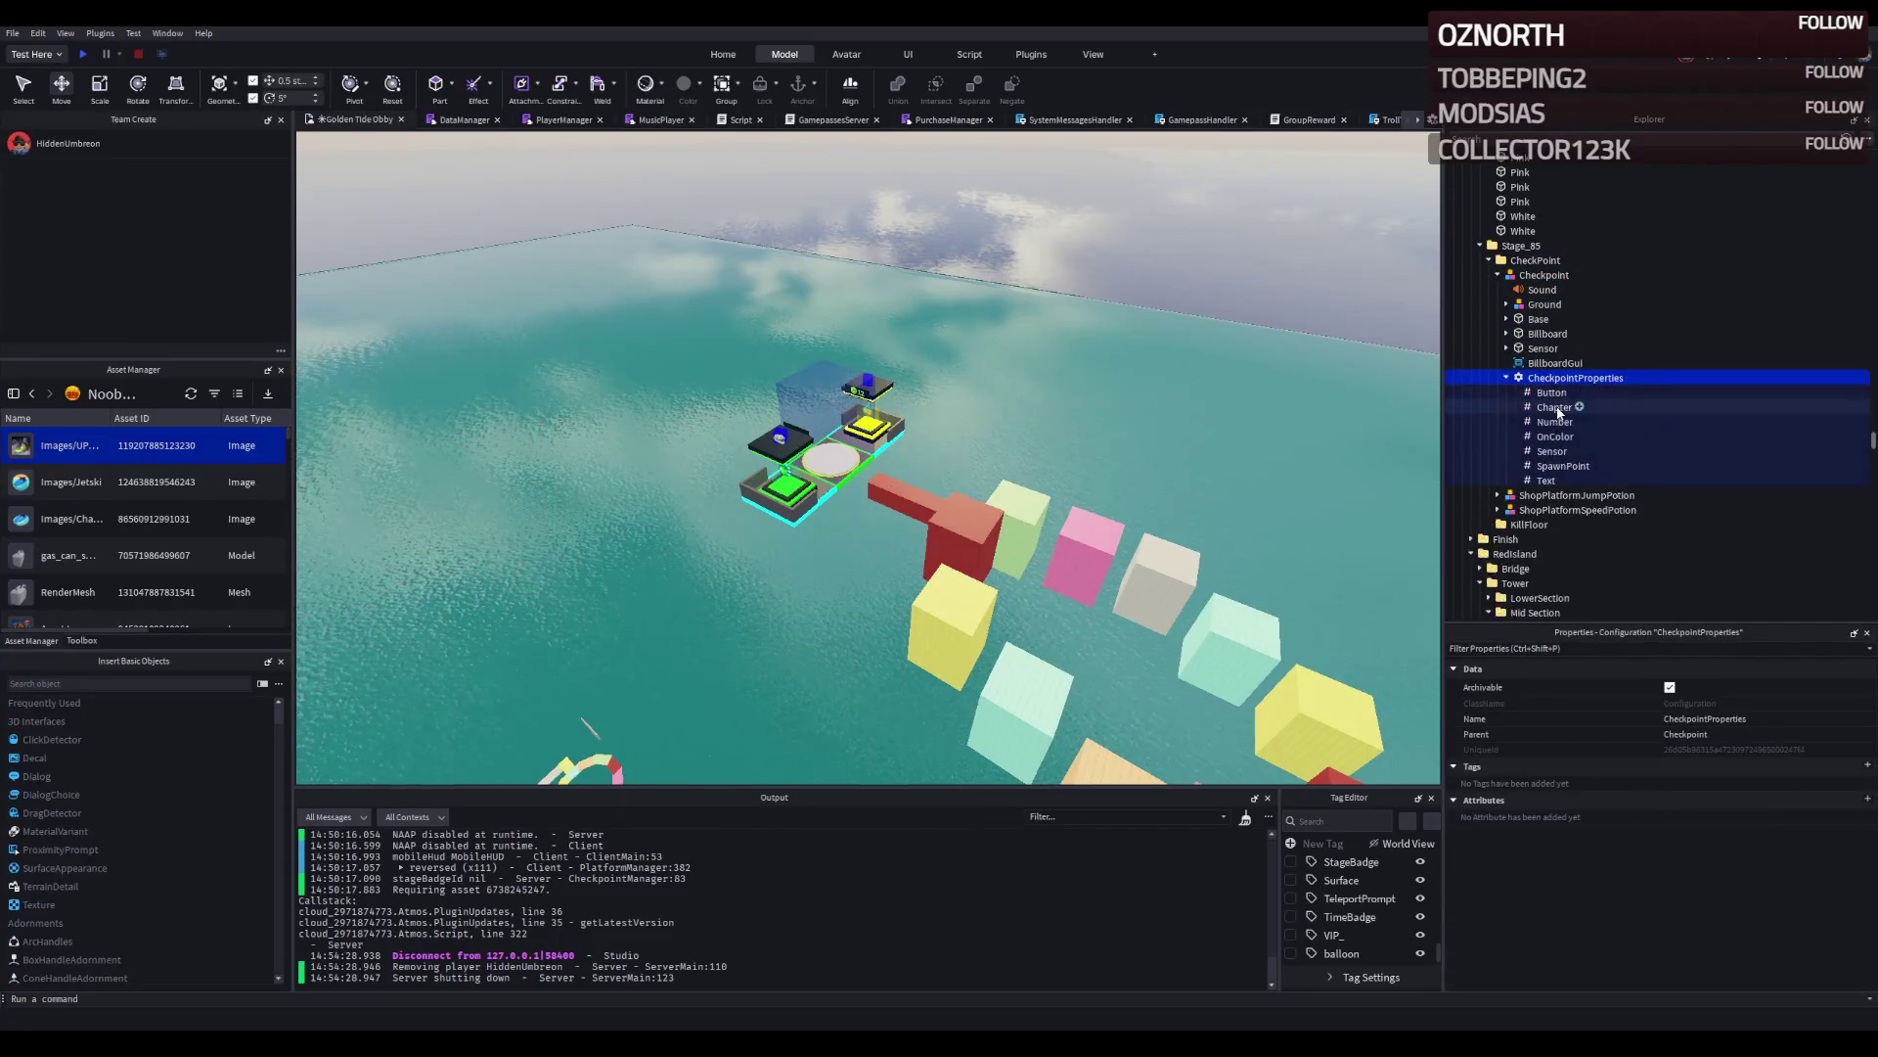
left_click(1555, 422)
left_click(1719, 764)
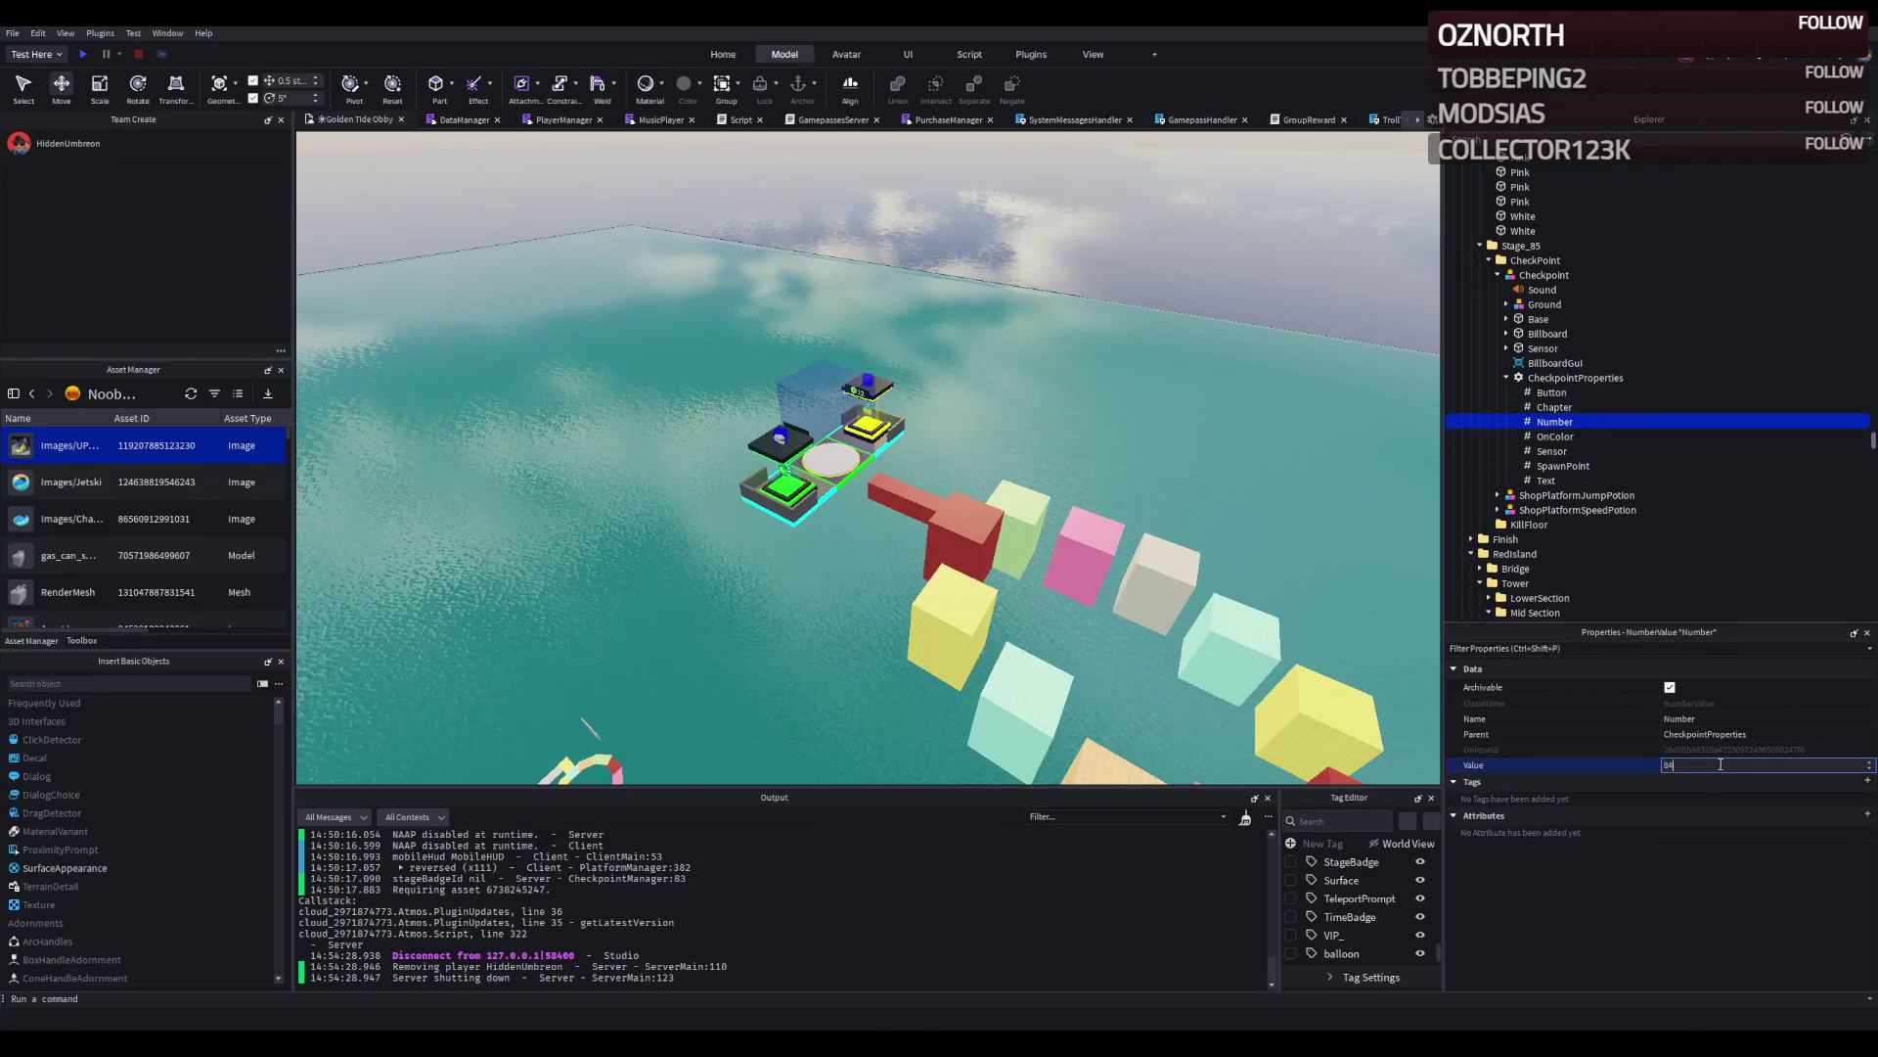
type("5")
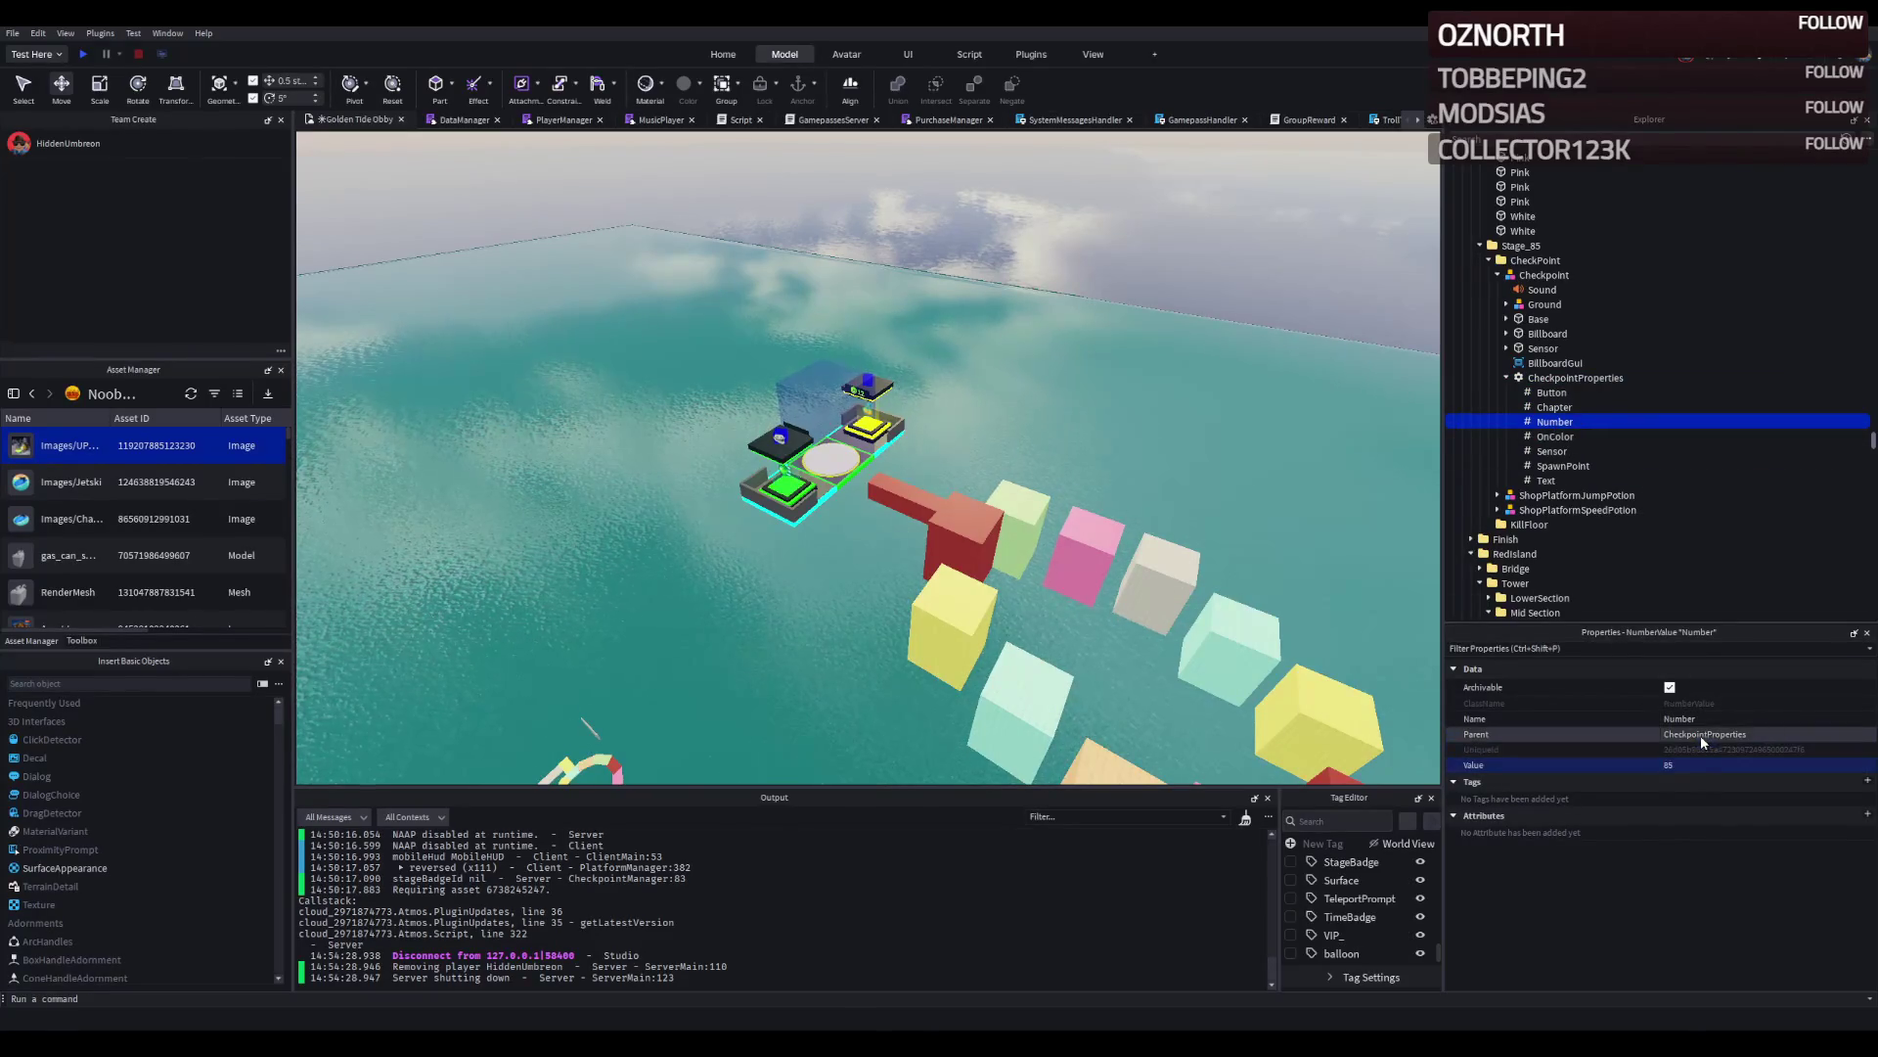